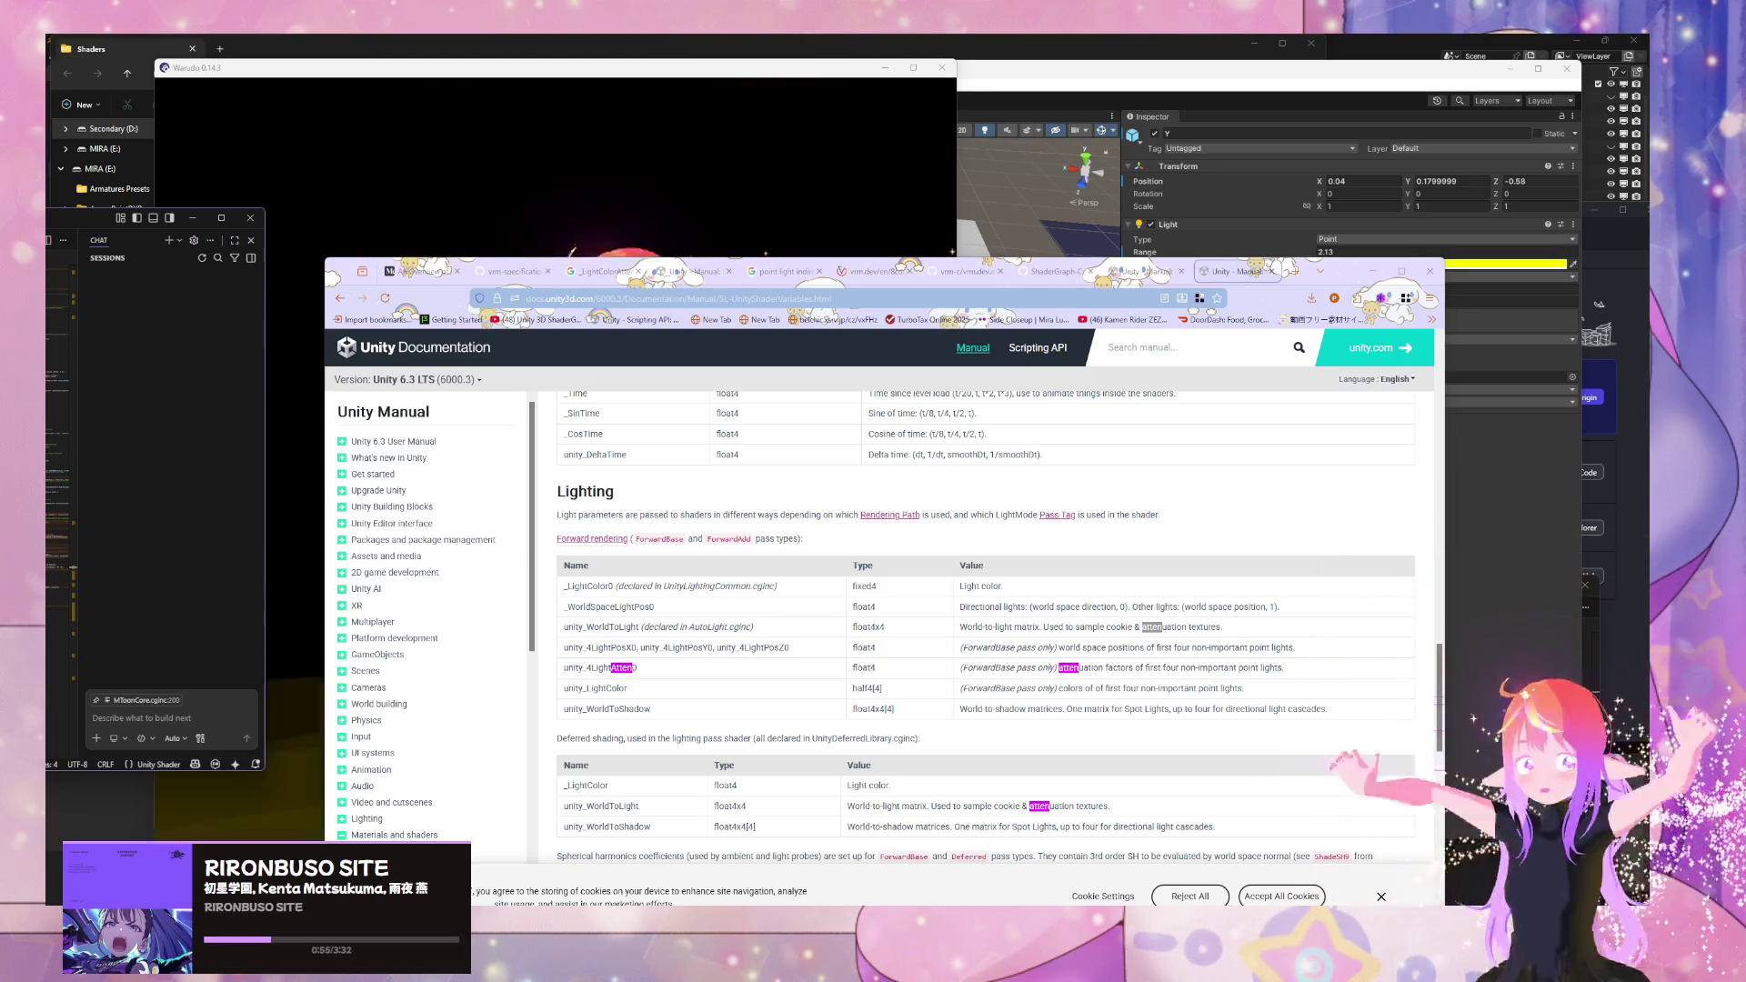
# - Enlarge the scene view and select the blue Prop (2) plane with the MToon Test material
pyautogui.click(1539, 434)
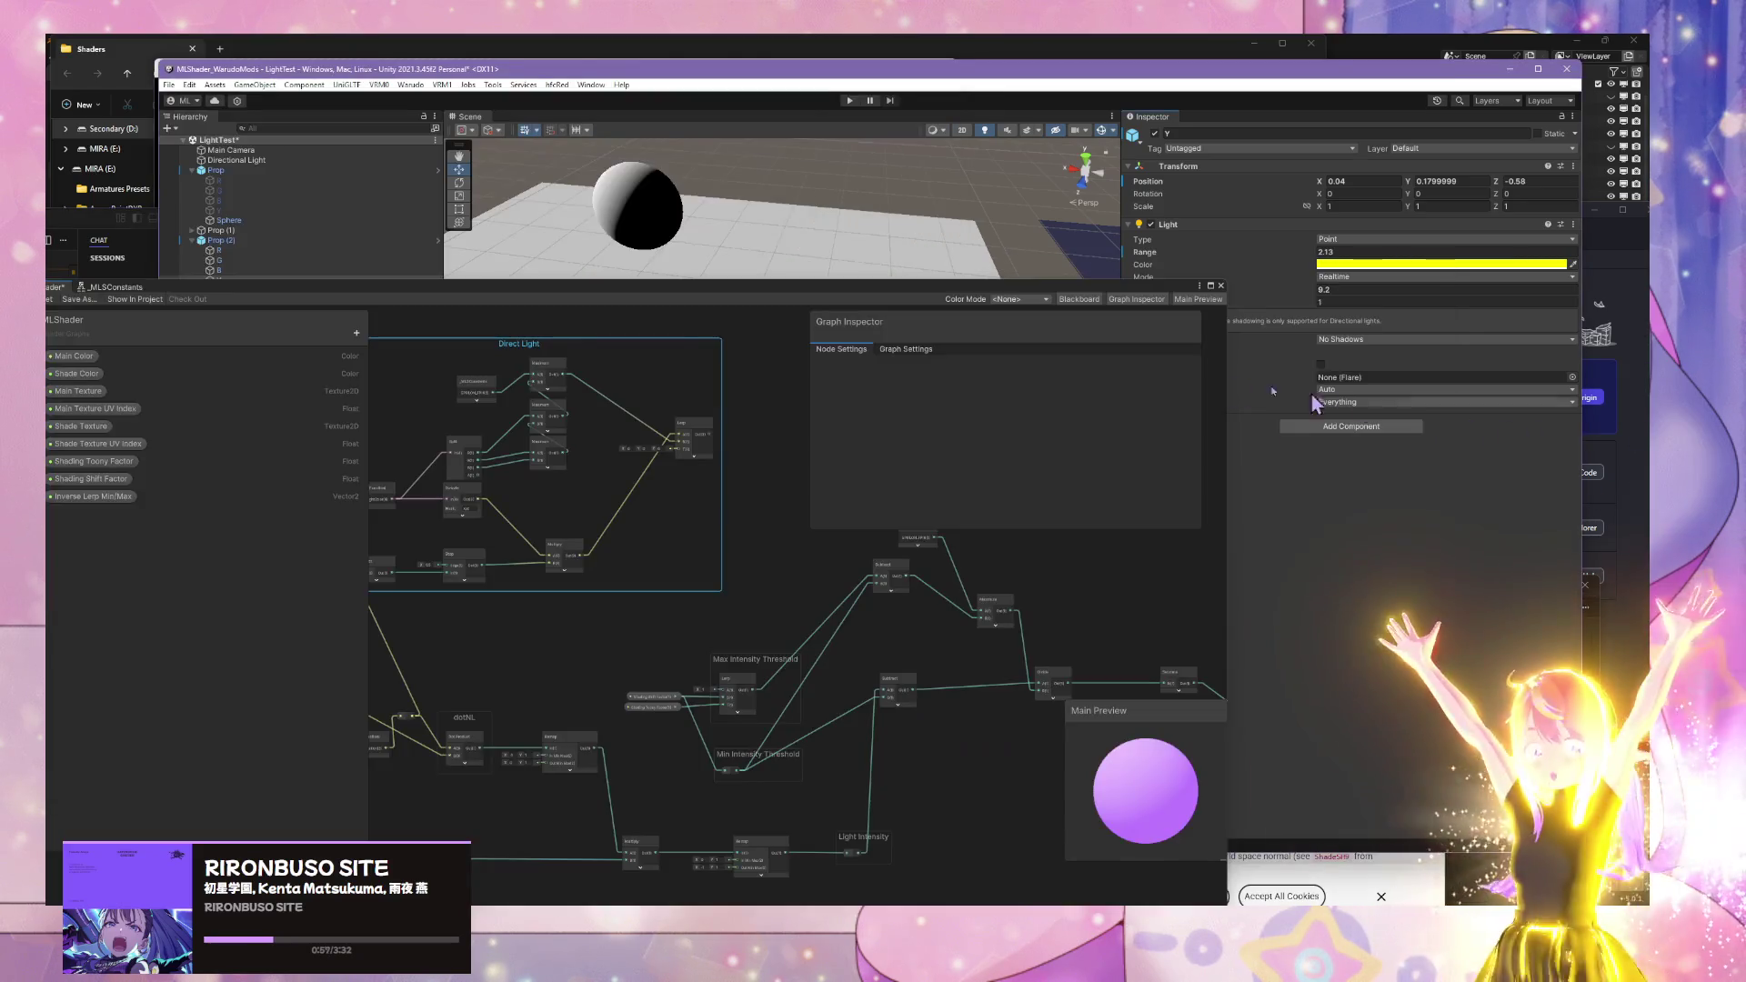
pyautogui.moveTo(1139, 289)
pyautogui.mouseDown()
pyautogui.moveTo(1137, 527)
pyautogui.moveTo(1132, 484)
pyautogui.mouseUp()
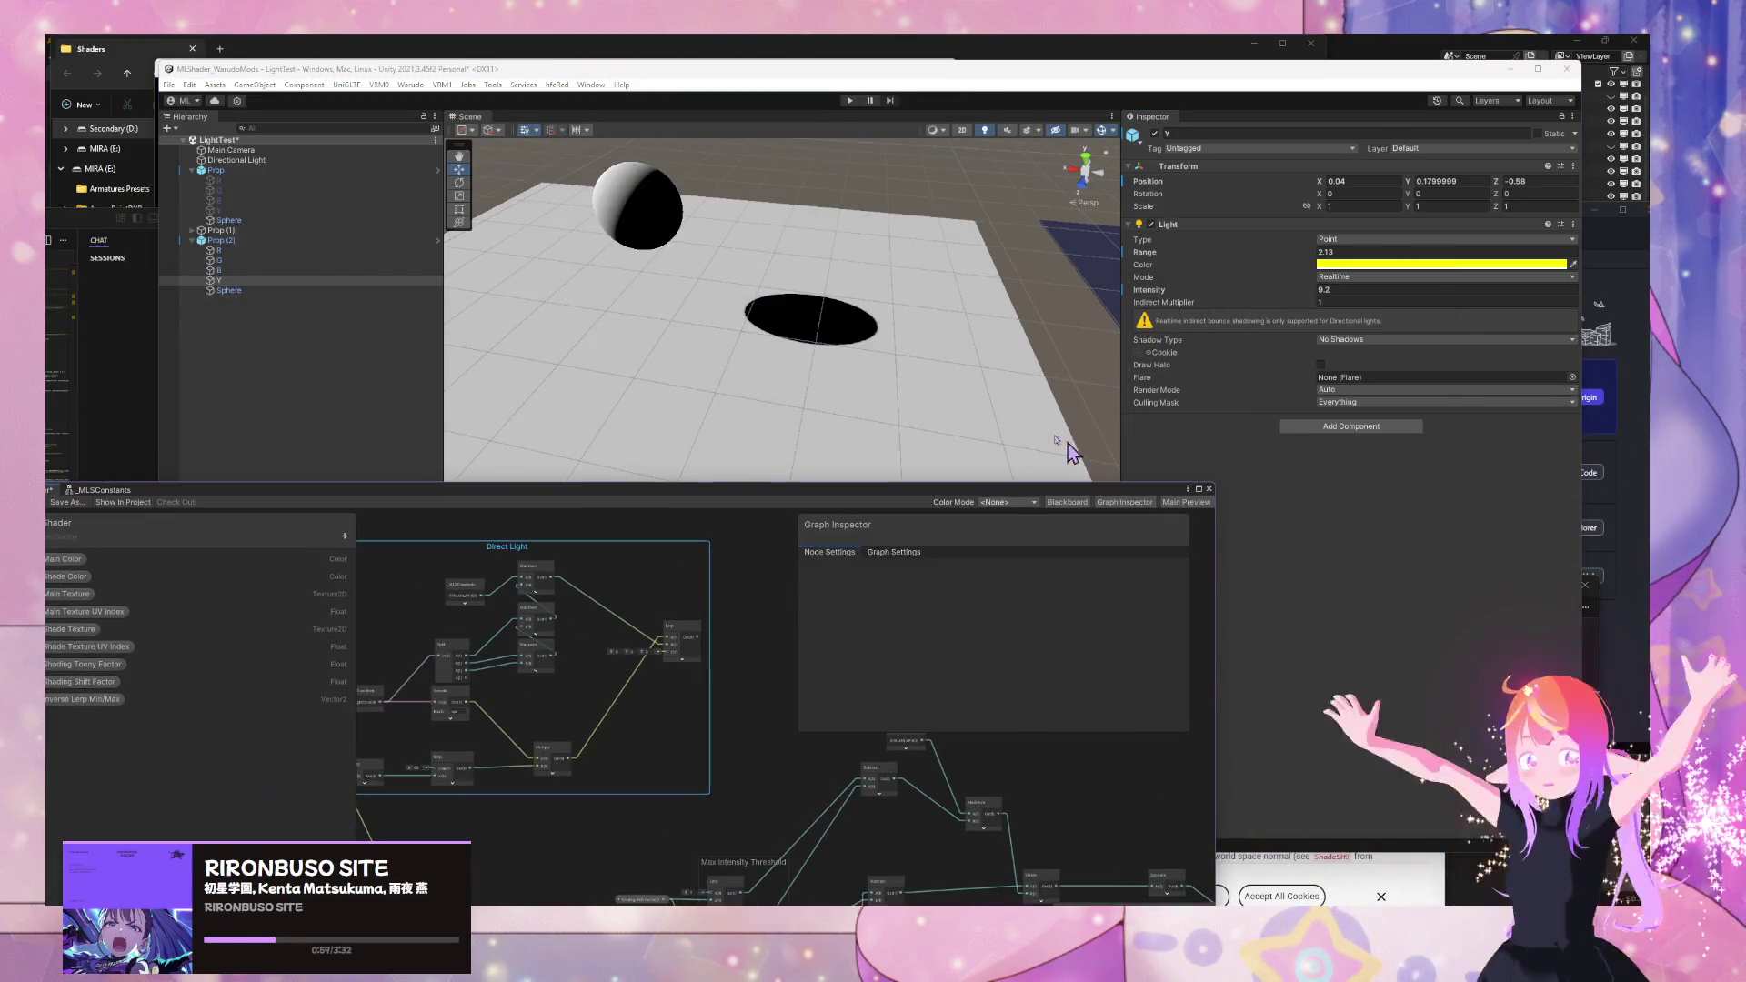
pyautogui.click(1066, 360)
pyautogui.moveTo(1066, 360)
pyautogui.mouseDown()
pyautogui.moveTo(768, 324)
pyautogui.moveTo(846, 311)
pyautogui.mouseUp()
pyautogui.click(846, 312)
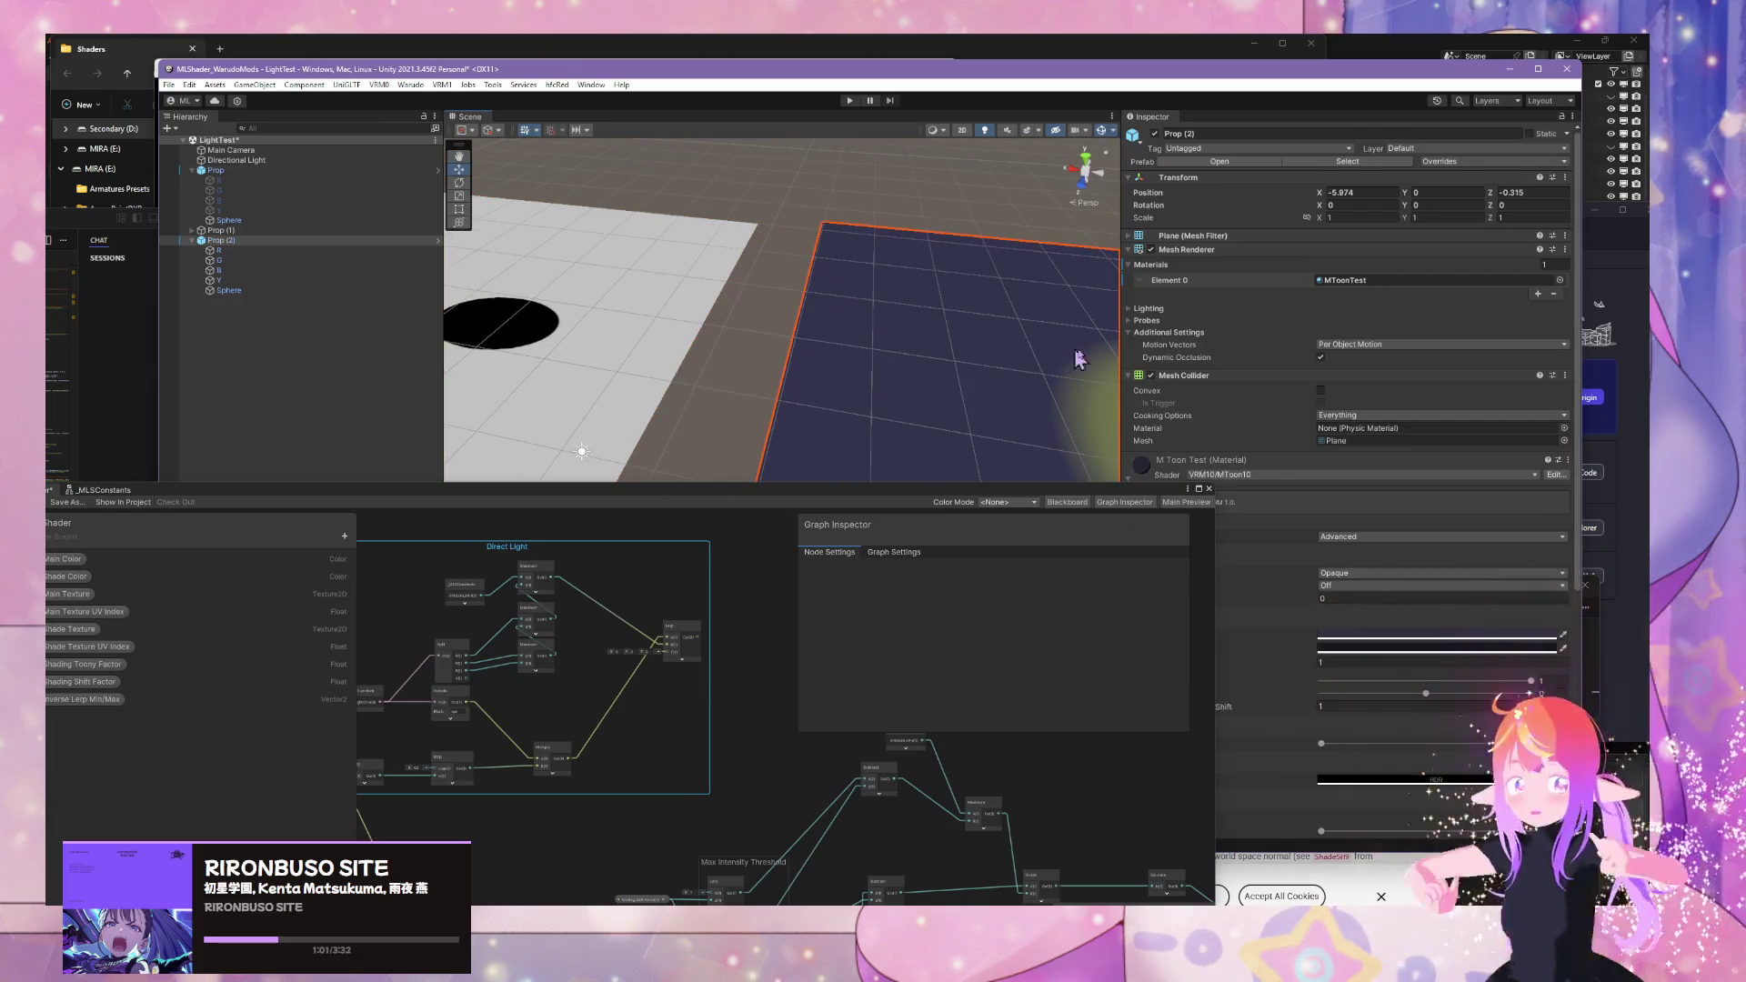
pyautogui.scroll(-3, 1170, 389)
pyautogui.moveTo(1040, 495); pyautogui.dragTo(871, 607)
# - Frame the plane, raise GI Equalization slightly above 0, and orbit around it
pyautogui.click(866, 351)
pyautogui.press('f')
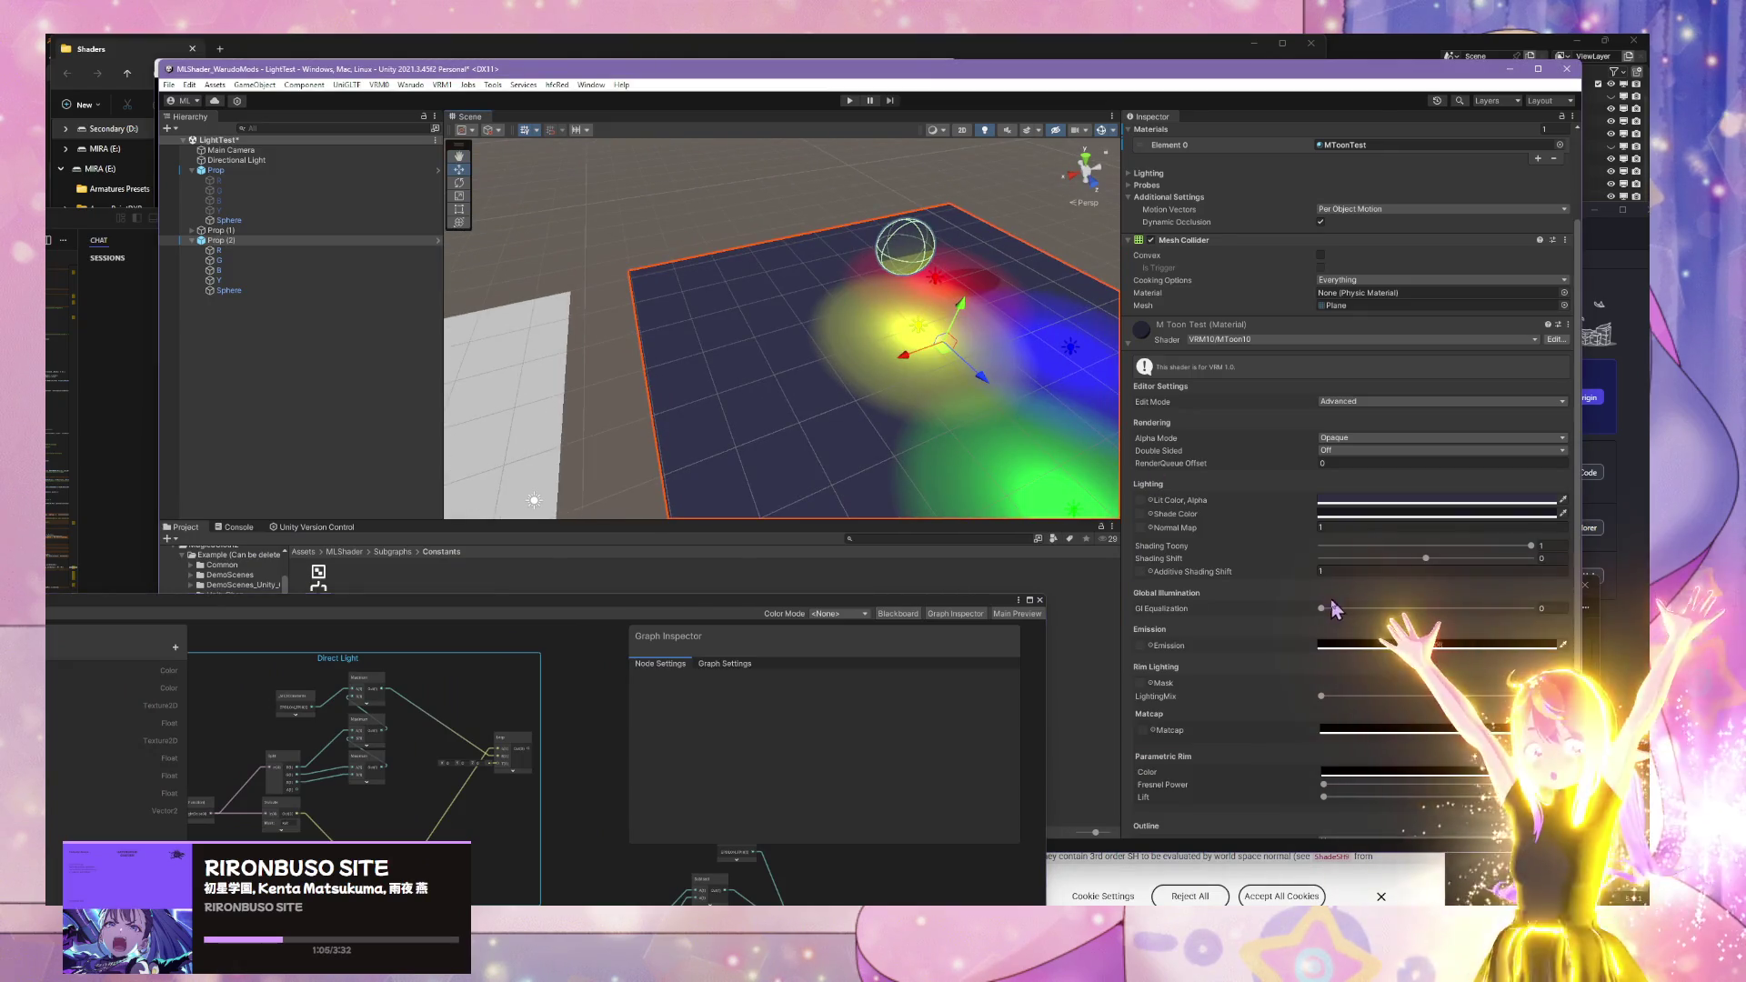
pyautogui.moveTo(1327, 608); pyautogui.dragTo(1021, 537)
pyautogui.moveTo(941, 437)
pyautogui.mouseDown()
pyautogui.moveTo(849, 394)
pyautogui.moveTo(721, 386)
pyautogui.moveTo(909, 409)
pyautogui.moveTo(923, 370)
pyautogui.moveTo(591, 388)
pyautogui.mouseUp()
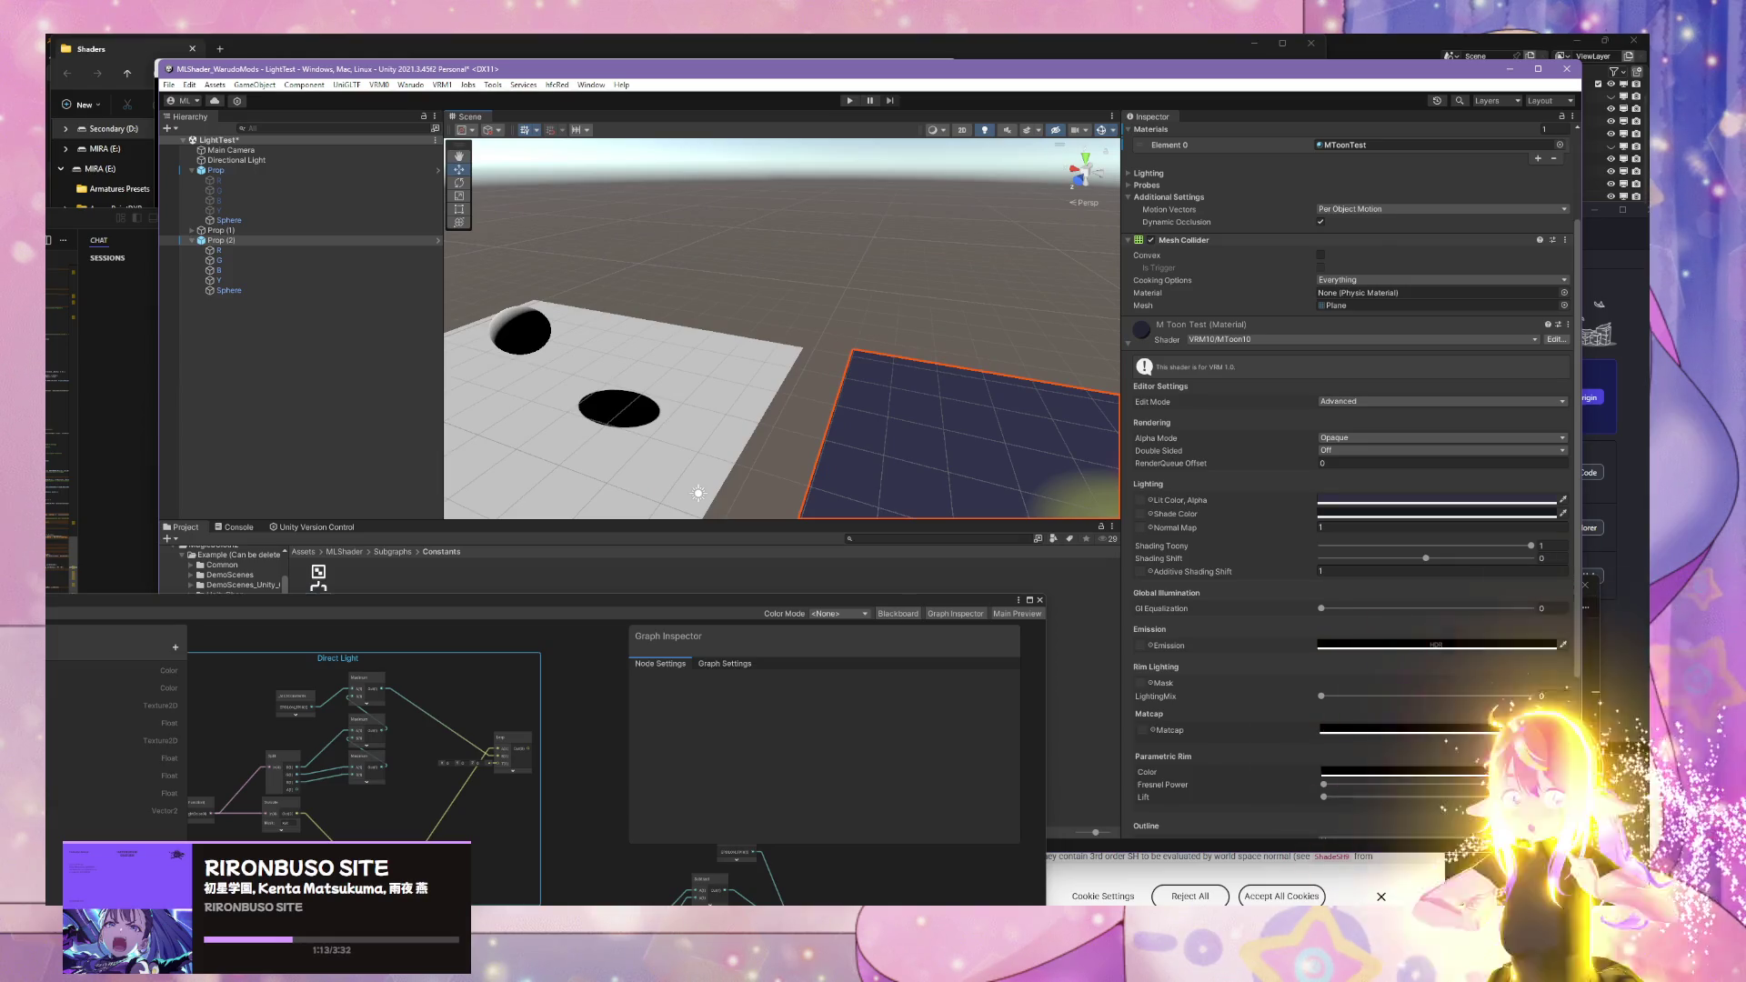
pyautogui.hotkey('alt', 'Tab')
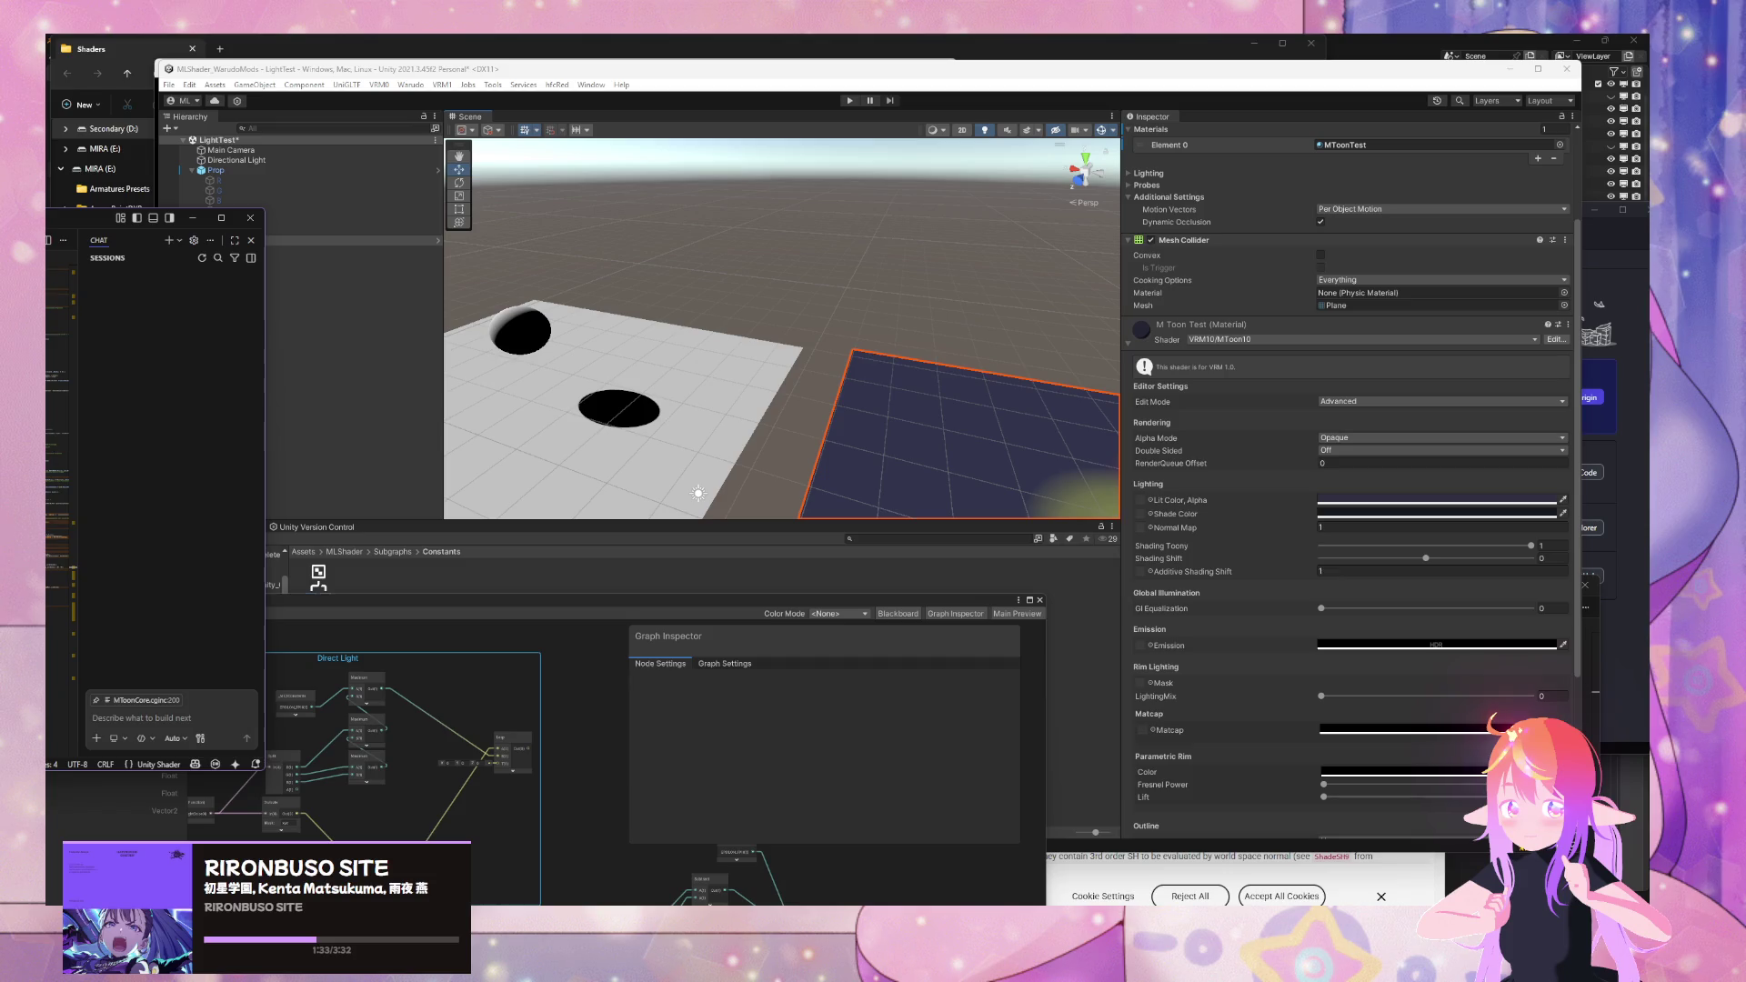
# - Show Utils.cs maximized in VS Code at the PropLightColorAttenuation constant on line 31
pyautogui.hotkey('ctrl', 'Tab')
pyautogui.moveTo(89, 217)
pyautogui.mouseDown()
pyautogui.moveTo(401, 219)
pyautogui.moveTo(381, 206)
pyautogui.mouseUp()
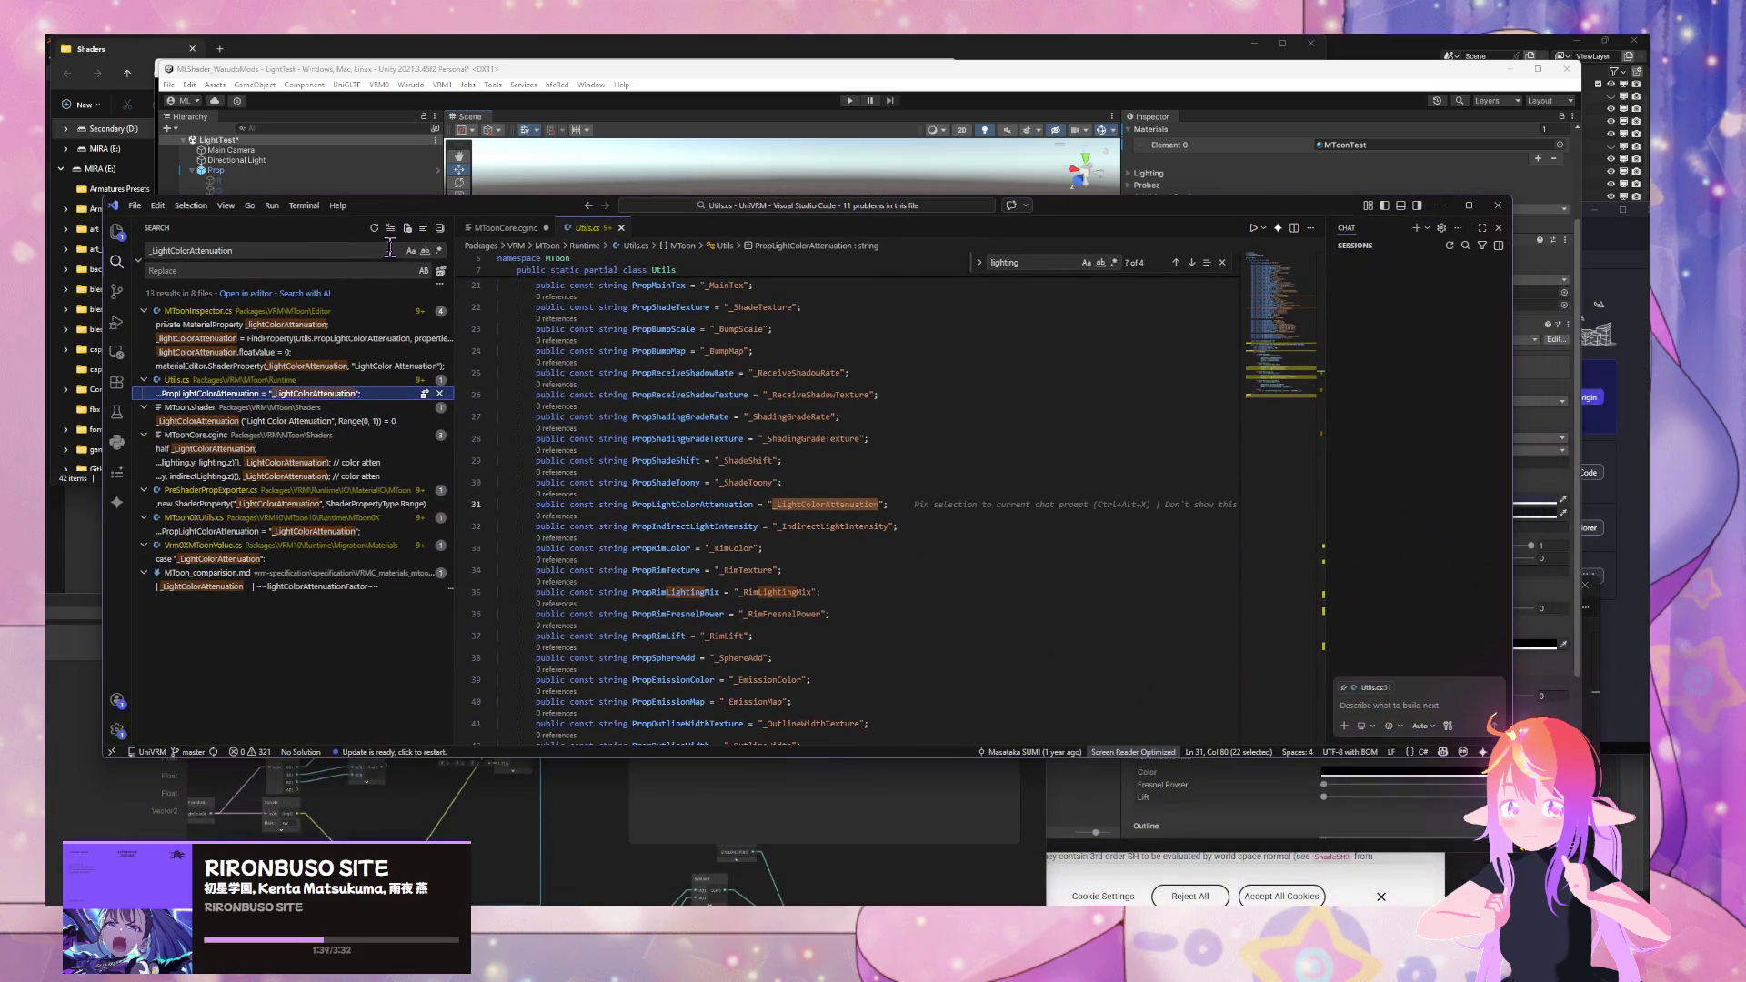
pyautogui.scroll(7, 728, 418)
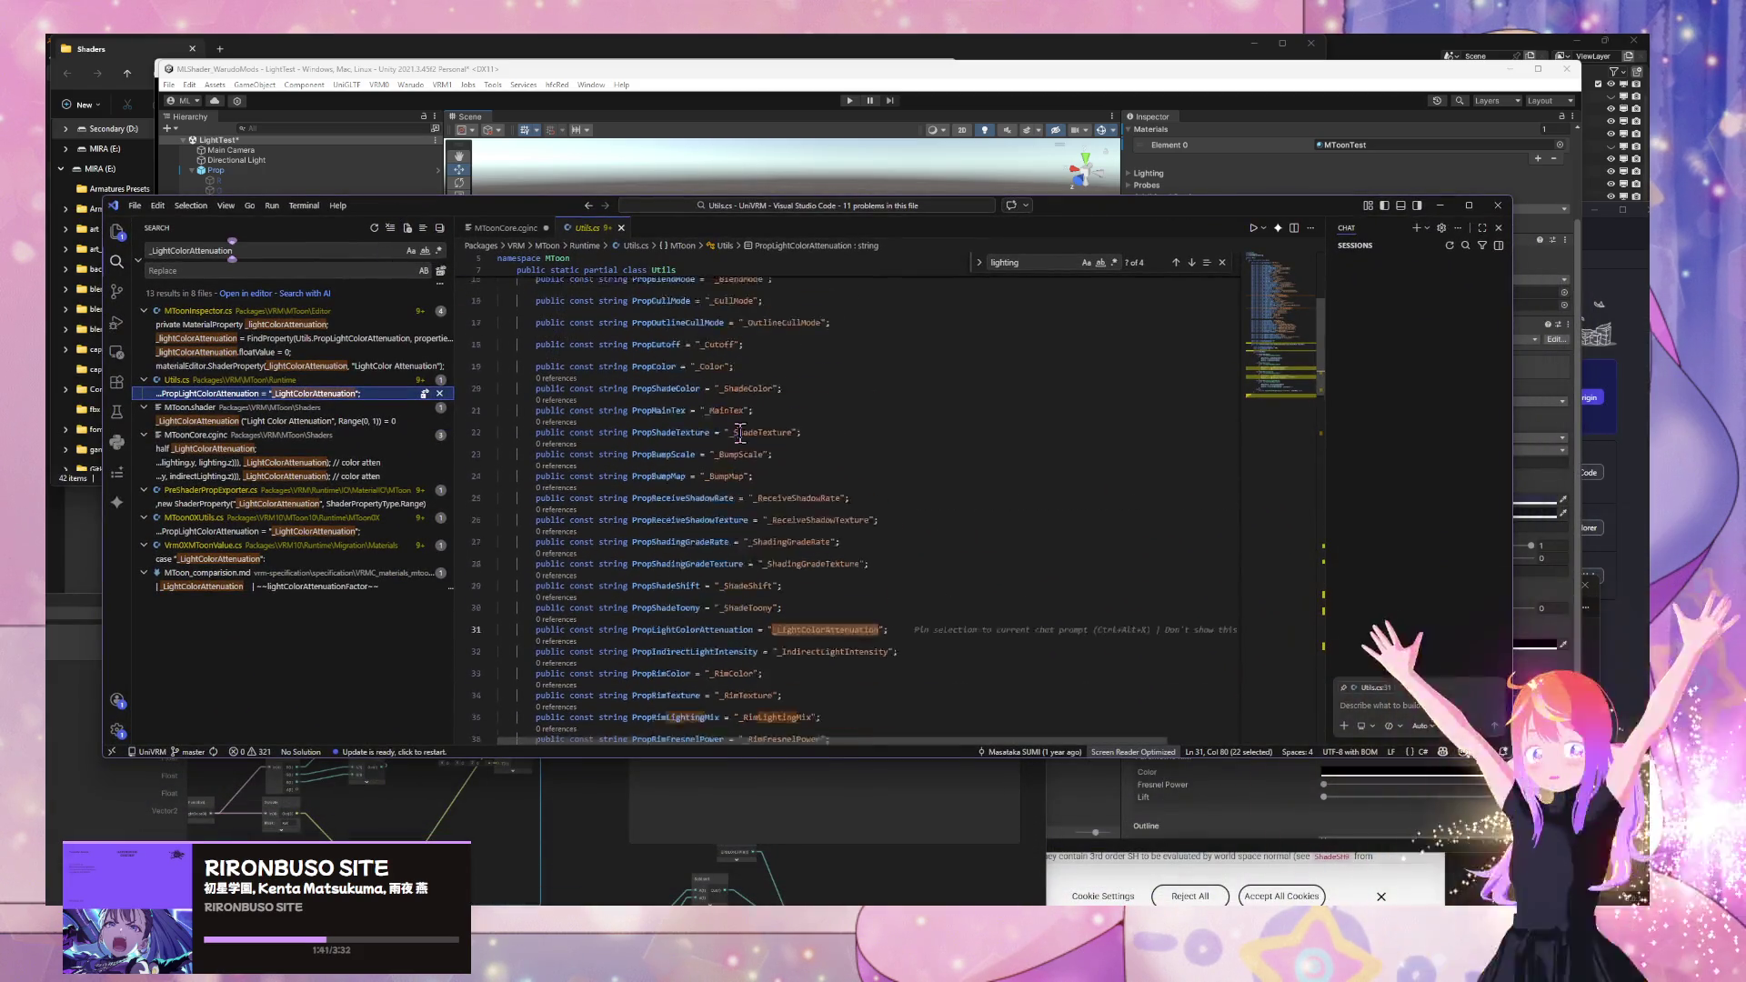
pyautogui.scroll(-6, 728, 418)
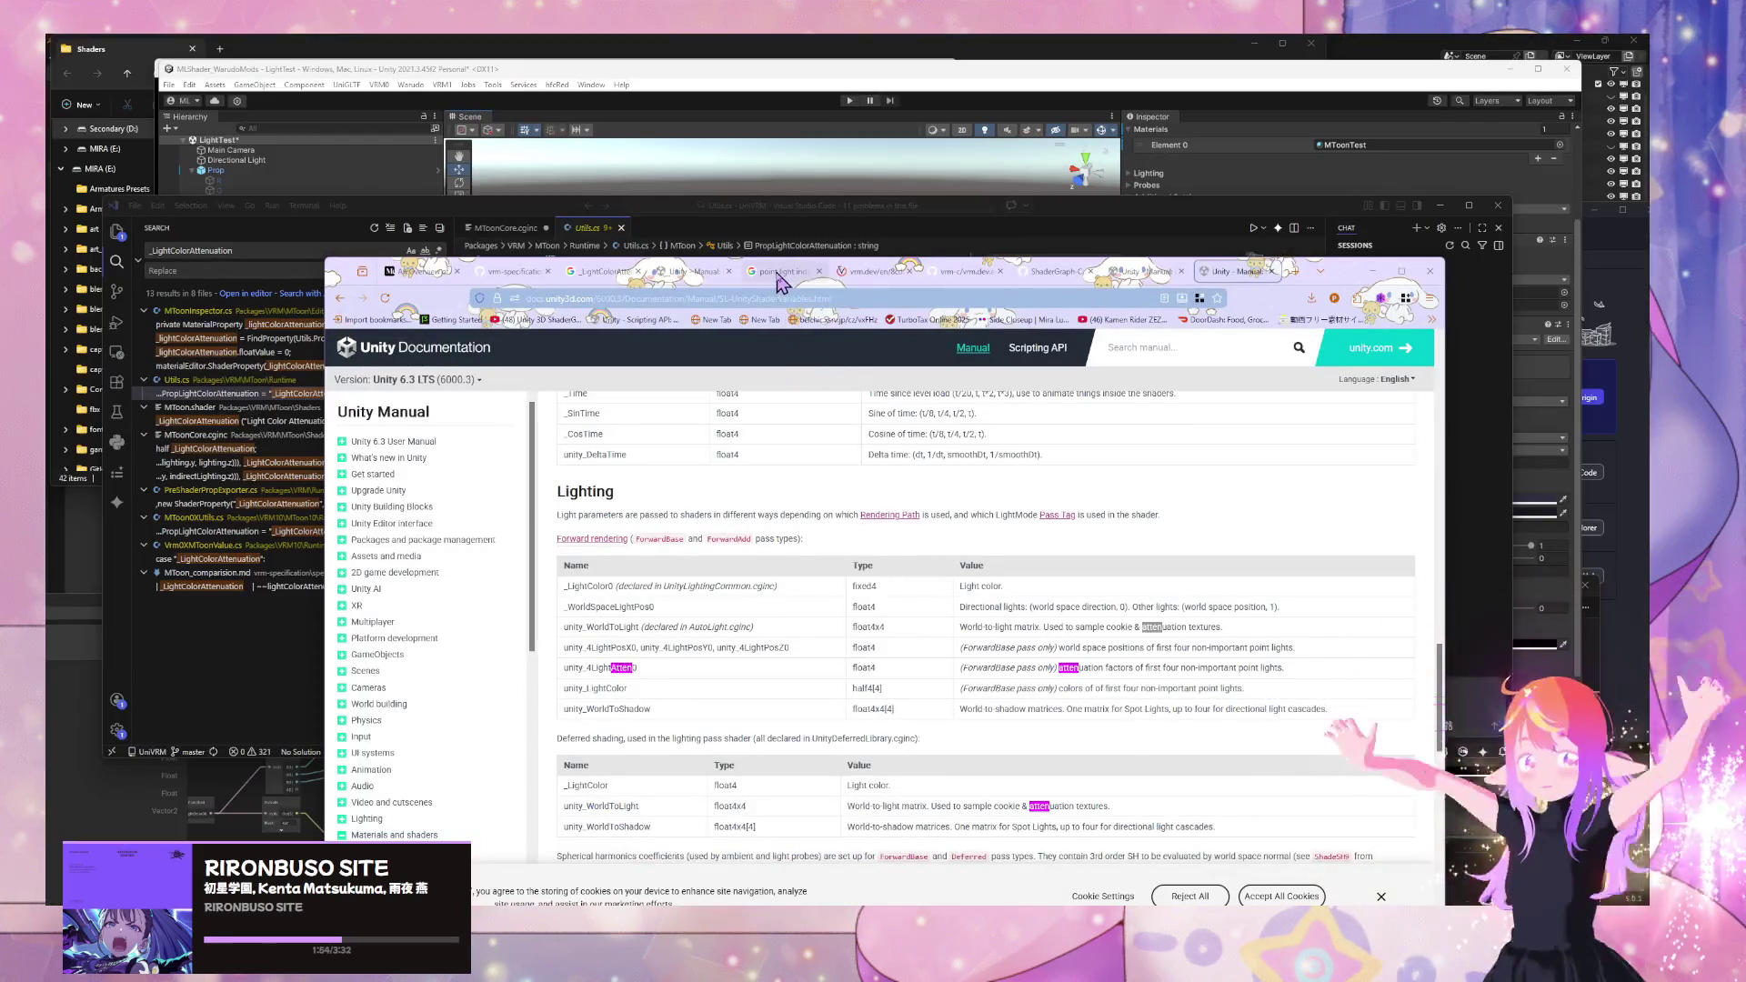
pyautogui.click(787, 271)
pyautogui.click(781, 300)
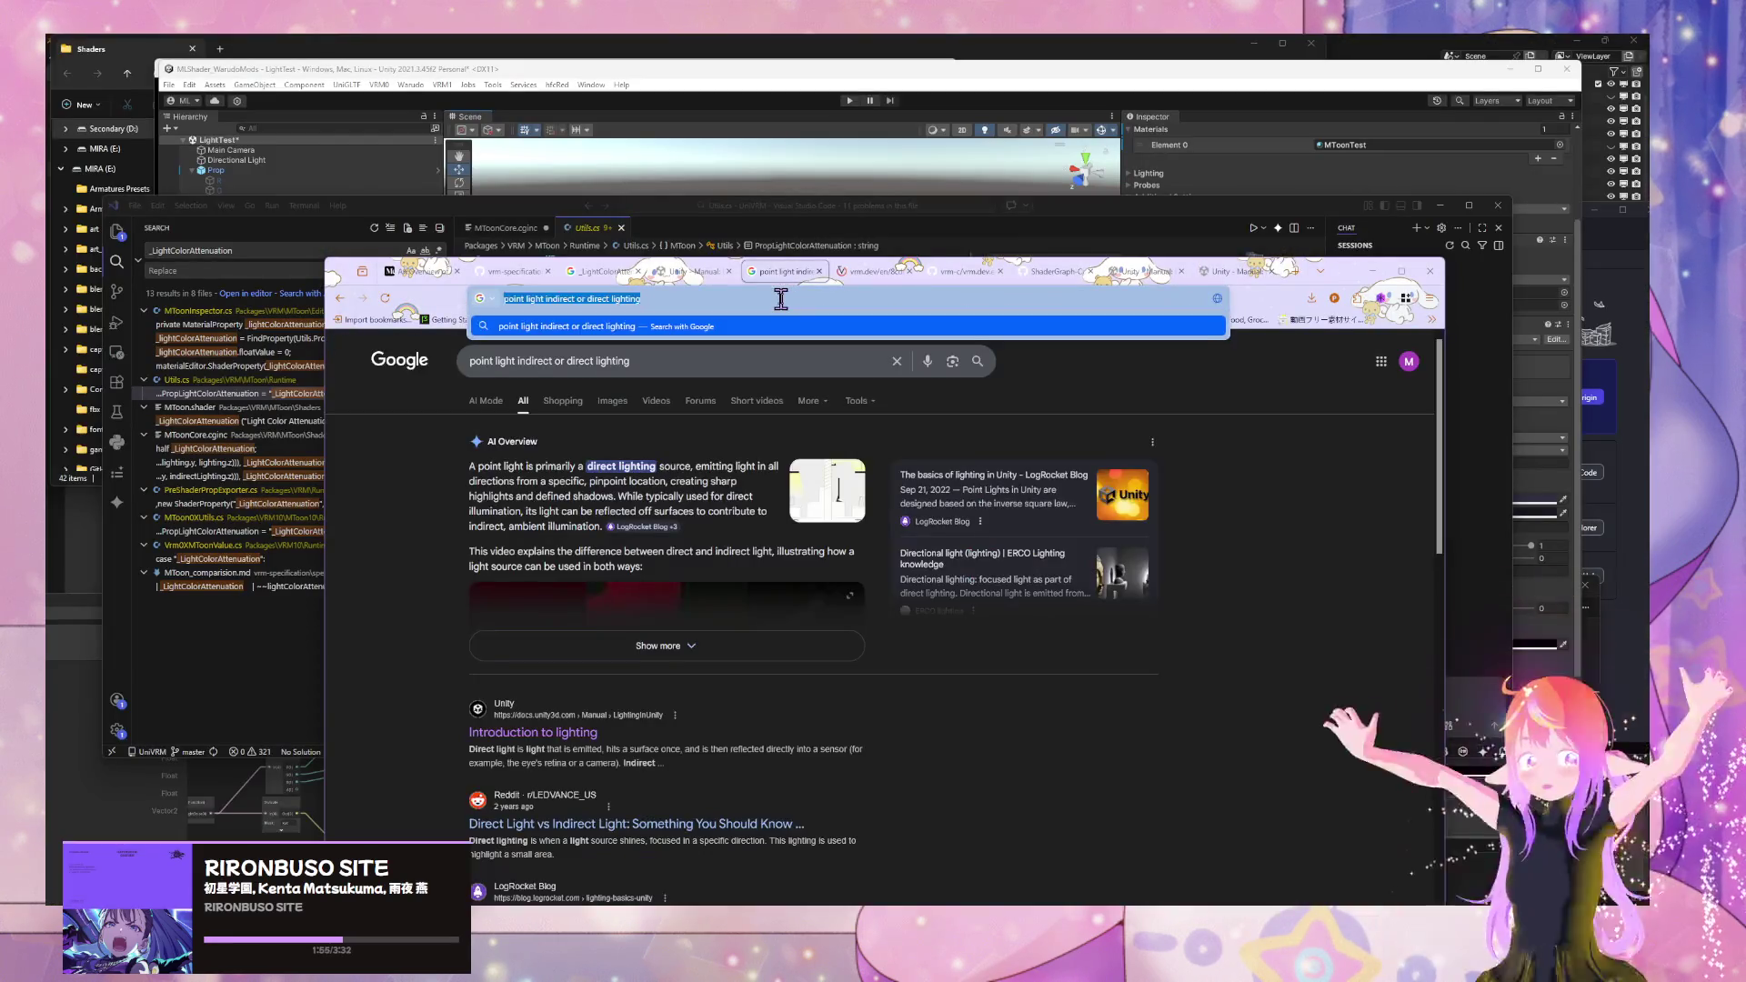
# - Google '_LightColorAttenuation mtoon' and open the Santarh/MToon Shaders result in a new tab
pyautogui.write('_LightColorAttenuation')
pyautogui.press('Return')
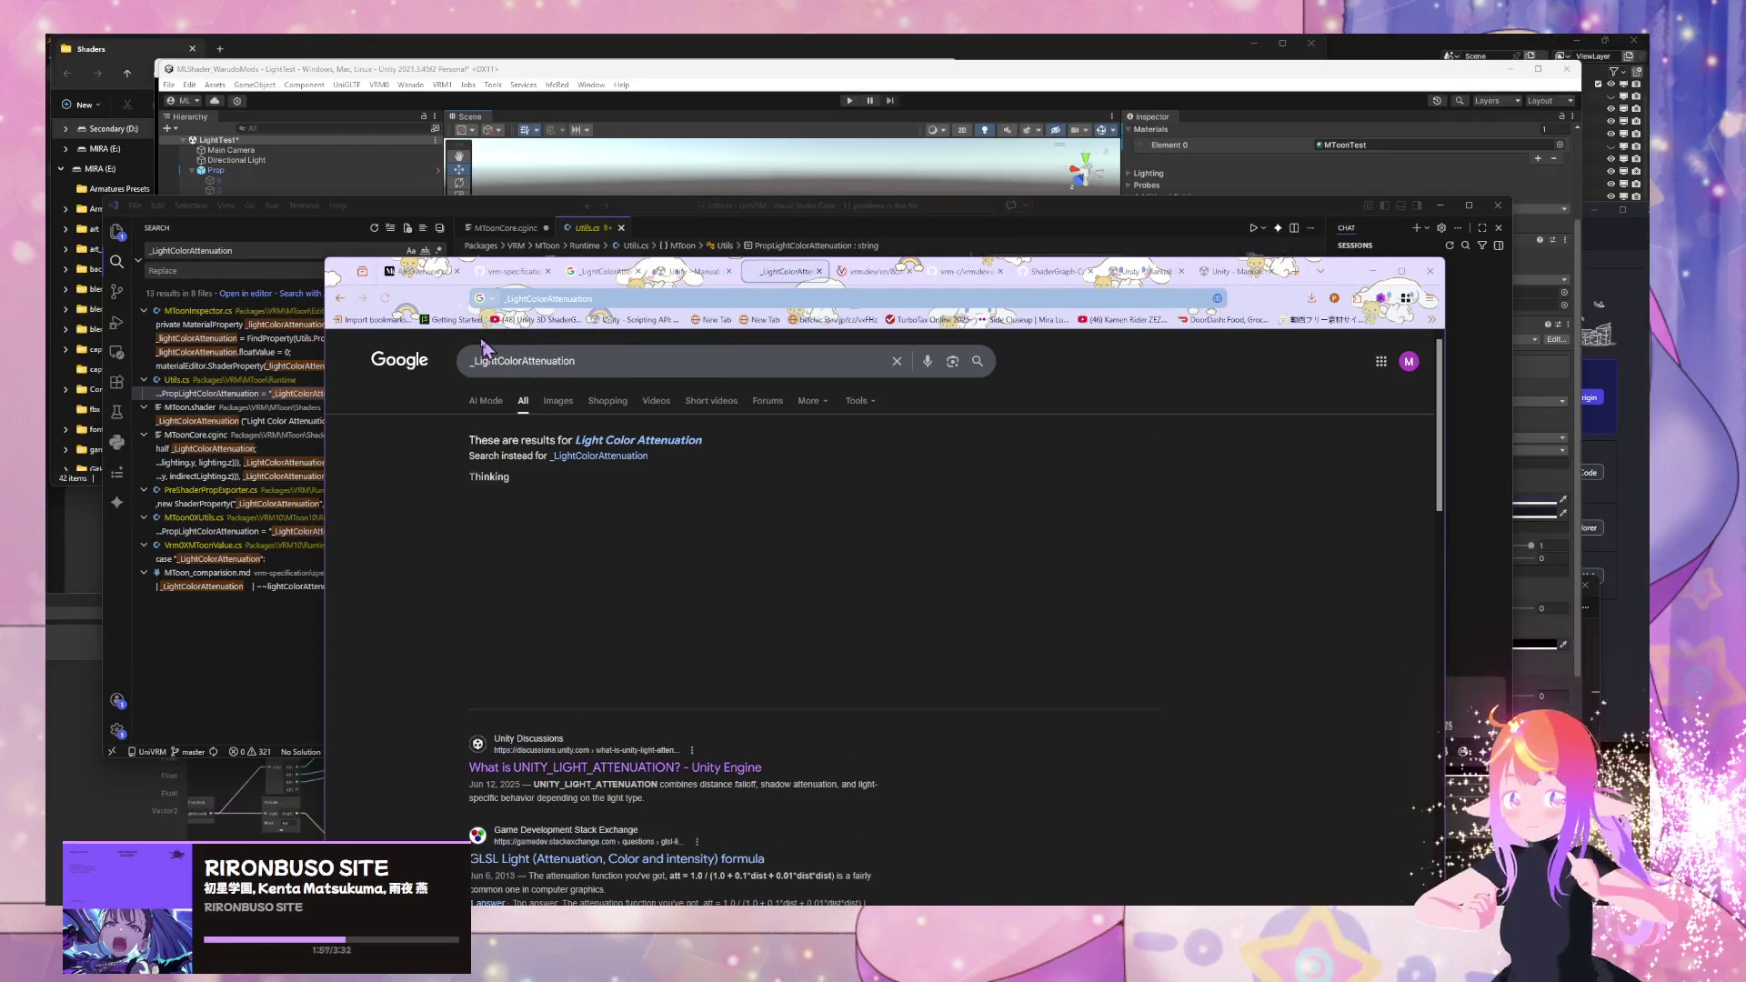
pyautogui.click(644, 299)
pyautogui.press('BackSpace')
pyautogui.write('_LightColorAttenuation')
pyautogui.write('mtoon')
pyautogui.press('Return')
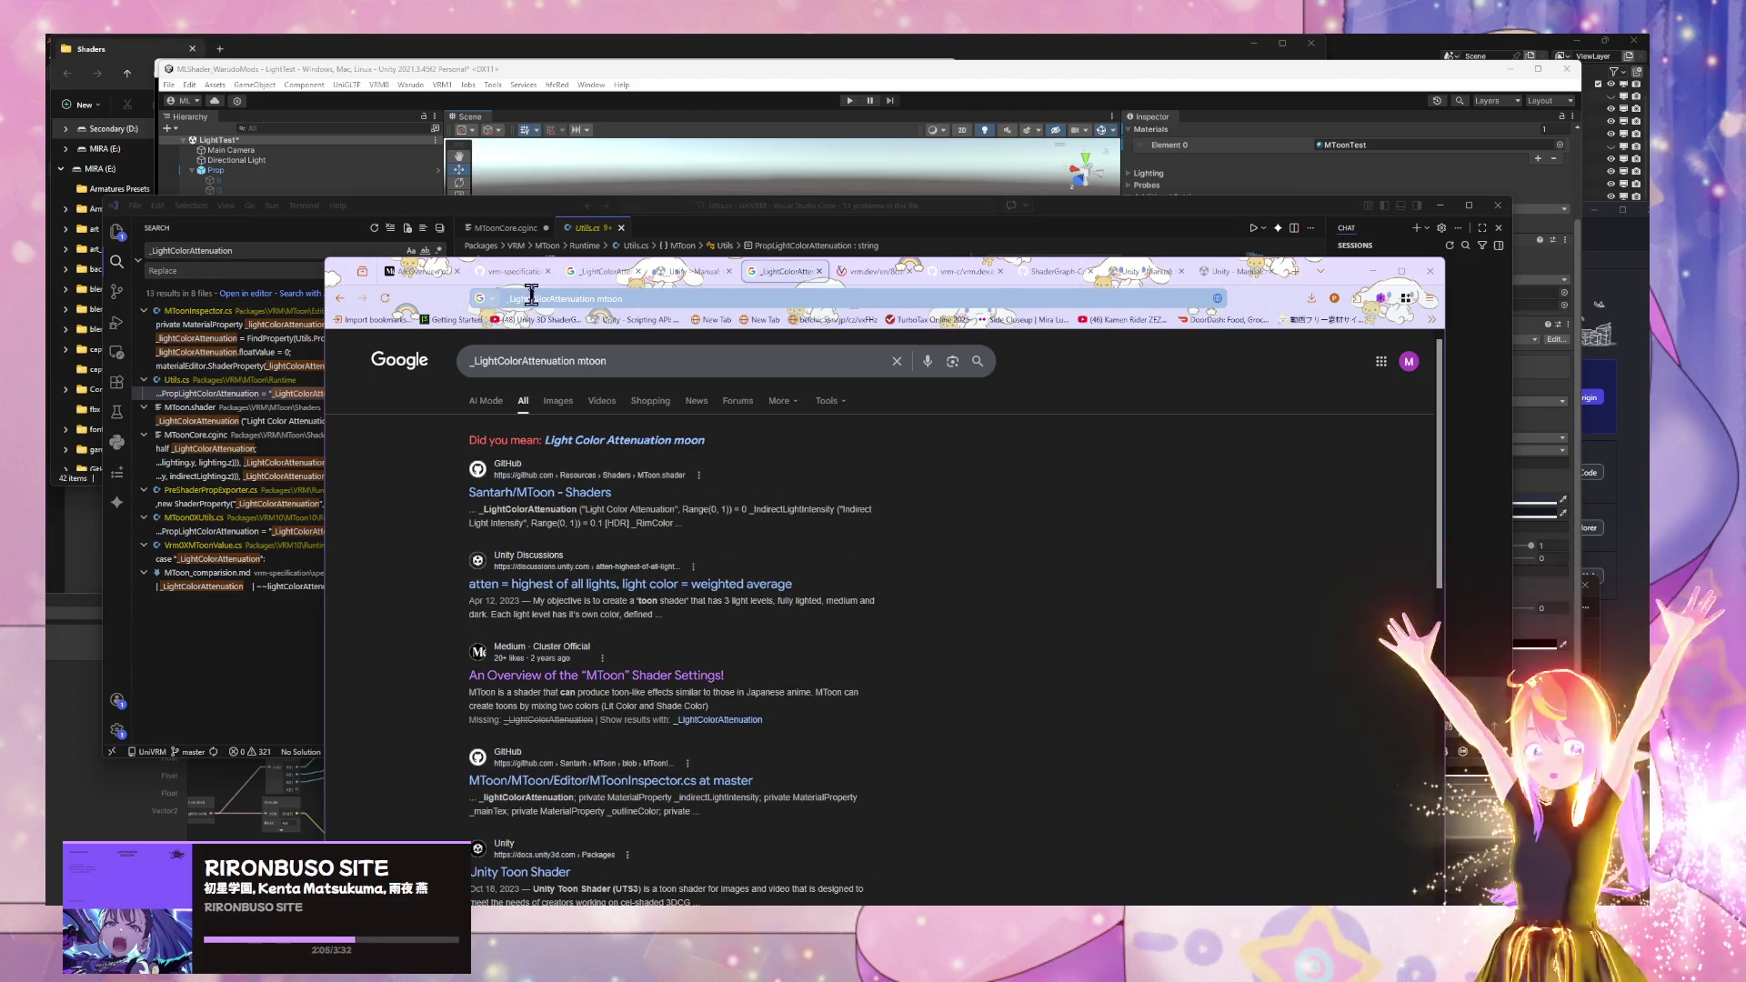
pyautogui.middleClick(589, 500)
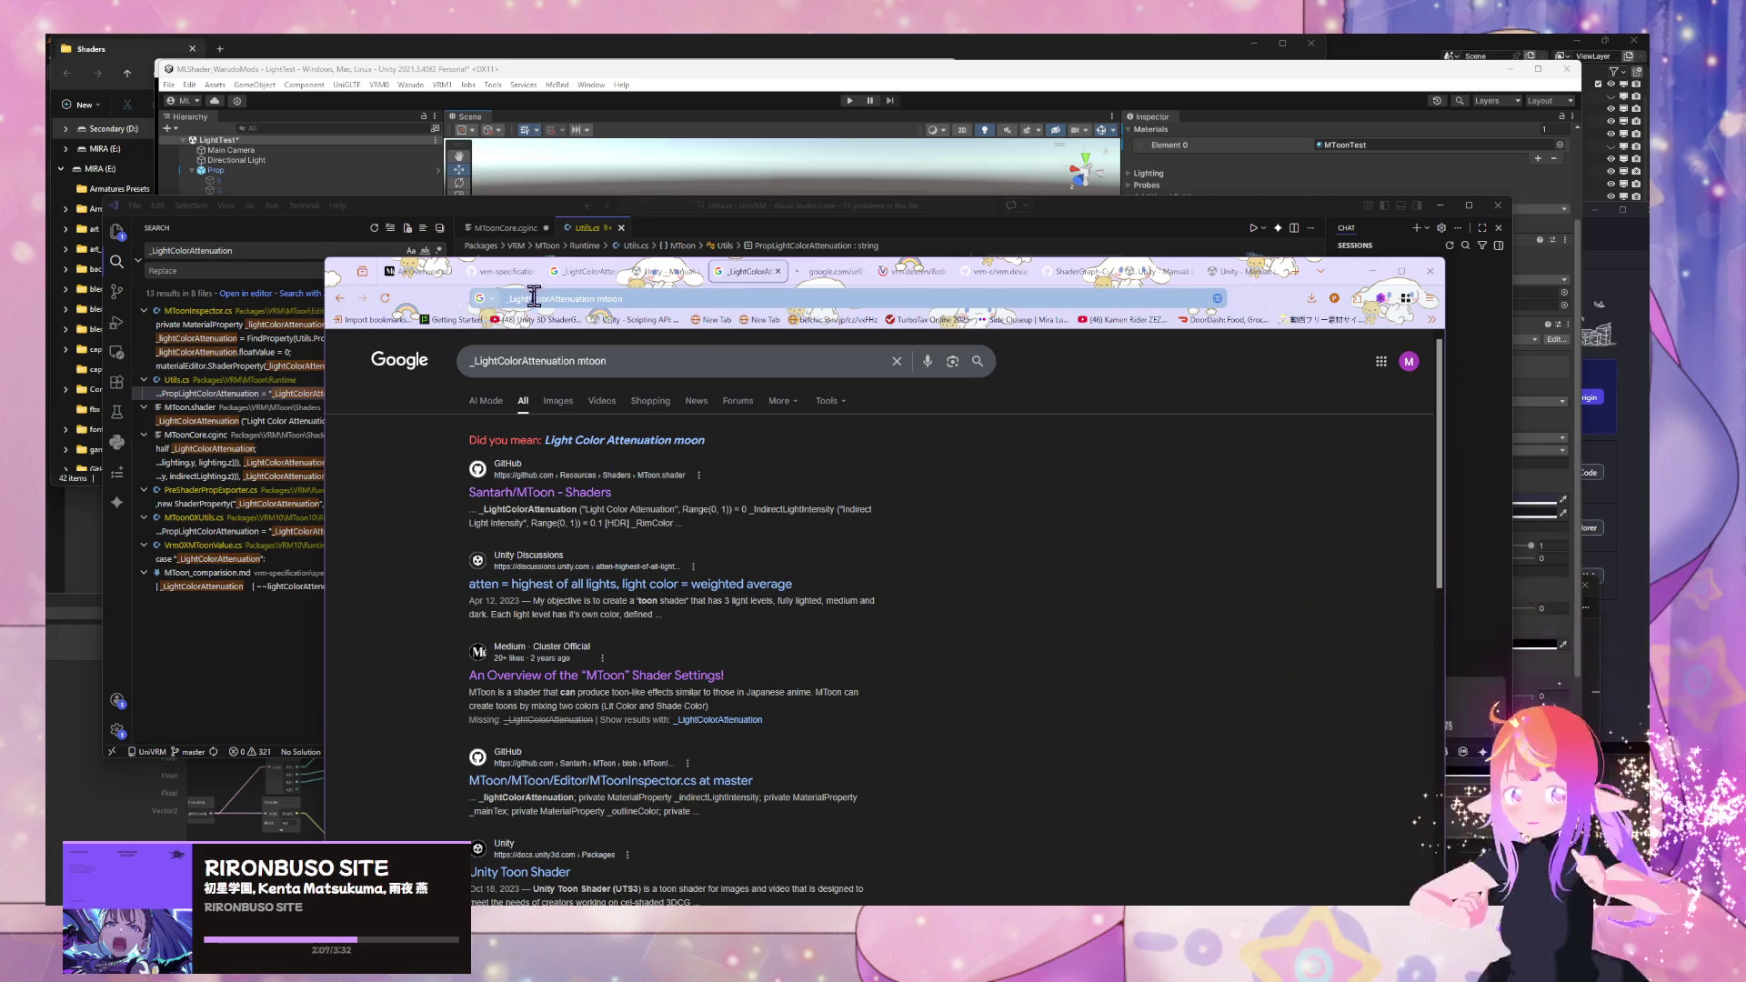
# - Review the MToon shader source, then open MToonInspector.cs on GitHub from the results
pyautogui.click(559, 299)
pyautogui.click(557, 326)
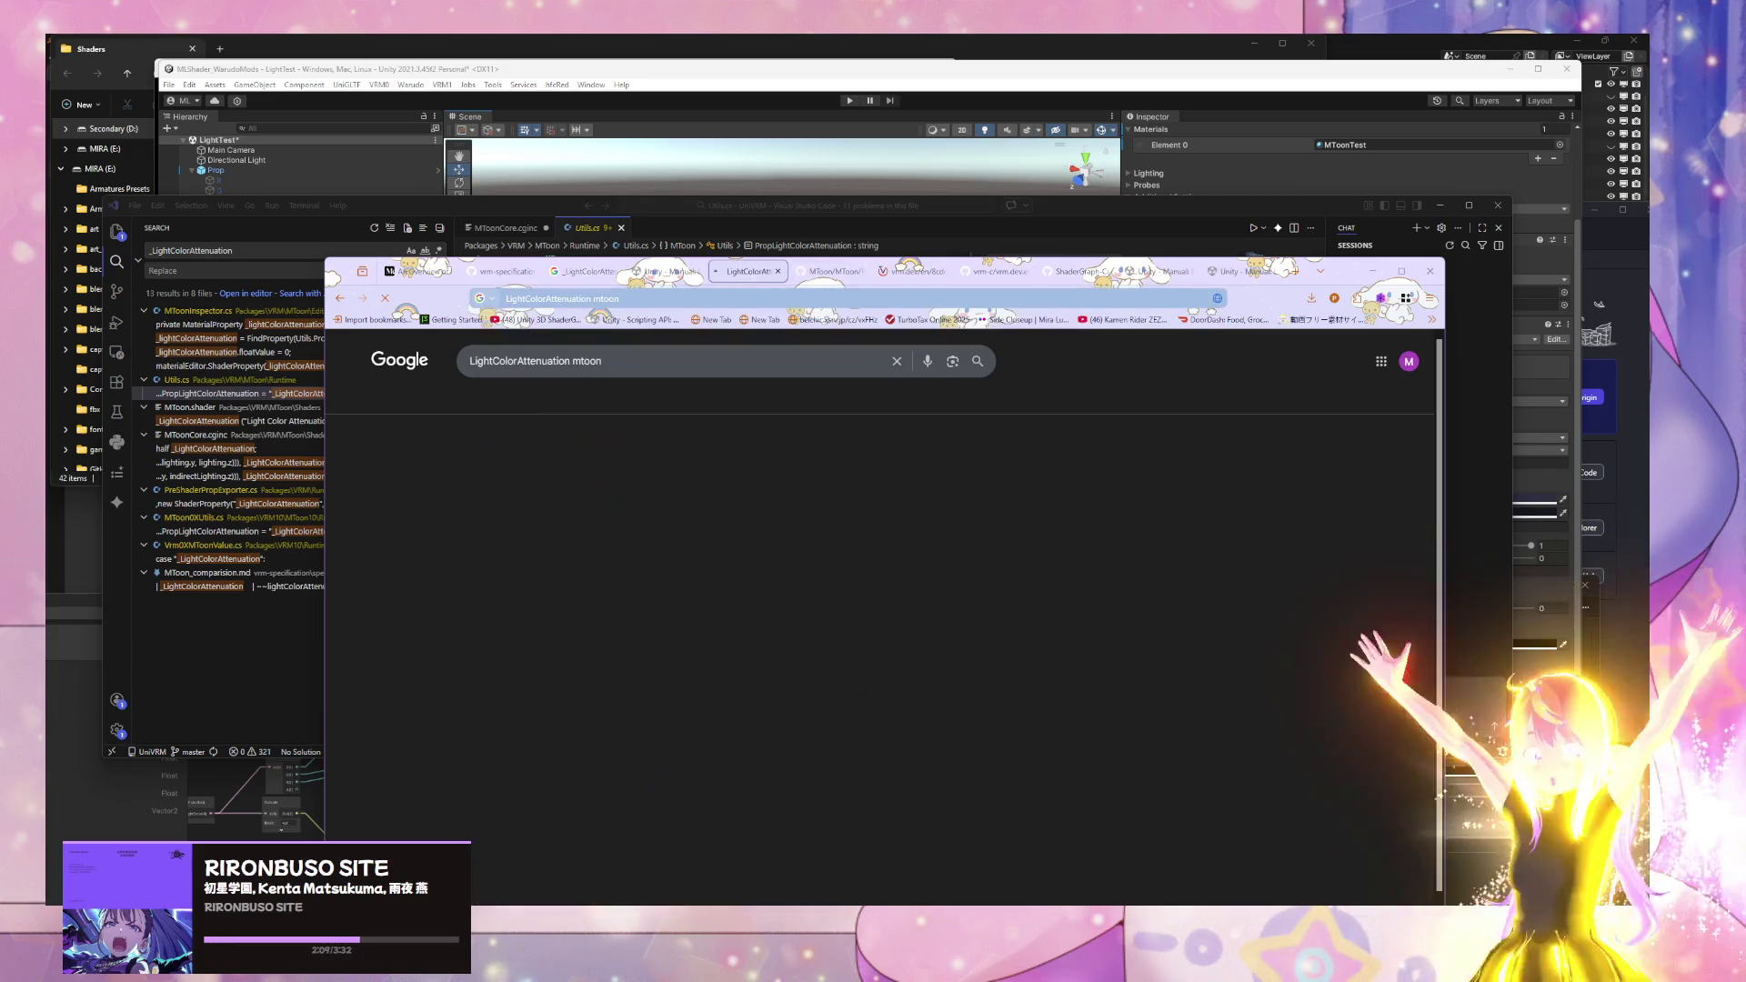
pyautogui.click(818, 271)
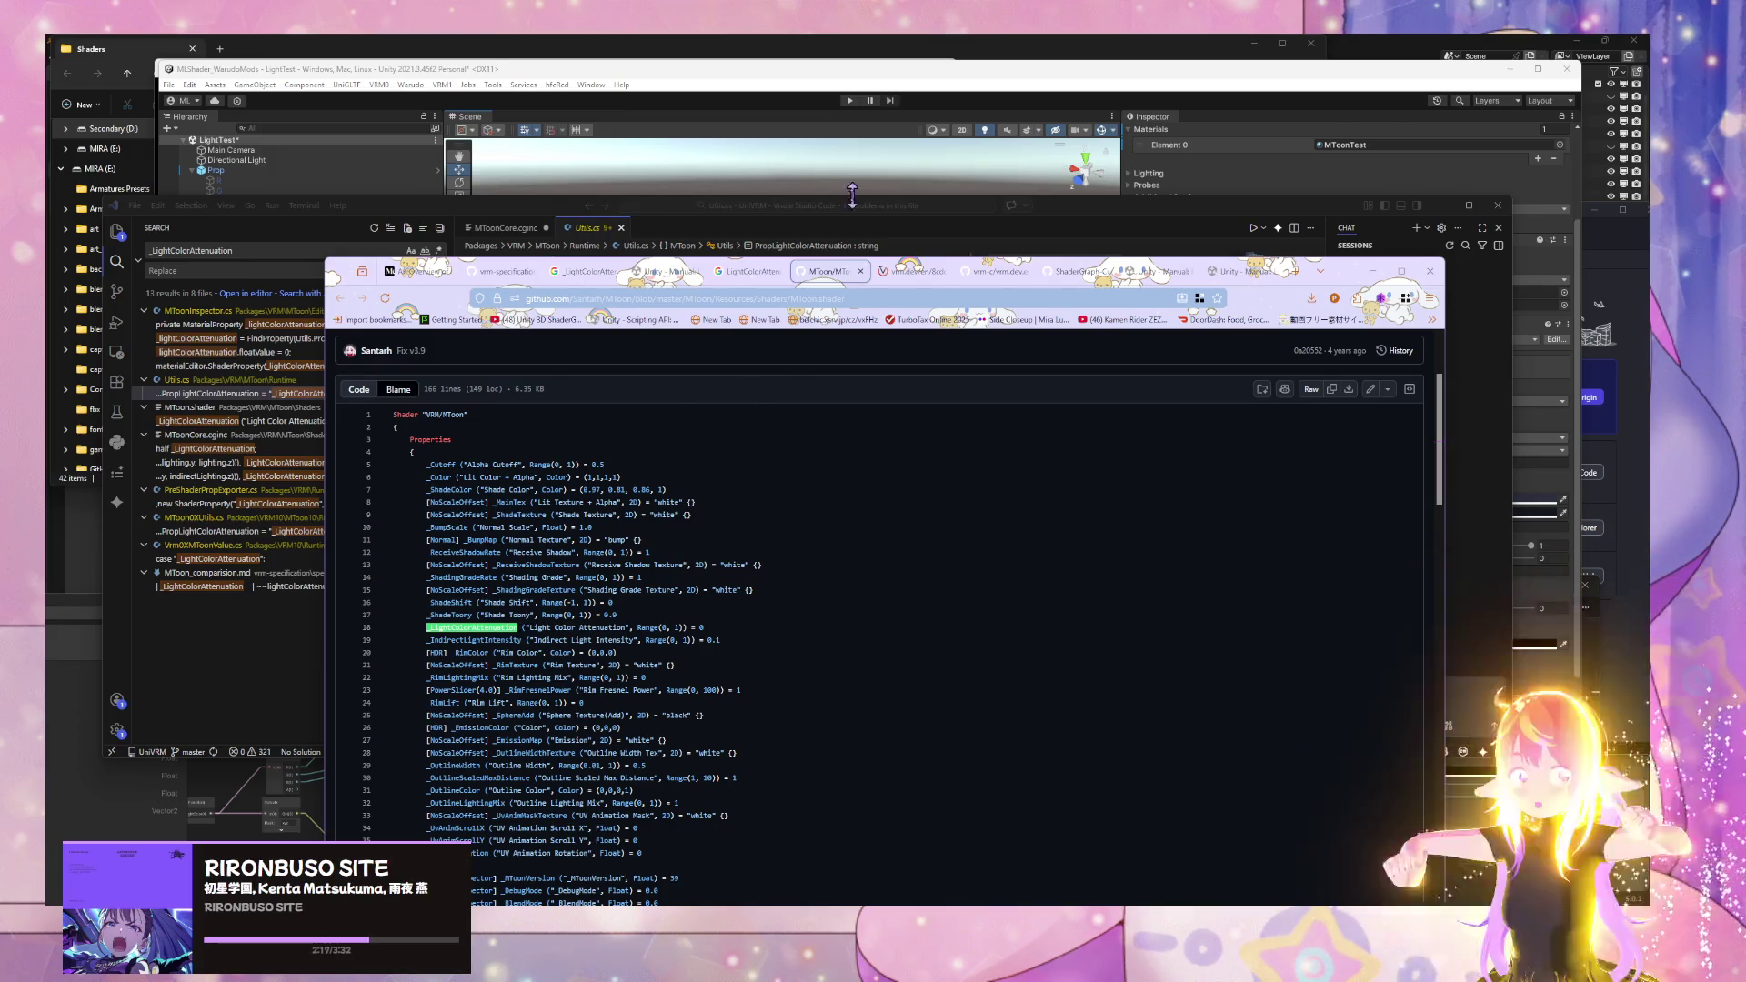
pyautogui.click(741, 271)
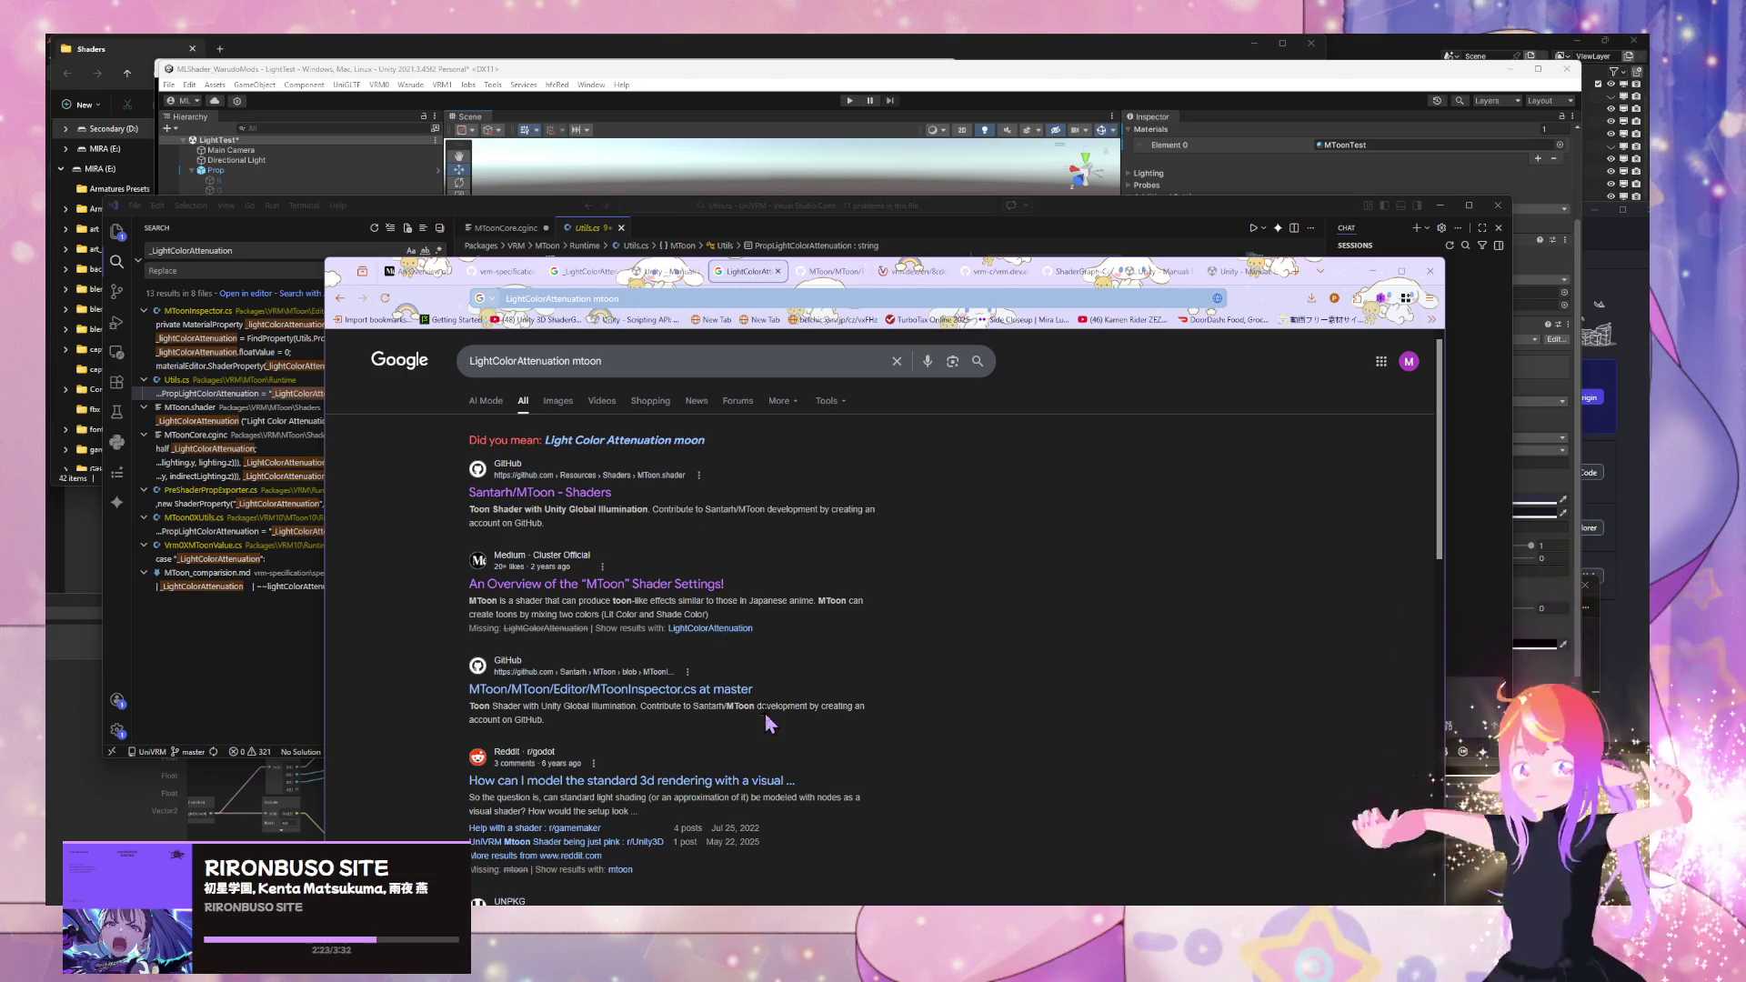
pyautogui.click(691, 696)
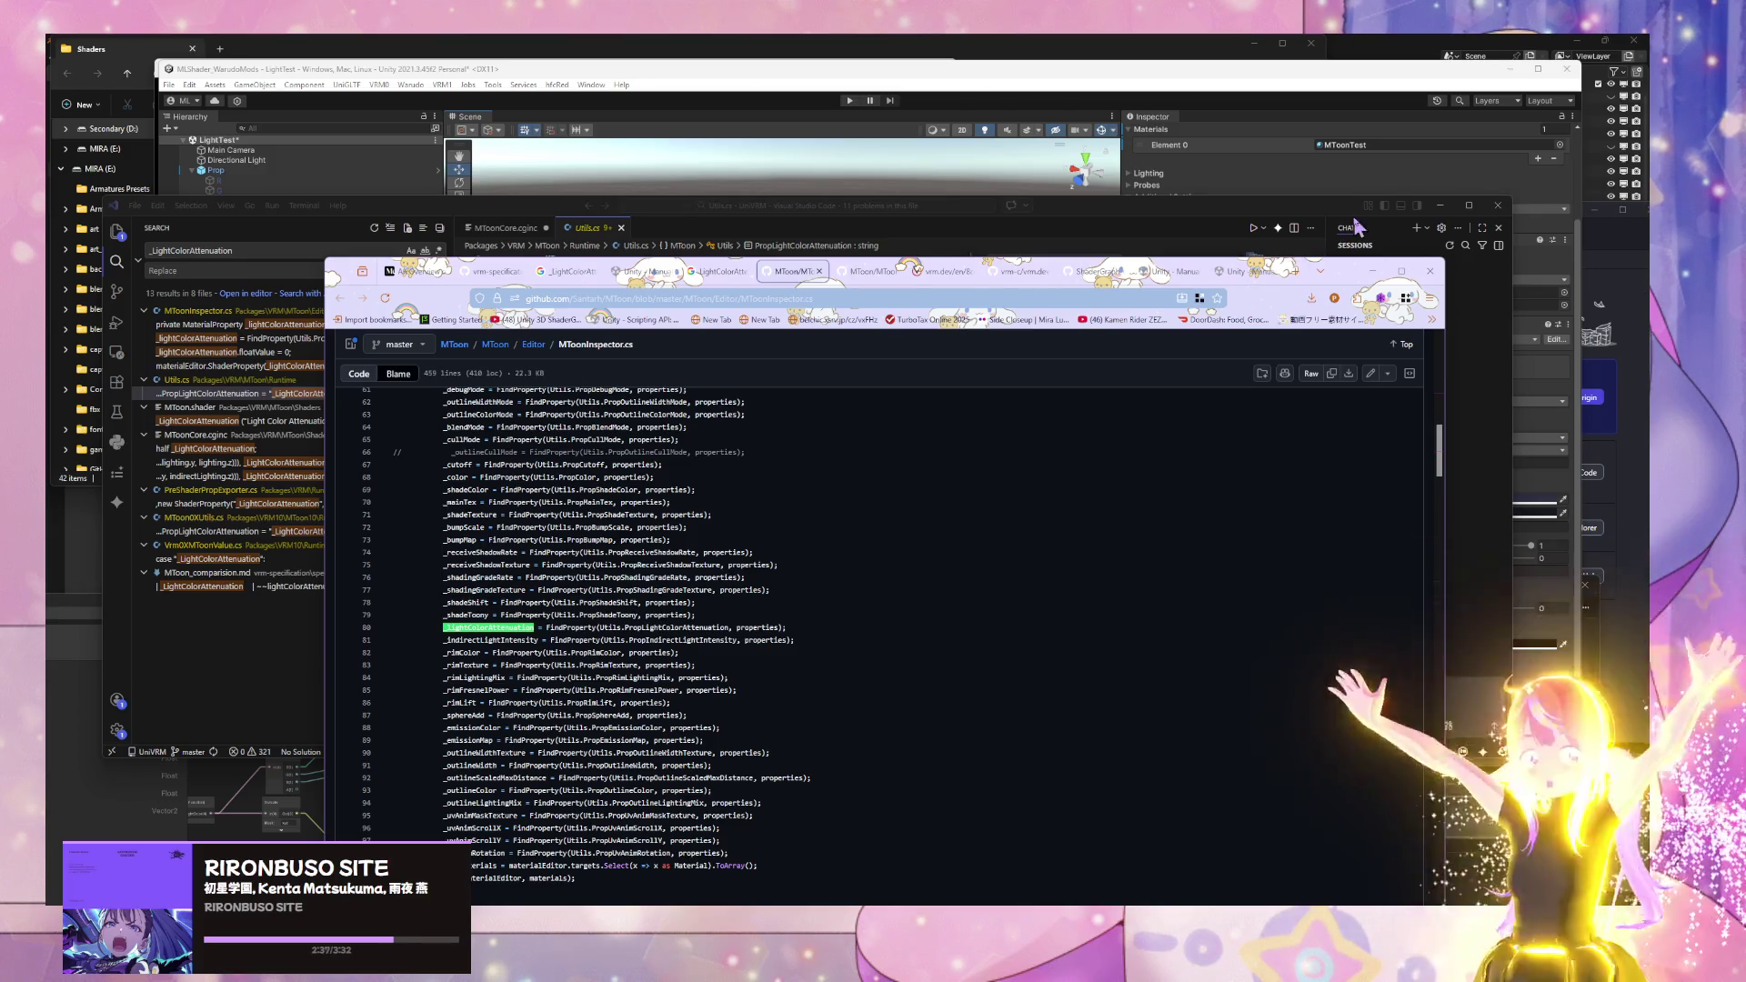
pyautogui.moveTo(1350, 276); pyautogui.dragTo(1250, 465)
pyautogui.click(298, 248)
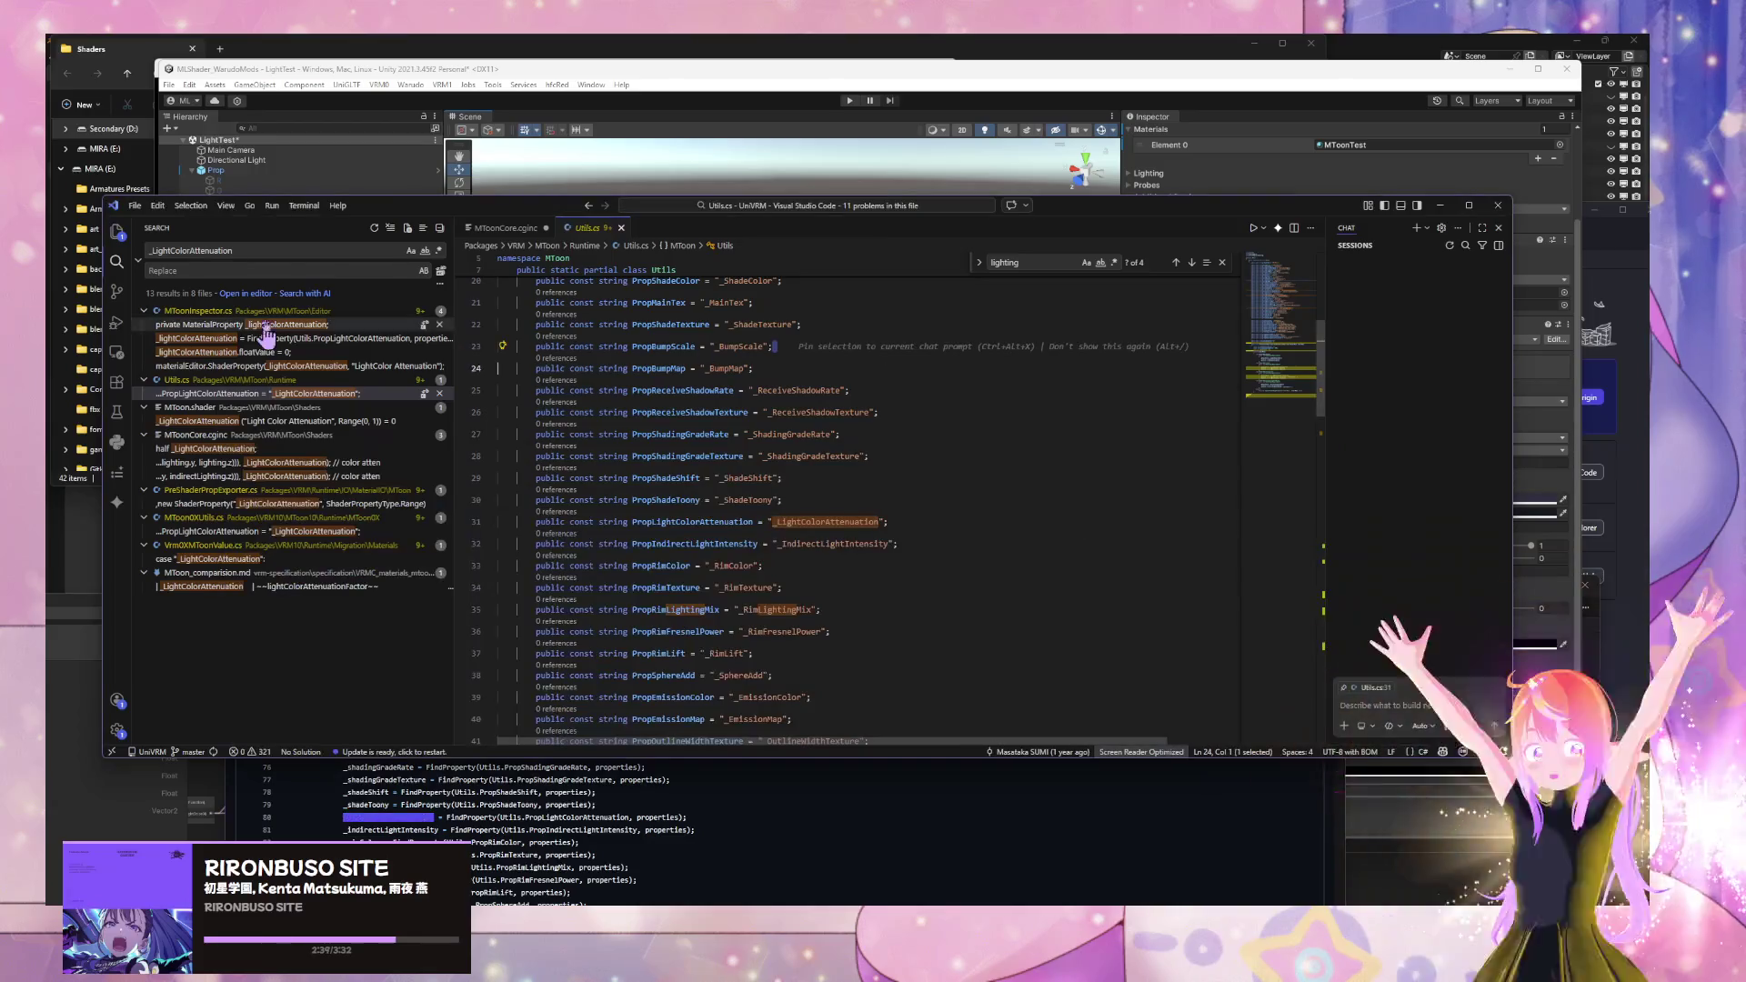
# - Select PropLightColorAttenuation on line 31 and search the whole project for it
pyautogui.press('Return')
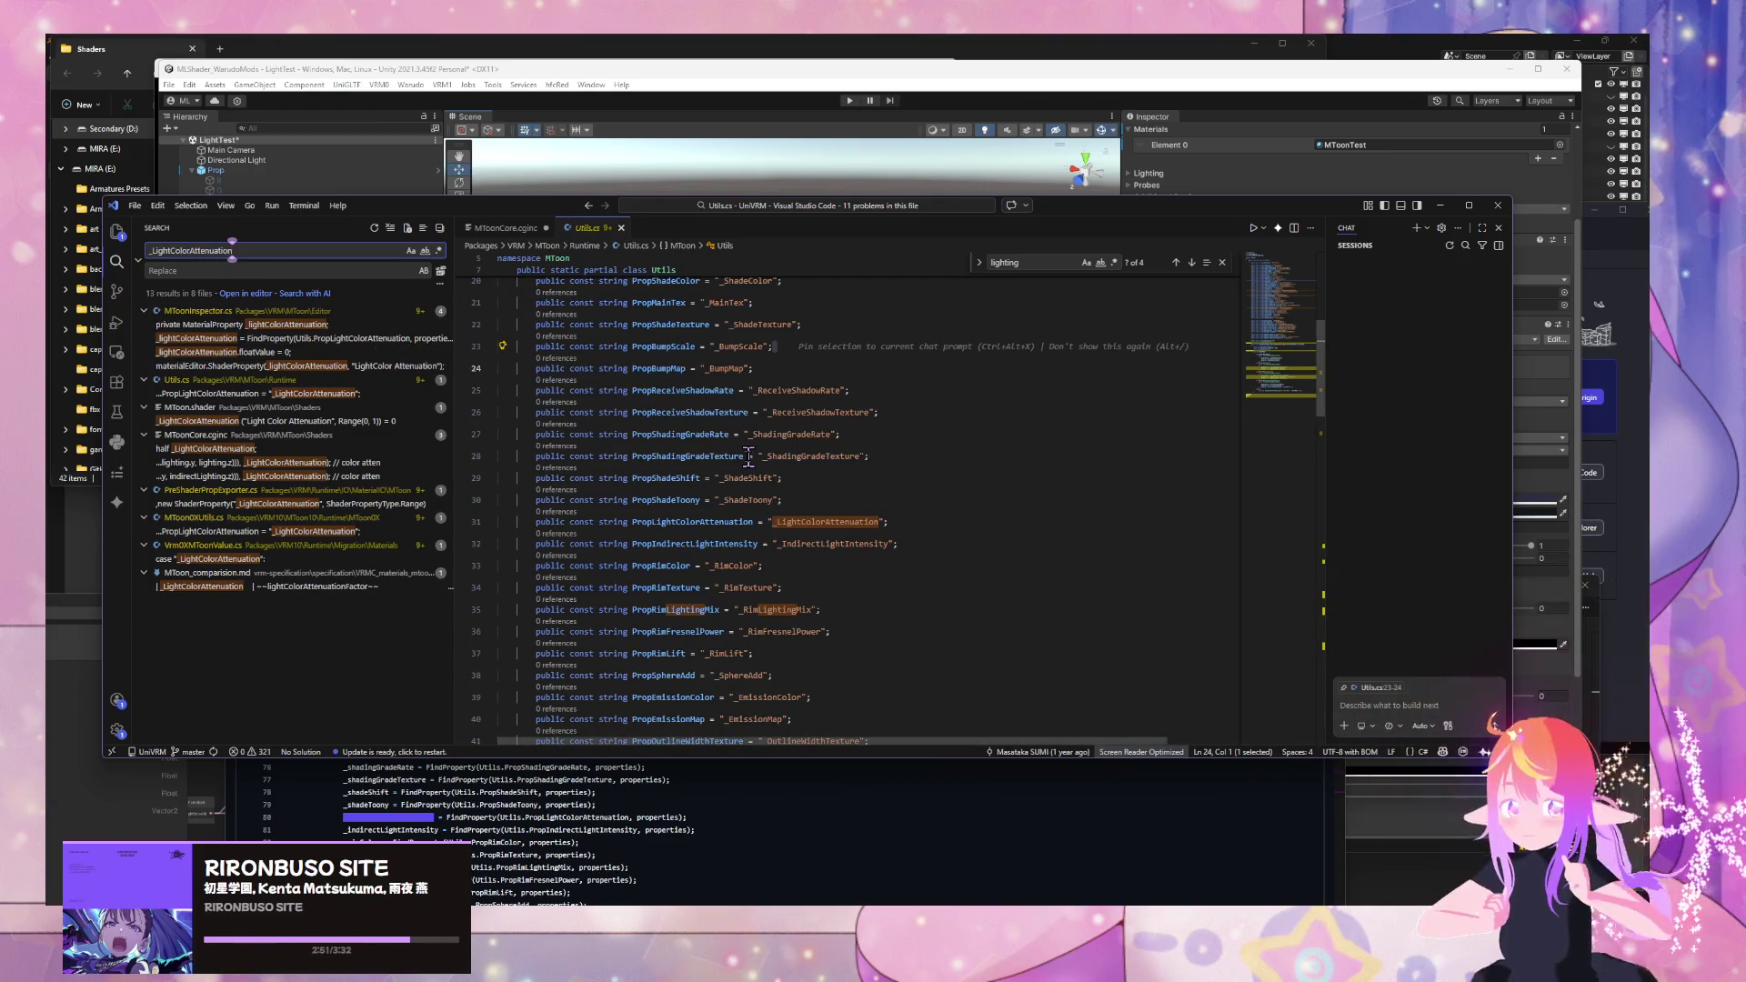
pyautogui.doubleClick(708, 523)
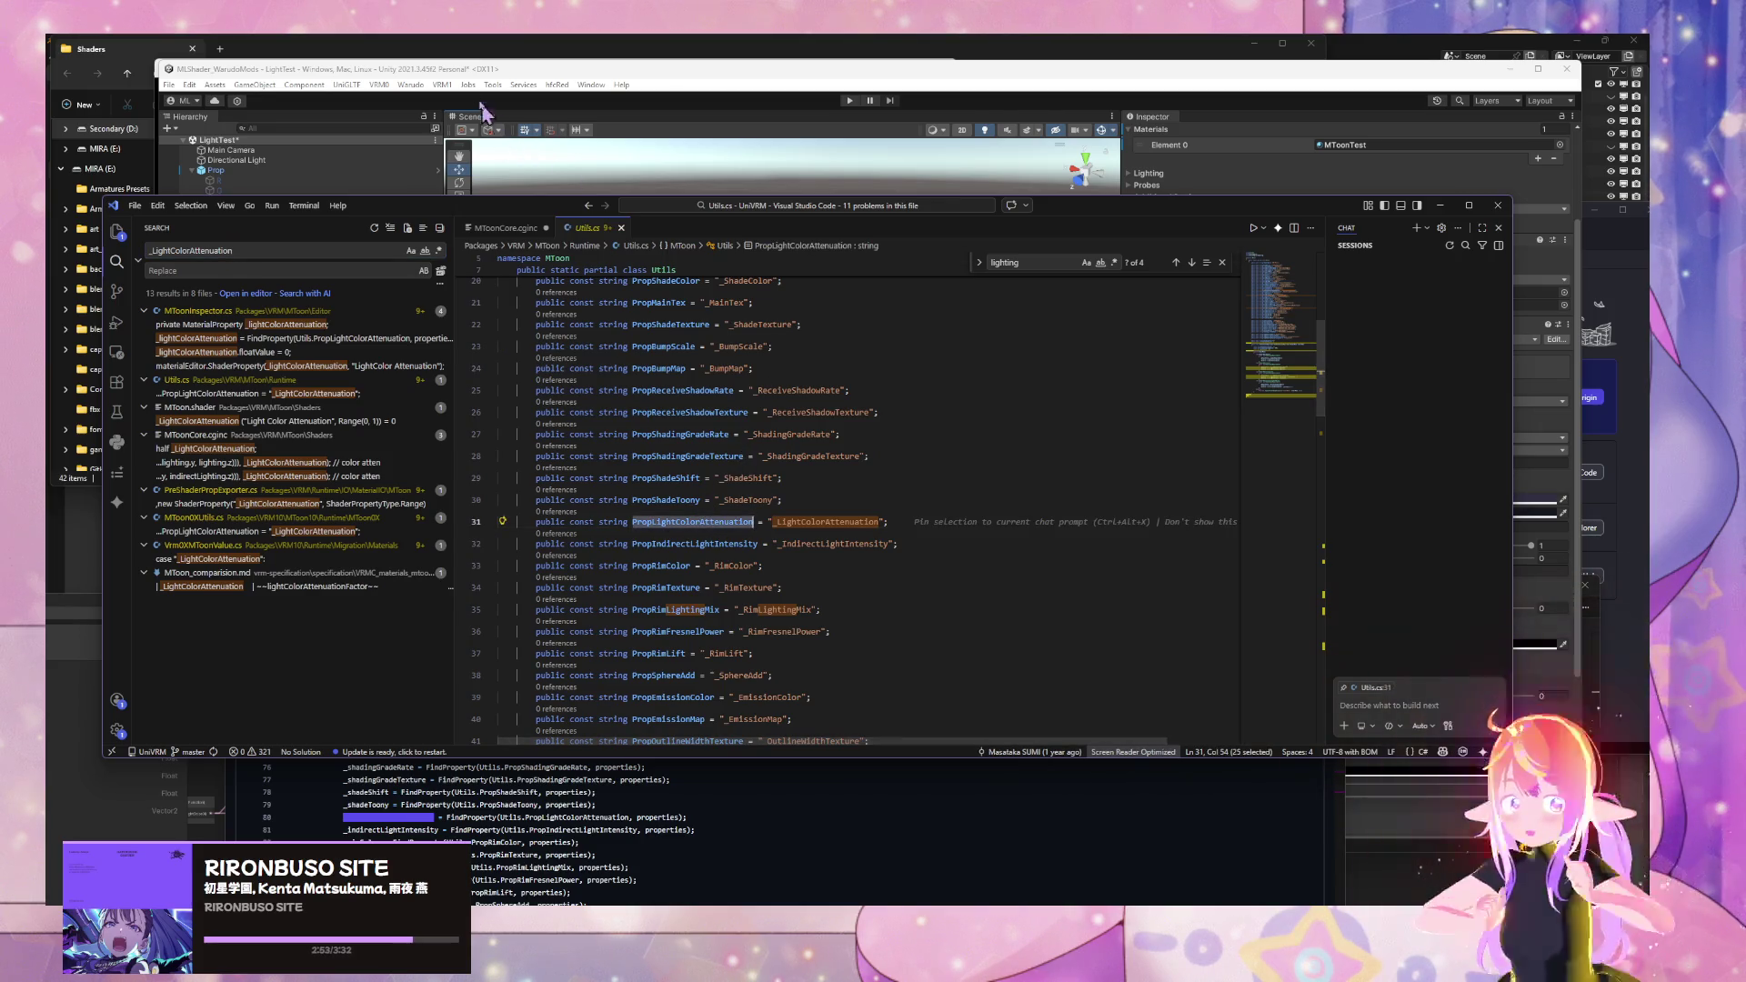
pyautogui.hotkey('ctrl', 'shift', 'f')
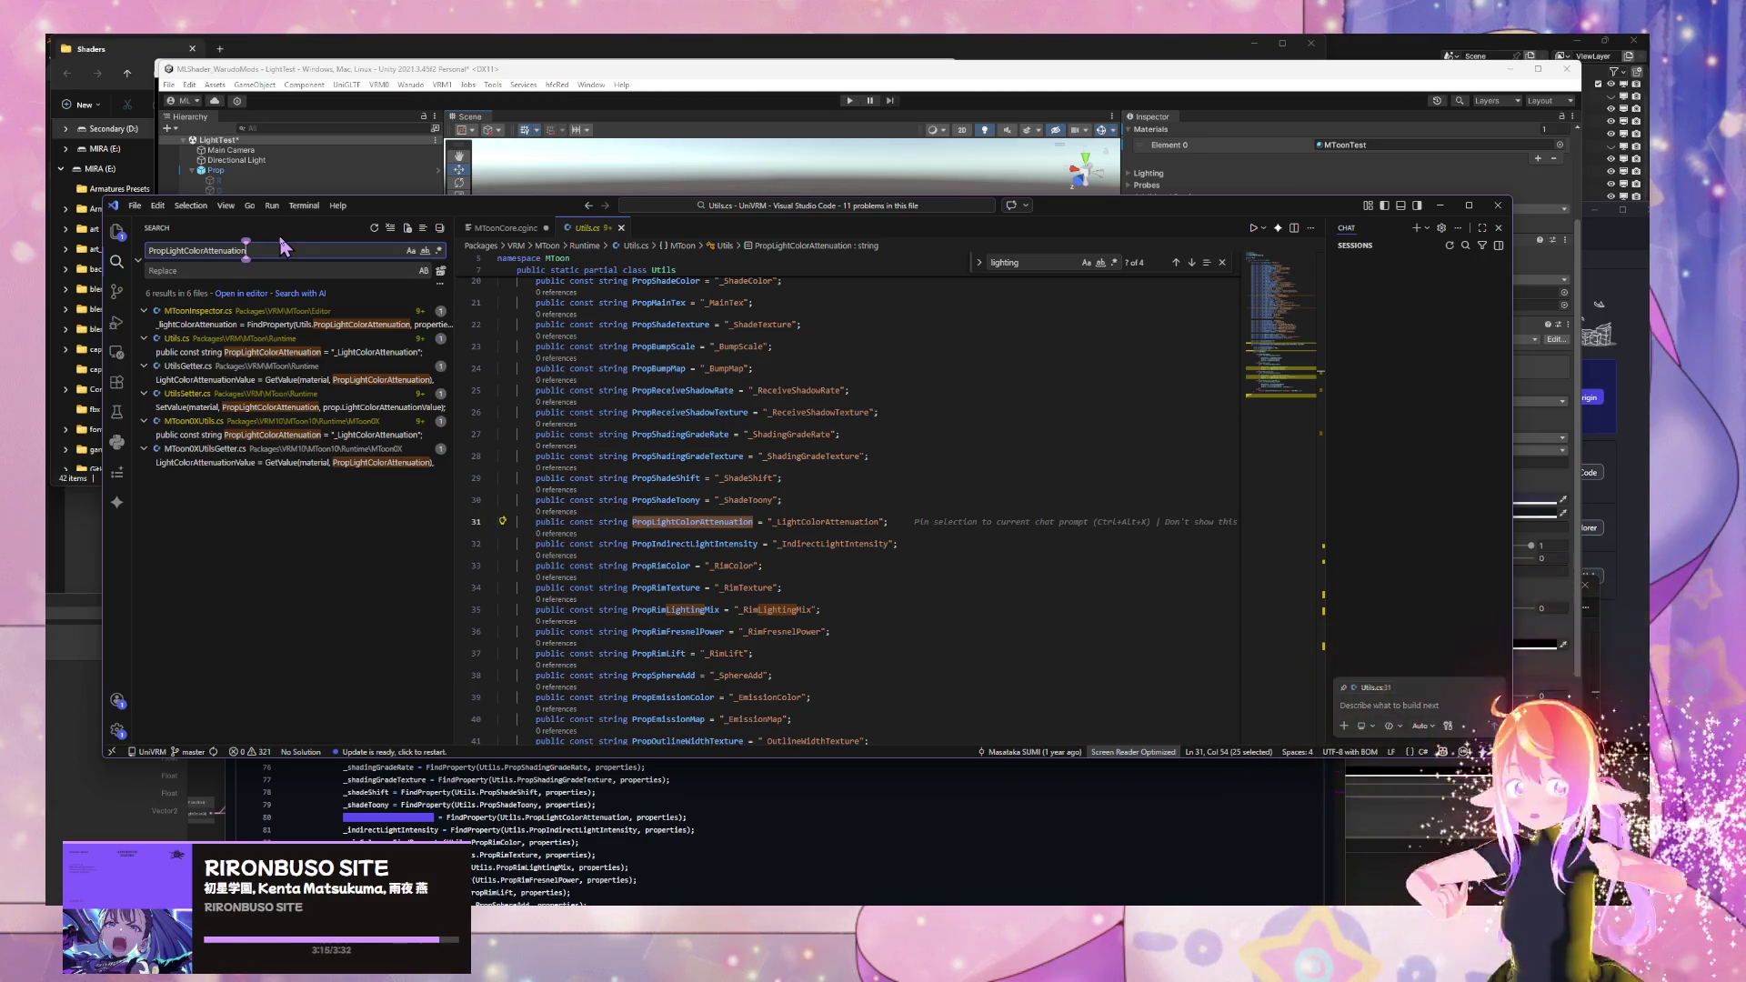
# - Follow PropLightColorAttenuation through MToonInspector.cs and UtilsGetter.cs to SetValue in UtilsSetter.cs line 42
pyautogui.click(255, 325)
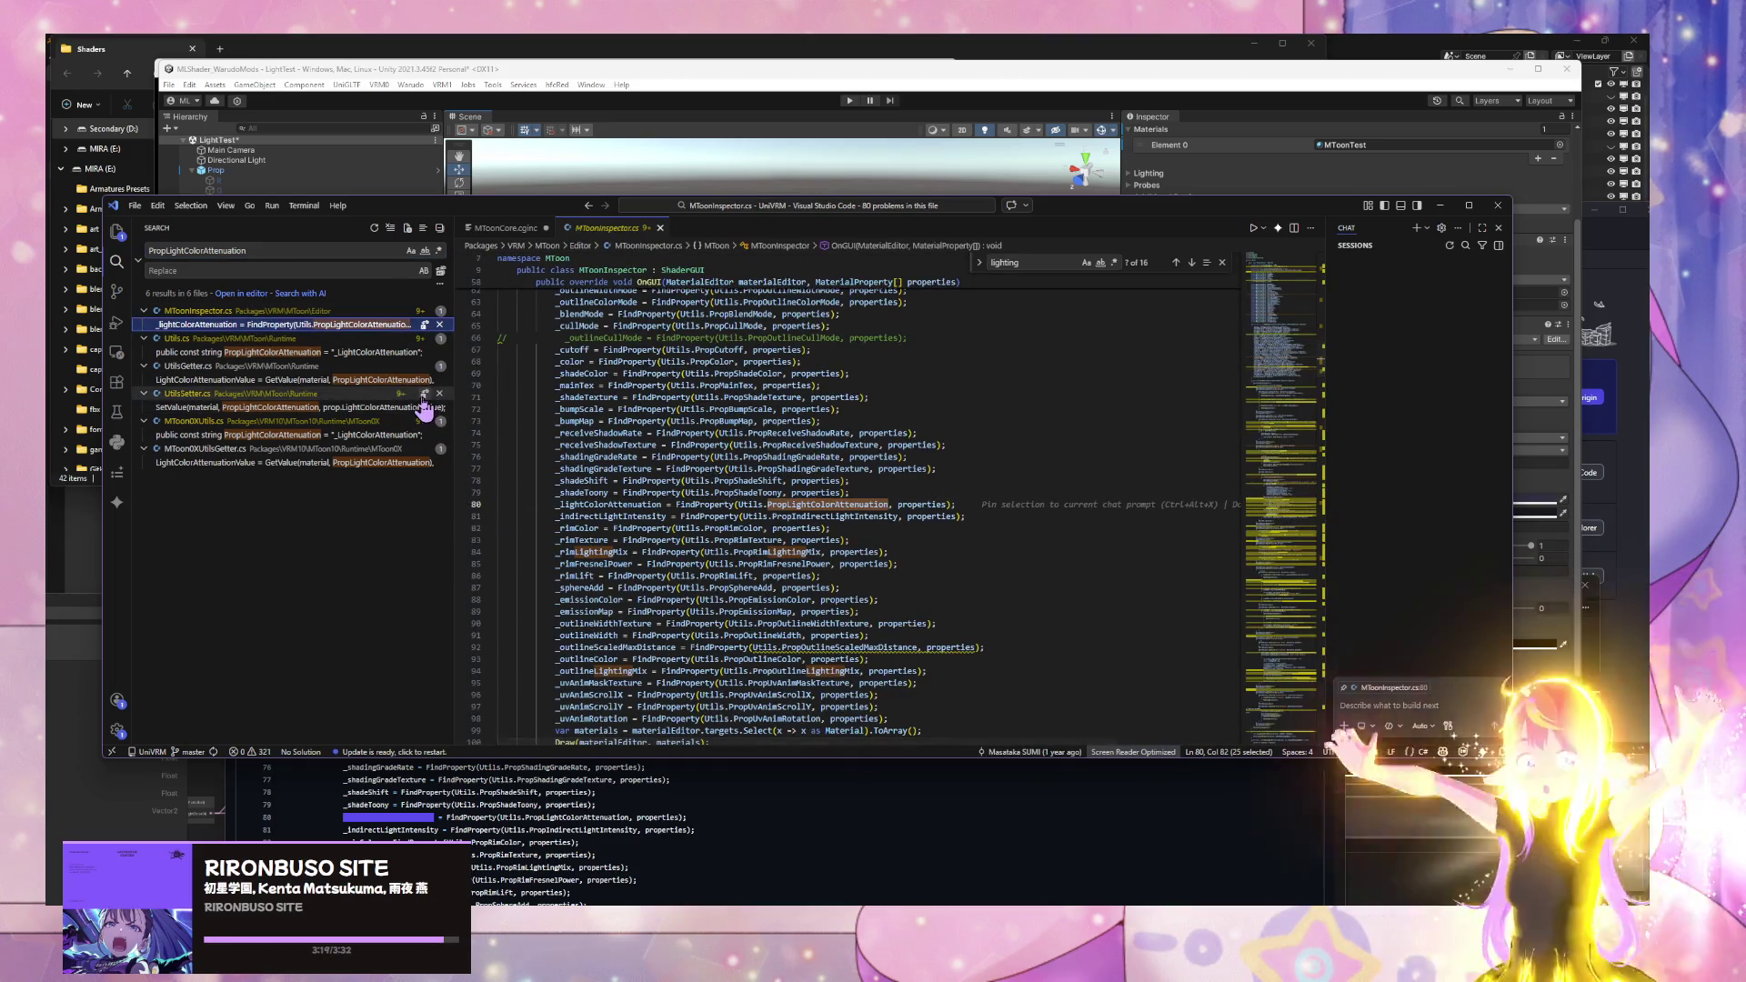
pyautogui.click(222, 380)
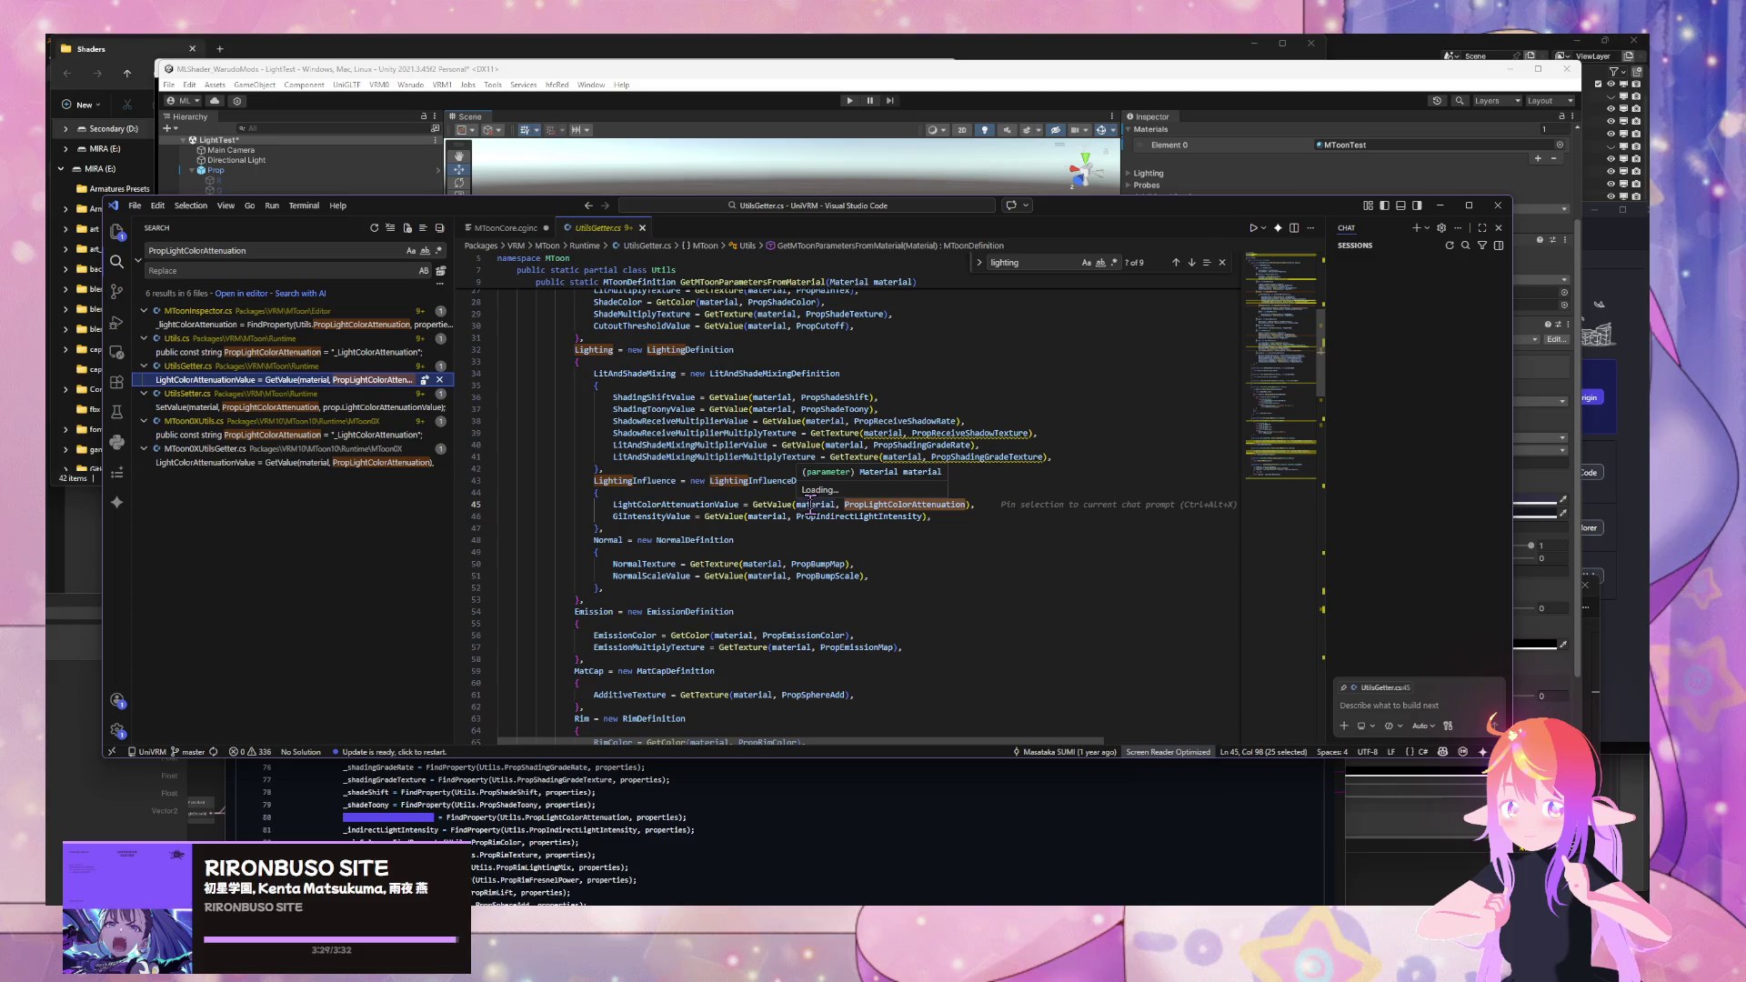
pyautogui.scroll(9, 810, 502)
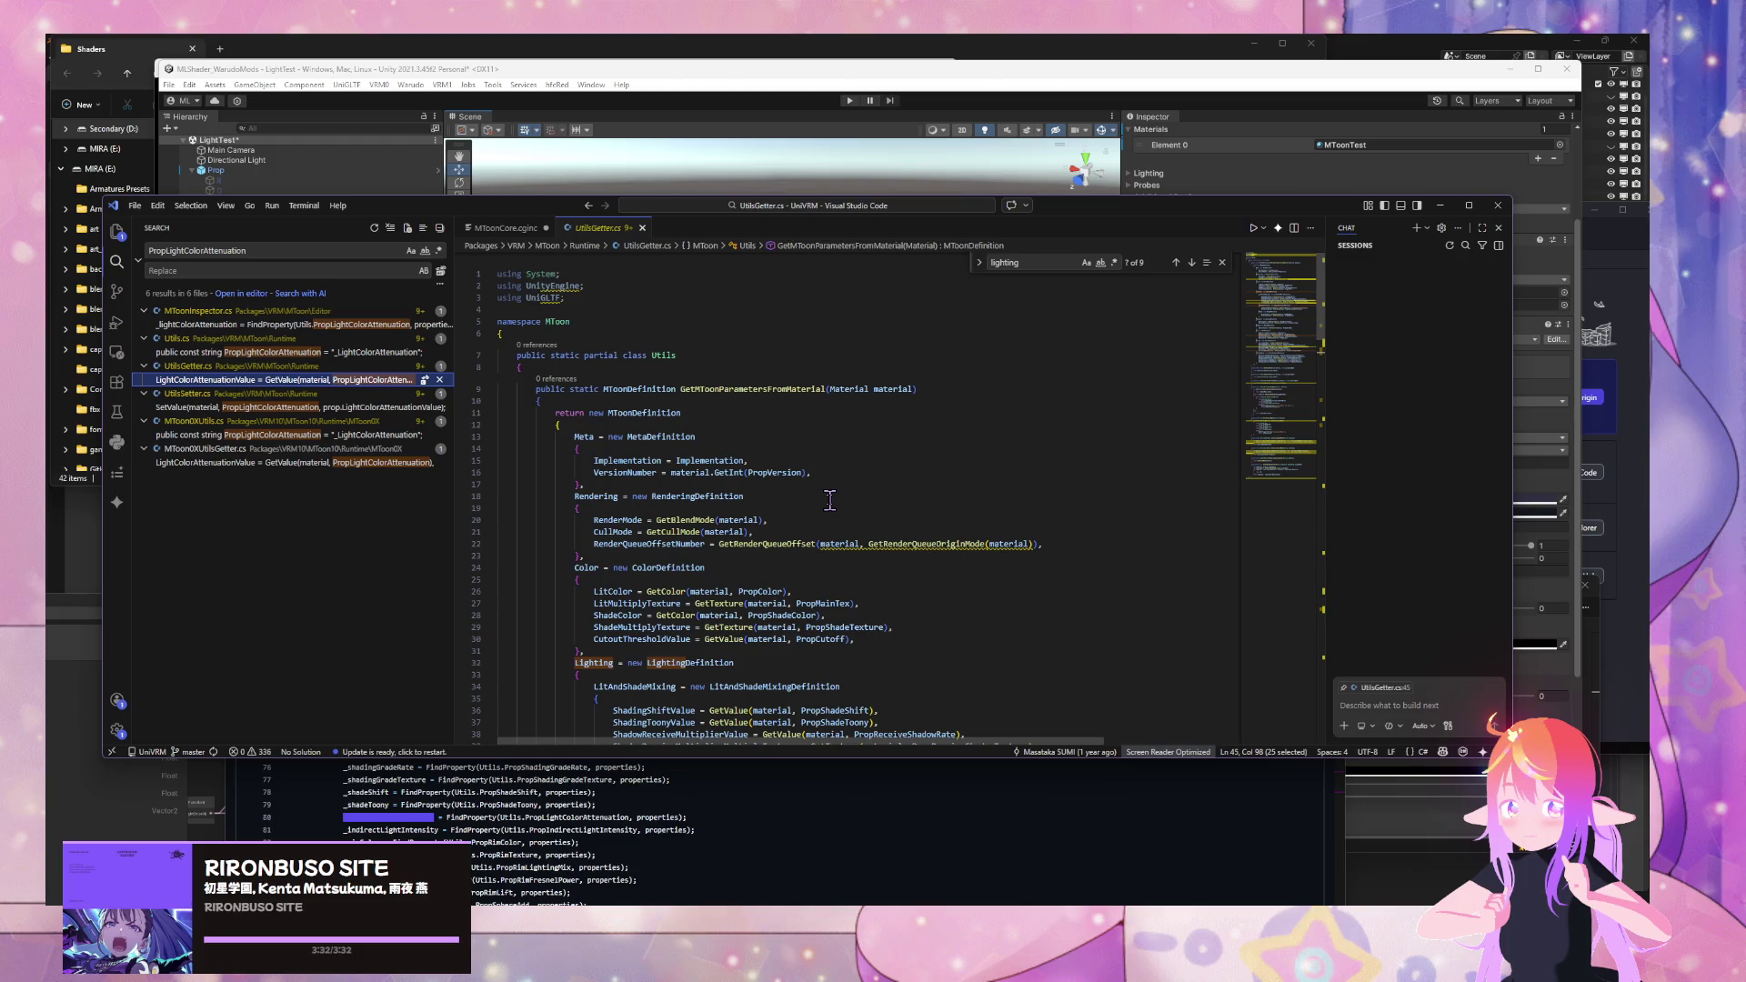
pyautogui.scroll(-4, 829, 501)
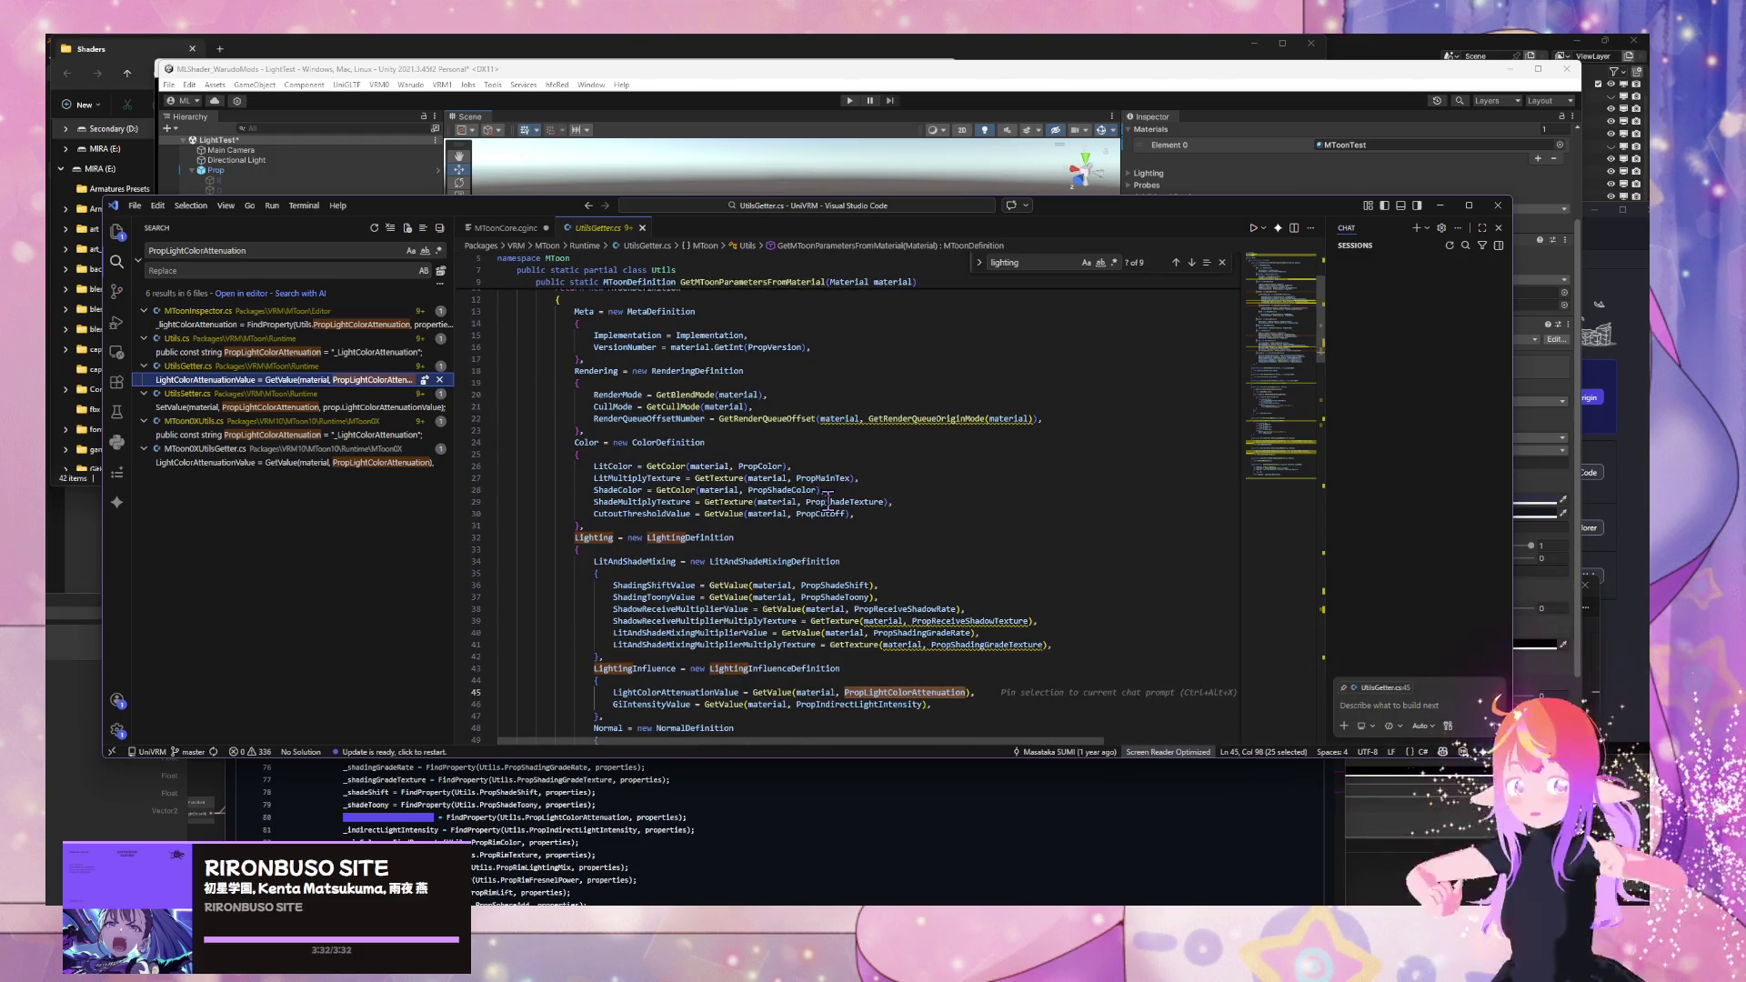
pyautogui.click(258, 407)
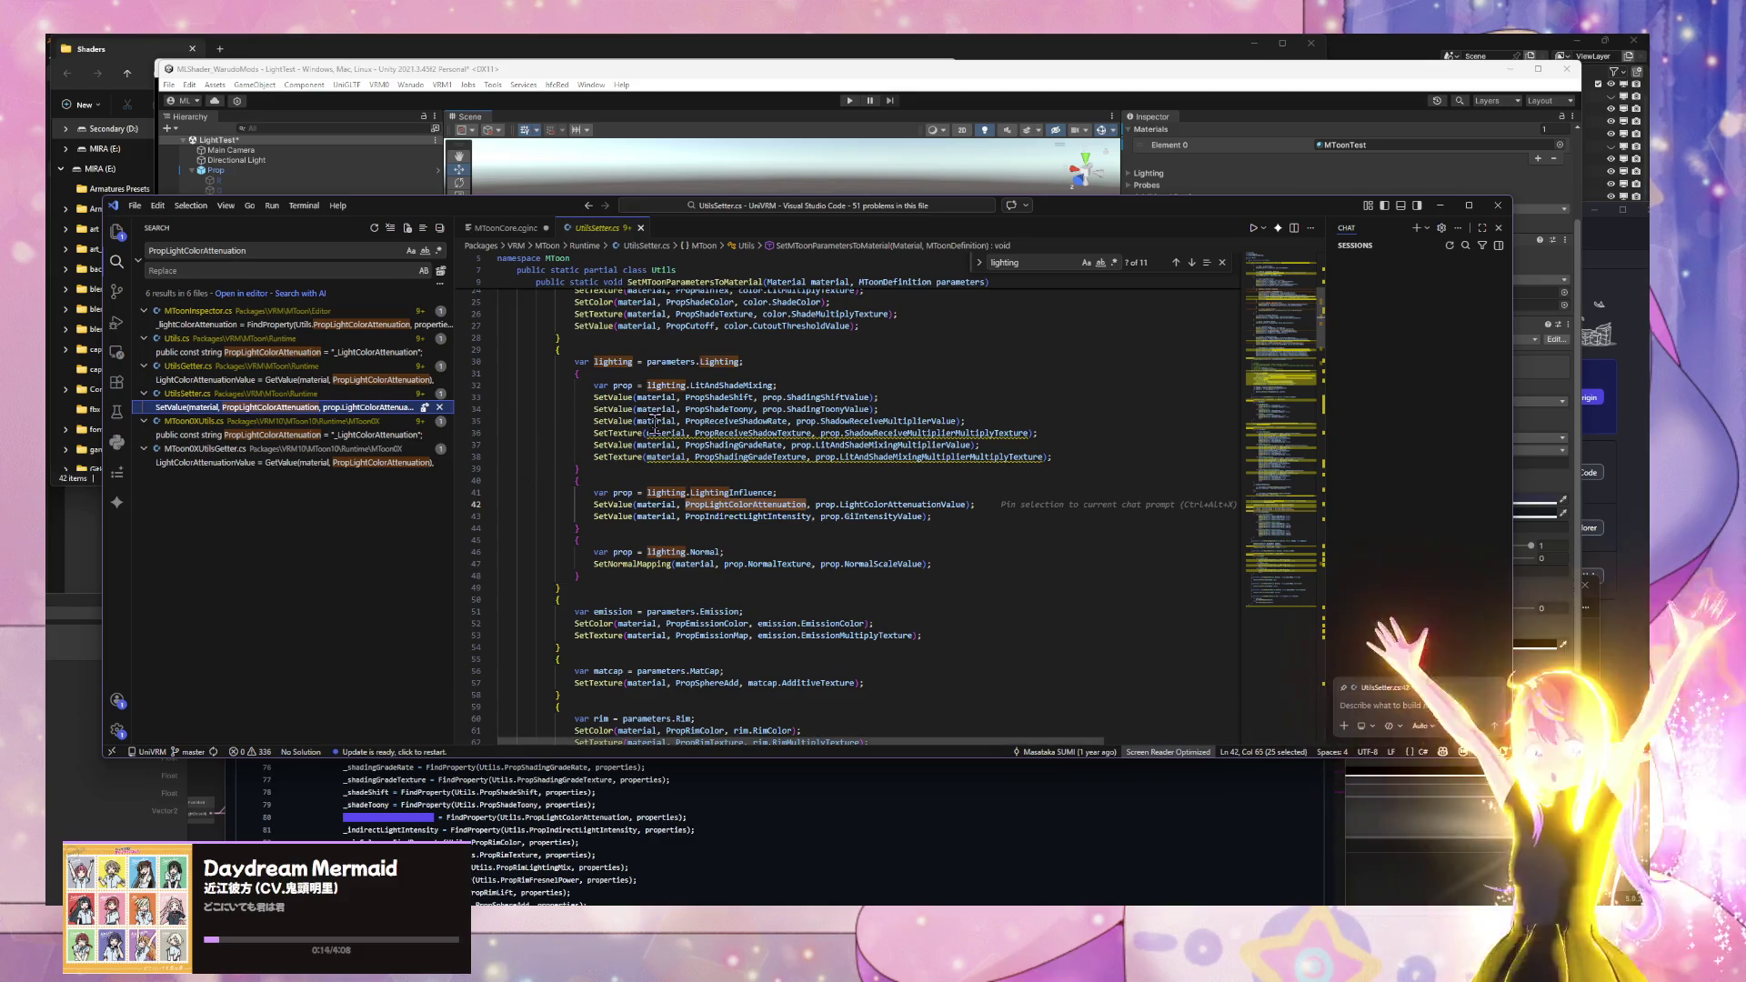
pyautogui.scroll(4, 869, 449)
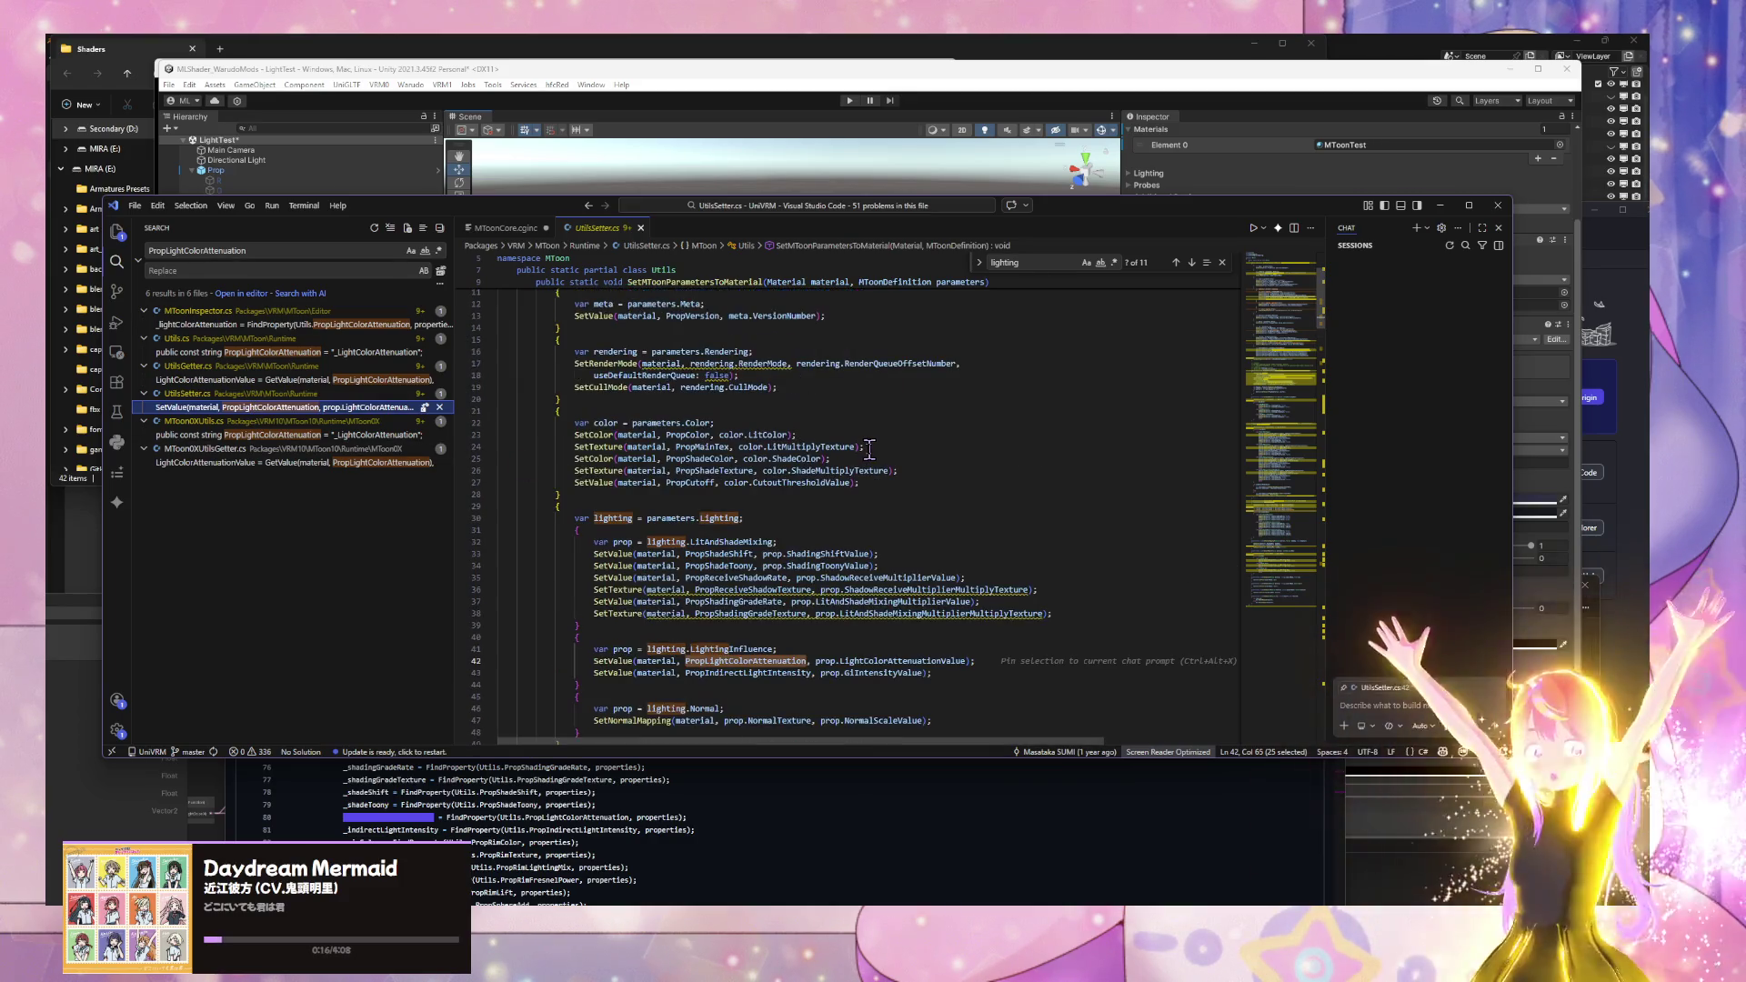
pyautogui.scroll(3, 873, 446)
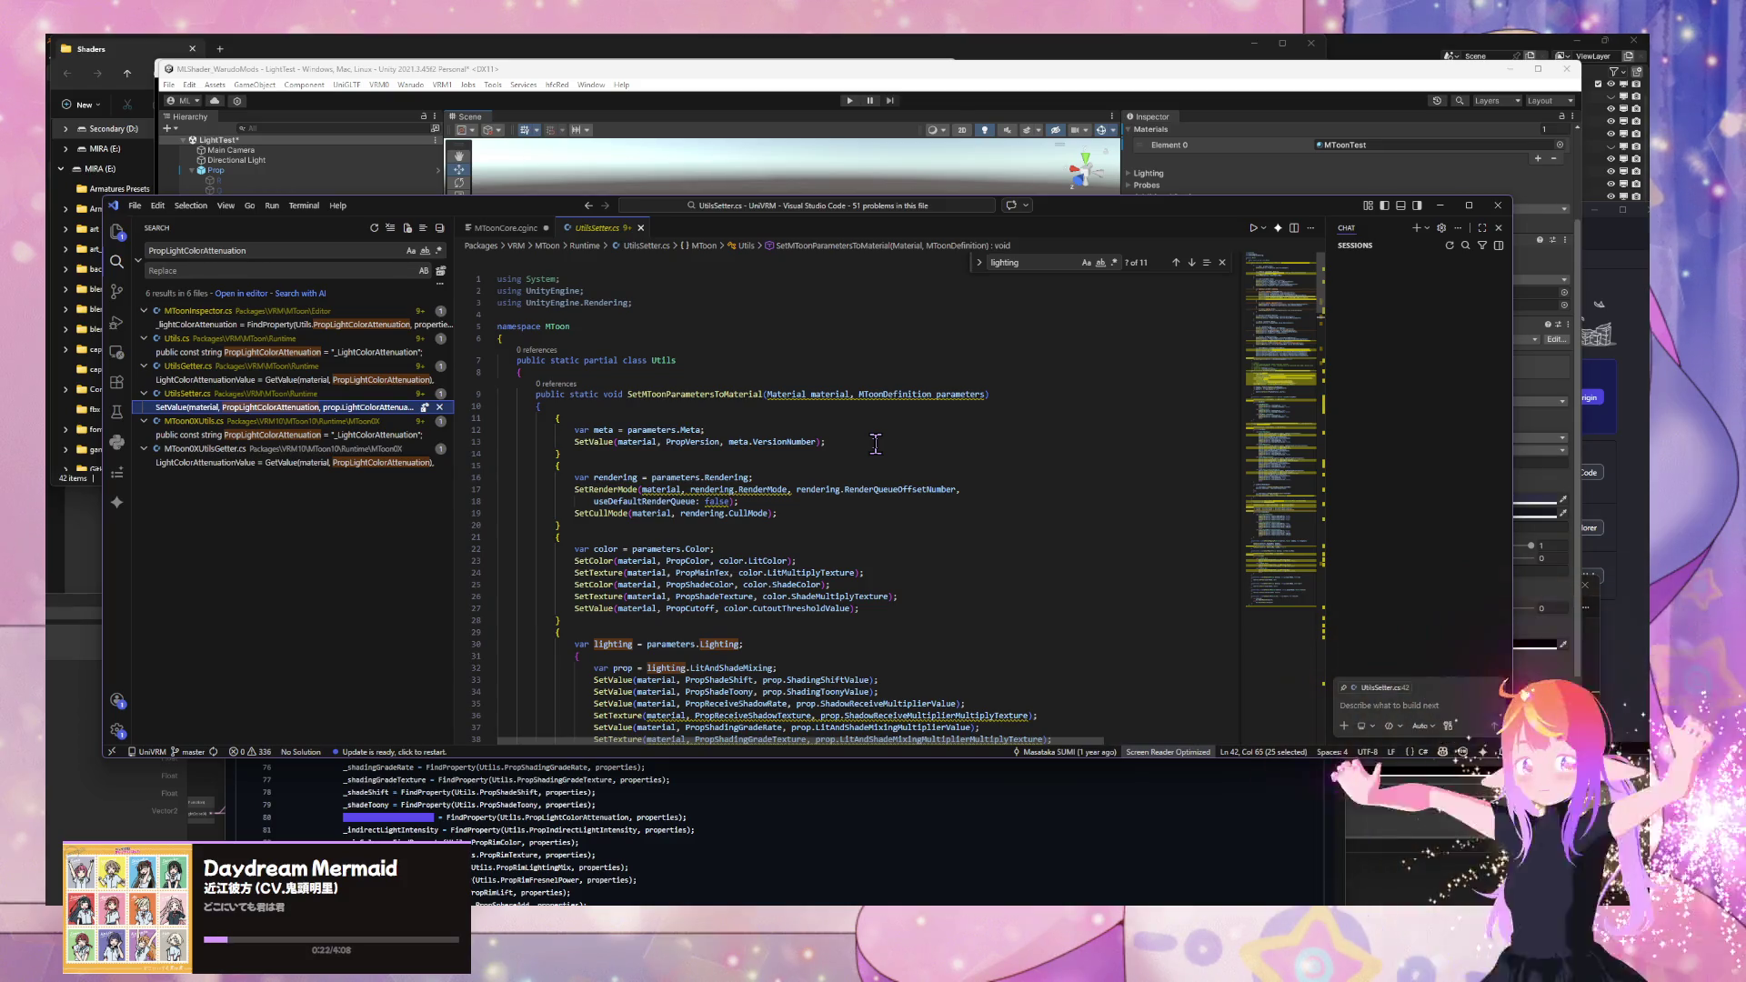
pyautogui.scroll(-5, 875, 444)
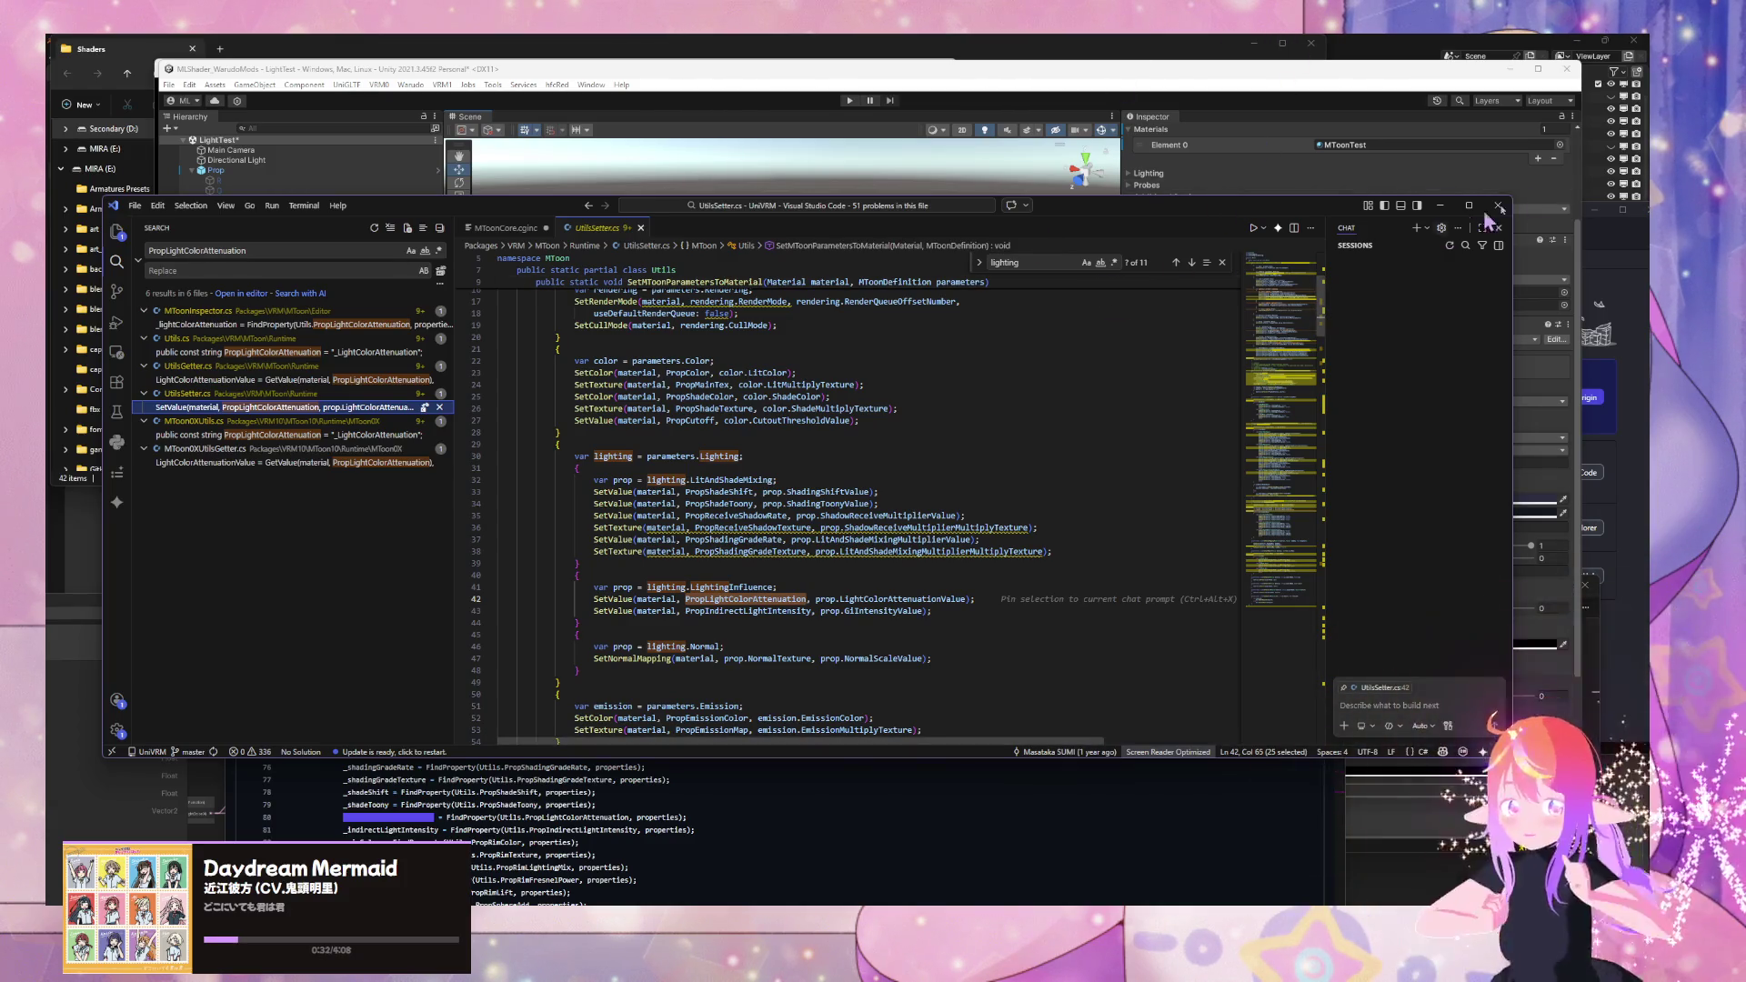
pyautogui.moveTo(1465, 218); pyautogui.dragTo(1110, 202)
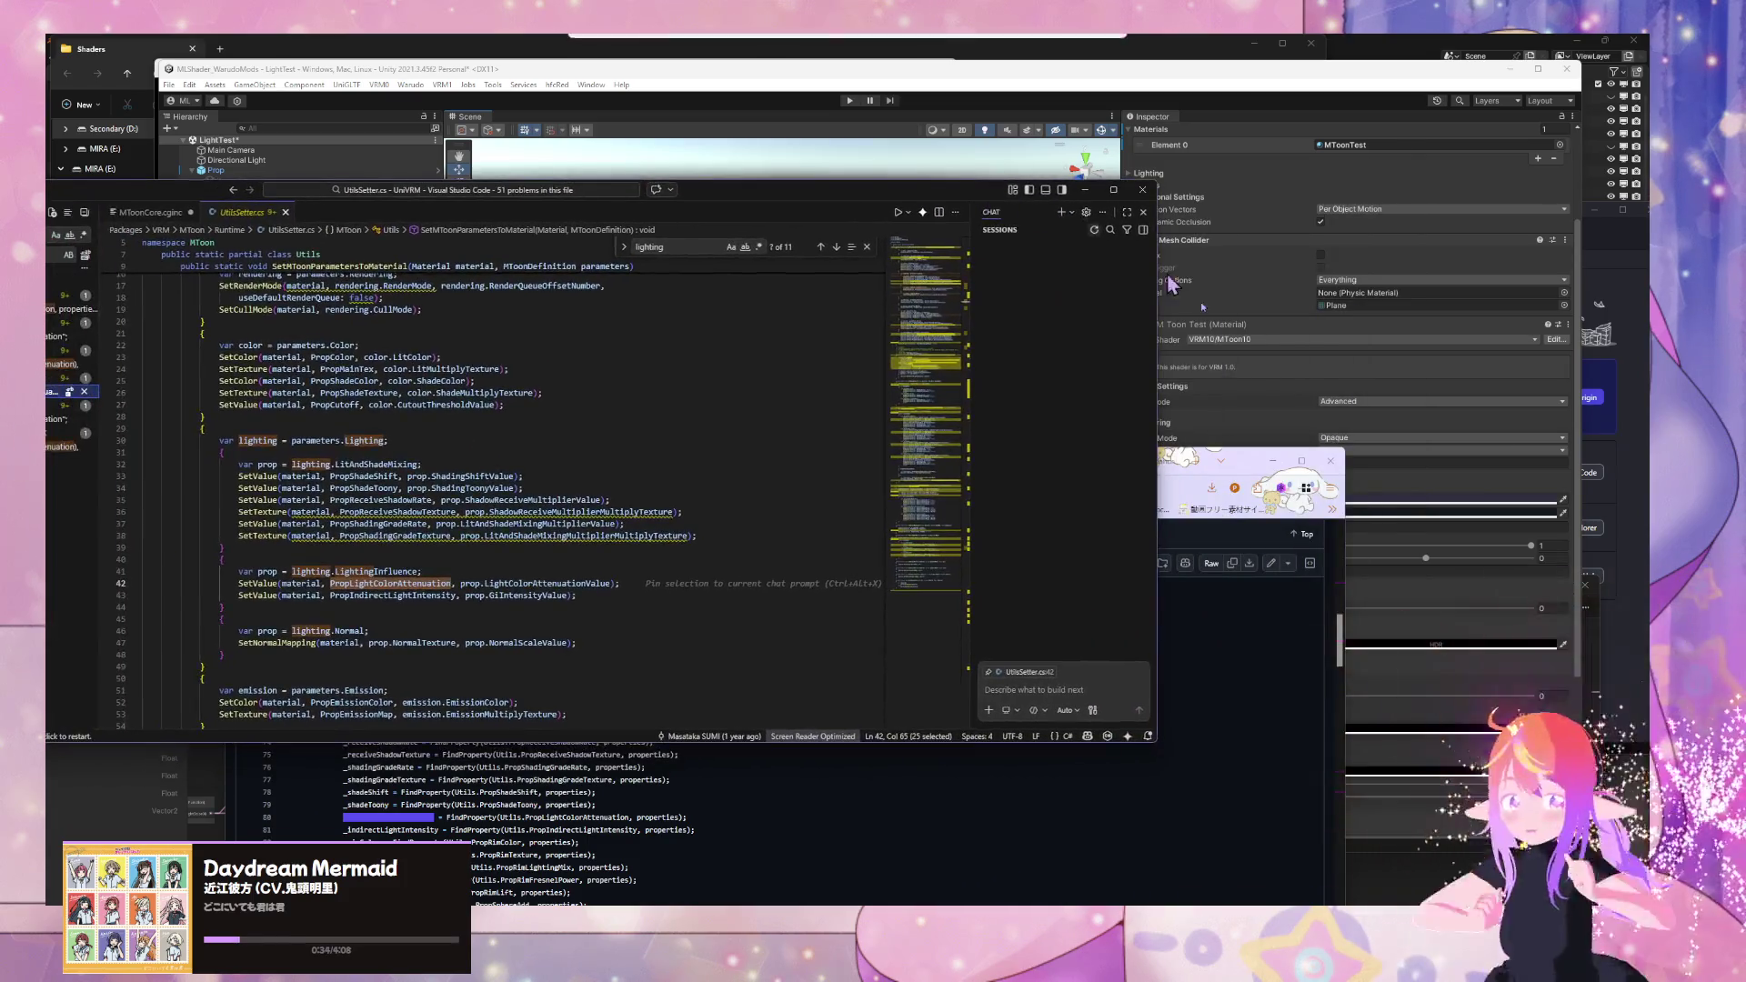
# - Scroll to the MToon Test material and change its Edit Mode from Advanced to Basic
pyautogui.scroll(-3, 1339, 513)
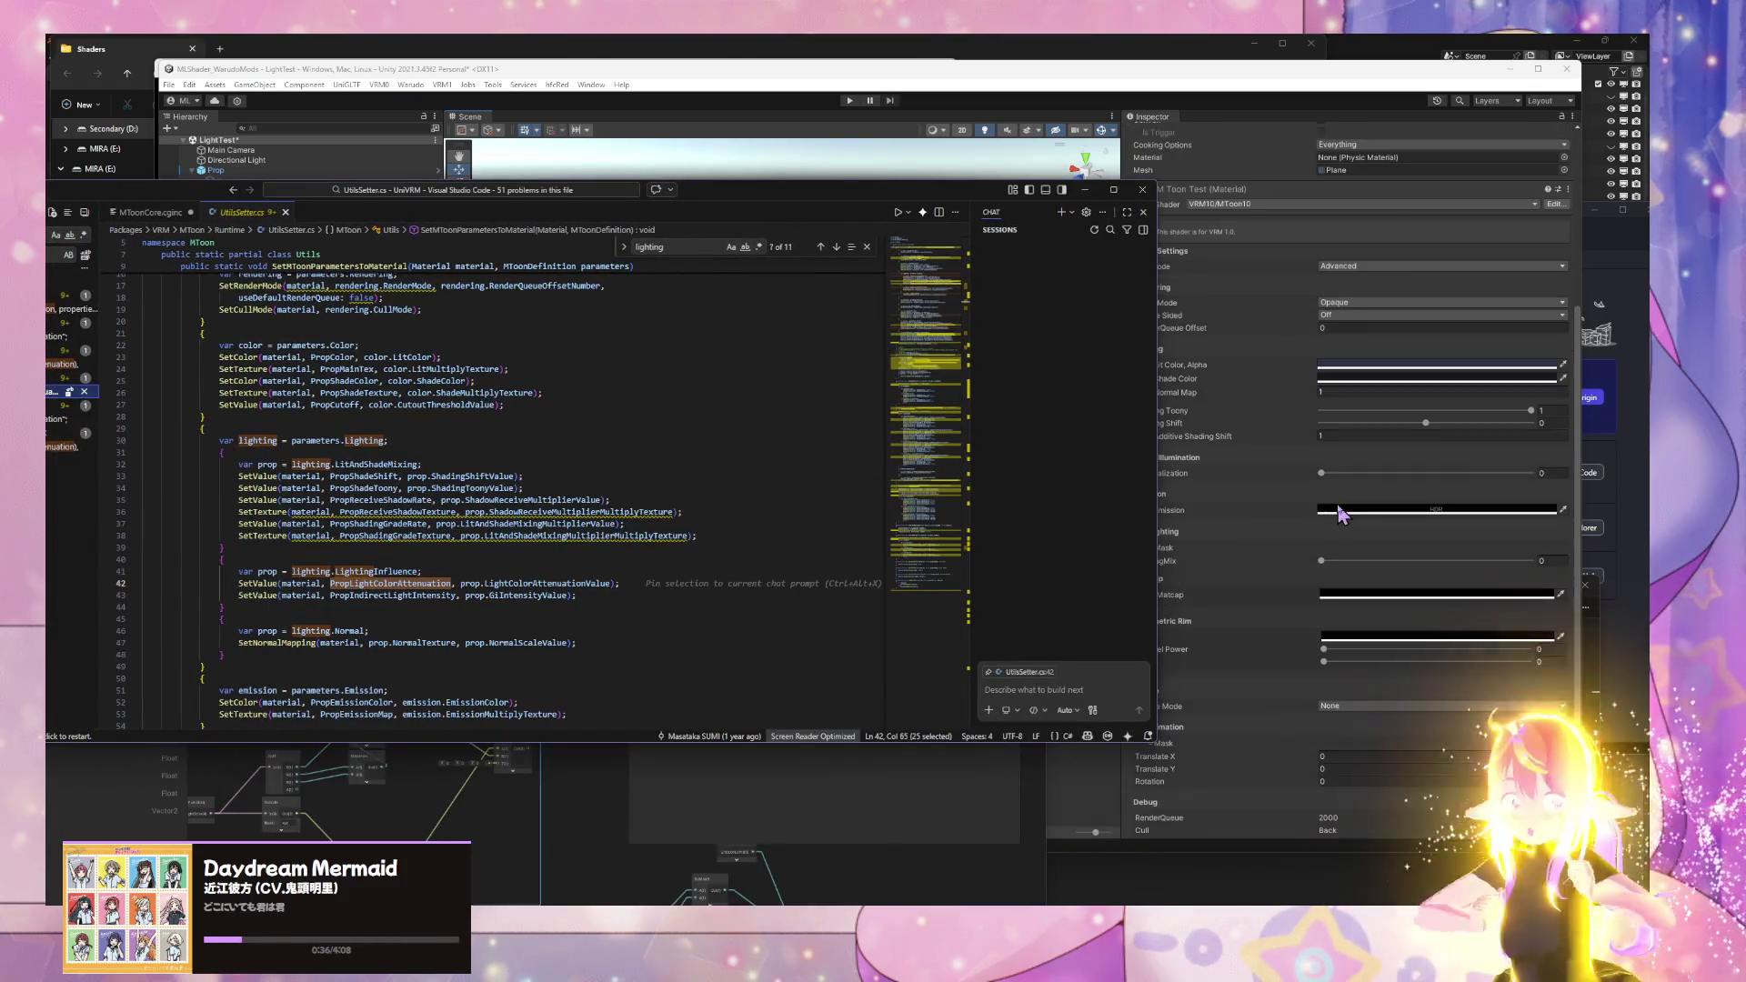
pyautogui.moveTo(941, 207); pyautogui.dragTo(764, 211)
pyautogui.scroll(-2, 1246, 400)
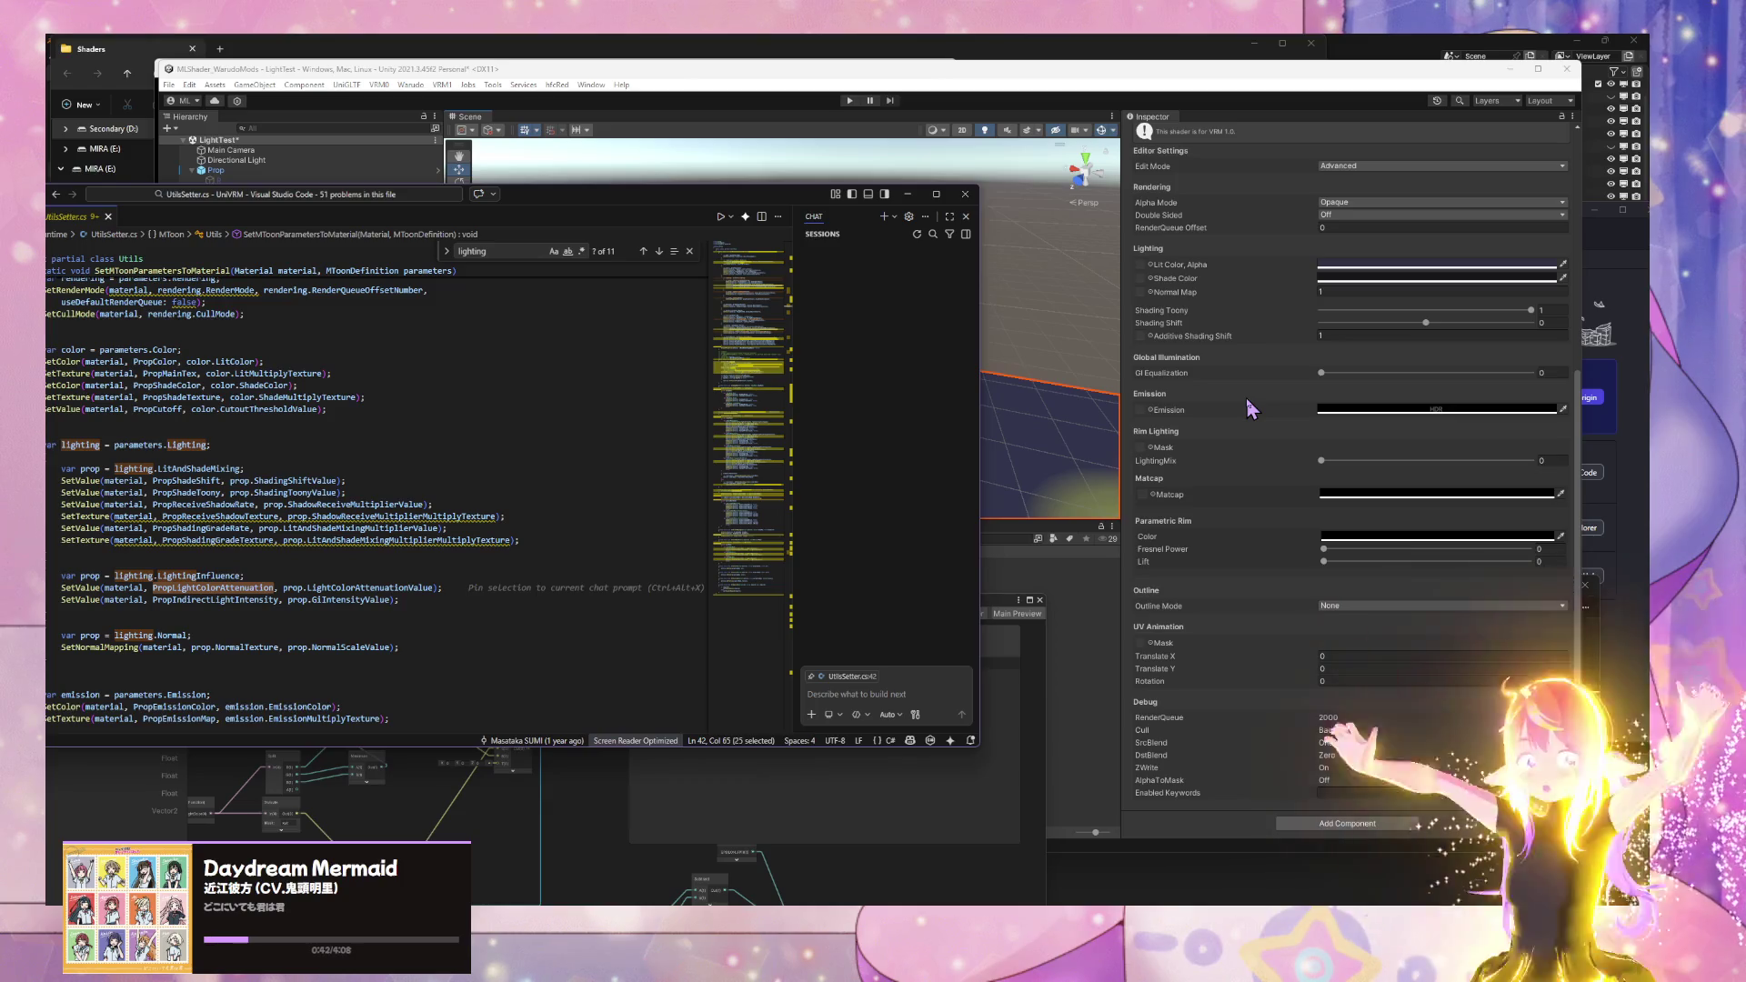
pyautogui.scroll(5, 1248, 401)
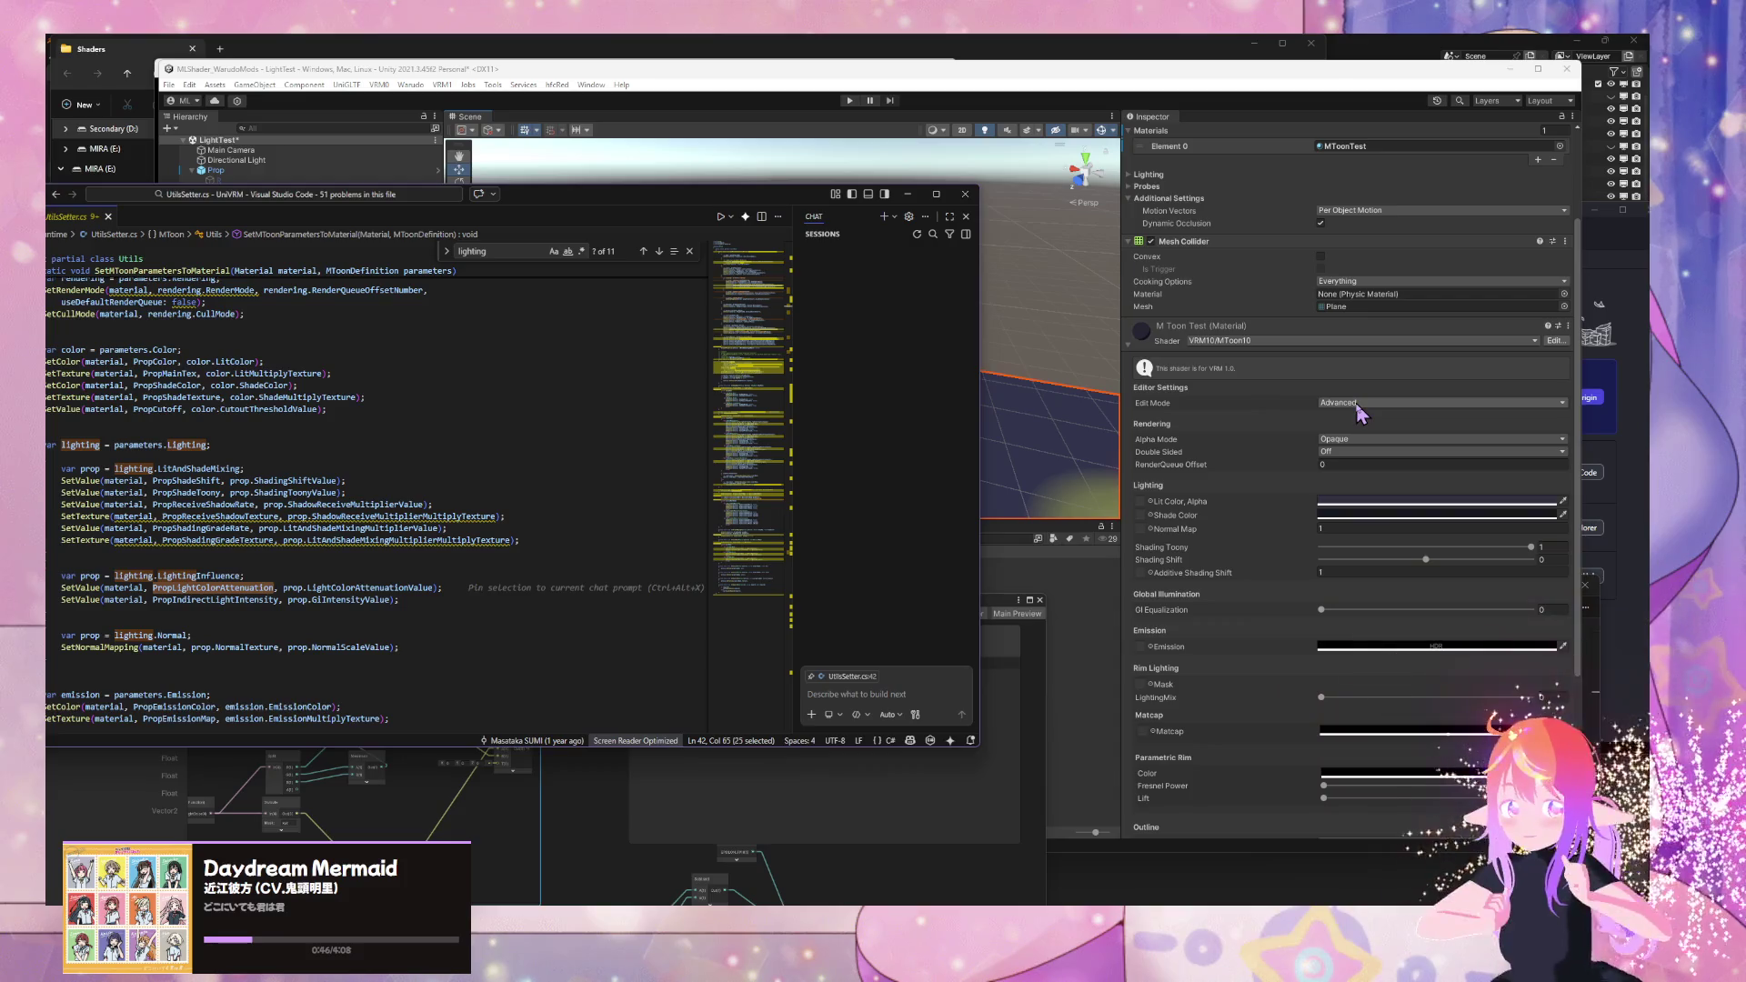
pyautogui.click(1355, 403)
pyautogui.click(1355, 412)
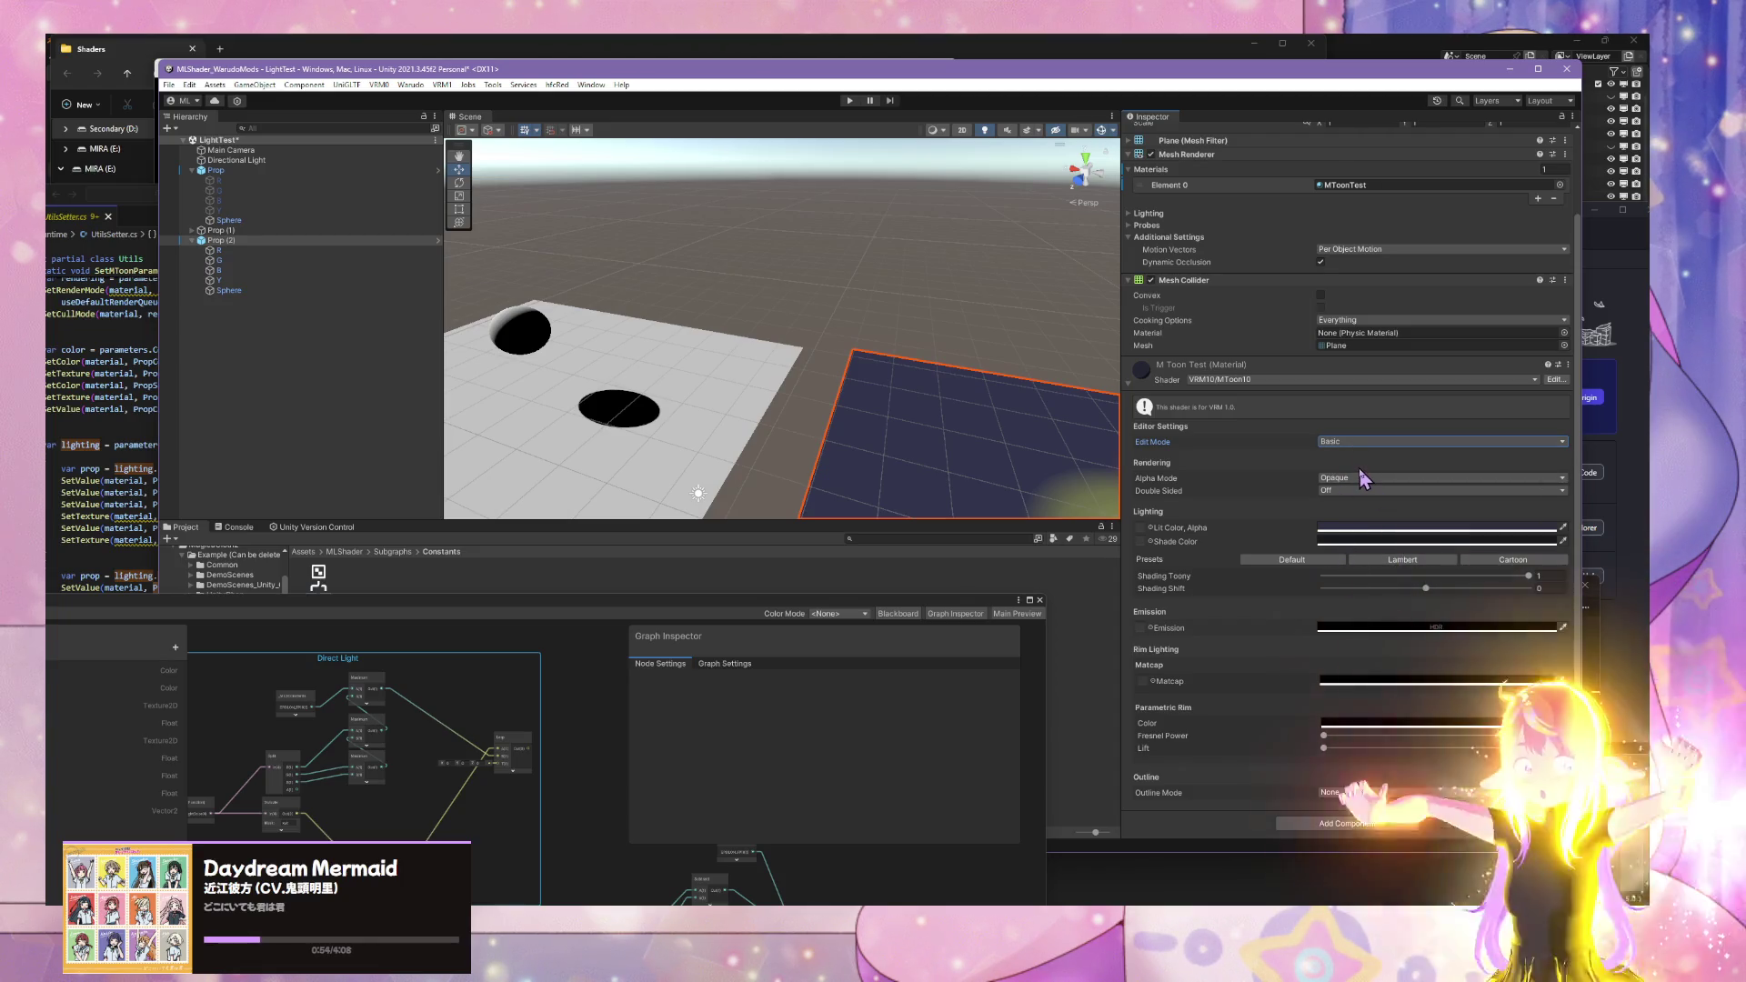
# - Try the Lambert, Default and Cartoon shading presets on the lit plane
pyautogui.click(1397, 559)
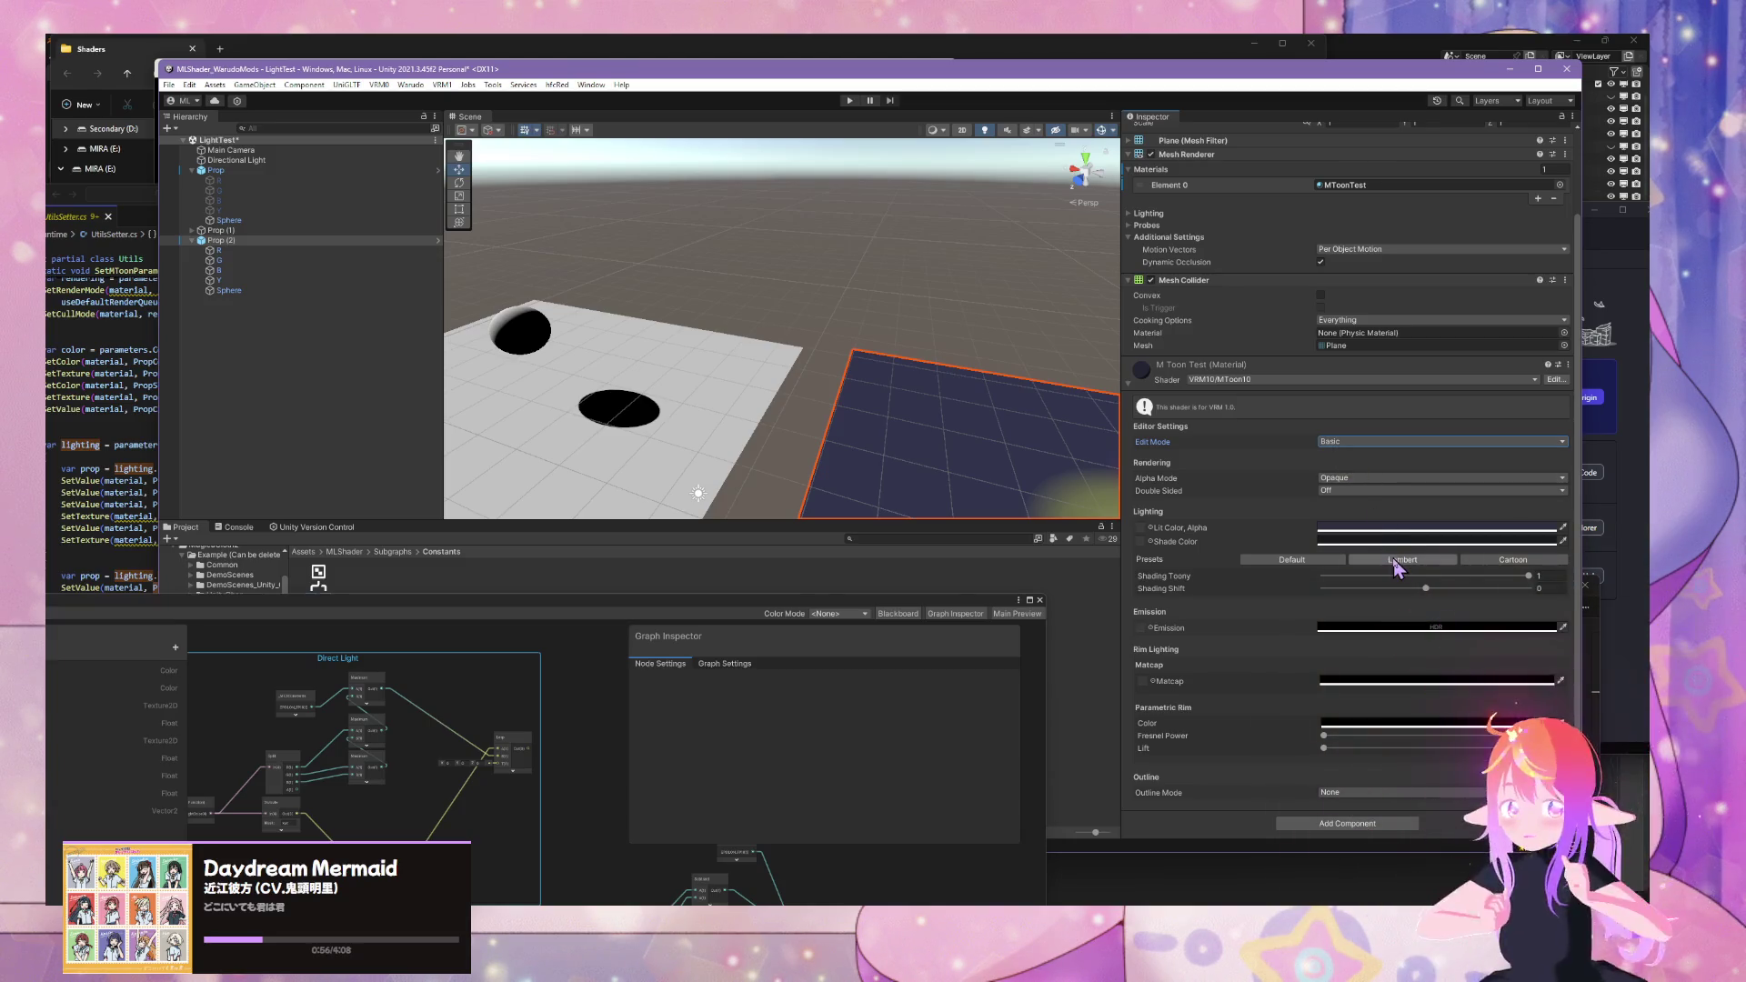
pyautogui.moveTo(870, 393); pyautogui.dragTo(1026, 415)
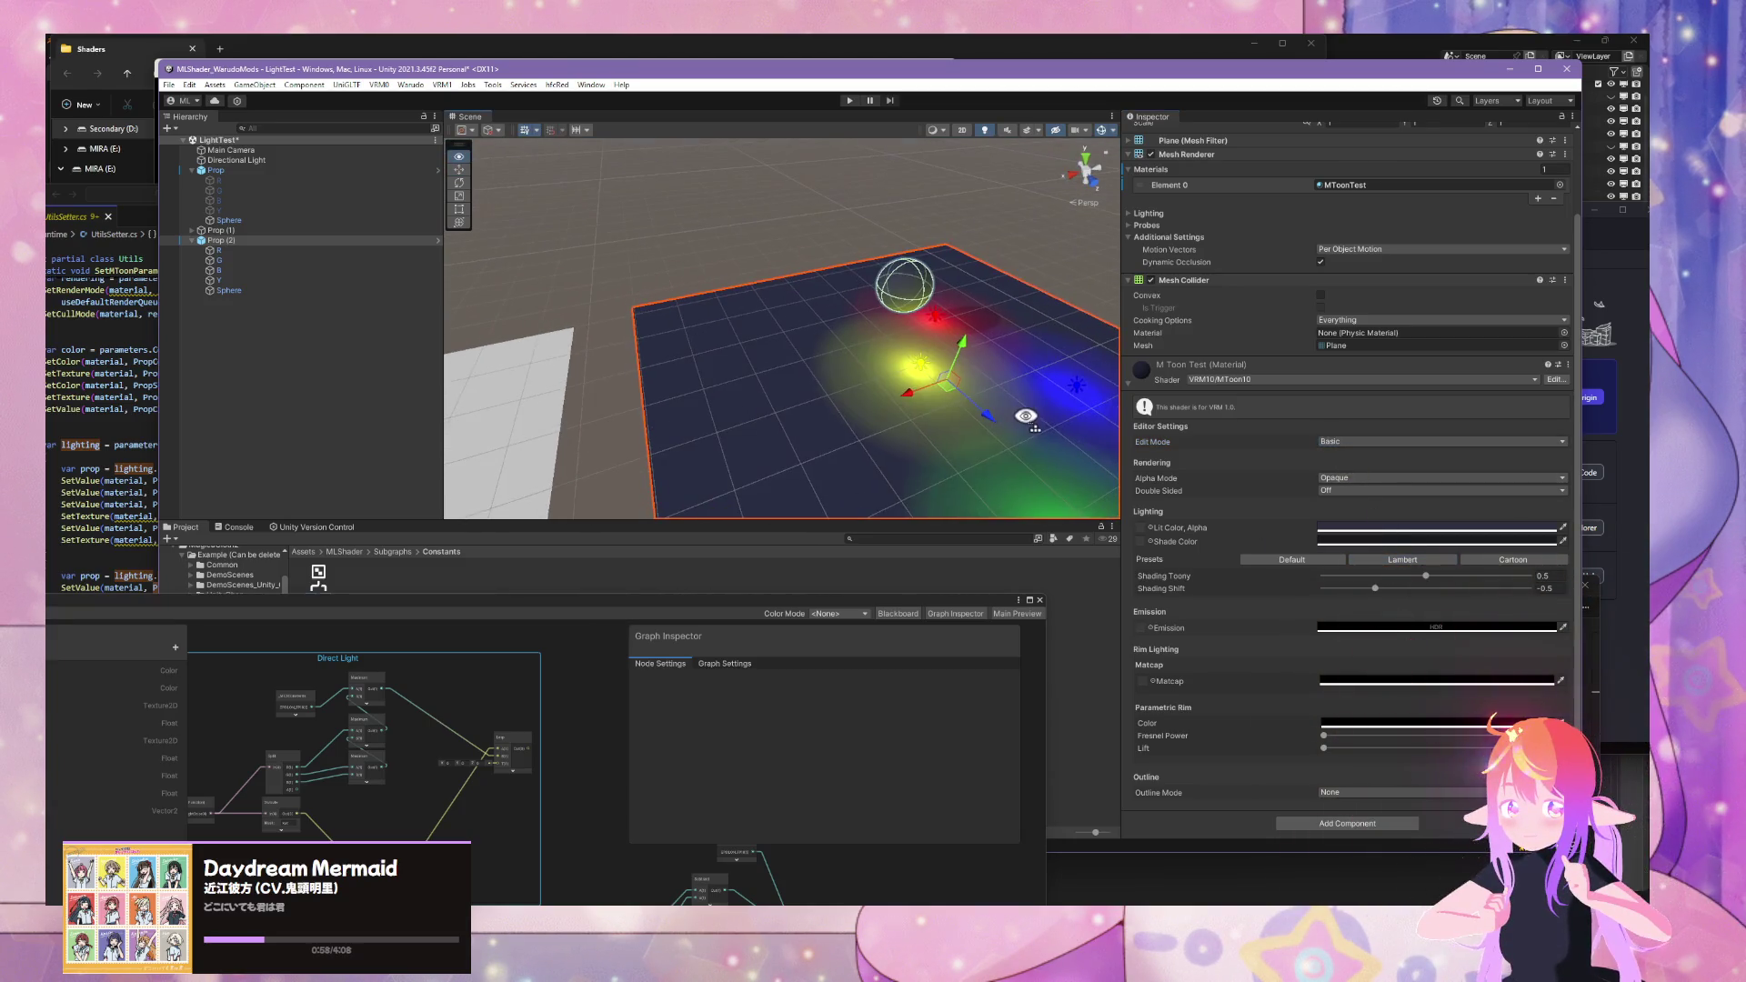
pyautogui.click(1309, 560)
pyautogui.click(1416, 559)
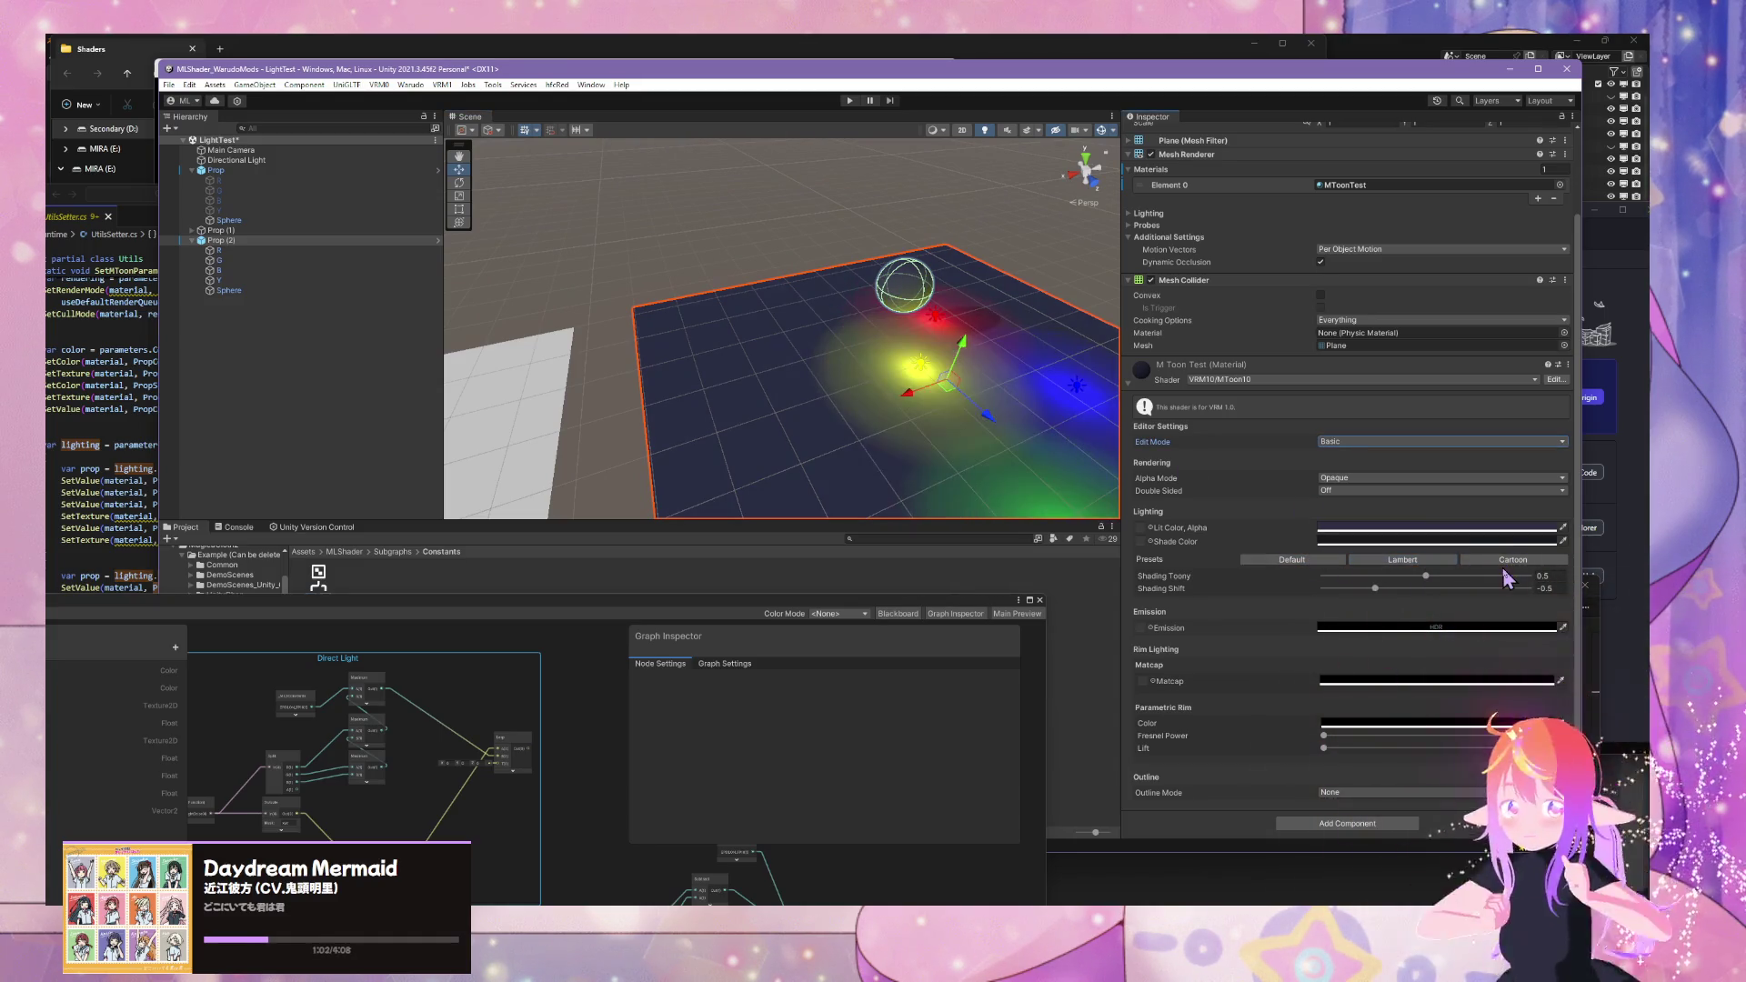
pyautogui.click(1495, 560)
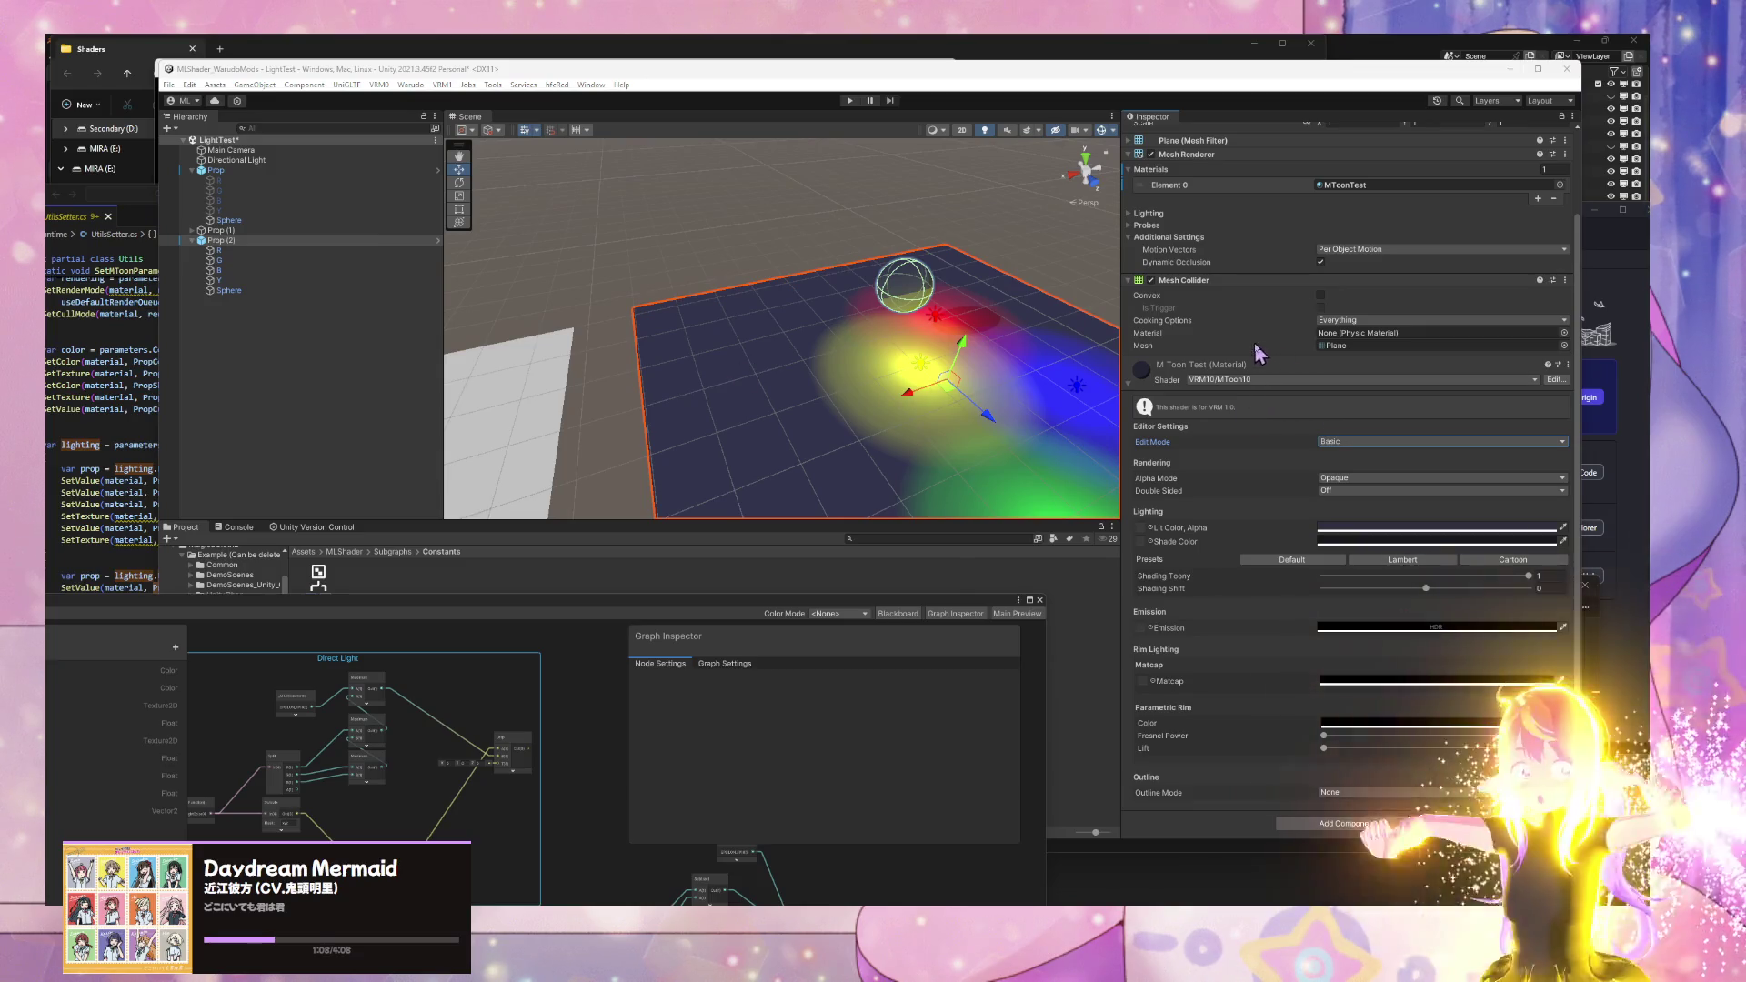
# - Switch Edit Mode back to Advanced and set GI Equalization to about 0.1
pyautogui.click(1364, 441)
pyautogui.click(1378, 480)
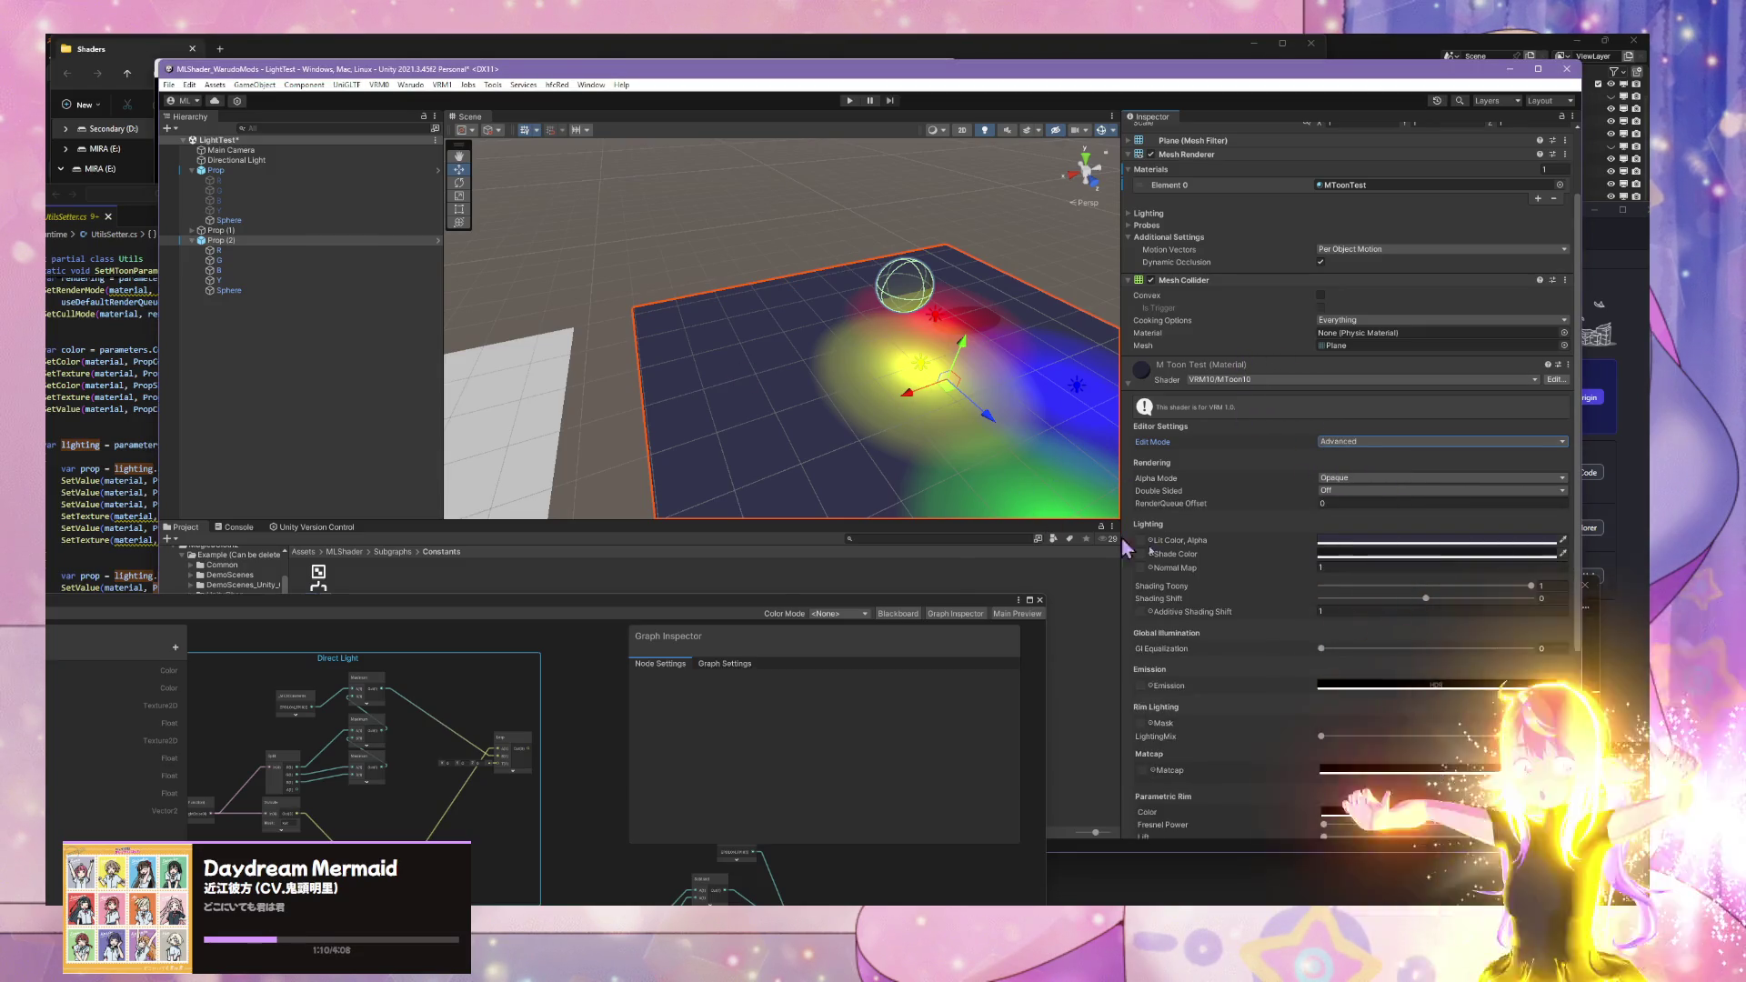
pyautogui.scroll(-1, 1254, 478)
pyautogui.scroll(-5, 1300, 450)
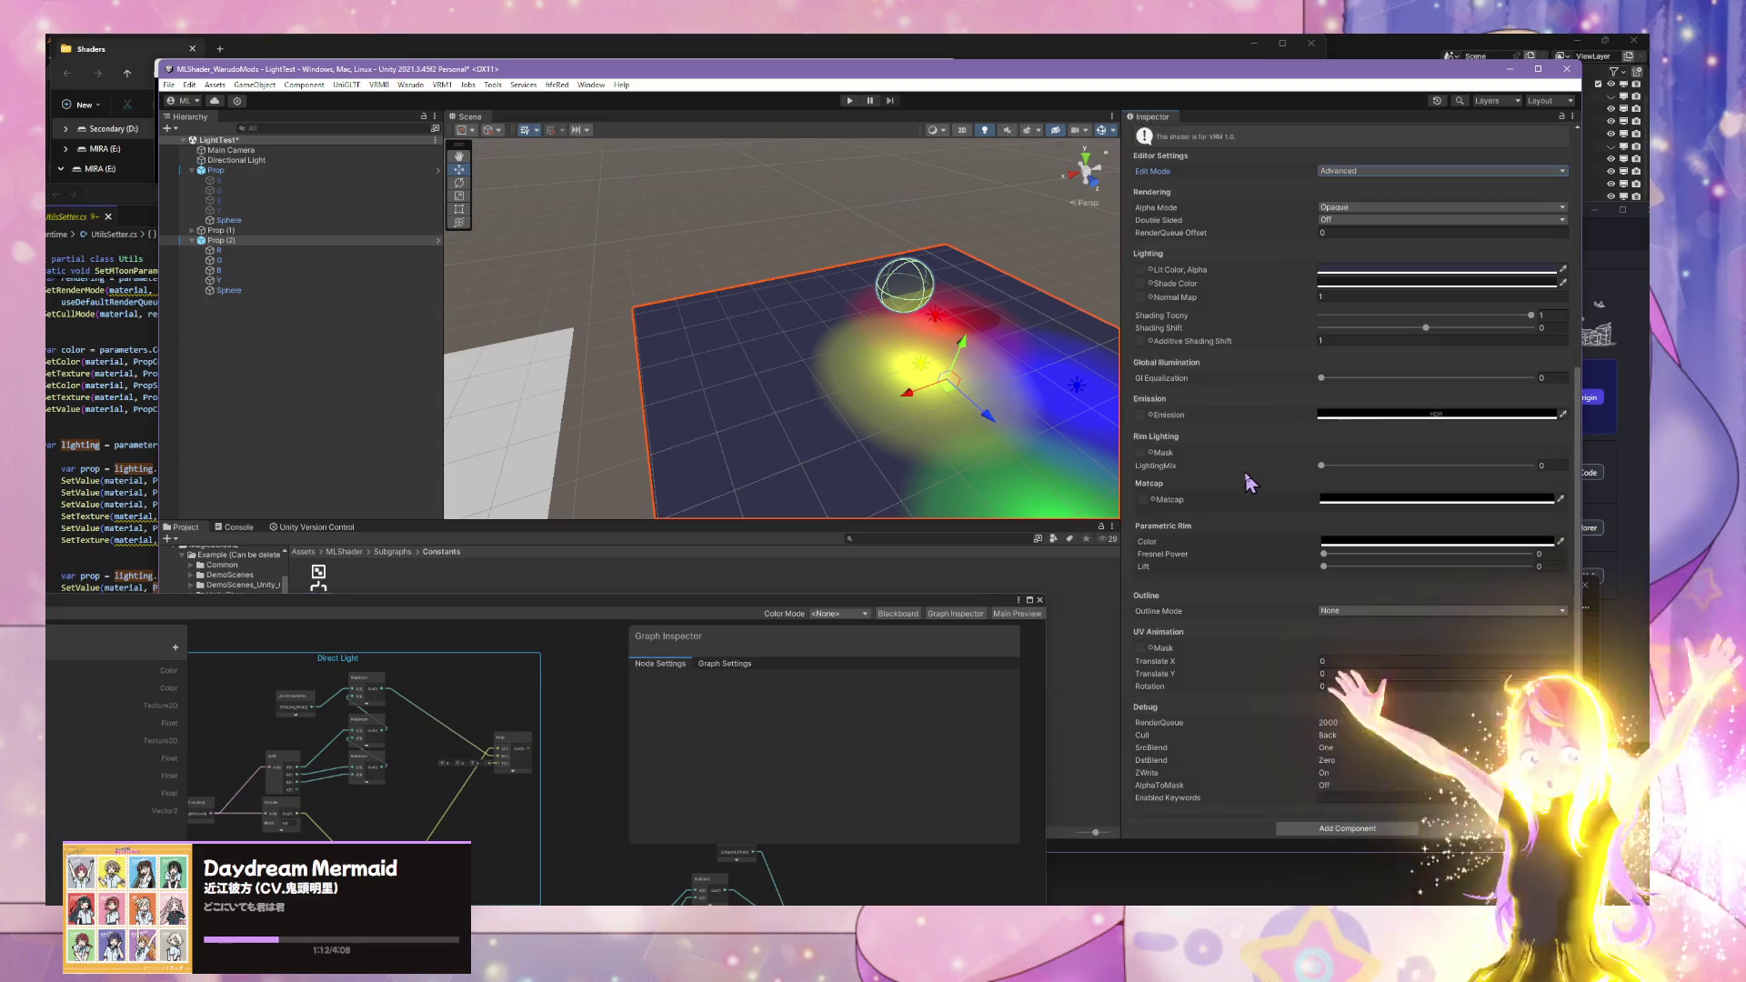
pyautogui.click(1342, 378)
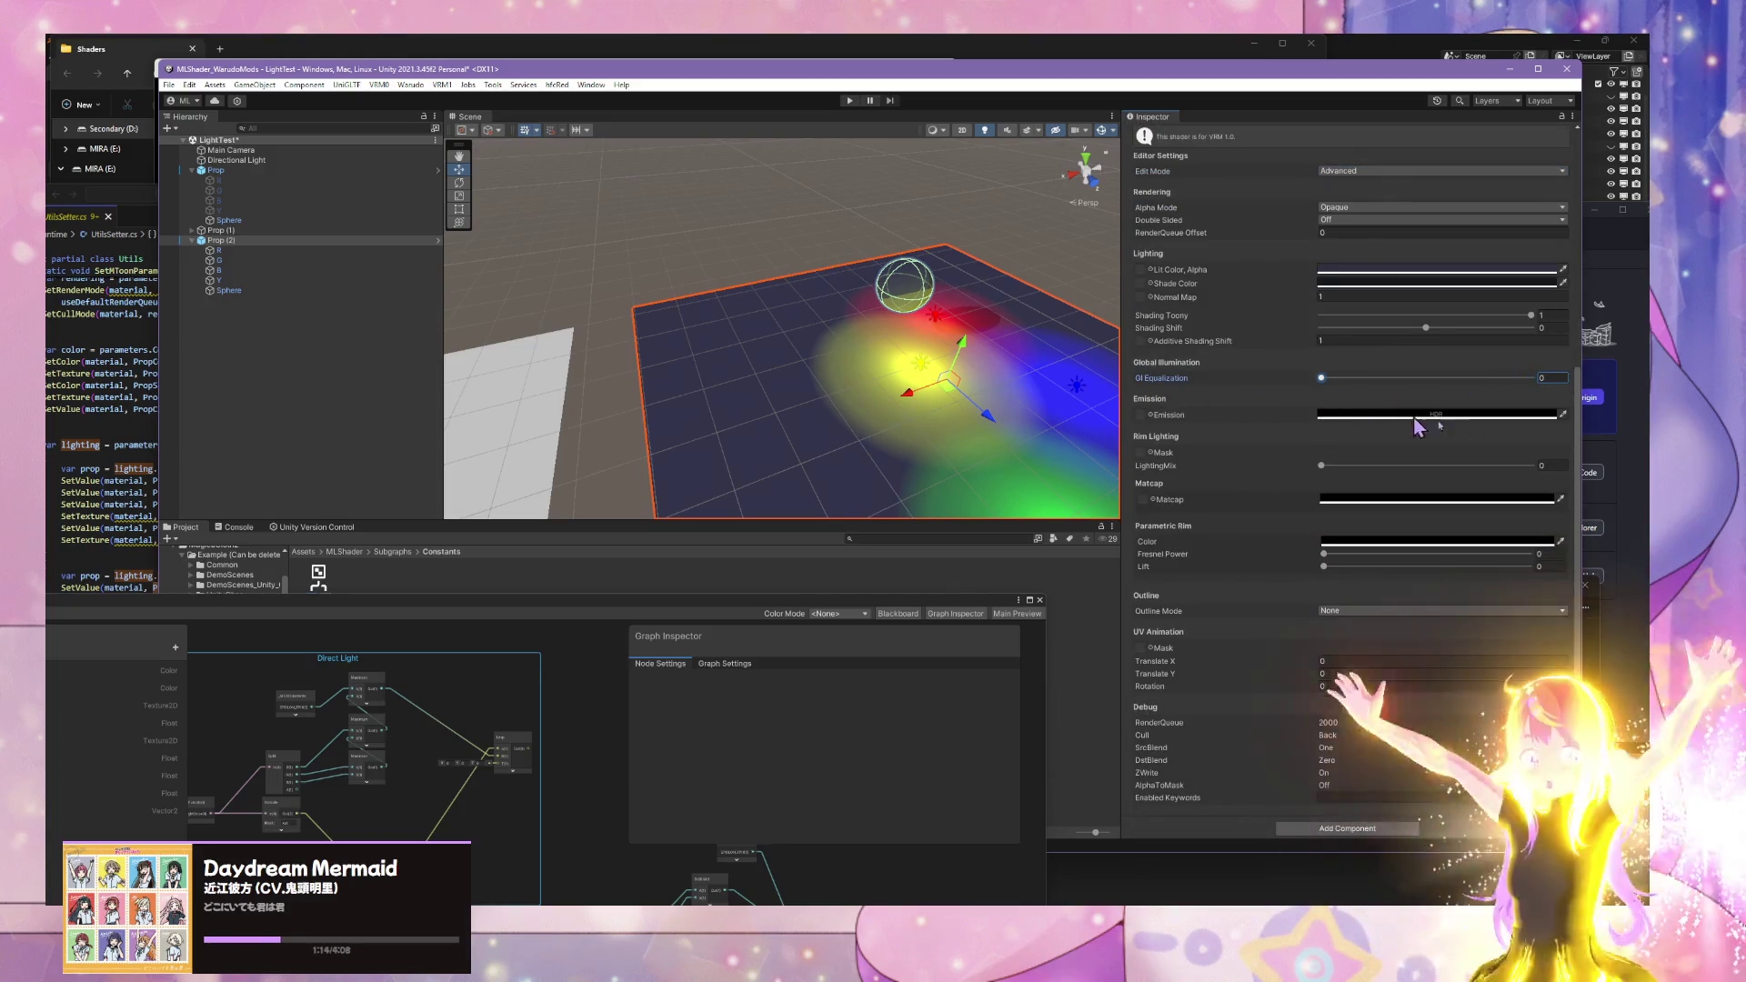
# - Experiment with Shading Shift values around -0.07, 0 and 0.36 while orbiting the plane
pyautogui.click(1425, 328)
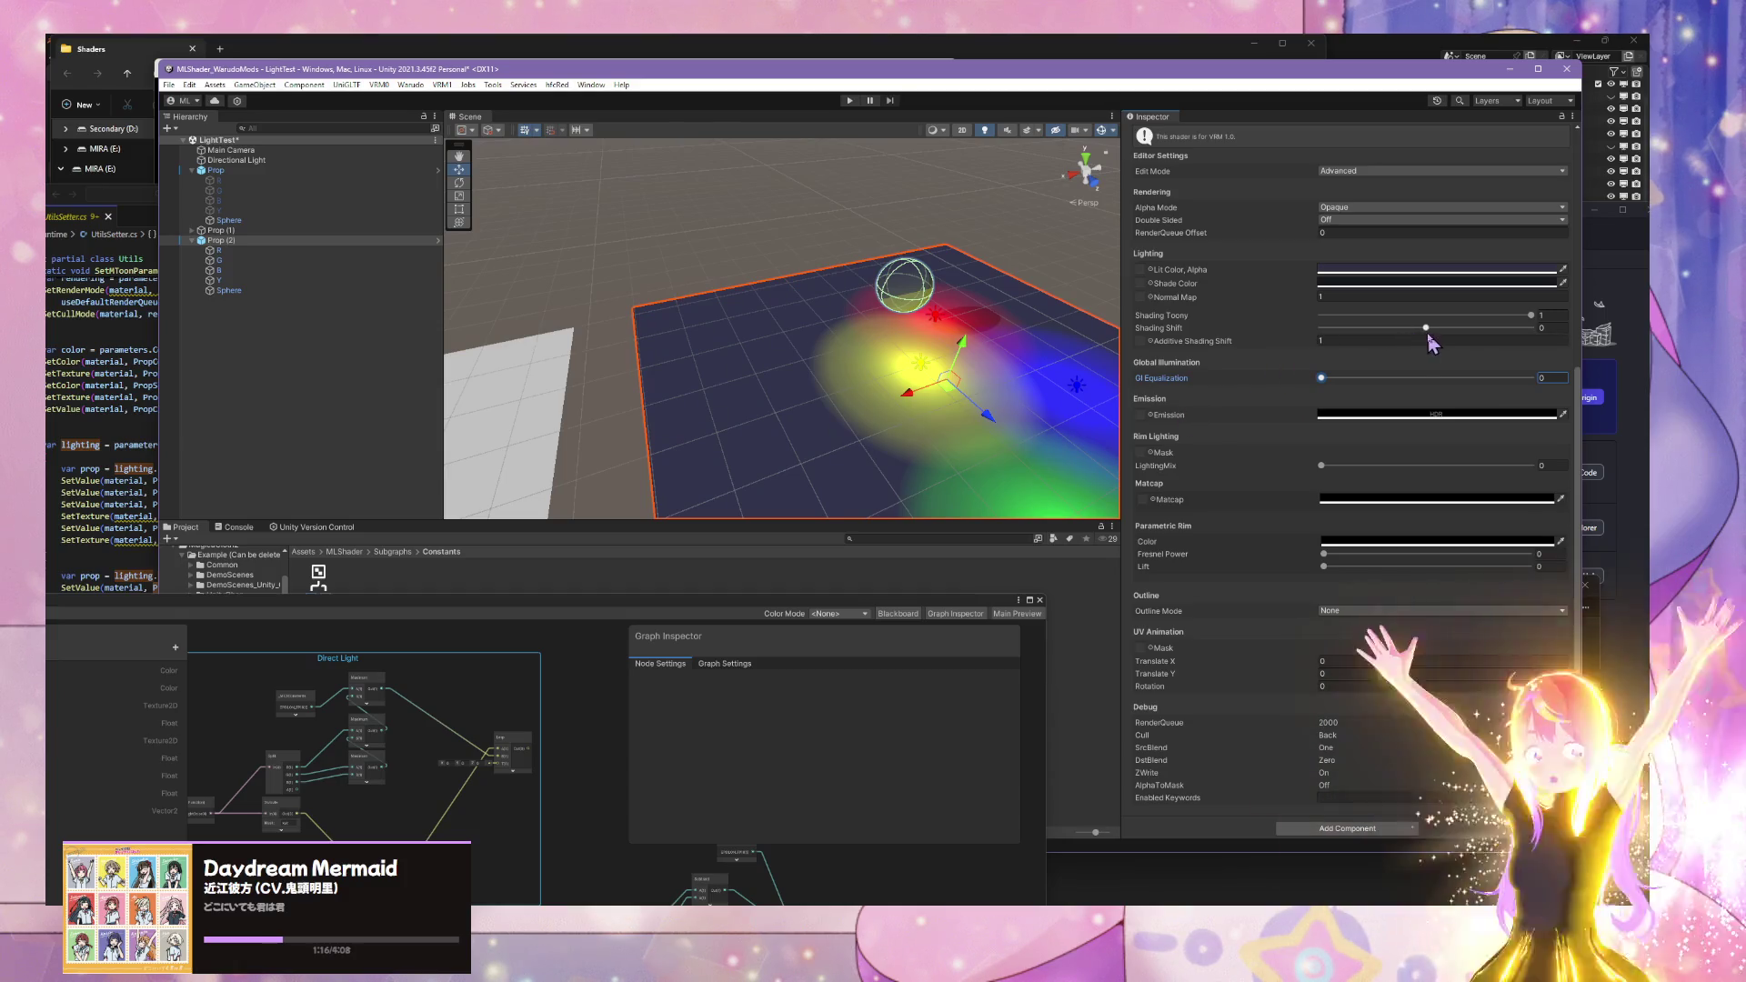
pyautogui.moveTo(1467, 327)
pyautogui.mouseDown()
pyautogui.moveTo(1357, 329)
pyautogui.moveTo(1430, 328)
pyautogui.moveTo(1412, 329)
pyautogui.mouseUp()
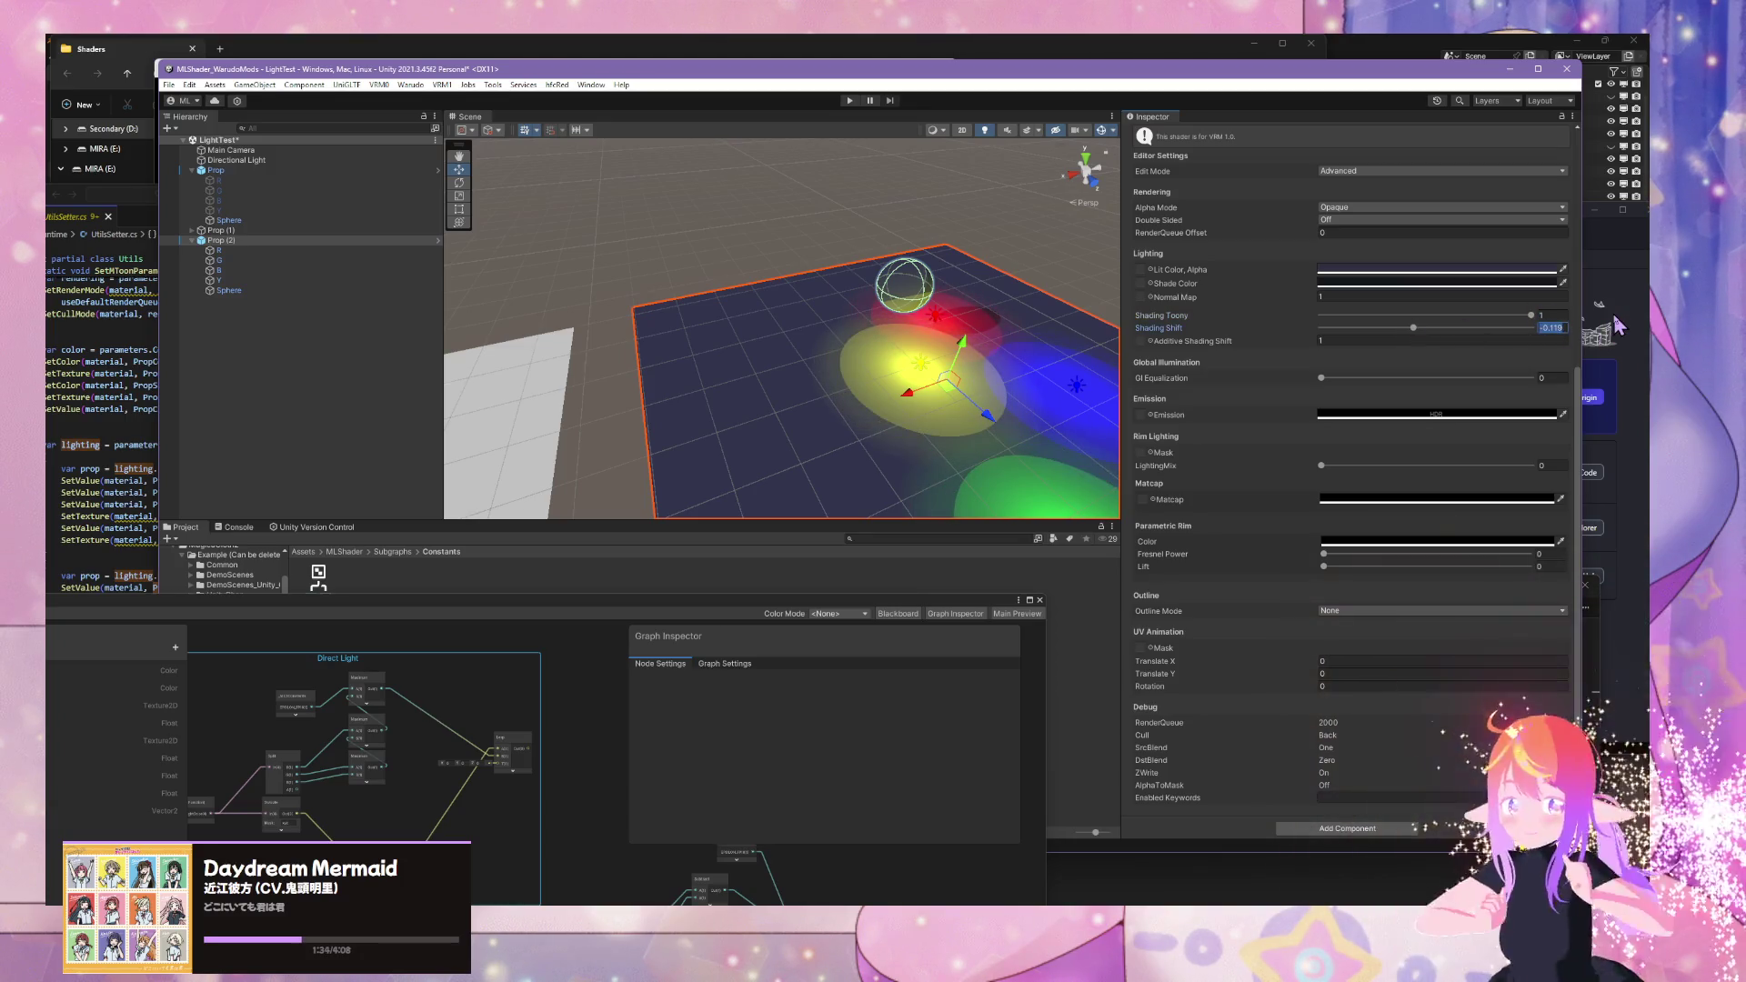
pyautogui.write('0')
pyautogui.moveTo(991, 324)
pyautogui.mouseDown()
pyautogui.moveTo(810, 292)
pyautogui.moveTo(830, 382)
pyautogui.moveTo(1057, 286)
pyautogui.moveTo(1000, 318)
pyautogui.moveTo(1091, 327)
pyautogui.mouseUp()
pyautogui.moveTo(1424, 329)
pyautogui.mouseDown()
pyautogui.moveTo(1465, 329)
pyautogui.moveTo(1389, 327)
pyautogui.moveTo(1424, 334)
pyautogui.mouseUp()
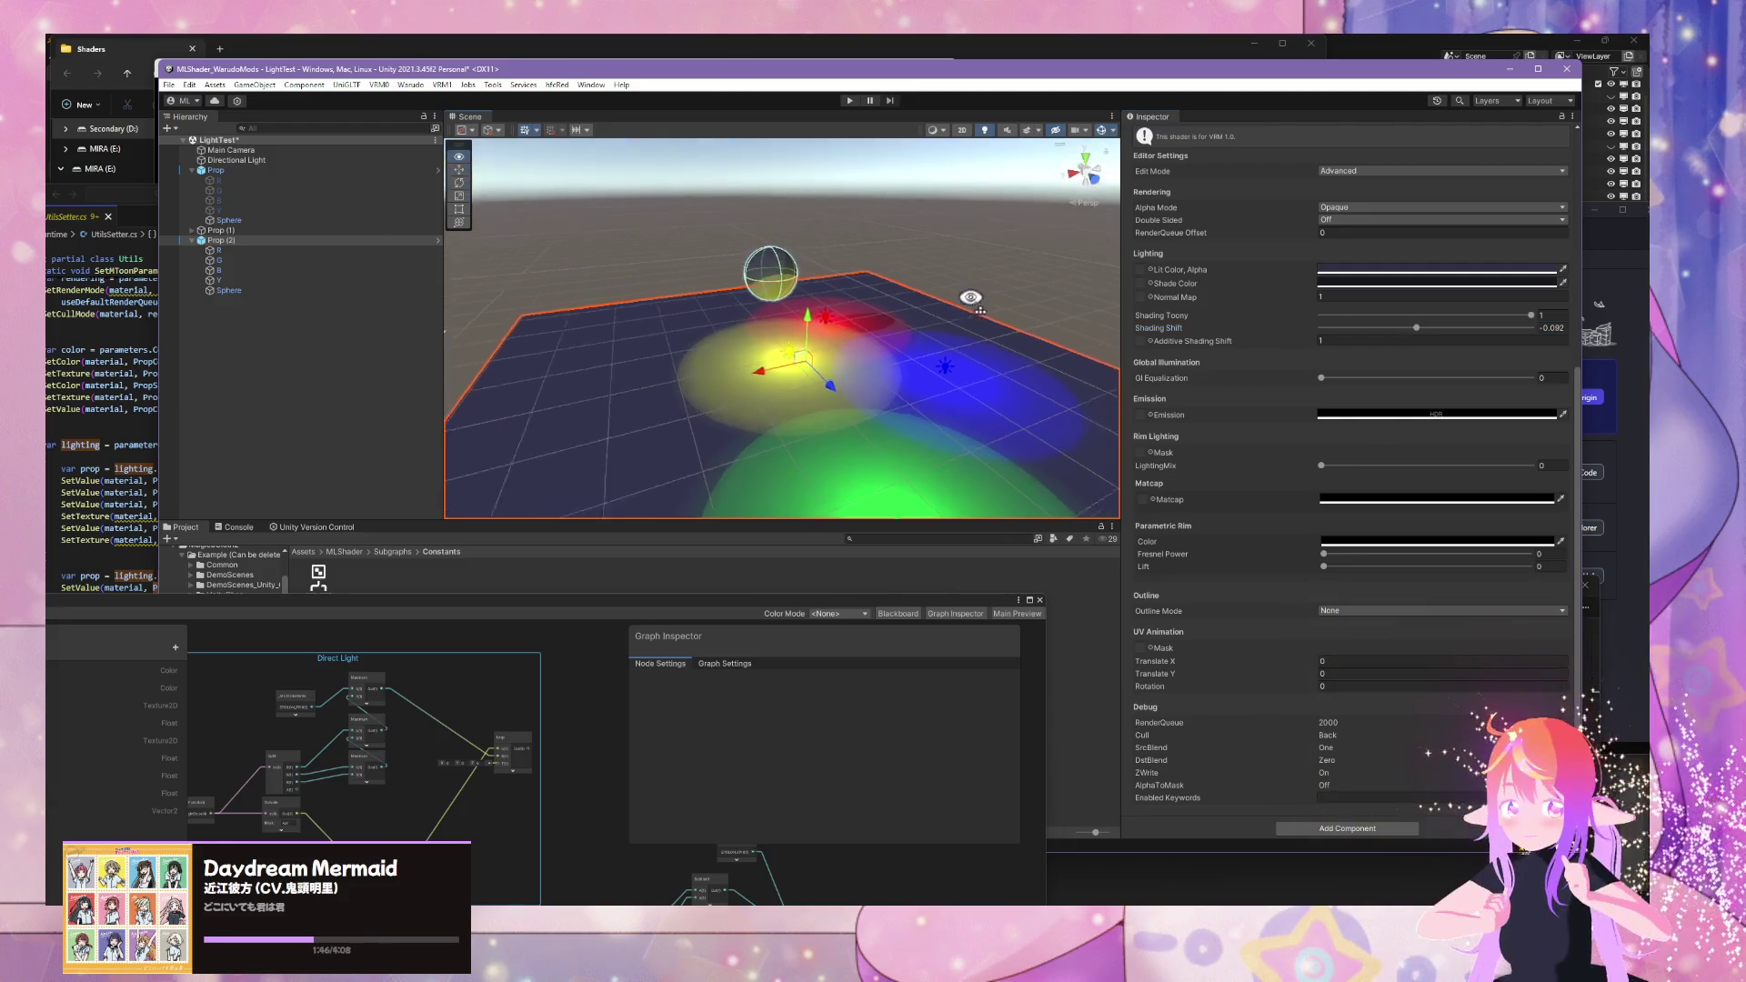
pyautogui.scroll(10, 722, 248)
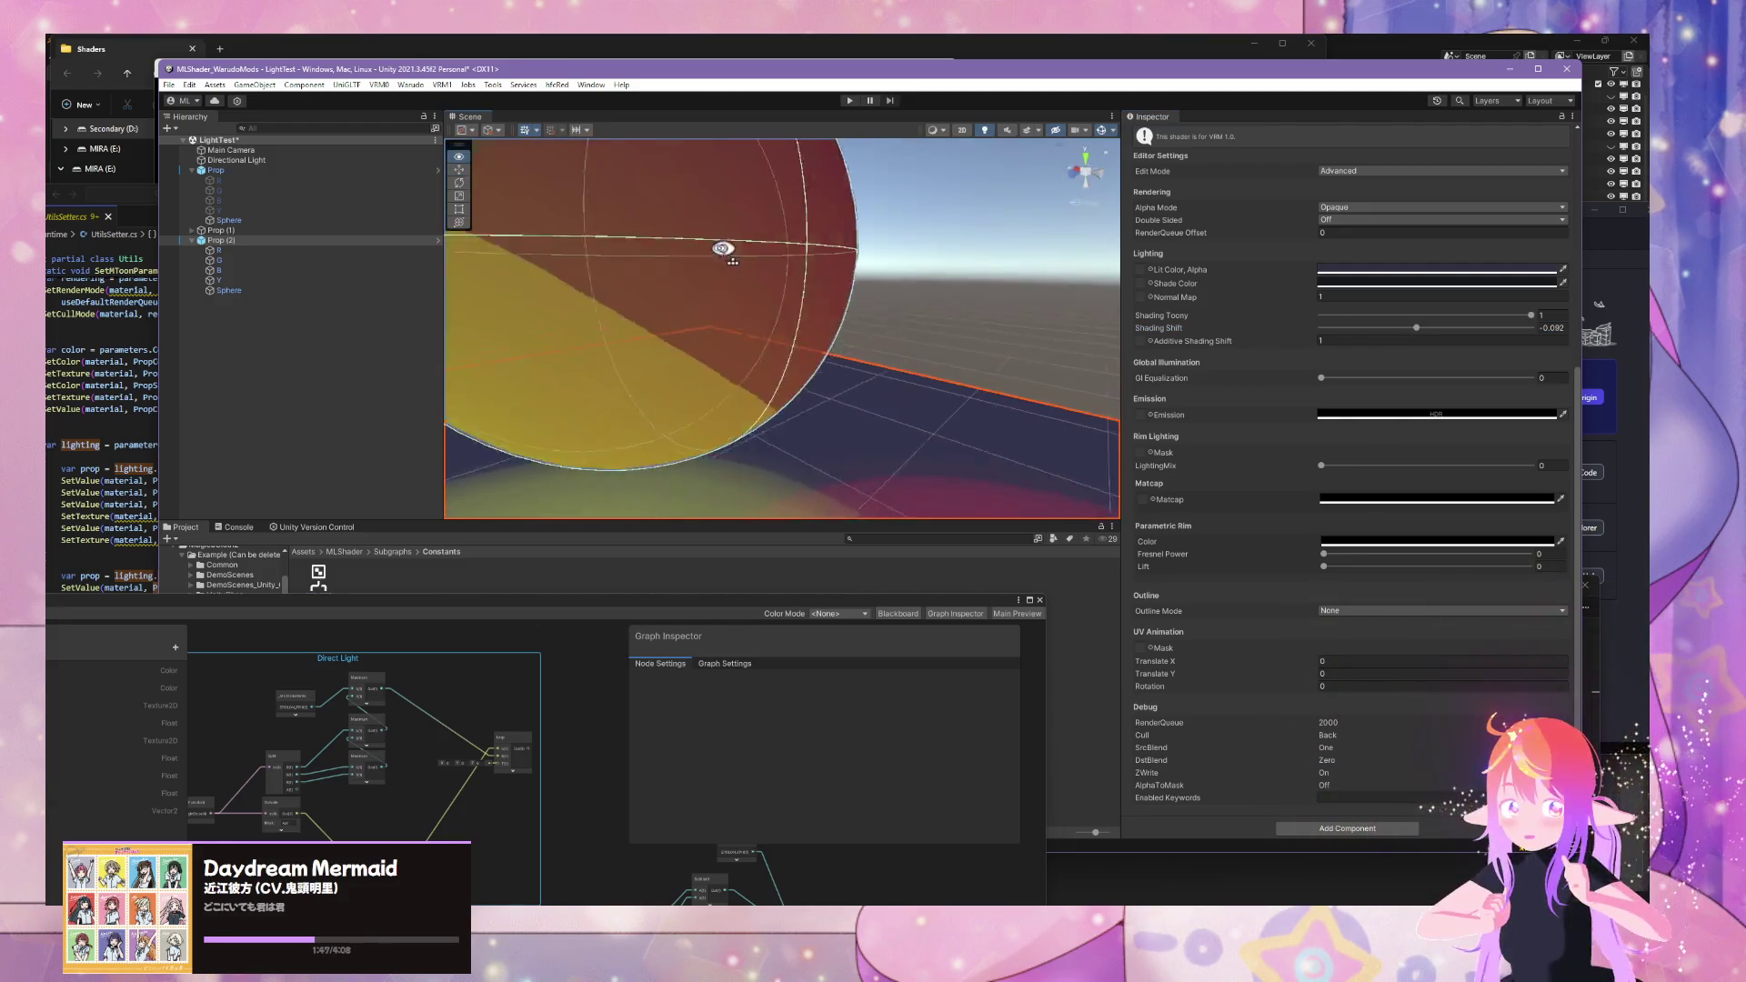
pyautogui.scroll(-10, 723, 249)
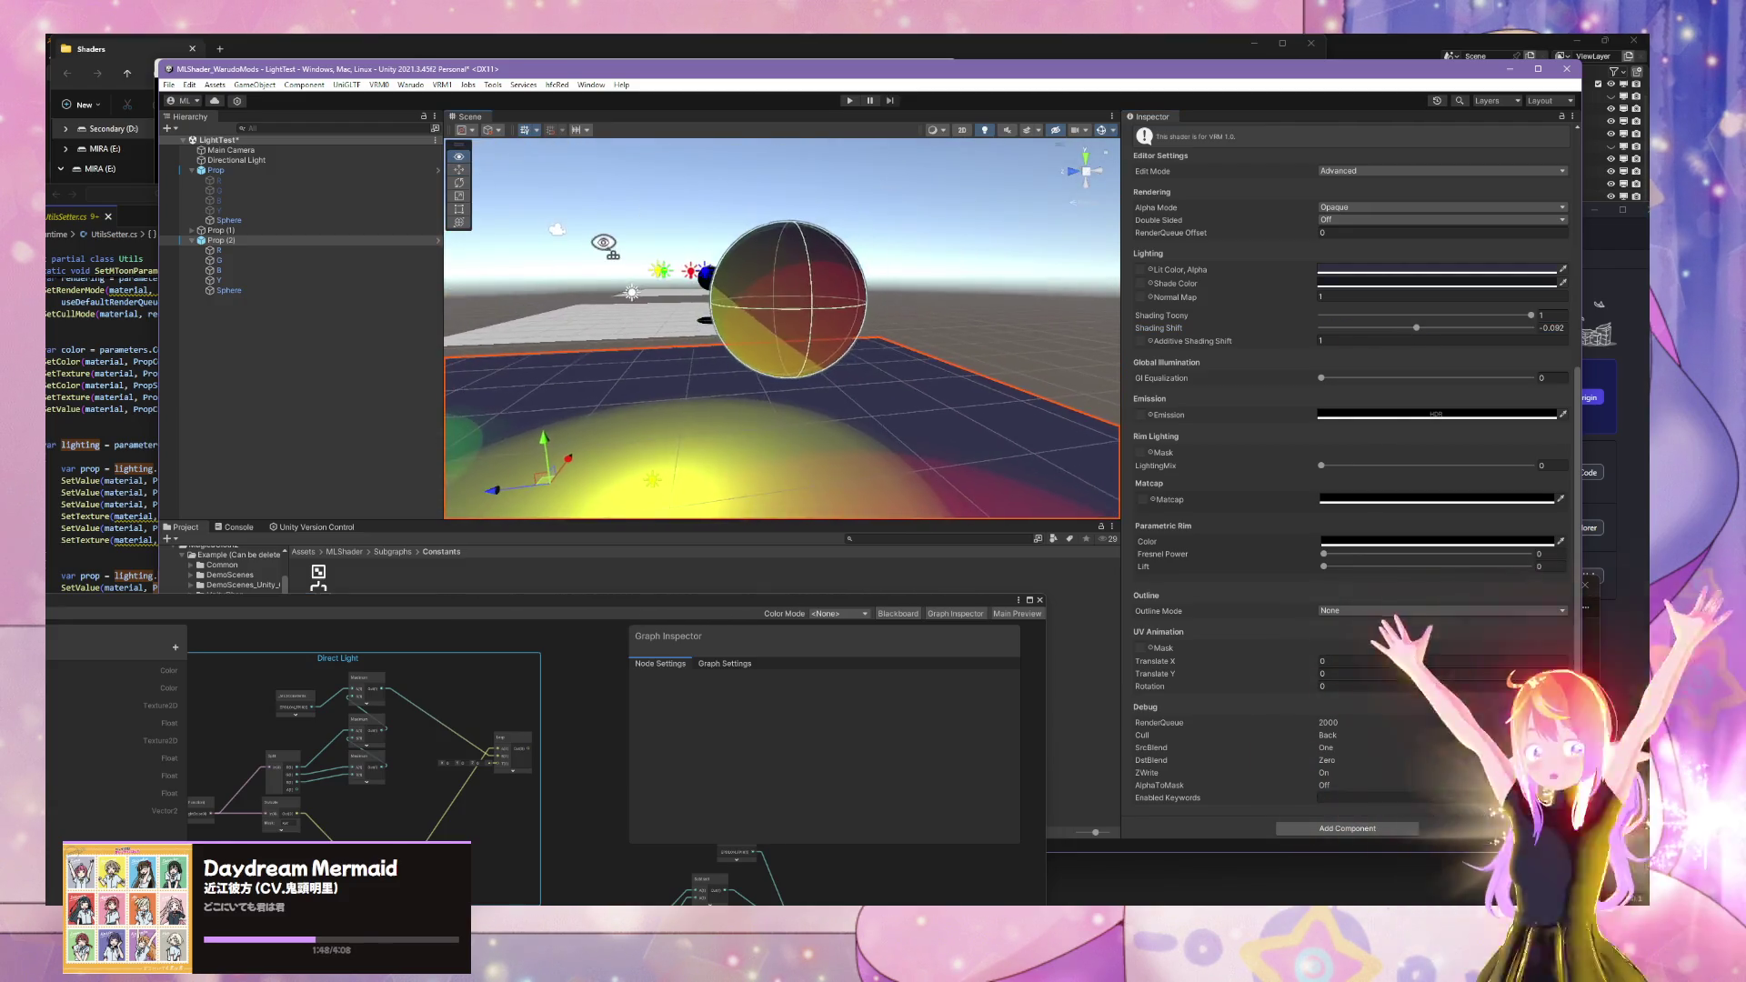
pyautogui.moveTo(845, 335)
pyautogui.mouseDown()
pyautogui.moveTo(1040, 355)
pyautogui.moveTo(830, 401)
pyautogui.moveTo(646, 487)
pyautogui.mouseUp()
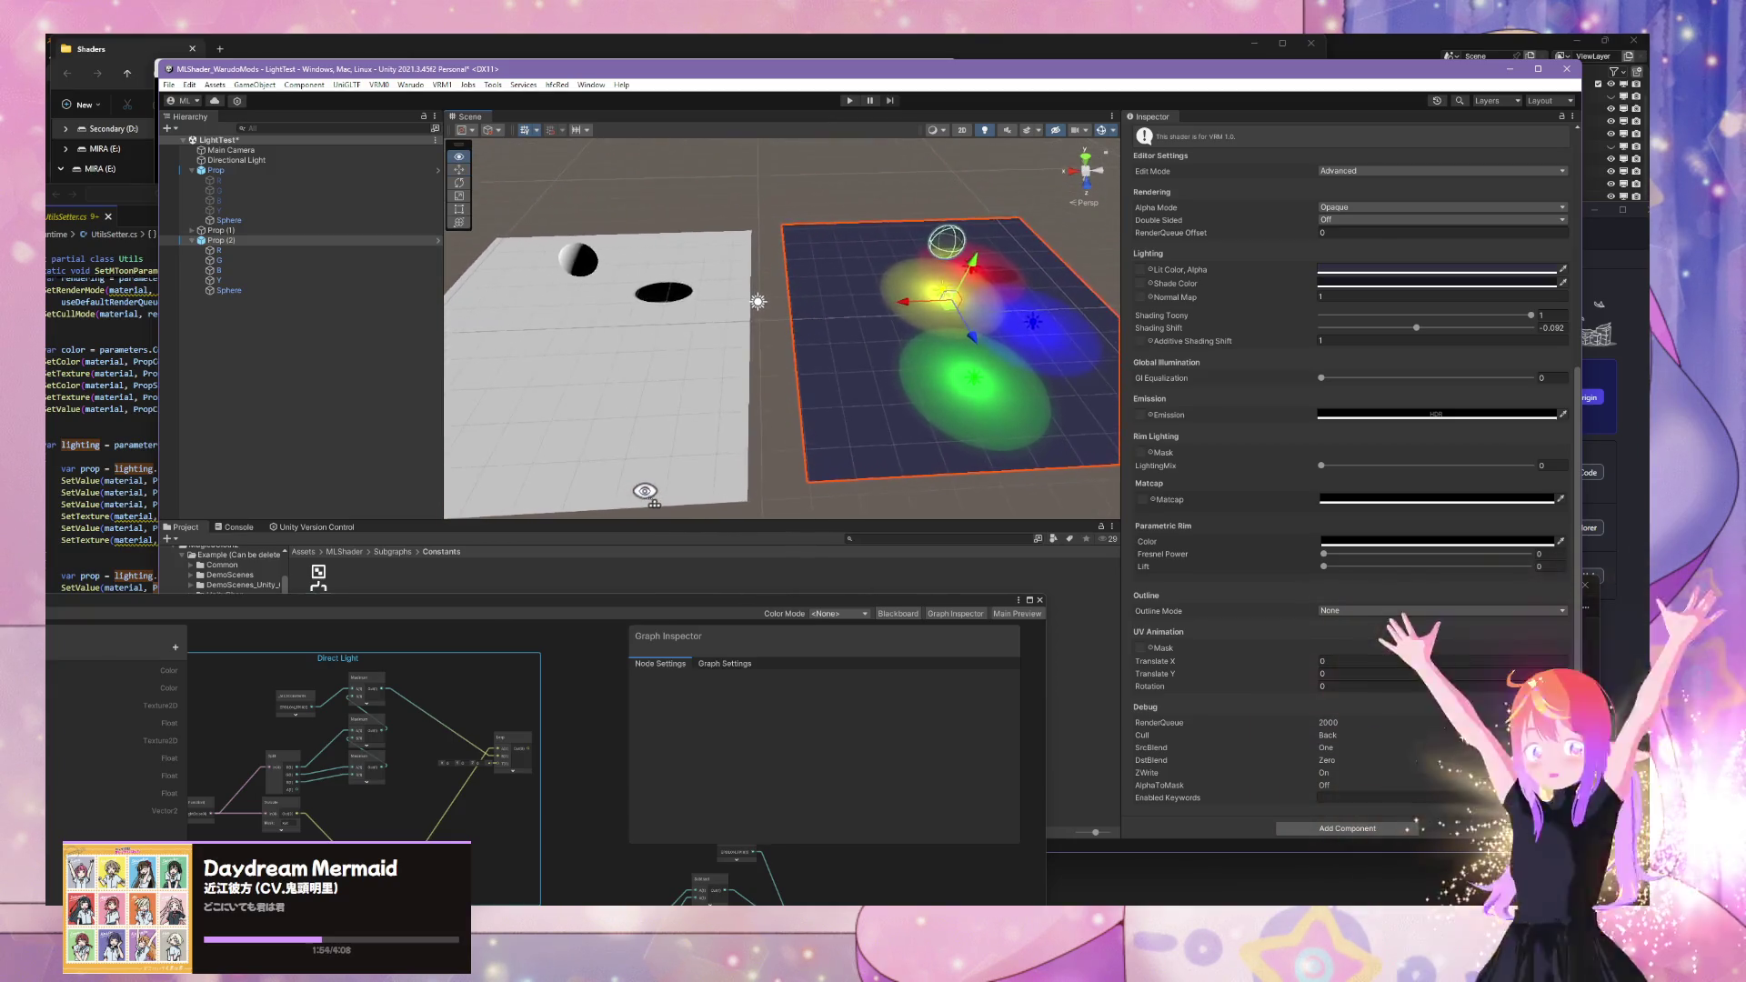
# - Bring the MLShader graph forward with its whole Direct Light group in view
pyautogui.moveTo(693, 606)
pyautogui.mouseDown()
pyautogui.moveTo(1189, 312)
pyautogui.moveTo(1220, 319)
pyautogui.mouseUp()
pyautogui.scroll(6, 1044, 460)
pyautogui.moveTo(1053, 436); pyautogui.dragTo(815, 507)
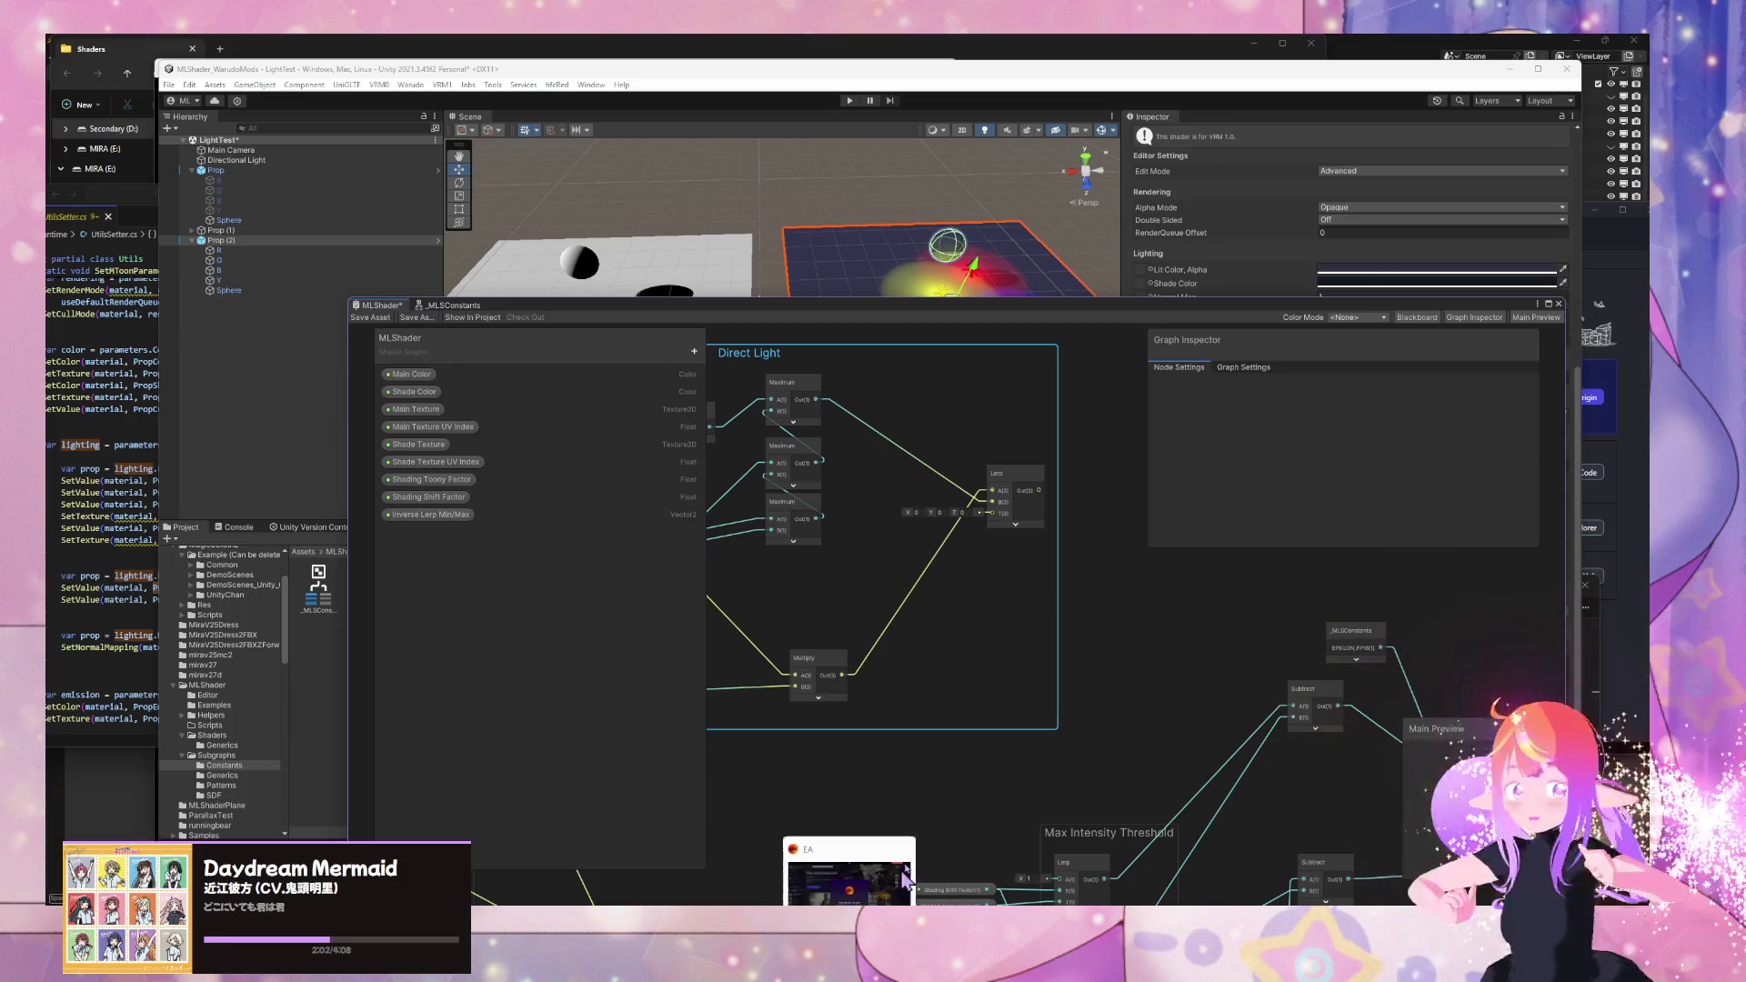
# - Insert a _MLSCalculateFourLights node (searched via '4x4light') below the Lerp and open its subgraph
pyautogui.moveTo(931, 904)
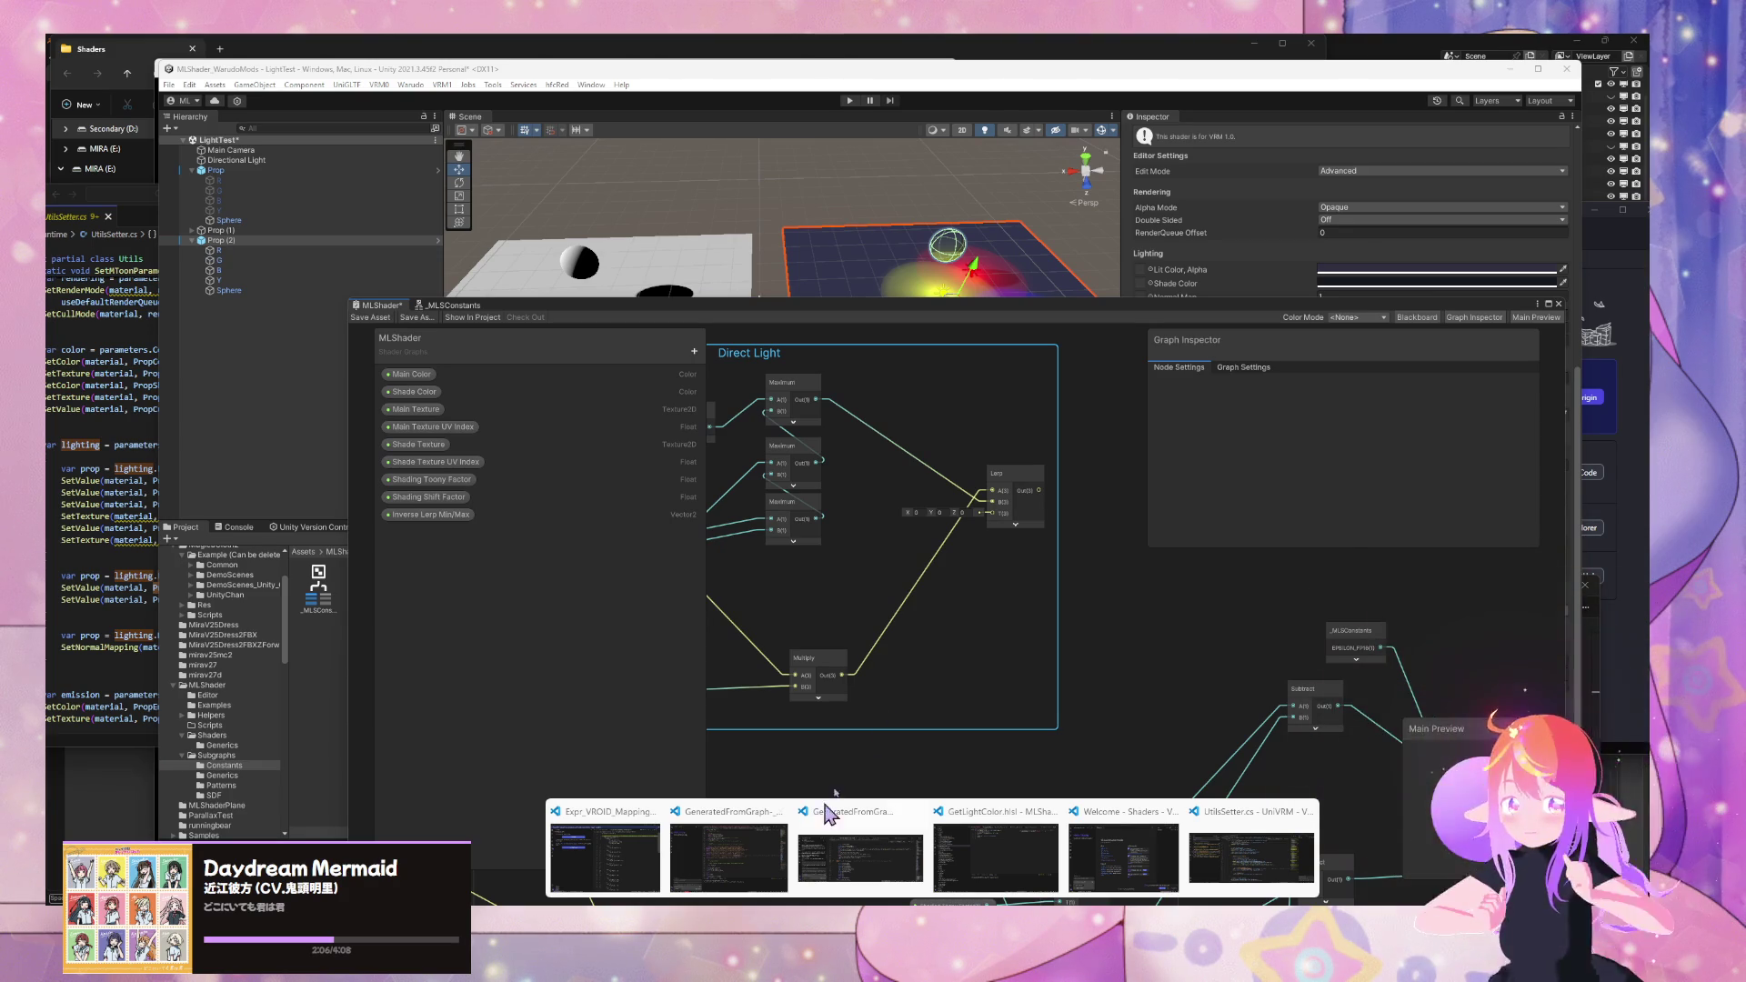
pyautogui.click(1133, 647)
pyautogui.moveTo(1100, 638)
pyautogui.mouseDown()
pyautogui.moveTo(1325, 660)
pyautogui.moveTo(1320, 627)
pyautogui.mouseUp()
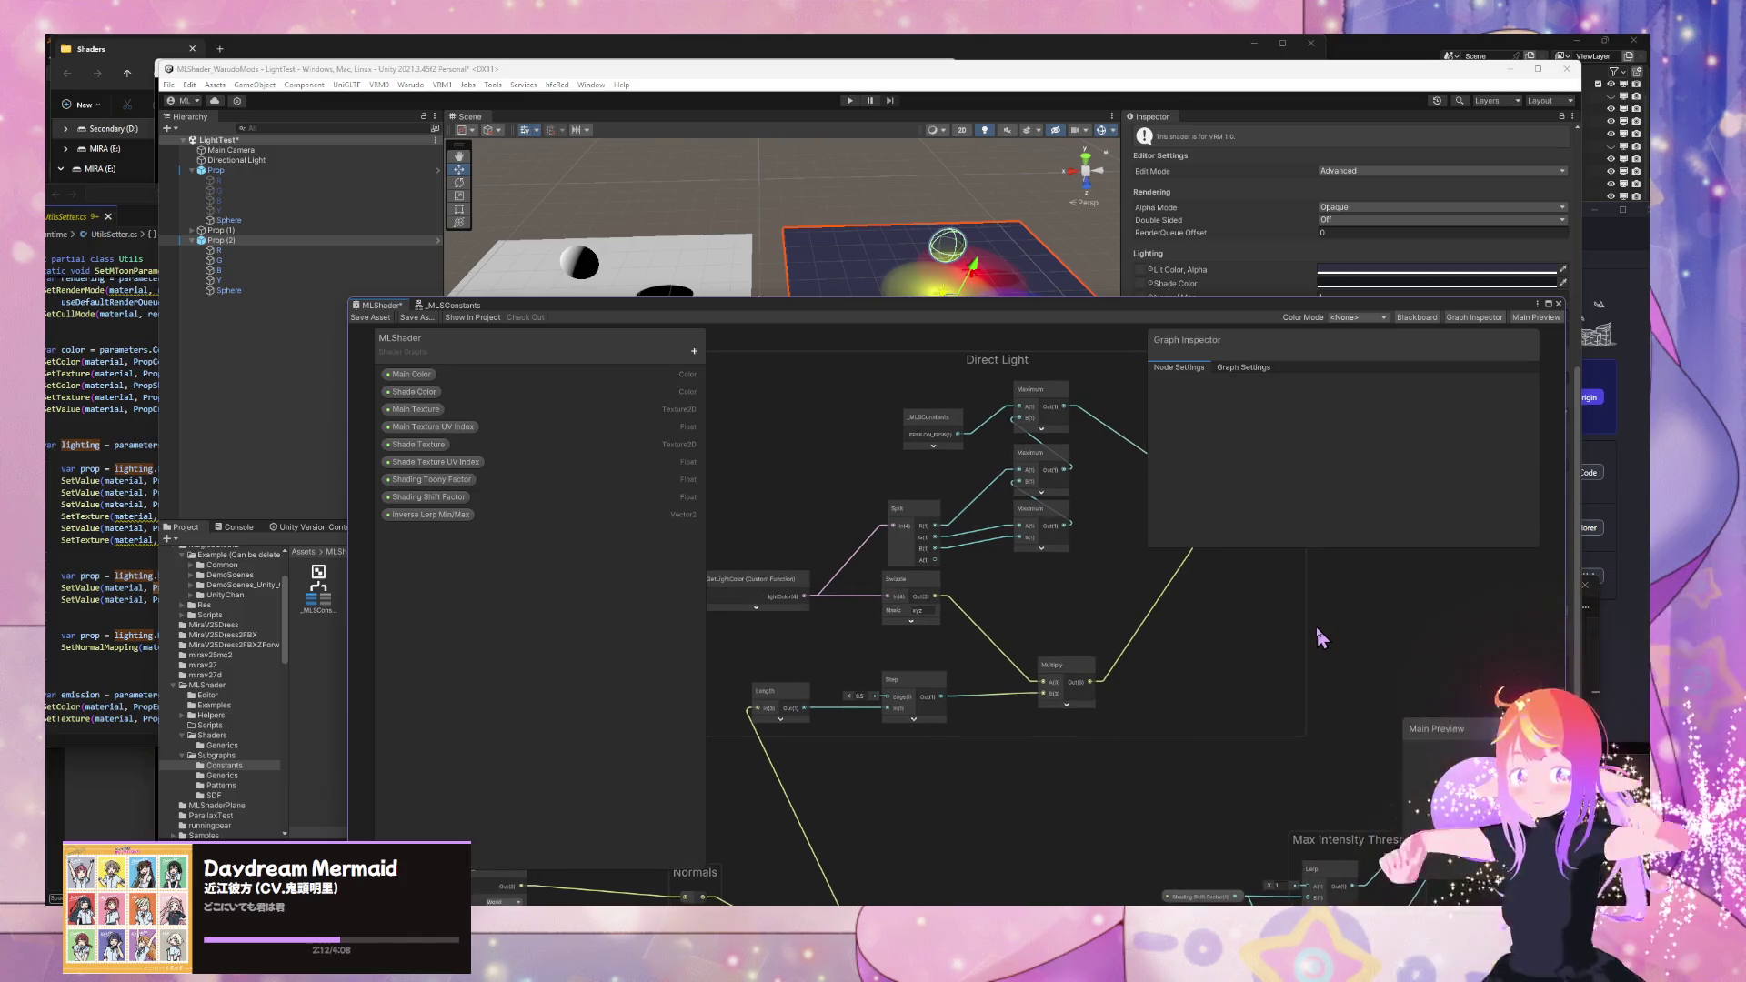
pyautogui.scroll(3, 1126, 630)
pyautogui.scroll(3, 1023, 664)
pyautogui.scroll(-2, 1023, 664)
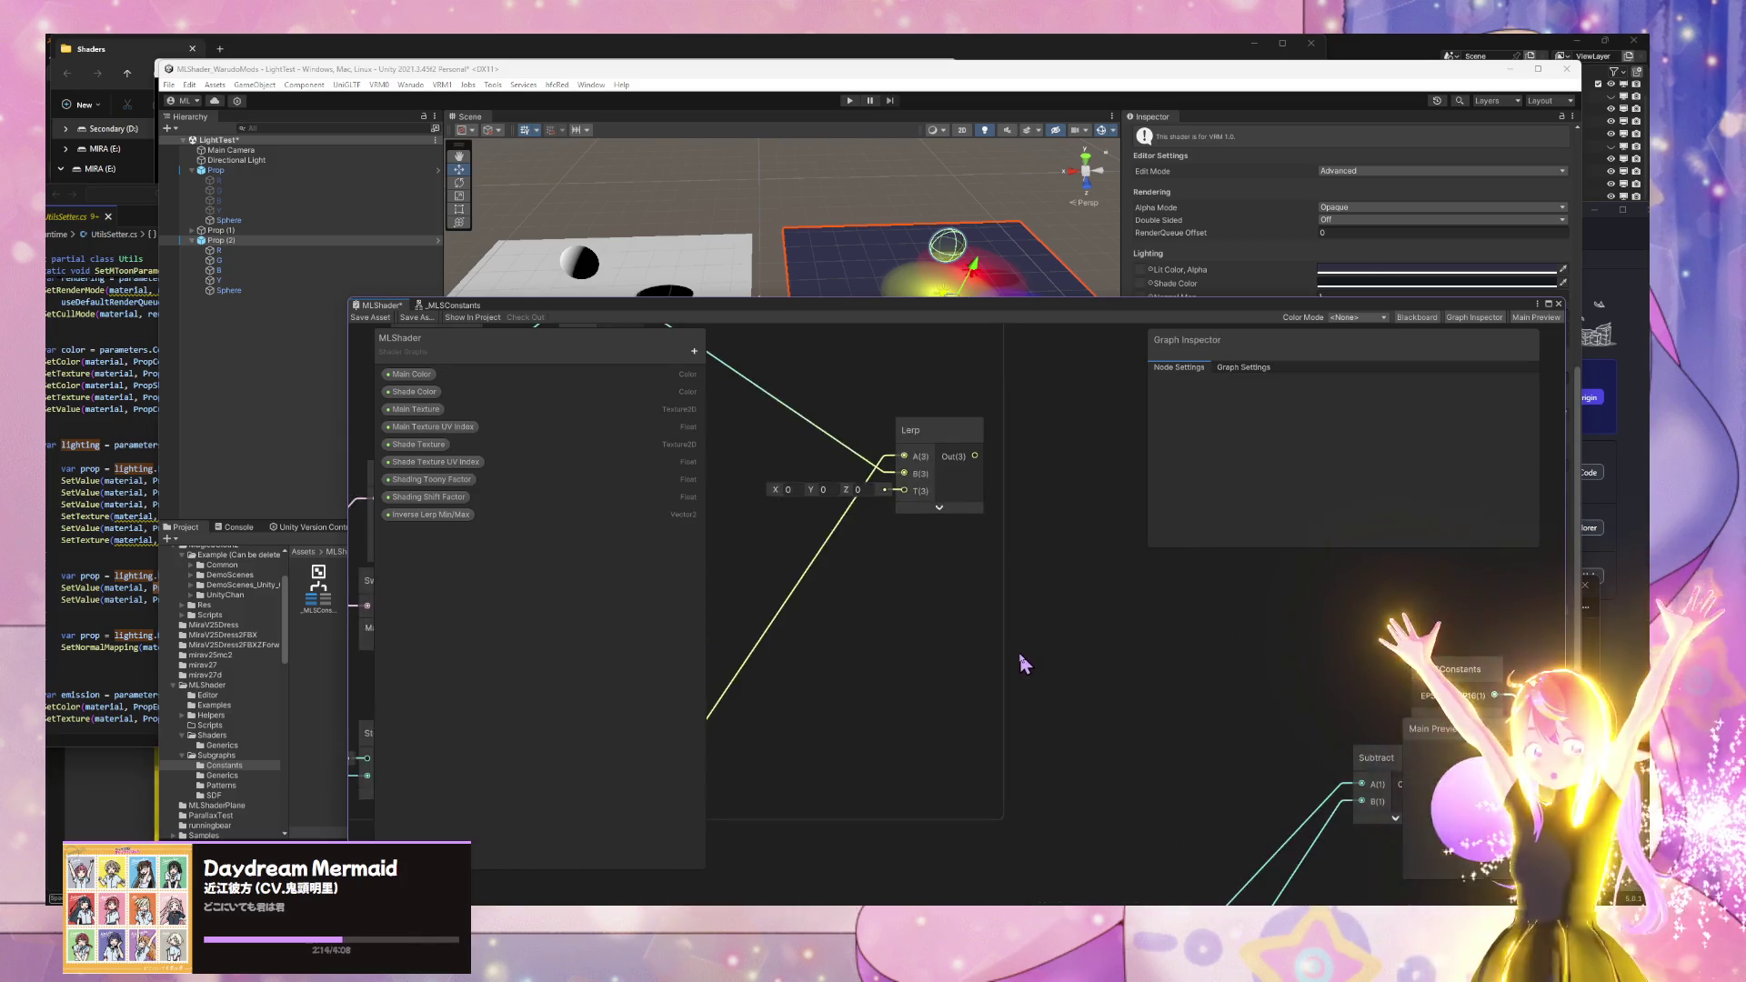
pyautogui.press('space')
pyautogui.write('4x4')
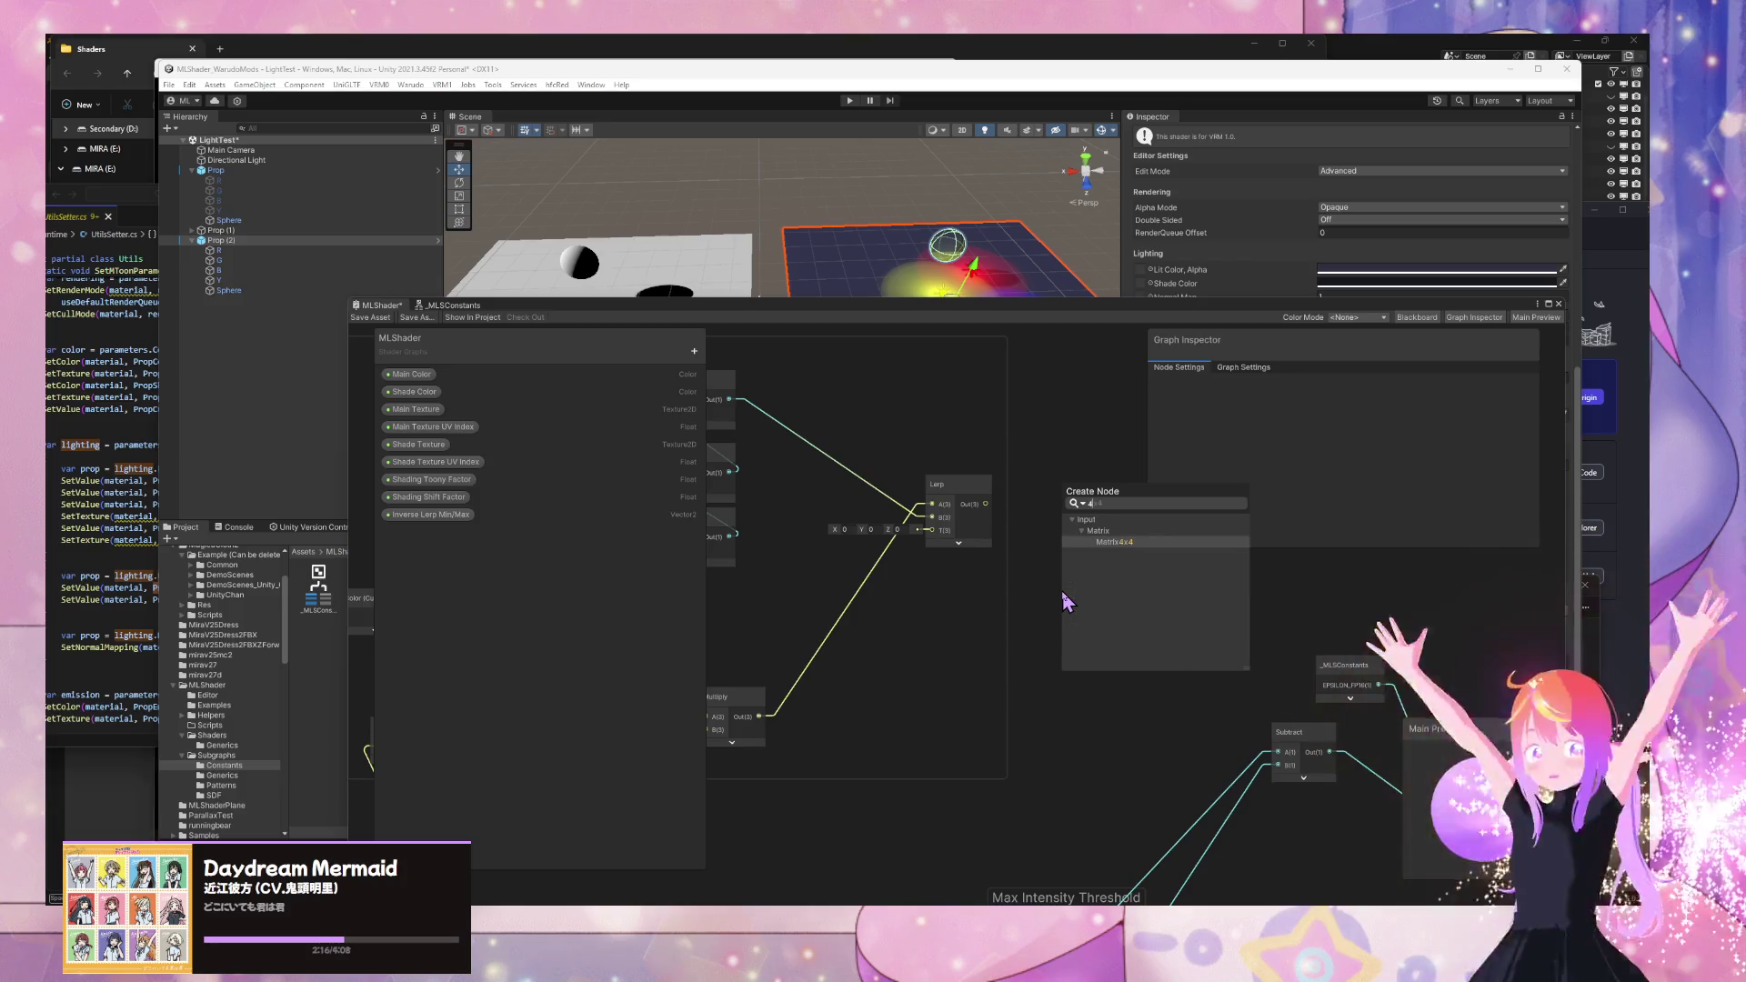
pyautogui.write('light')
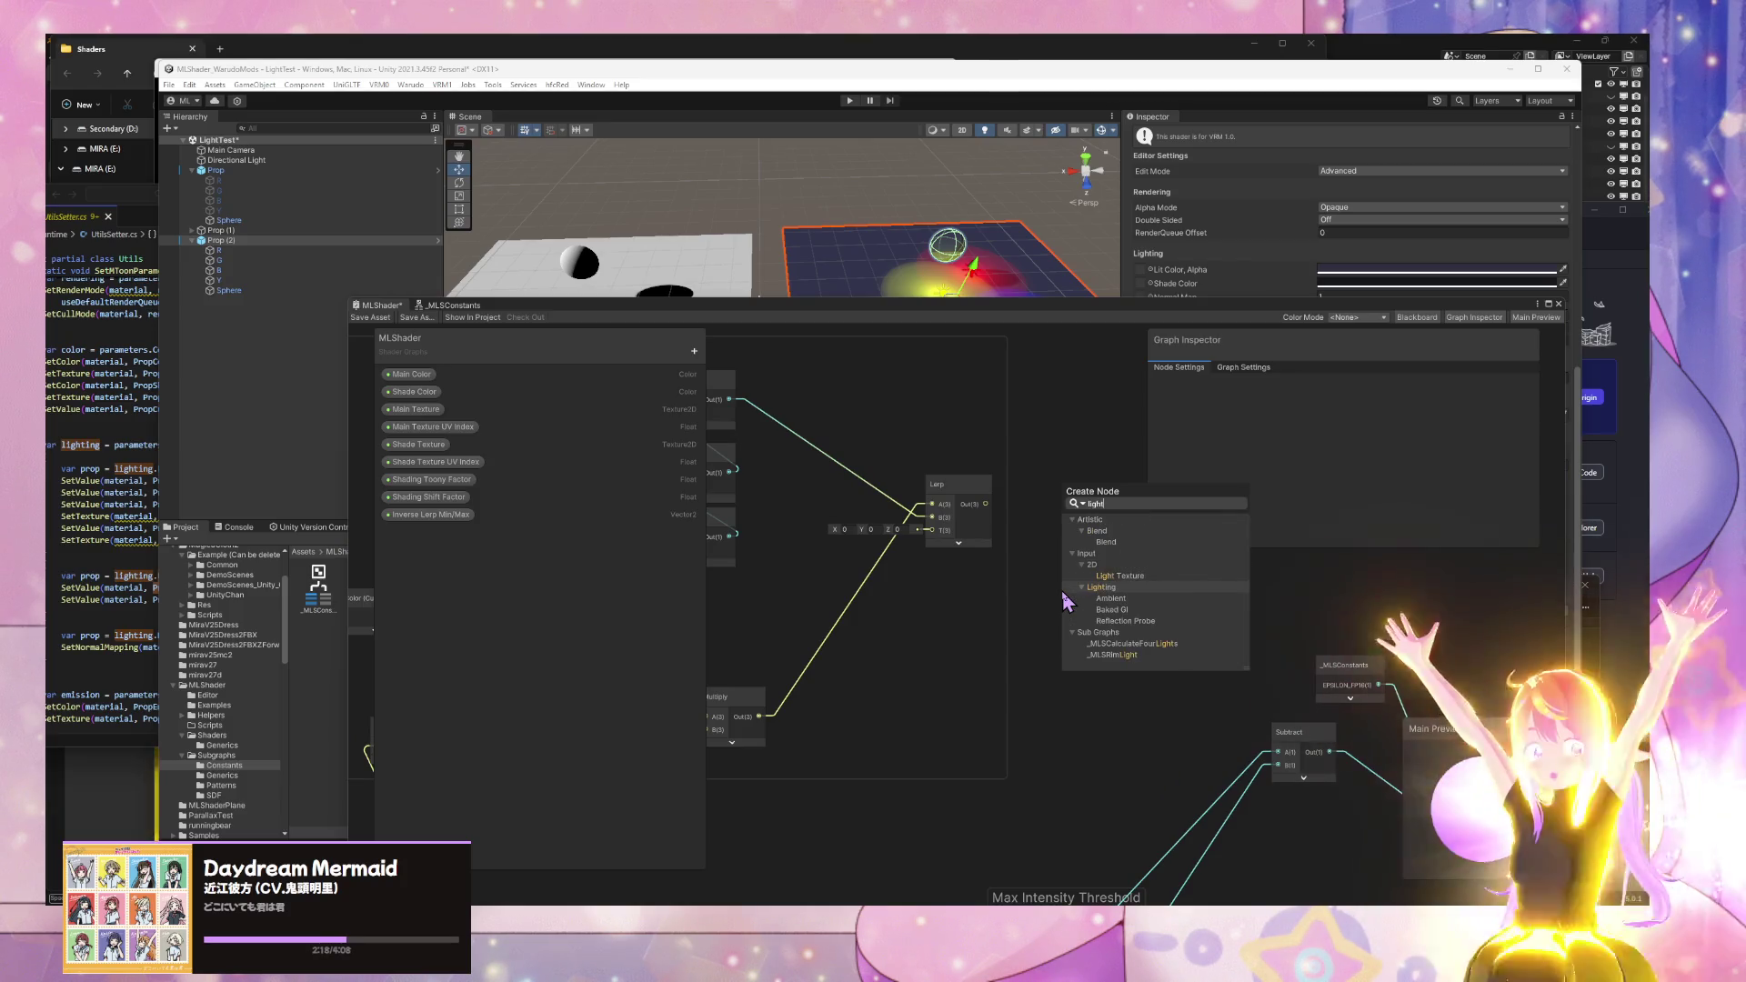
pyautogui.press('Down')
pyautogui.press('Down')
pyautogui.press('Down')
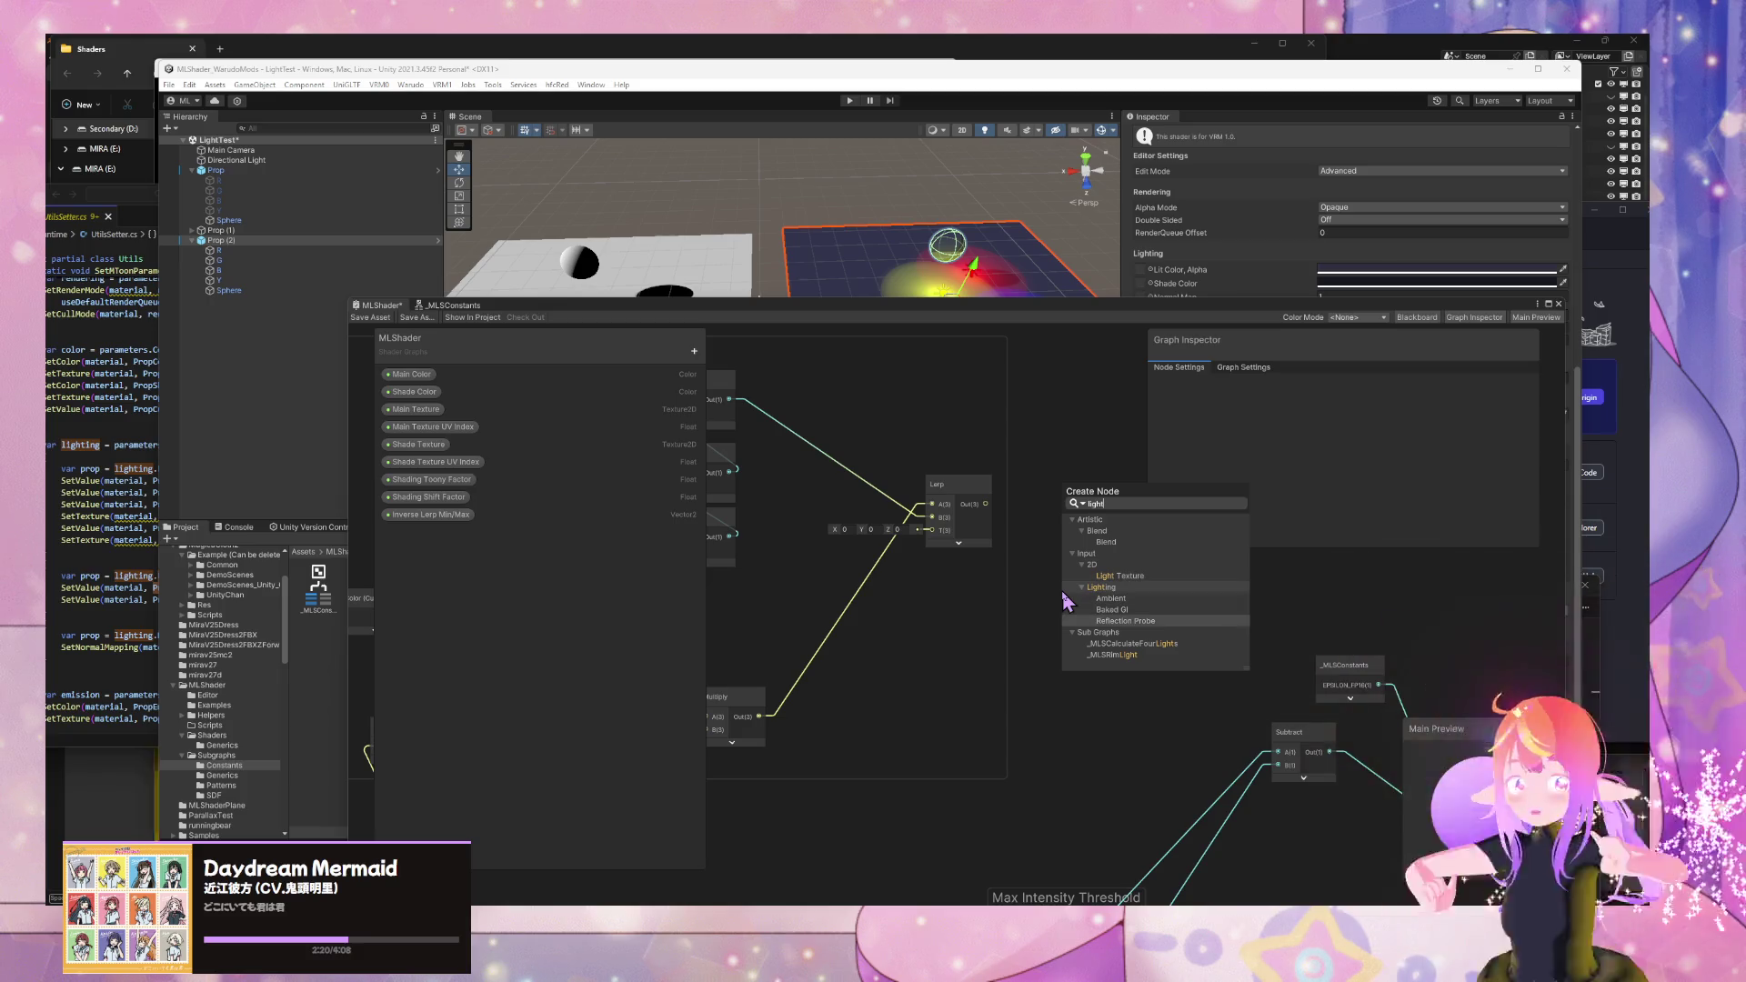
pyautogui.press('Return')
pyautogui.moveTo(1080, 611); pyautogui.dragTo(930, 596)
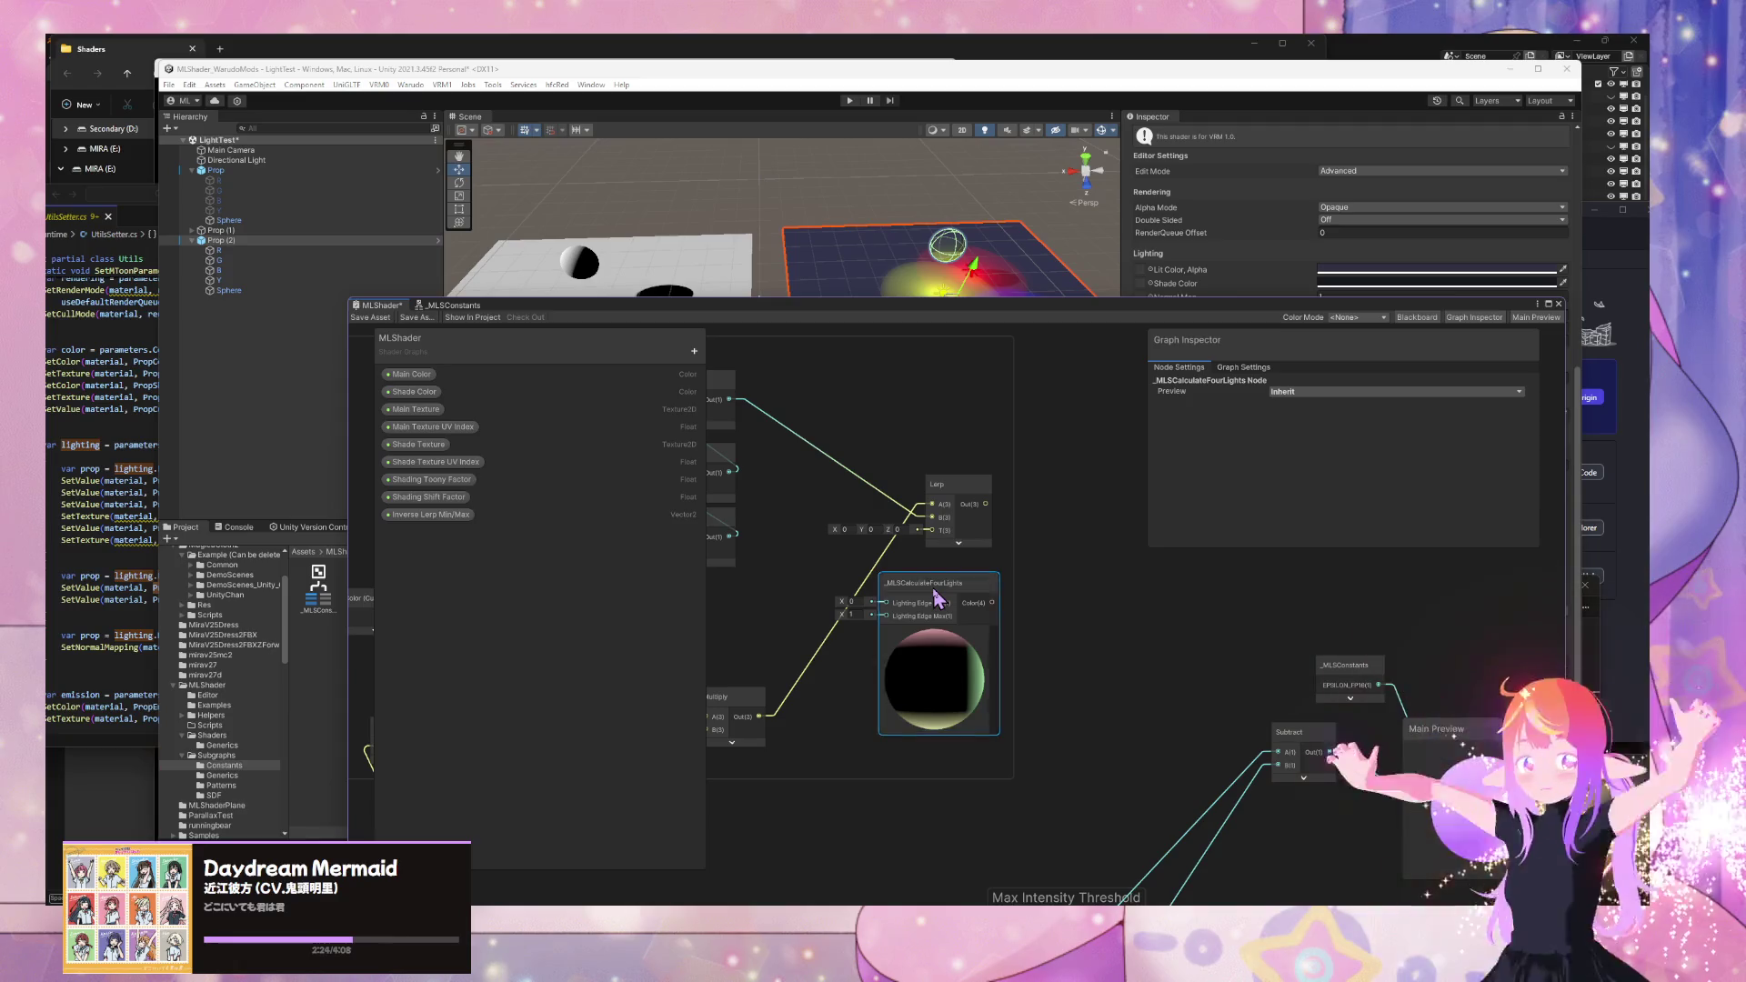
pyautogui.doubleClick(937, 596)
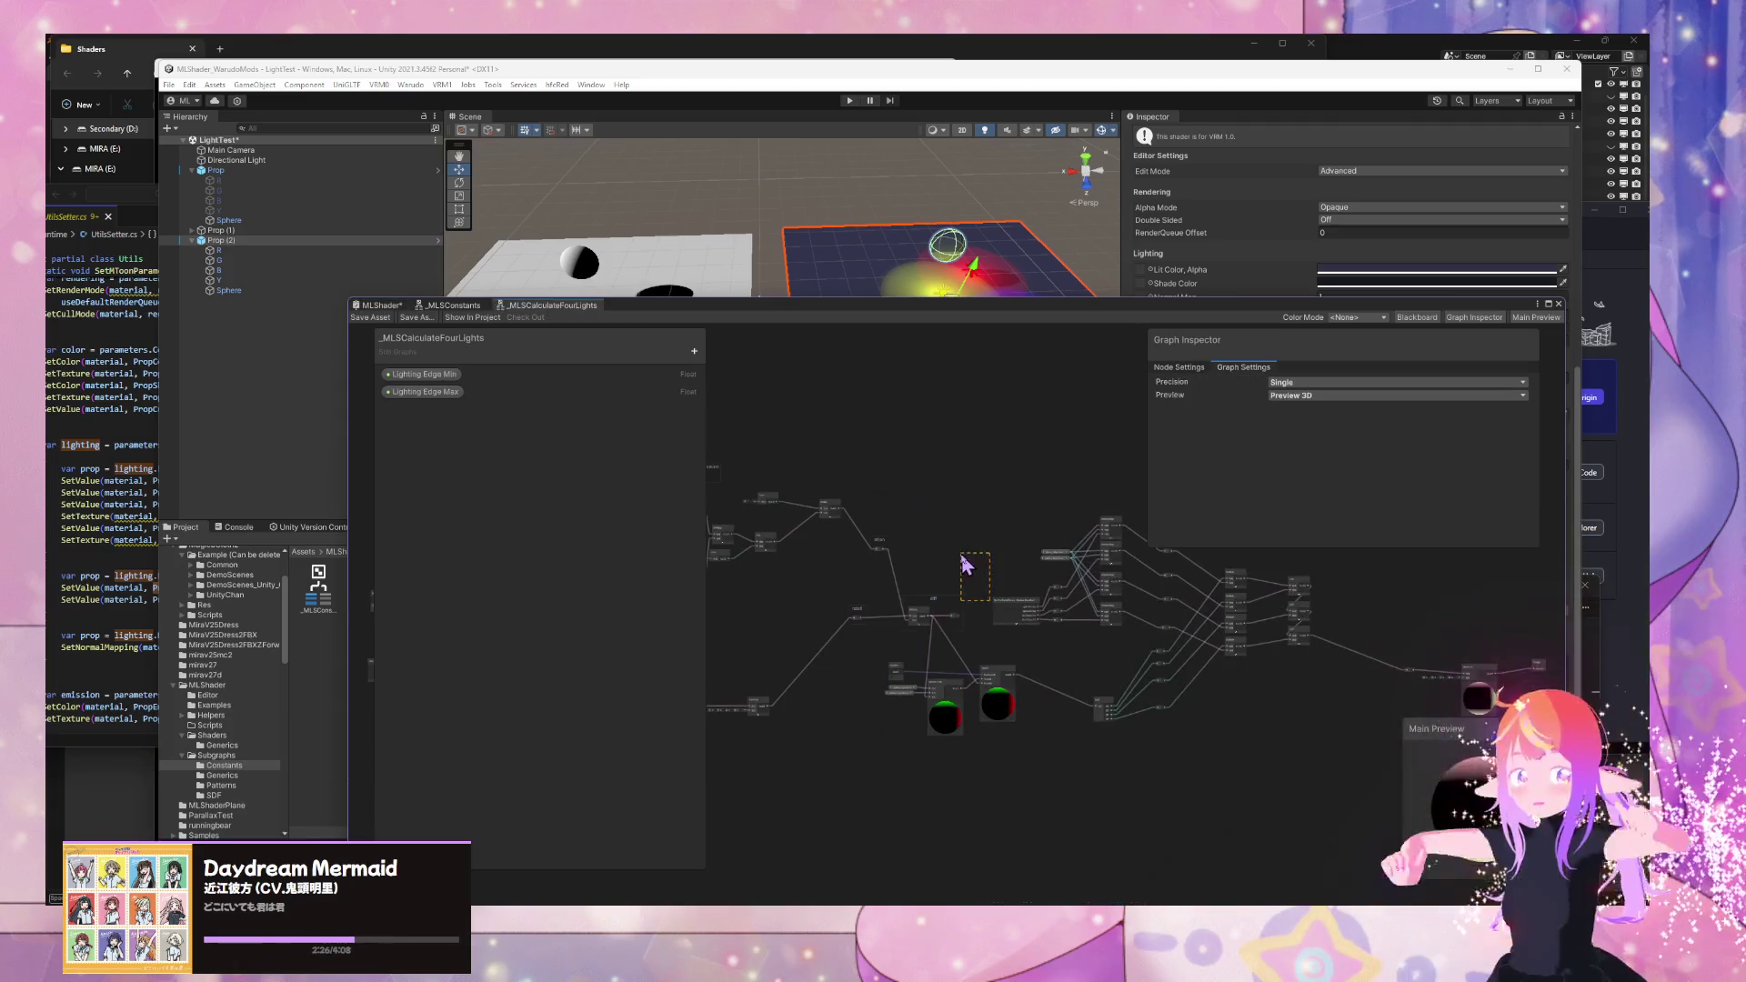
# - Back in MLShader, bring the Lerp and Subtract nodes into view and rearrange the Blend node
pyautogui.click(380, 307)
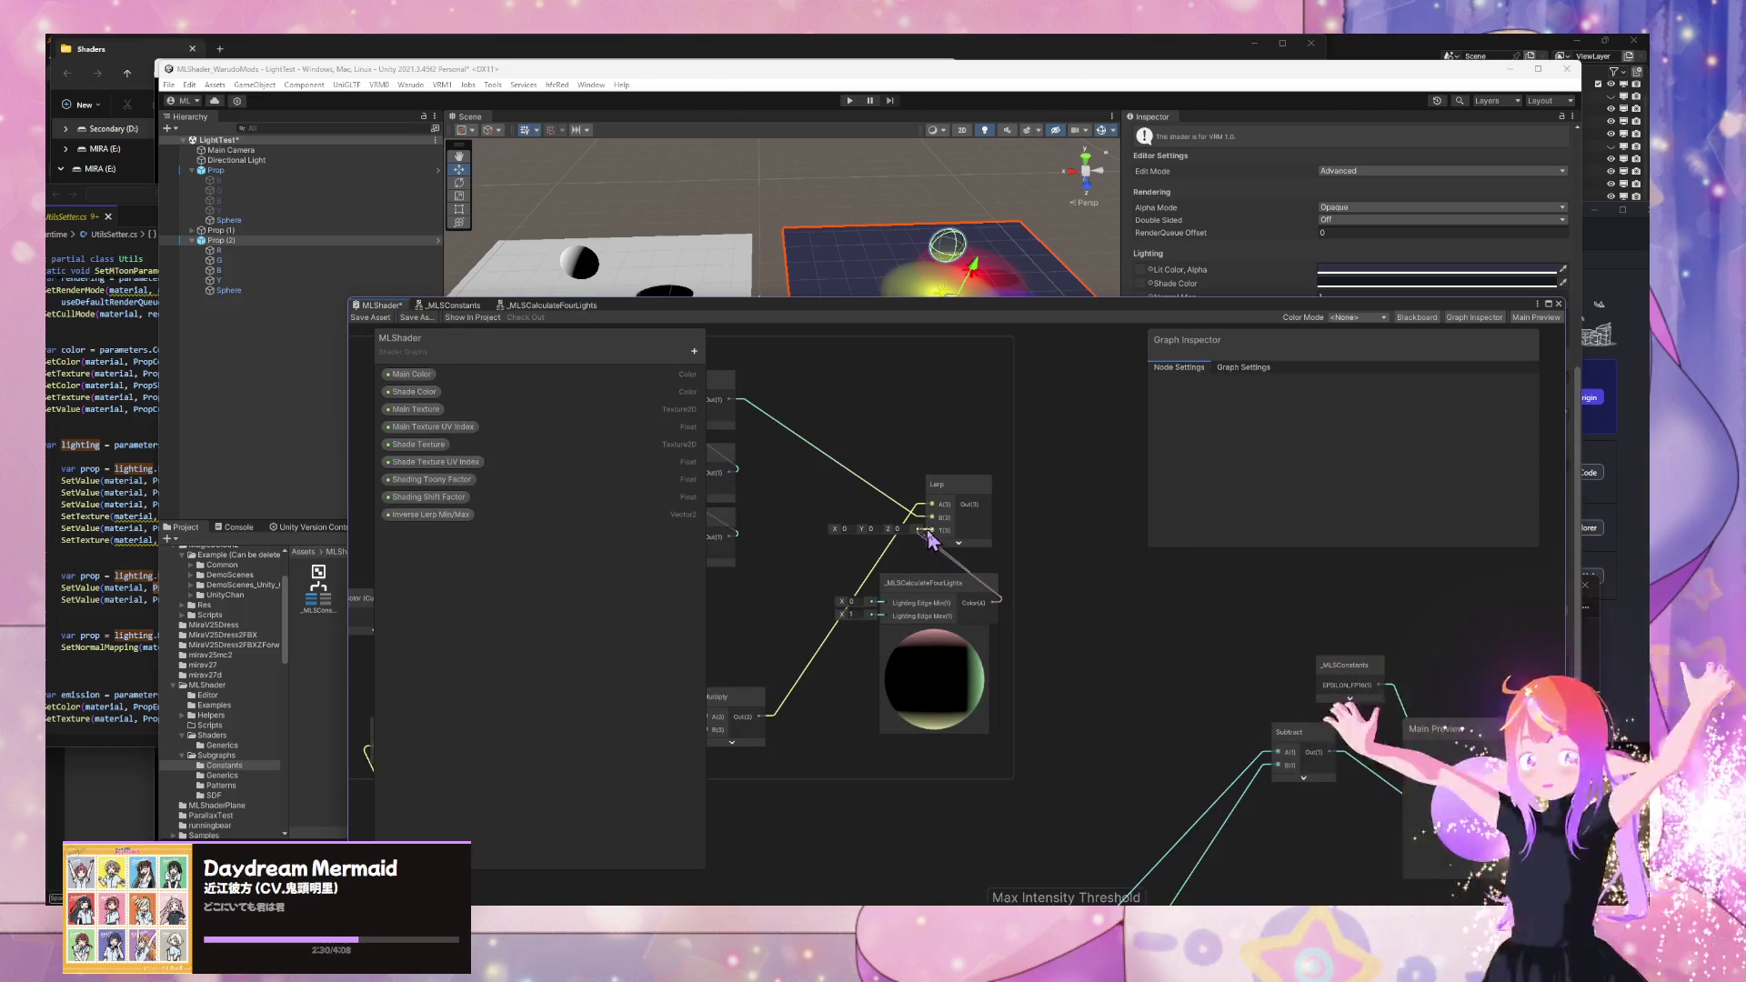
pyautogui.scroll(-3, 1089, 631)
pyautogui.scroll(3, 988, 559)
pyautogui.moveTo(1048, 635)
pyautogui.mouseDown()
pyautogui.moveTo(1001, 522)
pyautogui.moveTo(1230, 728)
pyautogui.mouseUp()
pyautogui.scroll(-3, 1011, 536)
pyautogui.moveTo(1229, 796); pyautogui.dragTo(1184, 770)
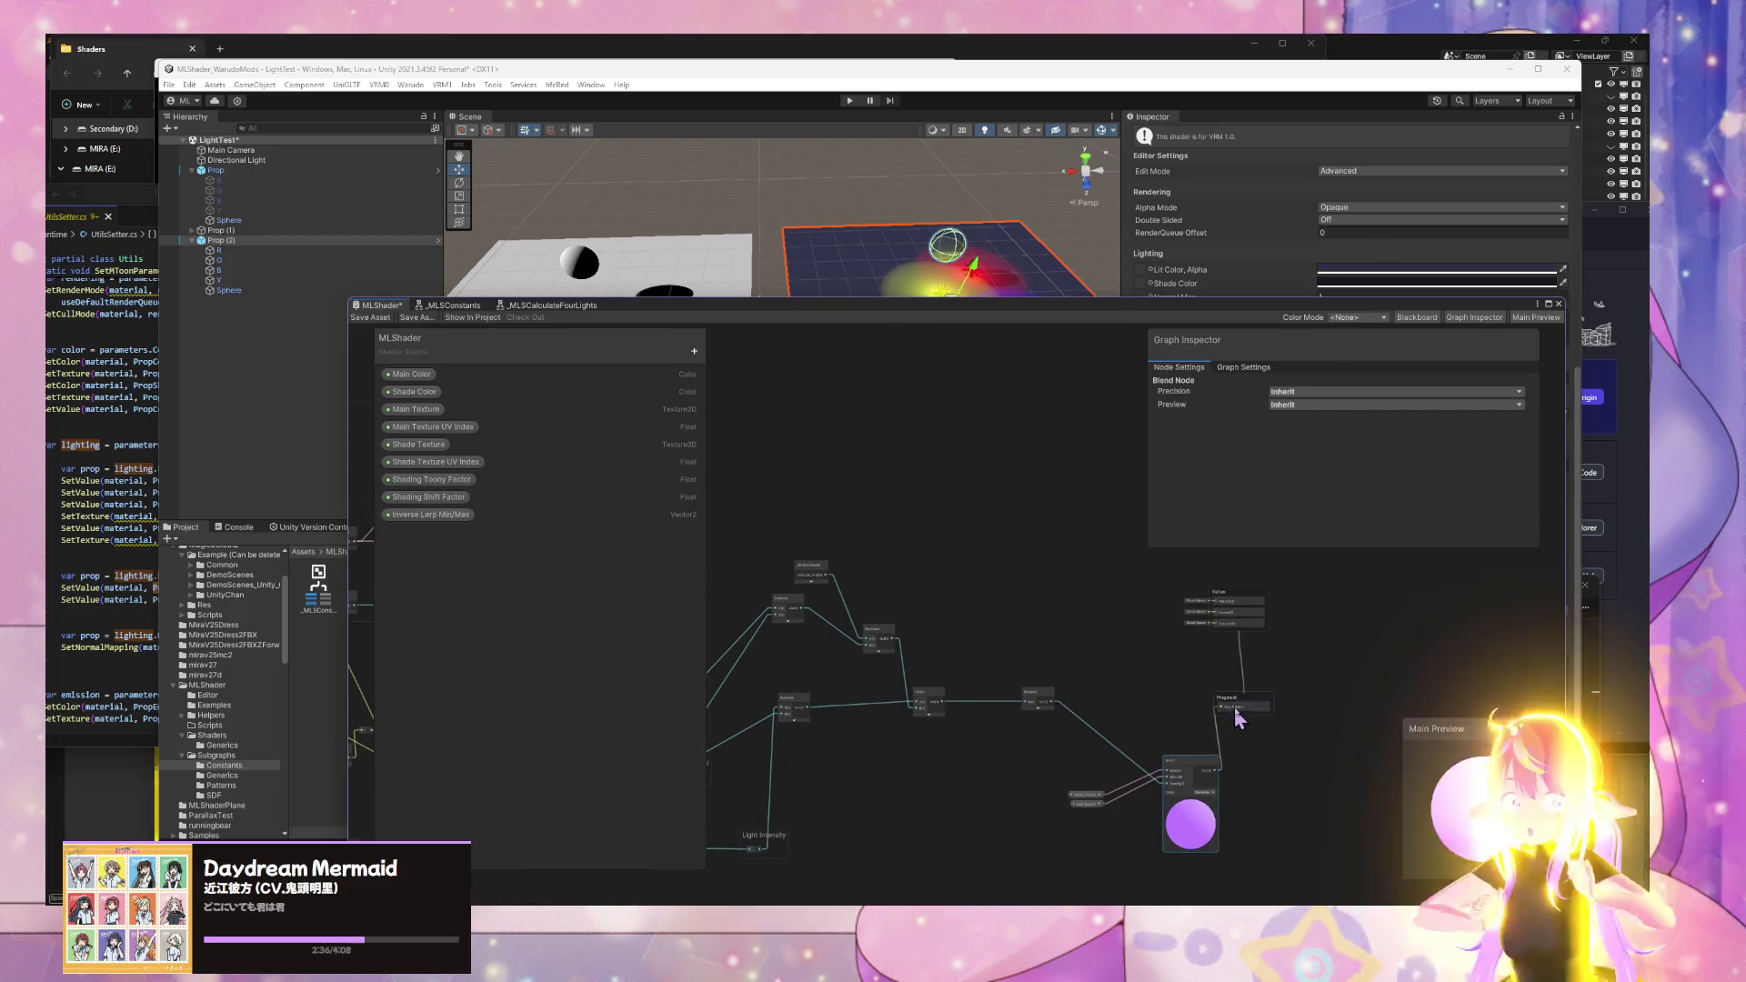
pyautogui.moveTo(1248, 593); pyautogui.dragTo(1293, 594)
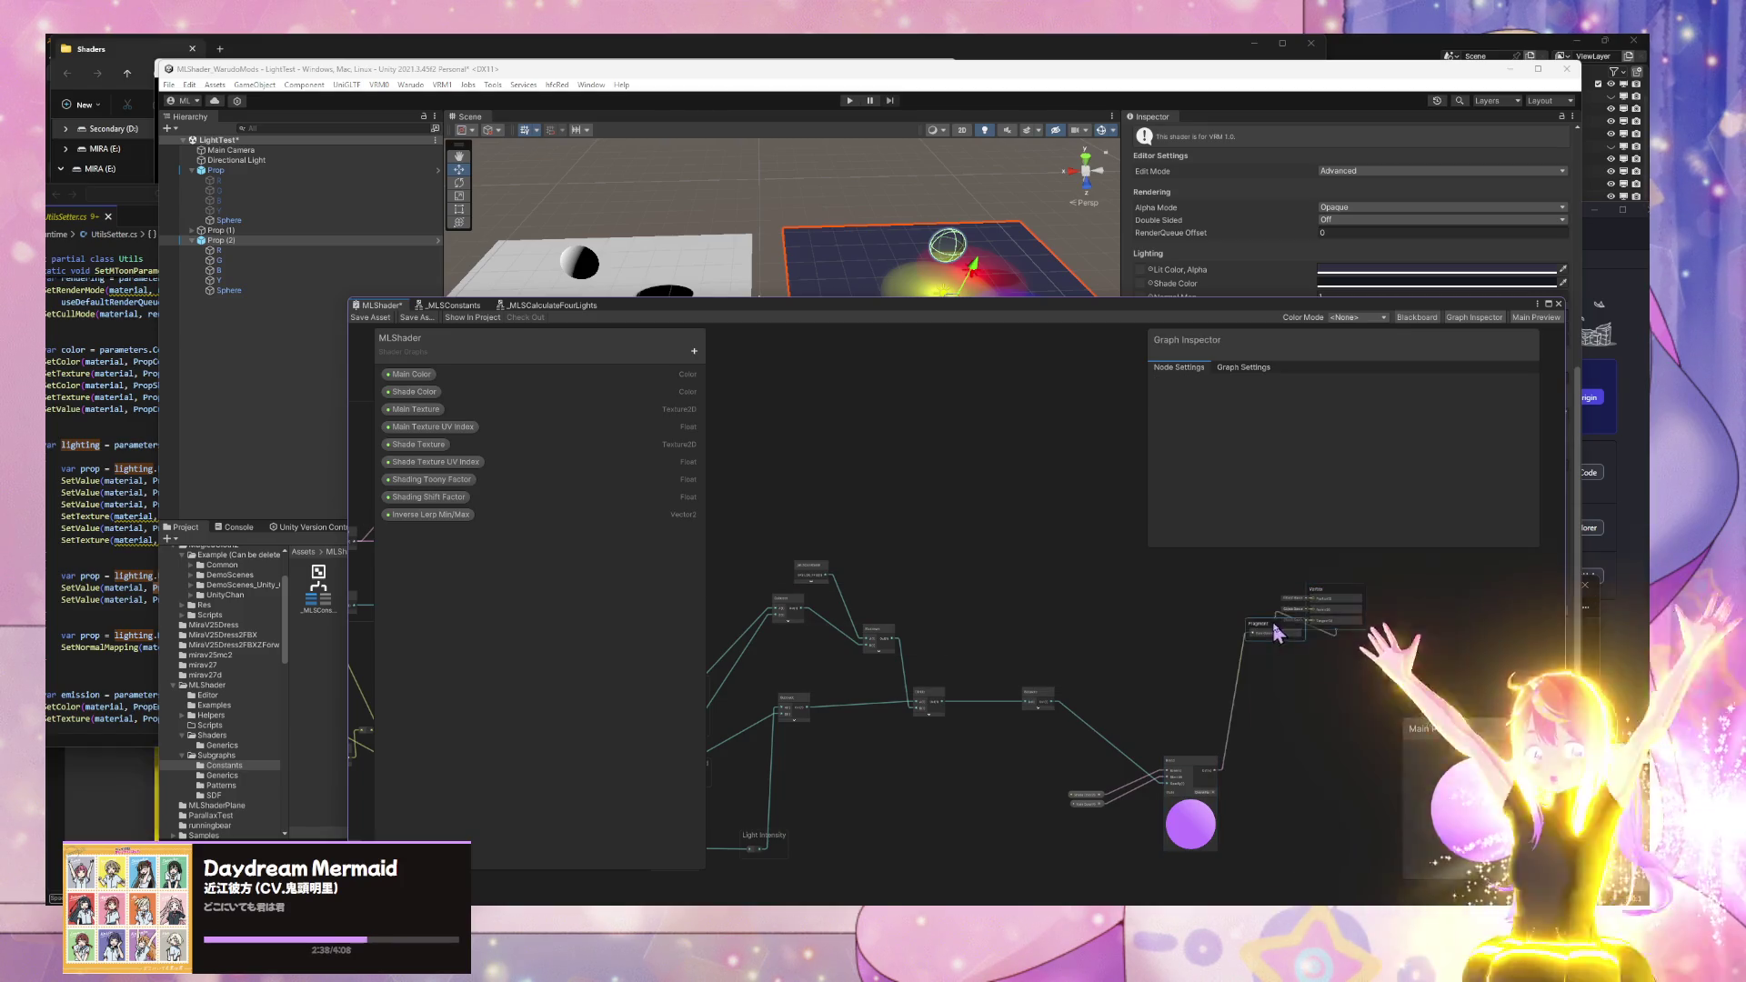
# - Add an Add node beside the Blend node and nudge both into tidy positions
pyautogui.rightClick(1207, 684)
pyautogui.click(1202, 671)
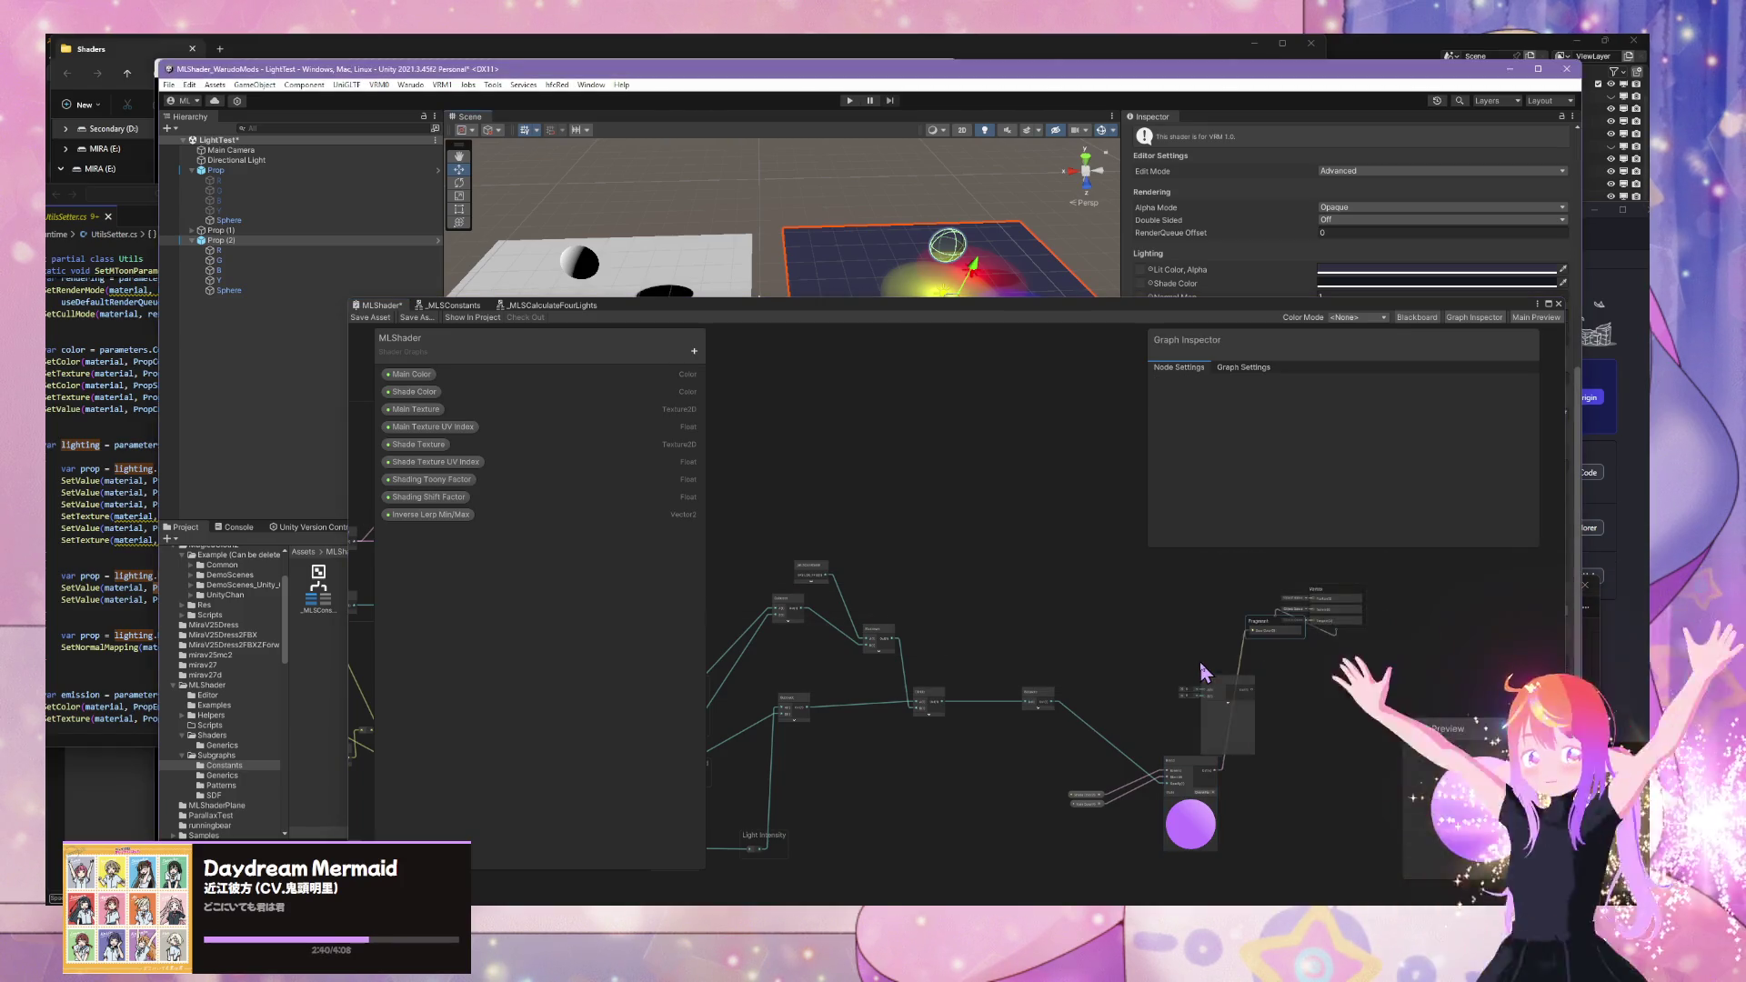
pyautogui.moveTo(1207, 678); pyautogui.dragTo(1186, 642)
pyautogui.moveTo(1221, 777)
pyautogui.mouseDown()
pyautogui.moveTo(1199, 646)
pyautogui.moveTo(1211, 774)
pyautogui.moveTo(1207, 715)
pyautogui.moveTo(1193, 773)
pyautogui.moveTo(1186, 759)
pyautogui.mouseUp()
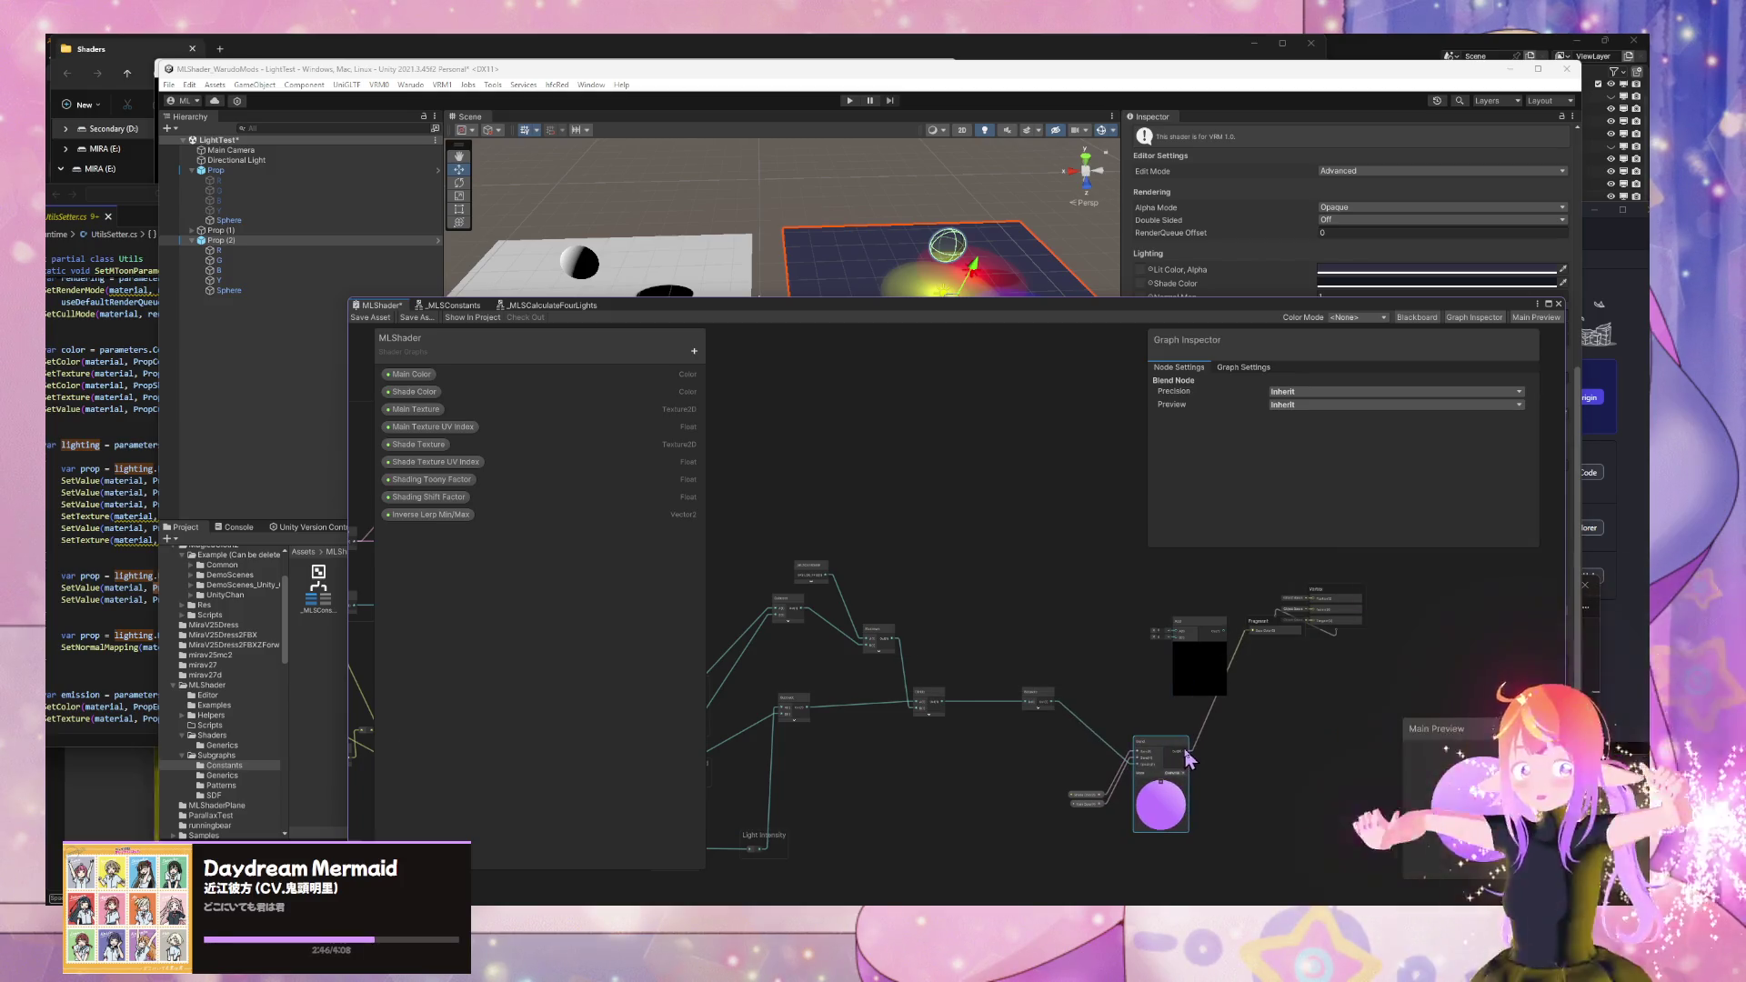
pyautogui.moveTo(1234, 639); pyautogui.dragTo(1221, 640)
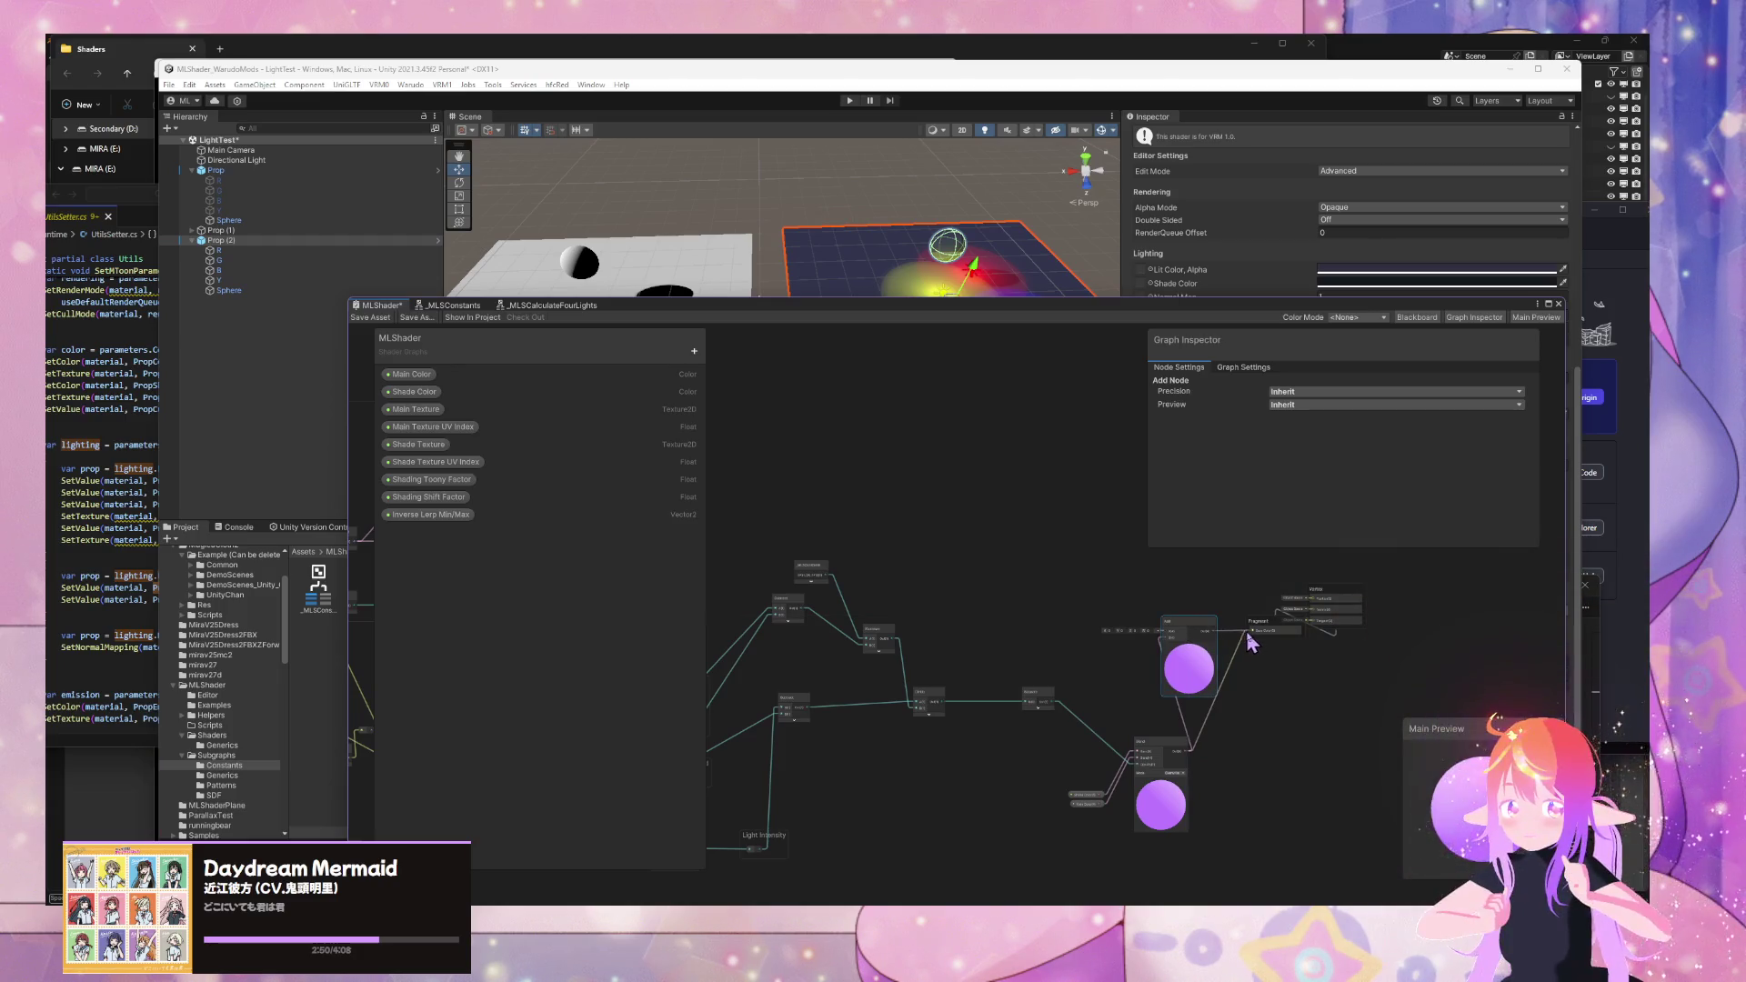
pyautogui.hscroll(-5, 764, 582)
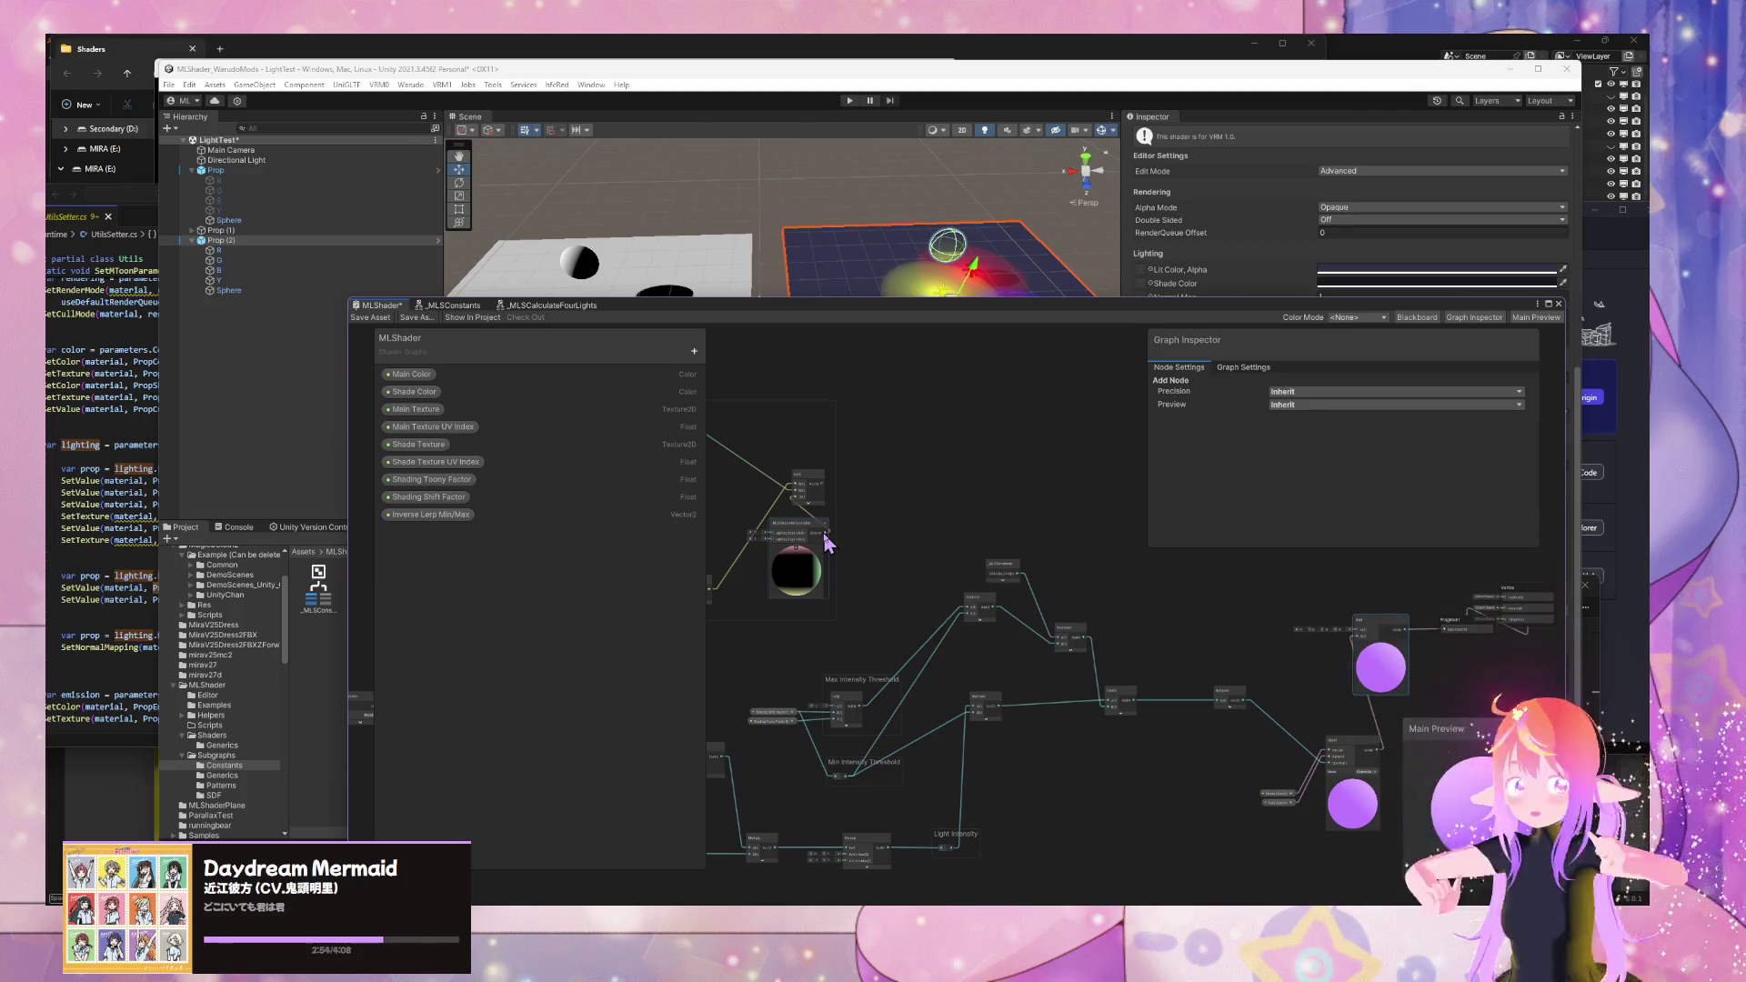
pyautogui.scroll(5, 862, 569)
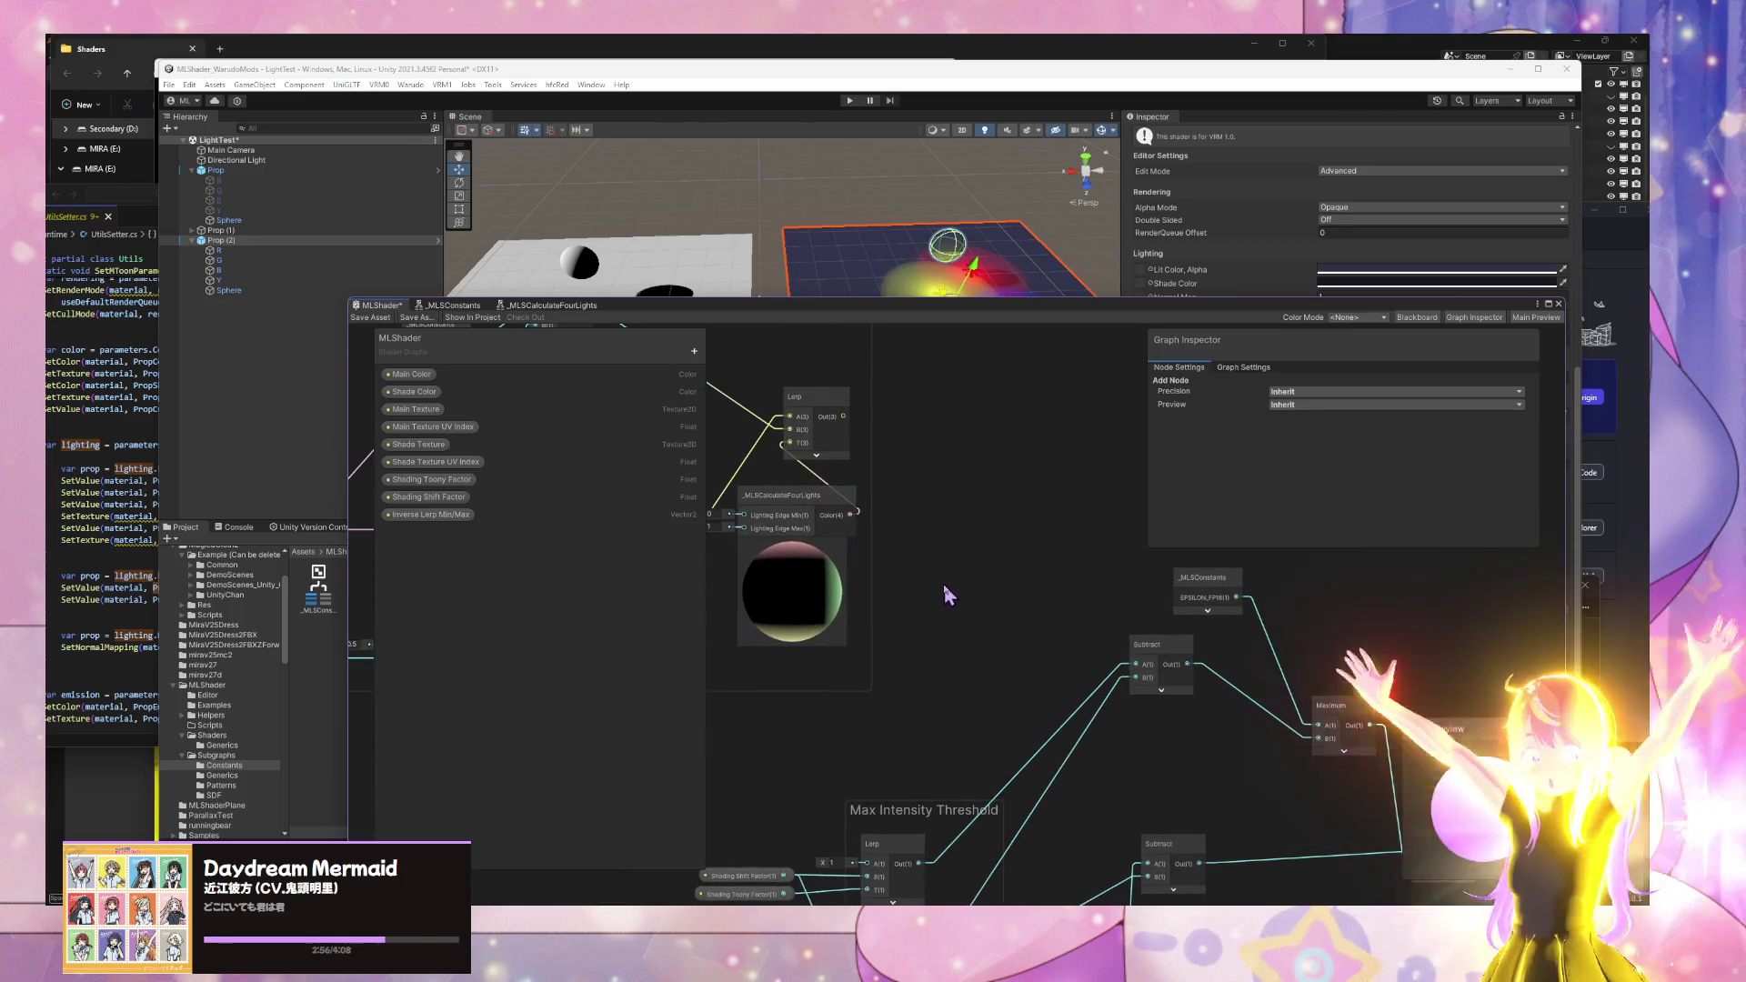
pyautogui.scroll(-5, 945, 601)
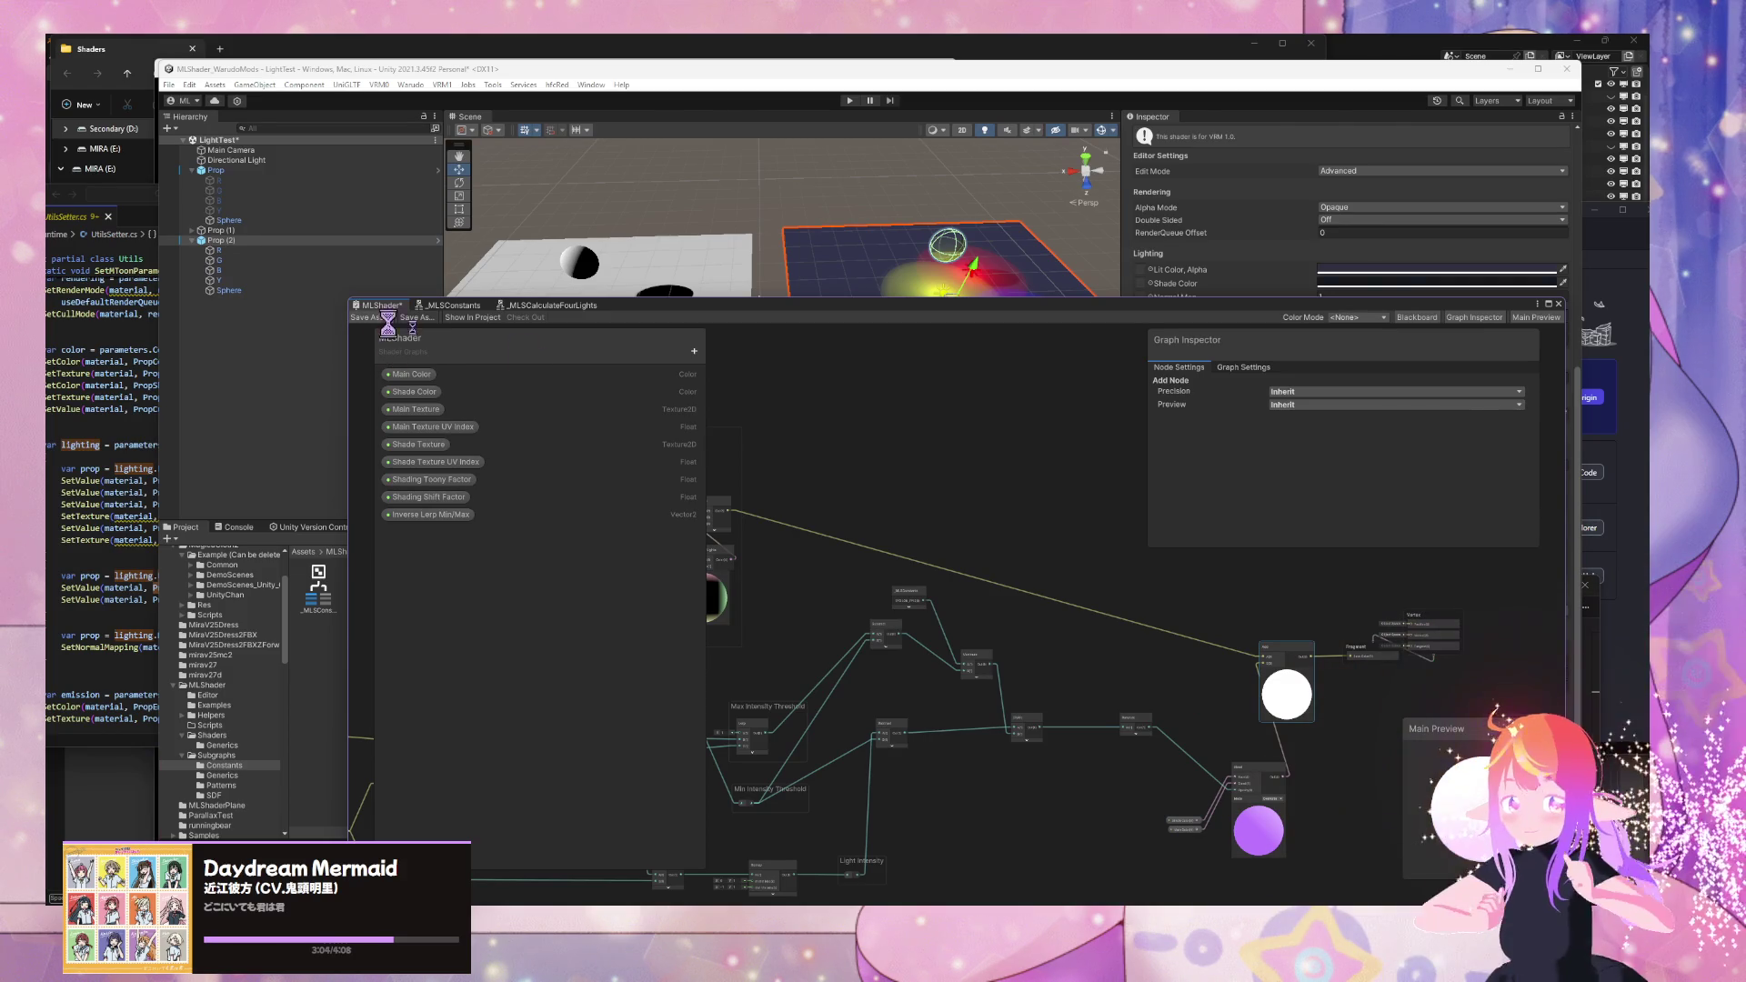
pyautogui.moveTo(818, 236)
pyautogui.mouseDown()
pyautogui.moveTo(727, 309)
pyautogui.moveTo(871, 569)
pyautogui.mouseUp()
# - Open and look over the _MLSCalculateFourLights subgraph
pyautogui.doubleClick(906, 609)
pyautogui.scroll(5, 1154, 764)
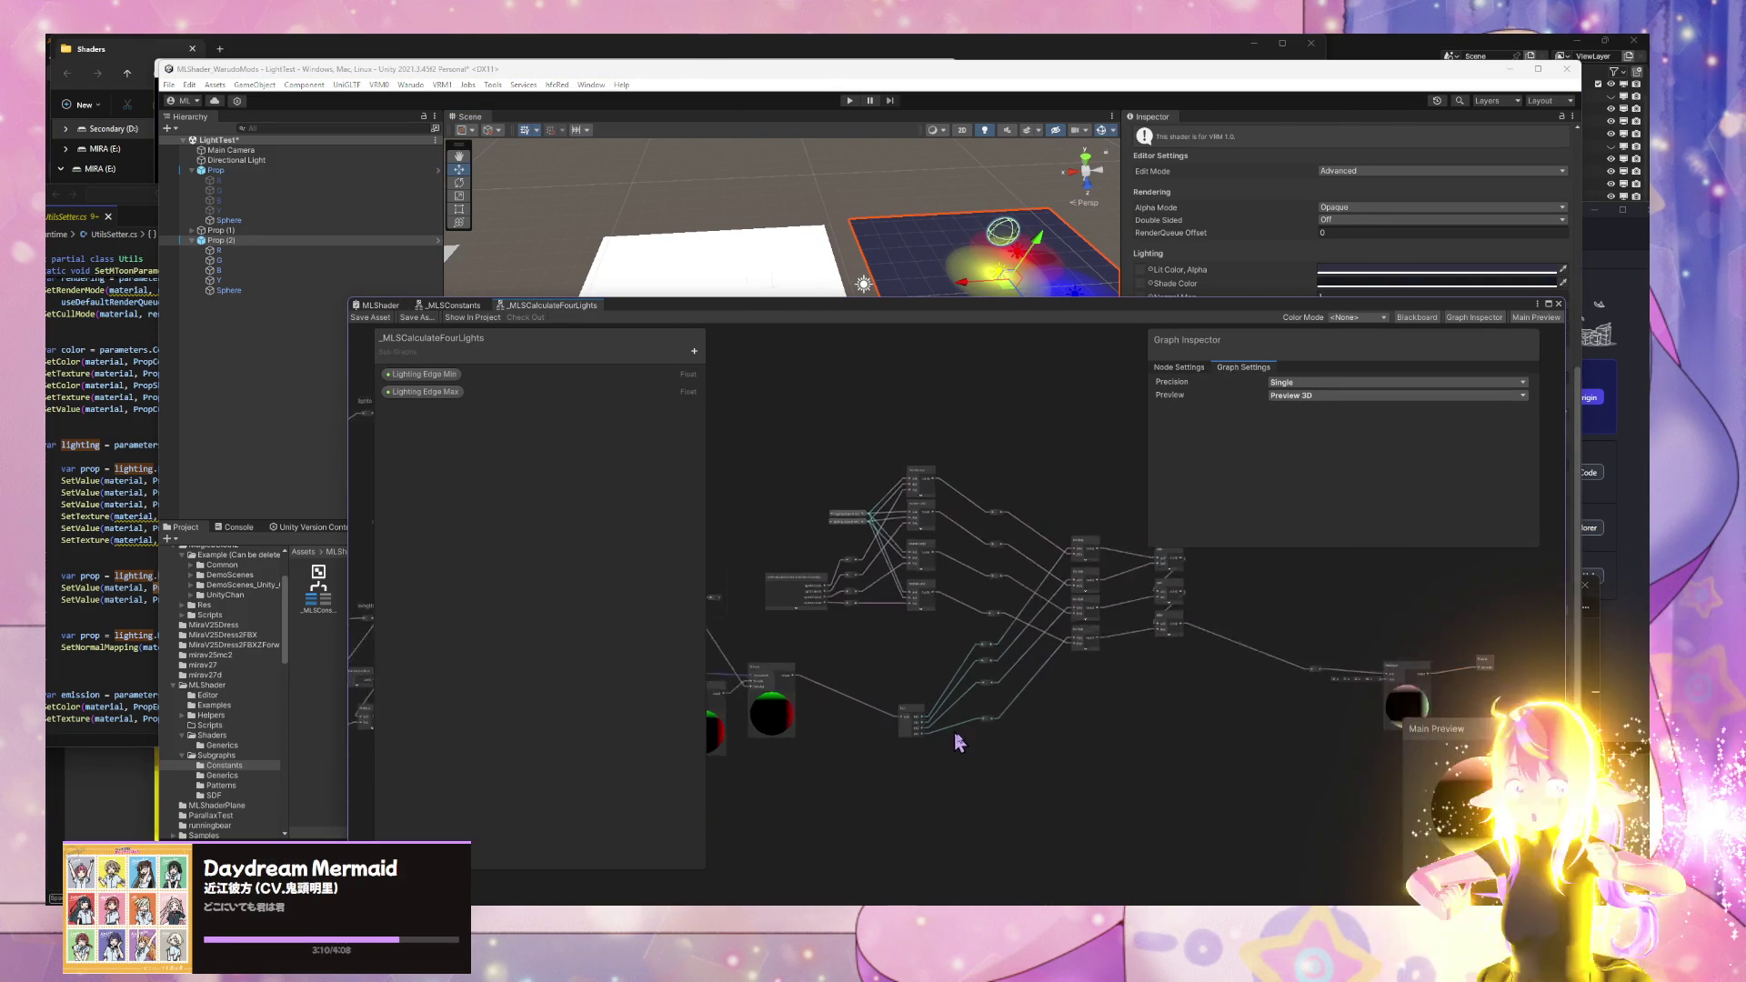
pyautogui.scroll(2, 1074, 742)
pyautogui.scroll(3, 1074, 741)
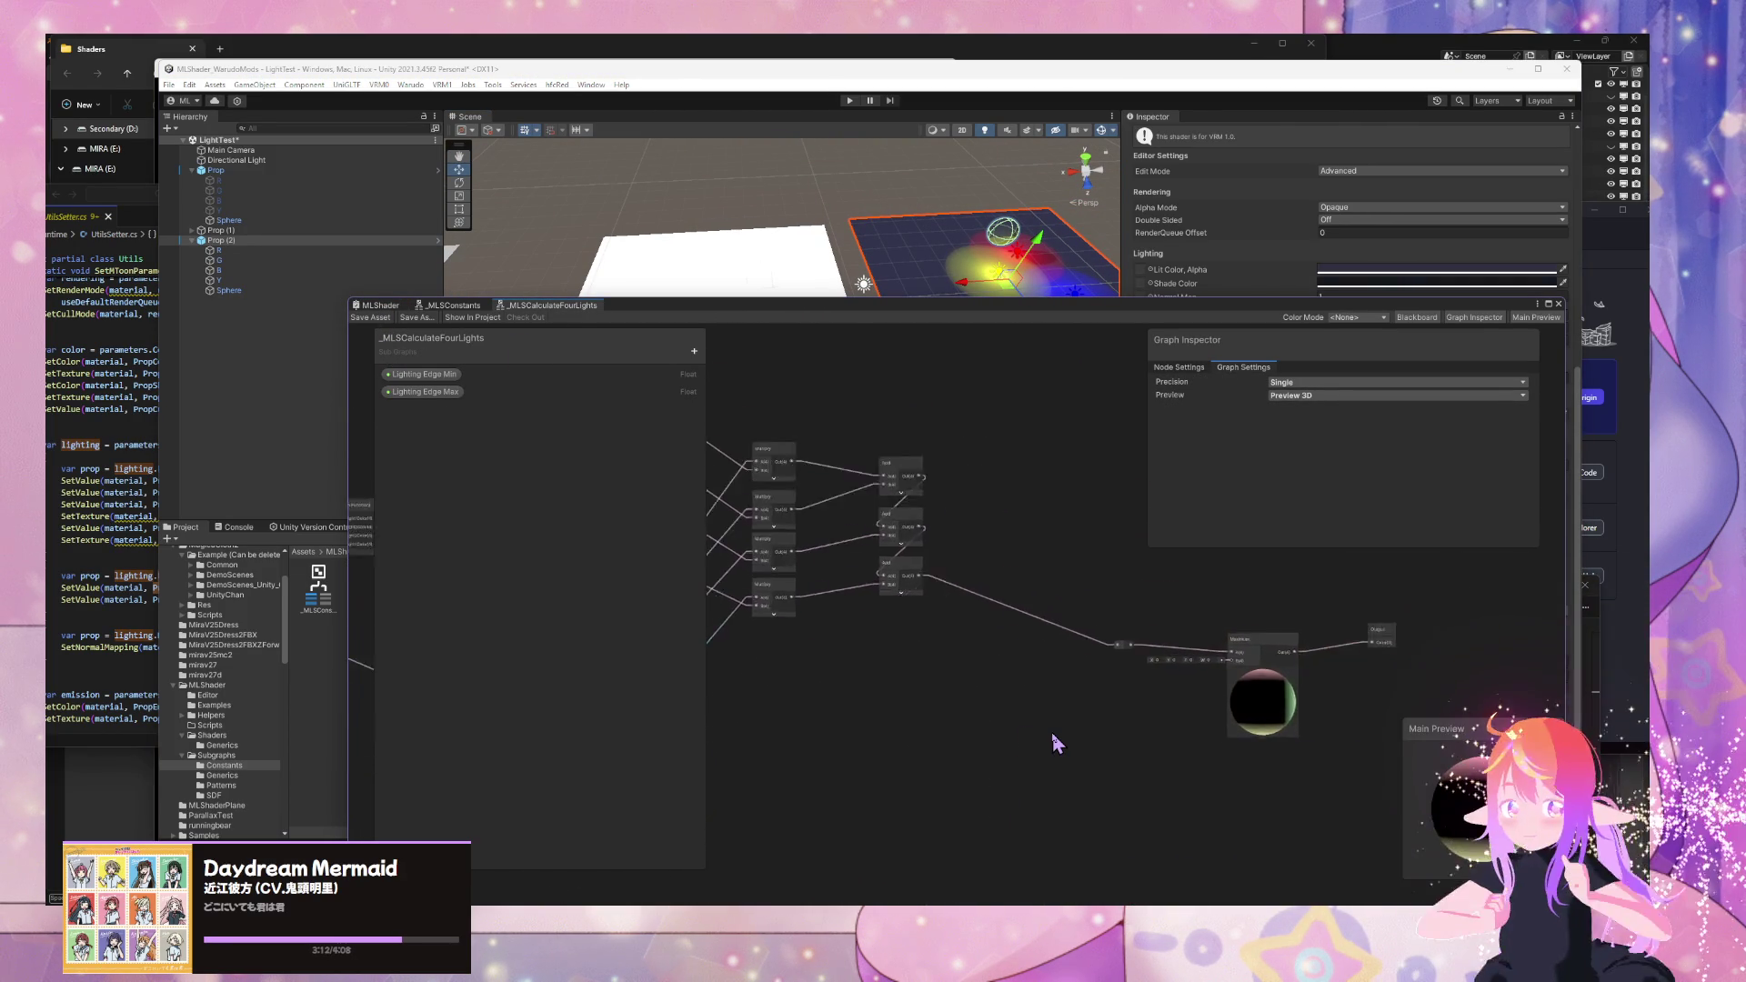
pyautogui.scroll(-5, 1052, 733)
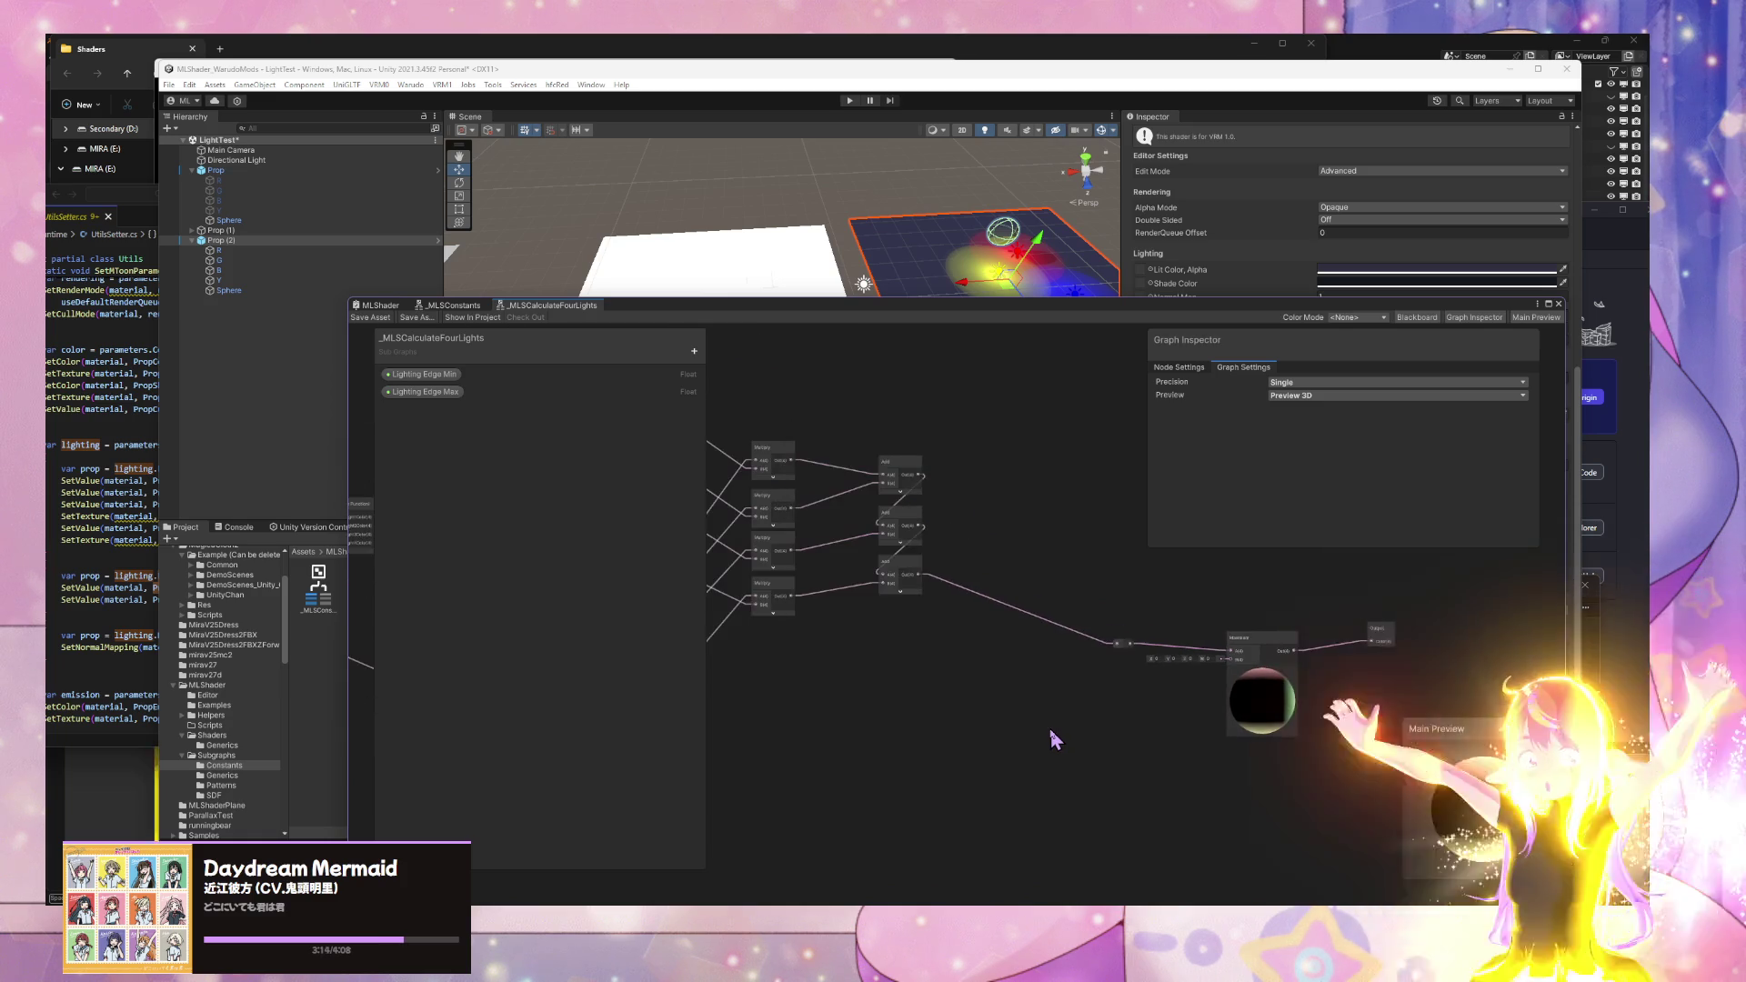
pyautogui.scroll(3, 1051, 733)
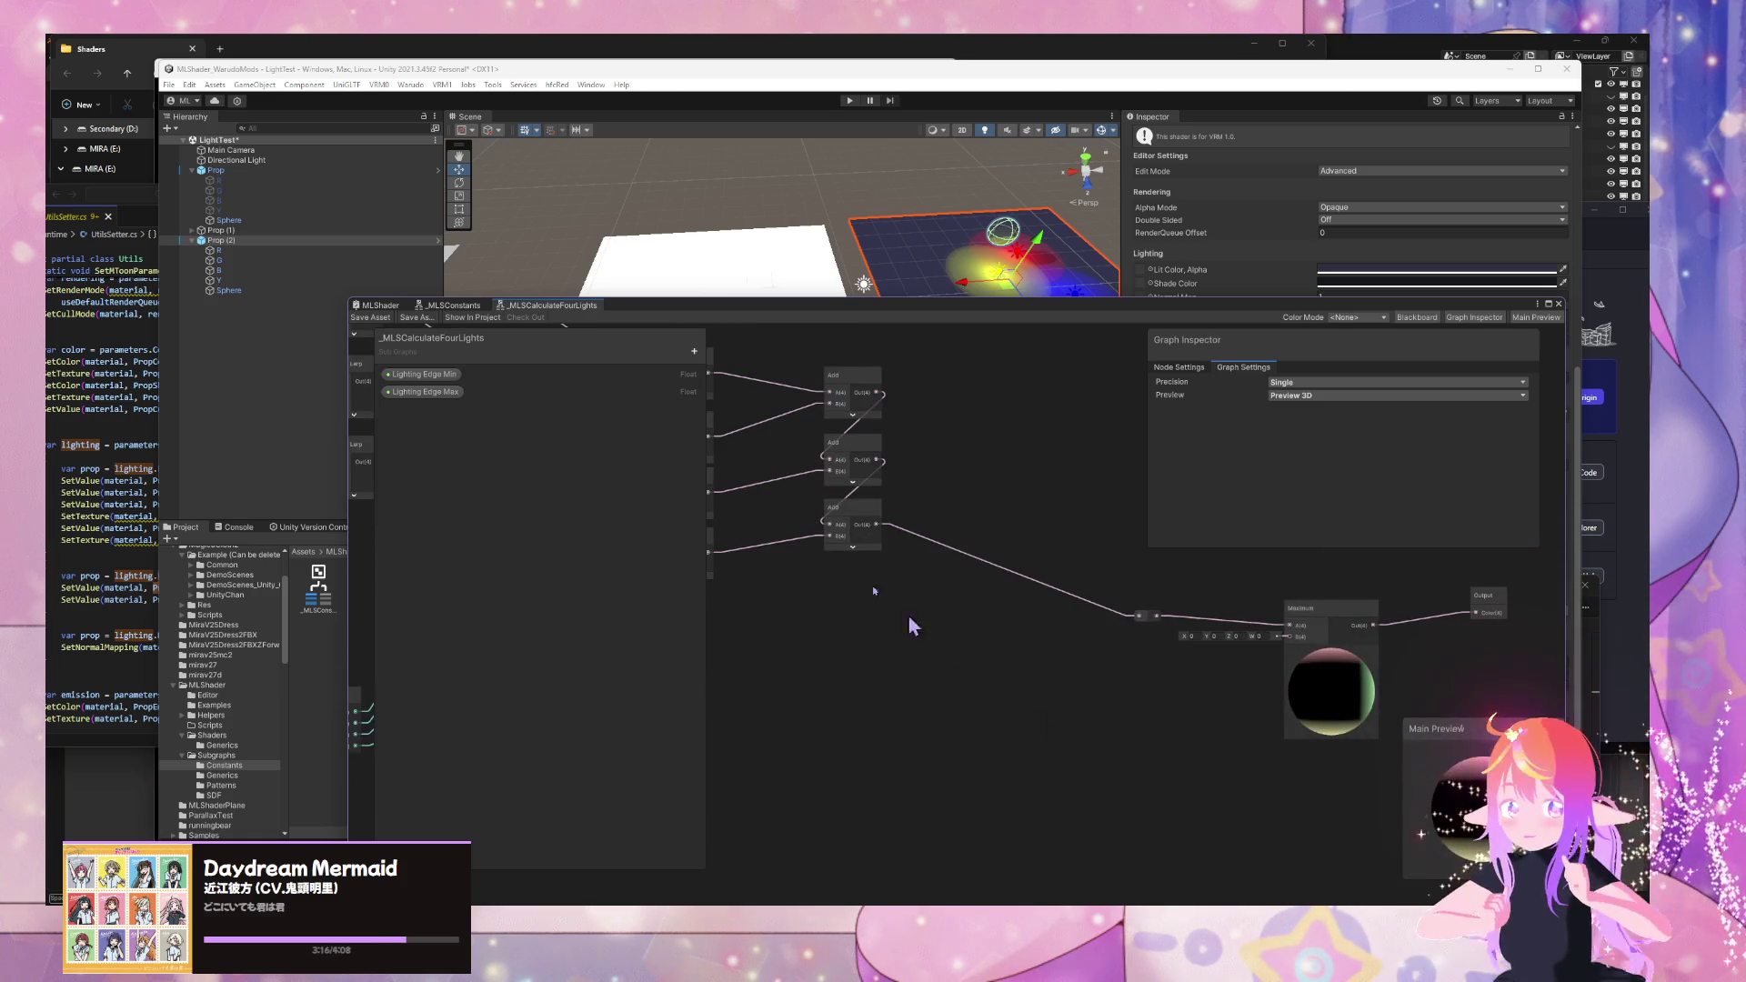
# - Glance at _MLSConstants, then return to MLShader and save the graph asset
pyautogui.click(451, 306)
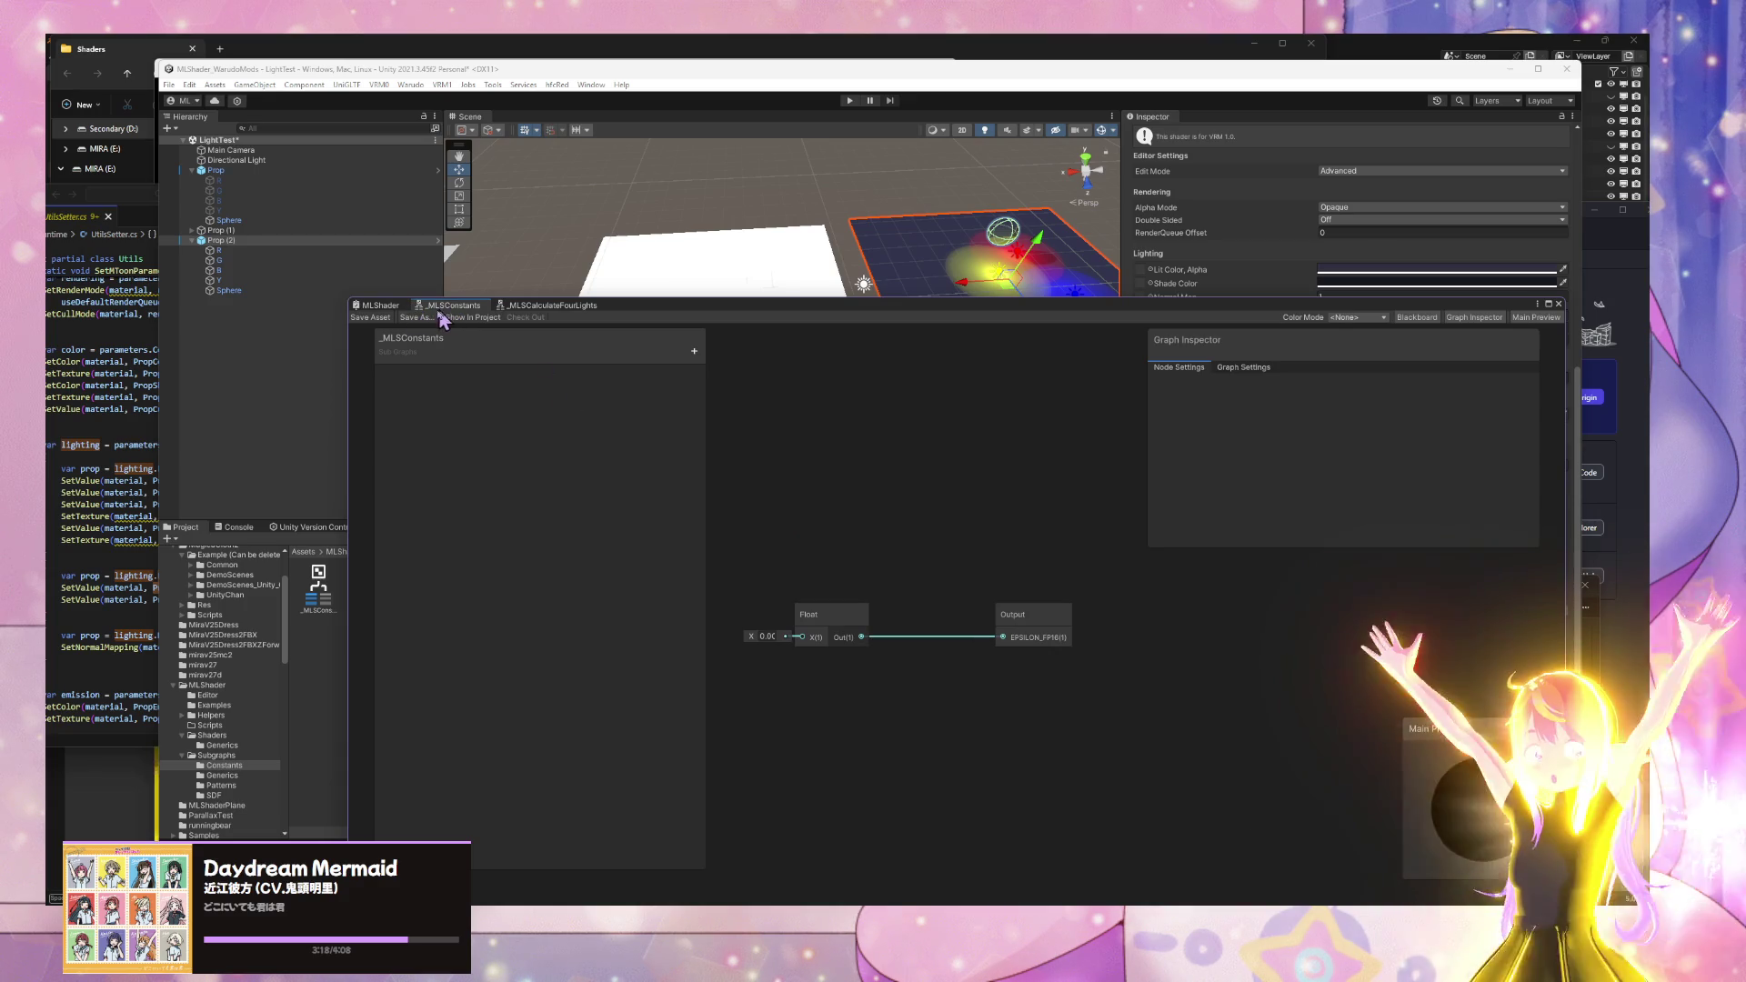
pyautogui.click(378, 306)
pyautogui.moveTo(1122, 642)
pyautogui.mouseDown()
pyautogui.moveTo(830, 643)
pyautogui.moveTo(991, 715)
pyautogui.mouseUp()
pyautogui.scroll(-2, 991, 715)
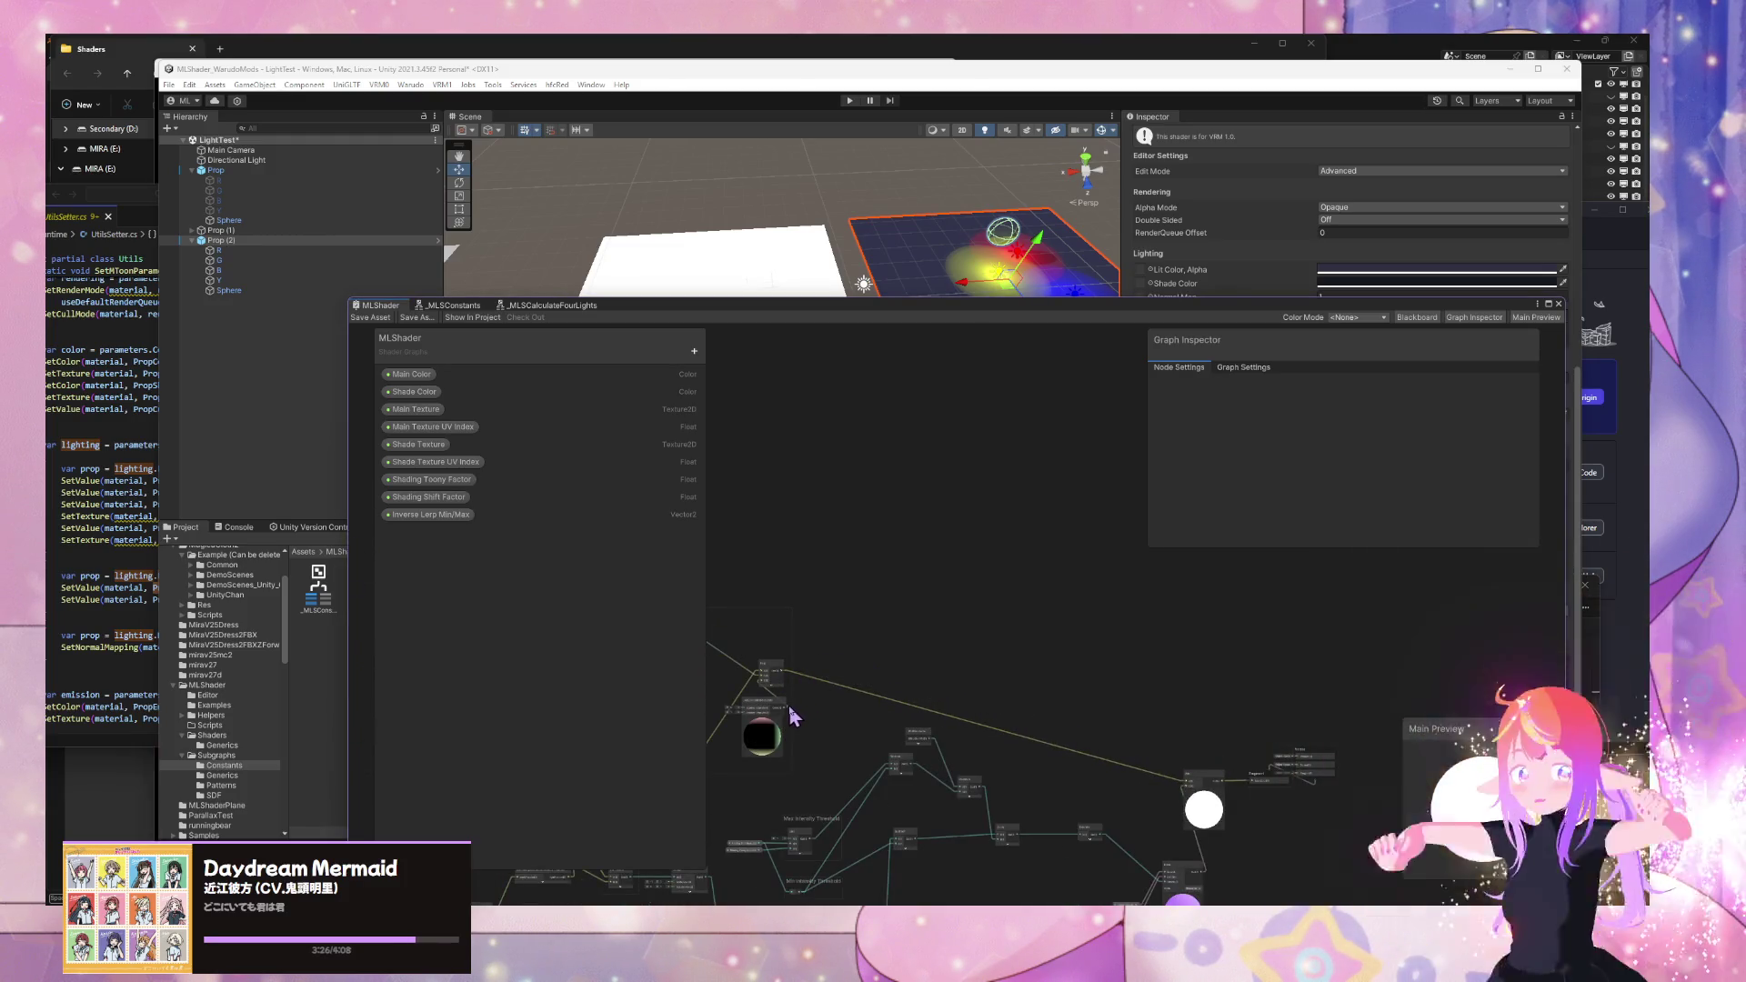
pyautogui.click(1257, 789)
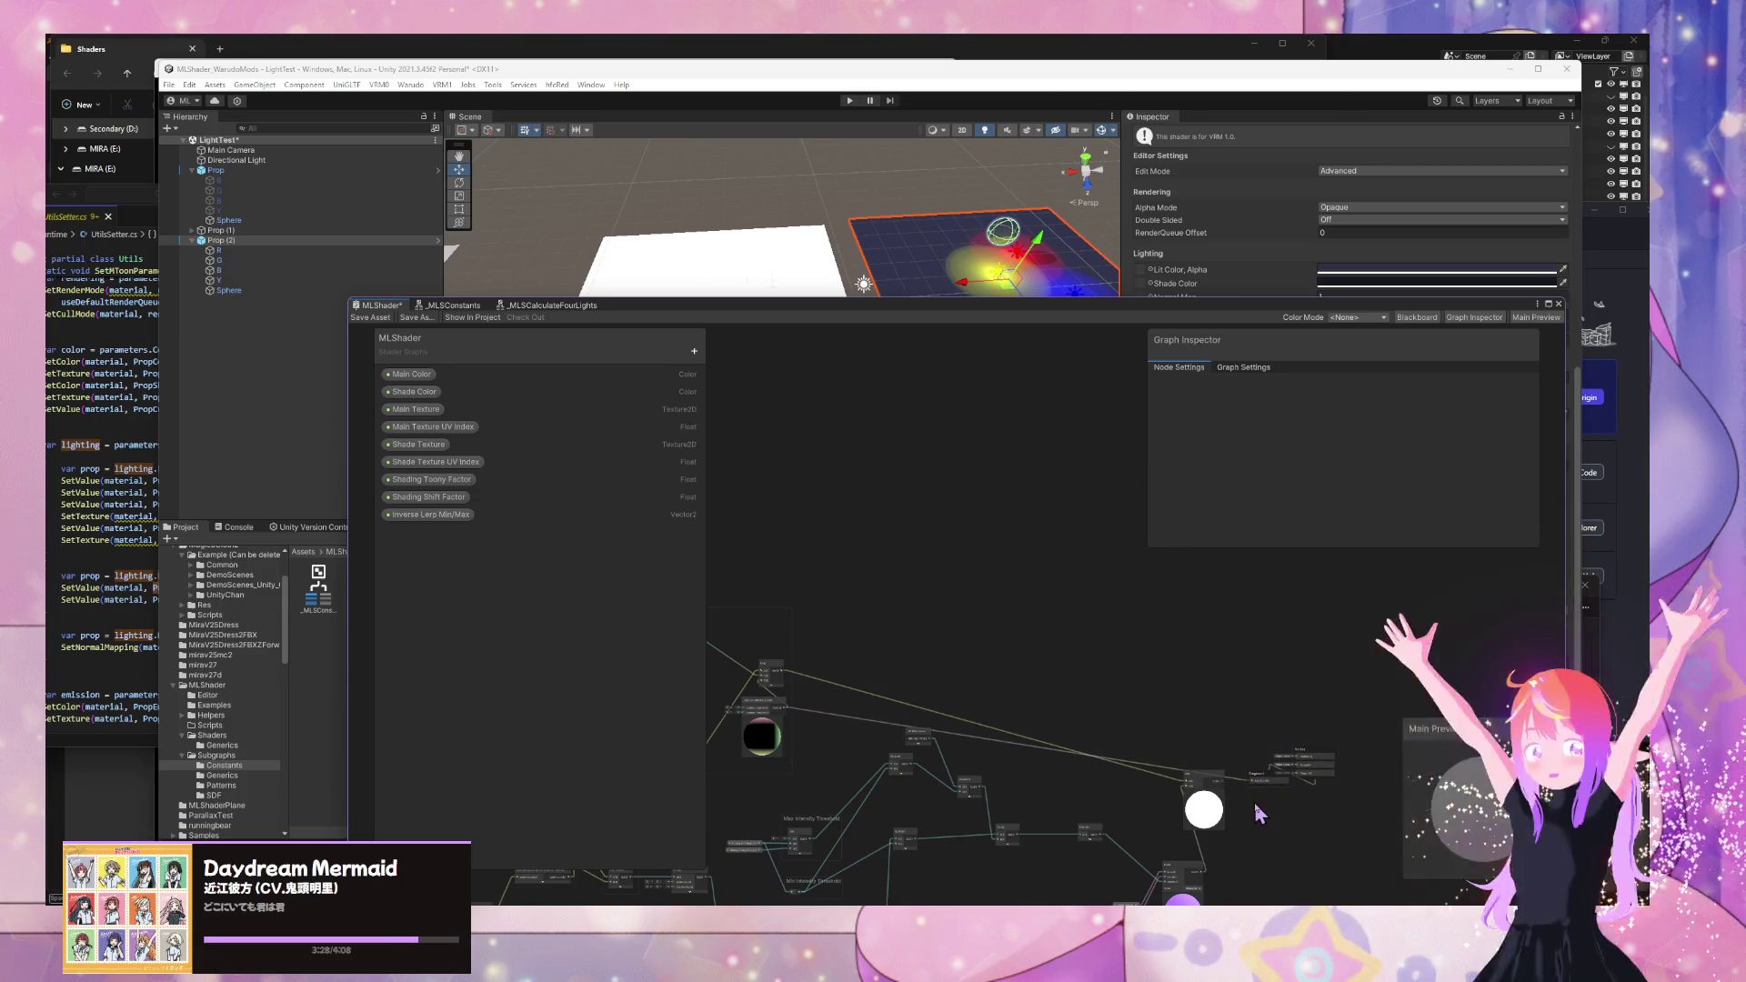
pyautogui.click(374, 317)
pyautogui.moveTo(764, 223)
pyautogui.mouseDown()
pyautogui.moveTo(670, 269)
pyautogui.moveTo(666, 240)
pyautogui.moveTo(718, 209)
pyautogui.mouseUp()
# - Select the four R, G, B and Y lights to show their ranges, then deselect them
pyautogui.click(823, 241)
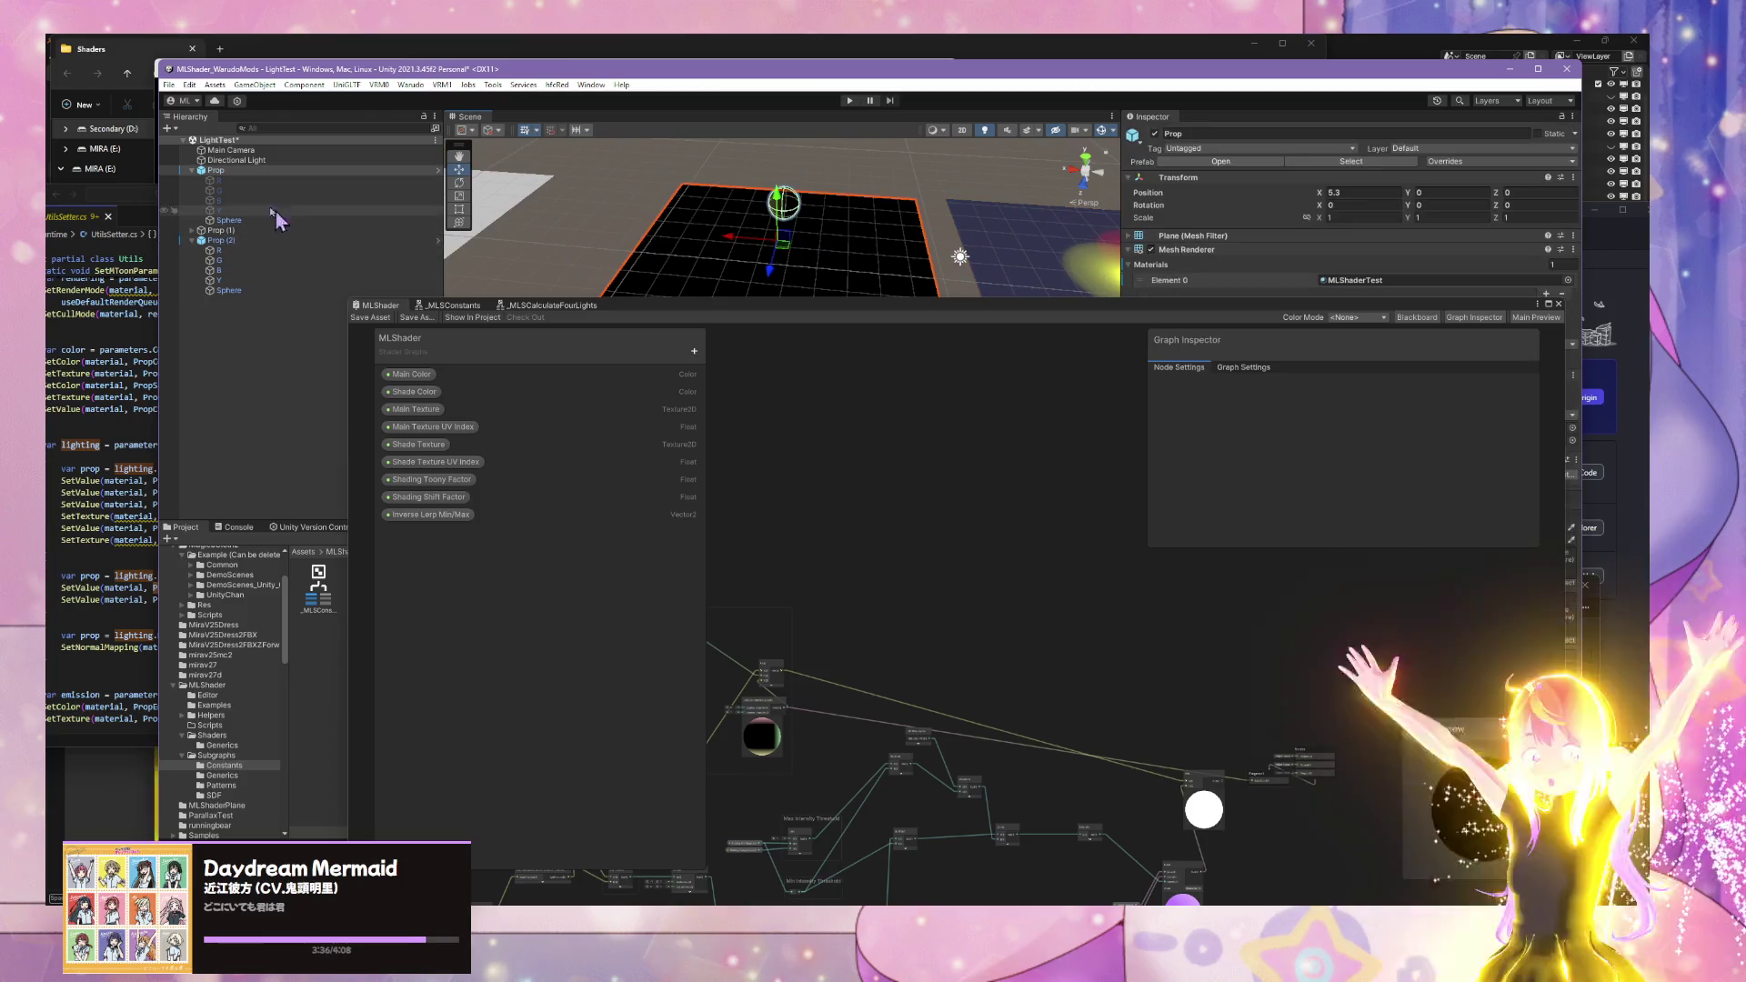
pyautogui.click(218, 180)
pyautogui.keyDown('shift'); pyautogui.click(218, 210); pyautogui.keyUp('shift')
pyautogui.moveTo(873, 218)
pyautogui.mouseDown()
pyautogui.moveTo(859, 212)
pyautogui.moveTo(899, 257)
pyautogui.moveTo(854, 336)
pyautogui.mouseUp()
pyautogui.click(865, 215)
# - Orbit the Scene view over the floor lit by the coloured lights
pyautogui.moveTo(802, 266); pyautogui.dragTo(736, 147)
pyautogui.moveTo(859, 497); pyautogui.dragTo(877, 407)
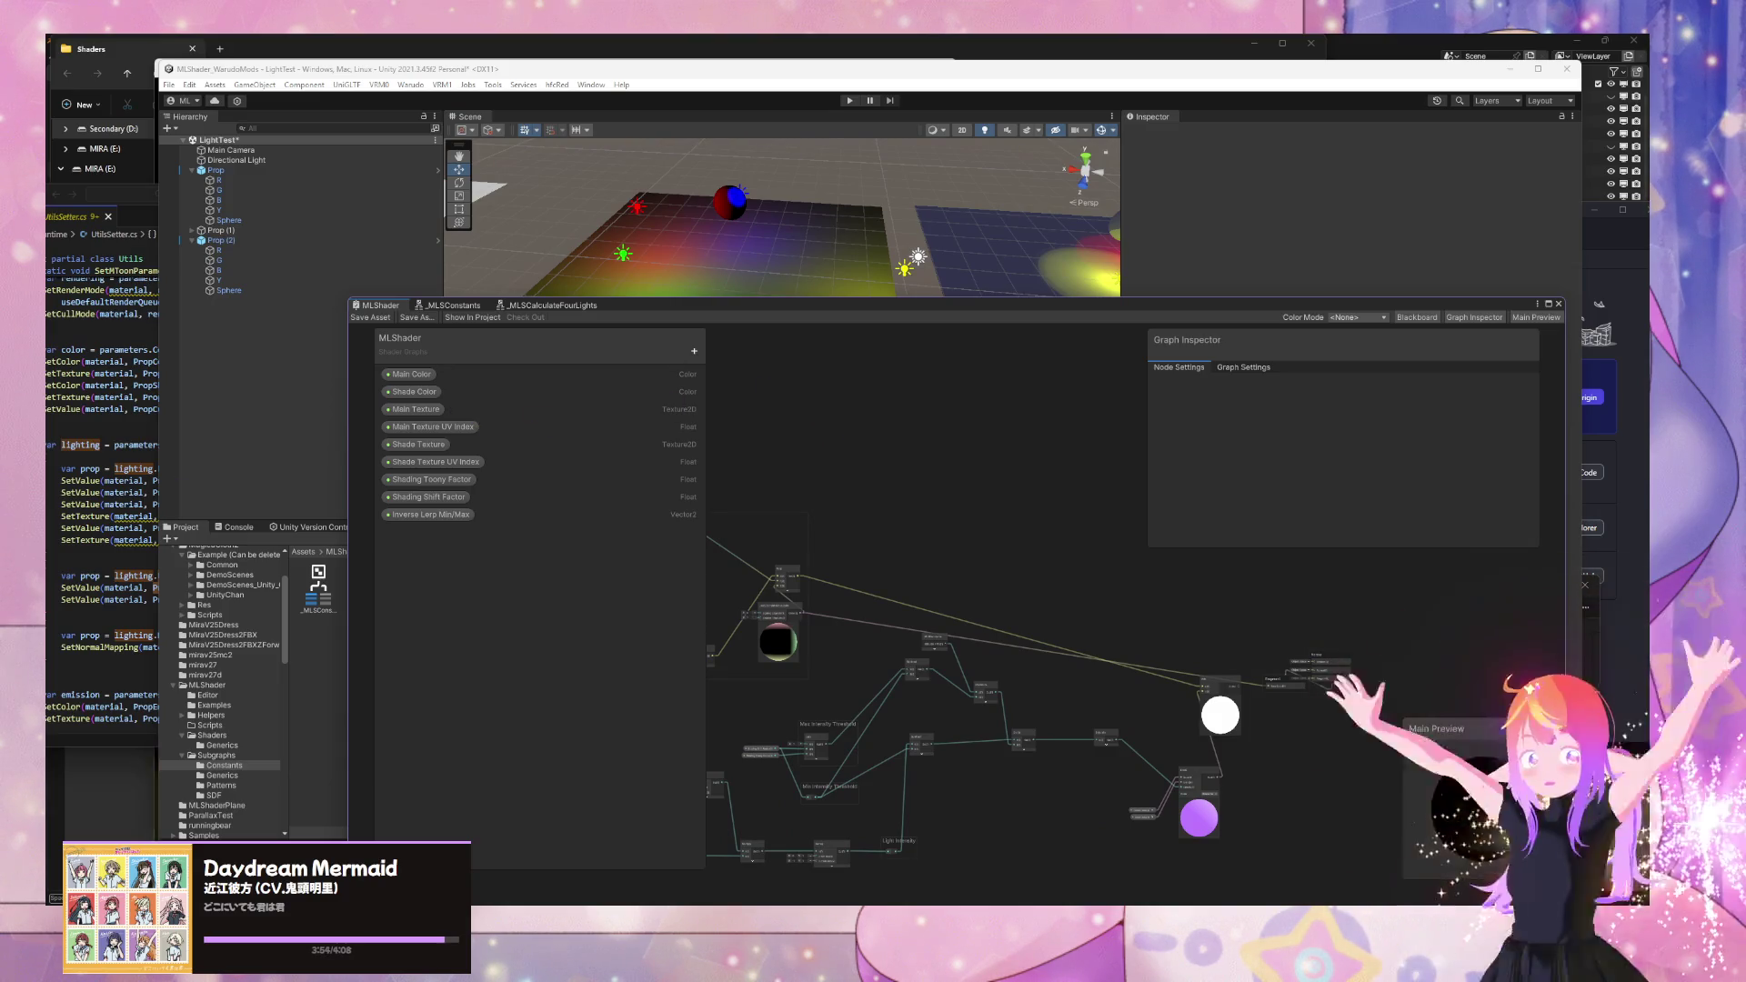
pyautogui.press('super+d')
pyautogui.press('super+d')
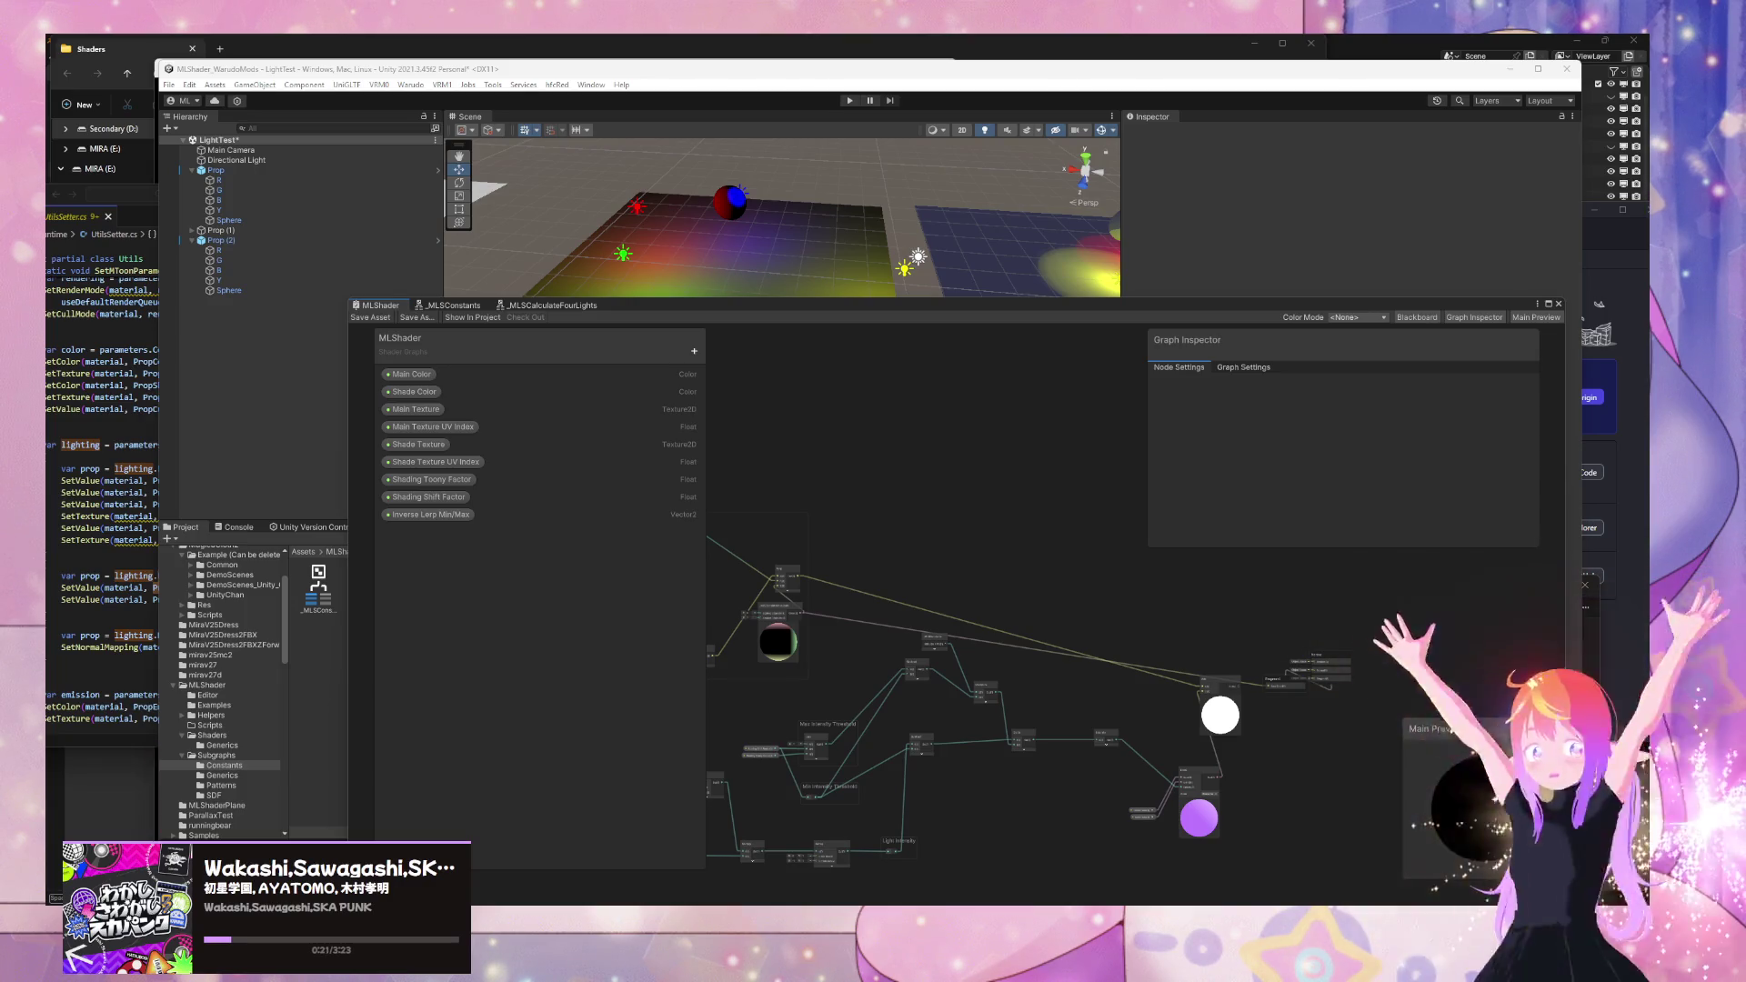
# - Pan the shader graph to bring the Add, Lerp and Subtract nodes into view
pyautogui.scroll(3, 918, 418)
pyautogui.moveTo(920, 539)
pyautogui.mouseDown()
pyautogui.moveTo(1013, 418)
pyautogui.moveTo(634, 351)
pyautogui.mouseUp()
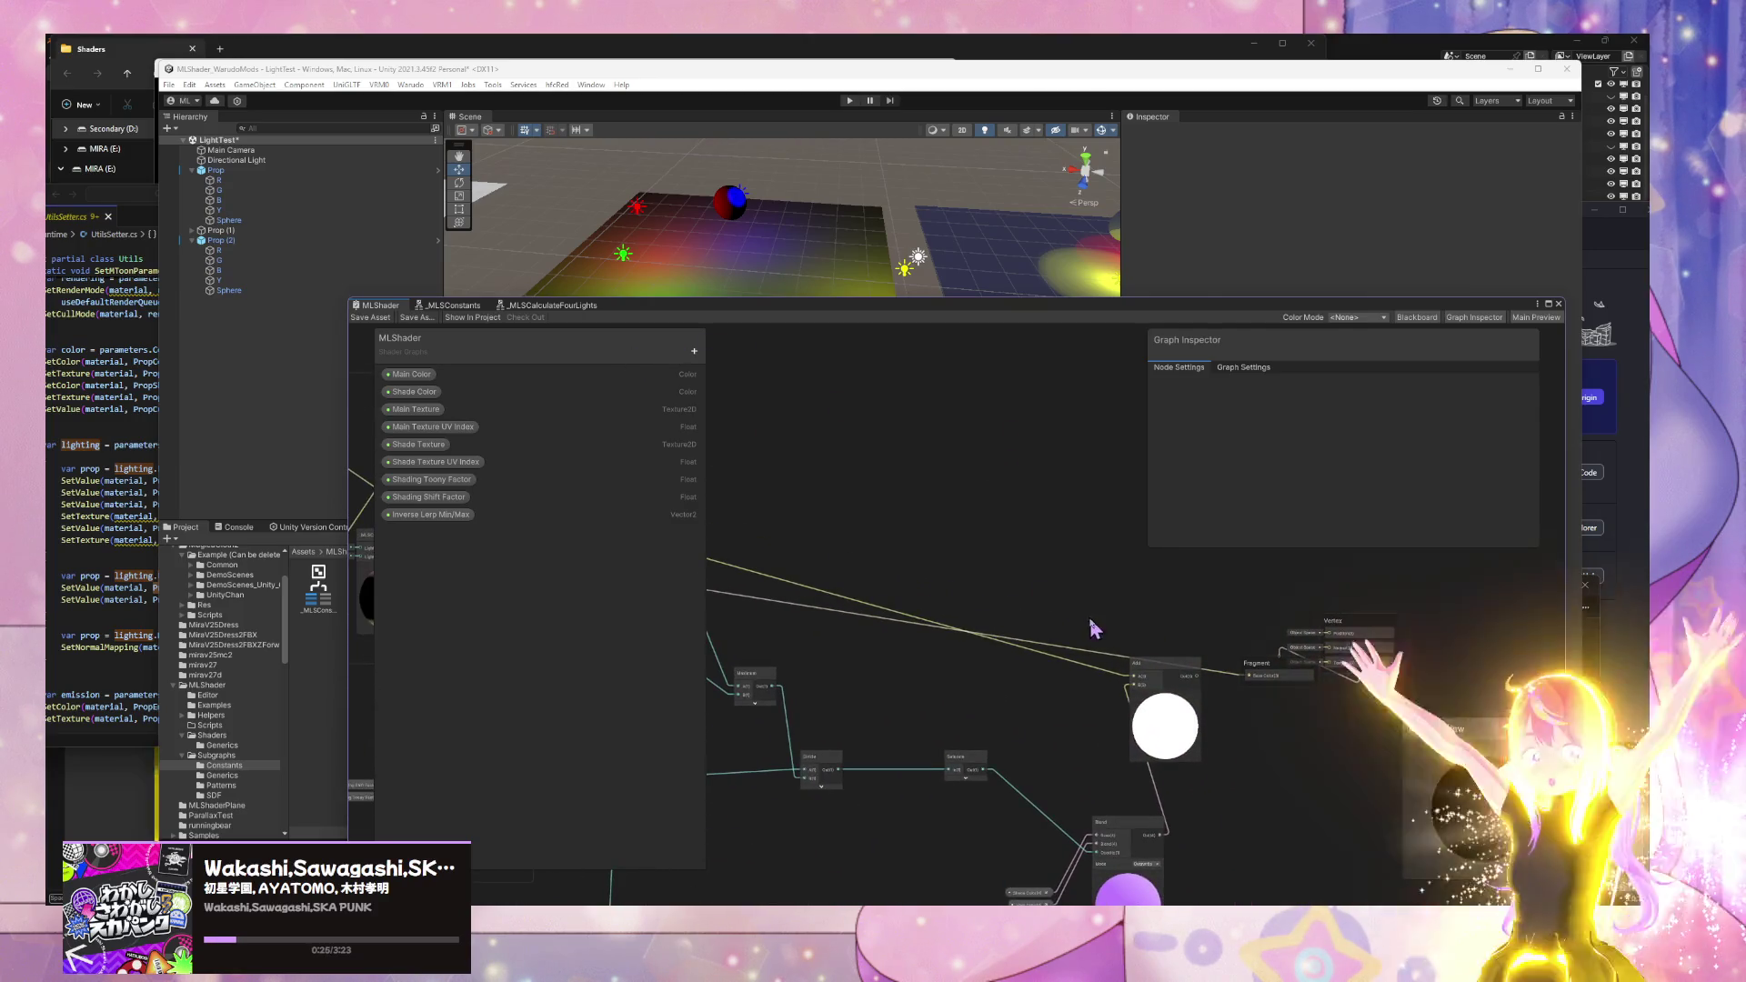
pyautogui.moveTo(1151, 680)
pyautogui.mouseDown()
pyautogui.moveTo(1167, 706)
pyautogui.moveTo(1137, 700)
pyautogui.mouseUp()
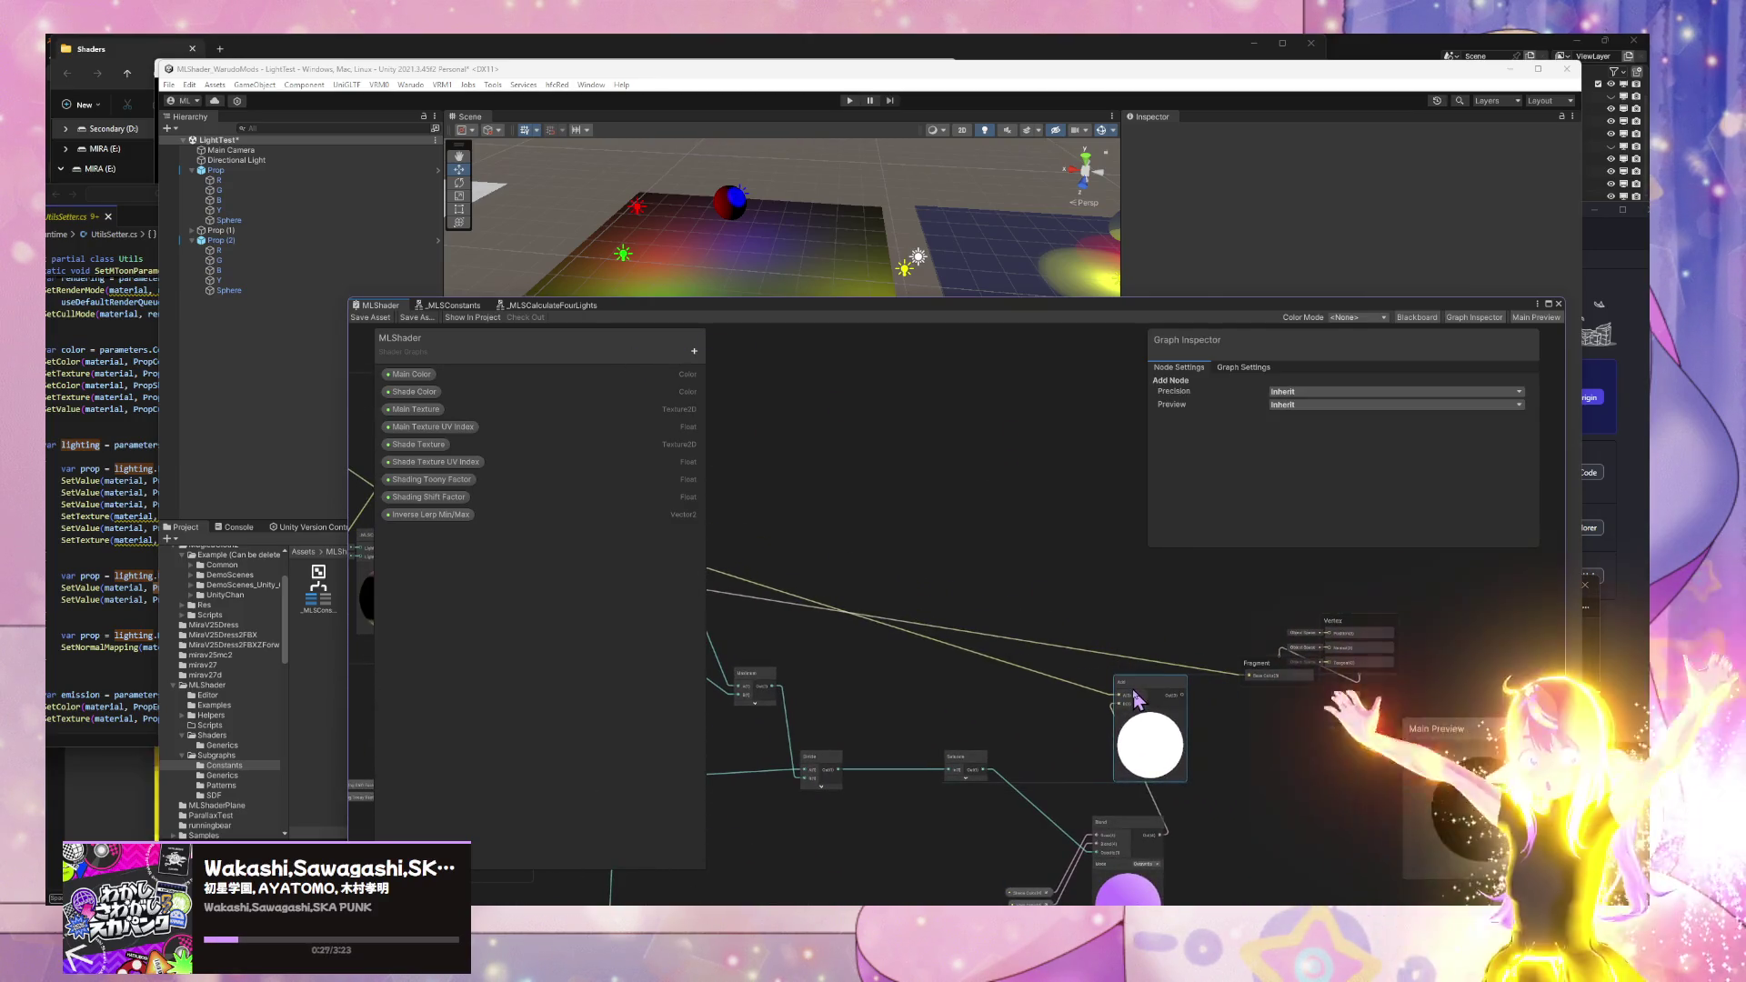
pyautogui.moveTo(931, 553)
pyautogui.mouseDown()
pyautogui.moveTo(1230, 537)
pyautogui.moveTo(1396, 573)
pyautogui.mouseUp()
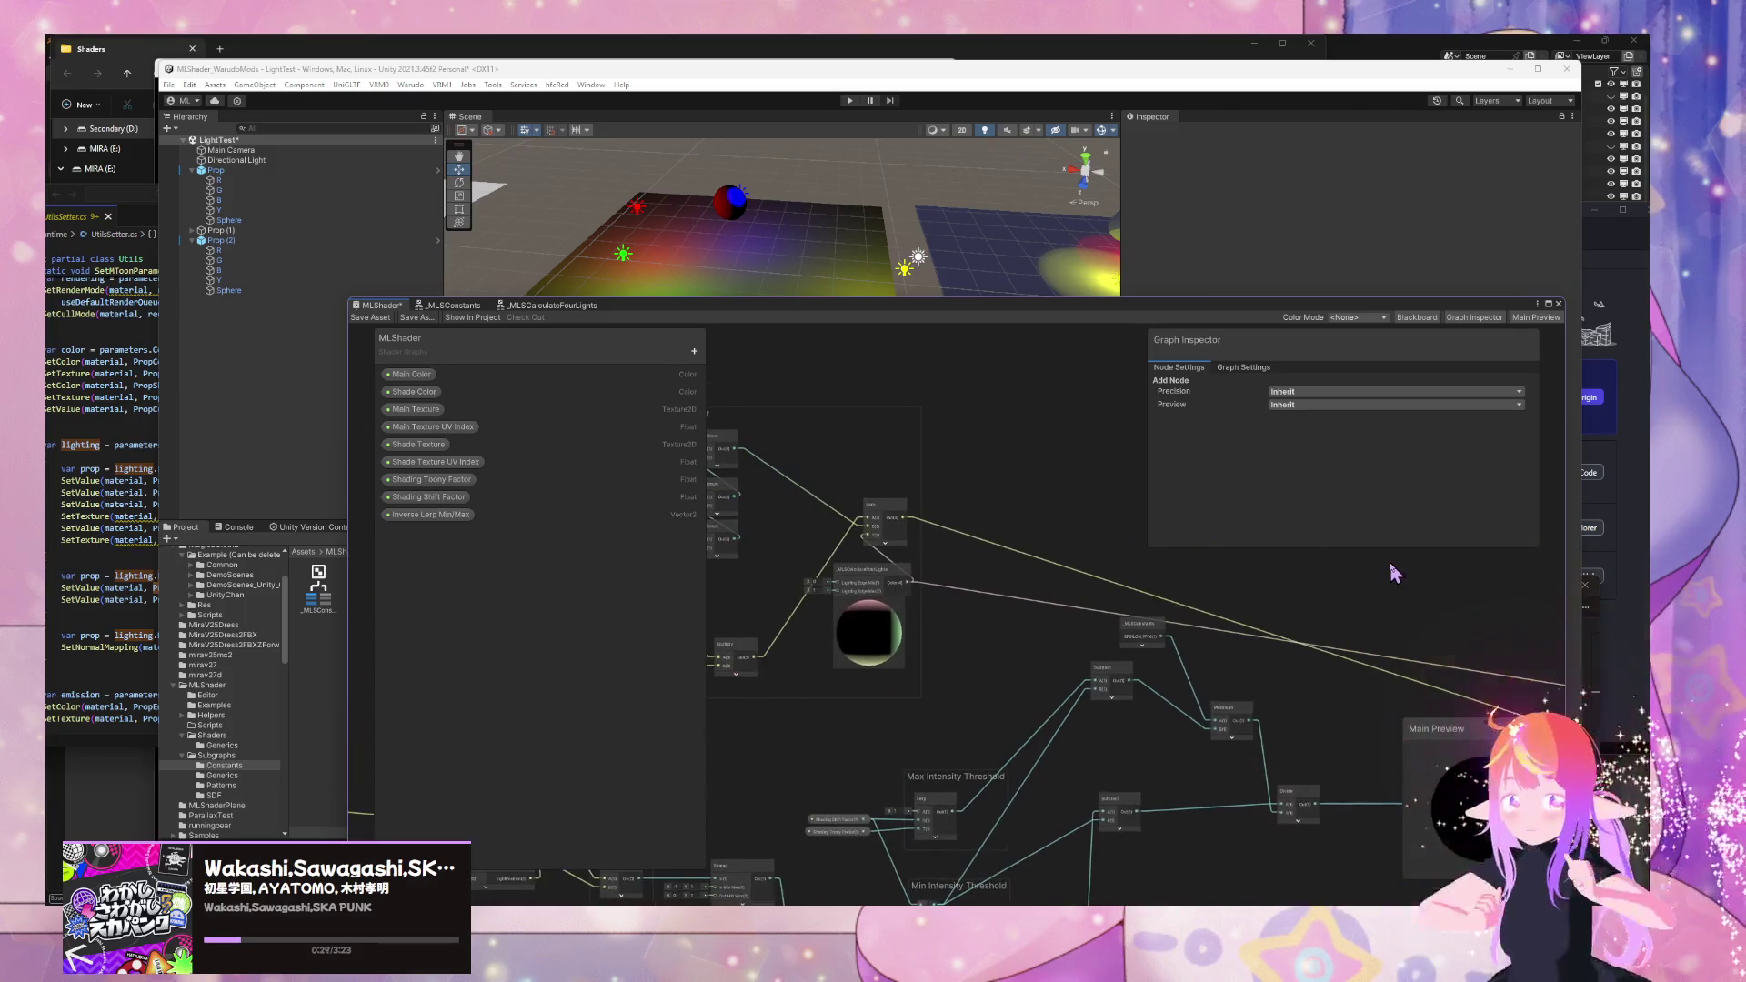
# - Open the _MLSCalculateFourLights subgraph and inspect its GetFourLightsColors custom function node
pyautogui.click(864, 575)
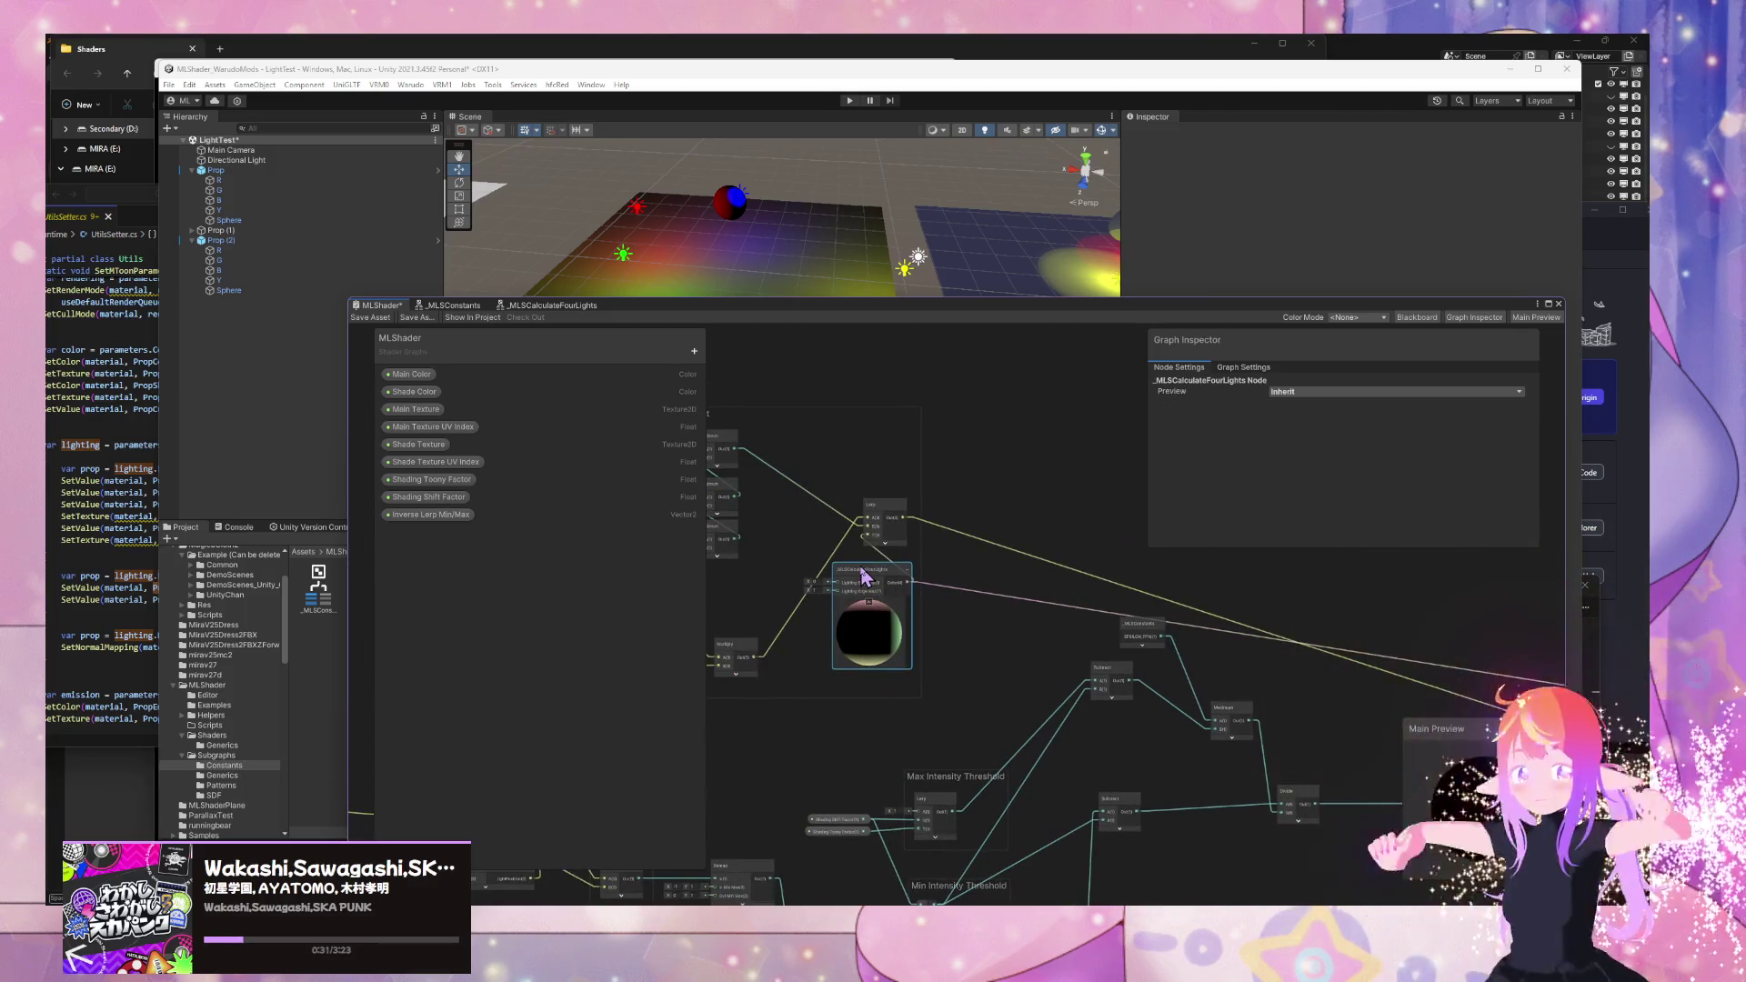
pyautogui.doubleClick(864, 575)
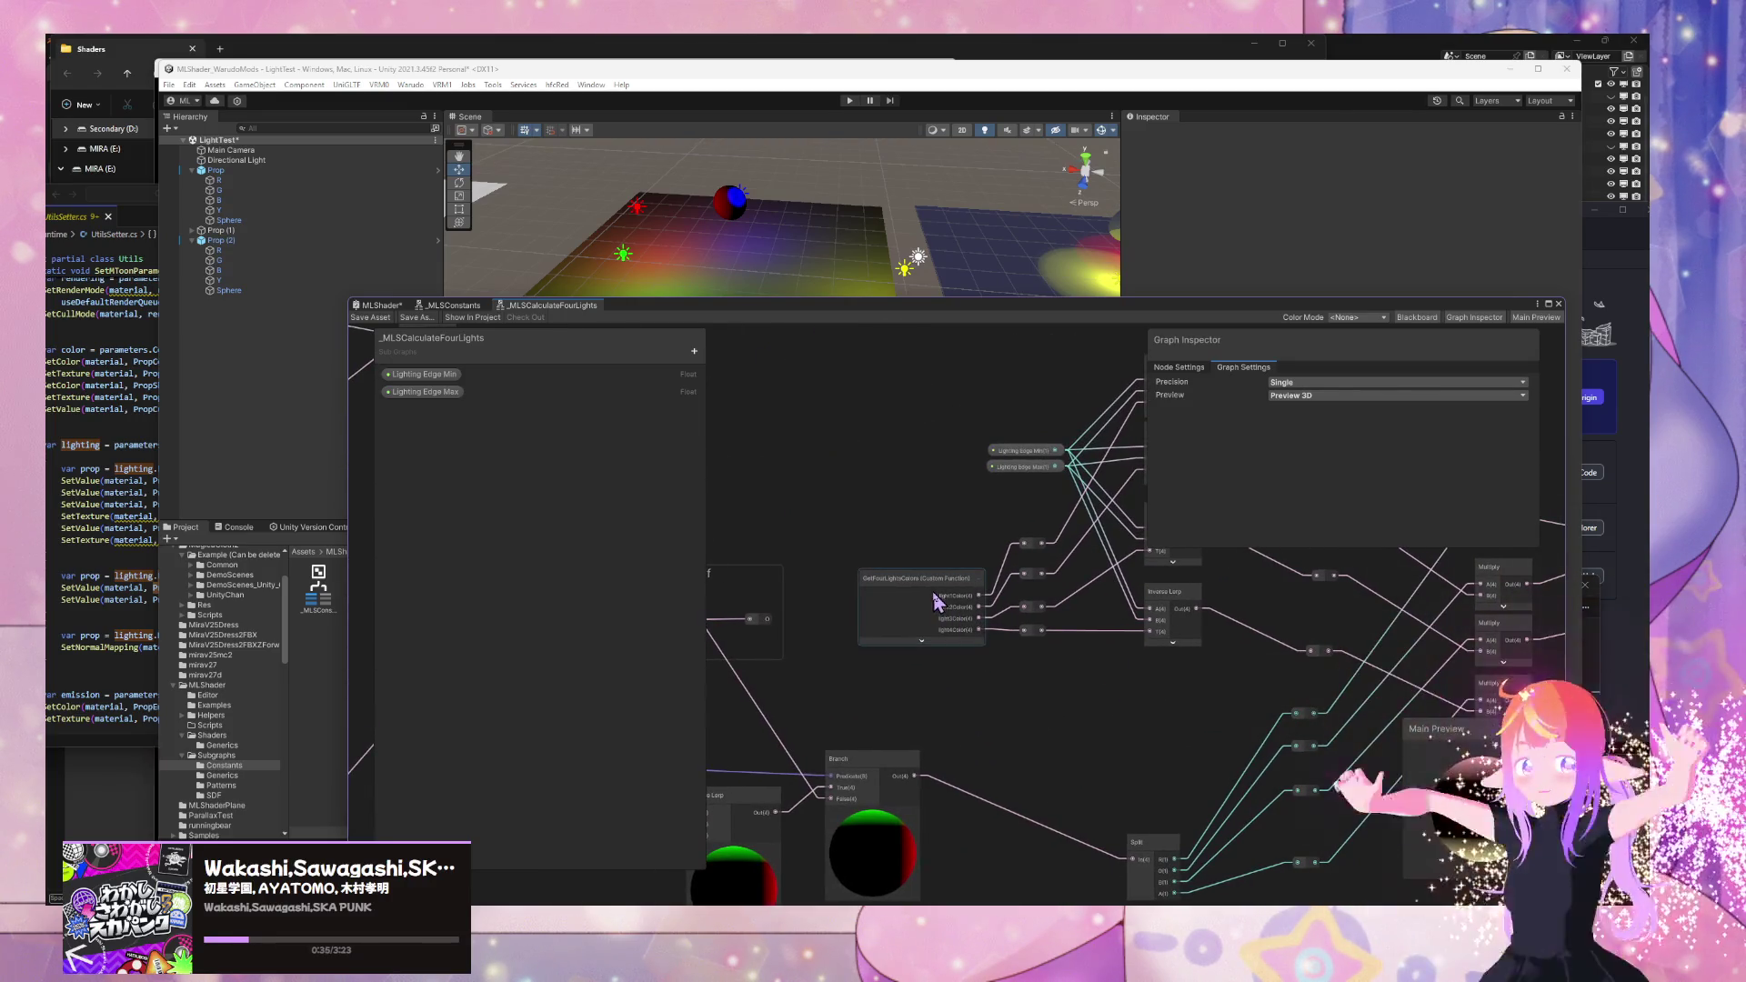
pyautogui.click(936, 600)
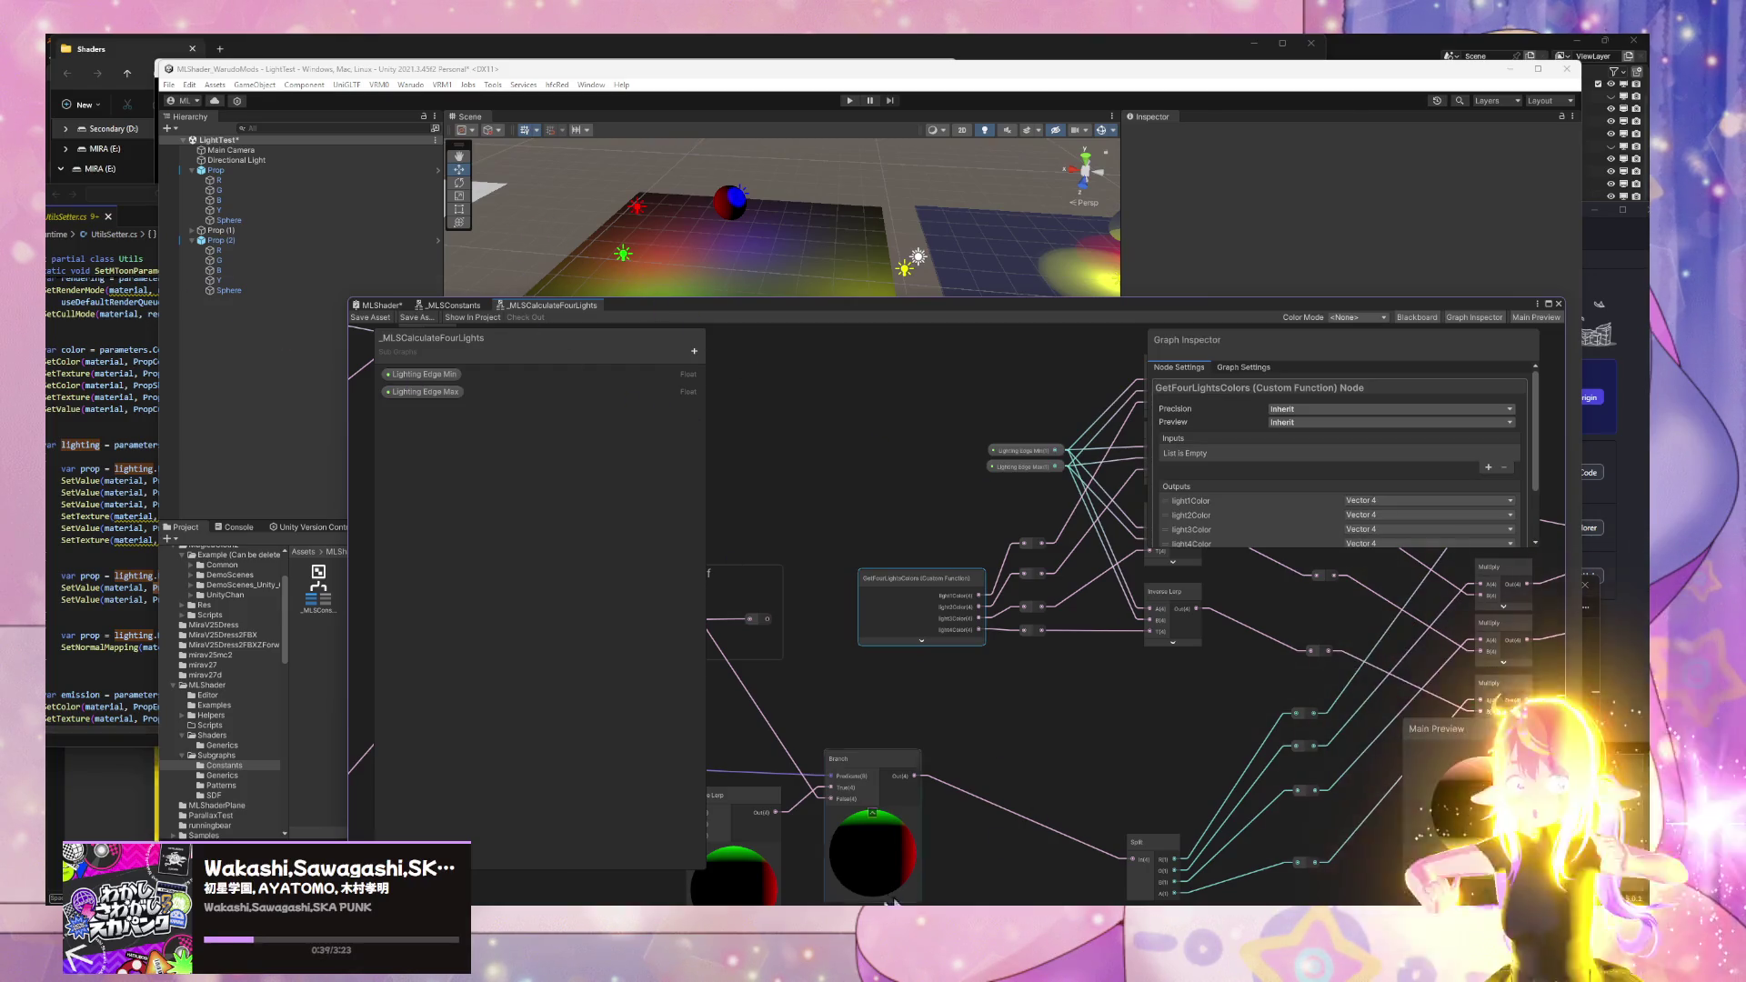
pyautogui.click(122, 464)
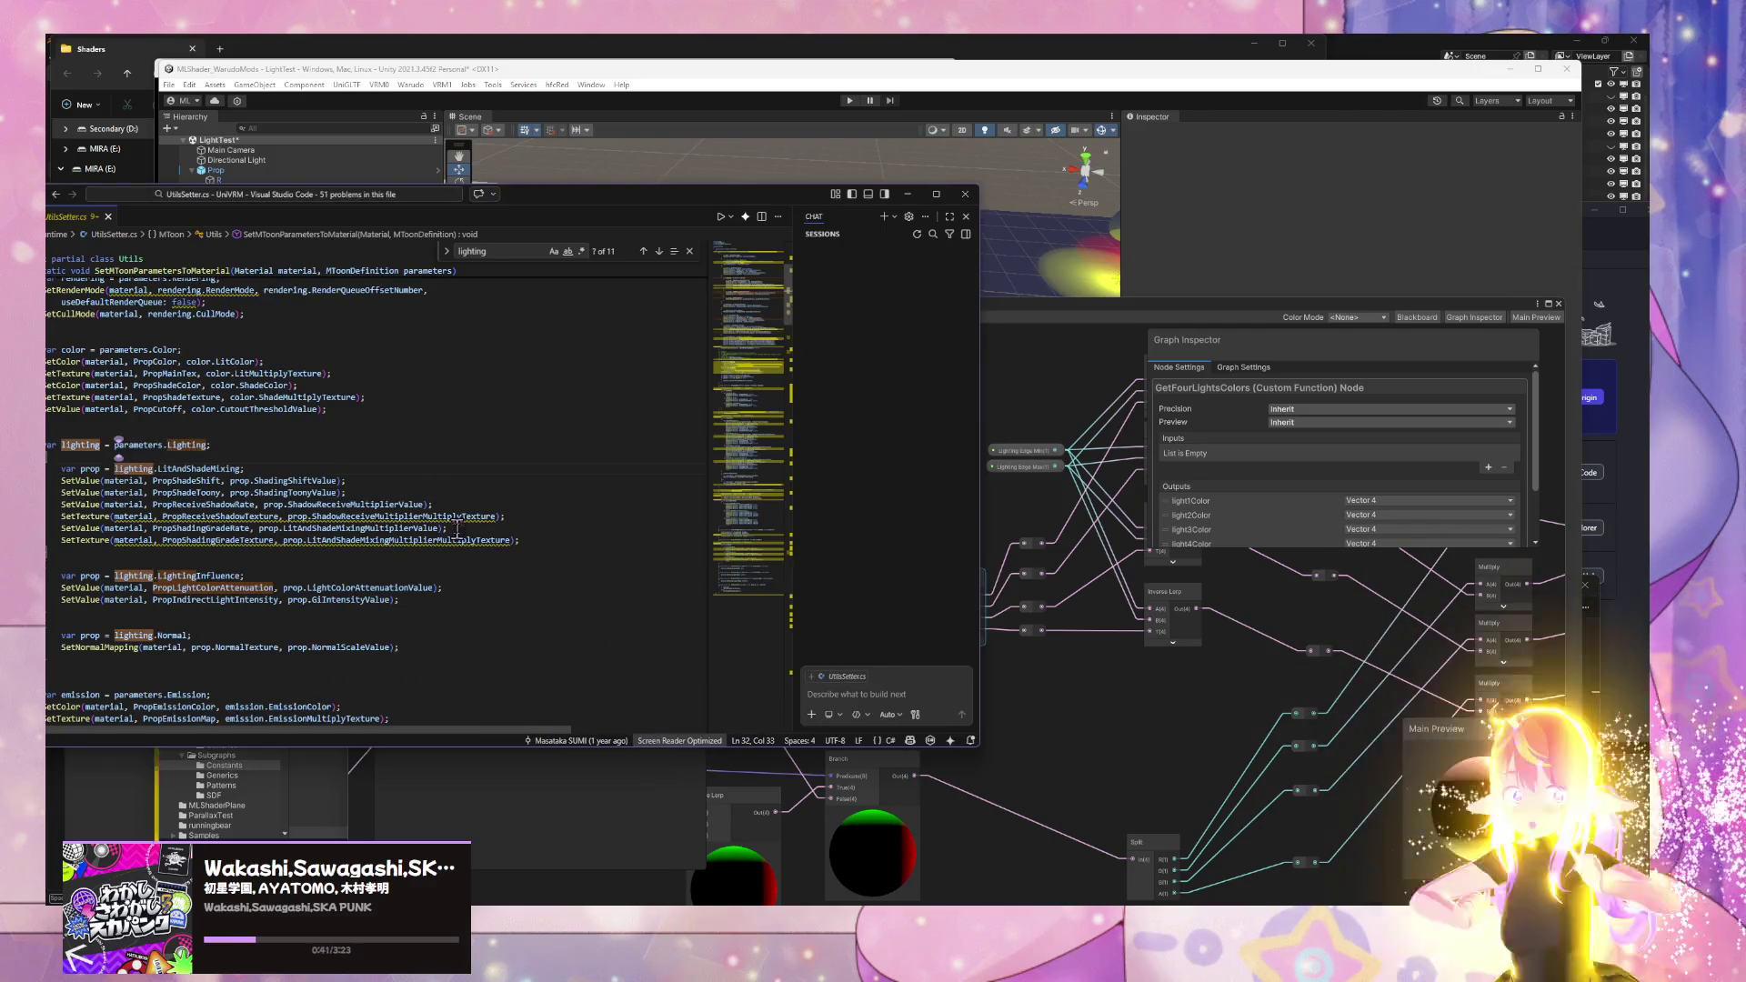
# - Move the editor aside, open MToonCore.cginc and select _LightColorAttenuation on line 200
pyautogui.moveTo(587, 193)
pyautogui.mouseDown()
pyautogui.moveTo(1010, 216)
pyautogui.moveTo(1146, 249)
pyautogui.mouseUp()
pyautogui.click(582, 258)
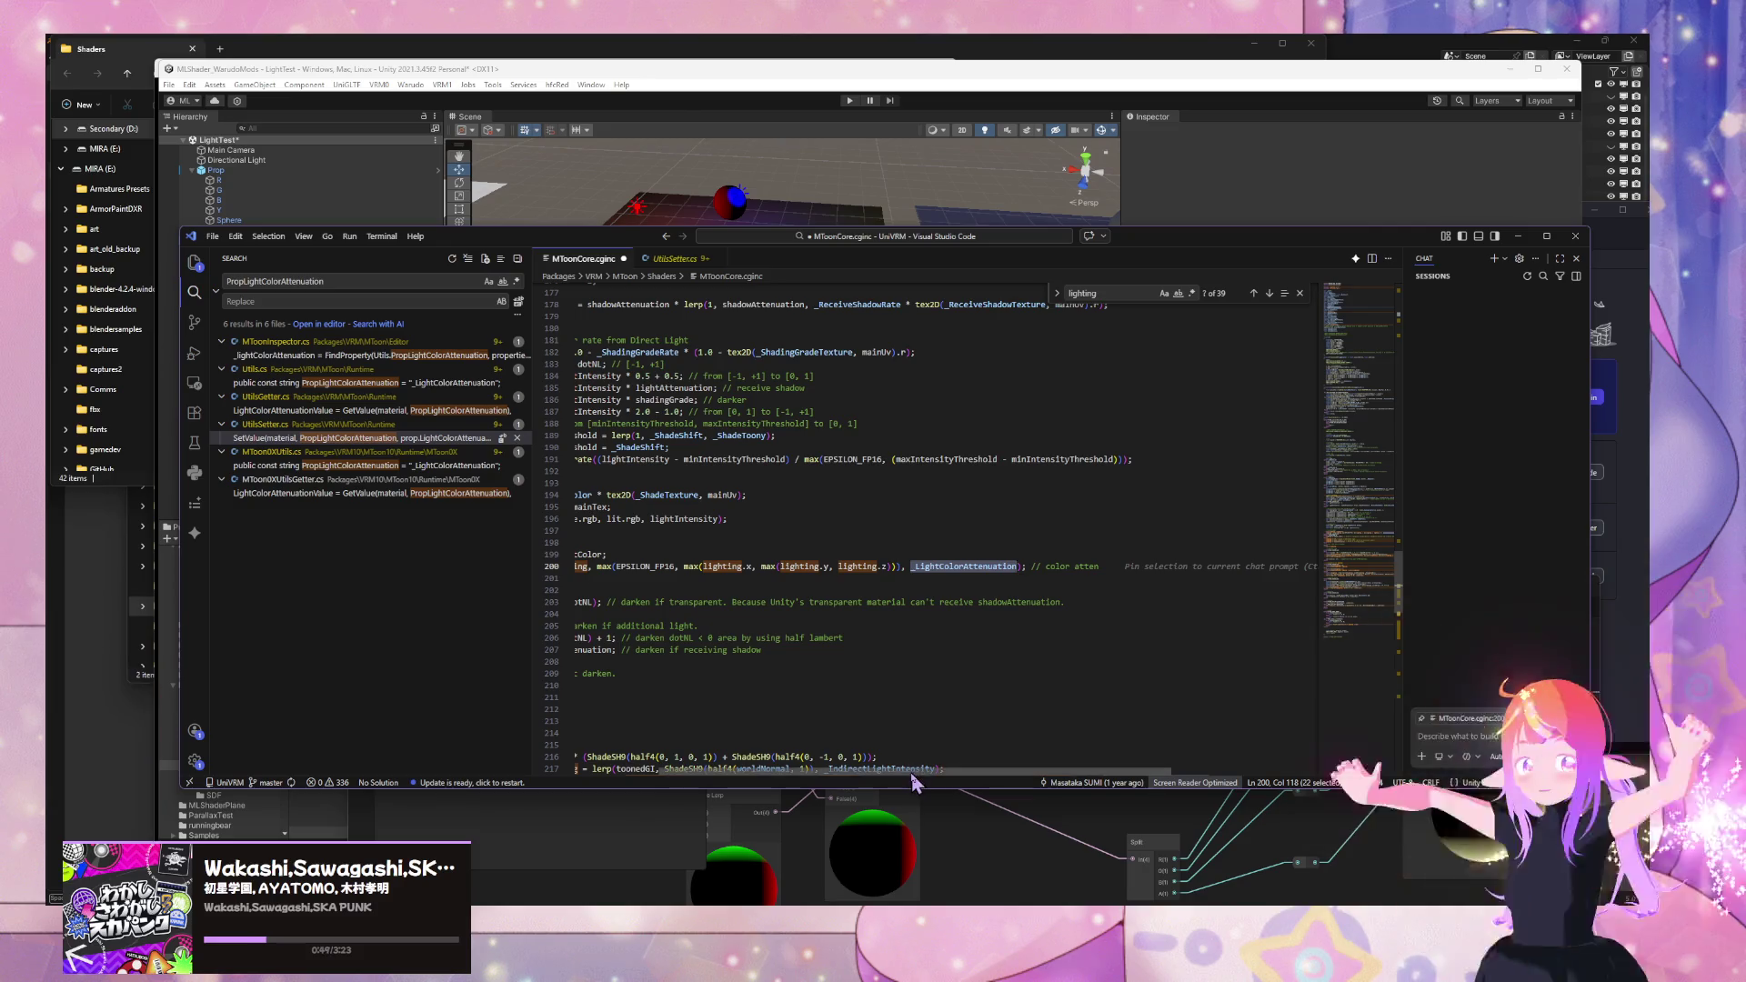
pyautogui.hscroll(-3, 909, 772)
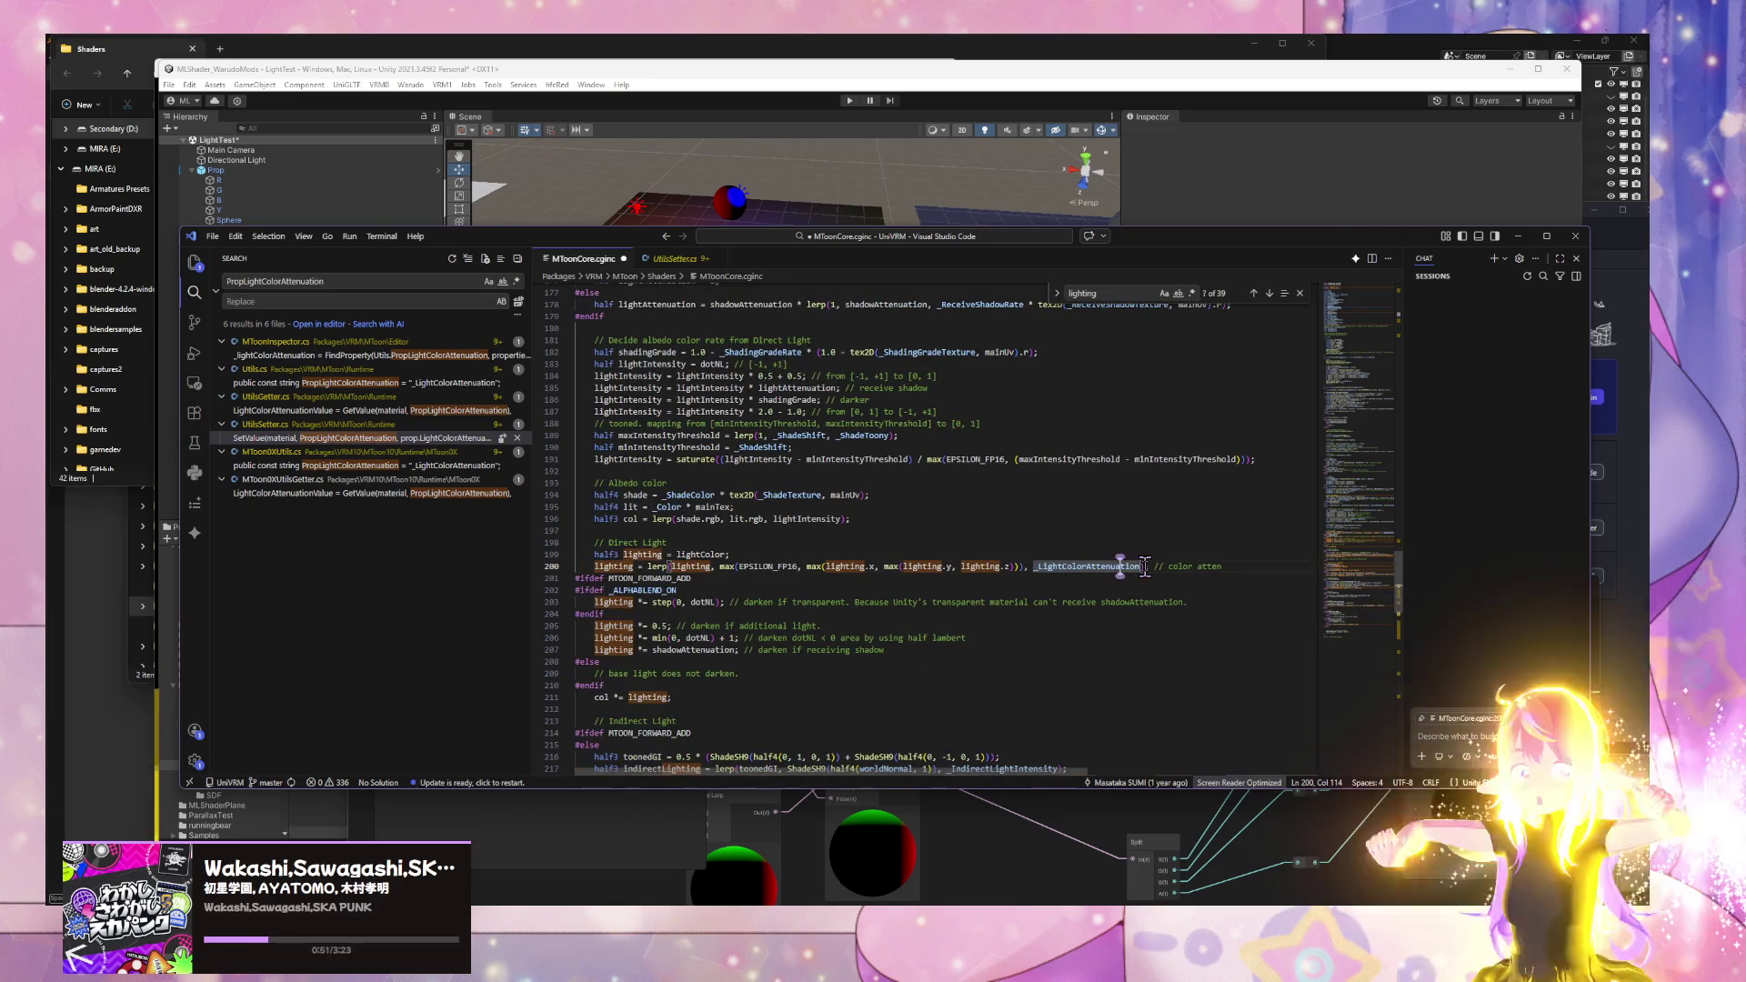
pyautogui.moveTo(1142, 565); pyautogui.dragTo(1033, 565)
pyautogui.hotkey('ctrl', 'c')
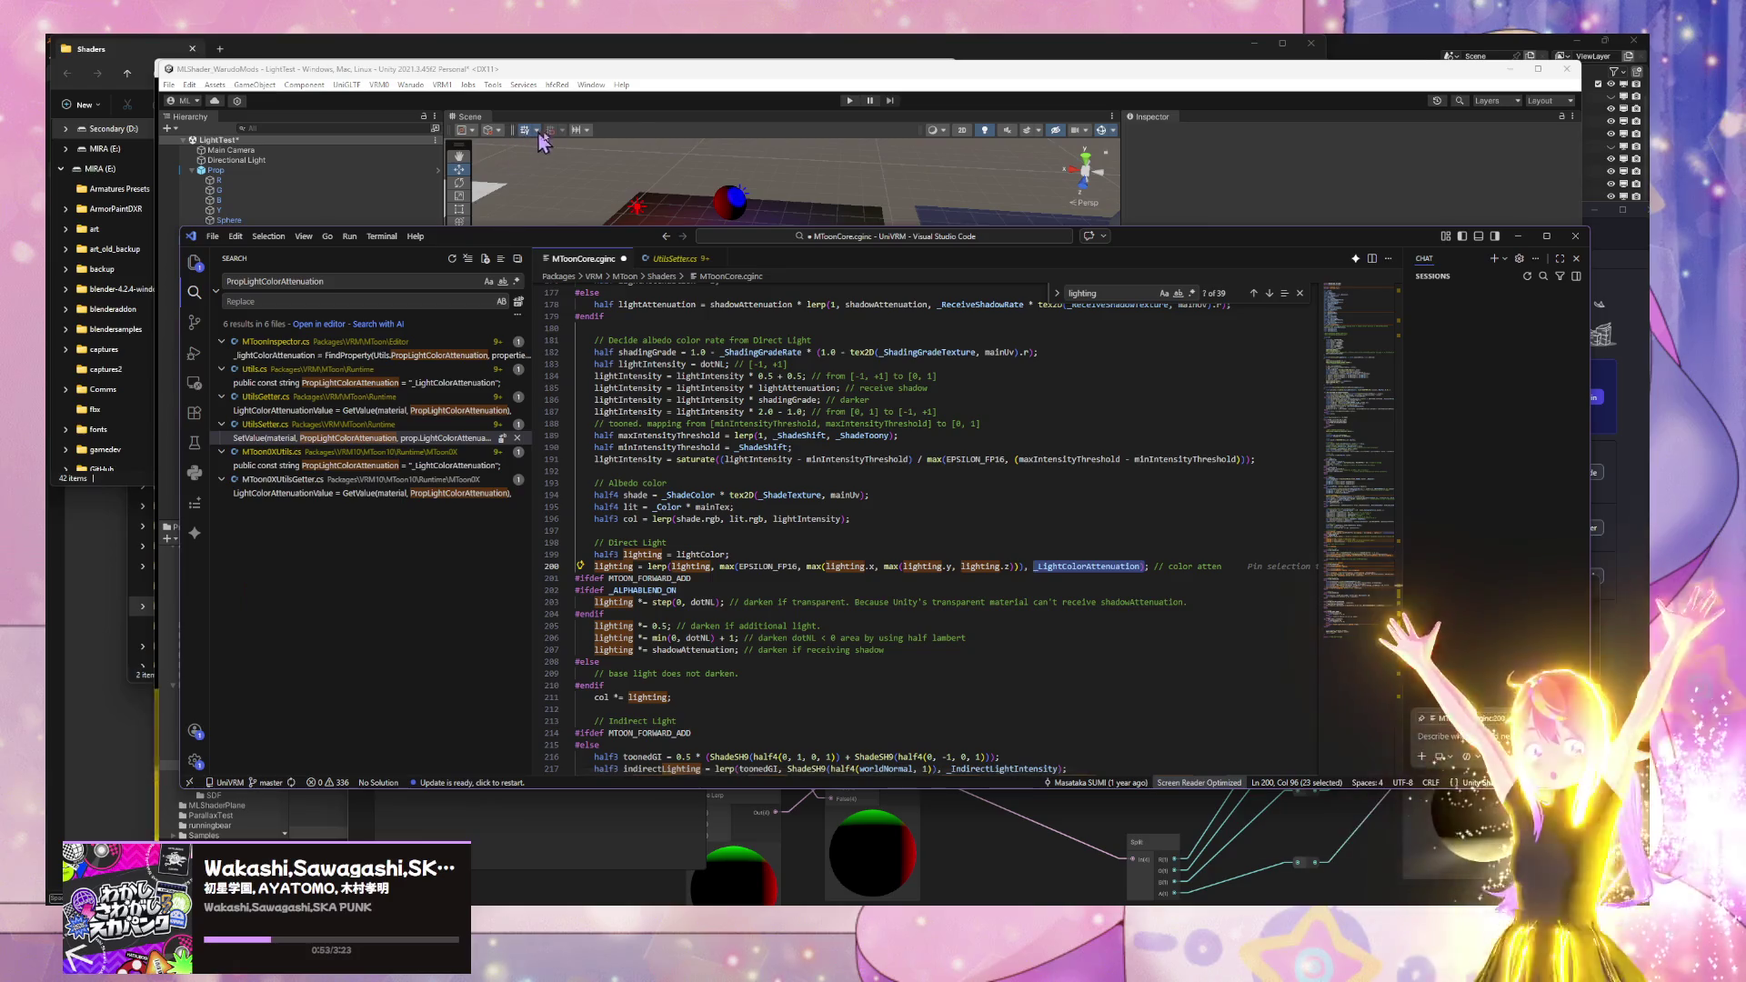
# - Start a new Gemini Code Assist chat and begin typing a question
pyautogui.click(193, 532)
pyautogui.click(483, 258)
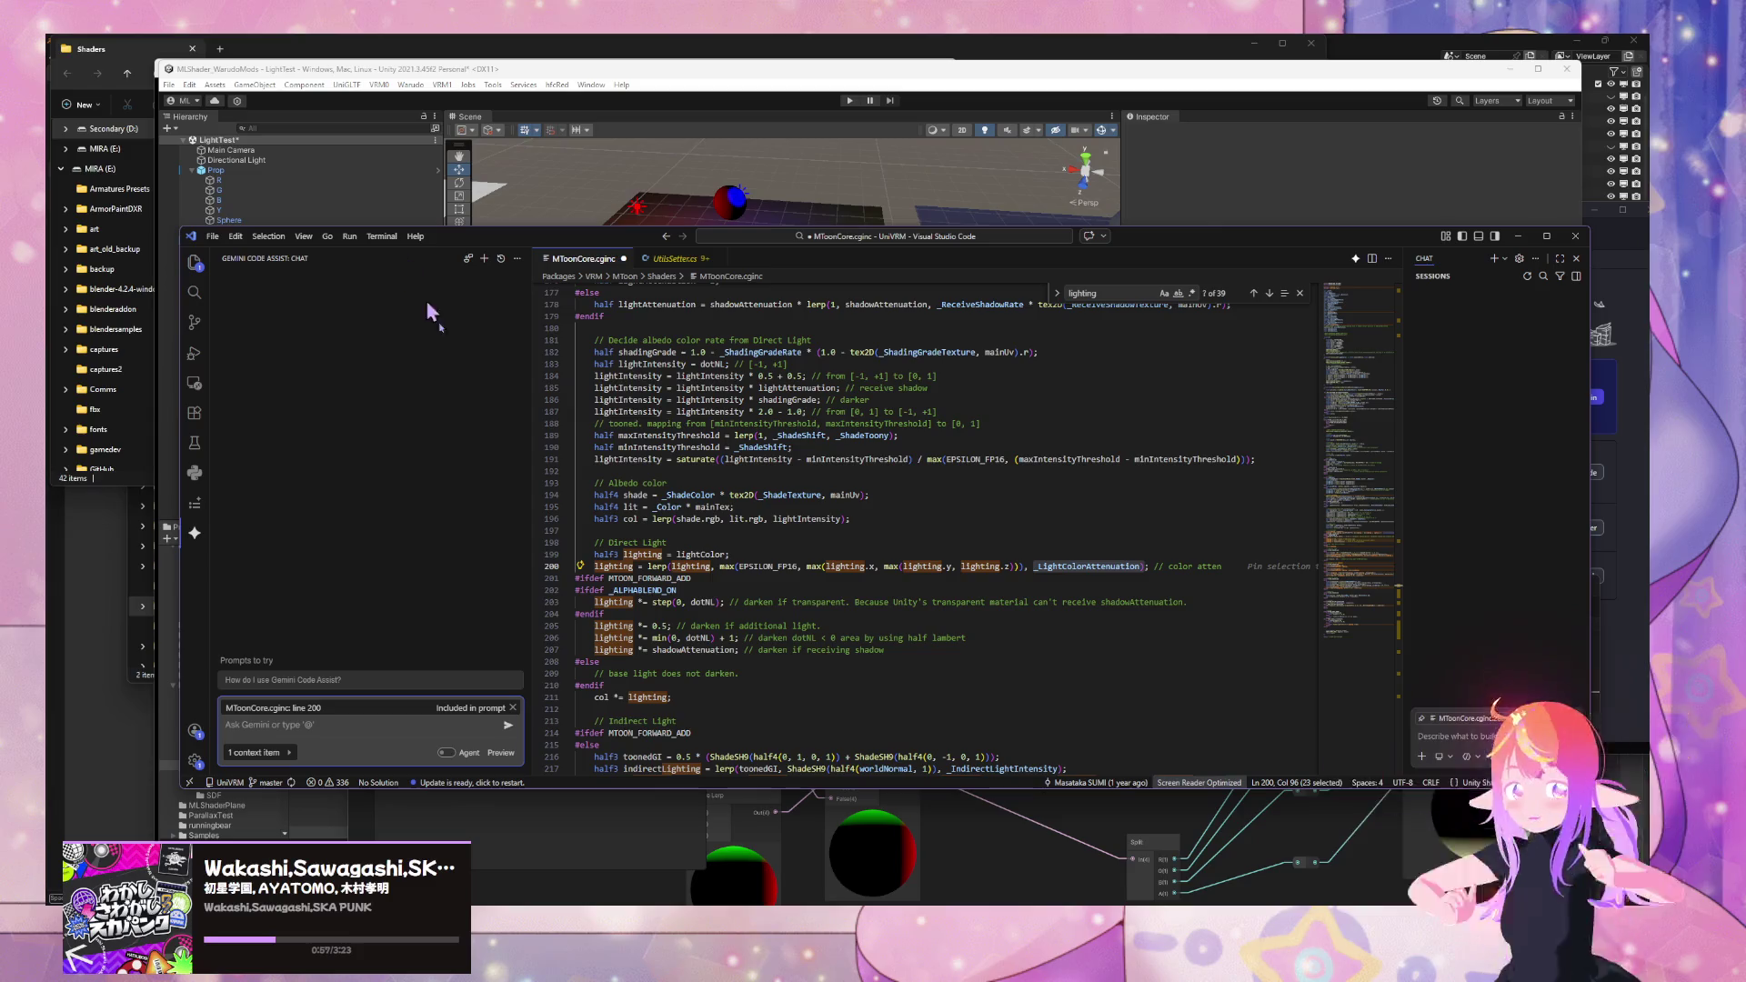
pyautogui.write('how is t')
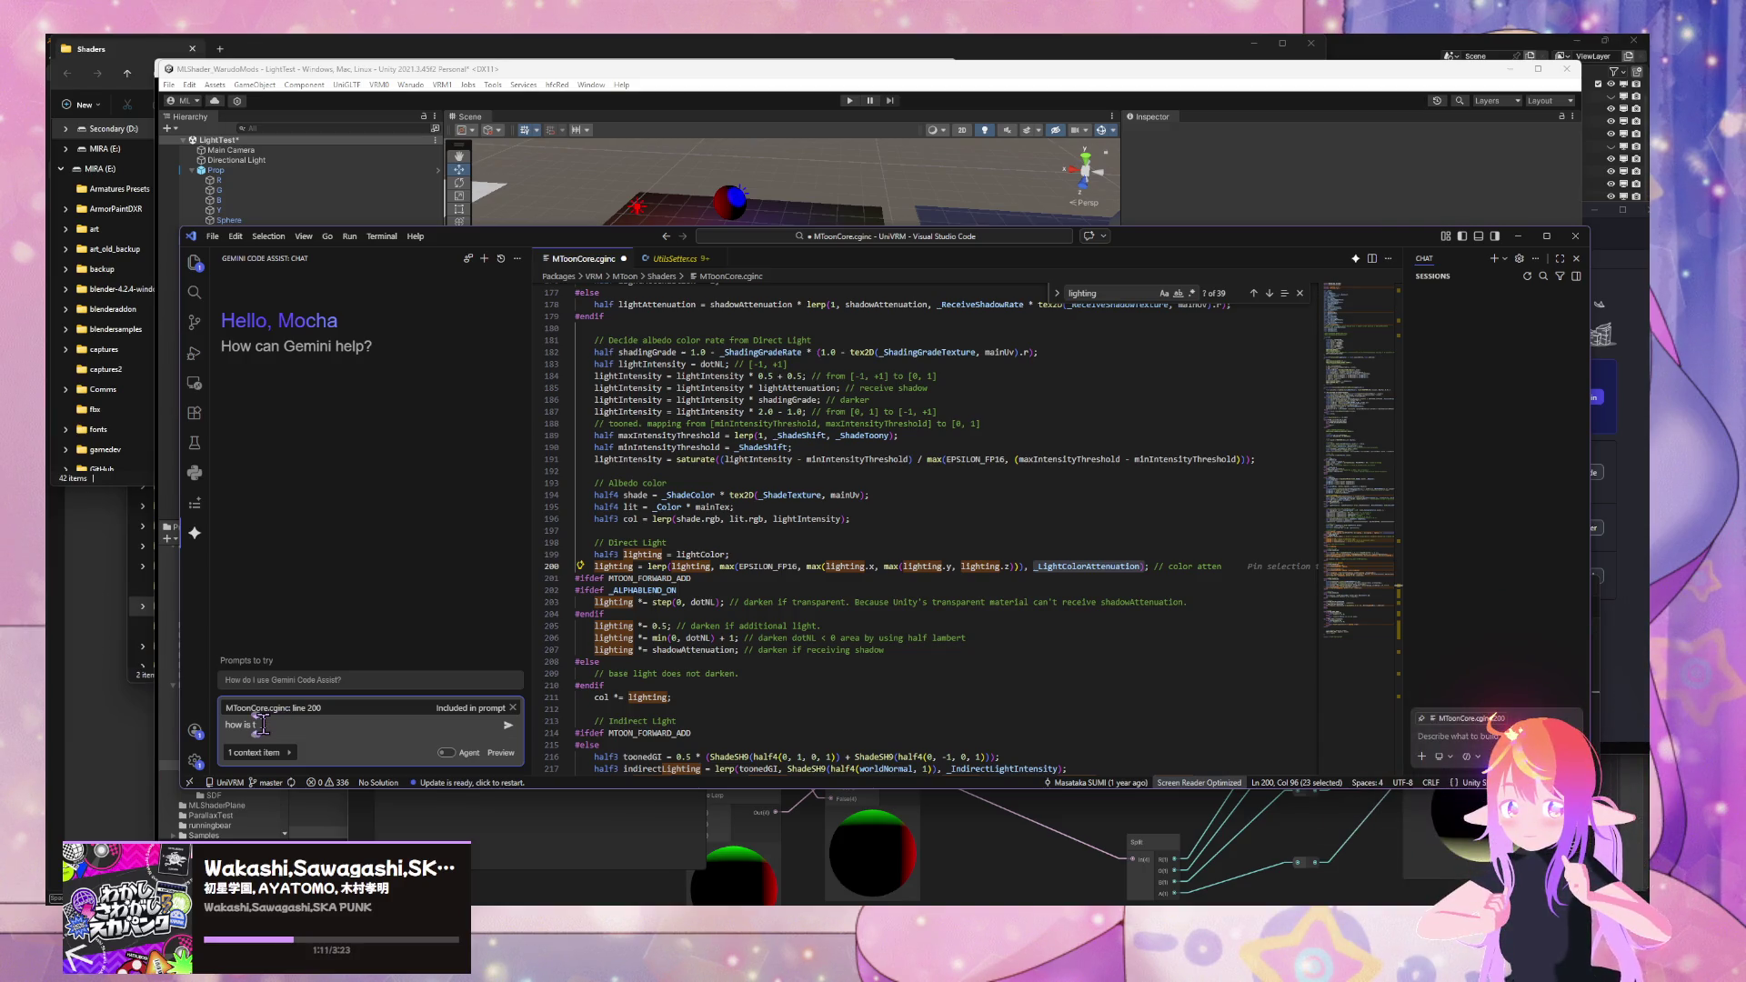
# - Ask Gemini how _LightColorAttenuation is set, then return to the Unity shader graph
pyautogui.hotkey('ctrl', 'v')
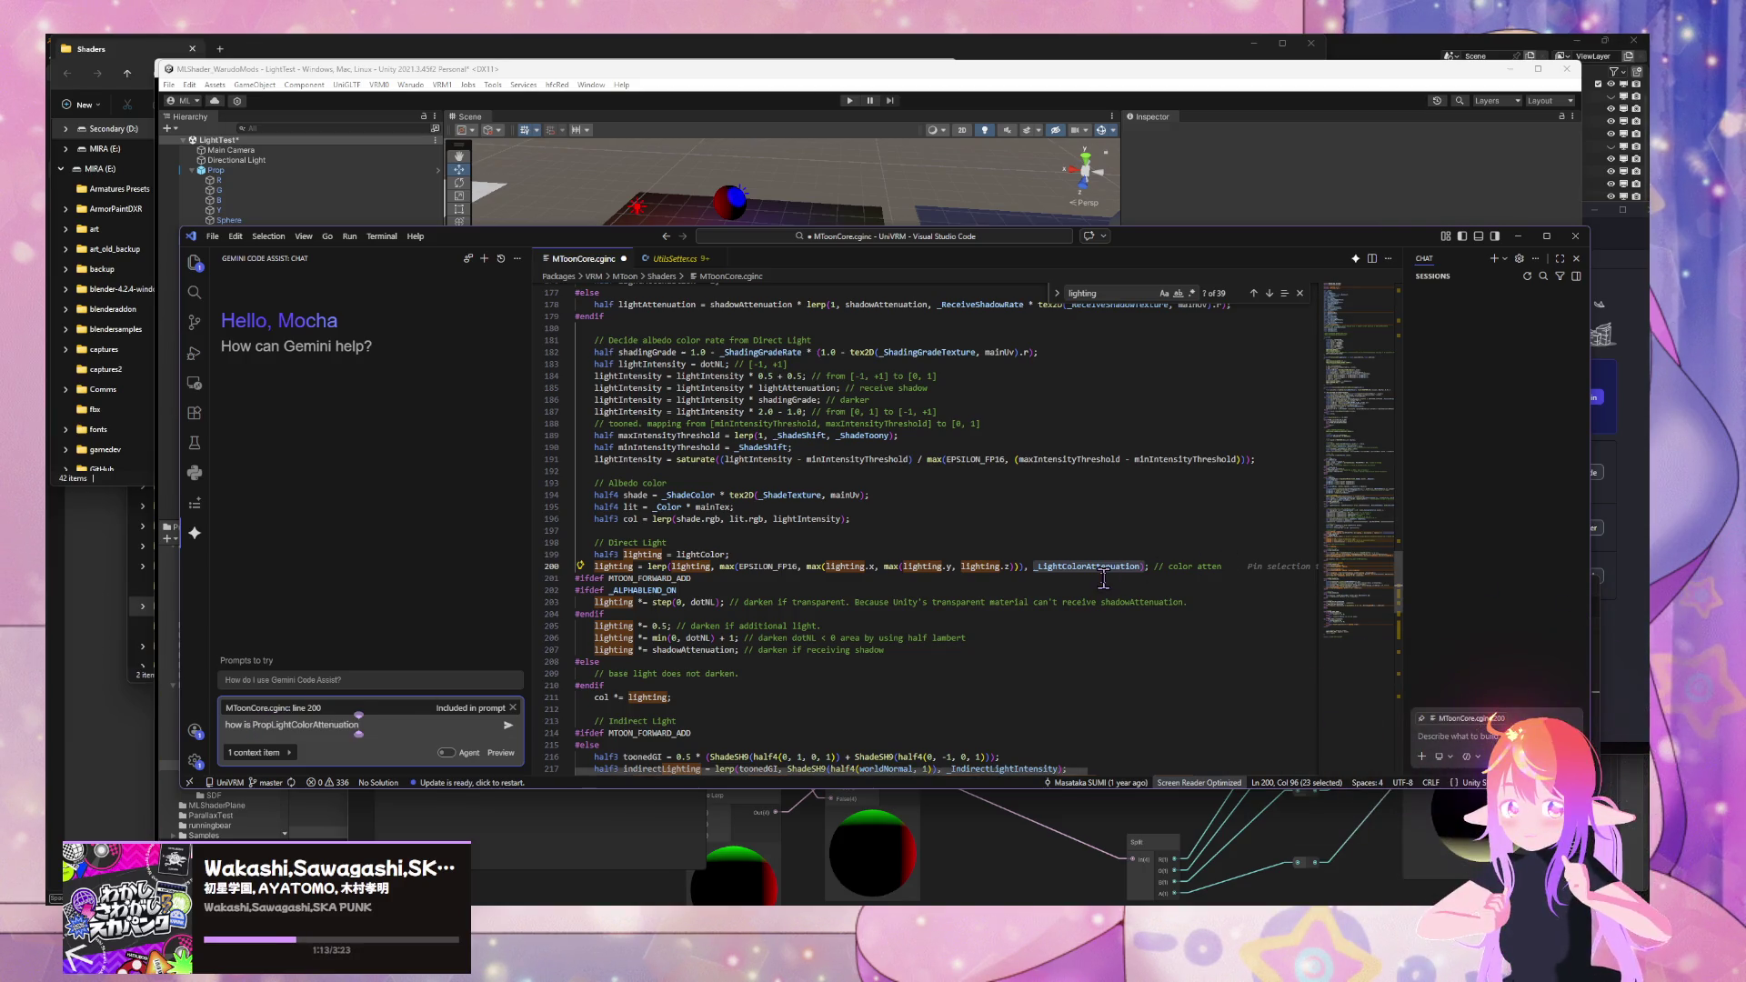
pyautogui.doubleClick(1098, 565)
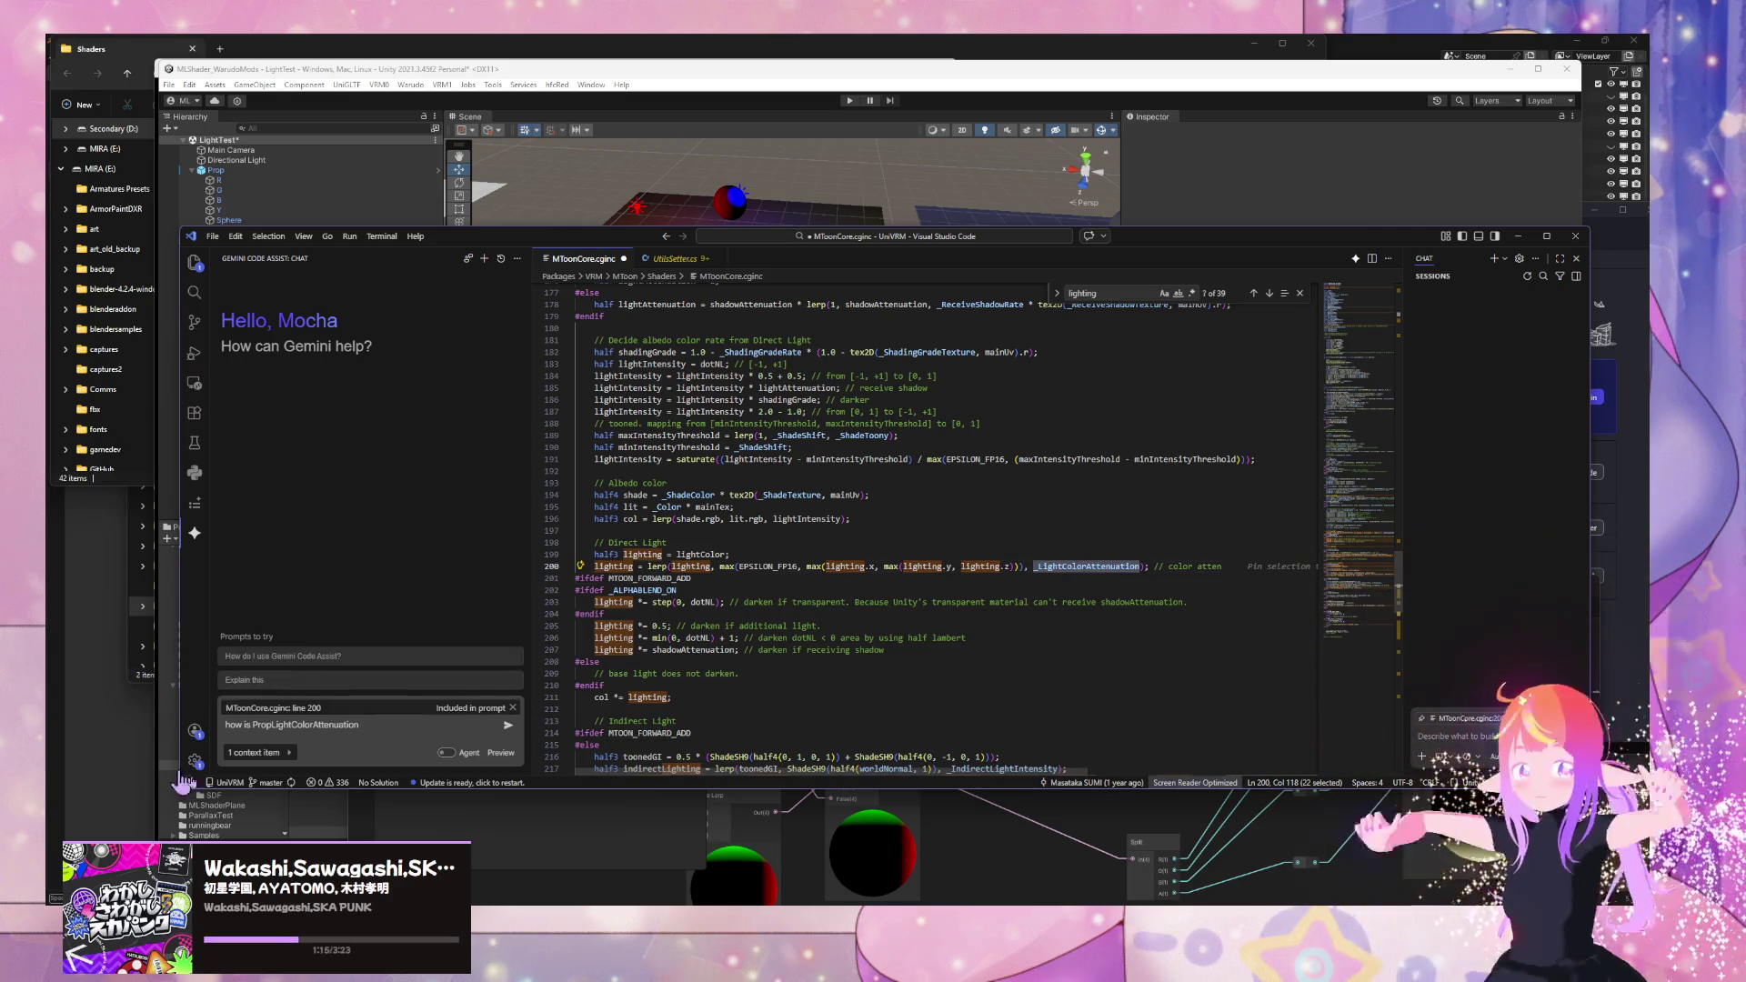
pyautogui.moveTo(359, 724); pyautogui.dragTo(255, 724)
pyautogui.hotkey('ctrl', 'v')
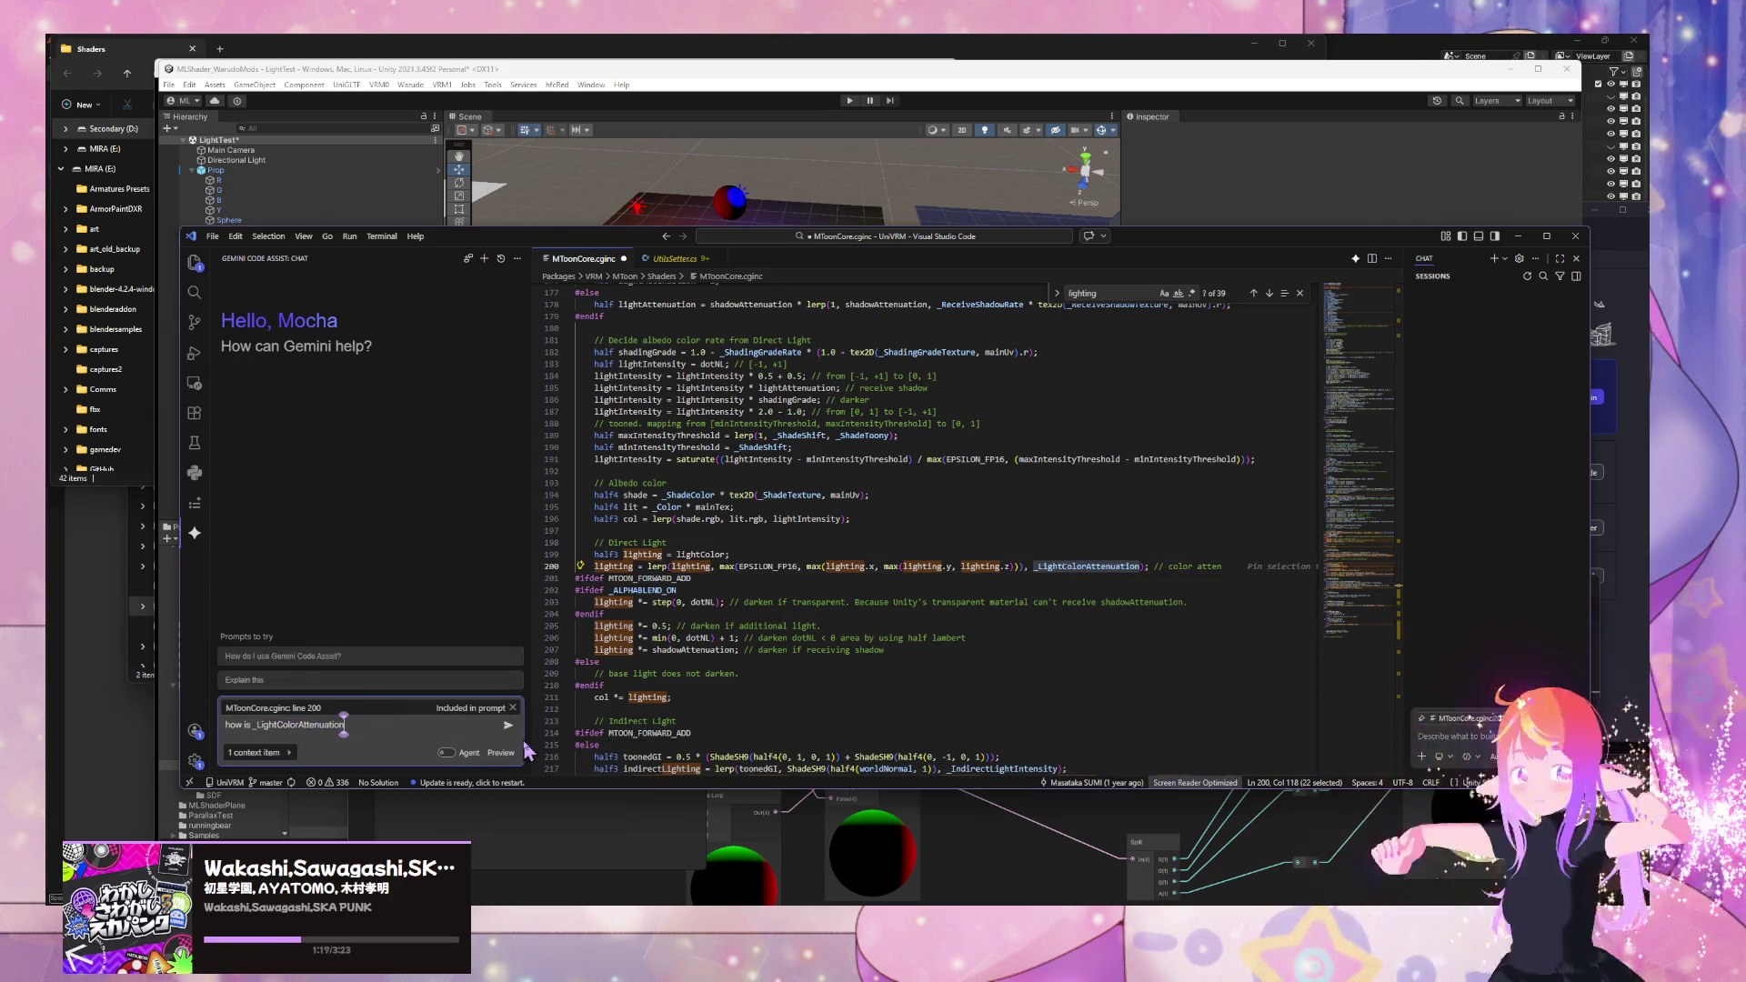
pyautogui.write(' set?')
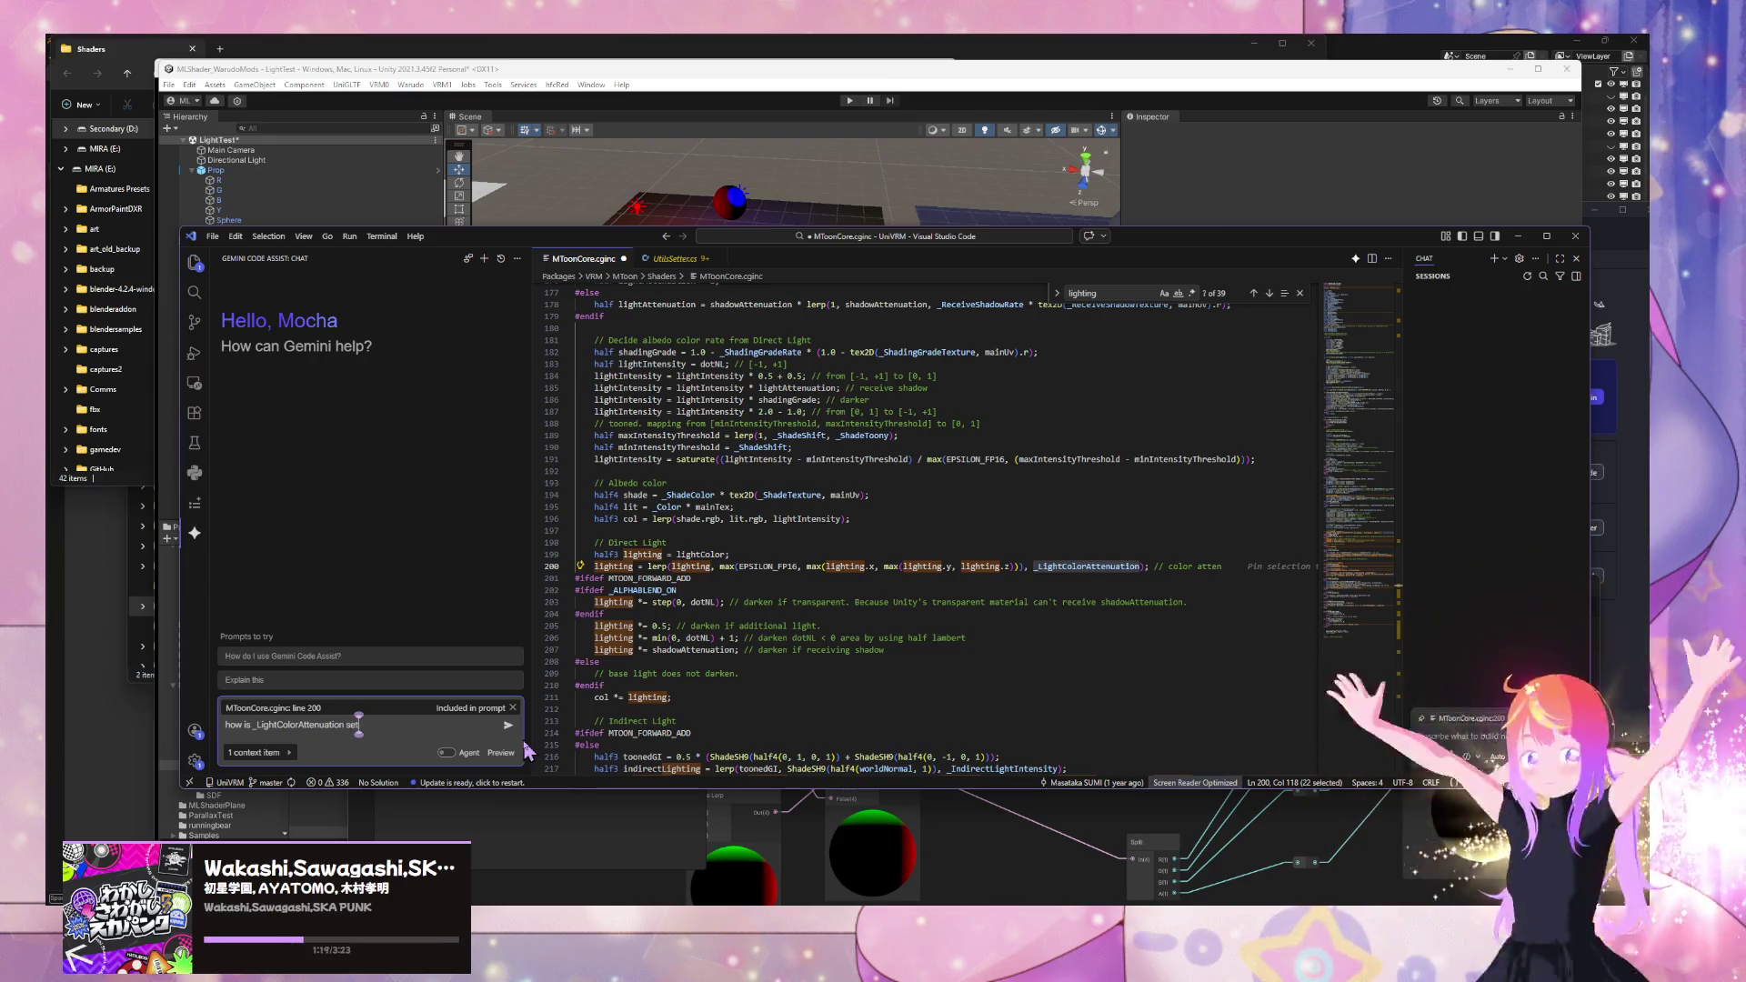
pyautogui.press('Return')
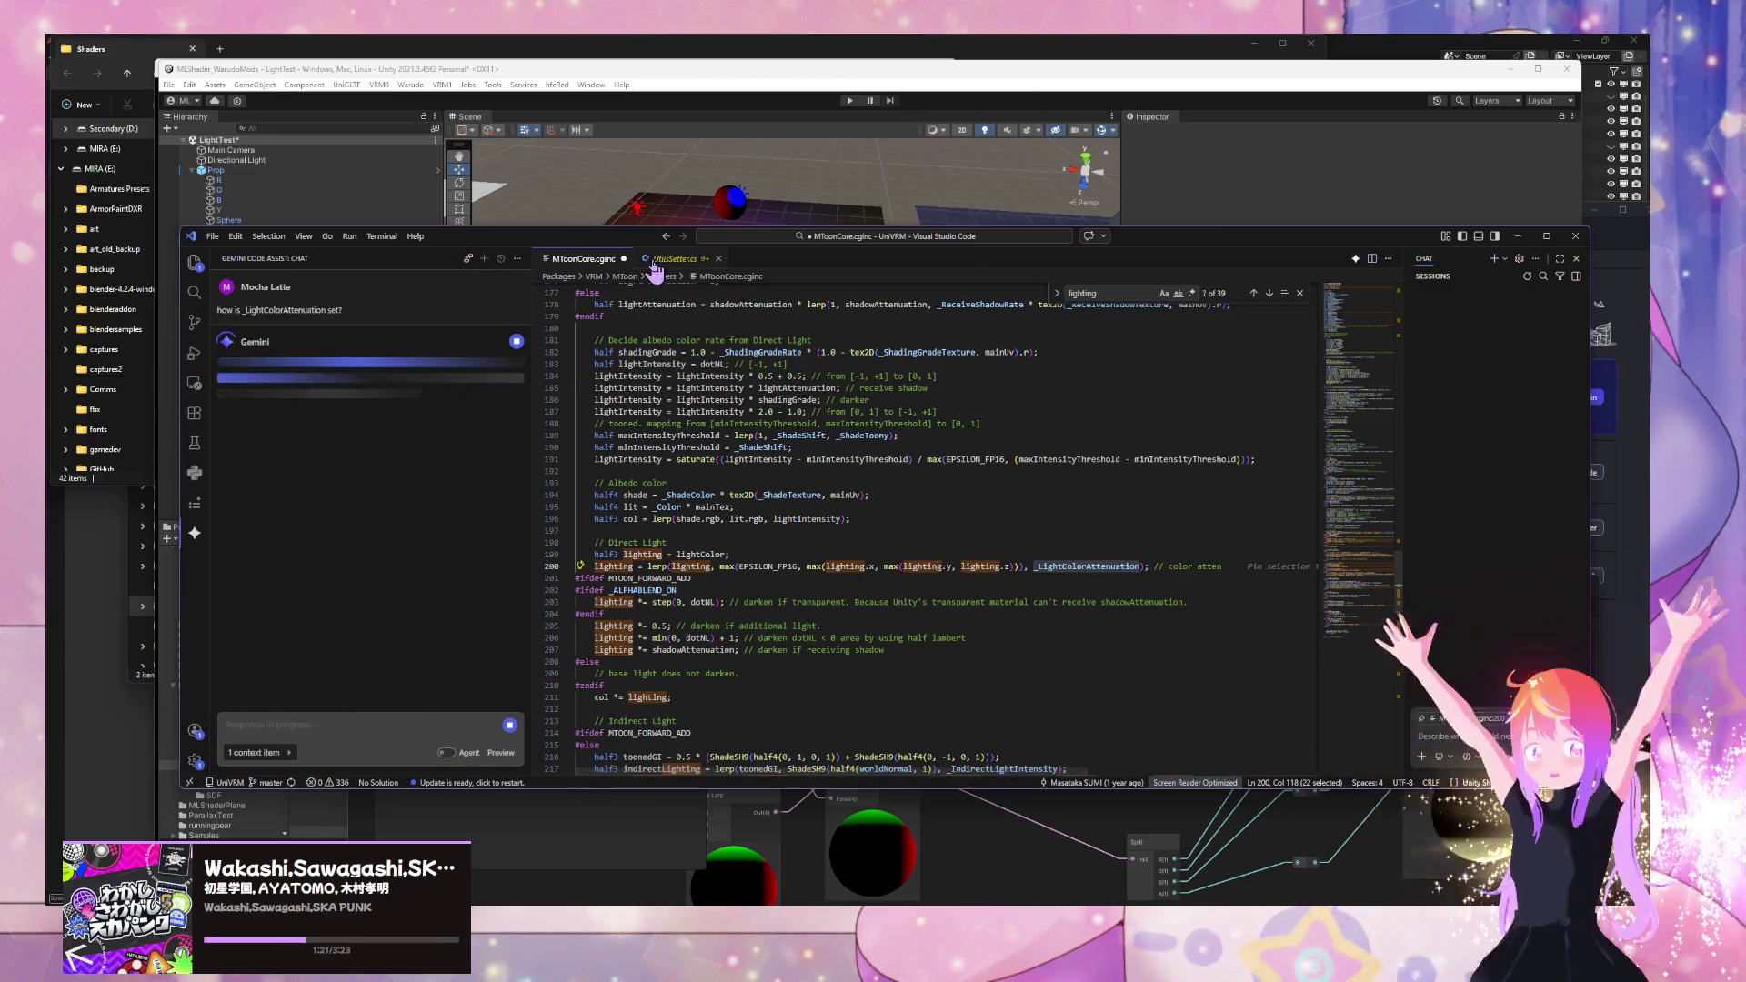
pyautogui.moveTo(471, 245)
pyautogui.mouseDown()
pyautogui.moveTo(55, 350)
pyautogui.moveTo(109, 314)
pyautogui.moveTo(674, 361)
pyautogui.moveTo(687, 419)
pyautogui.mouseUp()
pyautogui.click(627, 541)
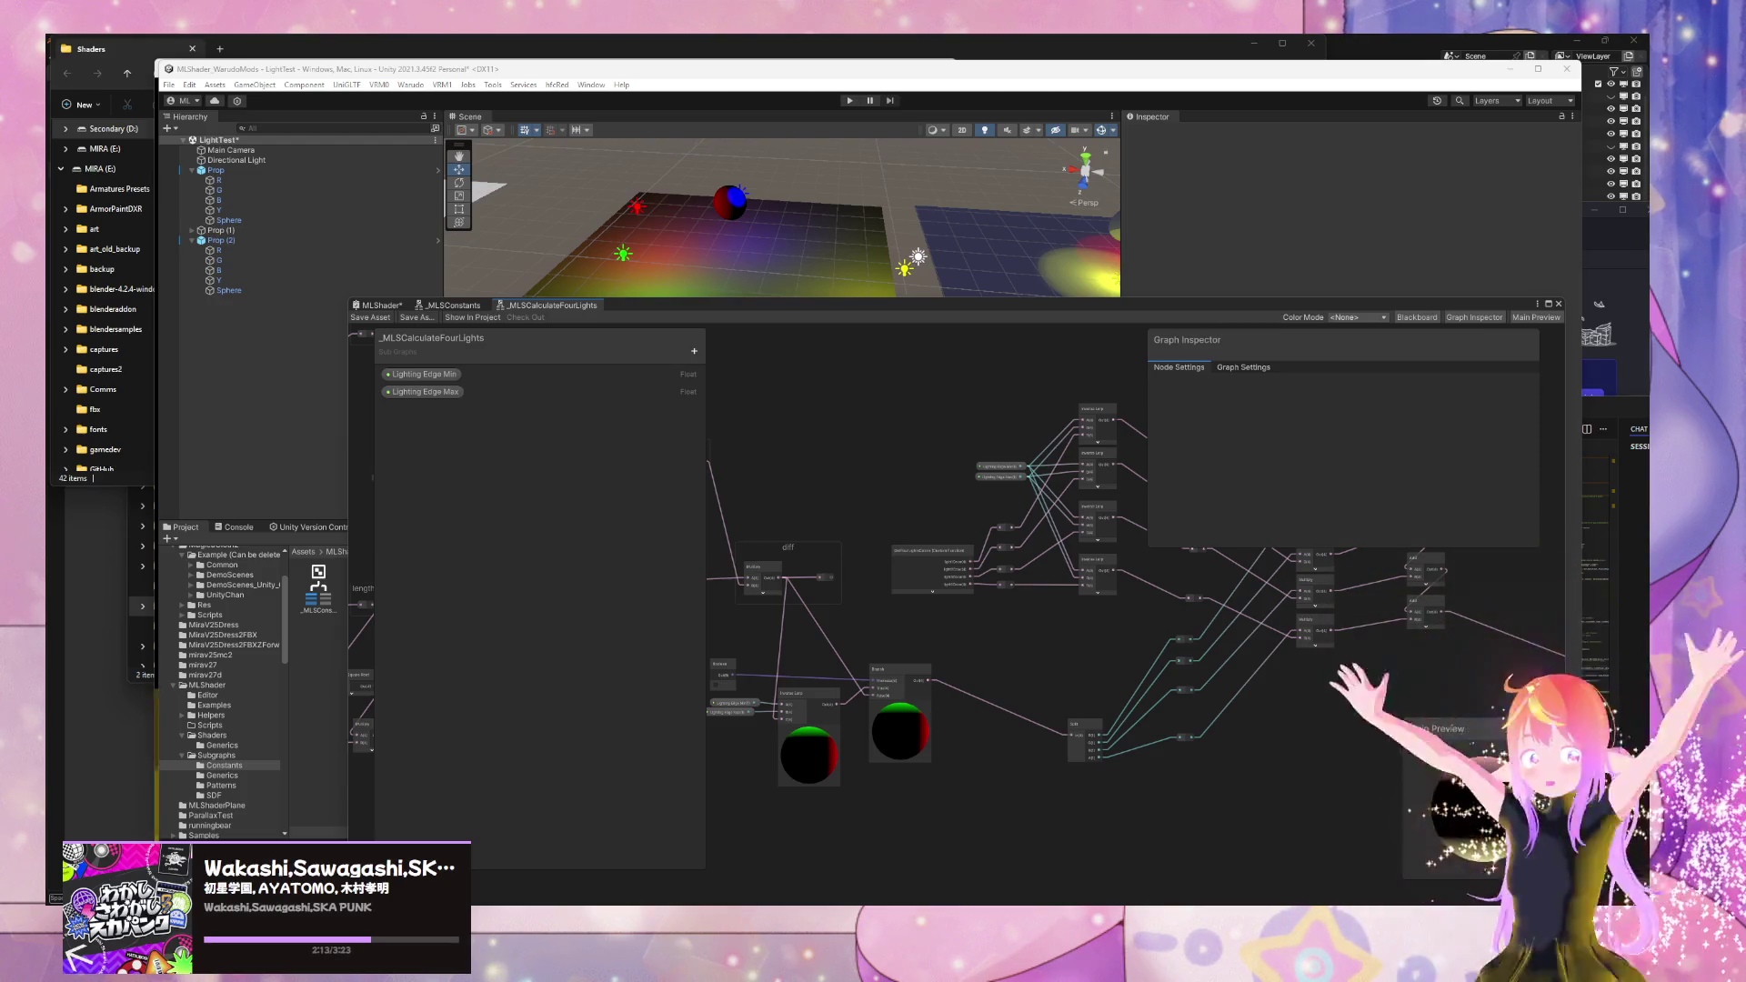
# - Bring Visual Studio Code back, raise its window and scroll up through Gemini's answer
pyautogui.press('ctrl+super+Right')
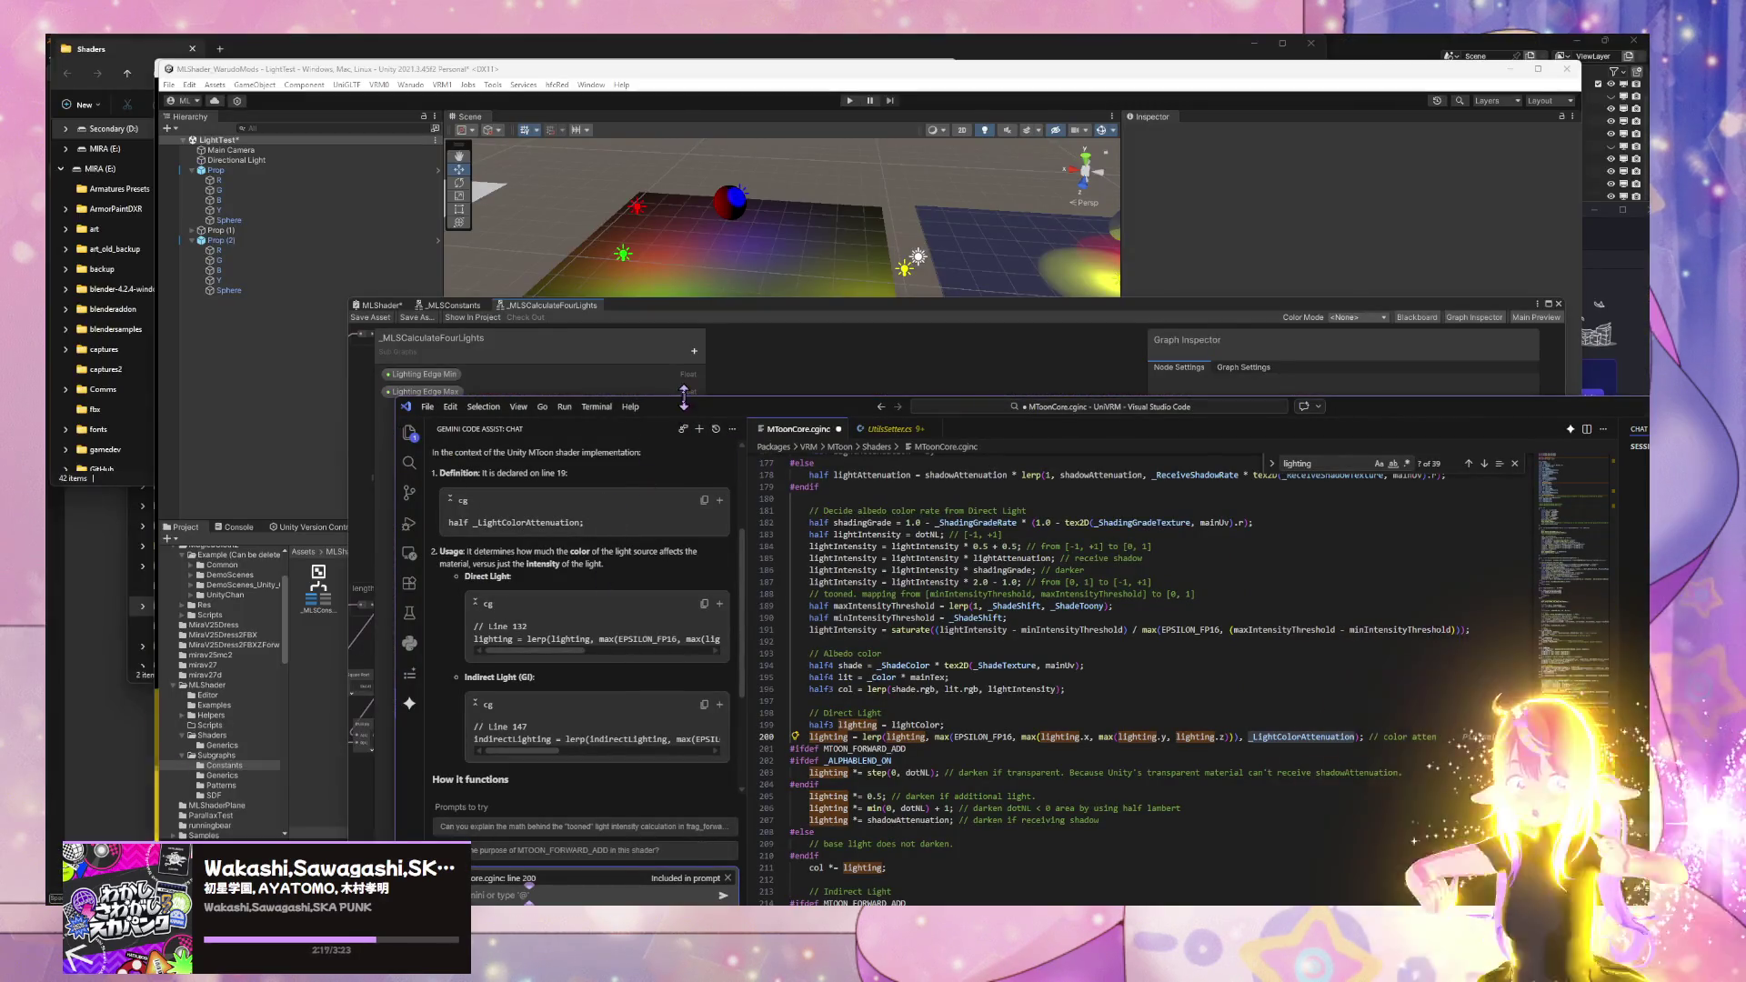
pyautogui.moveTo(684, 418); pyautogui.dragTo(695, 208)
pyautogui.scroll(1, 630, 400)
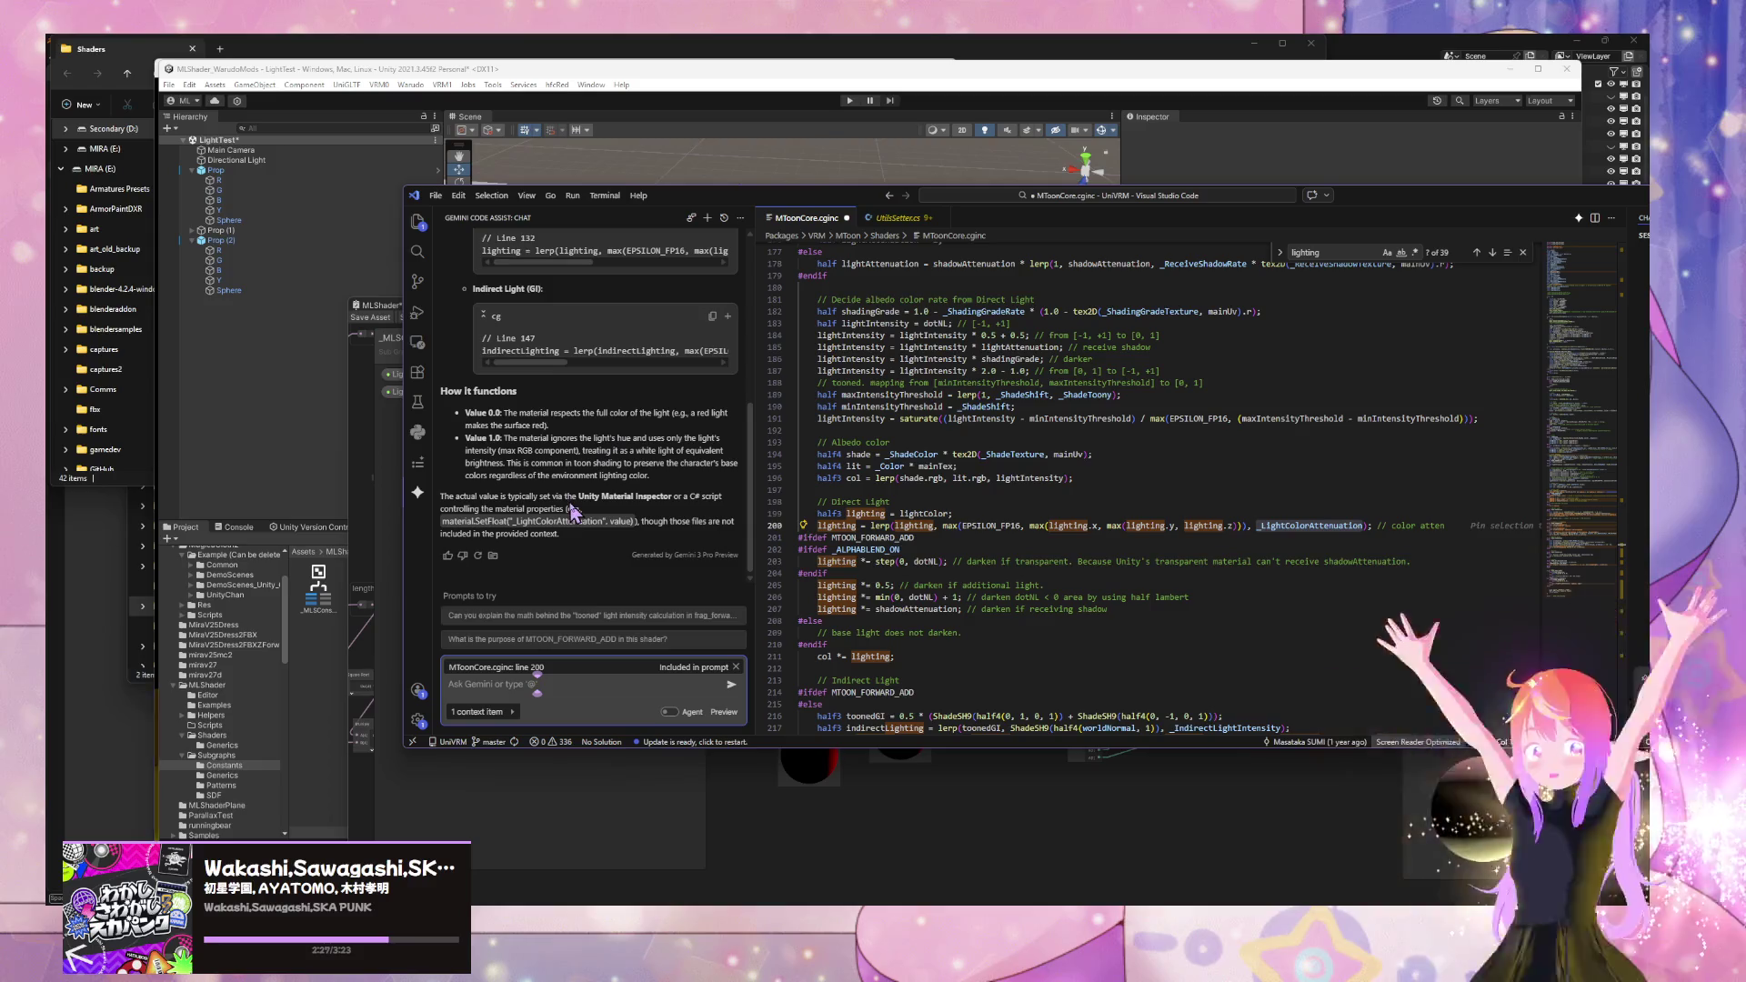
pyautogui.scroll(4, 639, 557)
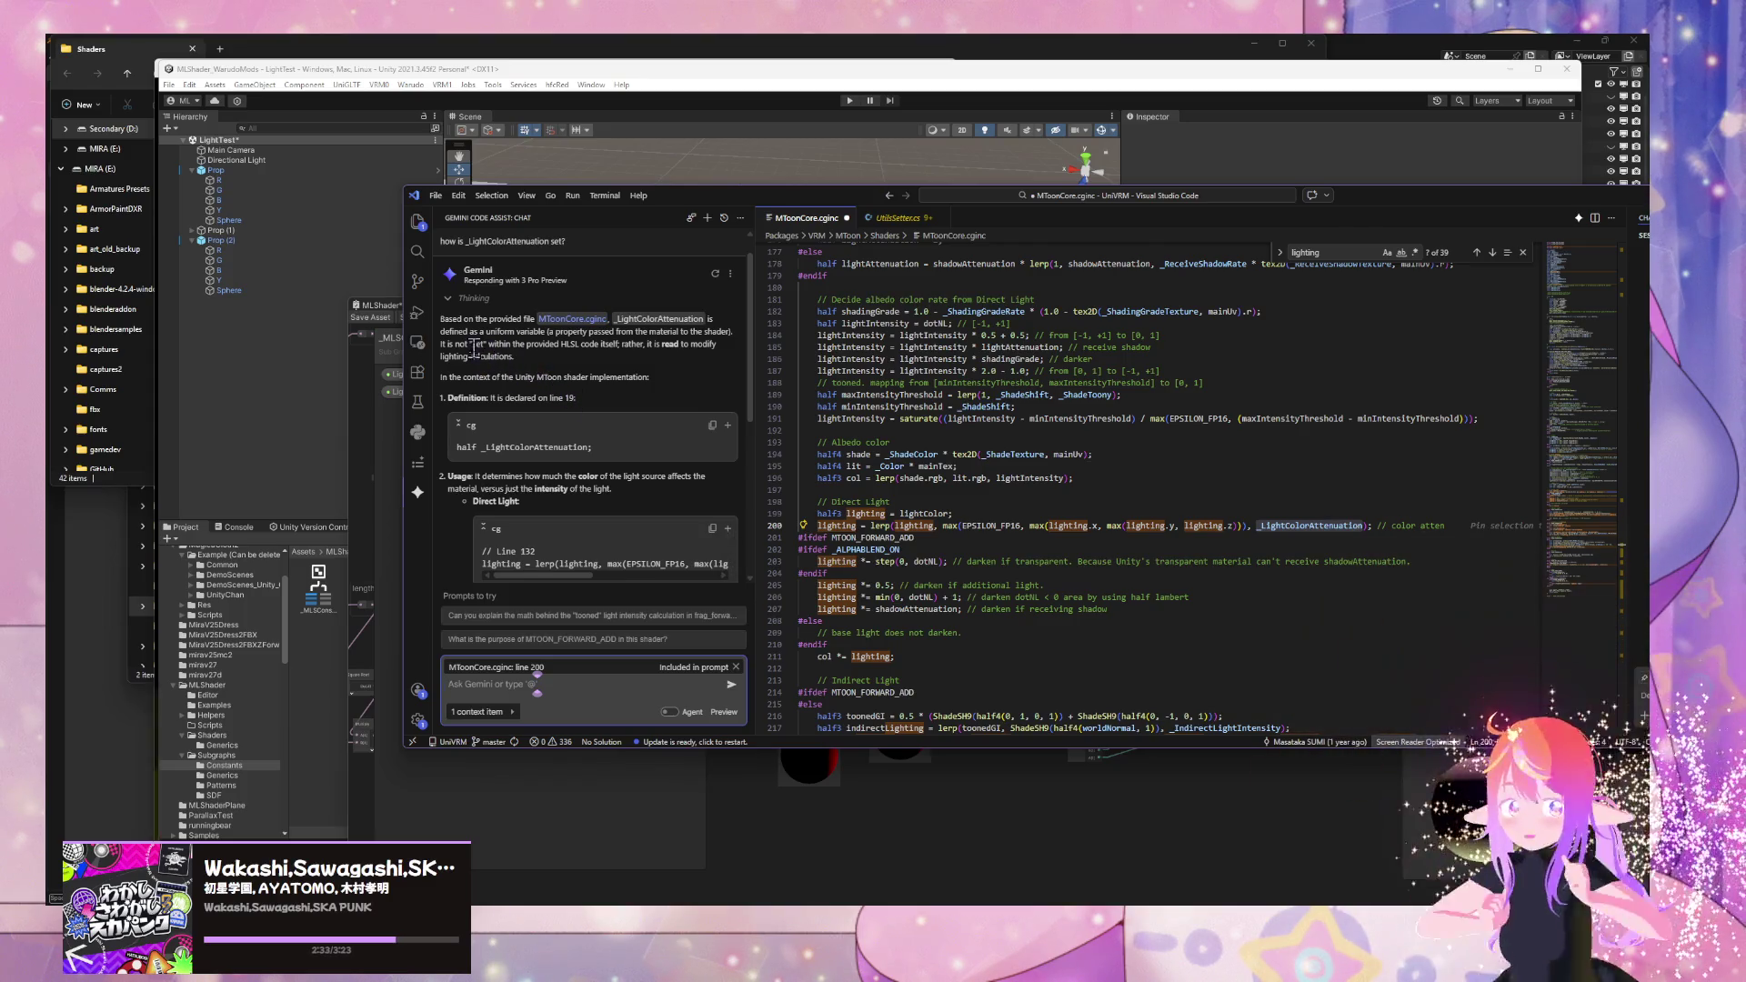
# - Mark the answer's note that it isn't set in shader, then select the _LightColorAttenuation name
pyautogui.moveTo(468, 344); pyautogui.dragTo(555, 363)
pyautogui.click(555, 360)
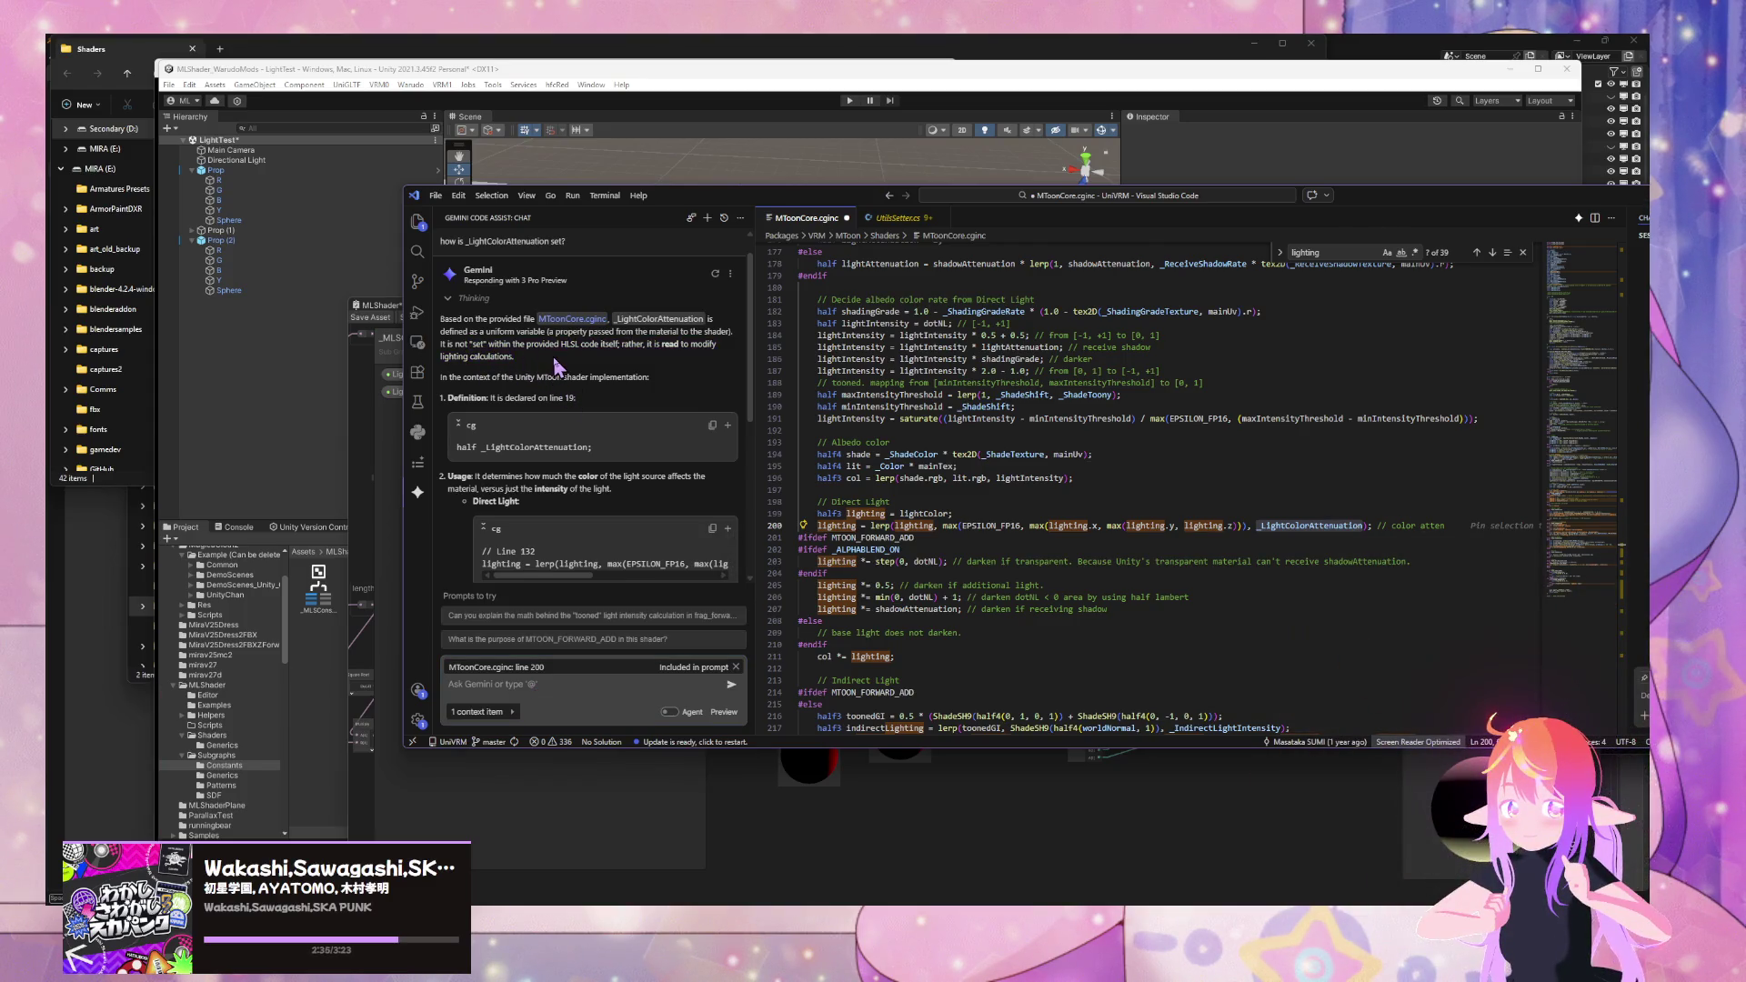
pyautogui.scroll(-5, 557, 367)
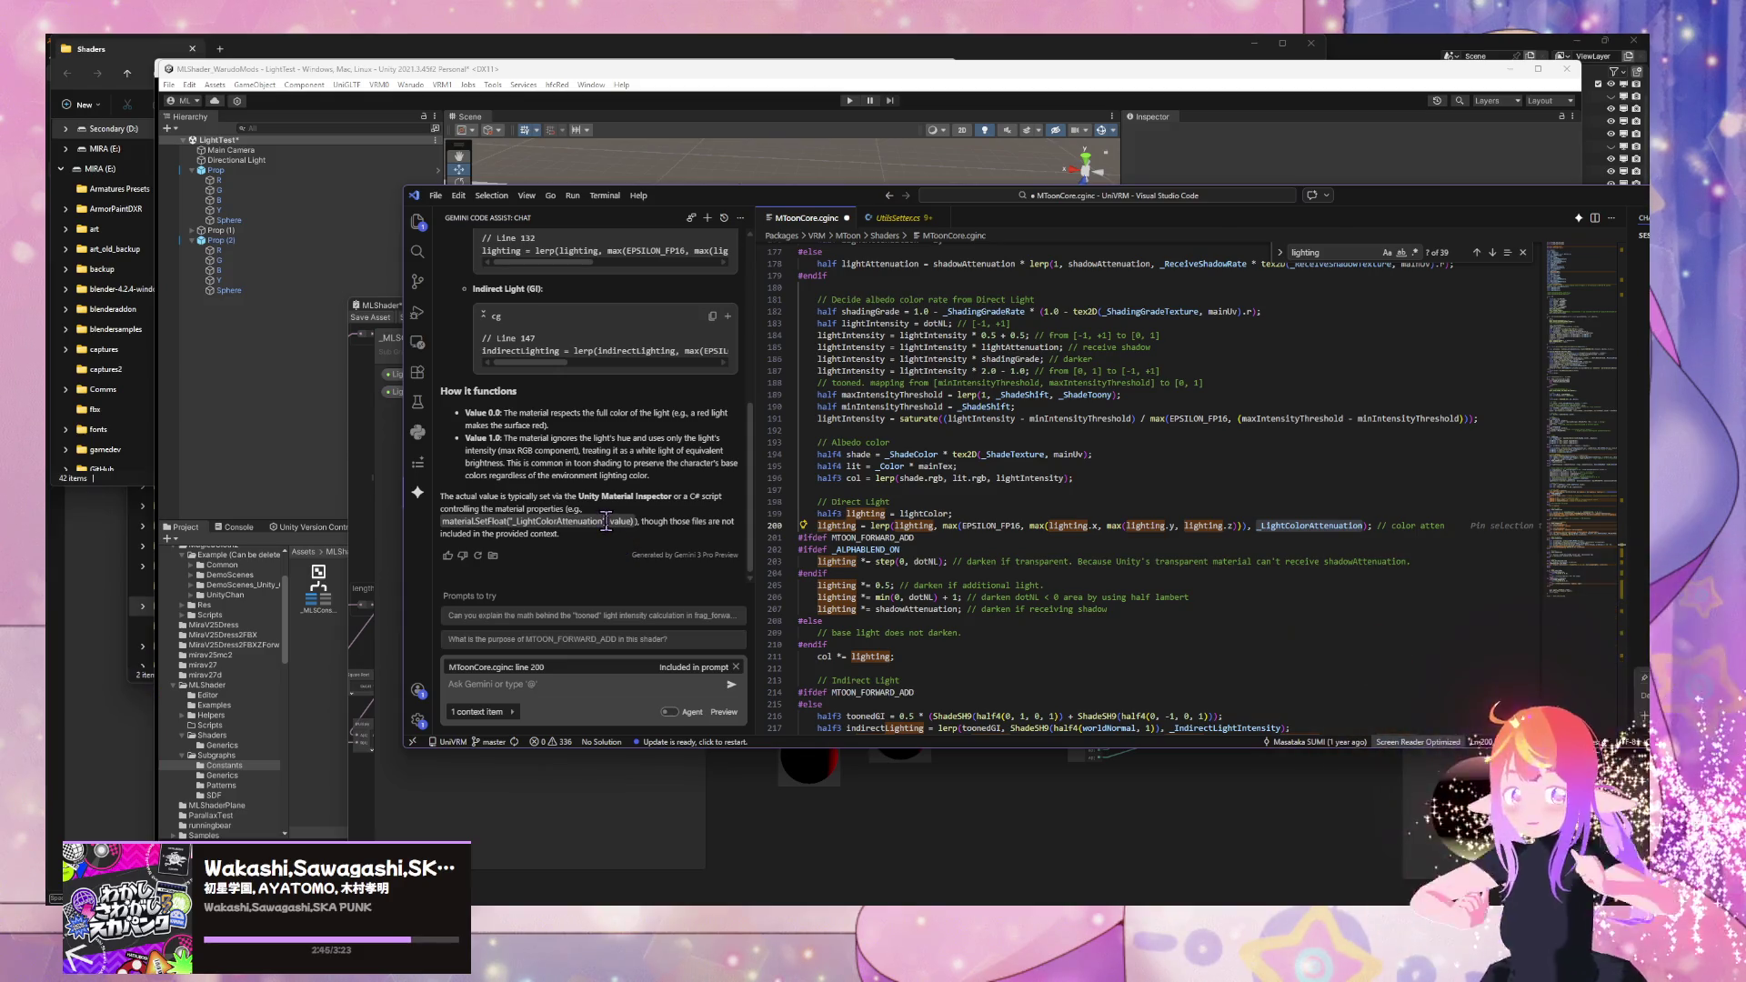
pyautogui.moveTo(601, 520); pyautogui.dragTo(515, 521)
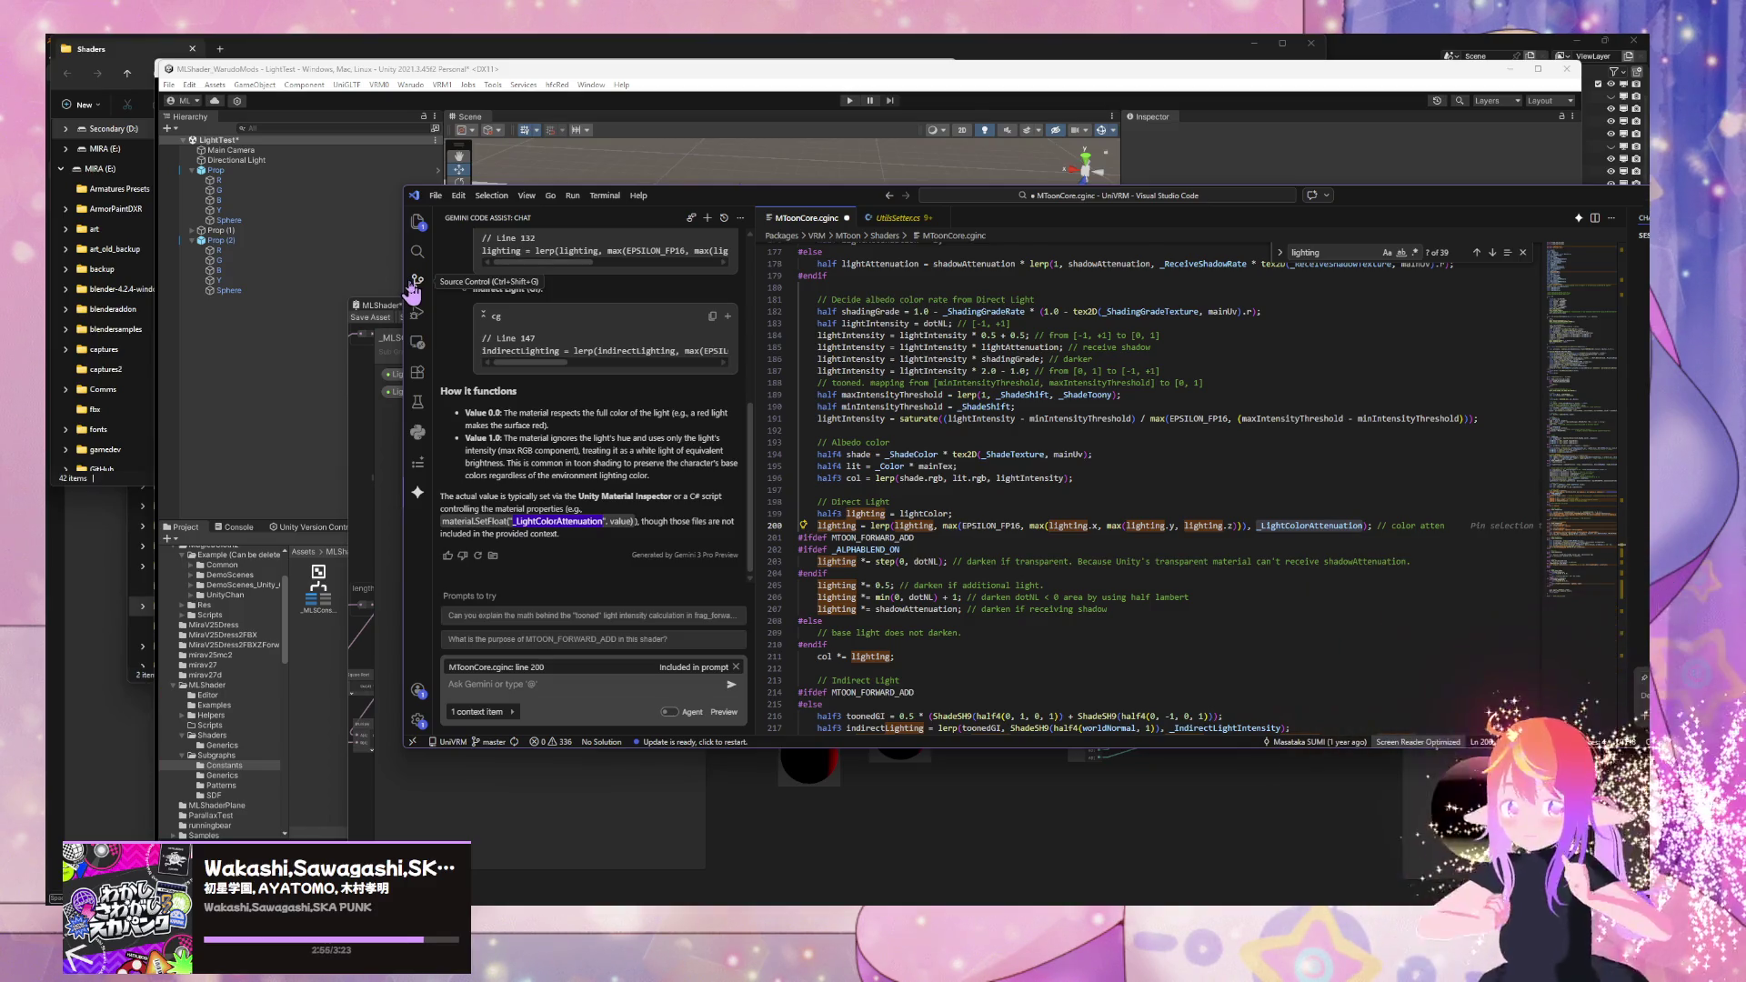
pyautogui.click(417, 254)
# - Search the project for _LightColorAttenuation and view matches in MToonInspector.cs, Utils.cs and MToon_comparision.md
pyautogui.hotkey('ctrl', 'shift', 'f')
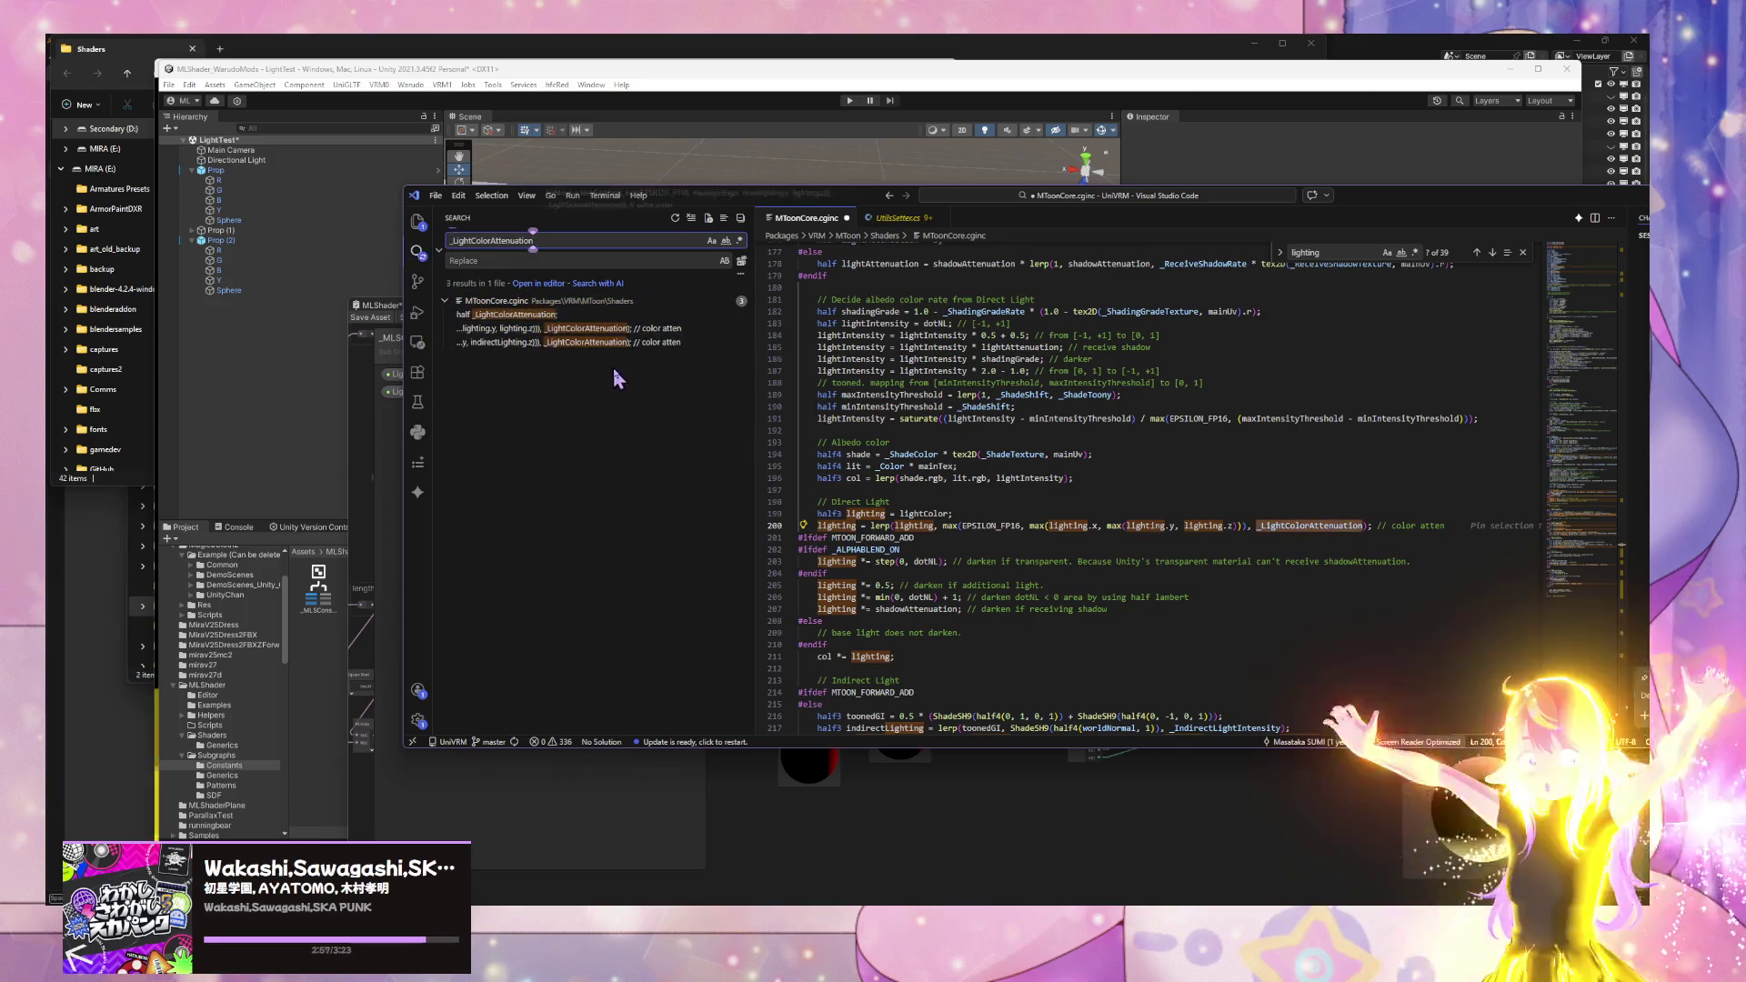
pyautogui.click(639, 329)
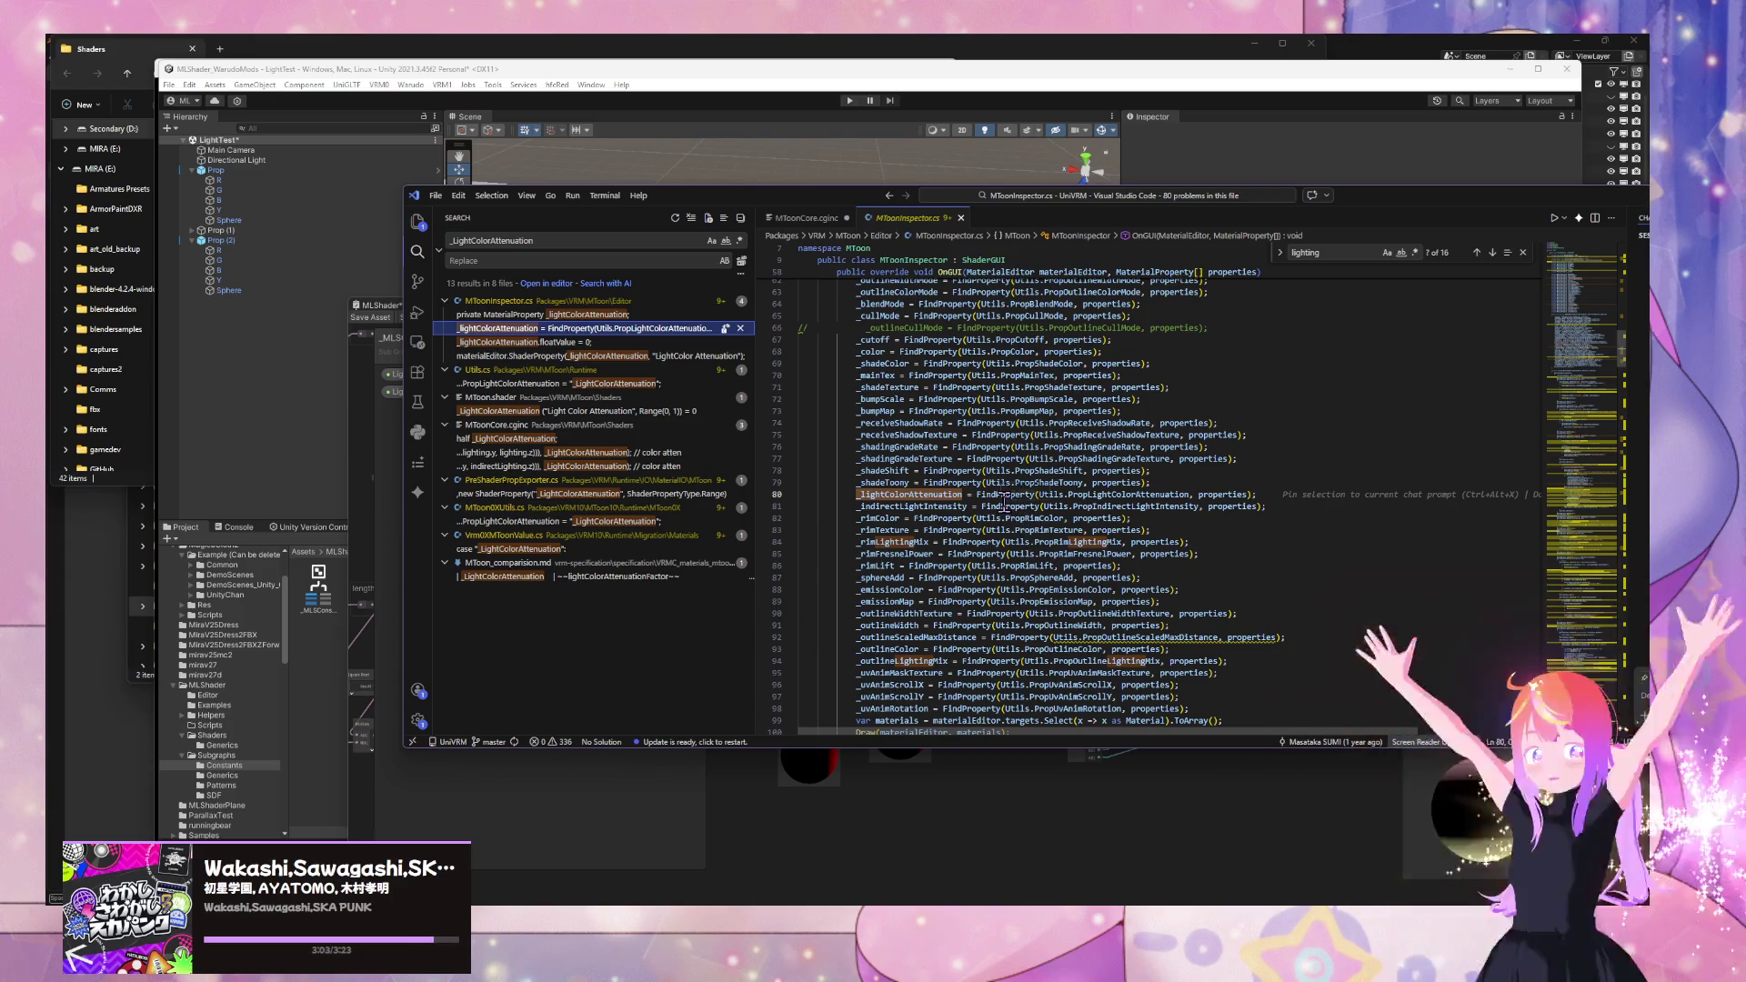
pyautogui.click(651, 386)
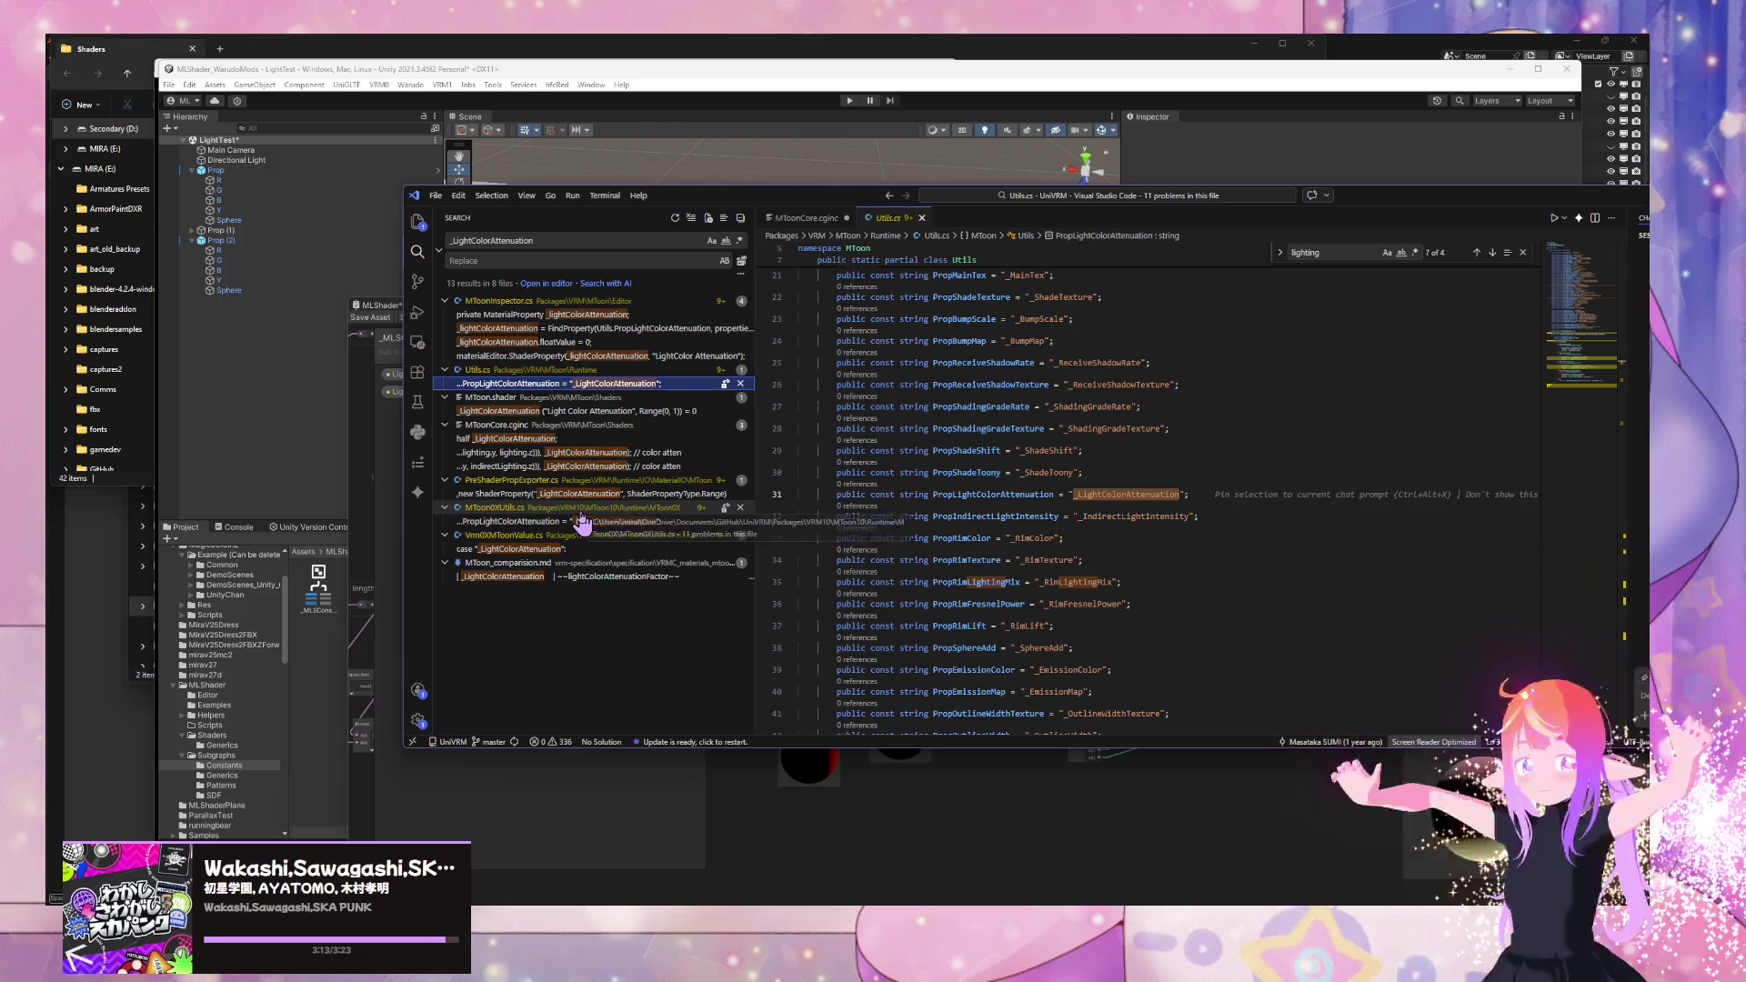
pyautogui.click(575, 578)
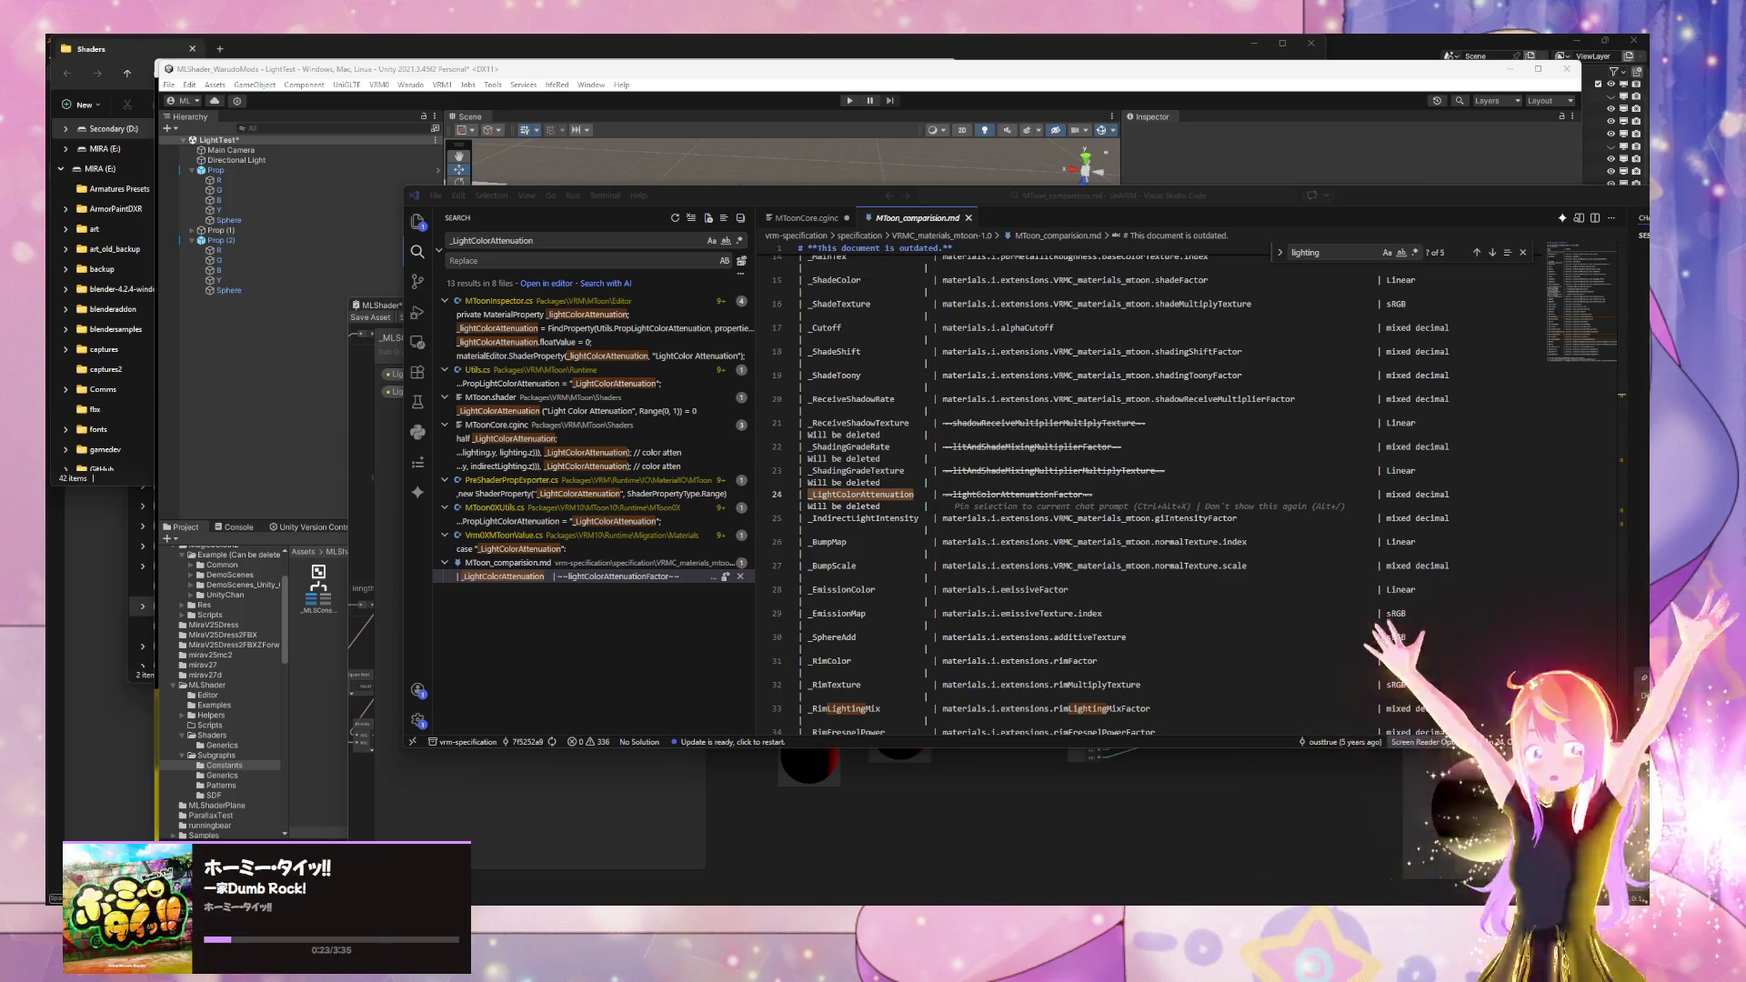
pyautogui.hotkey('alt', 'Tab')
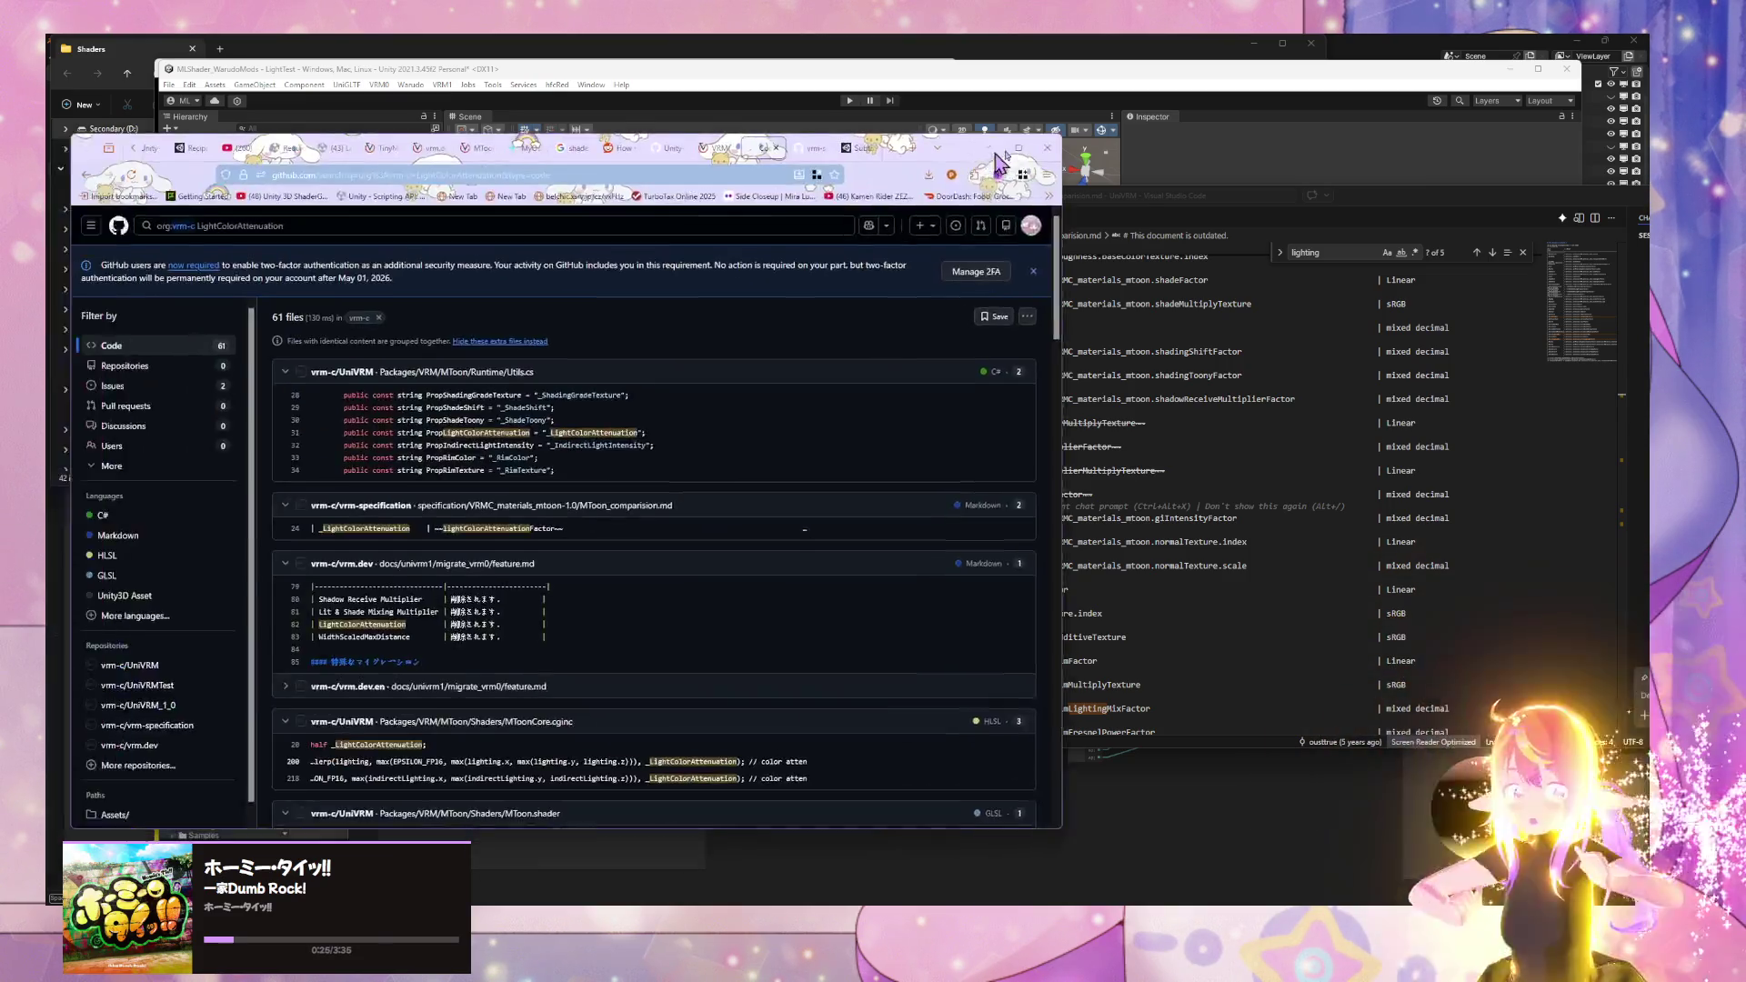
# - Scroll the LightColorAttenuation code search and open MToonExport.cs to inspect its LightColorAttenuationValue assignment
pyautogui.scroll(-4, 976, 350)
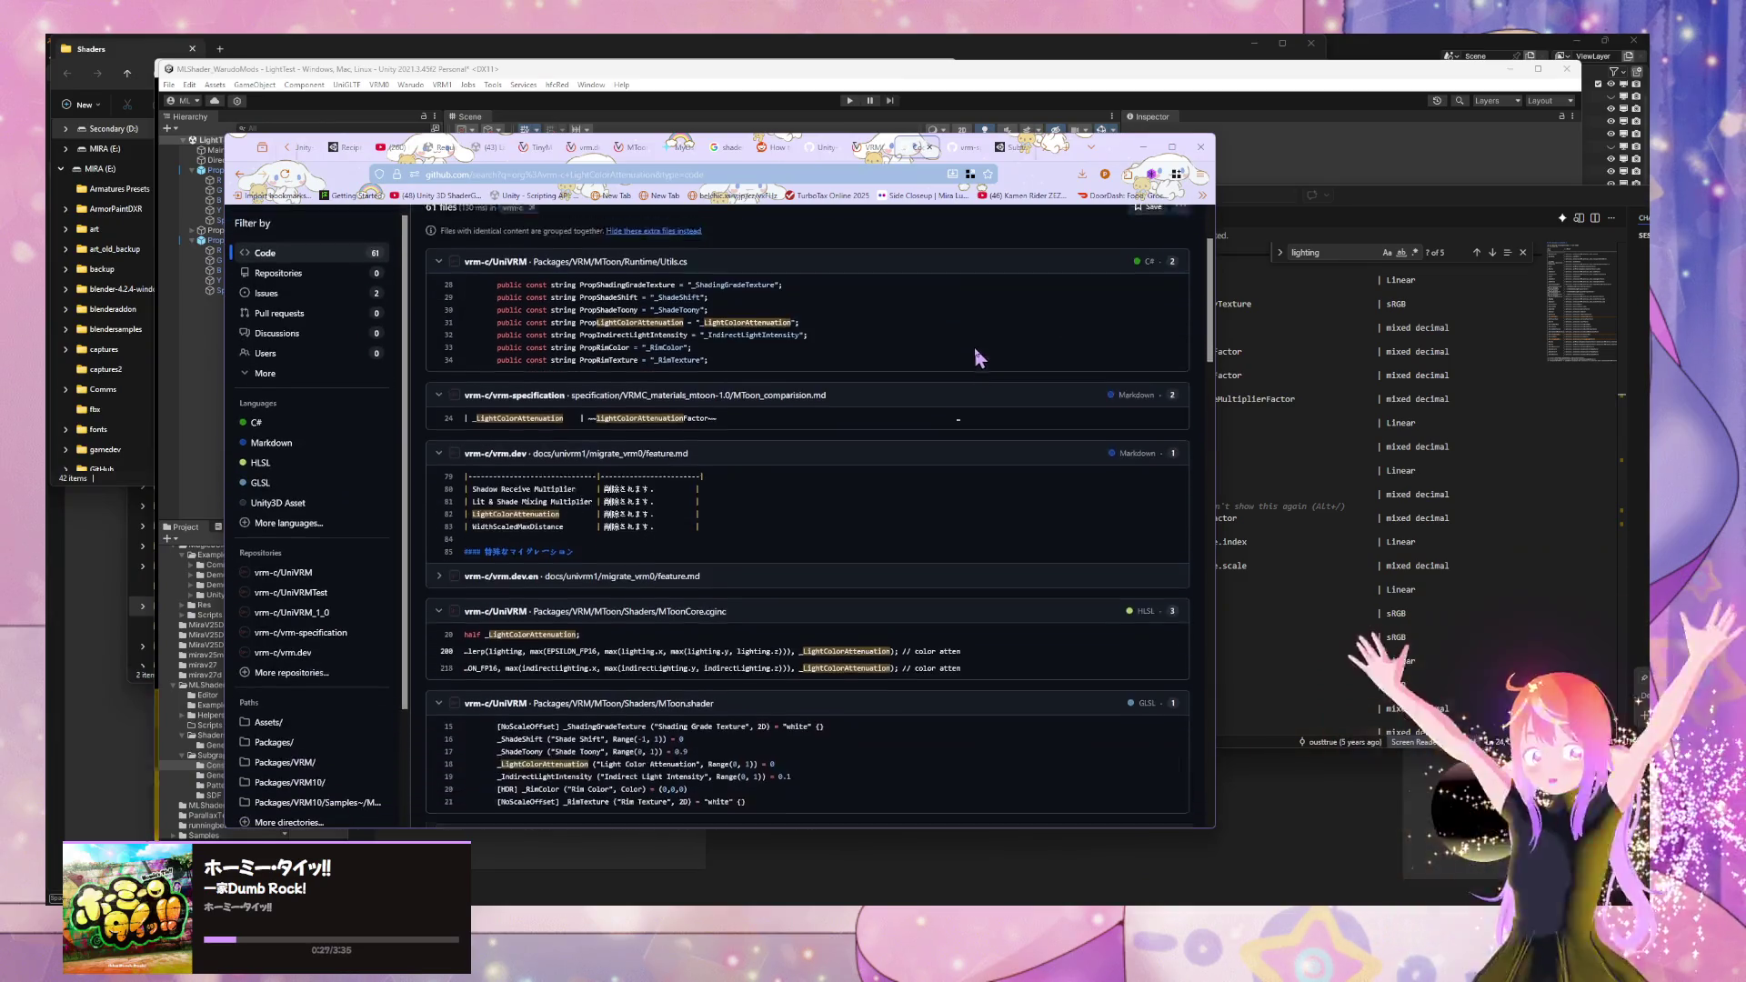
pyautogui.scroll(-1, 968, 359)
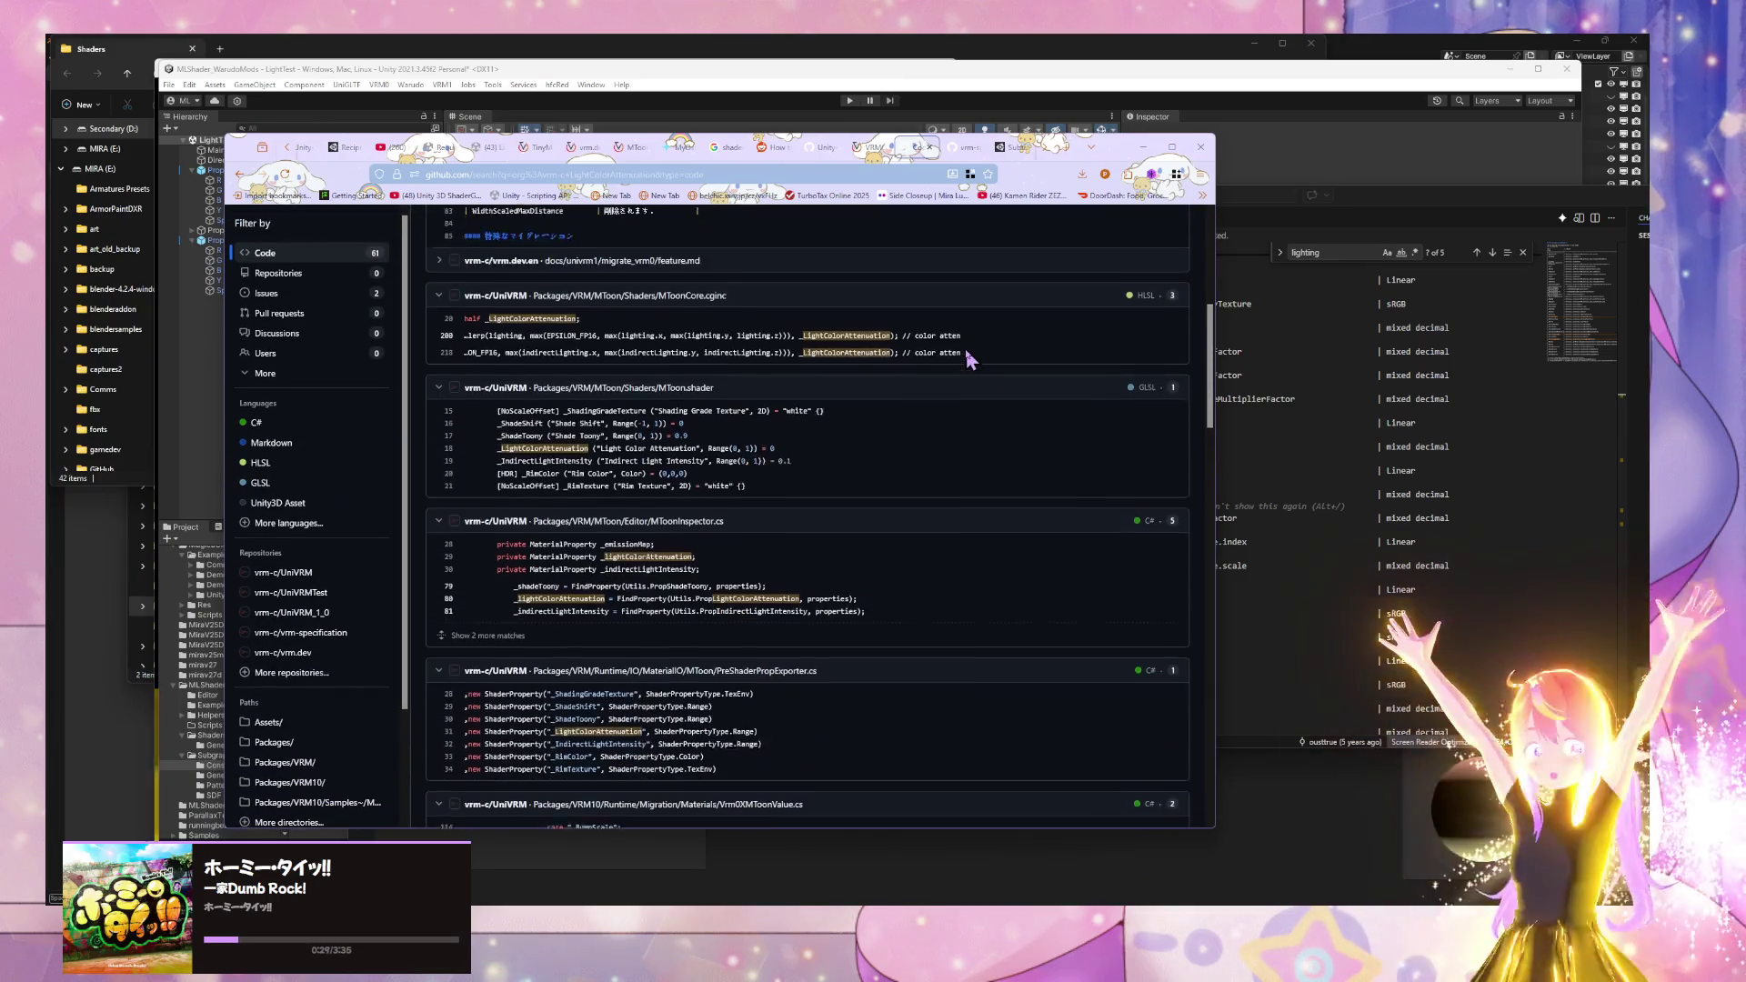
pyautogui.scroll(-4, 968, 359)
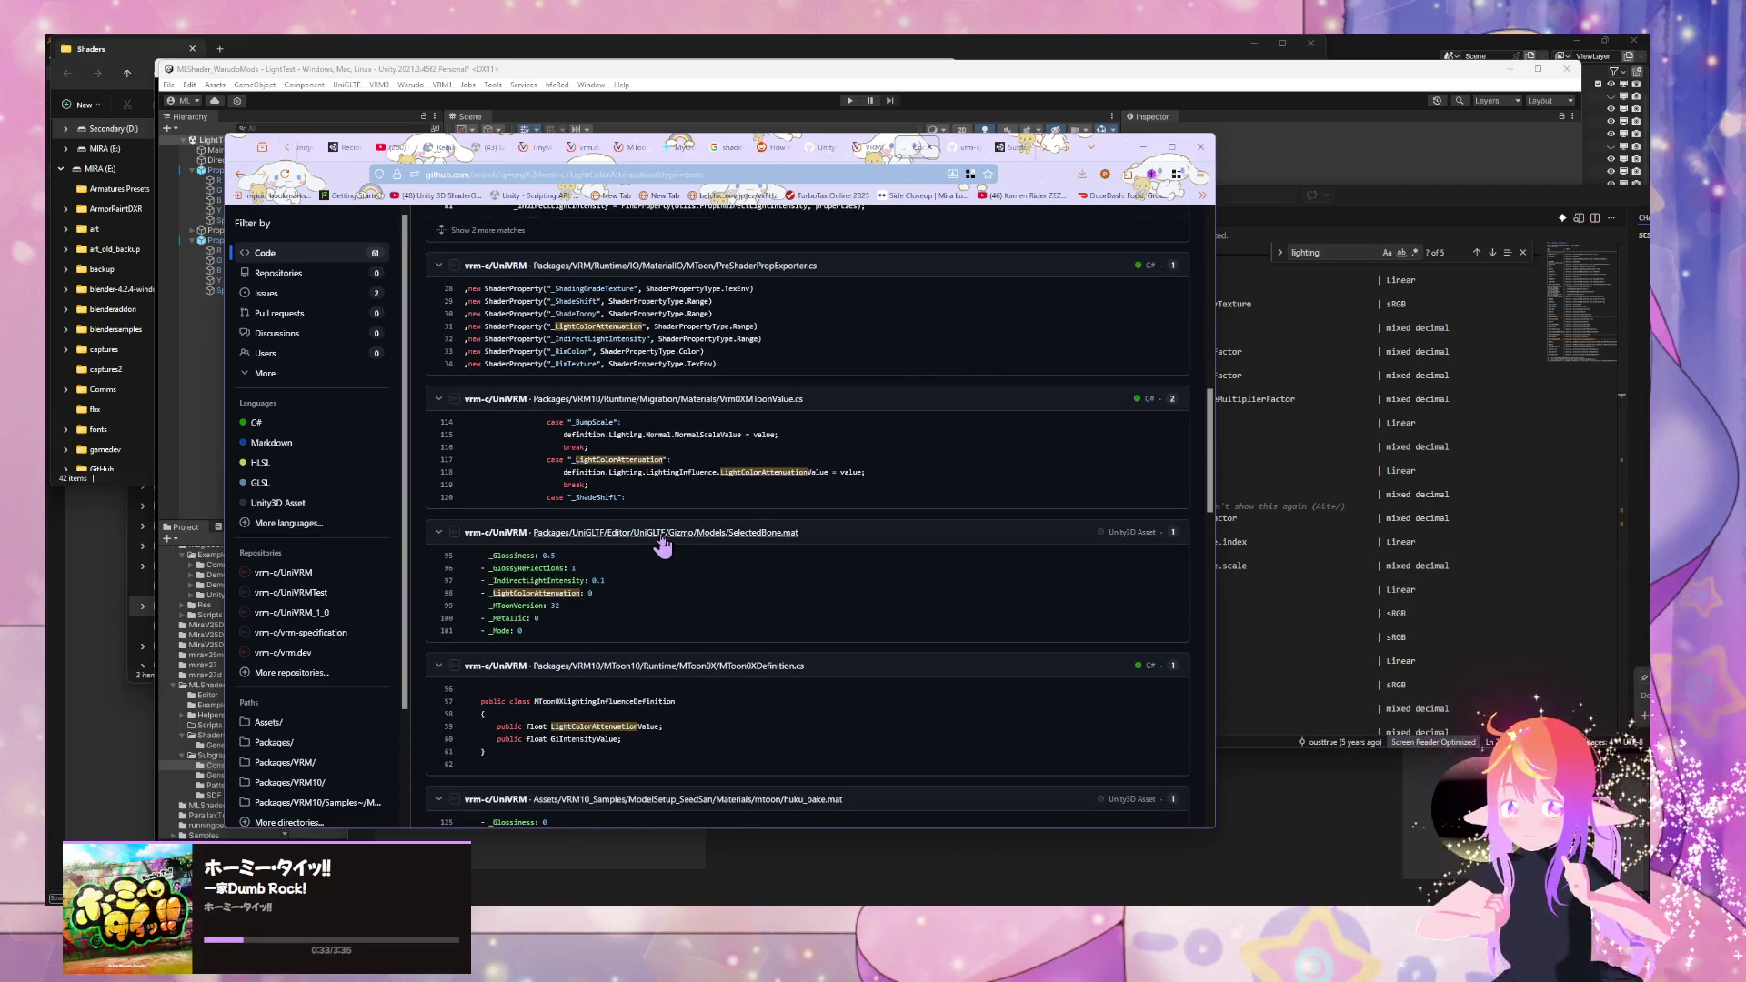
pyautogui.scroll(-4, 640, 597)
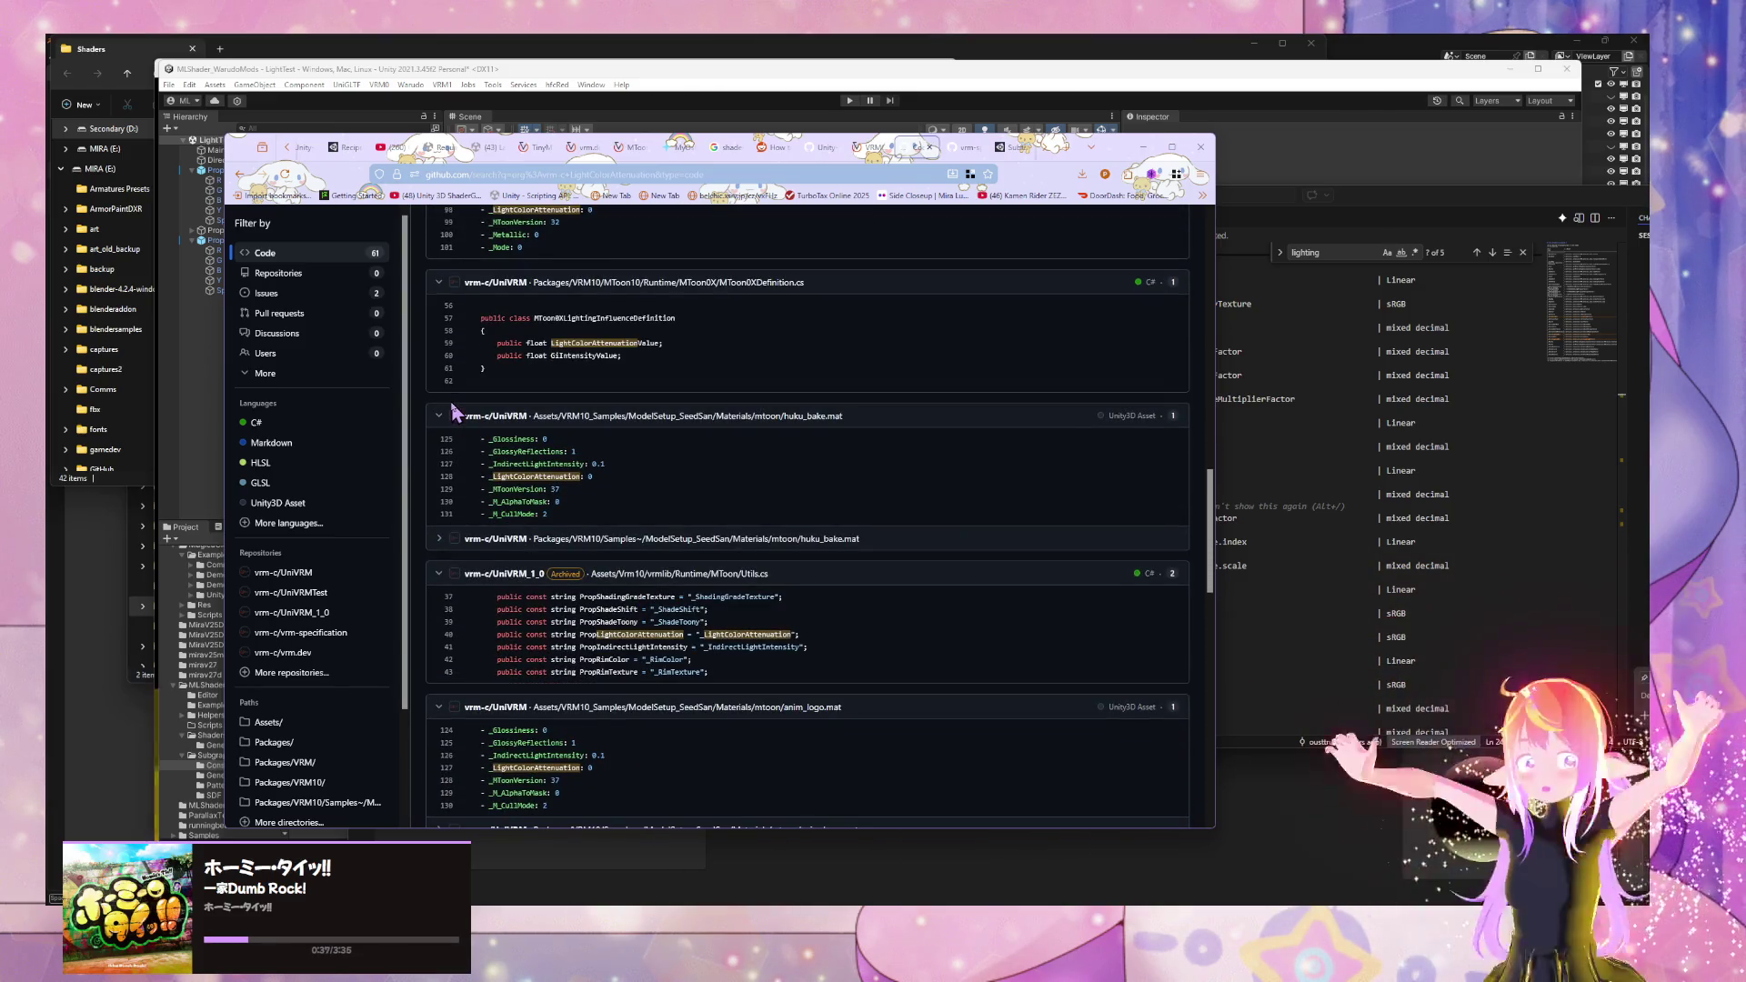
pyautogui.scroll(-10, 663, 604)
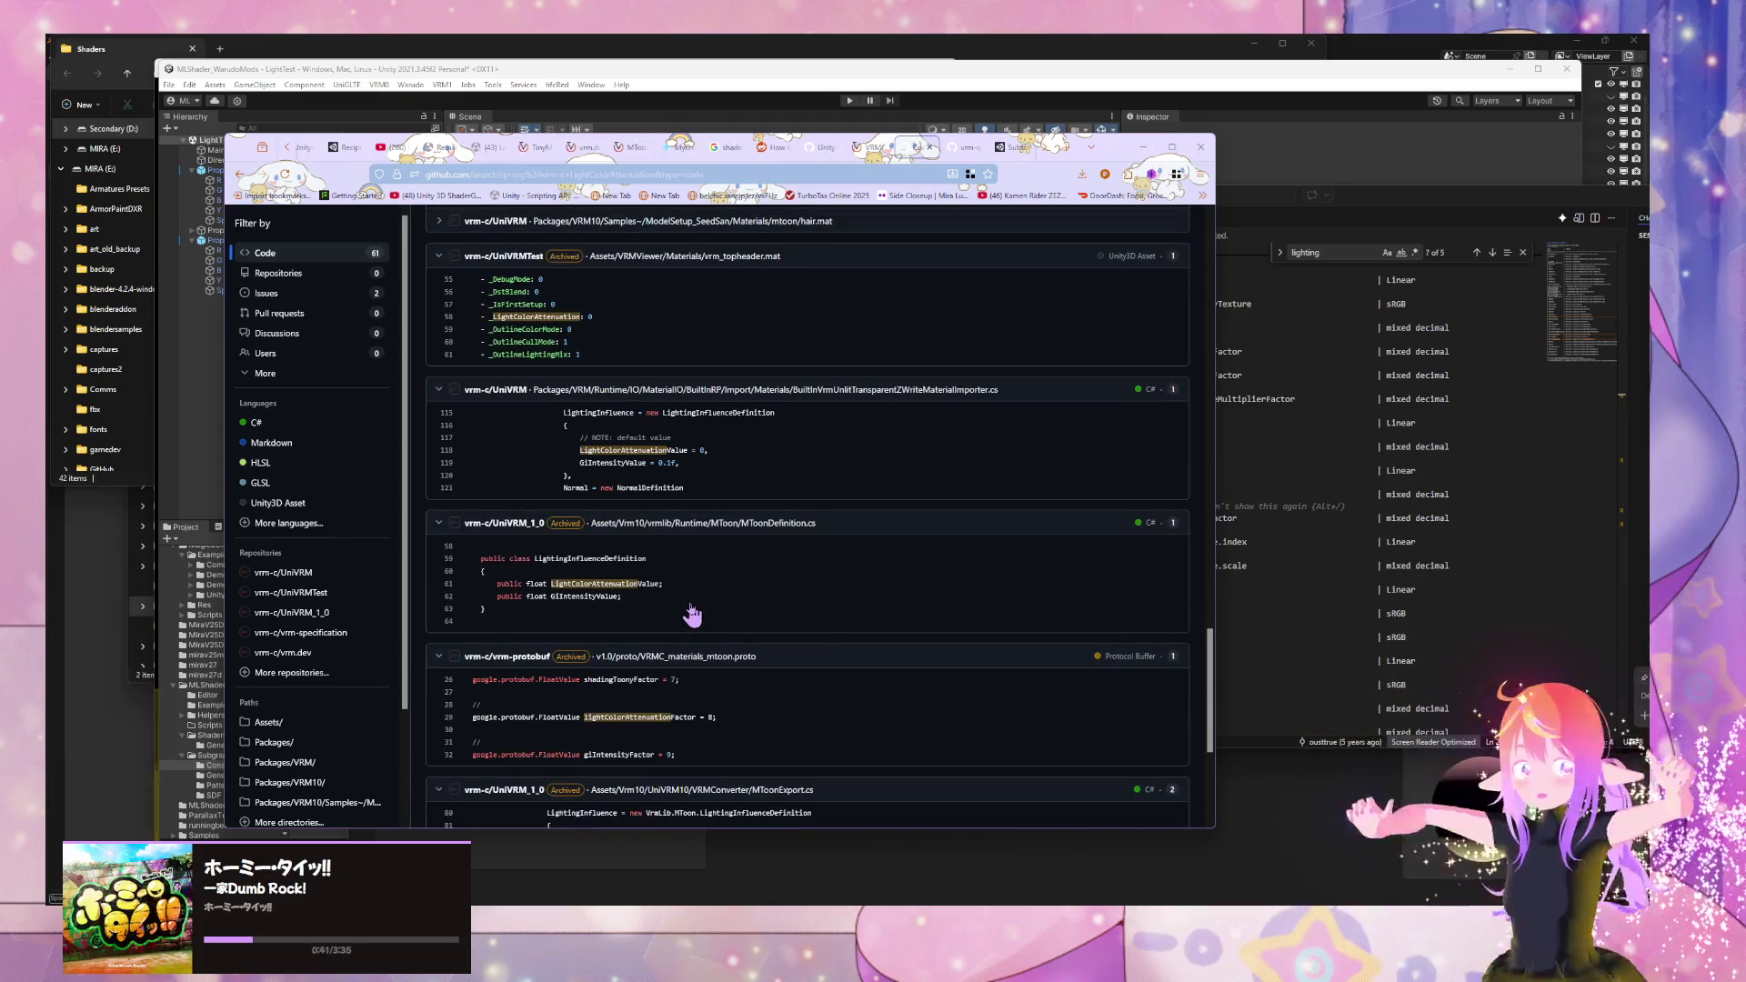
pyautogui.scroll(-3, 692, 616)
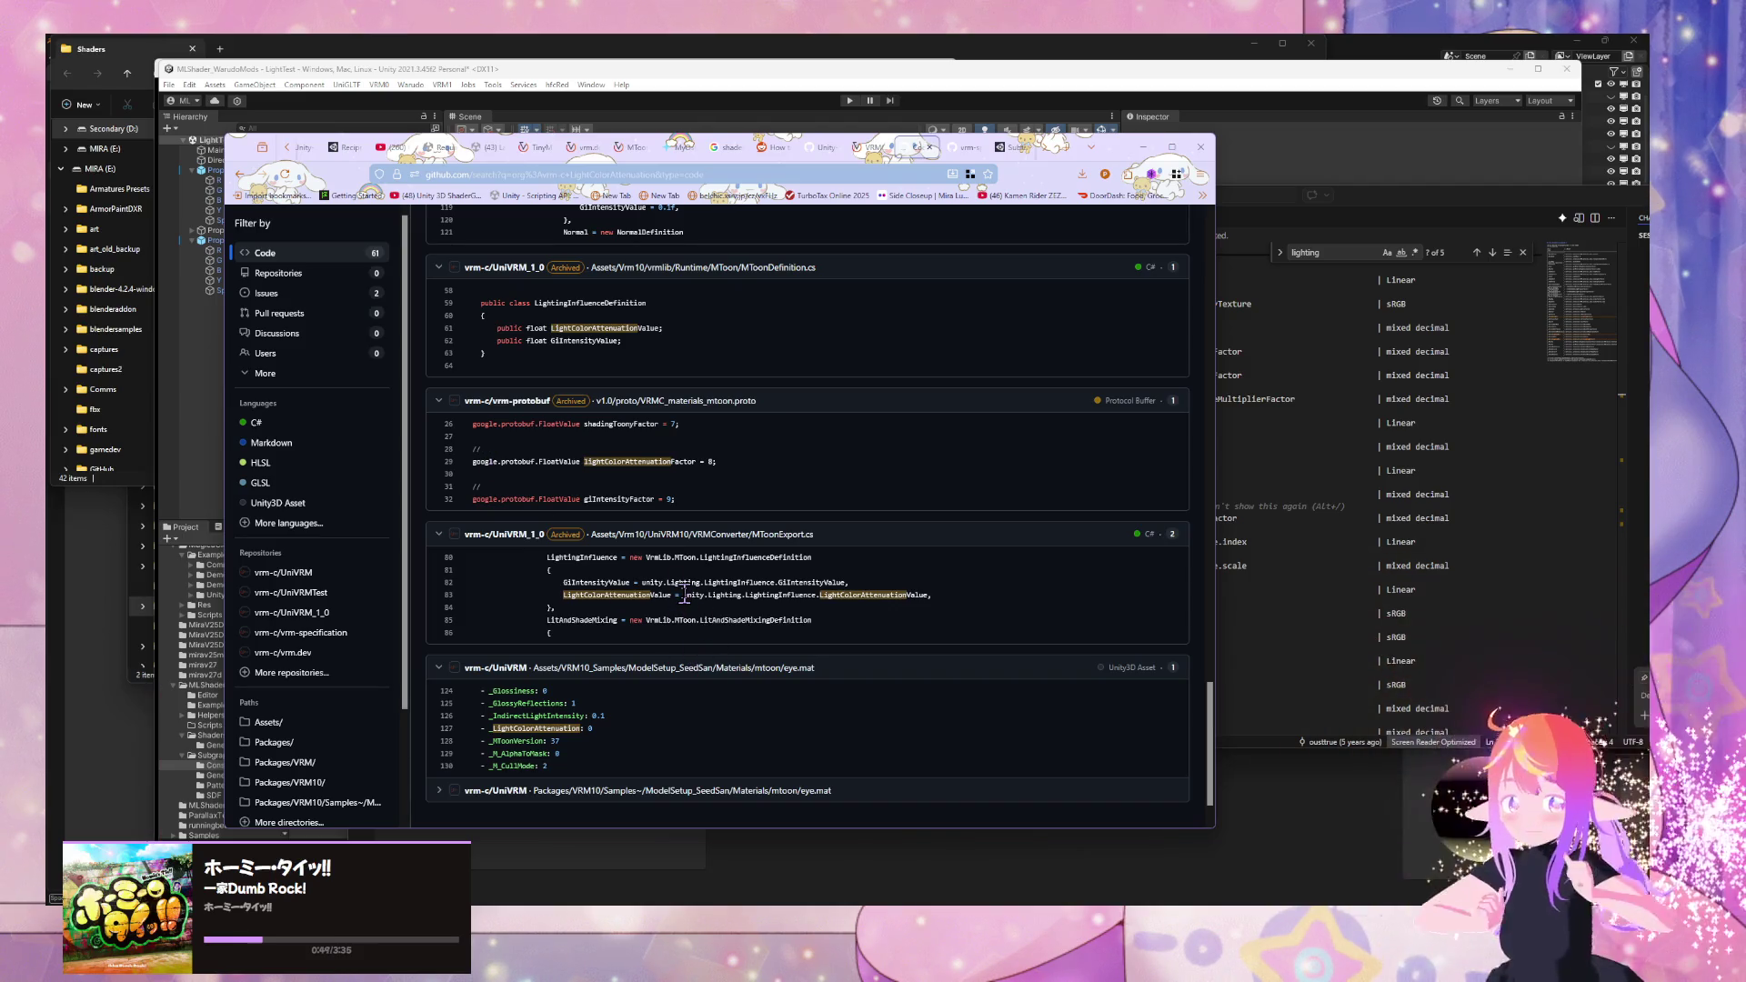
pyautogui.moveTo(684, 594); pyautogui.dragTo(841, 611)
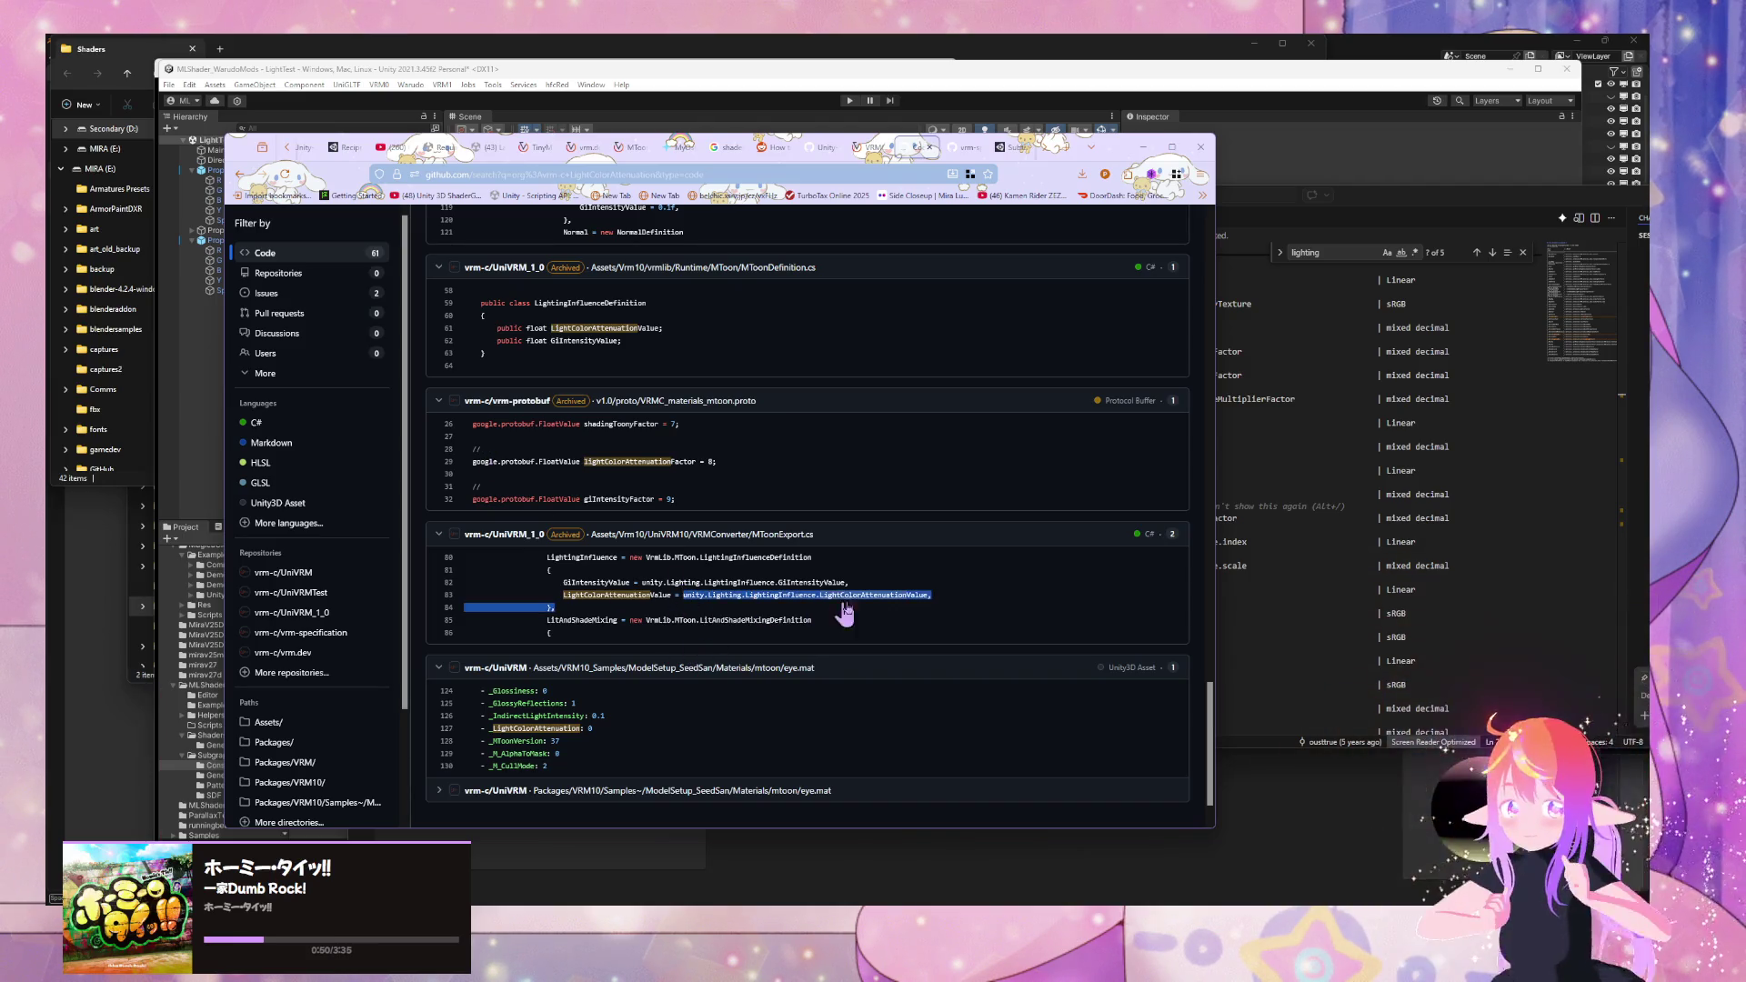
pyautogui.middleClick(751, 543)
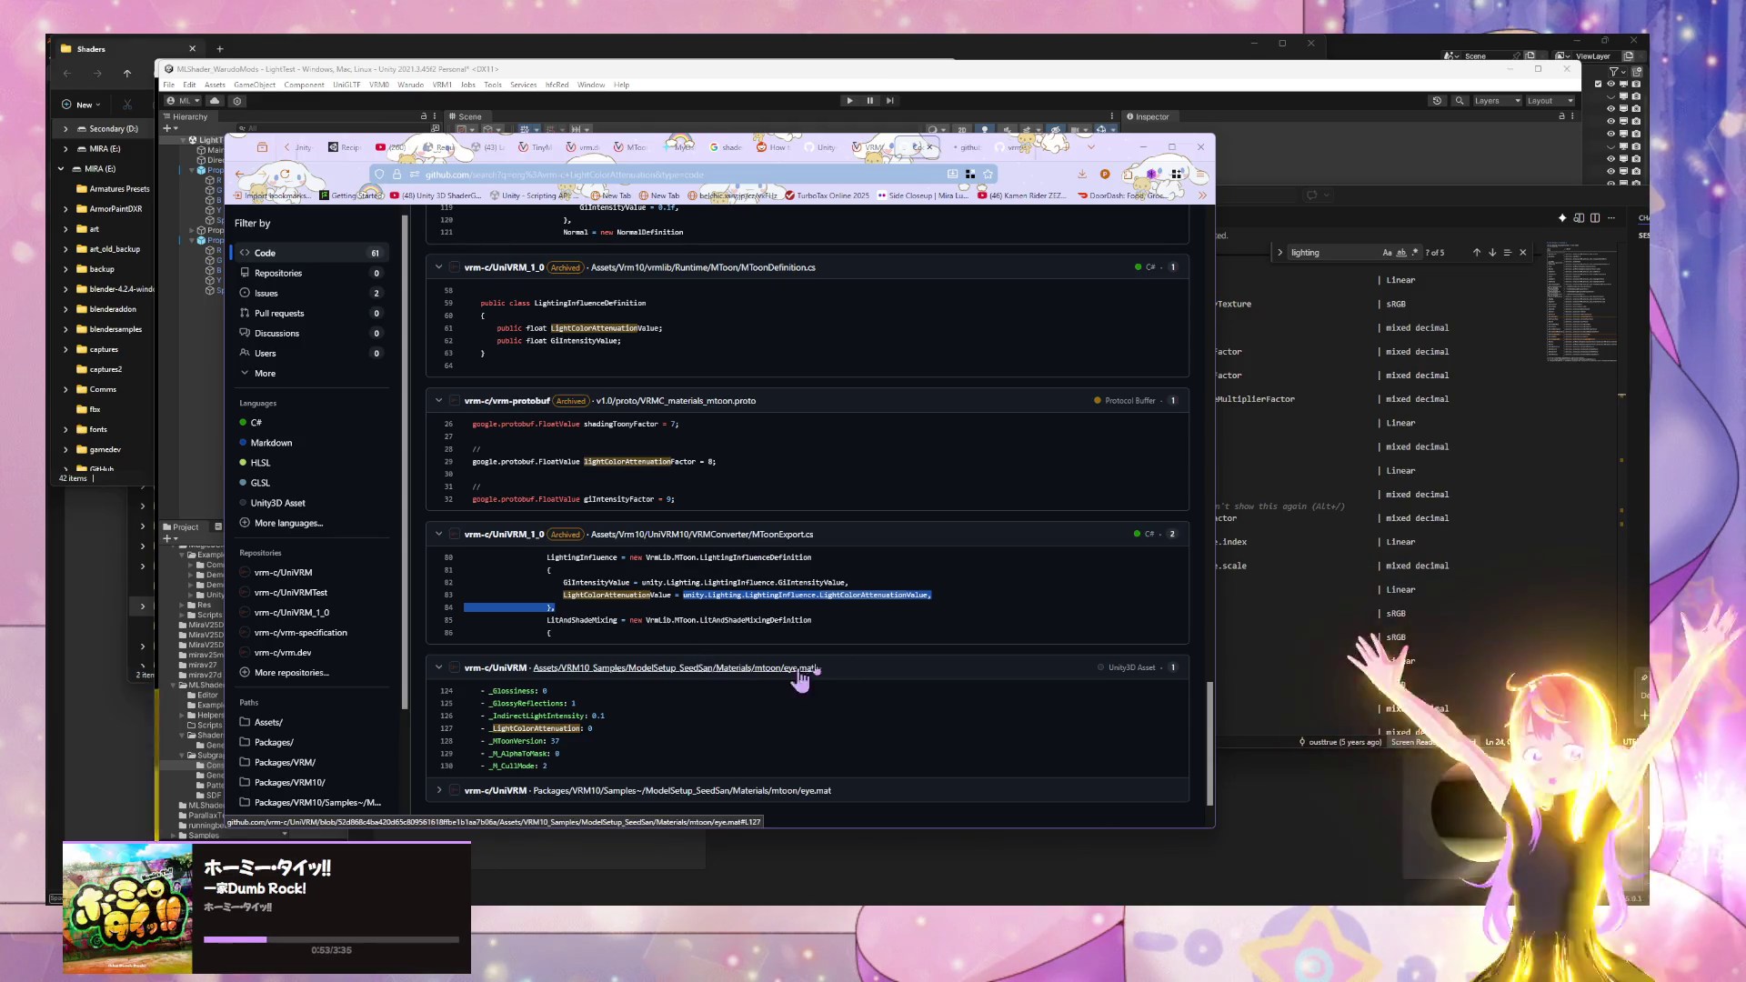
pyautogui.click(920, 596)
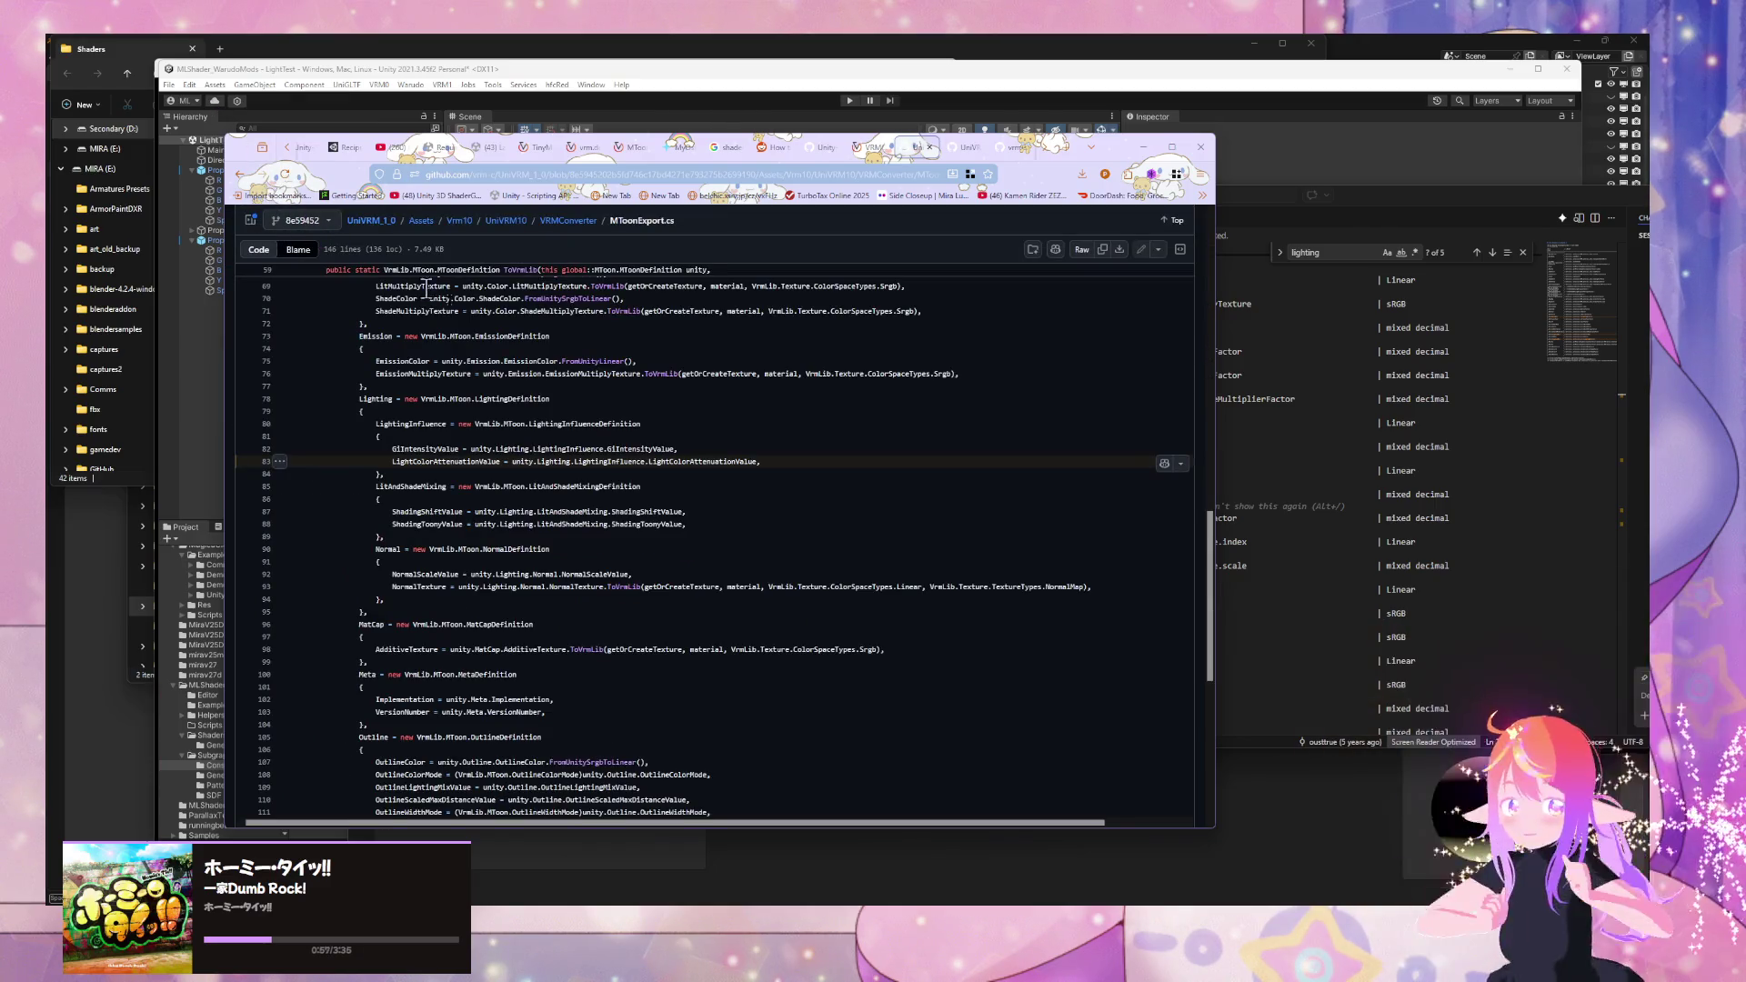
pyautogui.moveTo(755, 461); pyautogui.dragTo(515, 462)
pyautogui.click(556, 470)
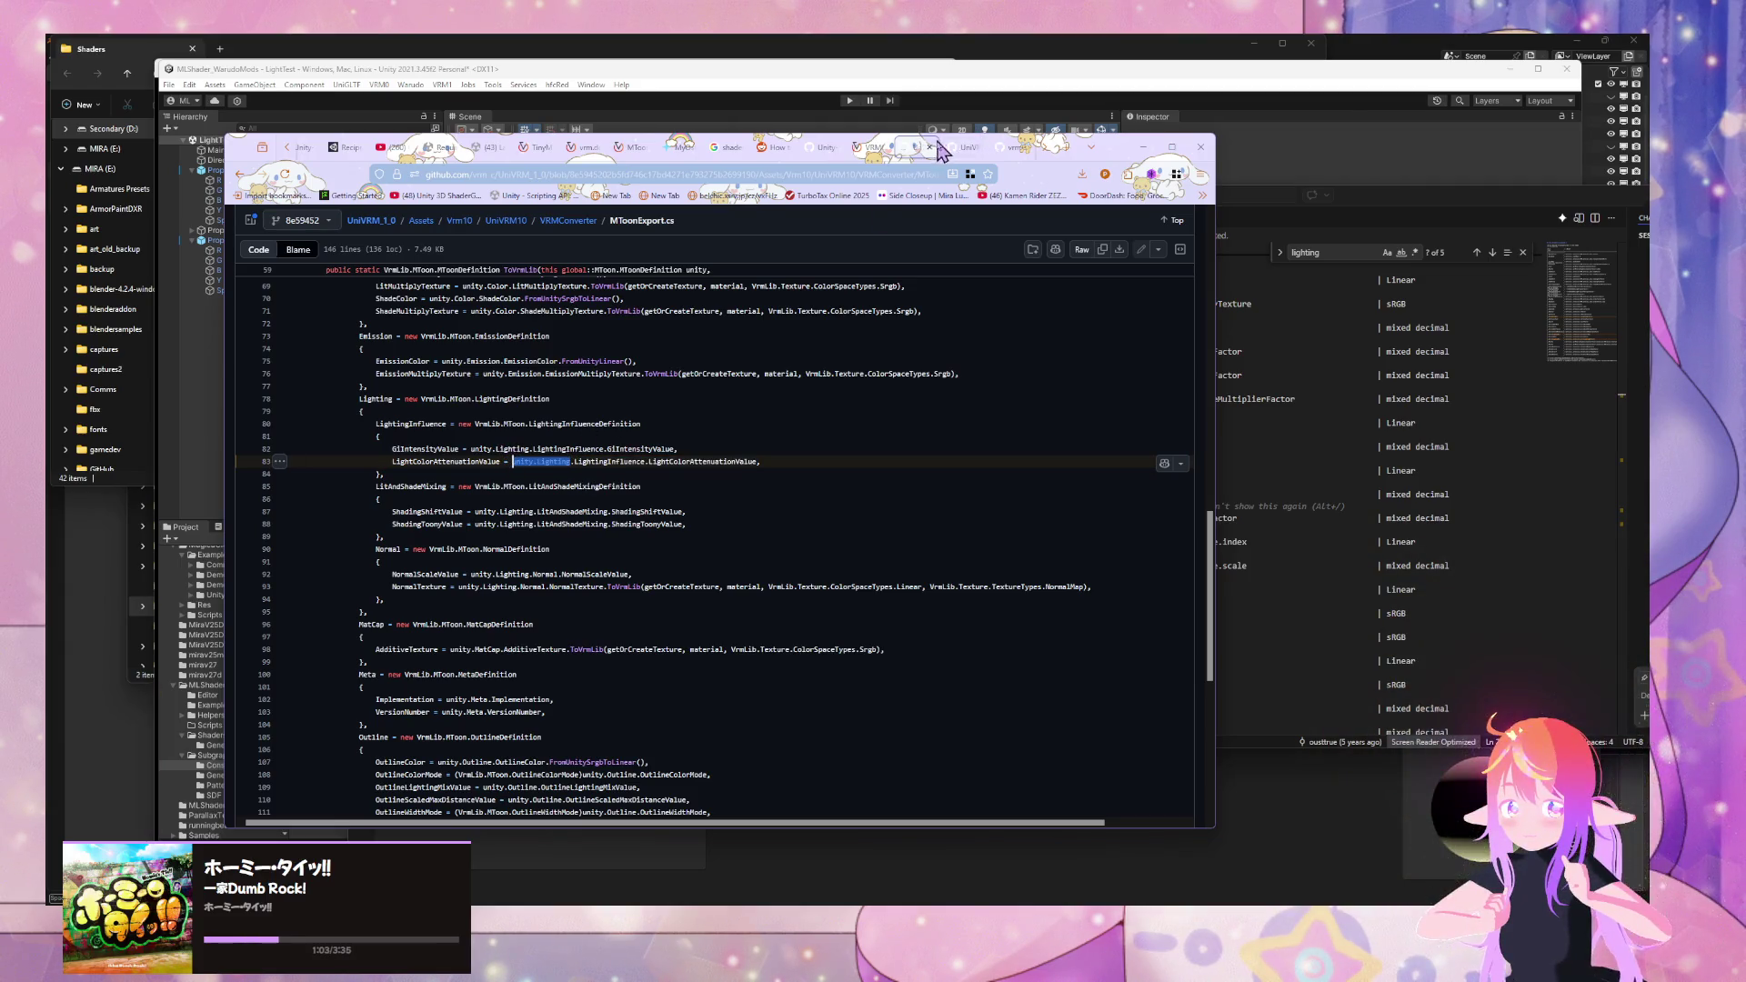
# - Paste the unitylighting.com address into the README tab and try loading it
pyautogui.click(1004, 149)
pyautogui.click(842, 174)
pyautogui.write('unity.lighting')
pyautogui.press('Return')
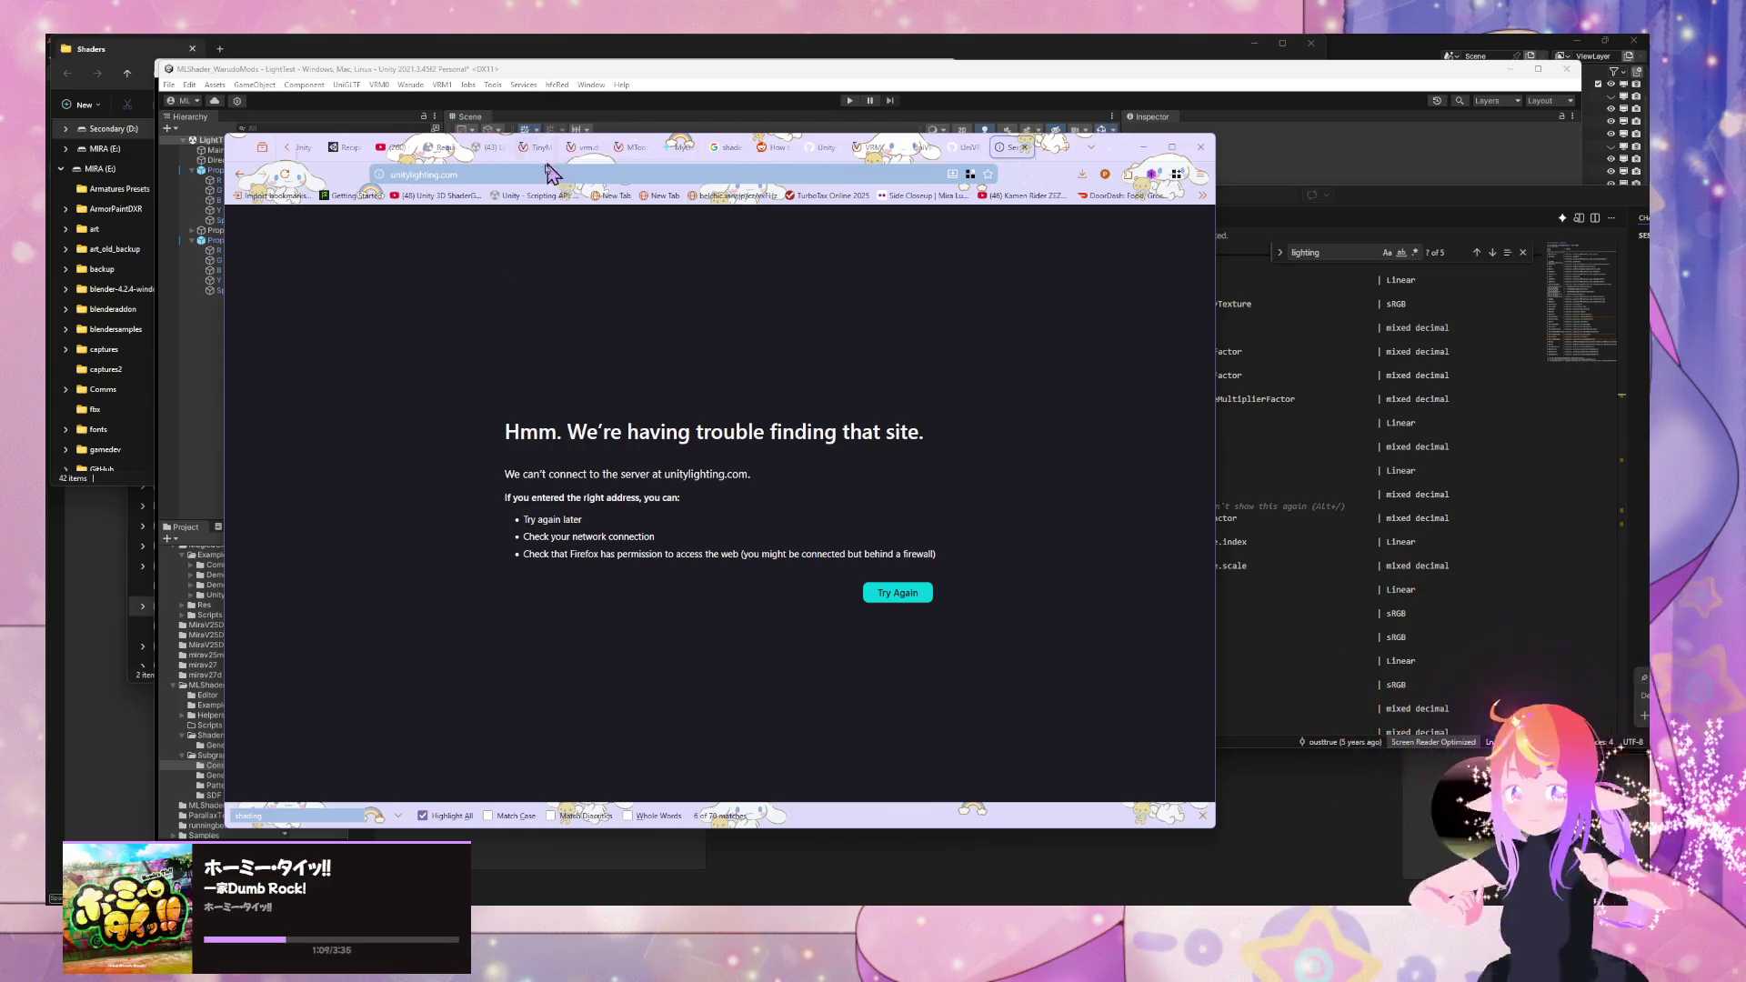
# - Search Google for 'Unity lighting' and list LightingInfluence references in MToonExport.cs
pyautogui.click(480, 174)
pyautogui.write('Un')
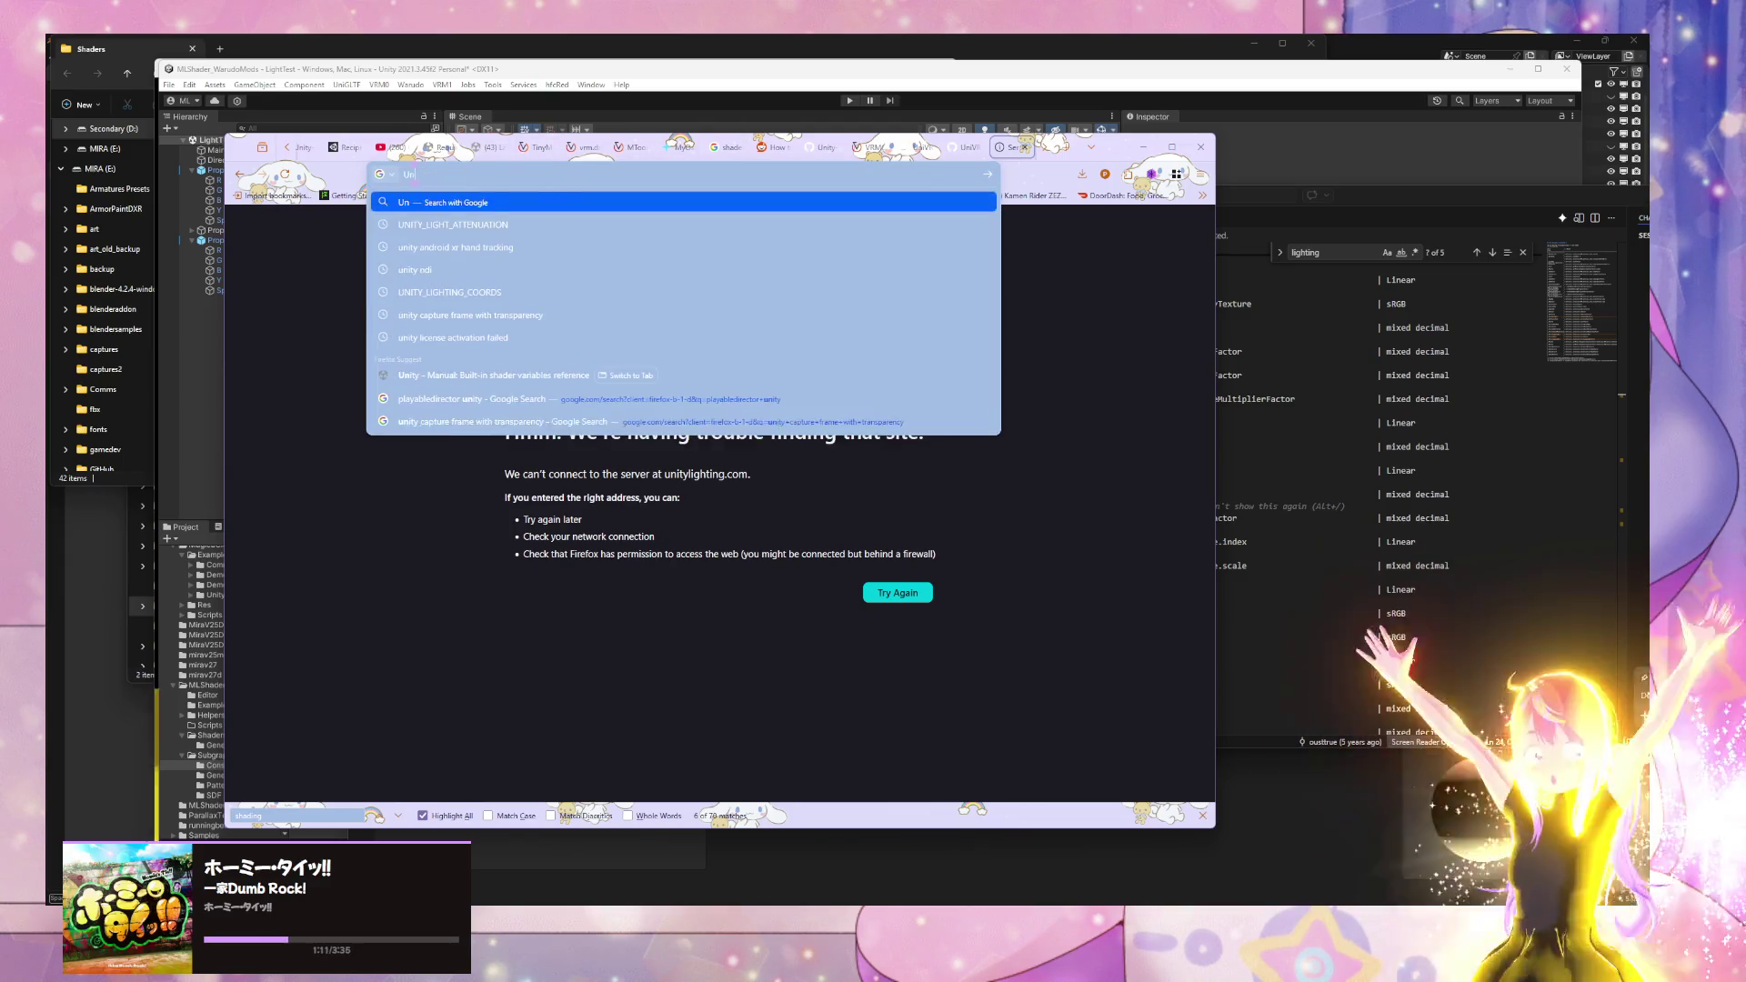
pyautogui.write('ity ')
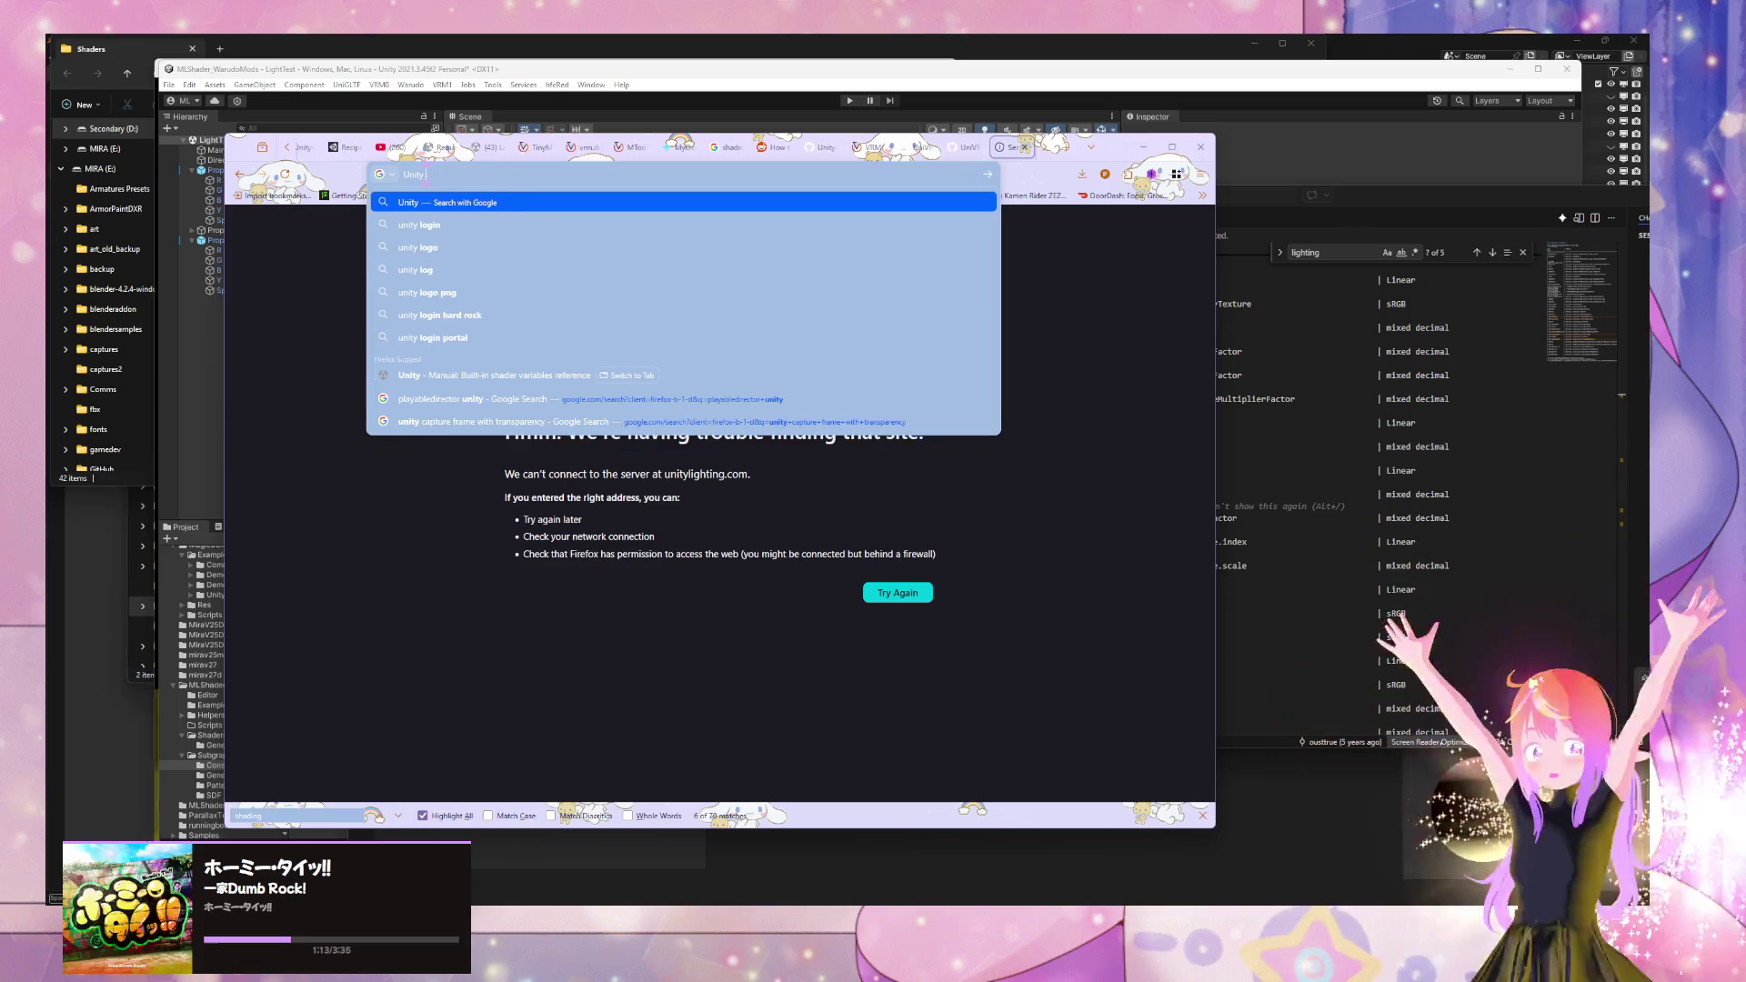
pyautogui.write('lighting')
pyautogui.press('Return')
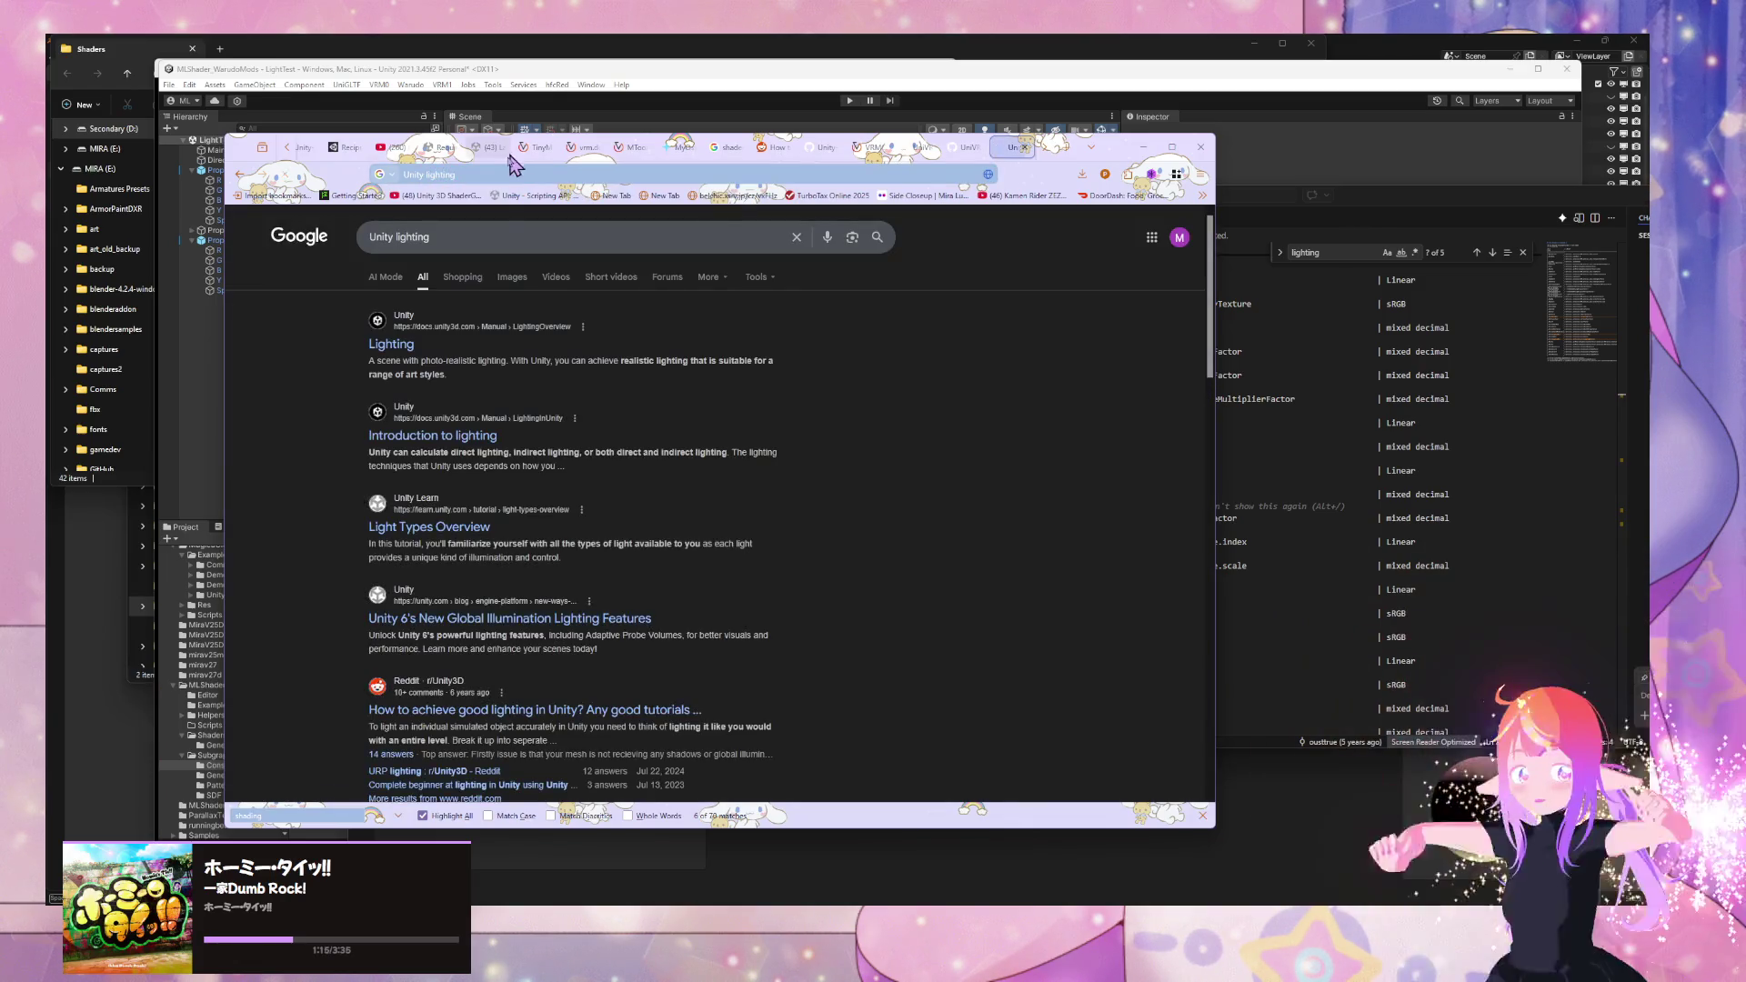
pyautogui.click(505, 237)
pyautogui.click(873, 148)
pyautogui.click(918, 148)
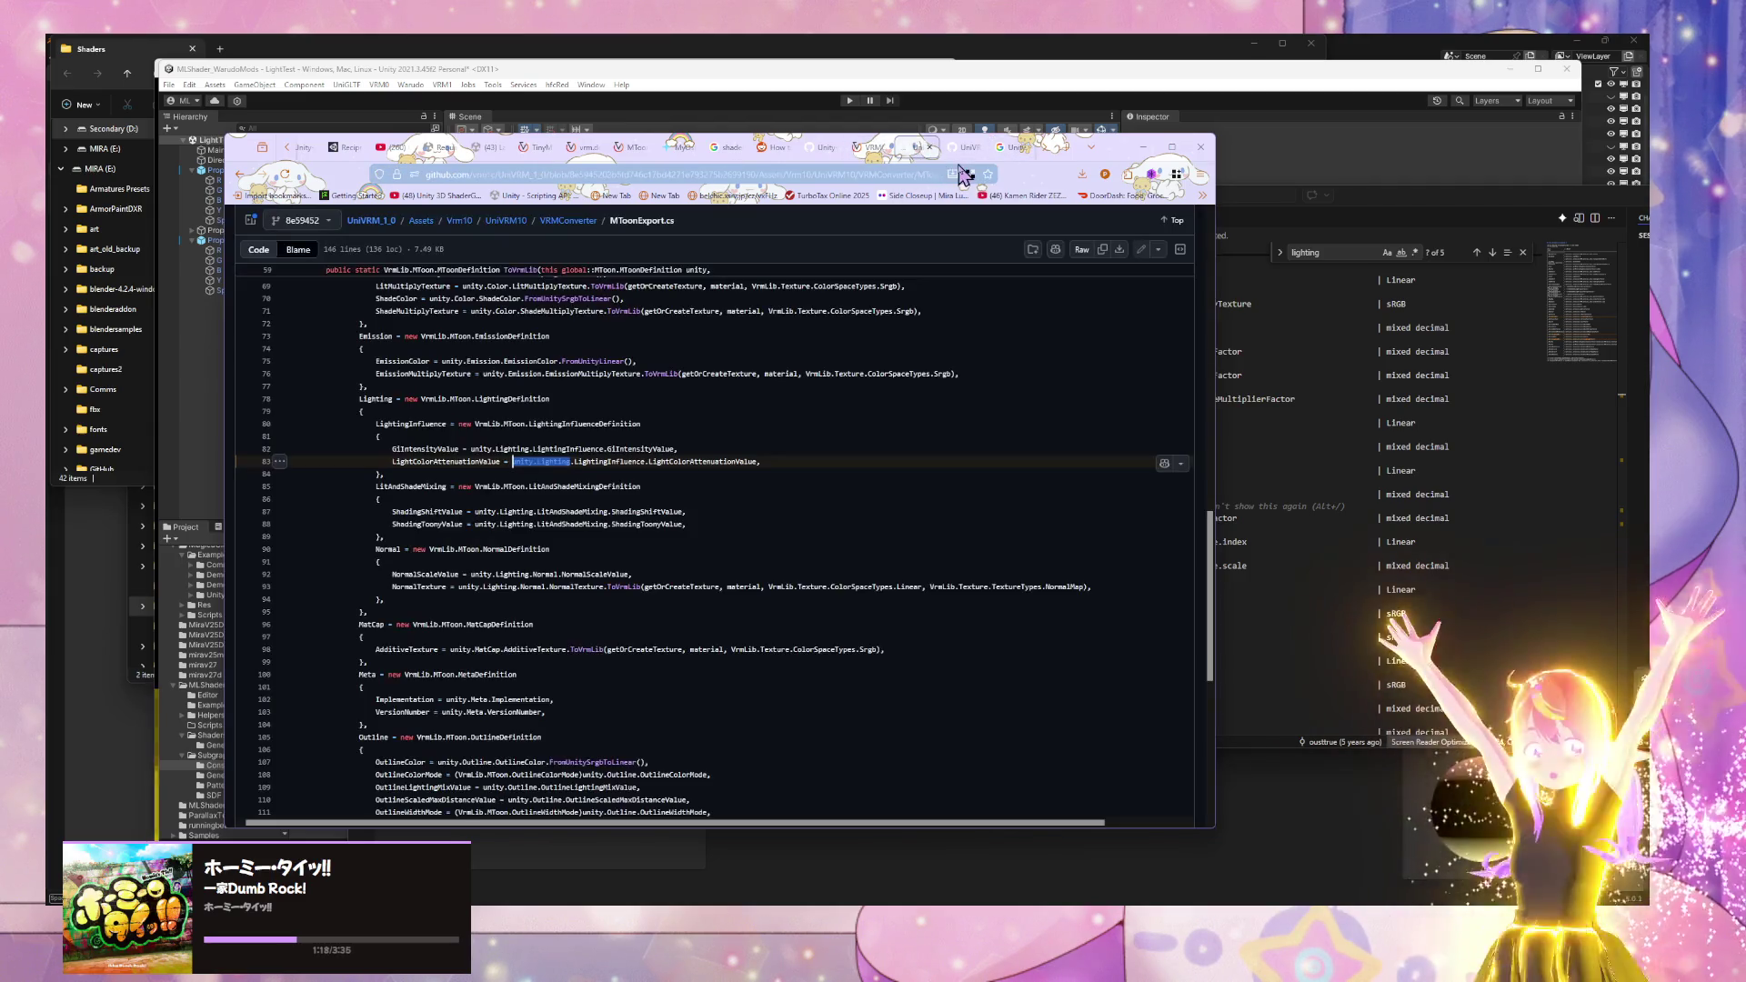
pyautogui.click(636, 463)
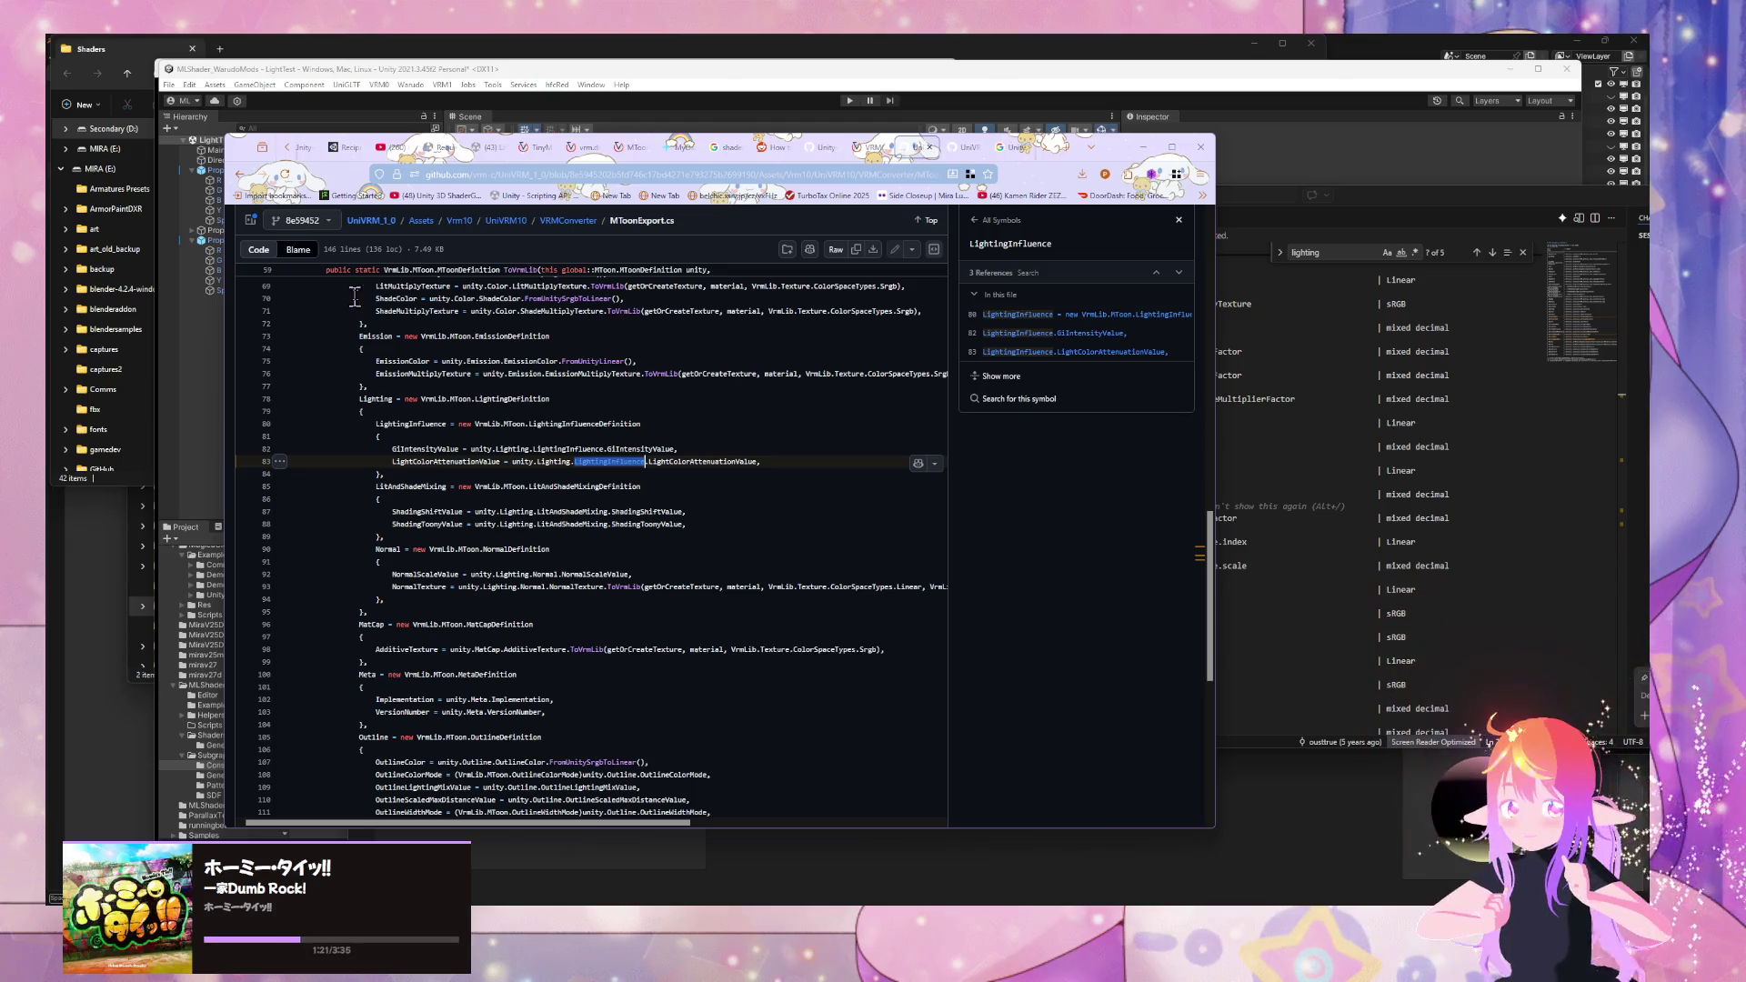
pyautogui.click(1014, 147)
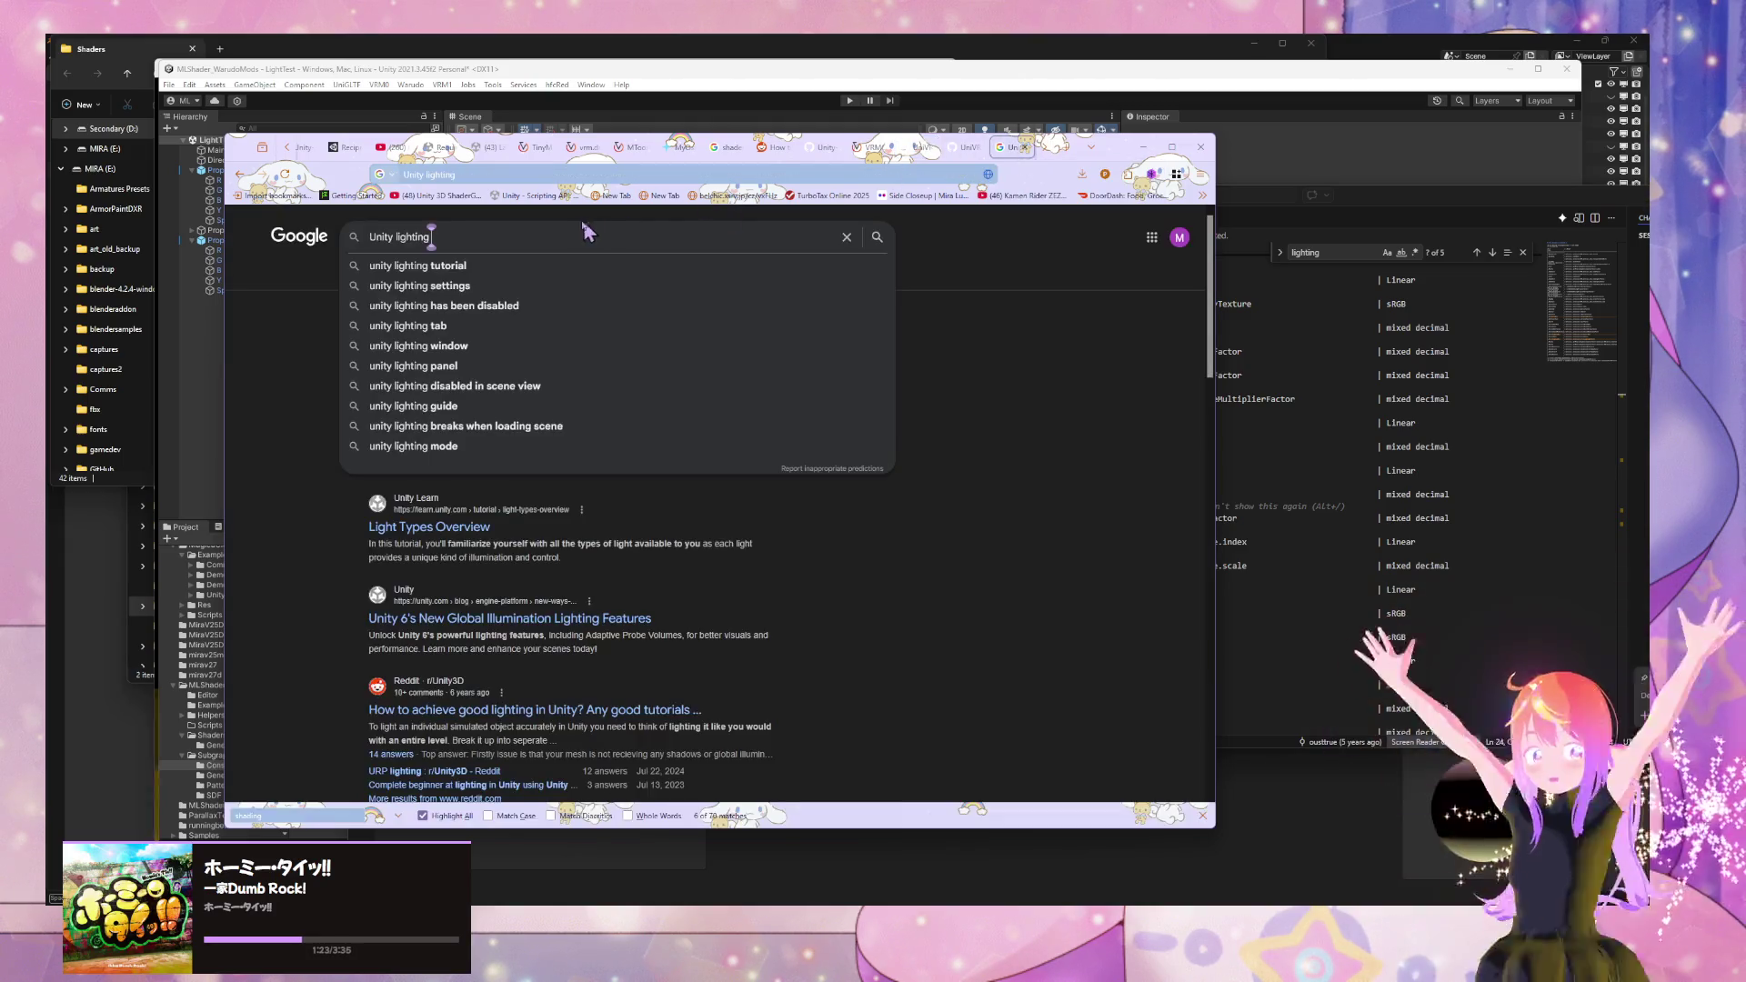
# - Refine the search to 'Unity lighting.LightingInfluence', skim the results, and return to MToonExport.cs
pyautogui.click(589, 173)
pyautogui.write('LightingInfluence')
pyautogui.press('Return')
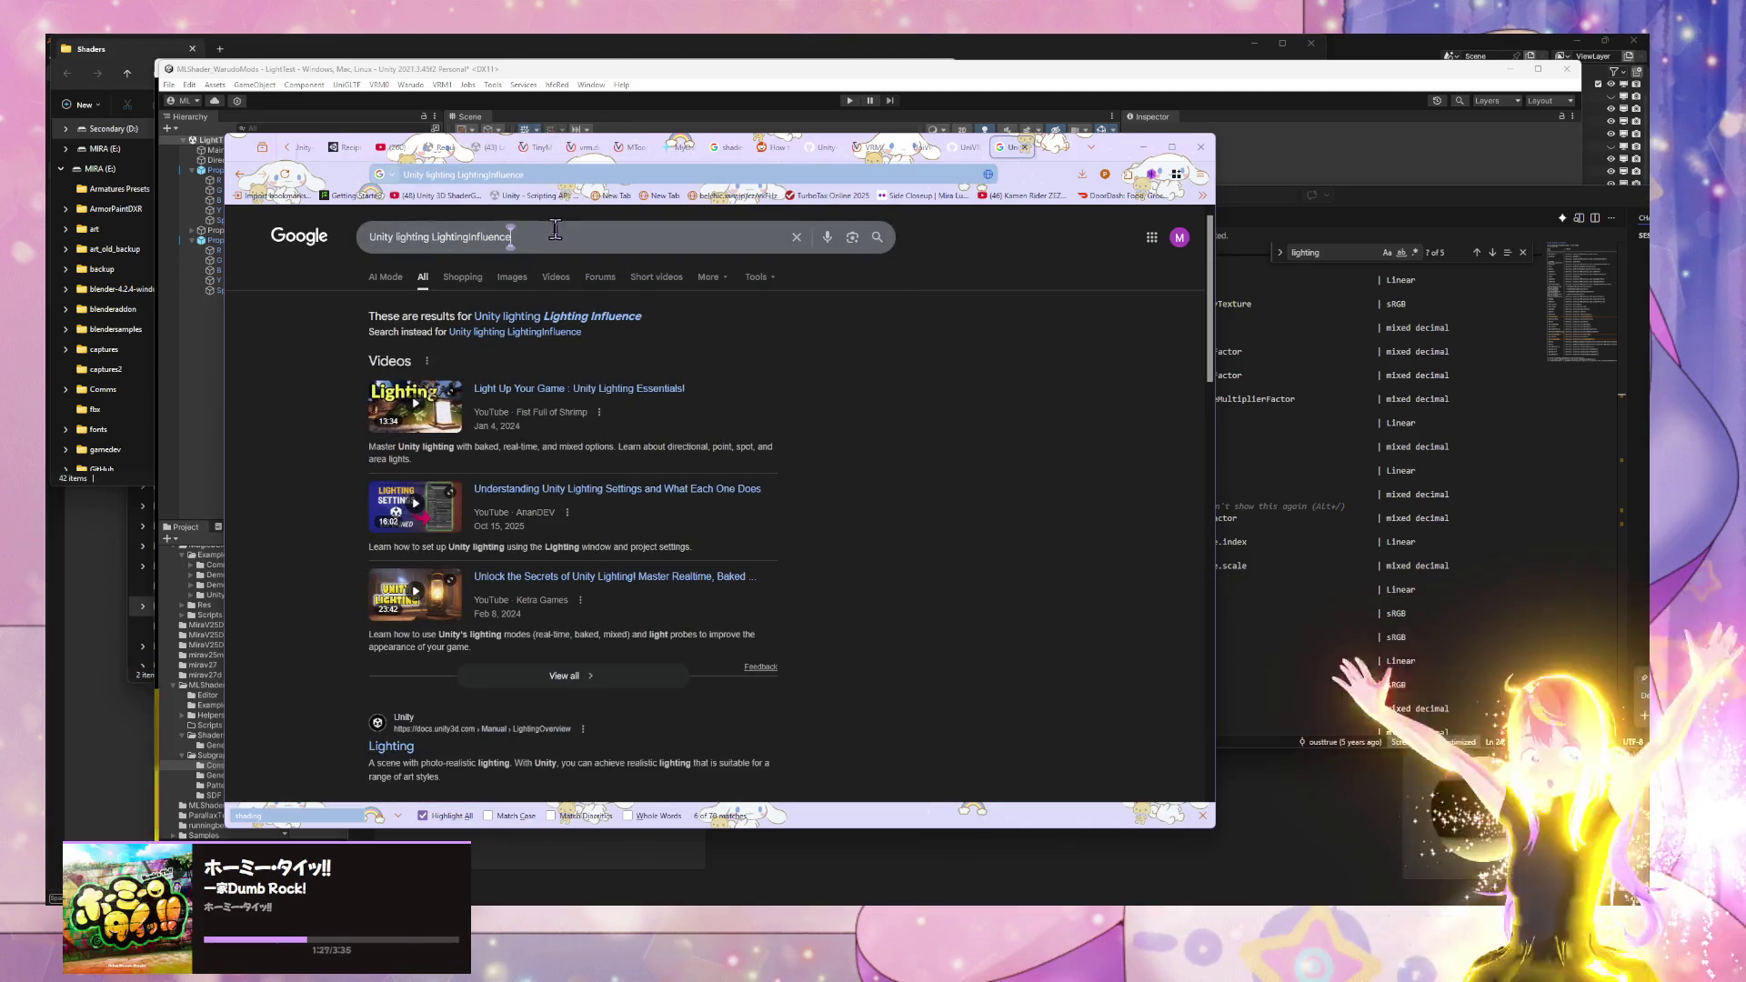
pyautogui.click(544, 236)
pyautogui.click(431, 235)
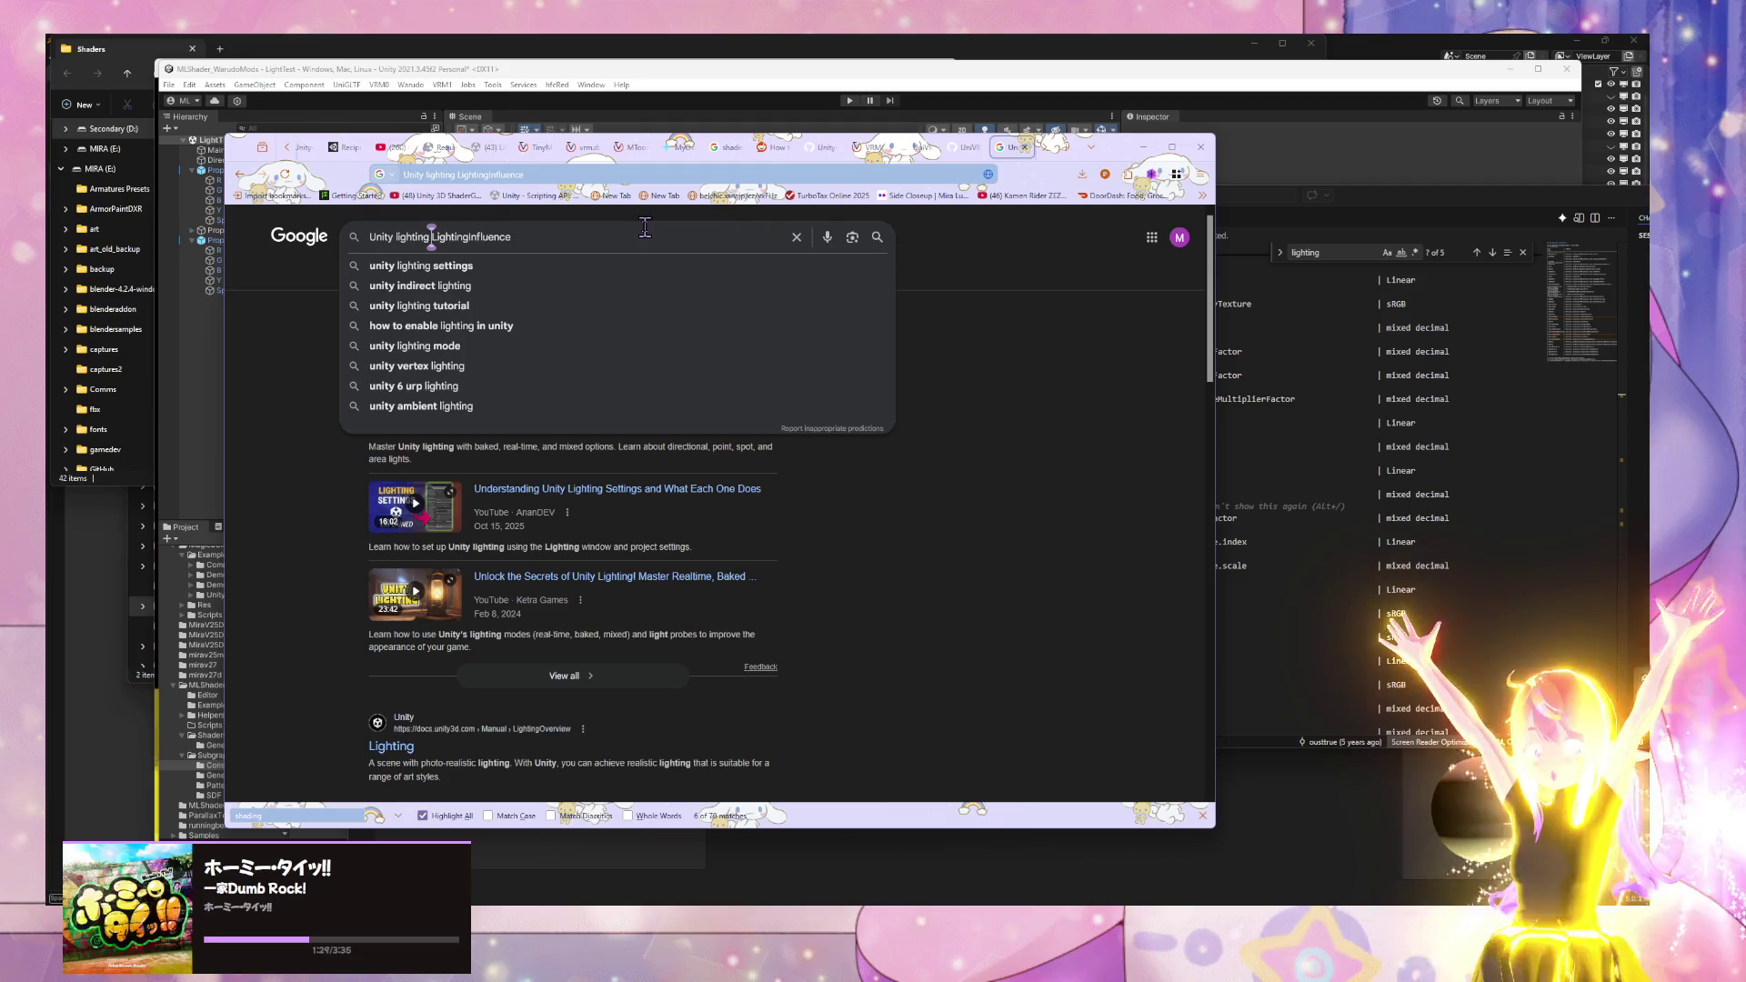
pyautogui.press('BackSpace')
pyautogui.write('.')
pyautogui.press('Return')
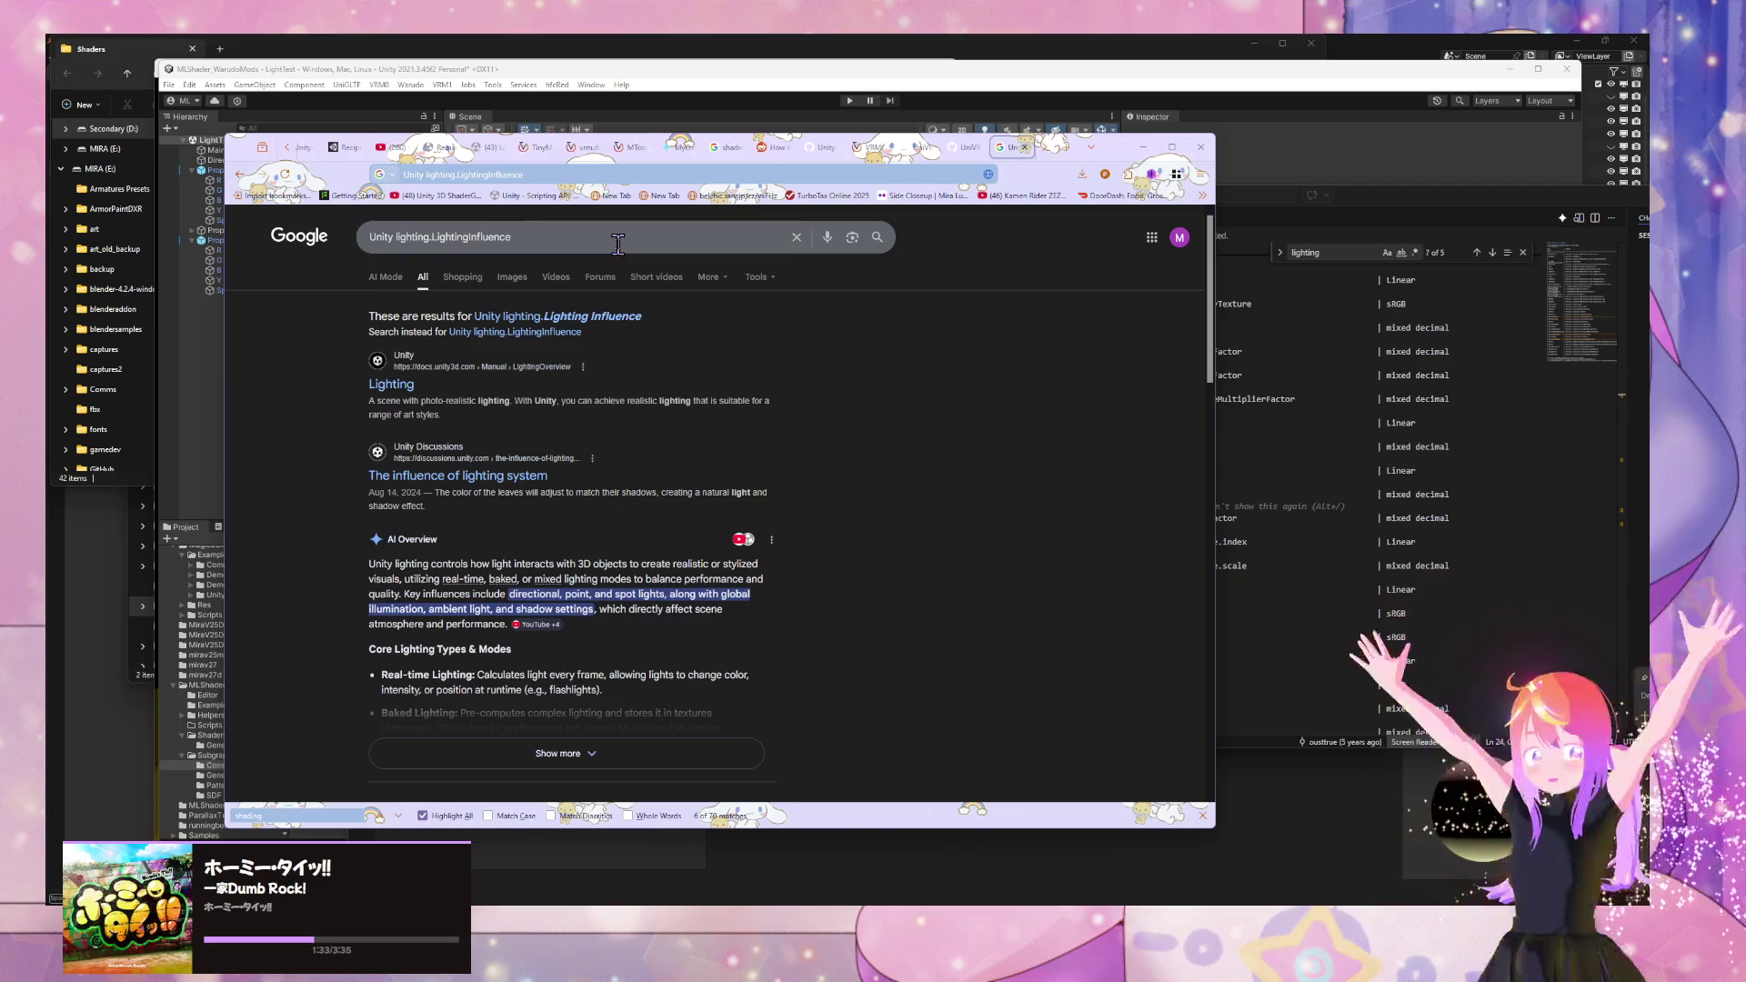
pyautogui.scroll(-4, 651, 318)
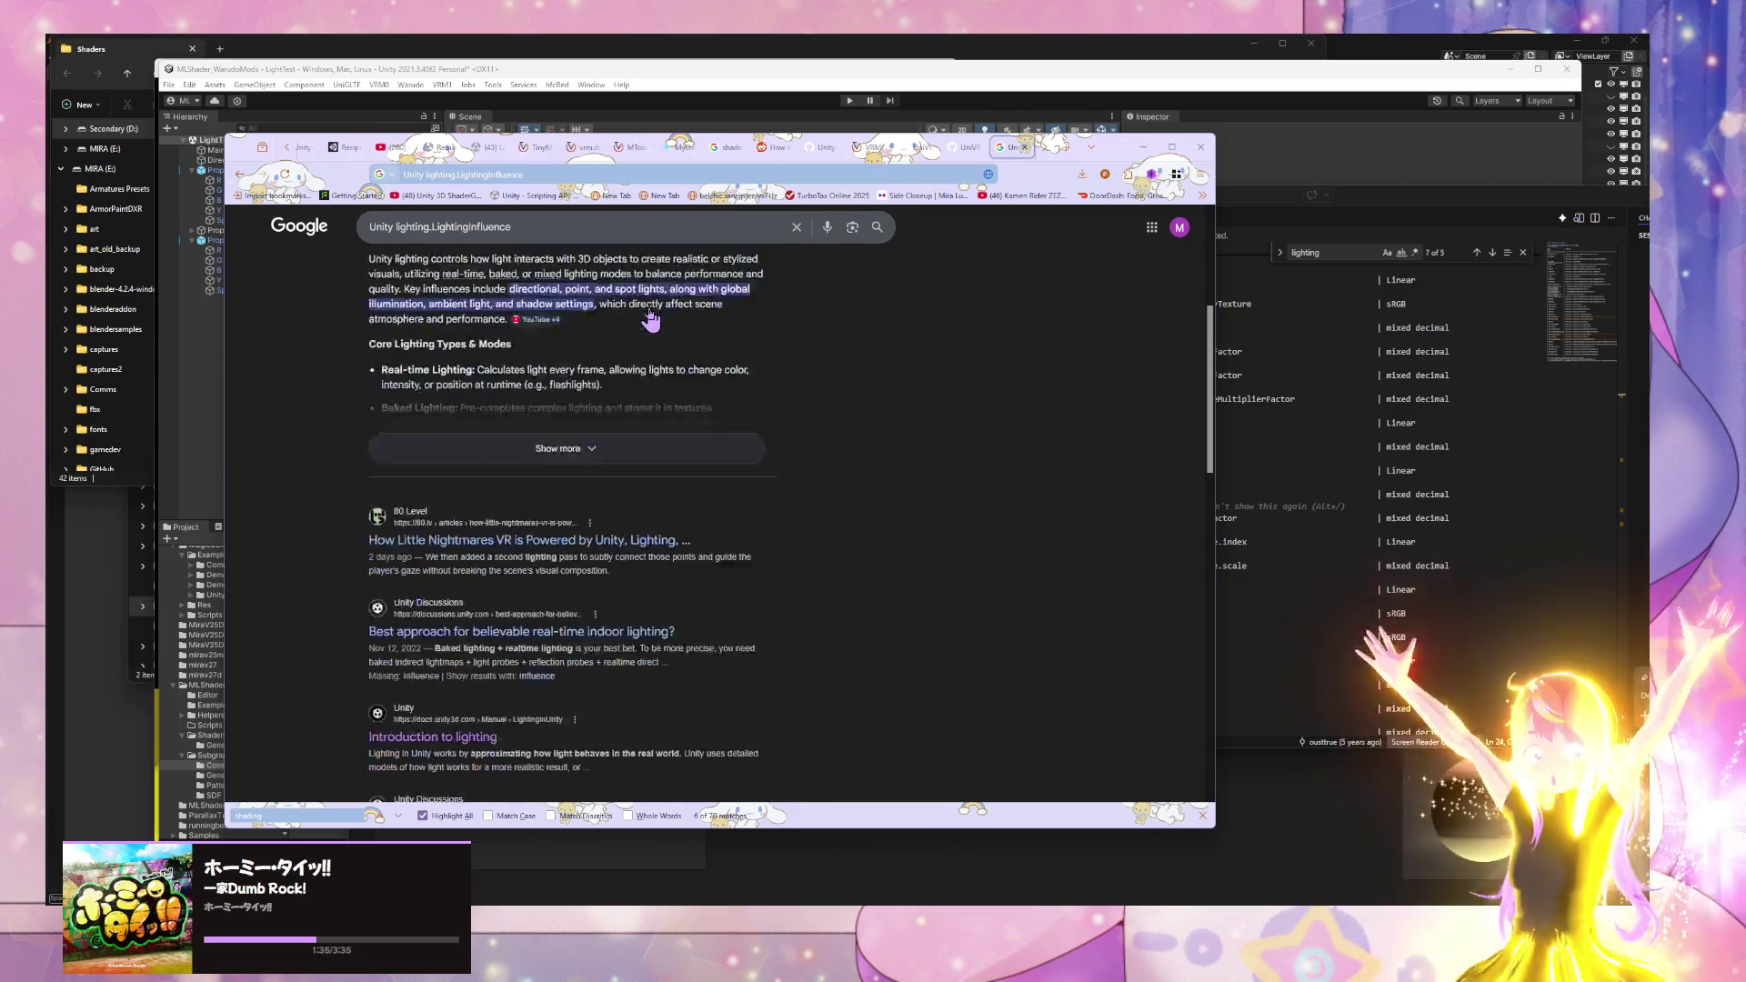
pyautogui.scroll(2, 651, 318)
pyautogui.click(962, 147)
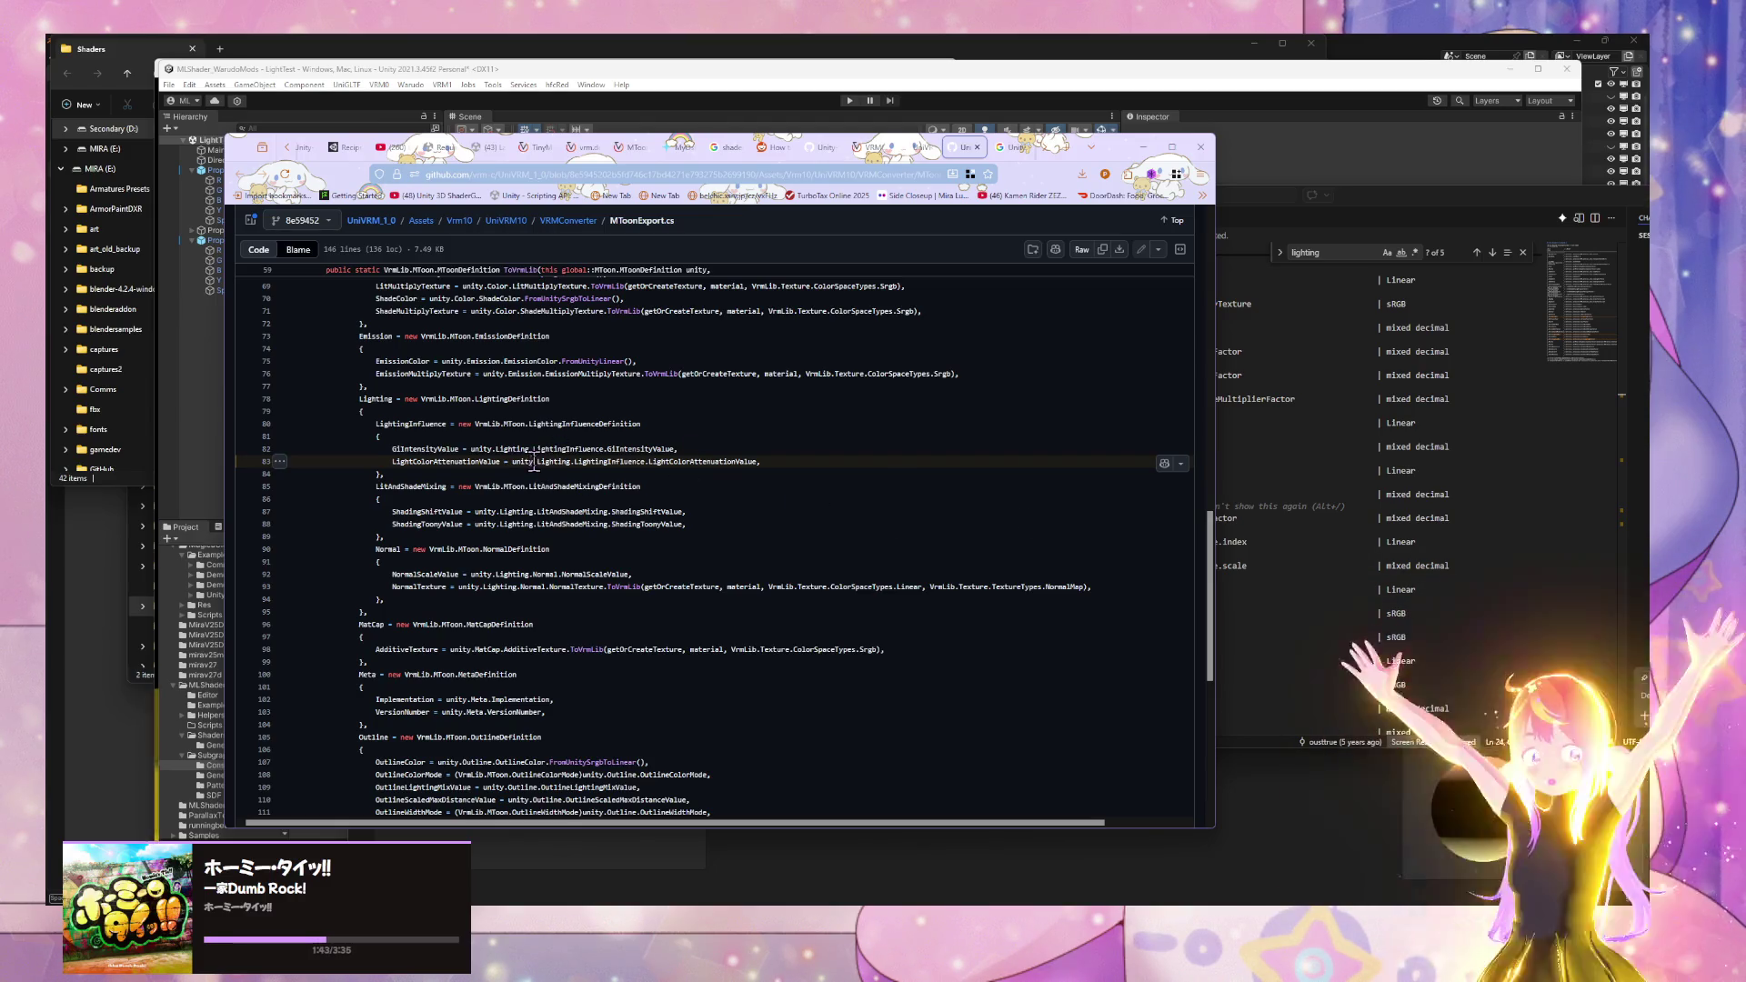
# - Find every use of unity in MToonExport.cs via symbol references and a page search
pyautogui.click(524, 461)
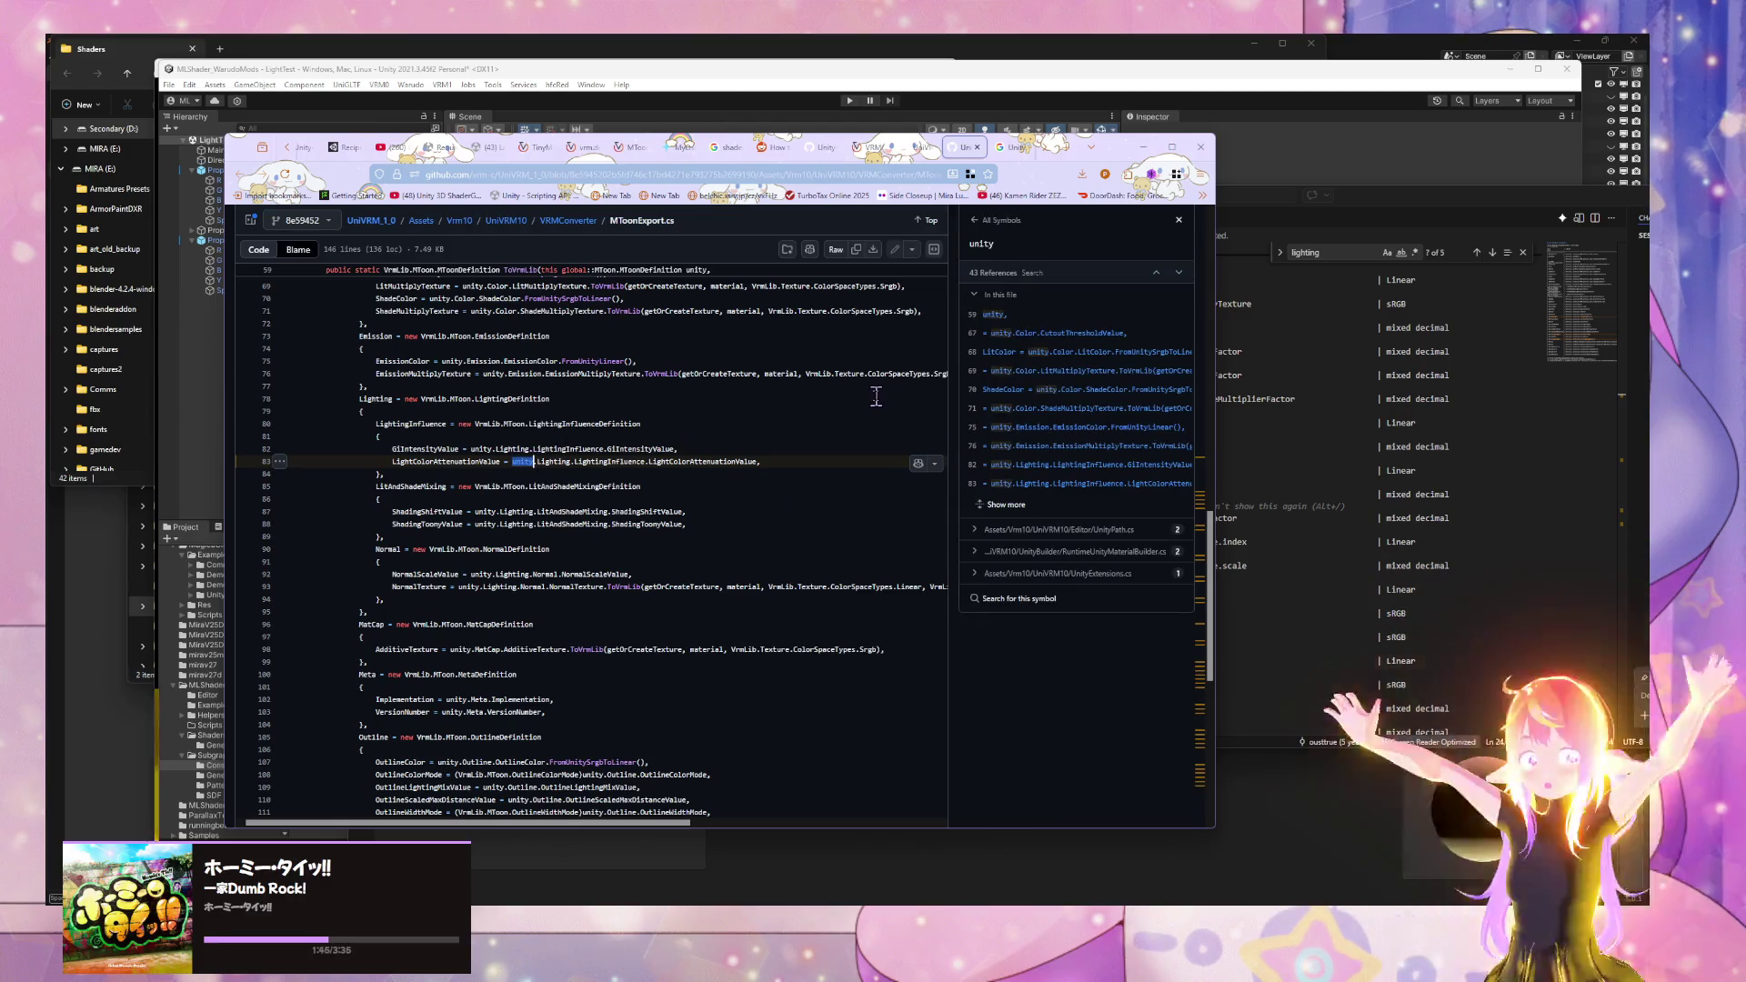
pyautogui.scroll(10, 1210, 539)
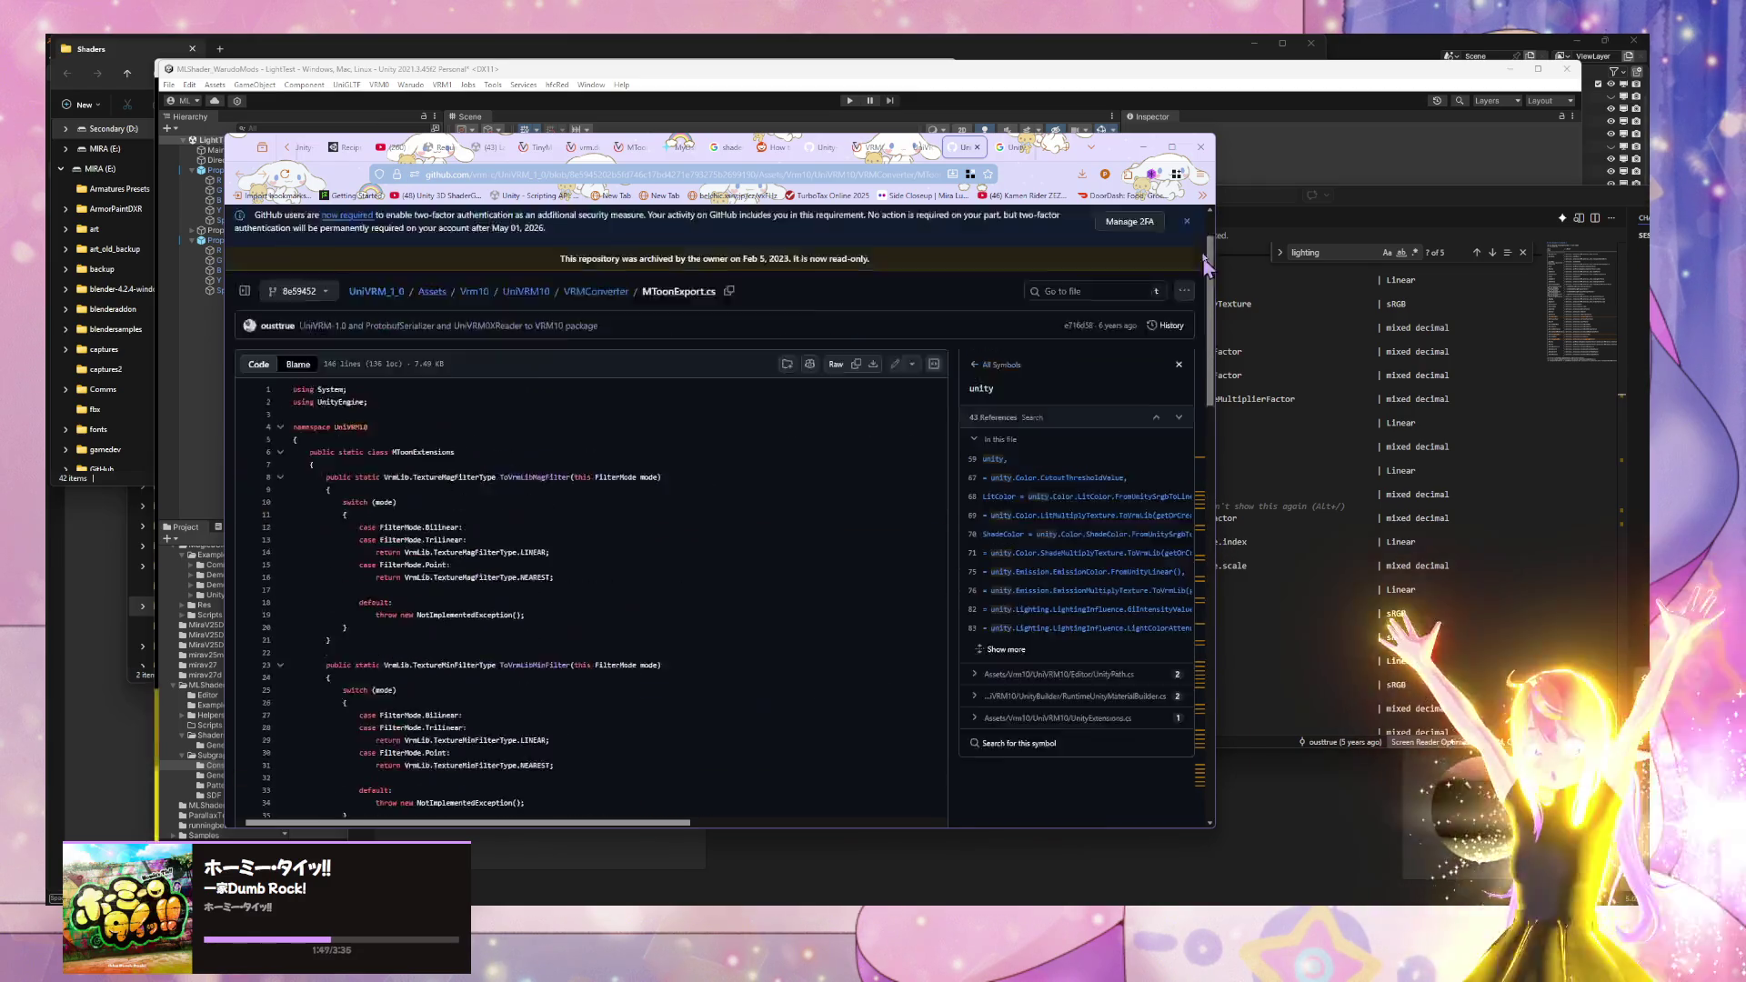
pyautogui.hotkey('ctrl', 'f')
pyautogui.write('unity')
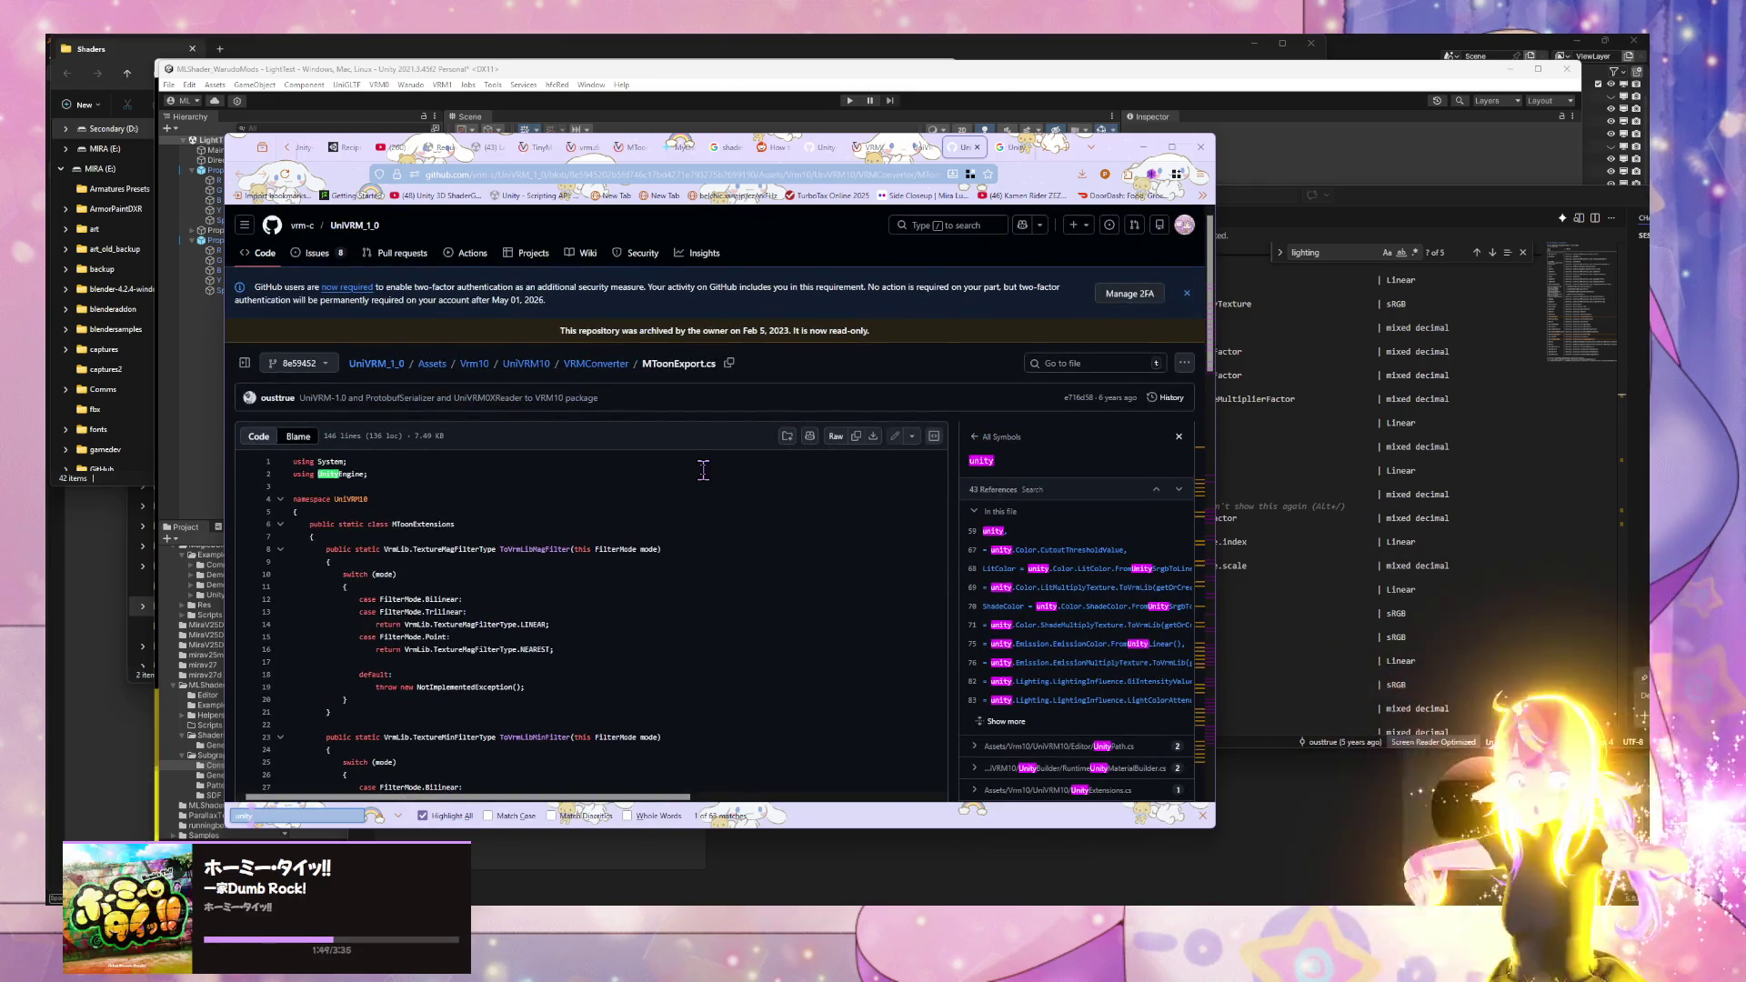
pyautogui.press('Return')
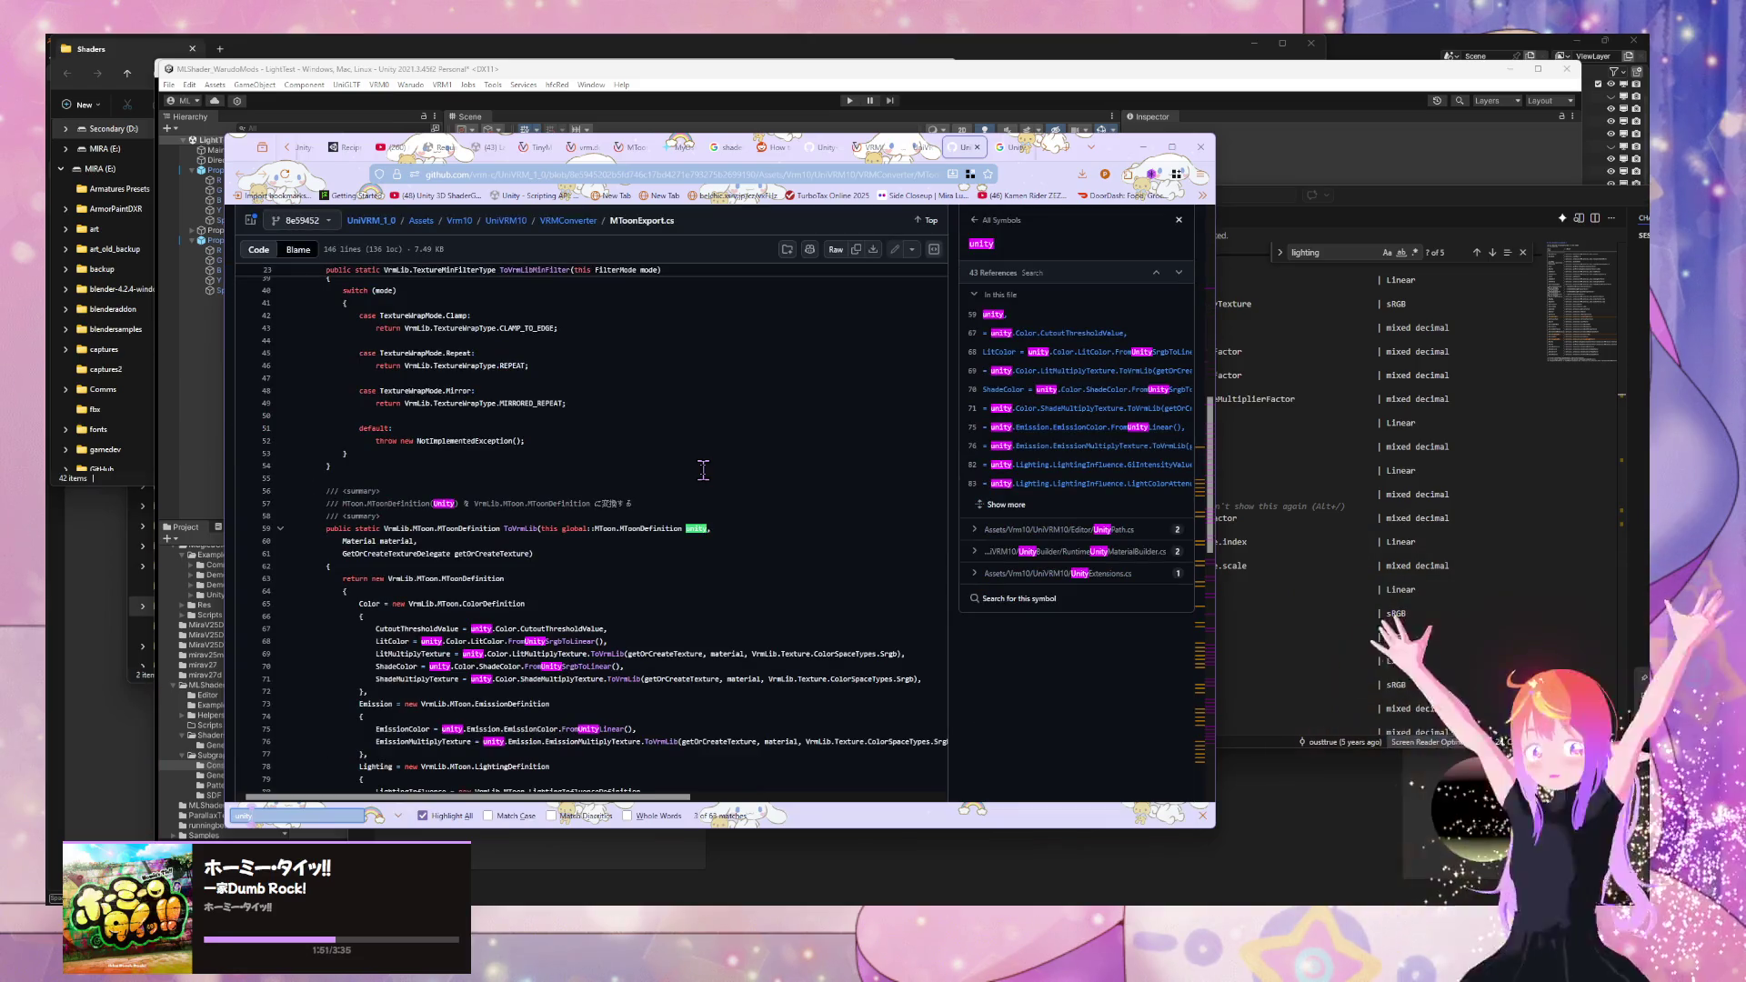
pyautogui.press('Return')
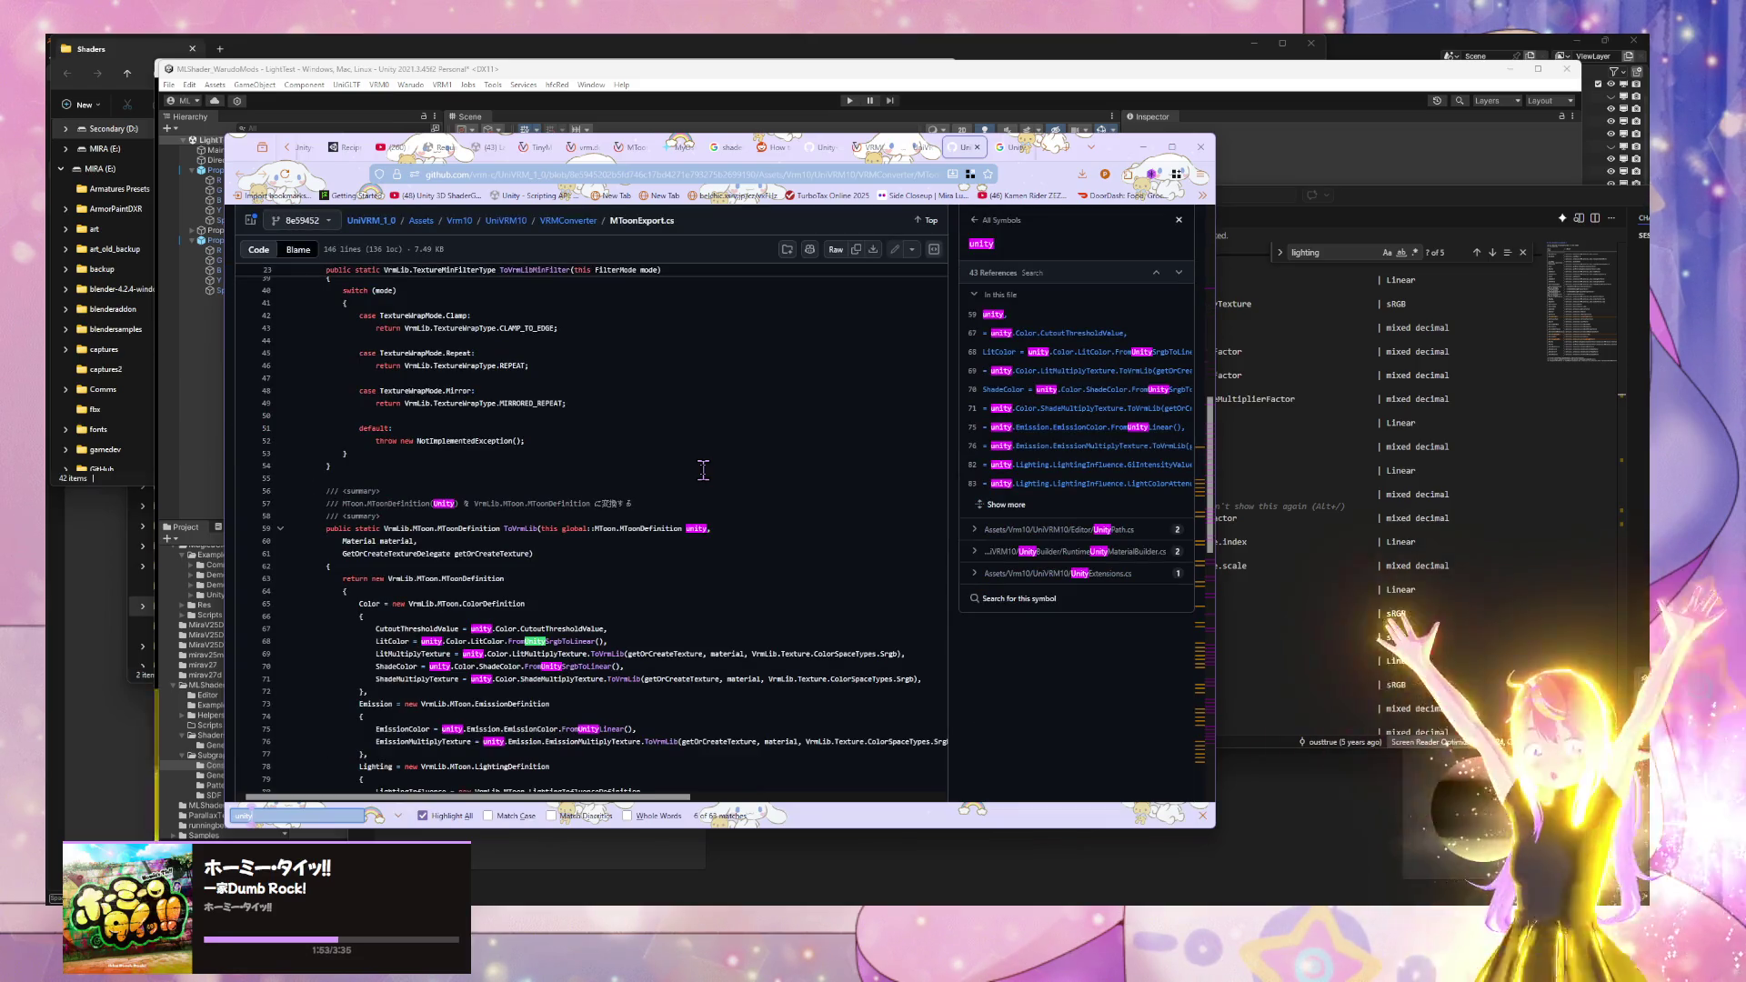
pyautogui.click(558, 554)
# - Look up the MToonDefinition class definition from line 59, then switch to Visual Studio Code
pyautogui.moveTo(563, 528); pyautogui.dragTo(643, 528)
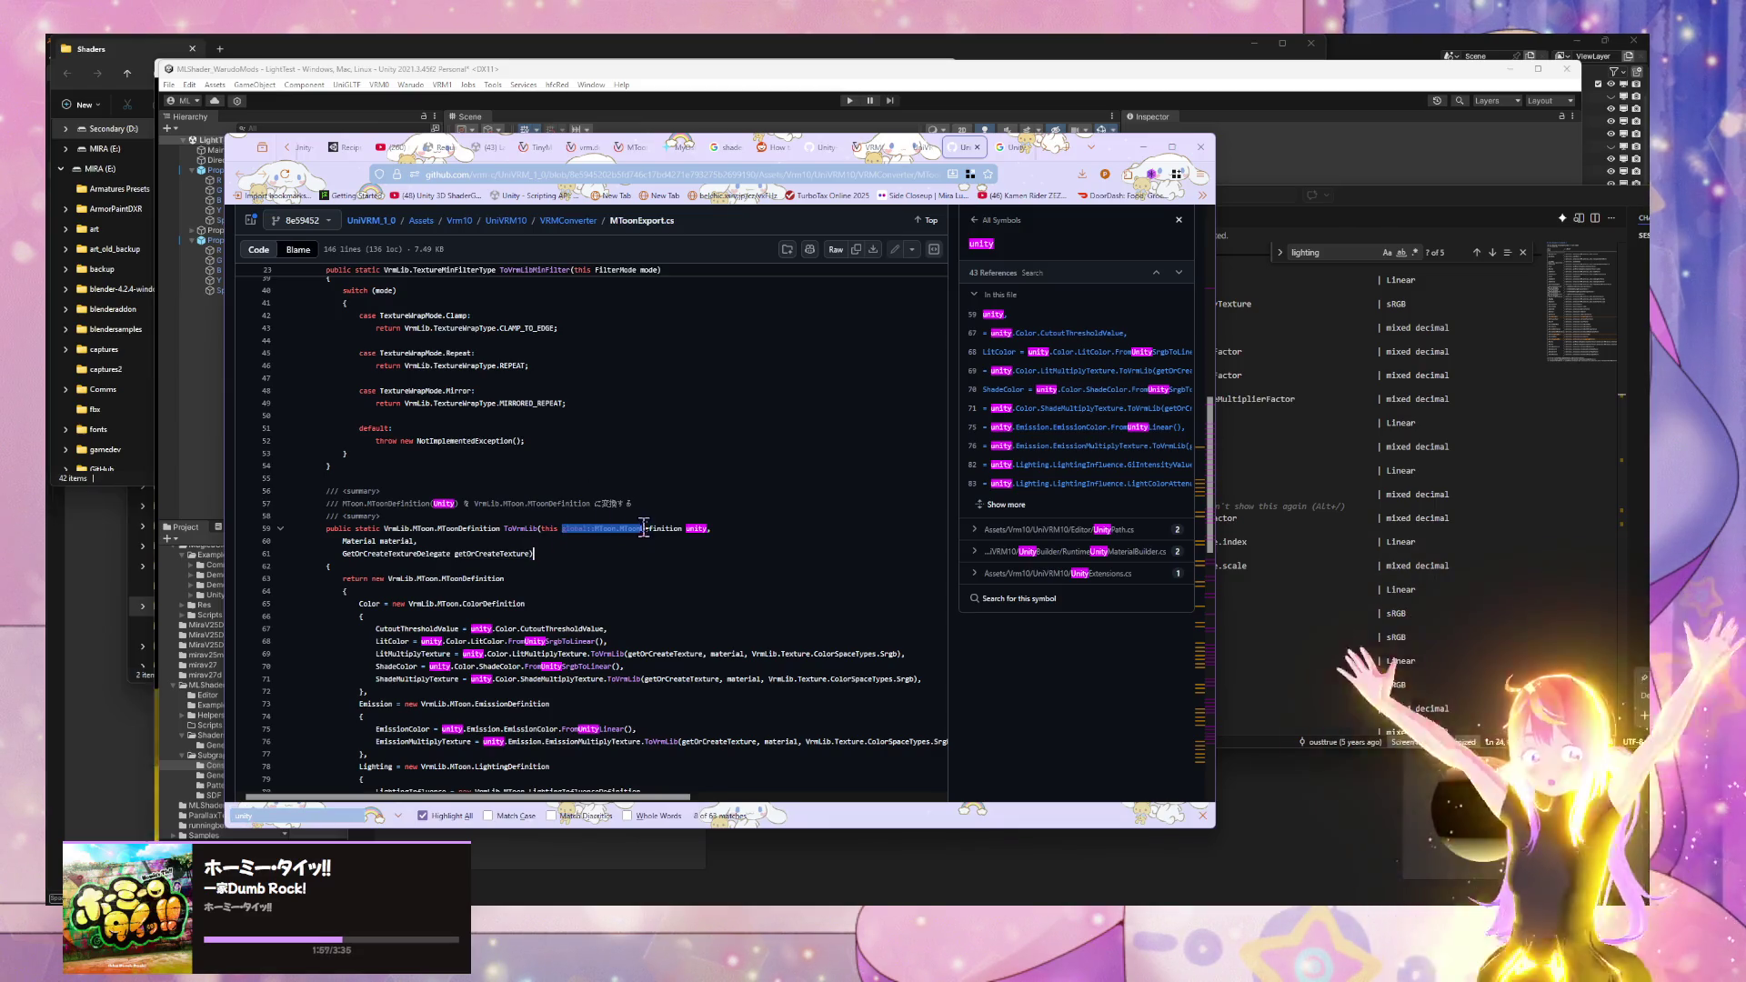
pyautogui.click(652, 529)
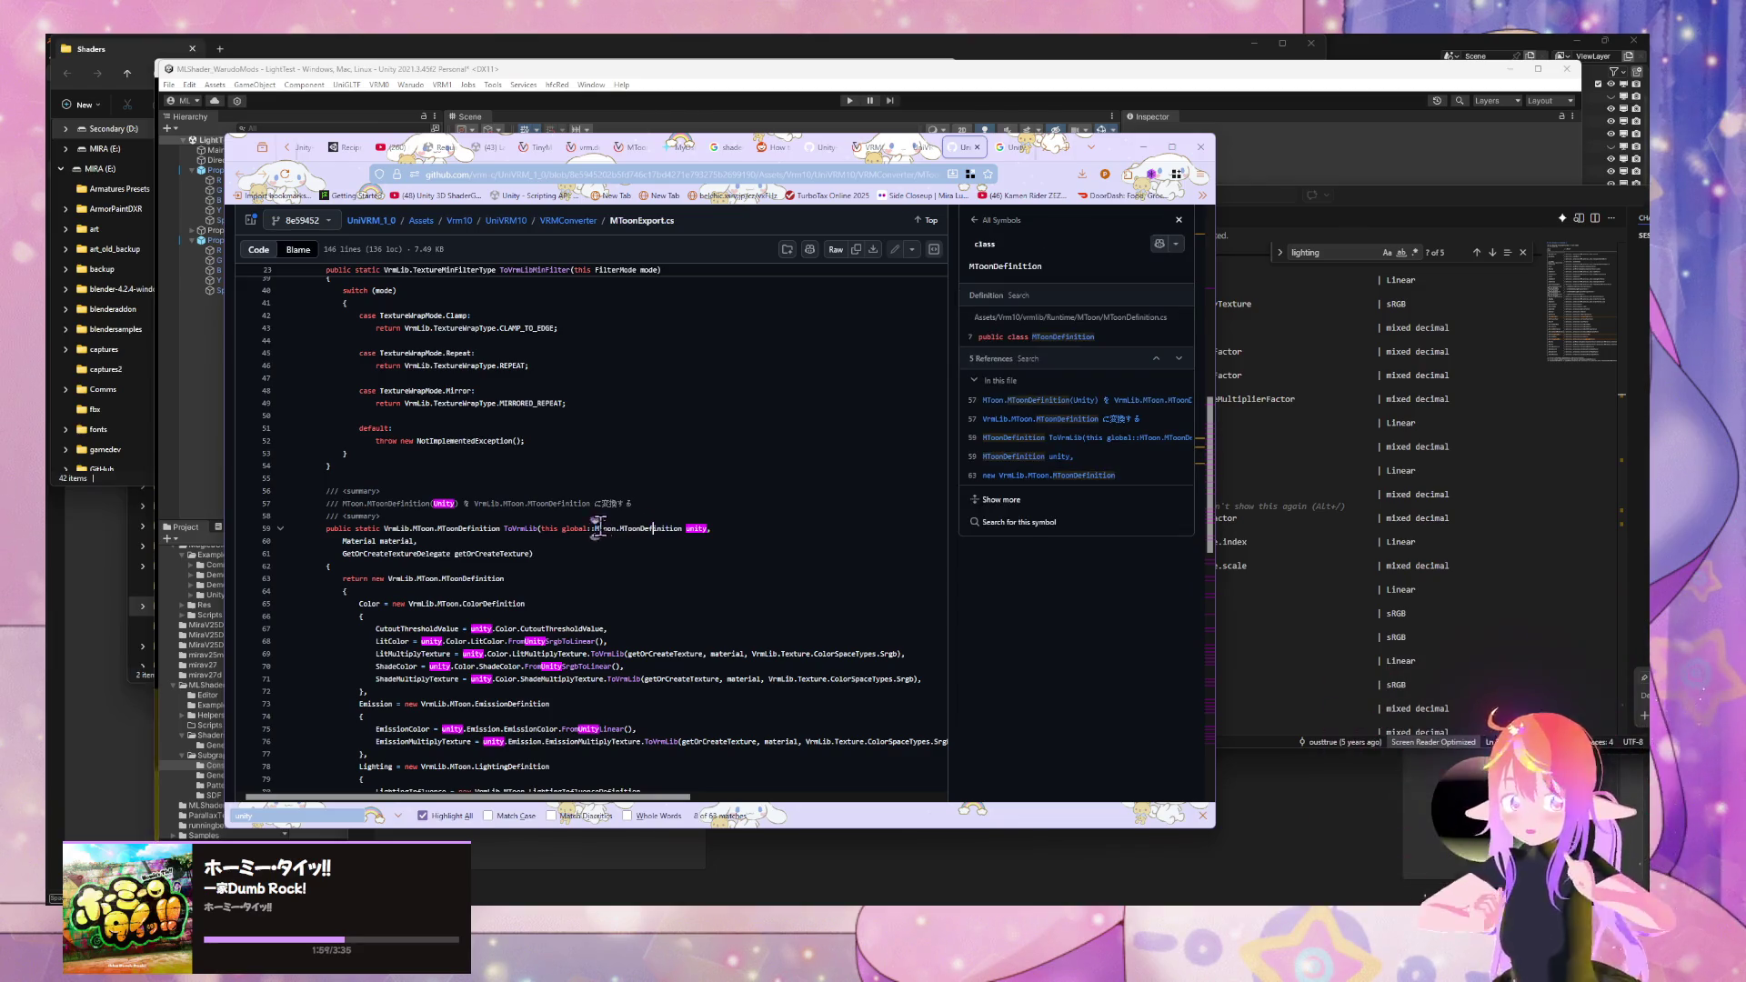
pyautogui.doubleClick(651, 528)
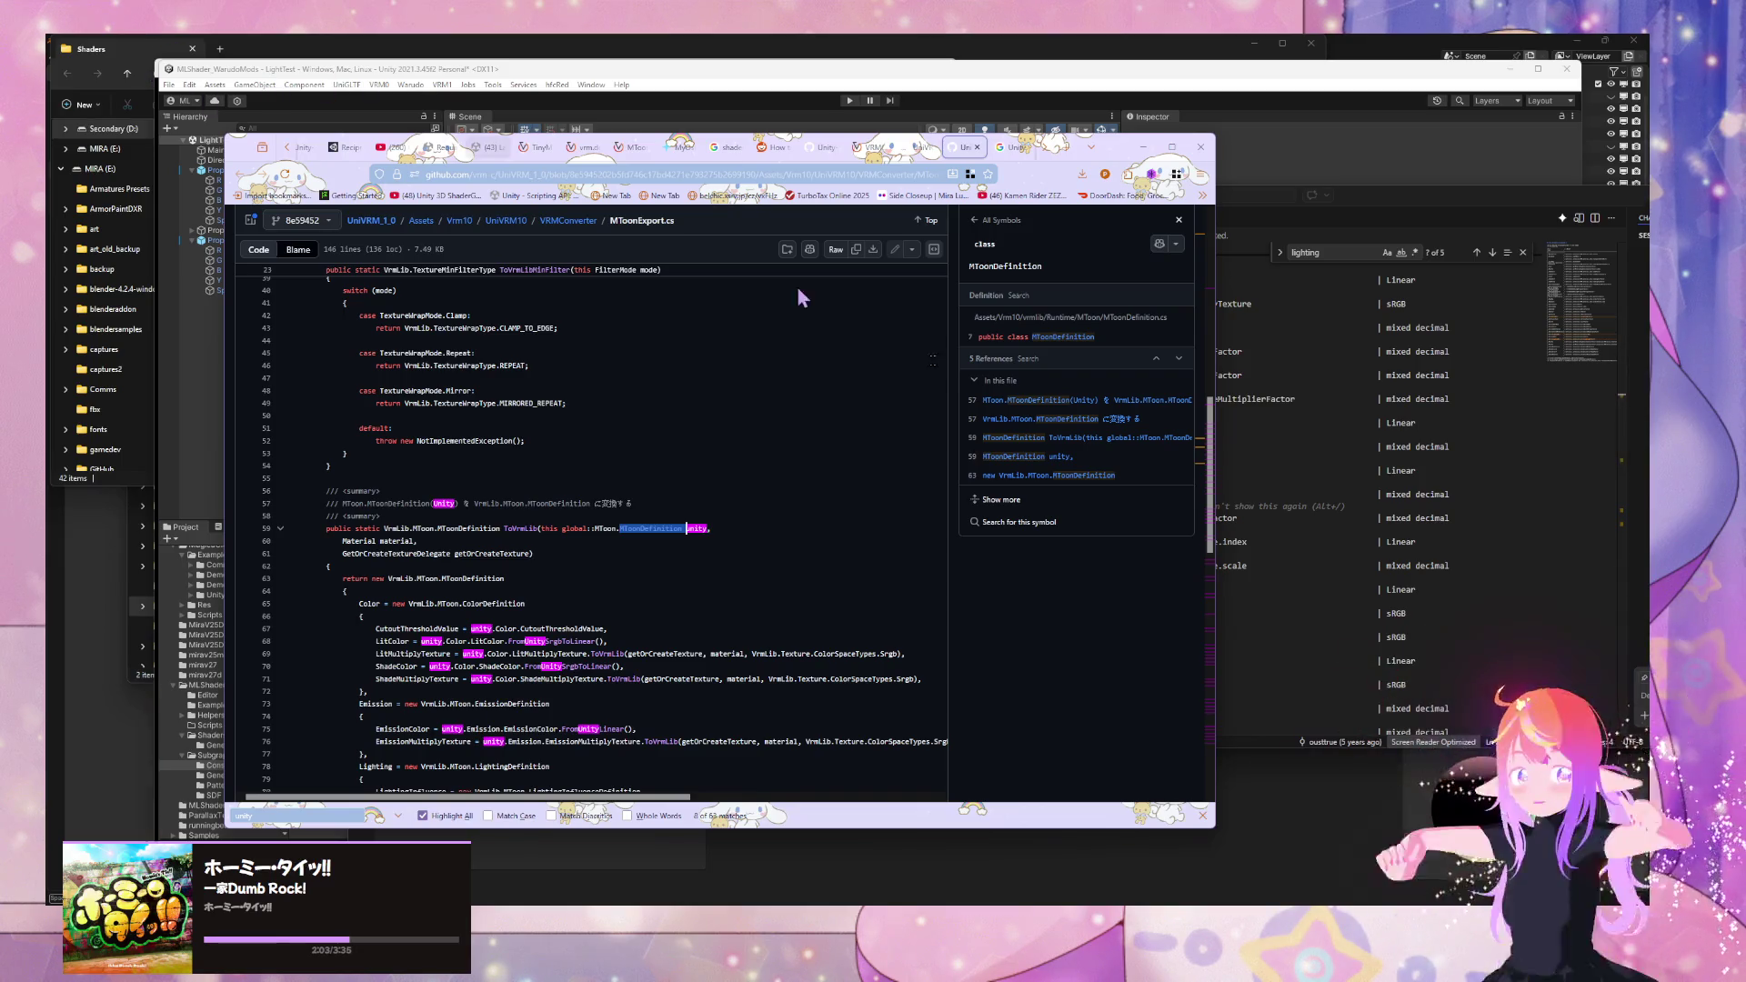
pyautogui.click(1330, 420)
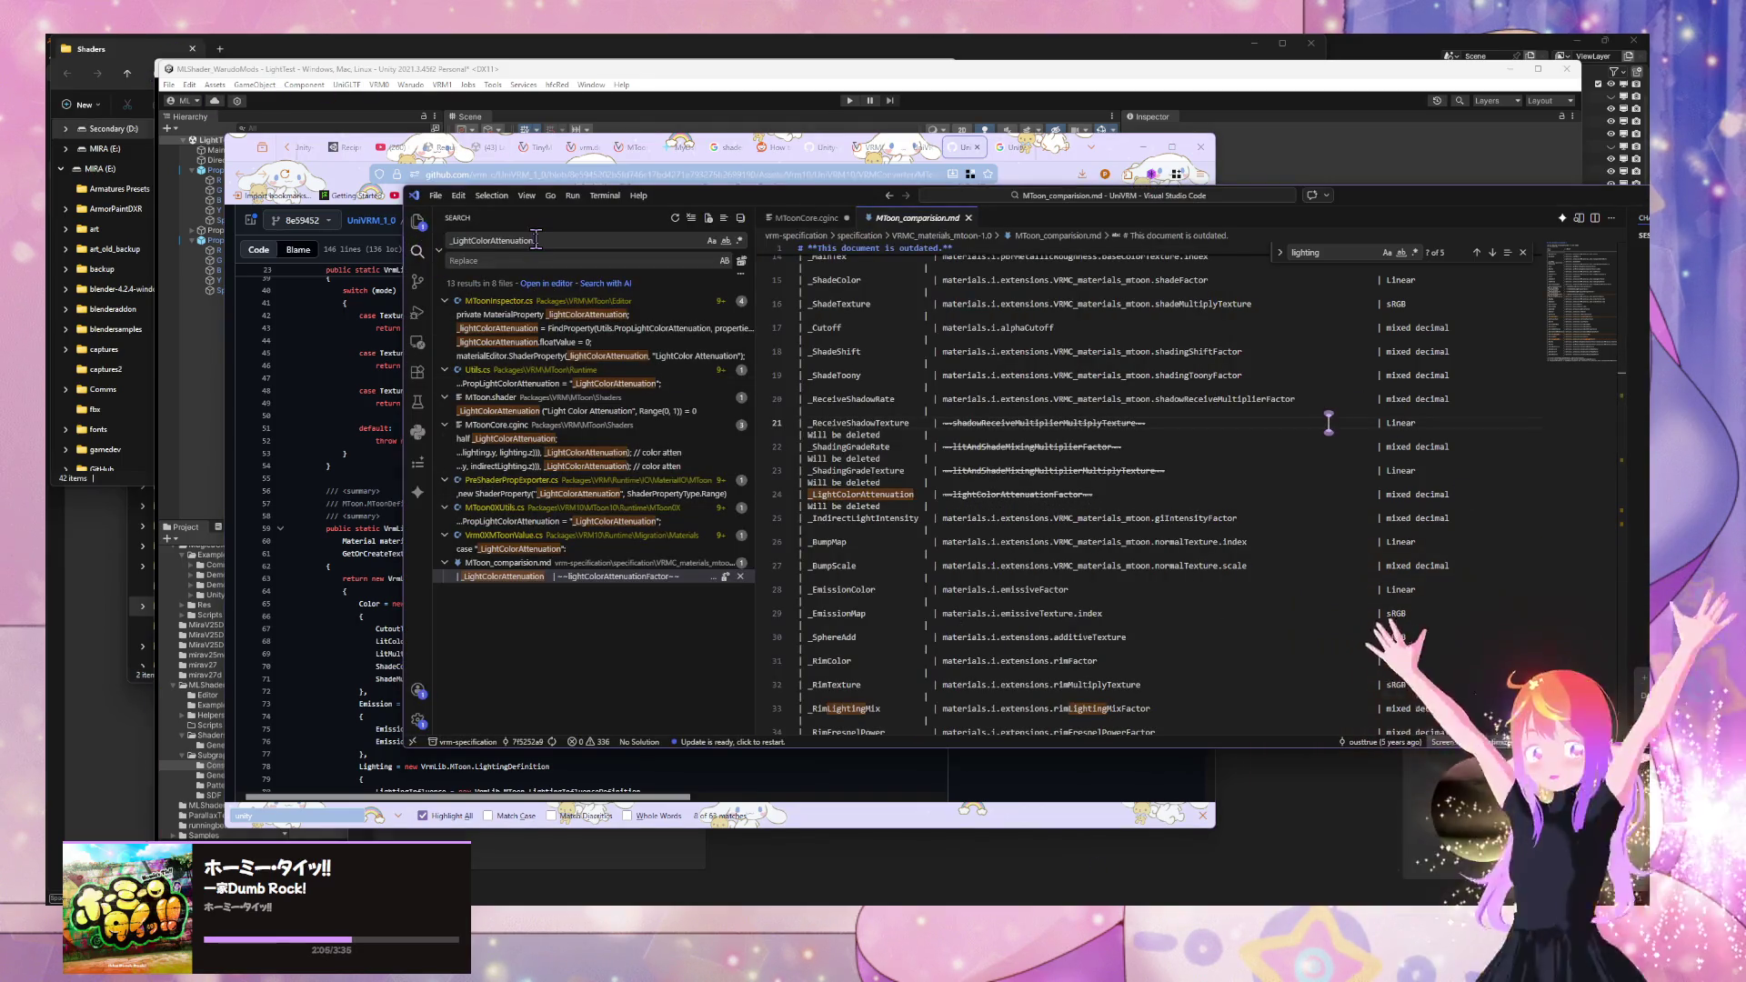
# - Jump to LightingInfluenceDefinition in MToonDefinition.cs, read its LightColorAttenuationValue and GiIntensityValue fields, and return to GitHub
pyautogui.hotkey('ctrl', 't')
pyautogui.write('LightingInfluenceDefinition')
pyautogui.press('Return')
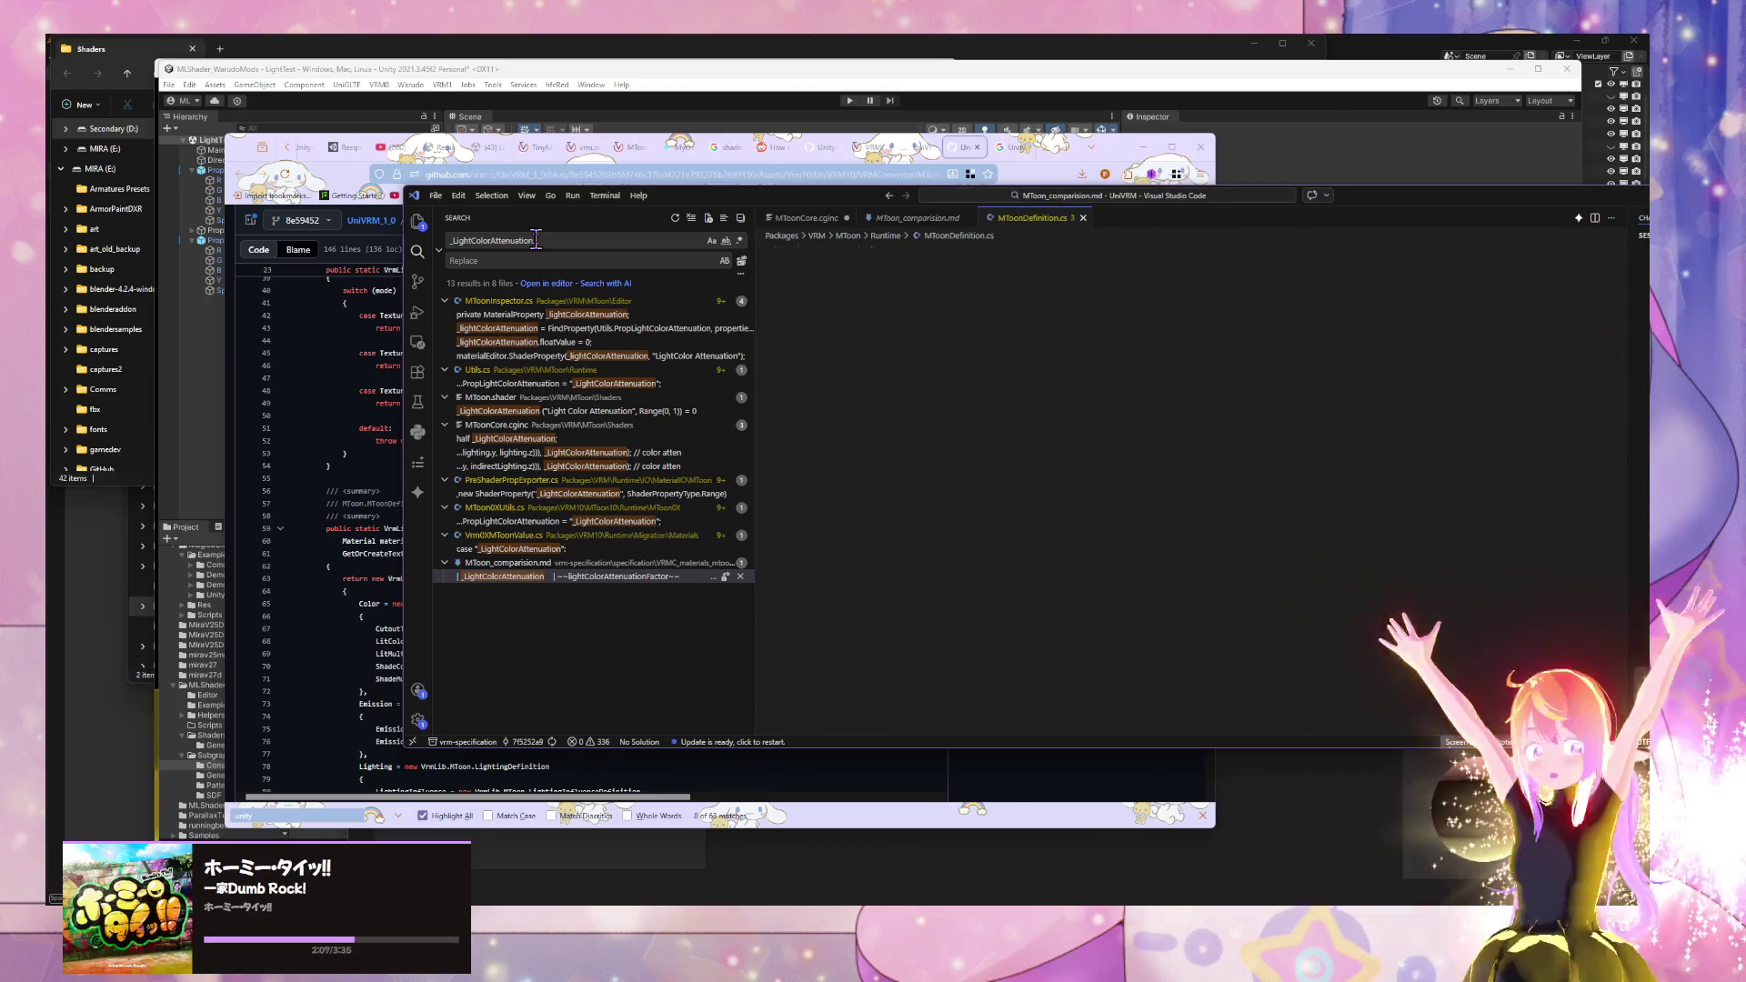
pyautogui.scroll(15, 1083, 481)
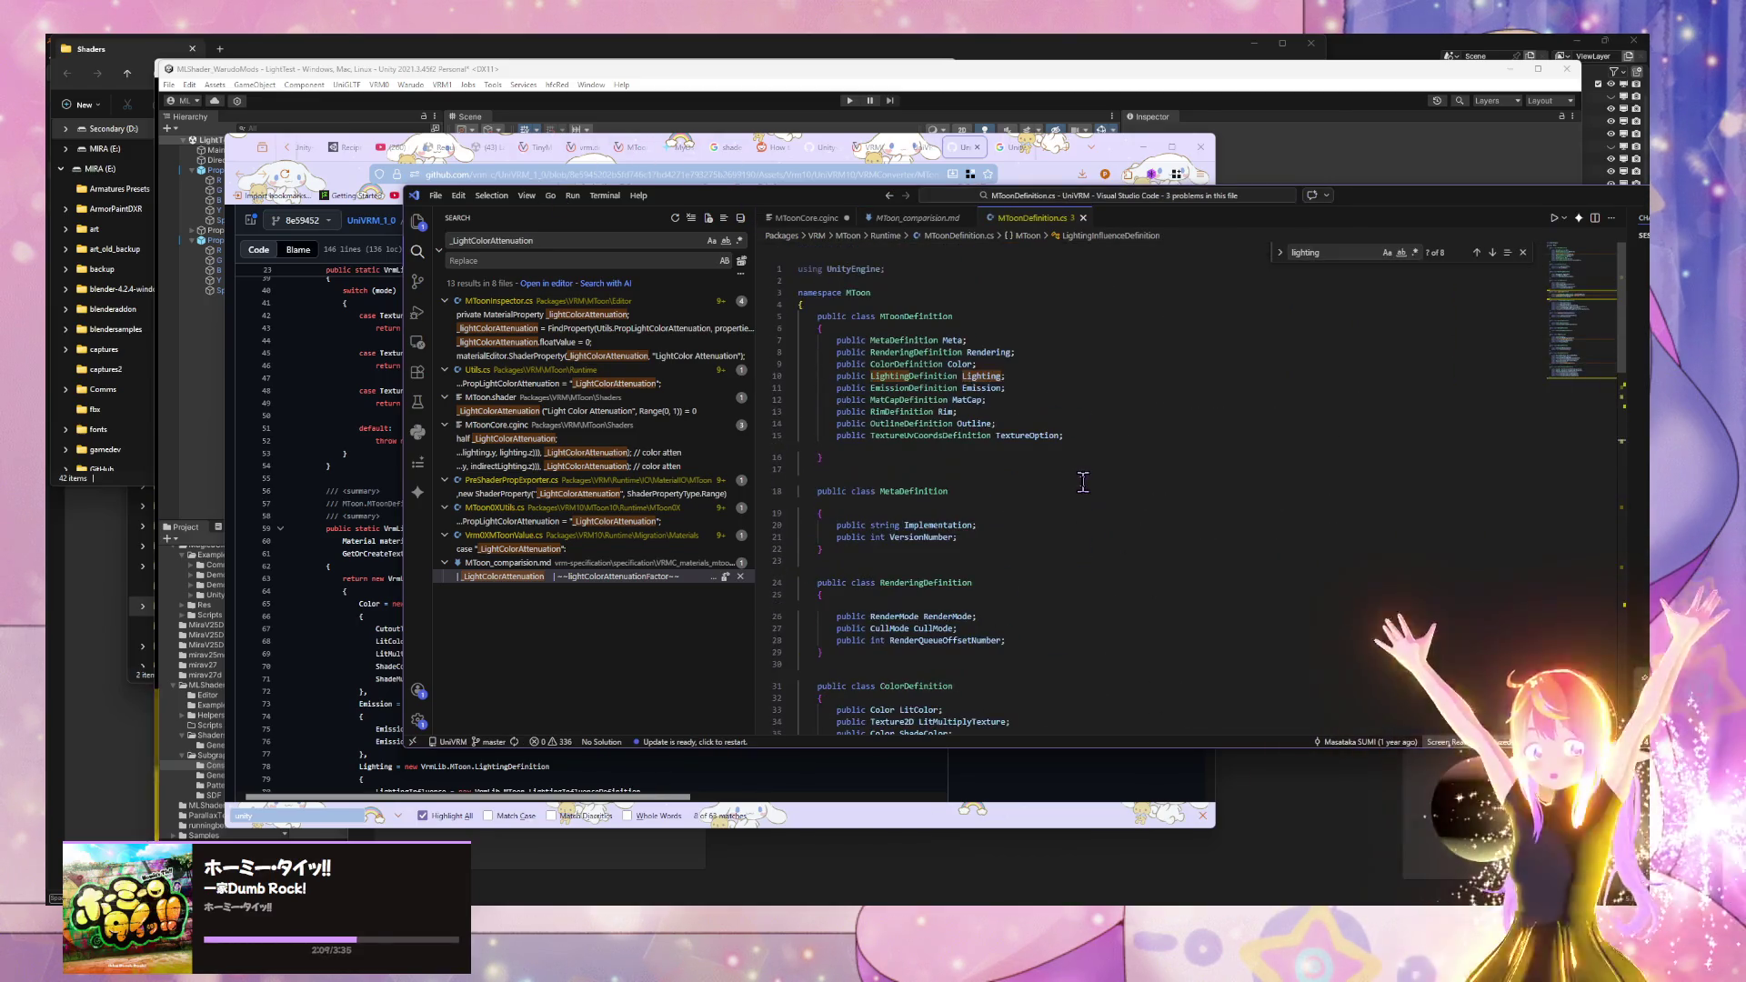
pyautogui.scroll(-13, 1073, 482)
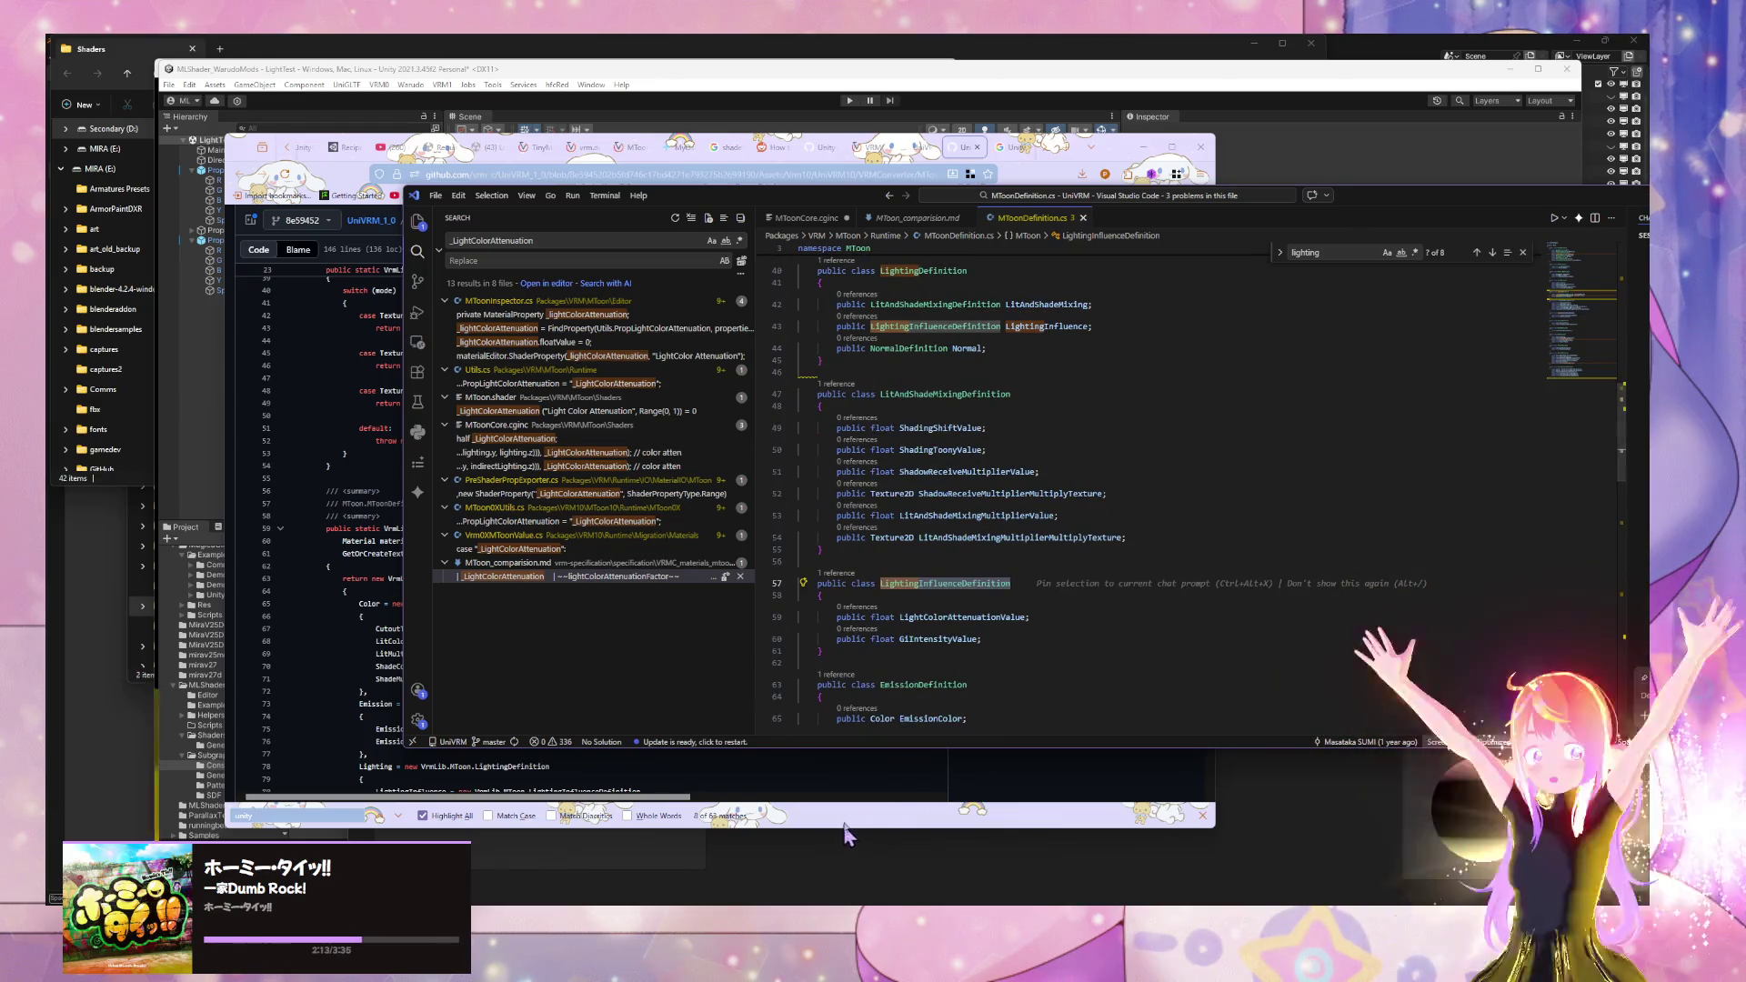
pyautogui.click(728, 803)
pyautogui.moveTo(585, 797); pyautogui.dragTo(448, 798)
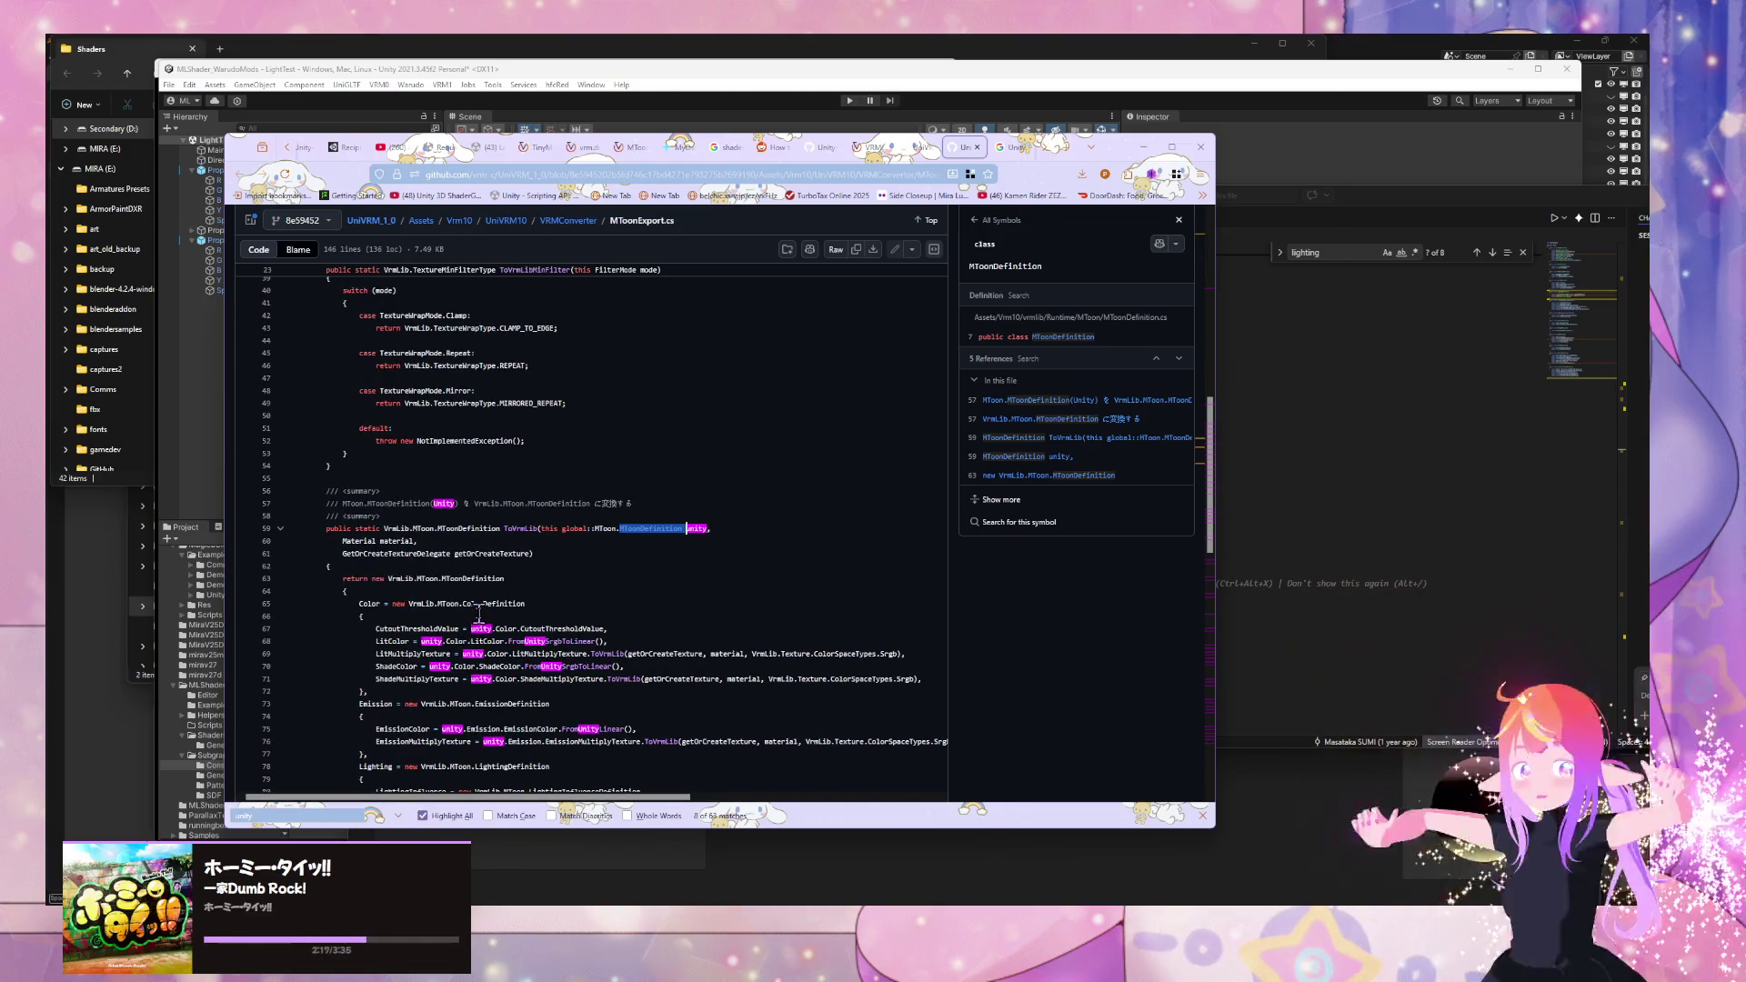
# - Read MToonExport.cs on GitHub through its closing TextureOption block, then return to MToonDefinition.cs in VS Code
pyautogui.scroll(2, 479, 616)
pyautogui.scroll(6, 479, 612)
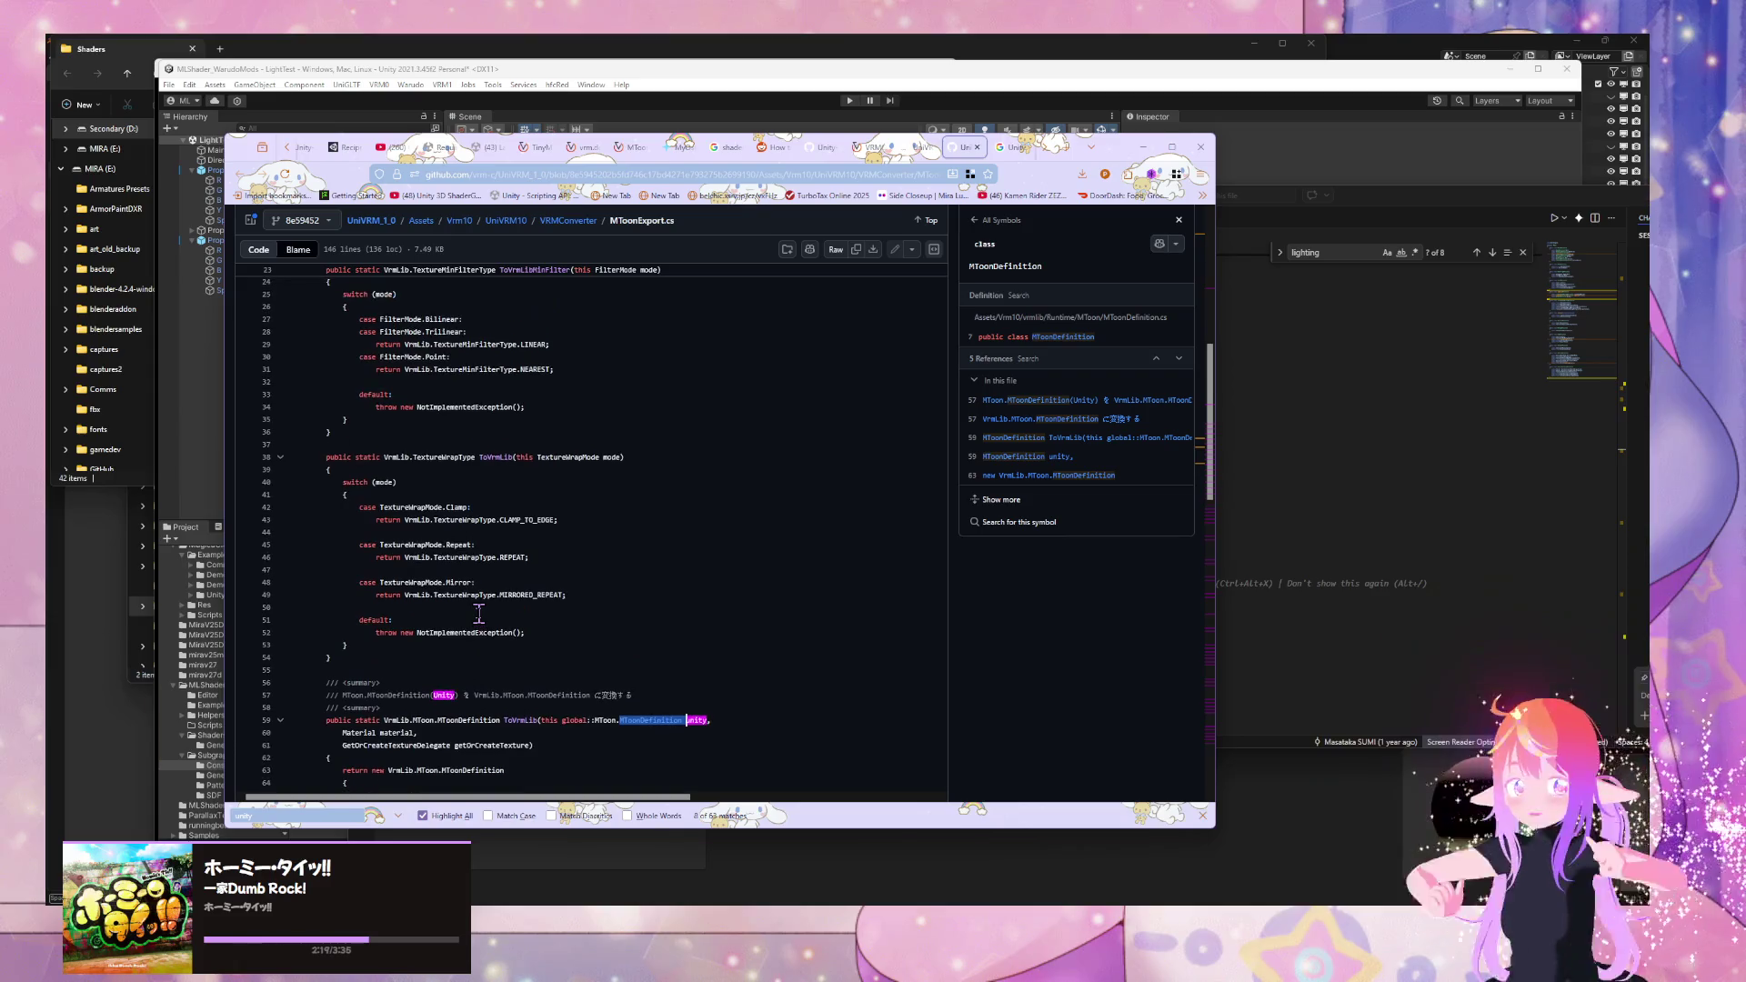
pyautogui.scroll(-15, 479, 613)
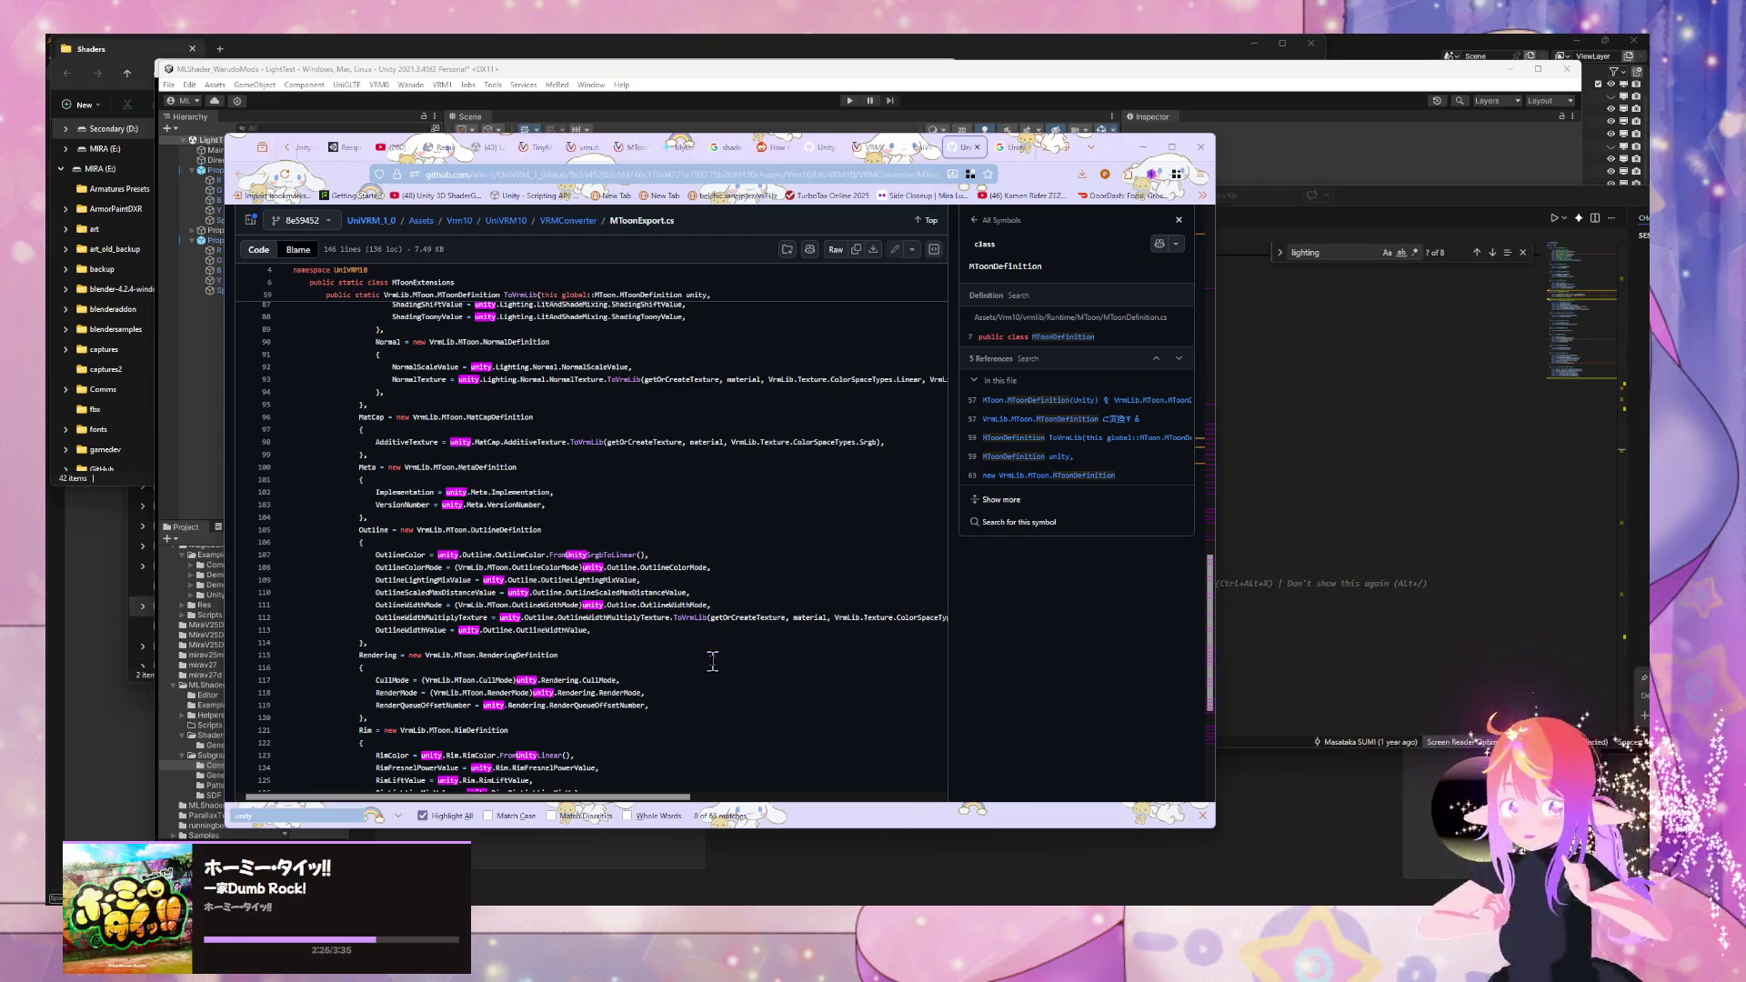
pyautogui.scroll(-3, 705, 661)
pyautogui.scroll(-2, 693, 666)
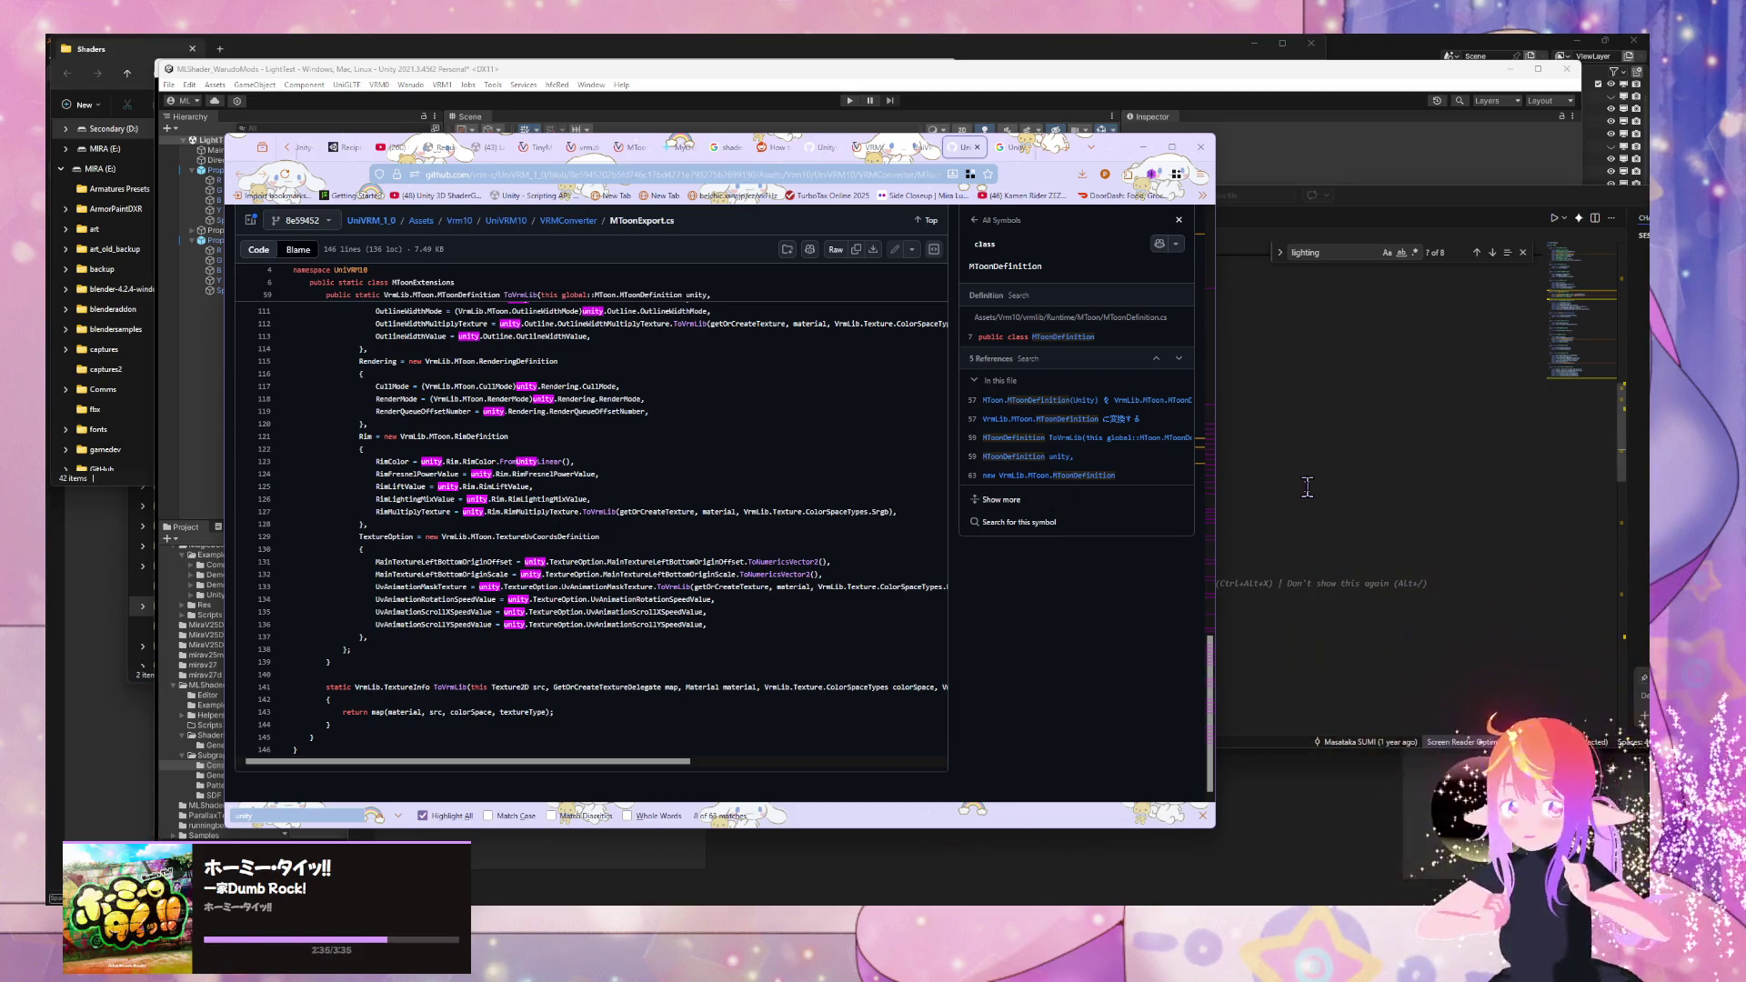
pyautogui.click(1246, 400)
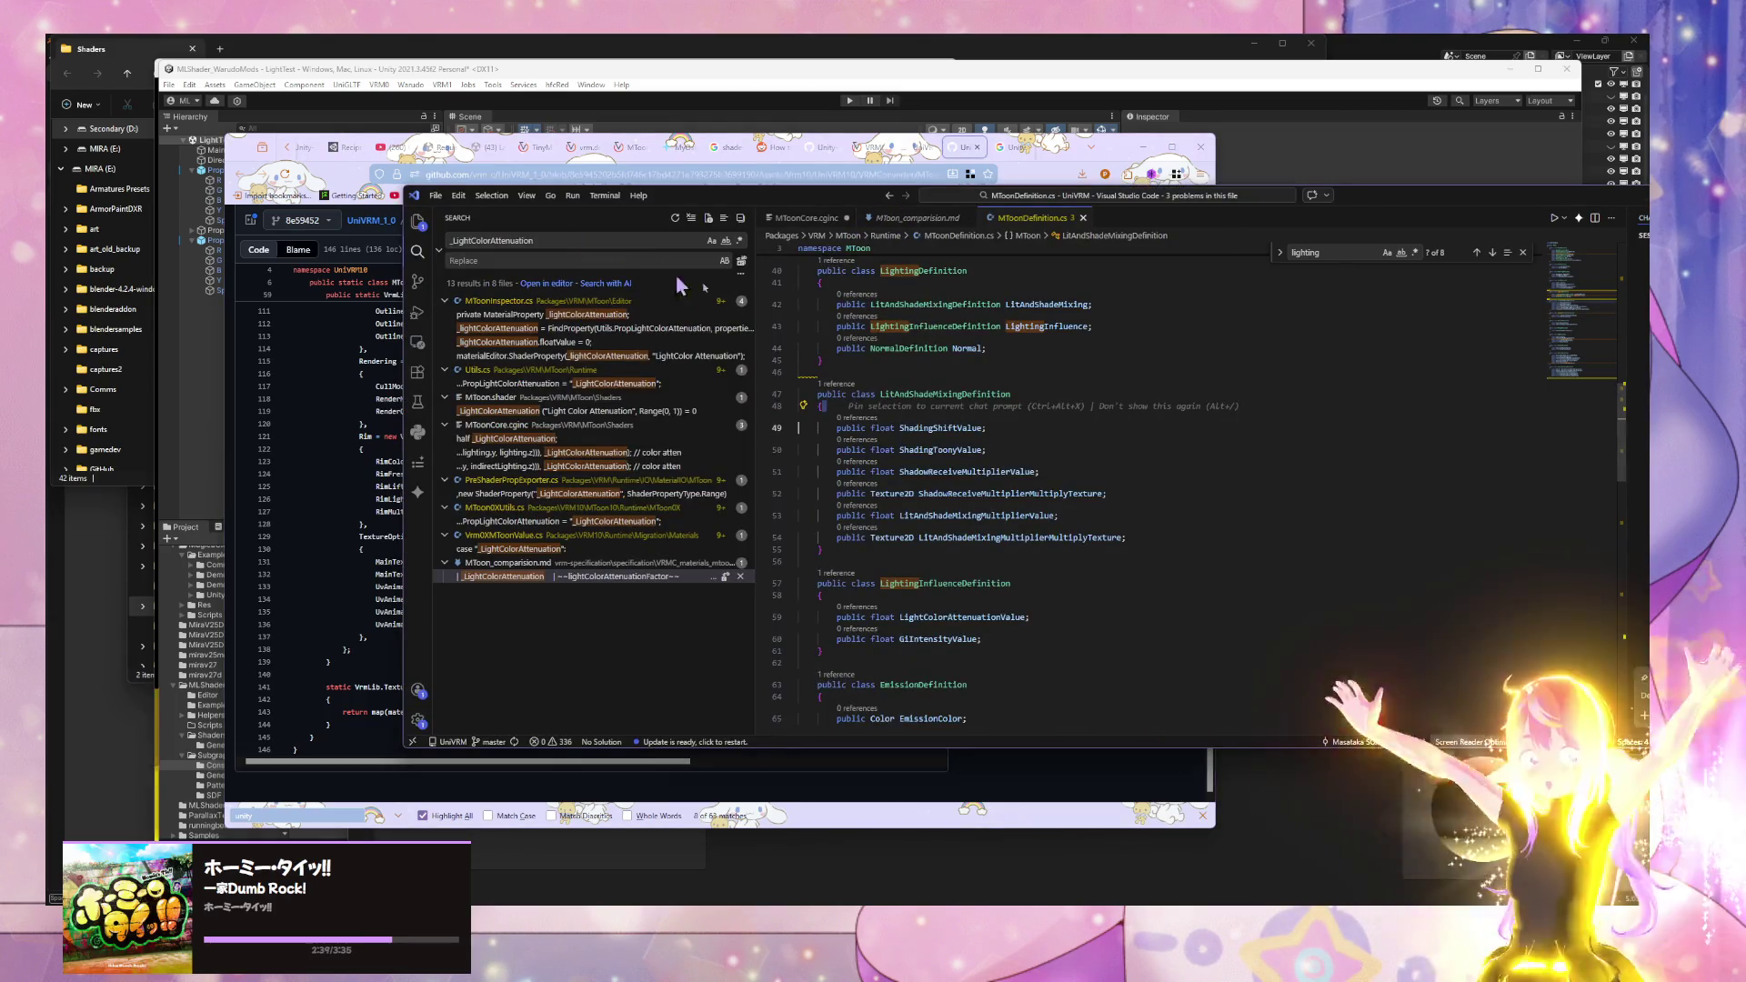
# - Refine the Google query to 'unity set material value from code in editor and runtime'
pyautogui.scroll(10, 1018, 368)
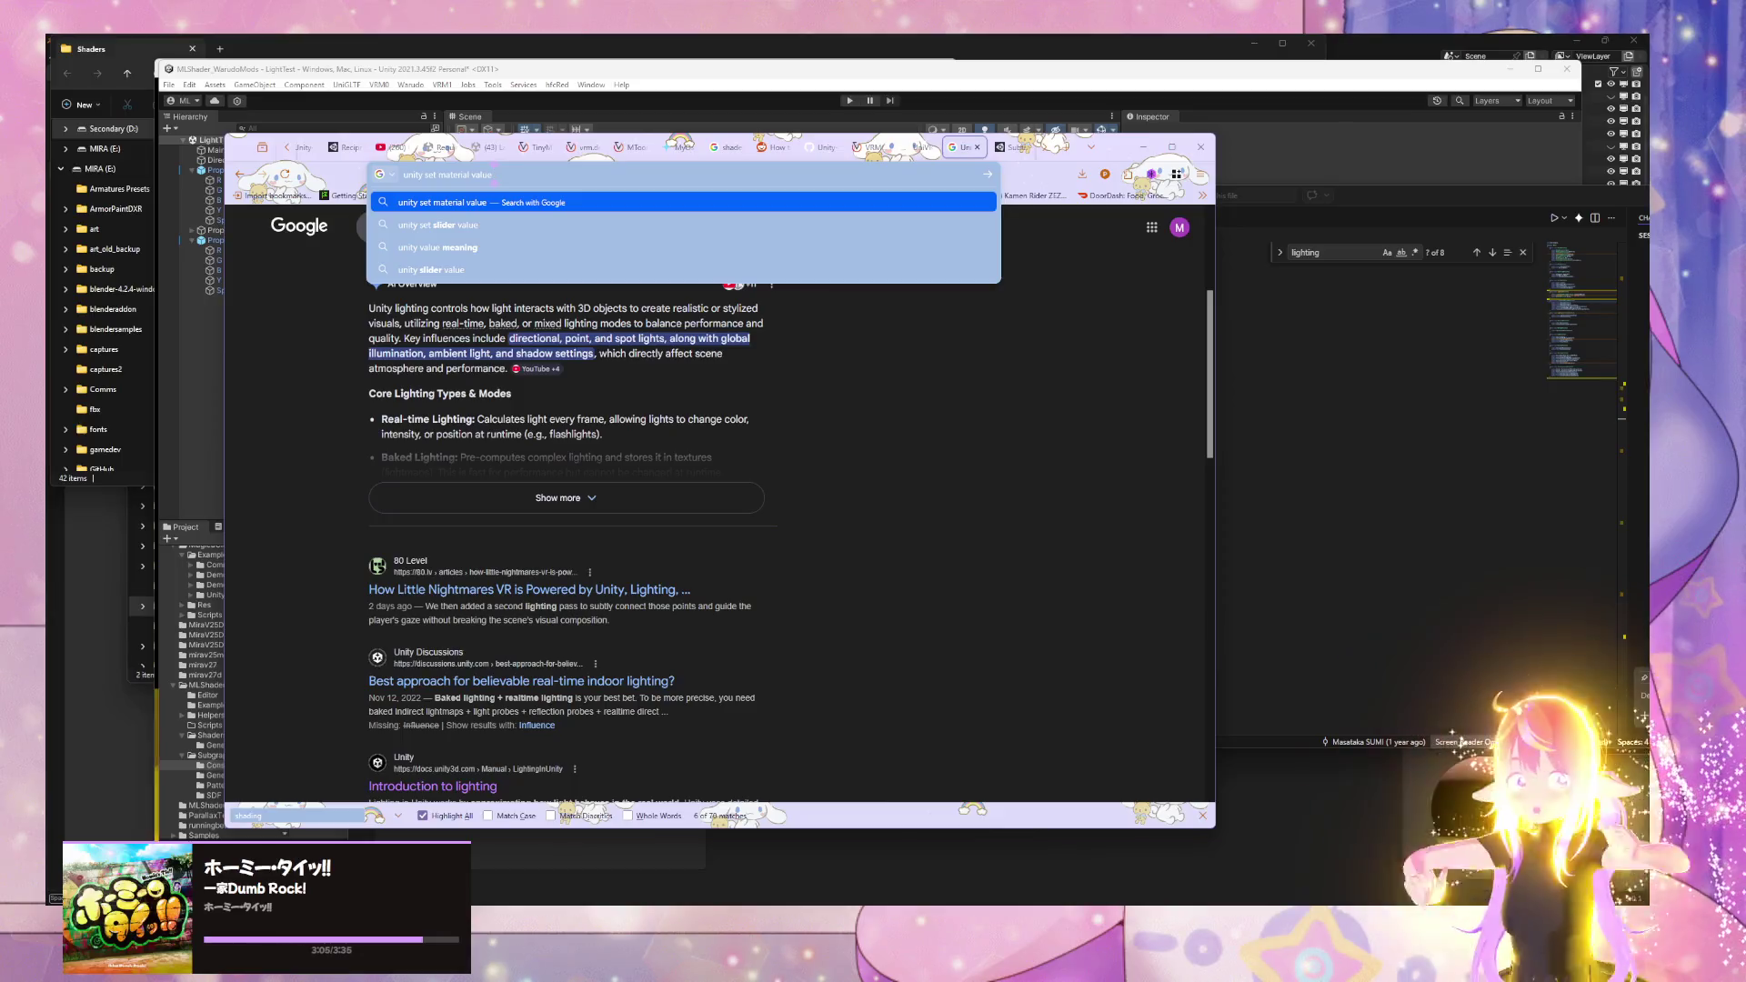
pyautogui.press('BackSpace')
pyautogui.press('BackSpace')
pyautogui.write('from')
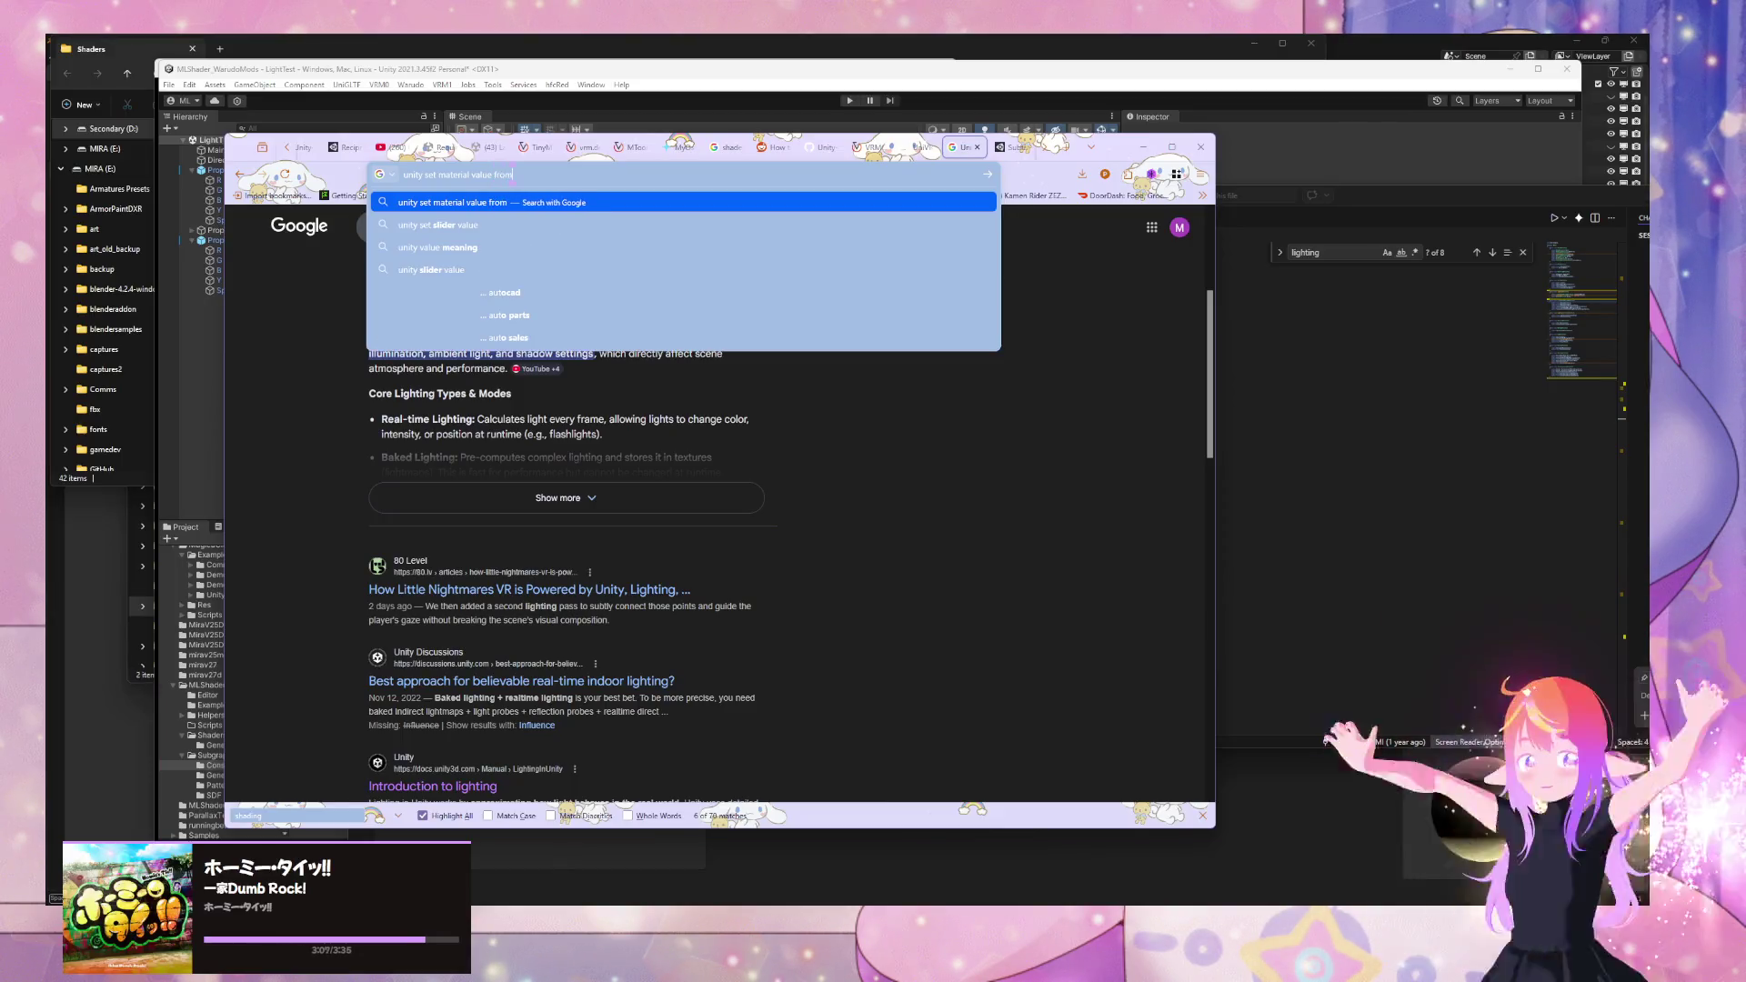
pyautogui.write(' code')
pyautogui.press('Return')
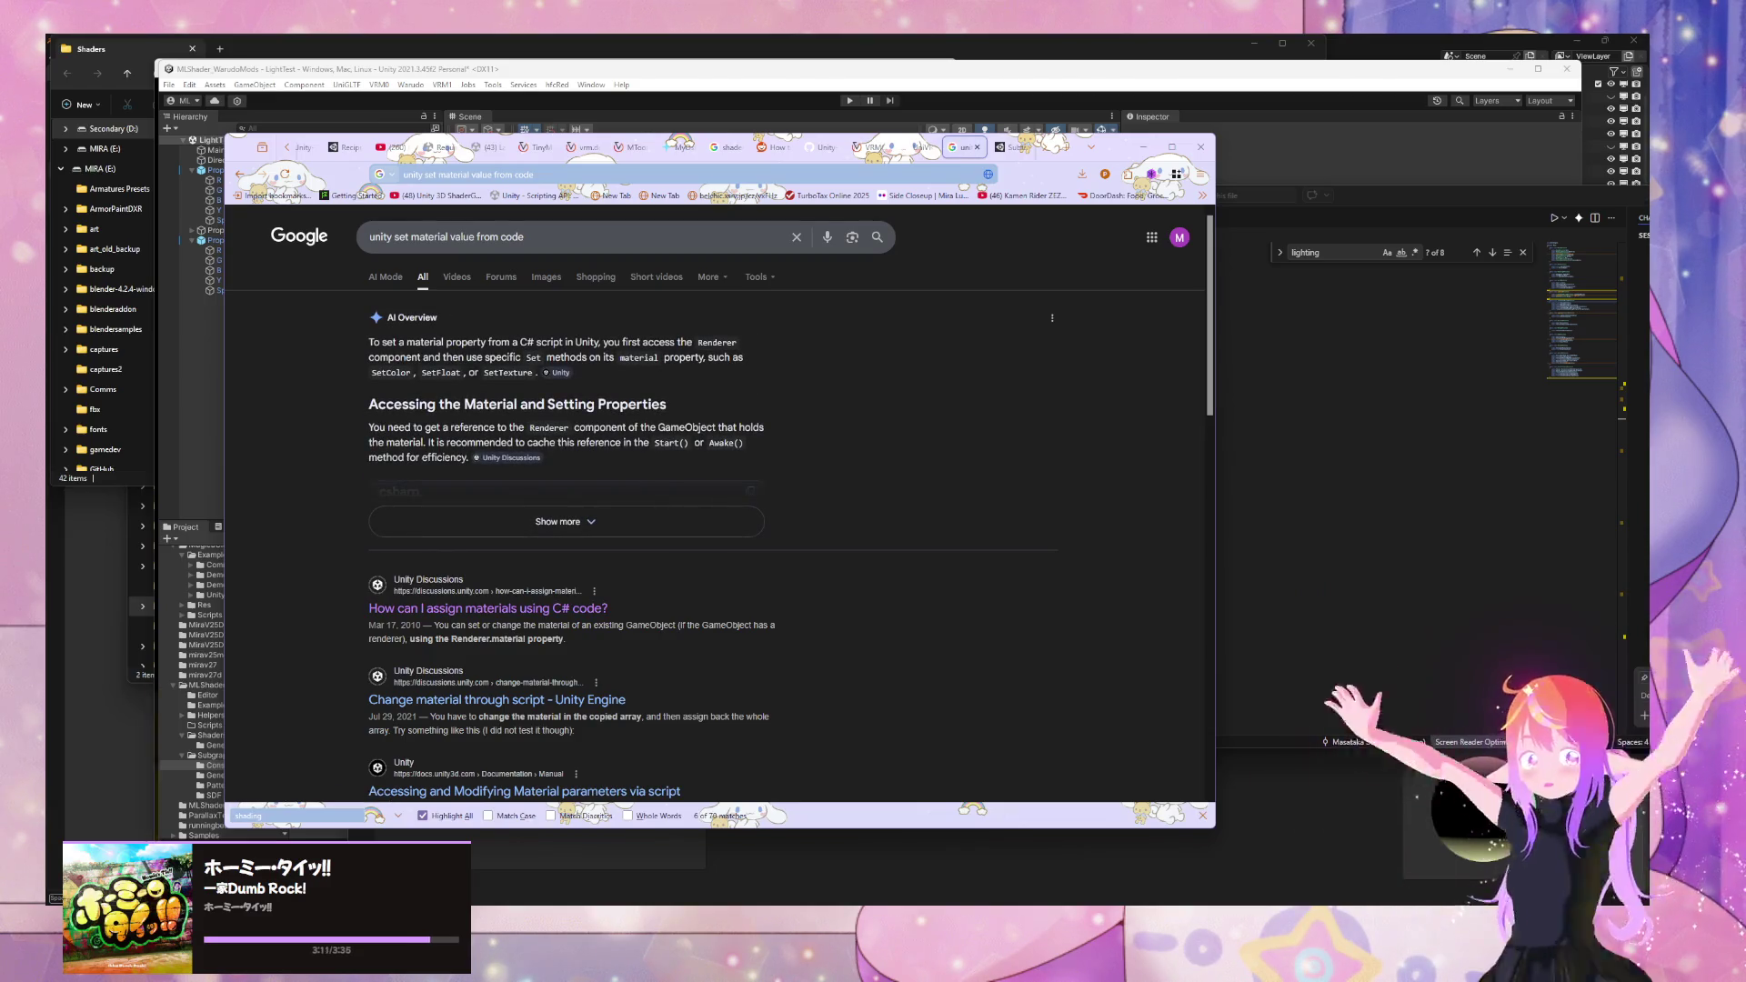
pyautogui.click(623, 228)
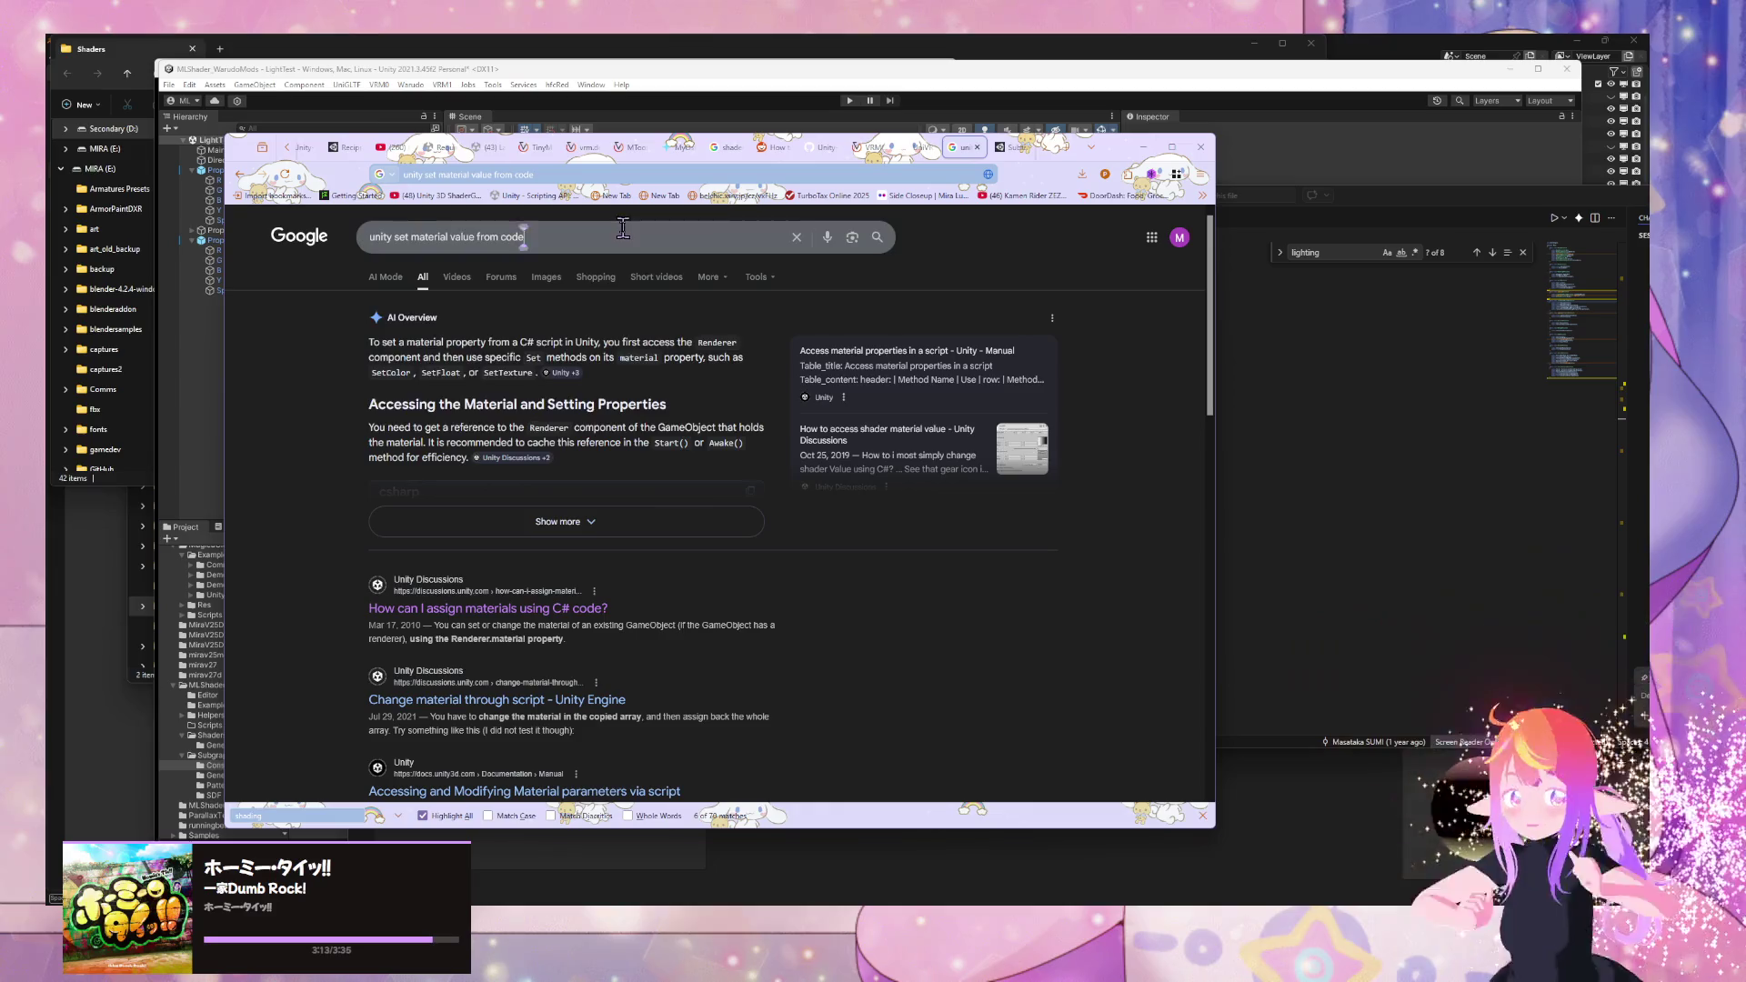
pyautogui.click(525, 234)
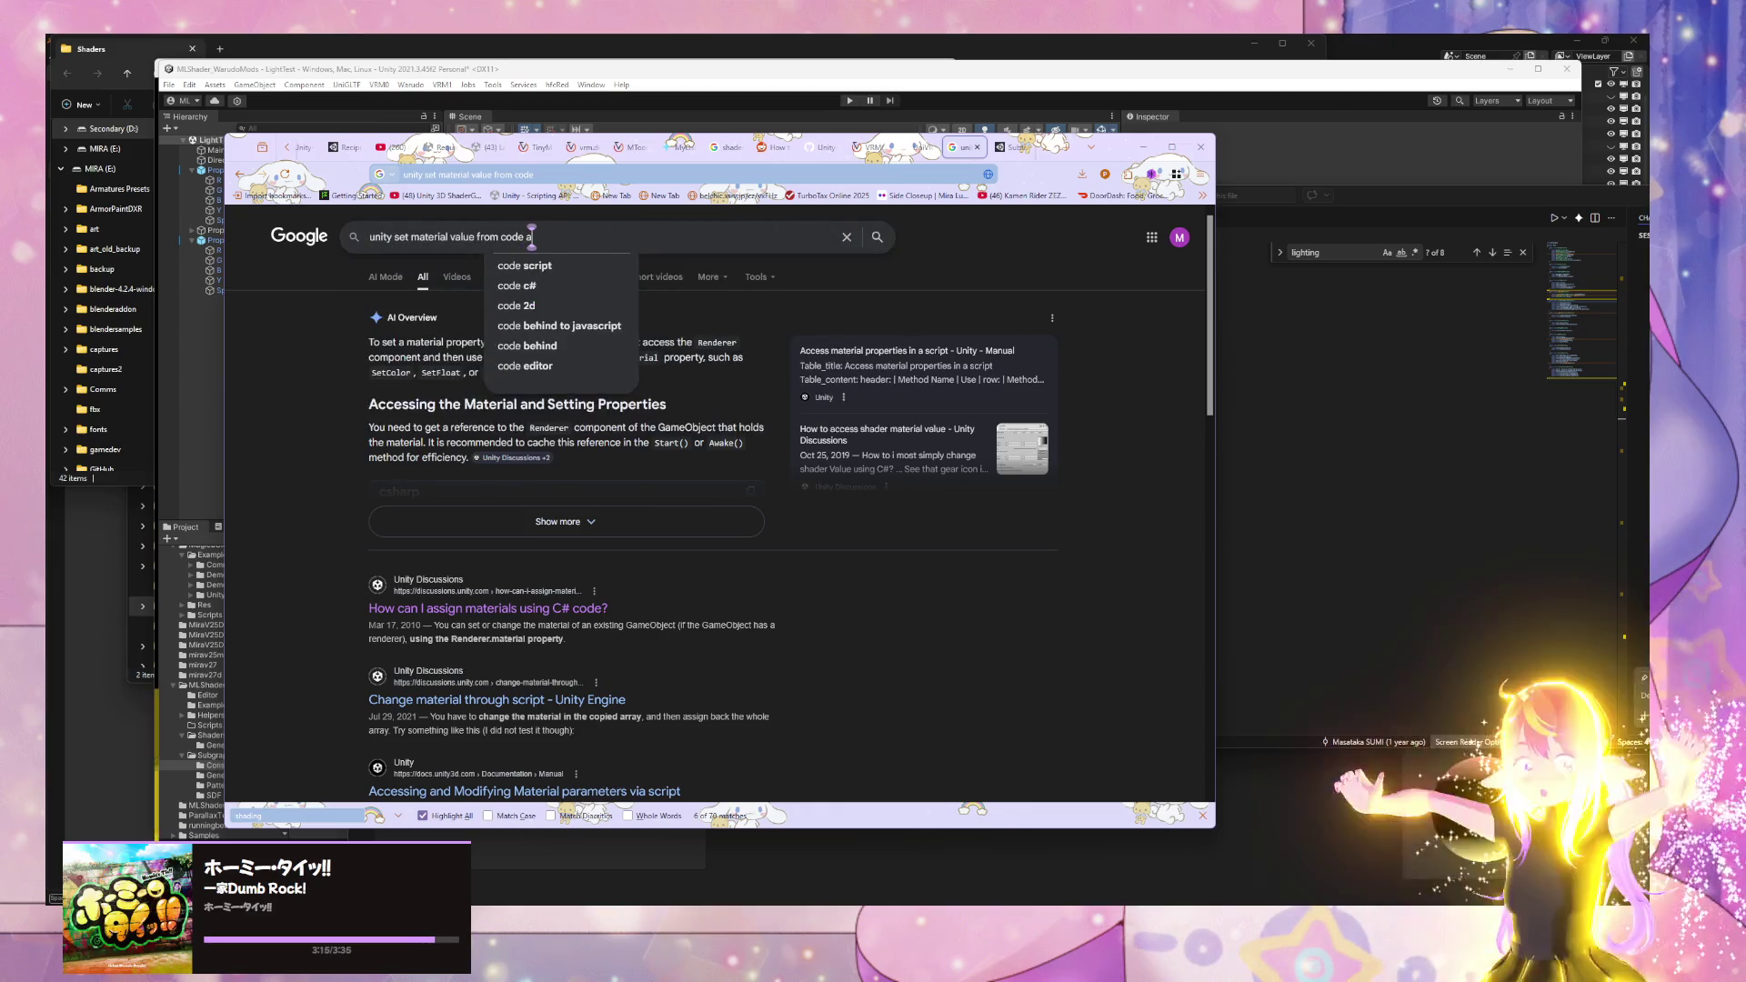
pyautogui.write('in editor')
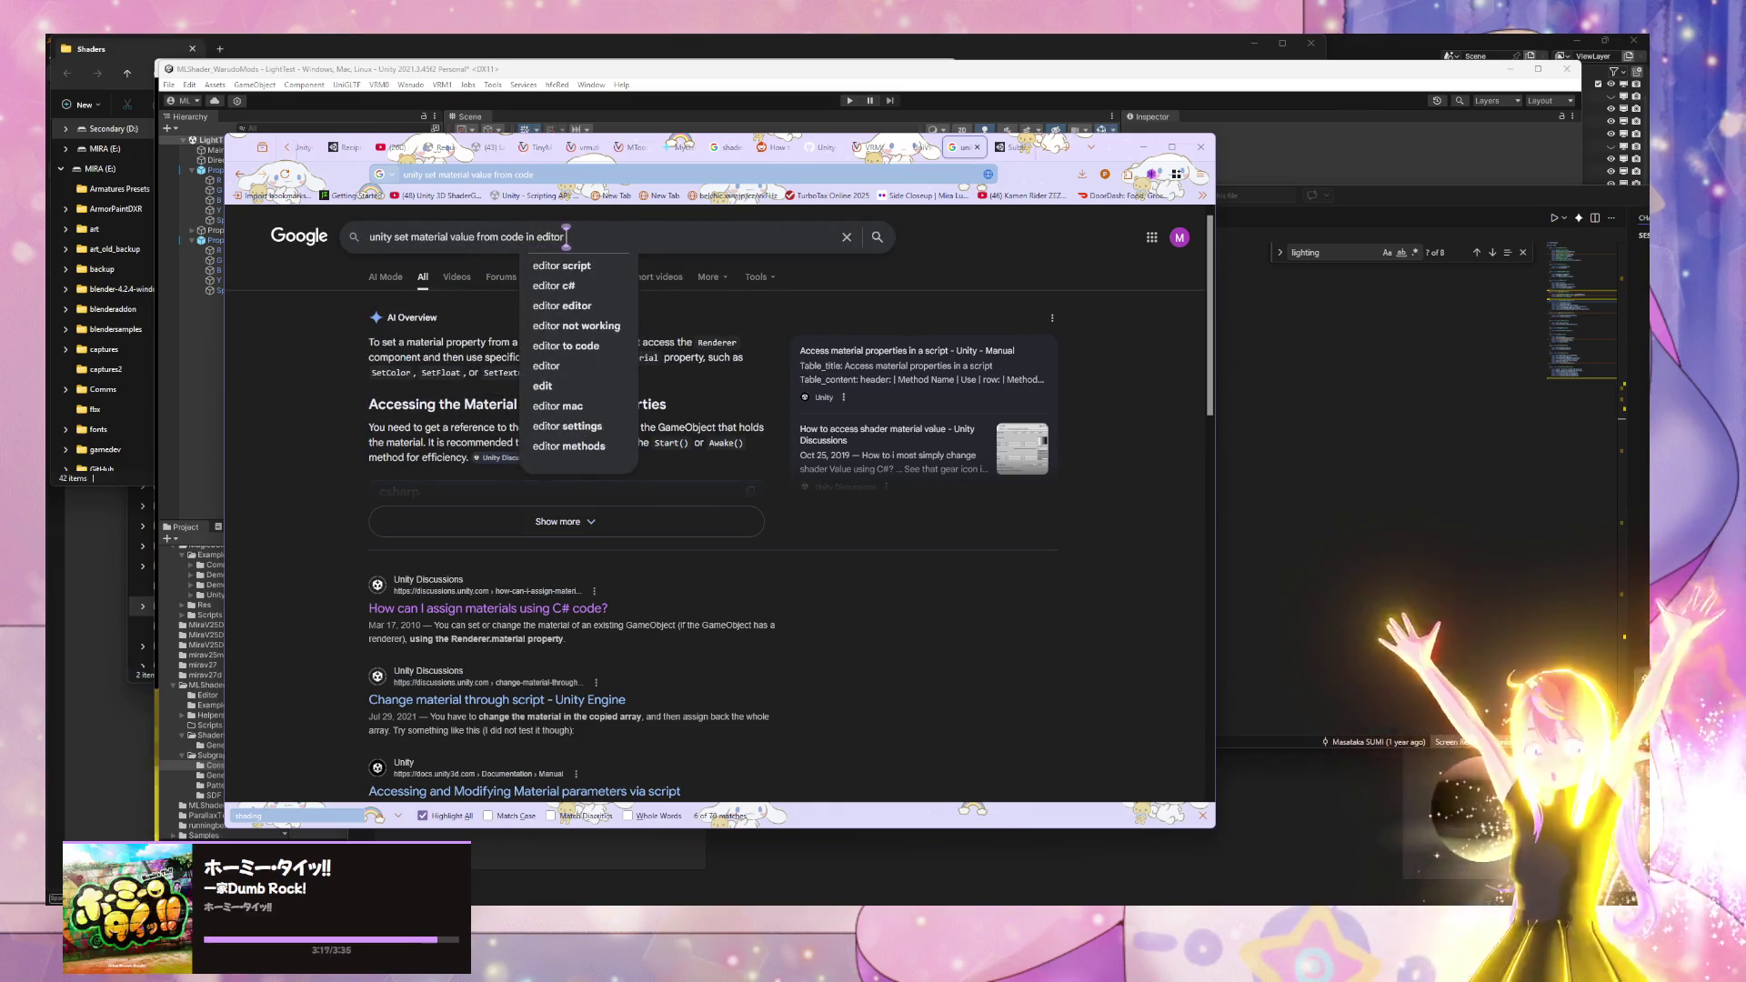
pyautogui.write(' and runtime')
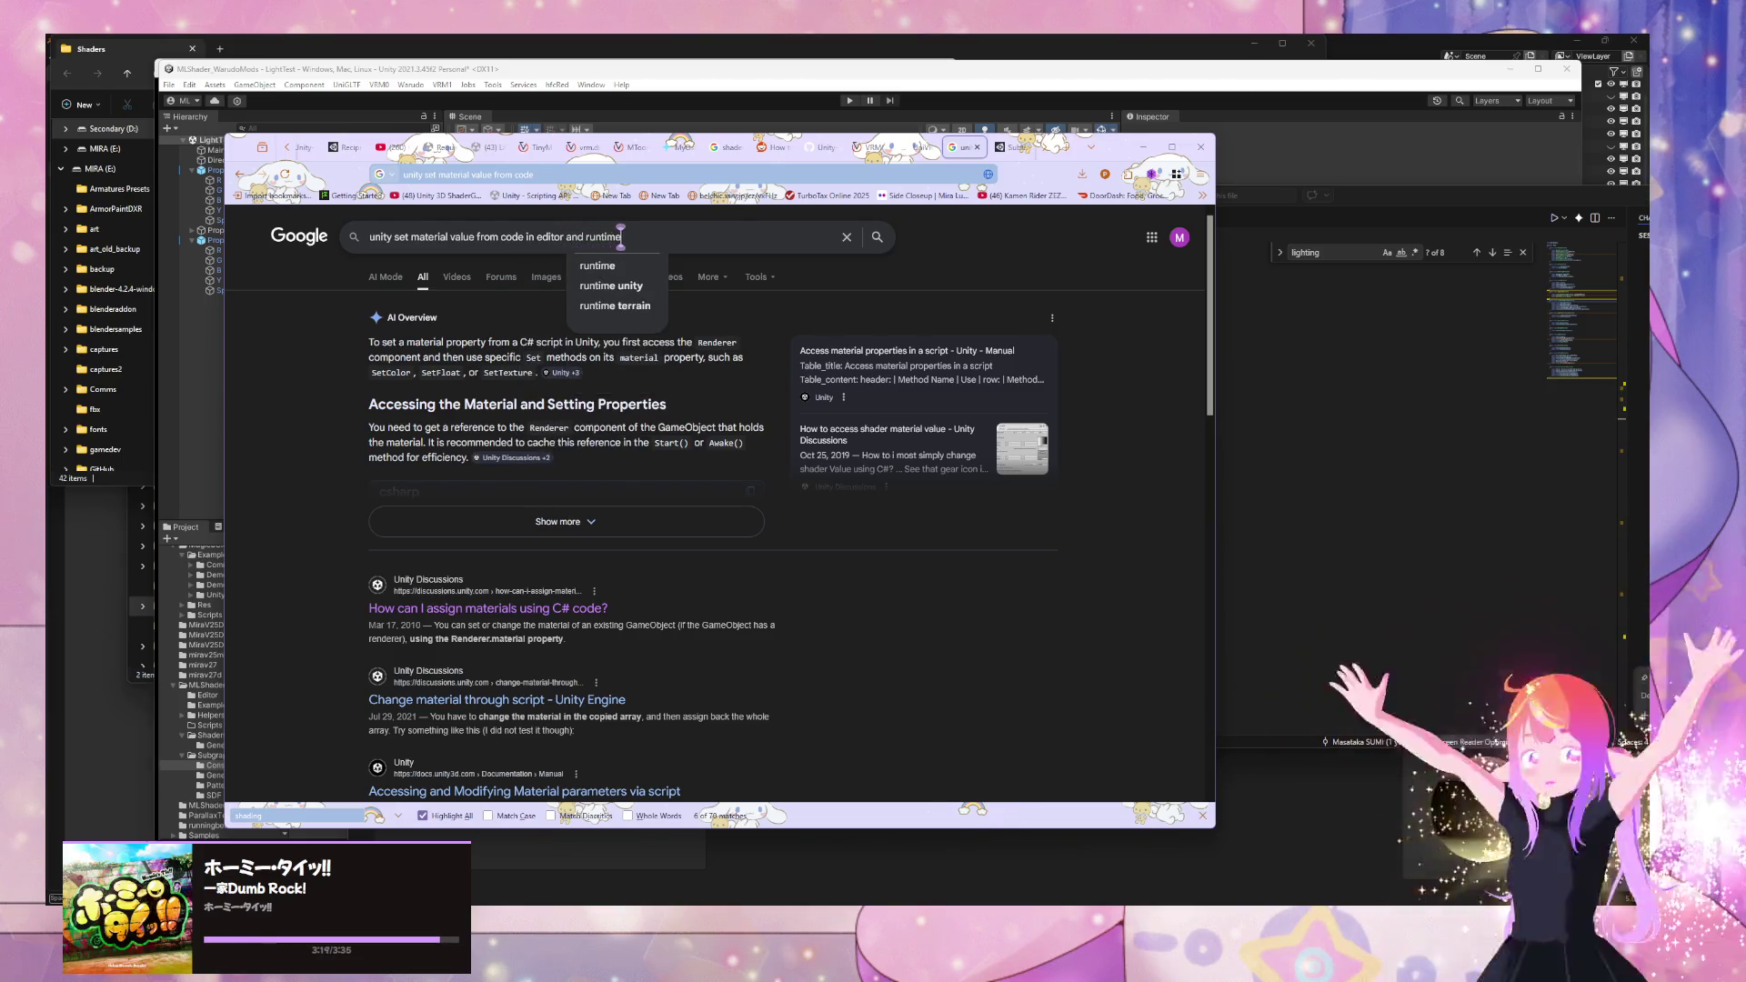
pyautogui.press('Return')
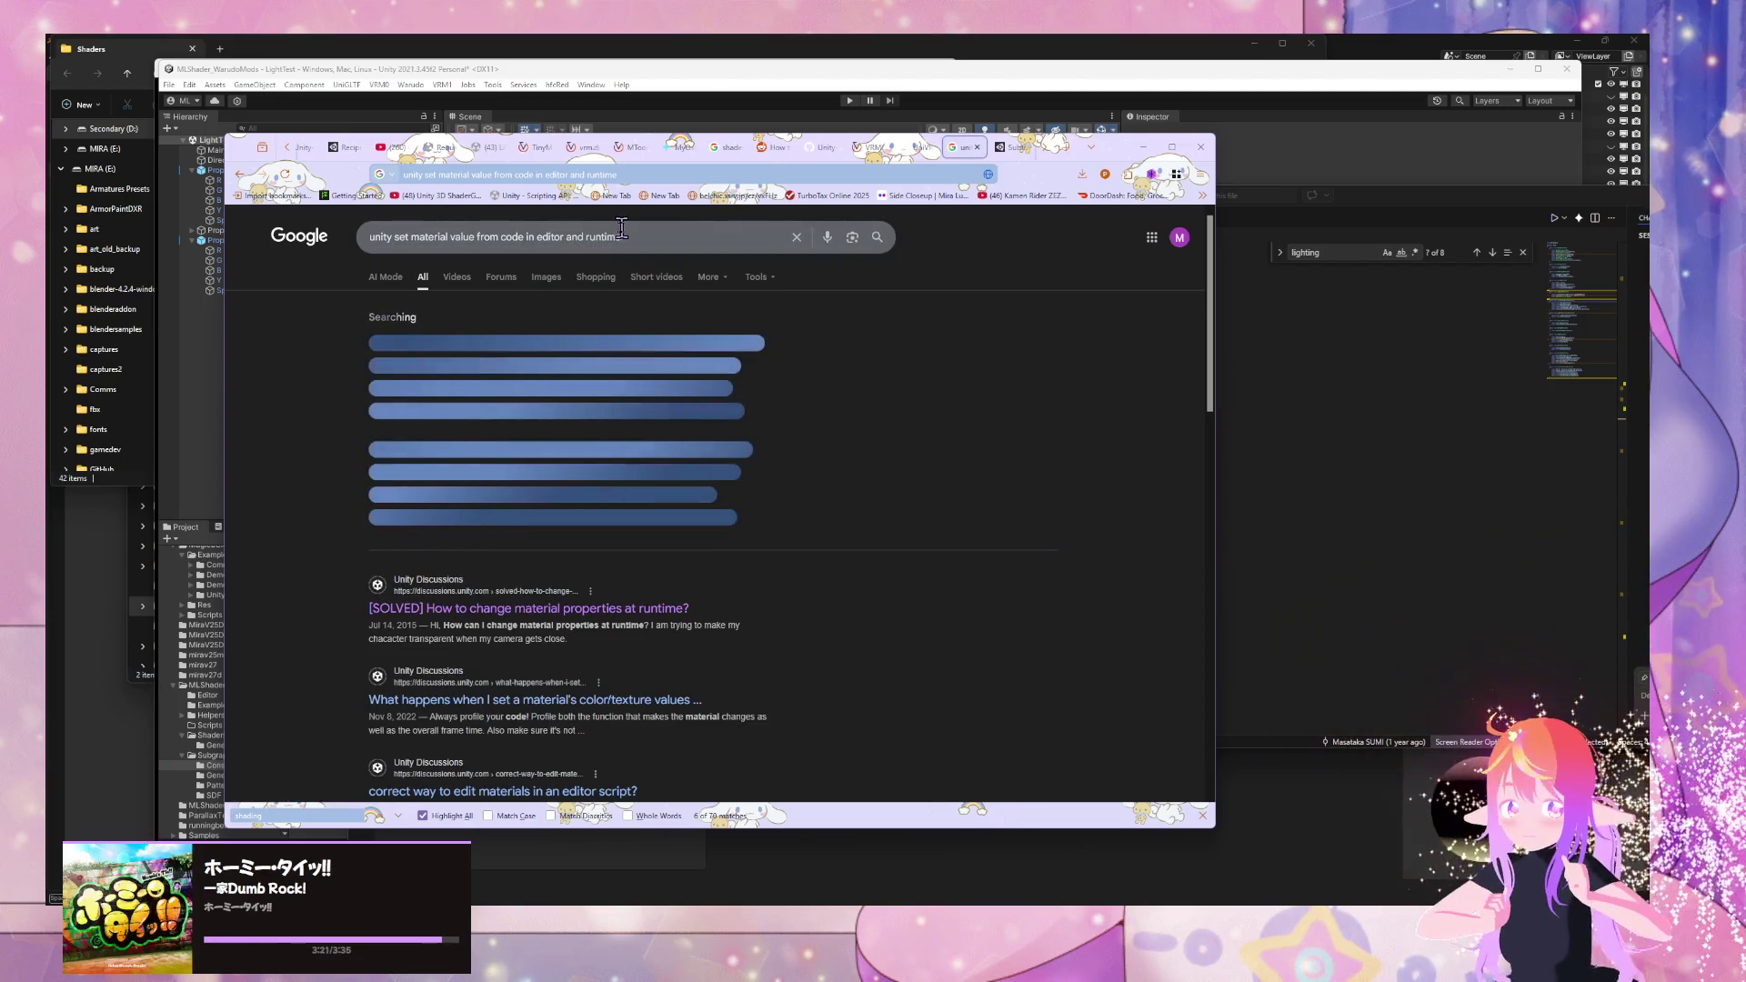
# - Open the Unity Manual 'Accessing and Modifying Material parameters via script' result in a new tab
pyautogui.scroll(-2, 712, 491)
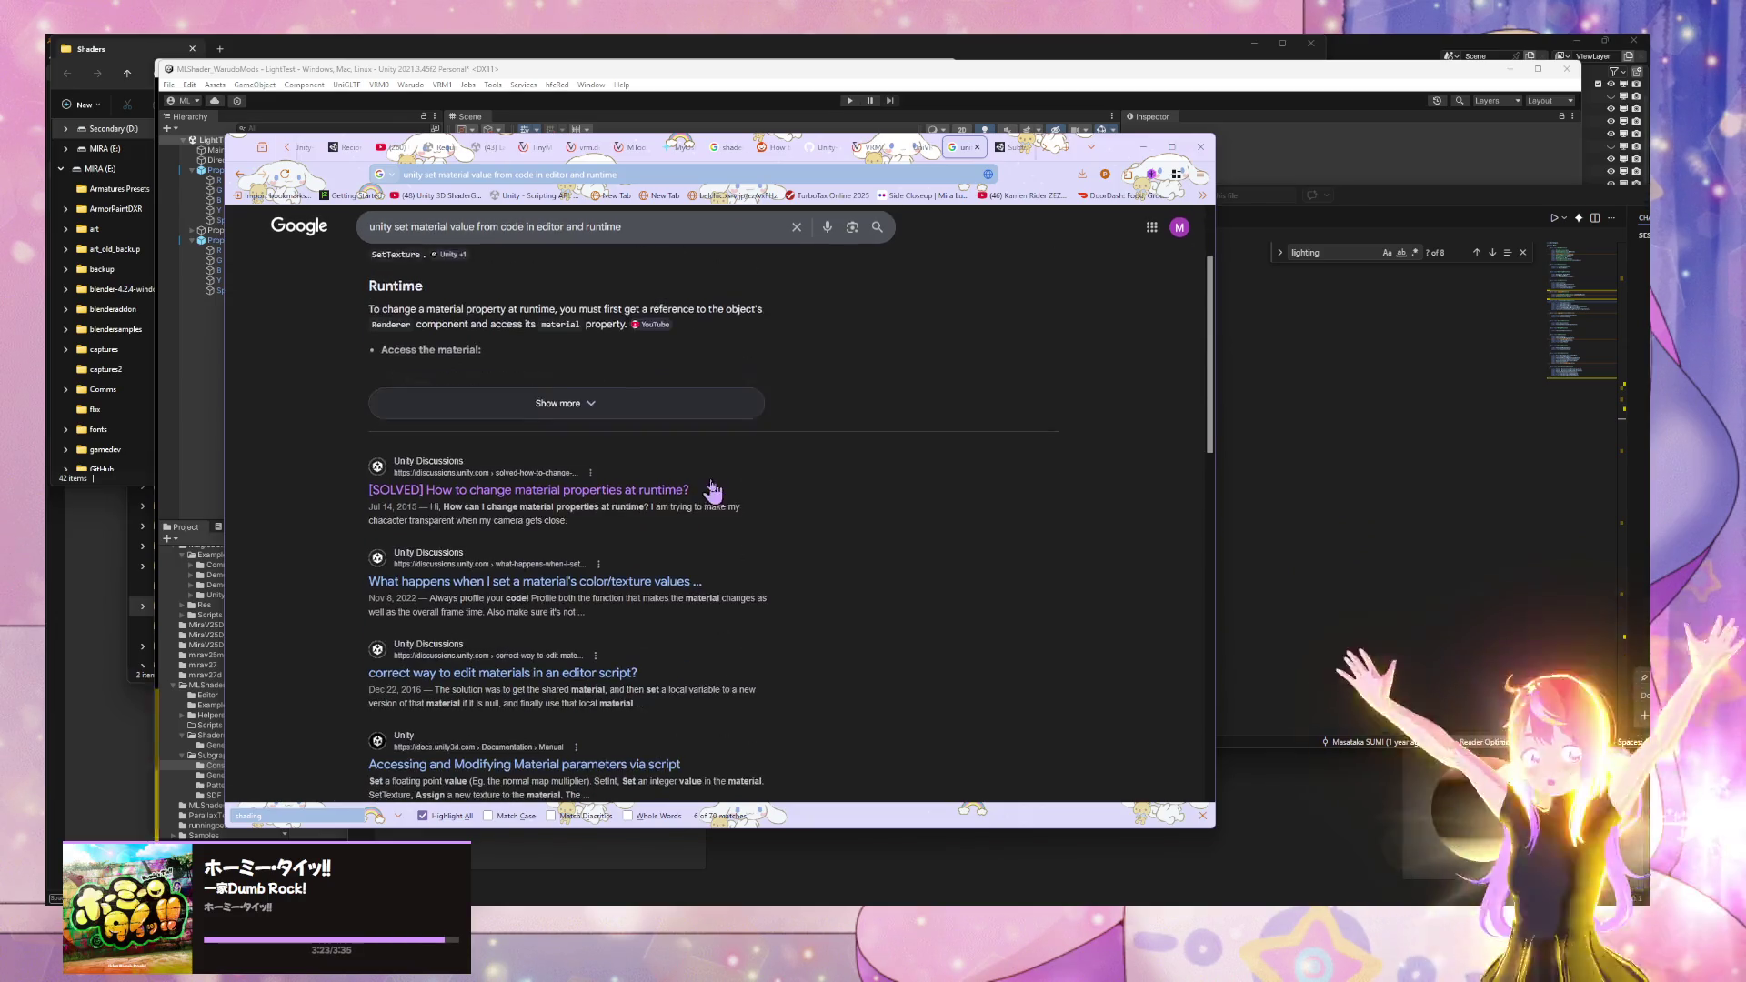
pyautogui.scroll(-1, 713, 490)
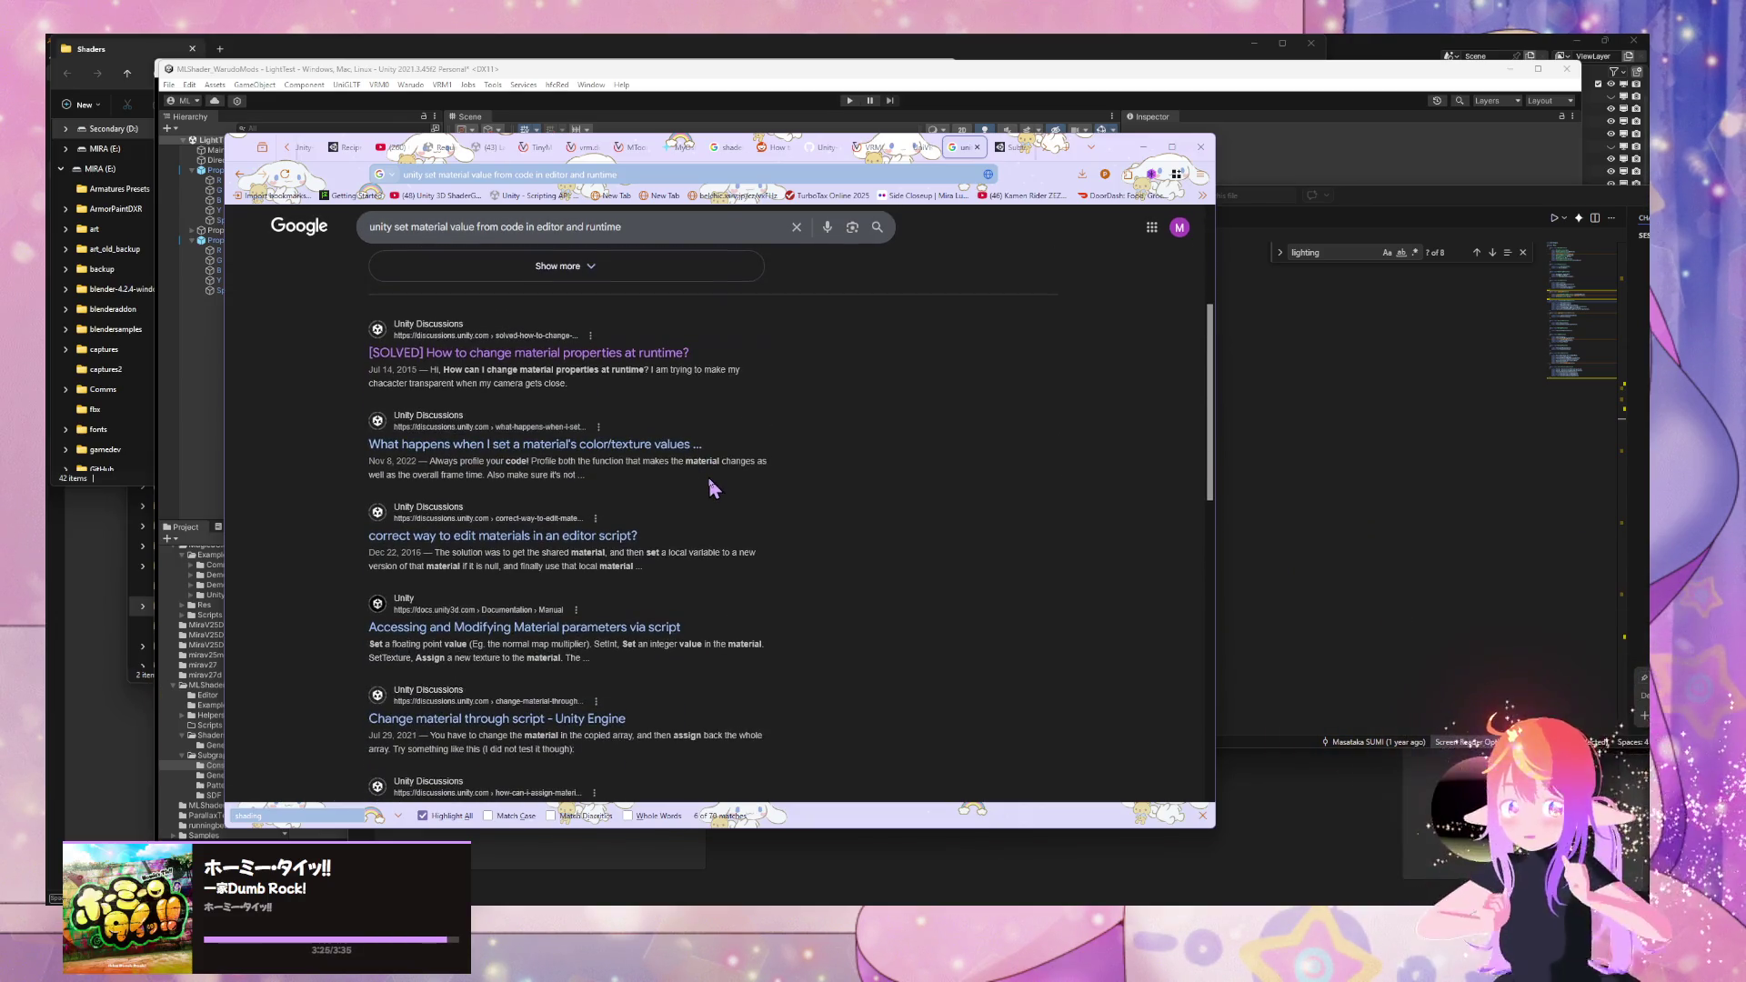
pyautogui.middleClick(656, 627)
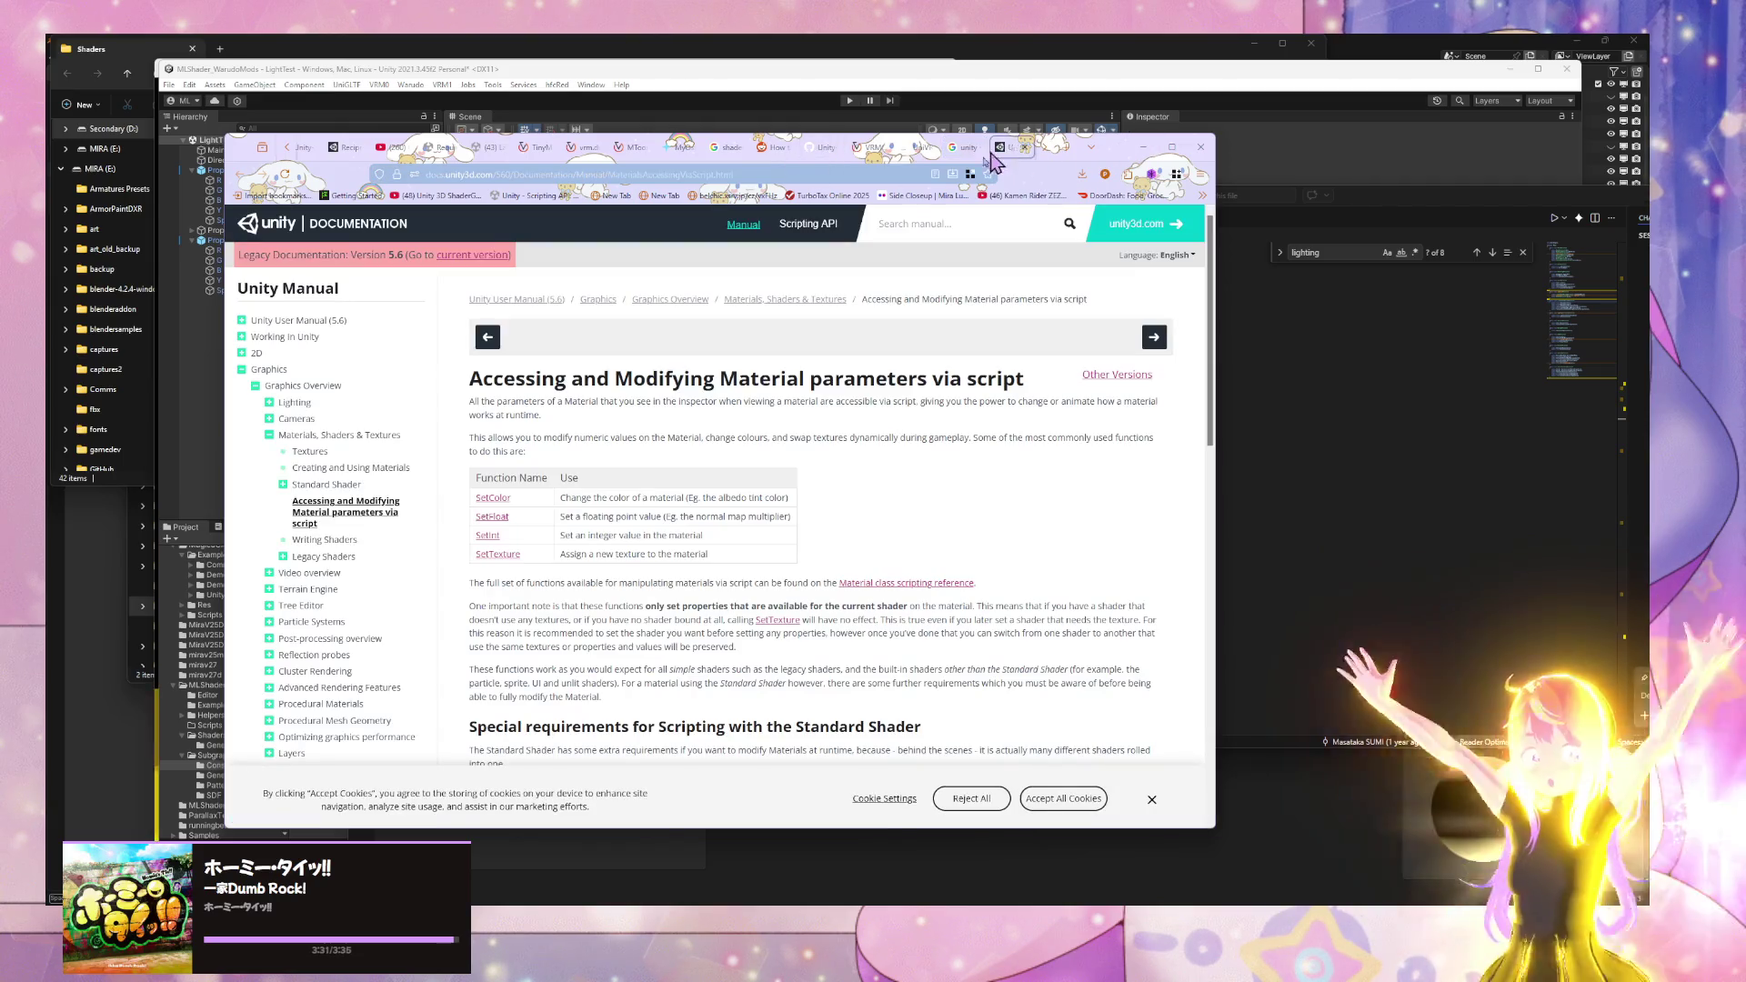
# - Read the Unity Manual material-parameters page down to its shader keyword table, then return to VS Code
pyautogui.click(1011, 147)
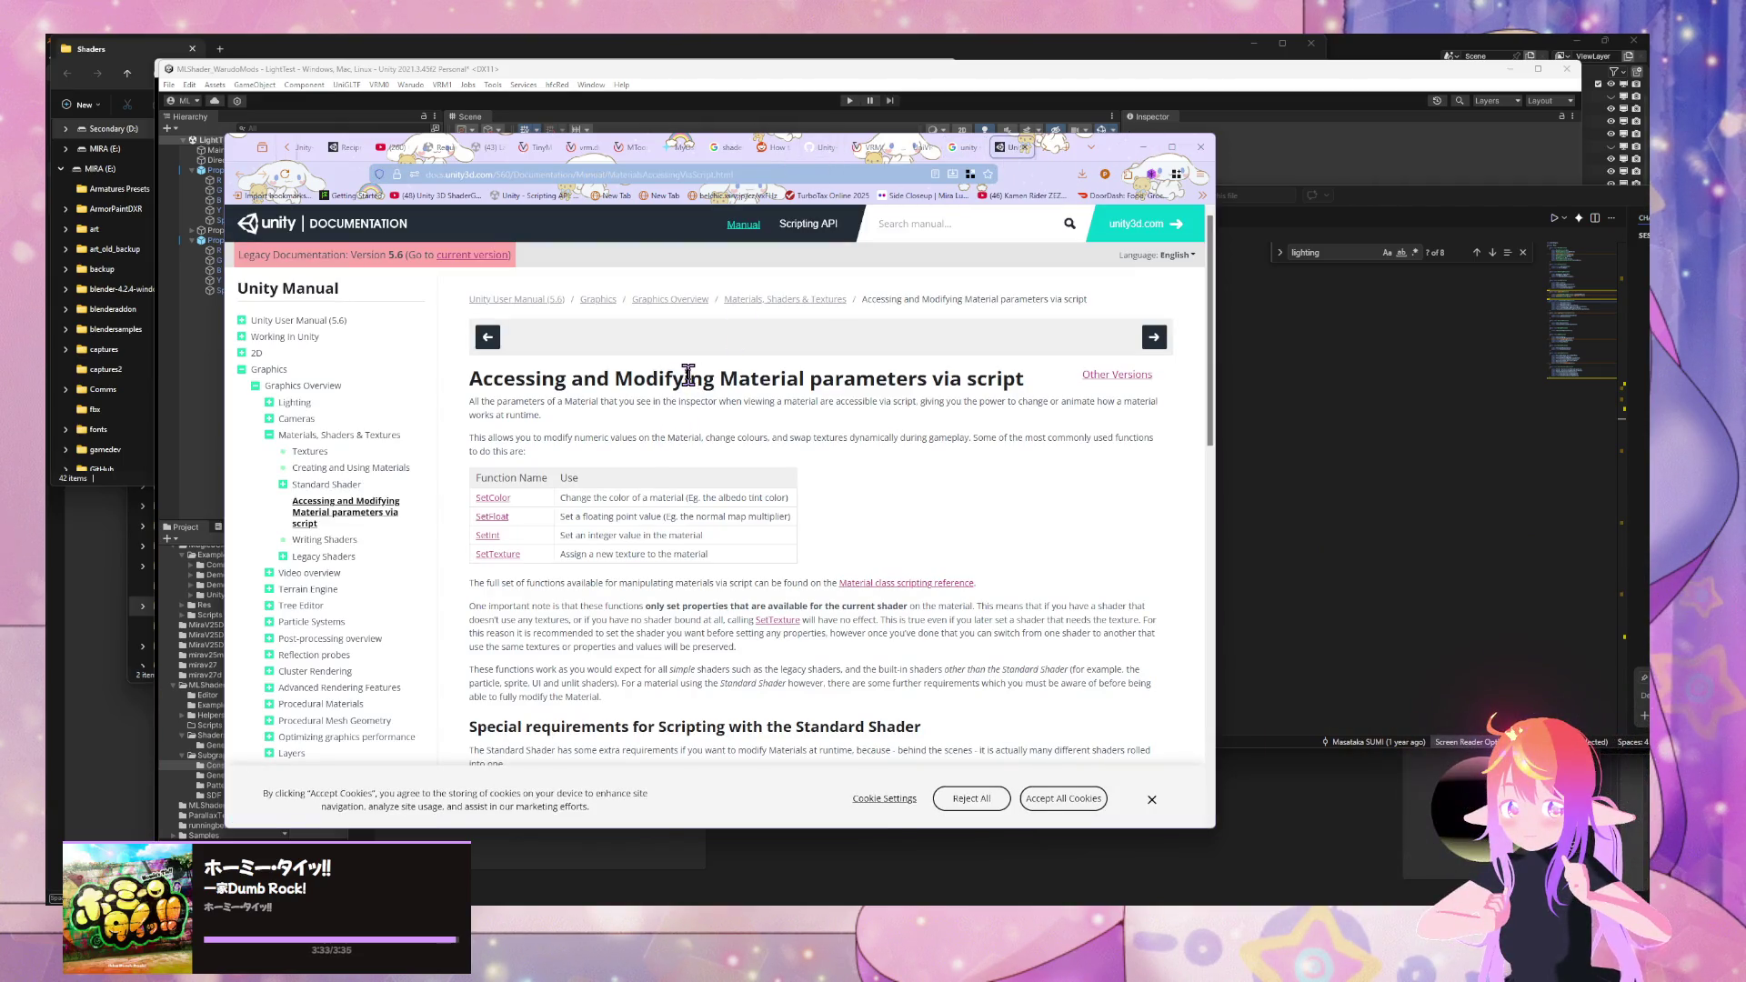
pyautogui.scroll(-5, 688, 376)
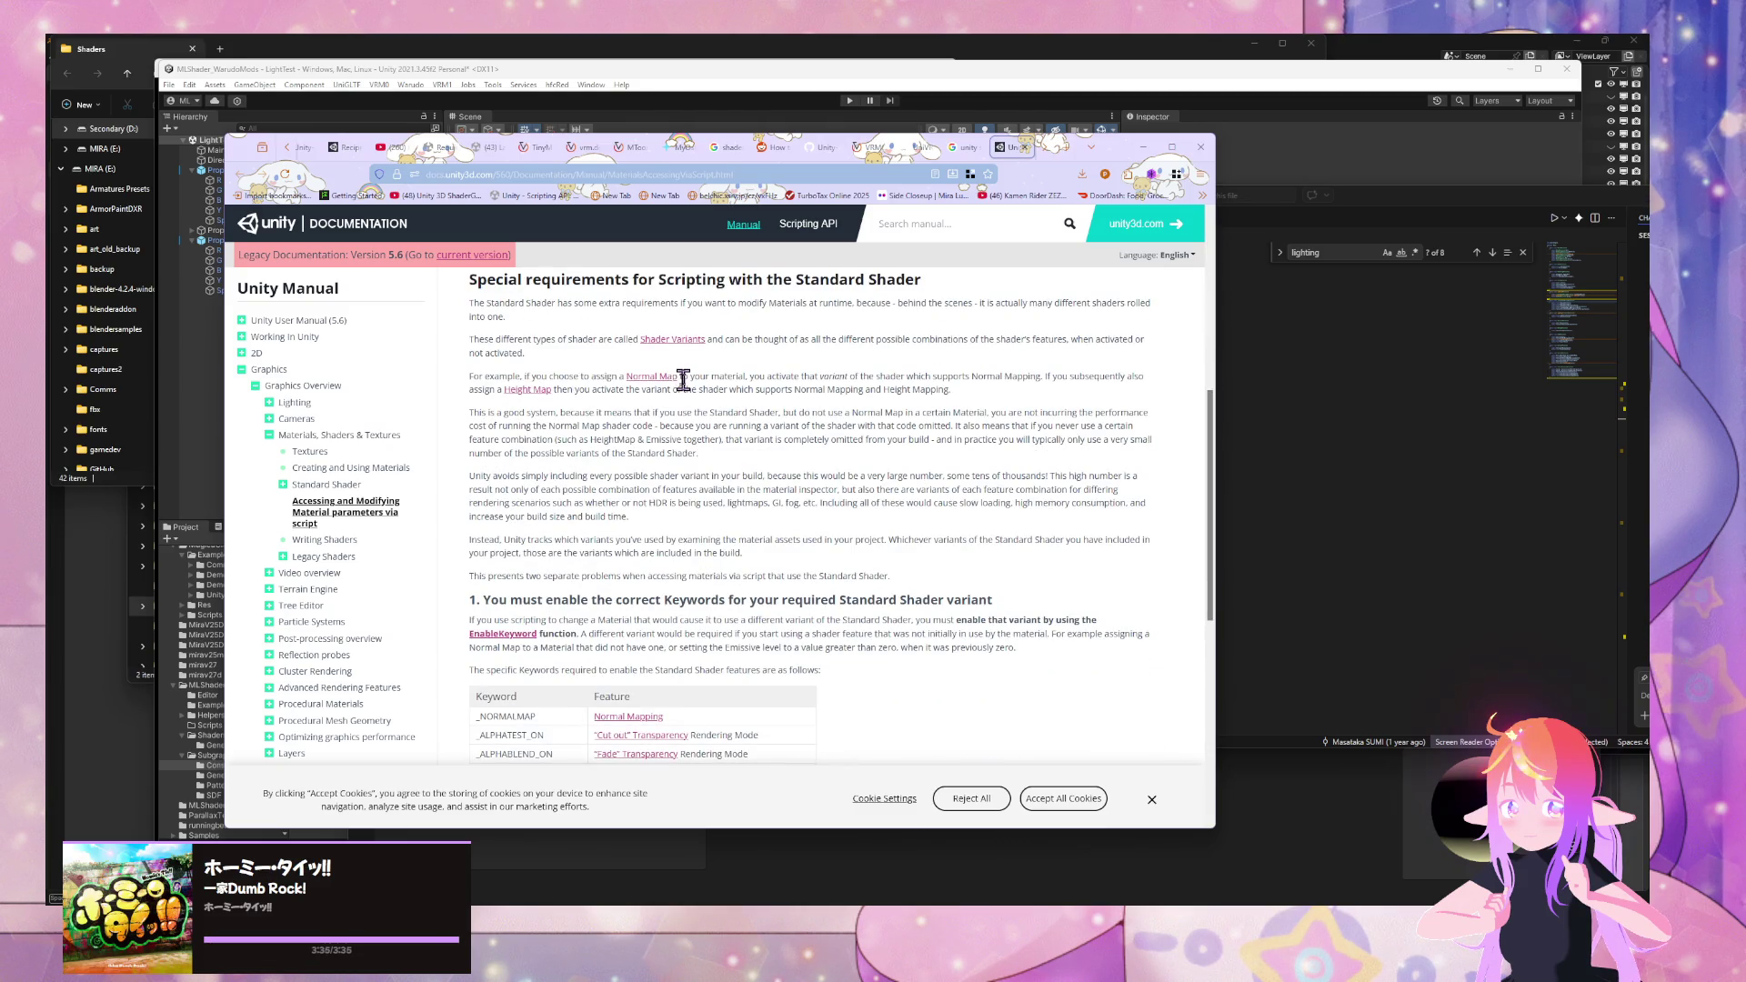
pyautogui.scroll(-4, 683, 380)
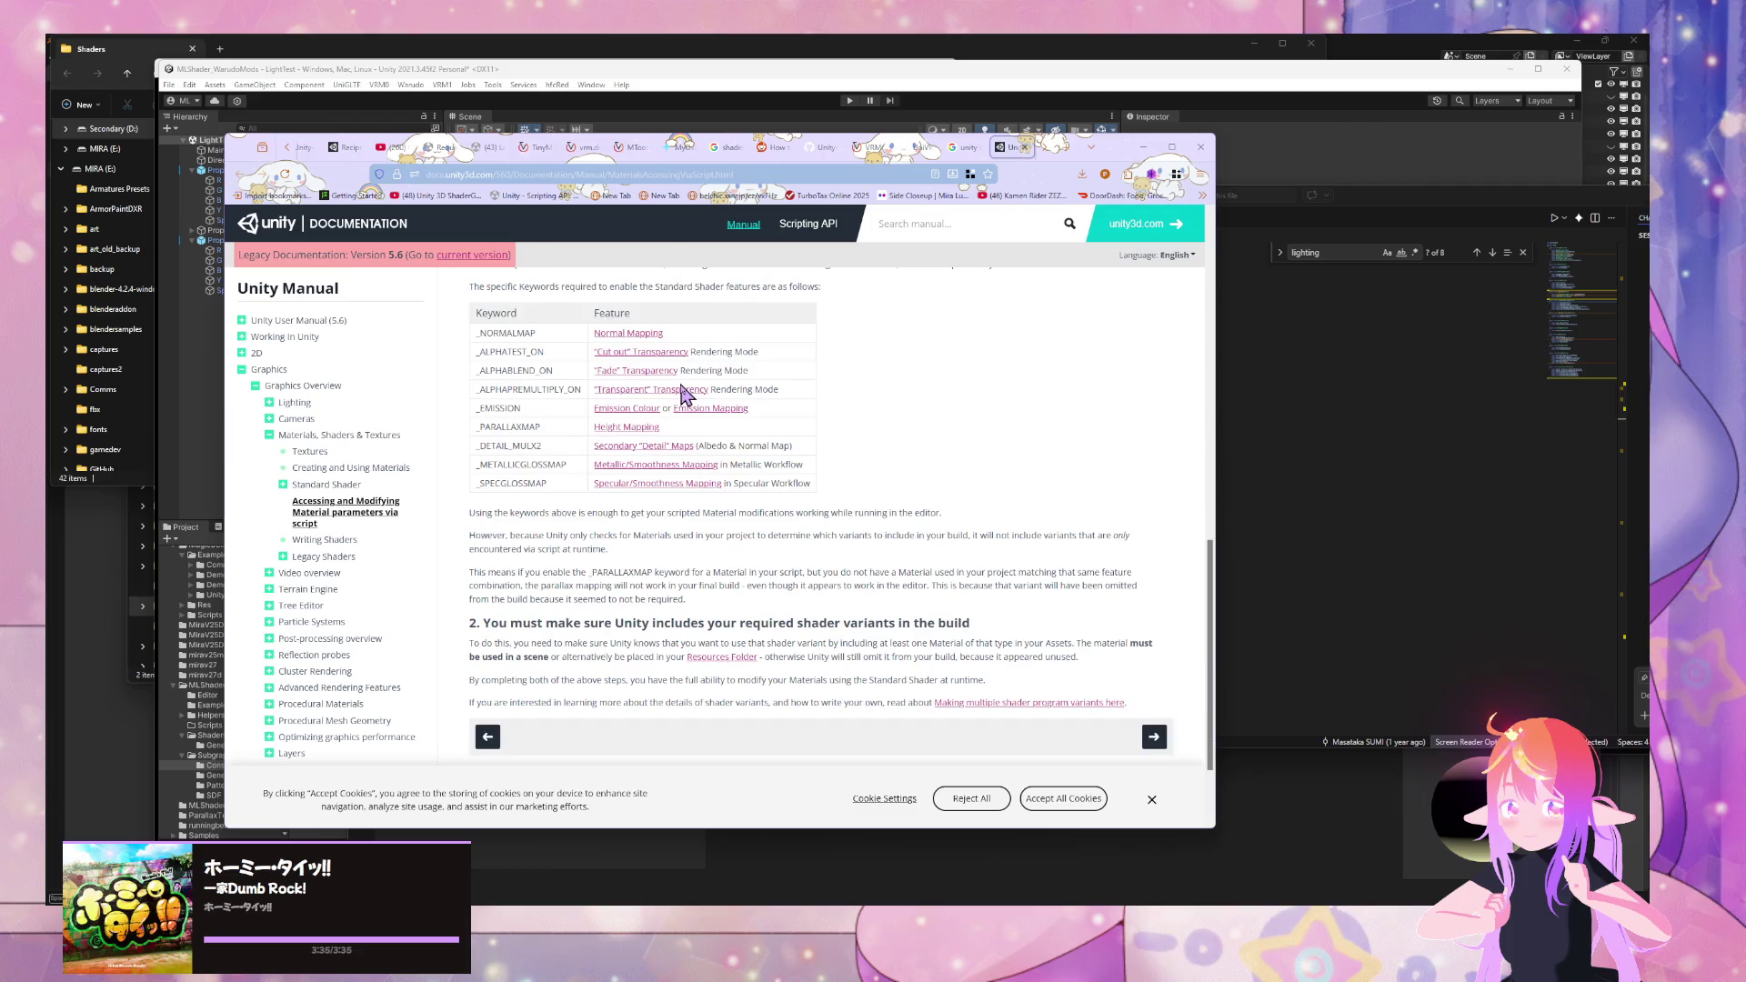
pyautogui.click(1270, 549)
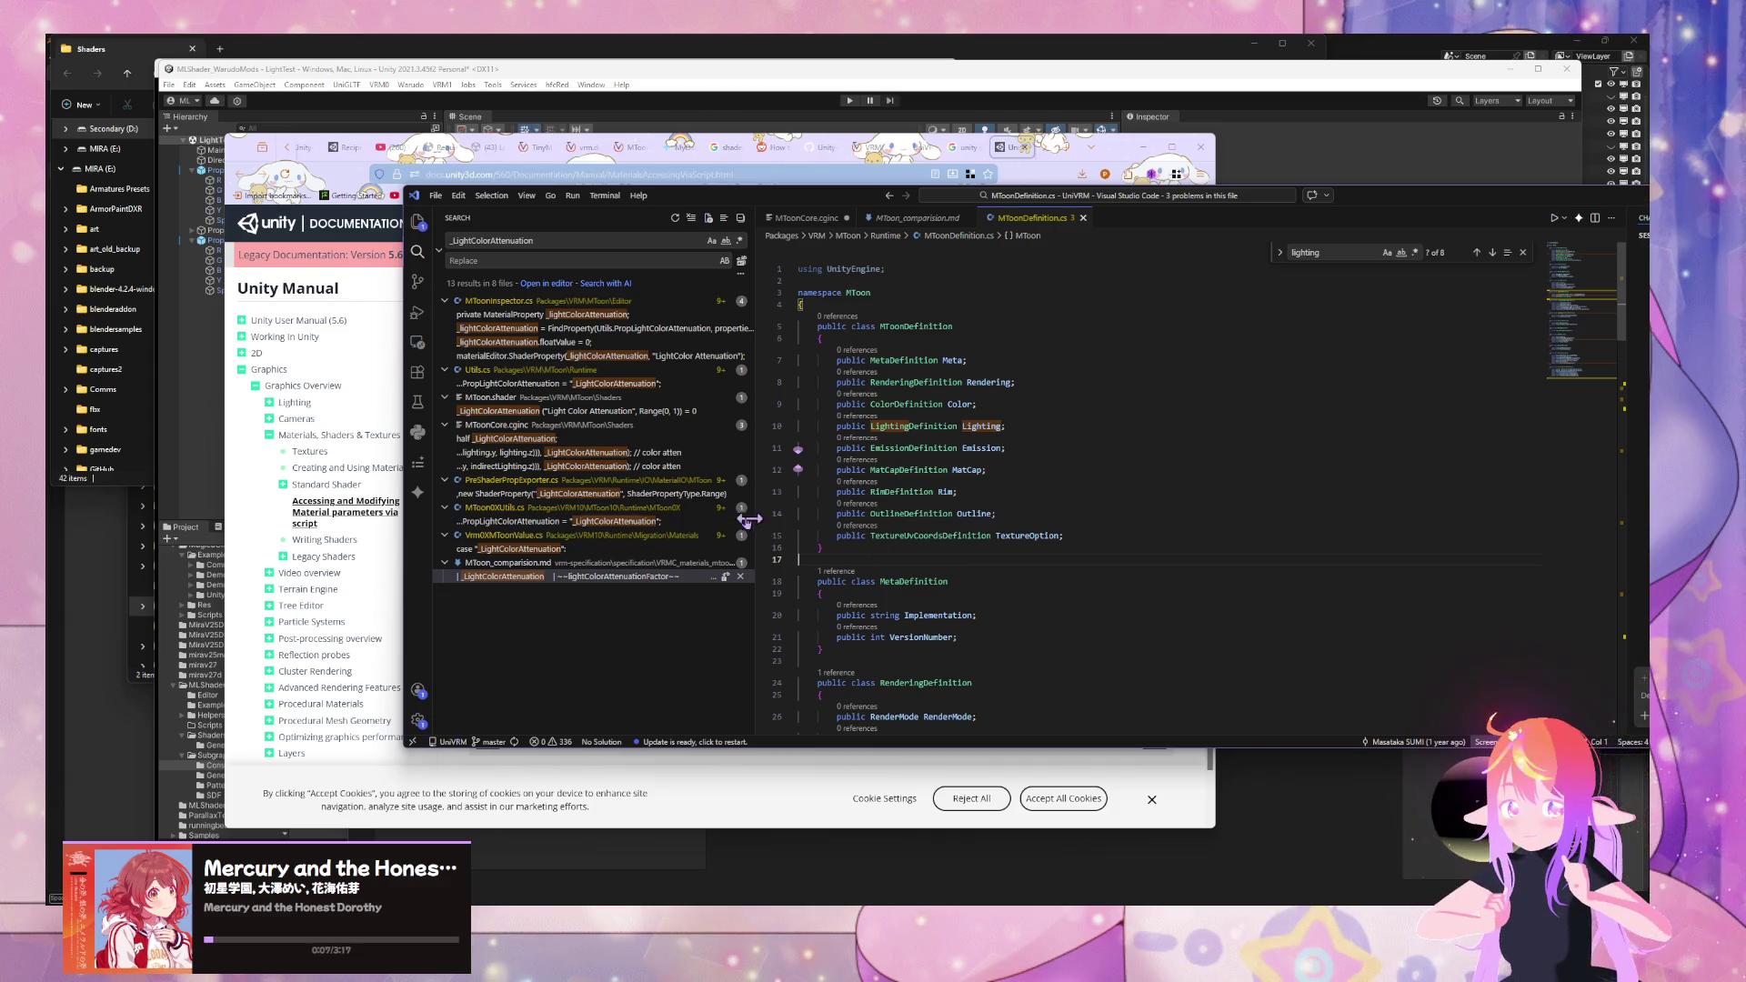
# - Check the _lightColorAttenuation matches in MToon_comparison.md and MToonInspector.cs, then bring the browser's MToonExport.cs tab forward
pyautogui.click(586, 575)
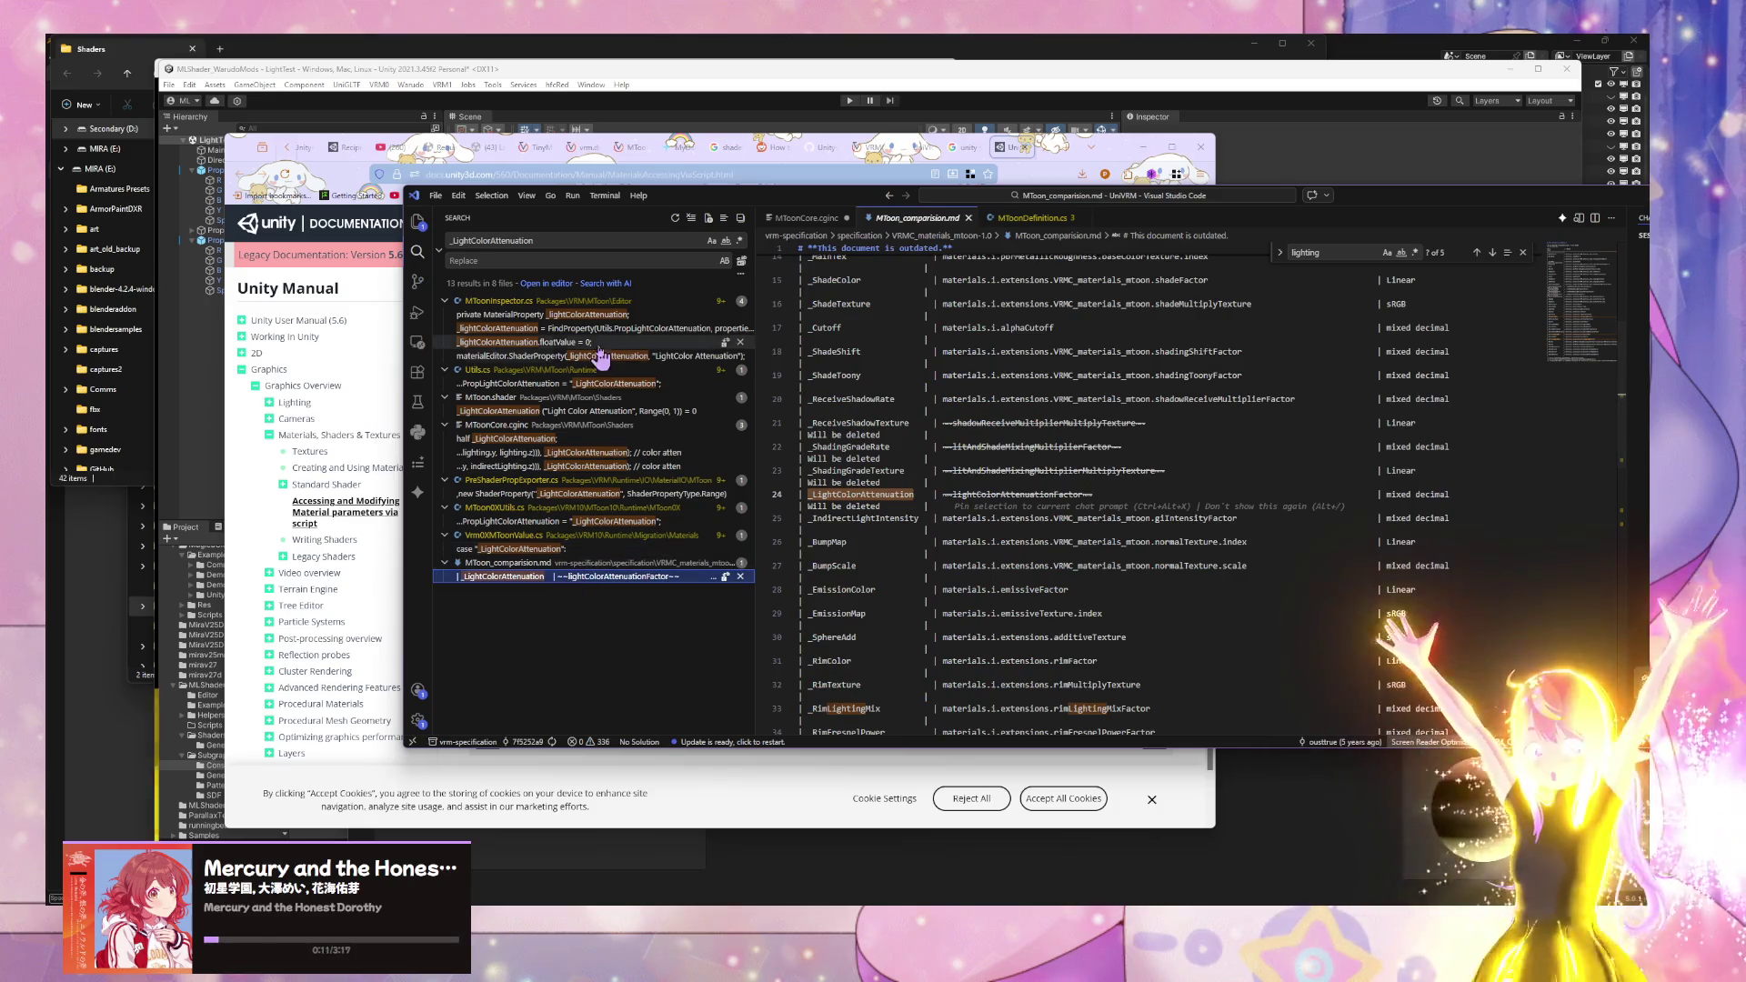
pyautogui.click(600, 315)
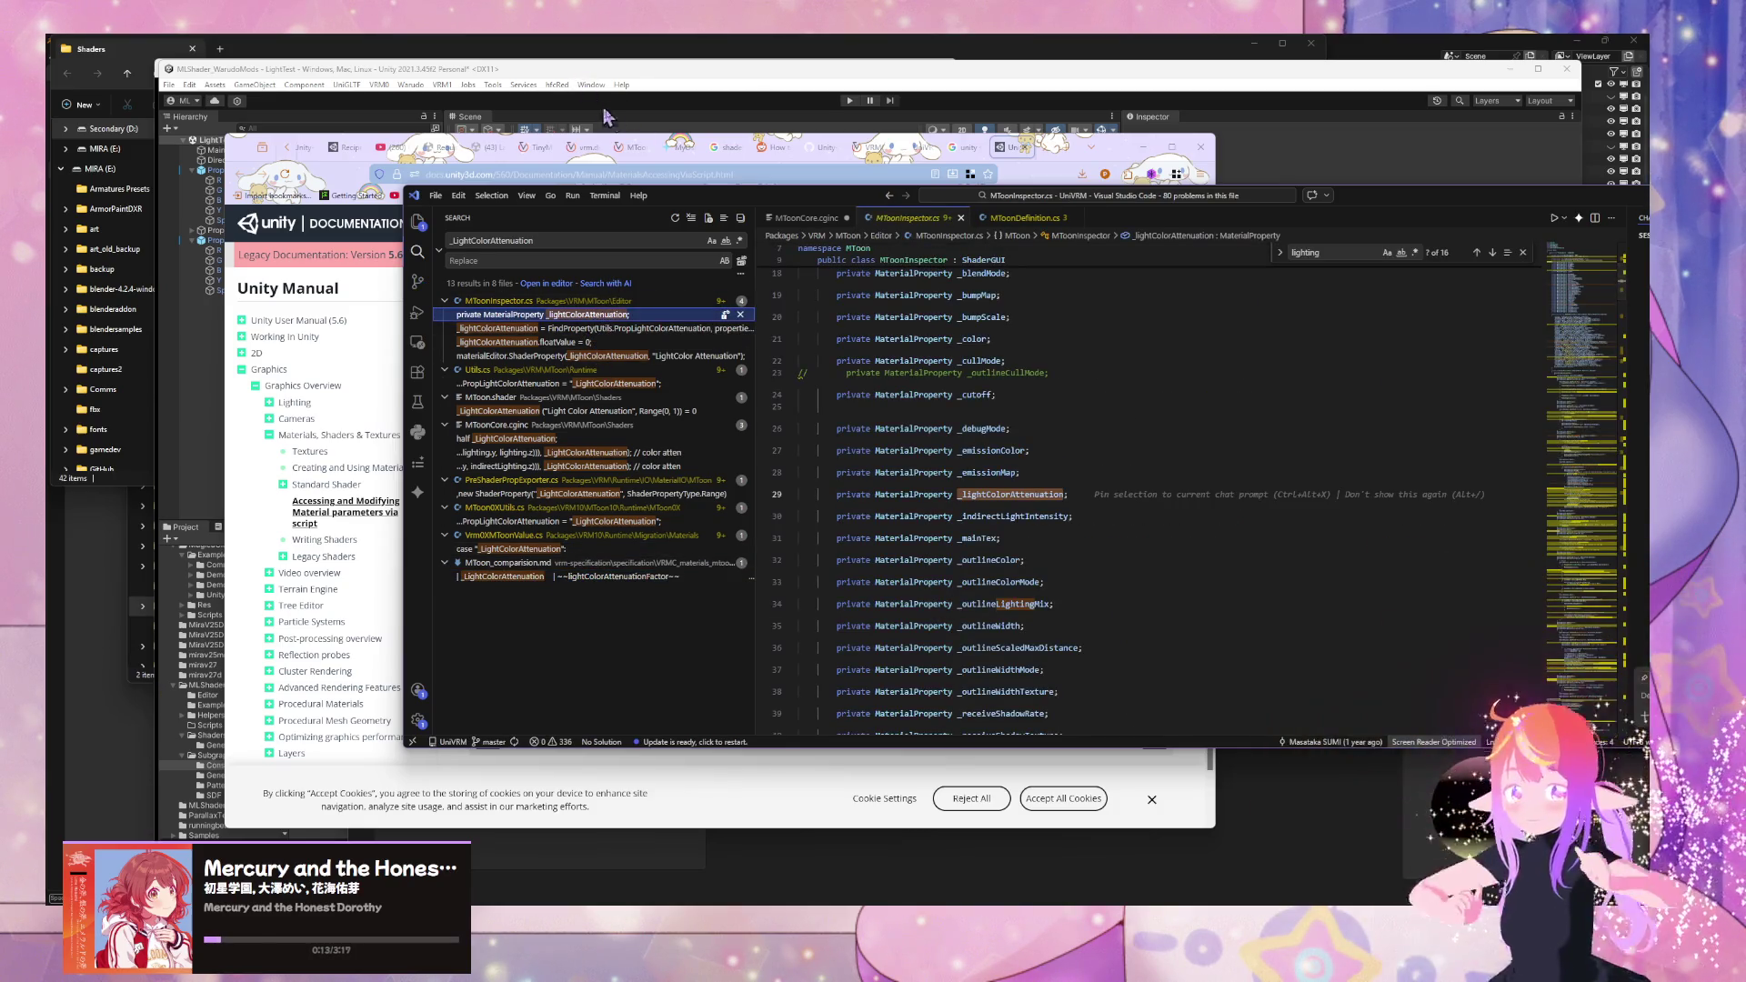
pyautogui.click(676, 136)
pyautogui.click(679, 146)
pyautogui.click(630, 146)
pyautogui.click(582, 147)
pyautogui.click(529, 150)
pyautogui.click(488, 148)
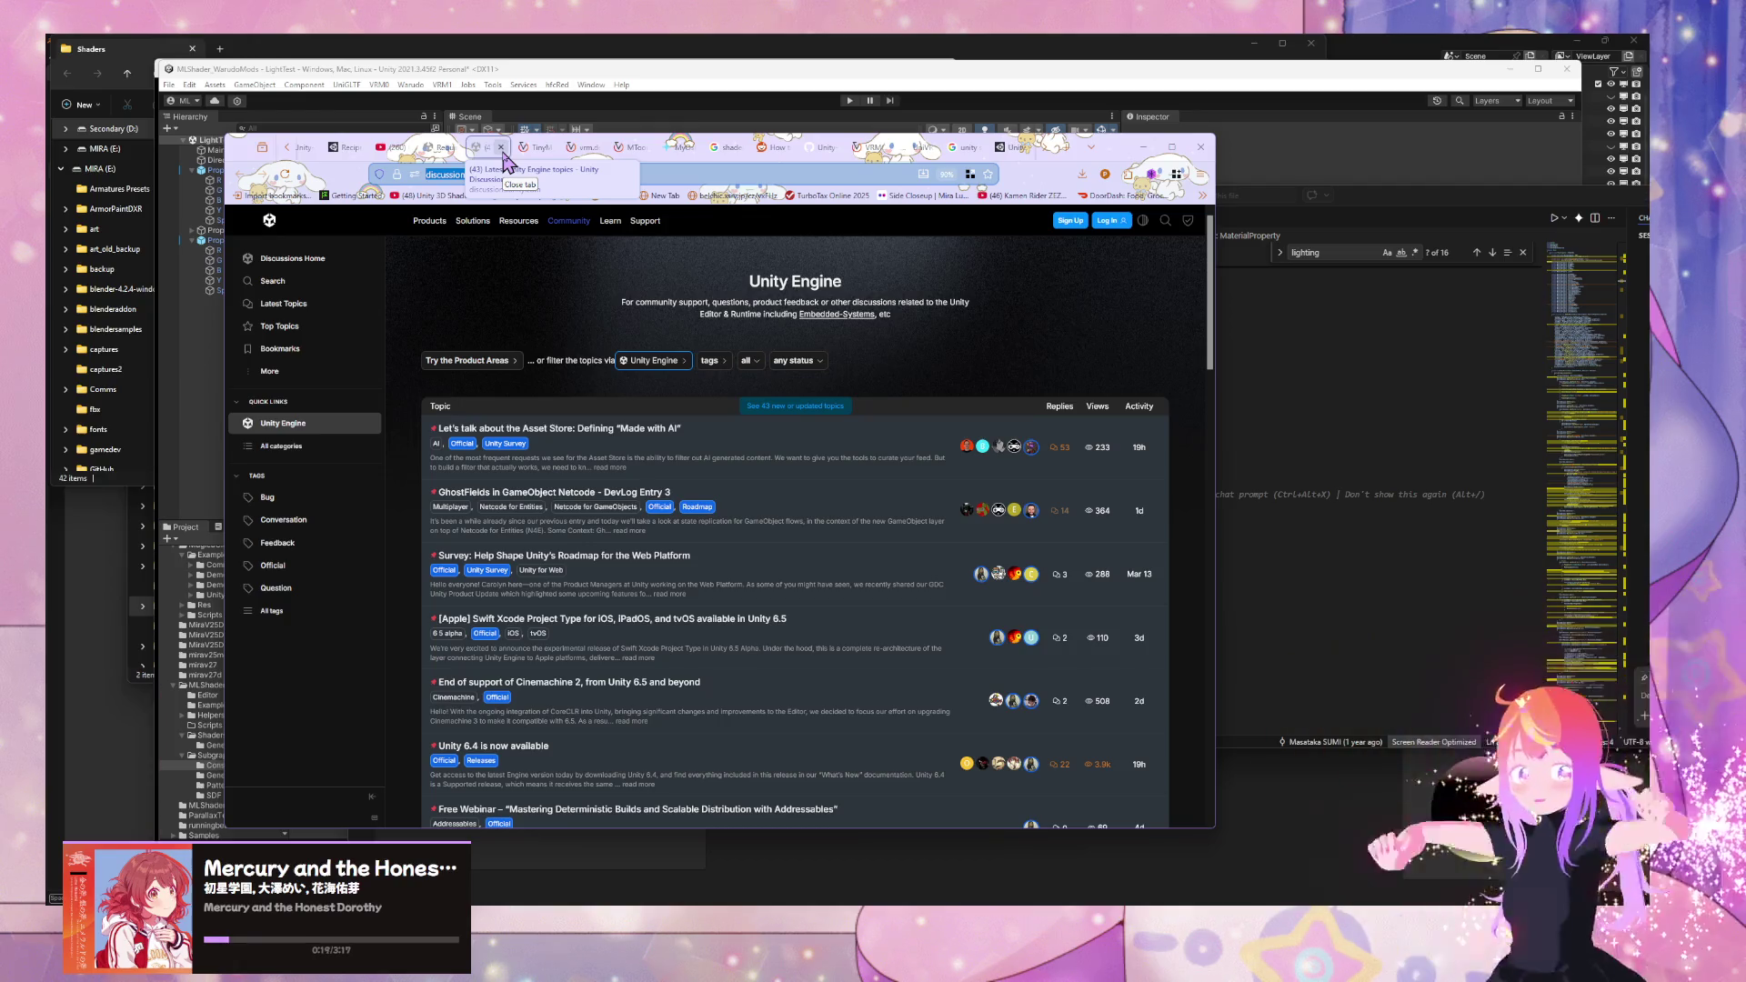
pyautogui.click(871, 151)
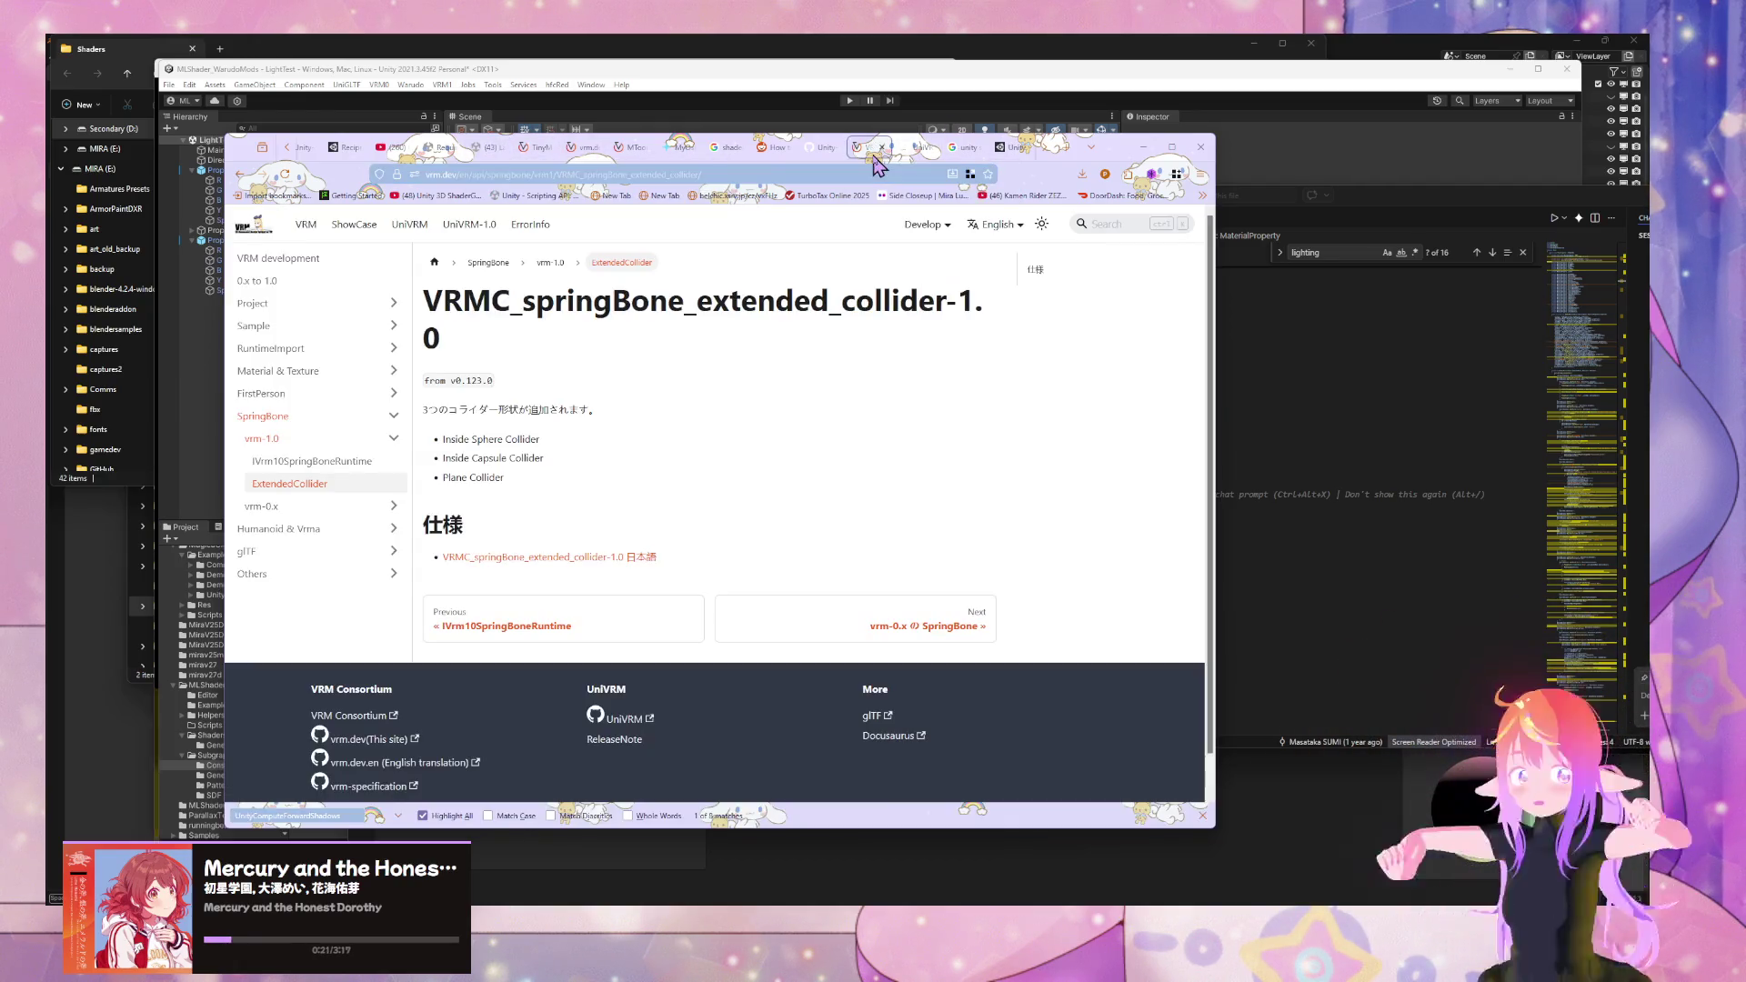
pyautogui.click(912, 160)
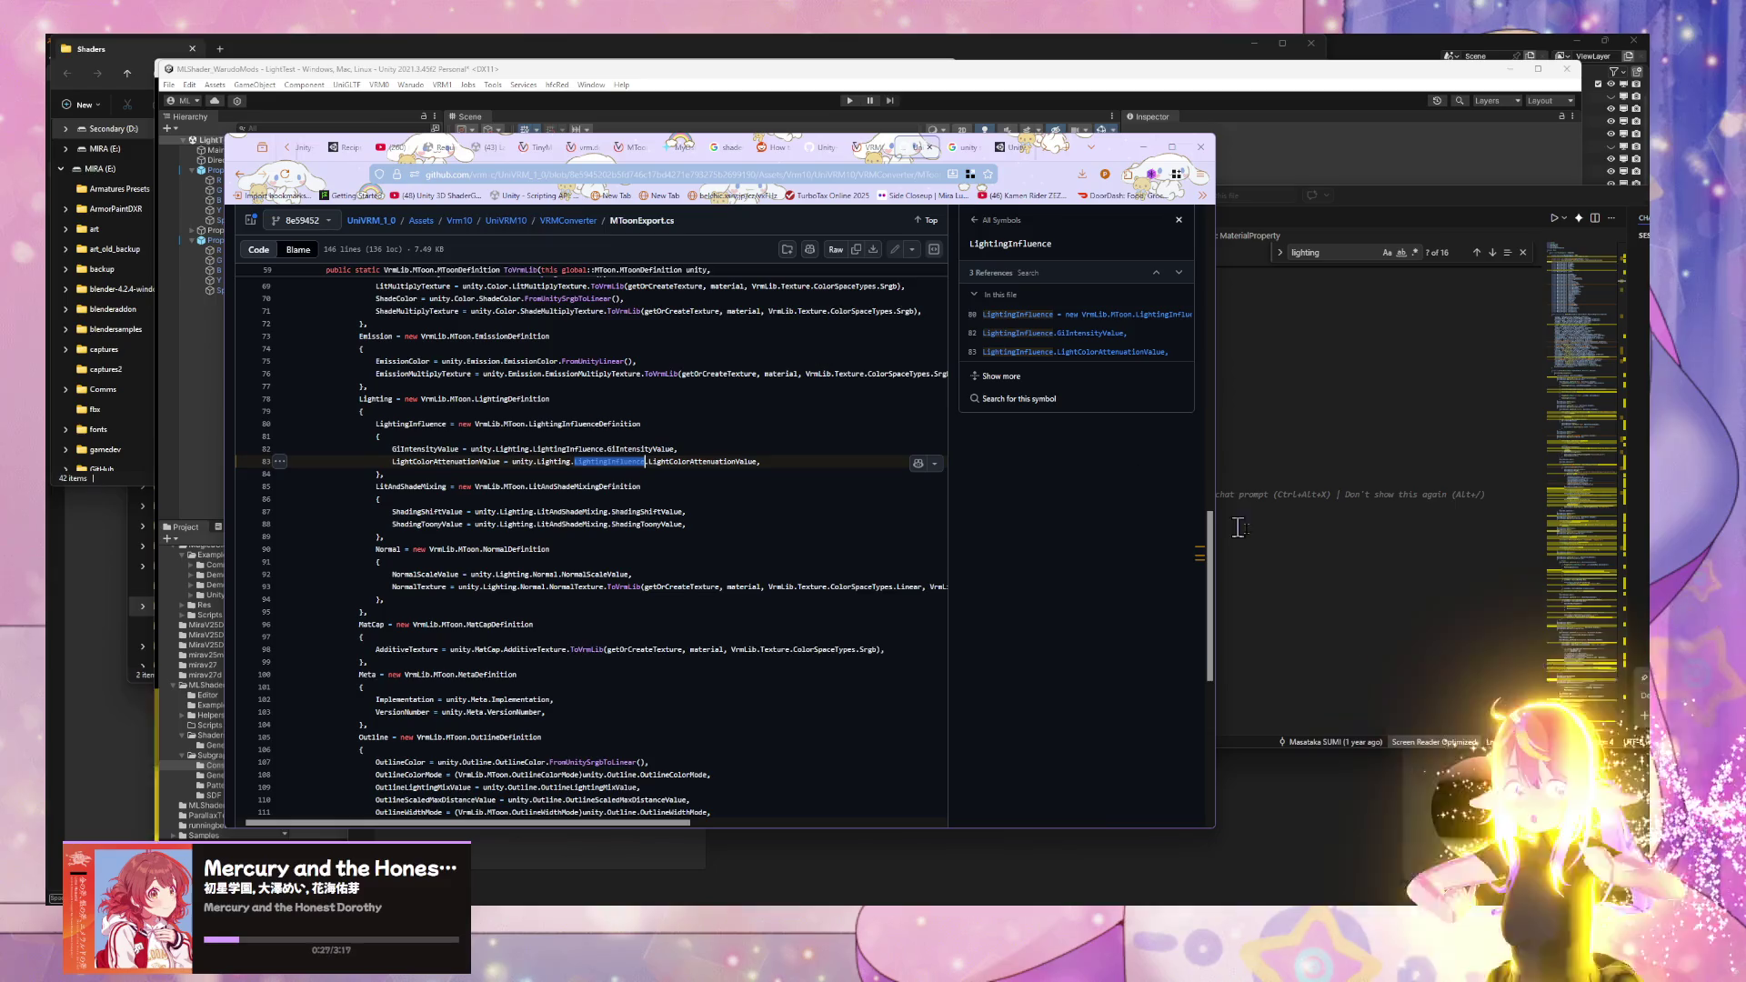
# - Search the project for LightingInfluence and open its definition in MToonDefinition.cs, scrolled to the top
pyautogui.click(1319, 591)
pyautogui.click(548, 240)
pyautogui.hotkey('ctrl', 'v')
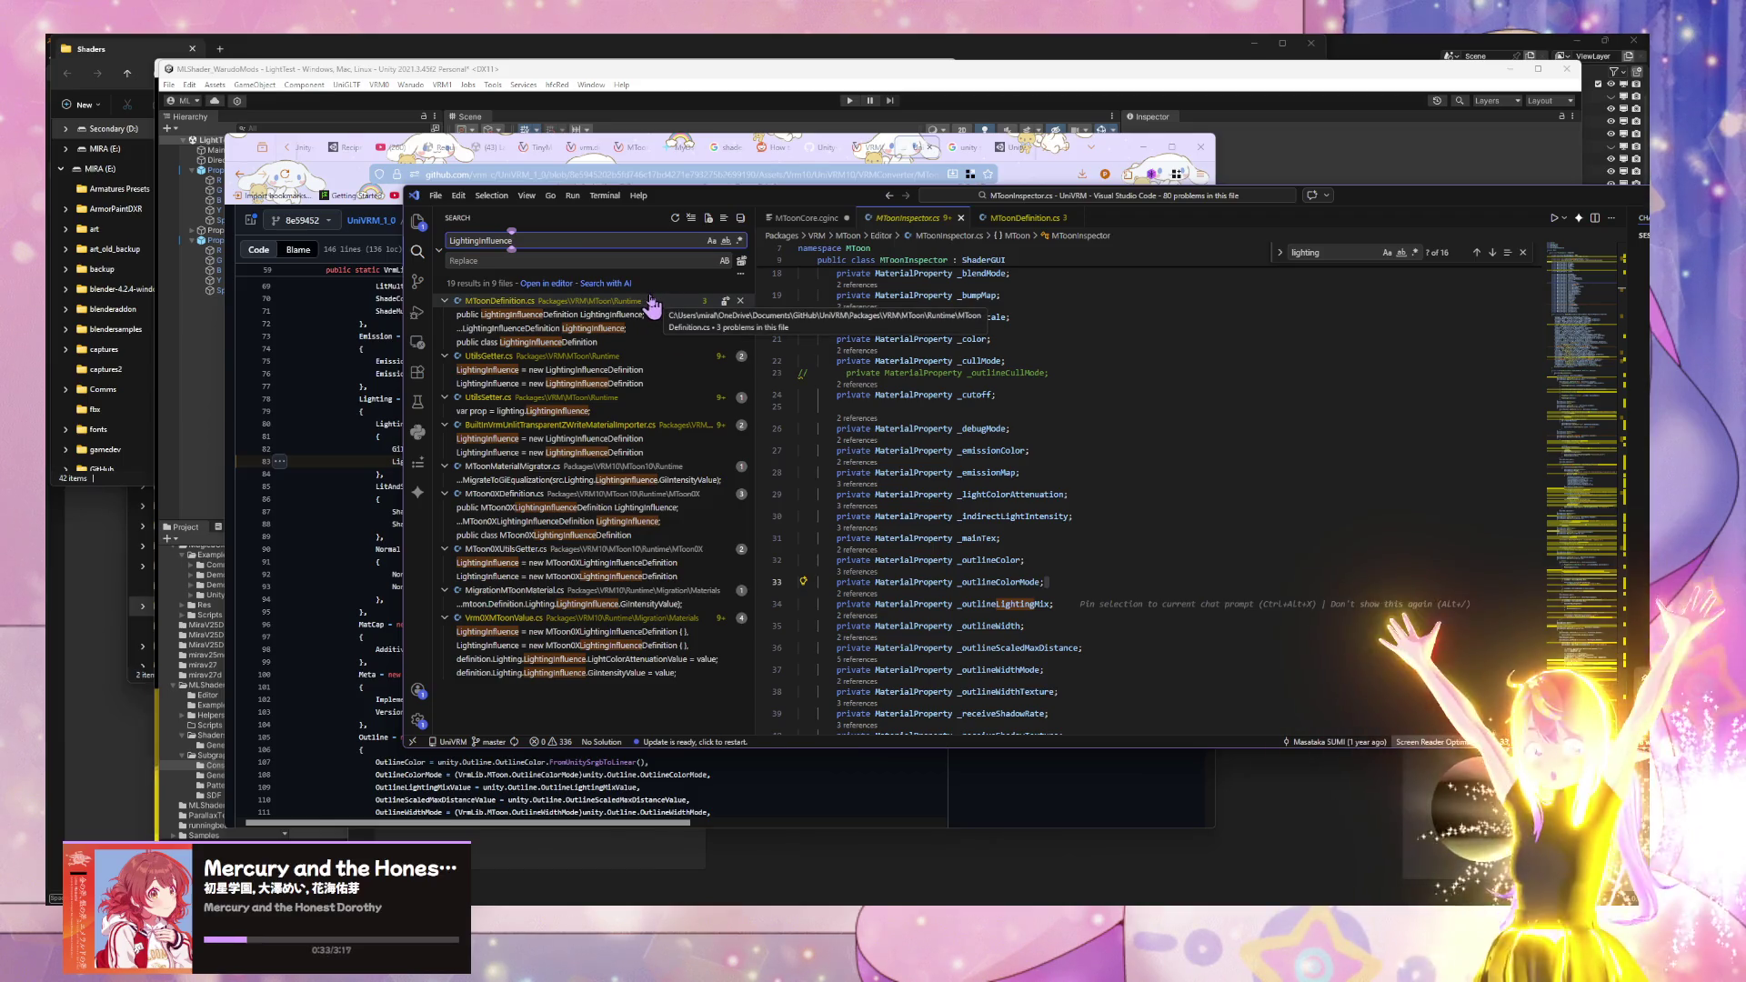
pyautogui.click(618, 301)
pyautogui.click(617, 303)
pyautogui.click(615, 315)
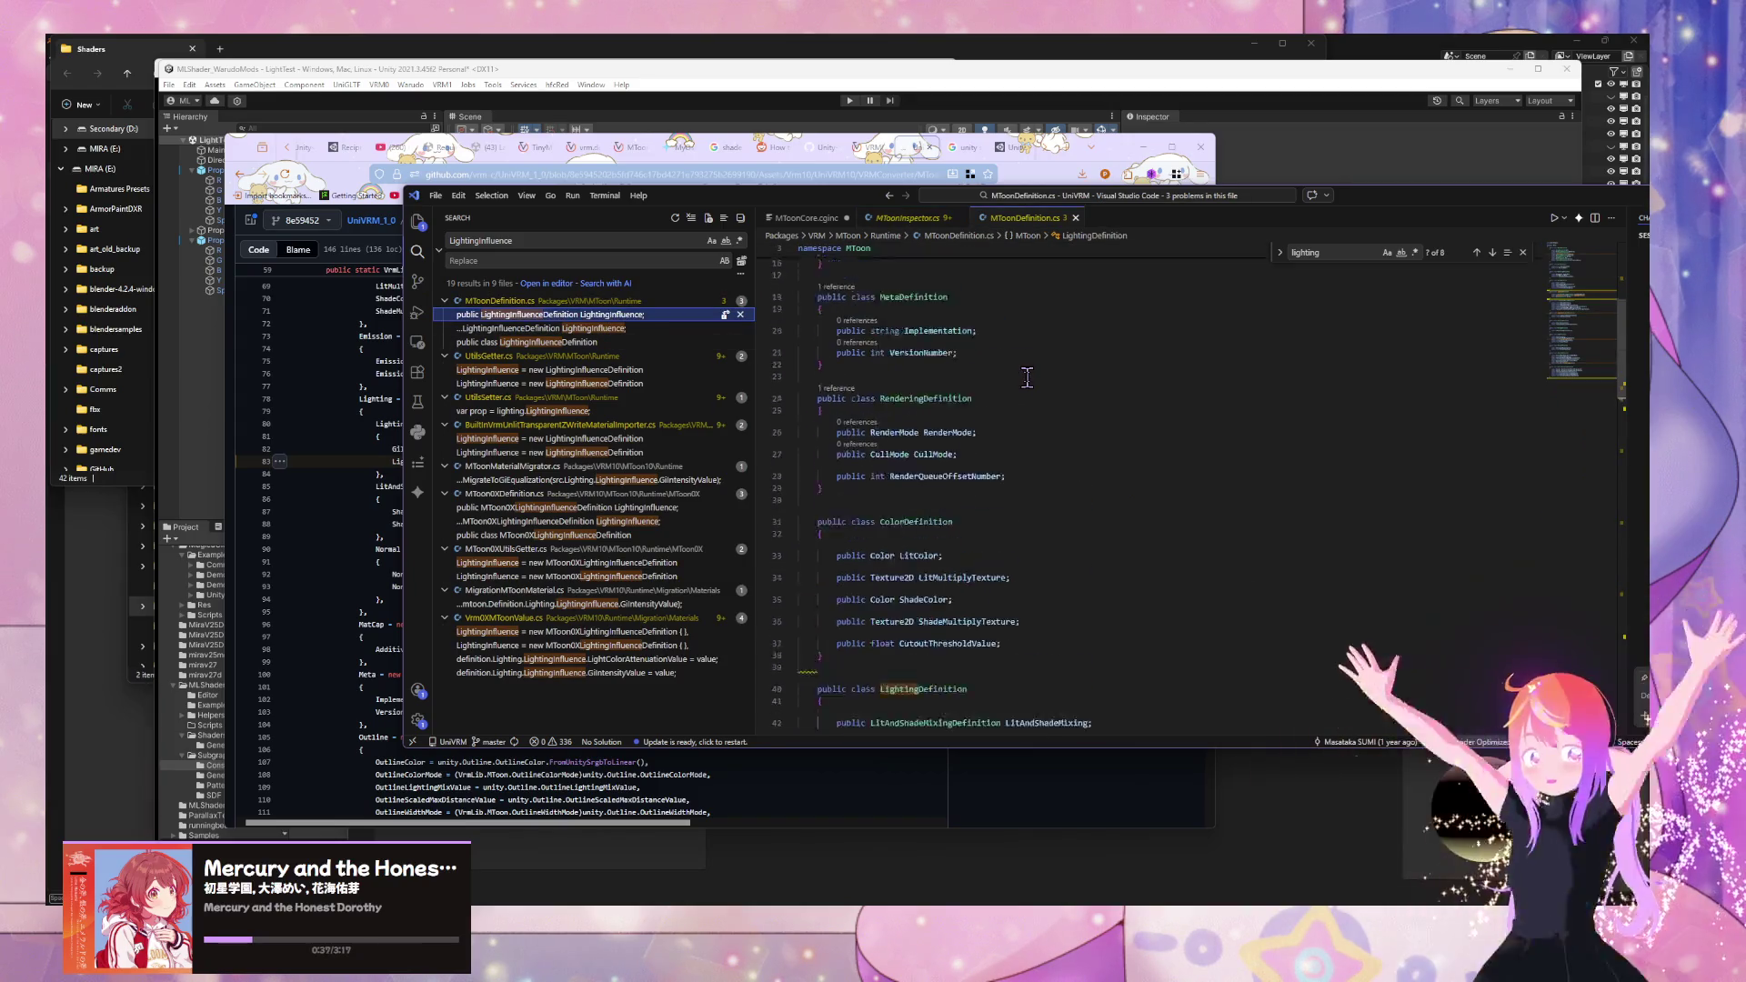
pyautogui.scroll(5, 1027, 378)
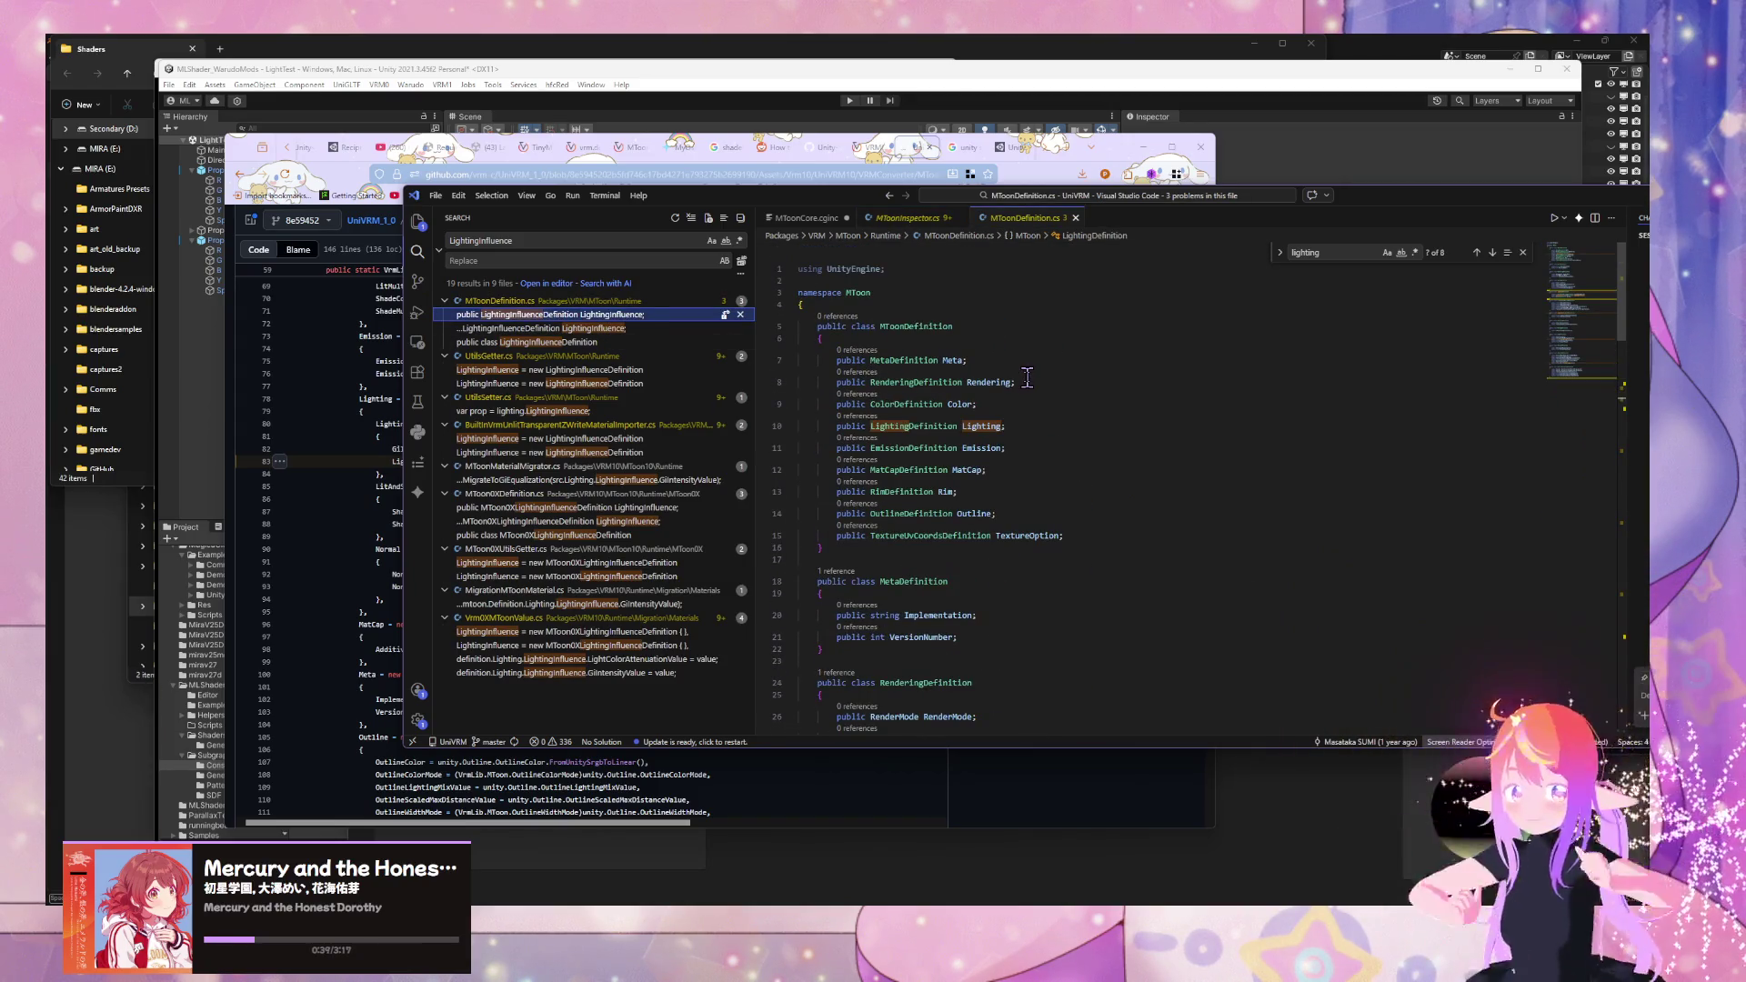
# - Switch the browser between the Google results and the GitHub MToonExport.cs tabs
pyautogui.click(961, 148)
pyautogui.click(962, 148)
pyautogui.click(918, 148)
# - Google 'runtime folder unity', skim the Resources and Runtime folder results, then return to GitHub
pyautogui.scroll(3, 745, 277)
pyautogui.click(962, 148)
pyautogui.click(428, 174)
pyautogui.write('runtime fo')
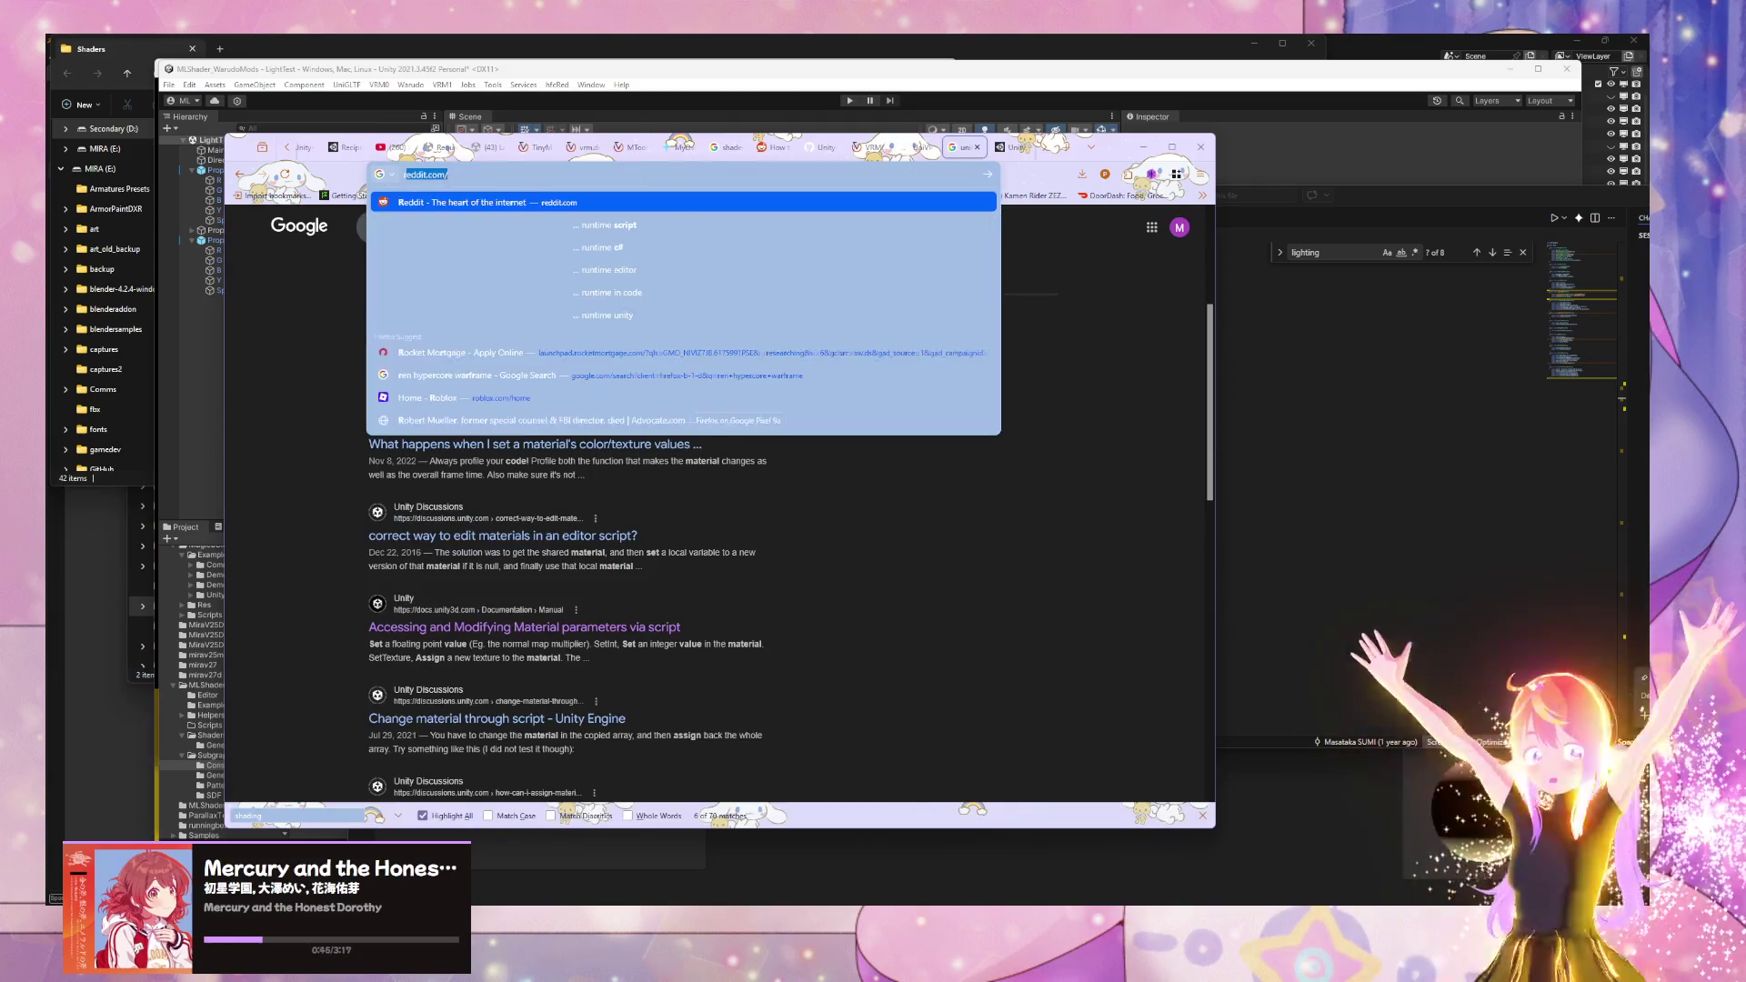
pyautogui.write('lder unity')
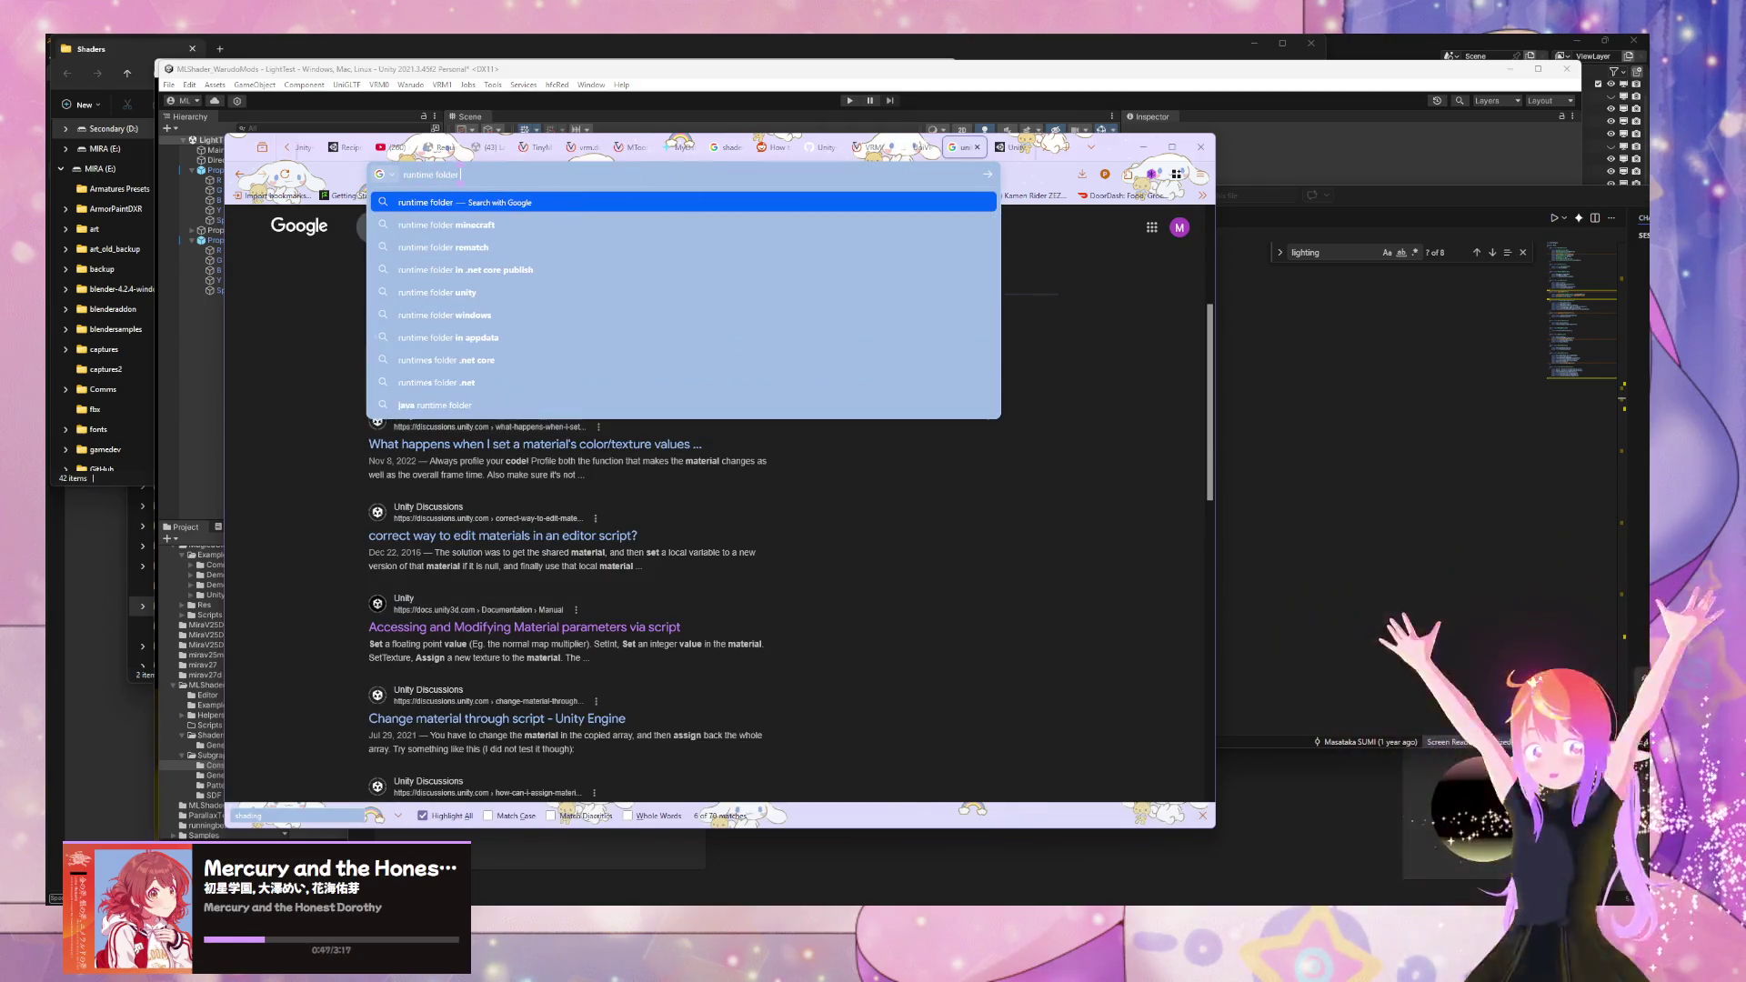
pyautogui.press('Return')
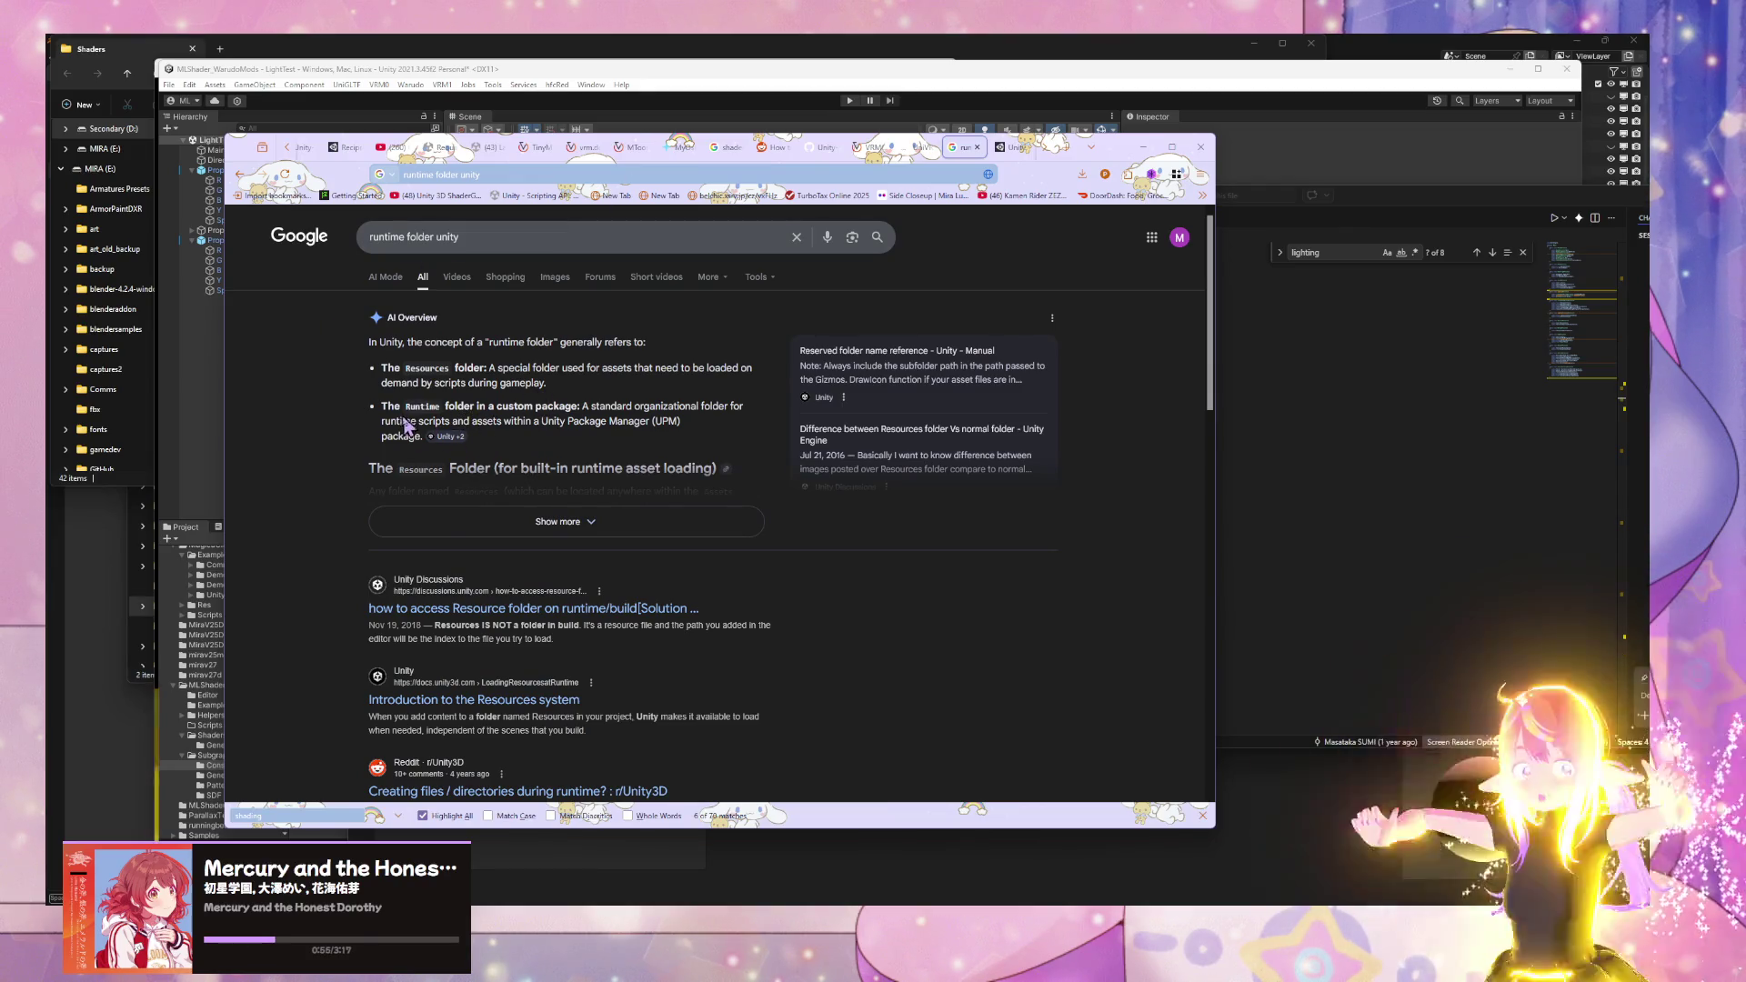
pyautogui.scroll(-4, 407, 428)
pyautogui.scroll(3, 544, 414)
pyautogui.scroll(-1, 544, 414)
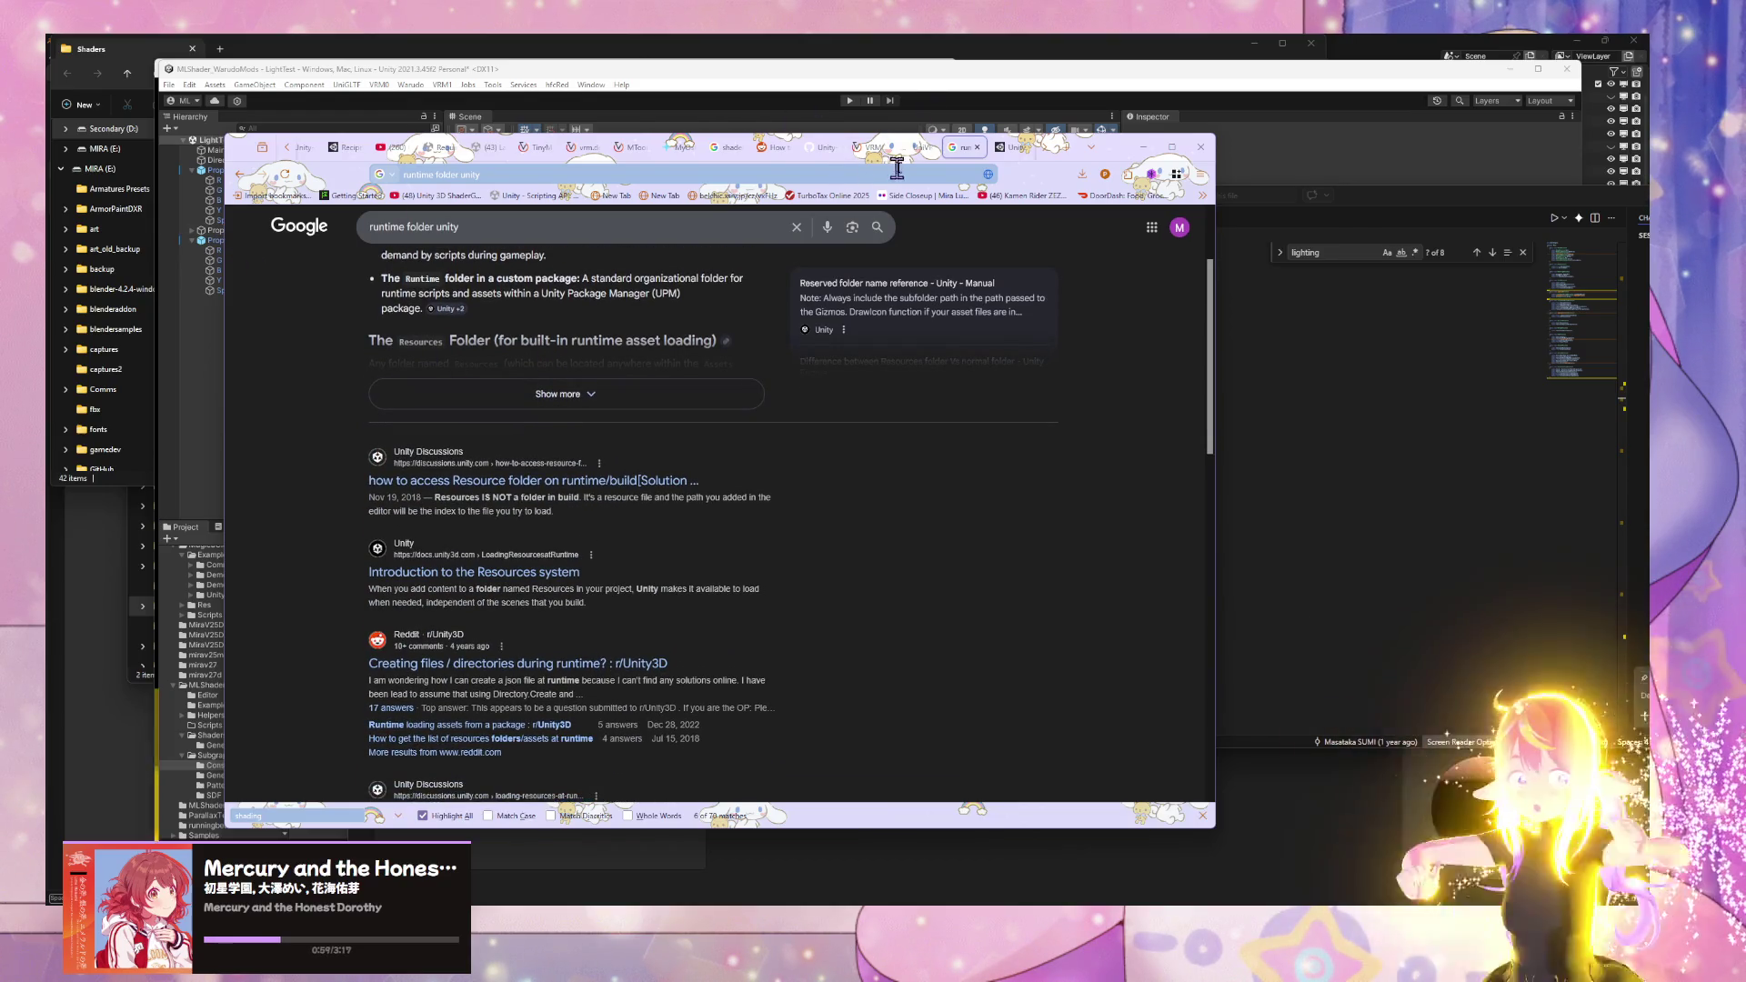
pyautogui.click(911, 147)
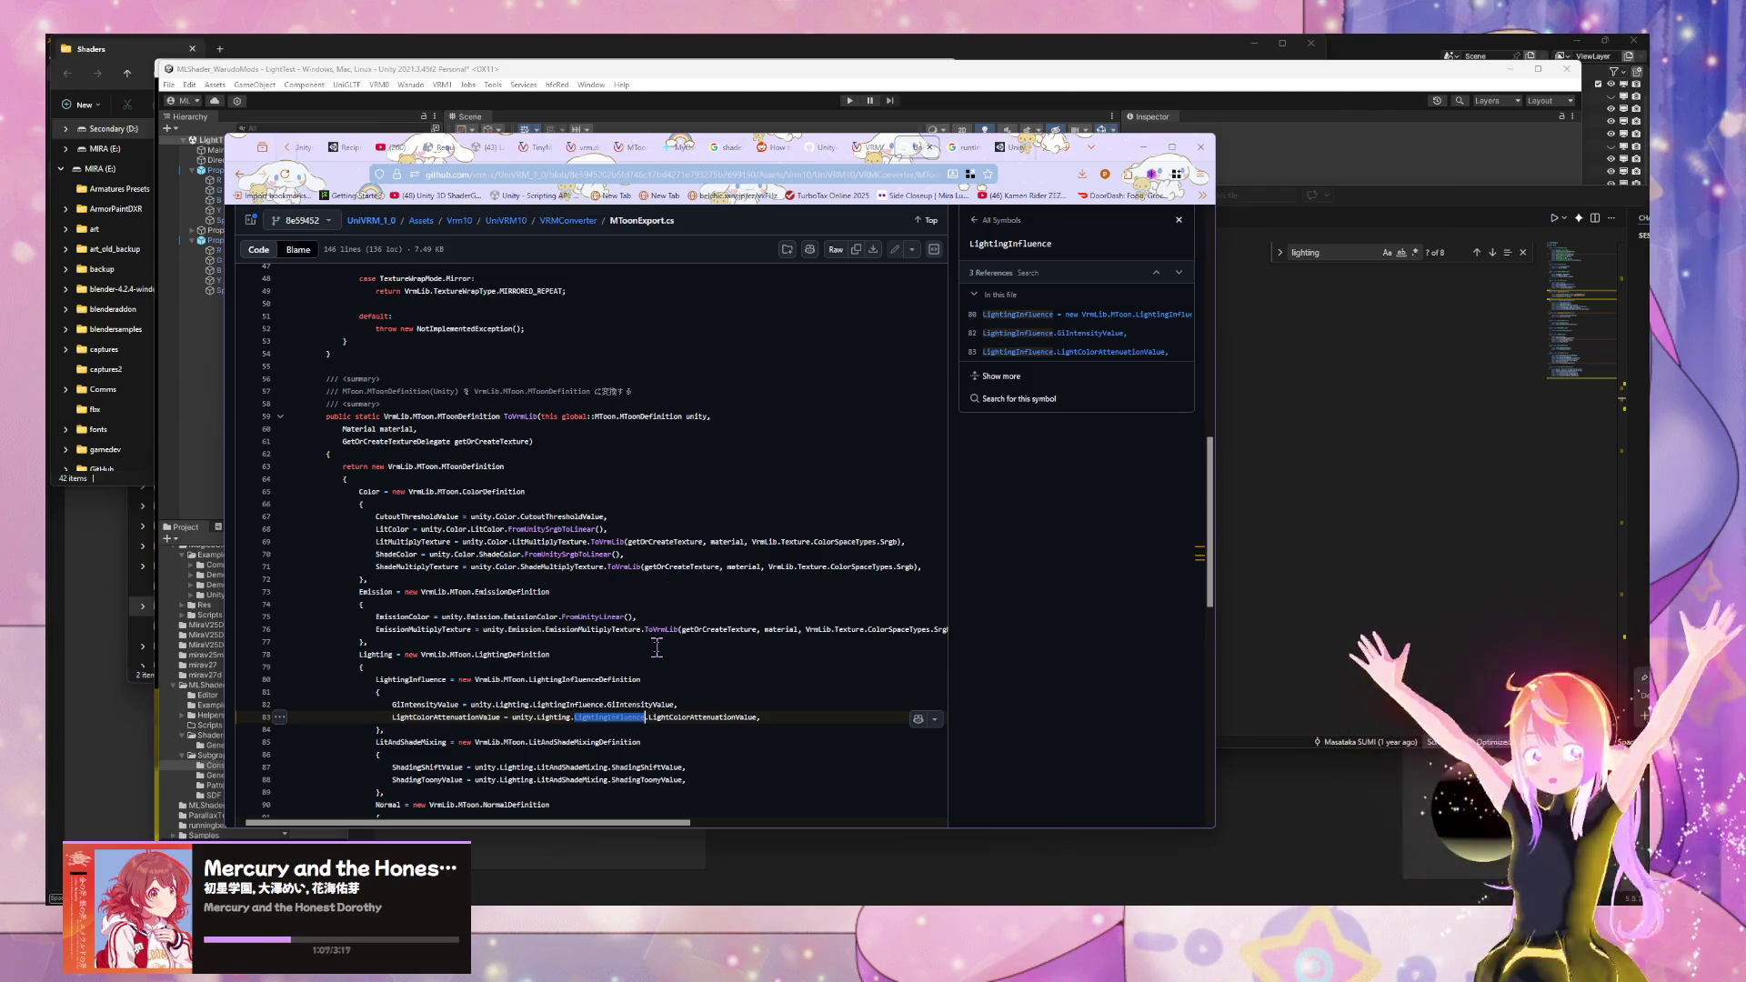
# - Search the workspace for LightColorAttenuationValue from LightingInfluenceDefinition and open the UtilsSetter.cs match
pyautogui.click(1312, 564)
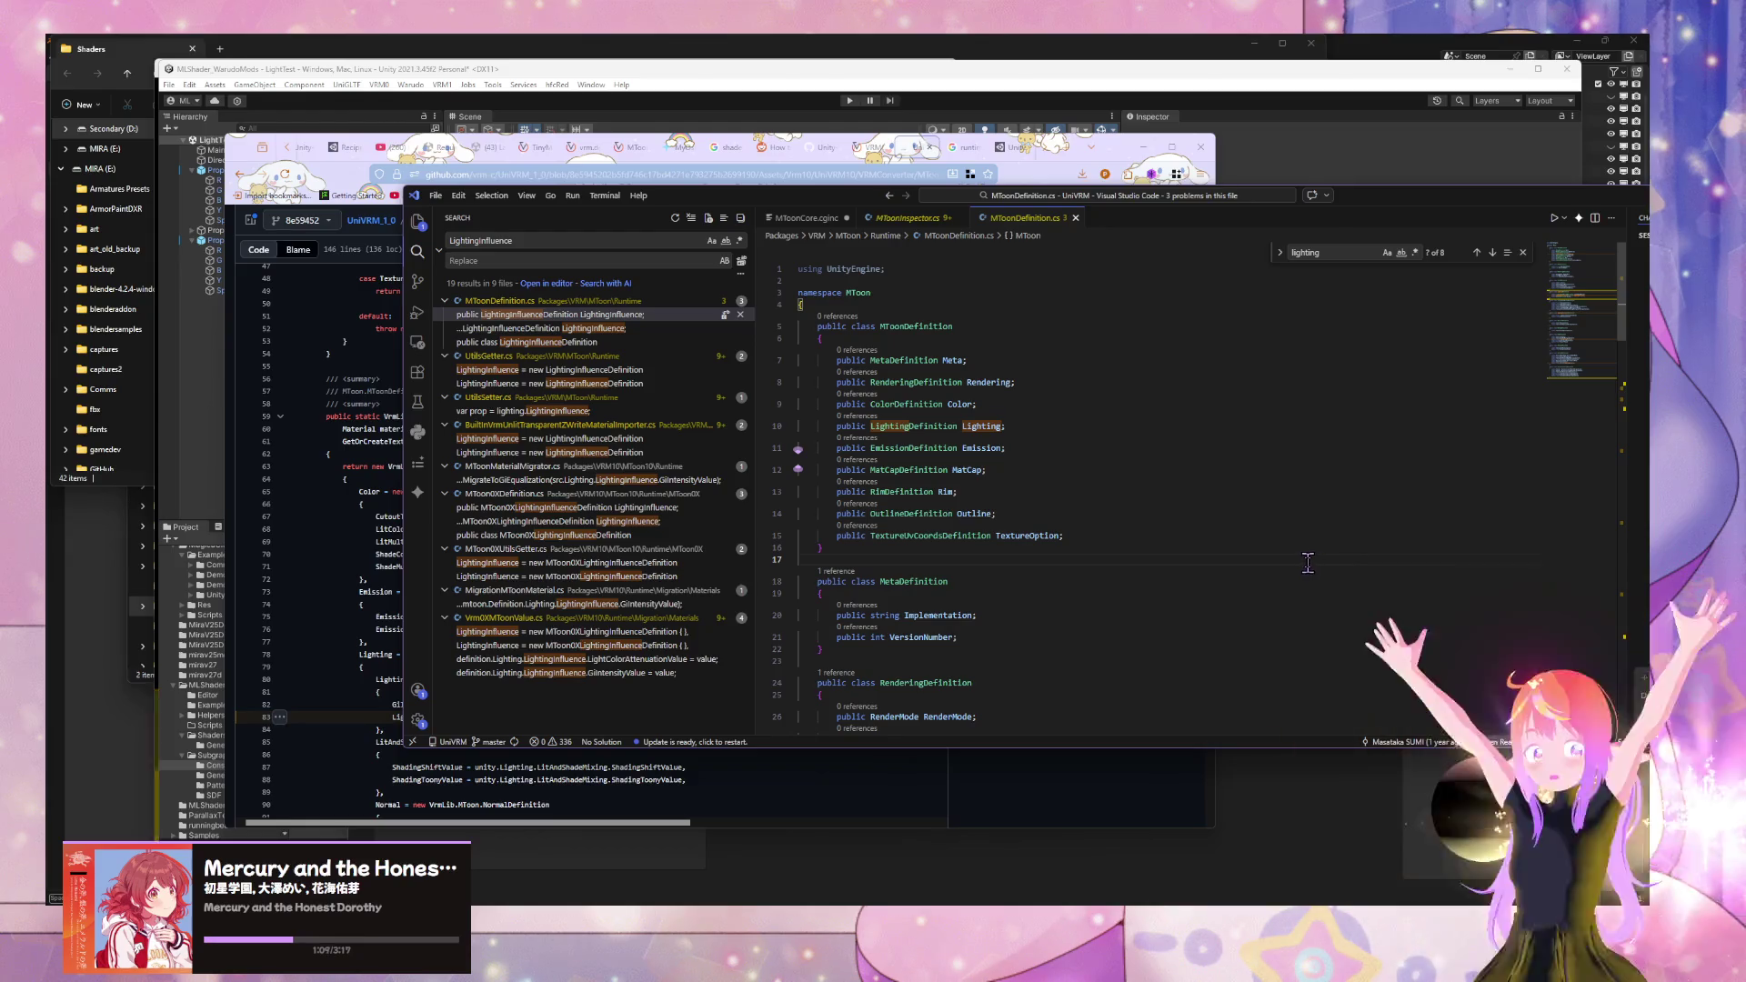
pyautogui.scroll(-5, 1091, 427)
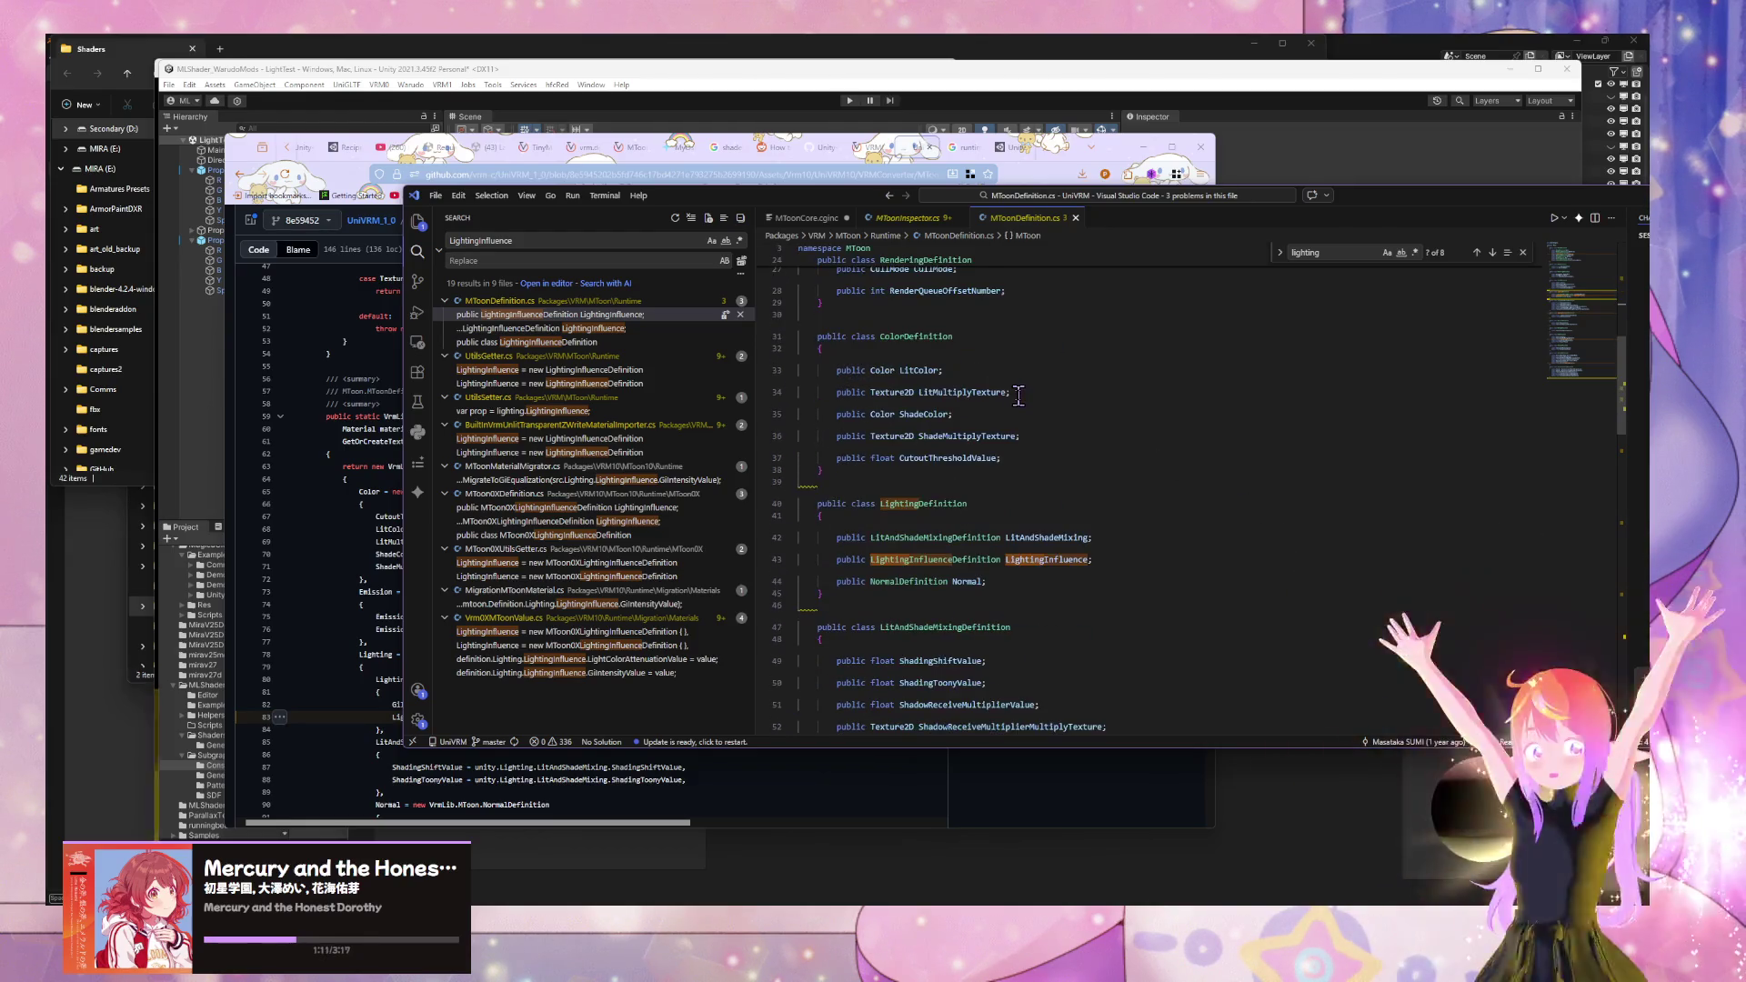
pyautogui.scroll(-3, 1017, 397)
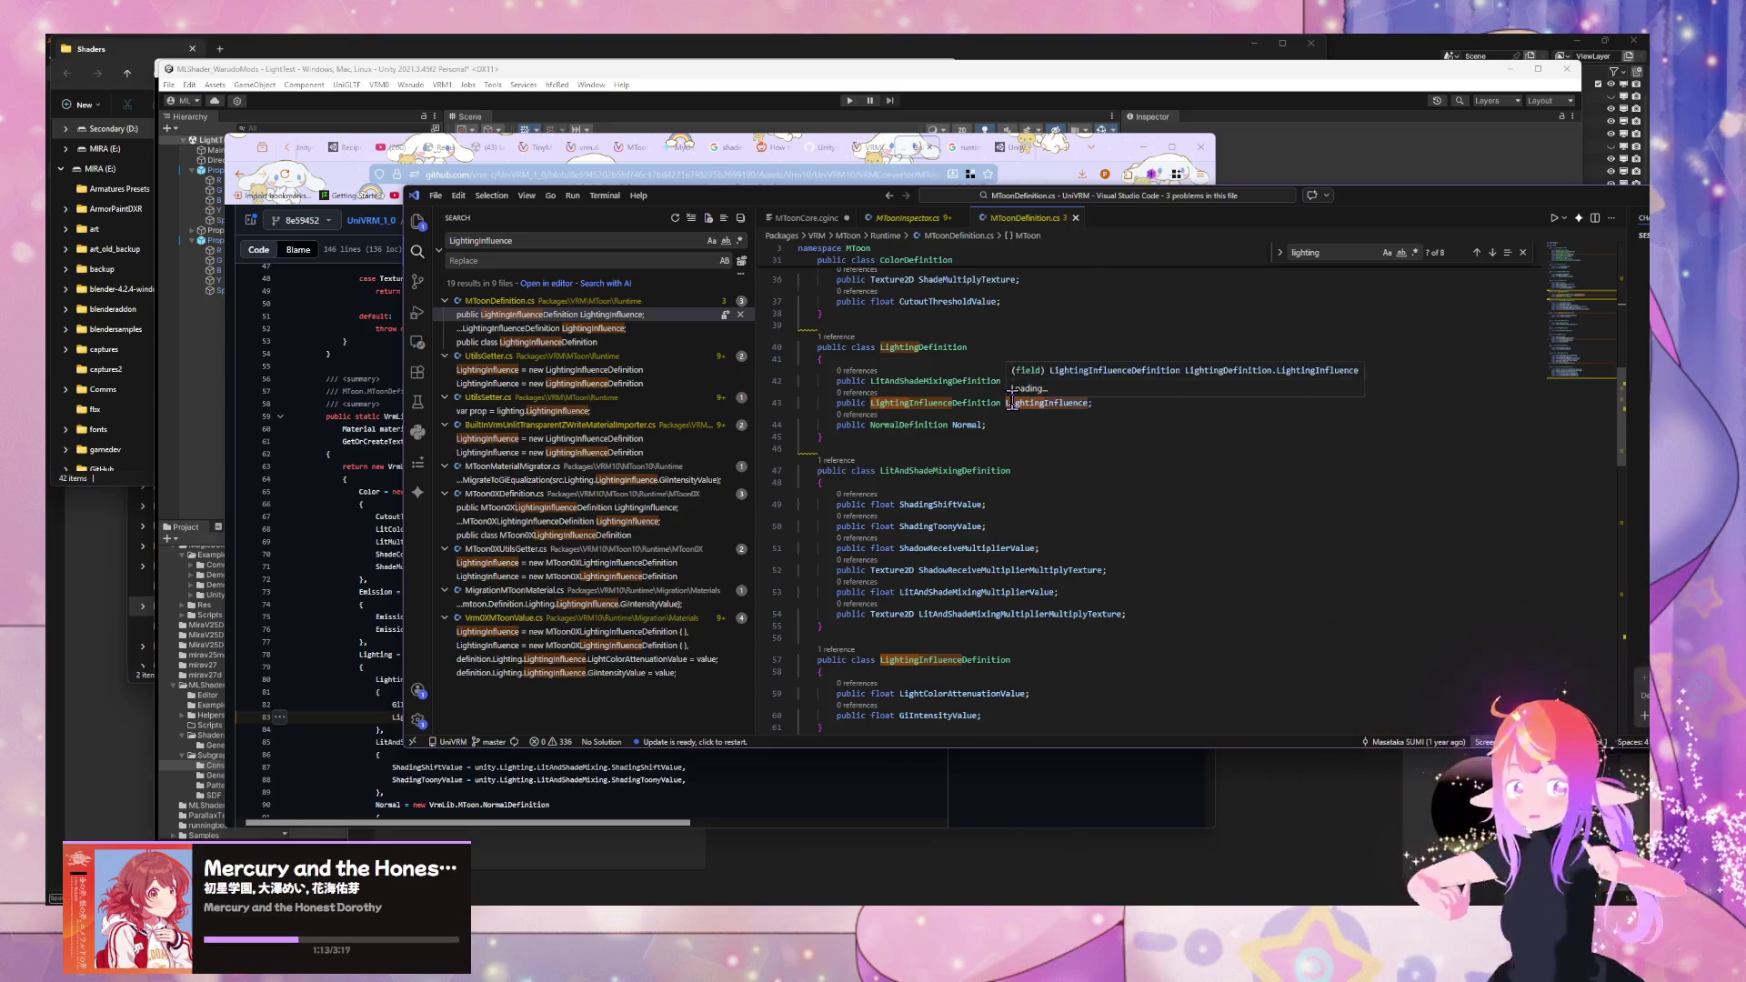
pyautogui.doubleClick(971, 535)
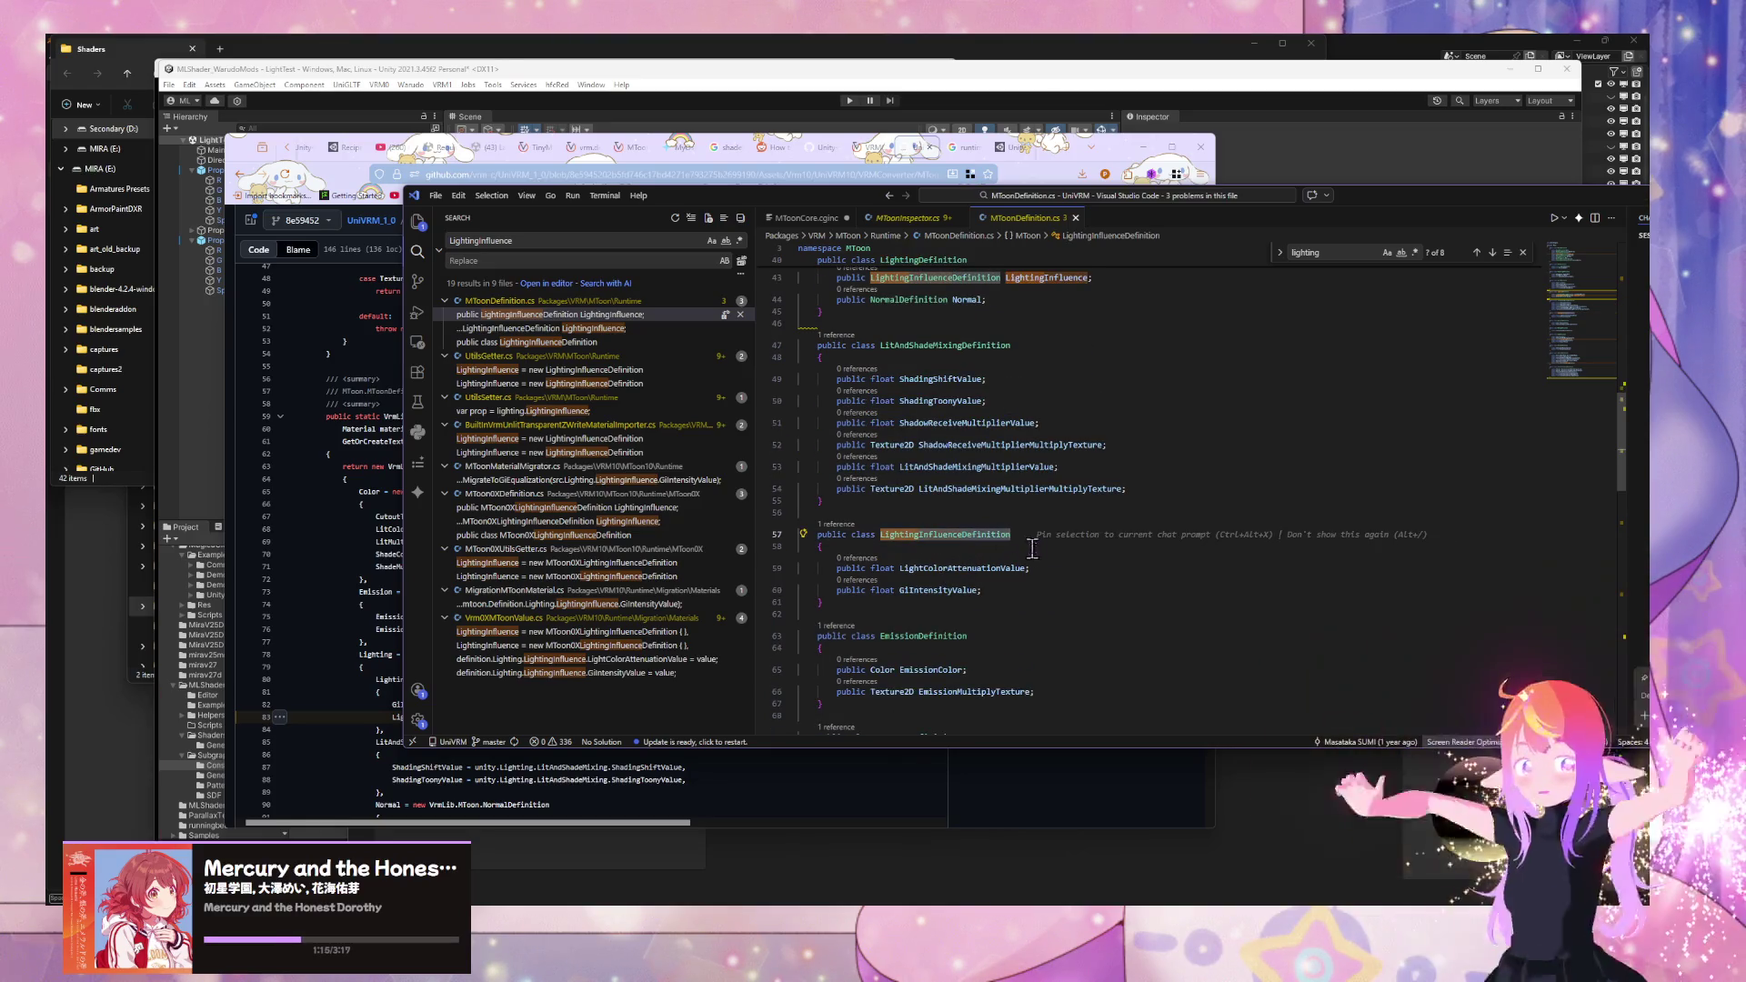
pyautogui.doubleClick(971, 568)
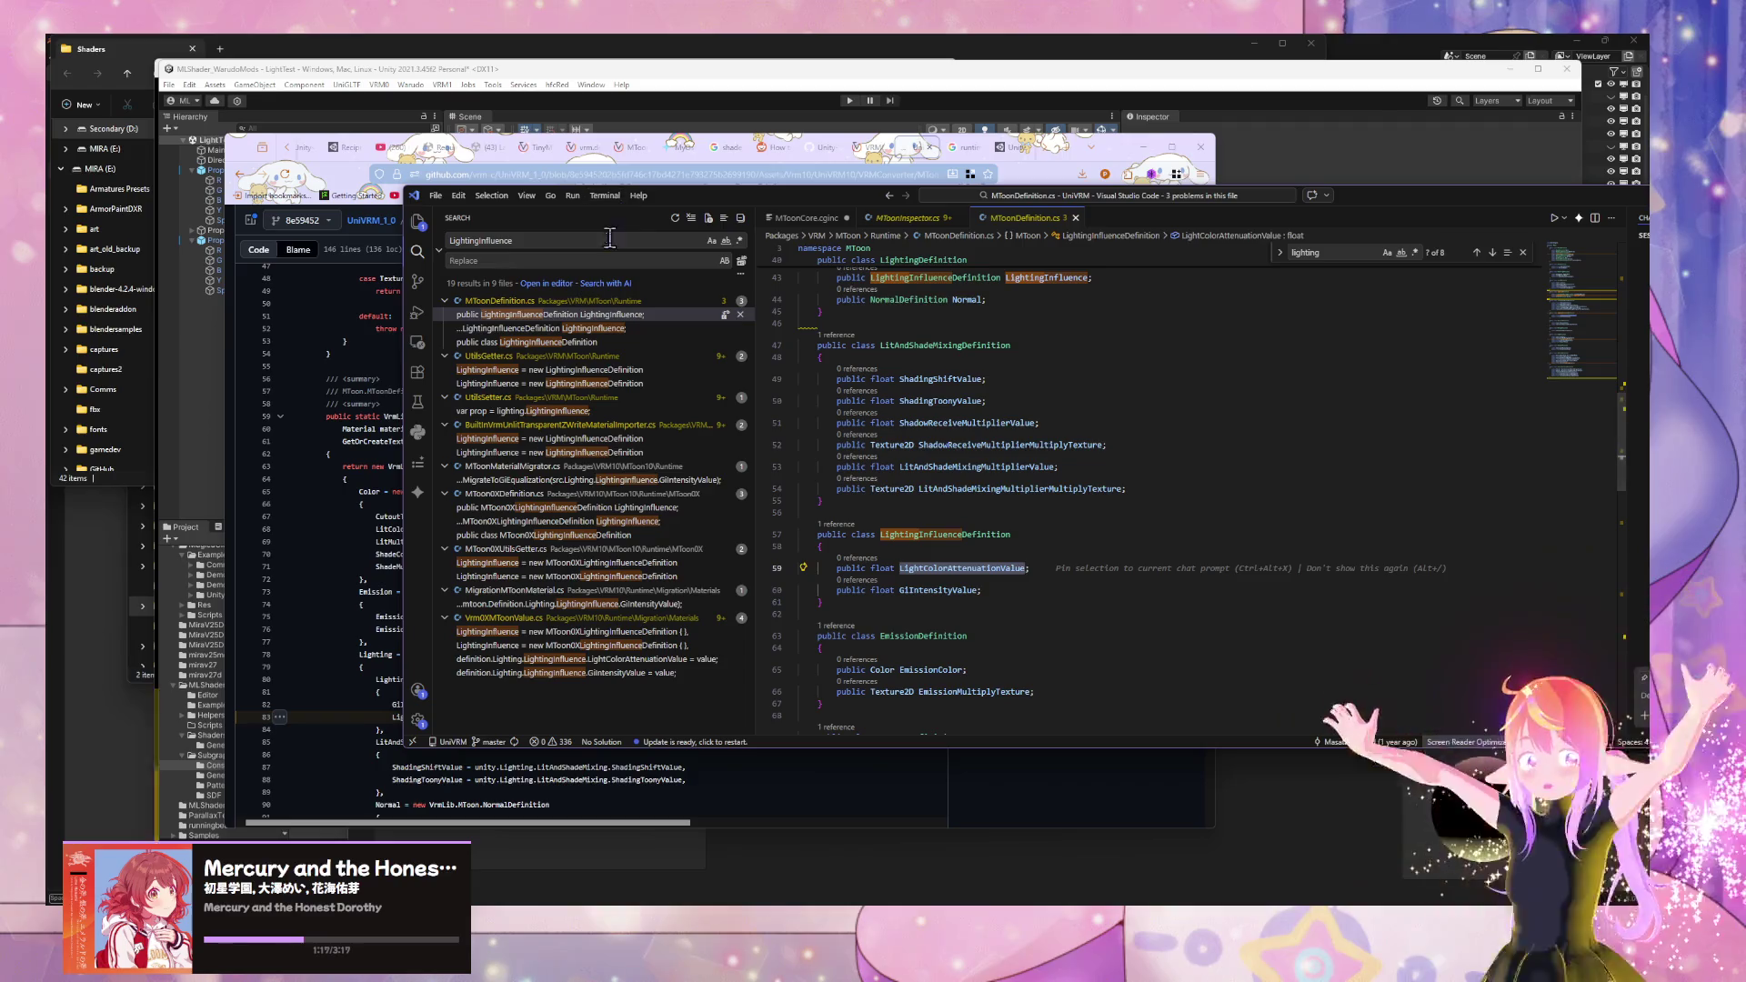
pyautogui.hotkey('ctrl', 'shift', 'f')
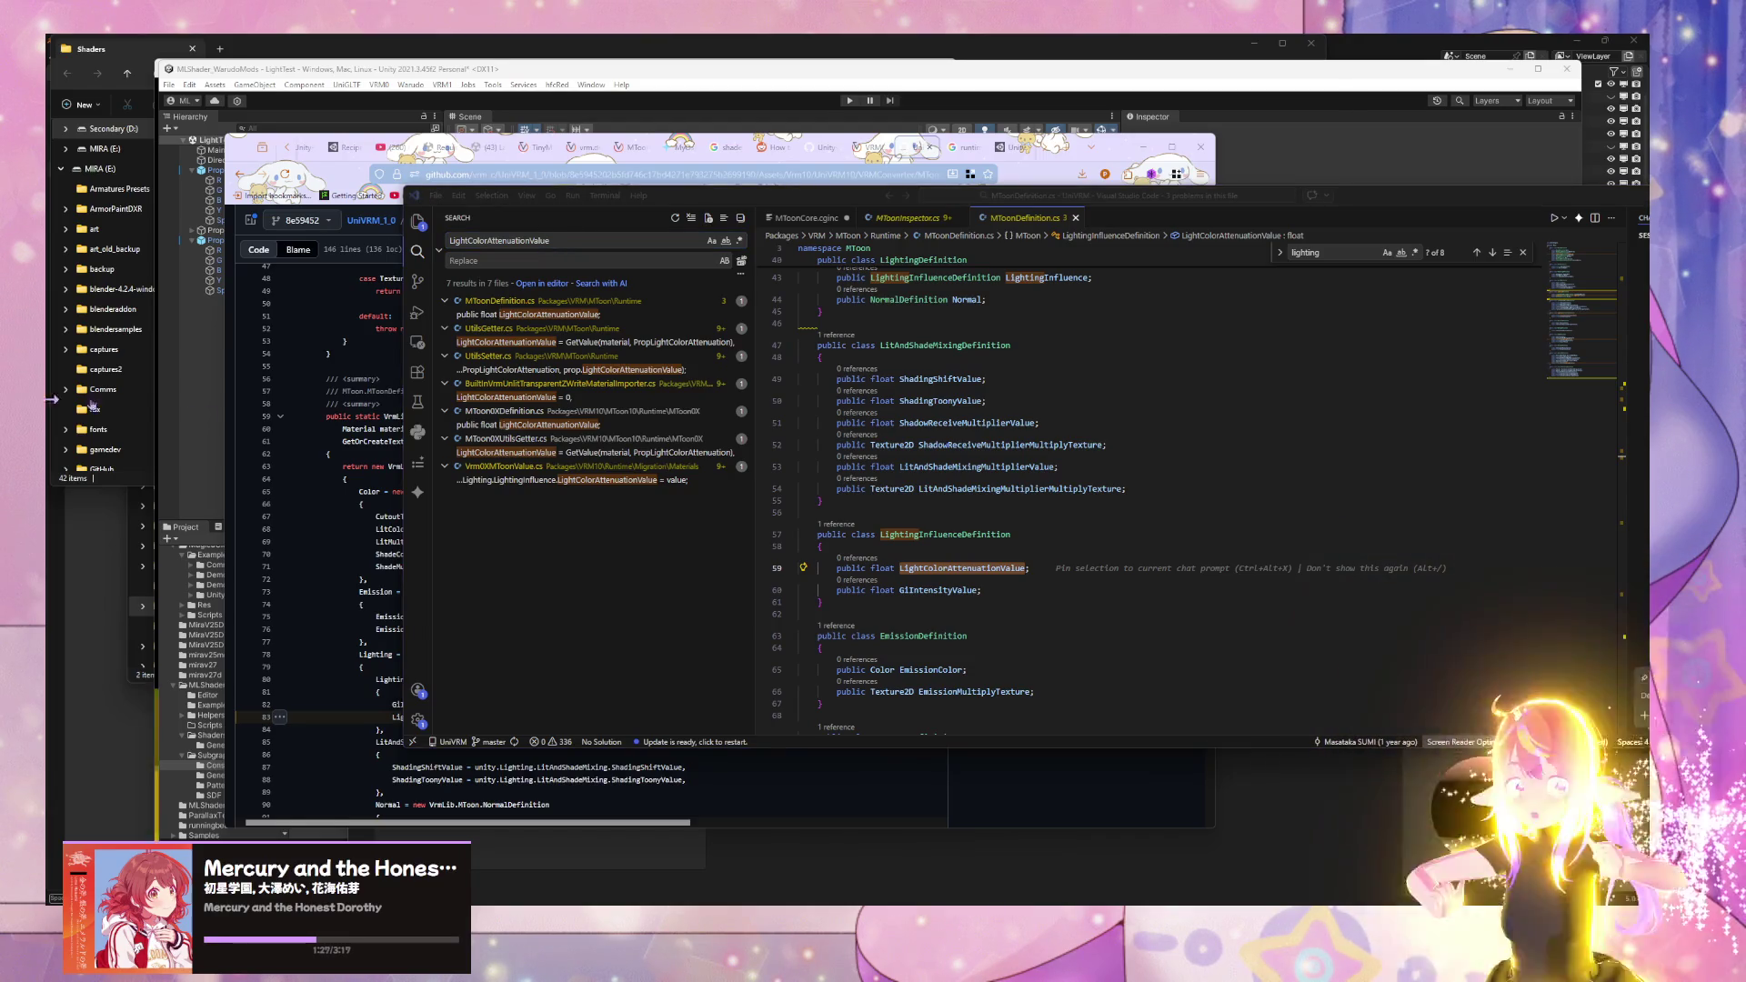
pyautogui.click(517, 370)
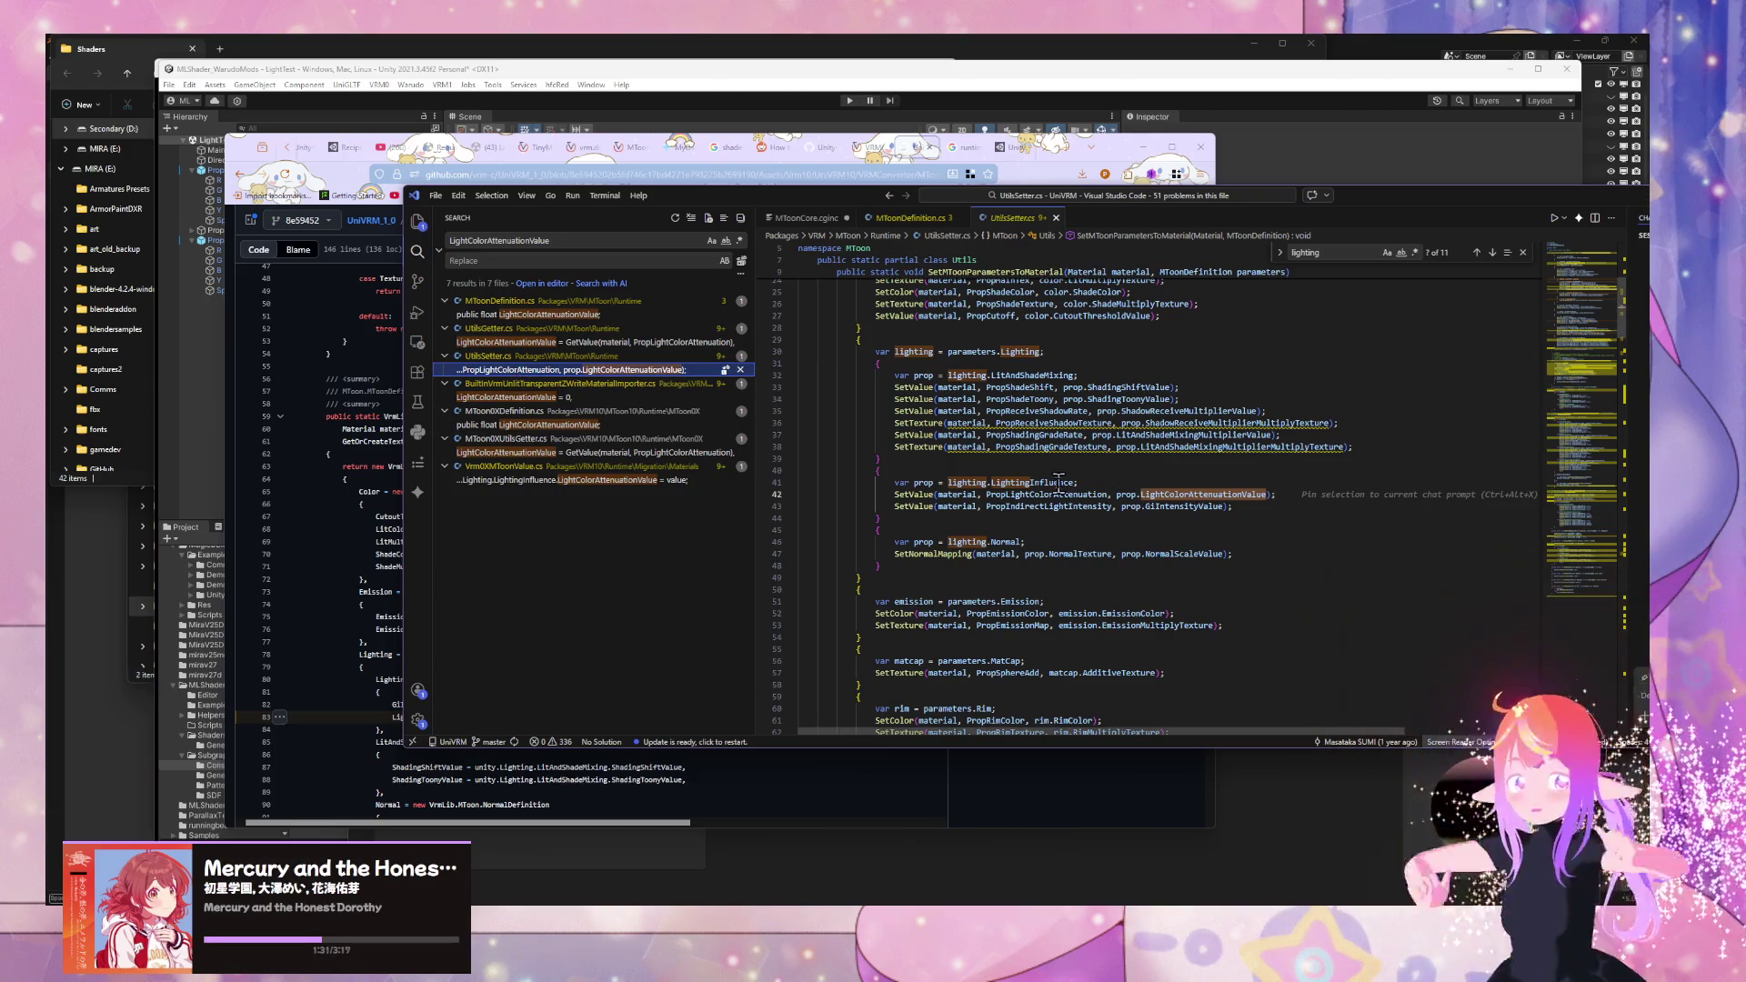
# - Inspect GiIntensityValue, then open the LightColorAttenuationValue matches in UtilsGetter.cs and UtilsSetter.cs
pyautogui.scroll(6, 1062, 457)
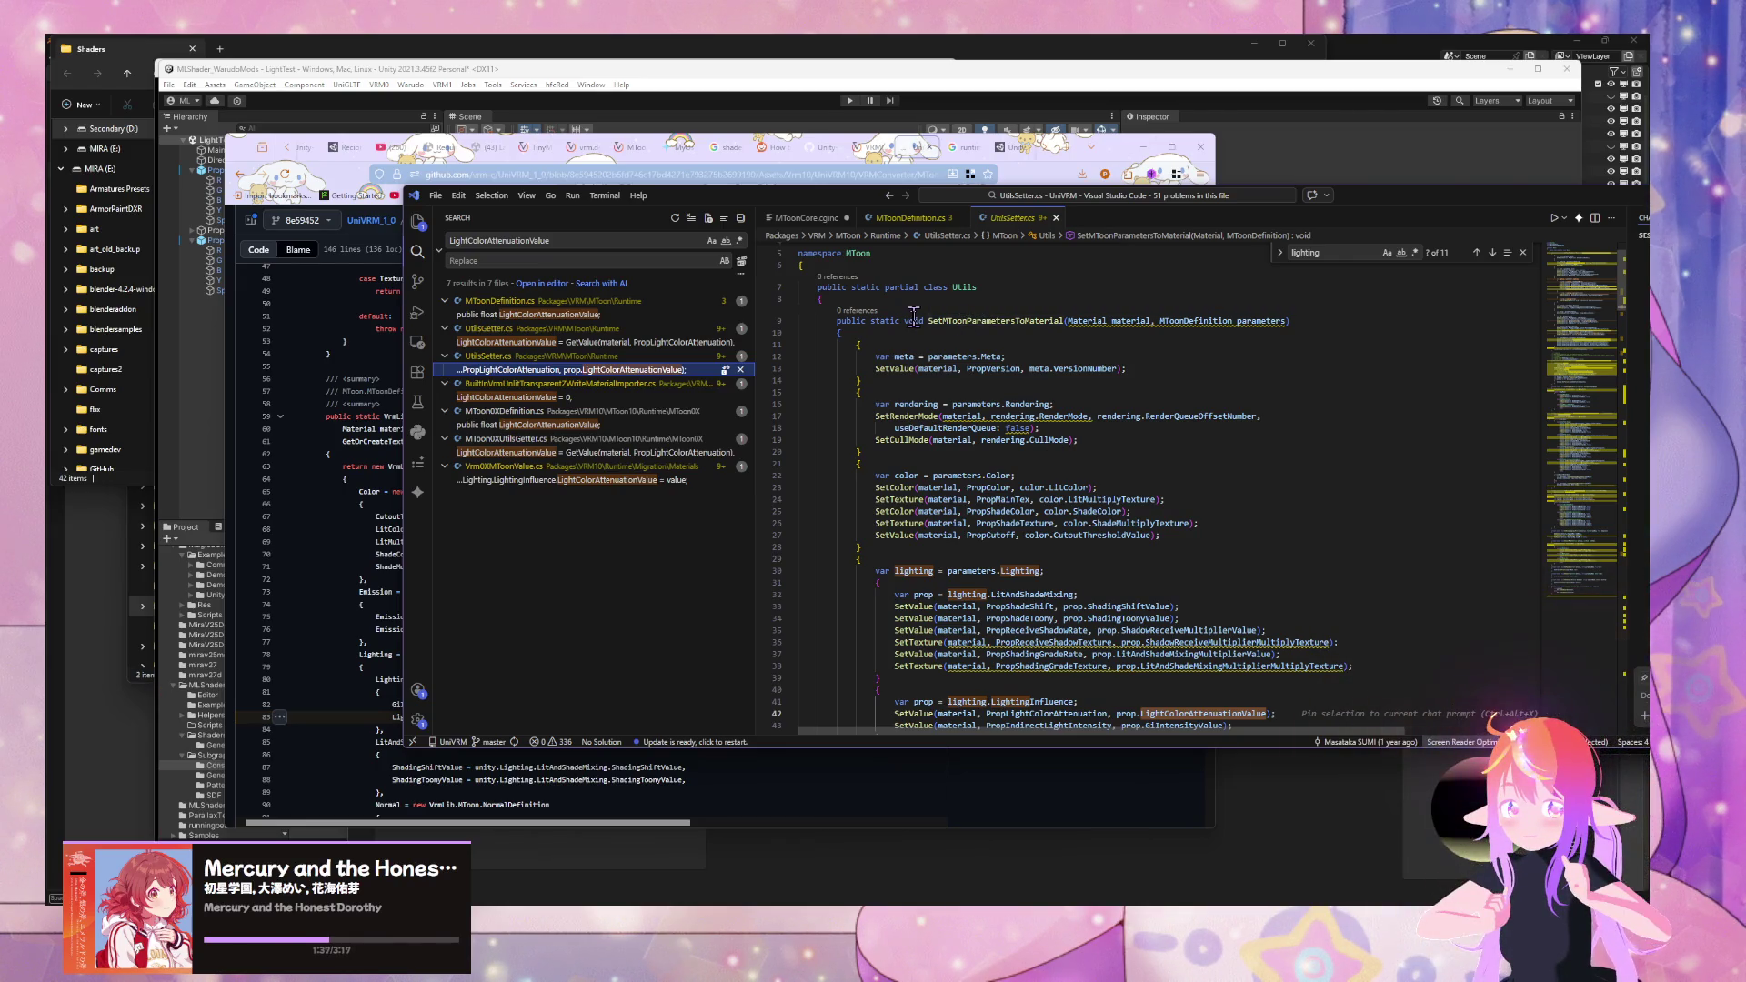
pyautogui.scroll(-5, 903, 419)
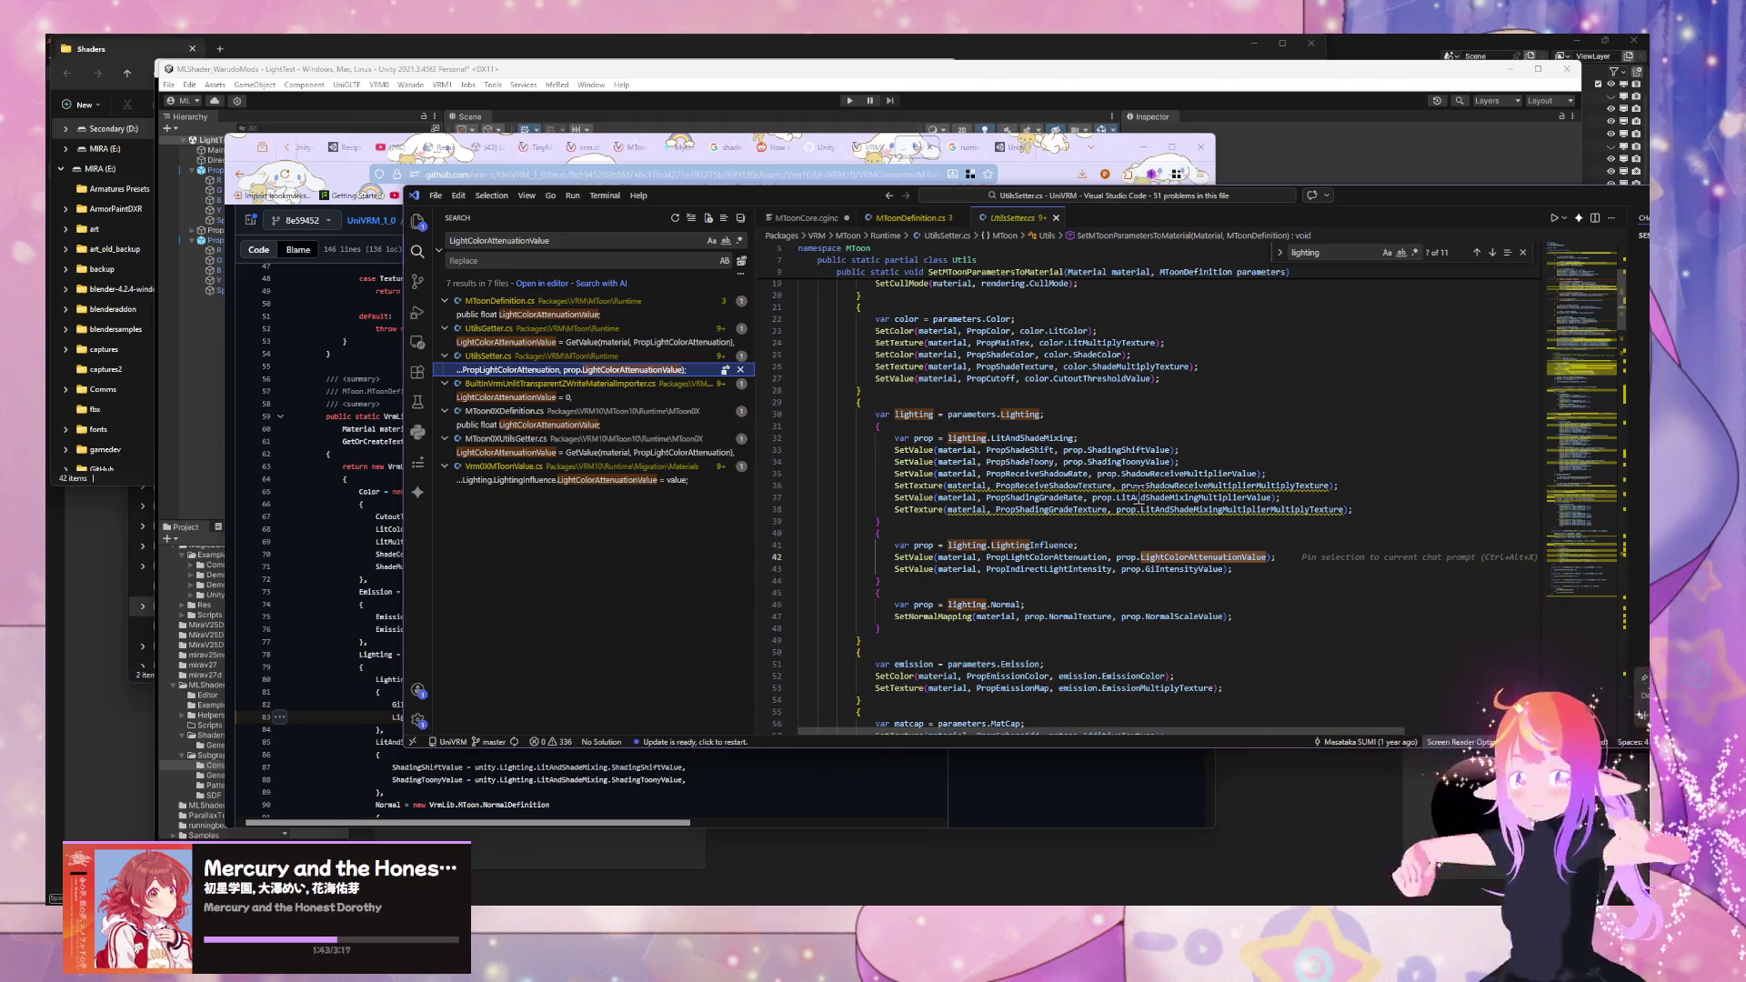
pyautogui.moveTo(1153, 496)
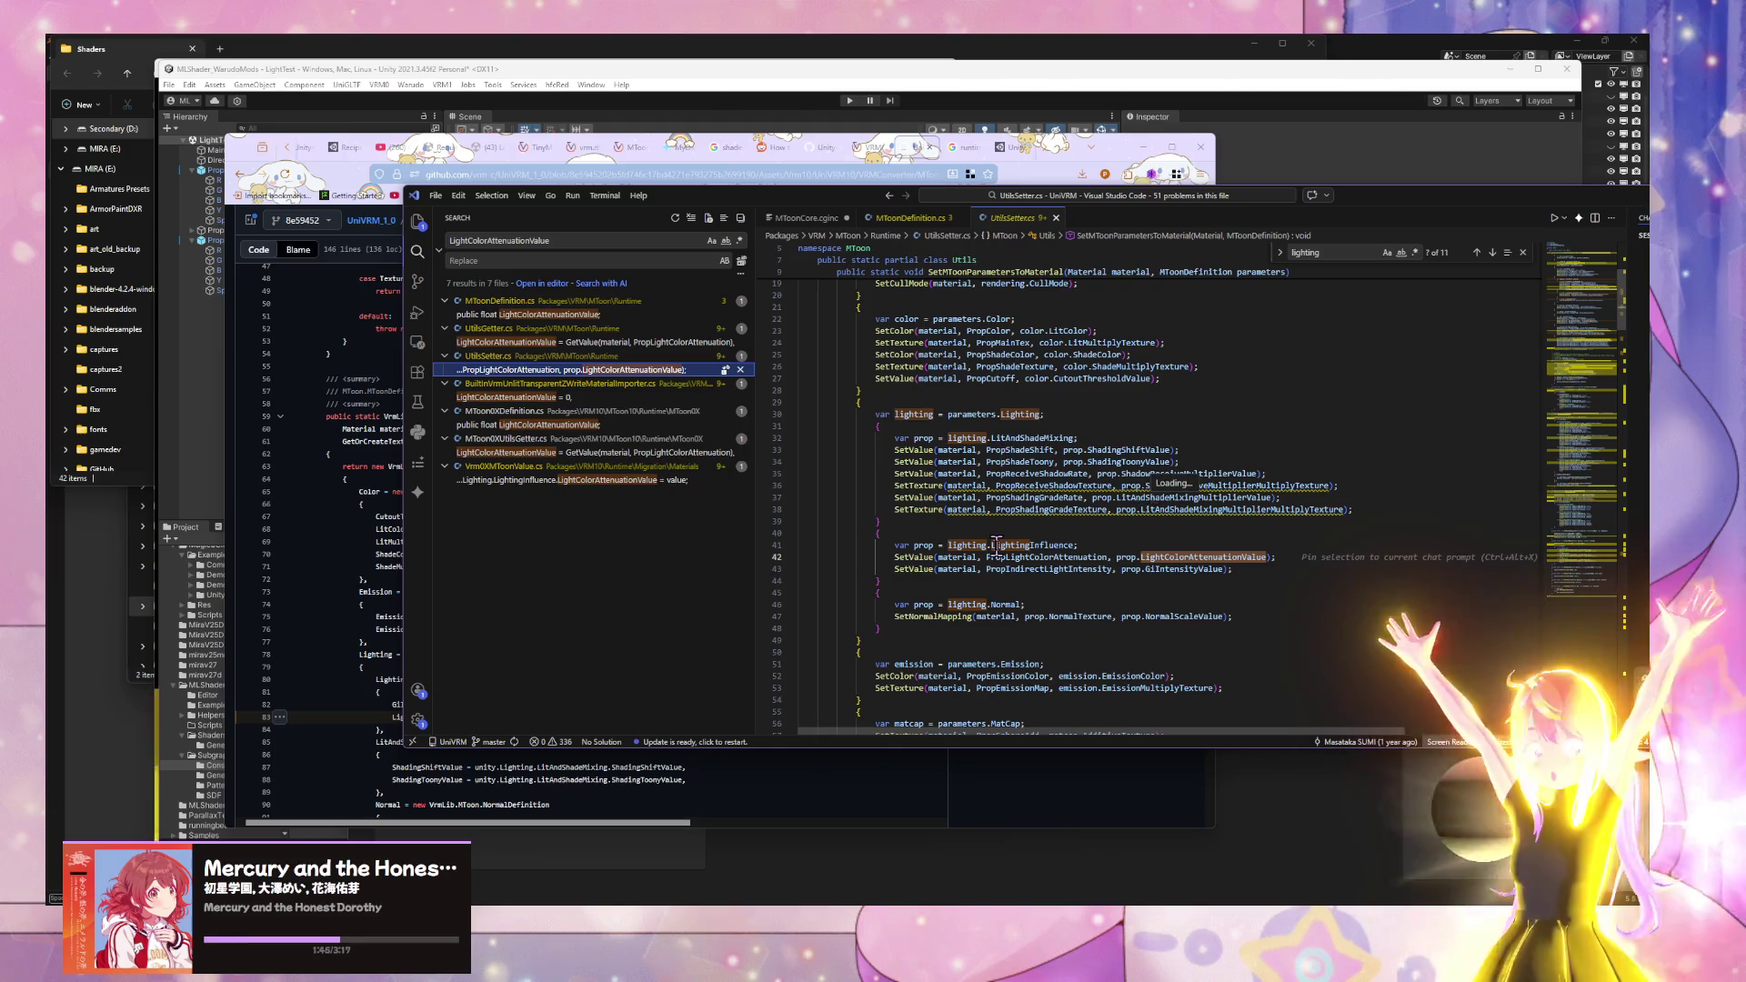
pyautogui.doubleClick(1182, 569)
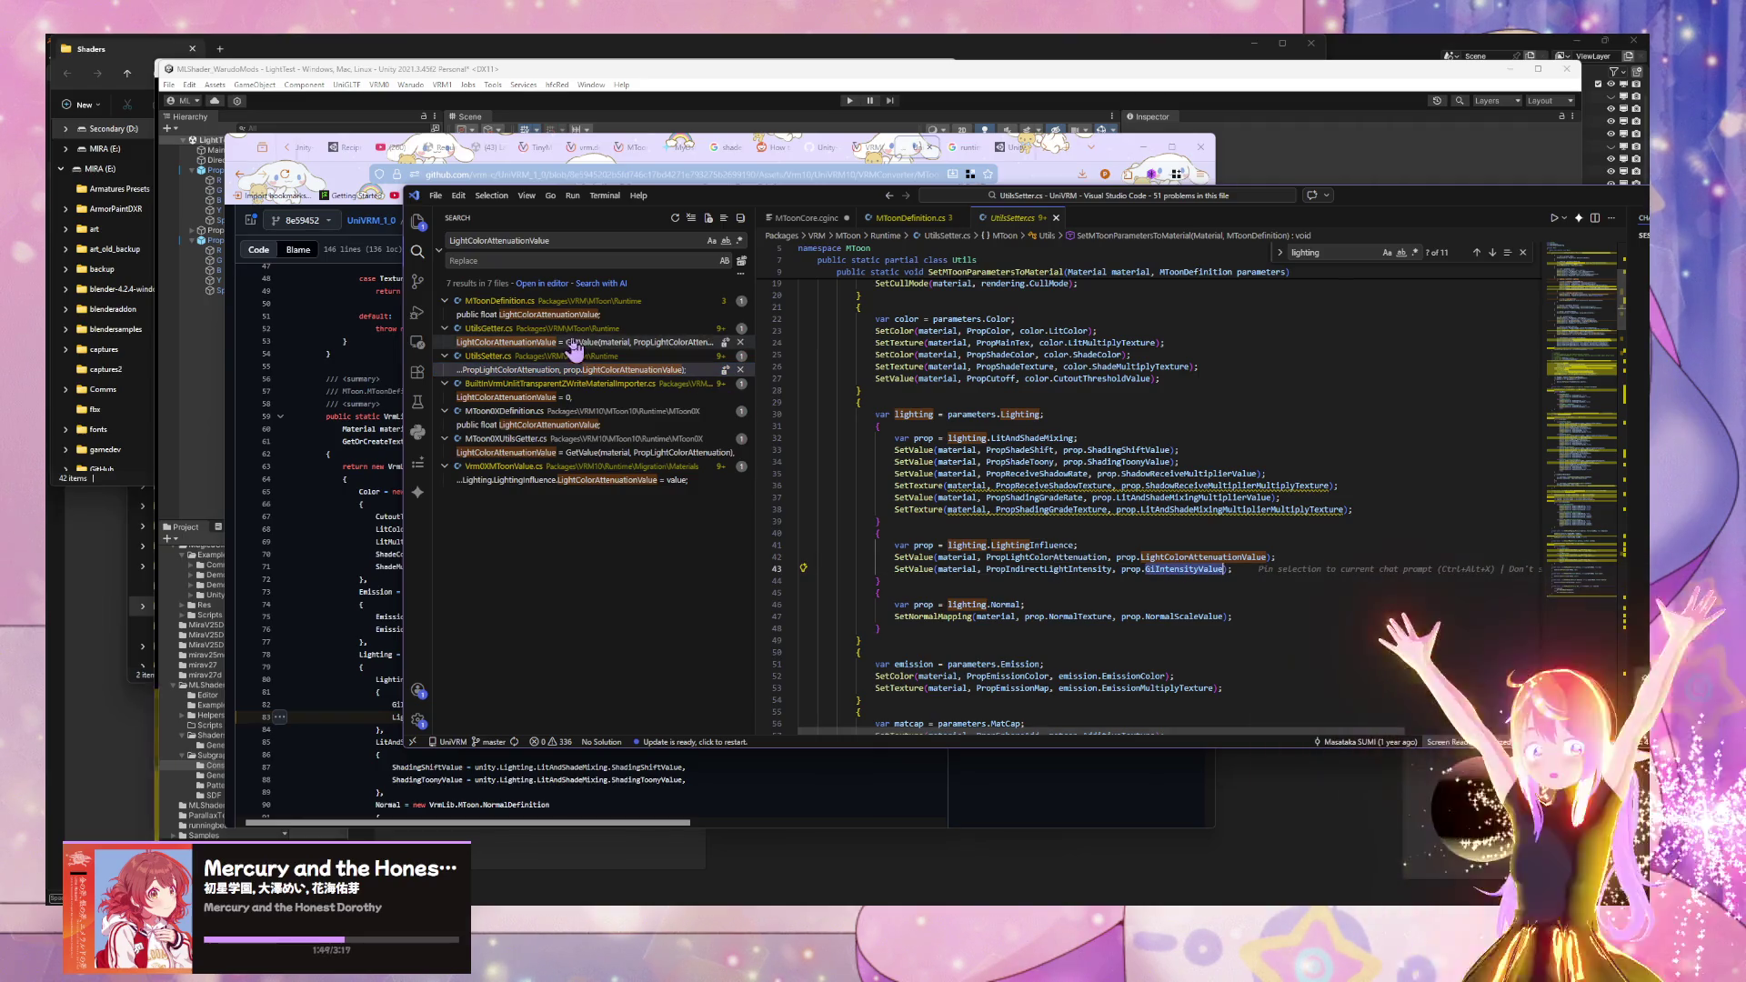
pyautogui.click(611, 343)
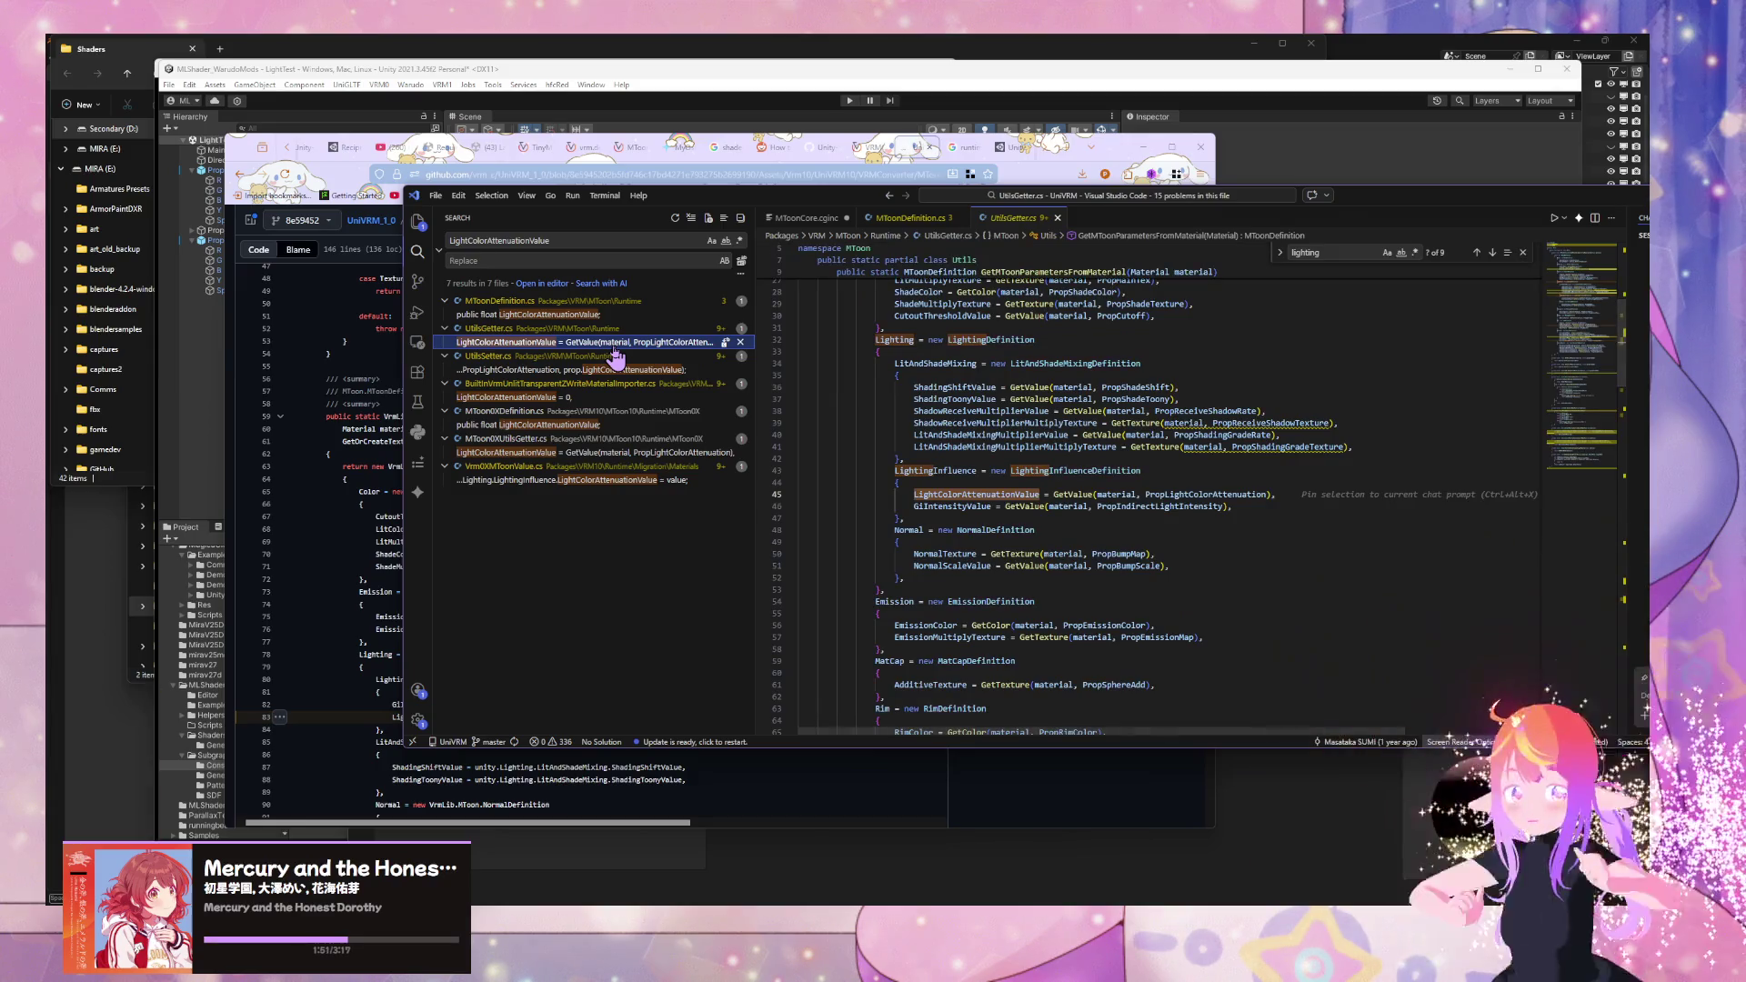
pyautogui.click(607, 369)
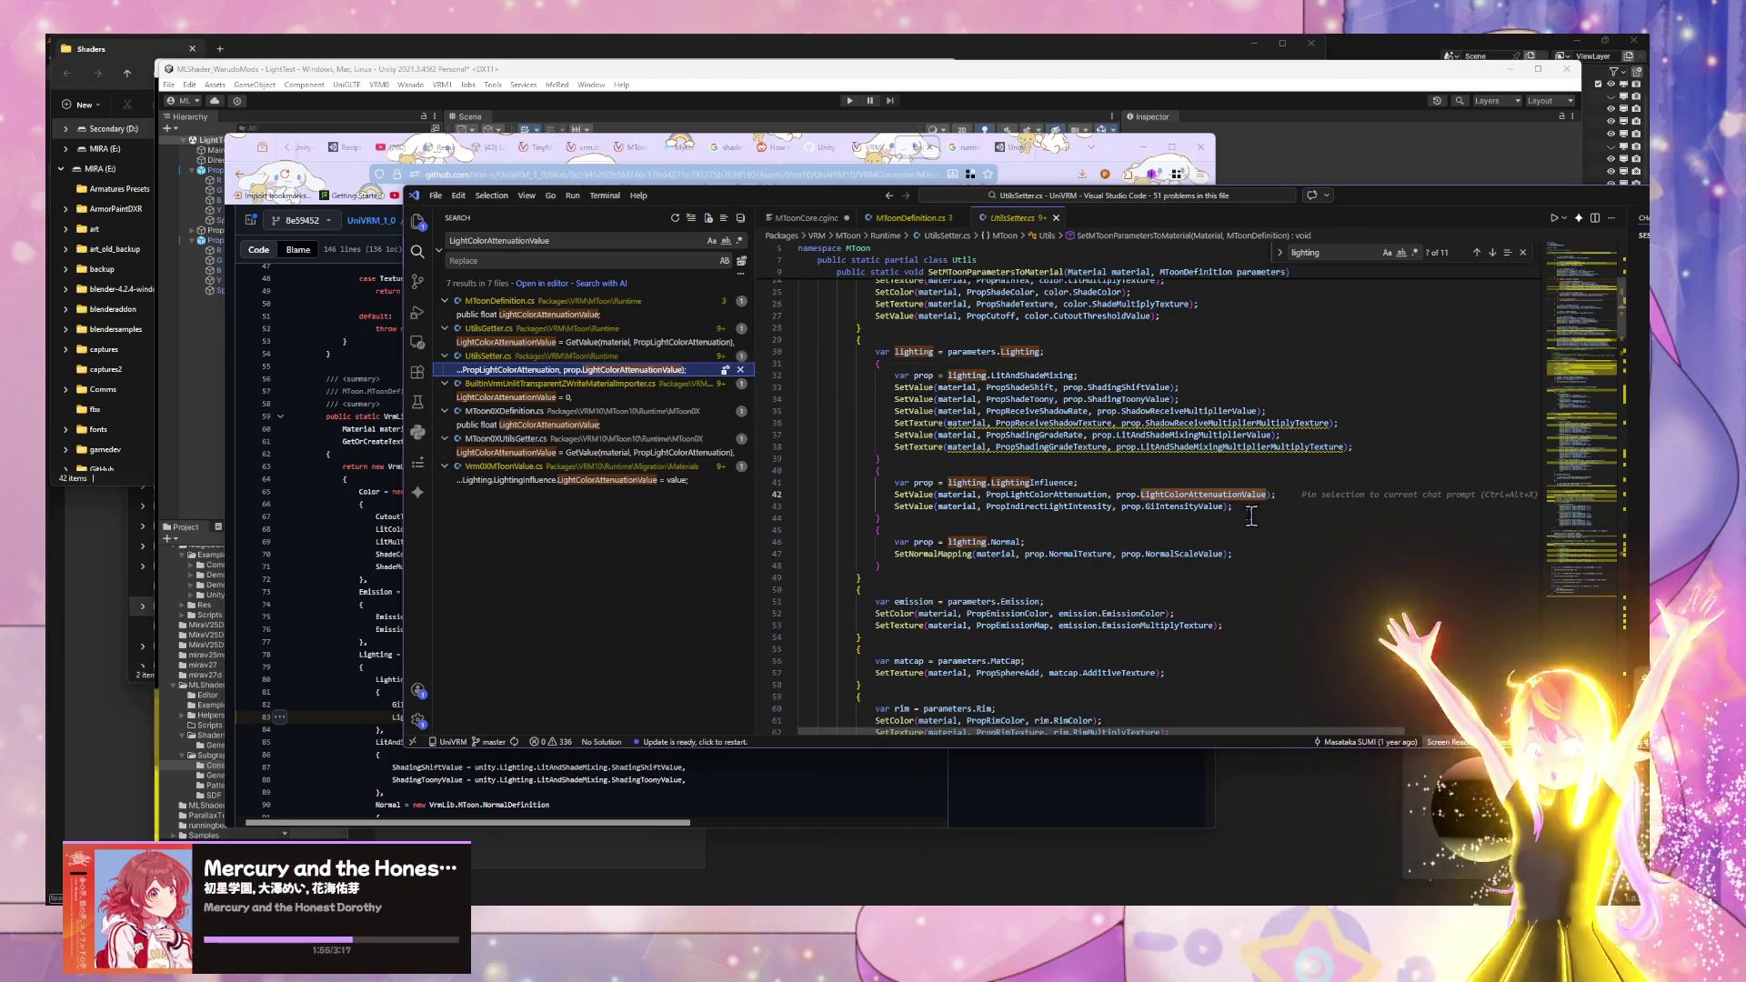
# - Find PropLightColorAttenuation and LightColorAttenuationValue occurrences in UtilsSetter.cs, accidentally cutting the file's content
pyautogui.click(1171, 493)
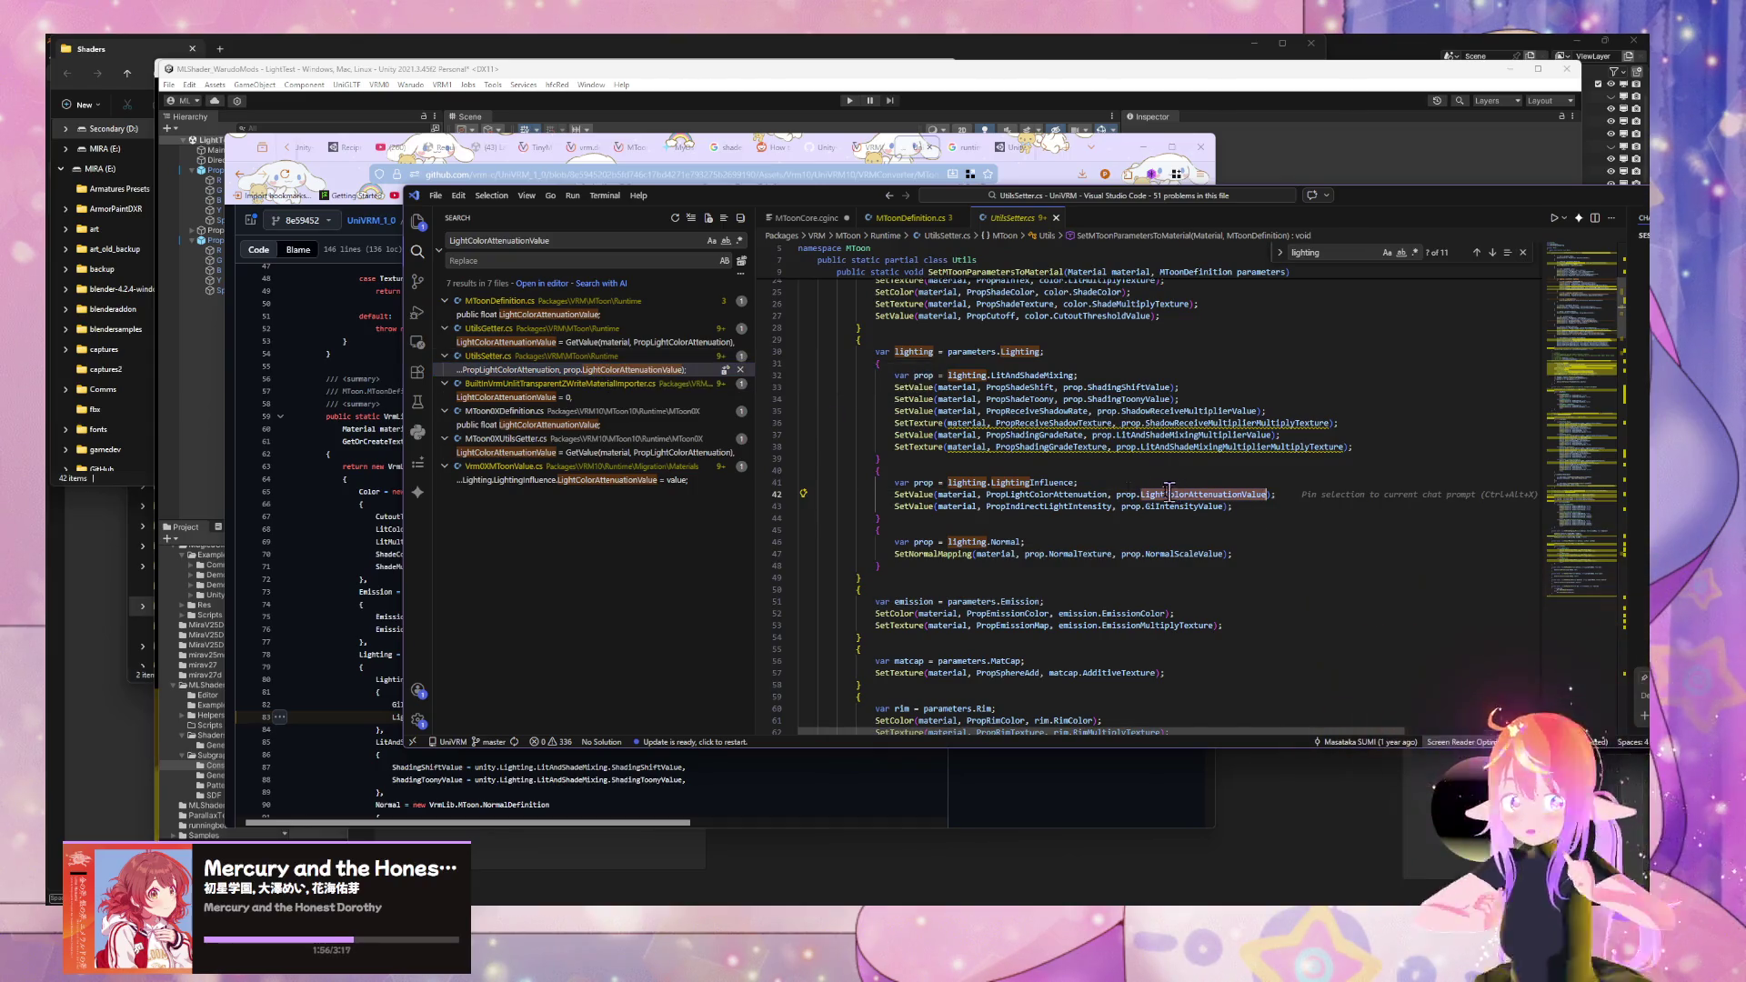
pyautogui.doubleClick(1045, 494)
pyautogui.scroll(3, 1224, 424)
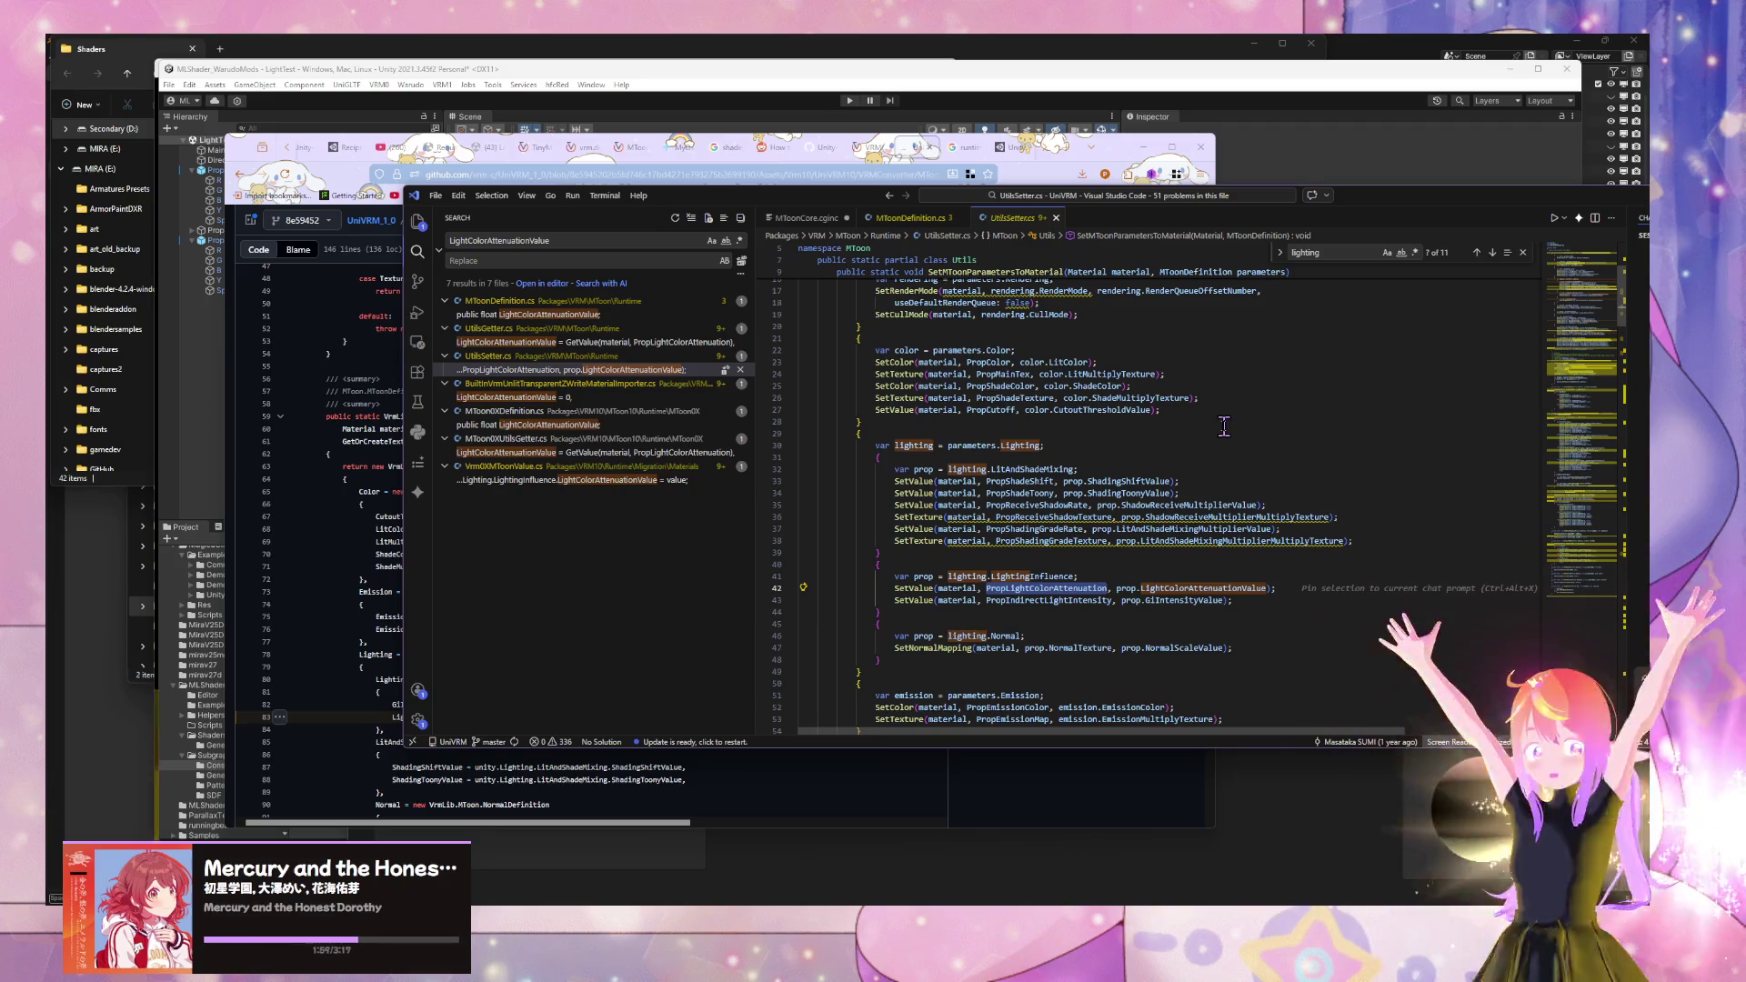
pyautogui.scroll(2, 1224, 426)
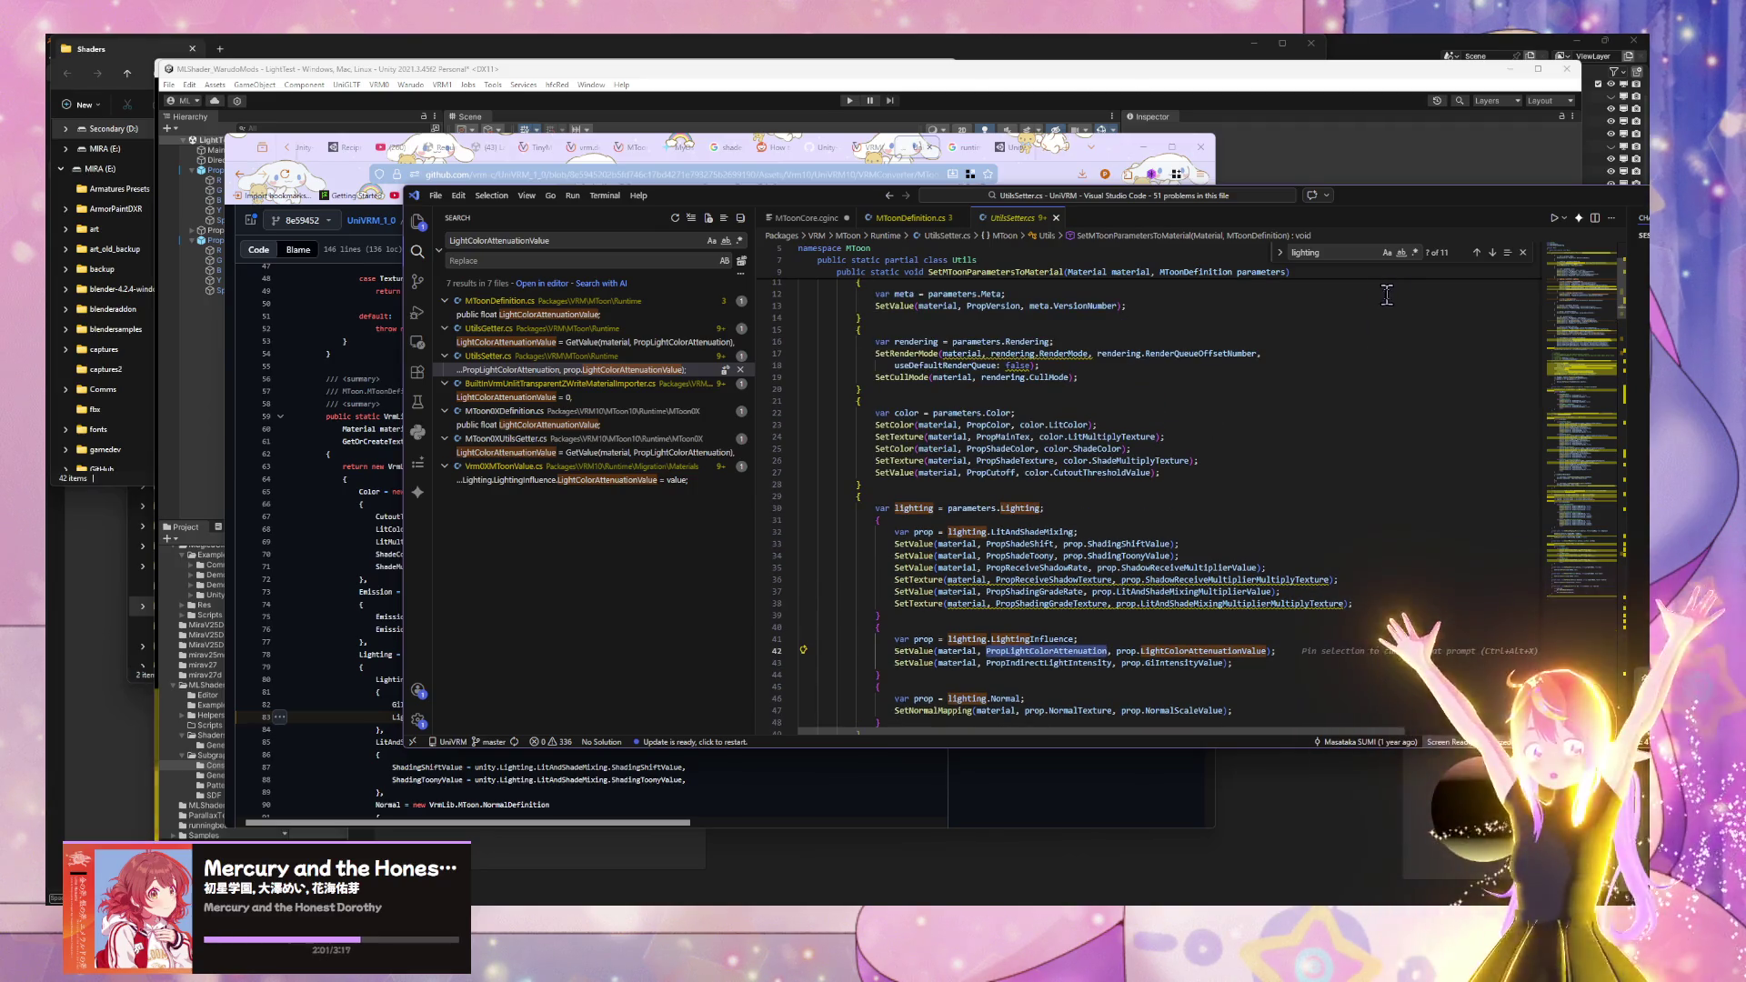
pyautogui.hotkey('ctrl', 'f')
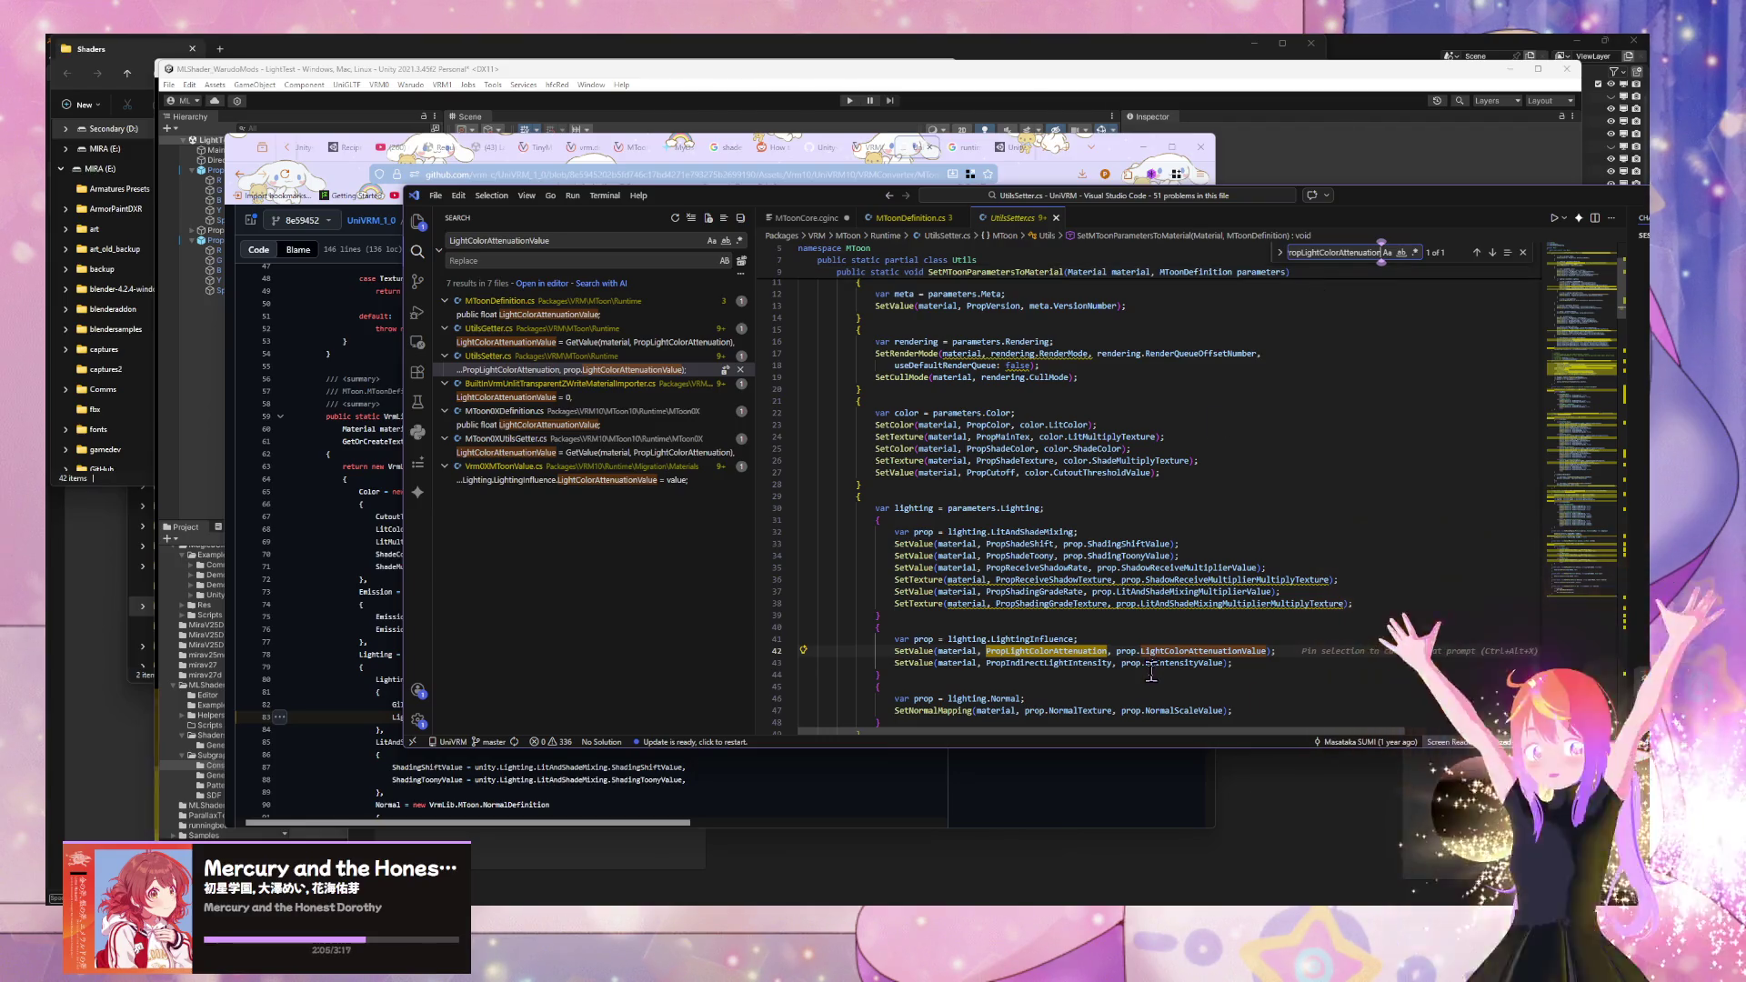
pyautogui.click(1175, 651)
pyautogui.hotkey('ctrl', 'f')
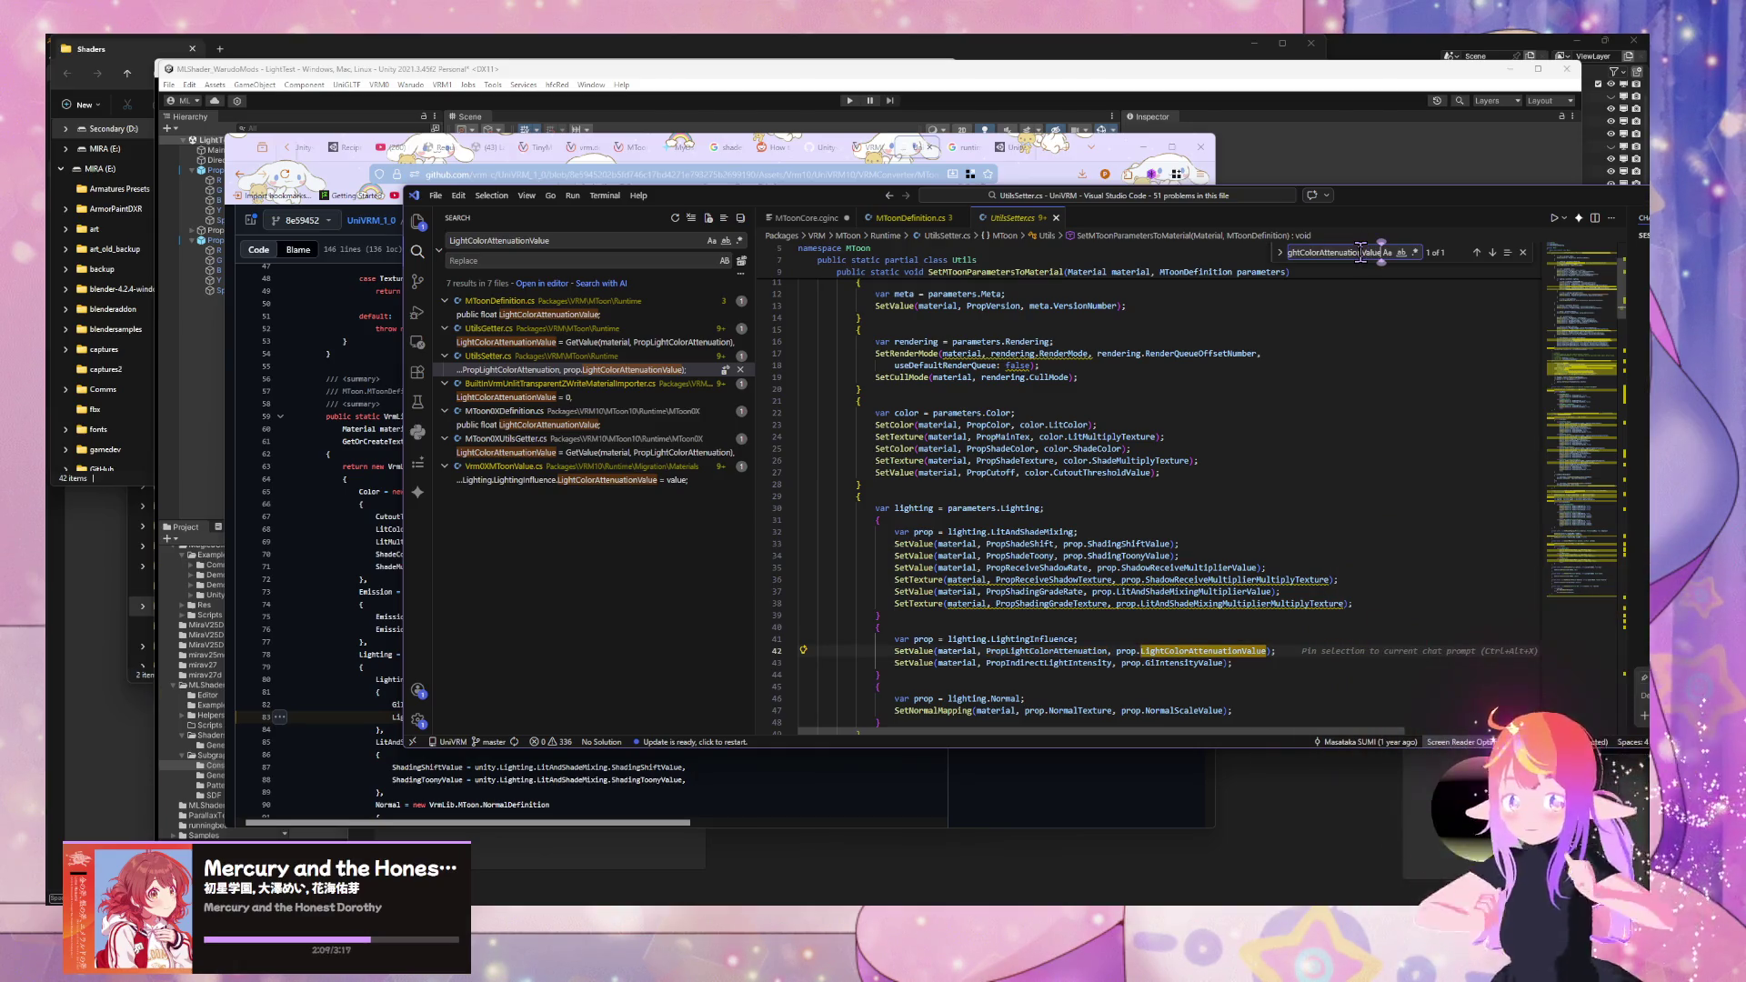
pyautogui.hotkey('ctrl', 'x')
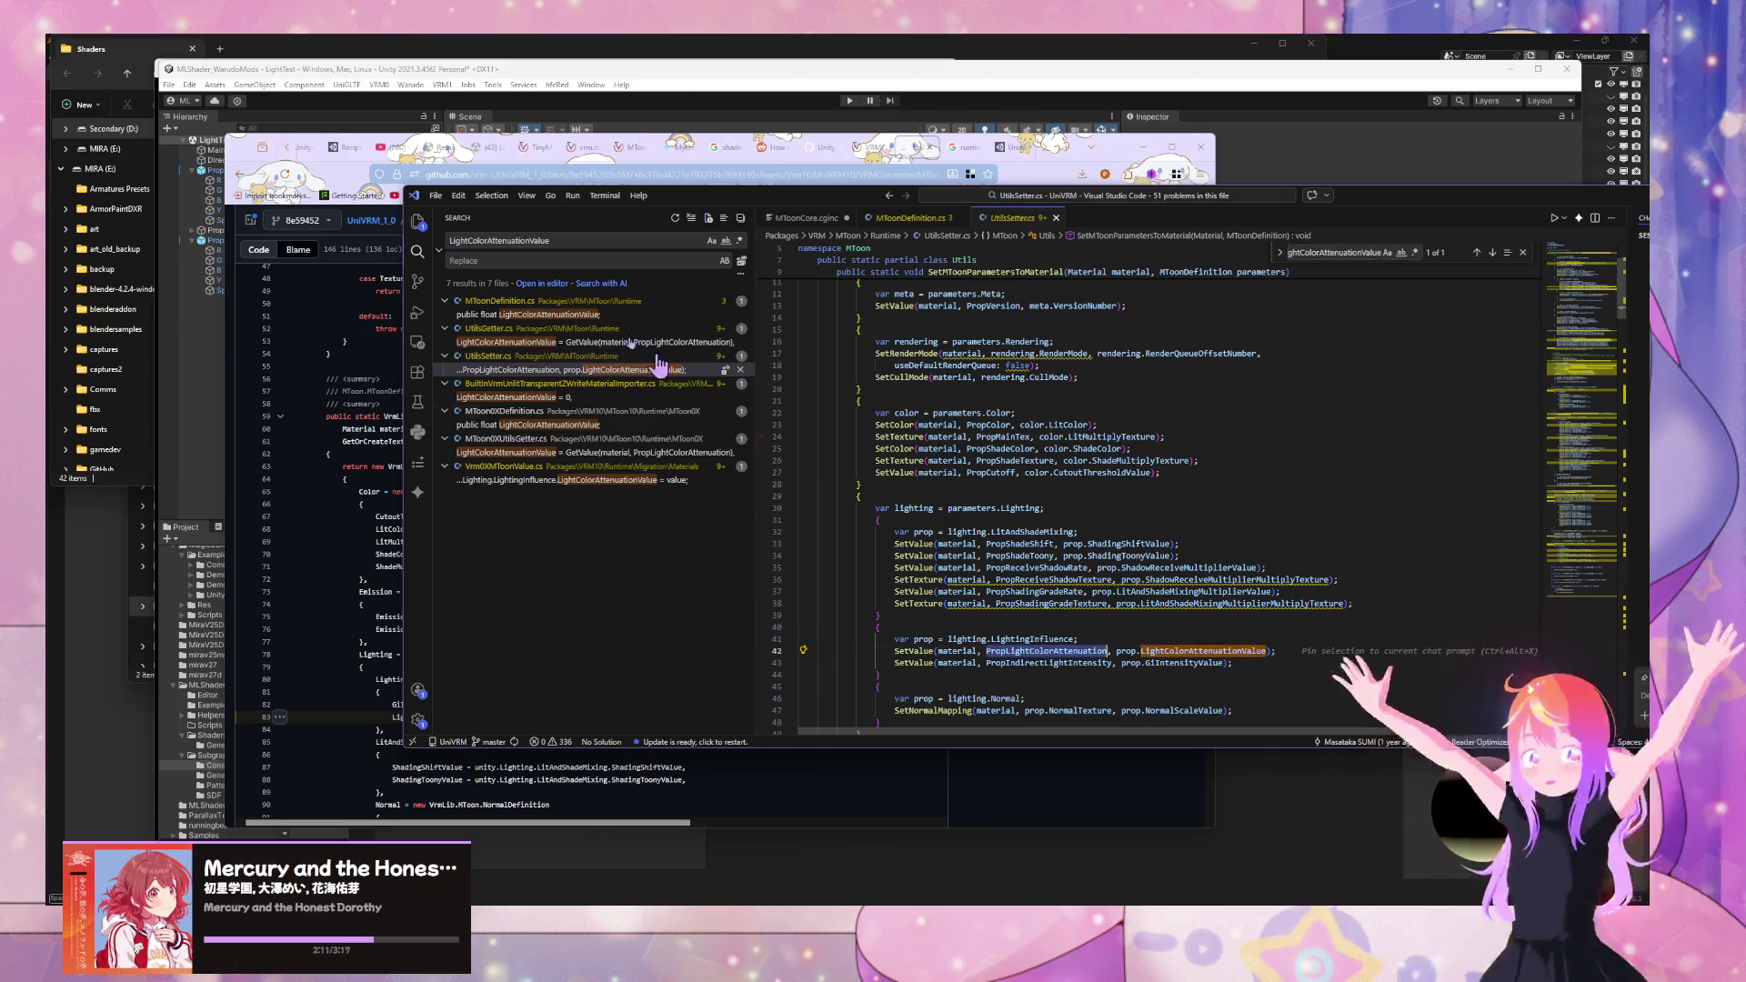
# - Restore UtilsSetter.cs and find PropLightColorAttenuation defined as "_LightColorAttenuation" in MToon0XUtils.cs
pyautogui.hotkey('ctrl', 'z')
pyautogui.click(568, 240)
pyautogui.press('Up')
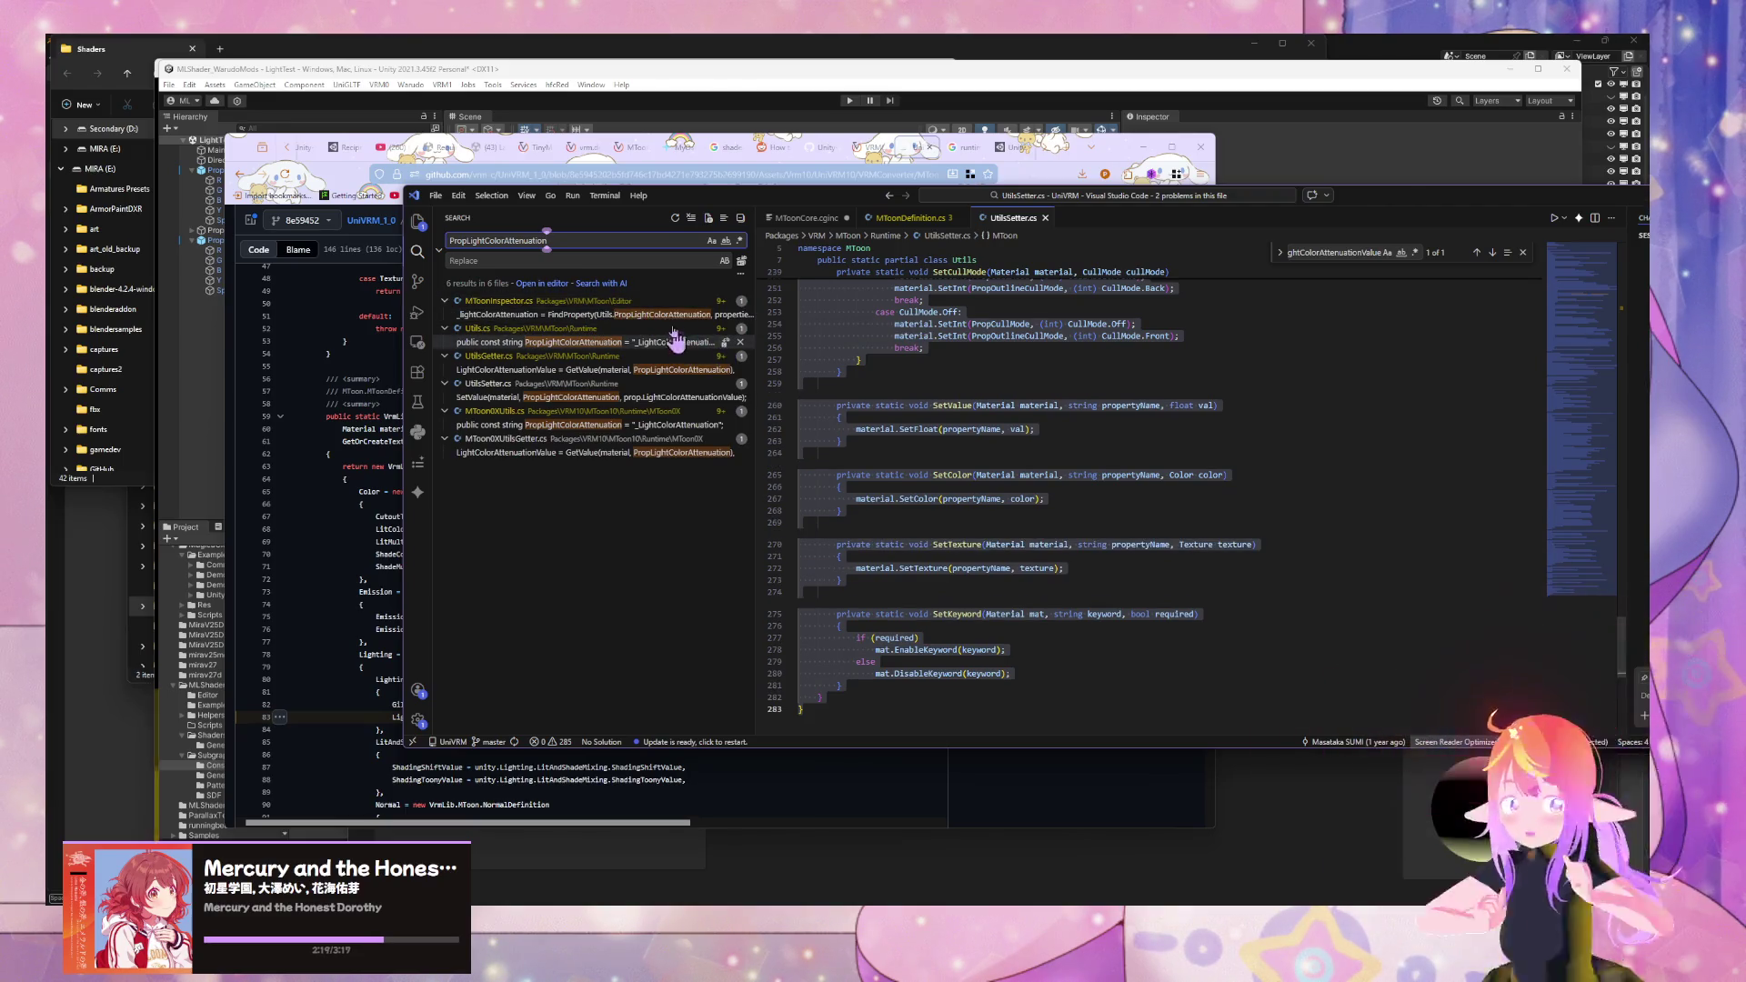
pyautogui.click(975, 429)
pyautogui.scroll(10, 965, 408)
pyautogui.scroll(20, 975, 397)
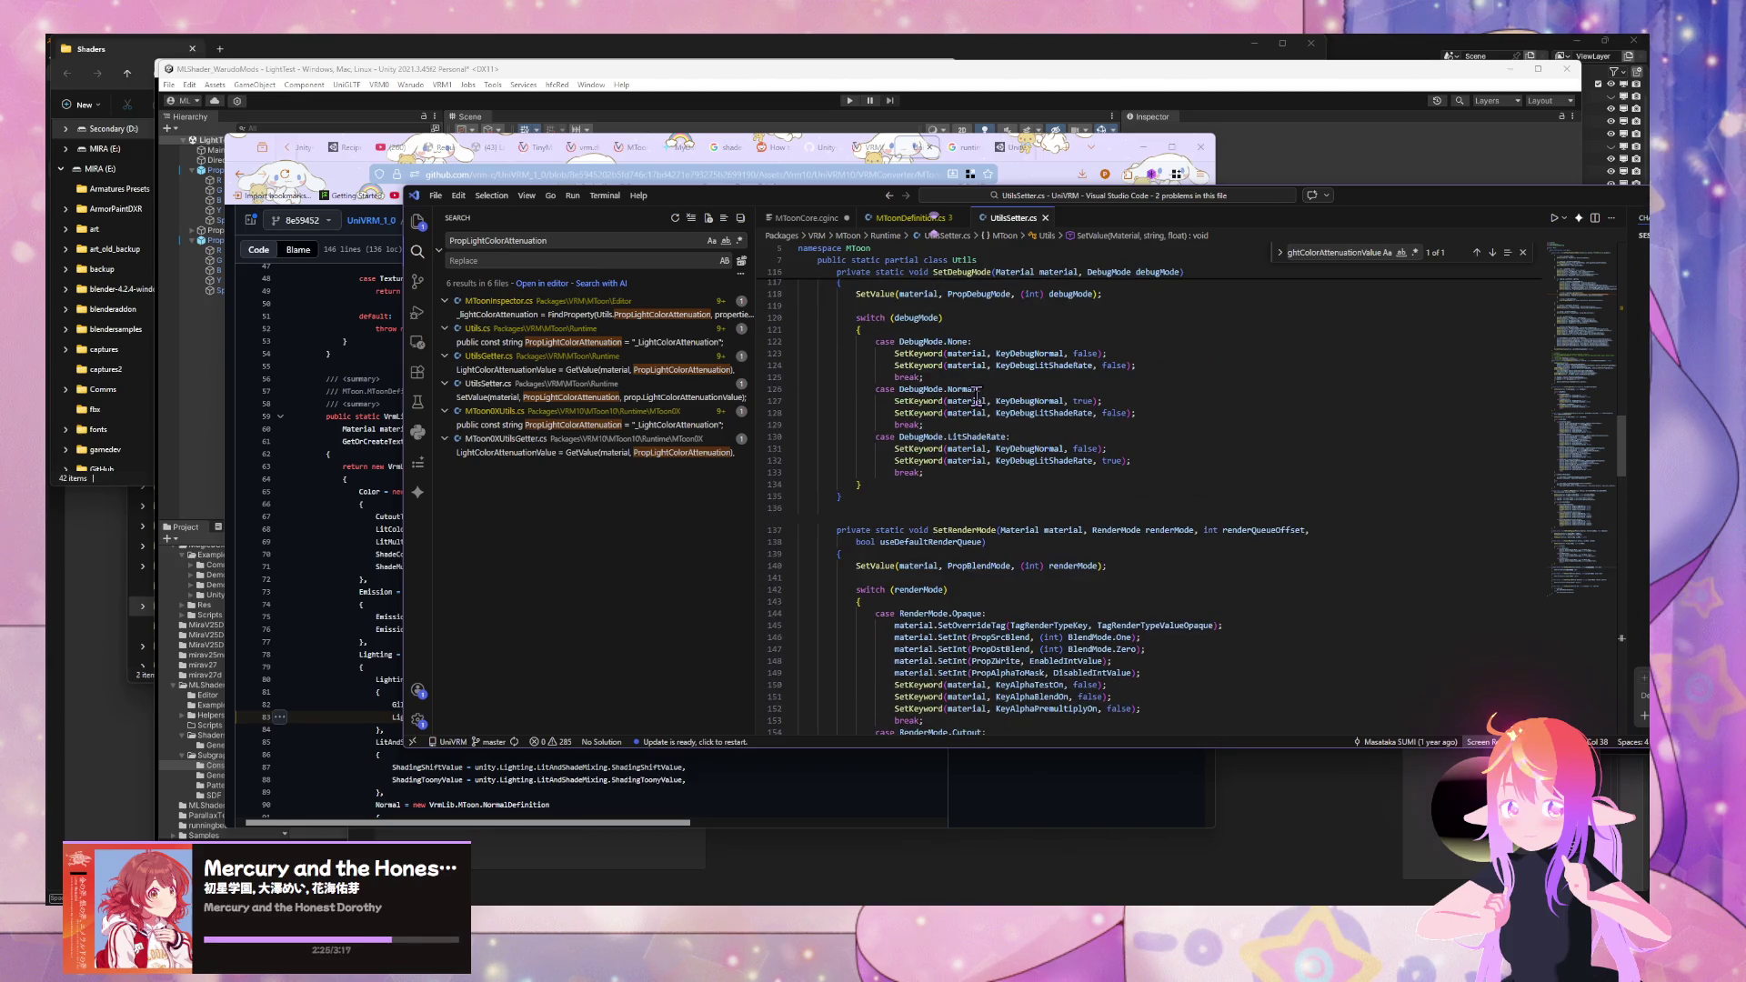
pyautogui.scroll(1, 975, 397)
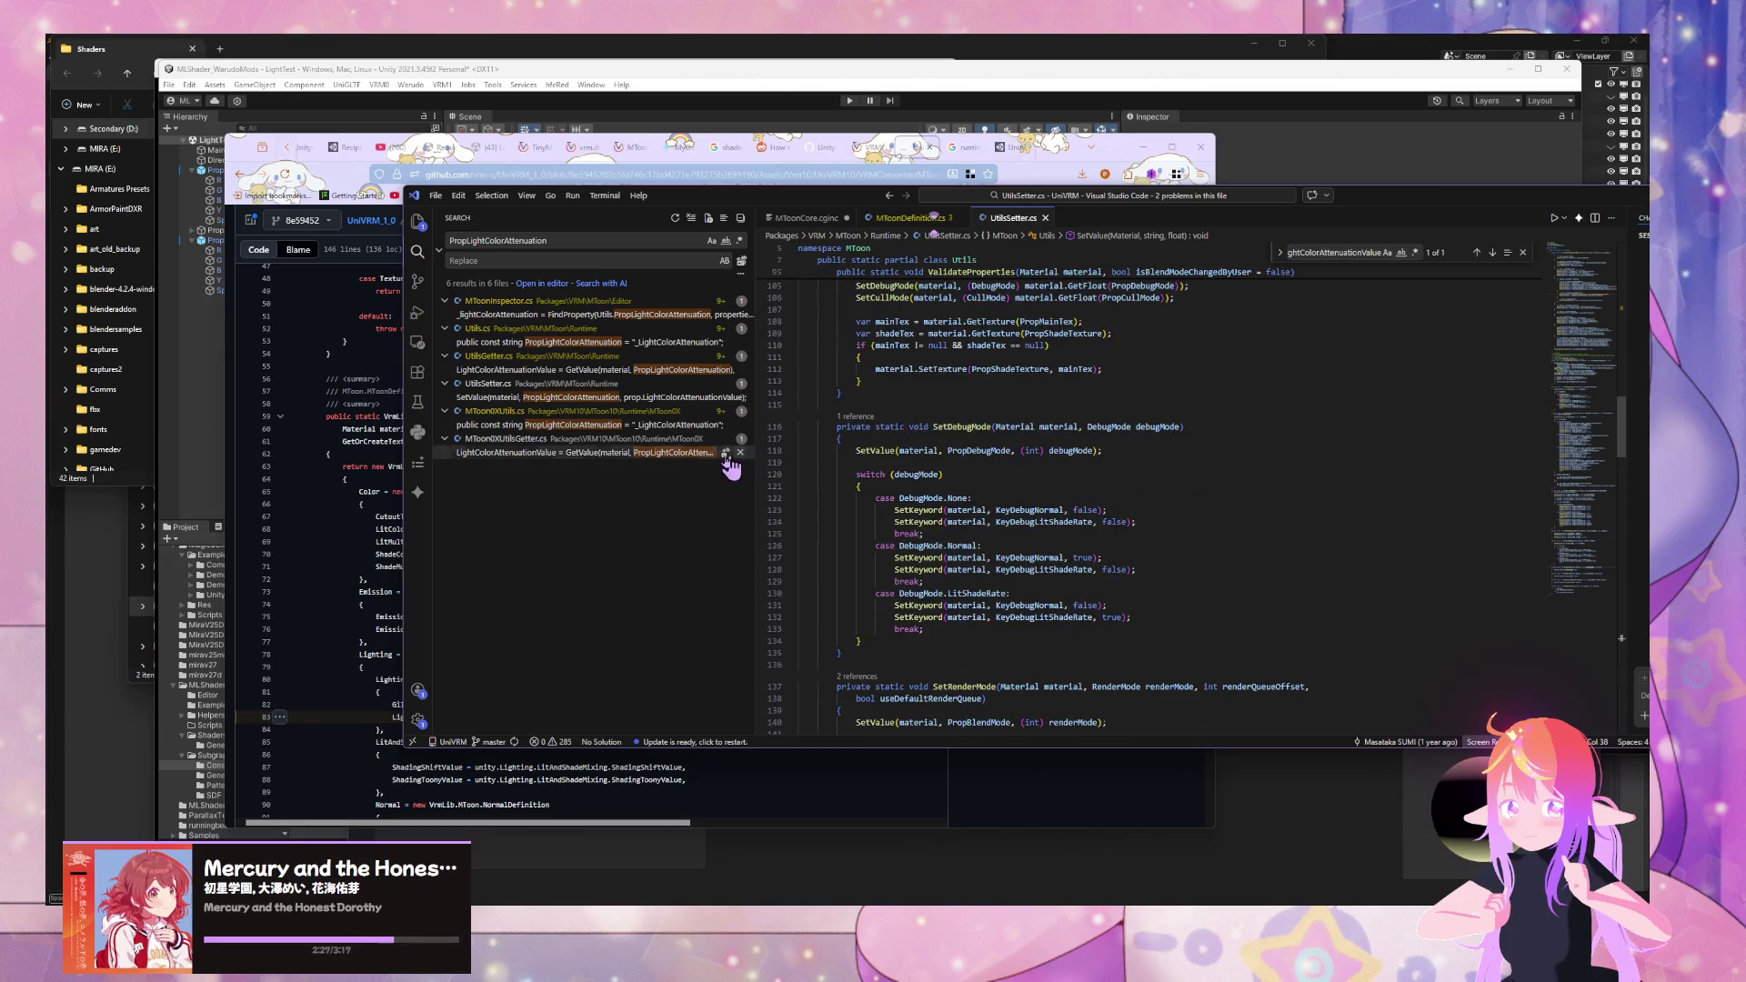
pyautogui.click(648, 426)
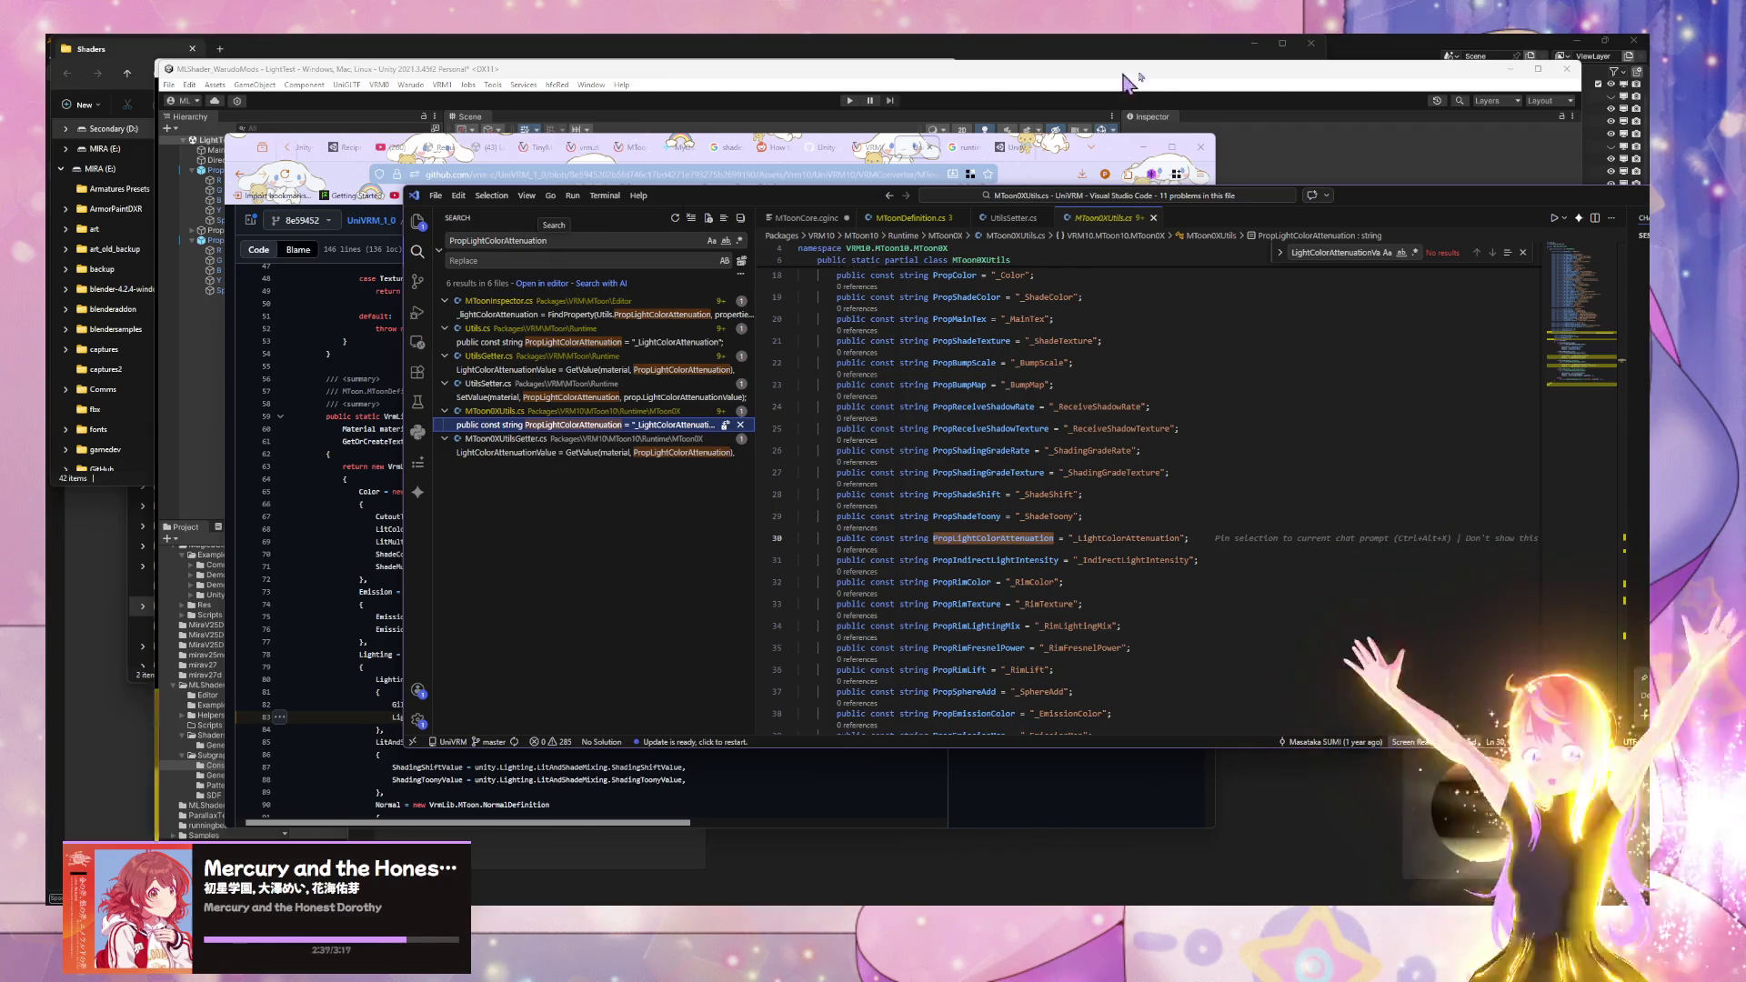
# - Return to the Google 'runtime folder unity' results in the browser, ready for a new search
pyautogui.click(1123, 147)
pyautogui.click(964, 147)
pyautogui.click(776, 176)
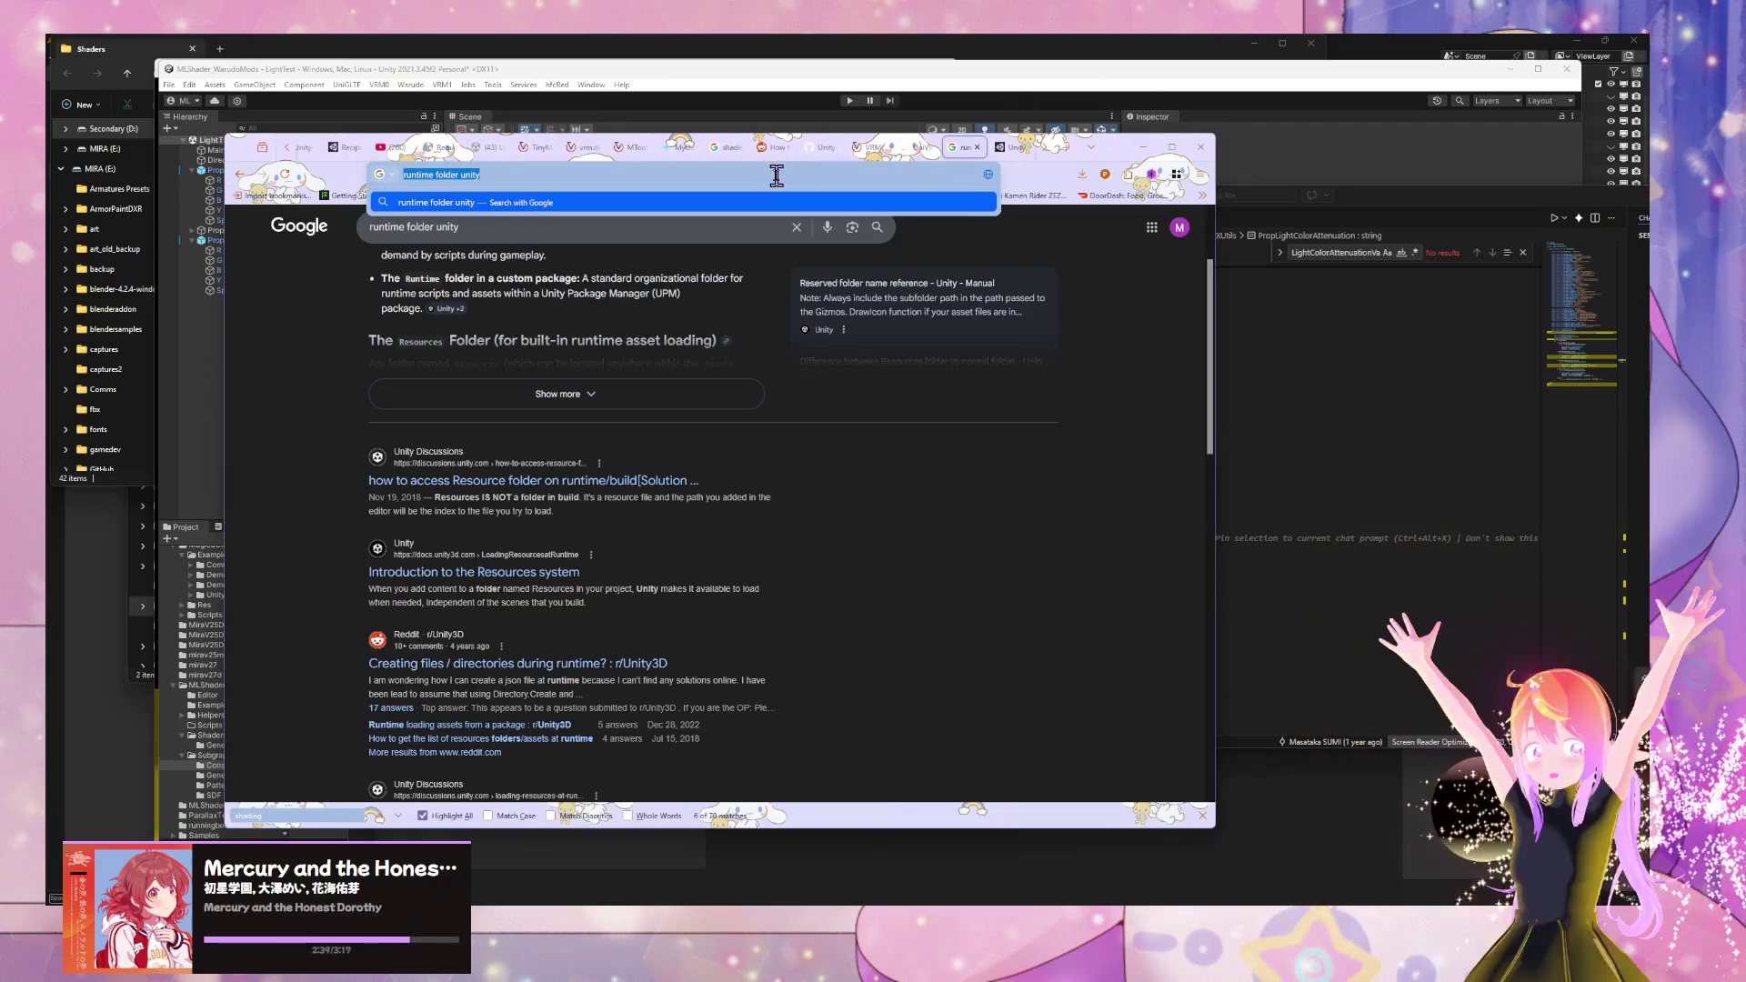
# - Search Google for 'unity get LightColorAttenuation'
pyautogui.write('unity get')
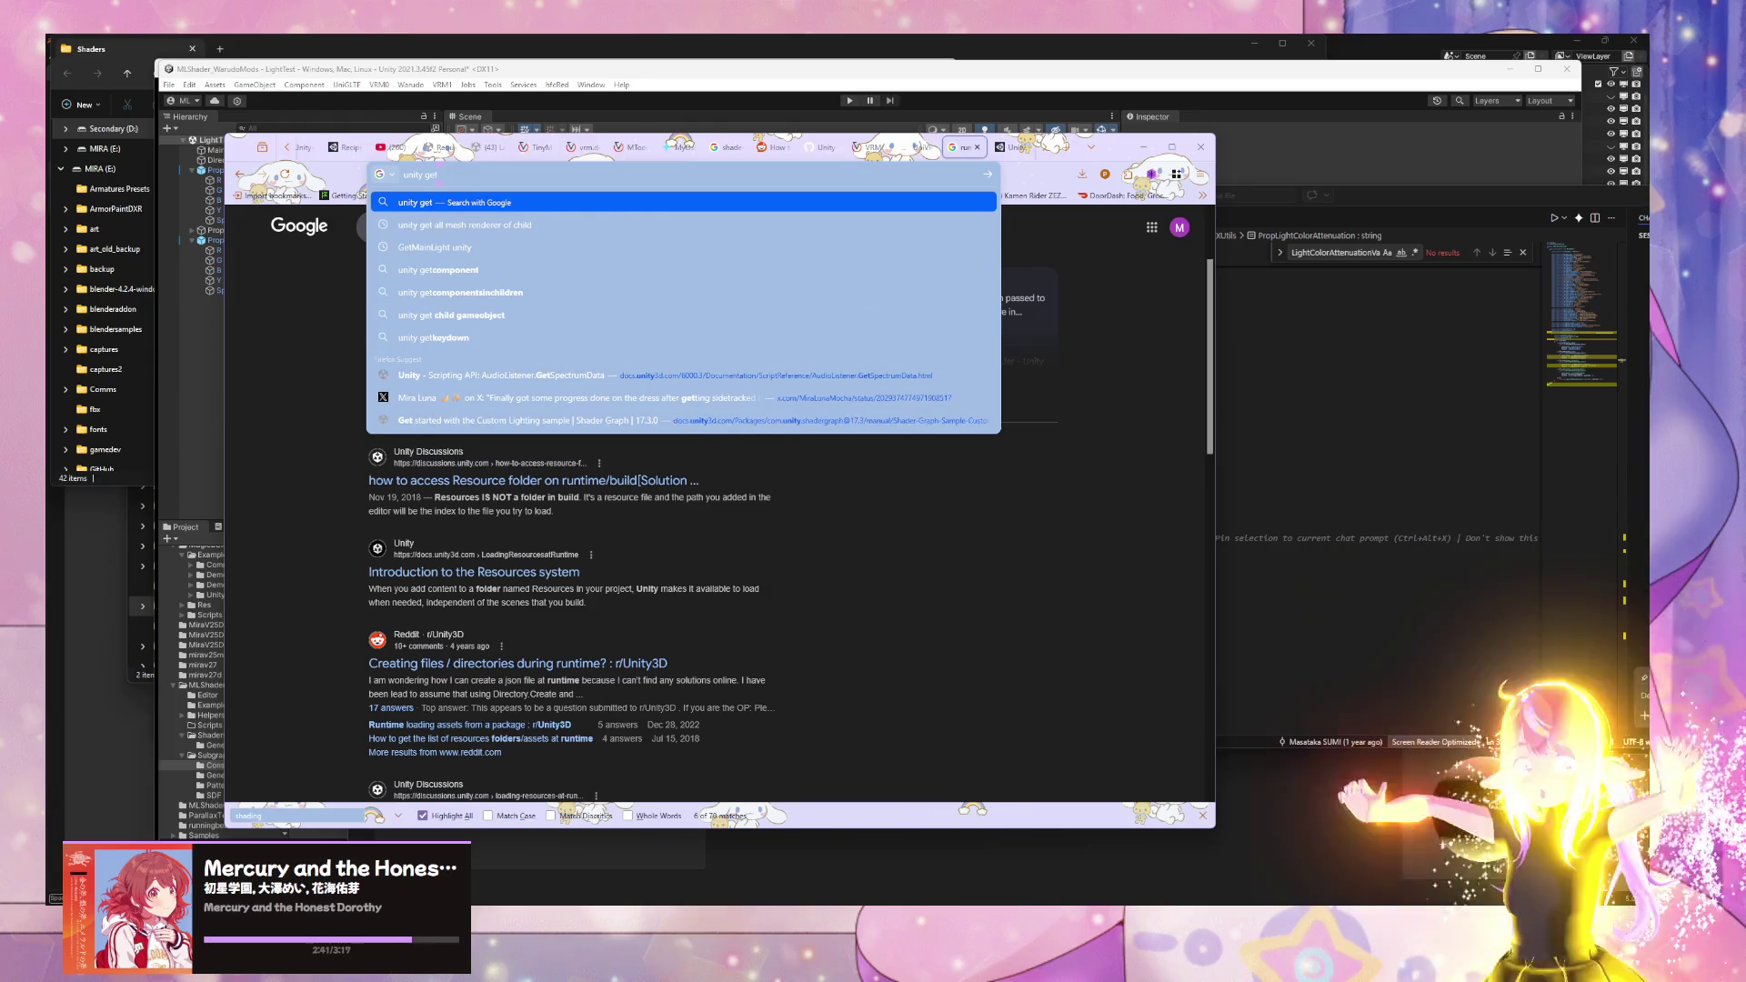
pyautogui.hotkey('ctrl', 'v')
pyautogui.click(458, 175)
pyautogui.press('BackSpace')
pyautogui.press('Return')
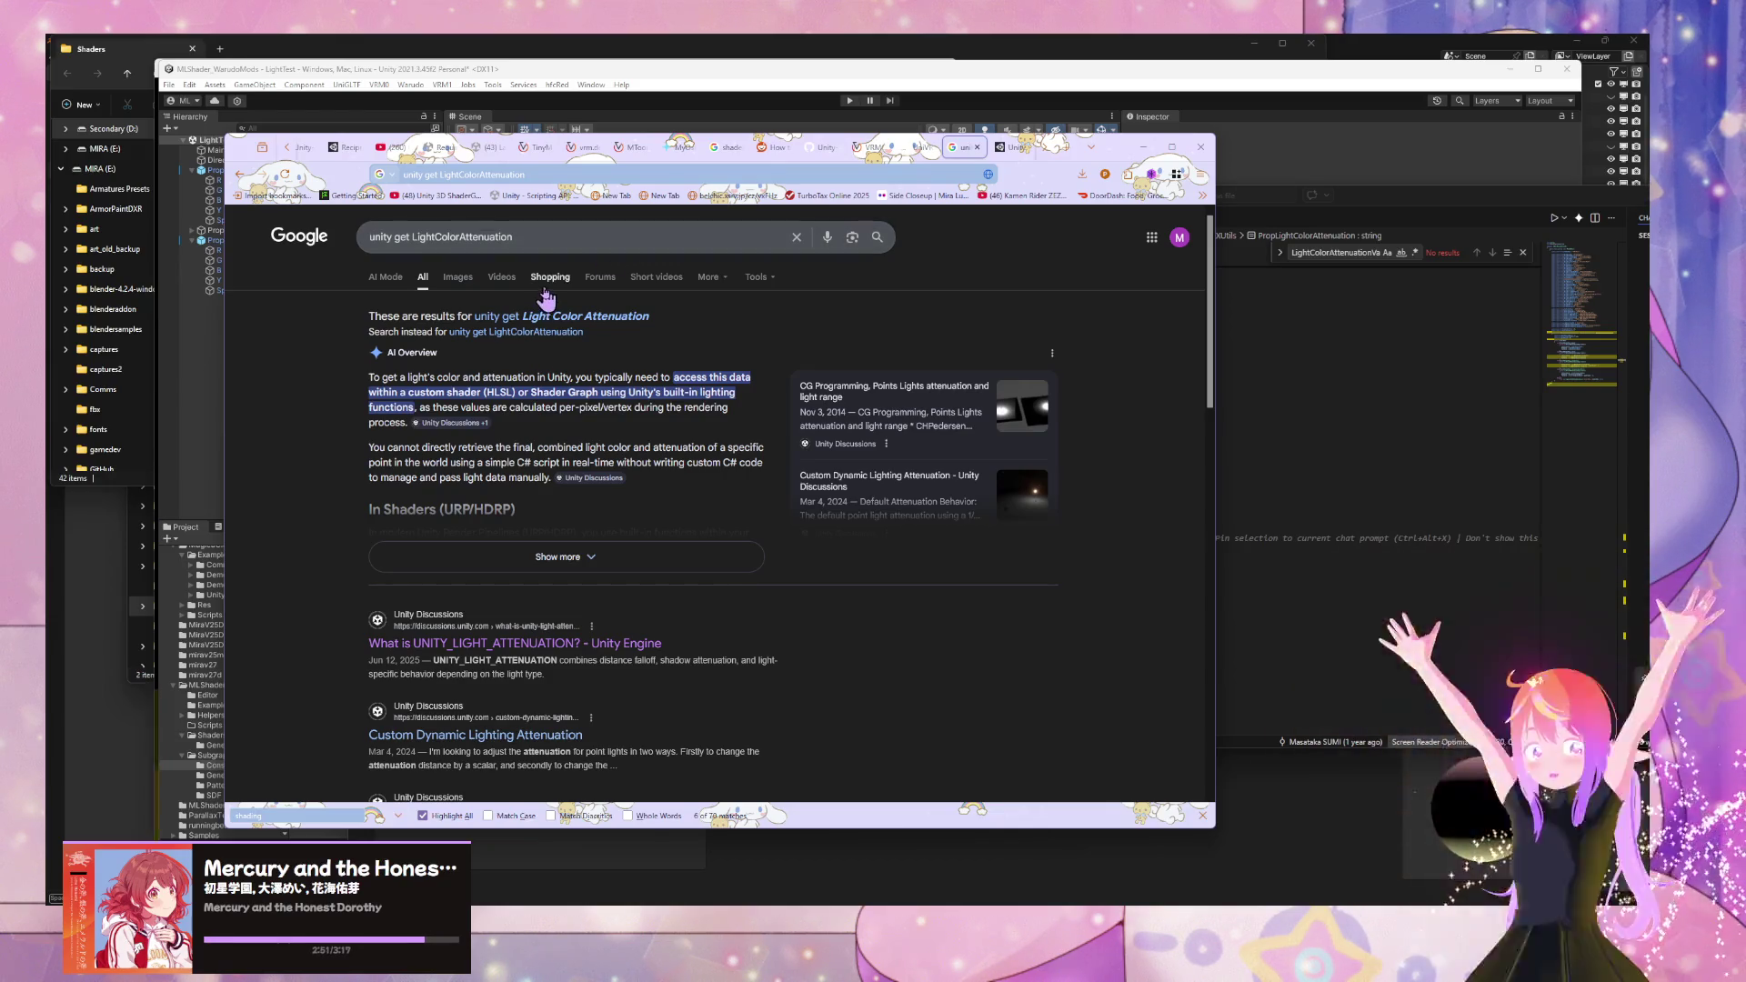
# - Expand and read the full AI Overview on light colour and attenuation
pyautogui.click(616, 558)
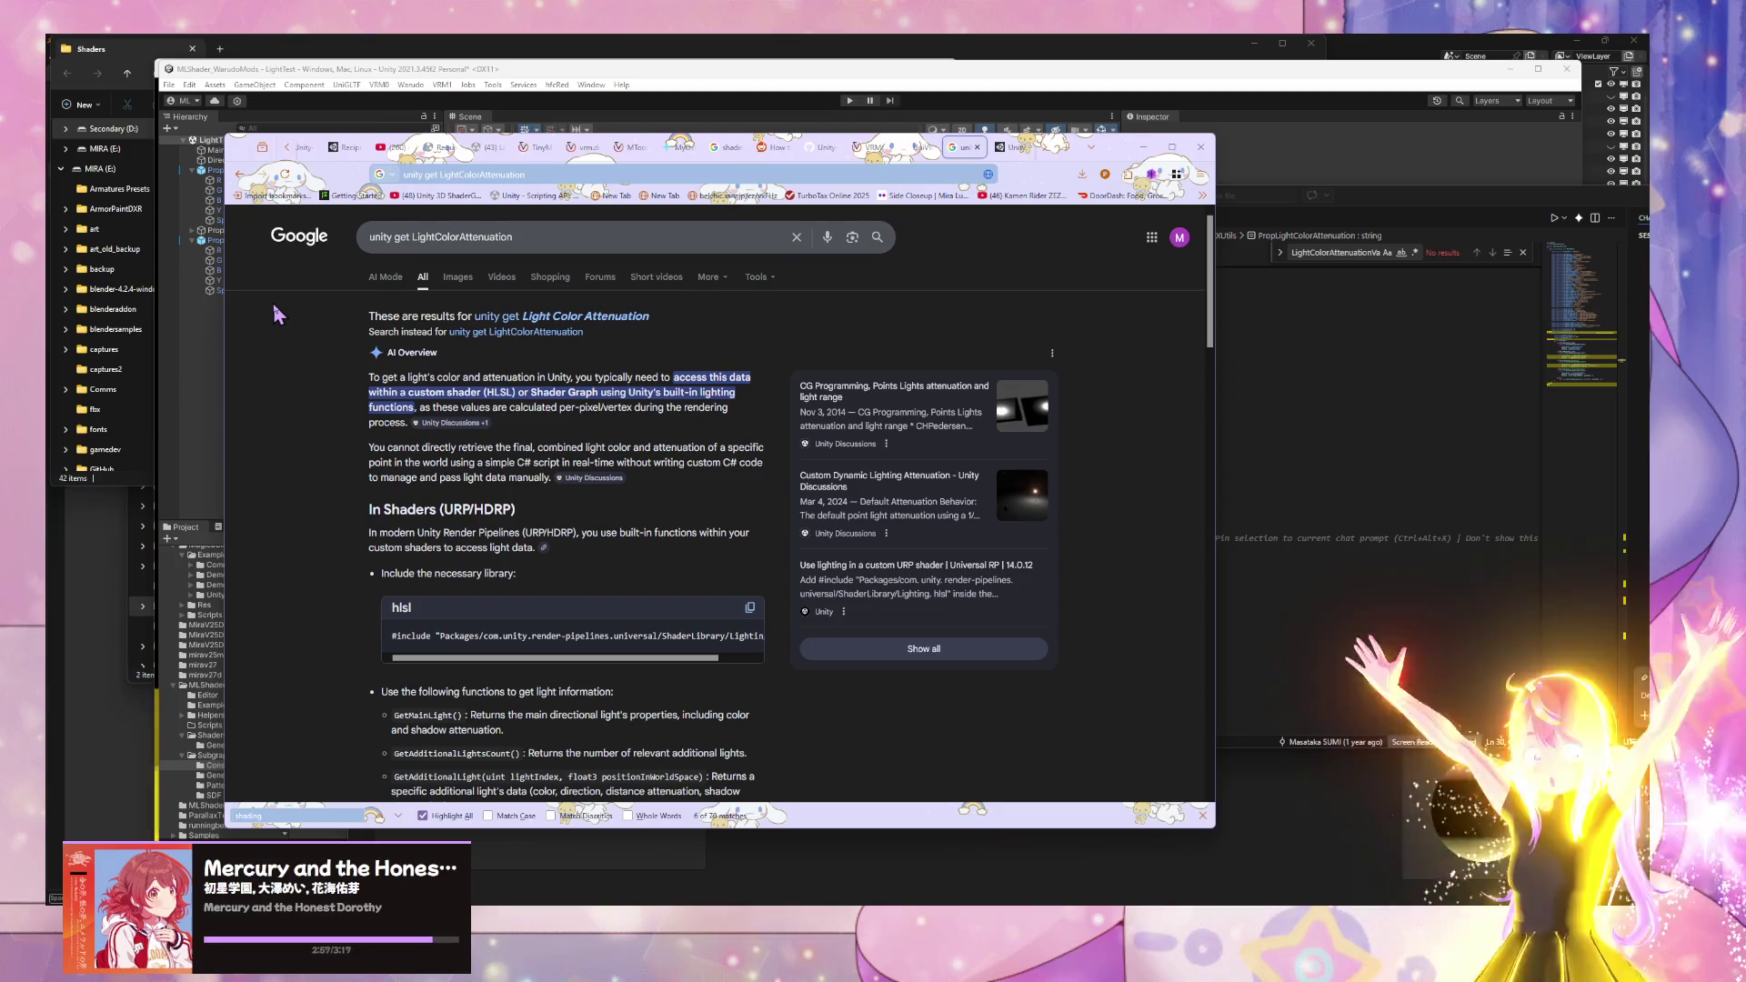
pyautogui.scroll(-3, 582, 373)
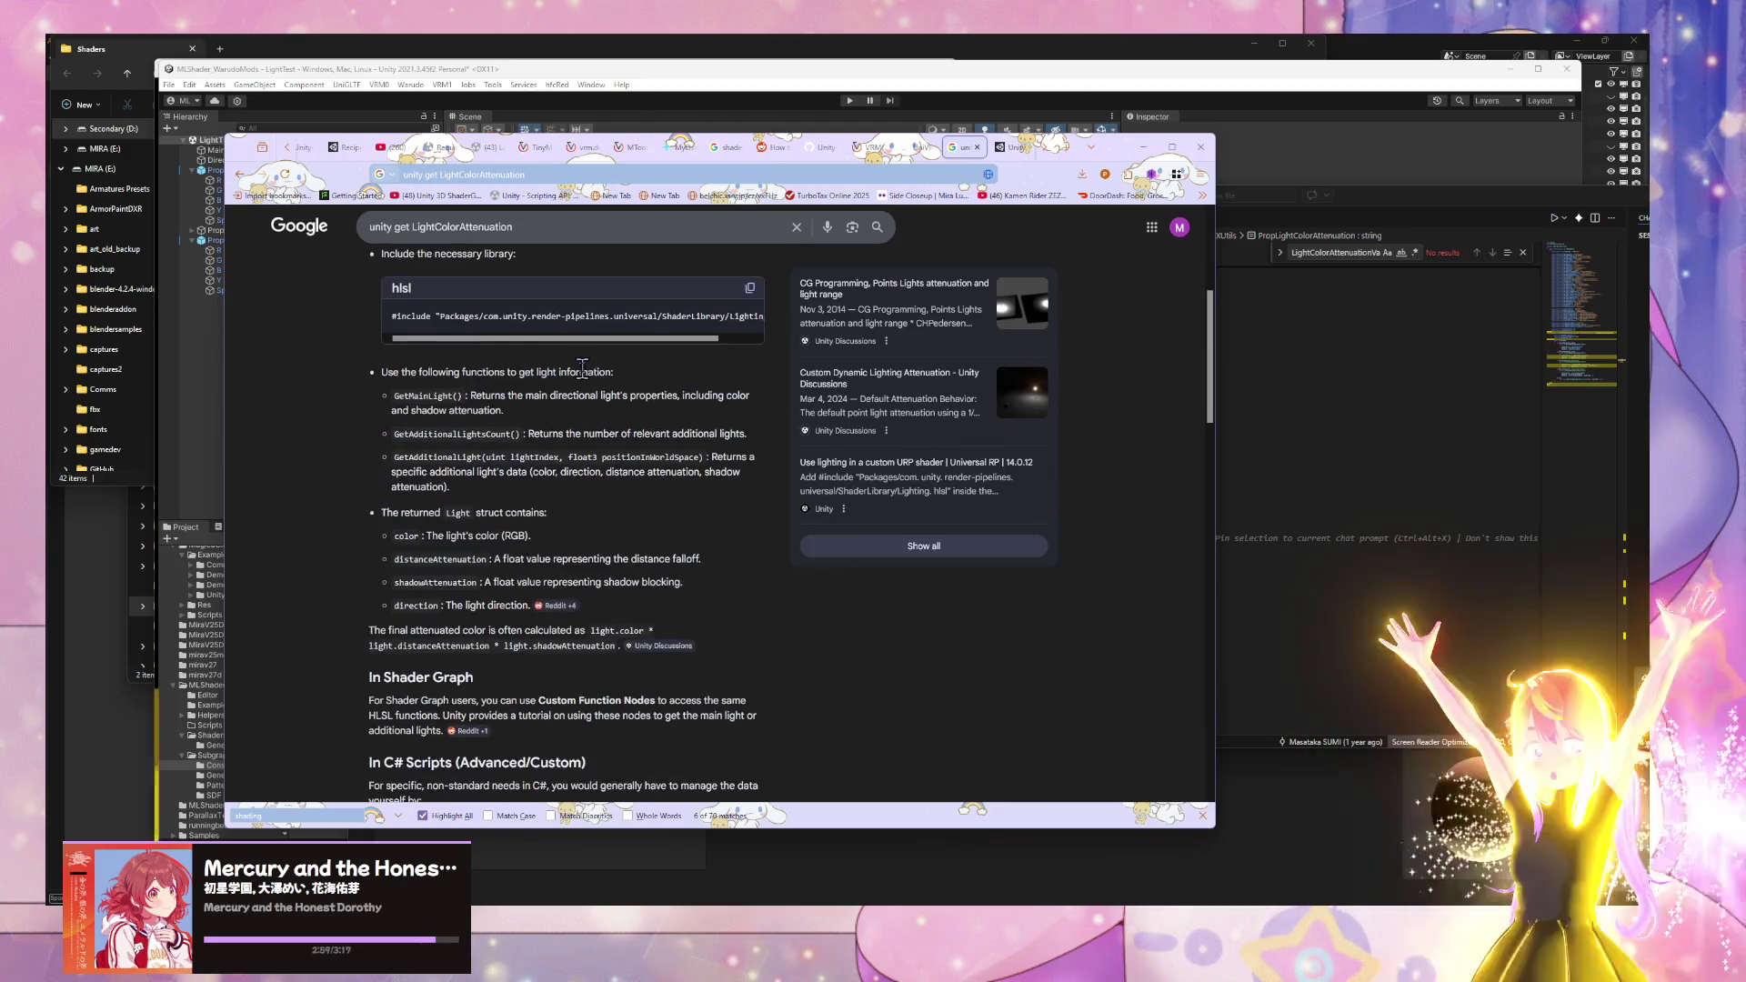
pyautogui.scroll(-3, 587, 375)
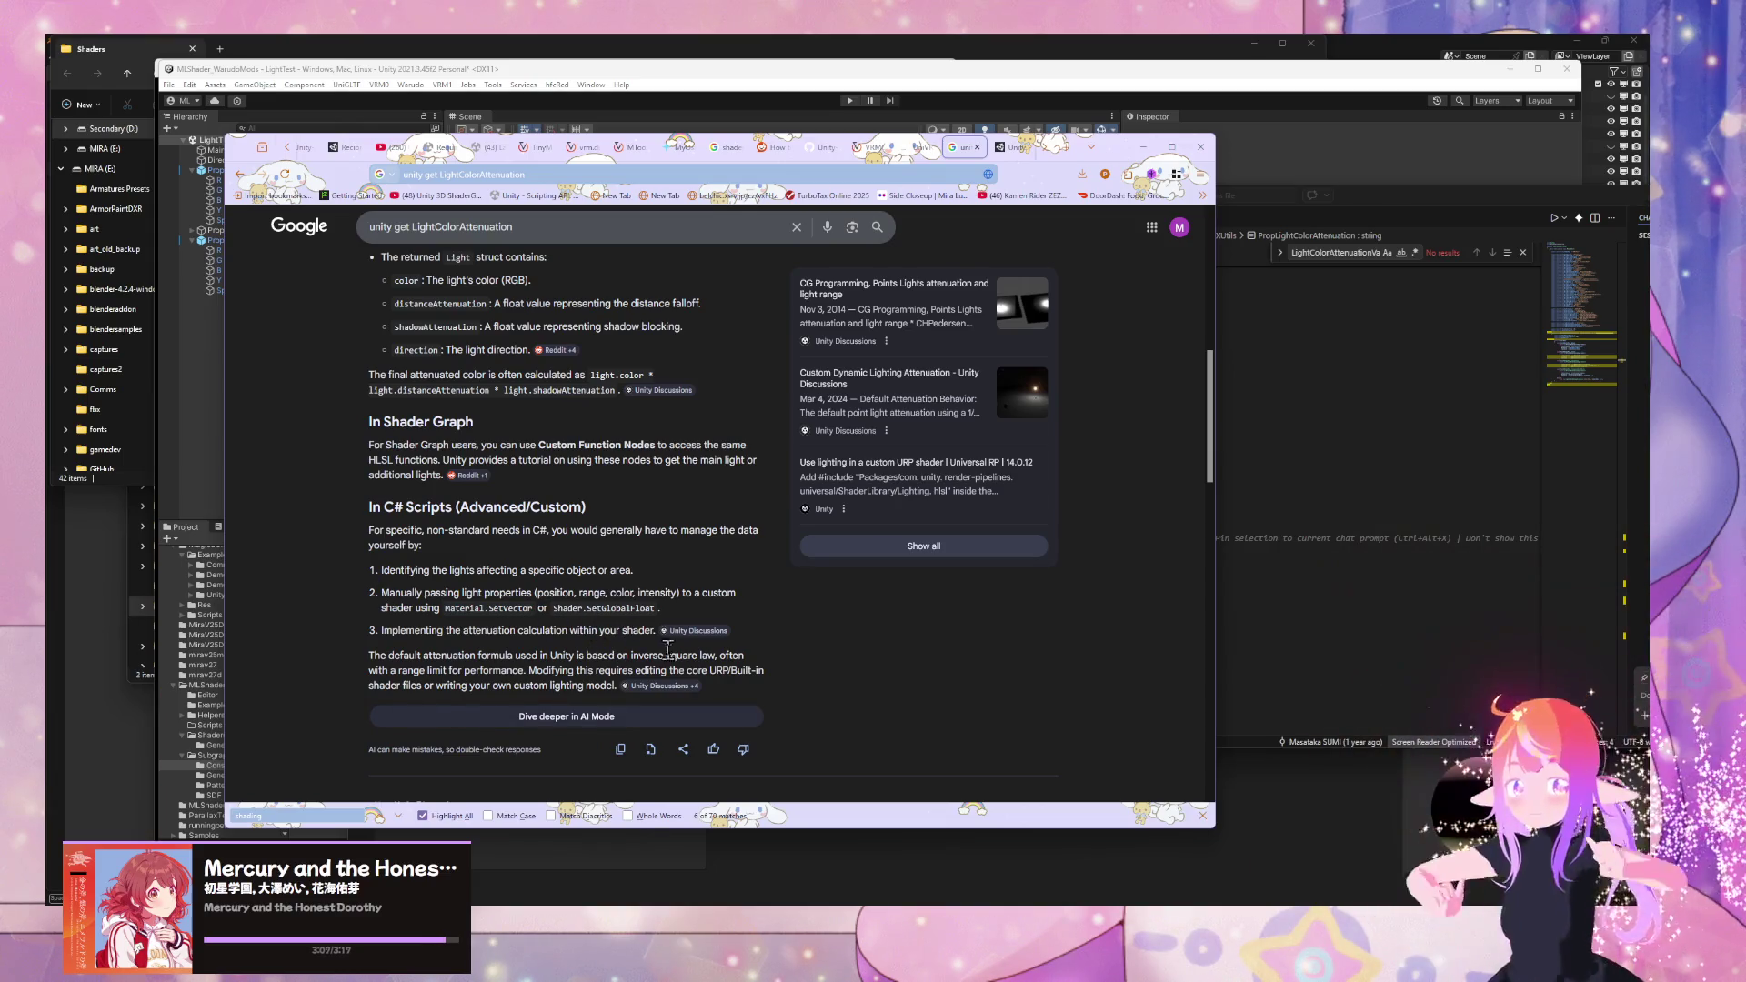
pyautogui.moveTo(691, 637)
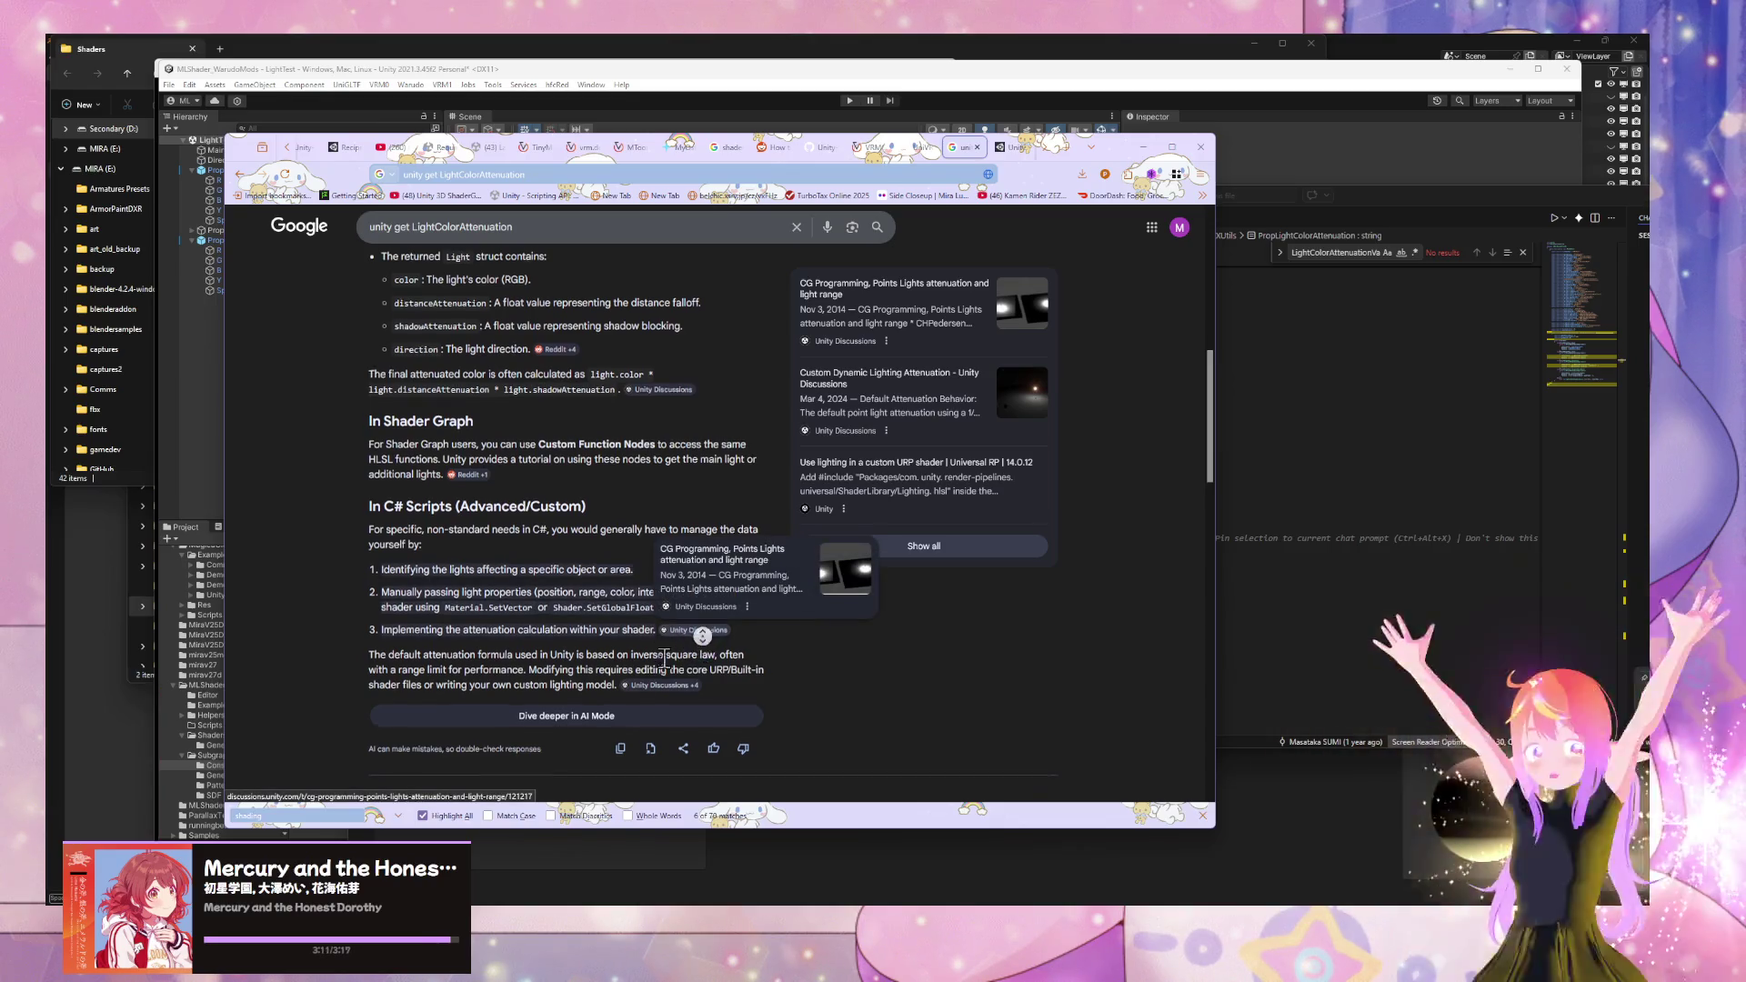
pyautogui.scroll(-1, 696, 618)
pyautogui.scroll(2, 673, 600)
pyautogui.scroll(2, 651, 582)
pyautogui.scroll(-4, 605, 559)
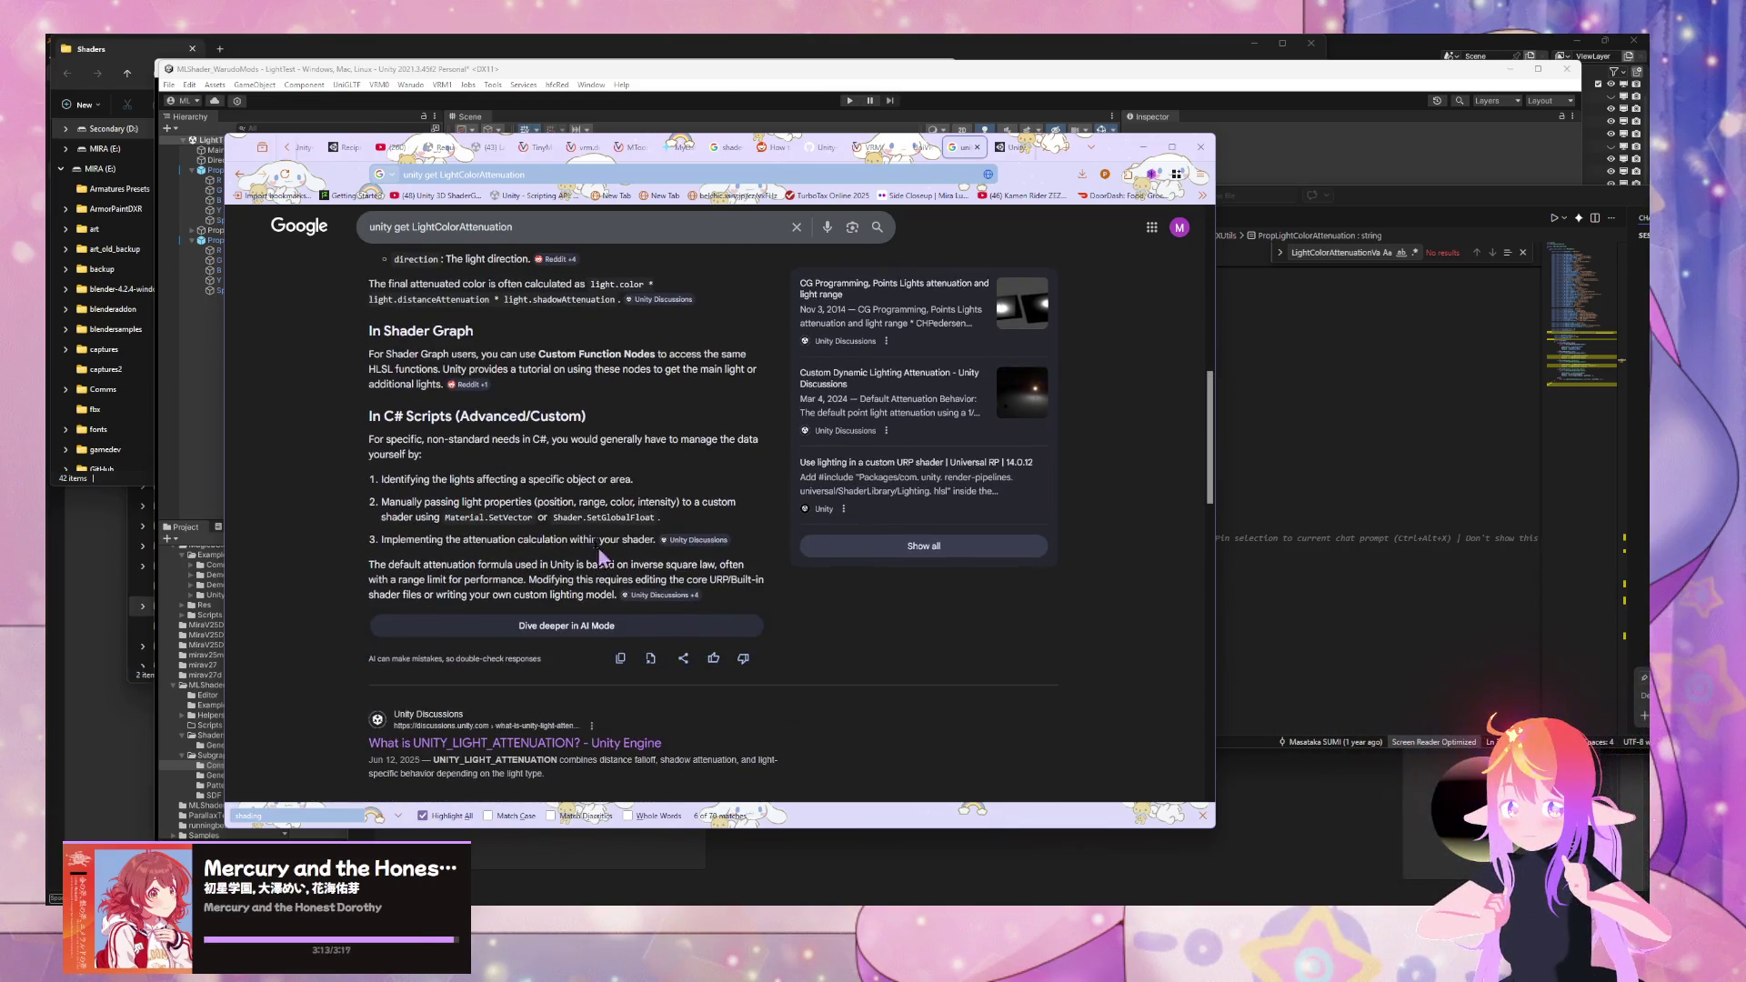
# - Open the Unity Discussions thread on point-light attenuation
pyautogui.moveTo(708, 542)
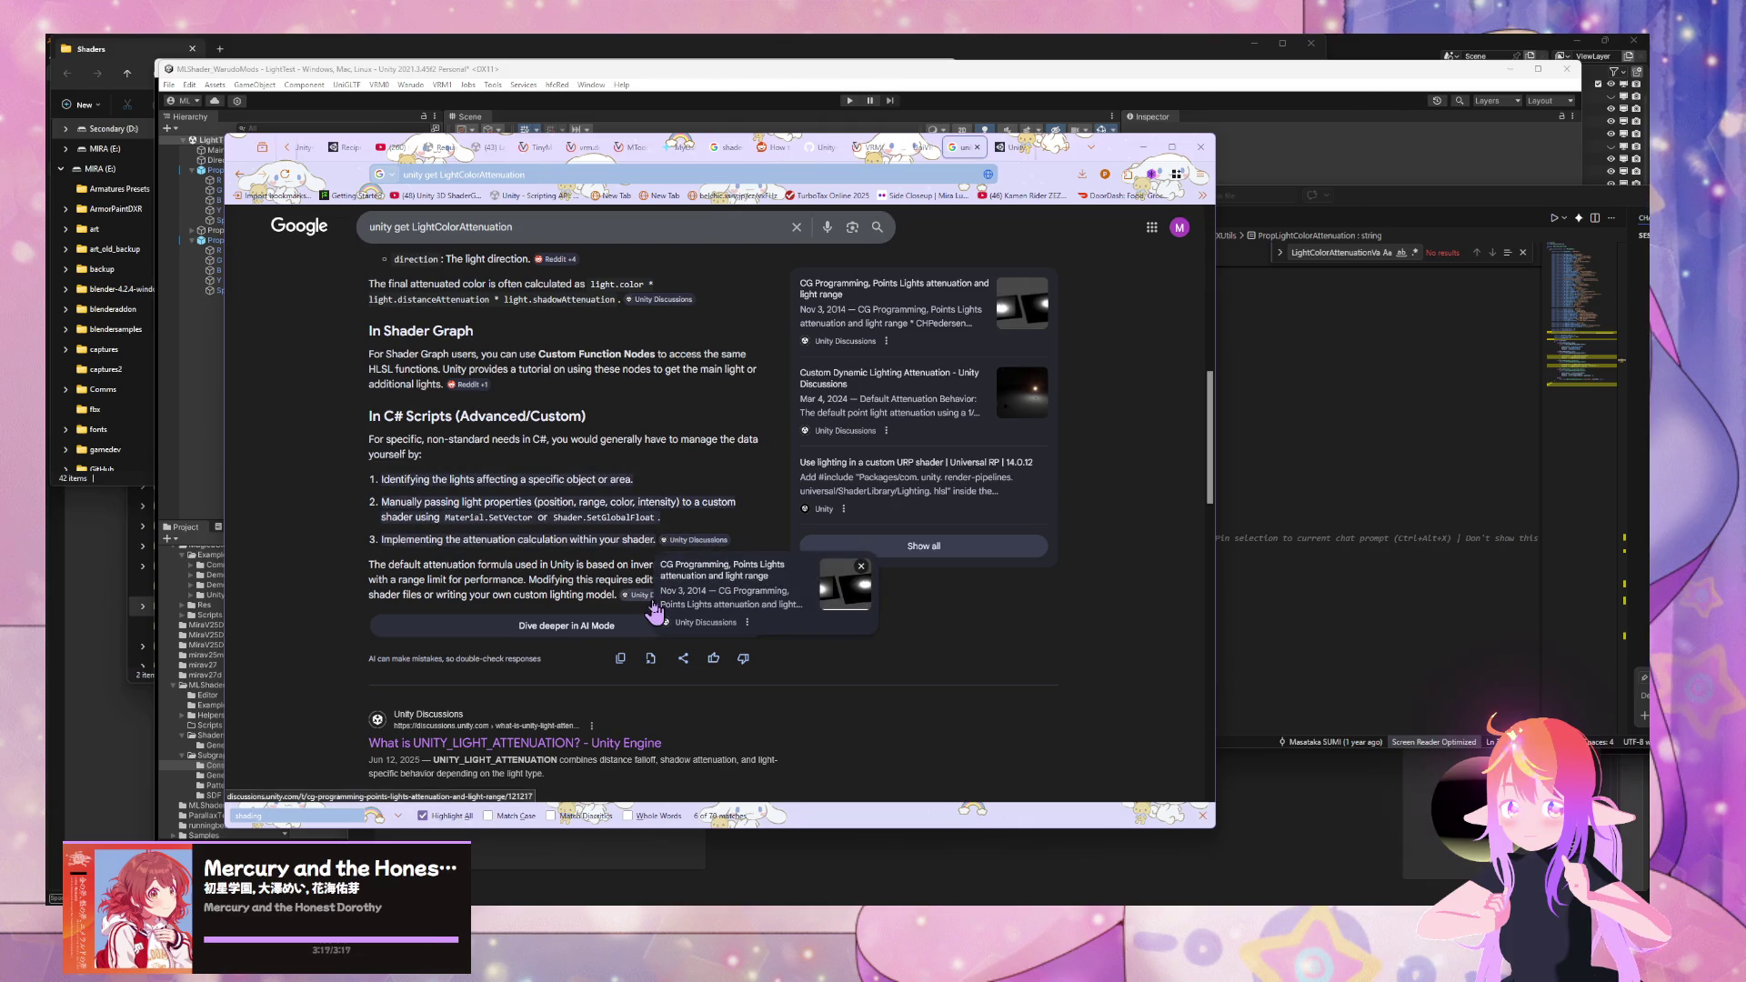
pyautogui.moveTo(643, 609)
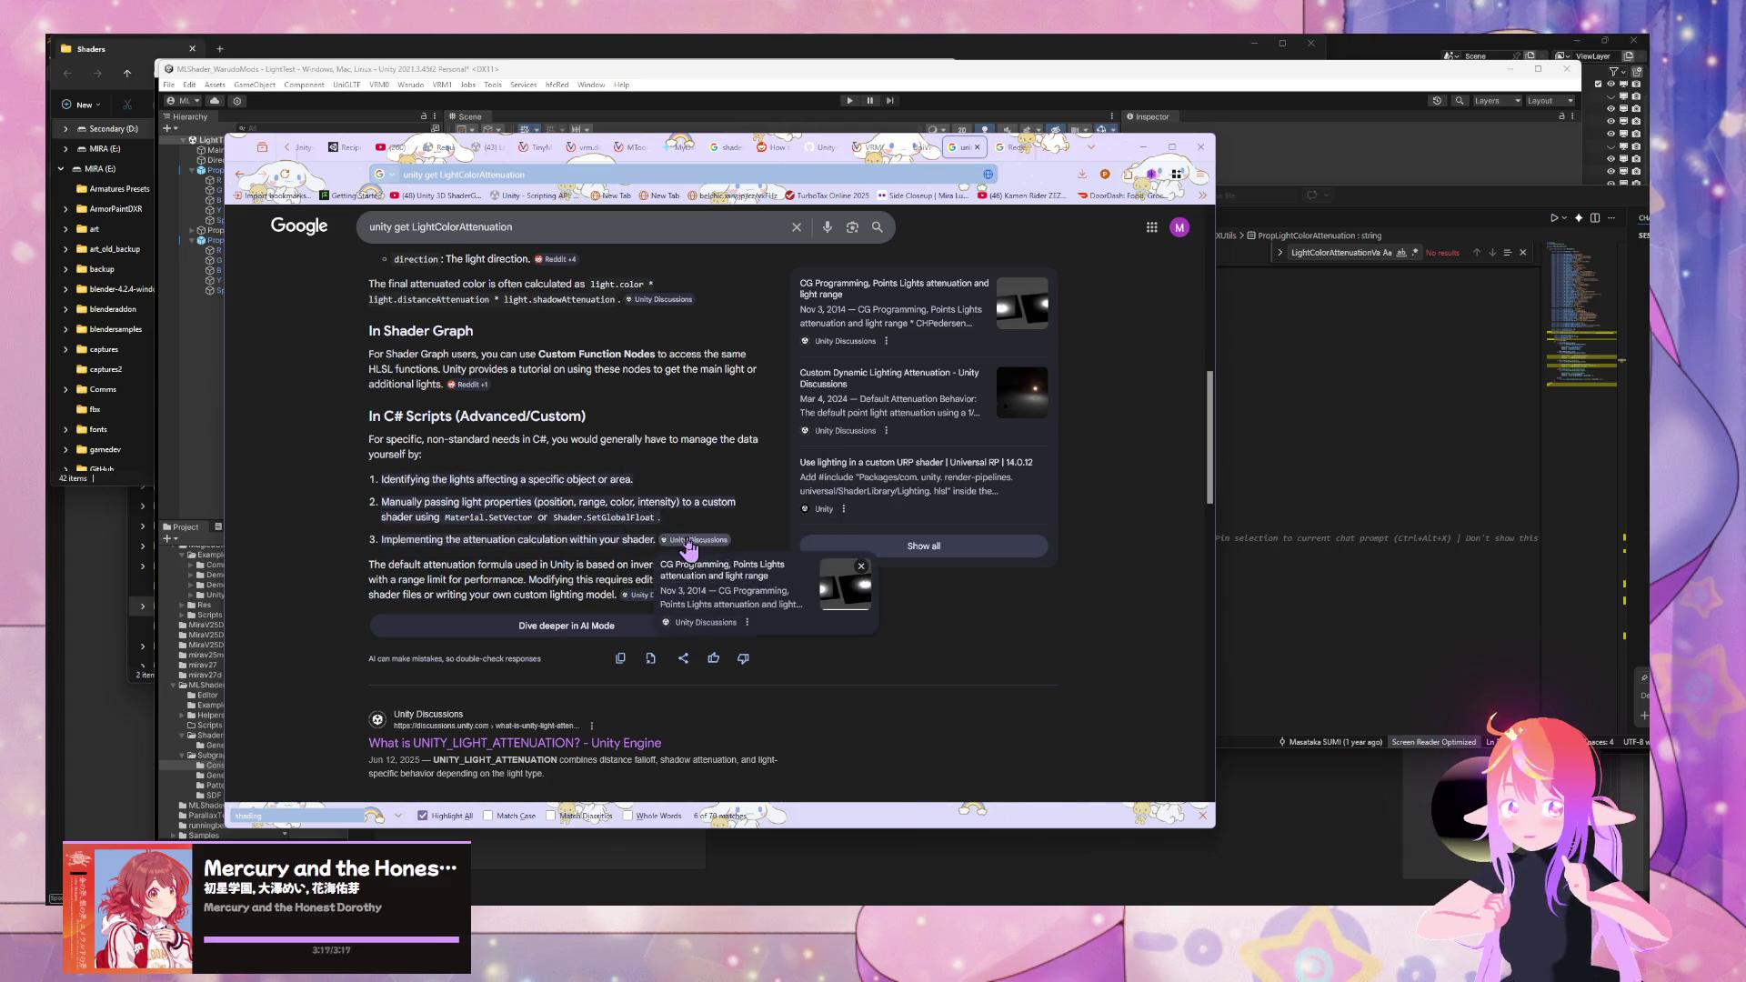
pyautogui.click(718, 574)
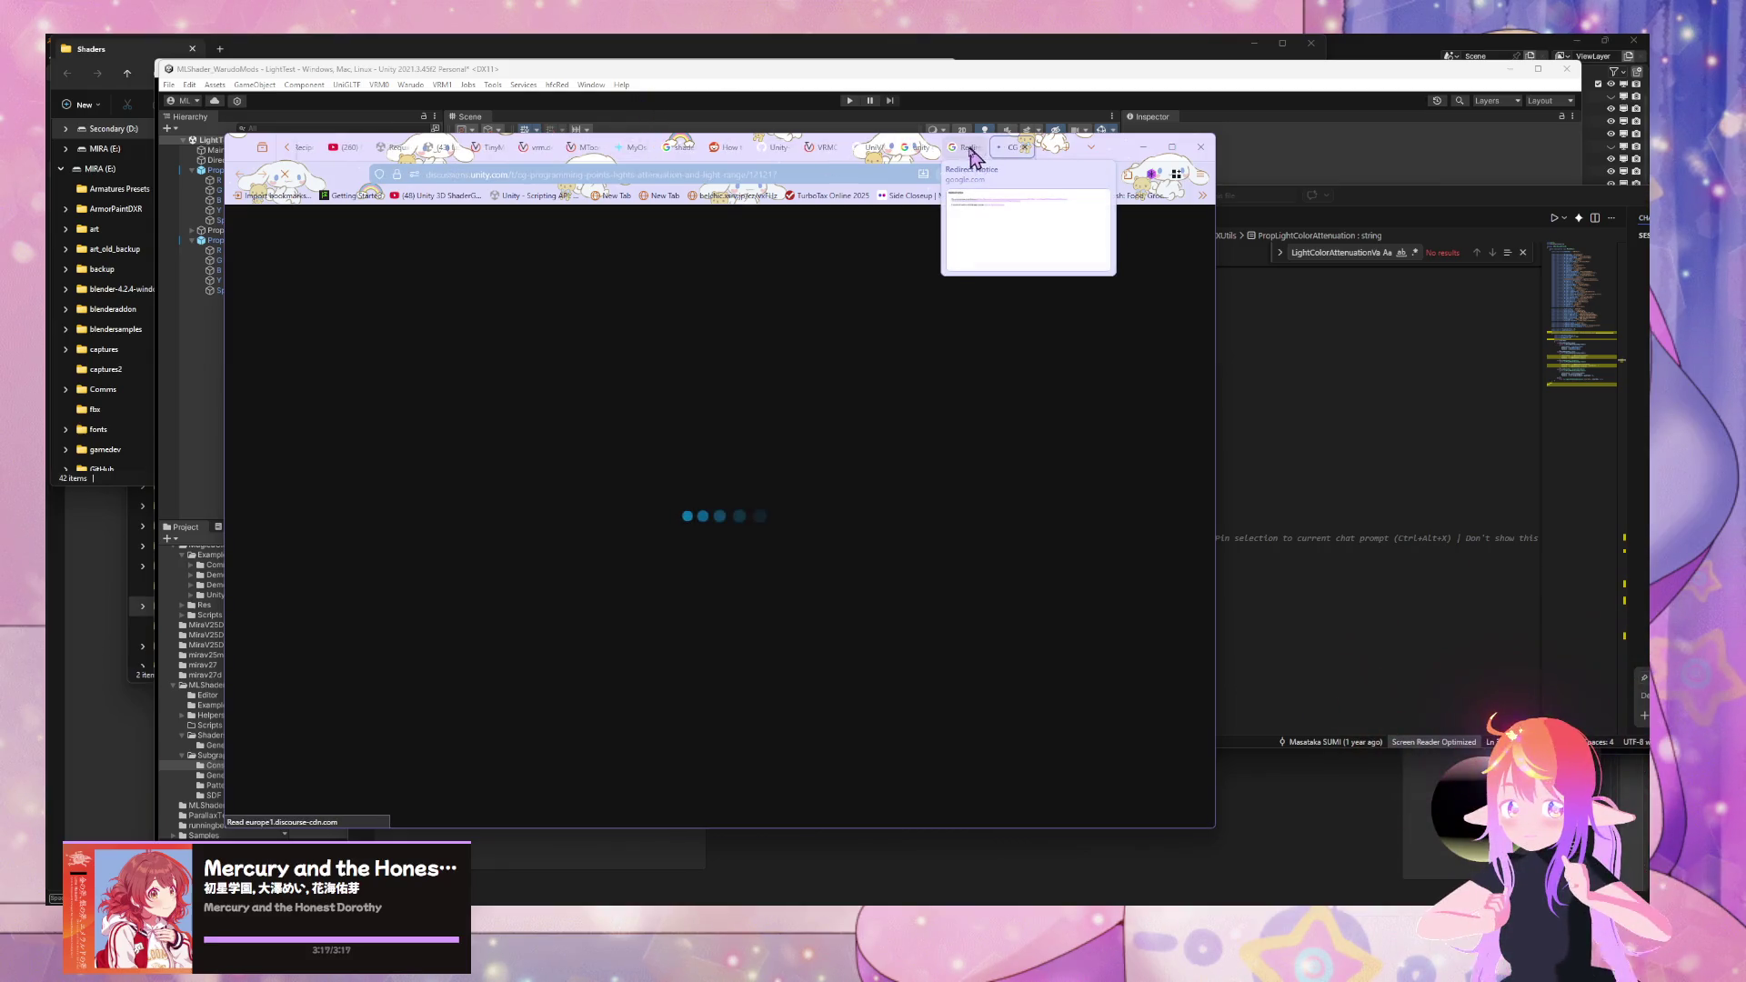
# - Check the redirect and custom lighting link tabs, then return to the CG Programming thread
pyautogui.click(966, 147)
pyautogui.click(714, 266)
pyautogui.click(1011, 148)
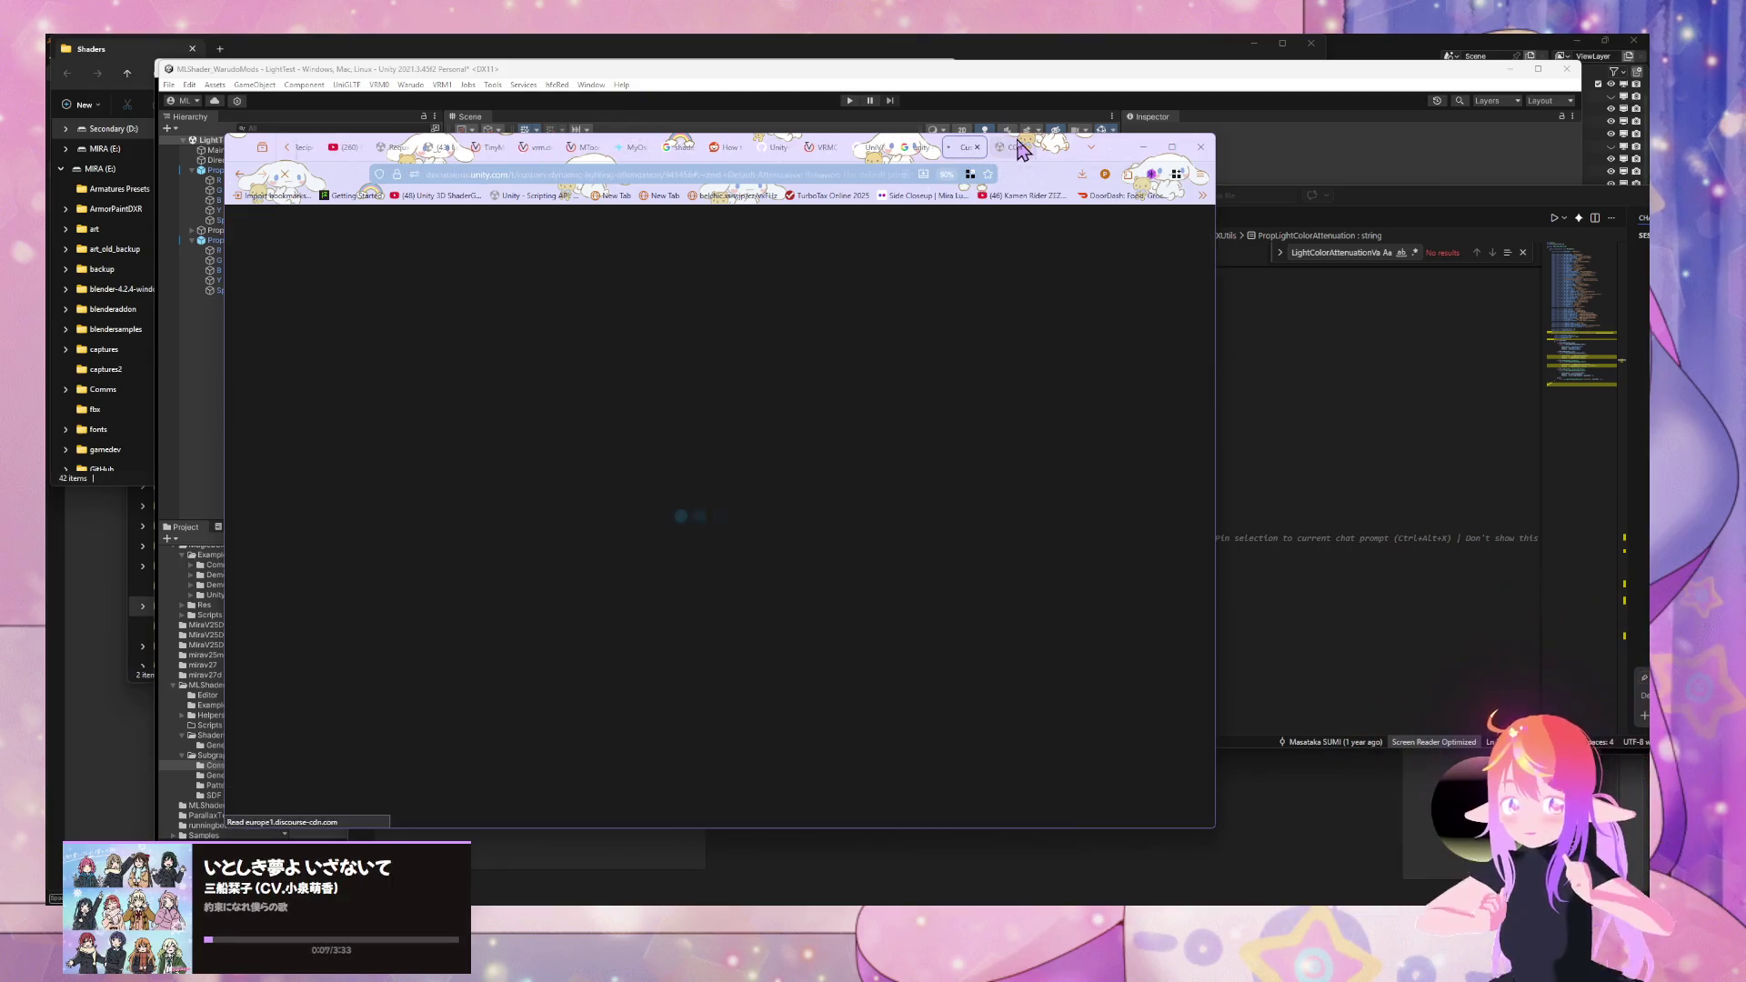
pyautogui.scroll(-3, 852, 263)
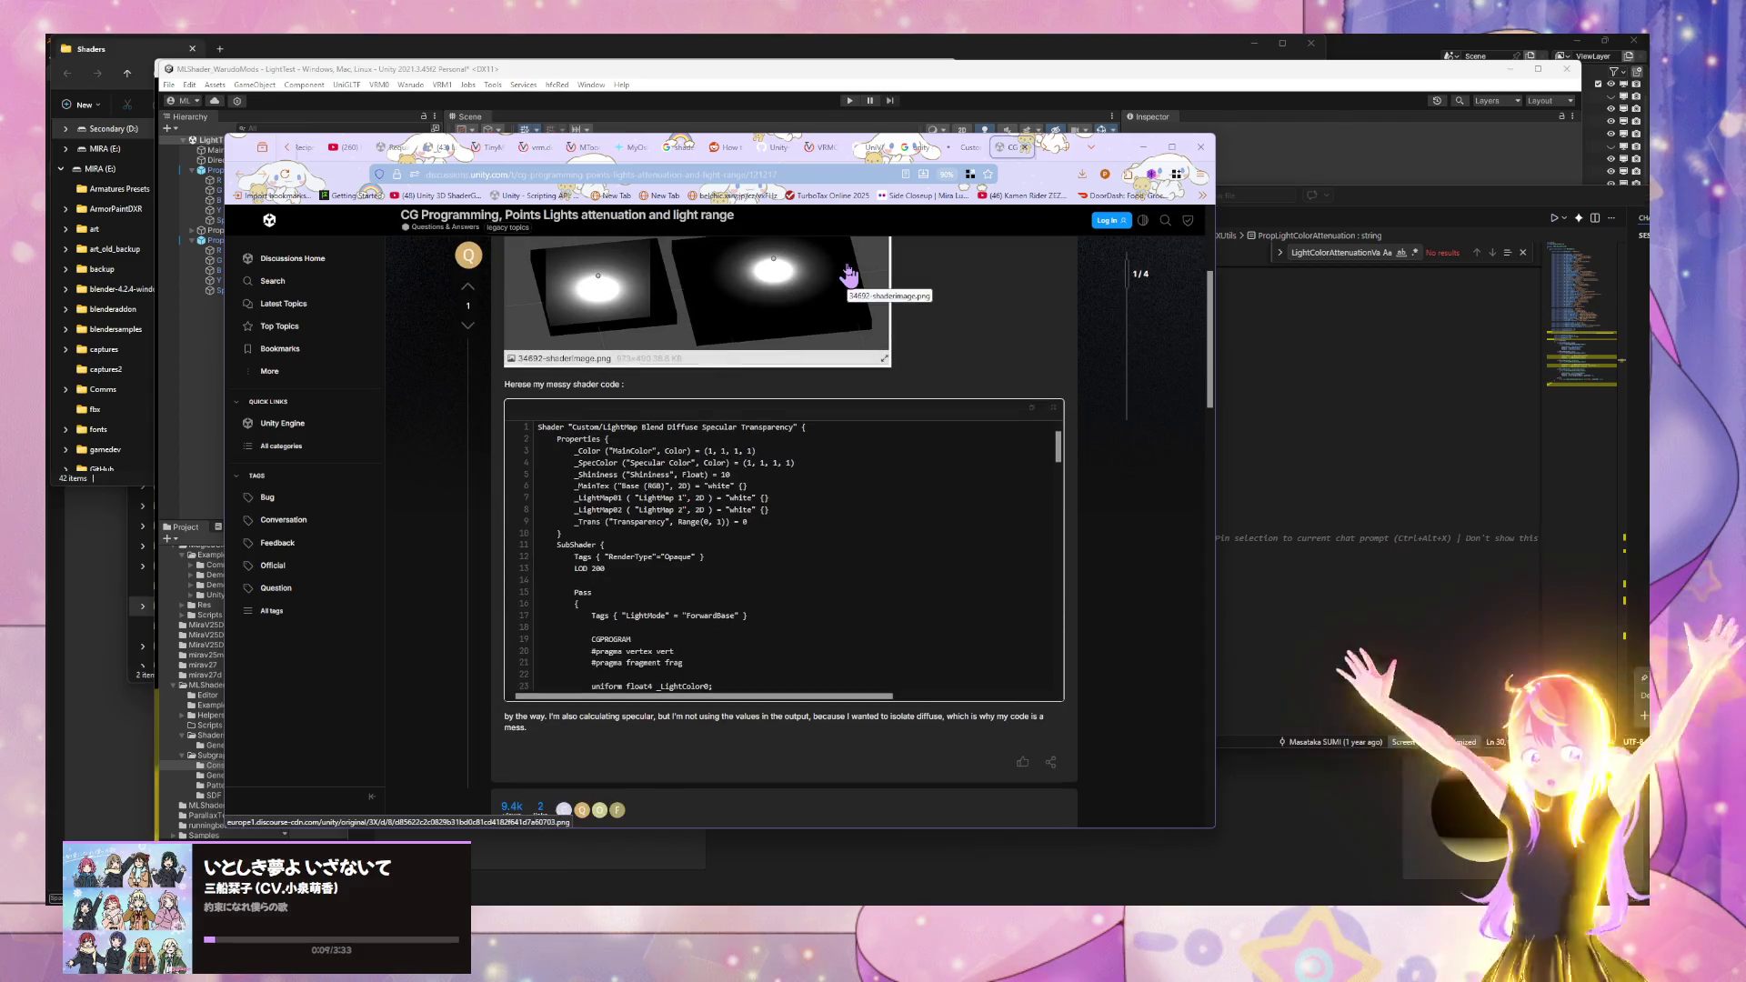
pyautogui.scroll(3, 852, 273)
# - Read through the point-light attenuation answers and open the Custom Dynamic Lighting Attenuation thread
pyautogui.scroll(-10, 850, 267)
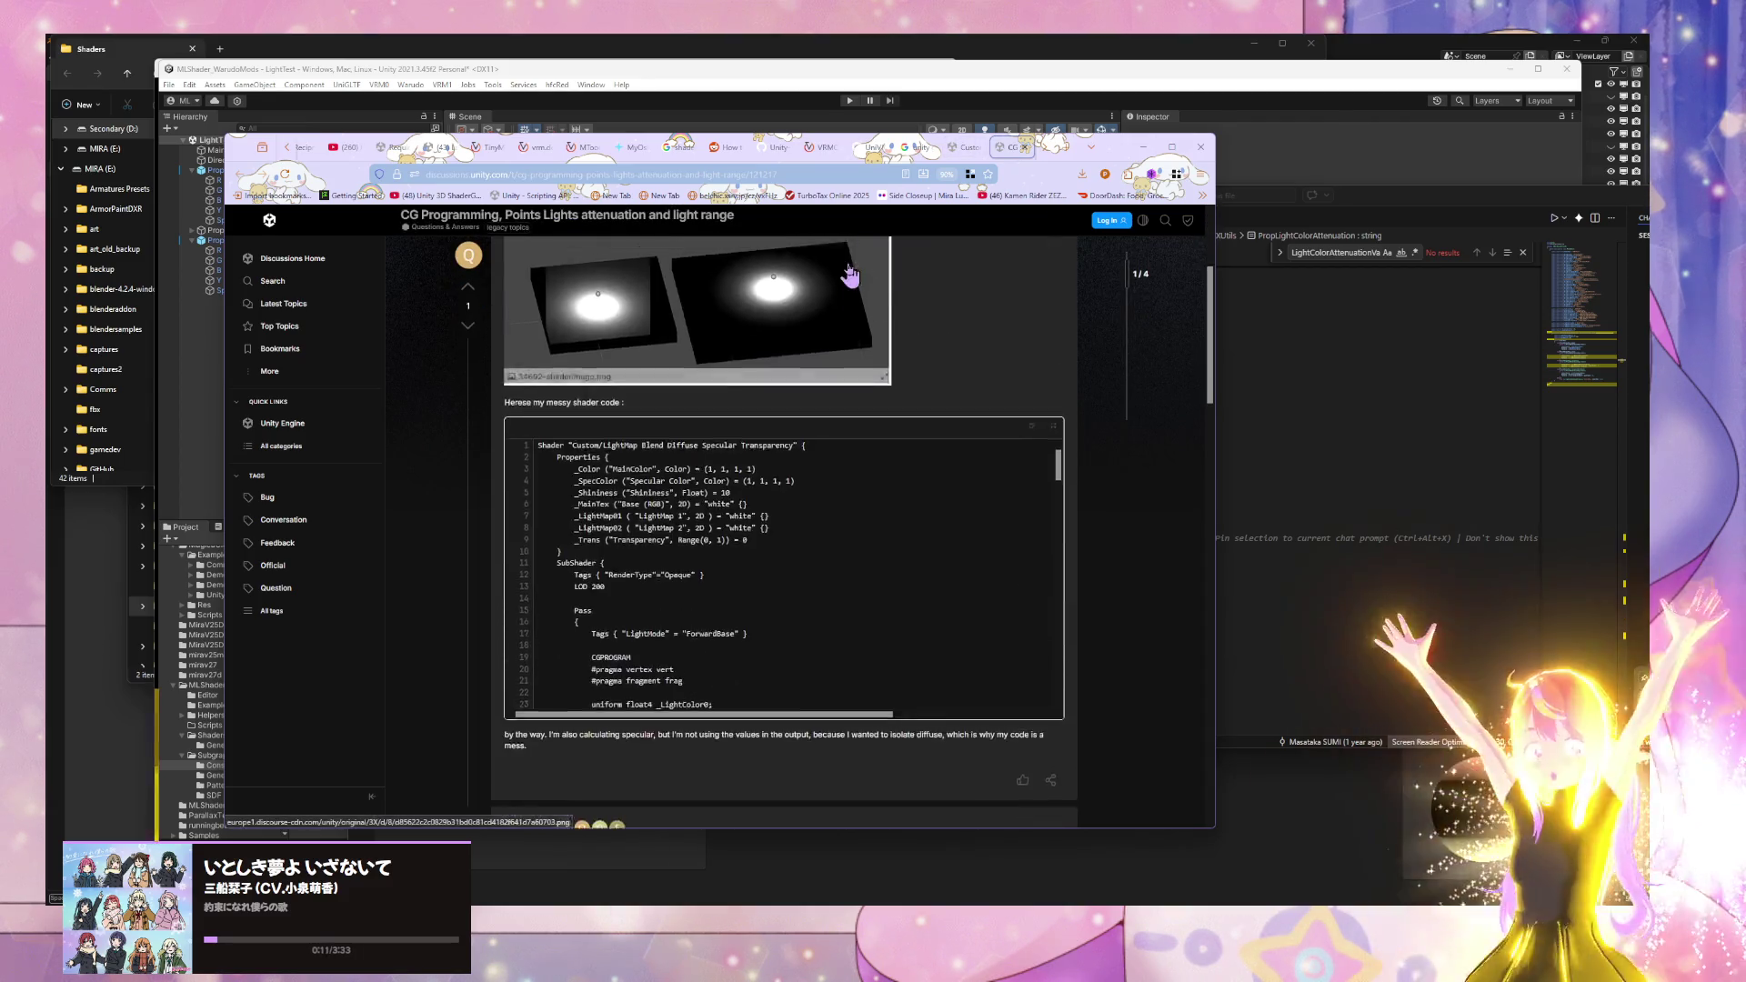
pyautogui.scroll(-2, 849, 266)
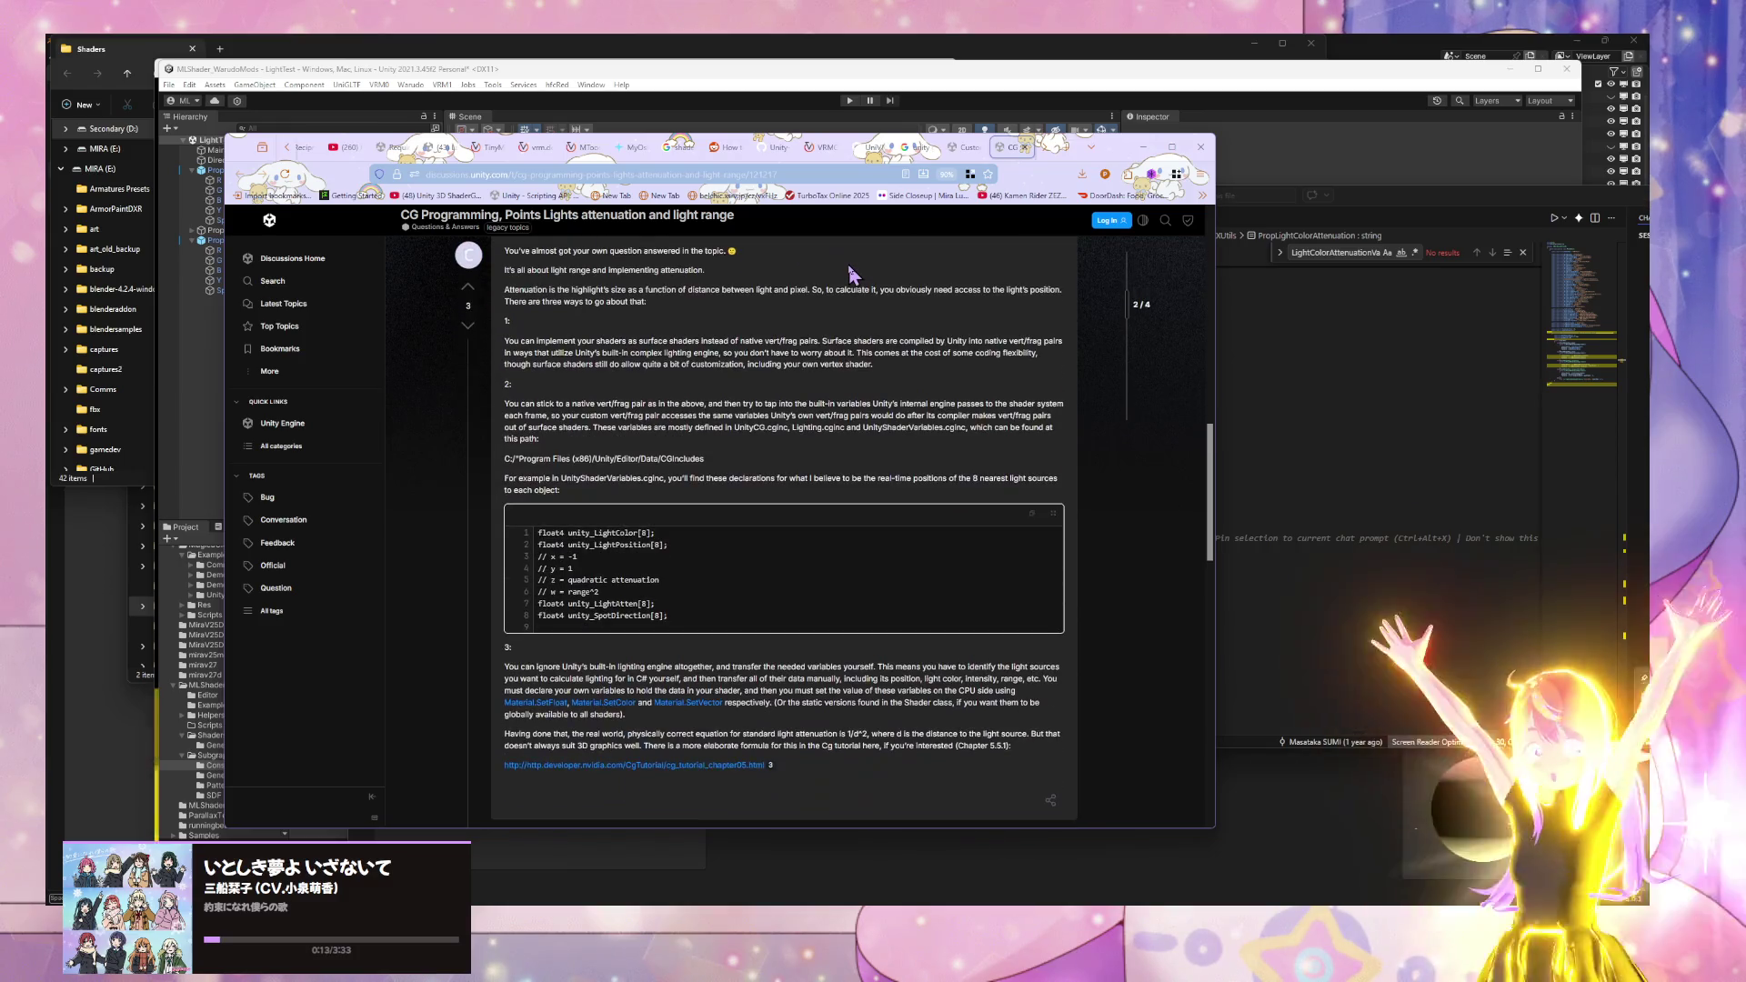
pyautogui.scroll(-10, 850, 269)
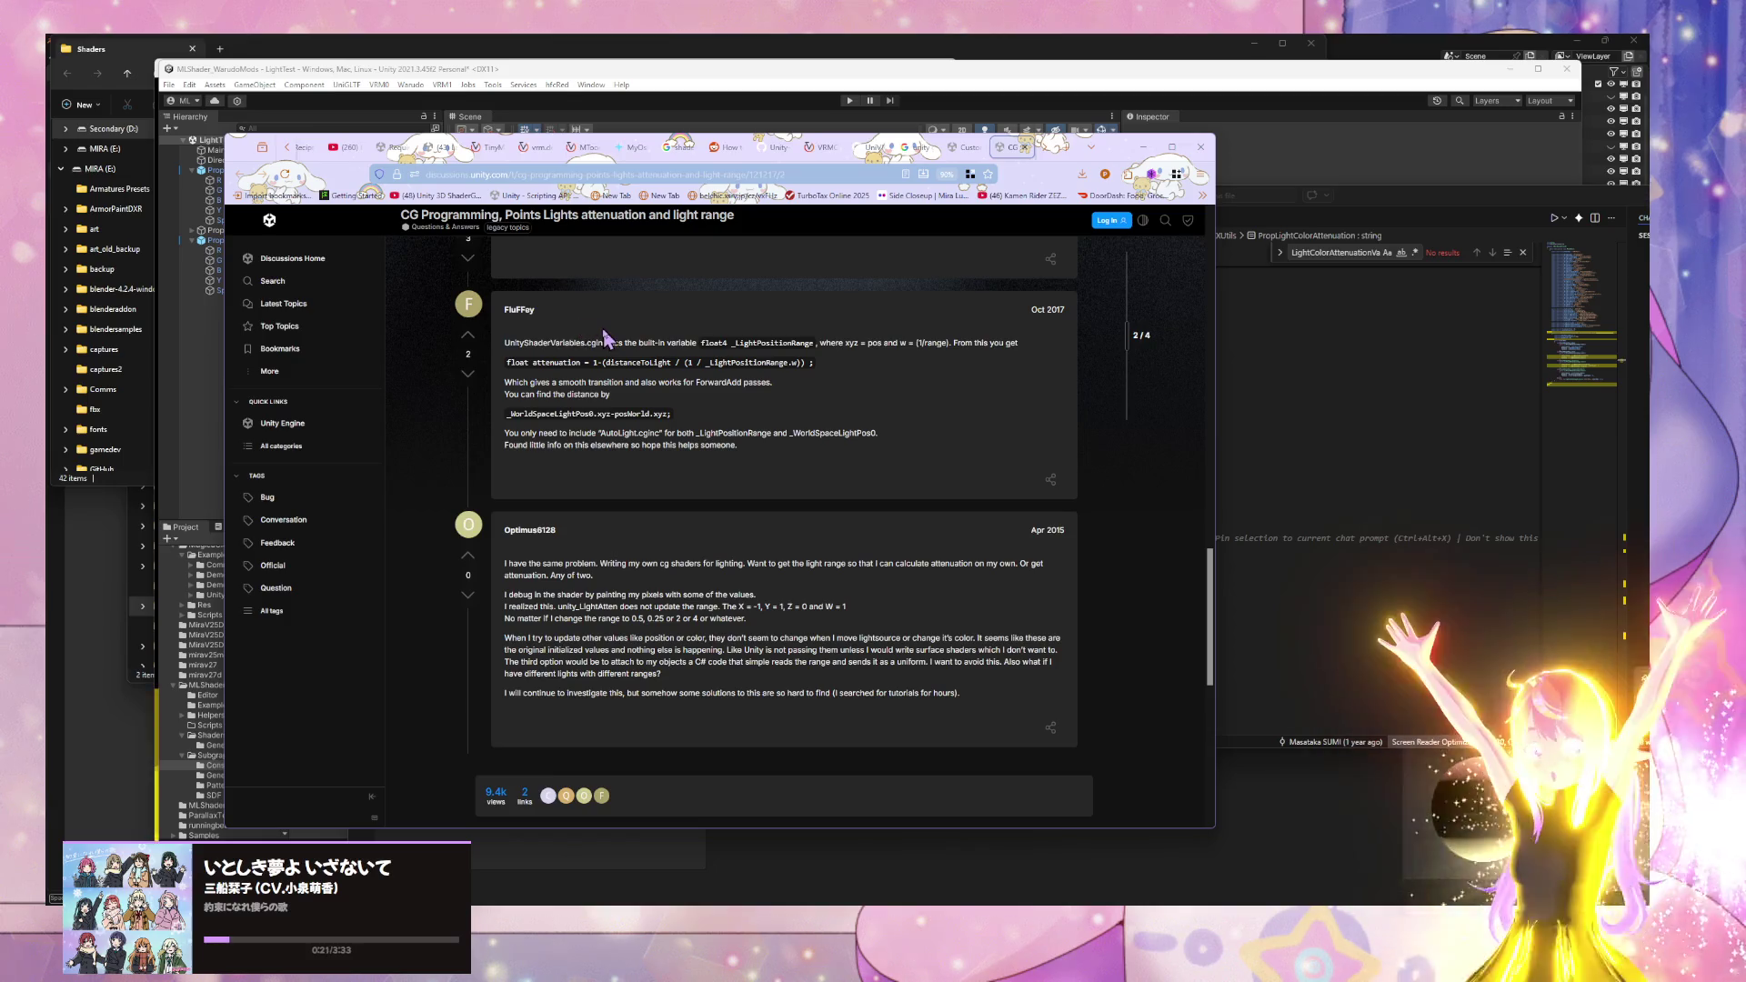
pyautogui.scroll(-3, 609, 336)
pyautogui.scroll(6, 627, 333)
pyautogui.scroll(8, 636, 332)
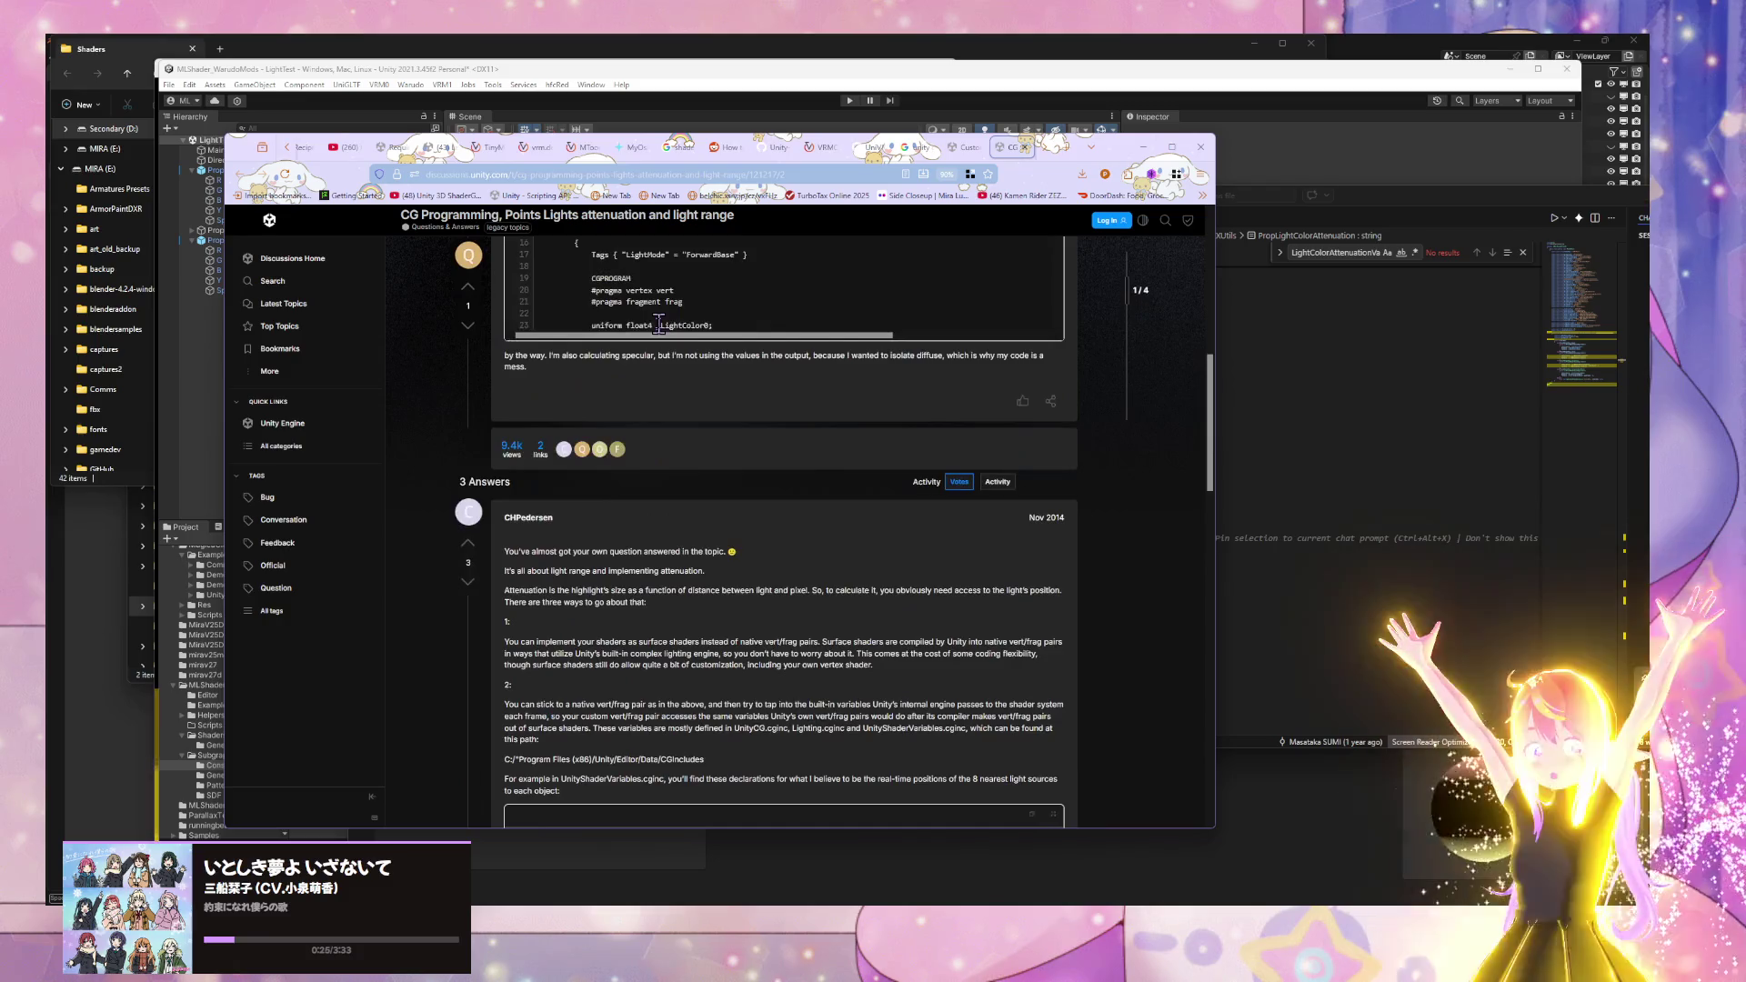
pyautogui.click(962, 146)
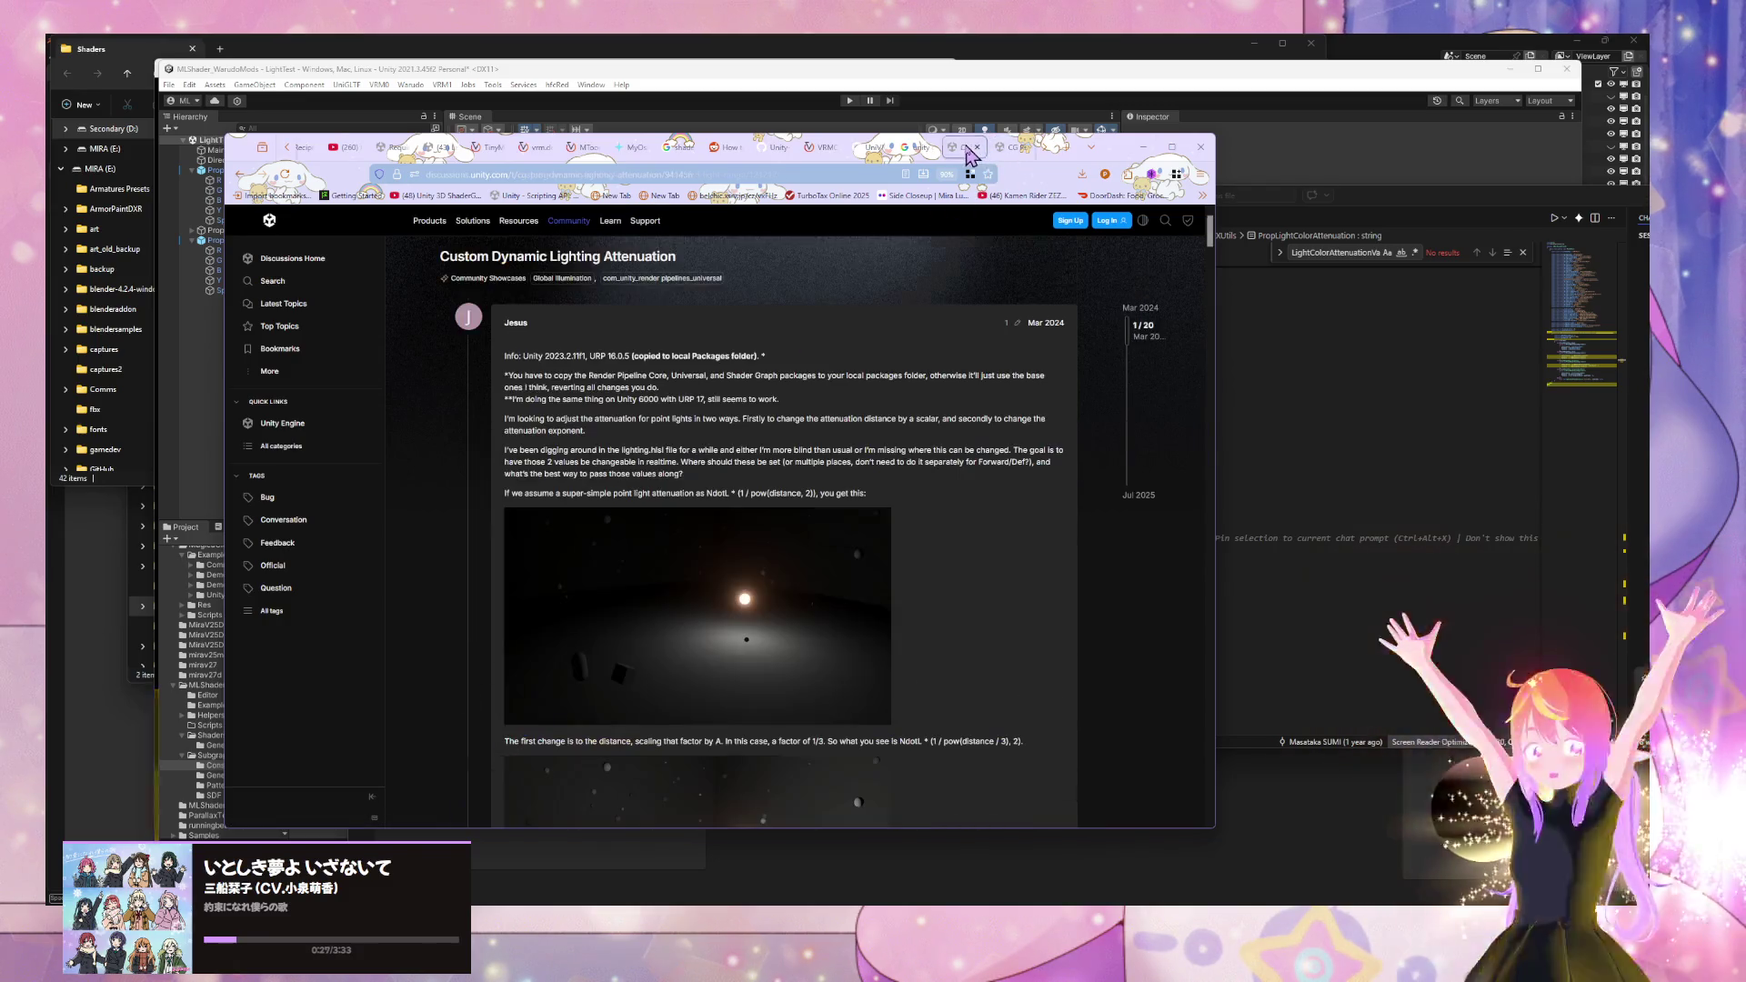
# - Scroll through the Custom Dynamic Lighting Attenuation thread's posts and graphs
pyautogui.scroll(-5, 651, 398)
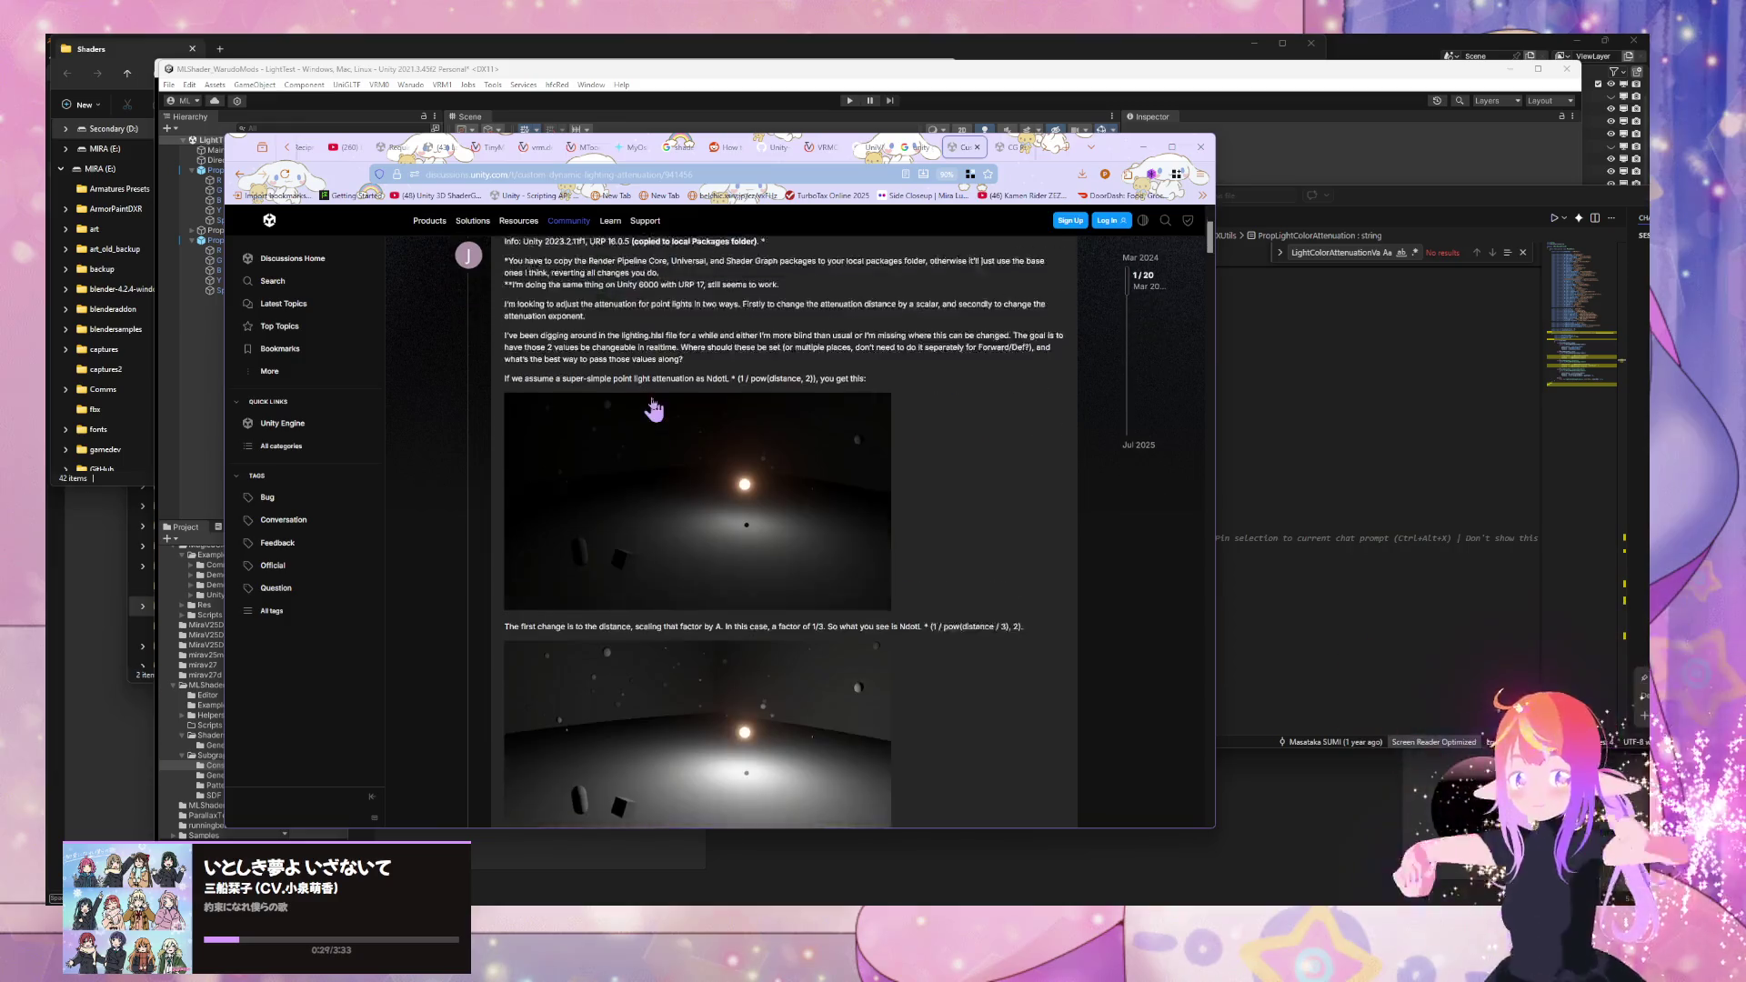
pyautogui.scroll(-3, 655, 408)
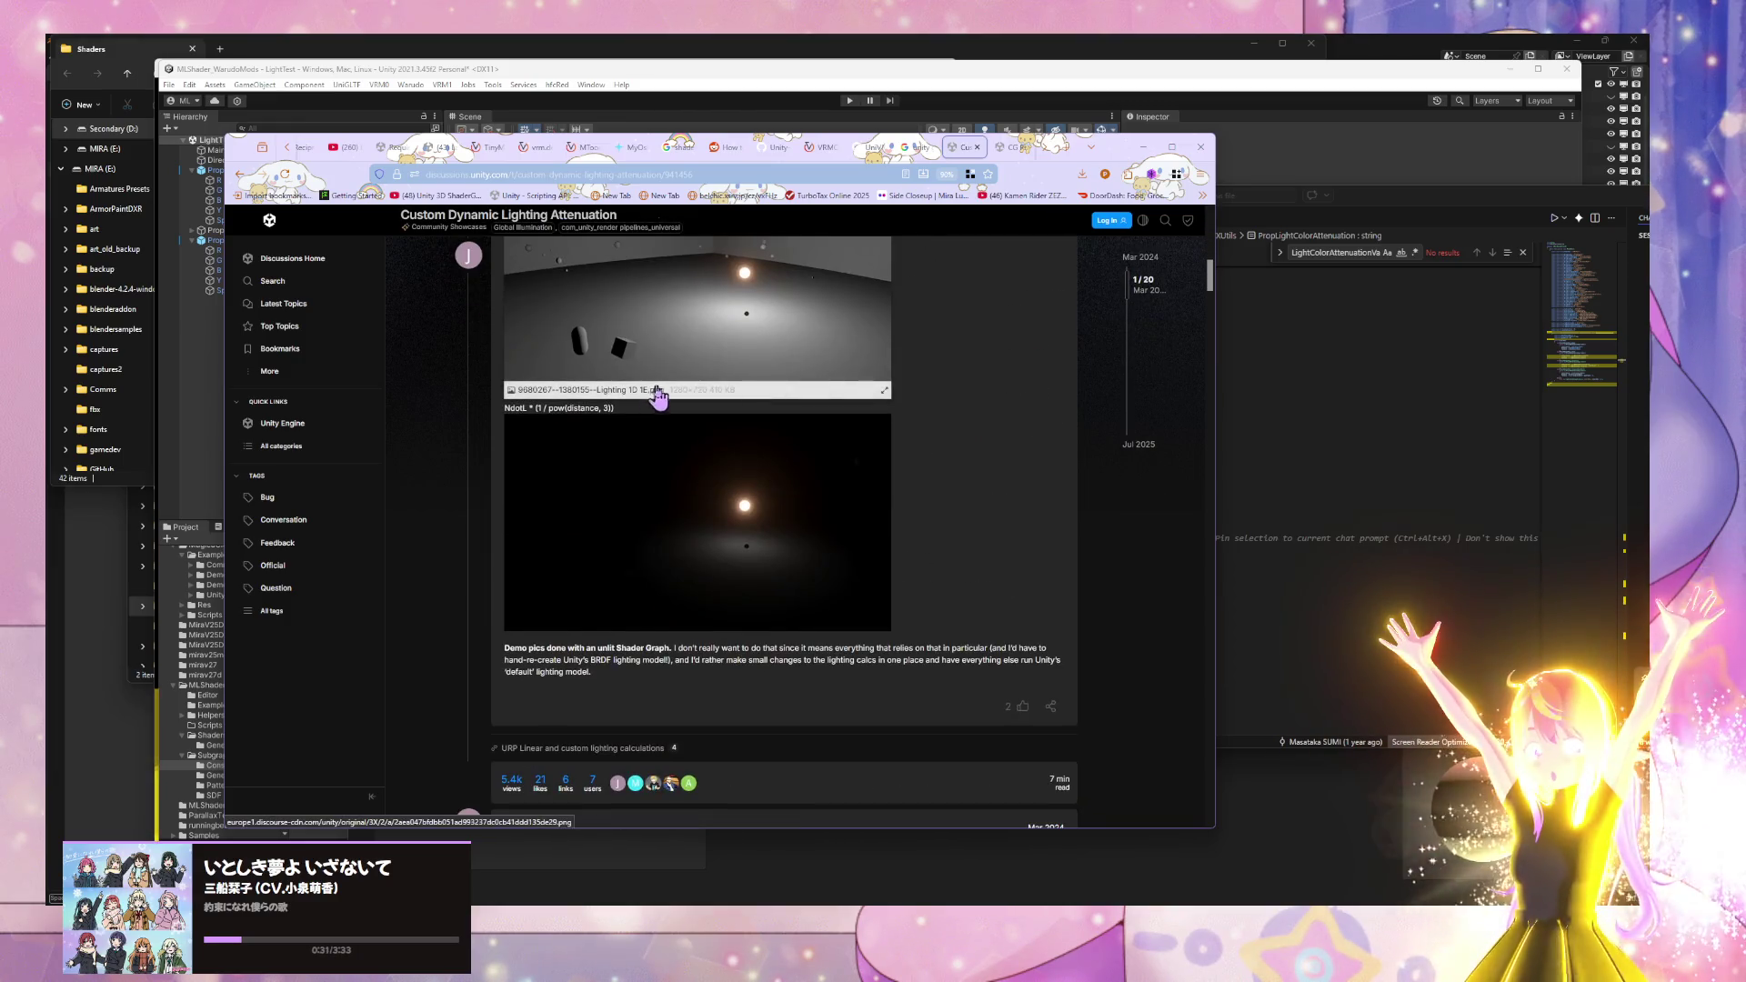
pyautogui.scroll(-5, 655, 408)
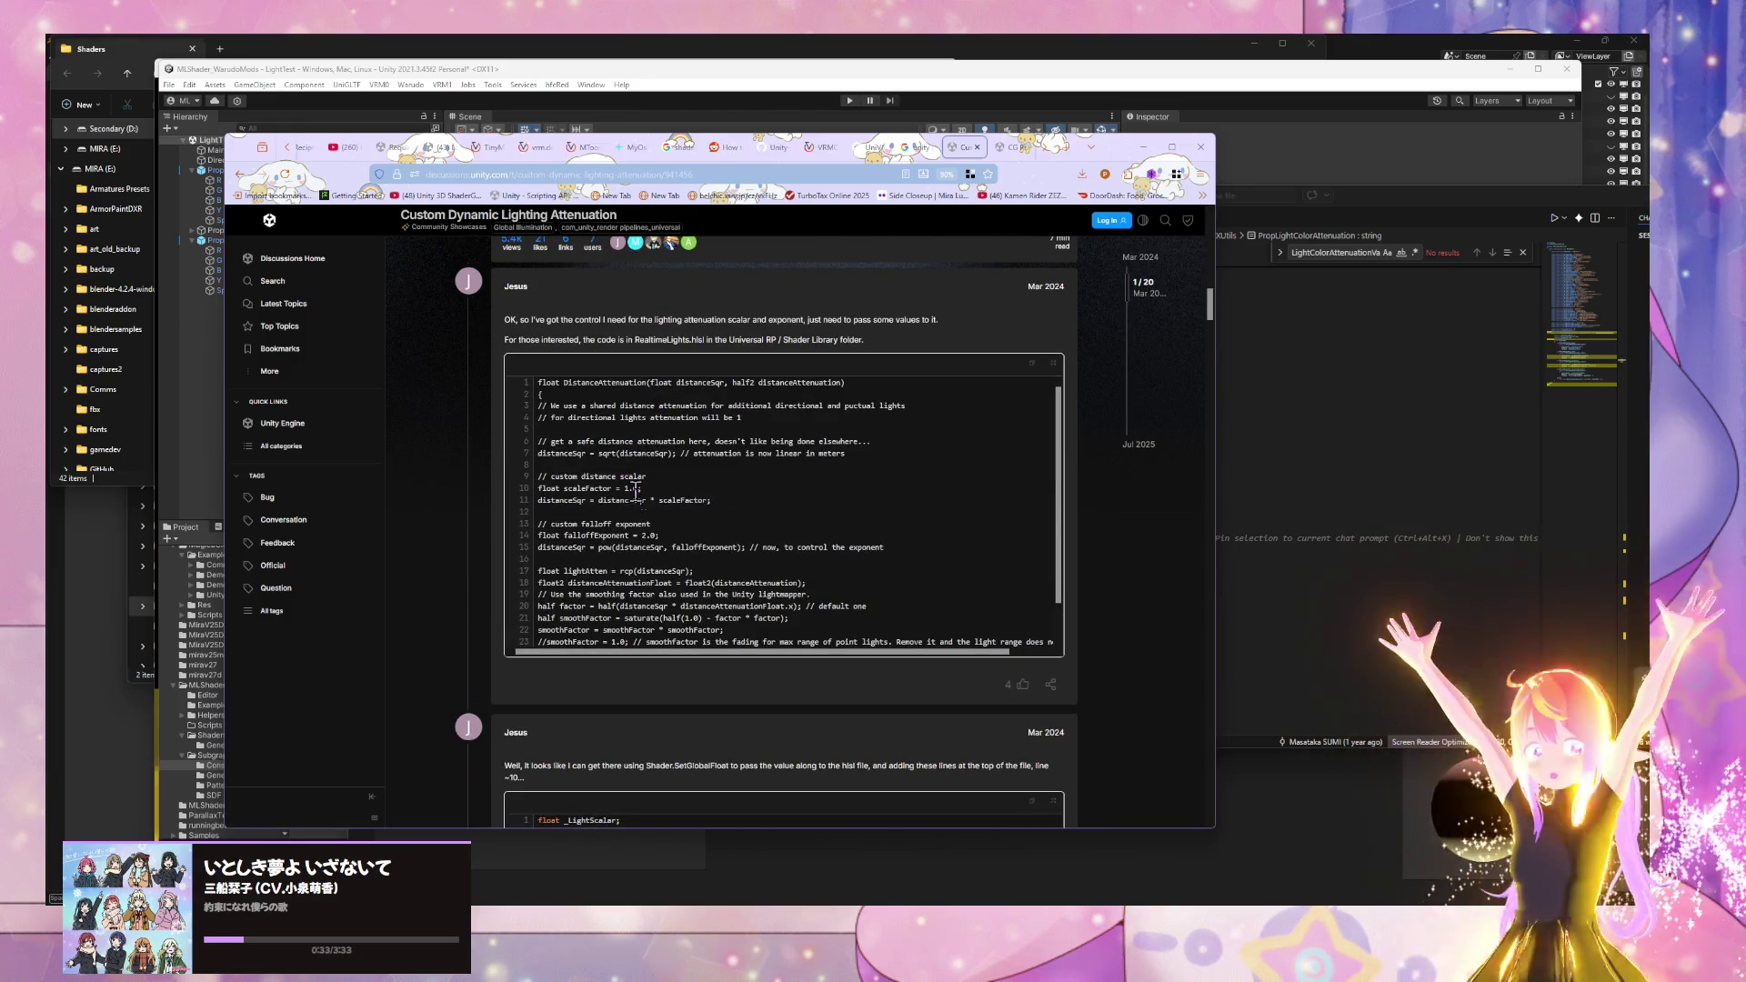
pyautogui.scroll(-1, 686, 539)
pyautogui.scroll(-2, 688, 538)
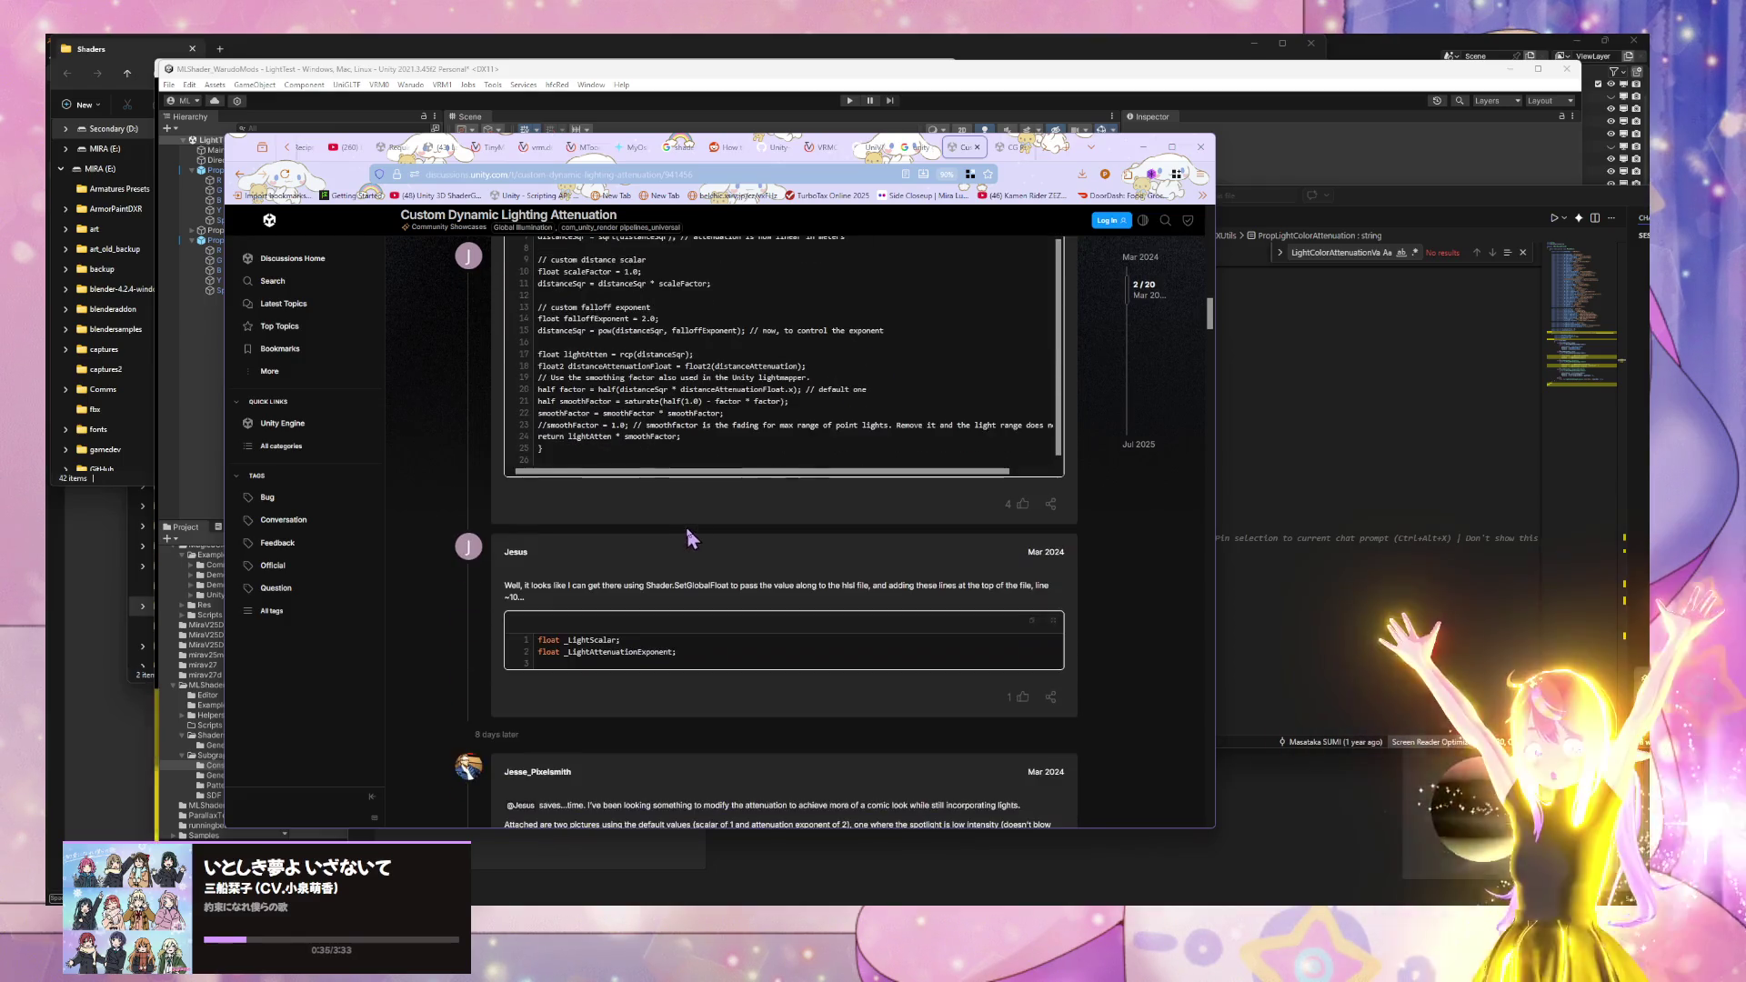
pyautogui.scroll(-3, 688, 536)
pyautogui.scroll(-3, 688, 537)
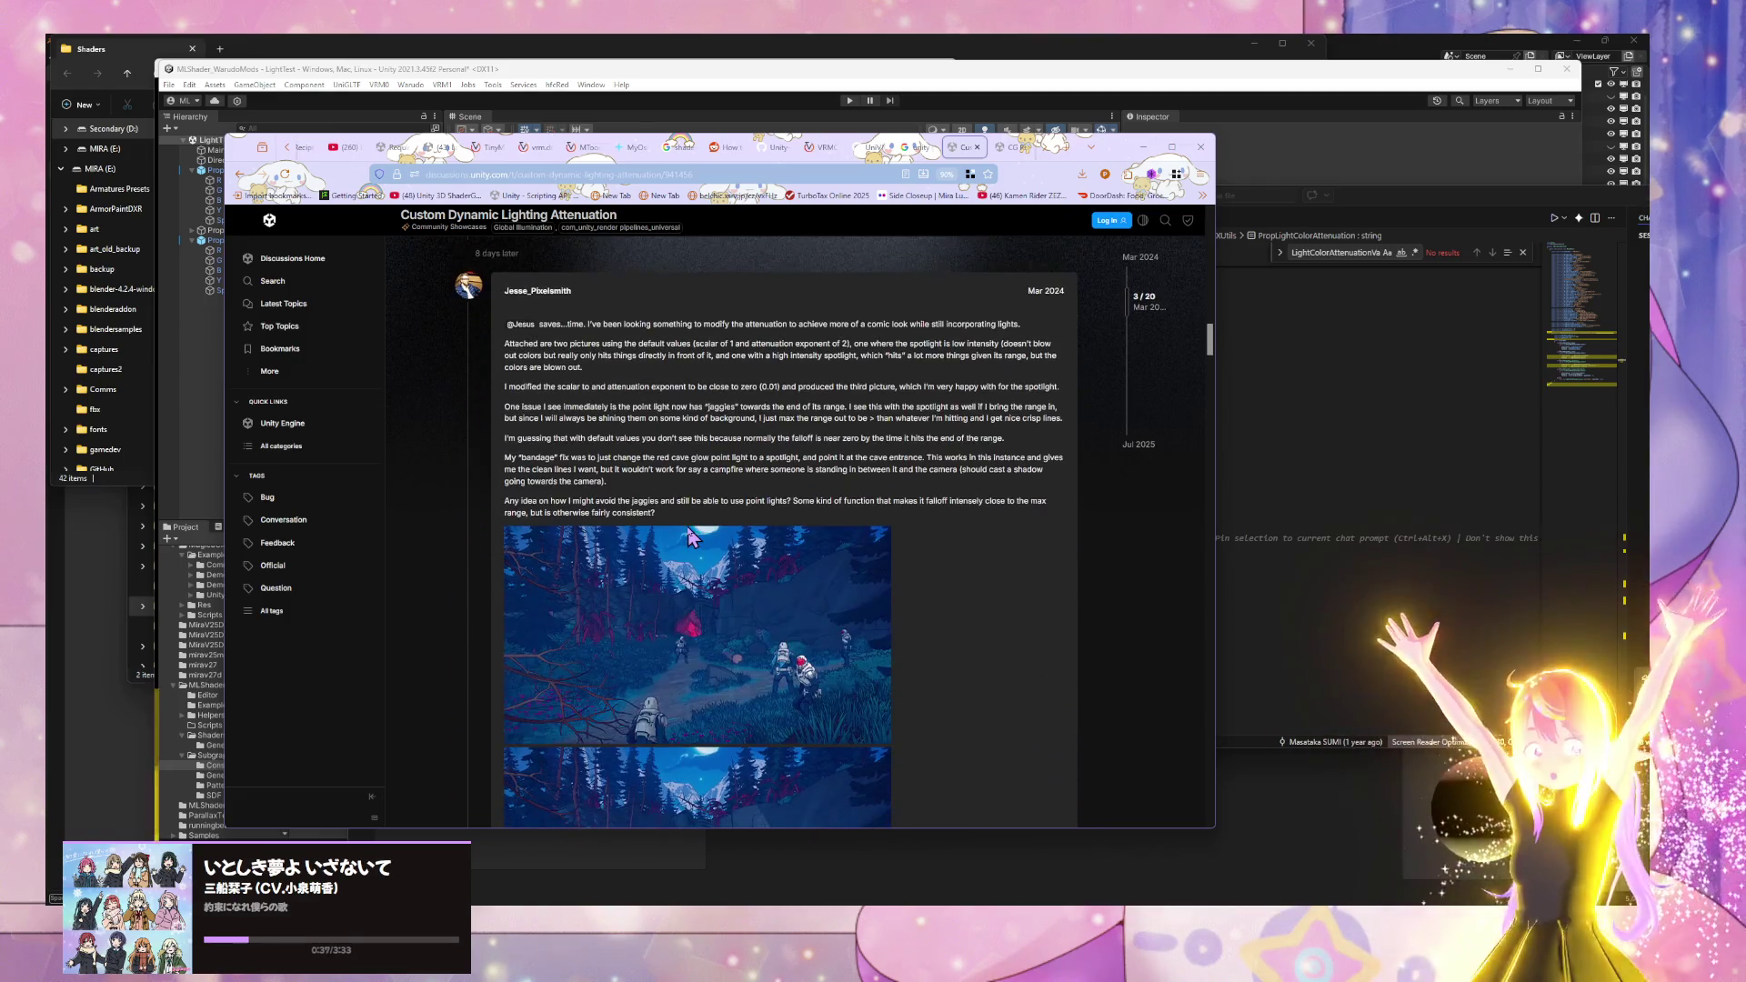
pyautogui.scroll(-2, 688, 539)
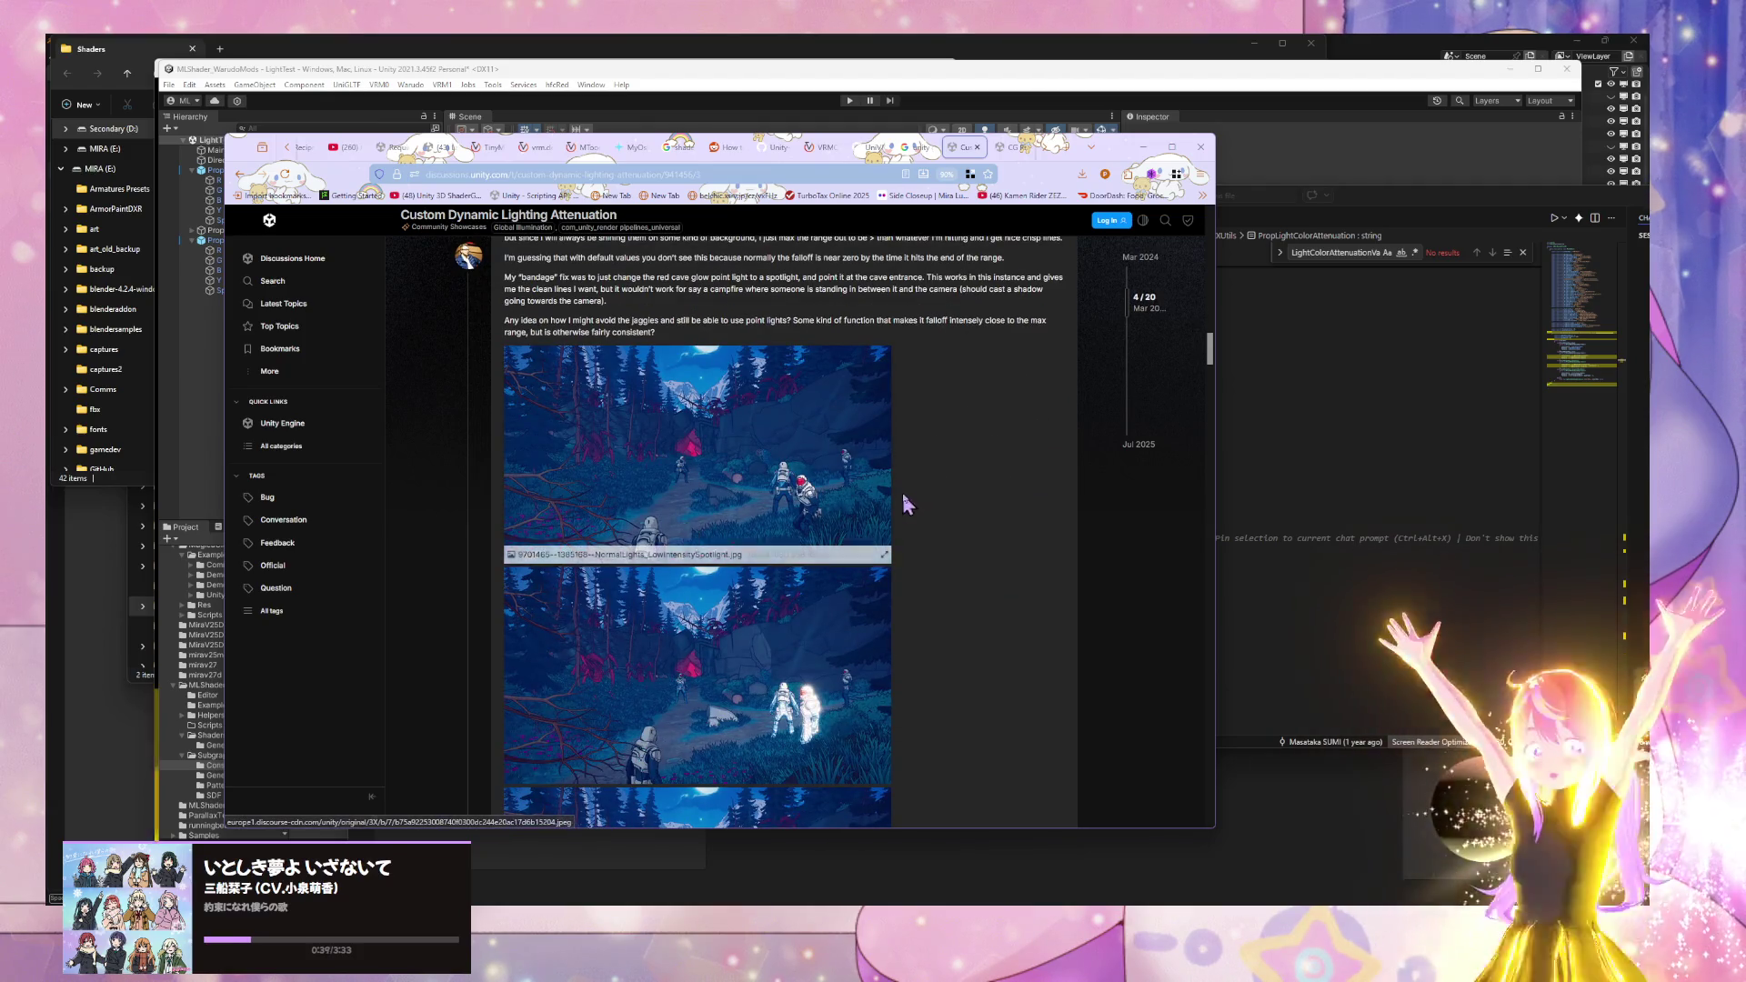
pyautogui.scroll(-5, 952, 483)
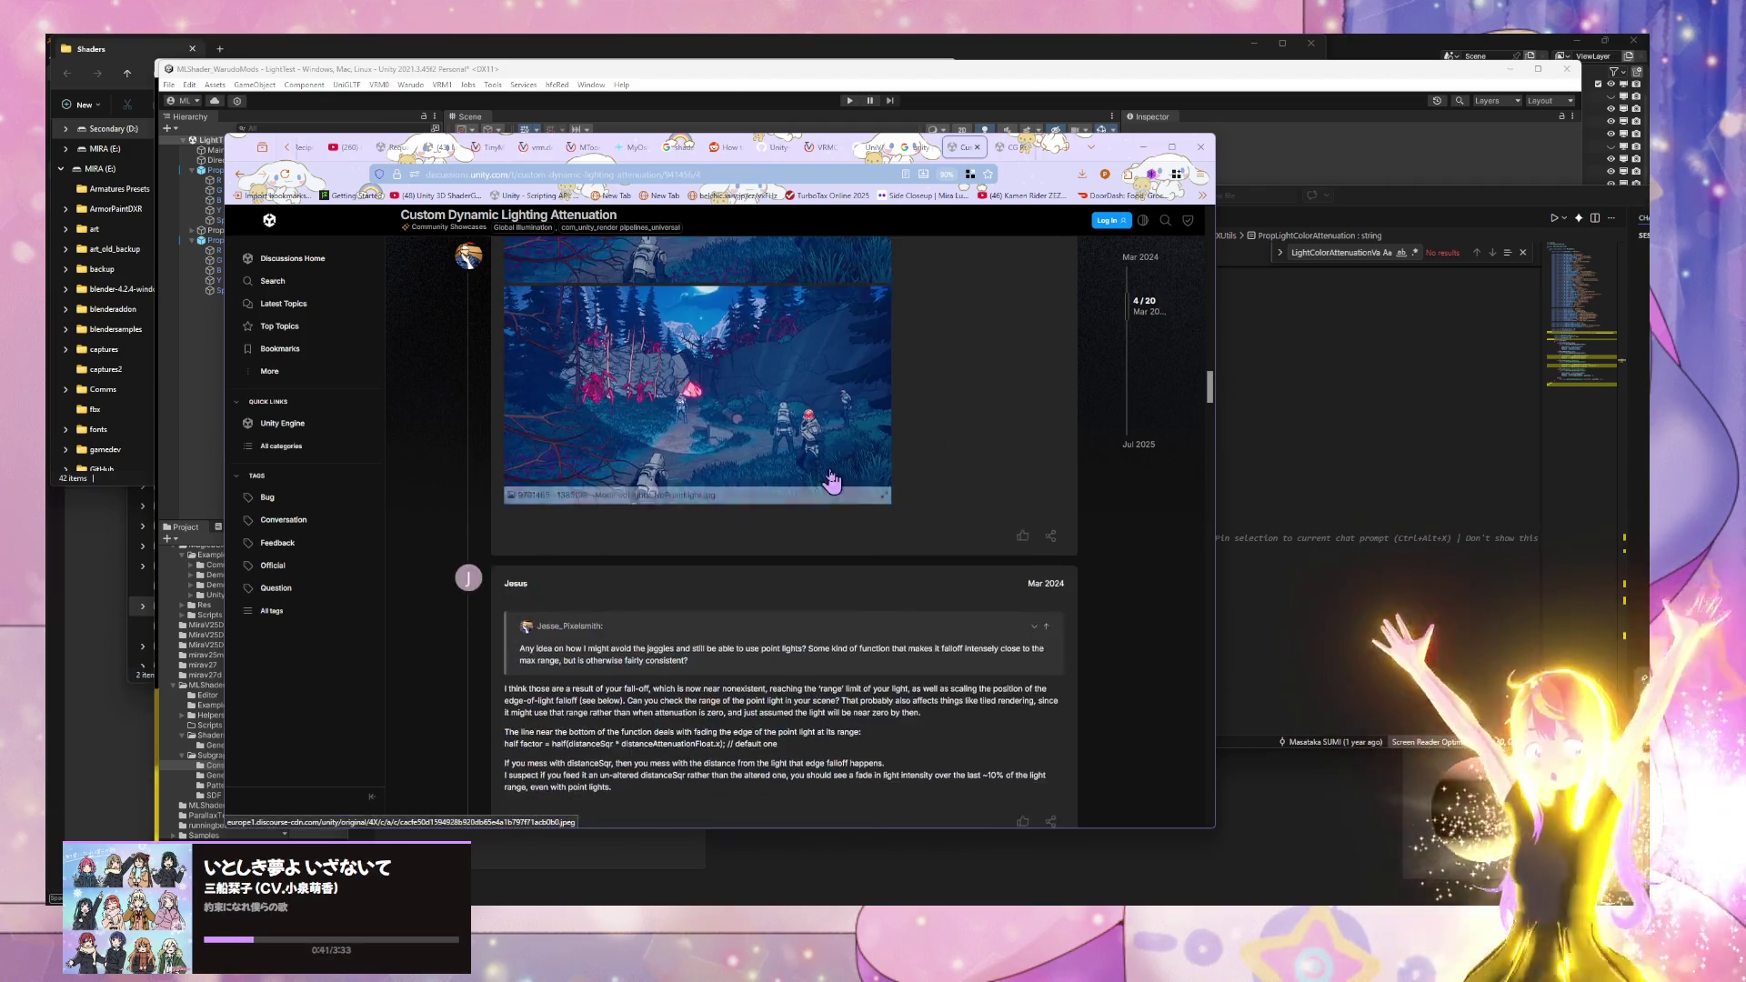
pyautogui.scroll(-5, 831, 480)
pyautogui.scroll(-4, 835, 479)
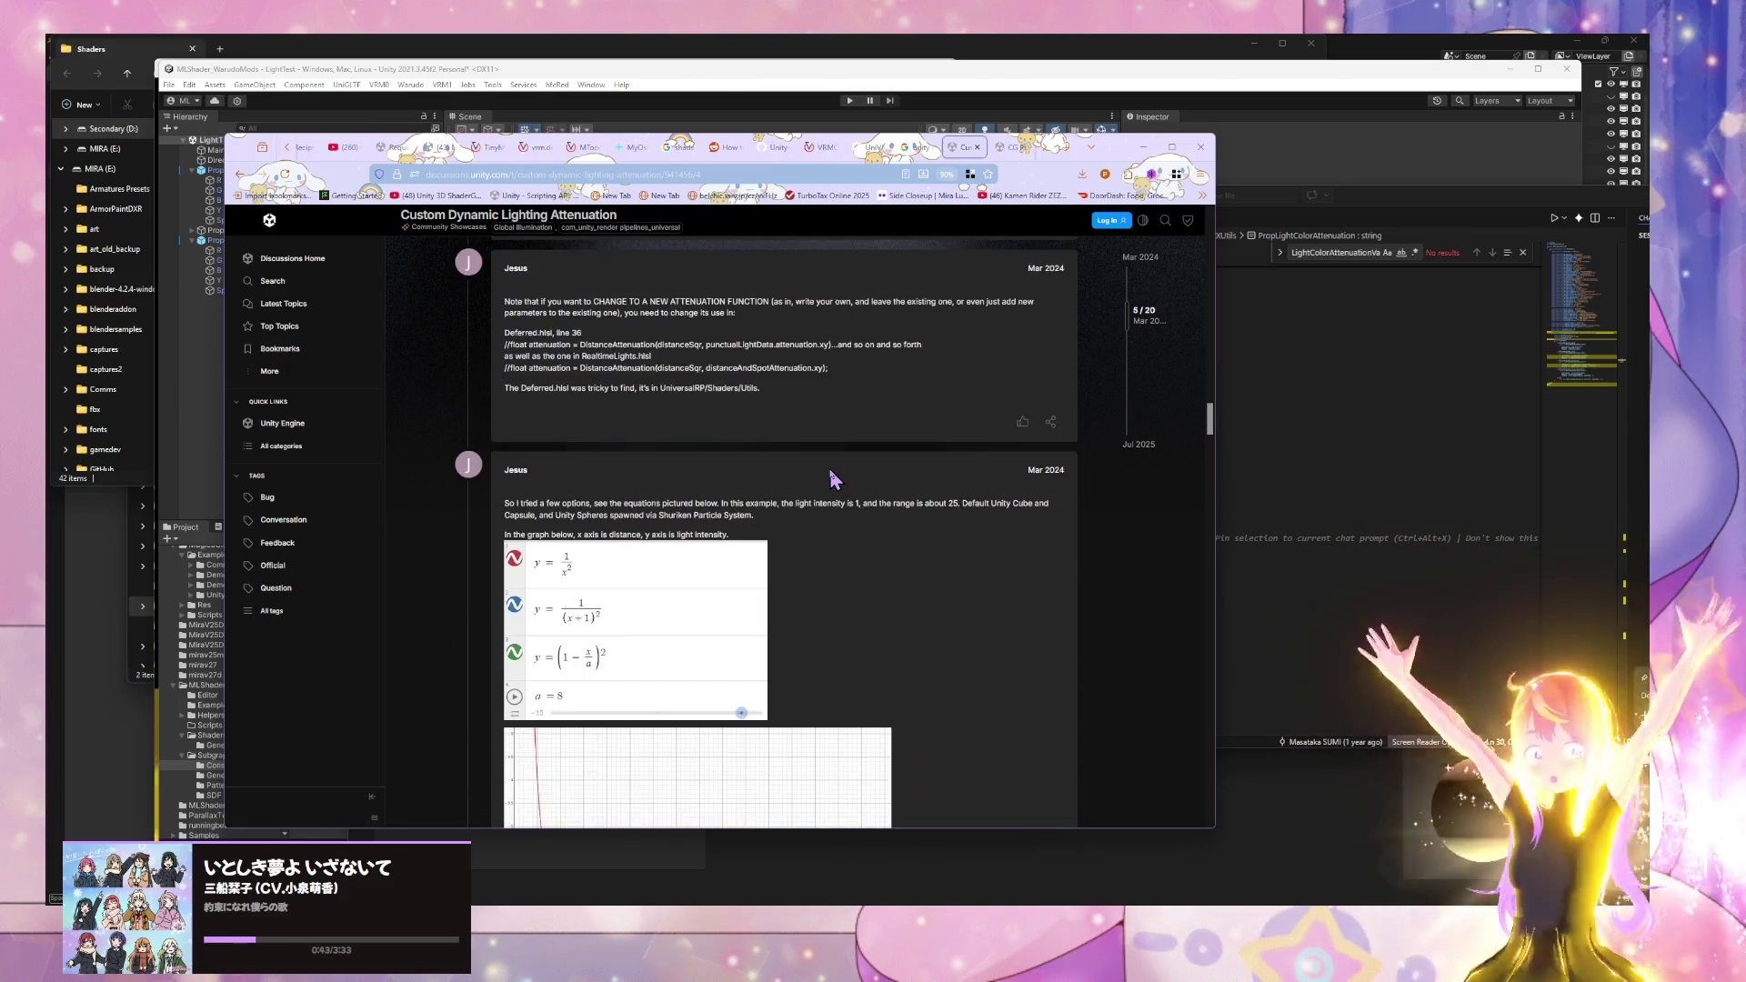
pyautogui.scroll(-3, 831, 476)
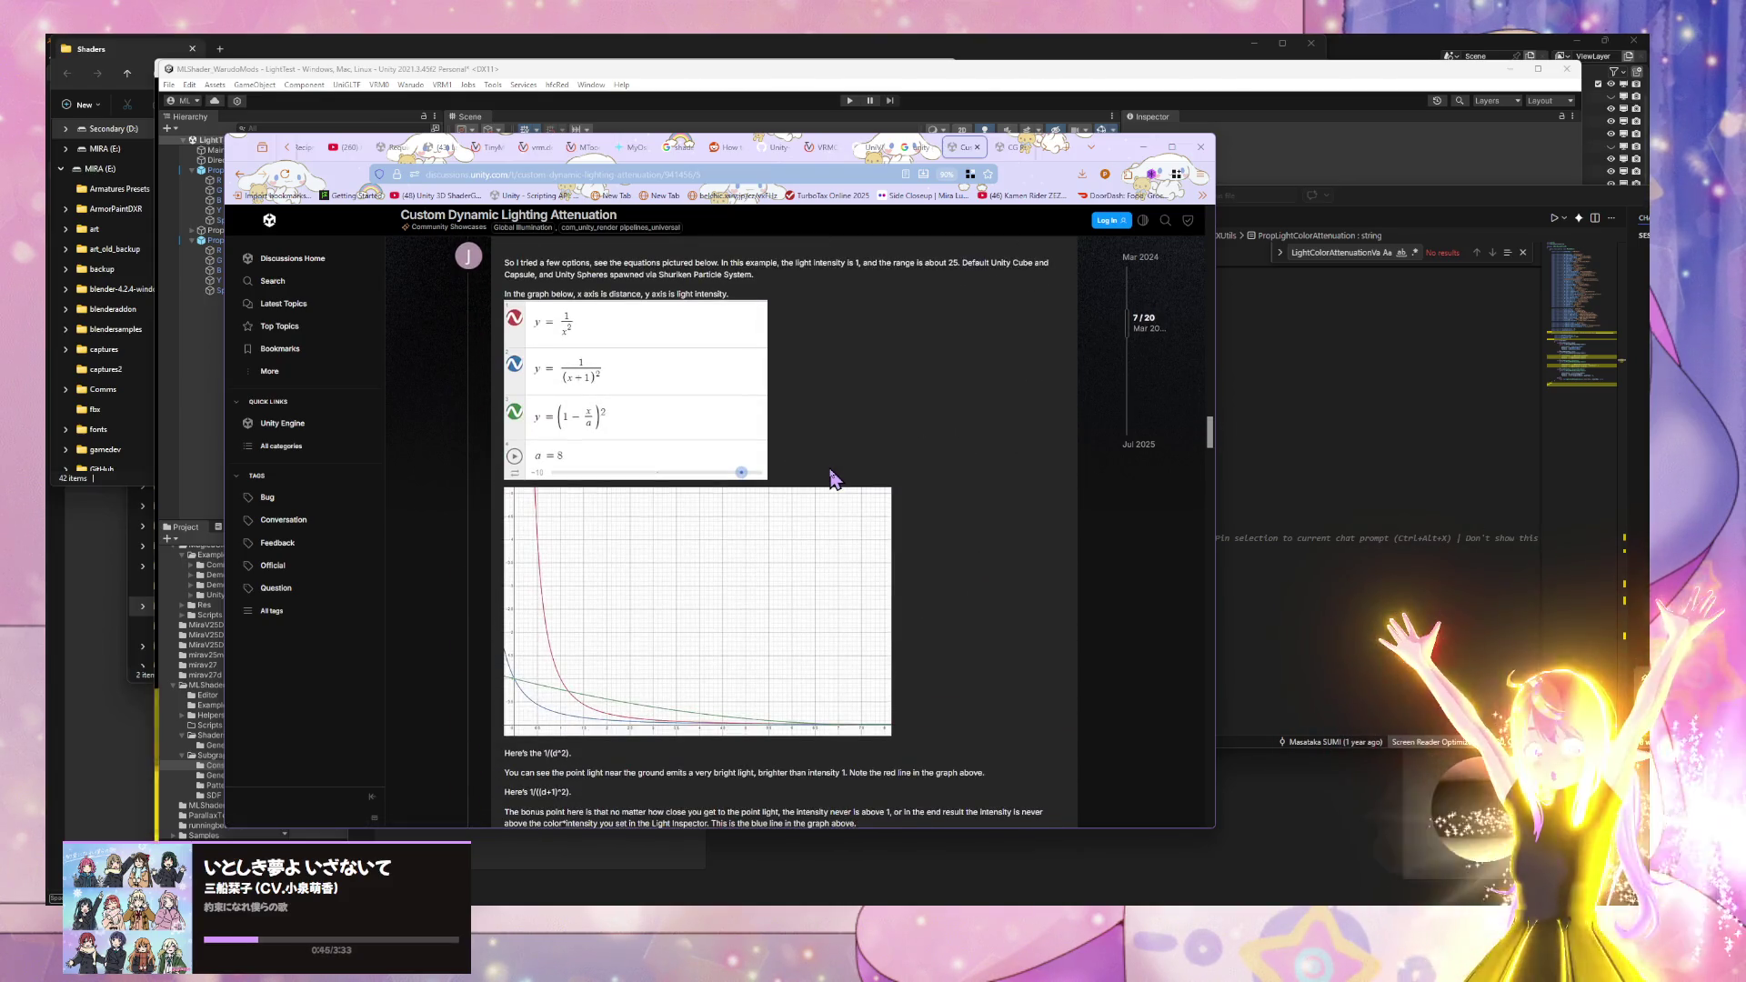
pyautogui.scroll(-4, 831, 476)
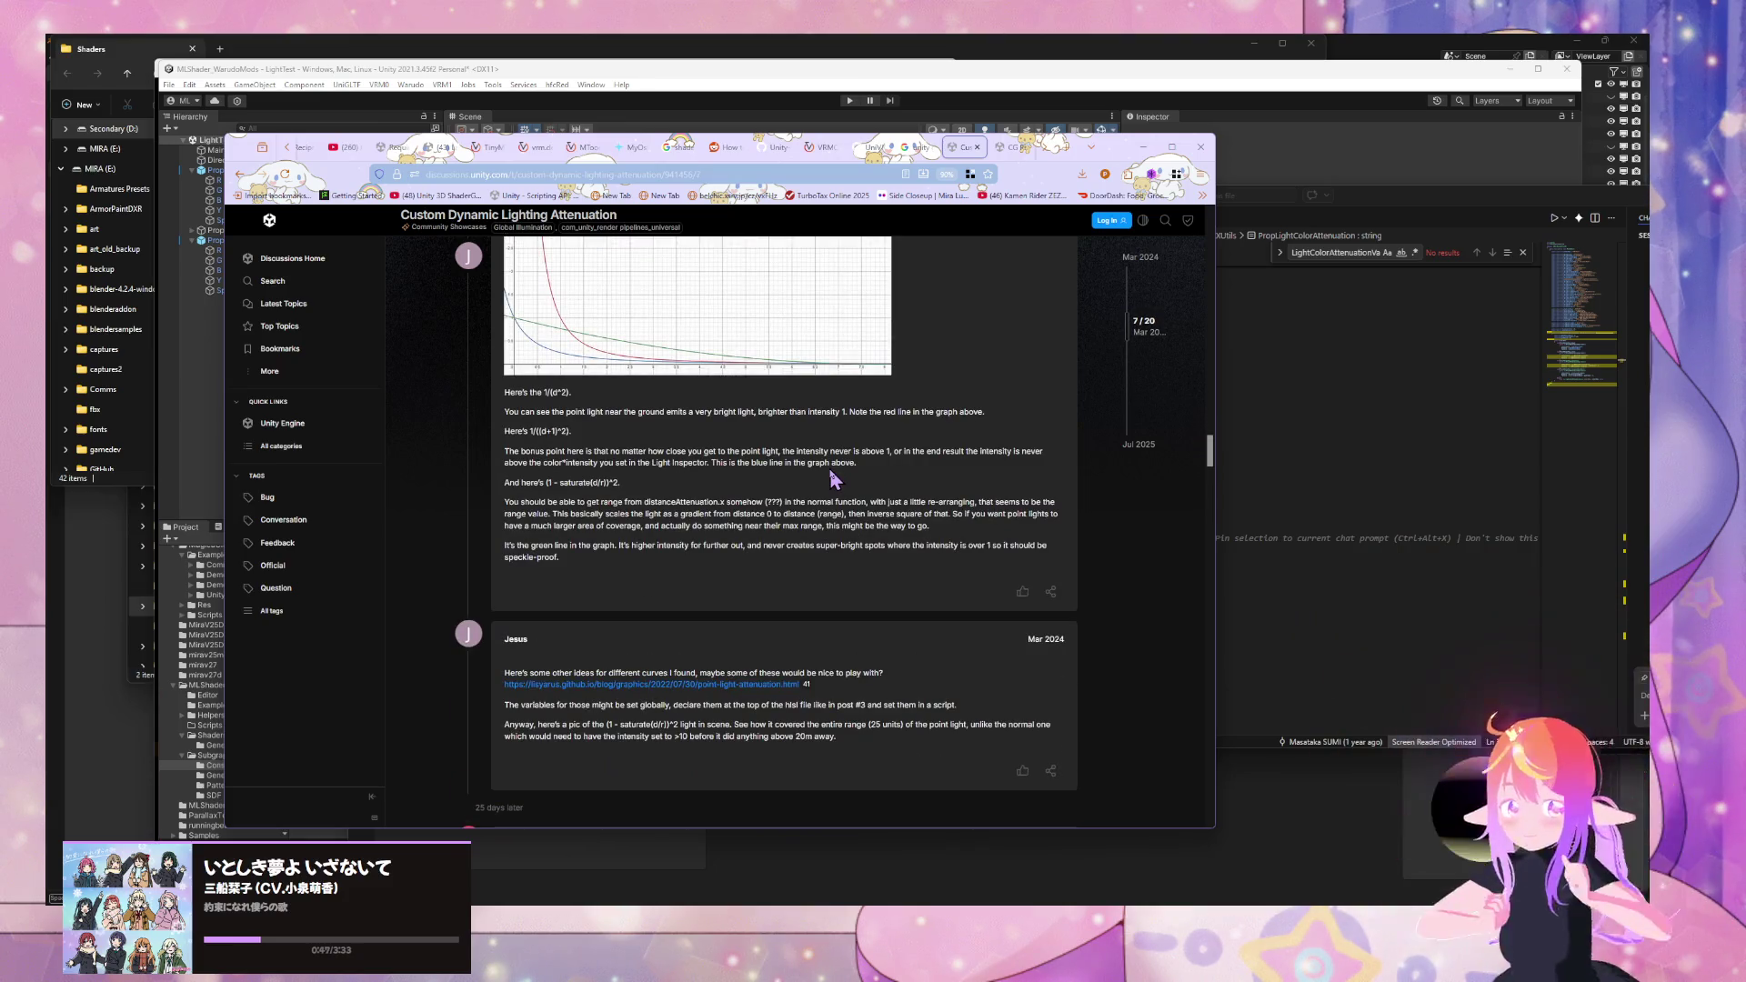
# - Revisit the LightColorAttenuation Google results, then bring Visual Studio Code to the front
pyautogui.click(912, 146)
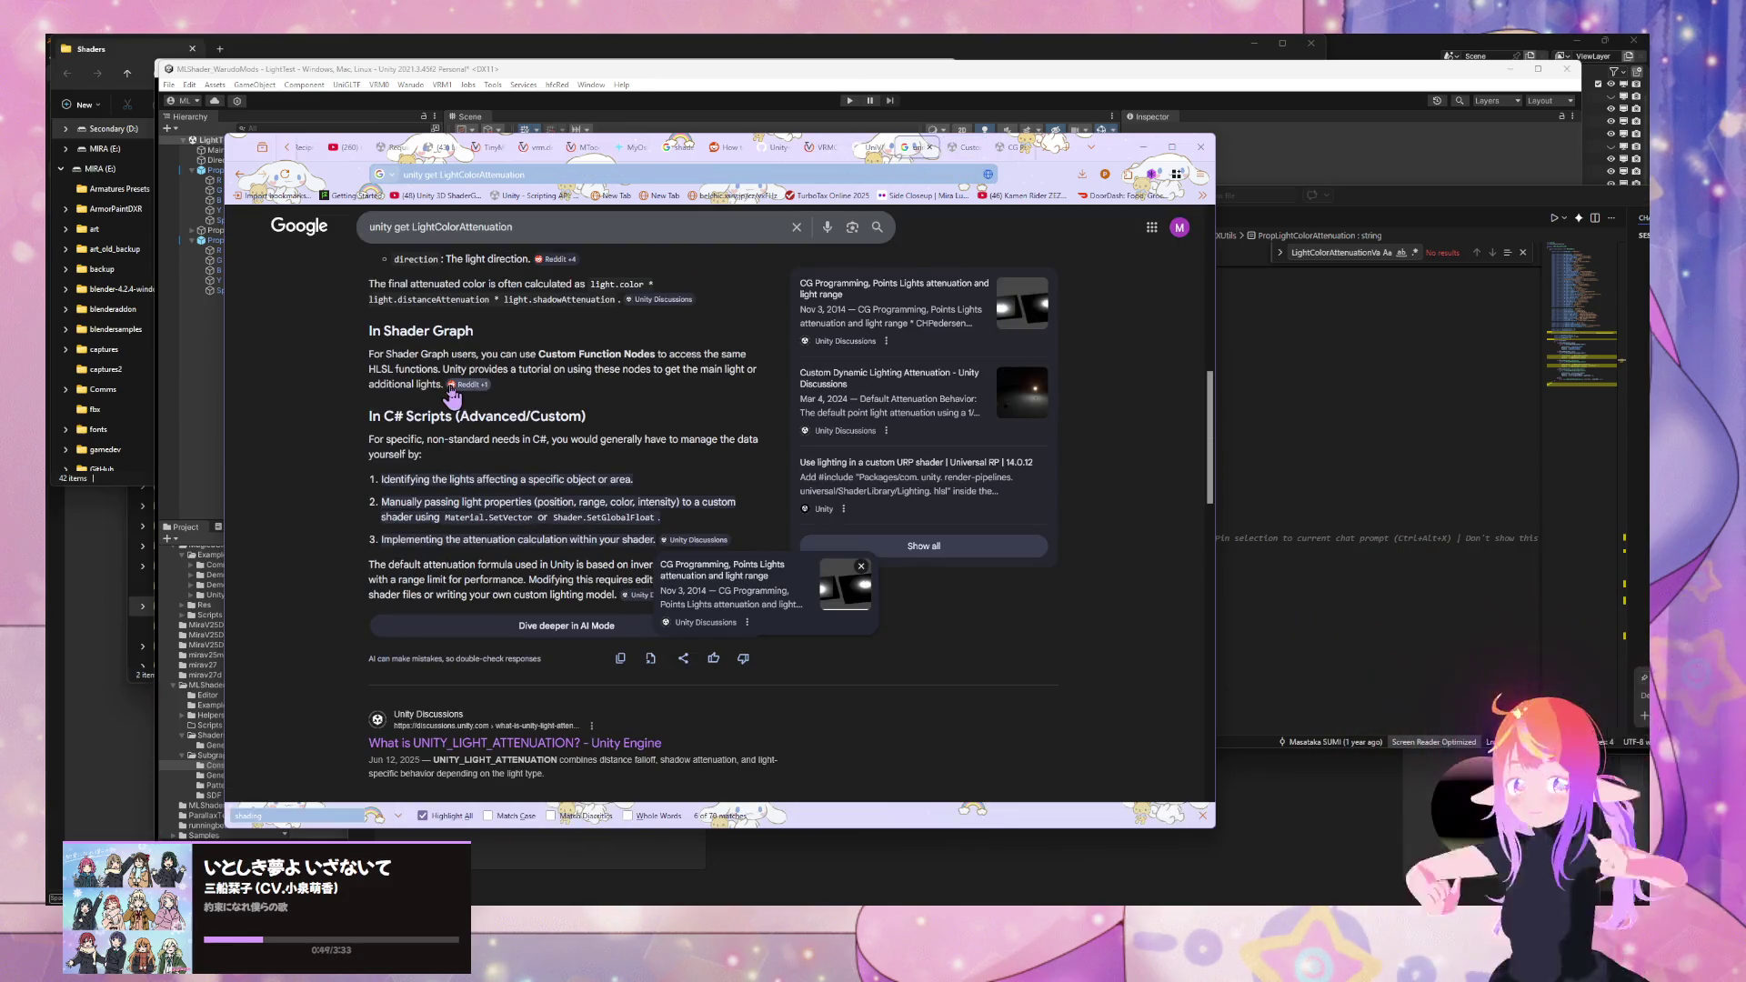
pyautogui.scroll(-3, 534, 388)
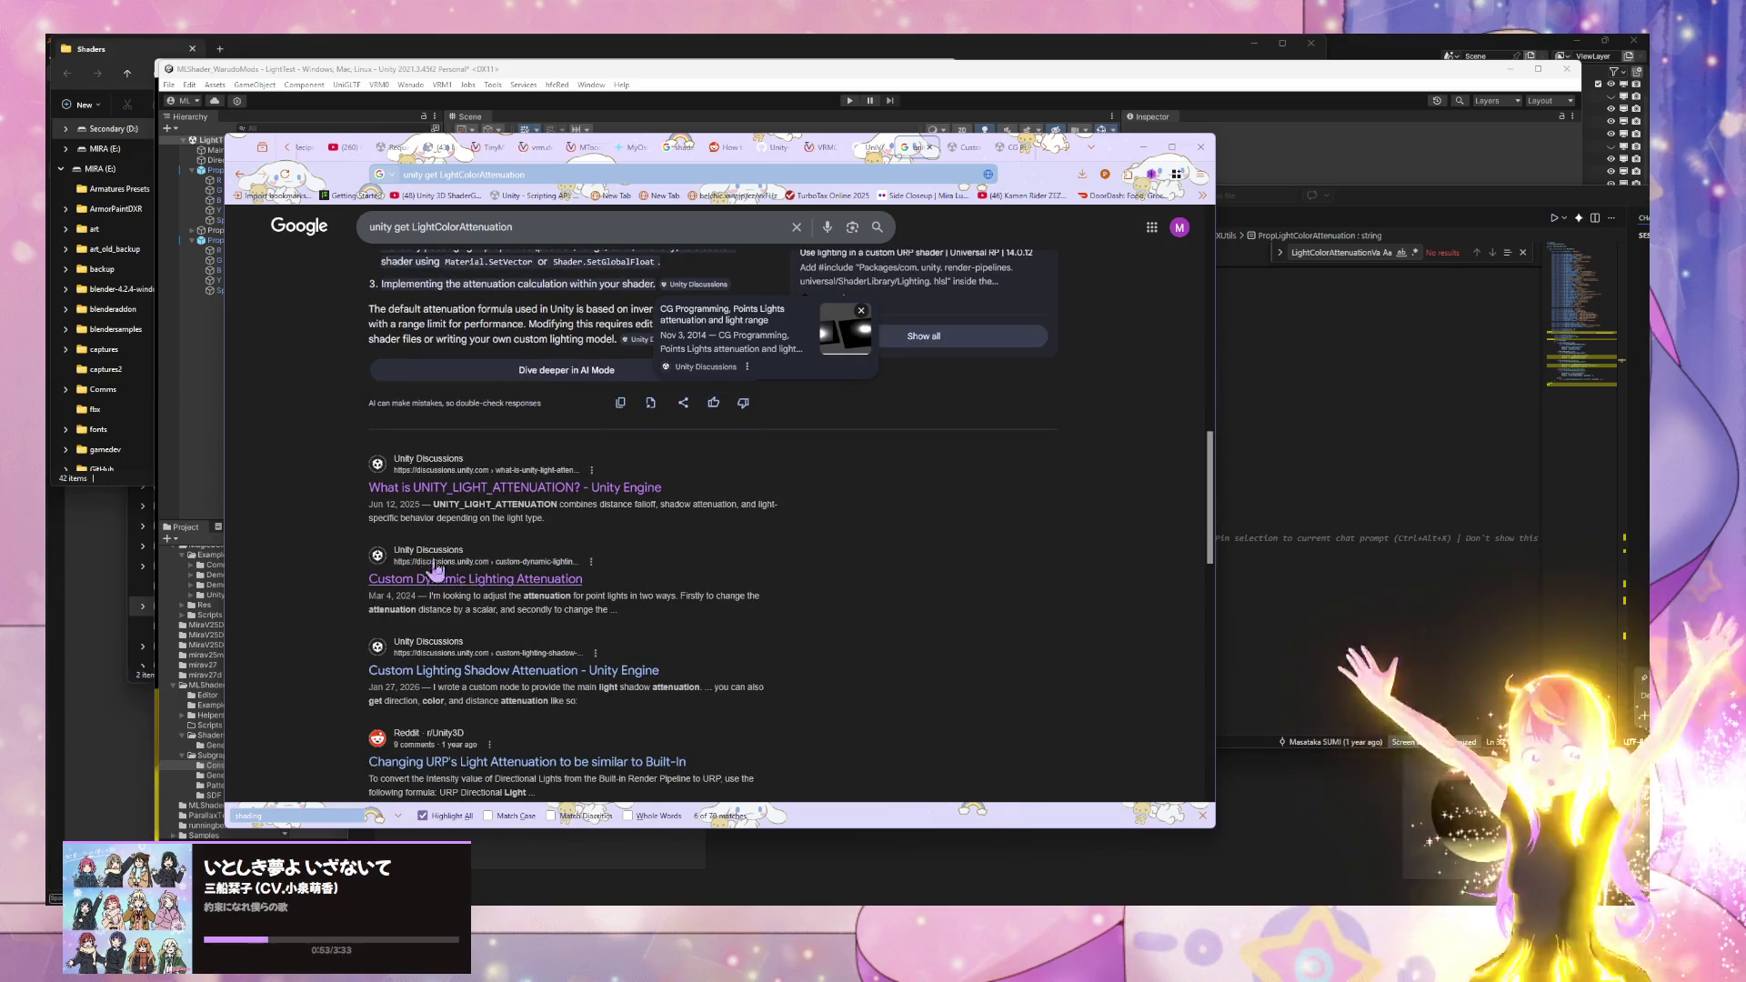
pyautogui.scroll(4, 599, 674)
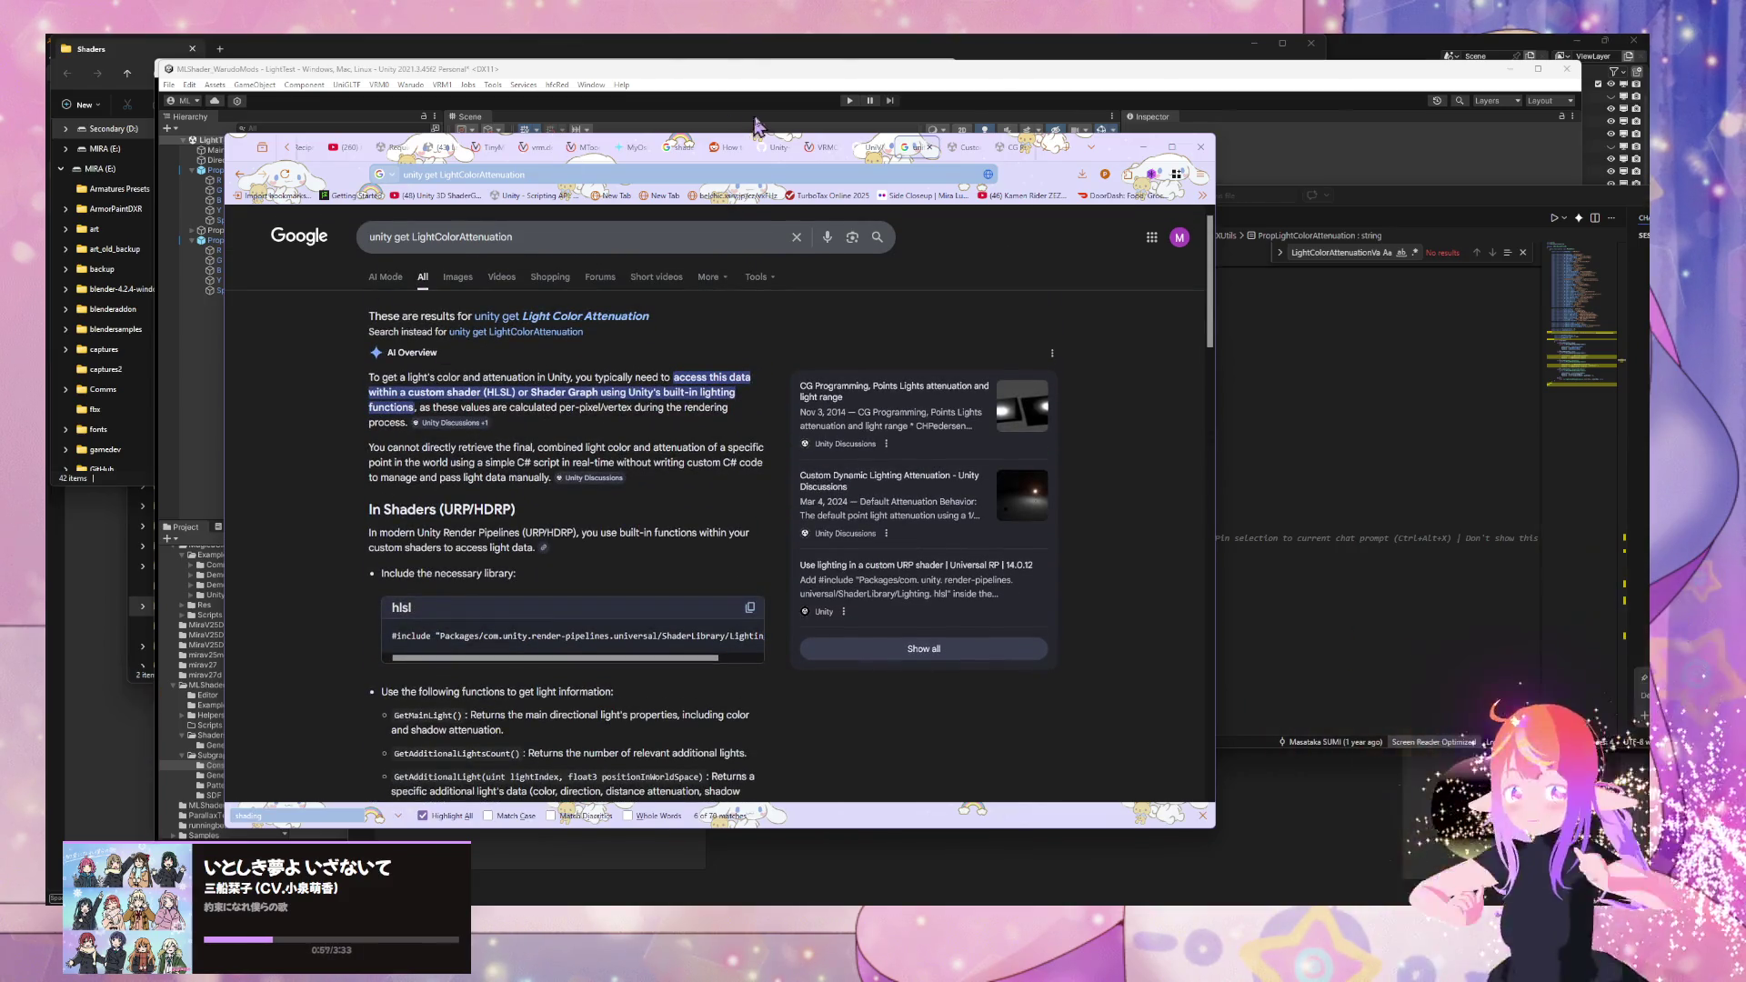
pyautogui.click(774, 148)
pyautogui.click(1306, 438)
# - Select PropLightColorAttenuation and inspect its LightingInfluence use in UtilsGetter.cs
pyautogui.moveTo(1305, 438); pyautogui.dragTo(1023, 420)
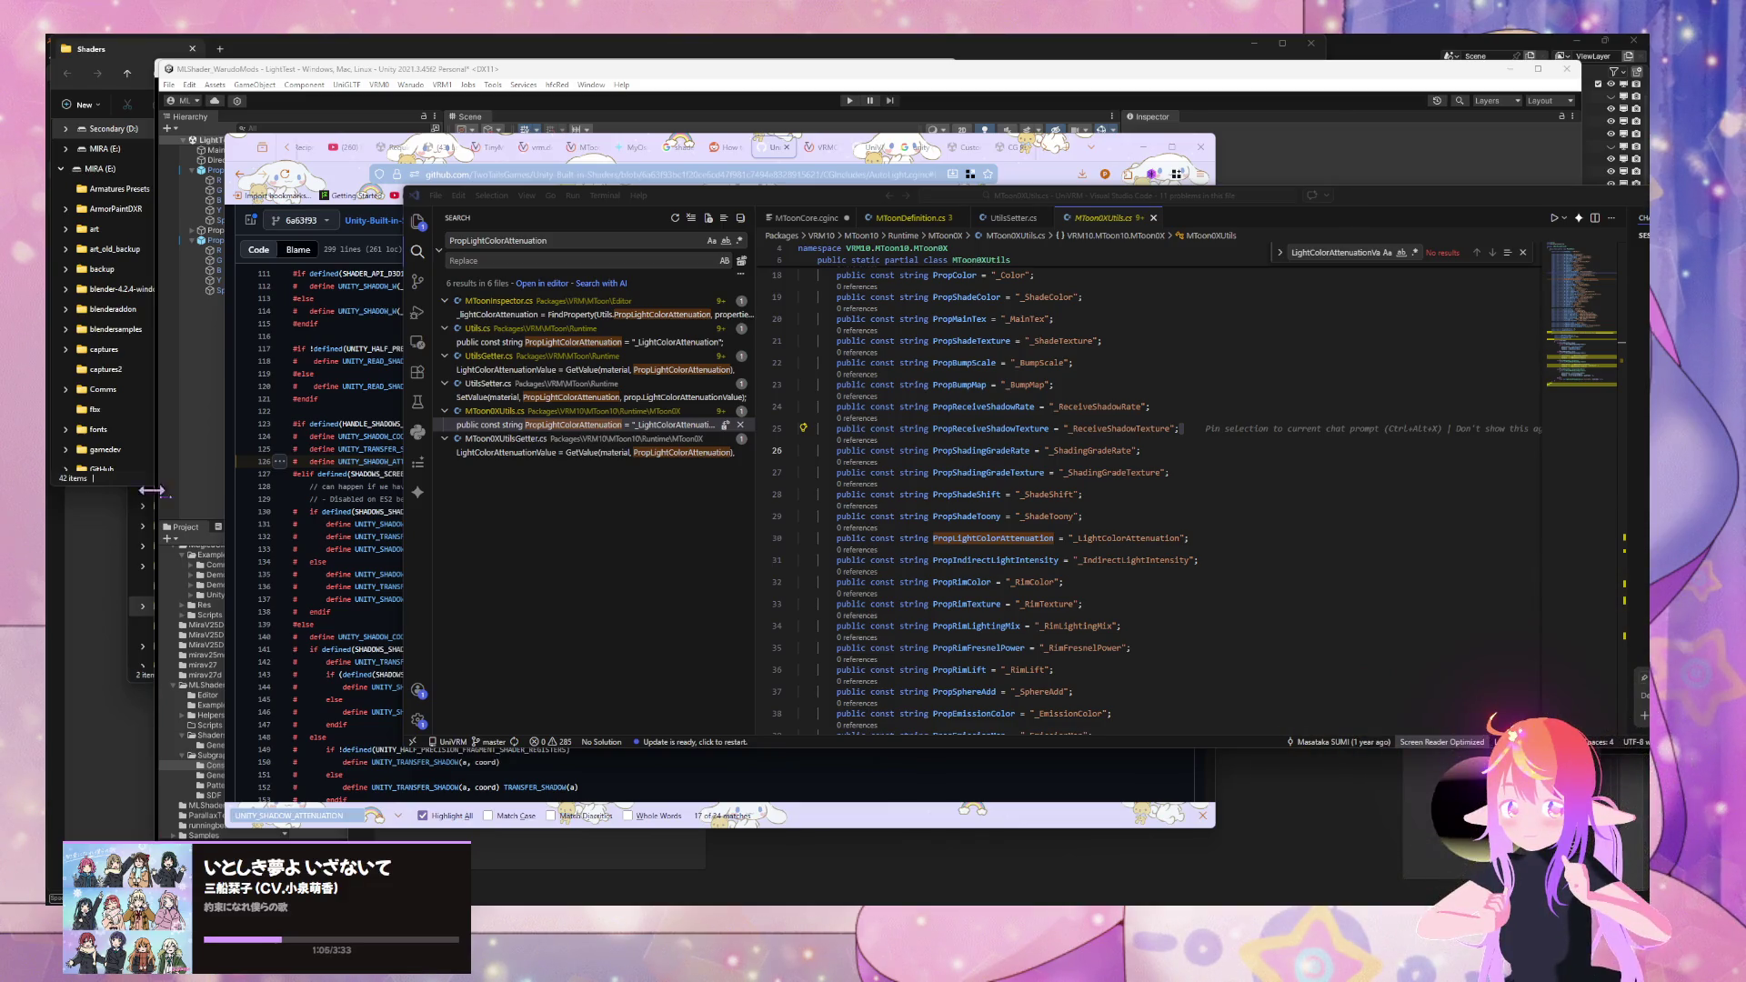
pyautogui.doubleClick(994, 540)
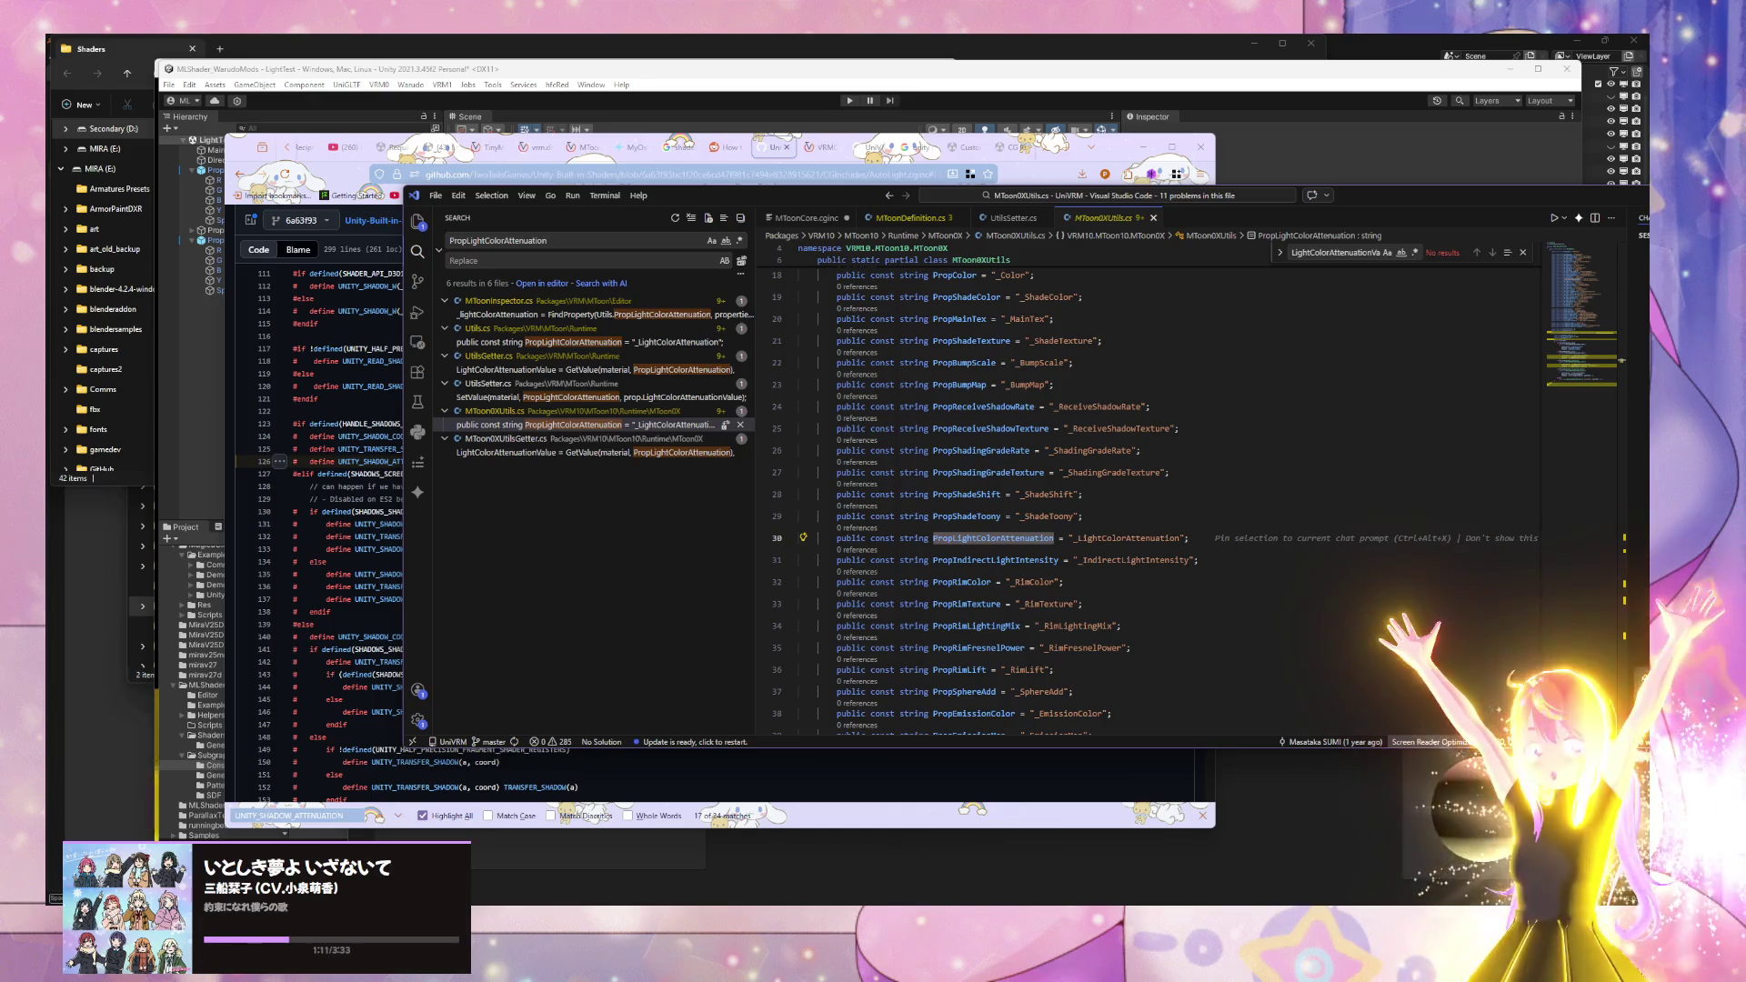
pyautogui.click(530, 371)
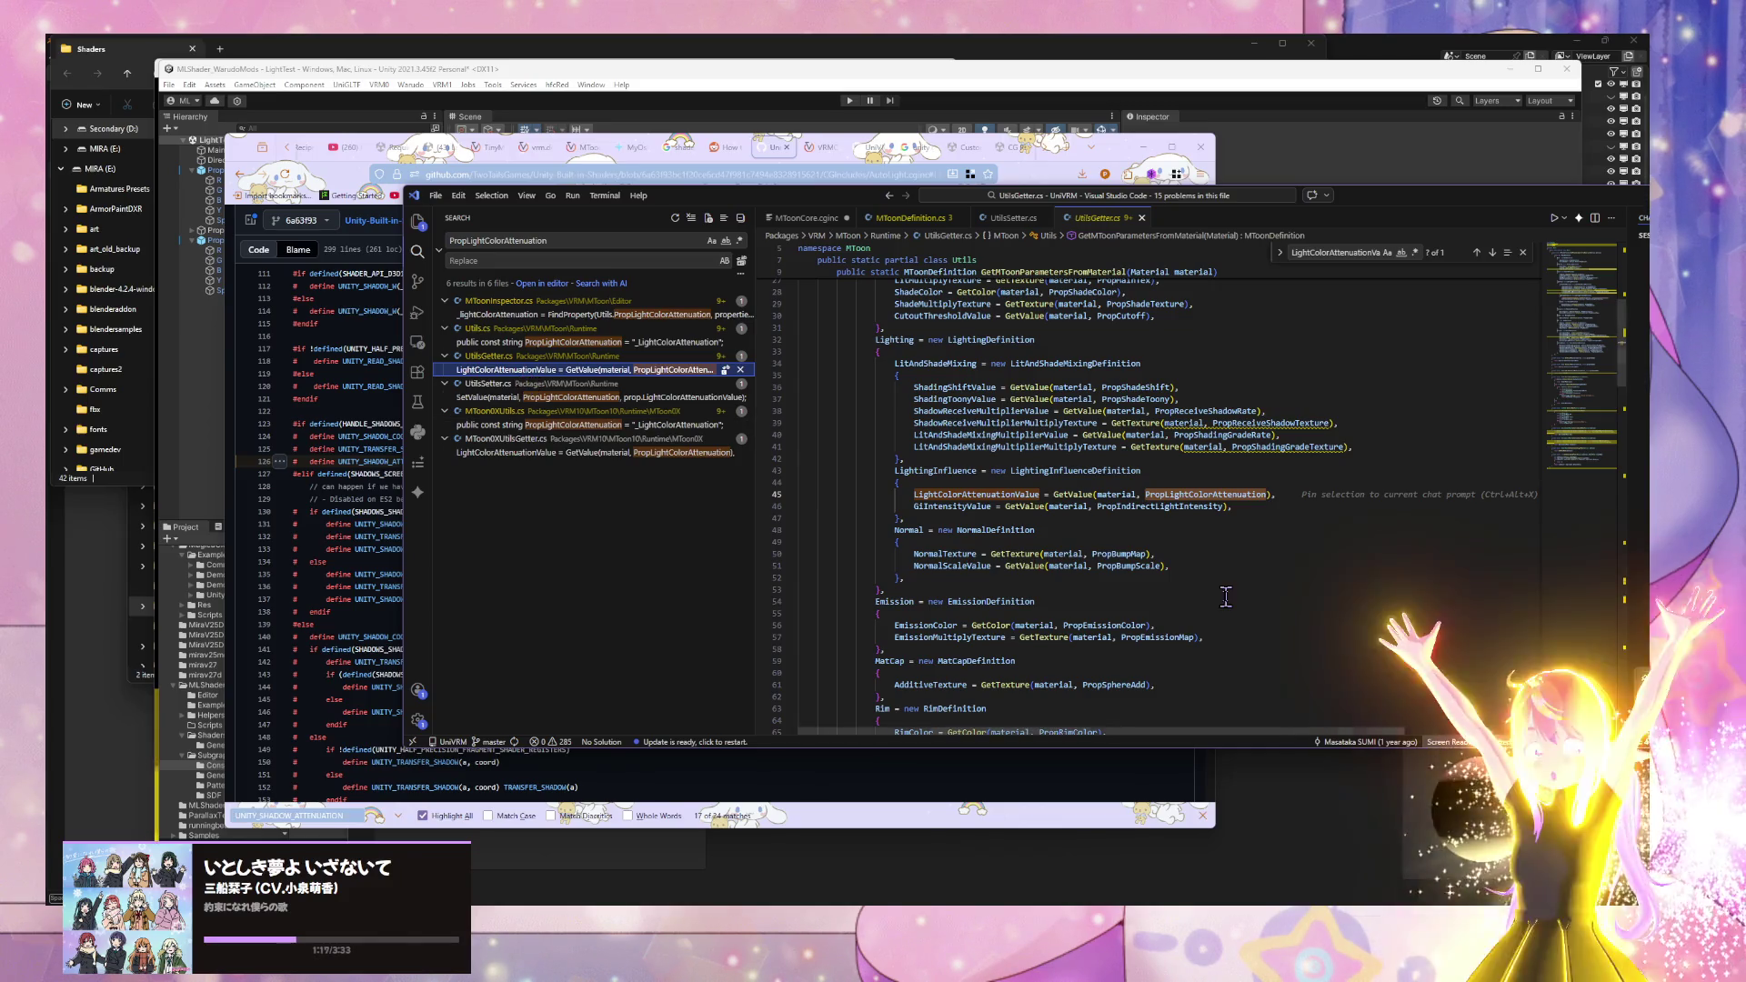
pyautogui.click(1205, 491)
pyautogui.hotkey('shift', 'alt', 'Right')
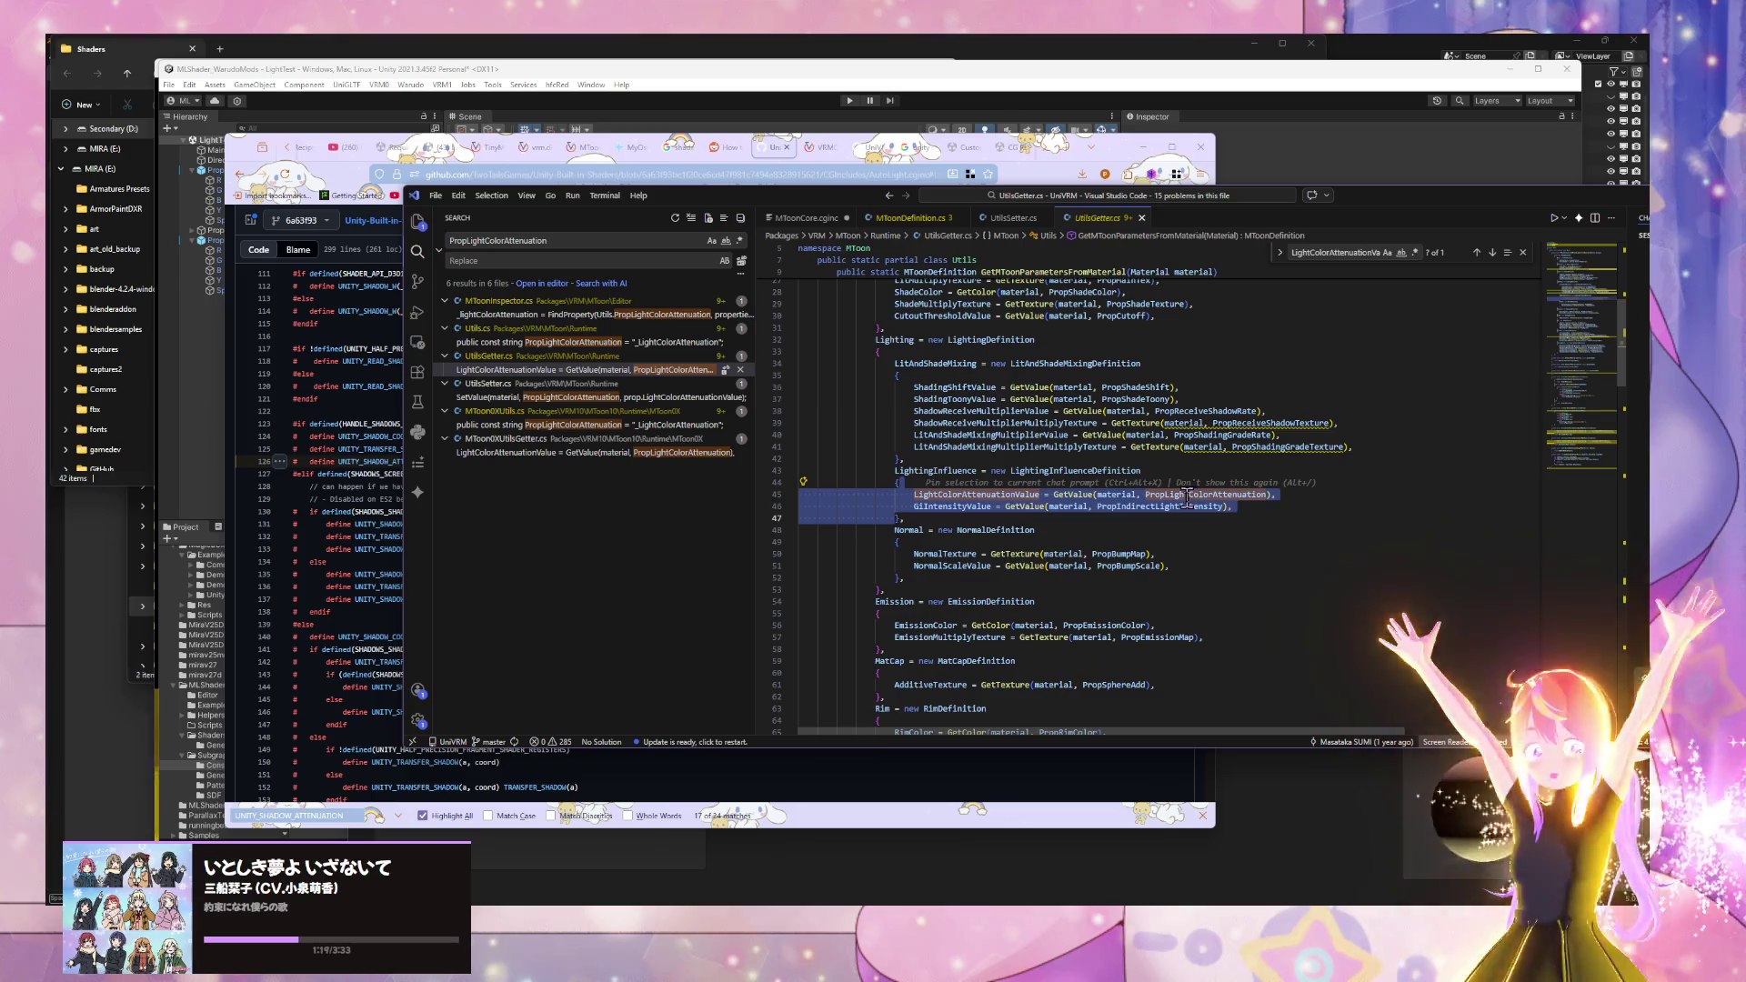
pyautogui.click(1183, 494)
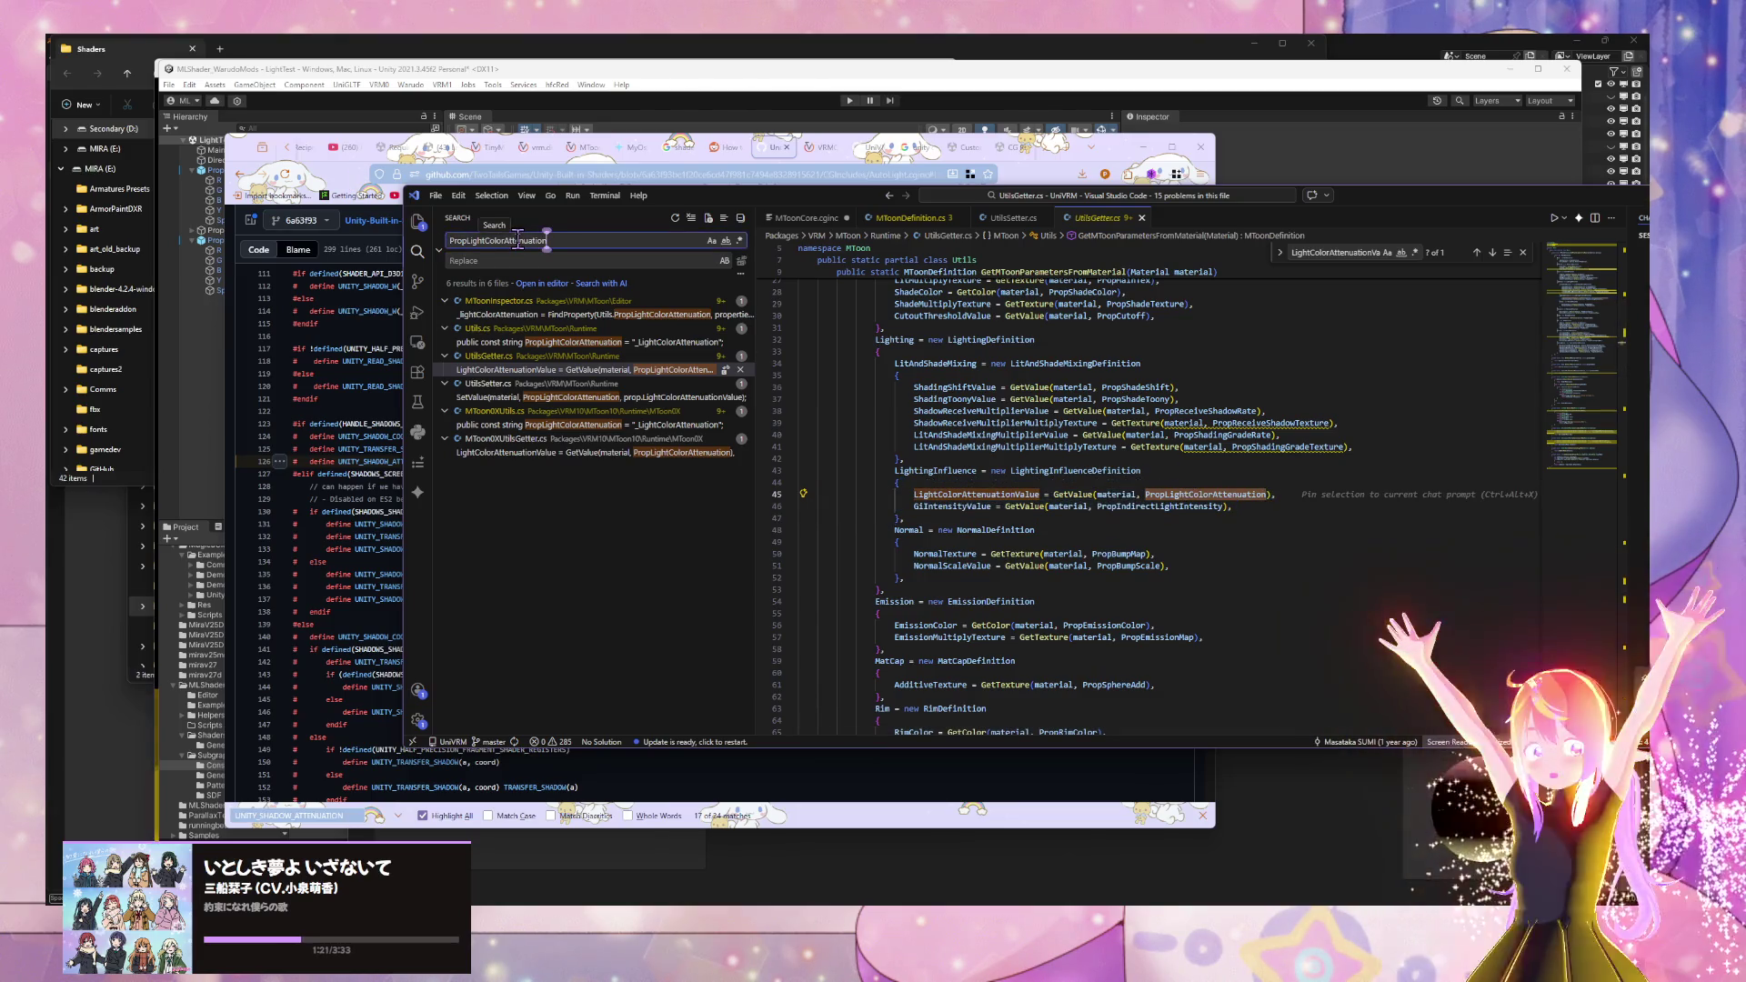
pyautogui.click(517, 239)
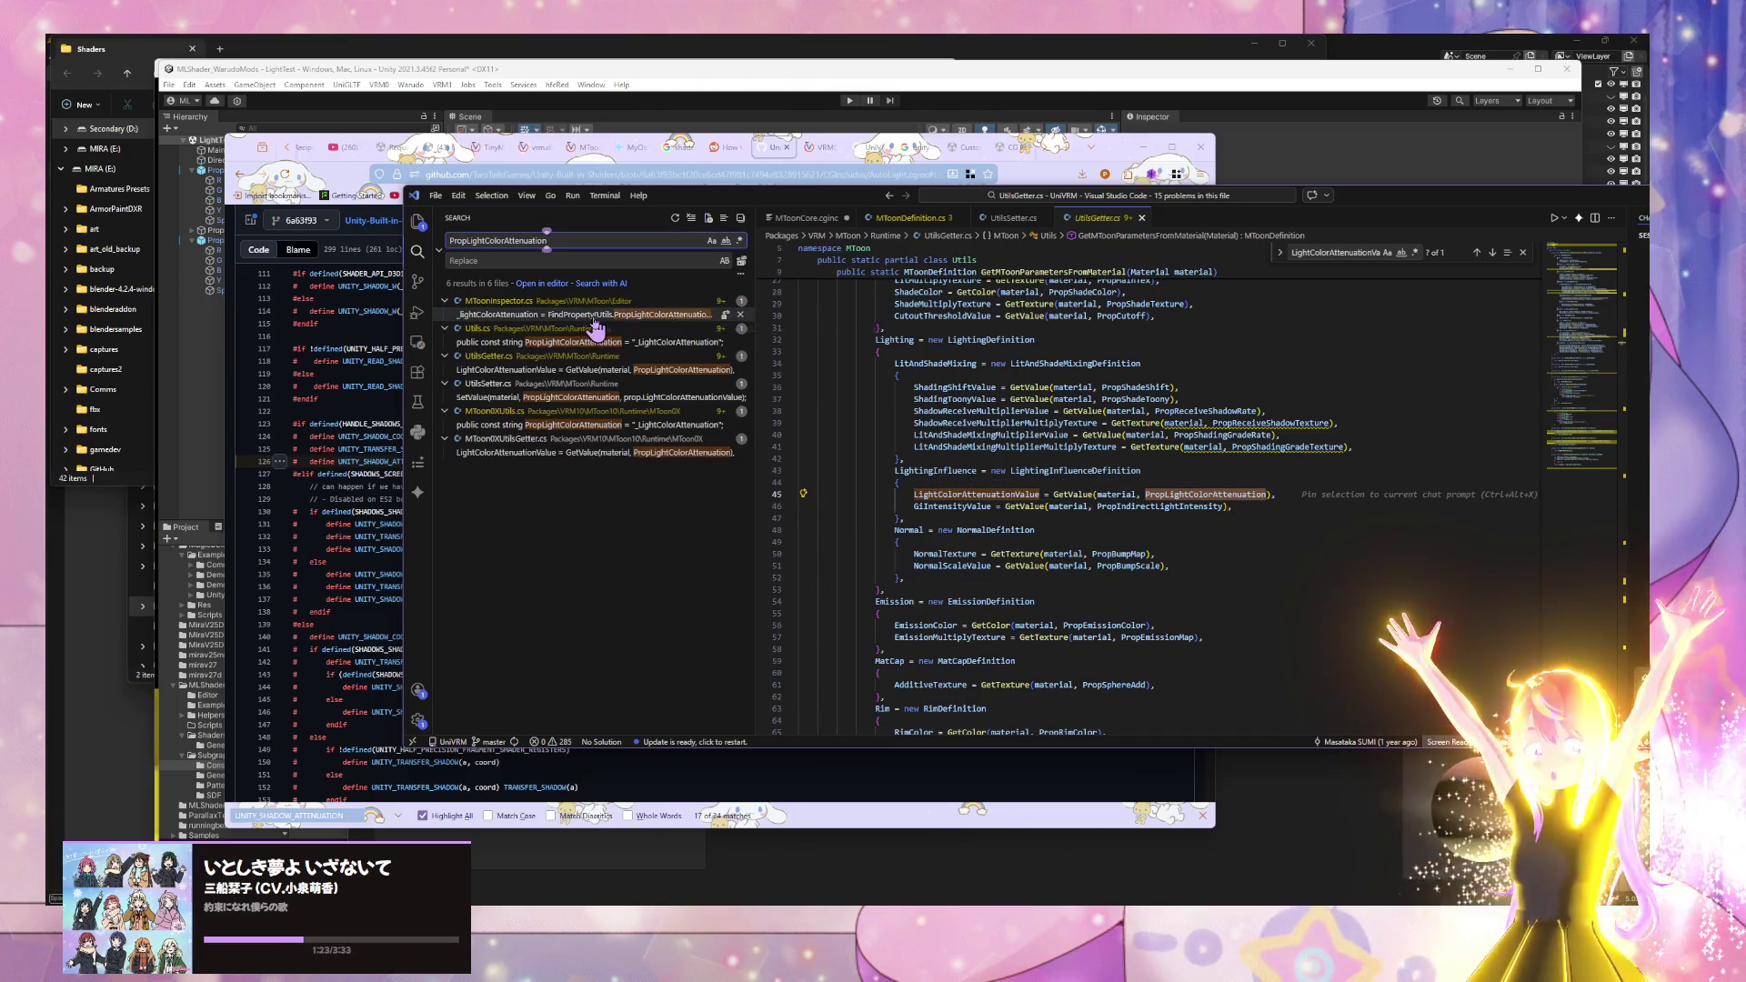
# - Review PropLightColorAttenuation's declaration in Utils.cs and its line 42 setter in UtilsSetter.cs
pyautogui.click(557, 344)
pyautogui.scroll(5, 1231, 405)
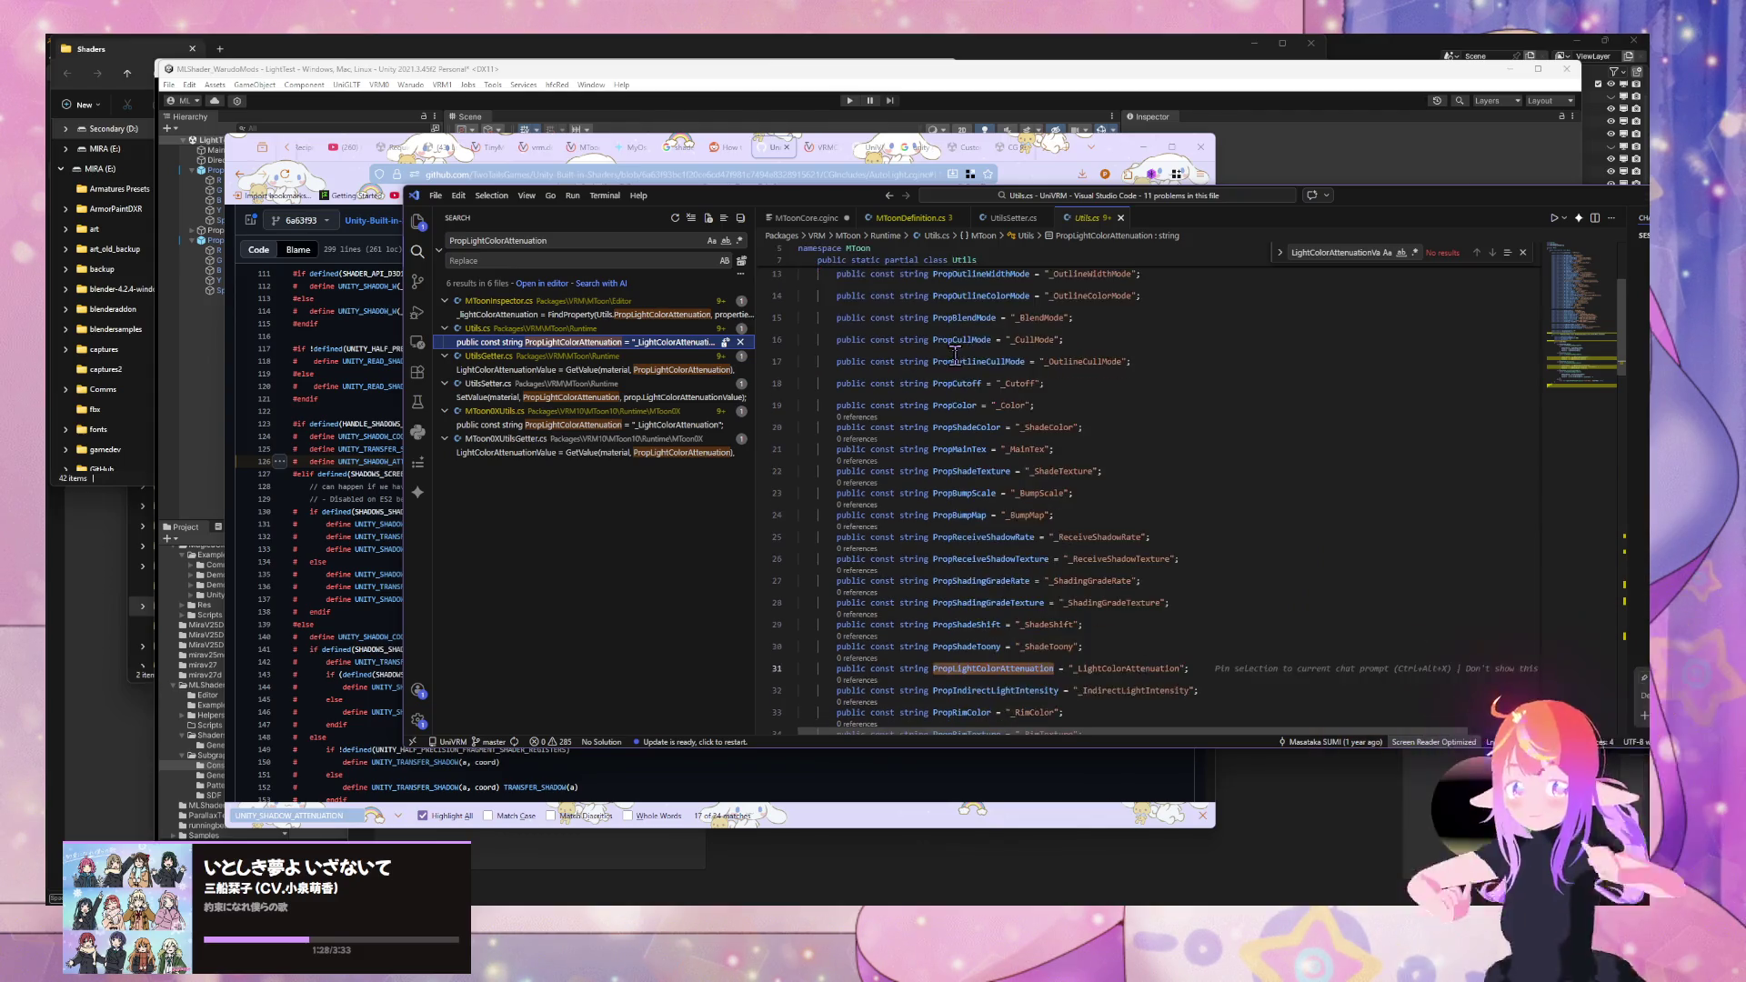
pyautogui.scroll(-5, 959, 348)
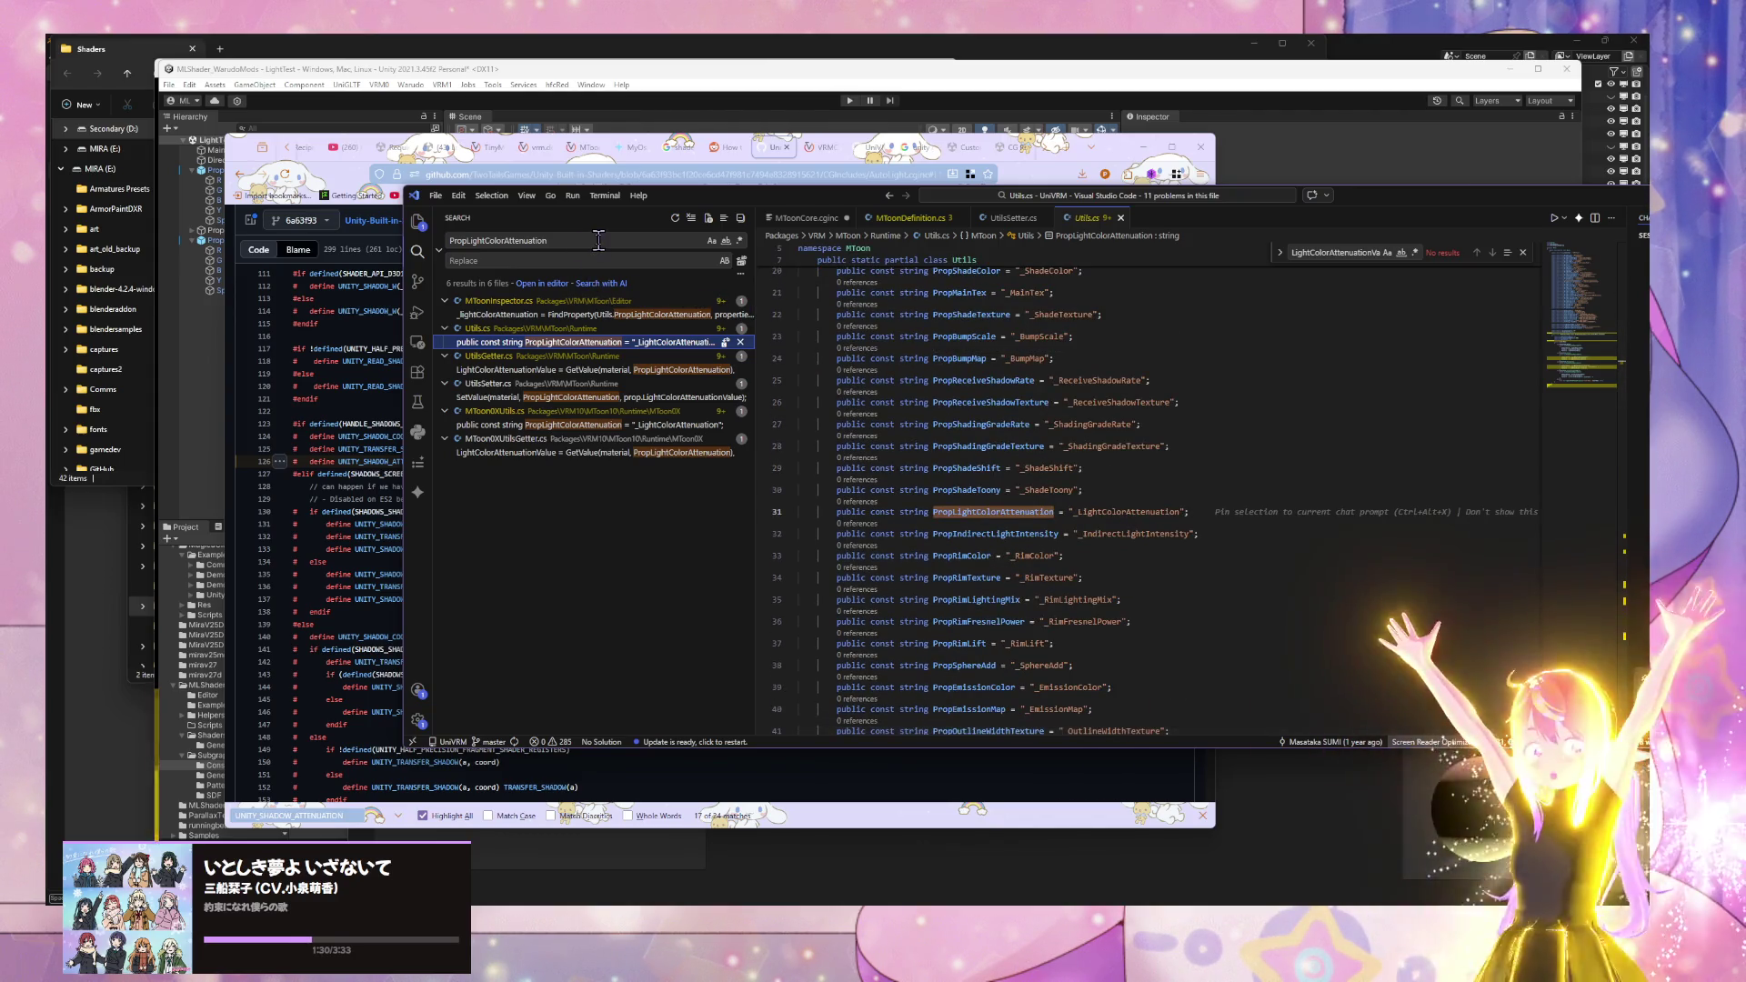
pyautogui.click(596, 397)
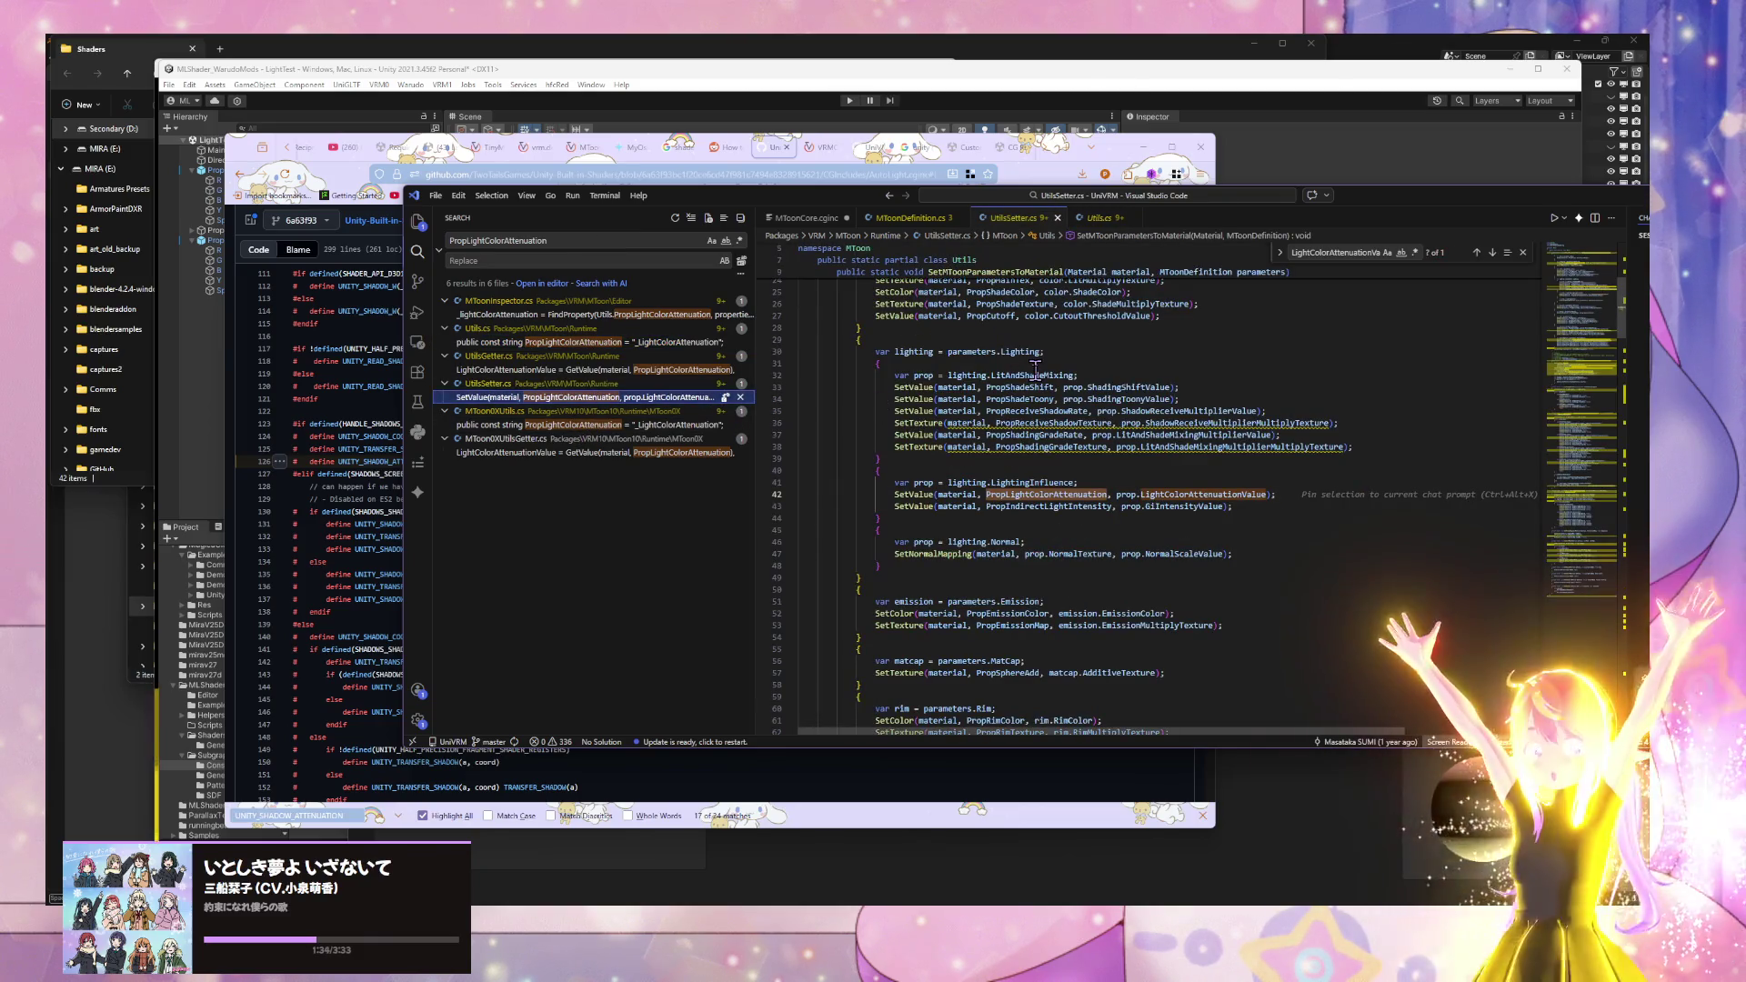
pyautogui.scroll(3, 1035, 369)
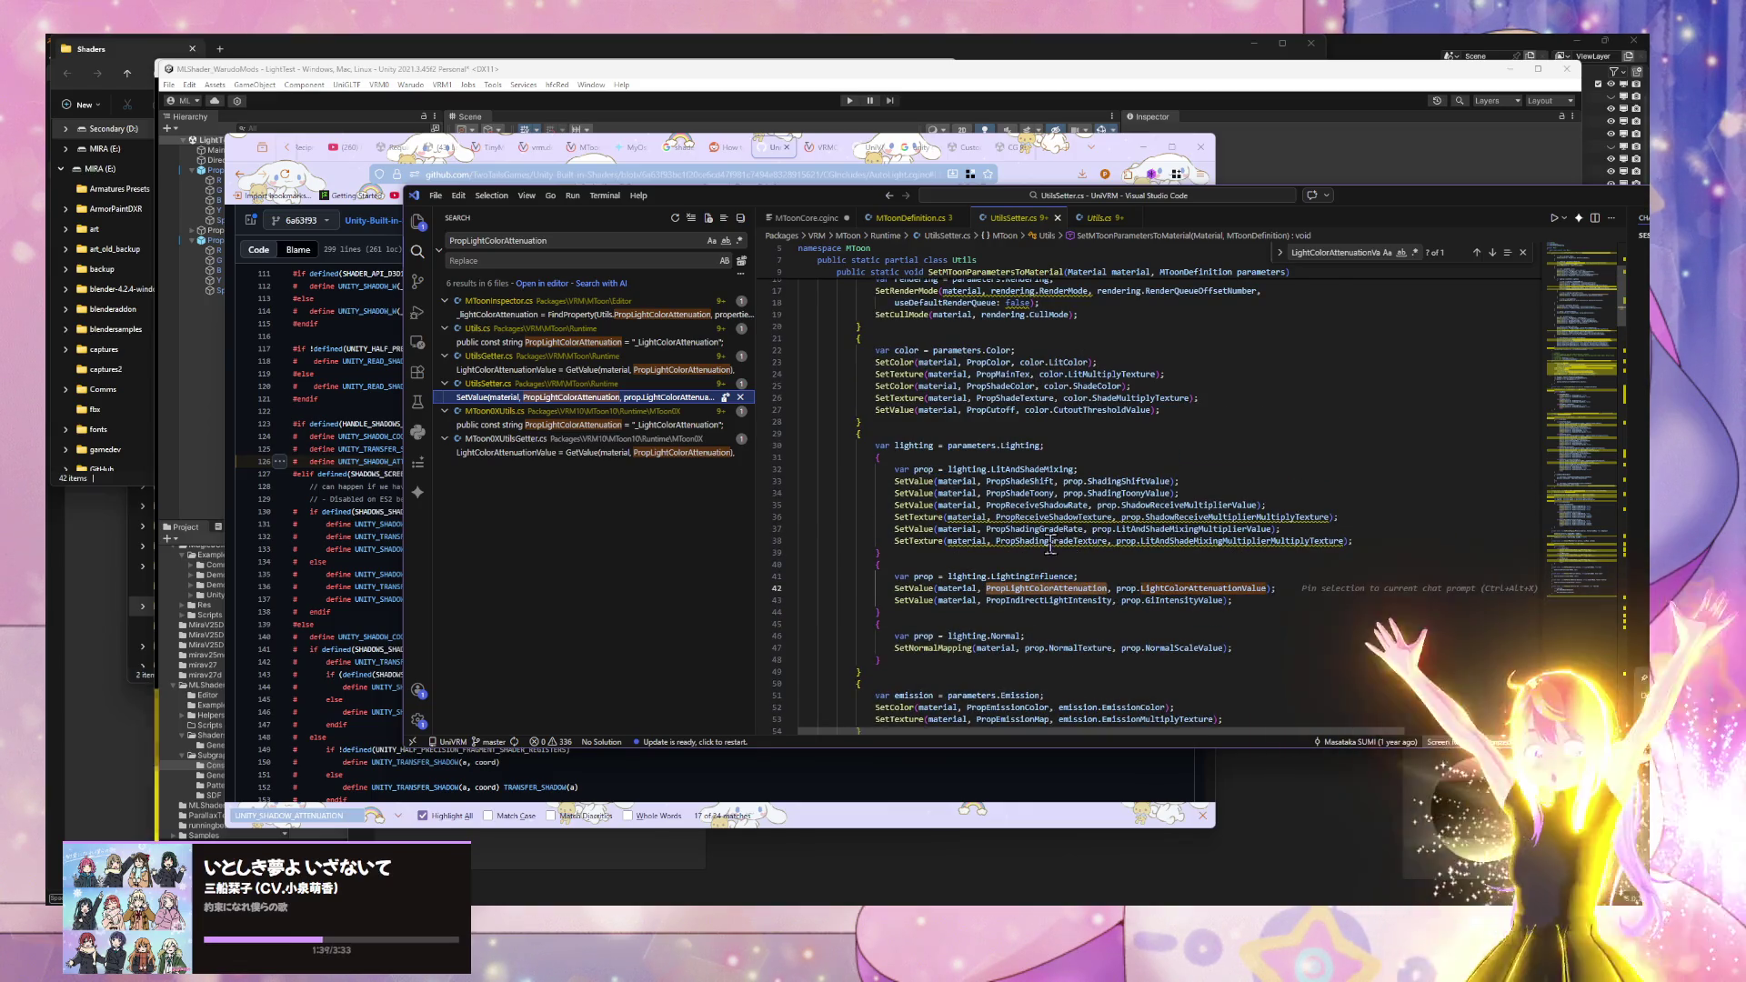
pyautogui.scroll(5, 1091, 518)
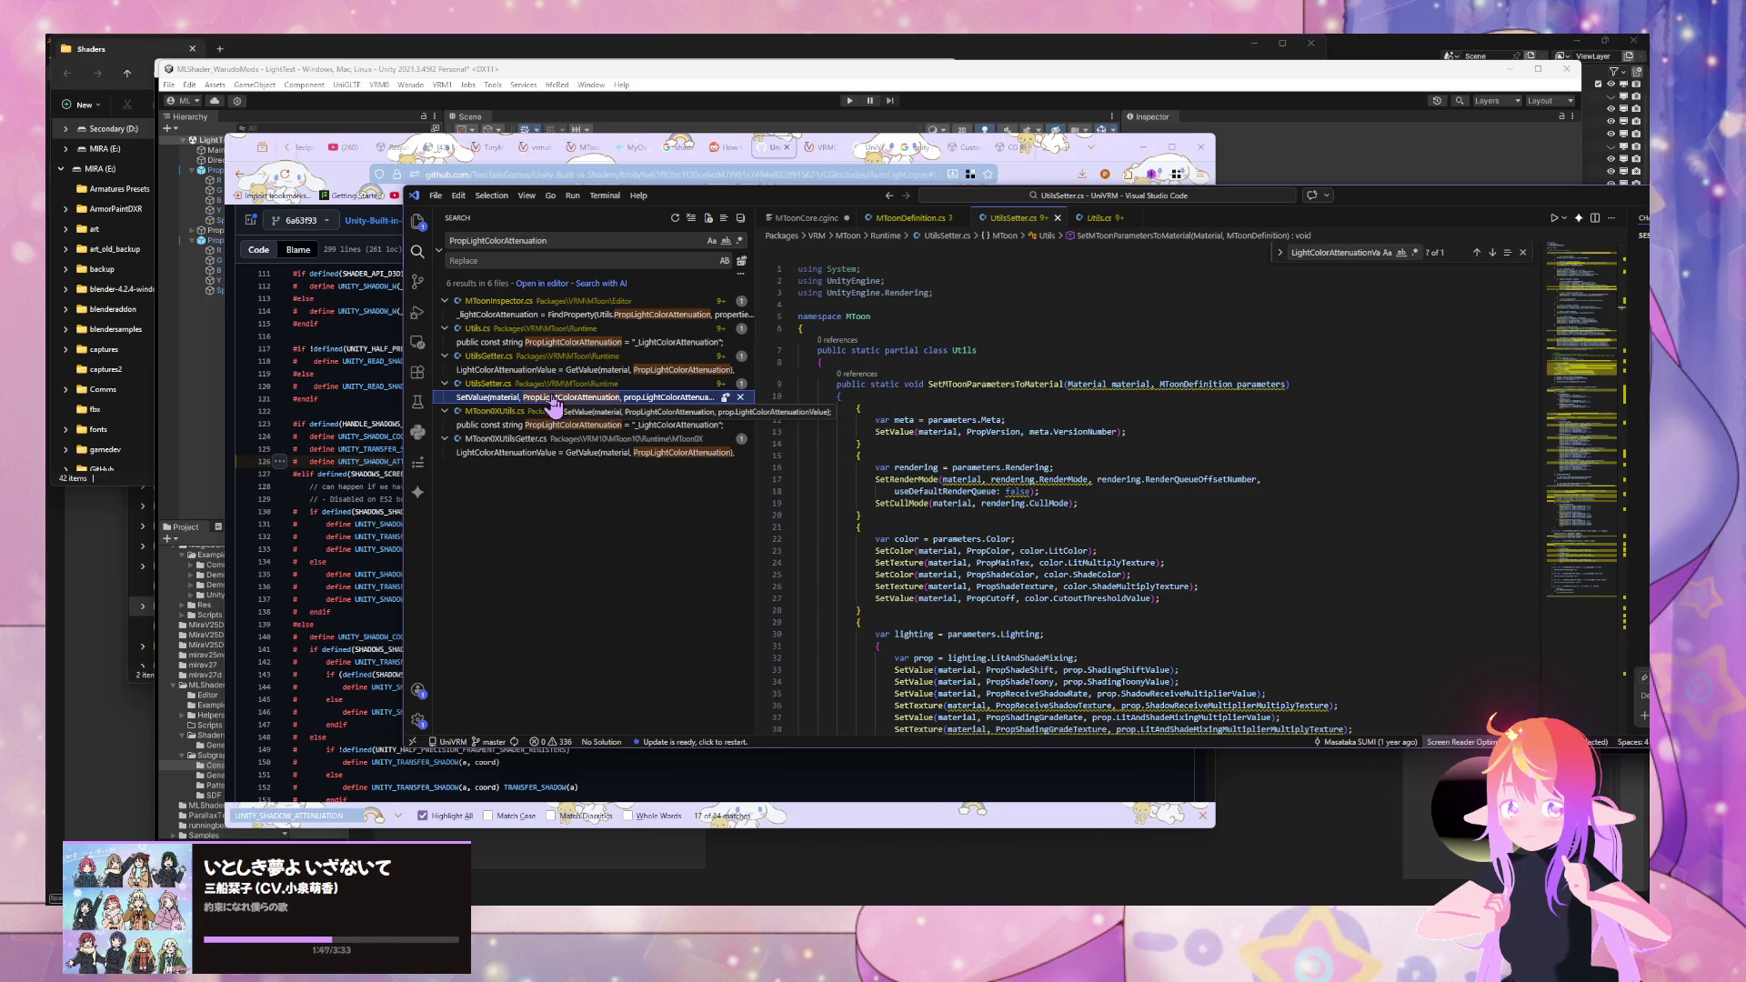
pyautogui.click(642, 398)
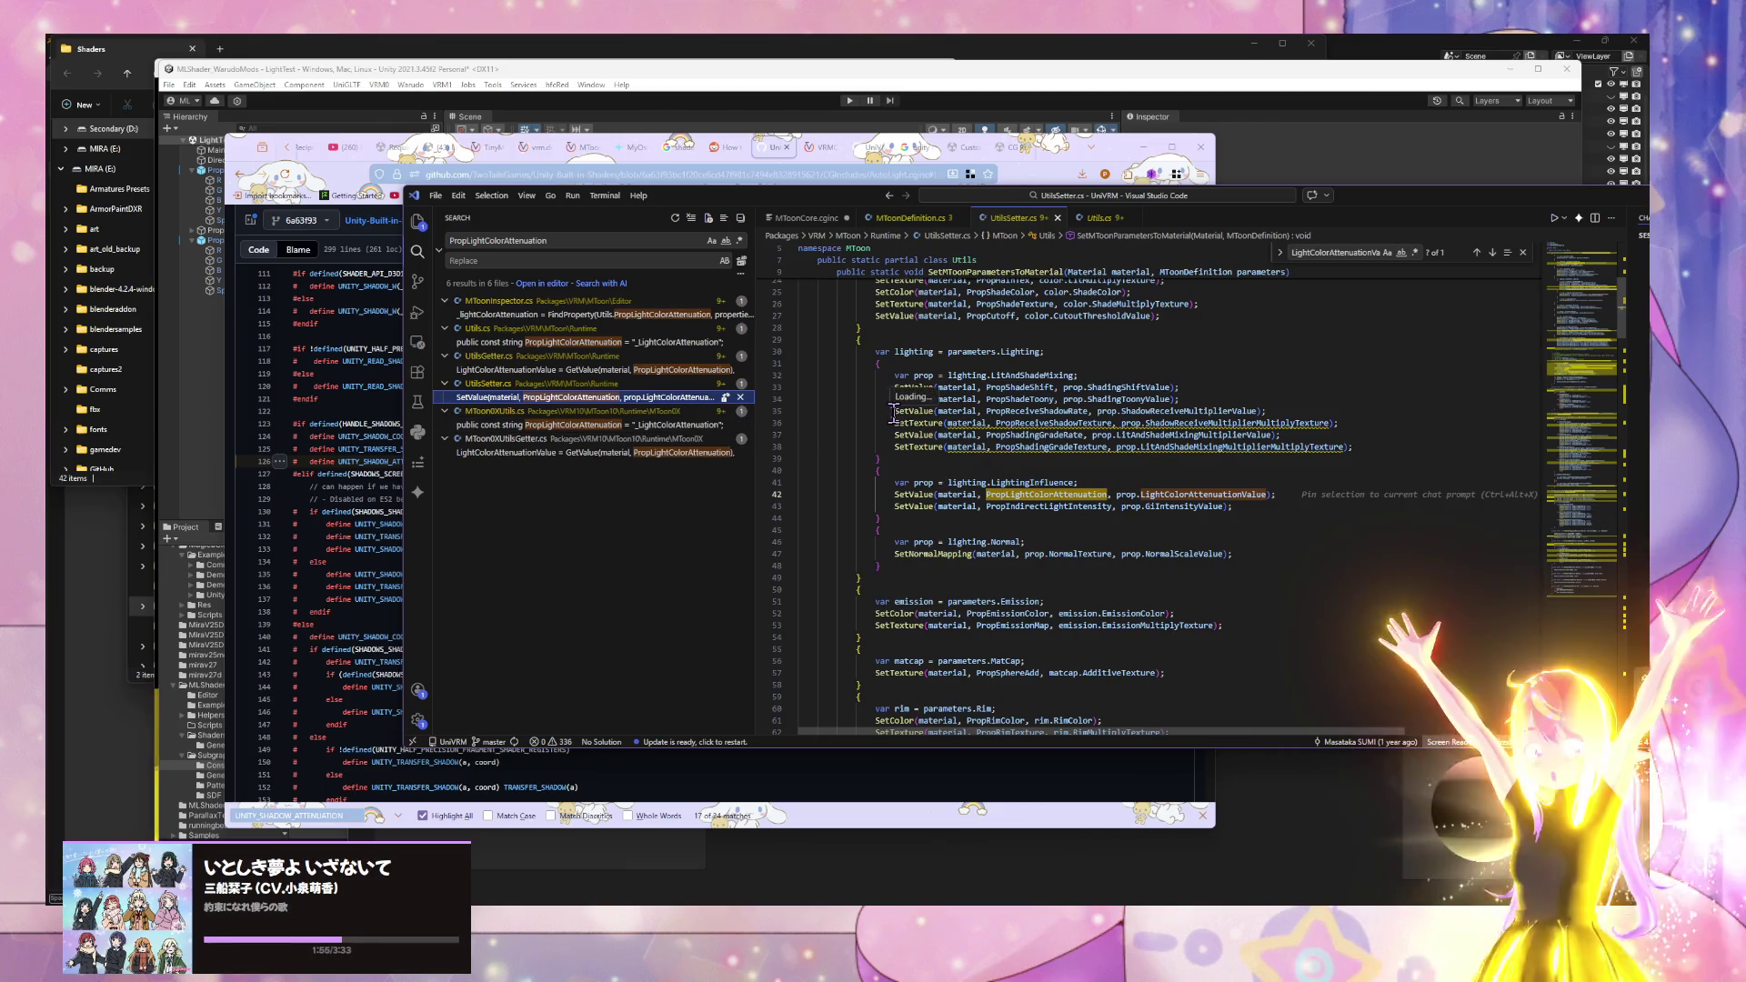
pyautogui.click(868, 147)
pyautogui.click(815, 172)
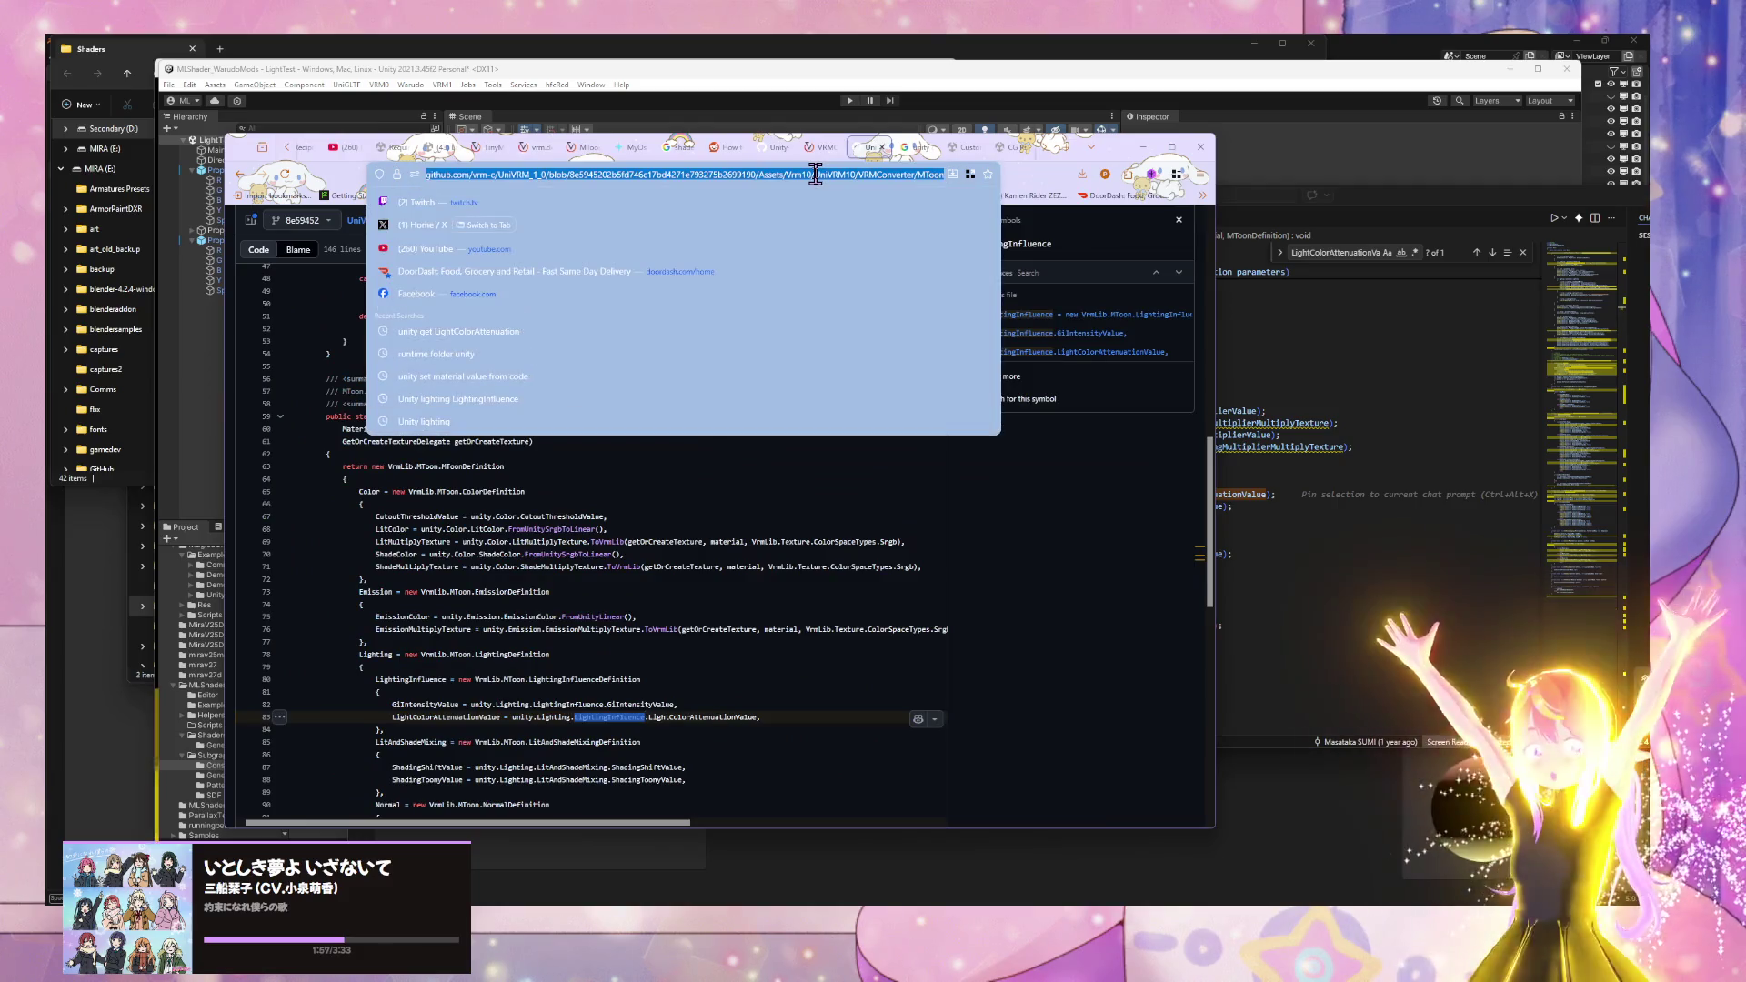
# - Search 'editor folder vs runtime folder' and expand the AI Overview
pyautogui.write('editor folder vs runtime fo')
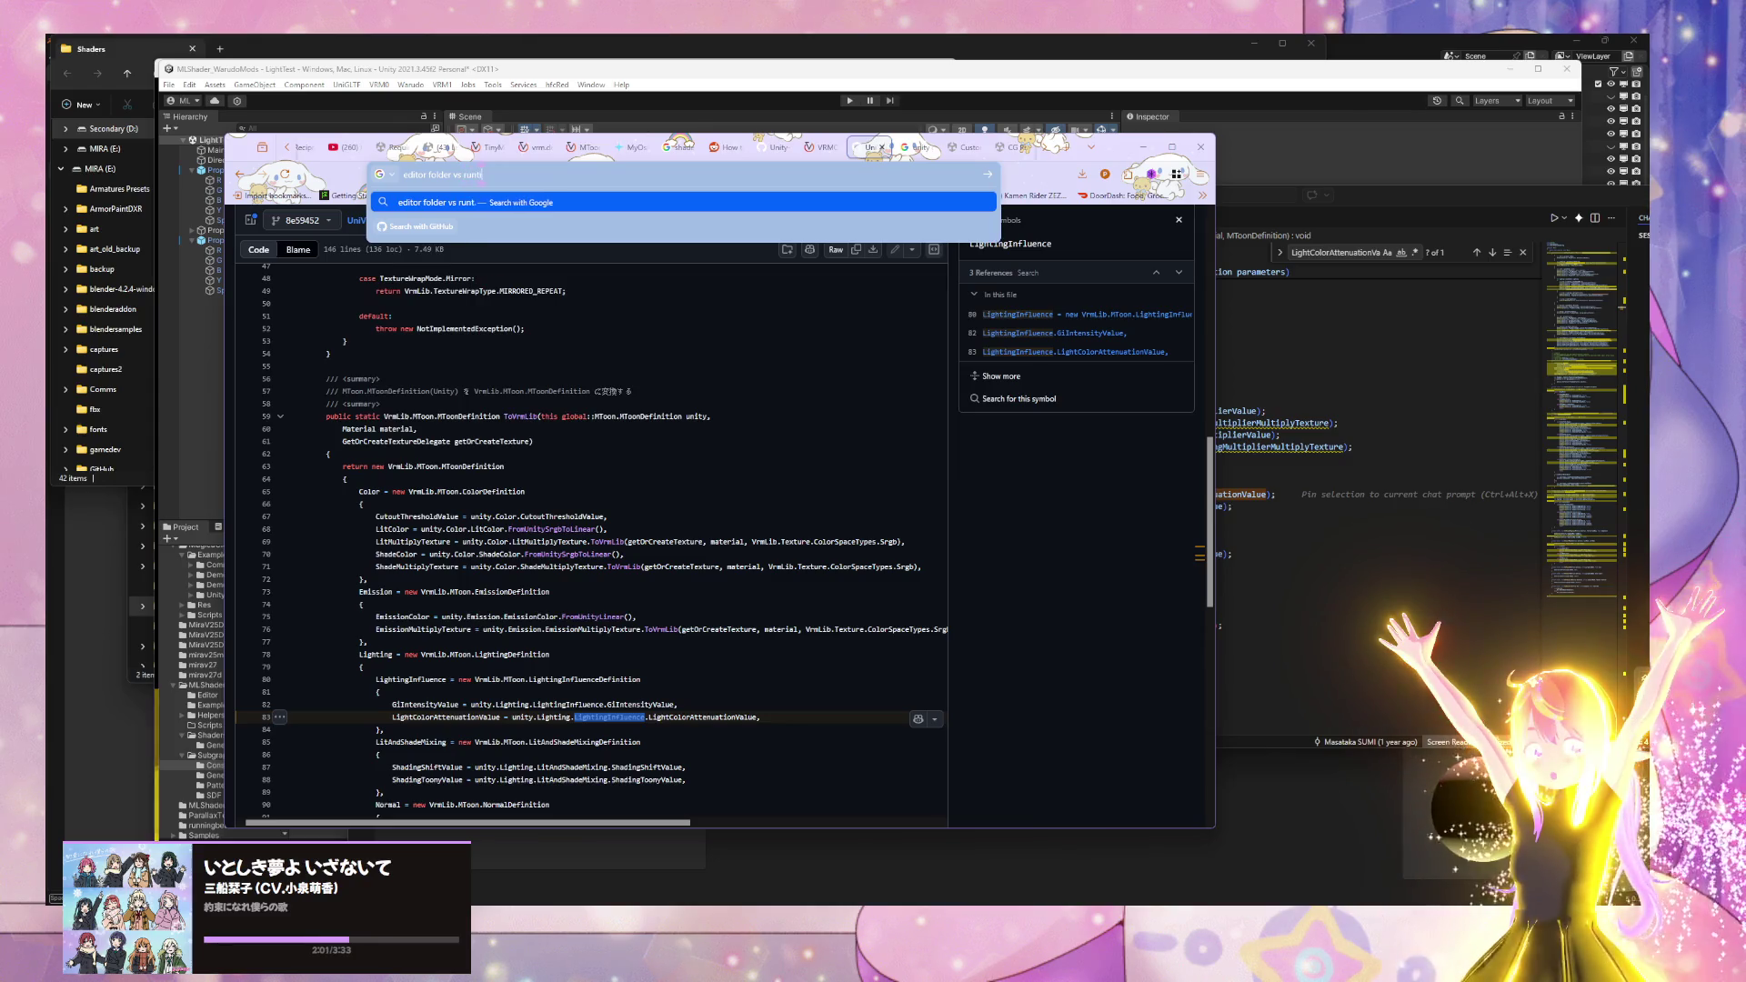
pyautogui.write('lder')
pyautogui.press('Return')
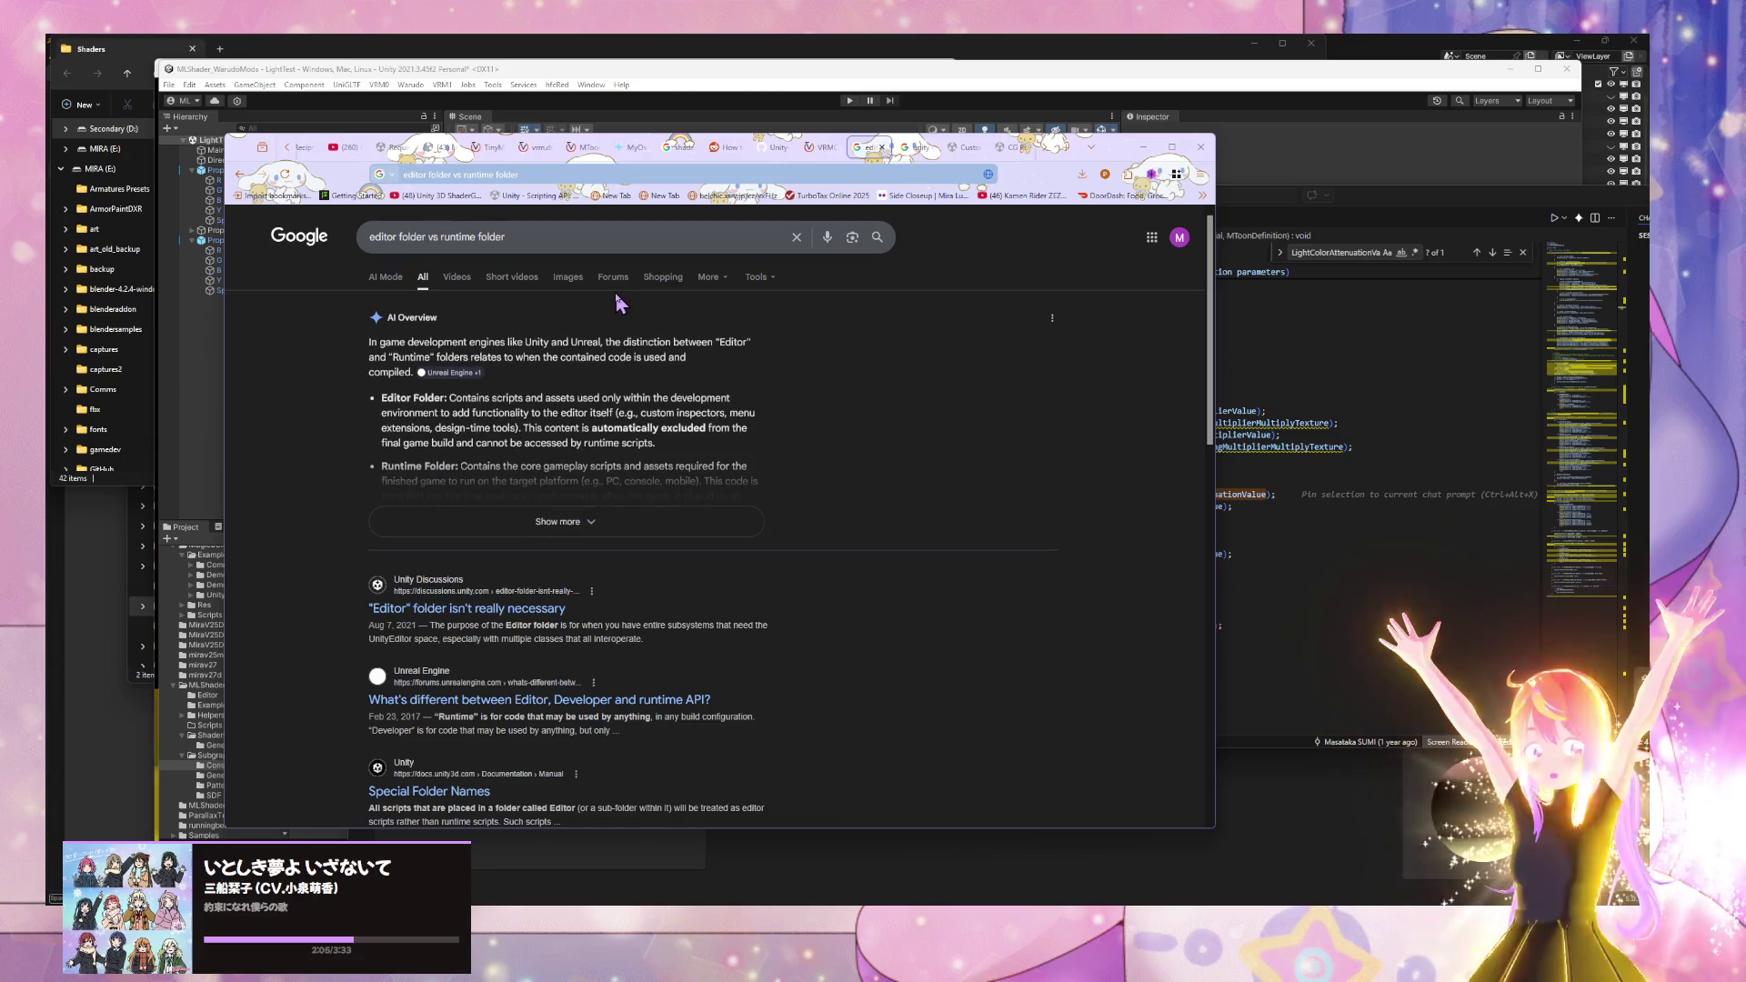
pyautogui.scroll(-1, 613, 292)
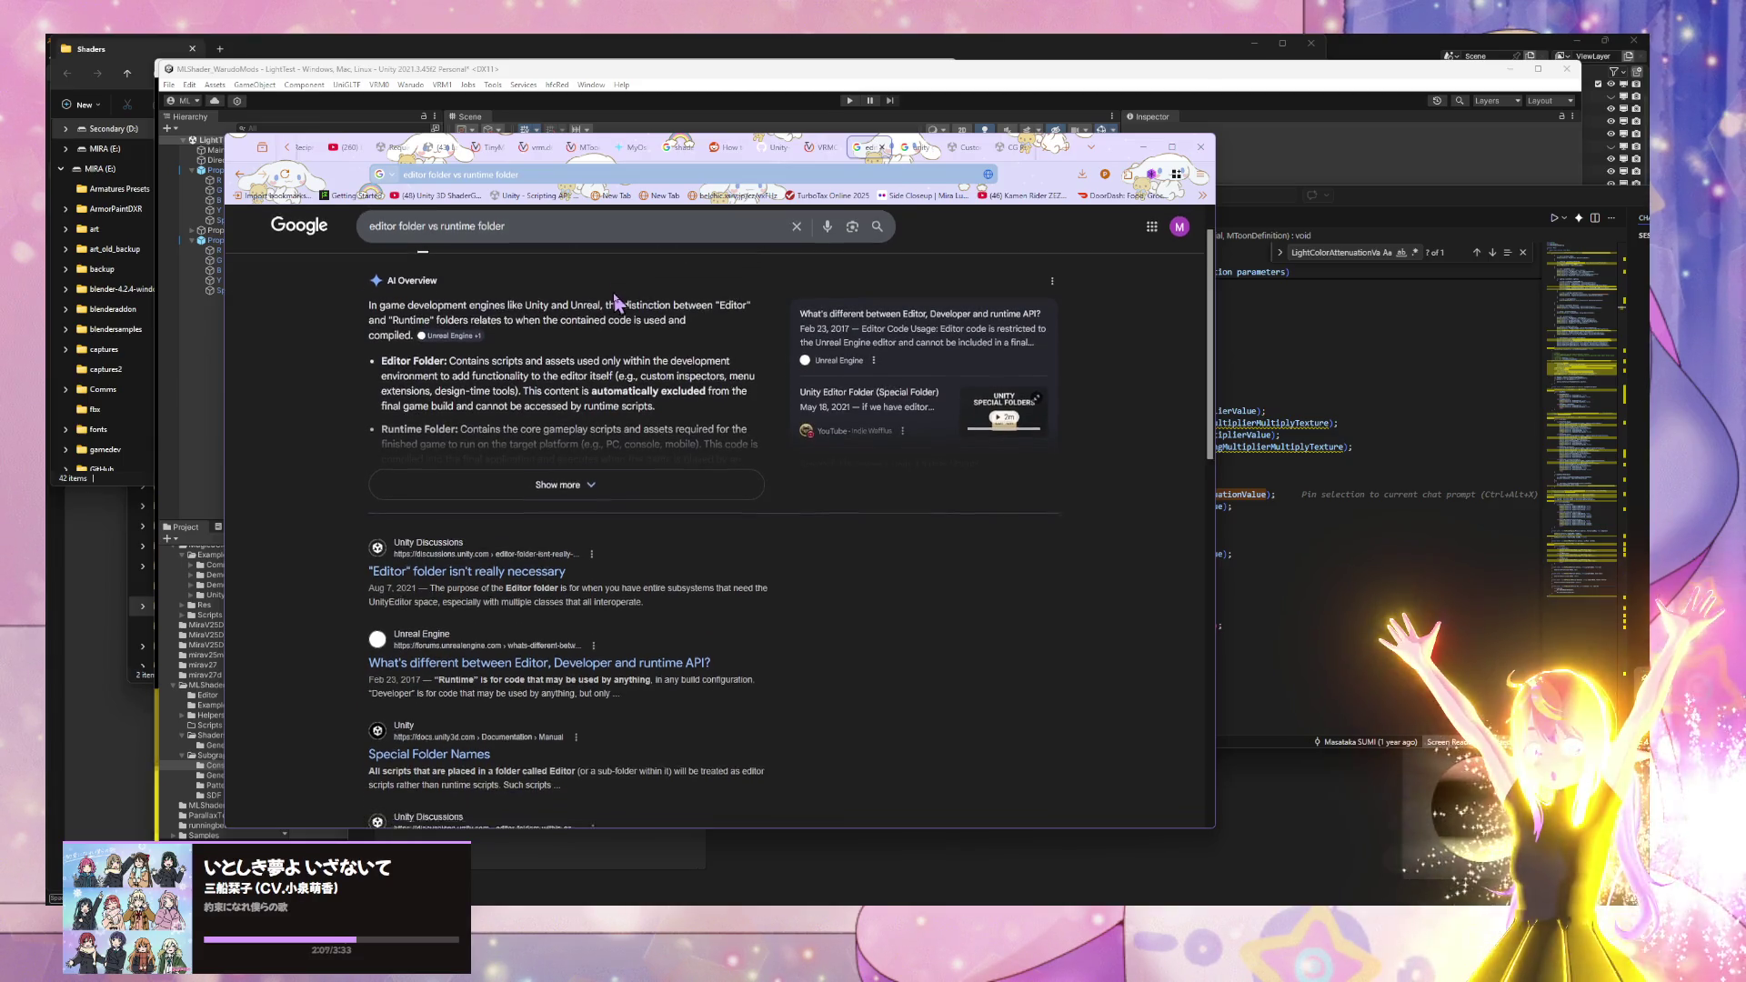
pyautogui.click(769, 466)
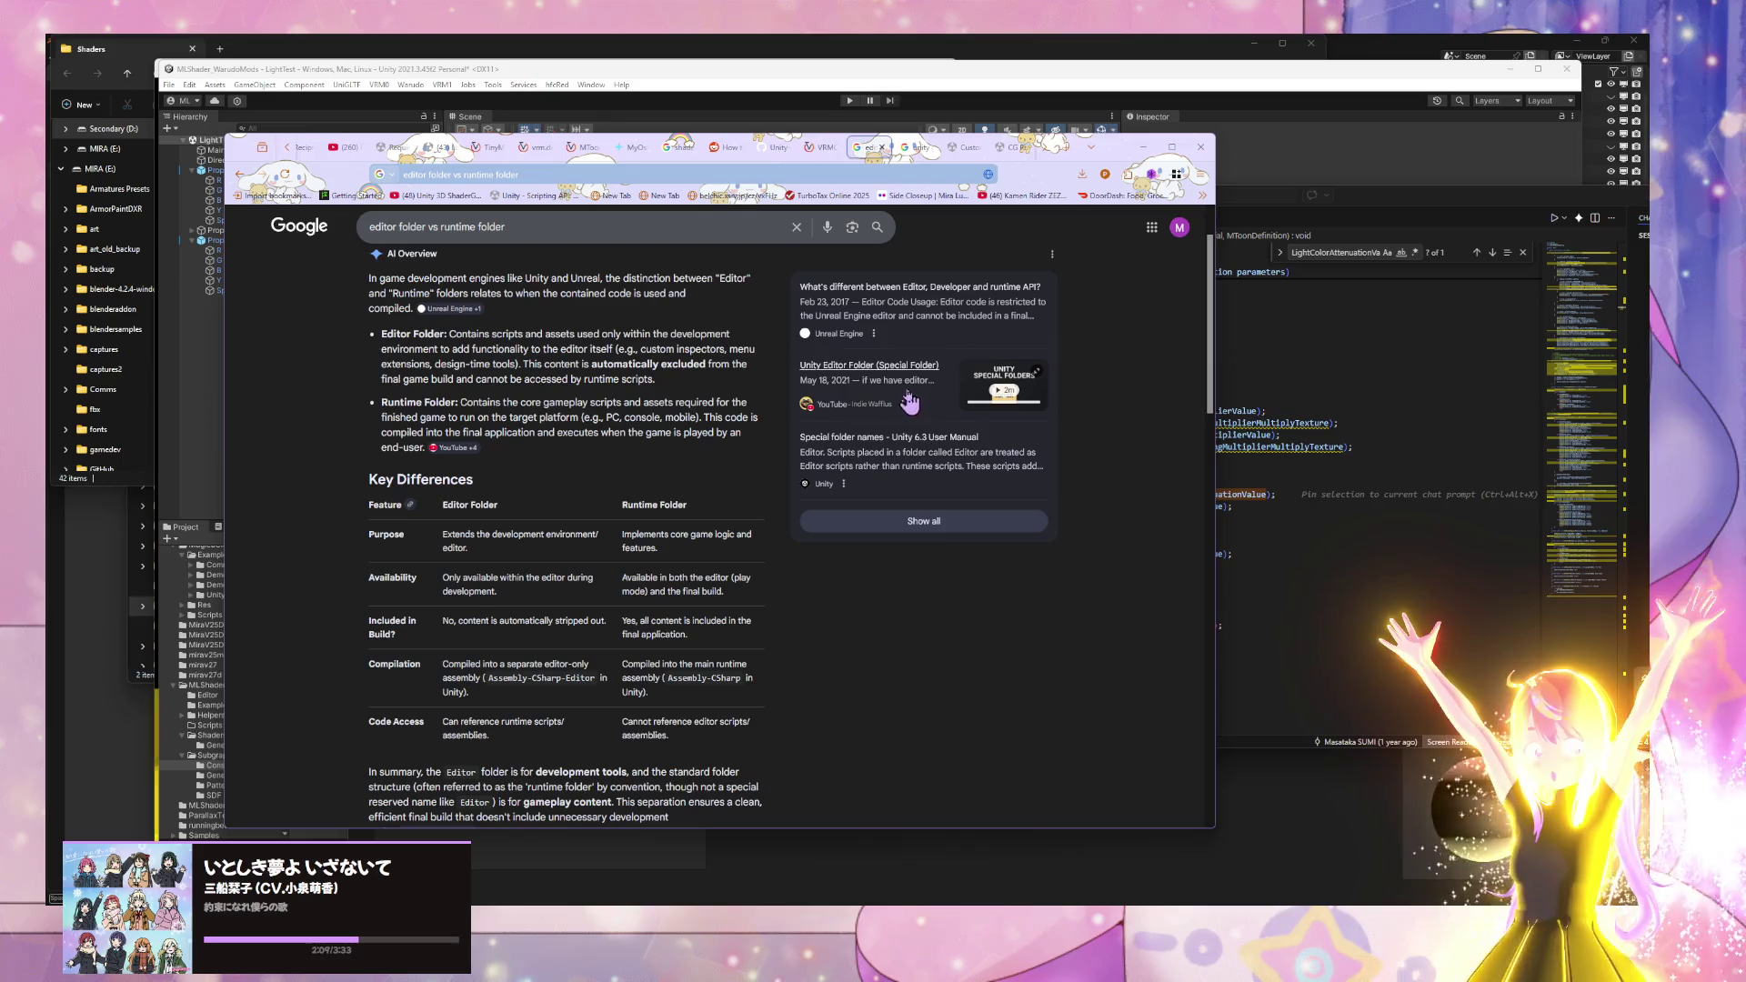
pyautogui.scroll(1, 875, 407)
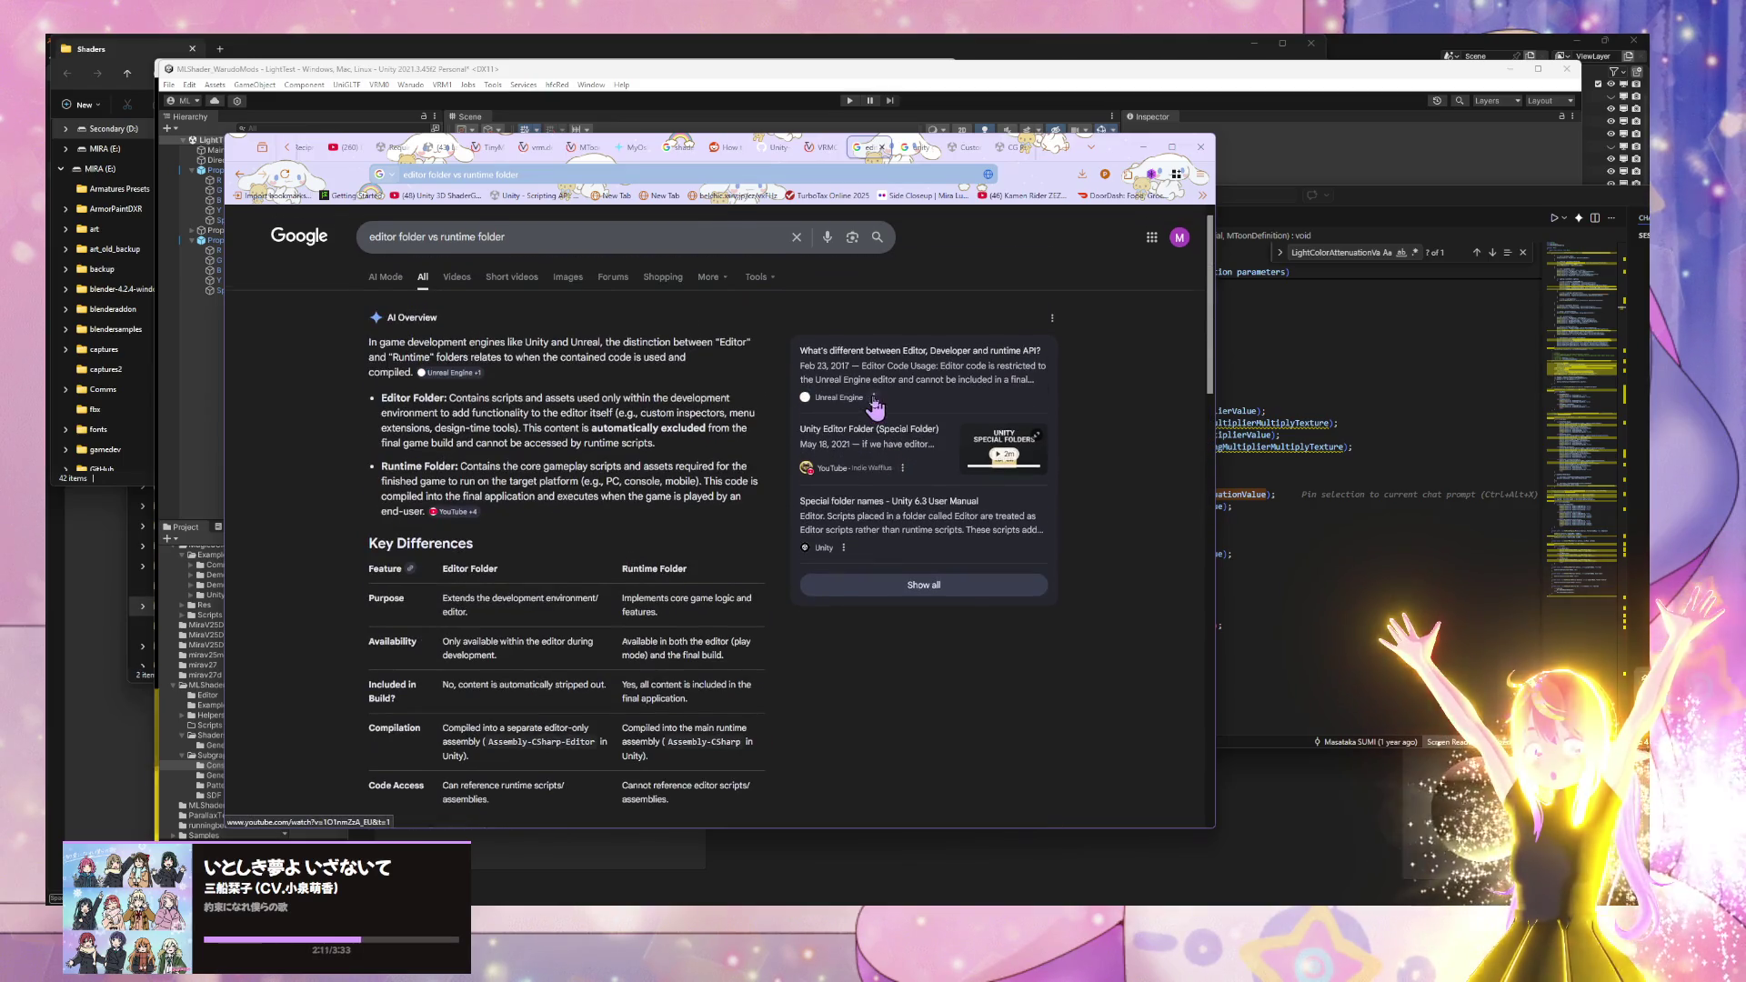
# - Refine the query to 'editor folder vs runtime folder unity' and review the results
pyautogui.click(509, 236)
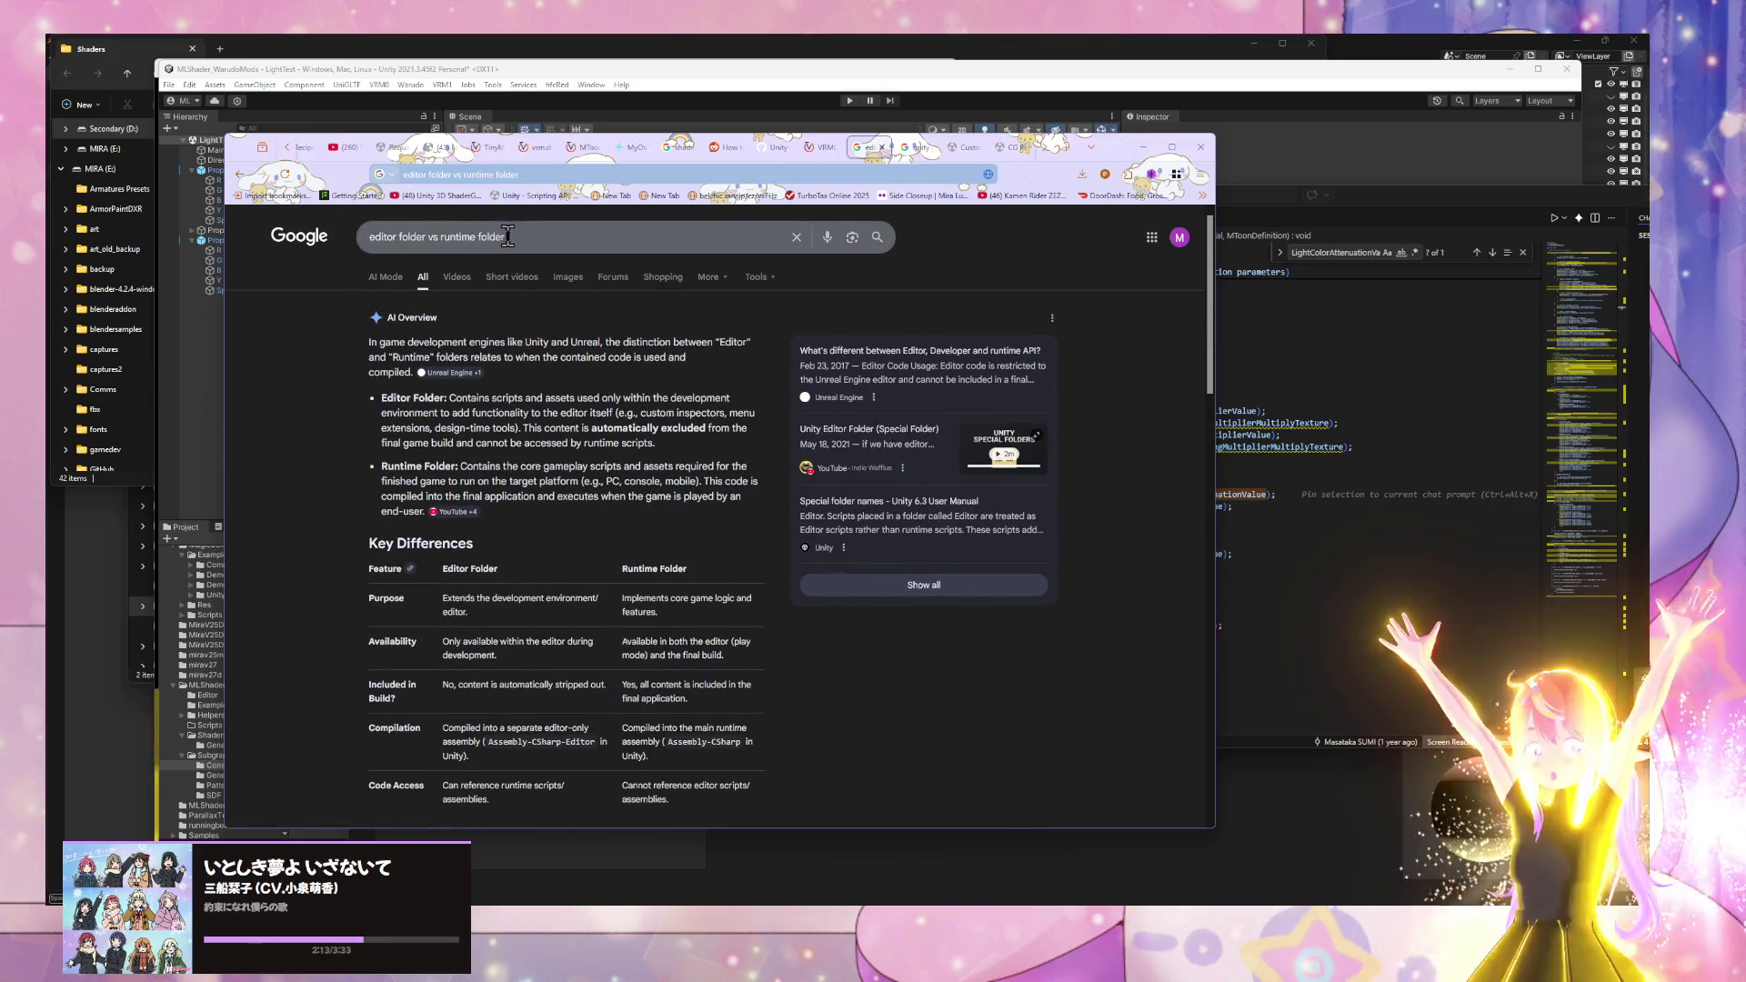
pyautogui.write(' unity')
pyautogui.press('Return')
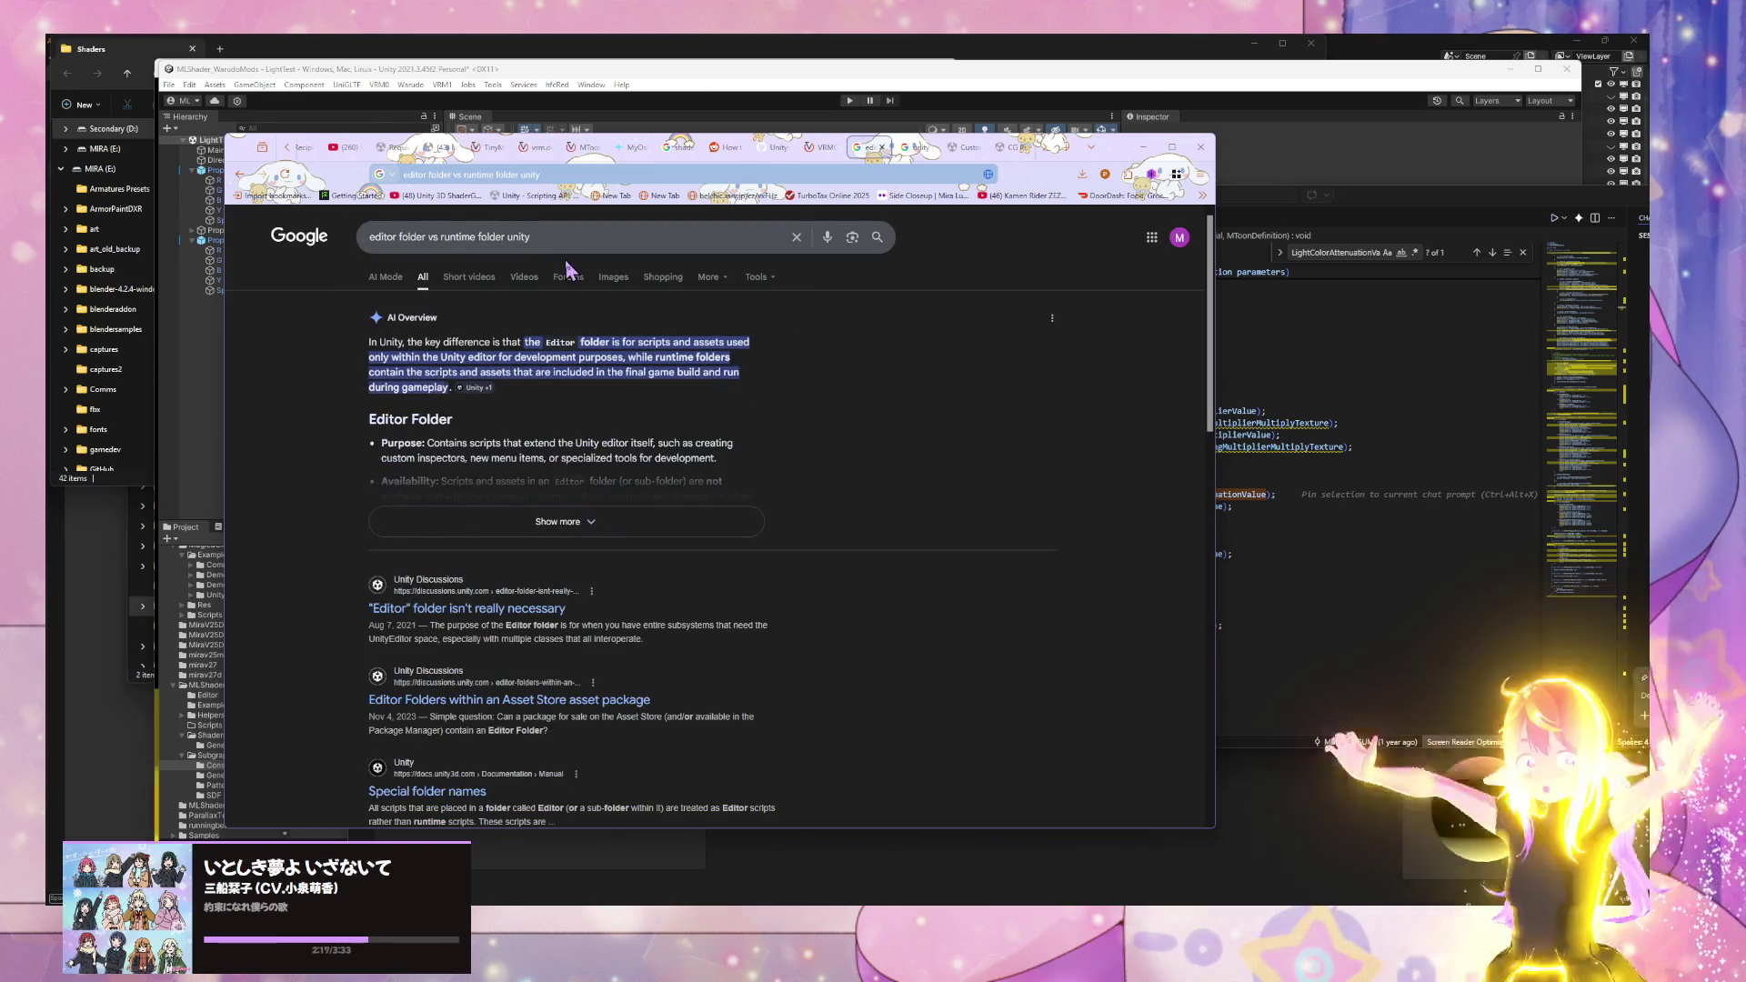
pyautogui.scroll(-2, 565, 268)
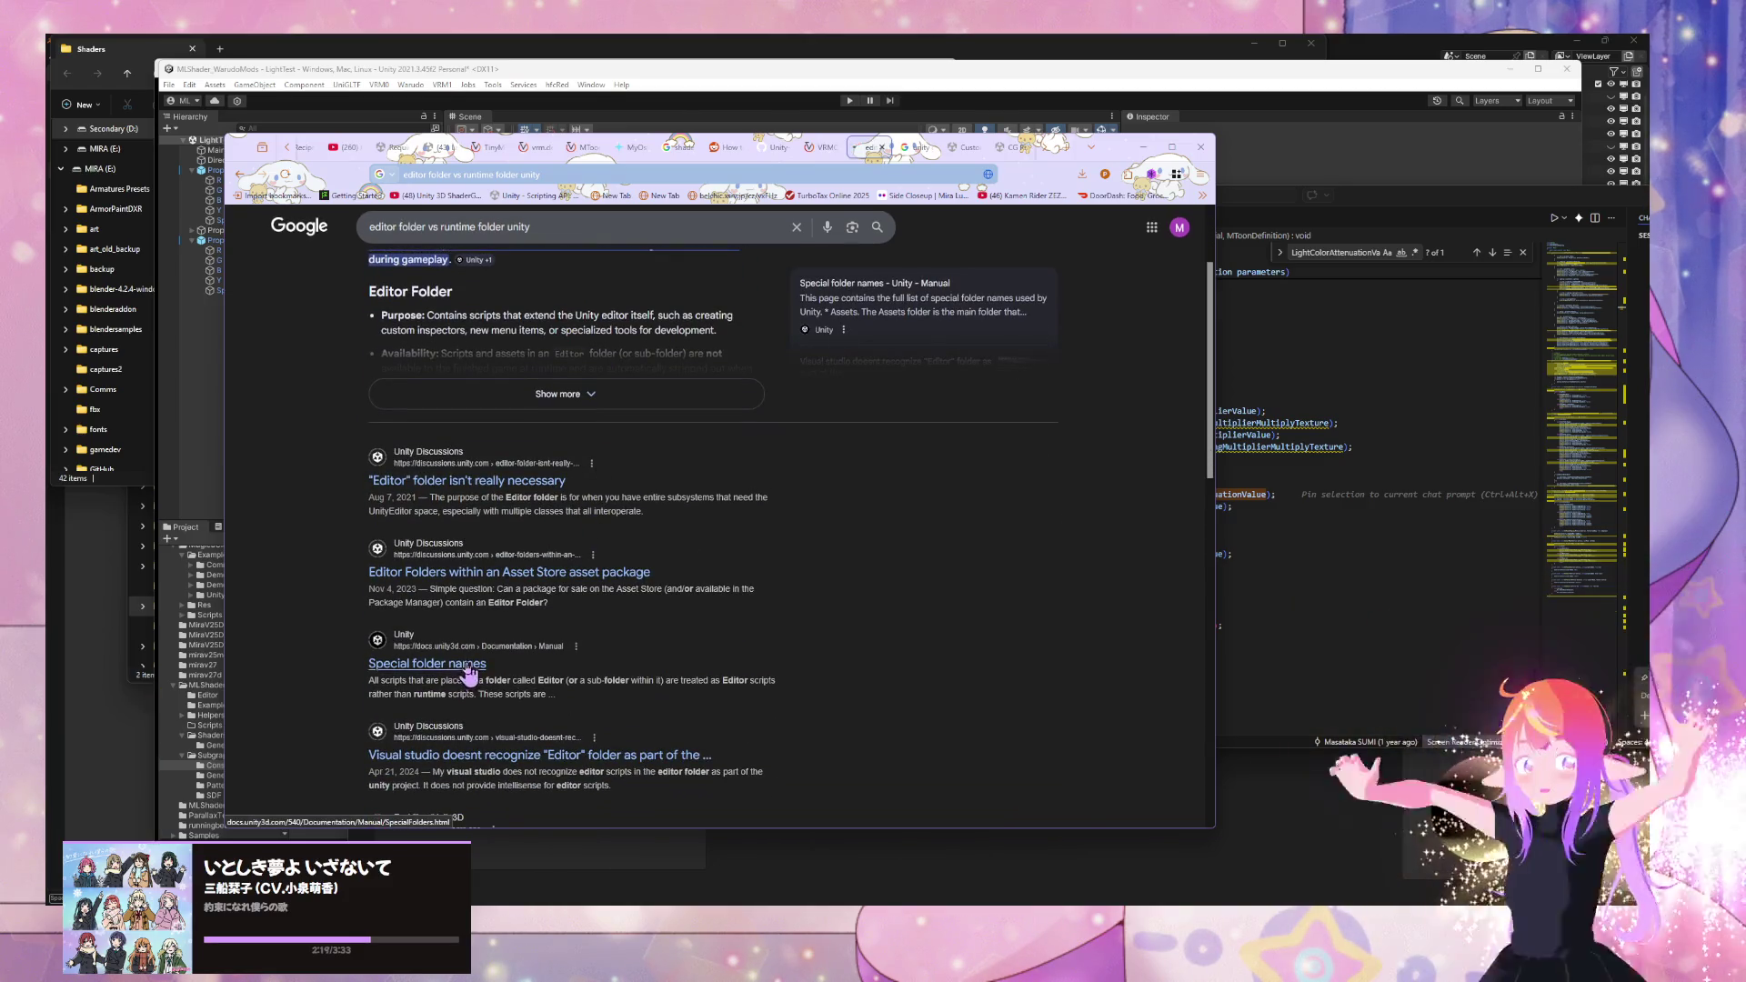
# - Read the Unity manual page on special folder names
pyautogui.click(450, 665)
pyautogui.scroll(-5, 509, 438)
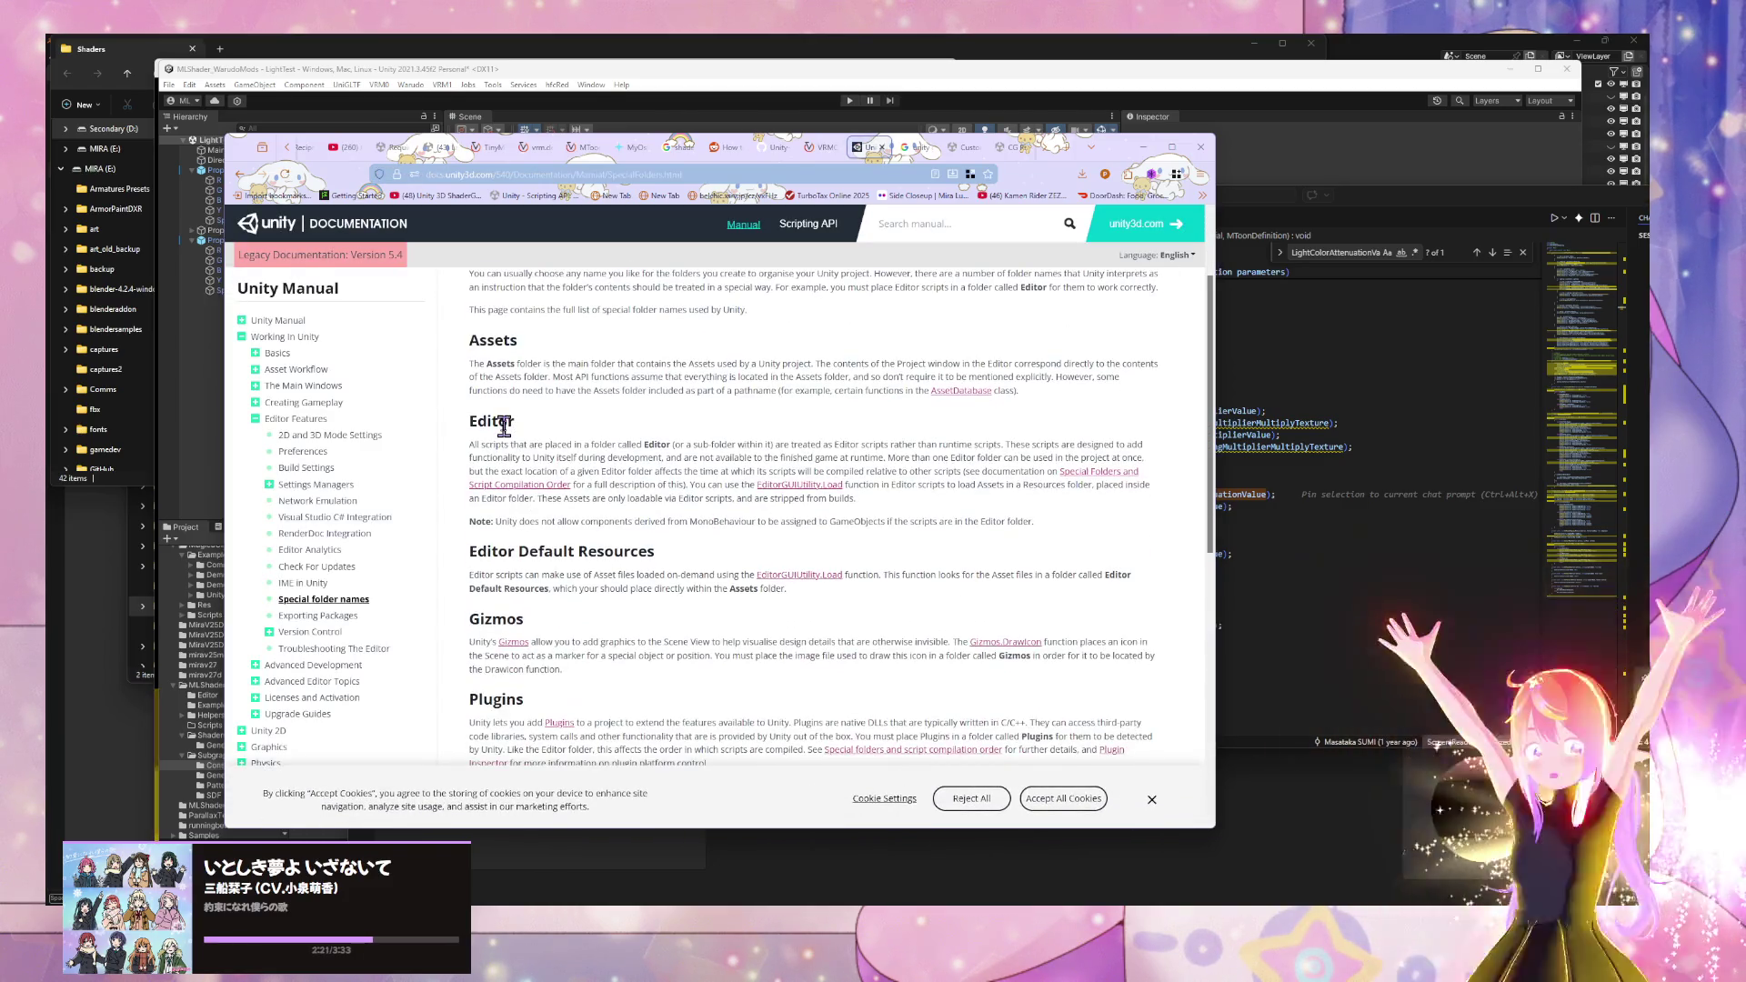
pyautogui.scroll(-3, 510, 438)
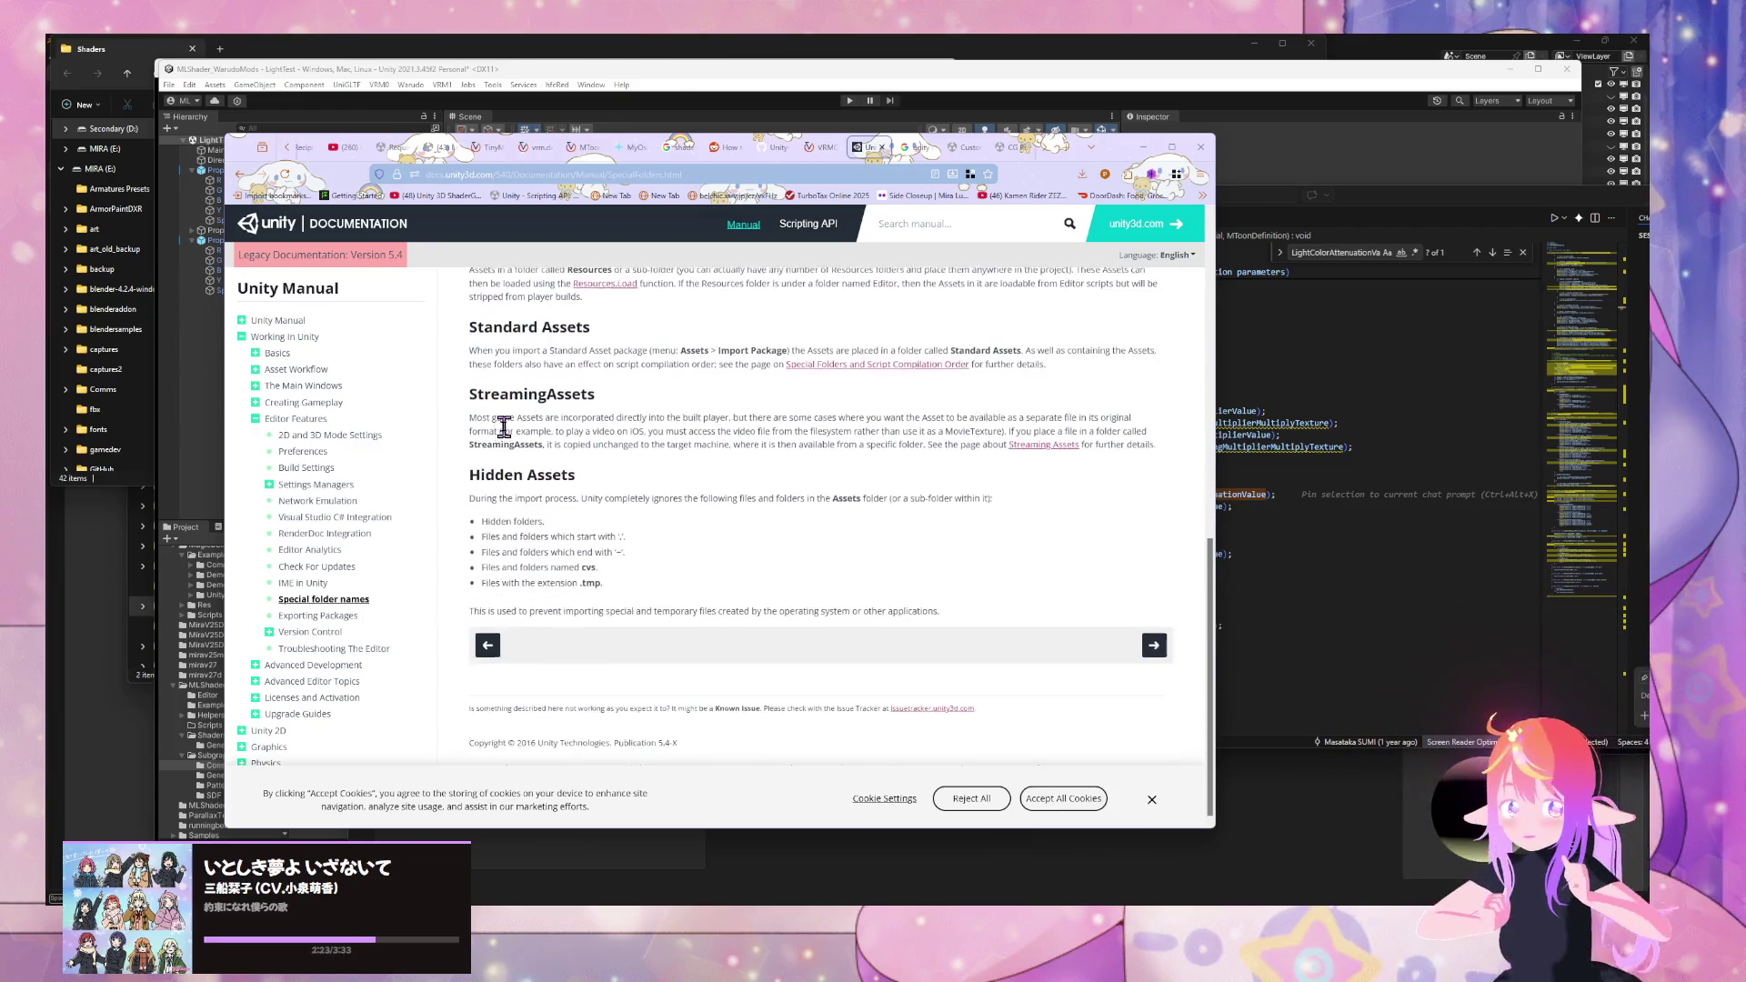
pyautogui.scroll(4, 503, 426)
pyautogui.scroll(3, 504, 426)
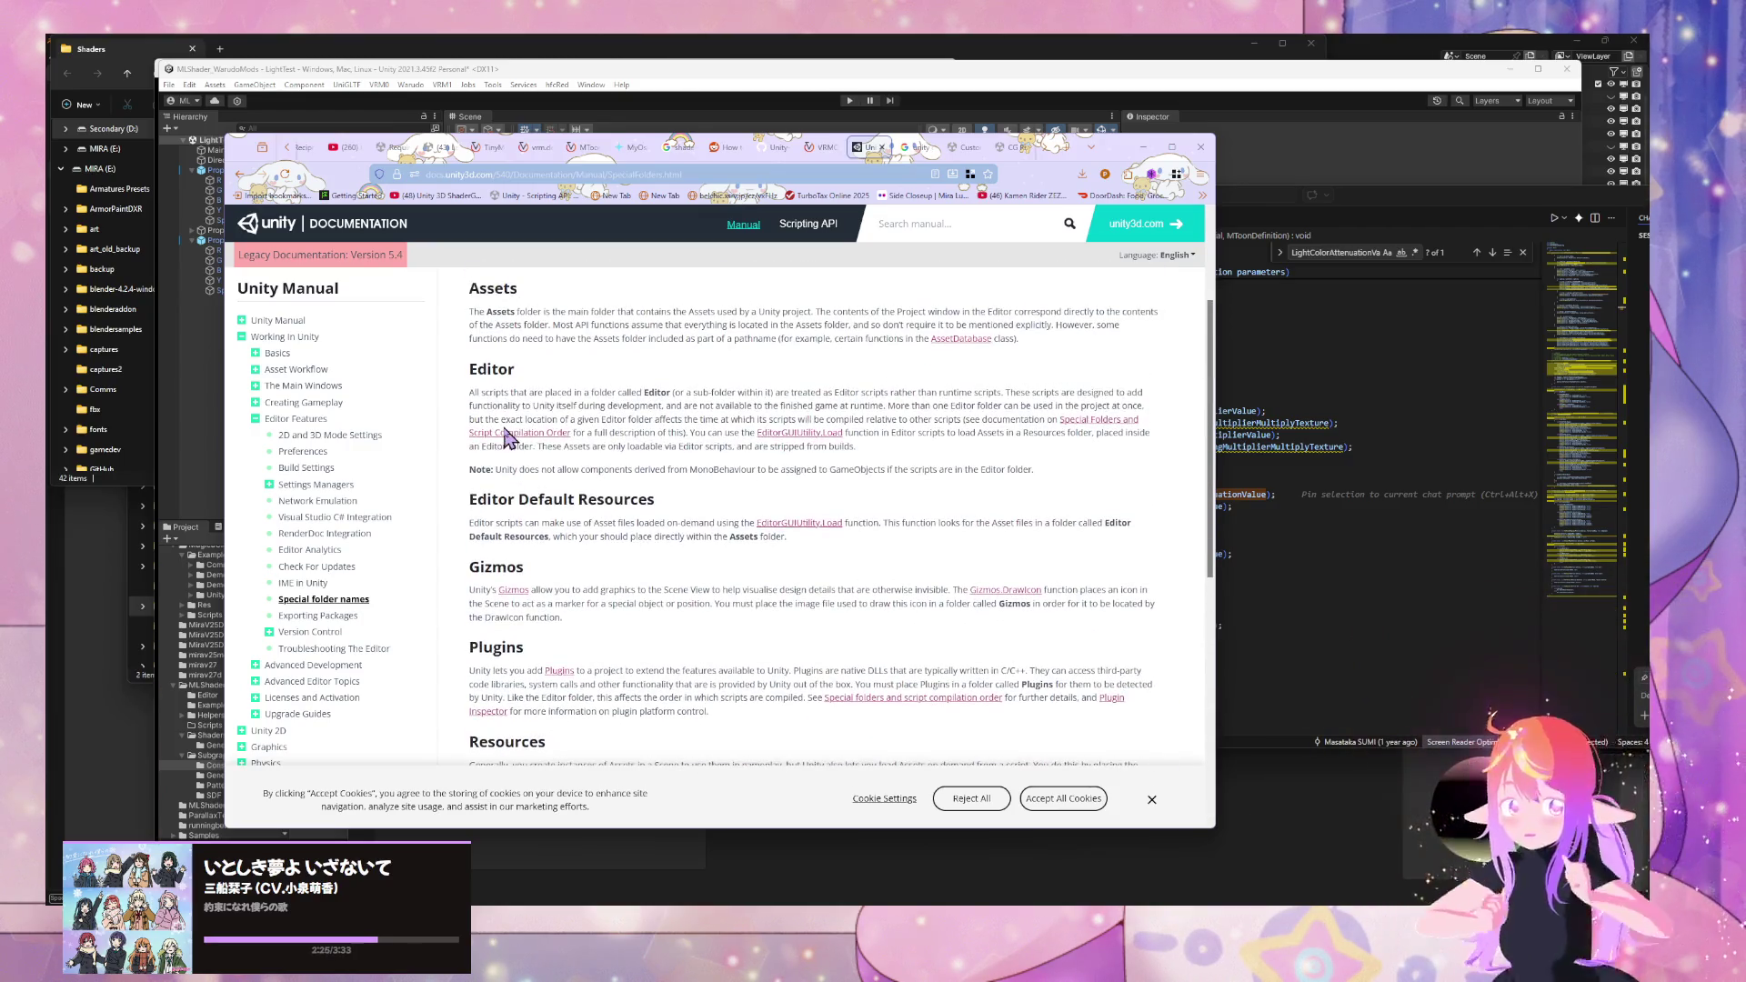
# - Search Google for 'get lighting data in c# unity'
pyautogui.click(519, 174)
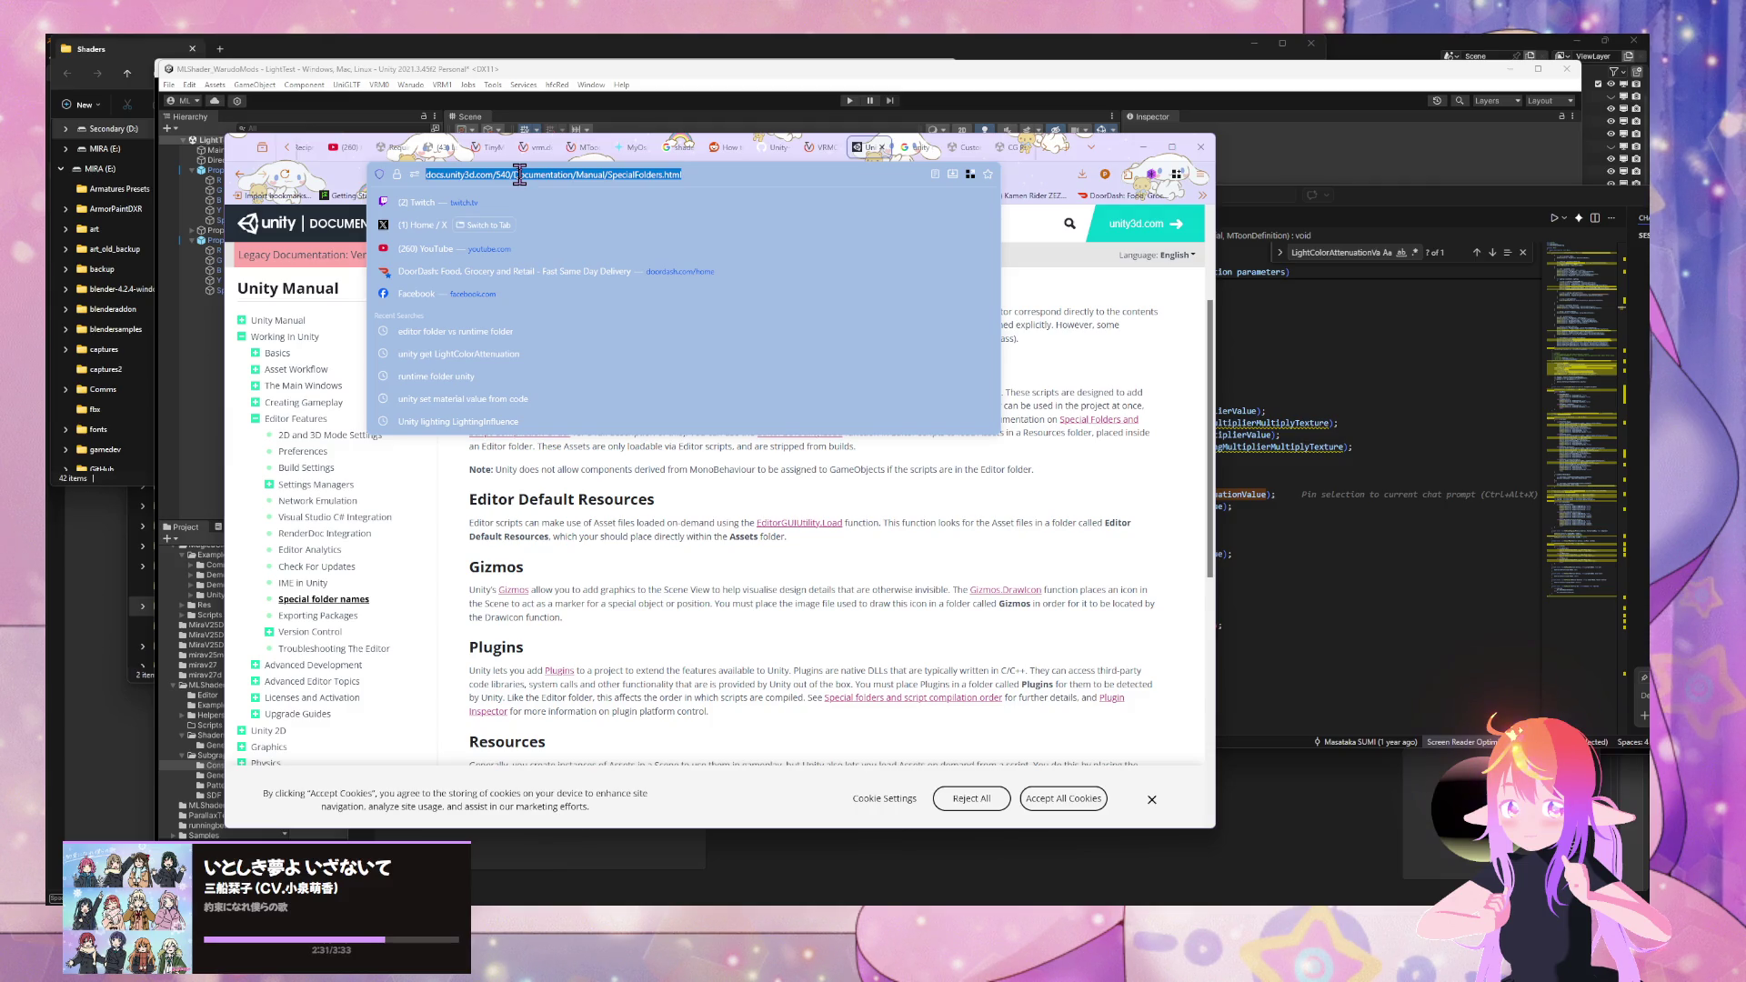
pyautogui.write('un')
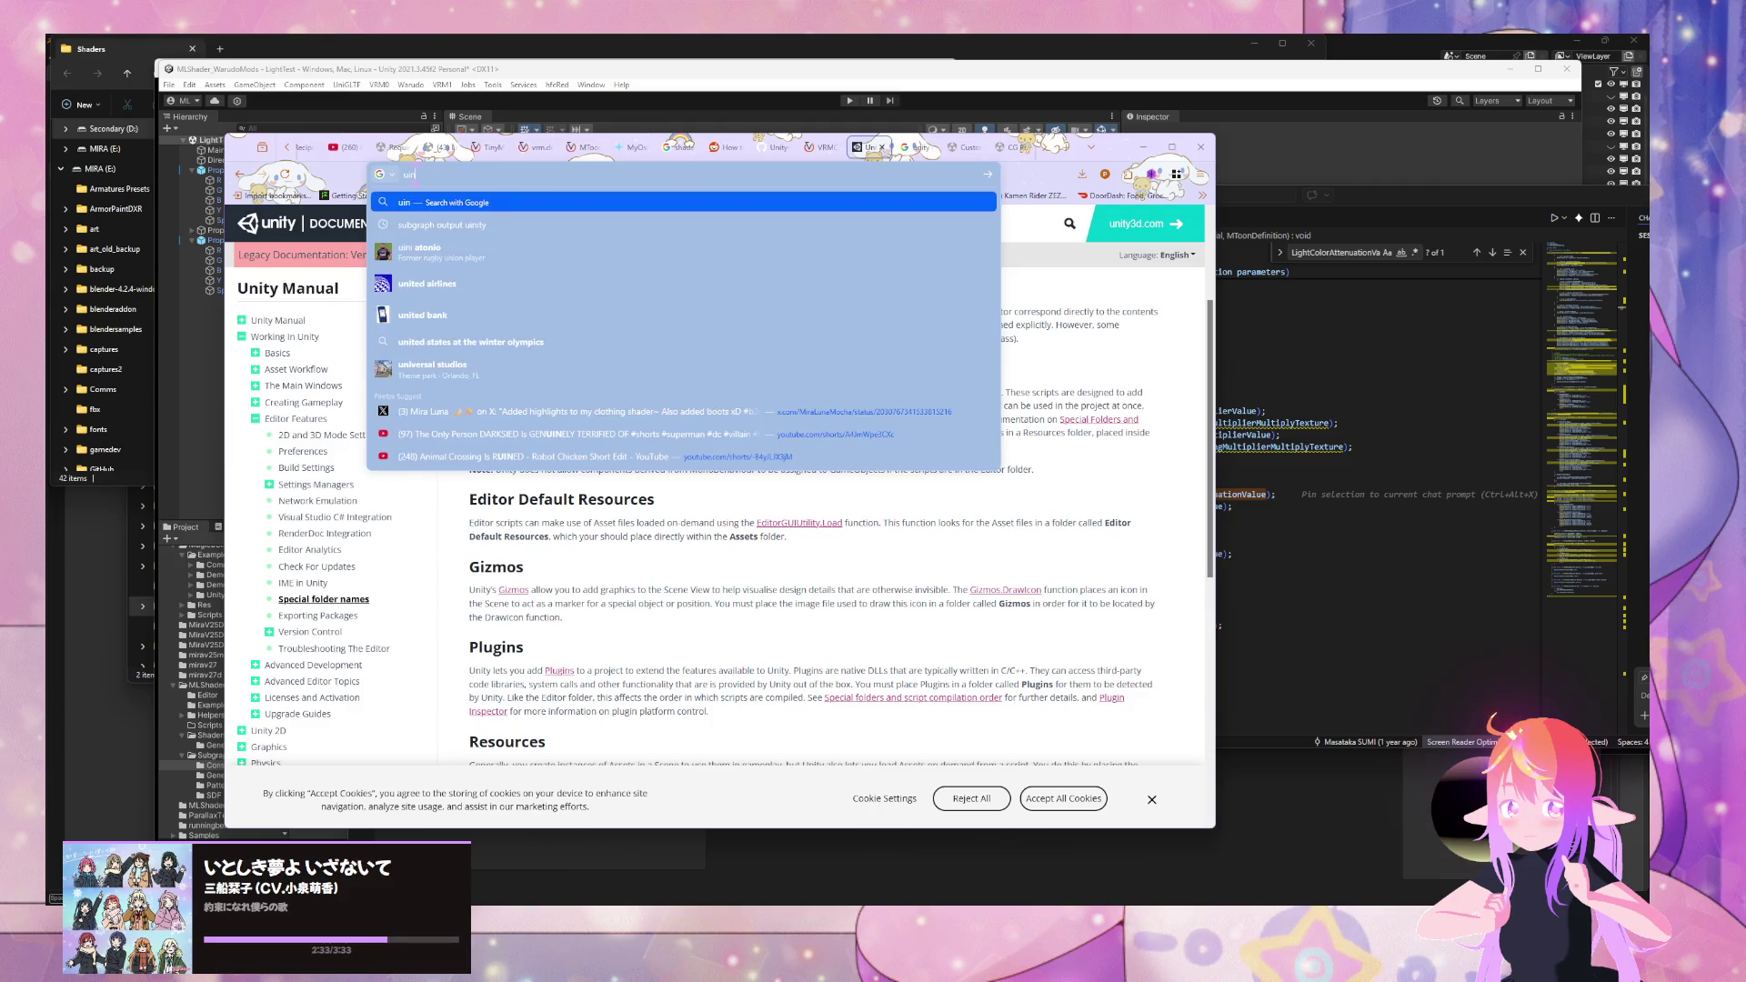
pyautogui.click(1378, 431)
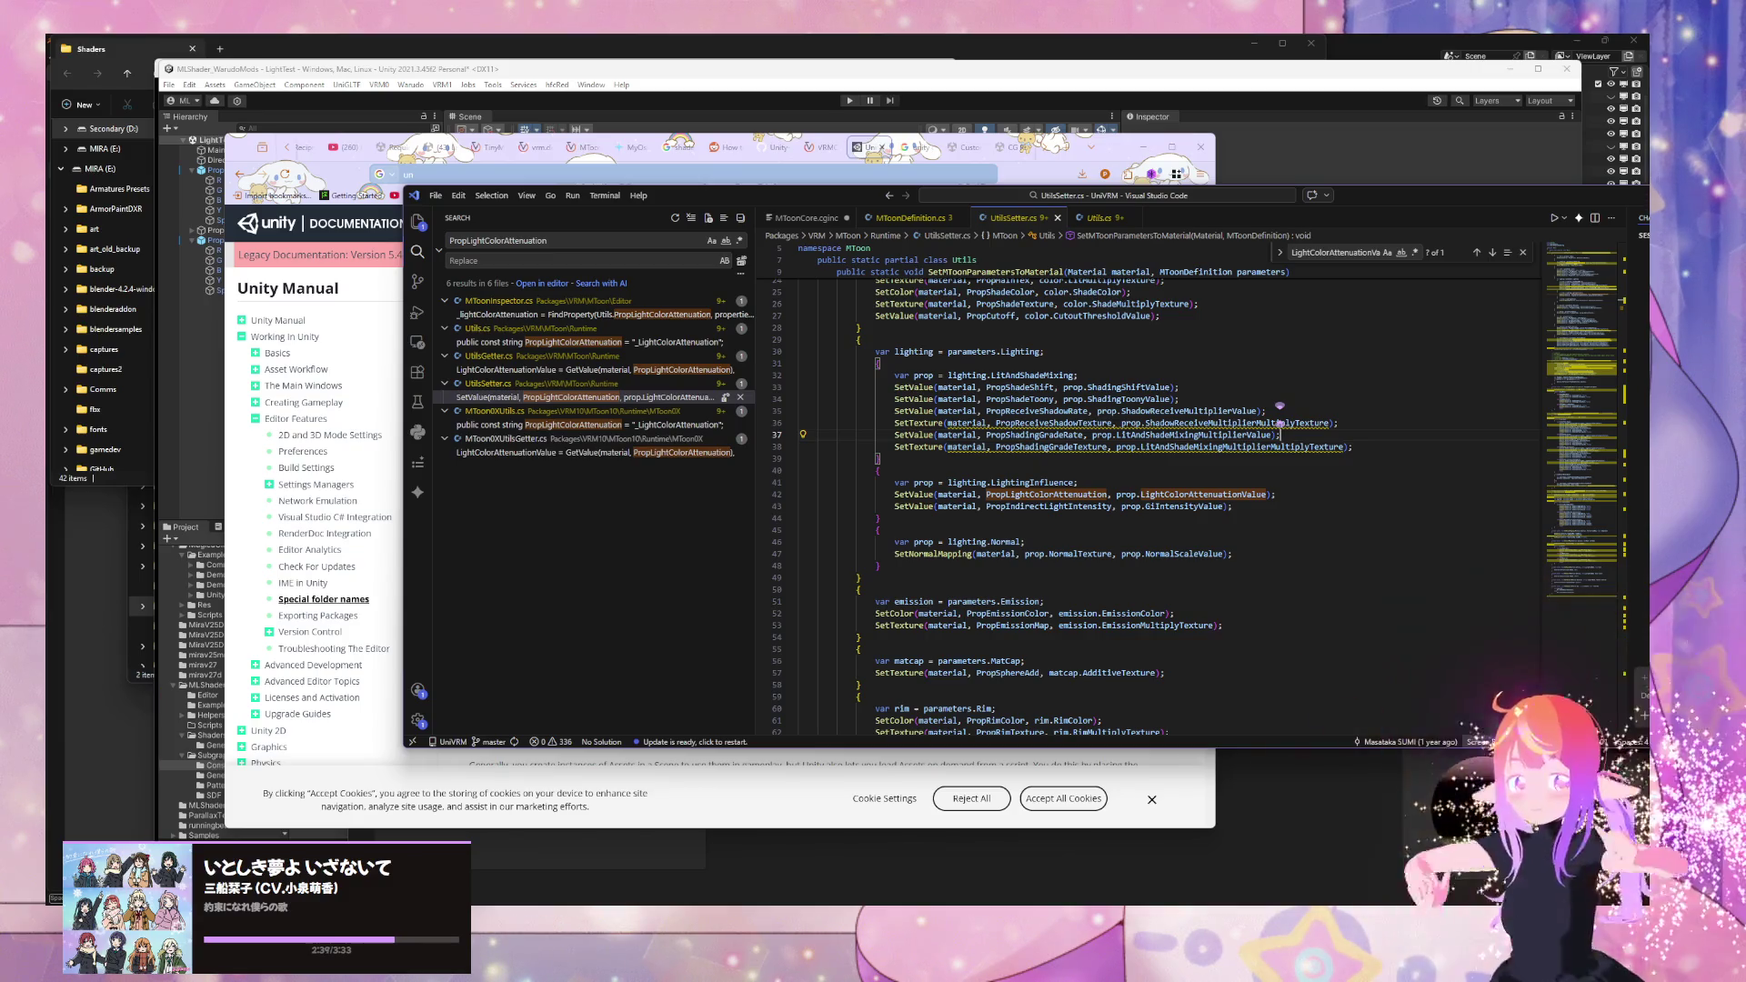
pyautogui.click(230, 419)
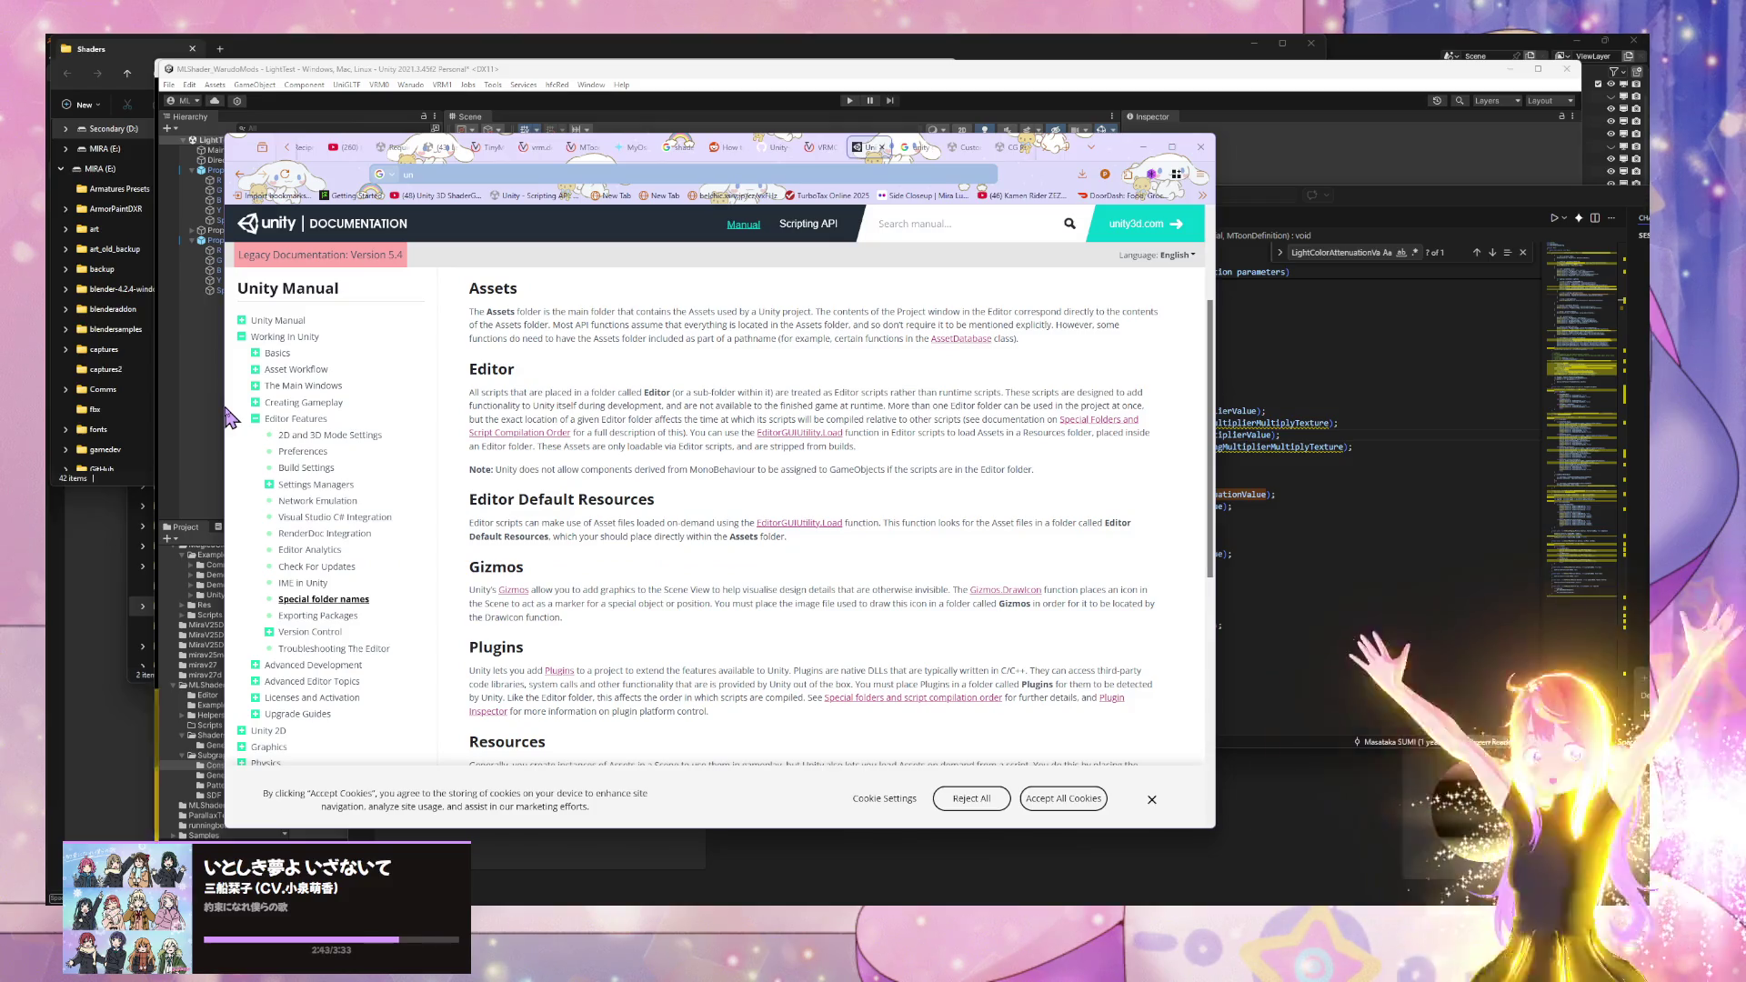
pyautogui.click(681, 170)
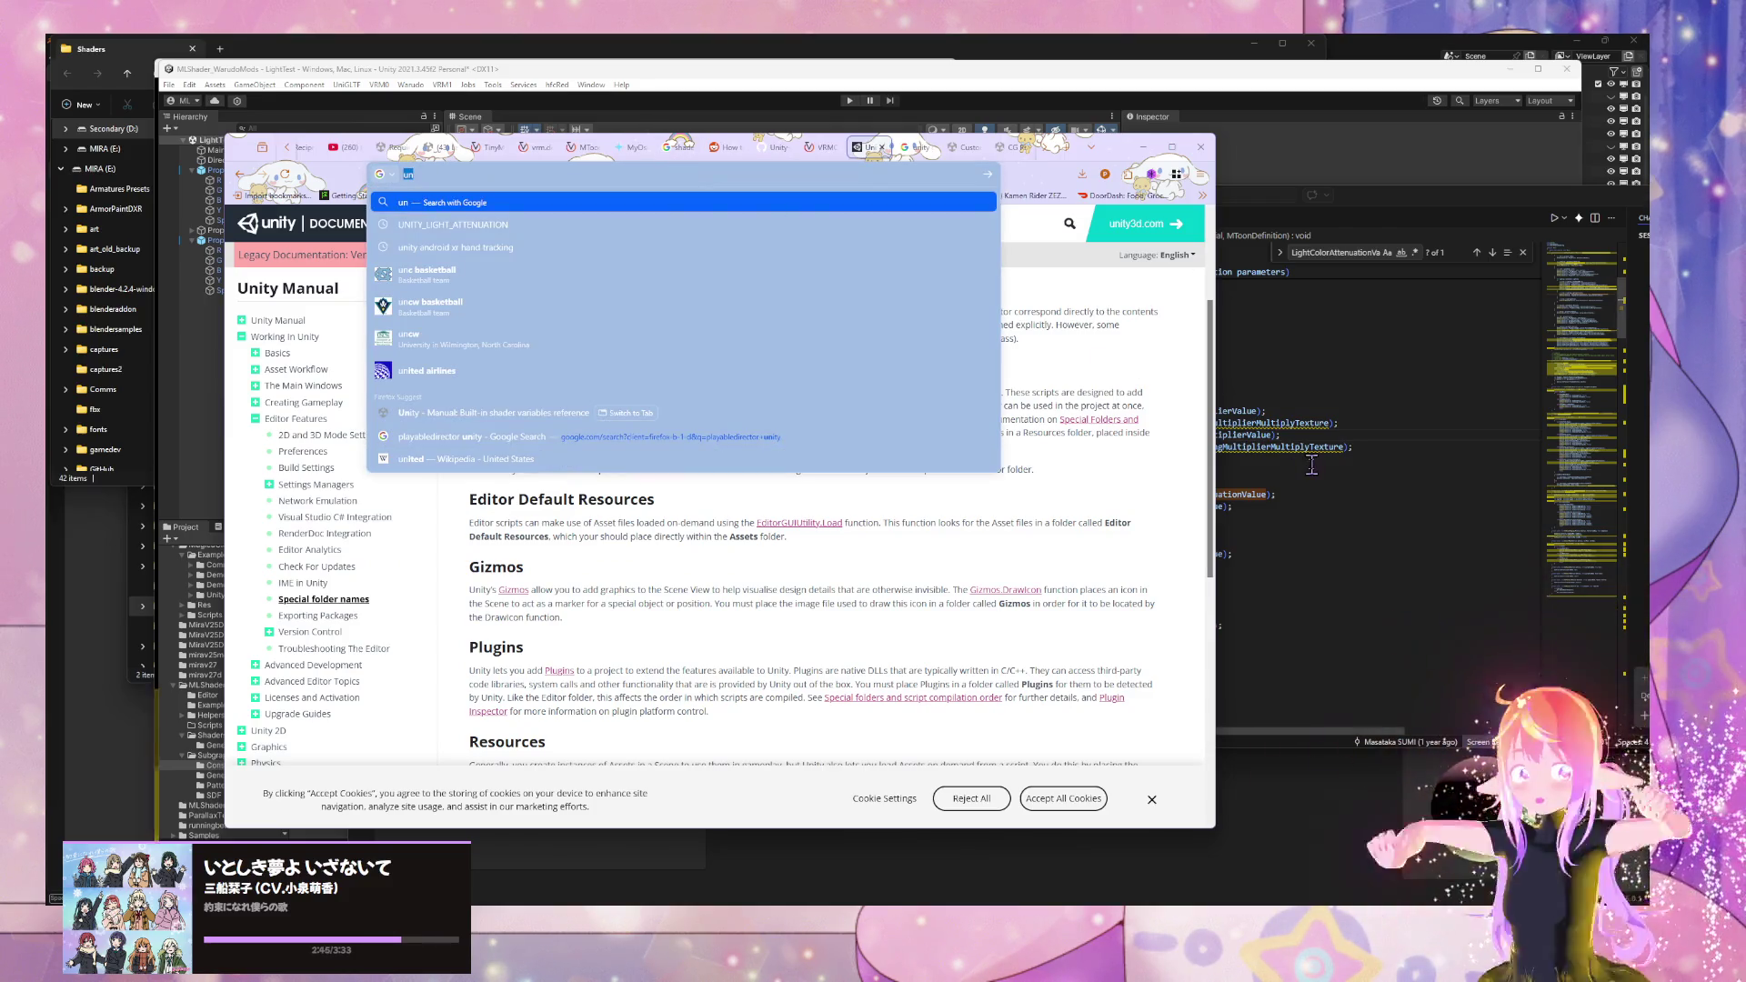
pyautogui.write('get li')
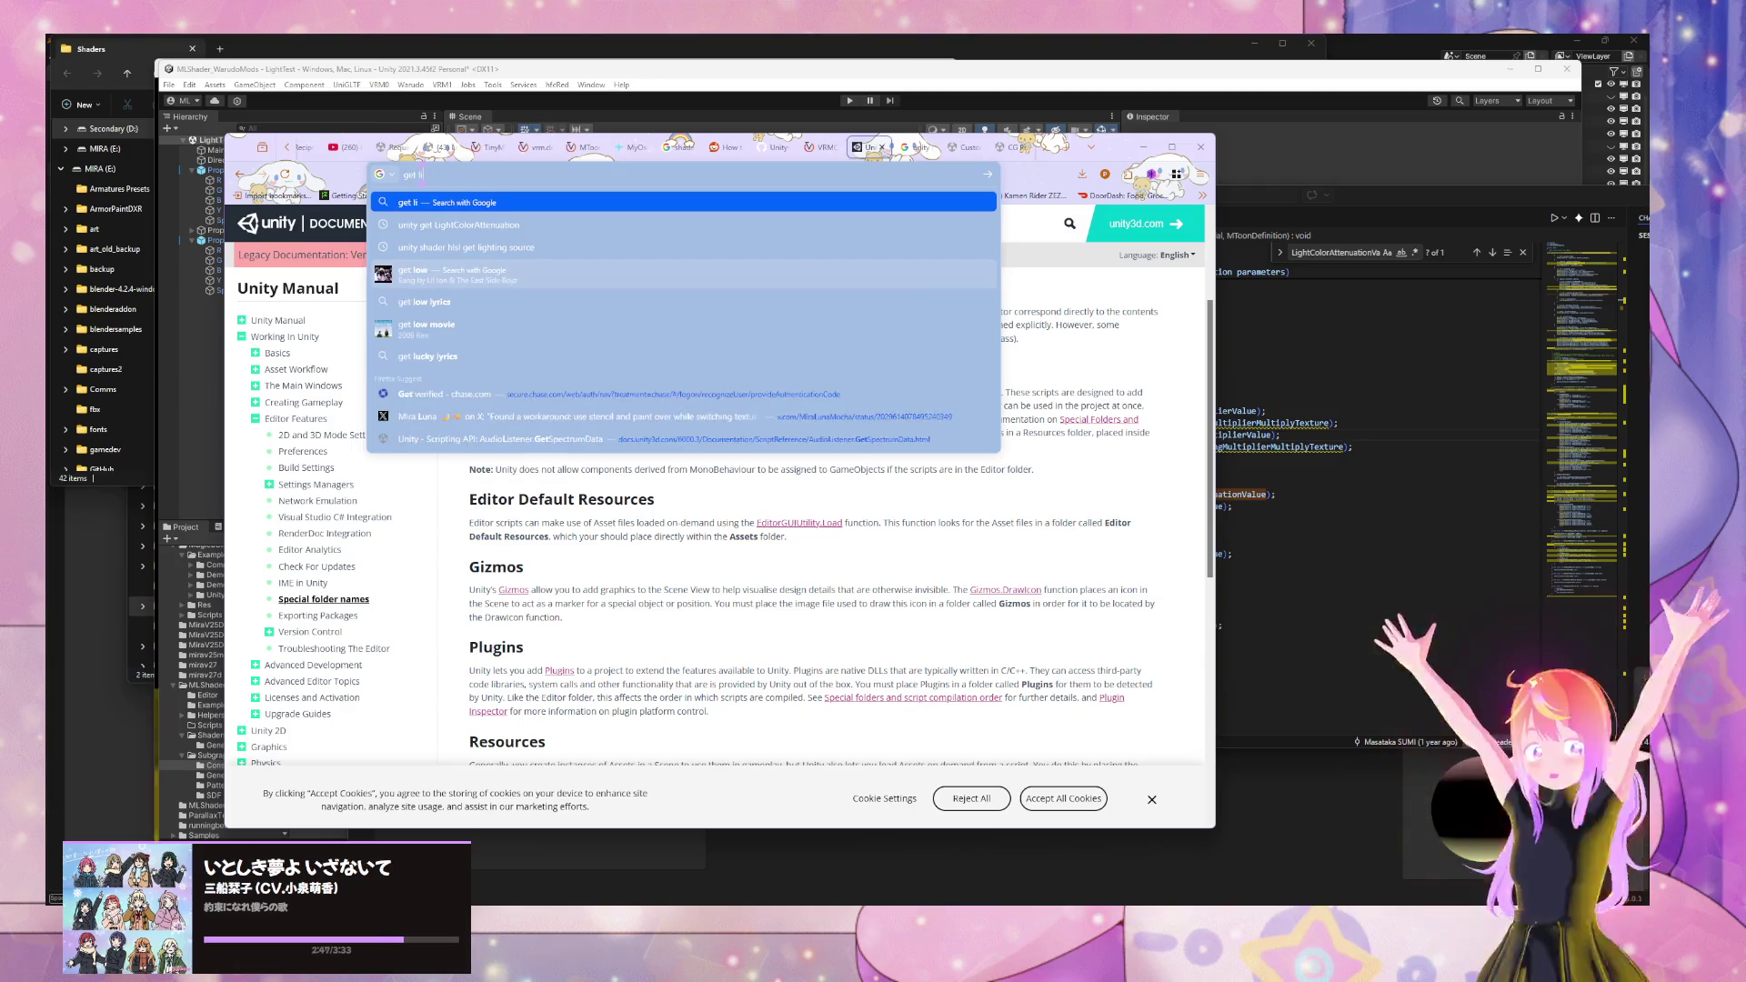
pyautogui.write('ghting')
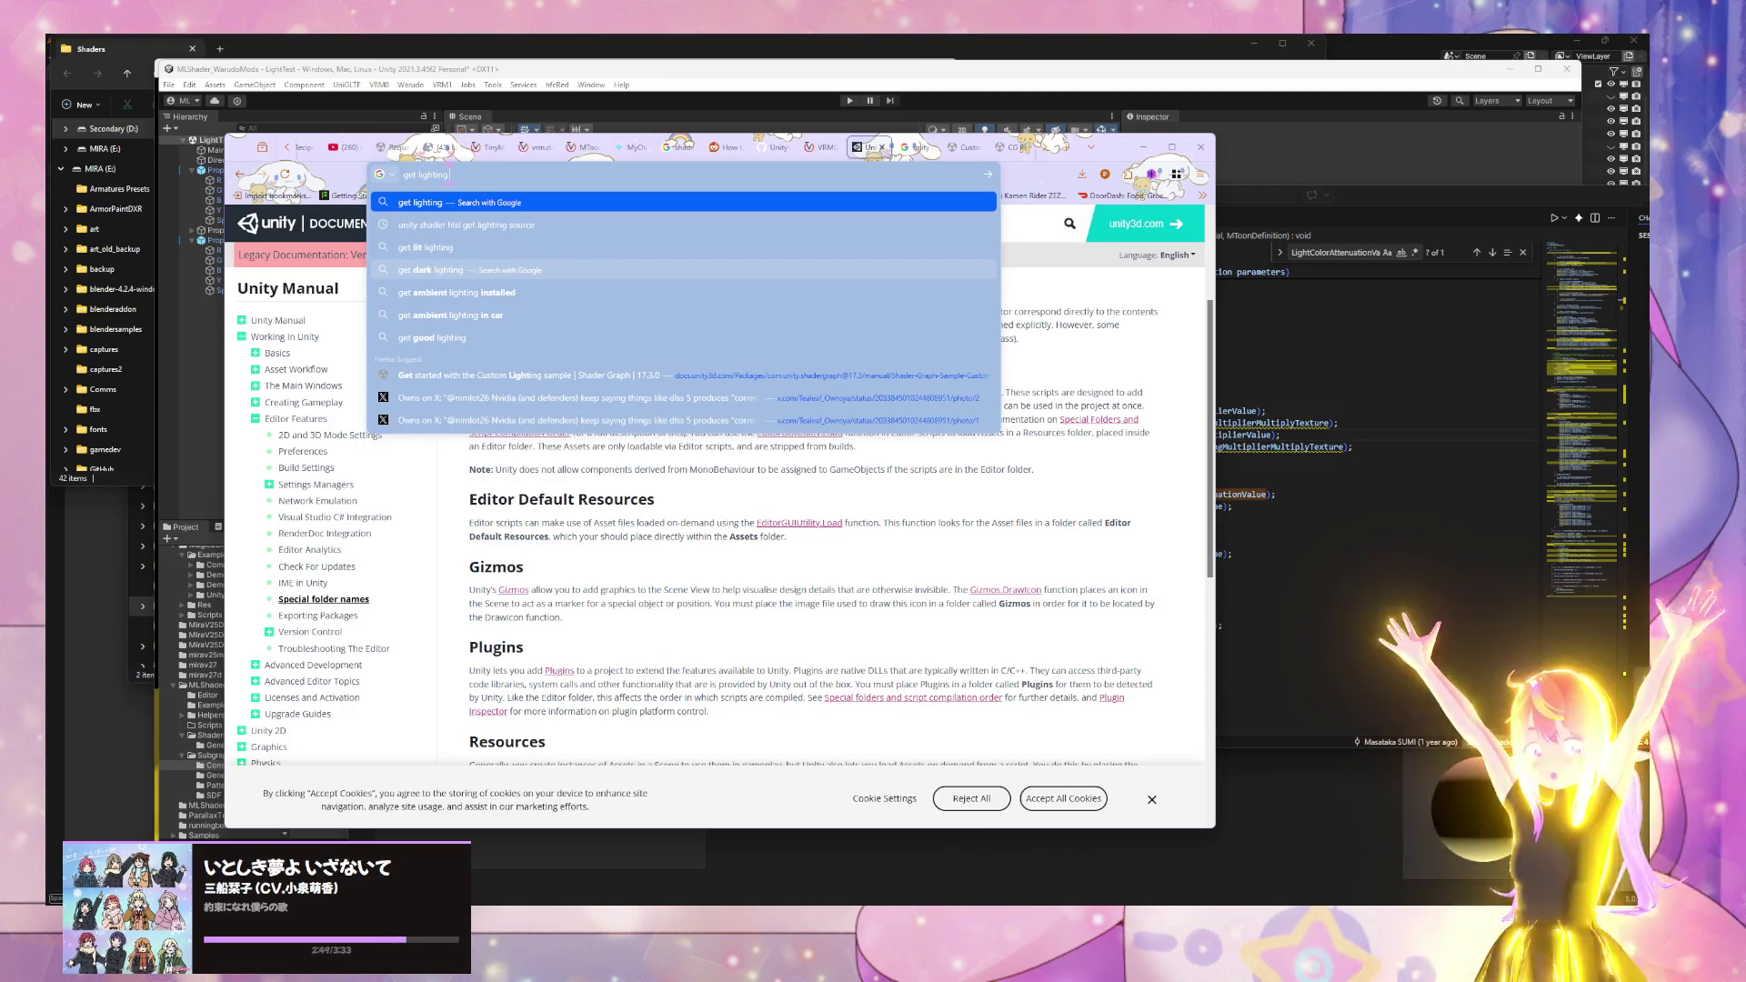
pyautogui.write(' data in c# unity')
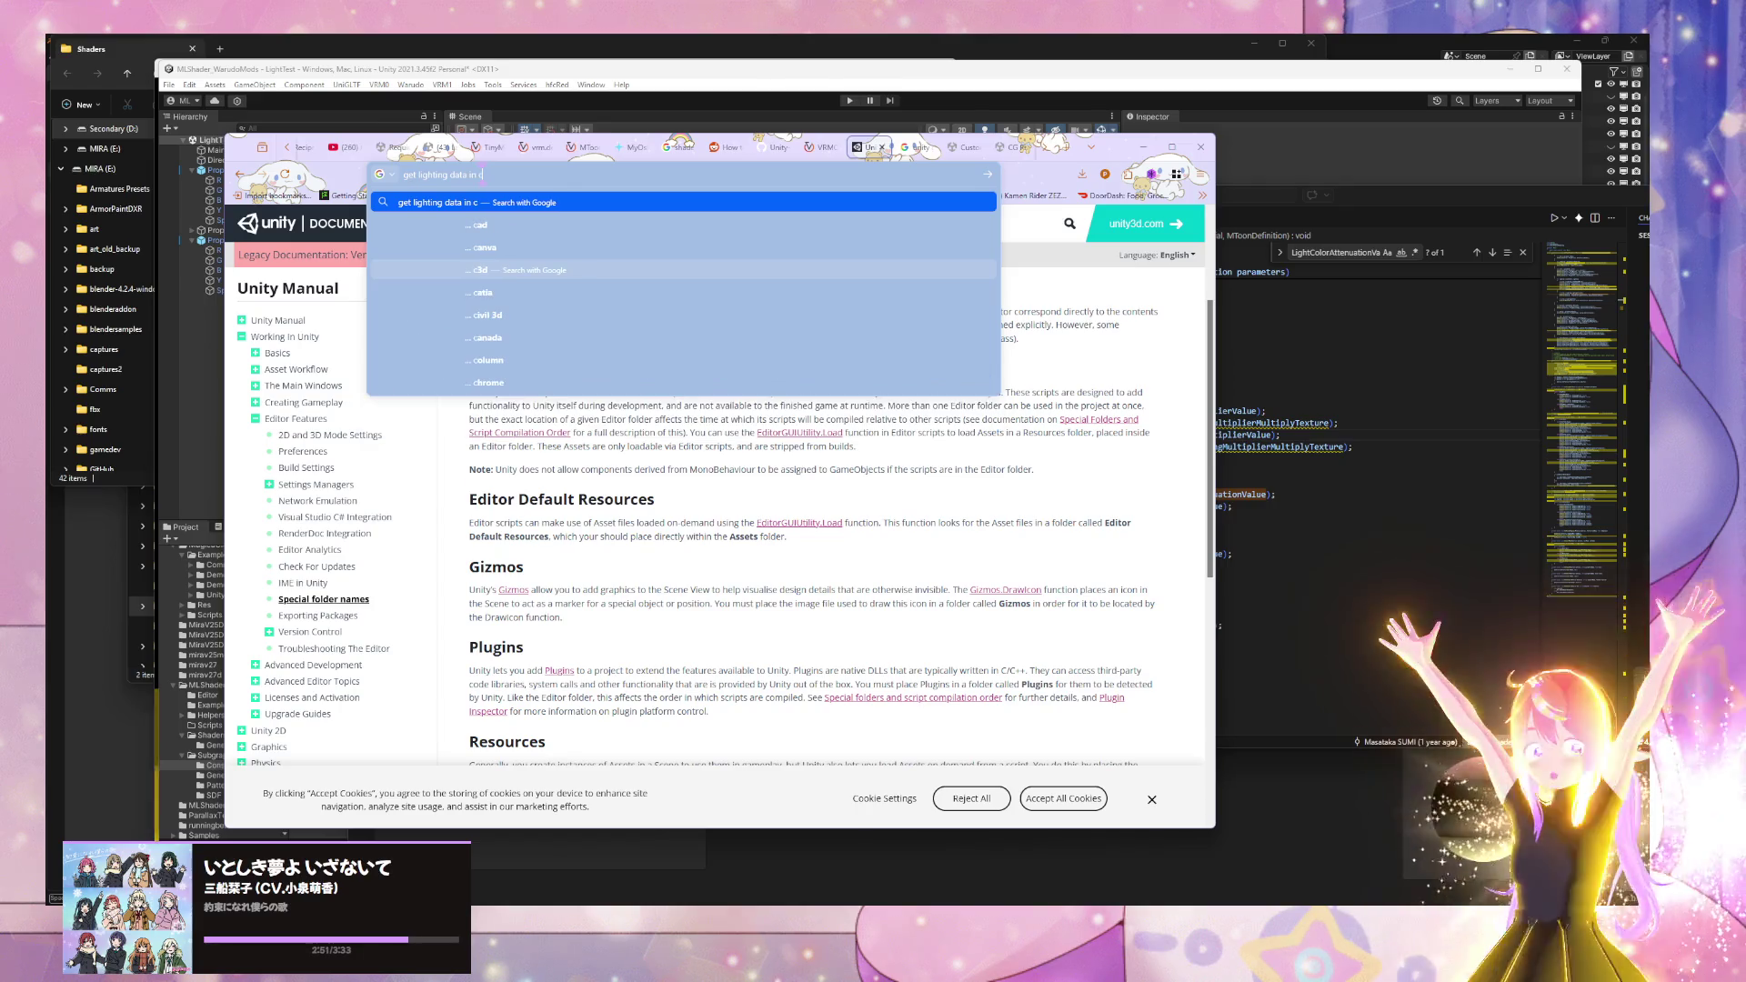
pyautogui.press('Return')
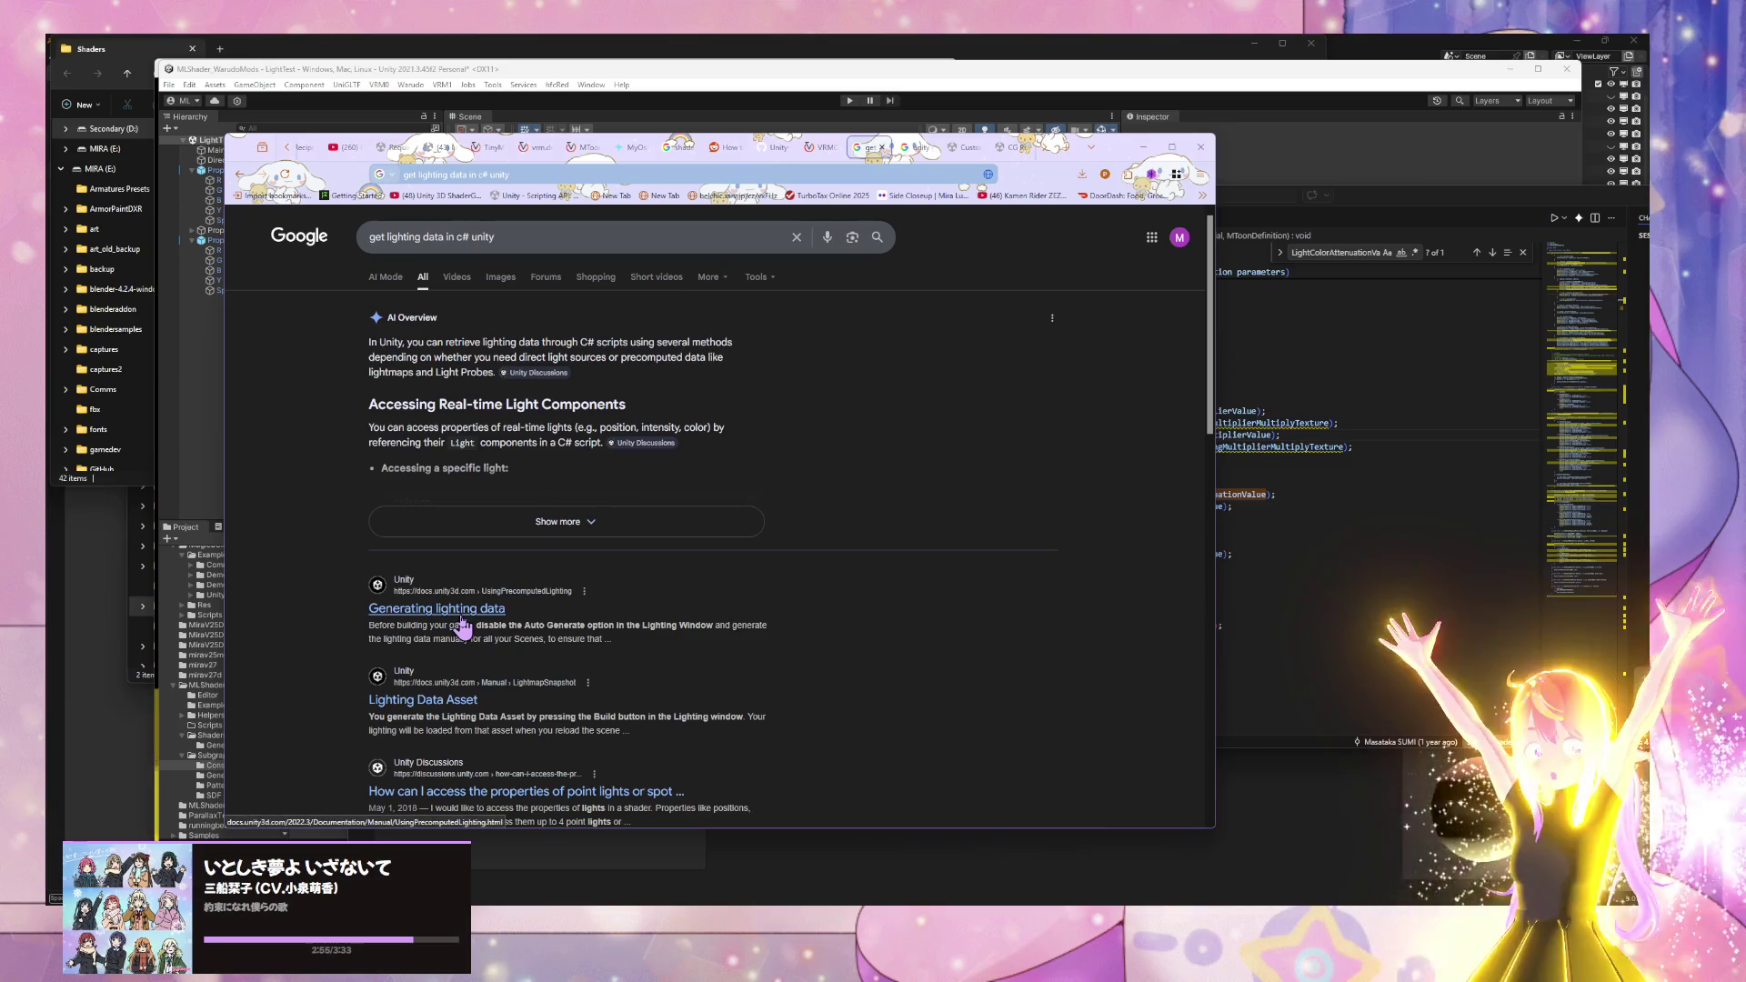
# - Expand the AI Overview and read its C# lighting code examples
pyautogui.click(600, 520)
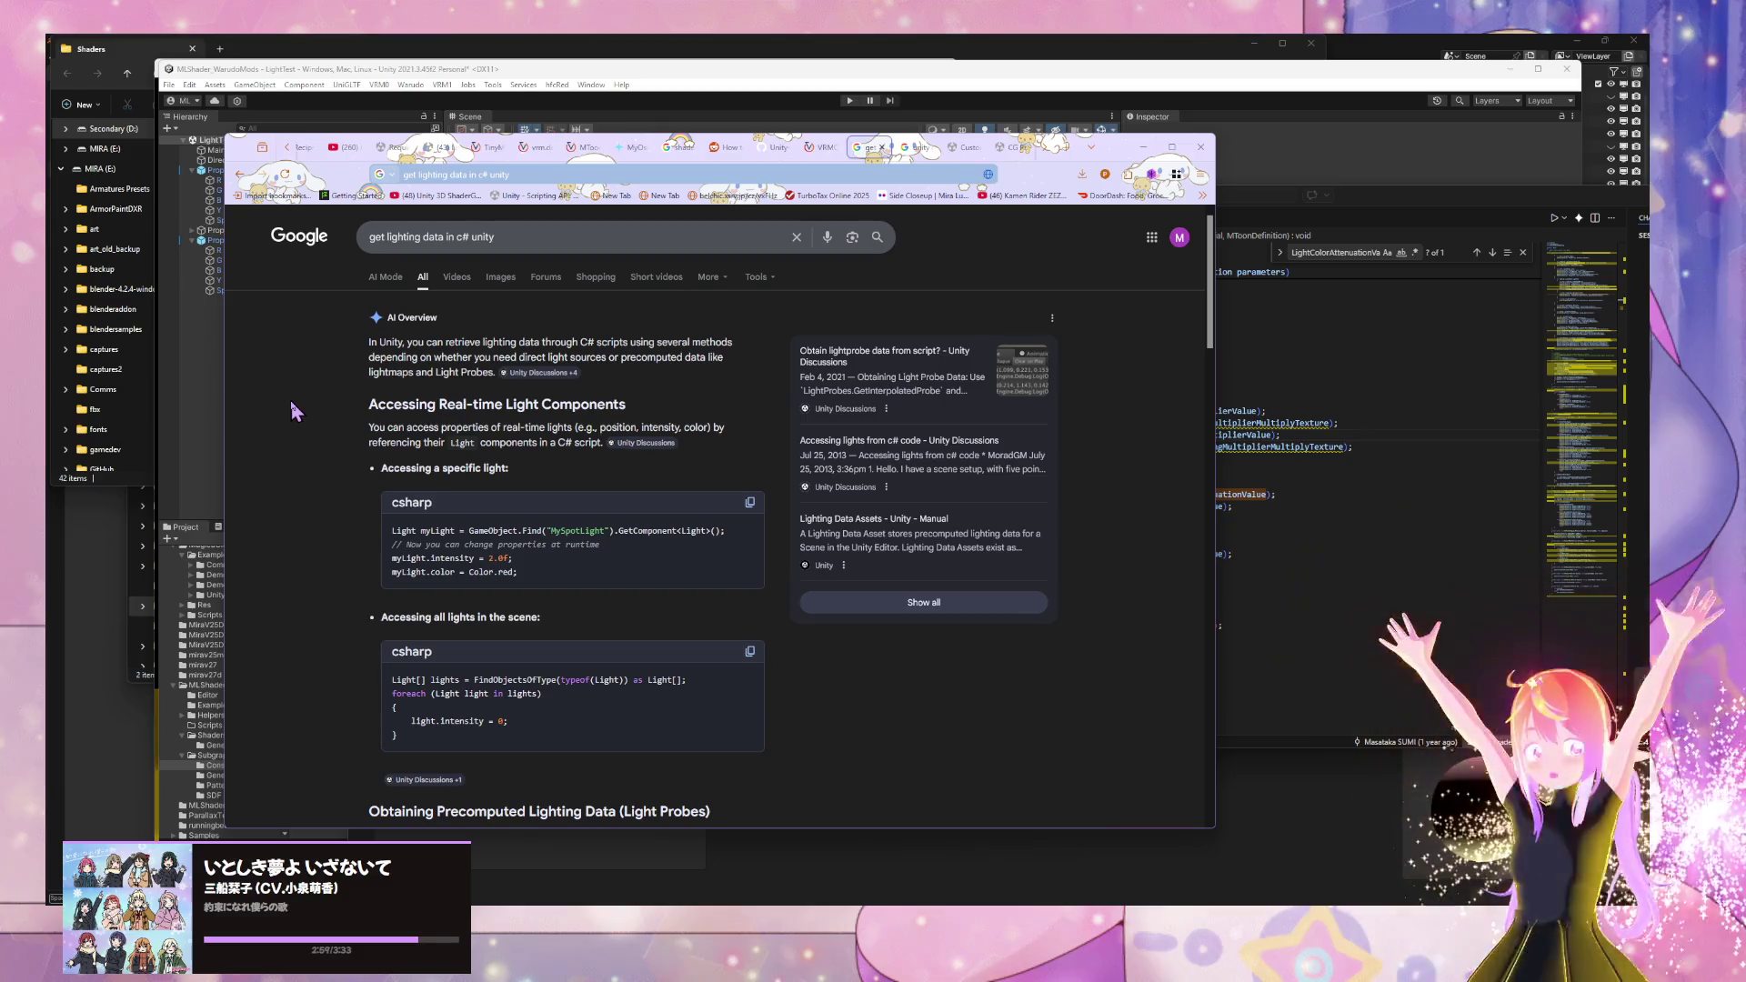
pyautogui.scroll(-1, 291, 402)
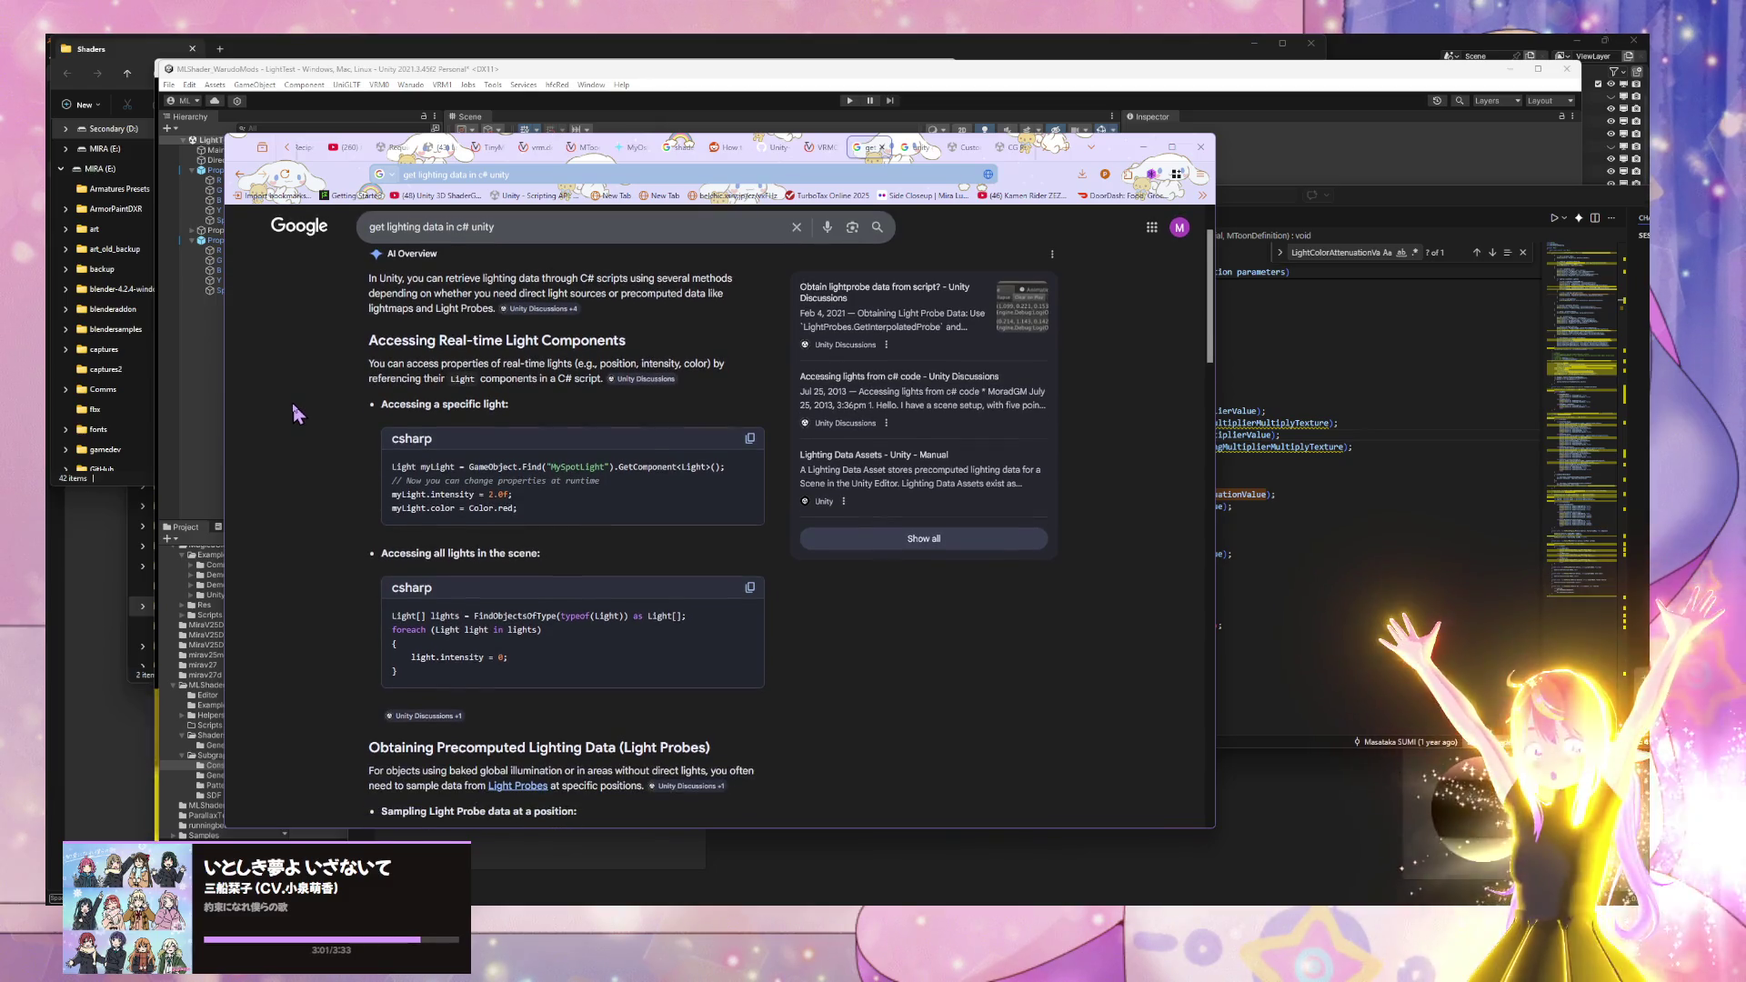
pyautogui.scroll(-5, 293, 411)
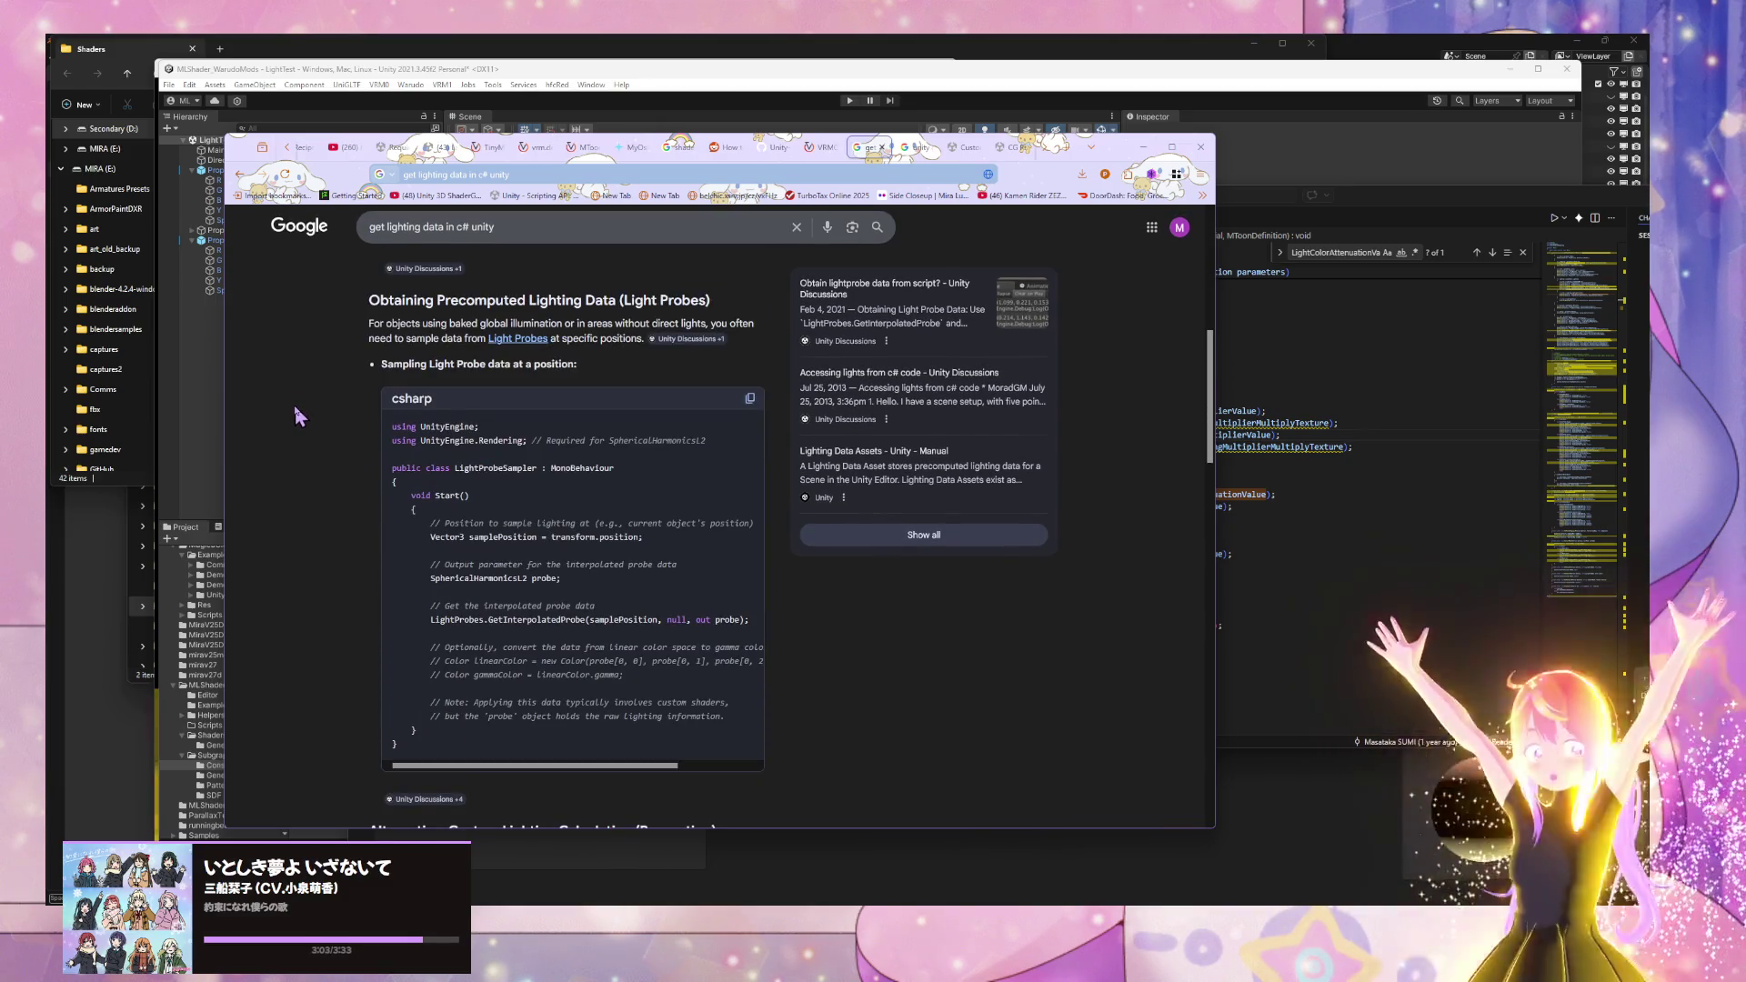
pyautogui.scroll(-3, 292, 405)
pyautogui.scroll(-2, 293, 405)
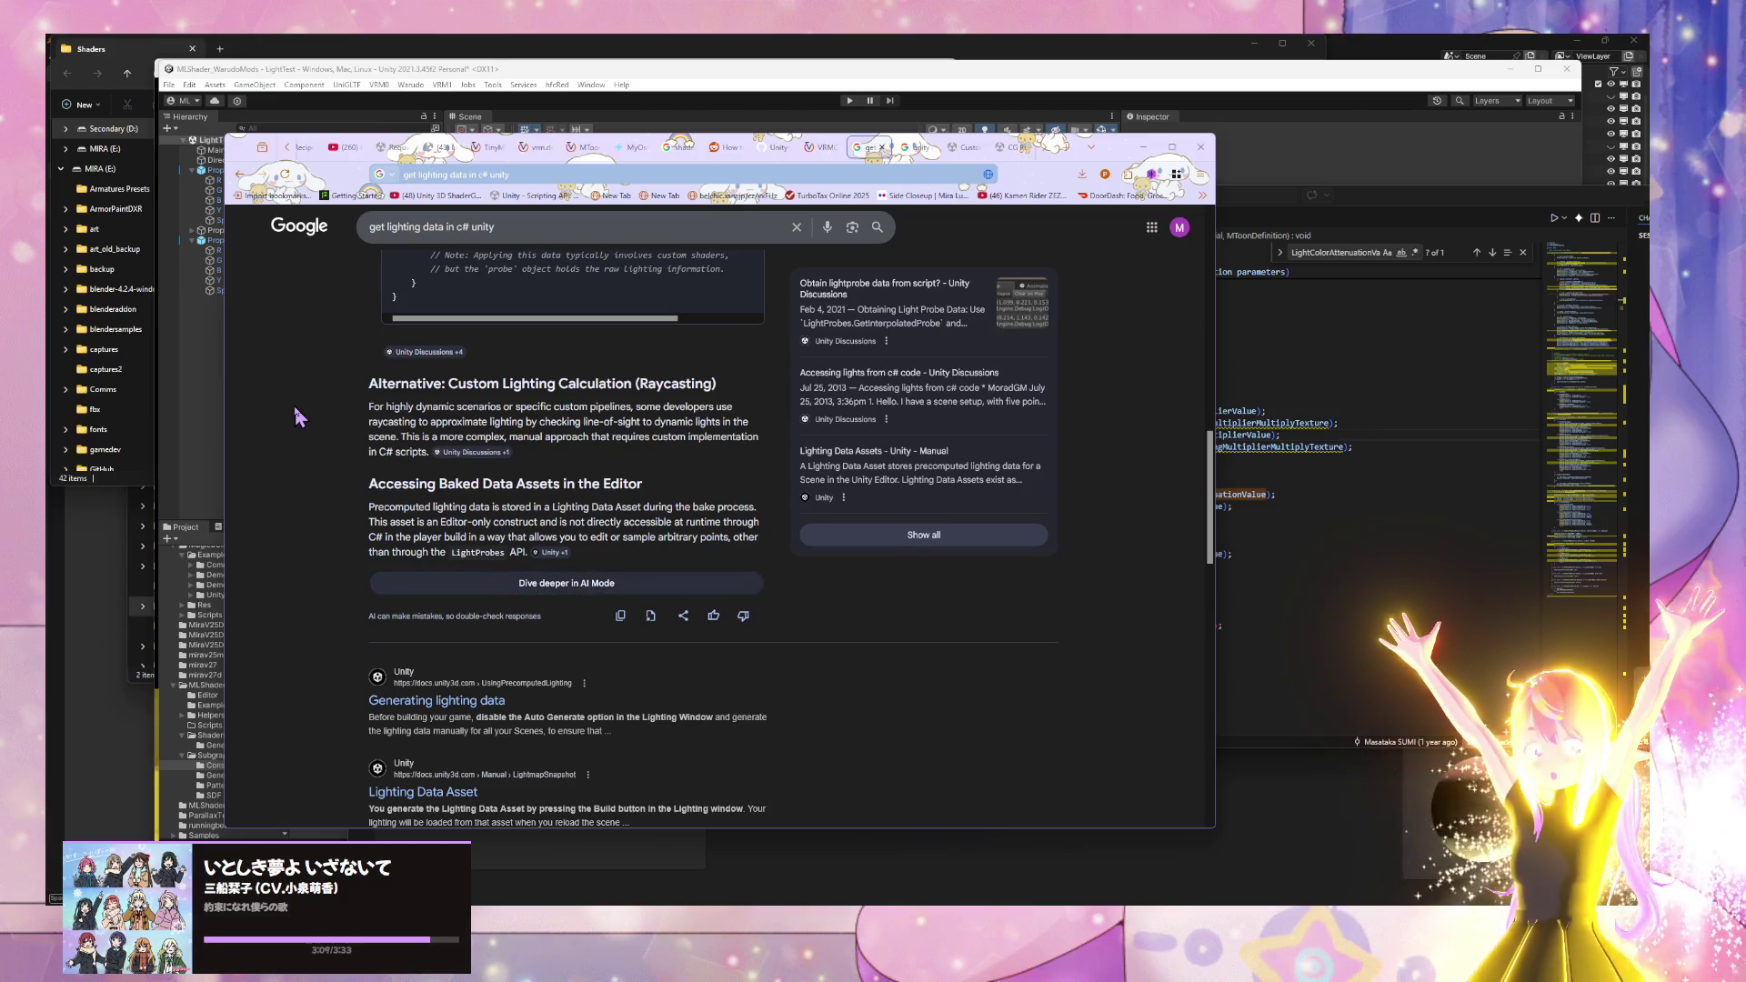
pyautogui.scroll(-2, 295, 416)
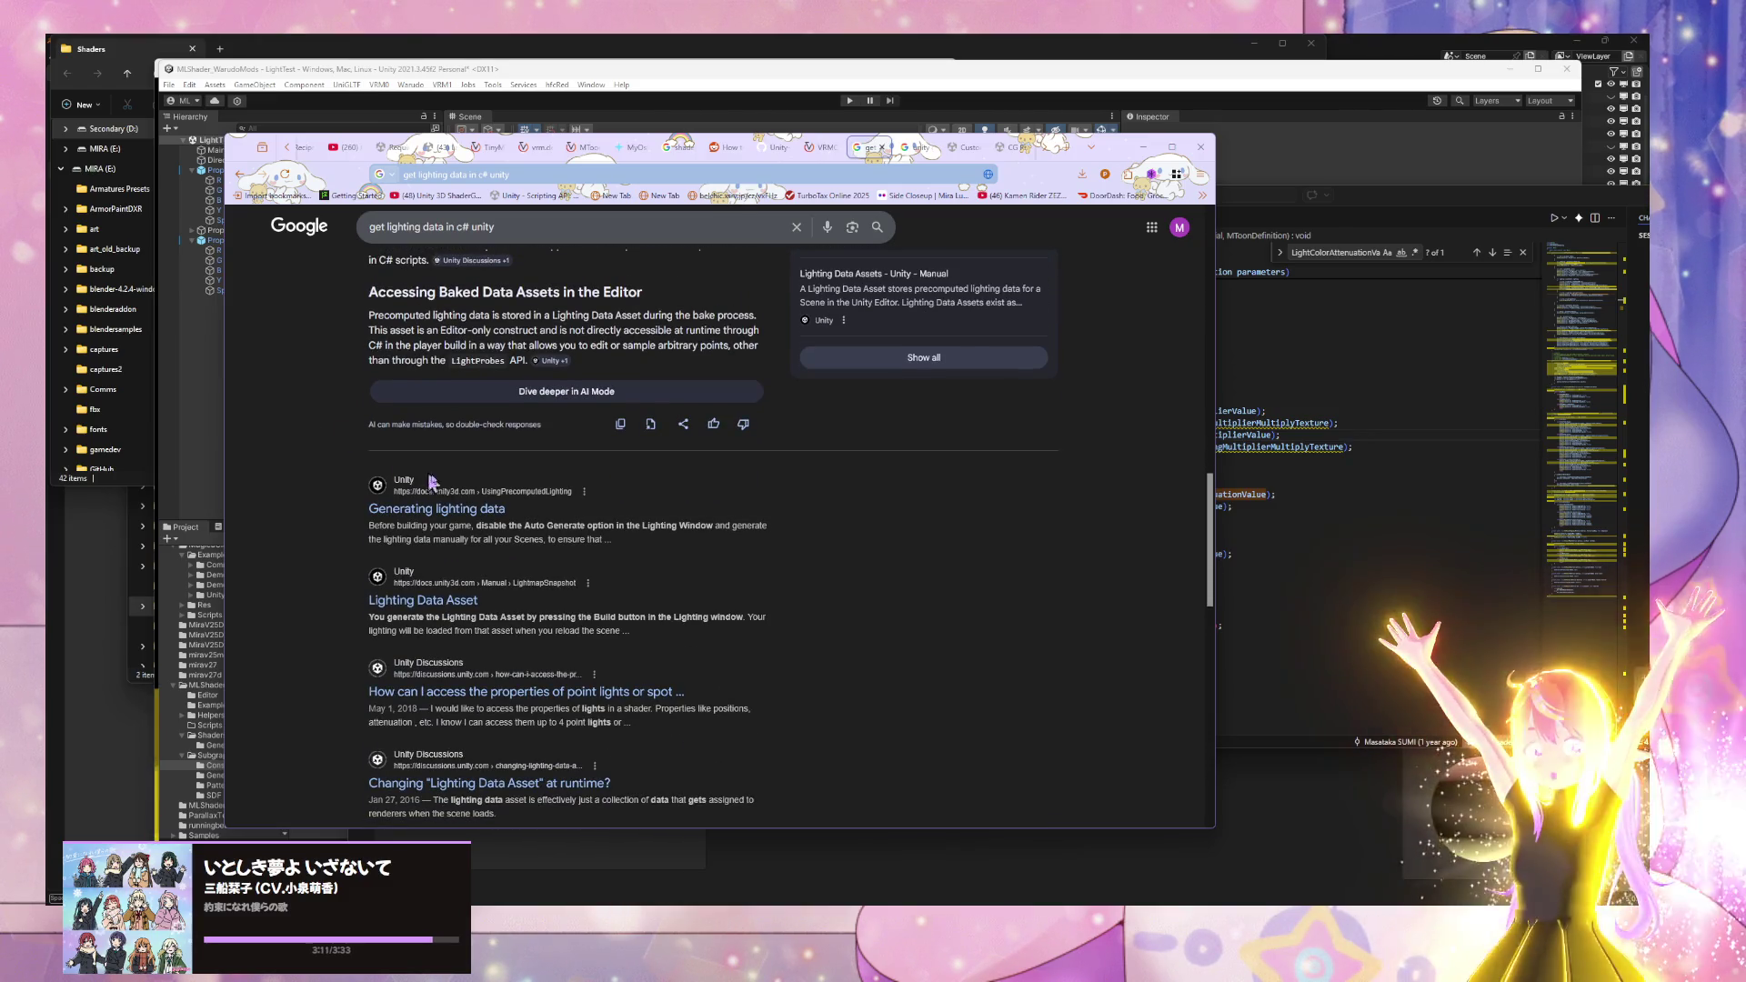
# - Open 'Generating lighting data' and the point lights discussion in background tabs, then view the former
pyautogui.middleClick(455, 509)
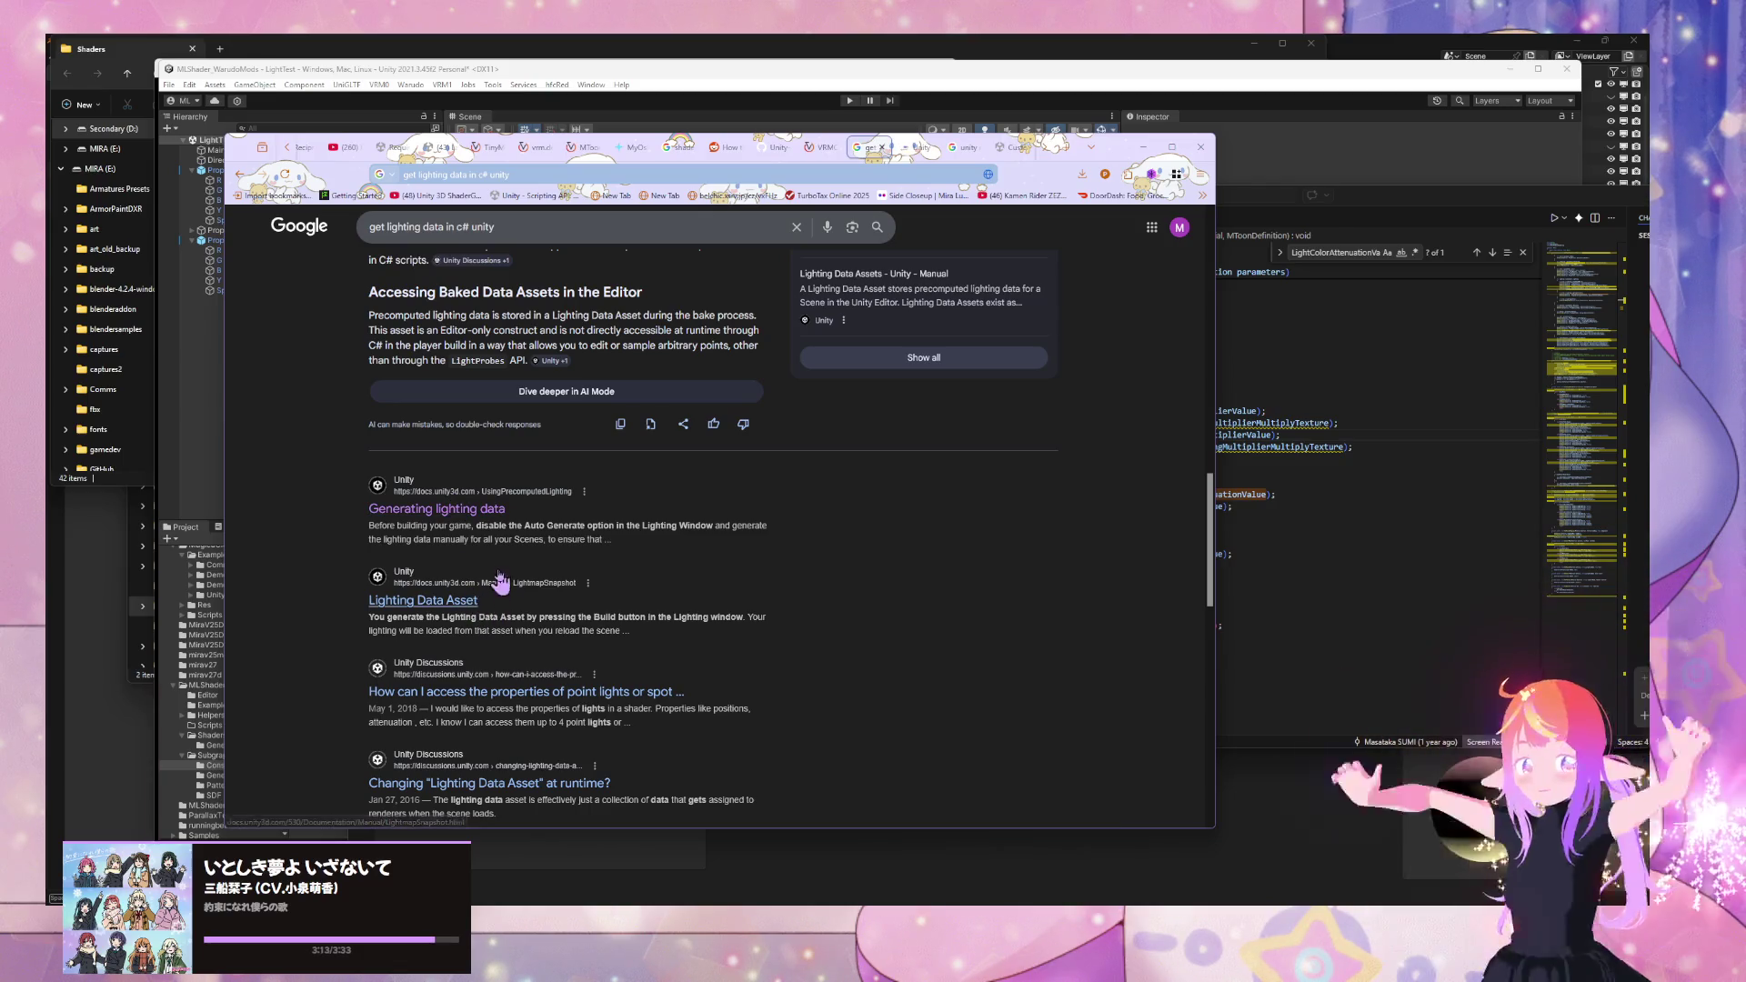
pyautogui.scroll(-3, 501, 574)
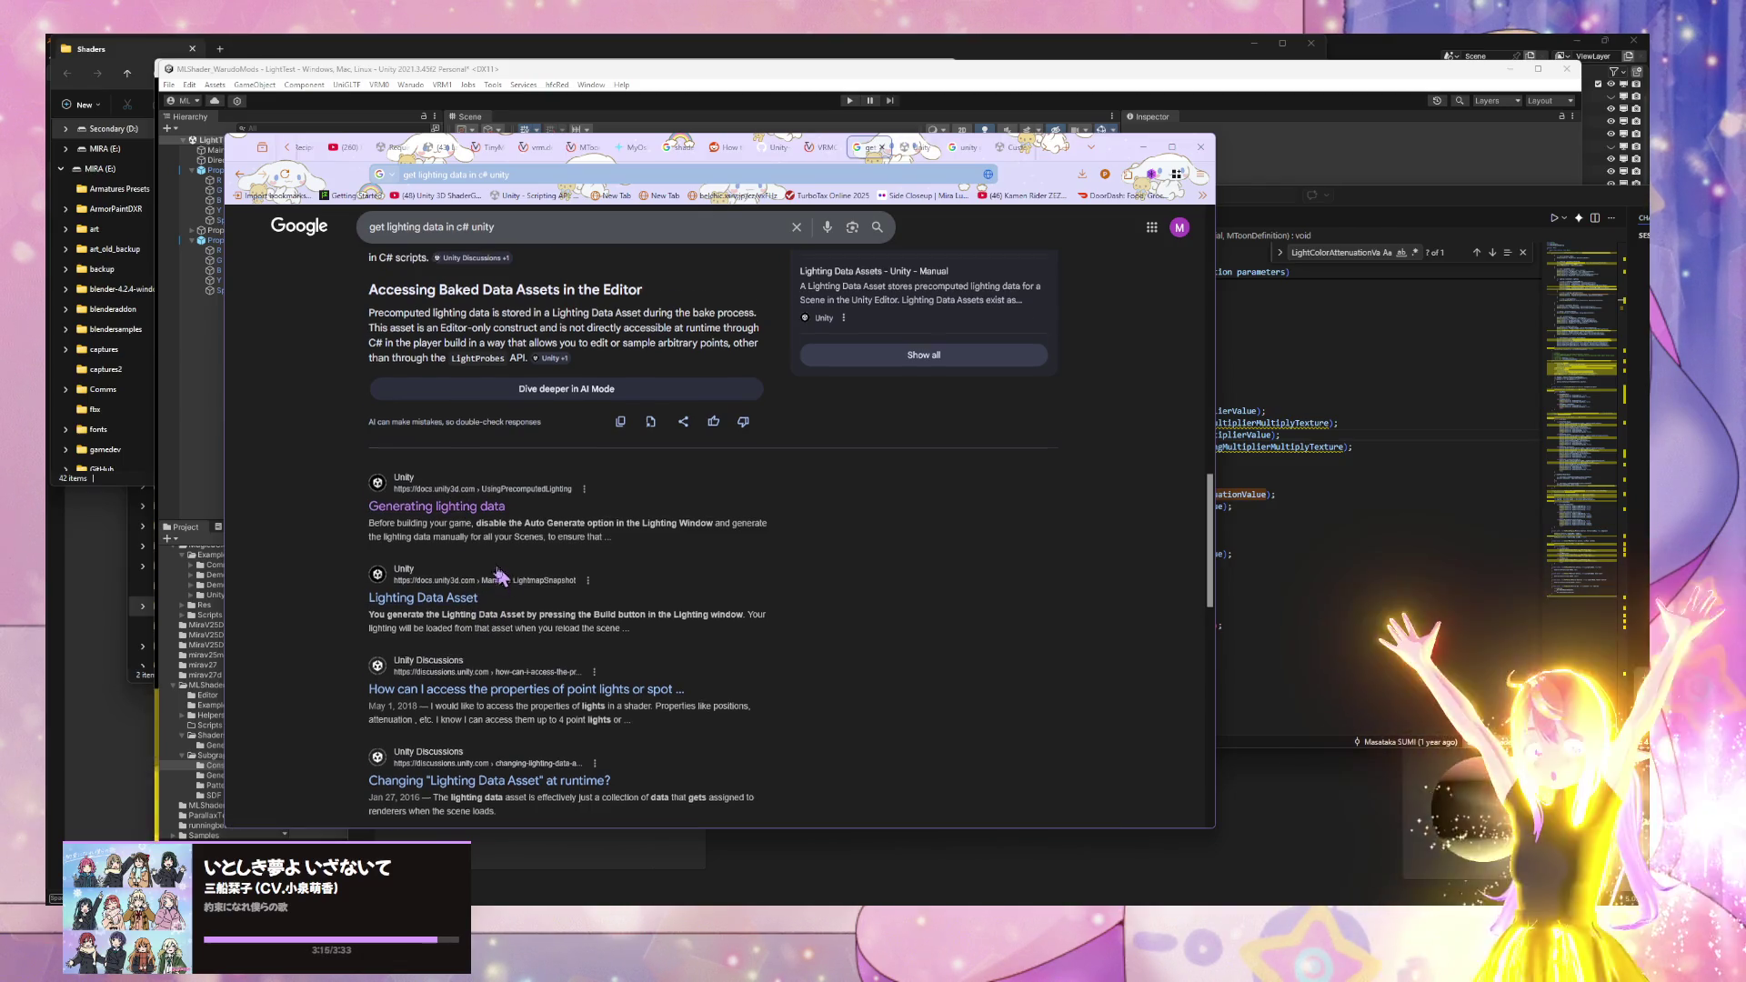
pyautogui.middleClick(527, 438)
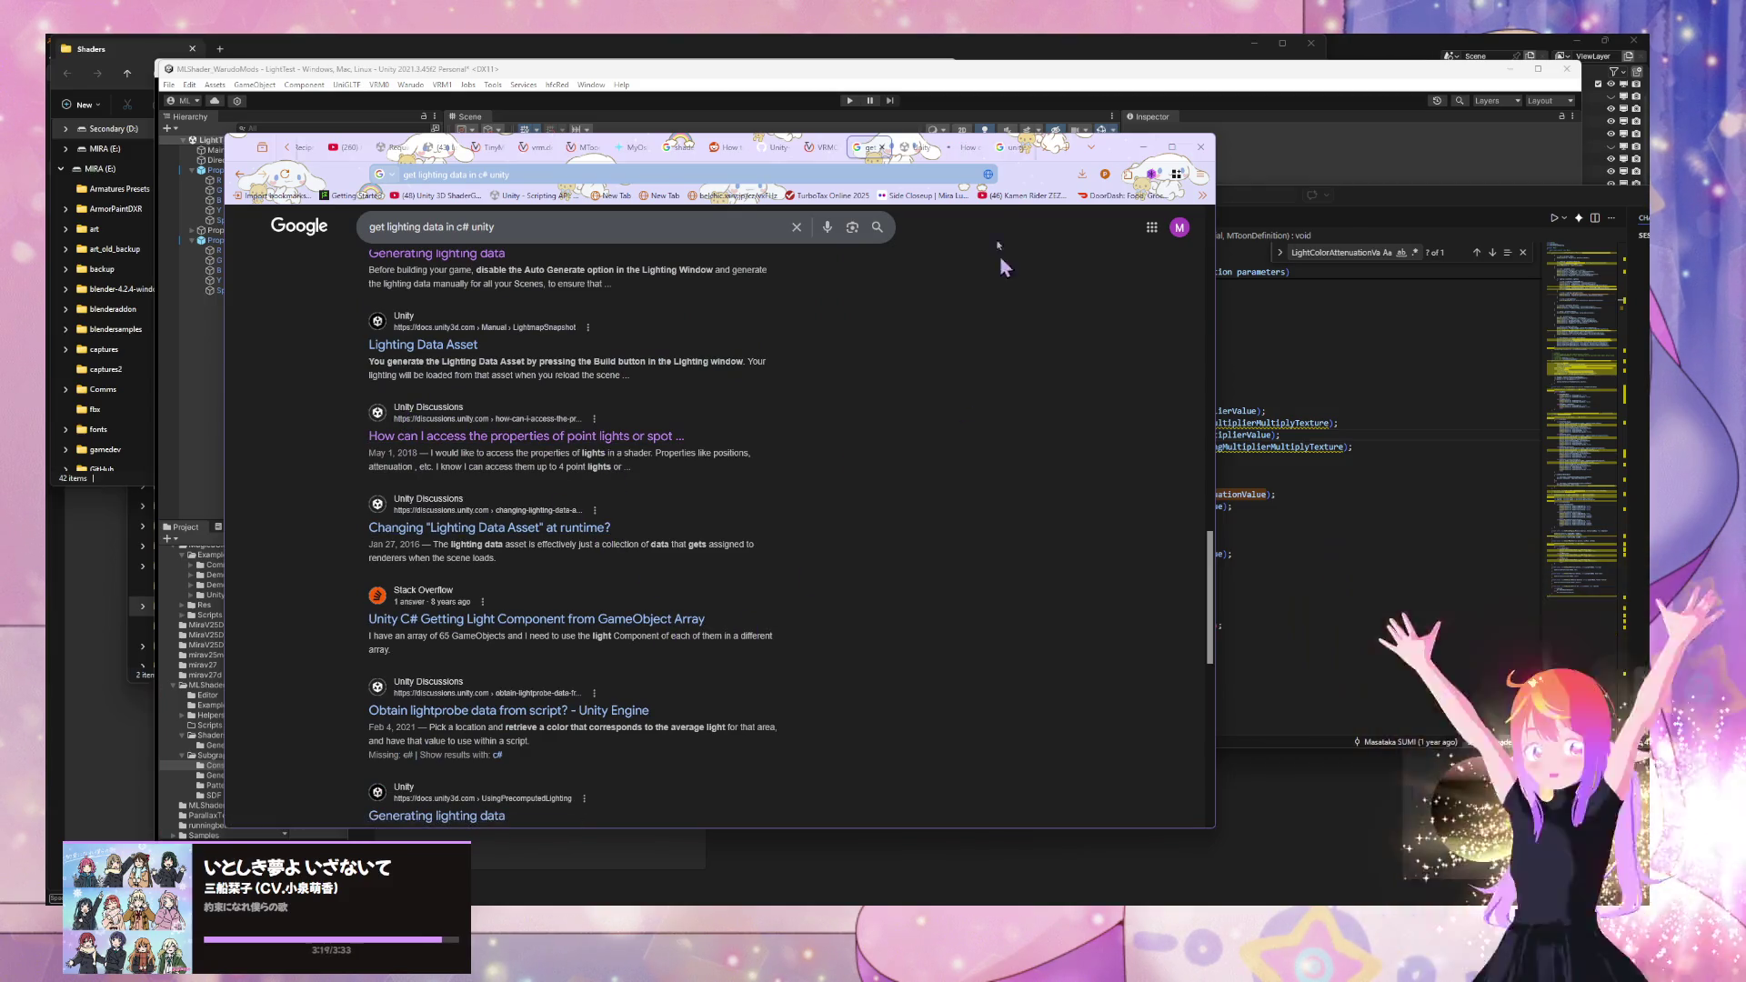
pyautogui.click(919, 150)
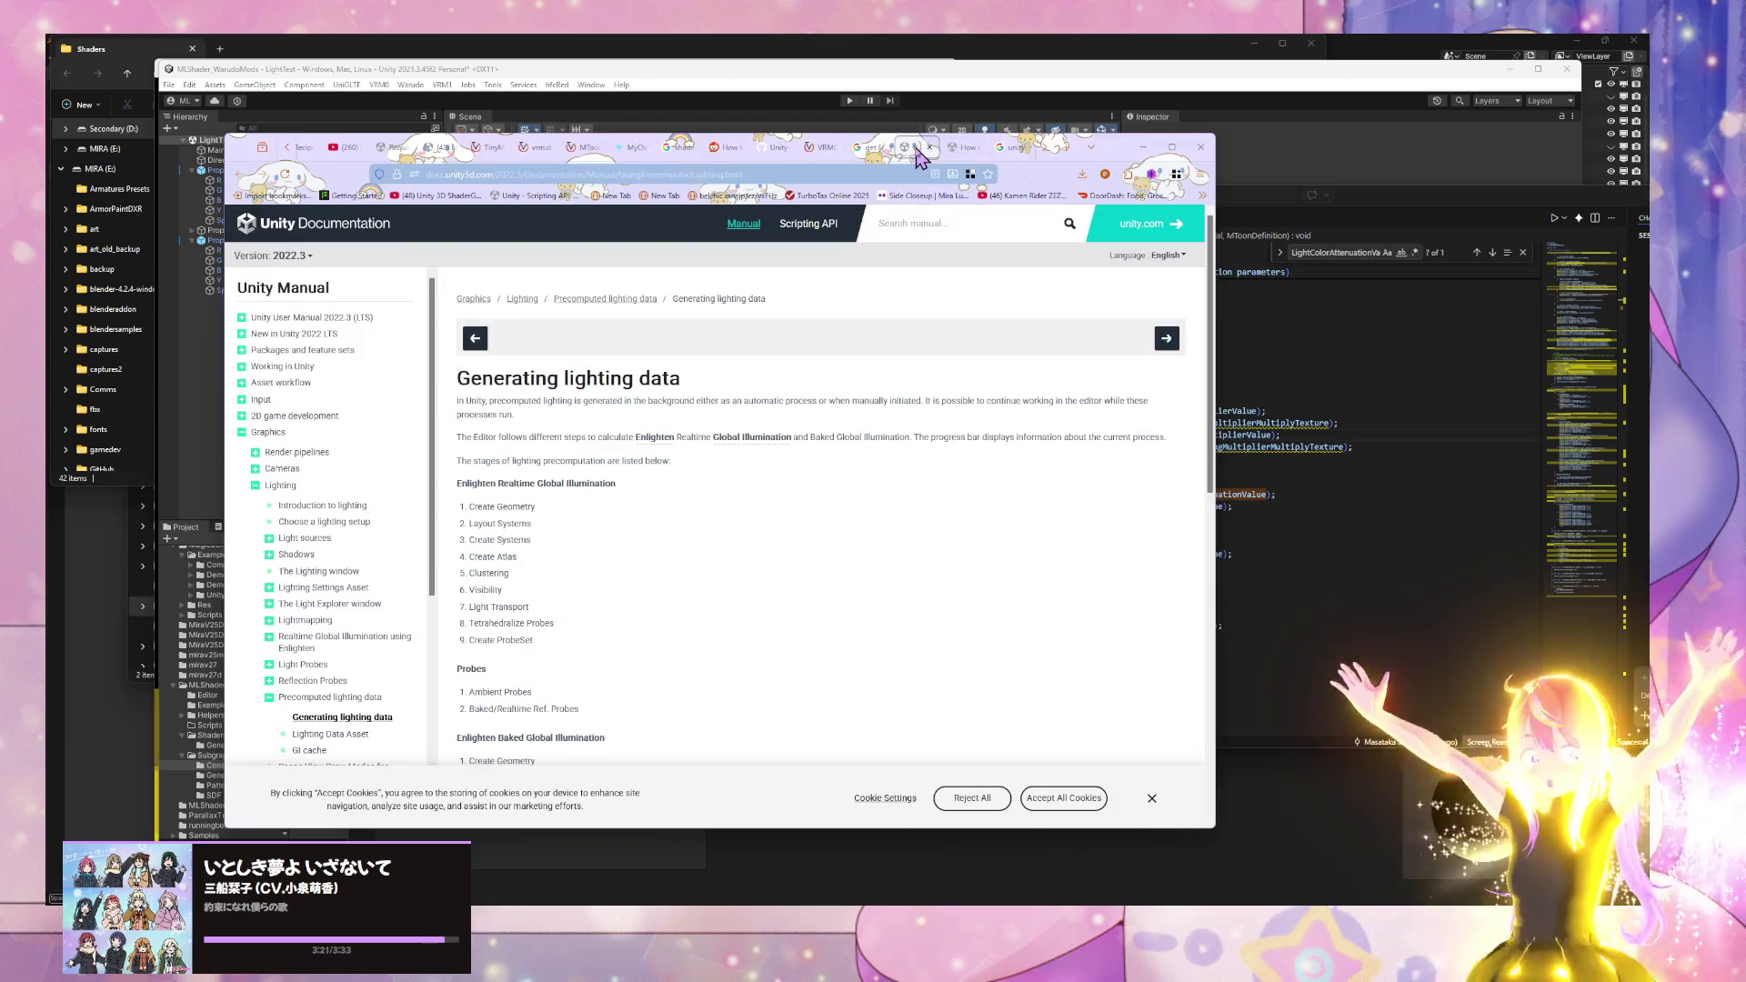
# - Close the lighting data page and read every reply on accessing point/spot light properties in shaders
pyautogui.scroll(-10, 823, 365)
pyautogui.scroll(-3, 818, 346)
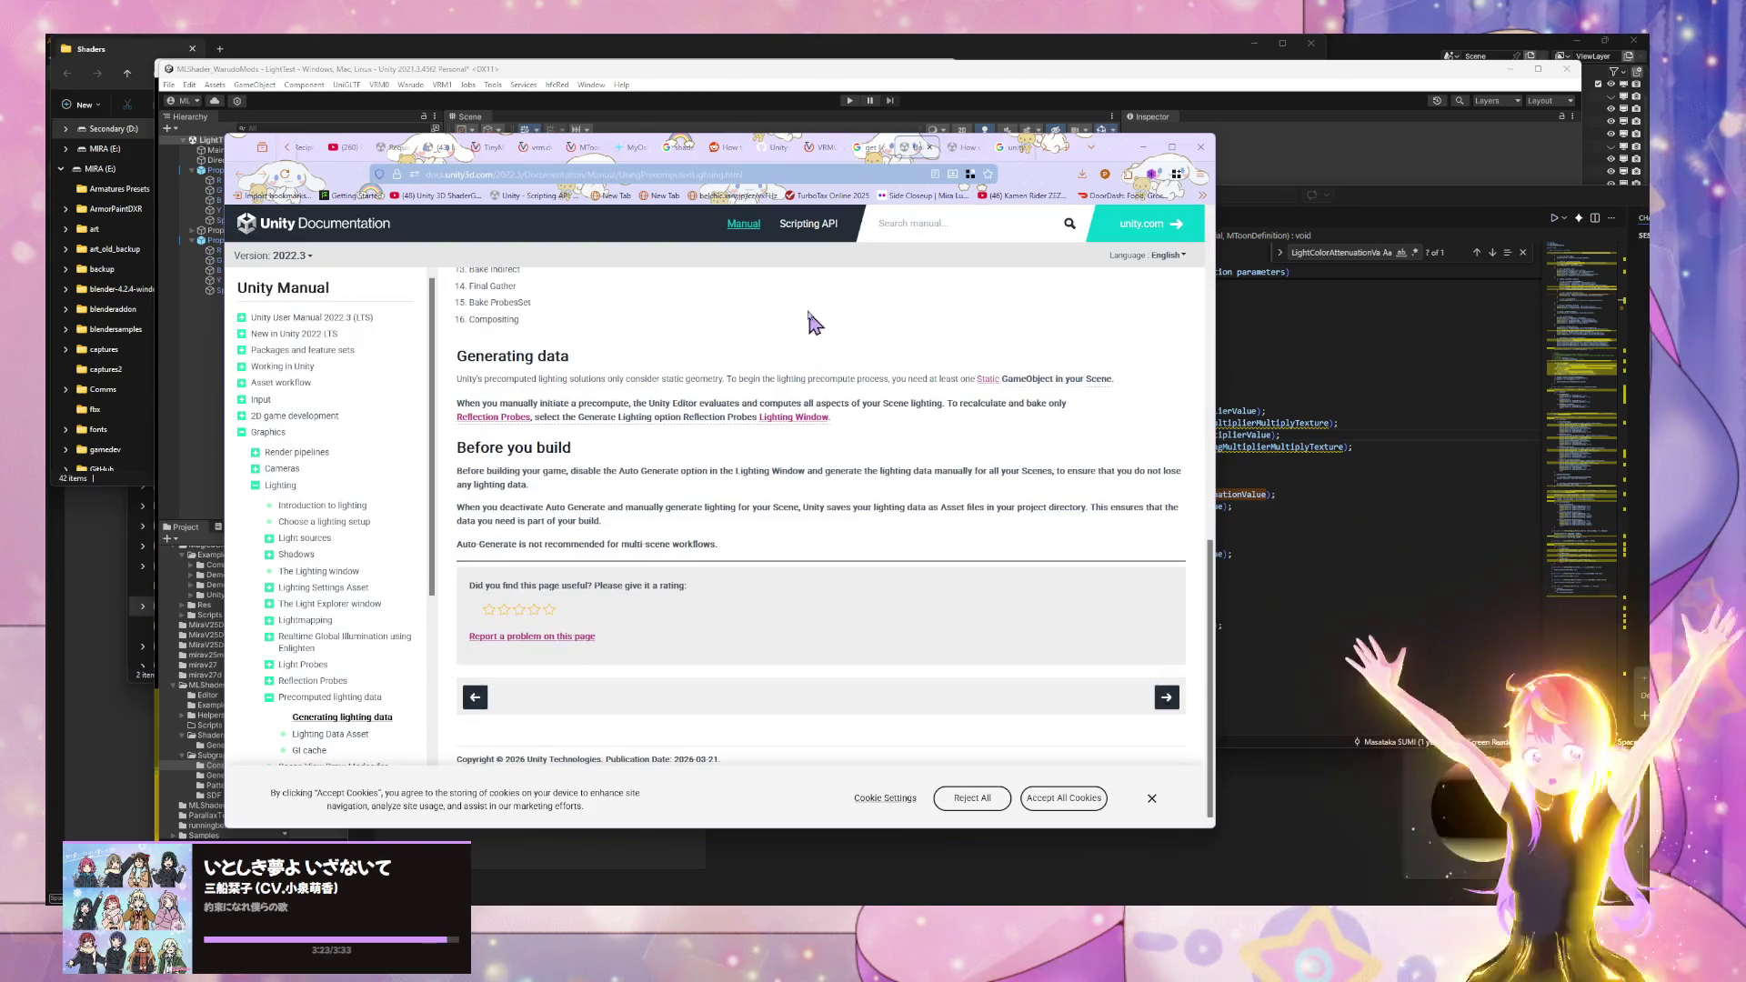
pyautogui.hotkey('ctrl', 'w')
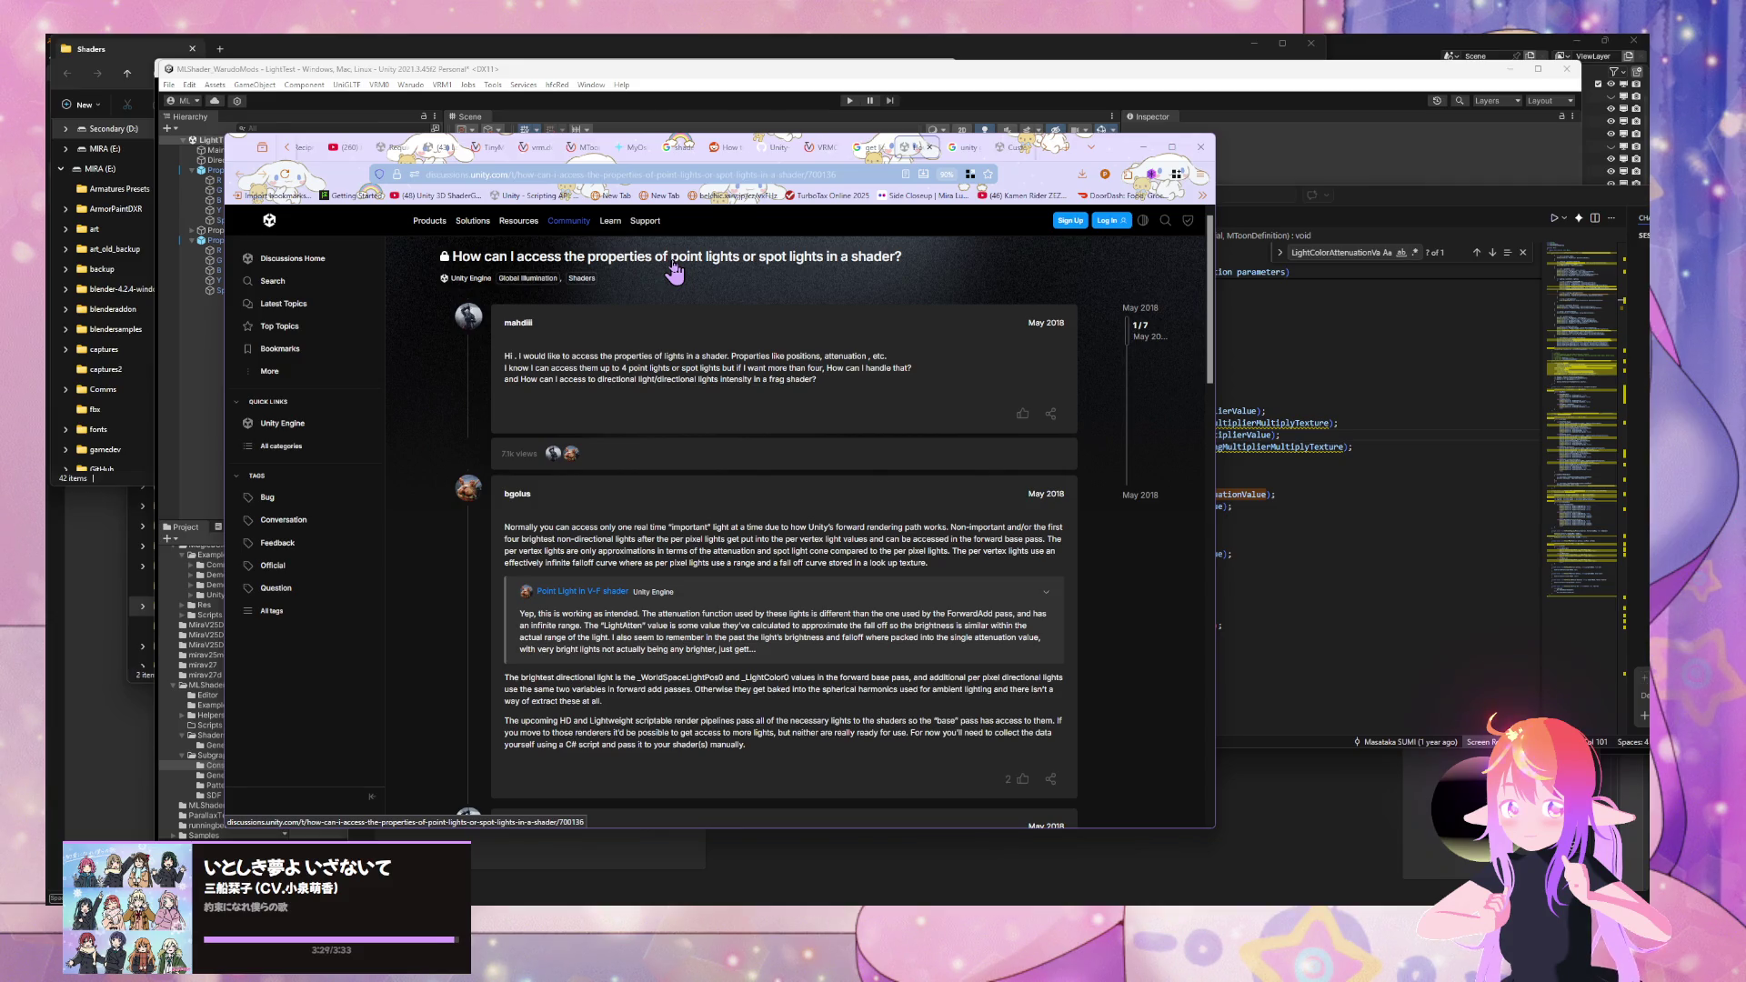
pyautogui.scroll(-5, 672, 273)
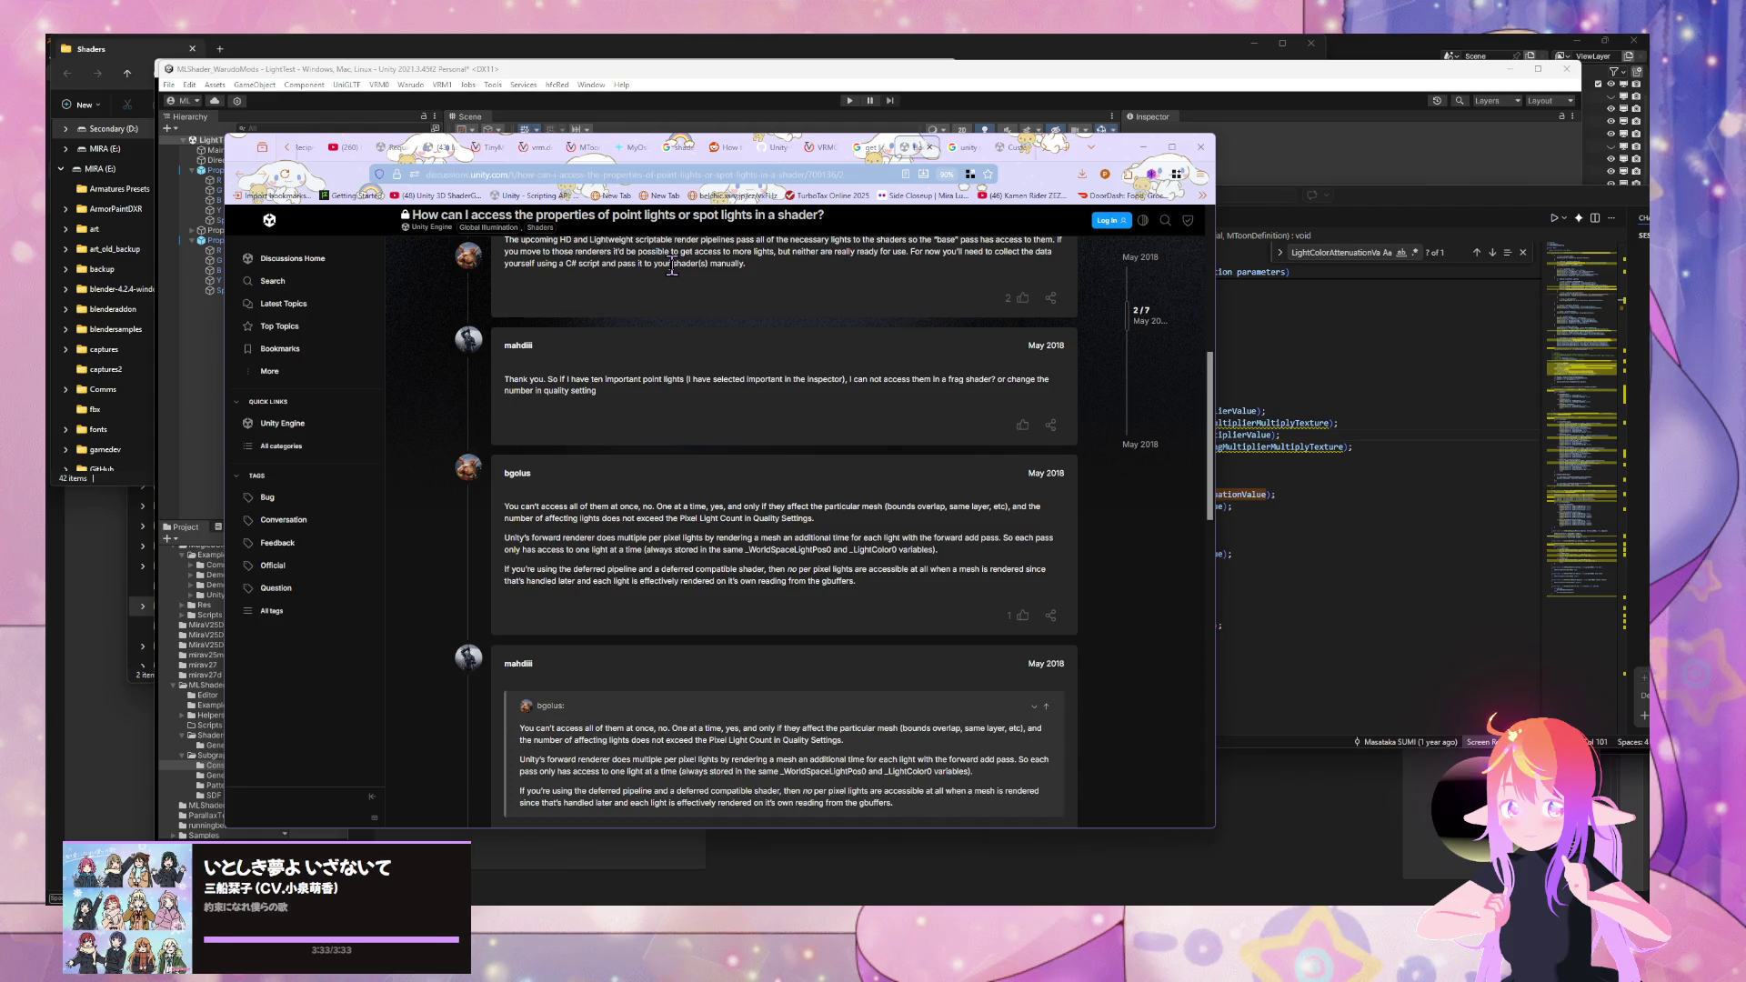
pyautogui.scroll(-3, 671, 265)
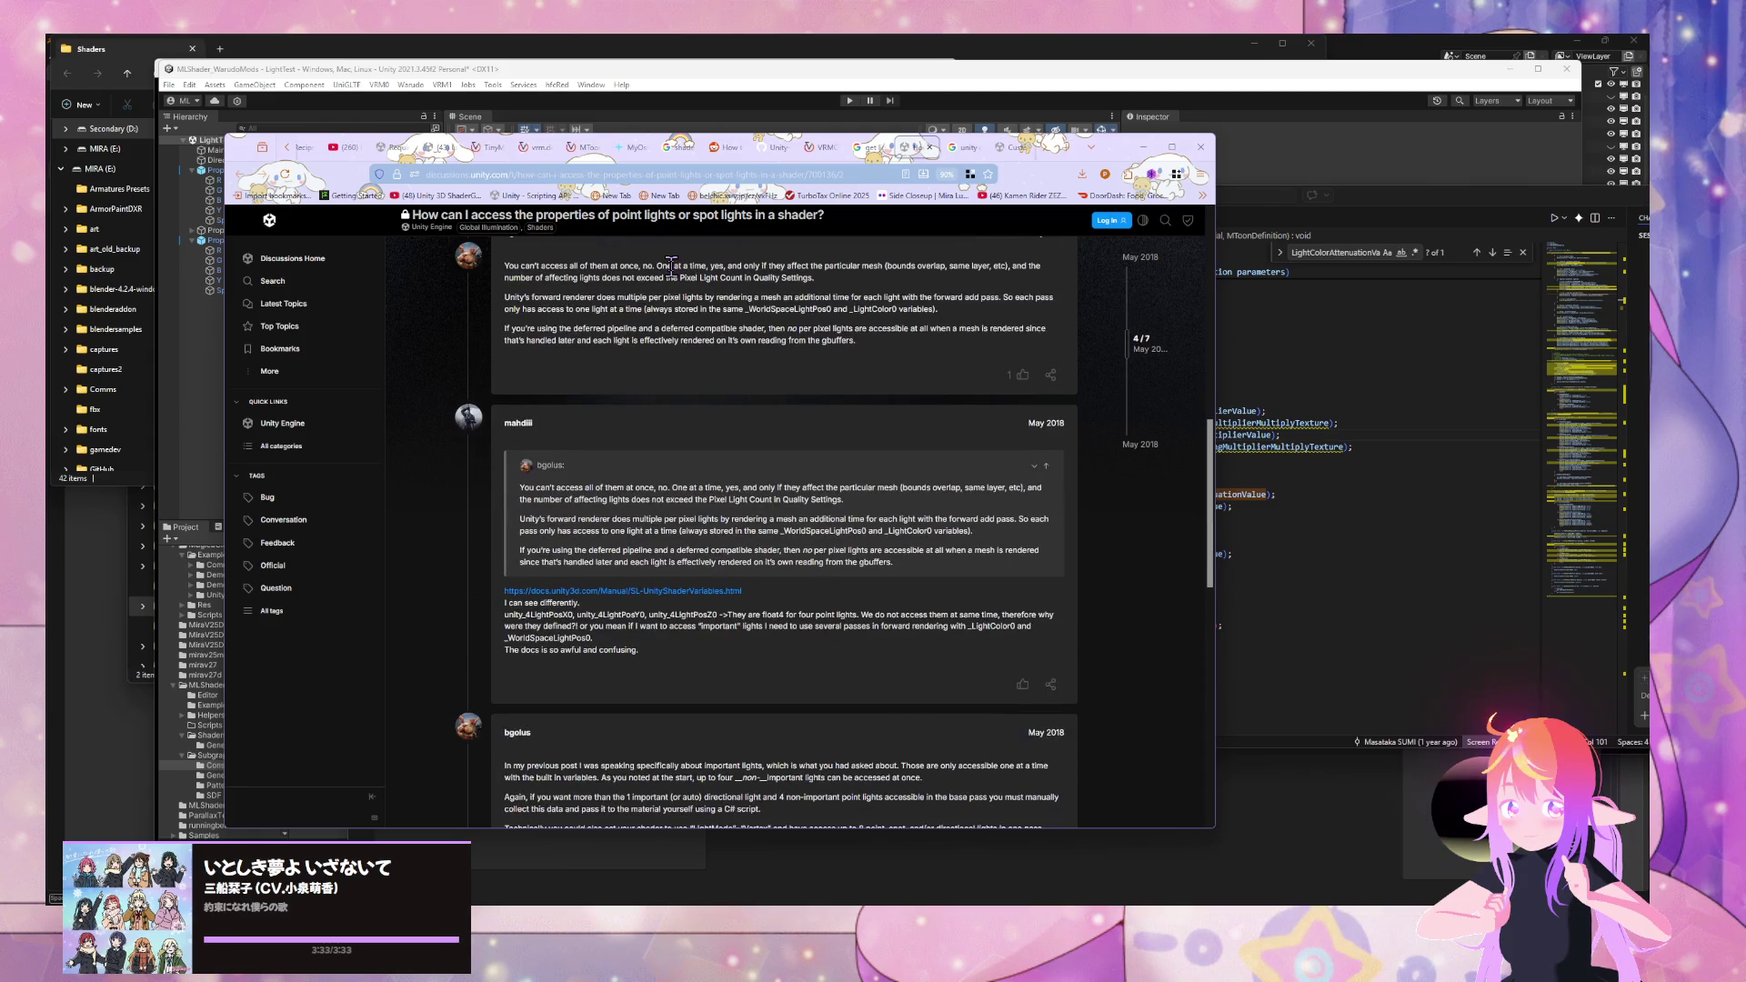
pyautogui.scroll(-2, 671, 264)
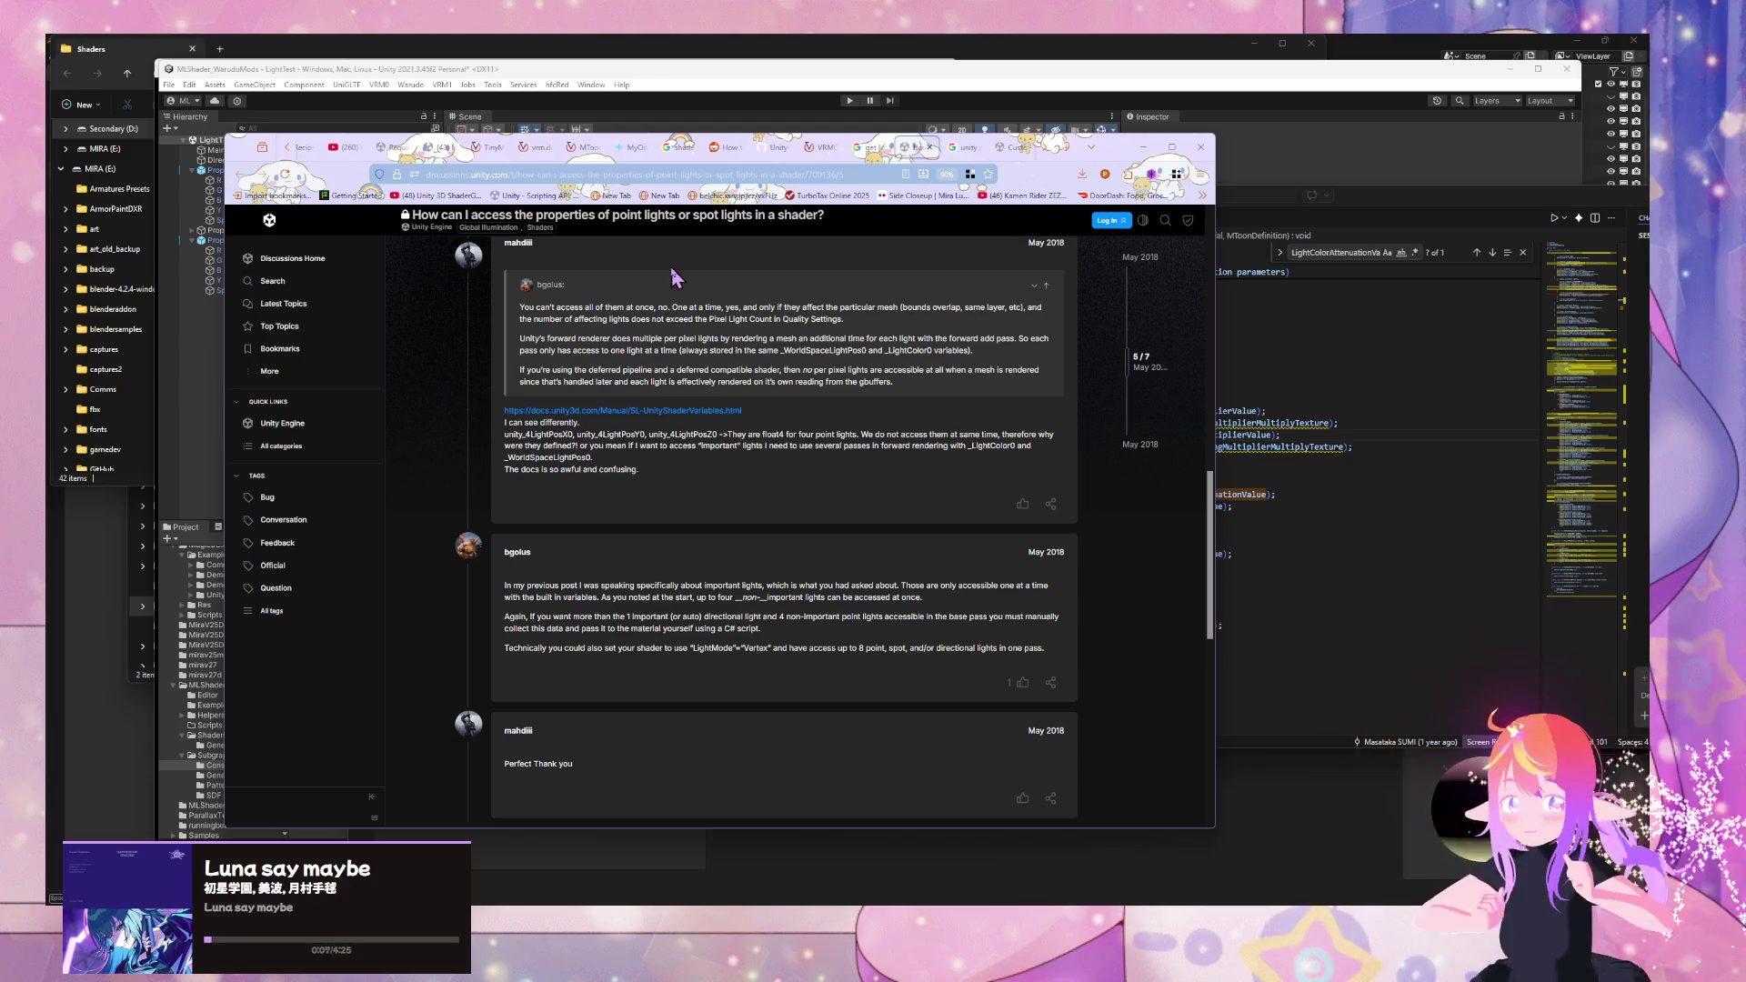
pyautogui.scroll(-2, 672, 276)
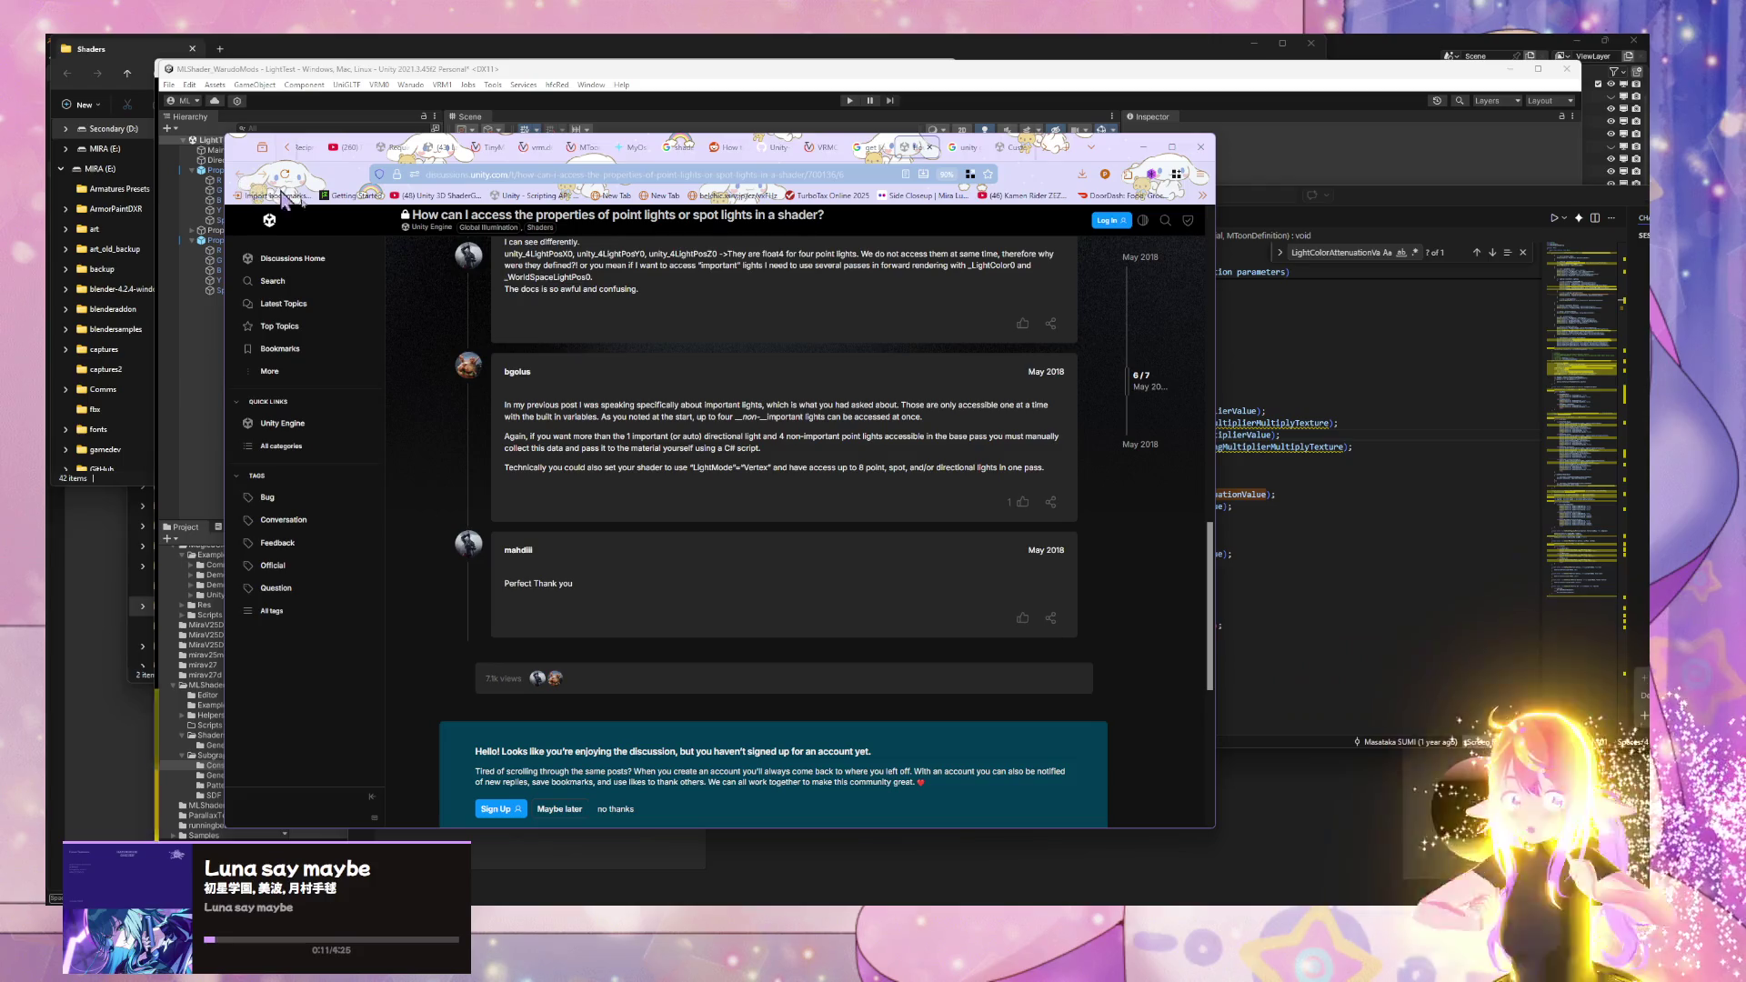
pyautogui.moveTo(696, 400); pyautogui.dragTo(859, 437)
pyautogui.click(864, 436)
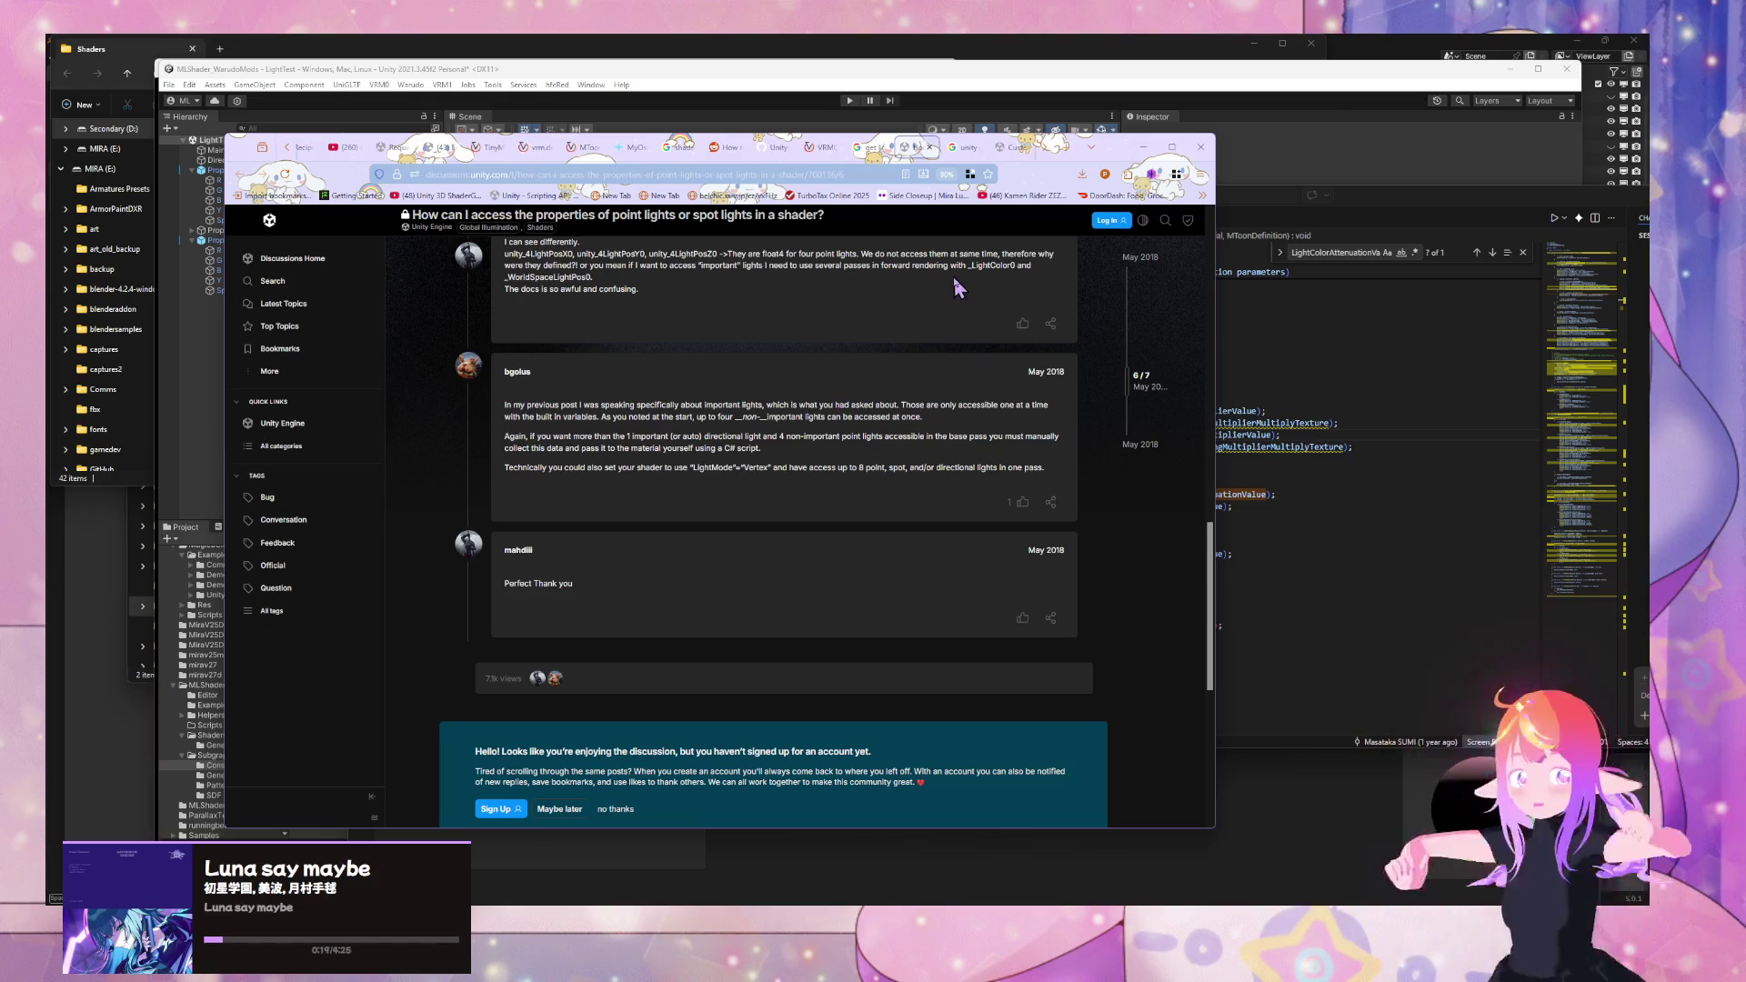
pyautogui.click(864, 151)
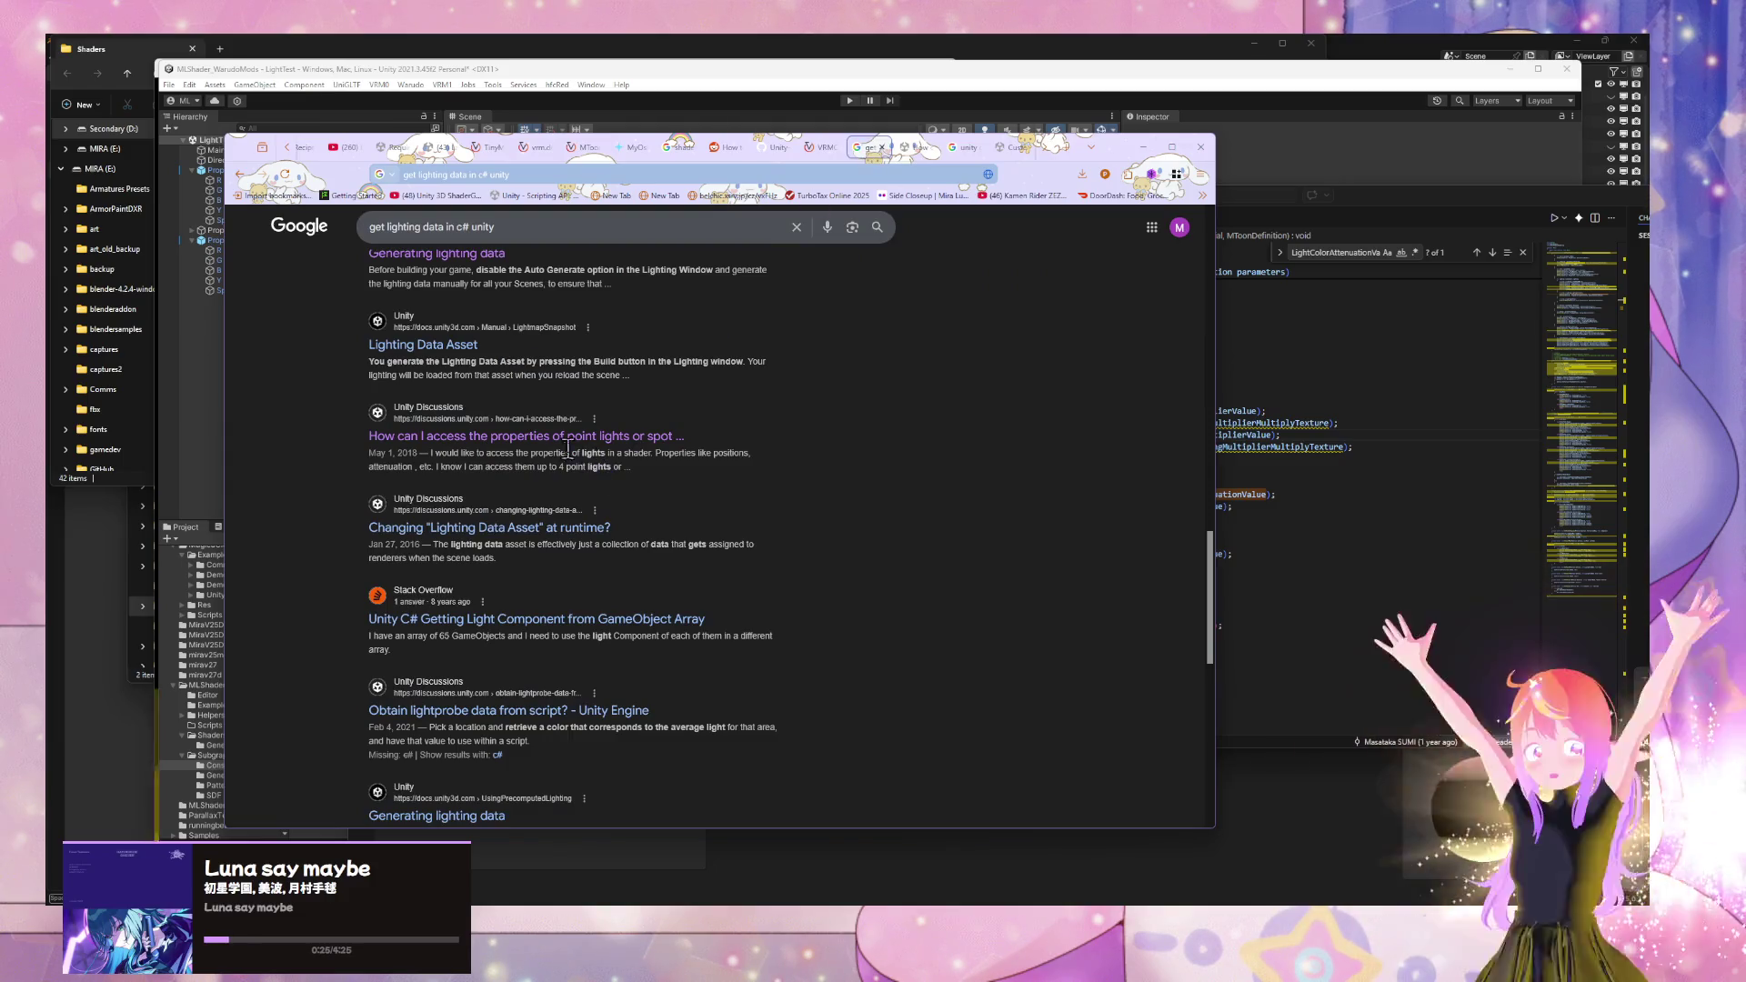
# - Read the 'Generating lighting data' manual page, then view AutoLight.cginc's shadow attenuation defines on GitHub
pyautogui.scroll(-2, 564, 446)
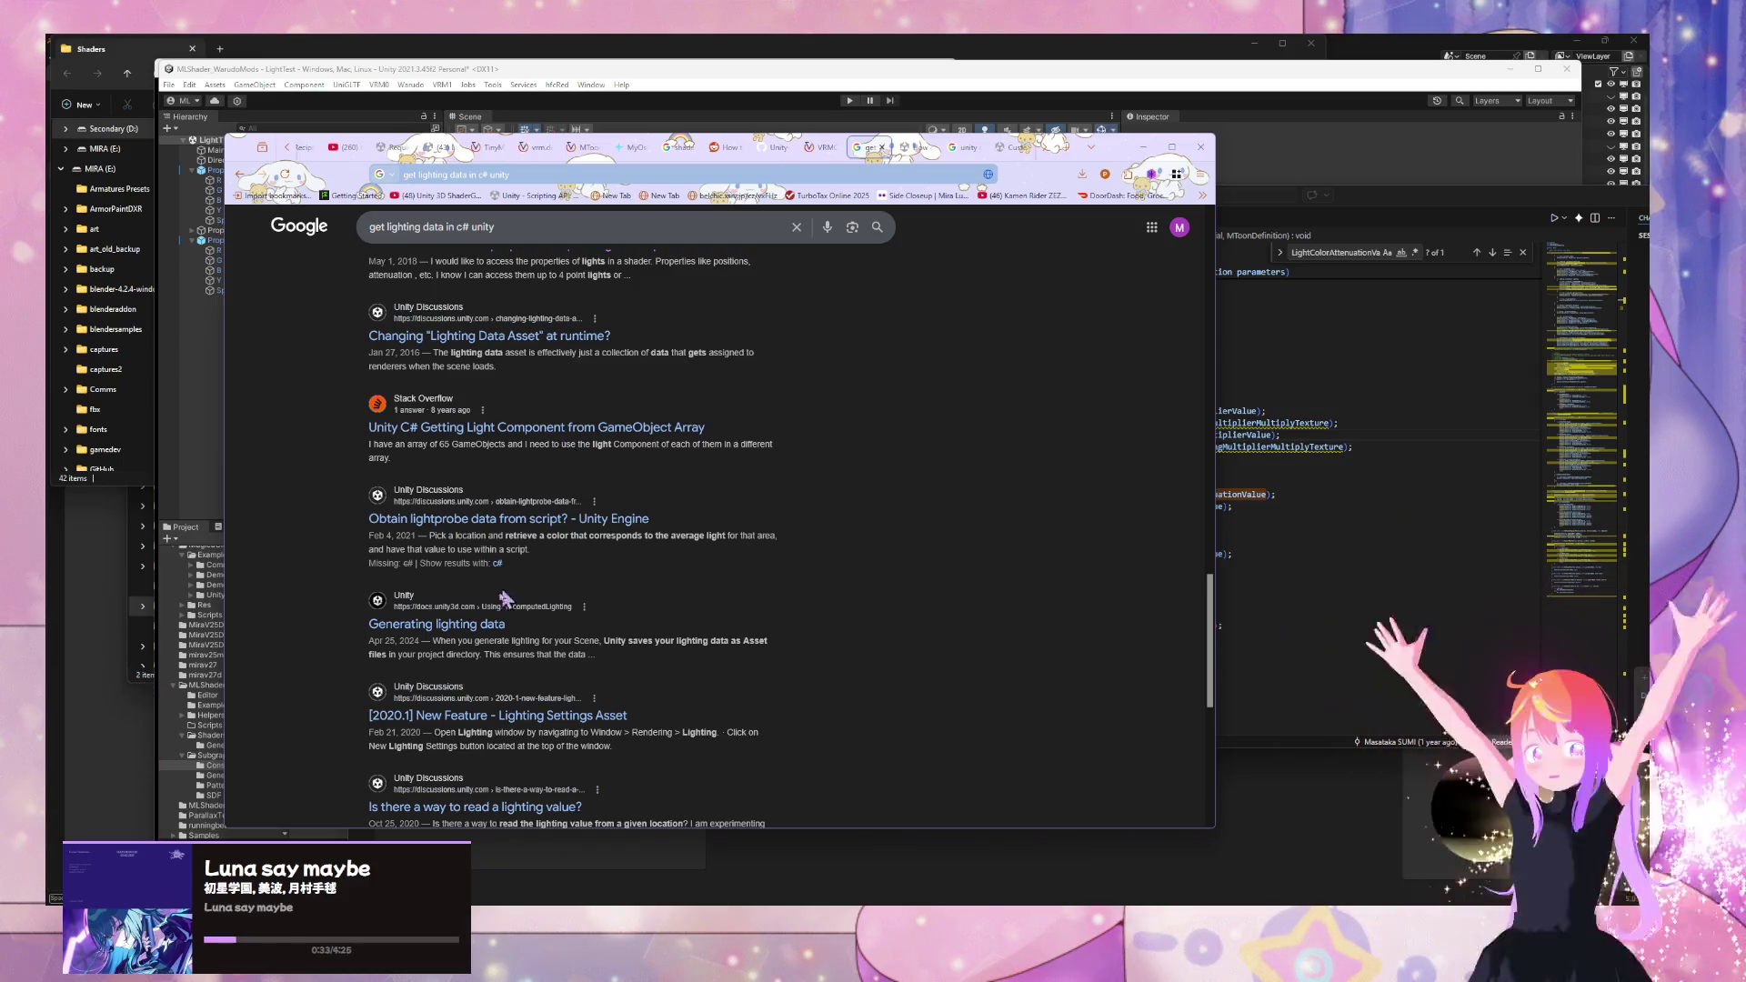
pyautogui.click(491, 624)
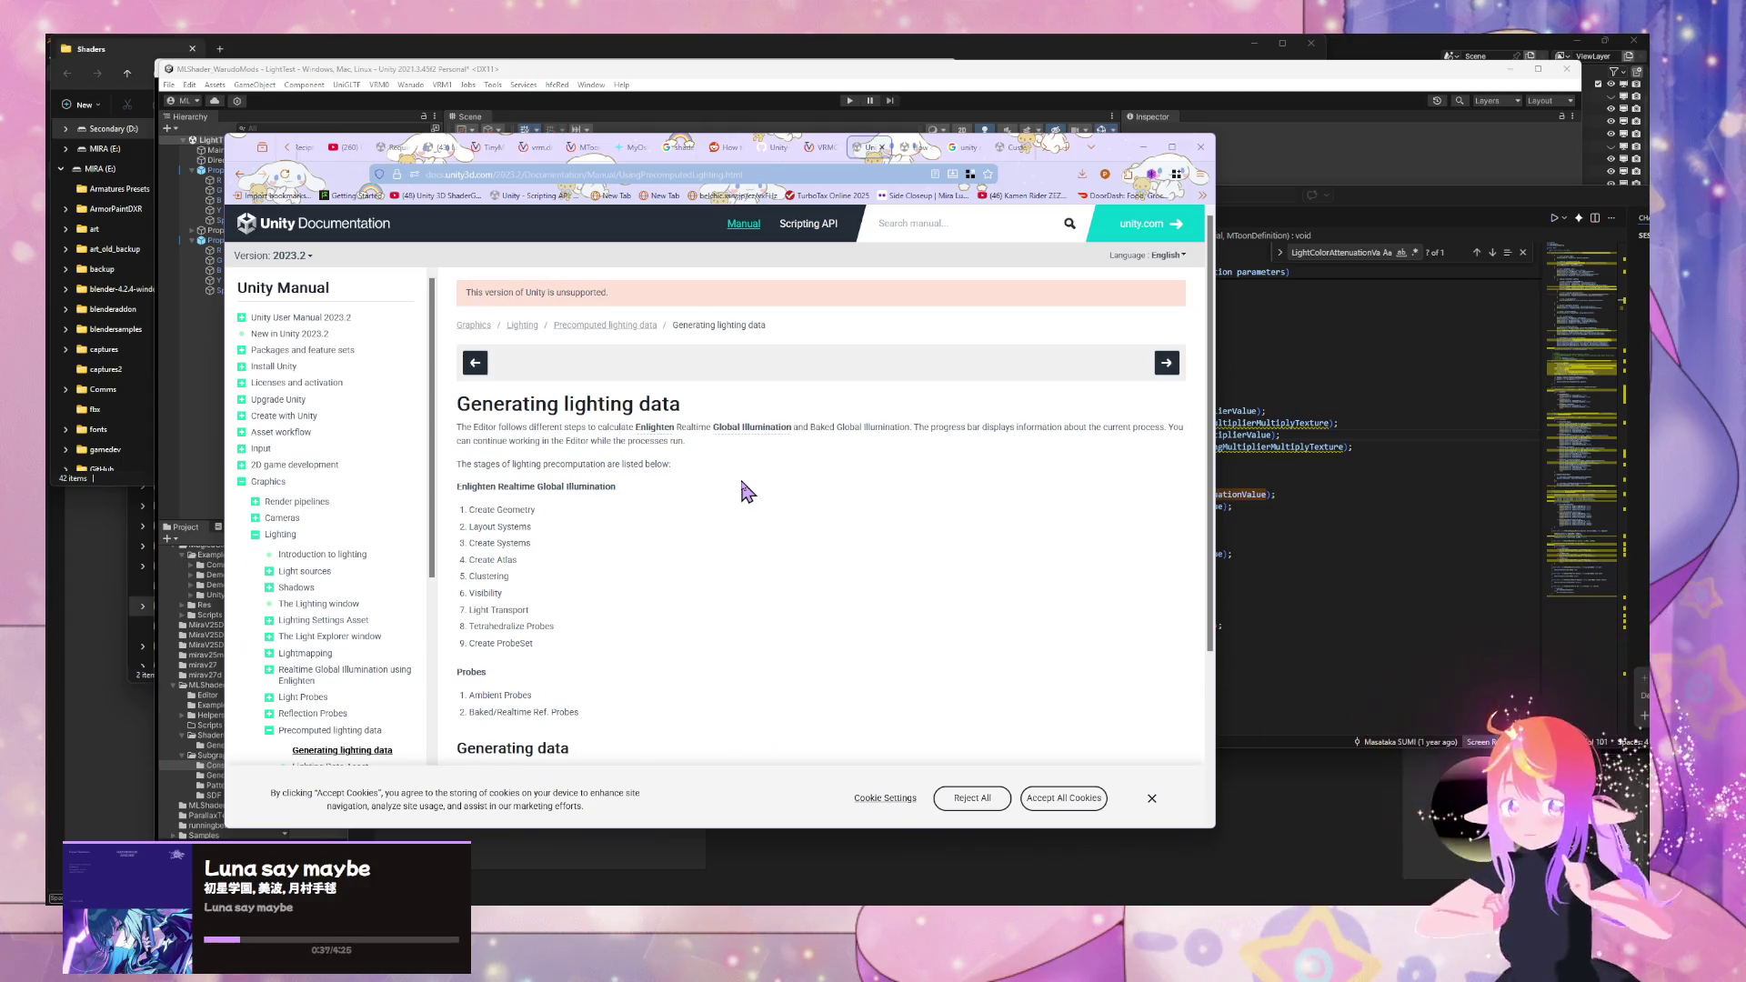
pyautogui.scroll(-2, 745, 491)
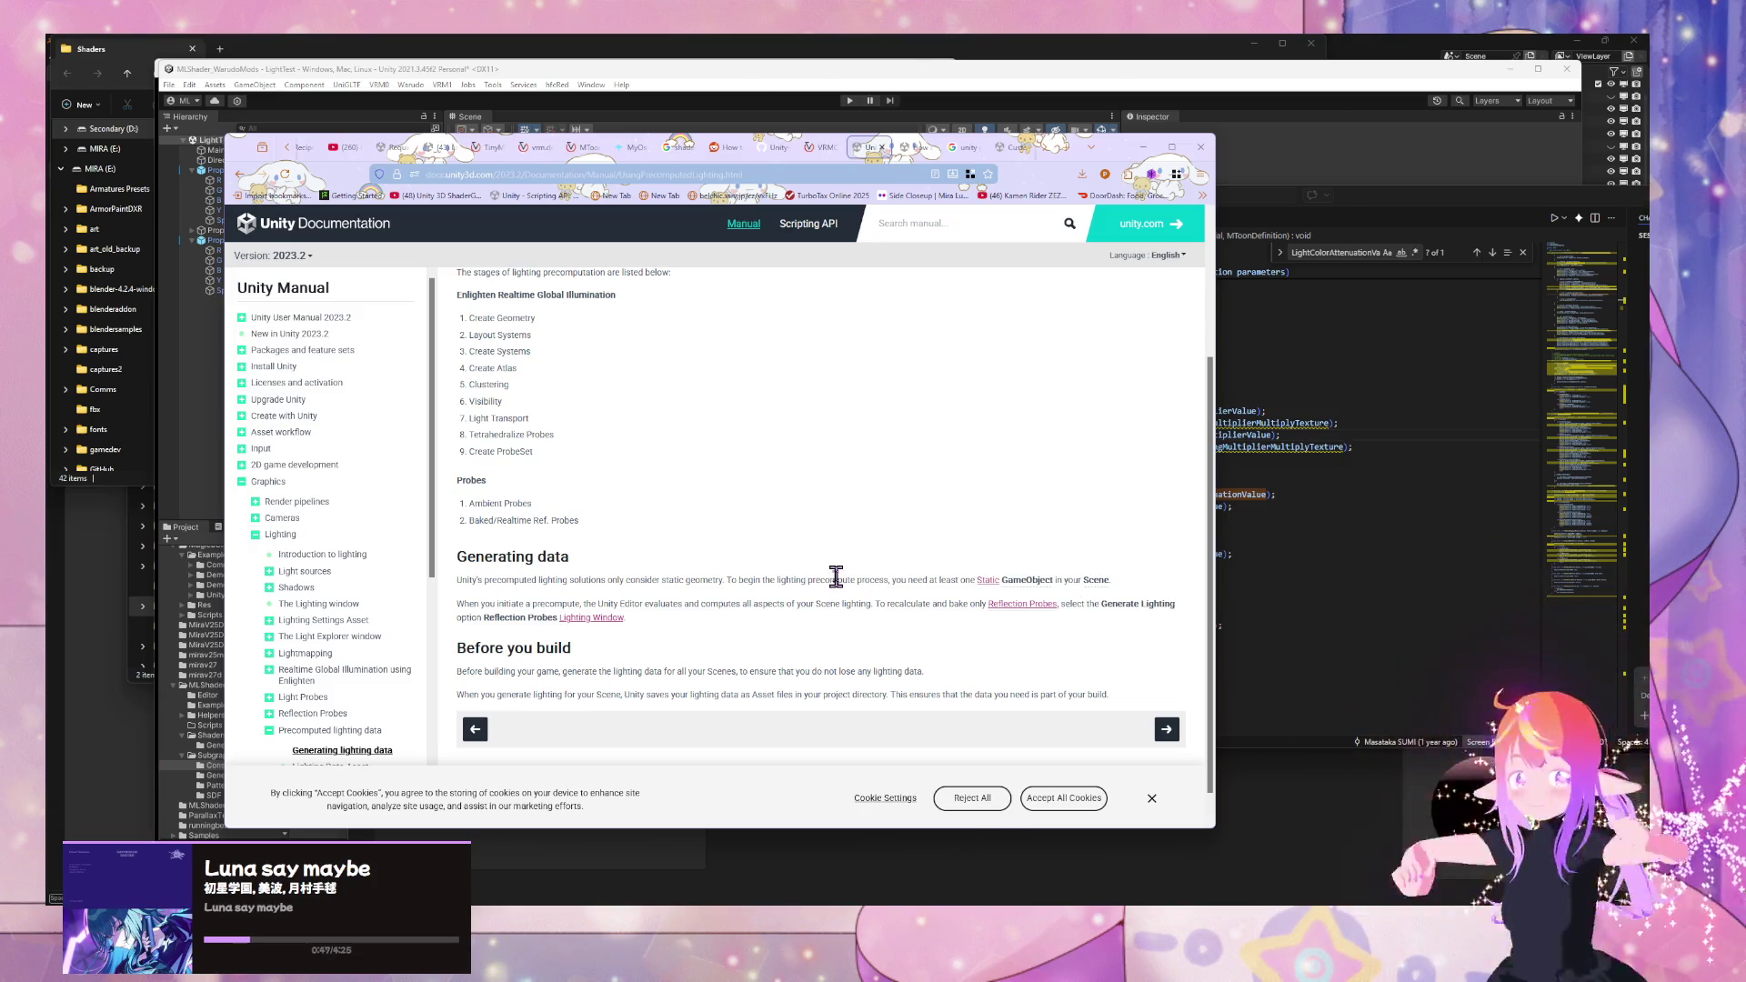
pyautogui.scroll(3, 836, 576)
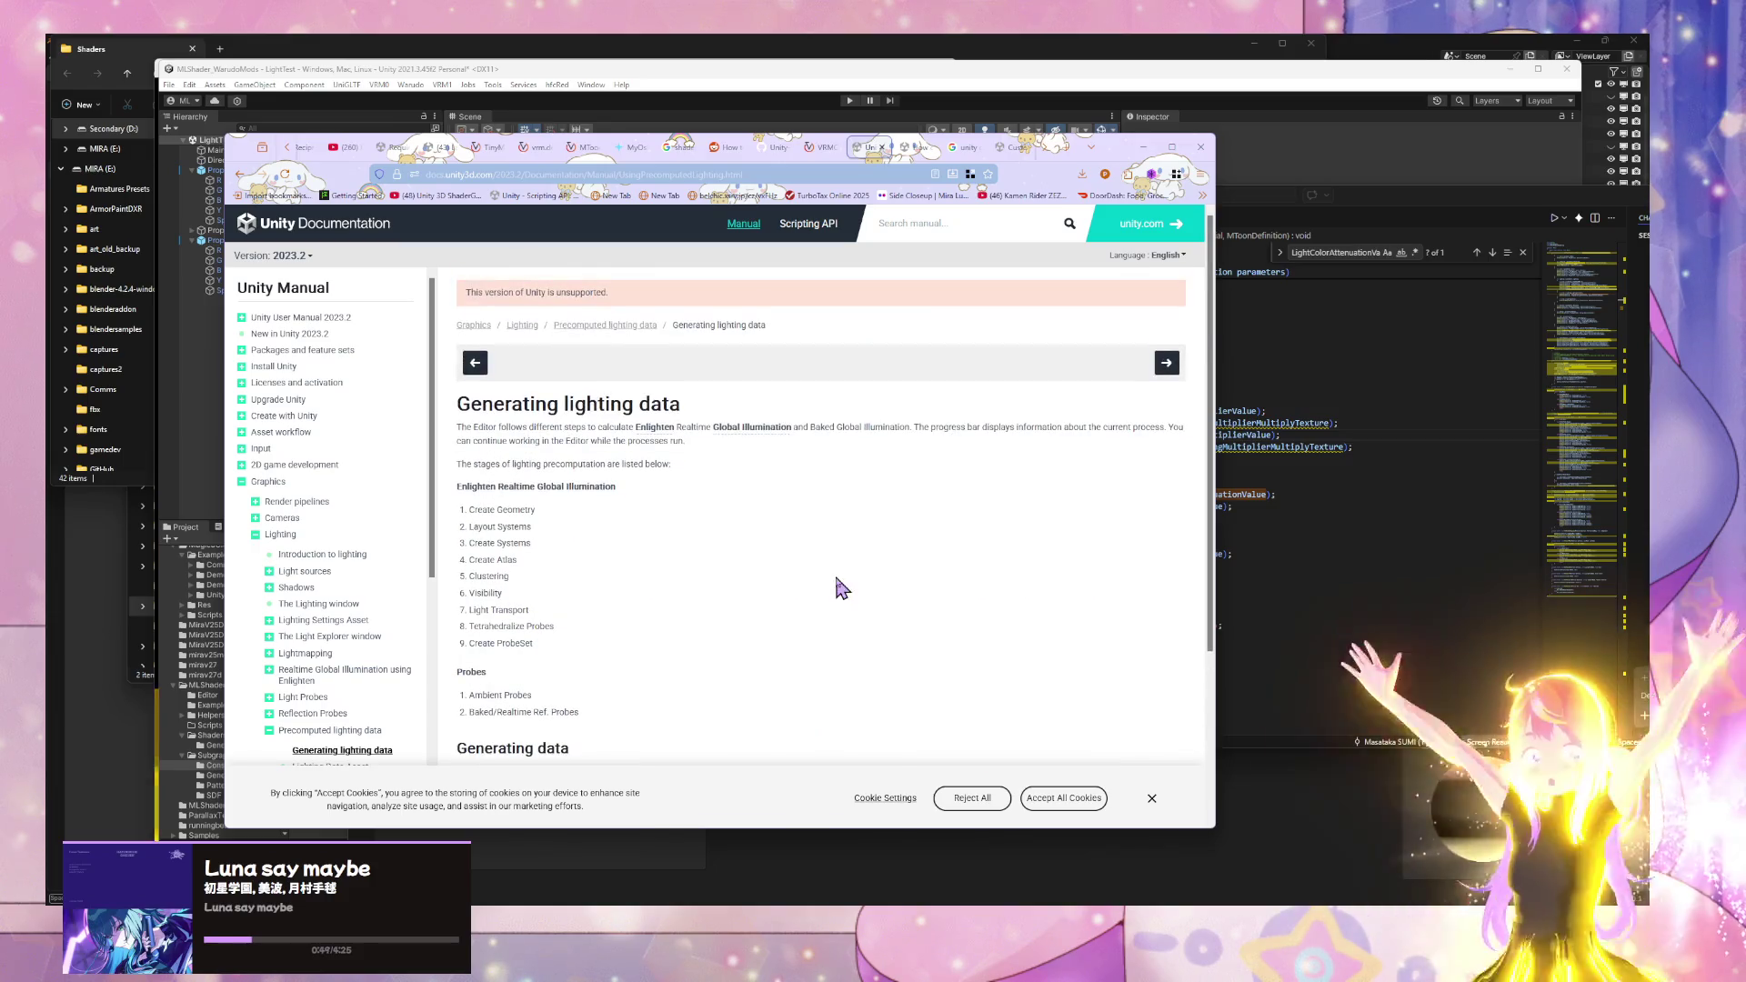
pyautogui.click(797, 151)
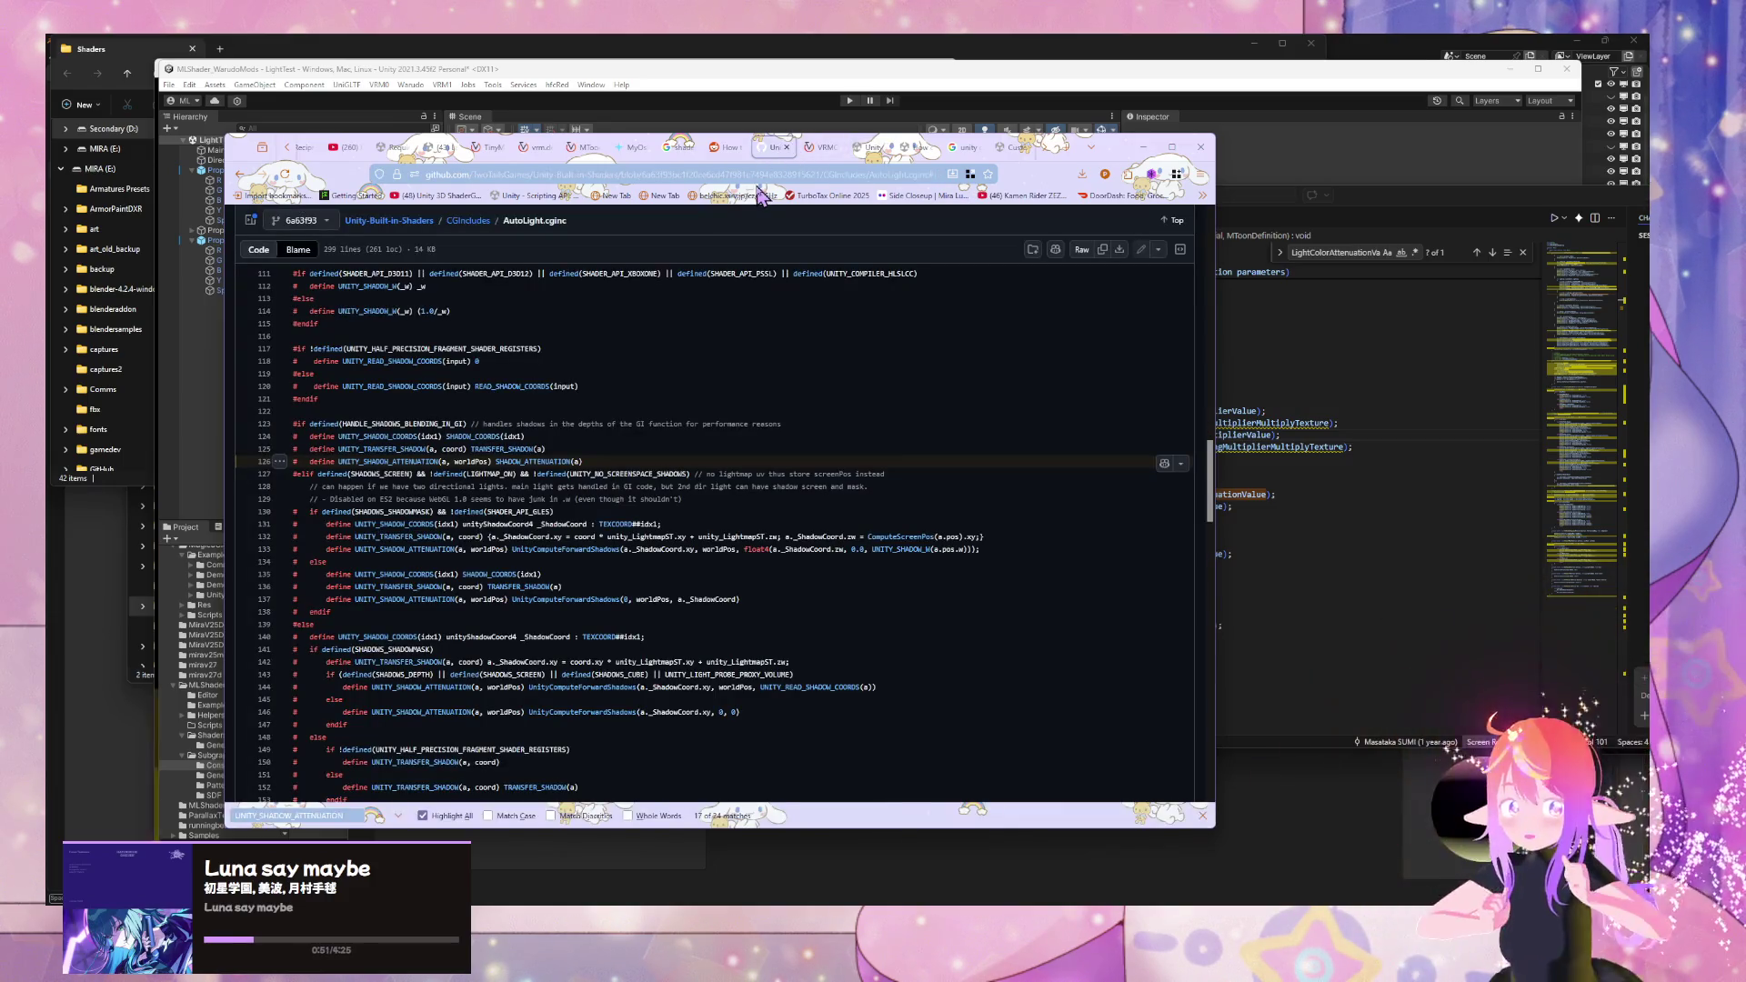
# - Go back to the 'get lighting data in c# unity' results and reread the AI Overview on accessing lights
pyautogui.click(819, 147)
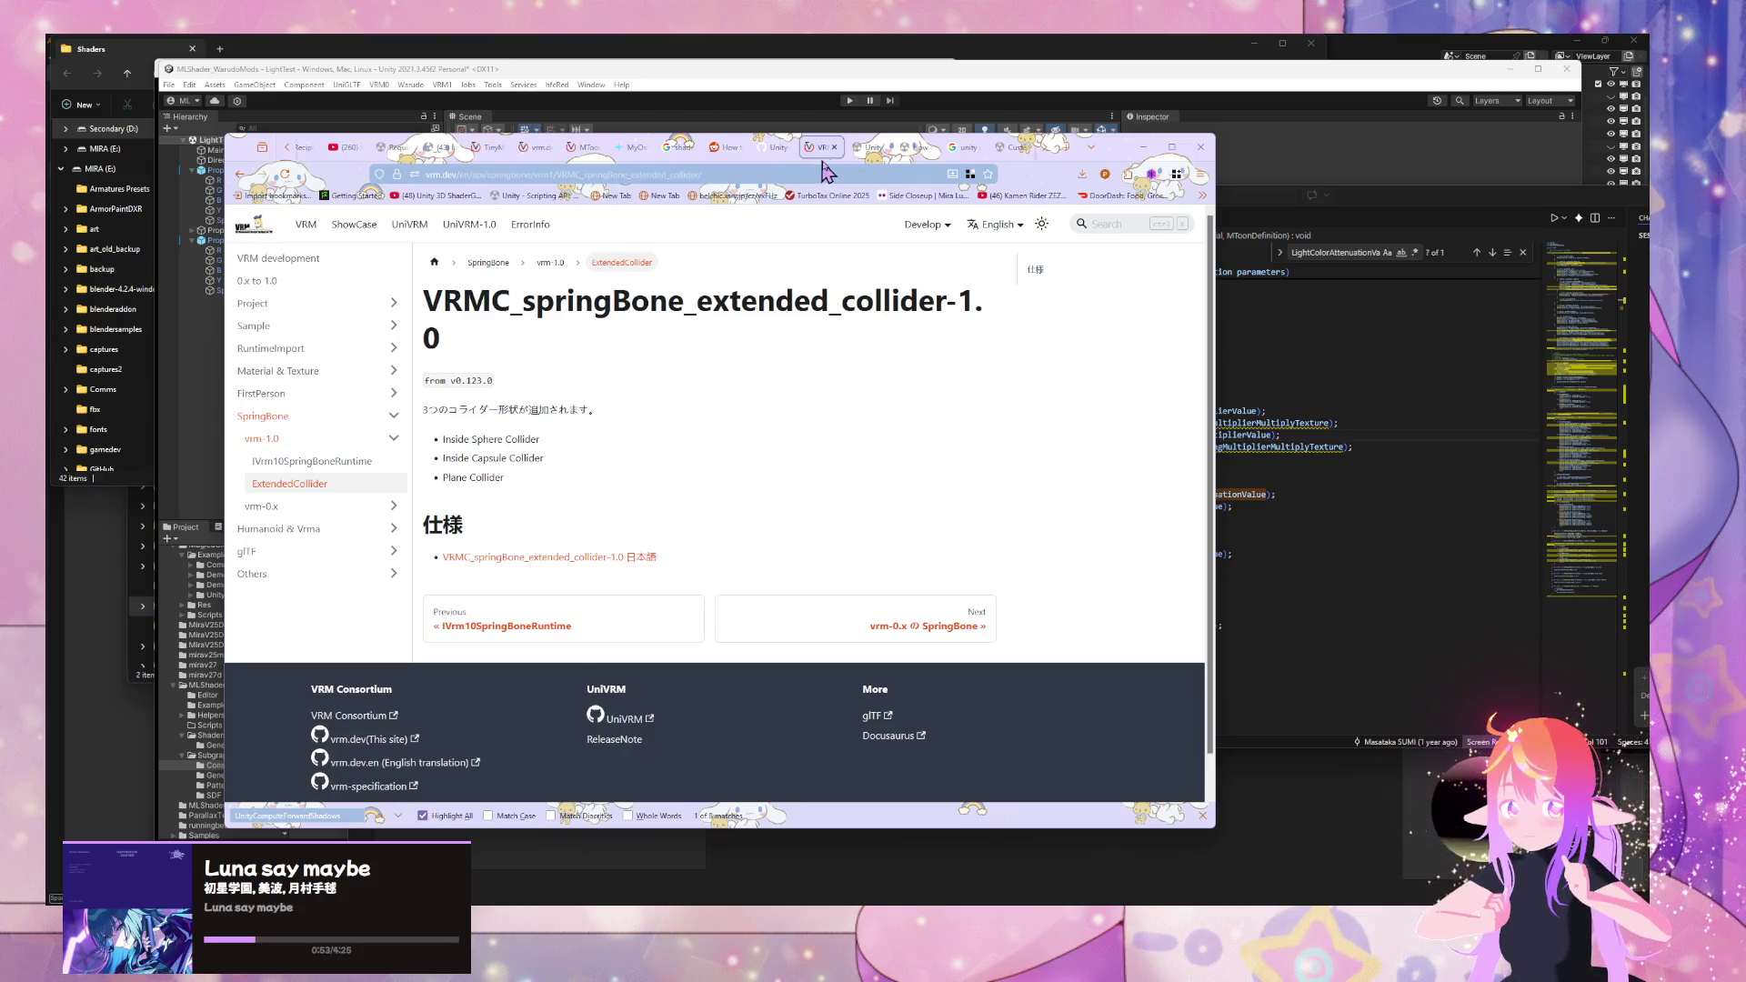
pyautogui.click(864, 149)
pyautogui.click(239, 176)
pyautogui.scroll(2, 563, 441)
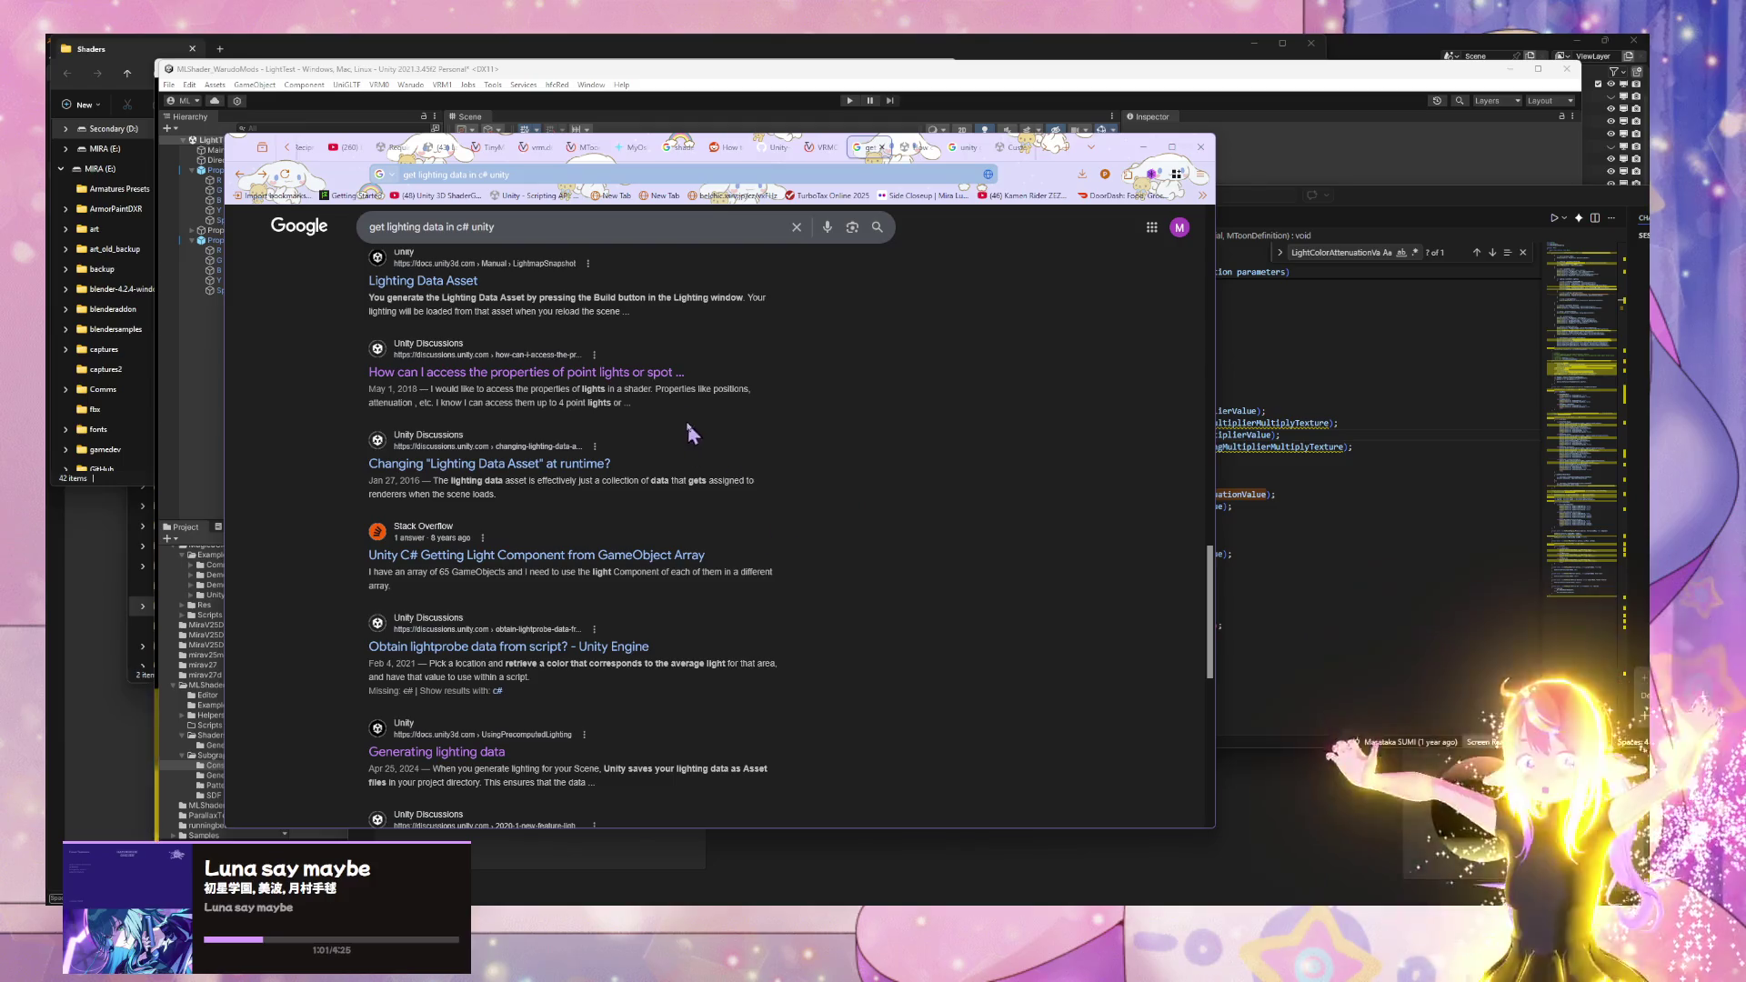
pyautogui.scroll(2, 636, 418)
pyautogui.scroll(10, 573, 420)
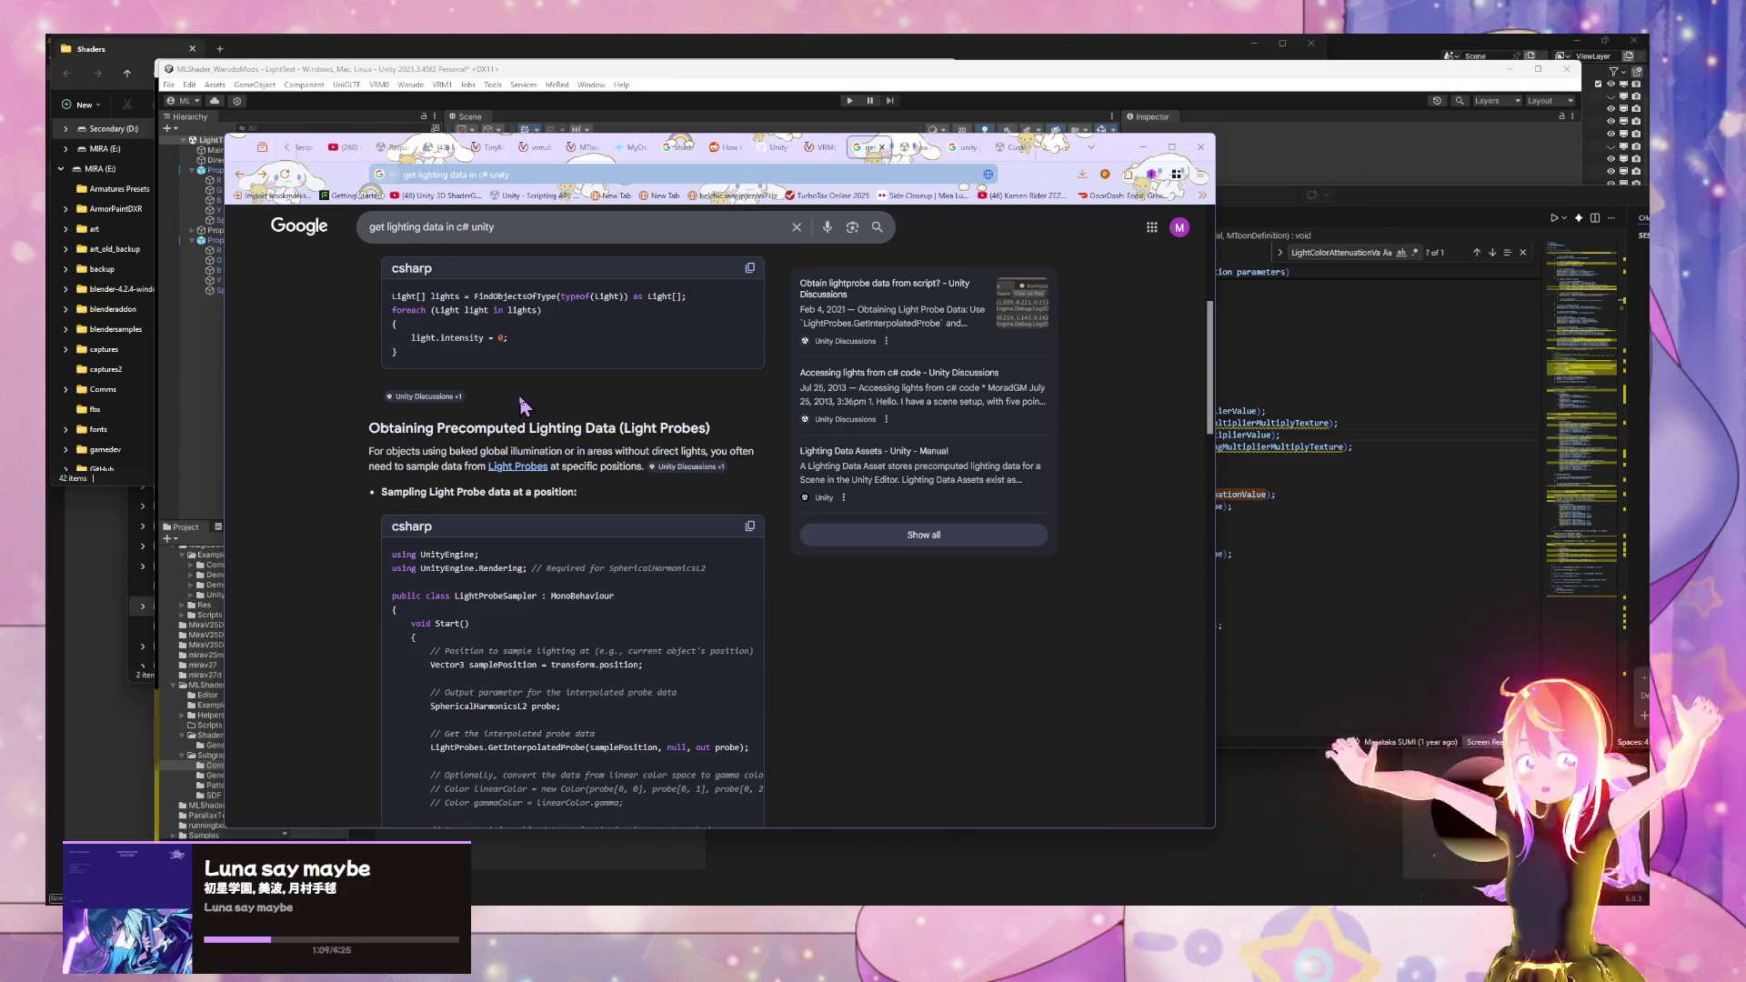
pyautogui.scroll(5, 518, 398)
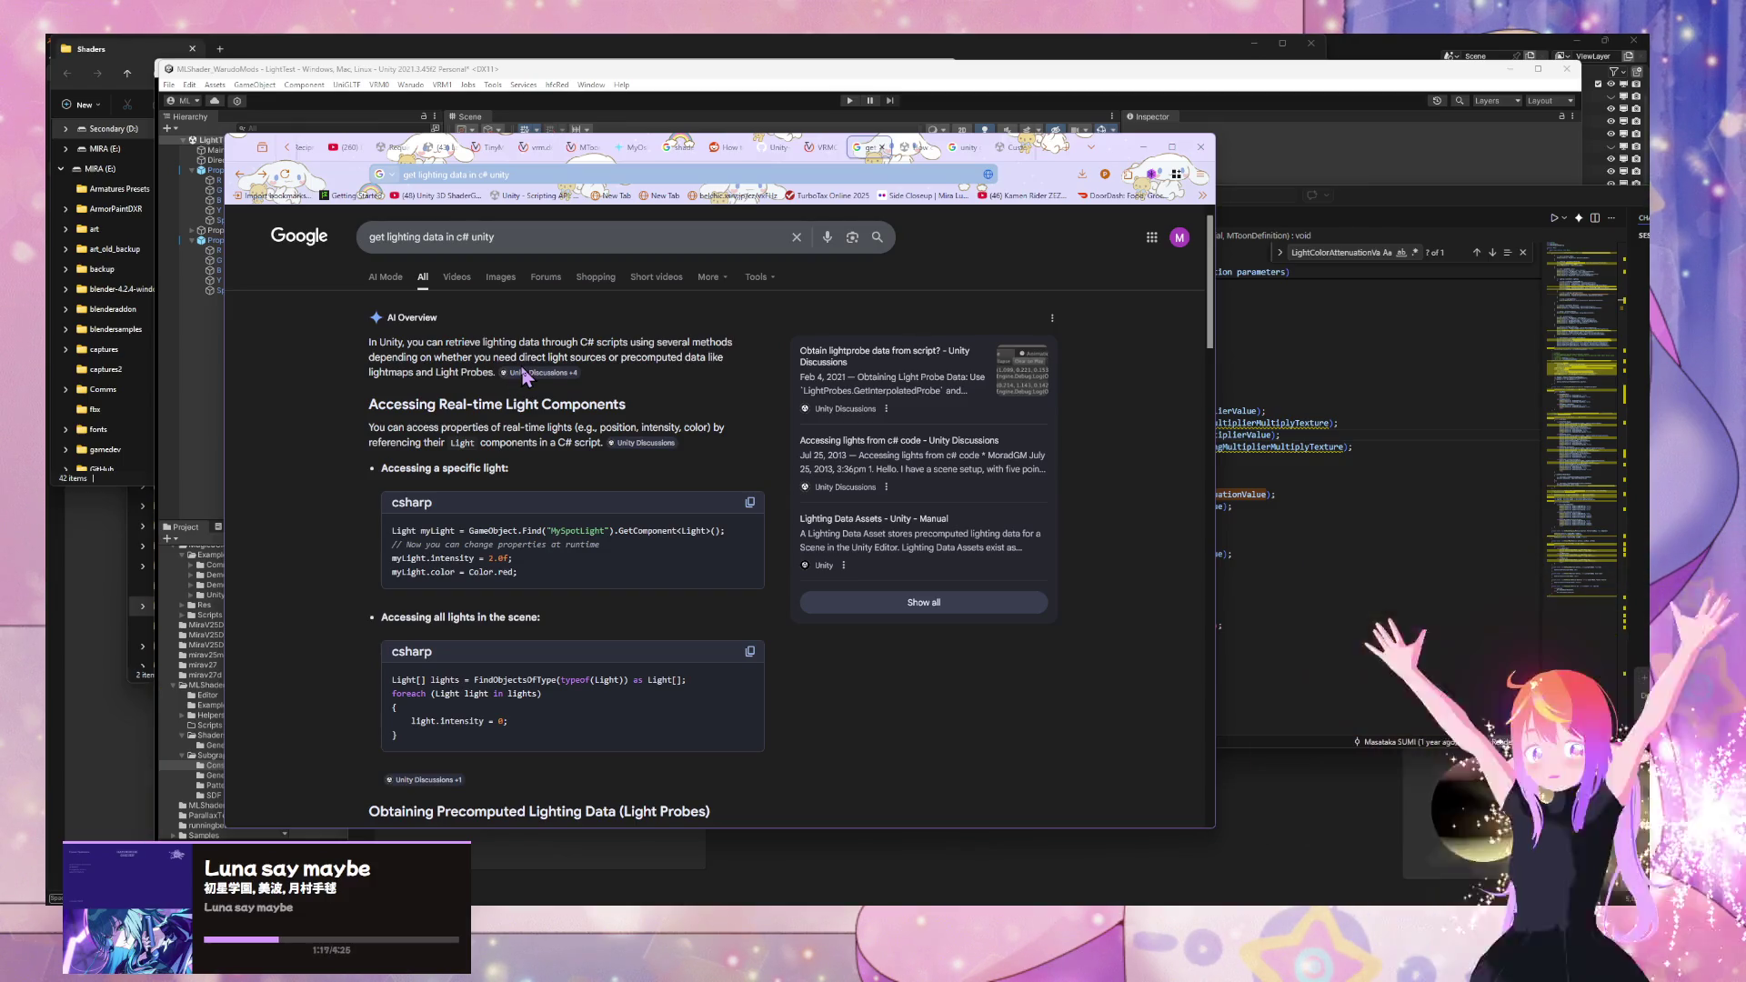
pyautogui.click(515, 239)
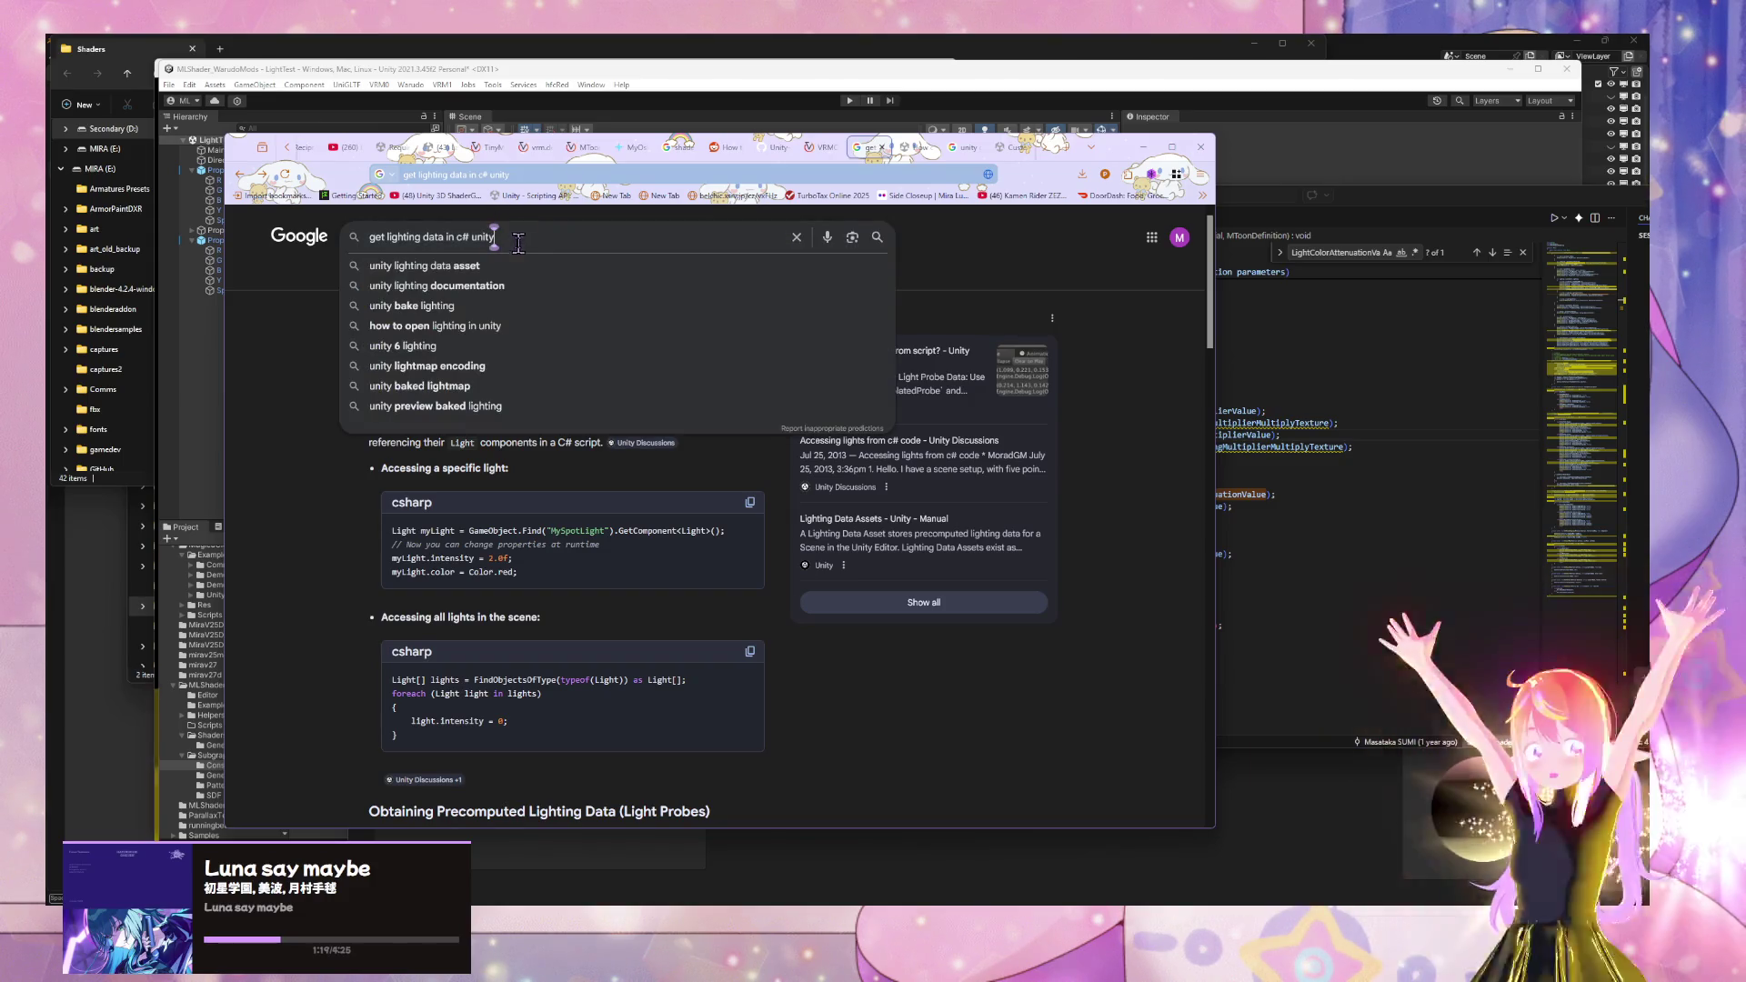
pyautogui.write('to s')
# - Search Google for 'LightColorAttenuation mtoon'
pyautogui.moveTo(496, 236); pyautogui.dragTo(369, 236)
pyautogui.press('BackSpace')
pyautogui.write('PropLightColorAttenuation')
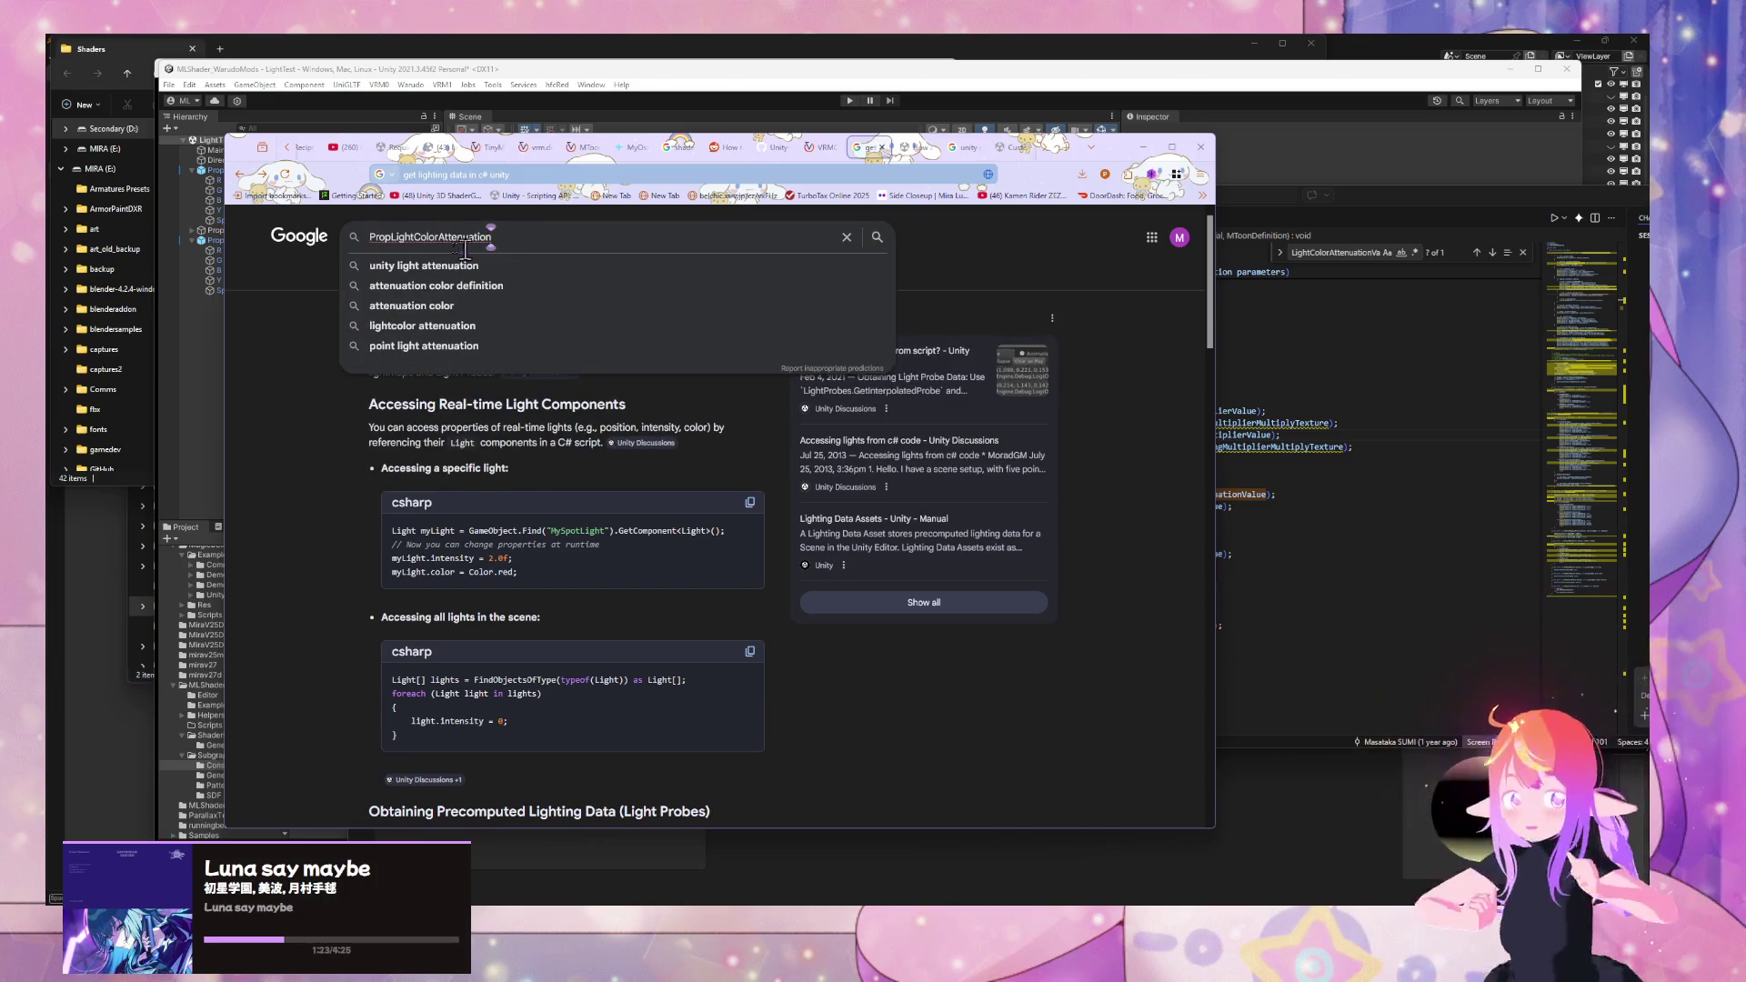
pyautogui.press('BackSpace')
pyautogui.press('BackSpace')
pyautogui.press('BackSpace')
pyautogui.click(502, 249)
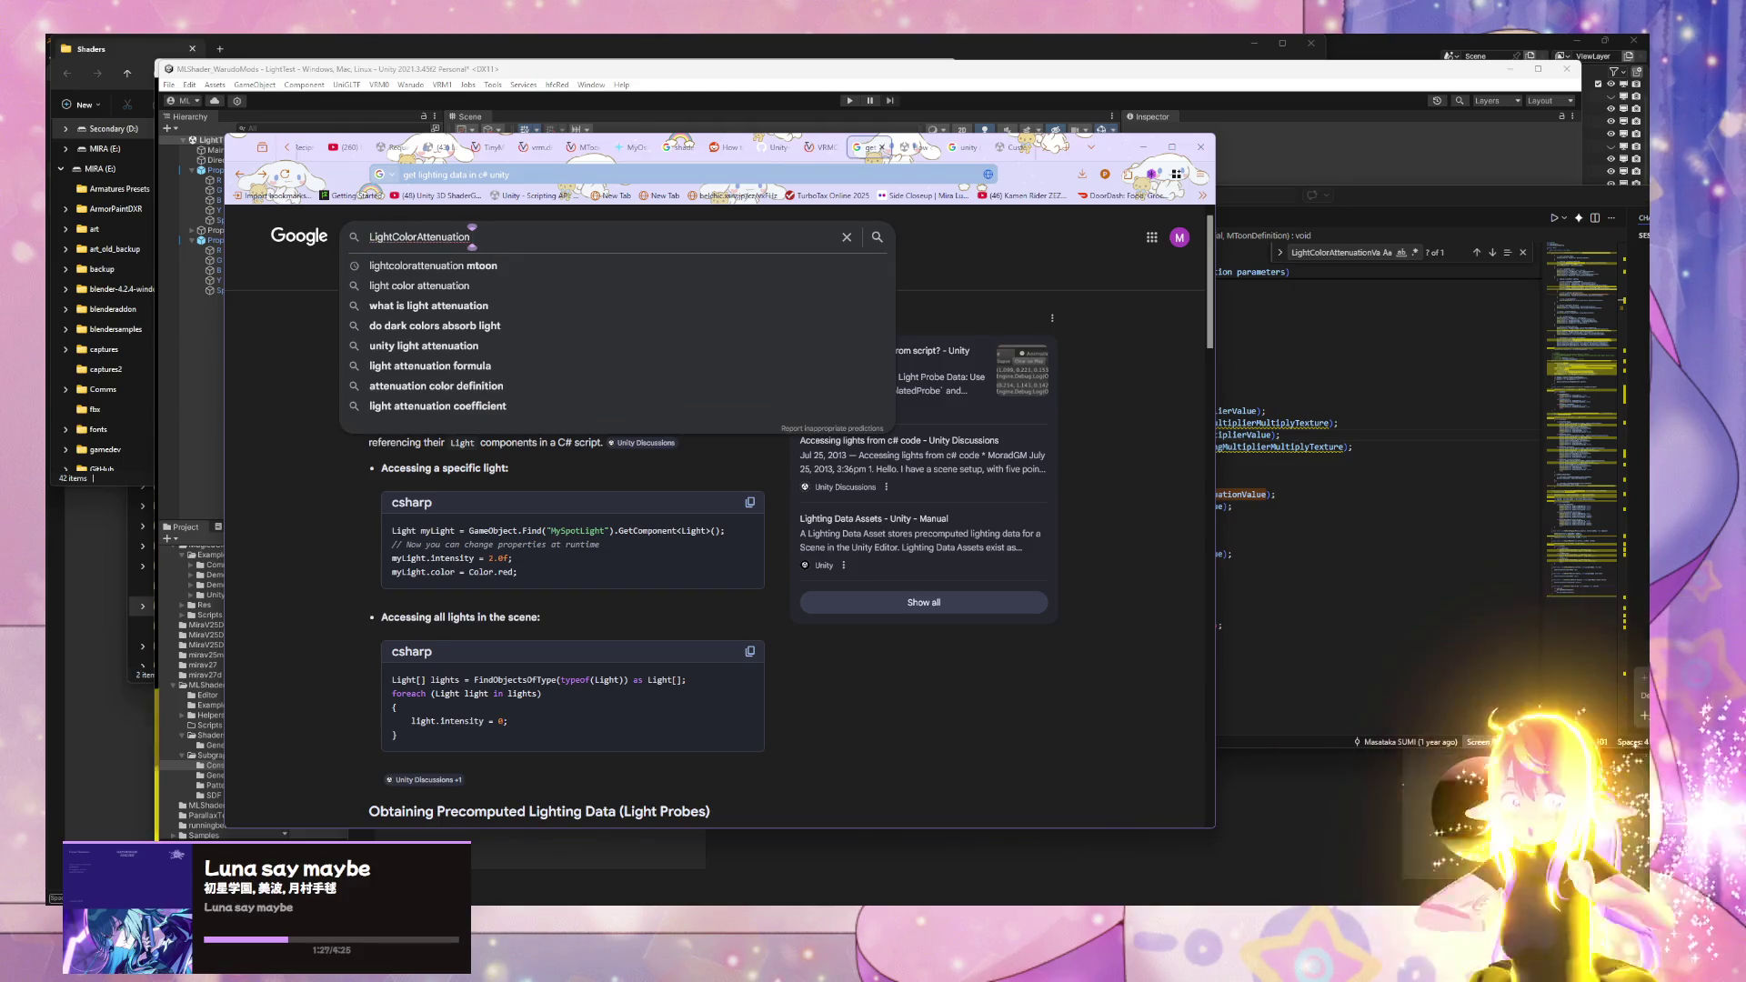
pyautogui.write('mtoon')
pyautogui.press('Return')
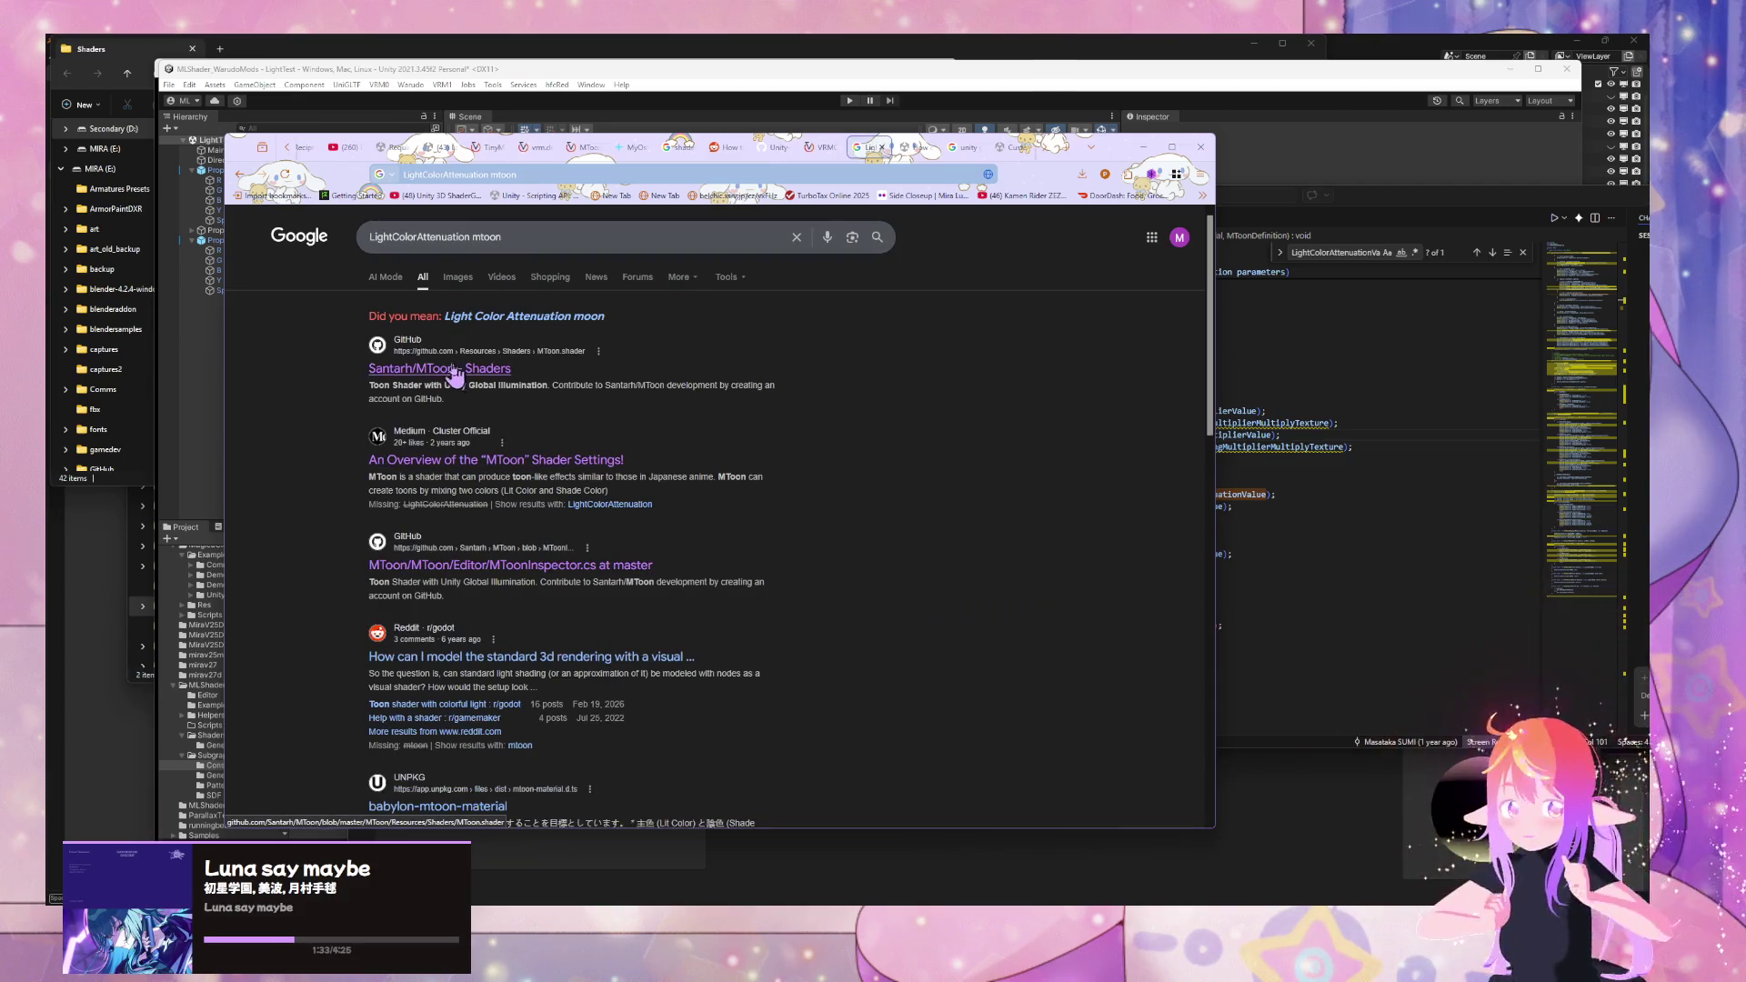
# - Refine the search to 'how LightColorAttenuation mtoon calculated or set?' and read the overview
pyautogui.click(375, 237)
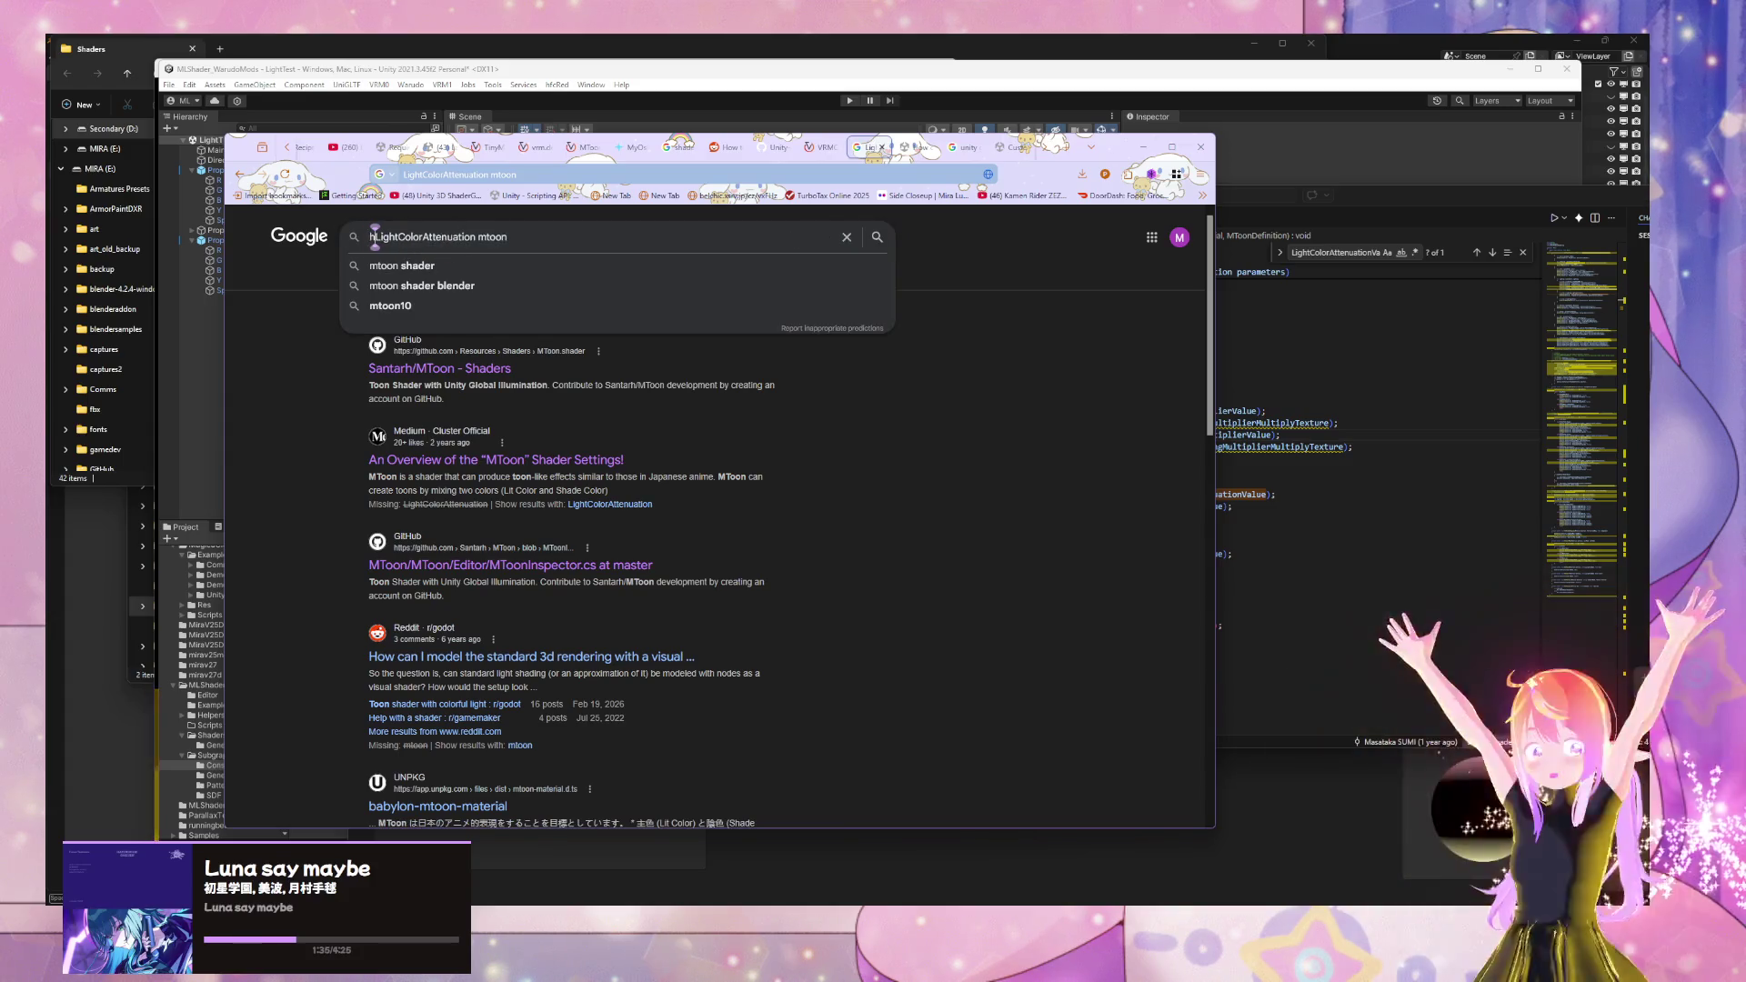
pyautogui.write('how')
pyautogui.click(550, 236)
pyautogui.write('calculated c')
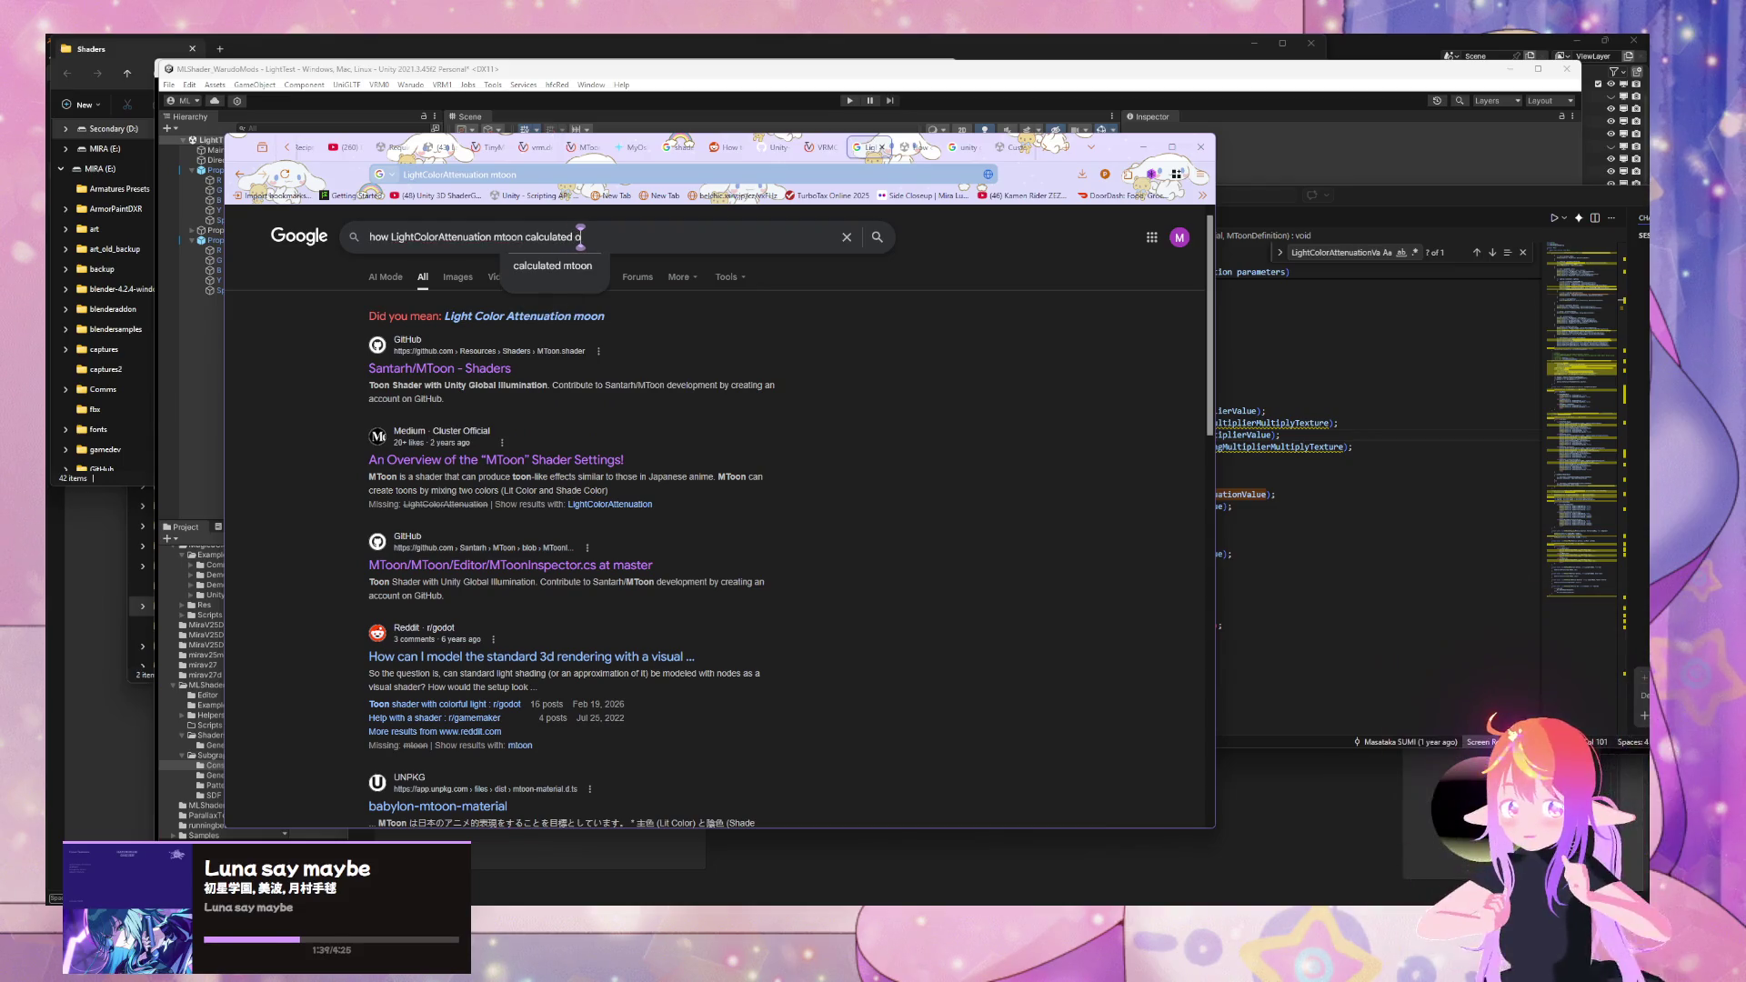
pyautogui.write('r set?')
pyautogui.press('Return')
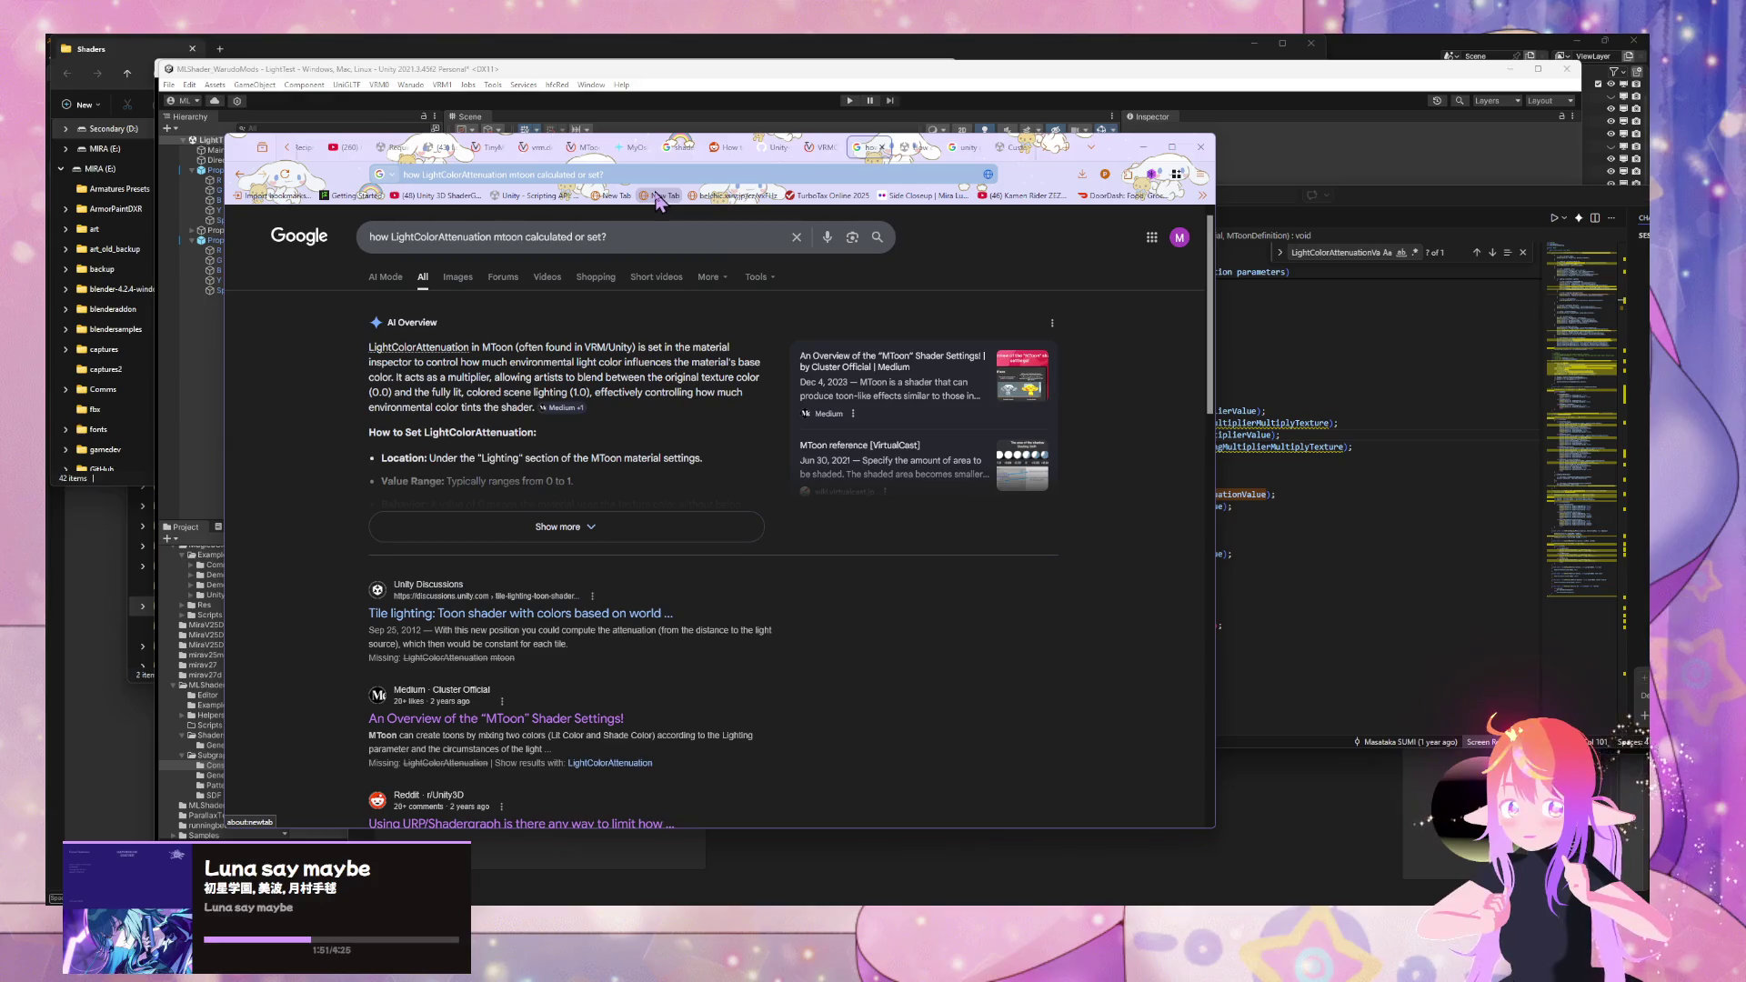
pyautogui.scroll(-4, 749, 293)
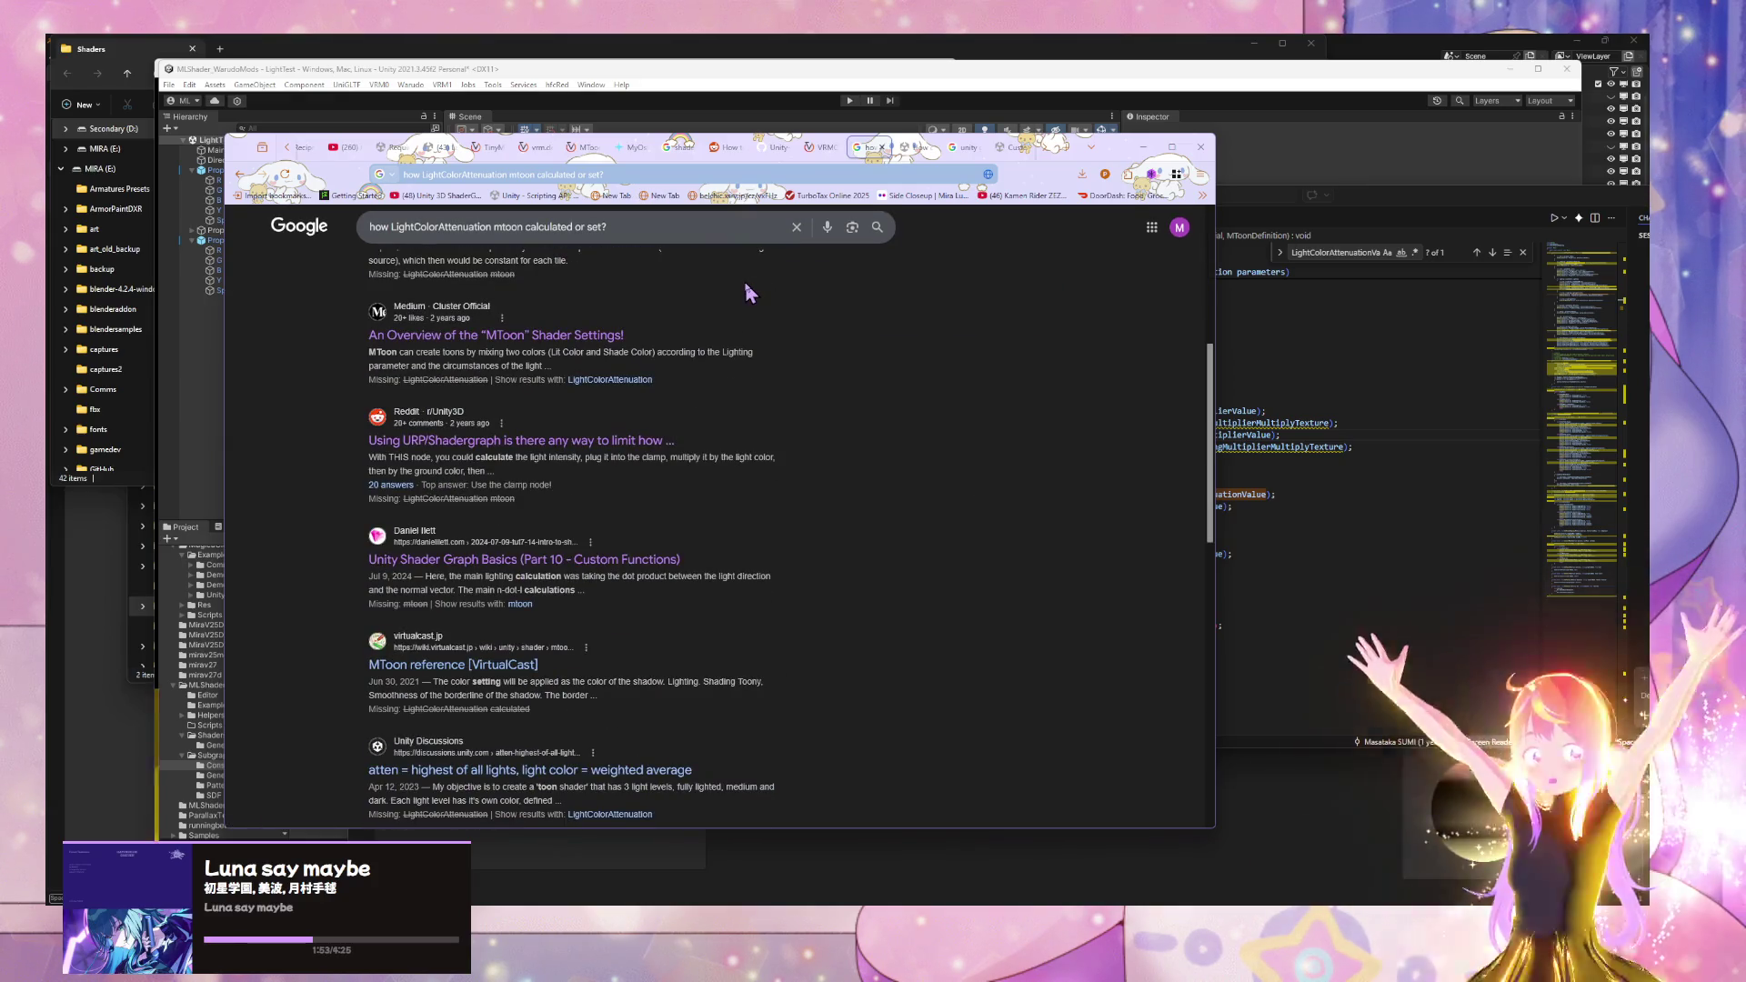
pyautogui.click(1423, 486)
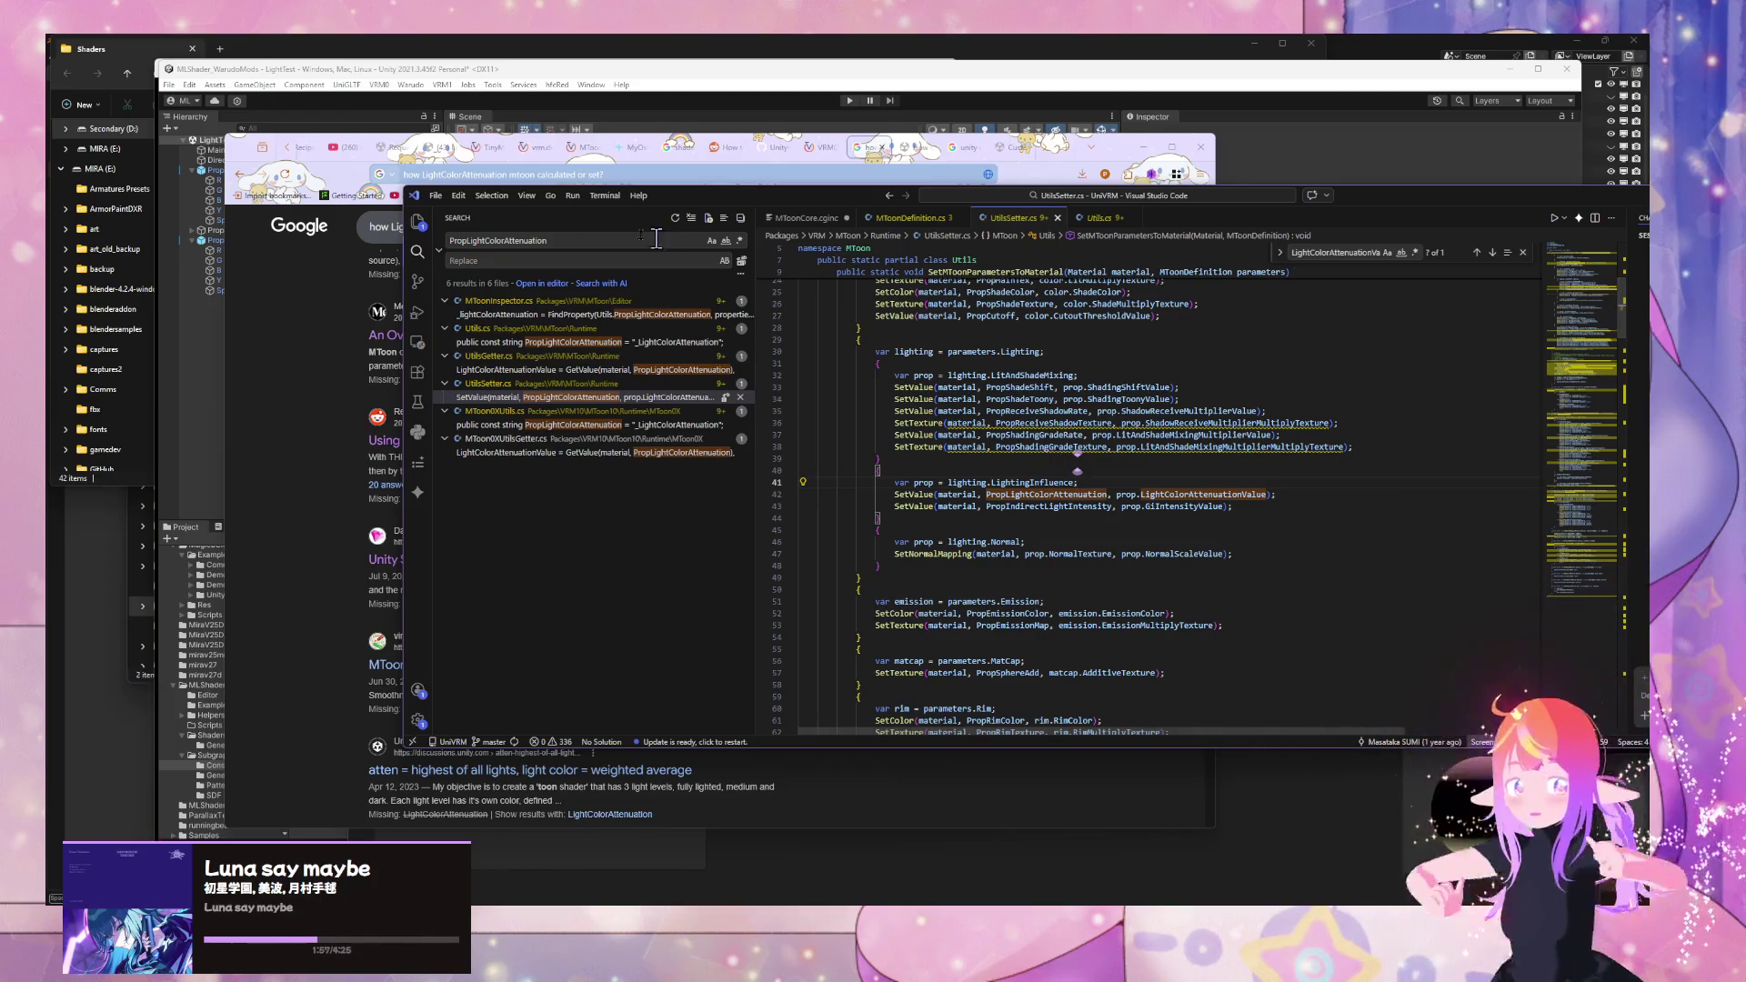
# - Open the PropLightColorAttenuation definition in Utils.cs and select the _LightColorAttenuation name
pyautogui.click(646, 383)
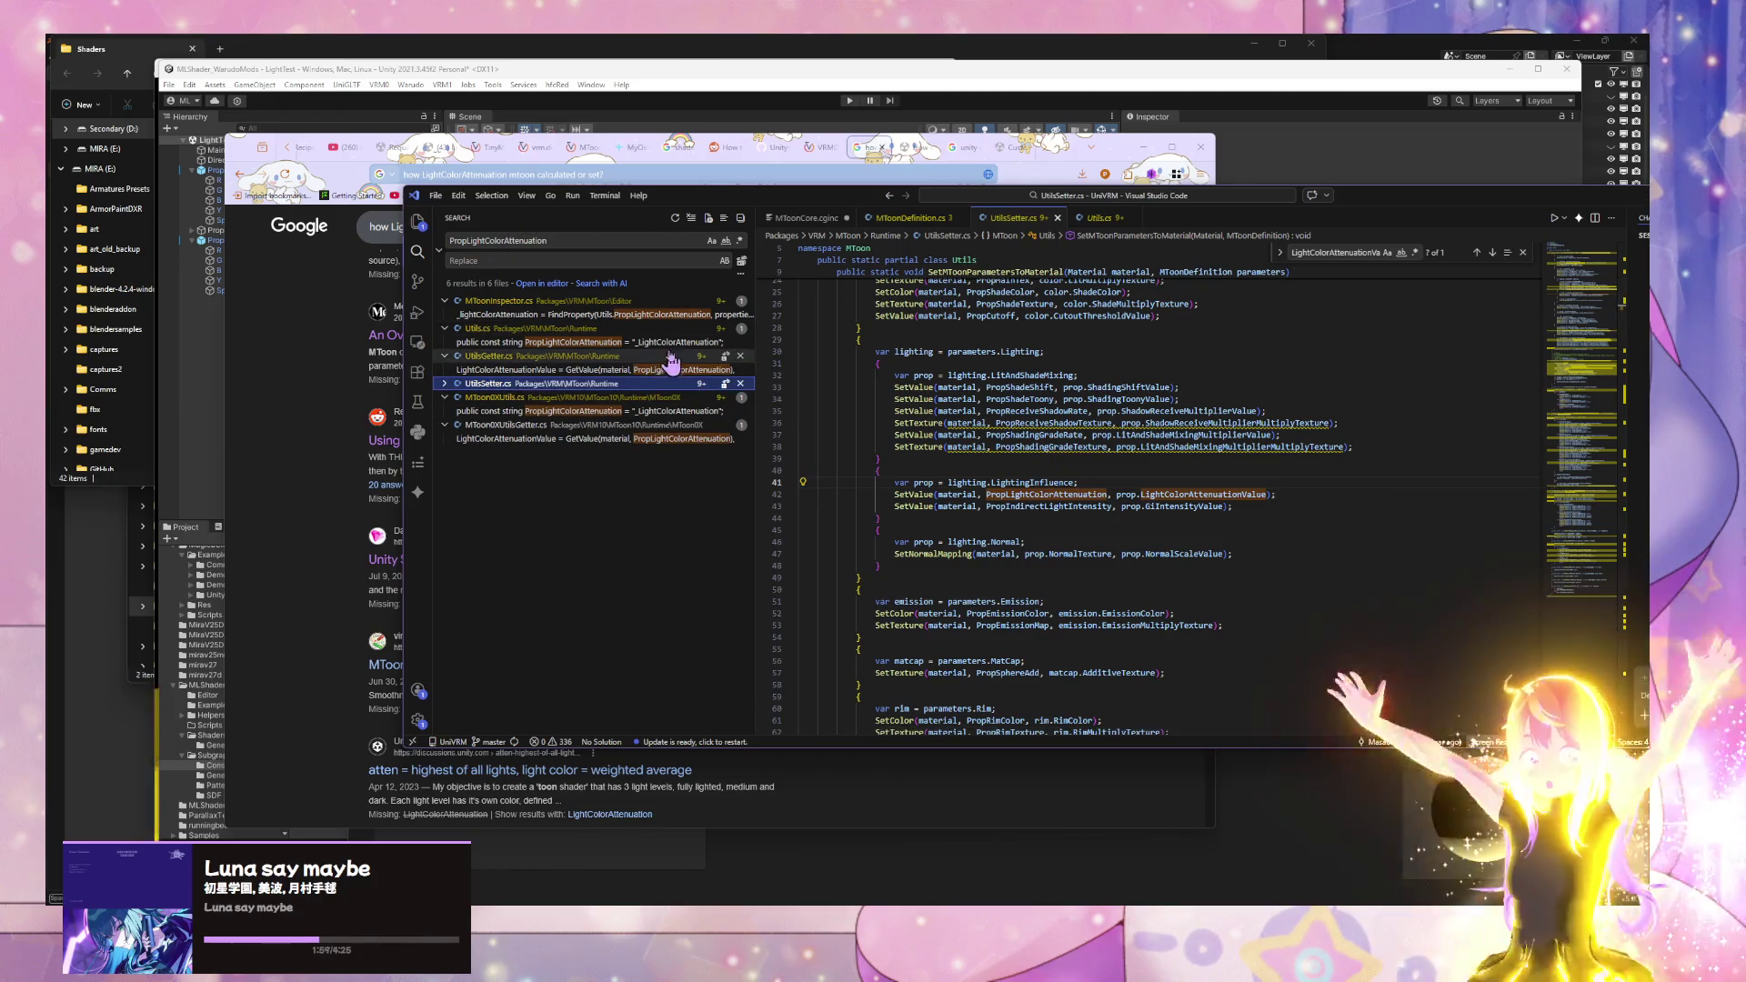
pyautogui.click(654, 342)
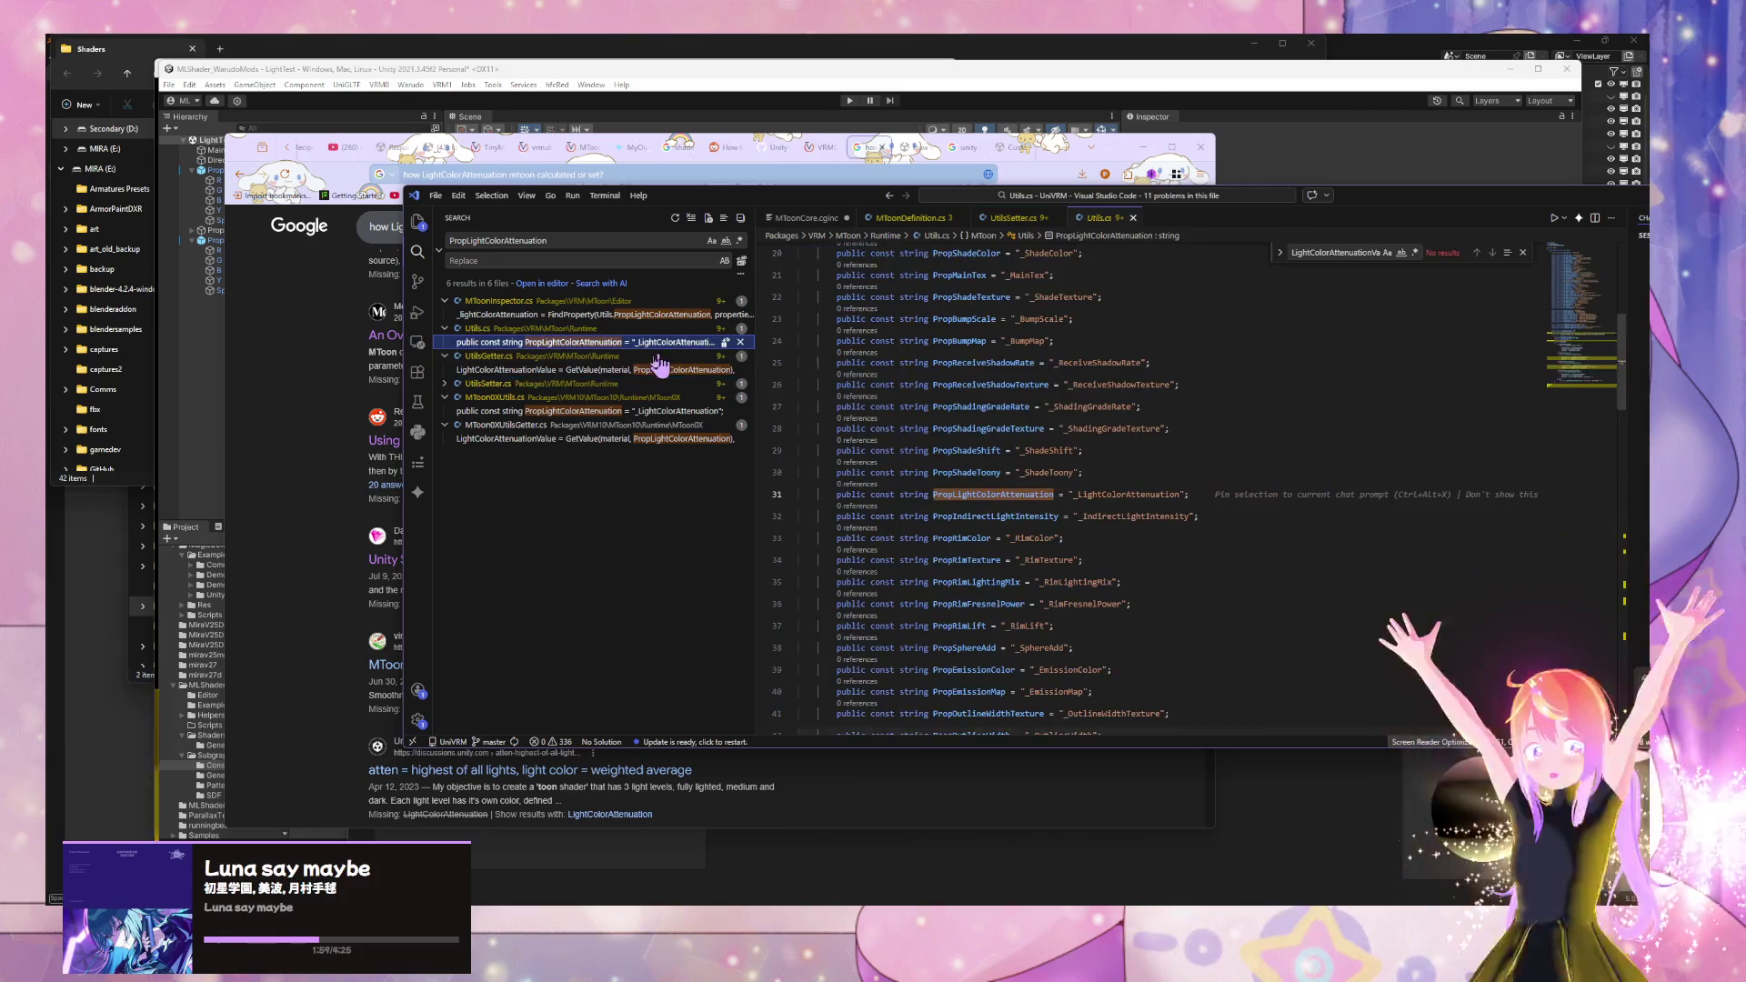
pyautogui.click(600, 383)
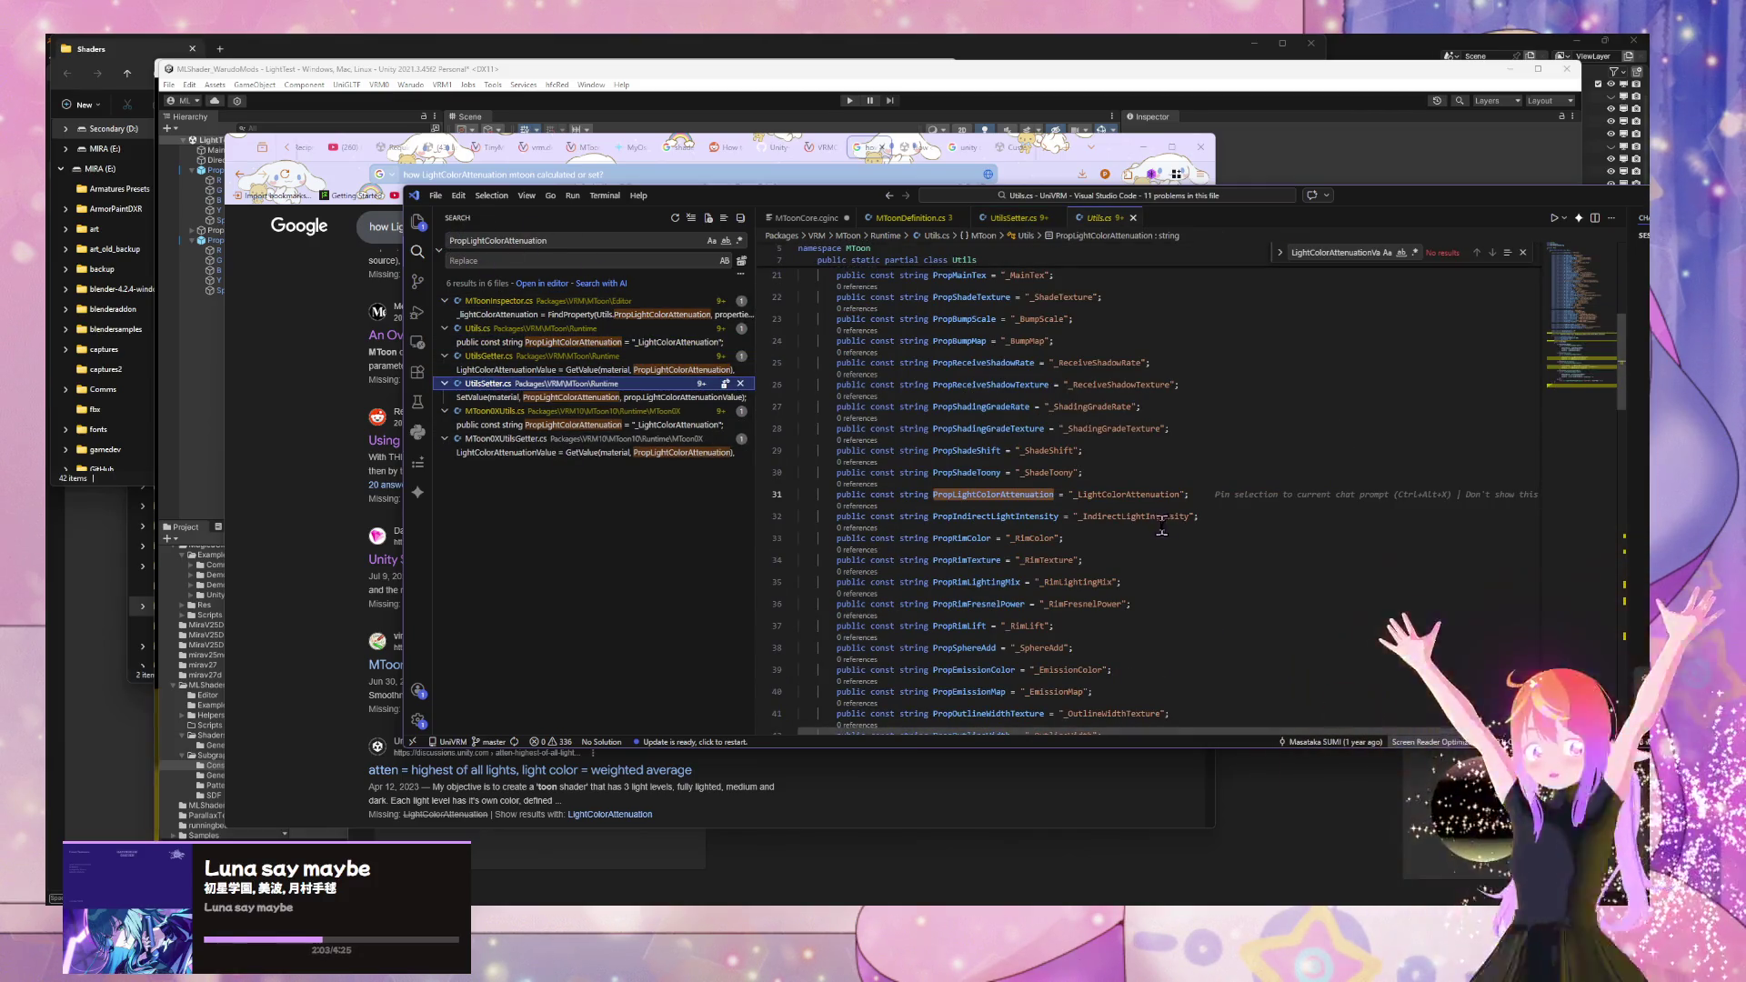
pyautogui.doubleClick(1128, 493)
pyautogui.hotkey('ctrl', 'c')
# - Search the project for _LightColorAttenuation and open MToonCore.cginc at its line 200 use
pyautogui.tripleClick(548, 241)
pyautogui.hotkey('ctrl', 'v')
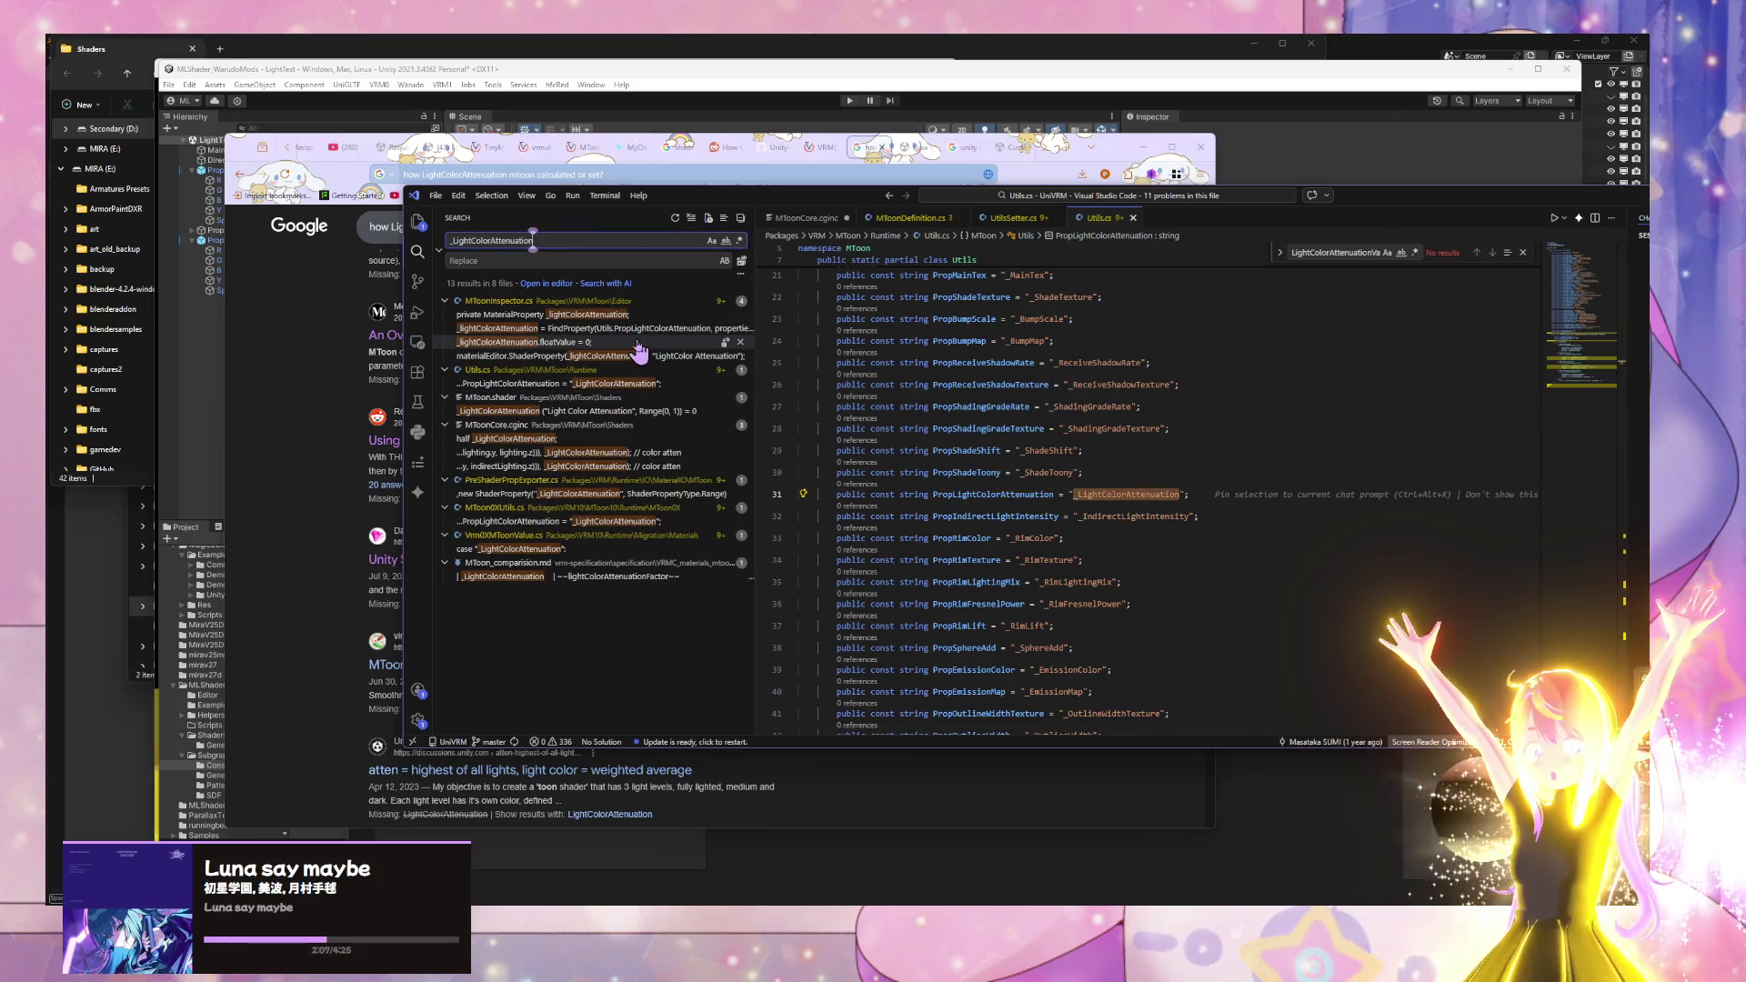
pyautogui.click(606, 441)
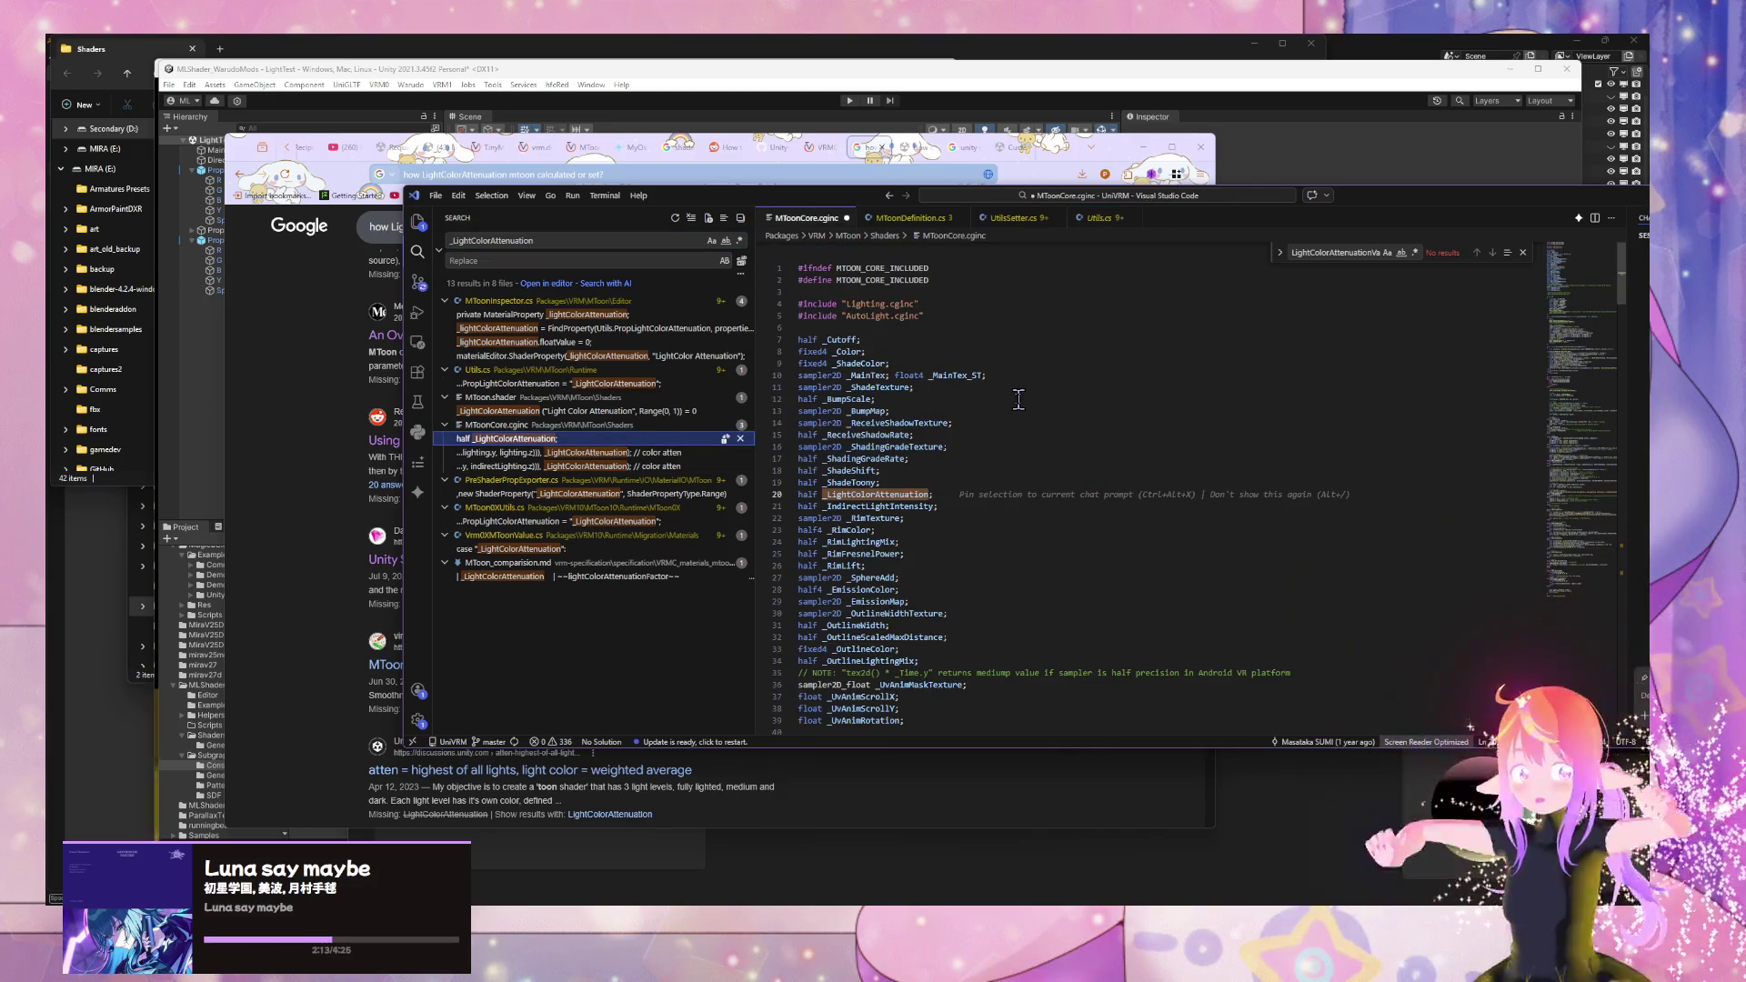
pyautogui.hotkey('ctrl', 'f')
pyautogui.press('Return')
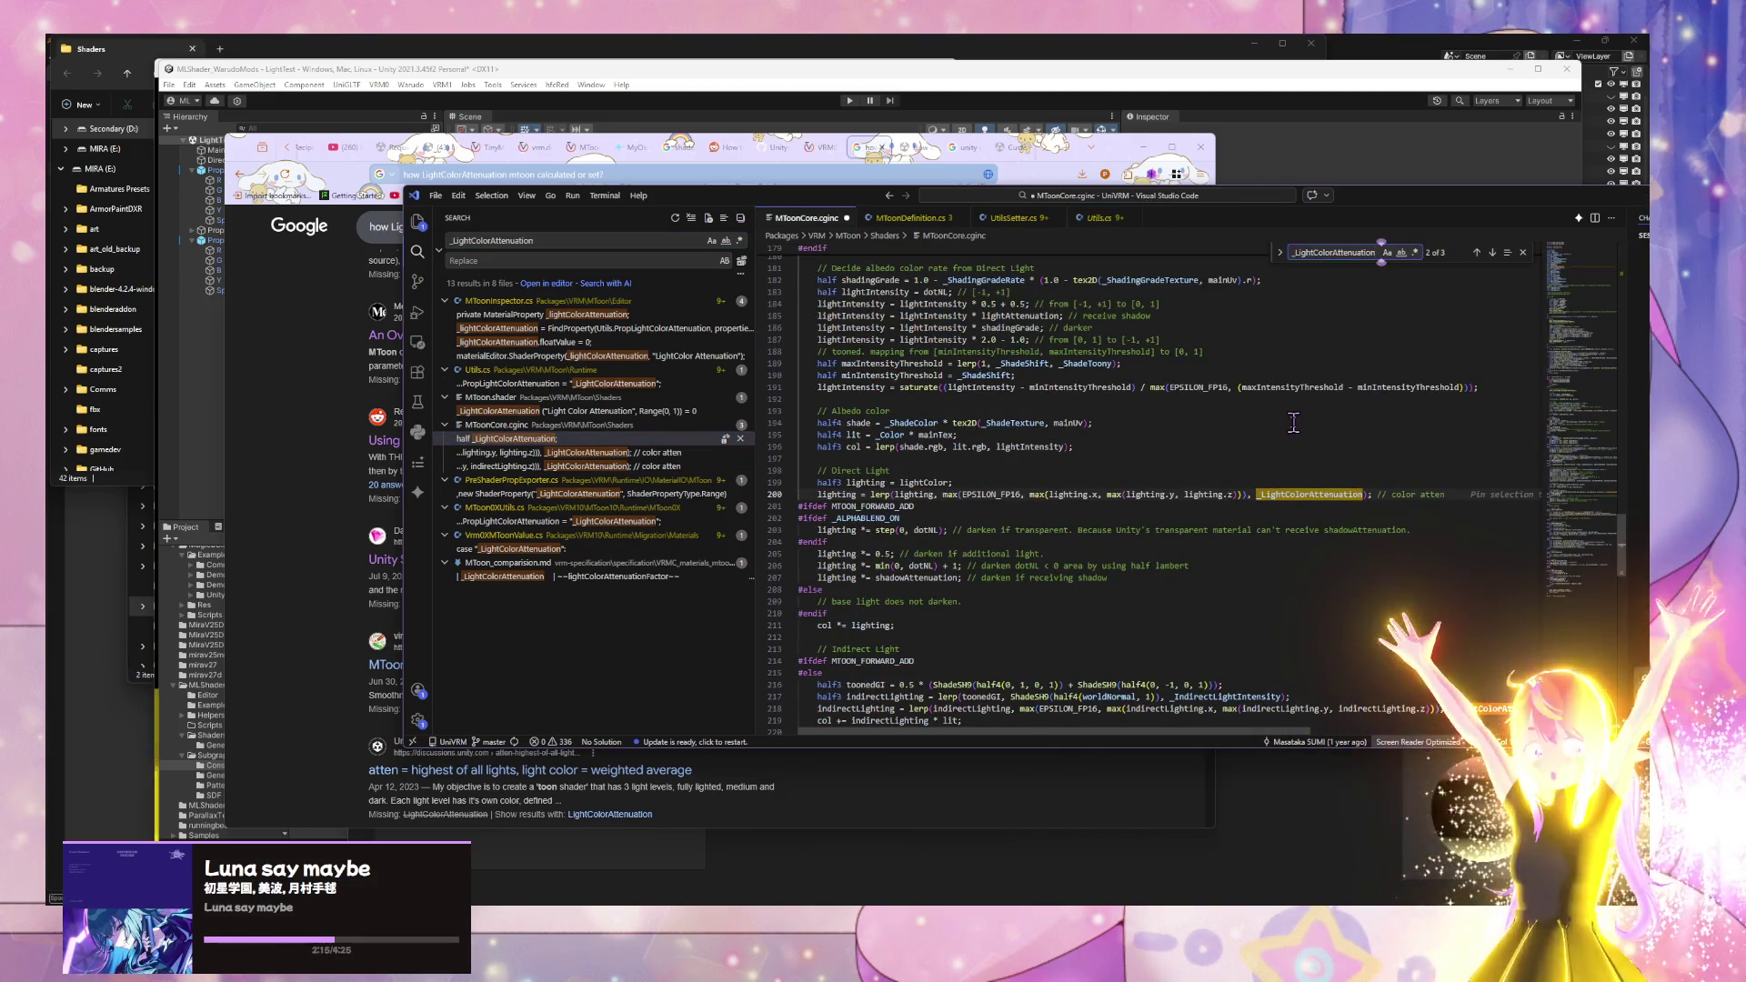
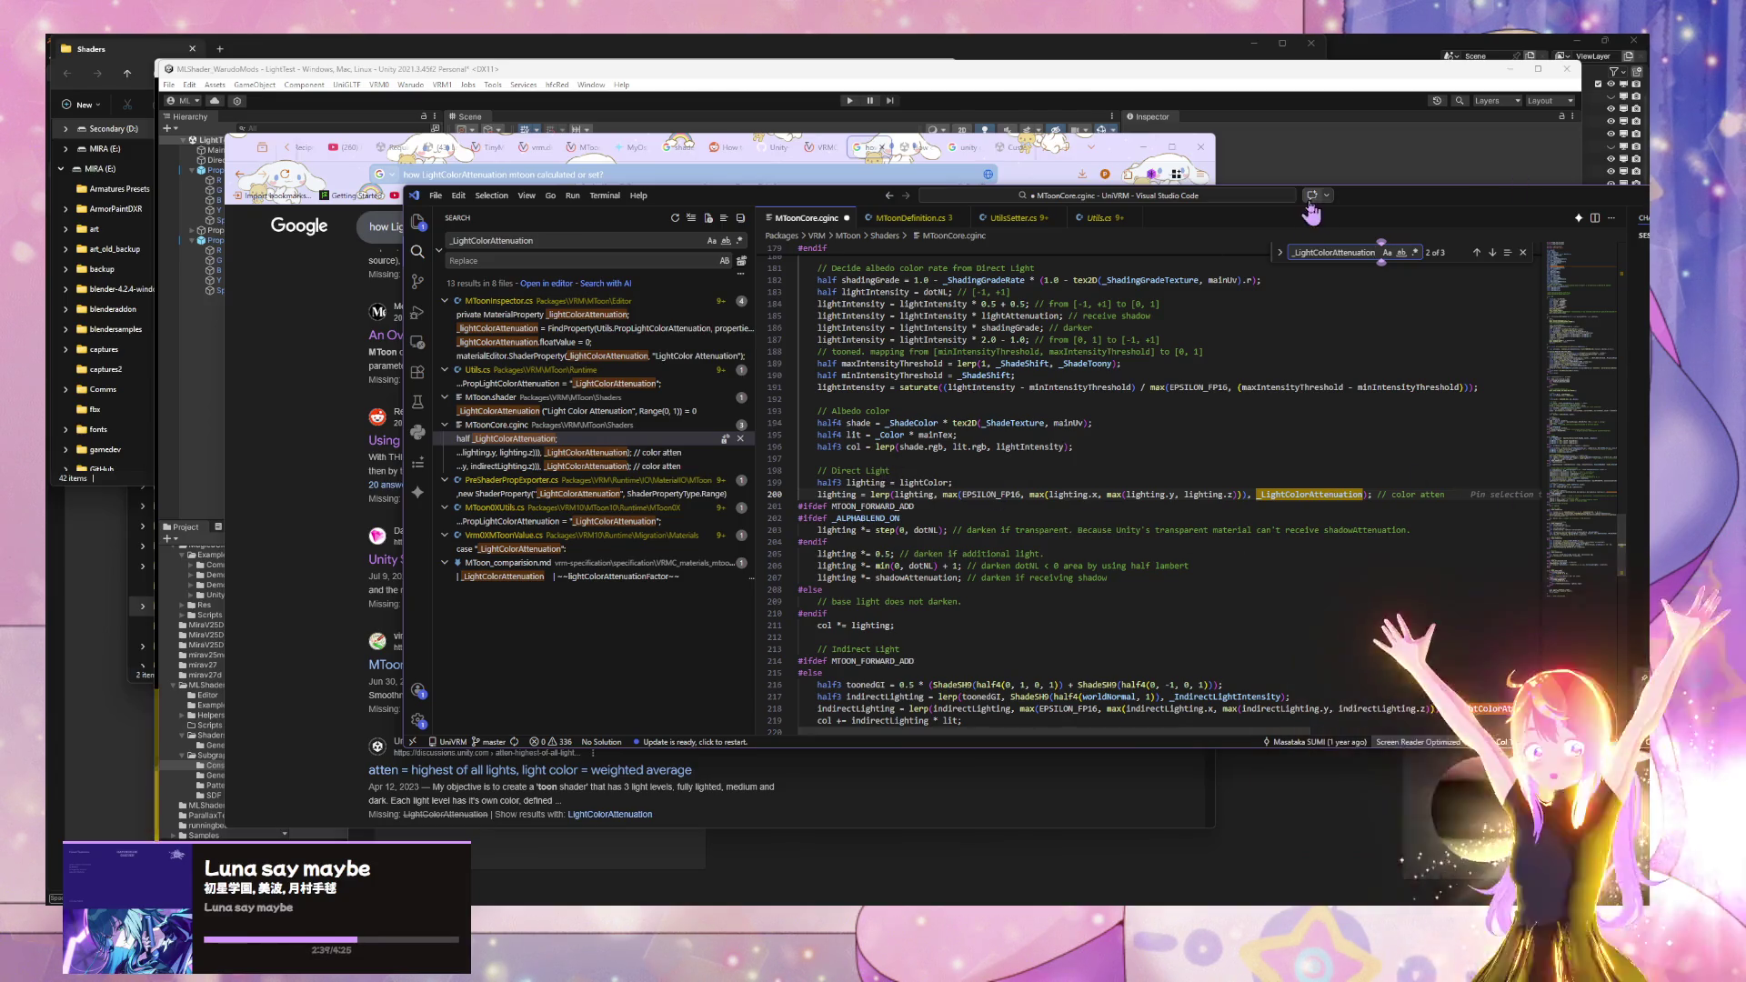
# - Bring the Unity Shader Graph window forward and switch to the MLShader graph
pyautogui.moveTo(1418, 195); pyautogui.dragTo(1346, 539)
pyautogui.click(1361, 431)
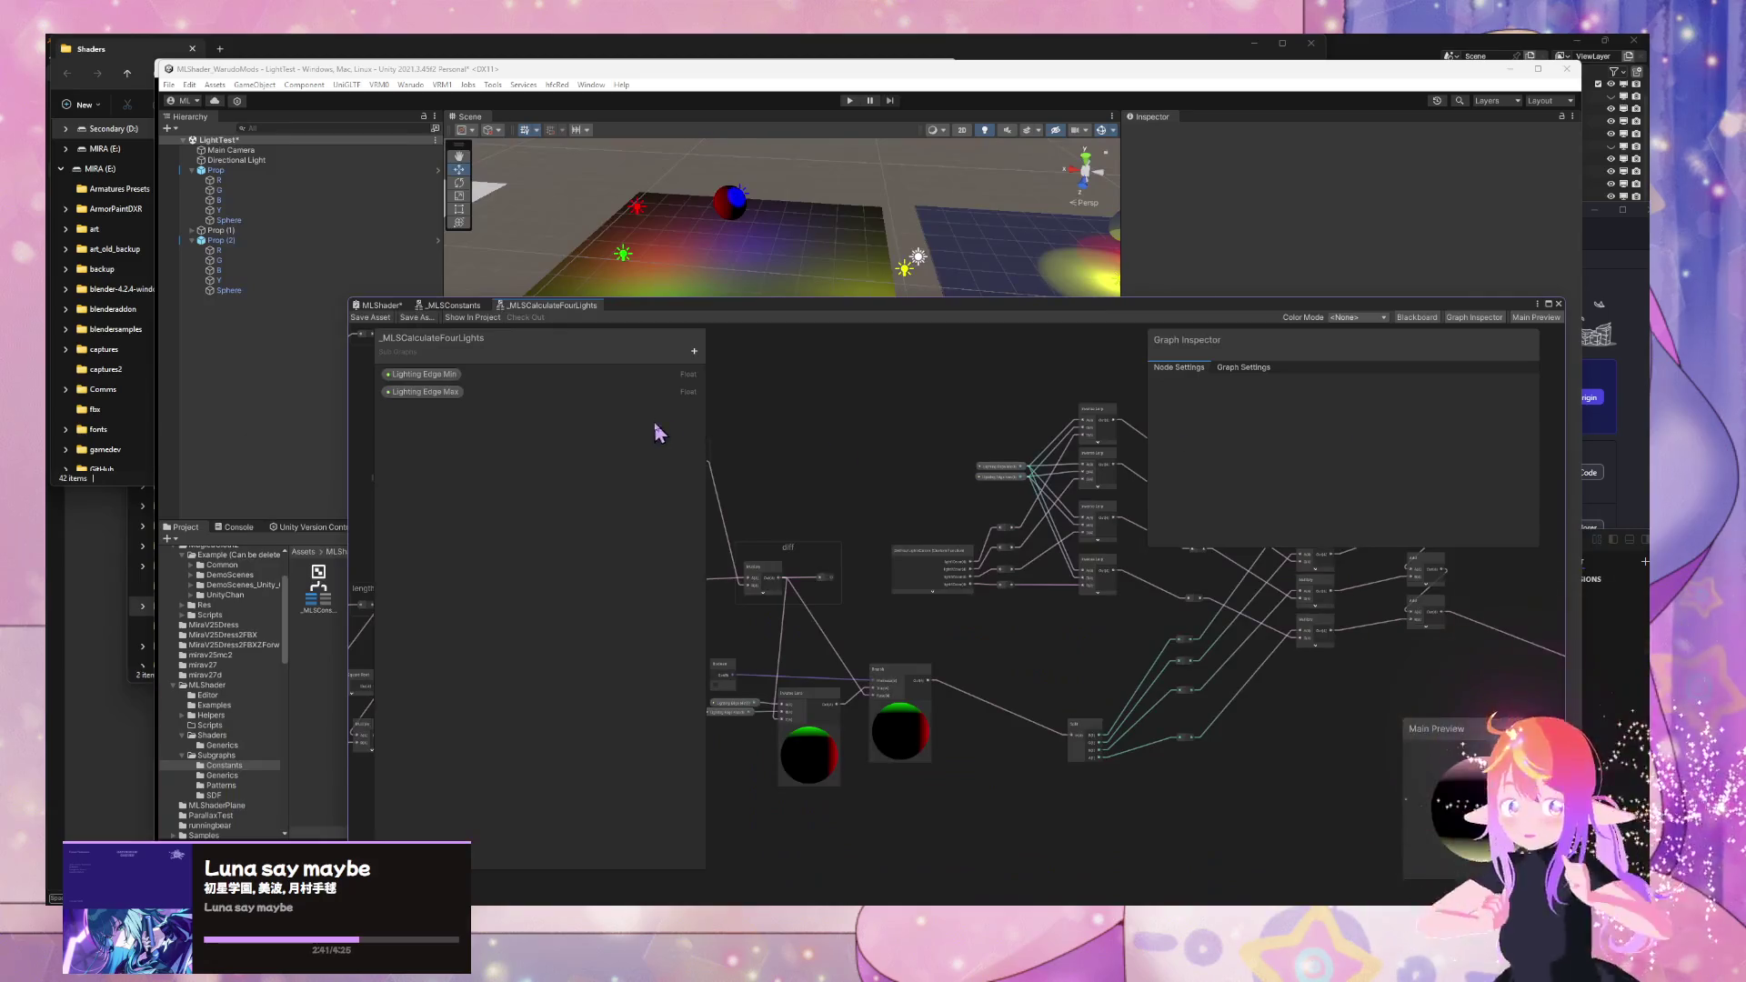
pyautogui.click(713, 260)
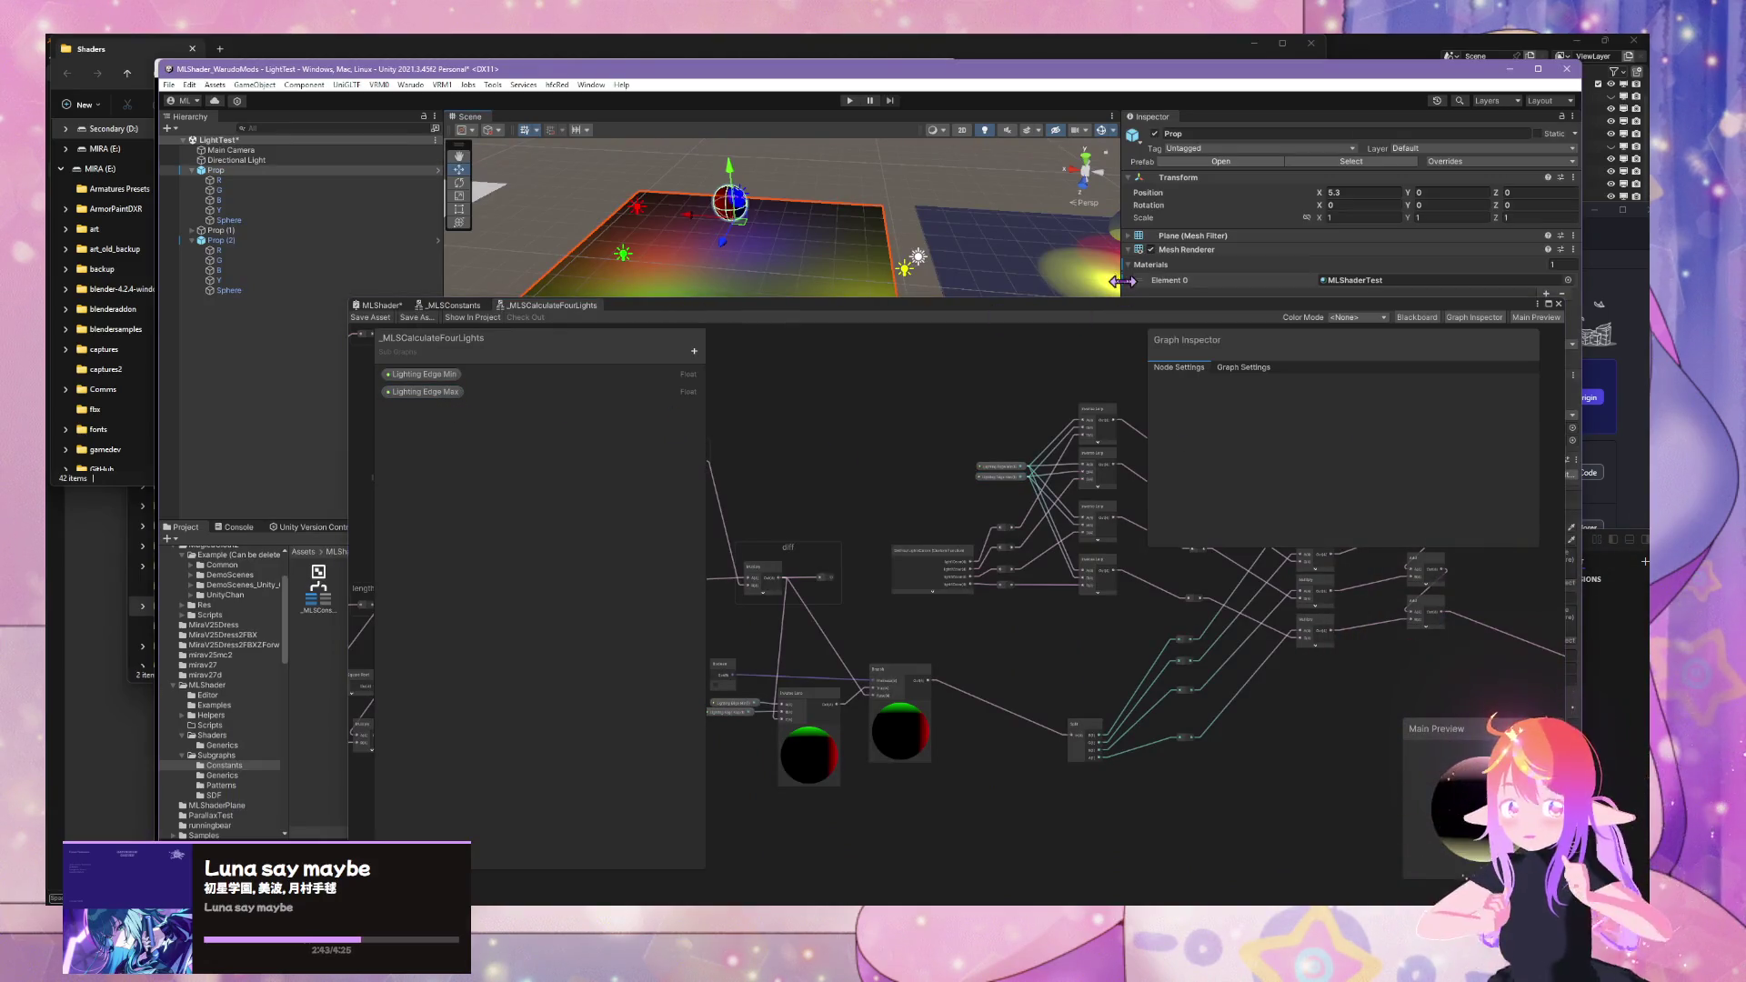
pyautogui.moveTo(1179, 309); pyautogui.dragTo(1058, 295)
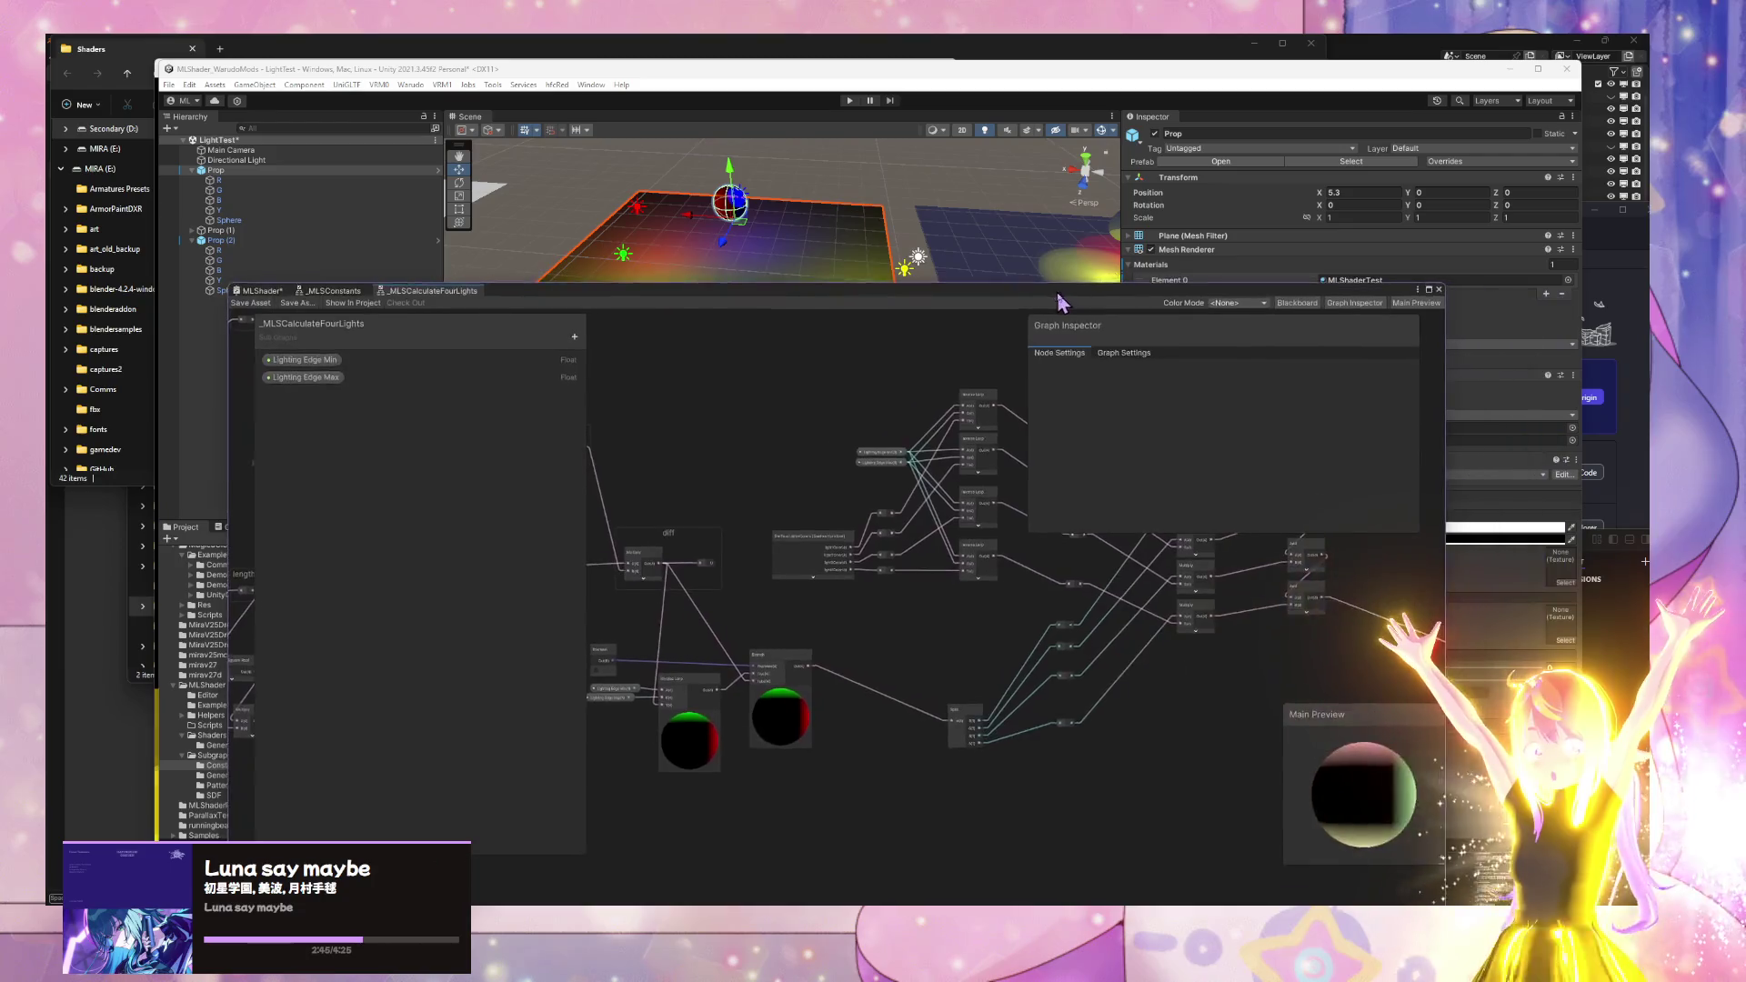
pyautogui.scroll(-6, 634, 679)
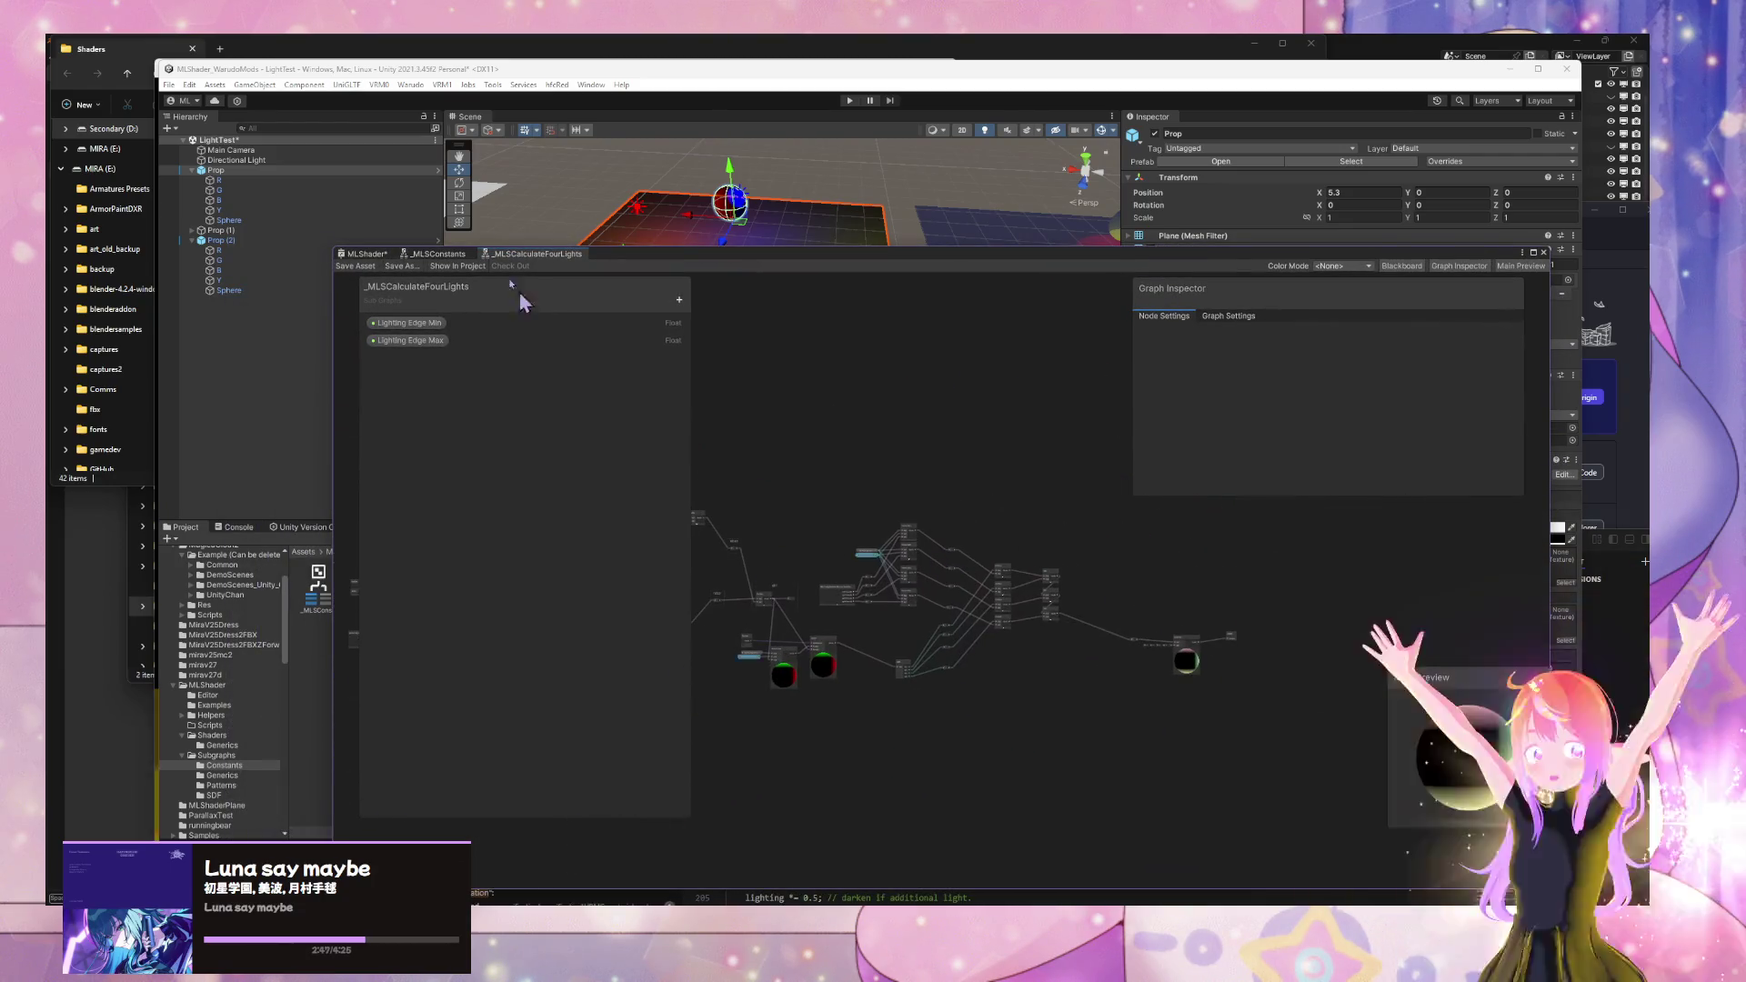
pyautogui.click(368, 254)
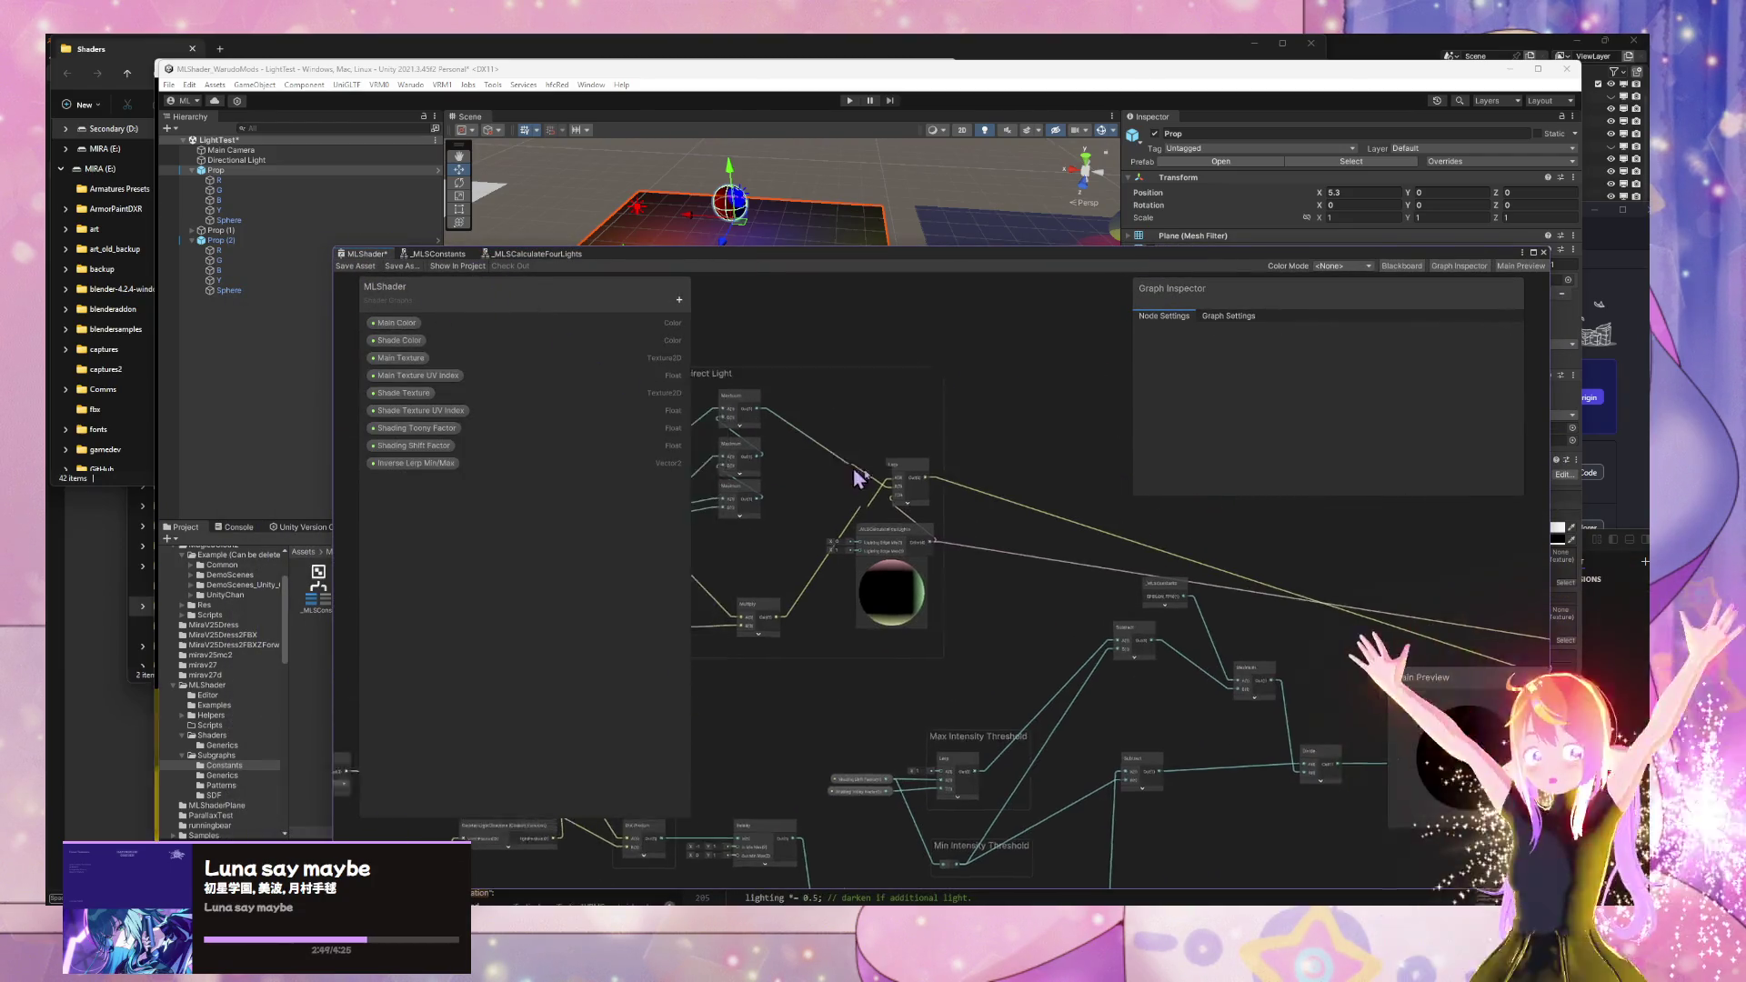
# - Pan and zoom onto the Direct Light group and select its GetLightColor node
pyautogui.moveTo(936, 557); pyautogui.dragTo(1170, 597)
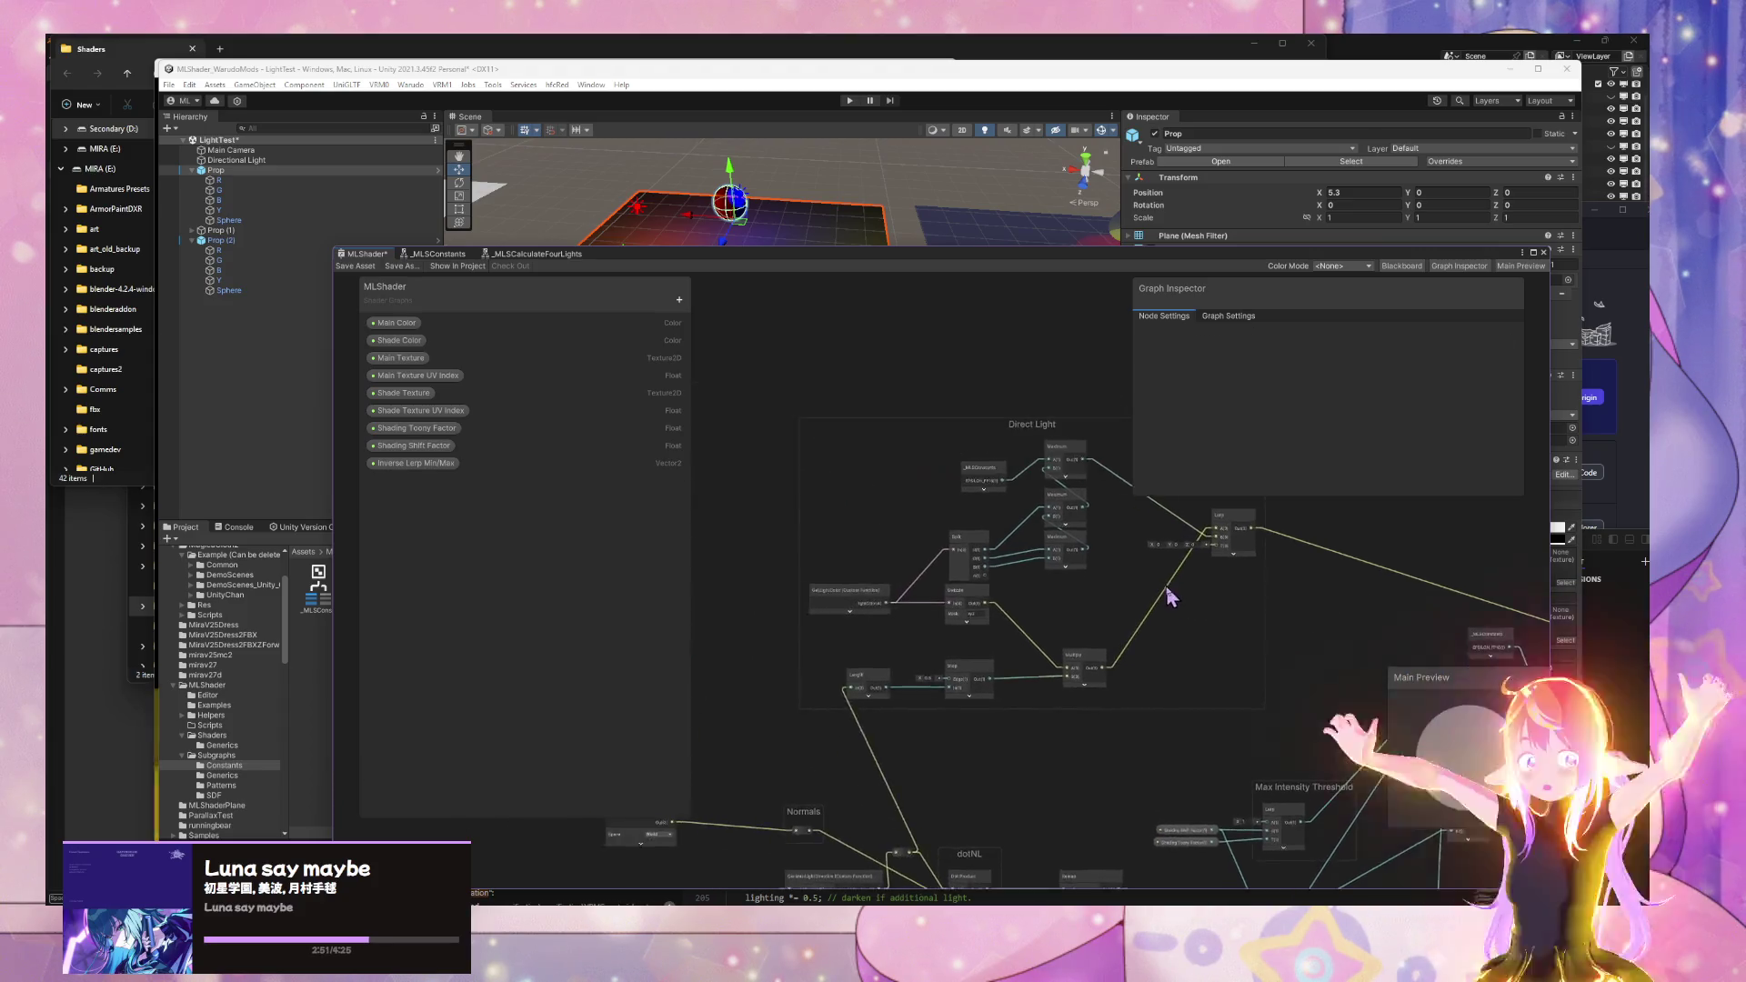
pyautogui.scroll(3, 1105, 587)
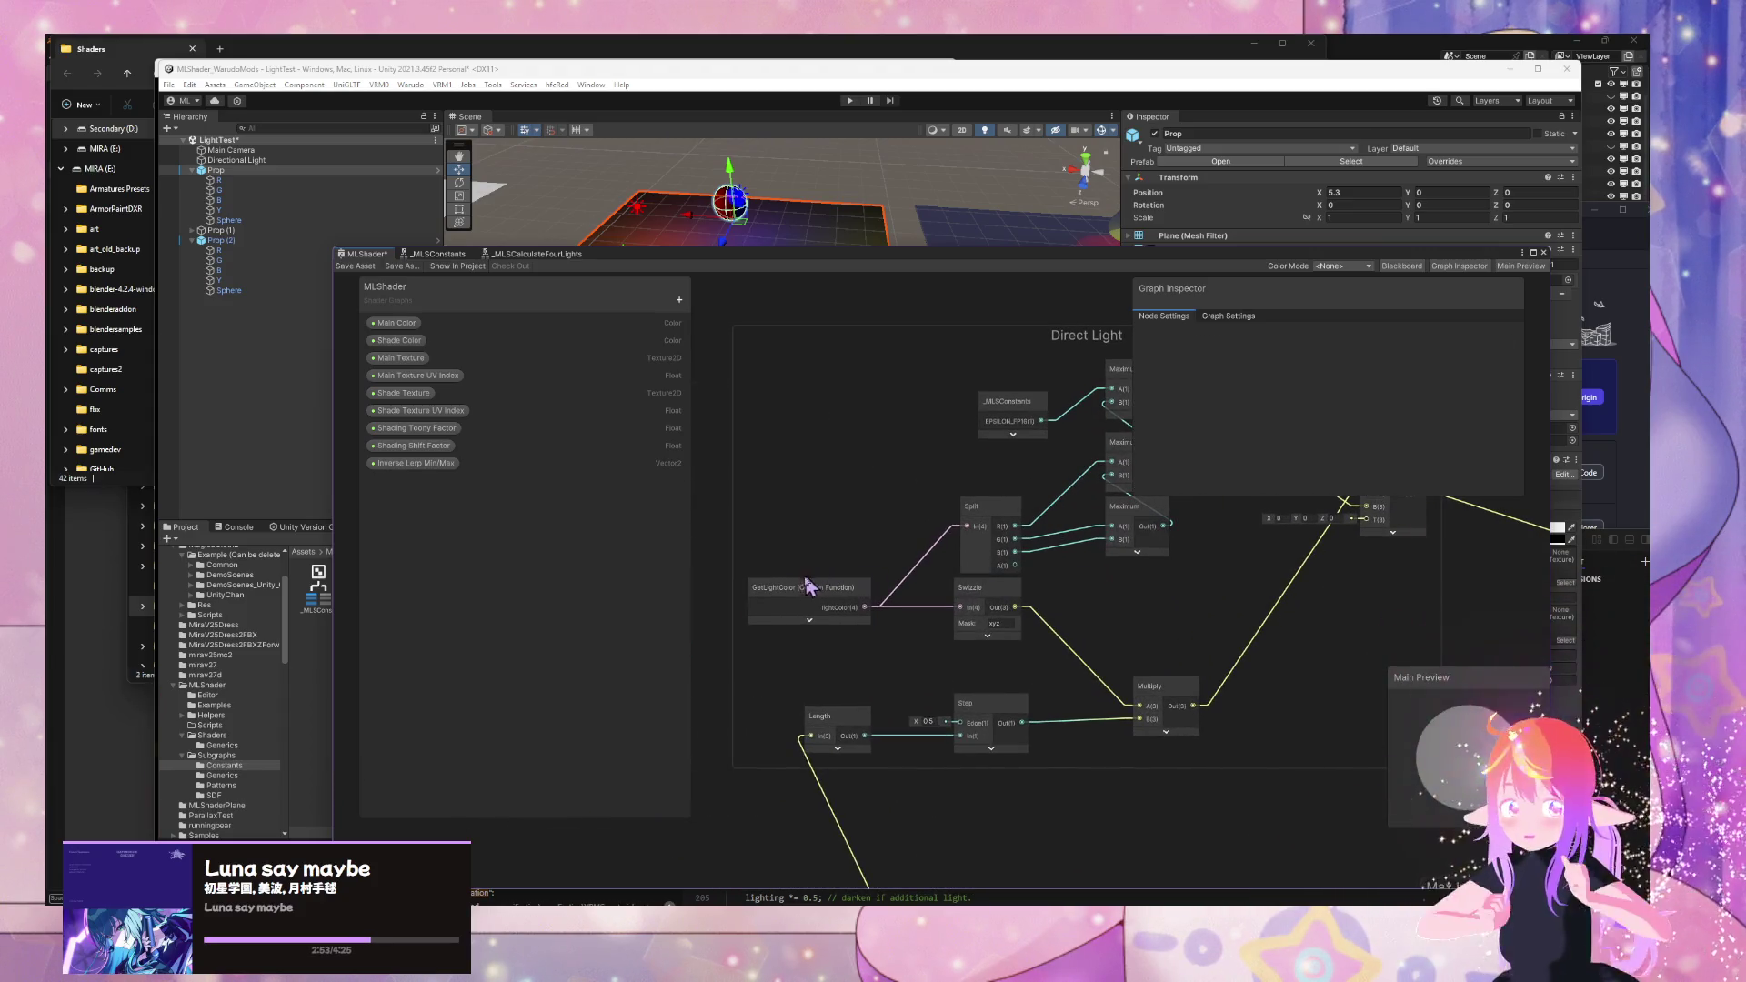
pyautogui.click(805, 589)
# - Add a new Float property named 'Light Color Attenuation' to the MLShader Blackboard
pyautogui.moveTo(1203, 617)
pyautogui.mouseDown()
pyautogui.moveTo(647, 570)
pyautogui.moveTo(823, 542)
pyautogui.moveTo(1122, 595)
pyautogui.moveTo(1252, 640)
pyautogui.mouseUp()
pyautogui.press('space')
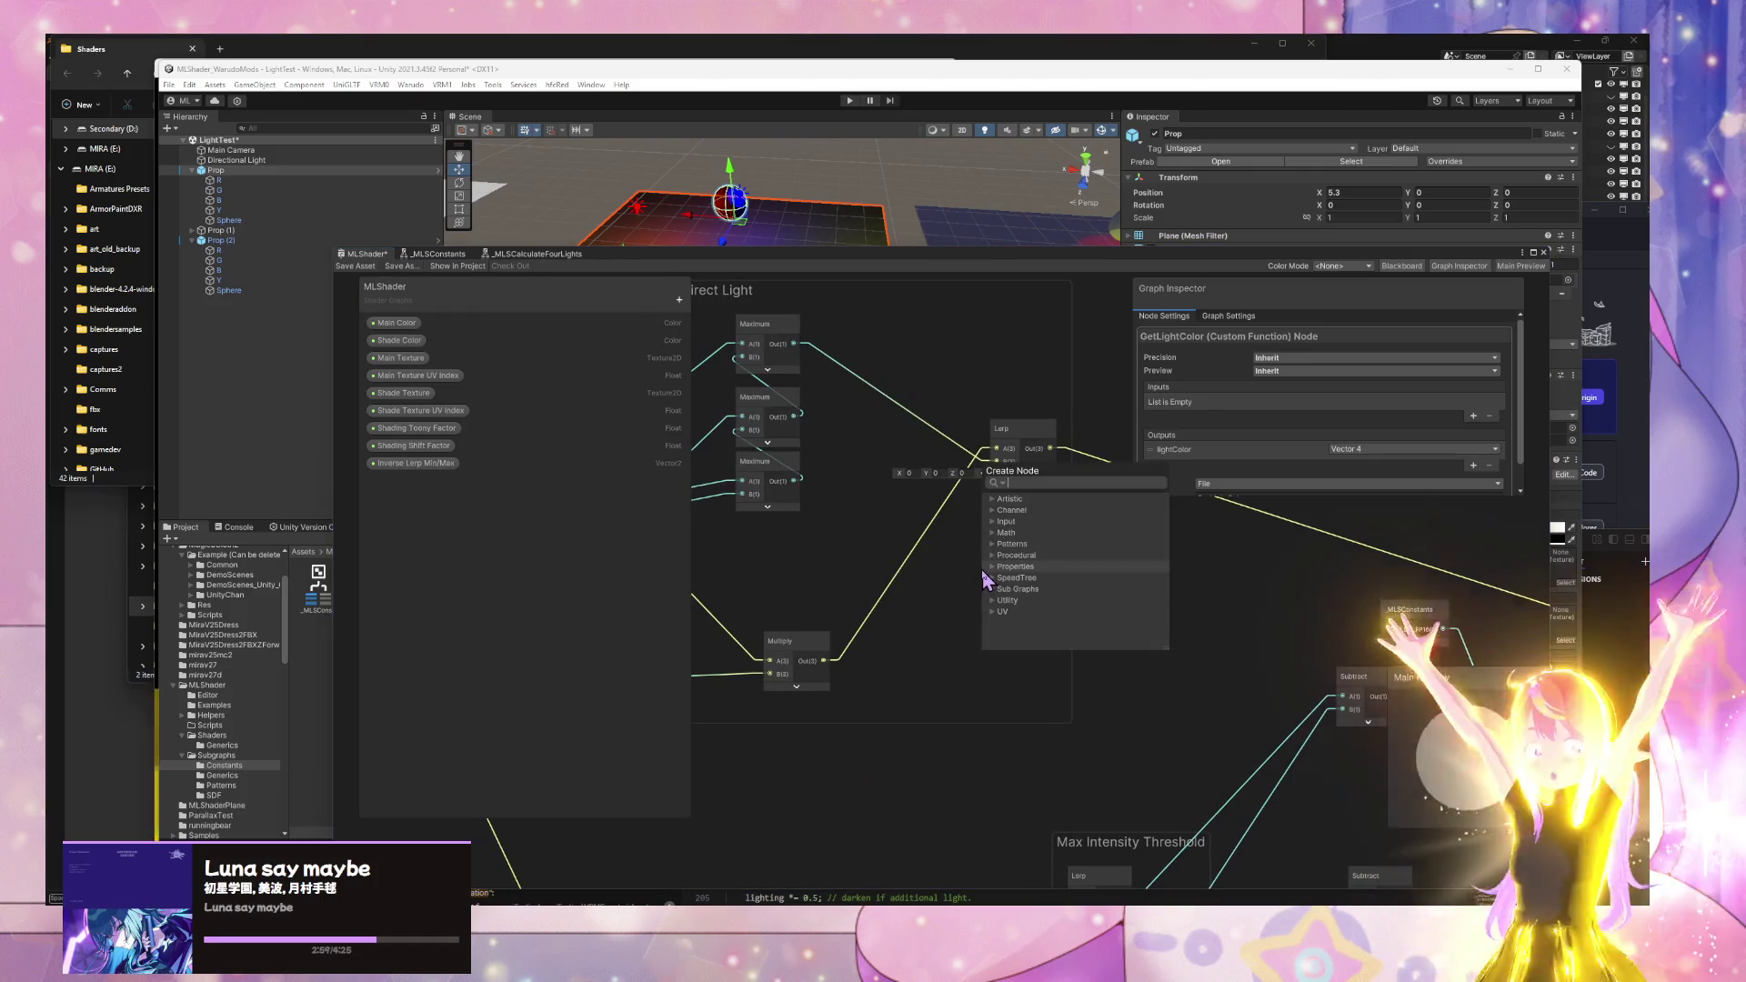
pyautogui.click(909, 568)
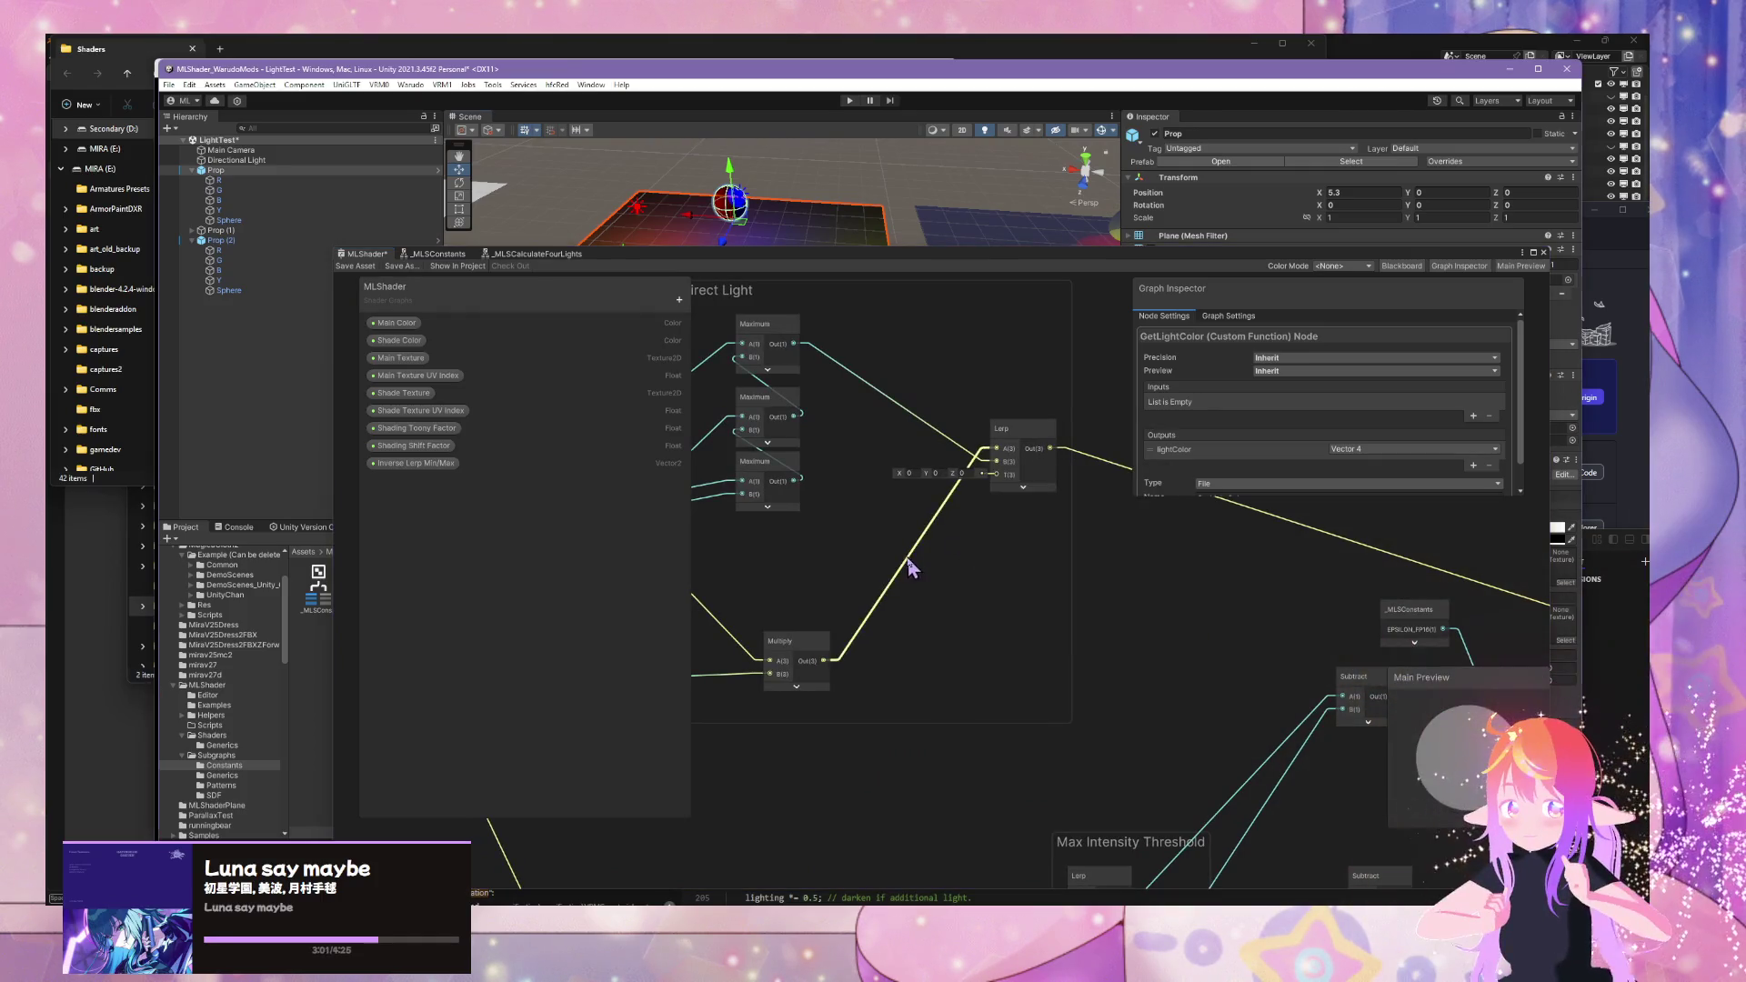
pyautogui.click(962, 577)
pyautogui.rightClick(962, 577)
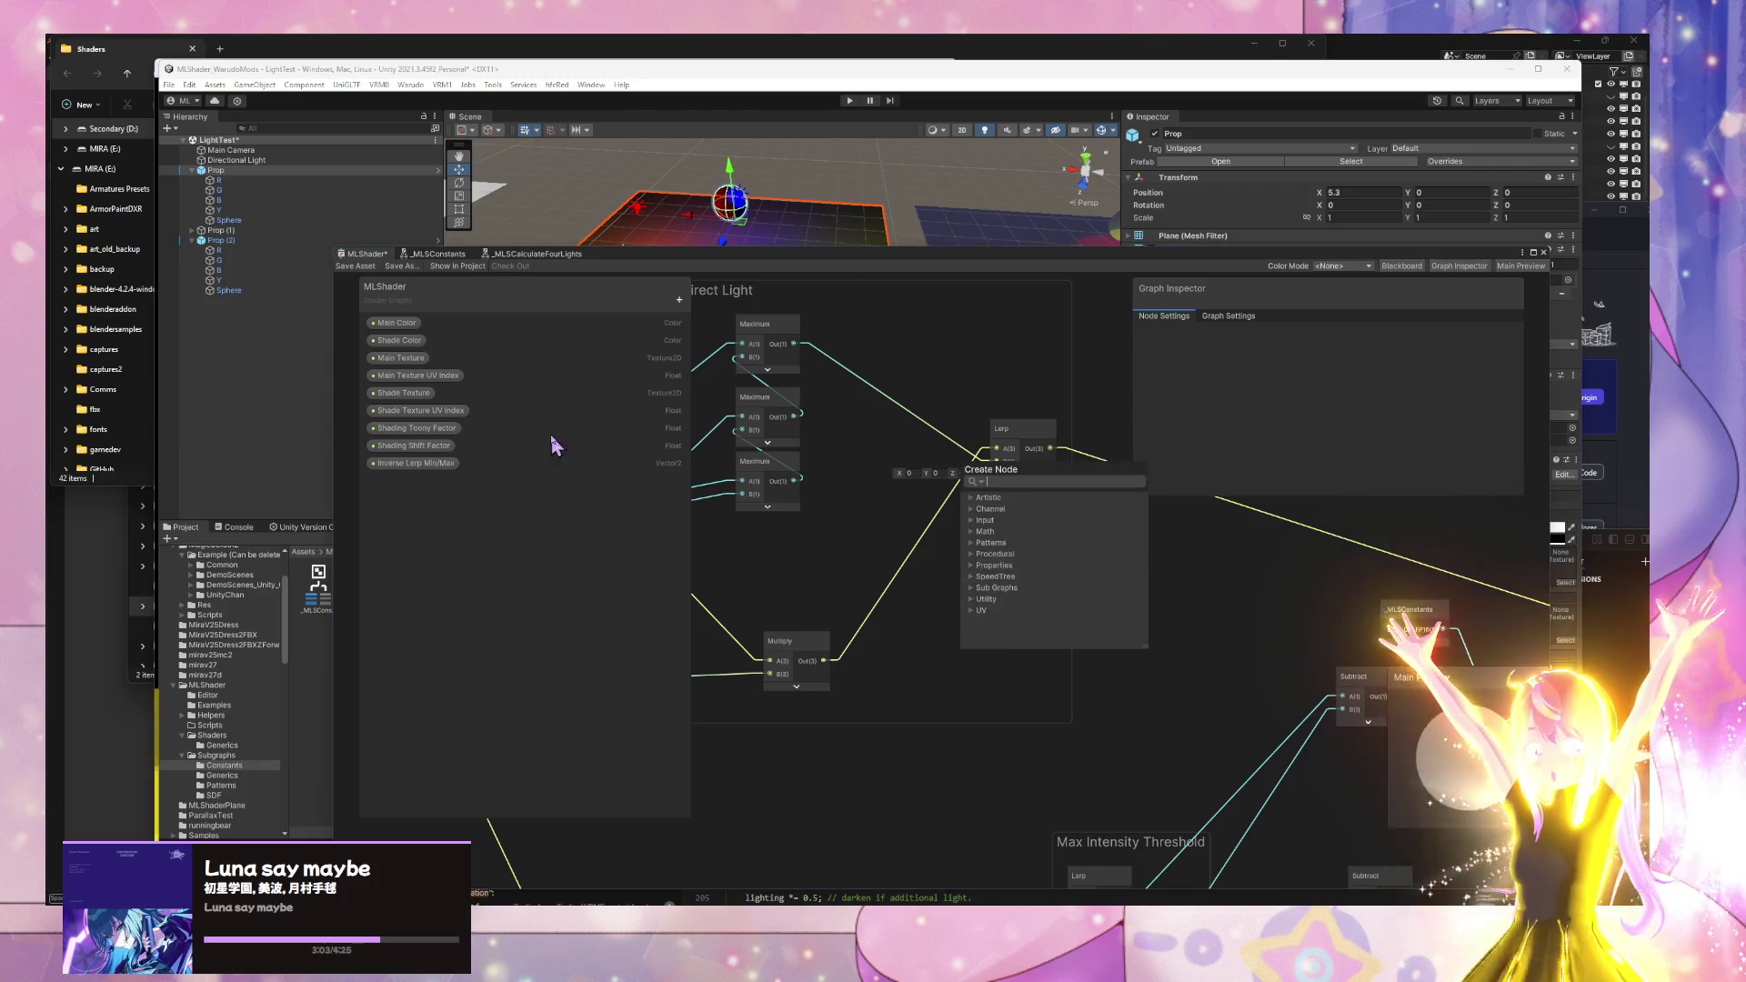
pyautogui.click(679, 301)
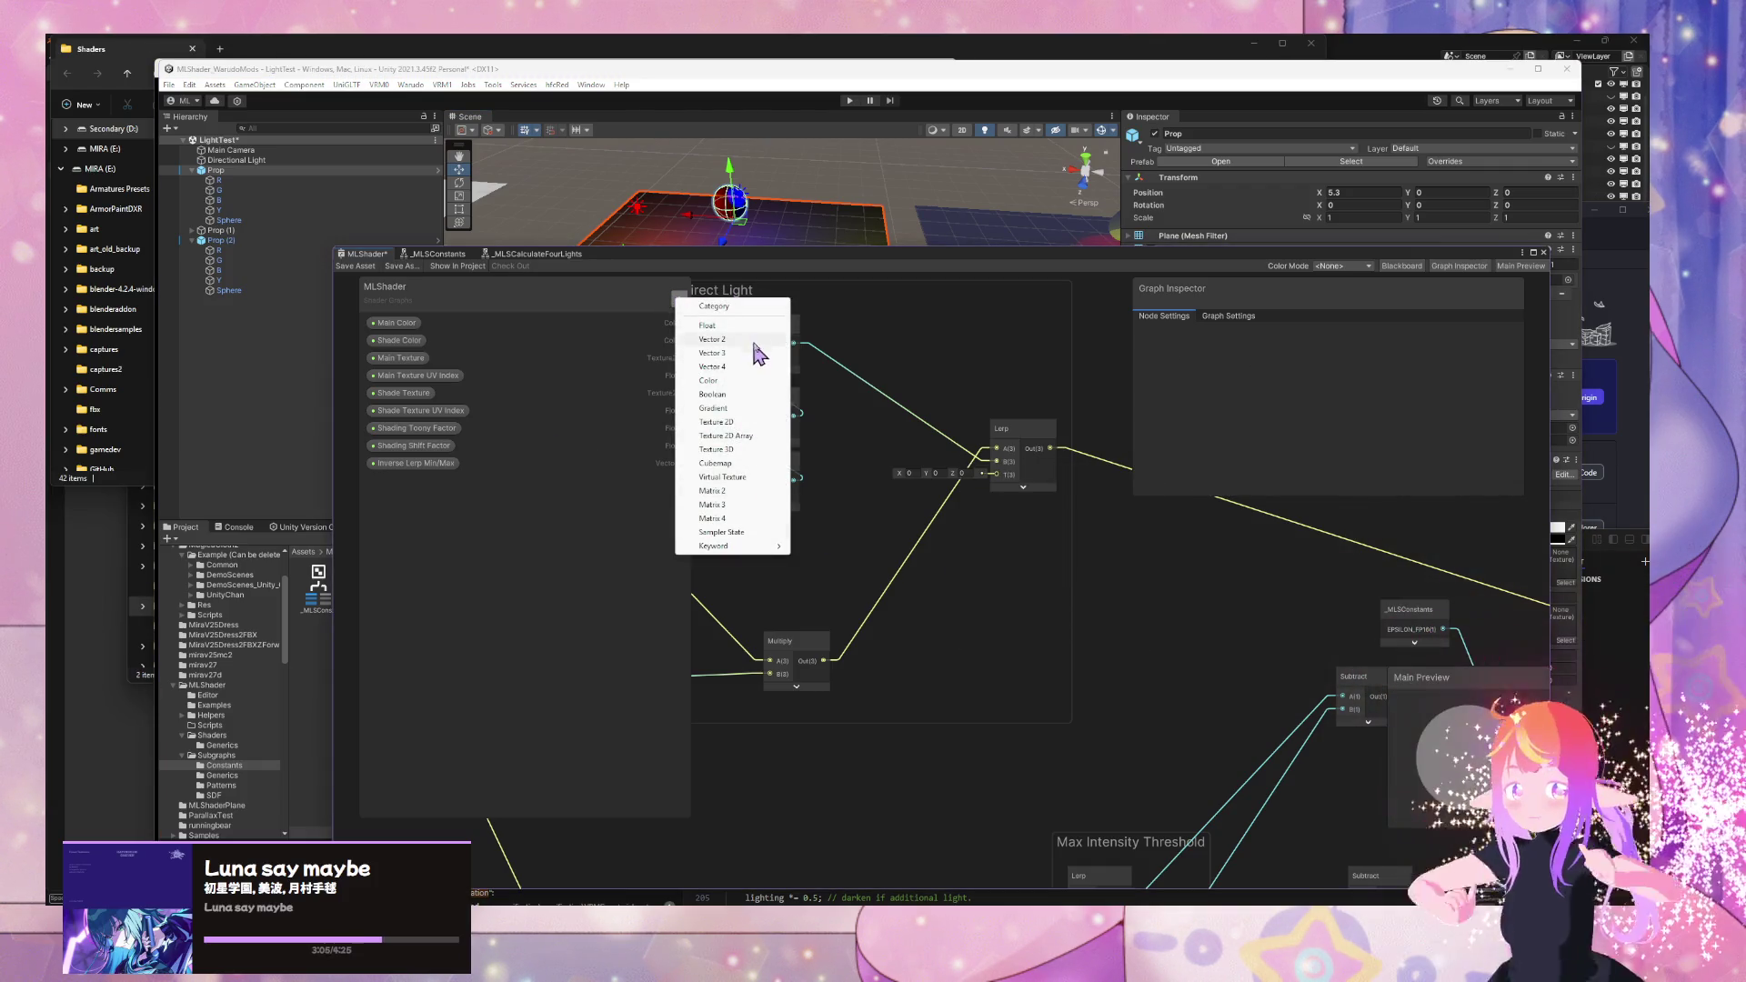
pyautogui.click(747, 352)
pyautogui.write('Light Color T')
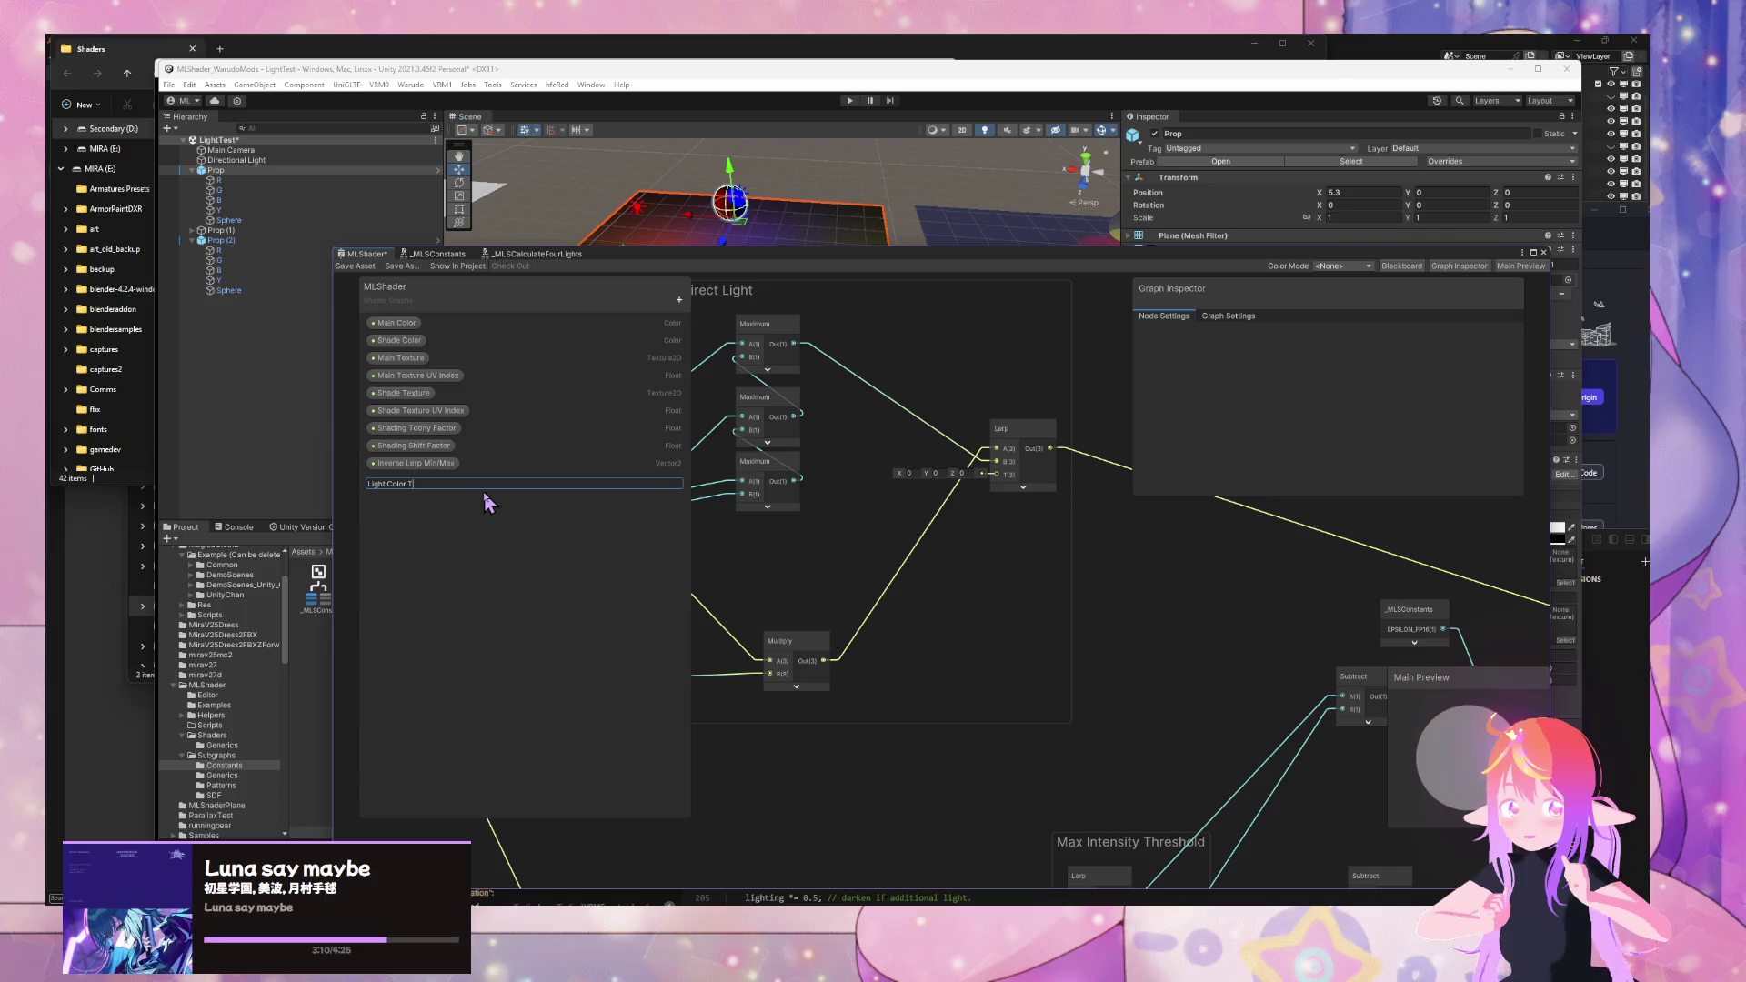
pyautogui.press('BackSpace')
pyautogui.write('Attenuation')
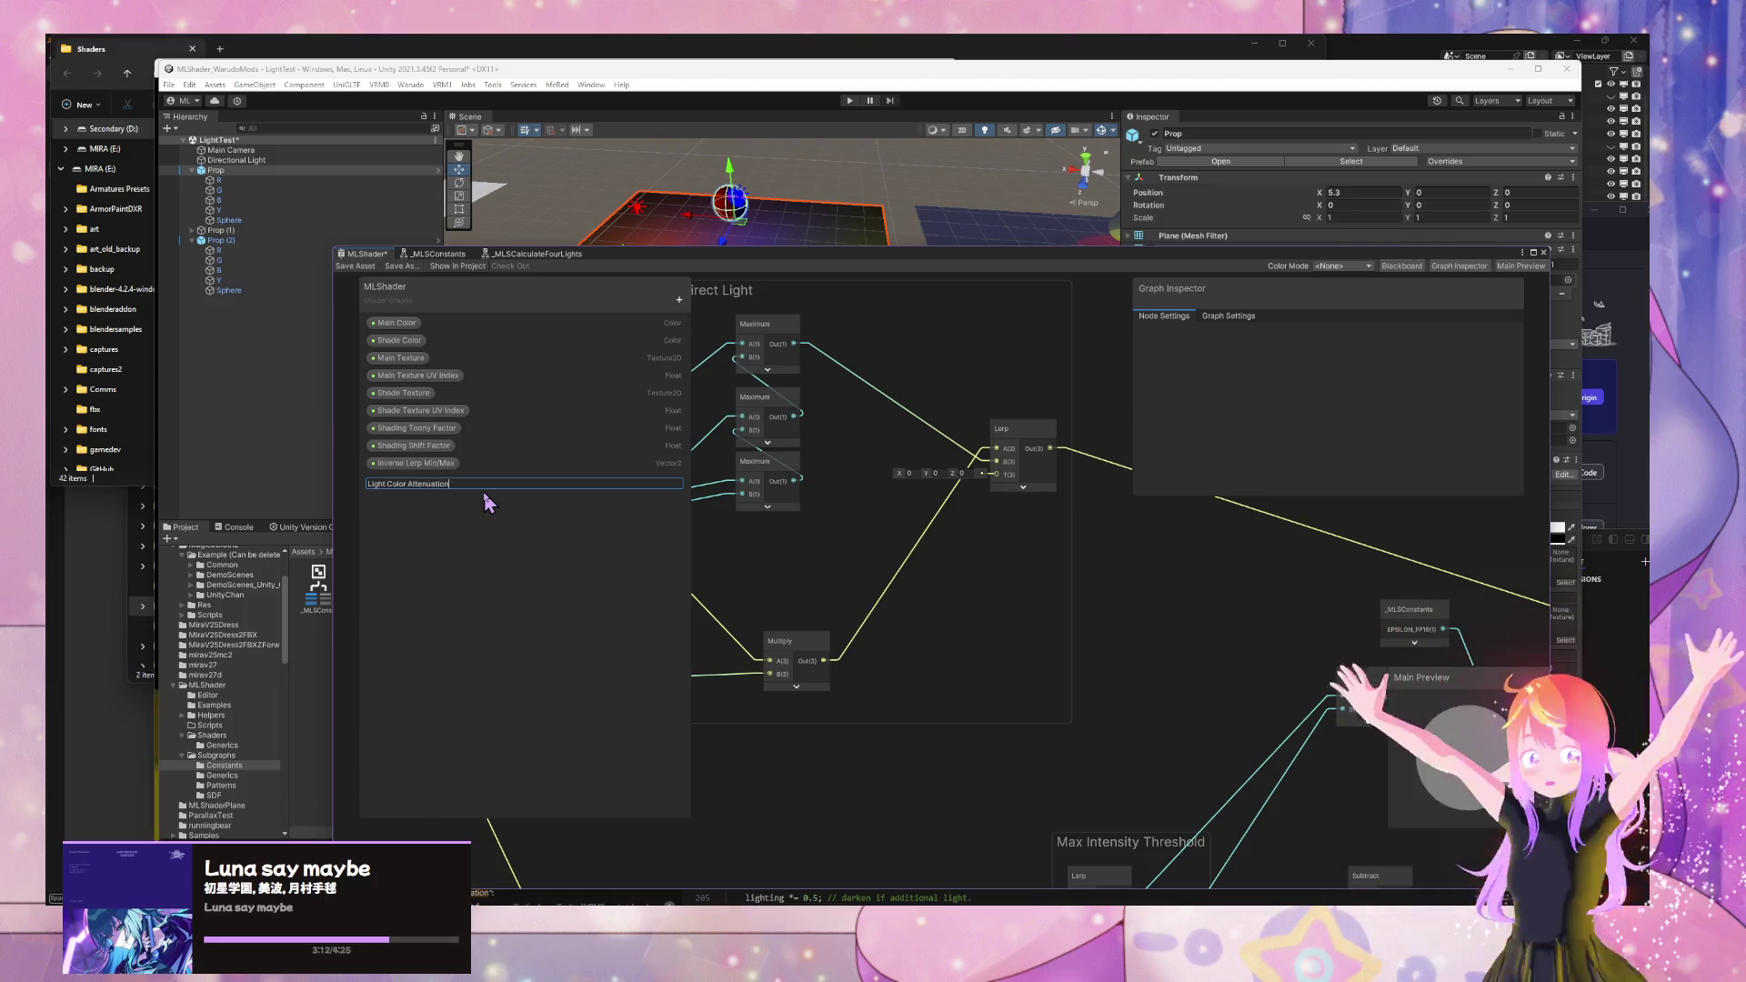
pyautogui.press('Return')
# - Place Light Color Attenuation near the Lerp and set its mode to Slider
pyautogui.moveTo(409, 480); pyautogui.dragTo(893, 525)
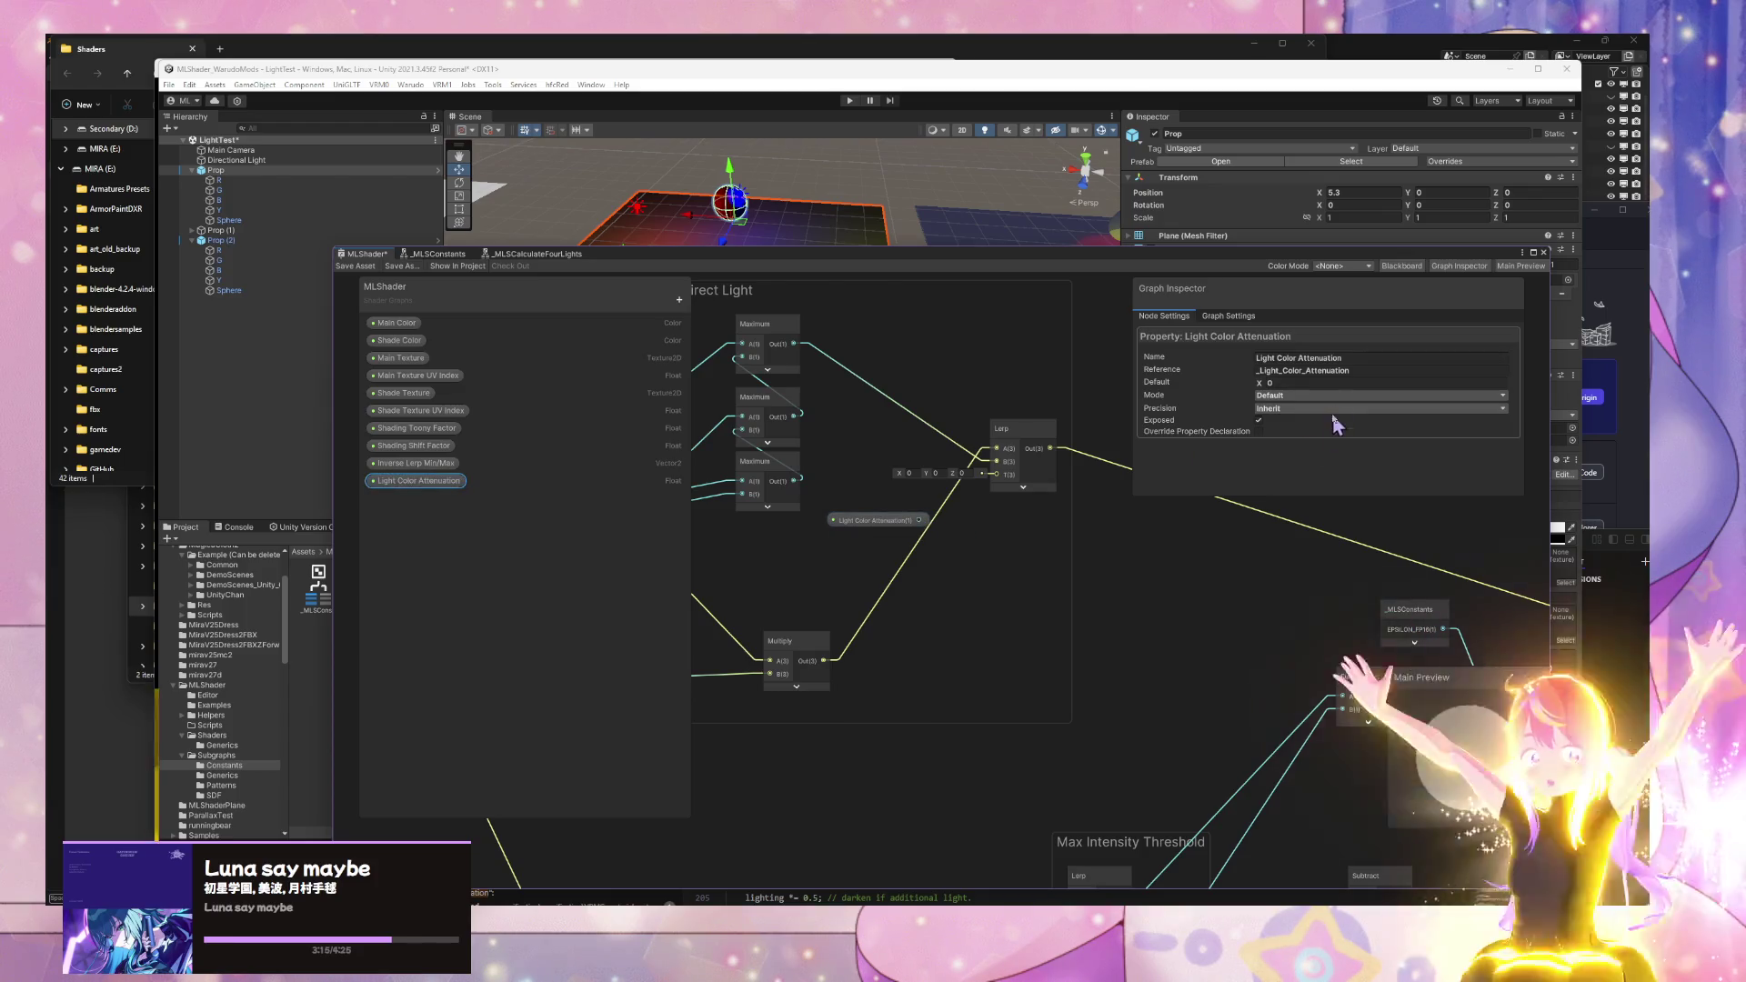
pyautogui.click(1296, 396)
pyautogui.click(1286, 424)
# - Wire Light Color Attenuation toward the Lerp's T input and move the Blend node up-left
pyautogui.moveTo(920, 520); pyautogui.dragTo(993, 487)
pyautogui.scroll(-5, 1326, 624)
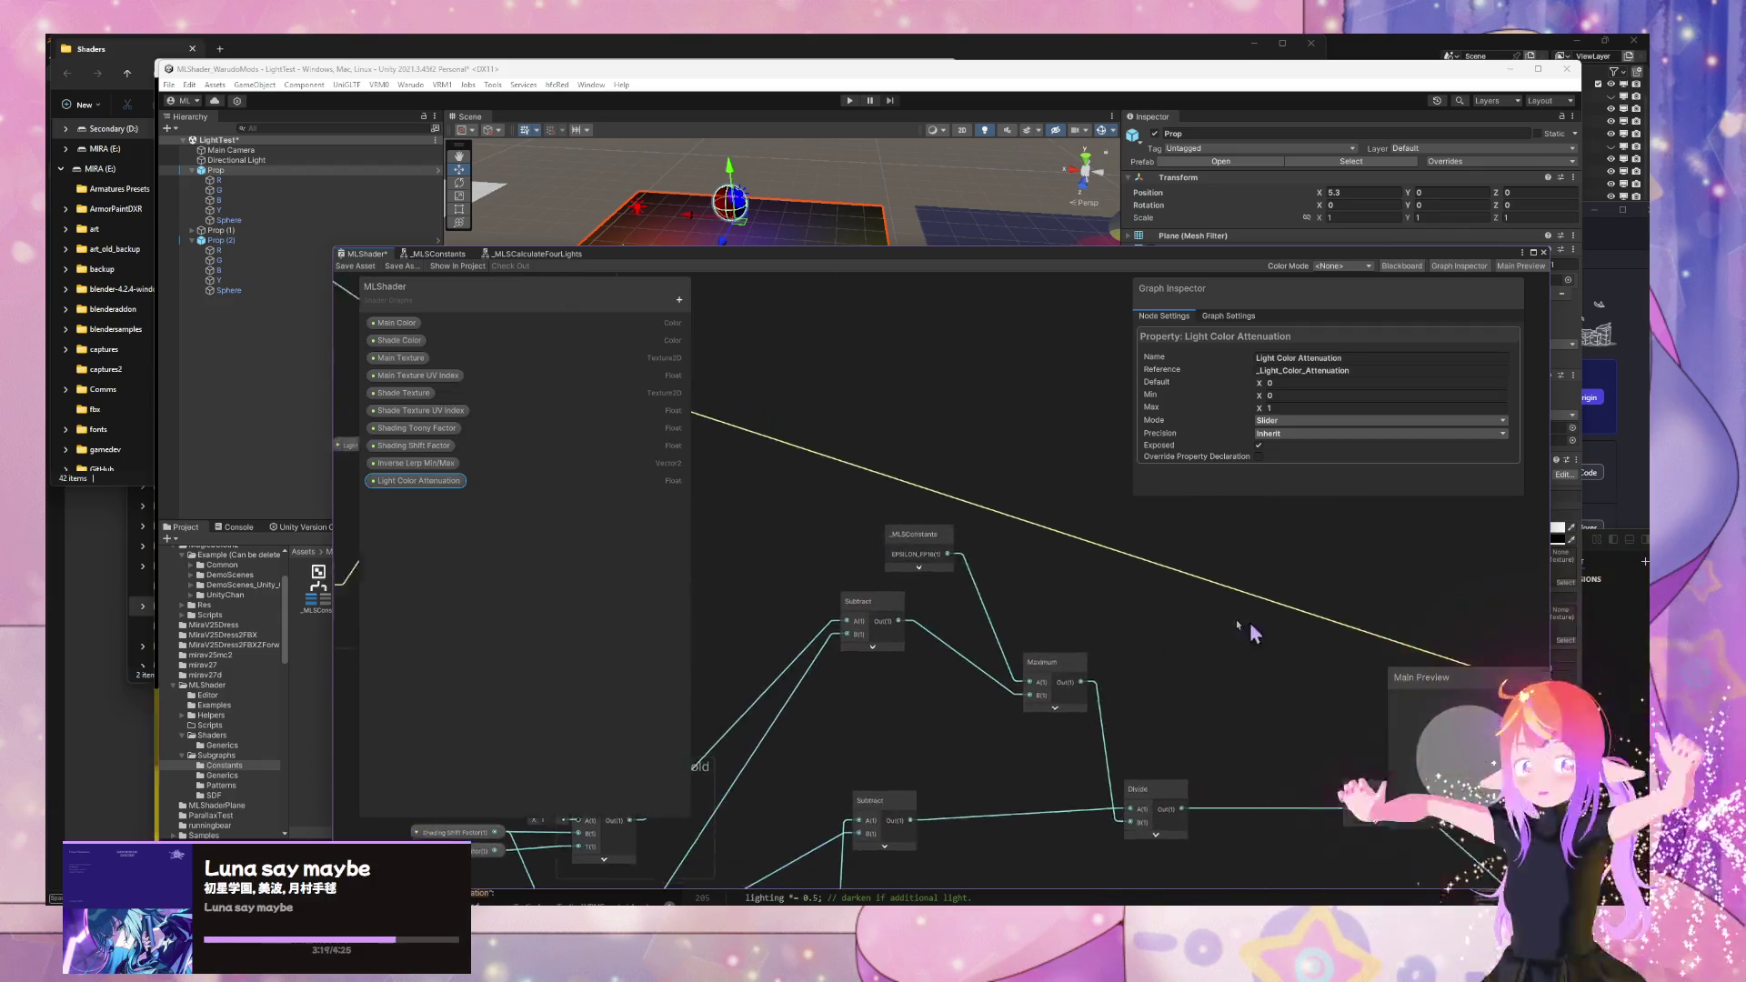
pyautogui.scroll(5, 940, 563)
pyautogui.scroll(1, 940, 563)
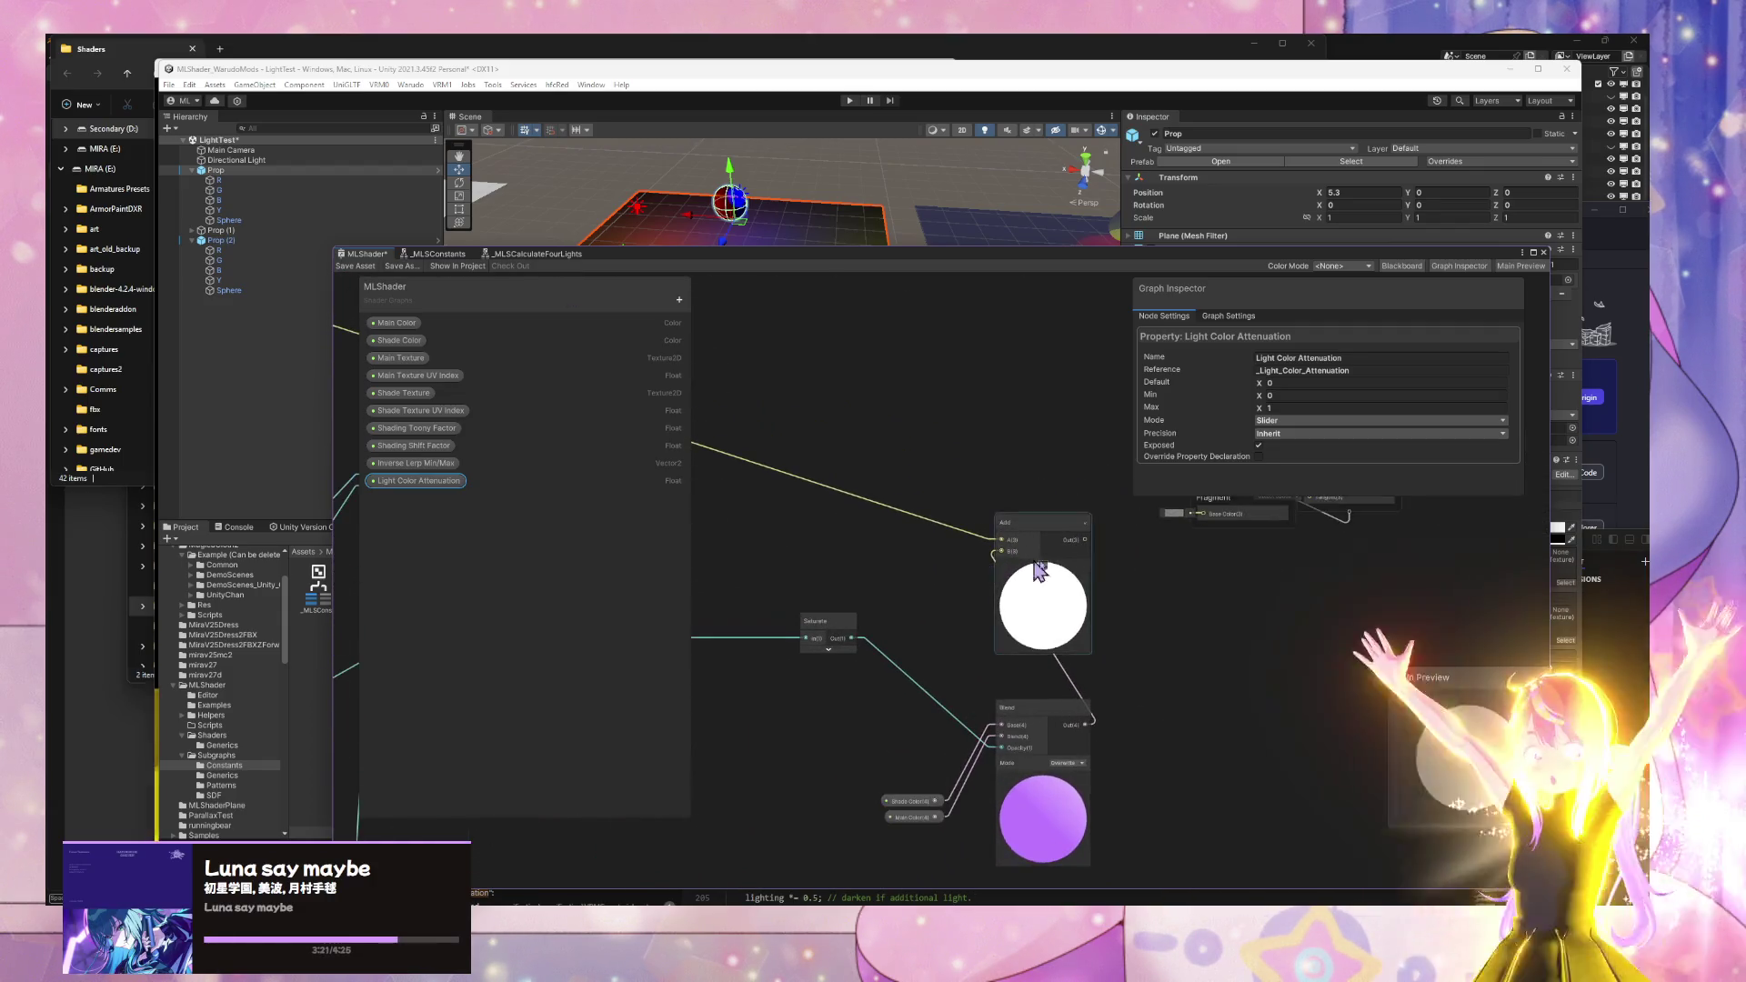
pyautogui.click(1082, 706)
pyautogui.moveTo(1082, 706); pyautogui.dragTo(956, 684)
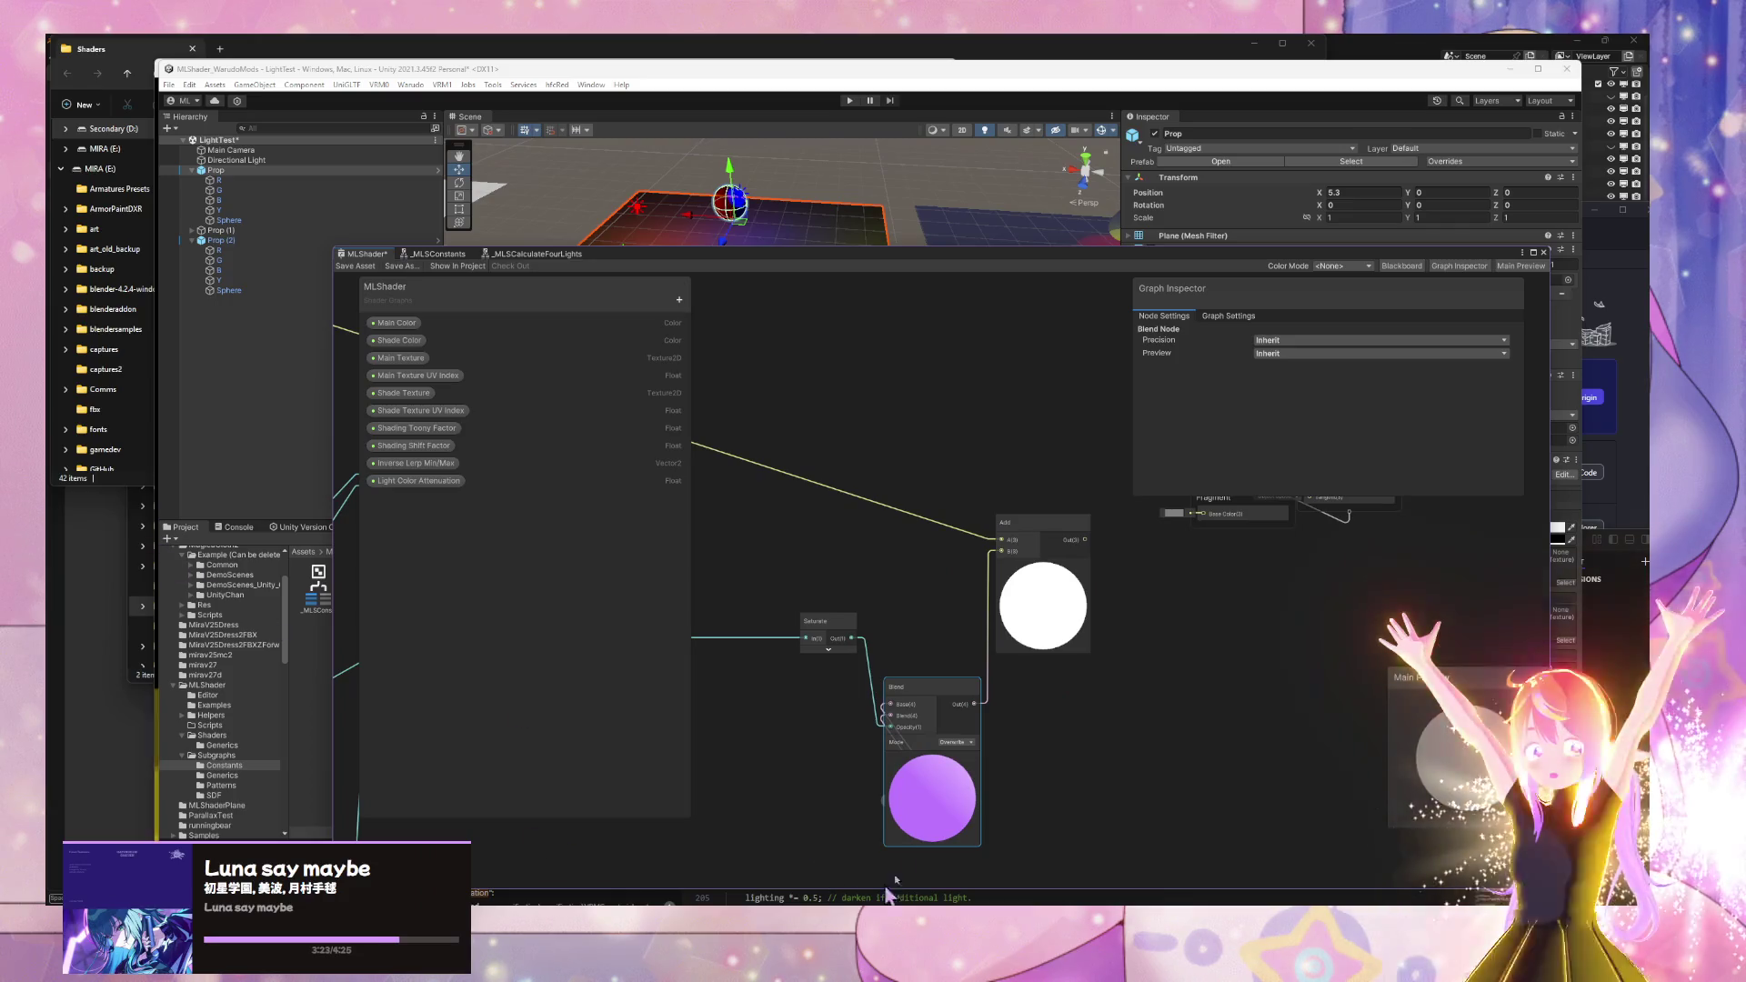
pyautogui.hotkey('alt', 'Tab')
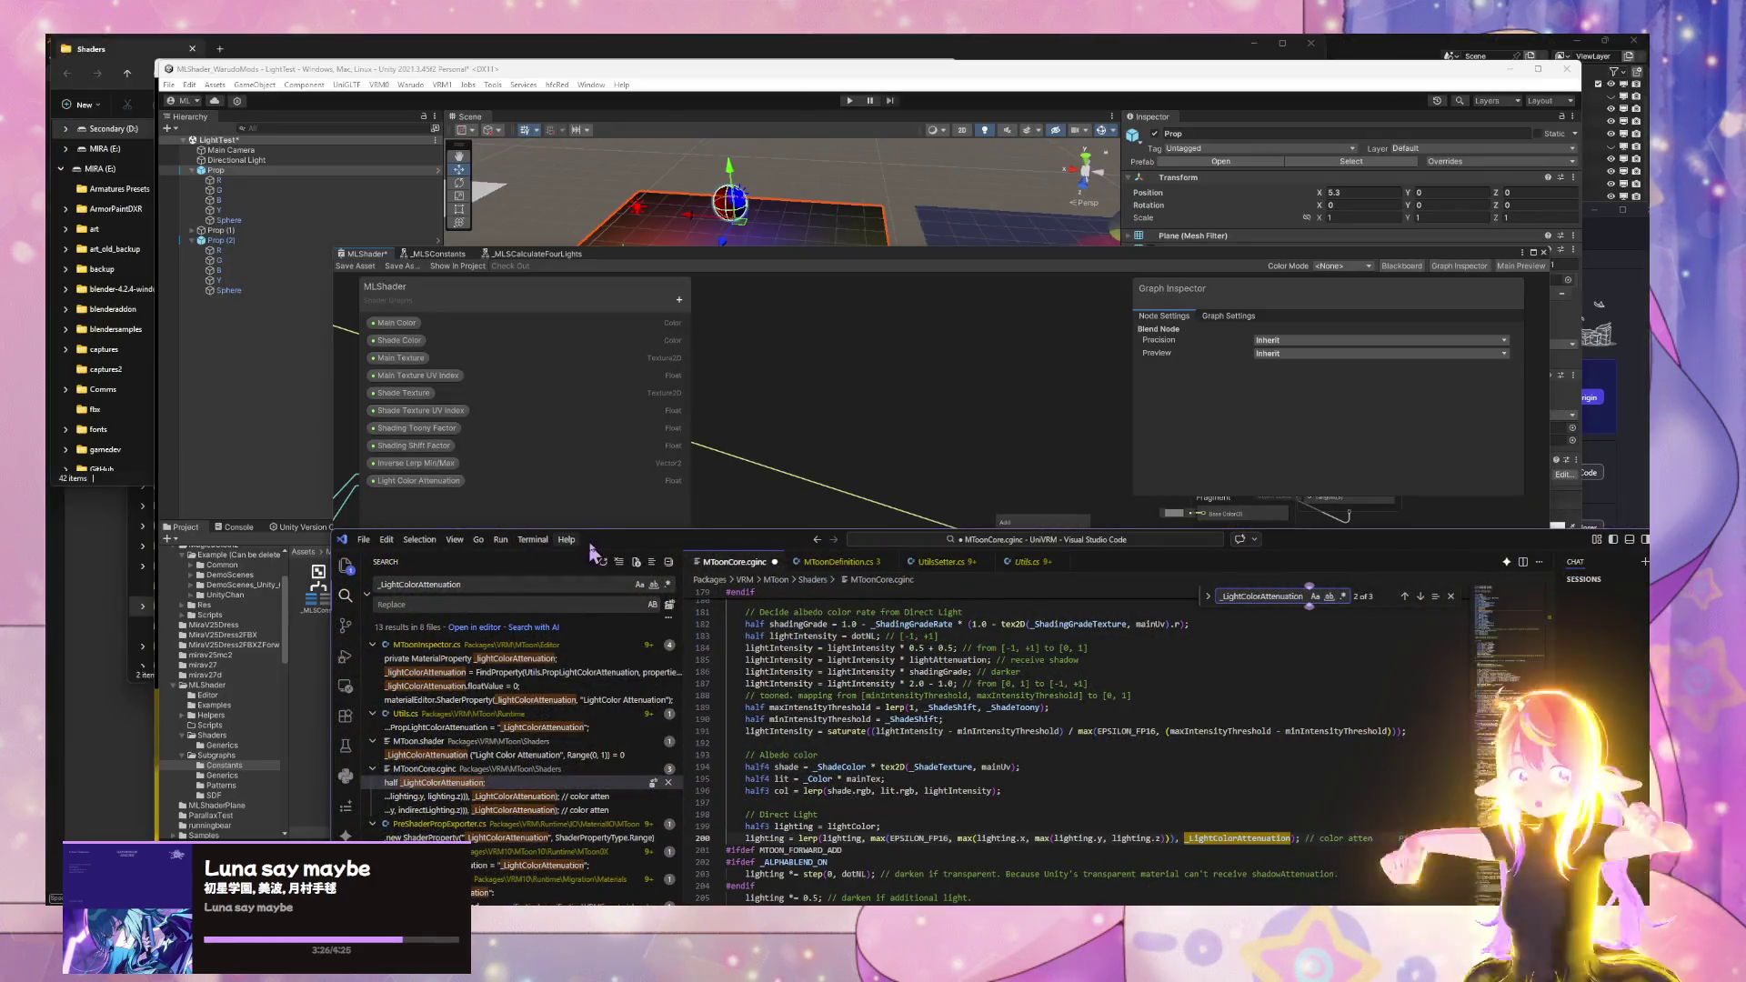
# - Move VS Code aside, check line 202 of MToonCore.cginc, and return to the MLShader graph
pyautogui.moveTo(592, 546)
pyautogui.mouseDown()
pyautogui.moveTo(123, 300)
pyautogui.moveTo(44, 228)
pyautogui.moveTo(43, 190)
pyautogui.mouseUp()
pyautogui.click(61, 524)
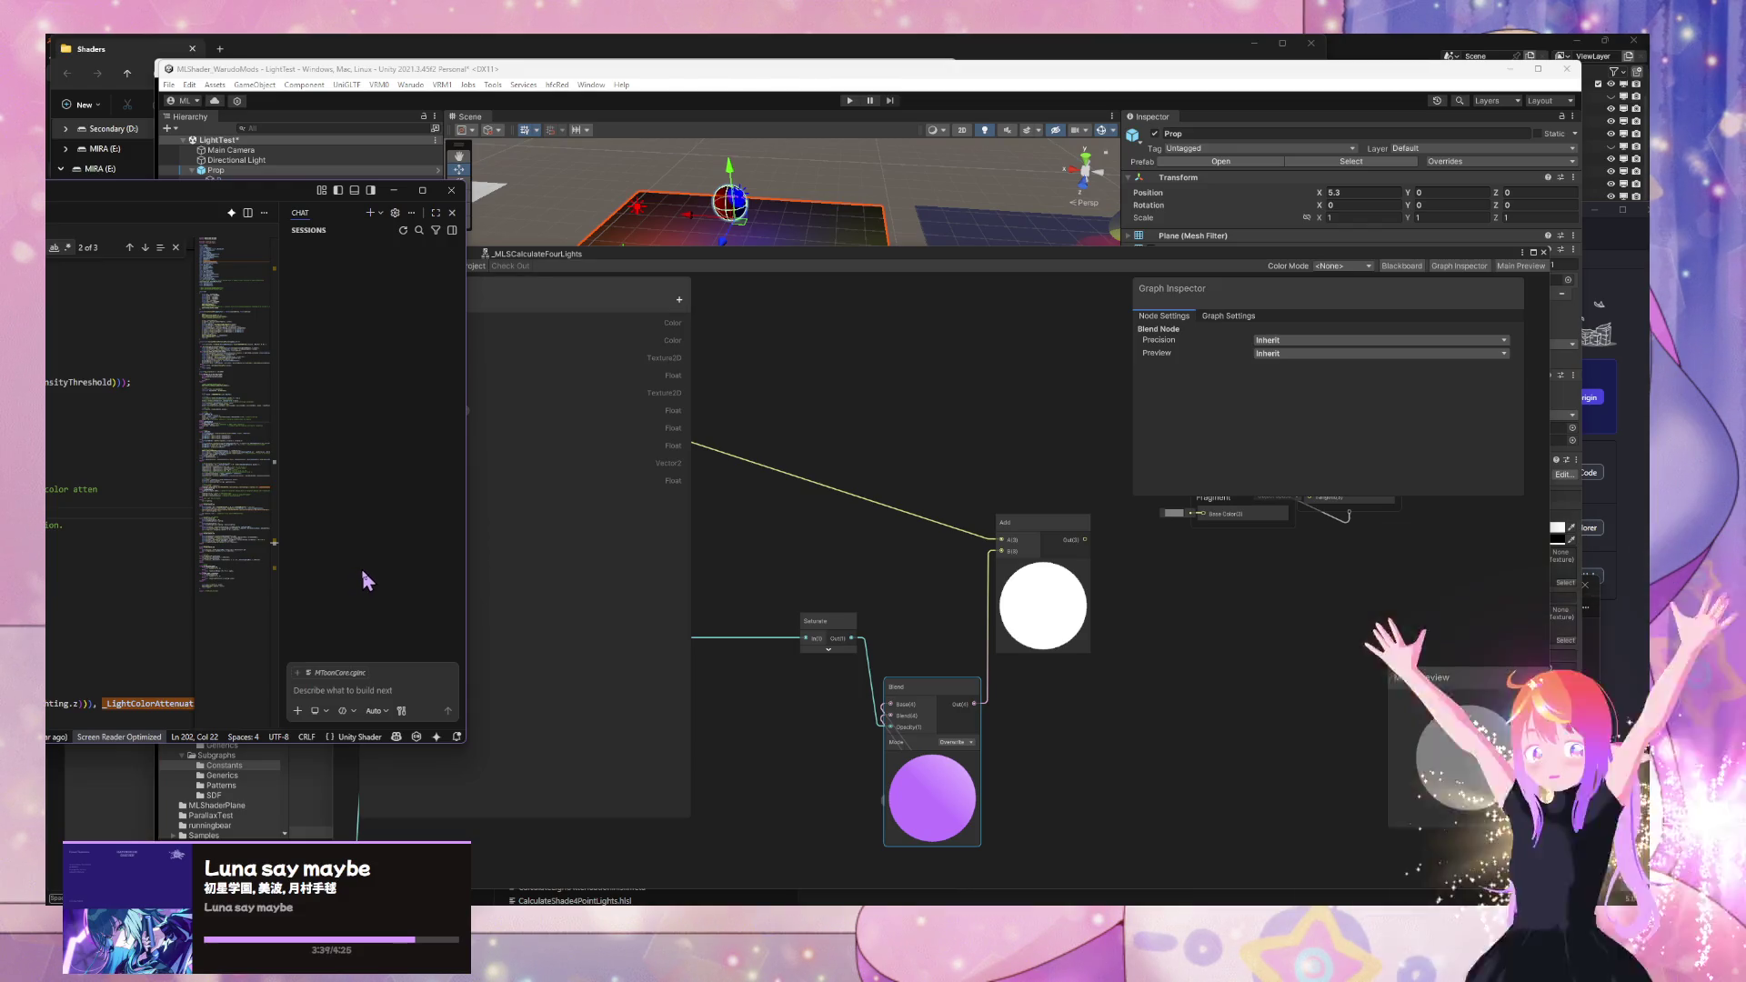
pyautogui.moveTo(841, 575)
pyautogui.mouseDown()
pyautogui.moveTo(956, 471)
pyautogui.moveTo(1019, 446)
pyautogui.moveTo(939, 475)
pyautogui.moveTo(998, 584)
pyautogui.mouseUp()
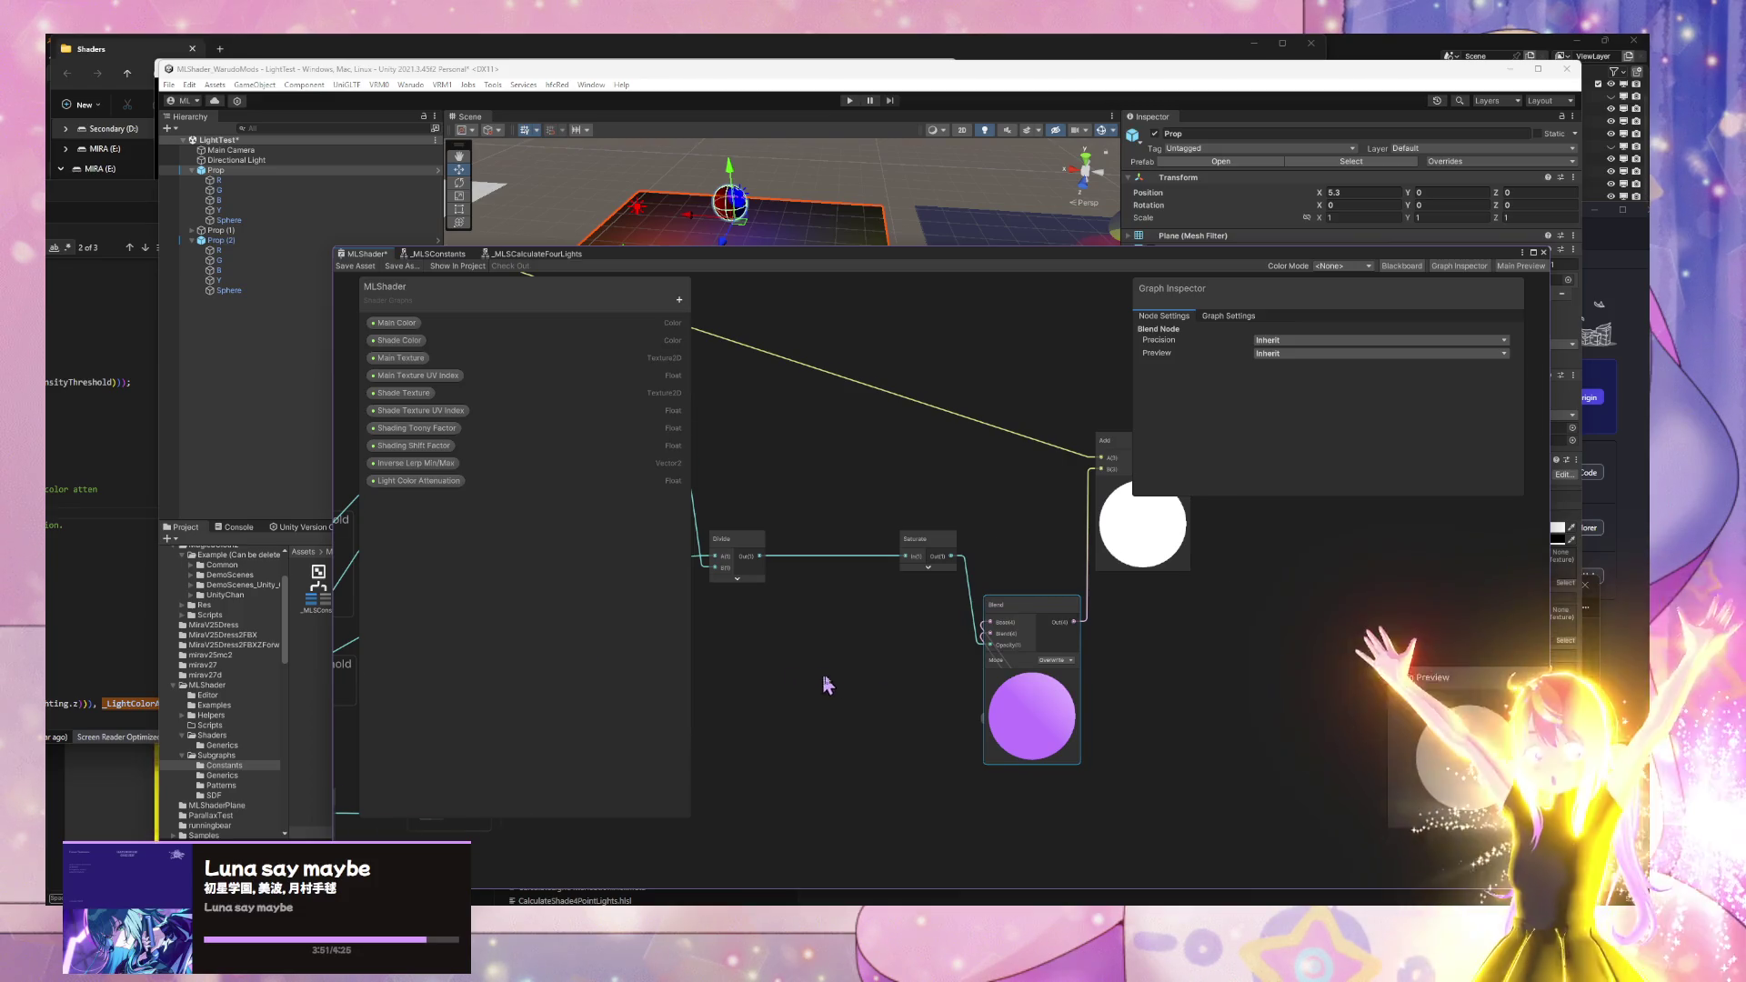
pyautogui.scroll(-3, 1286, 685)
pyautogui.scroll(3, 1110, 701)
# - Pan the graph to the _MLSConstants, Subtract, Maximum and Divide nodes beside the code
pyautogui.moveTo(1110, 701)
pyautogui.mouseDown()
pyautogui.moveTo(849, 600)
pyautogui.moveTo(714, 767)
pyautogui.moveTo(1146, 791)
pyautogui.moveTo(900, 741)
pyautogui.moveTo(1150, 791)
pyautogui.mouseUp()
pyautogui.moveTo(851, 662); pyautogui.dragTo(846, 661)
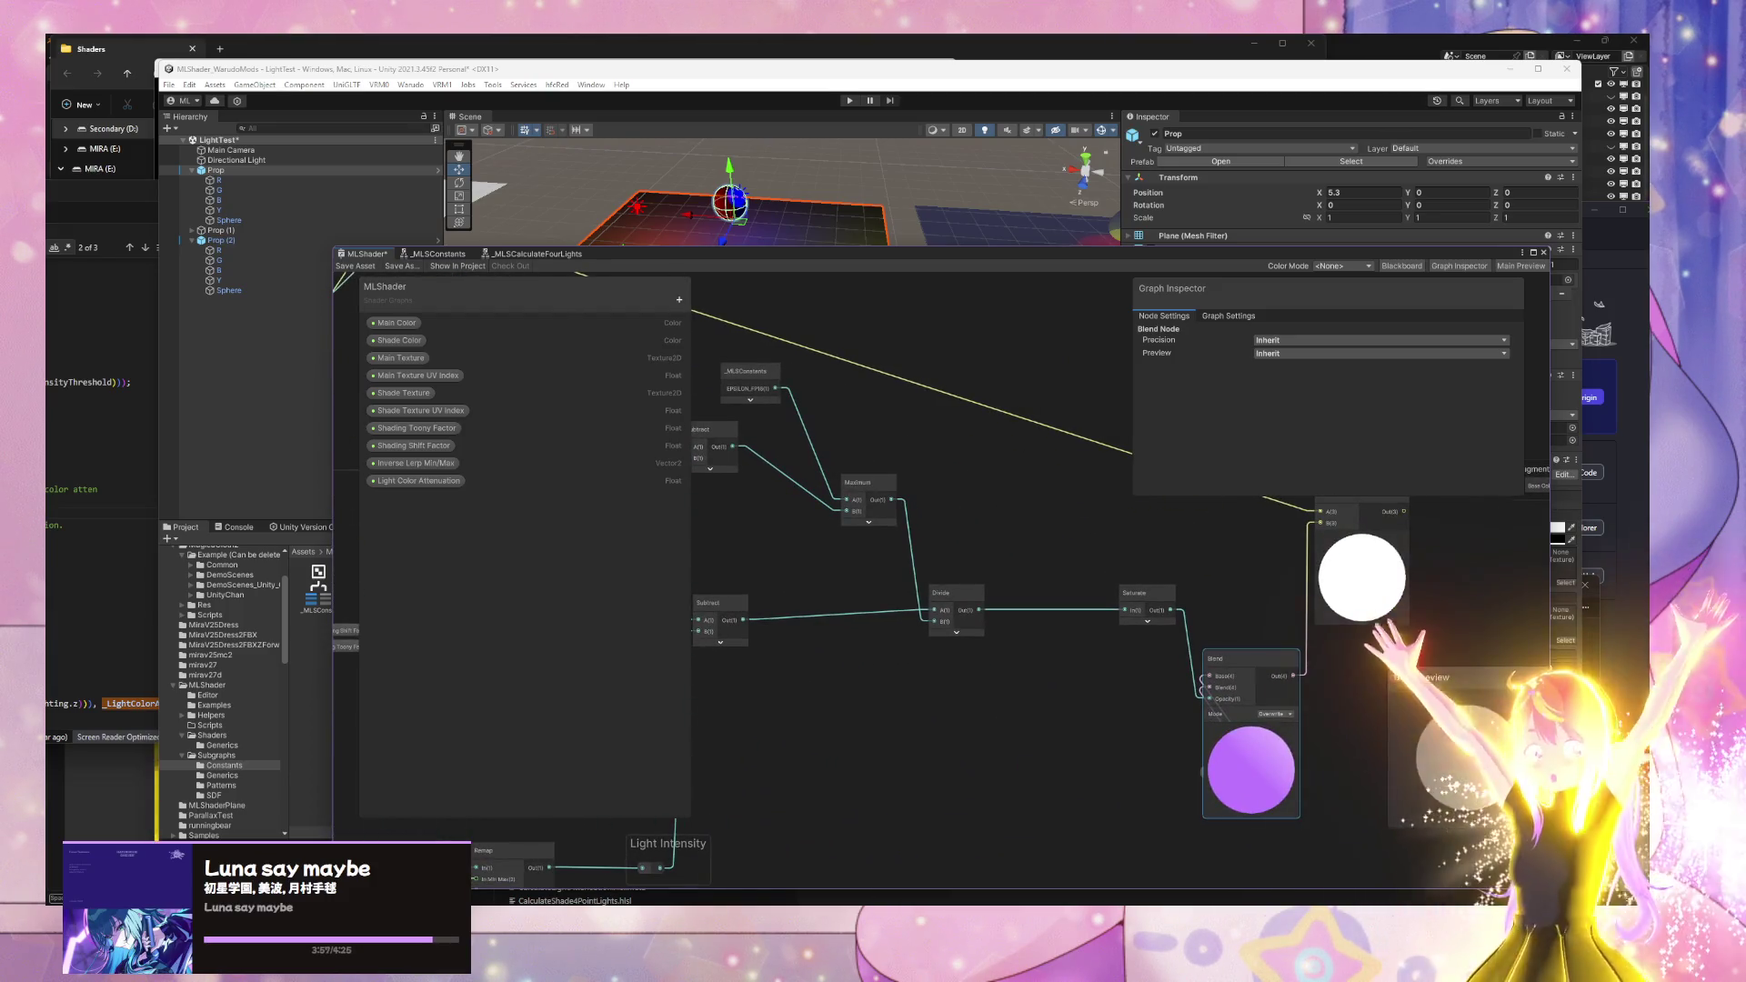
pyautogui.hotkey('alt', 'Tab')
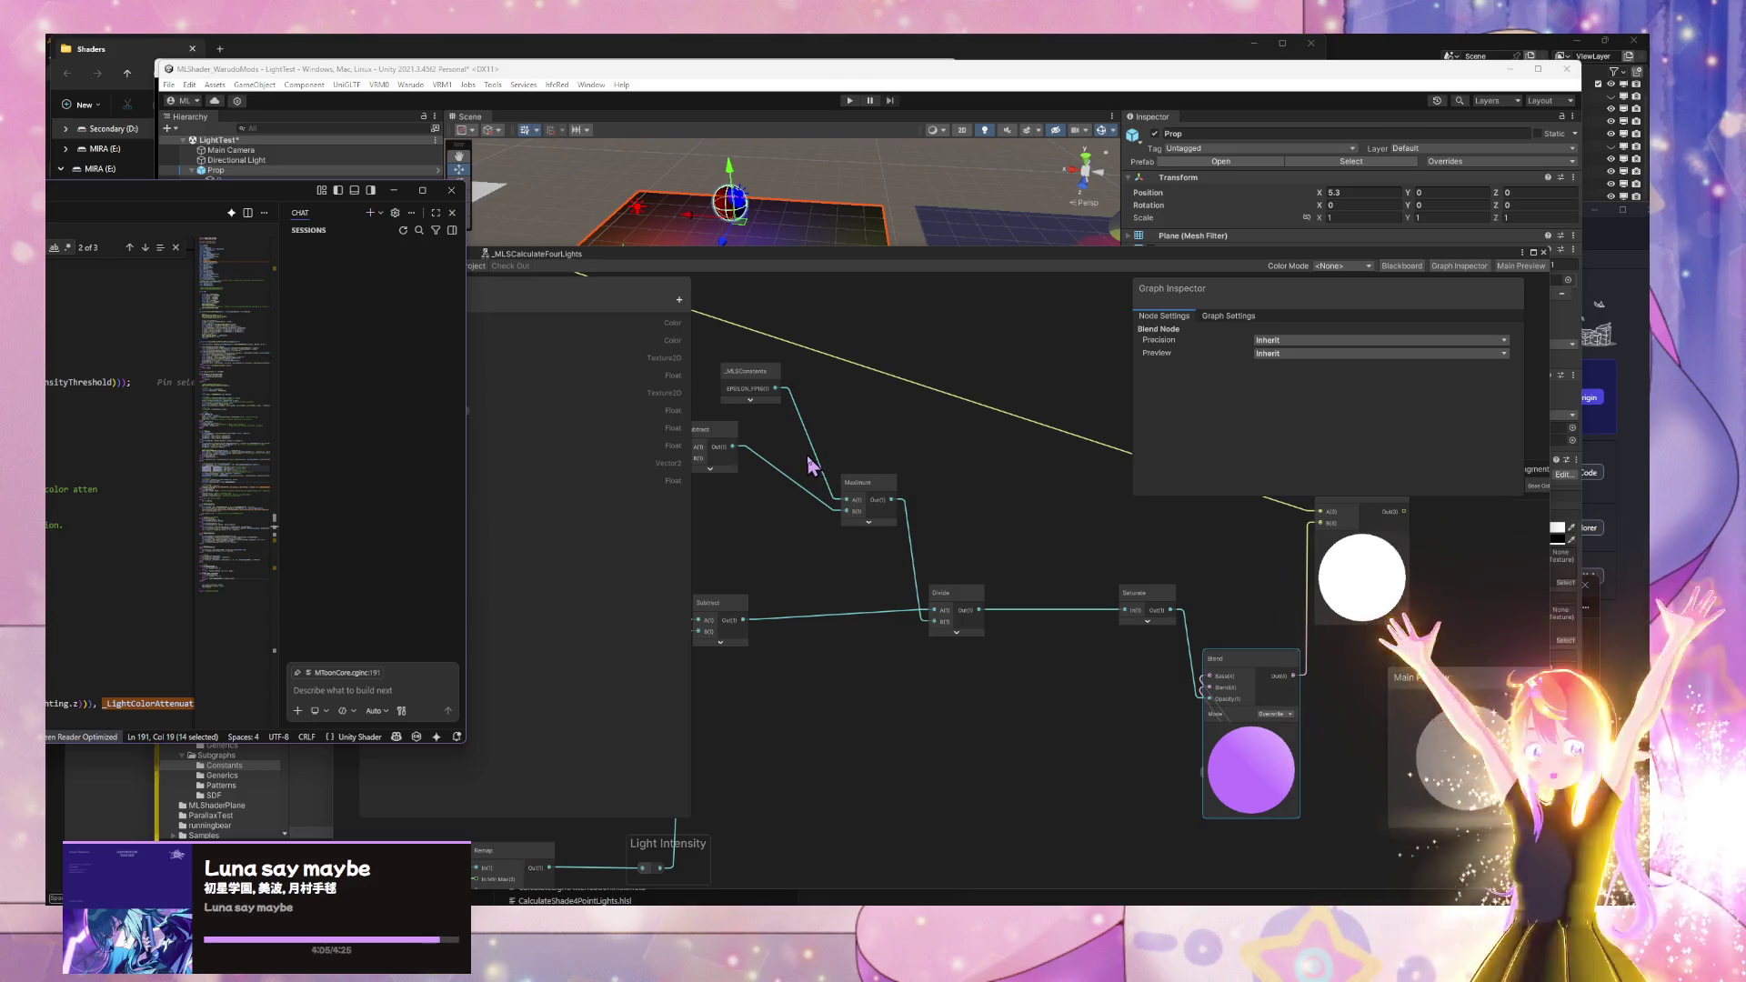
pyautogui.moveTo(892, 592)
pyautogui.mouseDown()
pyautogui.moveTo(825, 608)
pyautogui.moveTo(924, 612)
pyautogui.moveTo(889, 654)
pyautogui.moveTo(1335, 805)
pyautogui.mouseUp()
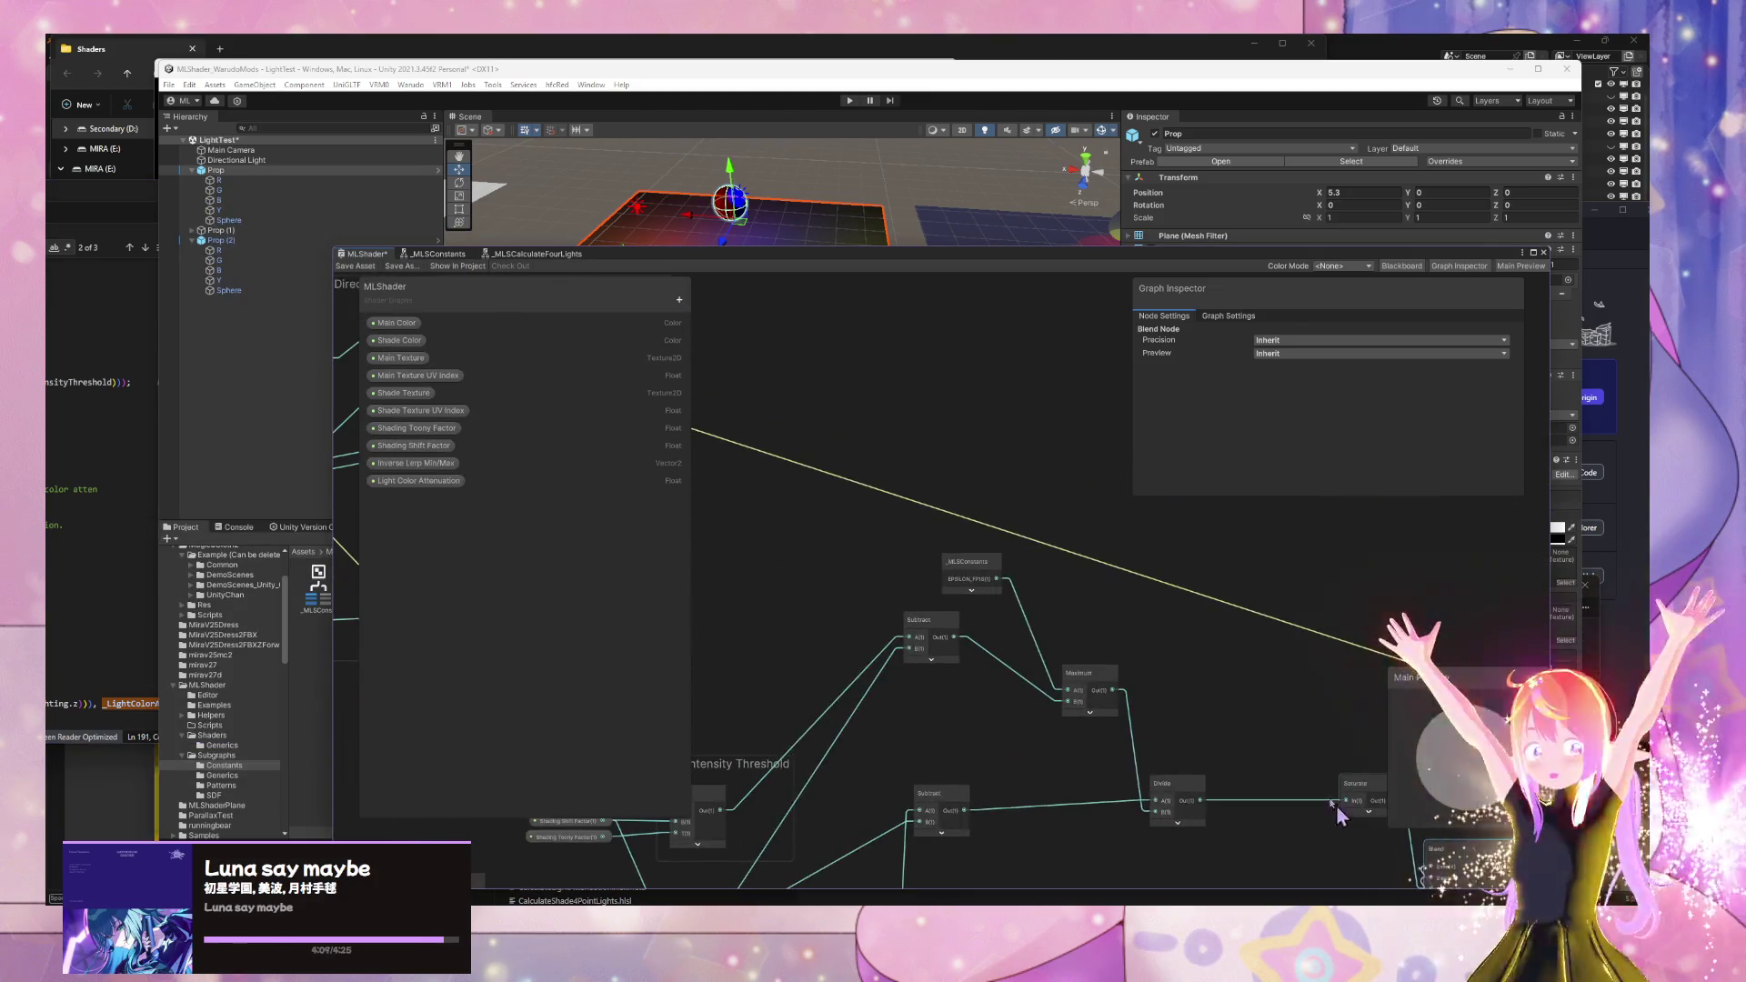
# - Frame the Light Color Attenuation node and move it beside the Lerp
pyautogui.click(419, 480)
pyautogui.press('f')
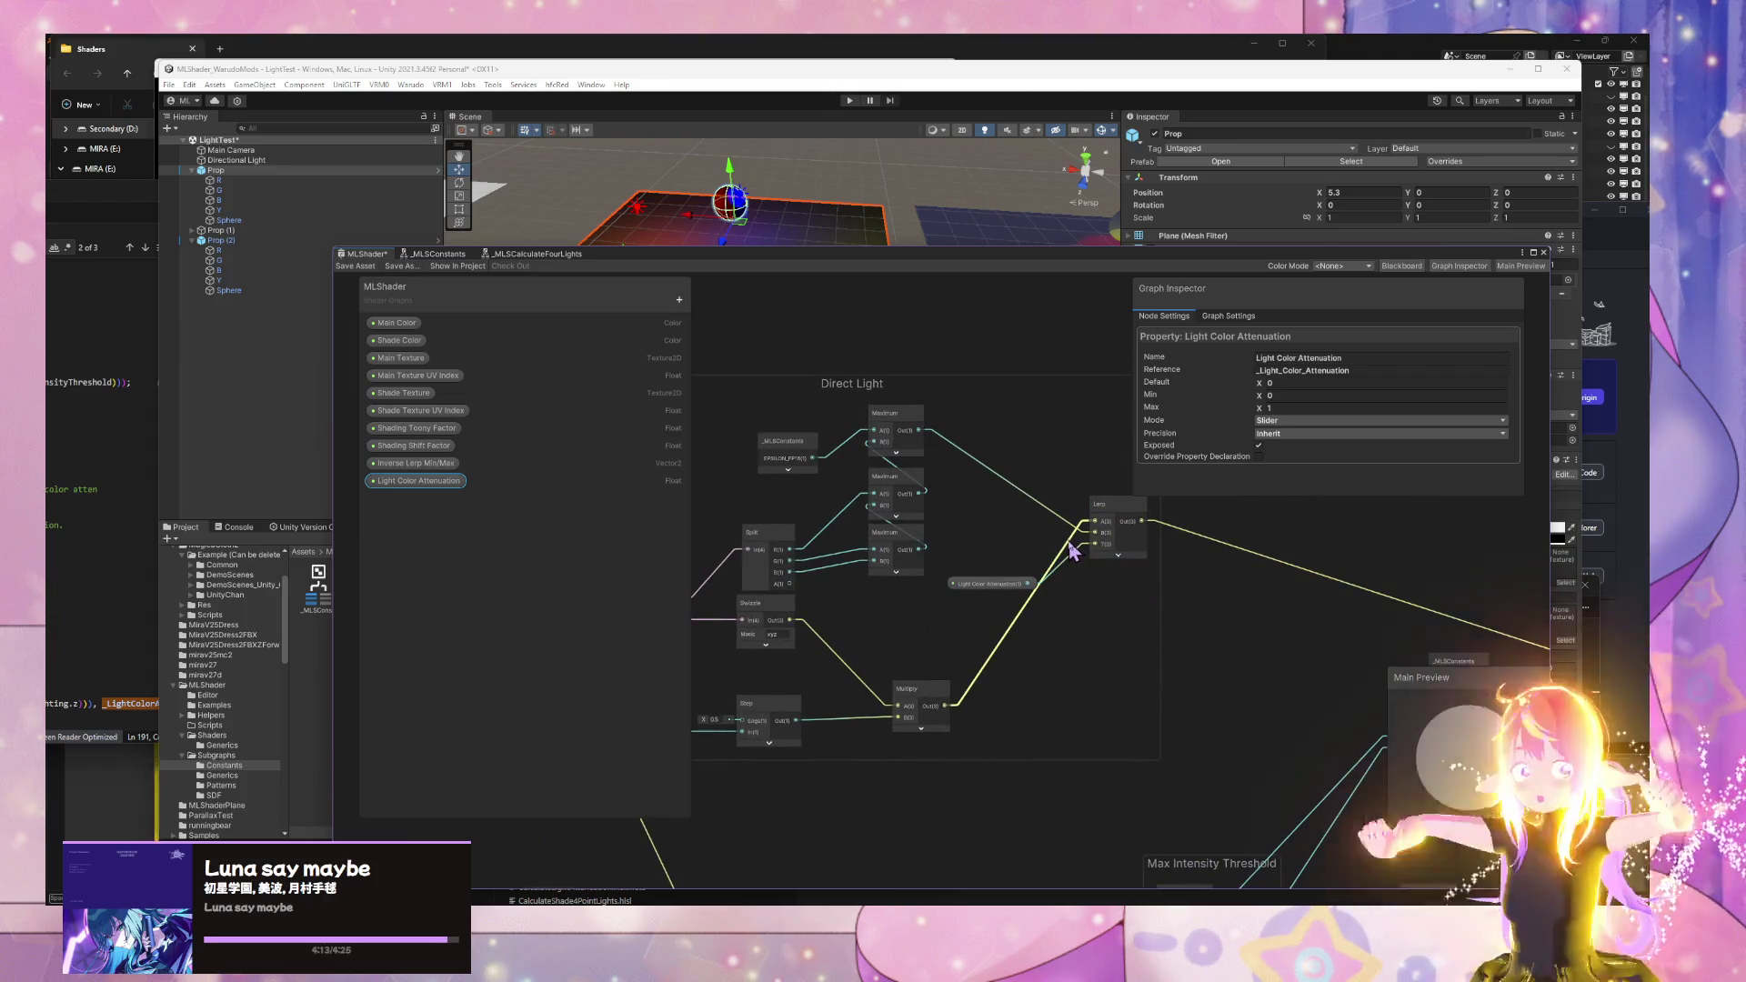
pyautogui.moveTo(996, 588); pyautogui.dragTo(1005, 563)
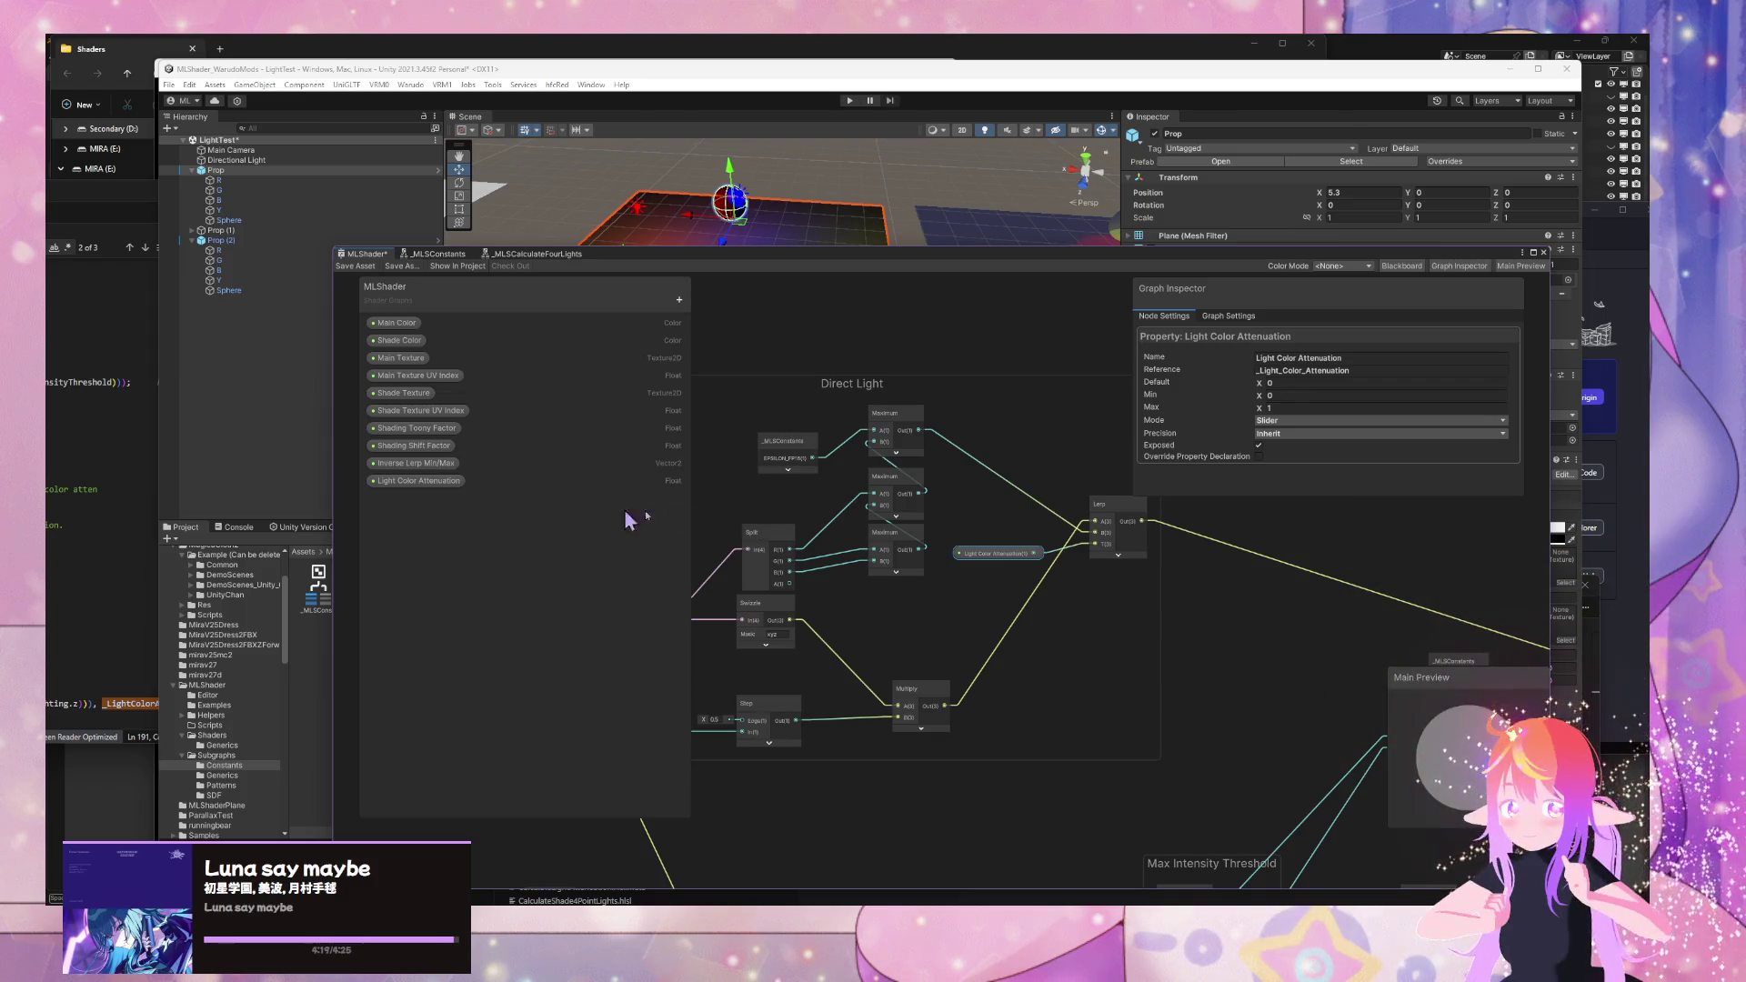
# - Try node searches for 'if tra' and 'surfa', view Graph Settings, then start a web search
pyautogui.press('space')
pyautogui.write('if tra')
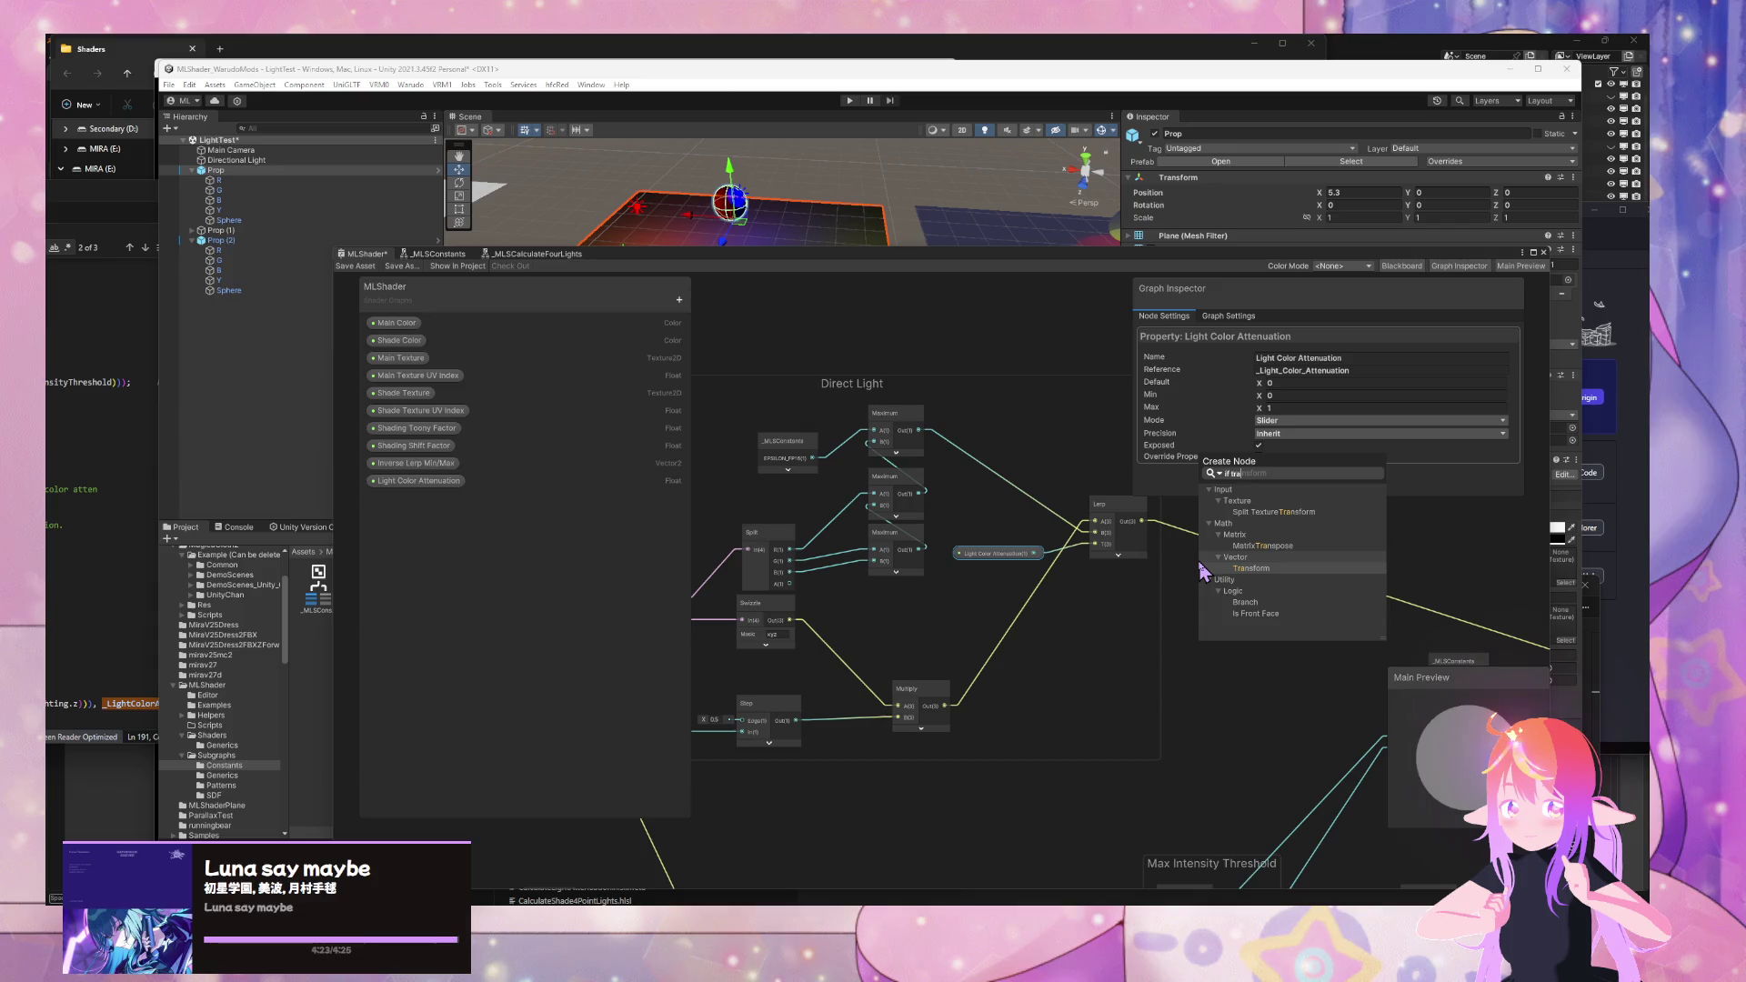
pyautogui.press('Escape')
pyautogui.click(1228, 316)
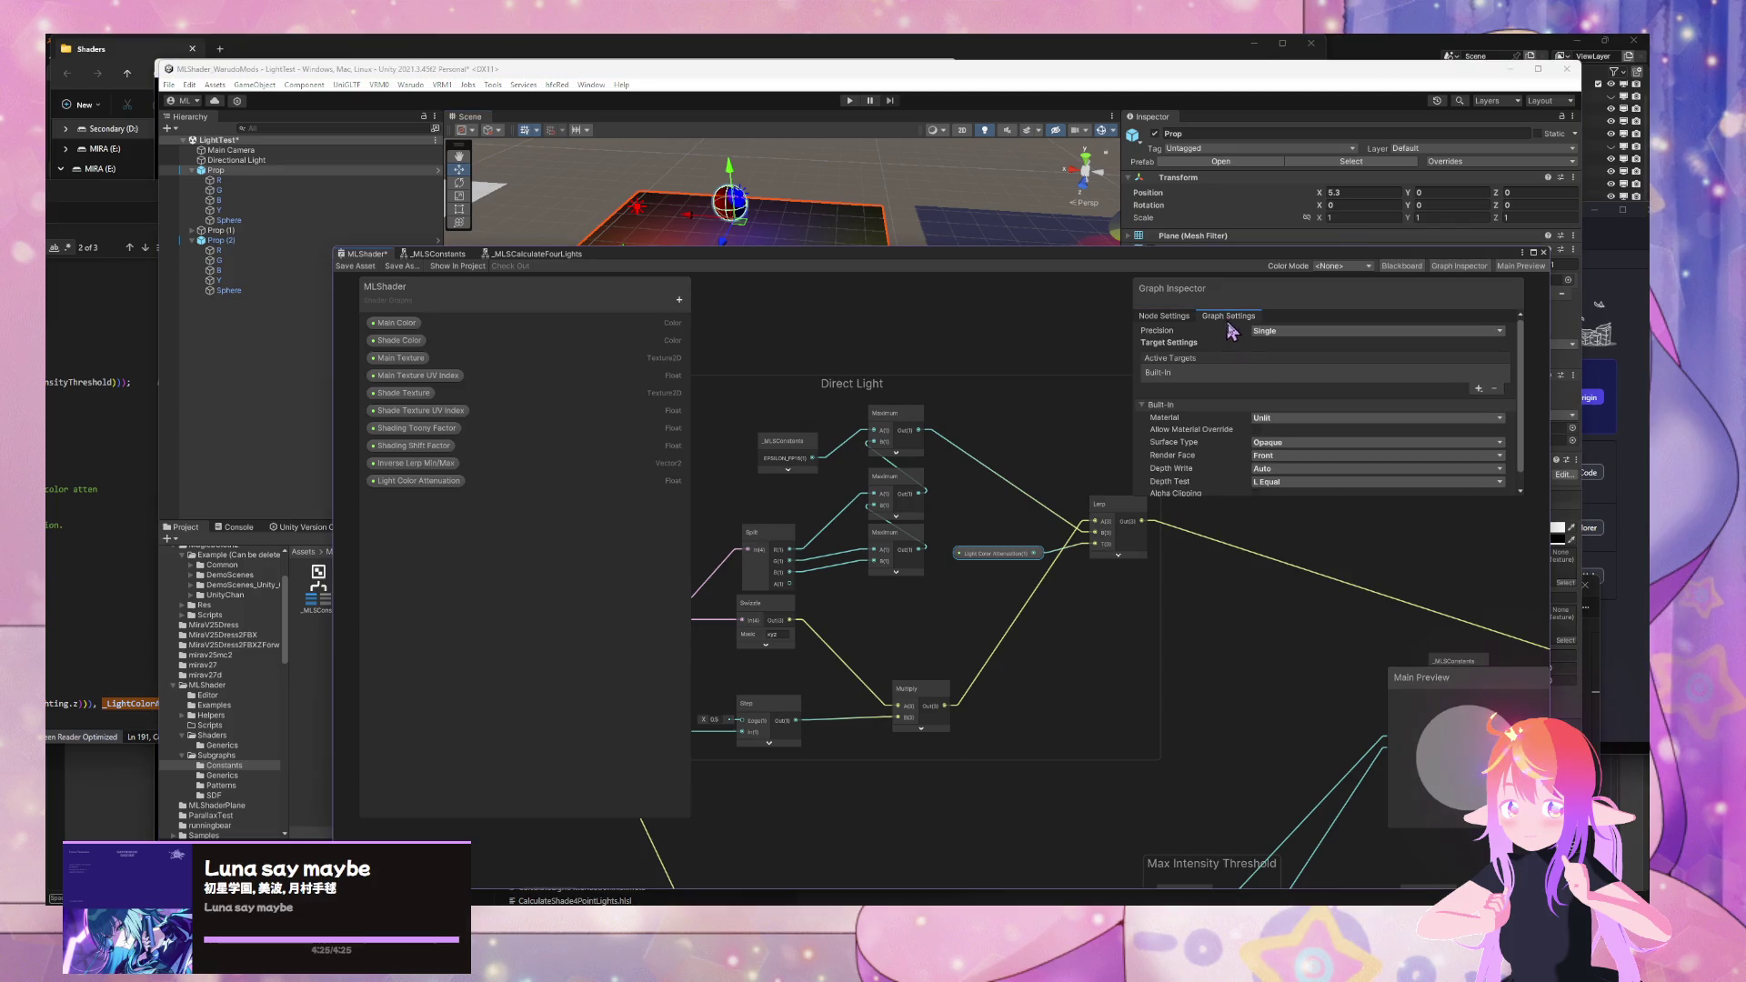
pyautogui.scroll(-1, 1282, 465)
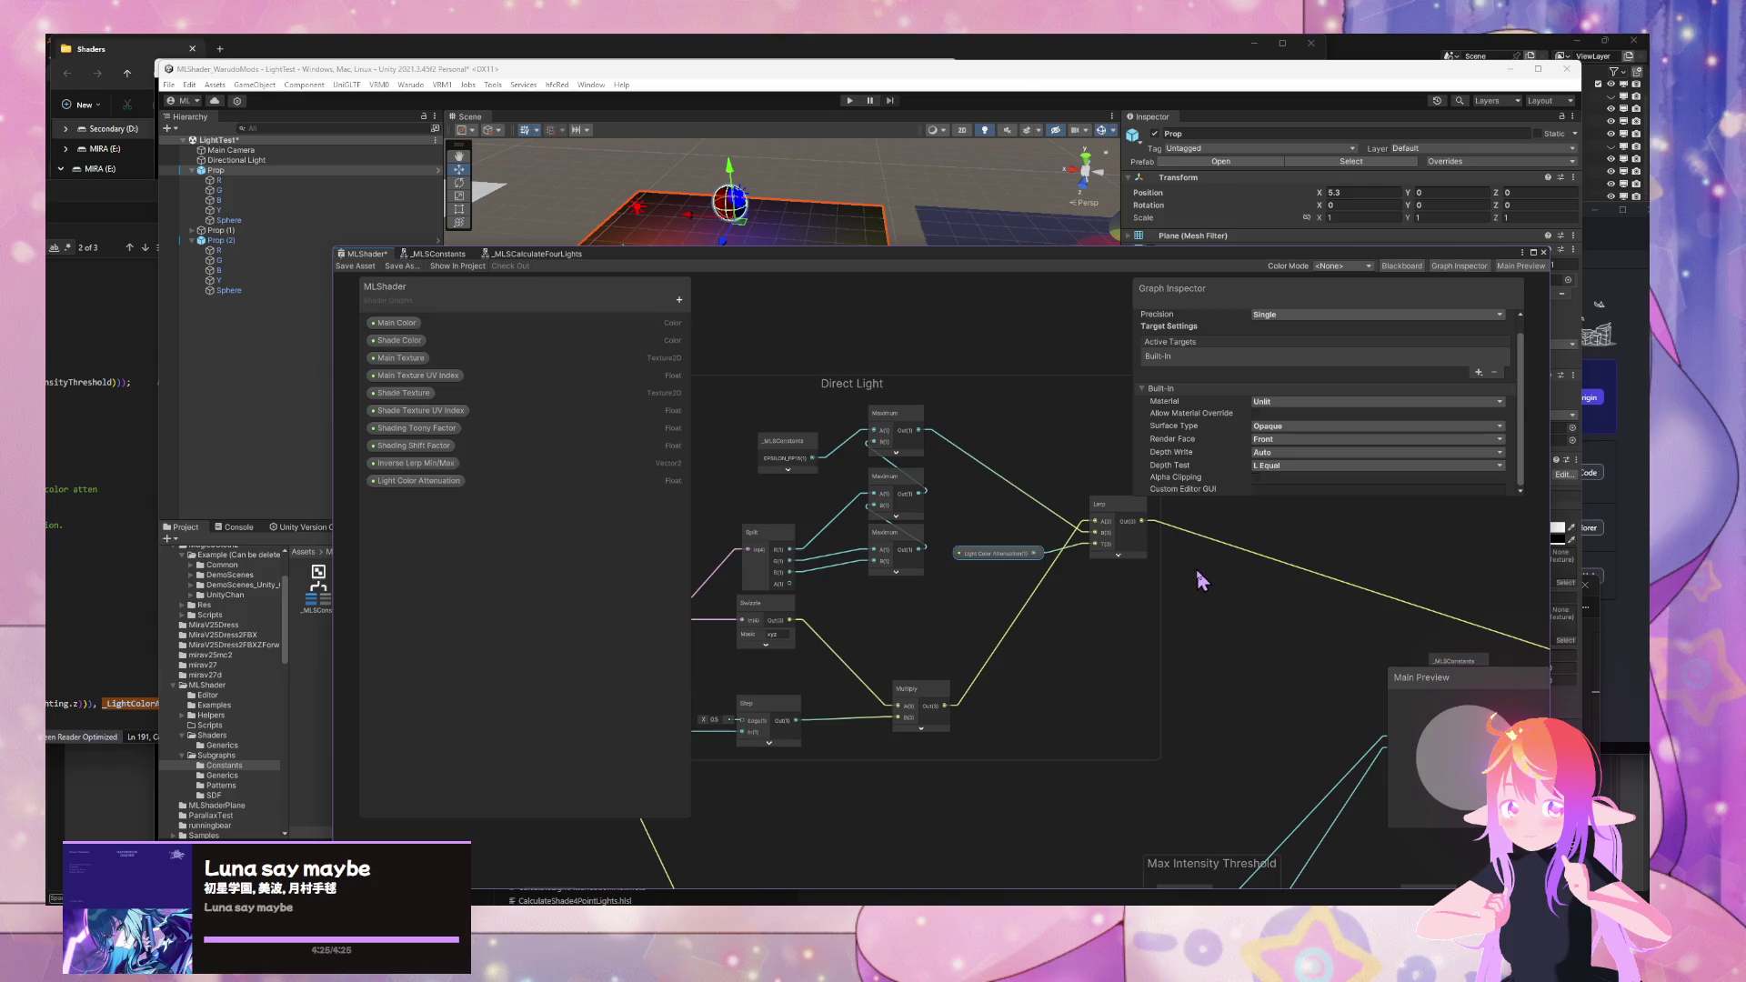
pyautogui.press('space')
pyautogui.write('surfa')
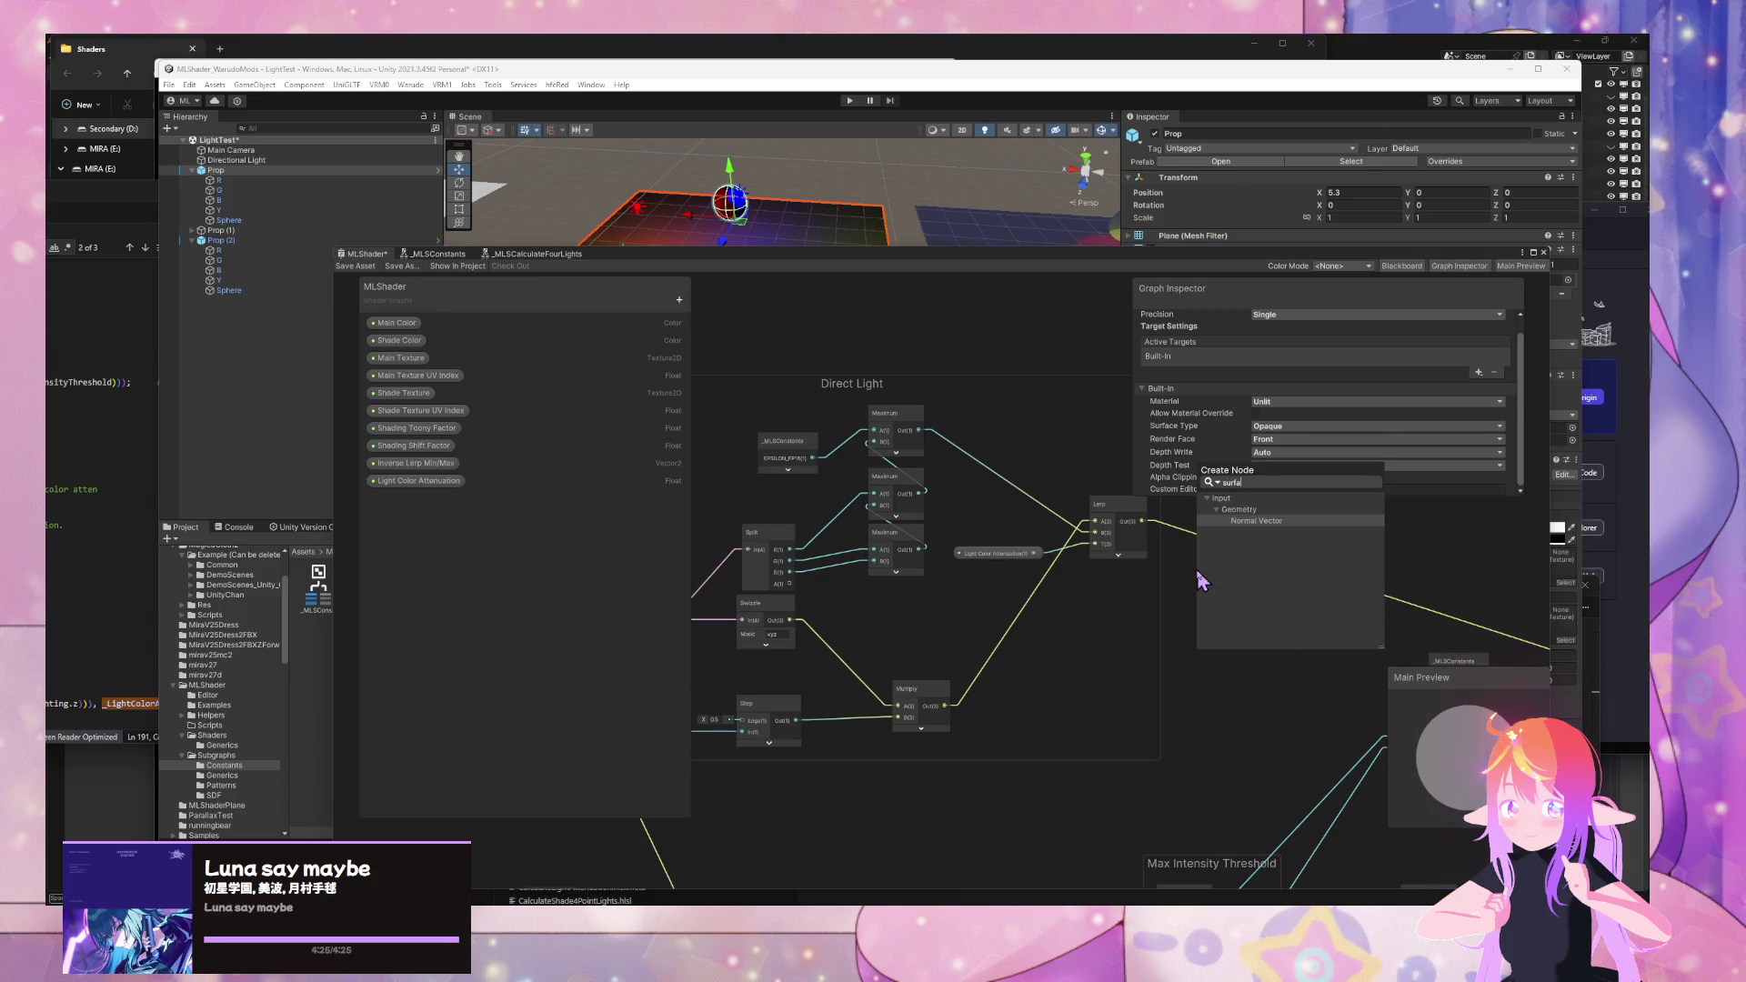
pyautogui.press('BackSpace')
pyautogui.press('BackSpace')
pyautogui.press('BackSpace')
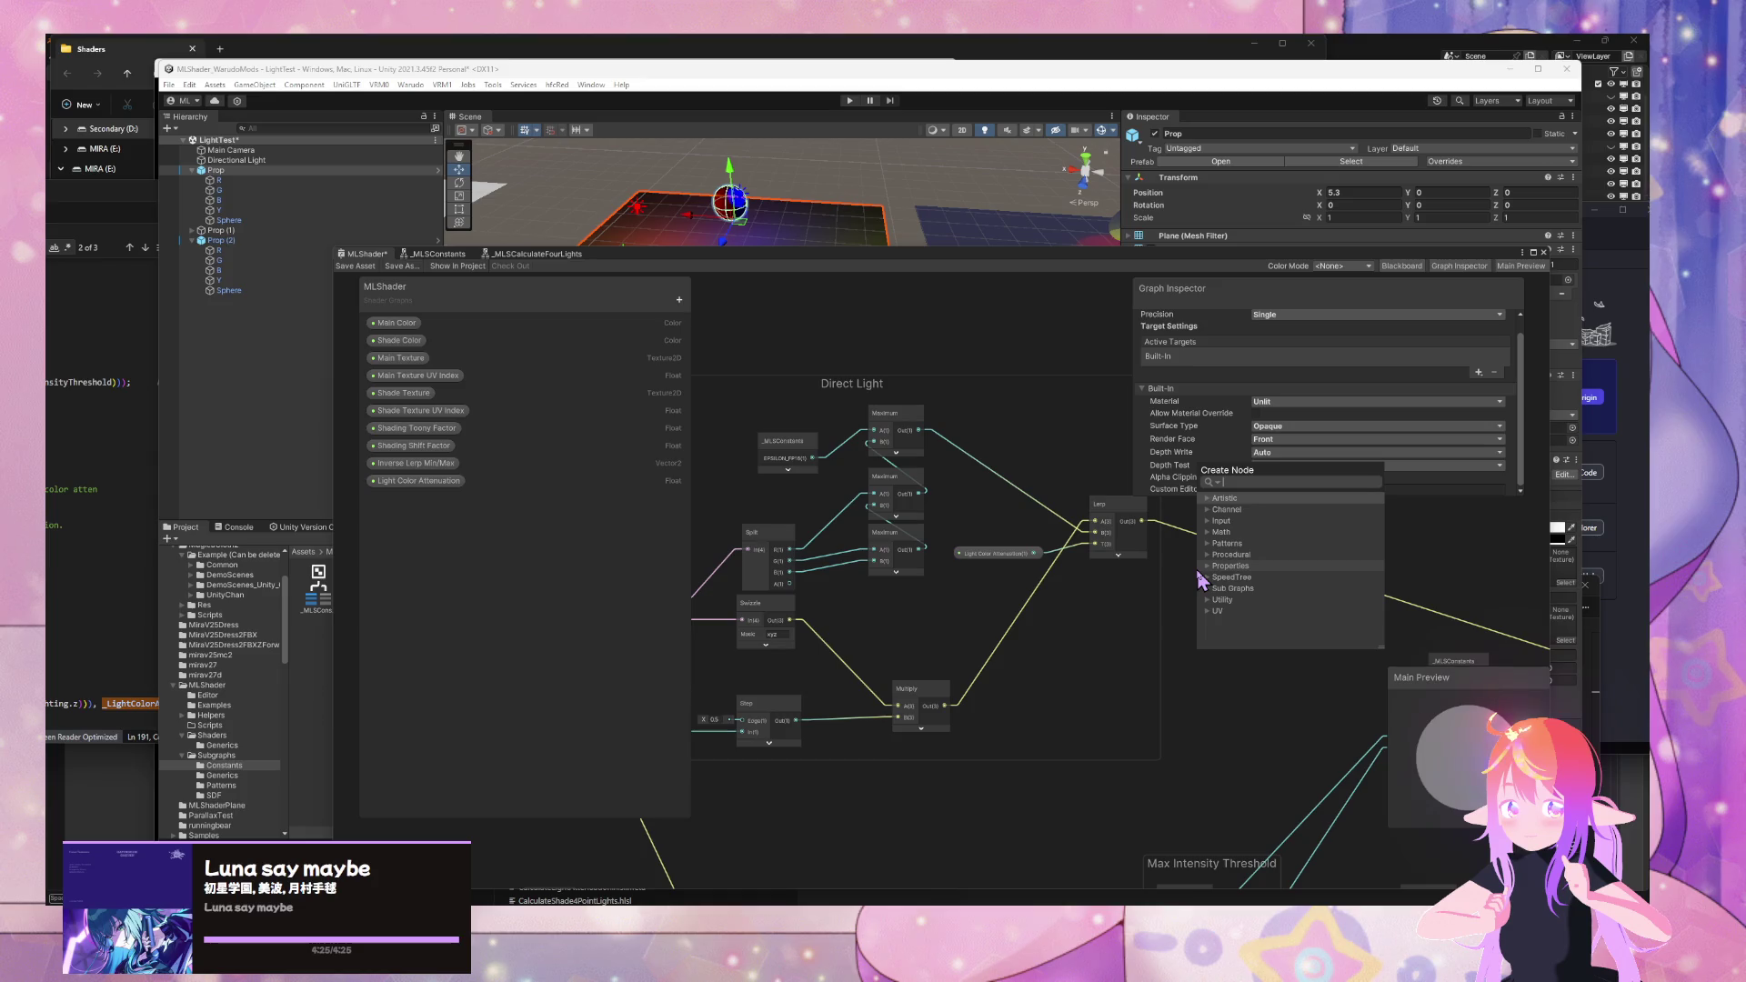
pyautogui.press('Escape')
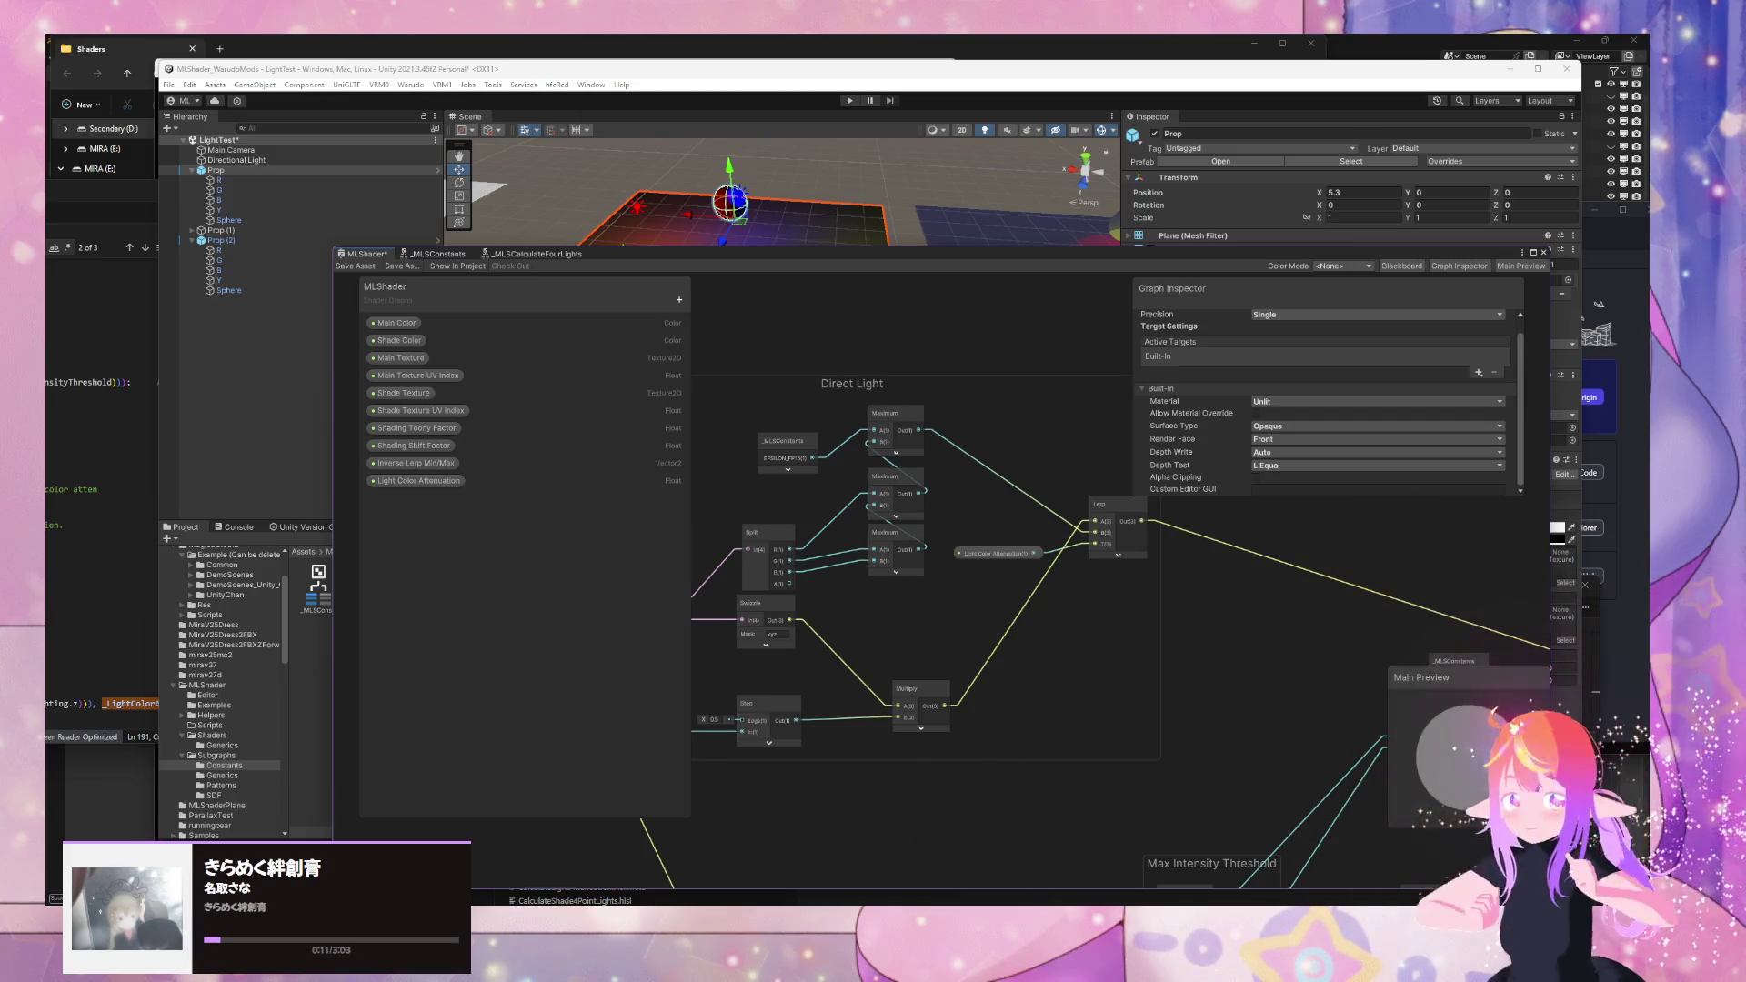
pyautogui.click(900, 877)
pyautogui.click(838, 489)
# - Google 'shader graph check if', then refine it to 'surface type is transparent'
pyautogui.write('shader graph check ')
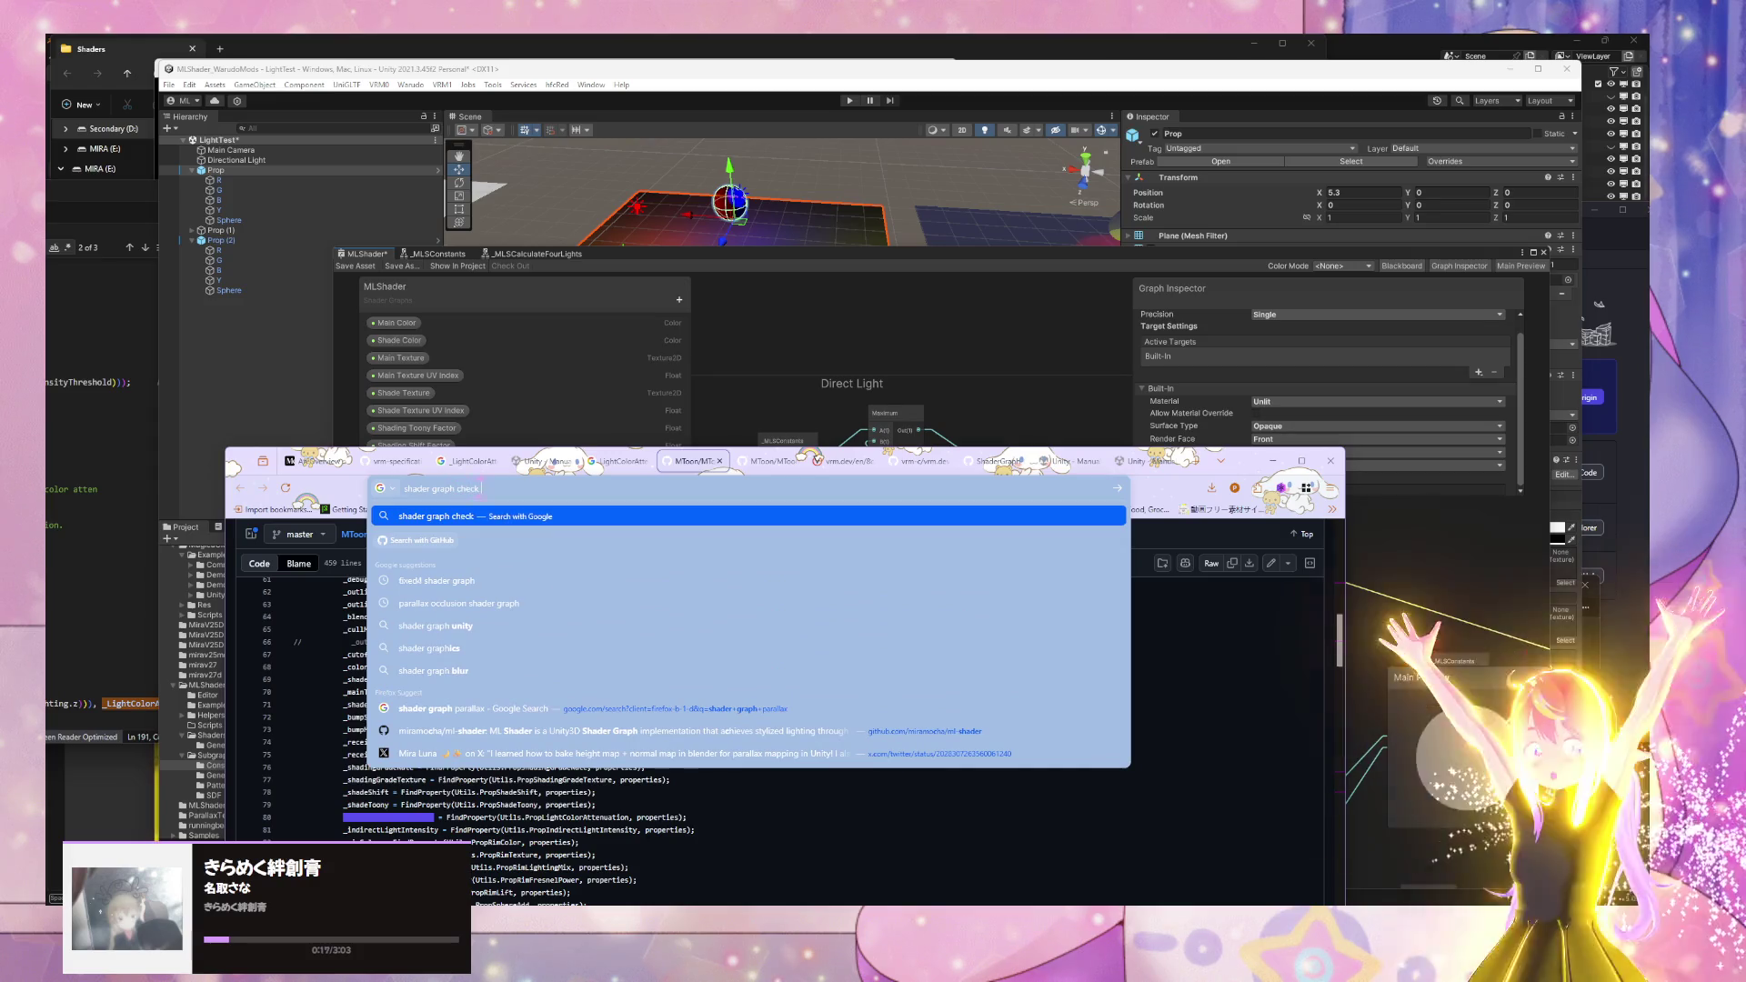
pyautogui.write('if transparent')
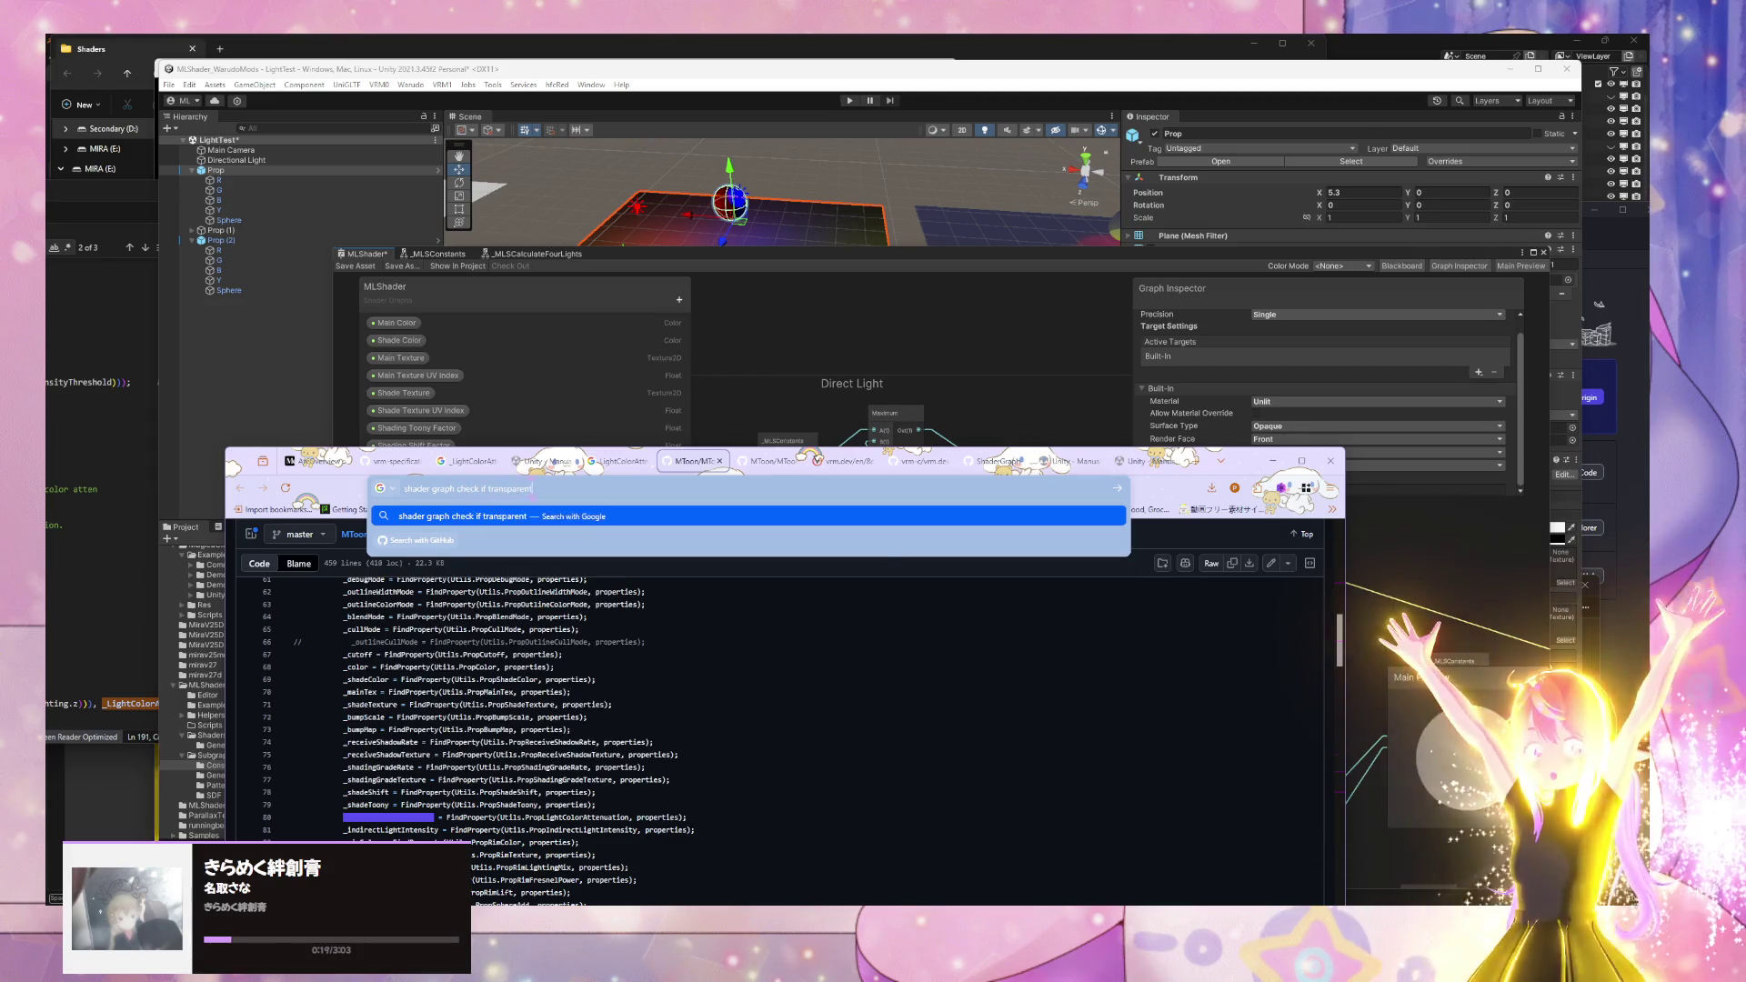
pyautogui.press('Return')
pyautogui.scroll(-5, 586, 600)
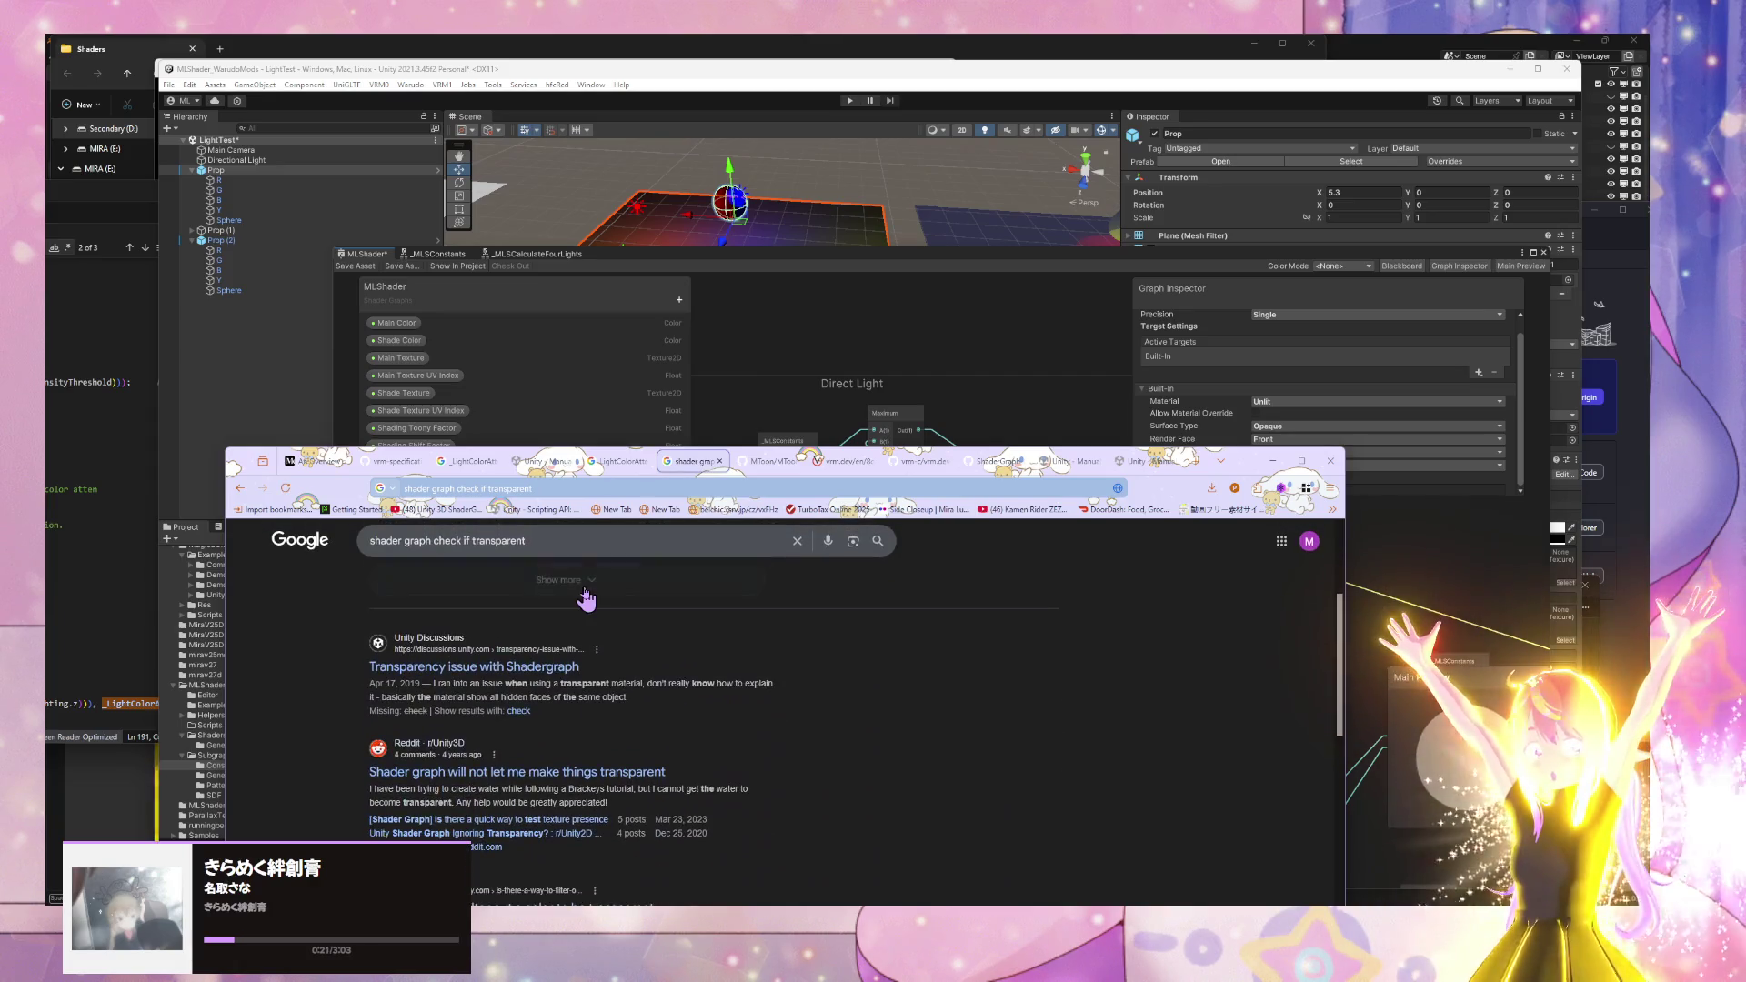
pyautogui.scroll(3, 705, 647)
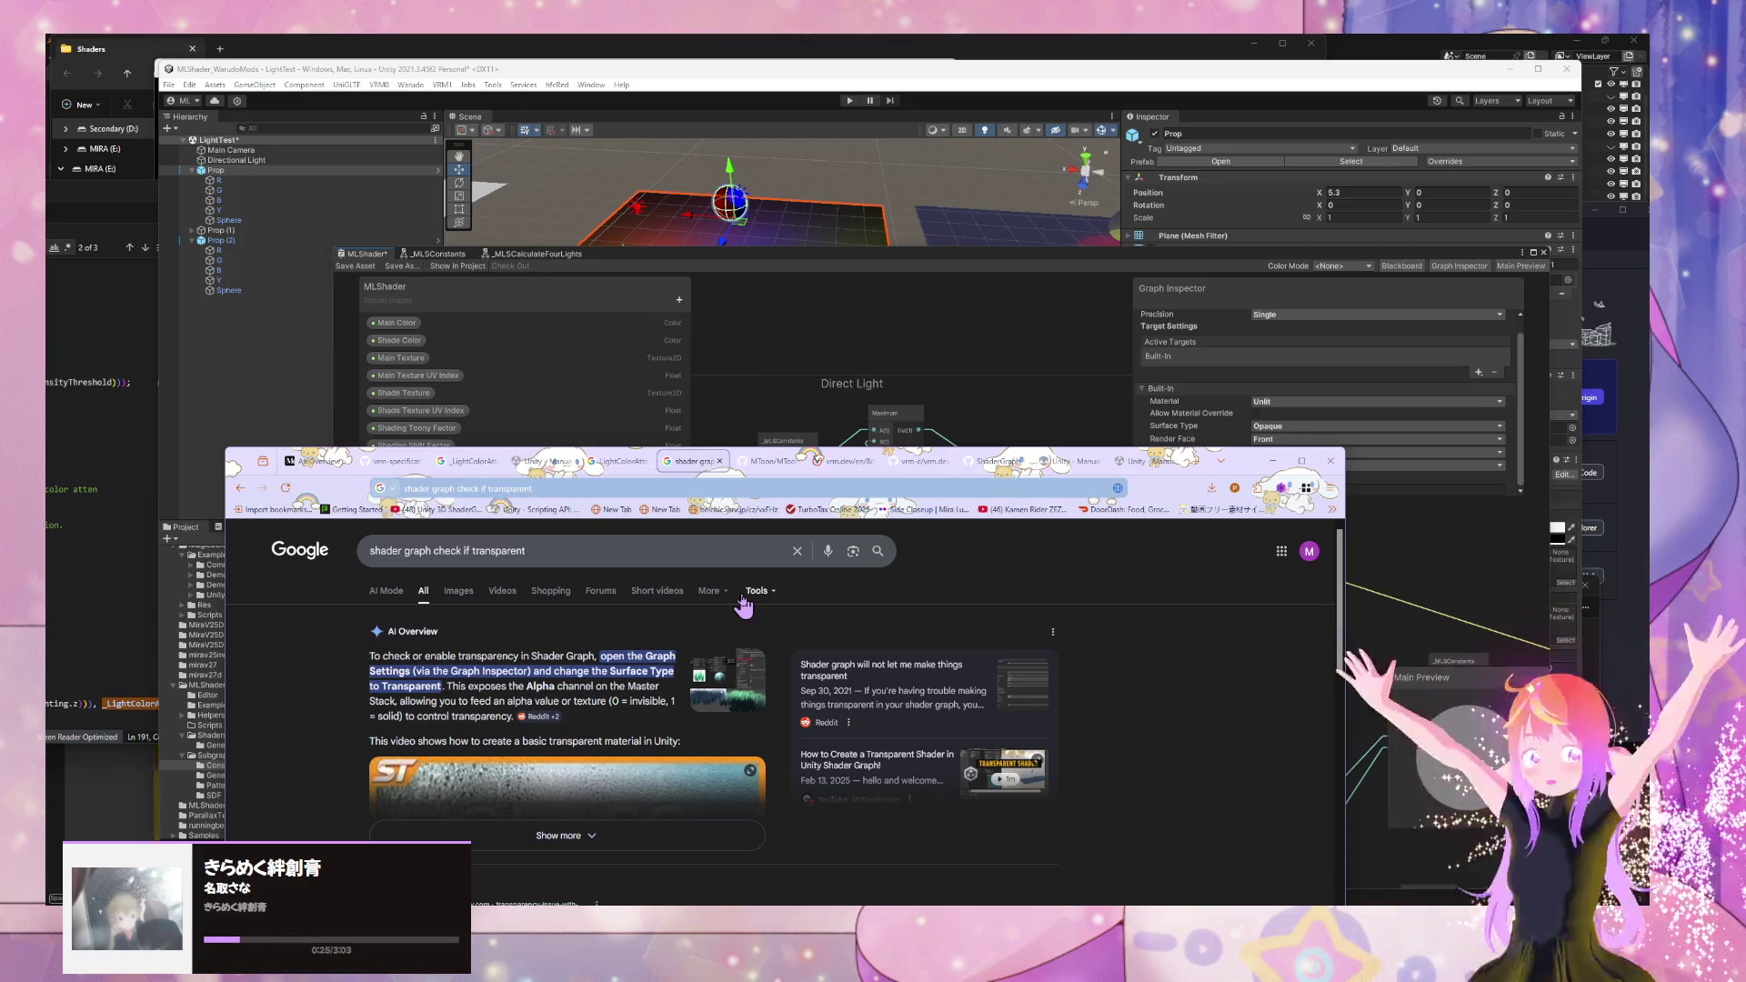
pyautogui.click(461, 551)
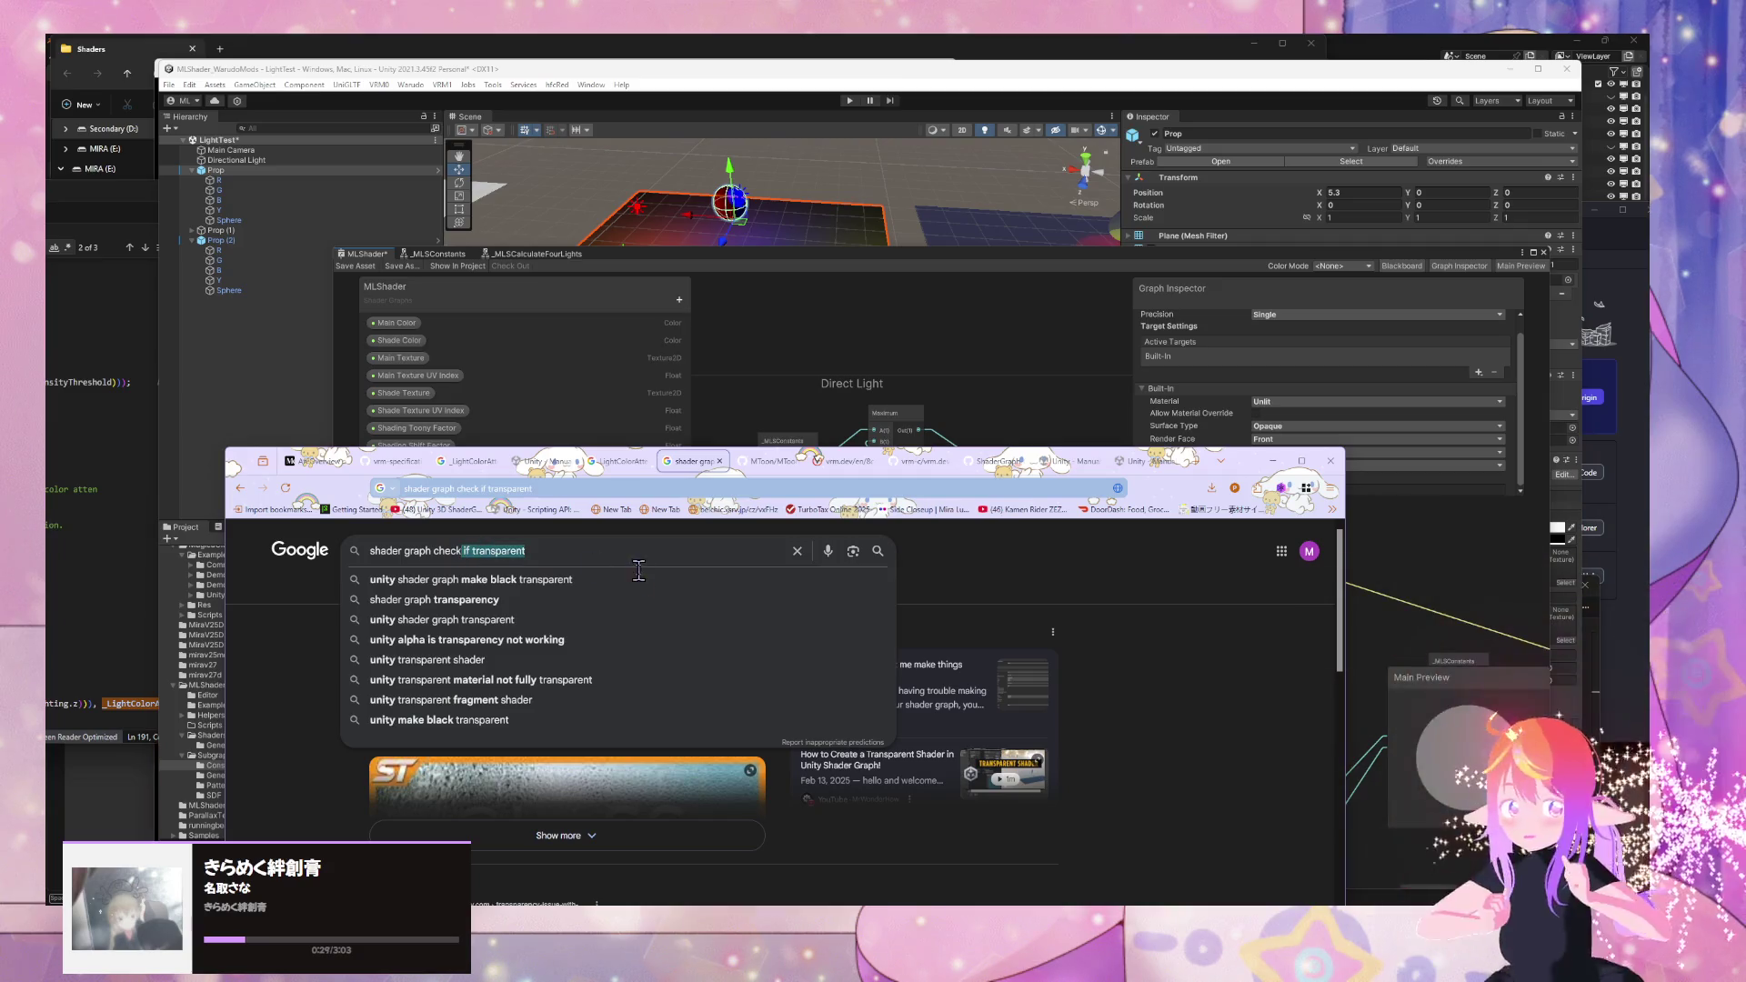
pyautogui.write('if s')
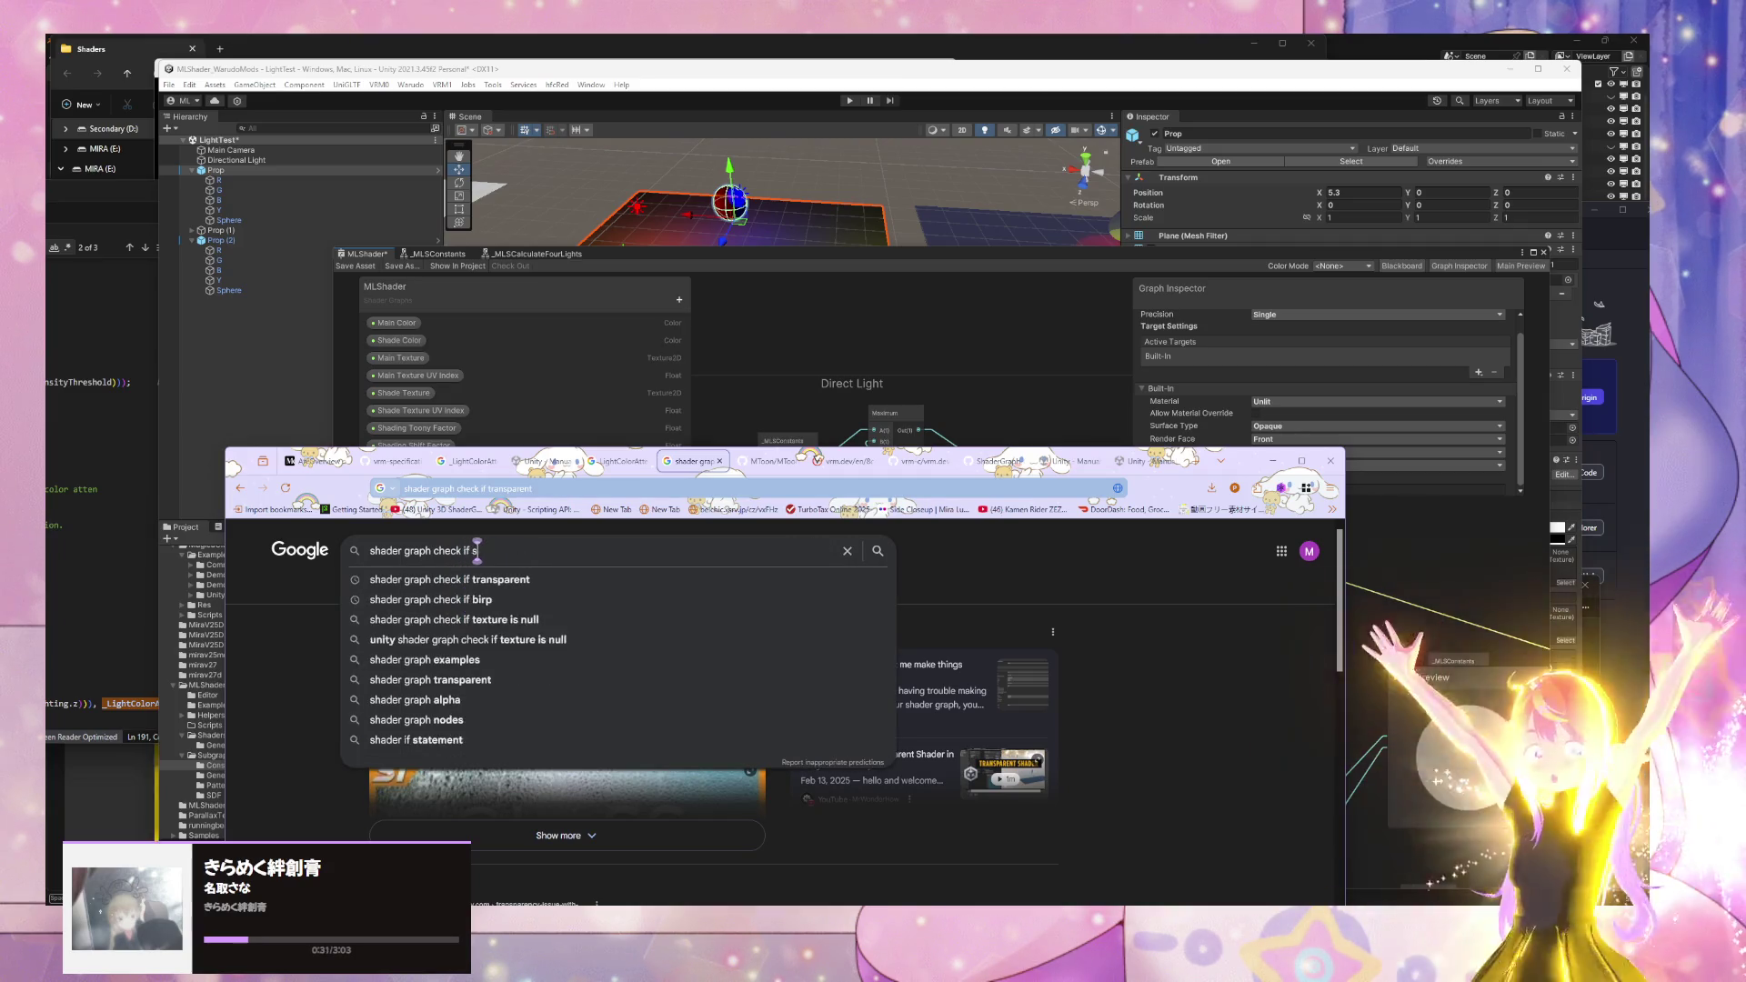
pyautogui.write('urface type')
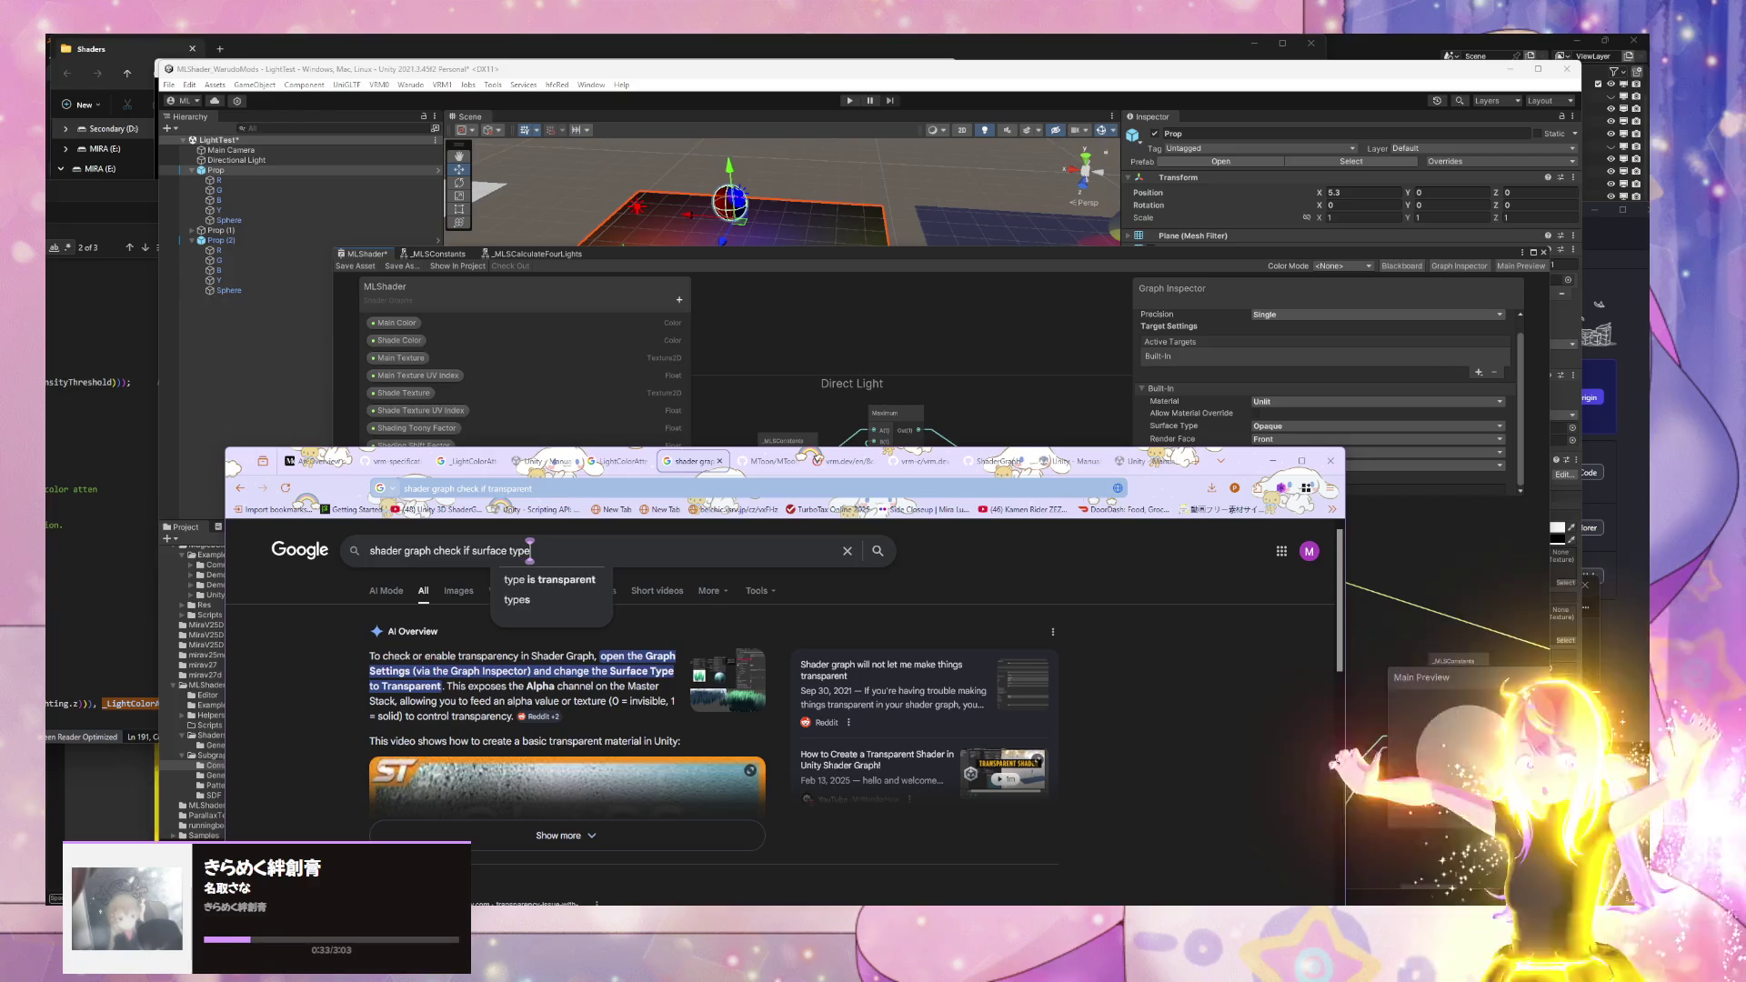
pyautogui.click(618, 579)
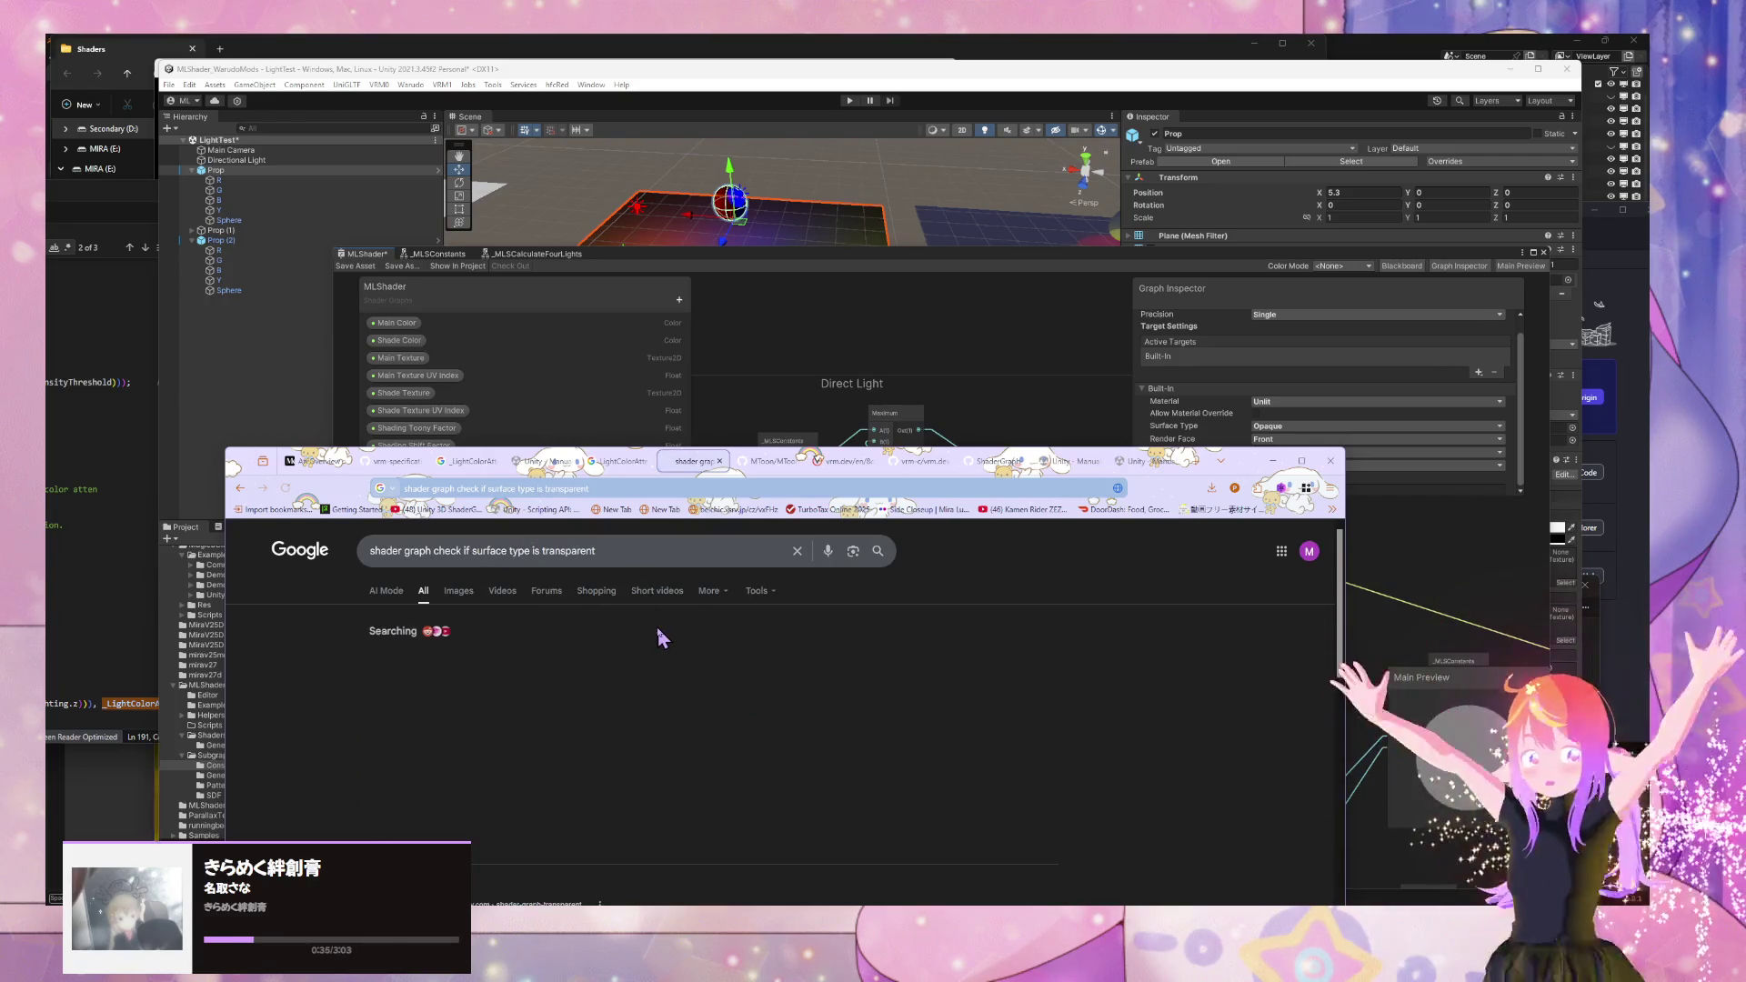
pyautogui.scroll(-2, 657, 625)
pyautogui.scroll(2, 656, 626)
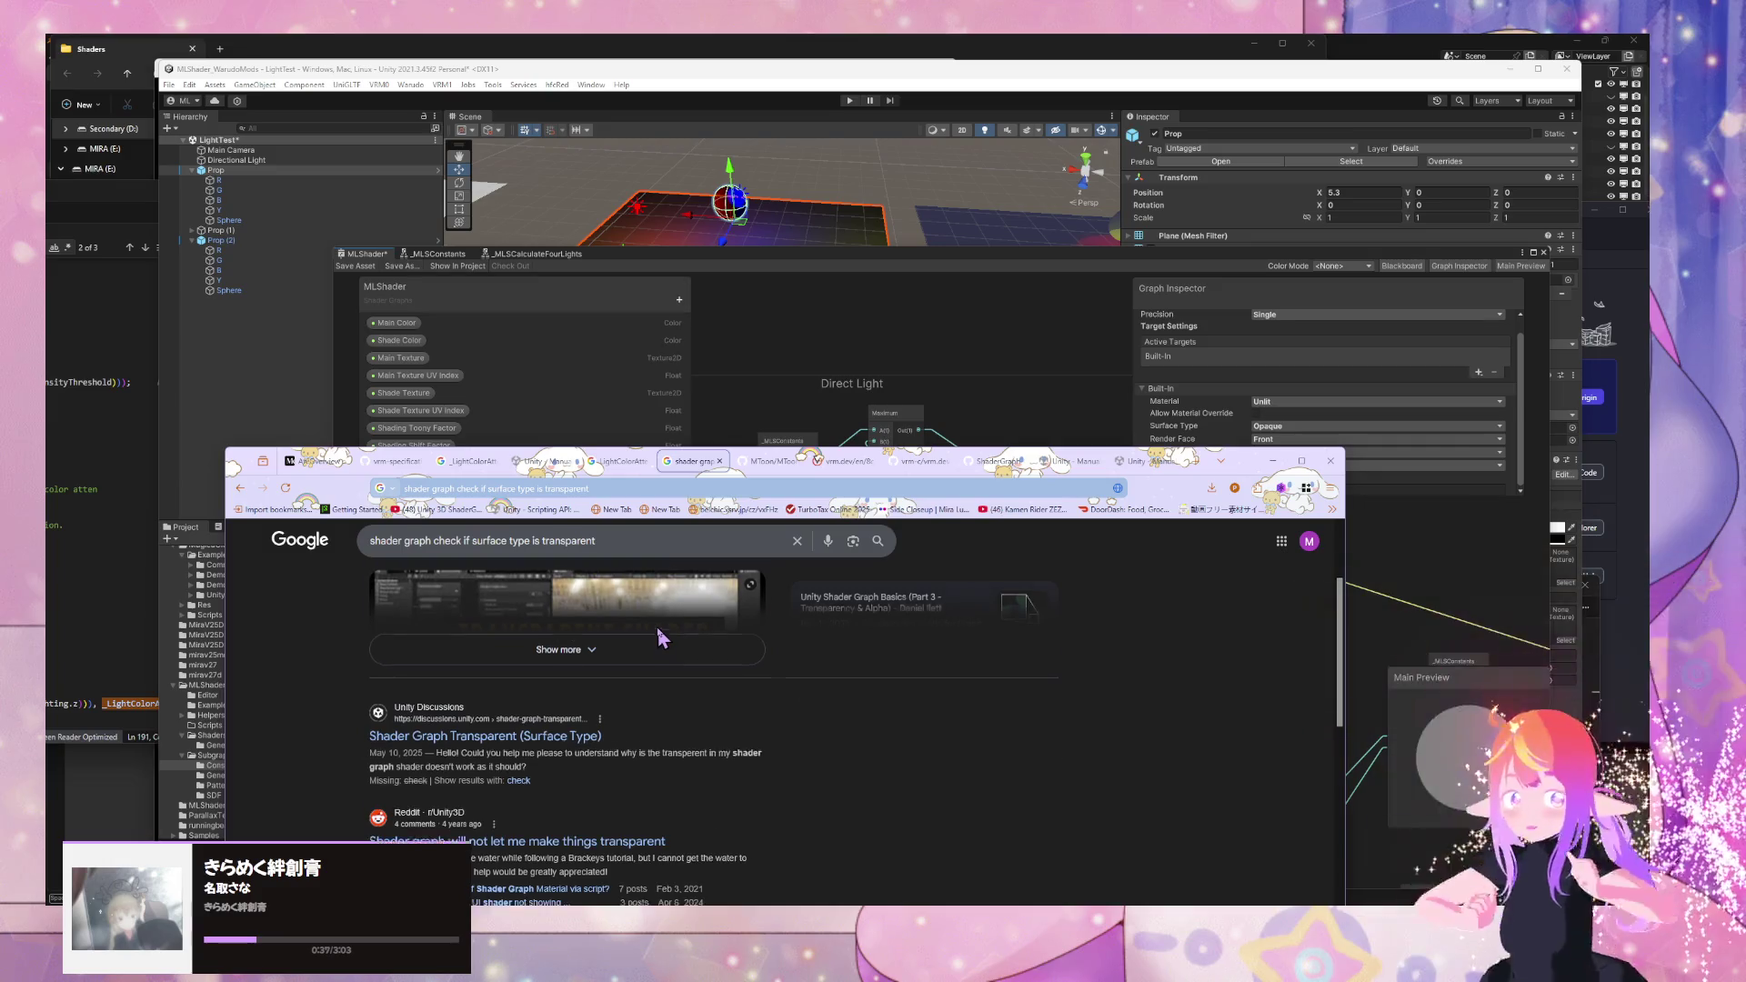
# - Refine the search with 'if block', then change it to 'shader graph check if alpha blend is on'
pyautogui.click(636, 559)
pyautogui.write('if block')
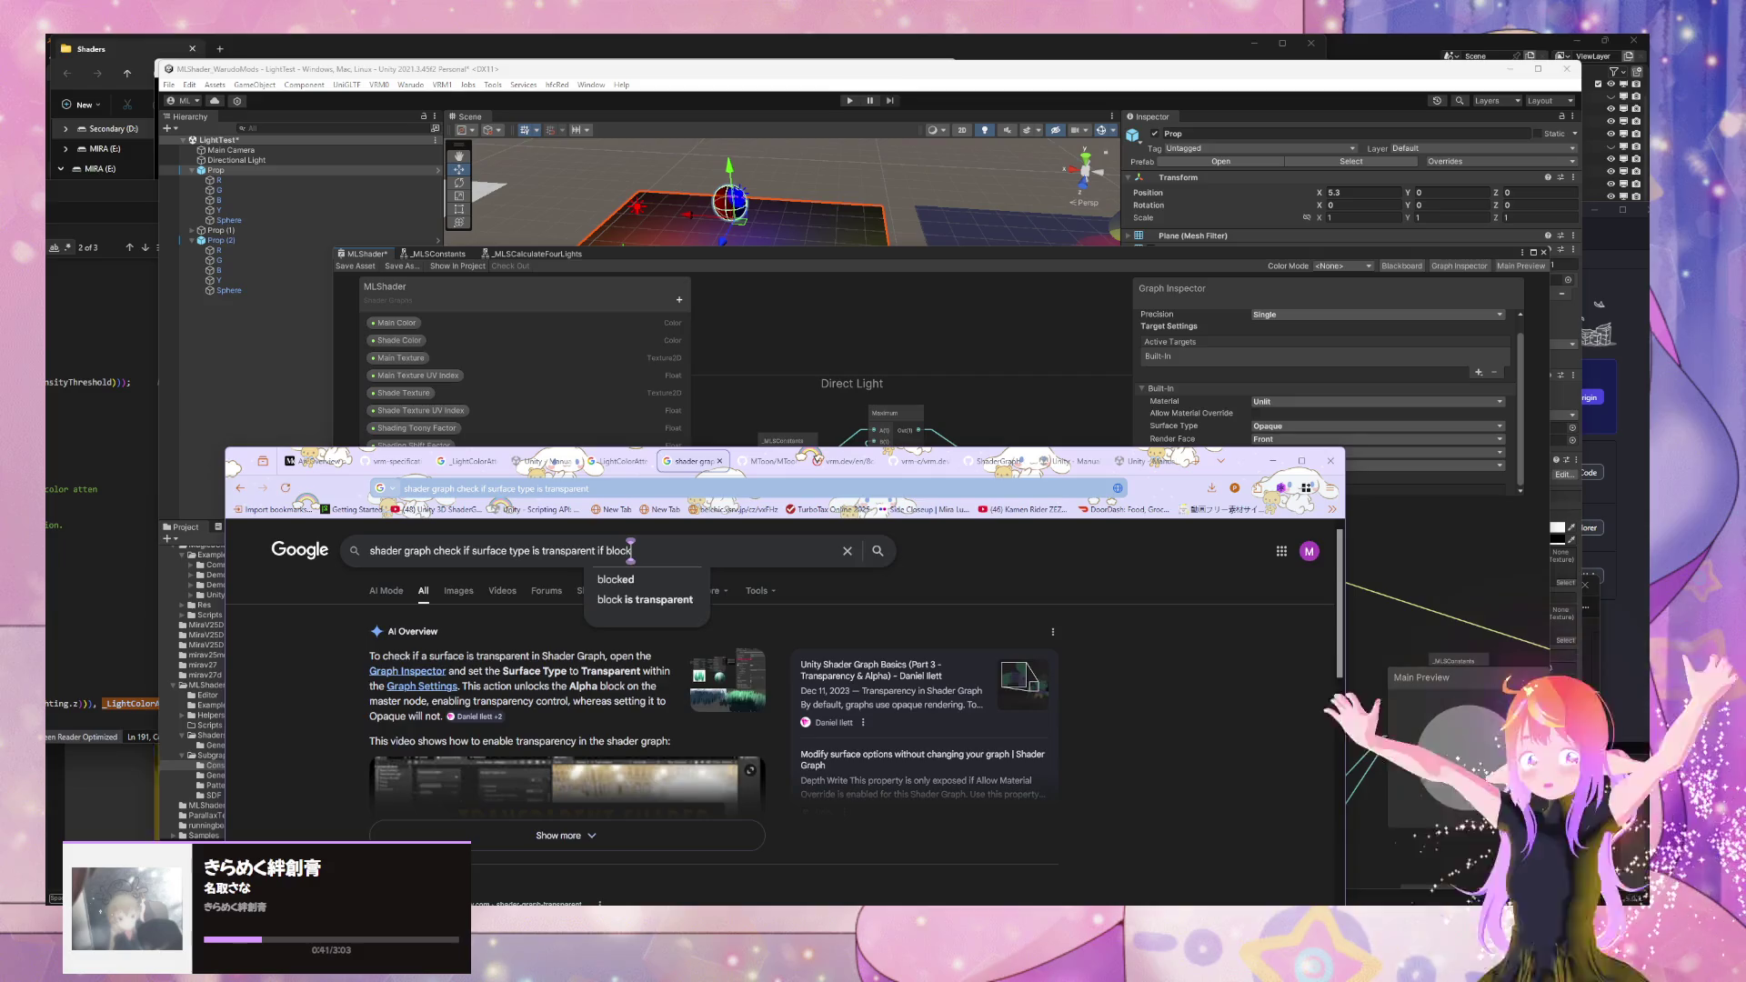
pyautogui.press('Return')
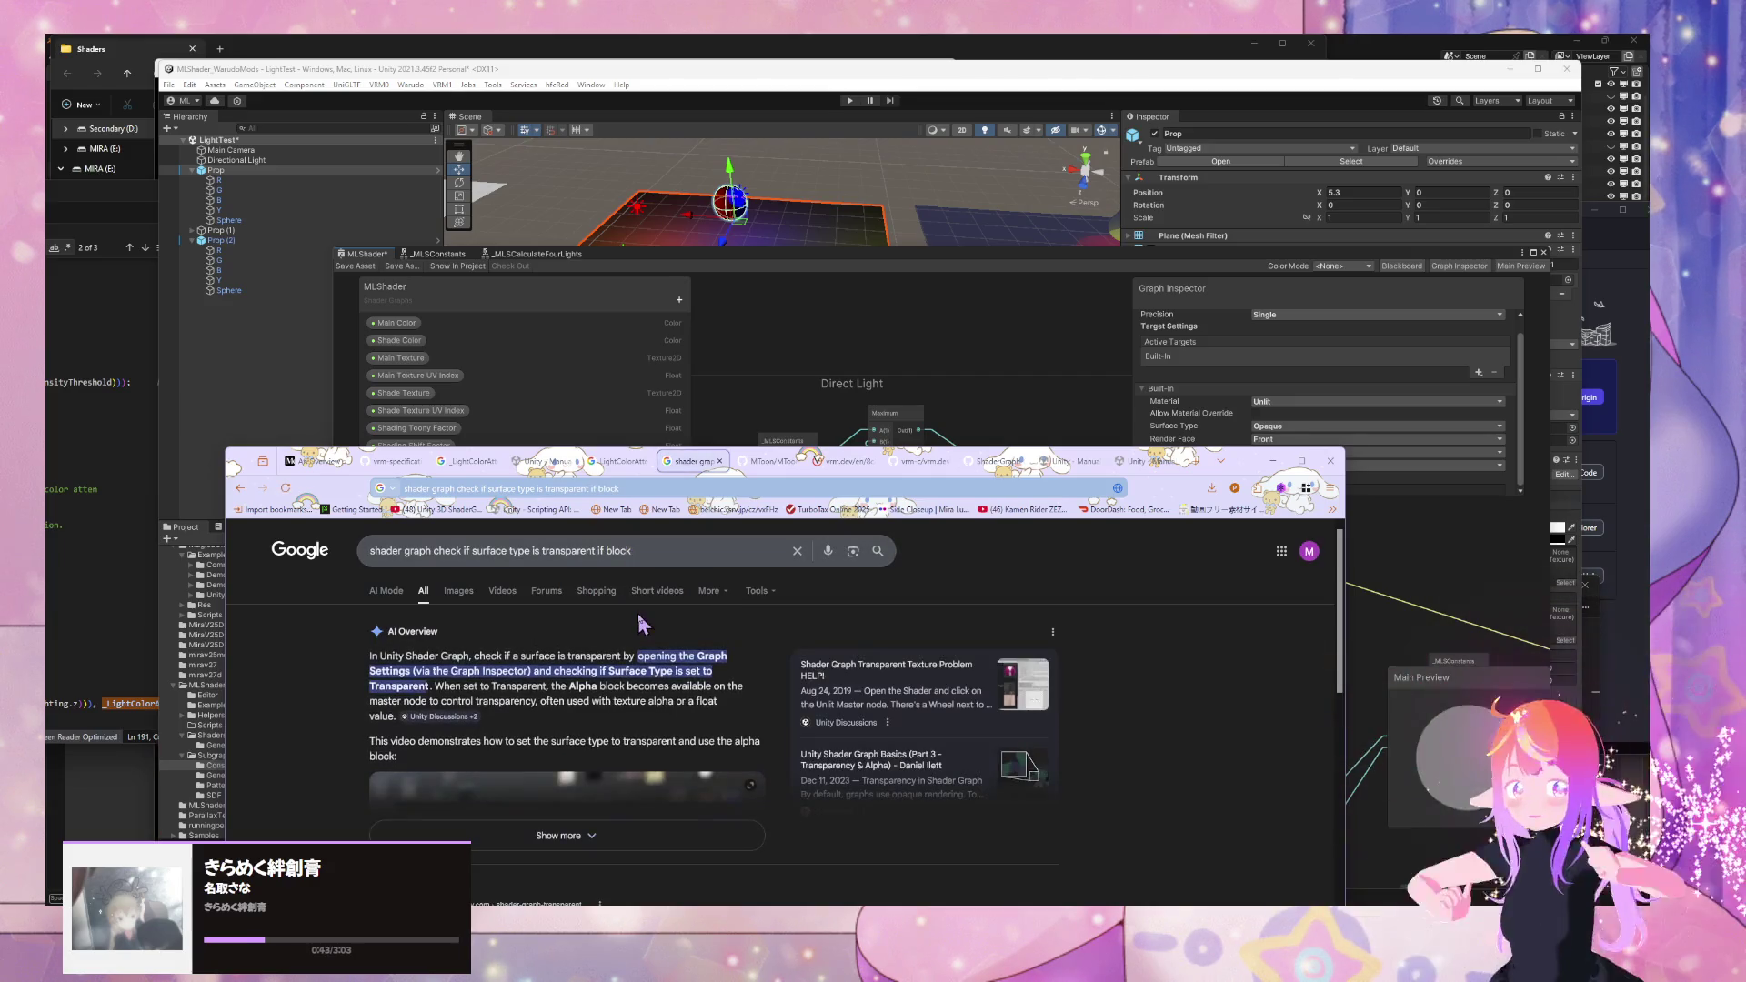
pyautogui.scroll(-5, 646, 623)
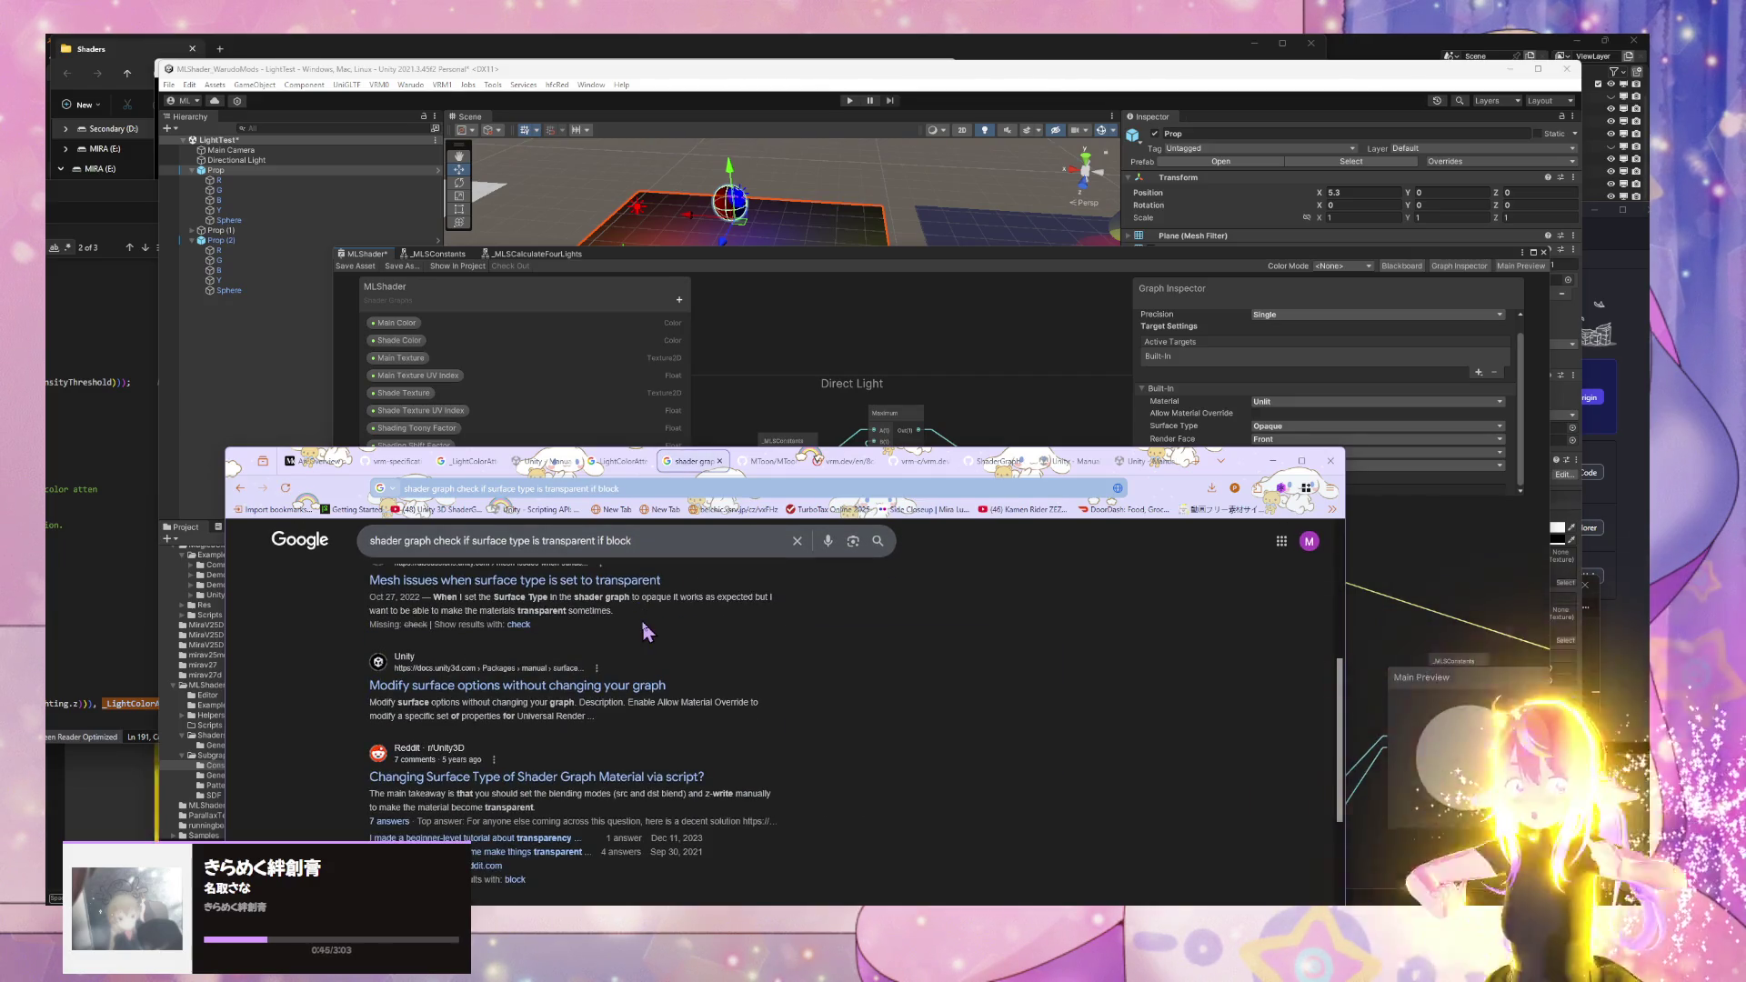
pyautogui.scroll(1, 647, 631)
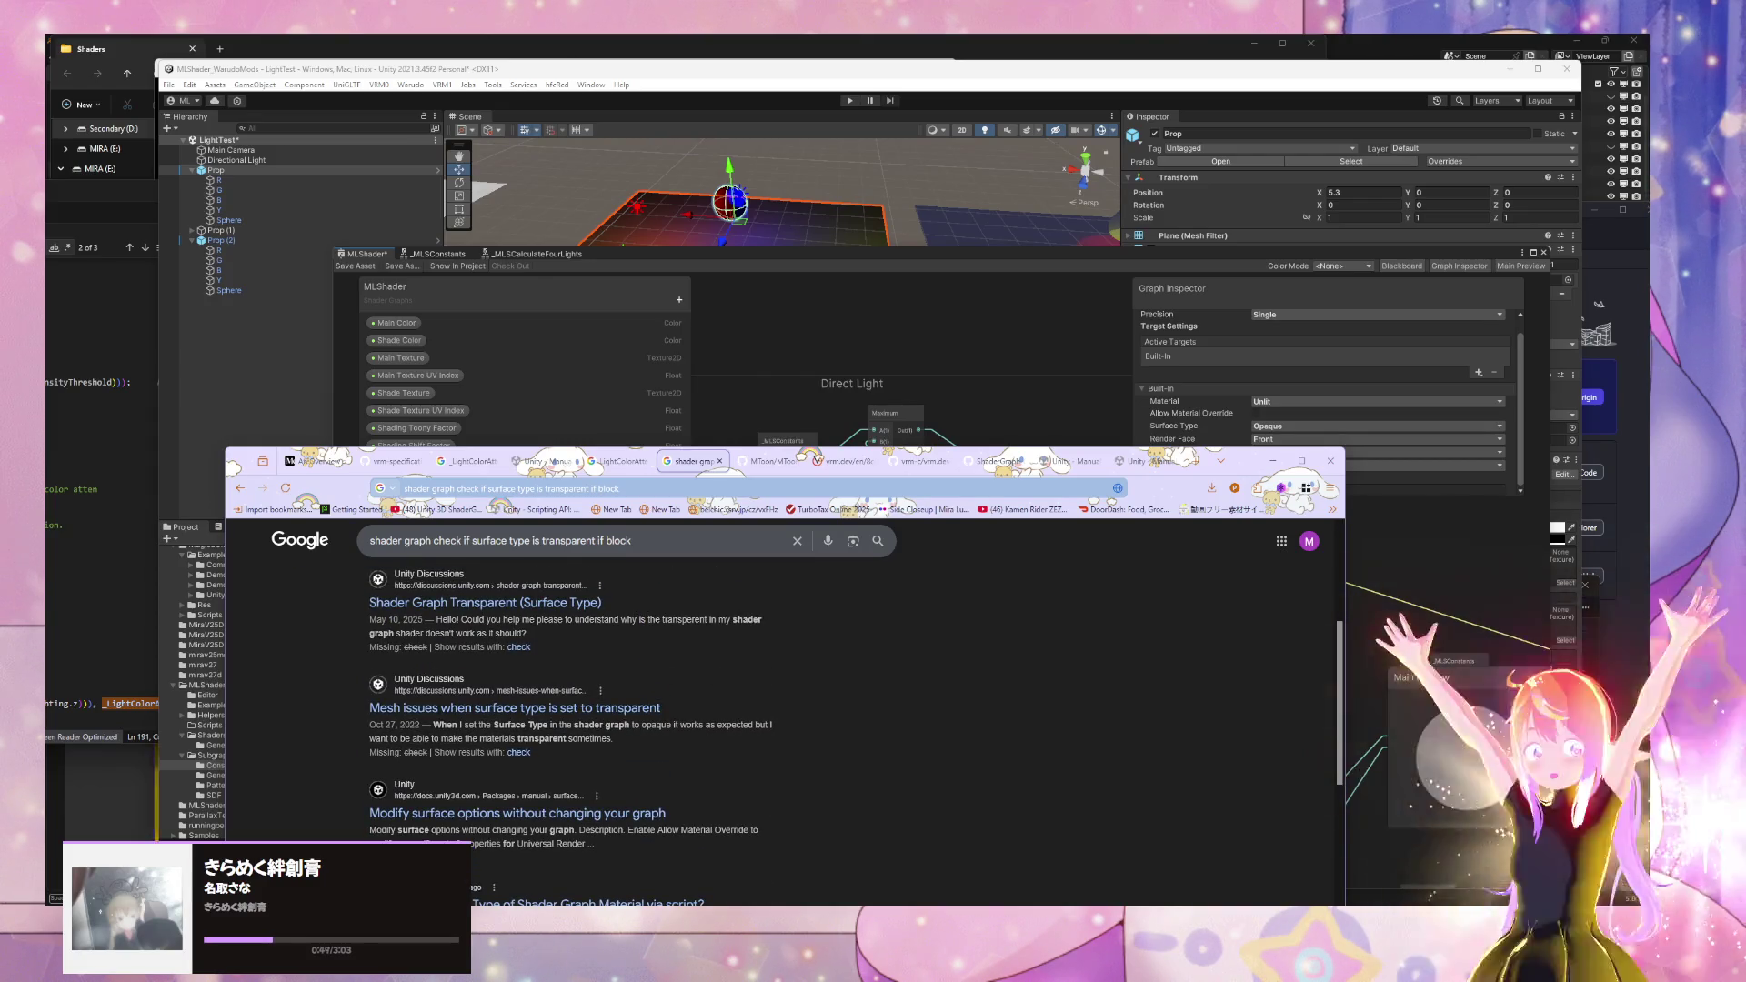
pyautogui.scroll(5, 647, 631)
pyautogui.moveTo(664, 551); pyautogui.dragTo(424, 549)
pyautogui.press('BackSpace')
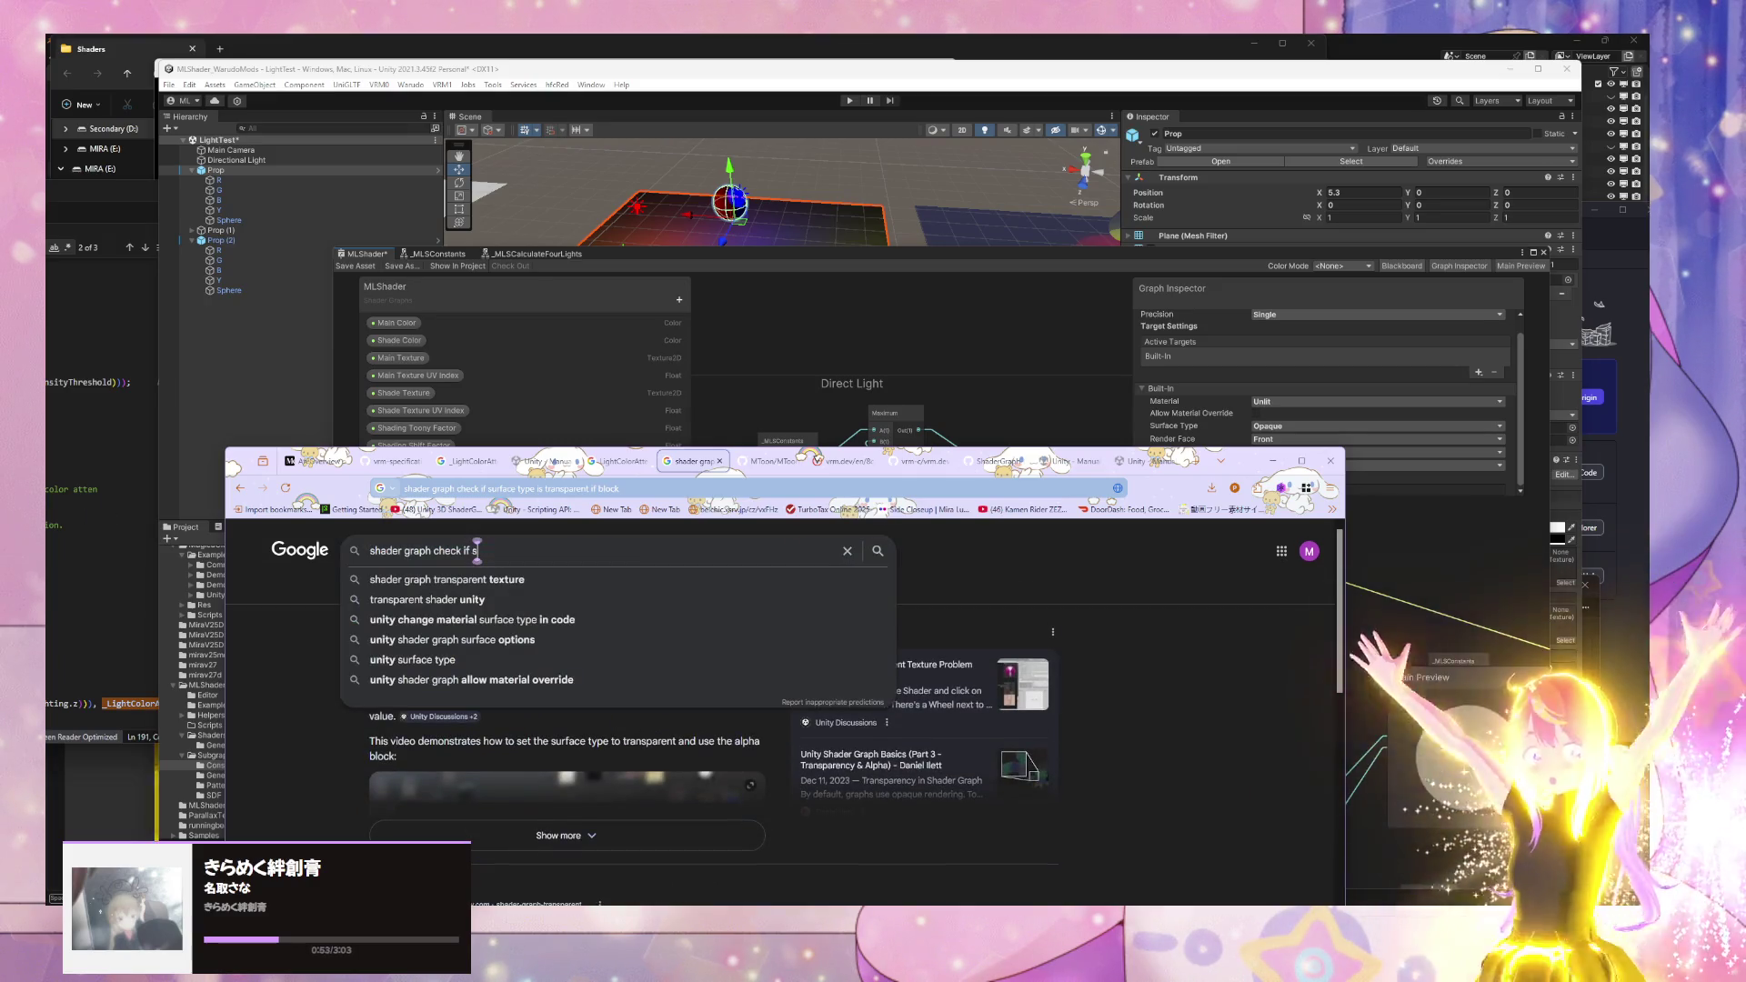
pyautogui.write('alpha blend')
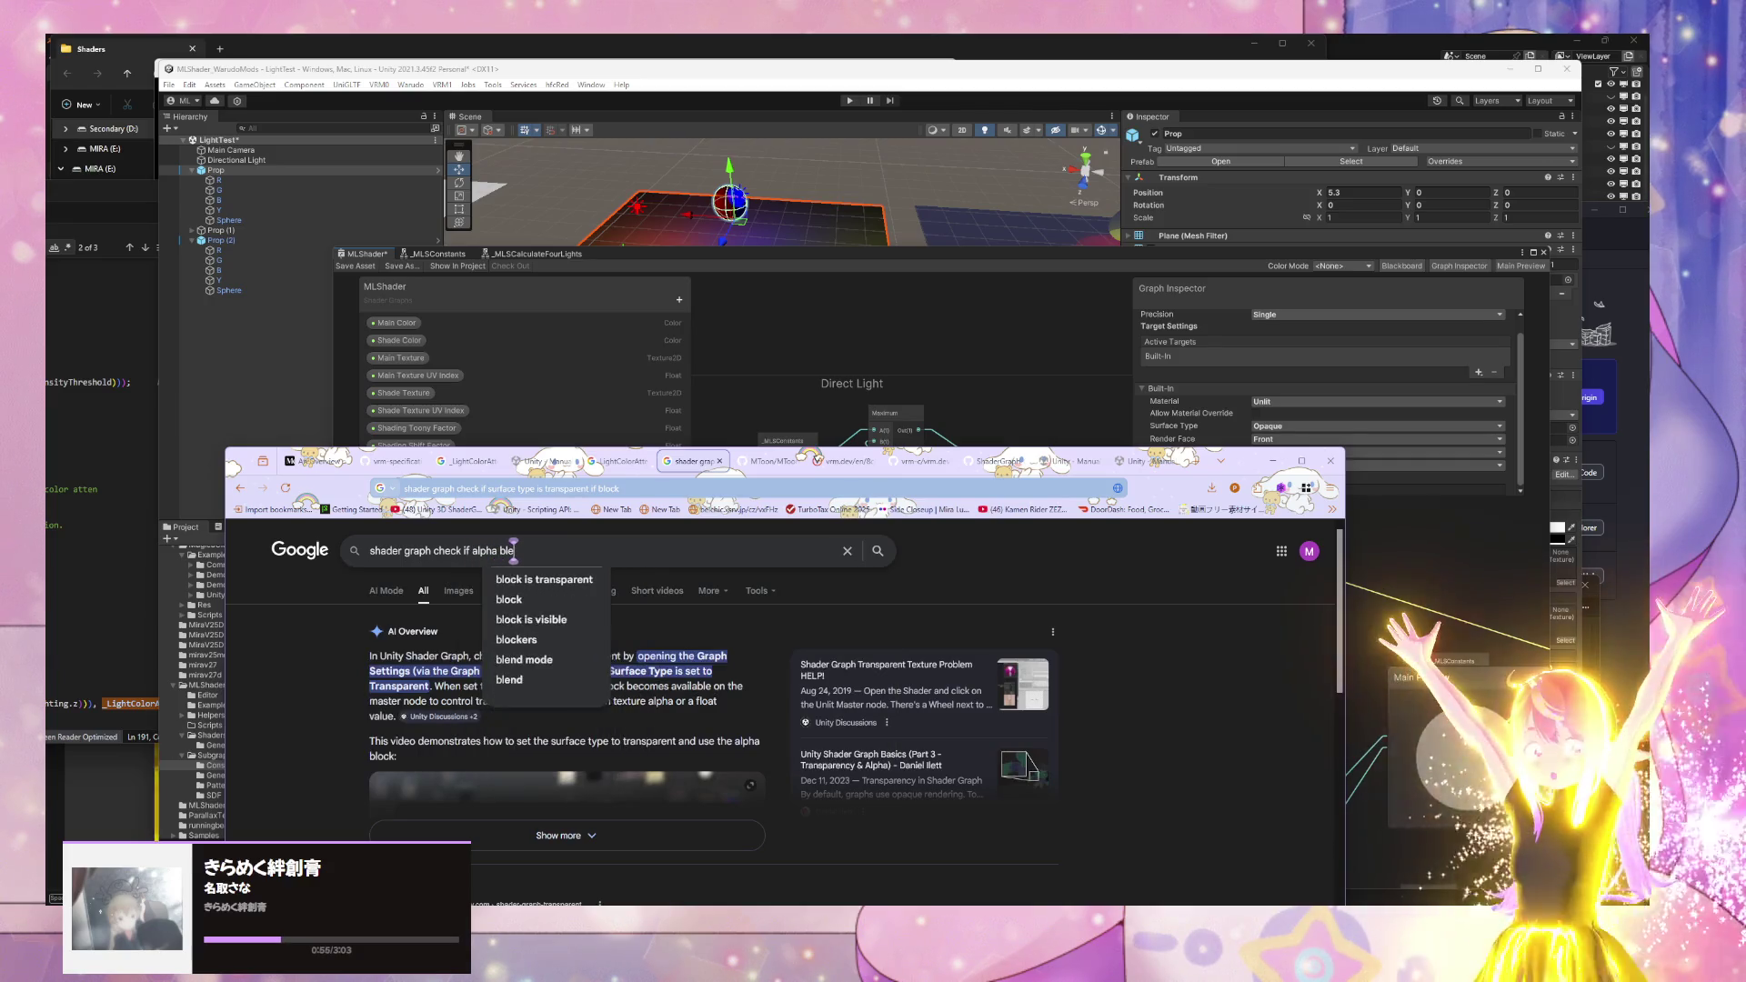
pyautogui.write(' is on')
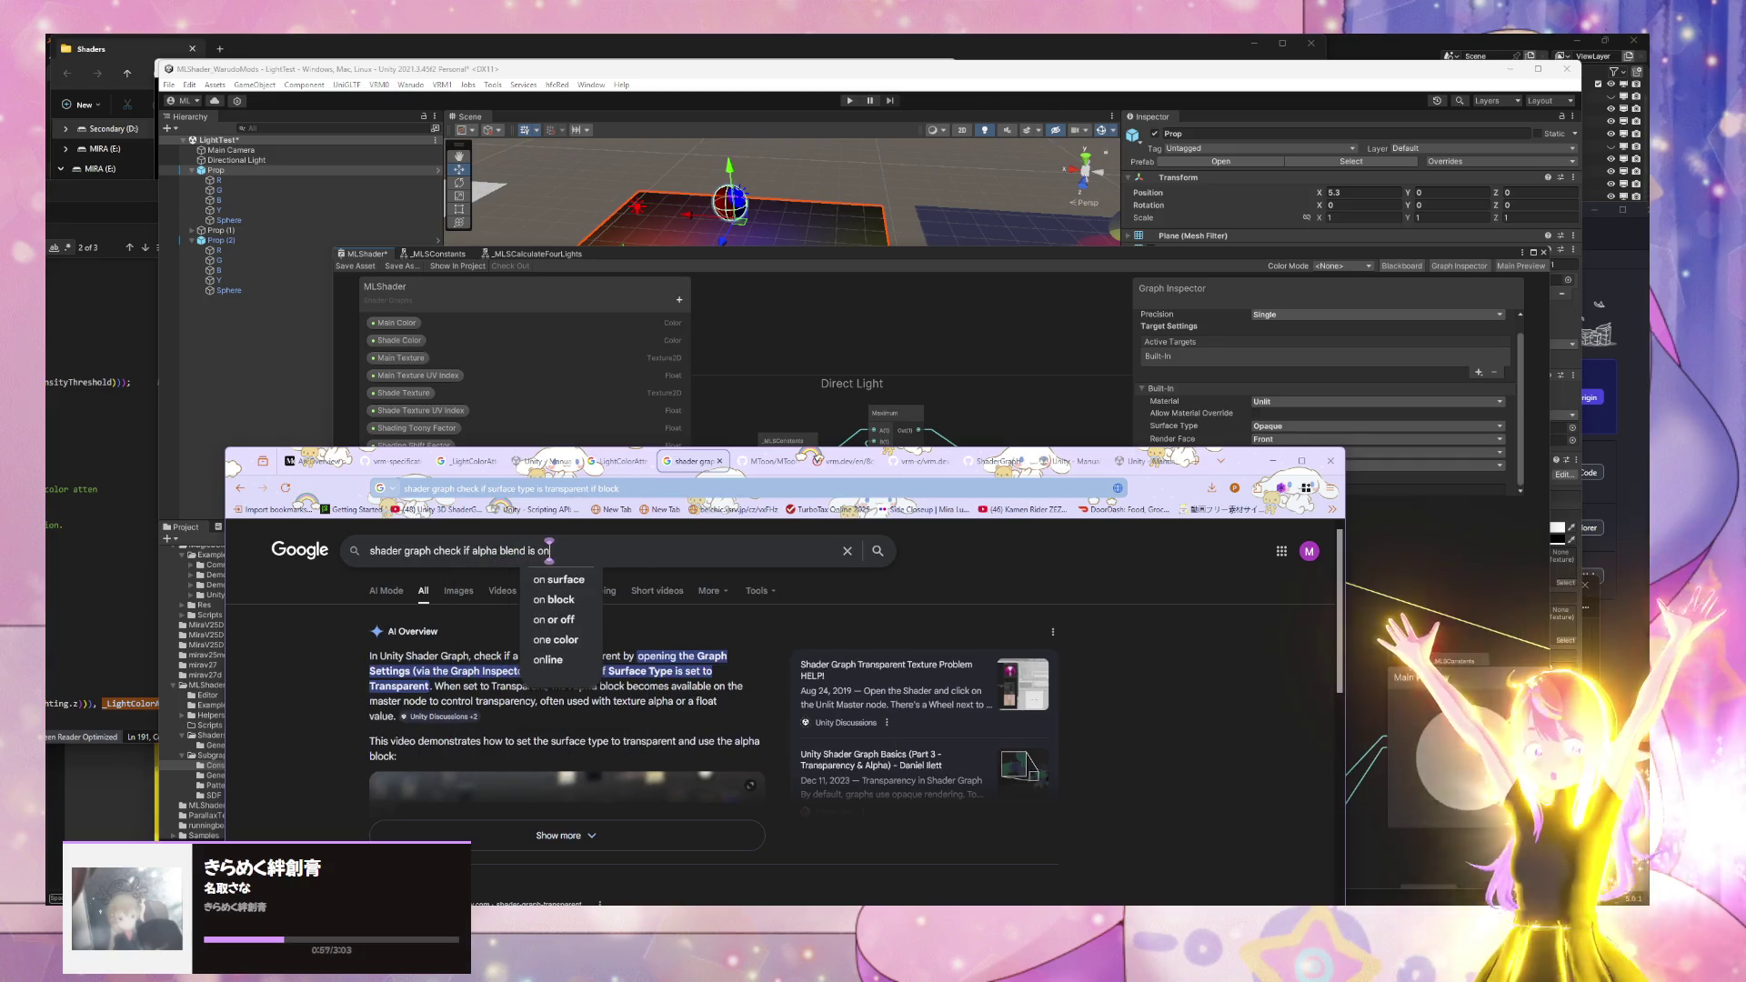
pyautogui.press('Return')
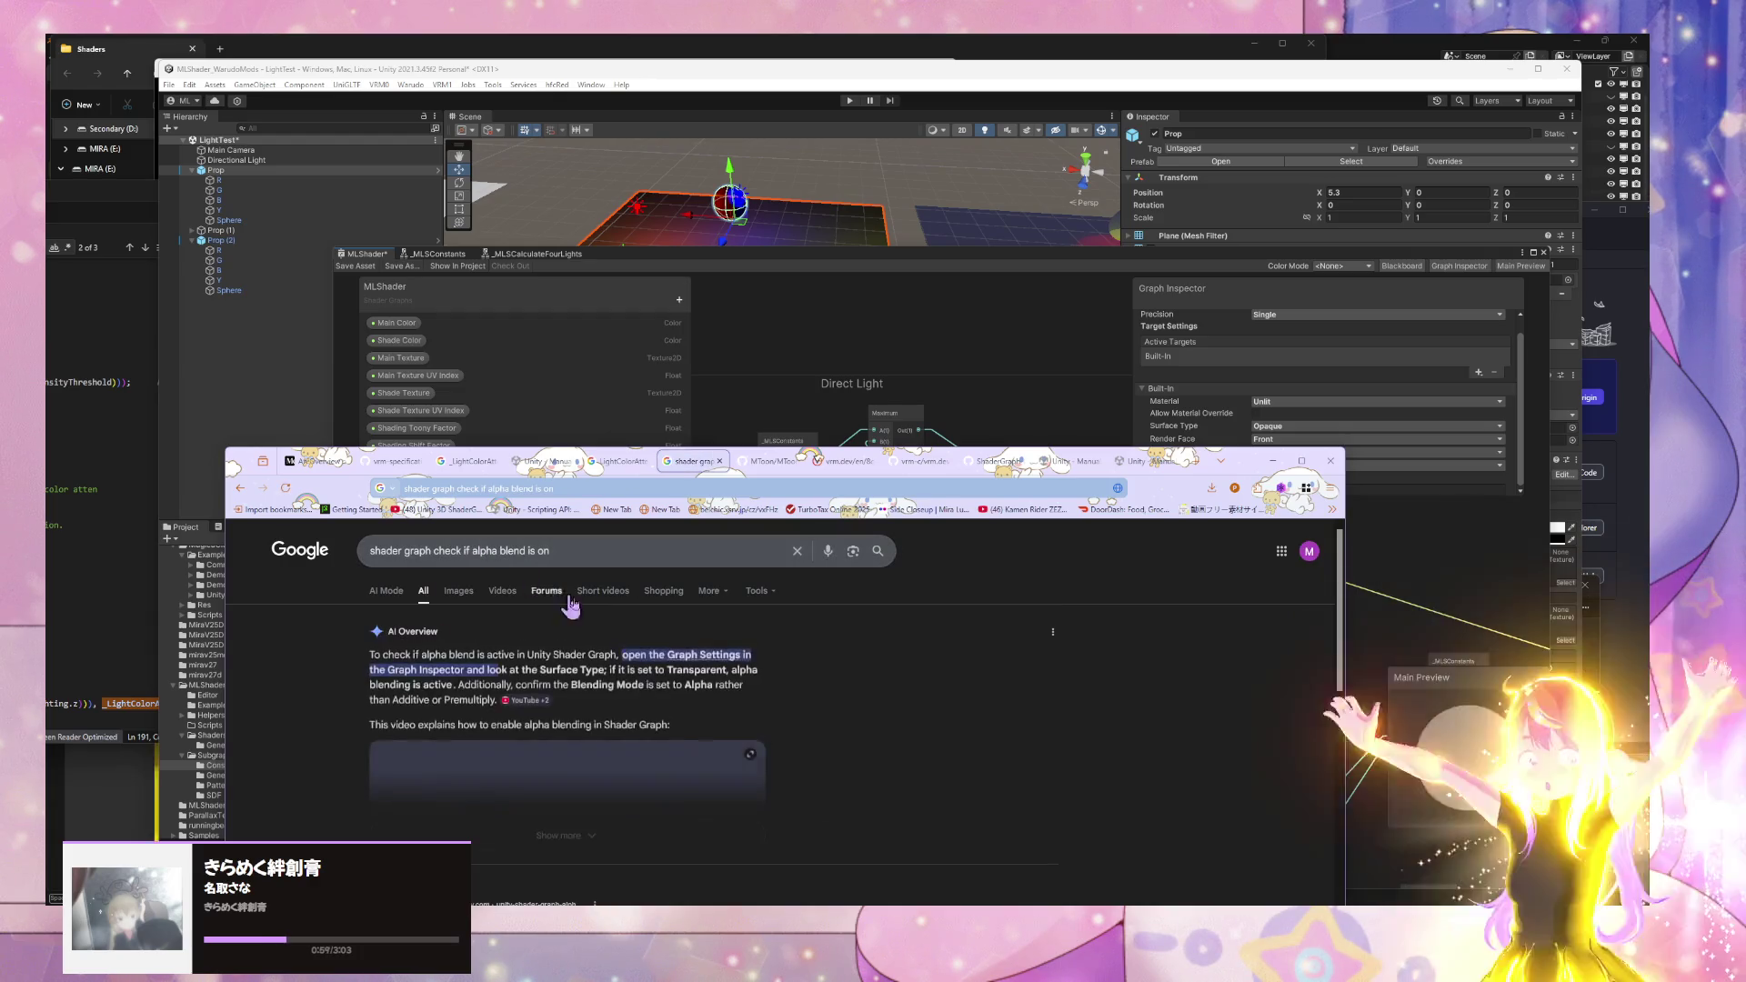
# - Read the Unity Discussions additive blend mode thread, close it, and move Chrome down
pyautogui.scroll(-5, 639, 628)
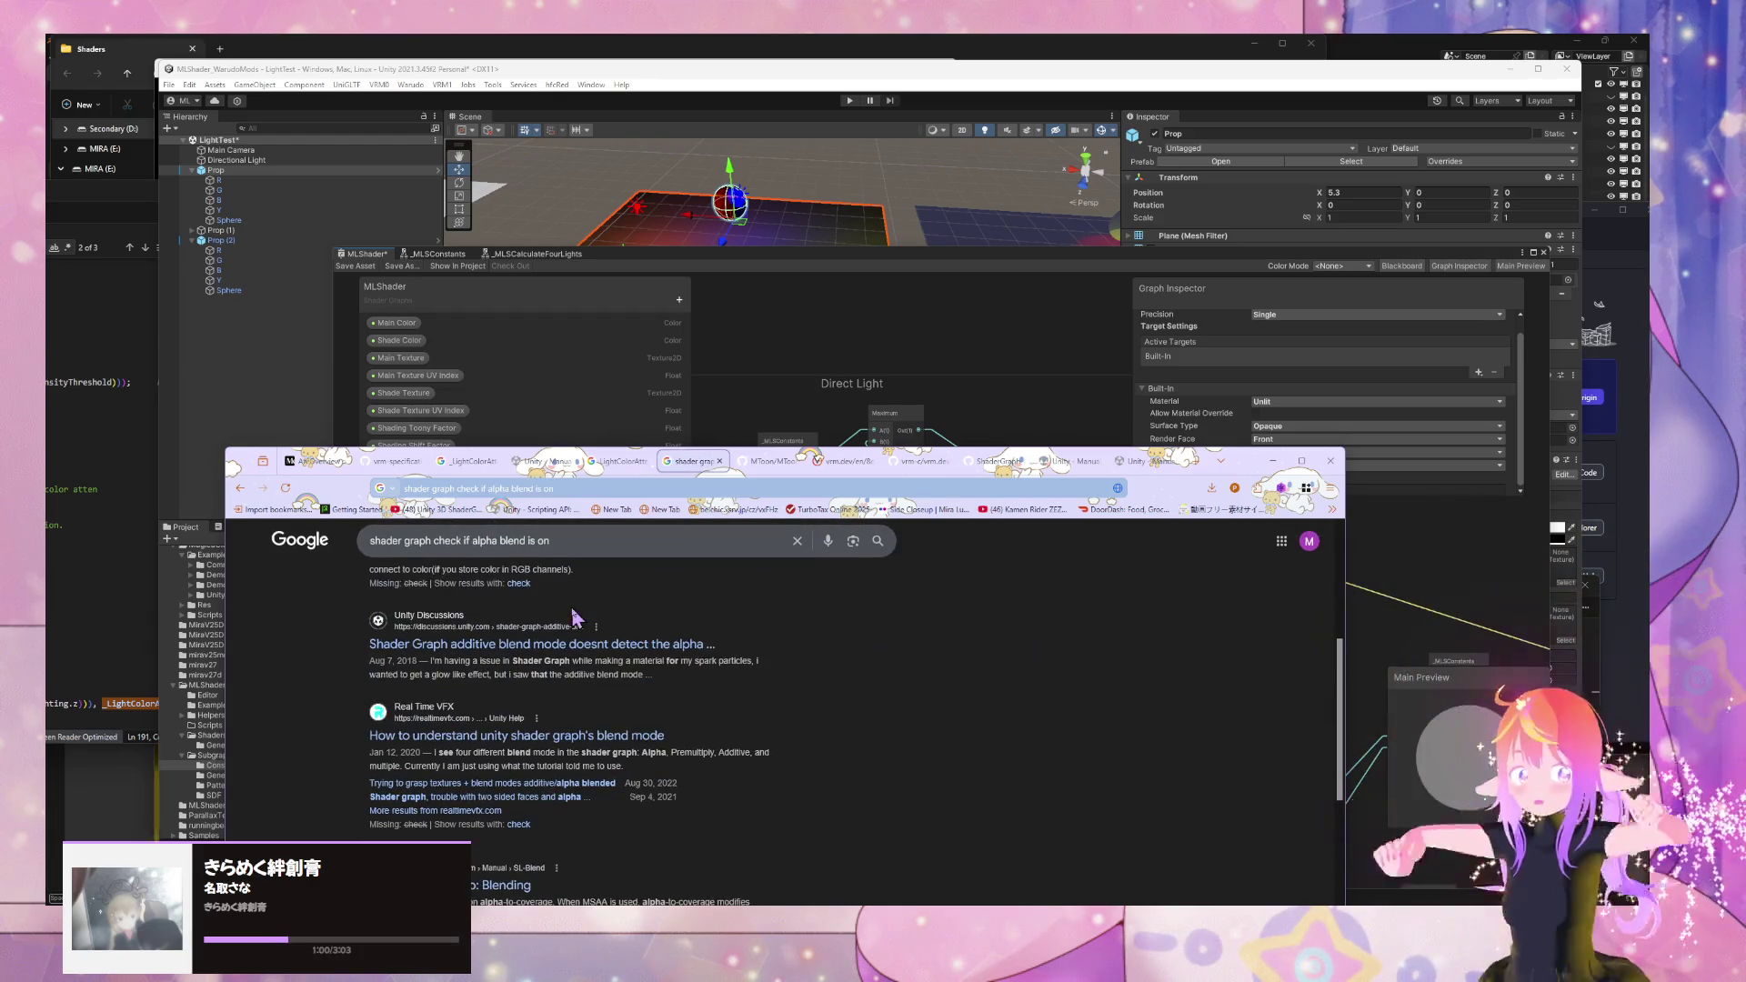
pyautogui.click(666, 664)
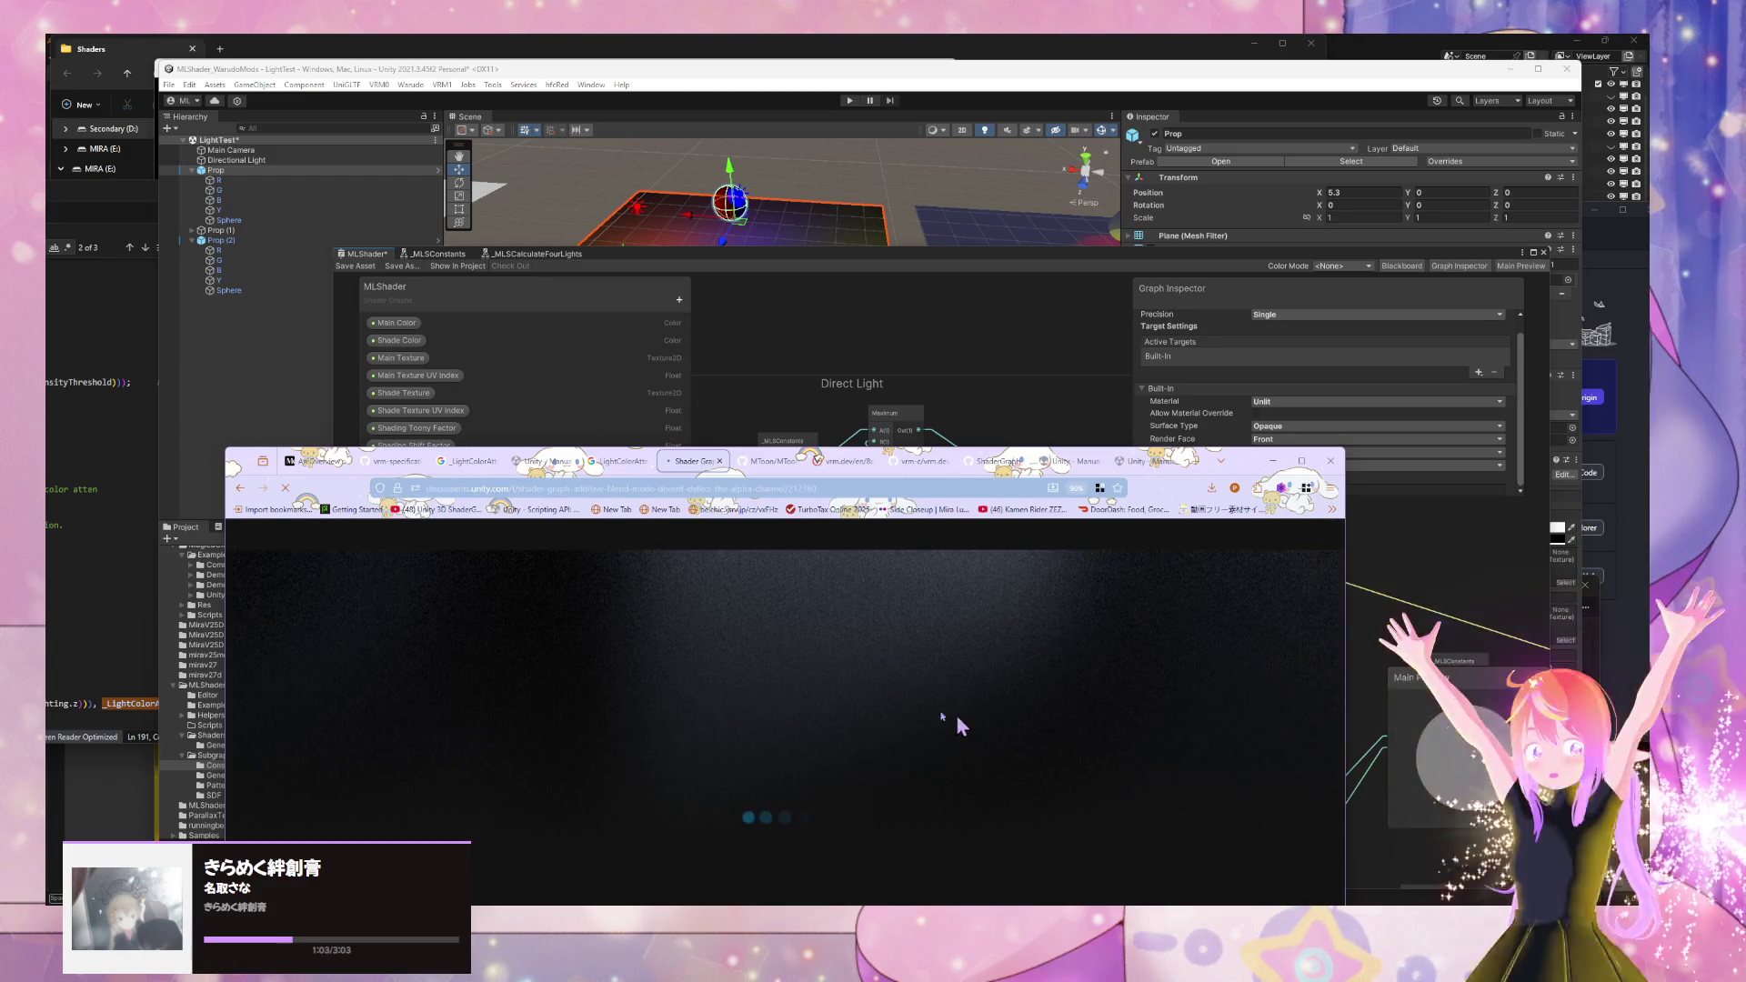
pyautogui.scroll(-1, 867, 592)
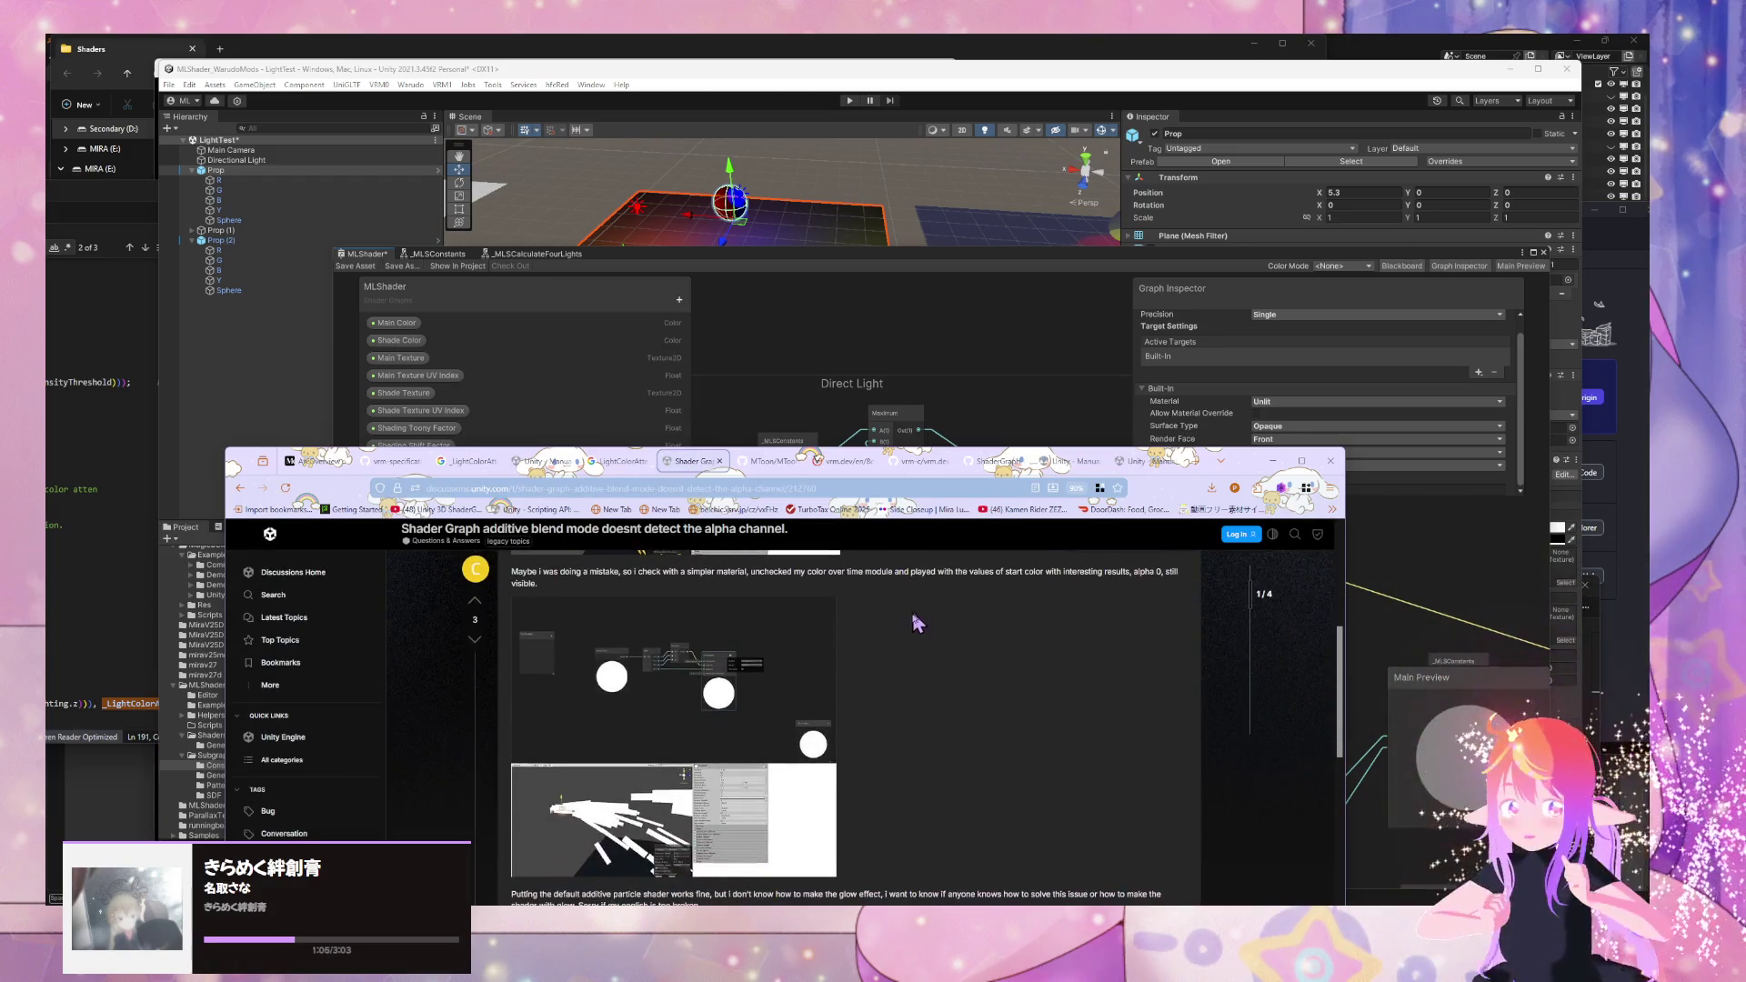
pyautogui.moveTo(1248, 472); pyautogui.dragTo(1366, 288)
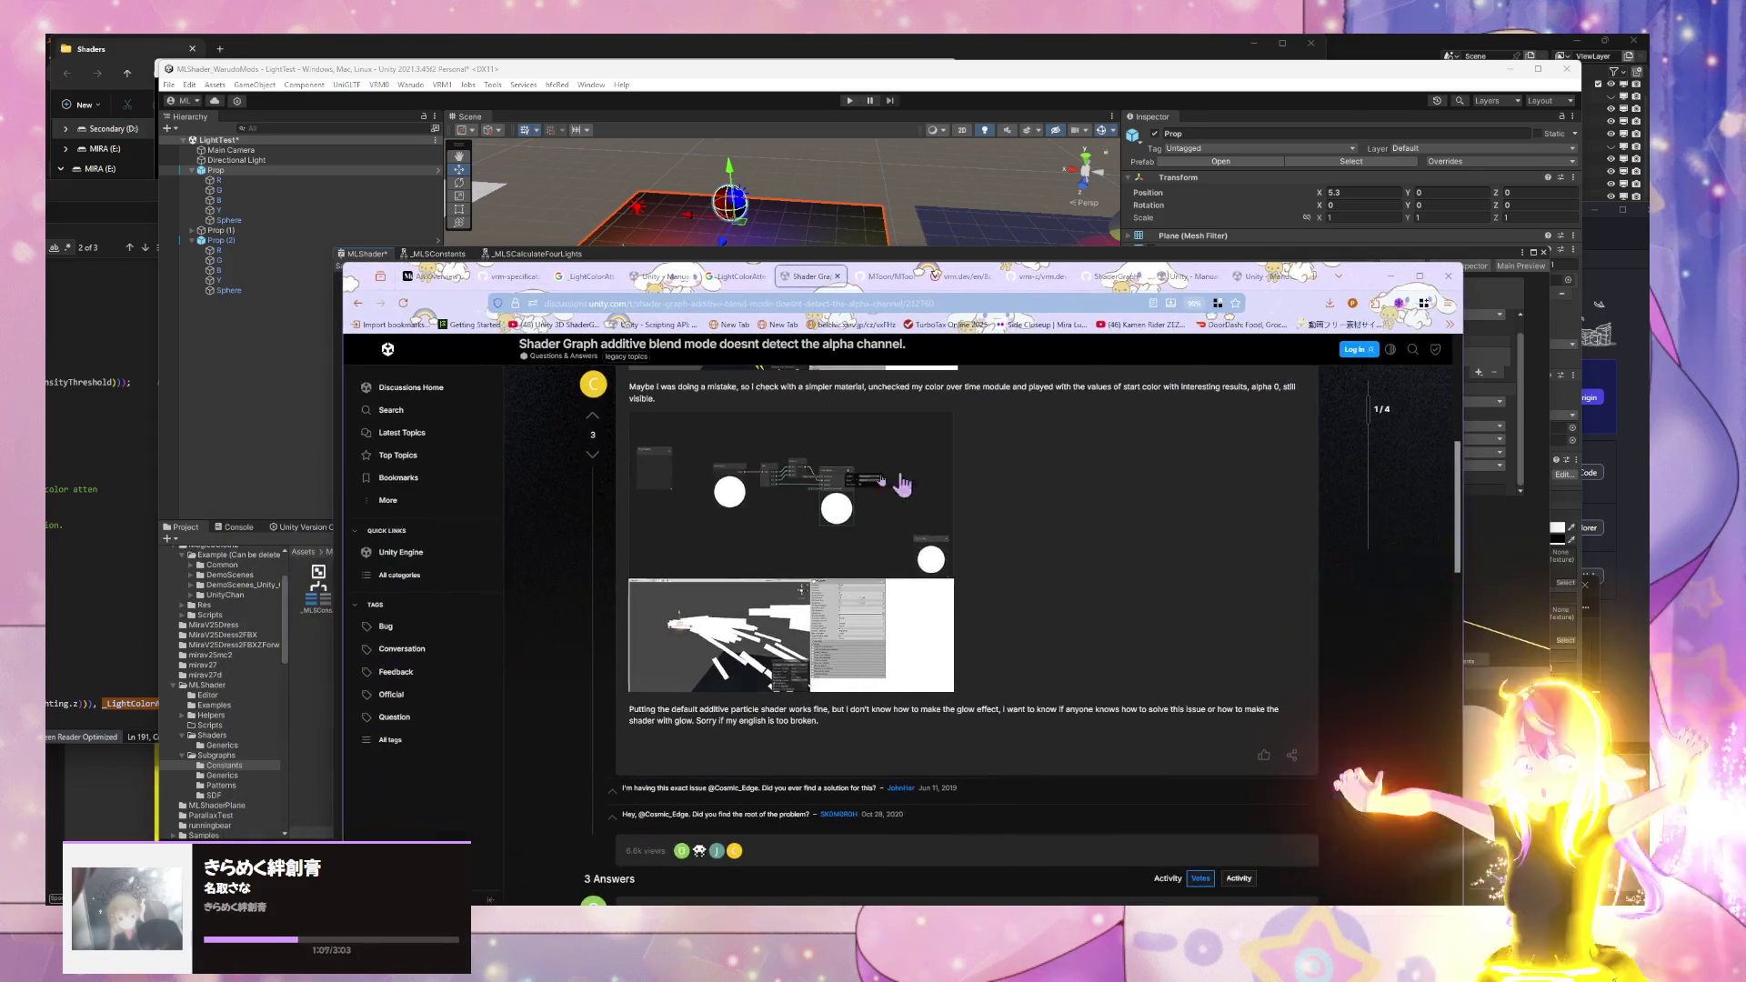
pyautogui.scroll(3, 864, 585)
pyautogui.scroll(-4, 863, 585)
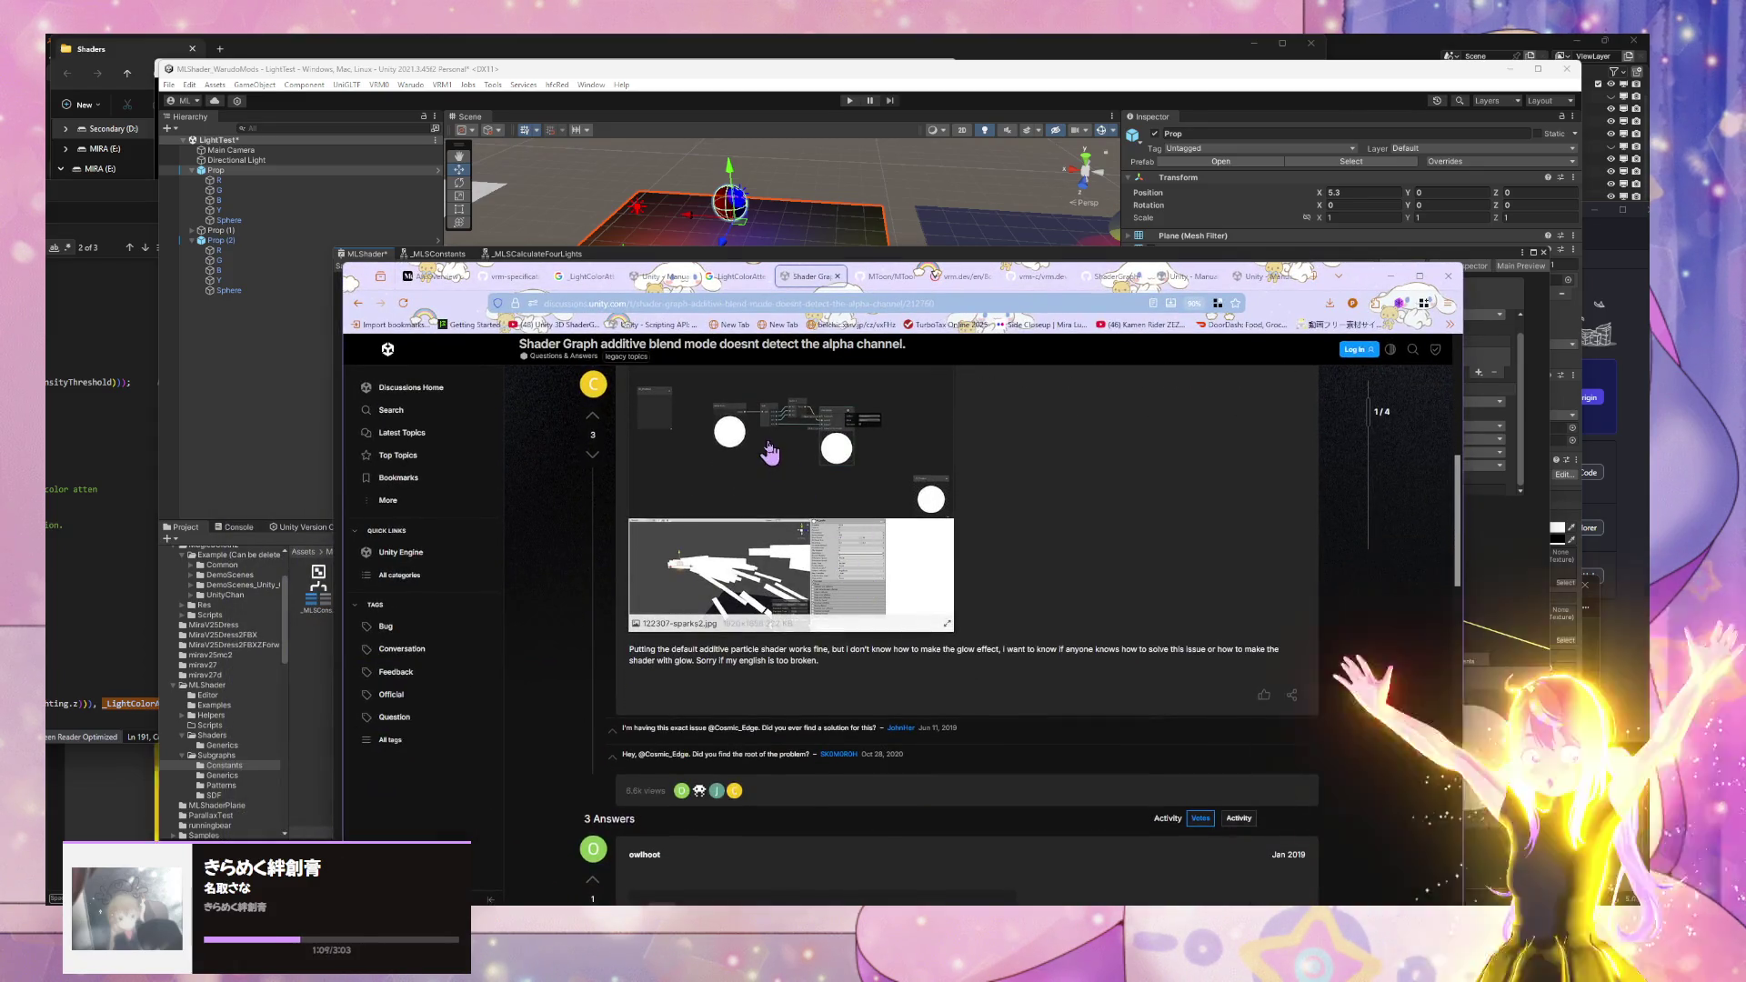
pyautogui.scroll(-6, 764, 463)
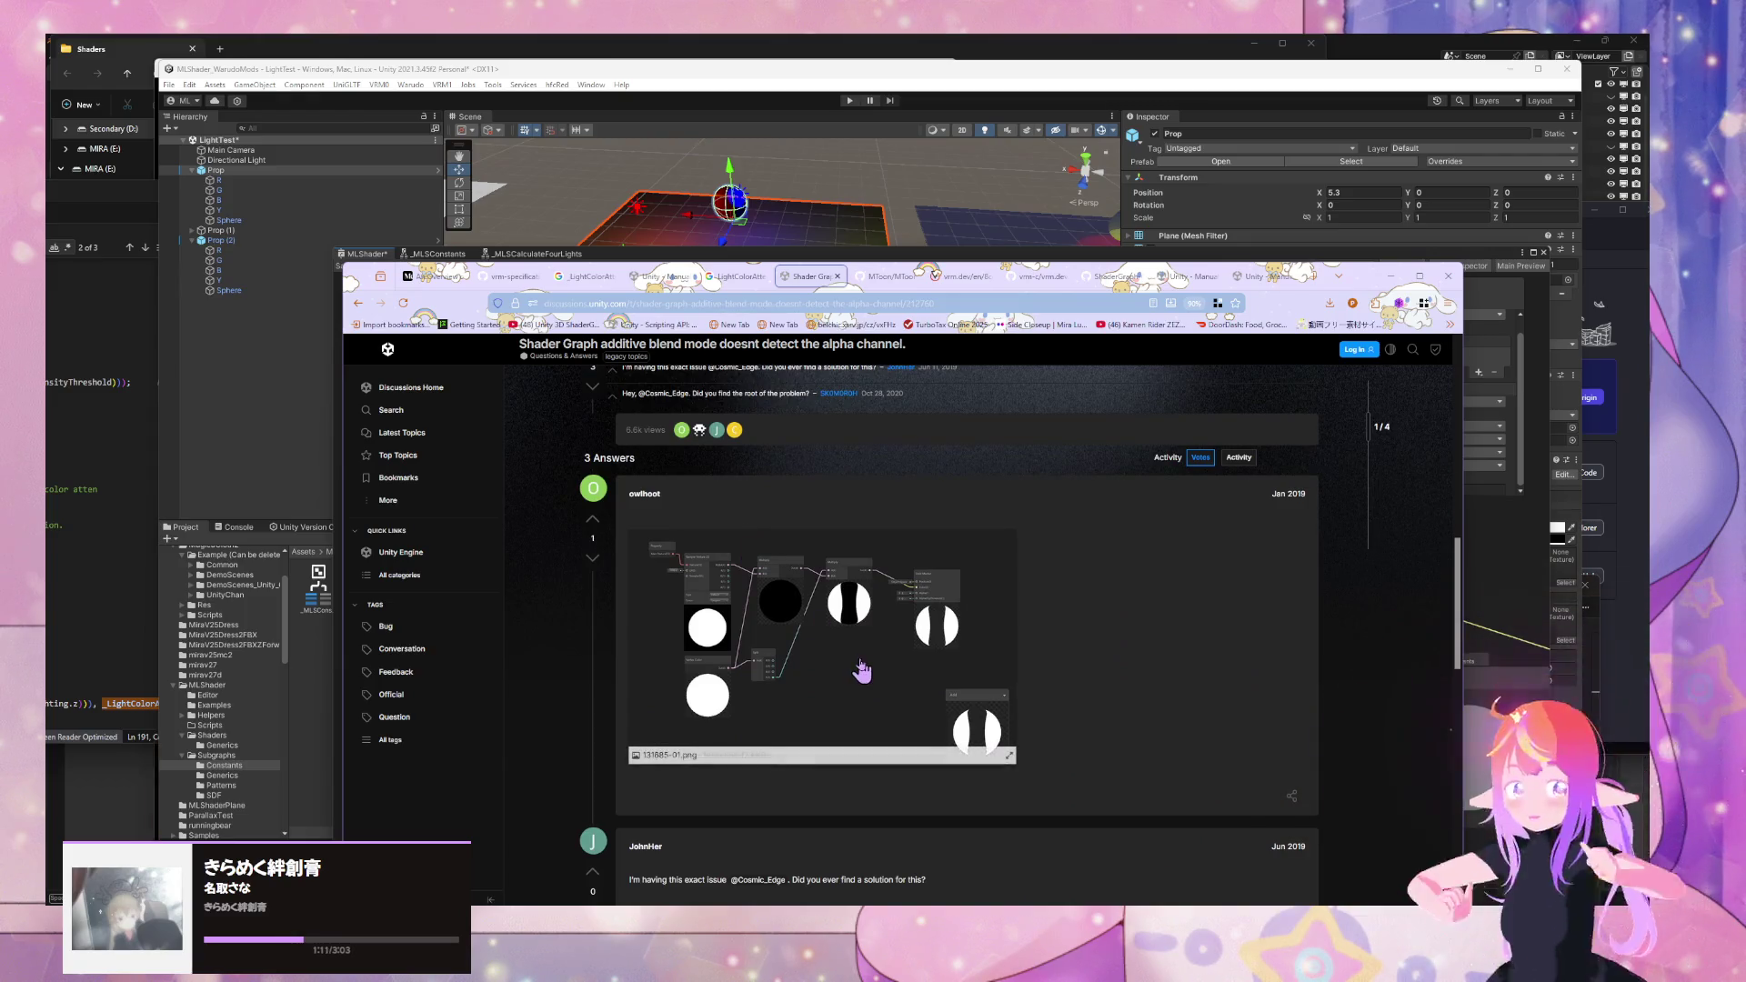
pyautogui.scroll(10, 866, 654)
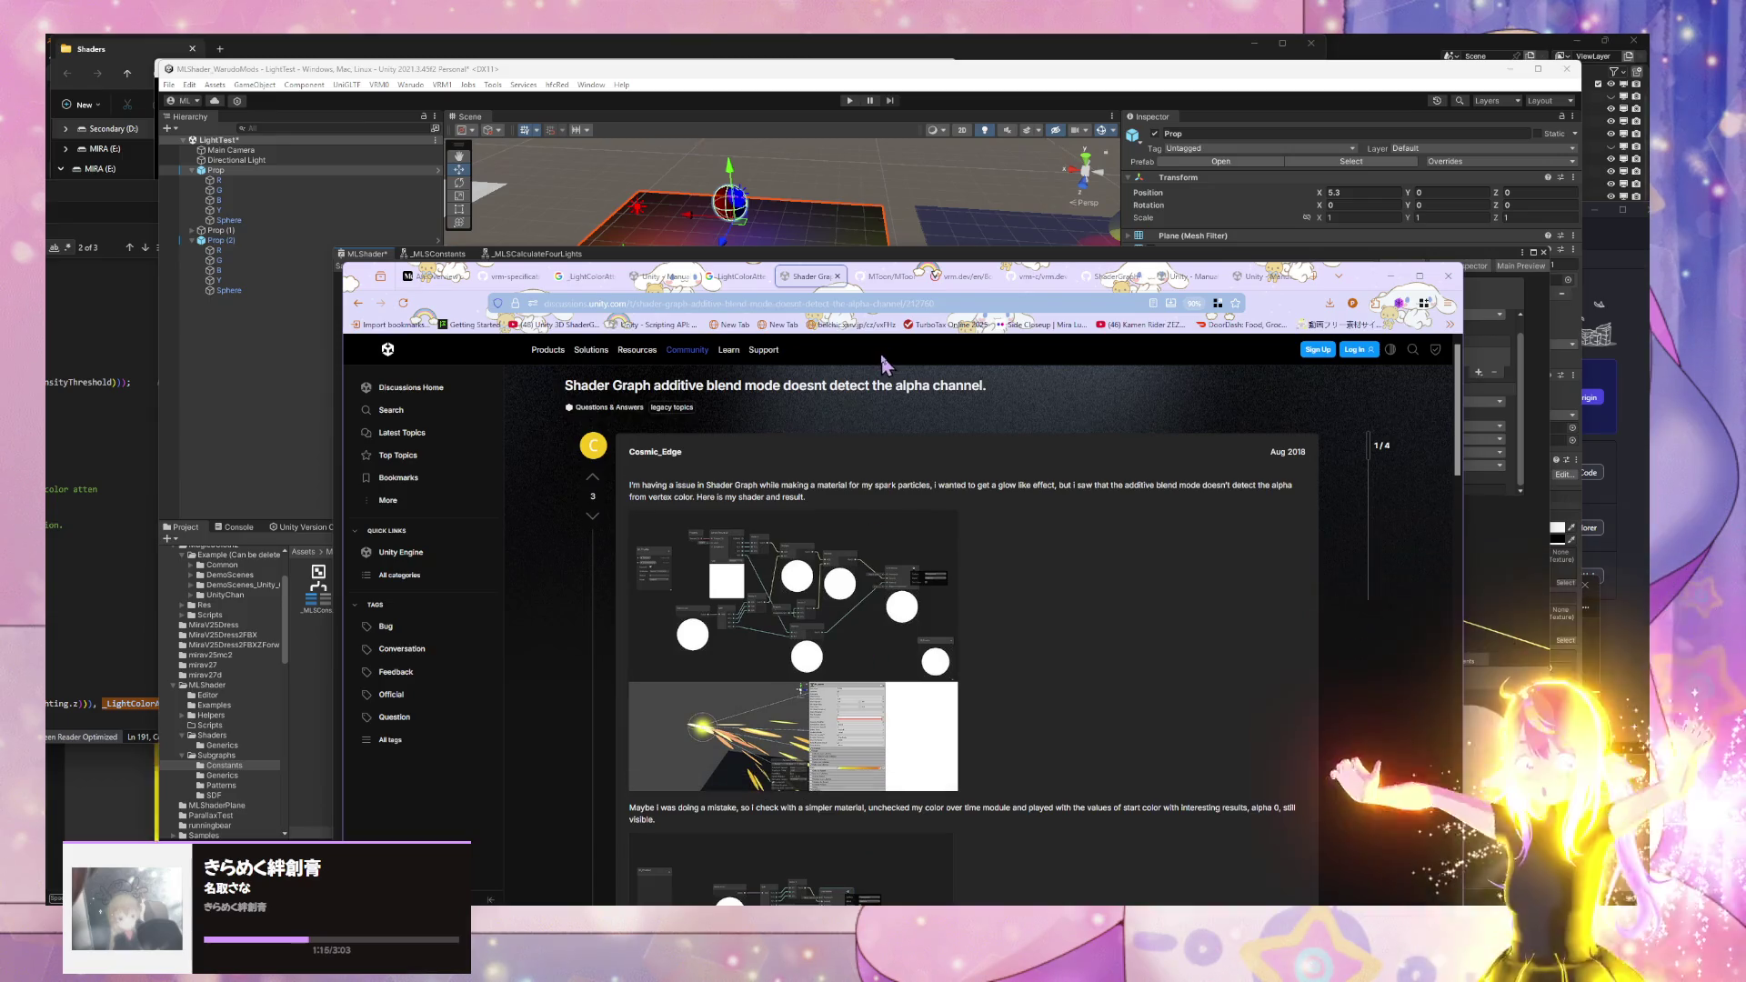
pyautogui.click(837, 276)
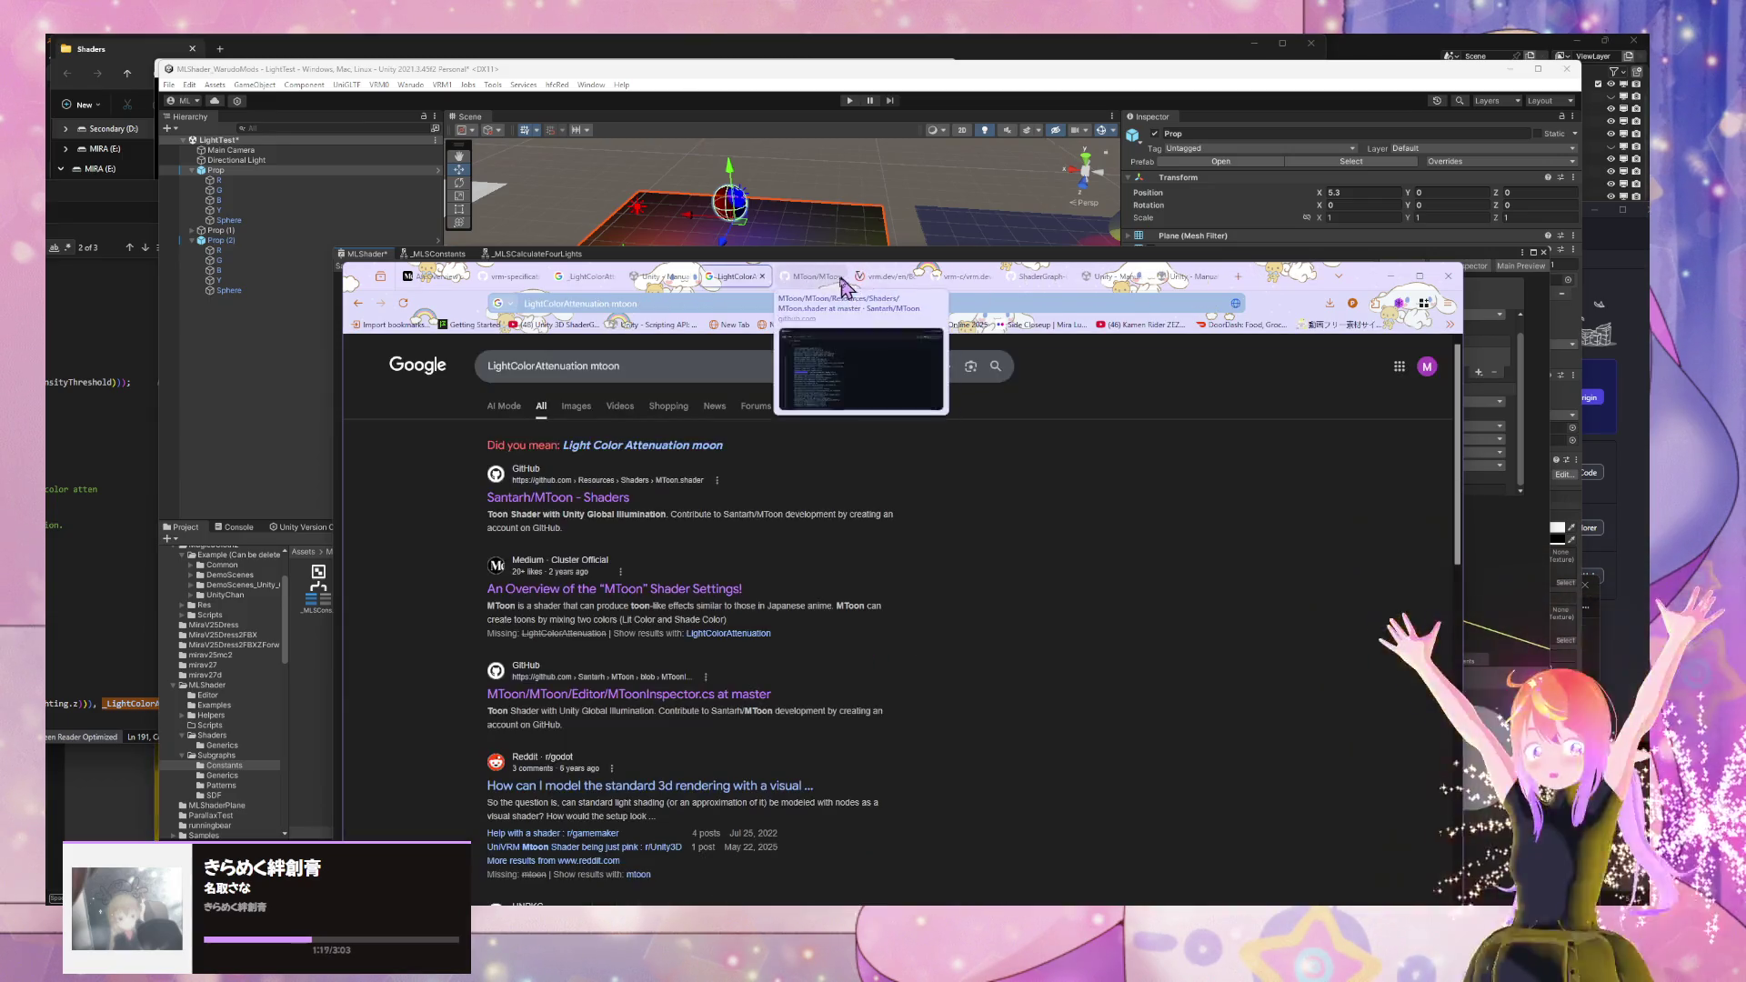
pyautogui.moveTo(1031, 265)
pyautogui.mouseDown()
pyautogui.moveTo(805, 668)
pyautogui.moveTo(874, 652)
pyautogui.moveTo(924, 670)
pyautogui.mouseUp()
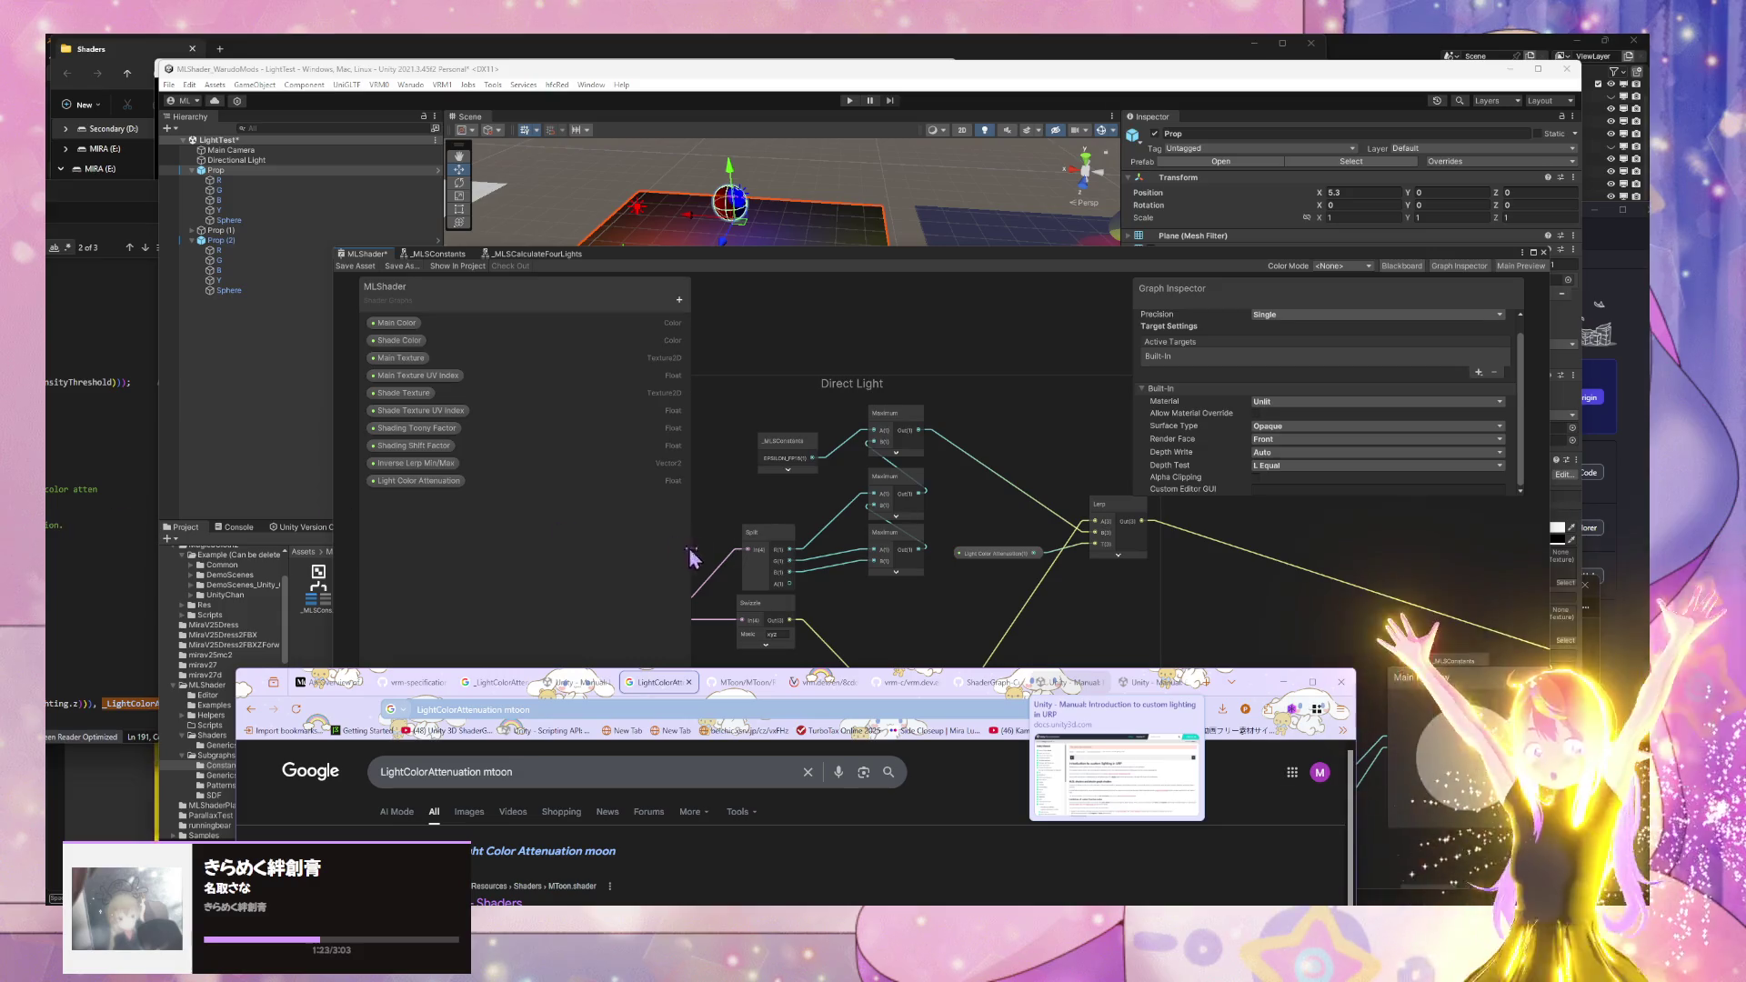
# - Inspect Light Color Attenuation's Node Settings and pan the graph to the Lerp node
pyautogui.click(448, 482)
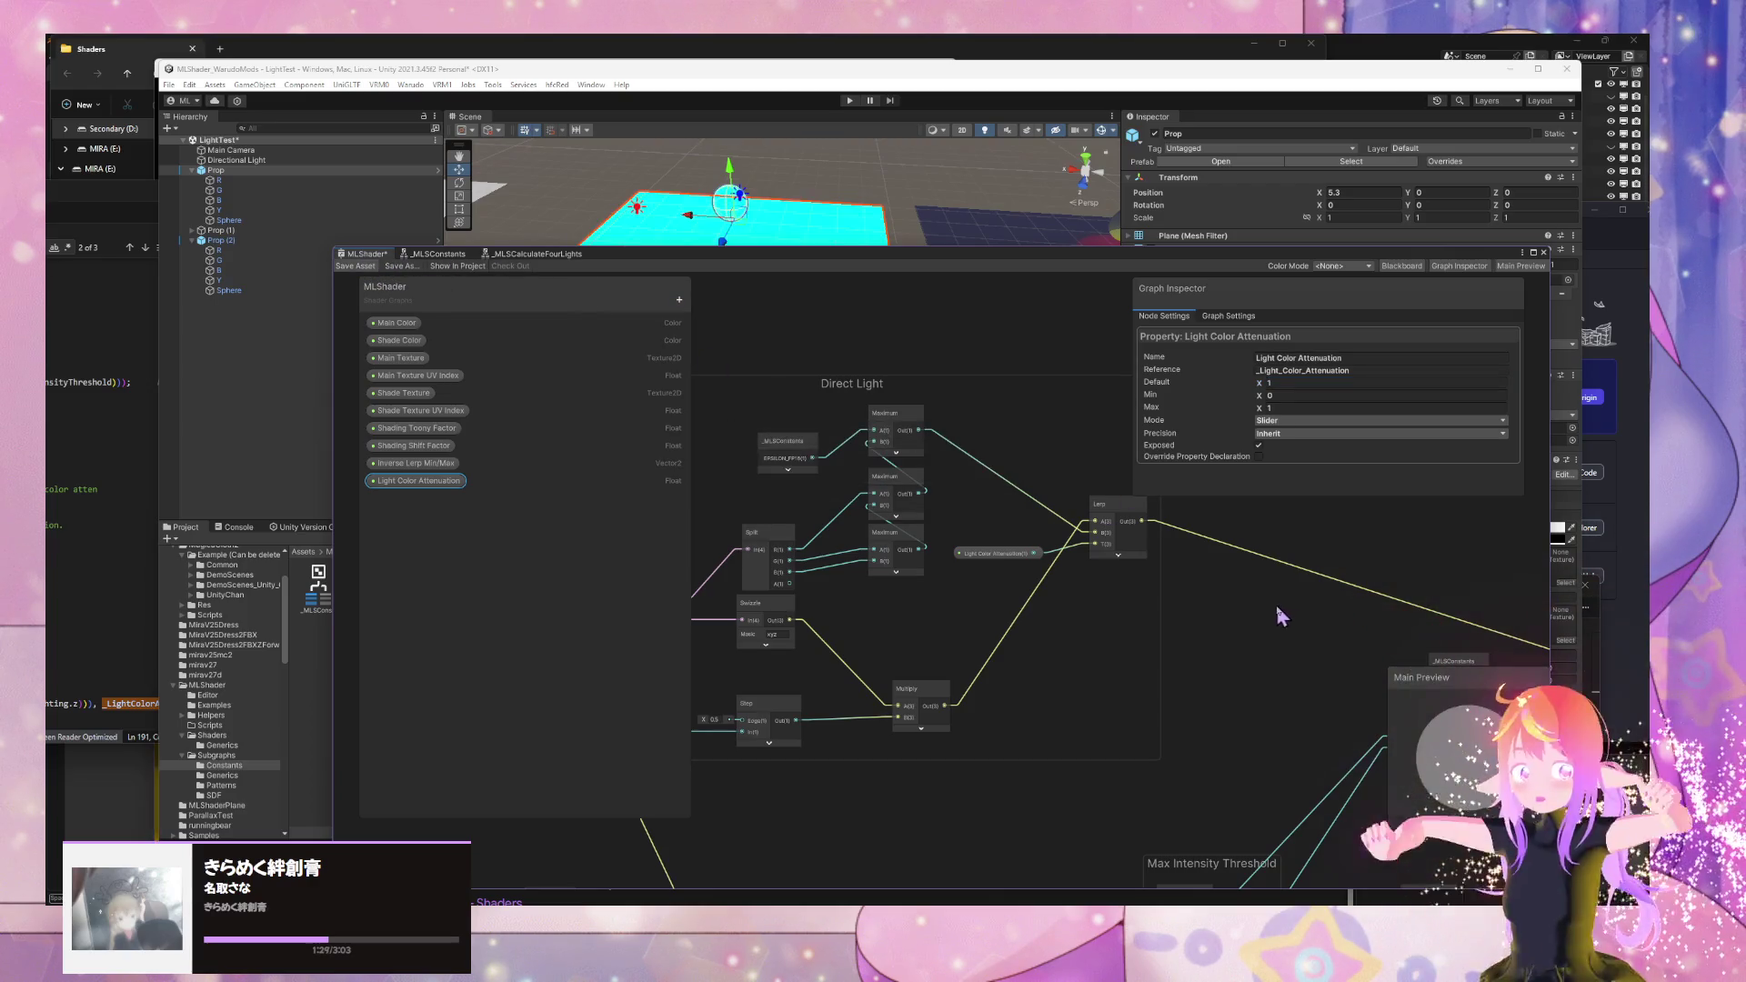
pyautogui.moveTo(1036, 263)
pyautogui.mouseDown()
pyautogui.moveTo(1032, 506)
pyautogui.moveTo(888, 246)
pyautogui.mouseUp()
pyautogui.moveTo(836, 382)
pyautogui.mouseDown()
pyautogui.moveTo(783, 526)
pyautogui.moveTo(756, 428)
pyautogui.moveTo(703, 405)
pyautogui.moveTo(568, 500)
pyautogui.mouseUp()
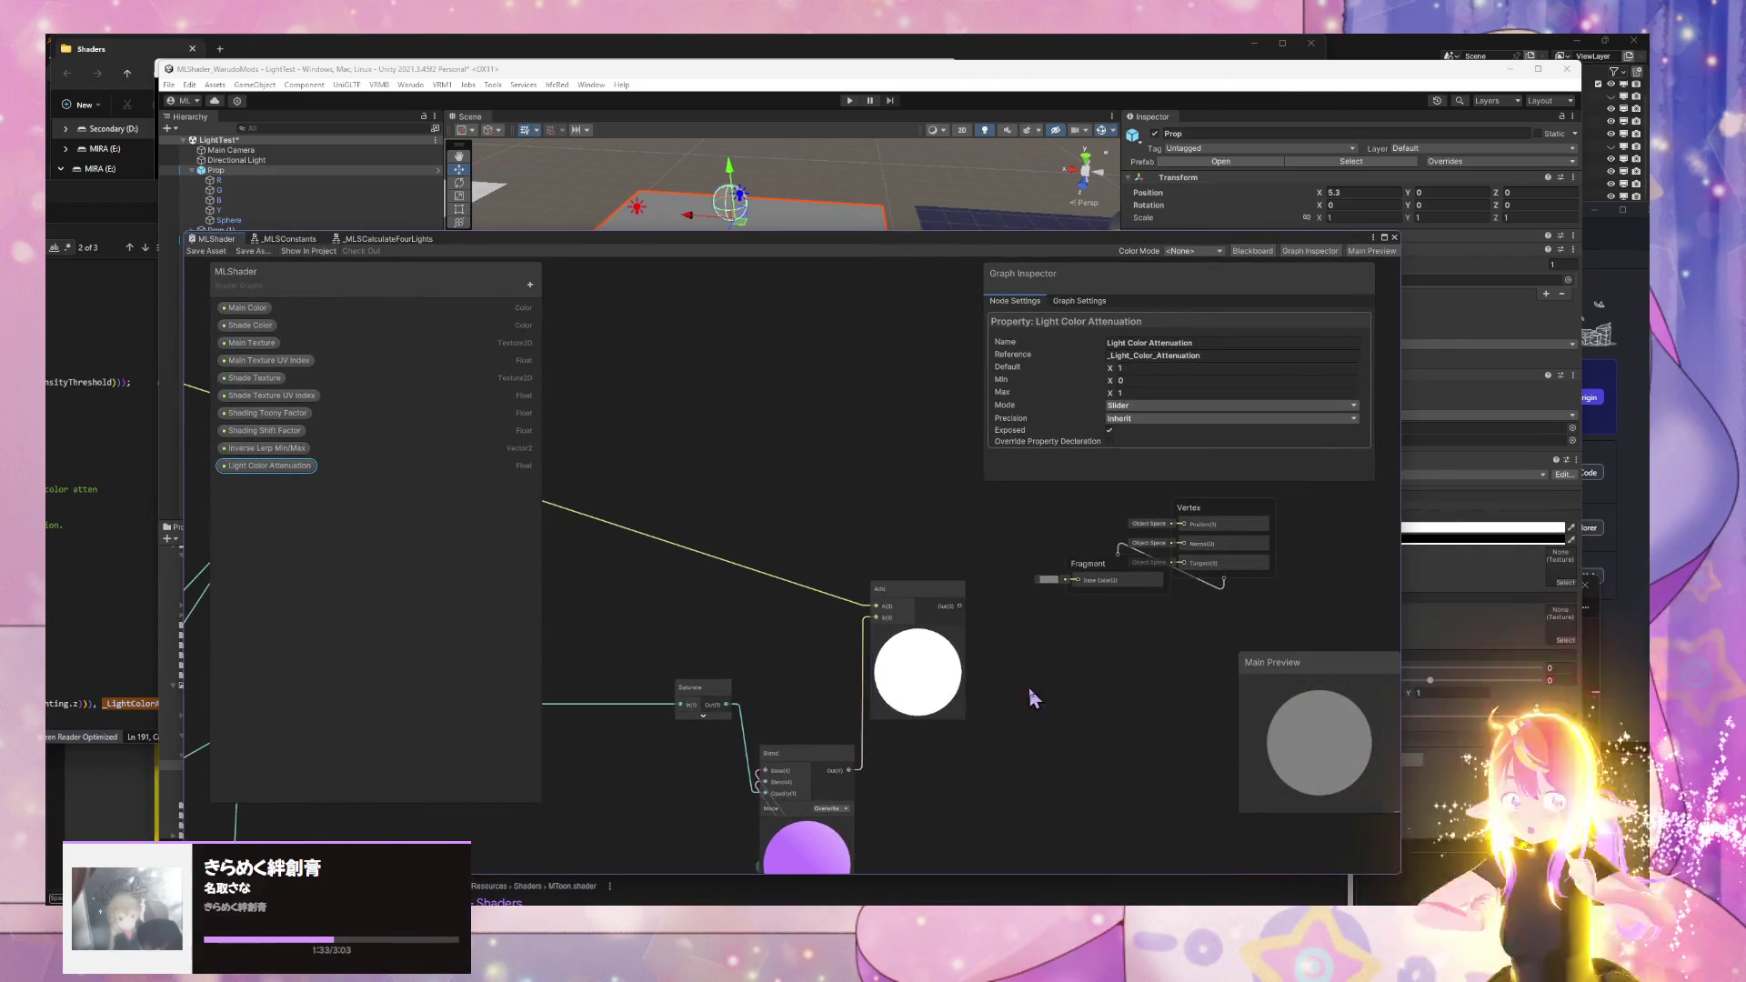
pyautogui.scroll(-5, 1004, 656)
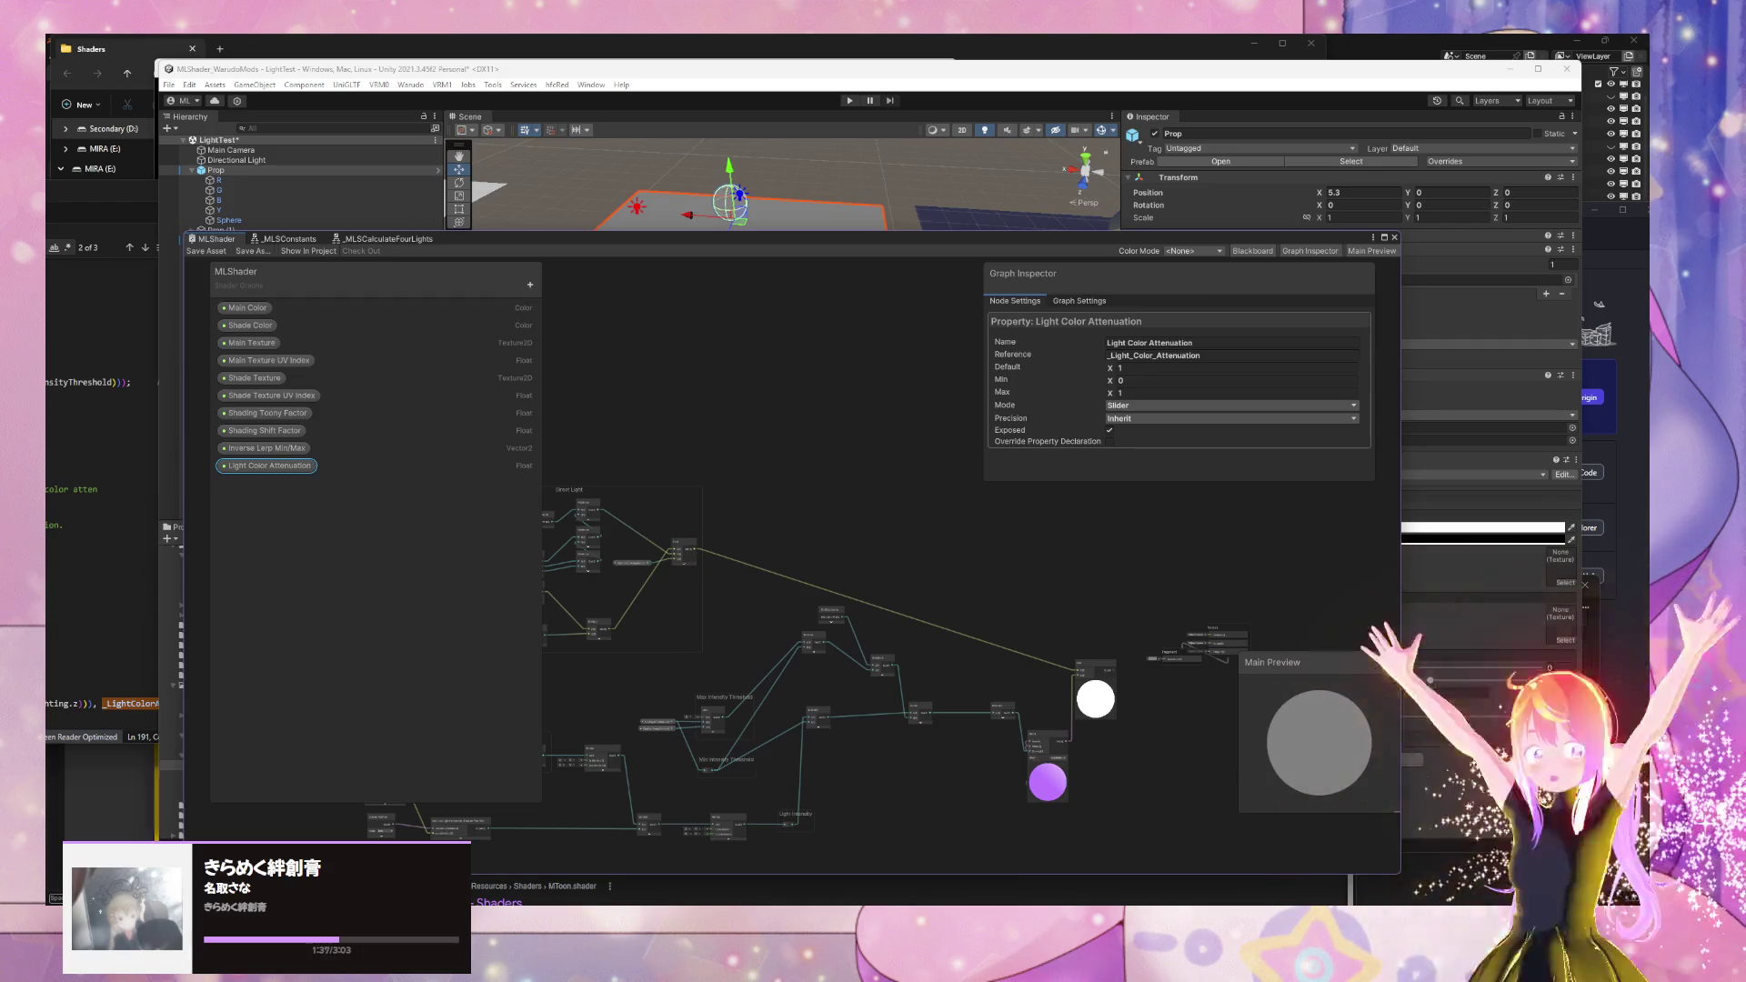
pyautogui.scroll(5, 600, 570)
pyautogui.click(915, 505)
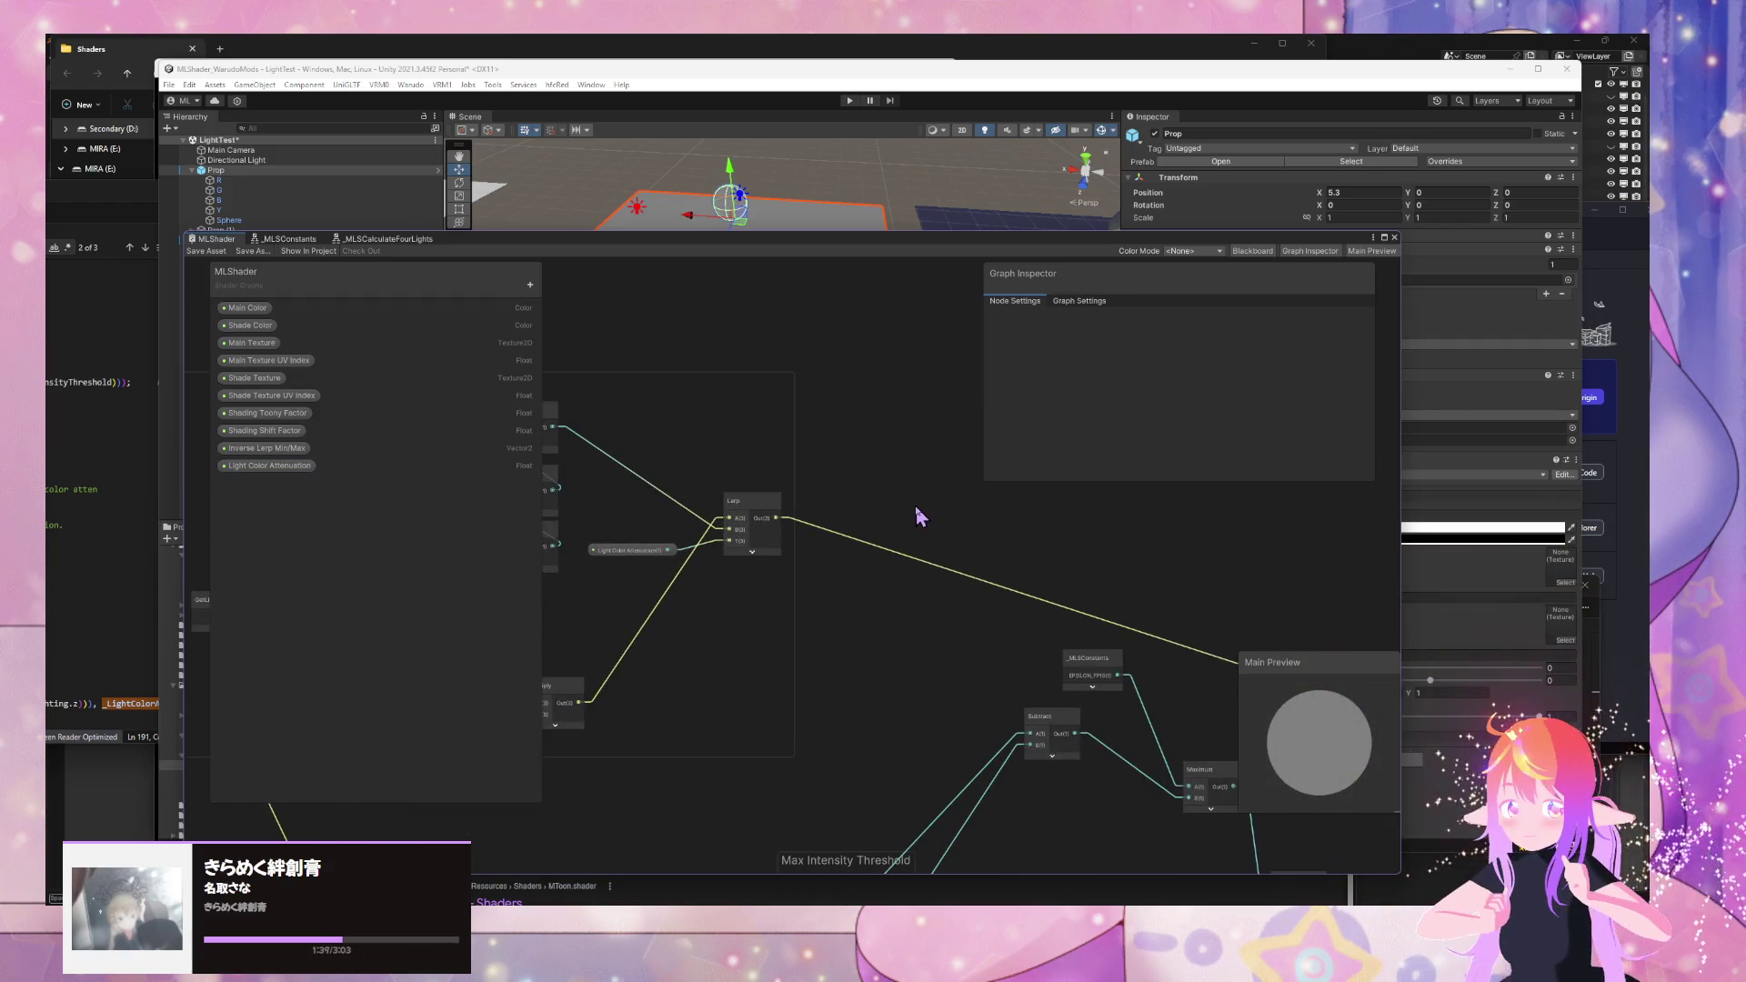
# - Add a Multiply node wired from the Lerp output, collapse its preview, and move it up-left
pyautogui.press('space')
pyautogui.write('multiply')
pyautogui.press('Return')
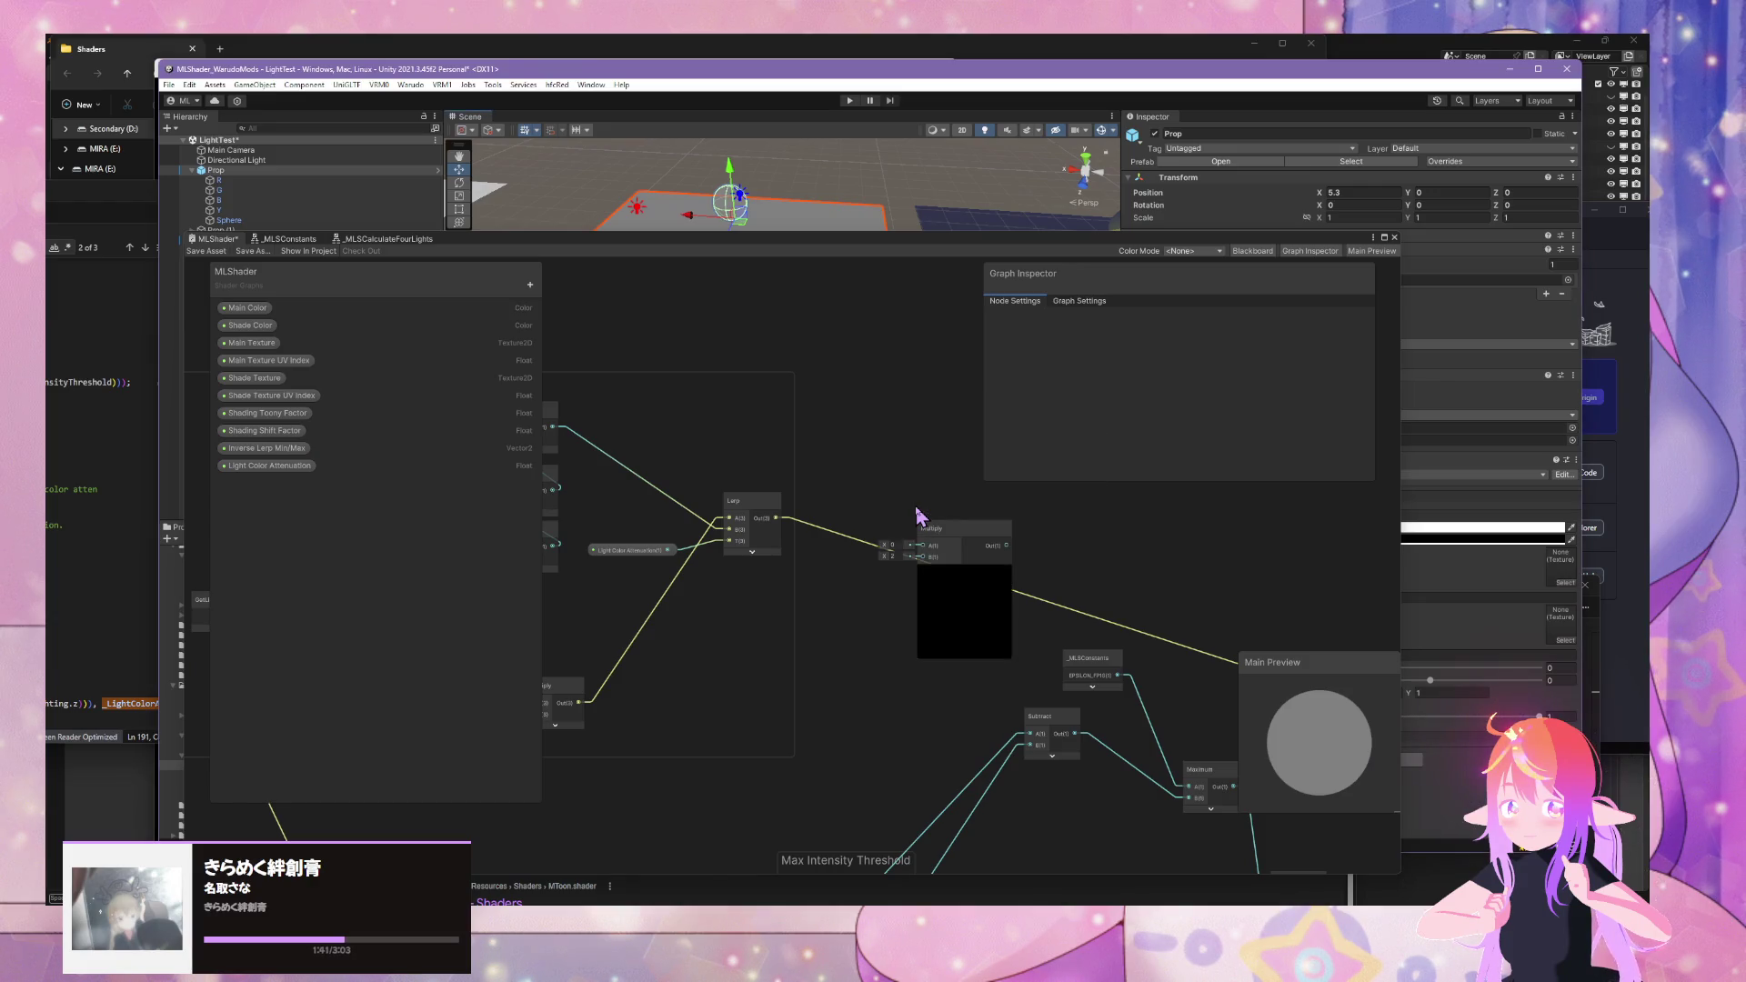
pyautogui.click(965, 571)
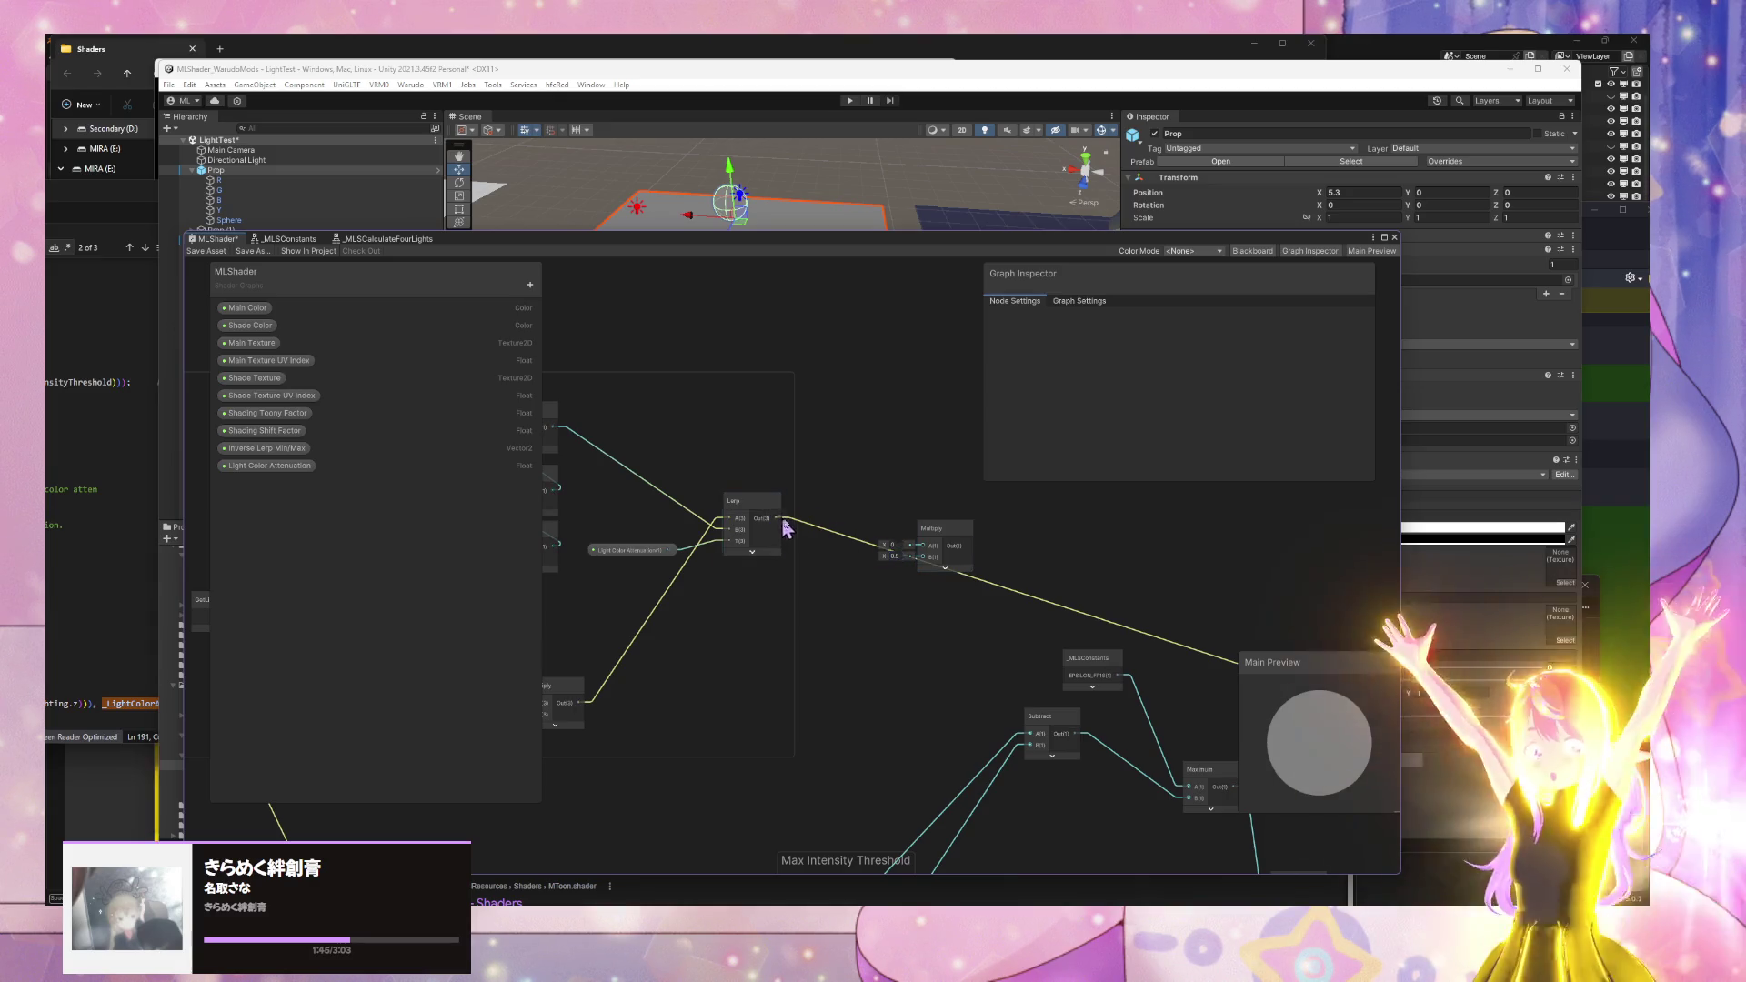
pyautogui.click(920, 552)
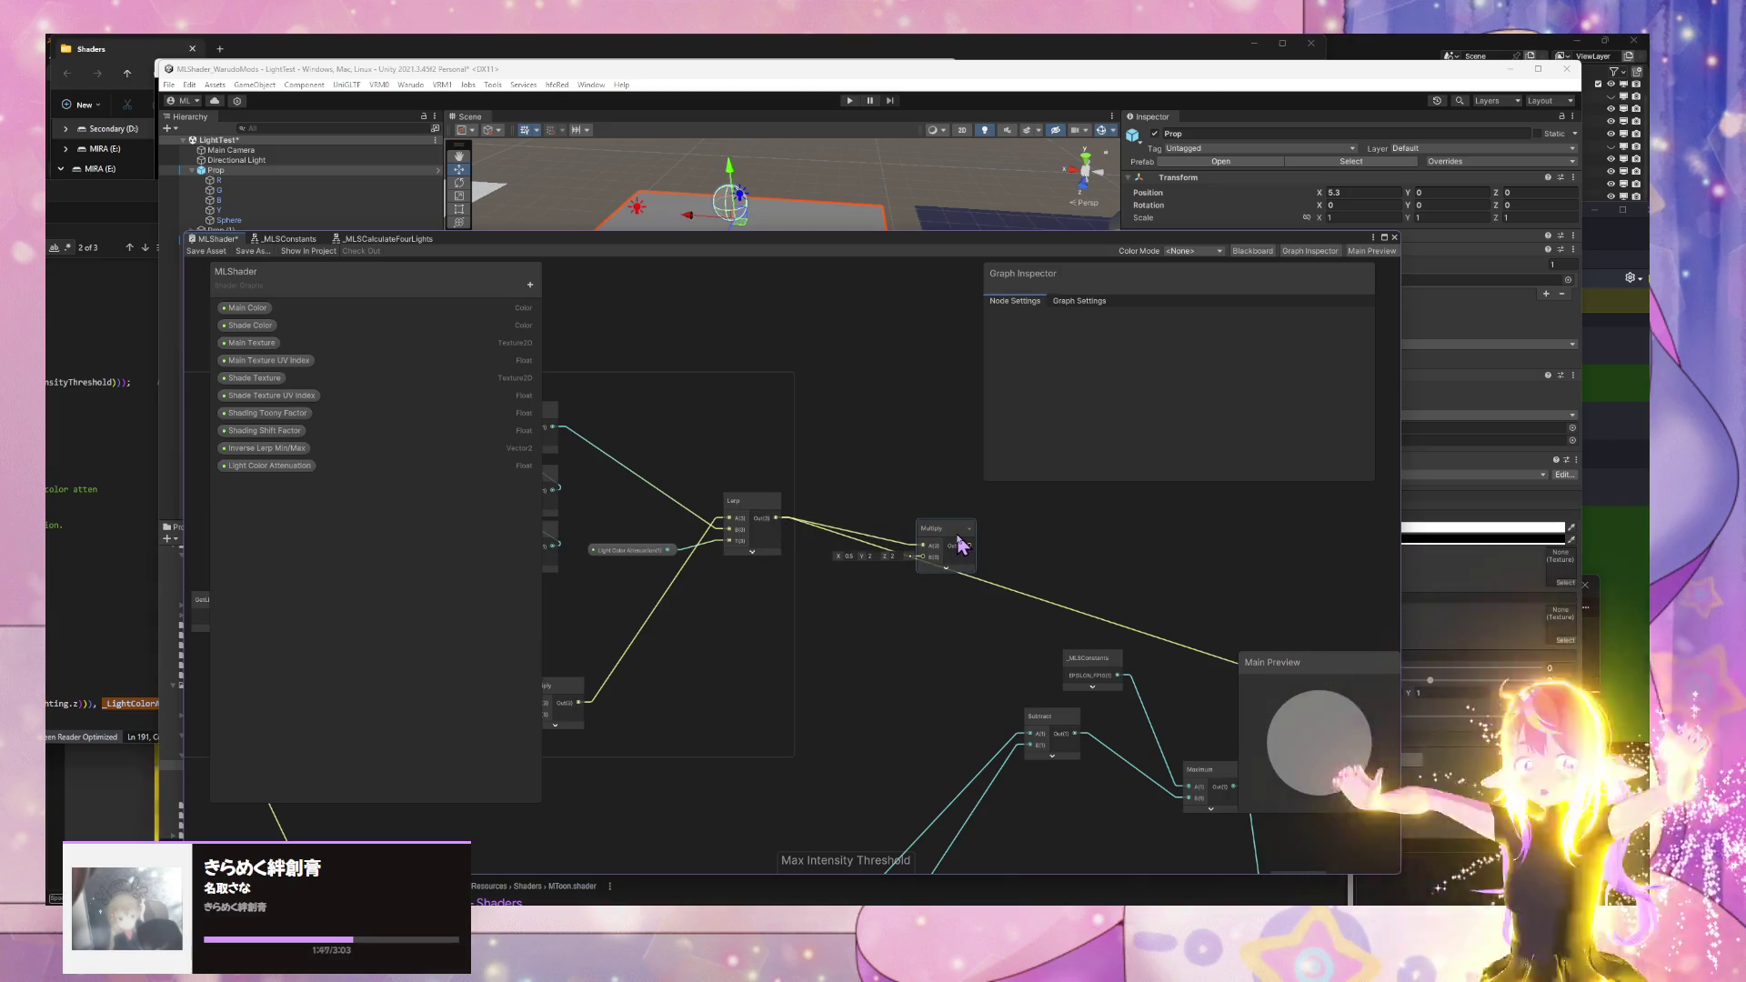
pyautogui.moveTo(953, 546); pyautogui.dragTo(909, 516)
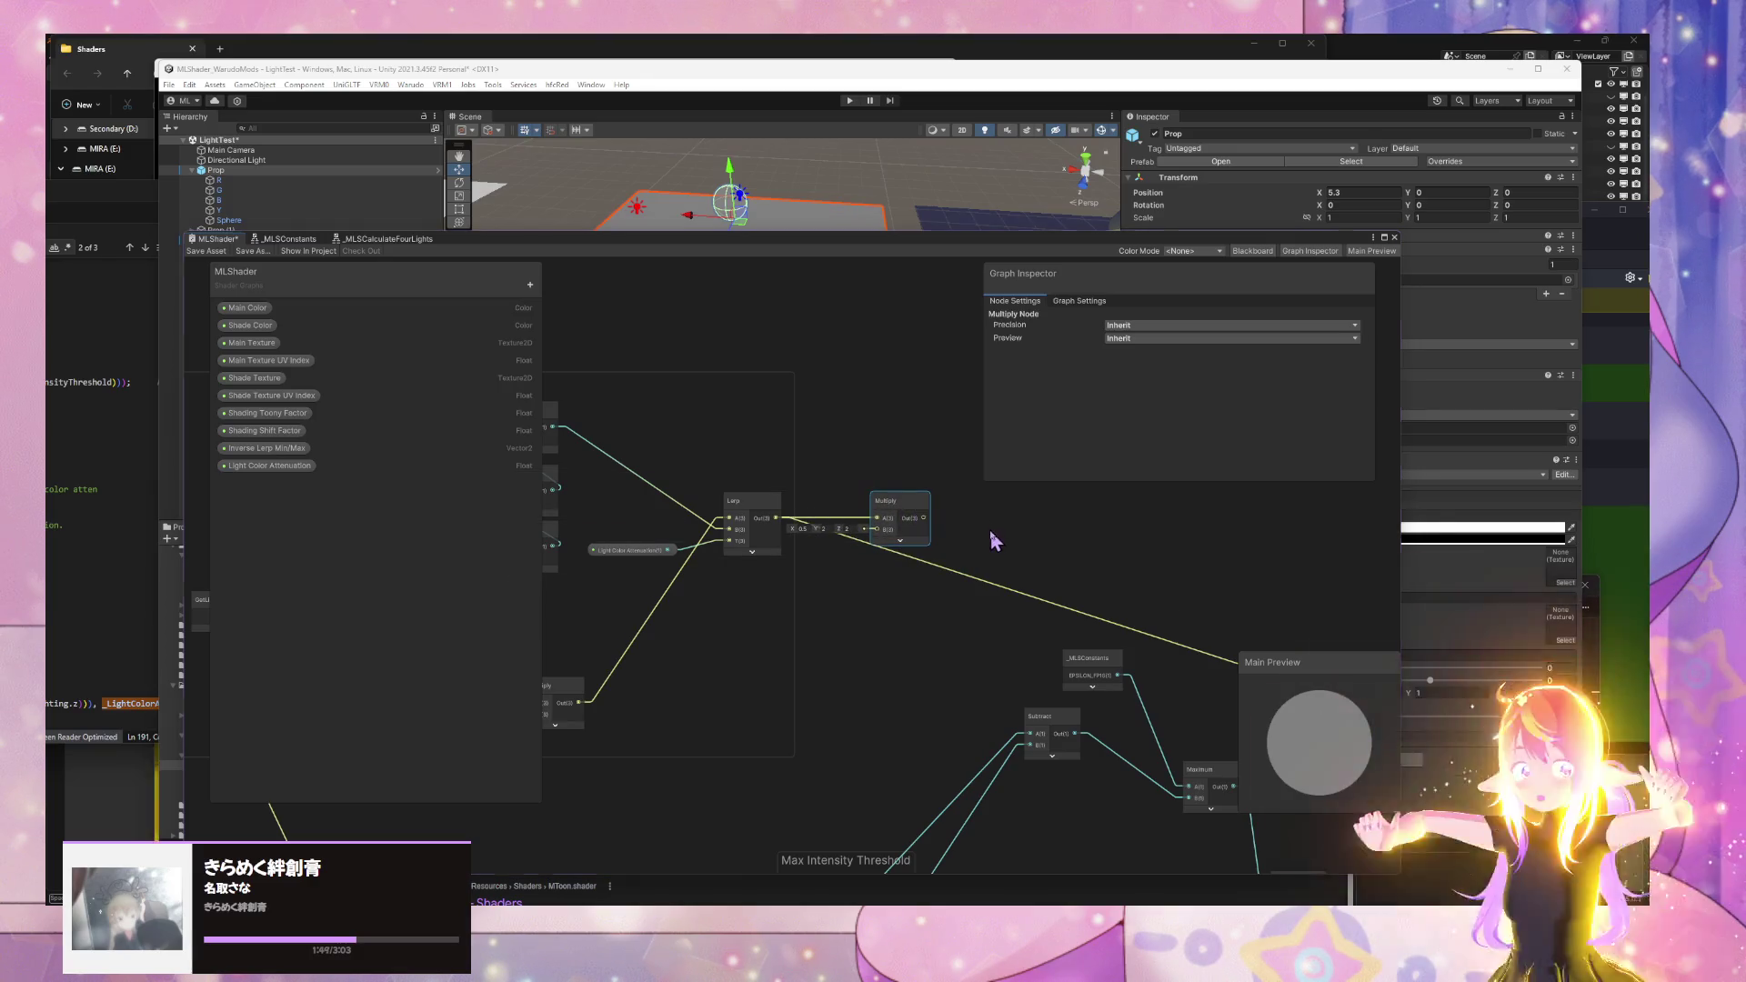
# - Add a second Multiply node after the first and nudge it upward
pyautogui.press('space')
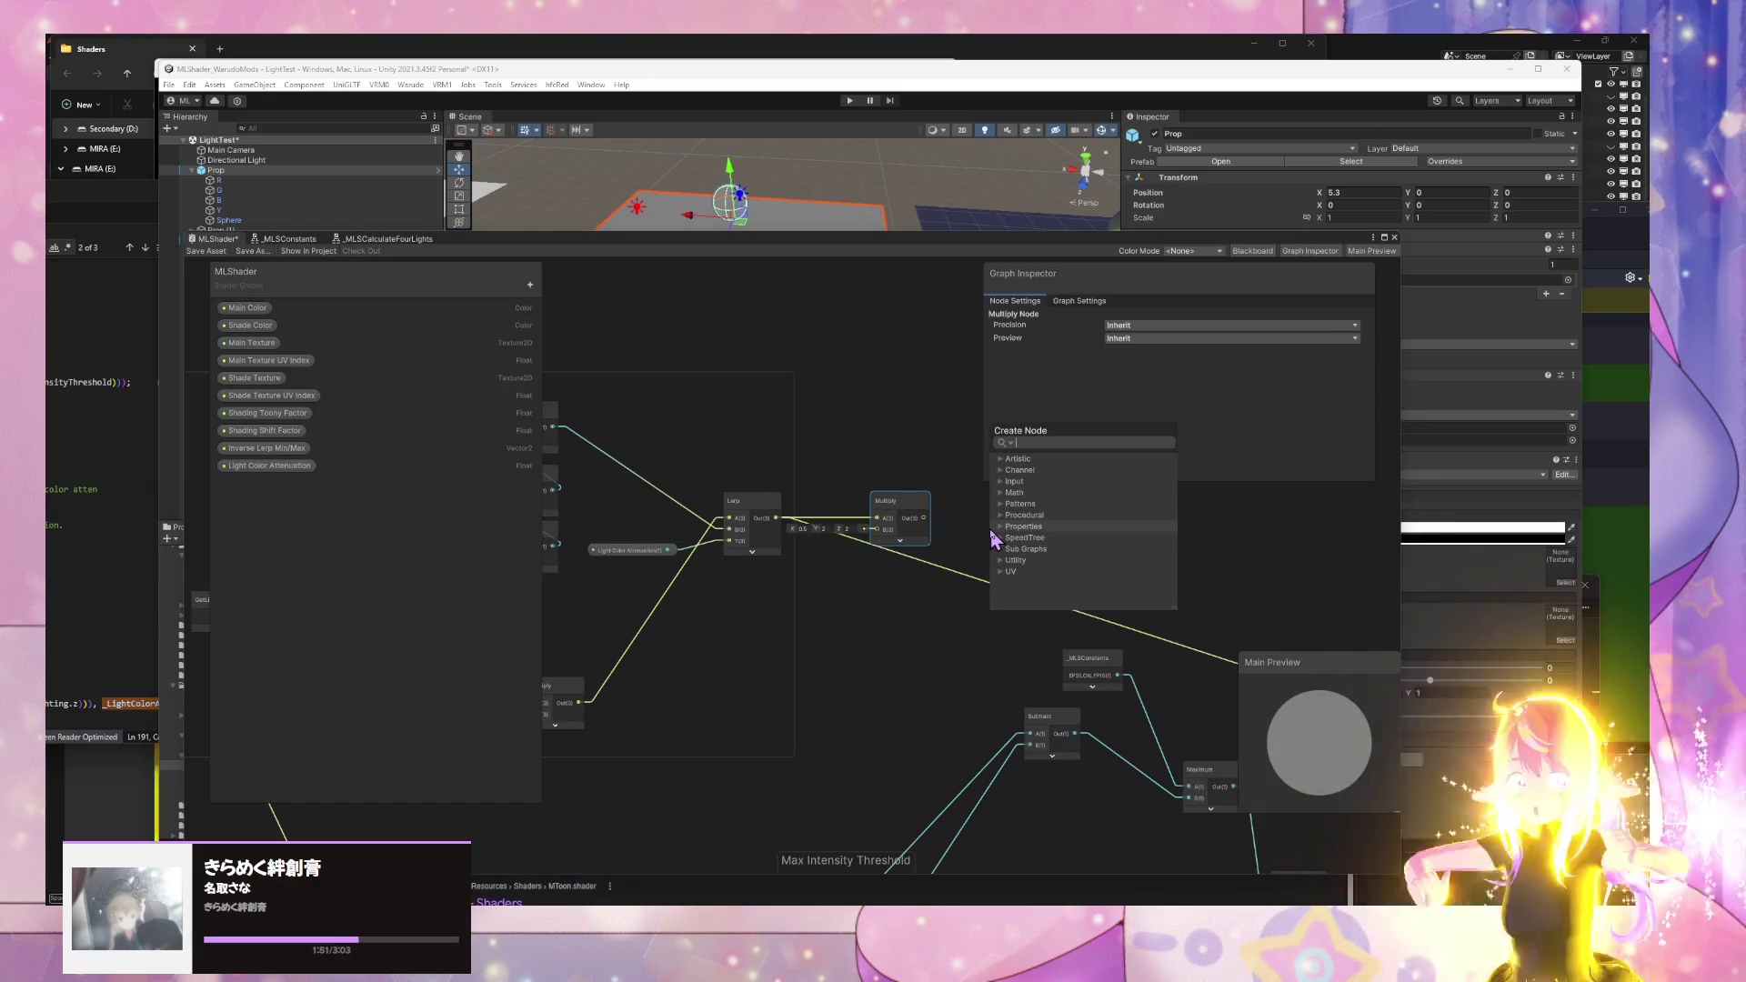
pyautogui.write('multiply')
pyautogui.press('Return')
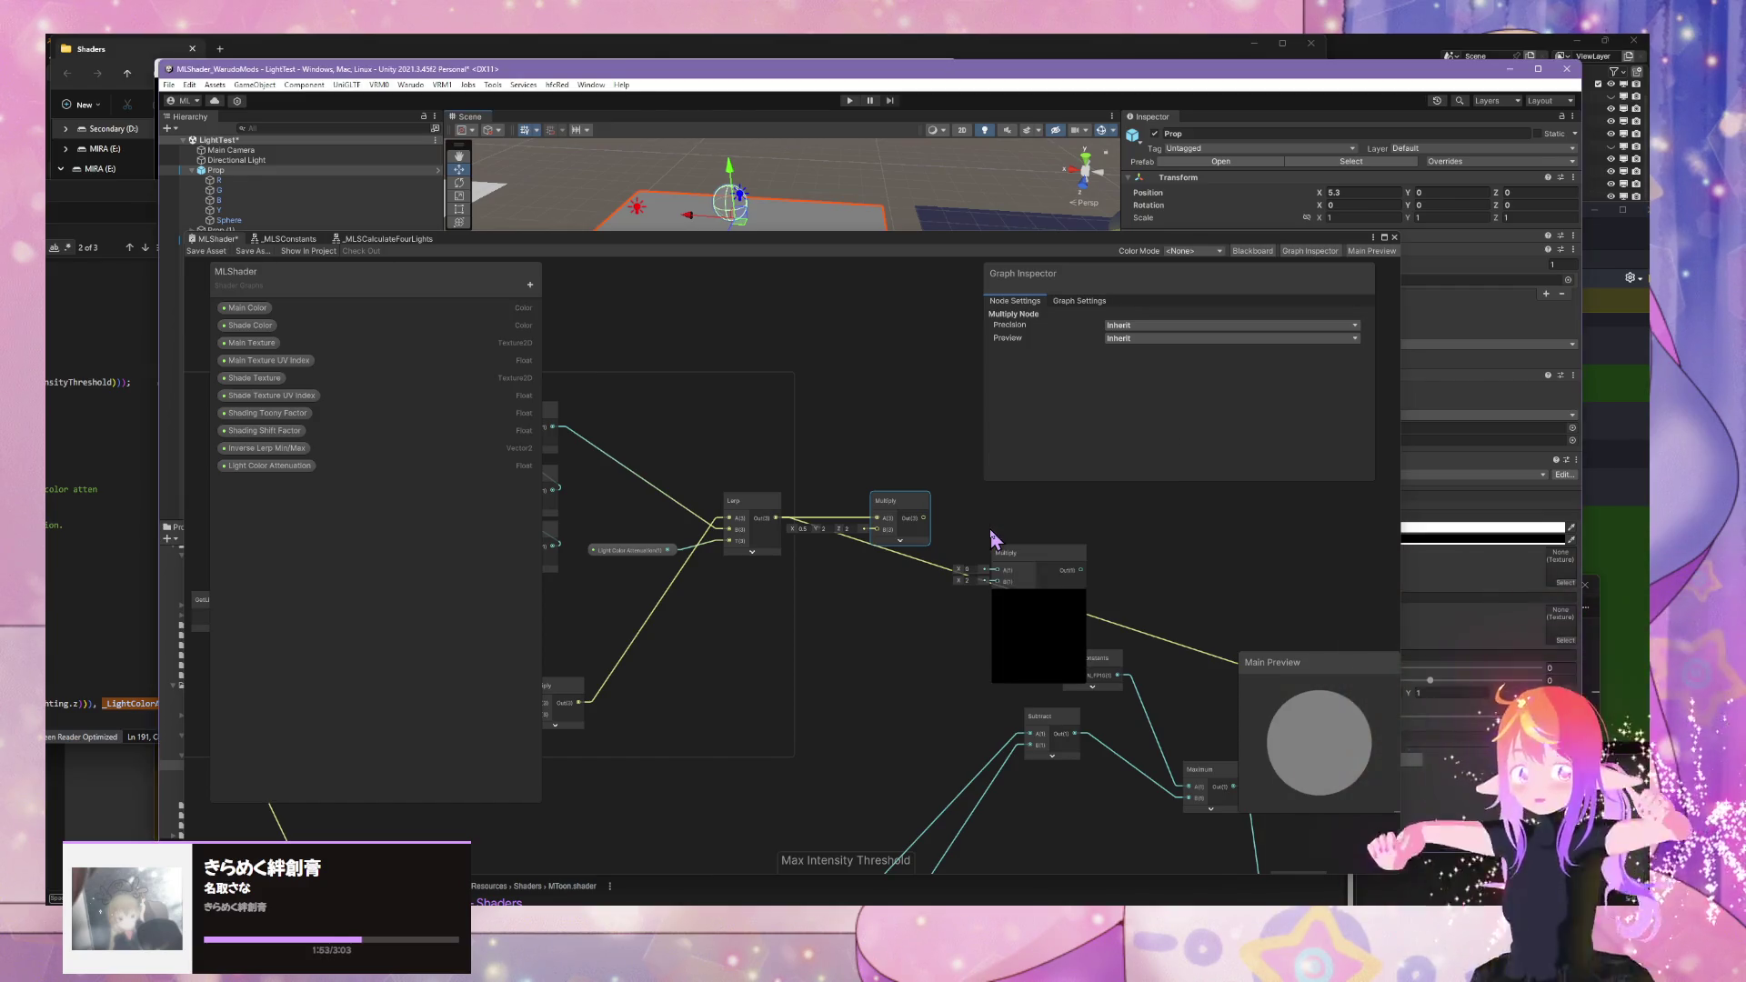
pyautogui.moveTo(1006, 557)
pyautogui.mouseDown()
pyautogui.moveTo(1006, 495)
pyautogui.moveTo(1004, 521)
pyautogui.mouseUp()
pyautogui.scroll(-1, 1007, 584)
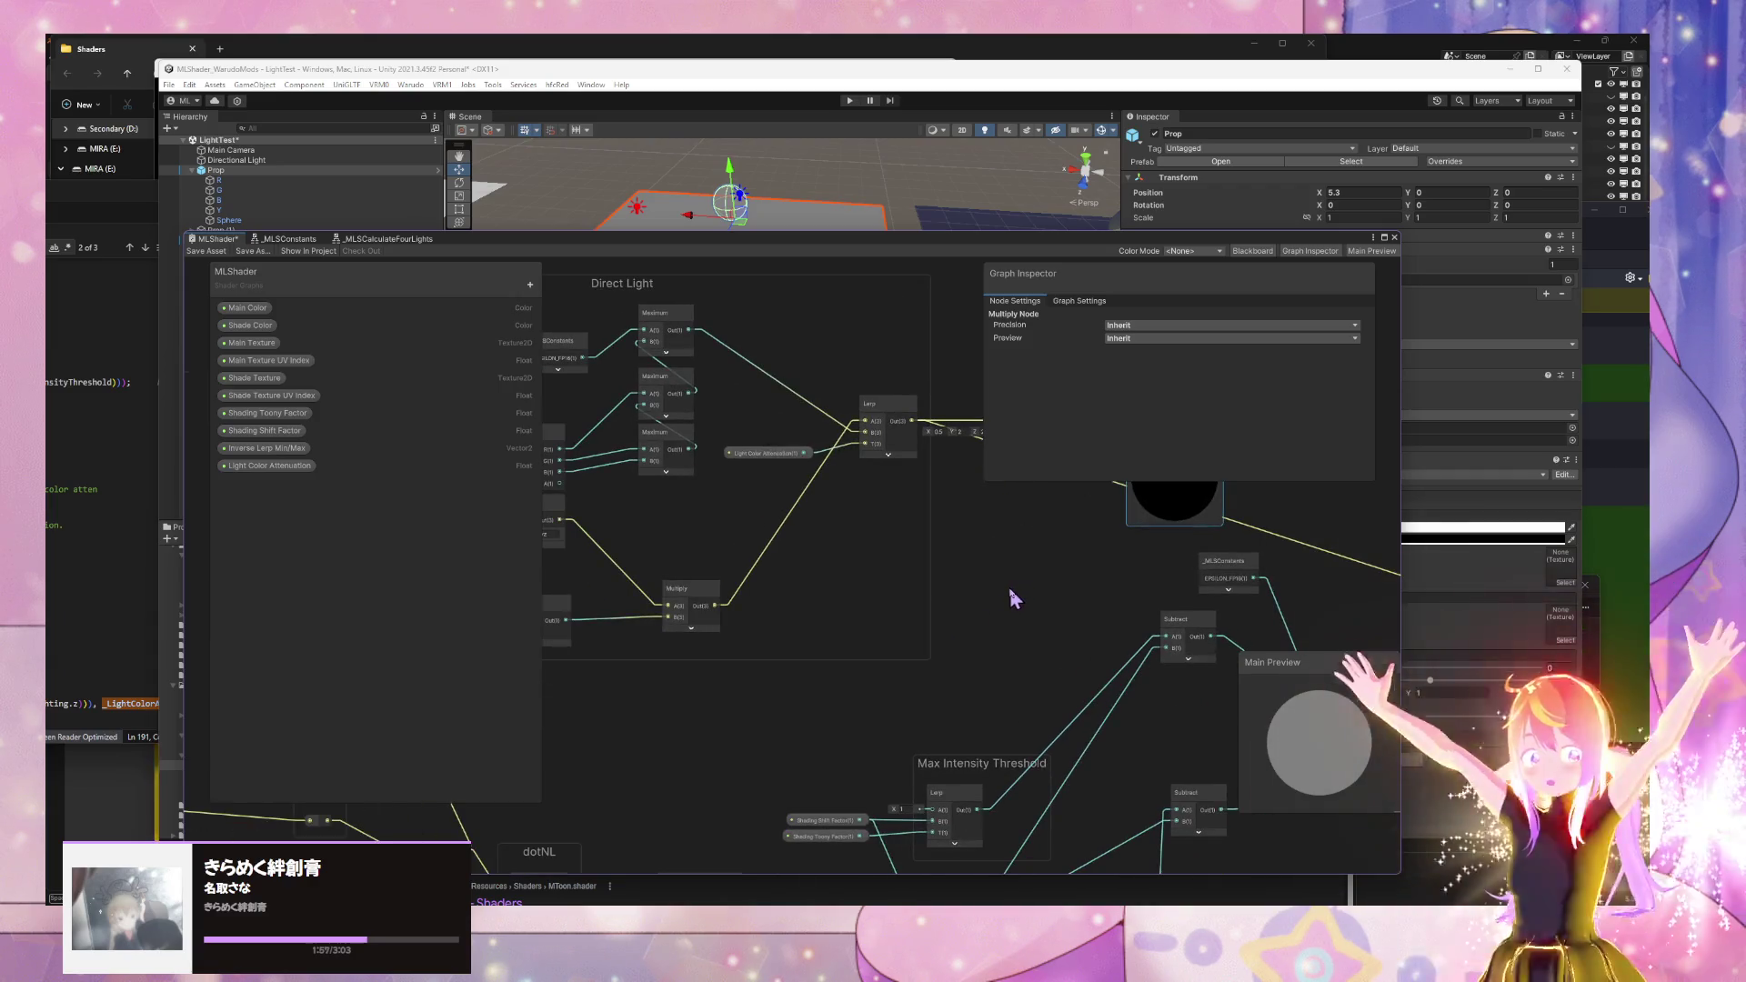
pyautogui.scroll(1, 910, 637)
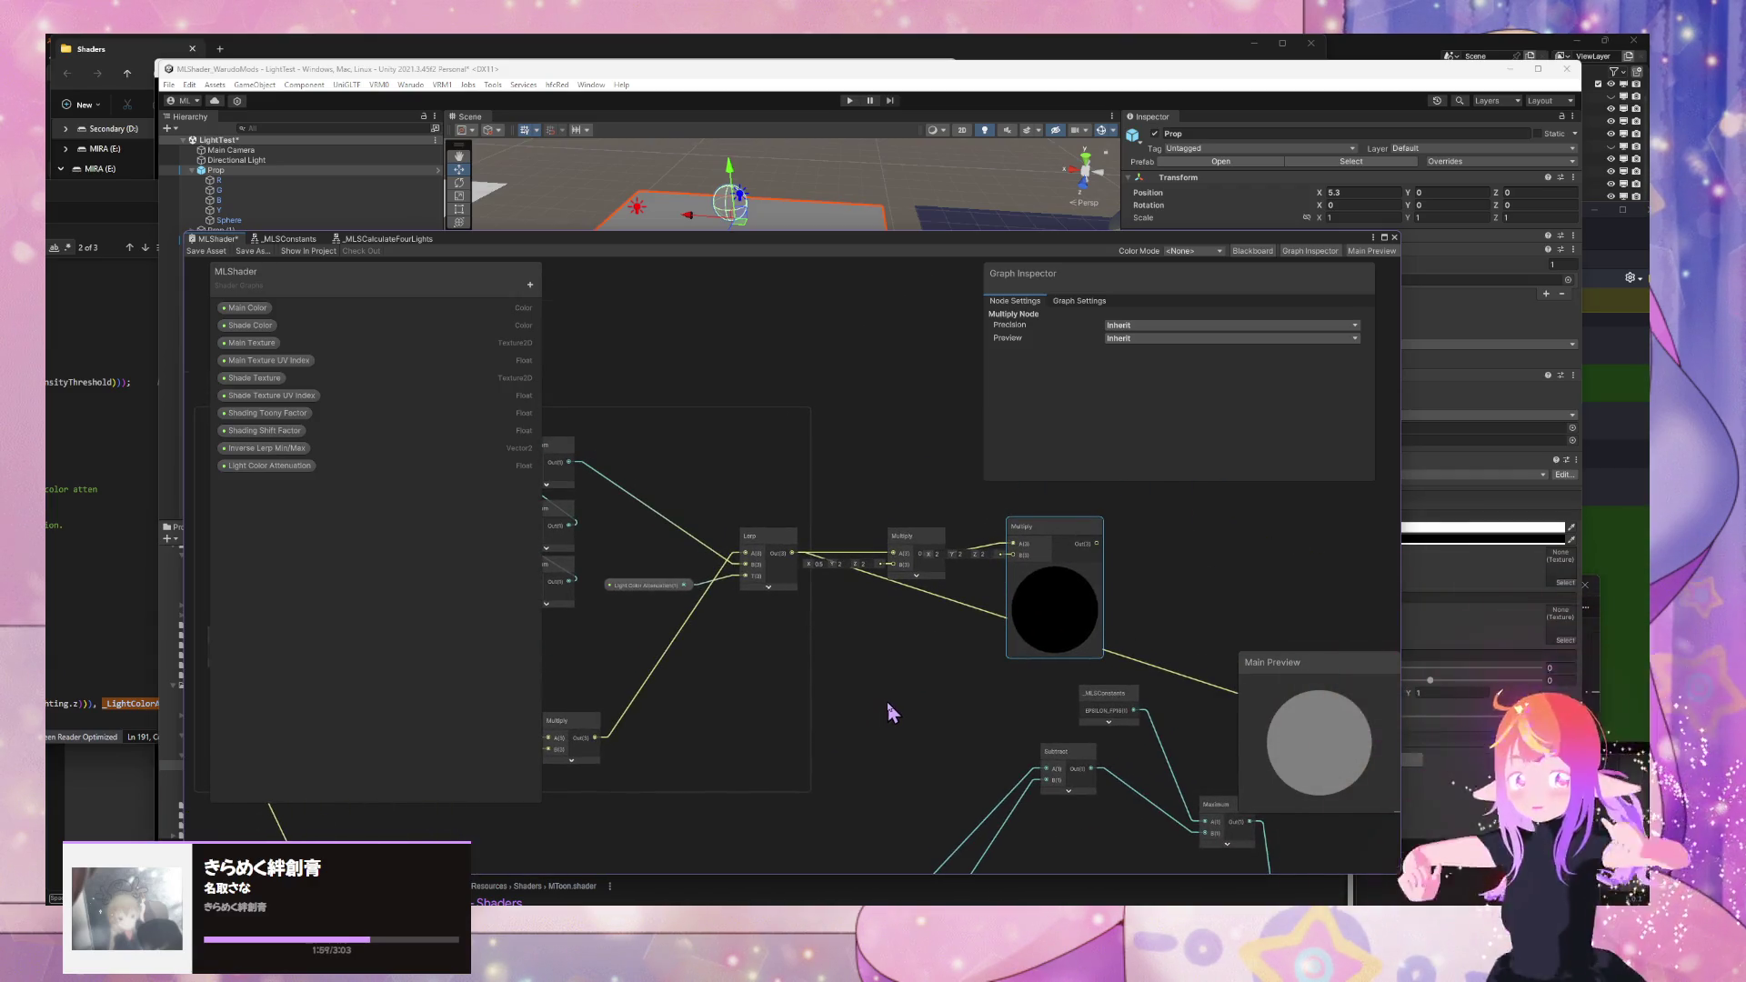
# - Connect a wire from lower in the graph into the new Multiply's B input
pyautogui.moveTo(886, 701)
pyautogui.mouseDown()
pyautogui.moveTo(1169, 549)
pyautogui.moveTo(1231, 553)
pyautogui.moveTo(688, 693)
pyautogui.mouseUp()
pyautogui.scroll(-6, 822, 592)
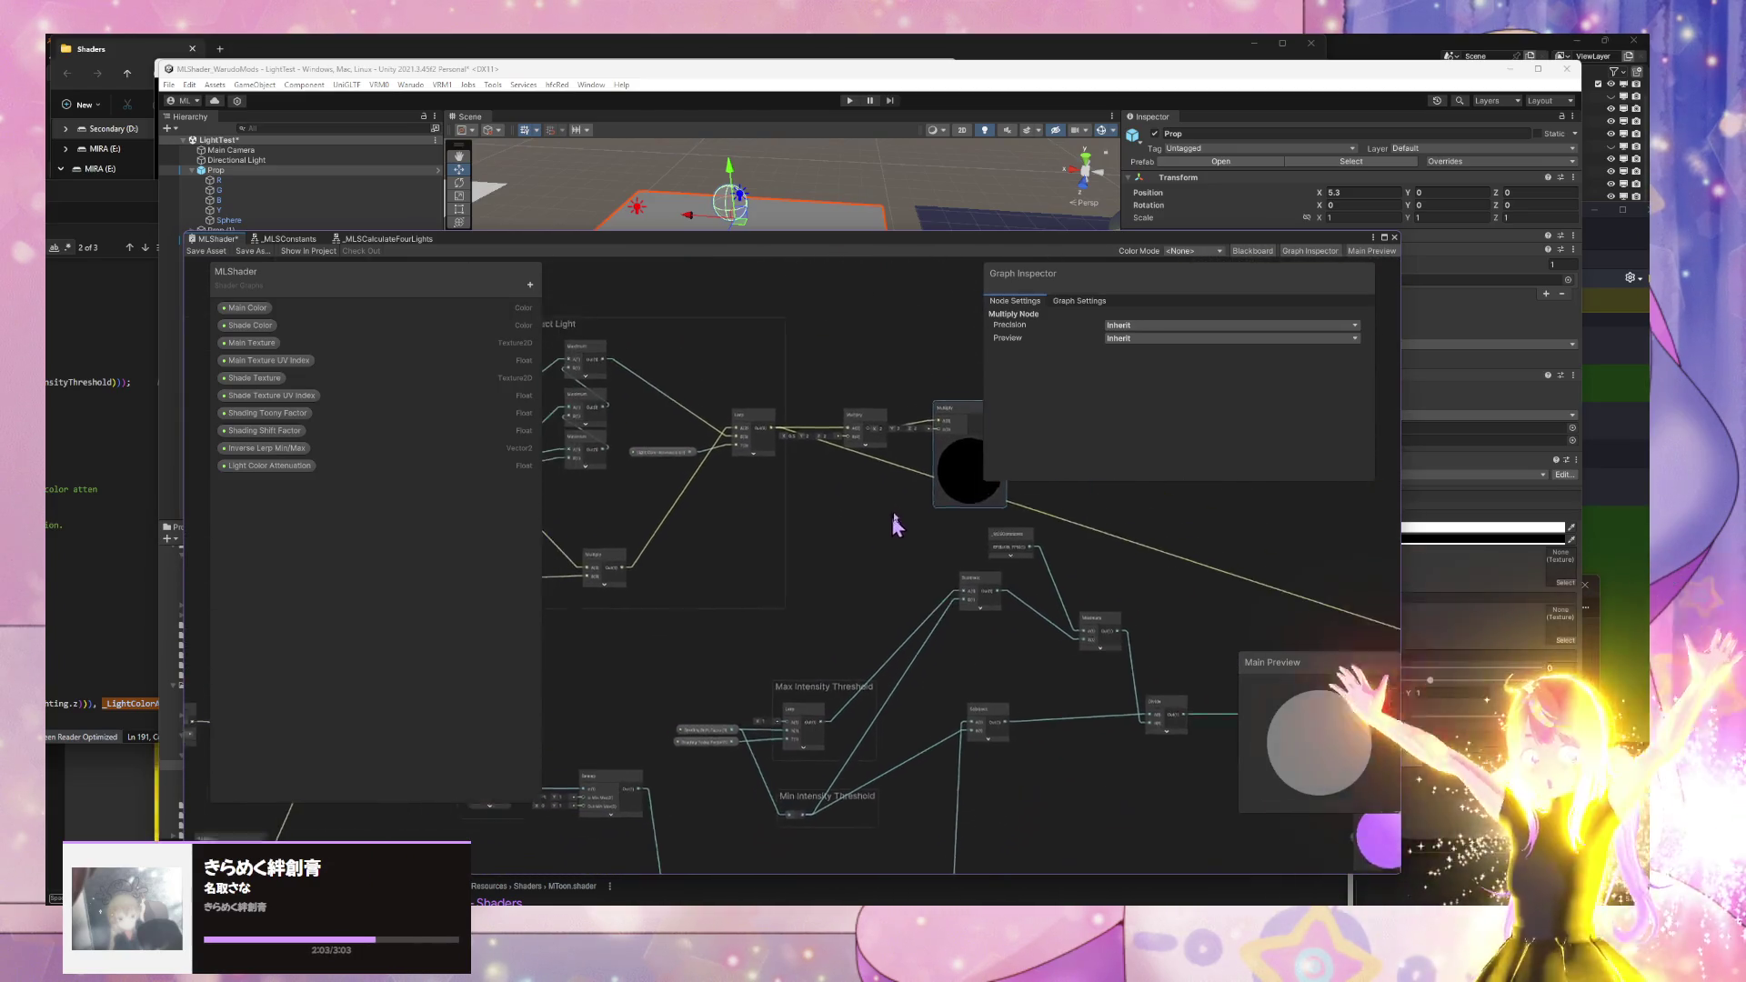
pyautogui.moveTo(862, 561); pyautogui.dragTo(690, 682)
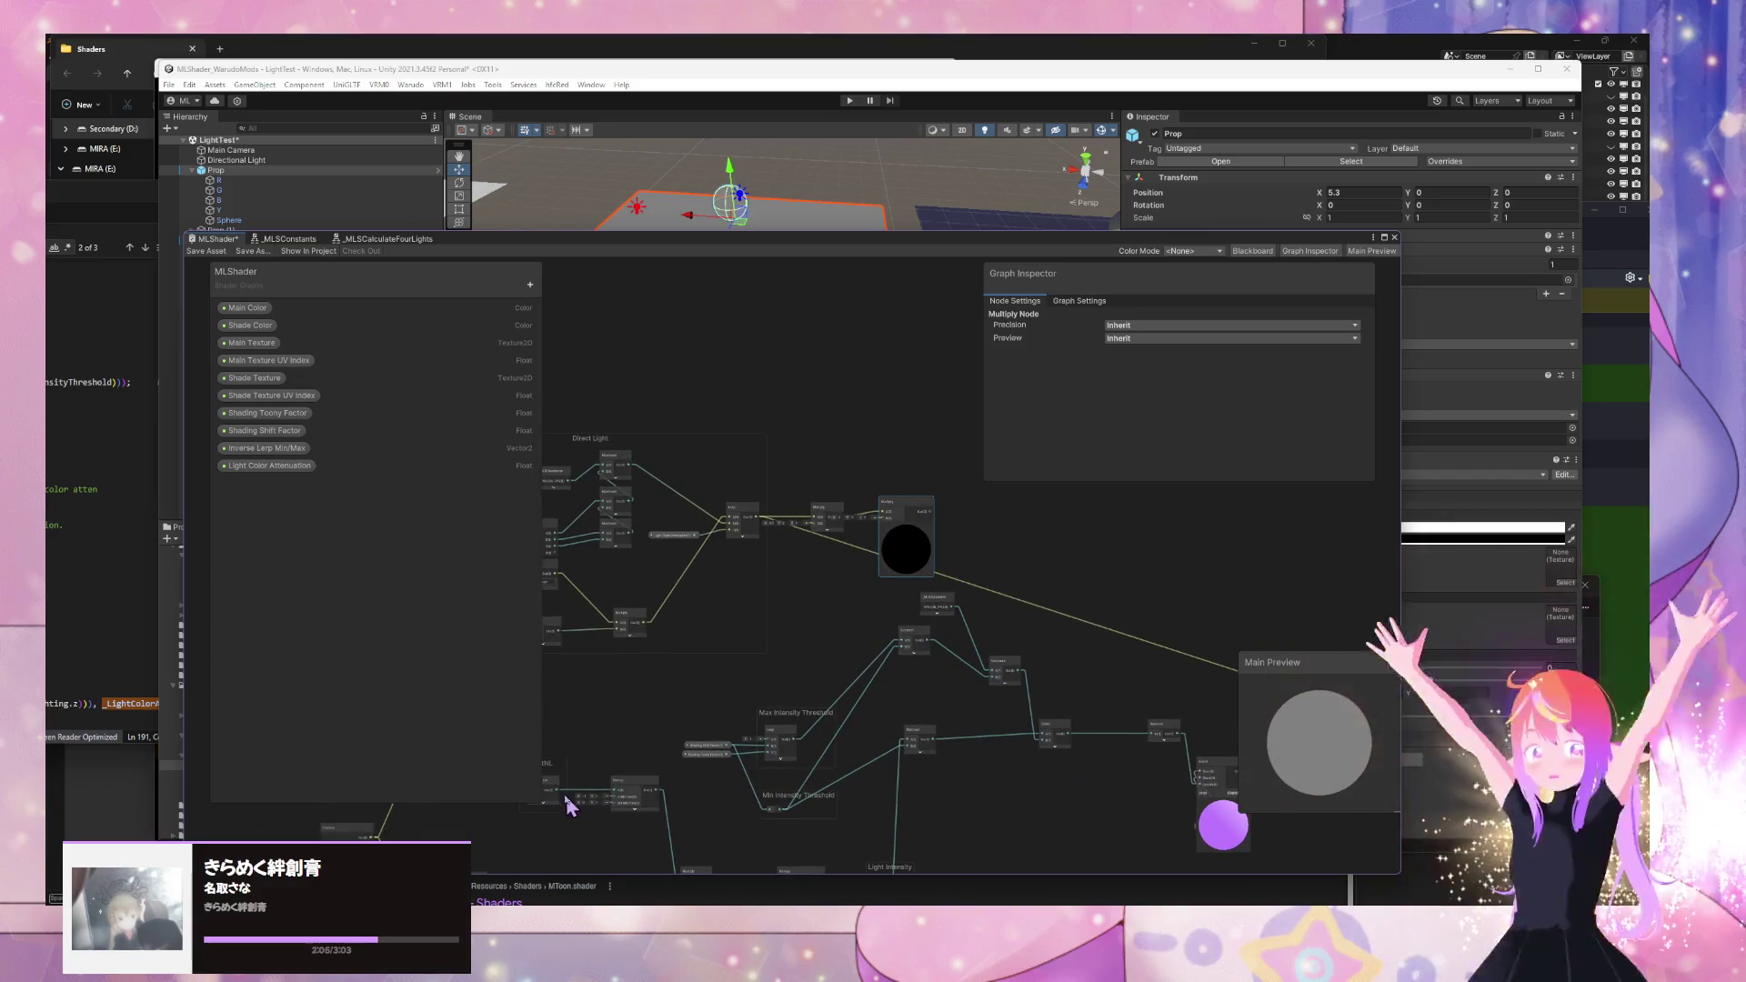
pyautogui.moveTo(866, 555); pyautogui.dragTo(897, 513)
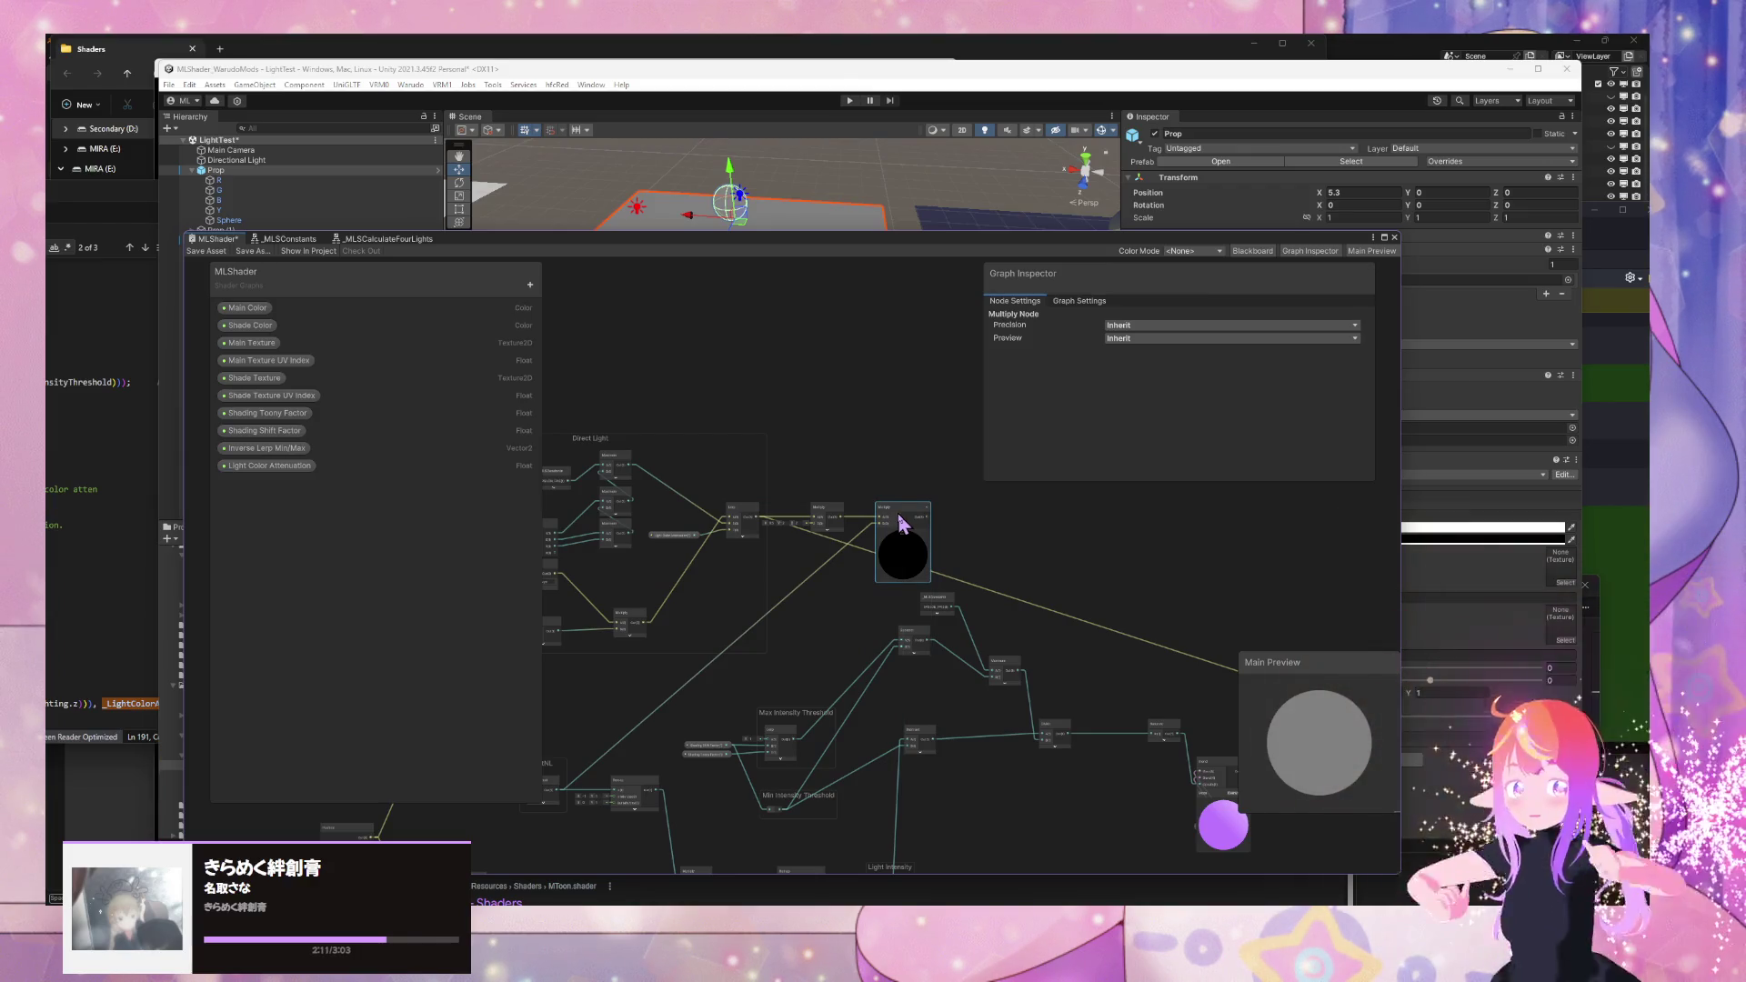
pyautogui.moveTo(855, 556); pyautogui.dragTo(916, 560)
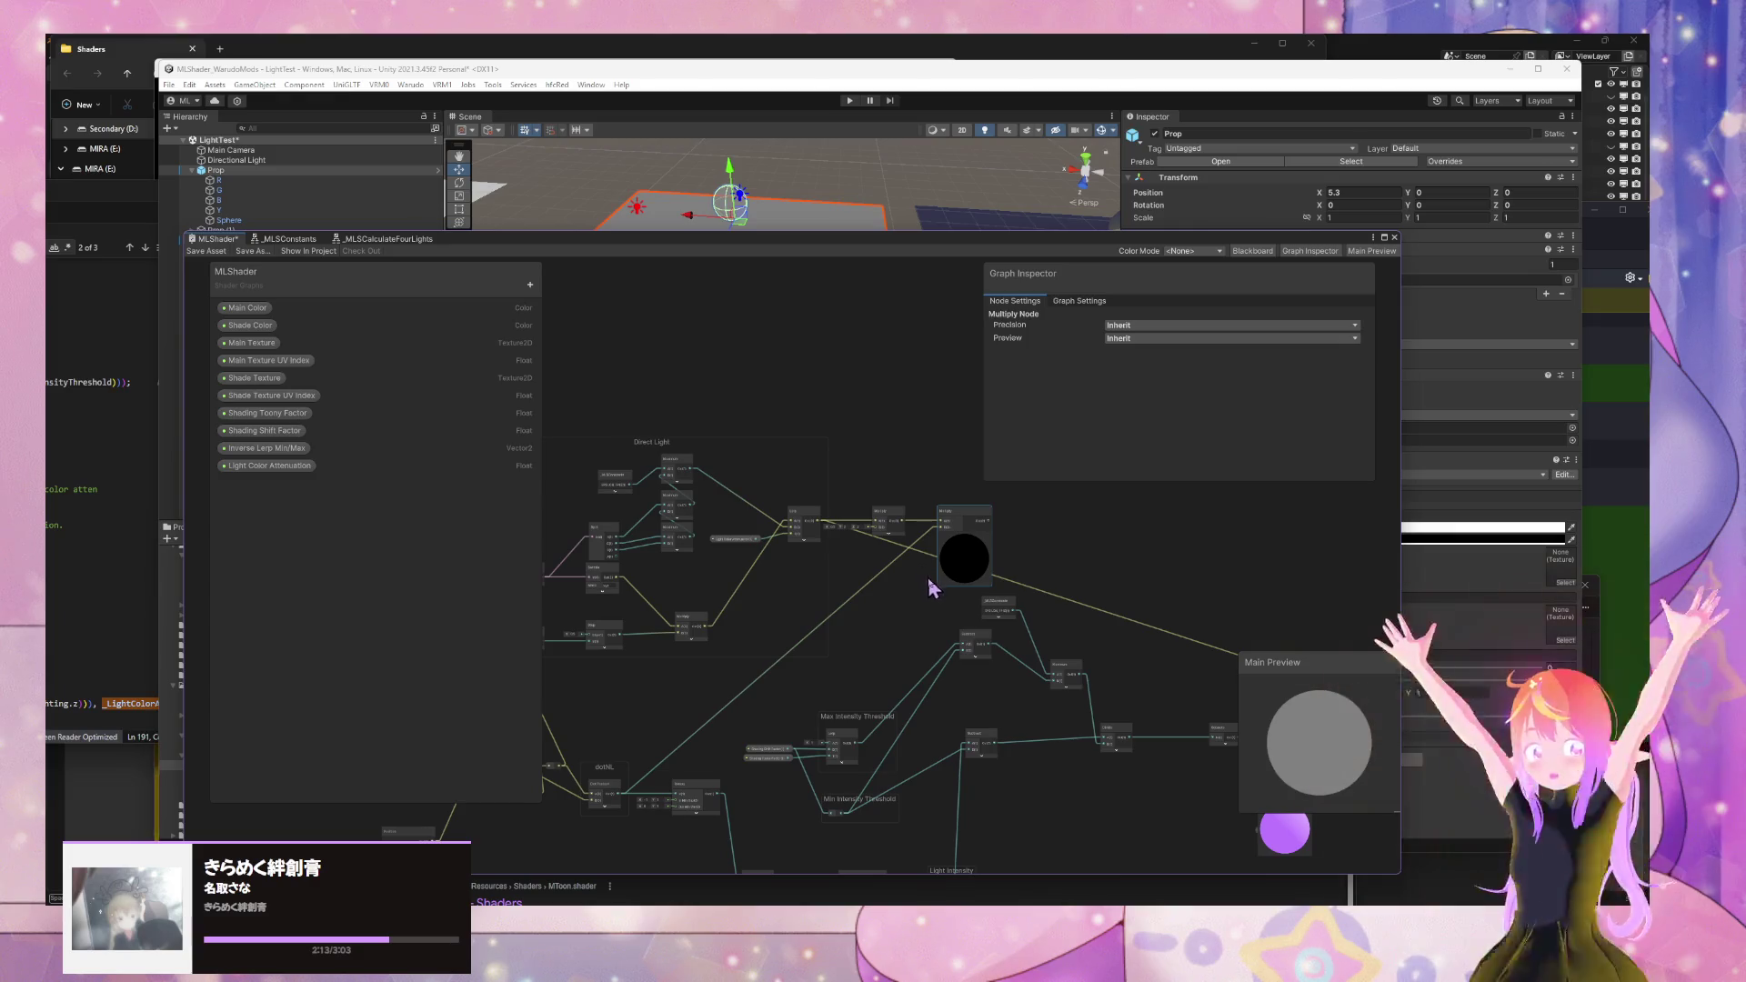
pyautogui.scroll(5, 100, 500)
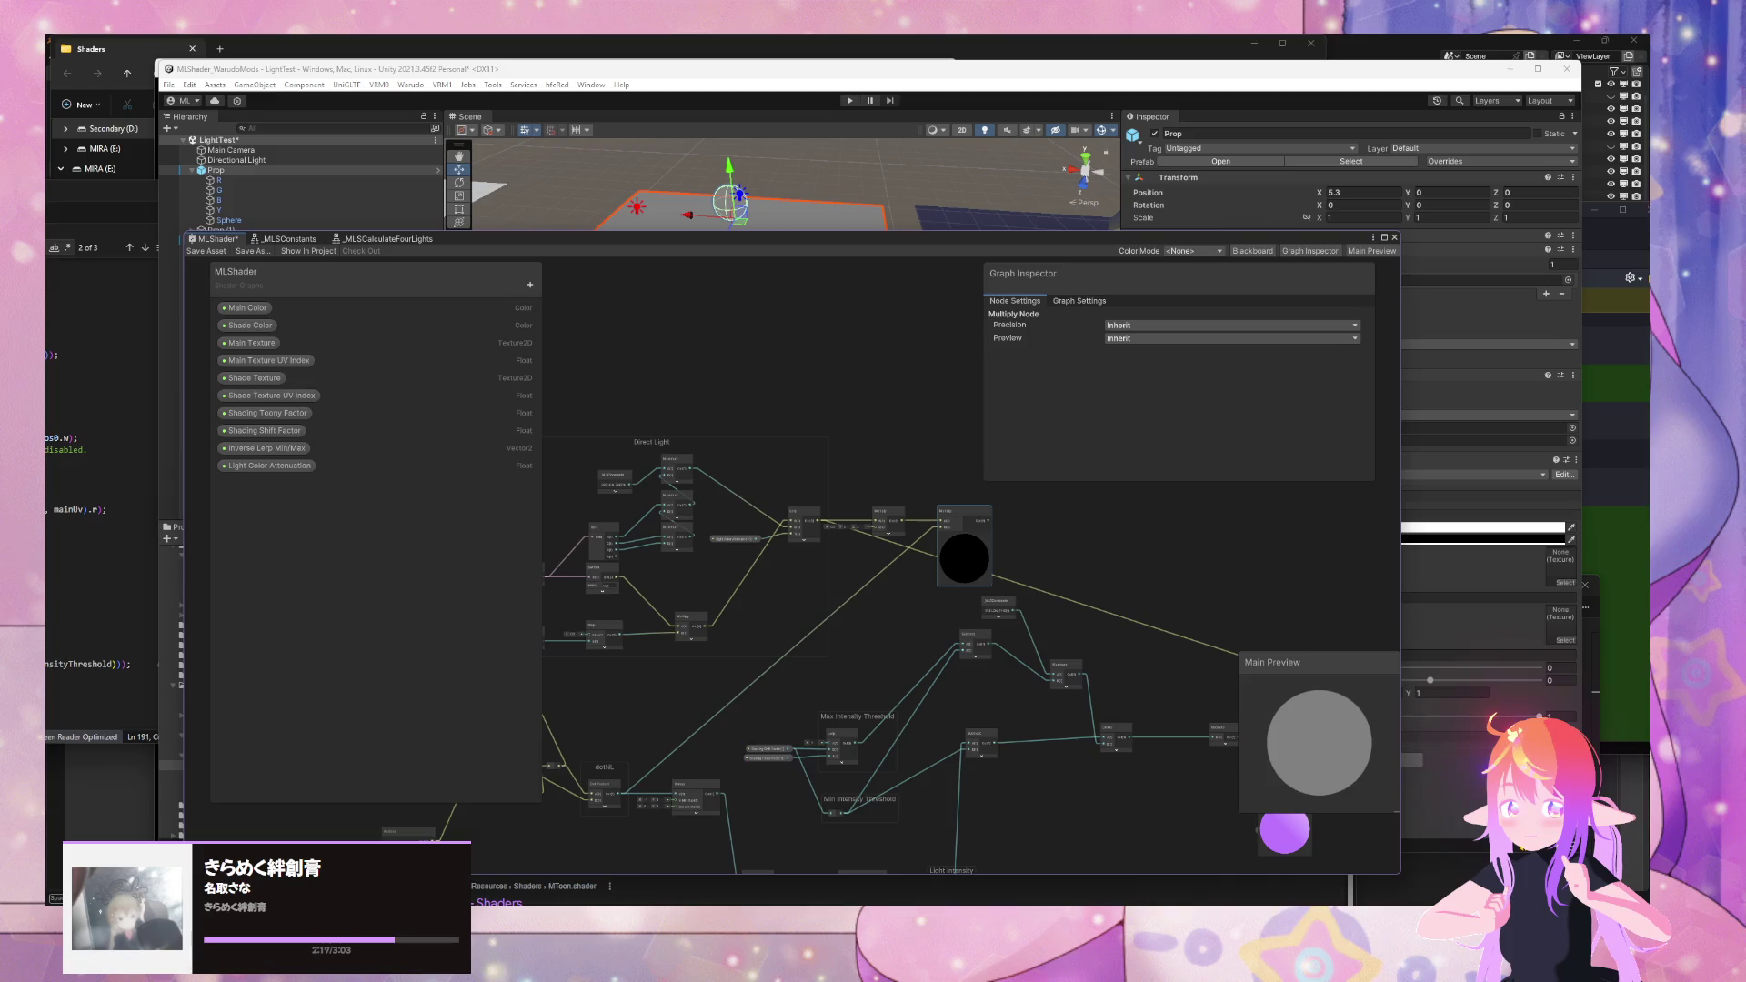
# - Bring MToonCore.cginc forward in VS Code and scroll down through the shader source
pyautogui.scroll(-1, 100, 500)
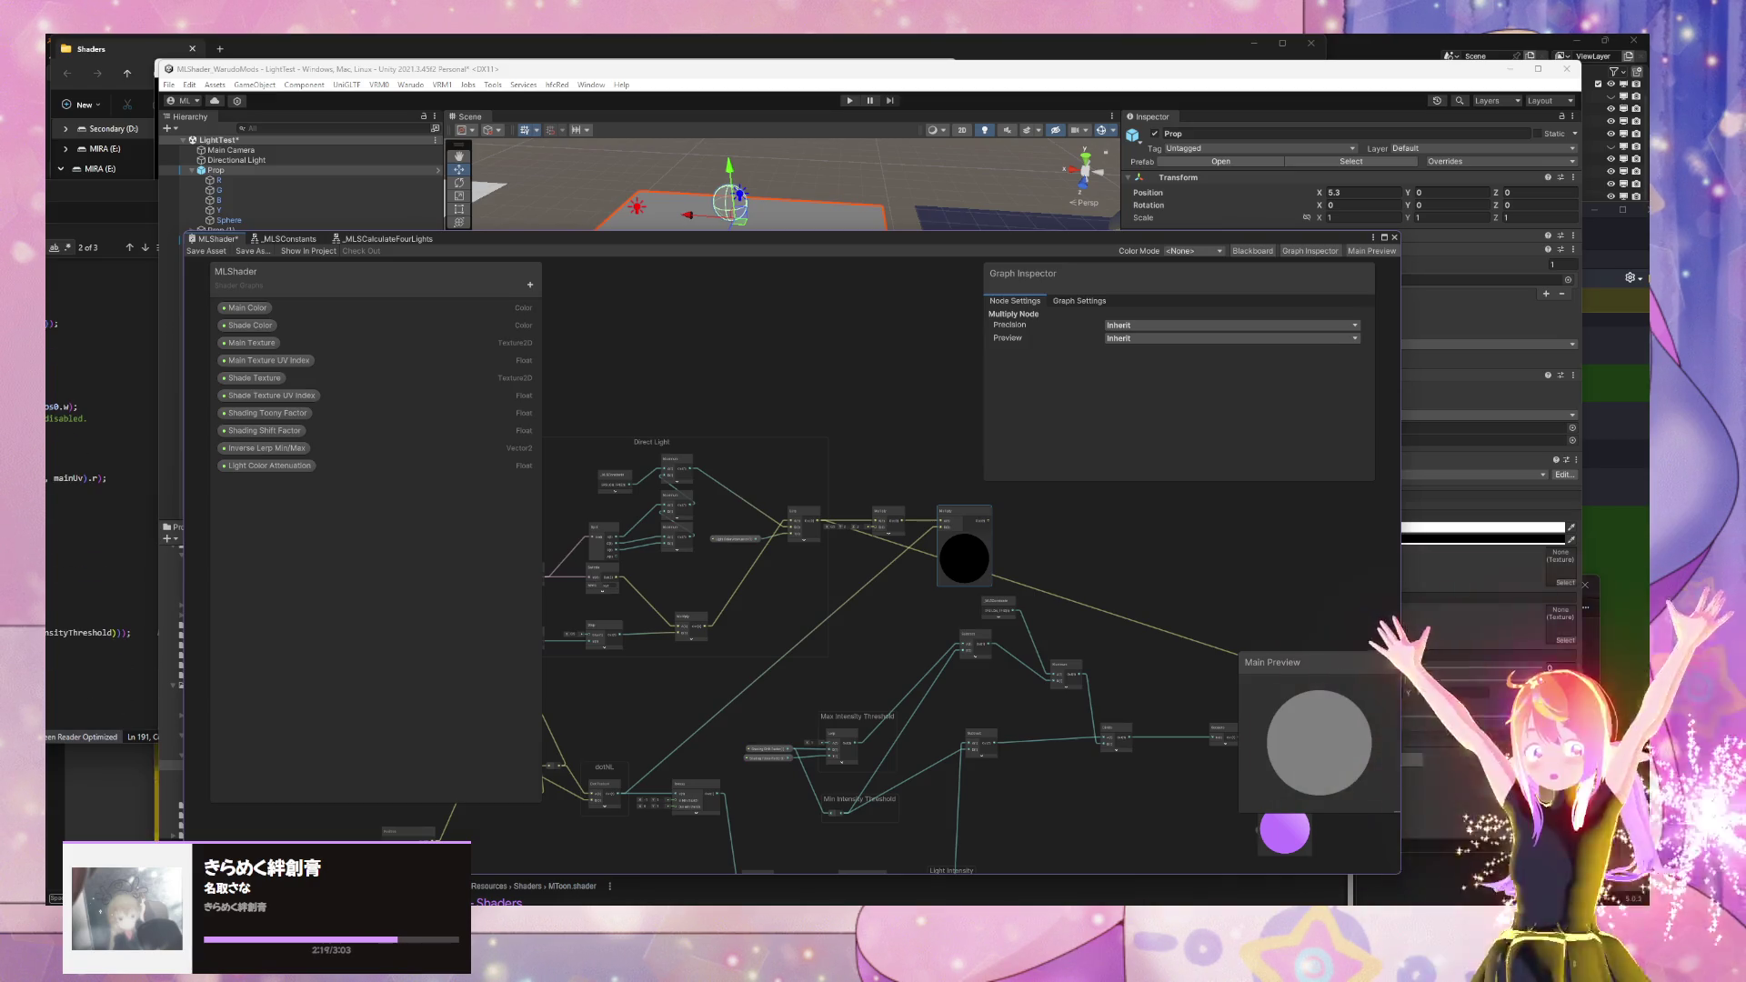
pyautogui.scroll(3, 101, 500)
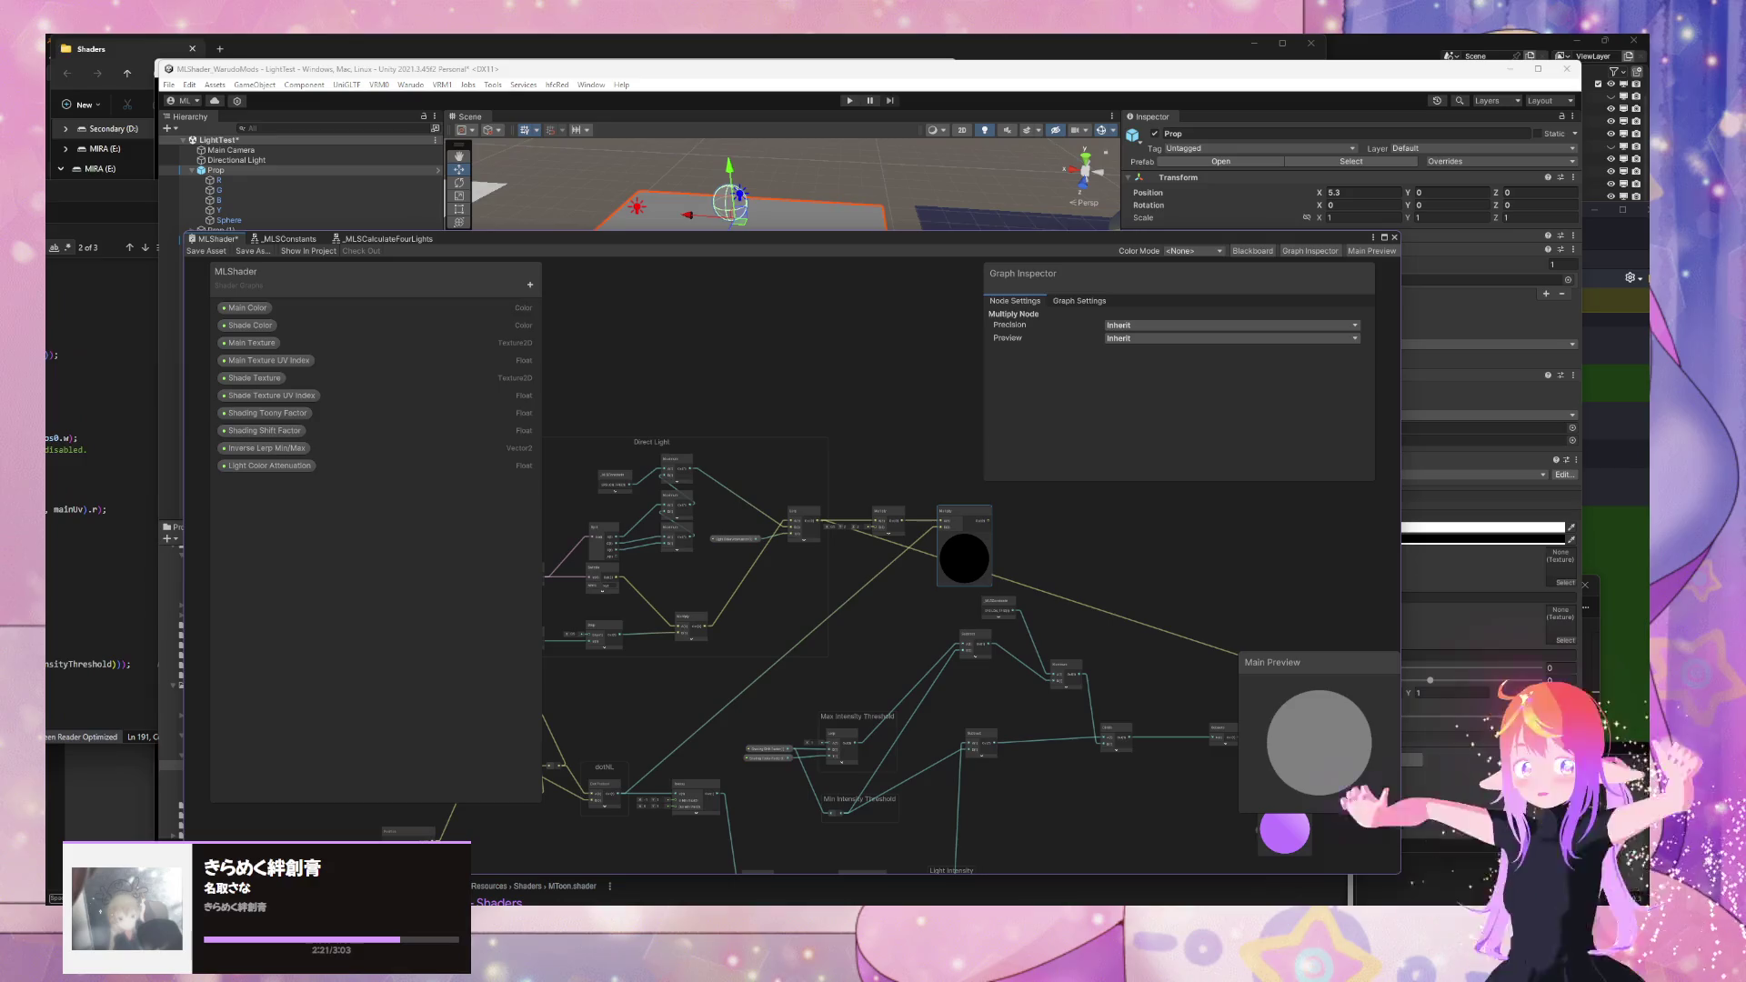
pyautogui.scroll(-1, 100, 501)
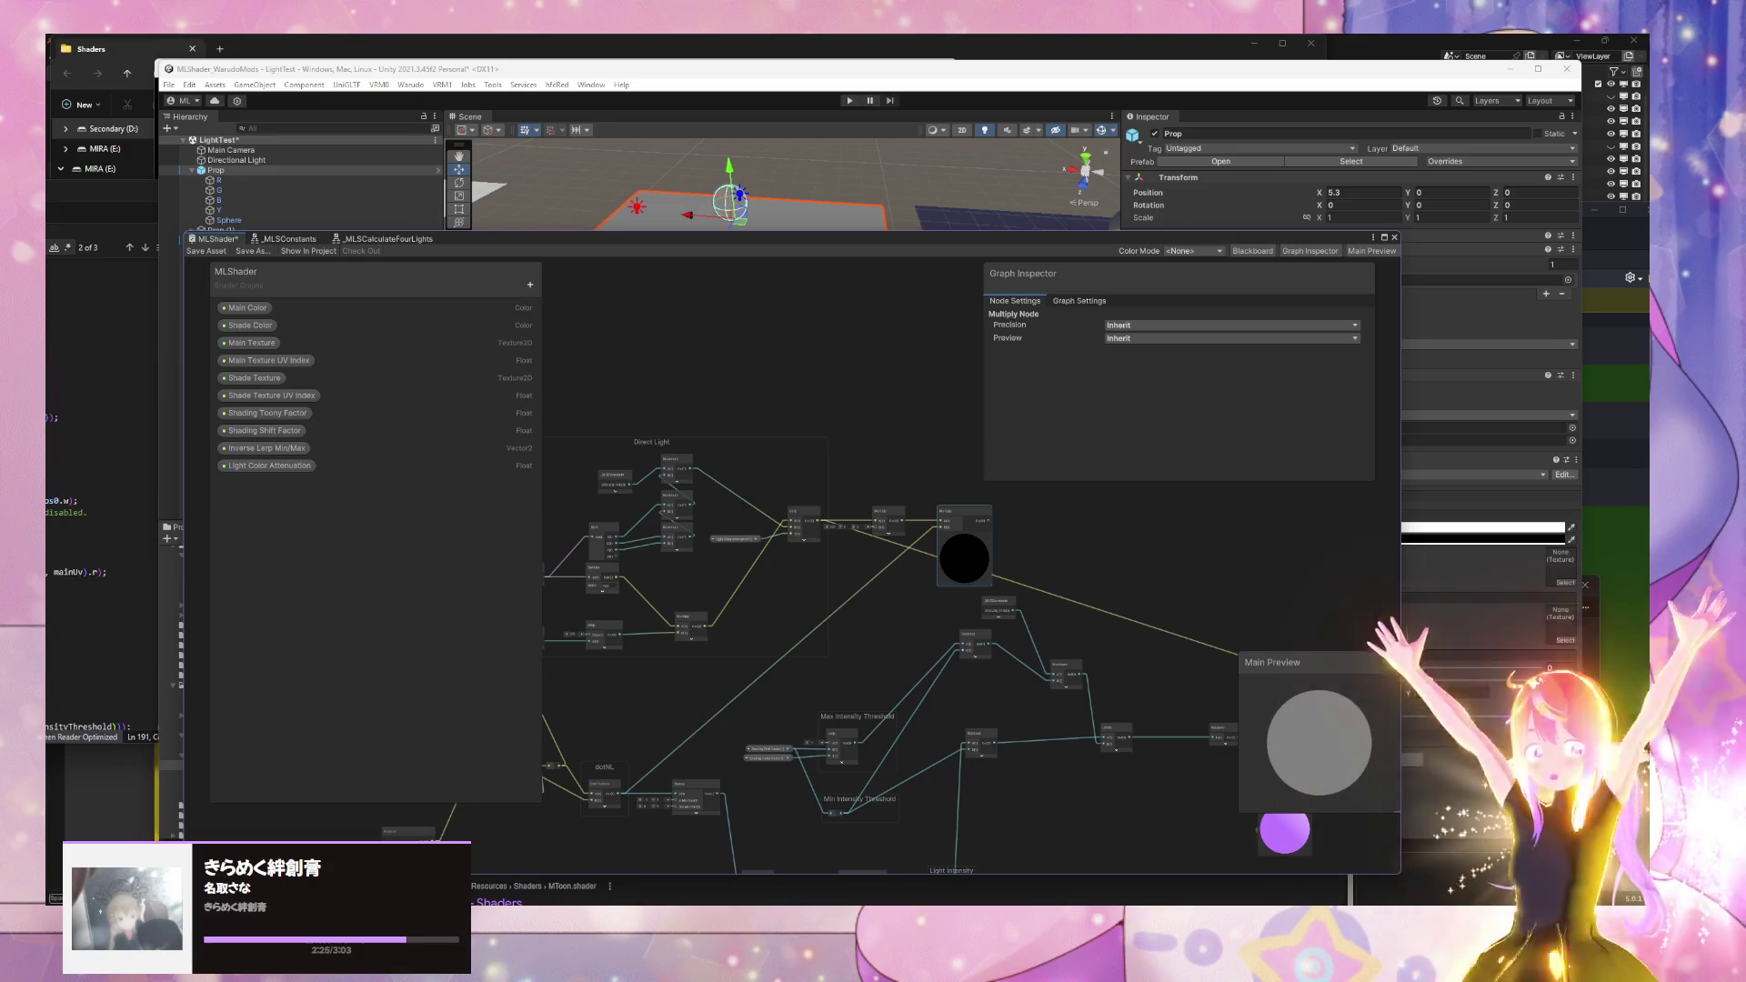
pyautogui.scroll(2, 100, 500)
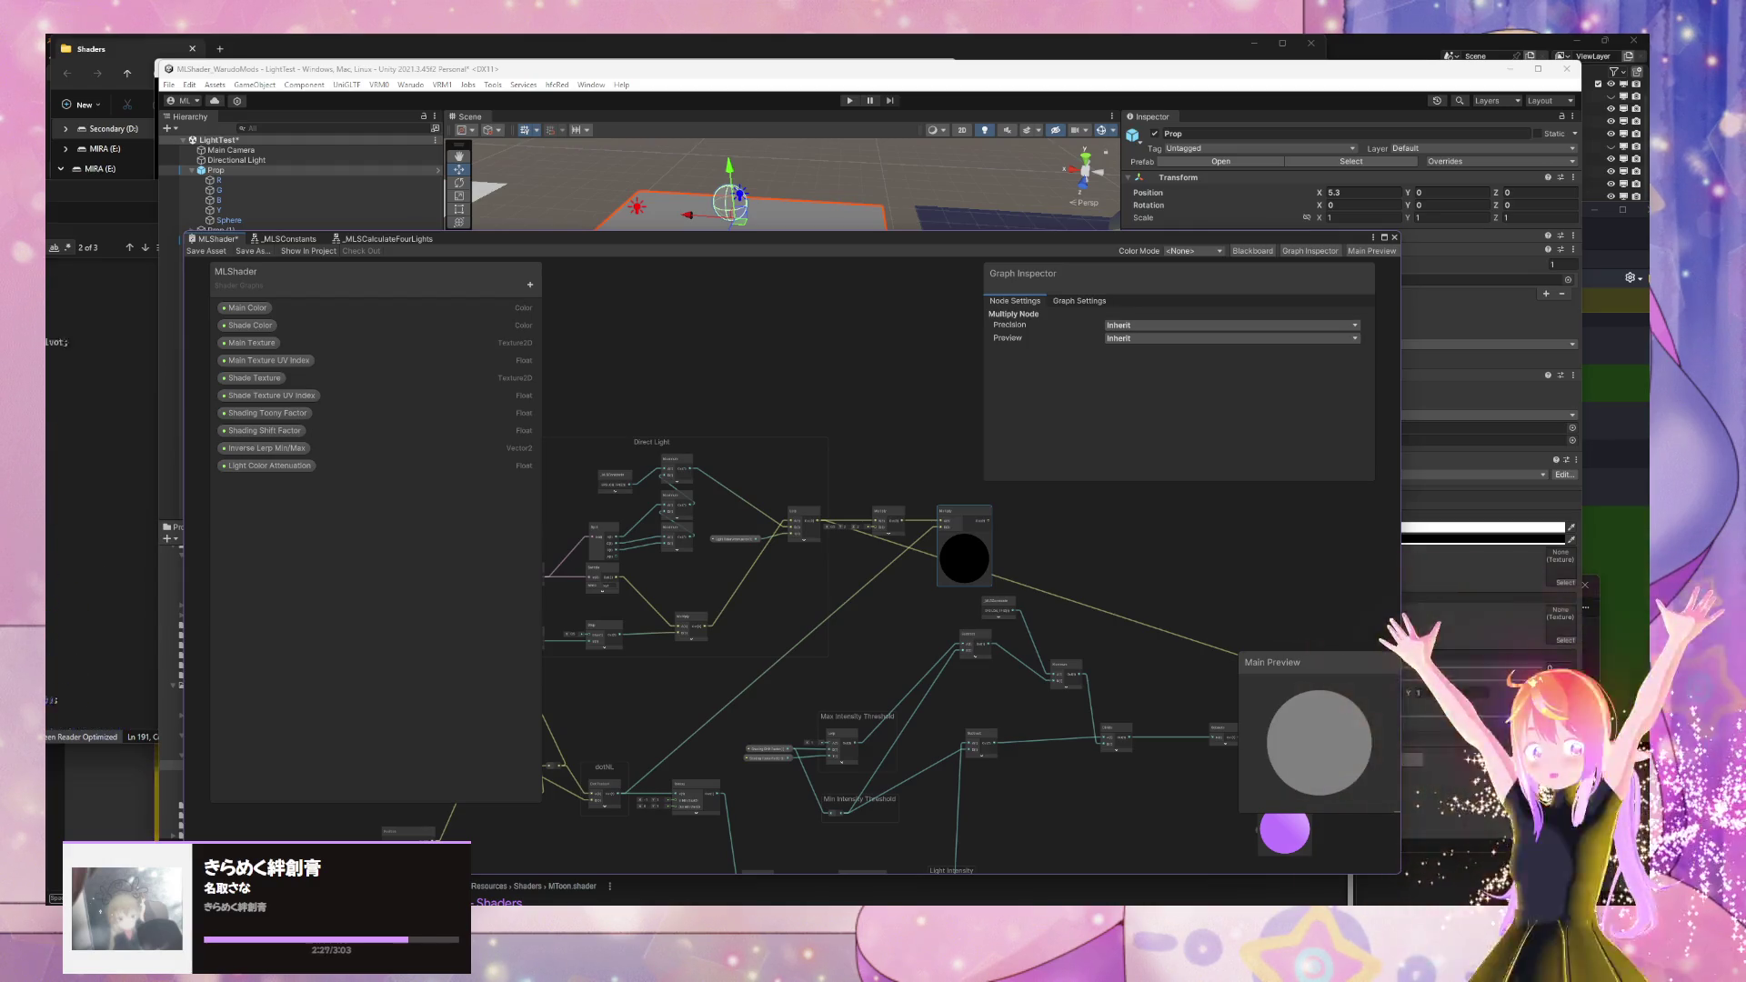
pyautogui.scroll(-3, 100, 501)
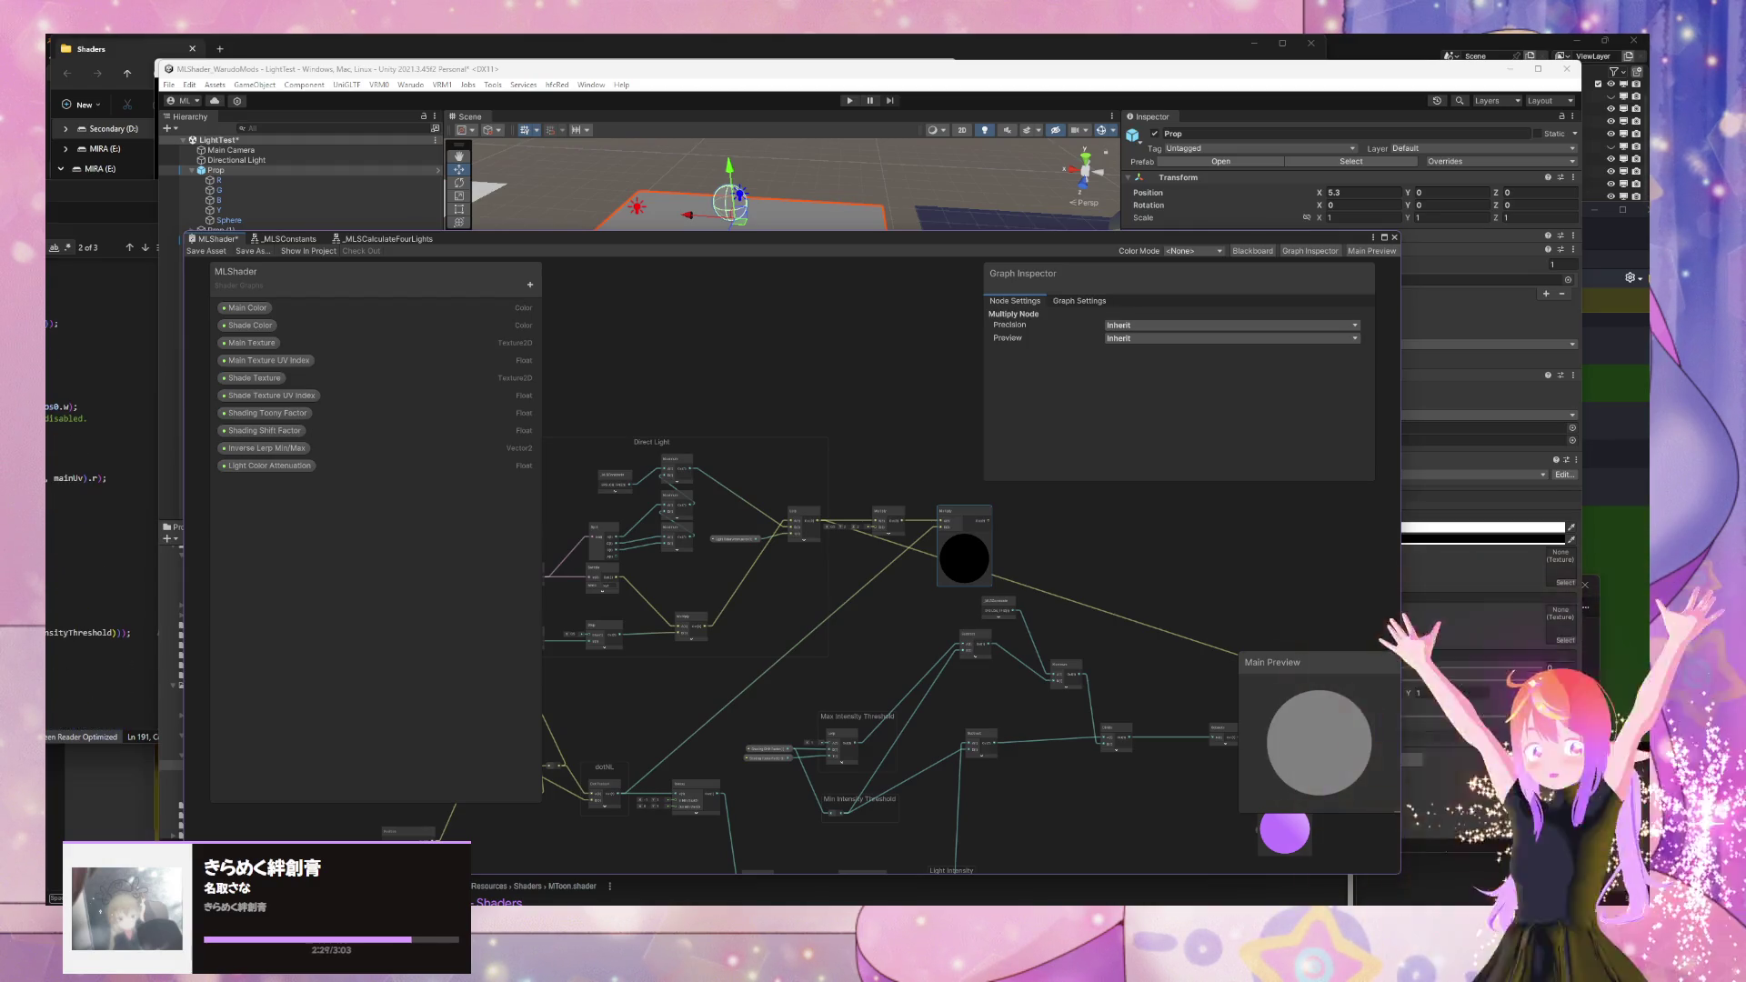
pyautogui.hotkey('alt', 'Tab')
pyautogui.scroll(-2, 119, 454)
pyautogui.scroll(-3, 118, 455)
pyautogui.scroll(-3, 118, 455)
# - Jump to the first of five Find matches near line 171, then return to the graph
pyautogui.click(55, 572)
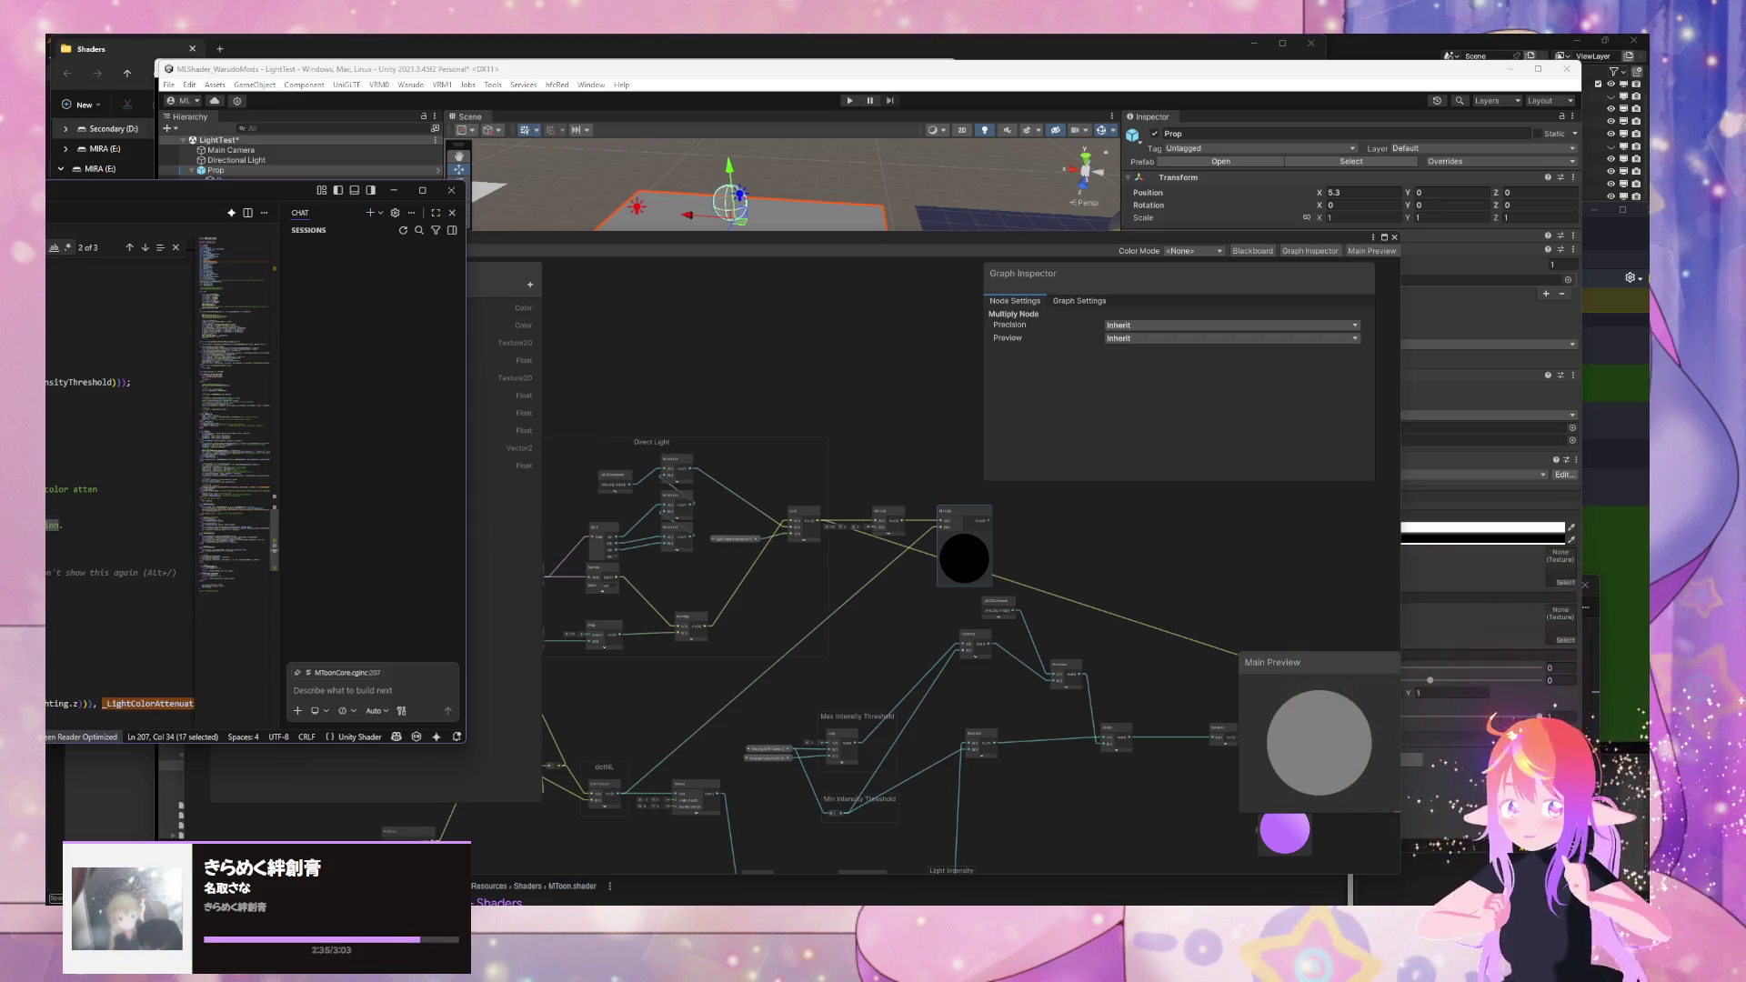
pyautogui.press('Return')
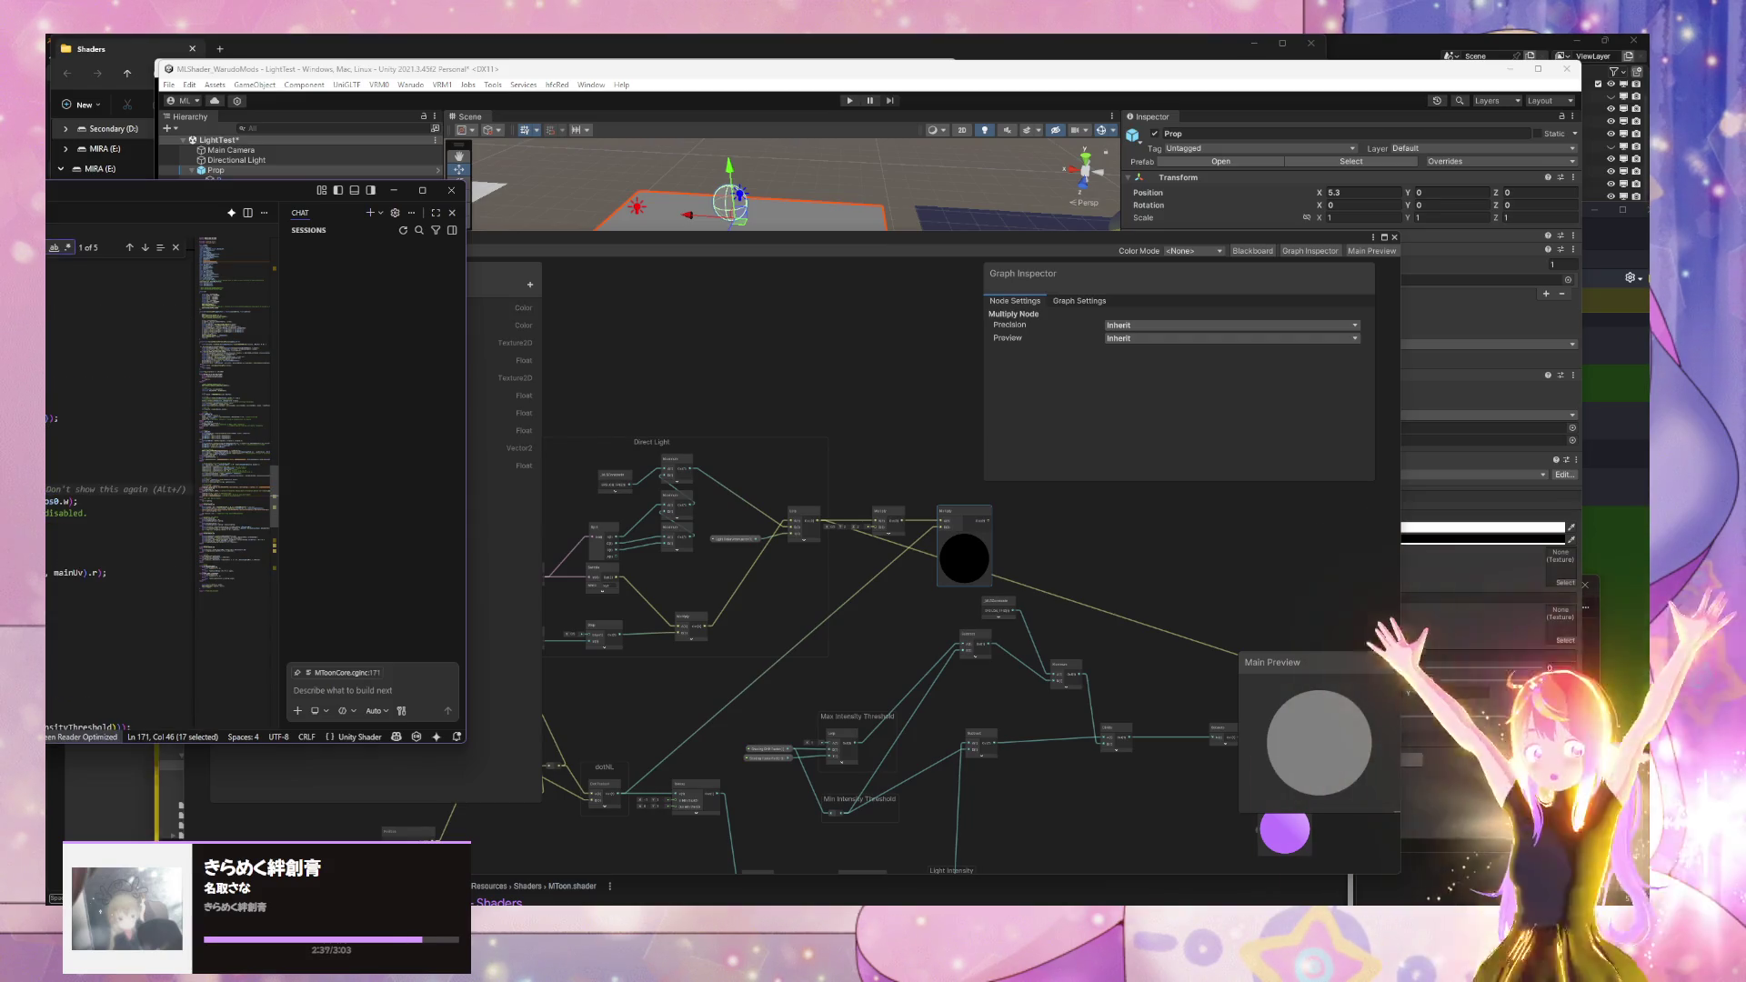
pyautogui.click(815, 693)
pyautogui.scroll(2, 1091, 545)
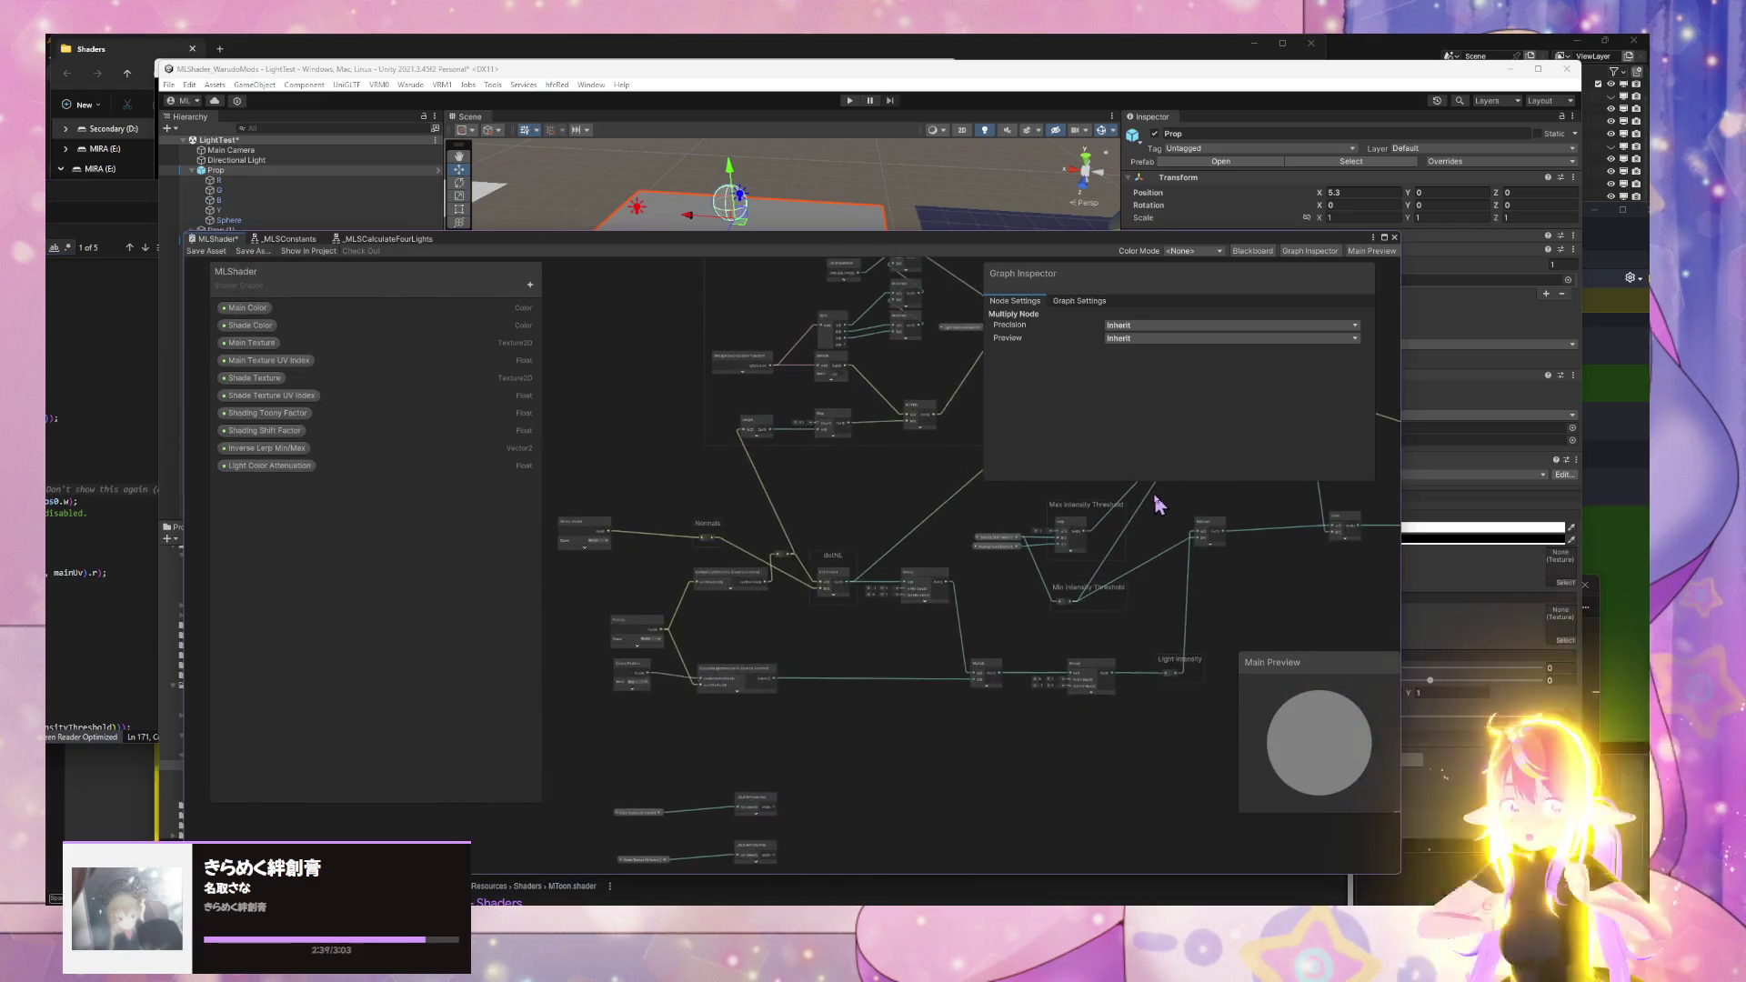
# - Add a reroute point on the wire and align the Shadow Attenuation node slightly down
pyautogui.scroll(2, 1005, 592)
pyautogui.scroll(1, 990, 576)
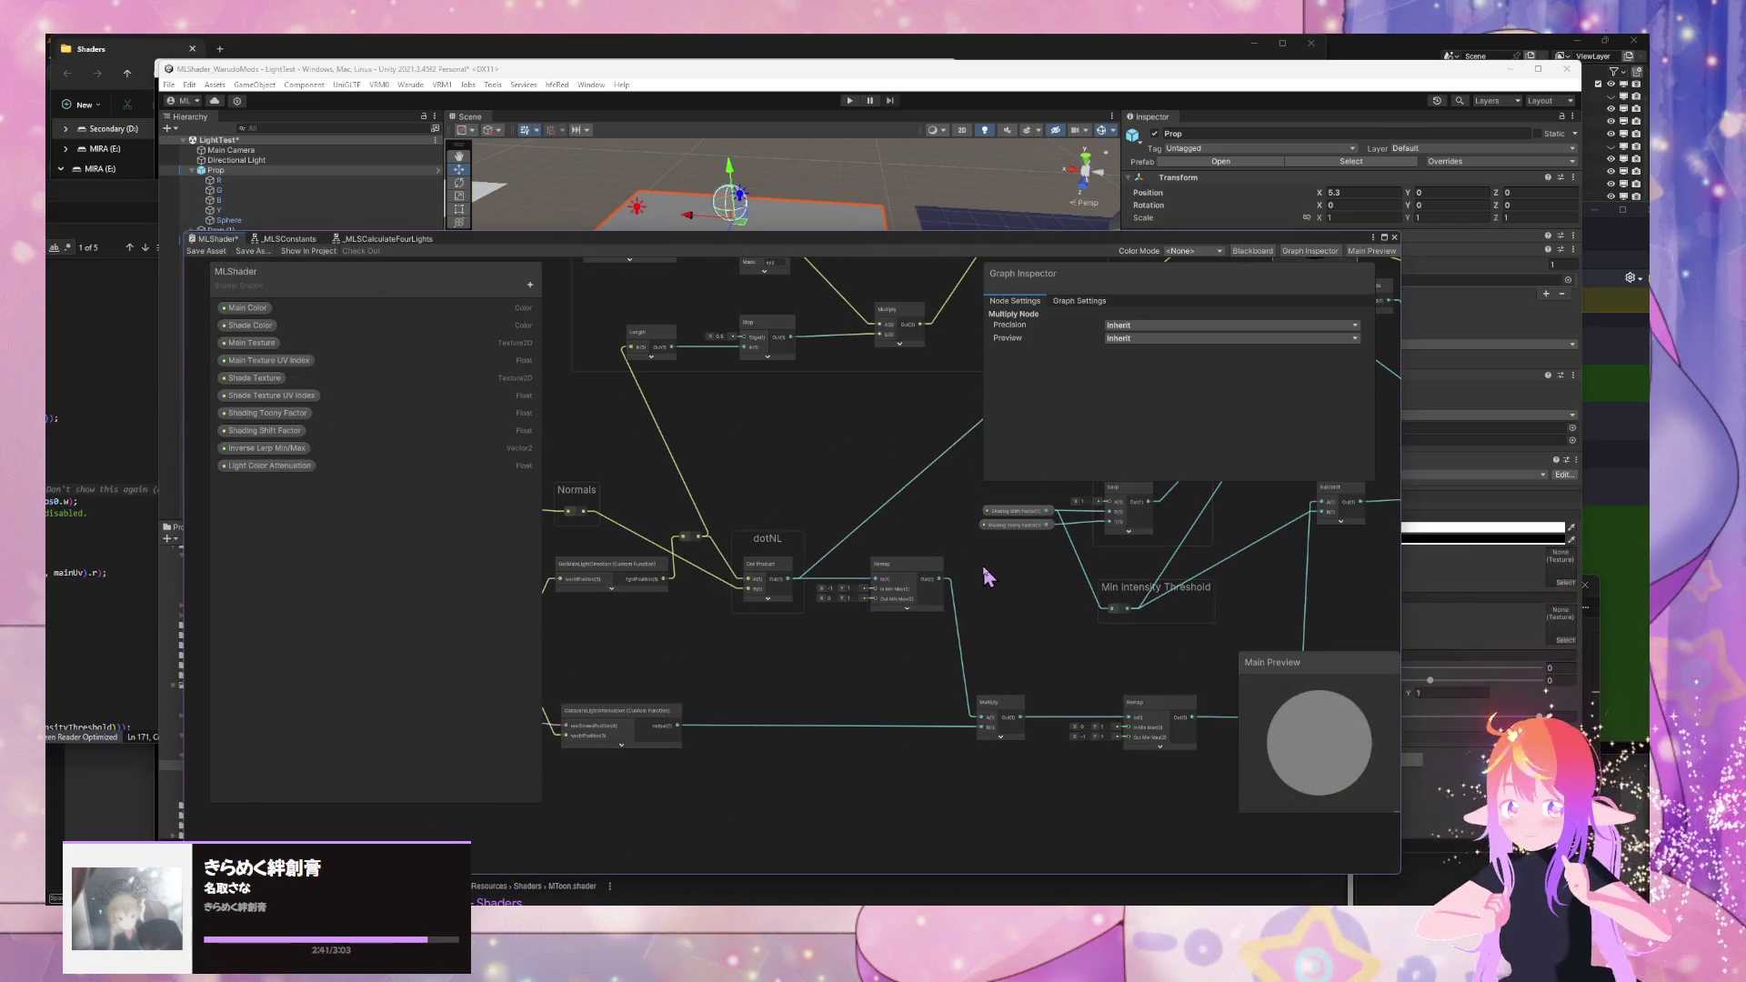
pyautogui.scroll(-3, 896, 592)
pyautogui.scroll(-3, 846, 647)
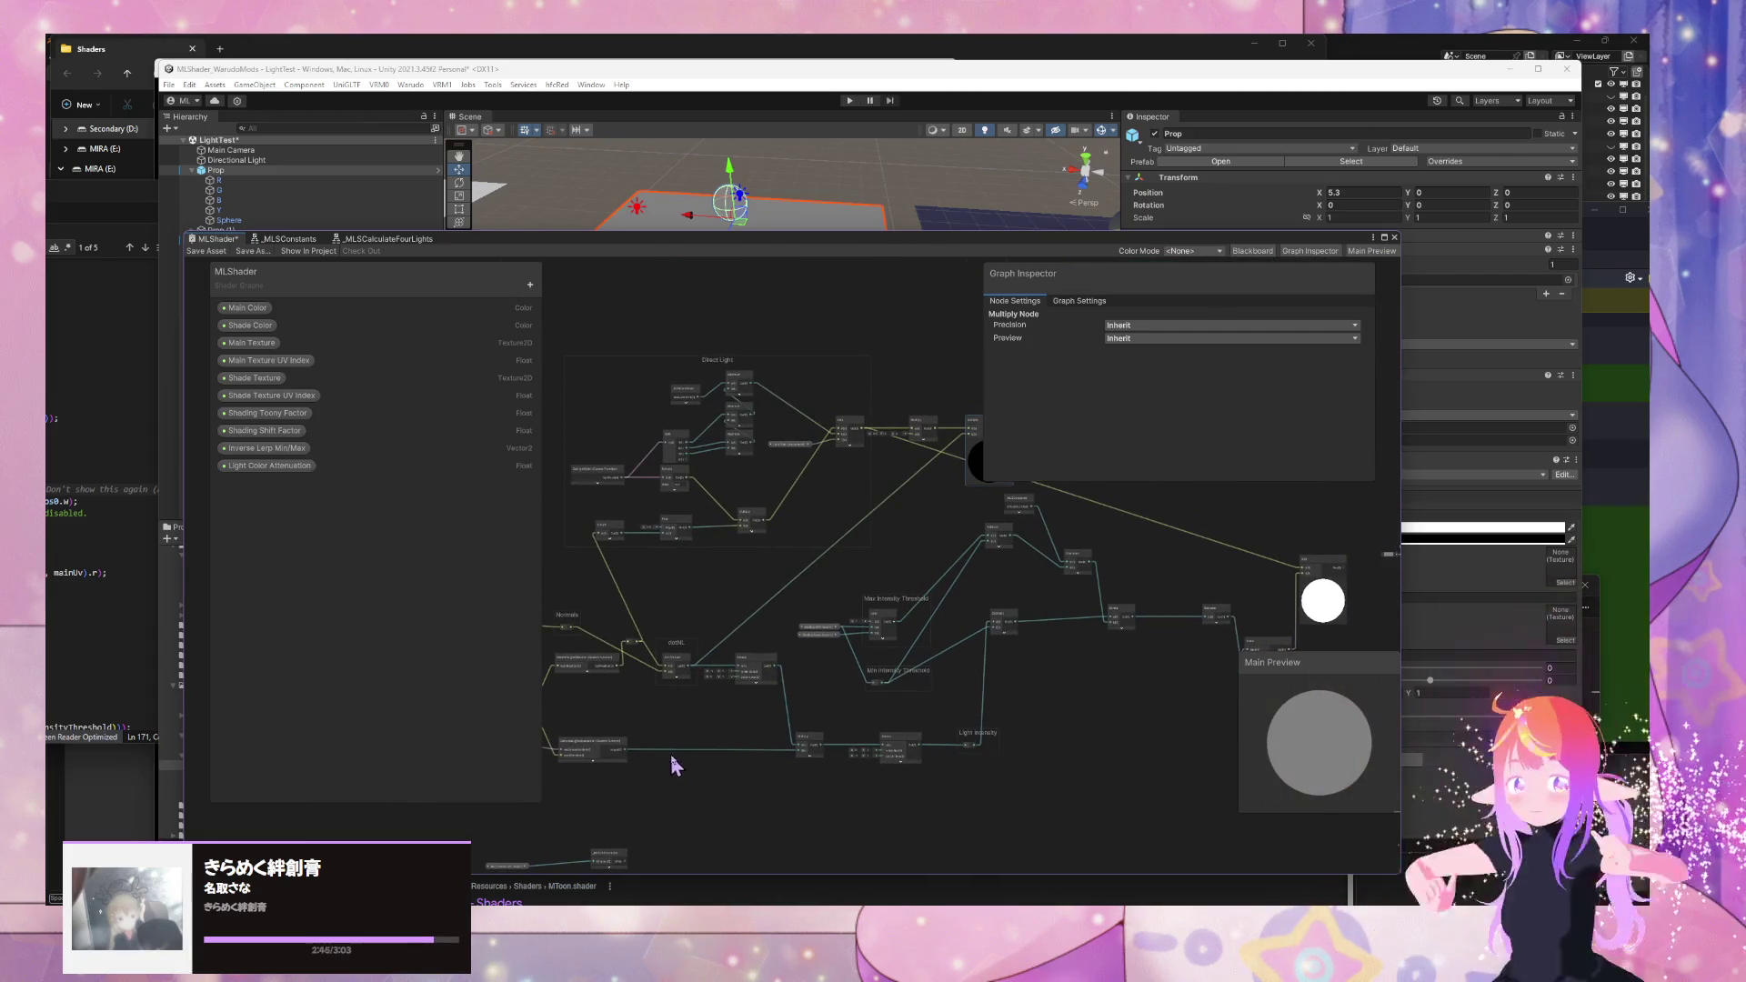
pyautogui.doubleClick(680, 750)
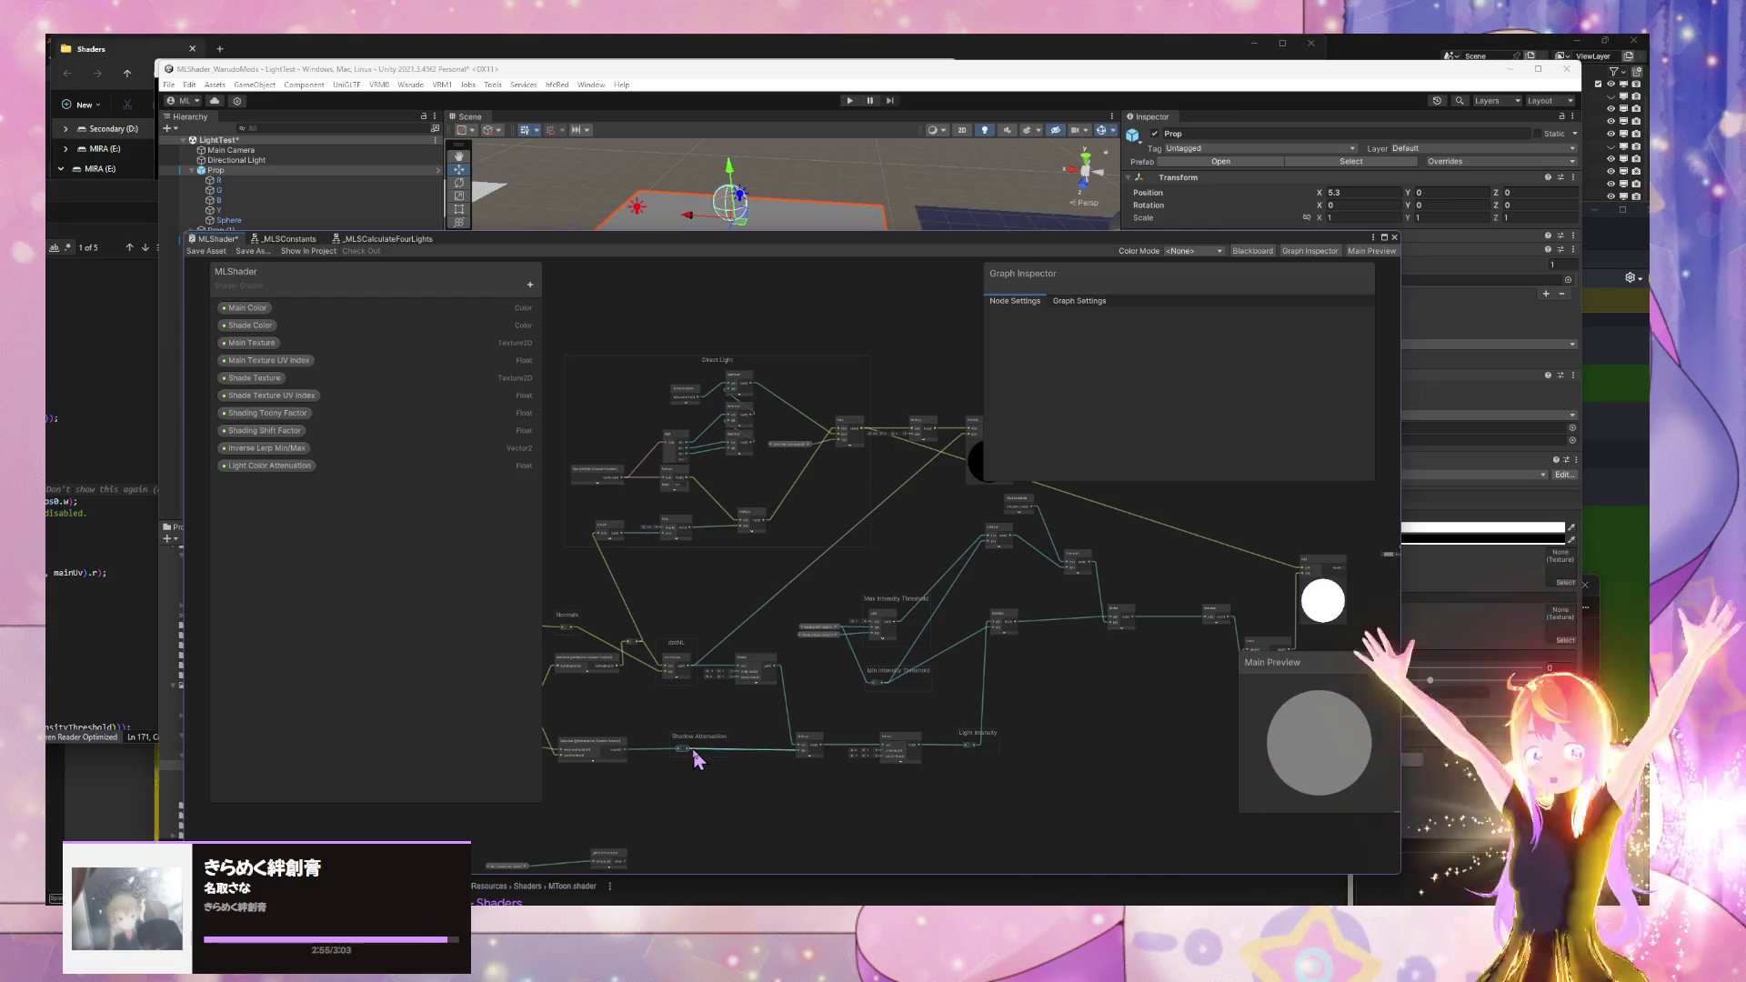
pyautogui.moveTo(762, 704); pyautogui.dragTo(732, 723)
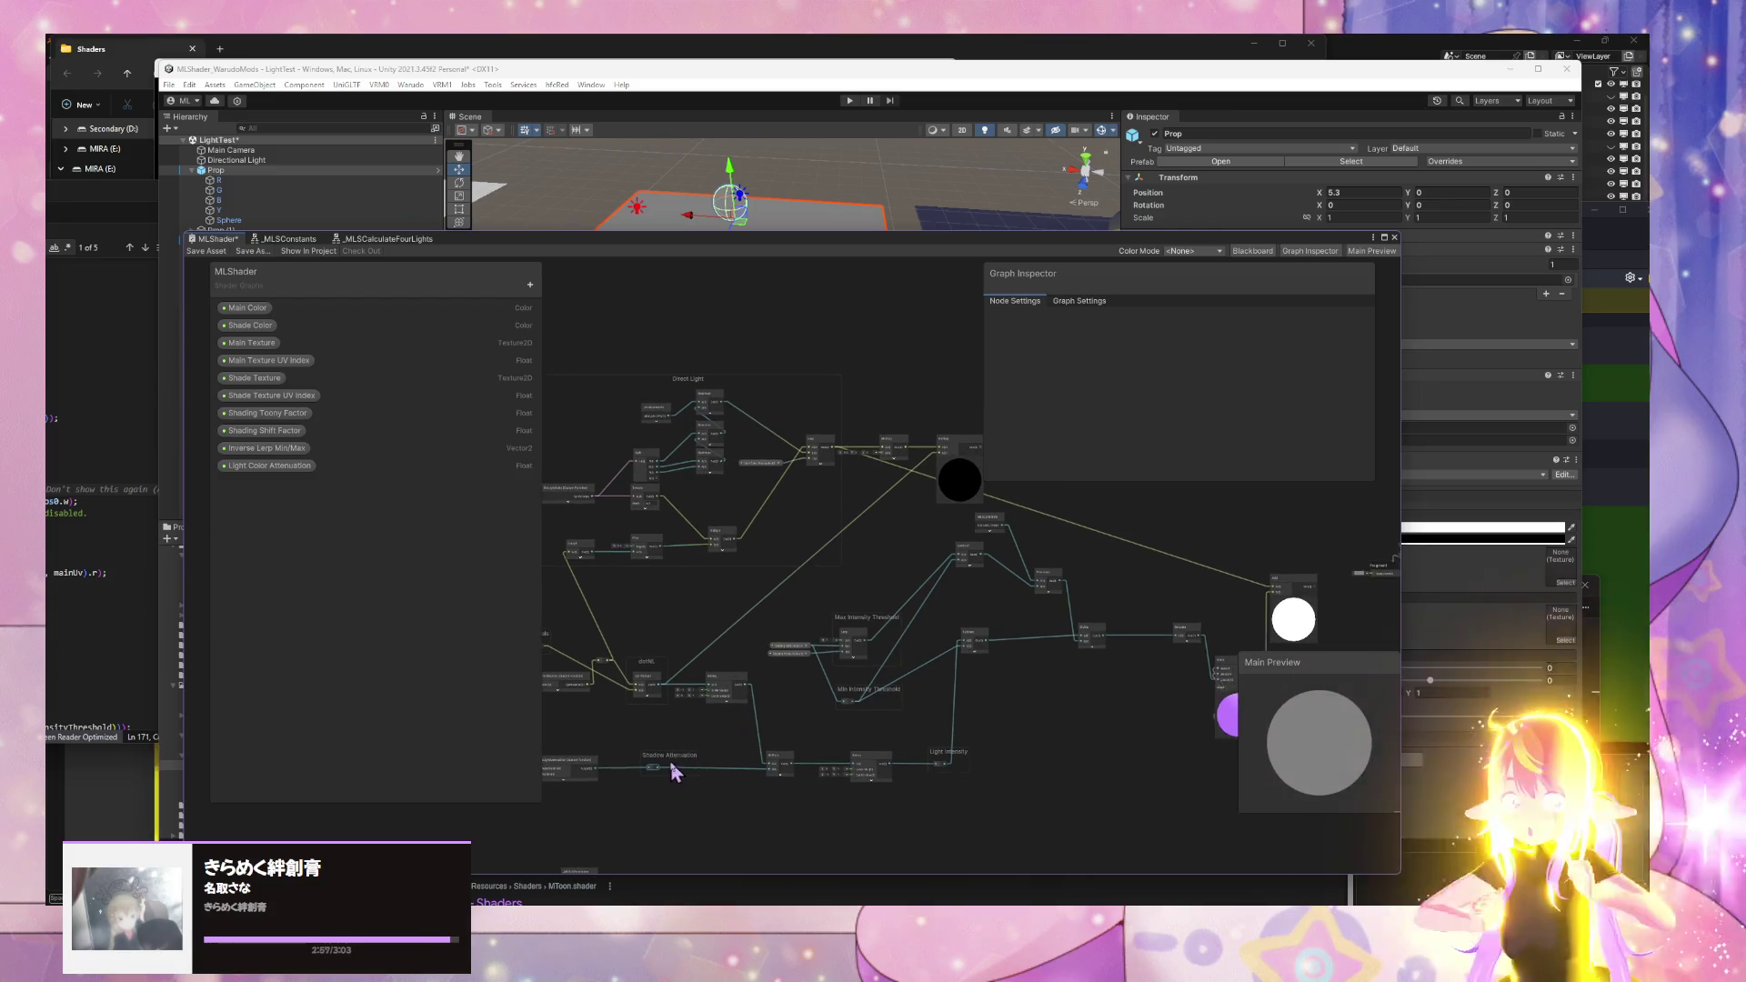
pyautogui.moveTo(658, 775)
pyautogui.mouseDown()
pyautogui.moveTo(920, 476)
pyautogui.moveTo(654, 749)
pyautogui.moveTo(657, 780)
pyautogui.mouseUp()
# - Pan from the _MLSConstants and Multiply nodes over to center on the Add and Blend nodes
pyautogui.scroll(5, 1082, 466)
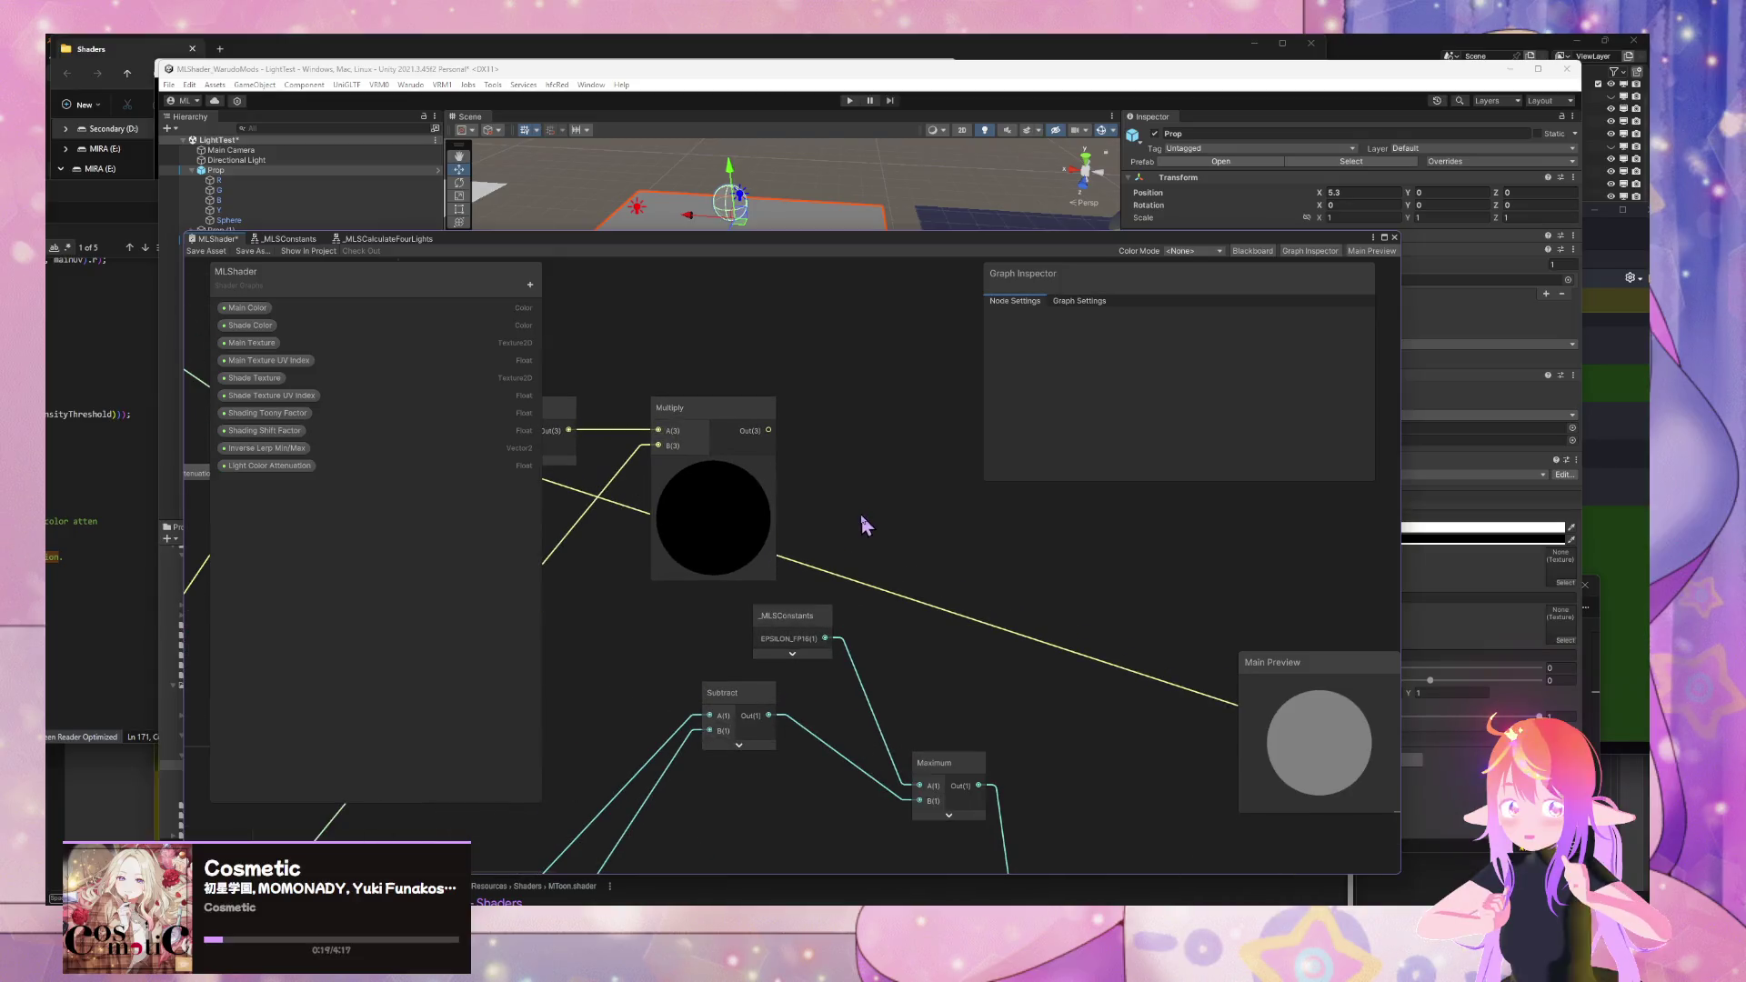
pyautogui.moveTo(643, 525); pyautogui.dragTo(995, 403)
pyautogui.scroll(-5, 909, 491)
pyautogui.moveTo(779, 585)
pyautogui.mouseDown()
pyautogui.moveTo(815, 518)
pyautogui.moveTo(705, 576)
pyautogui.mouseUp()
pyautogui.moveTo(838, 642)
pyautogui.mouseDown()
pyautogui.moveTo(724, 491)
pyautogui.moveTo(693, 611)
pyautogui.mouseUp()
pyautogui.scroll(3, 817, 604)
pyautogui.moveTo(900, 551)
pyautogui.mouseDown()
pyautogui.moveTo(816, 652)
pyautogui.moveTo(1001, 608)
pyautogui.moveTo(1033, 625)
pyautogui.mouseUp()
# - Replace the Add node with a Multiply fed by the upper Multiply's output into A
pyautogui.click(1194, 647)
pyautogui.press('Delete')
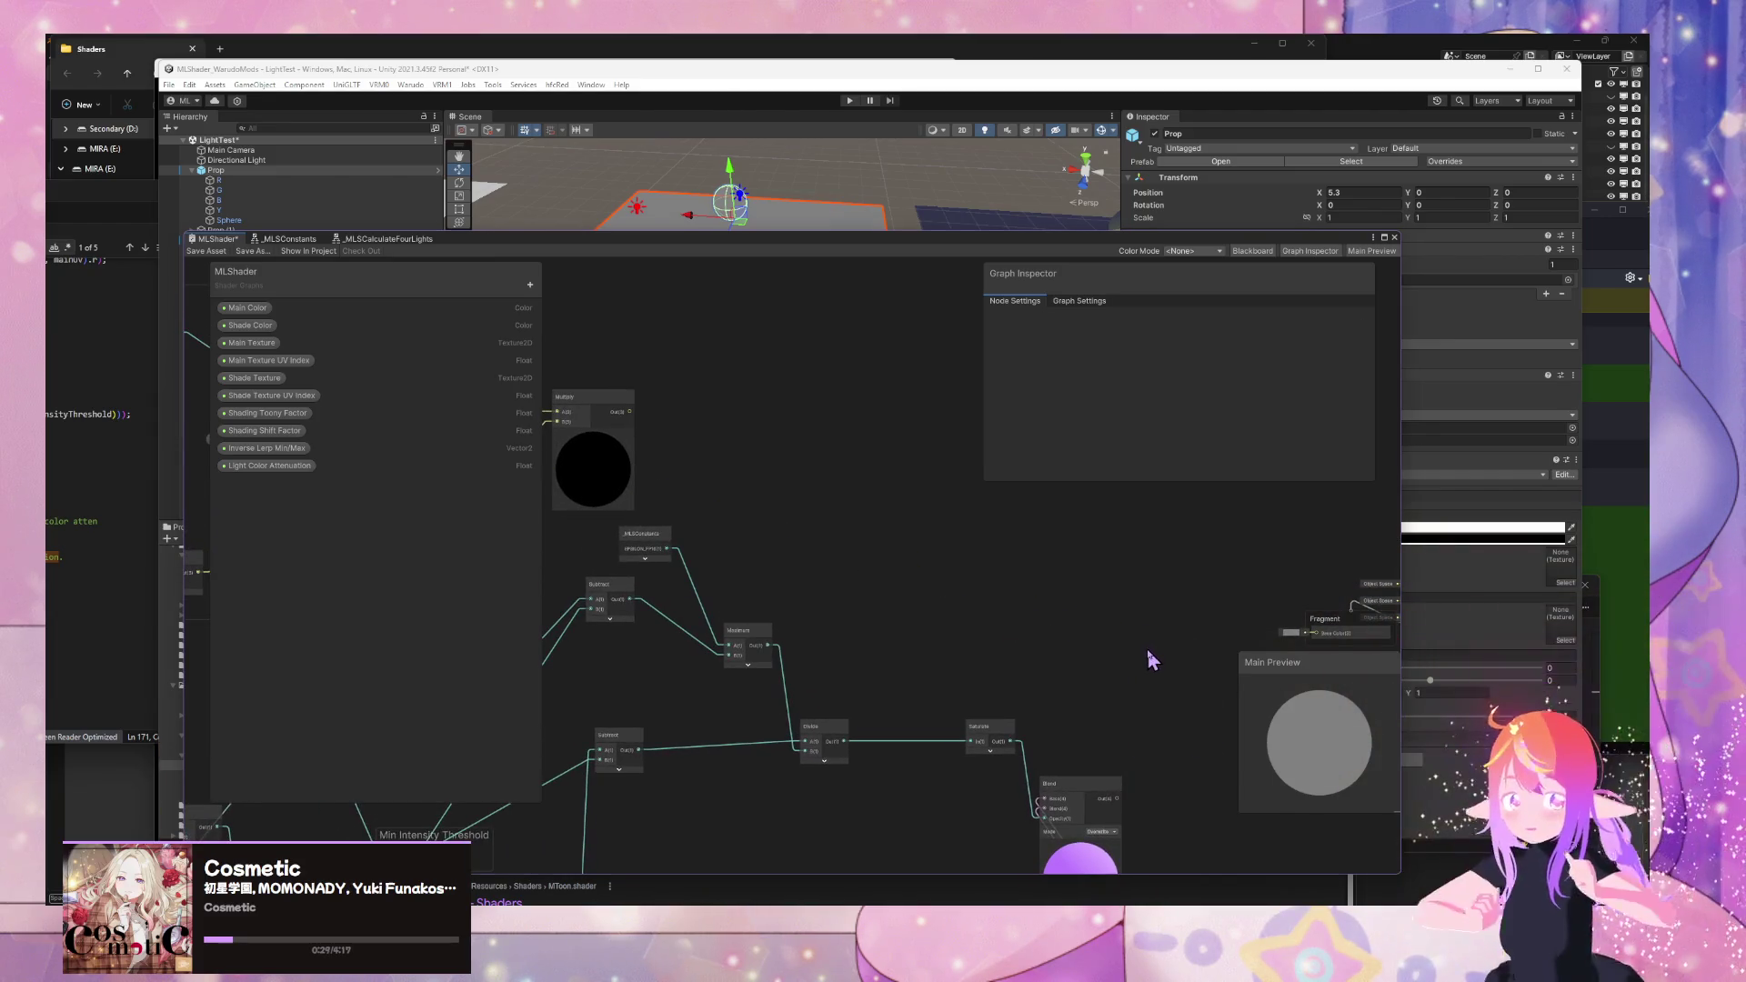
pyautogui.press('space')
pyautogui.write('mul')
pyautogui.press('Return')
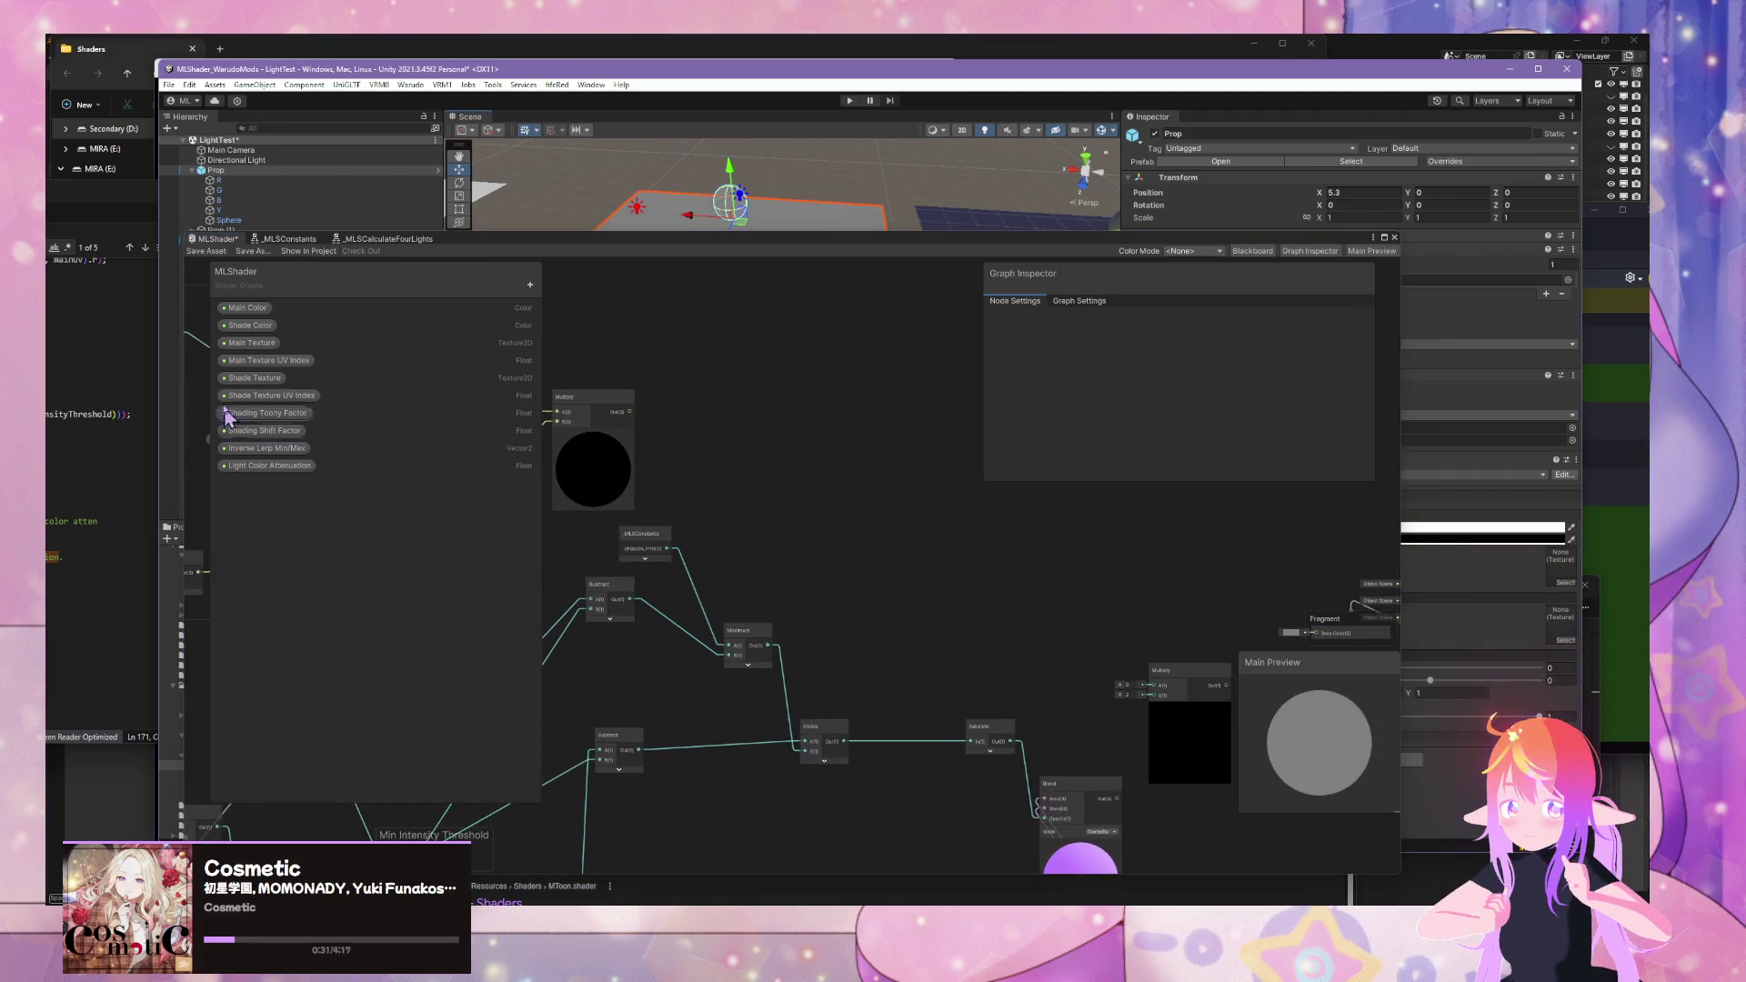
pyautogui.moveTo(628, 412); pyautogui.dragTo(1153, 685)
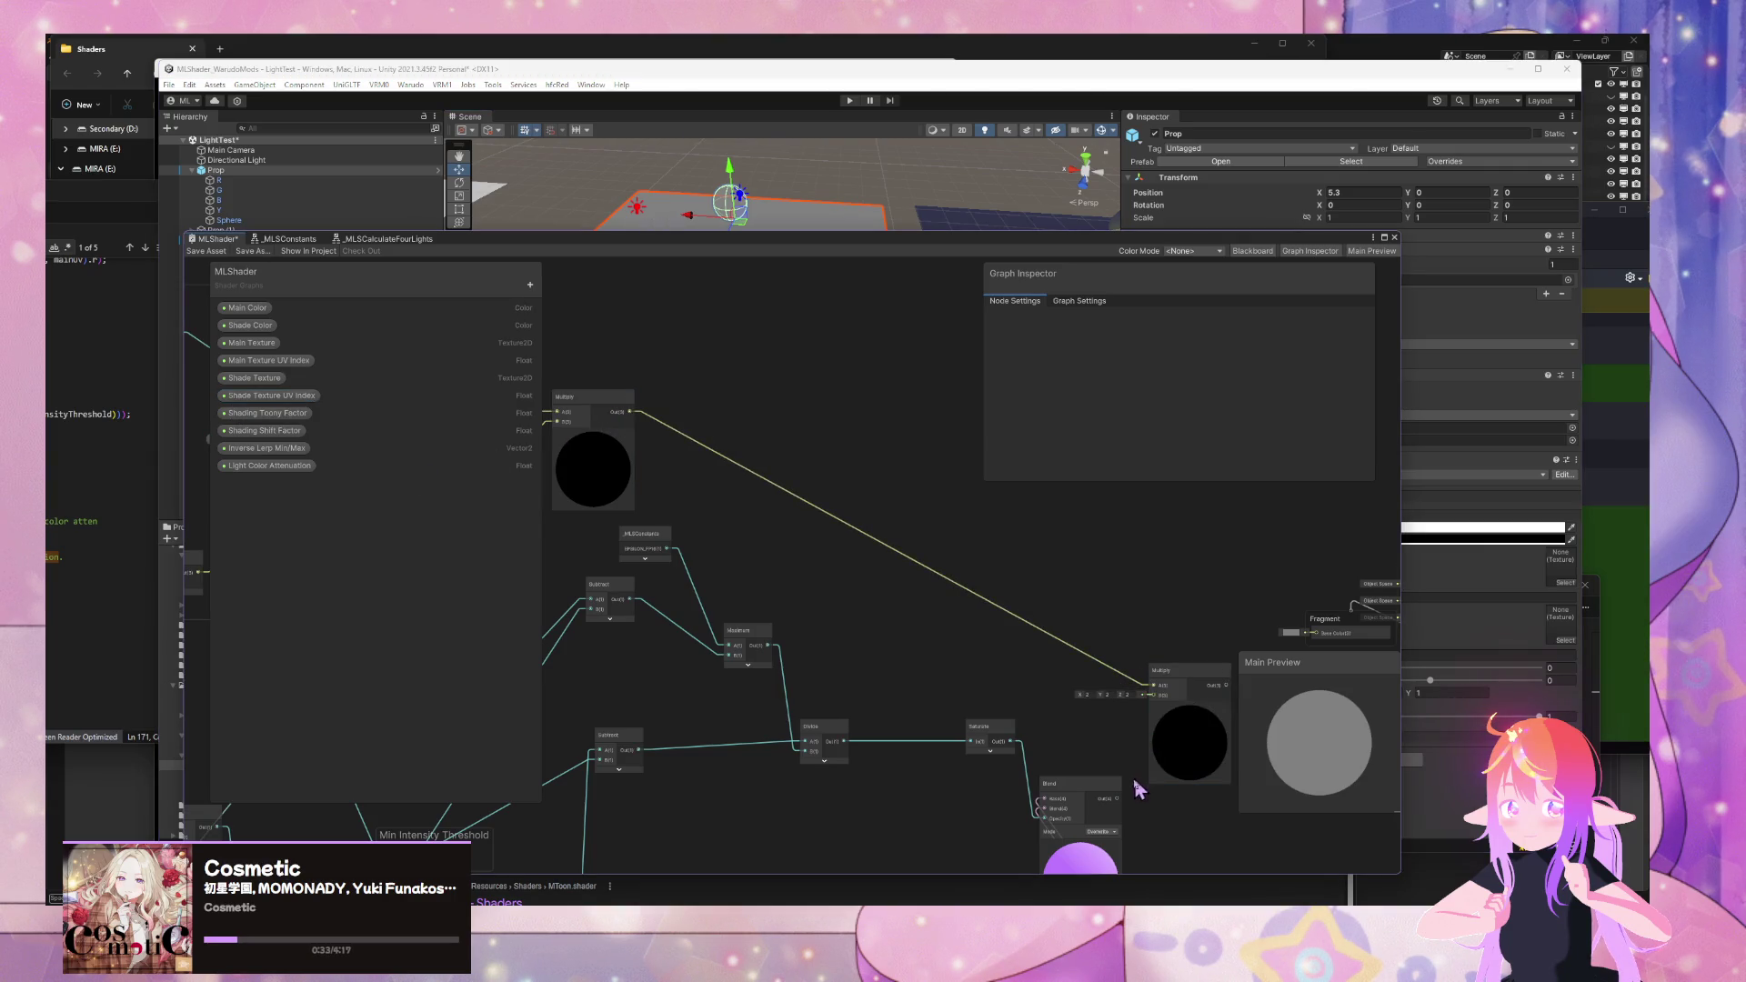
pyautogui.moveTo(1166, 603); pyautogui.dragTo(987, 590)
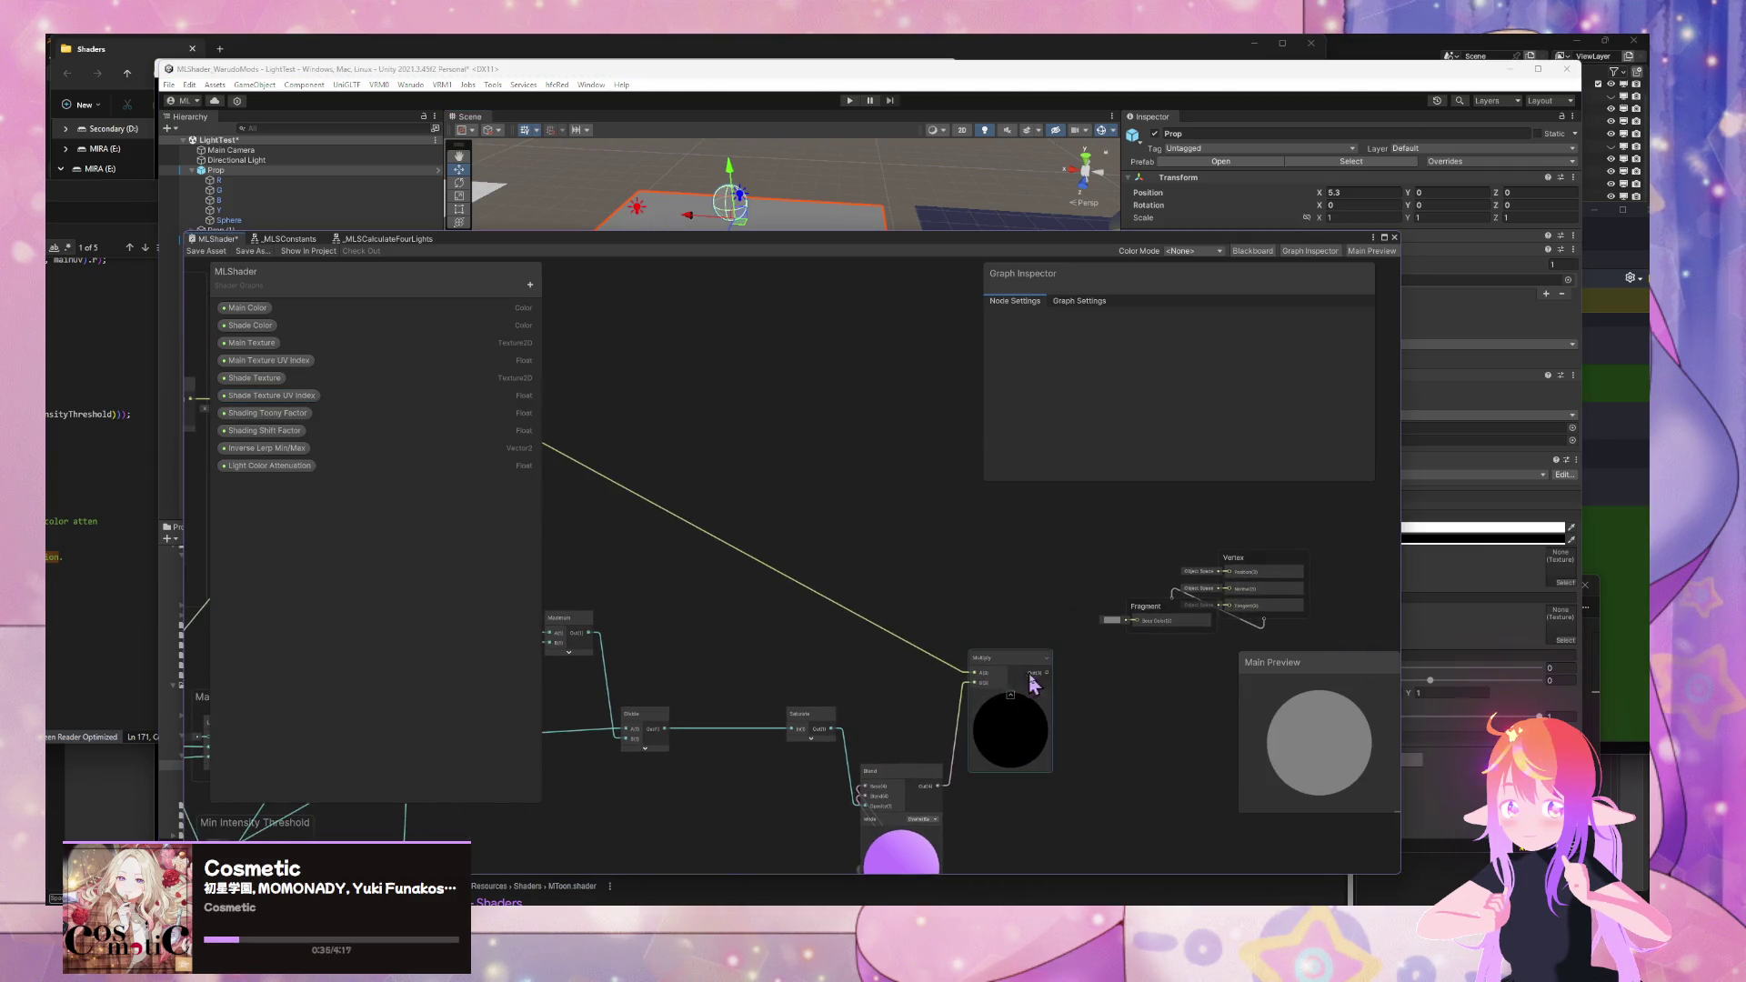
pyautogui.moveTo(1133, 620)
pyautogui.mouseDown()
pyautogui.moveTo(1218, 582)
pyautogui.moveTo(861, 582)
pyautogui.mouseUp()
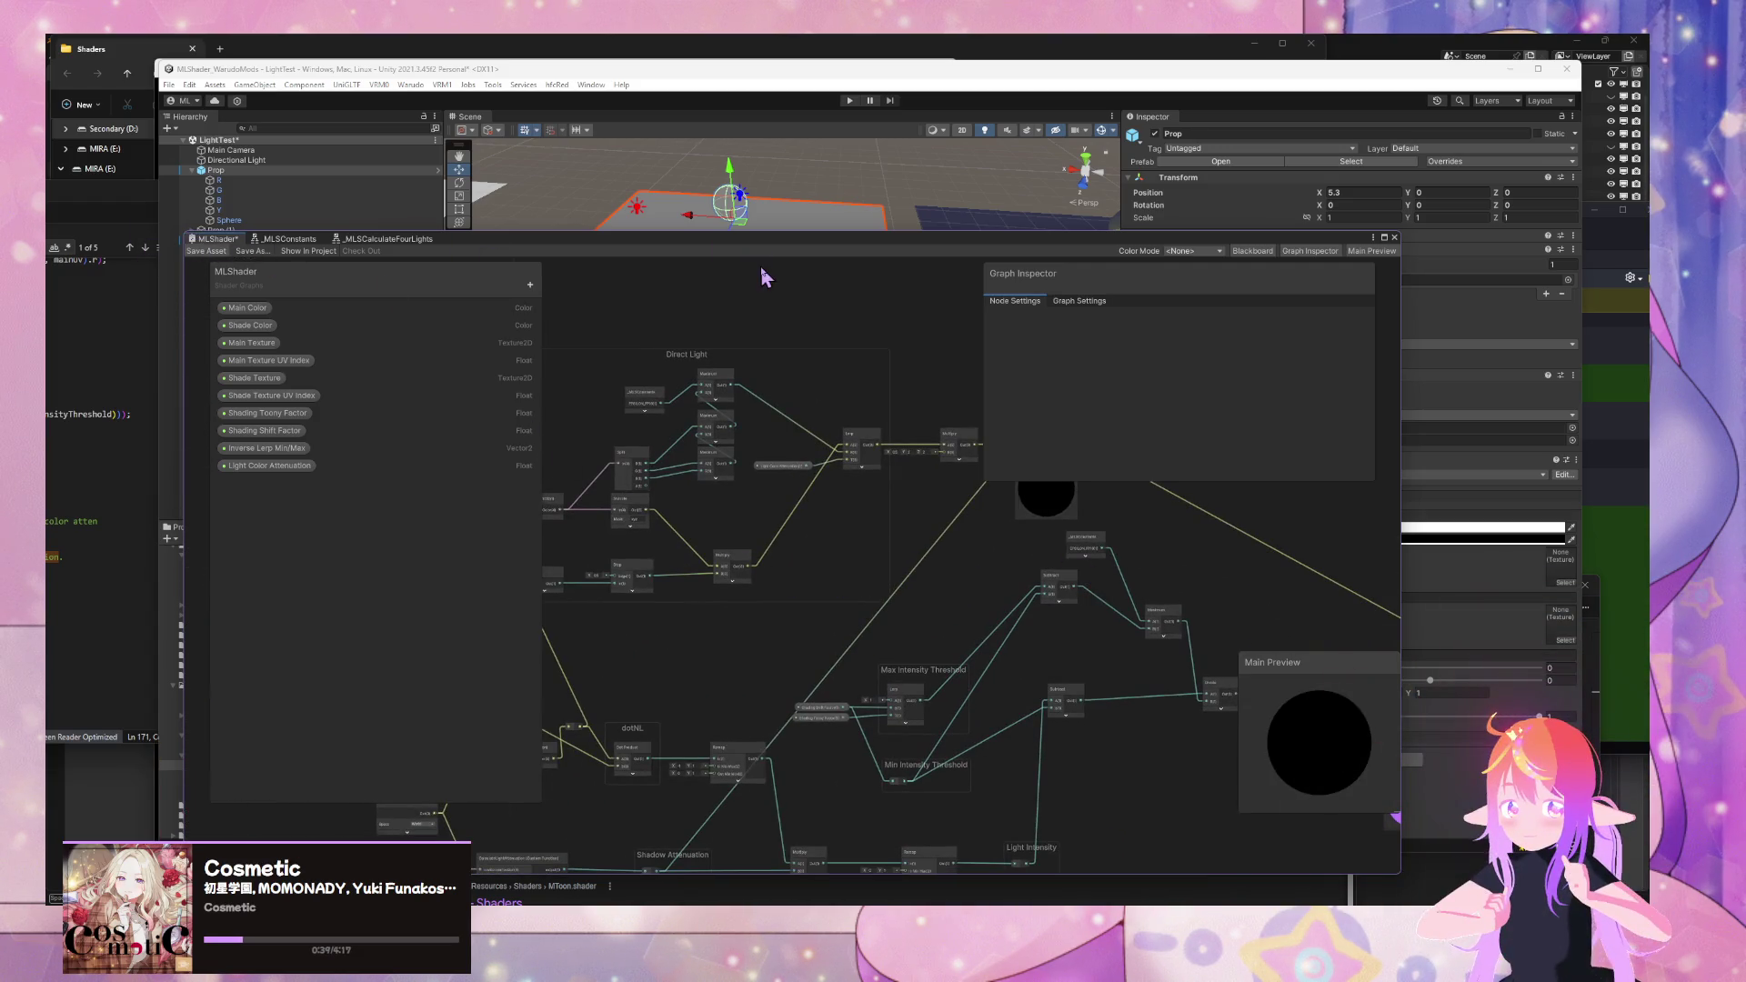
# - Move the Prop plane back to Z -0.91 in the scene
pyautogui.moveTo(760, 249)
pyautogui.mouseDown()
pyautogui.moveTo(797, 290)
pyautogui.moveTo(831, 450)
pyautogui.mouseUp()
pyautogui.moveTo(786, 344)
pyautogui.mouseDown()
pyautogui.moveTo(873, 331)
pyautogui.moveTo(811, 300)
pyautogui.mouseUp()
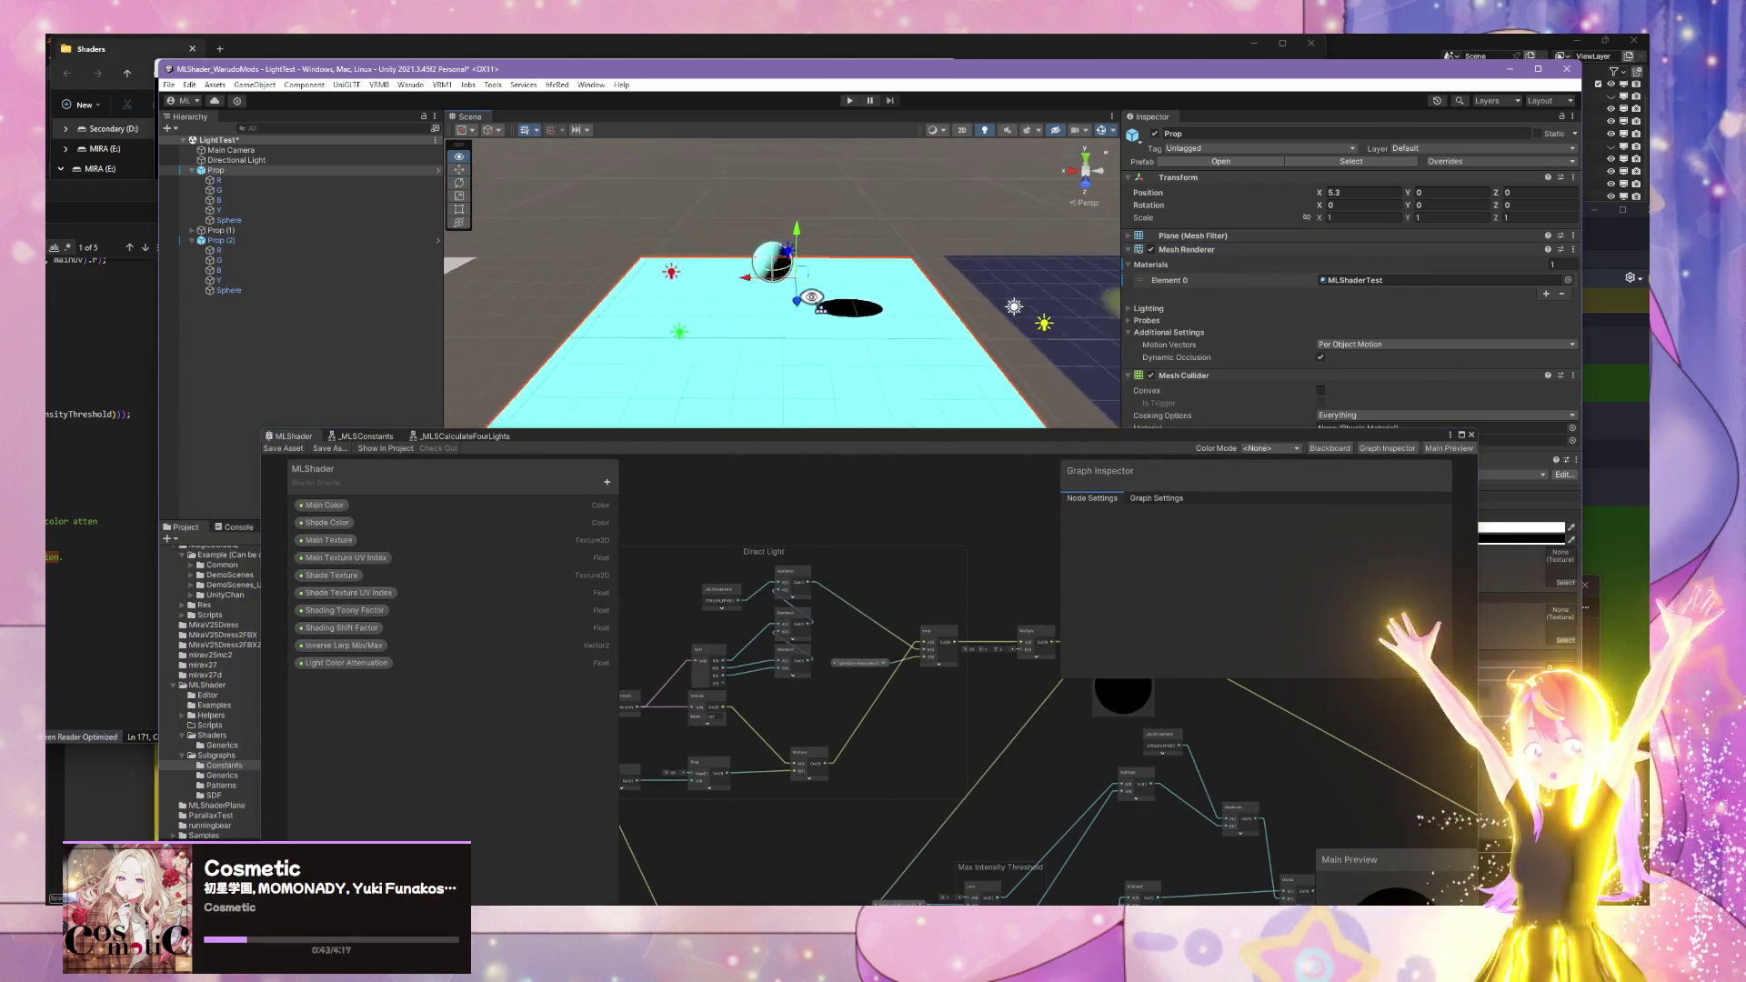
pyautogui.scroll(-8, 811, 296)
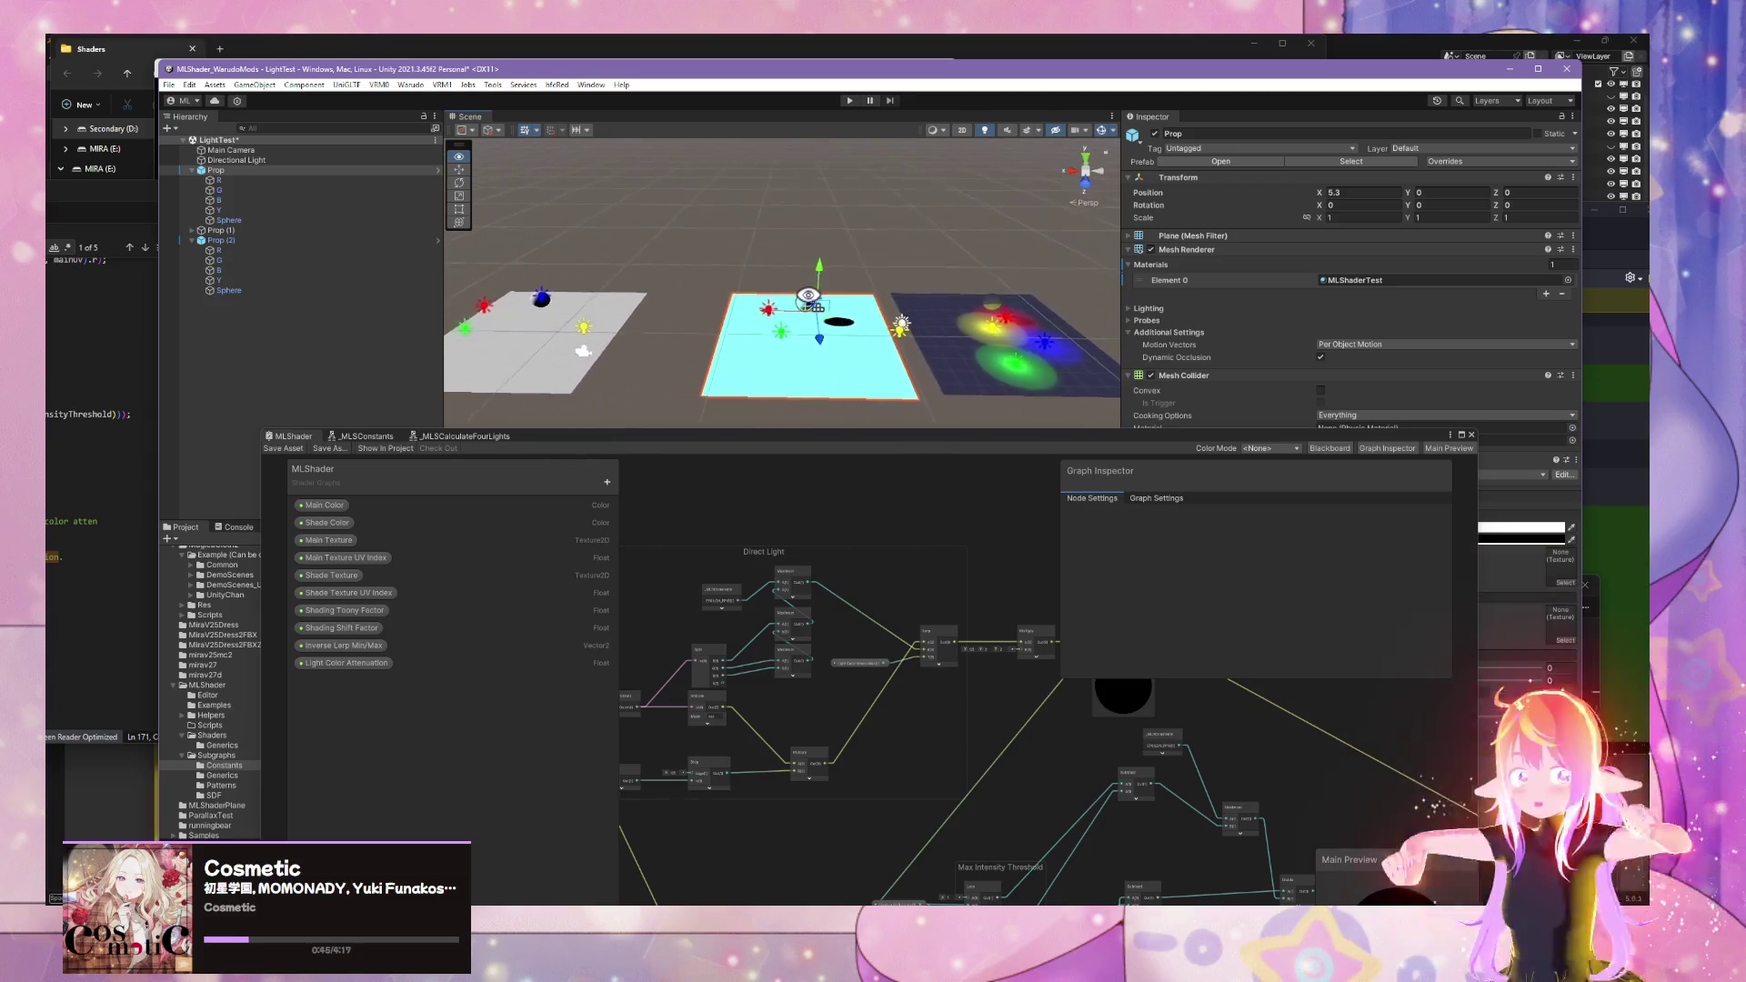
pyautogui.scroll(5, 808, 296)
pyautogui.moveTo(808, 296); pyautogui.dragTo(1017, 301)
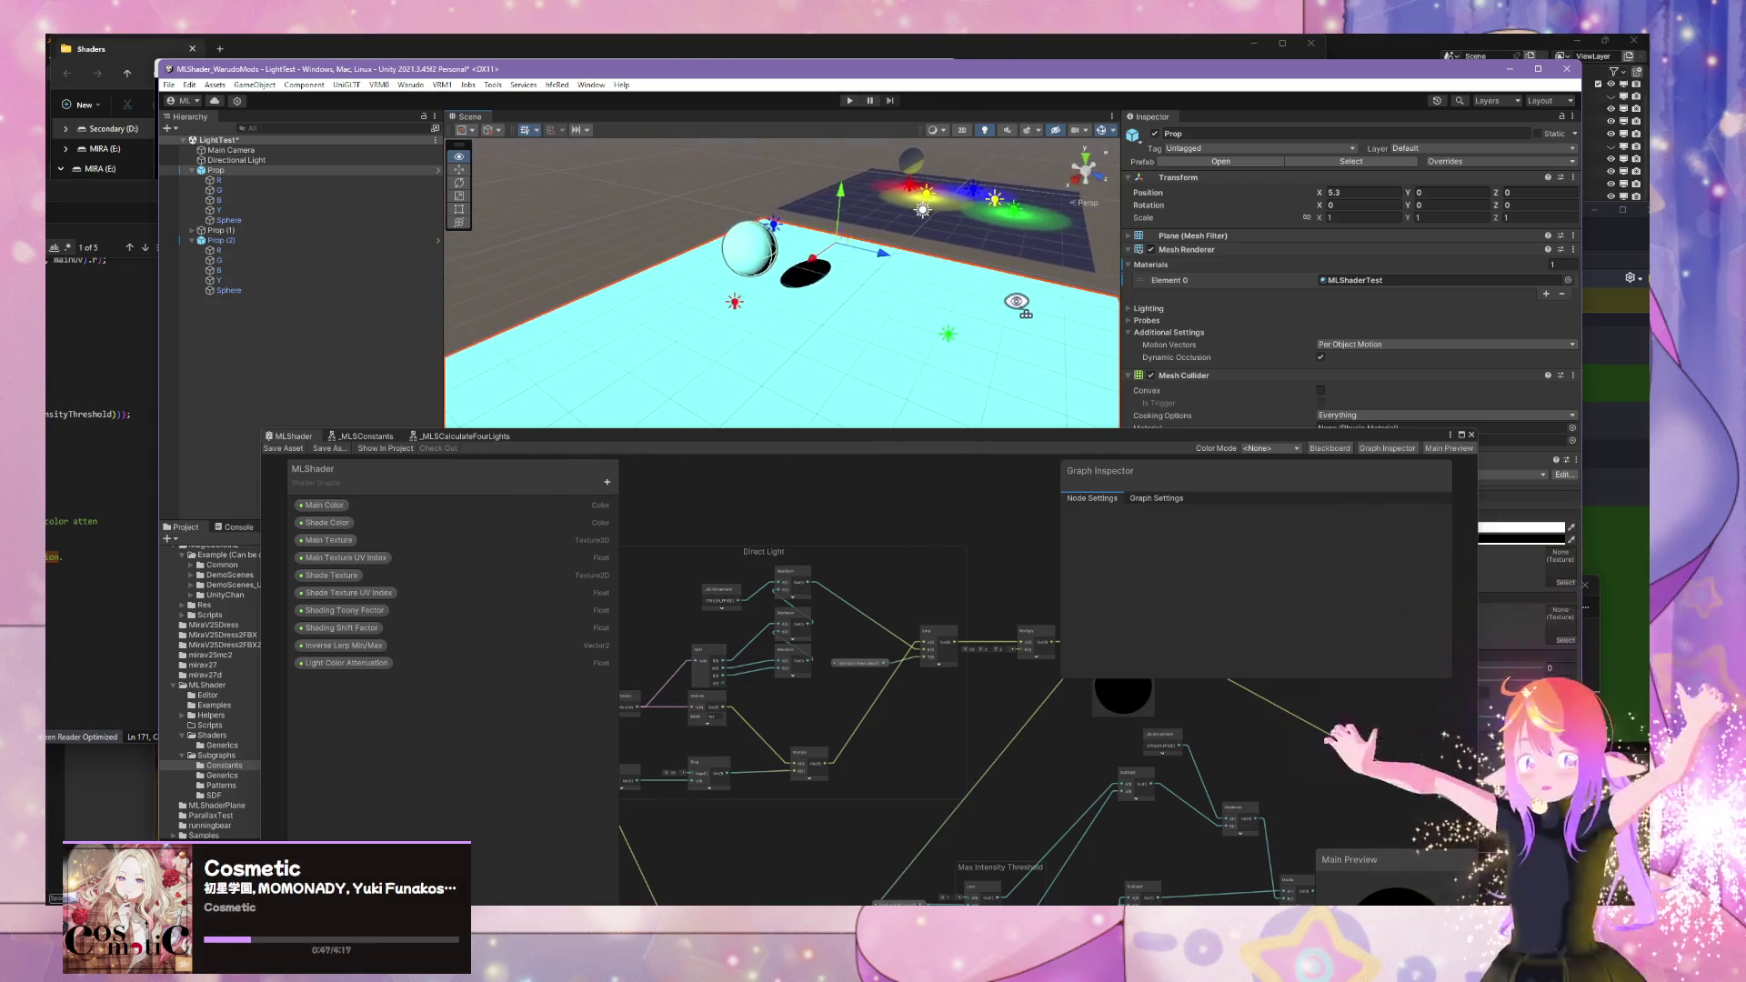
pyautogui.click(734, 303)
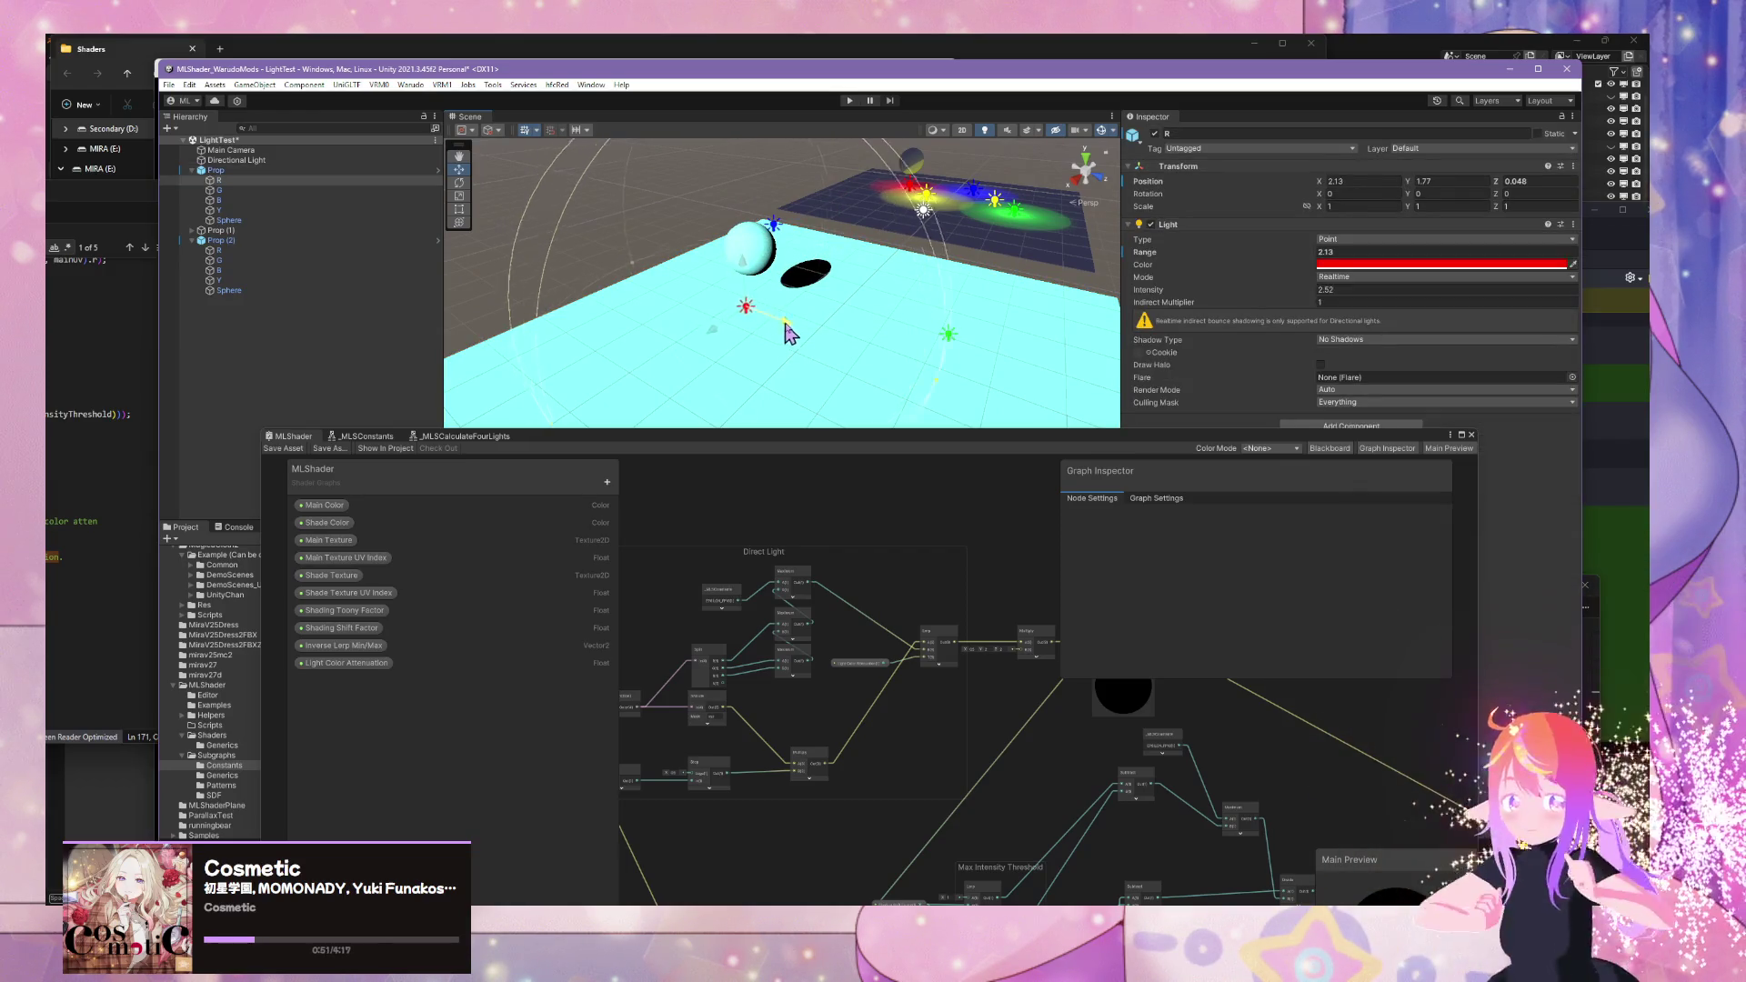
pyautogui.click(817, 245)
pyautogui.moveTo(882, 258); pyautogui.dragTo(861, 302)
# - Set the Directional Light colour to white (FFFFFF) and bring the graph editor back over the scene
pyautogui.click(866, 314)
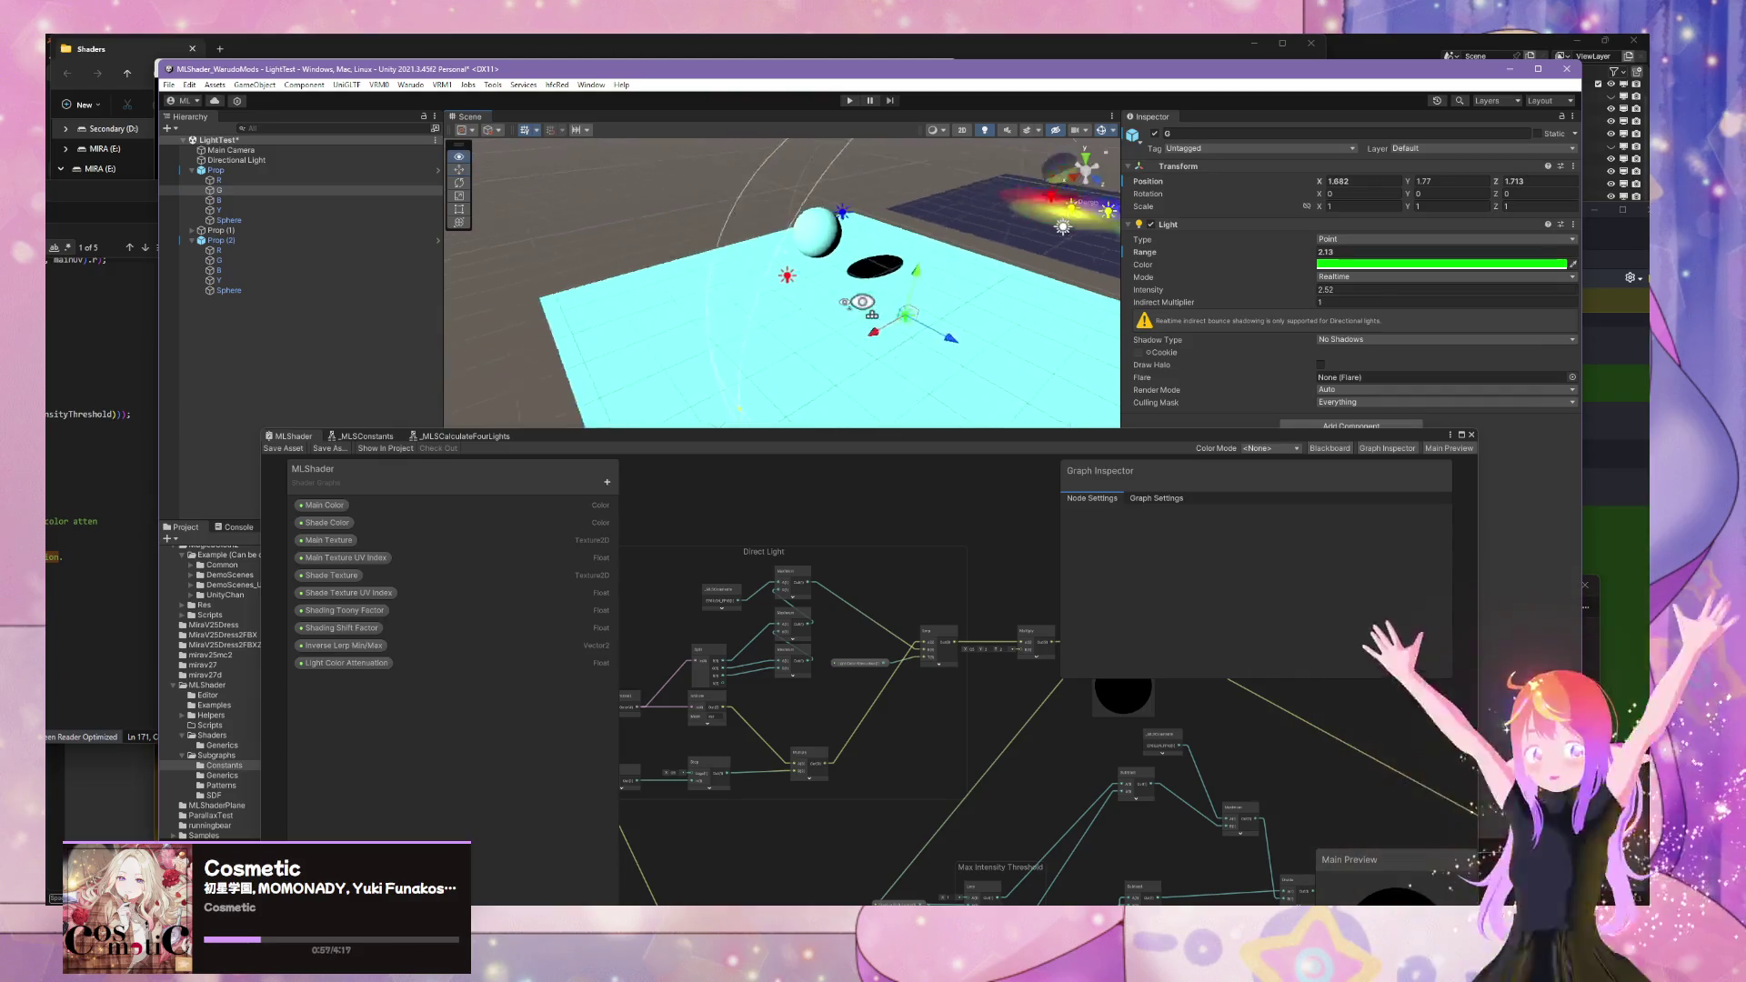
pyautogui.scroll(-8, 862, 301)
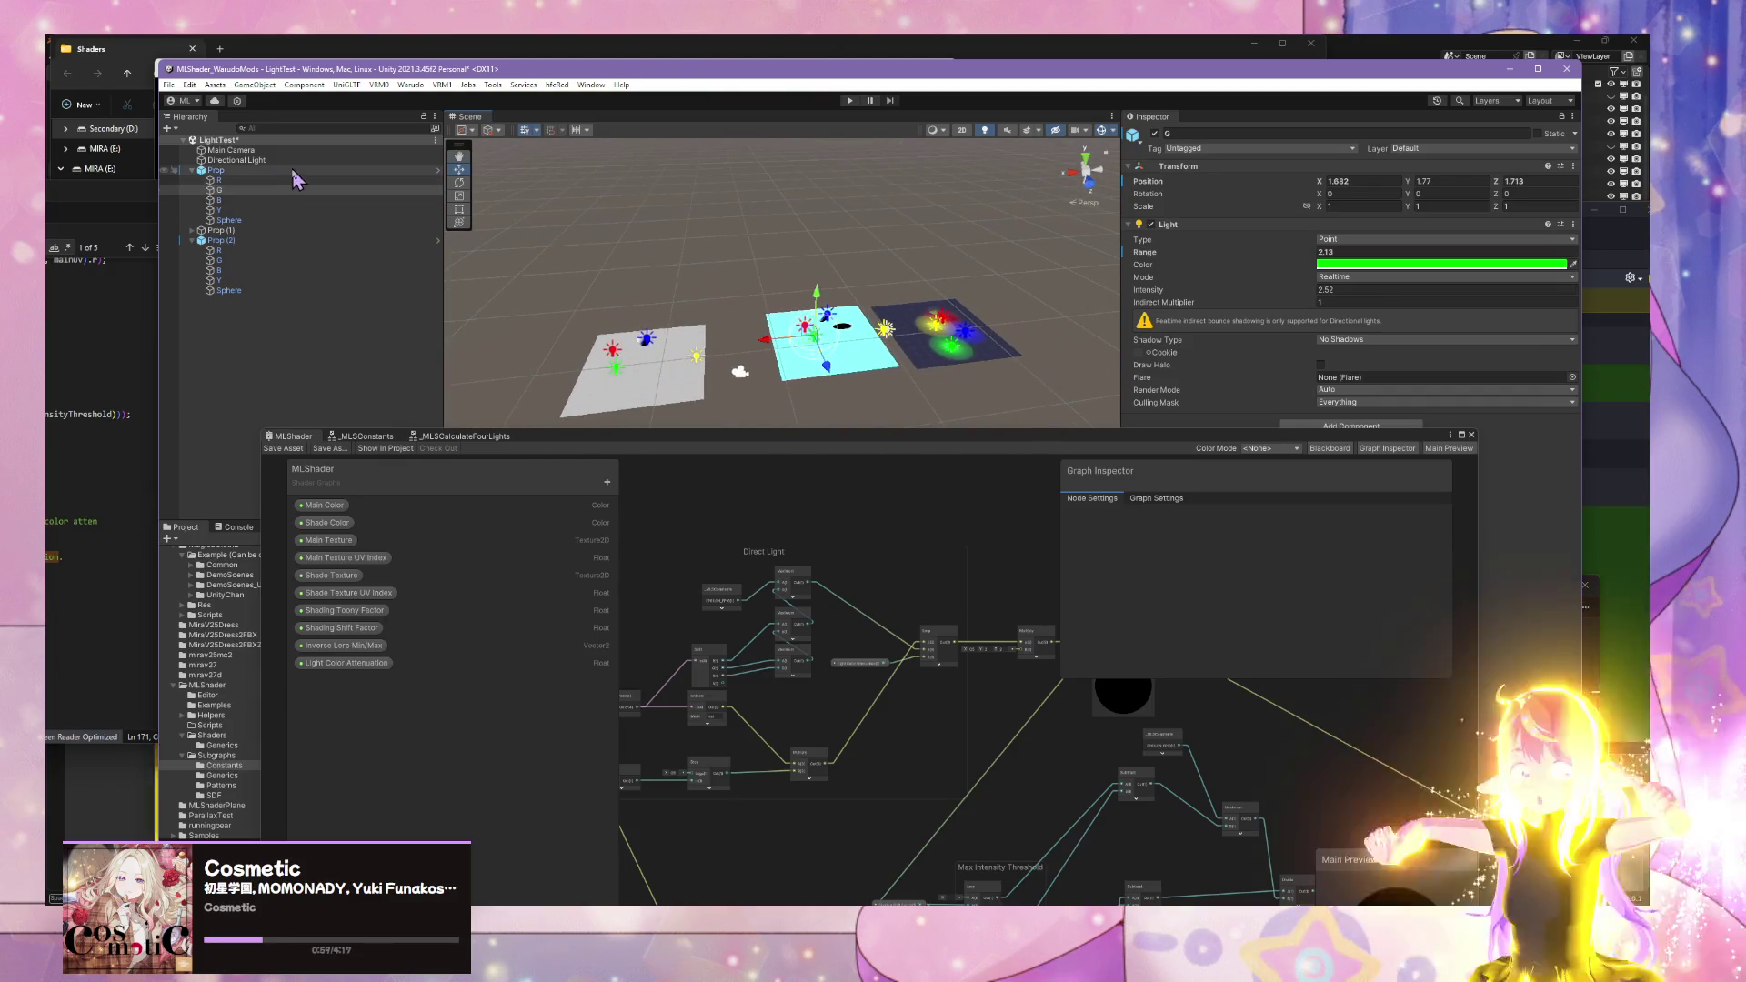
pyautogui.click(264, 160)
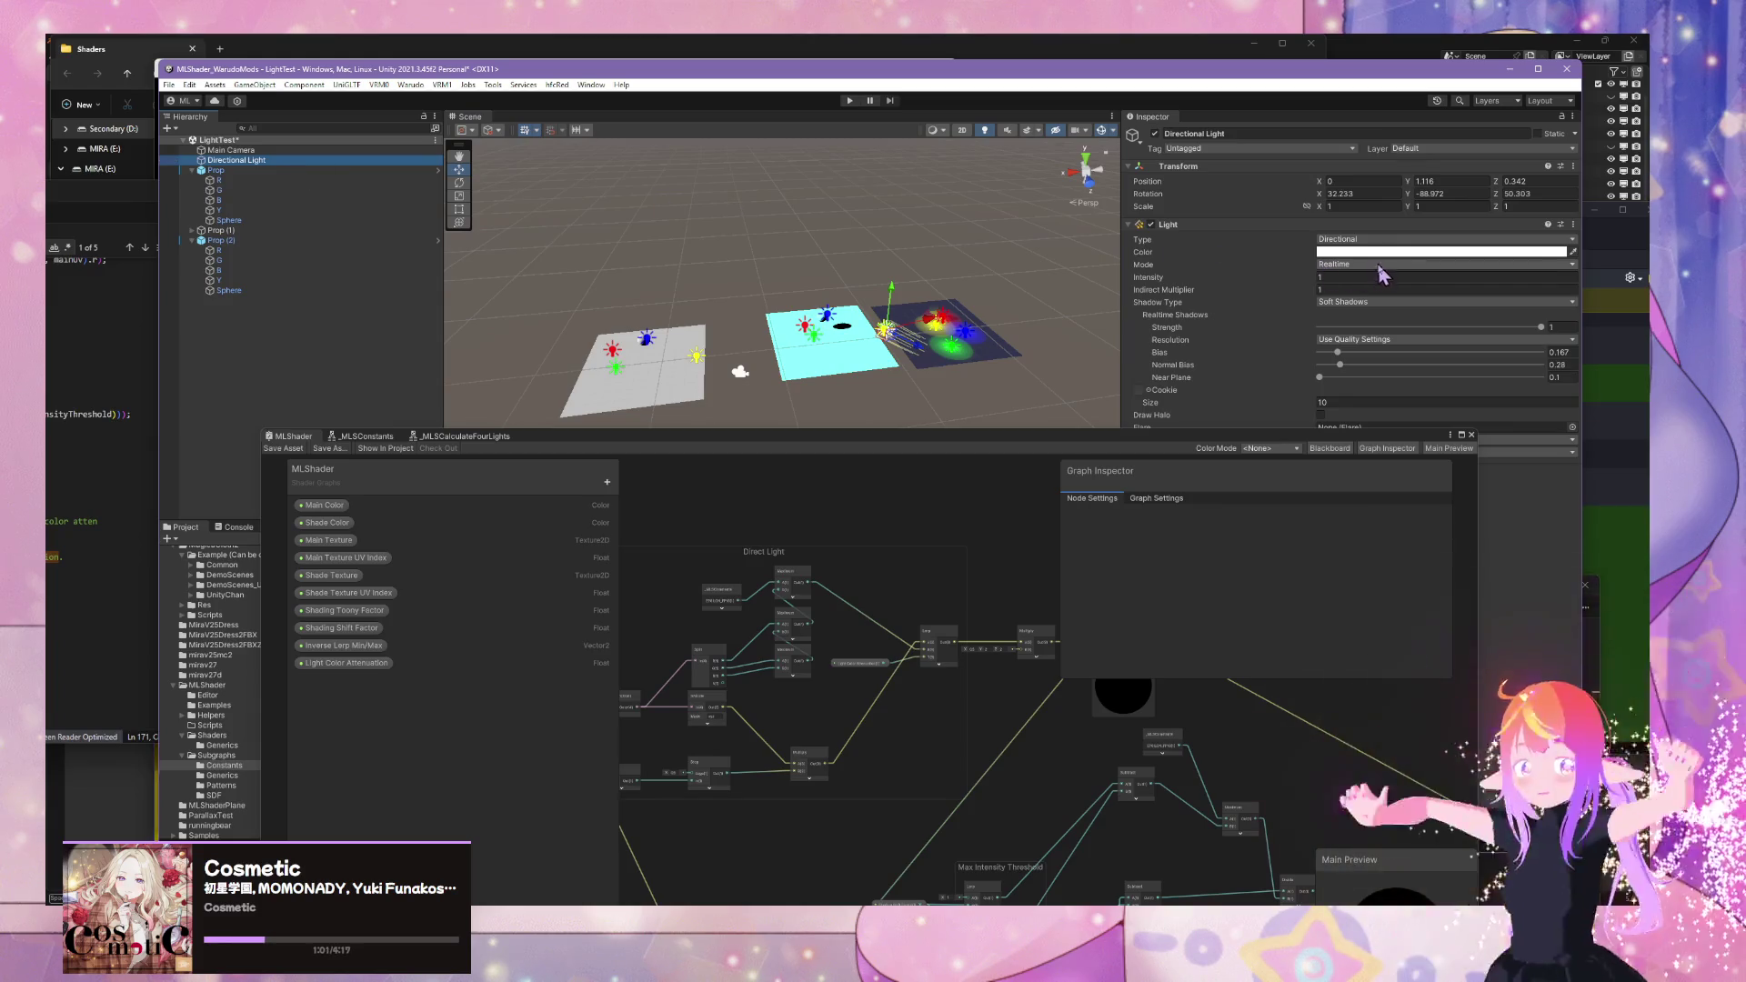
pyautogui.click(1384, 253)
pyautogui.moveTo(1455, 347)
pyautogui.mouseDown()
pyautogui.moveTo(1527, 352)
pyautogui.moveTo(1408, 312)
pyautogui.moveTo(1539, 363)
pyautogui.moveTo(1514, 395)
pyautogui.moveTo(1523, 332)
pyautogui.moveTo(1437, 292)
pyautogui.mouseUp()
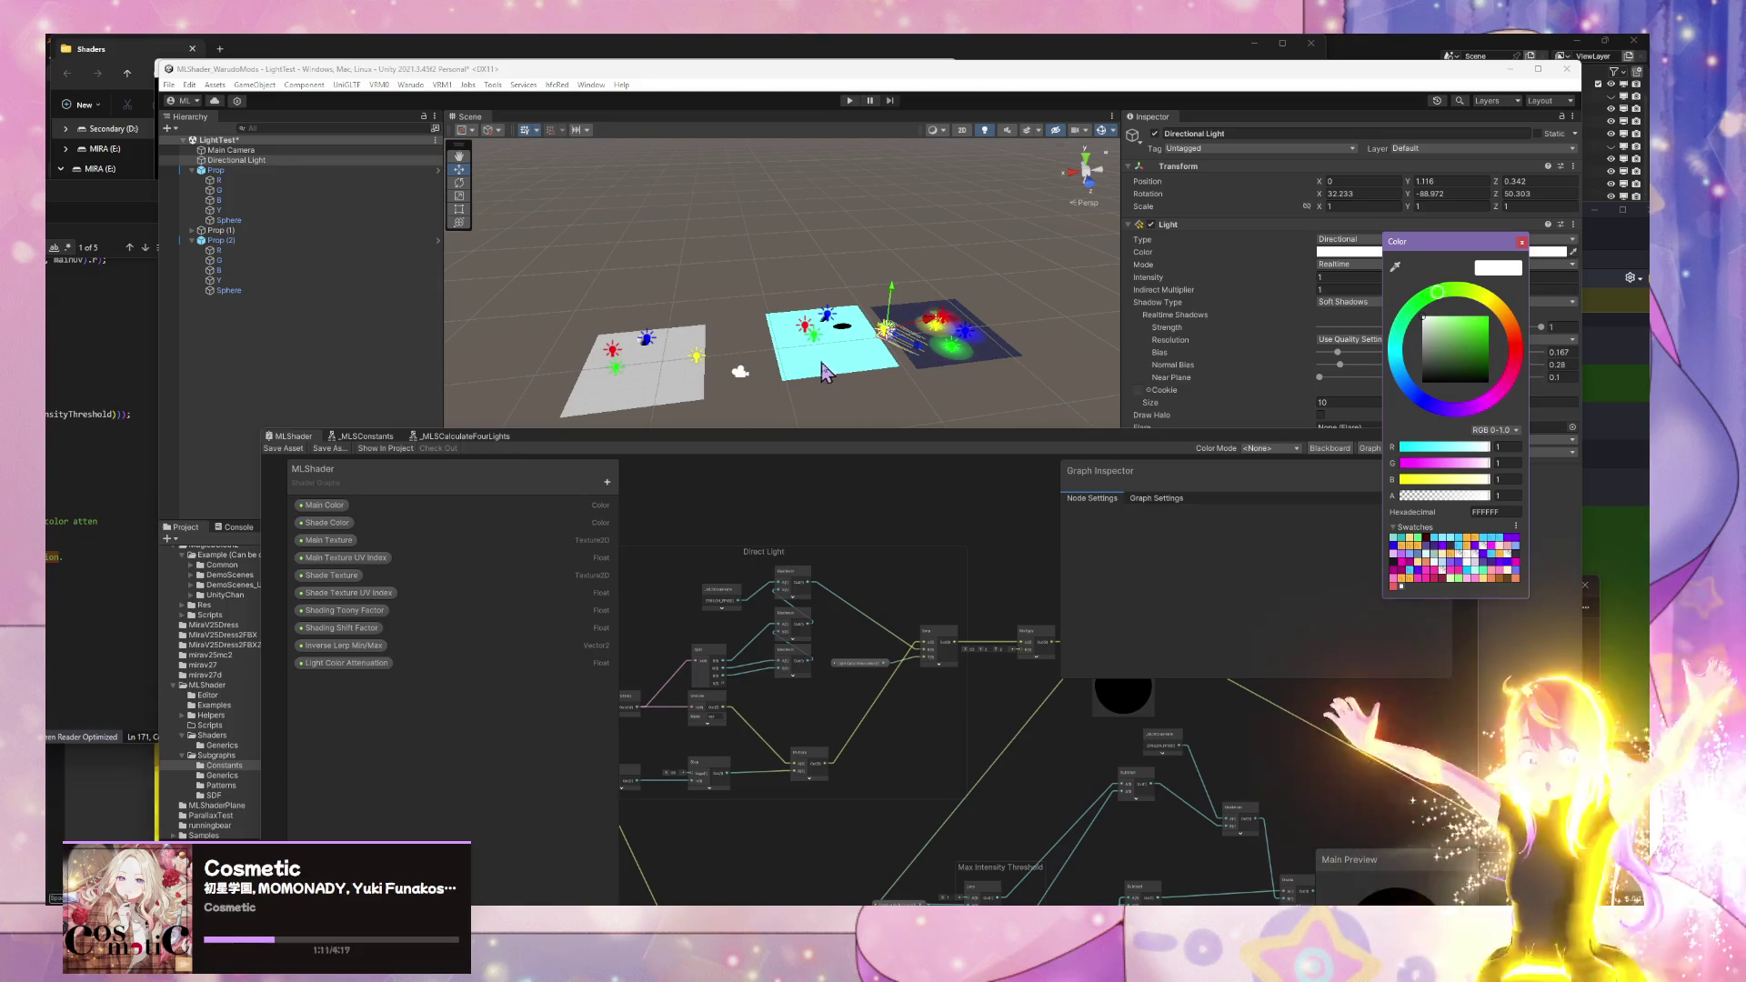
pyautogui.moveTo(847, 440); pyautogui.dragTo(964, 187)
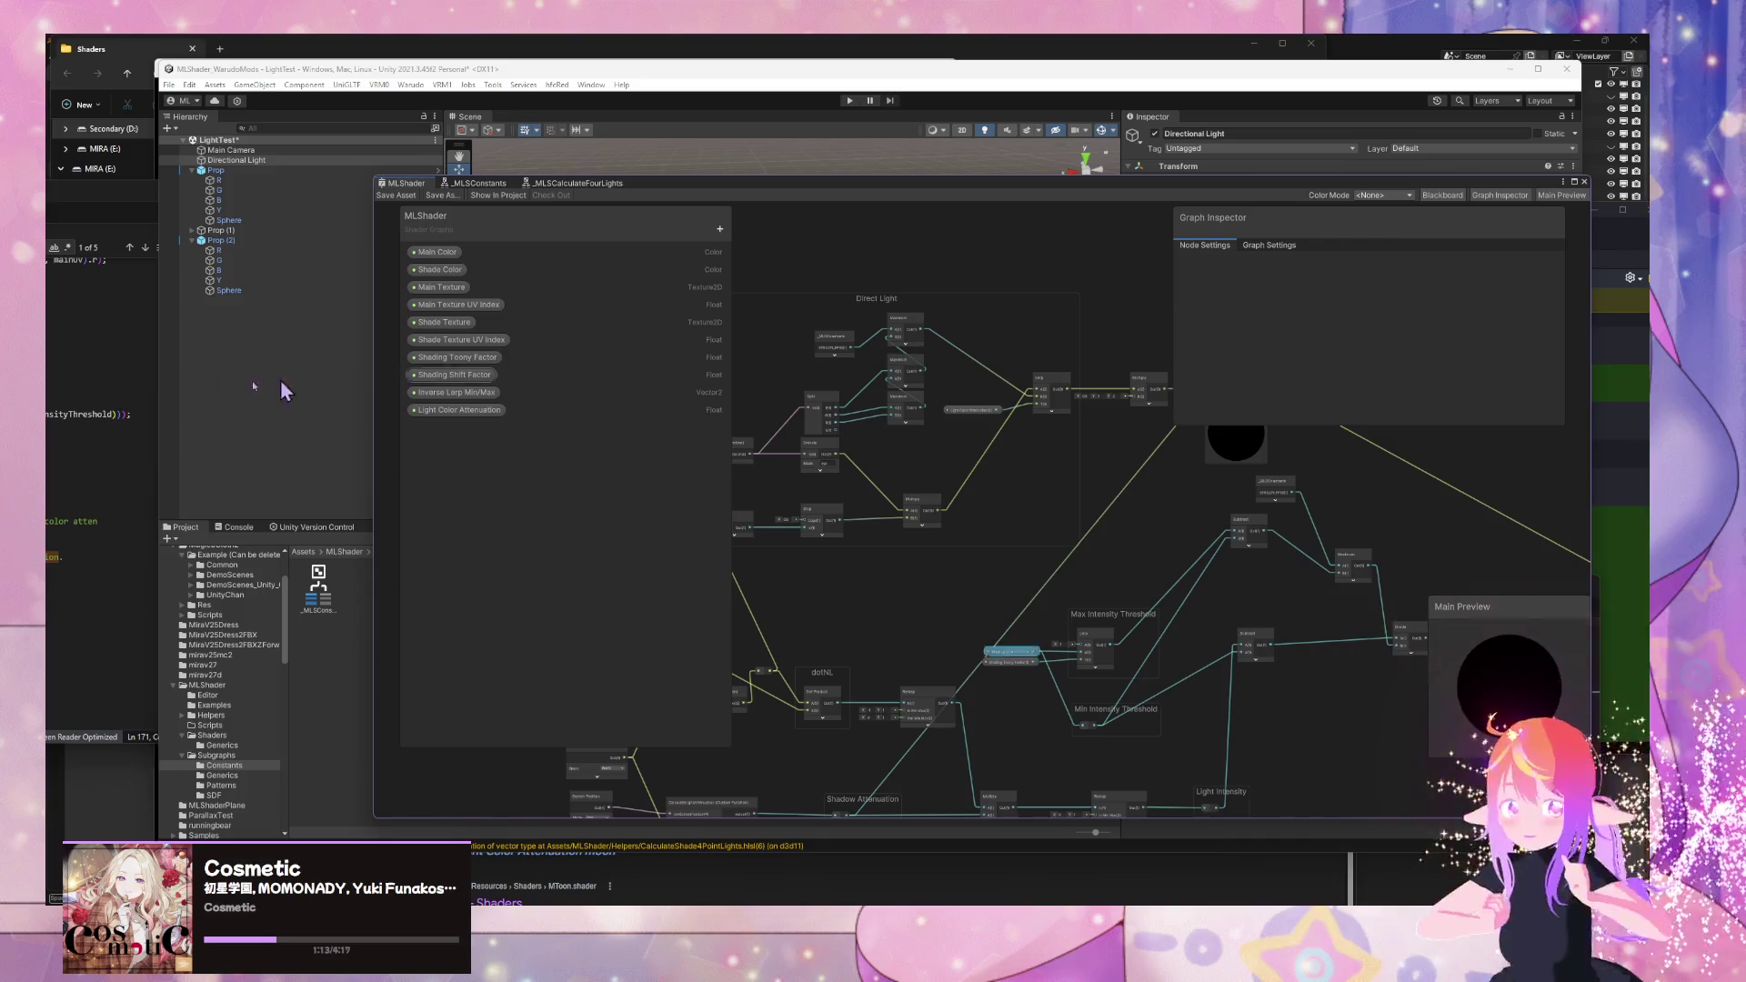
# - Move the Direct Light group upward
pyautogui.moveTo(910, 605)
pyautogui.mouseDown()
pyautogui.moveTo(923, 530)
pyautogui.moveTo(906, 495)
pyautogui.moveTo(923, 546)
pyautogui.mouseUp()
pyautogui.scroll(3, 922, 545)
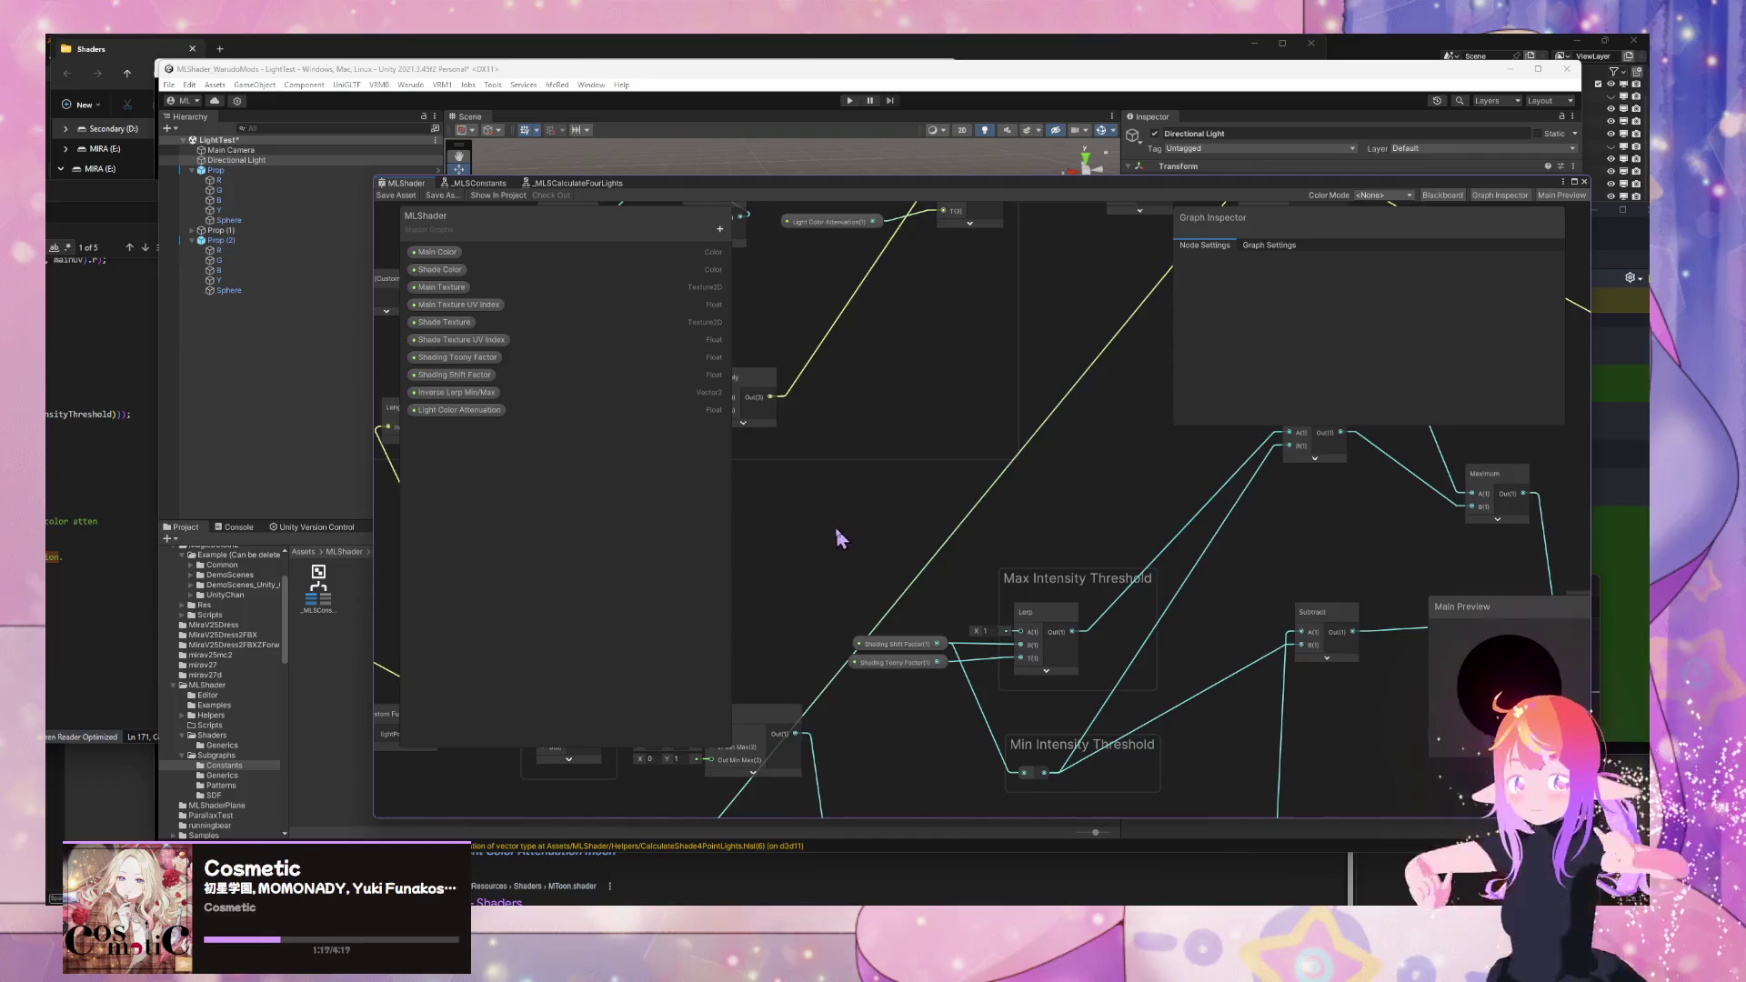
pyautogui.scroll(-5, 835, 530)
pyautogui.moveTo(909, 450); pyautogui.dragTo(920, 355)
pyautogui.moveTo(902, 720); pyautogui.dragTo(832, 642)
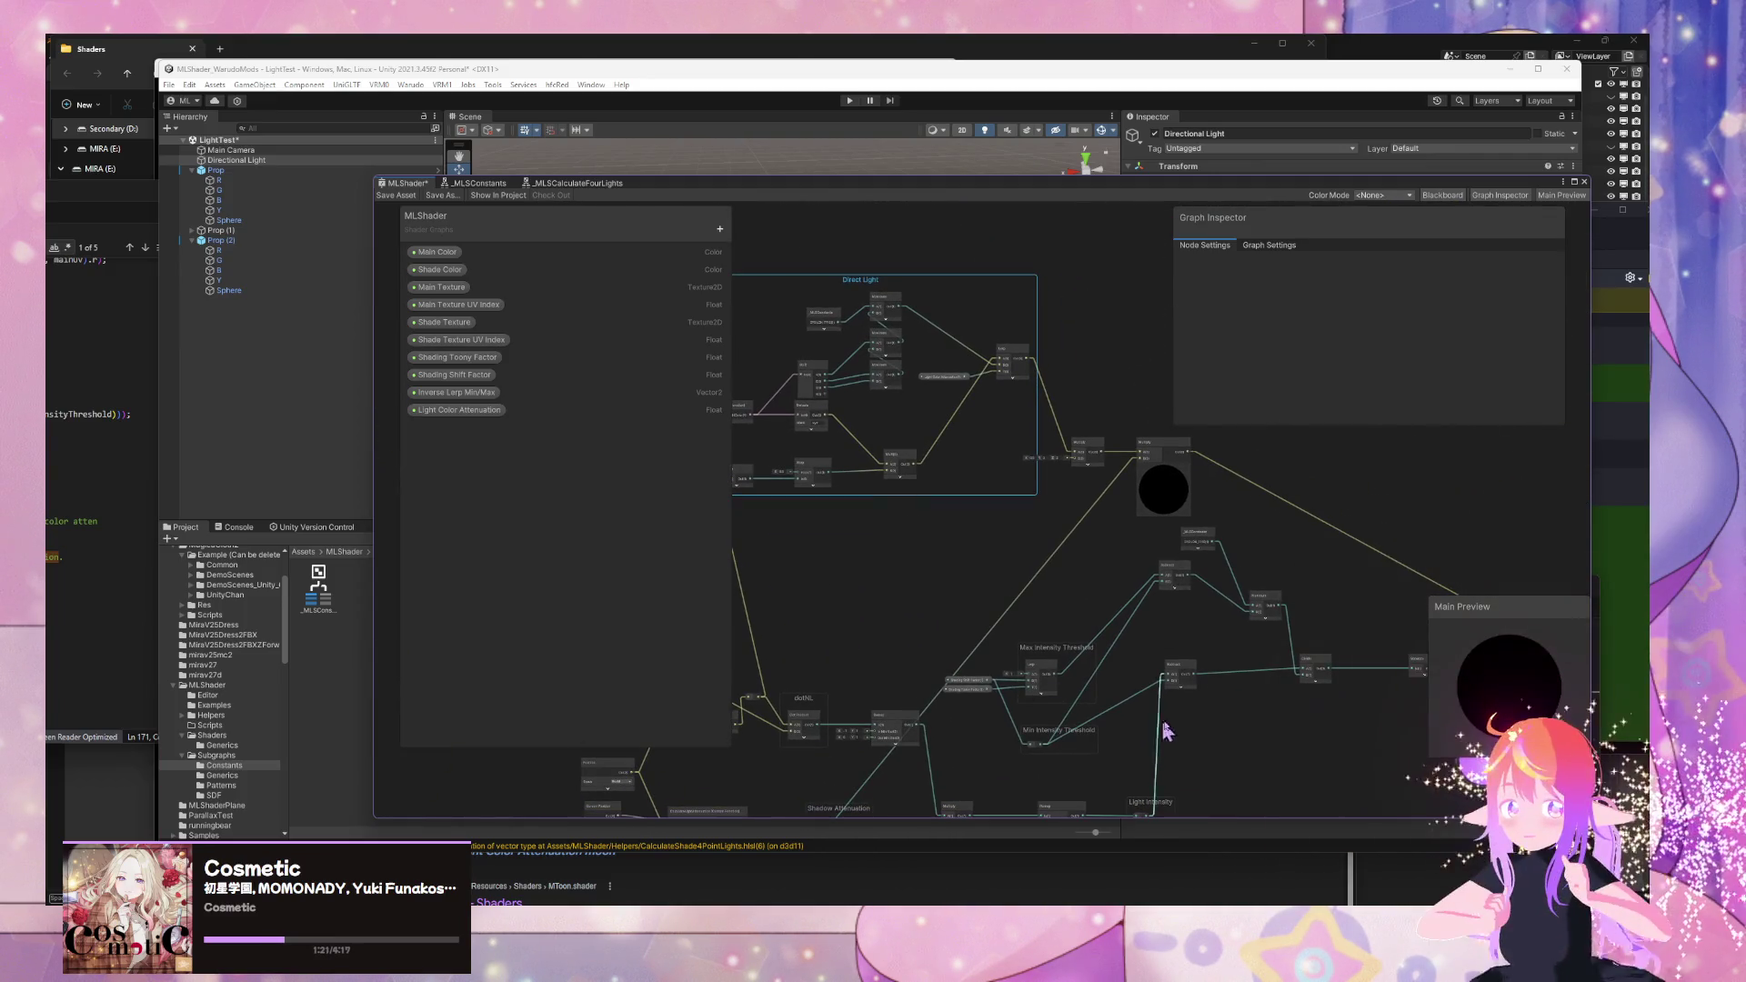
# - Move the Shading Shift and Shading Toony Factor nodes to the left
pyautogui.moveTo(1167, 730); pyautogui.dragTo(1177, 674)
pyautogui.scroll(3, 1263, 738)
pyautogui.scroll(3, 1364, 719)
pyautogui.moveTo(1512, 700); pyautogui.dragTo(1454, 706)
pyautogui.moveTo(1053, 657); pyautogui.dragTo(898, 630)
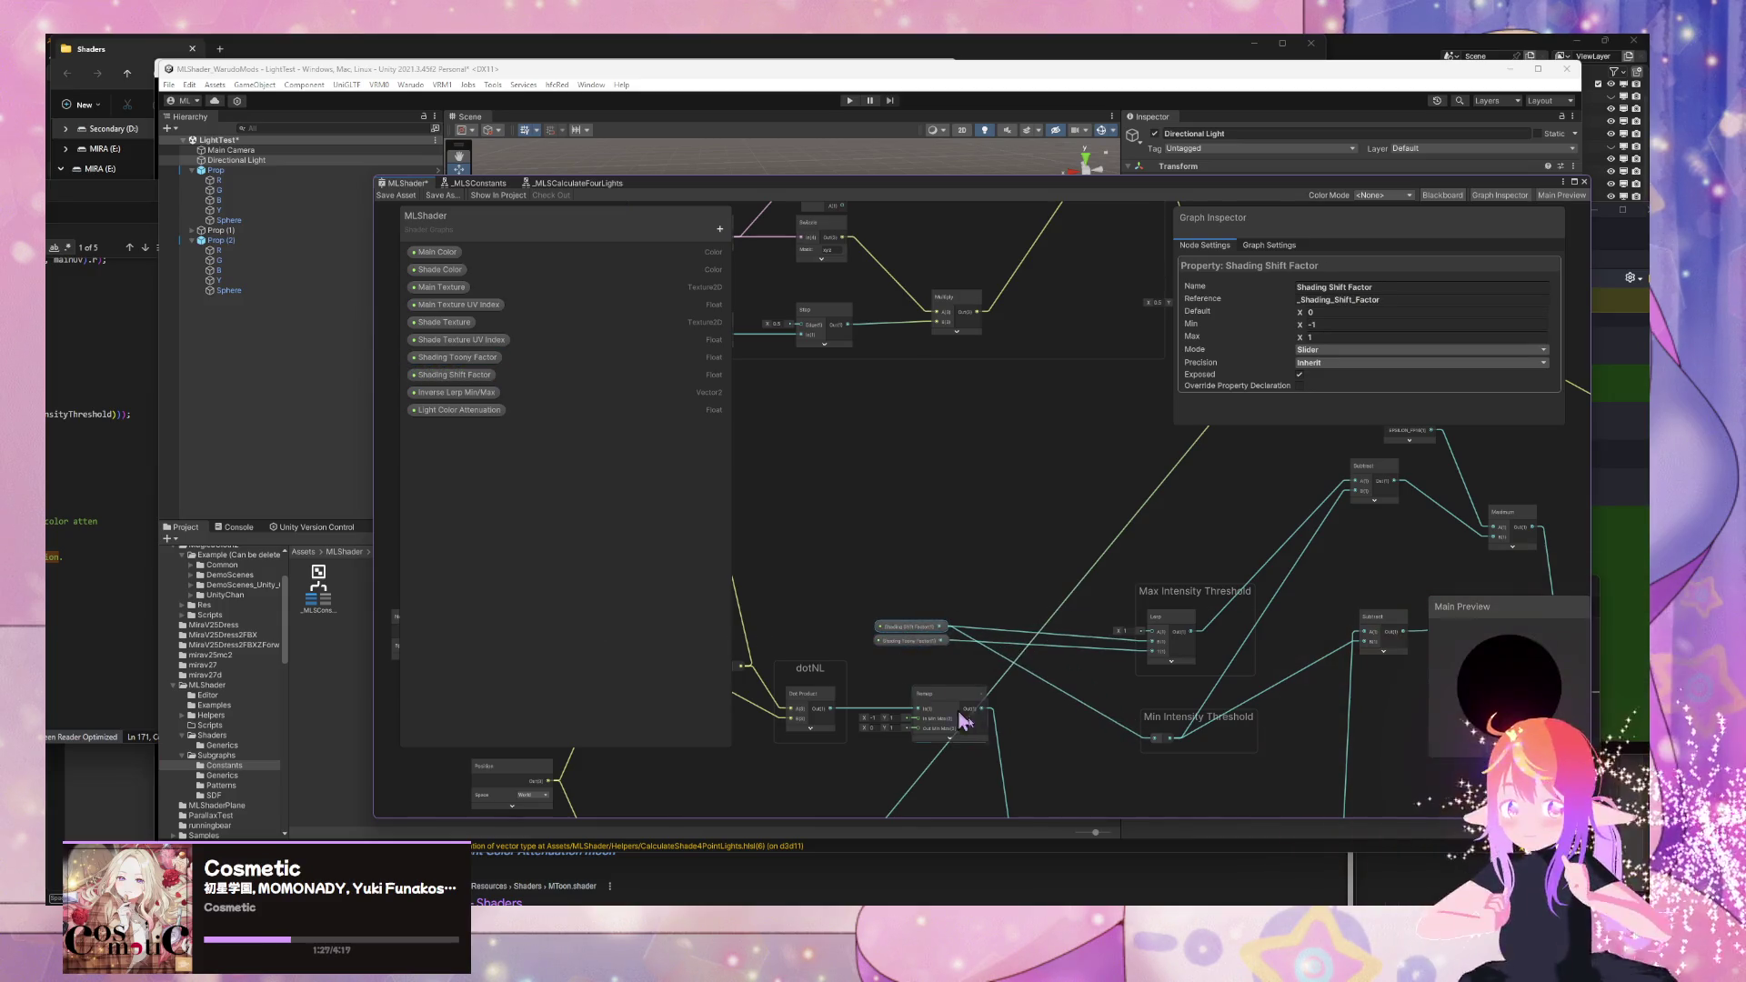
pyautogui.moveTo(964, 720); pyautogui.dragTo(1089, 744)
pyautogui.scroll(-5, 1097, 504)
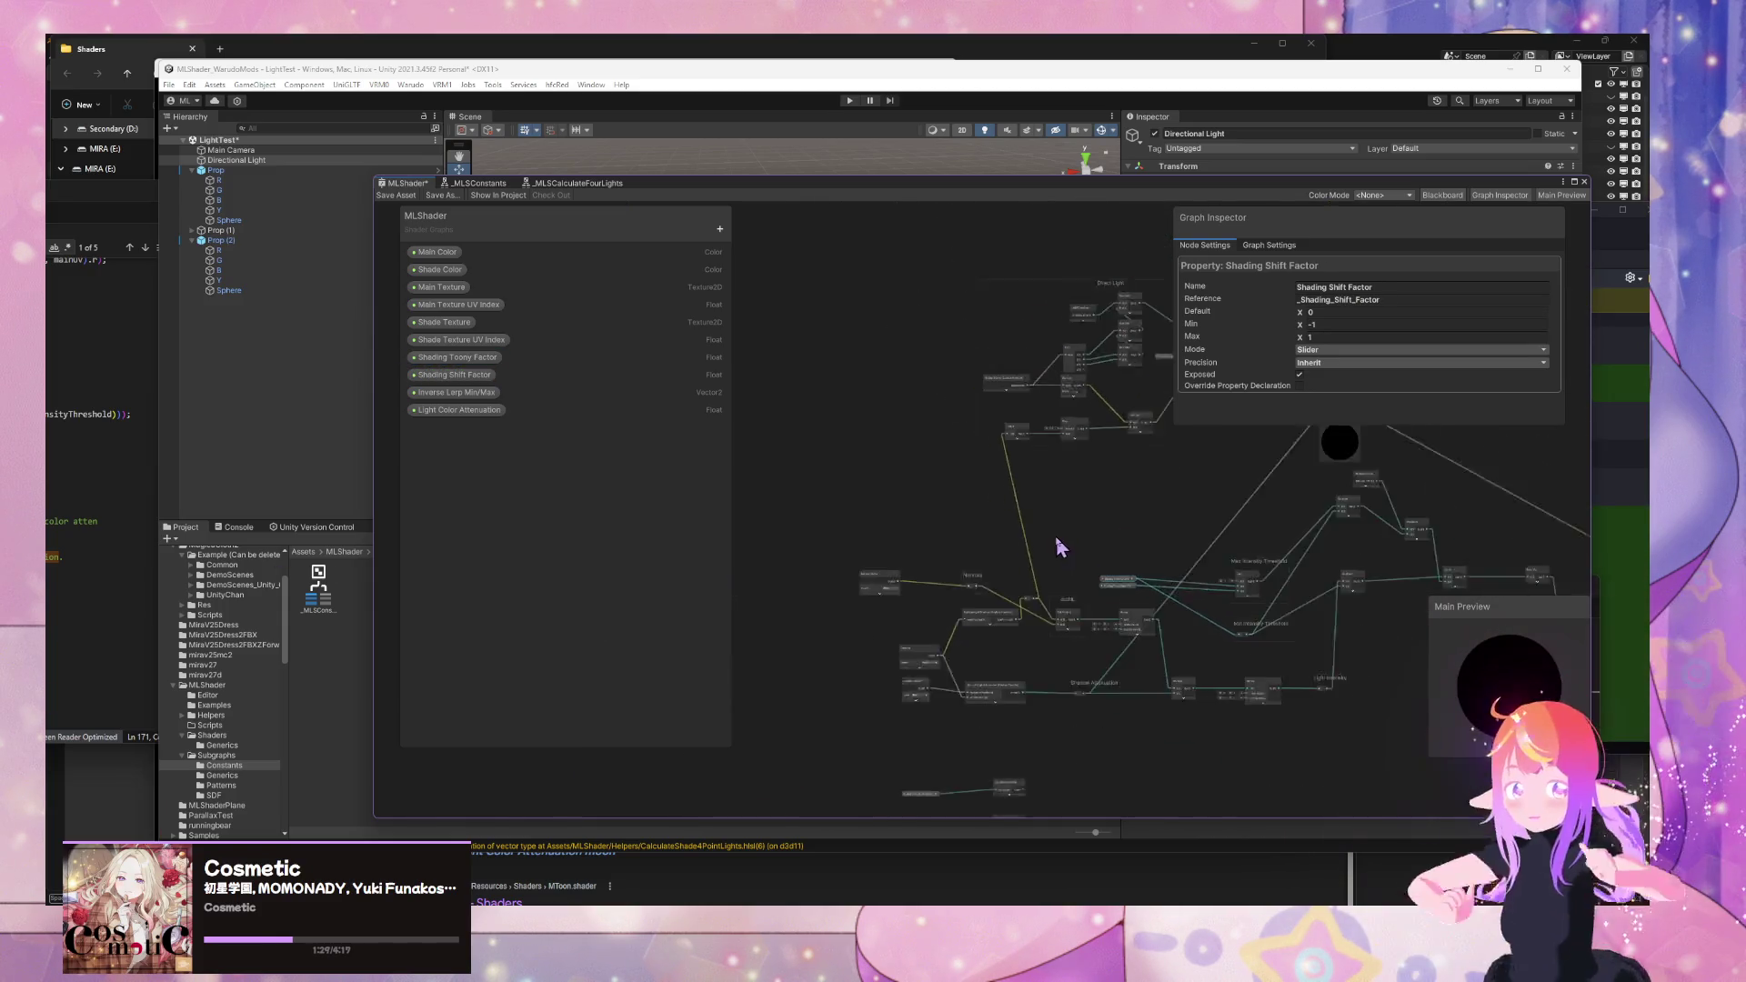
# - Raise the Multiply node, lower the Subtract node, and place _MLSConstants under the Subtract row
pyautogui.moveTo(1219, 488); pyautogui.dragTo(1216, 433)
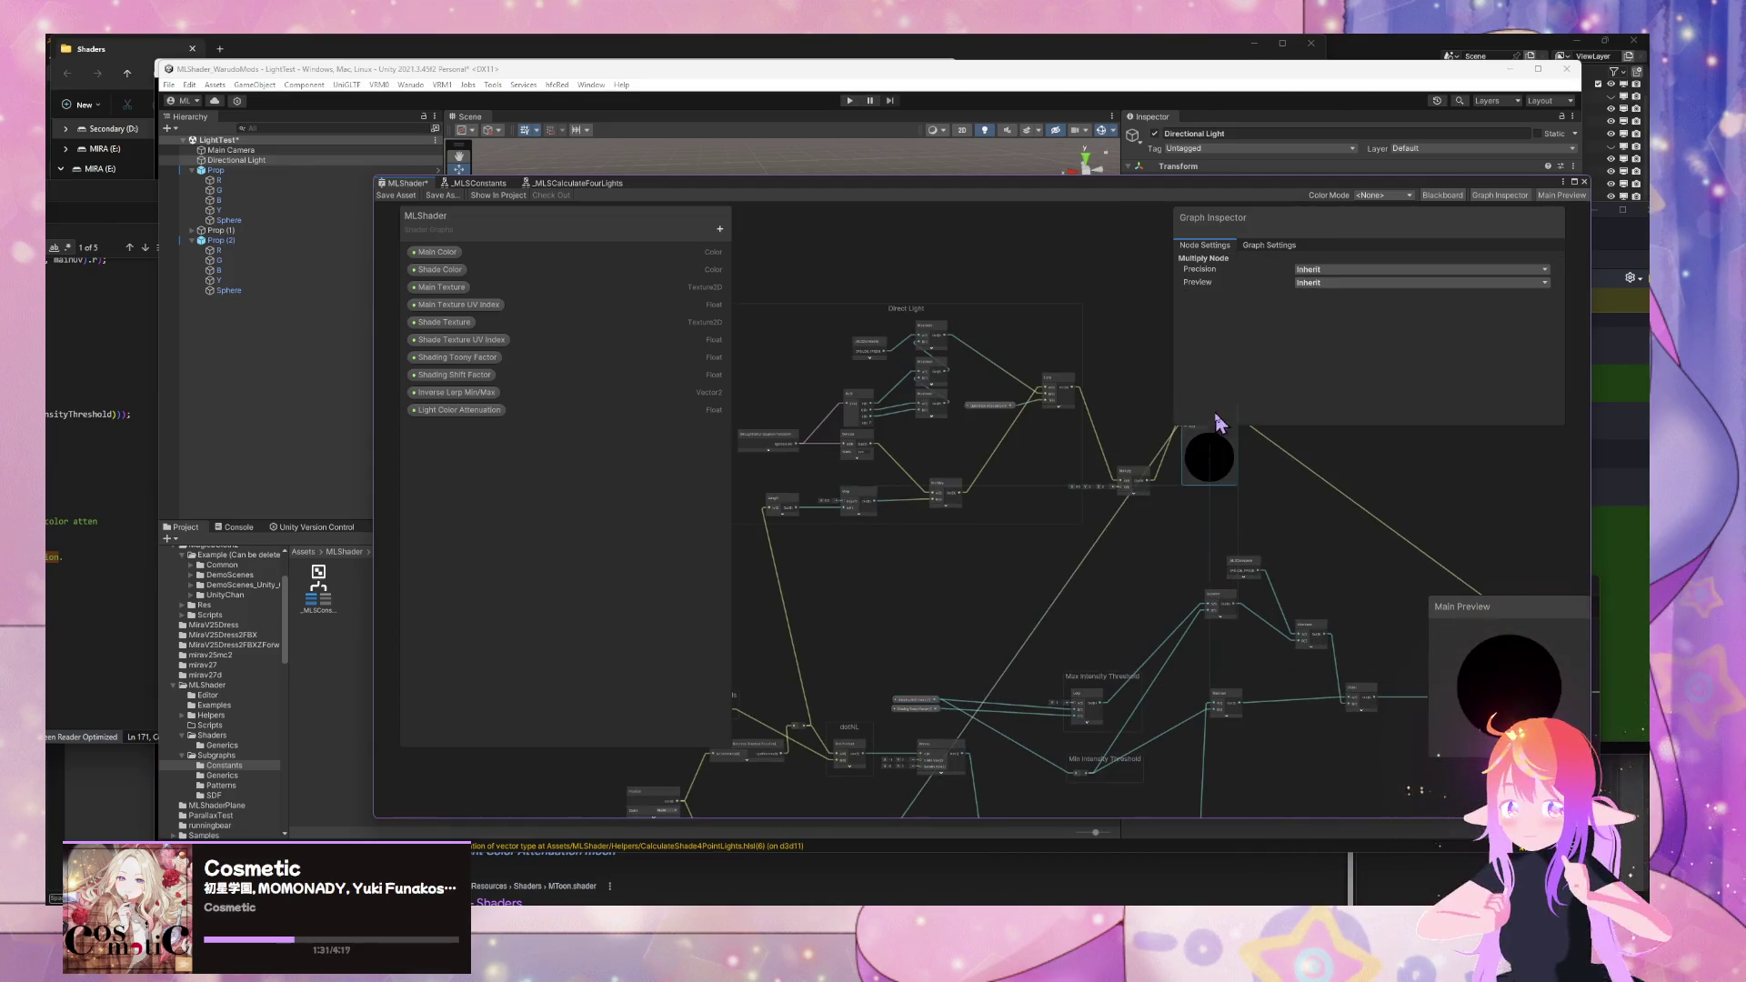
pyautogui.moveTo(1130, 472); pyautogui.dragTo(1120, 428)
pyautogui.scroll(4, 1172, 607)
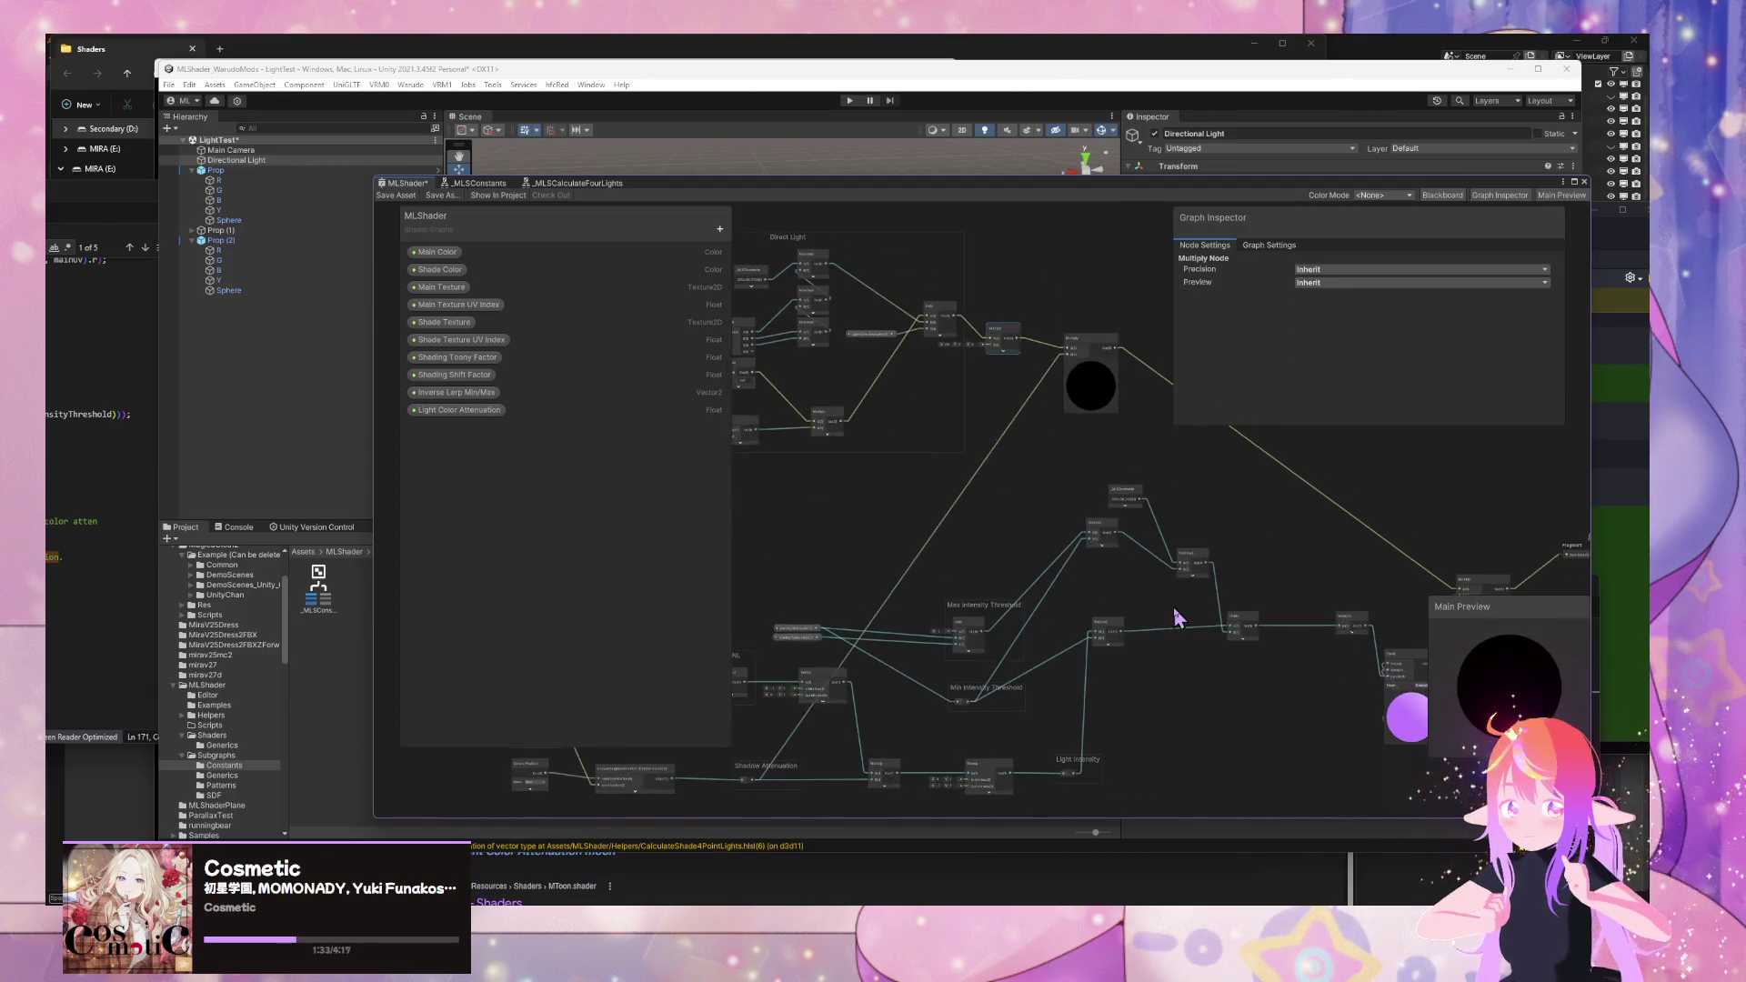
pyautogui.moveTo(1071, 494); pyautogui.dragTo(1074, 588)
pyautogui.moveTo(1099, 437); pyautogui.dragTo(1076, 535)
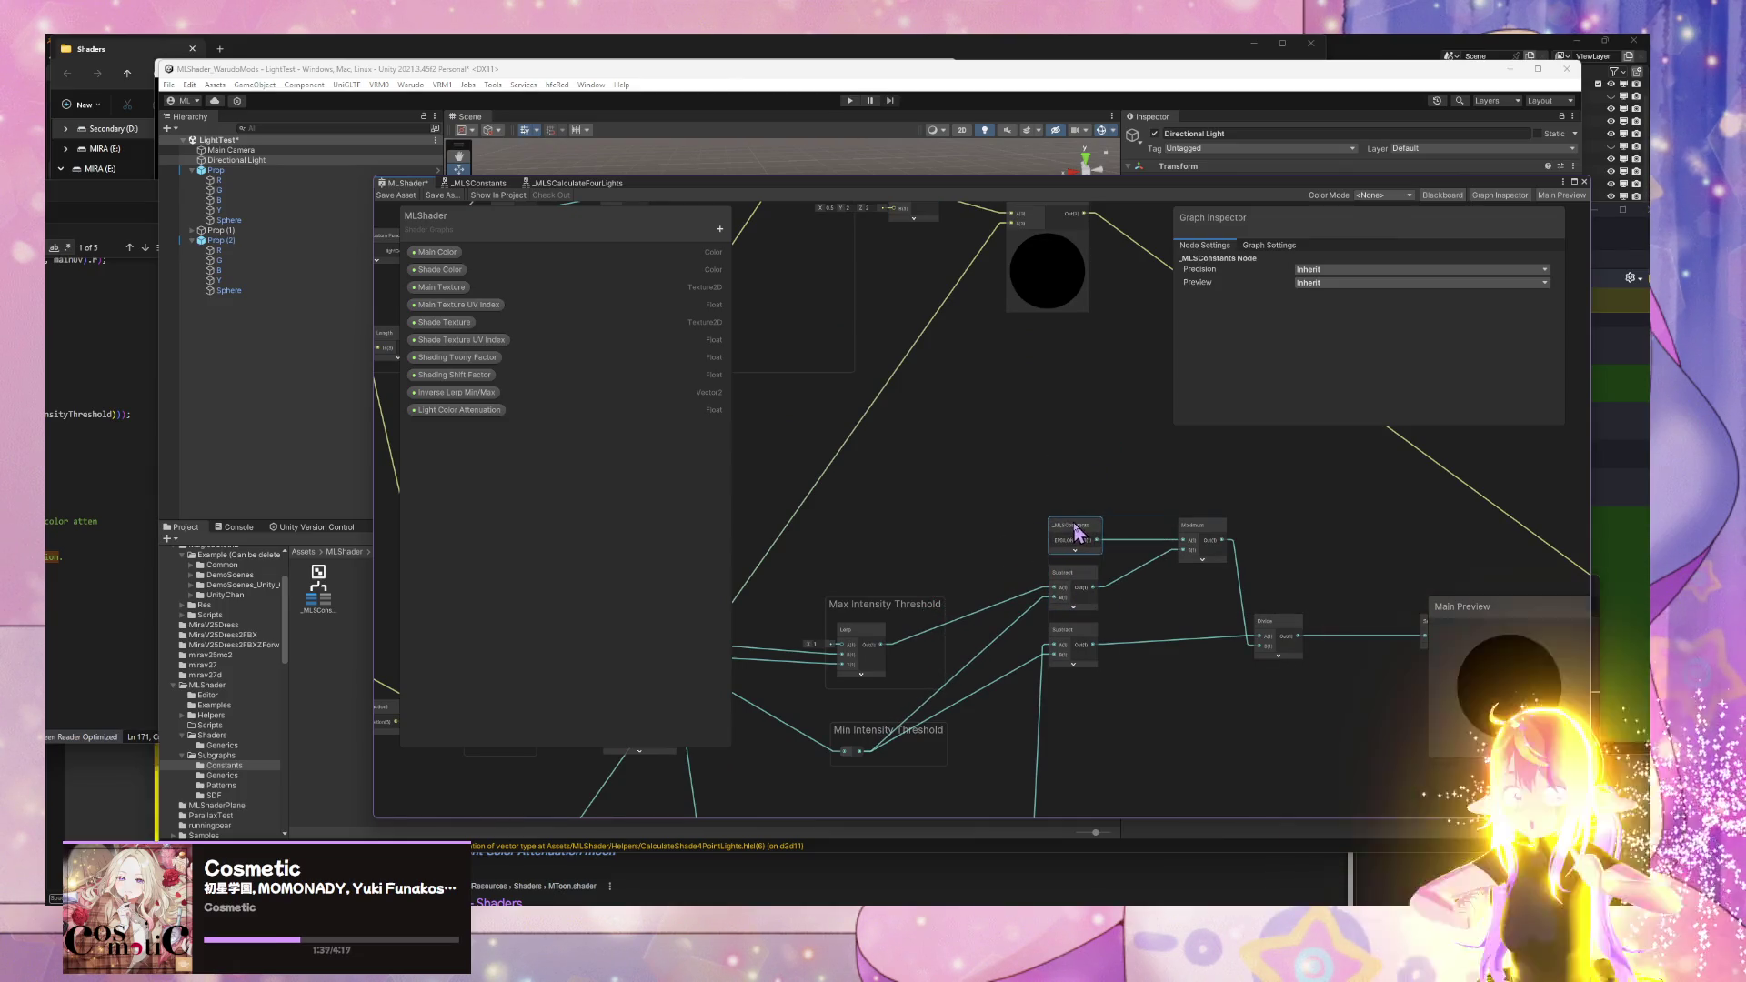
pyautogui.moveTo(1195, 542)
pyautogui.mouseDown()
pyautogui.moveTo(1192, 566)
pyautogui.moveTo(1176, 556)
pyautogui.mouseUp()
pyautogui.click(1180, 744)
# - Delete the long diagonal connection
pyautogui.scroll(-5, 1242, 671)
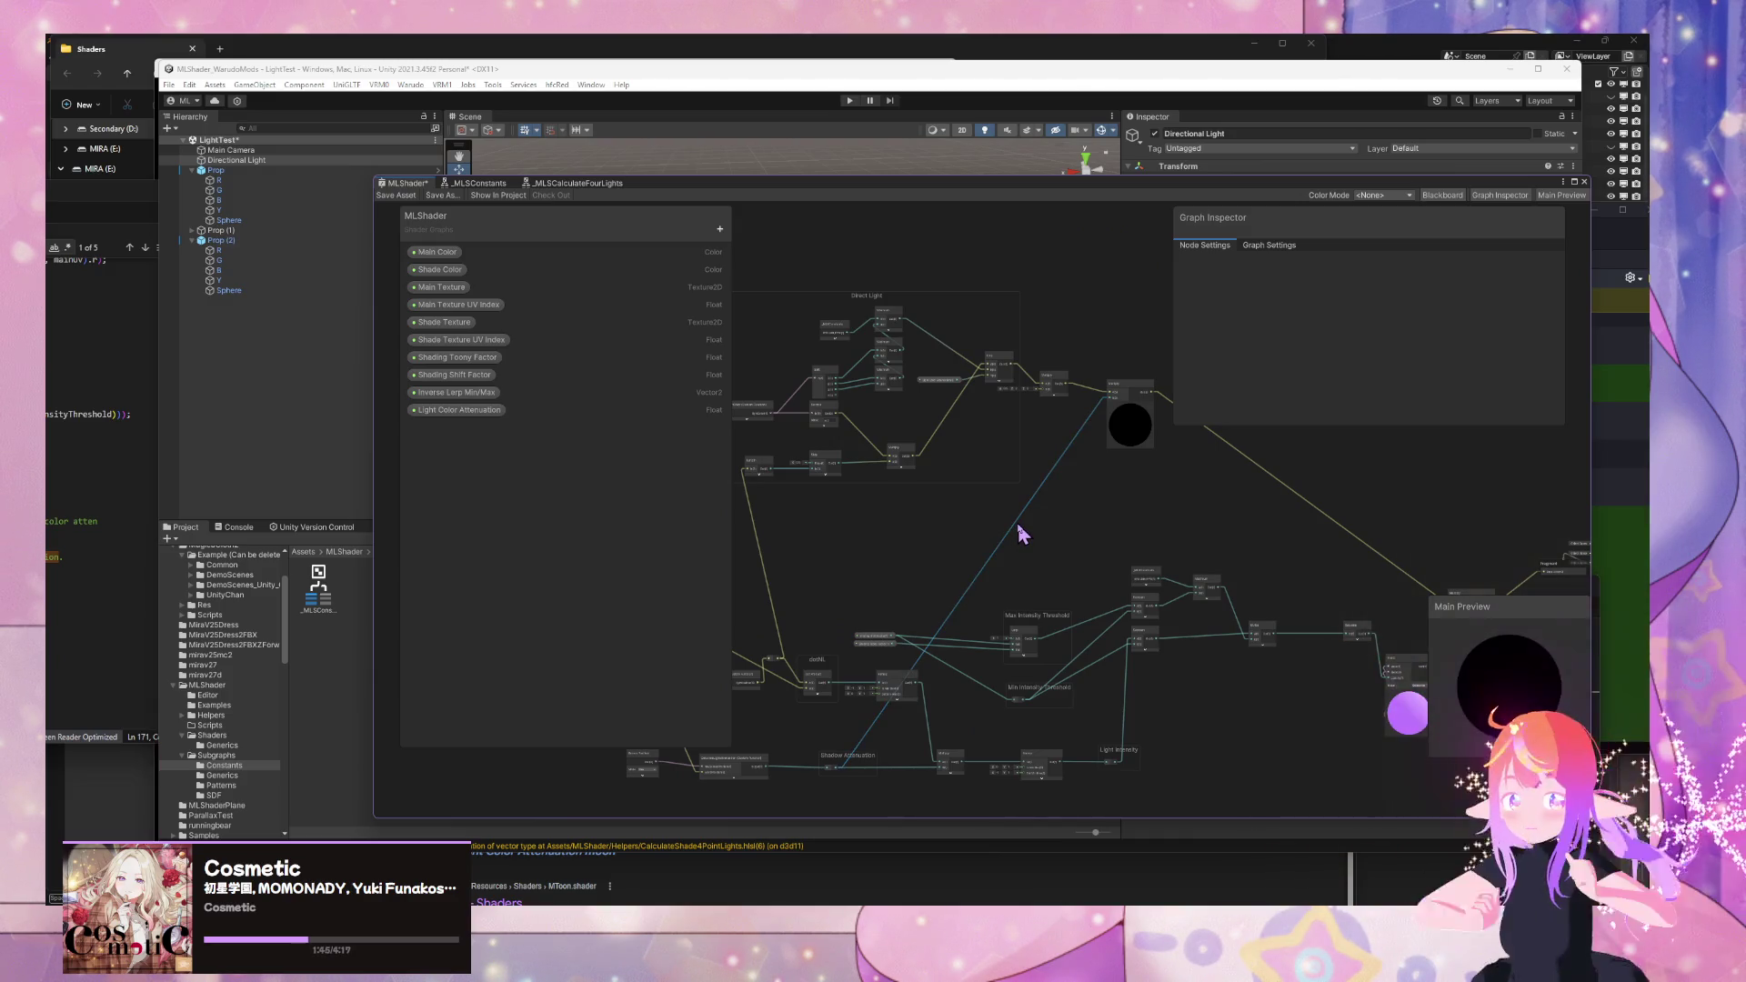
pyautogui.click(1018, 527)
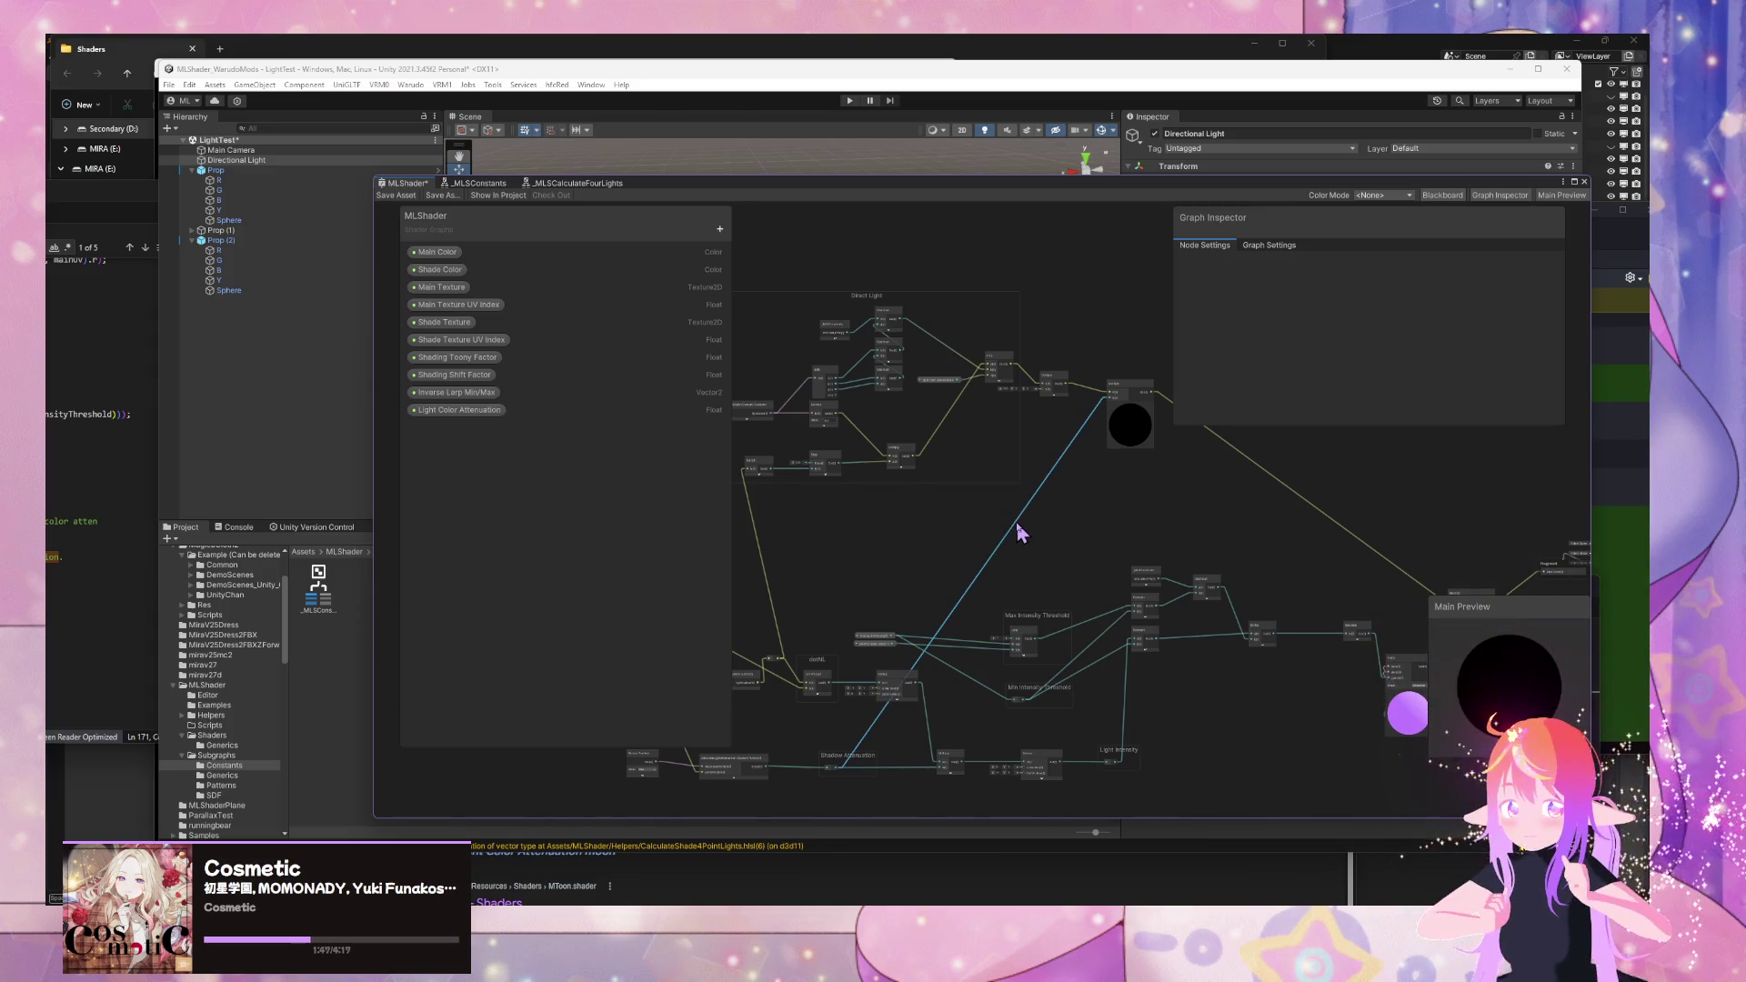
pyautogui.moveTo(997, 623)
pyautogui.mouseDown()
pyautogui.moveTo(1103, 472)
pyautogui.moveTo(1149, 522)
pyautogui.mouseUp()
pyautogui.moveTo(1082, 634)
pyautogui.mouseDown()
pyautogui.moveTo(1040, 713)
pyautogui.moveTo(969, 711)
pyautogui.mouseUp()
pyautogui.click(767, 543)
pyautogui.press('Delete')
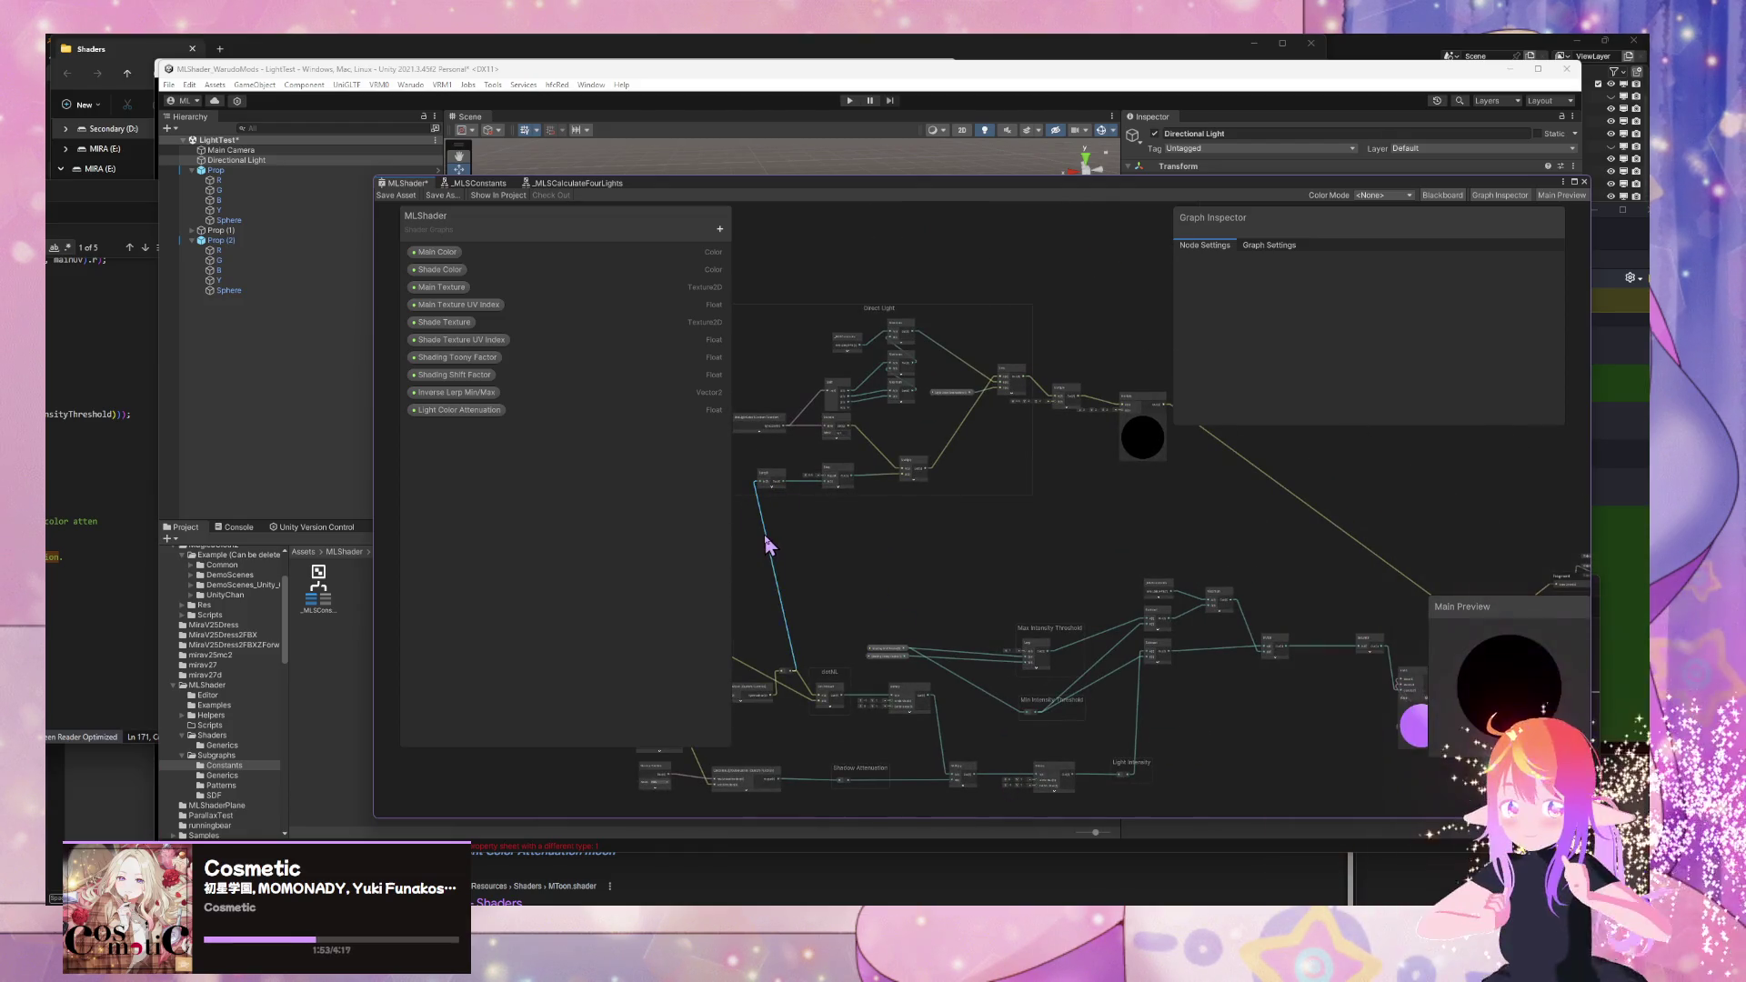
pyautogui.moveTo(767, 544)
pyautogui.mouseDown()
pyautogui.moveTo(1099, 553)
pyautogui.moveTo(905, 479)
pyautogui.mouseUp()
pyautogui.scroll(-1, 1091, 550)
pyautogui.scroll(1, 1042, 496)
pyautogui.moveTo(1042, 496); pyautogui.dragTo(1021, 537)
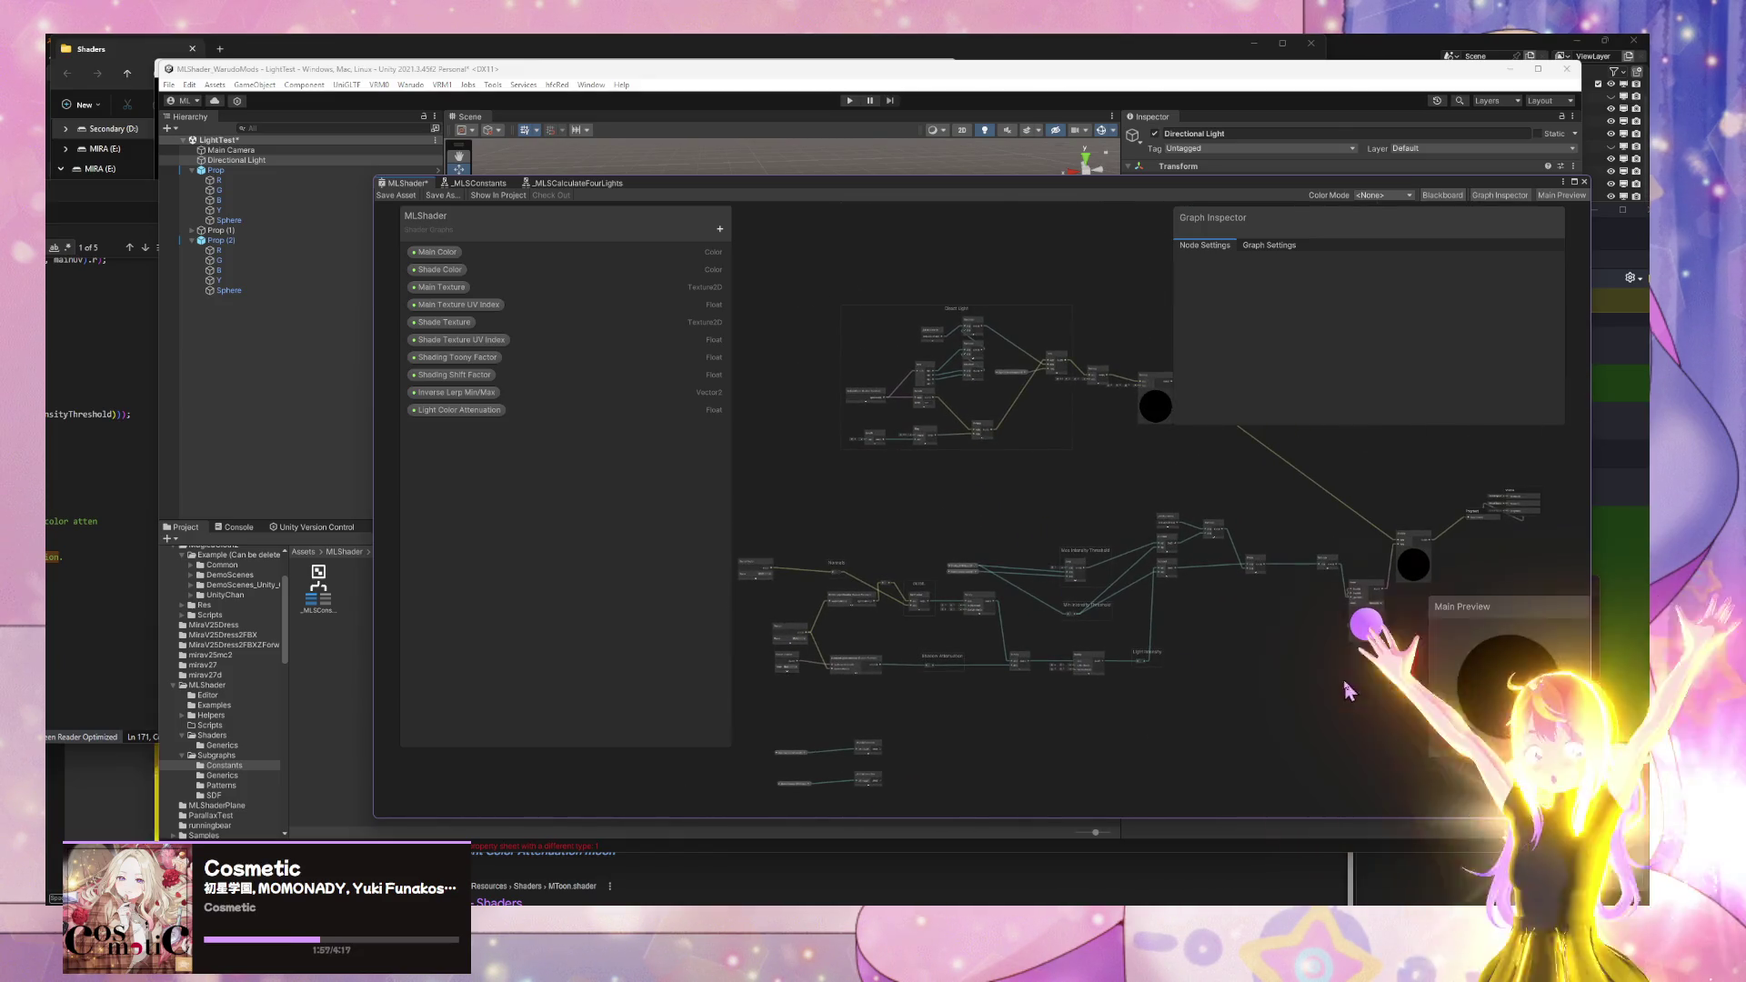
# - Move the Divide node left and the Blend node down beside the purple preview
pyautogui.moveTo(1342, 675); pyautogui.dragTo(1174, 653)
pyautogui.scroll(1, 1174, 653)
pyautogui.scroll(1, 1173, 653)
pyautogui.moveTo(1117, 525)
pyautogui.mouseDown()
pyautogui.moveTo(994, 520)
pyautogui.moveTo(939, 571)
pyautogui.moveTo(918, 466)
pyautogui.moveTo(937, 582)
pyautogui.moveTo(942, 527)
pyautogui.moveTo(1136, 549)
pyautogui.moveTo(940, 519)
pyautogui.mouseUp()
pyautogui.scroll(1, 971, 652)
pyautogui.click(1077, 439)
pyautogui.scroll(-1, 940, 519)
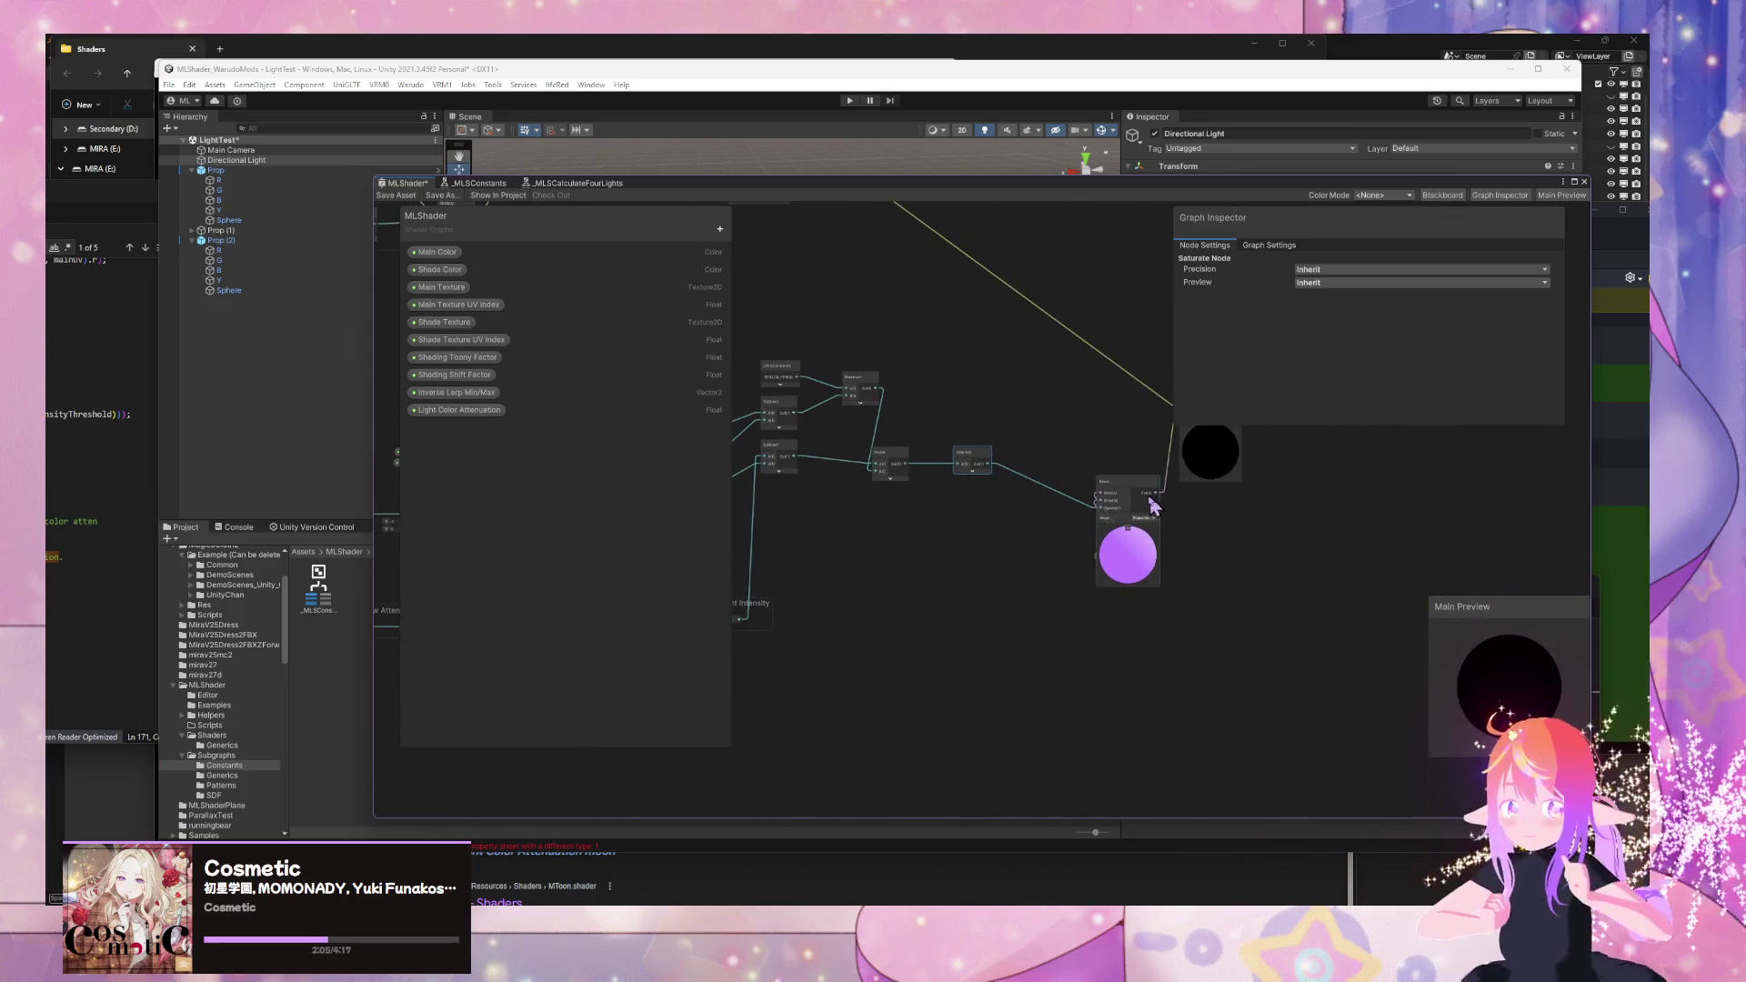
pyautogui.moveTo(1122, 498)
pyautogui.mouseDown()
pyautogui.moveTo(1077, 528)
pyautogui.moveTo(1150, 644)
pyautogui.moveTo(1220, 547)
pyautogui.moveTo(1234, 564)
pyautogui.moveTo(1084, 623)
pyautogui.moveTo(1034, 671)
pyautogui.mouseUp()
pyautogui.moveTo(1080, 729)
pyautogui.mouseDown()
pyautogui.moveTo(945, 693)
pyautogui.moveTo(1502, 616)
pyautogui.mouseUp()
pyautogui.scroll(-5, 1340, 613)
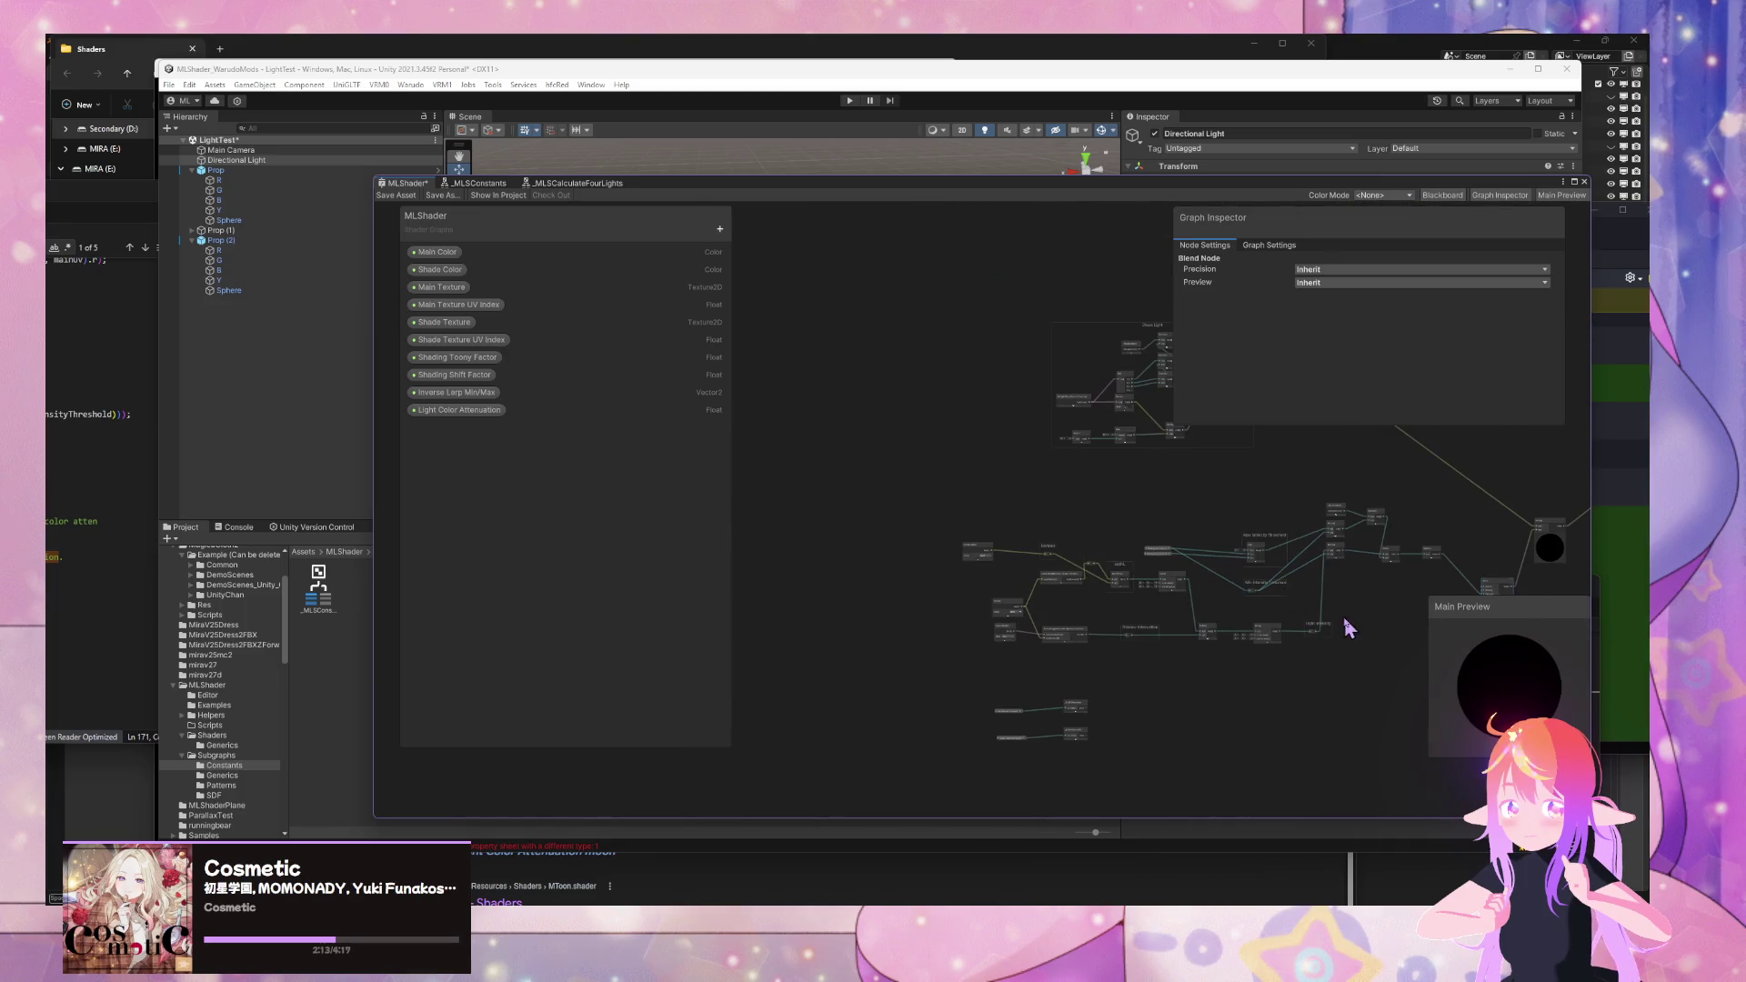
# - Box-select the lighting node cluster and nudge the Blend node slightly right
pyautogui.moveTo(1330, 626)
pyautogui.mouseDown()
pyautogui.moveTo(870, 505)
pyautogui.moveTo(823, 464)
pyautogui.mouseUp()
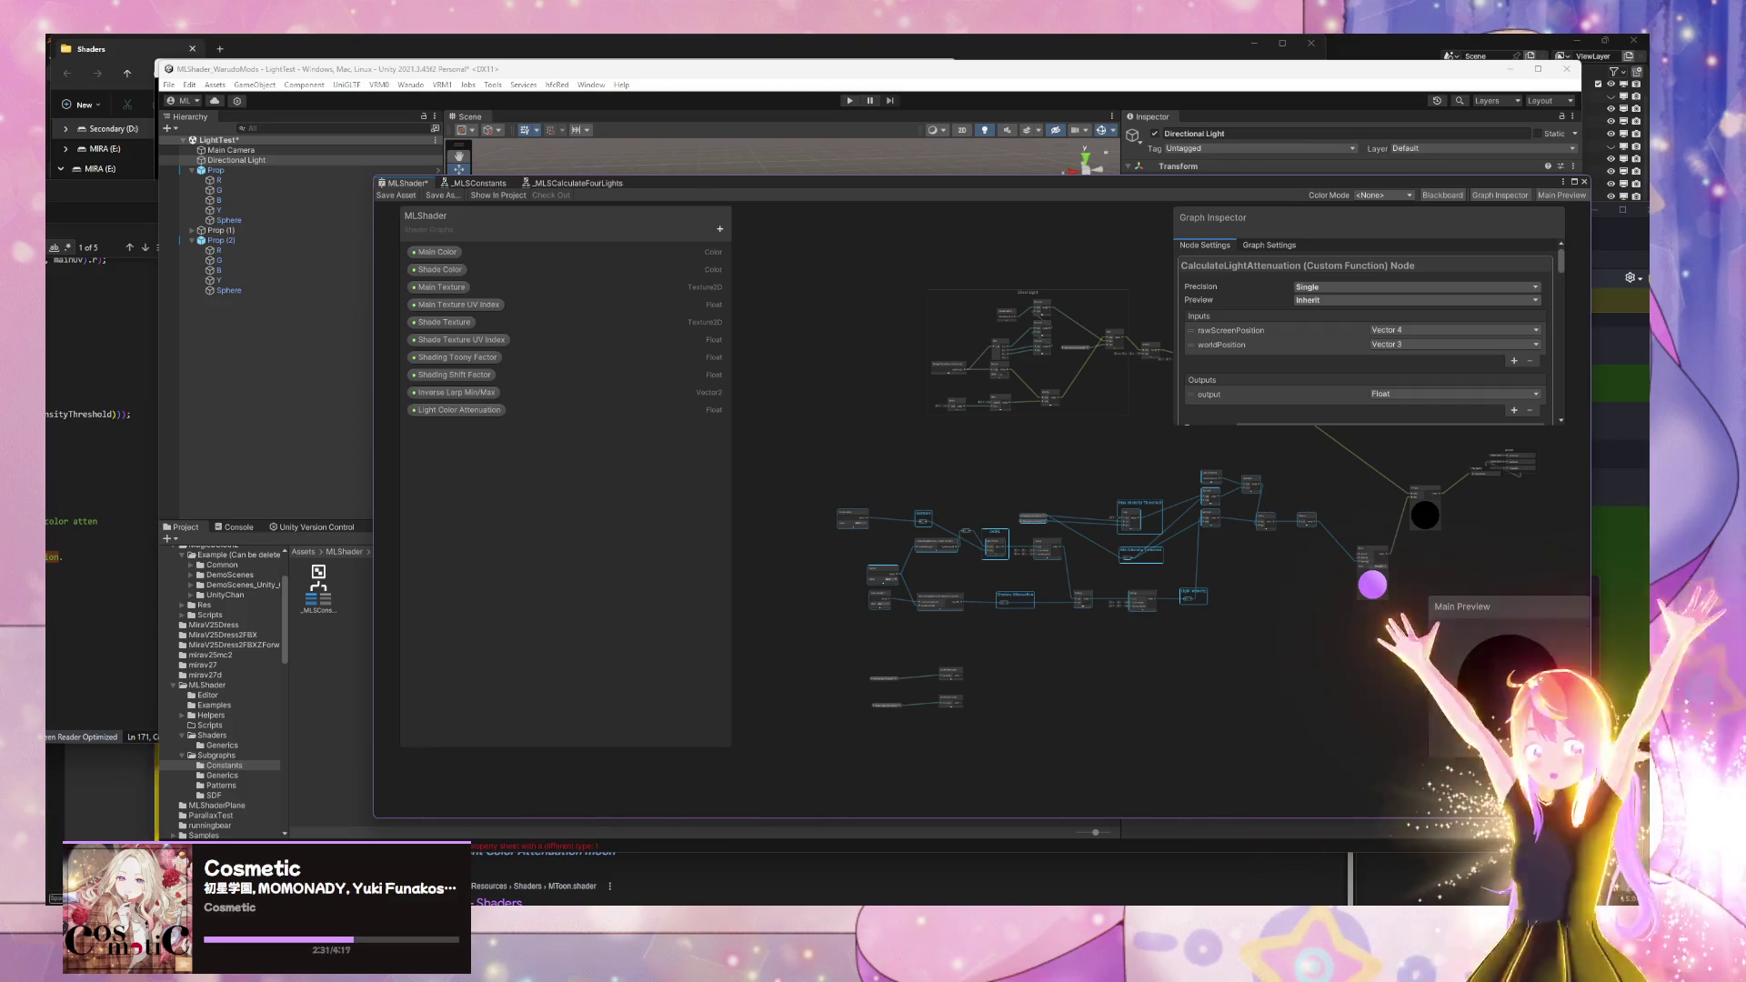
pyautogui.moveTo(1244, 635); pyautogui.dragTo(1134, 639)
pyautogui.scroll(1, 1125, 639)
pyautogui.scroll(-1, 1137, 634)
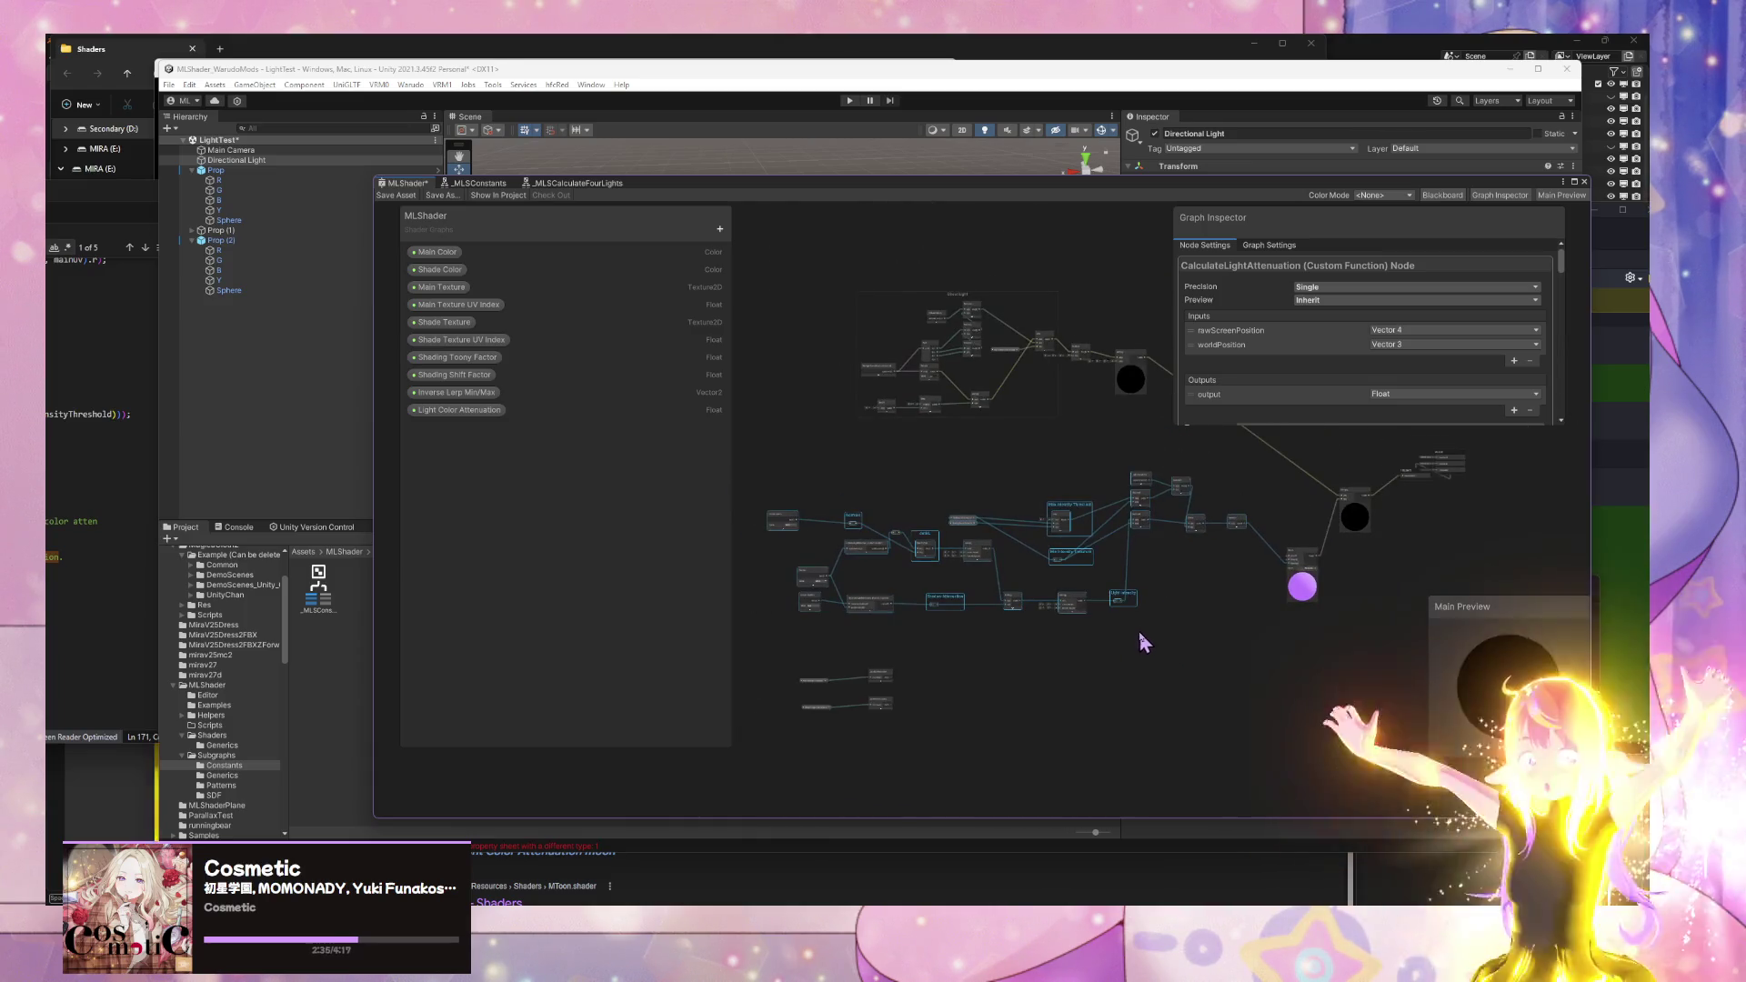
pyautogui.scroll(2, 1285, 598)
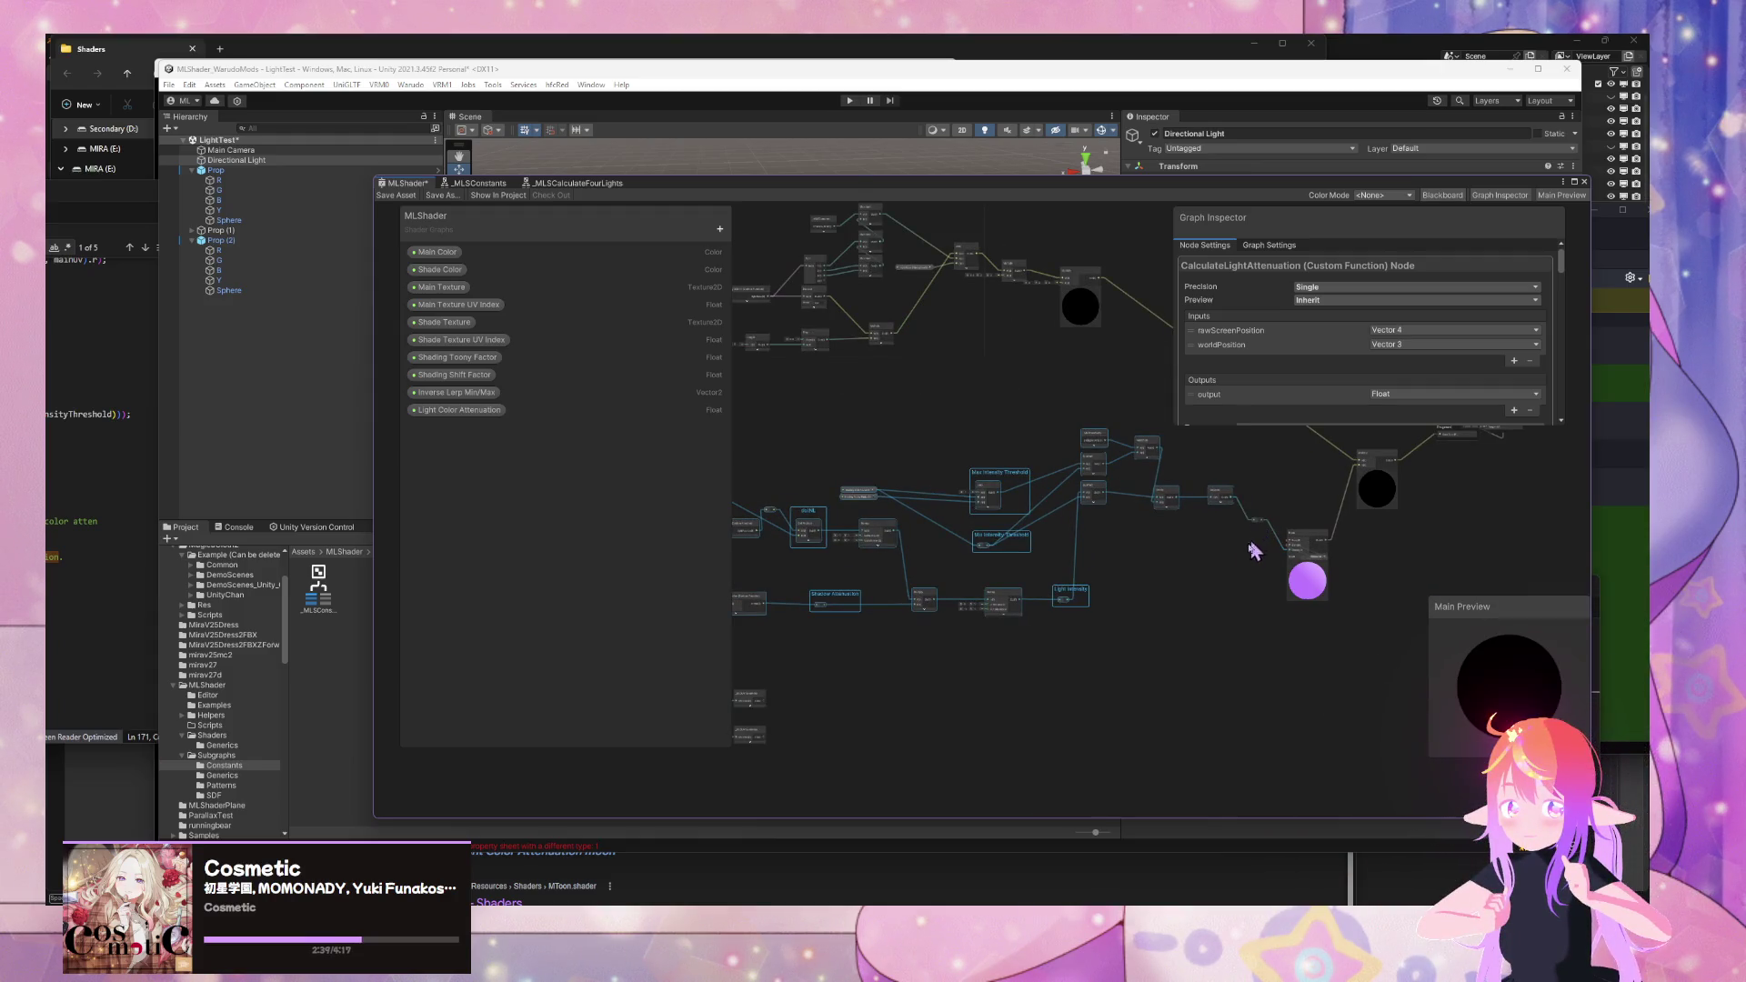
pyautogui.moveTo(1316, 578); pyautogui.dragTo(1358, 578)
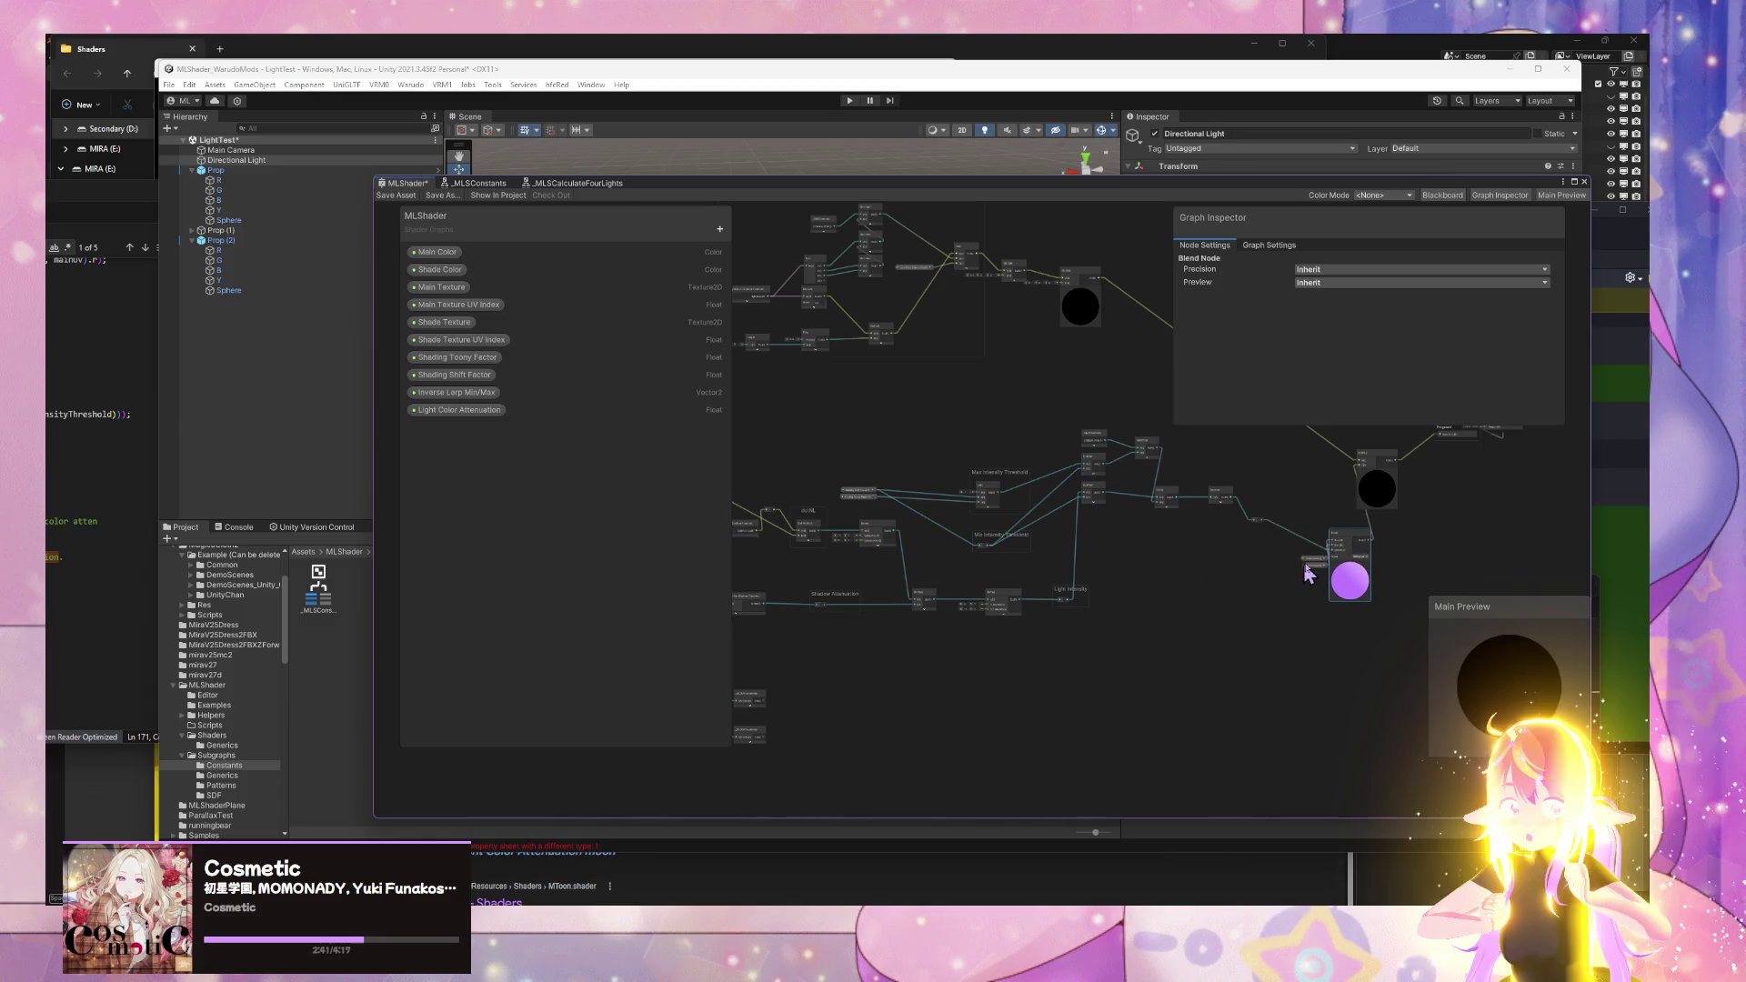
# - Reselect the lighting nodes to convert and bring up their context menu
pyautogui.scroll(-2, 1307, 572)
pyautogui.moveTo(1270, 627); pyautogui.dragTo(1261, 643)
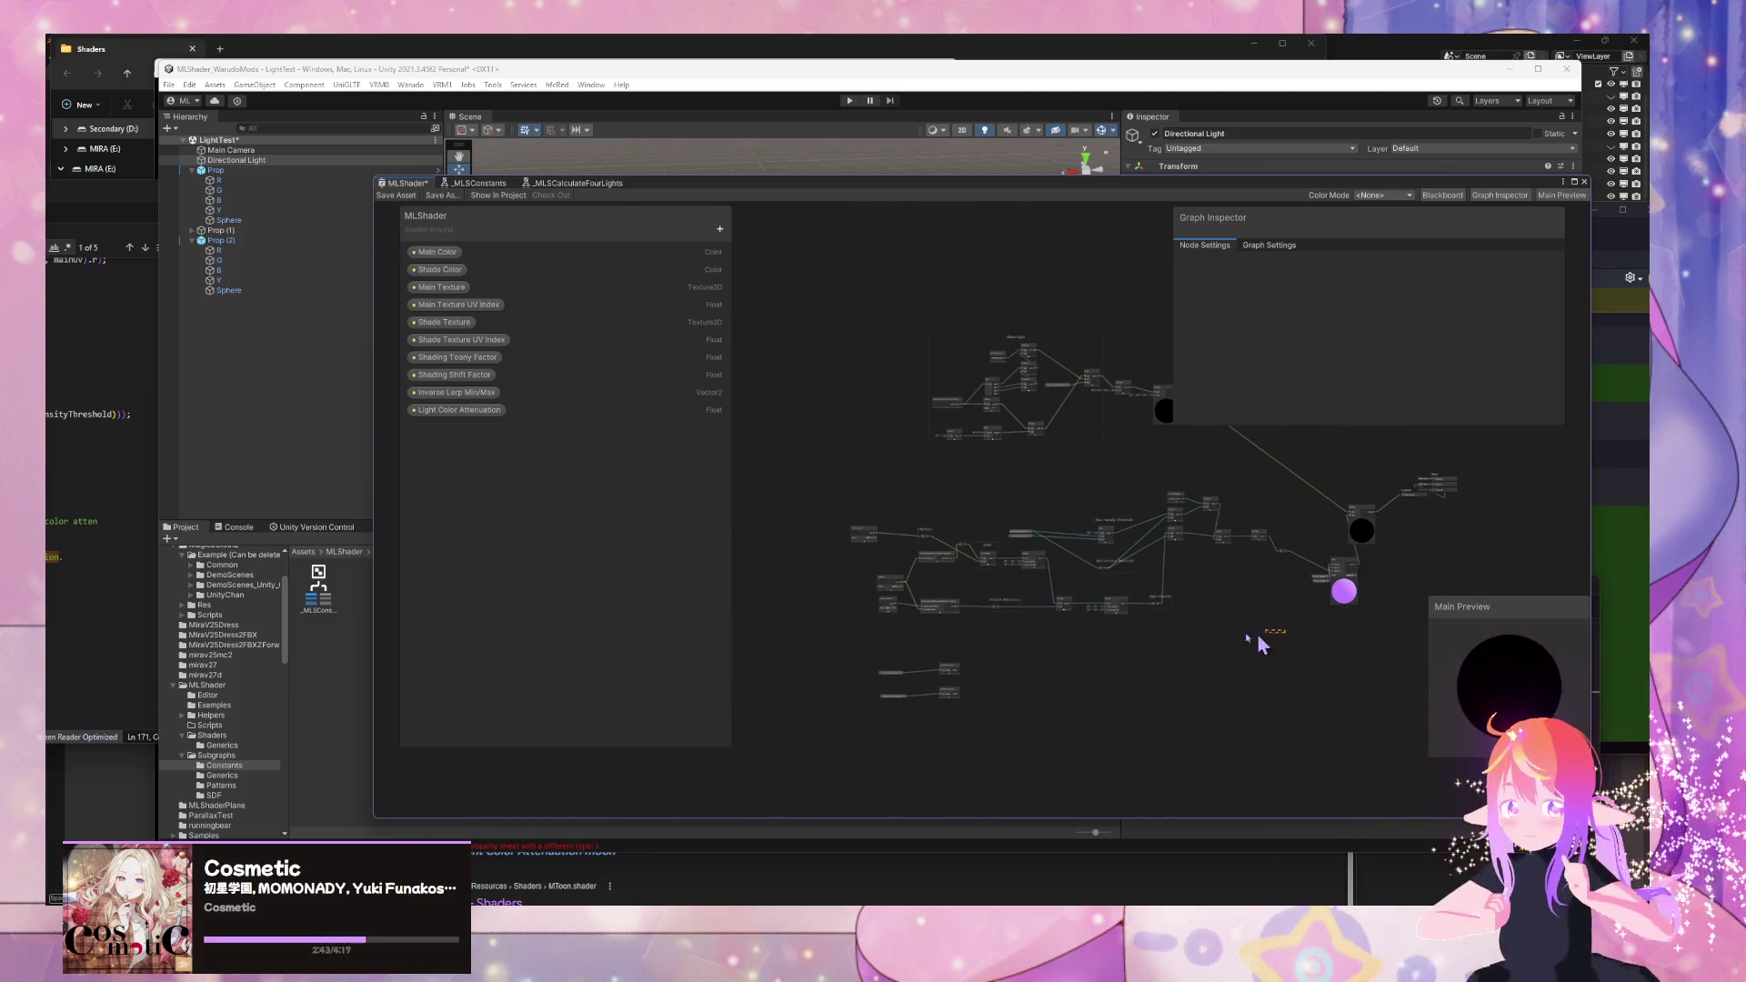
pyautogui.moveTo(803, 481); pyautogui.dragTo(803, 481)
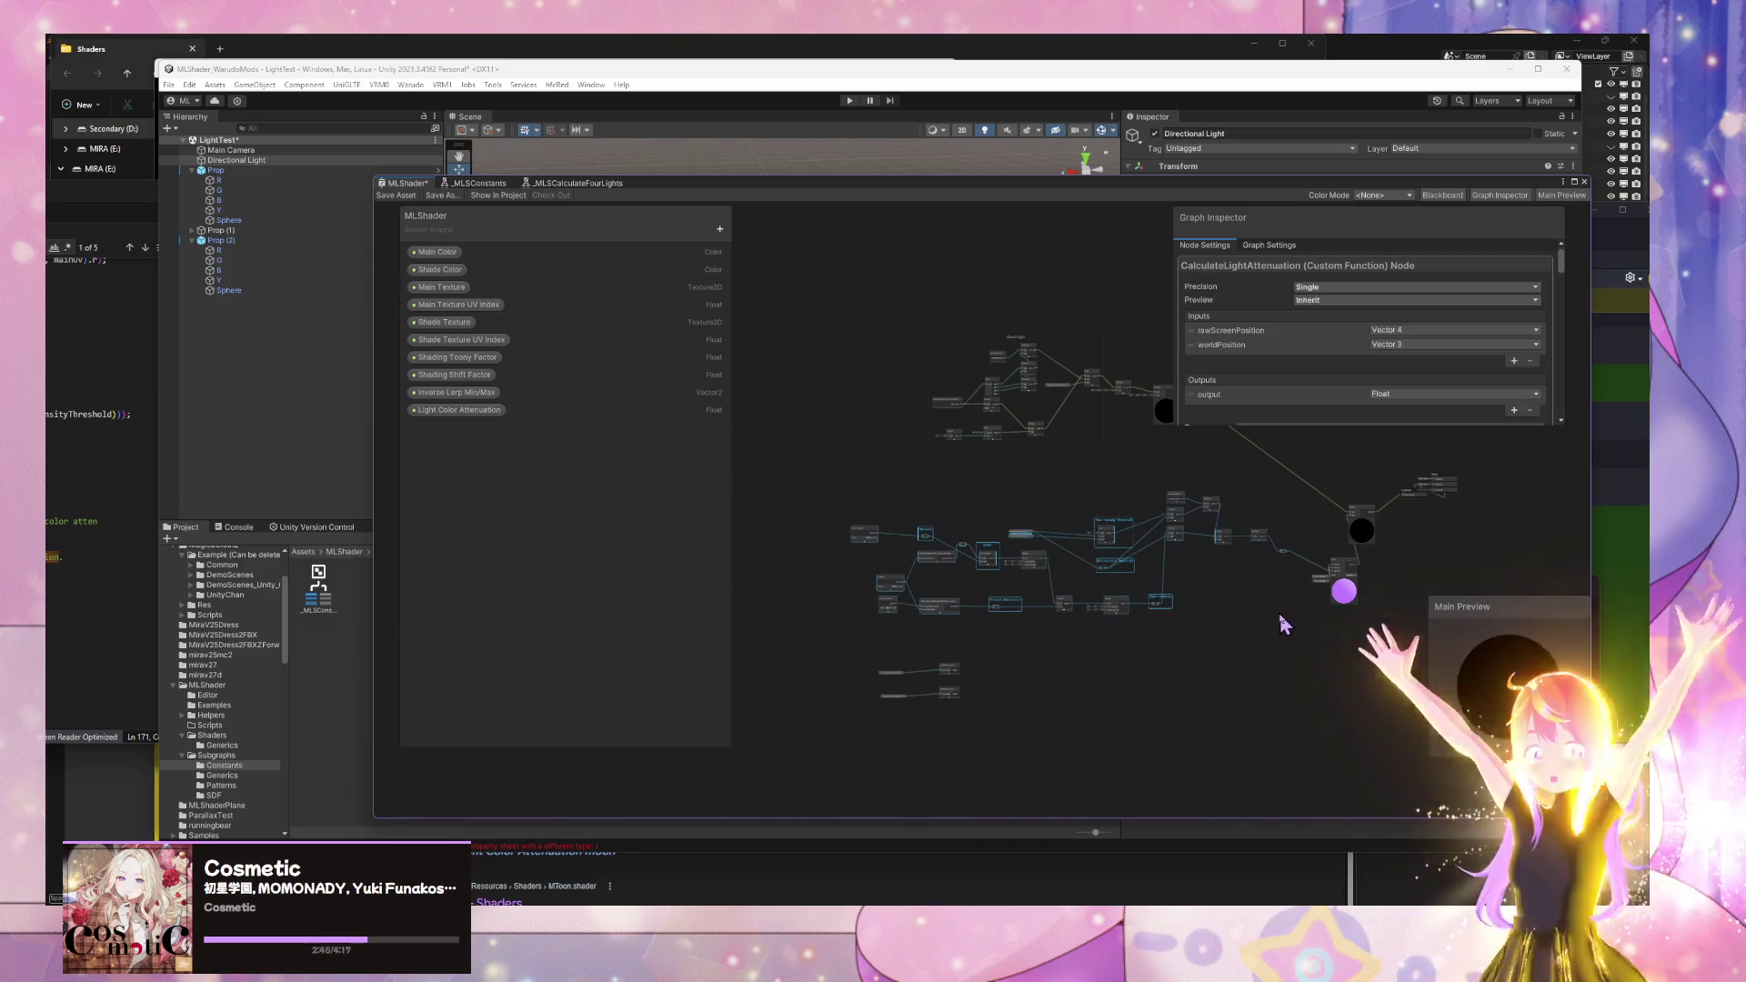
pyautogui.rightClick(1288, 560)
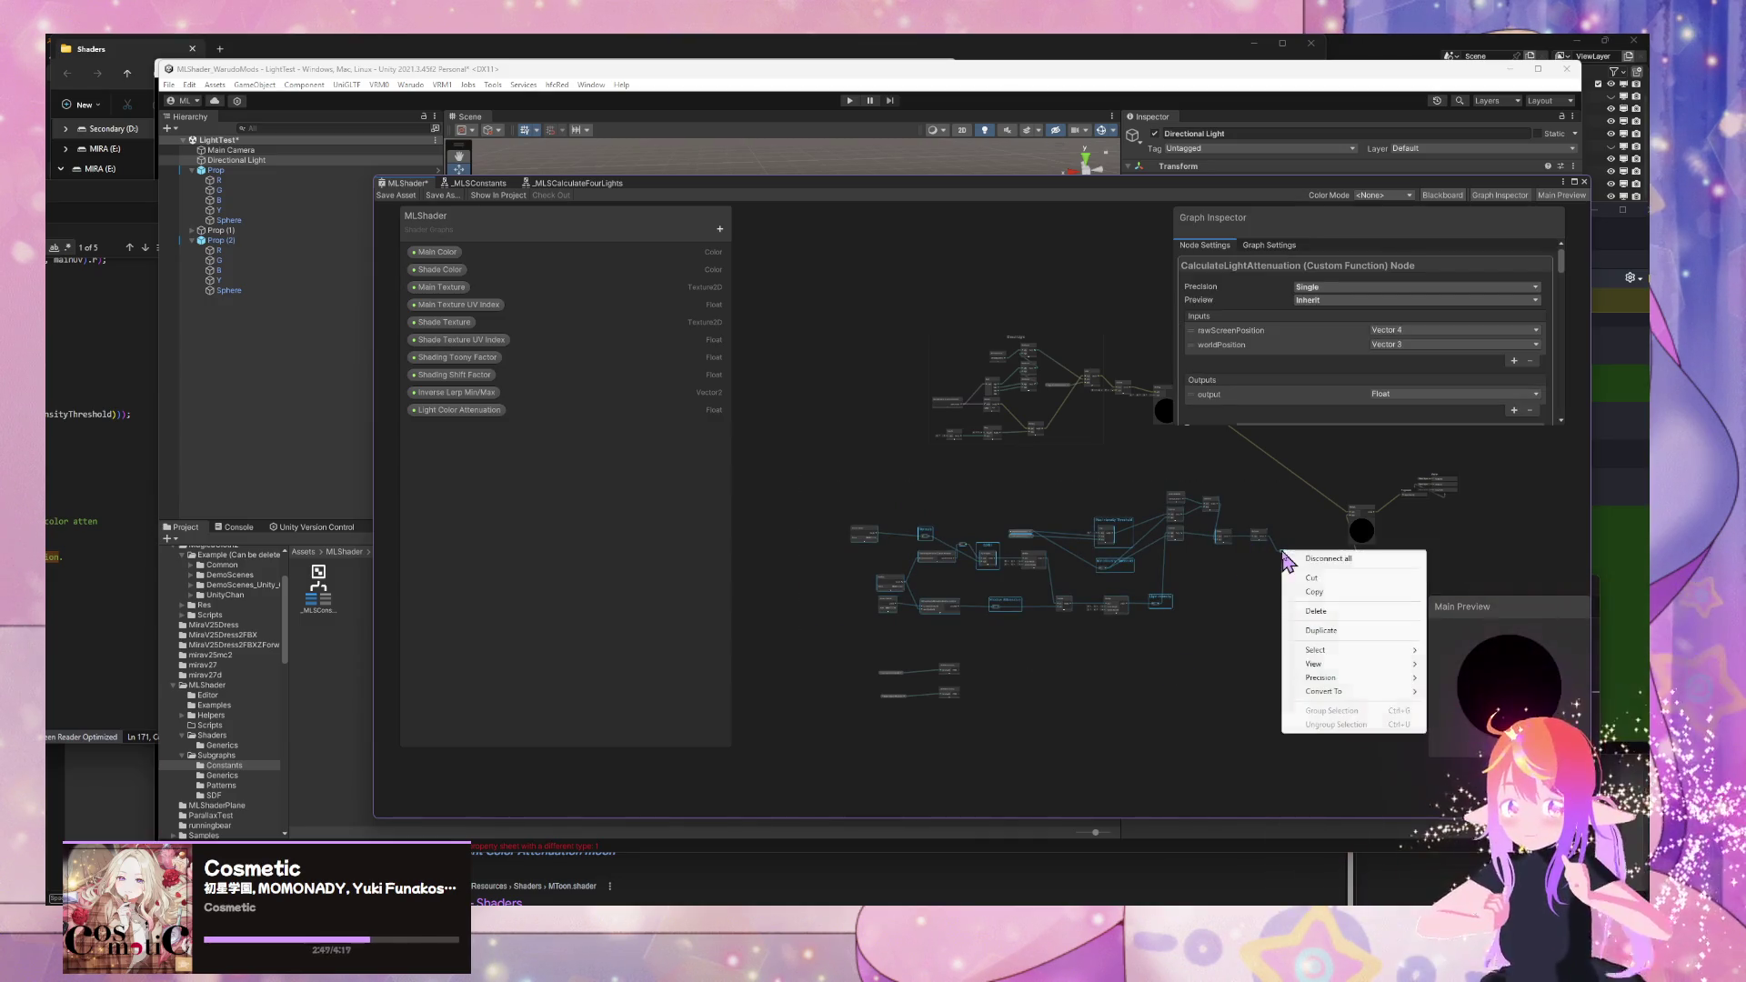
# - Convert the selected lighting nodes to a sub graph named _MLSMToonBaseLighting in MLShader/Subgraphs
pyautogui.click(1464, 691)
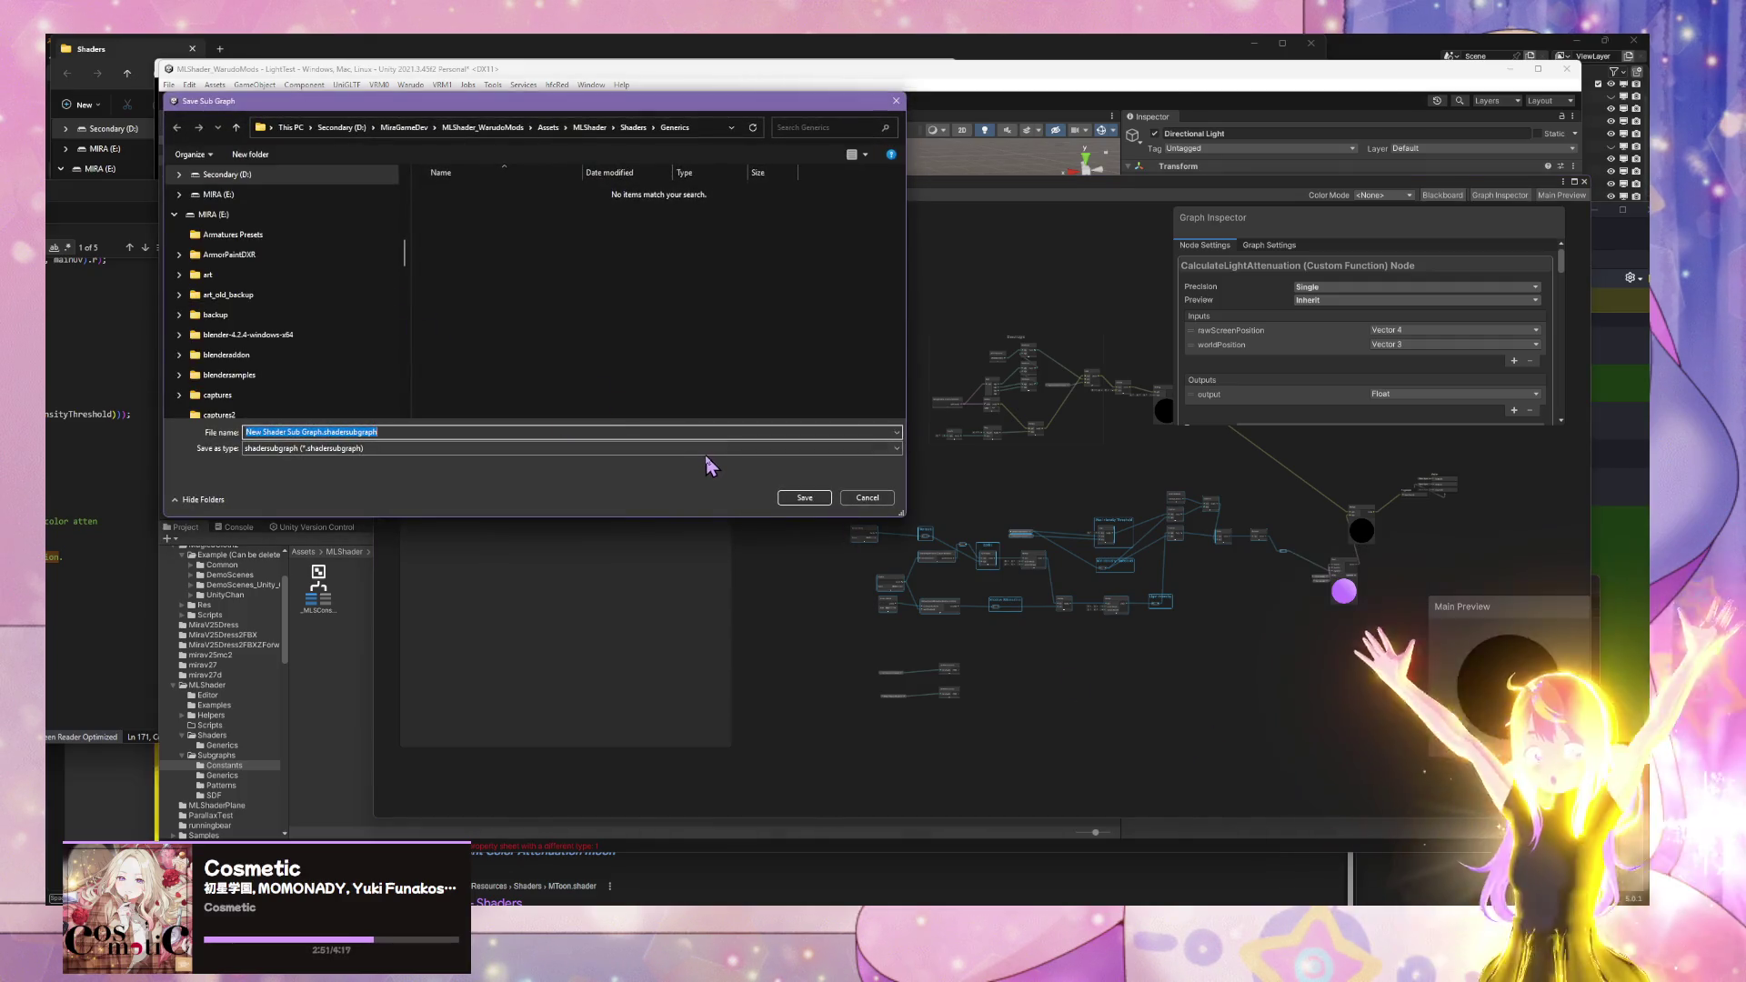
pyautogui.click(634, 128)
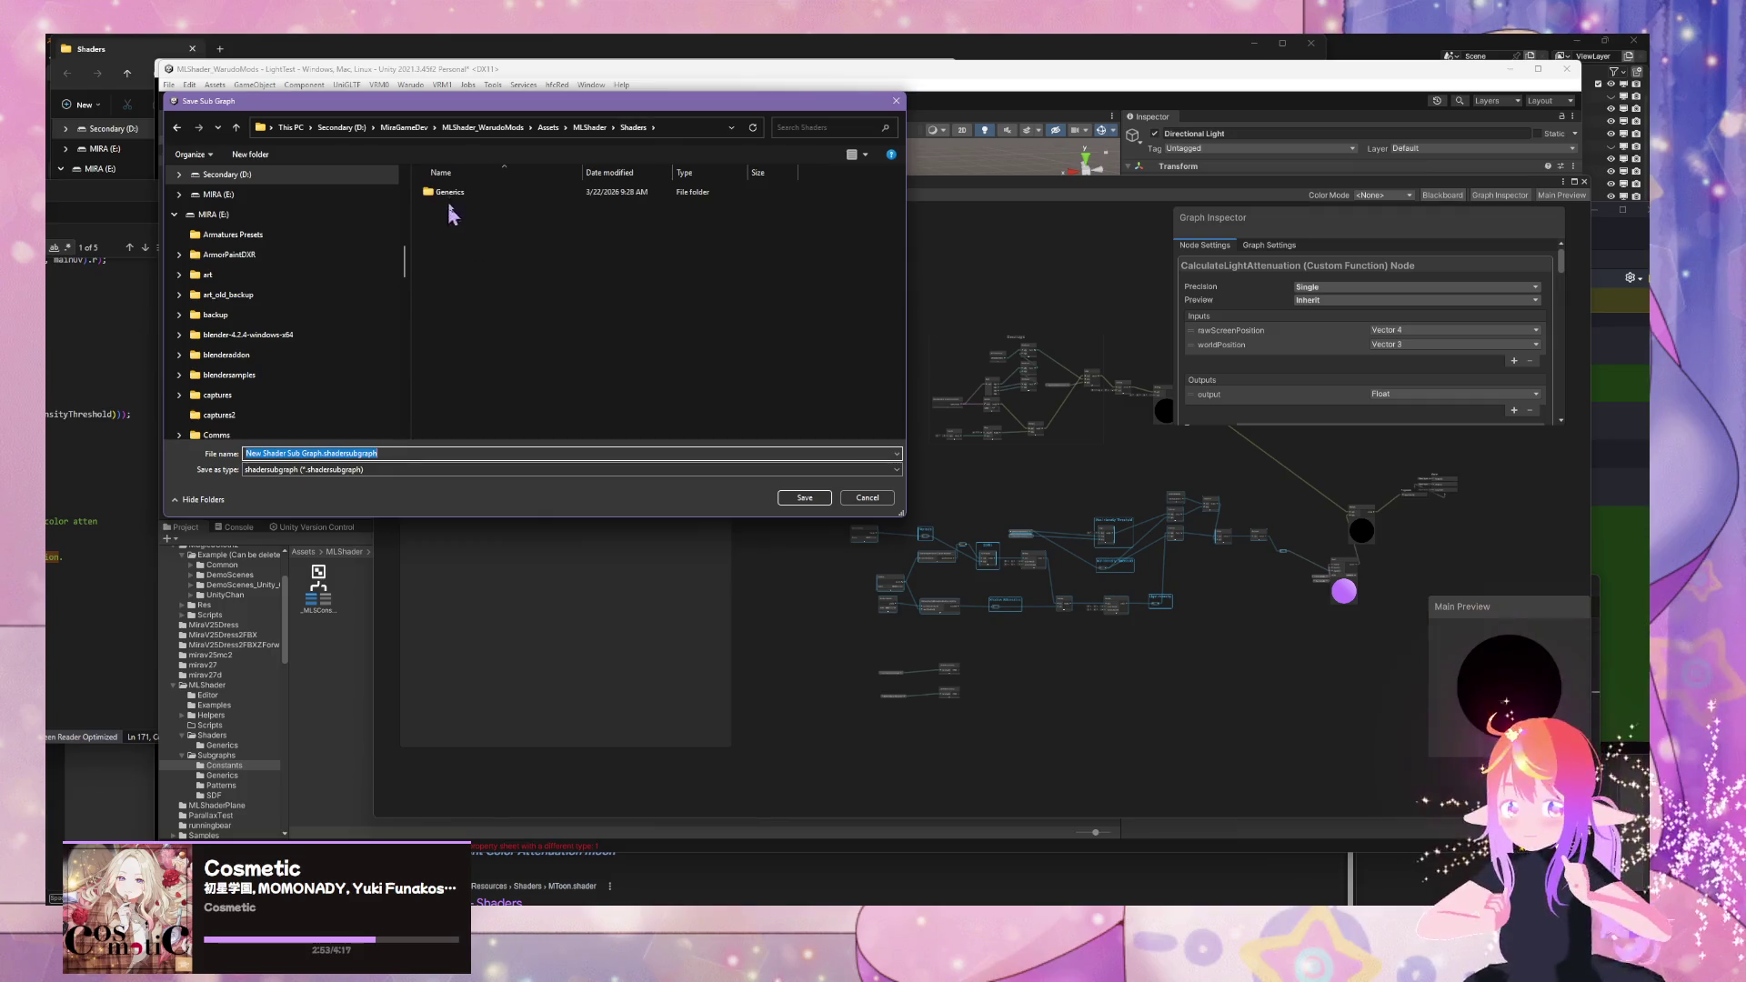
pyautogui.click(601, 128)
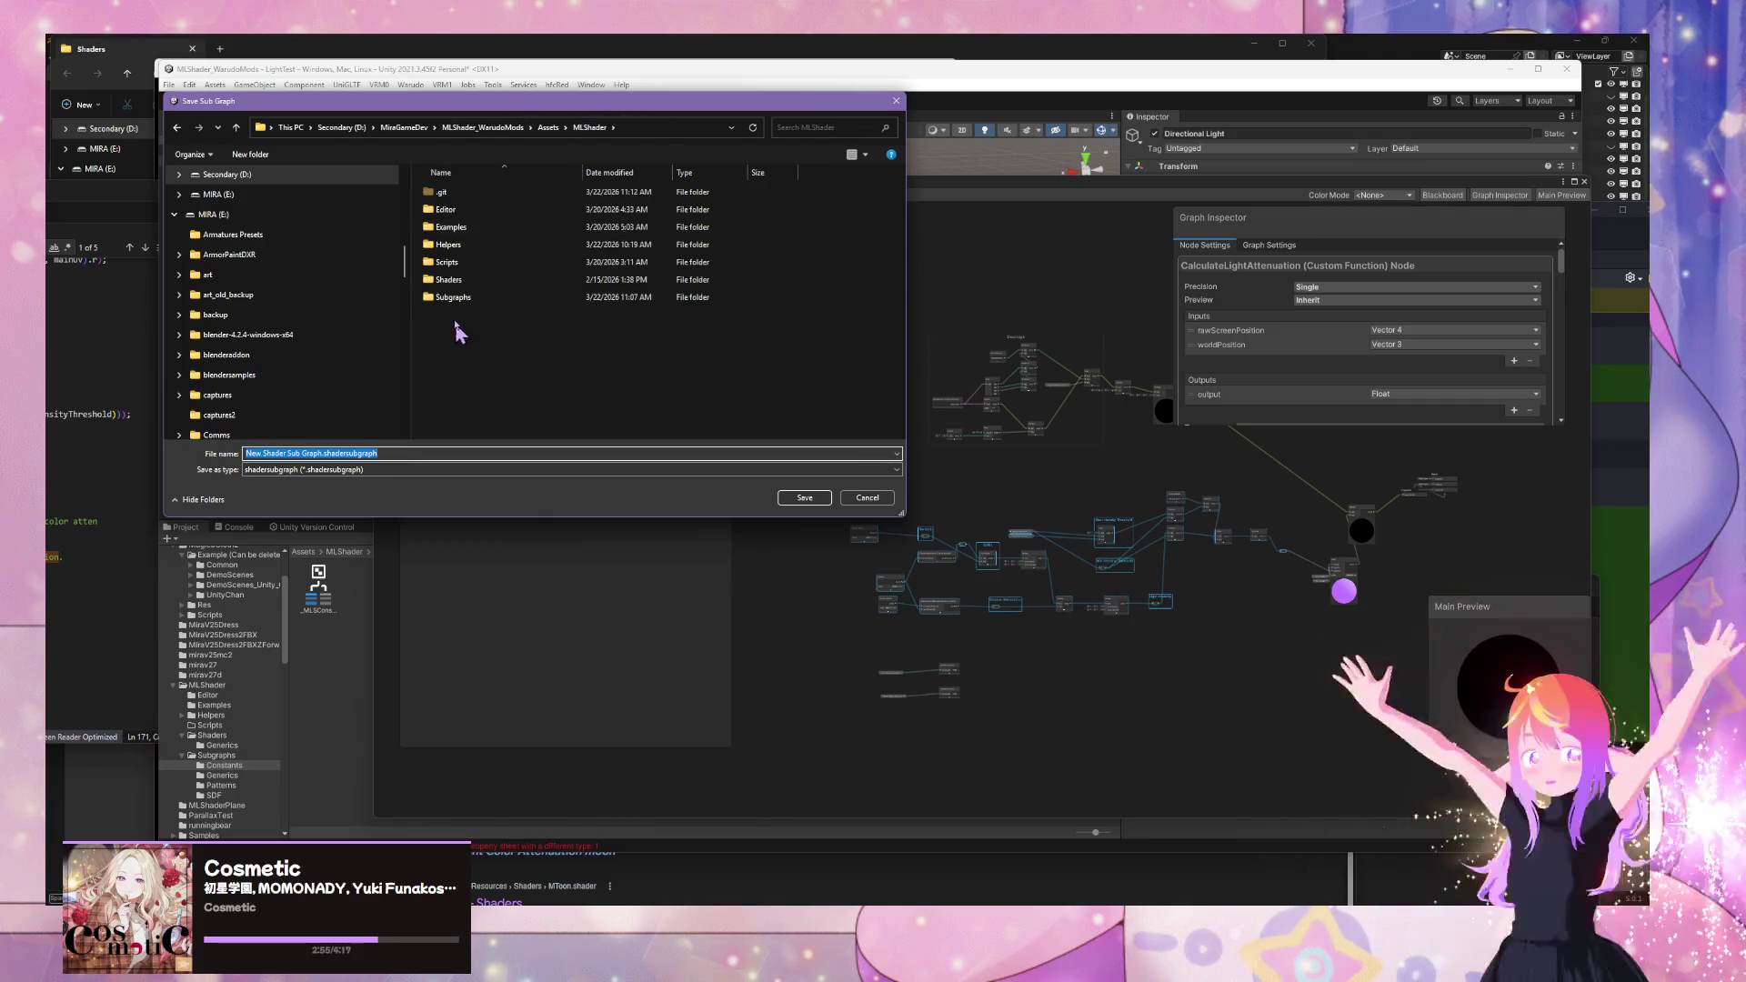
pyautogui.doubleClick(460, 296)
pyautogui.click(414, 453)
pyautogui.write('_ML')
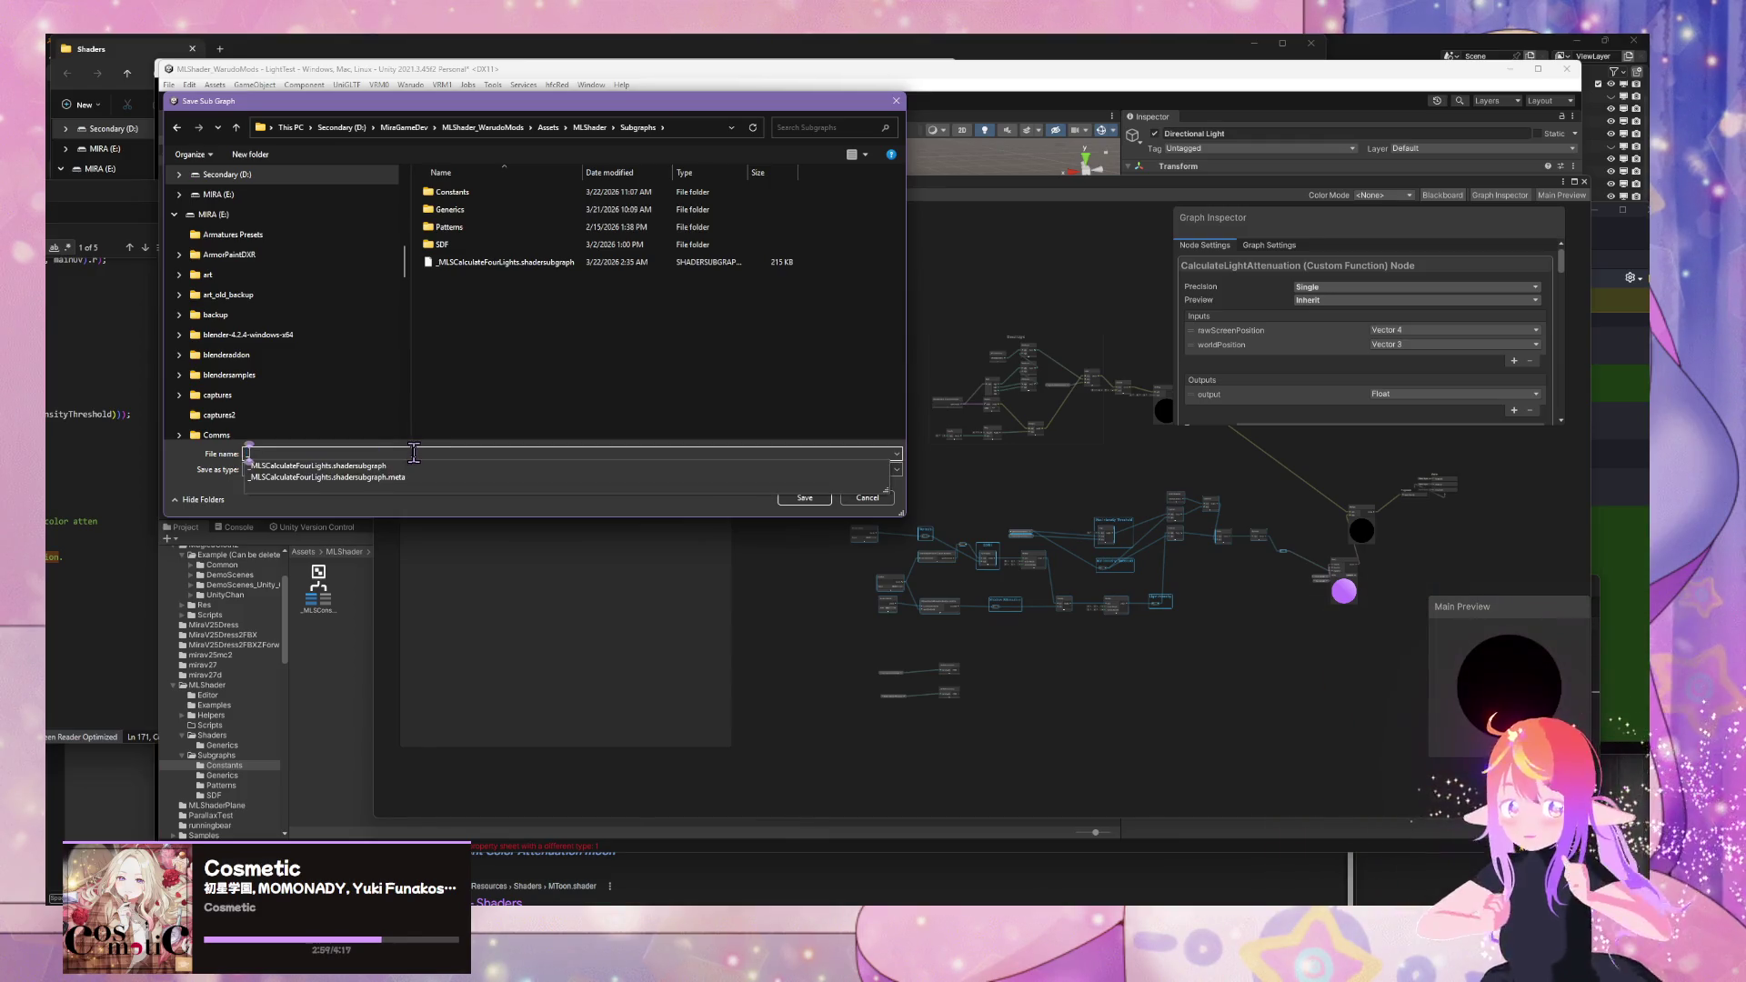
pyautogui.write('SMToonBas')
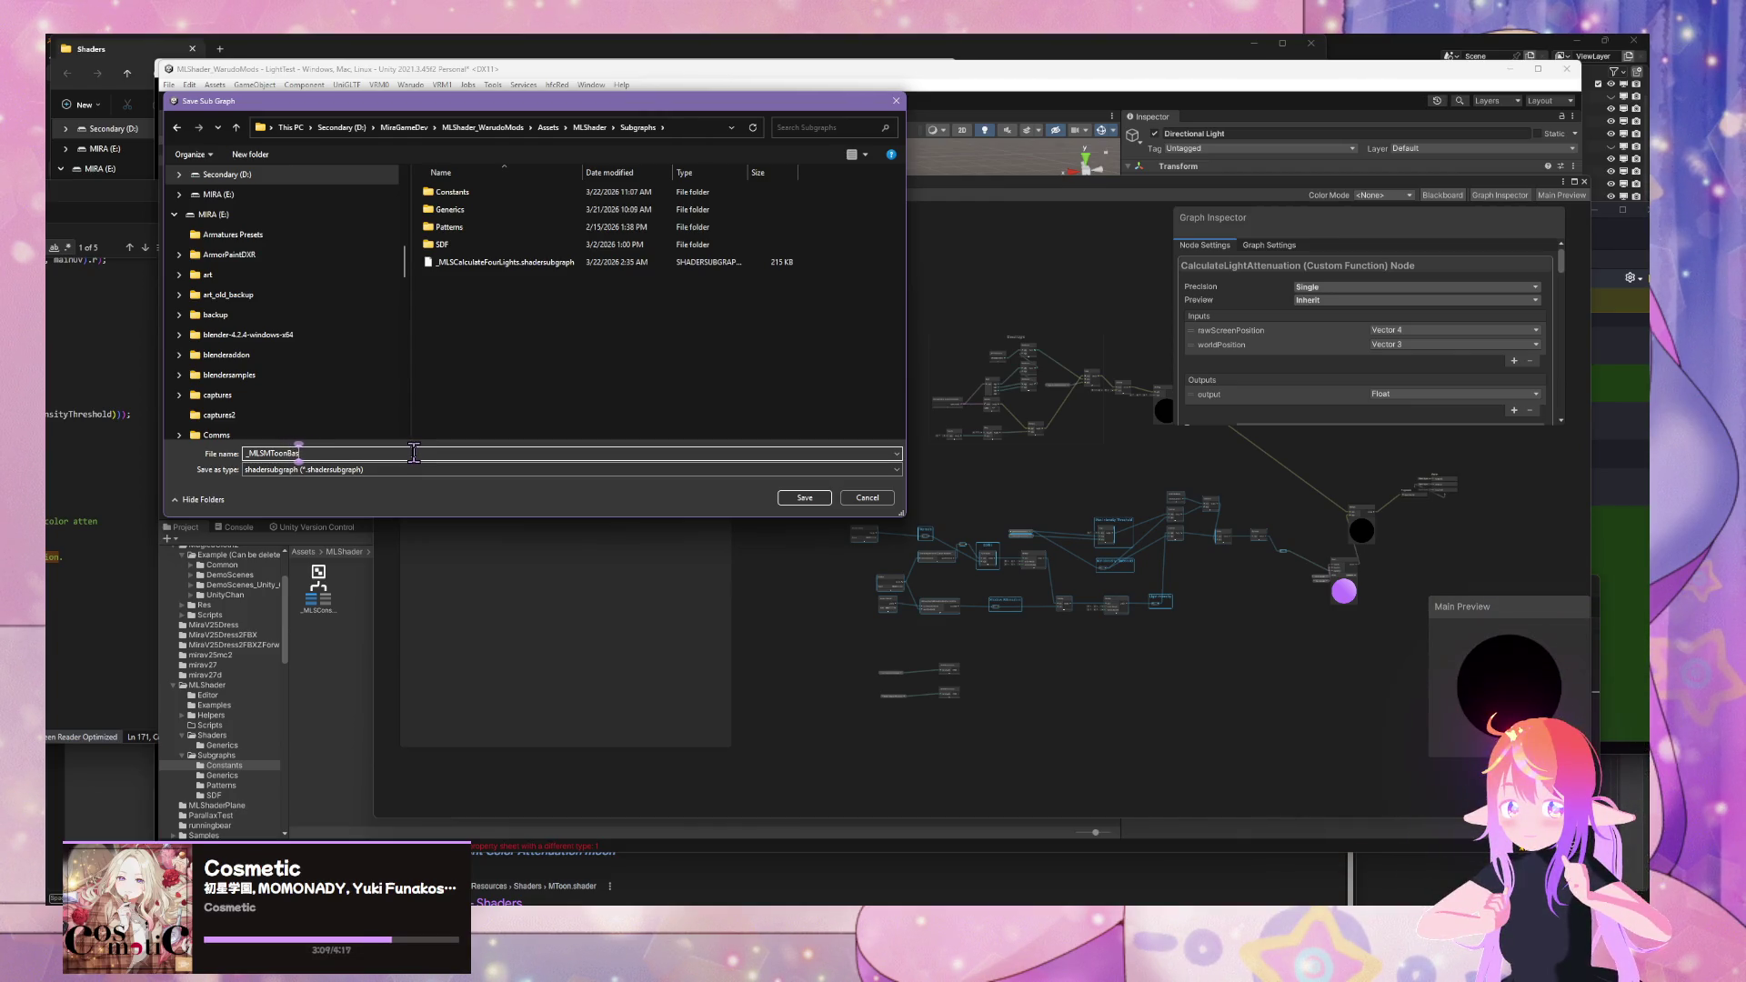
pyautogui.write('ghtin')
pyautogui.press('Return')
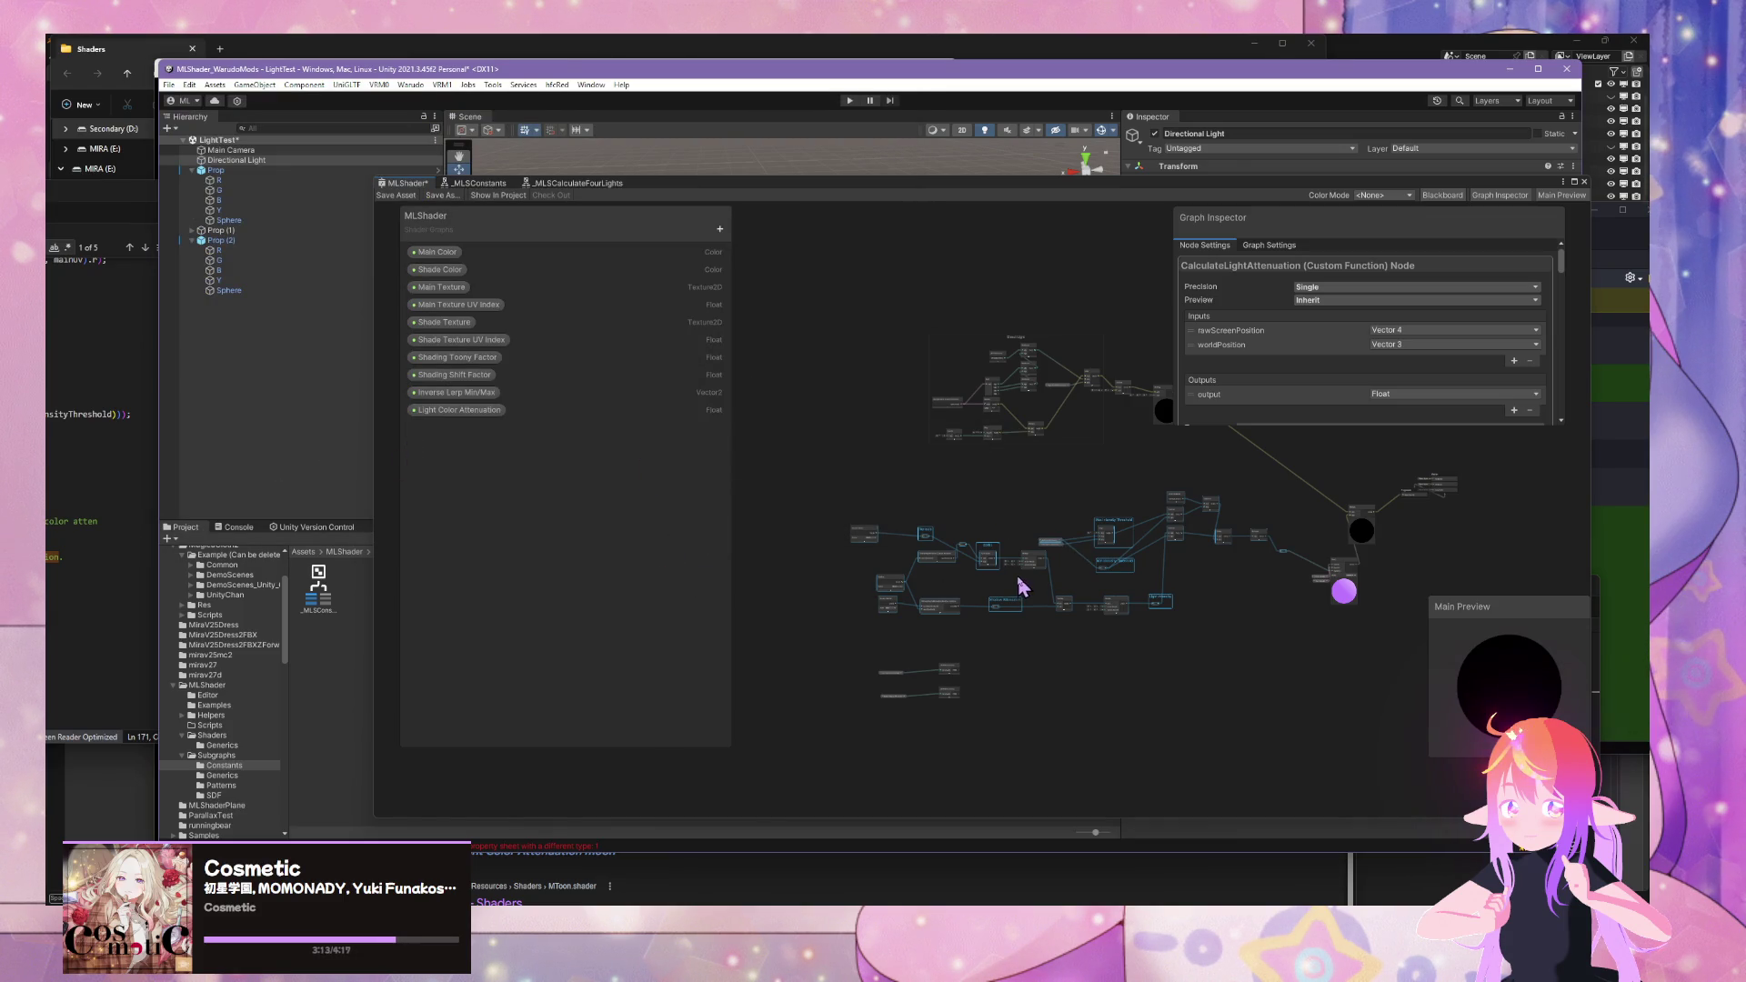
# - Move the _MLSMToonBaseLighting node up and to the right
pyautogui.scroll(5, 1019, 573)
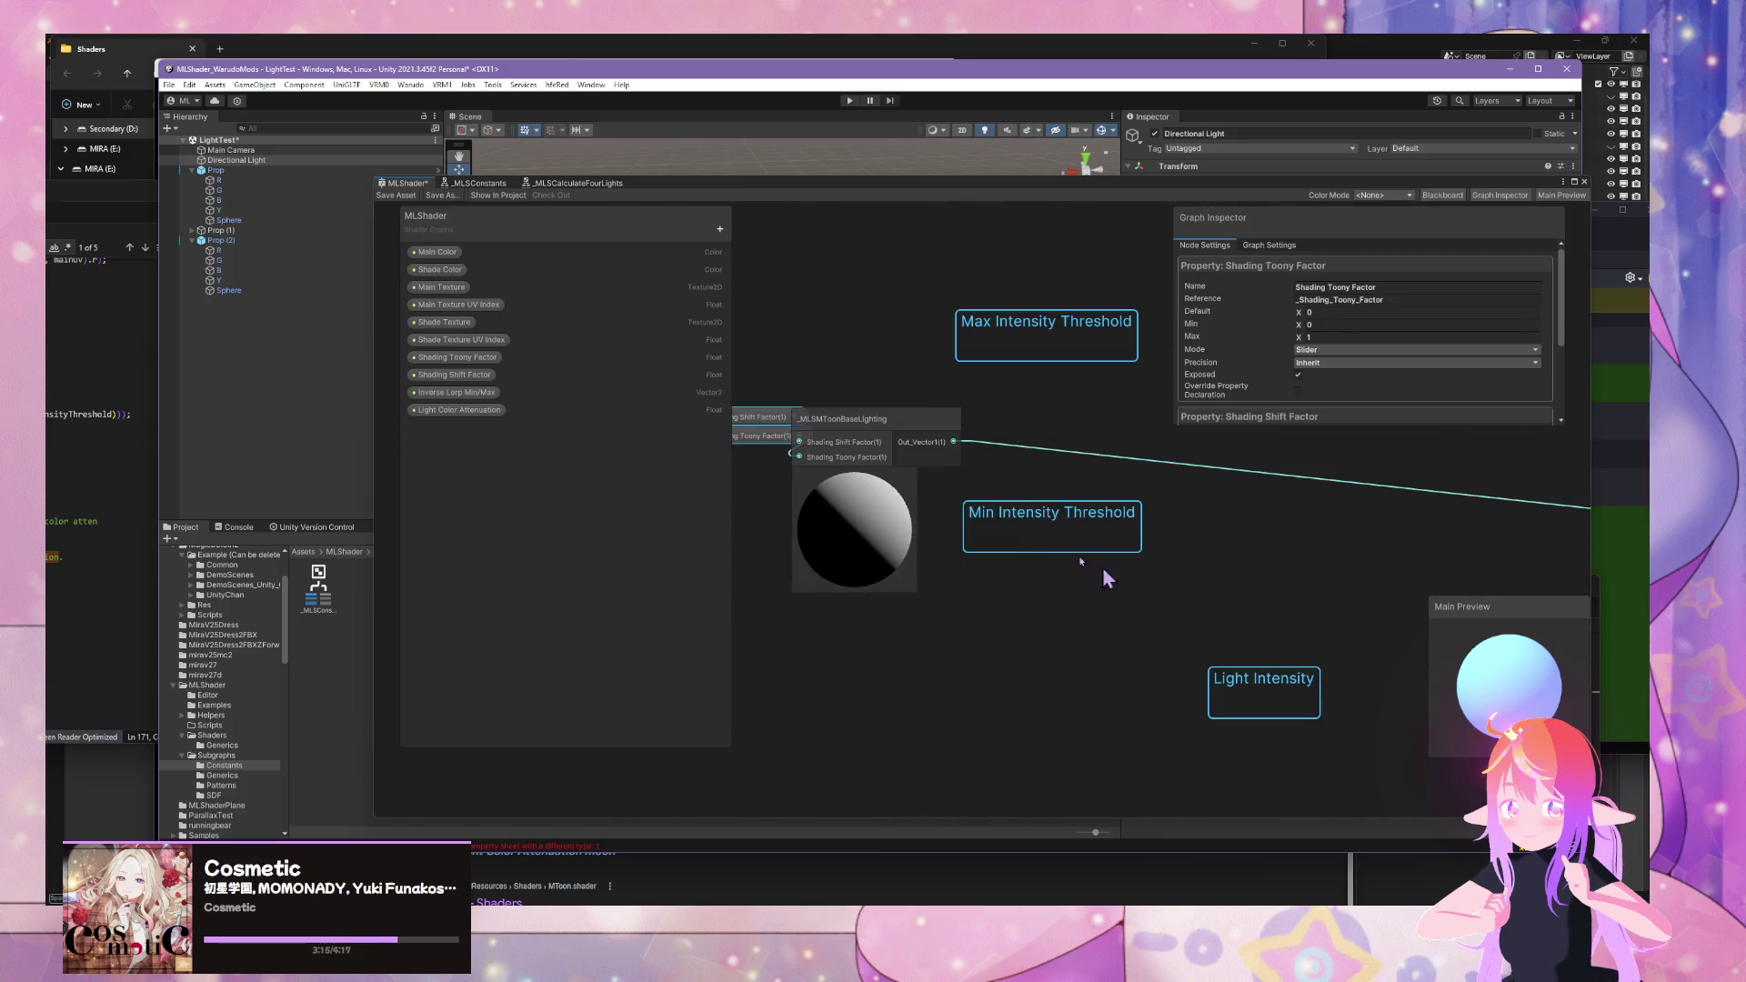
pyautogui.moveTo(878, 434); pyautogui.dragTo(1046, 394)
pyautogui.scroll(-5, 966, 546)
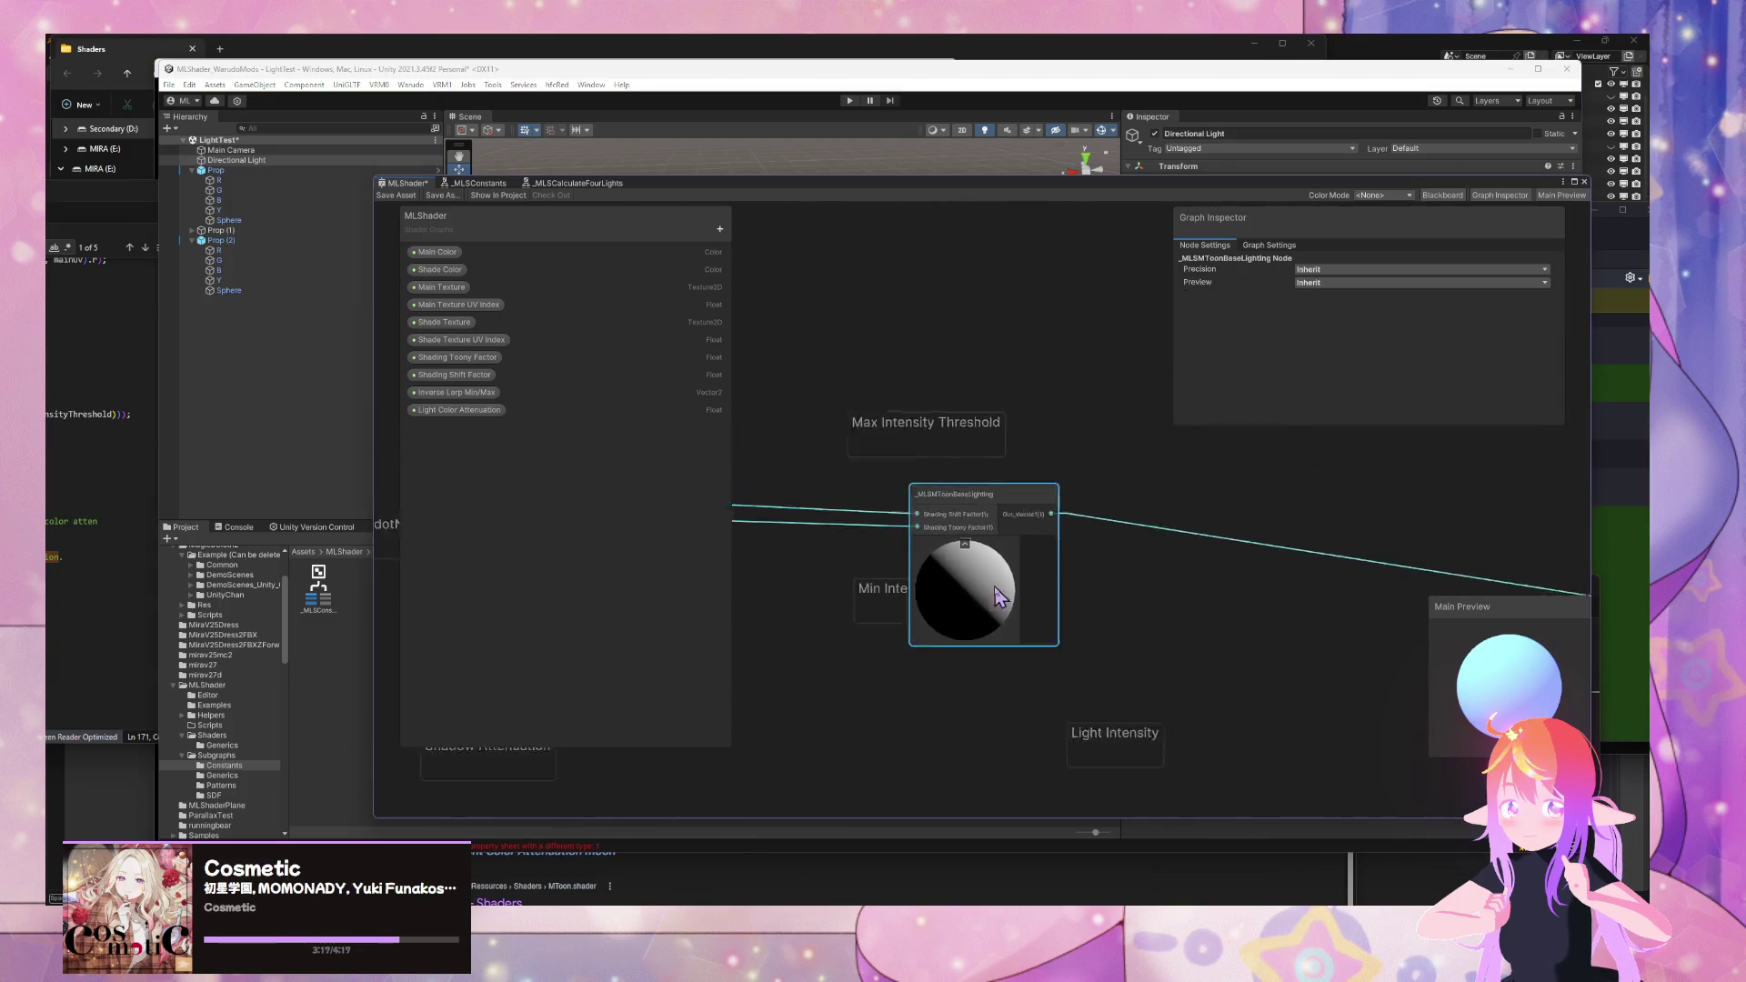
pyautogui.click(961, 491)
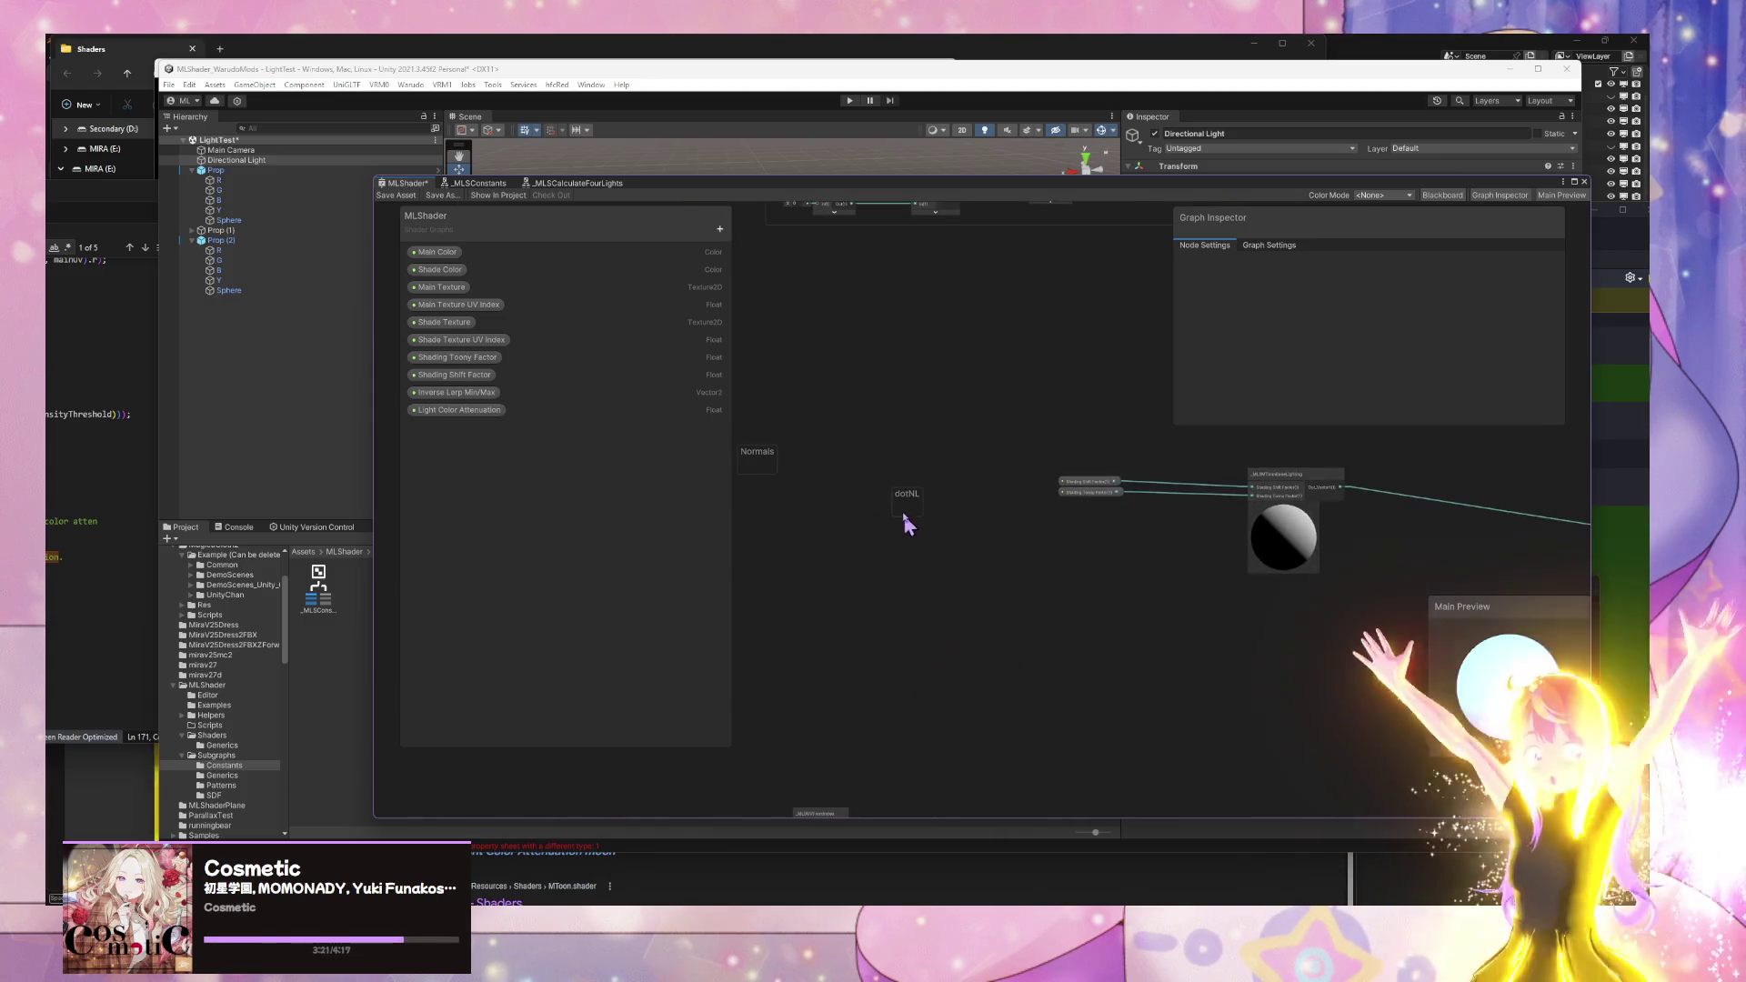
pyautogui.moveTo(1068, 432); pyautogui.dragTo(706, 530)
pyautogui.scroll(-5, 980, 518)
pyautogui.scroll(1, 980, 520)
pyautogui.moveTo(980, 520); pyautogui.dragTo(881, 537)
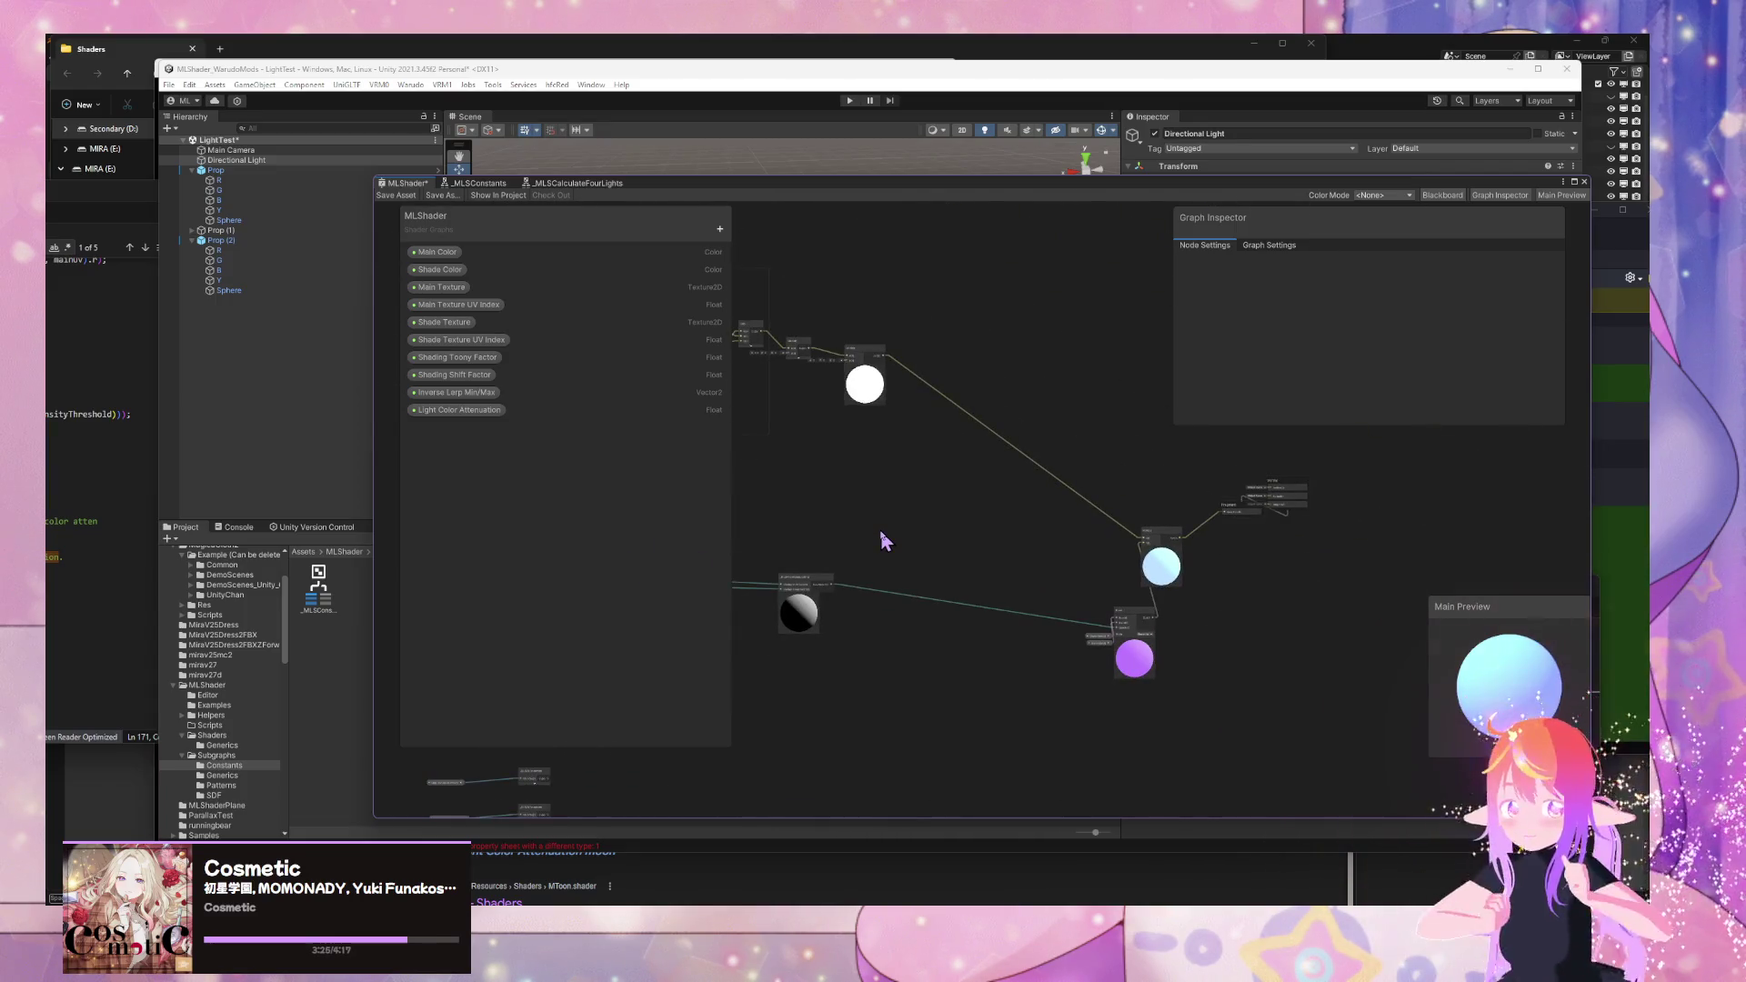
# - Place the Blend node beside the cyan preview and reconnect Multiply to Fragment Base Color
pyautogui.moveTo(1137, 641)
pyautogui.mouseDown()
pyautogui.moveTo(1059, 586)
pyautogui.moveTo(1095, 635)
pyautogui.moveTo(968, 573)
pyautogui.mouseUp()
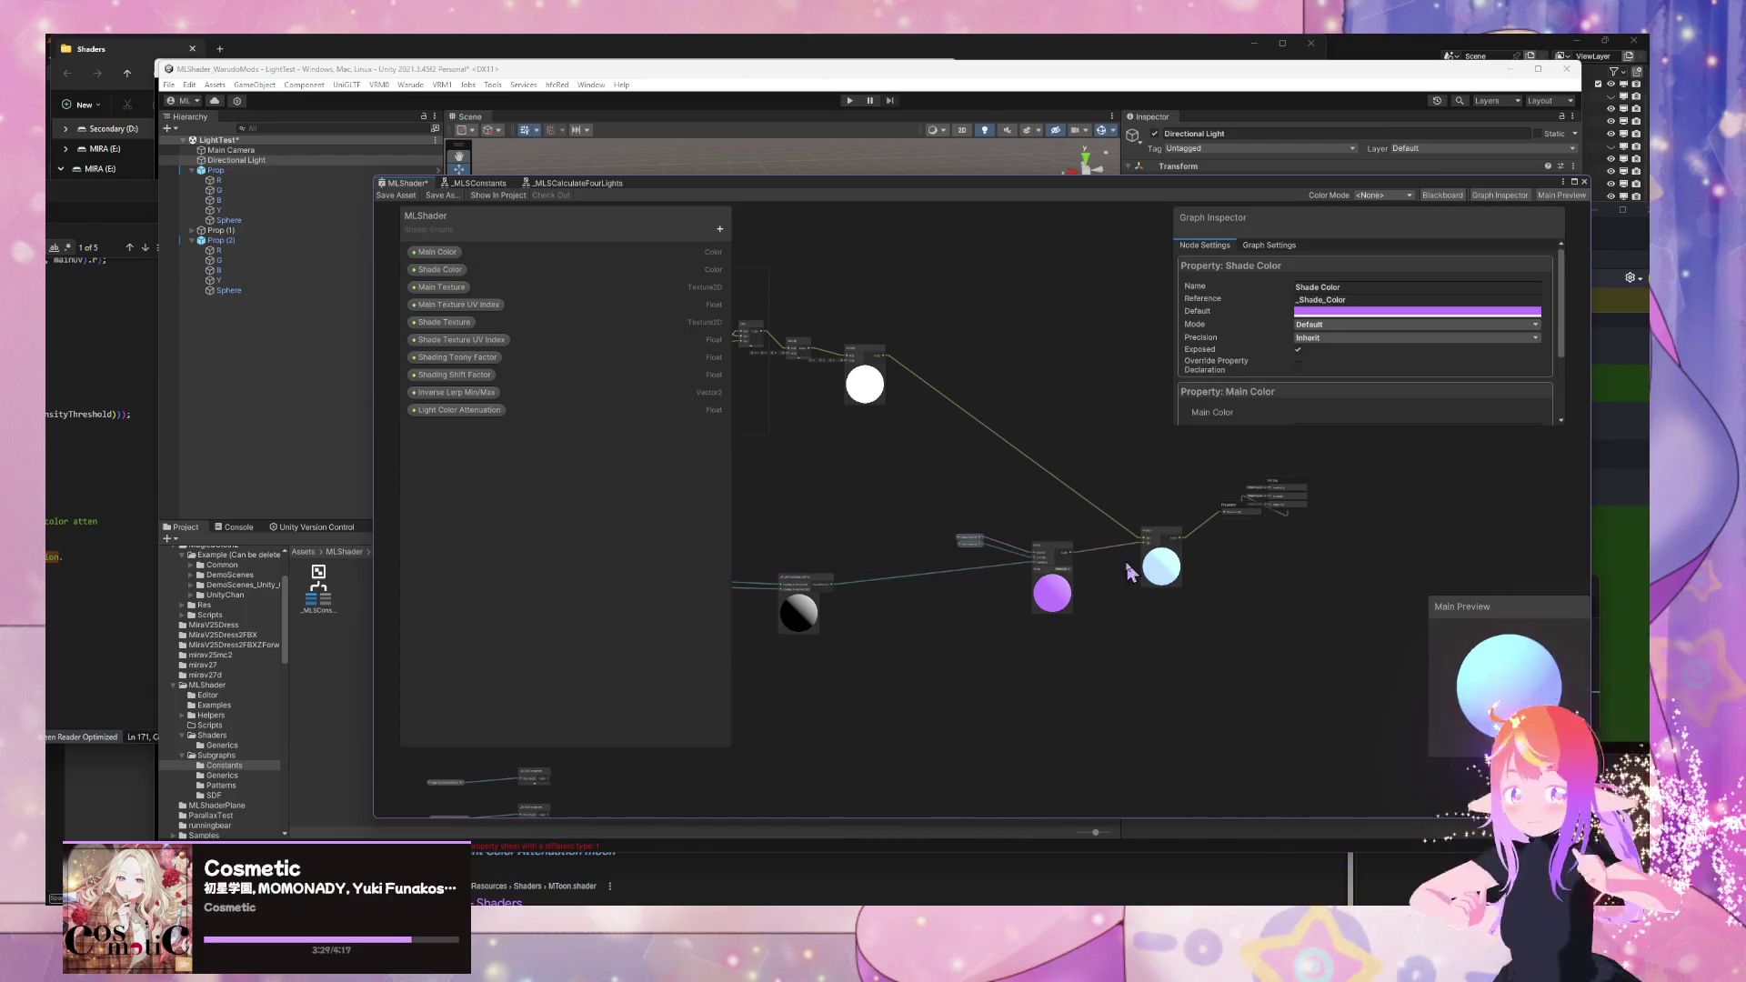
pyautogui.click(1055, 568)
pyautogui.scroll(2, 1160, 578)
pyautogui.moveTo(1158, 571)
pyautogui.mouseDown()
pyautogui.moveTo(1134, 565)
pyautogui.moveTo(1057, 688)
pyautogui.mouseUp()
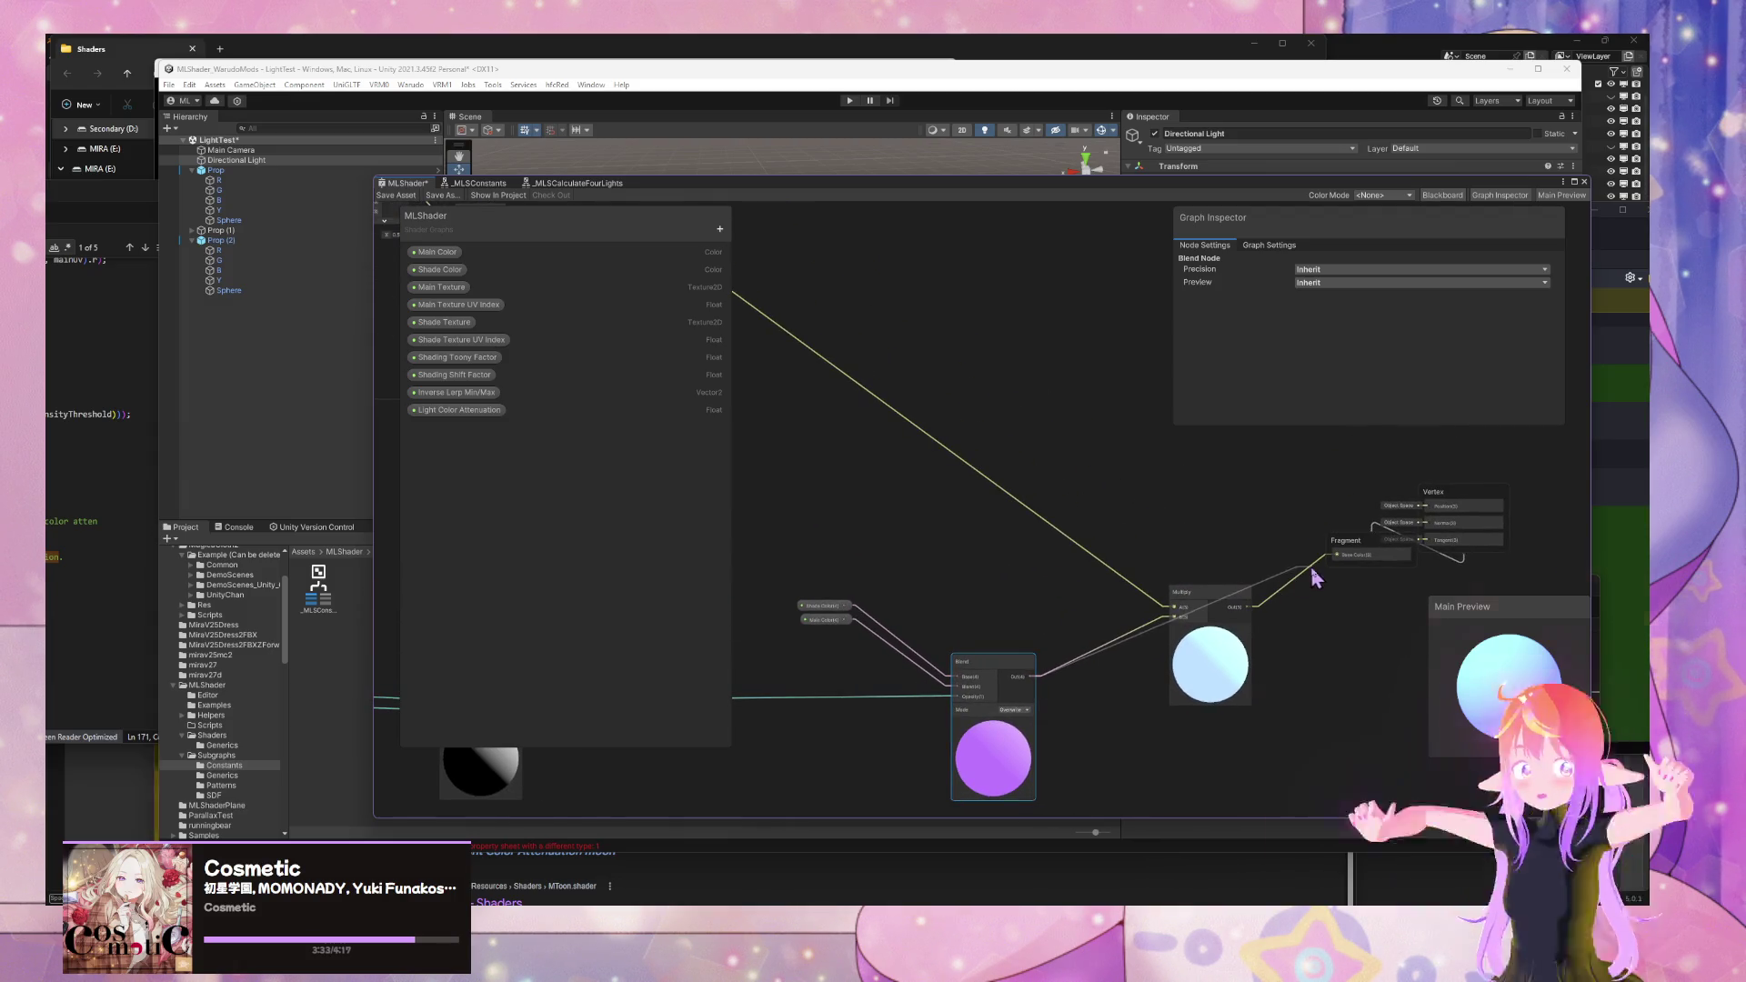
pyautogui.moveTo(1312, 571); pyautogui.dragTo(1333, 561)
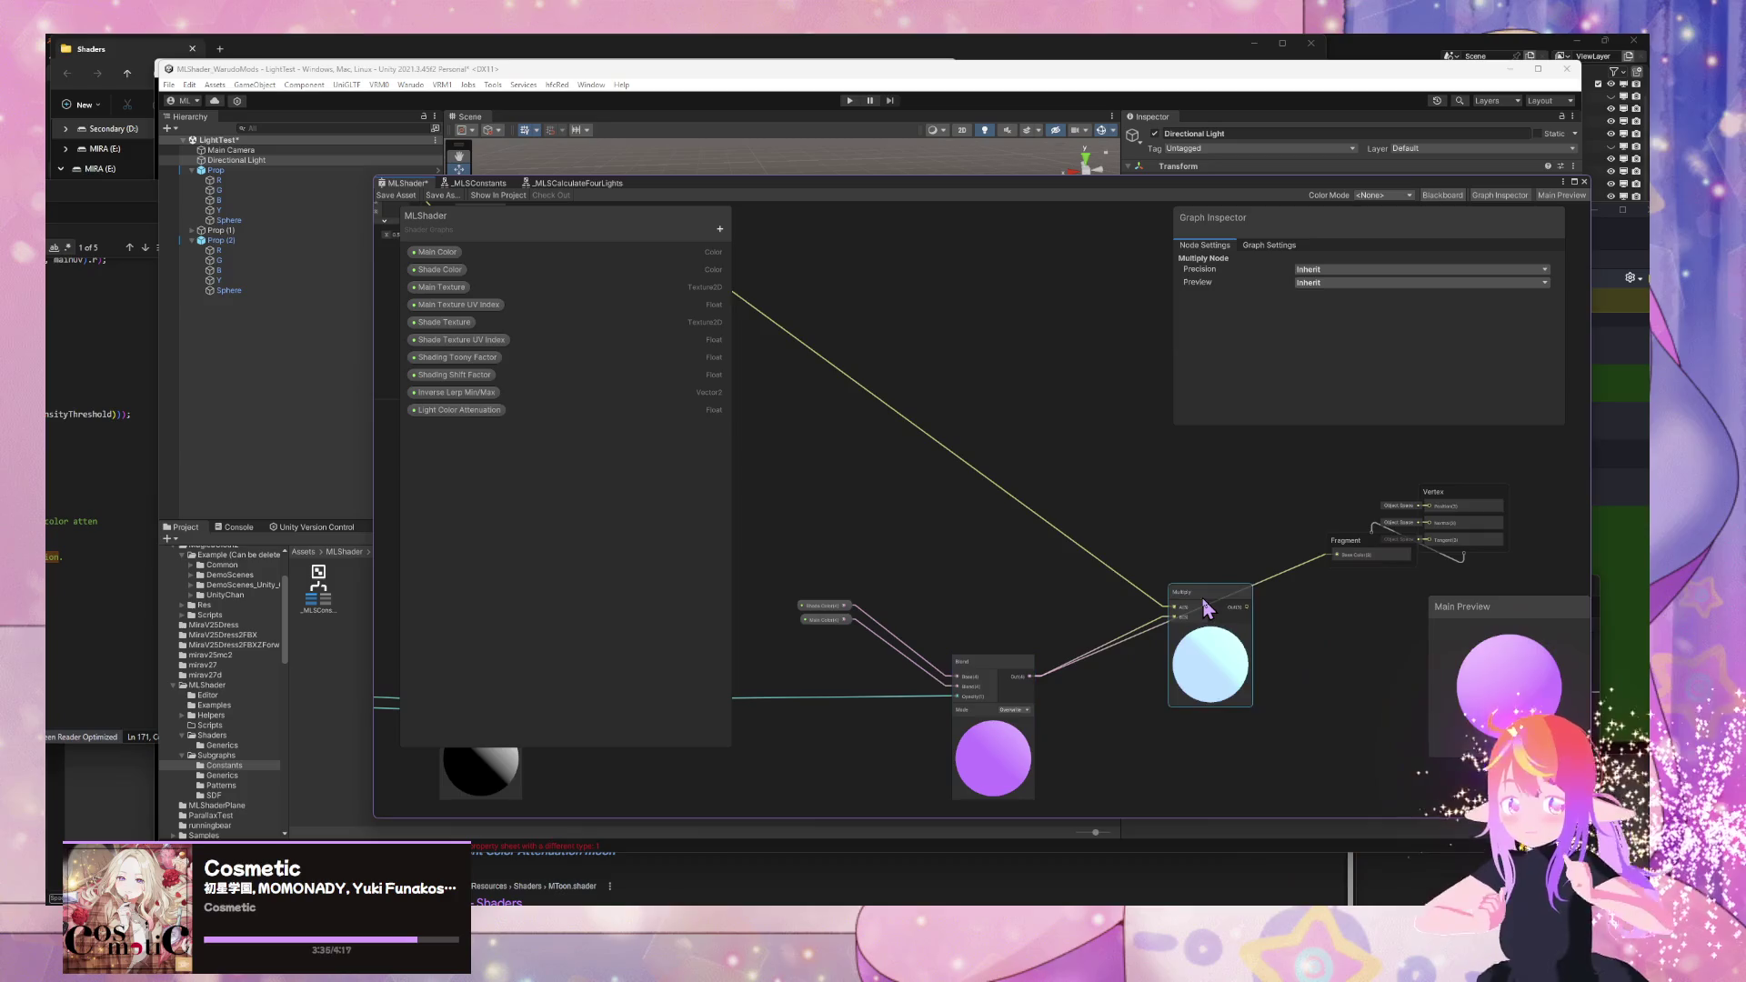
# - Open the _MLSMToonBaseLighting sub graph in its own tab and view its output end
pyautogui.scroll(-5, 1207, 603)
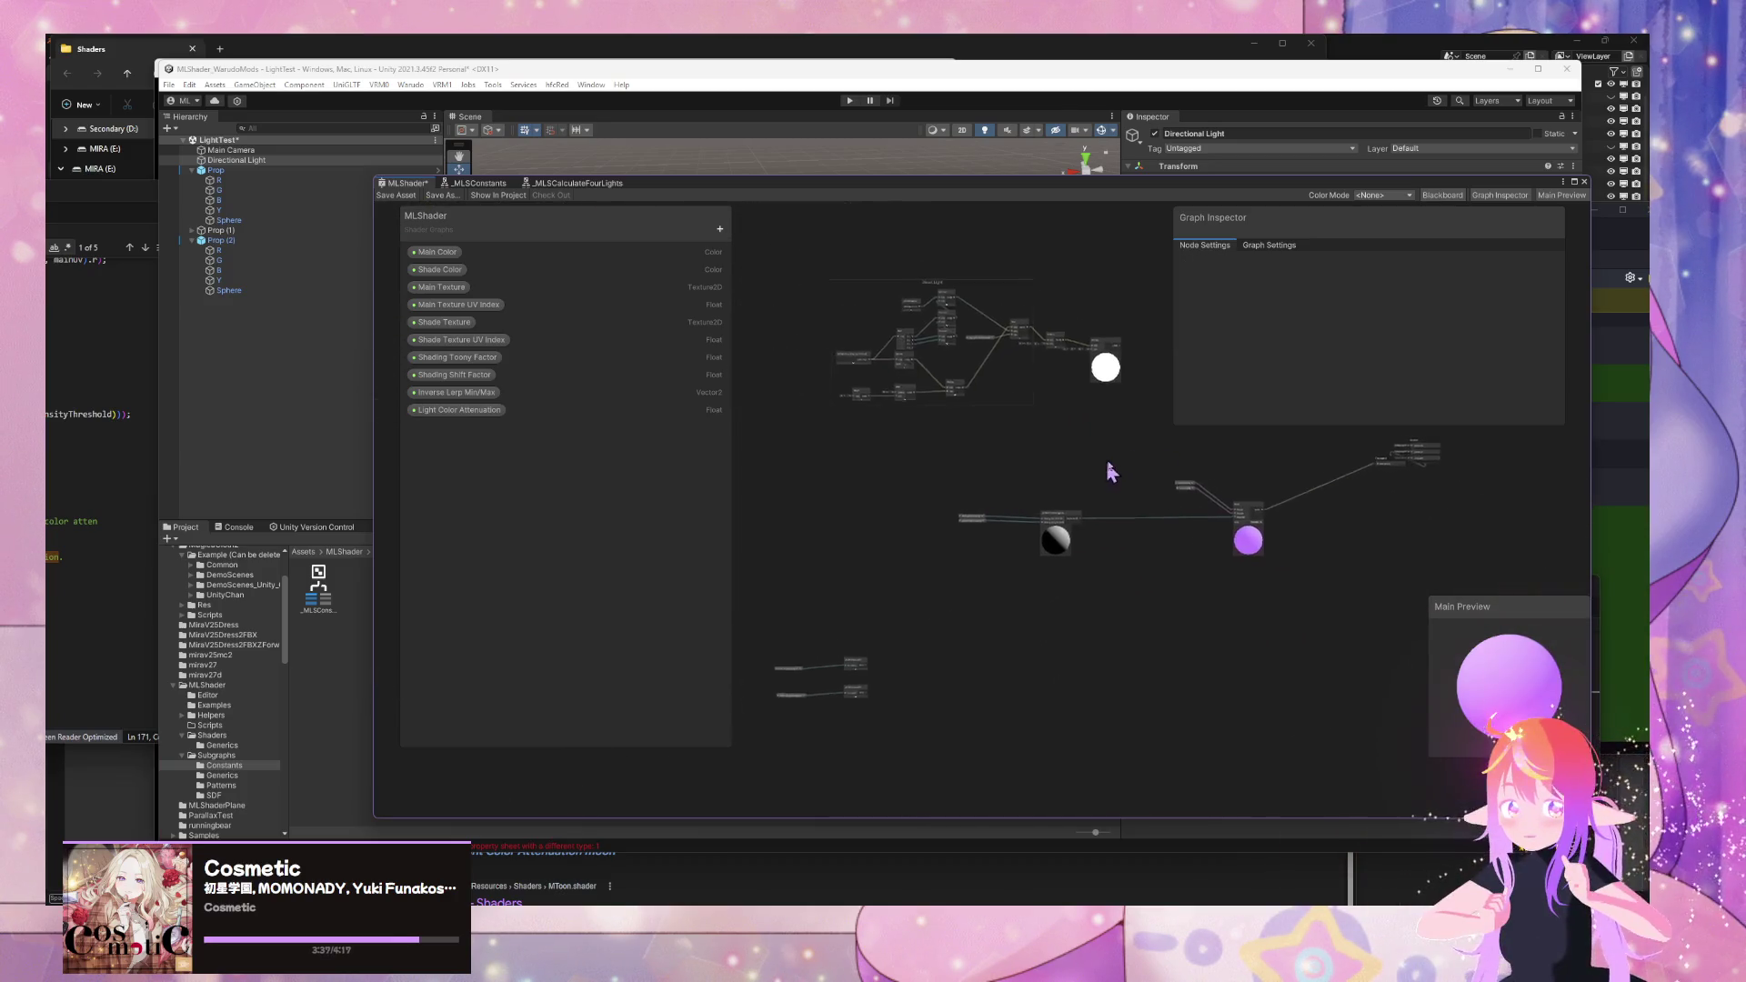
pyautogui.scroll(5, 1109, 471)
pyautogui.scroll(-2, 924, 460)
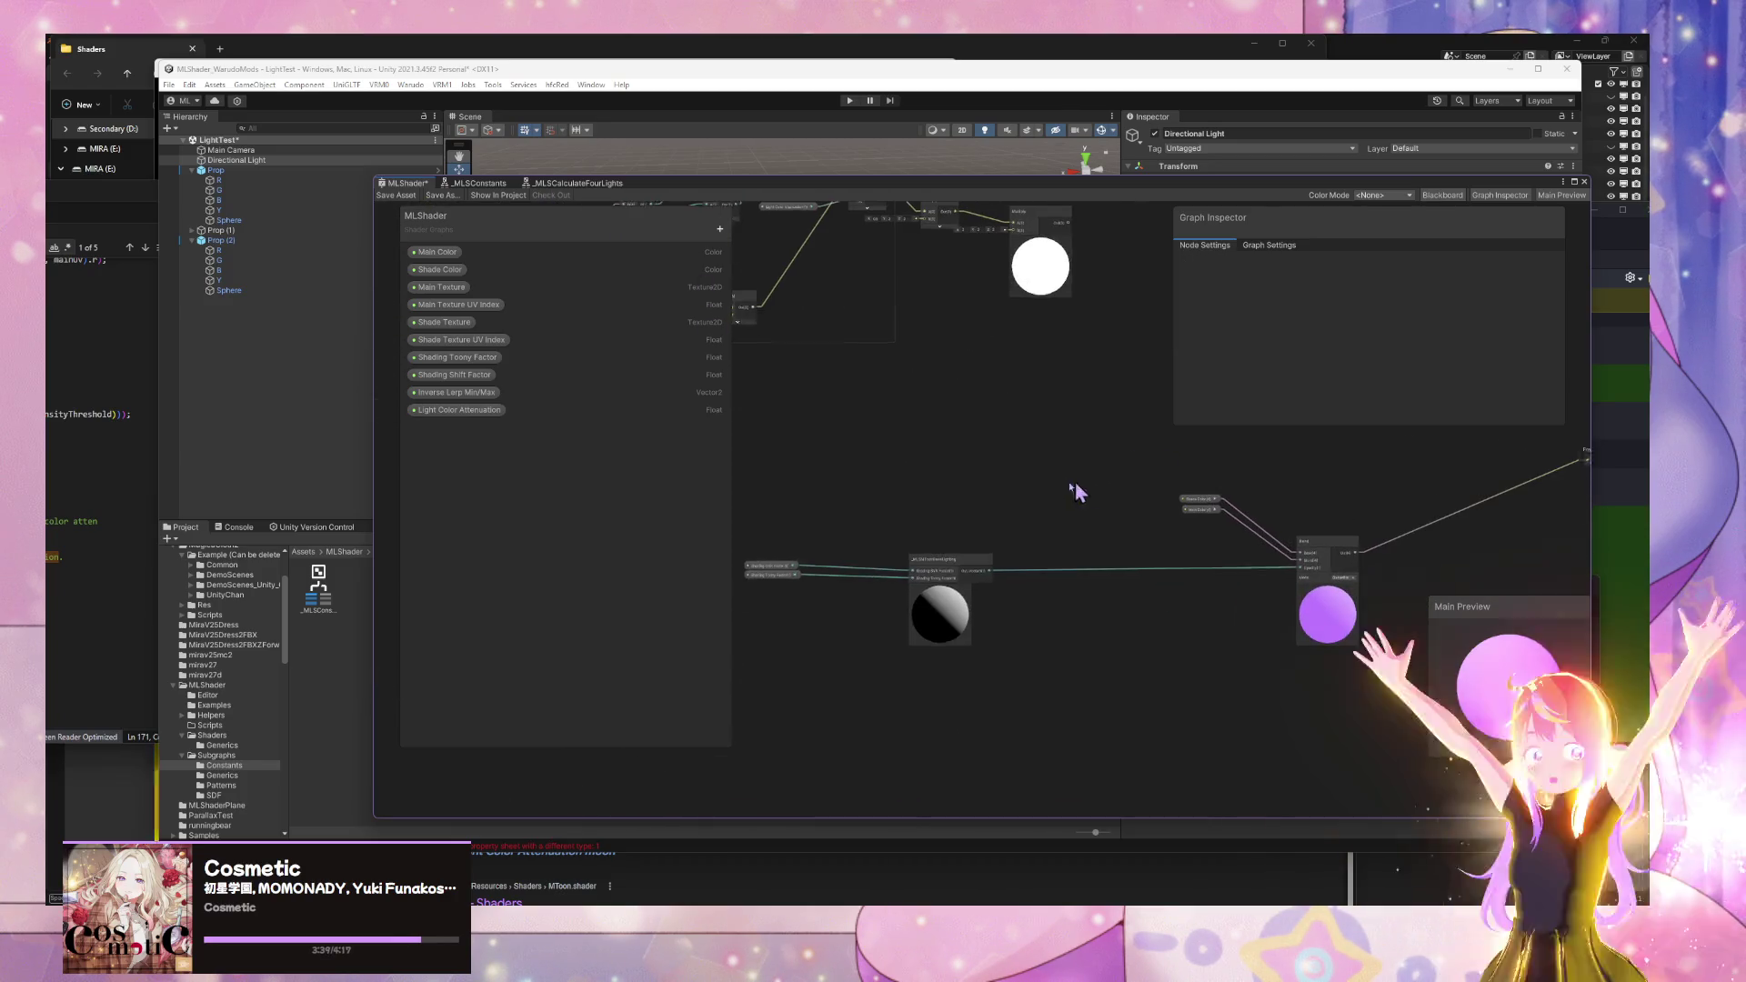
pyautogui.moveTo(1075, 491); pyautogui.dragTo(1041, 491)
pyautogui.doubleClick(927, 582)
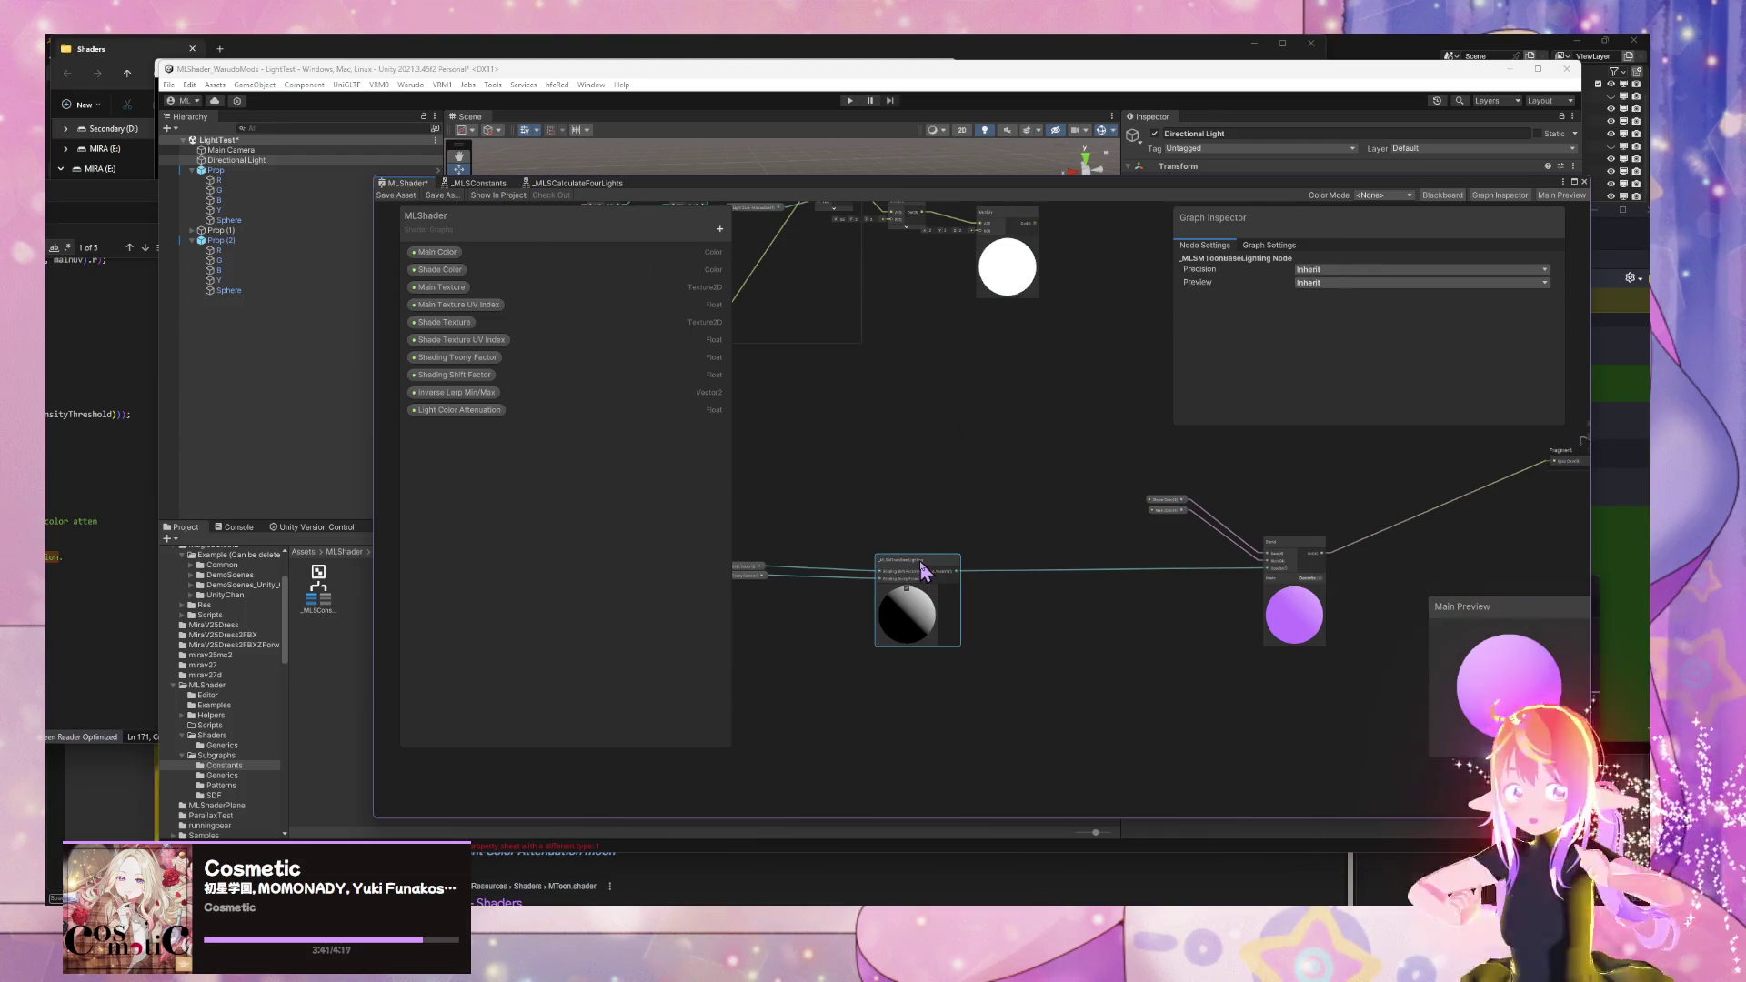
pyautogui.moveTo(1252, 544); pyautogui.dragTo(888, 582)
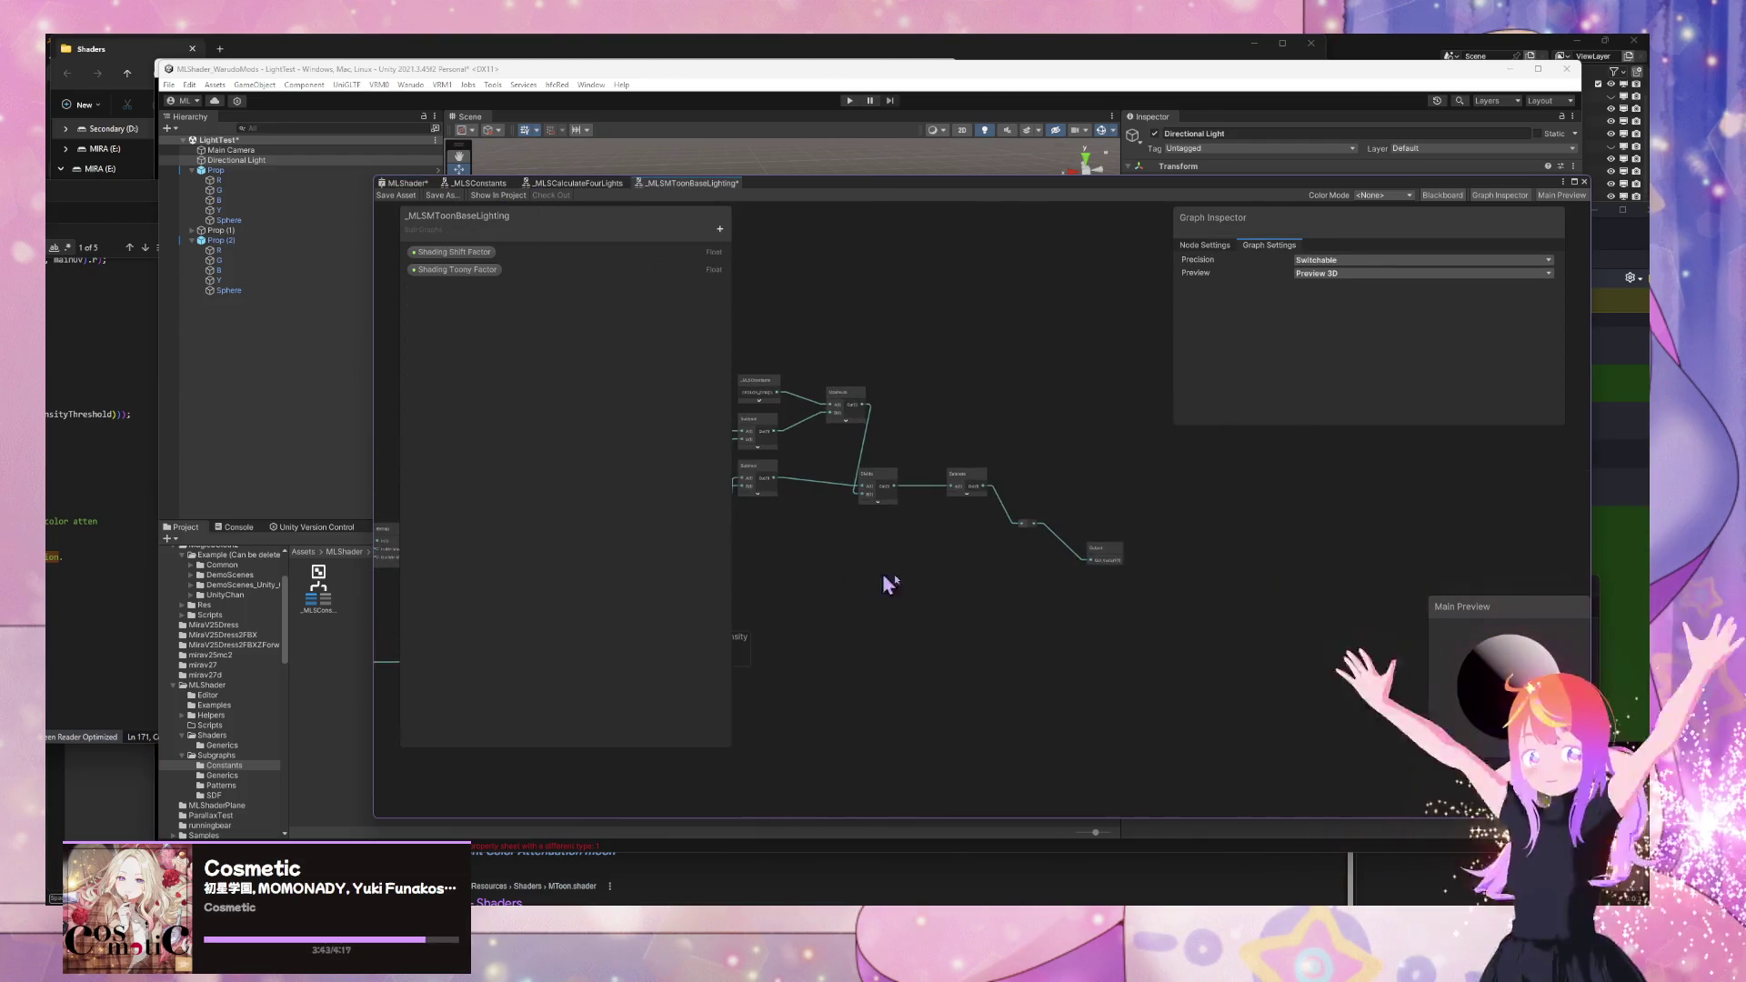
# - Move the subgraph Output node up-right, then view the Normals, dotNL and Shadow Attenuation nodes
pyautogui.moveTo(1110, 552); pyautogui.dragTo(1128, 523)
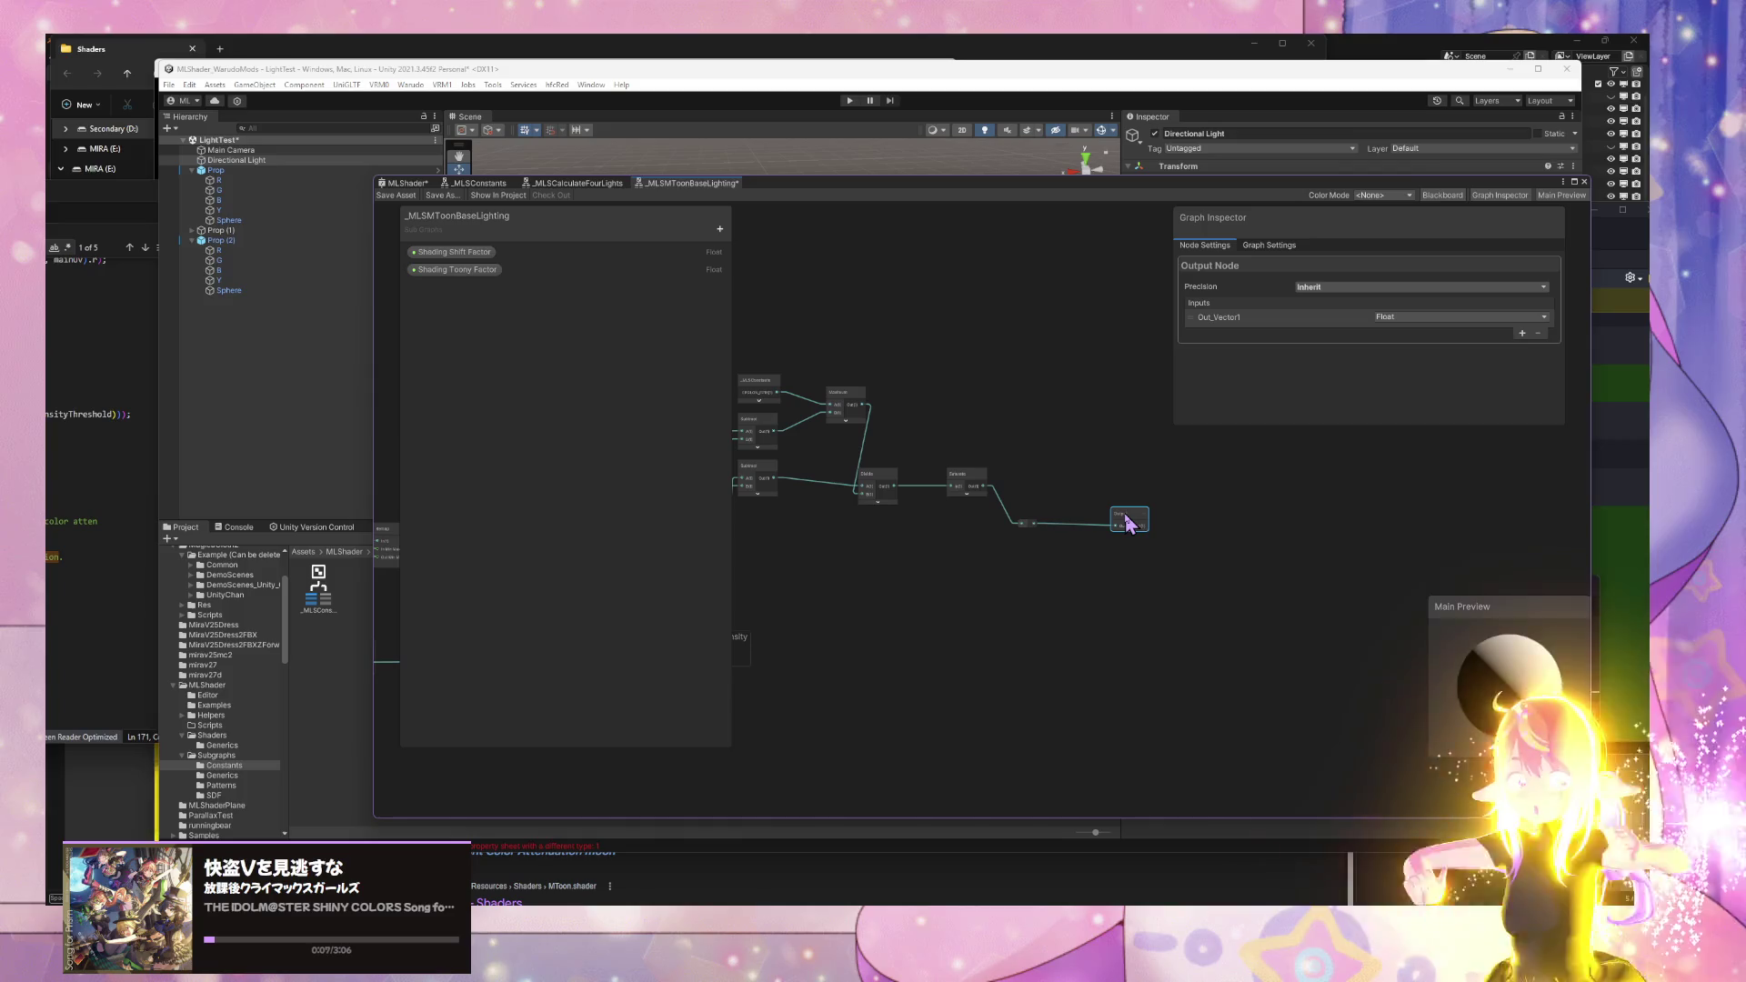
pyautogui.moveTo(945, 573); pyautogui.dragTo(1298, 507)
pyautogui.moveTo(943, 468)
pyautogui.mouseDown()
pyautogui.moveTo(1024, 526)
pyautogui.moveTo(1384, 583)
pyautogui.mouseUp()
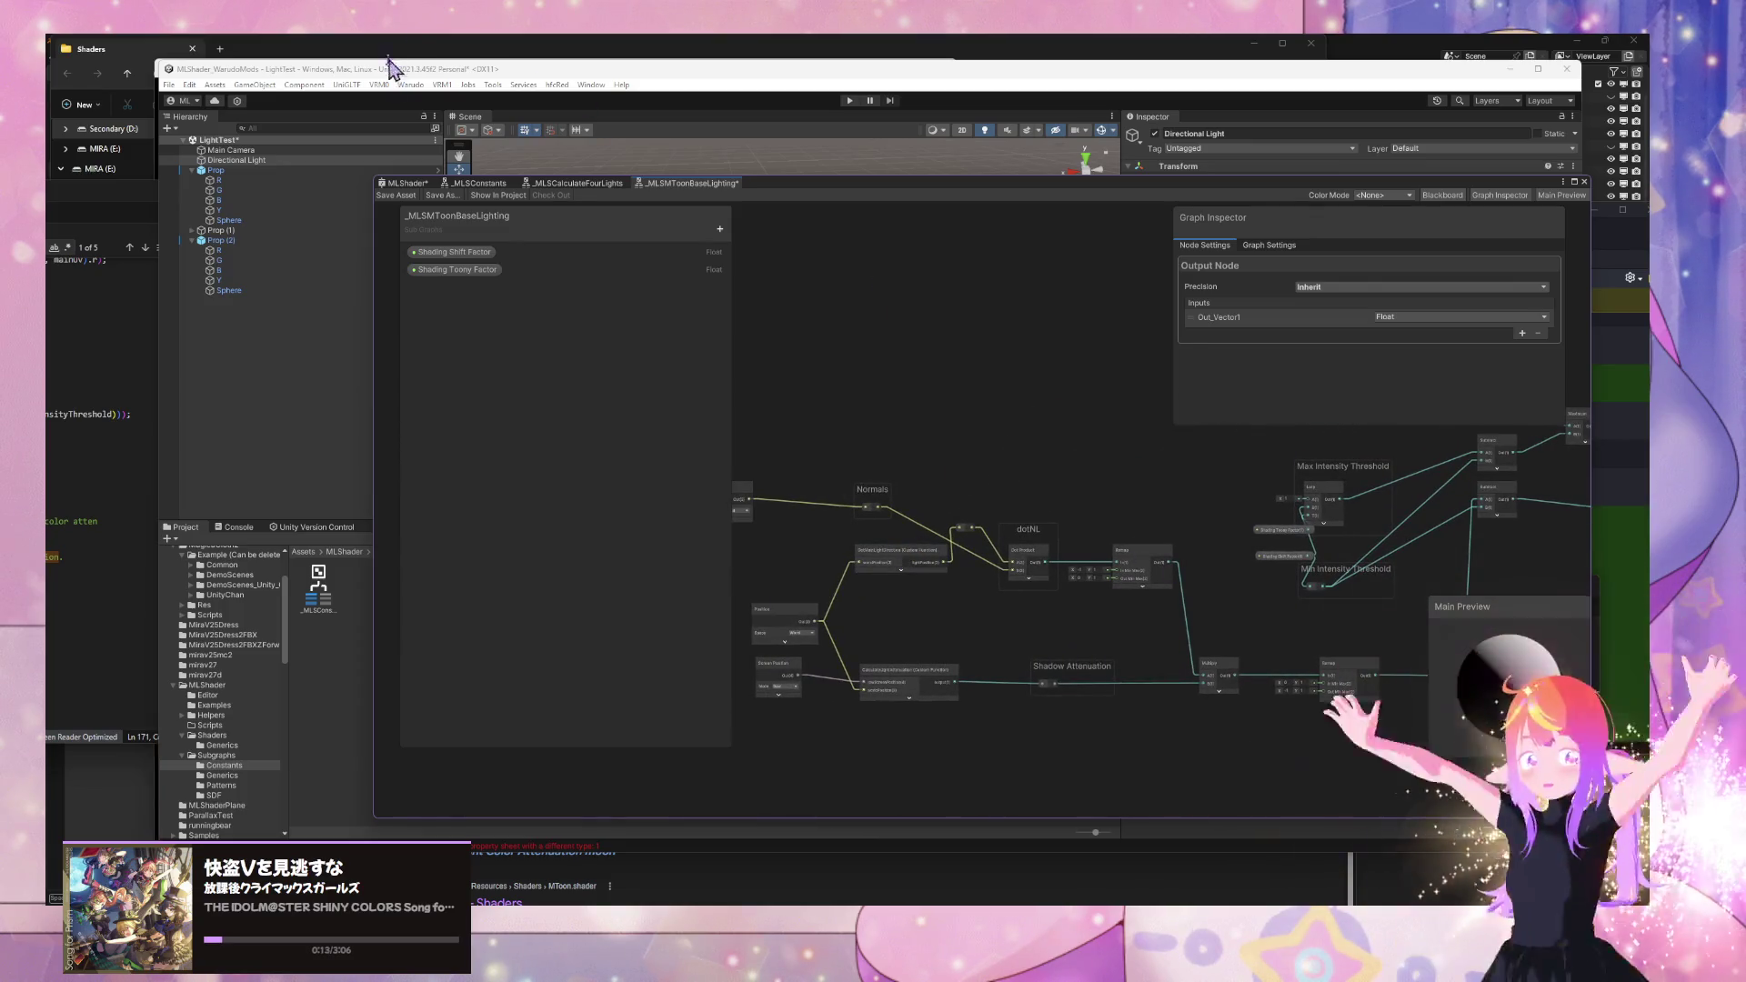
# - Dock the graph window at the bottom, orbit the scene, and select the Prop plane
pyautogui.moveTo(821, 181)
pyautogui.mouseDown()
pyautogui.moveTo(1015, 511)
pyautogui.moveTo(967, 471)
pyautogui.mouseUp()
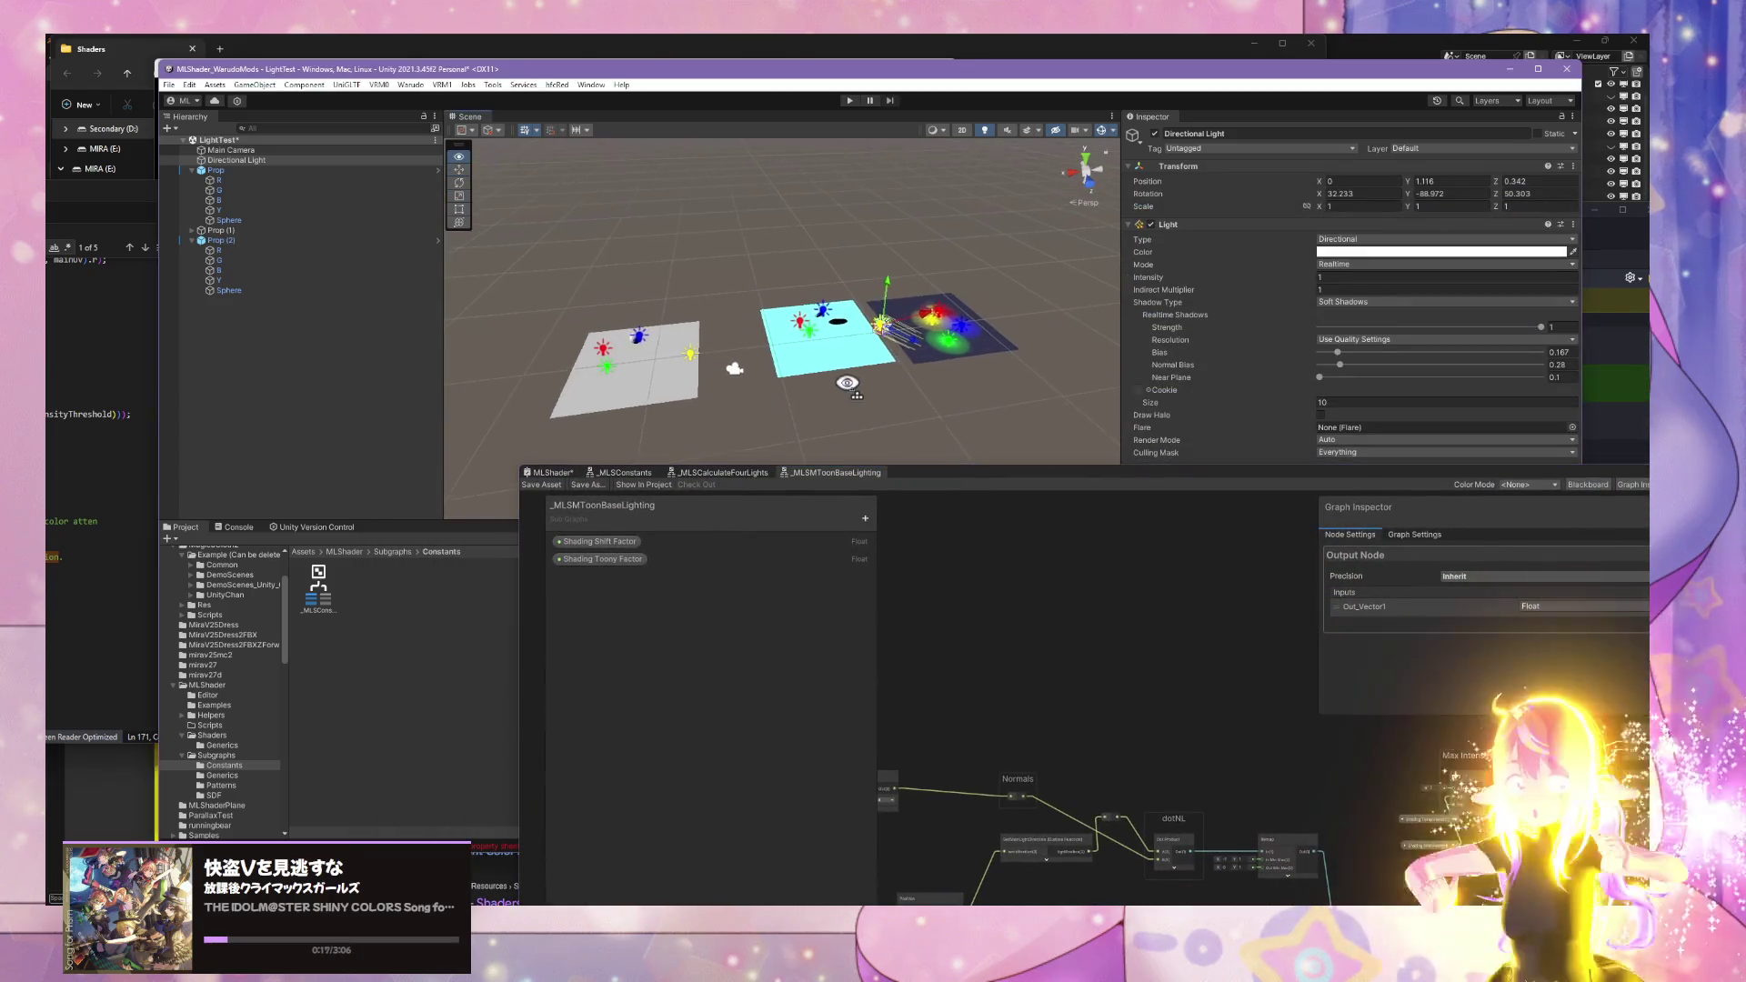
pyautogui.scroll(6, 850, 387)
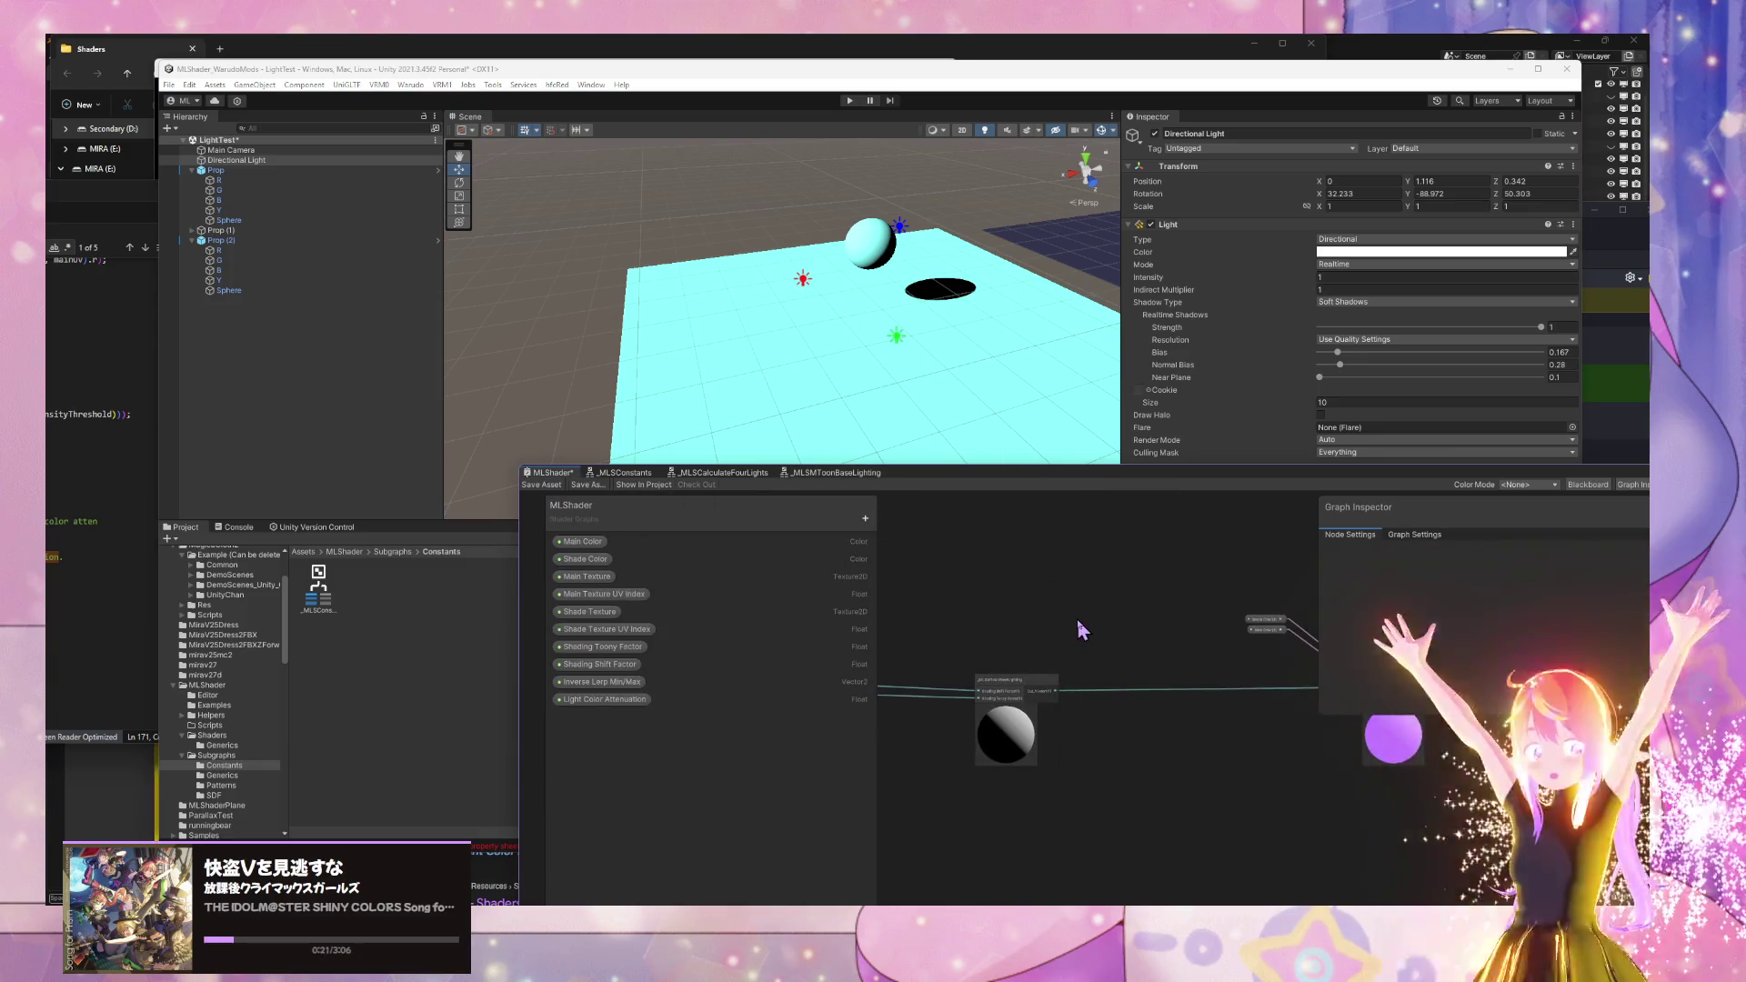
pyautogui.scroll(2, 1081, 630)
pyautogui.moveTo(931, 312)
pyautogui.mouseDown()
pyautogui.moveTo(934, 257)
pyautogui.moveTo(914, 277)
pyautogui.mouseUp()
pyautogui.moveTo(1252, 477)
pyautogui.mouseDown()
pyautogui.moveTo(762, 664)
pyautogui.moveTo(1085, 527)
pyautogui.mouseUp()
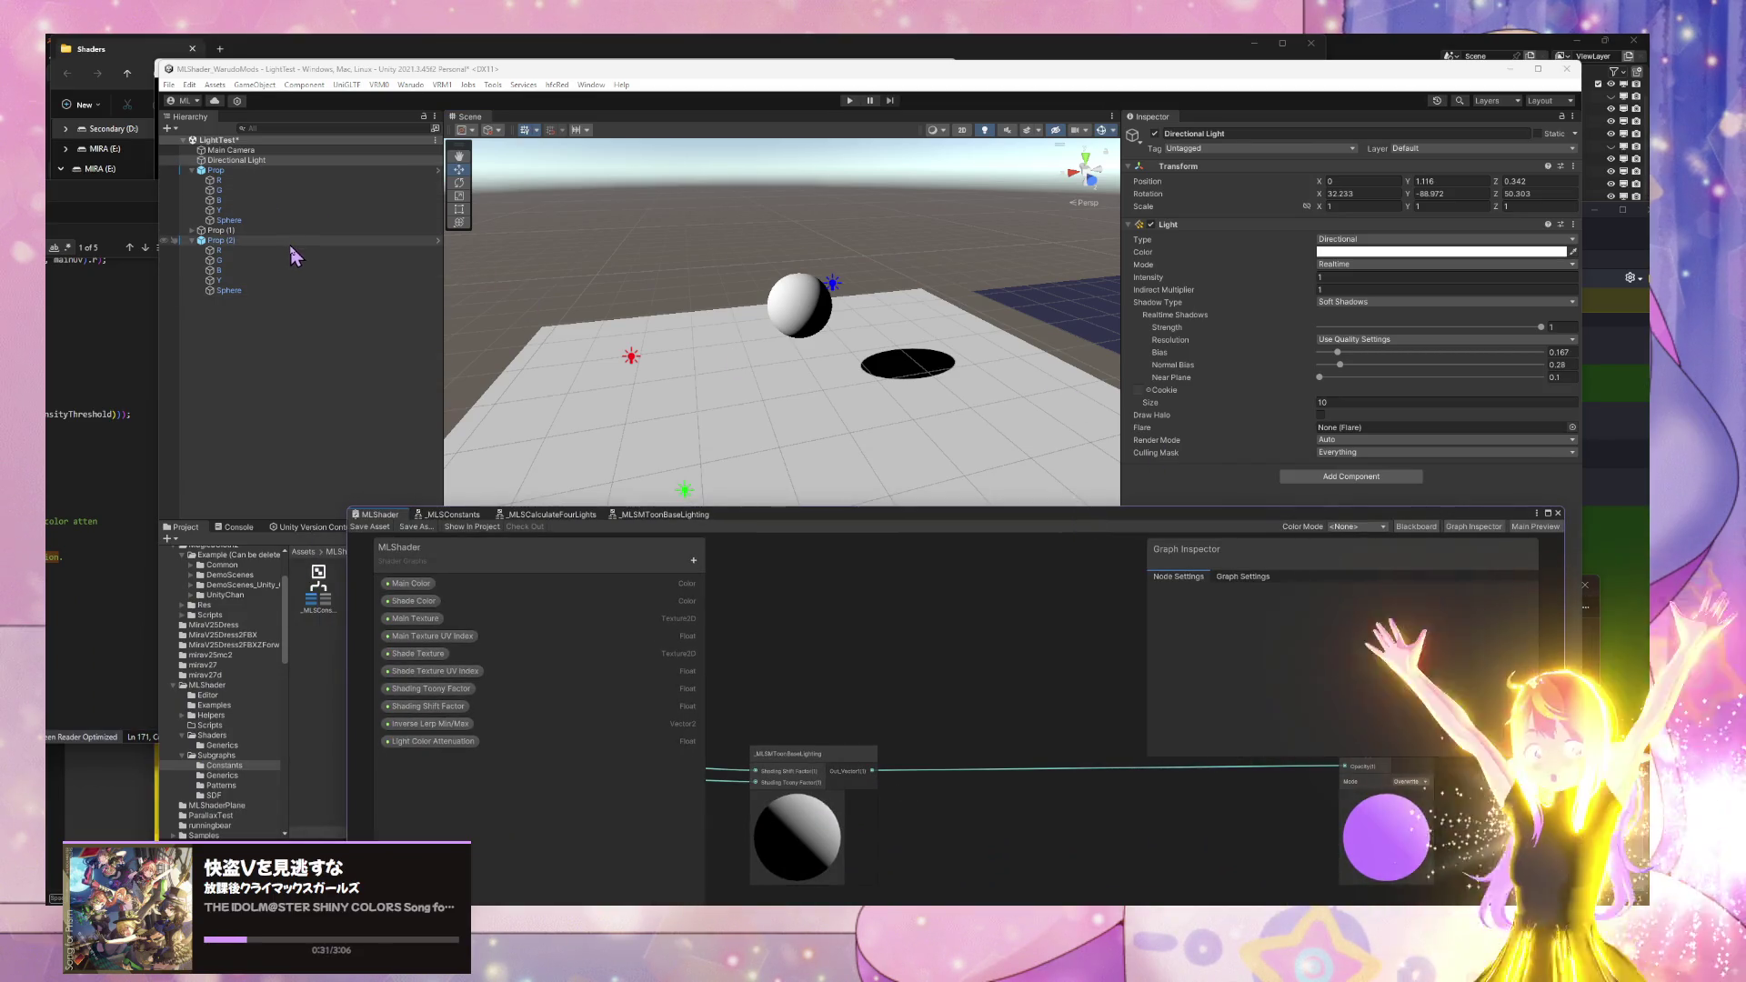
pyautogui.click(881, 394)
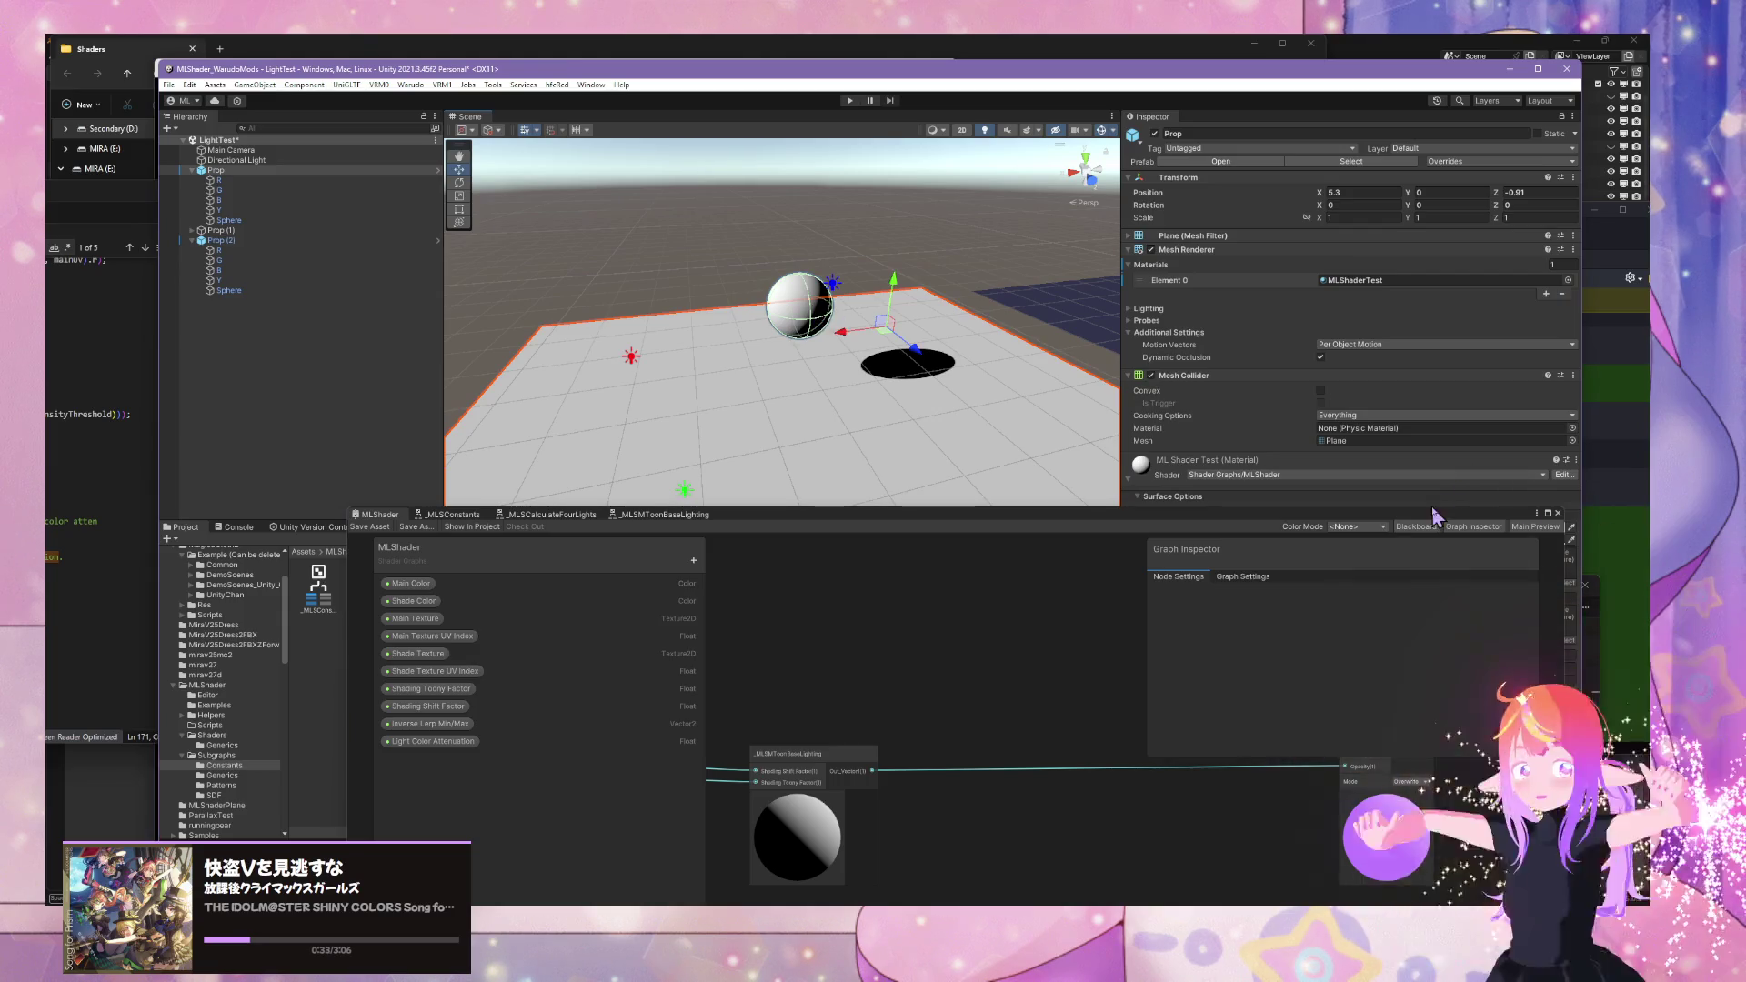
# - Raise the material's Shading Toony Factor from 0 to 1
pyautogui.moveTo(1425, 526)
pyautogui.mouseDown()
pyautogui.moveTo(1364, 705)
pyautogui.moveTo(1082, 691)
pyautogui.moveTo(981, 627)
pyautogui.mouseUp()
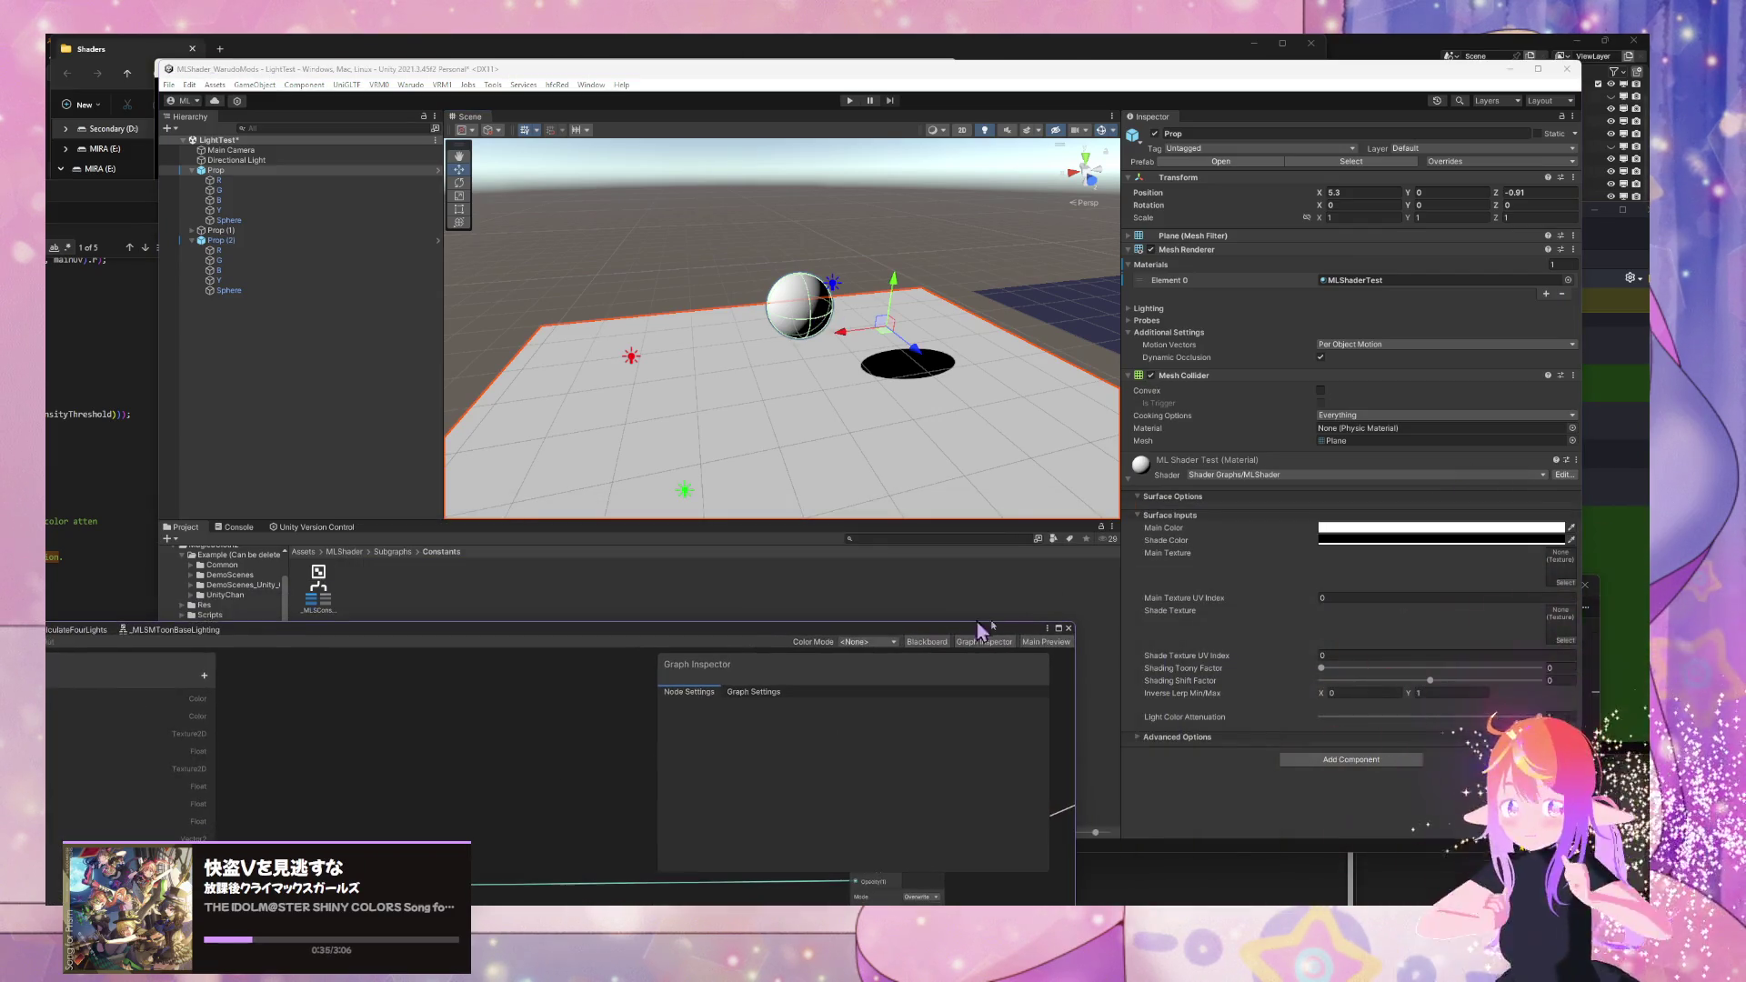
pyautogui.moveTo(1328, 678); pyautogui.dragTo(1644, 688)
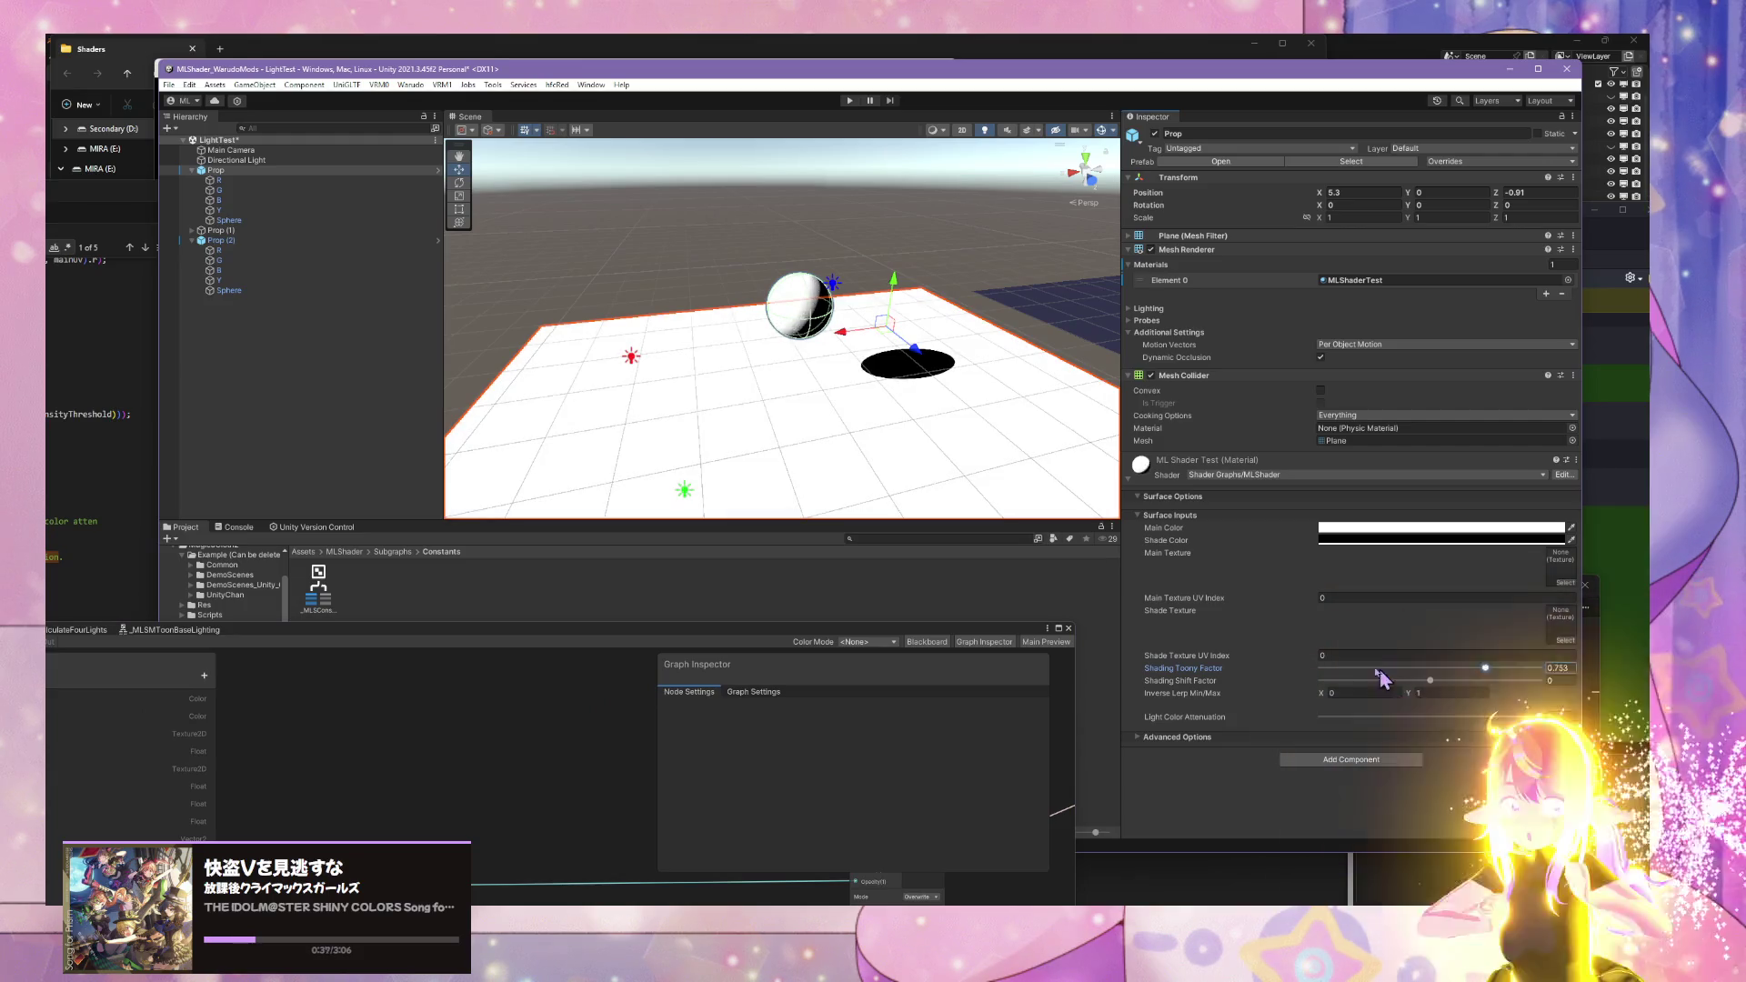
pyautogui.moveTo(1052, 403)
pyautogui.mouseDown()
pyautogui.moveTo(1064, 382)
pyautogui.moveTo(1005, 386)
pyautogui.mouseUp()
pyautogui.click(898, 345)
# - Select the yellow point light Y and bring the Split, Swizzle and Step nodes into view
pyautogui.click(909, 345)
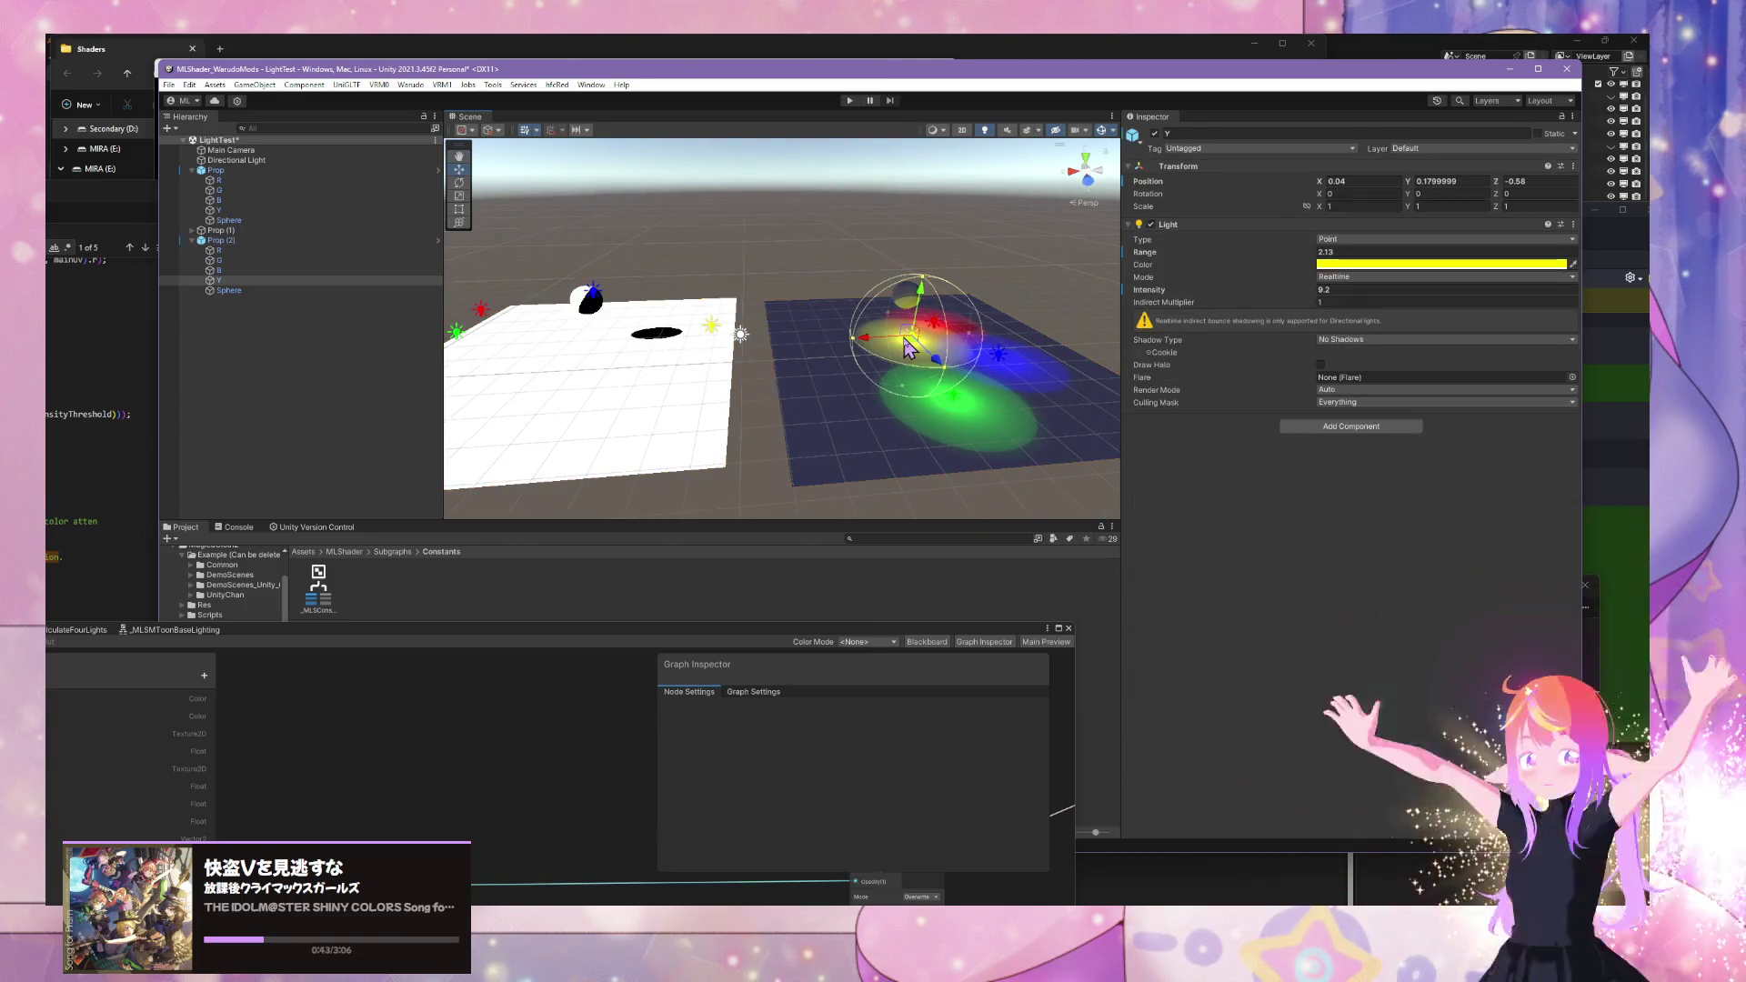
pyautogui.moveTo(694, 364); pyautogui.dragTo(681, 334)
pyautogui.moveTo(648, 329)
pyautogui.mouseDown()
pyautogui.moveTo(721, 378)
pyautogui.moveTo(710, 344)
pyautogui.moveTo(650, 625)
pyautogui.moveTo(1093, 350)
pyautogui.mouseUp()
pyautogui.moveTo(1284, 532)
pyautogui.mouseDown()
pyautogui.moveTo(1274, 694)
pyautogui.moveTo(1239, 826)
pyautogui.moveTo(1099, 761)
pyautogui.mouseUp()
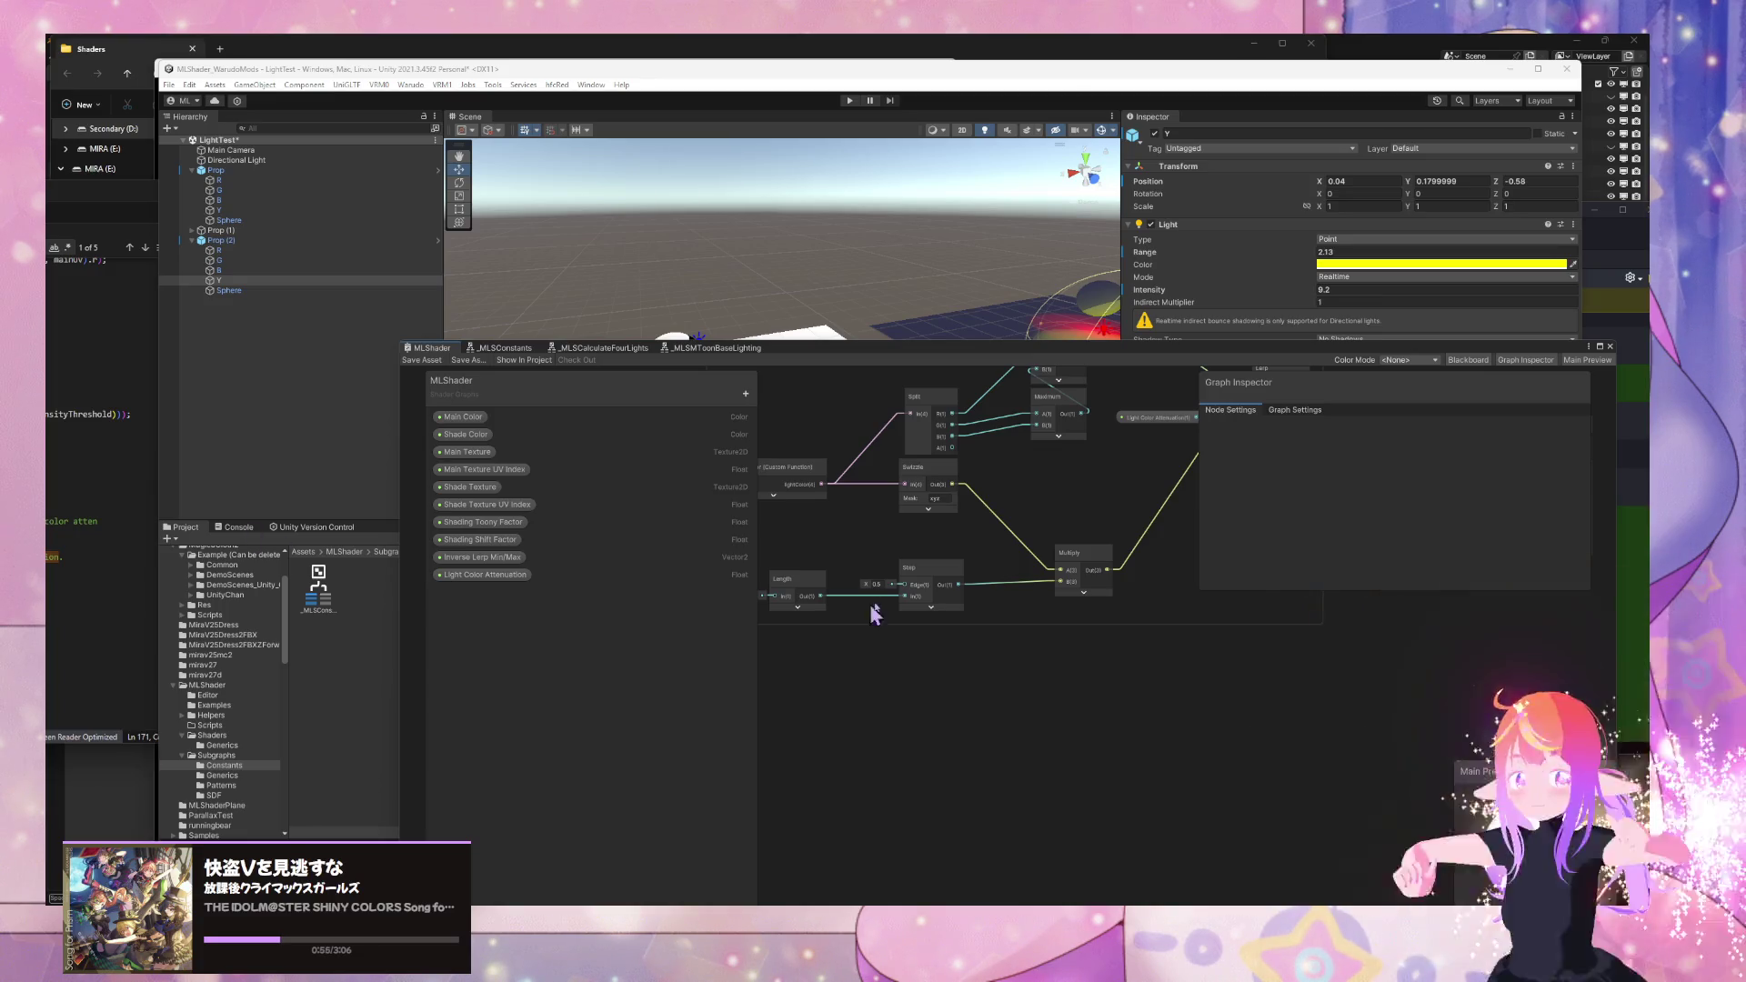
# - Set the Prop material's Shading Shift Factor to 0.235
pyautogui.moveTo(1082, 670); pyautogui.dragTo(1019, 720)
pyautogui.moveTo(978, 354); pyautogui.dragTo(1062, 579)
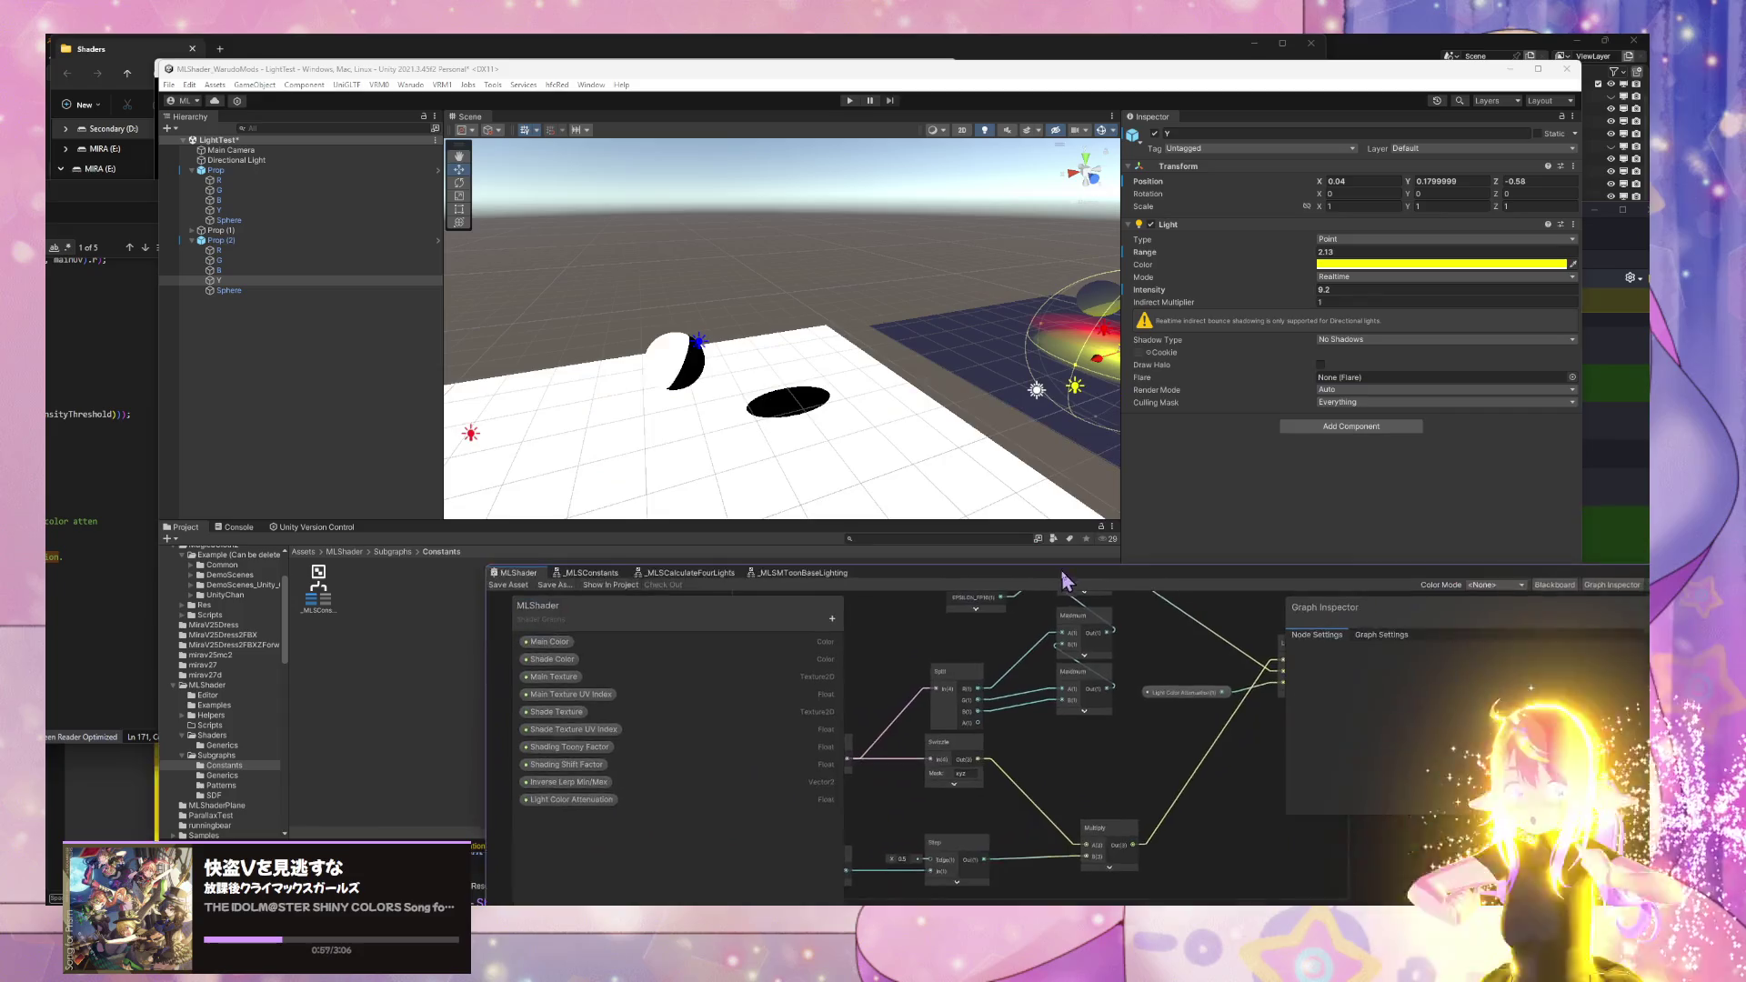
pyautogui.scroll(-5, 799, 436)
pyautogui.click(886, 339)
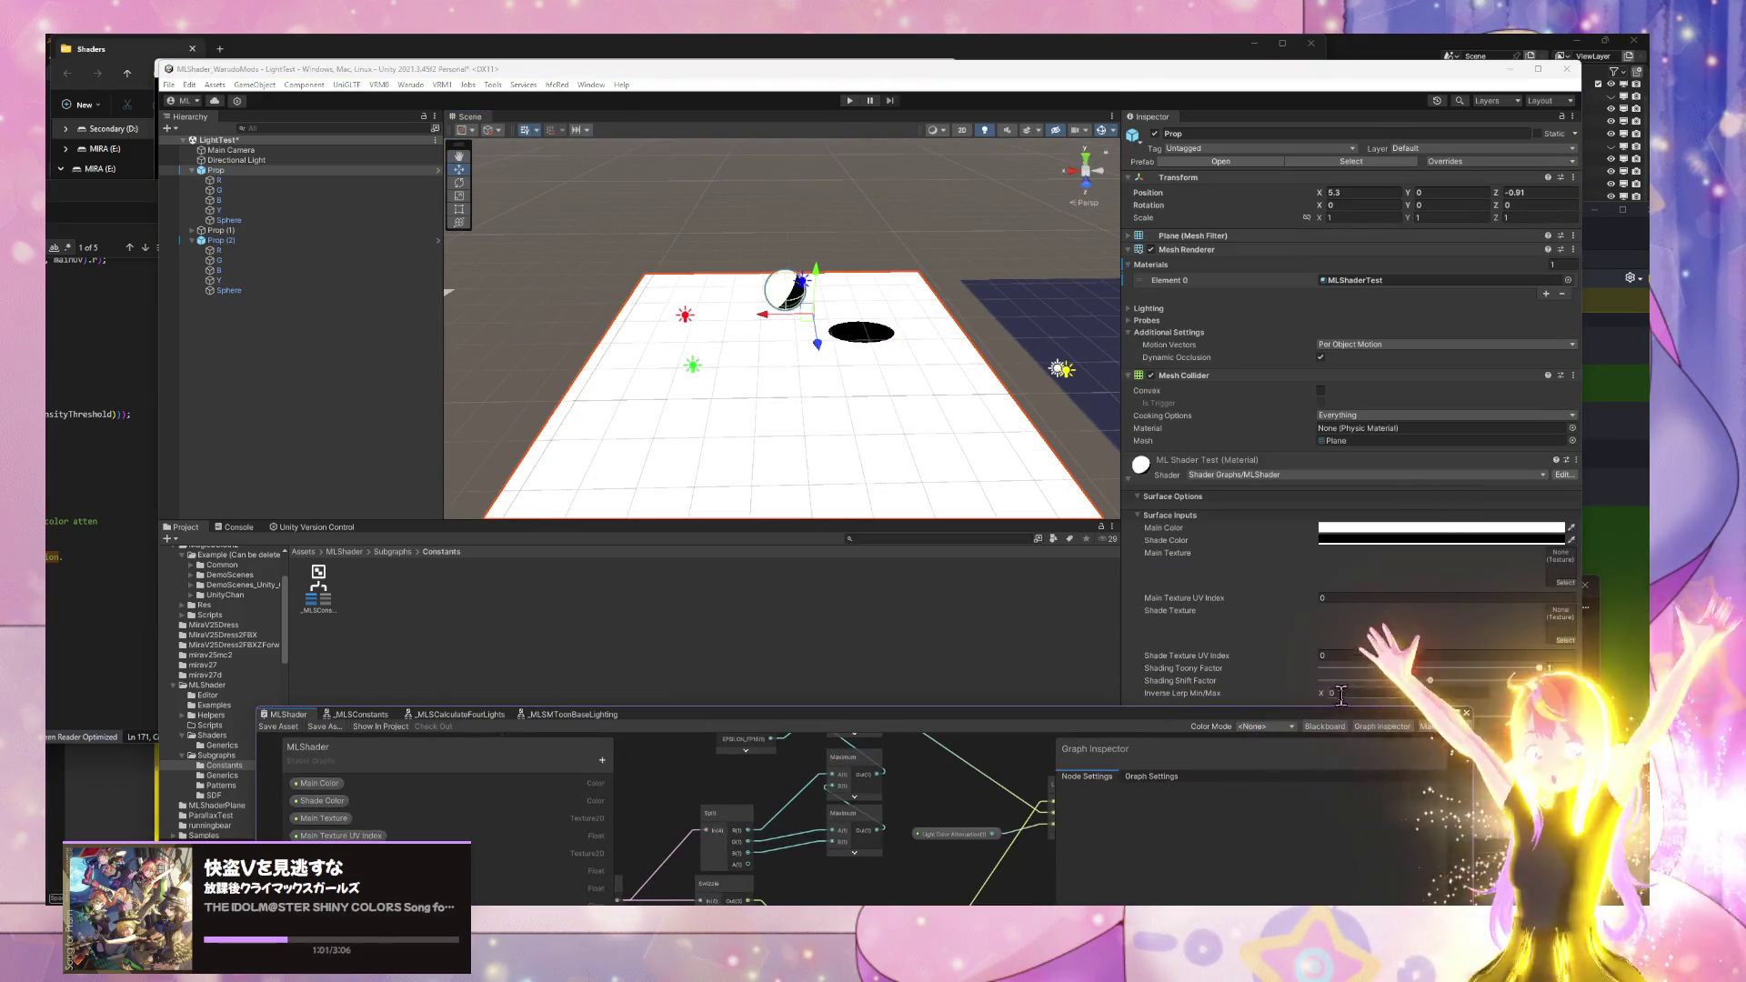
pyautogui.moveTo(1429, 680)
pyautogui.mouseDown()
pyautogui.moveTo(1499, 682)
pyautogui.moveTo(1322, 685)
pyautogui.moveTo(1491, 682)
pyautogui.moveTo(1320, 670)
pyautogui.moveTo(1528, 668)
pyautogui.moveTo(1309, 671)
pyautogui.moveTo(1492, 671)
pyautogui.mouseUp()
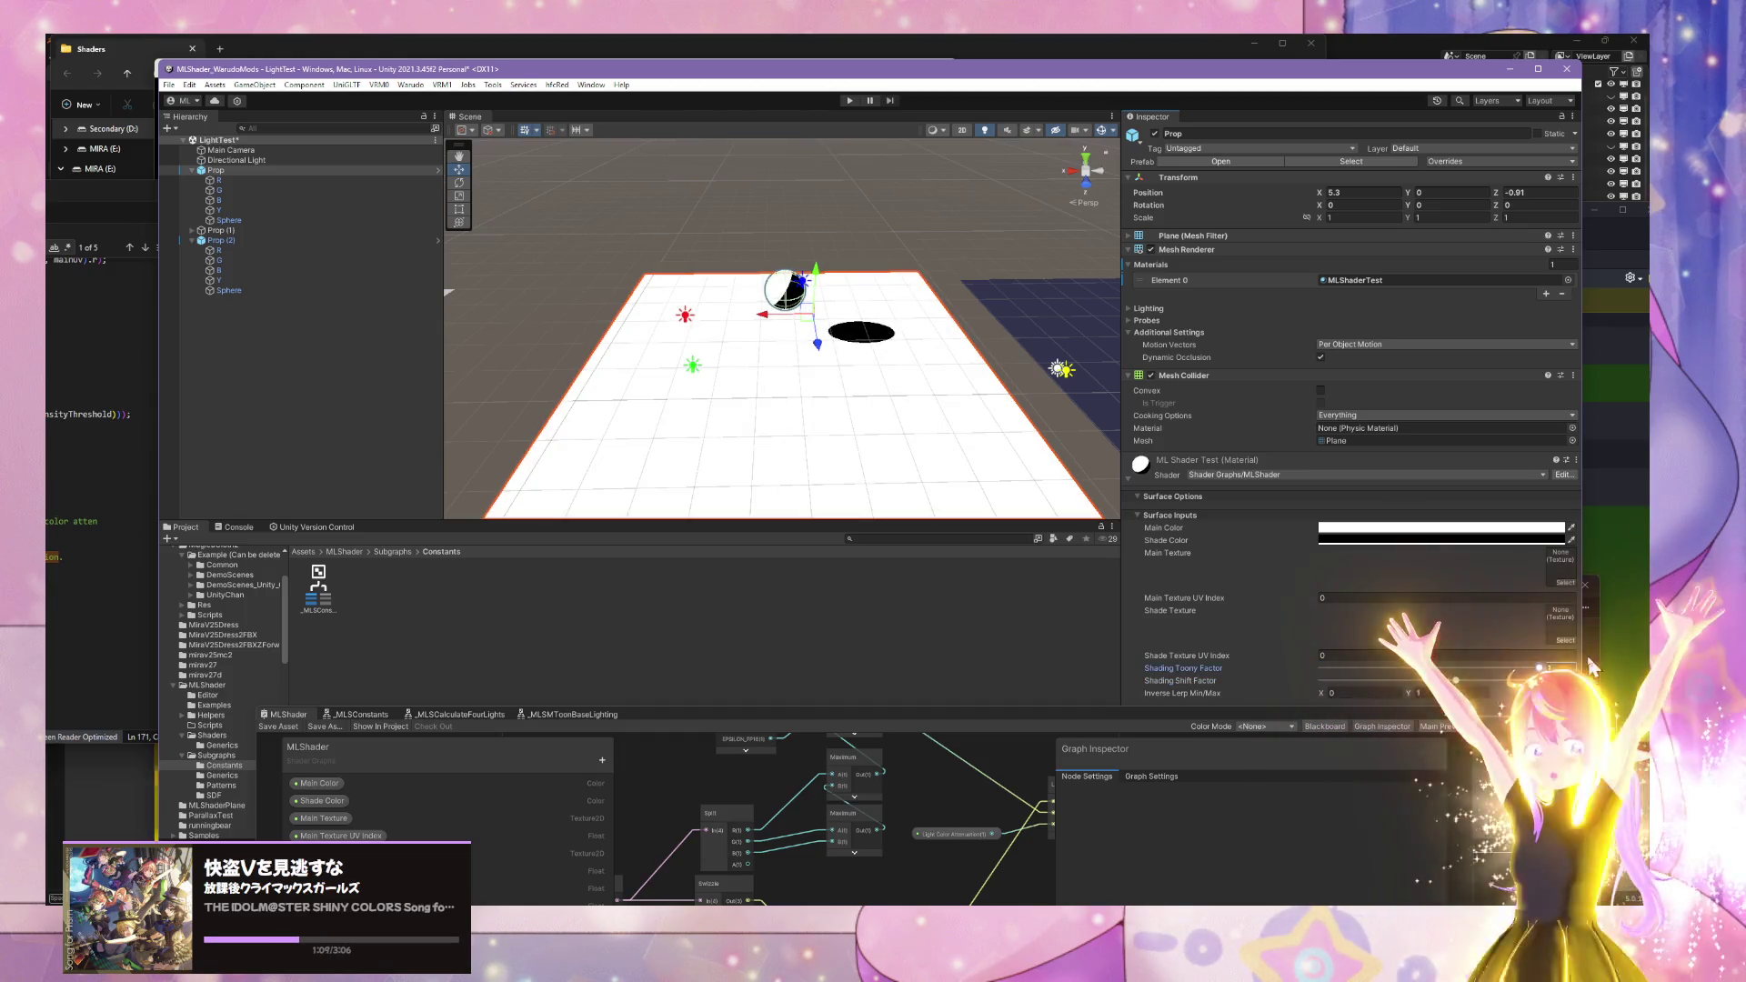
# - Duplicate the Prop and its sphere, placing Sphere (1) at Y 1.75, Z -1.32
pyautogui.moveTo(921, 393)
pyautogui.mouseDown()
pyautogui.moveTo(904, 401)
pyautogui.moveTo(936, 370)
pyautogui.moveTo(1153, 400)
pyautogui.moveTo(955, 382)
pyautogui.moveTo(881, 351)
pyautogui.moveTo(405, 401)
pyautogui.moveTo(215, 401)
pyautogui.moveTo(1358, 414)
pyautogui.moveTo(791, 332)
pyautogui.mouseUp()
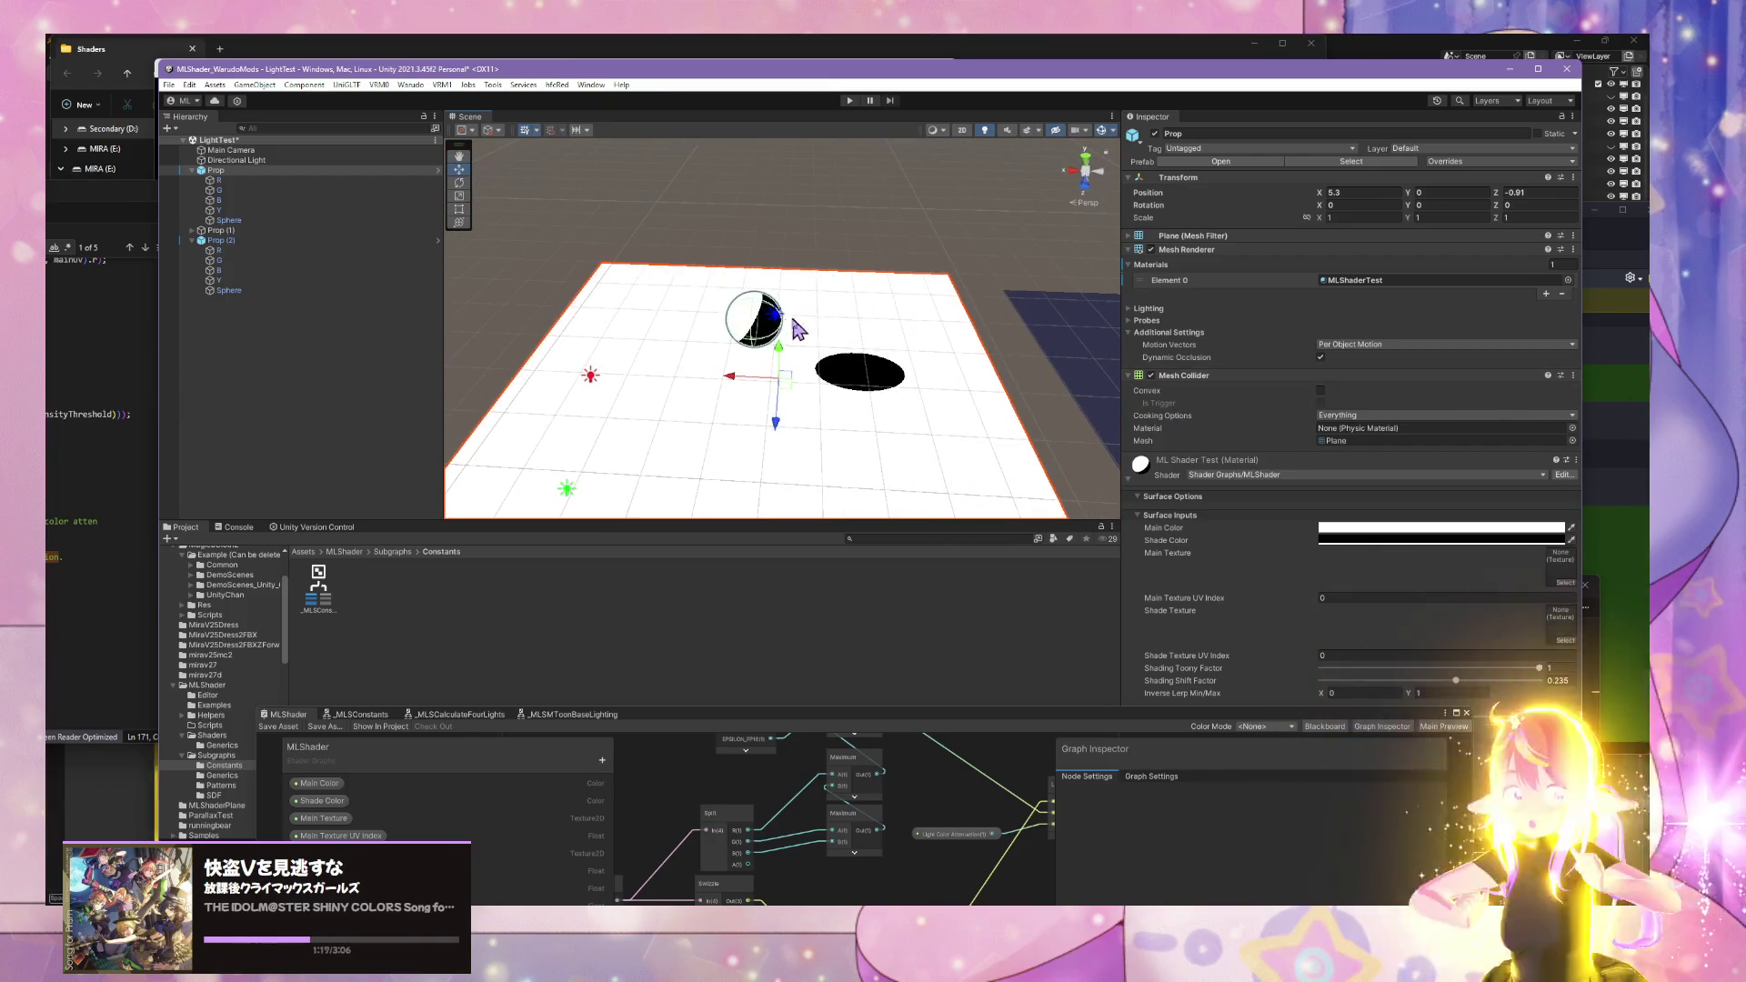
pyautogui.hotkey('ctrl', 'd')
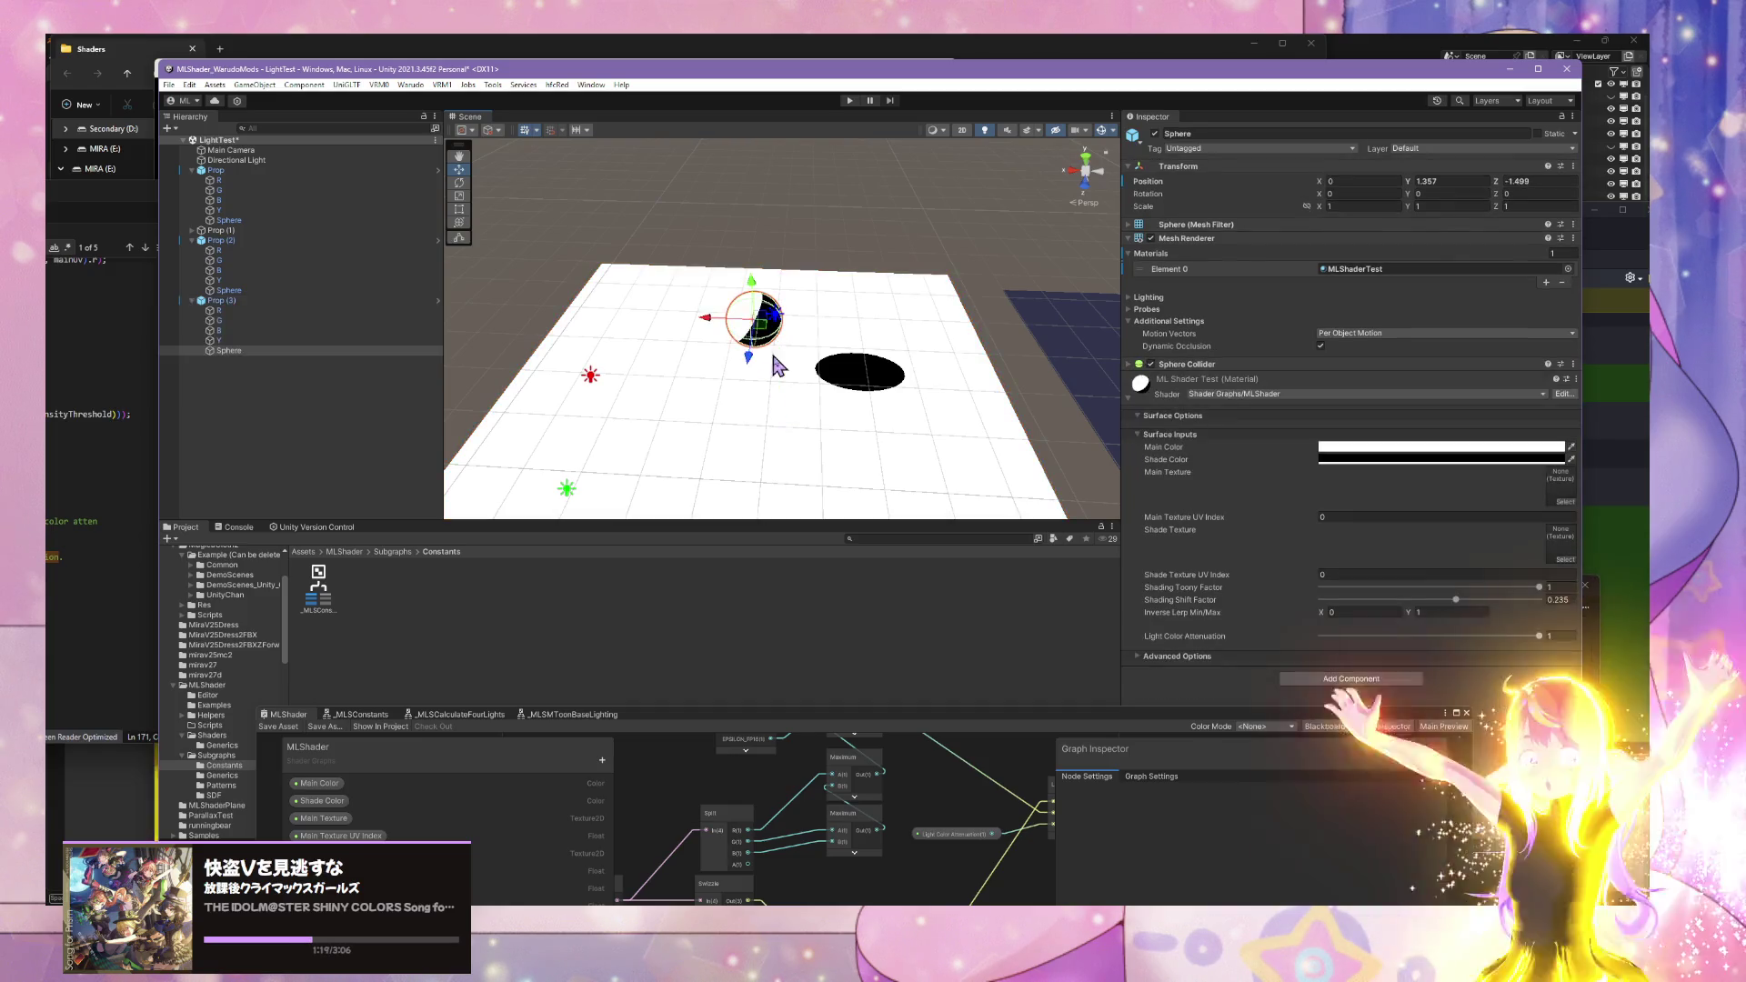
pyautogui.click(767, 339)
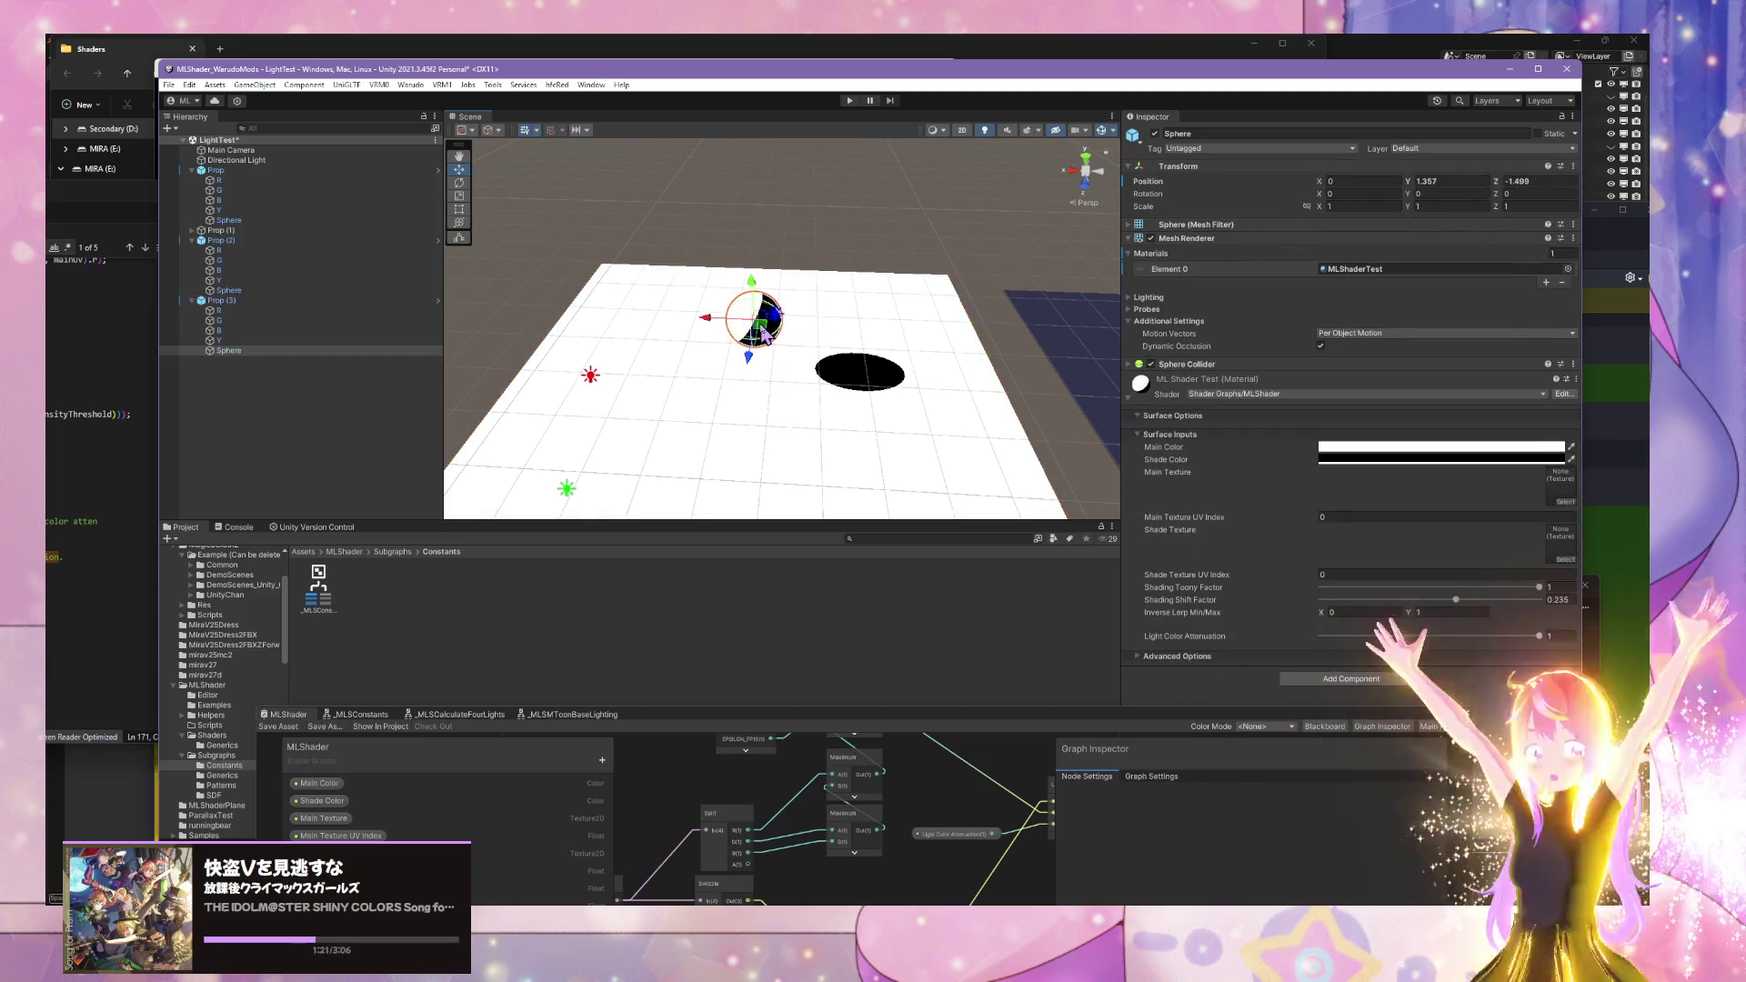
pyautogui.hotkey('ctrl', 'd')
pyautogui.moveTo(764, 370)
pyautogui.mouseDown()
pyautogui.moveTo(777, 482)
pyautogui.moveTo(614, 457)
pyautogui.moveTo(681, 304)
pyautogui.moveTo(656, 338)
pyautogui.moveTo(647, 254)
pyautogui.moveTo(654, 291)
pyautogui.moveTo(727, 336)
pyautogui.moveTo(896, 378)
pyautogui.moveTo(946, 343)
pyautogui.moveTo(615, 300)
pyautogui.moveTo(701, 226)
pyautogui.moveTo(798, 251)
pyautogui.mouseUp()
pyautogui.click(660, 236)
pyautogui.click(663, 304)
pyautogui.click(801, 252)
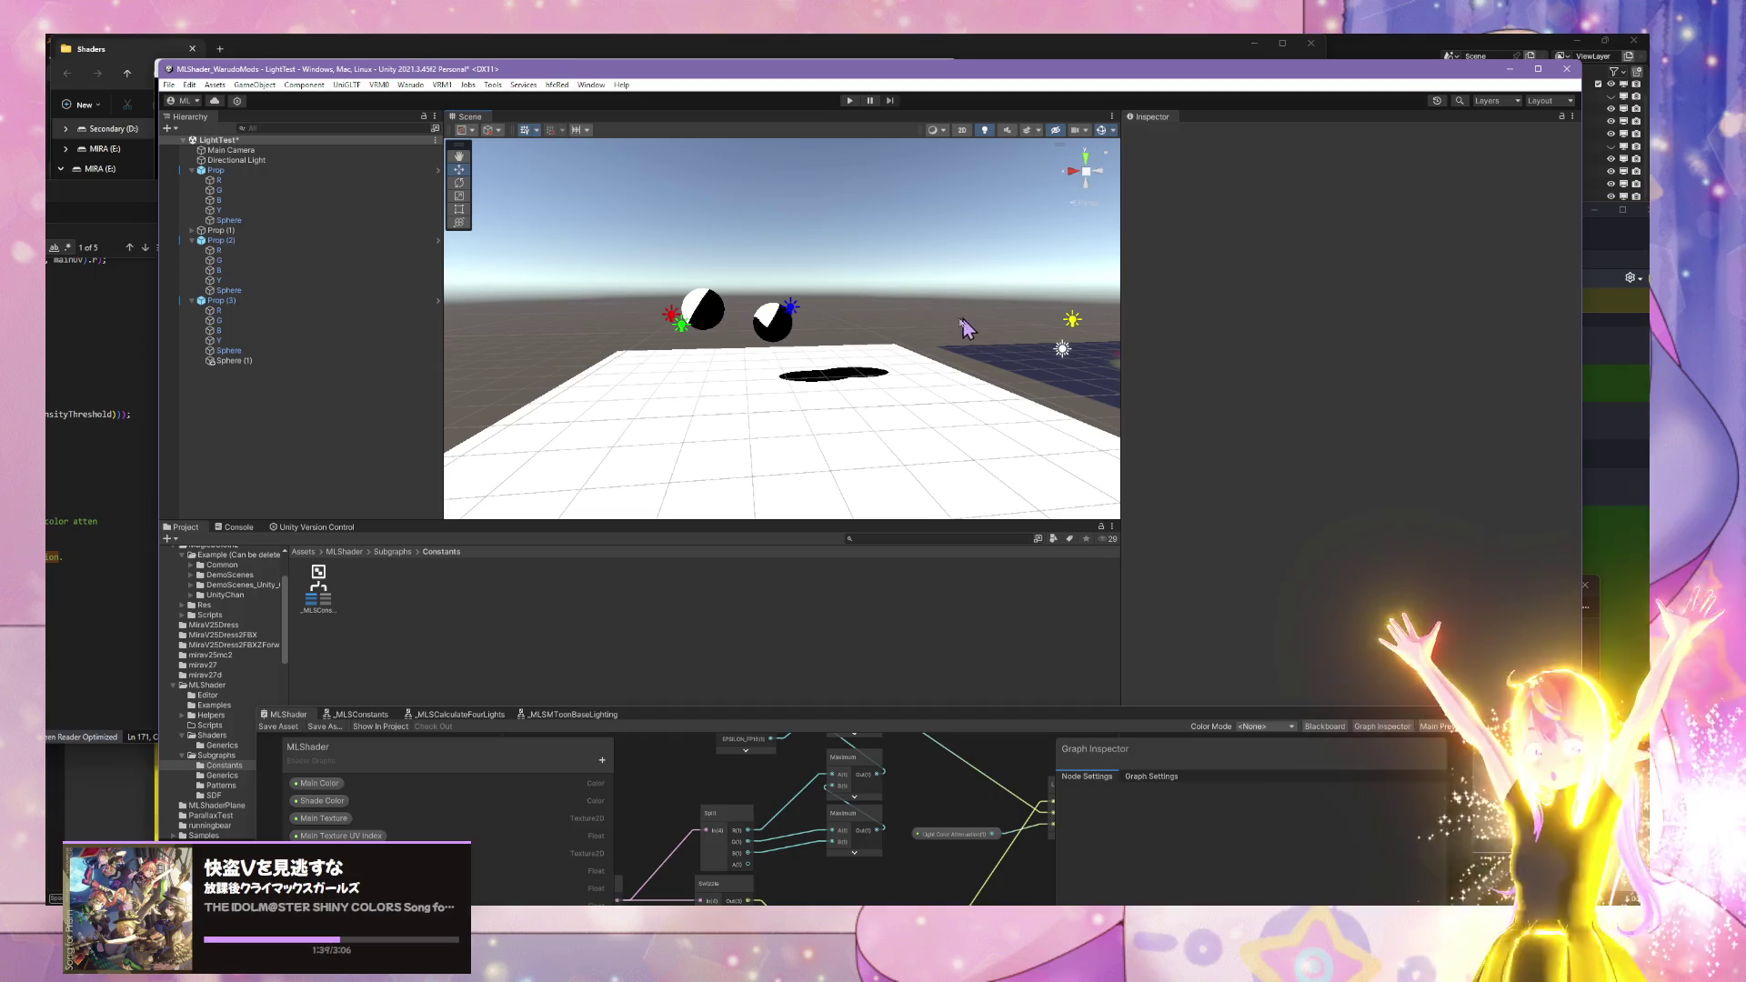
# - Float and enlarge the graph window, then pan to the Multiply nodes and Direct Light group
pyautogui.moveTo(966, 329); pyautogui.dragTo(935, 519)
pyautogui.moveTo(895, 721)
pyautogui.mouseDown()
pyautogui.moveTo(1083, 164)
pyautogui.moveTo(1102, 354)
pyautogui.mouseUp()
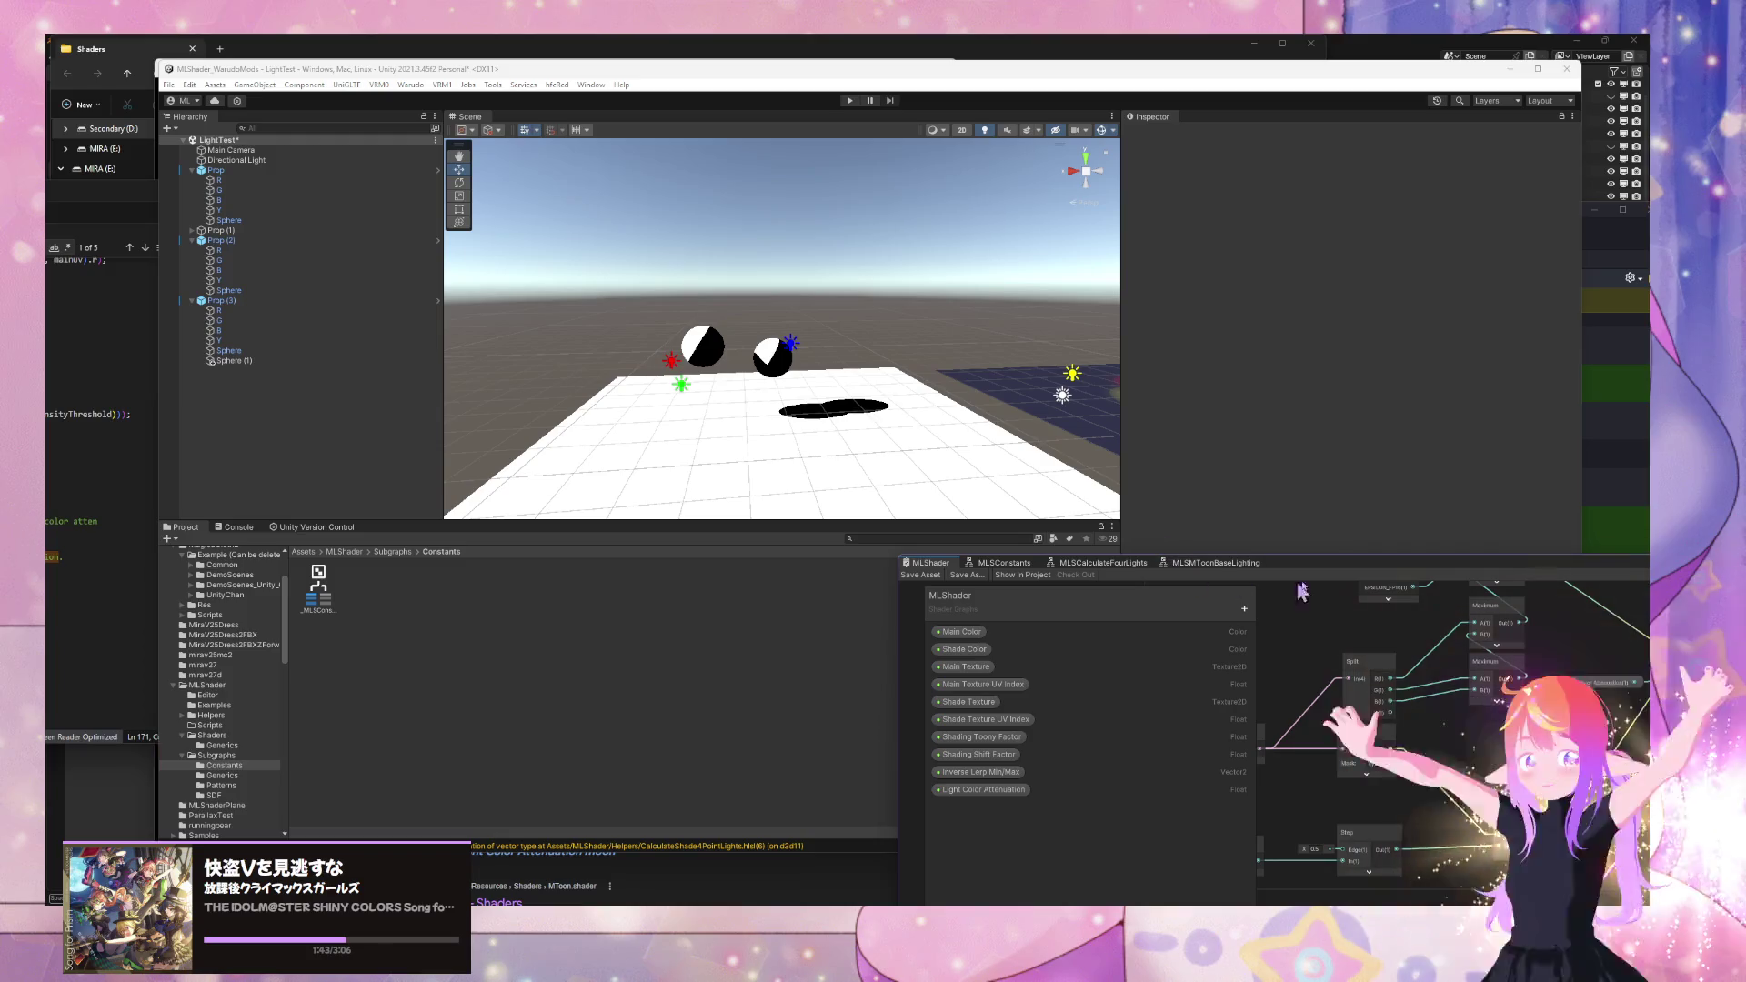
pyautogui.moveTo(1347, 578)
pyautogui.mouseDown()
pyautogui.moveTo(1164, 332)
pyautogui.moveTo(1171, 305)
pyautogui.mouseUp()
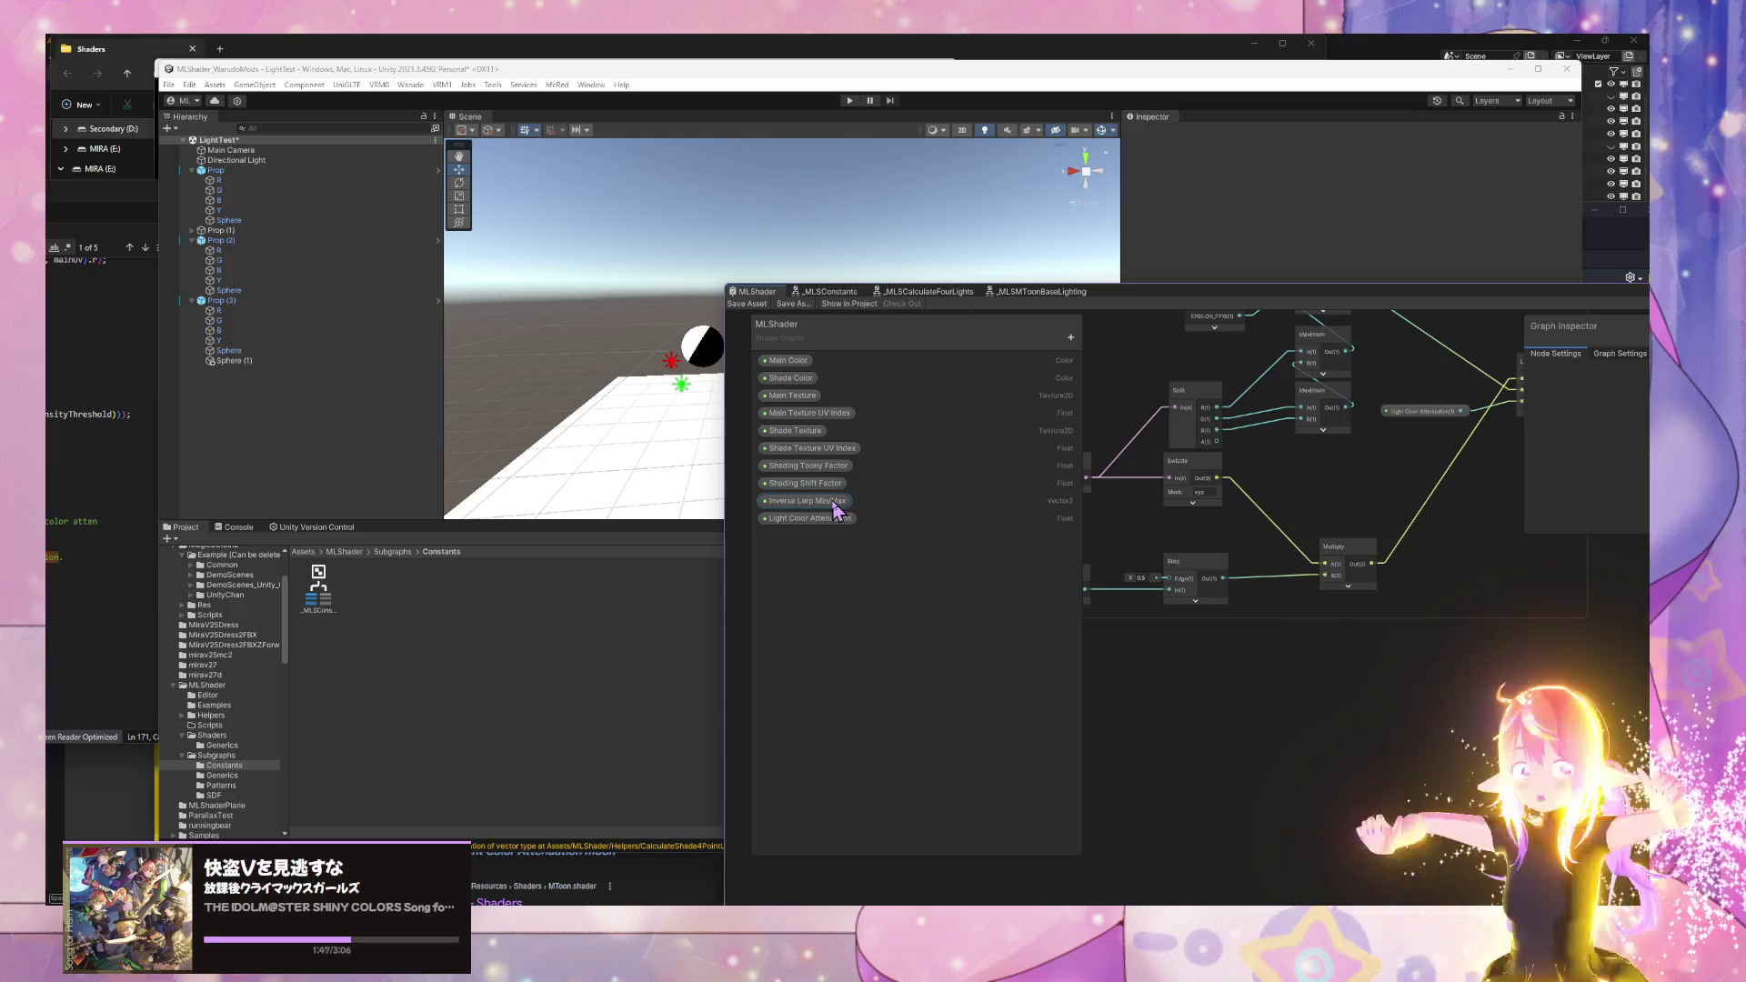
pyautogui.scroll(-5, 1091, 546)
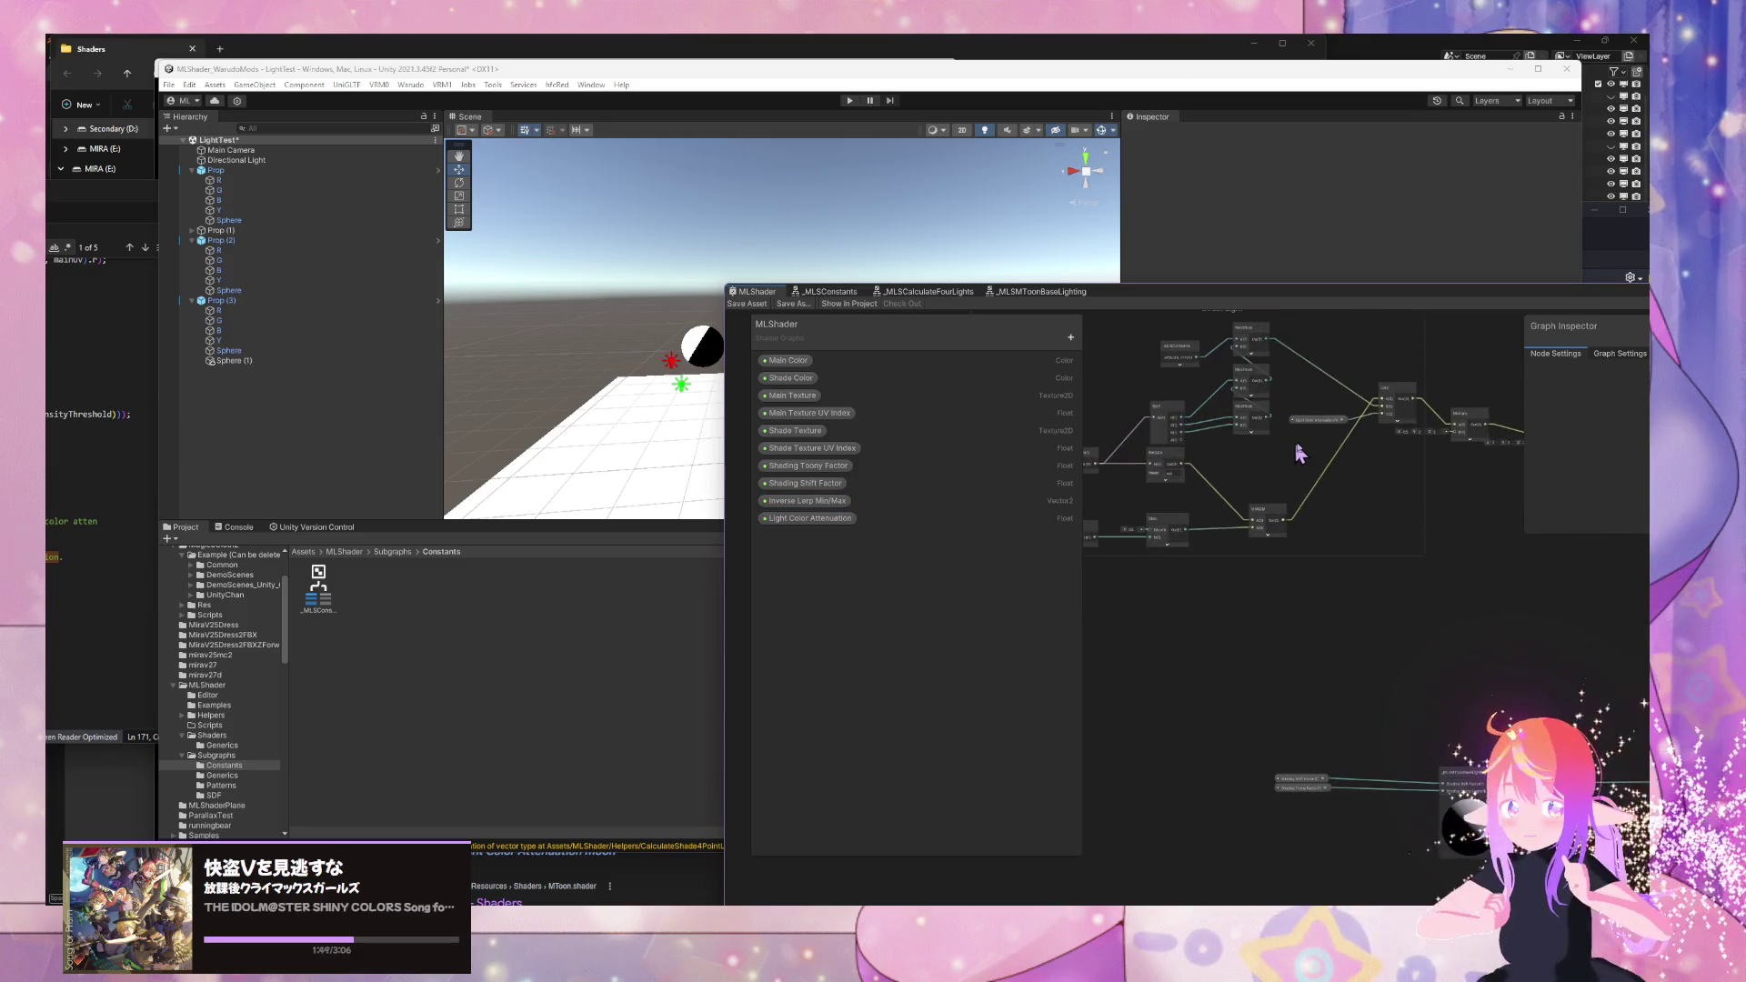
pyautogui.scroll(4, 1403, 585)
pyautogui.moveTo(1464, 514); pyautogui.dragTo(1148, 458)
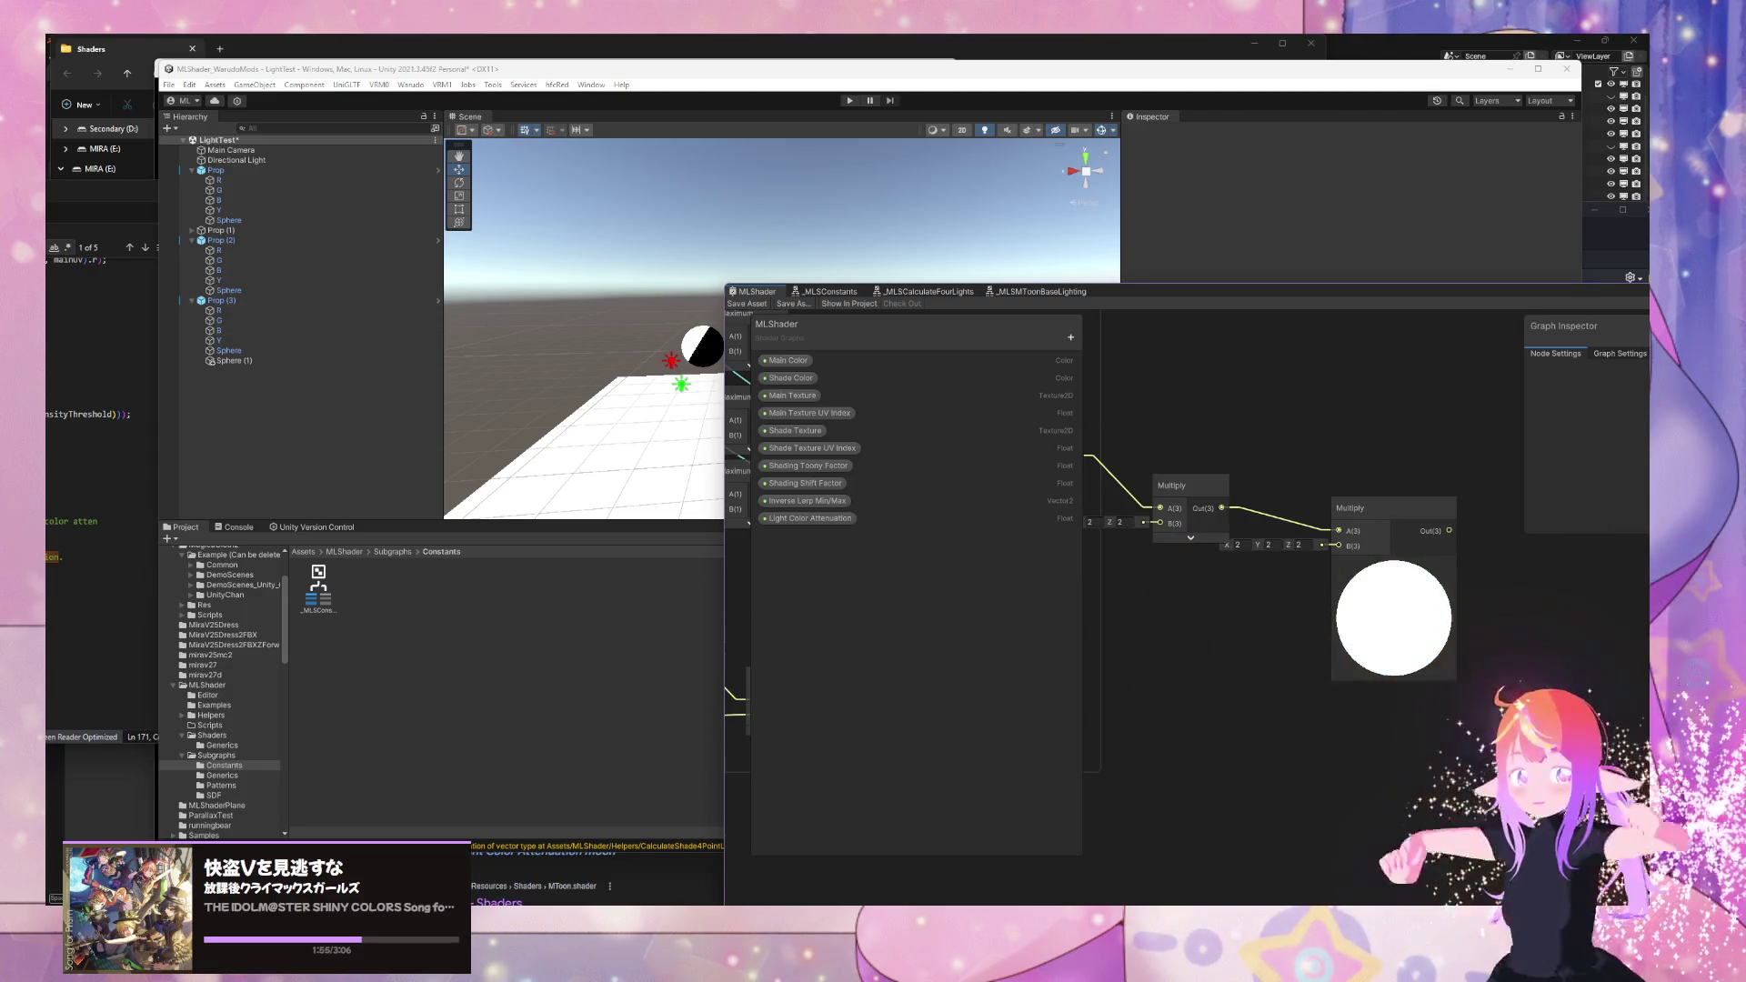
pyautogui.scroll(-5, 1219, 654)
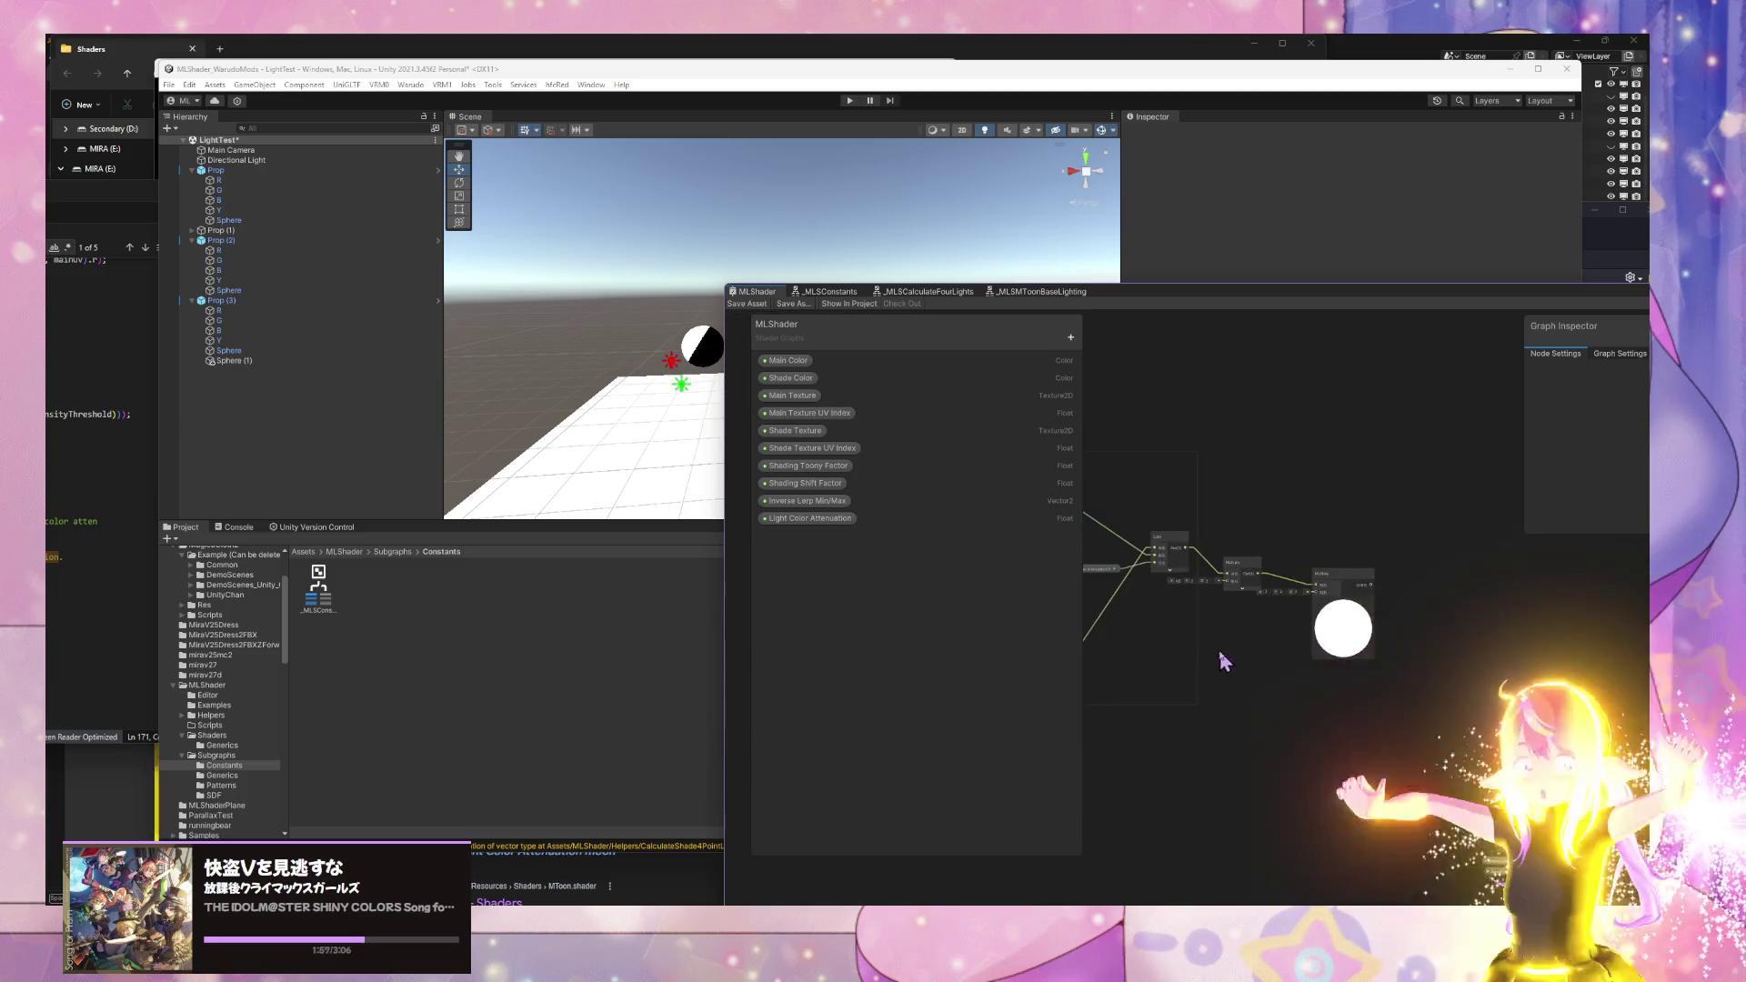
pyautogui.scroll(3, 1293, 616)
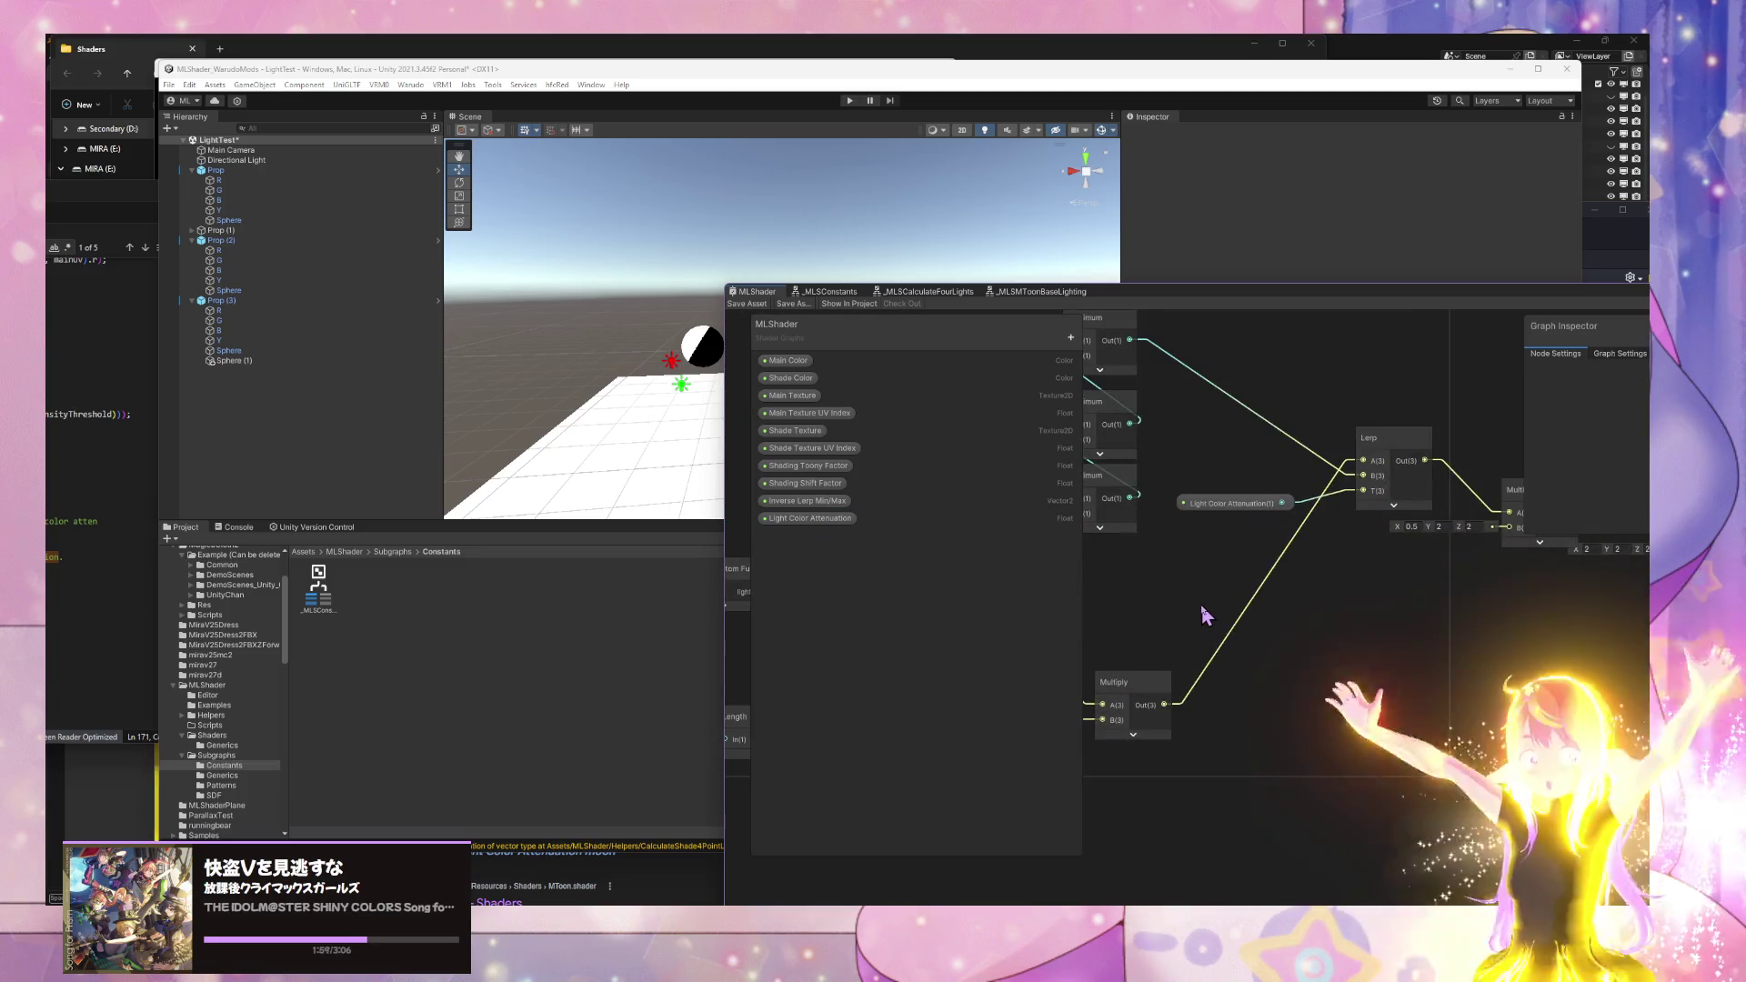
pyautogui.scroll(-4, 1208, 609)
pyautogui.scroll(1, 1255, 602)
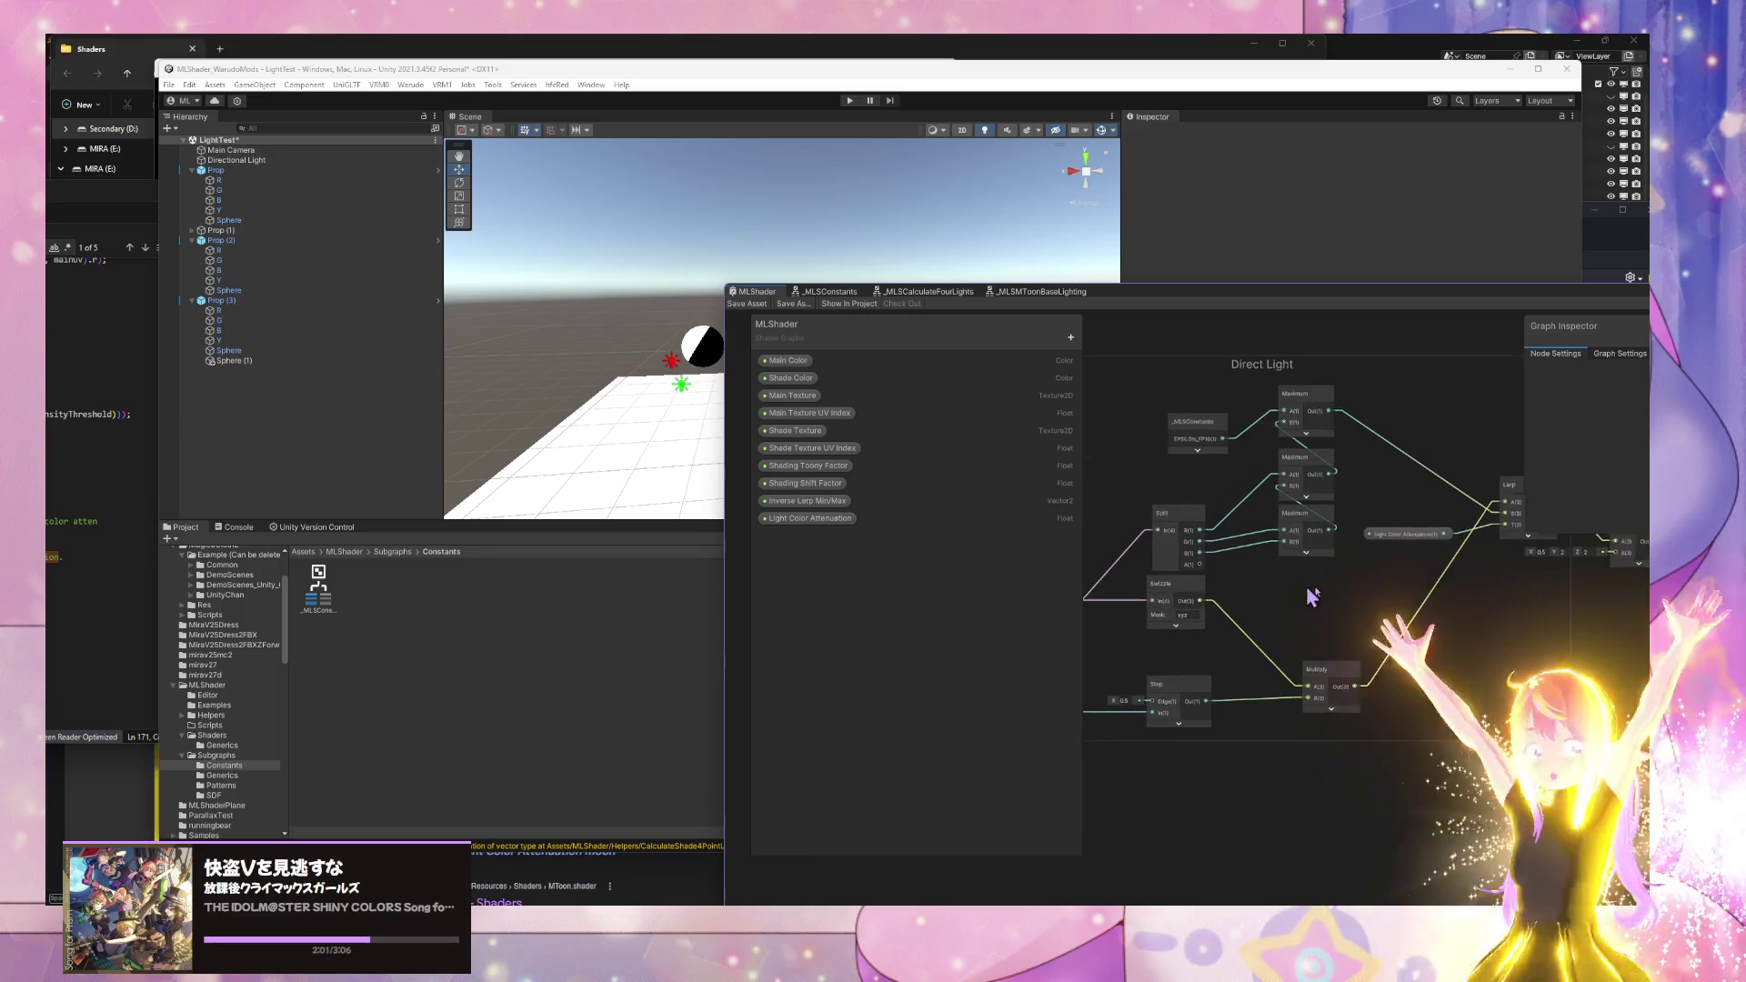
pyautogui.moveTo(1312, 596); pyautogui.dragTo(1385, 598)
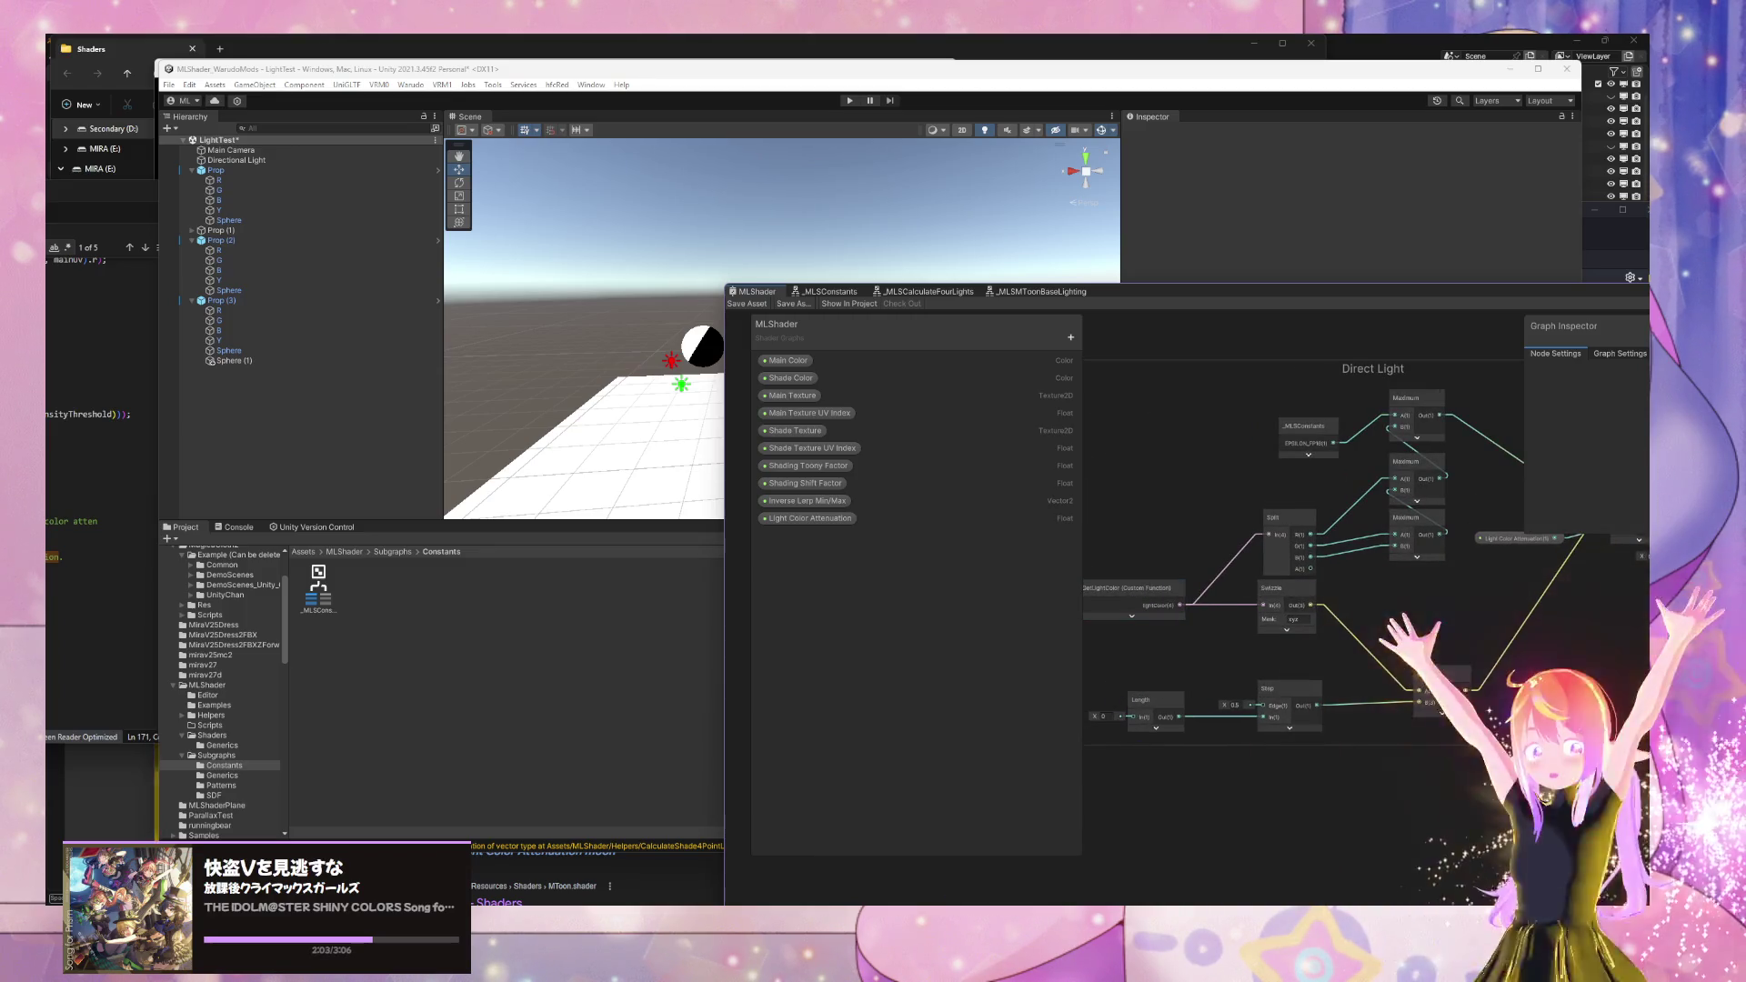
pyautogui.moveTo(932, 902)
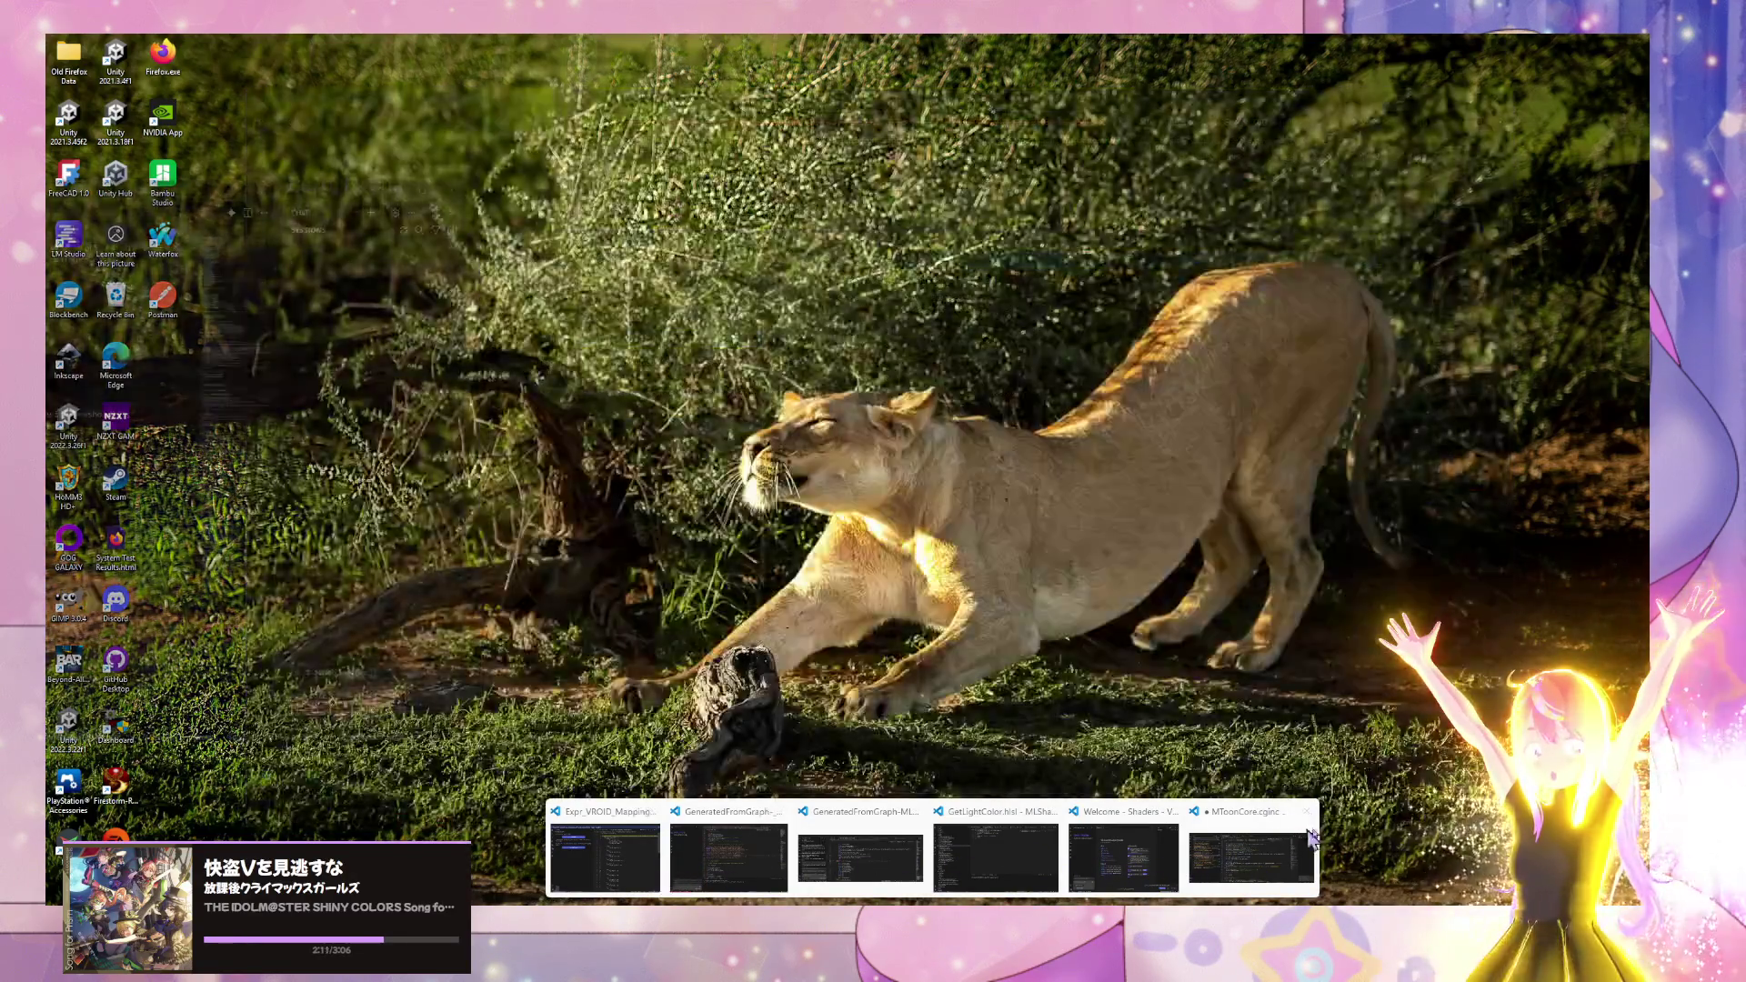
# - Bring MToonCore.cginc in VS Code to the front and maximize the editor window
pyautogui.click(1251, 856)
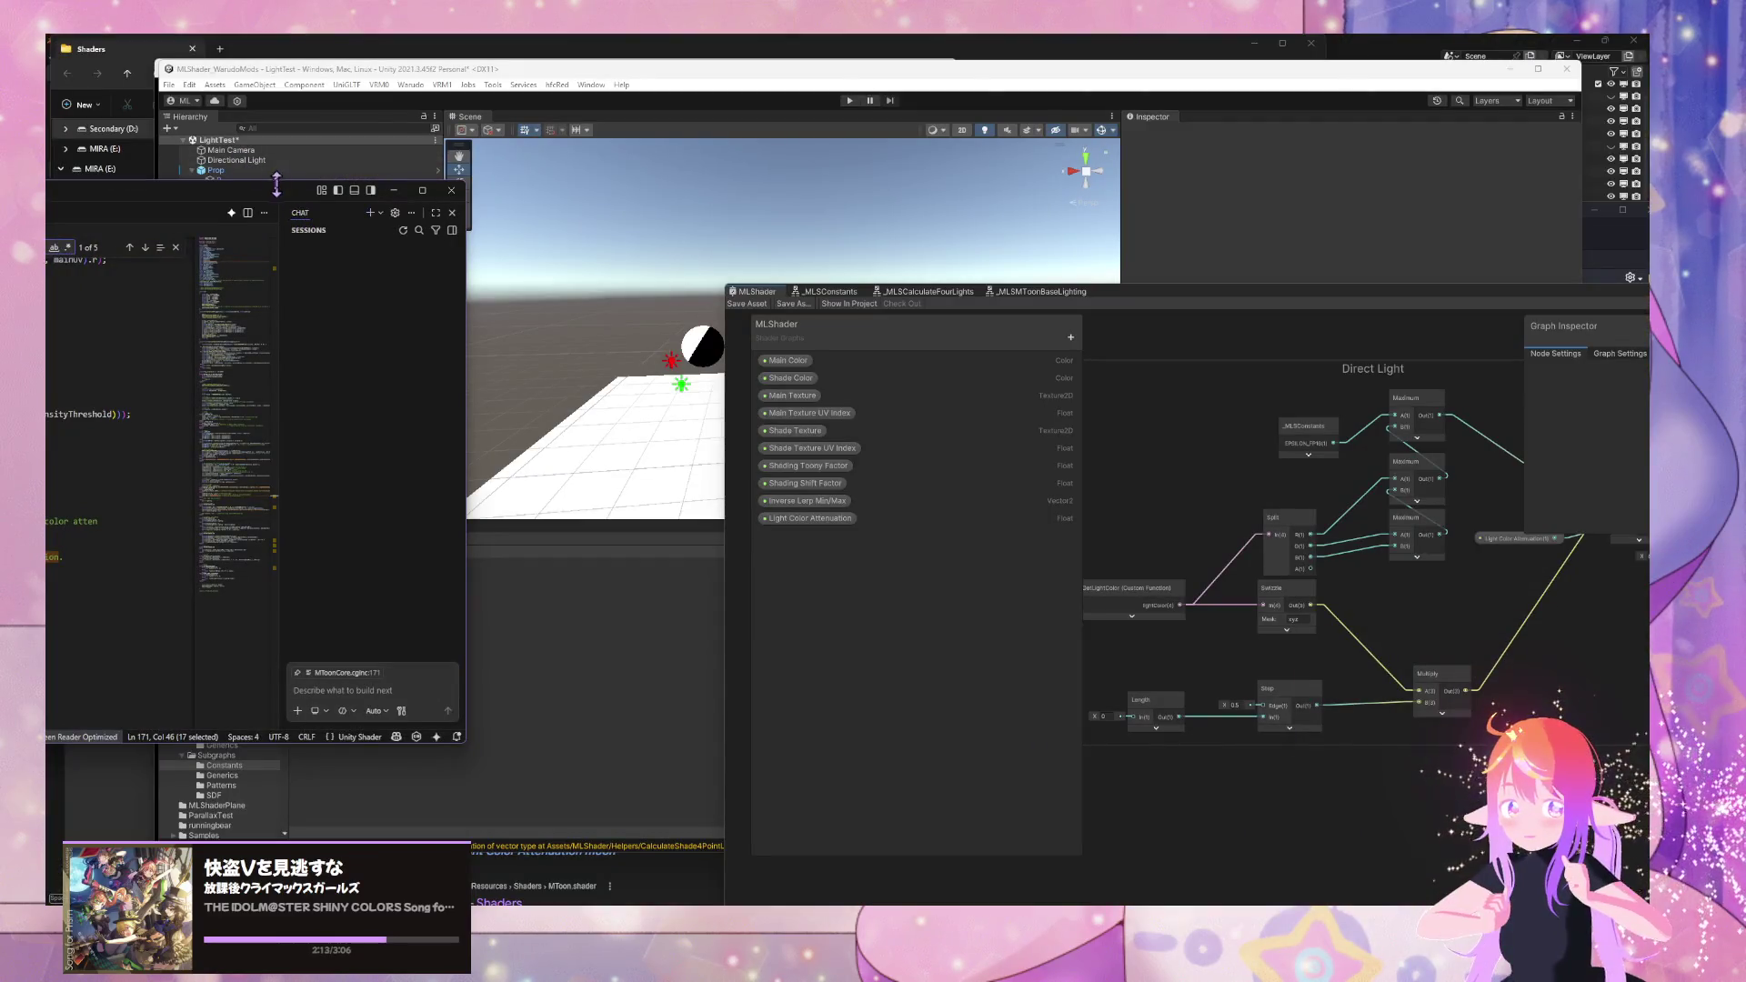
pyautogui.moveTo(276, 185); pyautogui.dragTo(276, 185)
pyautogui.doubleClick(276, 196)
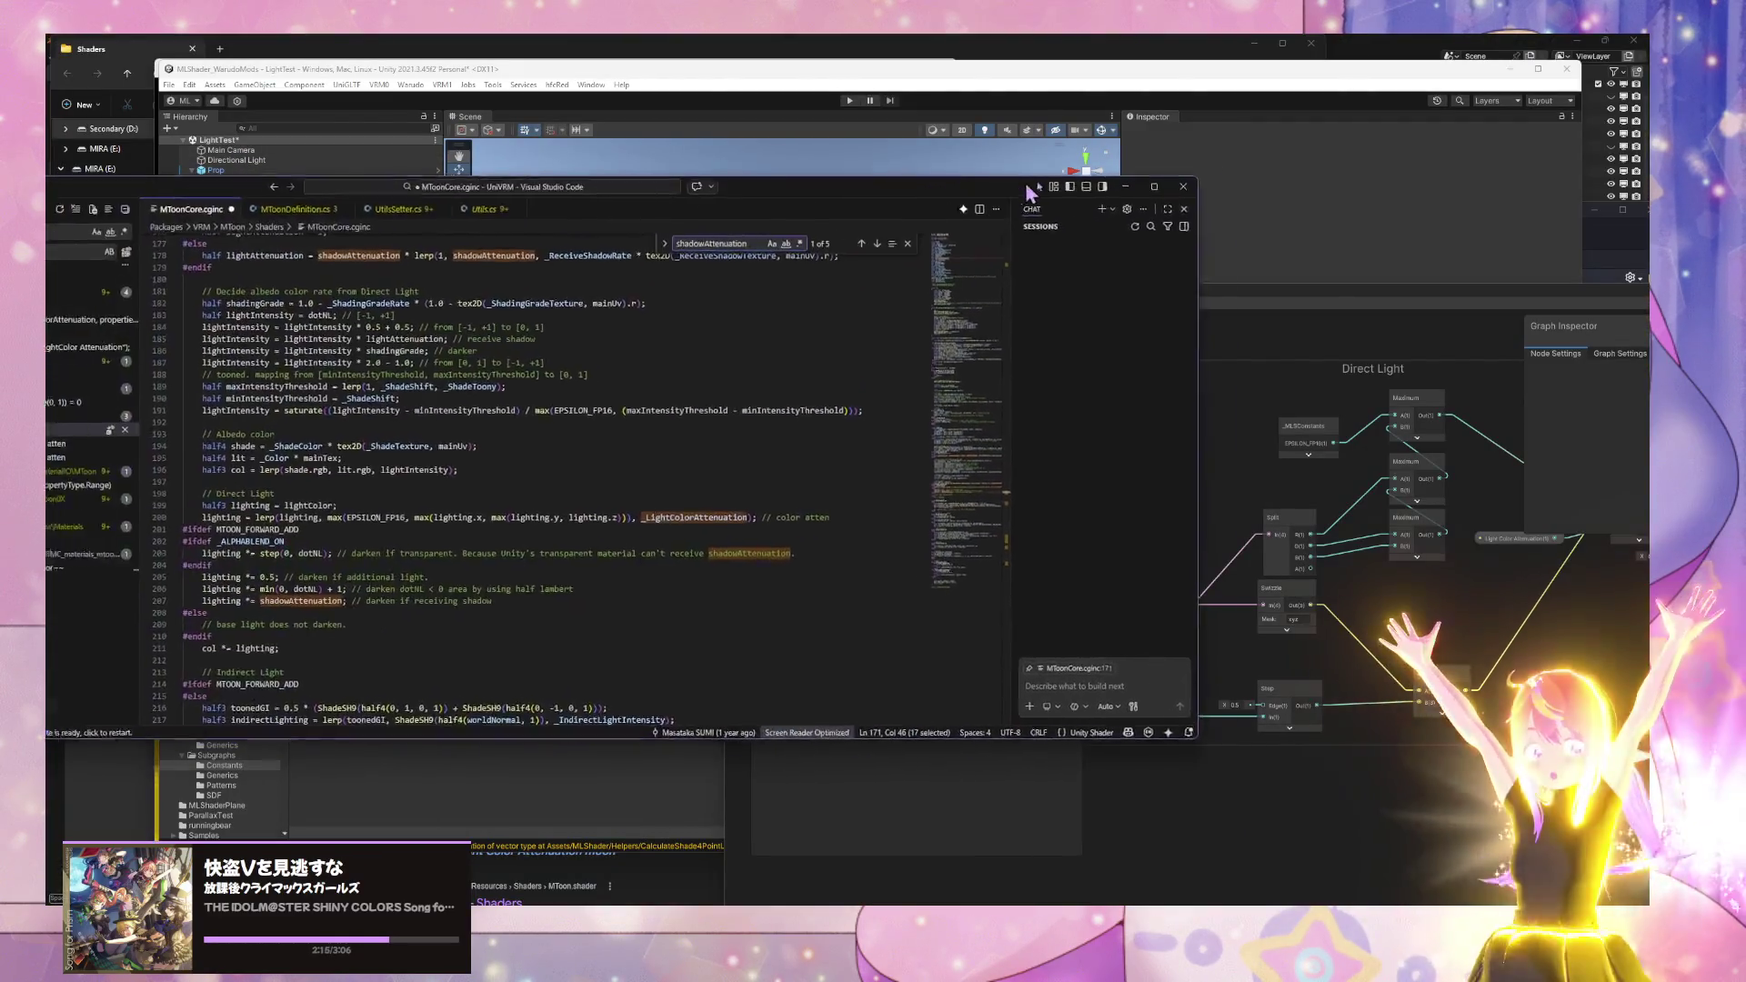
pyautogui.moveTo(486, 428); pyautogui.dragTo(492, 428)
pyautogui.scroll(-3, 500, 409)
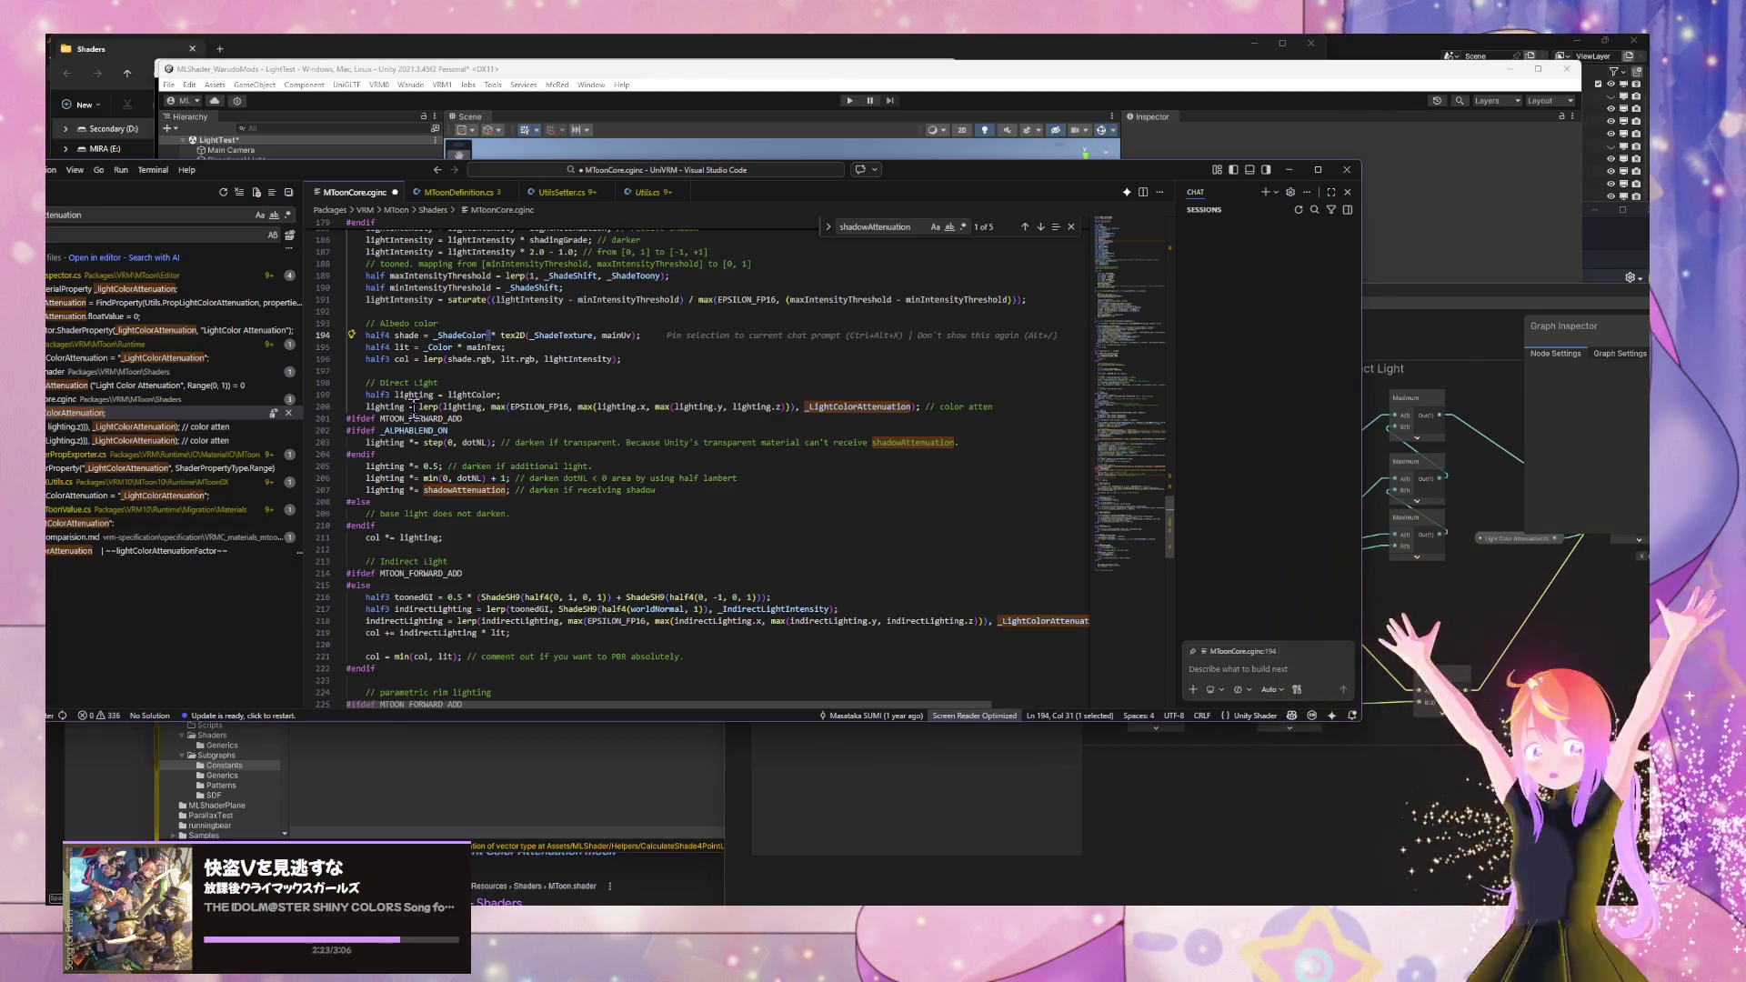
# - Select lightColor on line 199 and search the file for it
pyautogui.doubleClick(615, 406)
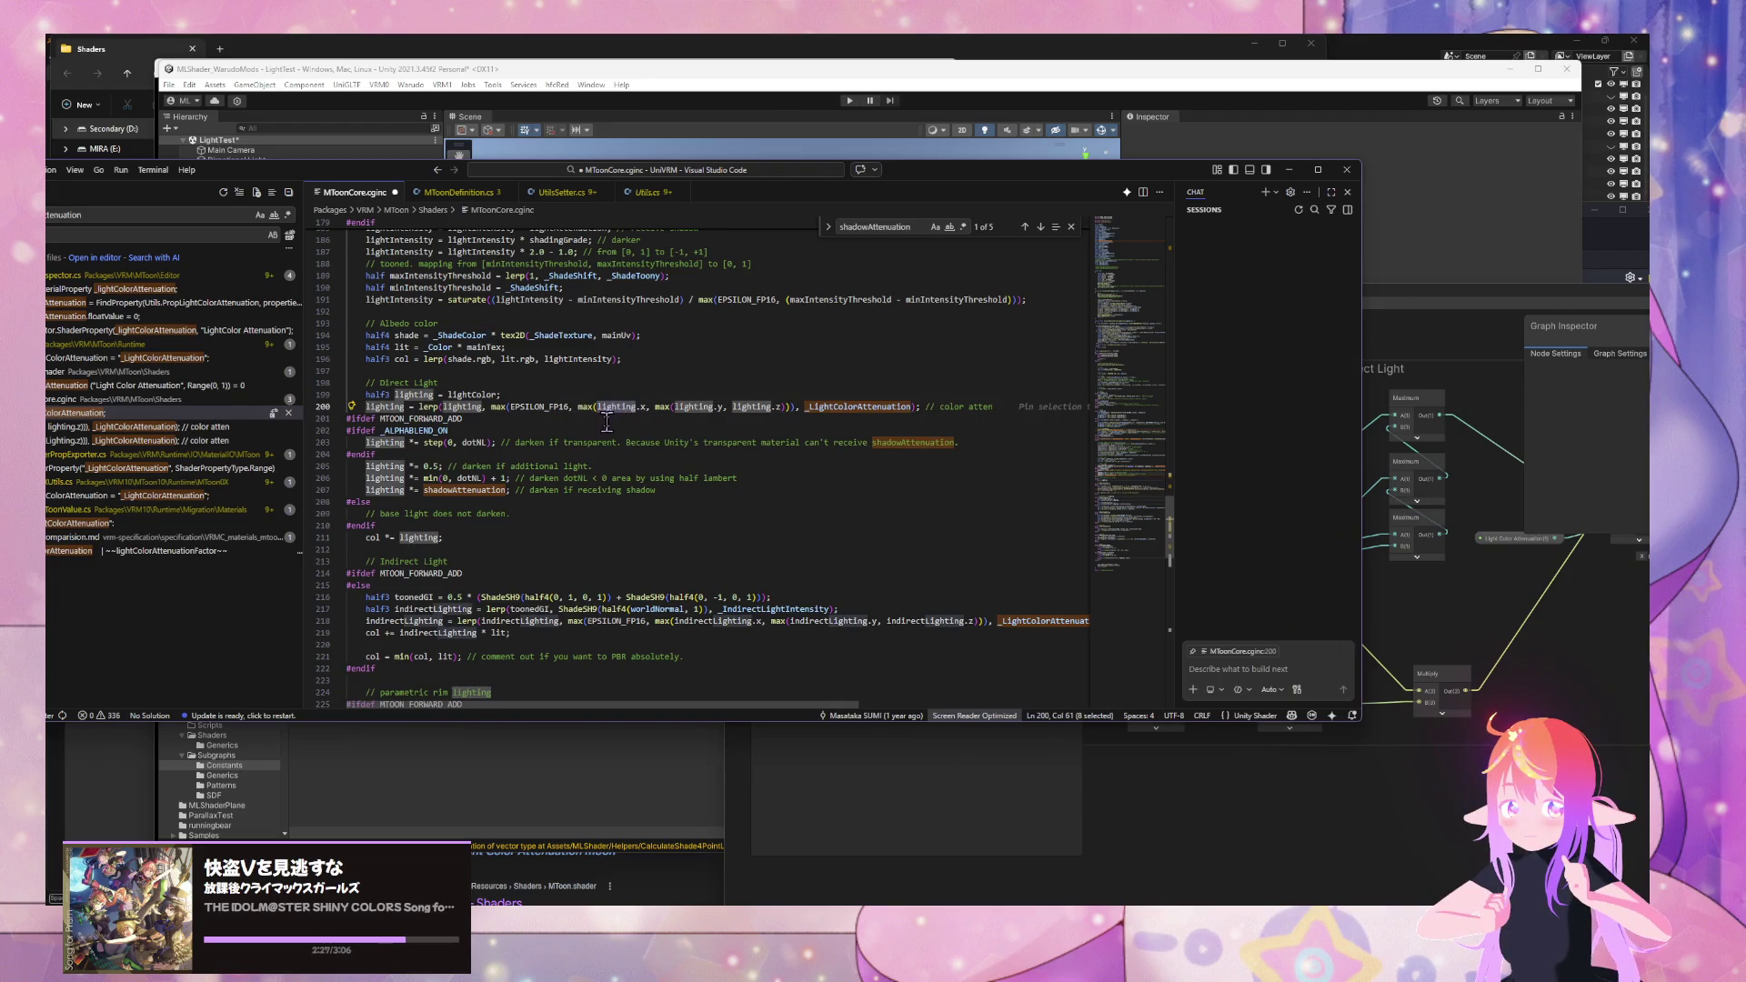
pyautogui.click(485, 394)
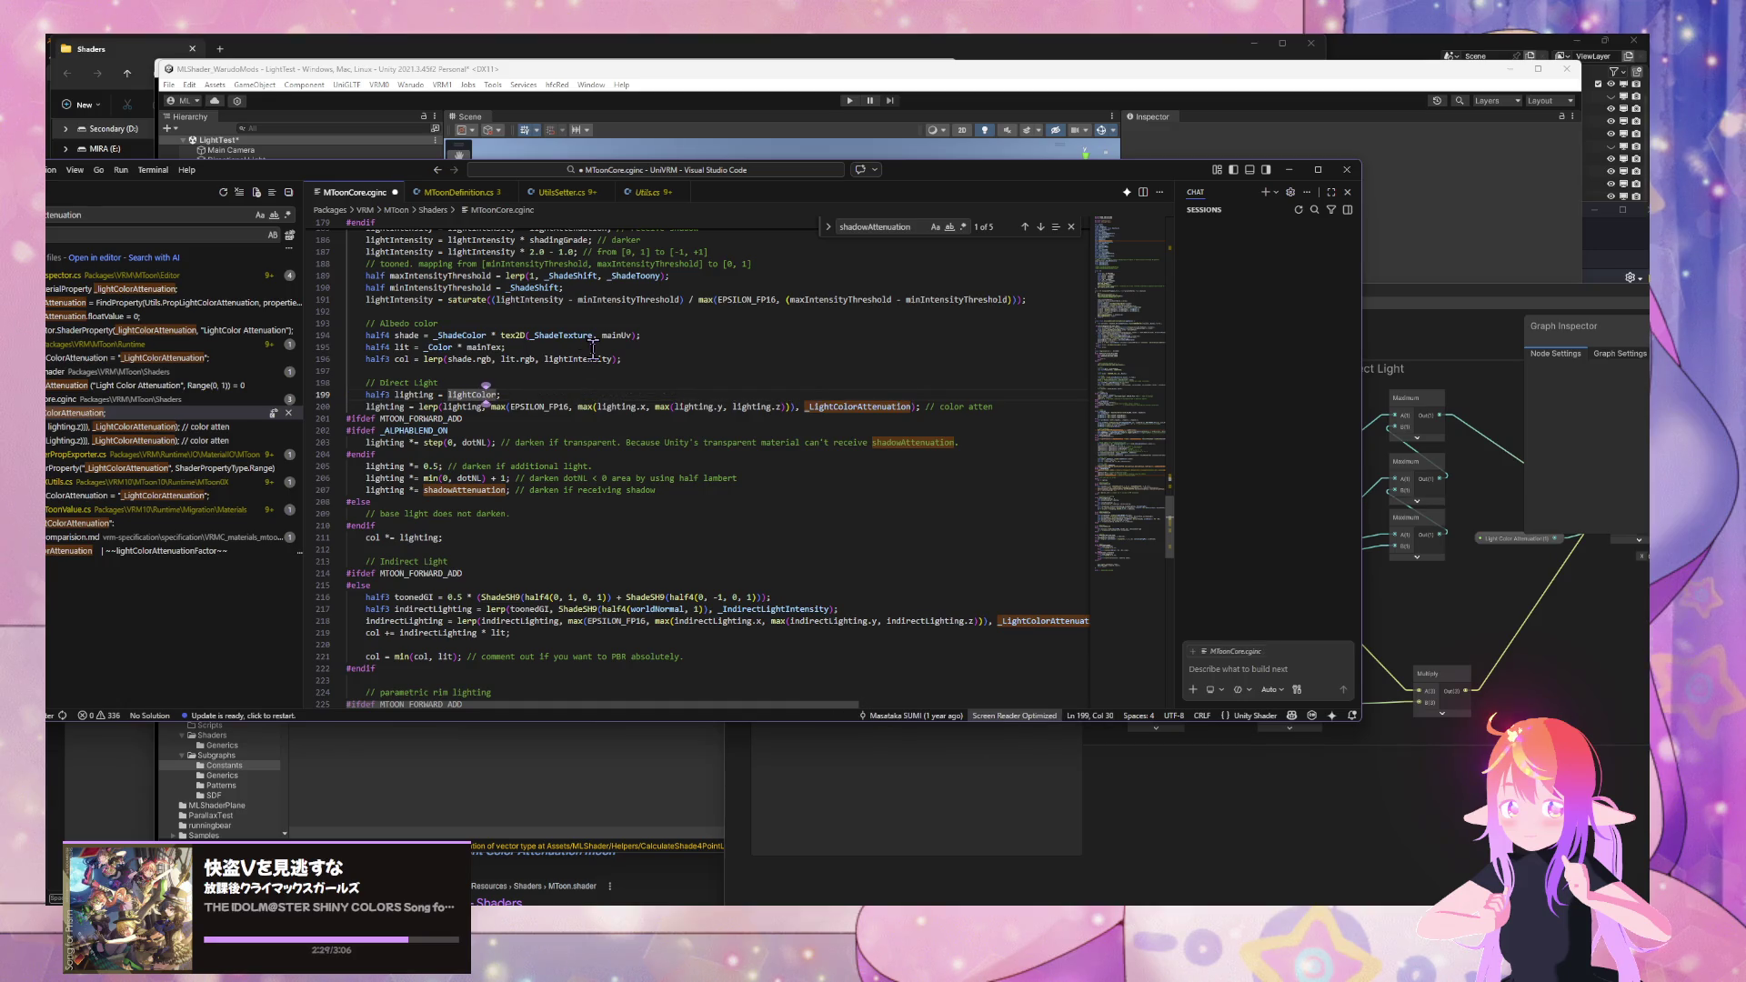
pyautogui.hotkey('ctrl', 'l')
pyautogui.hotkey('ctrl', 'c')
pyautogui.hotkey('ctrl', 'f')
pyautogui.hotkey('ctrl', 'v')
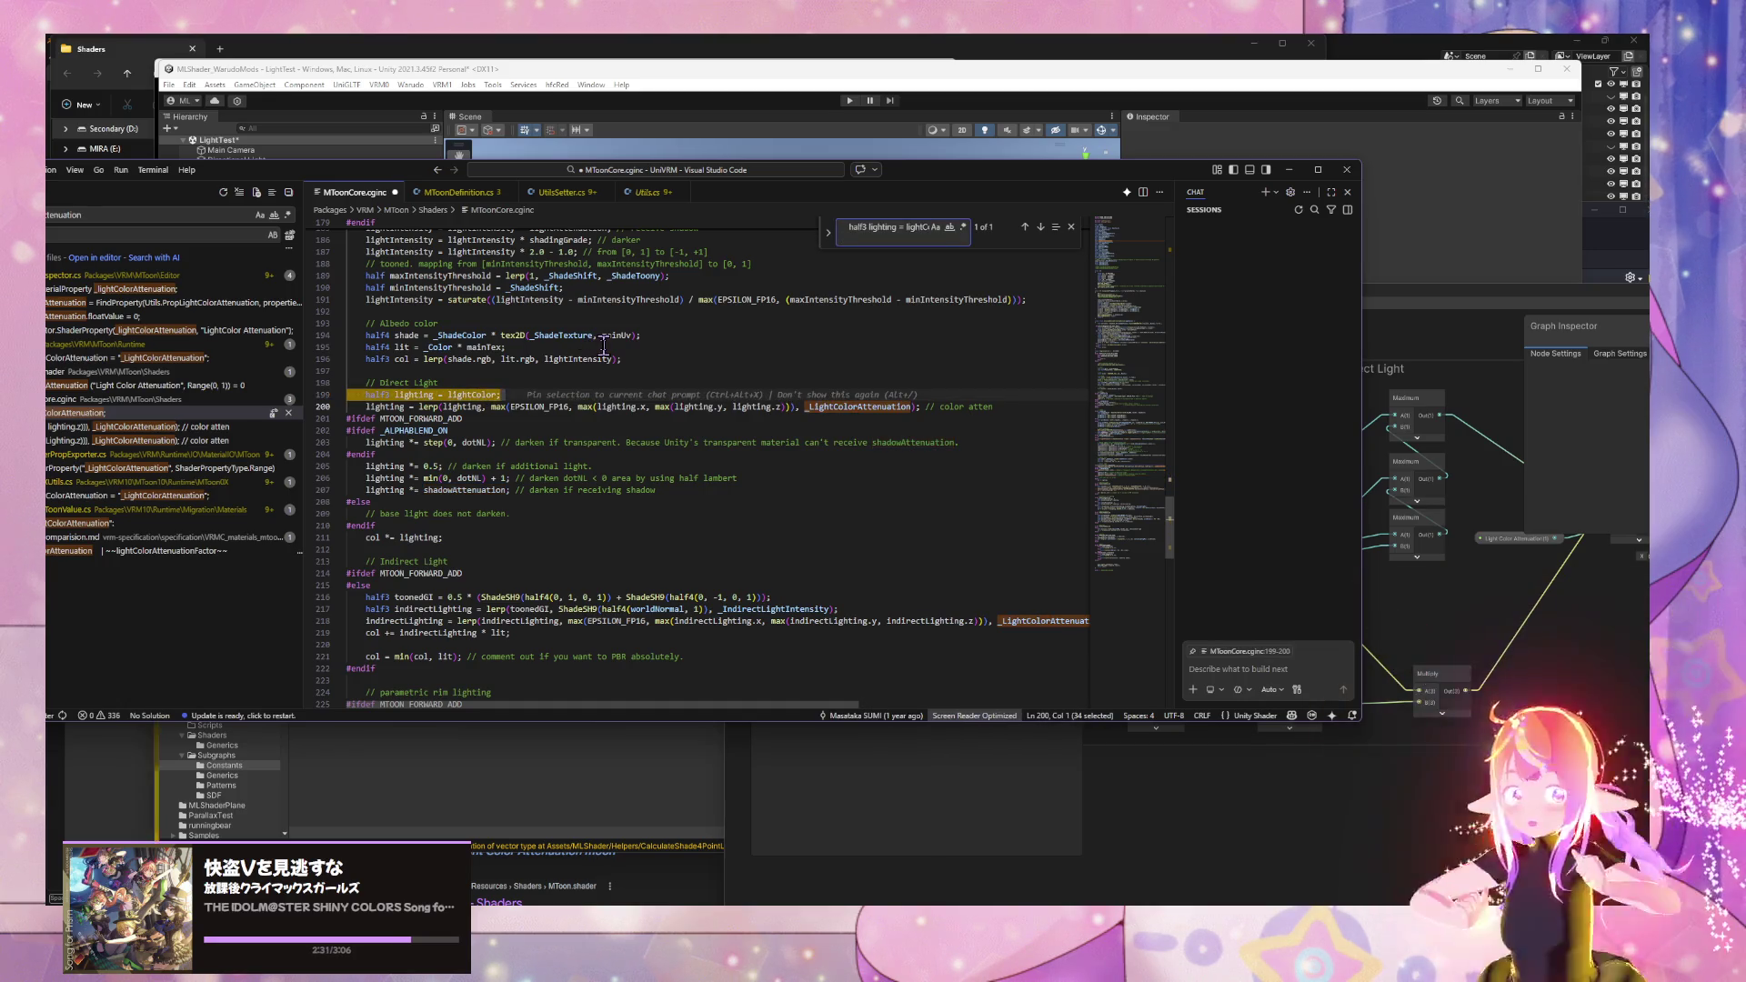
pyautogui.doubleClick(481, 395)
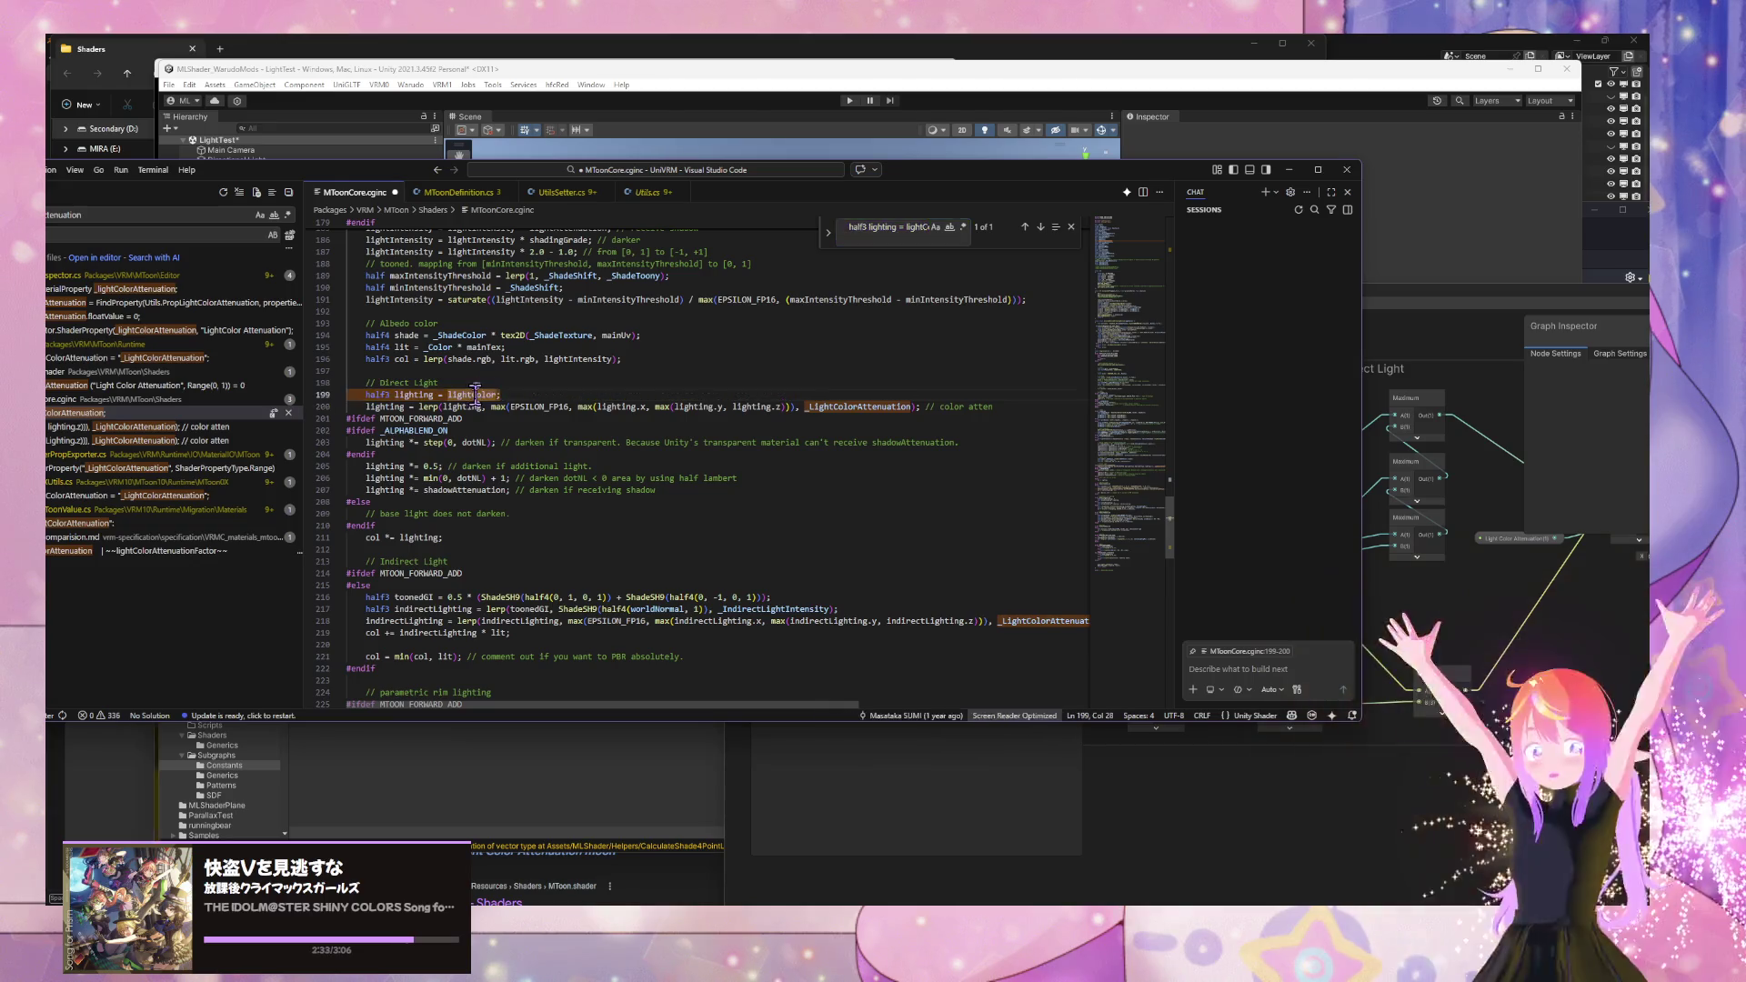
pyautogui.hotkey('ctrl', 'f')
pyautogui.press('Return')
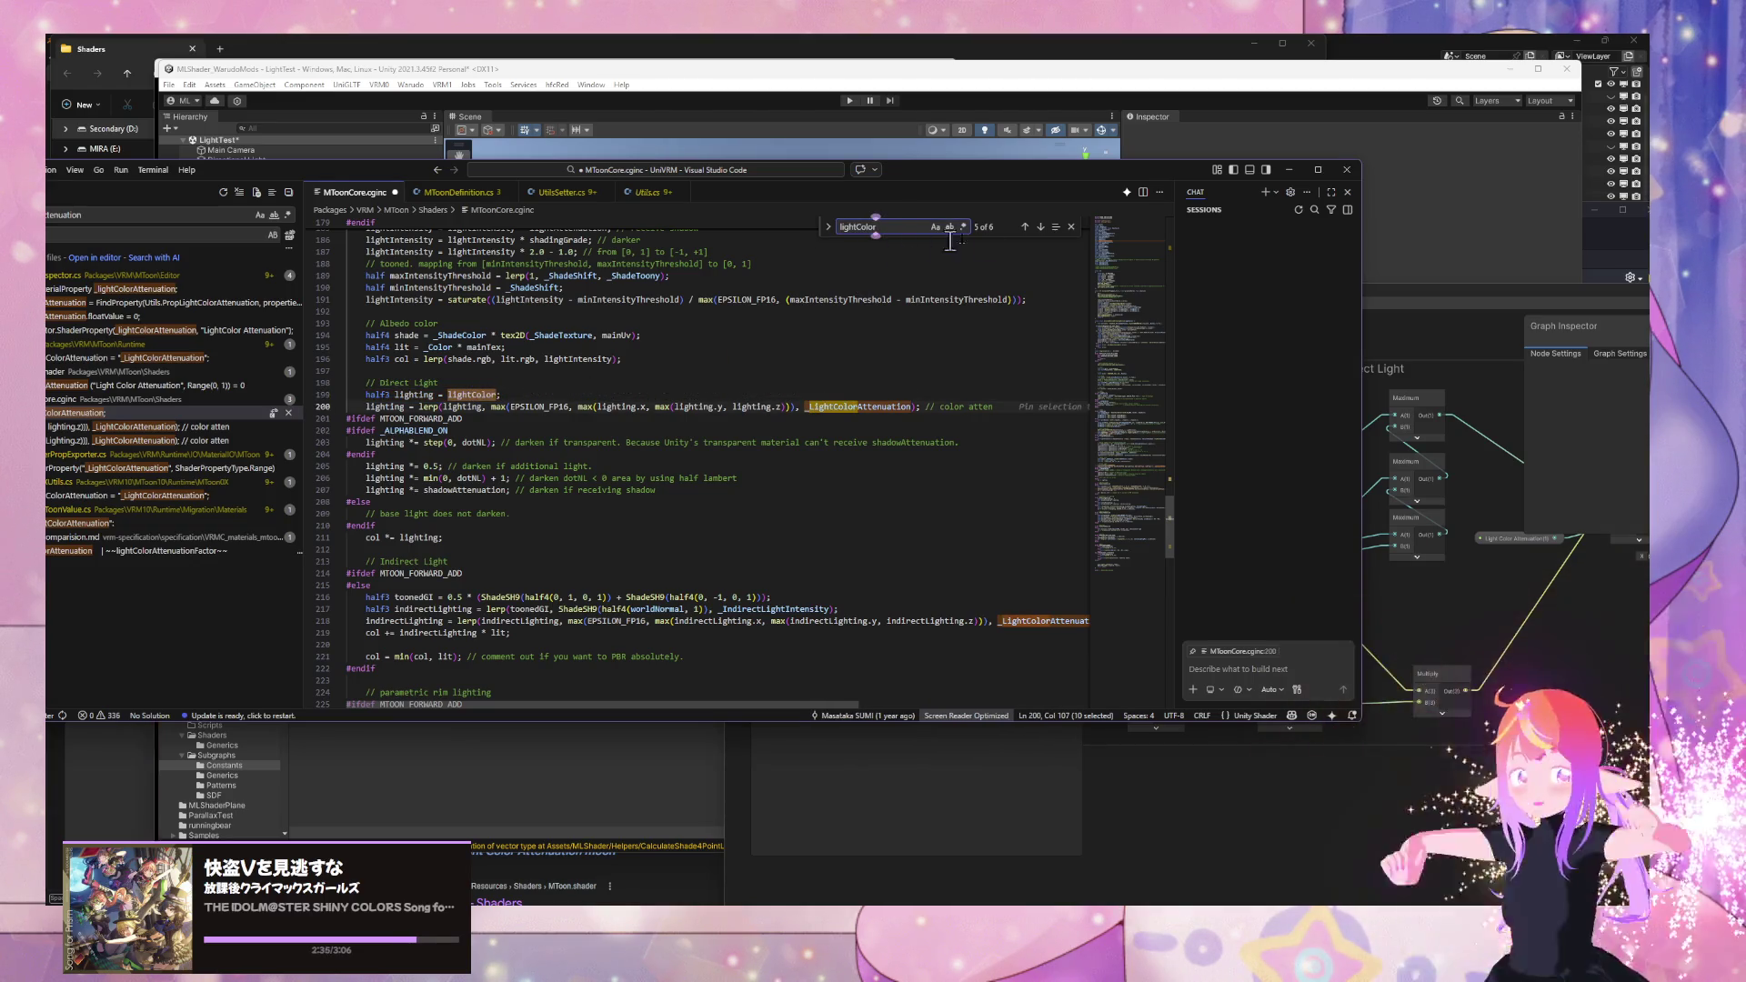
# - Step through the lightColor matches from line 173 to line 218, then move the window aside
pyautogui.click(1026, 228)
pyautogui.click(1025, 227)
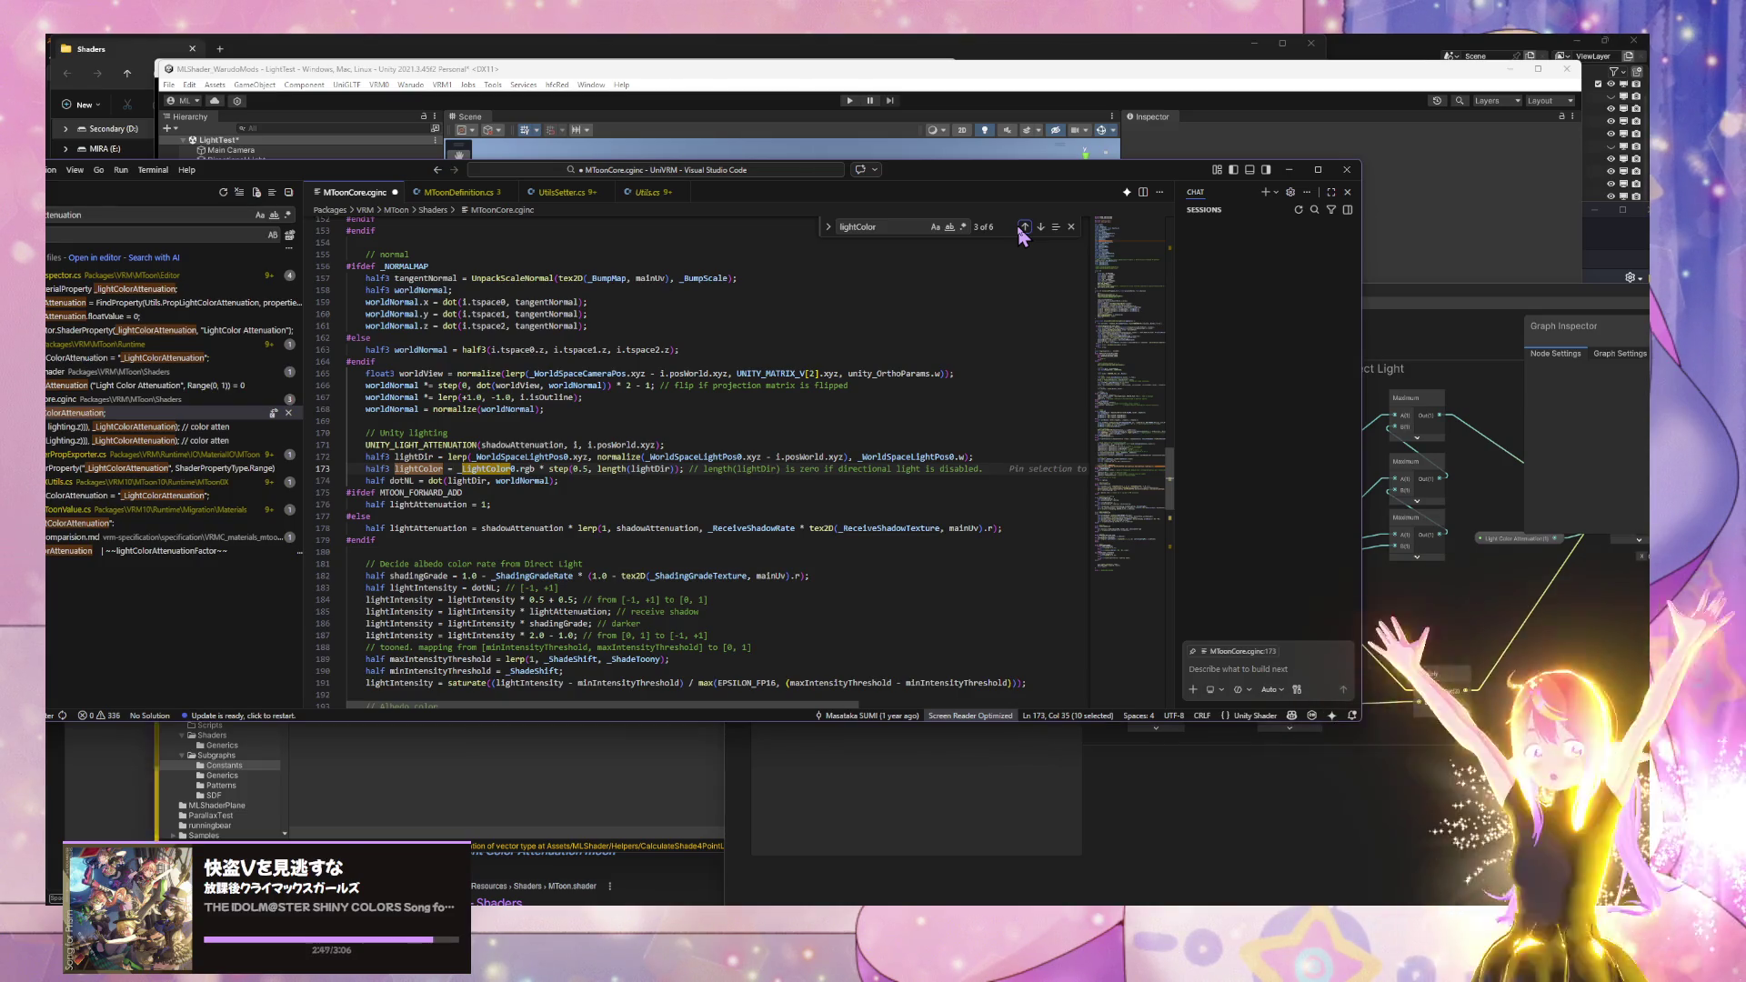
pyautogui.click(1024, 227)
pyautogui.click(1025, 228)
pyautogui.click(1024, 227)
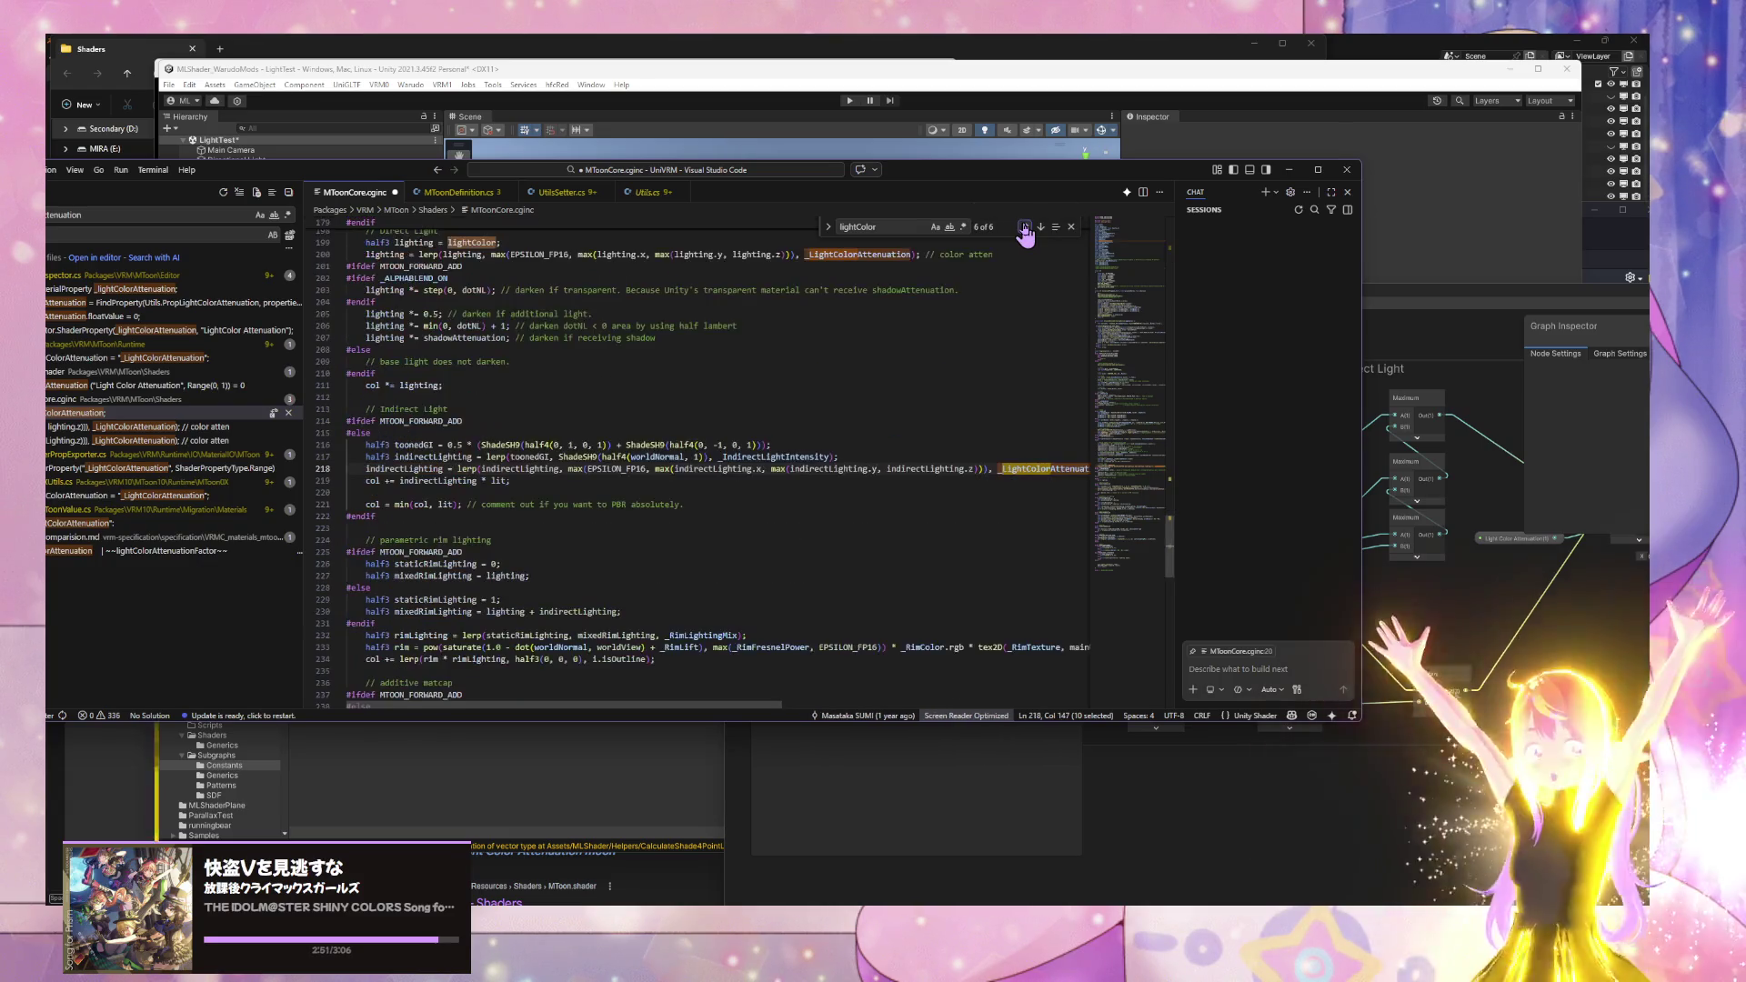
pyautogui.click(1023, 227)
pyautogui.click(1023, 227)
pyautogui.click(1024, 227)
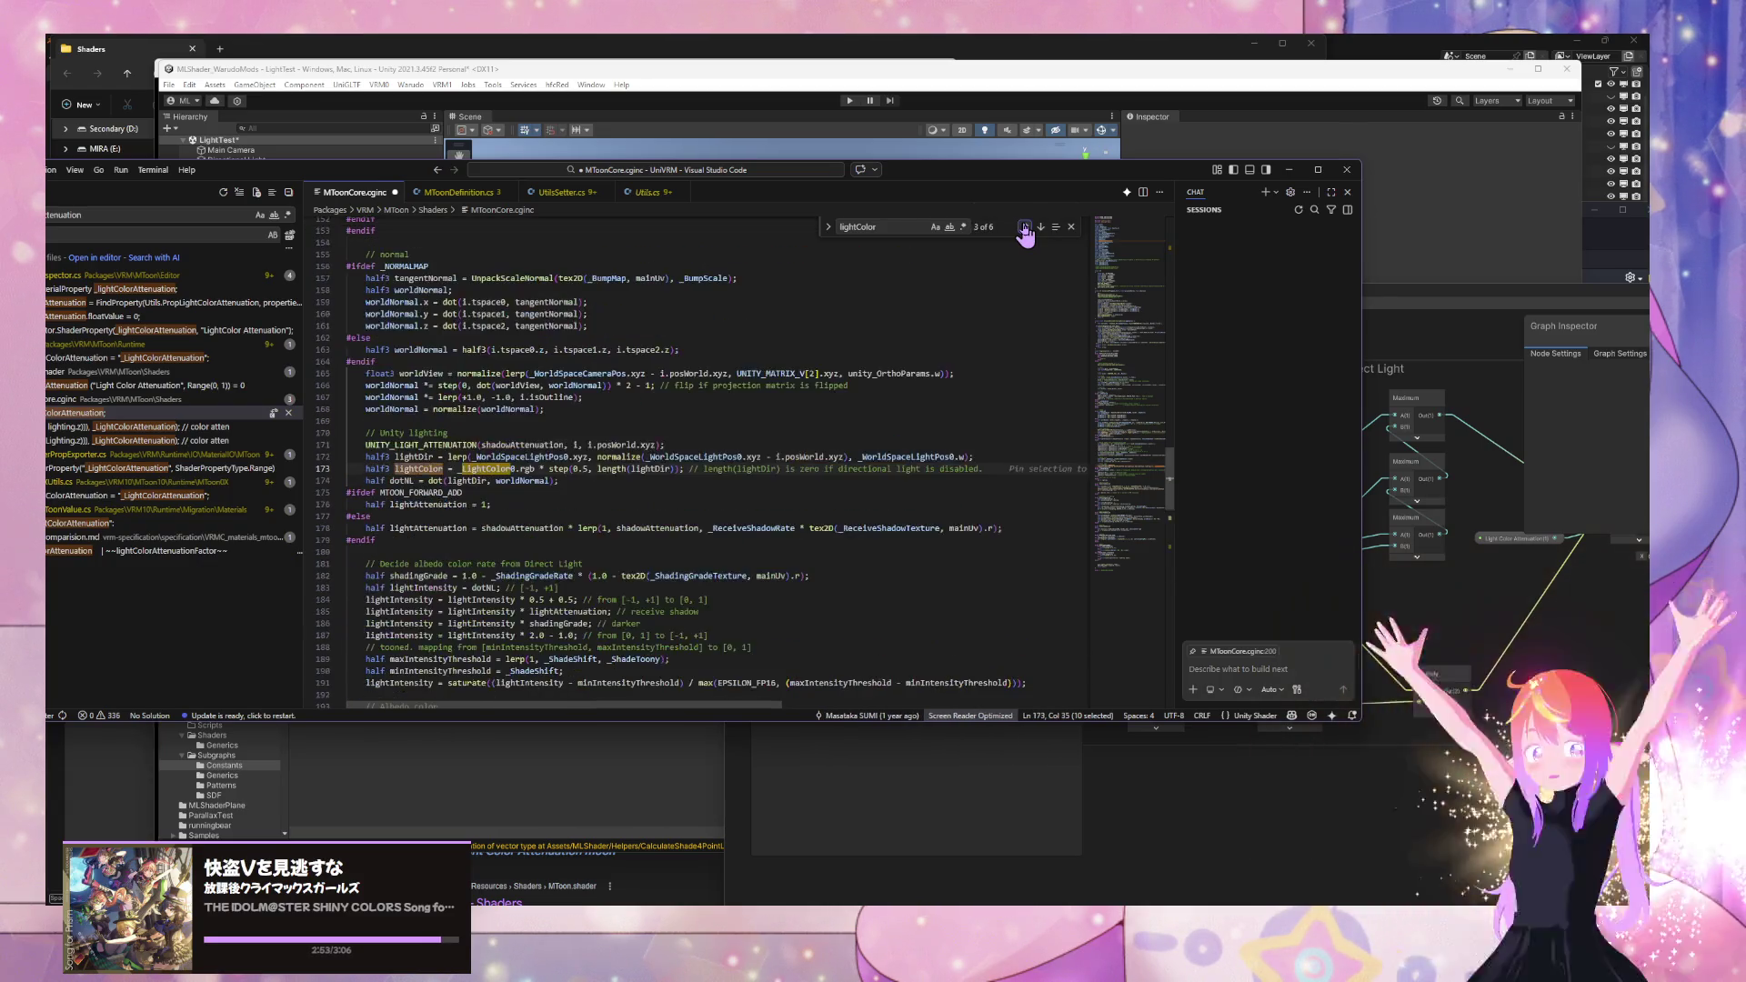
pyautogui.click(1024, 227)
pyautogui.click(1023, 228)
pyautogui.click(1024, 227)
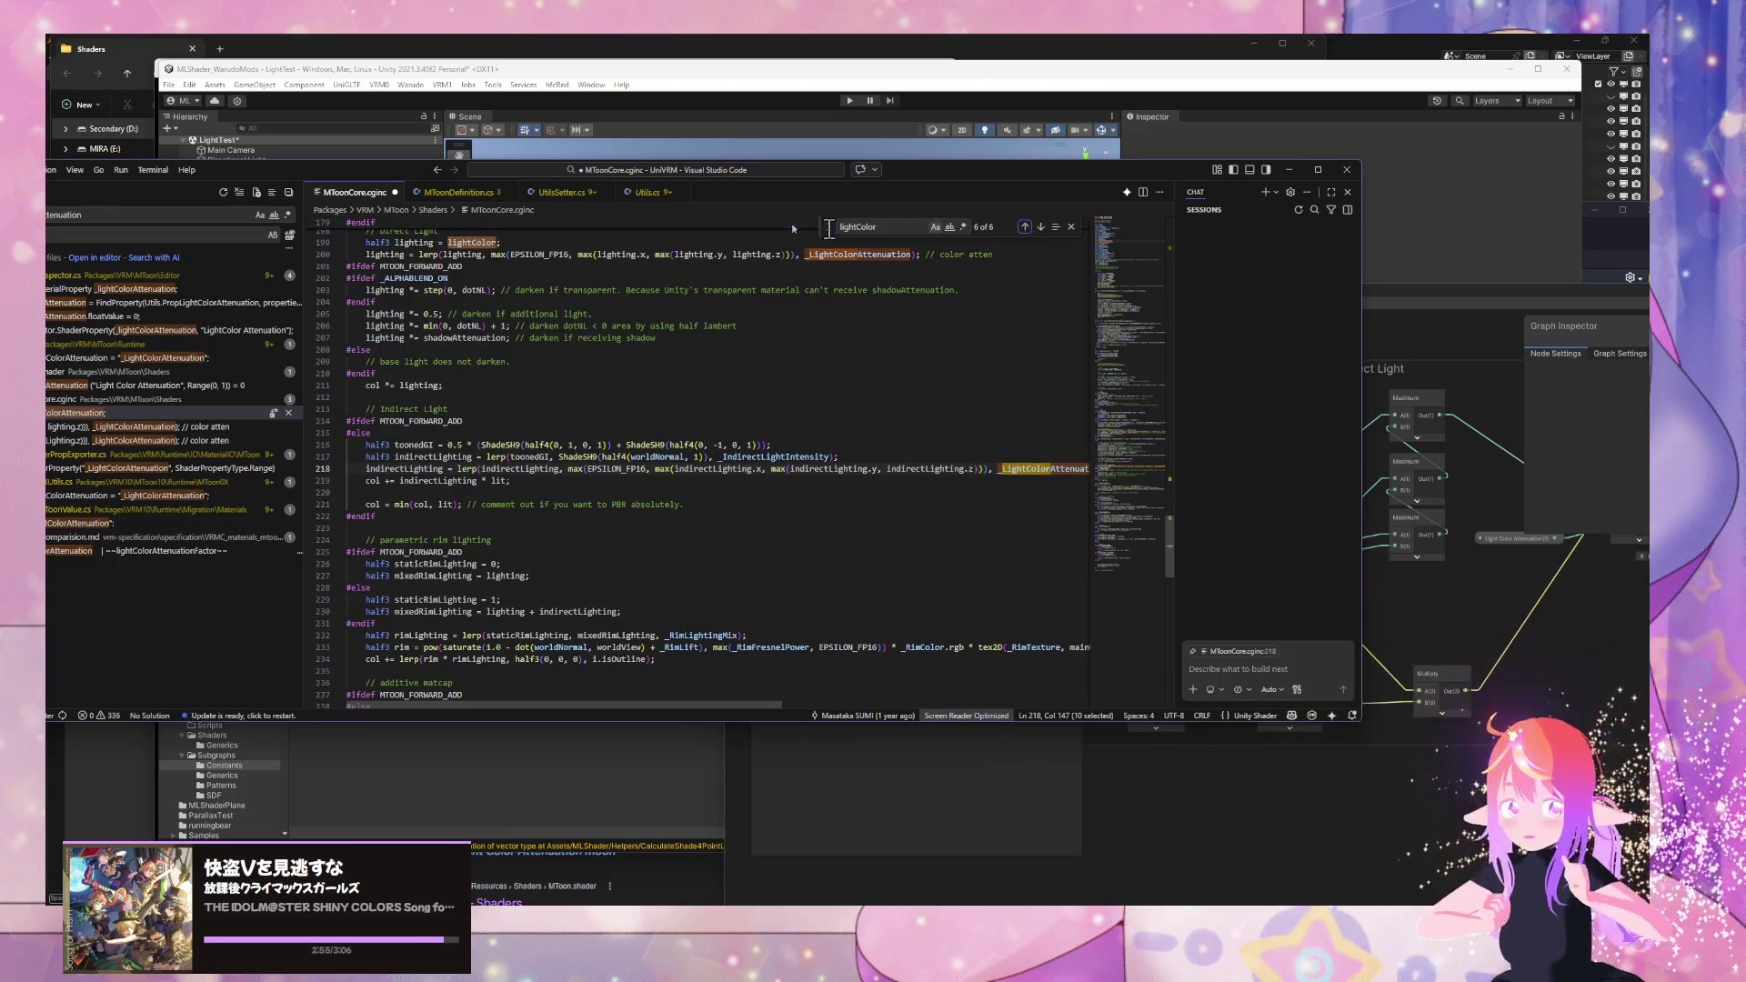
pyautogui.moveTo(300, 169)
pyautogui.mouseDown()
pyautogui.moveTo(755, 179)
pyautogui.moveTo(1044, 222)
pyautogui.mouseUp()
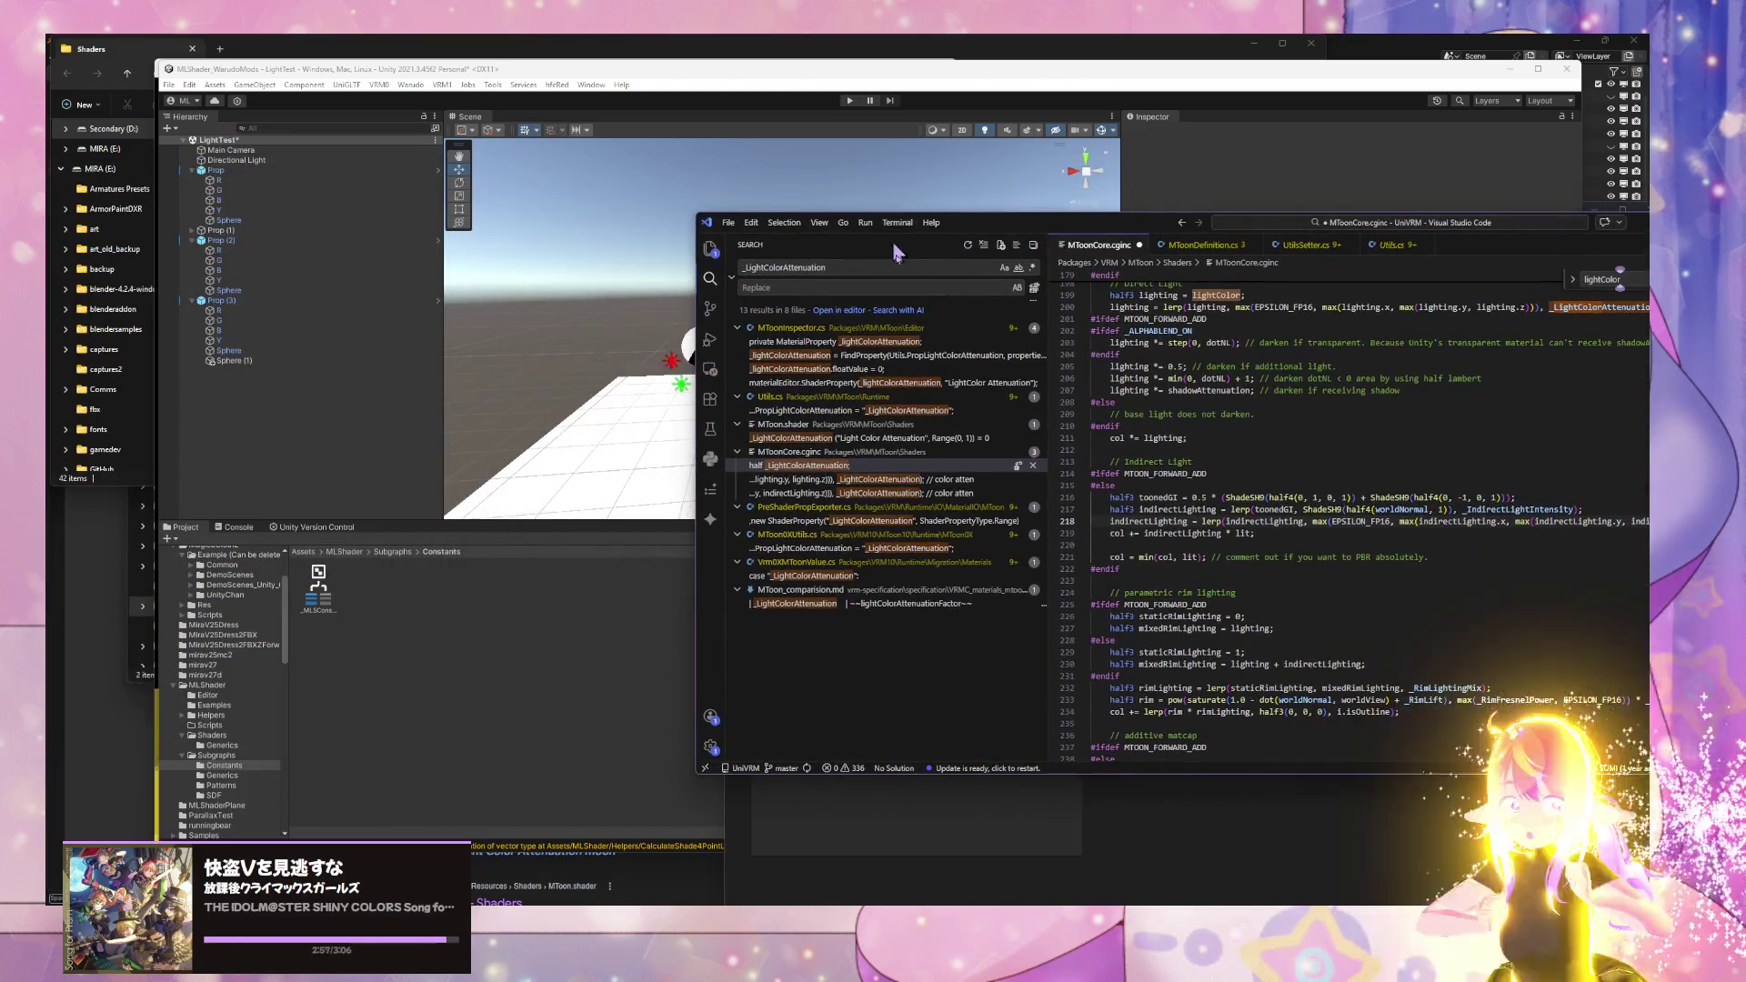
# - Return to the Unity editor's Shader Graph and orbit the Scene view down onto the spheres
pyautogui.moveTo(769, 905)
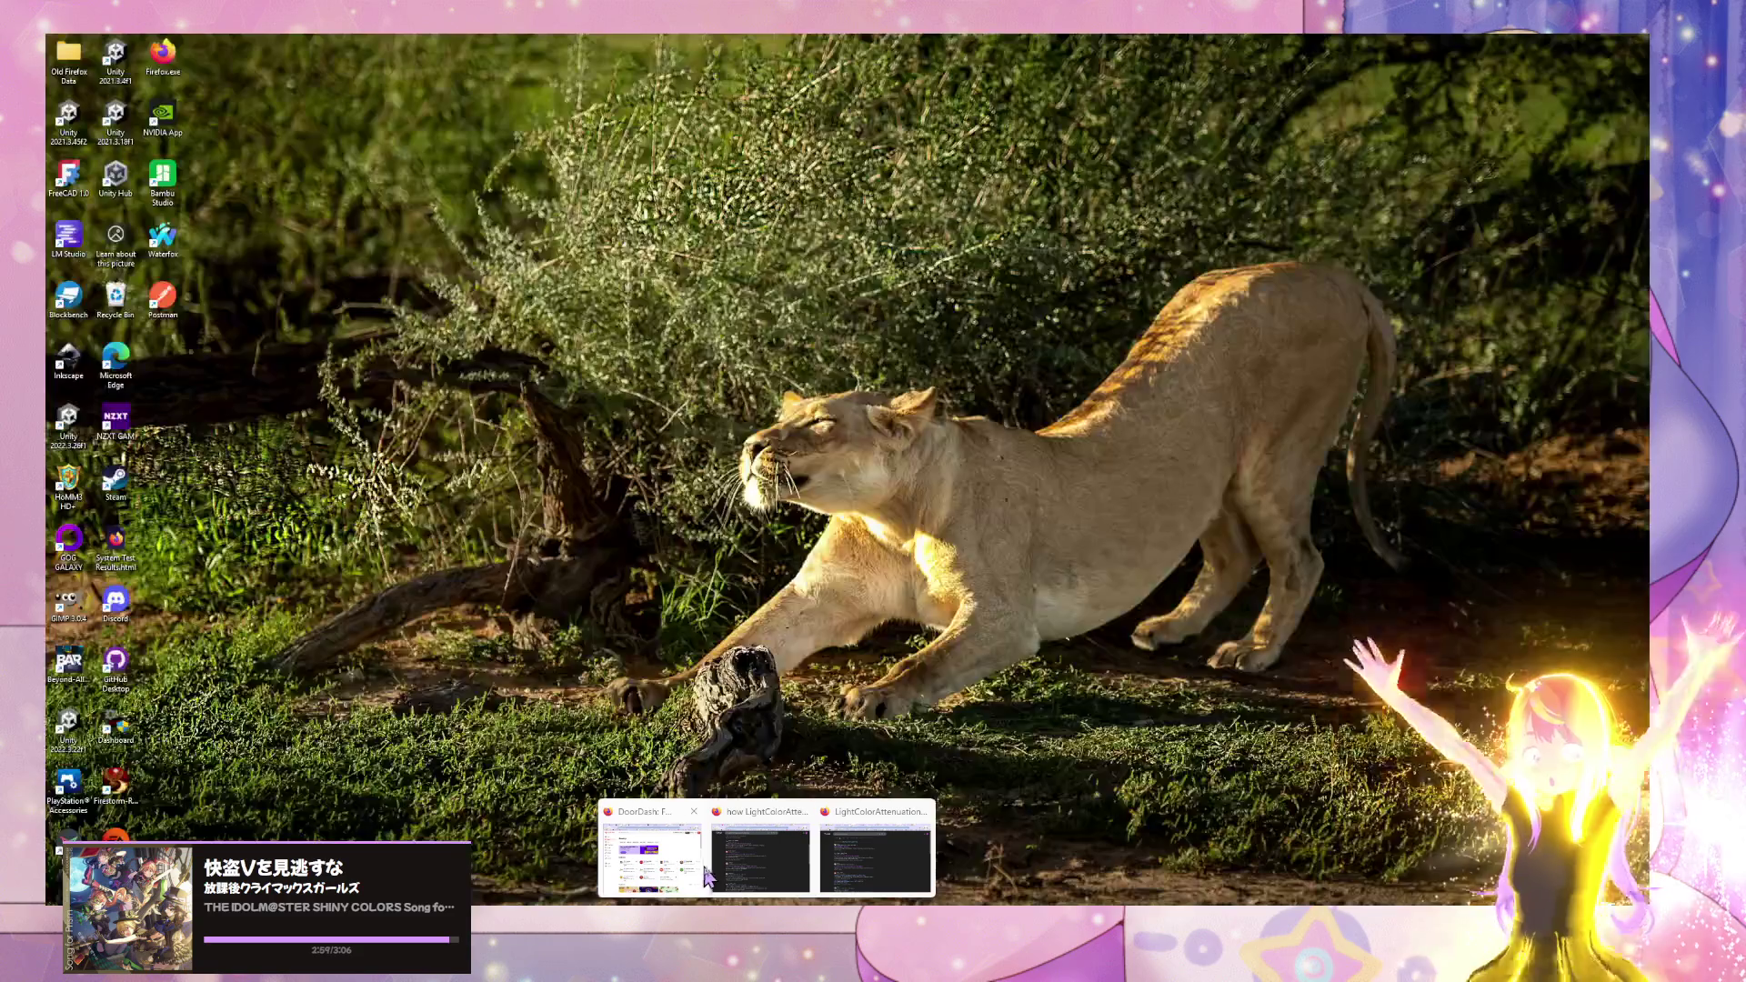
pyautogui.moveTo(737, 864)
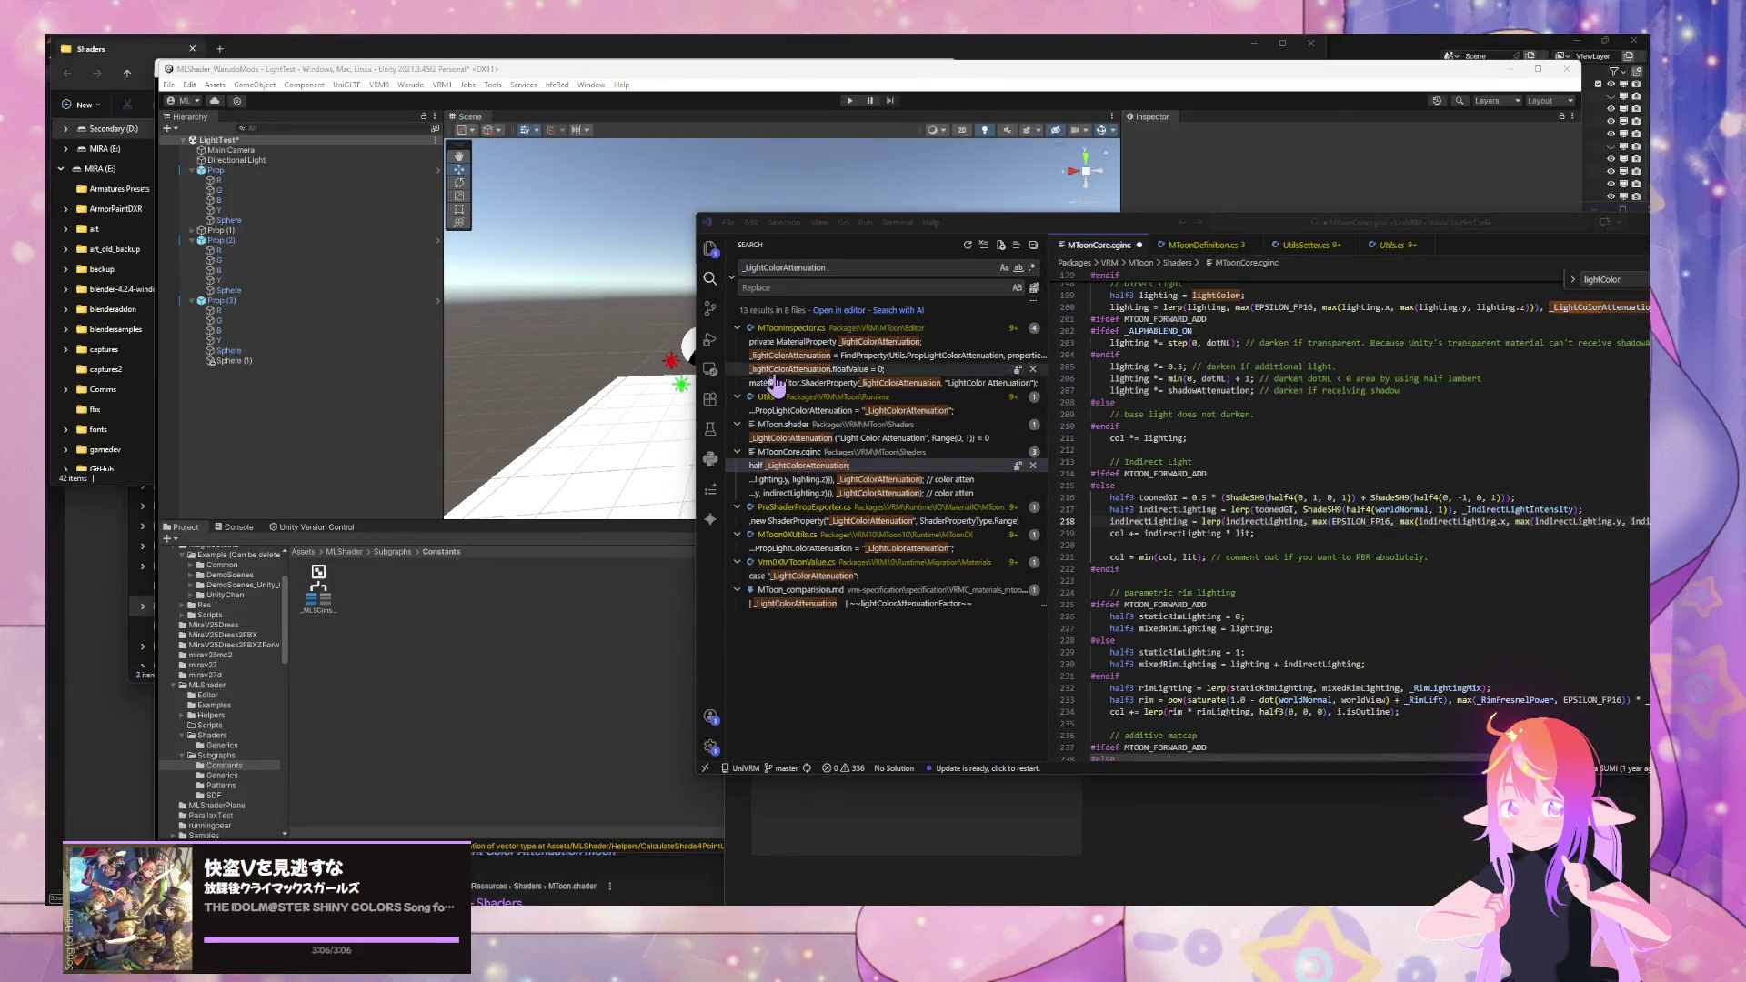
pyautogui.click(717, 344)
pyautogui.moveTo(821, 250)
pyautogui.mouseDown()
pyautogui.moveTo(618, 363)
pyautogui.moveTo(612, 296)
pyautogui.moveTo(639, 362)
pyautogui.mouseUp()
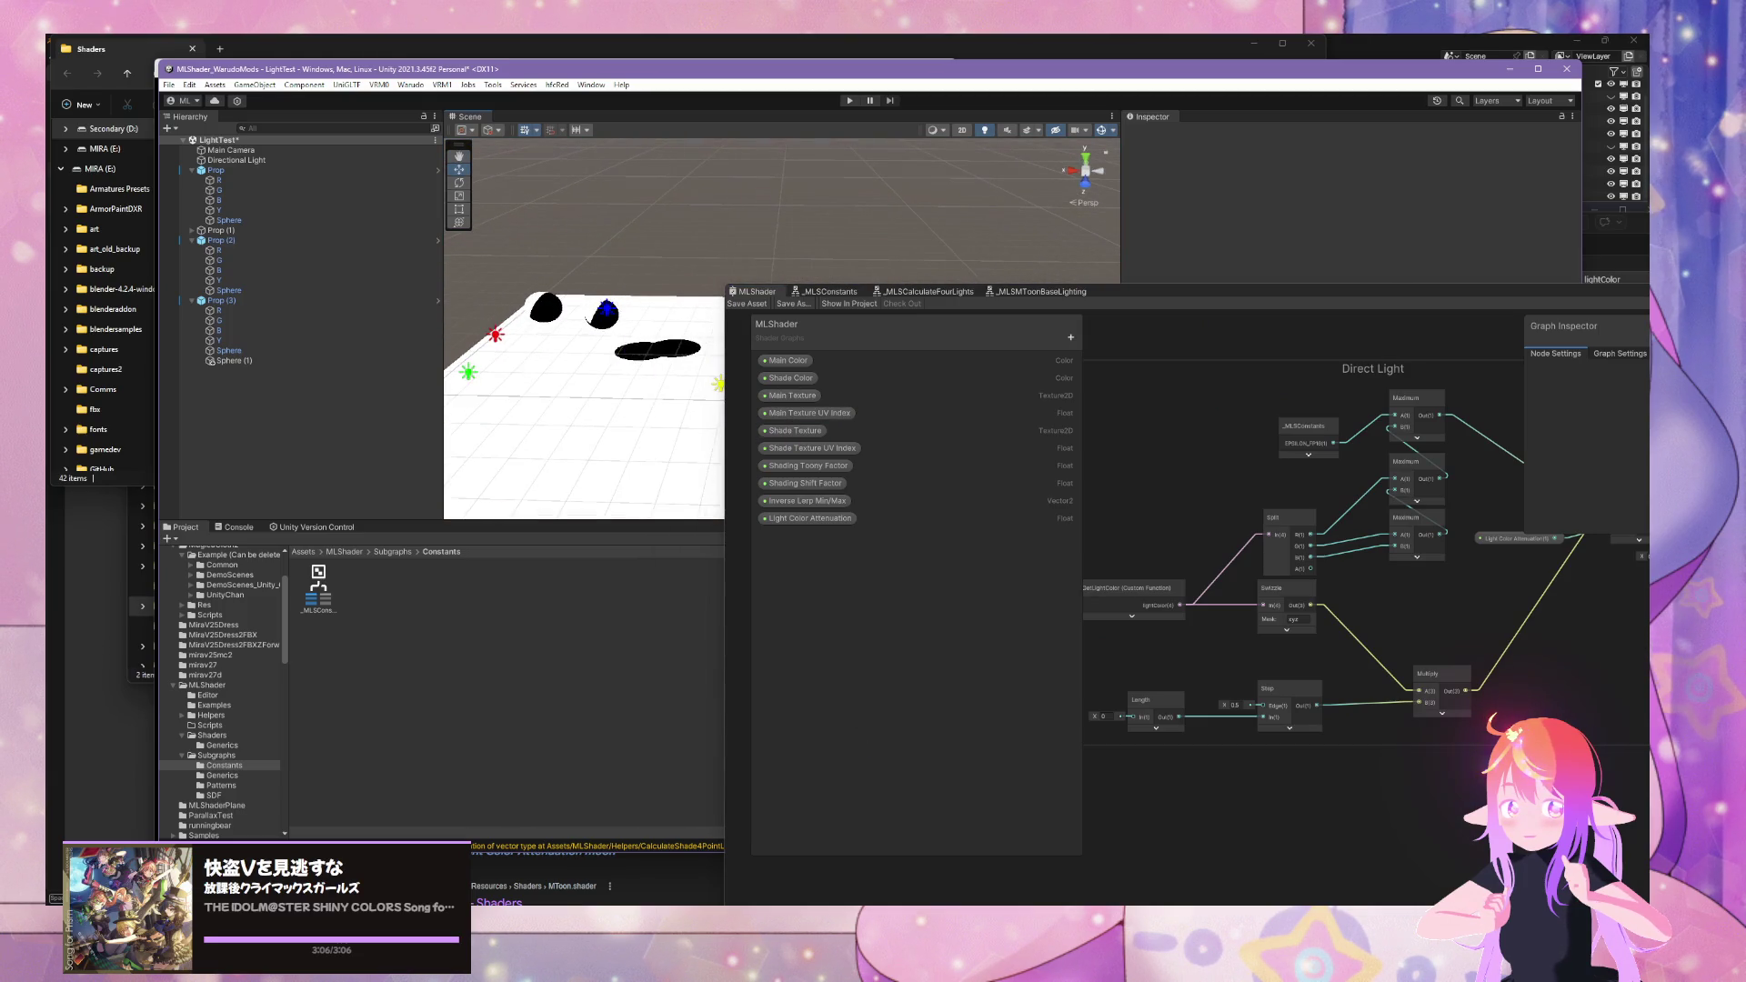
# - Maximize Shader Graph, open _MLSMToonBaseLighting and pan to the _MLSConstants → Maximum nodes
pyautogui.doubleClick(1159, 300)
pyautogui.moveTo(967, 688); pyautogui.dragTo(828, 645)
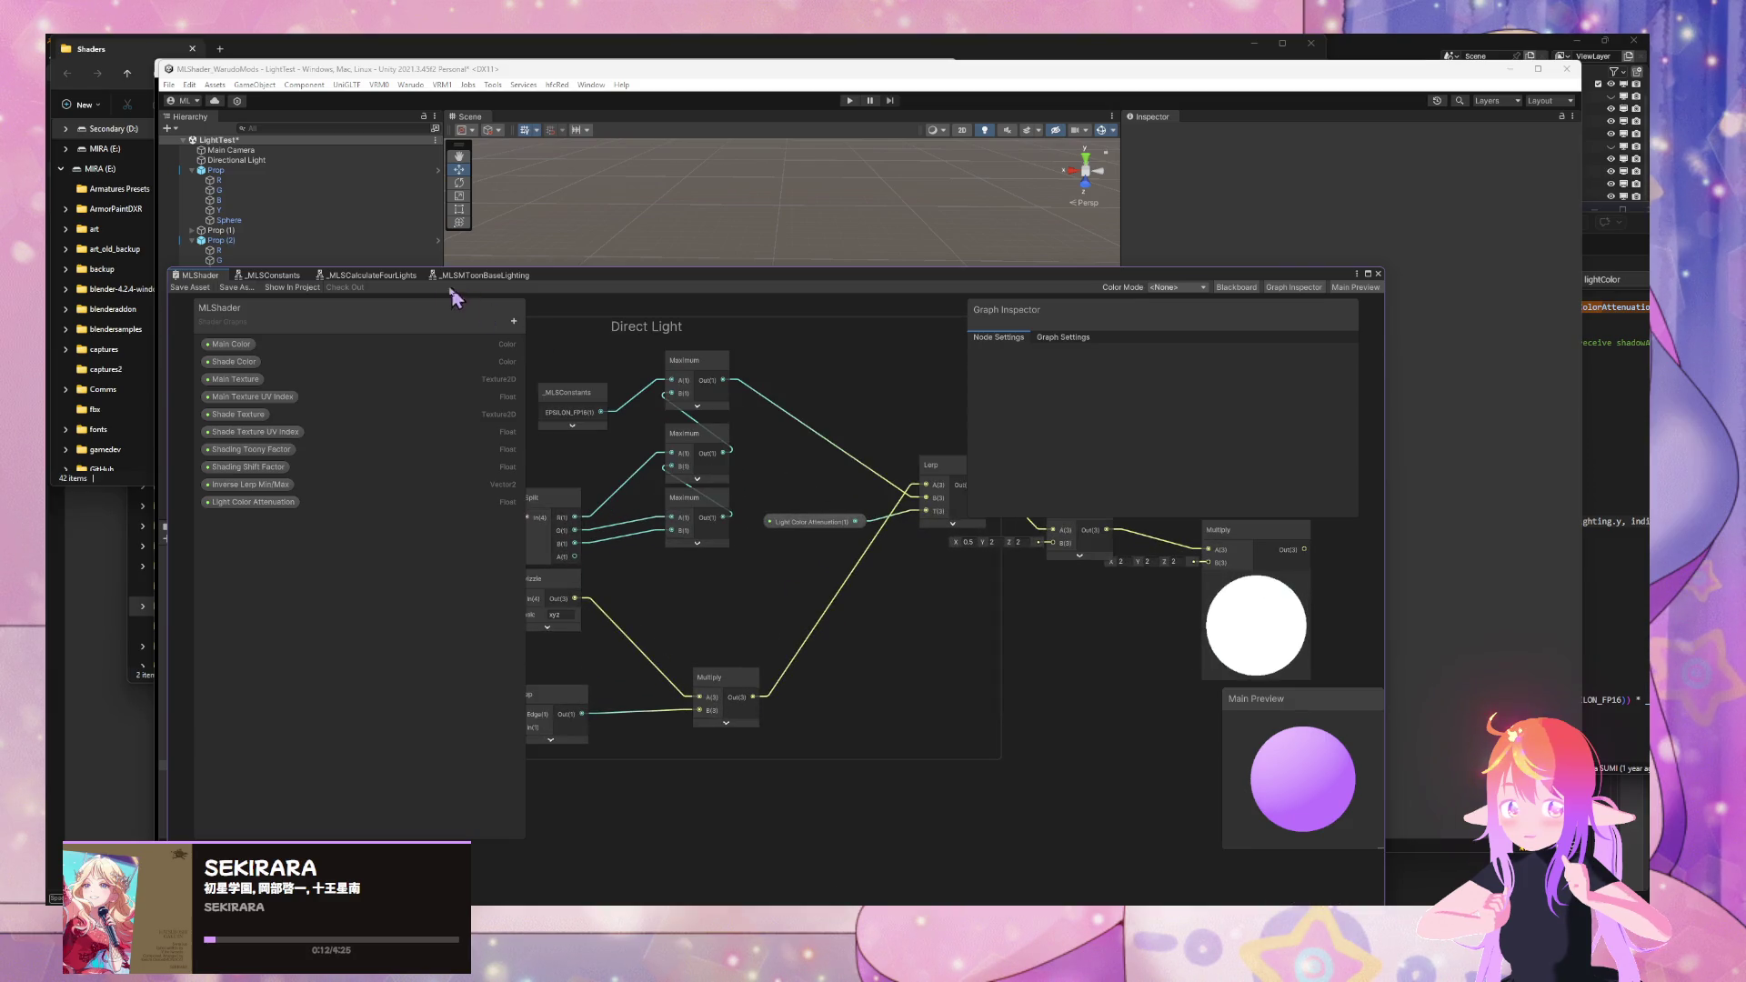
pyautogui.click(485, 275)
pyautogui.scroll(5, 764, 377)
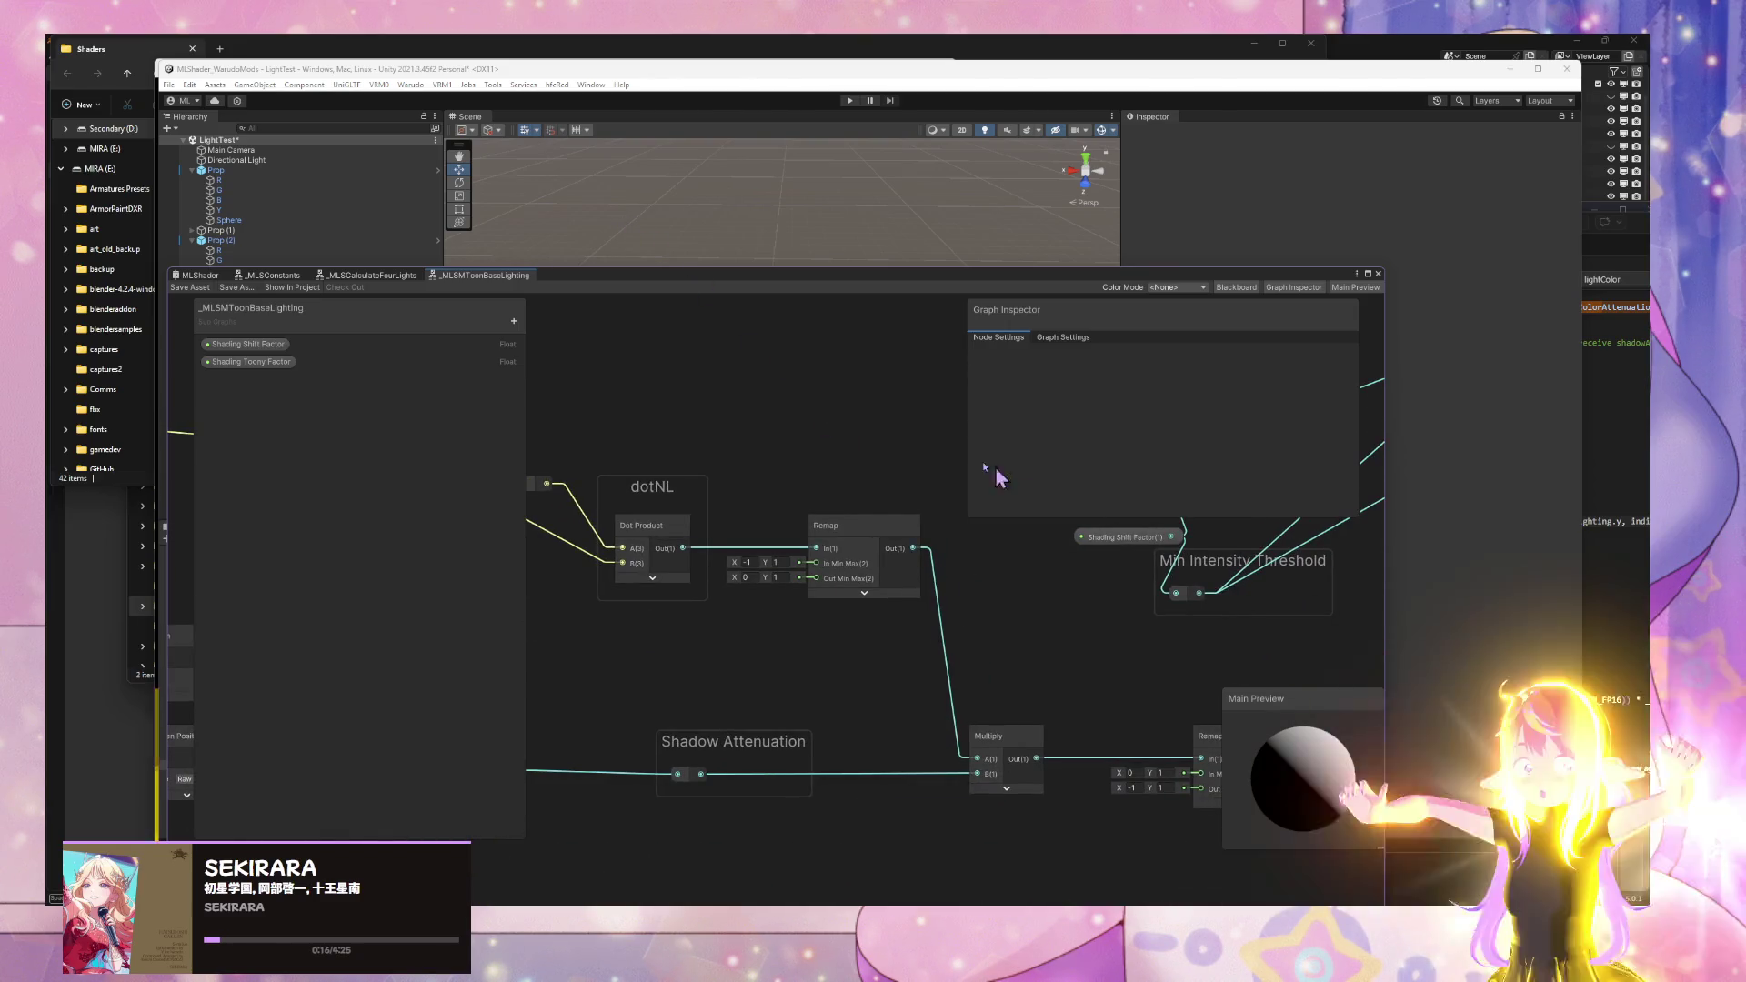
pyautogui.moveTo(883, 439); pyautogui.dragTo(550, 437)
pyautogui.moveTo(766, 524); pyautogui.dragTo(650, 538)
pyautogui.moveTo(746, 488); pyautogui.dragTo(681, 492)
pyautogui.scroll(-6, 696, 637)
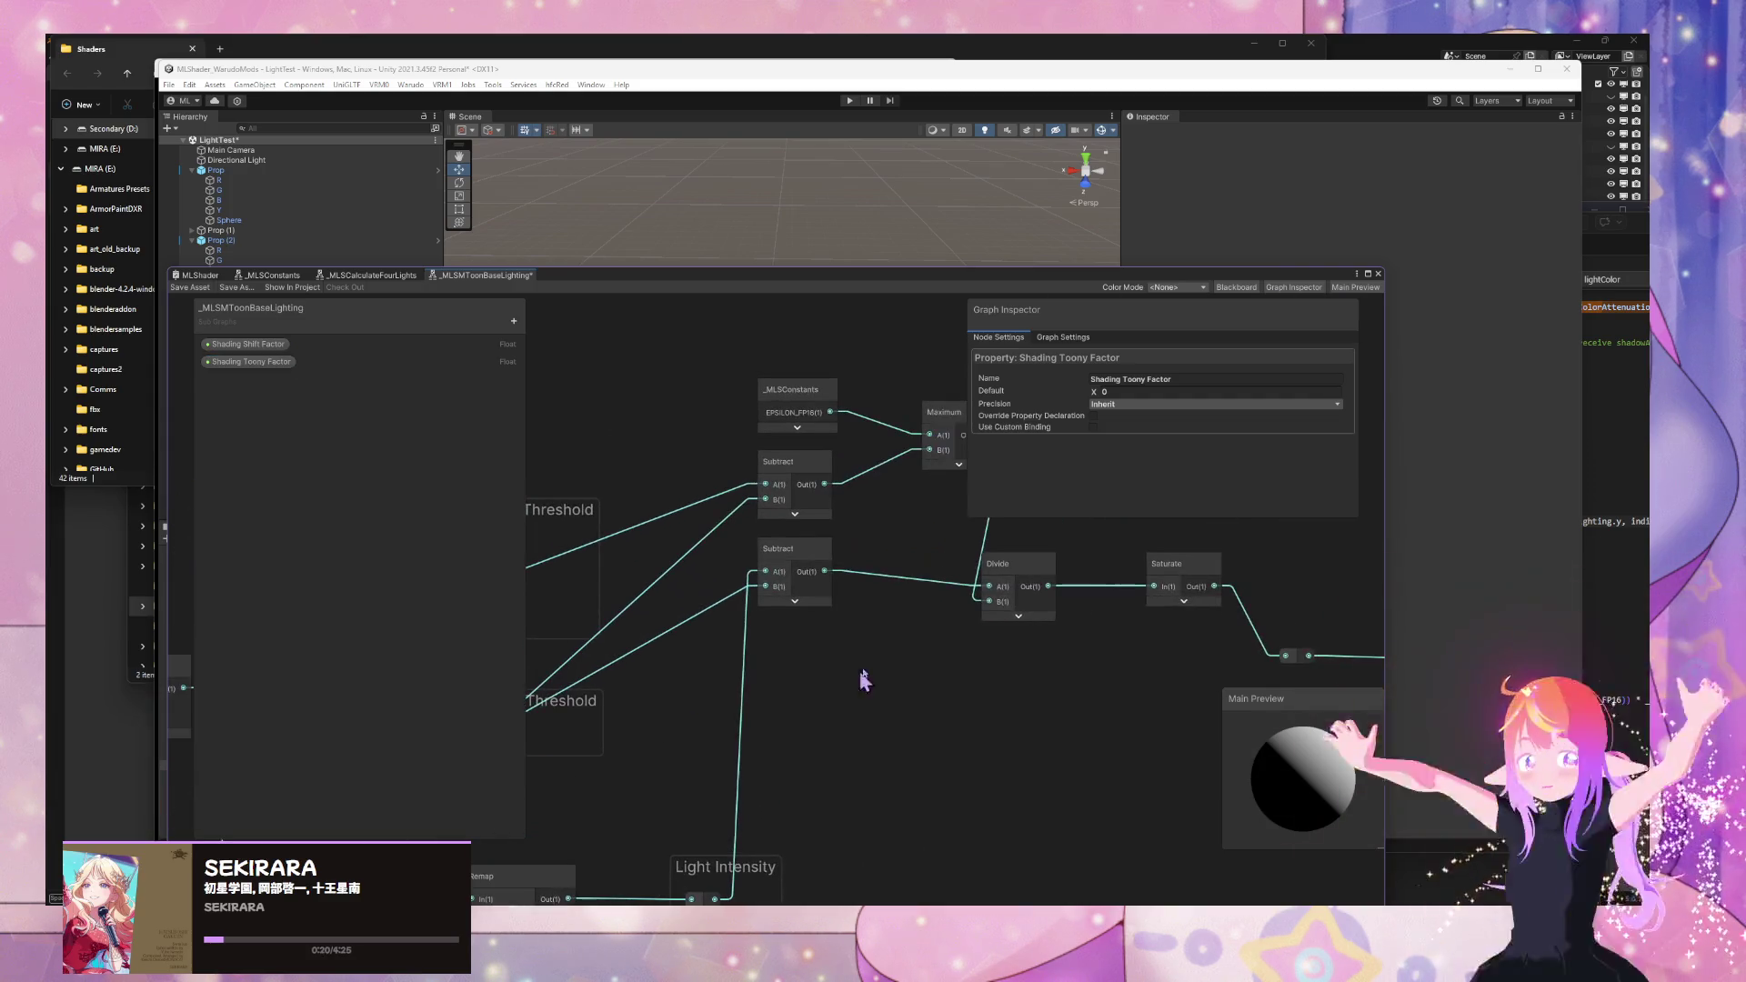
pyautogui.scroll(5, 684, 730)
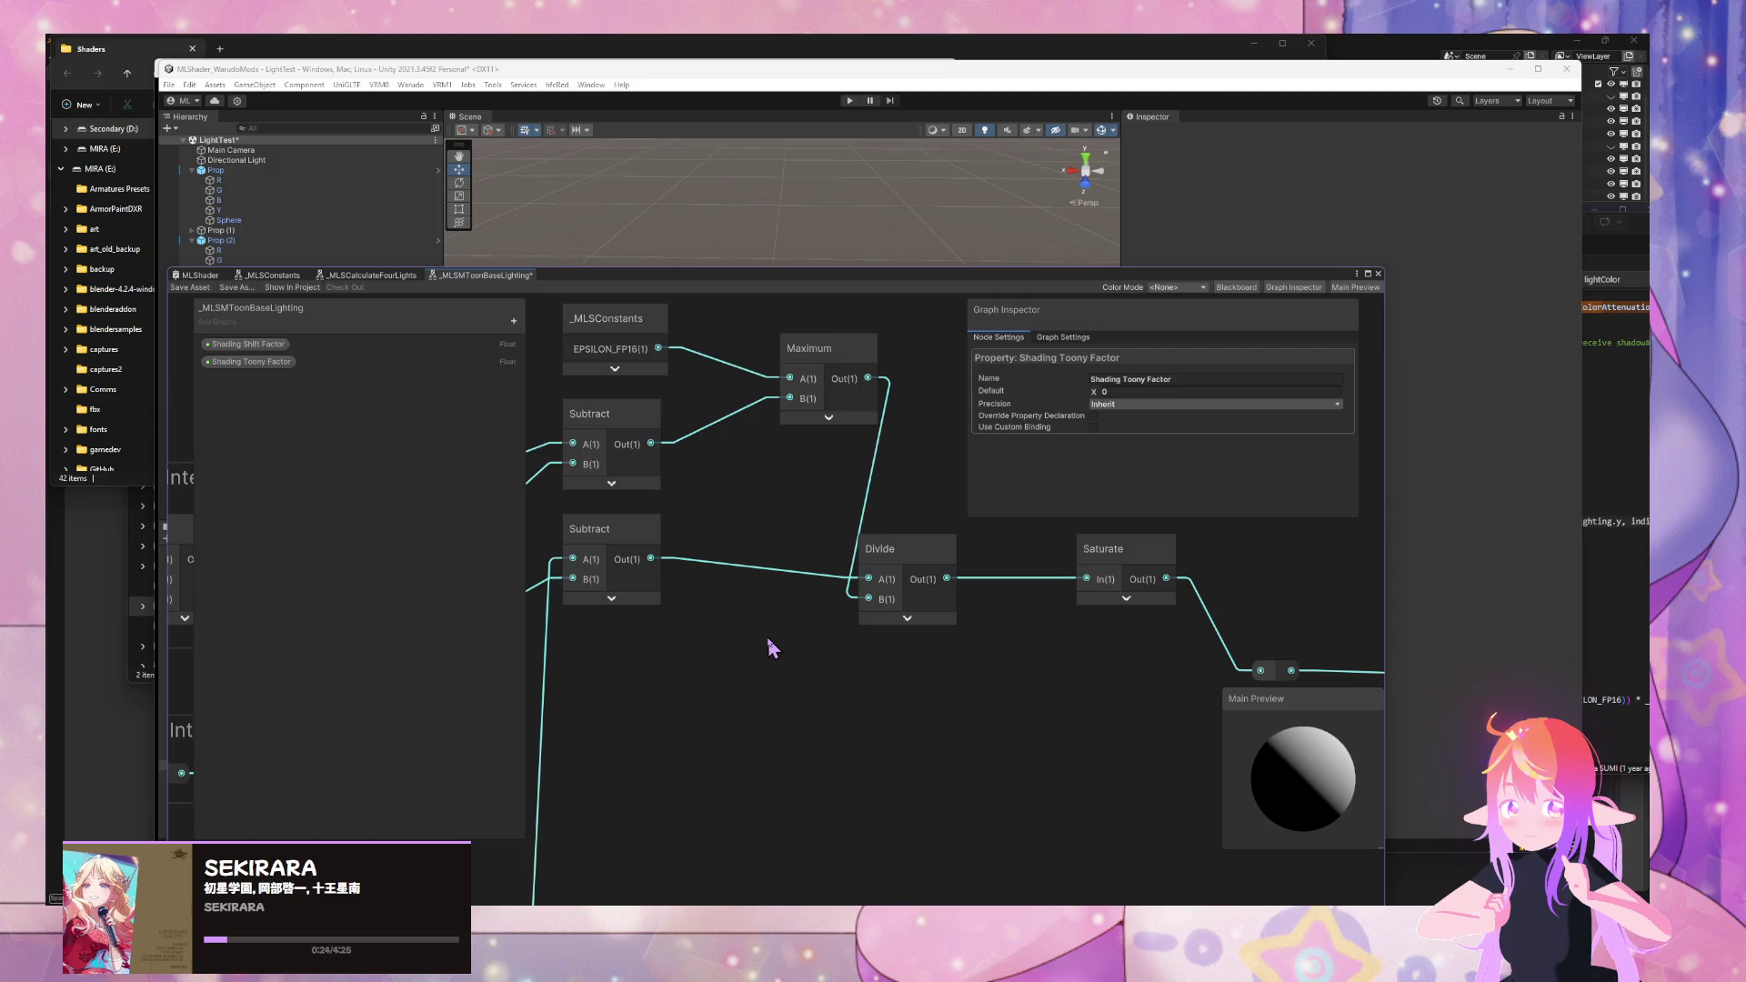
pyautogui.moveTo(932, 903)
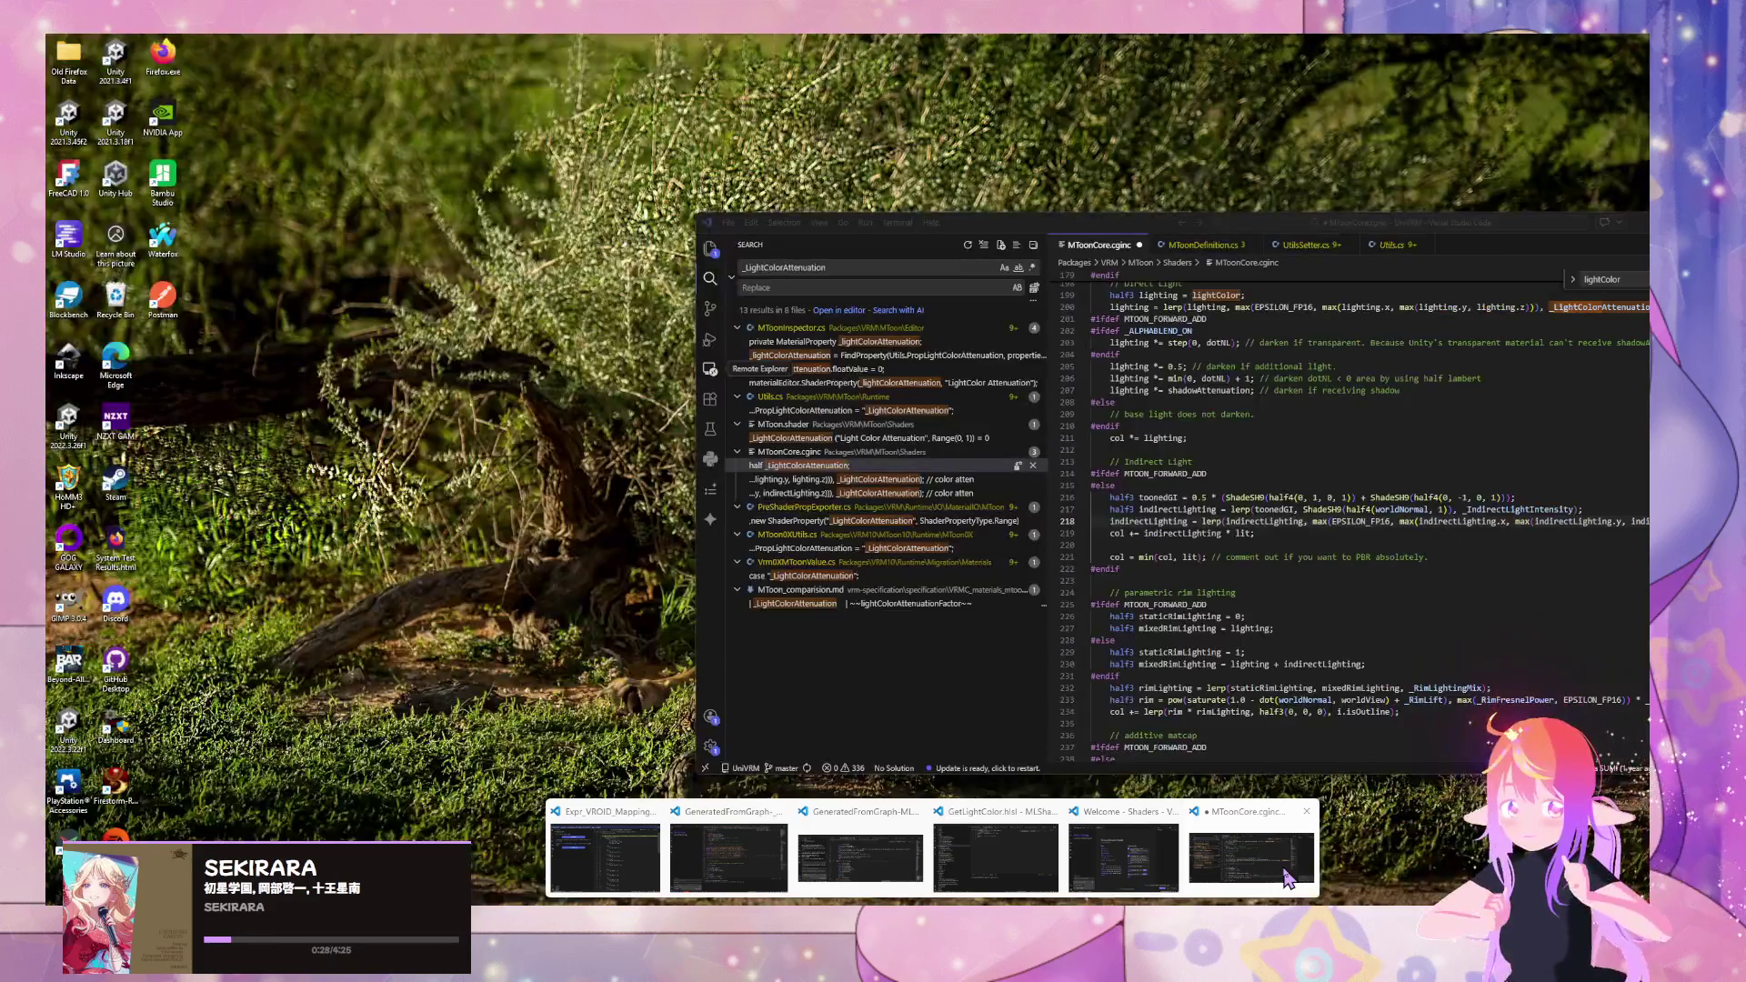
# - Select EPSILON_FP16 in the indirect lighting code on line 218 of MToonCore.cginc
pyautogui.click(1287, 877)
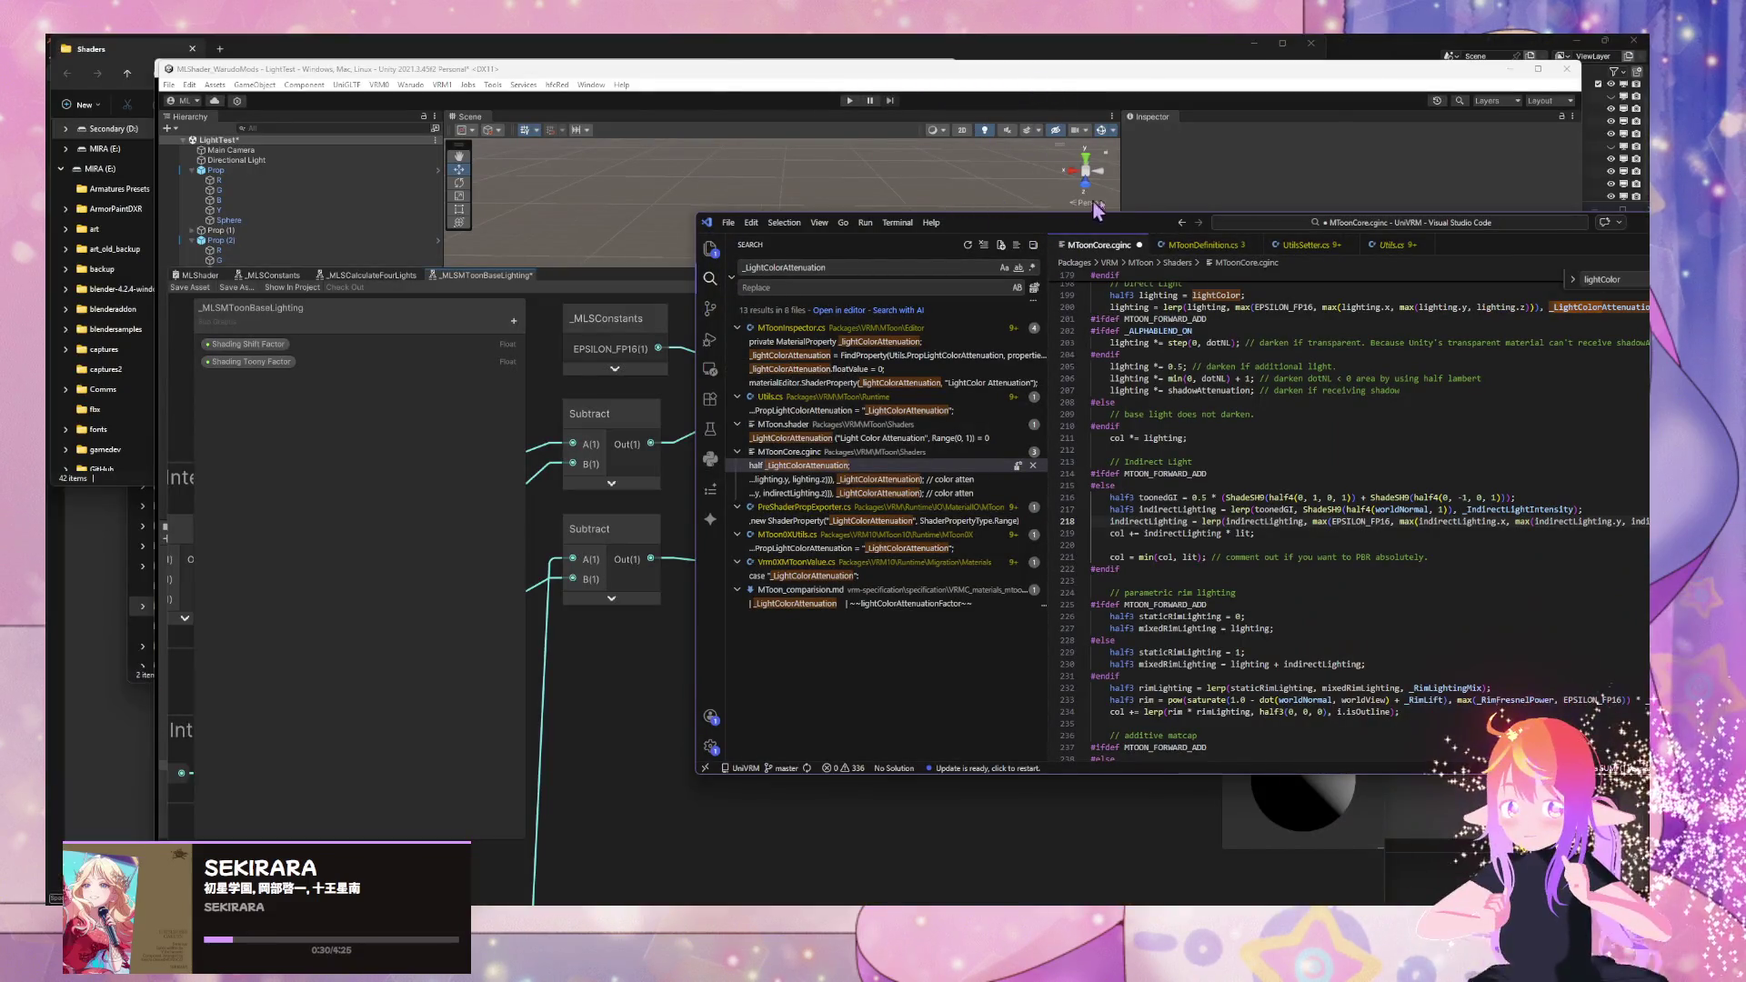
pyautogui.moveTo(1041, 230); pyautogui.dragTo(642, 234)
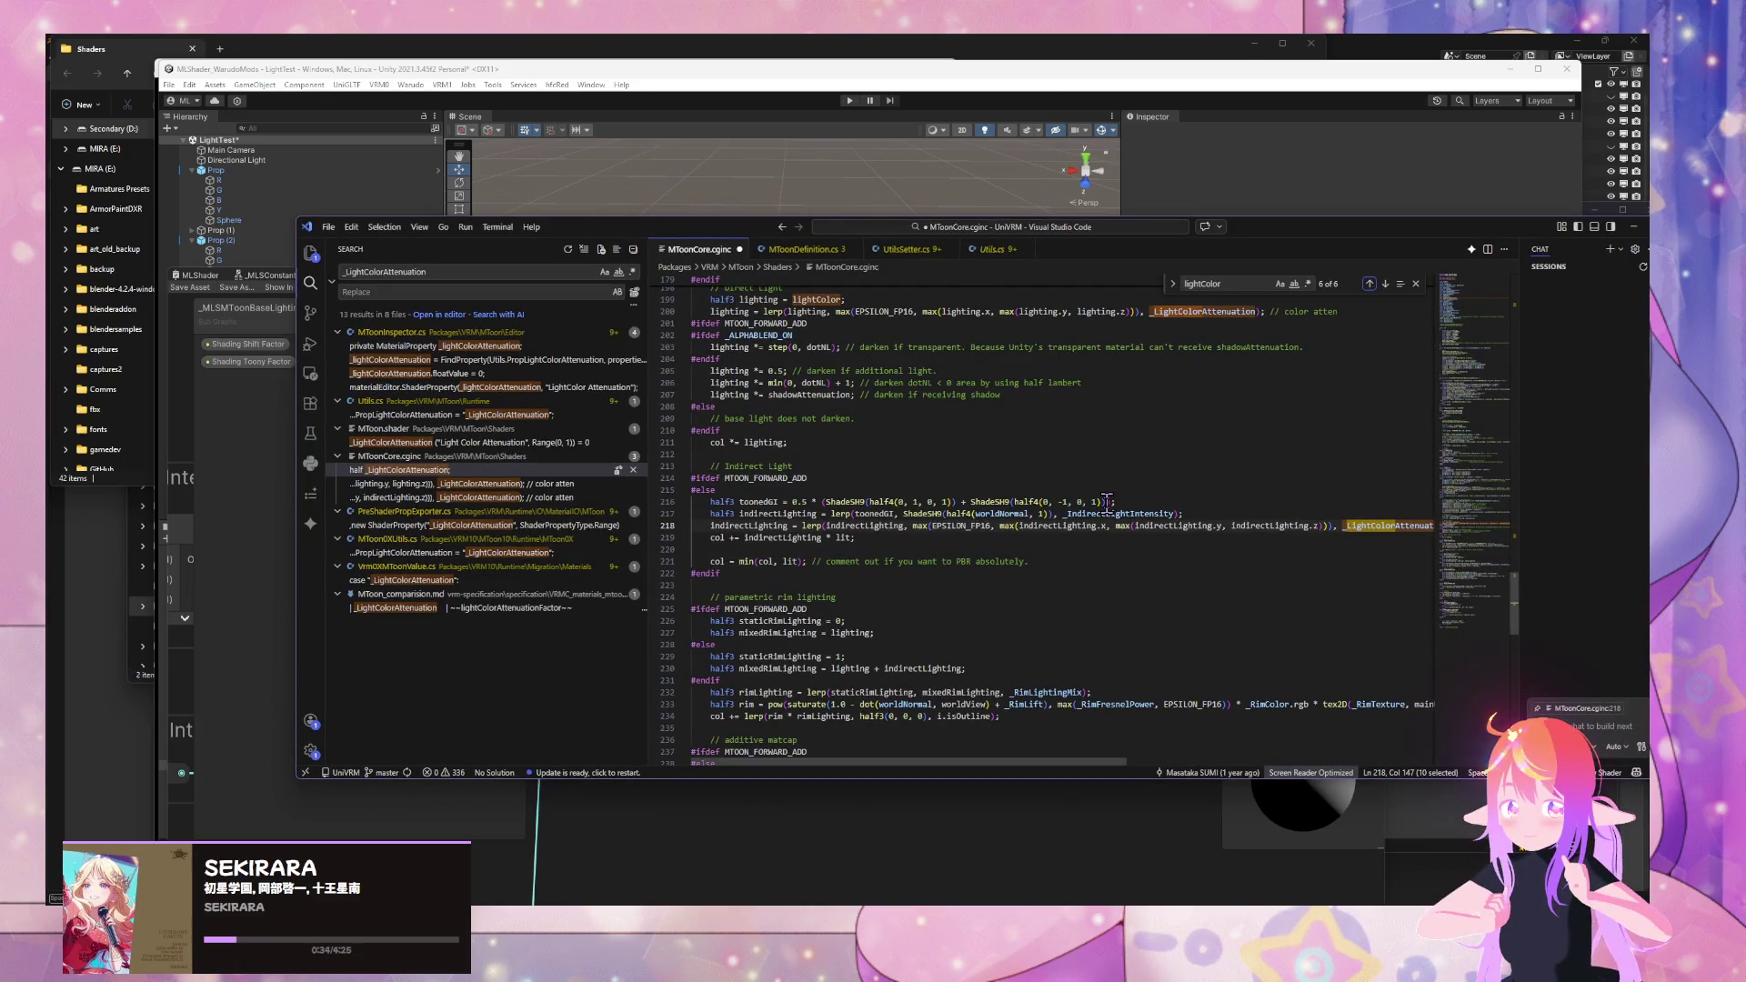
pyautogui.click(1168, 526)
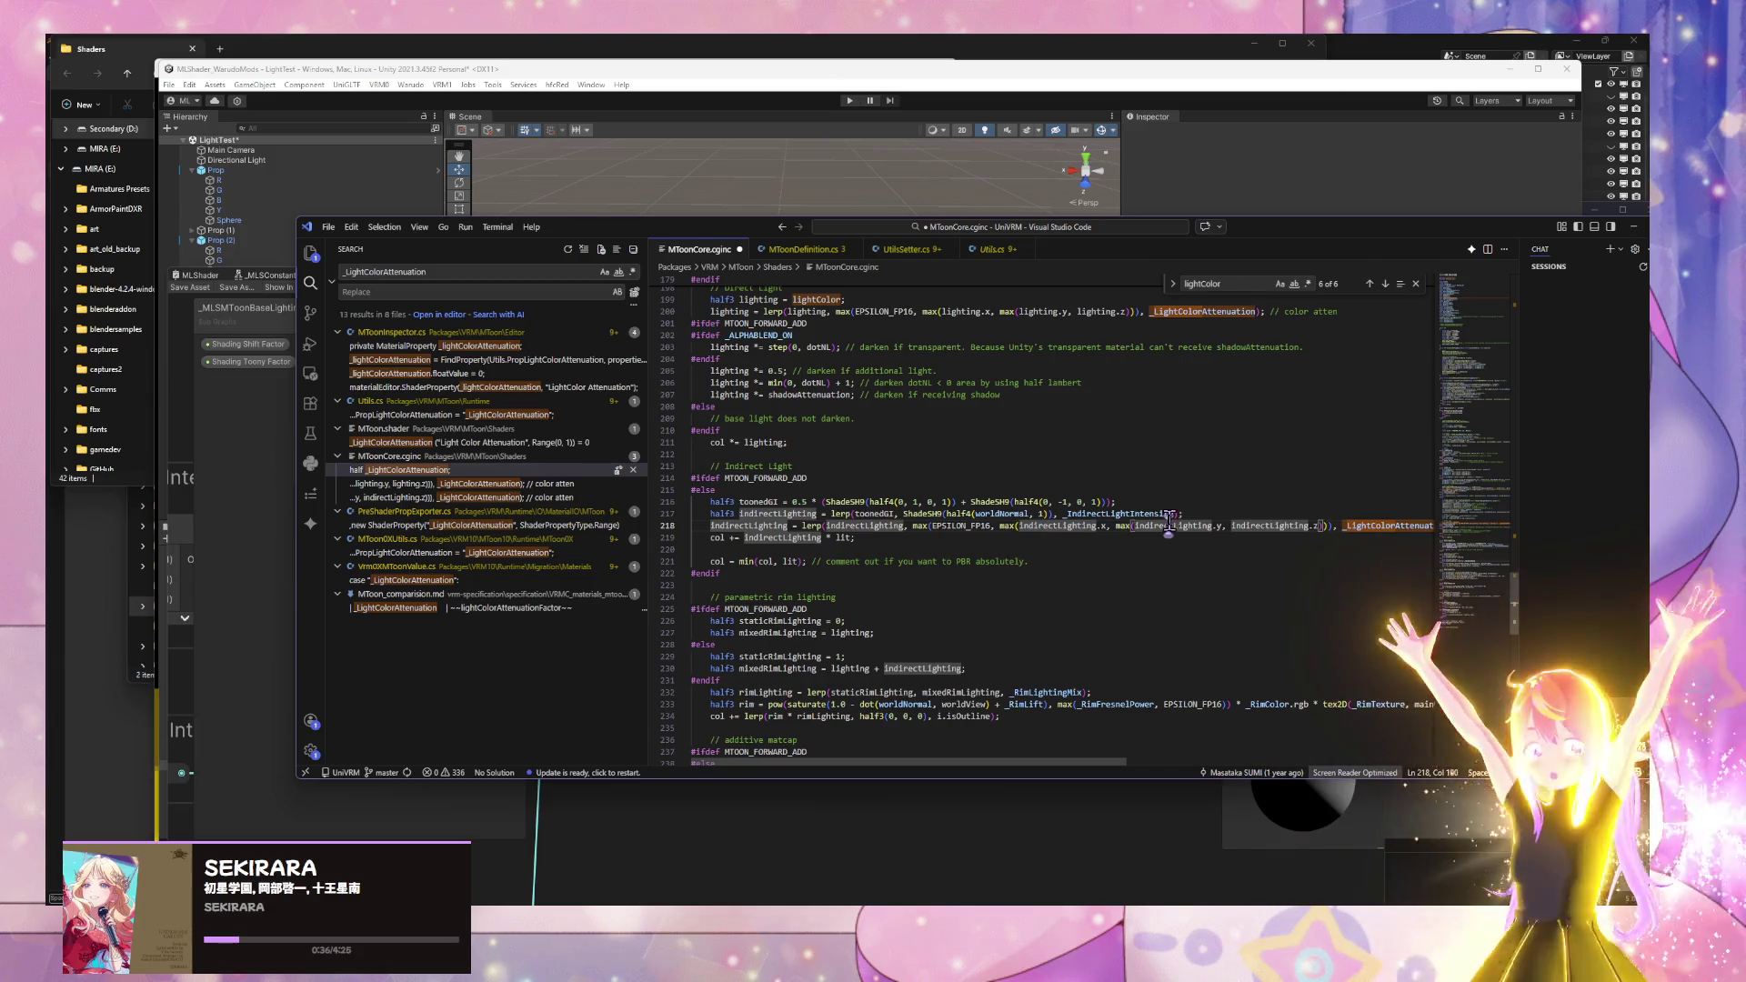
pyautogui.doubleClick(967, 525)
pyautogui.hotkey('ctrl', 'c')
# - Paste EPSILON_FP16 into Chrome and run a Google search for it
pyautogui.moveTo(970, 865)
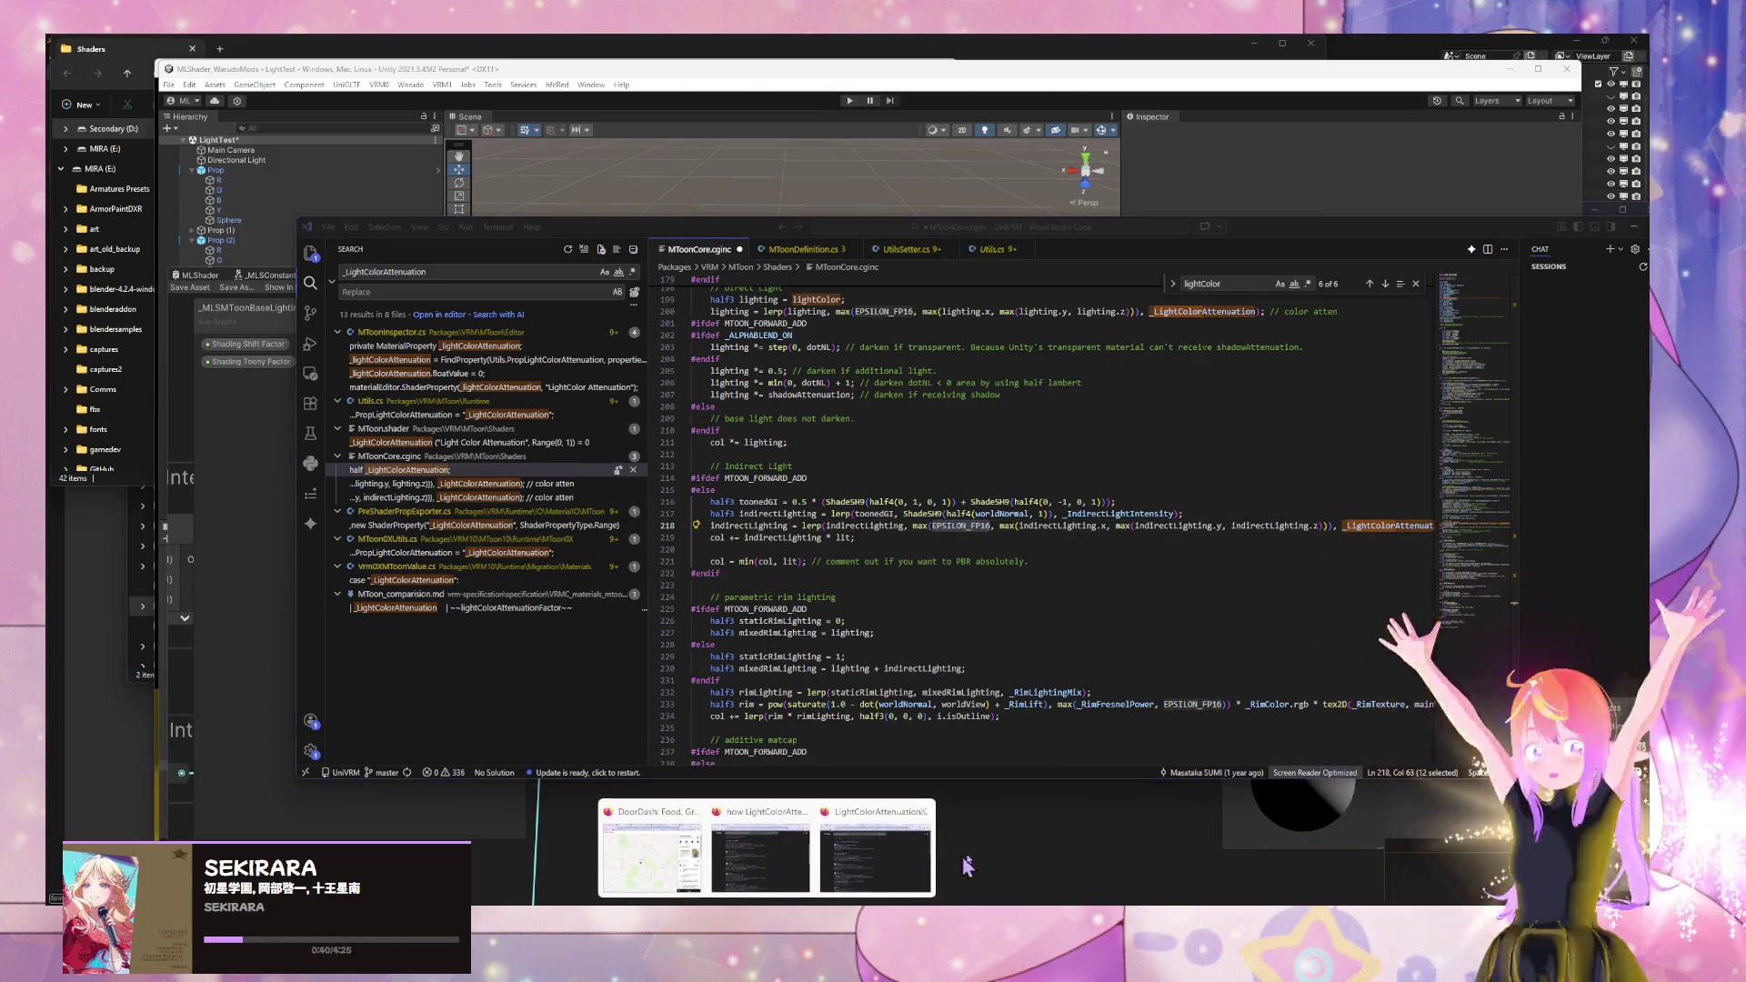
pyautogui.click(912, 862)
pyautogui.click(610, 709)
pyautogui.hotkey('ctrl', 'v')
pyautogui.press('Return')
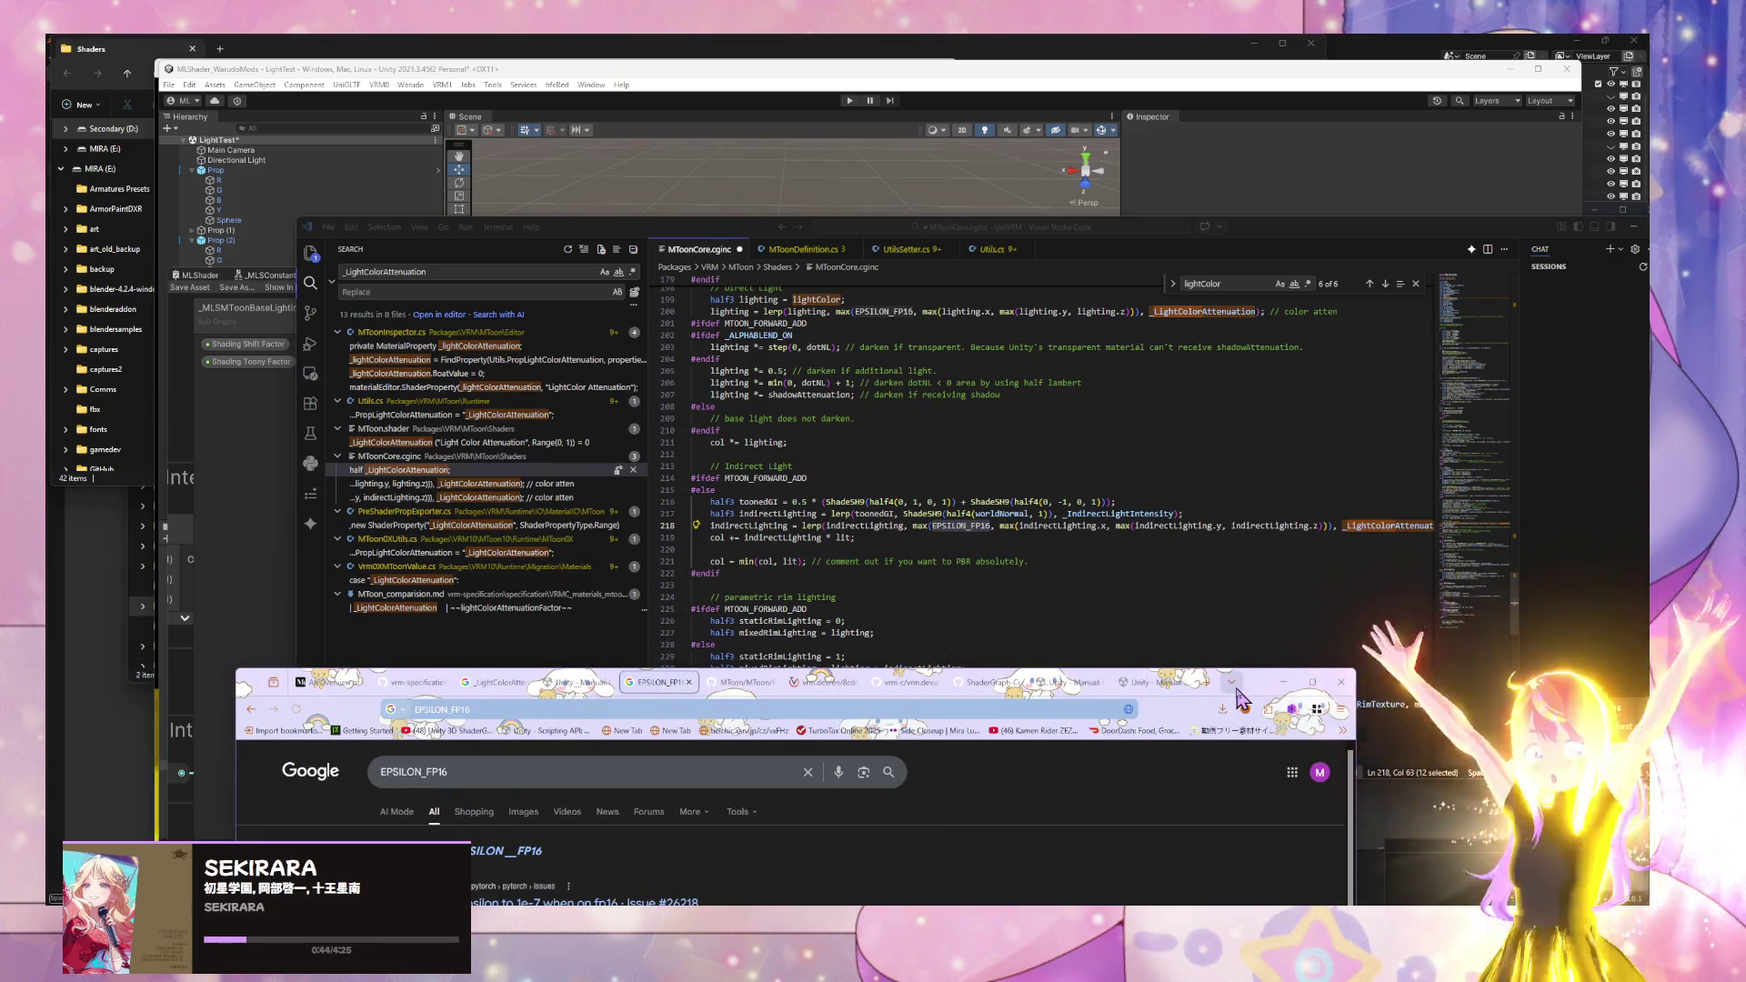
# - Search the suggested spelling and open the Half-precision Wikipedia result in a new tab
pyautogui.moveTo(1250, 684); pyautogui.dragTo(1315, 368)
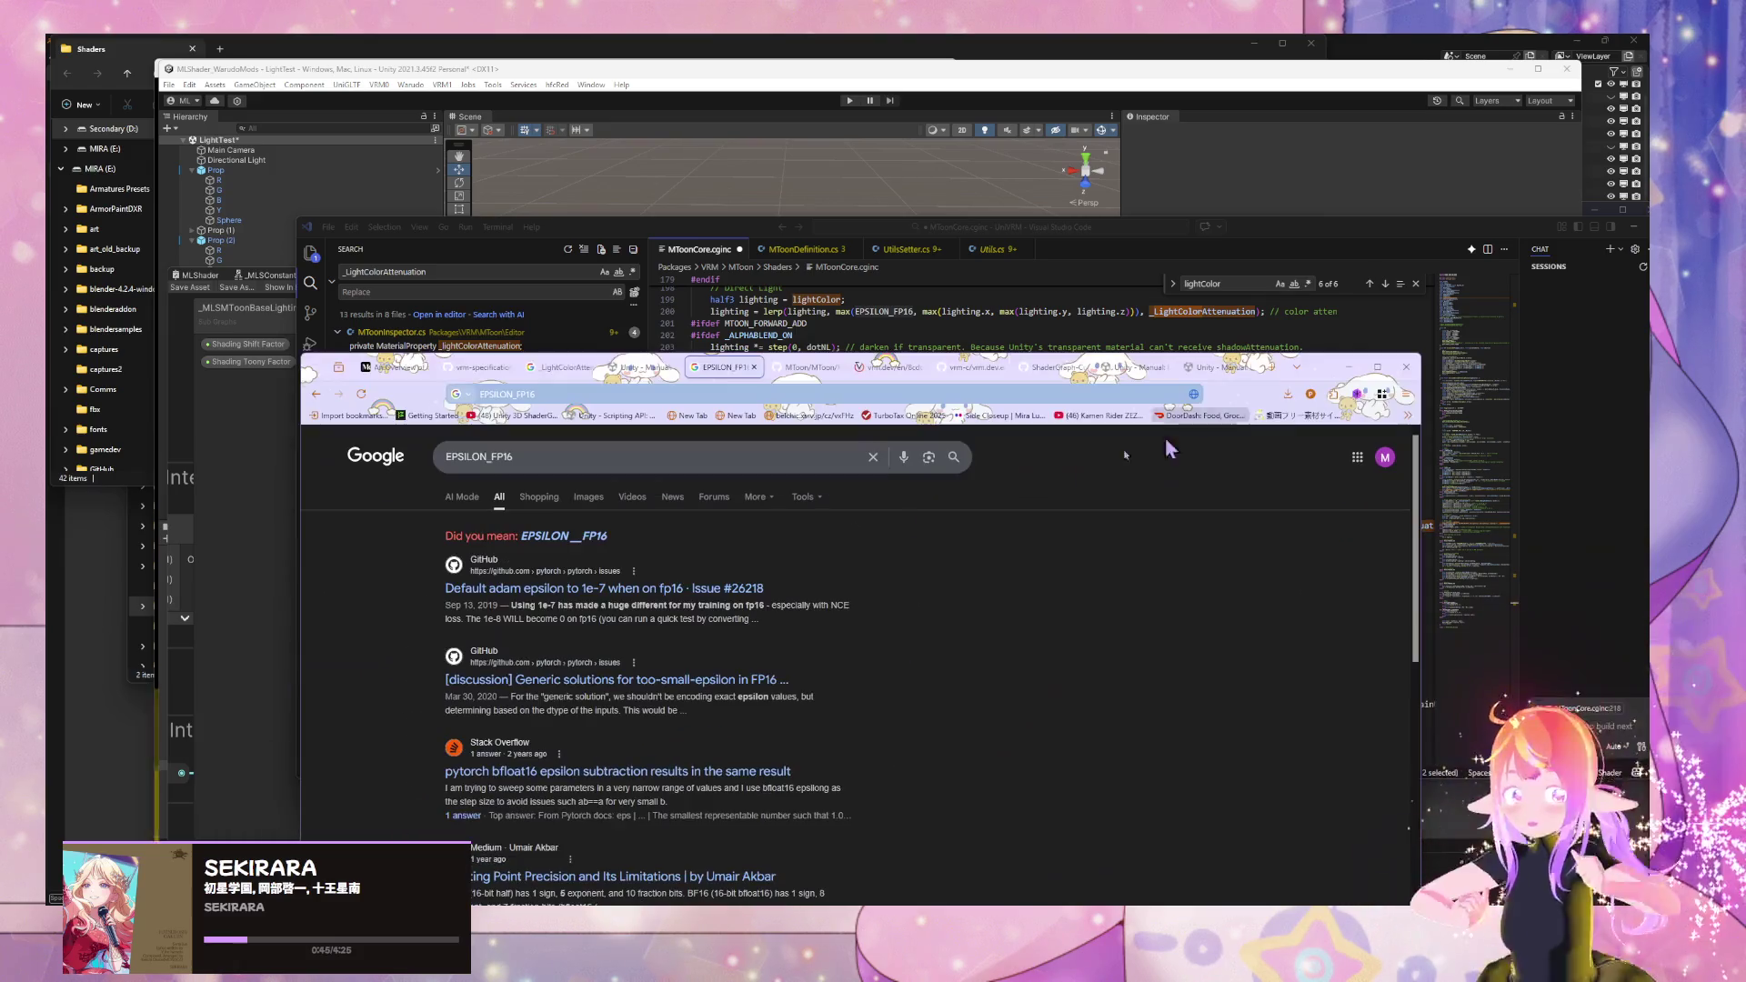
pyautogui.click(573, 543)
pyautogui.click(581, 457)
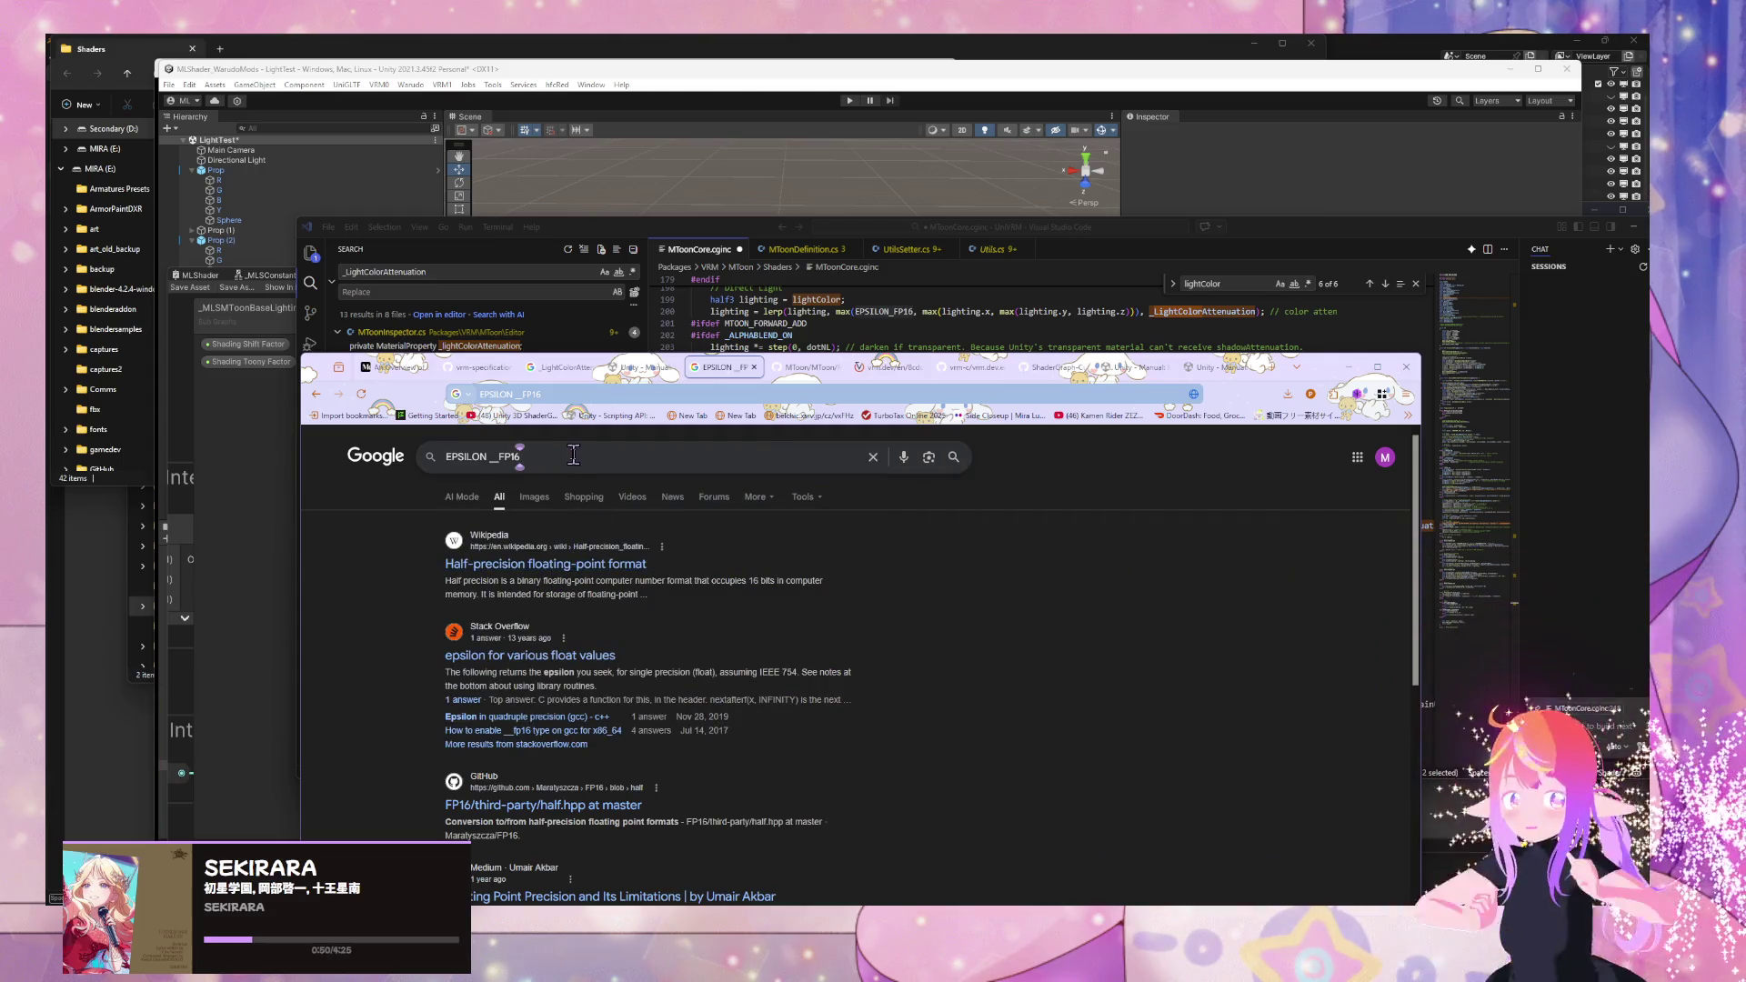
pyautogui.click(567, 465)
pyautogui.click(368, 605)
pyautogui.middleClick(528, 568)
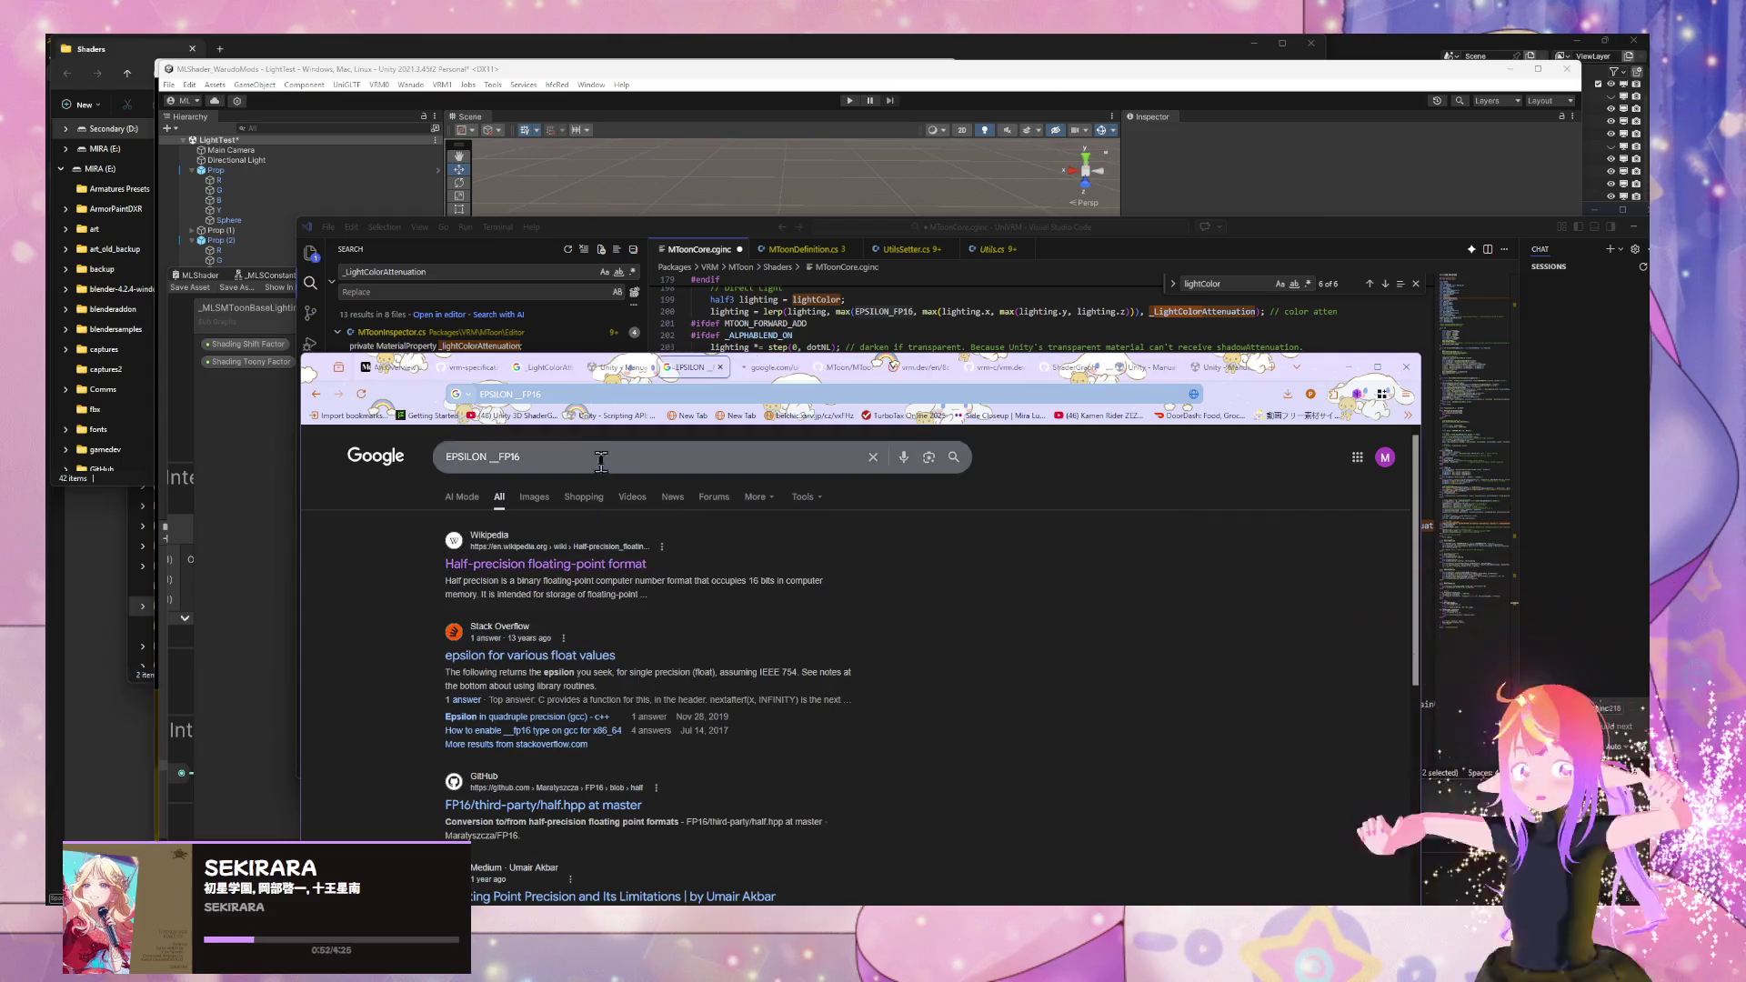
# - Search 'what is epsilon floating point 16' and open the Half-precision floating-point format article
pyautogui.click(522, 456)
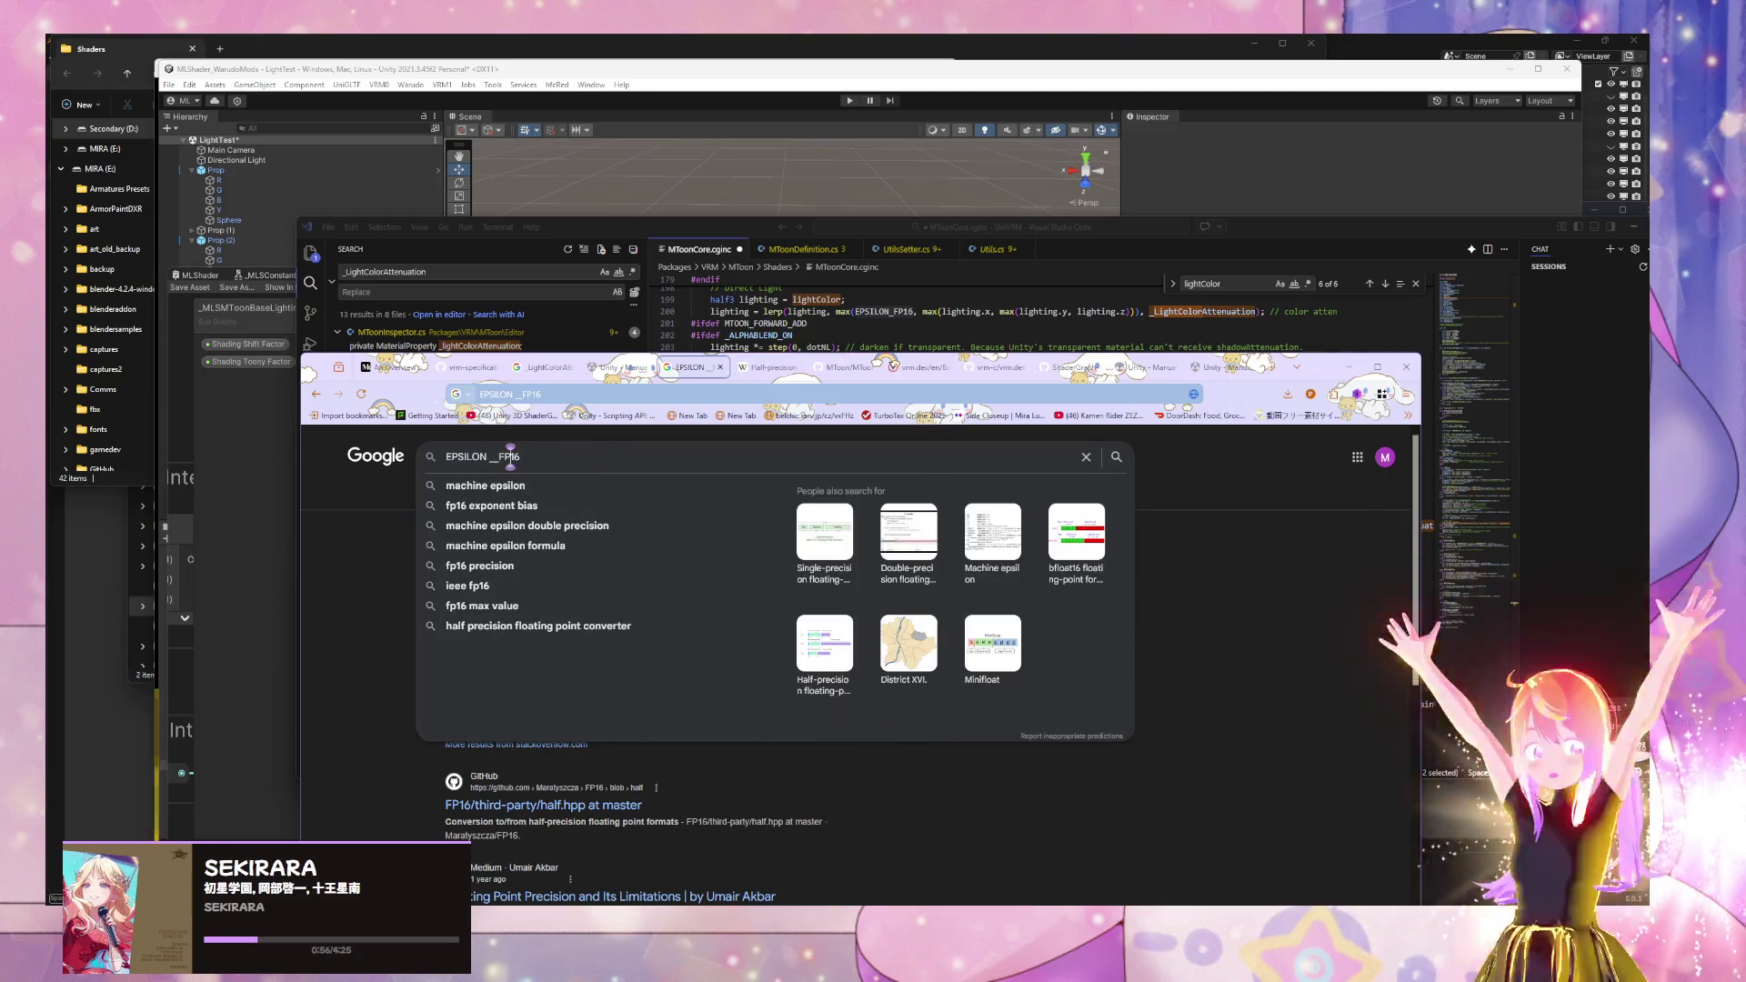
pyautogui.press('Delete')
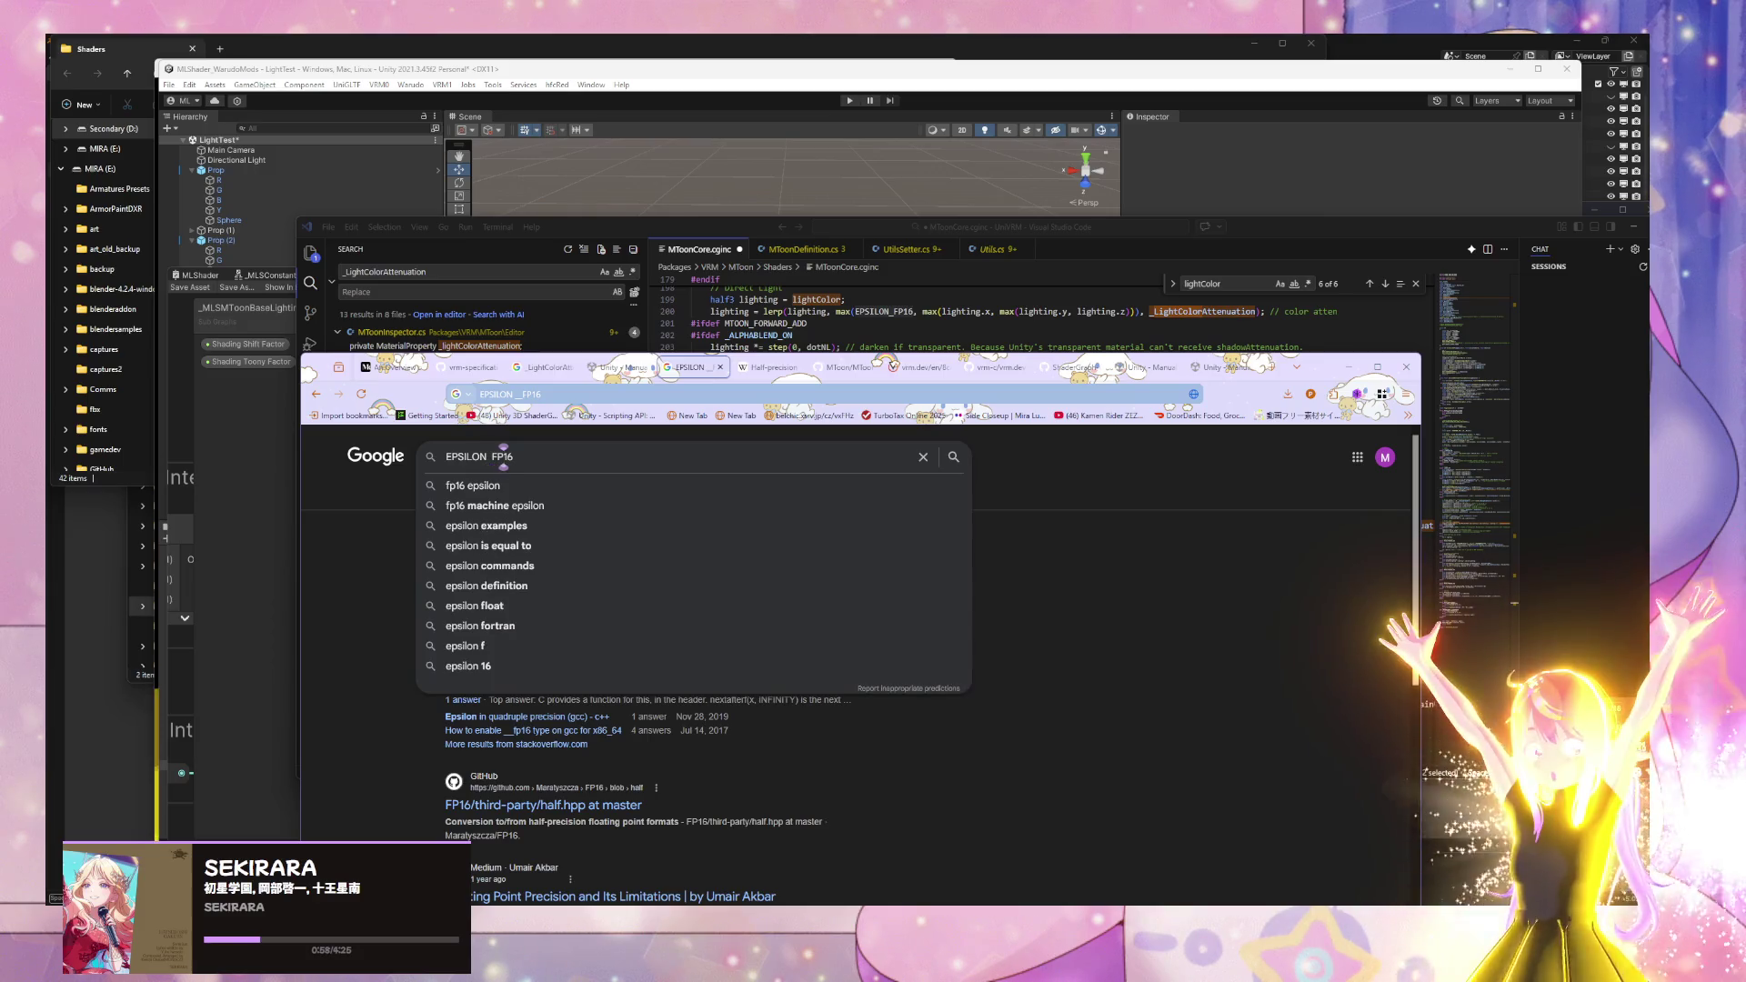
pyautogui.press('BackSpace')
pyautogui.press('BackSpace')
pyautogui.press('BackSpace')
pyautogui.hotkey('ctrl', 'a')
pyautogui.write('what is ep')
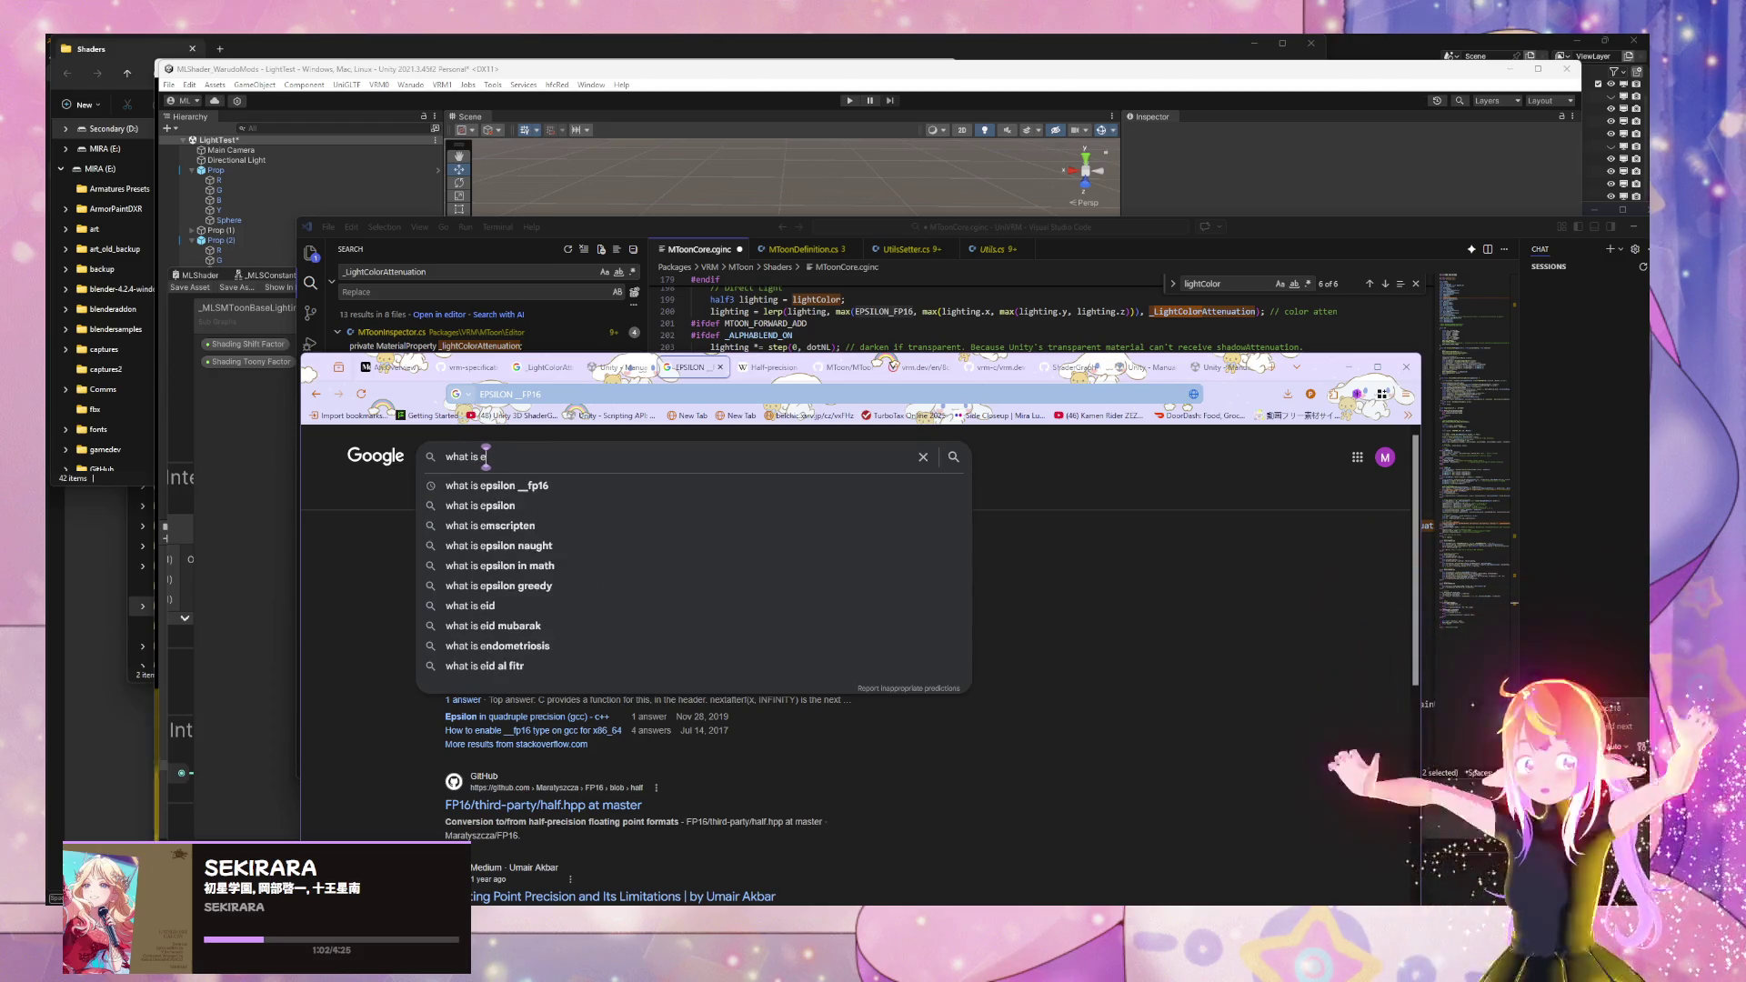
pyautogui.write('si')
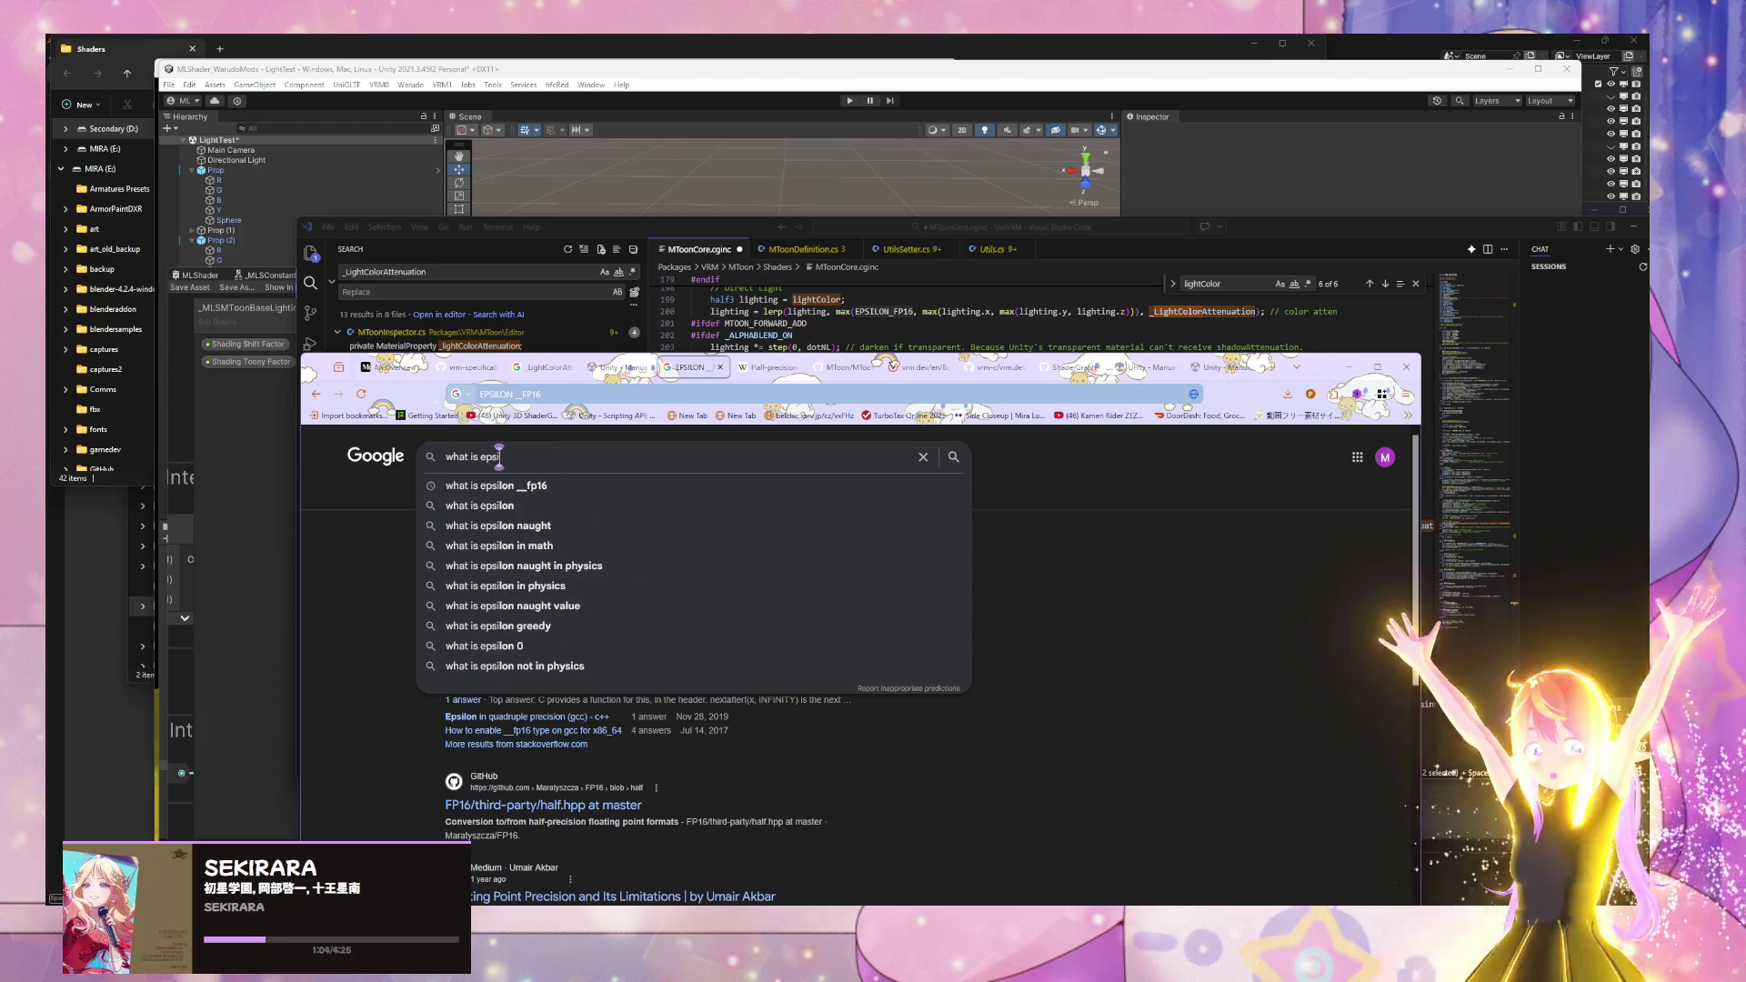
pyautogui.write('lon floating point 16')
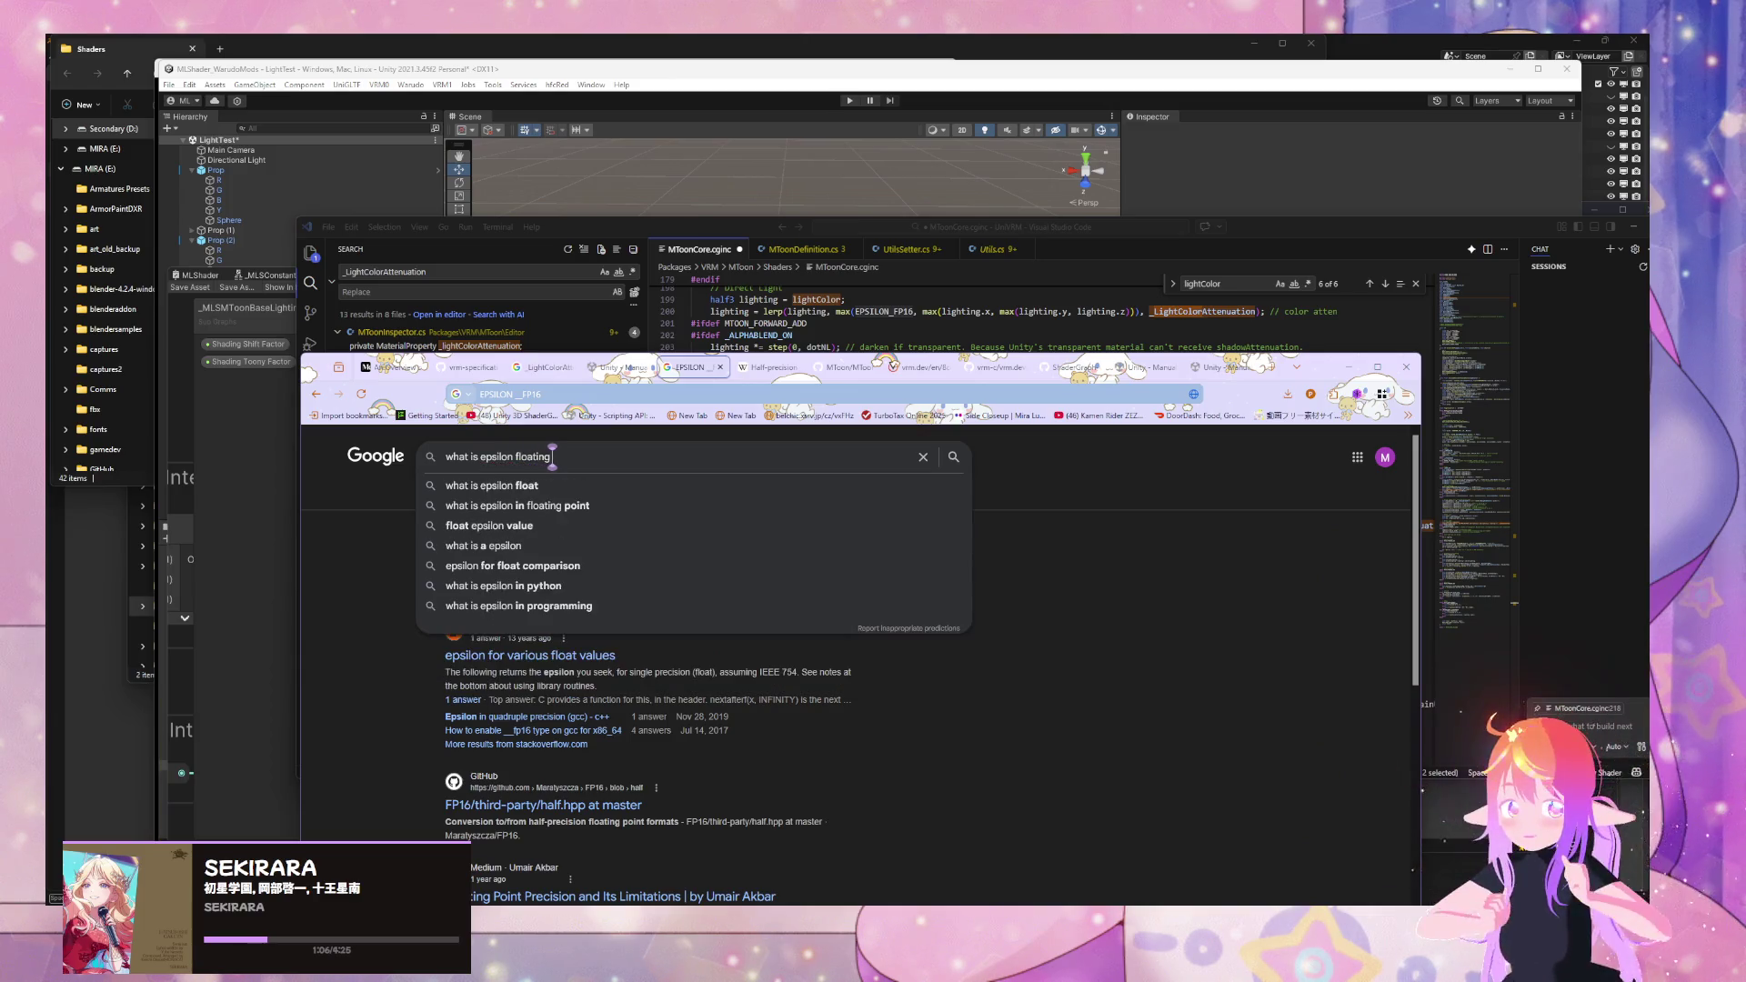
pyautogui.press('Return')
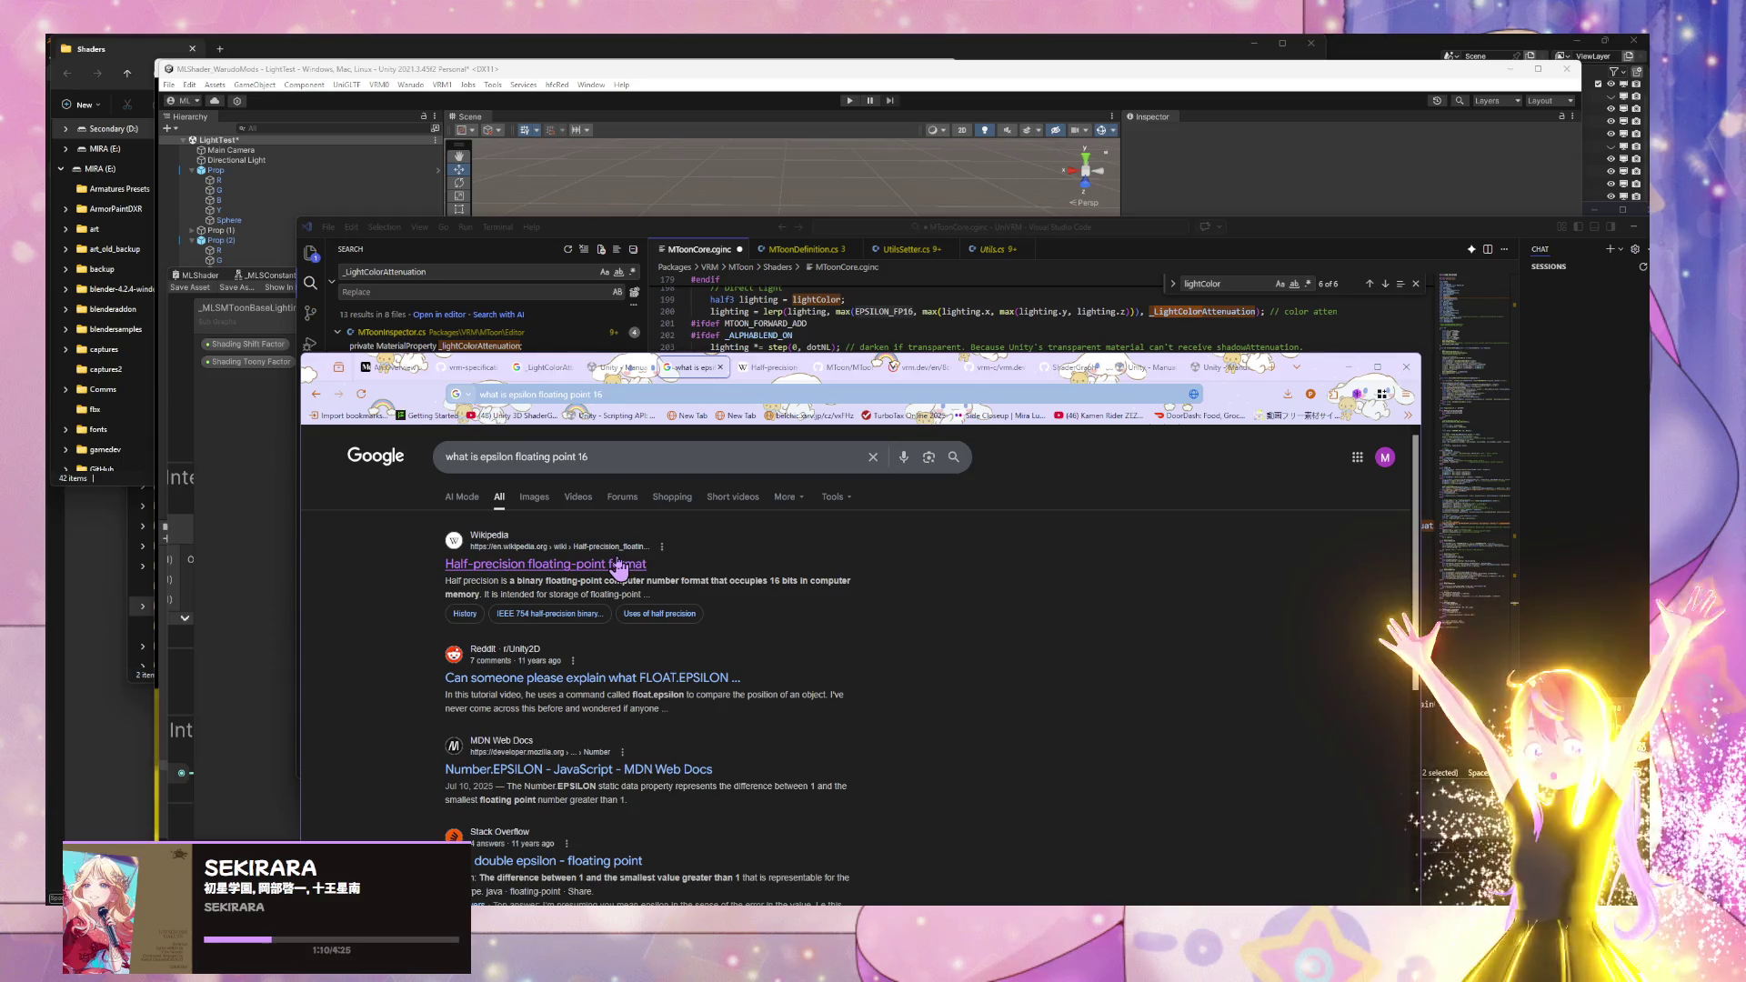
pyautogui.middleClick(618, 565)
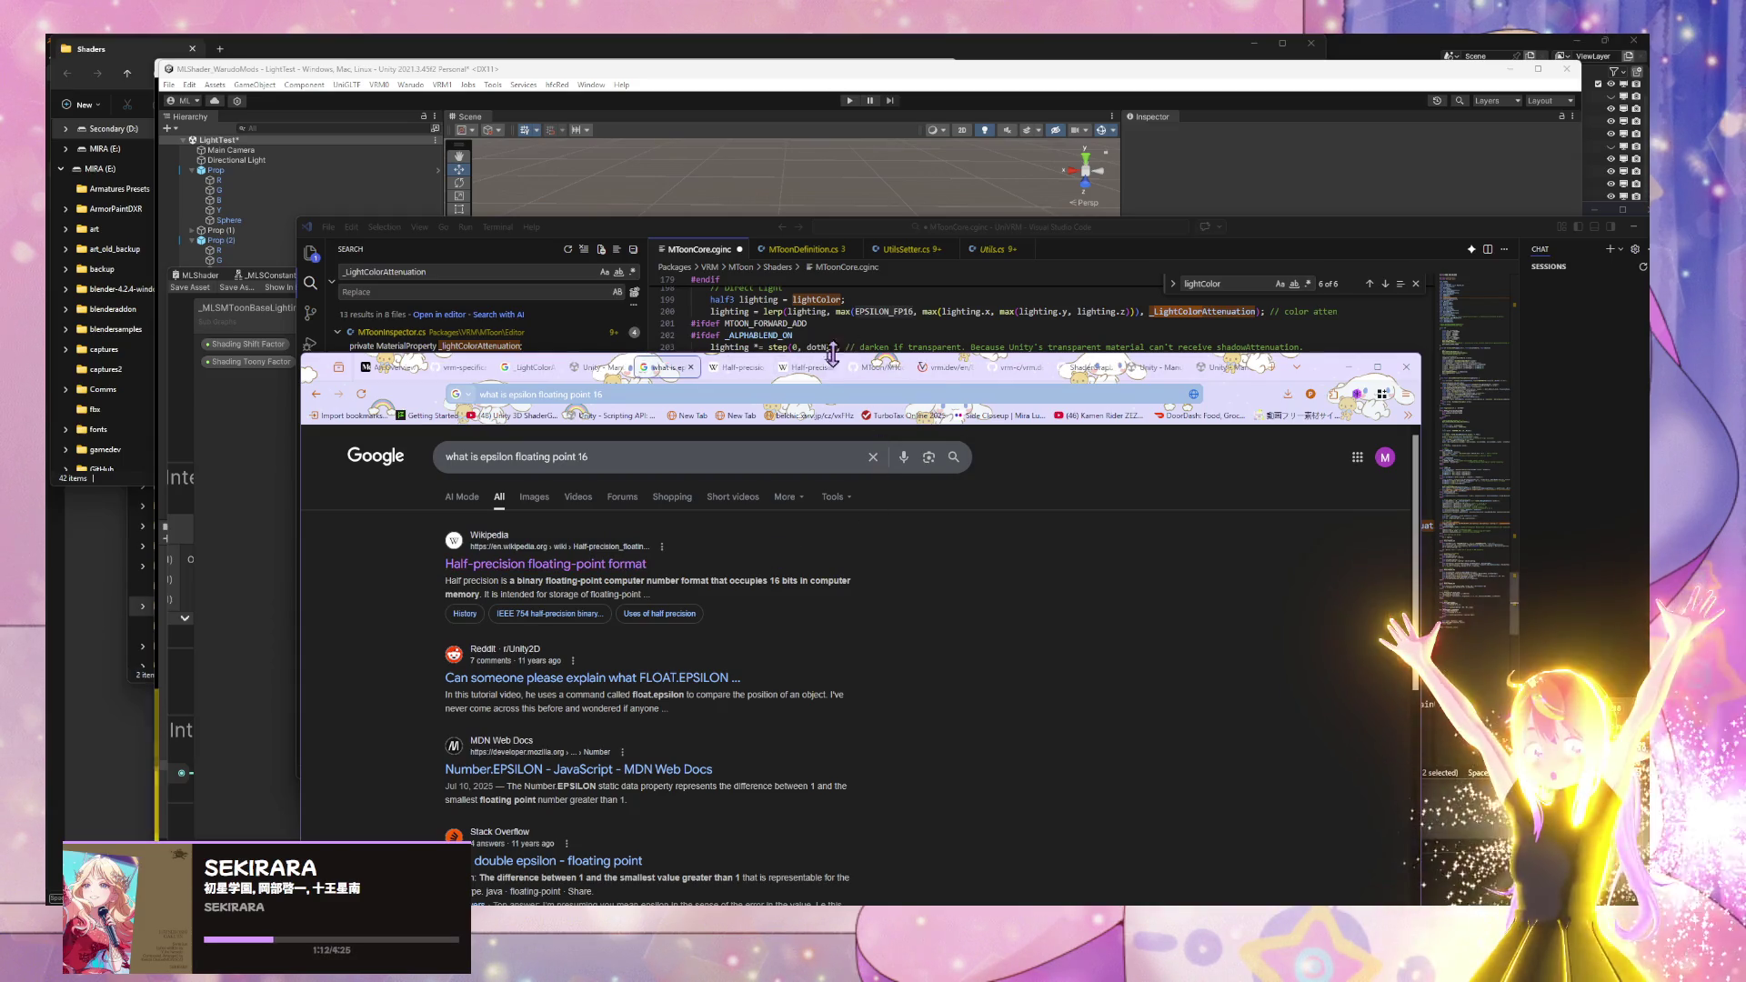
pyautogui.click(741, 369)
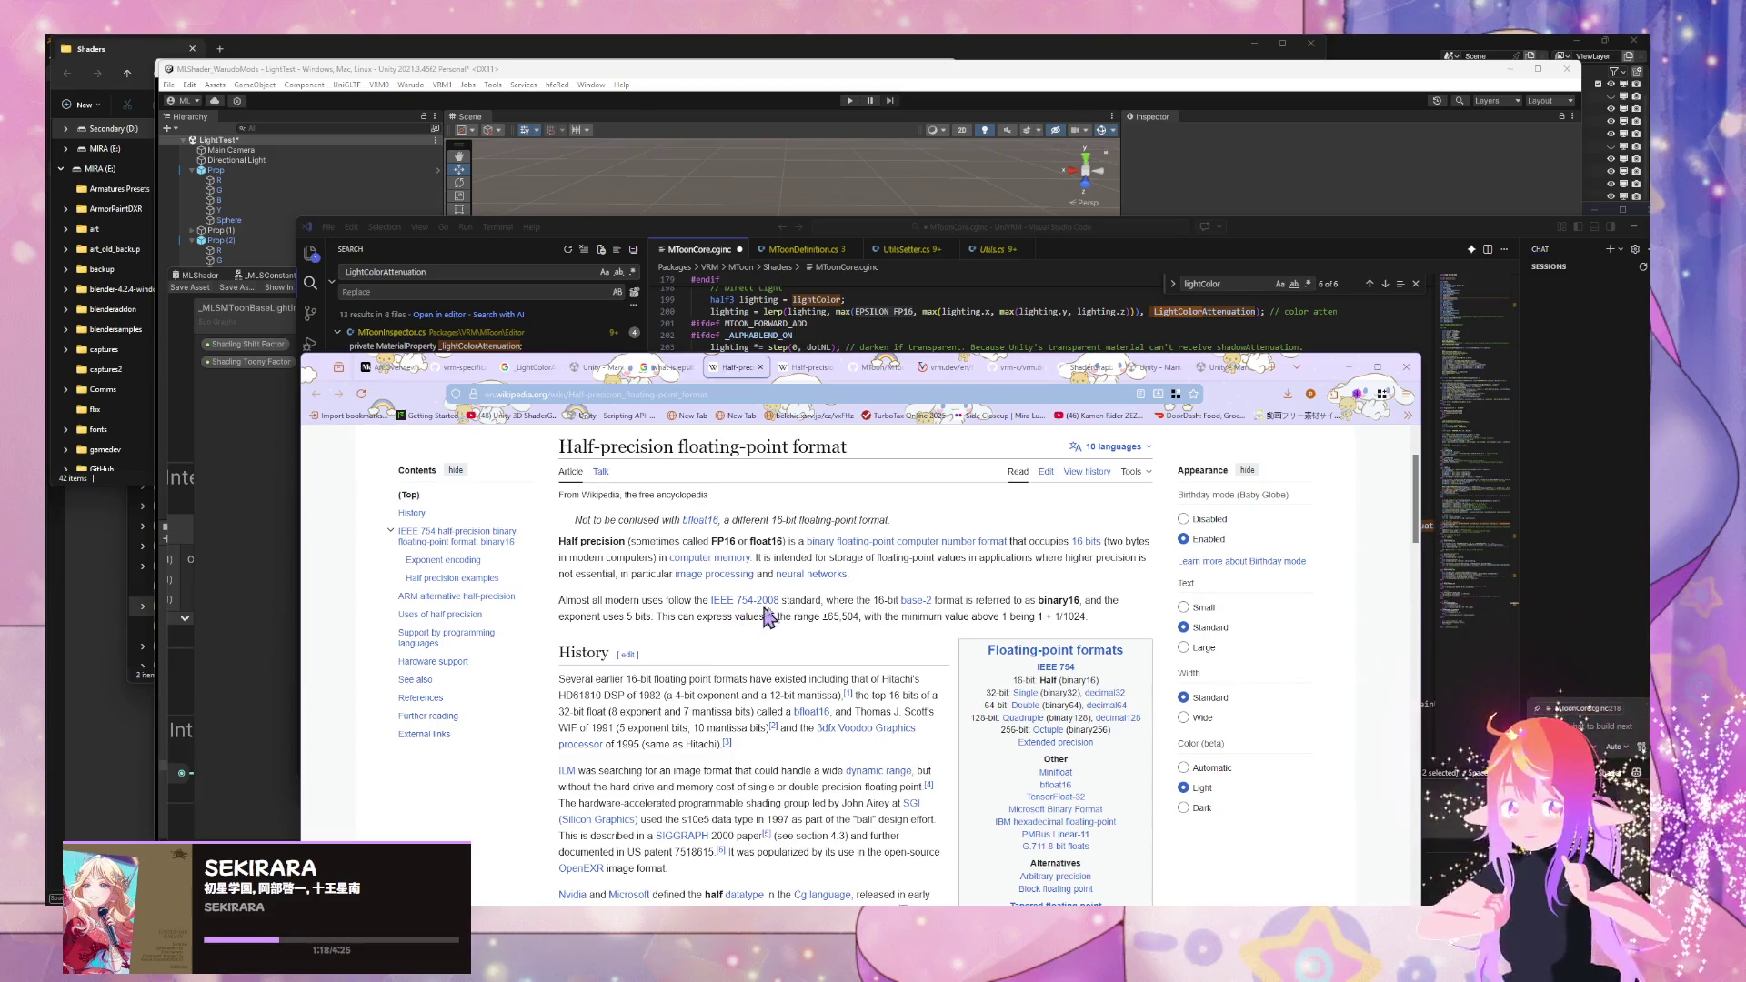
# - Read the Half-precision article down to its exponent encoding details
pyautogui.moveTo(784, 558)
pyautogui.mouseDown()
pyautogui.moveTo(855, 575)
pyautogui.moveTo(859, 557)
pyautogui.mouseUp()
pyautogui.click(881, 605)
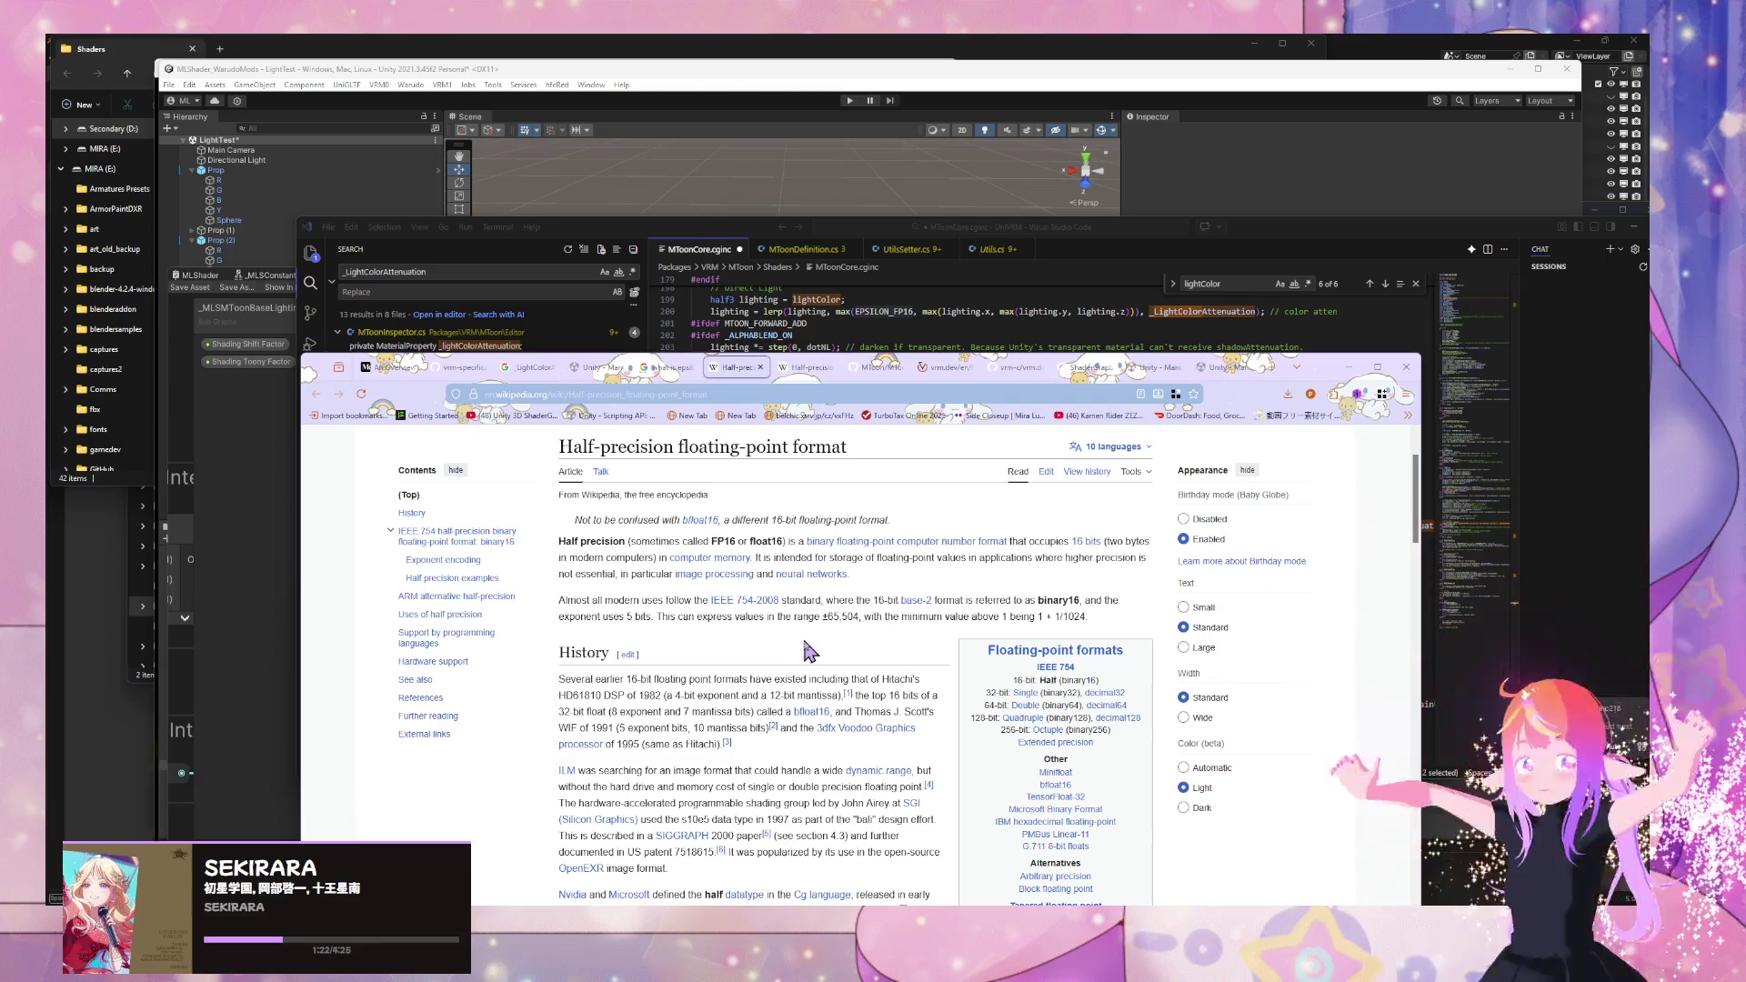
pyautogui.scroll(-1, 668, 593)
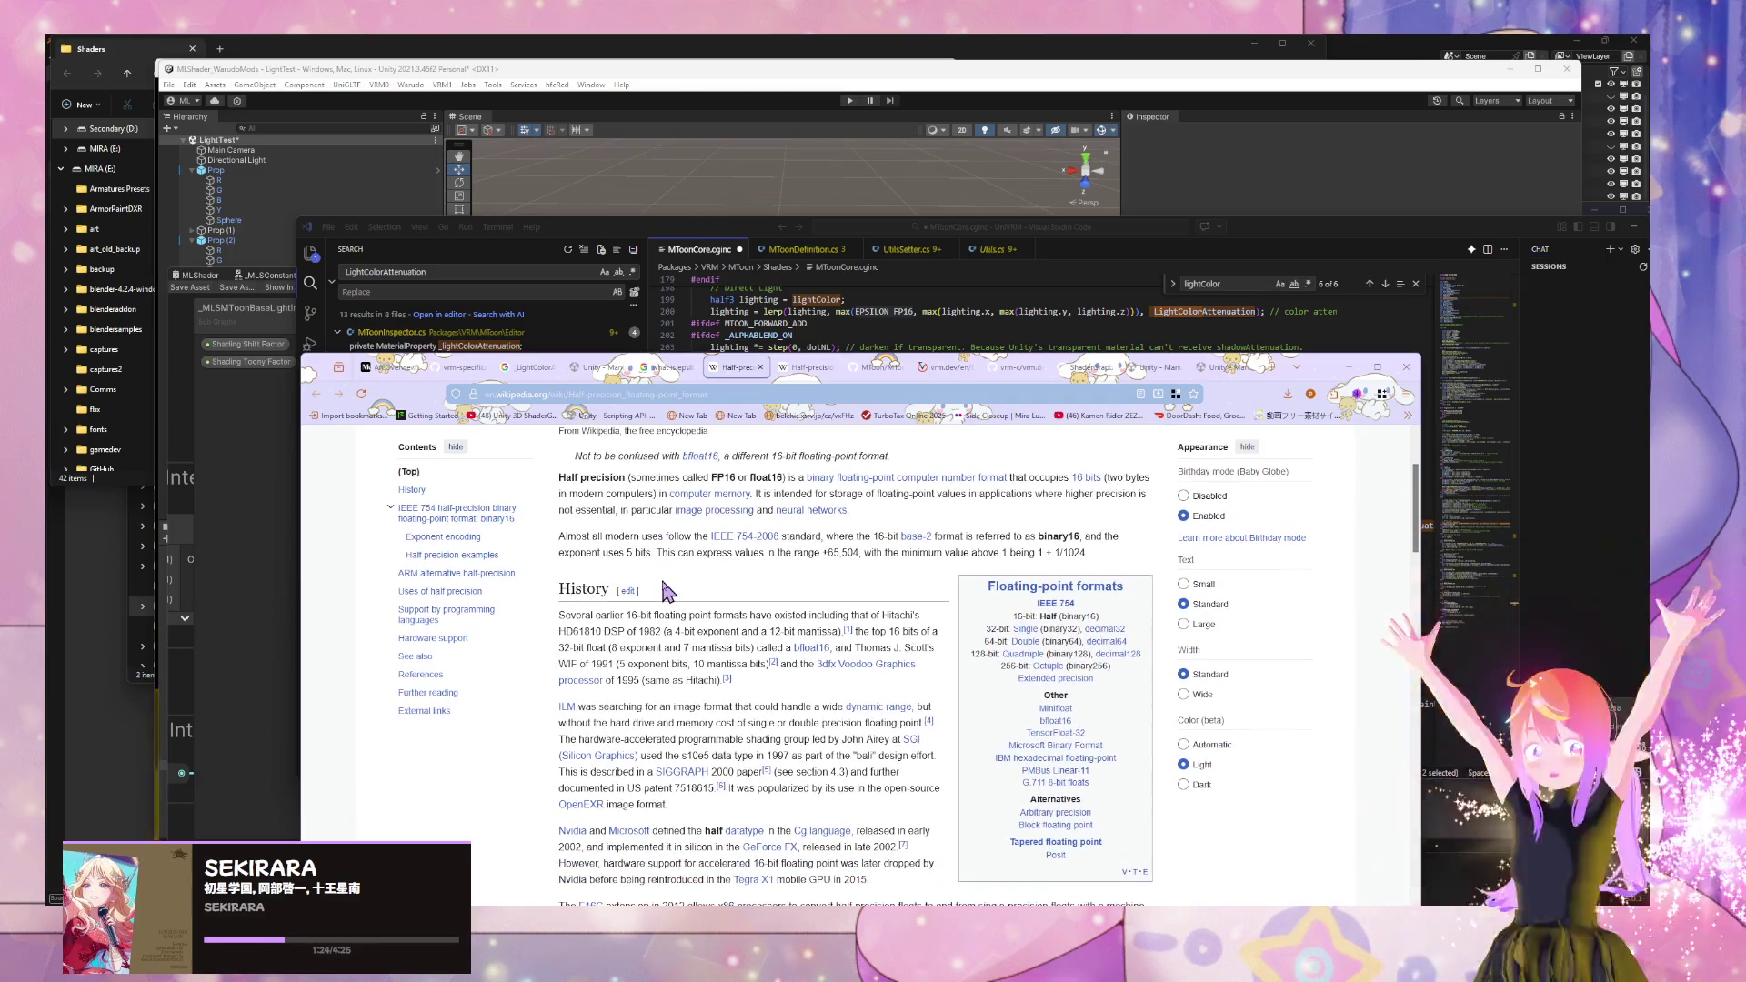
pyautogui.scroll(-5, 618, 596)
pyautogui.scroll(-3, 631, 586)
pyautogui.scroll(2, 631, 582)
pyautogui.scroll(-1, 630, 575)
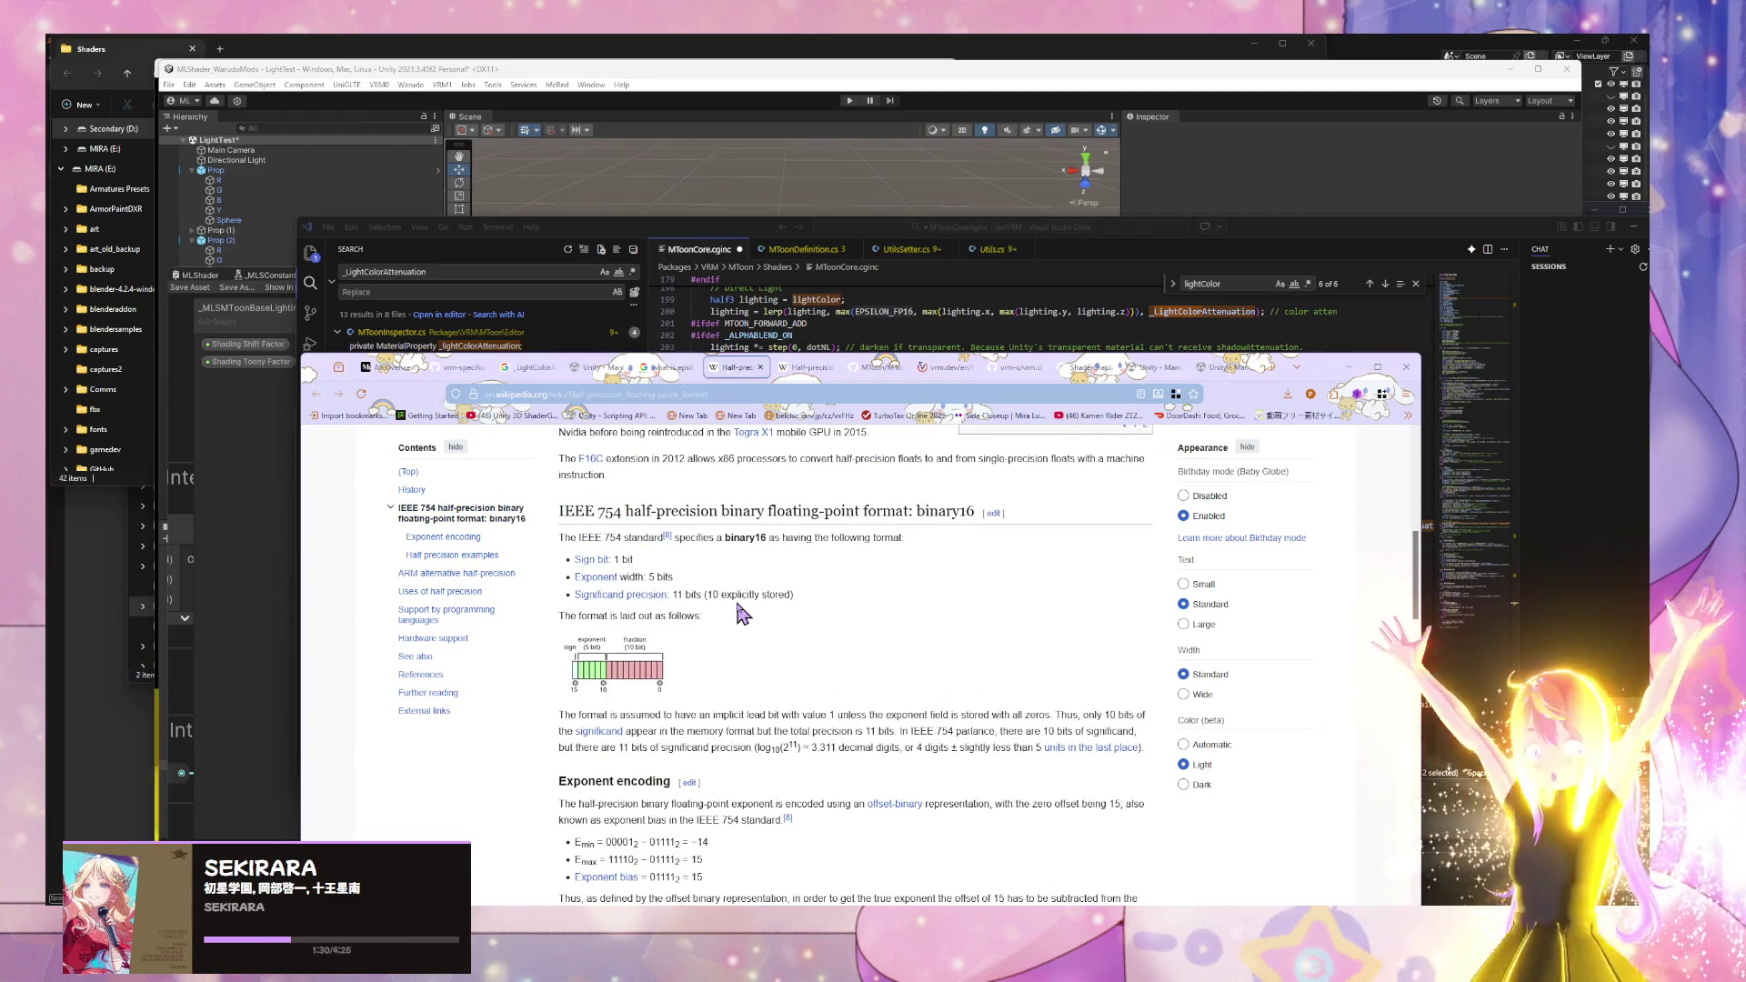
pyautogui.scroll(-5, 739, 614)
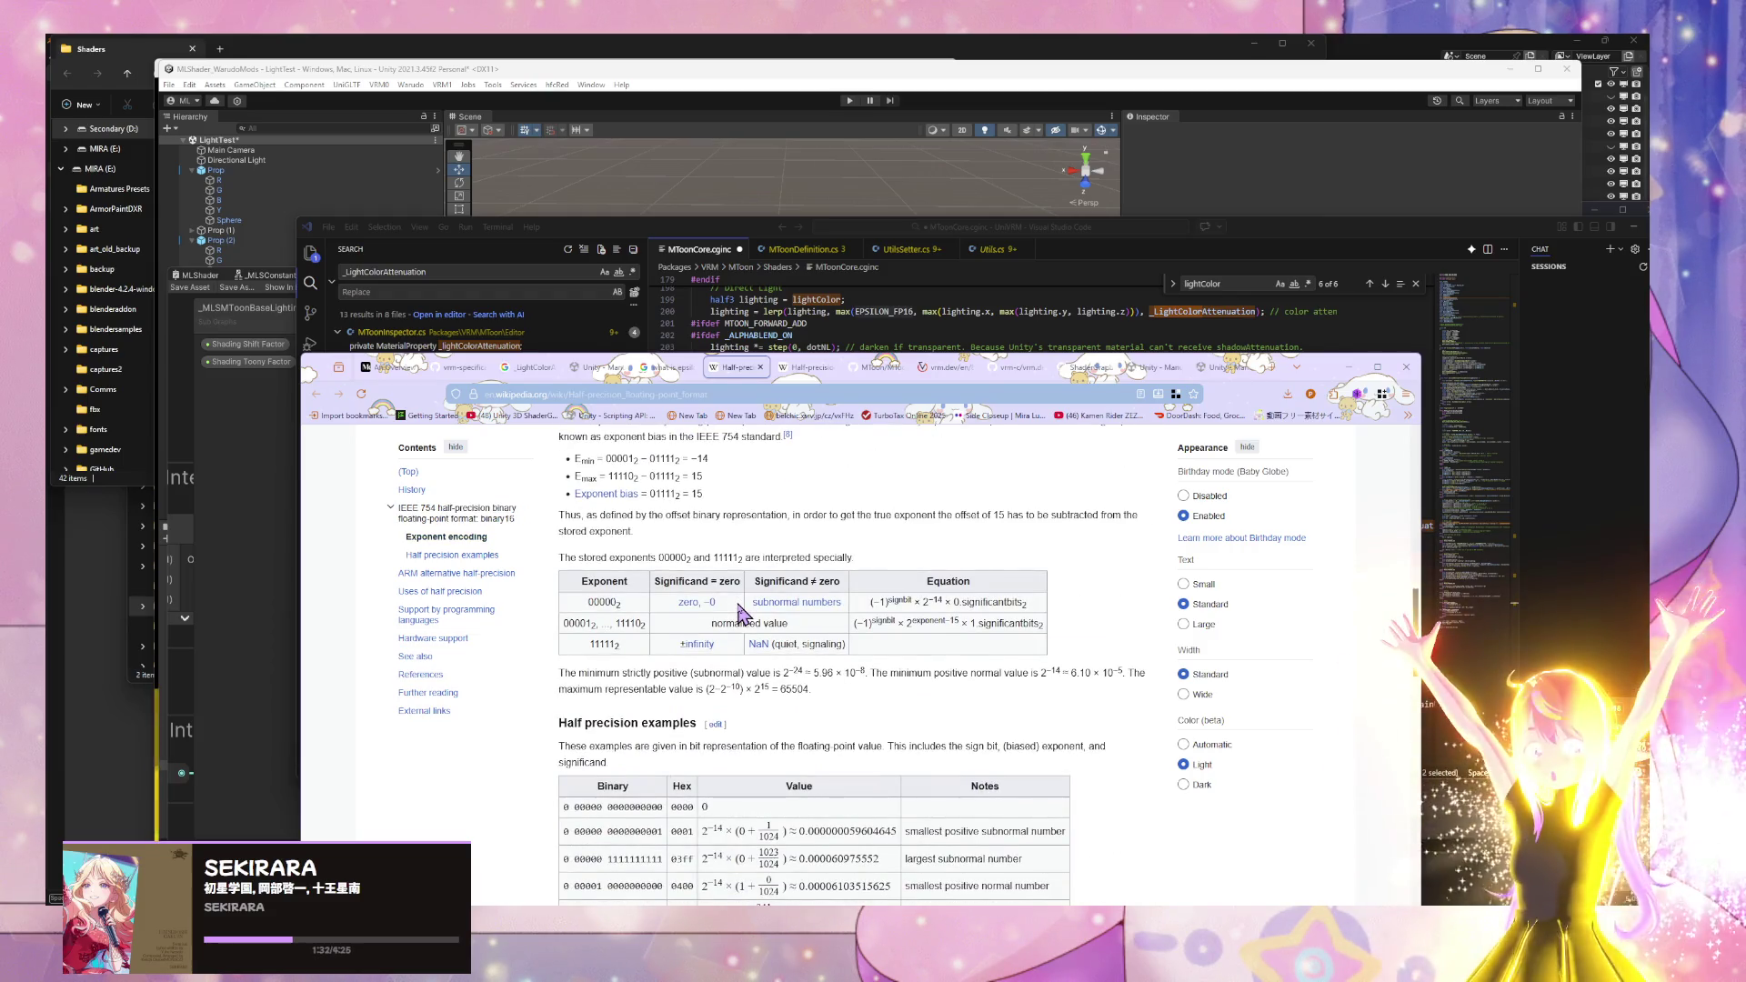
pyautogui.scroll(4, 677, 504)
pyautogui.scroll(-3, 681, 491)
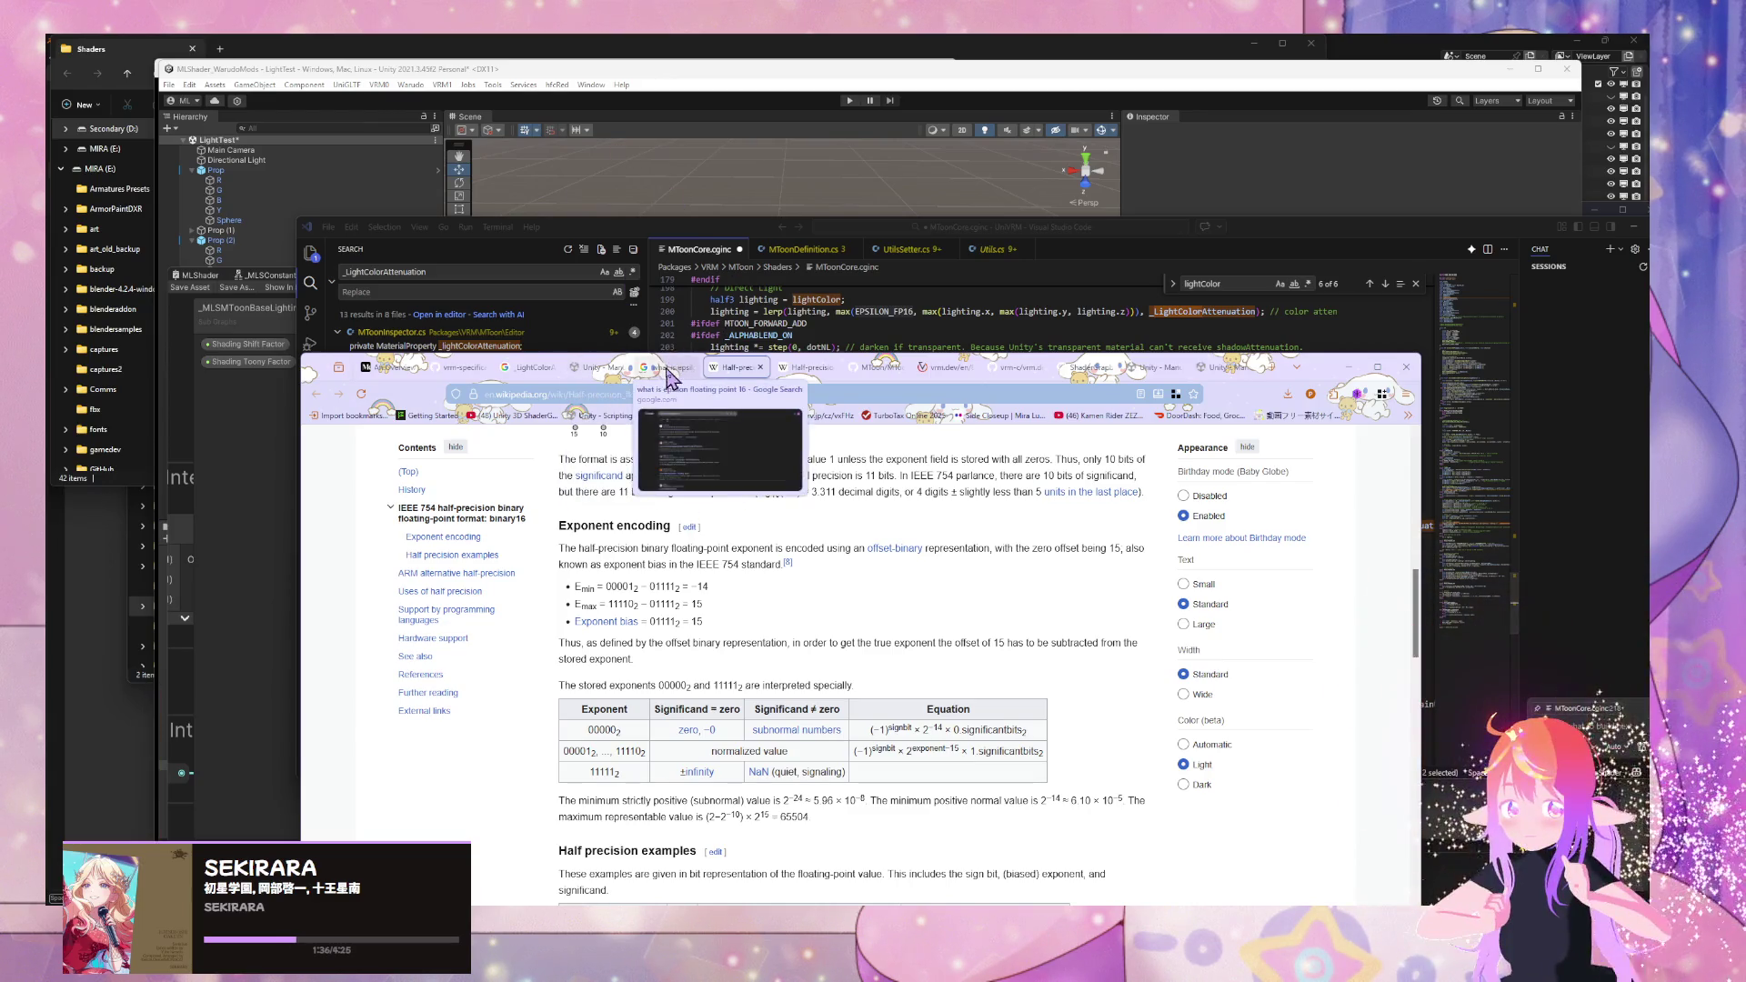
# - Return to the Google results and open the Reddit FLOAT.EPSILON thread in a new tab
pyautogui.click(669, 373)
pyautogui.scroll(-2, 637, 527)
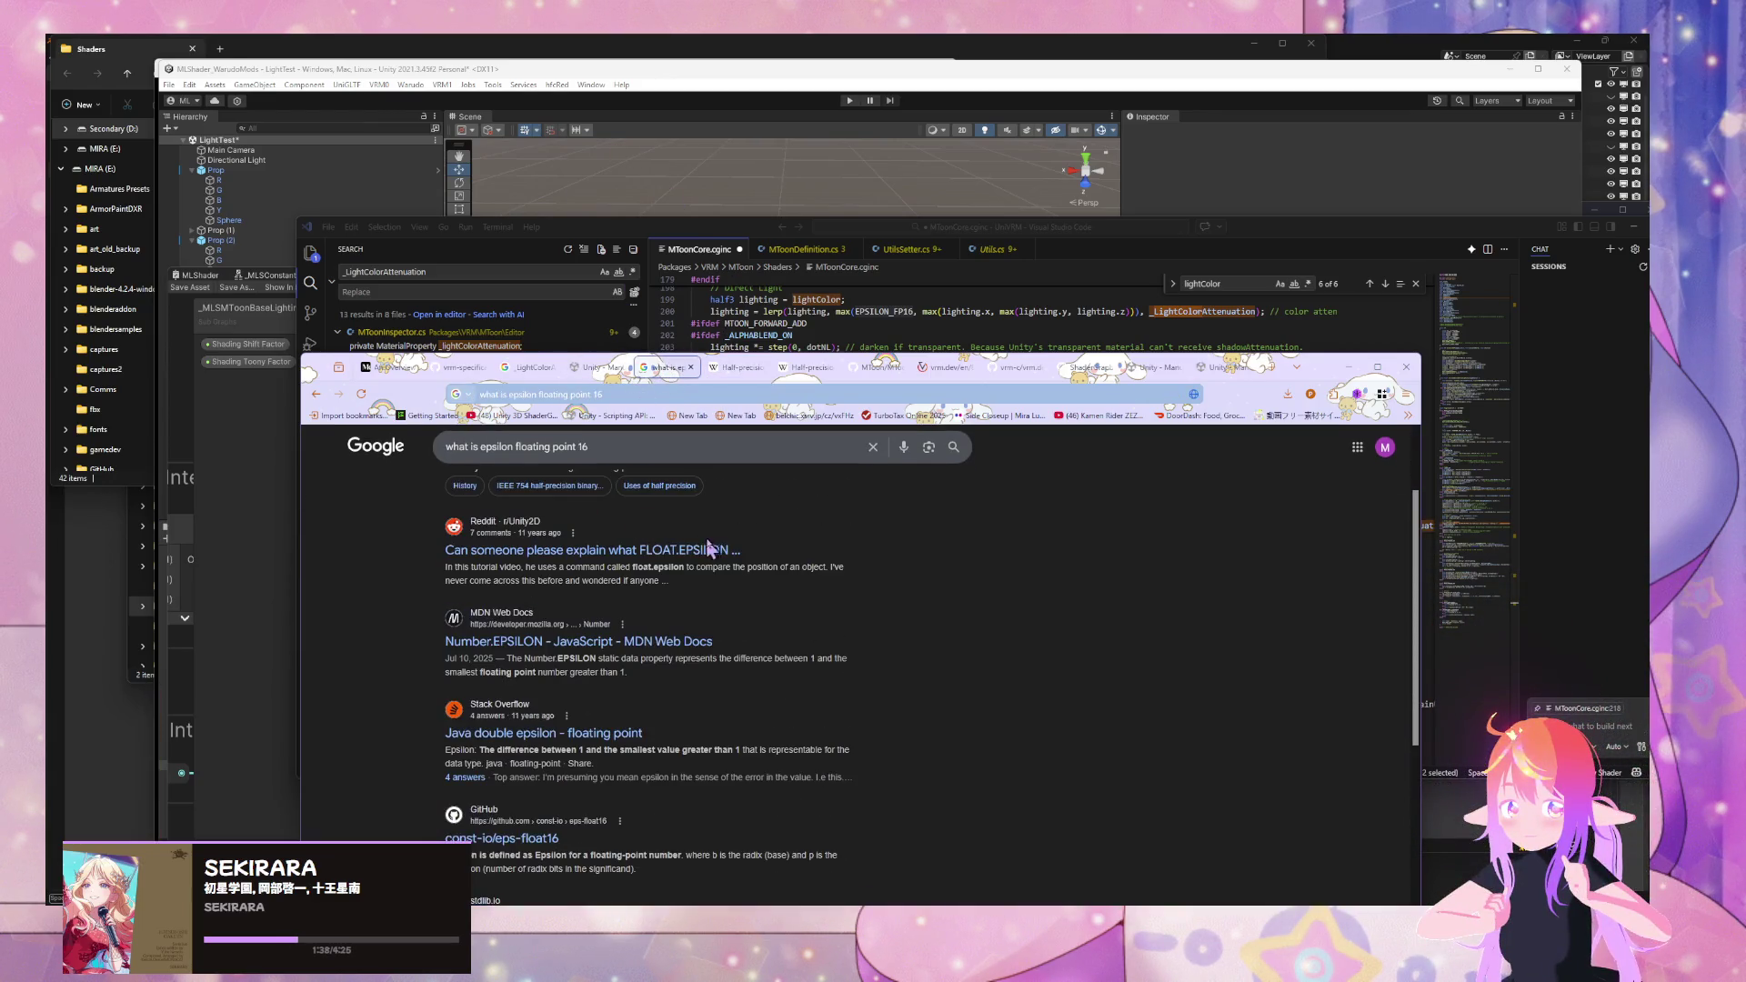
pyautogui.middleClick(665, 551)
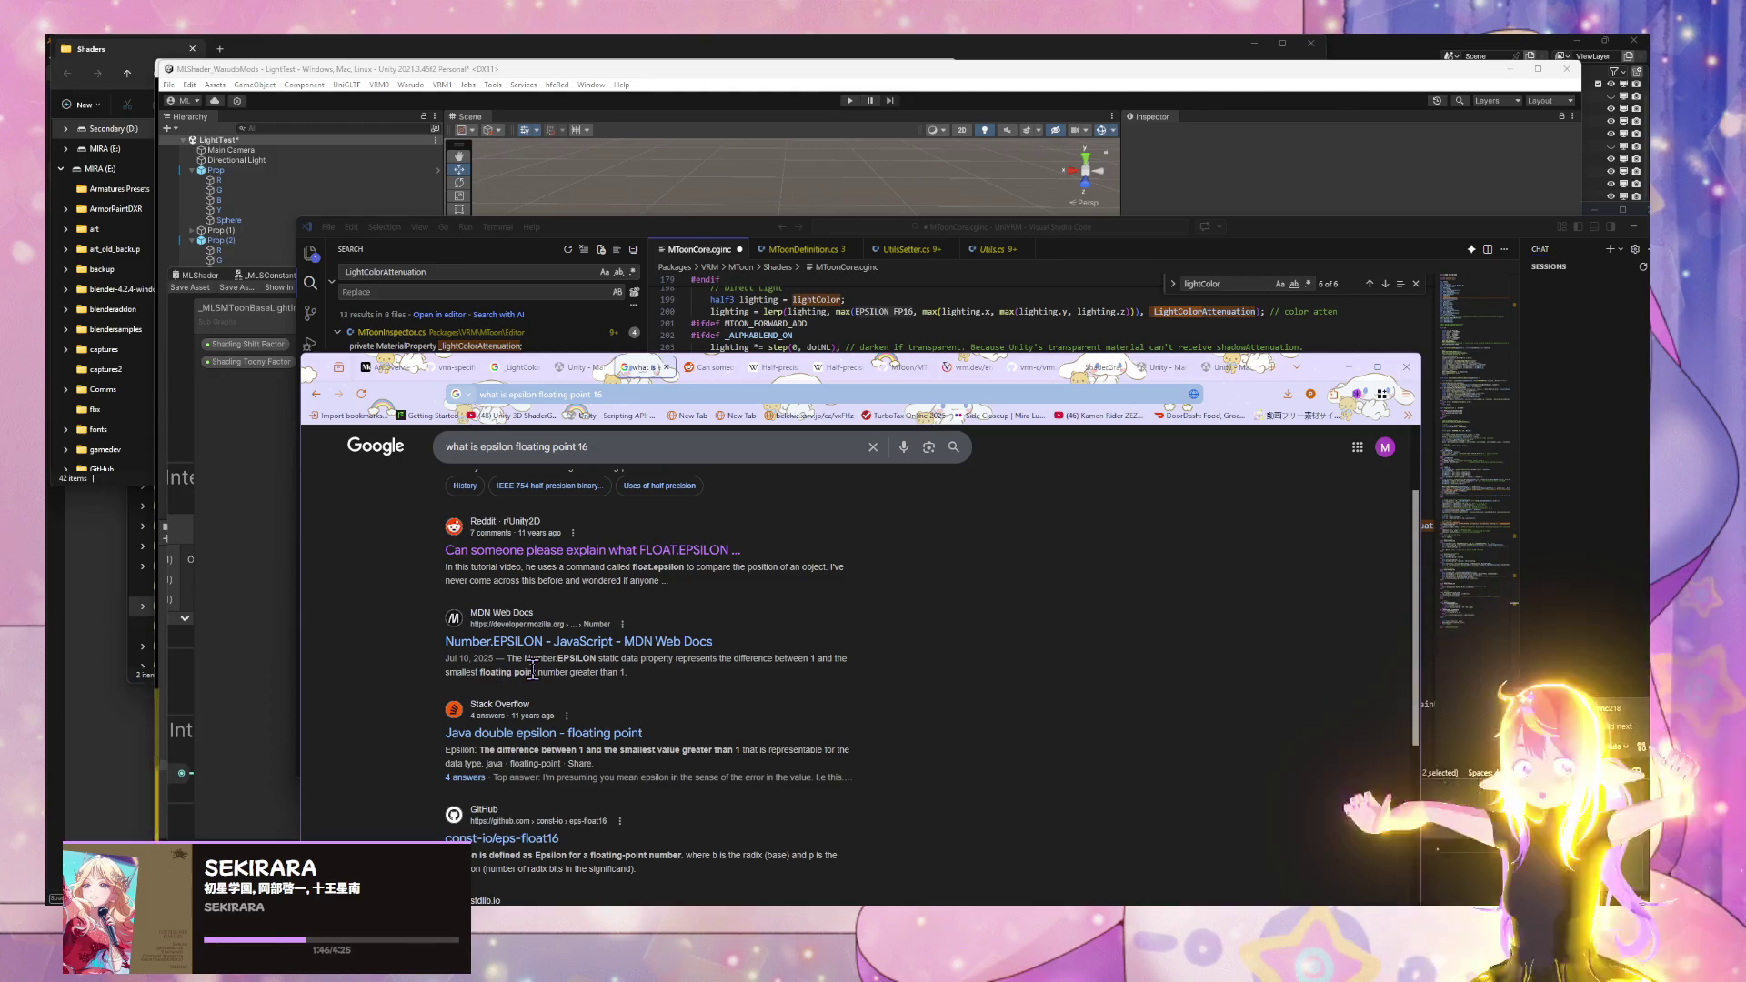
pyautogui.click(710, 367)
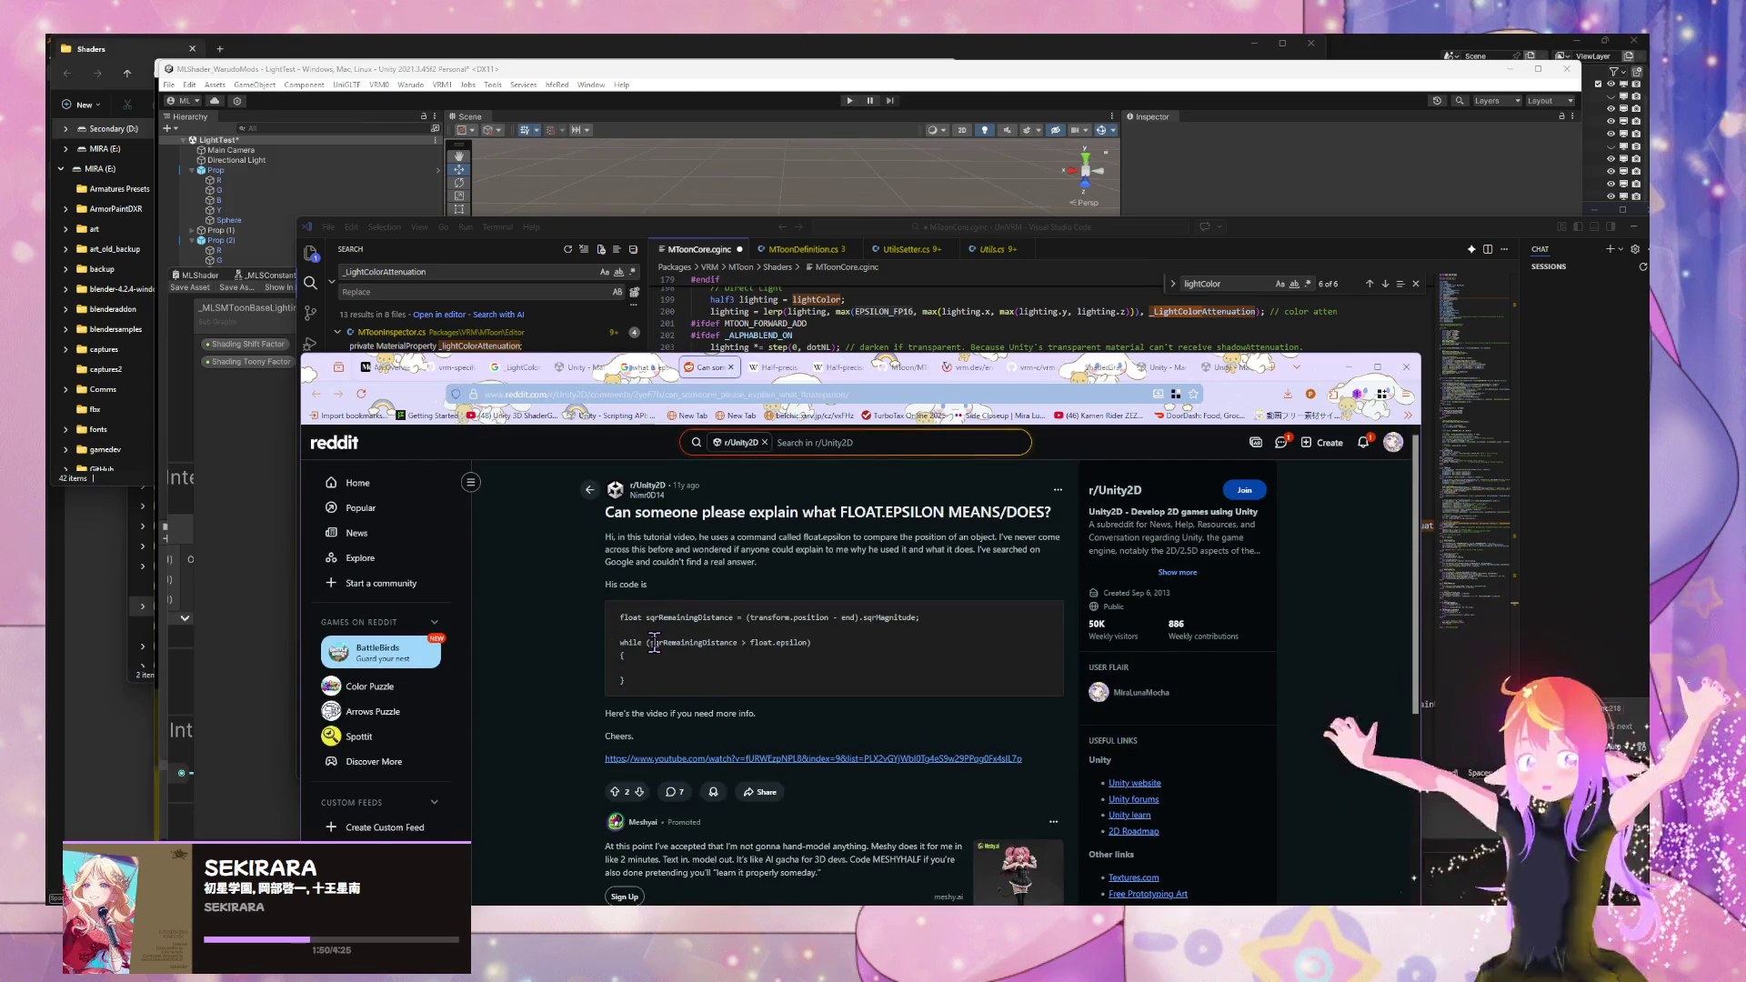
# - Upvote the FLOAT.EPSILON question and open its Machine epsilon link in a new tab
pyautogui.scroll(-3, 653, 642)
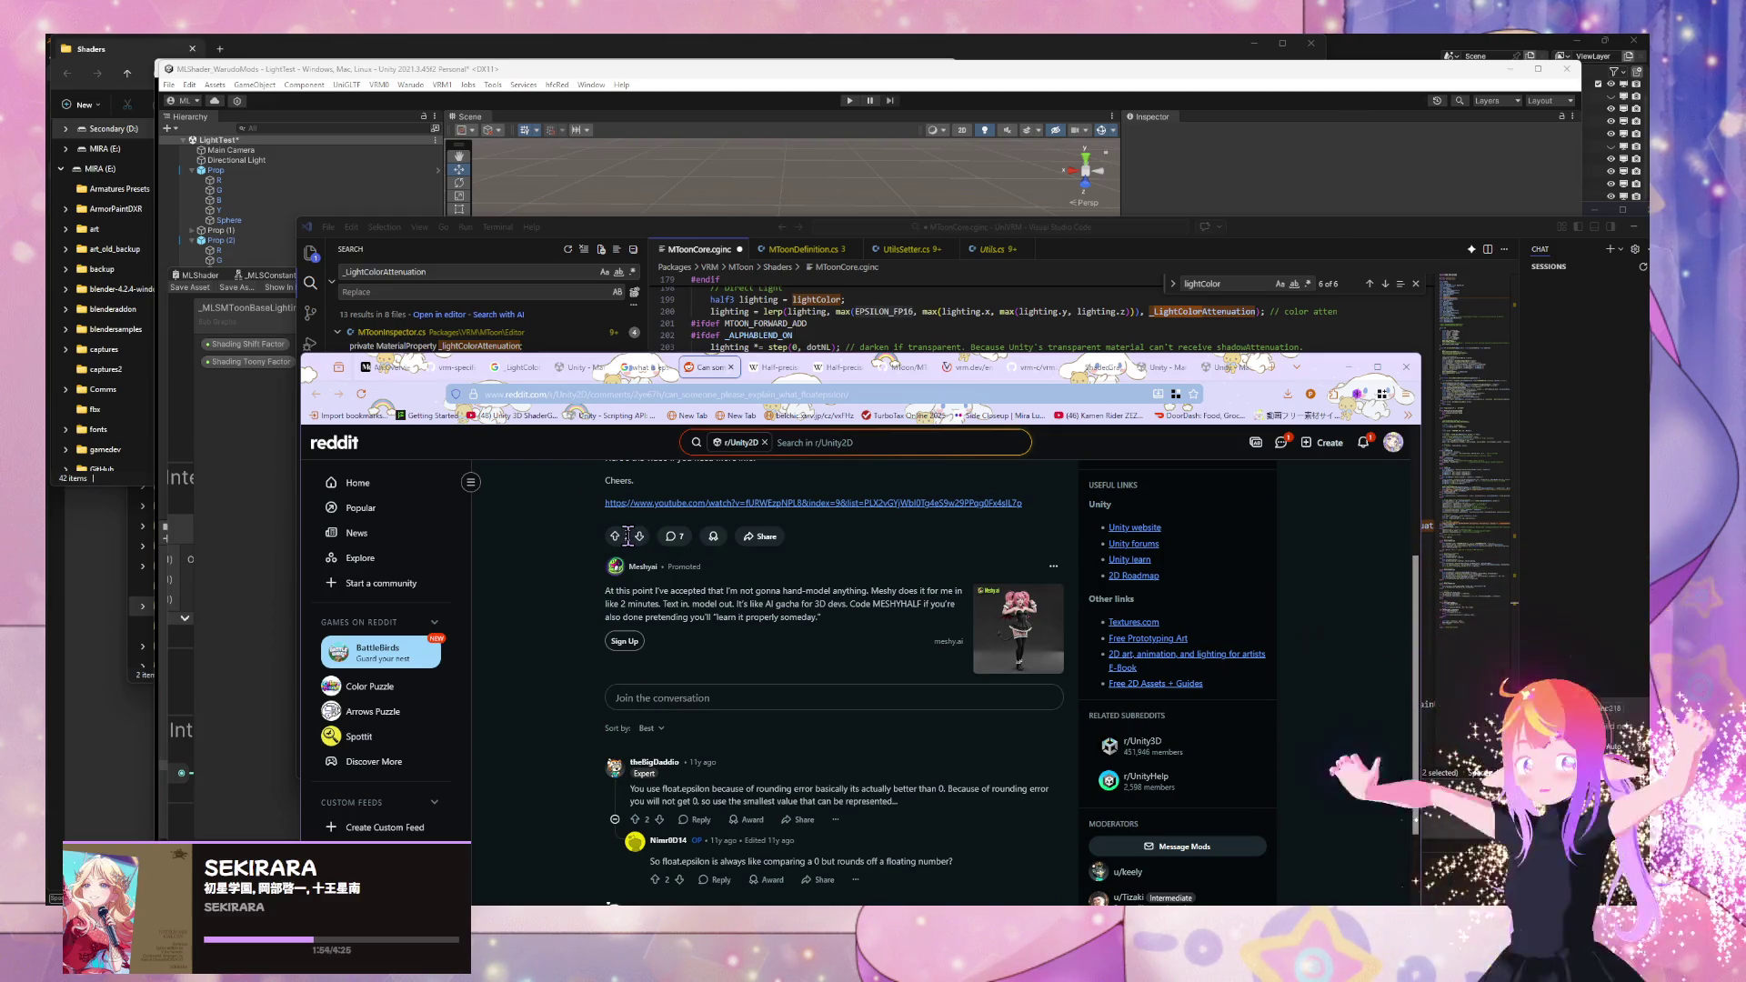
pyautogui.click(622, 538)
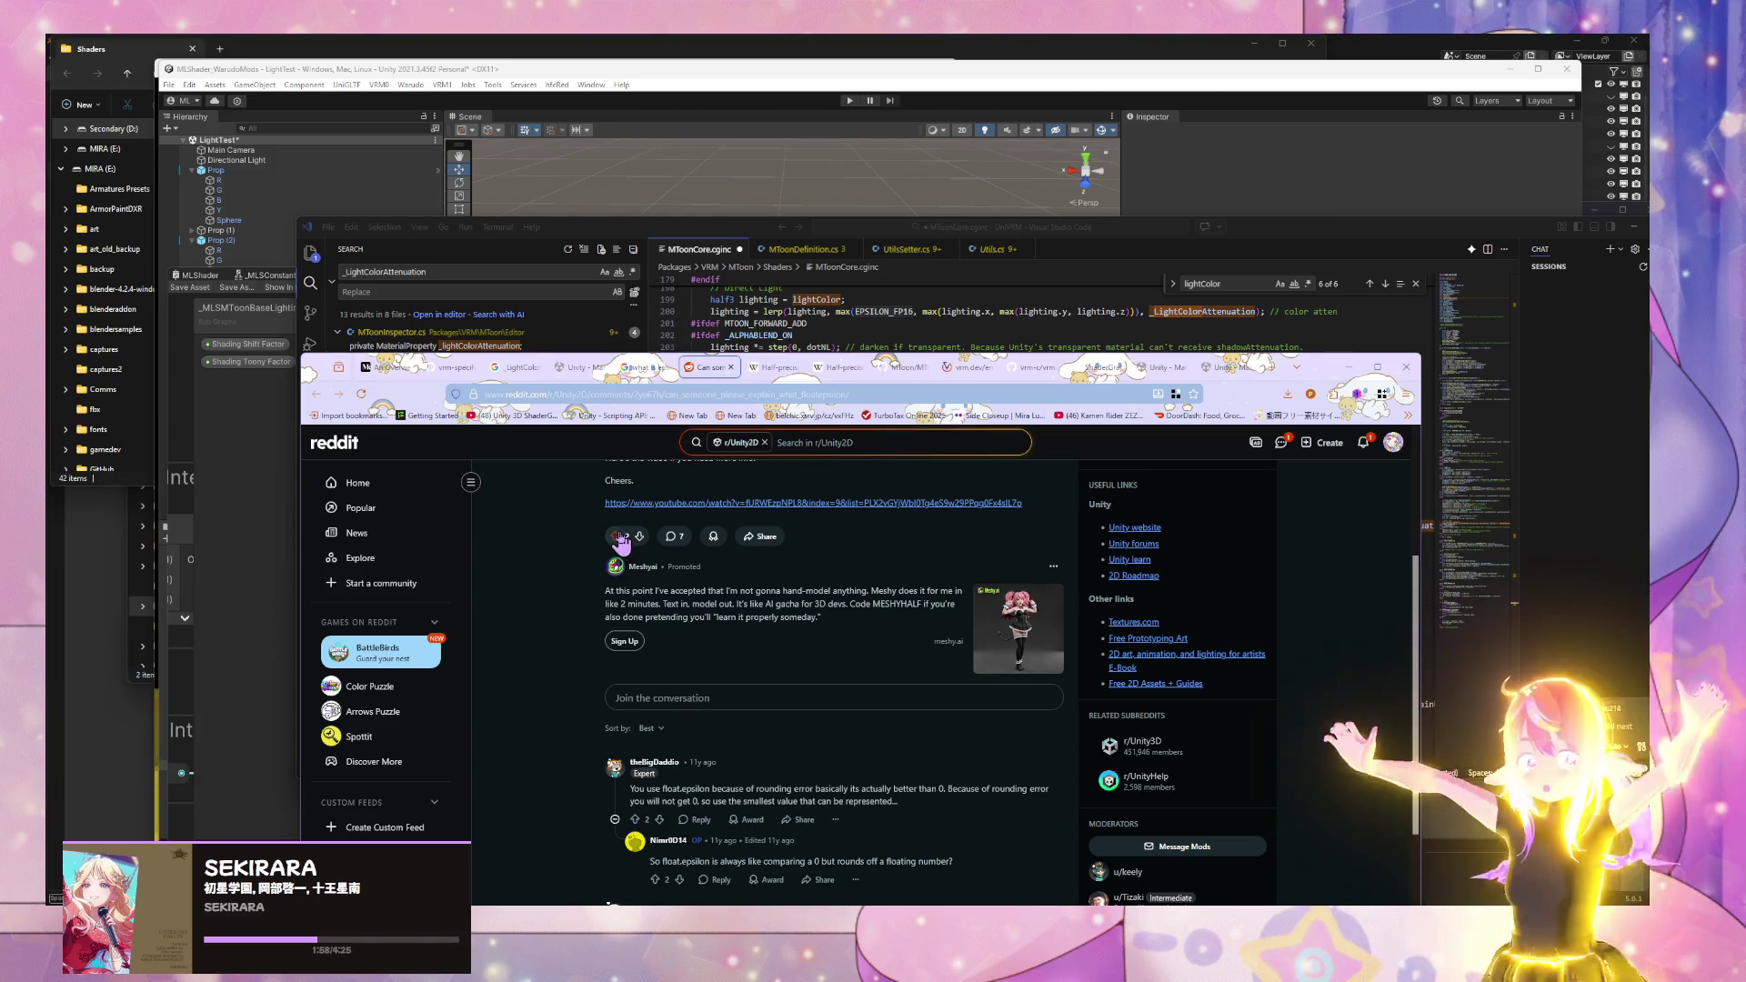
pyautogui.scroll(-3, 622, 539)
pyautogui.scroll(-1, 844, 614)
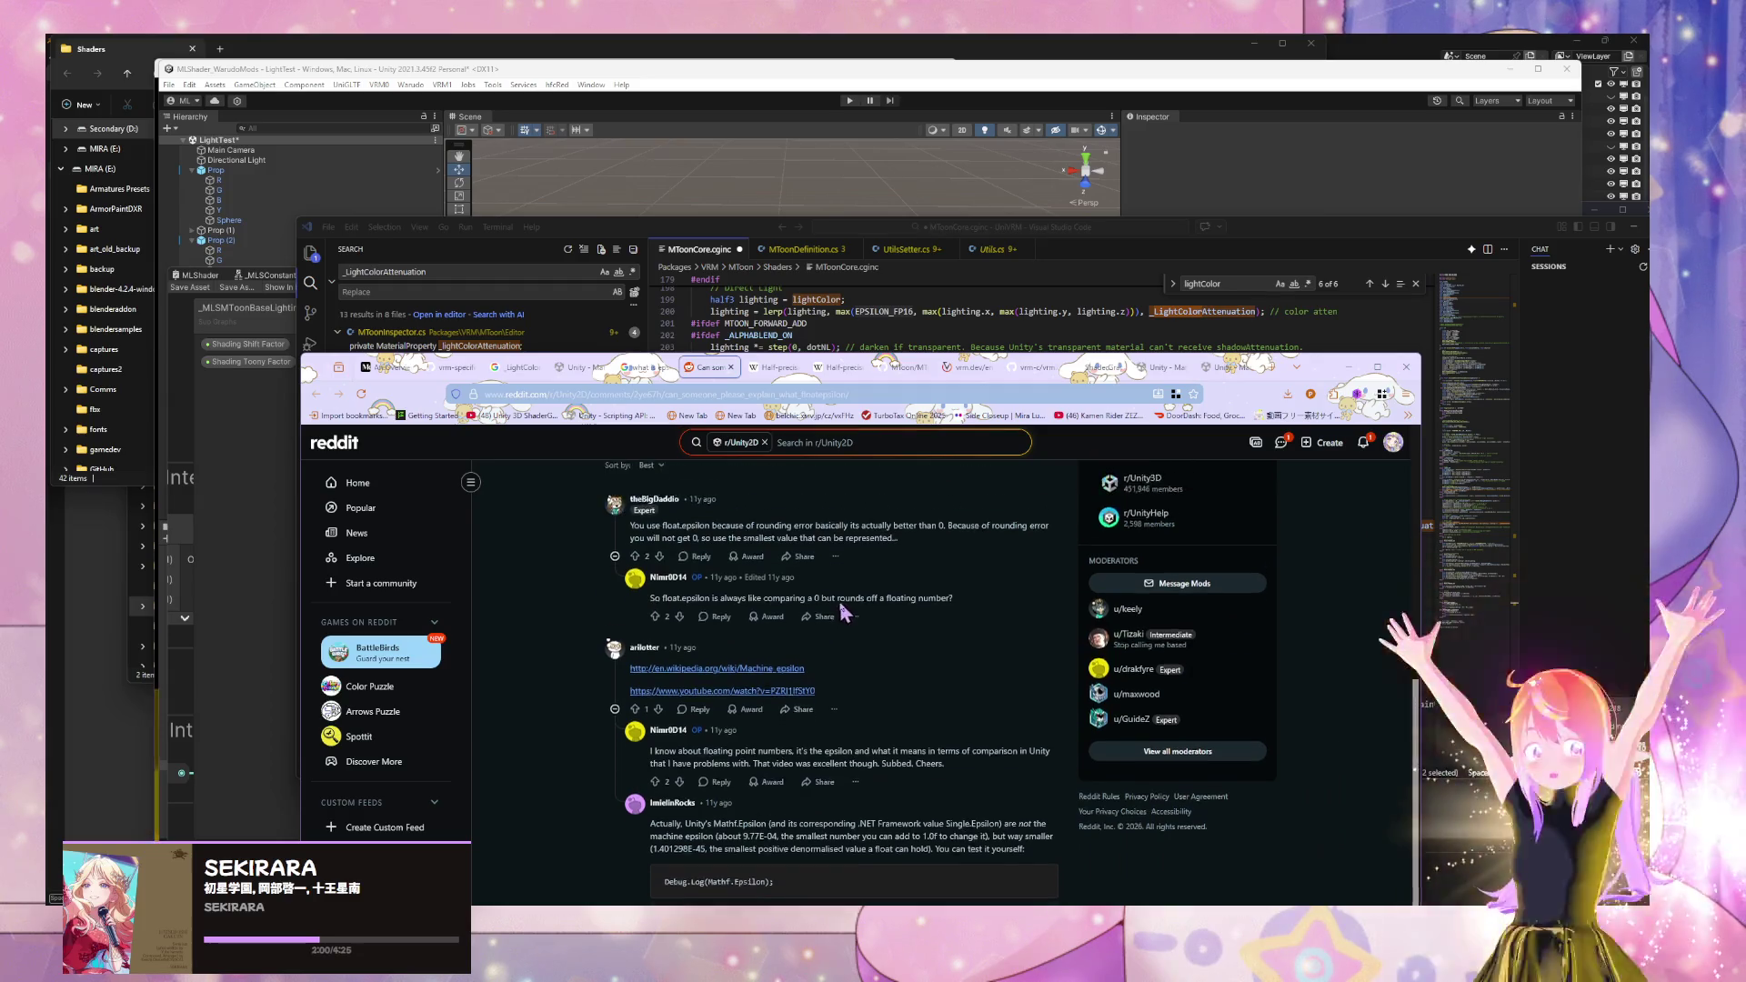
pyautogui.middleClick(790, 678)
# - Highlight the Mathf.Epsilon reply, open its Unity forum link, and follow the Mathf.Epsilon docs link
pyautogui.scroll(-2, 983, 584)
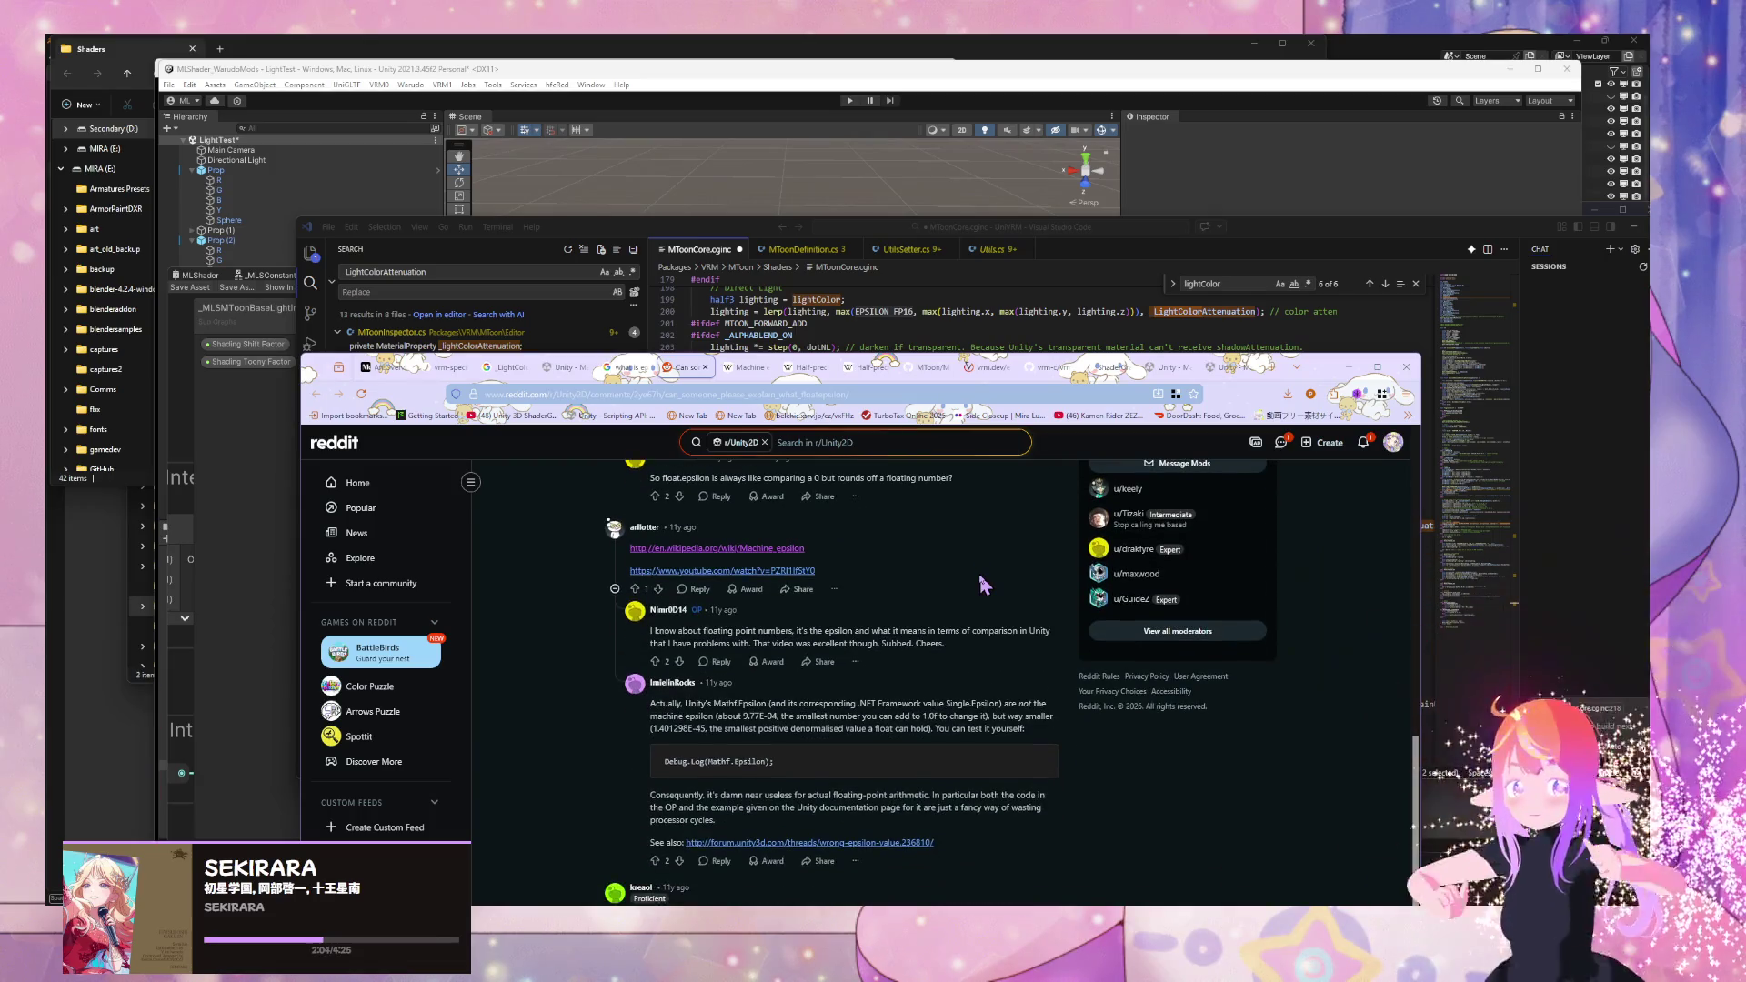
pyautogui.moveTo(676, 700); pyautogui.dragTo(997, 730)
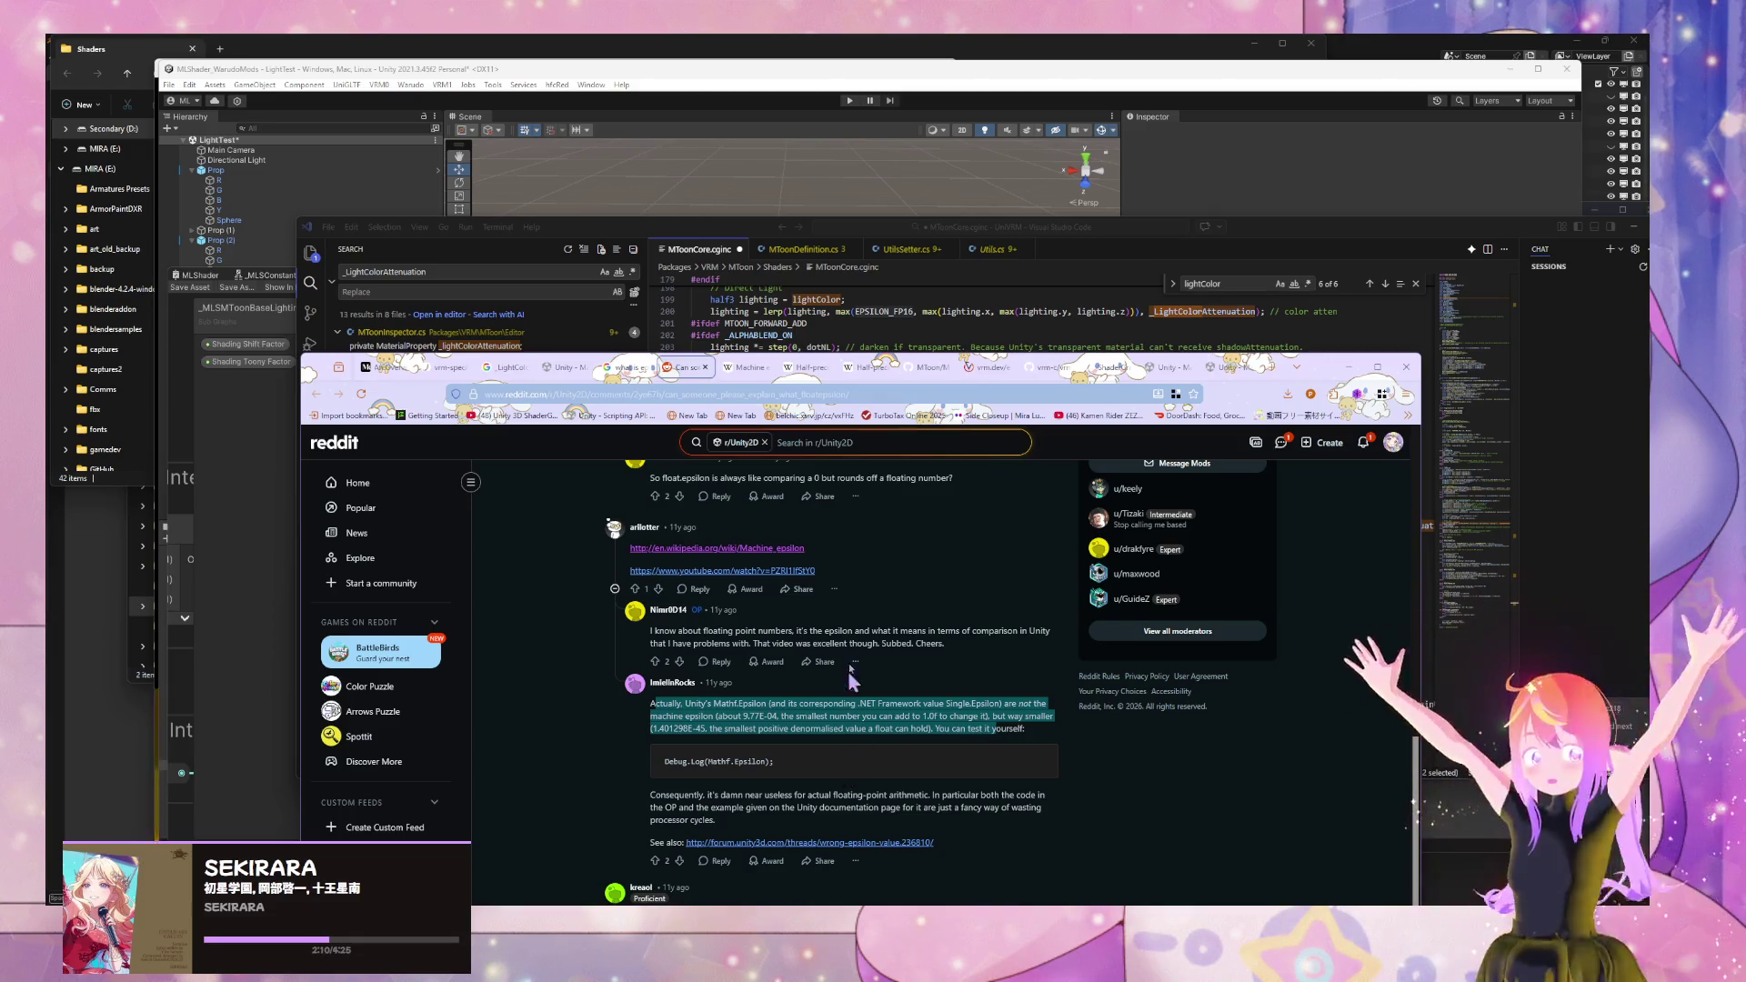
pyautogui.scroll(-1, 851, 680)
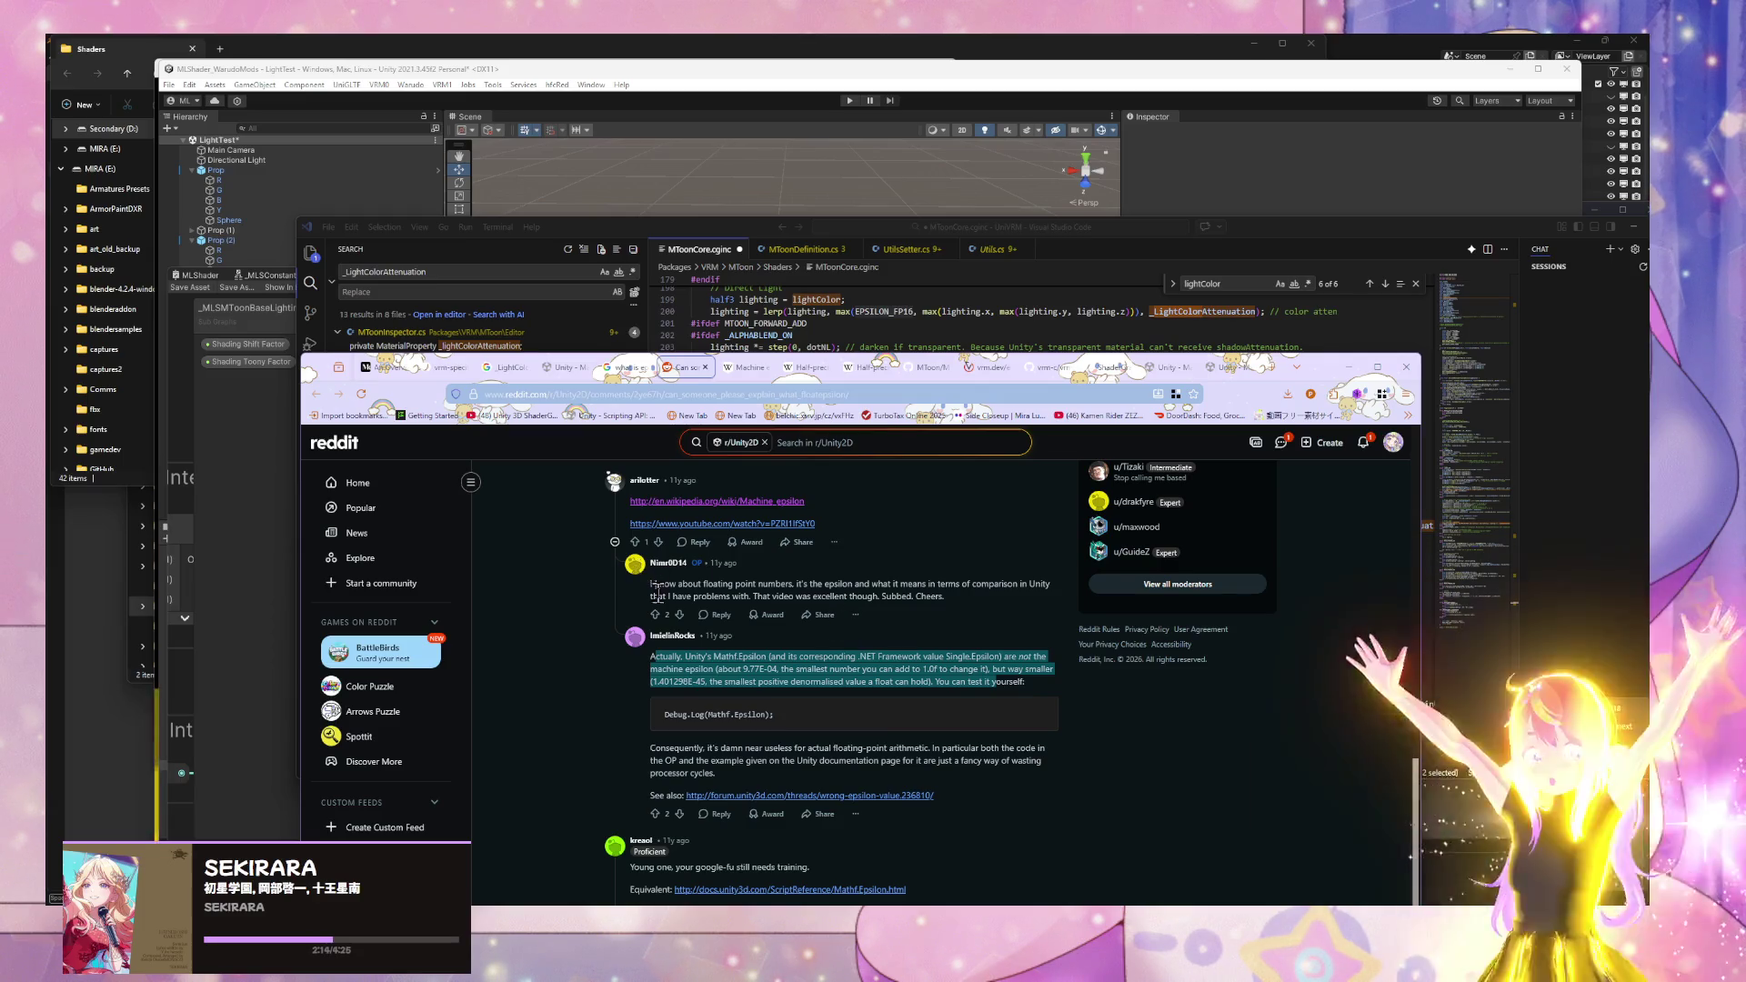
pyautogui.middleClick(821, 796)
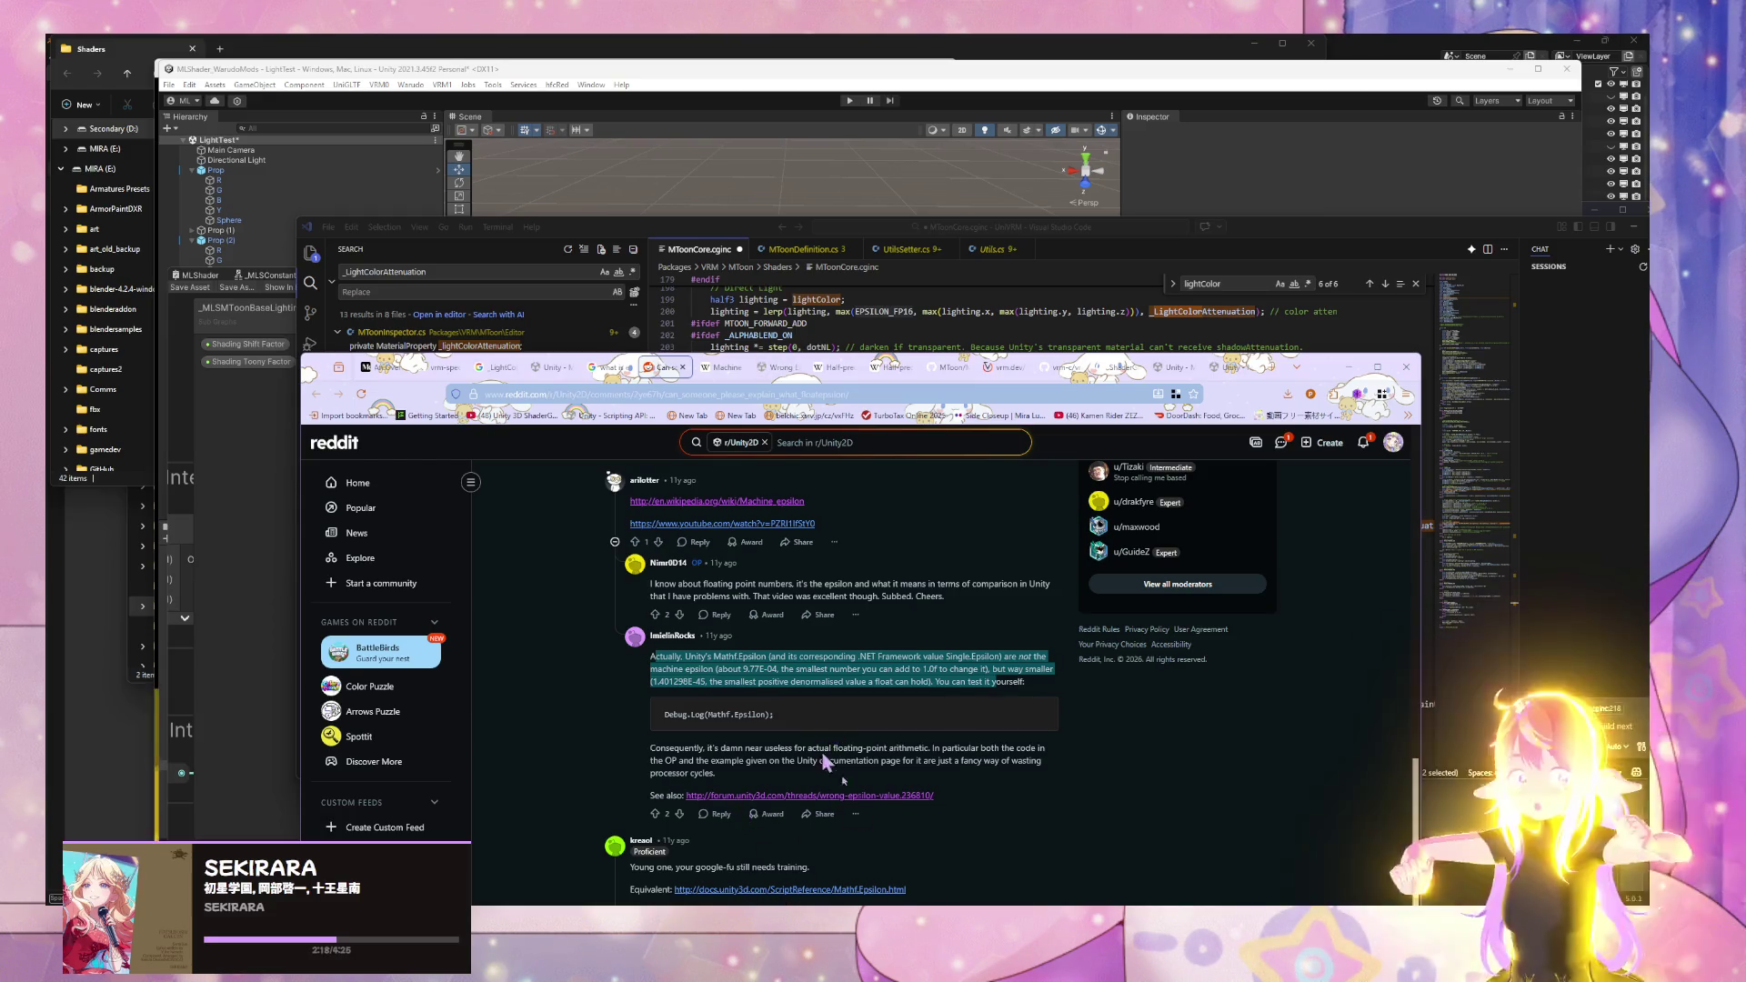
pyautogui.click(880, 891)
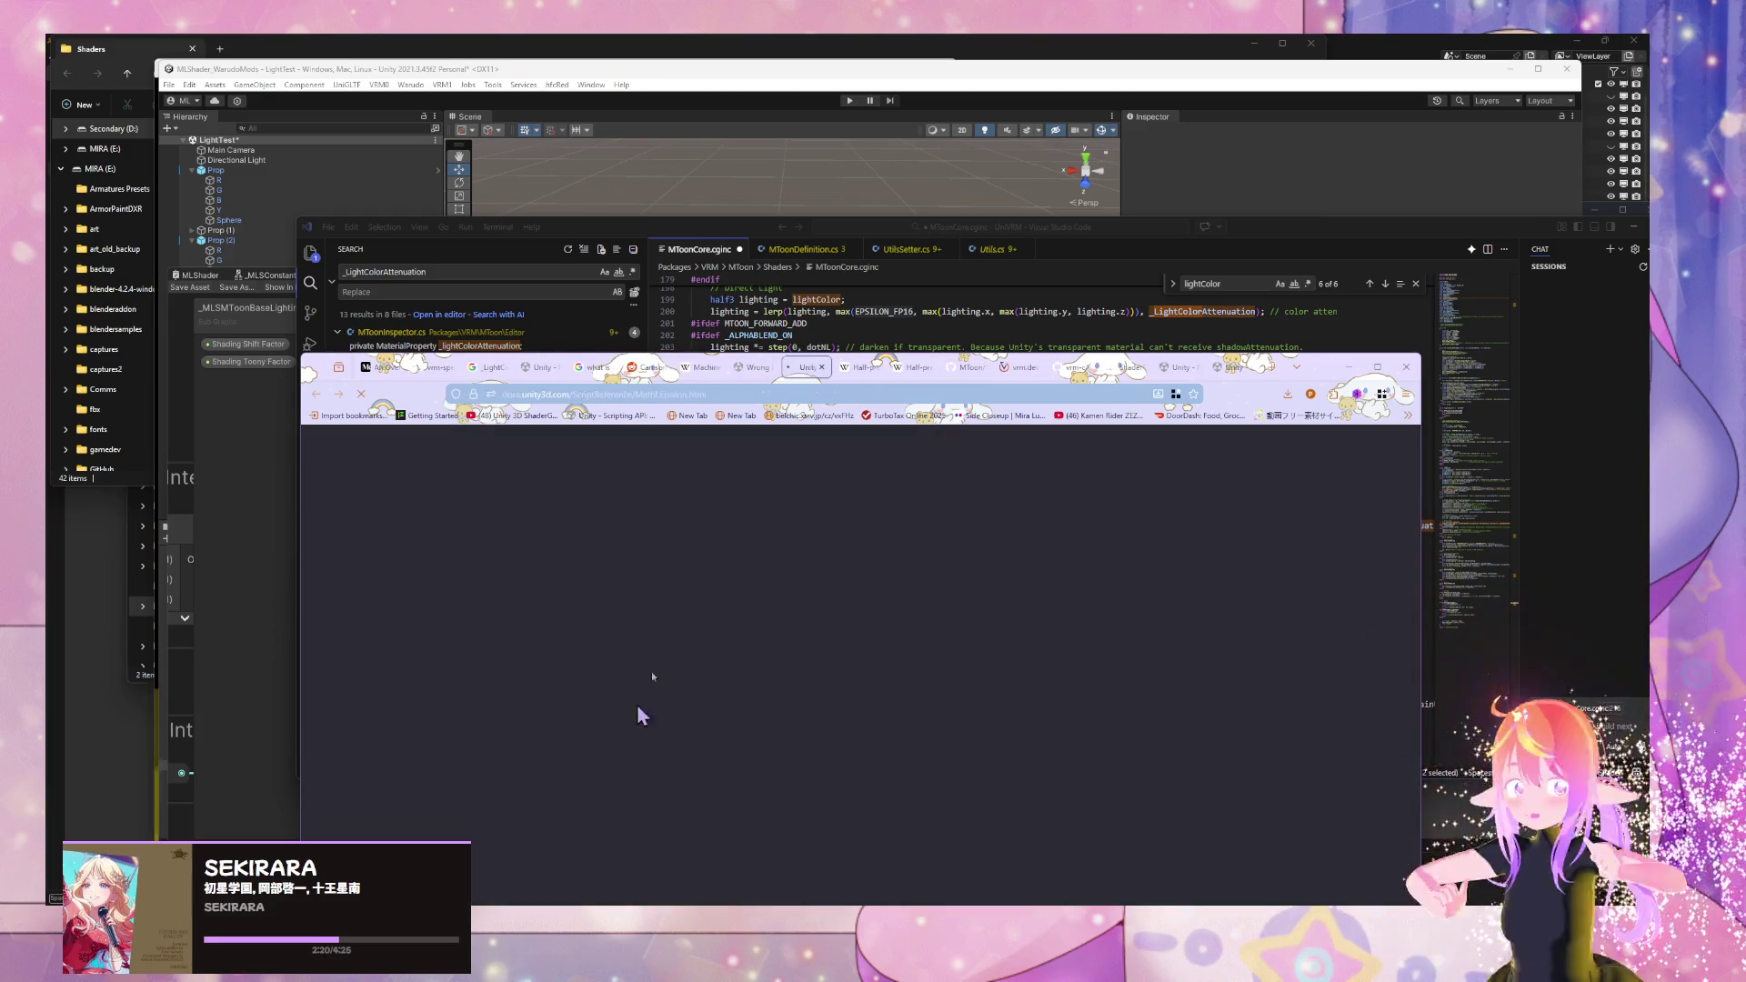
# - Close the Half-precision and MToon tabs and switch to the Mathf.Epsilon page
pyautogui.click(850, 368)
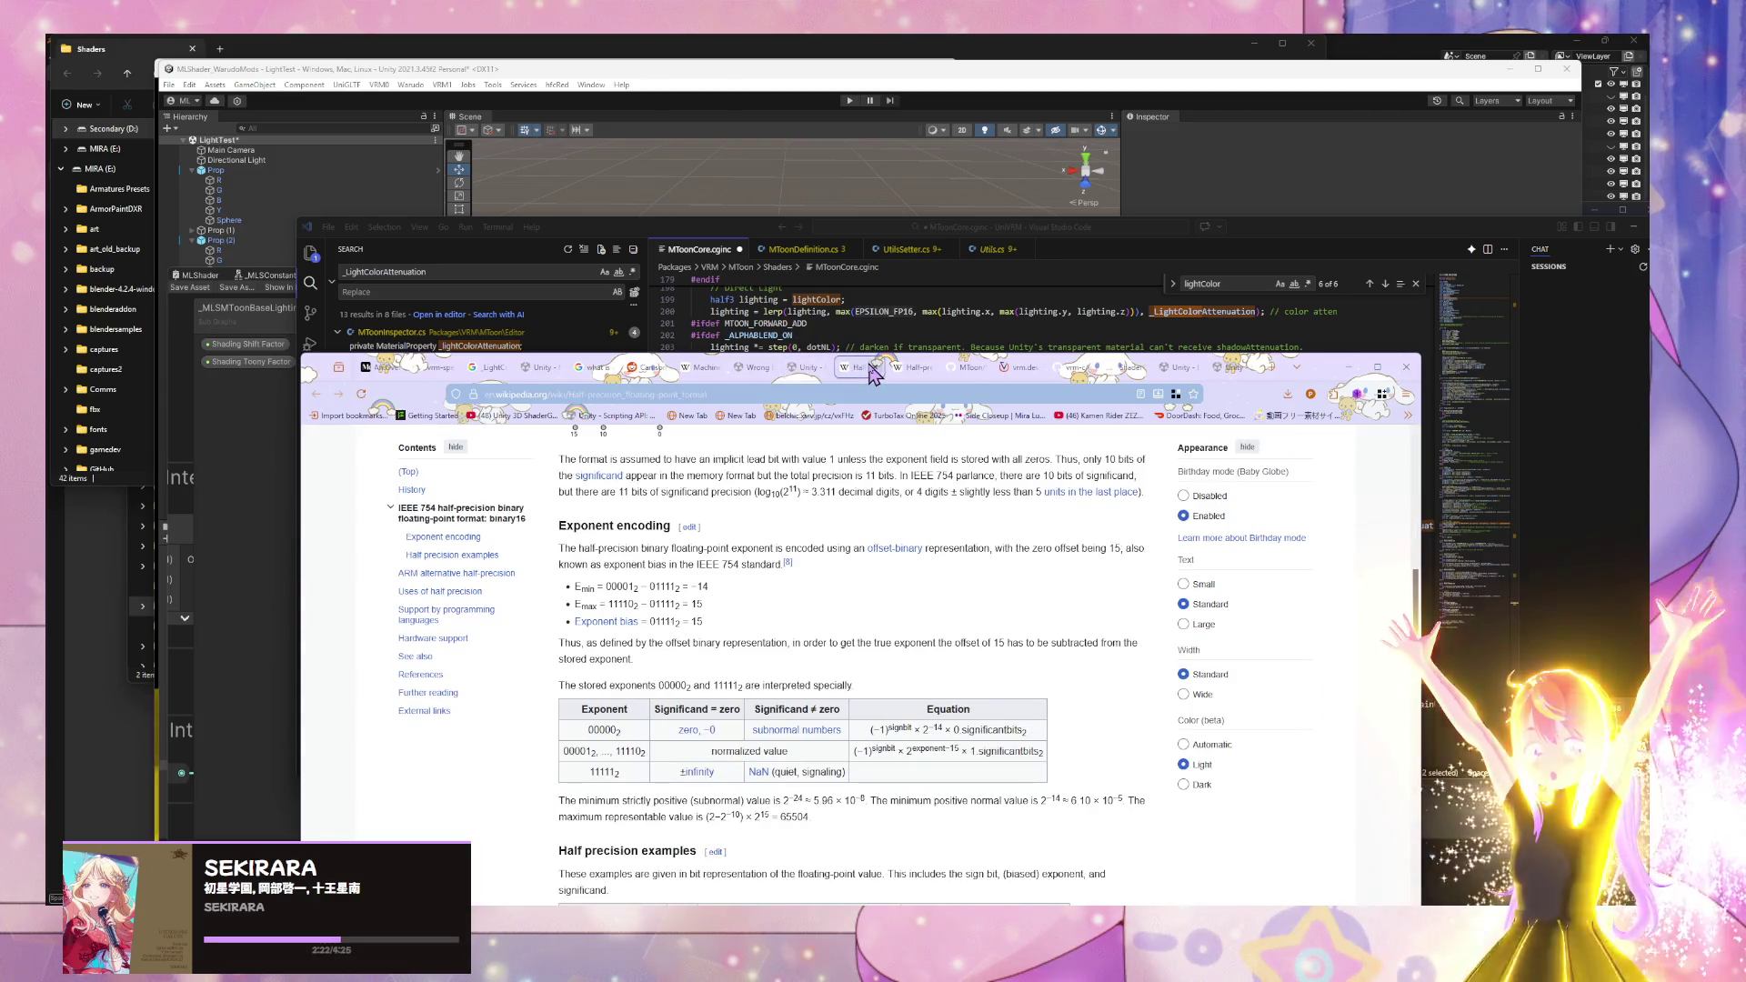
pyautogui.click(874, 368)
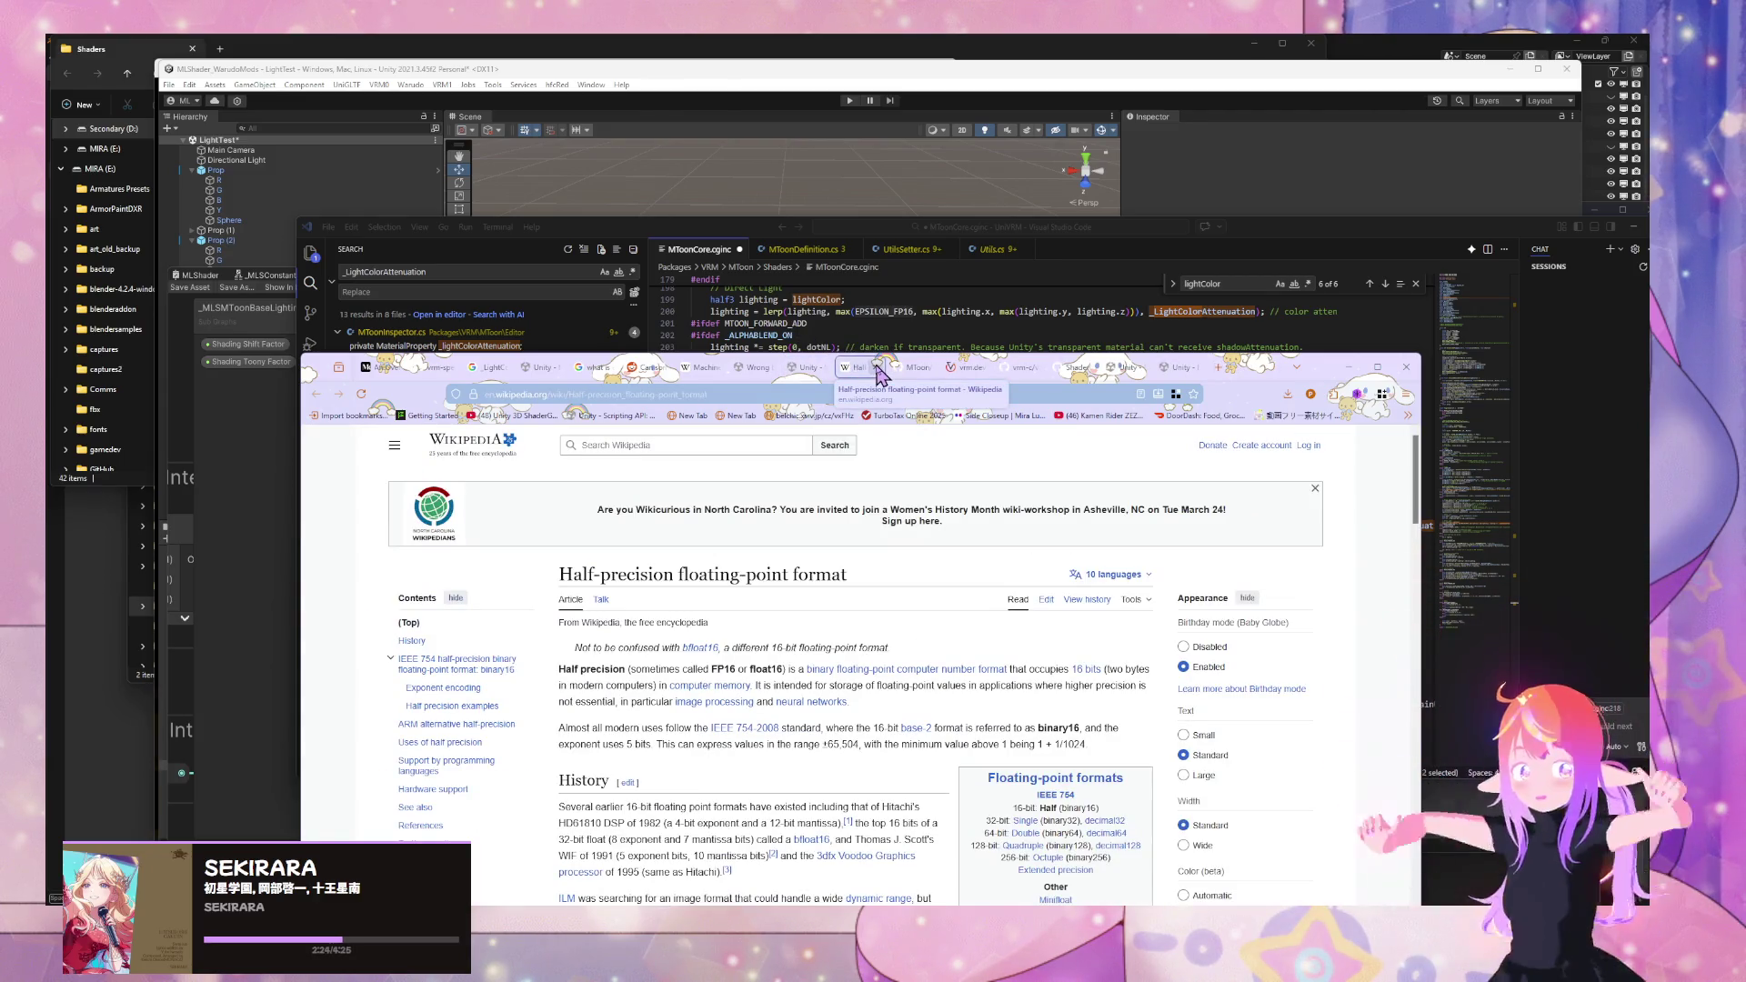
pyautogui.click(878, 369)
pyautogui.click(878, 368)
pyautogui.click(805, 369)
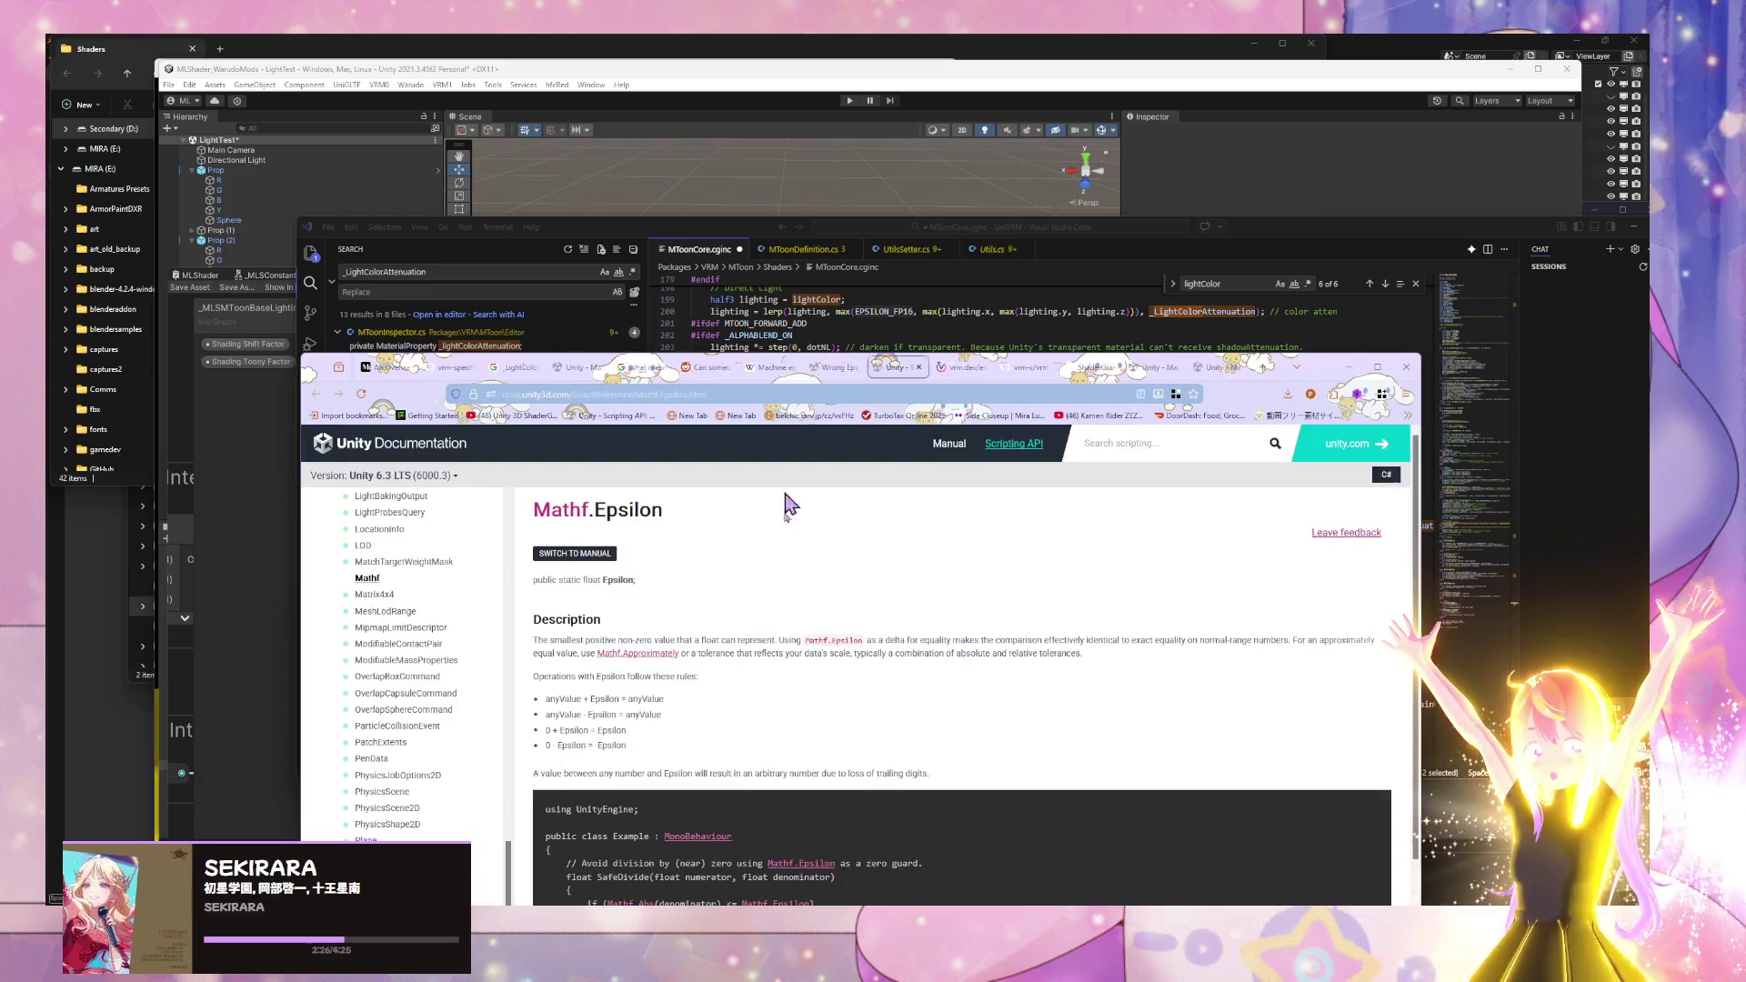
# - Scroll to the SafeDivide example and select its comment about Mathf.Epsilon as a zero guard
pyautogui.scroll(-1, 604, 631)
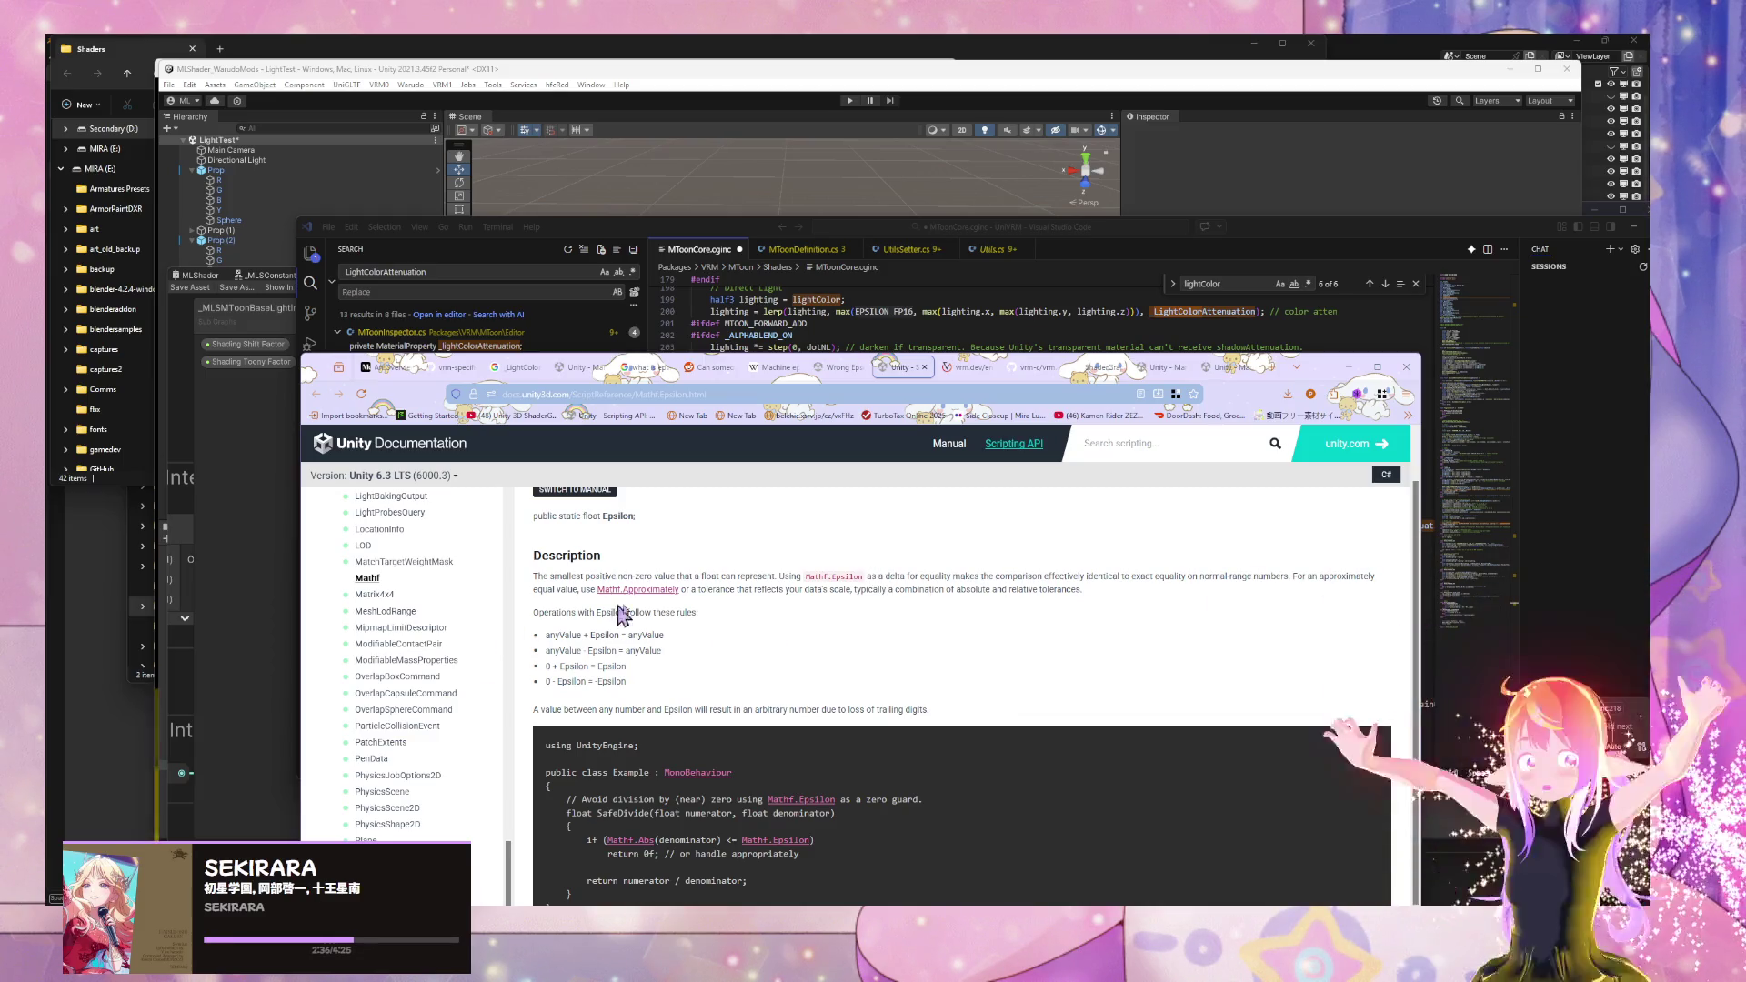
pyautogui.scroll(-2, 672, 595)
pyautogui.scroll(1, 673, 596)
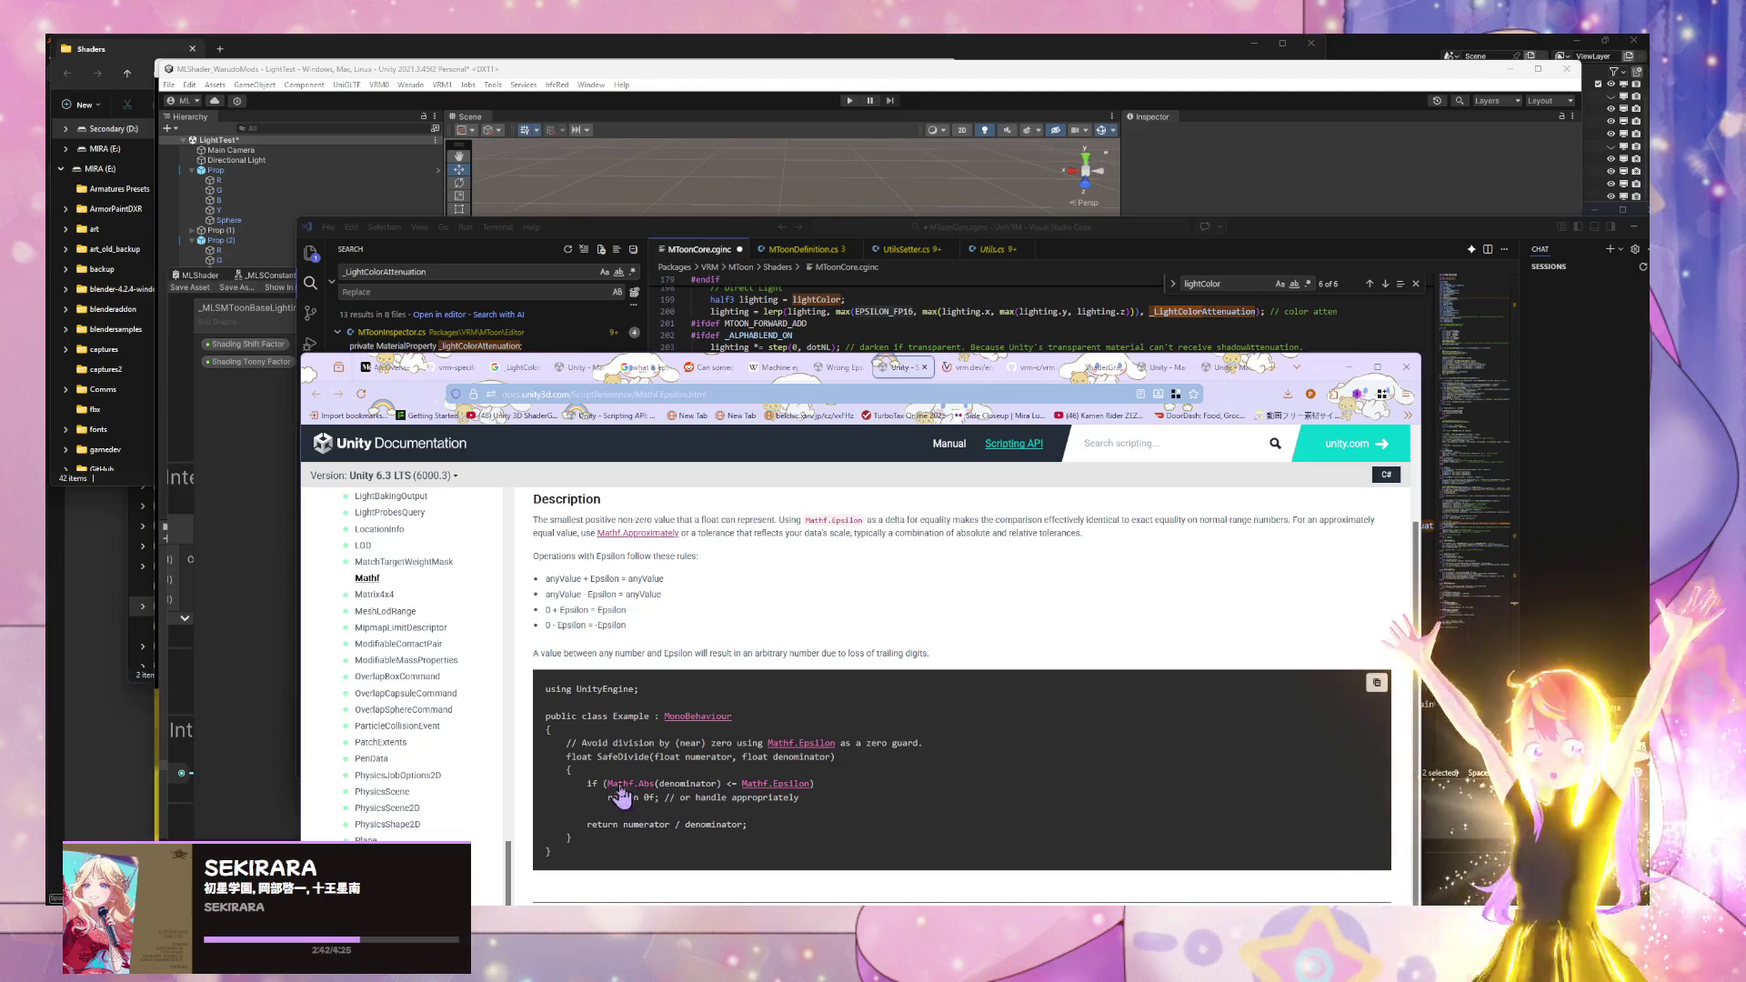
pyautogui.moveTo(570, 743); pyautogui.dragTo(914, 743)
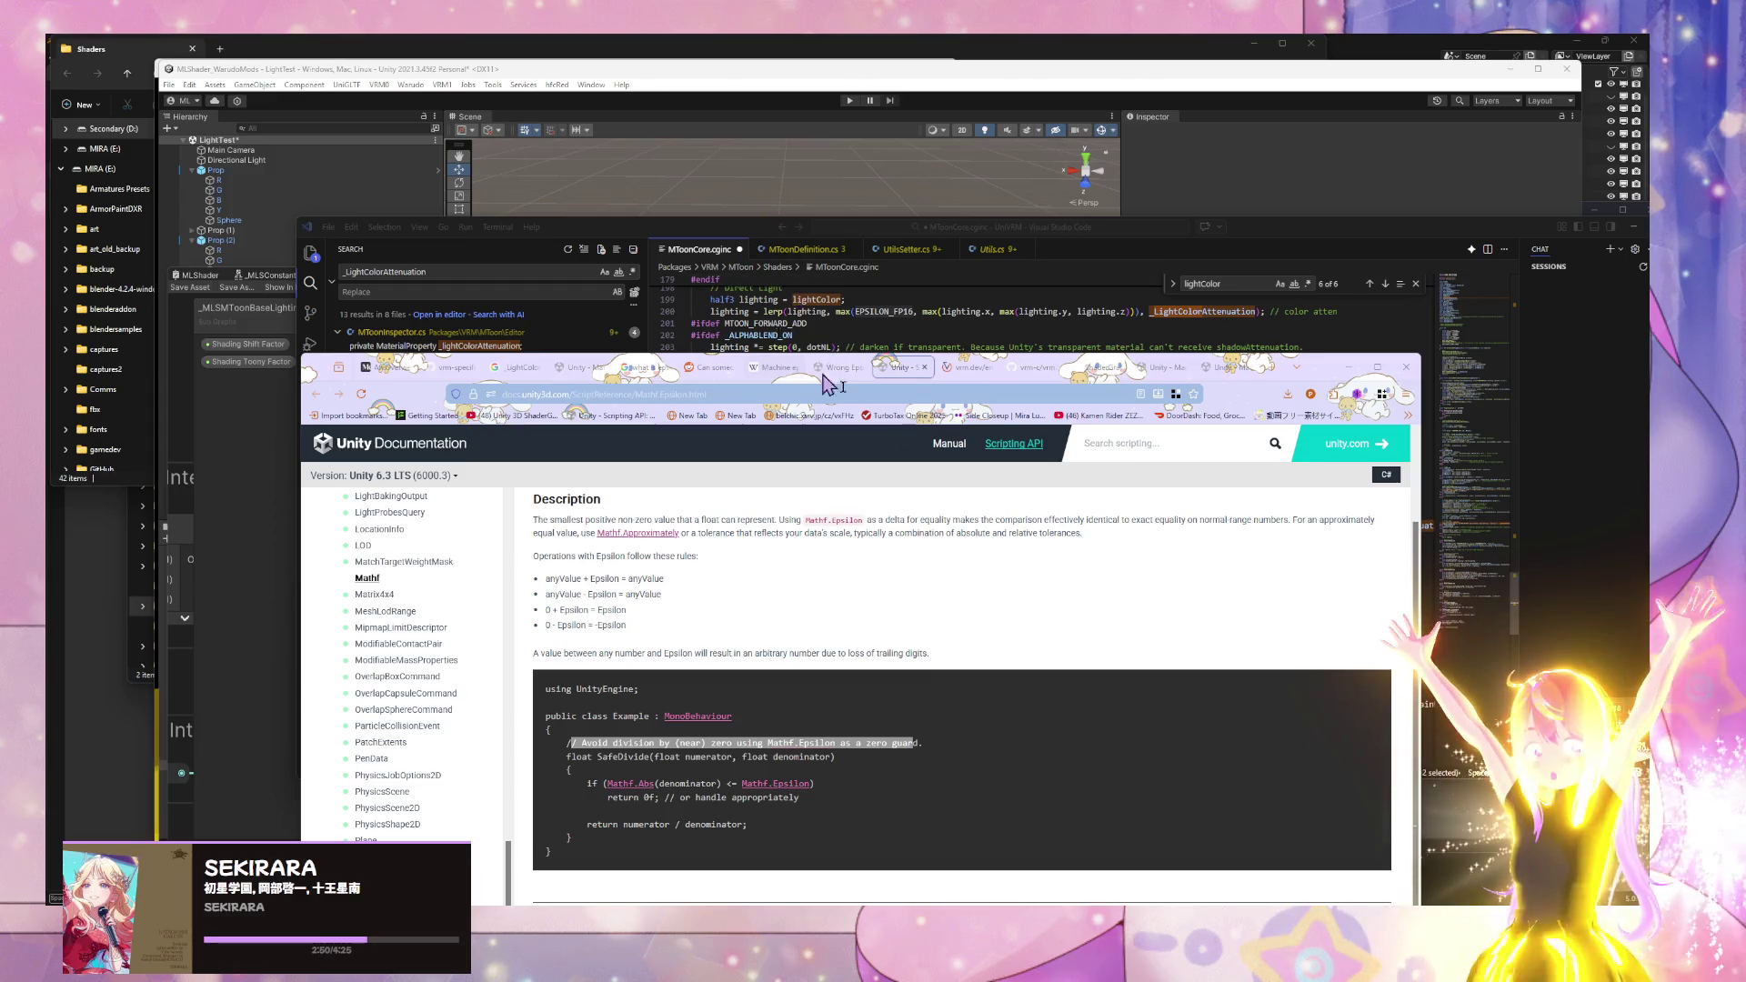
# - Add a Constant node in Shader Graph and review its preset values, keeping PI
pyautogui.click(918, 94)
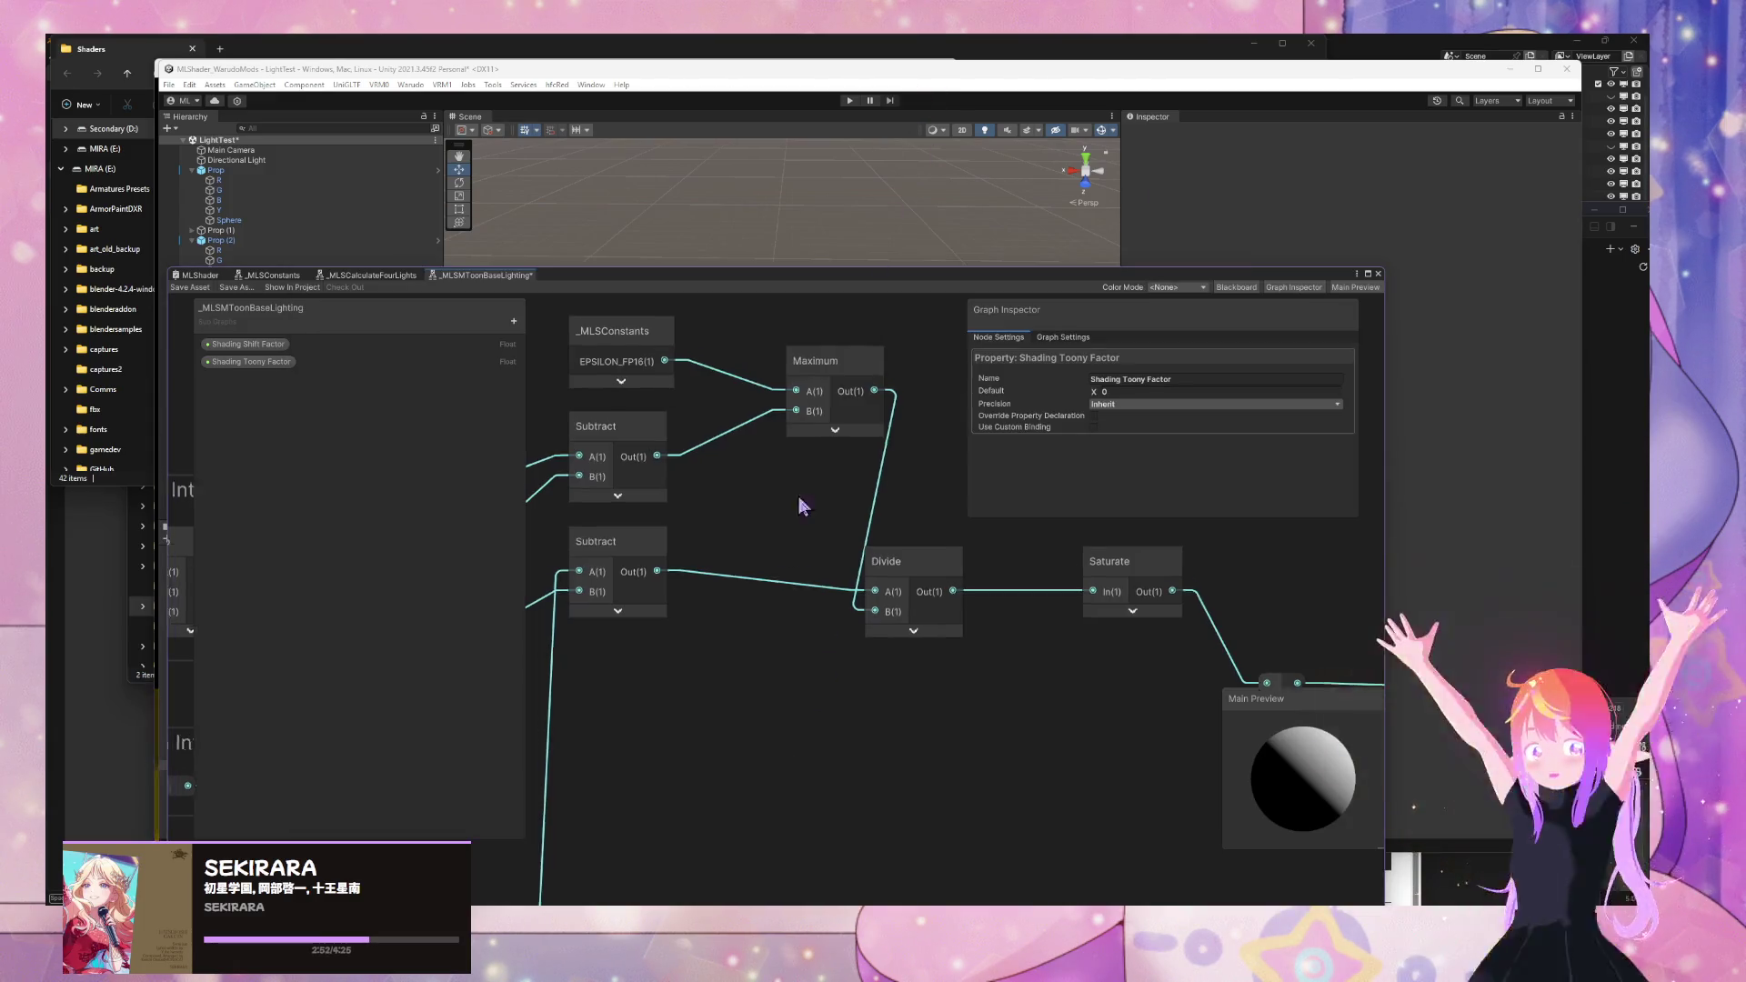
pyautogui.press('space')
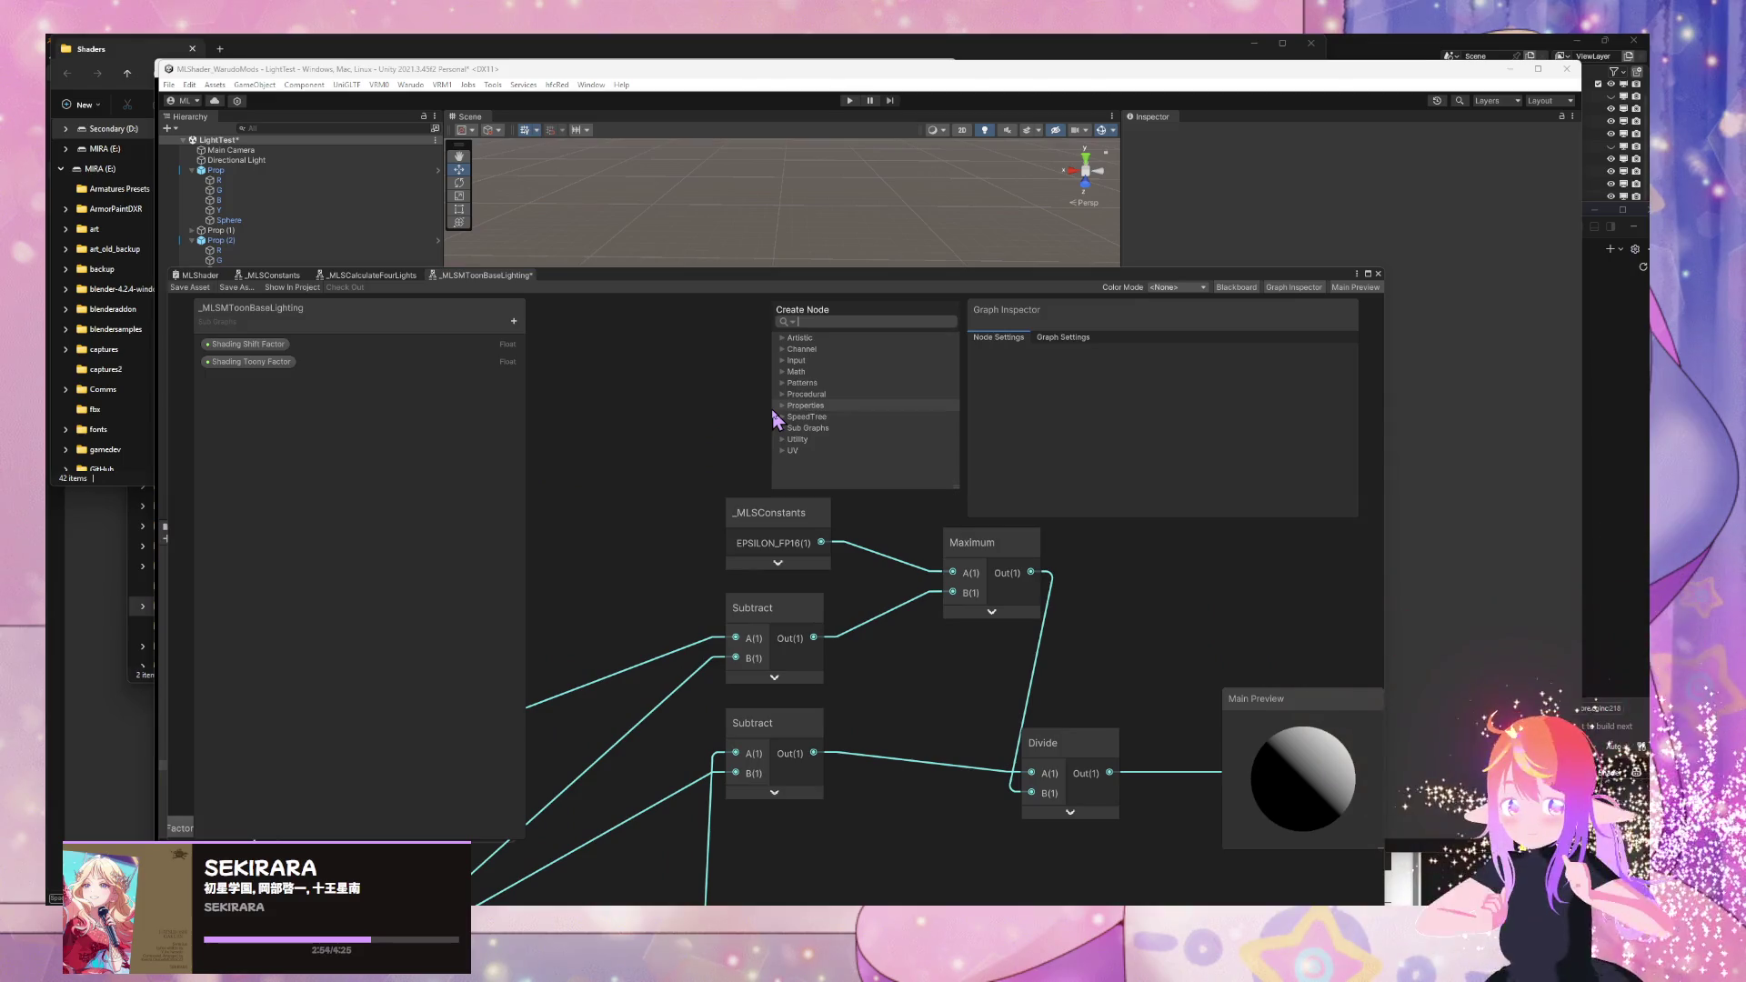
pyautogui.write('con')
pyautogui.press('Down')
pyautogui.press('Down')
pyautogui.press('Down')
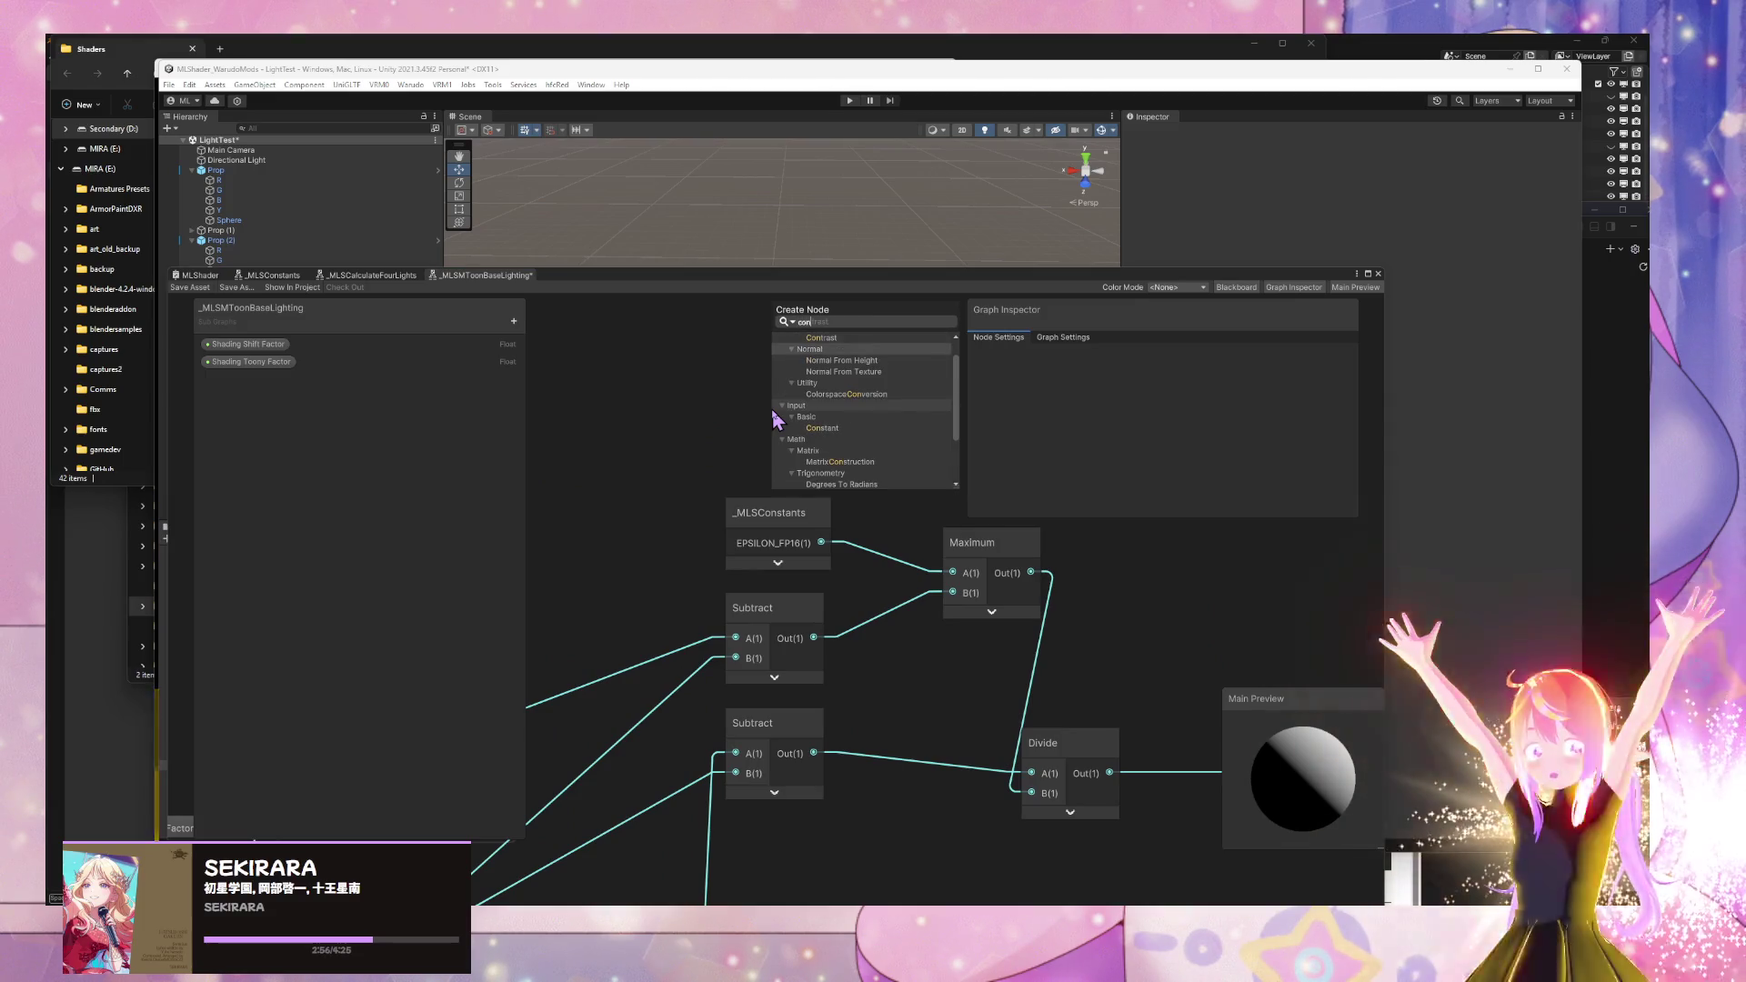
pyautogui.press('Return')
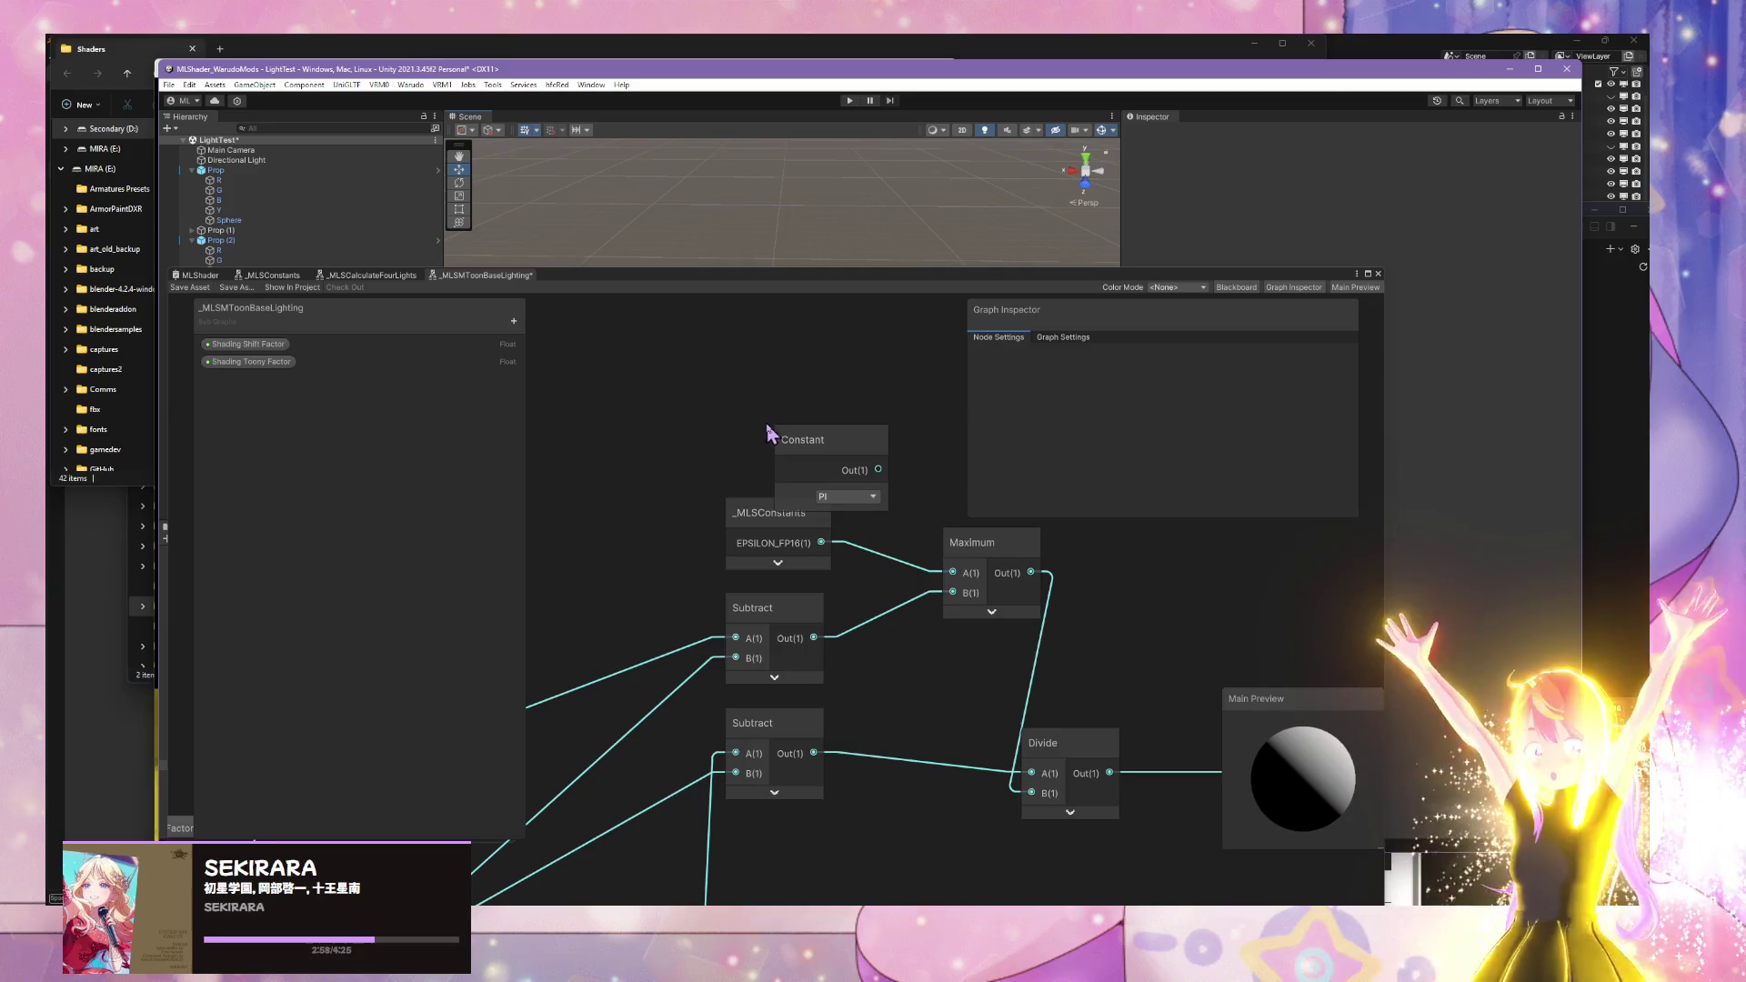
pyautogui.click(844, 496)
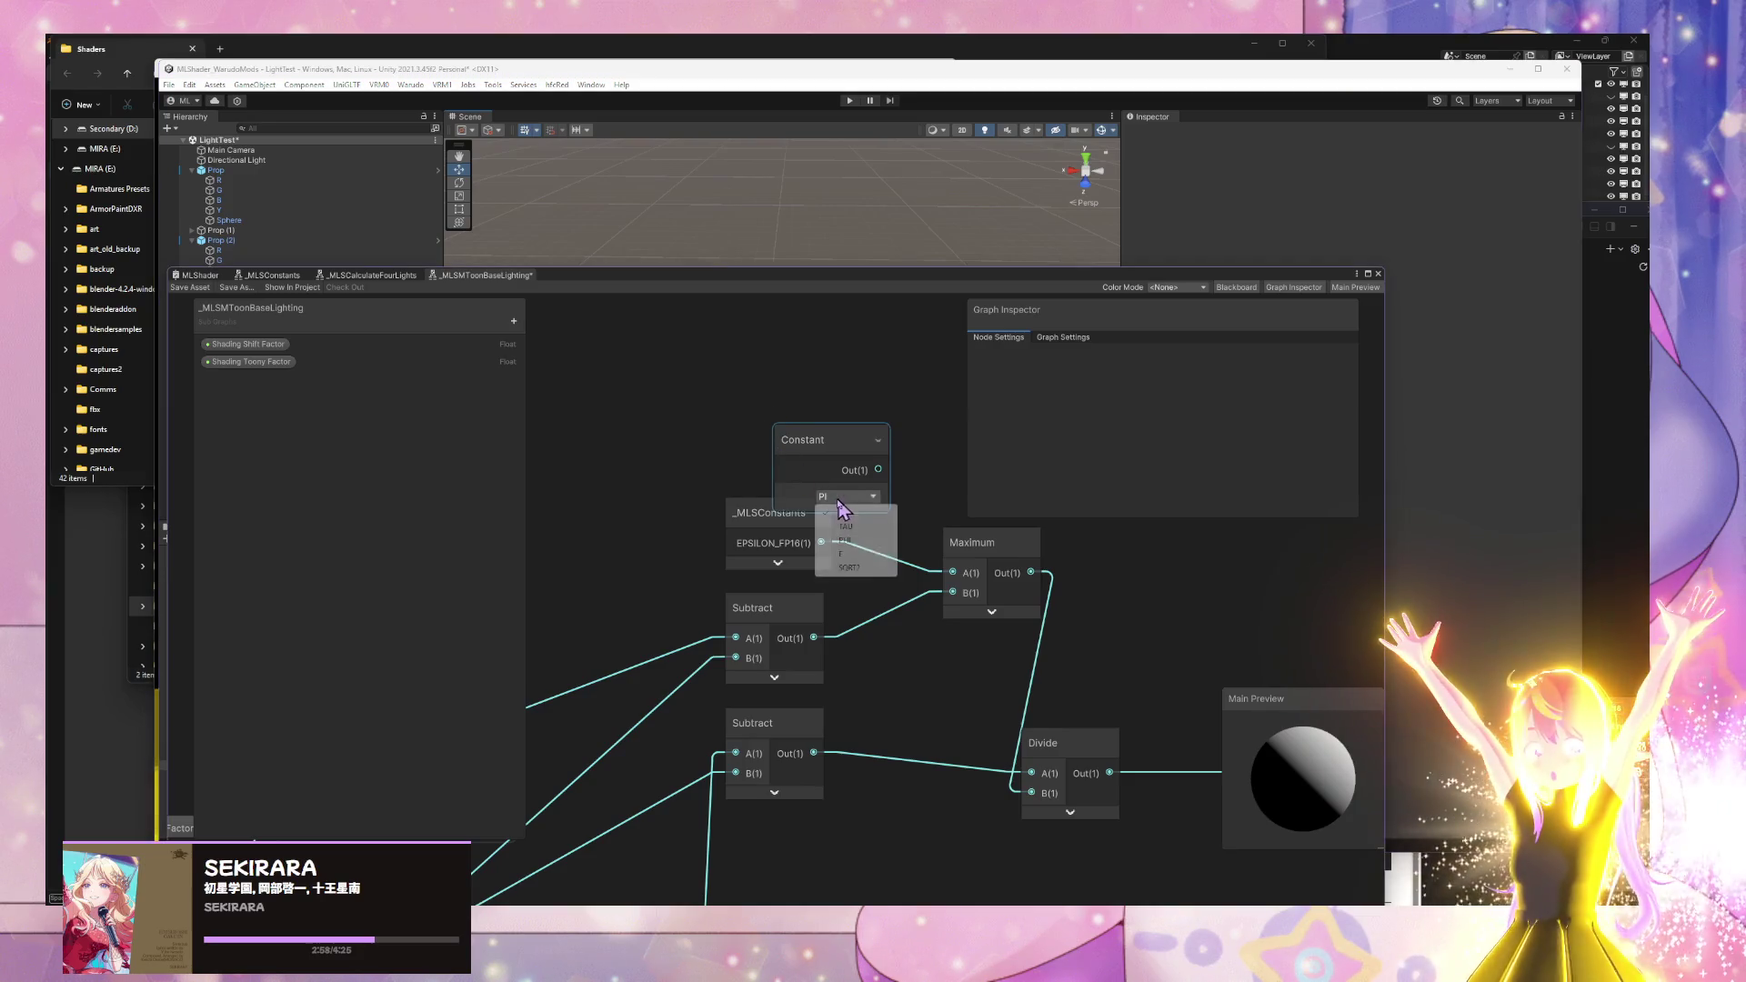
pyautogui.click(854, 435)
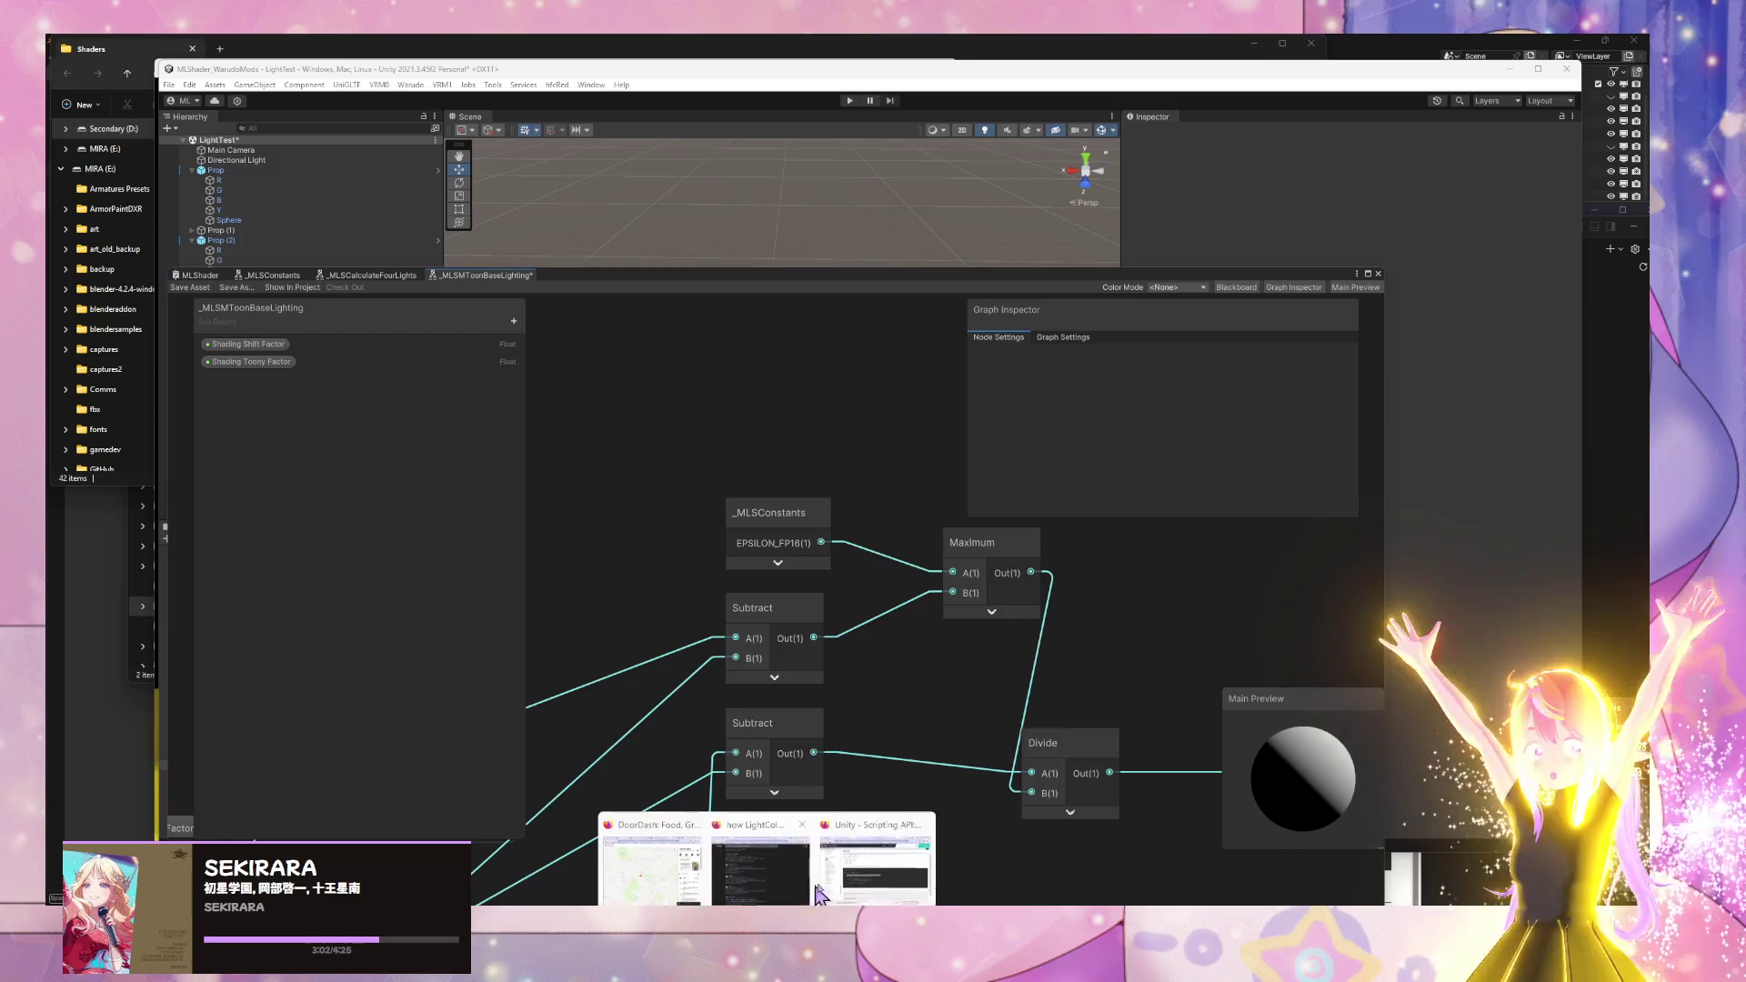
# - Start a browser search for 'shader graph epsilon contra'
pyautogui.click(636, 851)
pyautogui.click(827, 394)
pyautogui.write('sha')
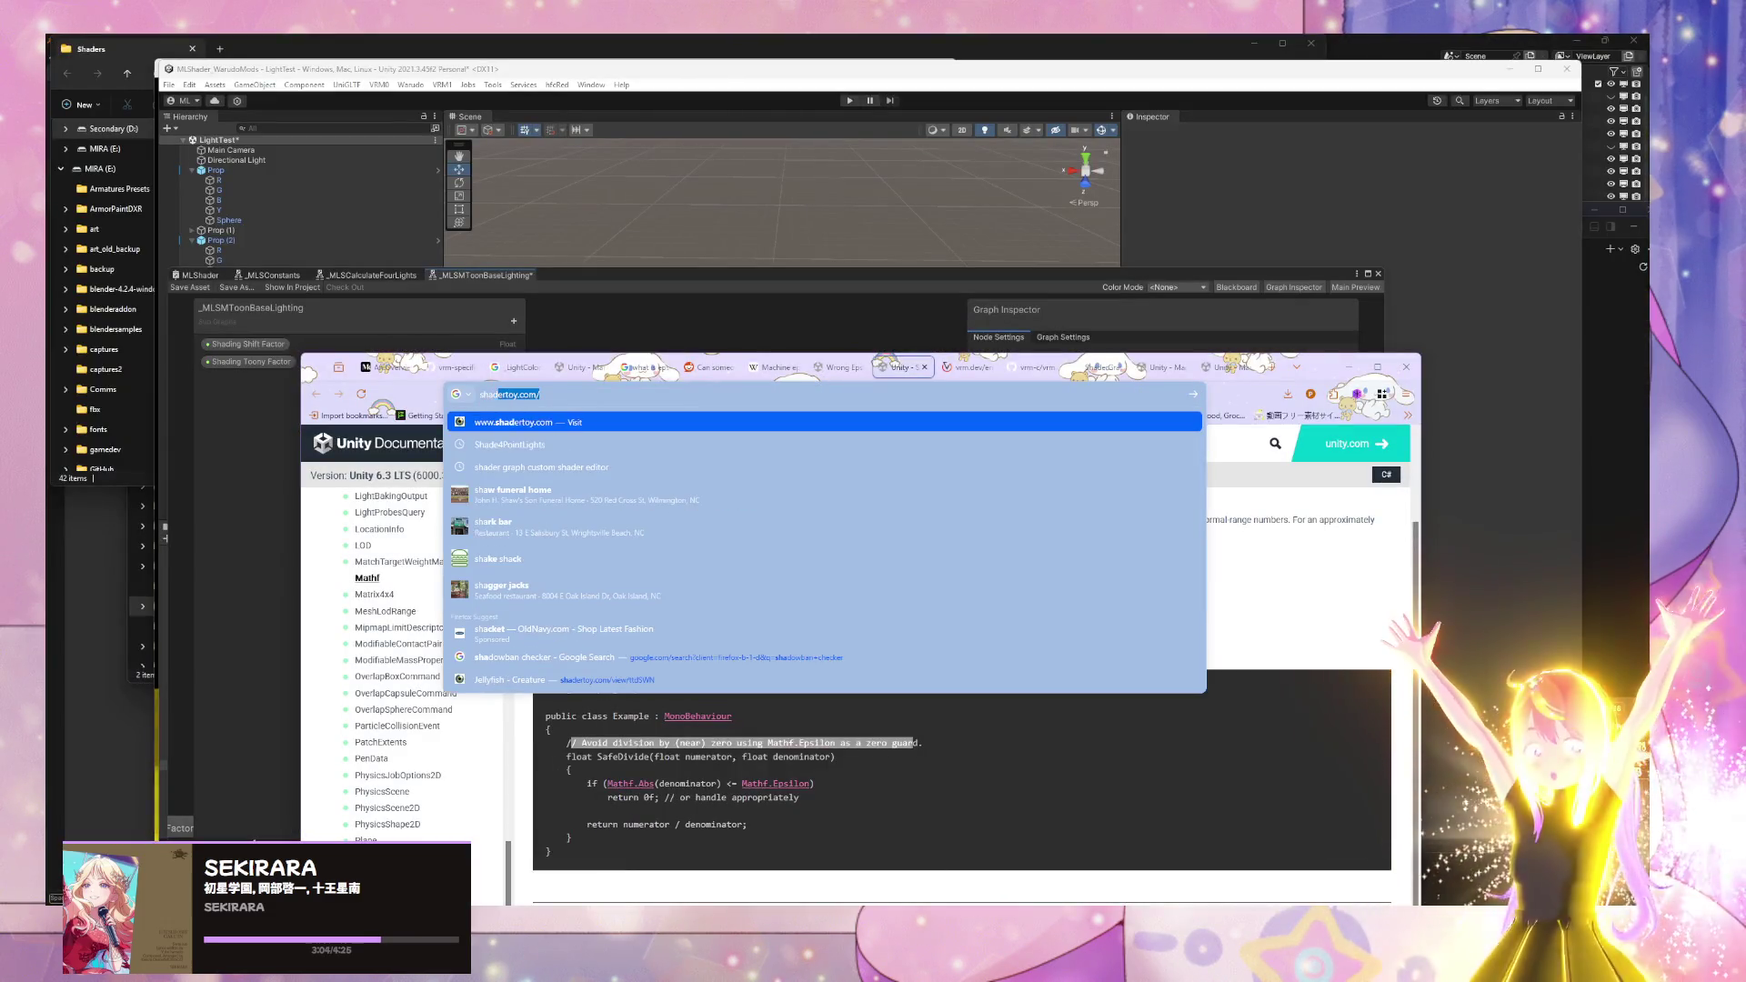
pyautogui.write('der graph epsilon')
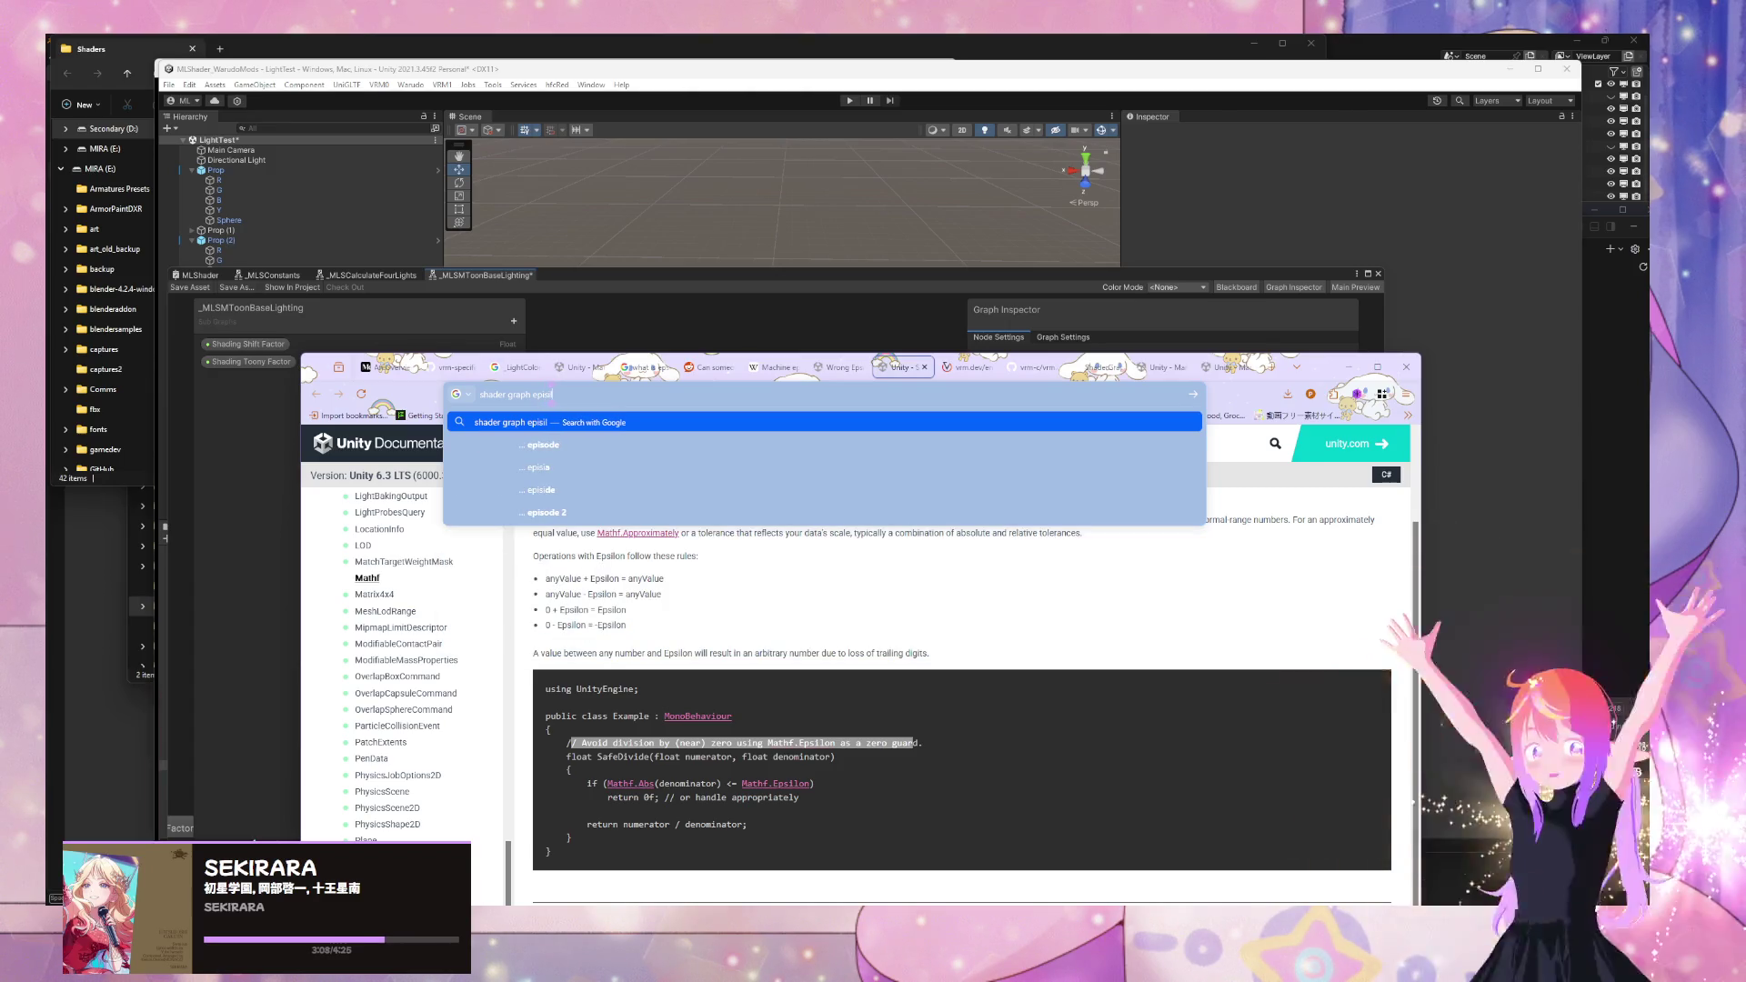
pyautogui.write(' con')
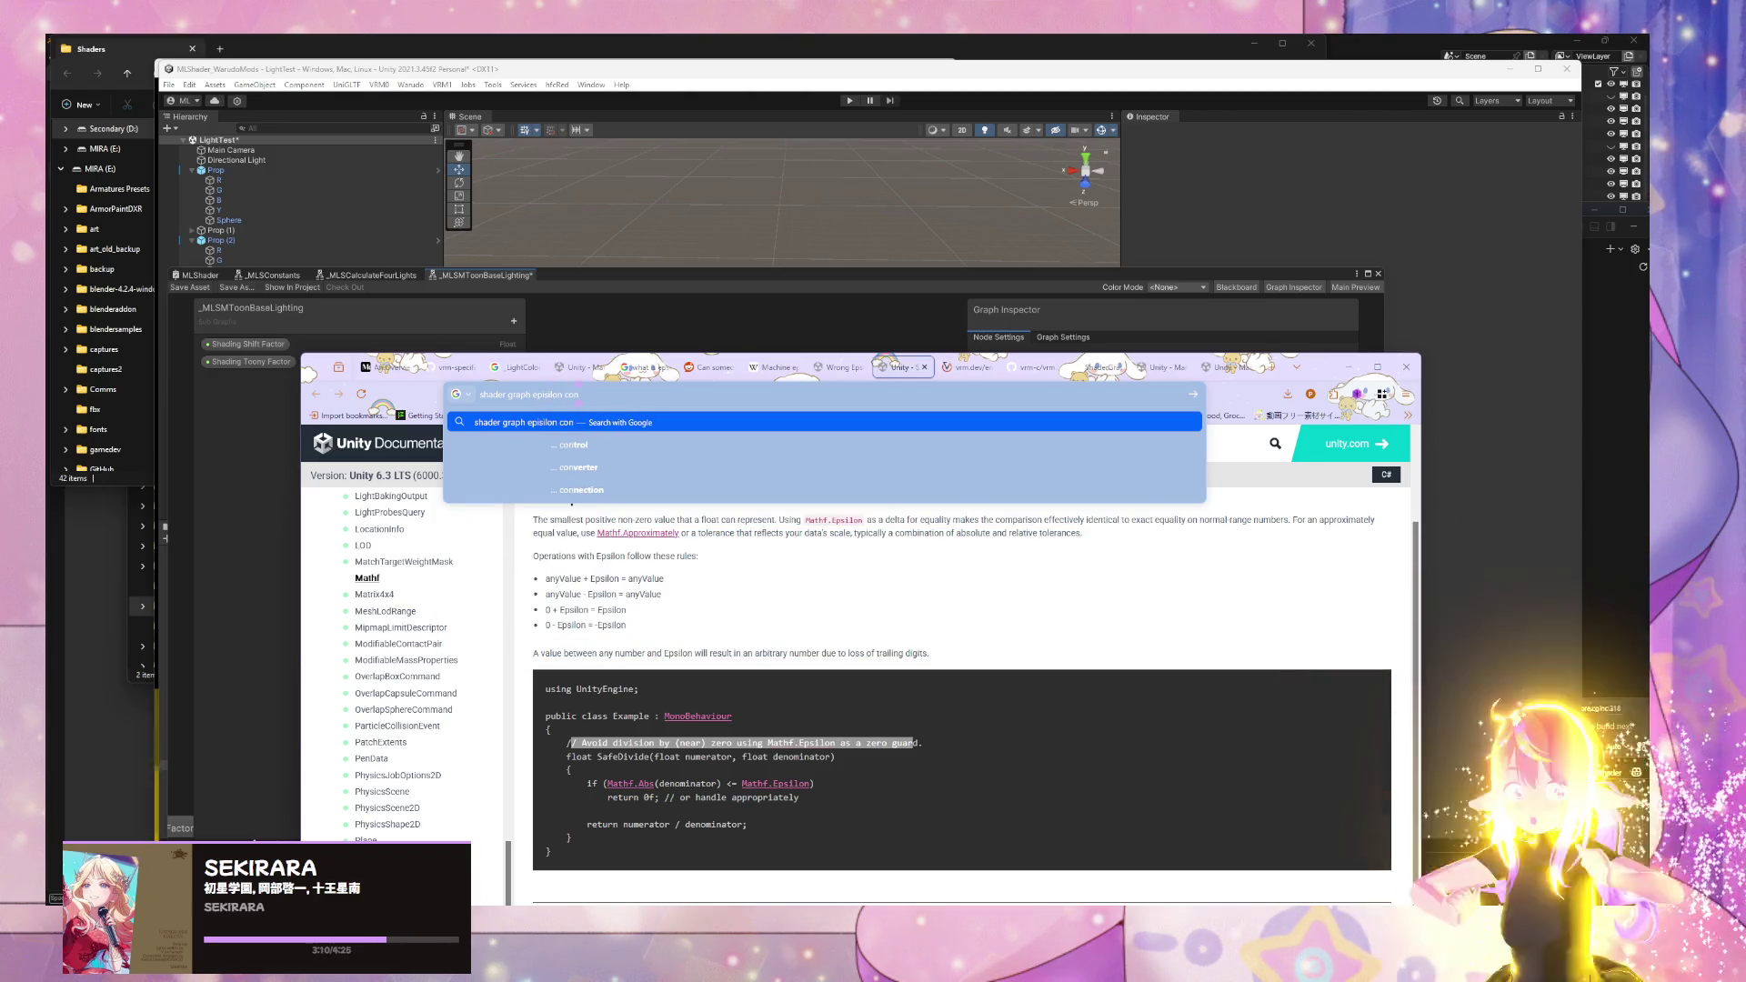
pyautogui.write('tra')
# - Search Google for 'shader graph epsilon constant' and browse the results
pyautogui.press('BackSpace')
pyautogui.press('BackSpace')
pyautogui.press('BackSpace')
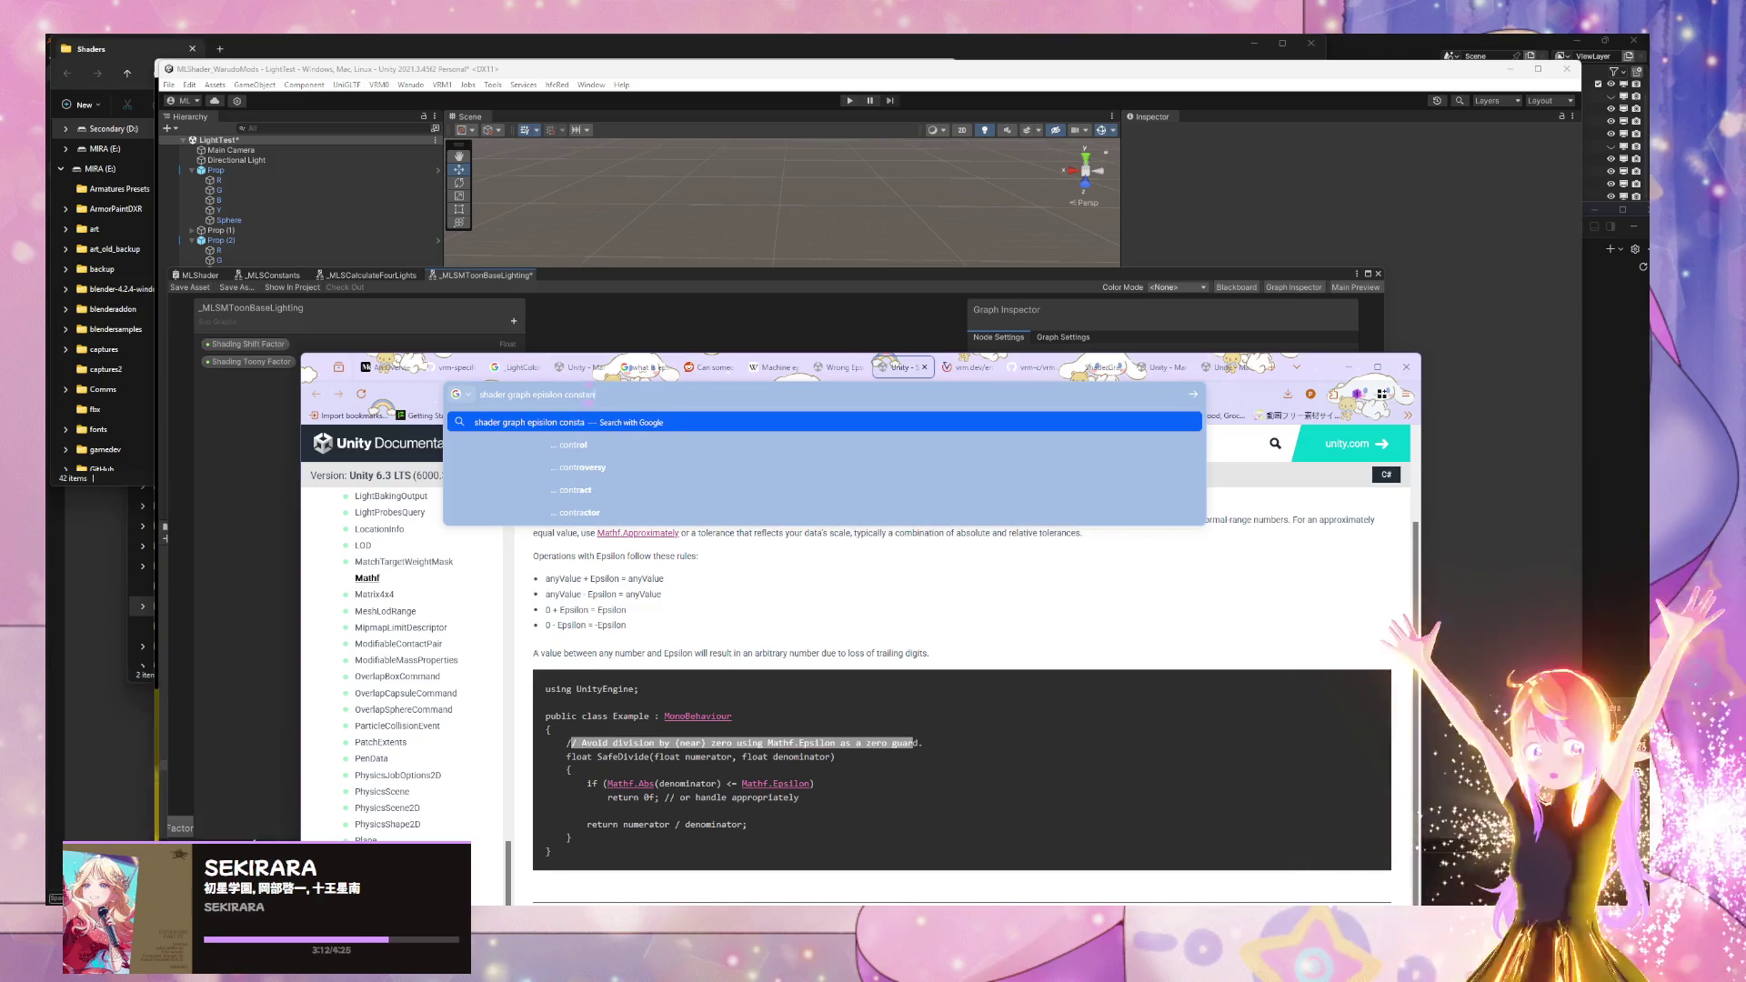
pyautogui.write('t')
pyautogui.press('Return')
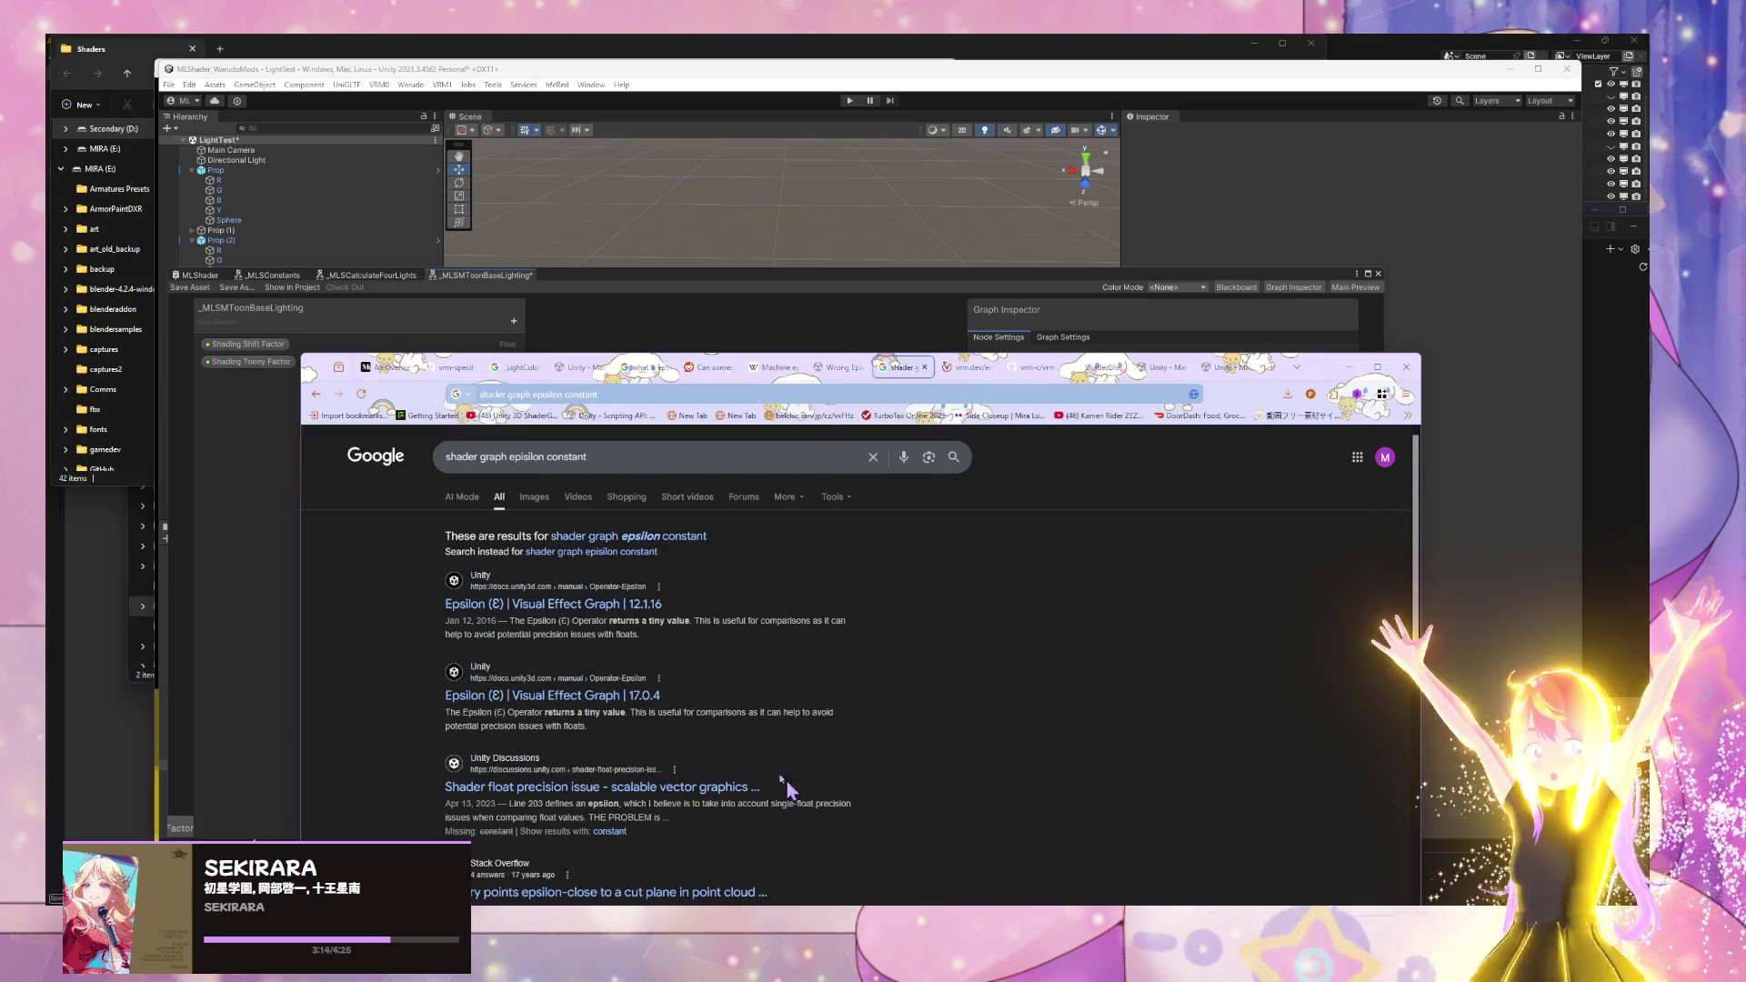
pyautogui.scroll(-2, 515, 564)
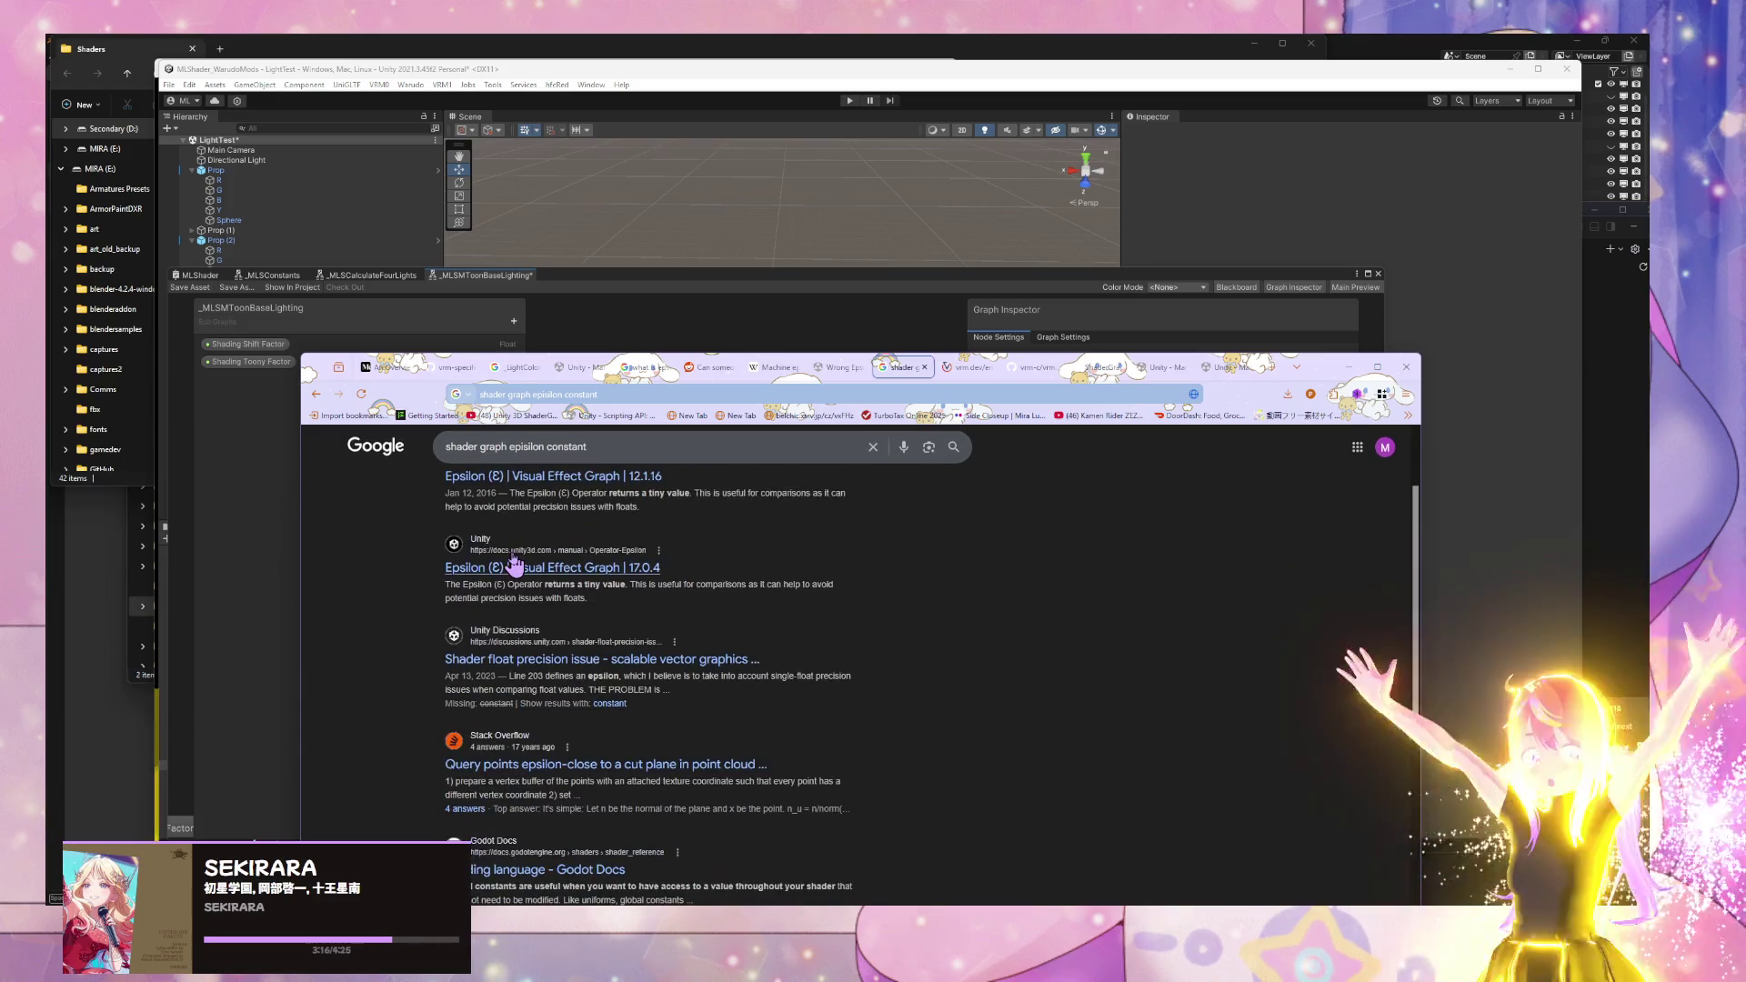
pyautogui.scroll(-4, 515, 563)
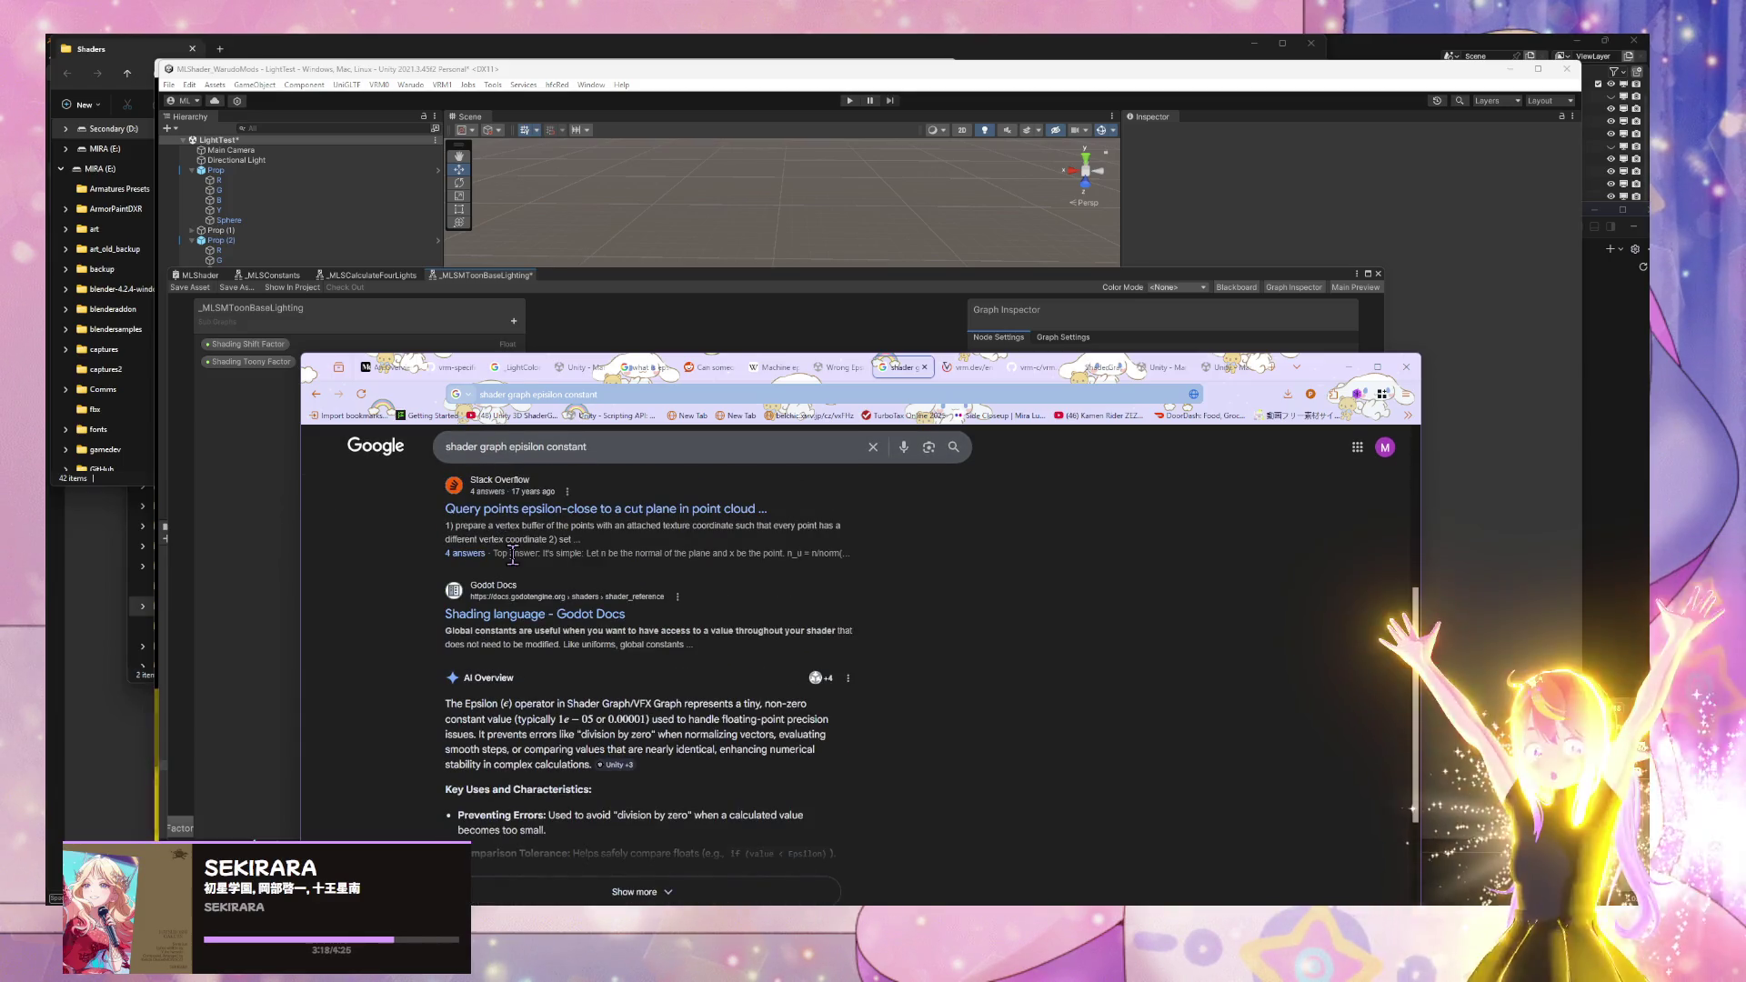
pyautogui.scroll(-5, 515, 560)
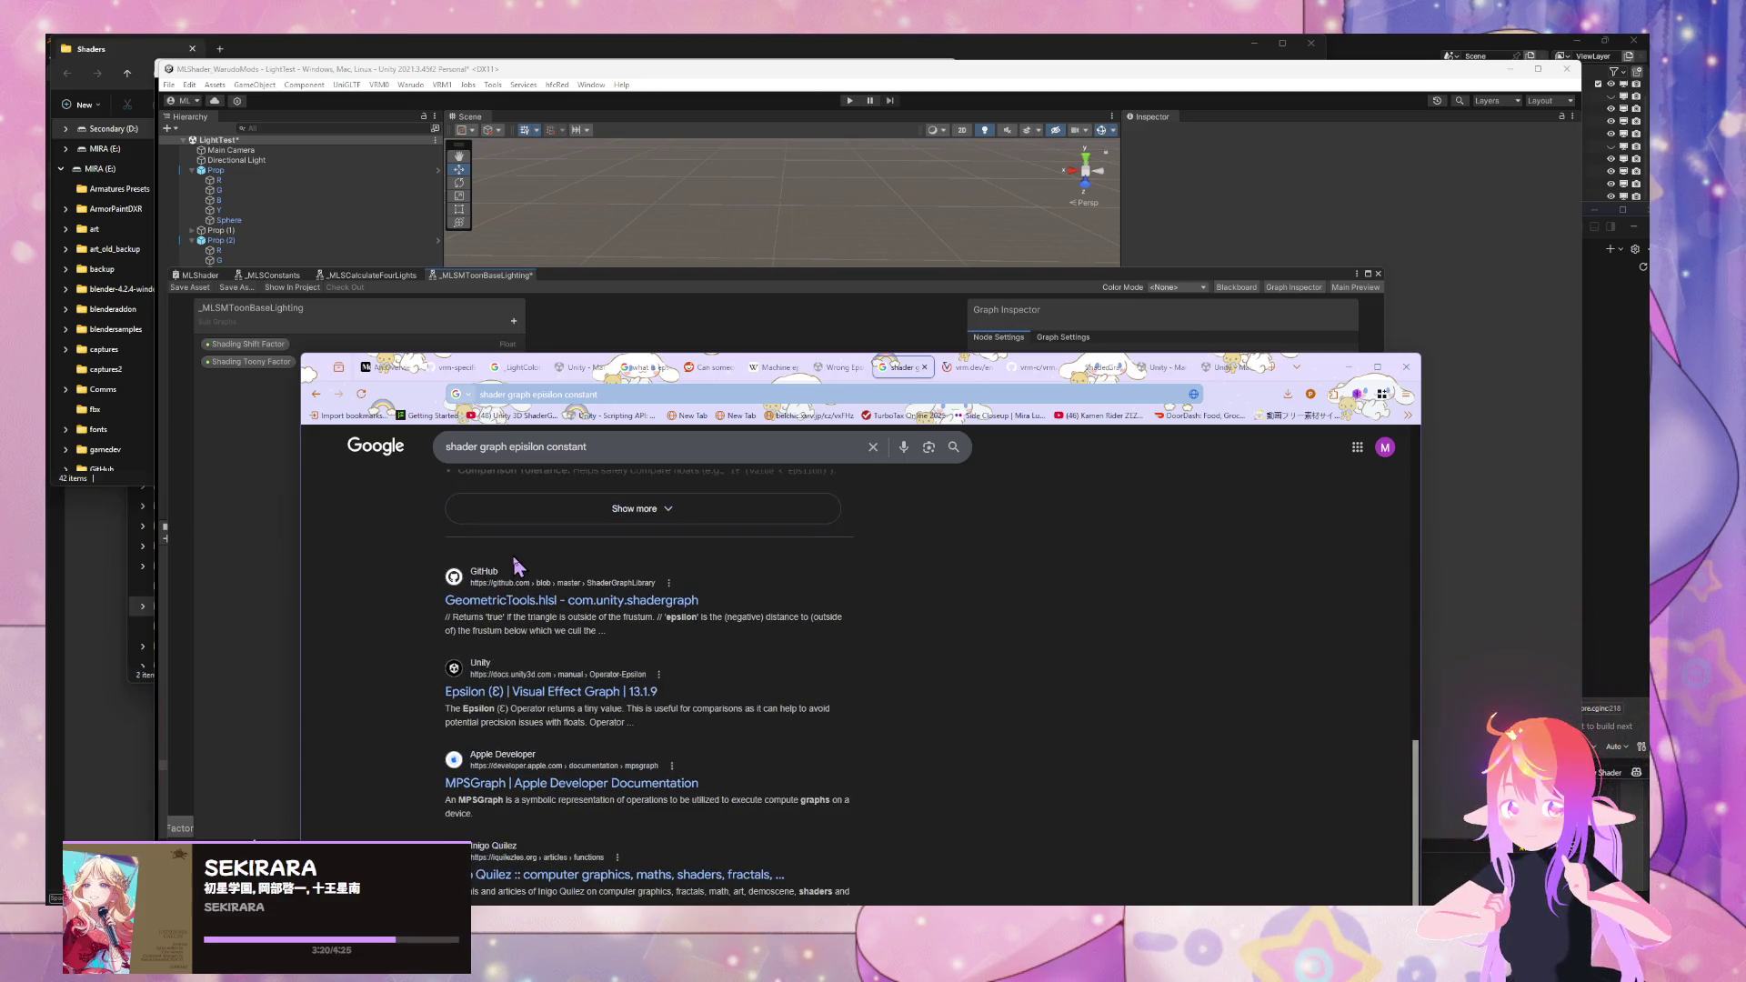
pyautogui.scroll(10, 805, 651)
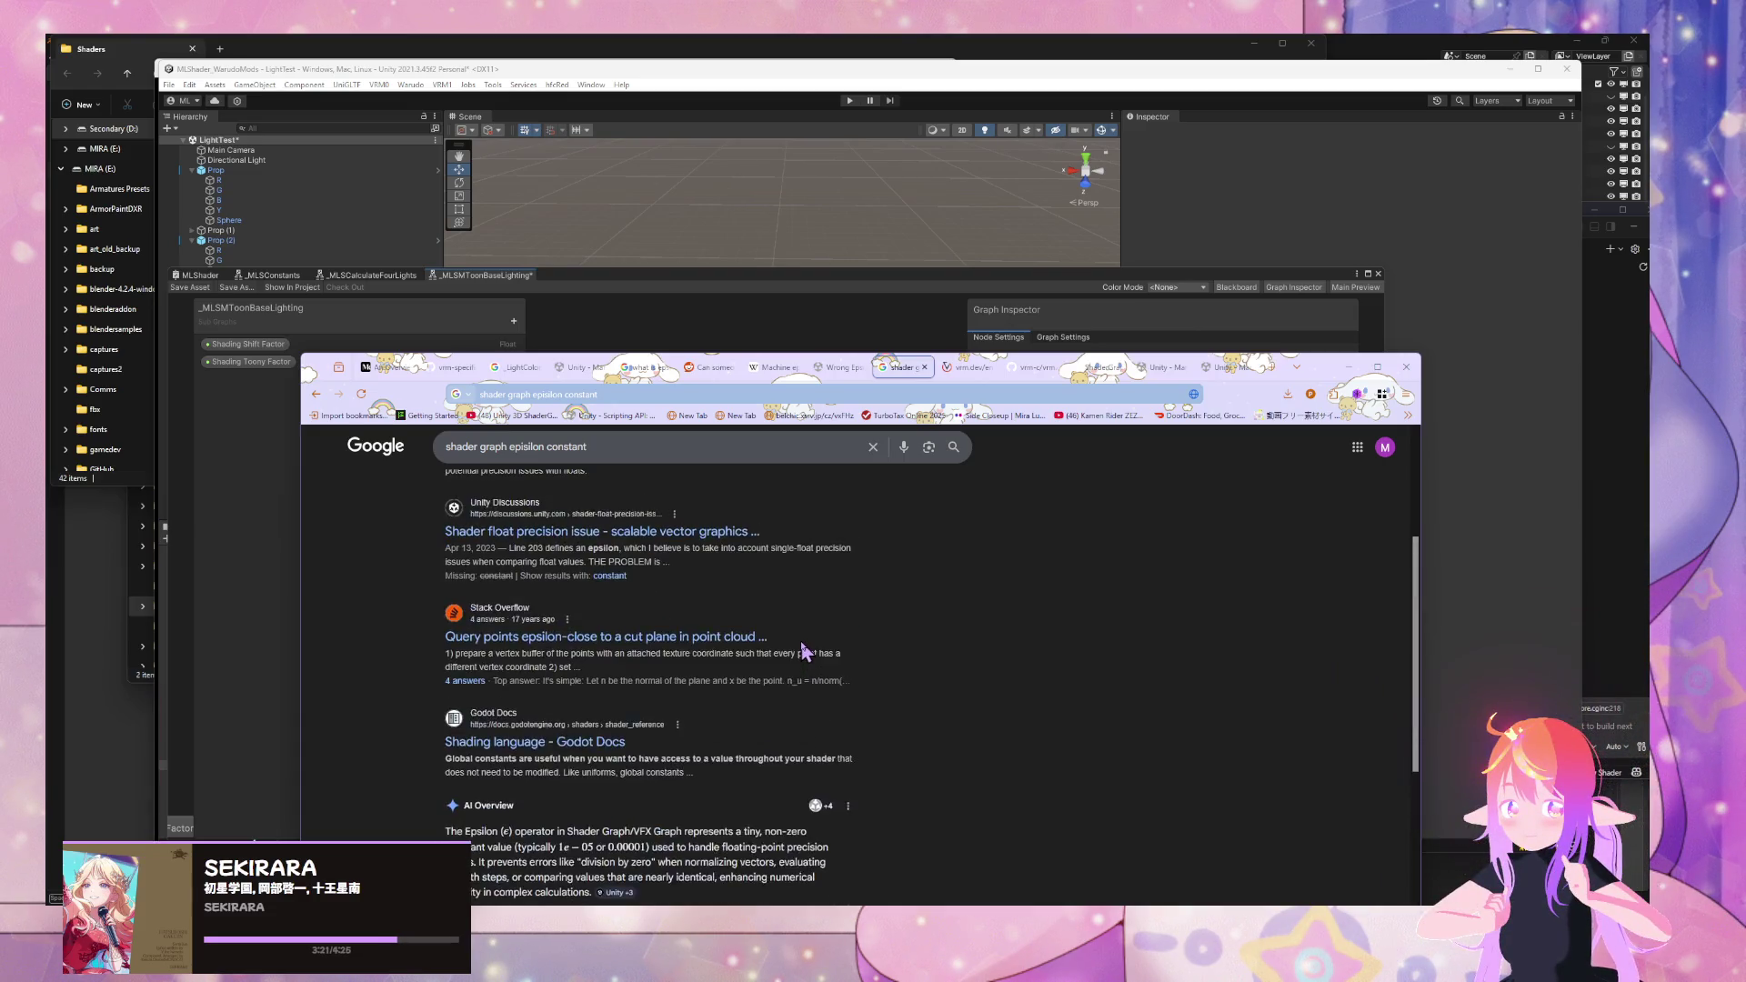
# - Add 'unity' to the query and re-run the search
pyautogui.click(511, 456)
pyautogui.write('unity')
pyautogui.press('Return')
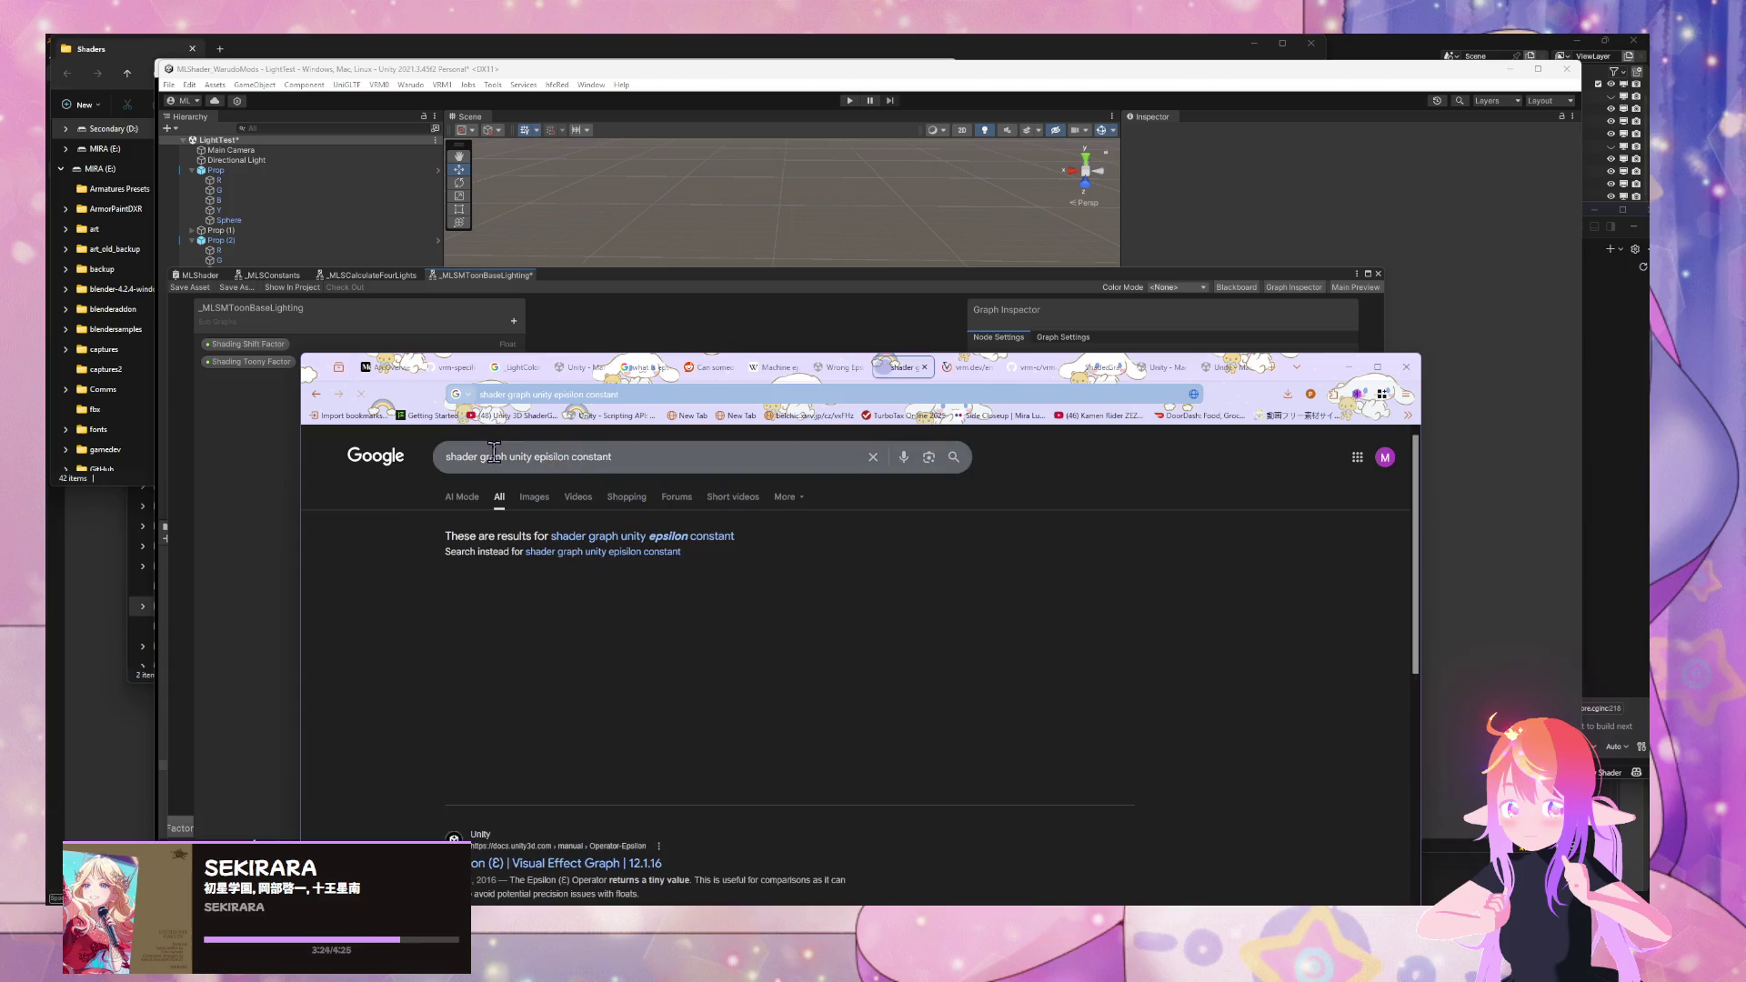
pyautogui.scroll(-3, 736, 550)
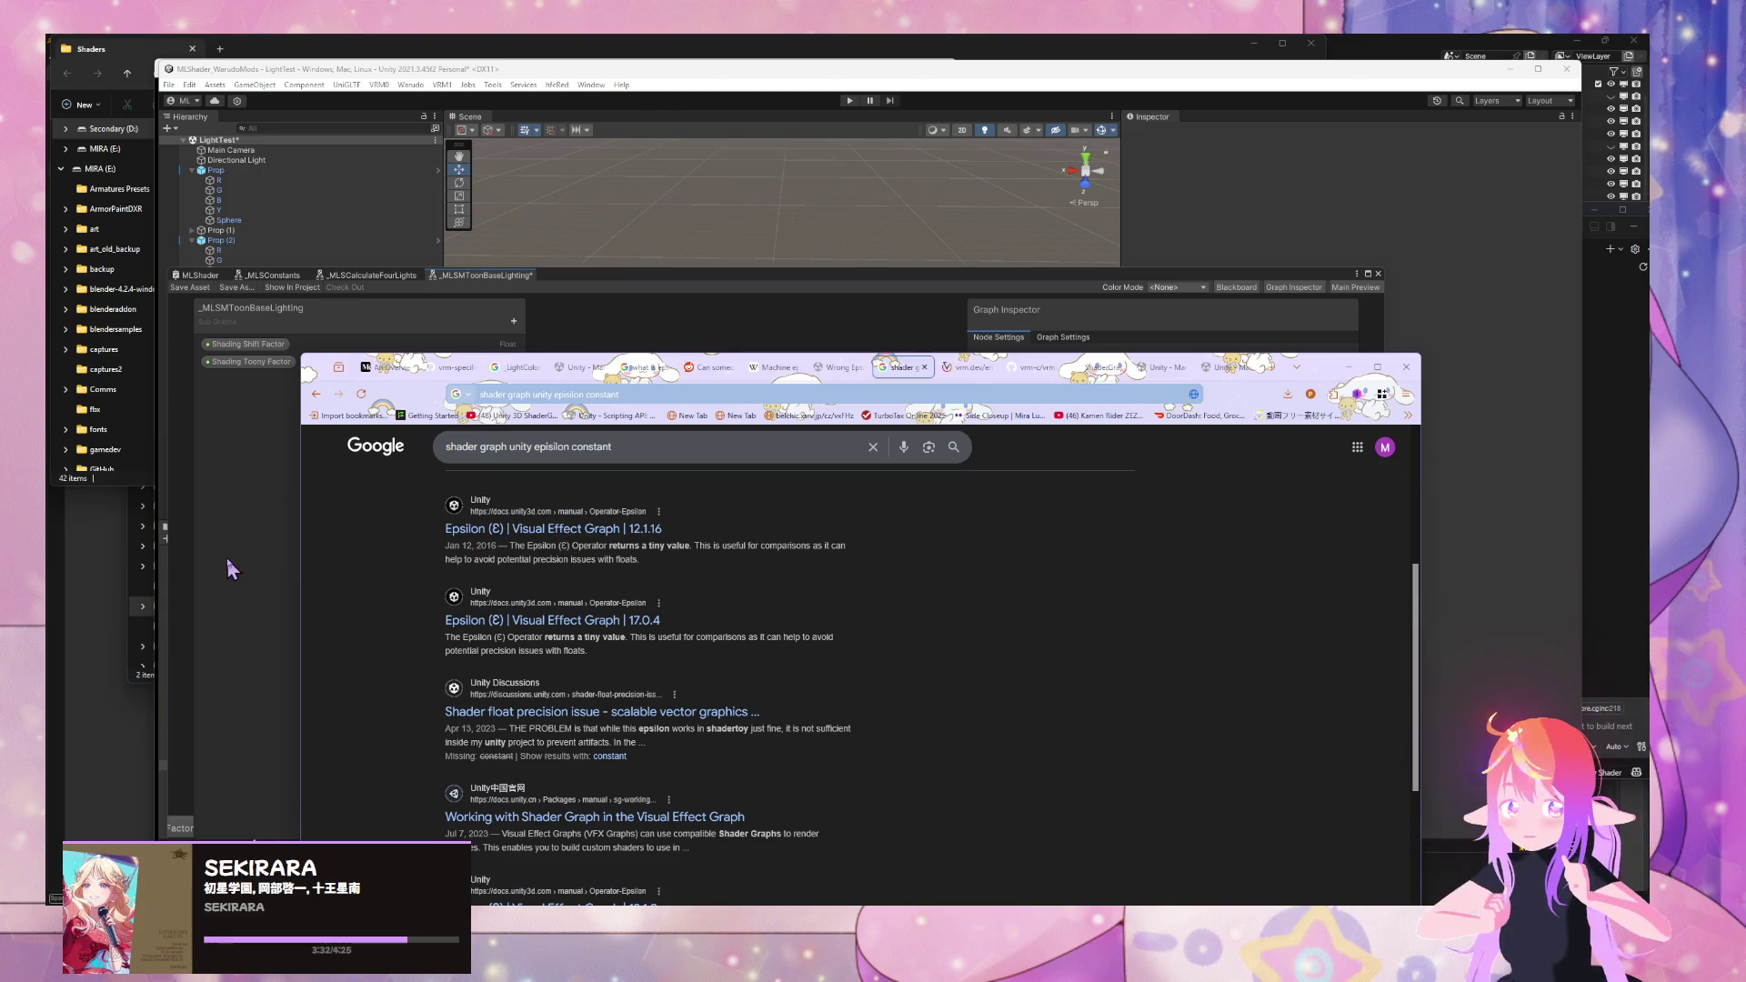
pyautogui.scroll(-2, 718, 630)
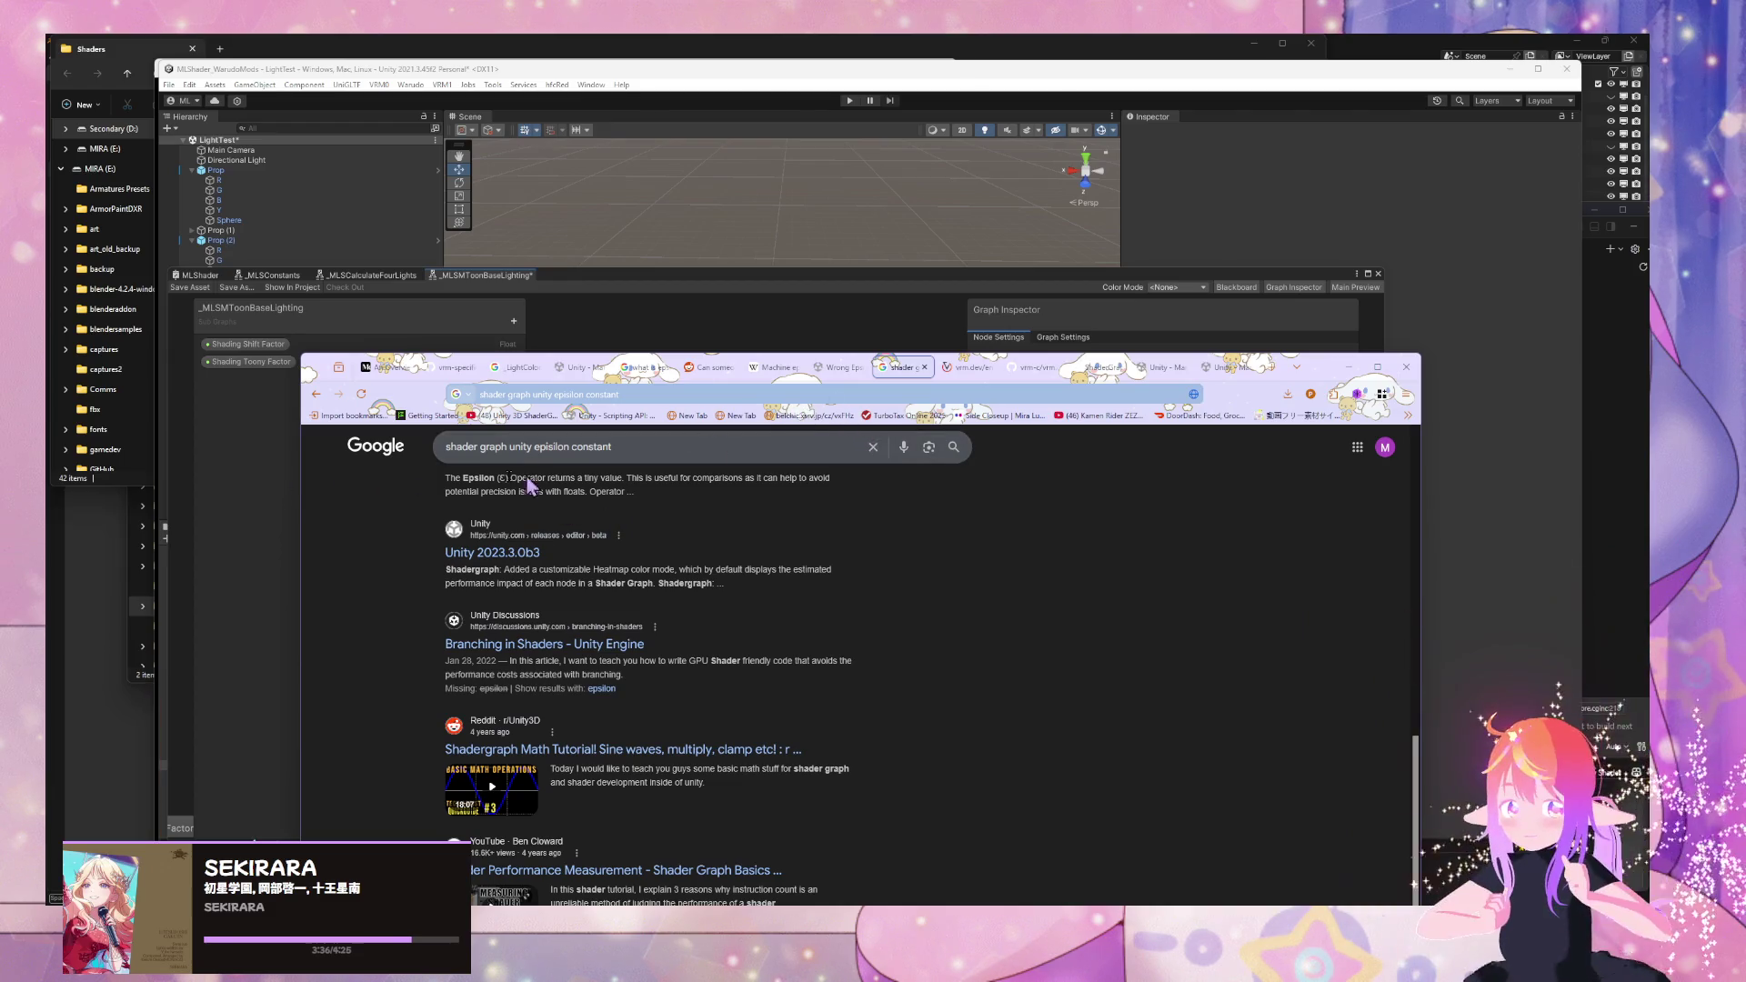
# - Add a Constant node in Shader Graph and read its documentation page
pyautogui.click(259, 536)
pyautogui.press('space')
pyautogui.write('consta')
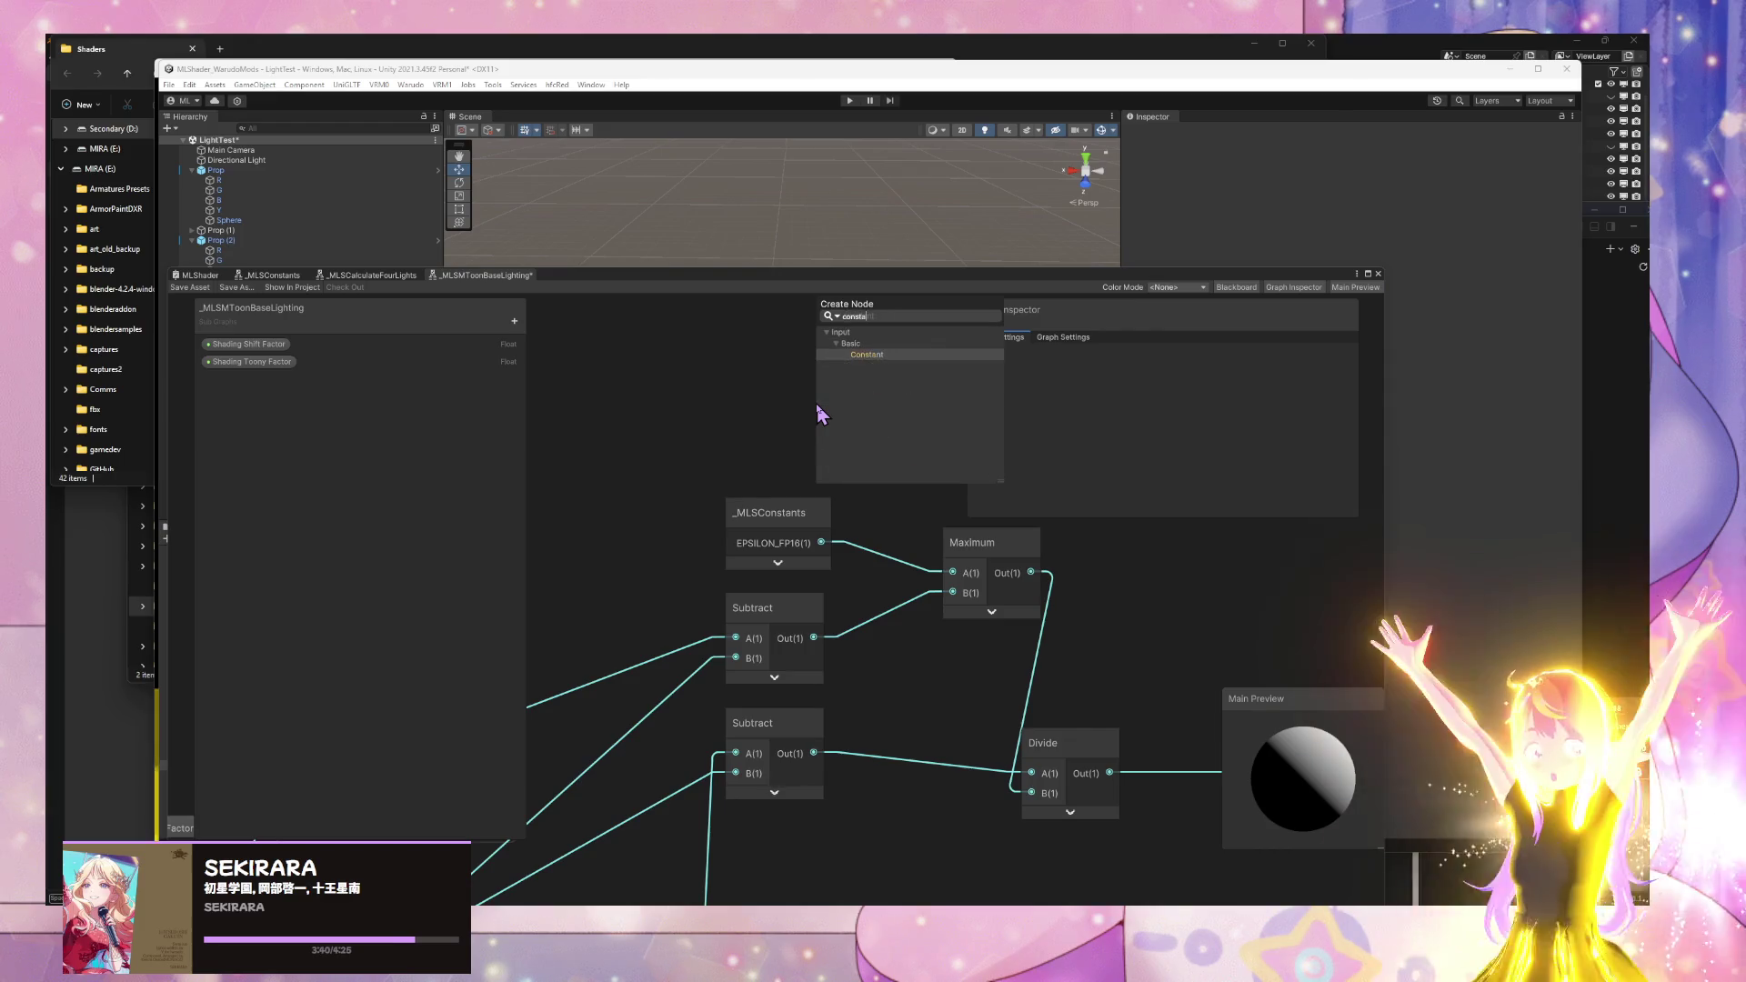
pyautogui.press('Return')
pyautogui.click(919, 442)
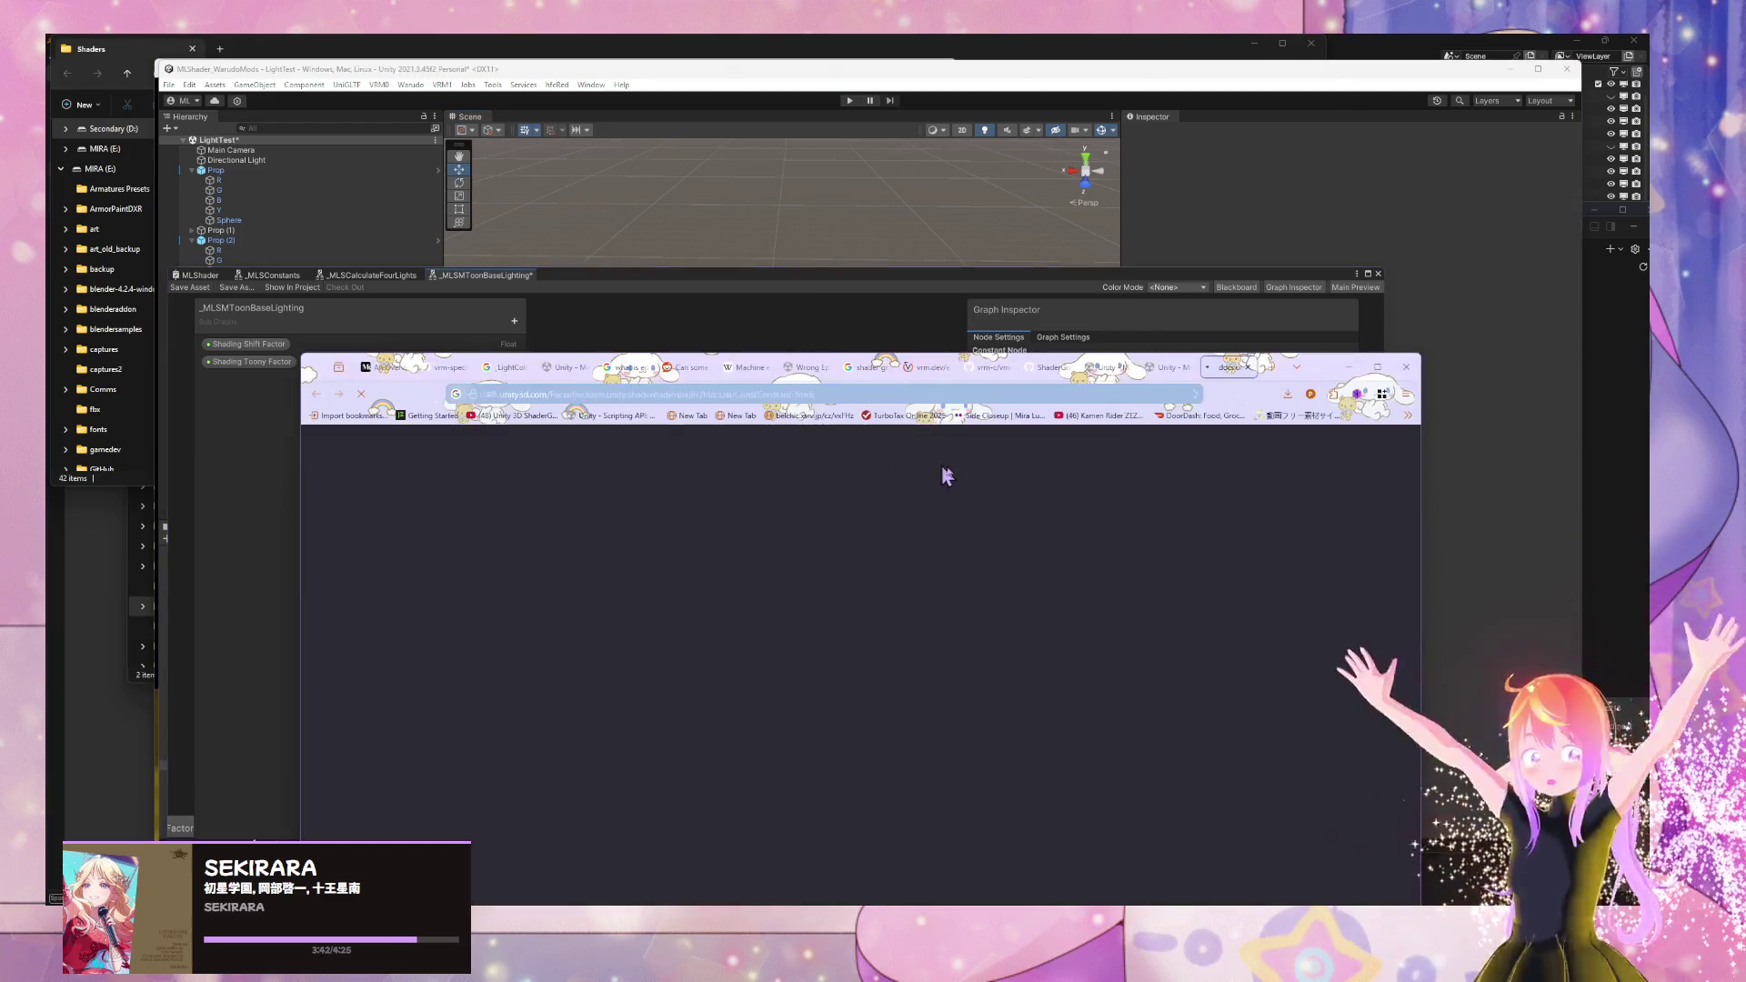
pyautogui.scroll(-5, 876, 510)
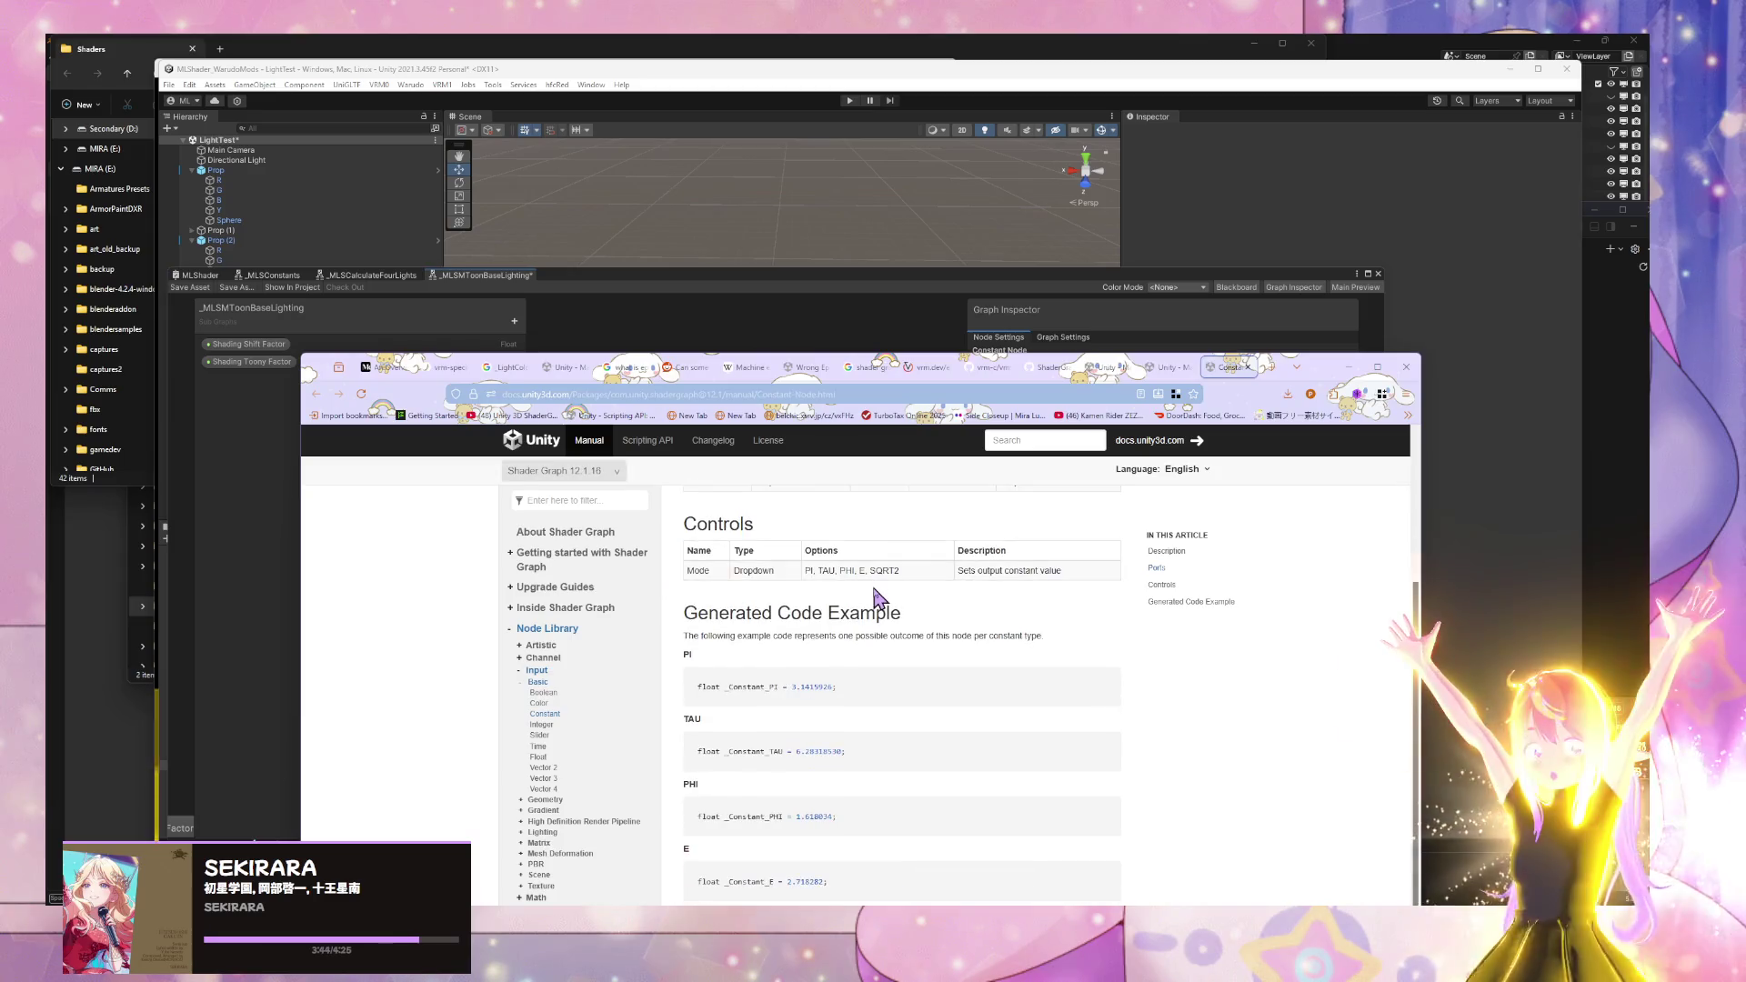
pyautogui.scroll(-1, 876, 598)
pyautogui.scroll(5, 875, 597)
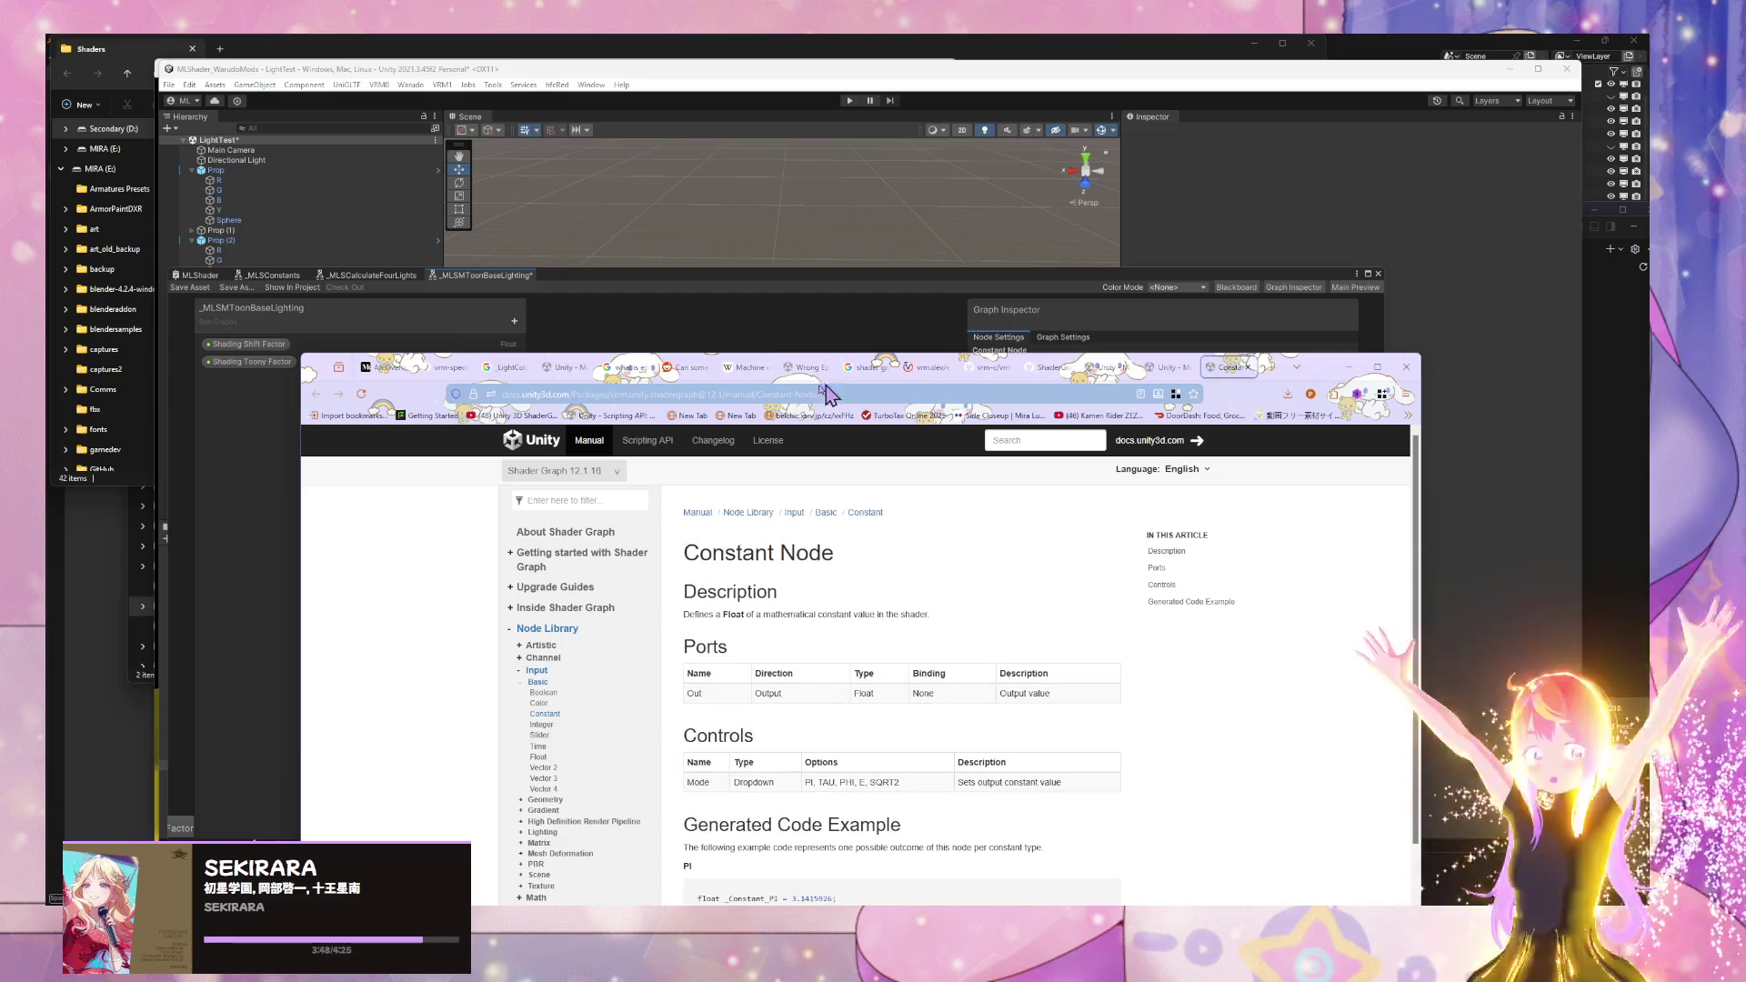
# - Search 'shader graph epsilon', open the Reddit result in a background tab, return to Unity
pyautogui.click(642, 394)
pyautogui.write('shader')
pyautogui.write(' graph')
pyautogui.write(' epsi')
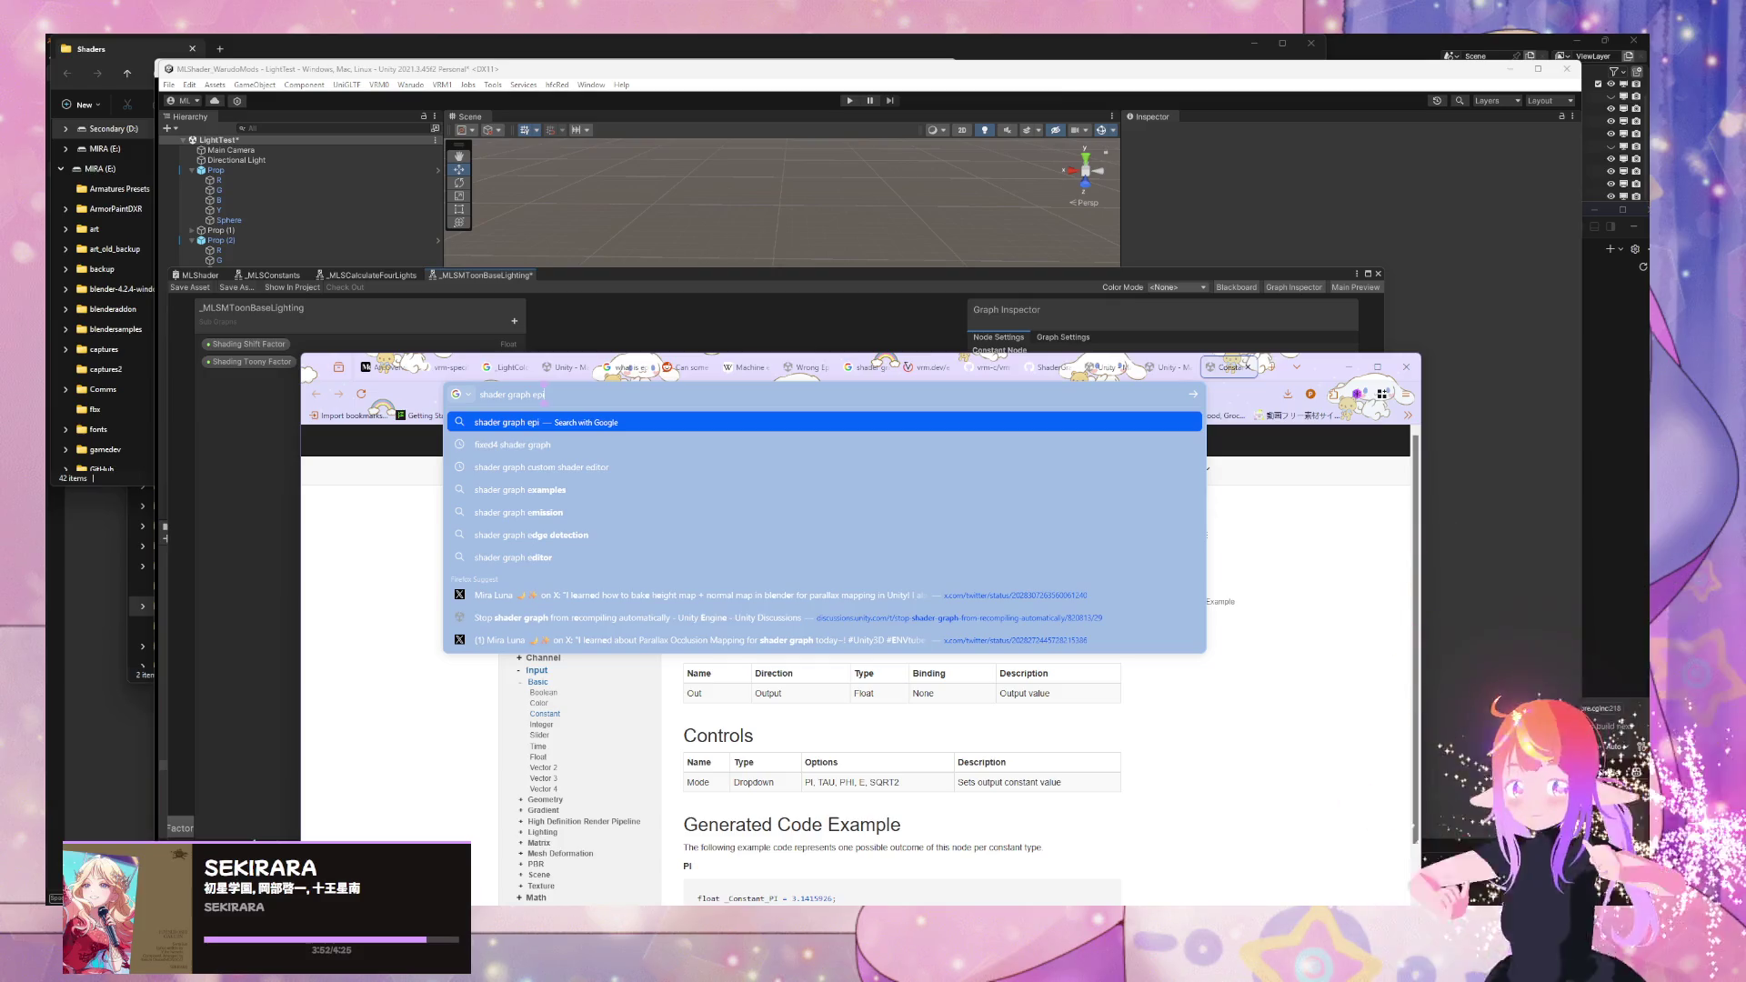
pyautogui.write('lon')
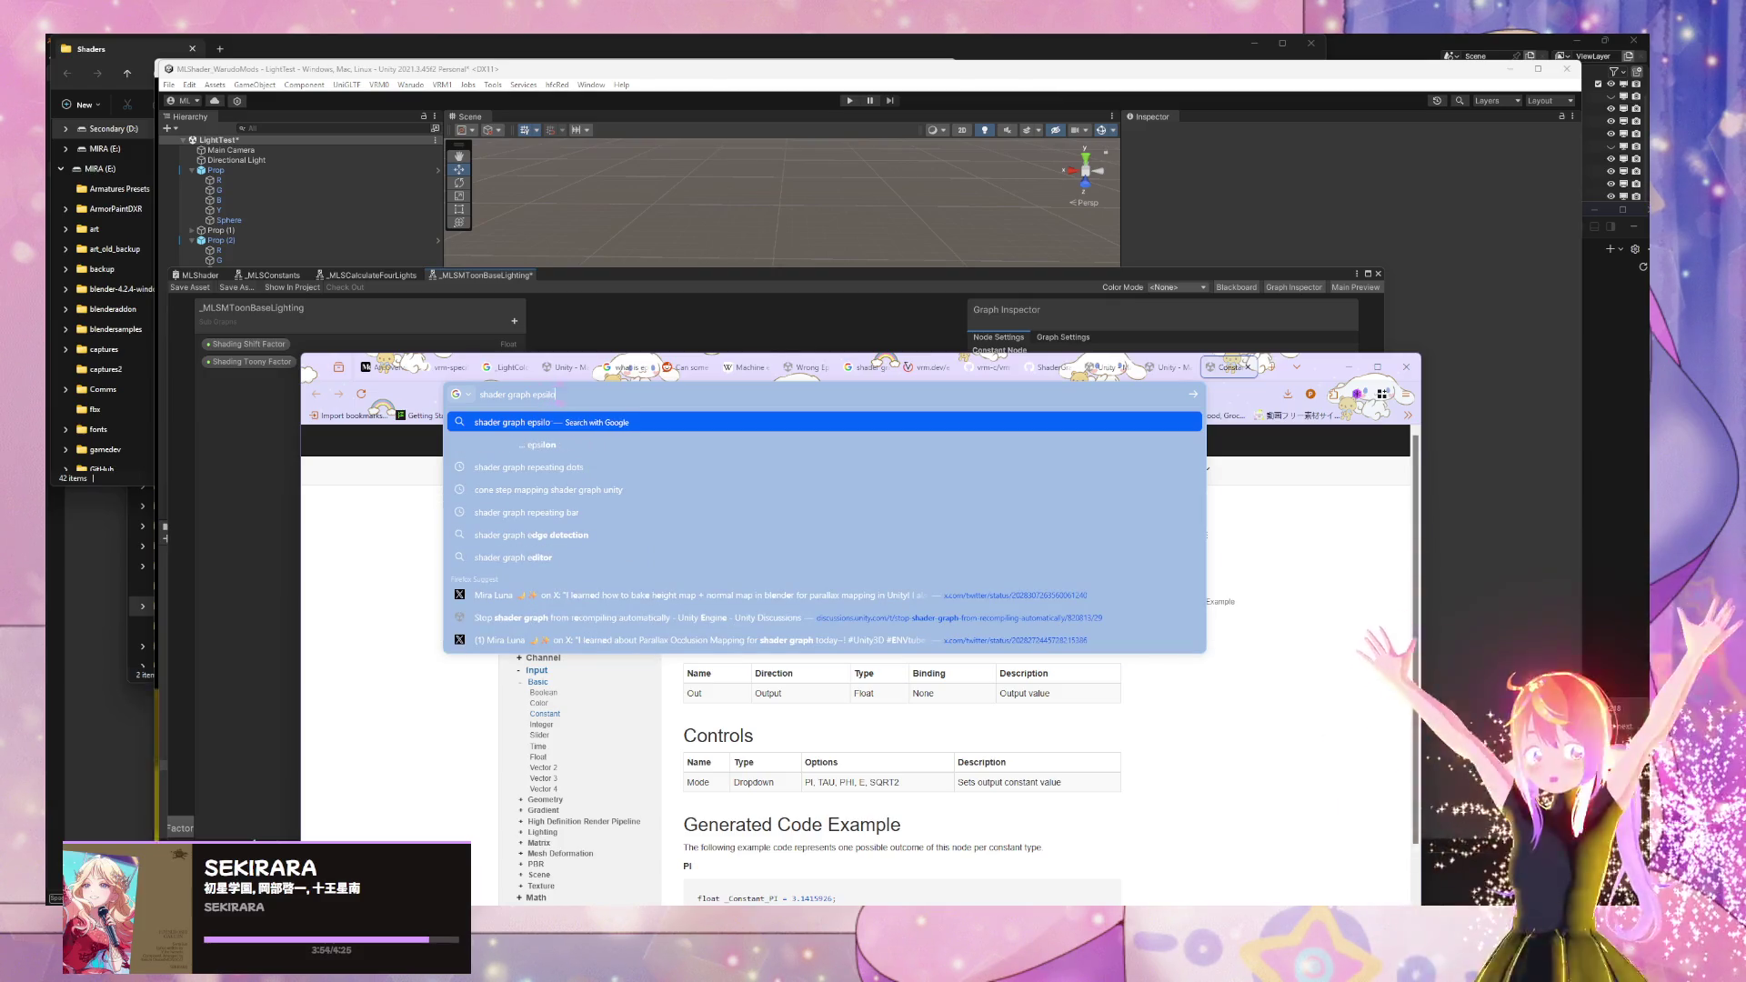
pyautogui.press('Return')
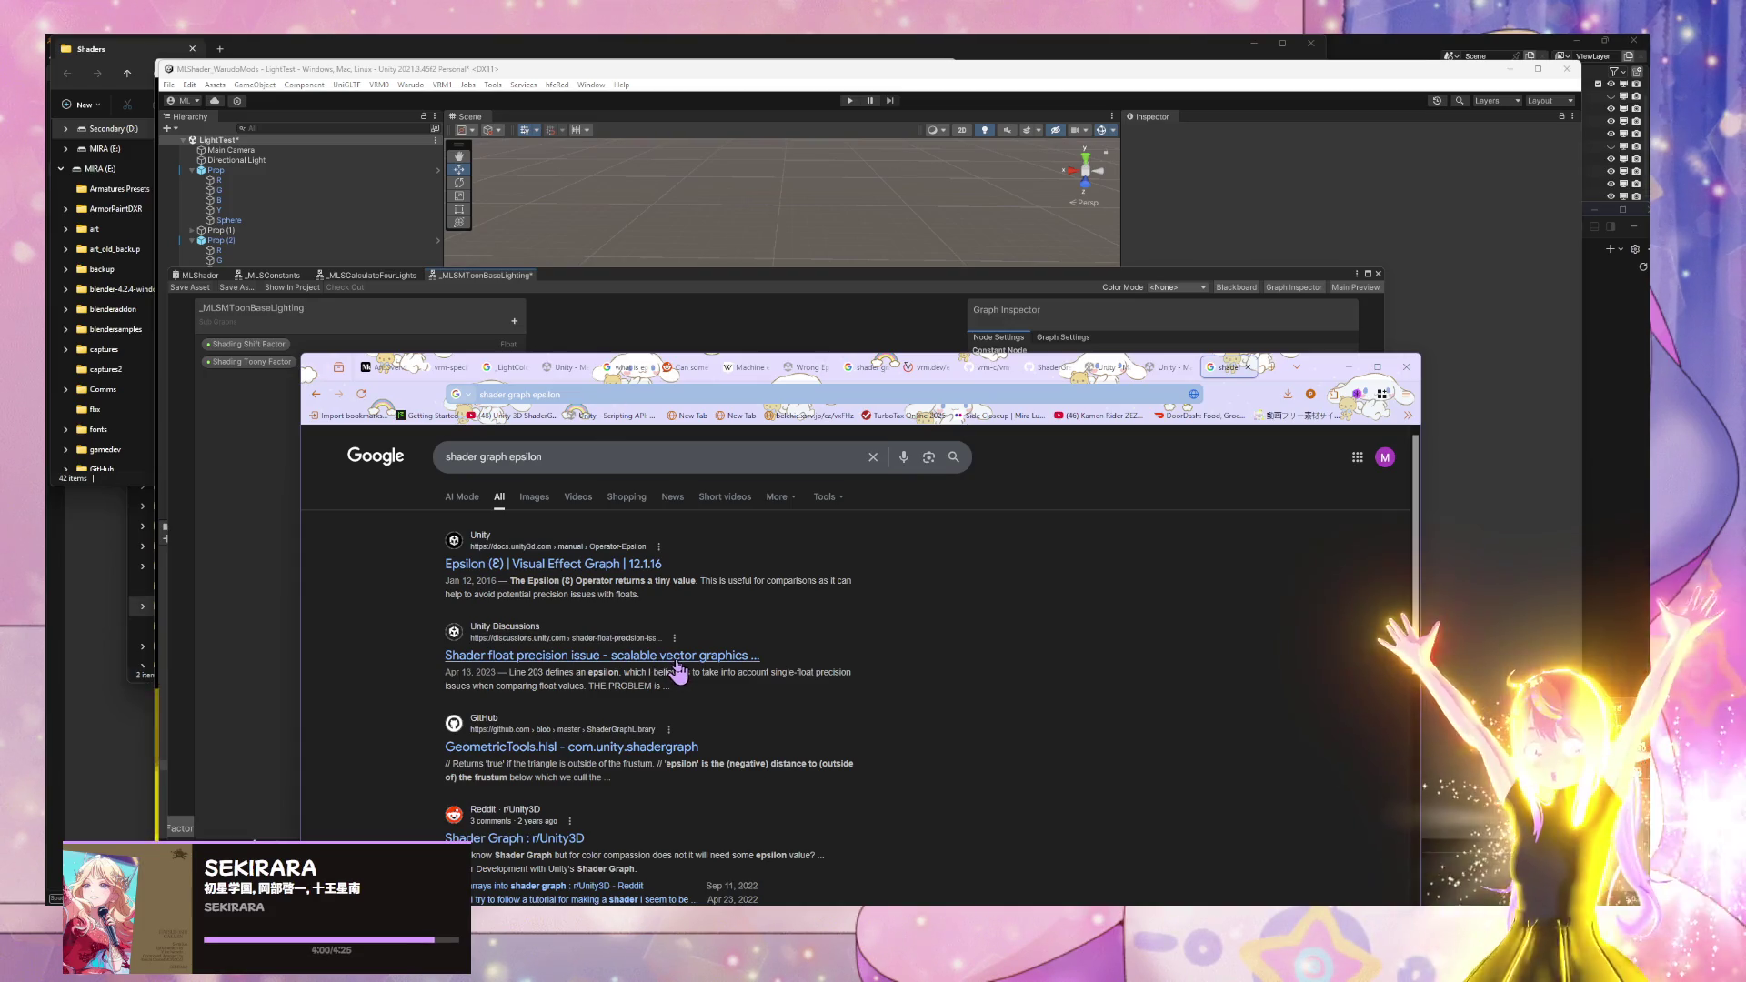
pyautogui.middleClick(523, 838)
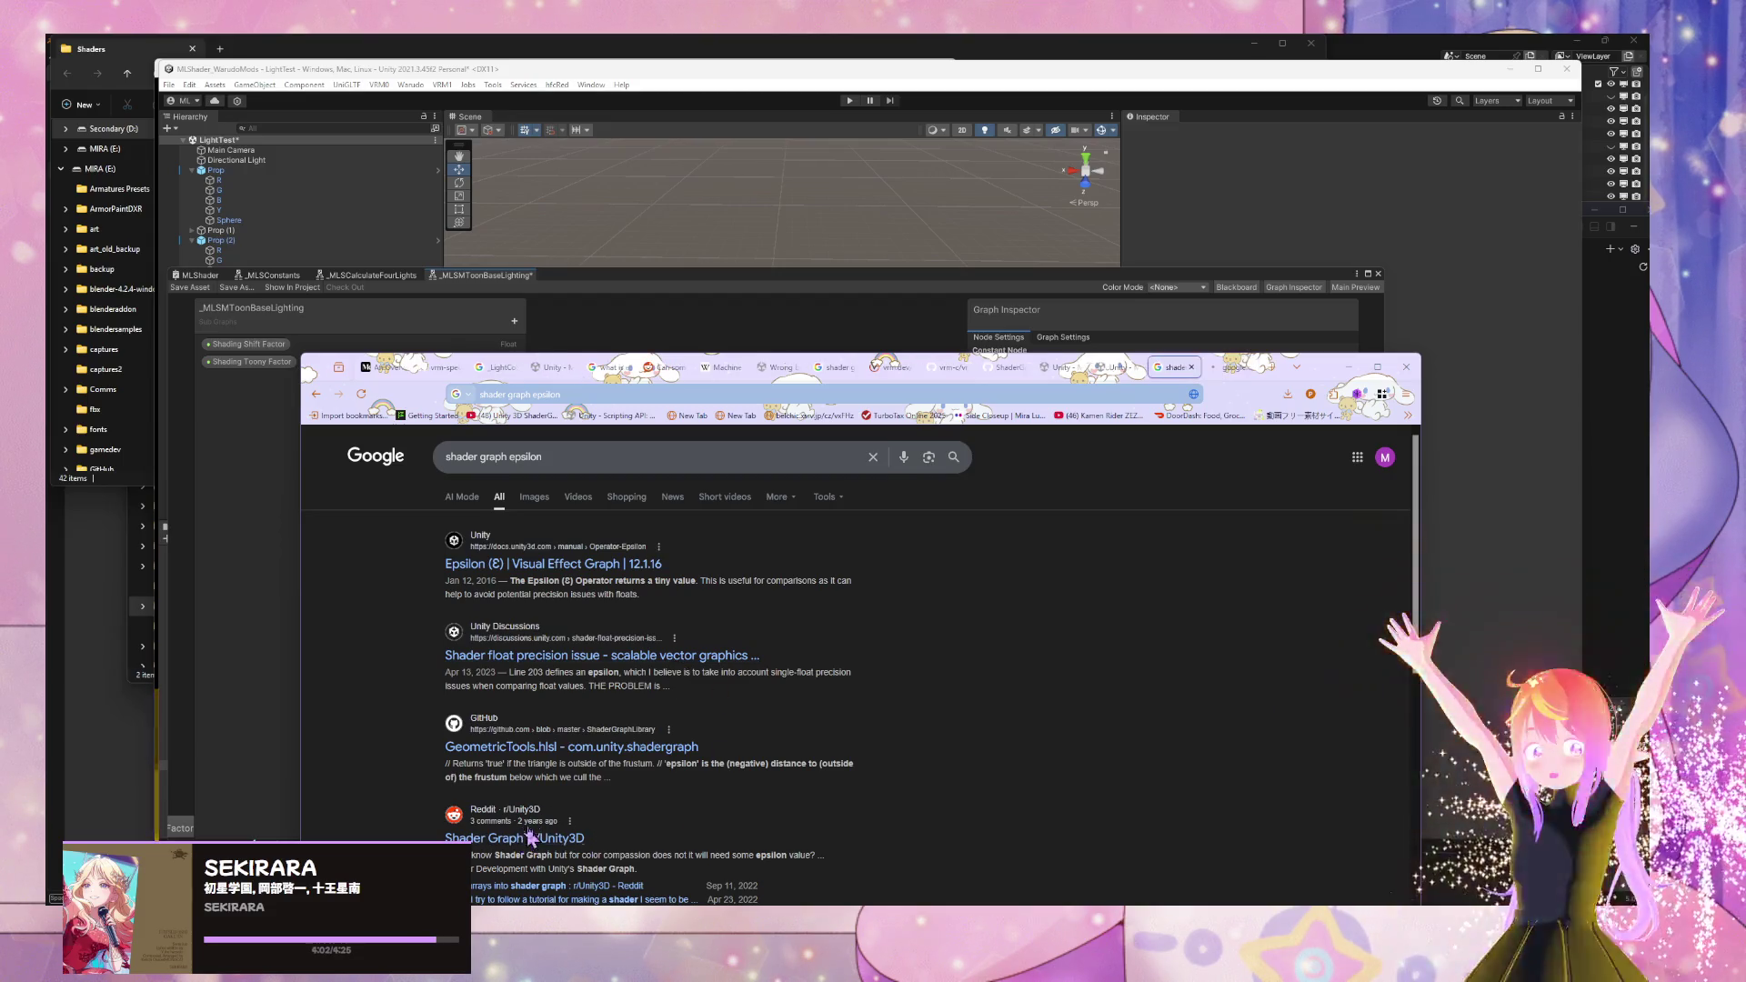
pyautogui.hotkey('alt', 'Tab')
pyautogui.press('space')
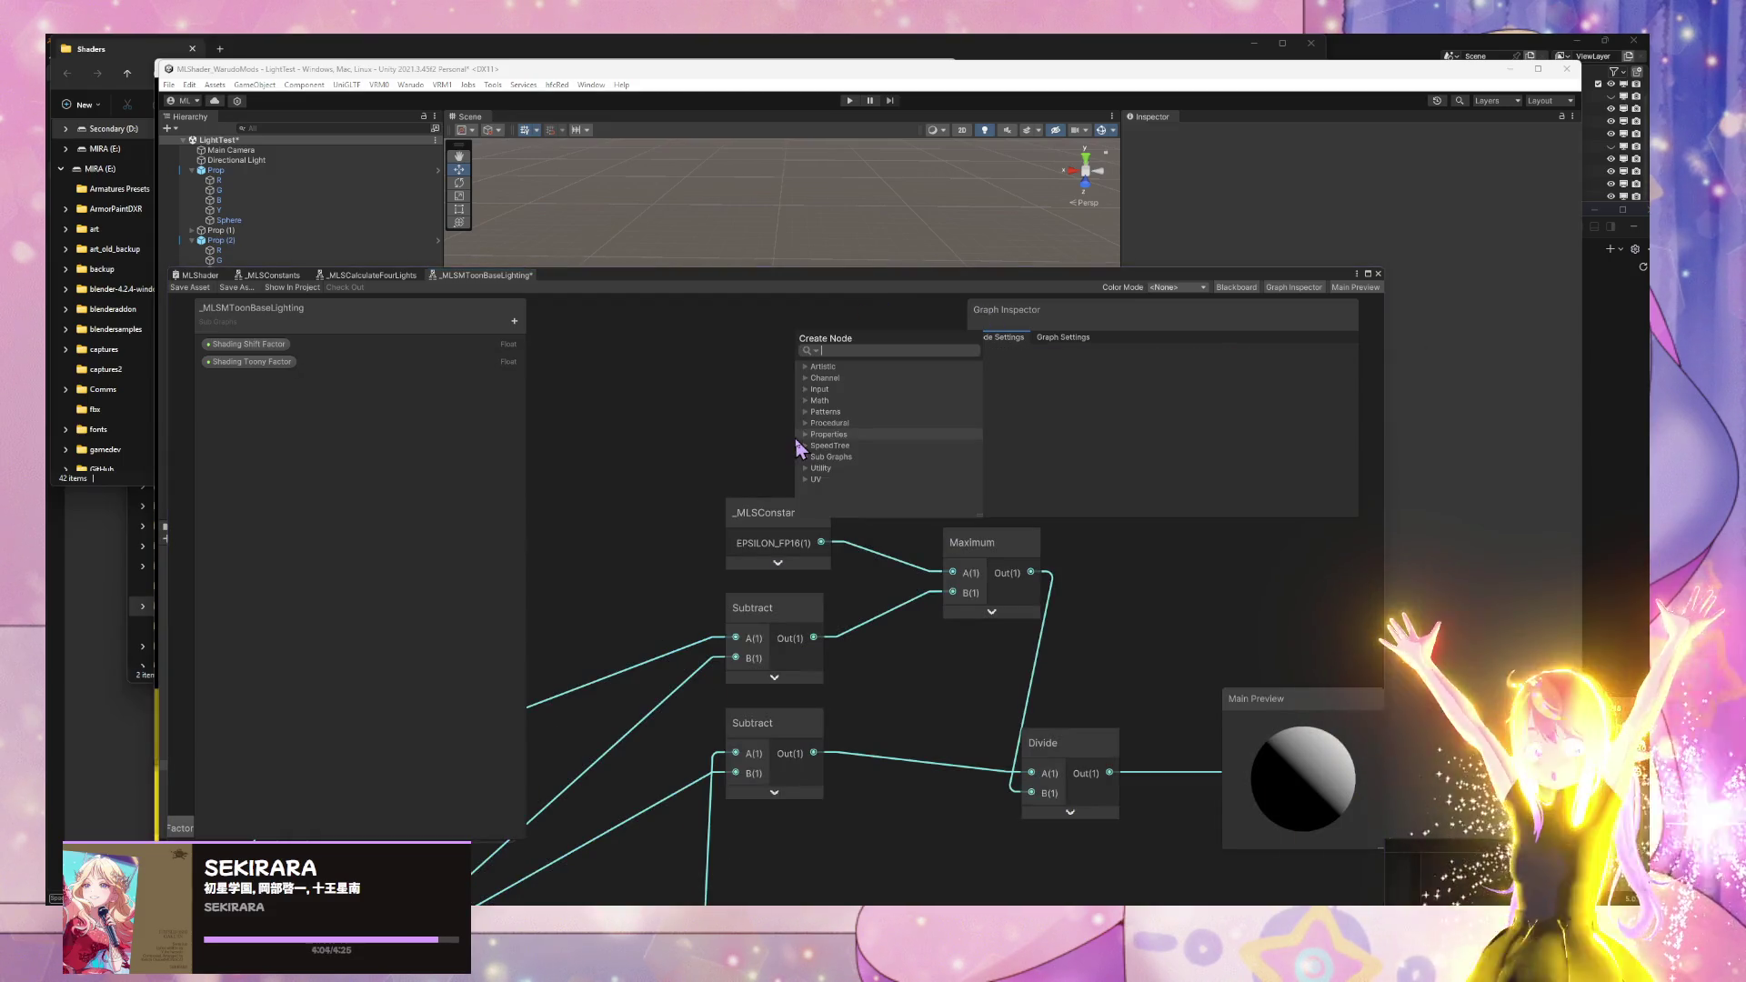
# - Search the node list for 'compa', add a Comparison node, then undo it
pyautogui.write('ppl')
pyautogui.press('BackSpace')
pyautogui.press('BackSpace')
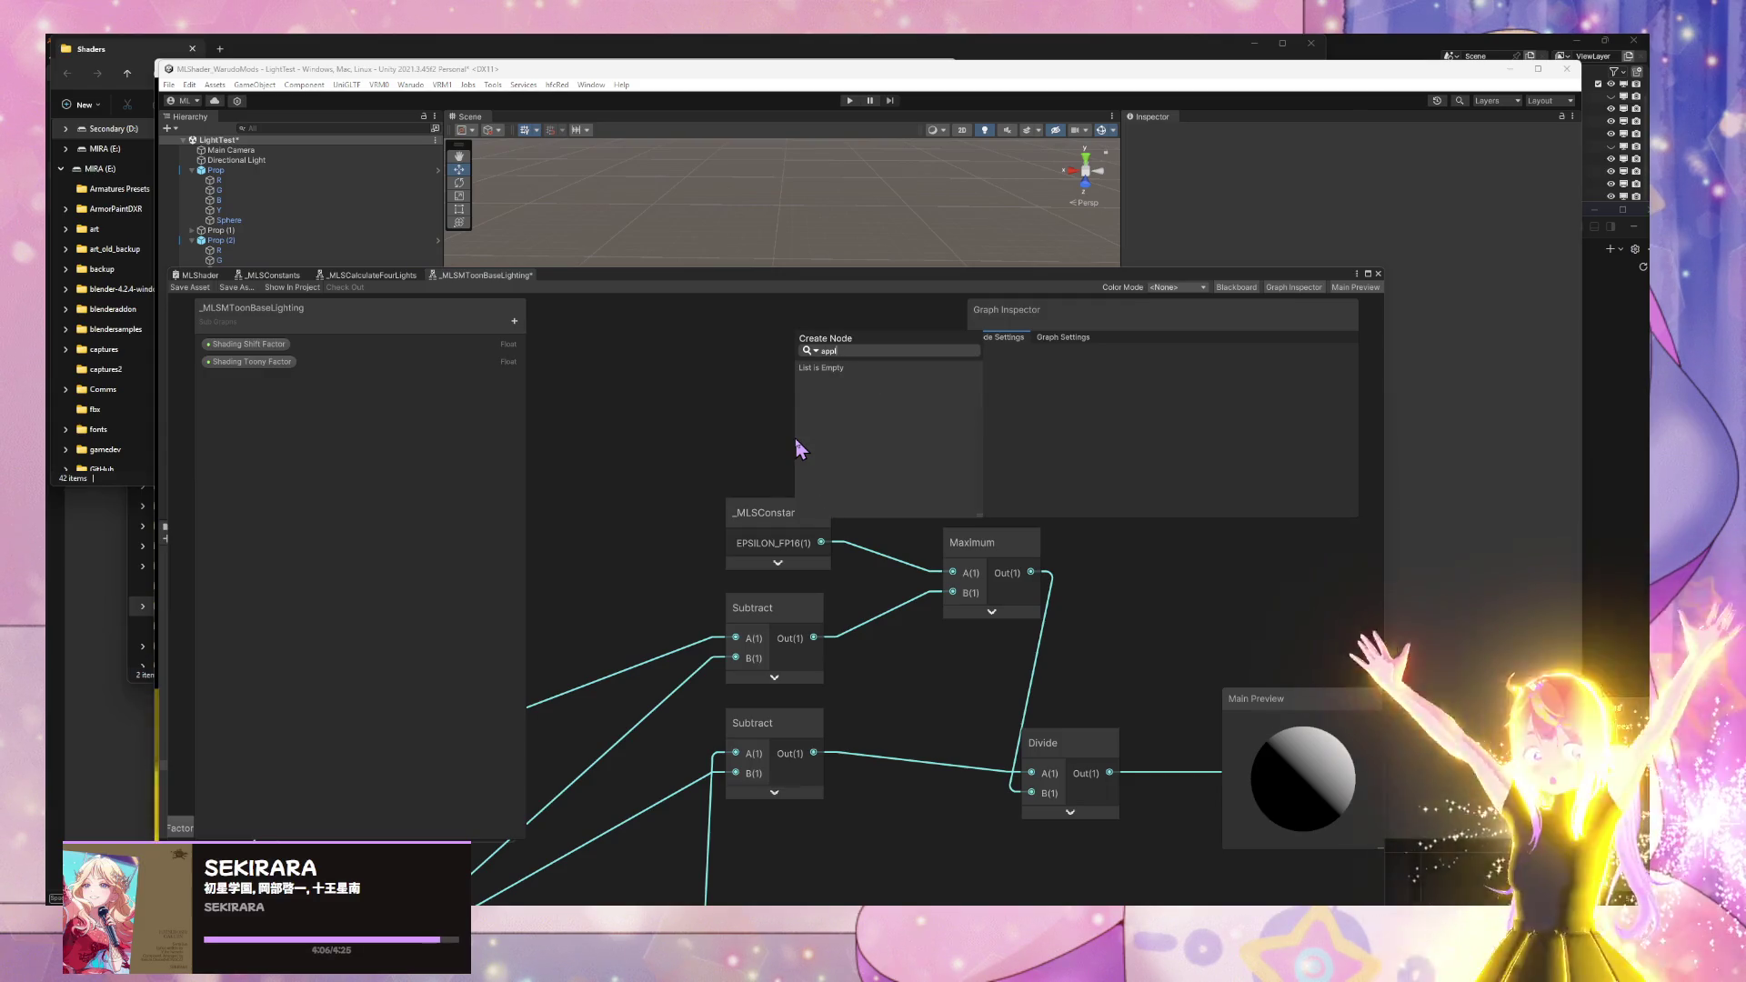
pyautogui.press('BackSpace')
pyautogui.press('BackSpace')
pyautogui.press('BackSpace')
pyautogui.write('com')
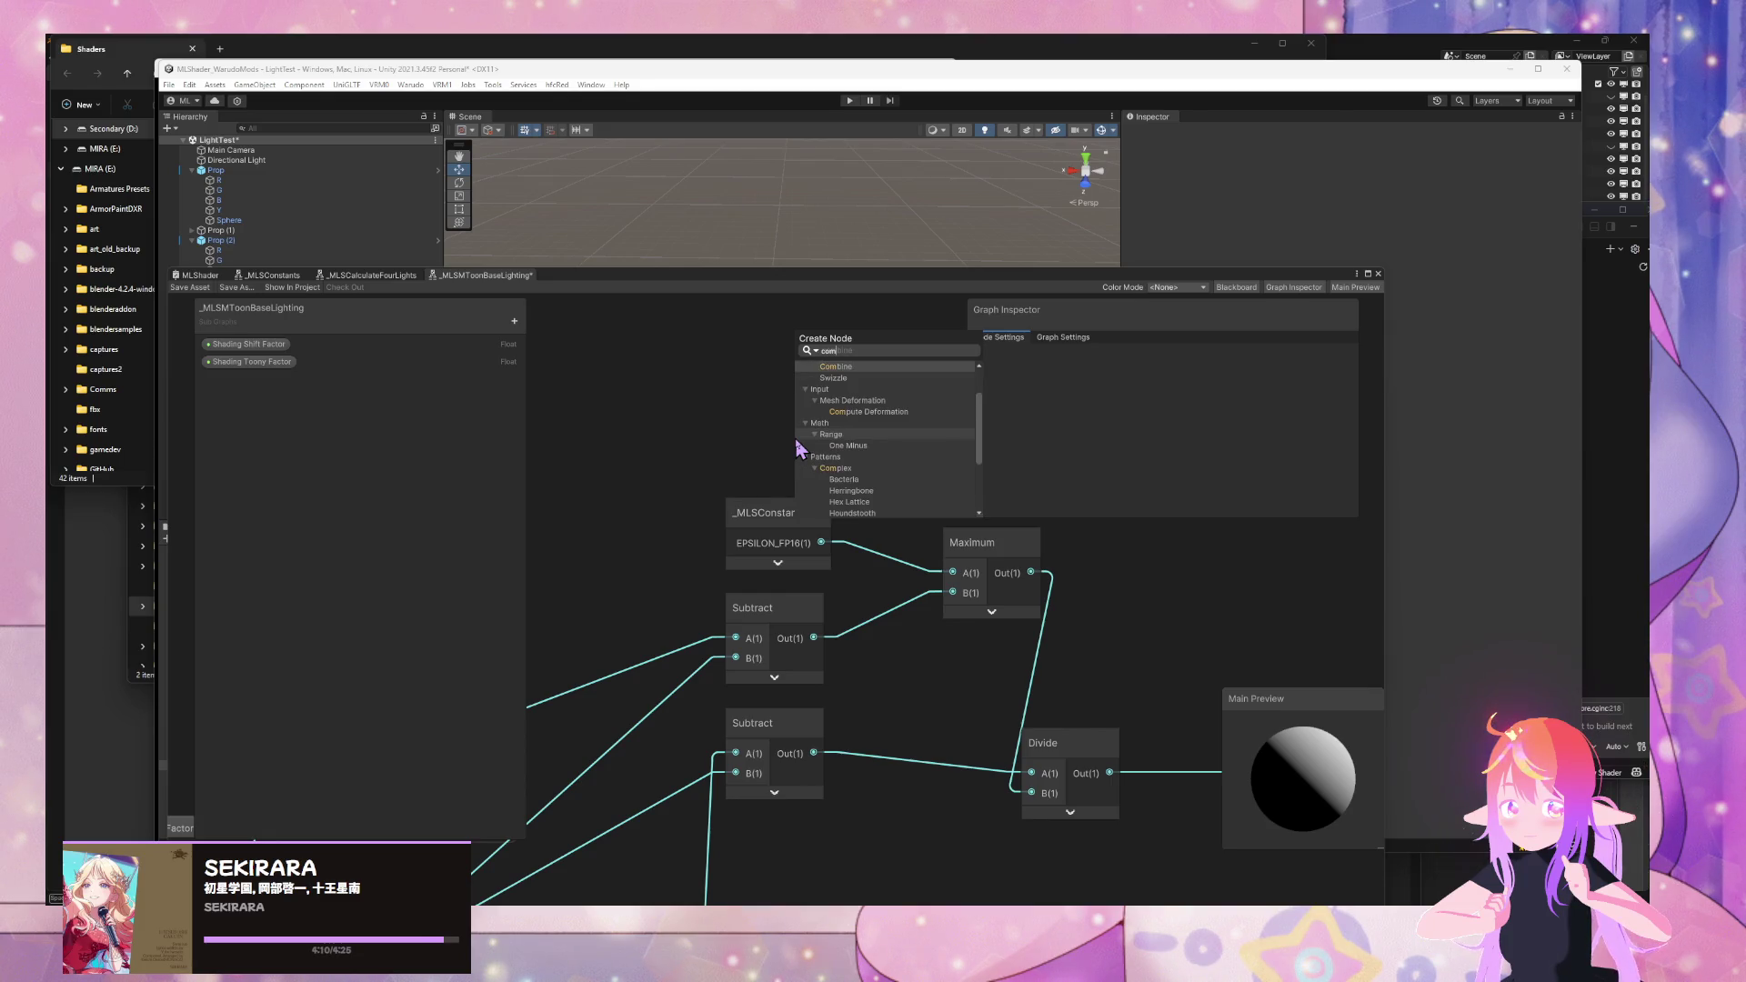
pyautogui.write('pa')
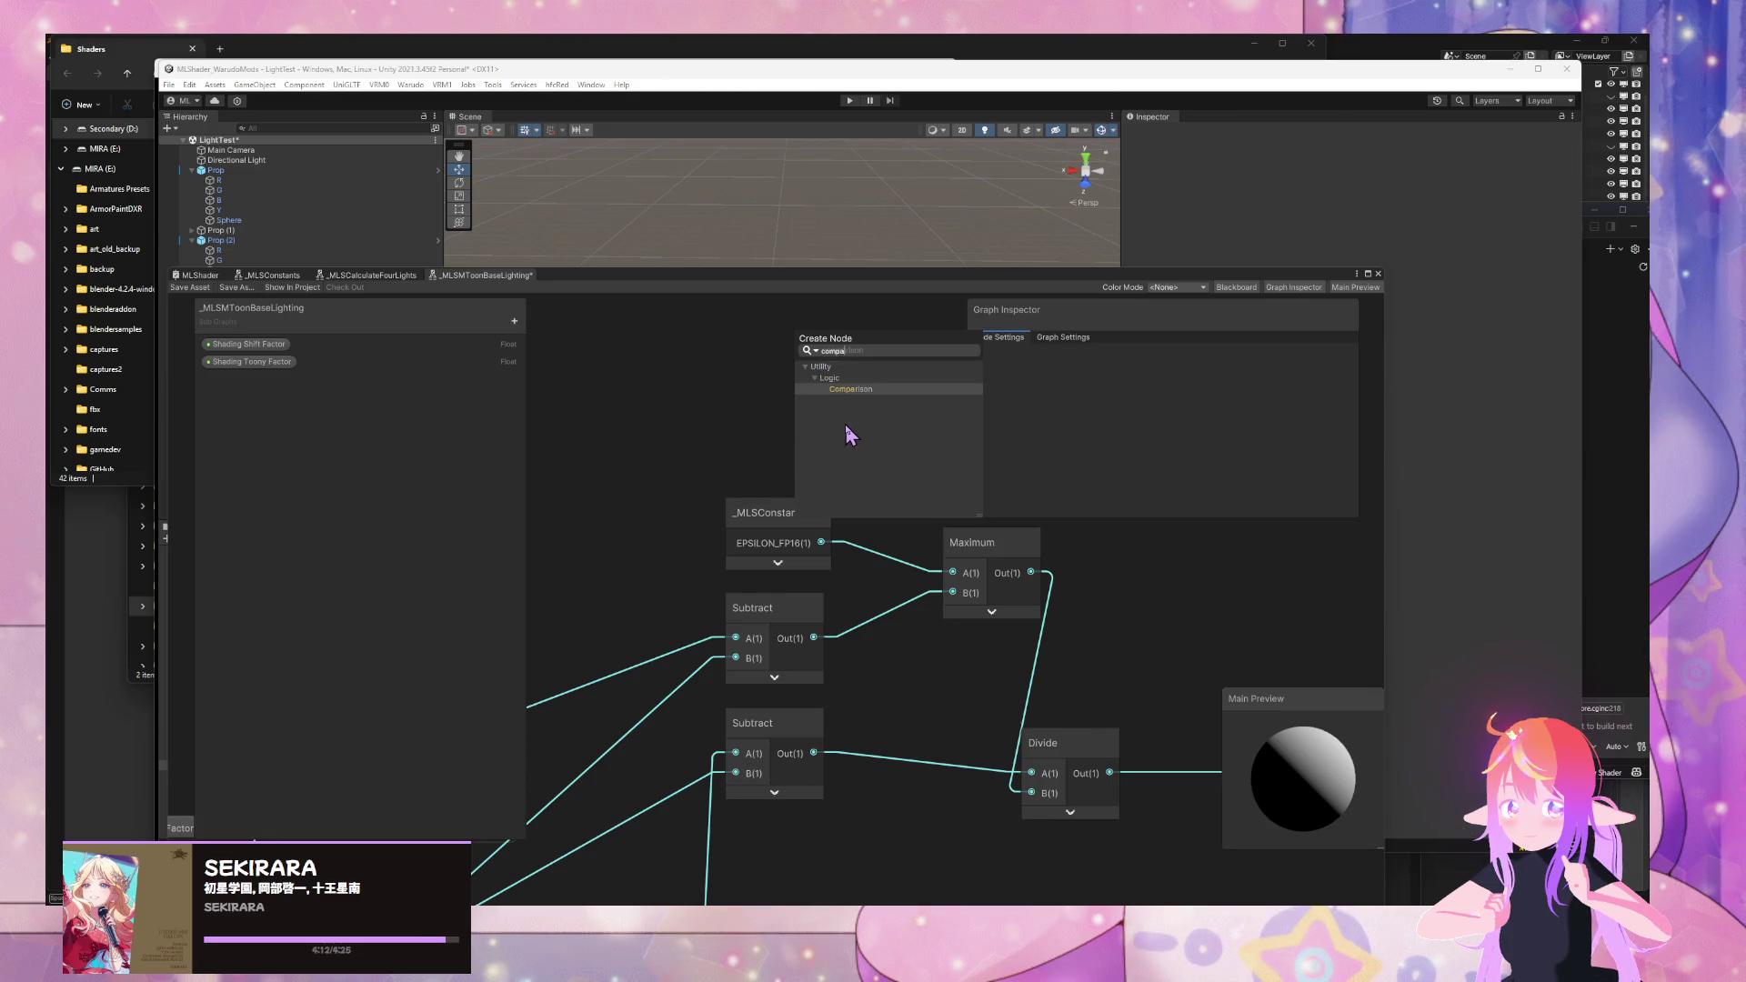
pyautogui.press('Return')
pyautogui.hotkey('ctrl', 'z')
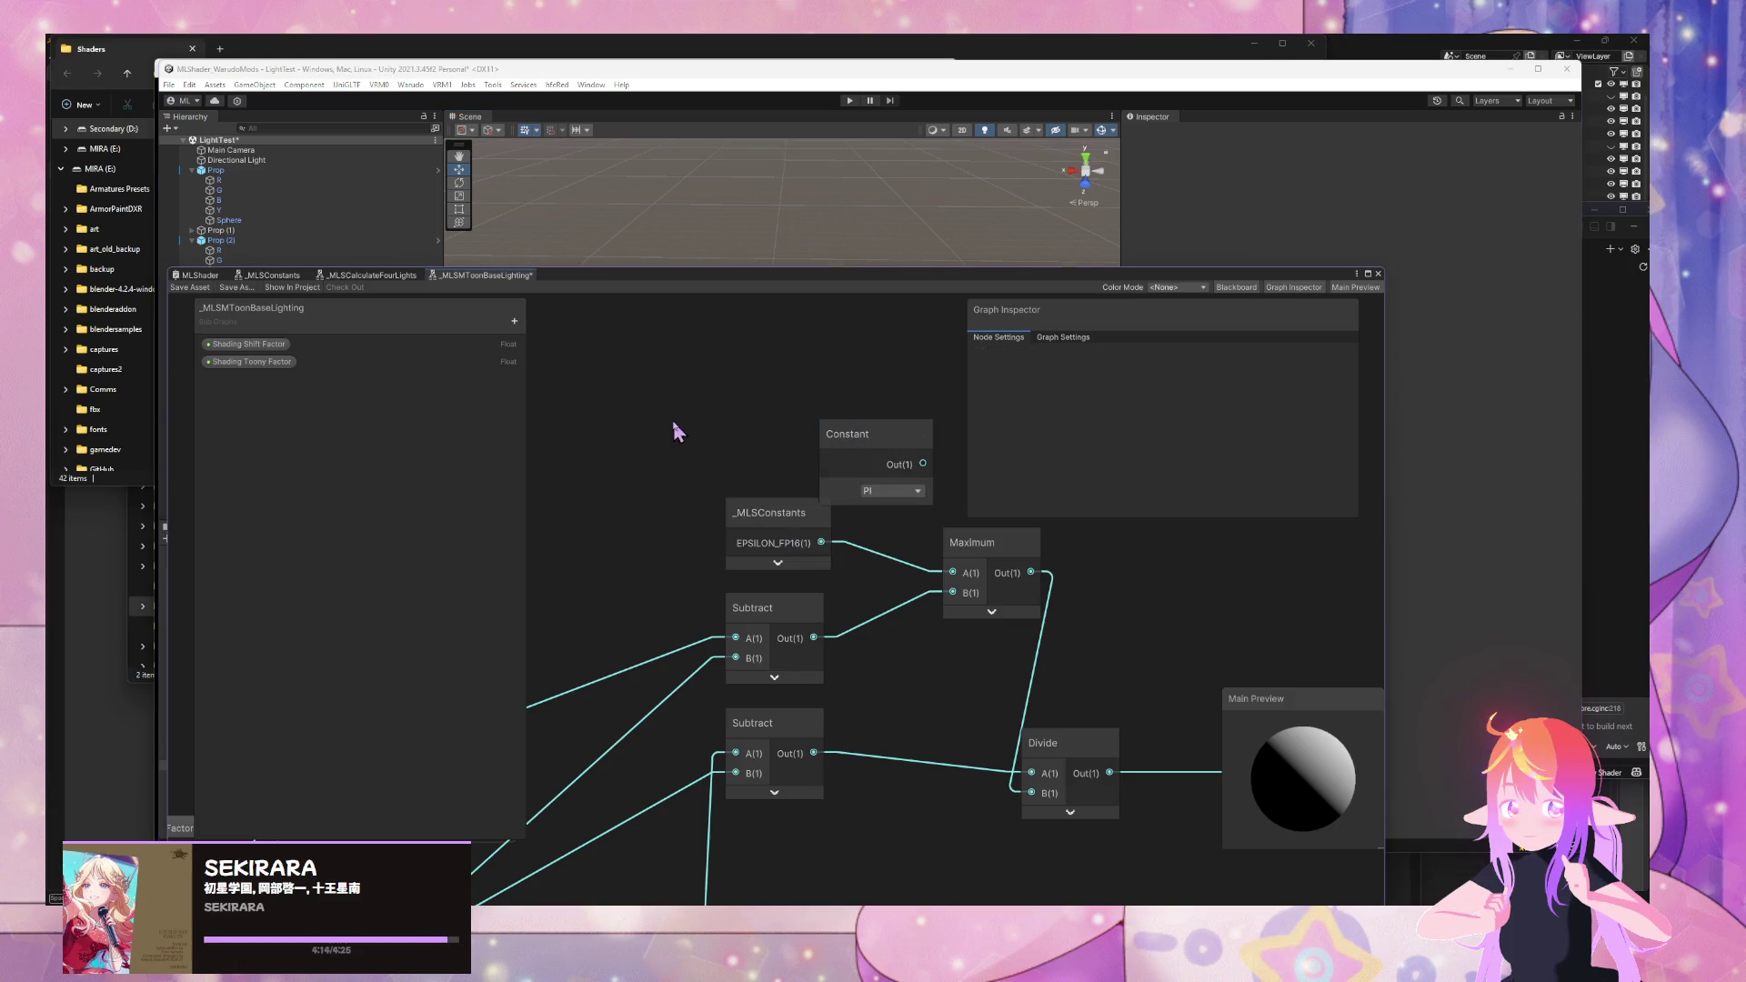
# - Browse the Math node categories (Matrix, Basic, Derivative) looking for an epsilon node
pyautogui.press('space')
pyautogui.write('ap')
pyautogui.press('BackSpace')
pyautogui.press('BackSpace')
pyautogui.press('BackSpace')
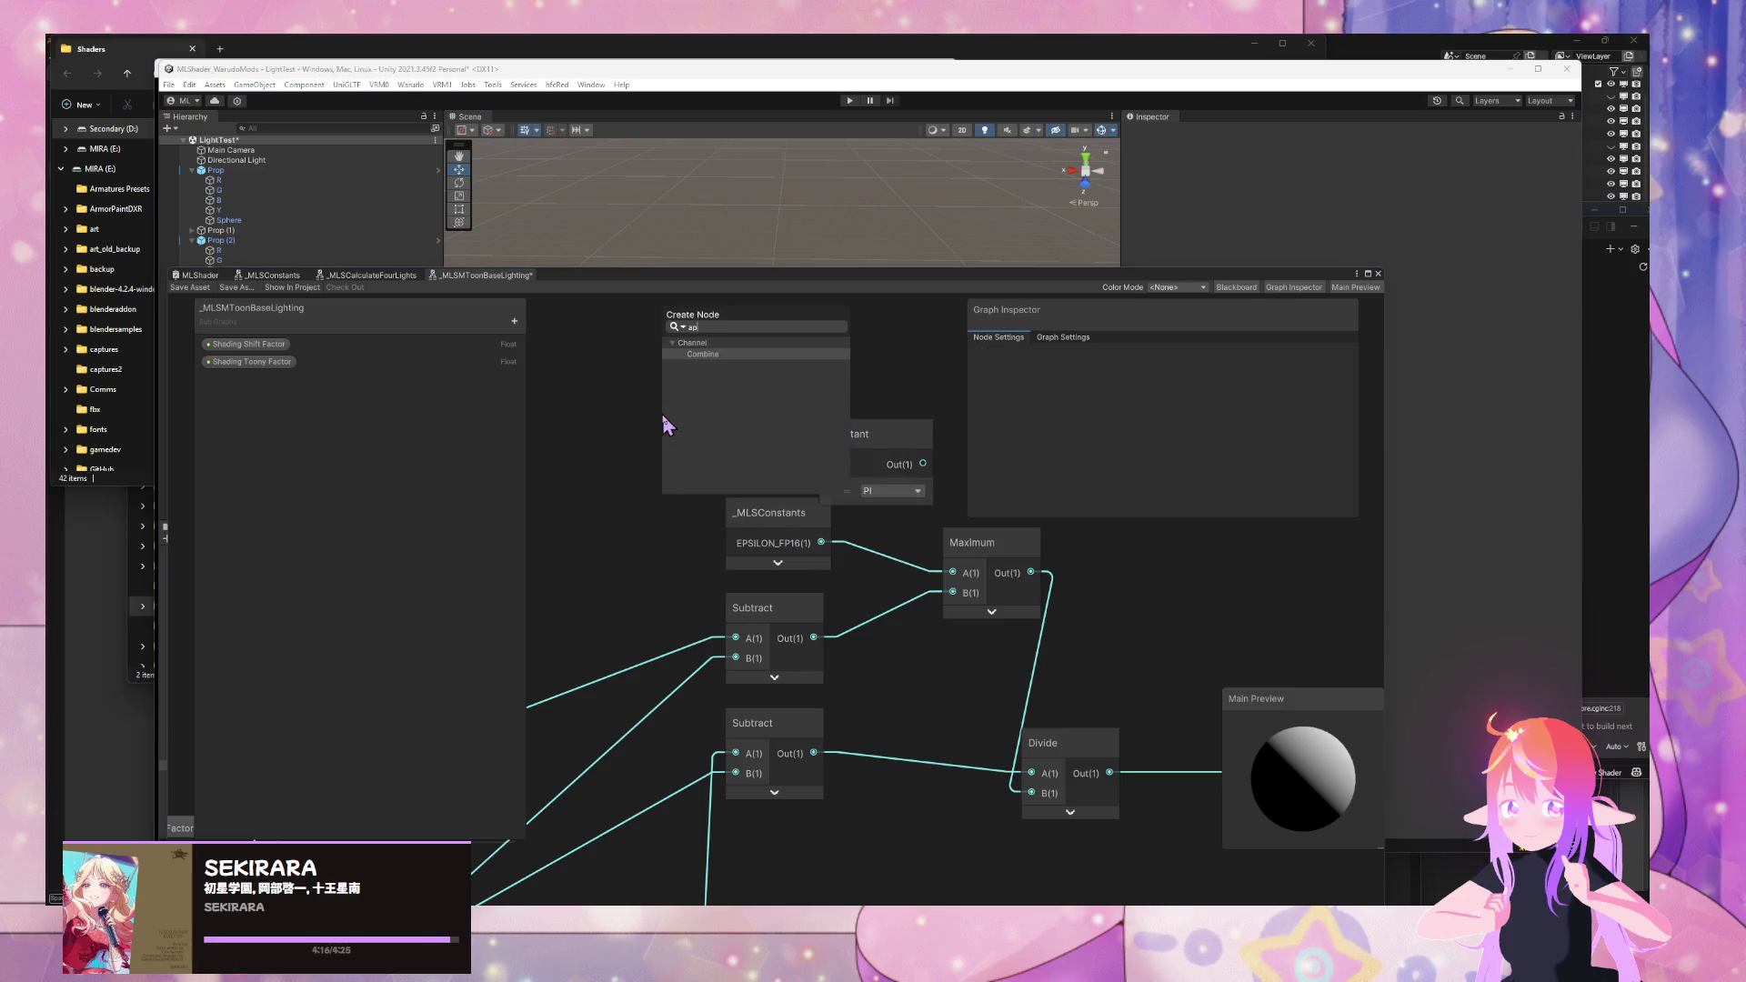
pyautogui.click(687, 376)
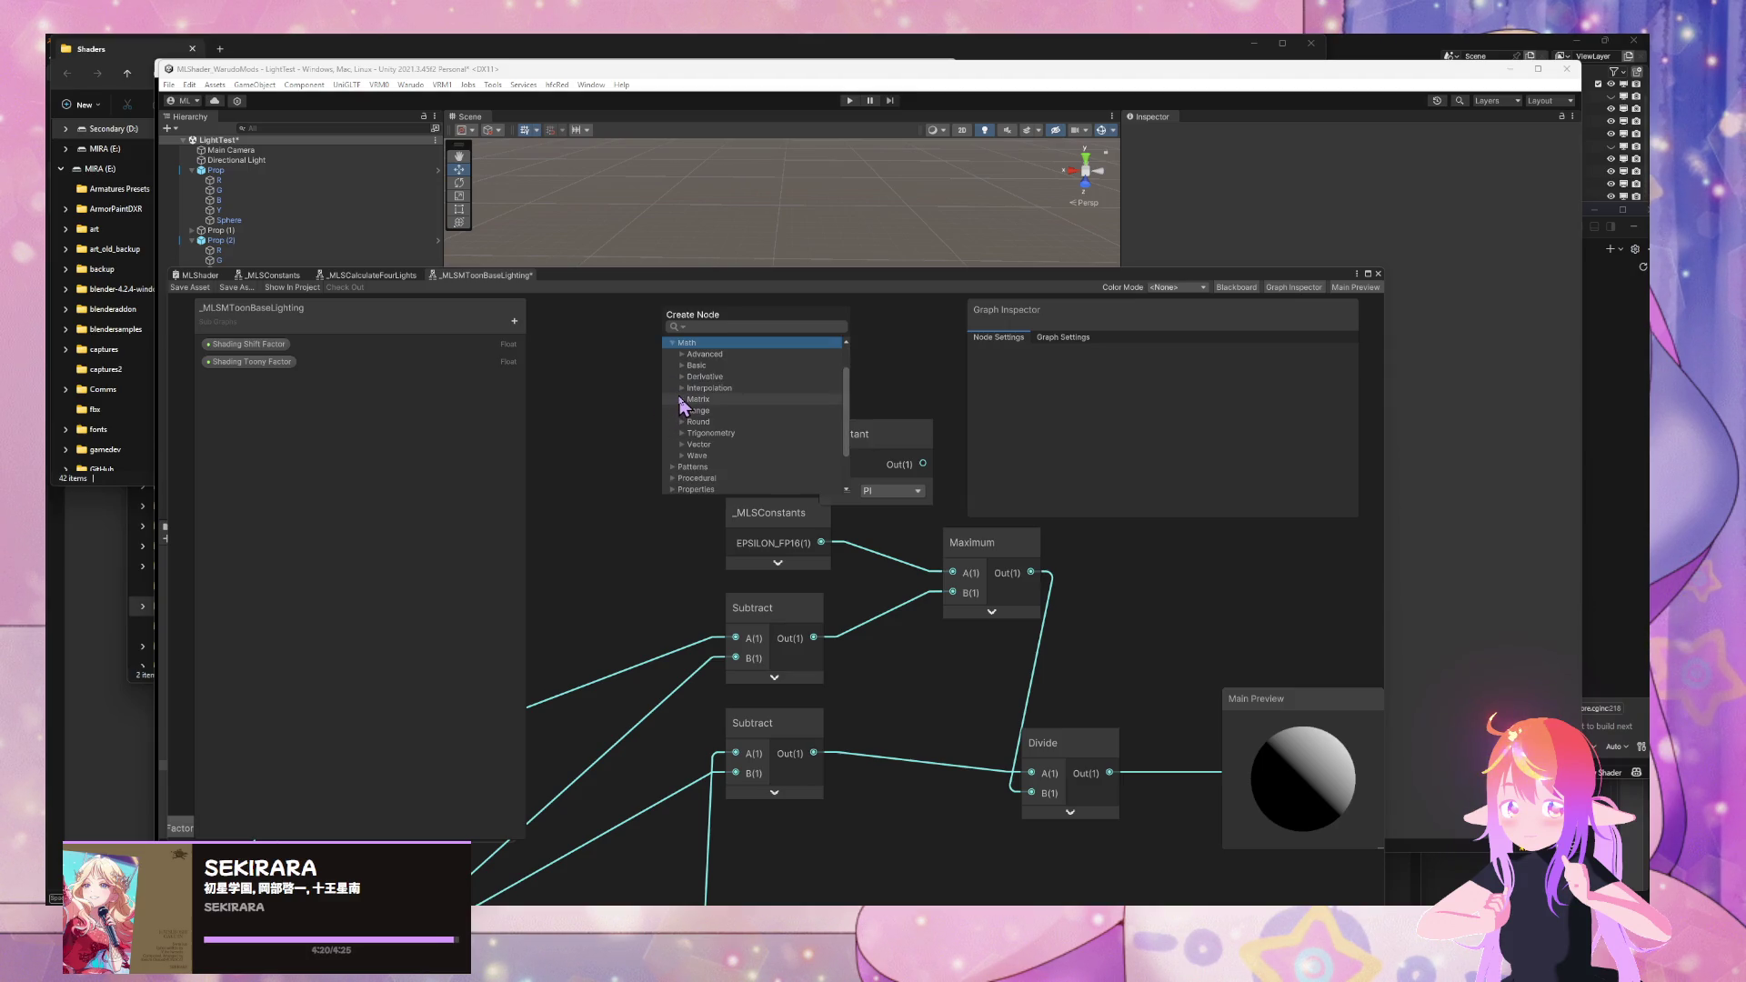
pyautogui.click(681, 399)
pyautogui.click(681, 388)
pyautogui.click(681, 376)
pyautogui.click(681, 365)
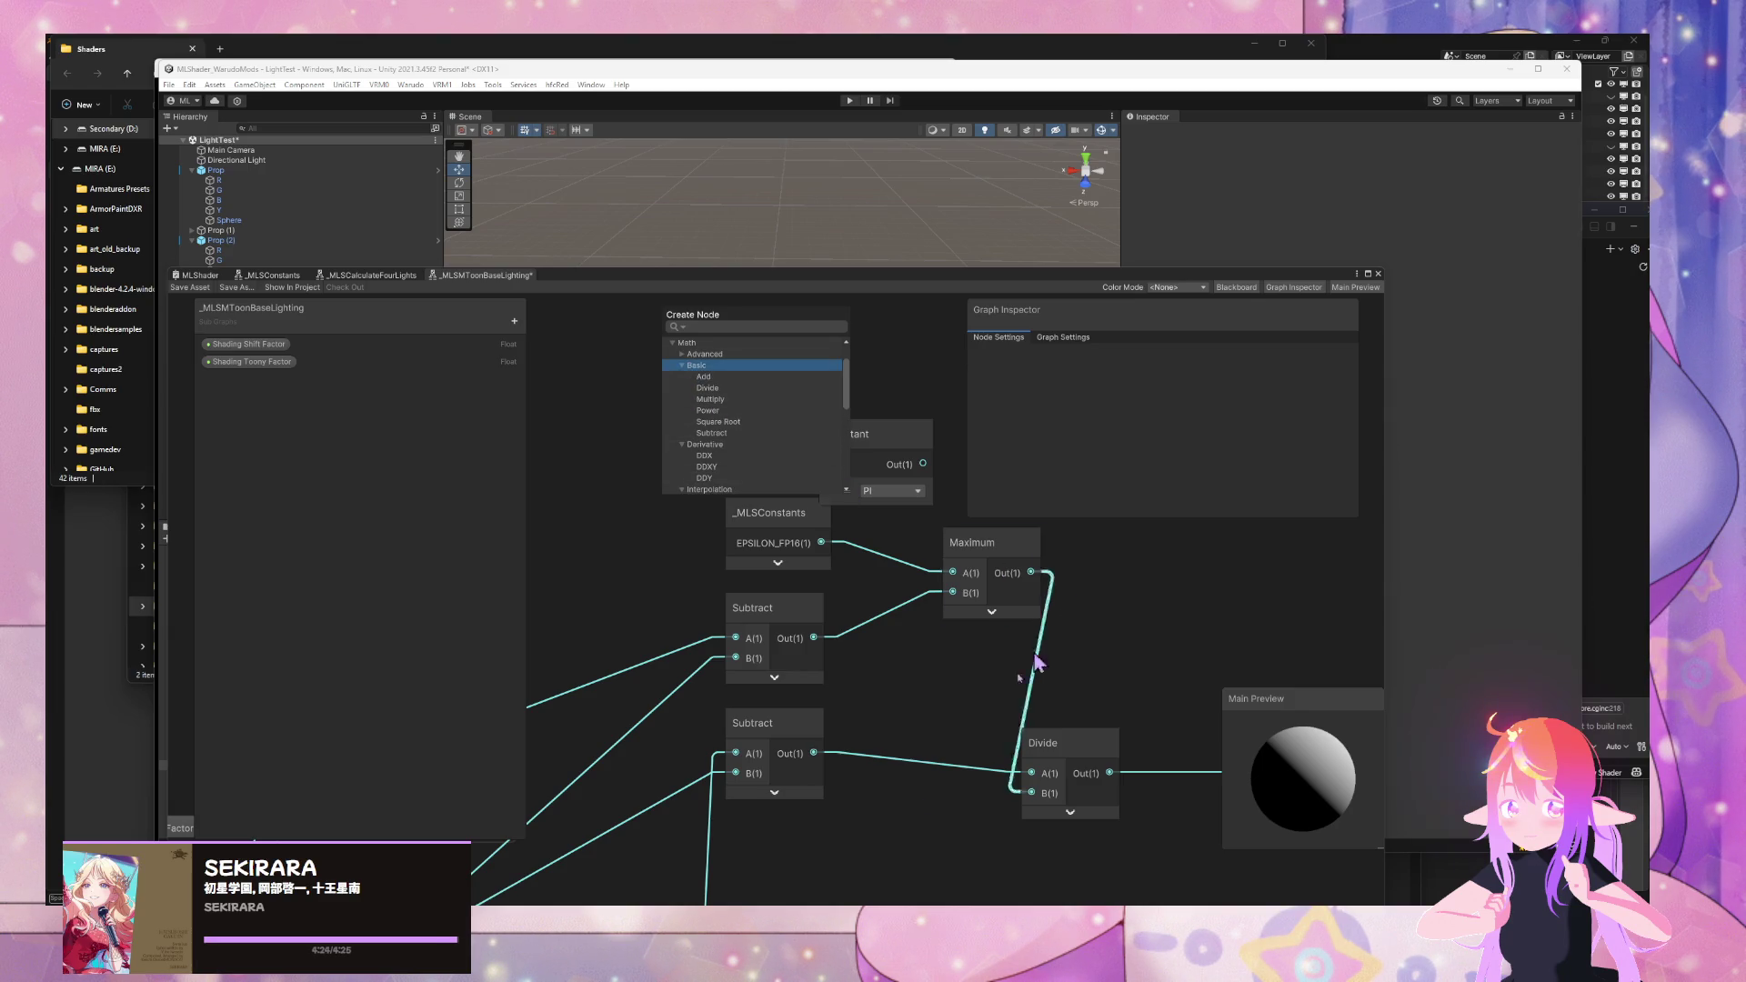
pyautogui.click(767, 919)
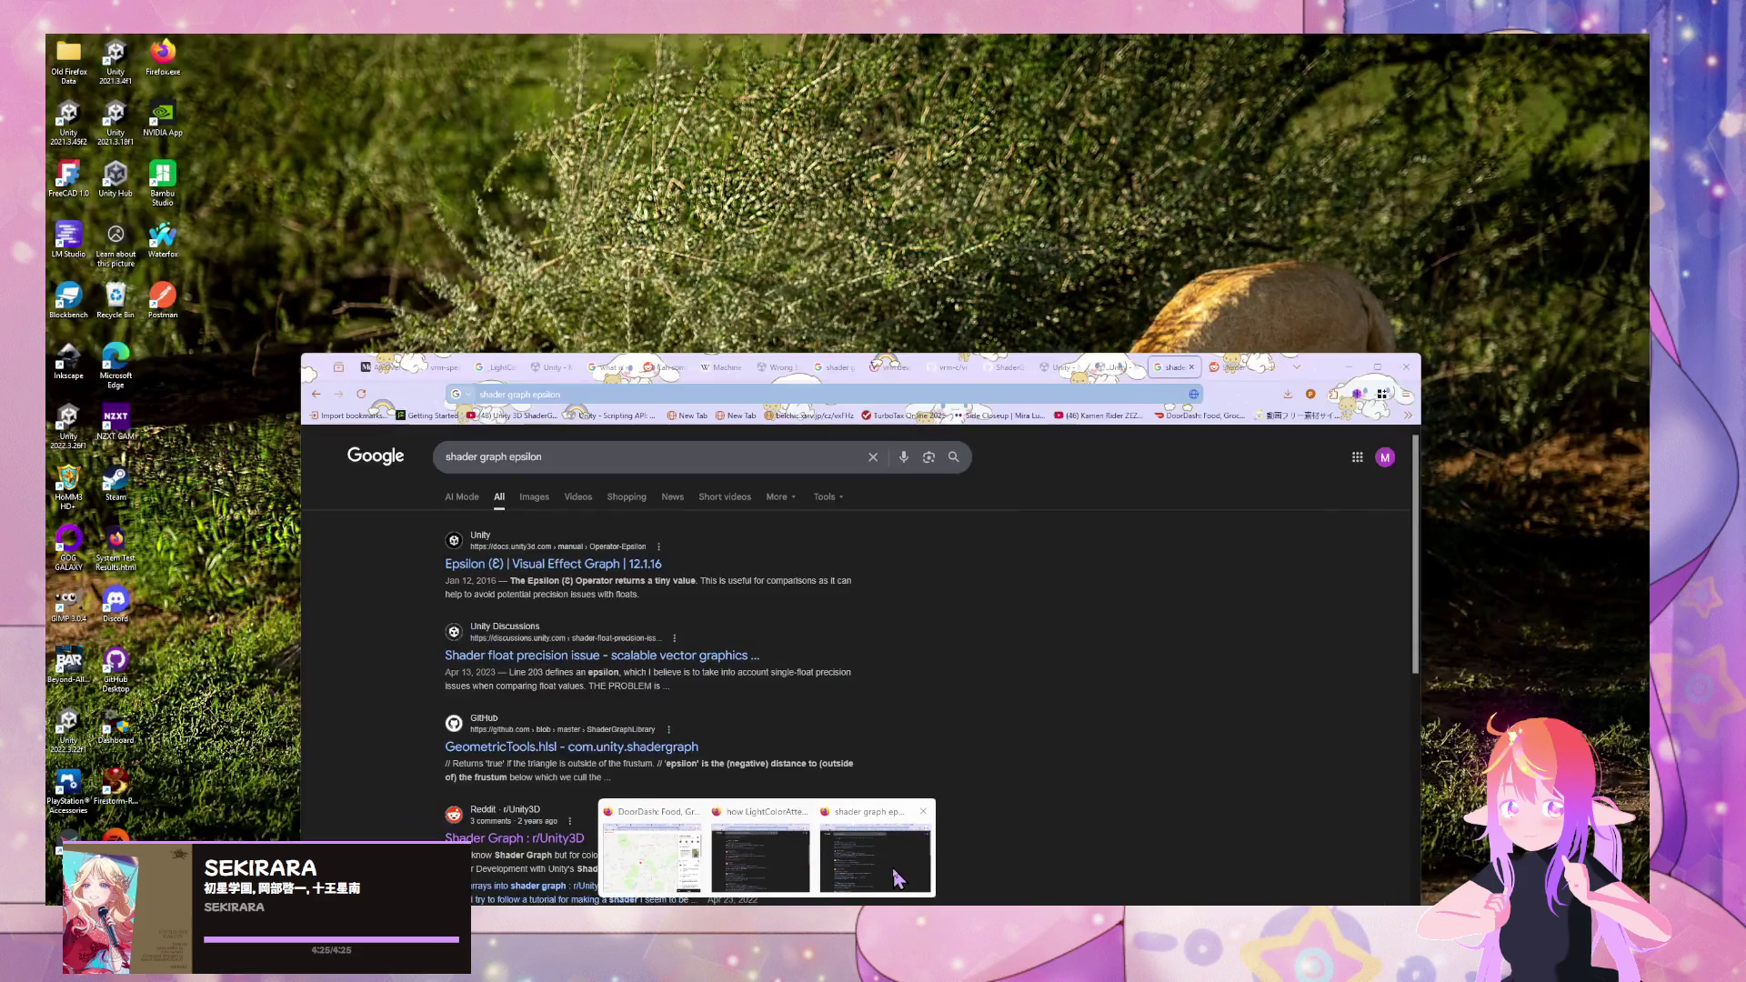
# - Read the 'Epsilon (Ɛ) | Visual Effect Graph' docs, then open the _MLSConstants subgraph
pyautogui.click(896, 877)
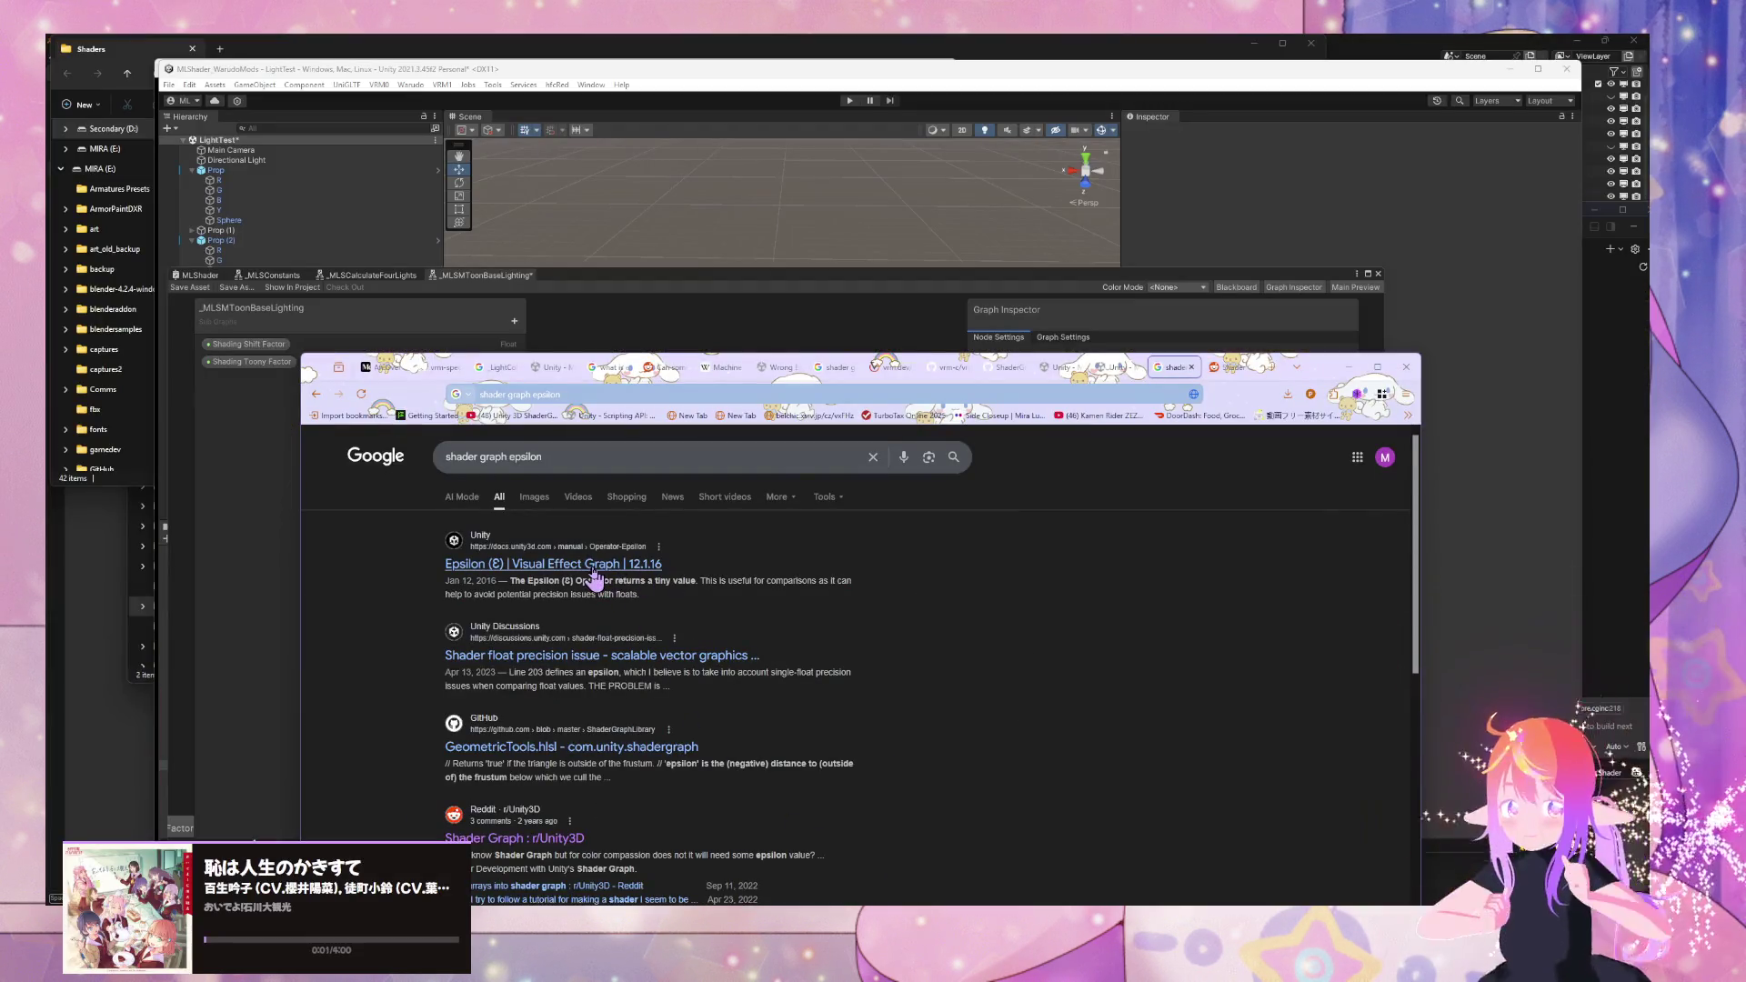
pyautogui.click(619, 565)
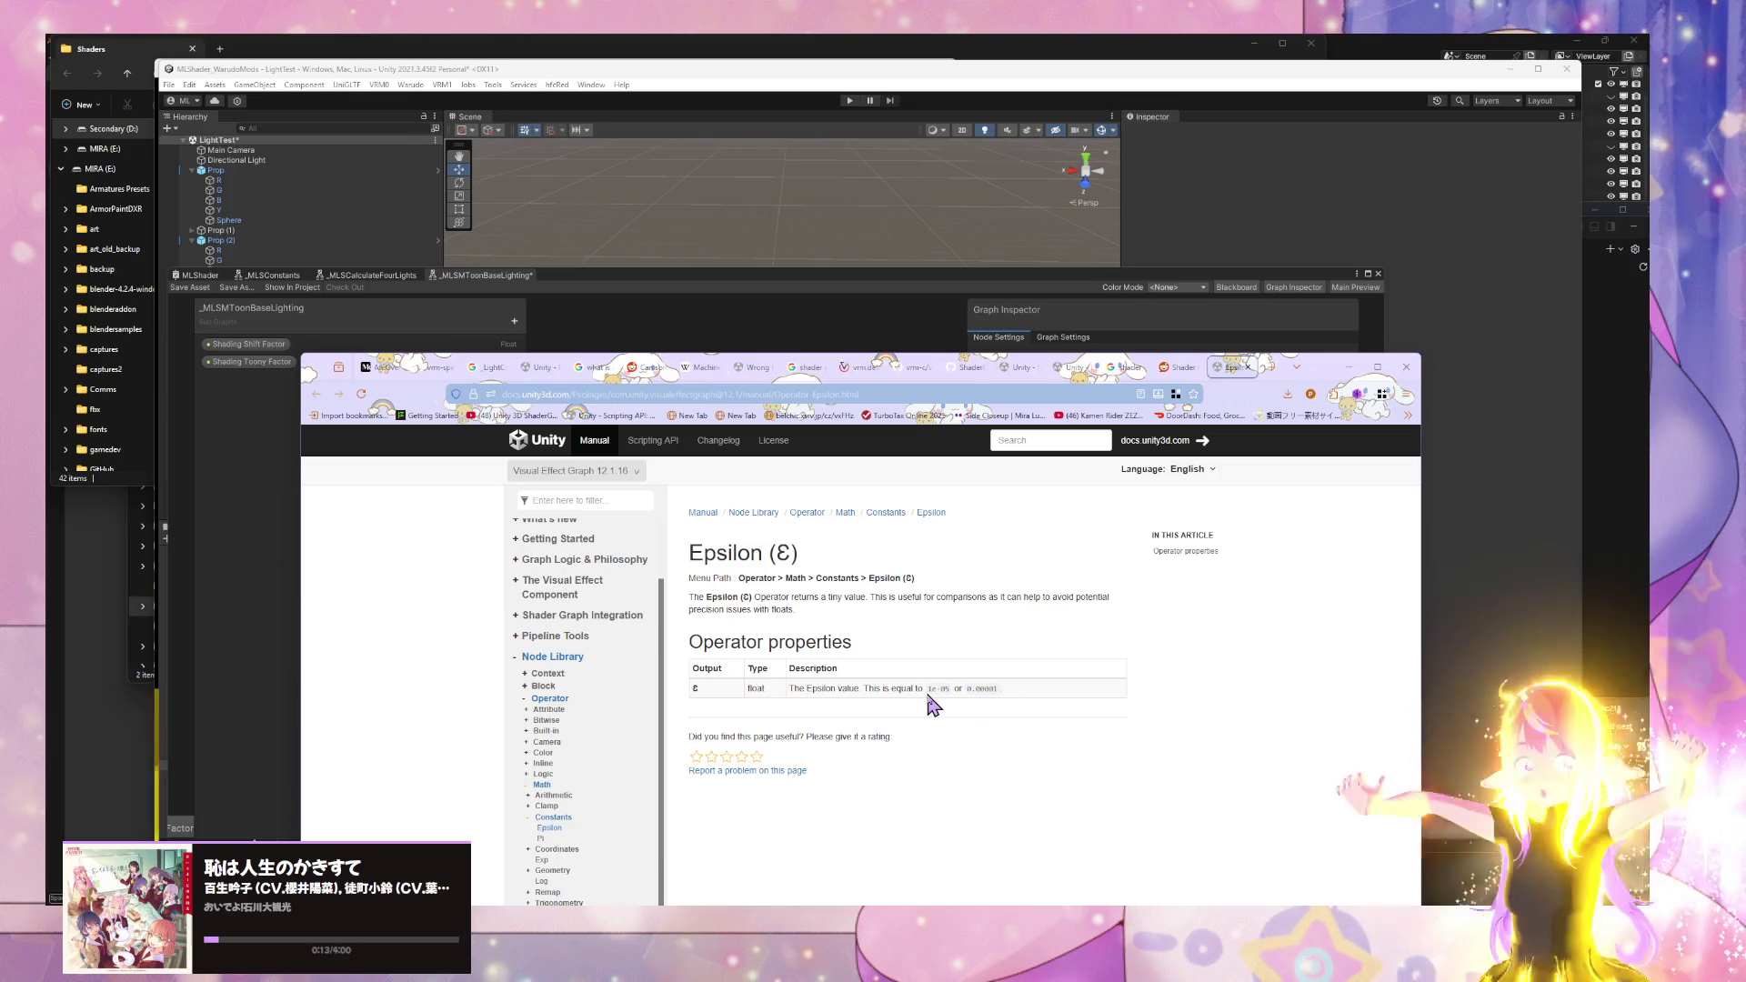
pyautogui.click(262, 664)
pyautogui.doubleClick(771, 525)
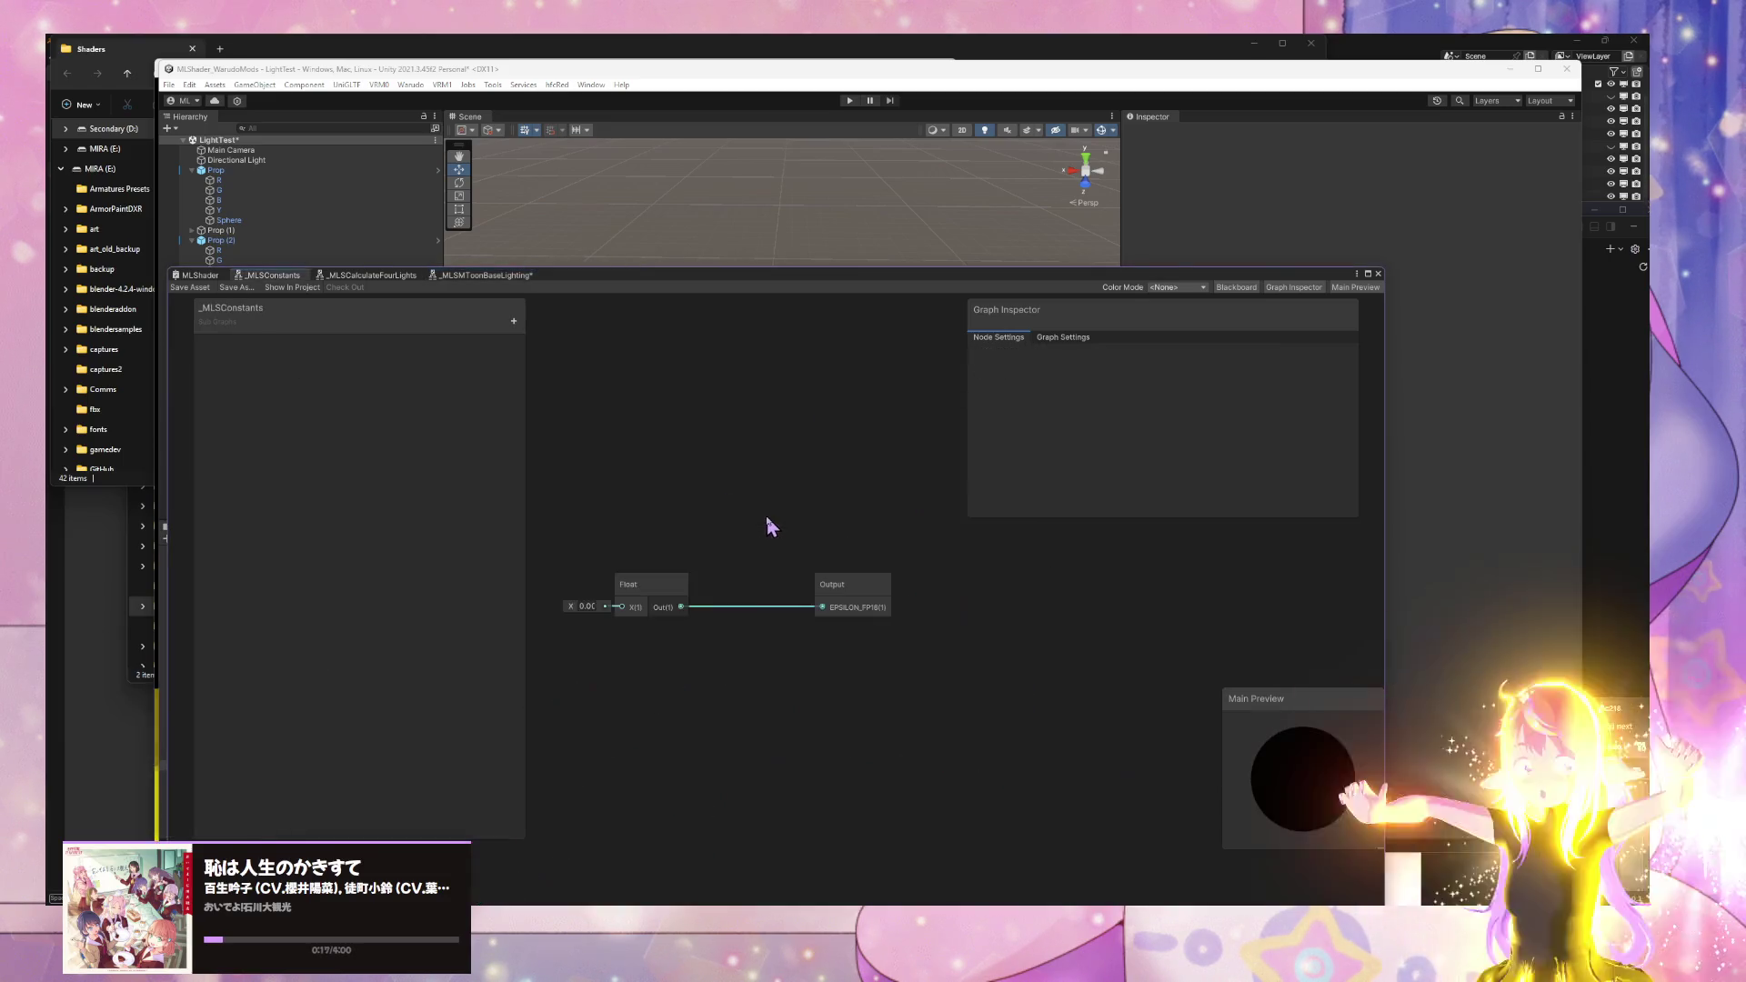
# - Inspect the Float node's value and try a 'zer' node search without adding anything
pyautogui.click(629, 615)
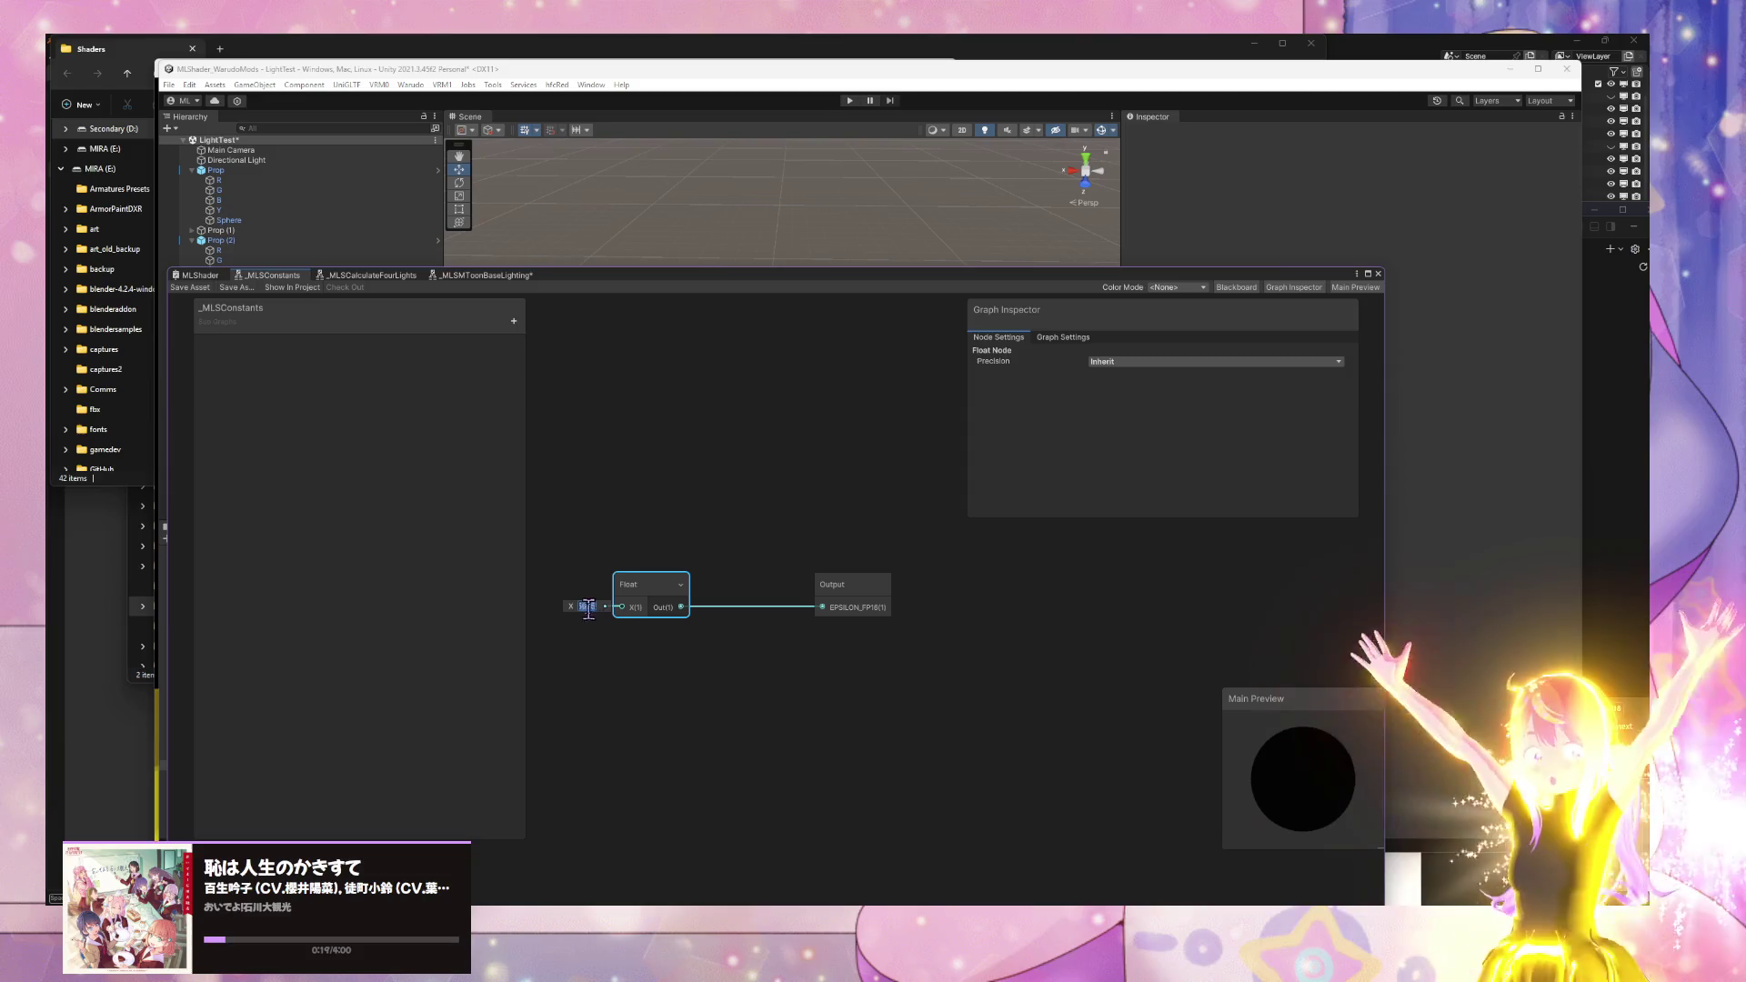
pyautogui.click(587, 607)
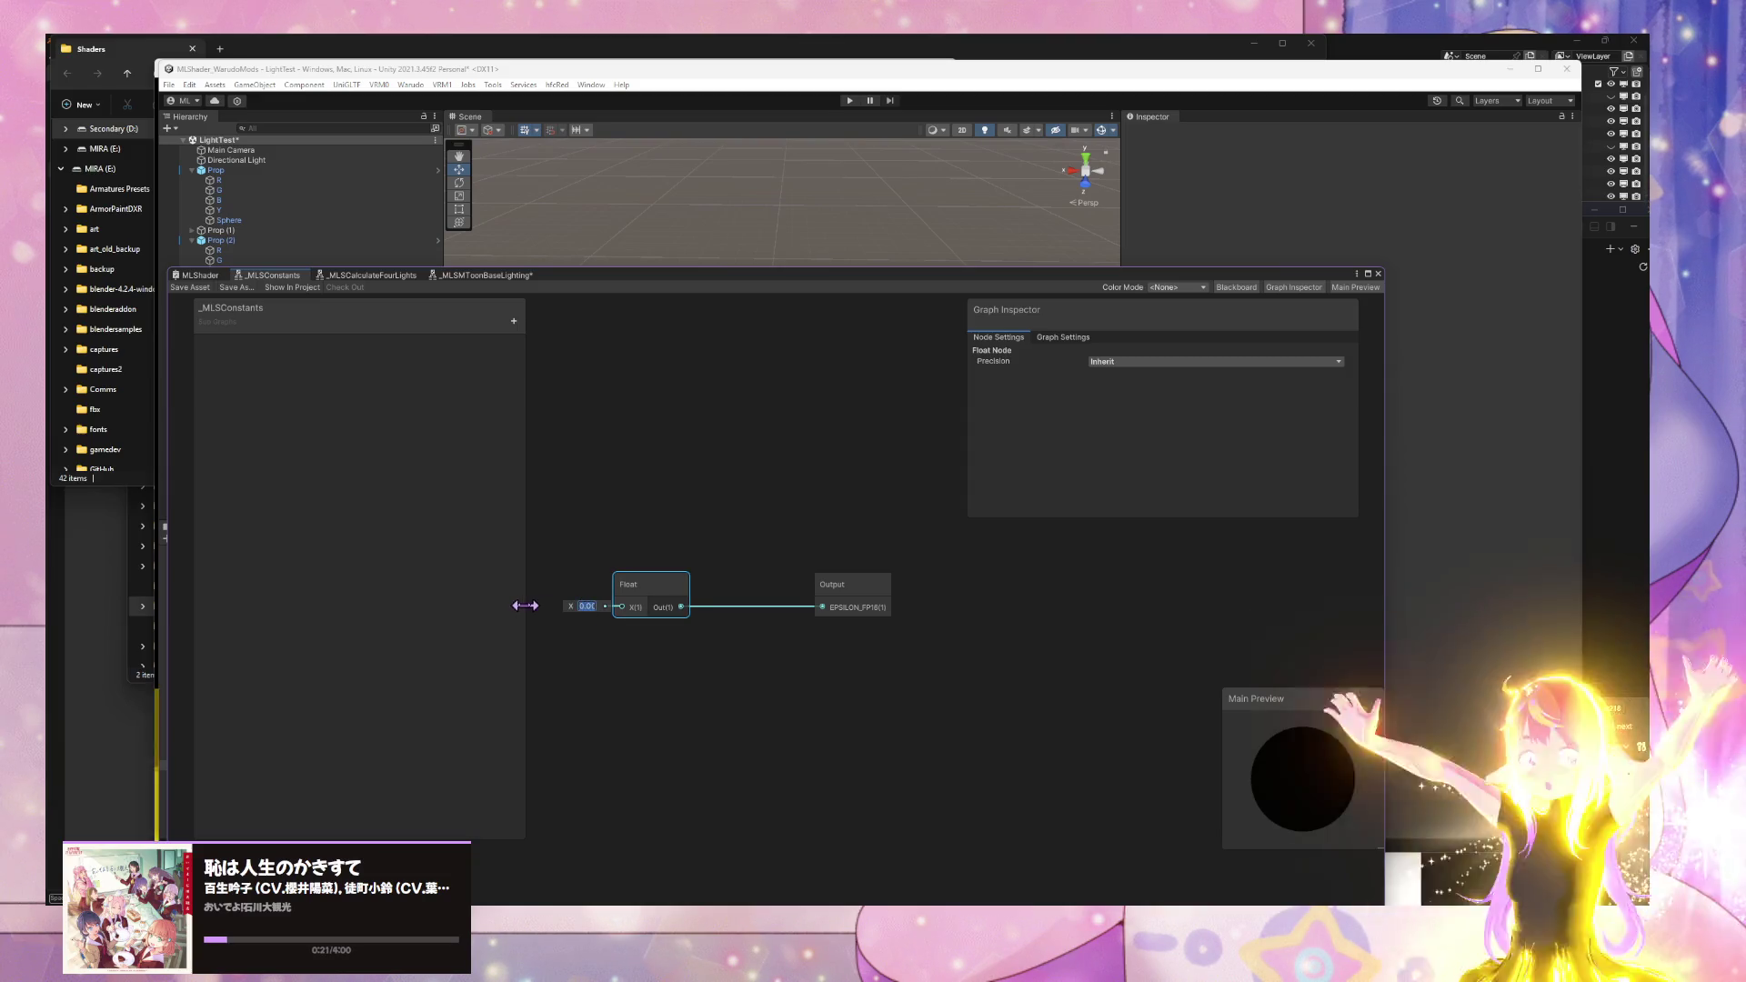
pyautogui.click(658, 678)
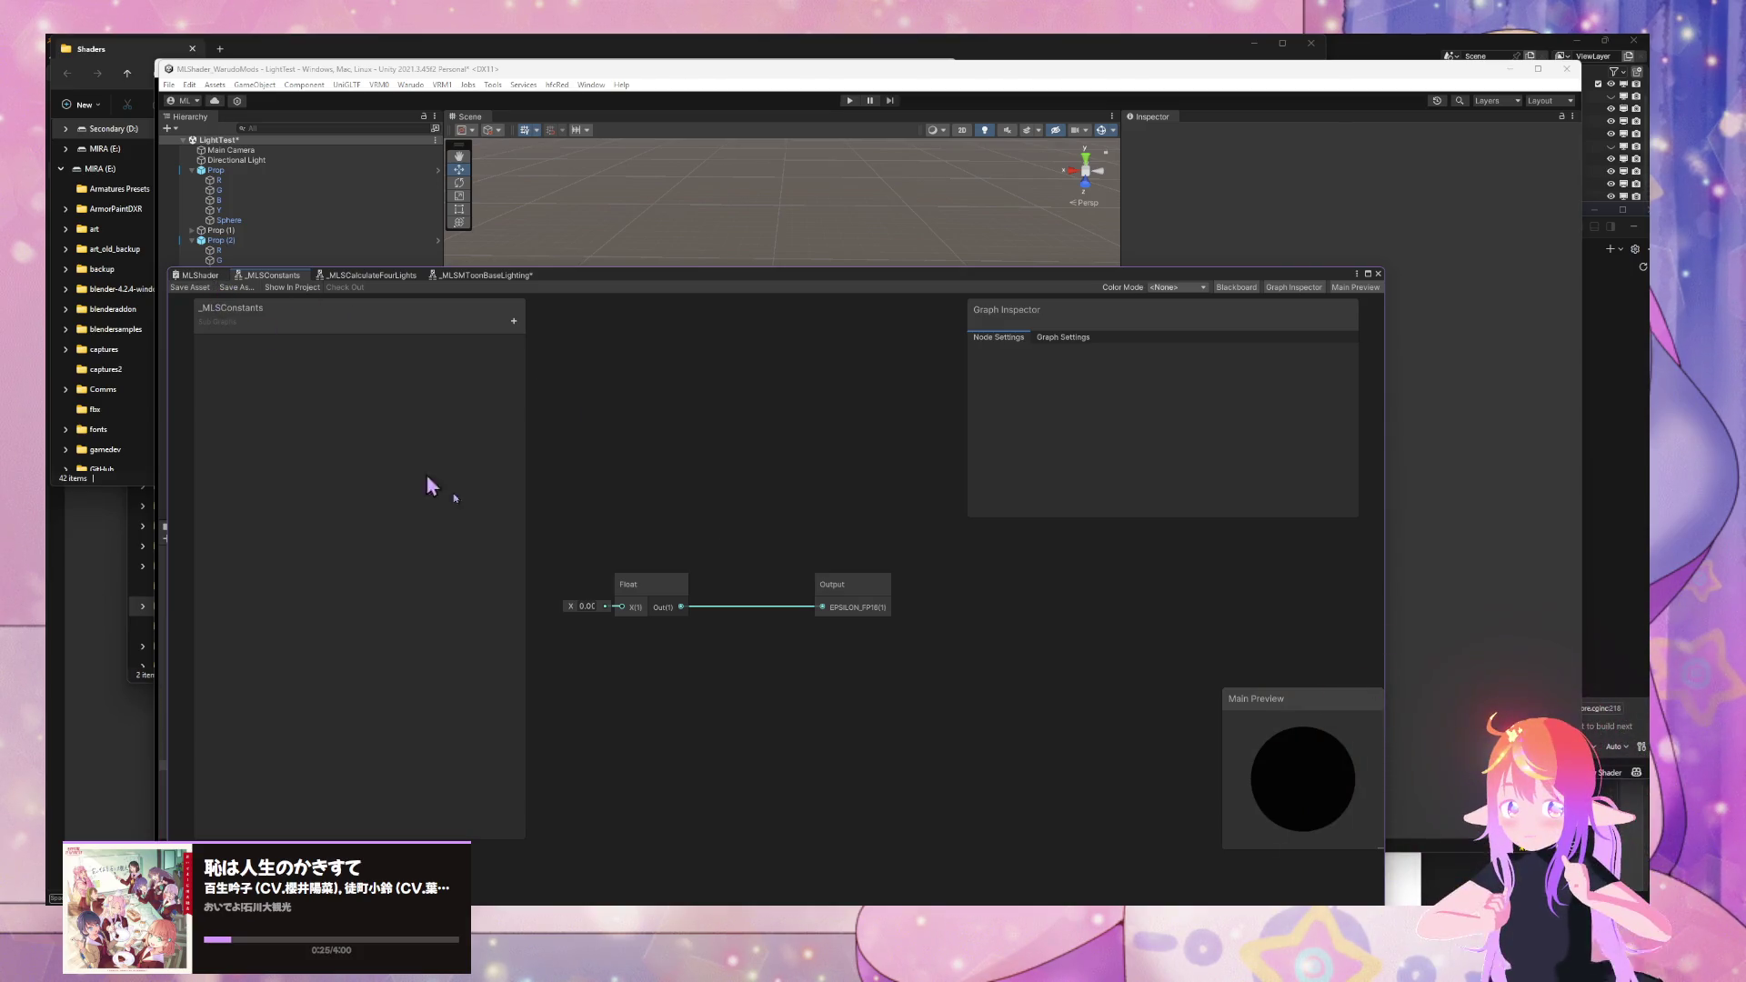
pyautogui.scroll(2, 900, 571)
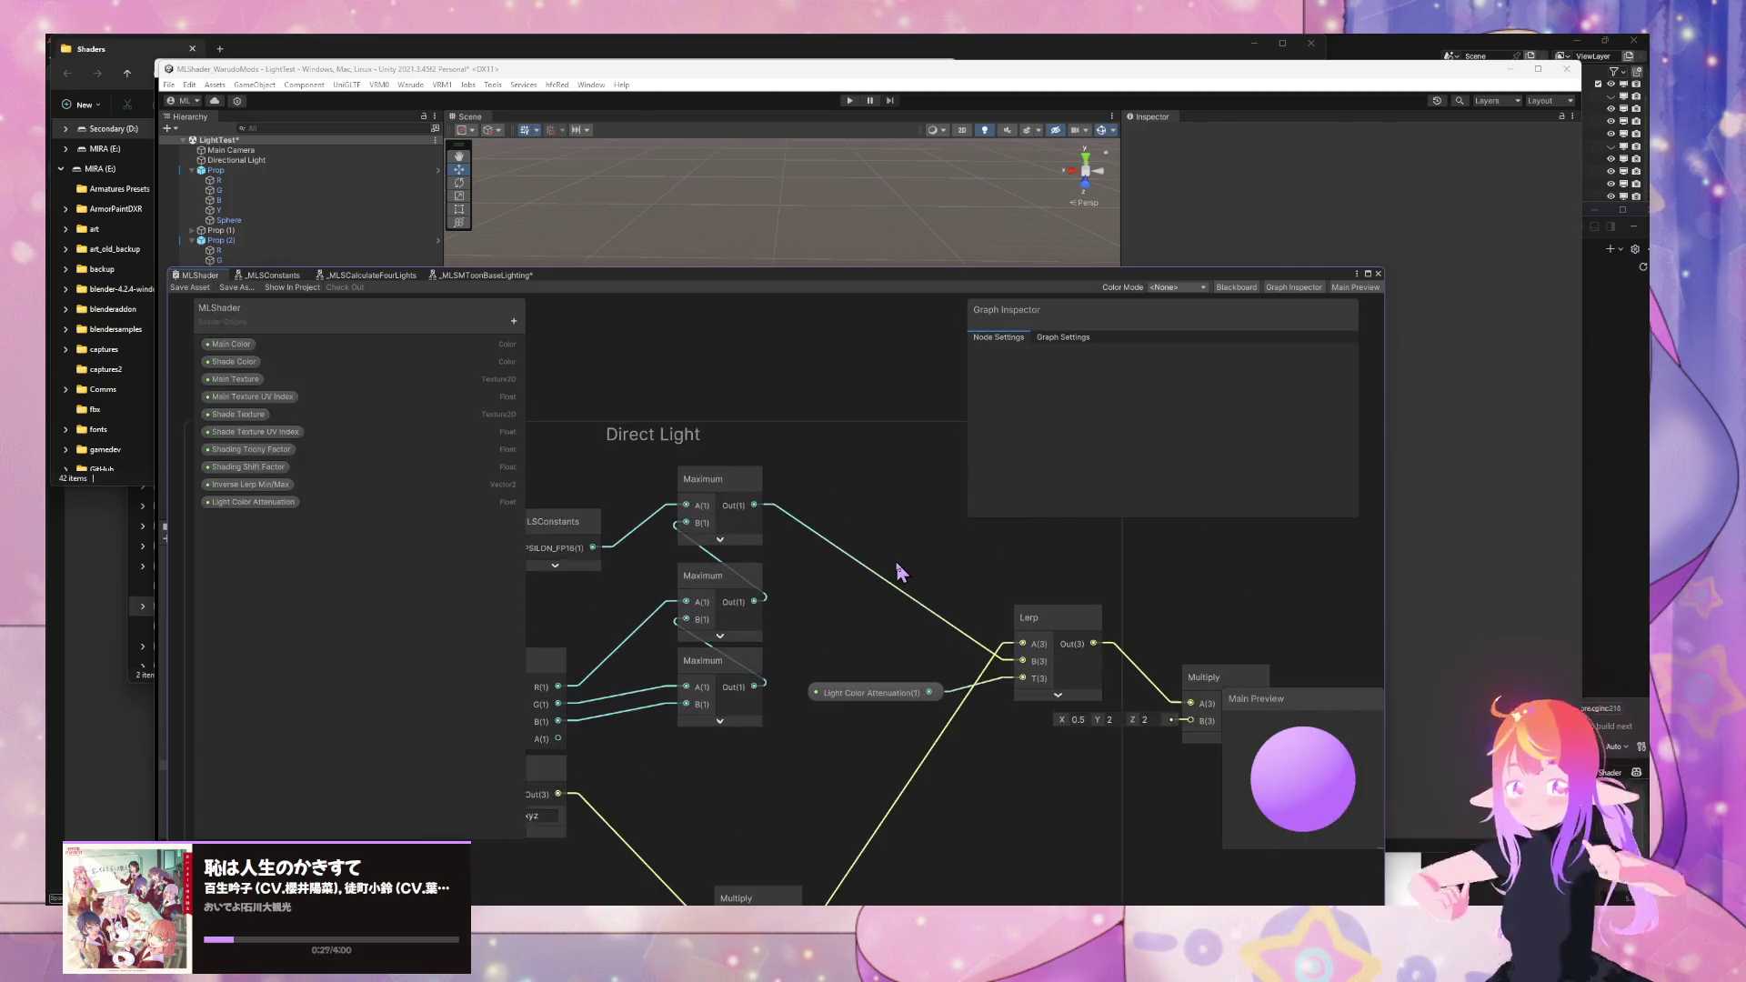
pyautogui.scroll(2, 897, 571)
pyautogui.scroll(-3, 900, 570)
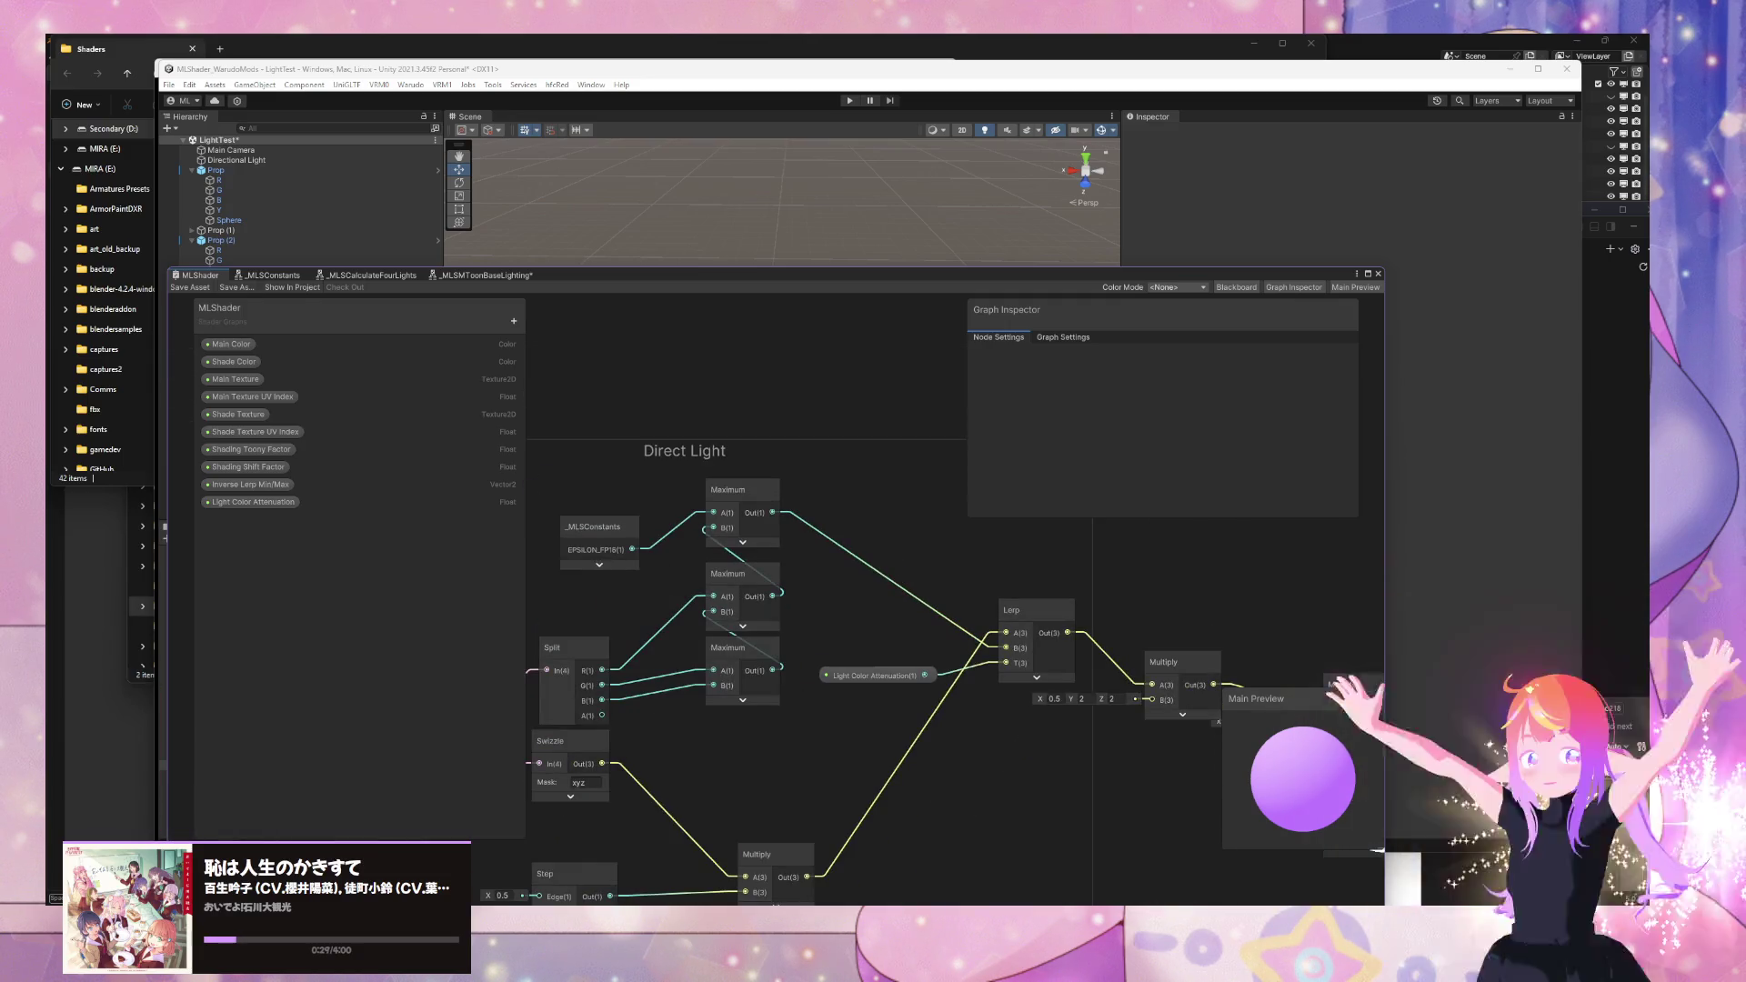
pyautogui.press('space')
pyautogui.write('zer')
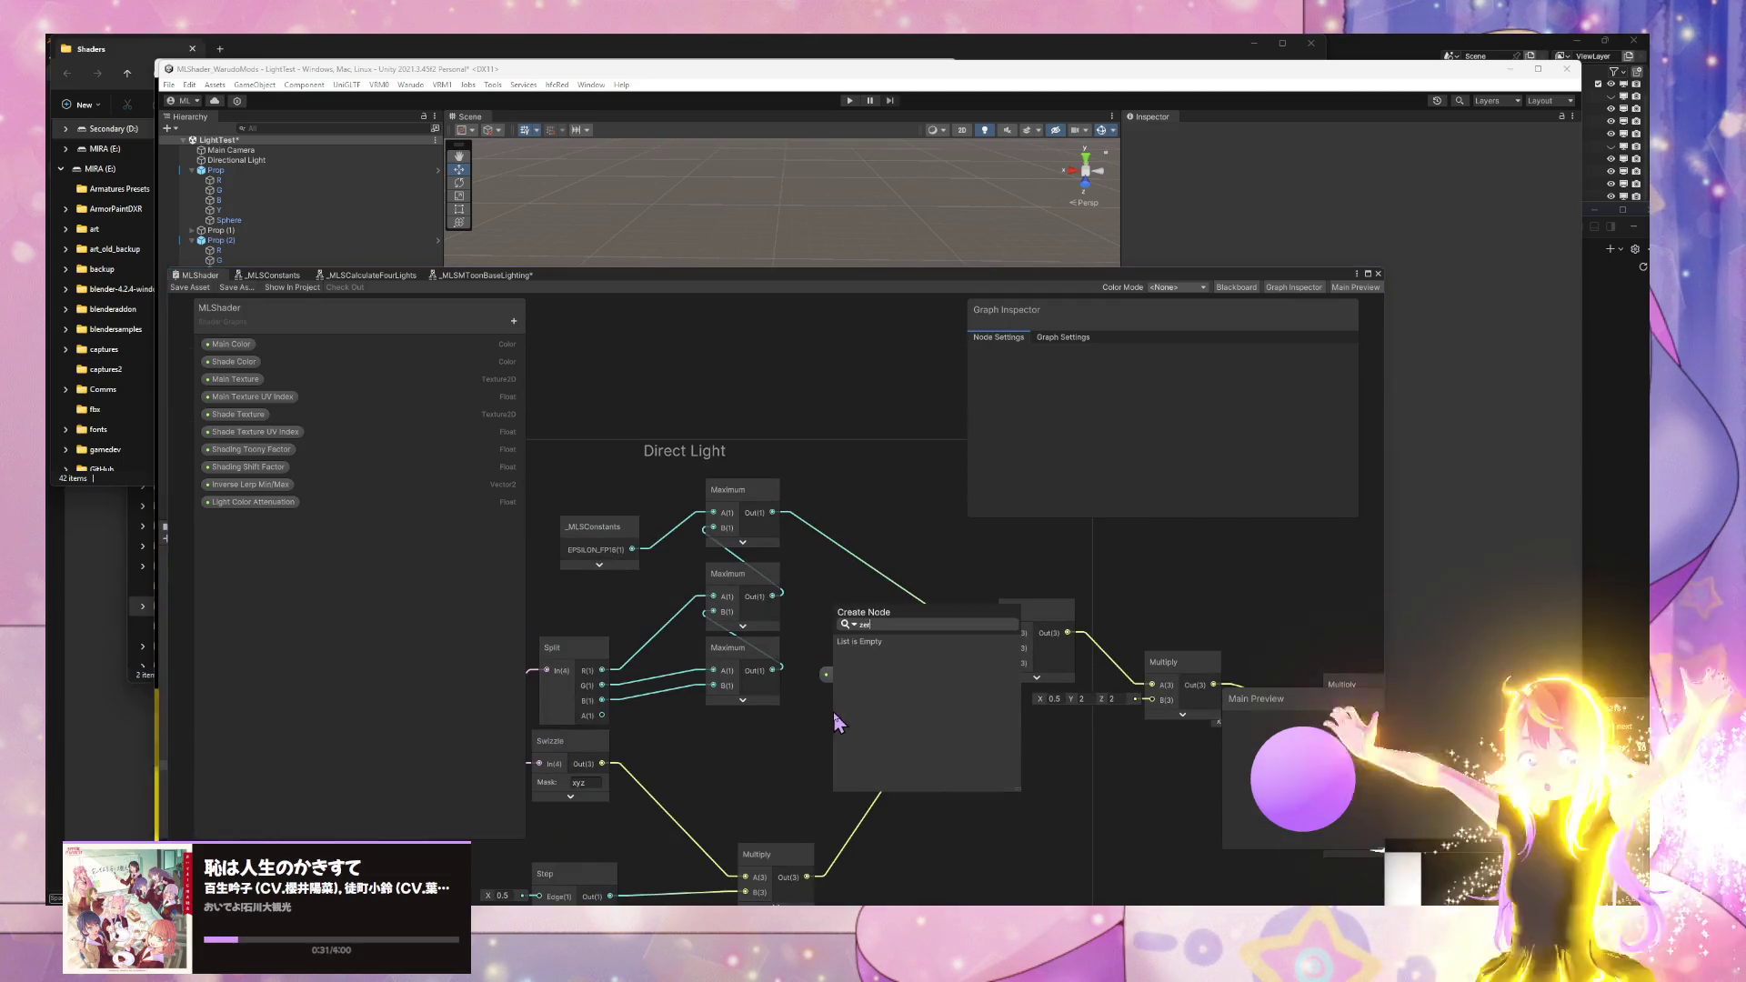
pyautogui.press('BackSpace')
pyautogui.press('BackSpace')
pyautogui.press('BackSpace')
# - Move the Epsilon docs window to the right and pan to the _MLSMToonBaseLighting node
pyautogui.click(766, 955)
pyautogui.click(906, 868)
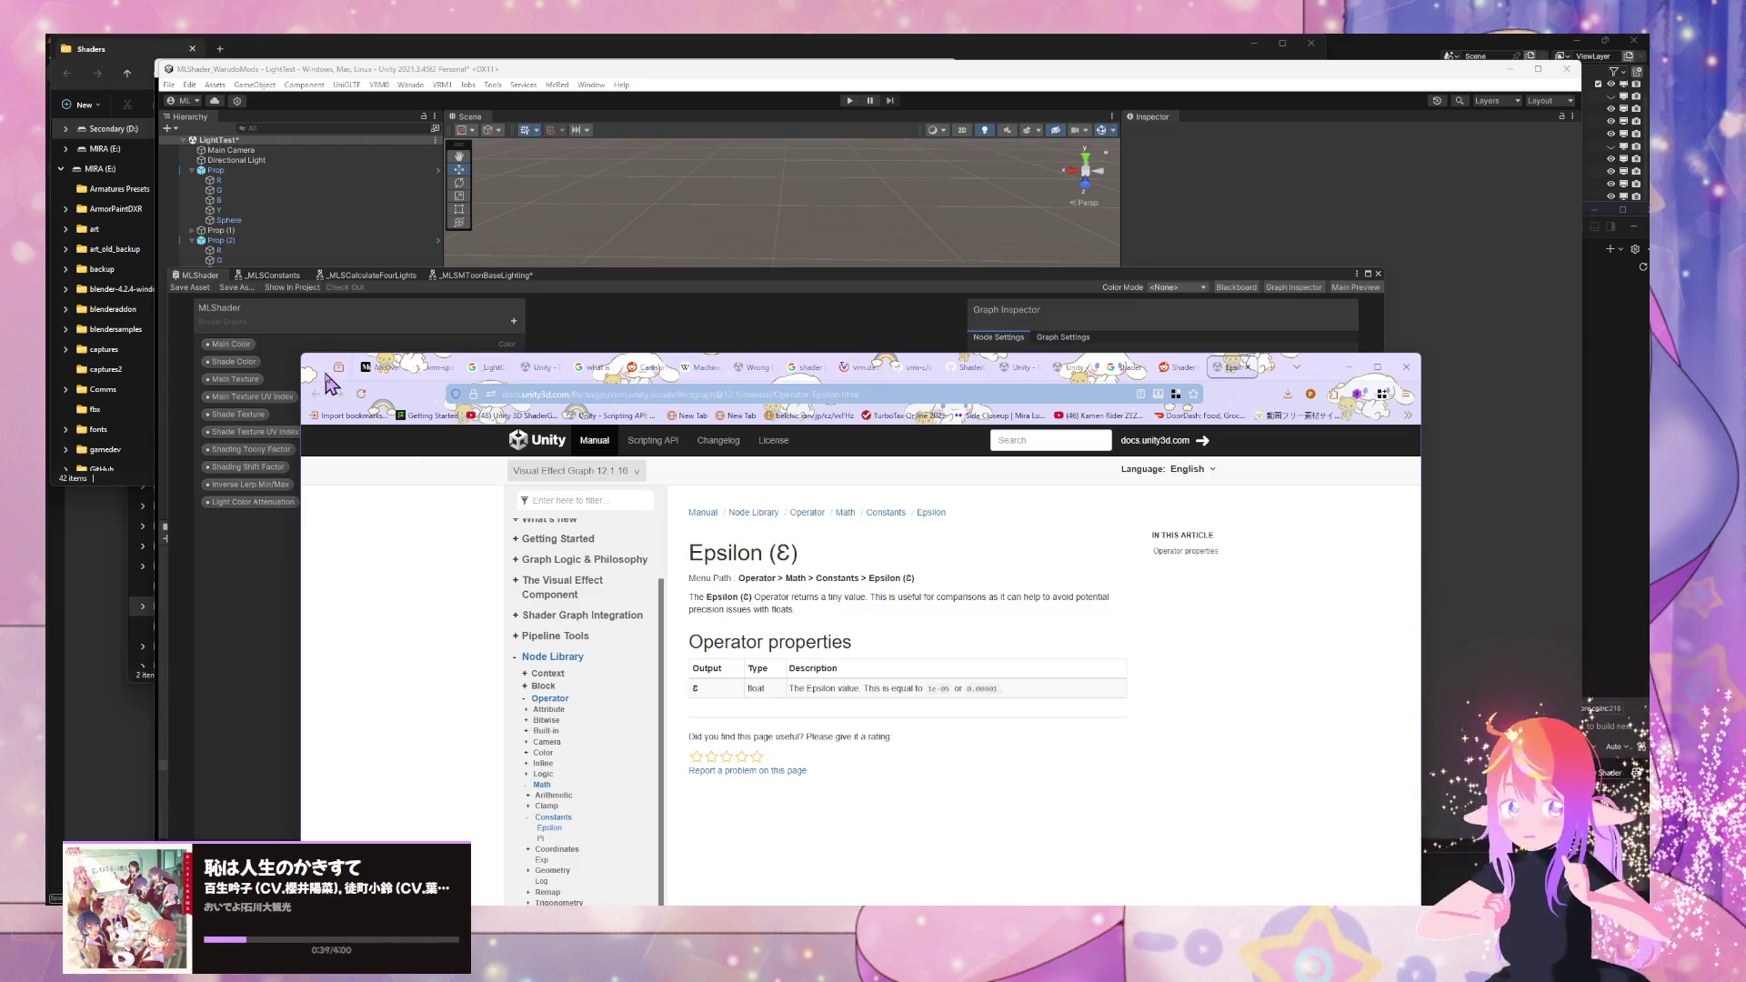
pyautogui.moveTo(327, 373)
pyautogui.mouseDown()
pyautogui.moveTo(1132, 389)
pyautogui.moveTo(1395, 423)
pyautogui.moveTo(1277, 424)
pyautogui.mouseUp()
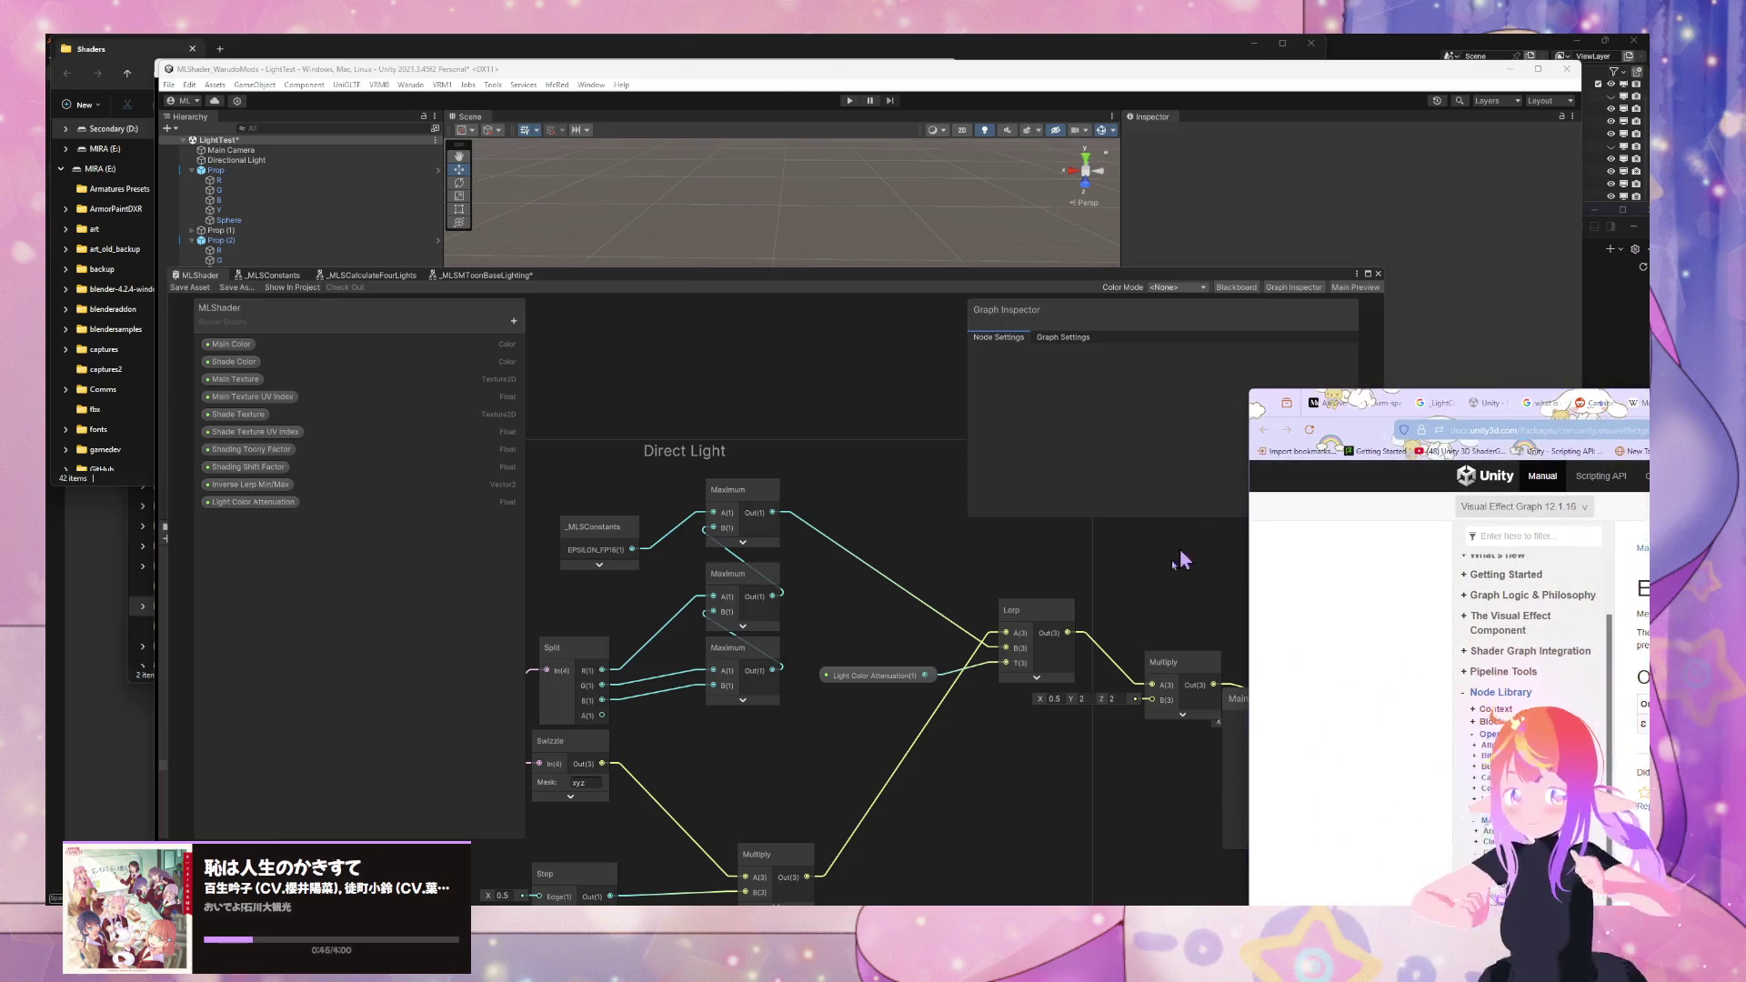
pyautogui.moveTo(1163, 617); pyautogui.dragTo(863, 571)
pyautogui.scroll(-5, 864, 571)
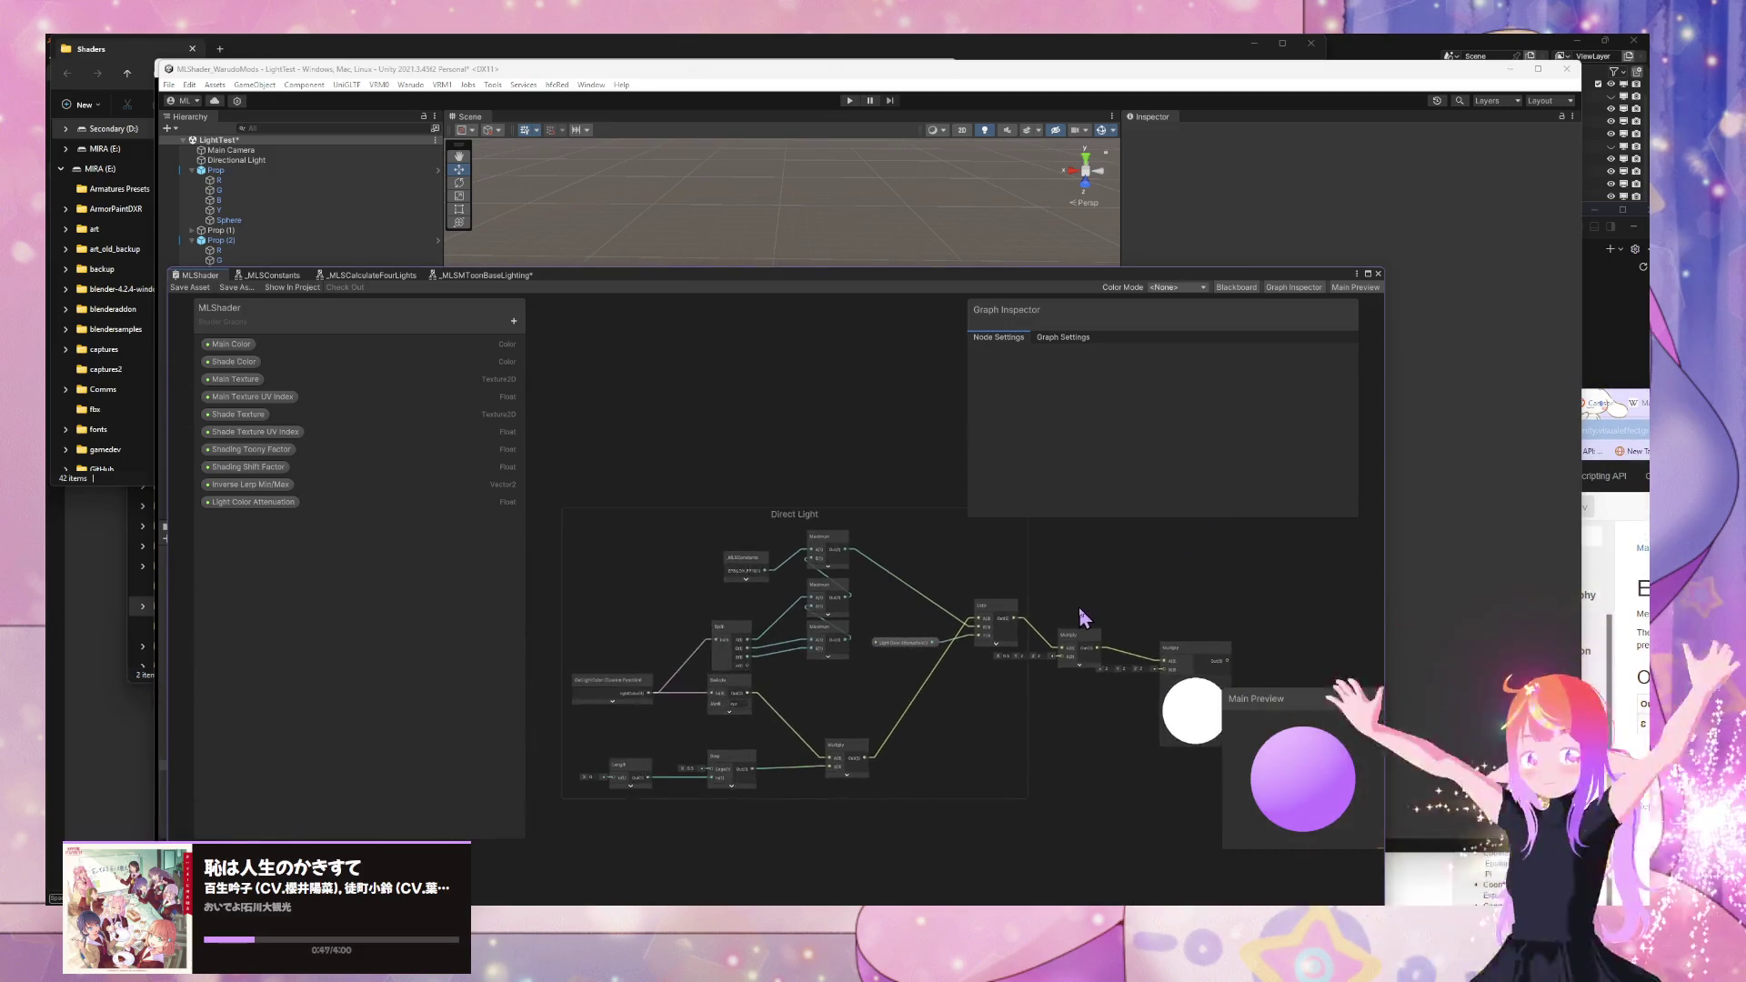
pyautogui.scroll(3, 1071, 545)
pyautogui.scroll(-2, 810, 440)
pyautogui.scroll(3, 955, 724)
pyautogui.moveTo(875, 526); pyautogui.dragTo(1185, 430)
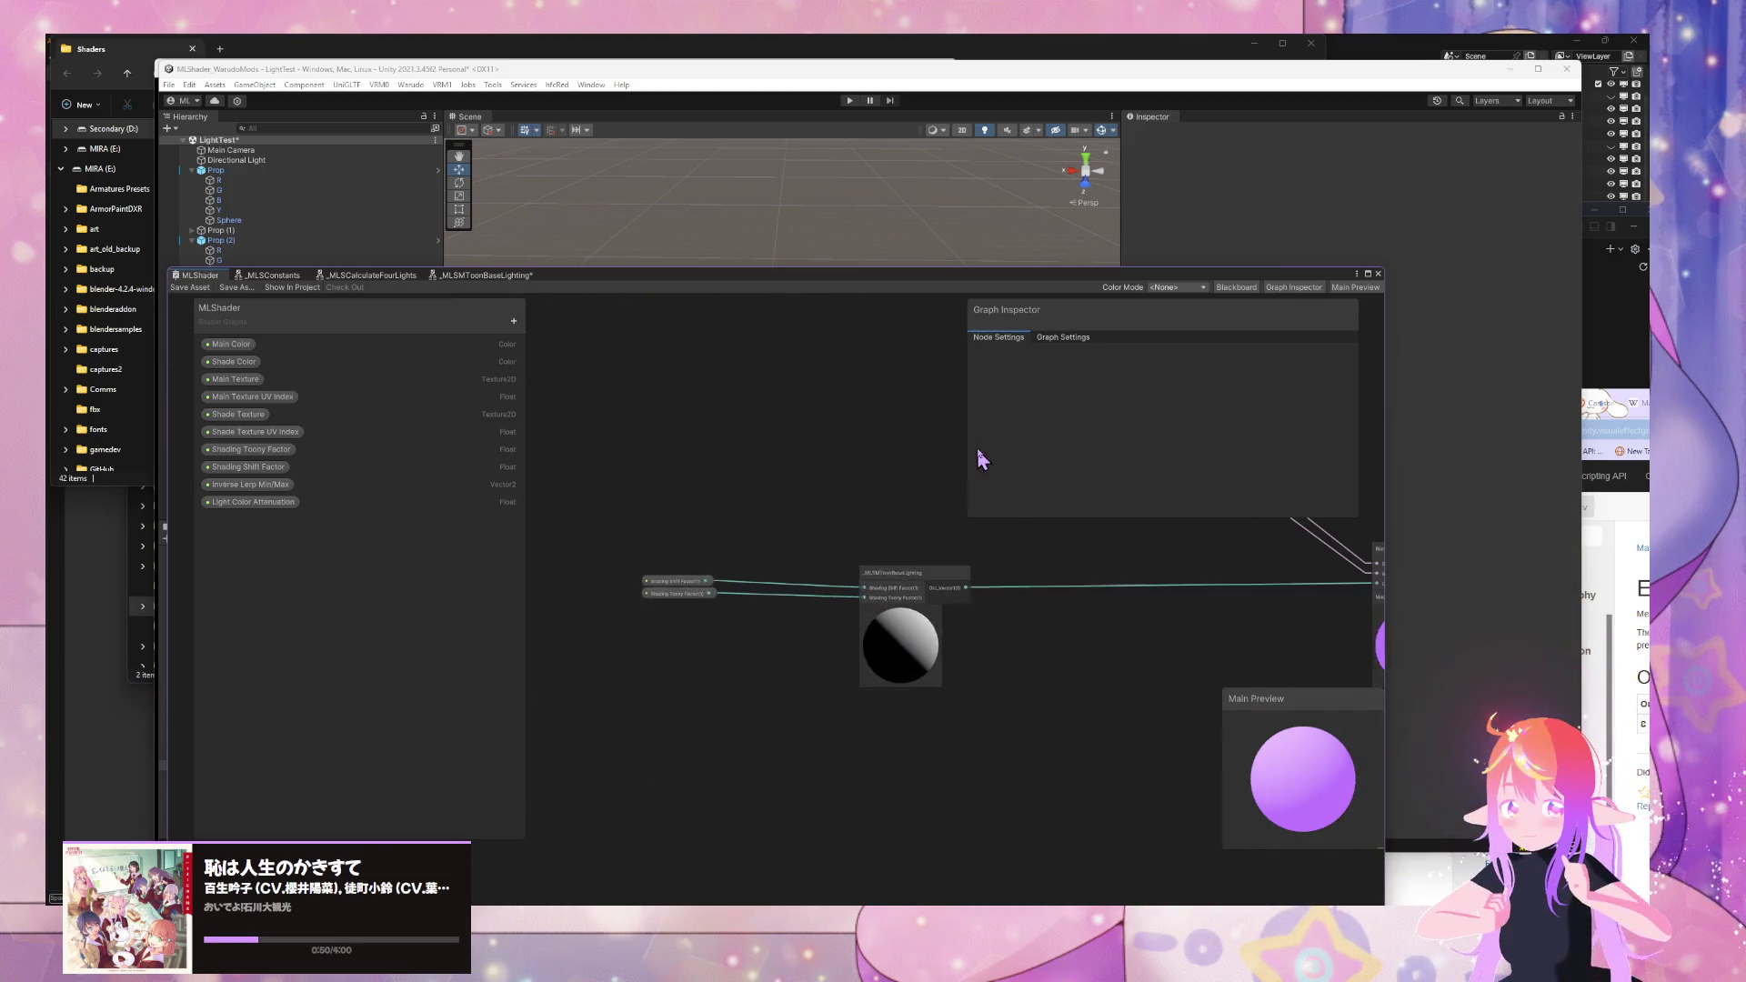
# - In the _MLSMToonBaseLighting subgraph, delete the unused Constant node
pyautogui.click(472, 277)
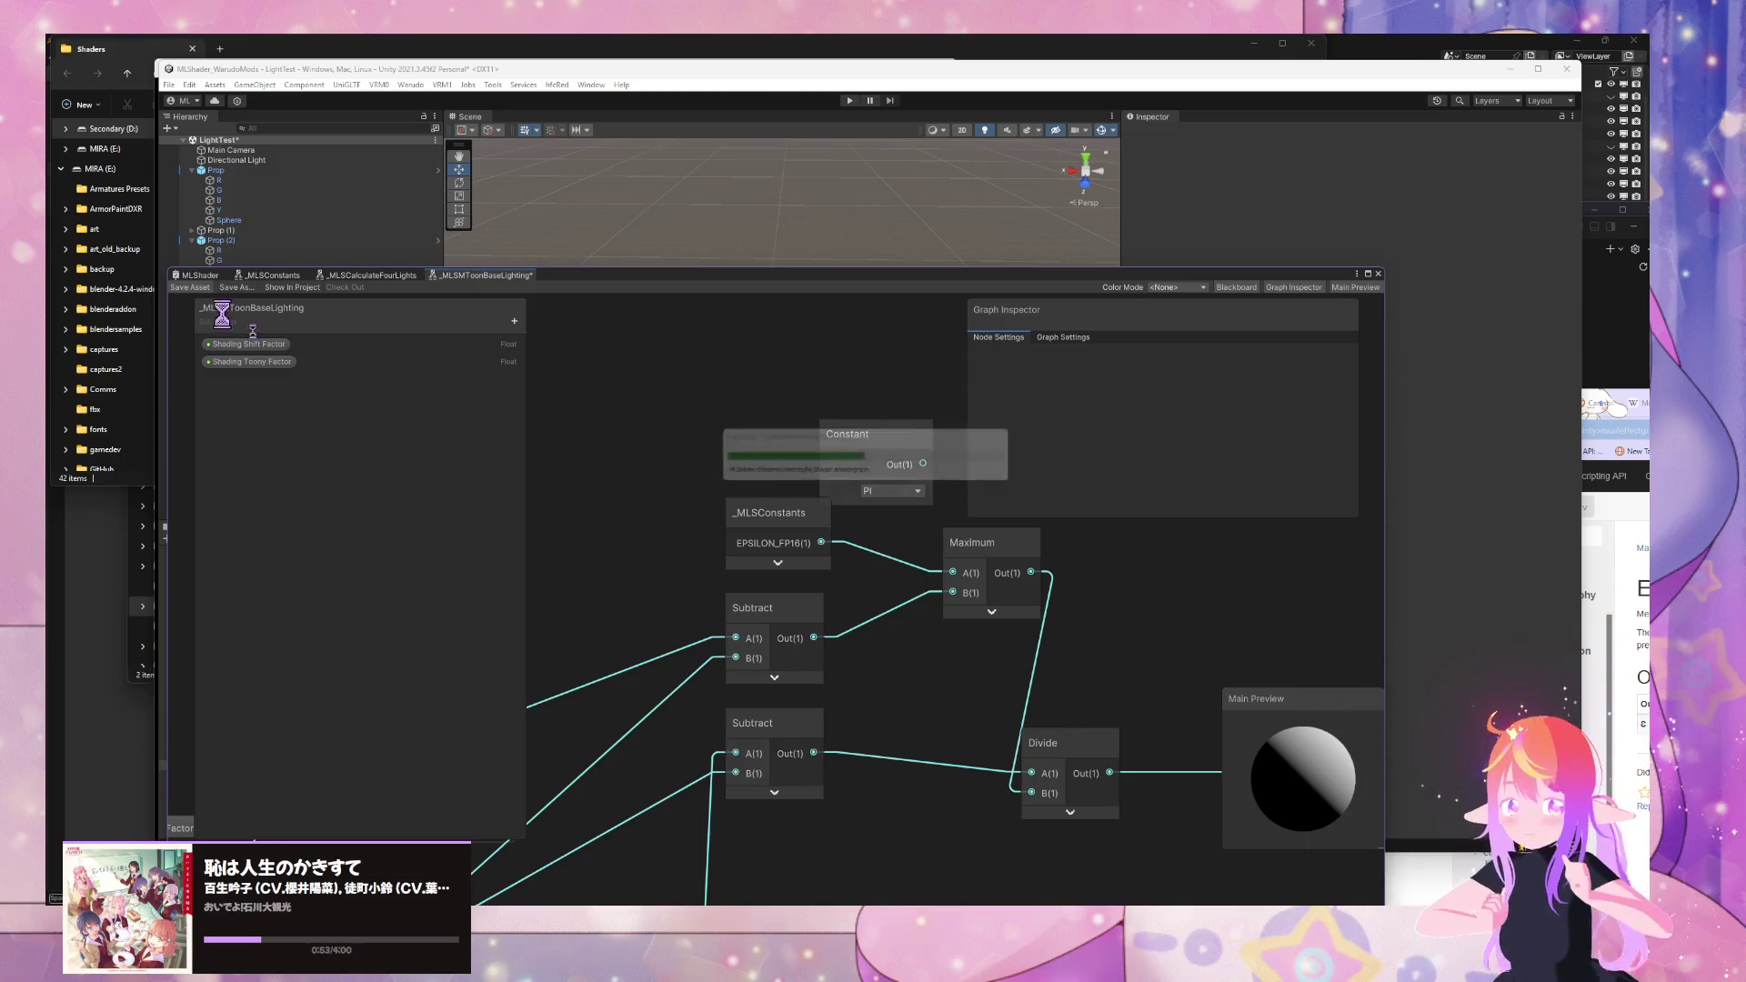
pyautogui.click(869, 454)
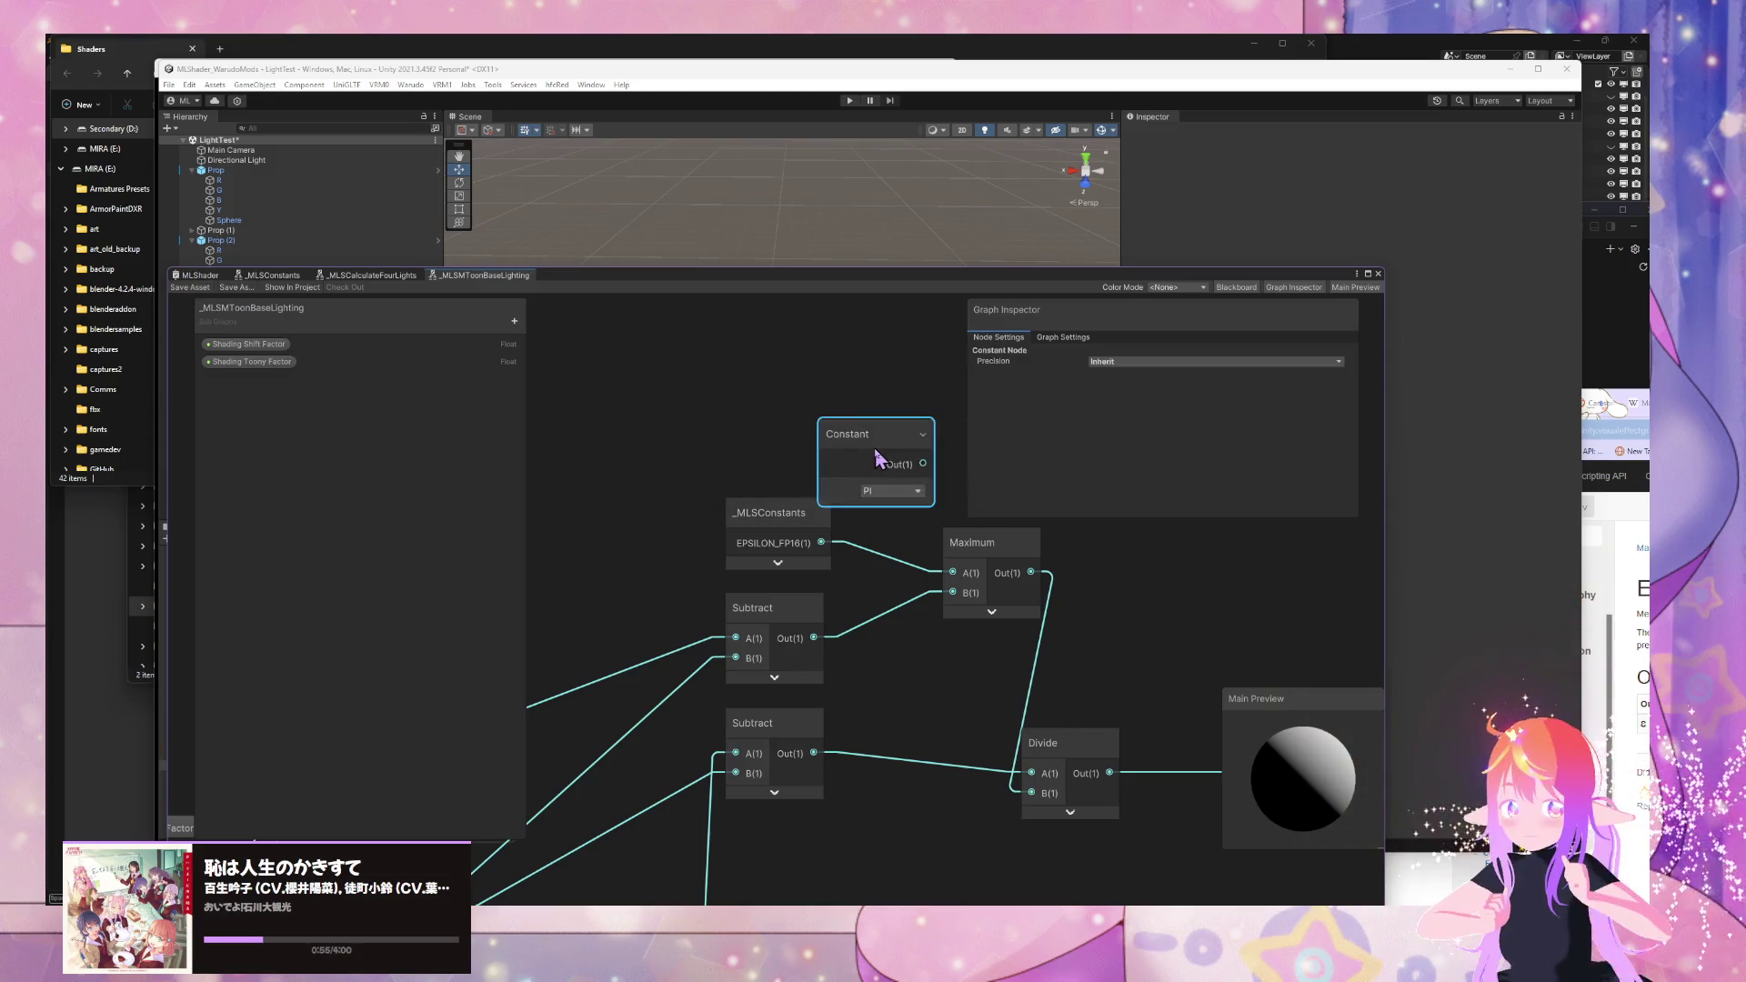
pyautogui.press('Delete')
pyautogui.scroll(-6, 683, 677)
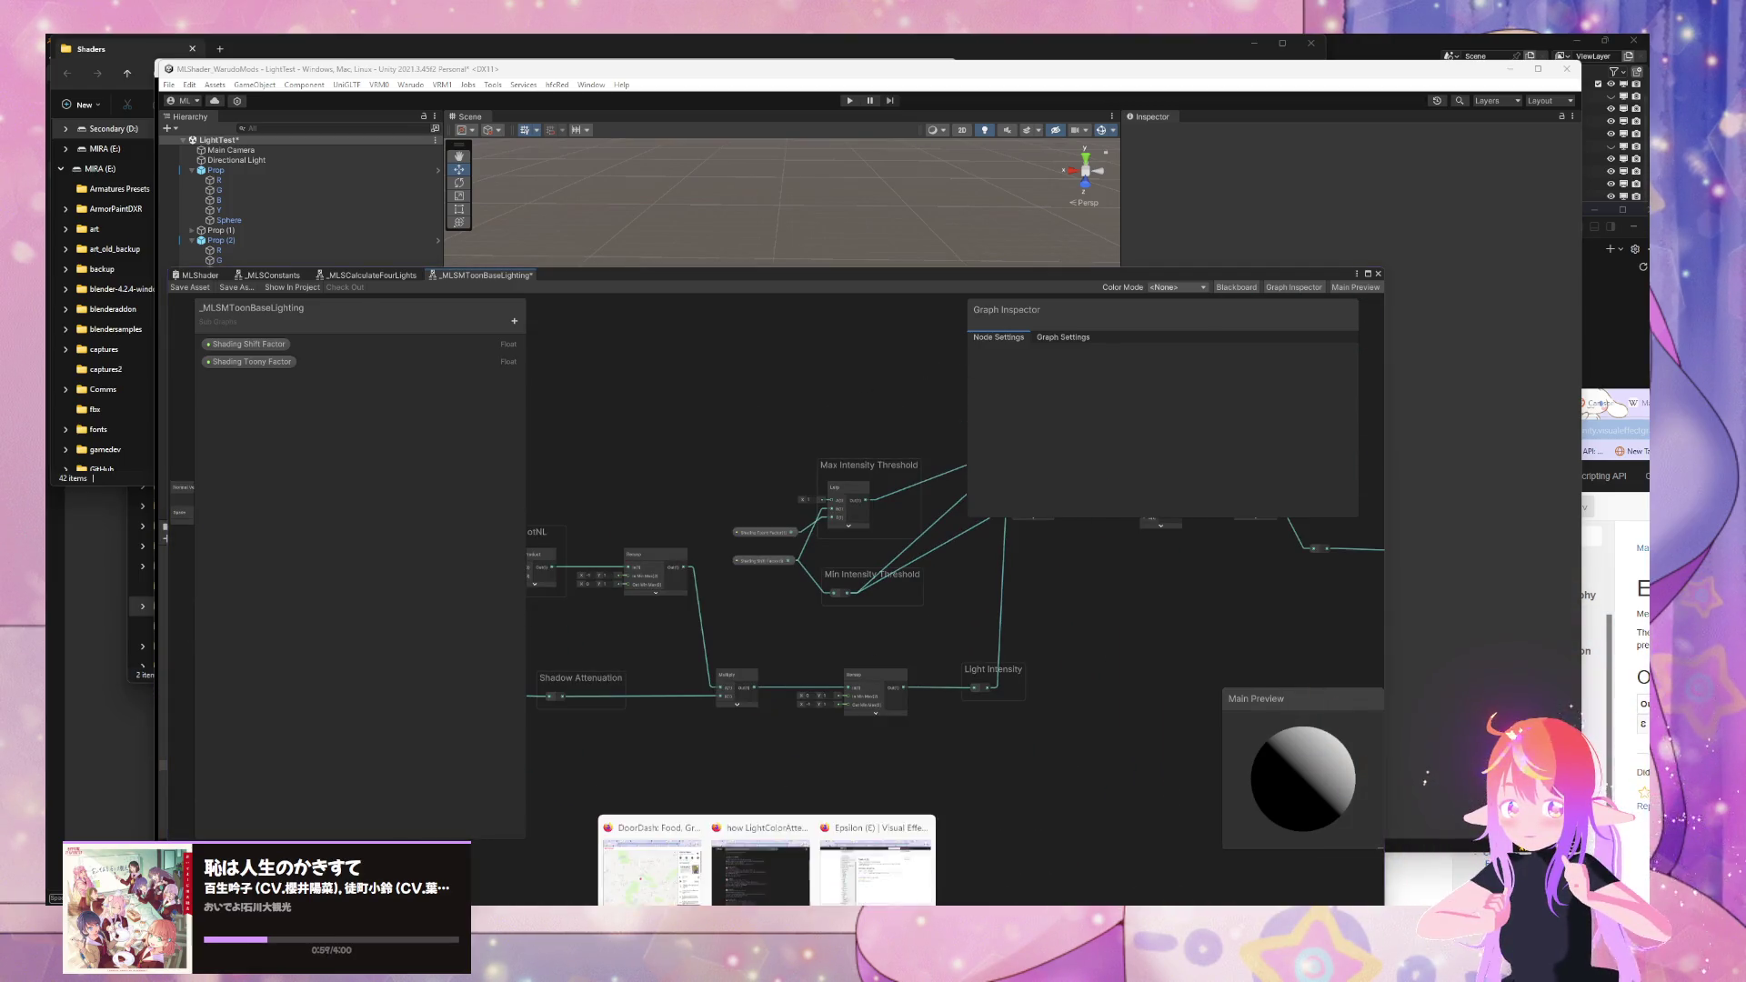
# - Move the Unity docs window centre-left, then open the _MLSConstants subgraph
pyautogui.click(898, 855)
pyautogui.moveTo(1282, 413)
pyautogui.mouseDown()
pyautogui.moveTo(493, 330)
pyautogui.moveTo(1107, 411)
pyautogui.moveTo(1156, 396)
pyautogui.mouseUp()
pyautogui.click(948, 568)
pyautogui.scroll(5, 877, 460)
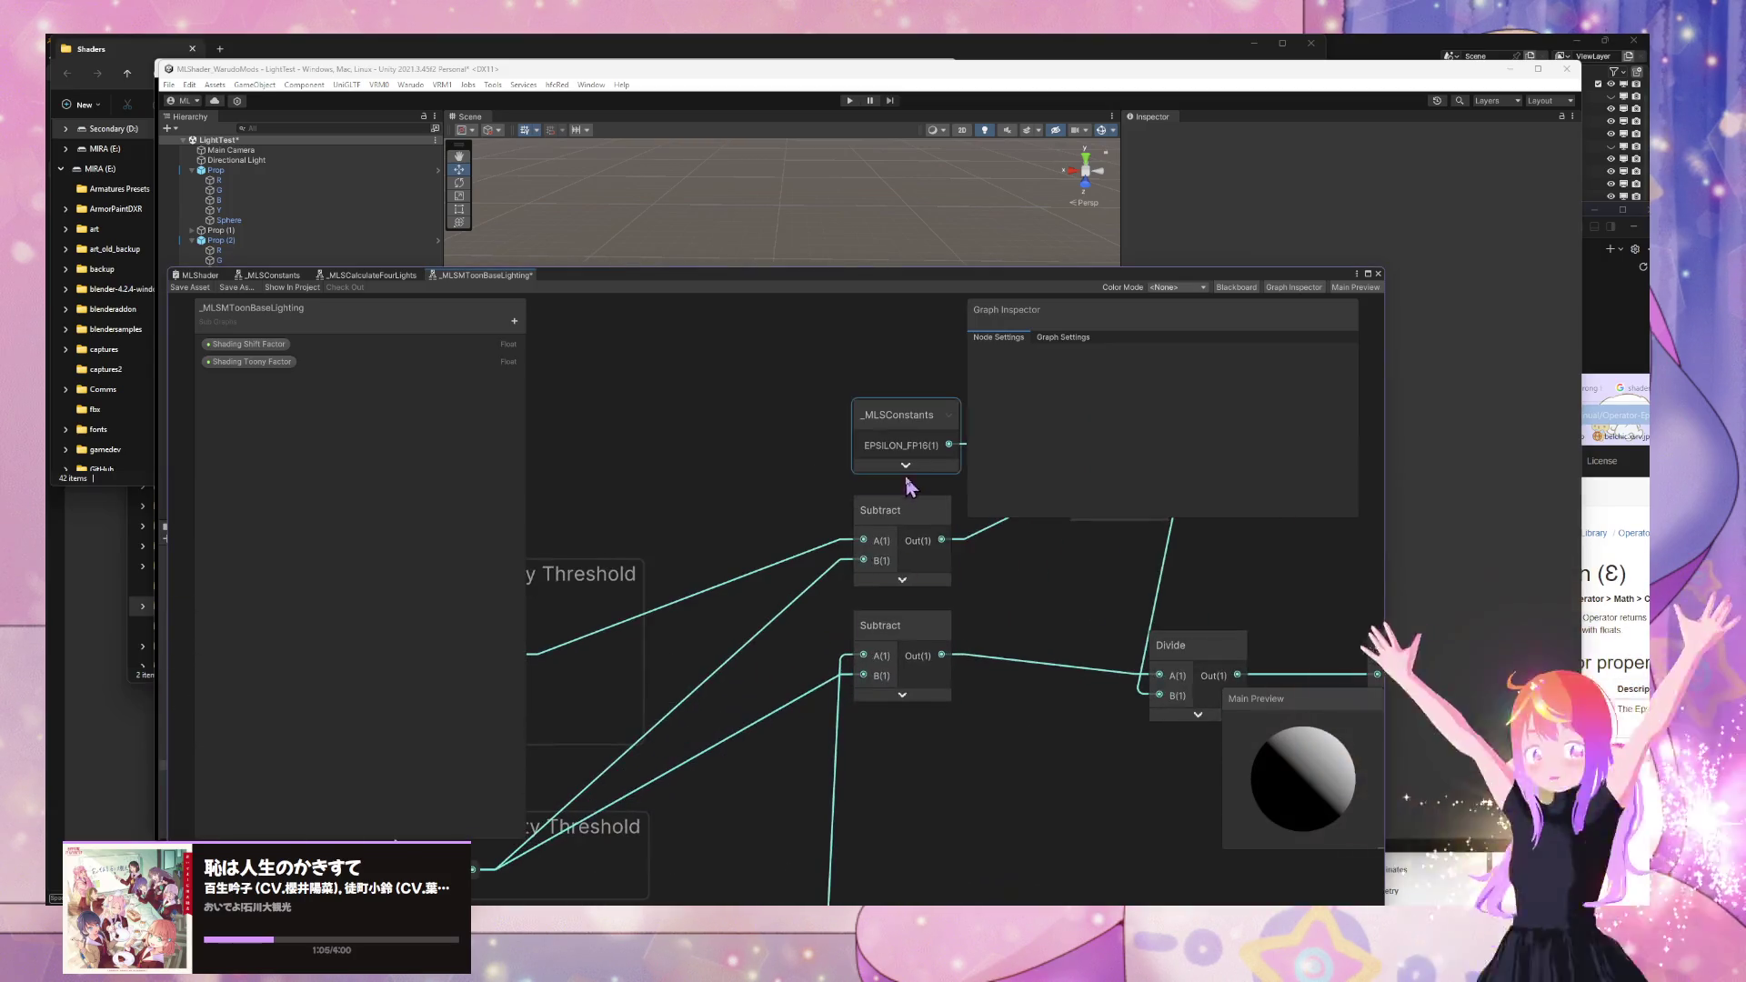
pyautogui.click(688, 522)
pyautogui.click(696, 516)
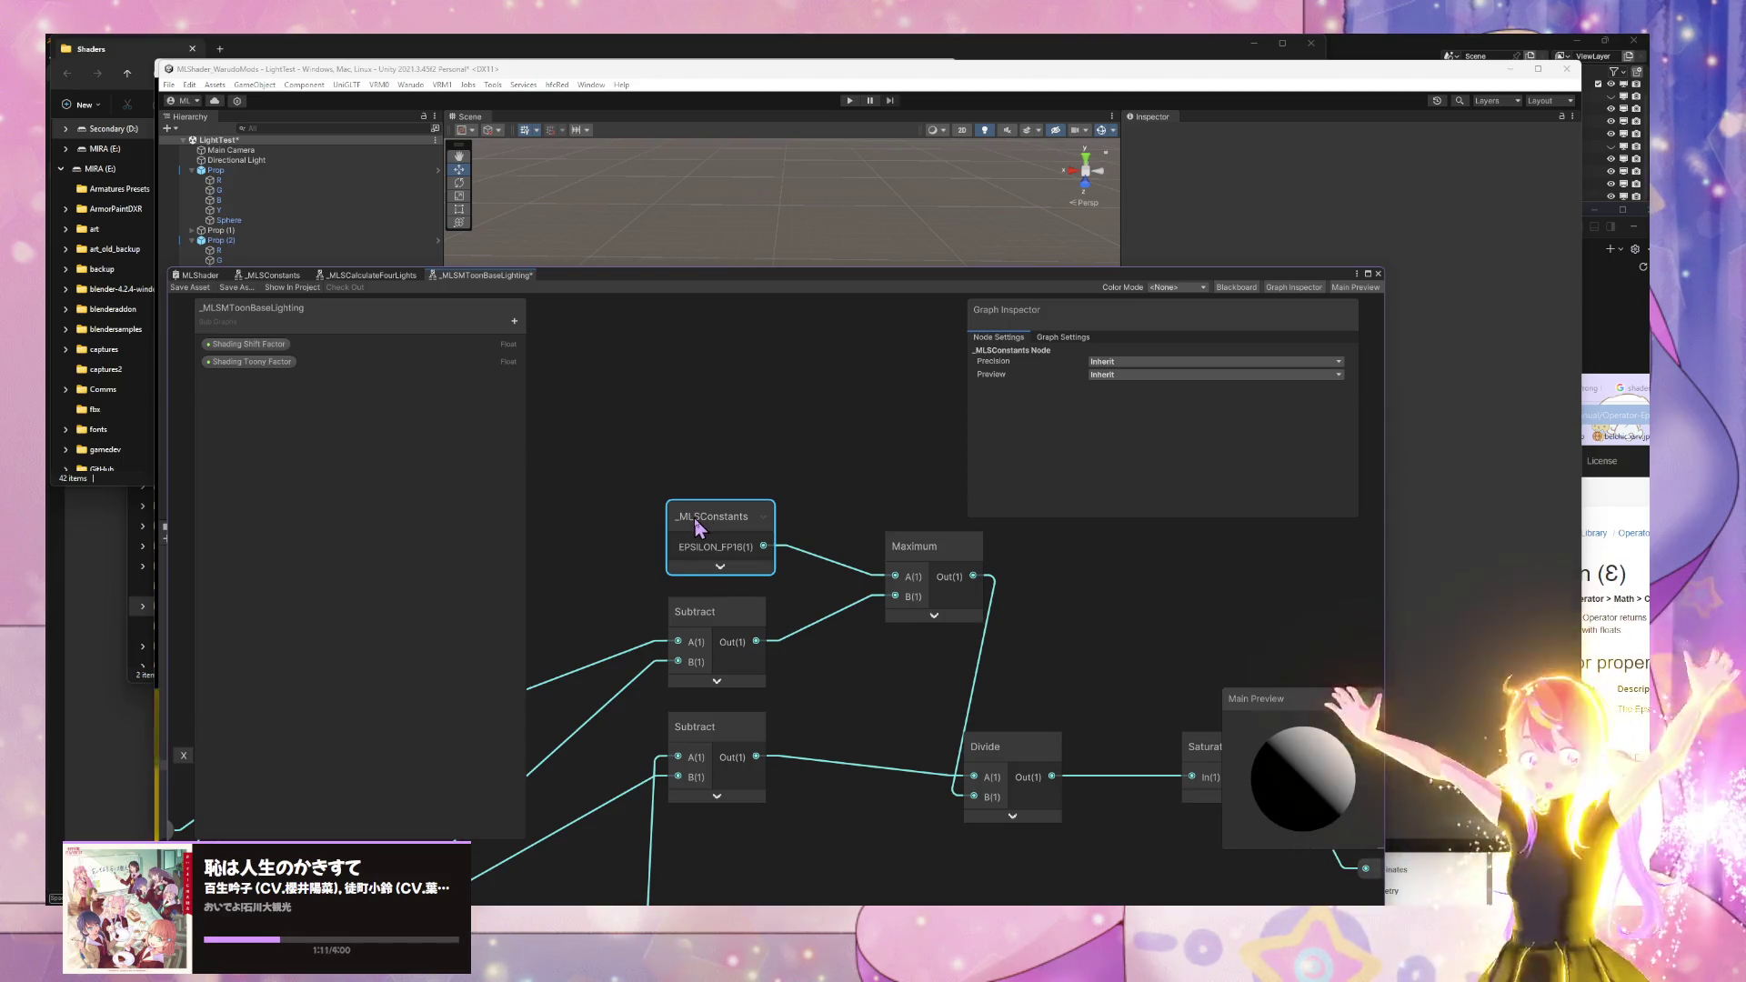
pyautogui.doubleClick(697, 518)
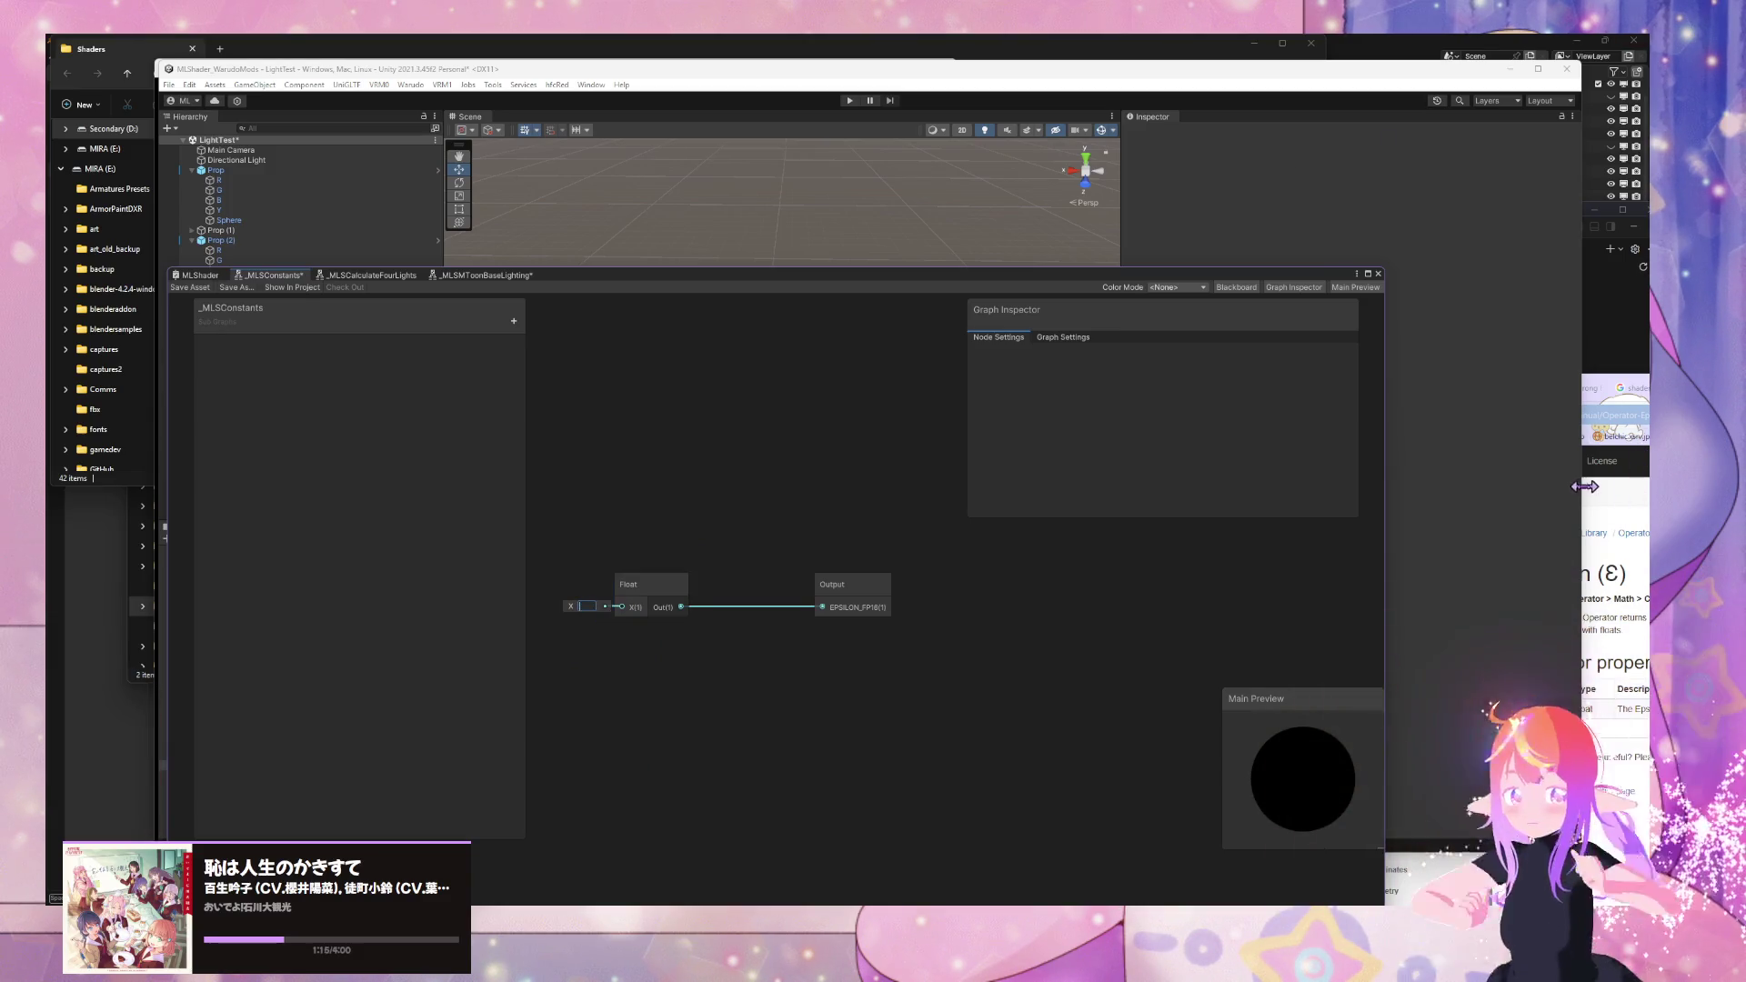
# - Enter the tiny epsilon value from the docs into the Float node's X field
pyautogui.hotkey('alt', 'Tab')
pyautogui.moveTo(1142, 395)
pyautogui.mouseDown()
pyautogui.moveTo(889, 283)
pyautogui.moveTo(901, 328)
pyautogui.mouseUp()
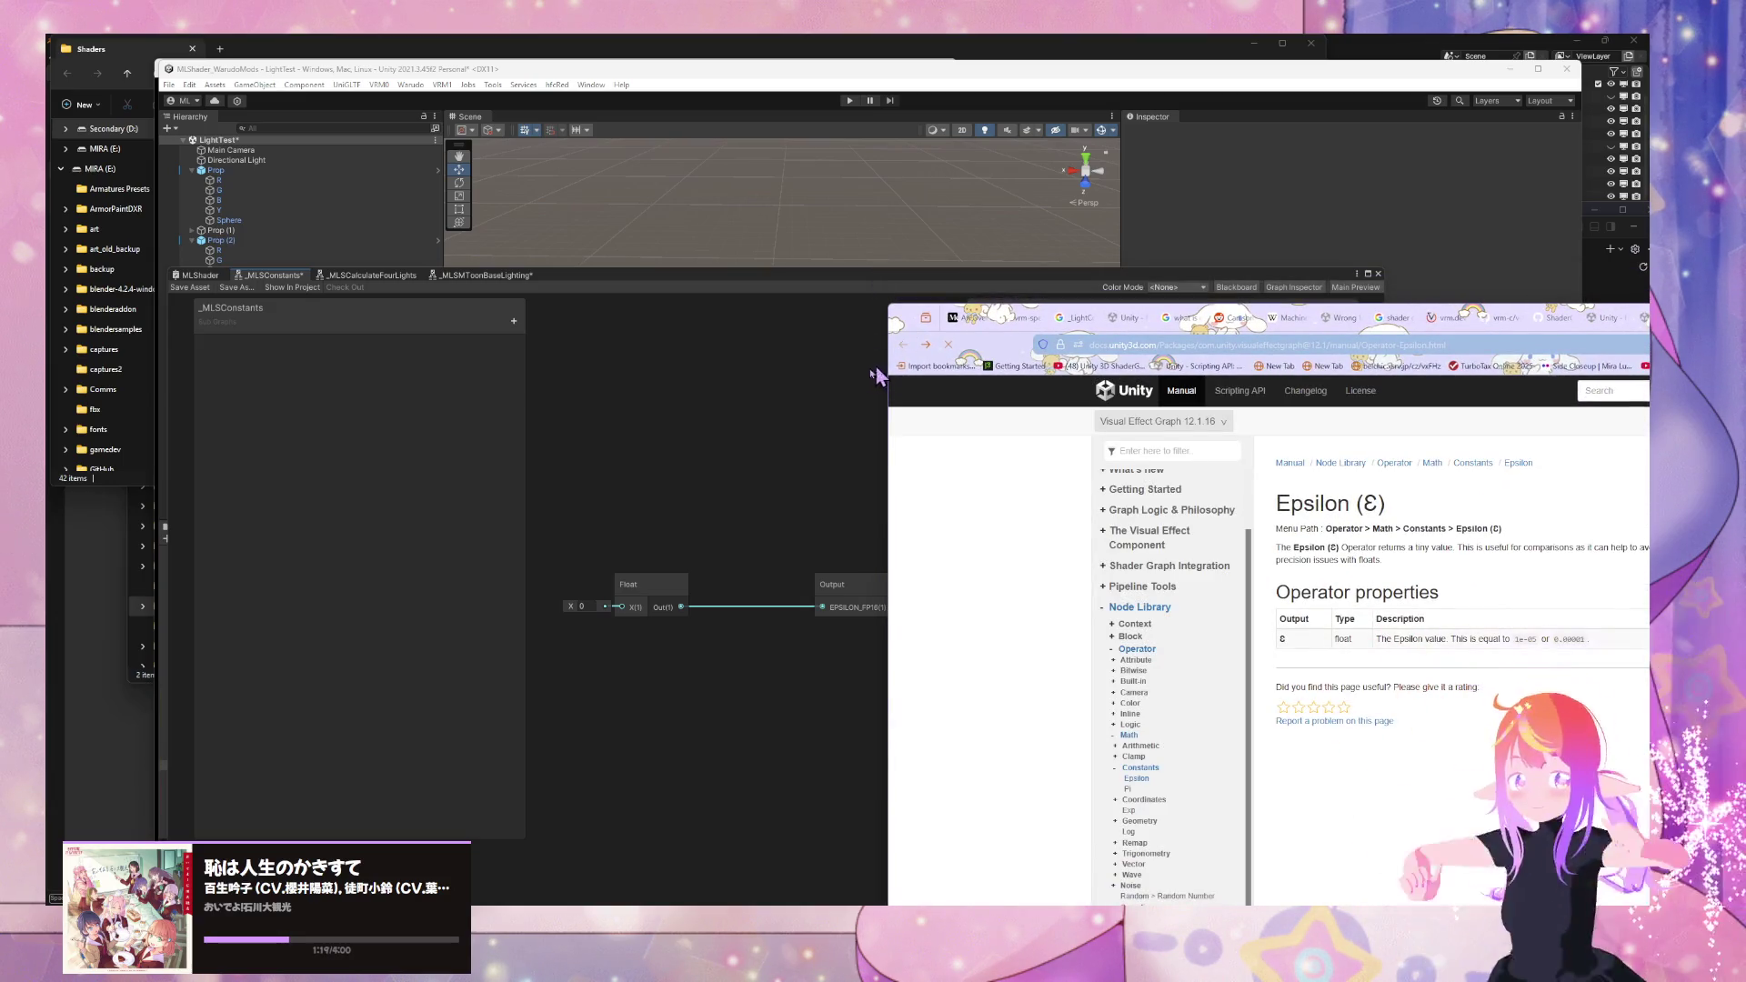
pyautogui.click(590, 605)
pyautogui.write('e')
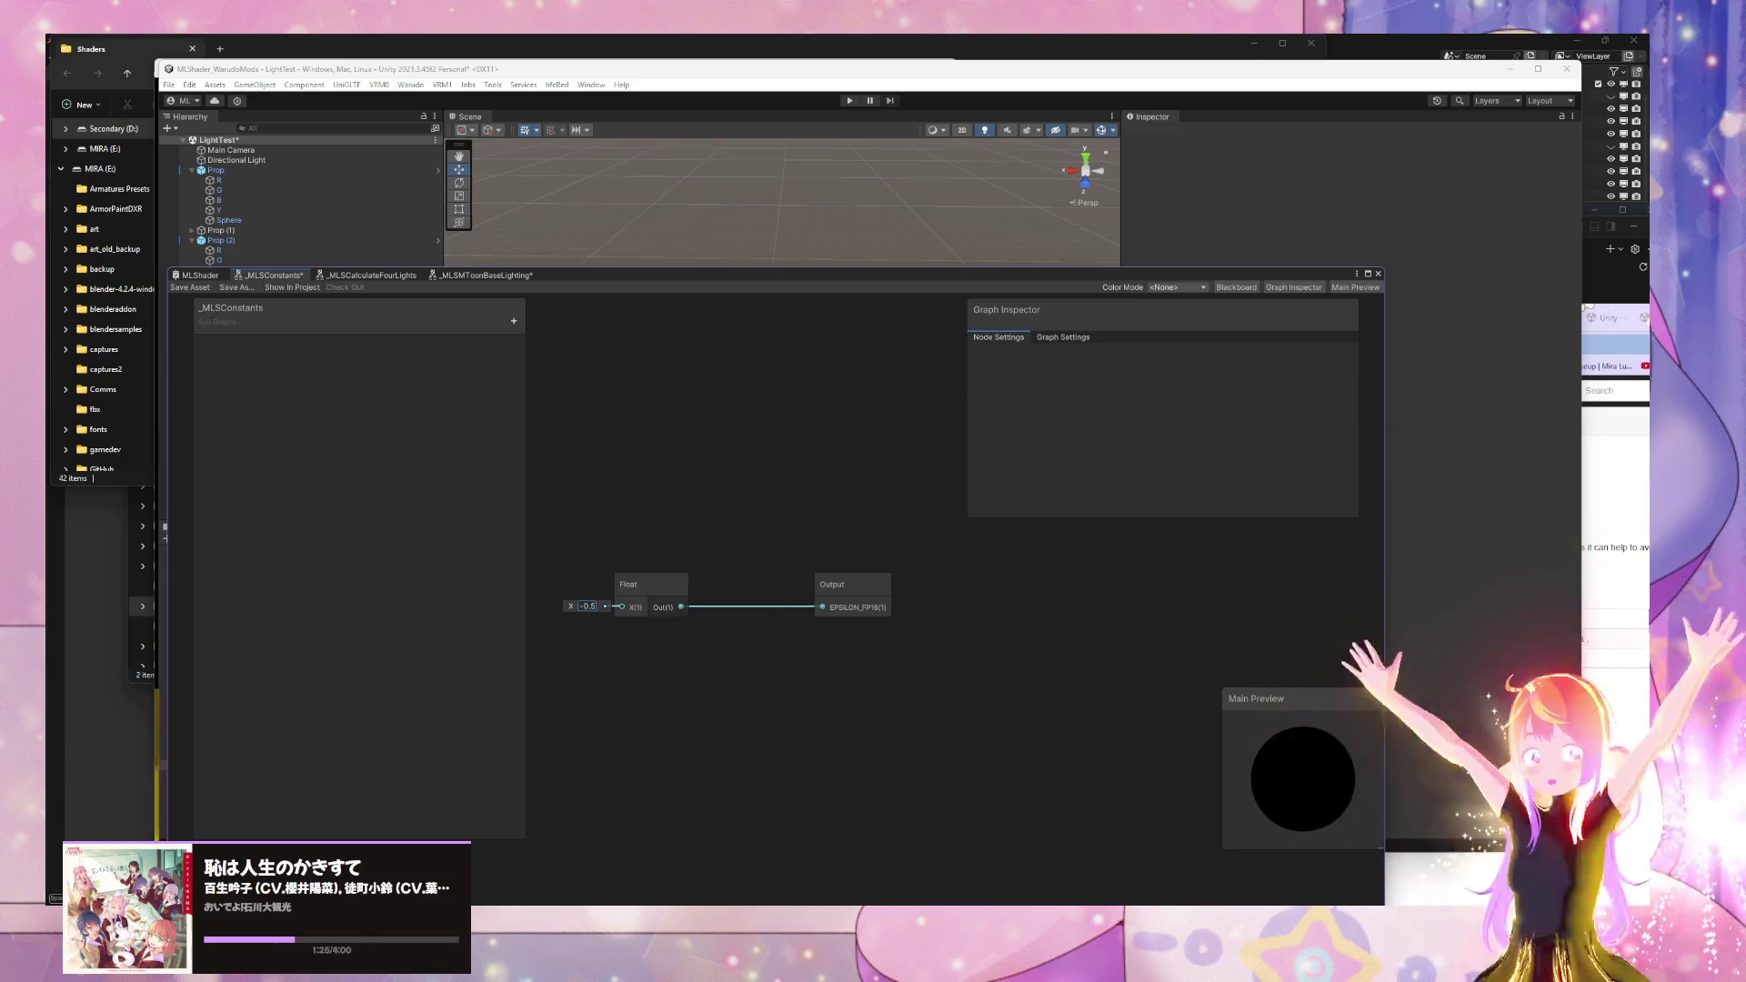
pyautogui.click(1637, 622)
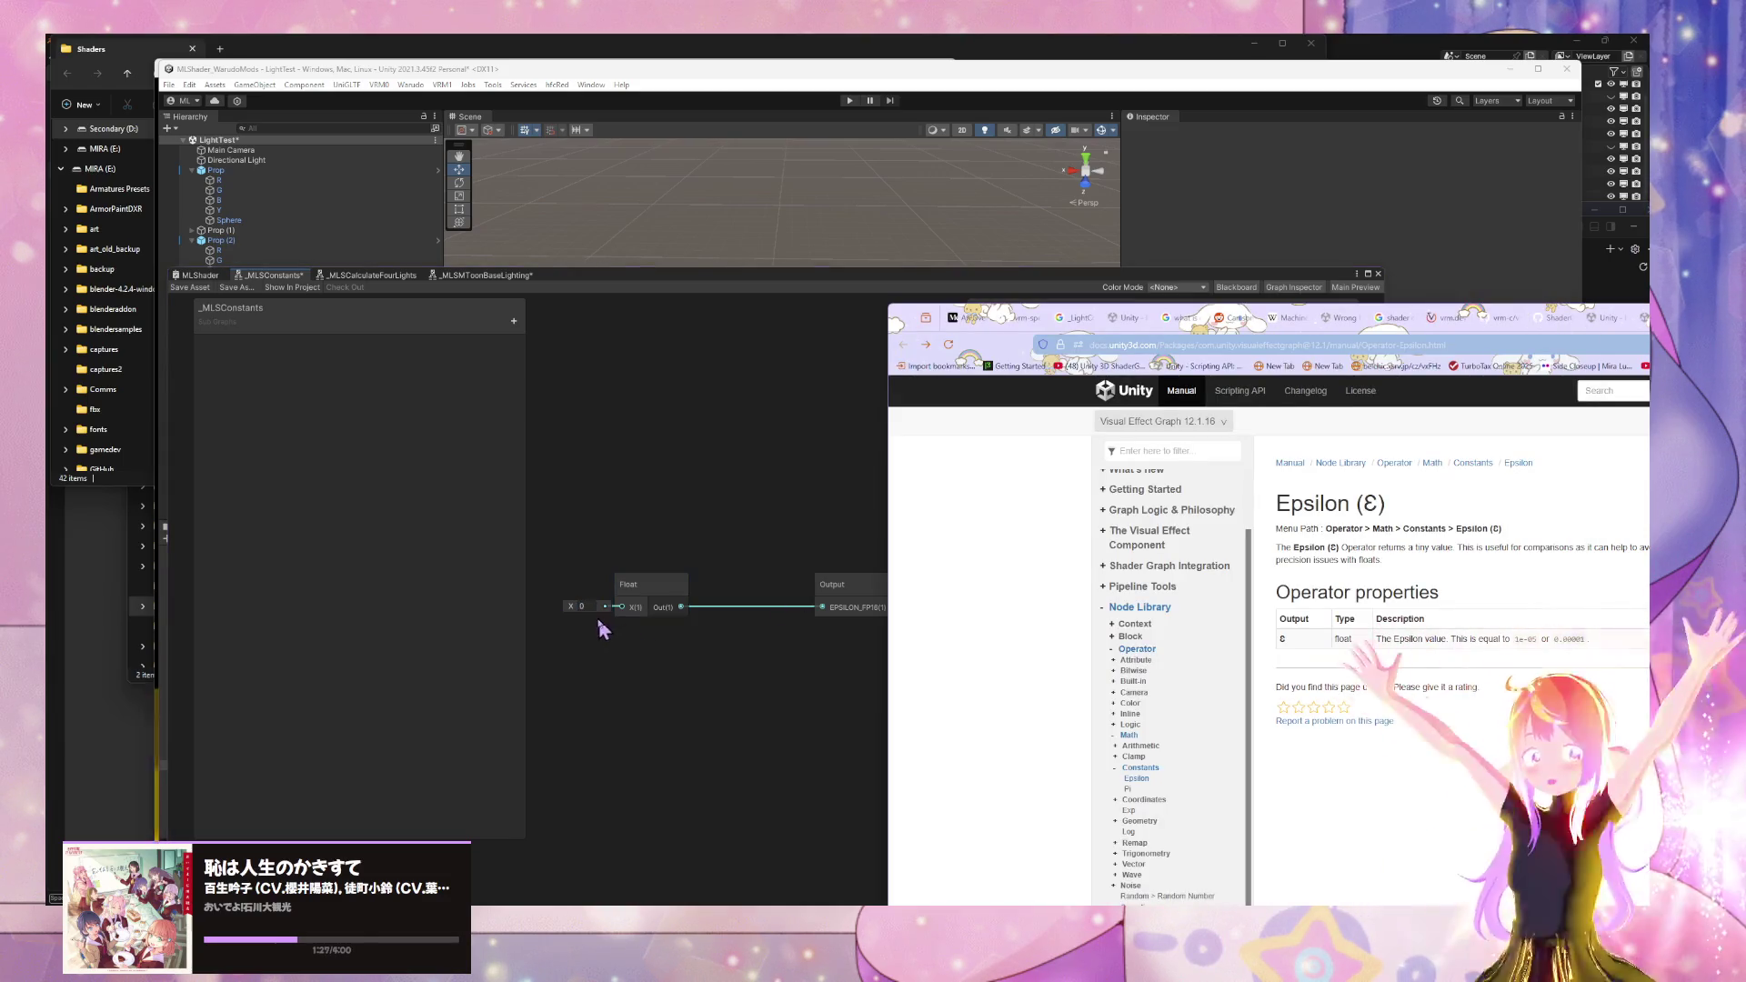
pyautogui.click(586, 607)
pyautogui.click(1612, 645)
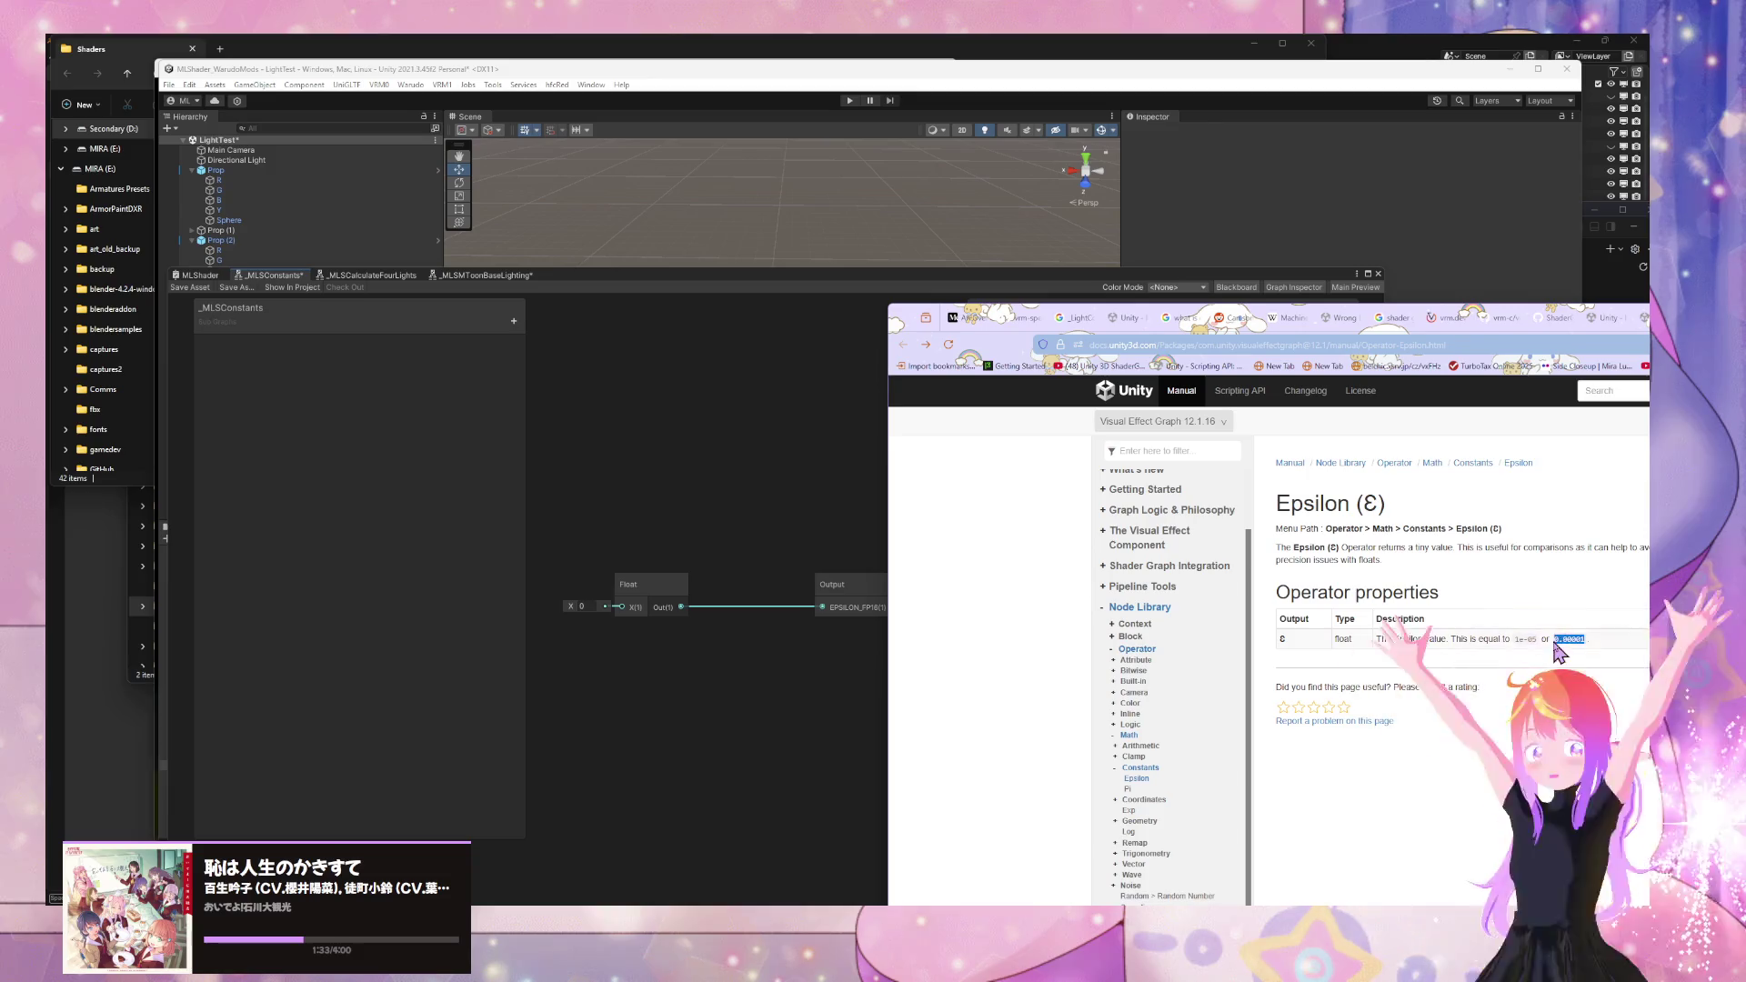
pyautogui.click(647, 621)
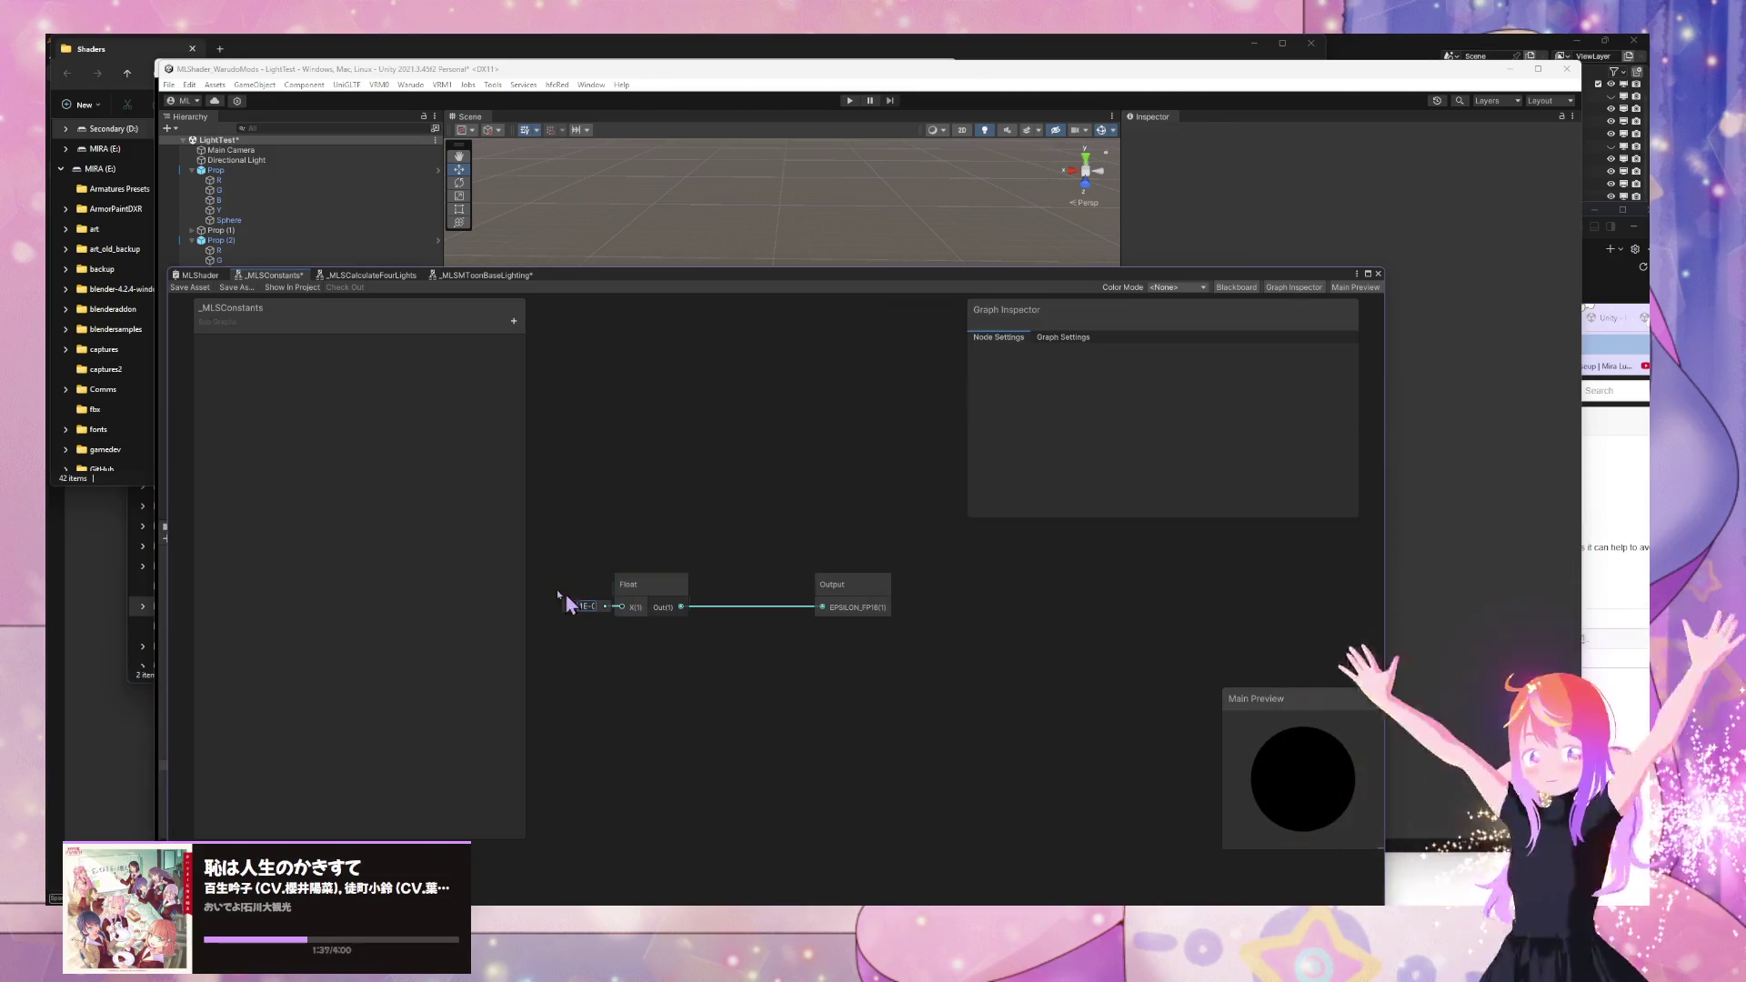
pyautogui.click(583, 606)
pyautogui.click(745, 661)
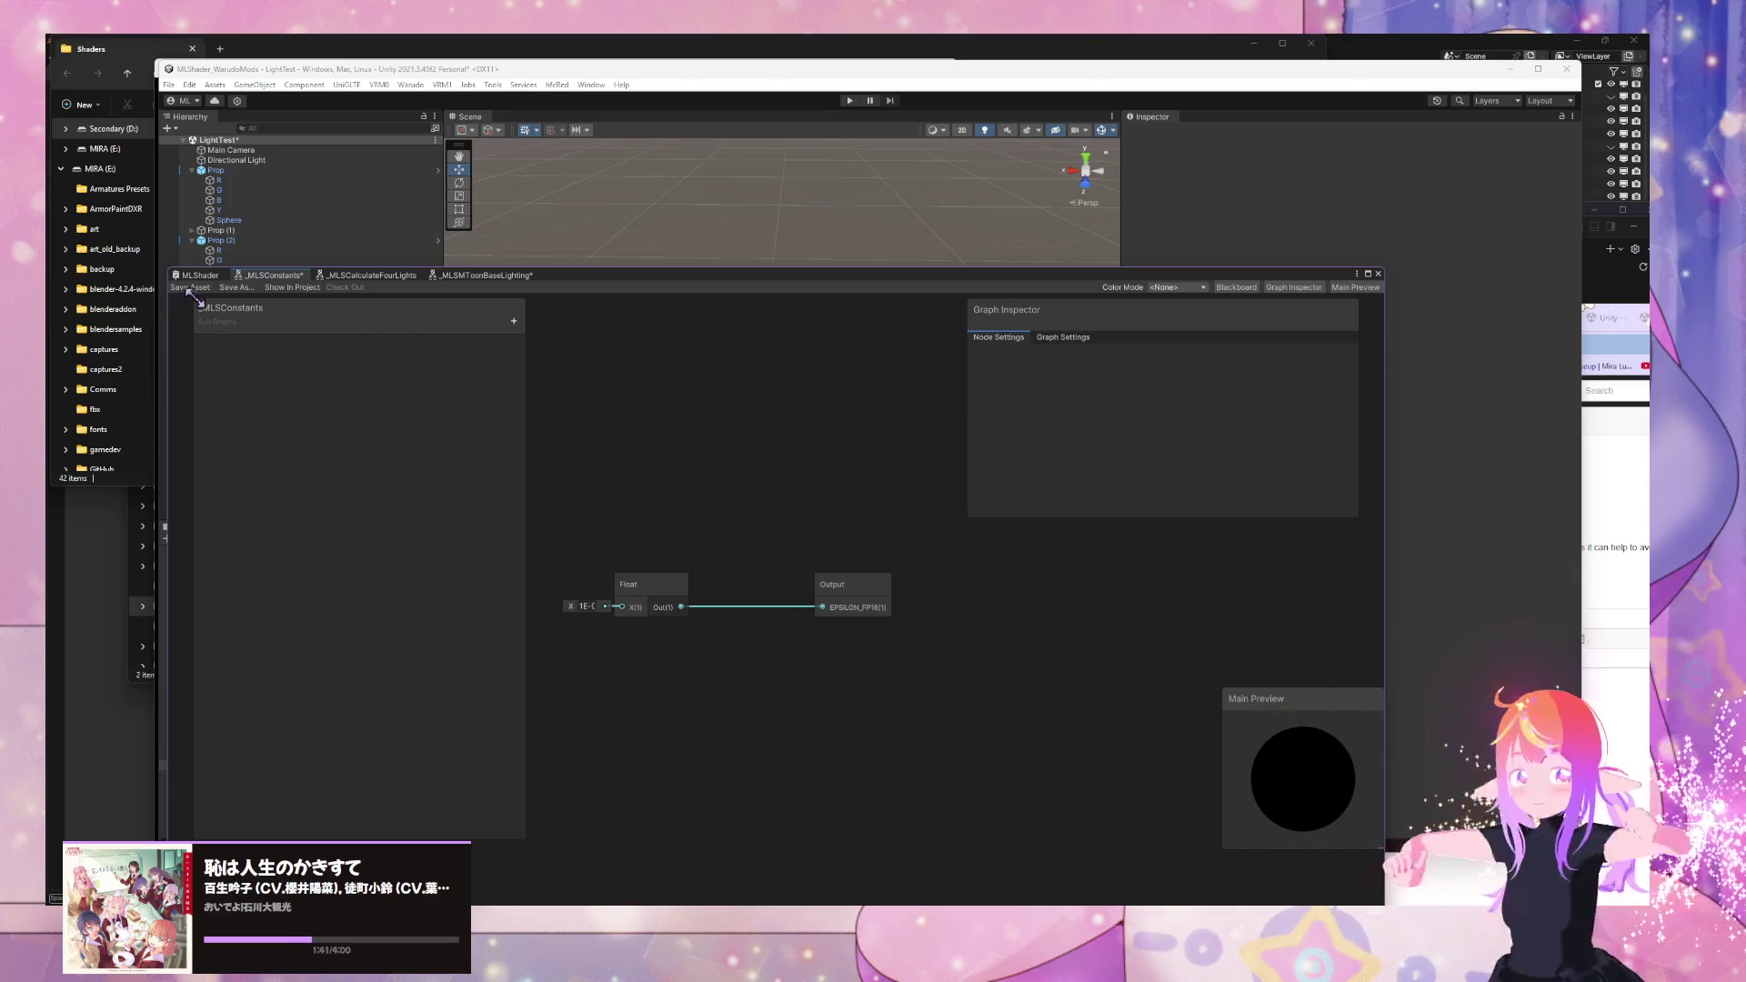
# - Rename the Output node's port to EPSILON
pyautogui.click(873, 618)
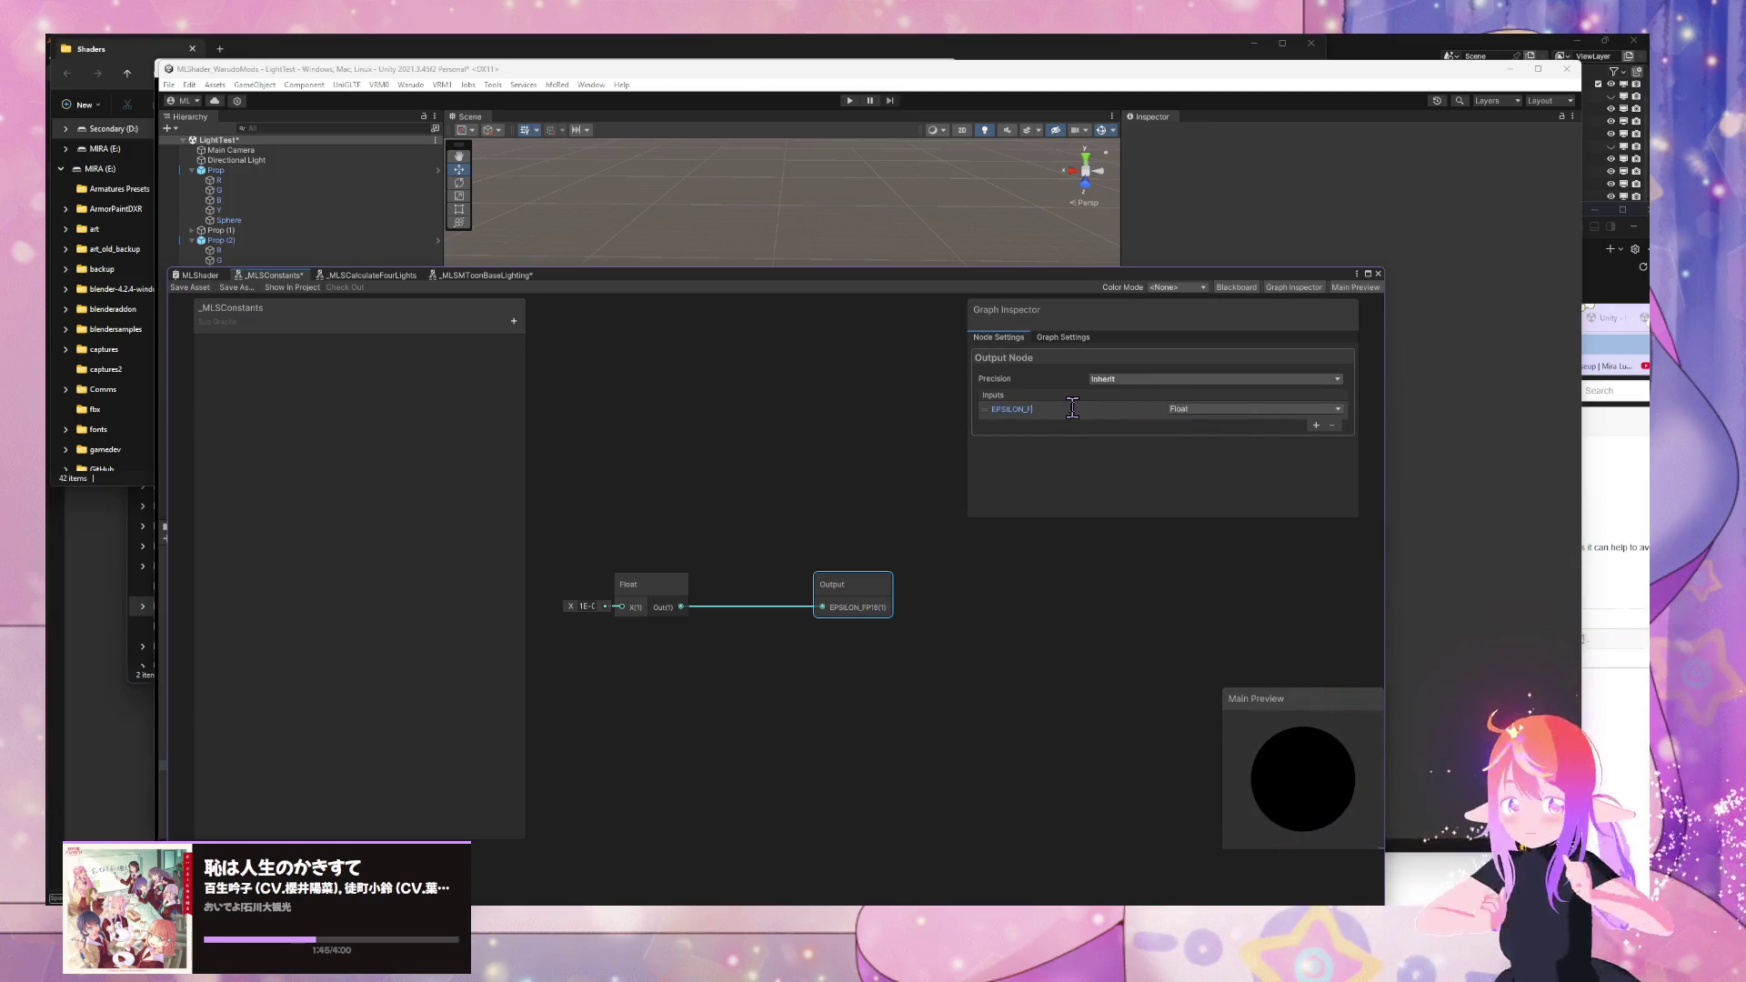
pyautogui.press('Return')
pyautogui.click(698, 495)
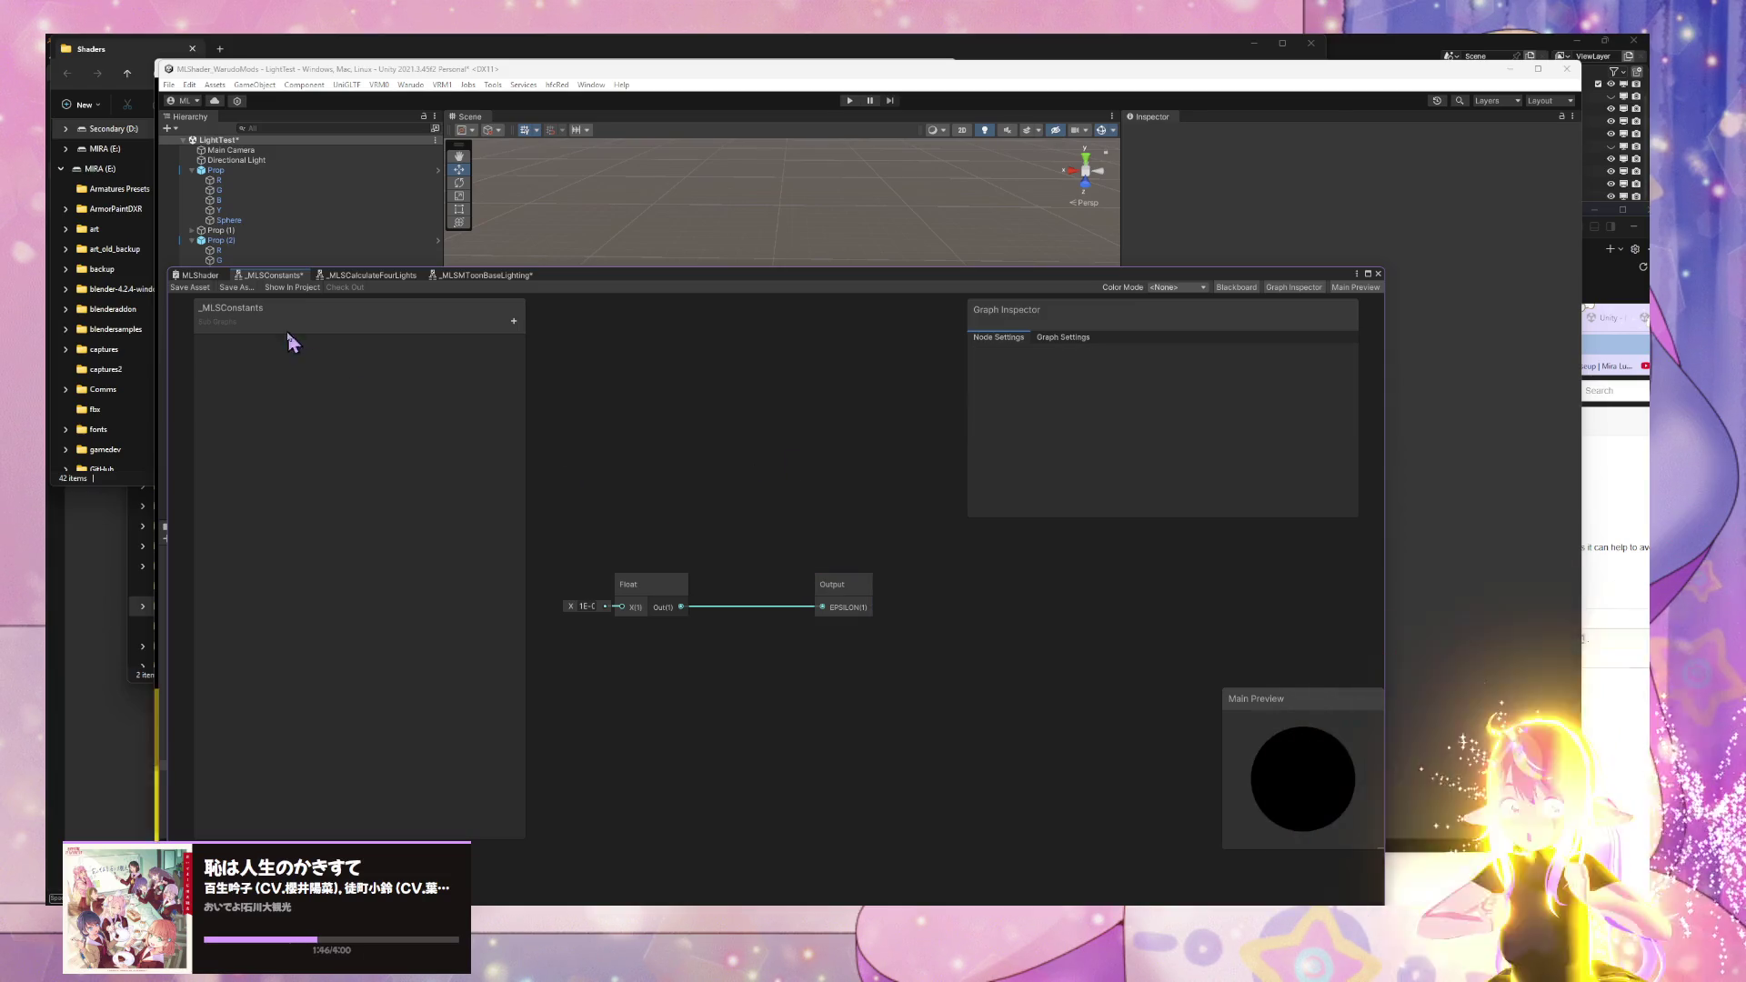
# - Return to MLShader and shift the Shader Graph window lower right to reveal Scene and Project panels
pyautogui.click(212, 276)
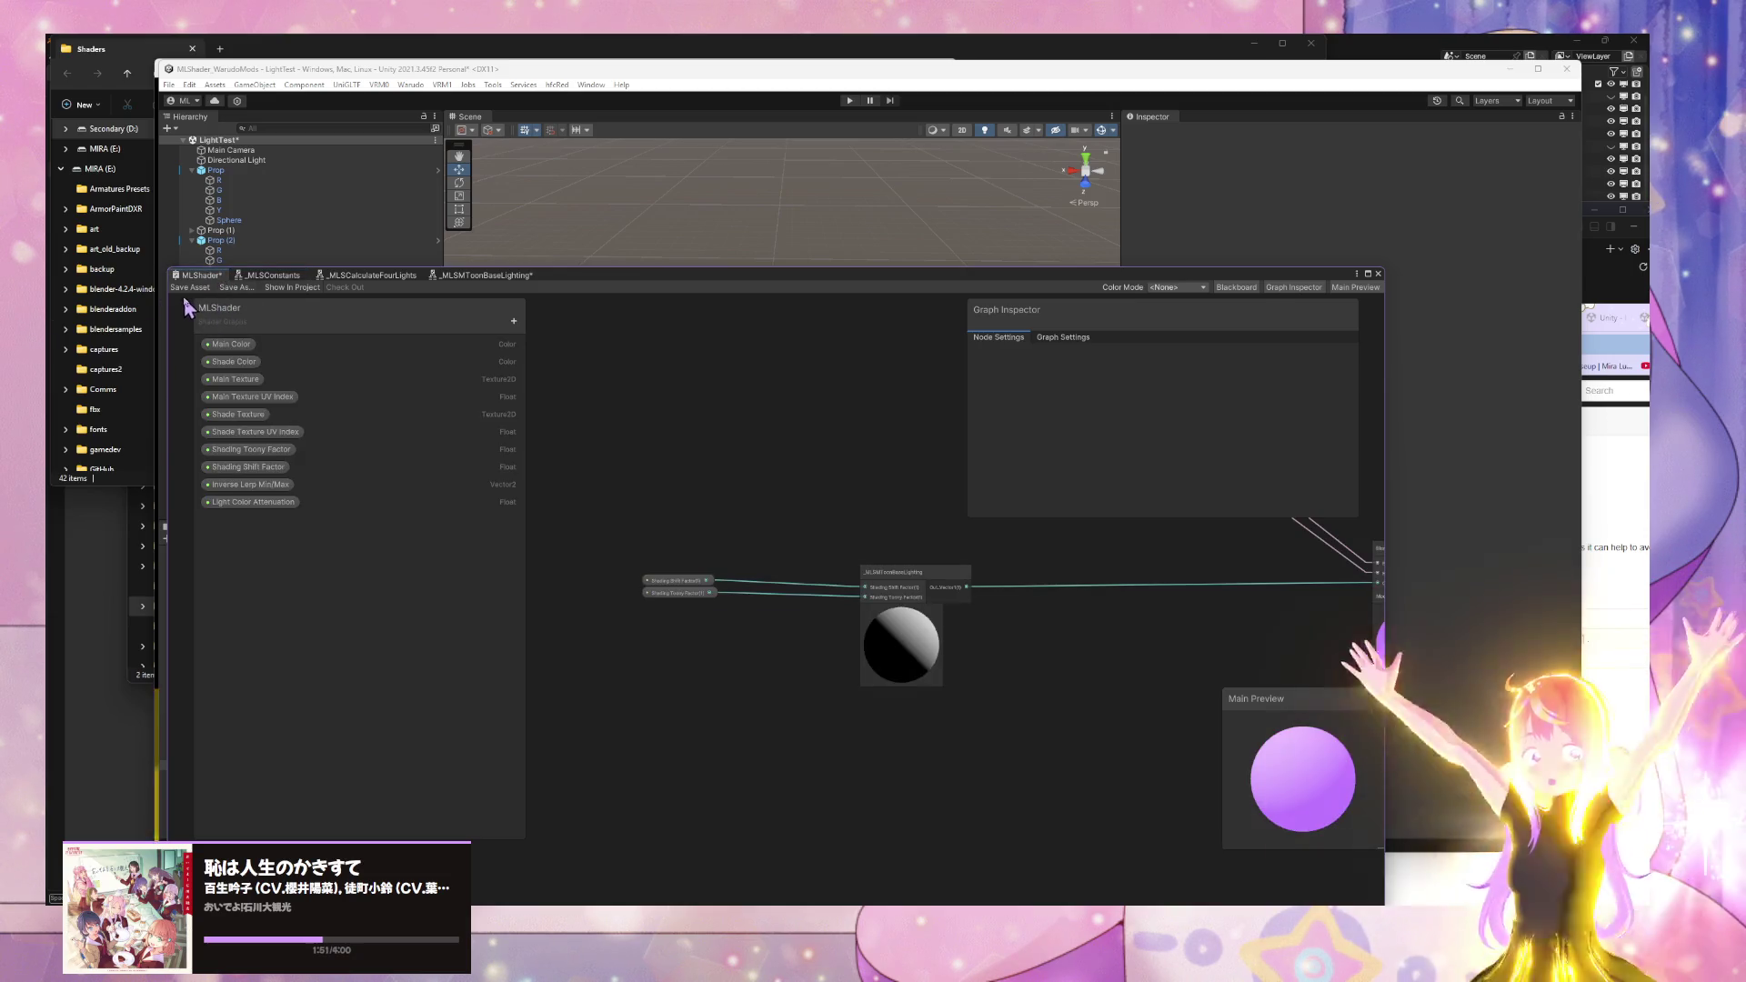
pyautogui.moveTo(605, 265)
pyautogui.mouseDown()
pyautogui.moveTo(917, 362)
pyautogui.moveTo(887, 307)
pyautogui.mouseUp()
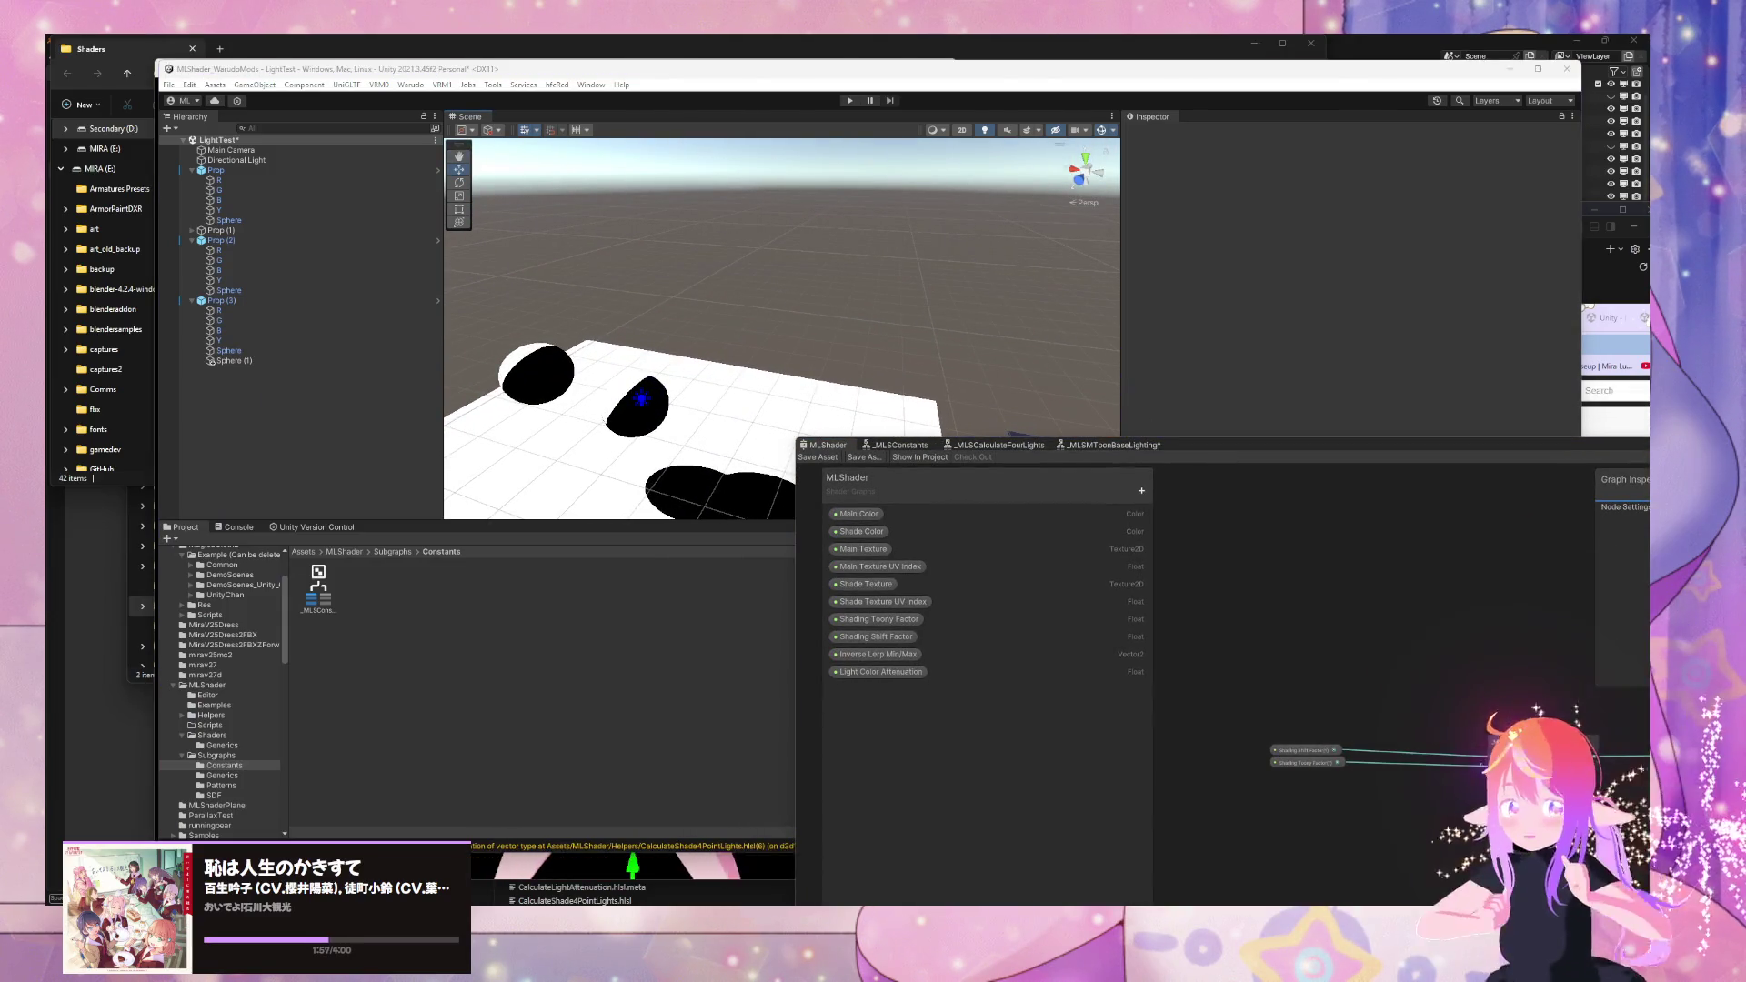
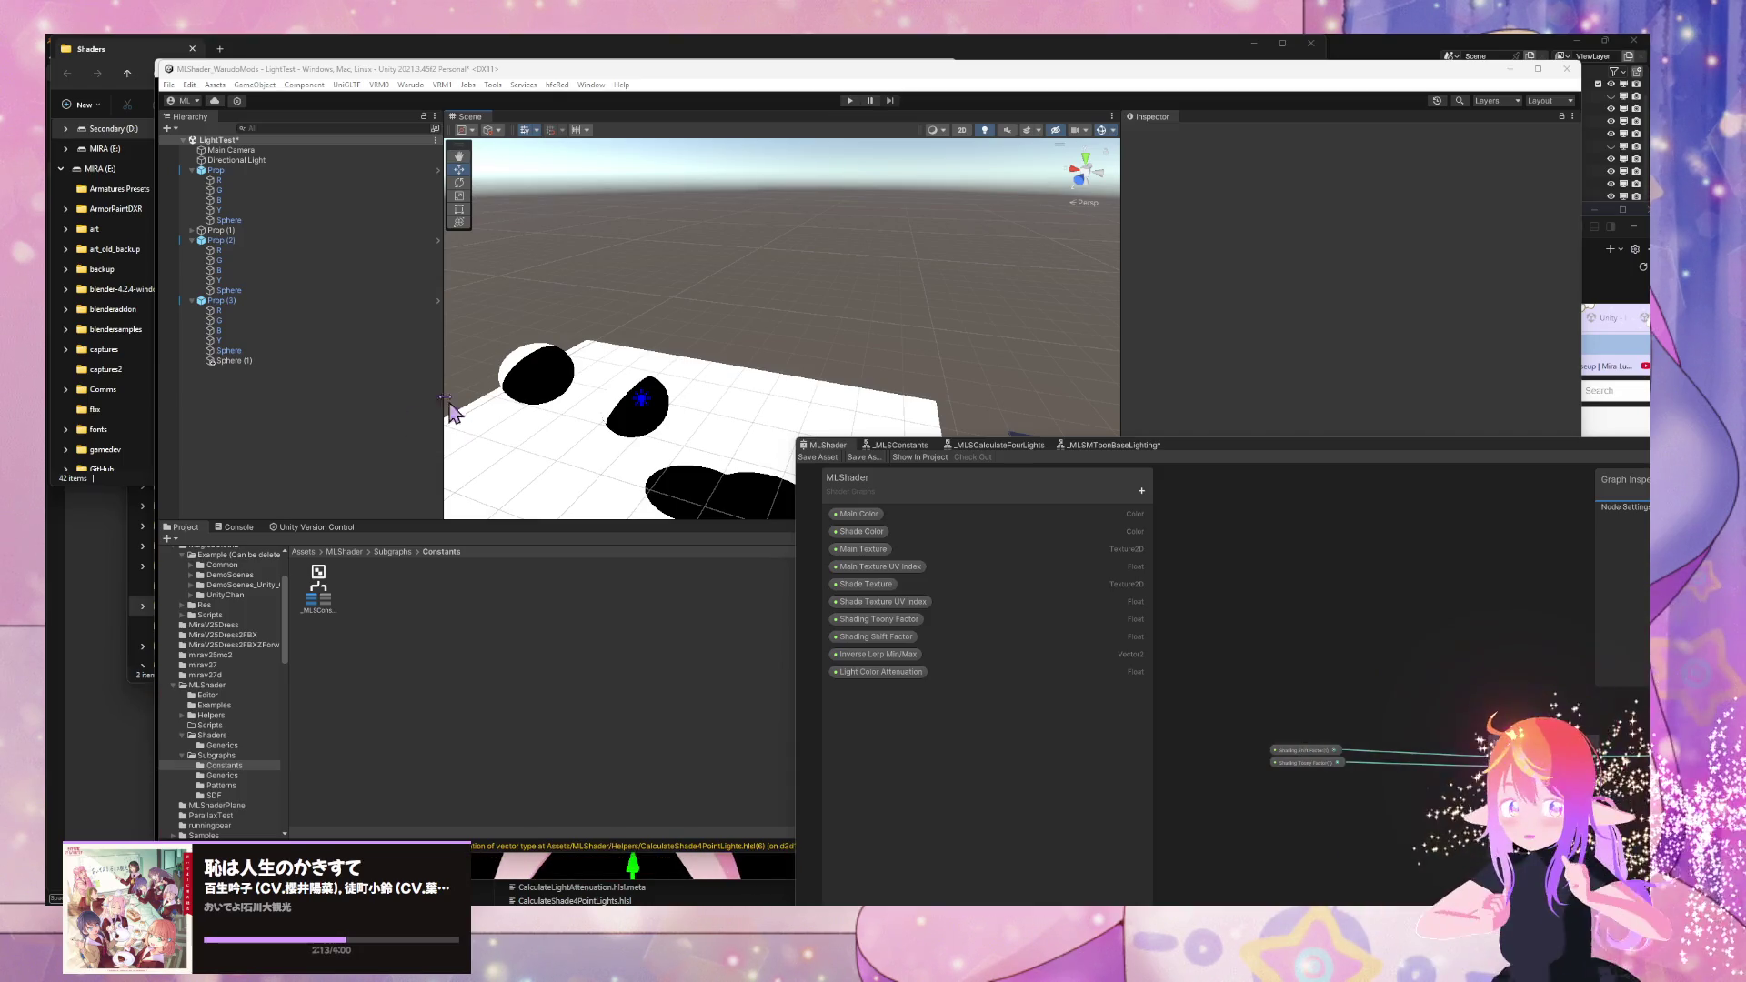
# - Enlarge the MLShader graph window, shift the Blend node left of the colour nodes, and pan to the Lerp and Multiply nodes
pyautogui.click(694, 389)
pyautogui.moveTo(1197, 454)
pyautogui.mouseDown()
pyautogui.moveTo(740, 370)
pyautogui.moveTo(519, 472)
pyautogui.moveTo(768, 569)
pyautogui.moveTo(618, 550)
pyautogui.mouseUp()
pyautogui.moveTo(954, 602); pyautogui.dragTo(766, 602)
pyautogui.moveTo(642, 576)
pyautogui.mouseDown()
pyautogui.moveTo(862, 575)
pyautogui.moveTo(812, 540)
pyautogui.moveTo(810, 569)
pyautogui.moveTo(718, 570)
pyautogui.mouseUp()
pyautogui.moveTo(696, 397); pyautogui.dragTo(711, 589)
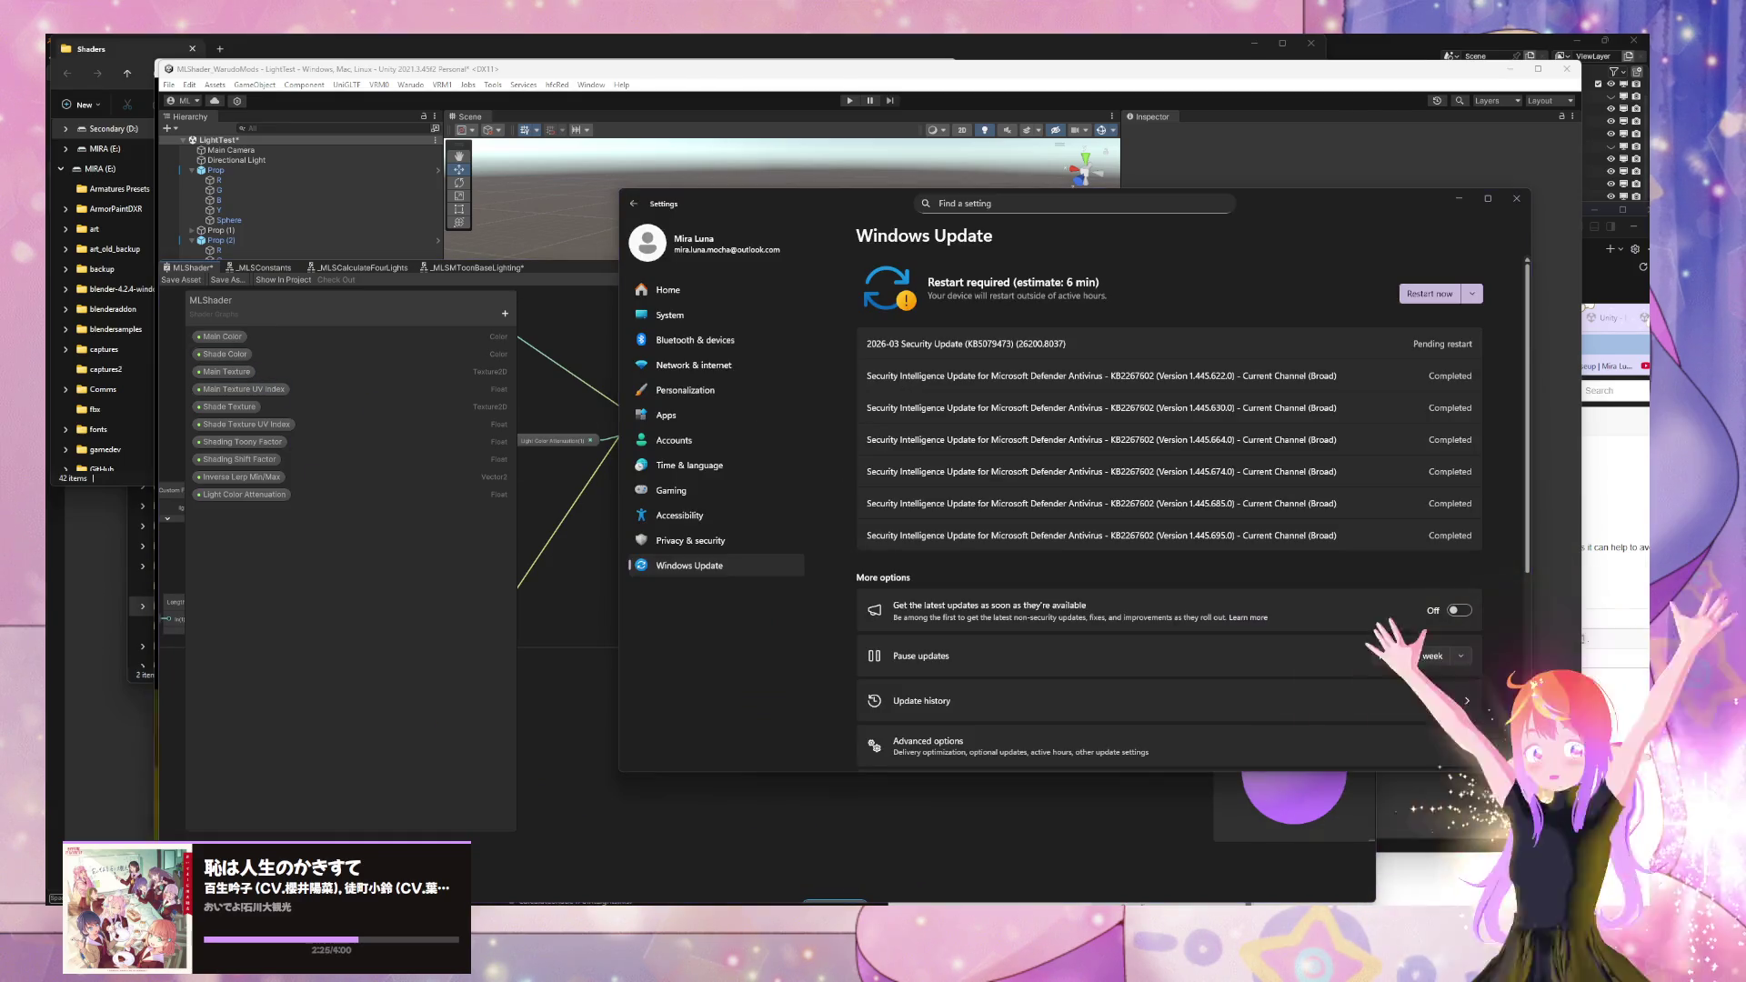
pyautogui.moveTo(1216, 886)
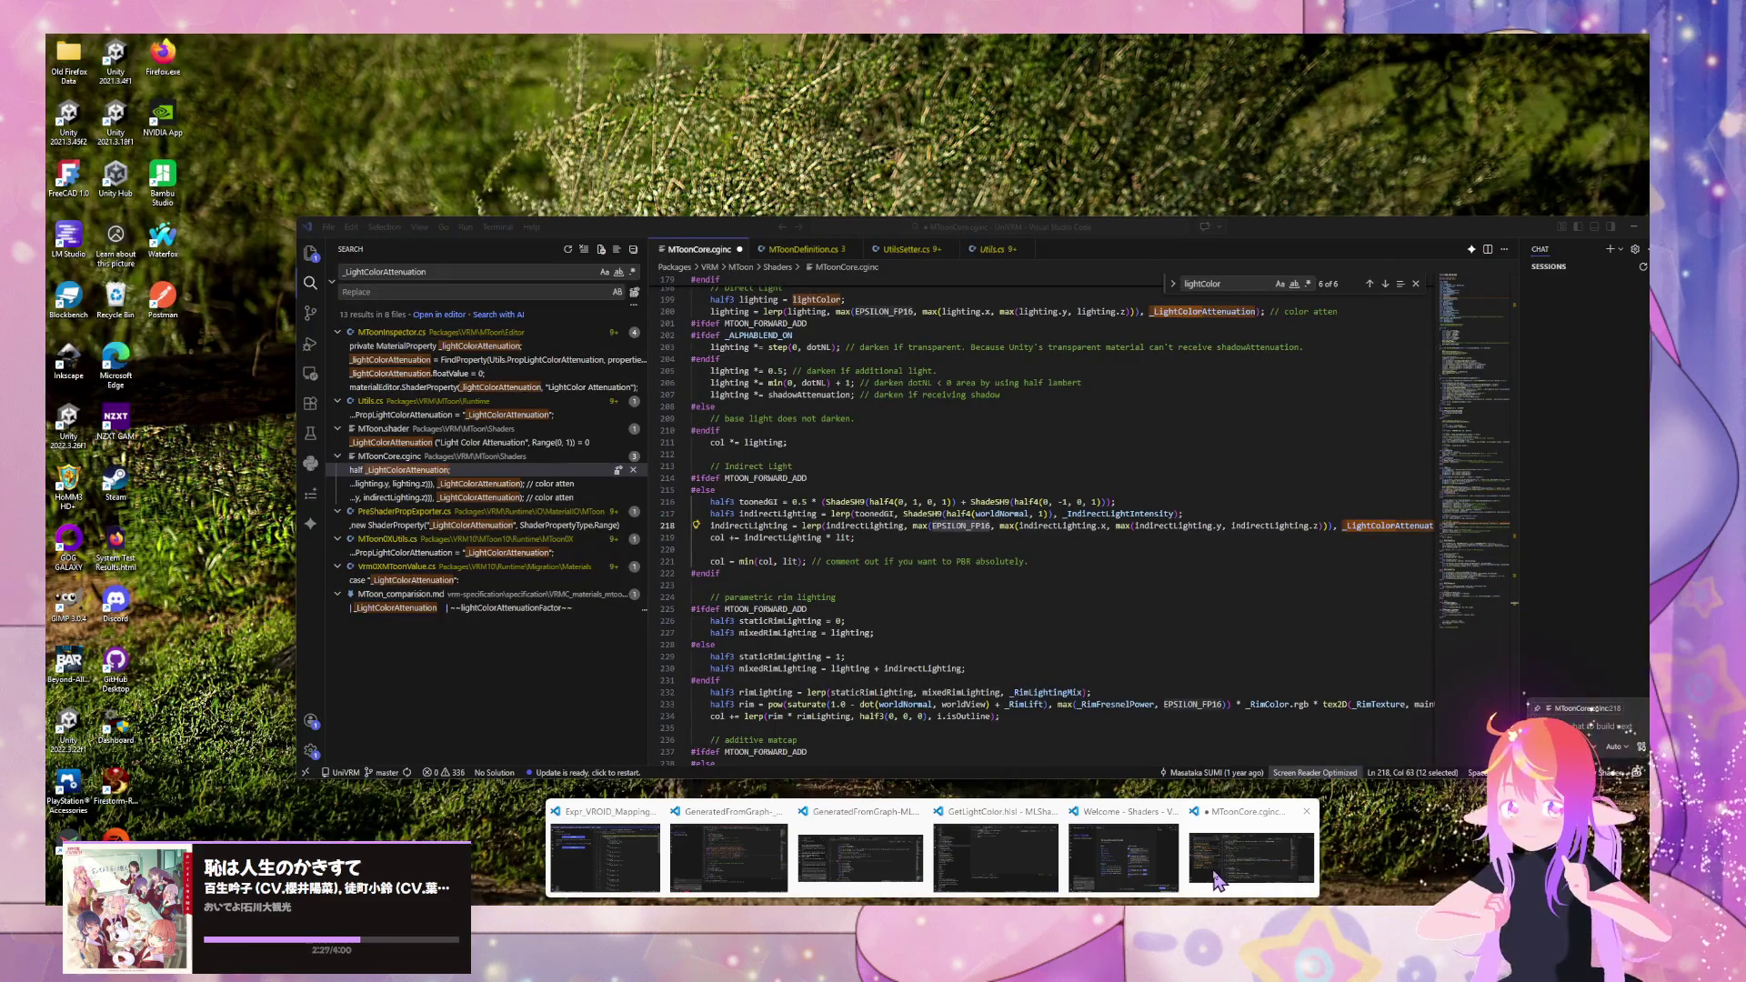
# - Search MToonCore.cginc for 'direct' to reach the Direct light section
pyautogui.click(1216, 868)
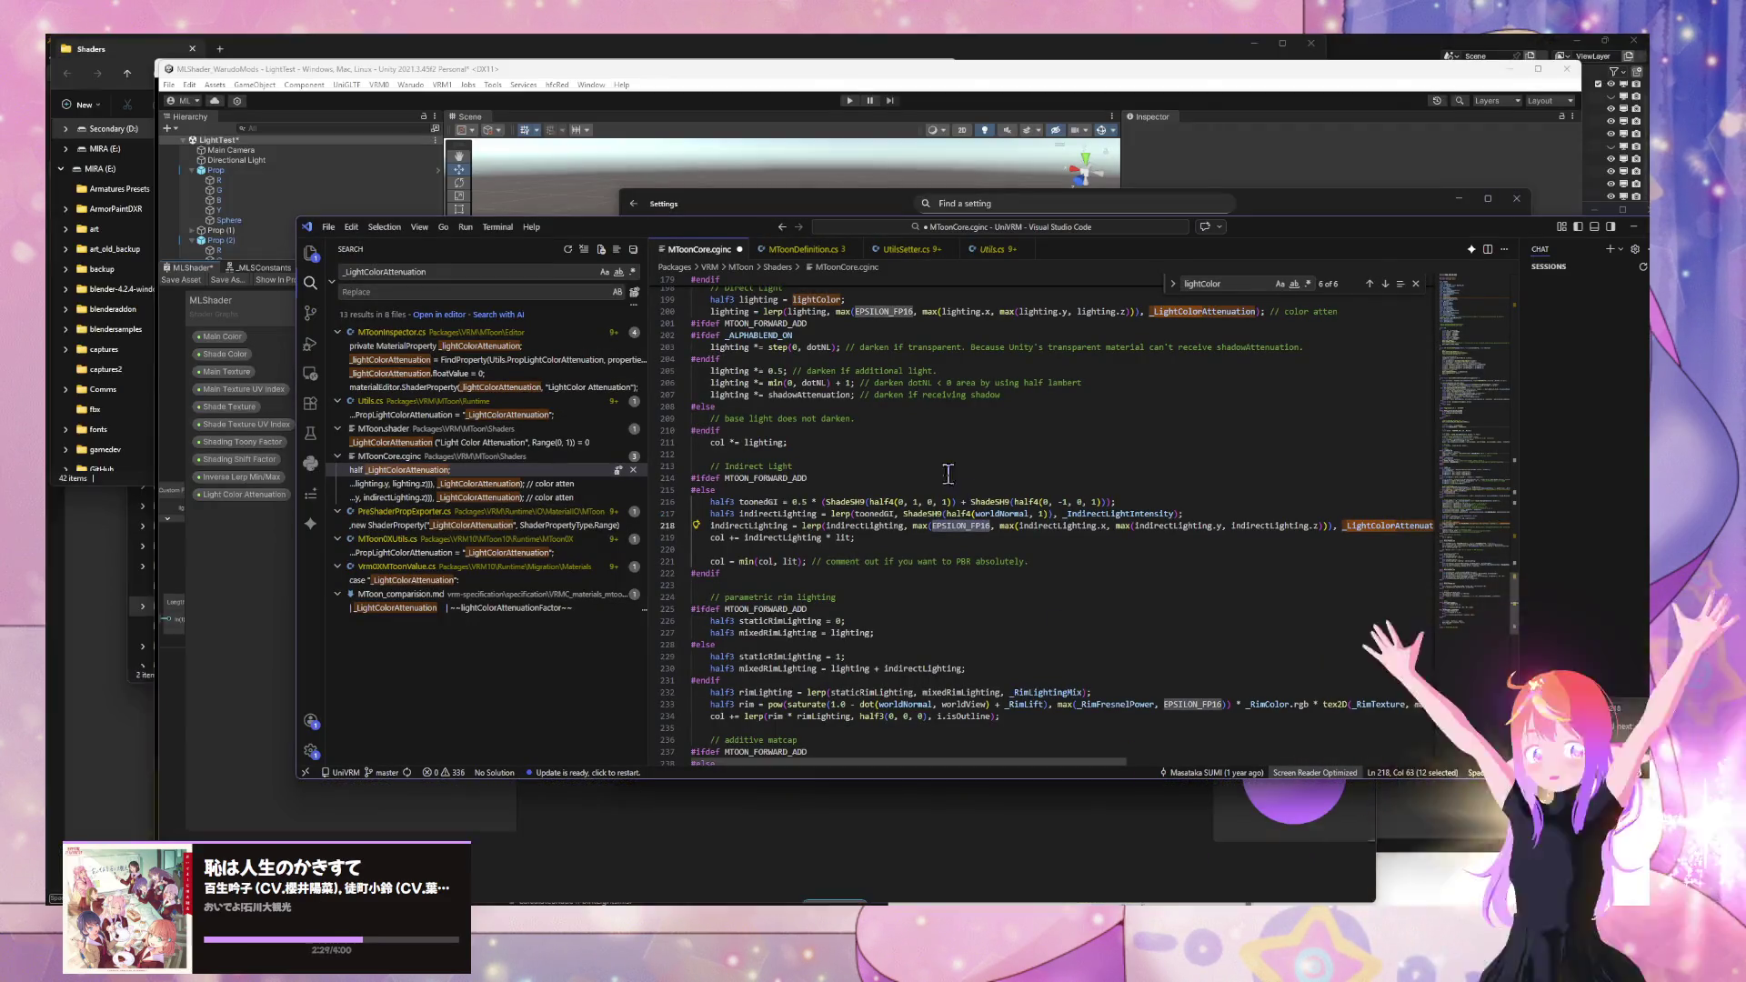
pyautogui.click(829, 405)
pyautogui.hotkey('ctrl', 'f')
pyautogui.write('direct')
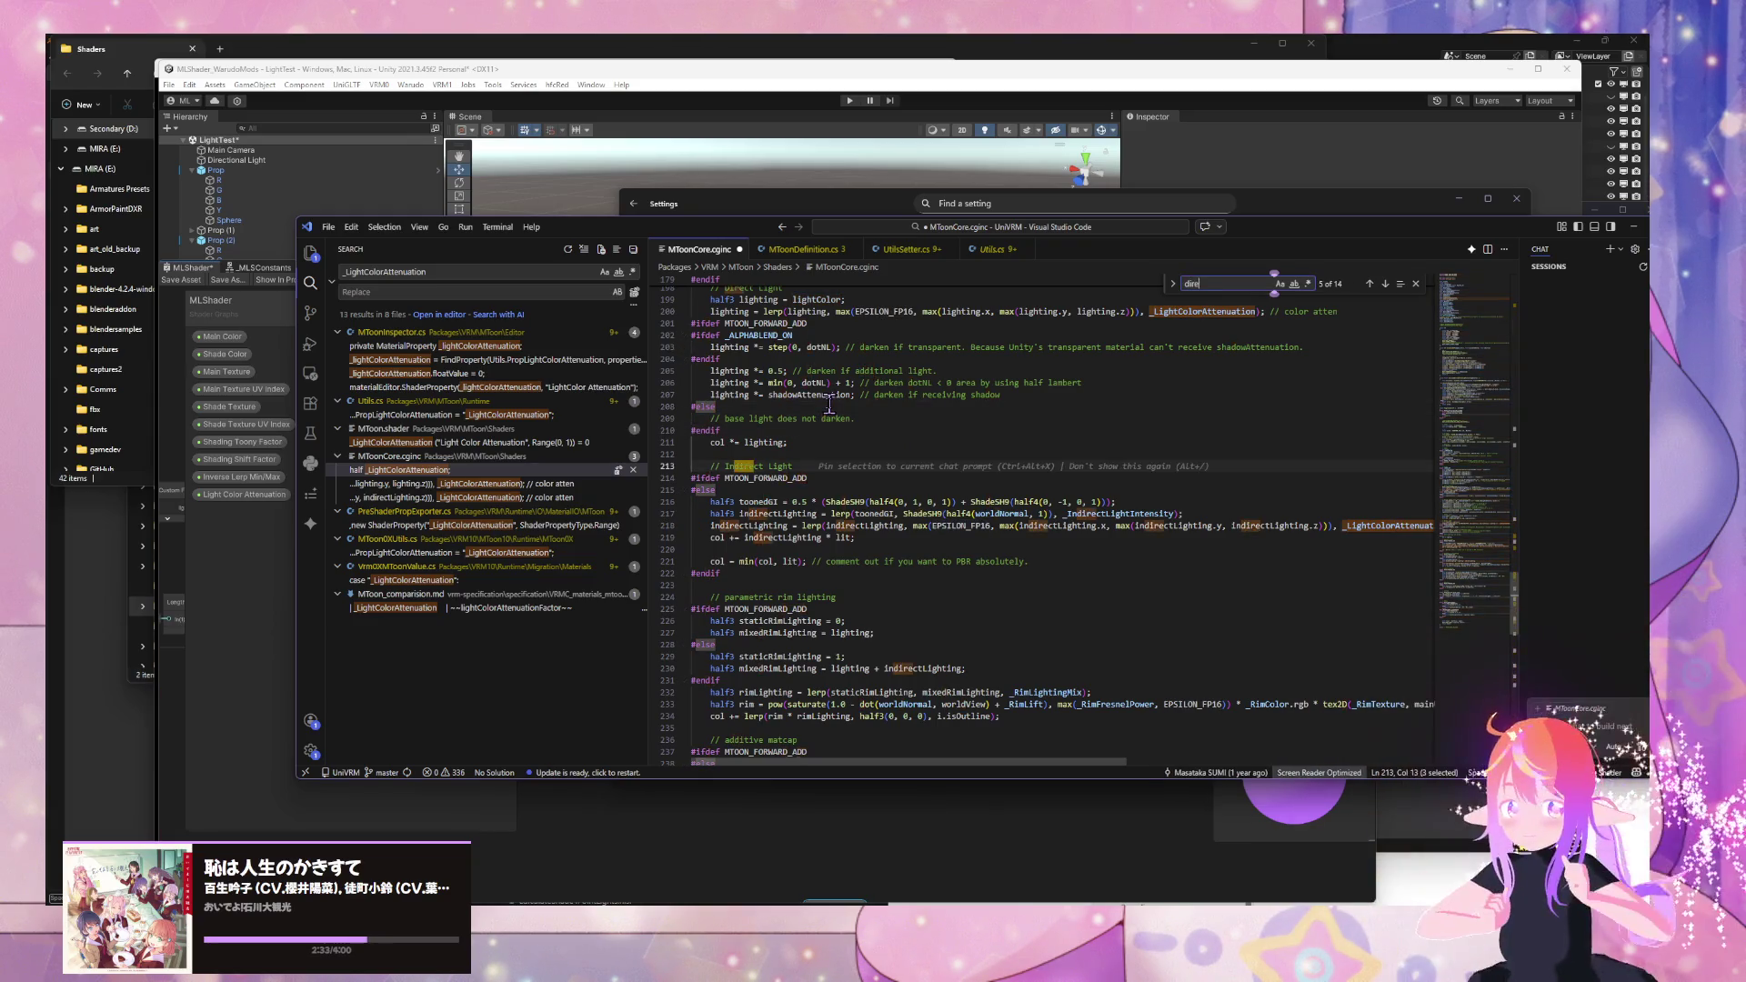
pyautogui.press('Return')
pyautogui.press('Return')
pyautogui.press('Return')
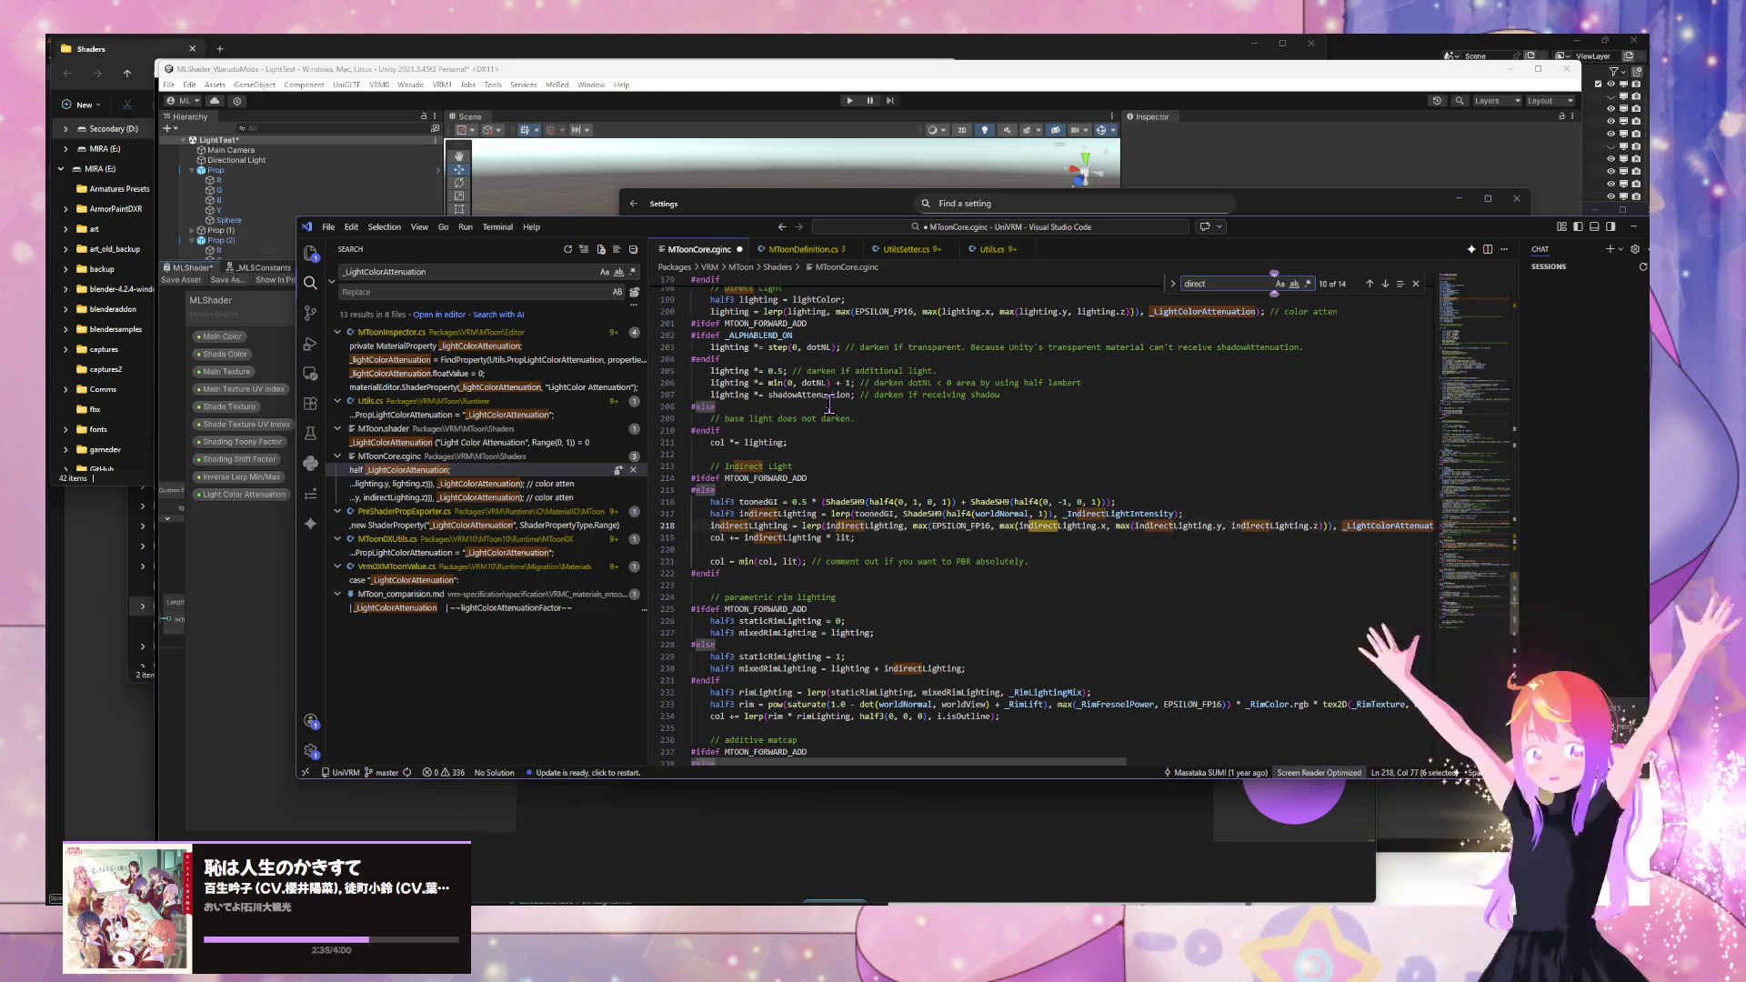
pyautogui.press('Return')
pyautogui.press('Return')
pyautogui.press('Return')
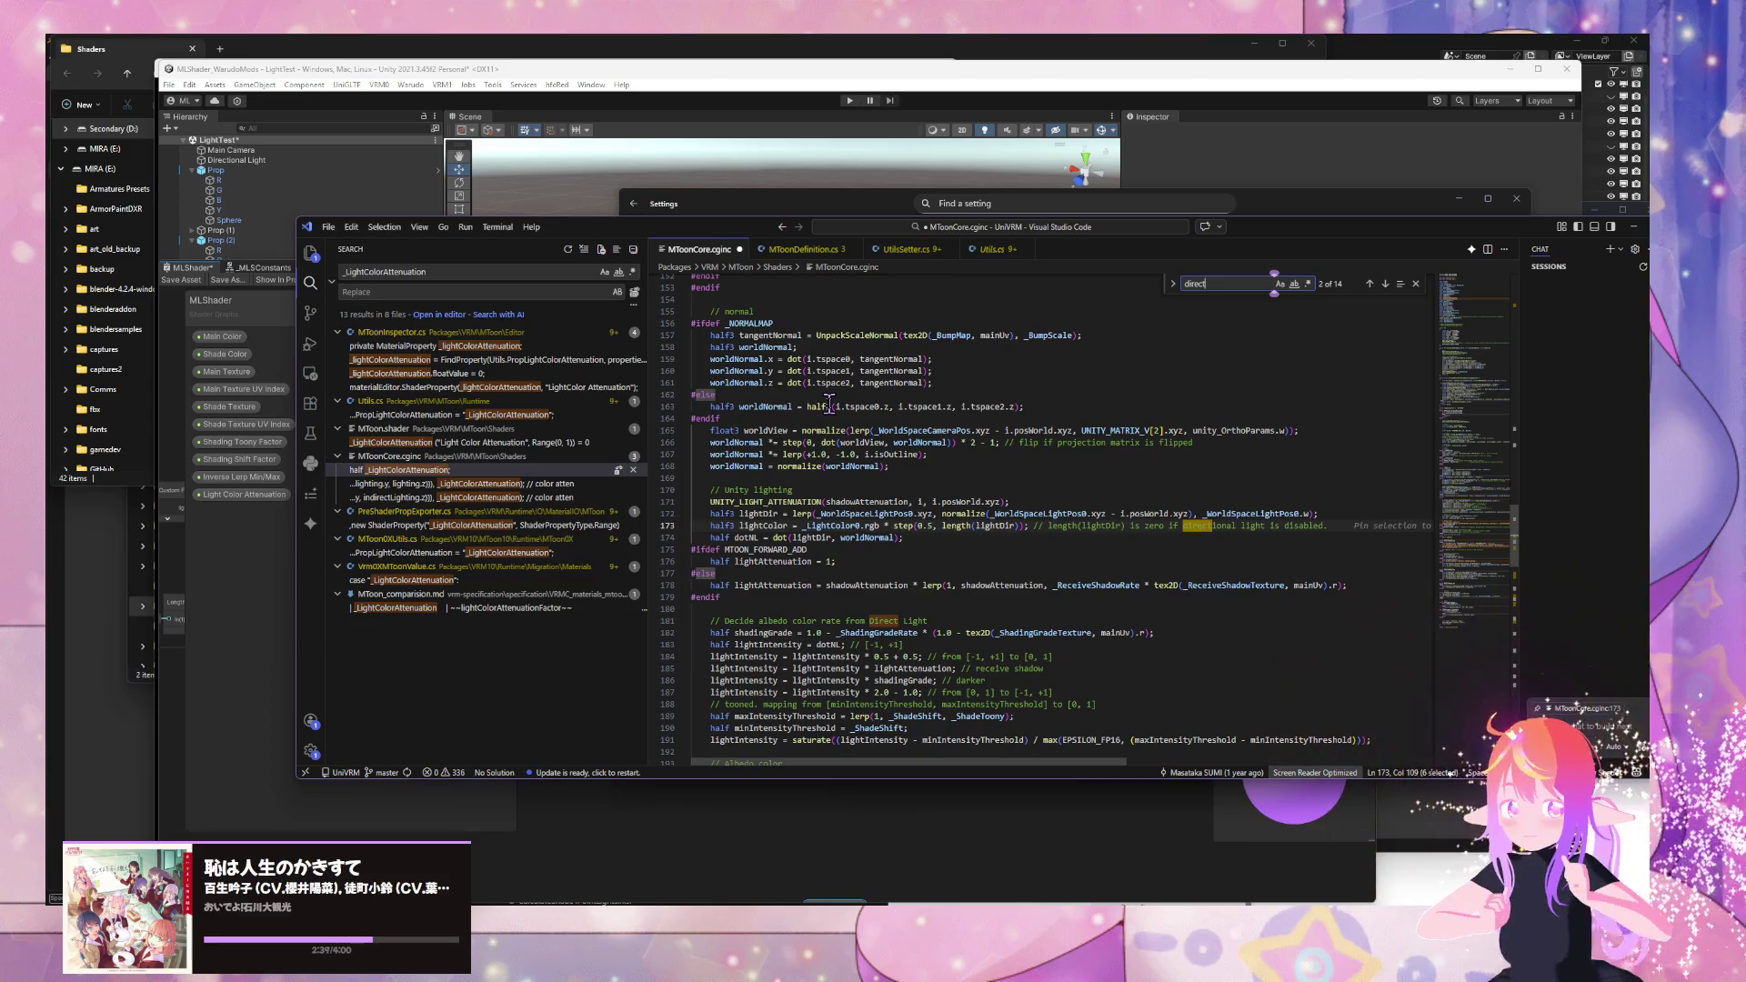
pyautogui.press('Return')
pyautogui.press('Return')
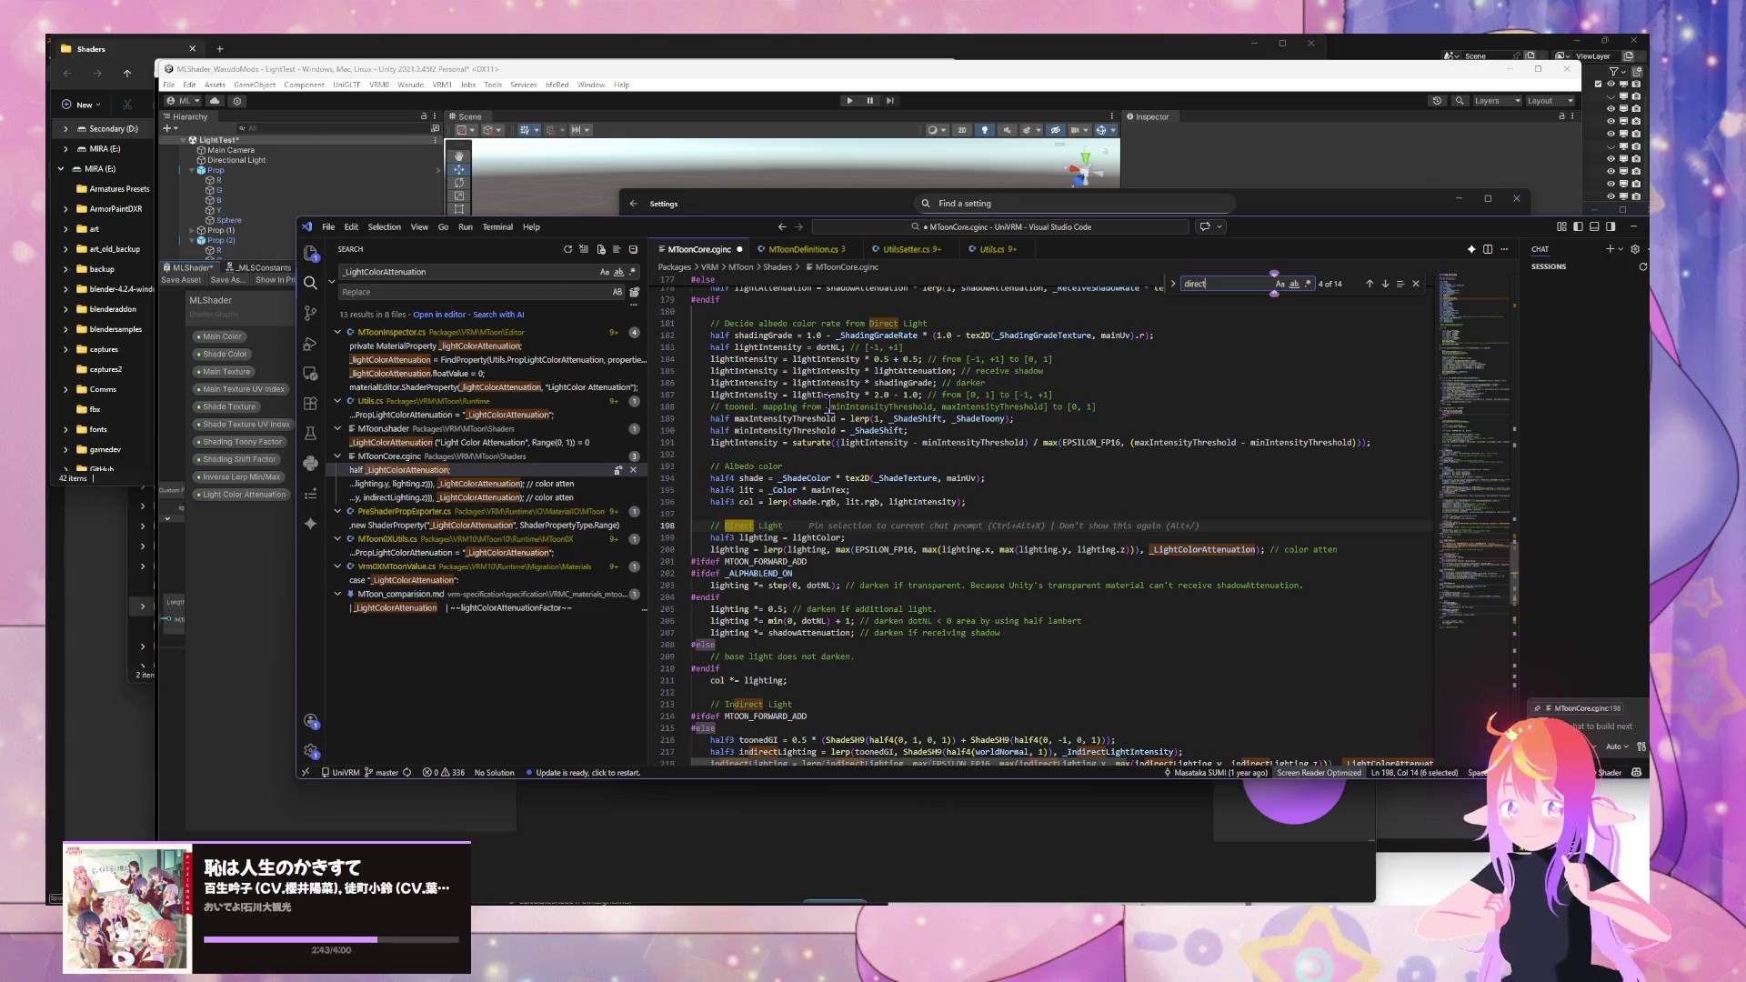
# - Trace lightColor to its line 218 use and the _LightColorAttenuation declaration, then move the shader graph aside
pyautogui.doubleClick(808, 536)
pyautogui.hotkey('ctrl', 'f')
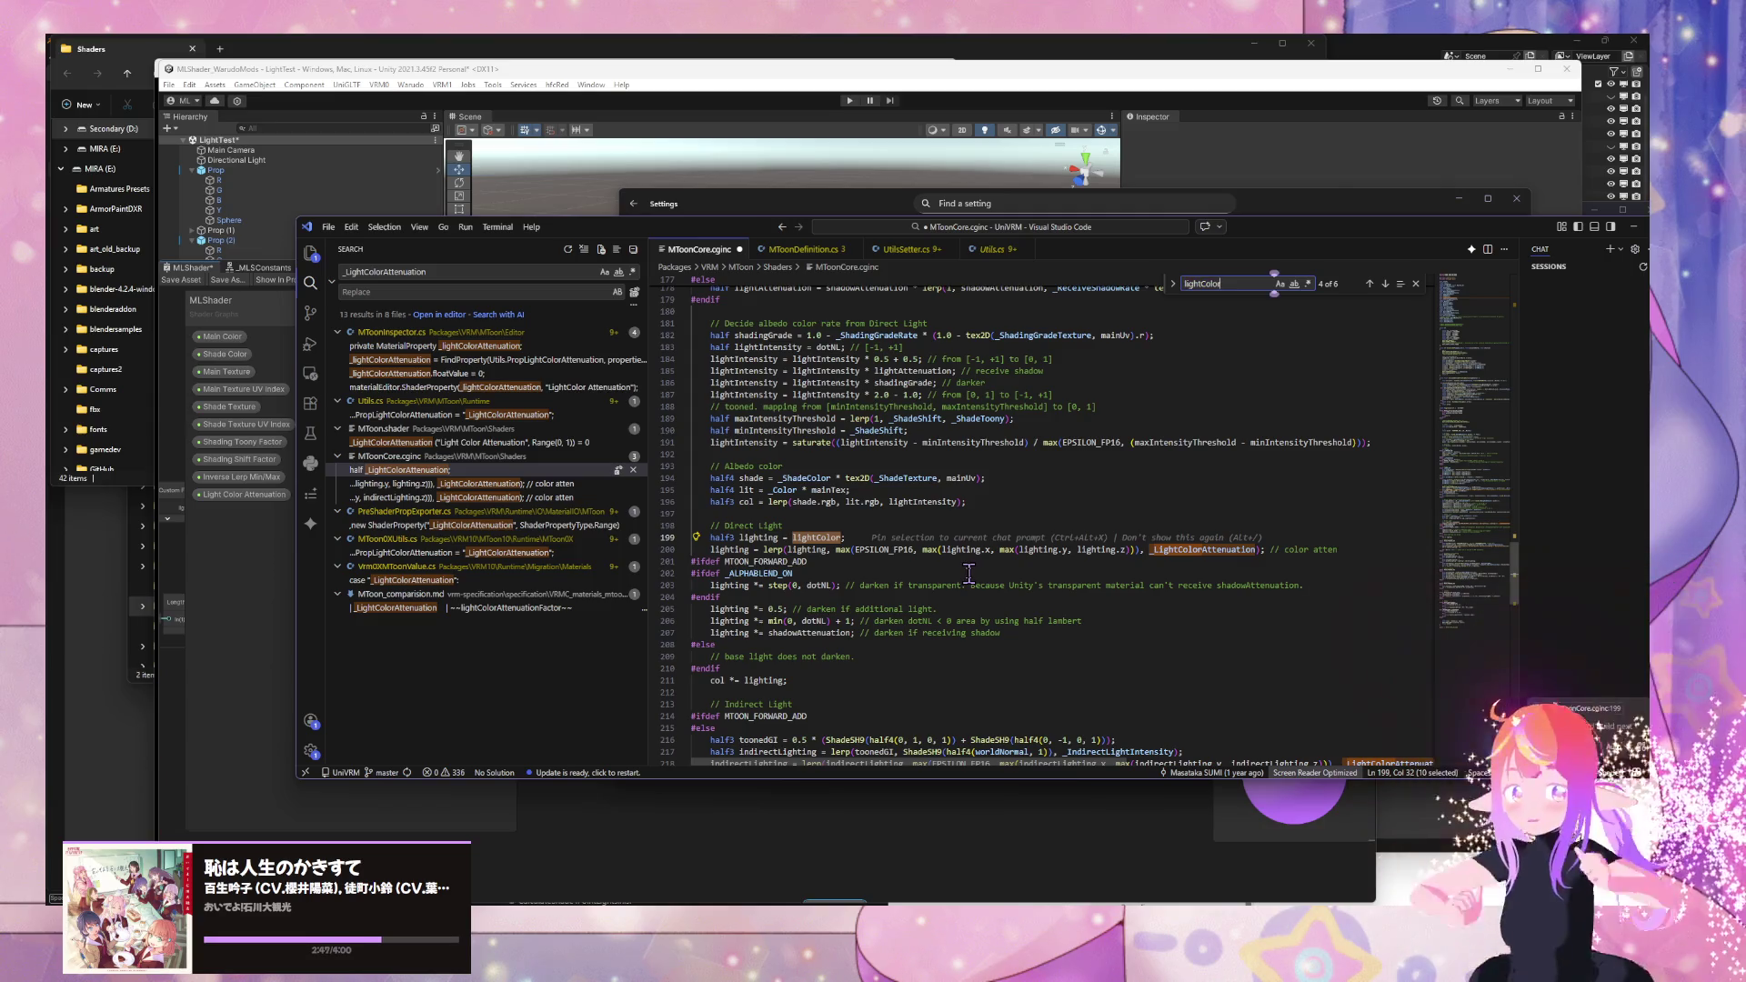
pyautogui.press('Return')
pyautogui.press('Return')
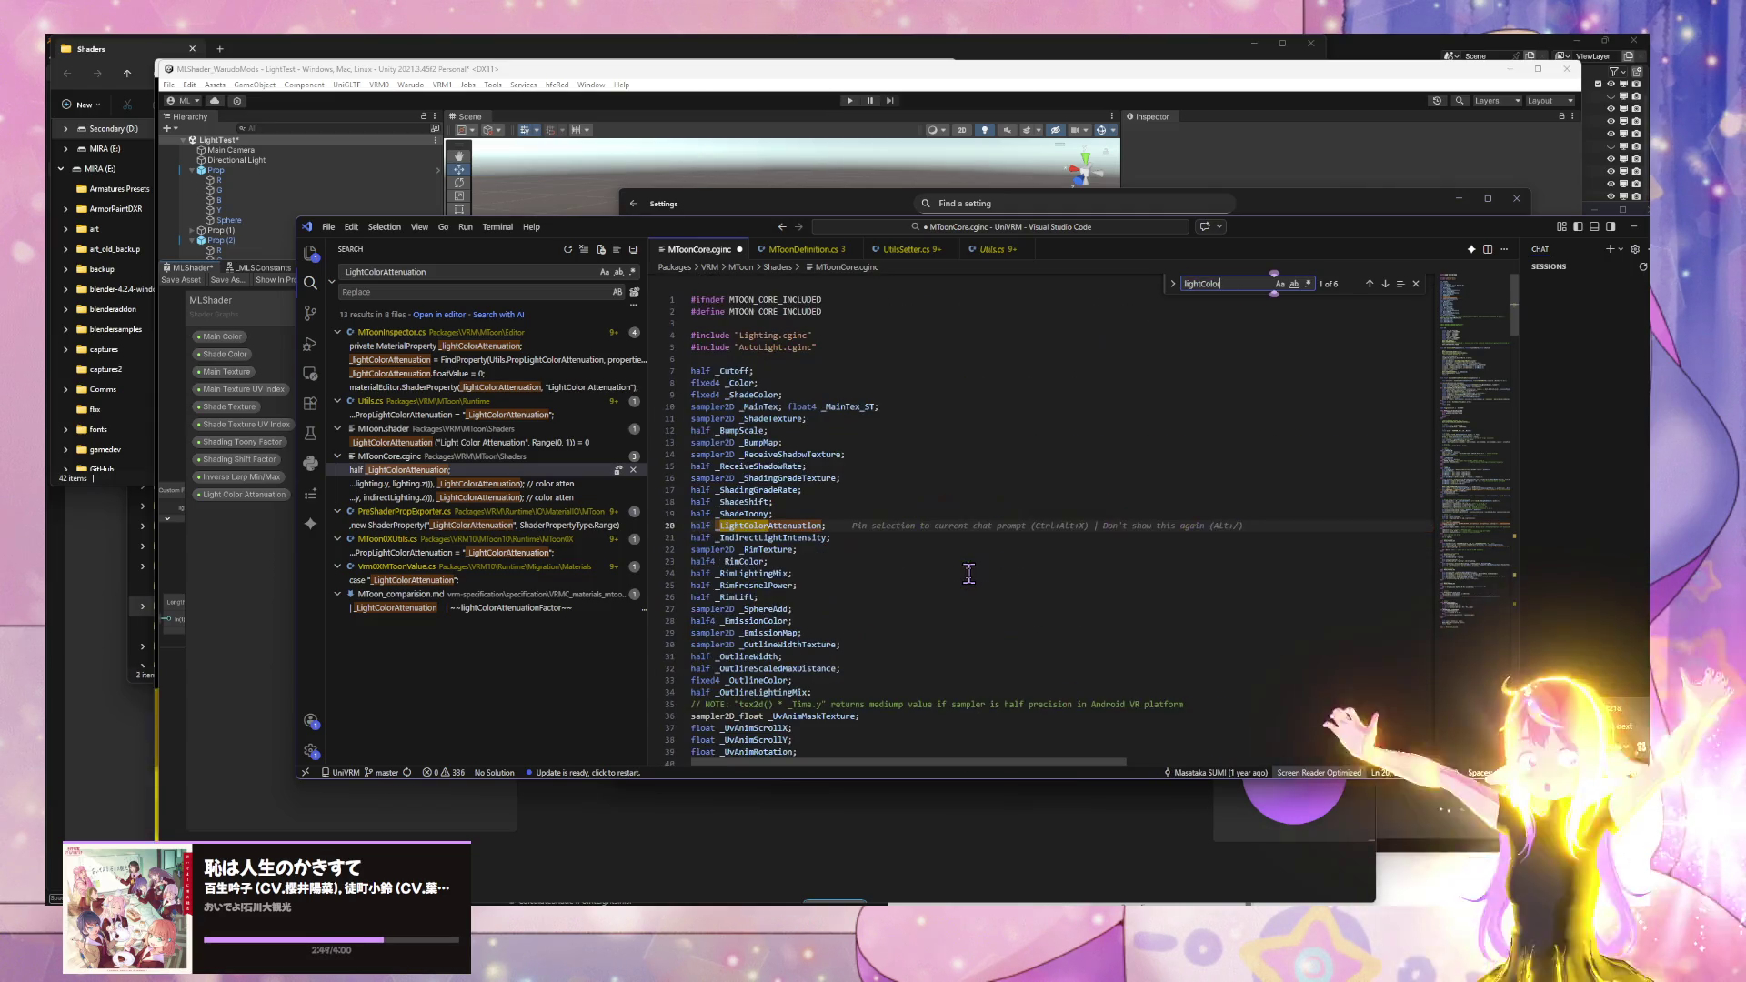
pyautogui.press('Return')
pyautogui.press('Return')
pyautogui.press('Return')
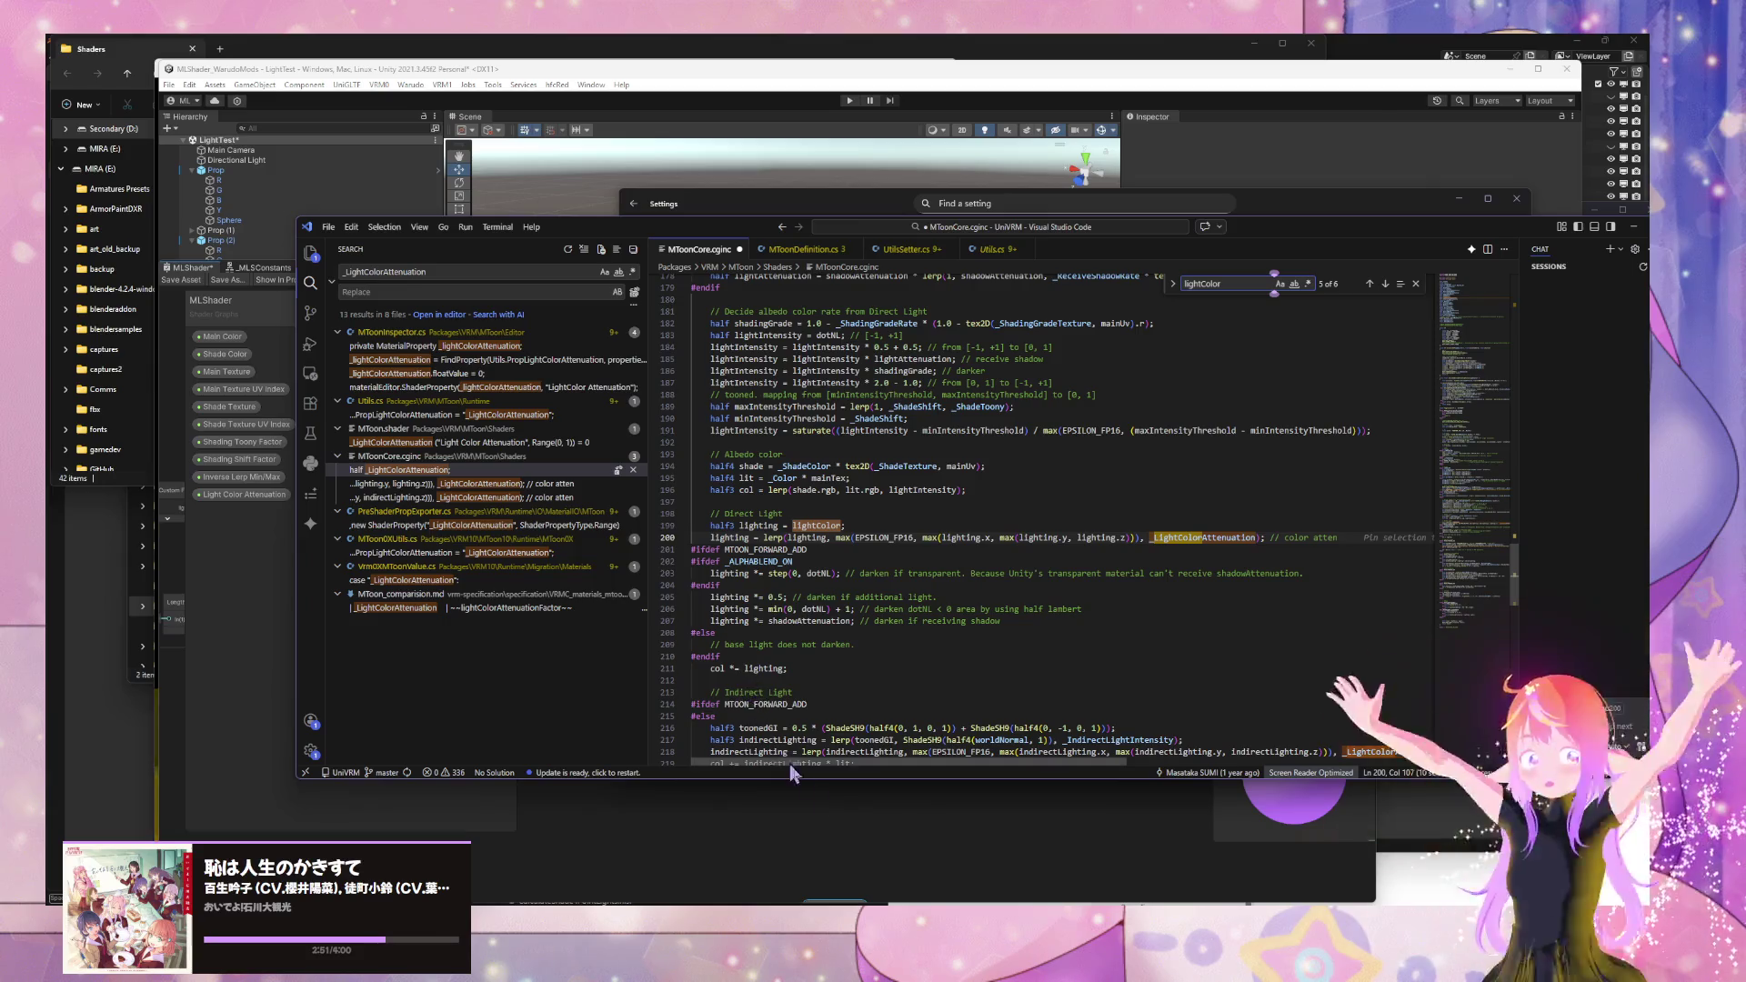
pyautogui.click(842, 811)
pyautogui.moveTo(782, 271)
pyautogui.mouseDown()
pyautogui.moveTo(1337, 486)
pyautogui.moveTo(1291, 523)
pyautogui.moveTo(1211, 672)
pyautogui.mouseUp()
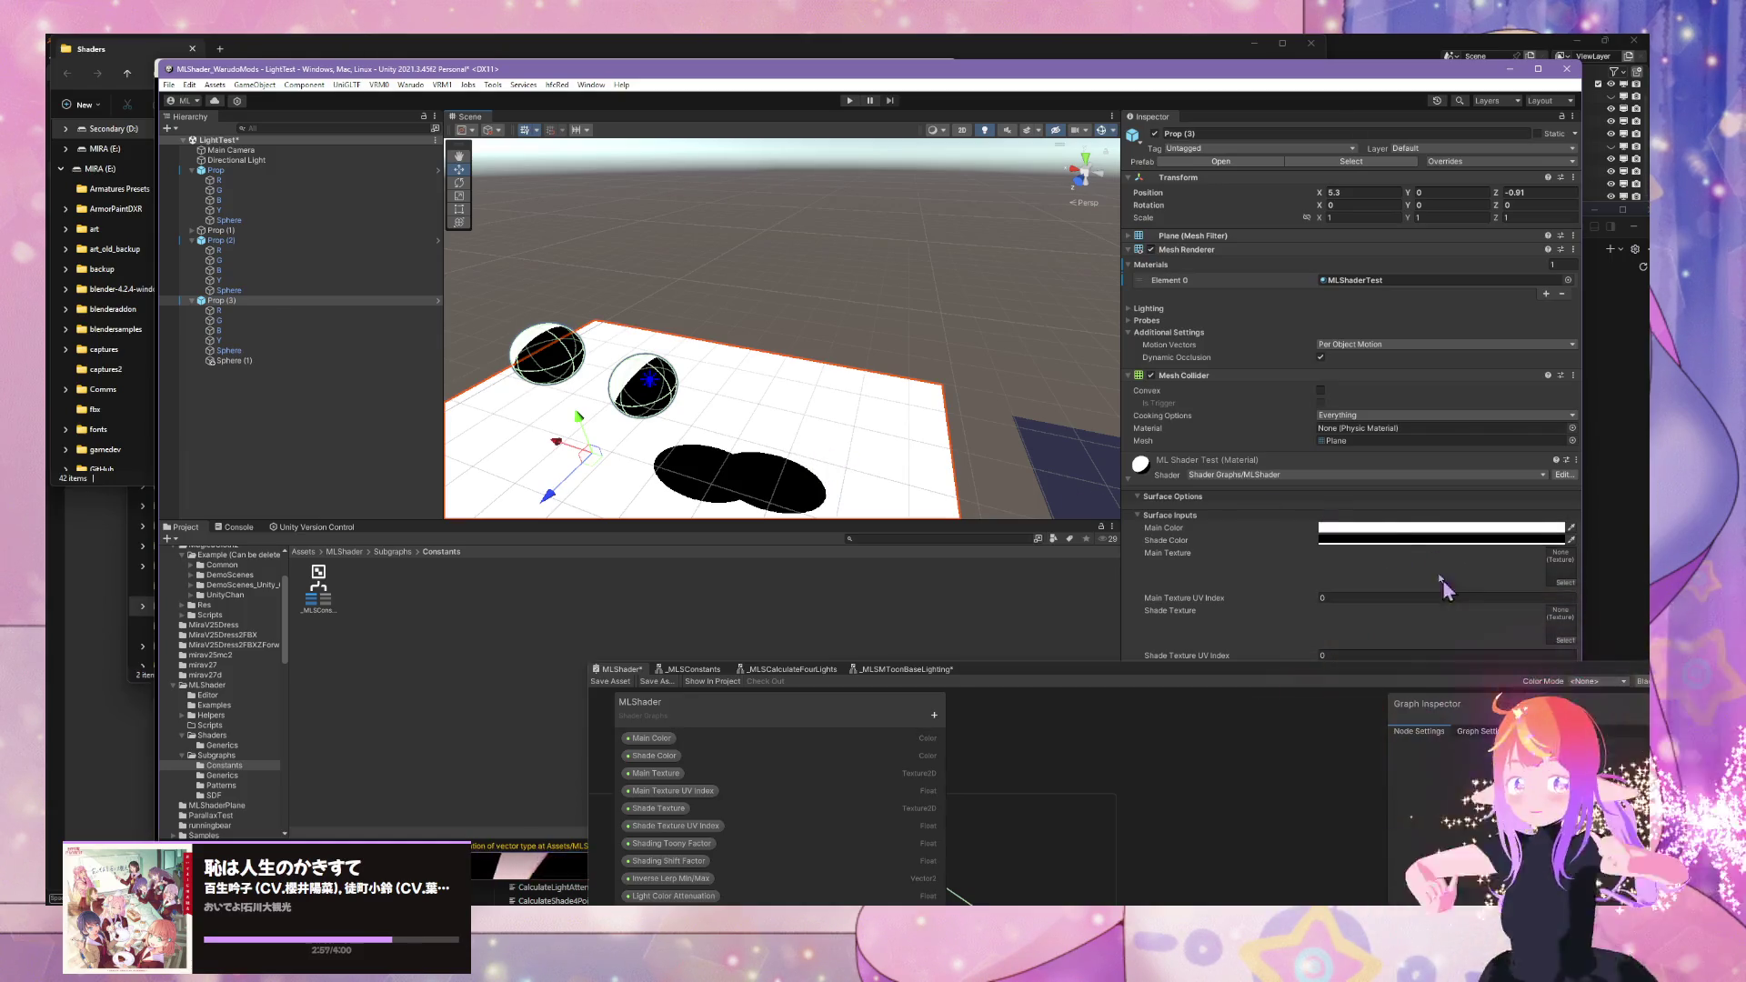
# - Set the ML Shader Test material's Main Color and Shade Color to purple and view the purple plane
pyautogui.click(1357, 528)
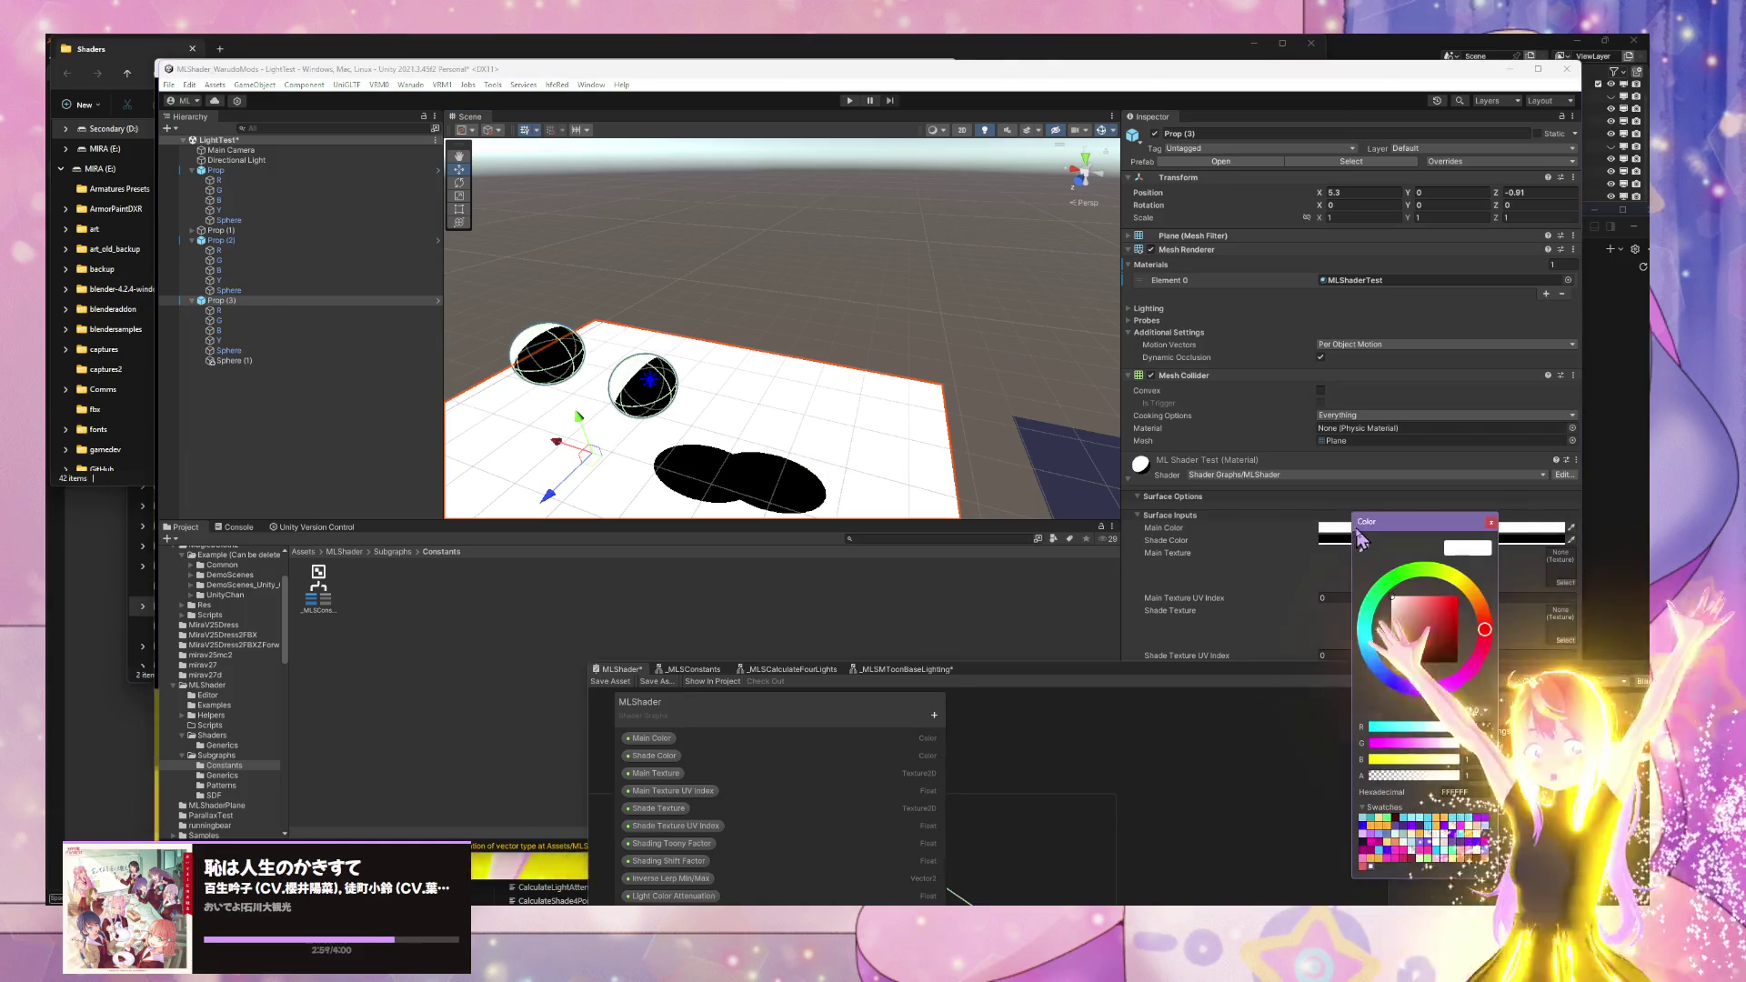
pyautogui.click(1453, 848)
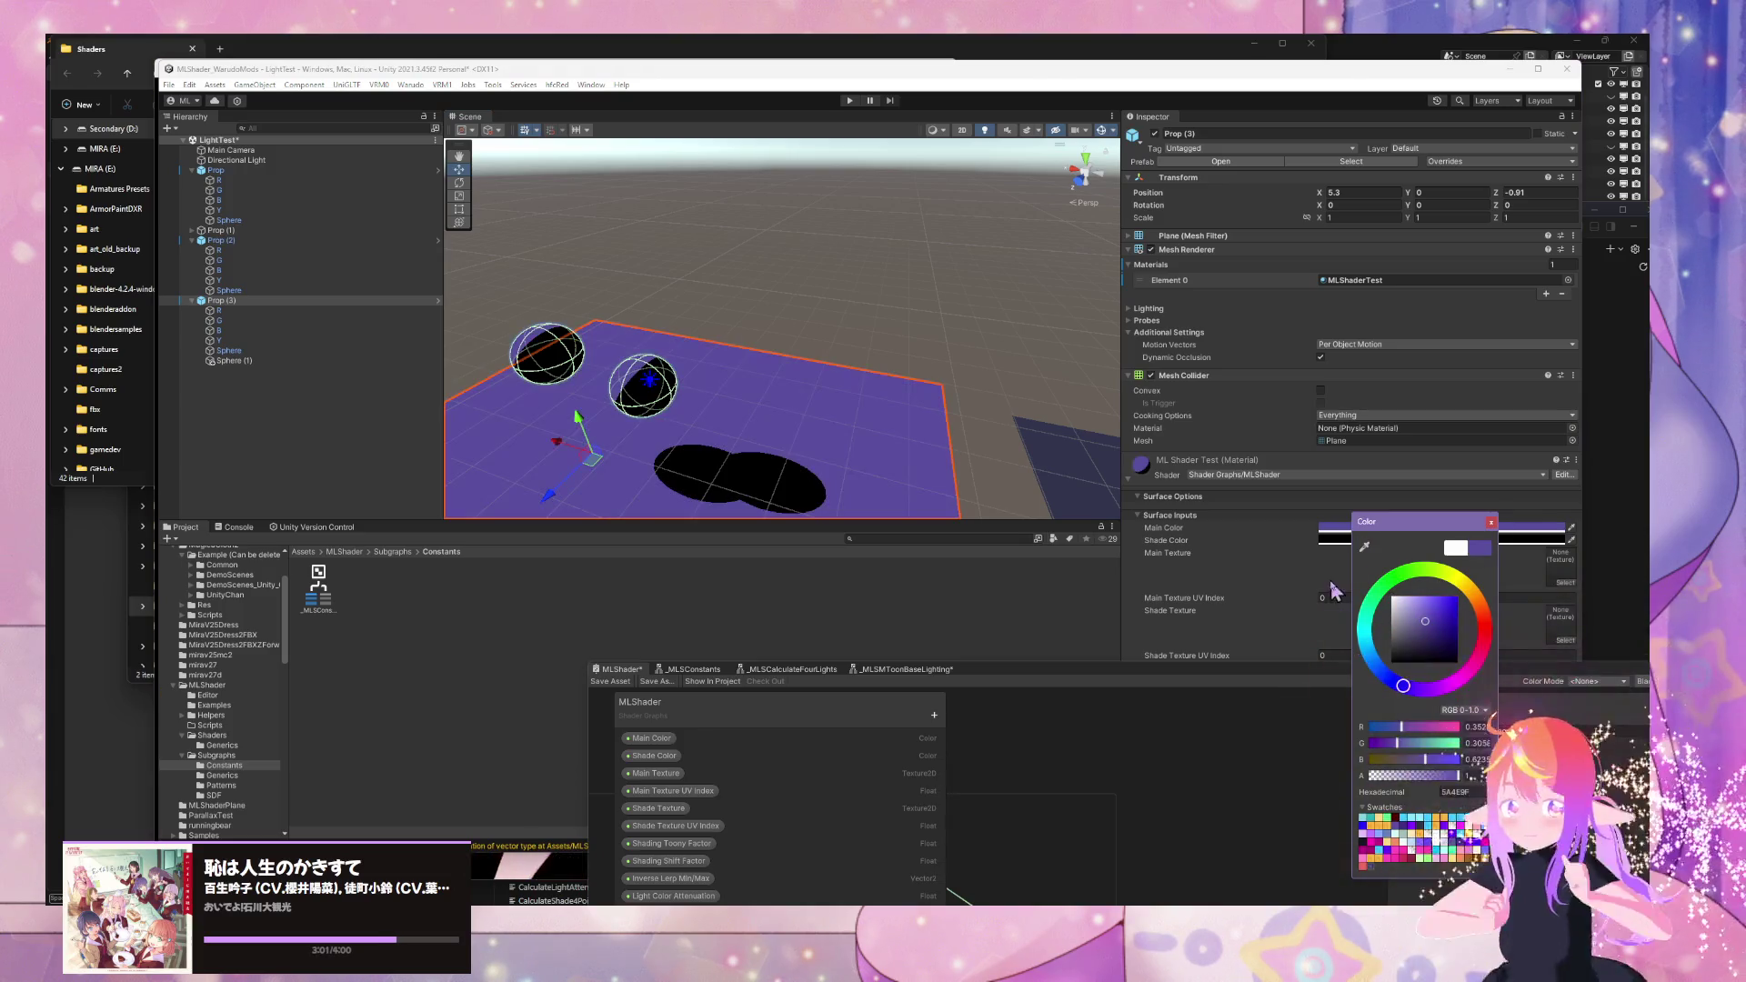
pyautogui.click(1460, 848)
pyautogui.moveTo(637, 427)
pyautogui.mouseDown()
pyautogui.moveTo(674, 440)
pyautogui.moveTo(767, 390)
pyautogui.moveTo(863, 387)
pyautogui.mouseUp()
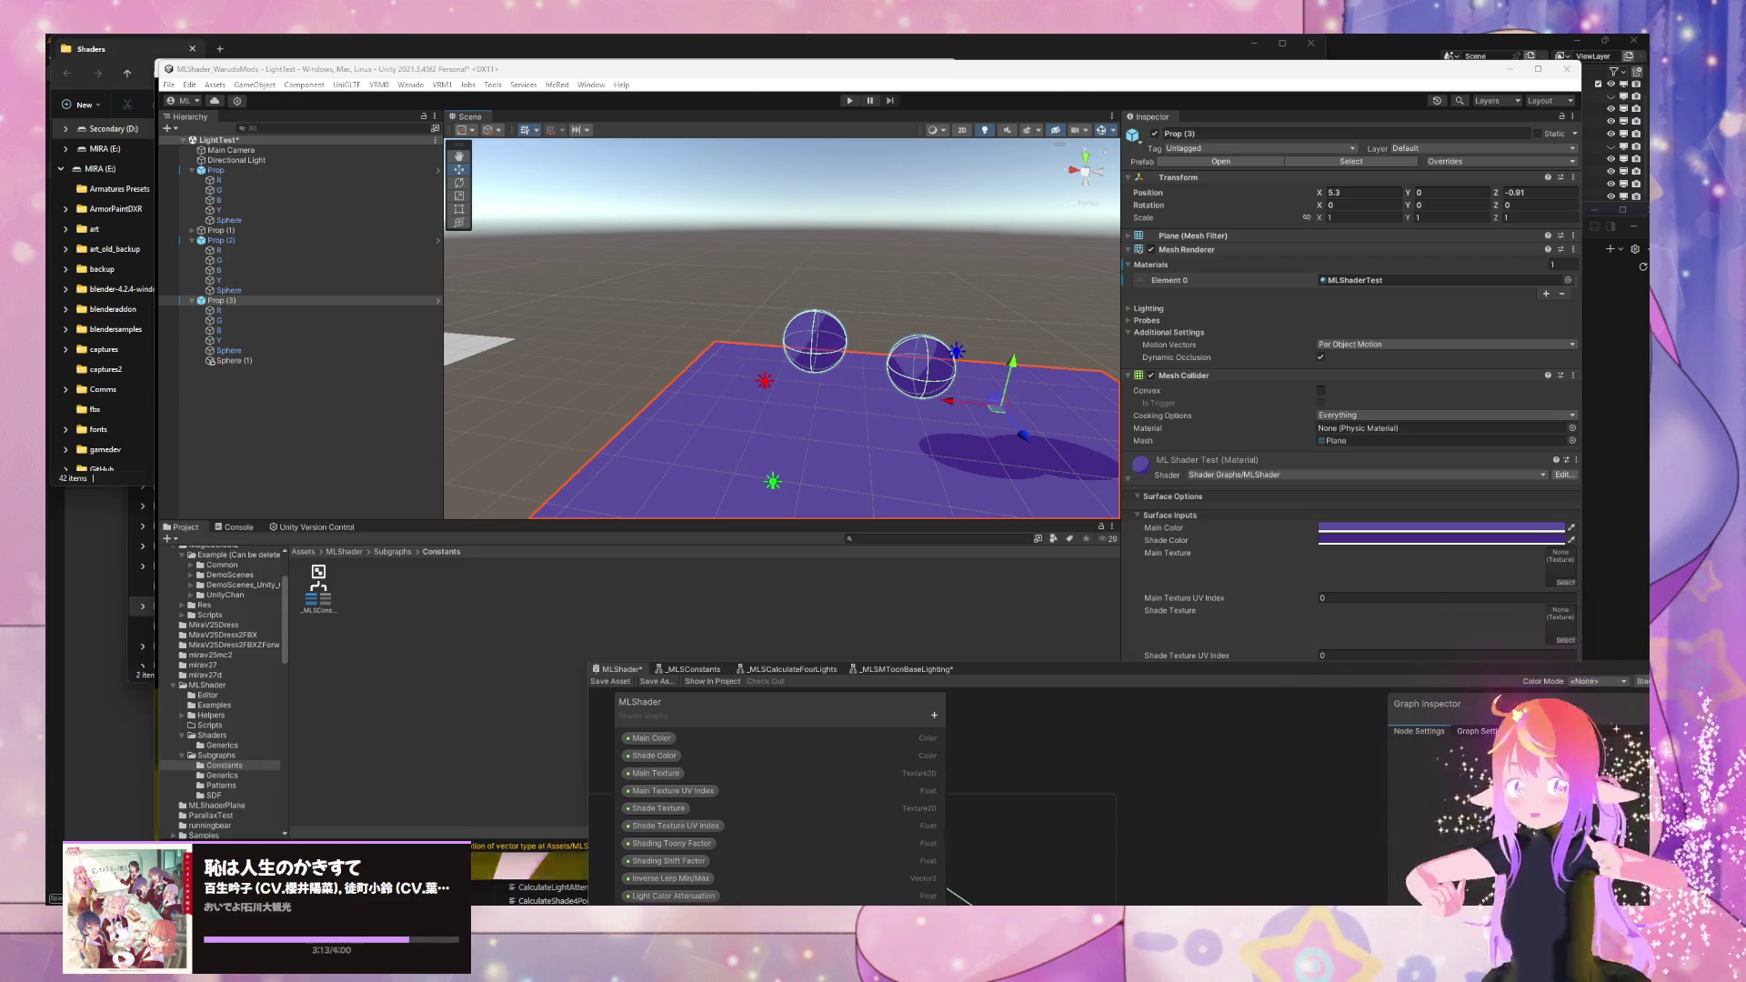
pyautogui.hotkey('alt', 'Tab')
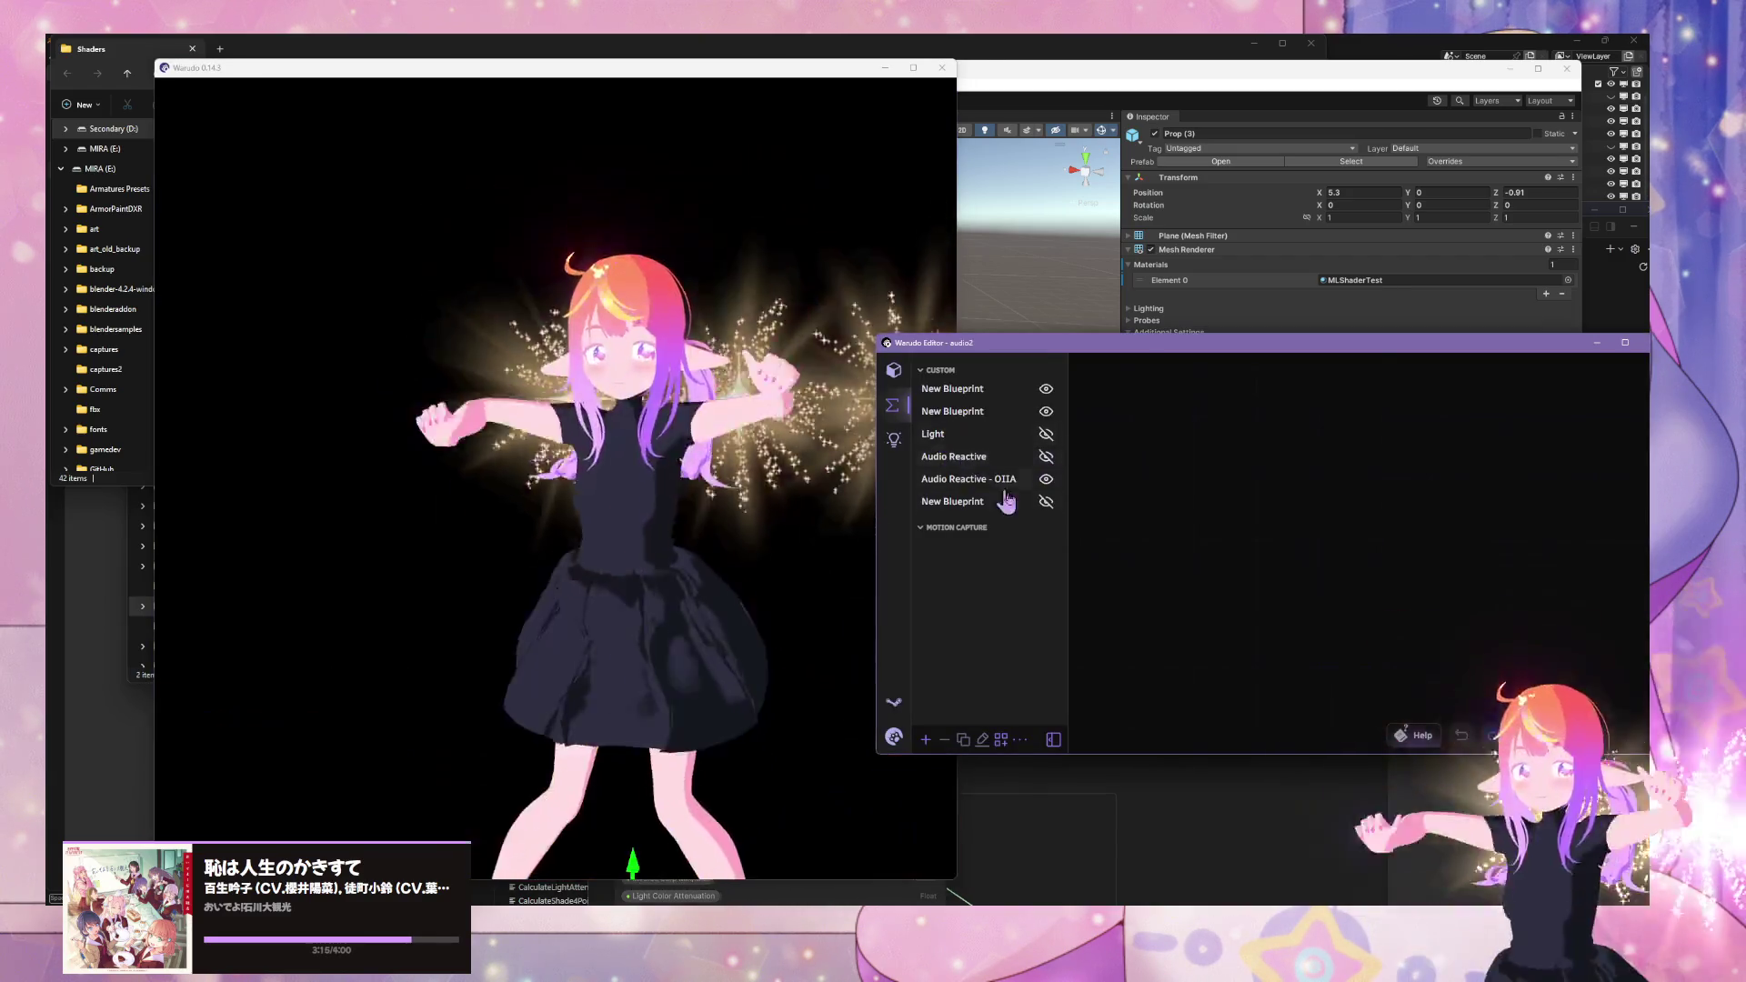
# - Open the Audio Reactive - OIIA blueprint graph in Warudo and switch it on with its eye icon
pyautogui.click(954, 478)
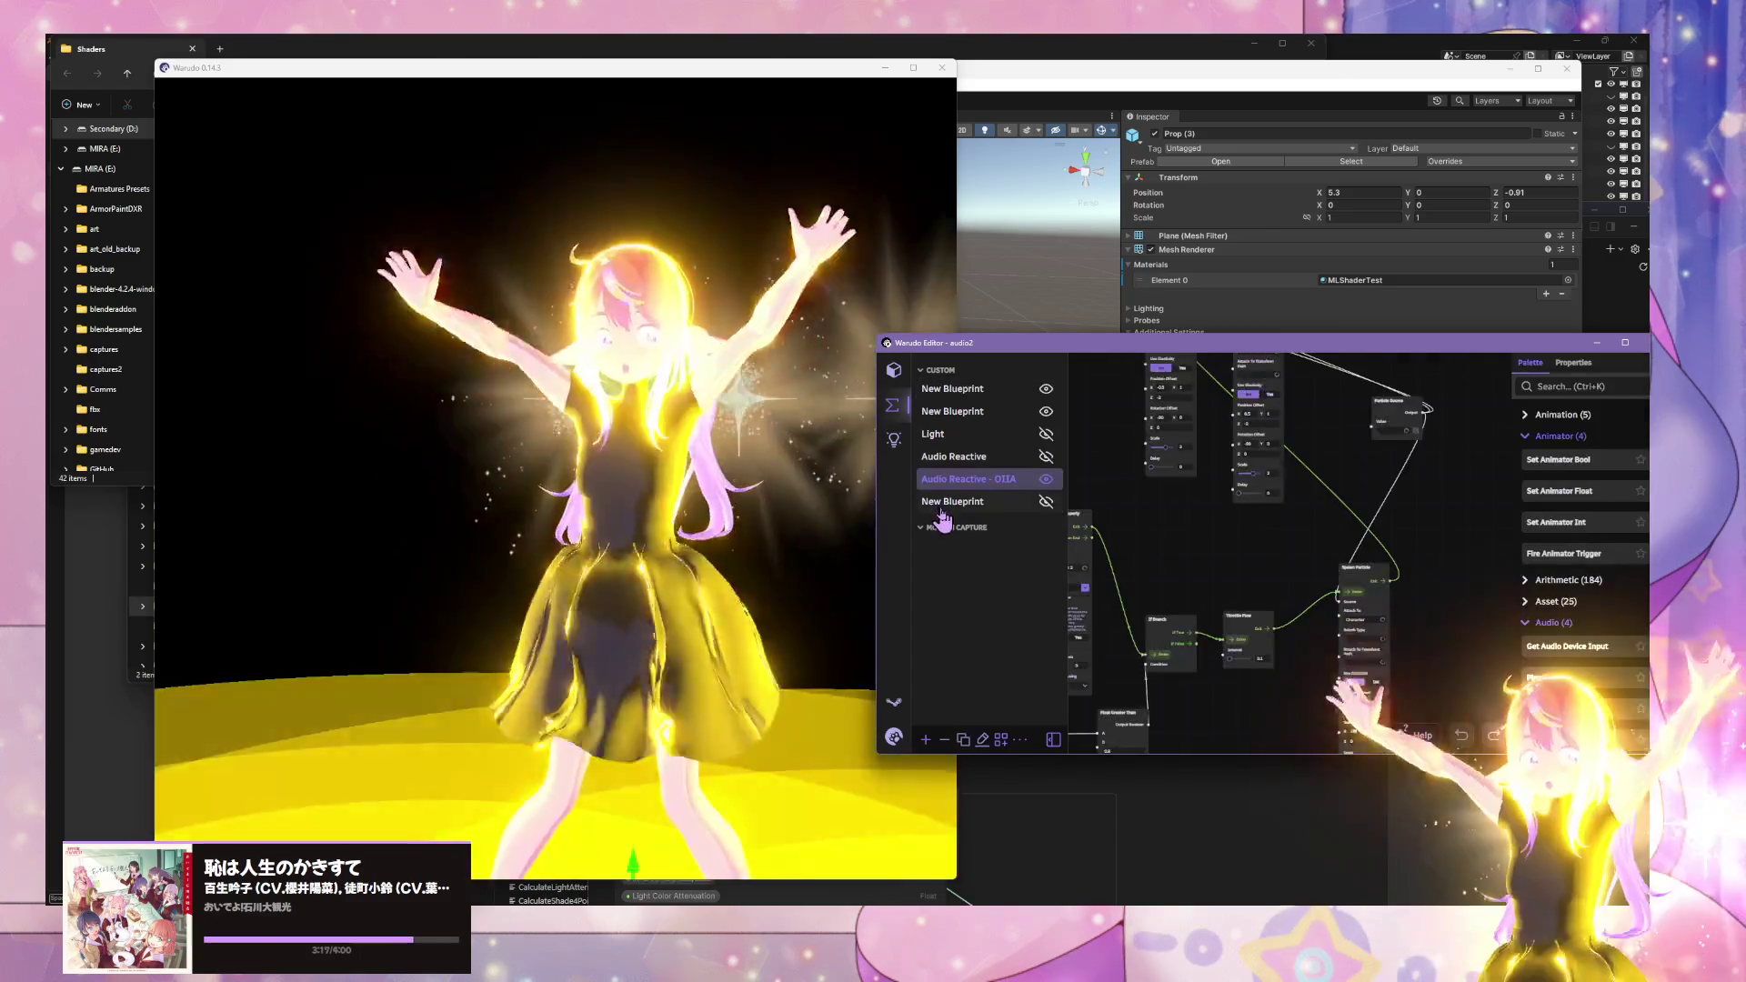
pyautogui.scroll(-2, 1182, 515)
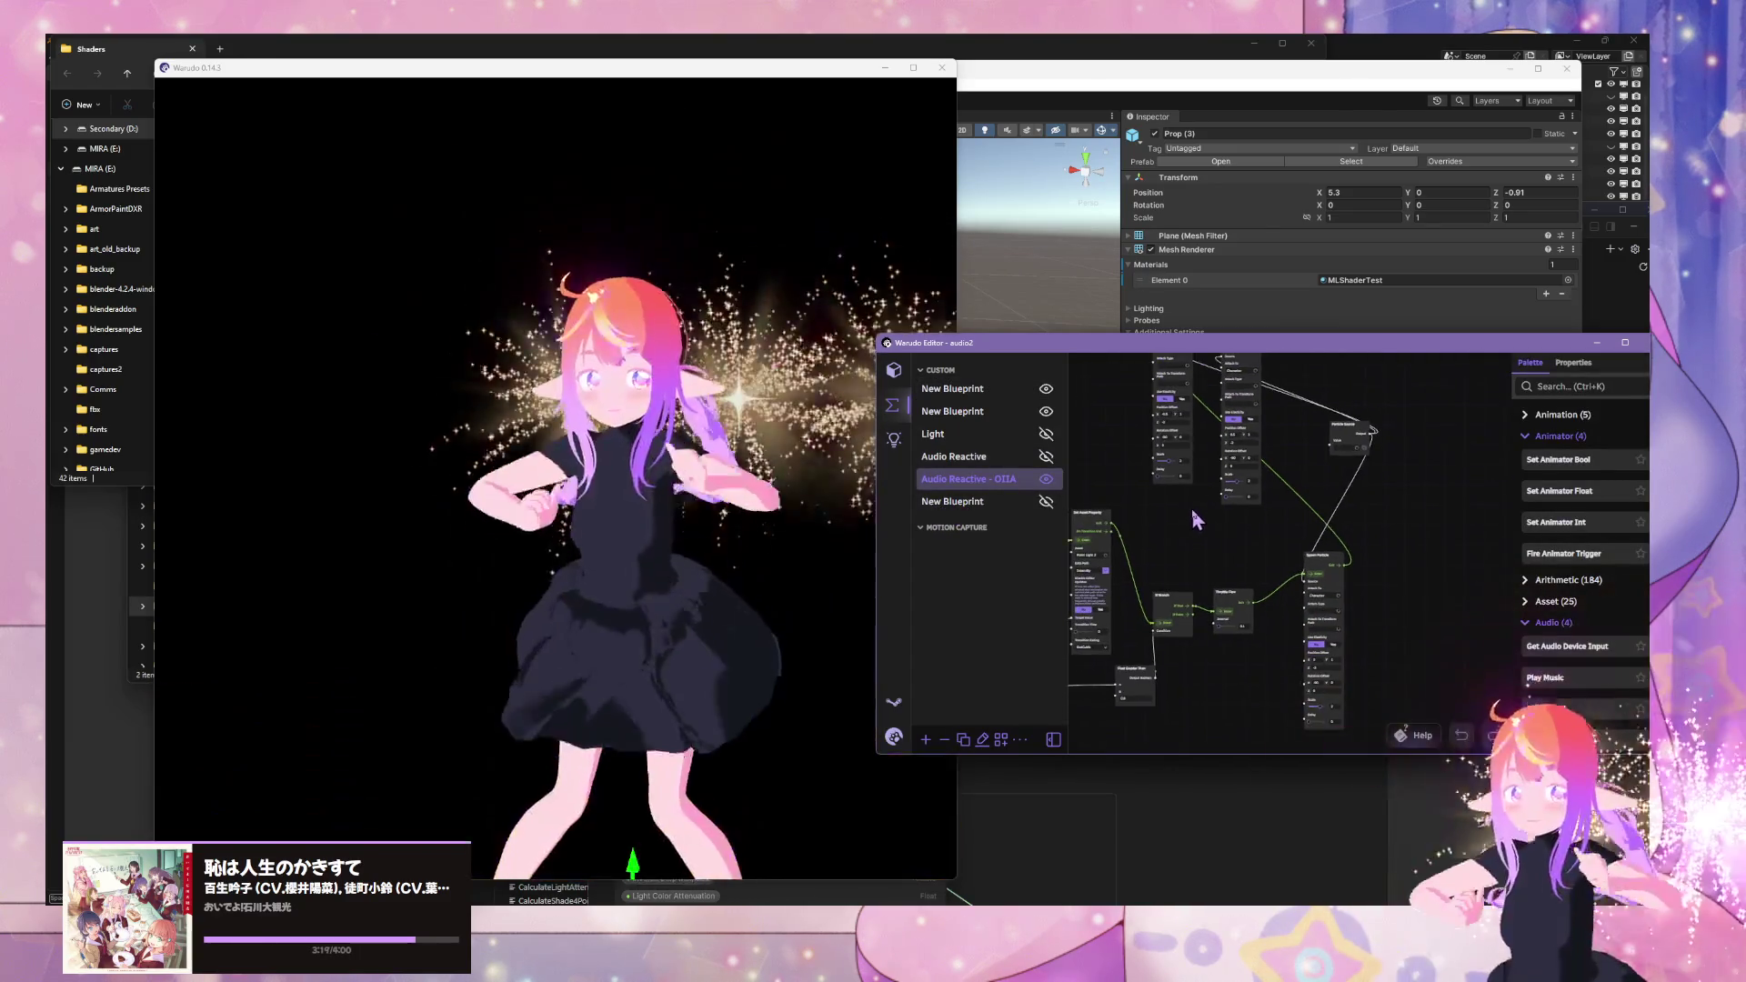
pyautogui.scroll(-5, 1258, 546)
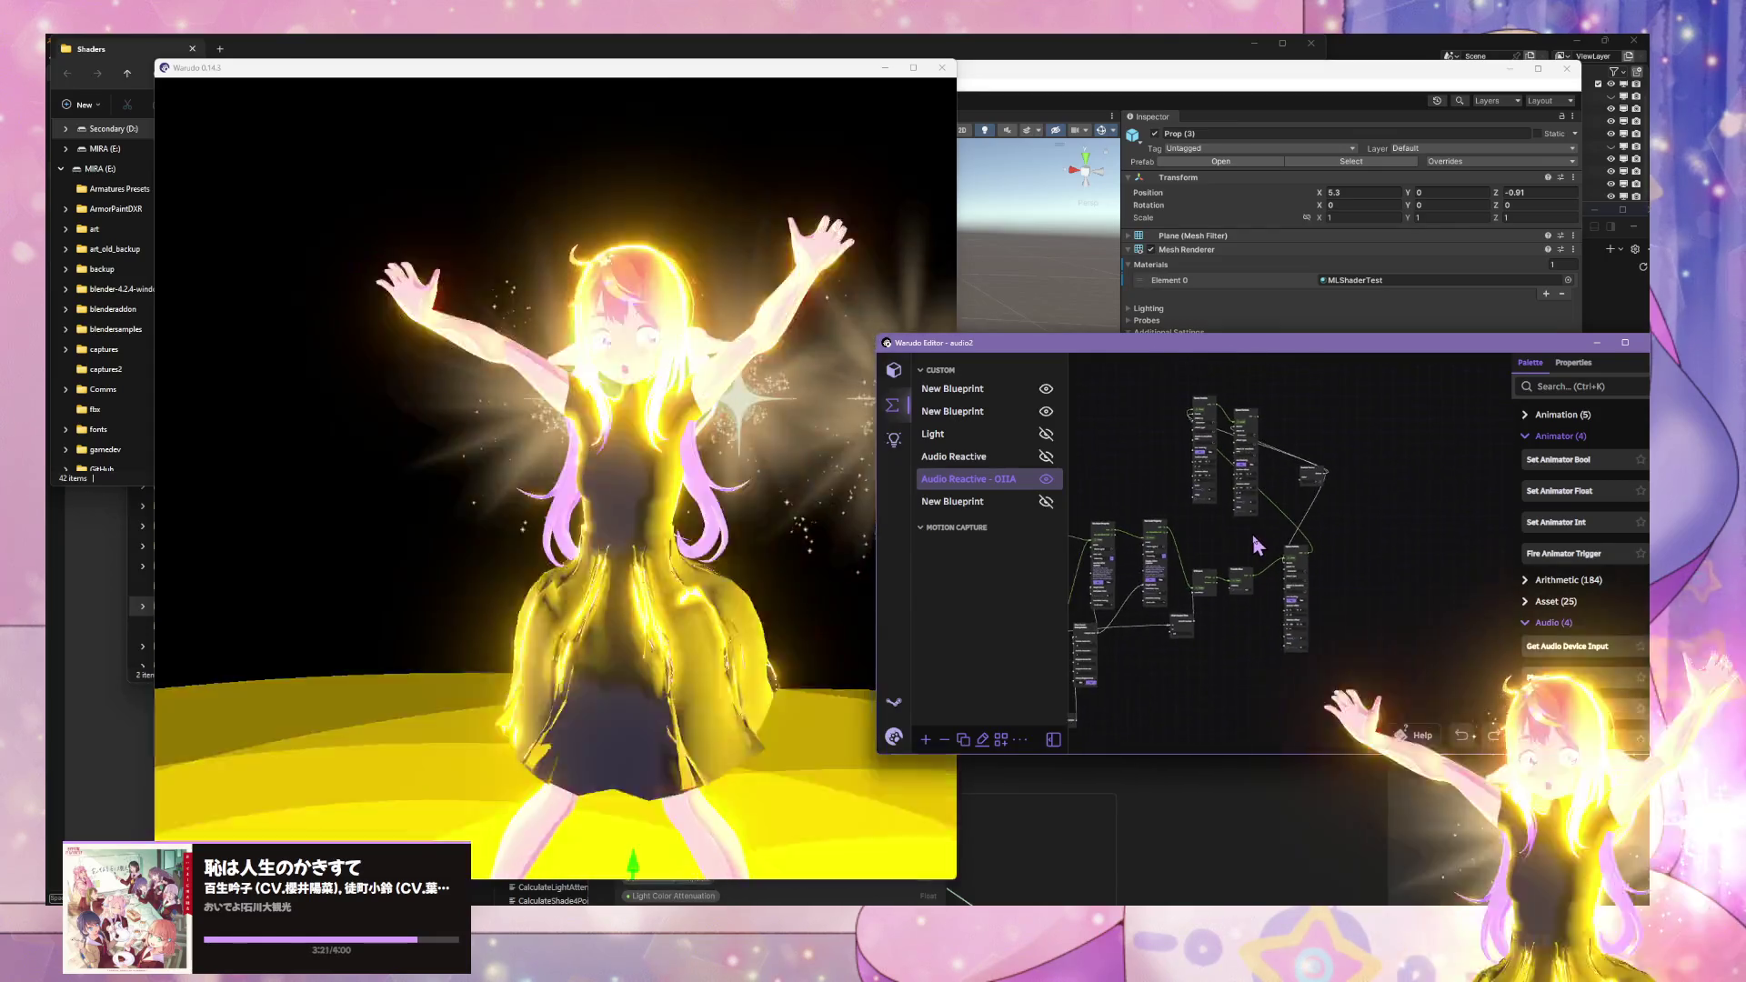
pyautogui.scroll(3, 1318, 499)
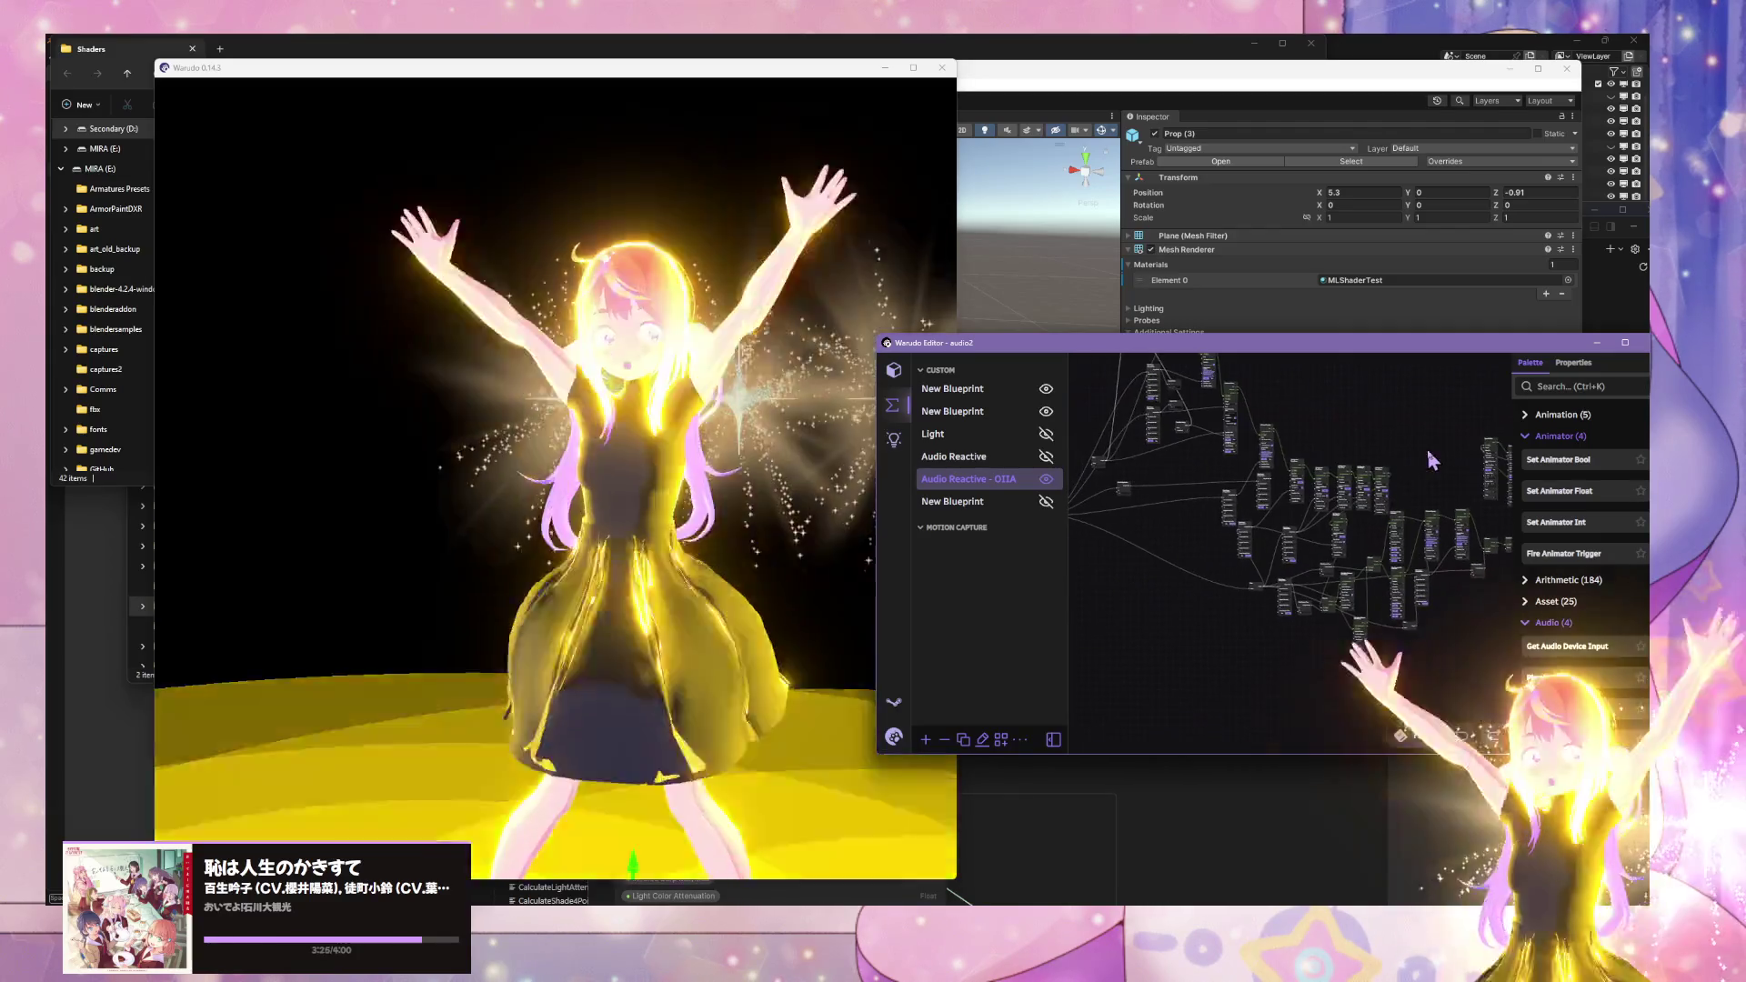
pyautogui.scroll(3, 1273, 600)
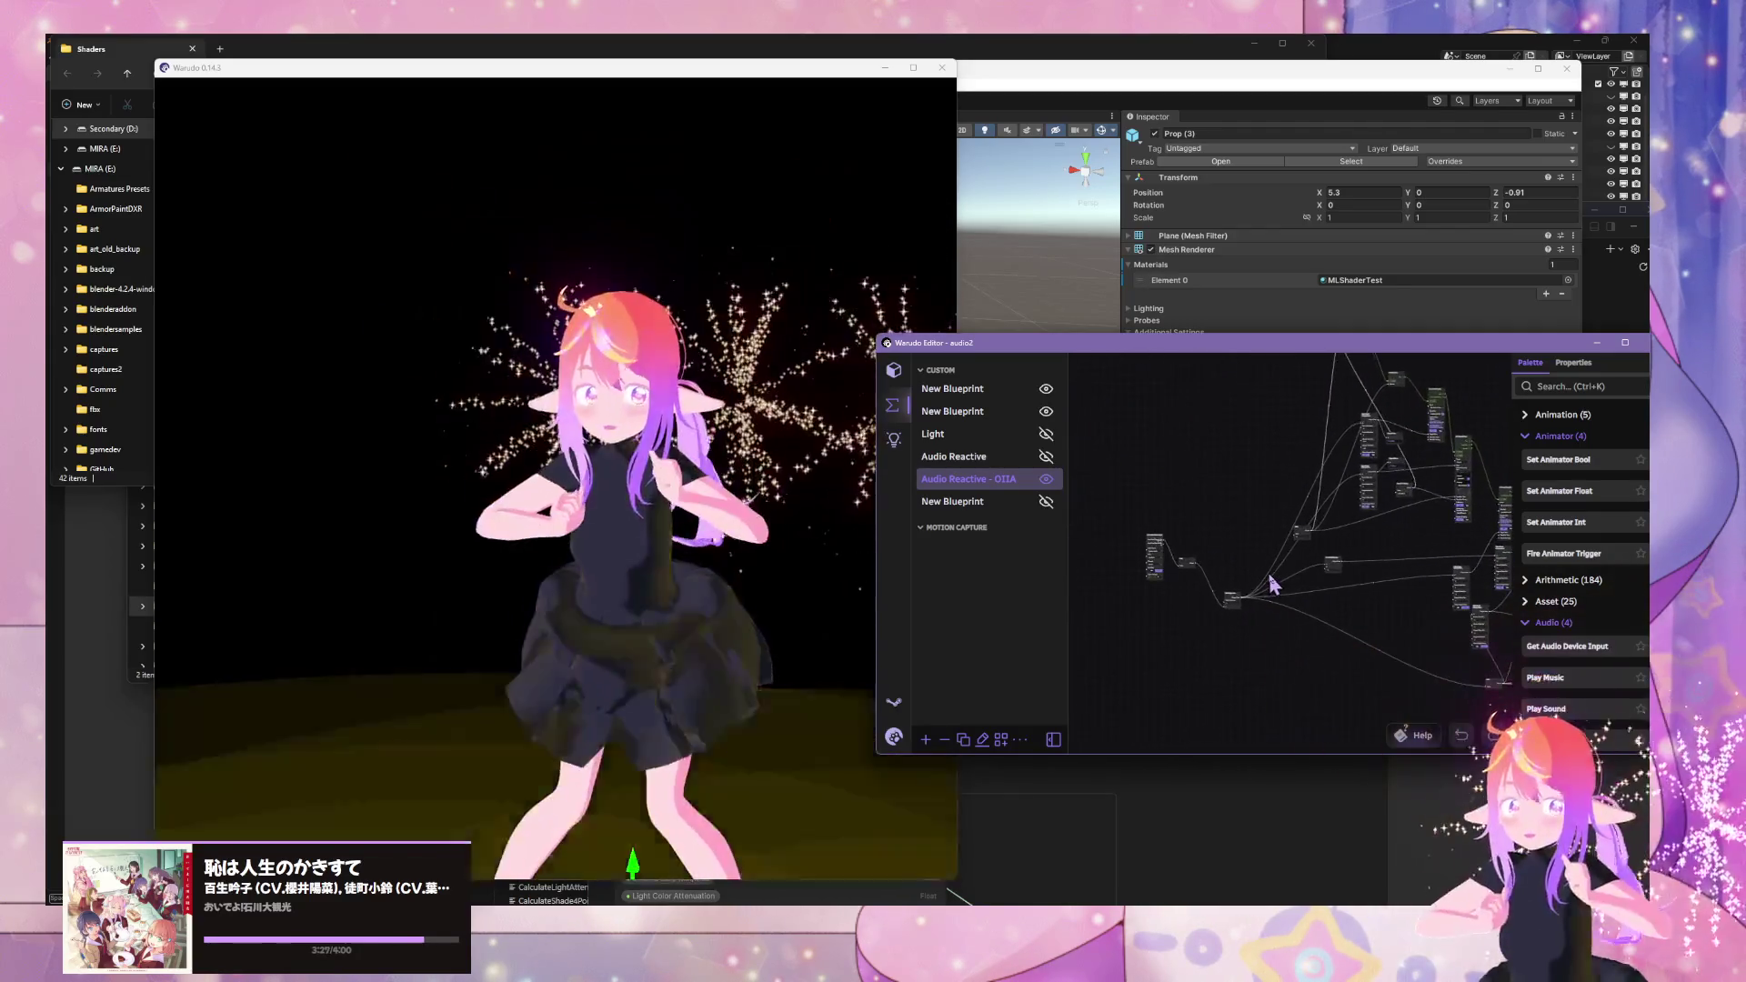
pyautogui.scroll(2, 1273, 591)
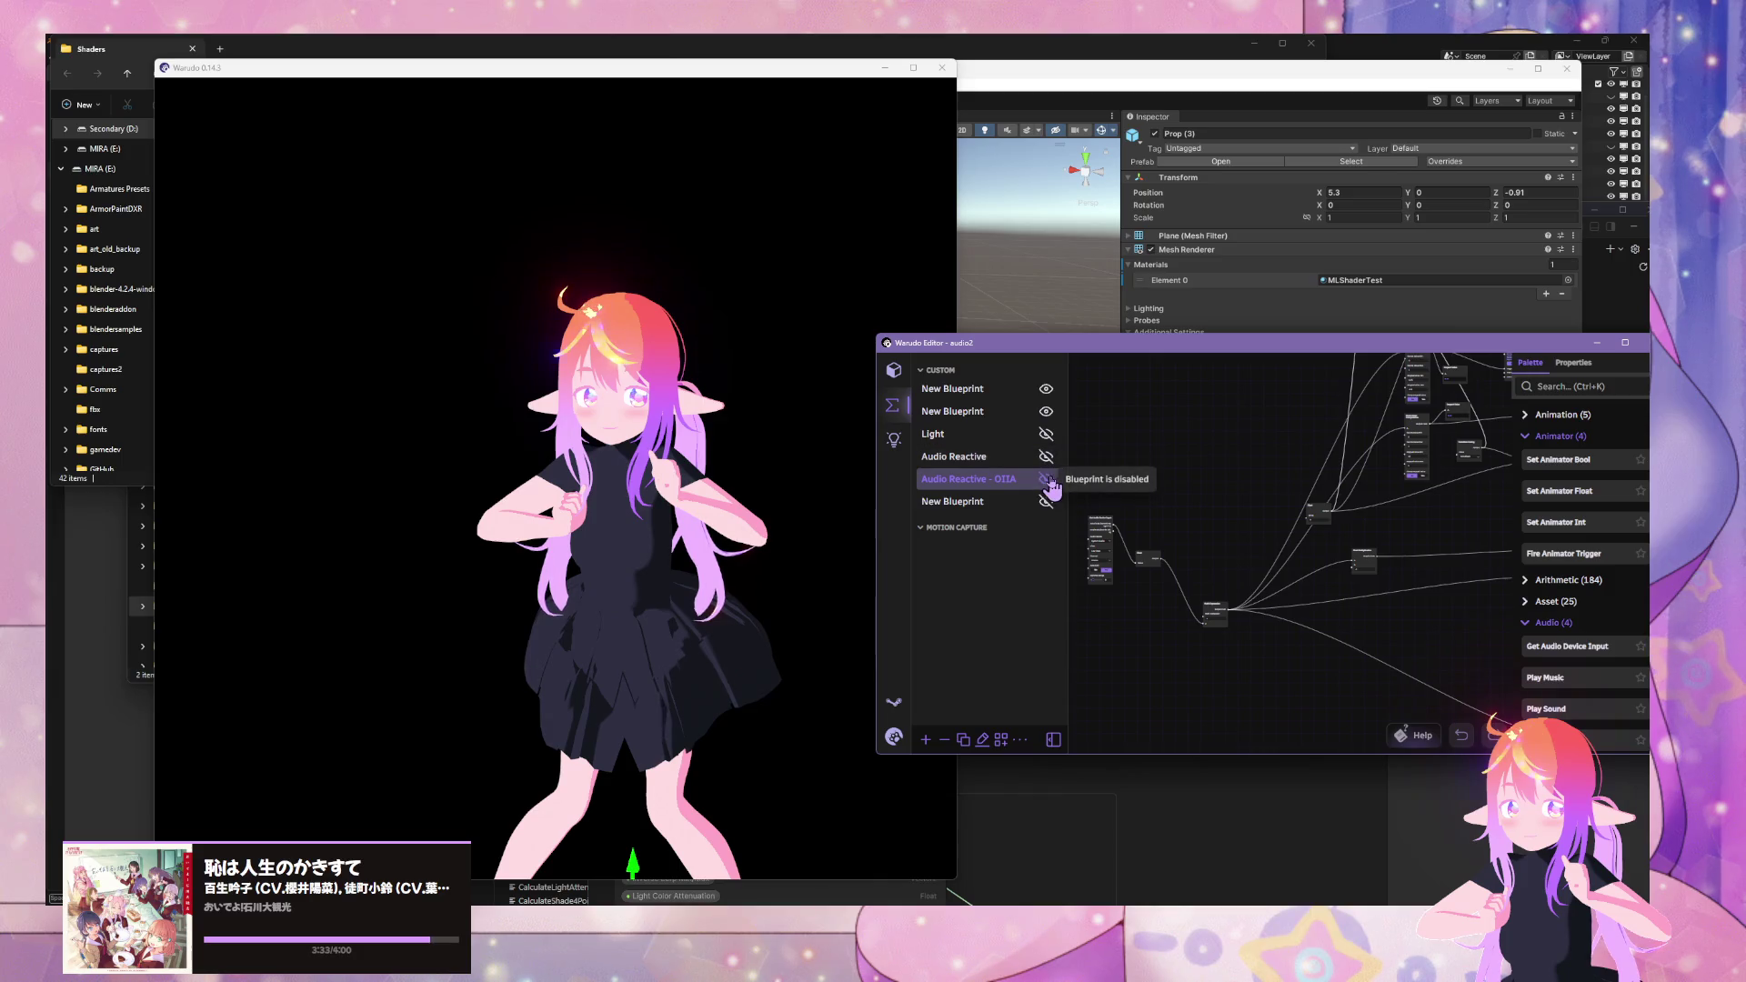
pyautogui.click(1048, 480)
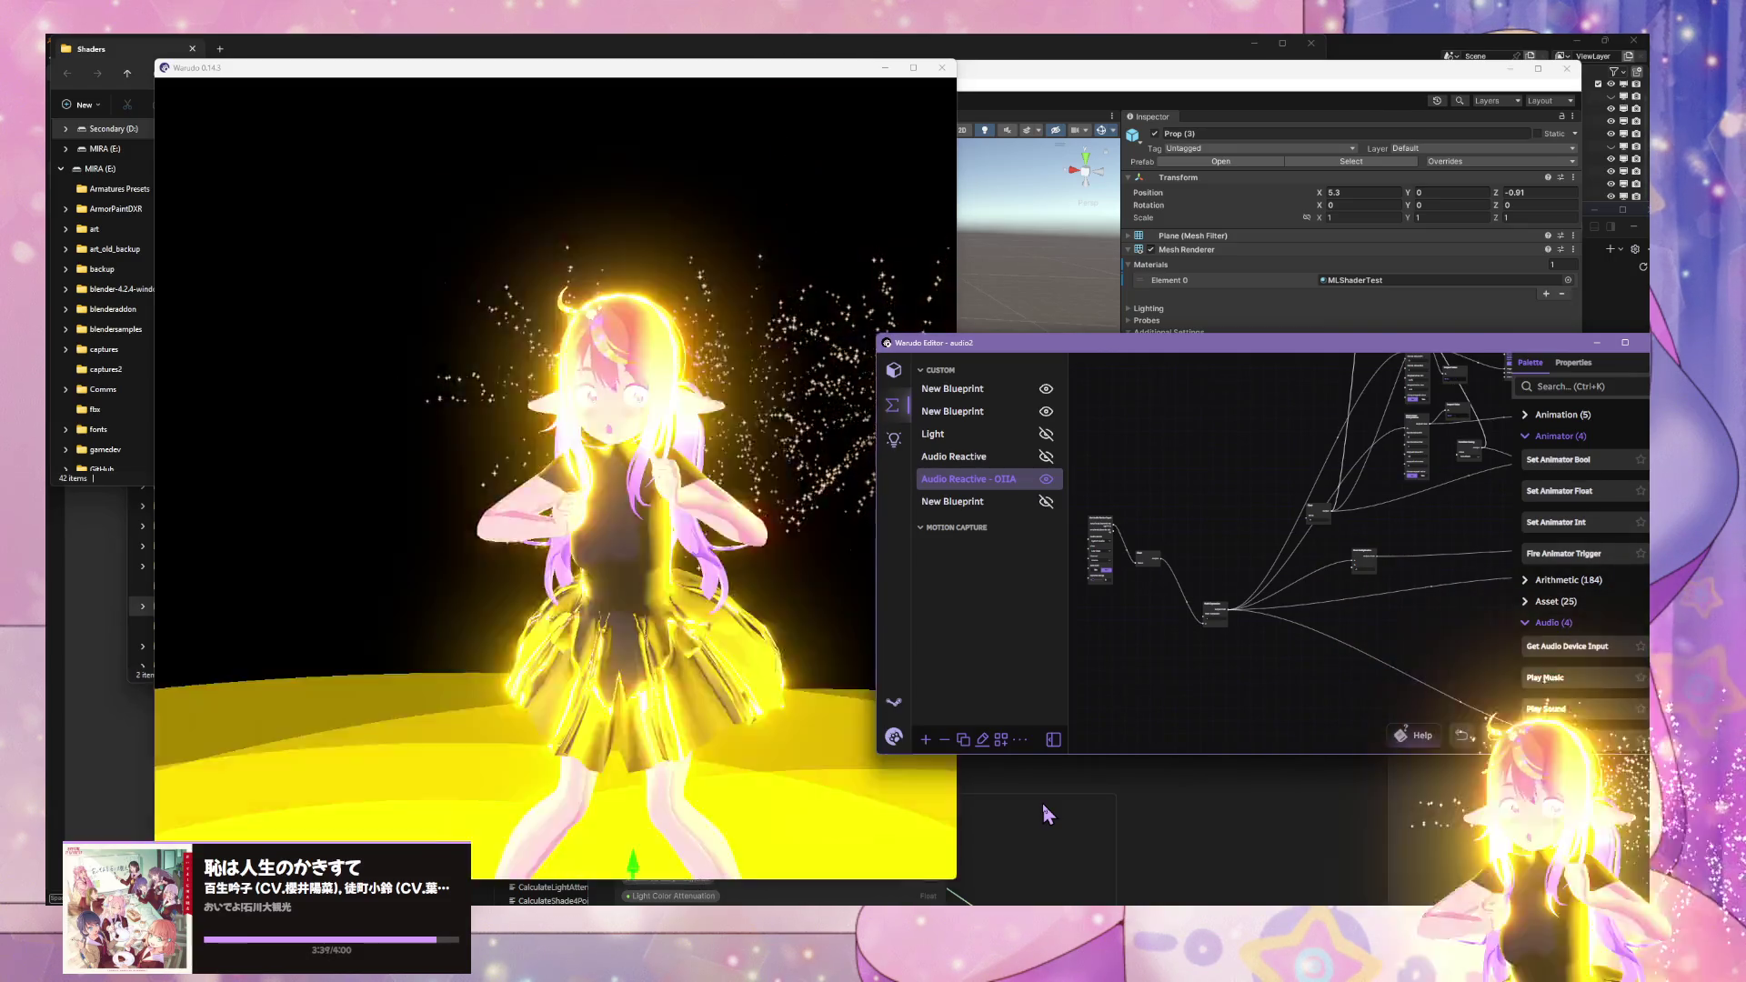
pyautogui.click(853, 765)
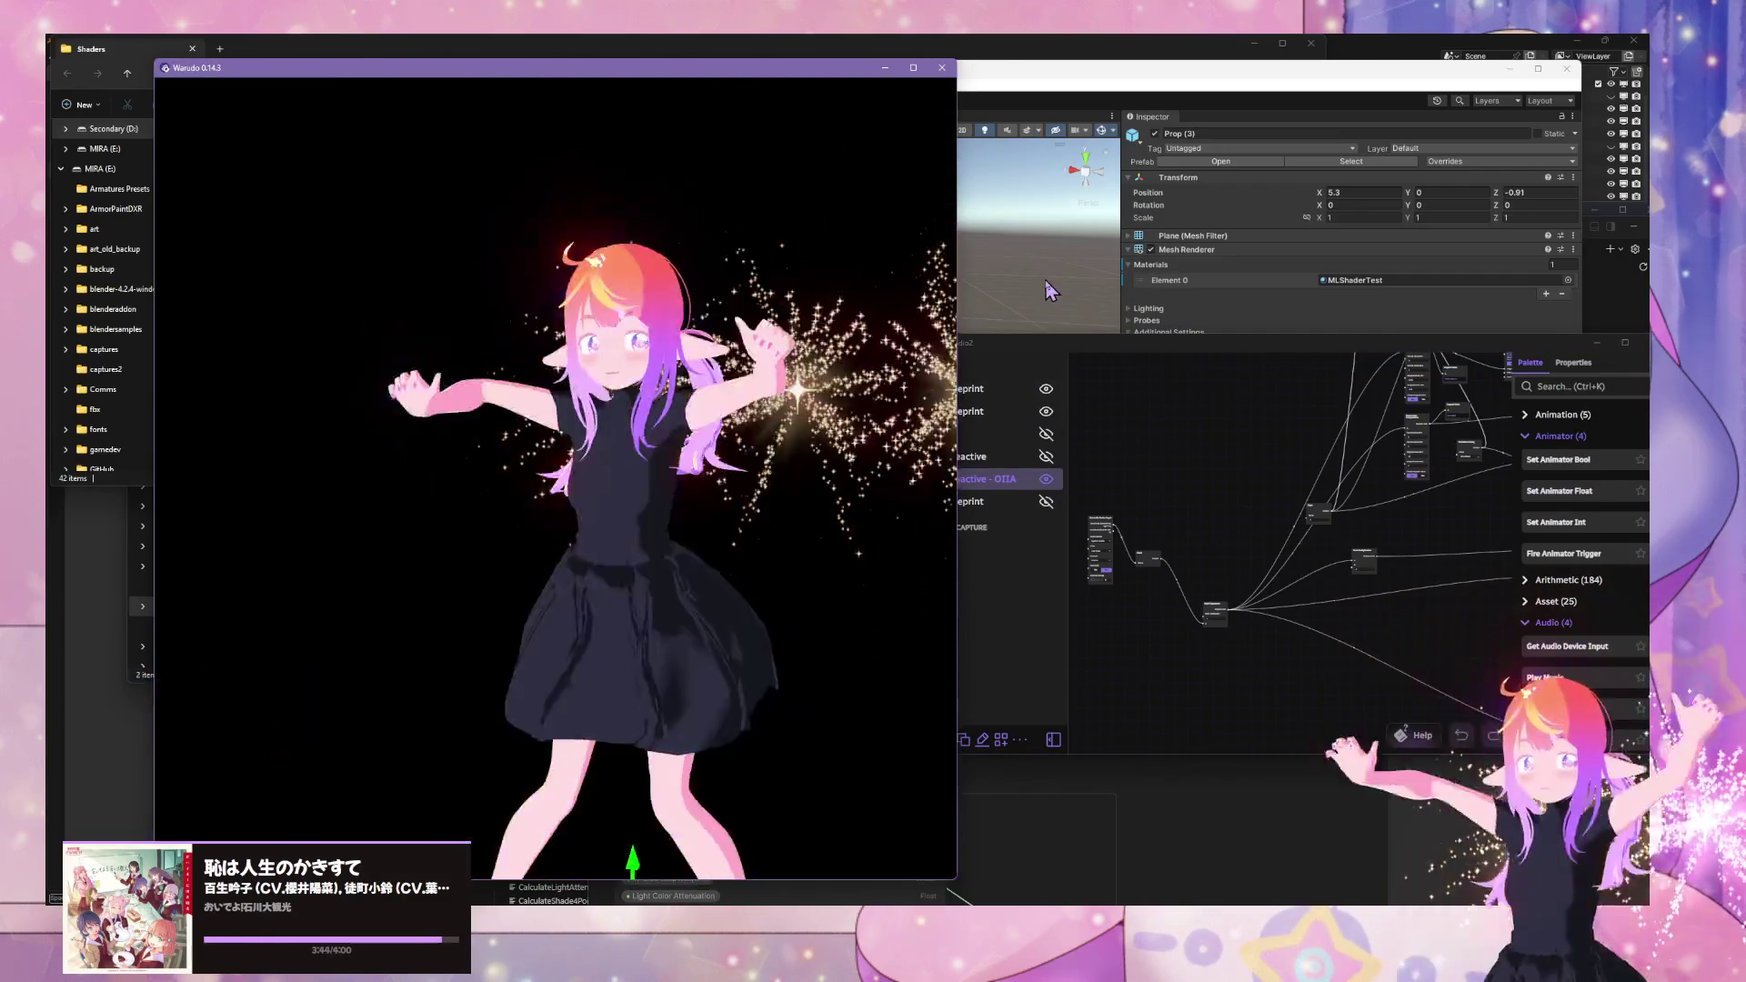
pyautogui.click(1045, 291)
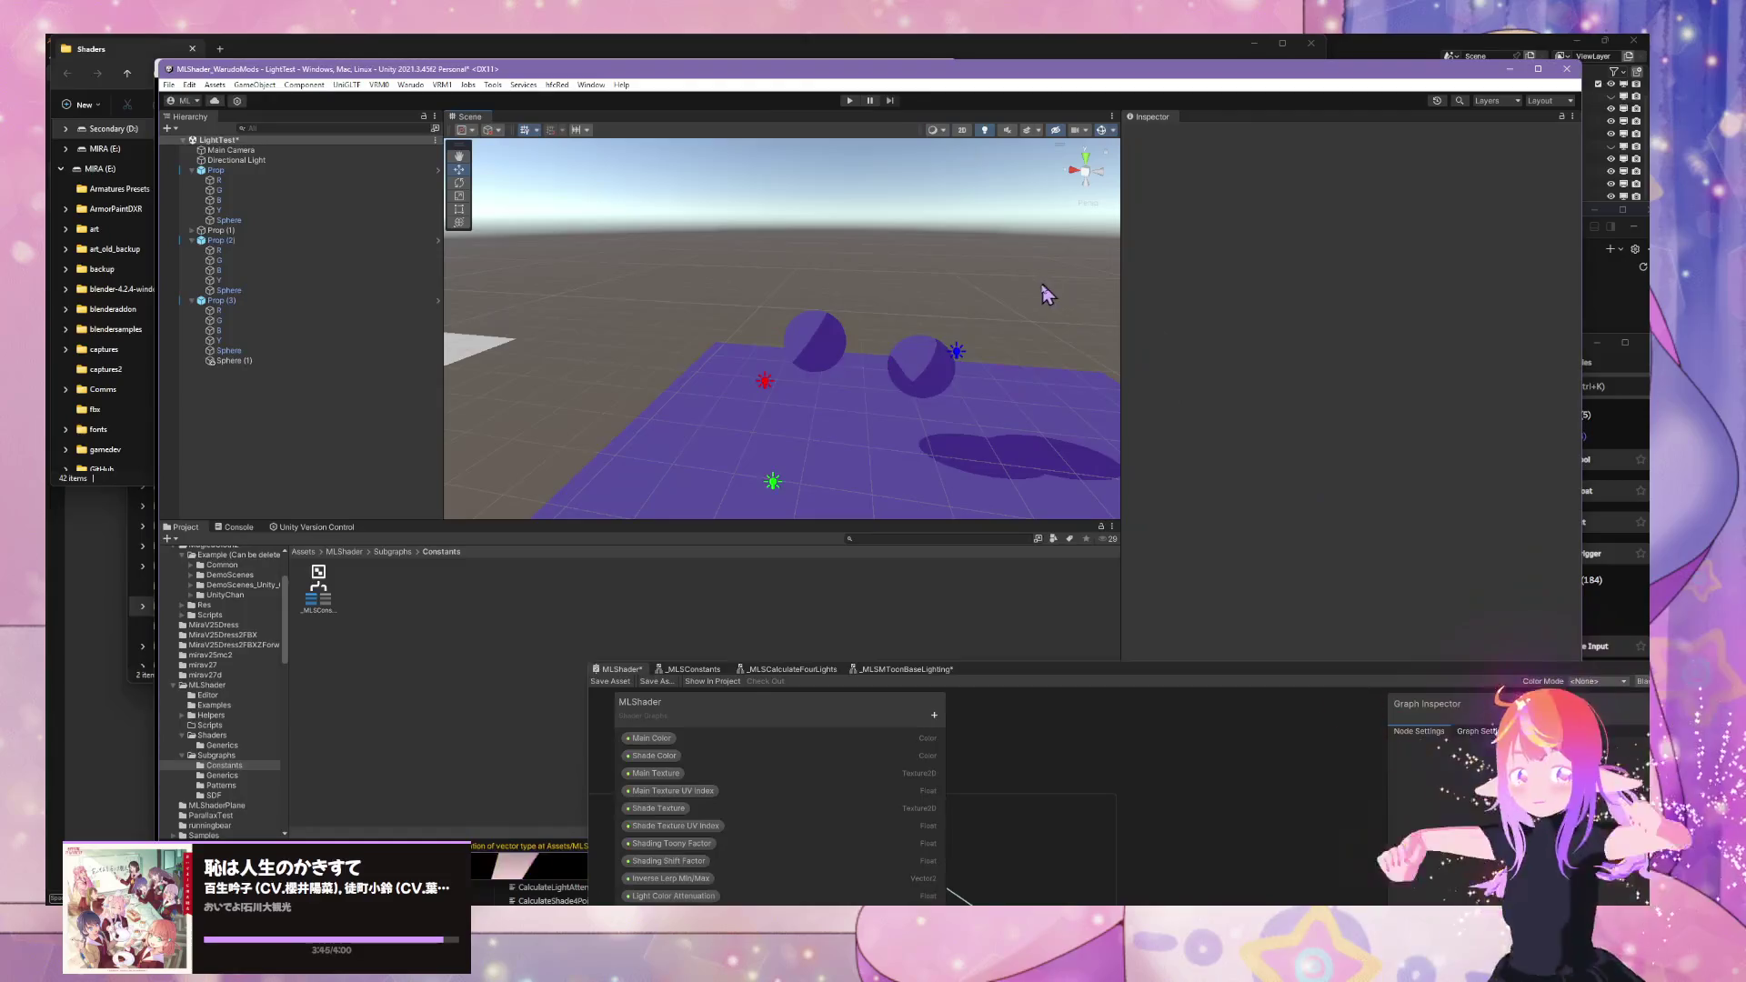
# - Orbit and zoom in on the purple spheres, then maximize the MLShader graph window
pyautogui.moveTo(865, 397)
pyautogui.mouseDown()
pyautogui.moveTo(1072, 362)
pyautogui.moveTo(949, 403)
pyautogui.moveTo(880, 400)
pyautogui.mouseUp()
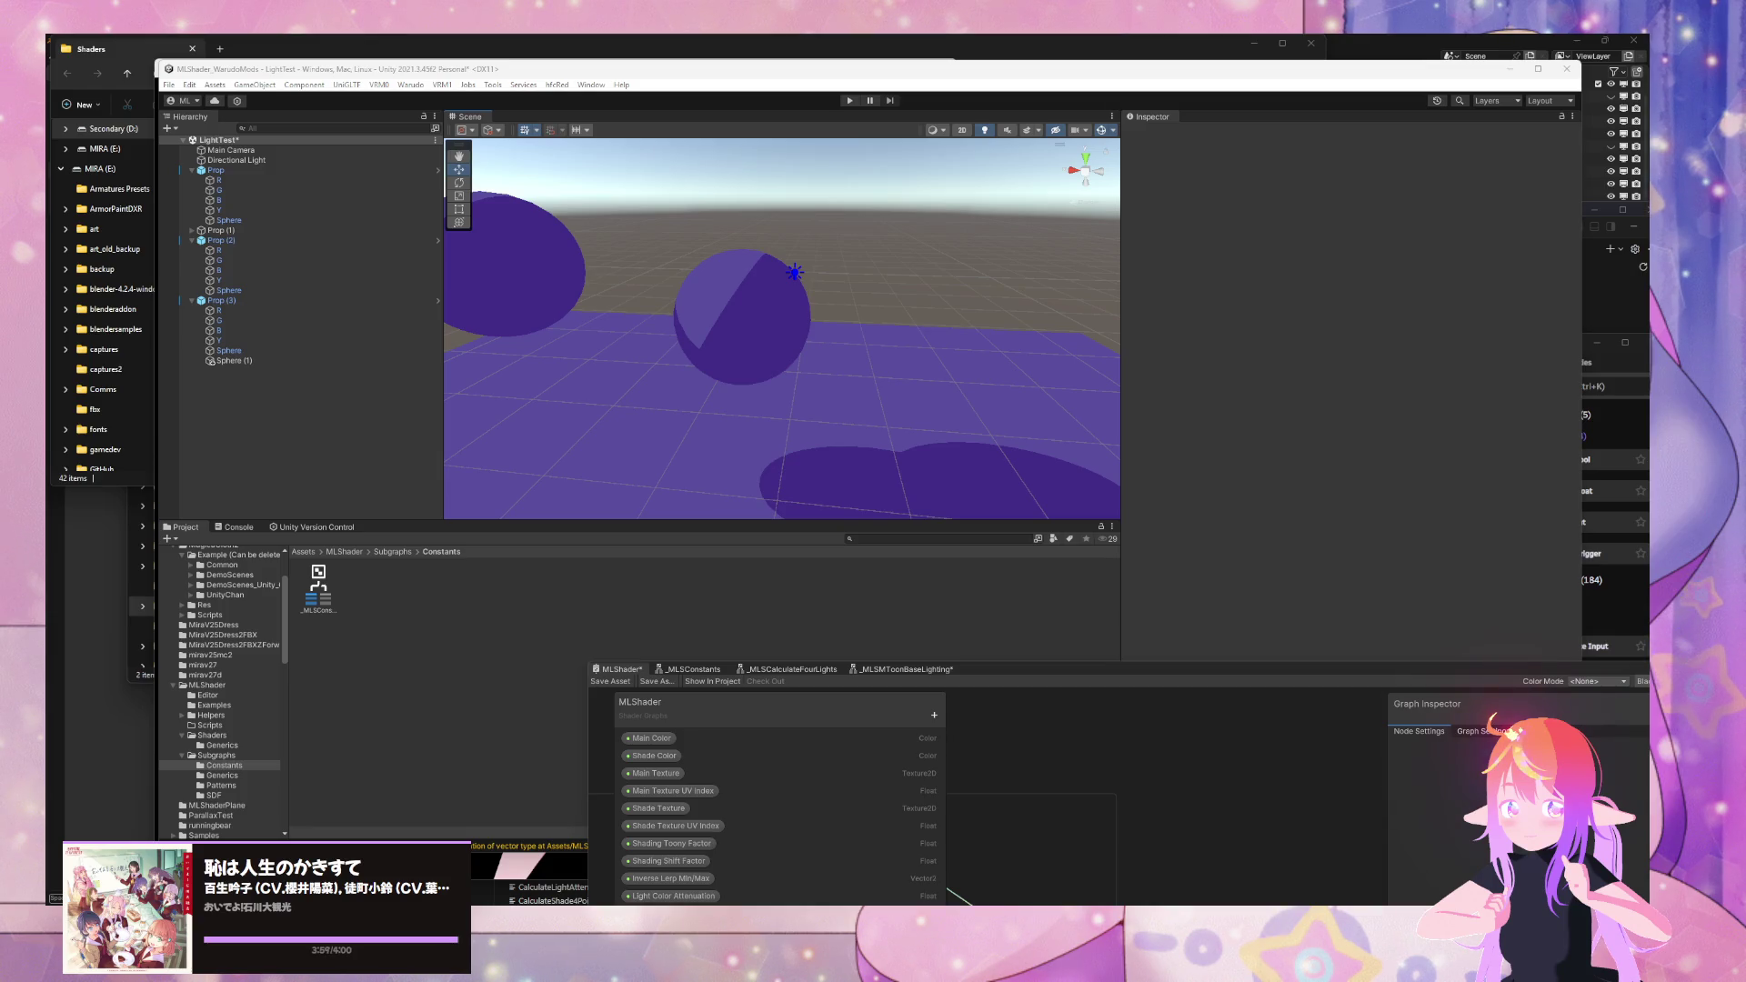
pyautogui.moveTo(746, 309)
pyautogui.mouseDown()
pyautogui.moveTo(831, 342)
pyautogui.moveTo(940, 320)
pyautogui.moveTo(873, 308)
pyautogui.moveTo(951, 515)
pyautogui.mouseUp()
pyautogui.doubleClick(989, 662)
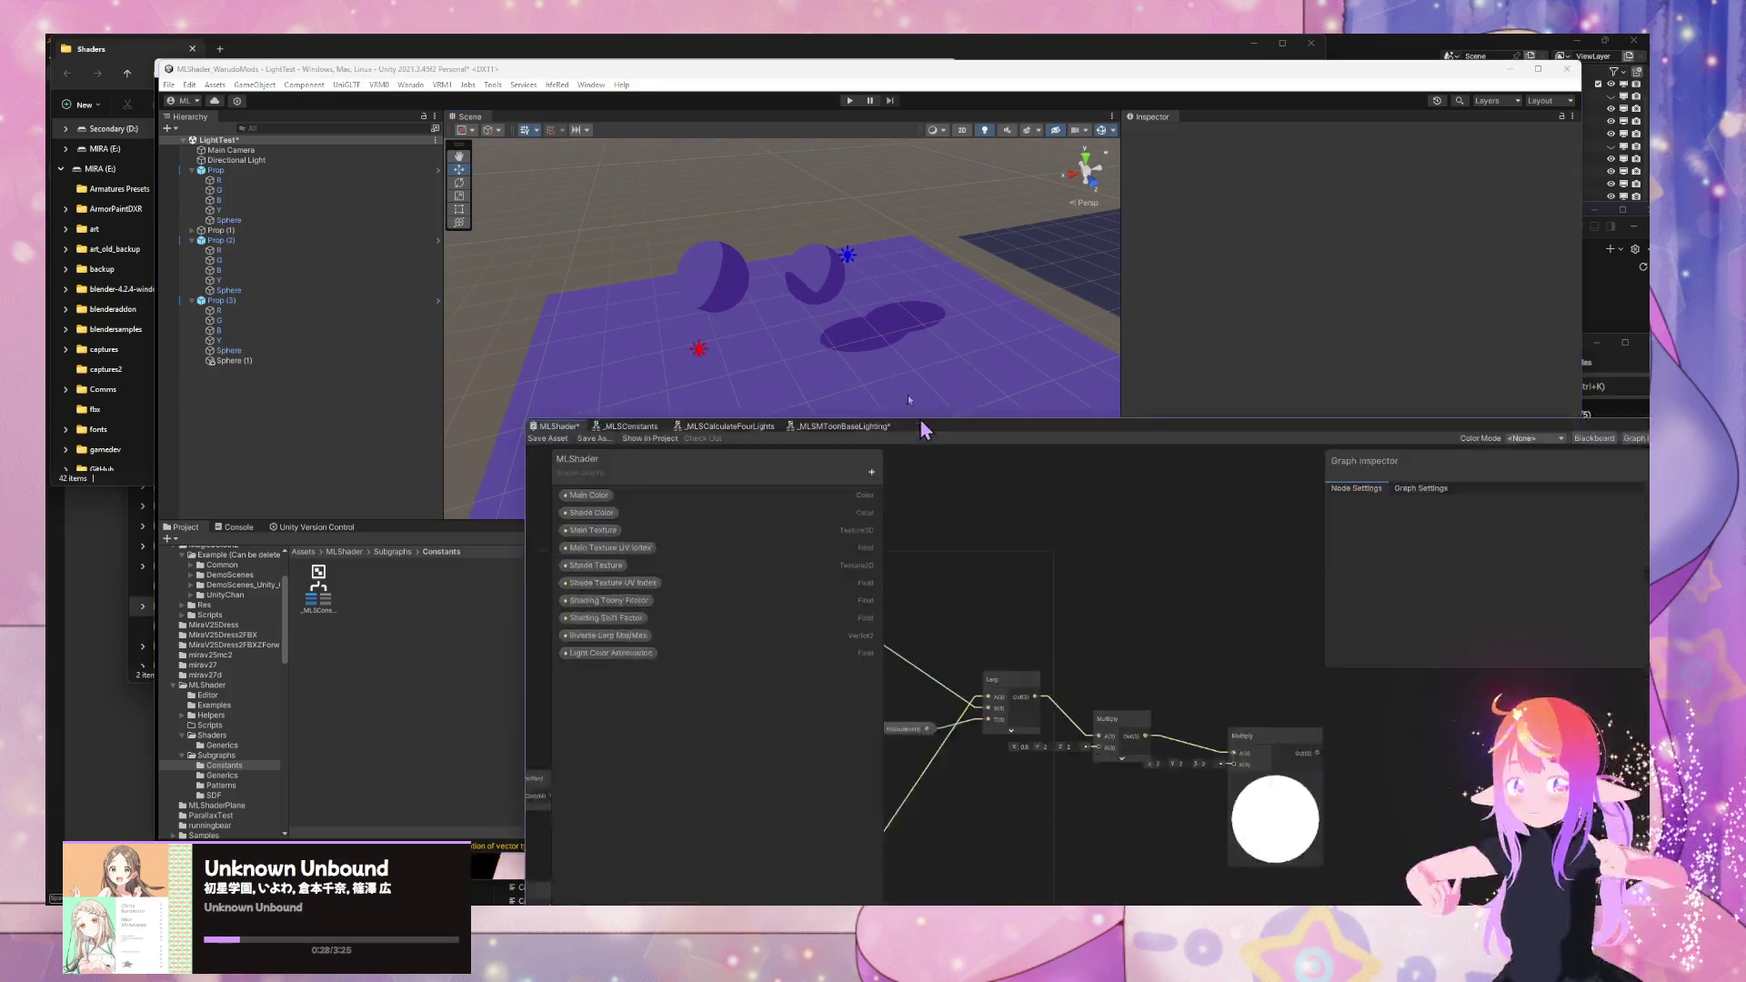
# - Insert the _MLSCalculateFourLights subgraph node and place it above the Blend node
pyautogui.scroll(-5, 974, 526)
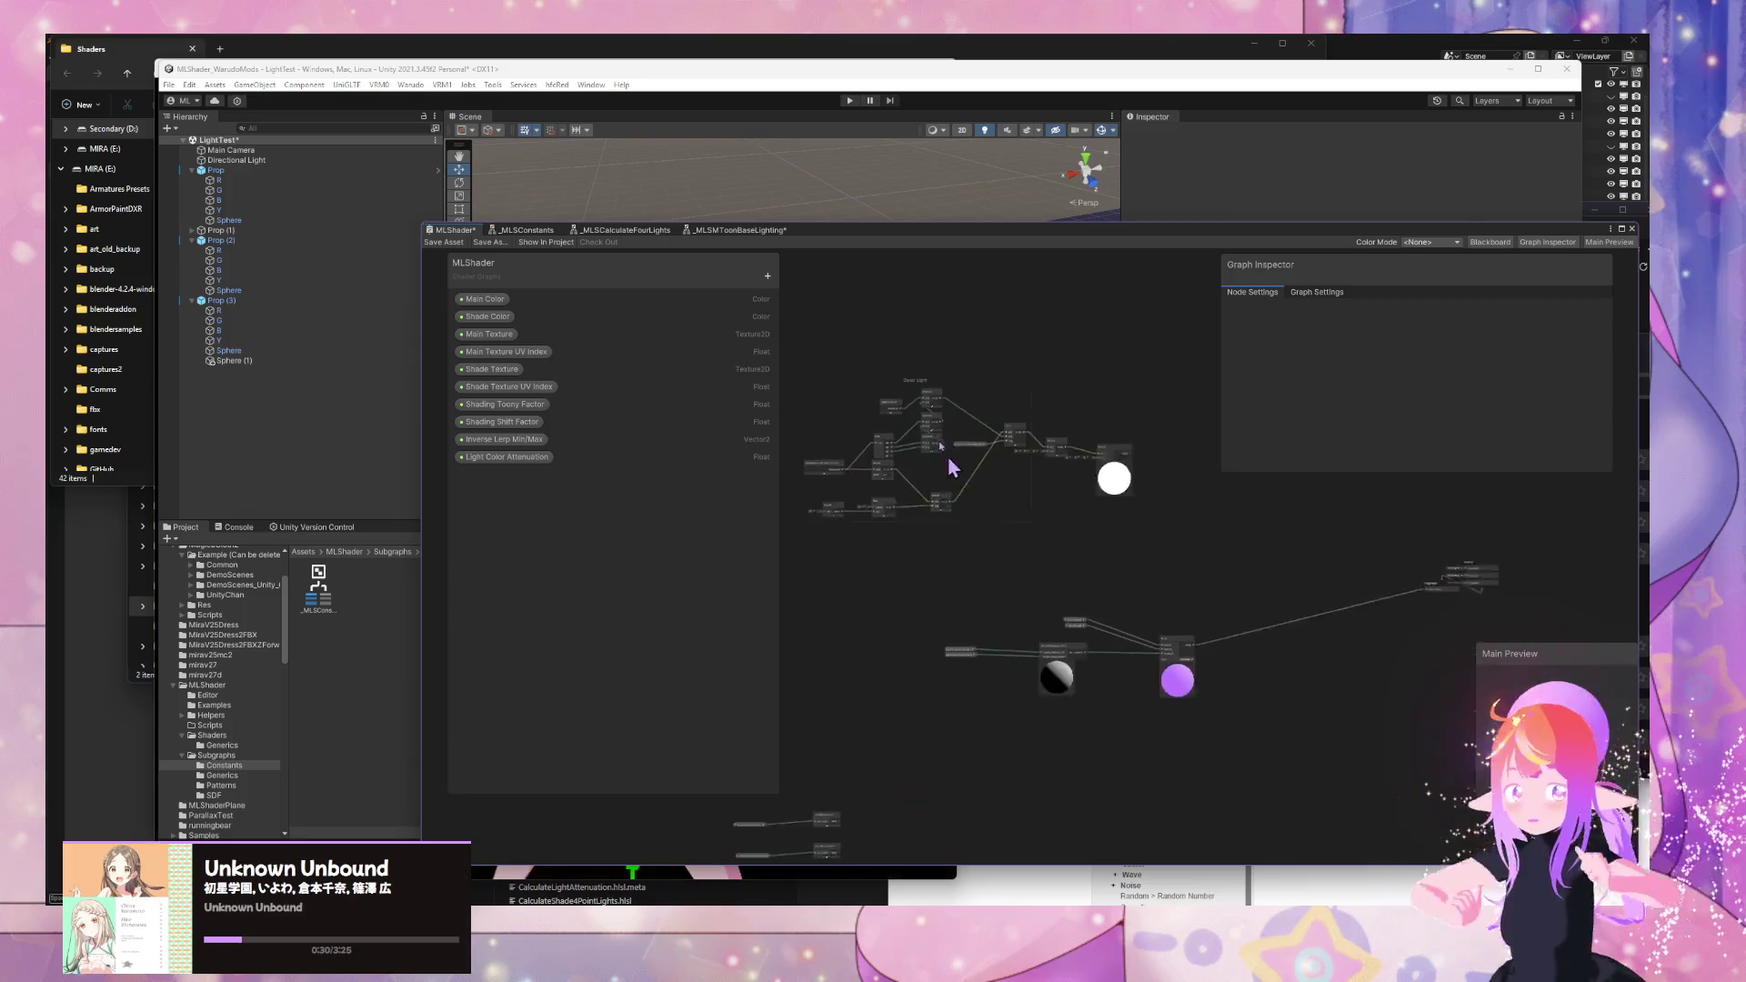
pyautogui.scroll(5, 789, 446)
pyautogui.press('space')
pyautogui.write('4')
pyautogui.press('BackSpace')
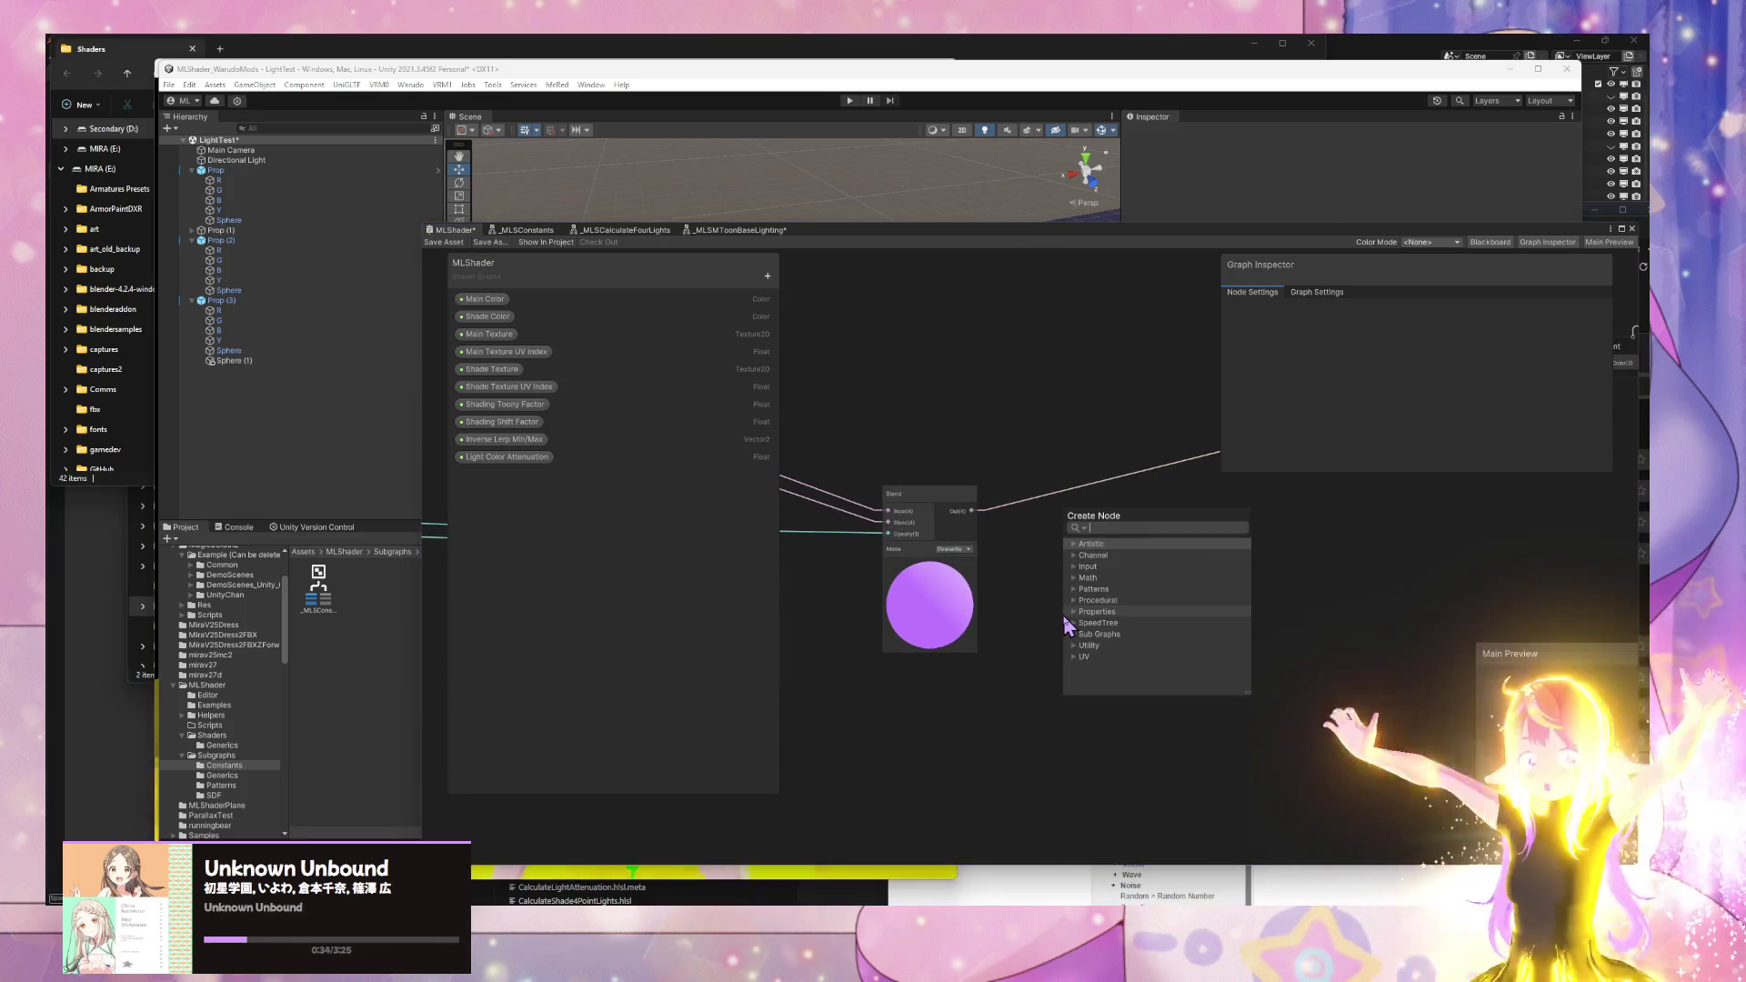
pyautogui.write('liuq')
pyautogui.press('BackSpace')
pyautogui.press('BackSpace')
pyautogui.press('BackSpace')
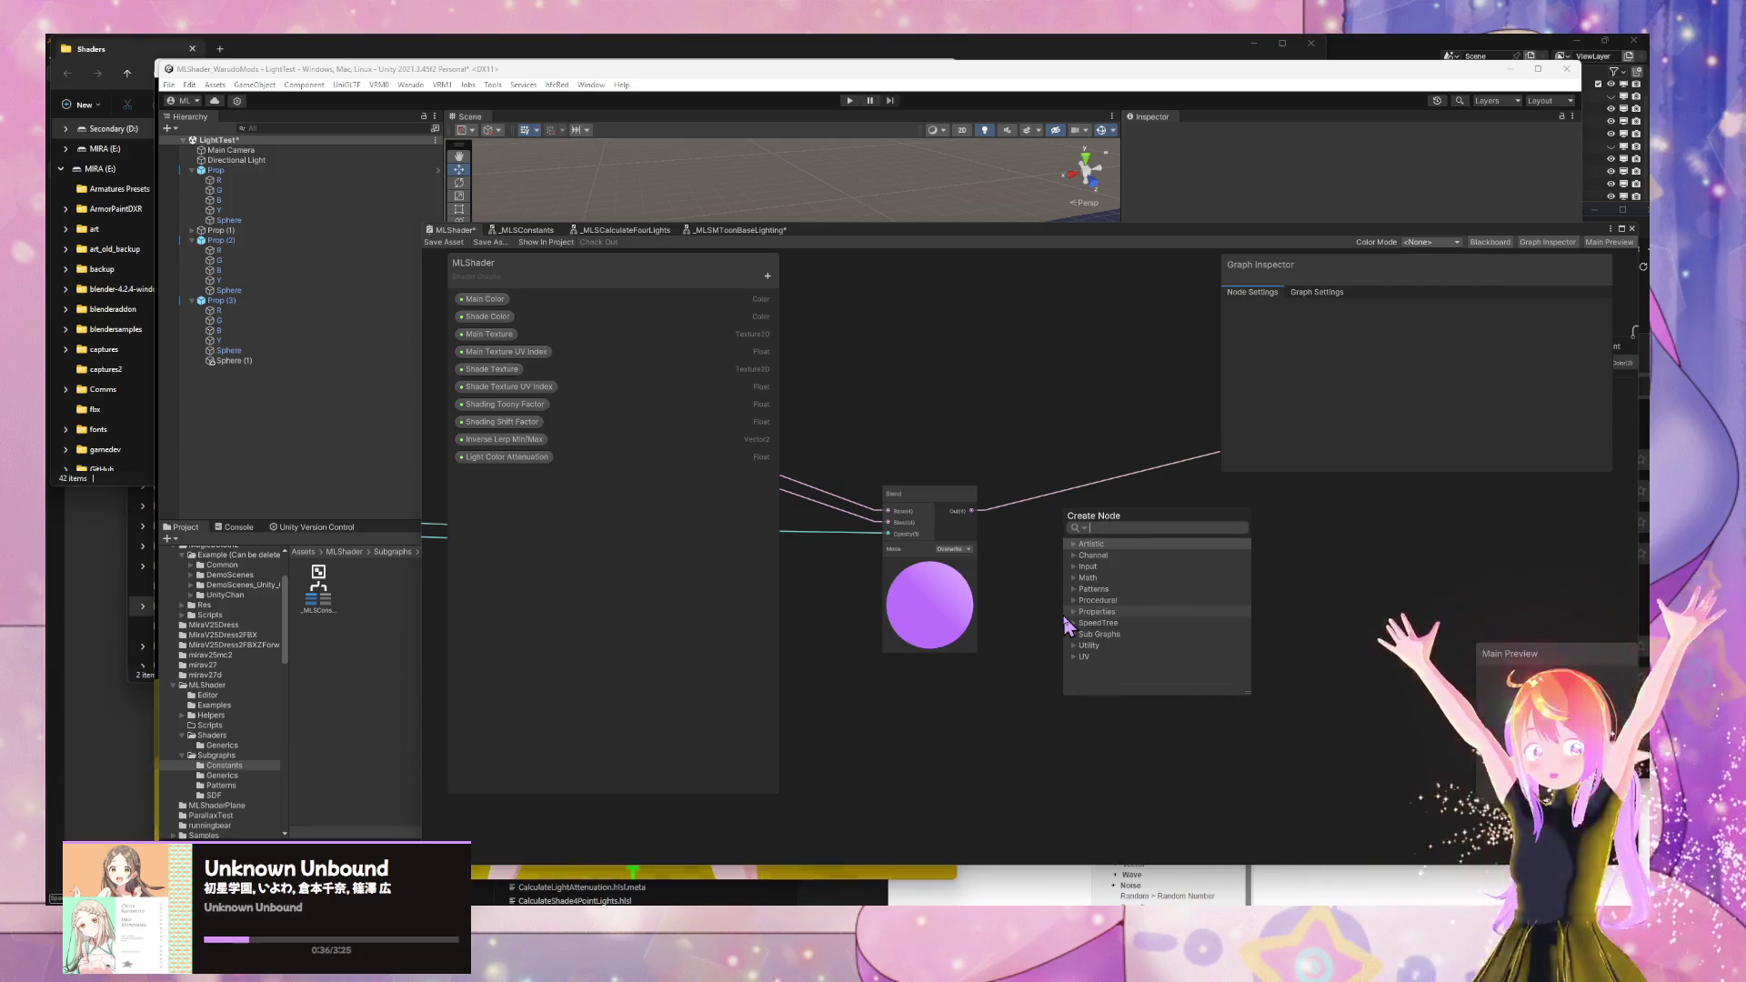
pyautogui.write('_MLS')
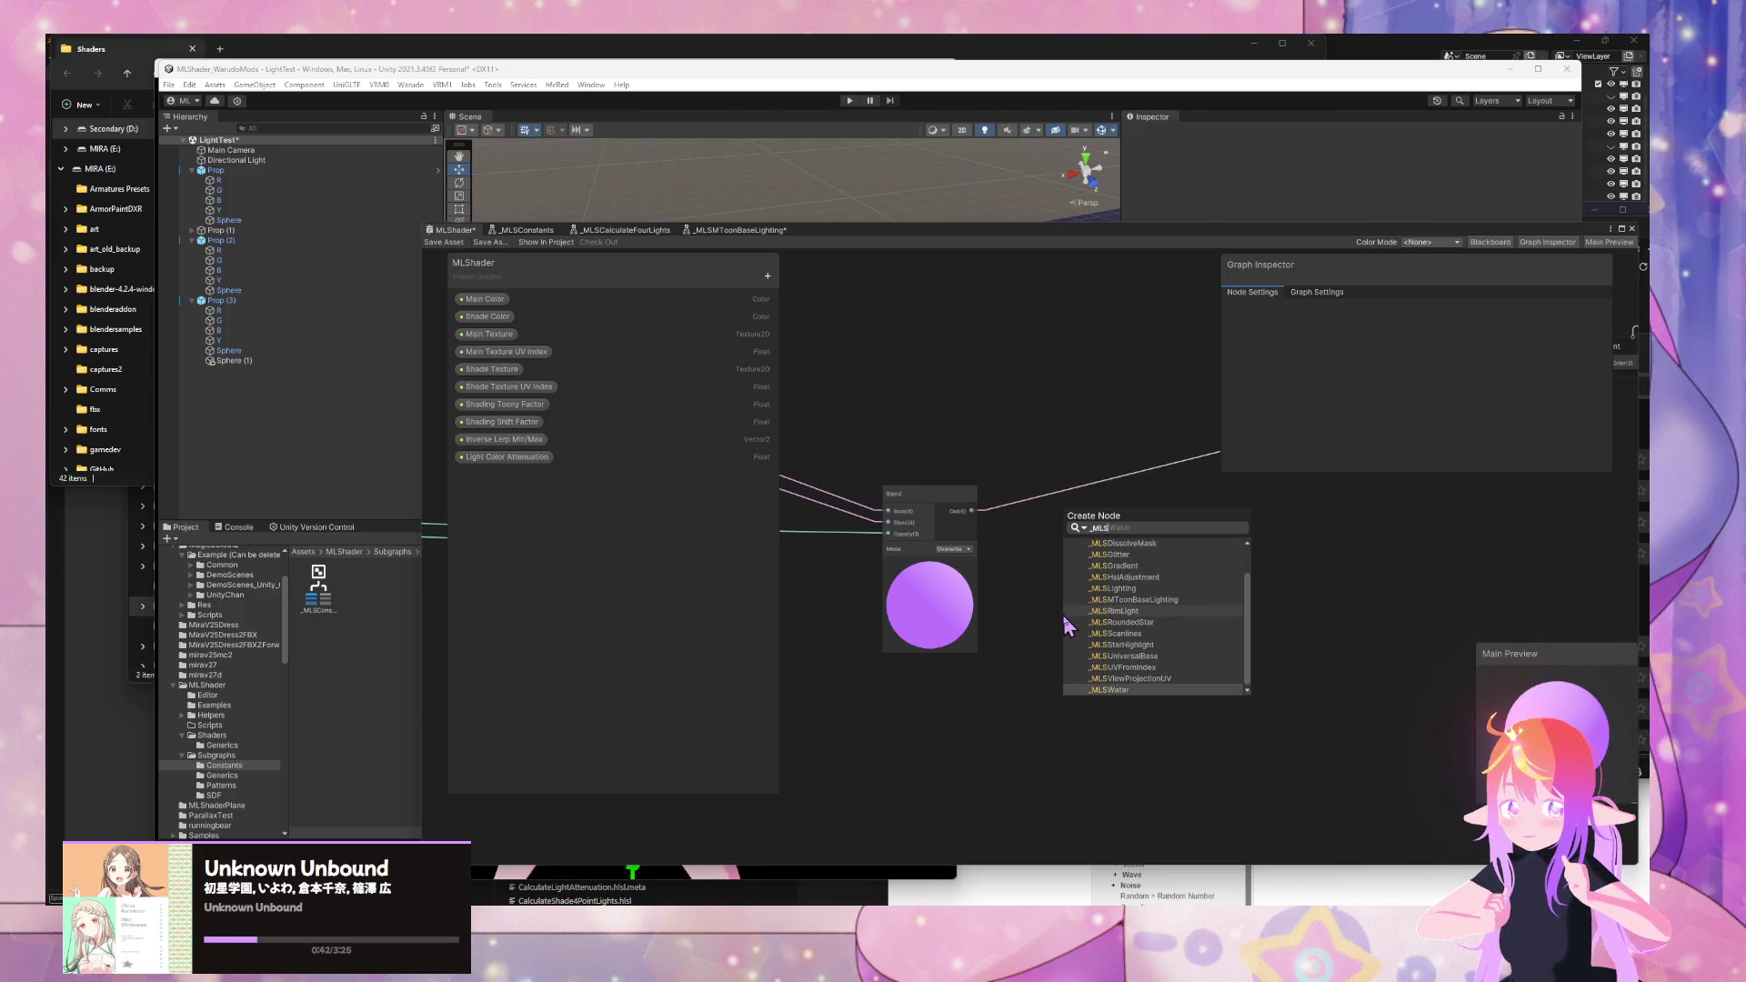
pyautogui.press('Up')
pyautogui.press('Up')
pyautogui.press('Up')
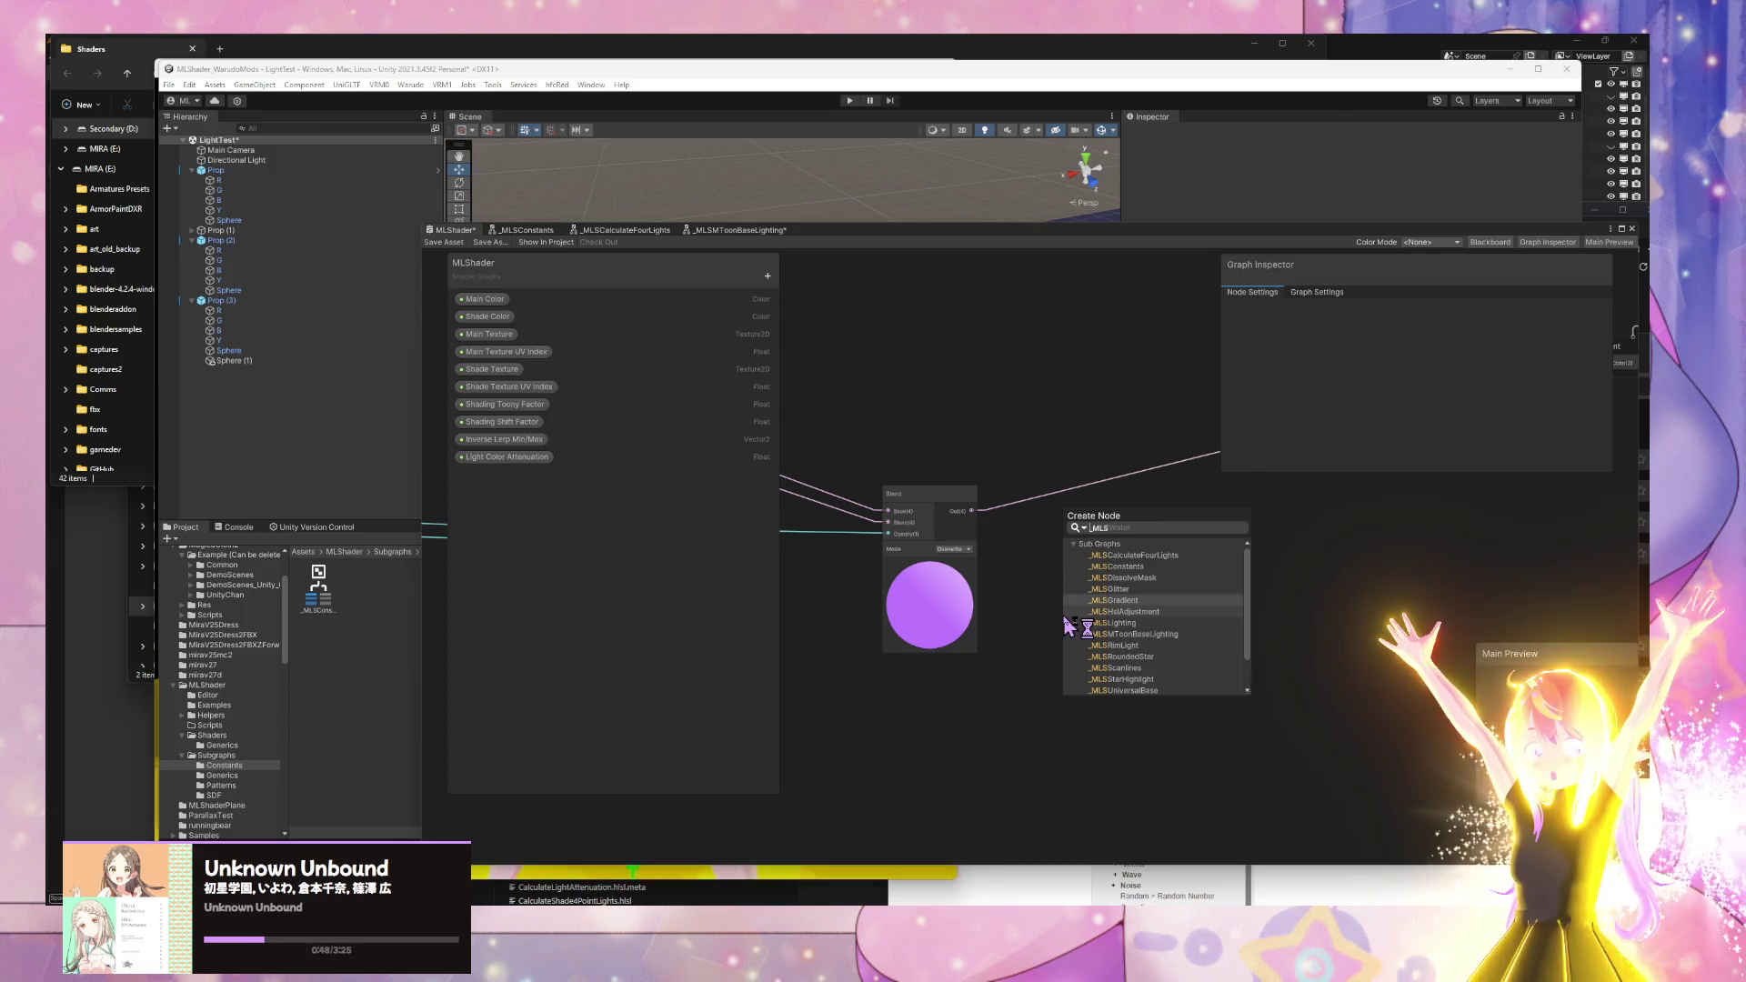
pyautogui.press('Up')
pyautogui.press('Return')
pyautogui.moveTo(1106, 646); pyautogui.dragTo(1079, 308)
# - Add an Add node wiring Blend's output into B alongside _MLSCalculateFourLights' output
pyautogui.press('space')
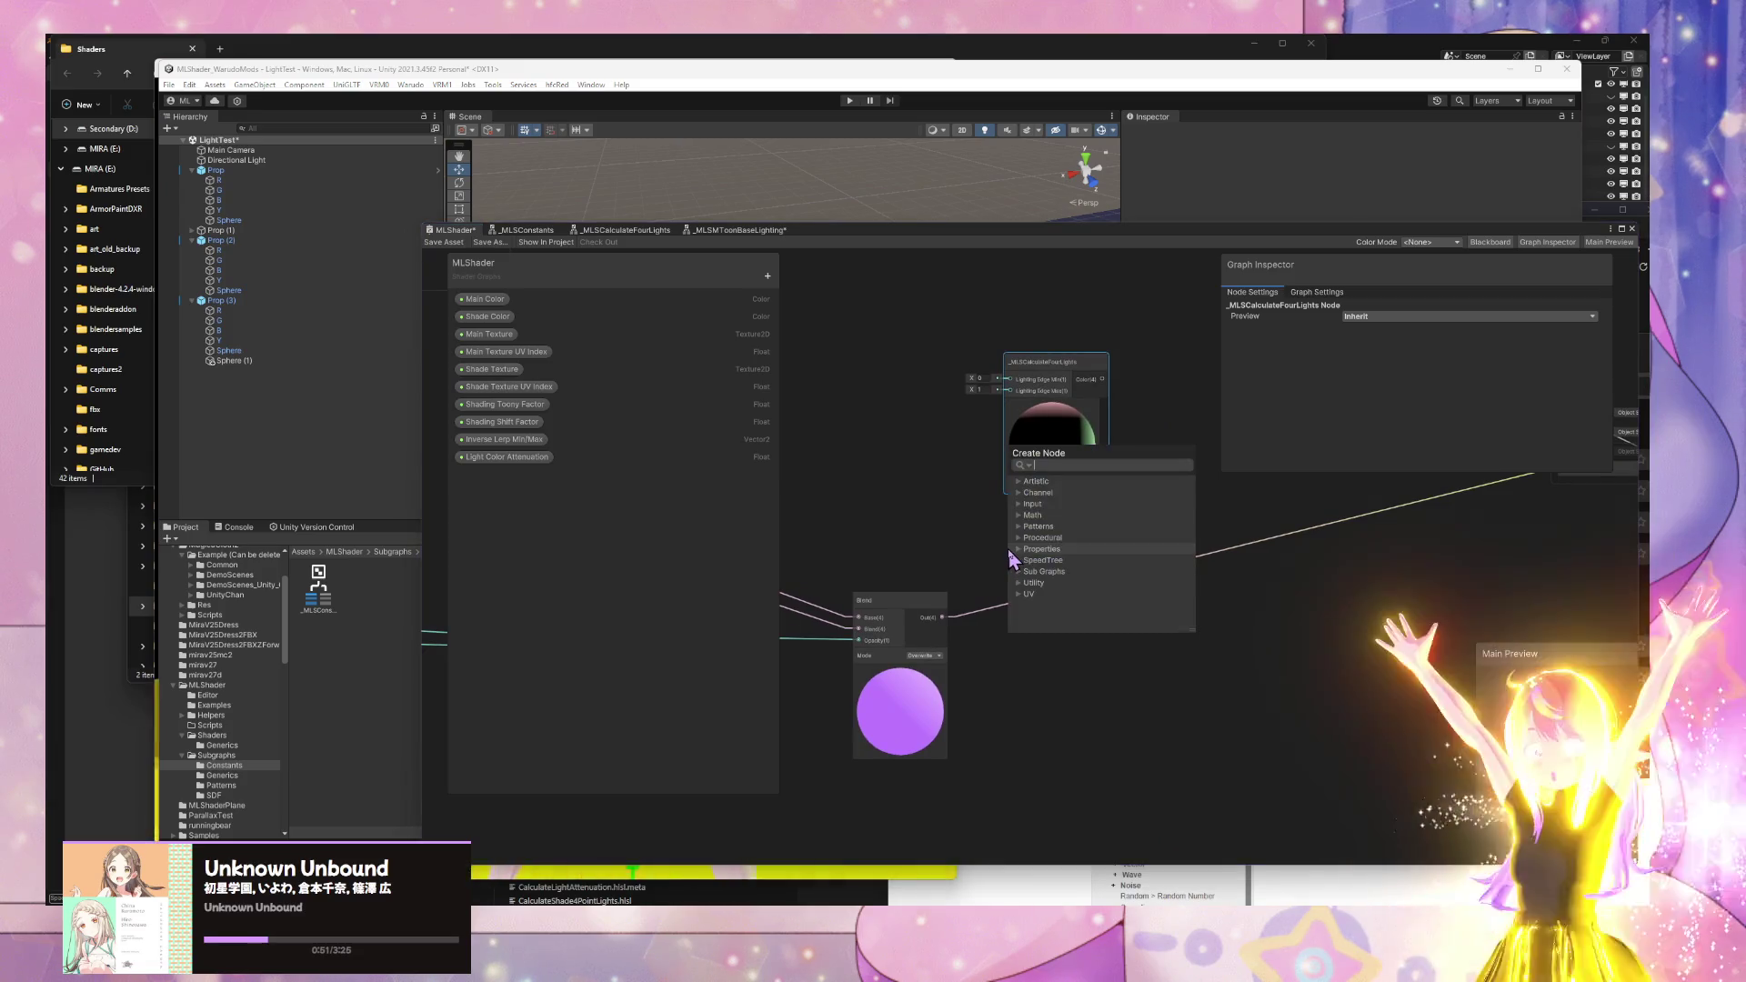
pyautogui.write('add')
pyautogui.press('Return')
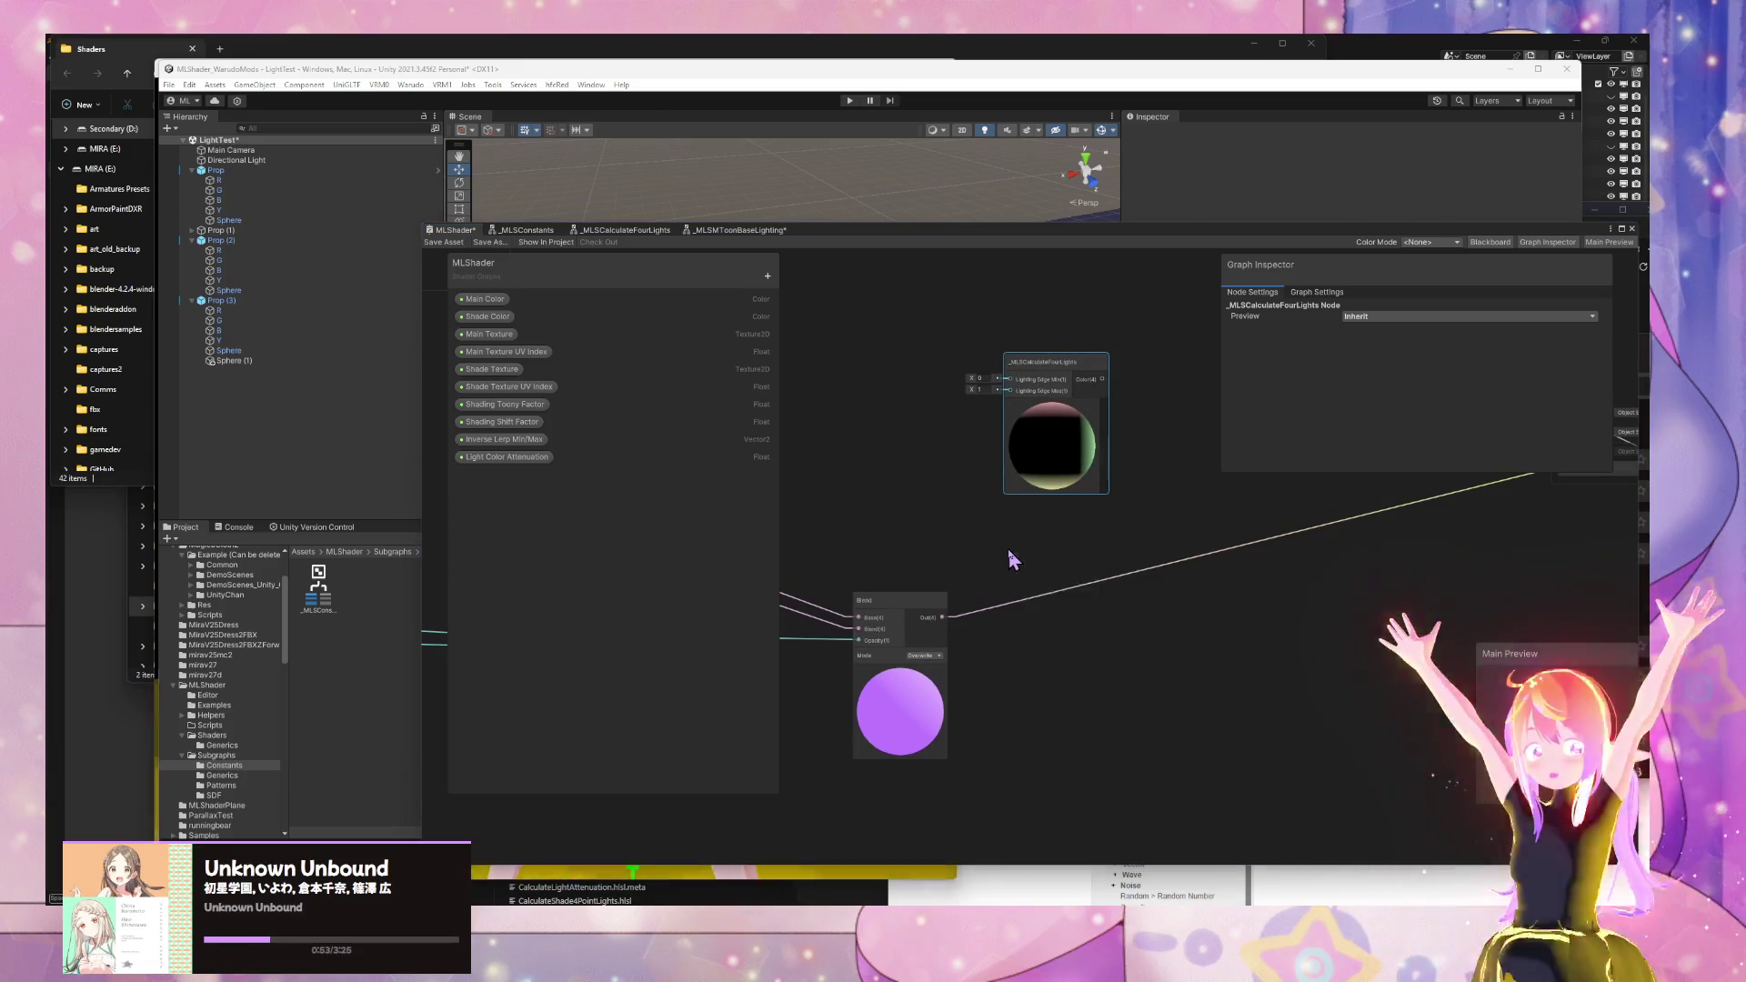
pyautogui.moveTo(1046, 578)
pyautogui.mouseDown()
pyautogui.moveTo(924, 416)
pyautogui.moveTo(953, 431)
pyautogui.mouseUp()
pyautogui.moveTo(946, 621)
pyautogui.mouseDown()
pyautogui.moveTo(895, 485)
pyautogui.moveTo(946, 637)
pyautogui.mouseUp()
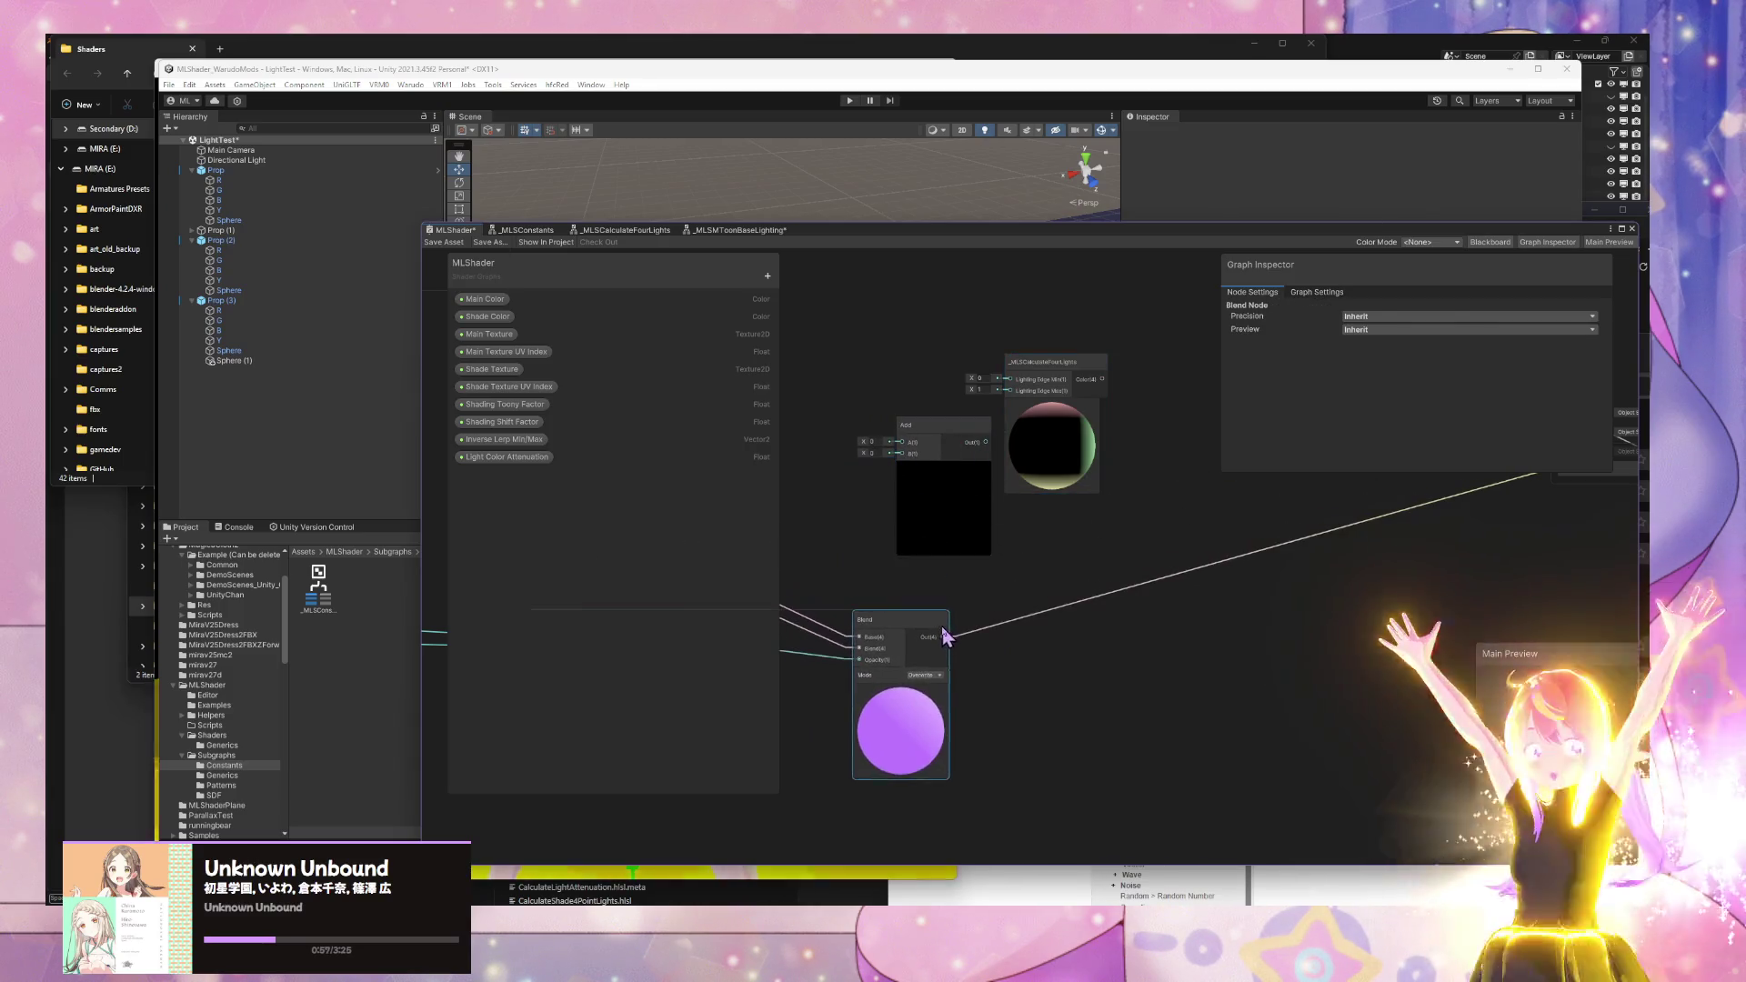
pyautogui.moveTo(916, 472); pyautogui.dragTo(901, 452)
pyautogui.moveTo(1047, 378)
pyautogui.mouseDown()
pyautogui.moveTo(831, 424)
pyautogui.moveTo(1018, 425)
pyautogui.mouseUp()
pyautogui.click(870, 427)
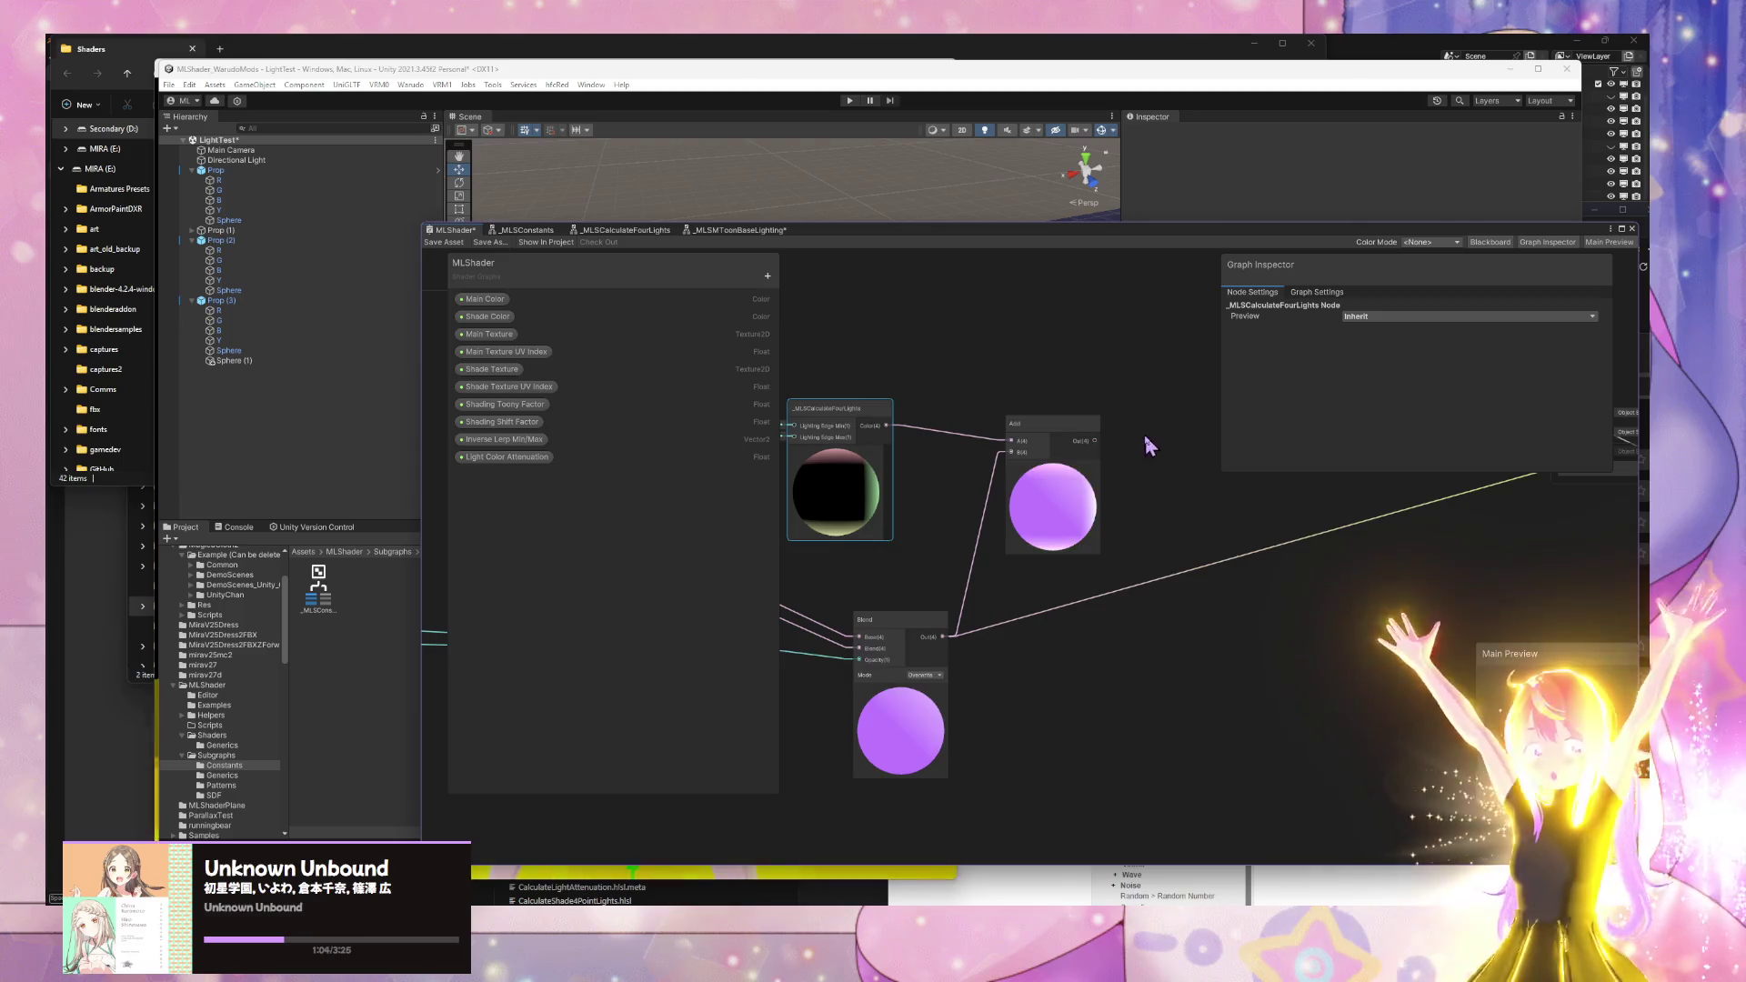
pyautogui.scroll(-3, 962, 494)
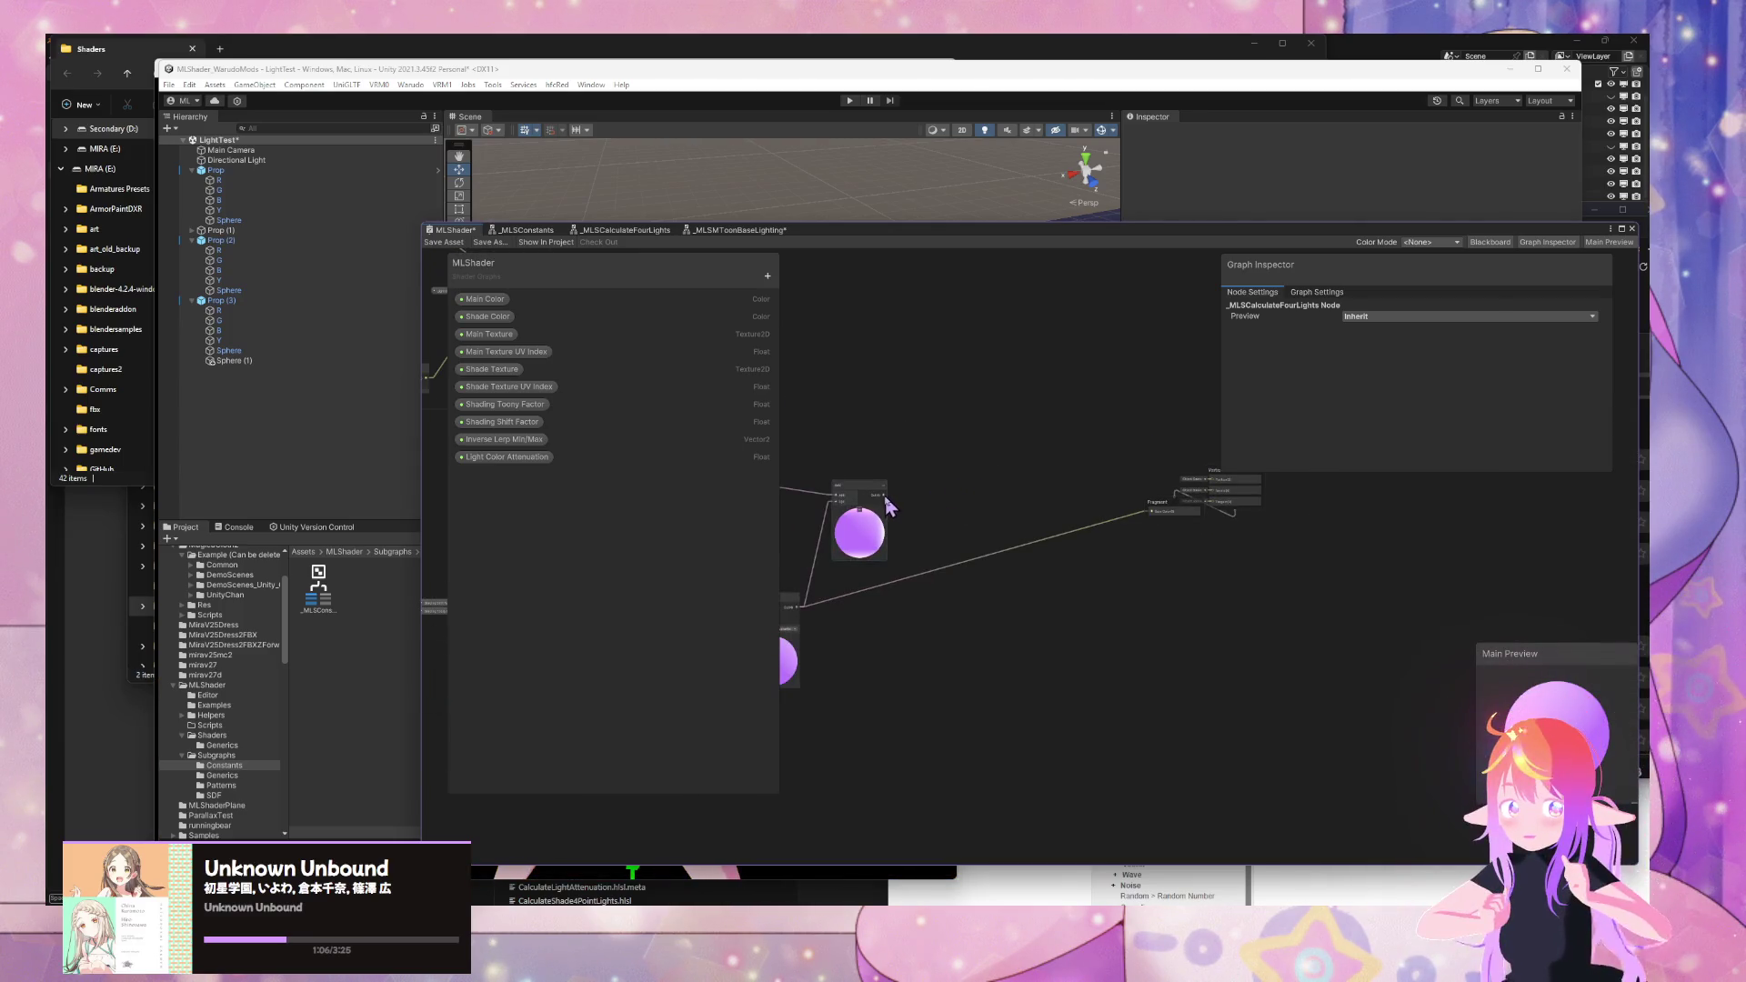
# - Save the MLShader graph, check the spheres in the scene, and open the _MLSCalculateFourLights subgraph
pyautogui.click(444, 244)
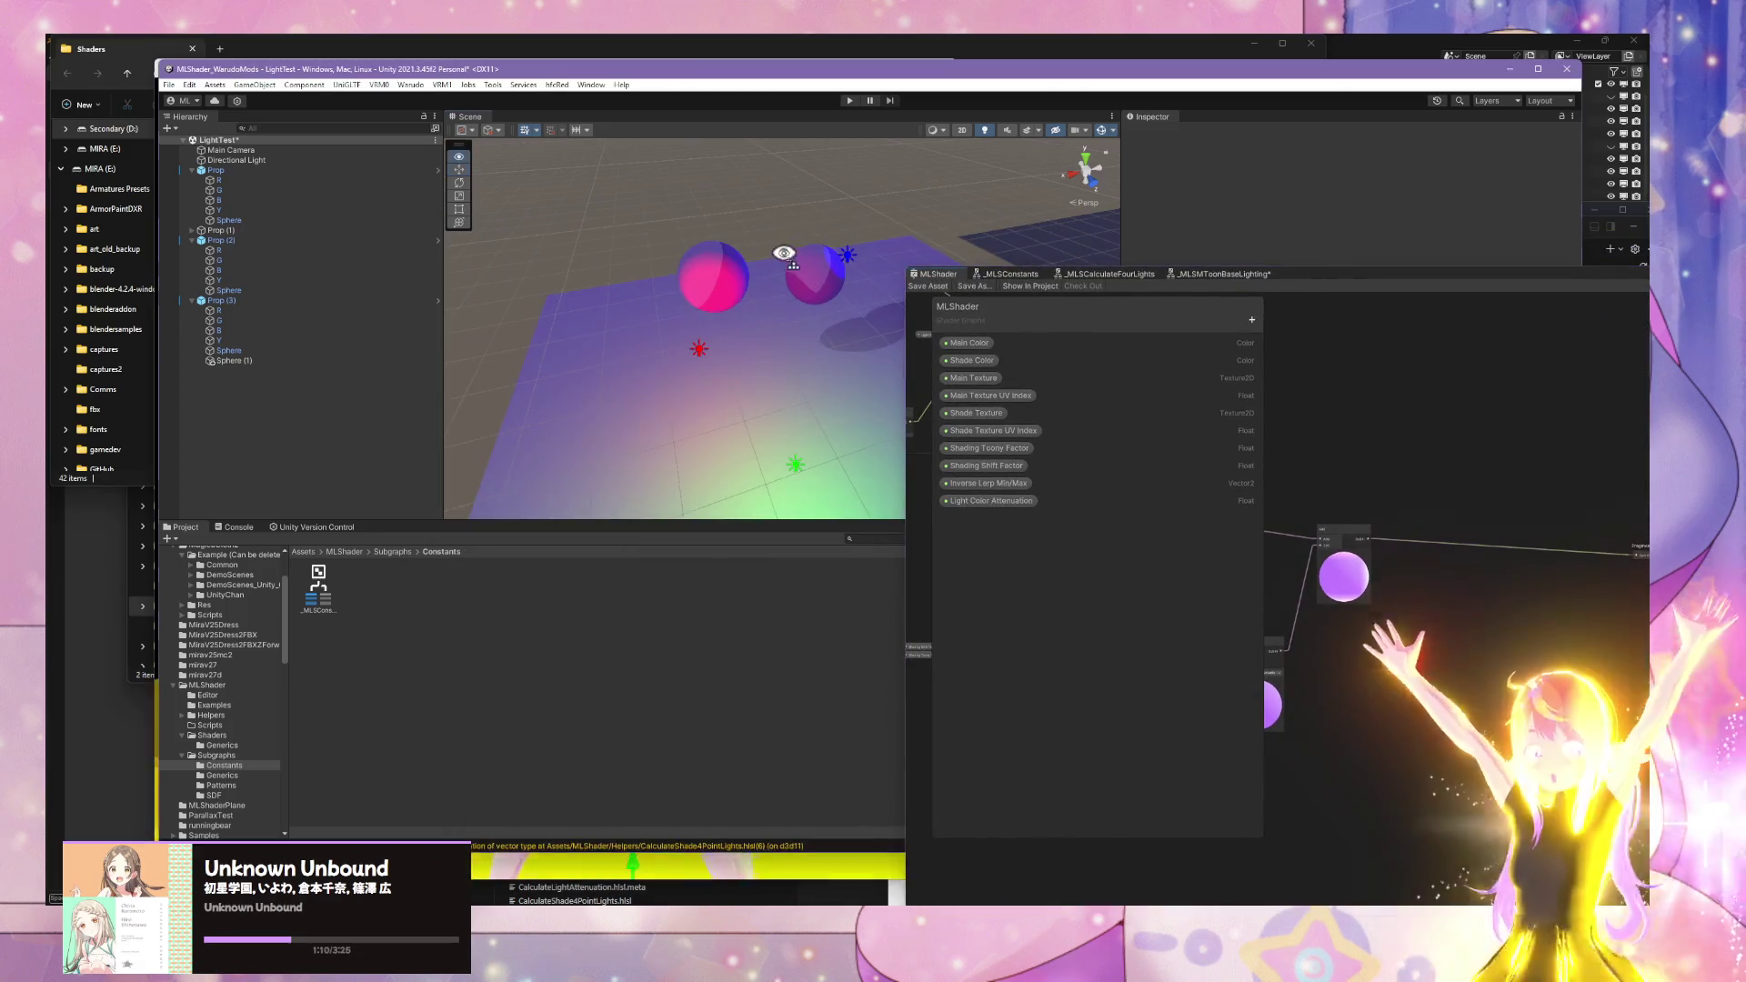
pyautogui.moveTo(783, 253)
pyautogui.mouseDown()
pyautogui.moveTo(748, 268)
pyautogui.moveTo(558, 242)
pyautogui.moveTo(947, 234)
pyautogui.moveTo(820, 232)
pyautogui.moveTo(815, 167)
pyautogui.moveTo(758, 182)
pyautogui.mouseUp()
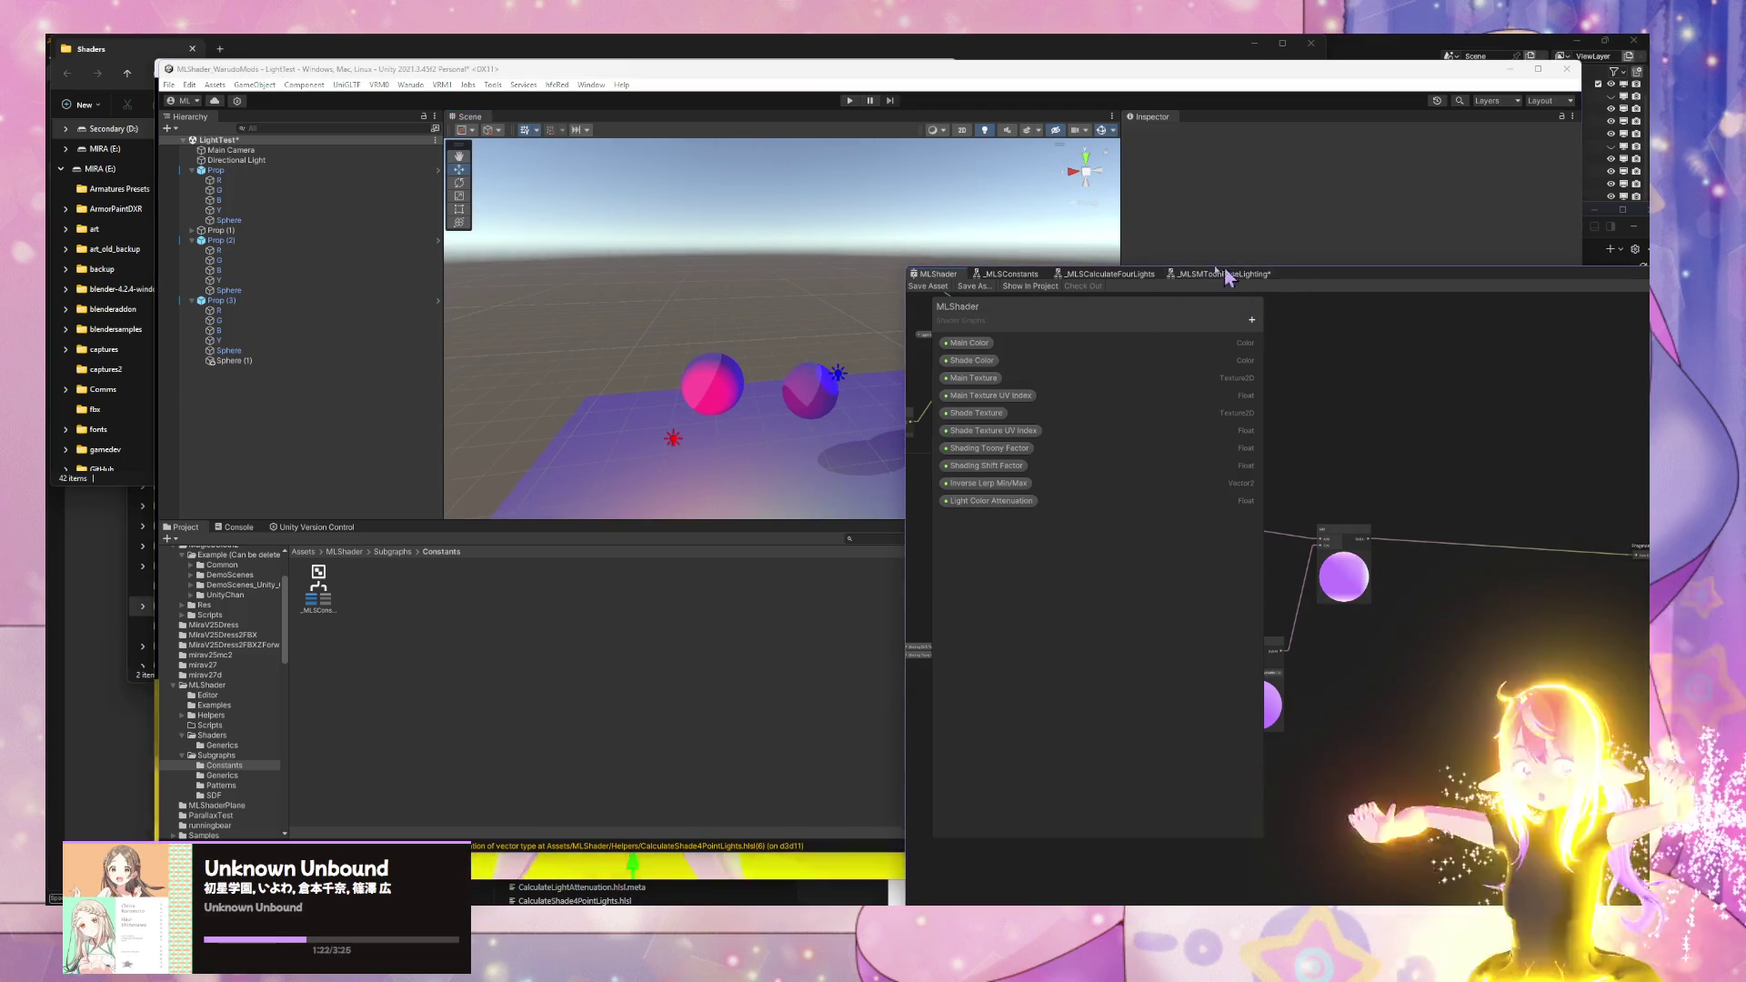
pyautogui.moveTo(1295, 278); pyautogui.dragTo(817, 212)
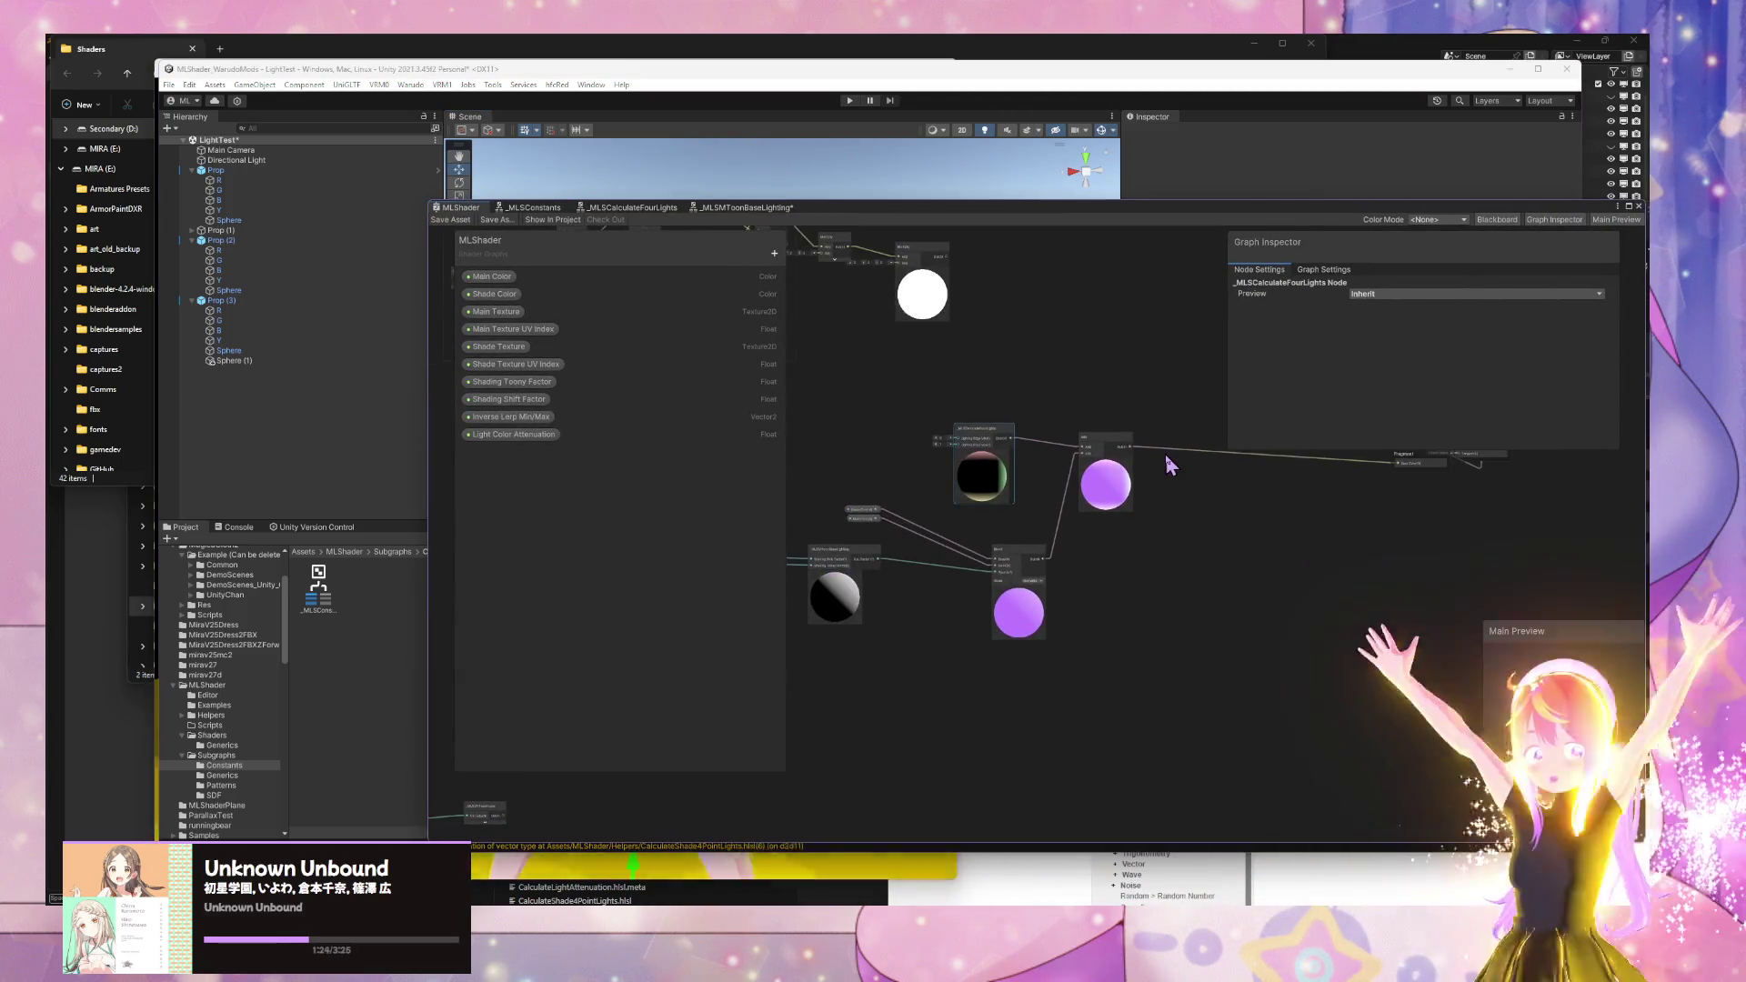
pyautogui.moveTo(825, 403)
pyautogui.mouseDown()
pyautogui.moveTo(1031, 400)
pyautogui.moveTo(960, 393)
pyautogui.mouseUp()
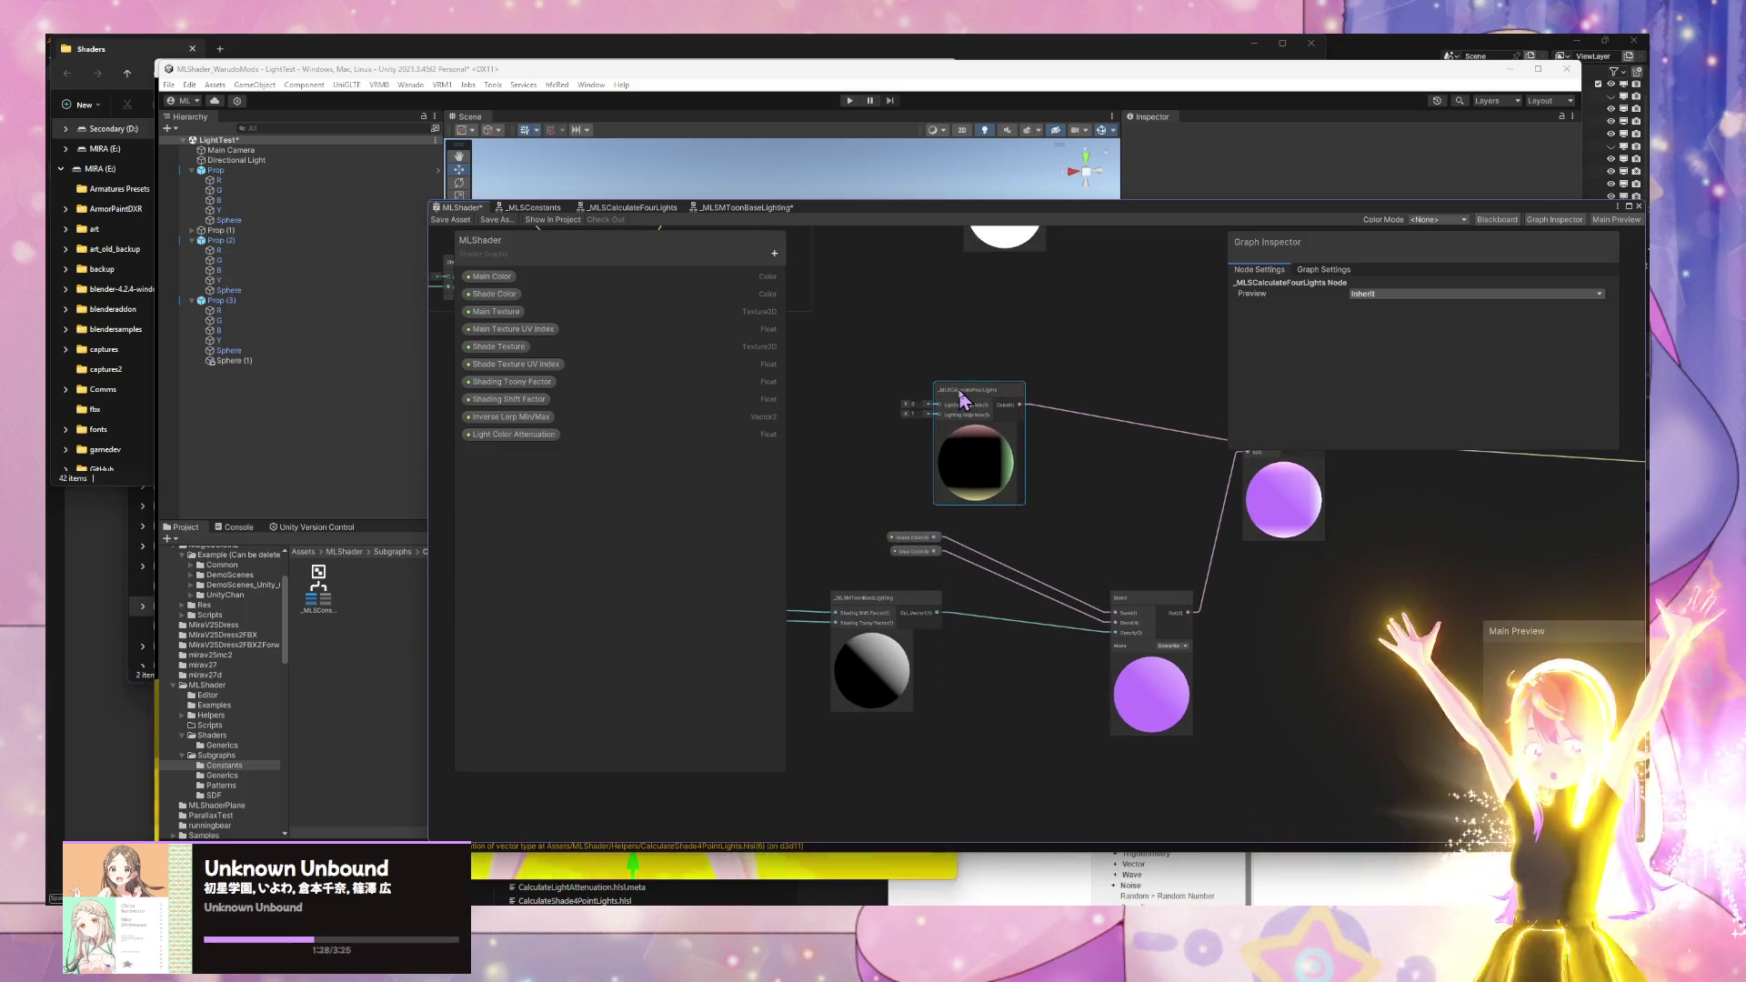
pyautogui.doubleClick(962, 400)
# - Browse the _MLSCalculateFourLights, MLShader and _MLSConstants graph tabs
pyautogui.scroll(5, 1083, 393)
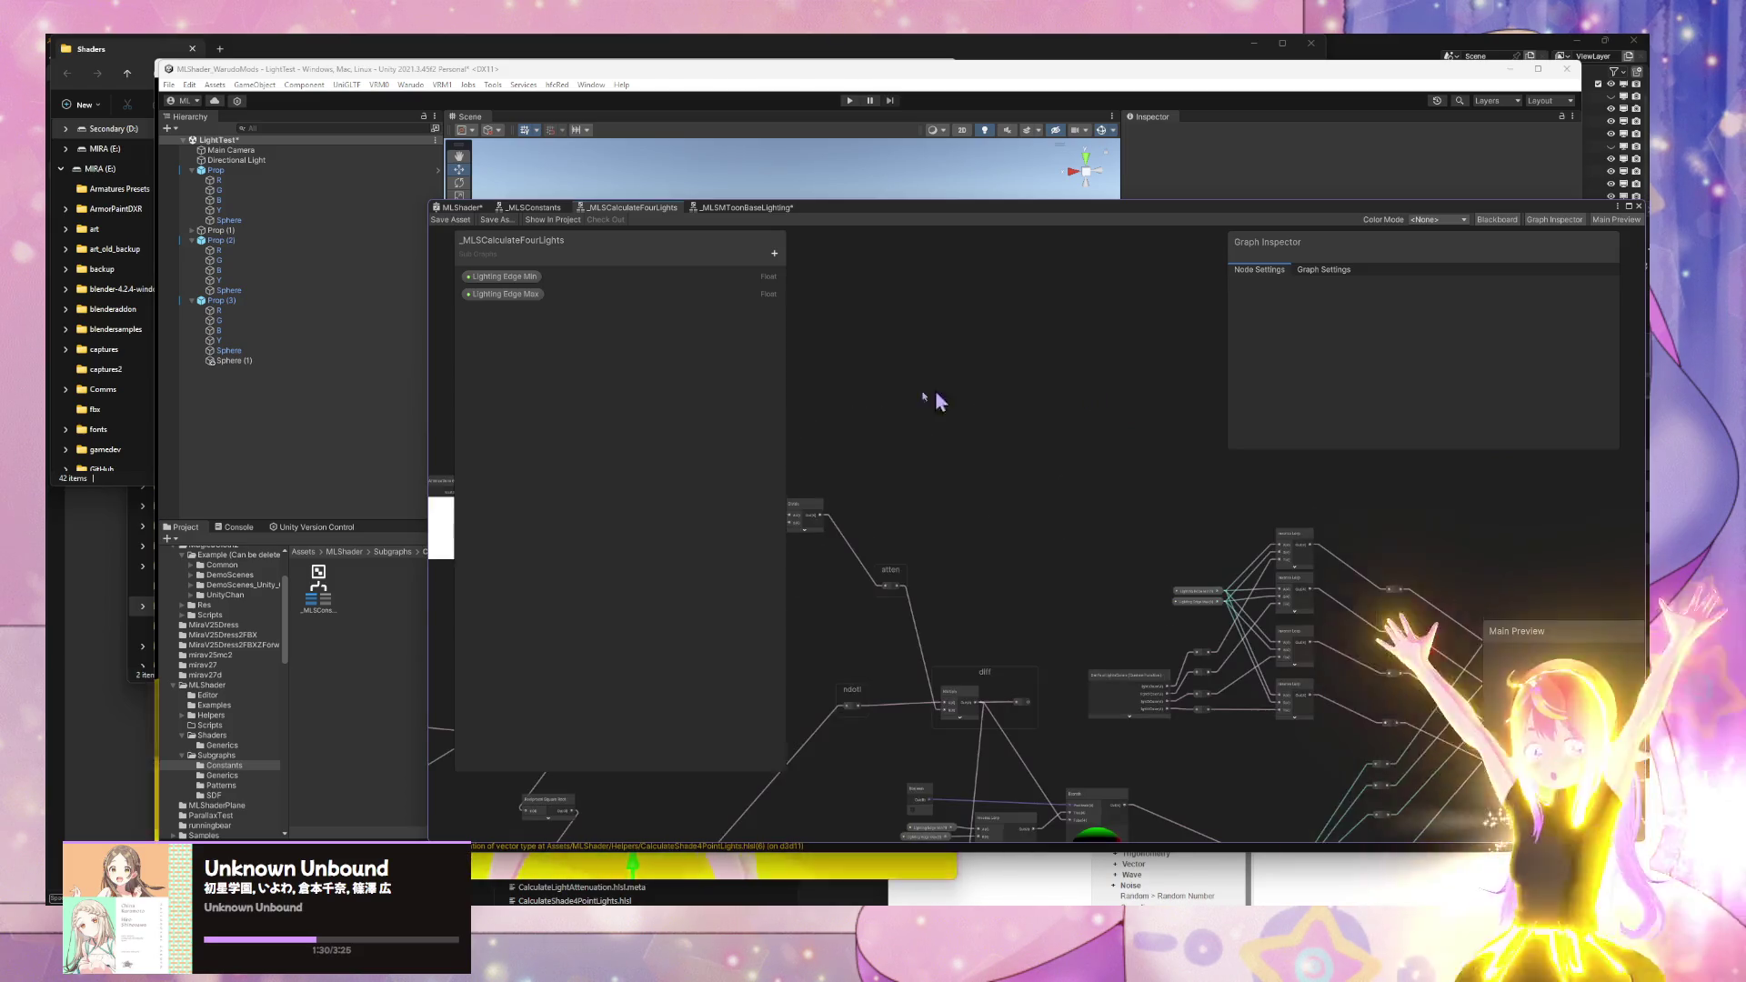
pyautogui.scroll(3, 929, 379)
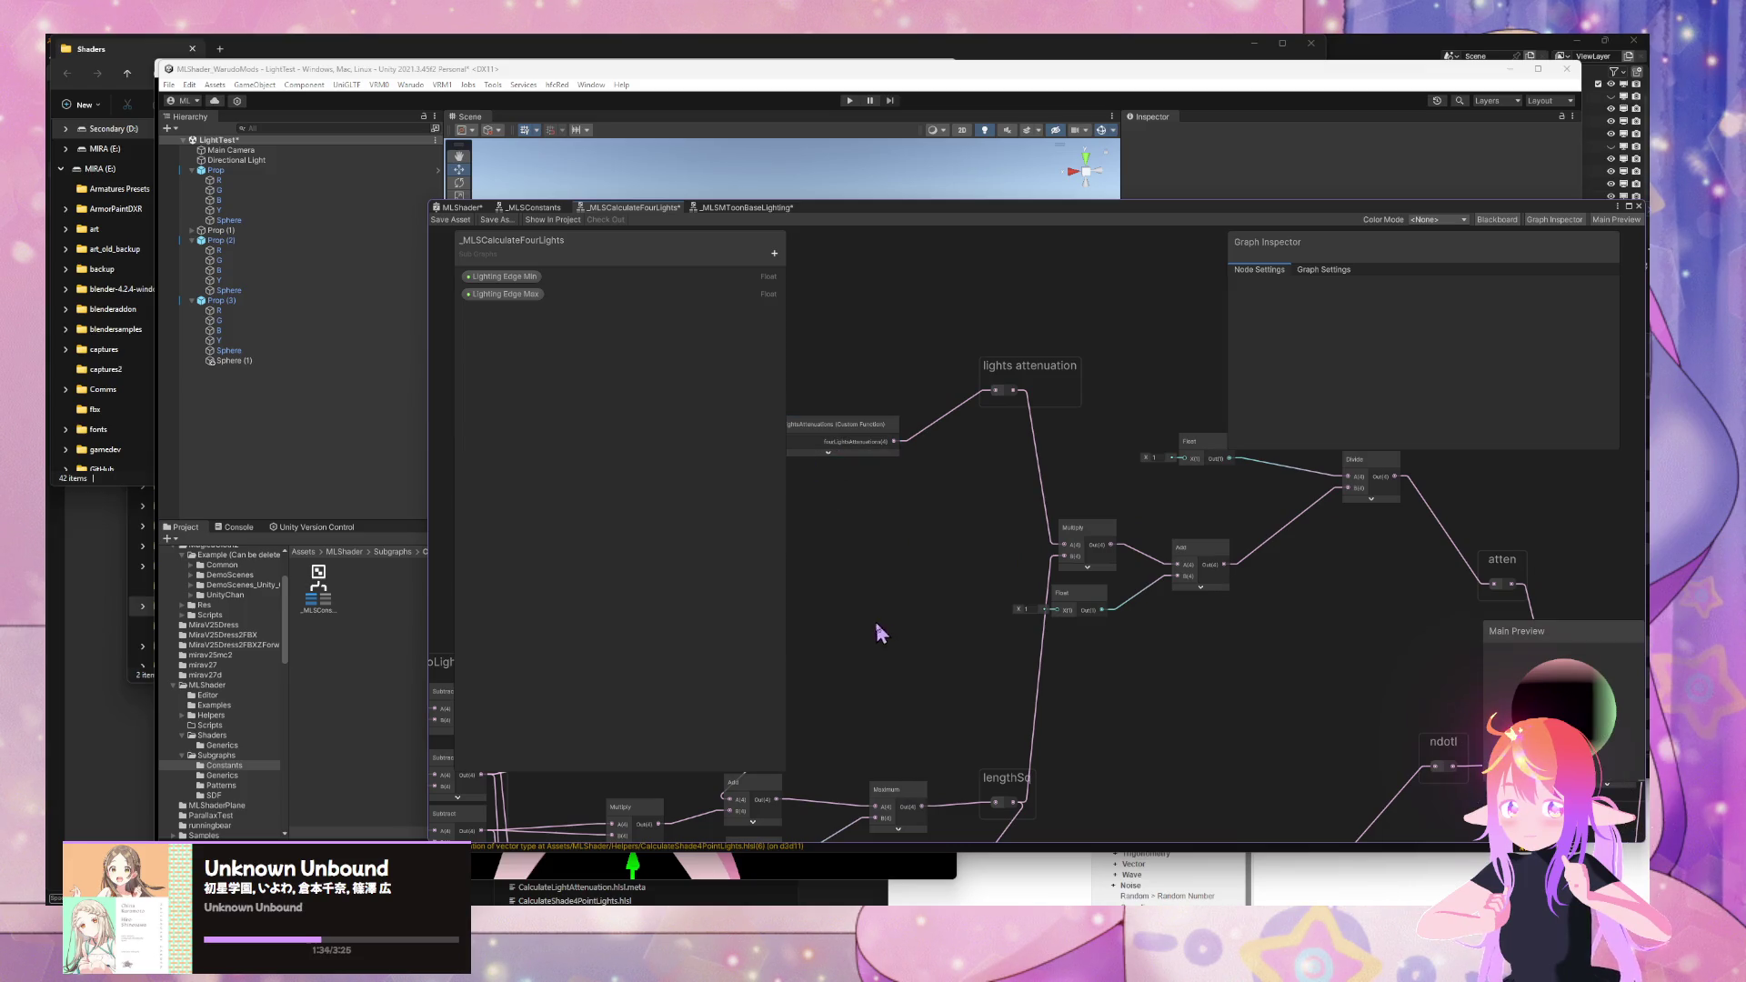
pyautogui.scroll(-6, 878, 628)
pyautogui.scroll(3, 1062, 425)
pyautogui.moveTo(1003, 439); pyautogui.dragTo(1178, 494)
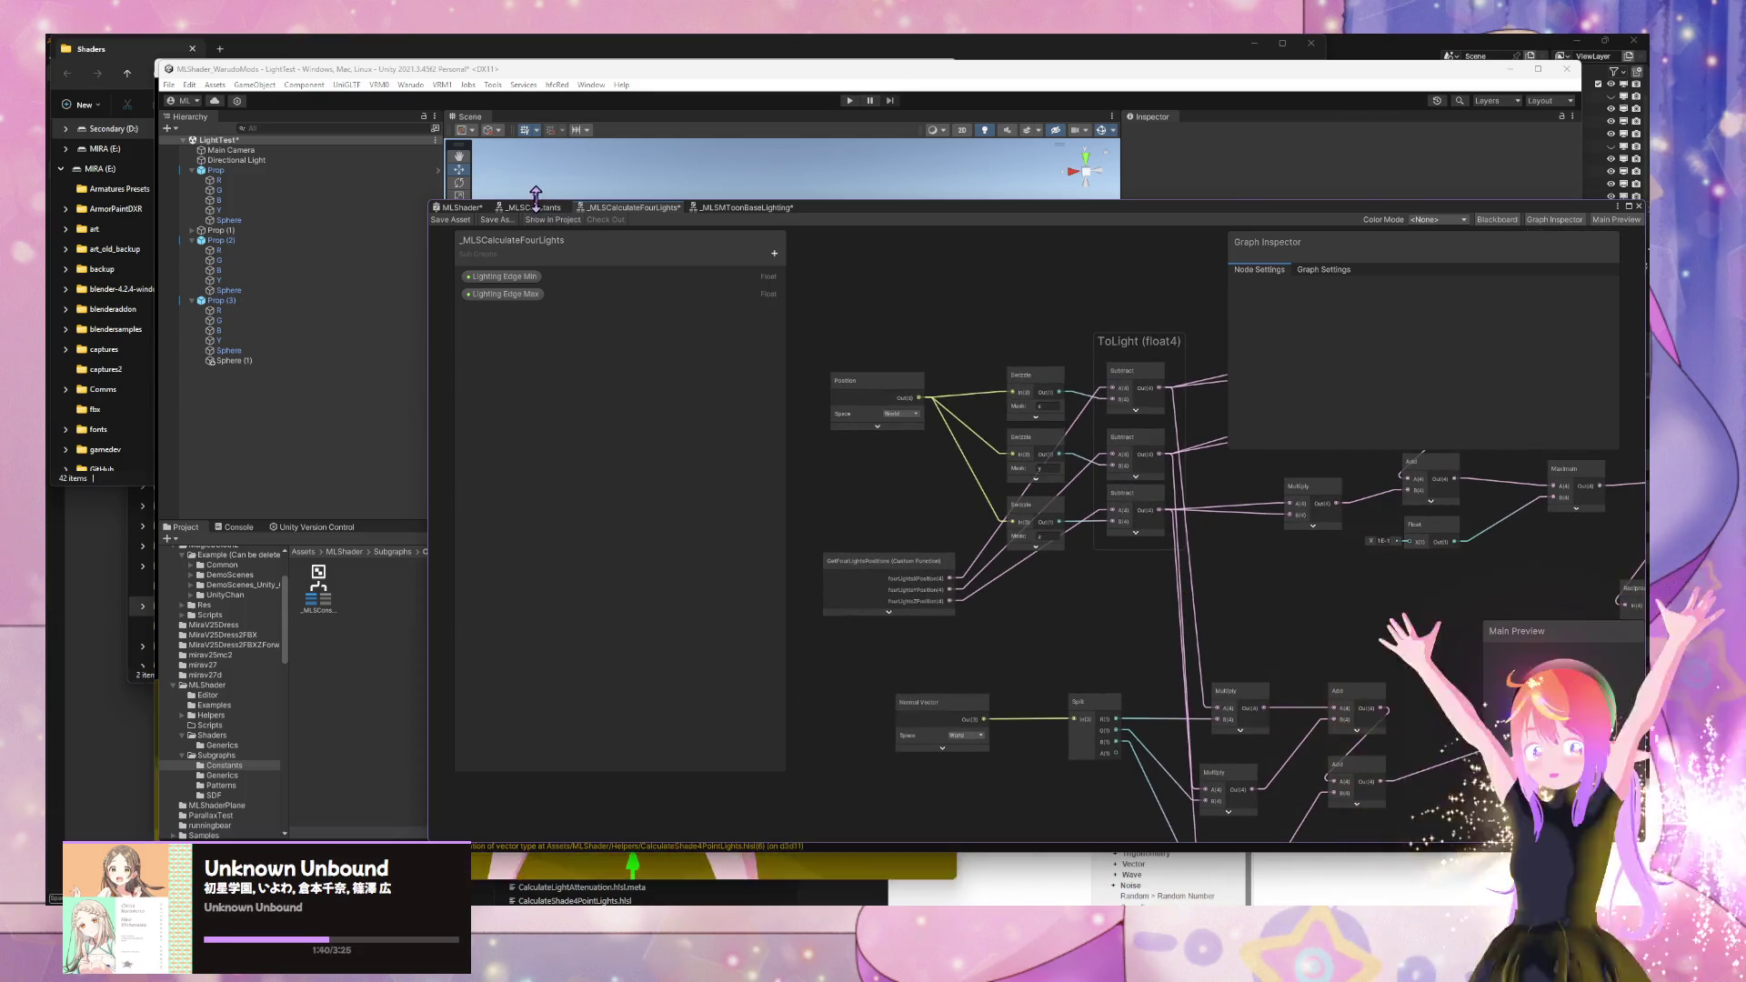
pyautogui.click(463, 209)
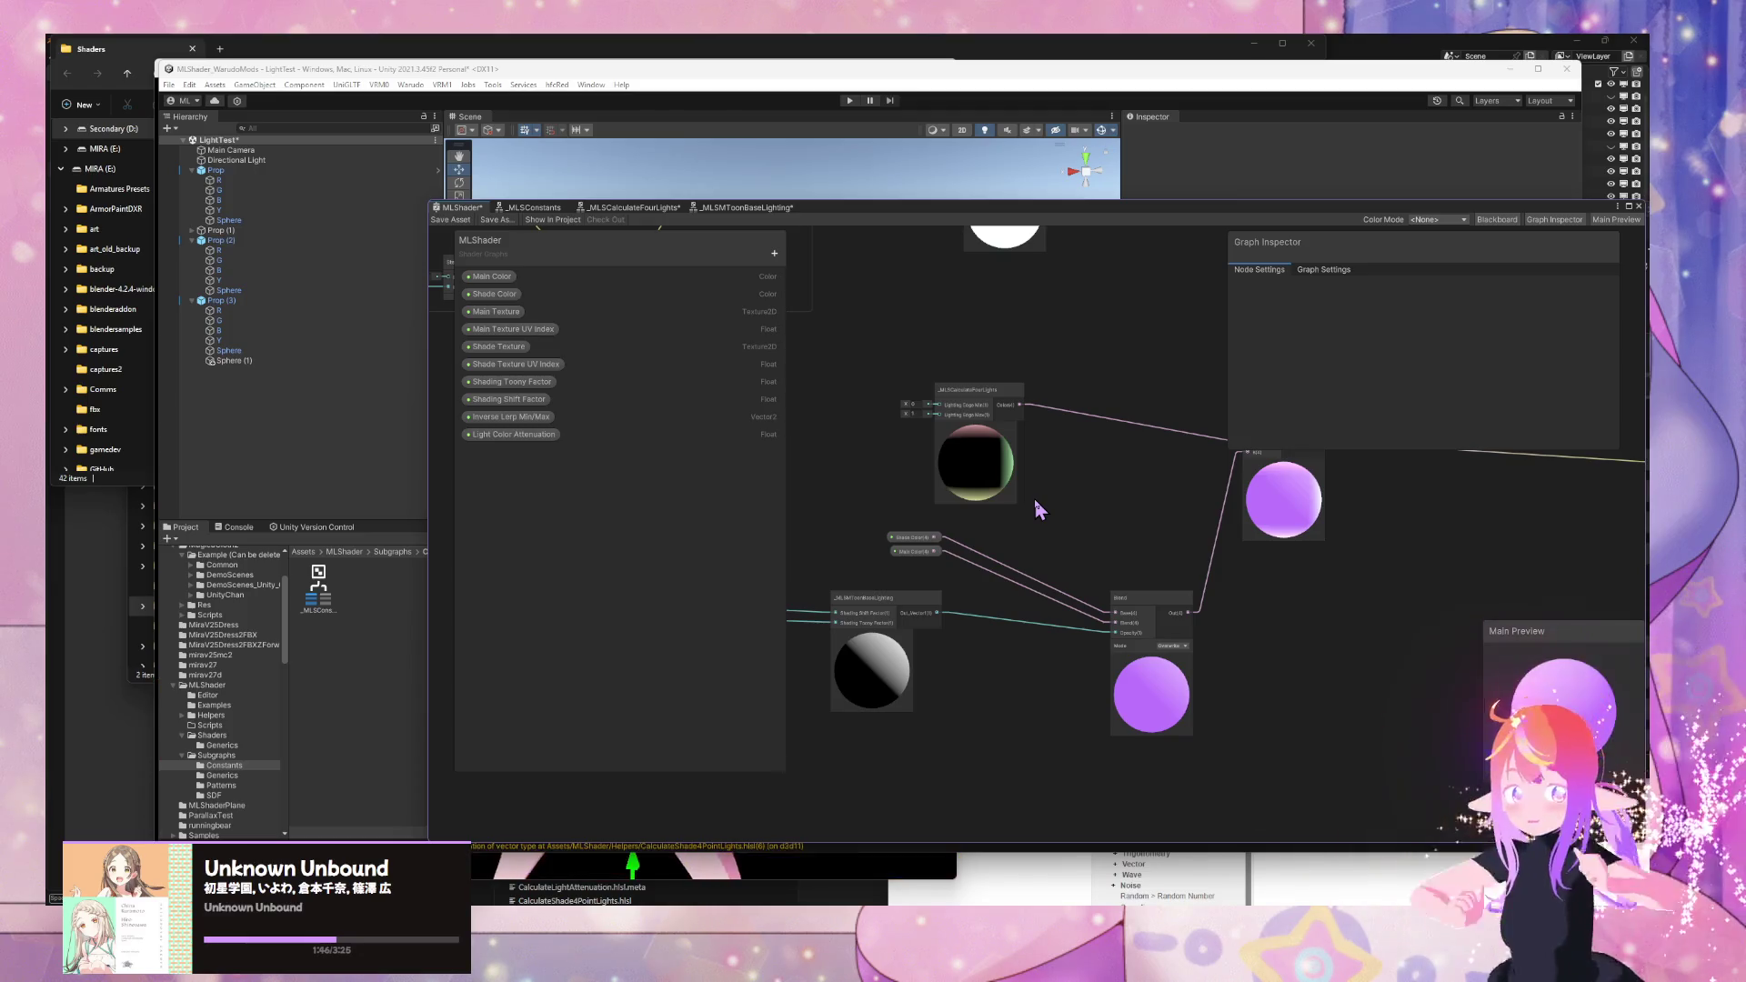
pyautogui.moveTo(893, 215); pyautogui.dragTo(1307, 559)
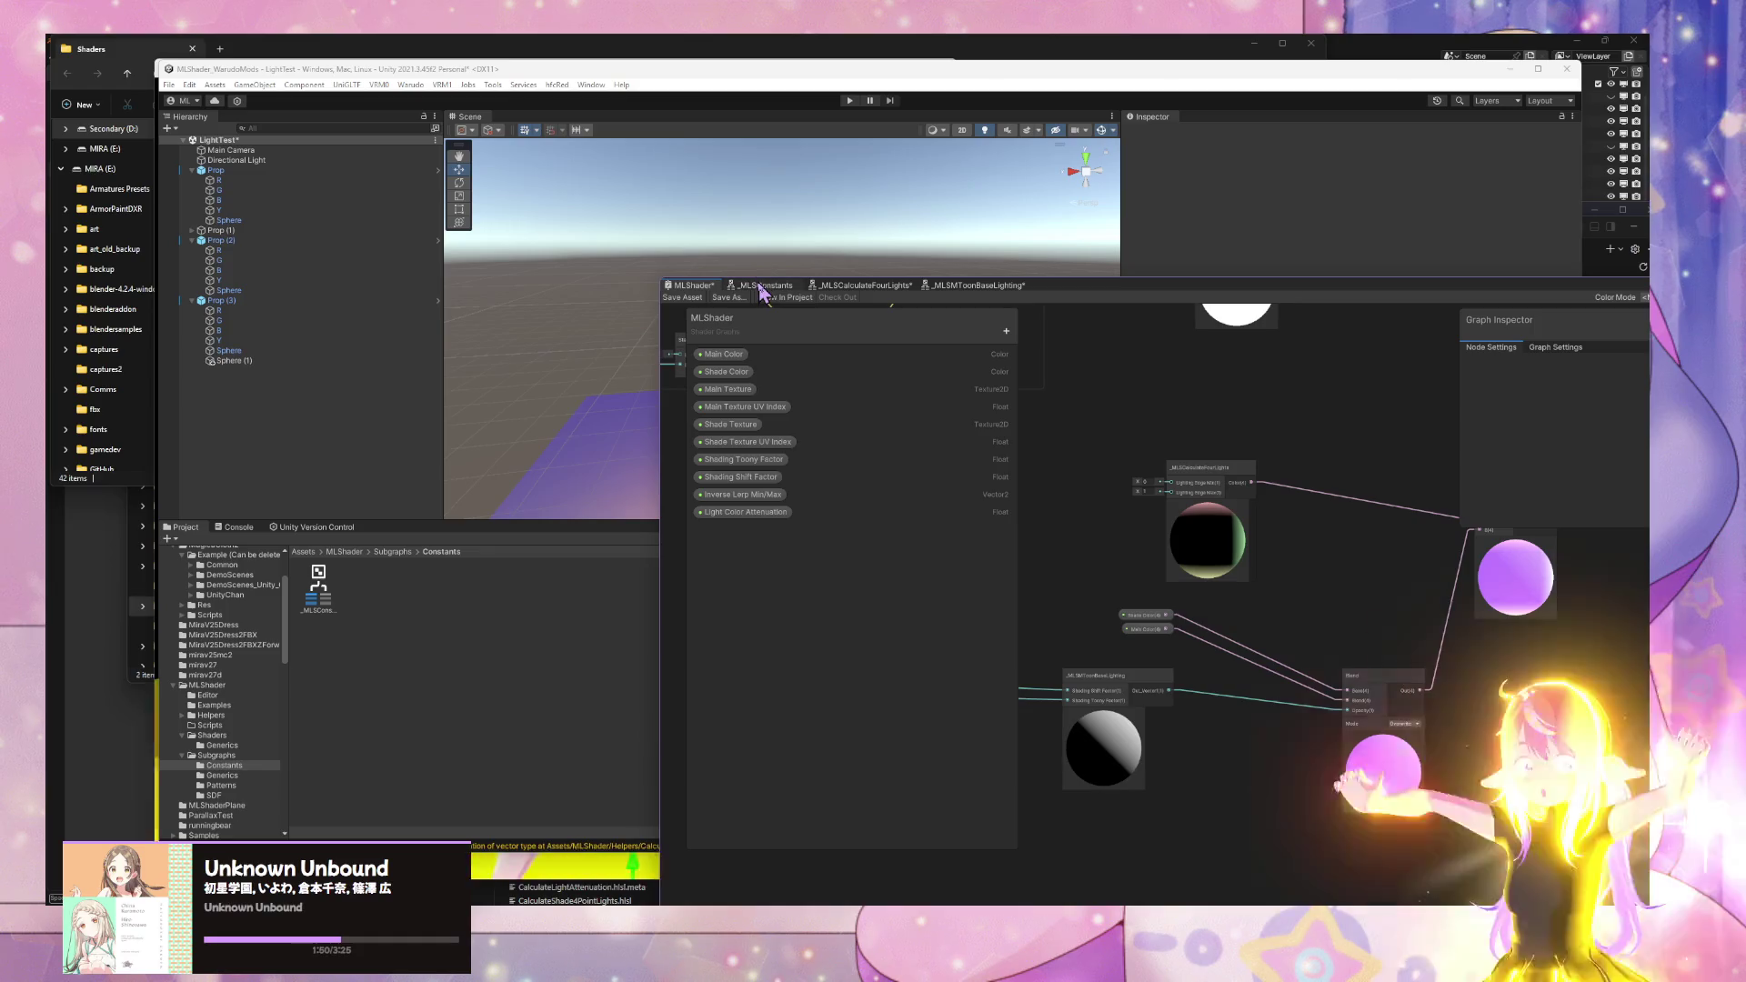
pyautogui.click(761, 286)
pyautogui.click(864, 286)
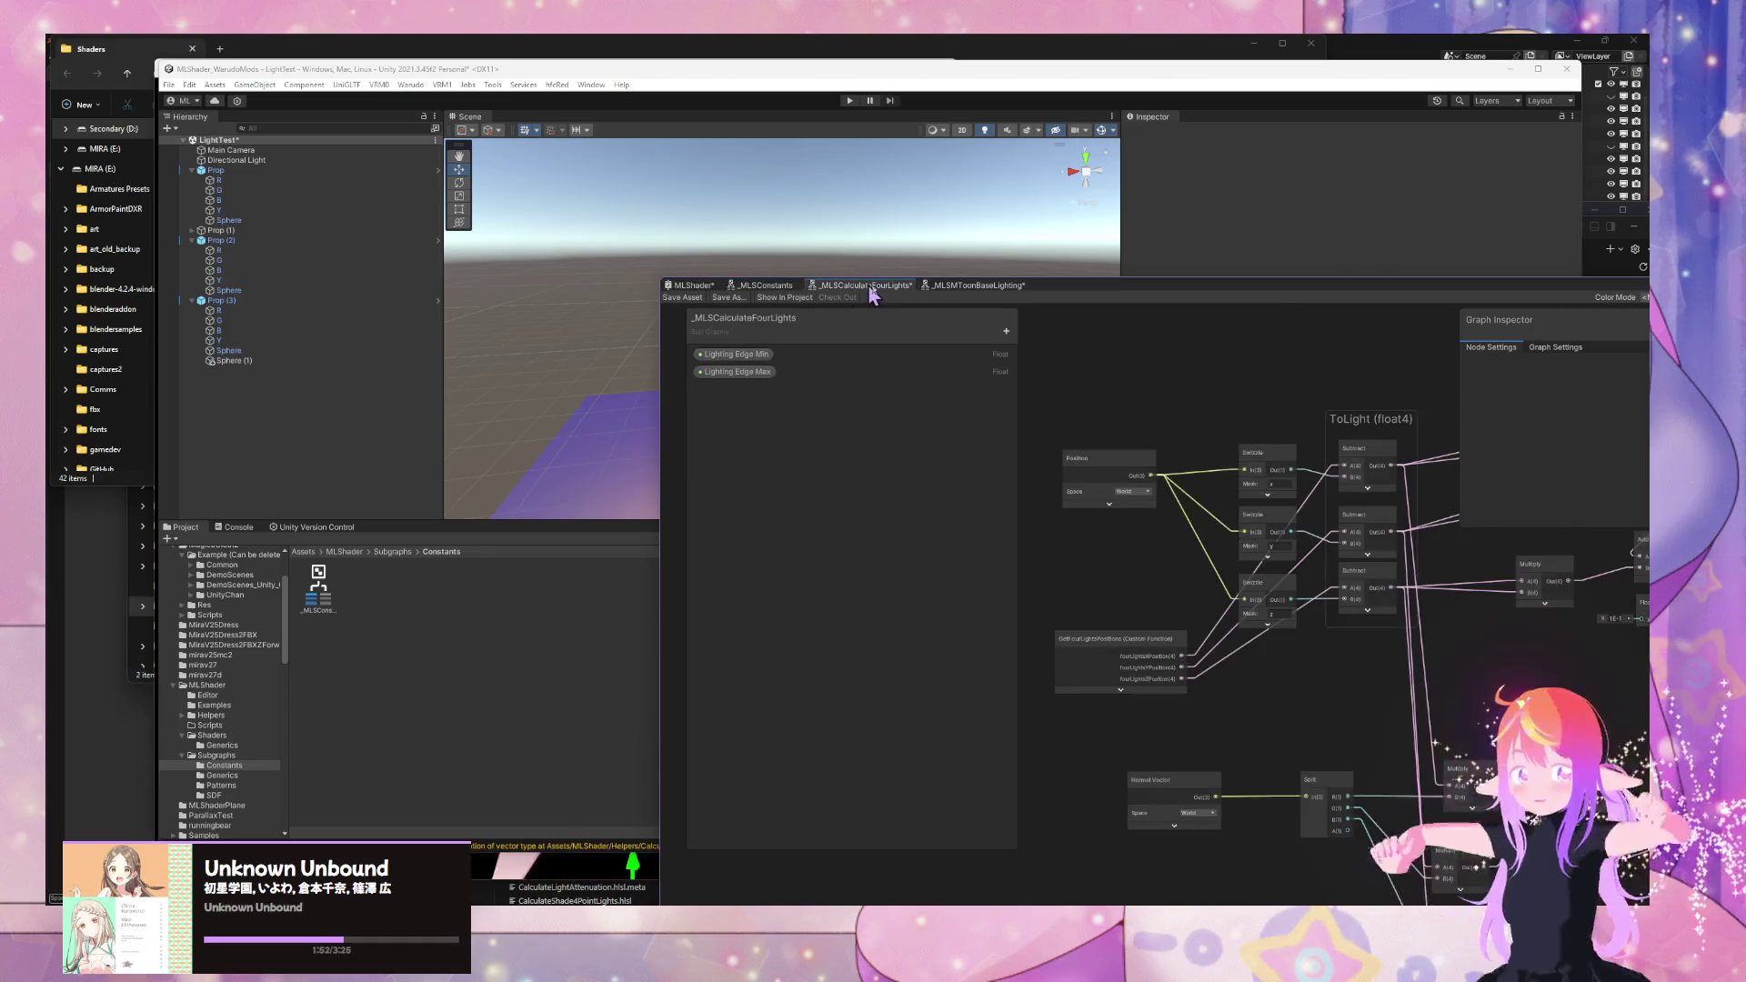
# - Open the _MLSMToonBaseLighting subgraph and align its two Remap nodes
pyautogui.click(978, 286)
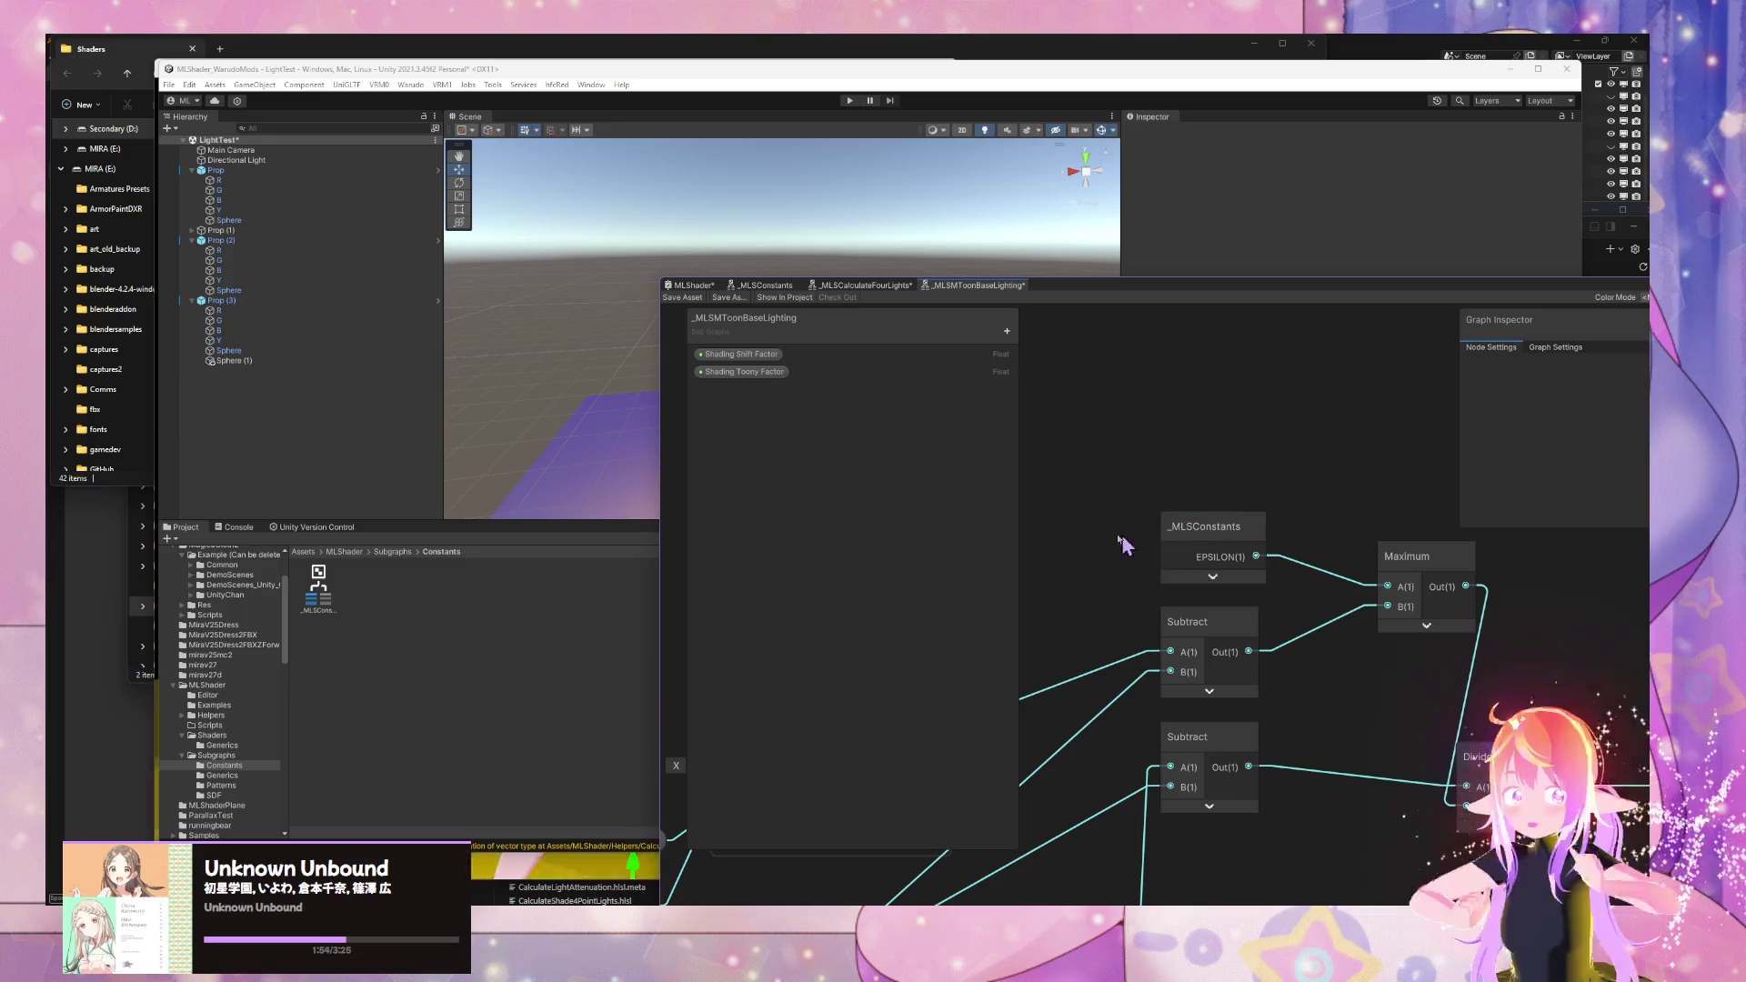
pyautogui.scroll(-3, 1124, 543)
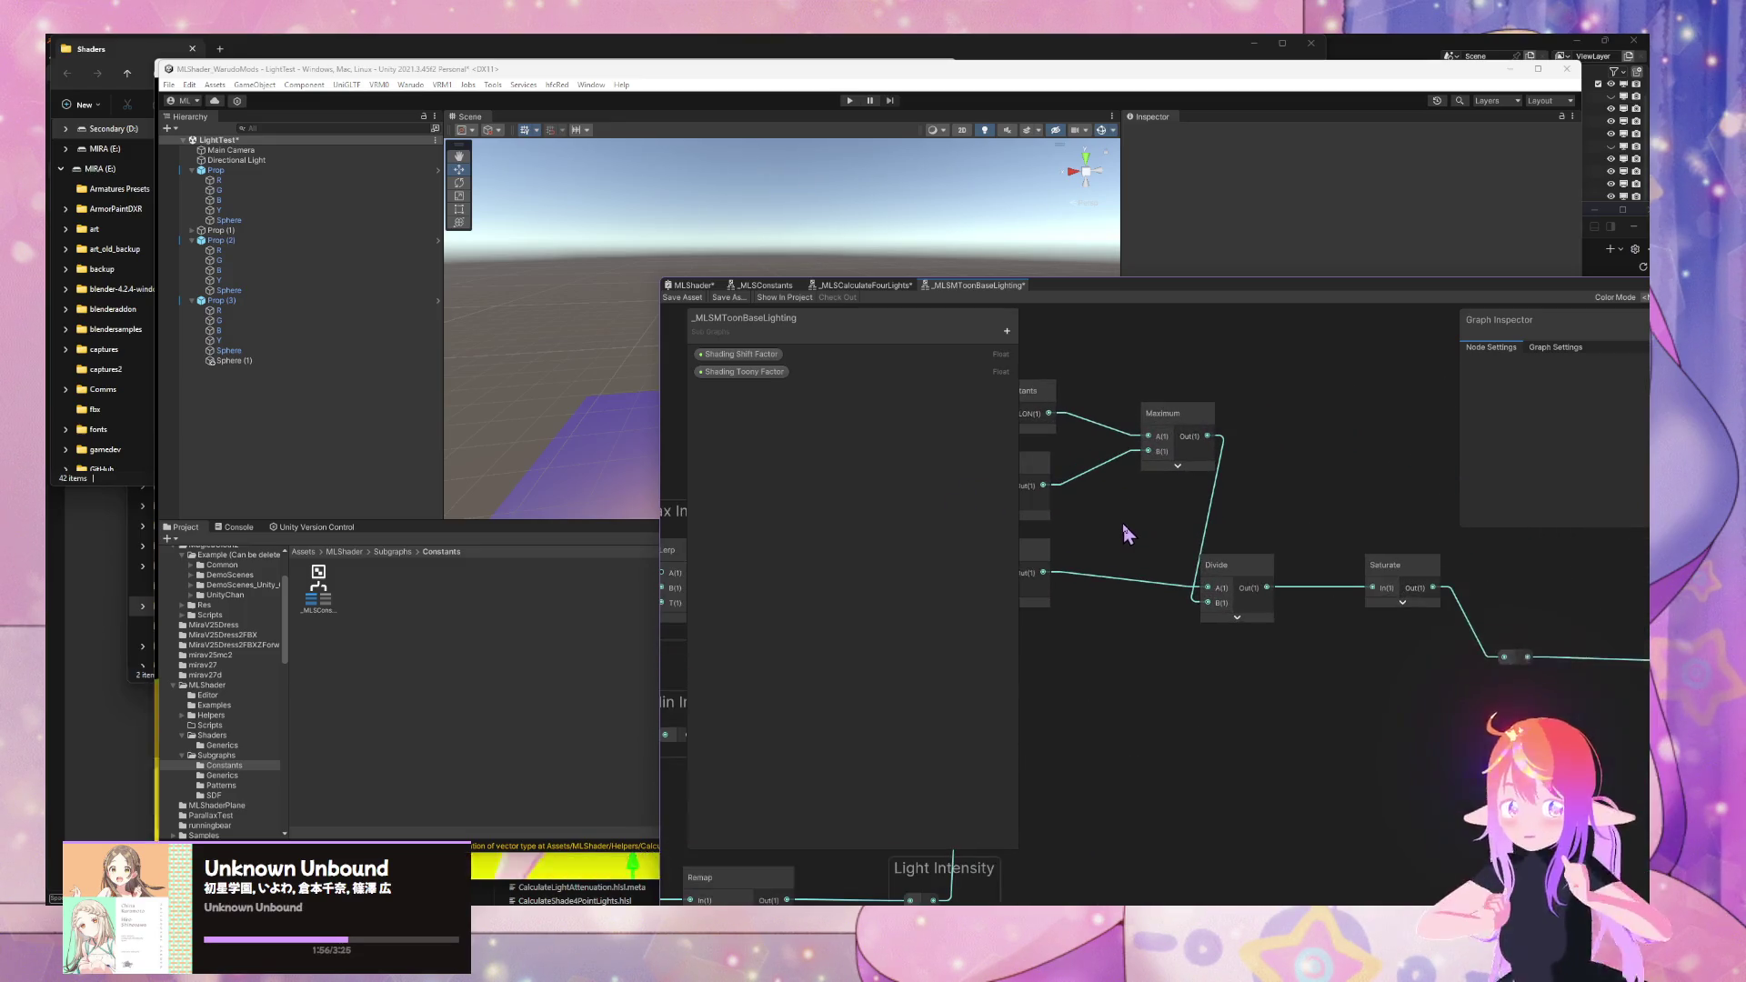
pyautogui.moveTo(1121, 516); pyautogui.dragTo(1213, 537)
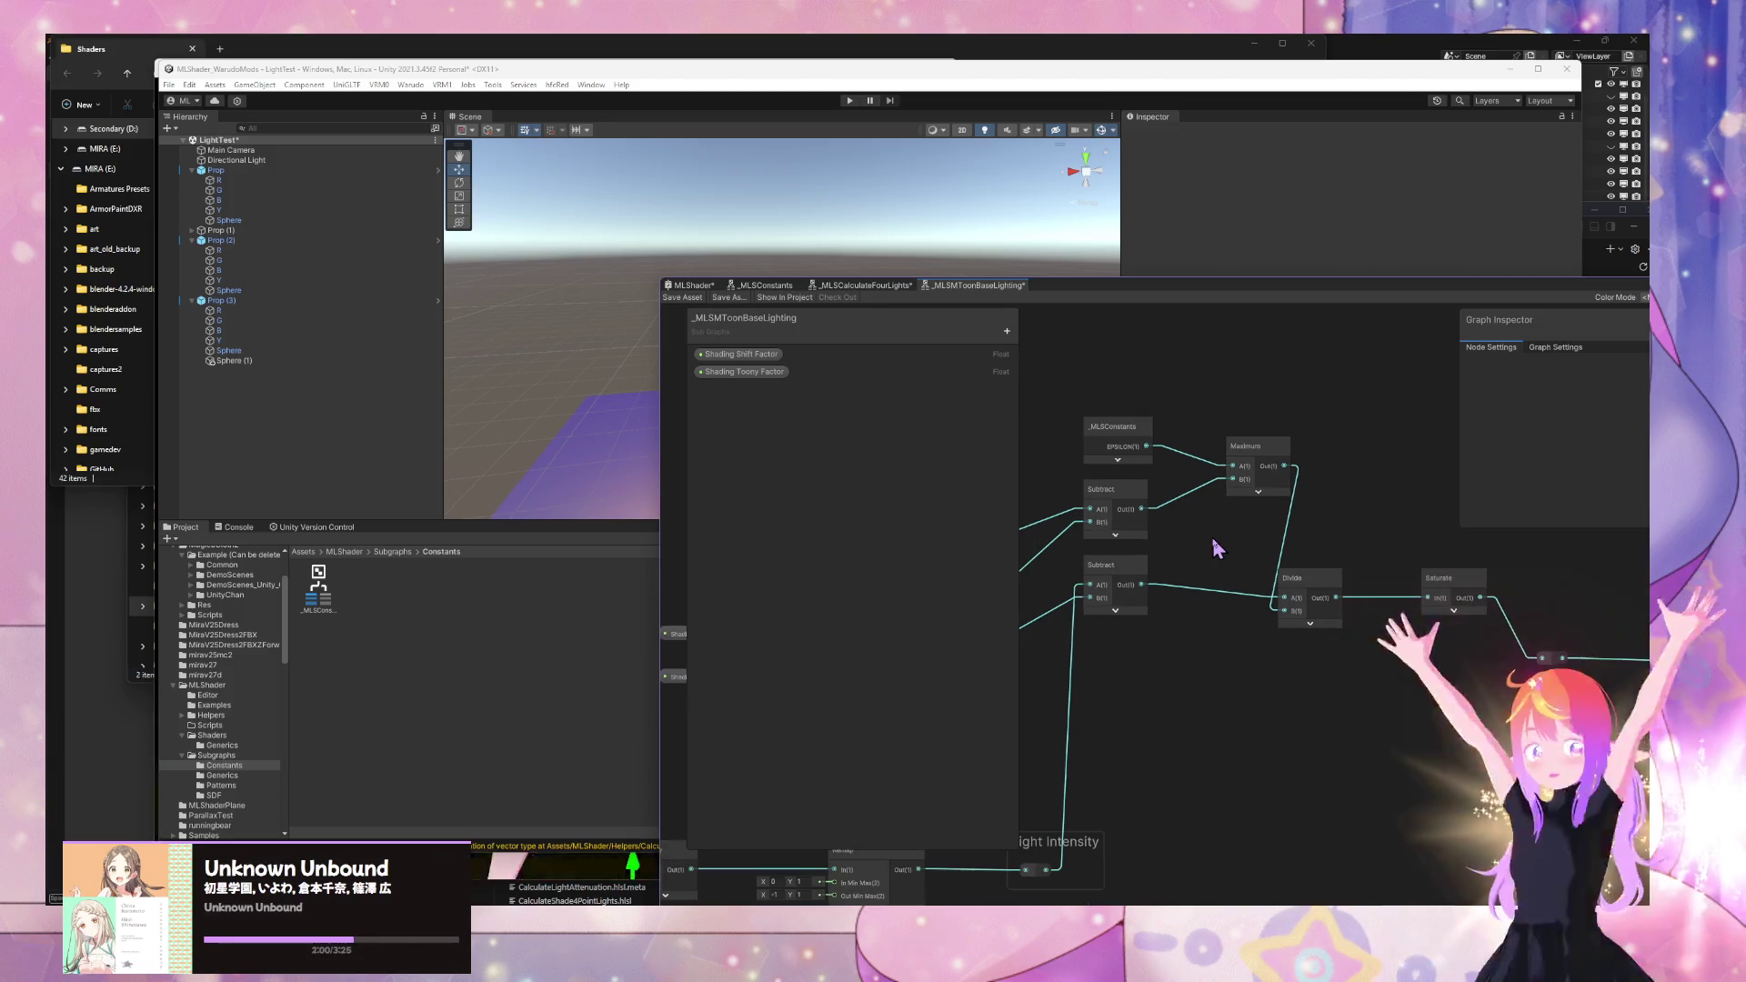
pyautogui.moveTo(1213, 543)
pyautogui.mouseDown()
pyautogui.moveTo(1492, 472)
pyautogui.moveTo(1109, 723)
pyautogui.moveTo(1155, 718)
pyautogui.moveTo(1120, 707)
pyautogui.moveTo(1182, 732)
pyautogui.moveTo(1457, 501)
pyautogui.mouseUp()
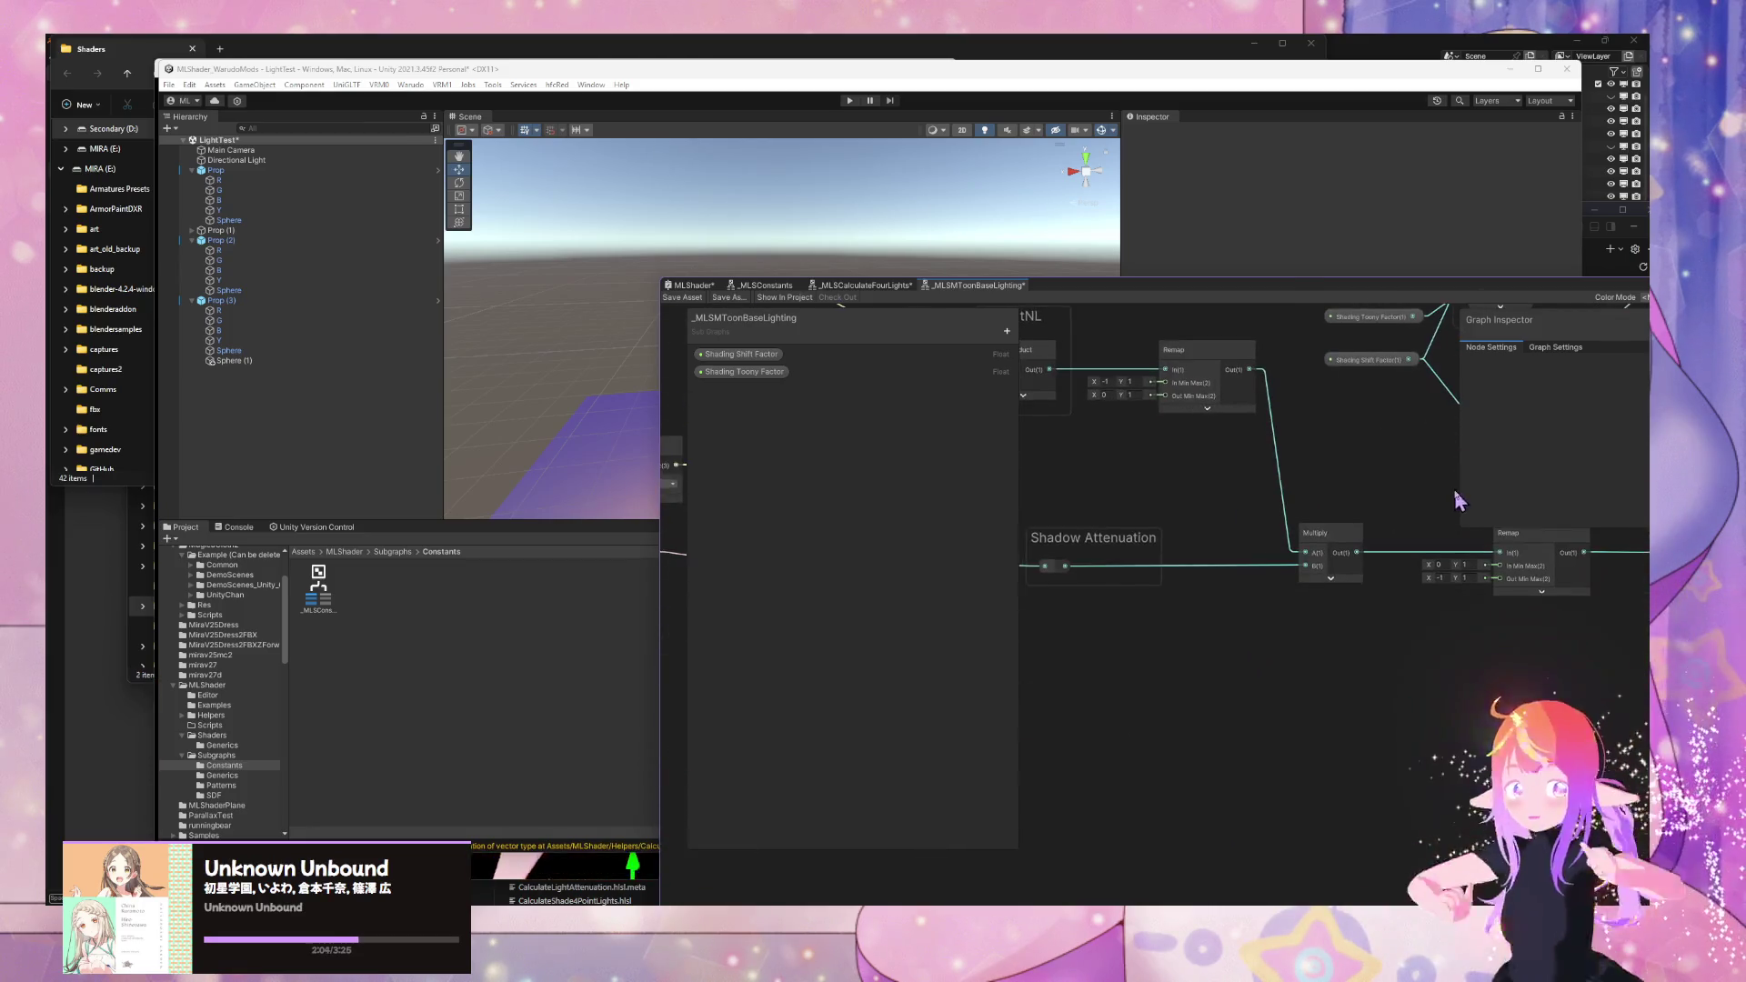
pyautogui.moveTo(1144, 503)
pyautogui.mouseDown()
pyautogui.moveTo(1106, 558)
pyautogui.moveTo(1356, 587)
pyautogui.mouseUp()
pyautogui.moveTo(1103, 537)
pyautogui.mouseDown()
pyautogui.moveTo(1309, 577)
pyautogui.moveTo(1113, 587)
pyautogui.mouseUp()
pyautogui.moveTo(1388, 604)
pyautogui.mouseDown()
pyautogui.moveTo(1188, 612)
pyautogui.moveTo(1385, 604)
pyautogui.moveTo(991, 578)
pyautogui.mouseUp()
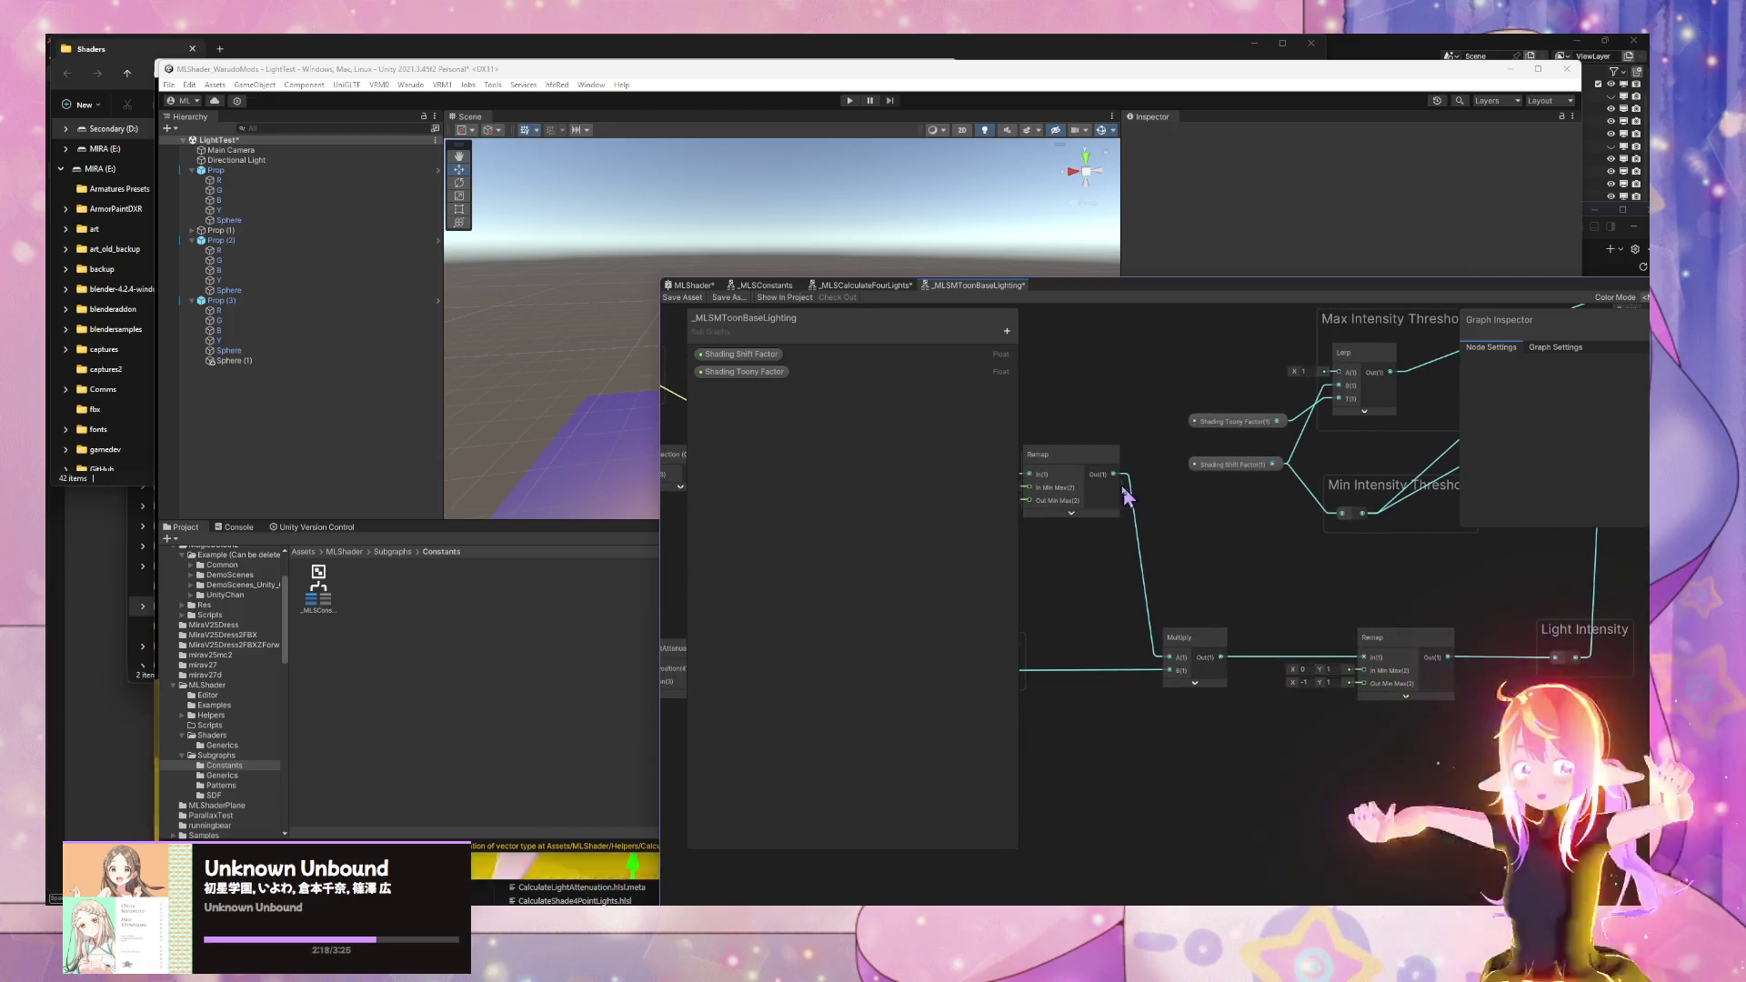
pyautogui.moveTo(1389, 632); pyautogui.dragTo(1343, 637)
pyautogui.moveTo(1086, 459)
pyautogui.mouseDown()
pyautogui.moveTo(1110, 565)
pyautogui.moveTo(1096, 596)
pyautogui.mouseUp()
pyautogui.scroll(-3, 1240, 518)
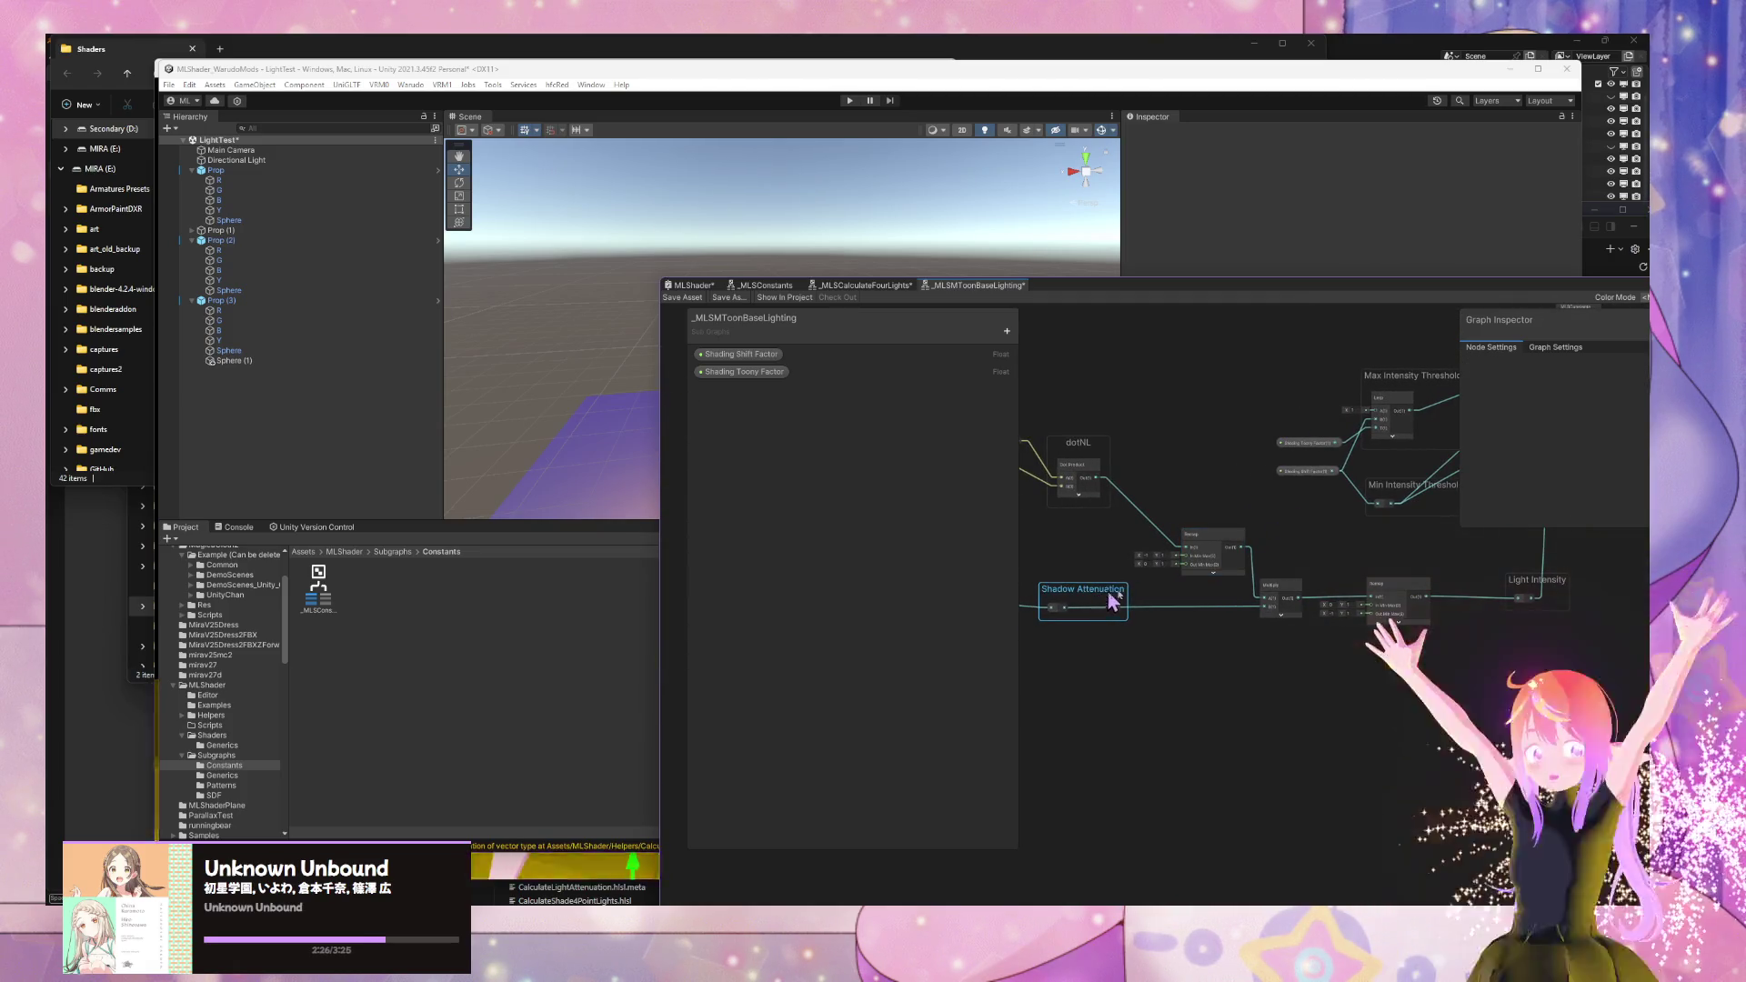
# - Bring VS Code's GetLightColor.hlsl window forward, move it aside, and show LinearStep.hlsl's LinearStep_float function
pyautogui.moveTo(936, 900)
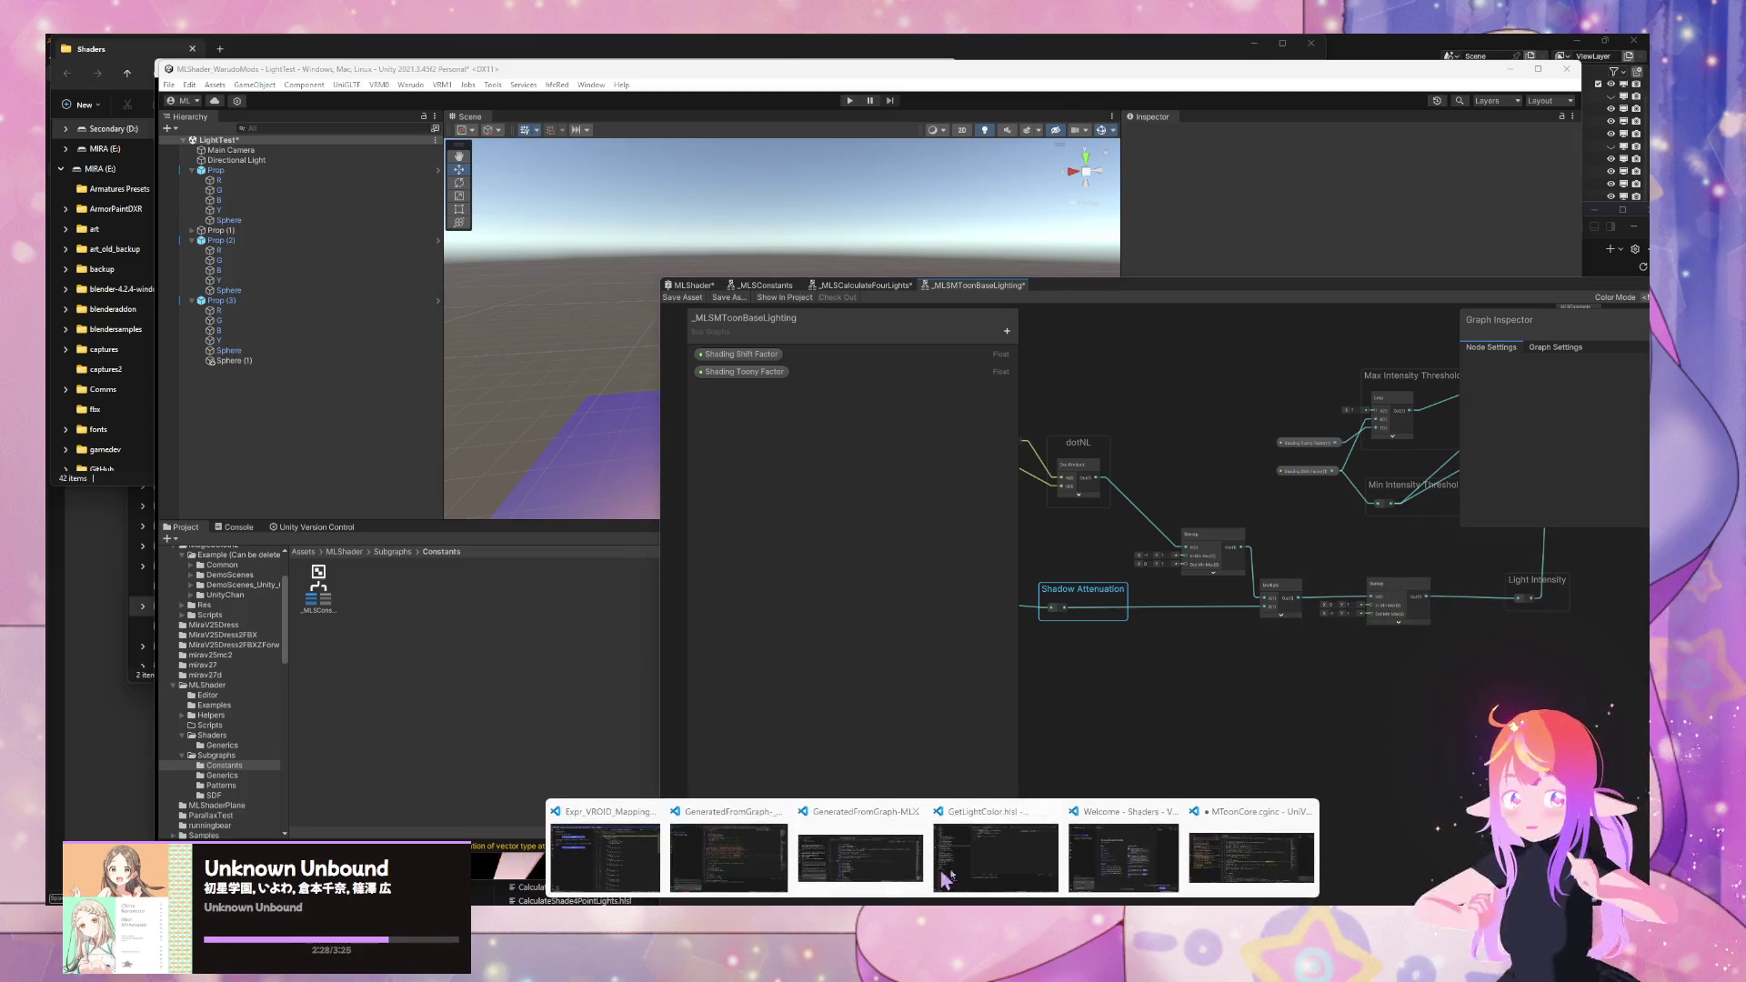
pyautogui.moveTo(1091, 874)
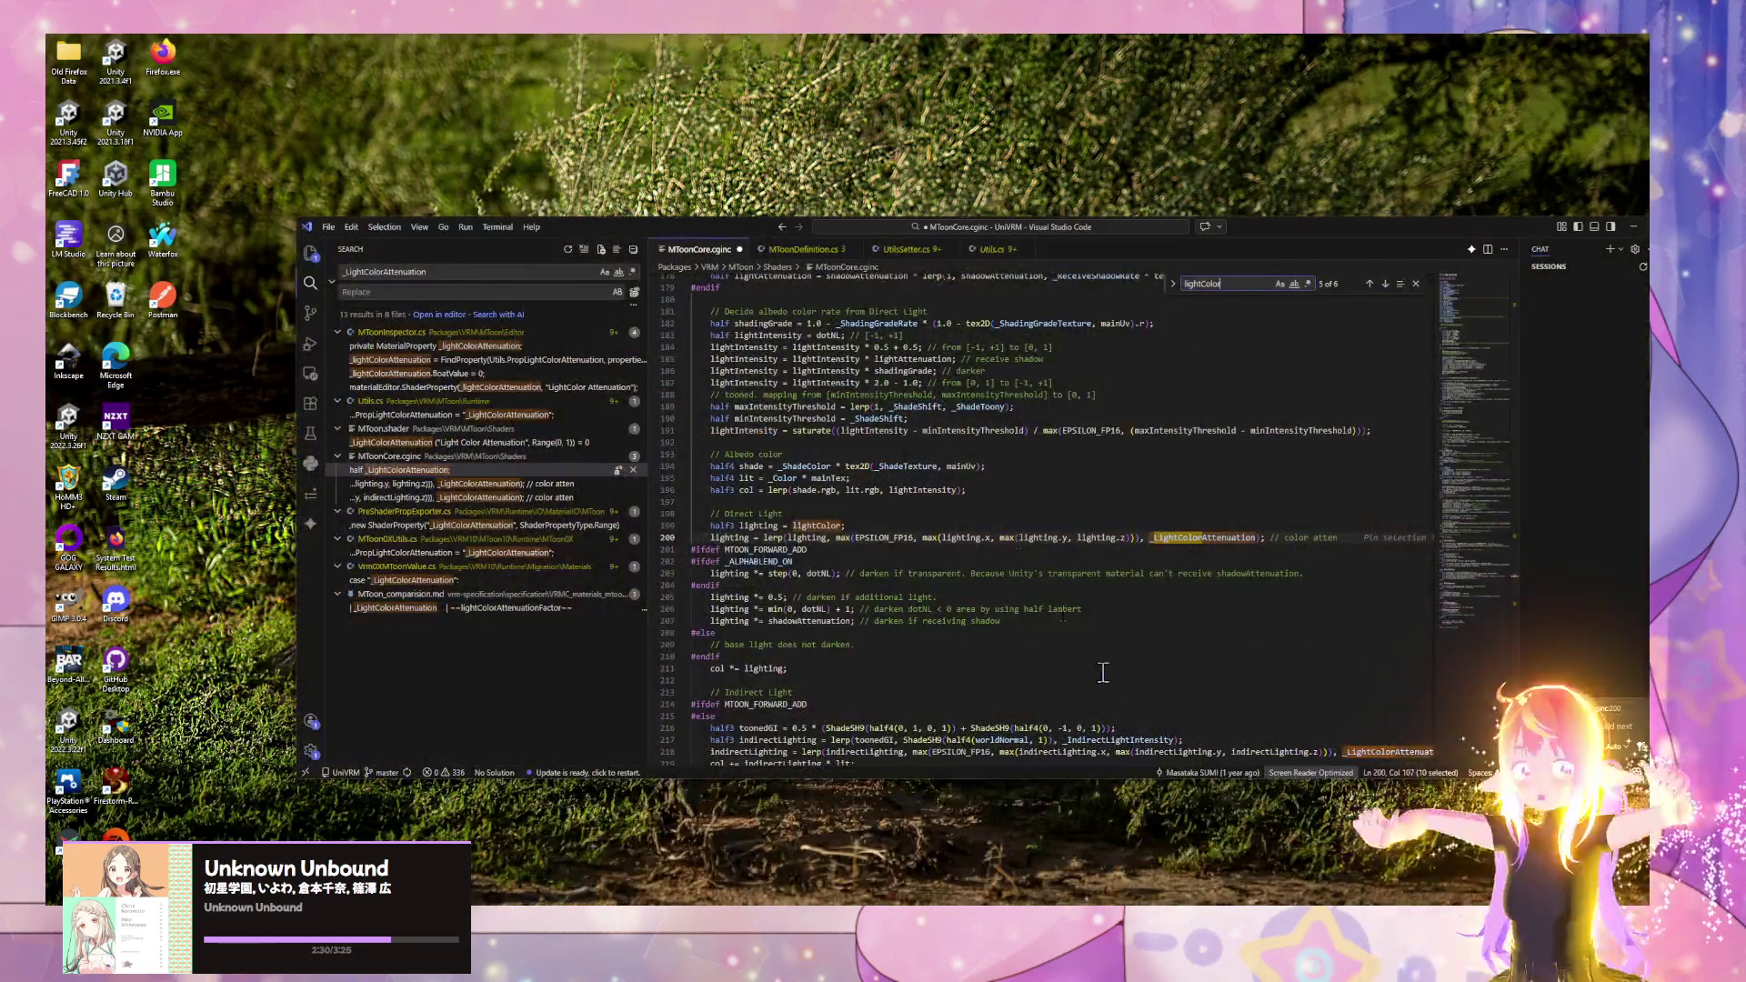
pyautogui.click(1264, 862)
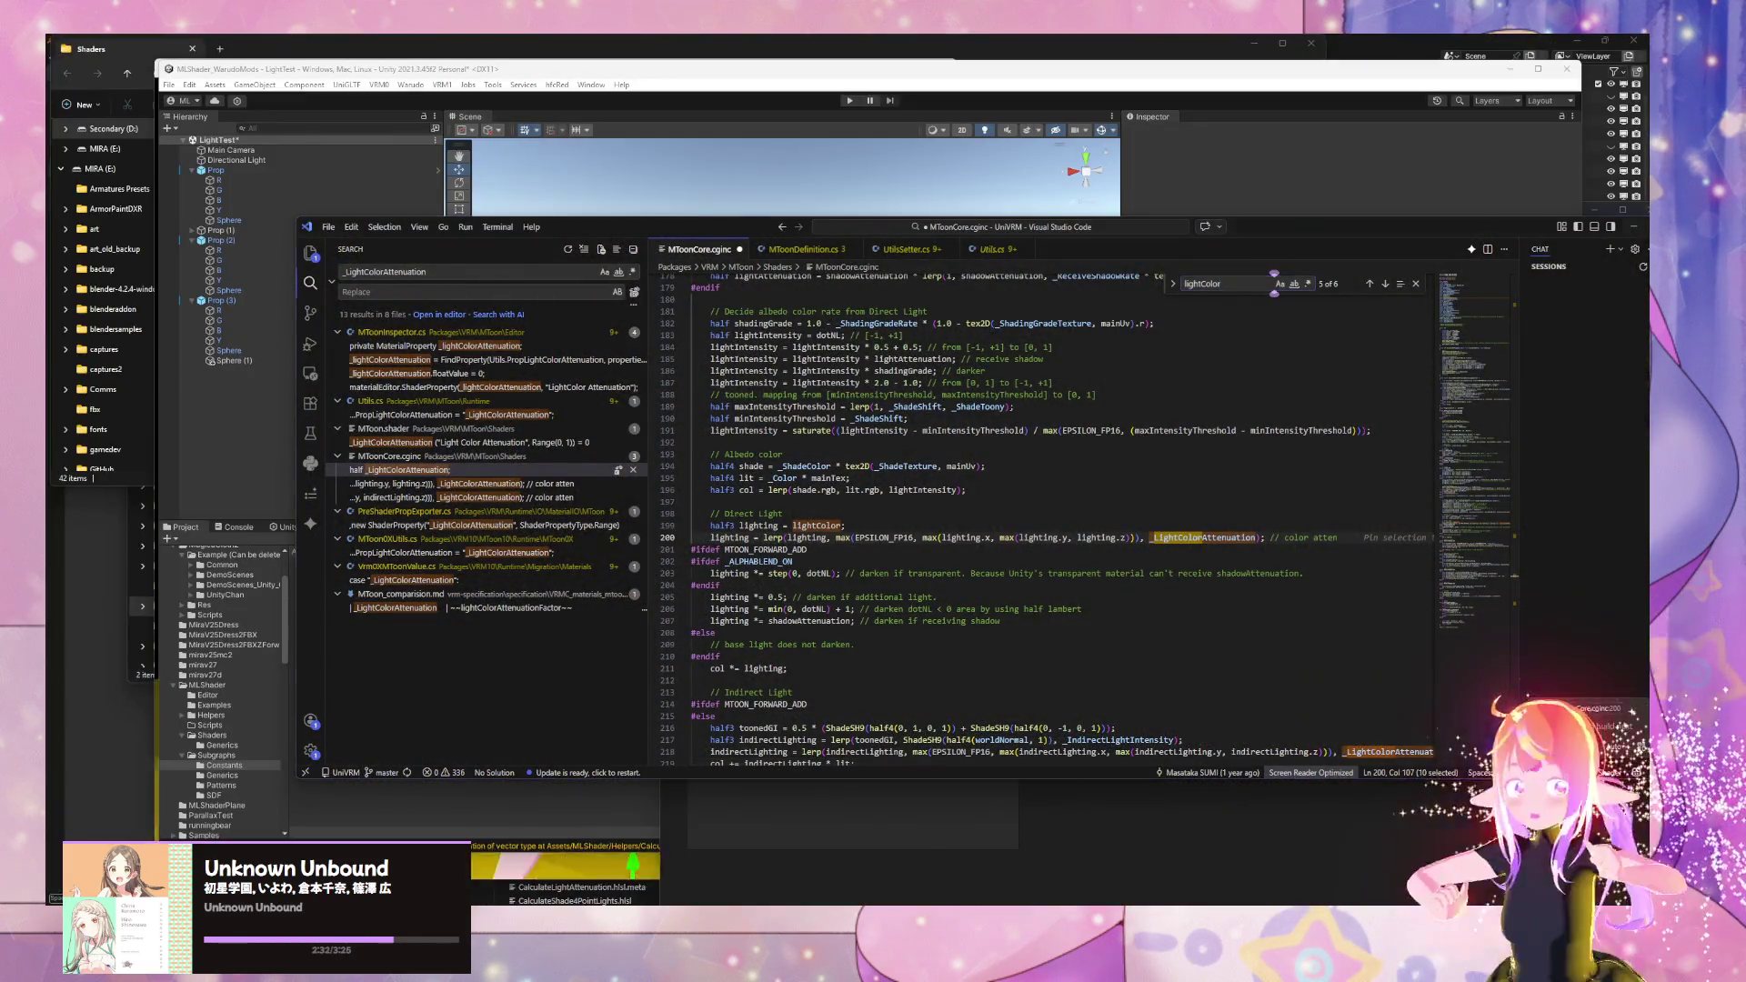
pyautogui.moveTo(932, 904)
pyautogui.moveTo(733, 870)
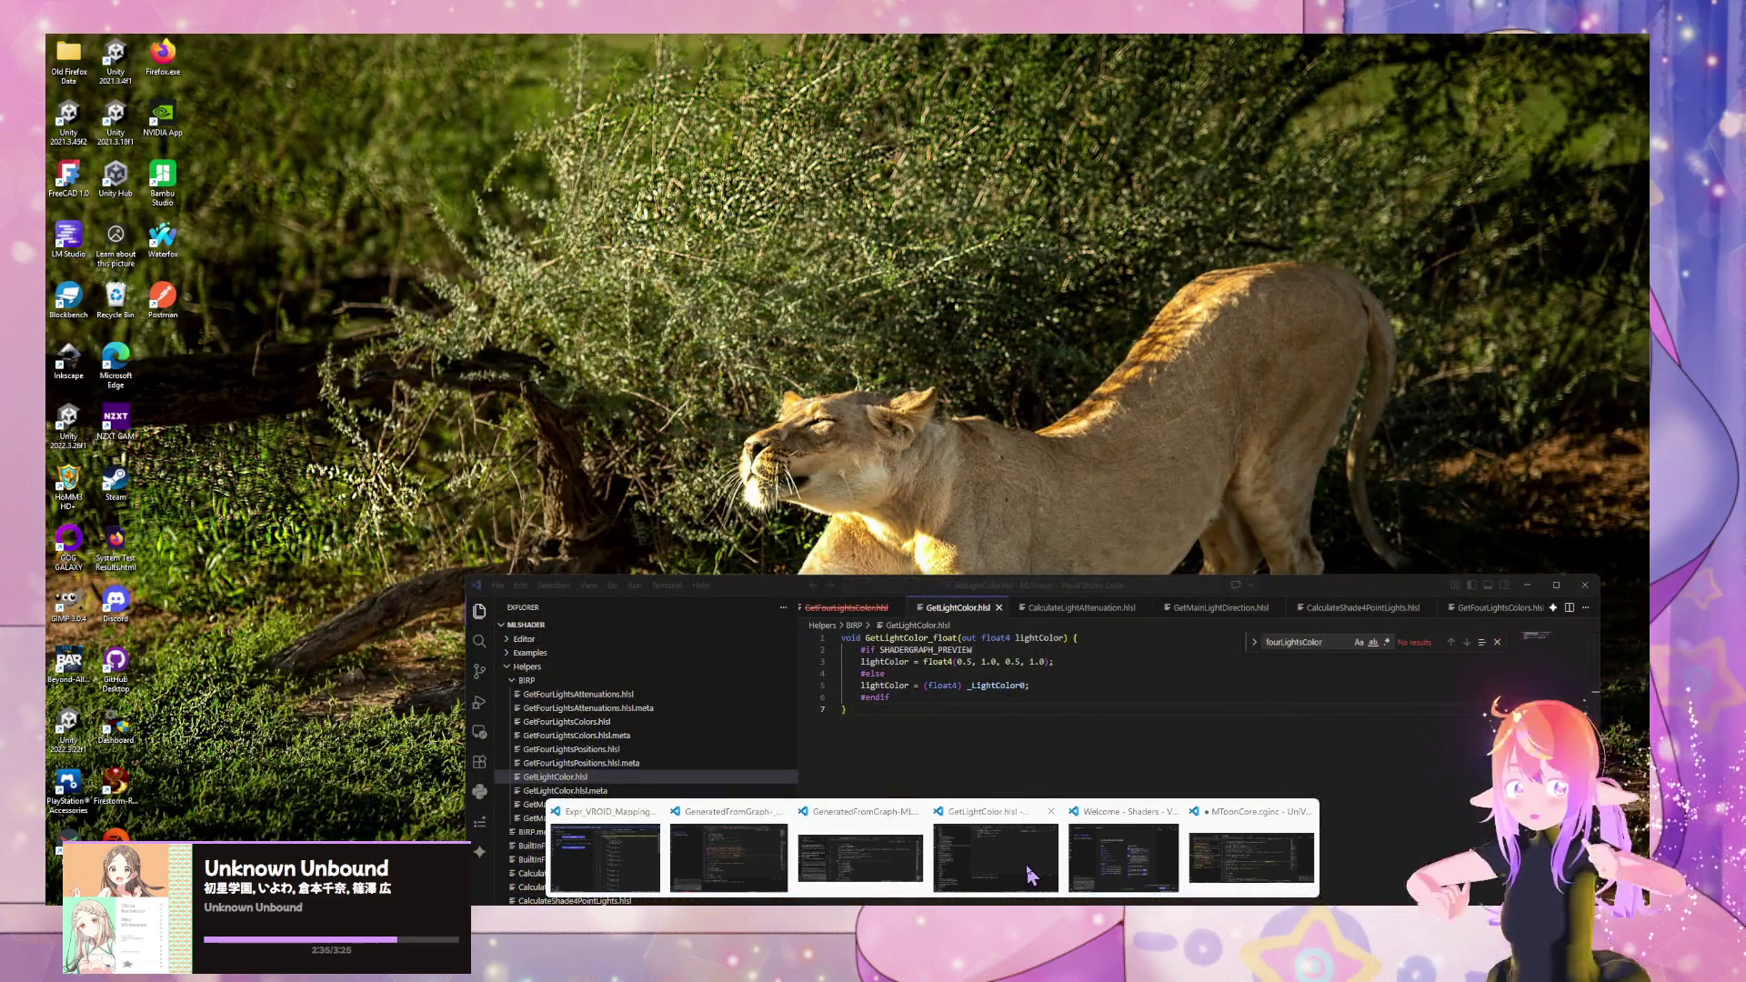
pyautogui.click(1030, 875)
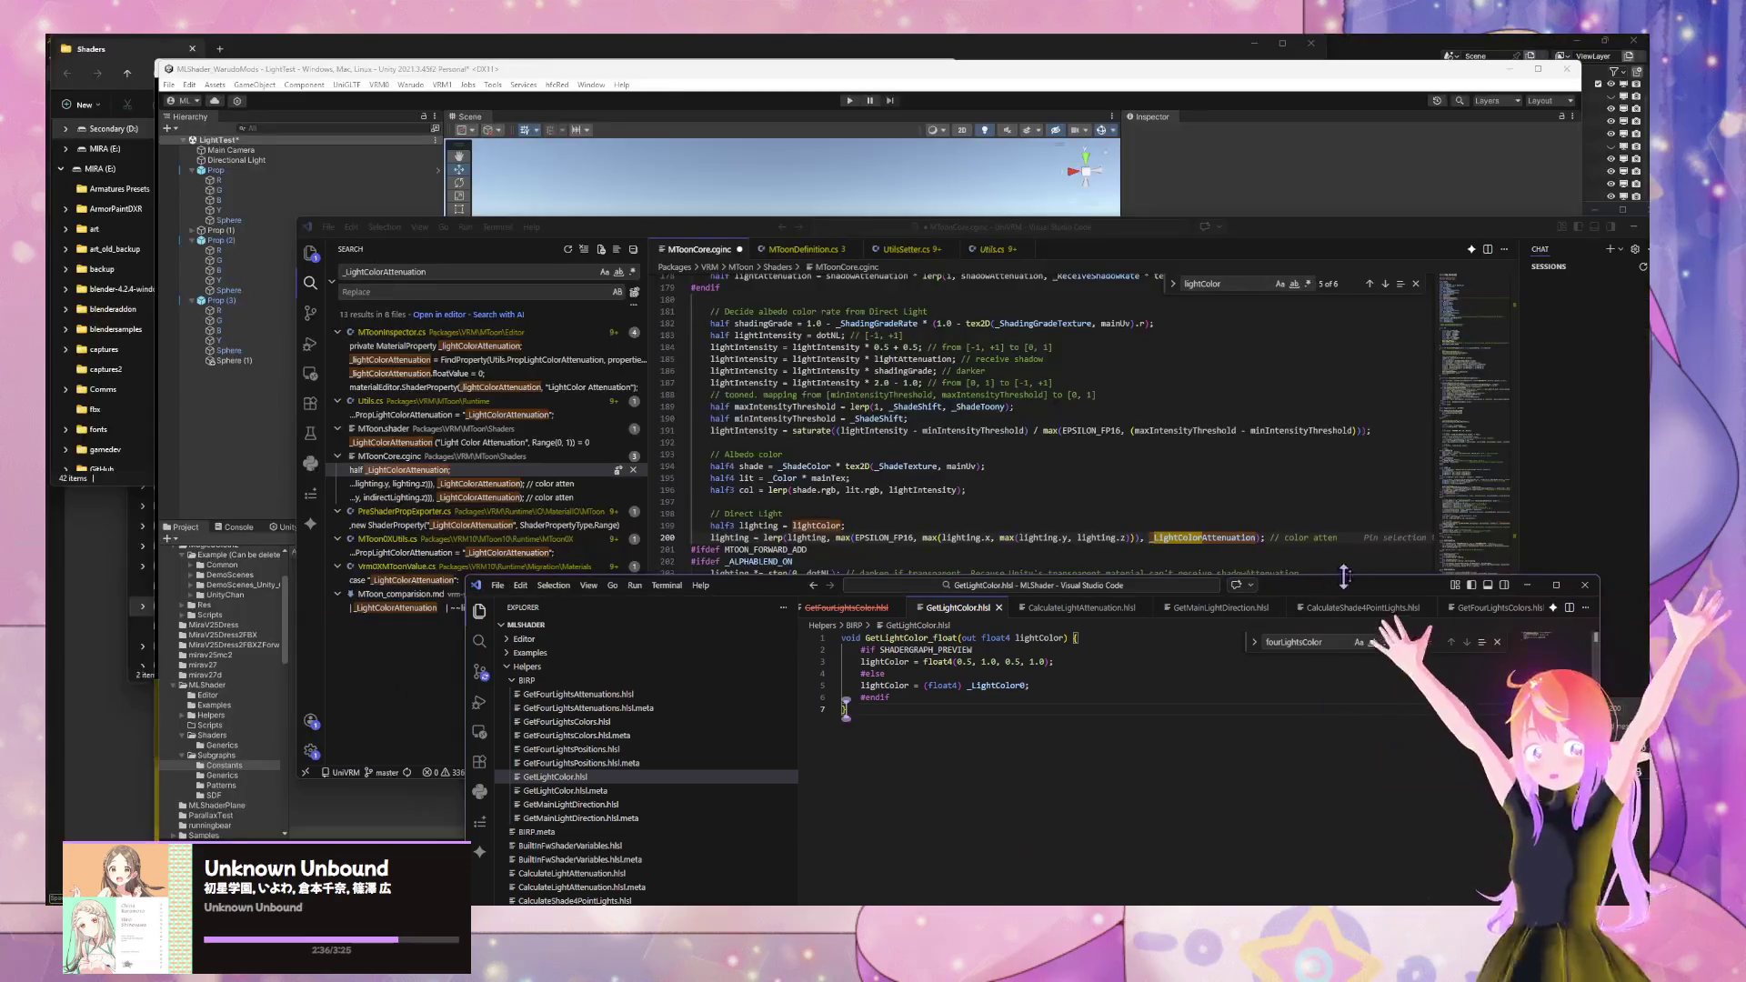
pyautogui.moveTo(1401, 593); pyautogui.dragTo(1163, 558)
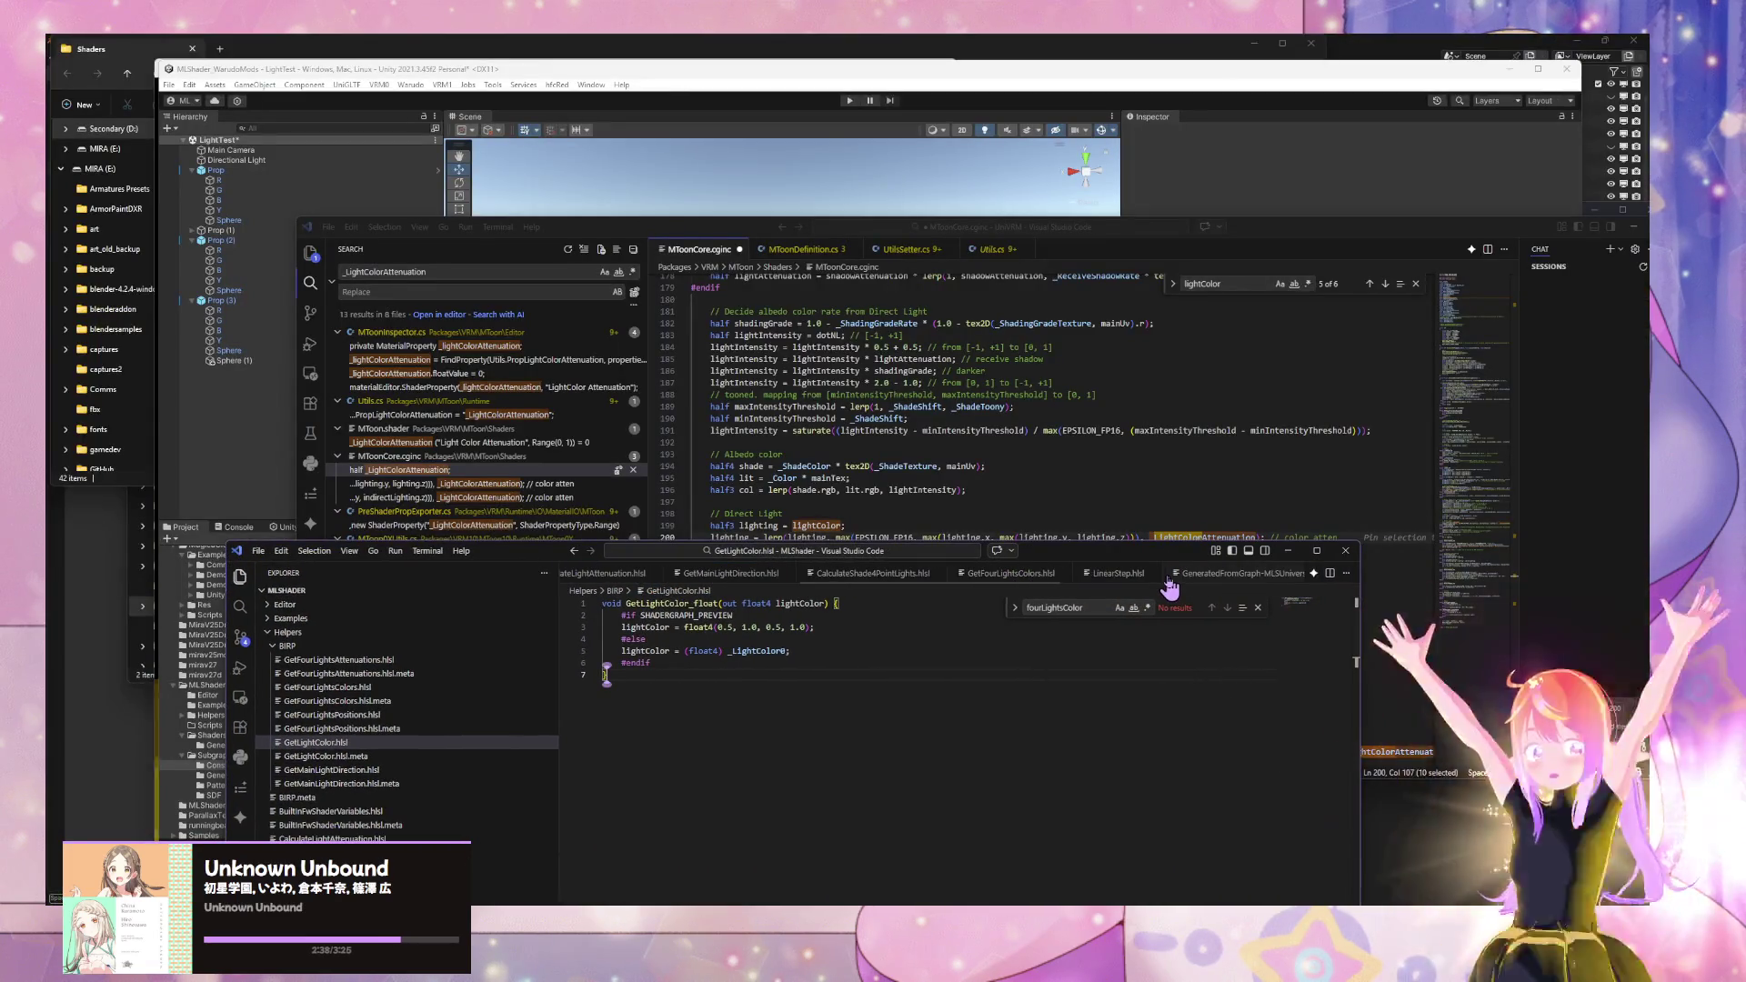
pyautogui.click(1096, 573)
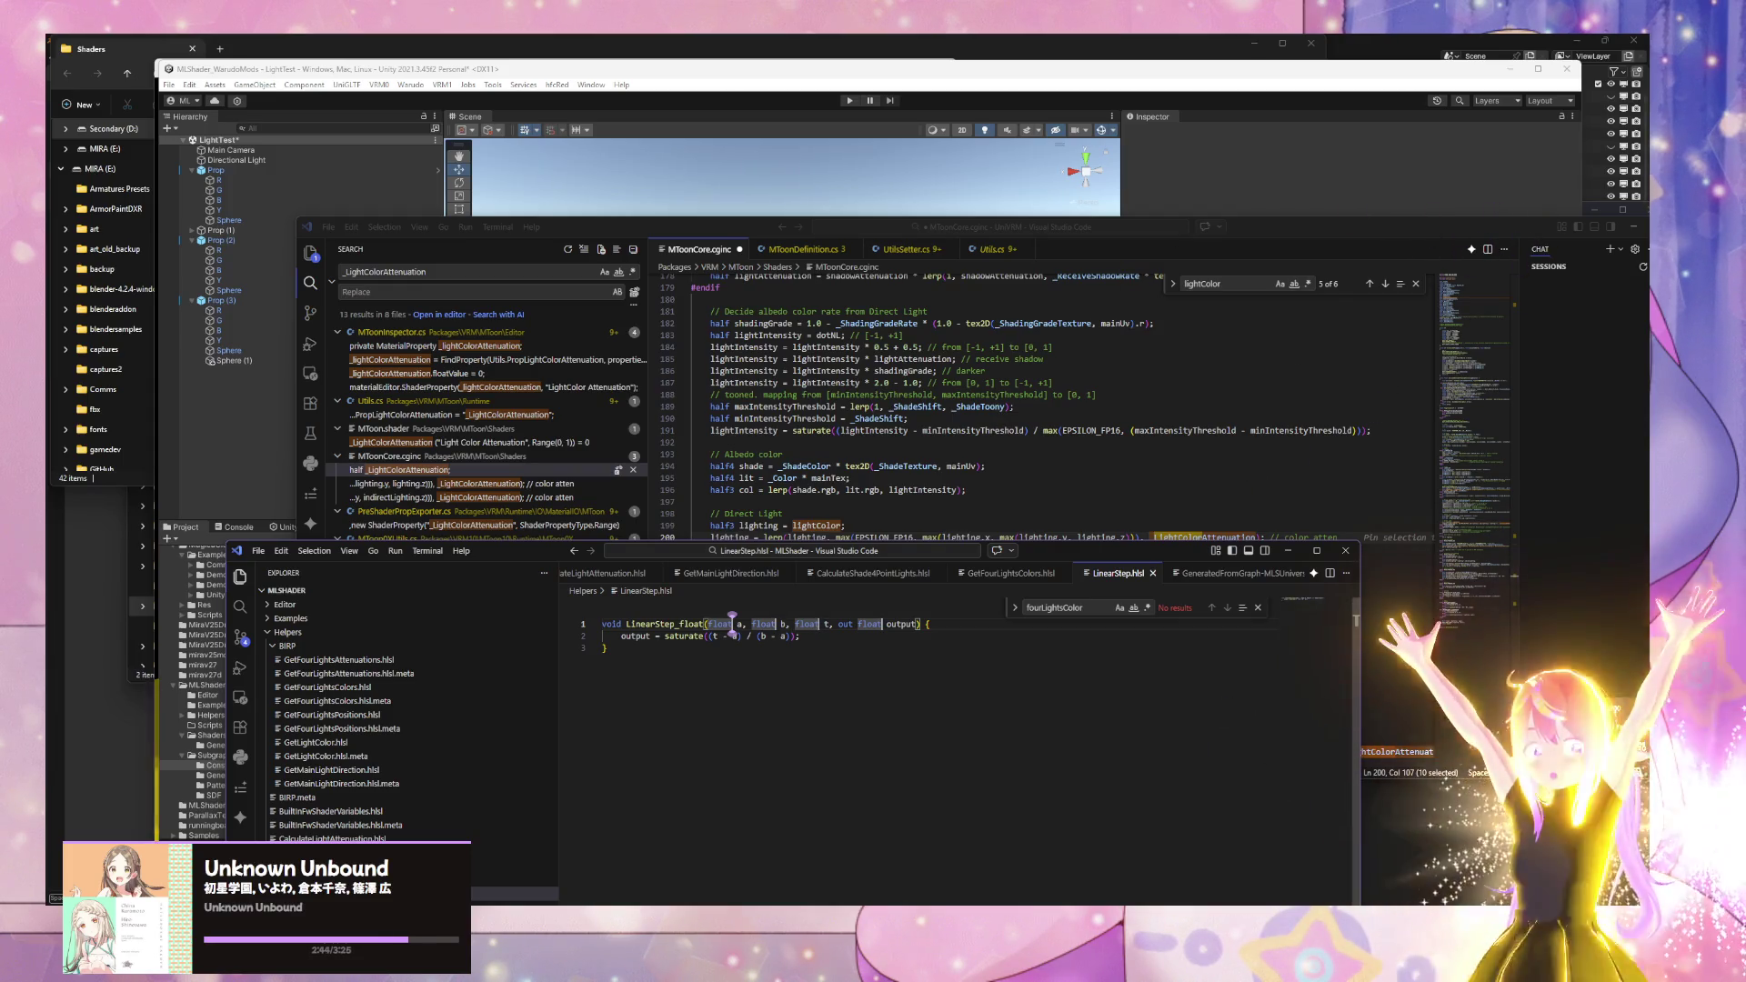
pyautogui.moveTo(1117, 855)
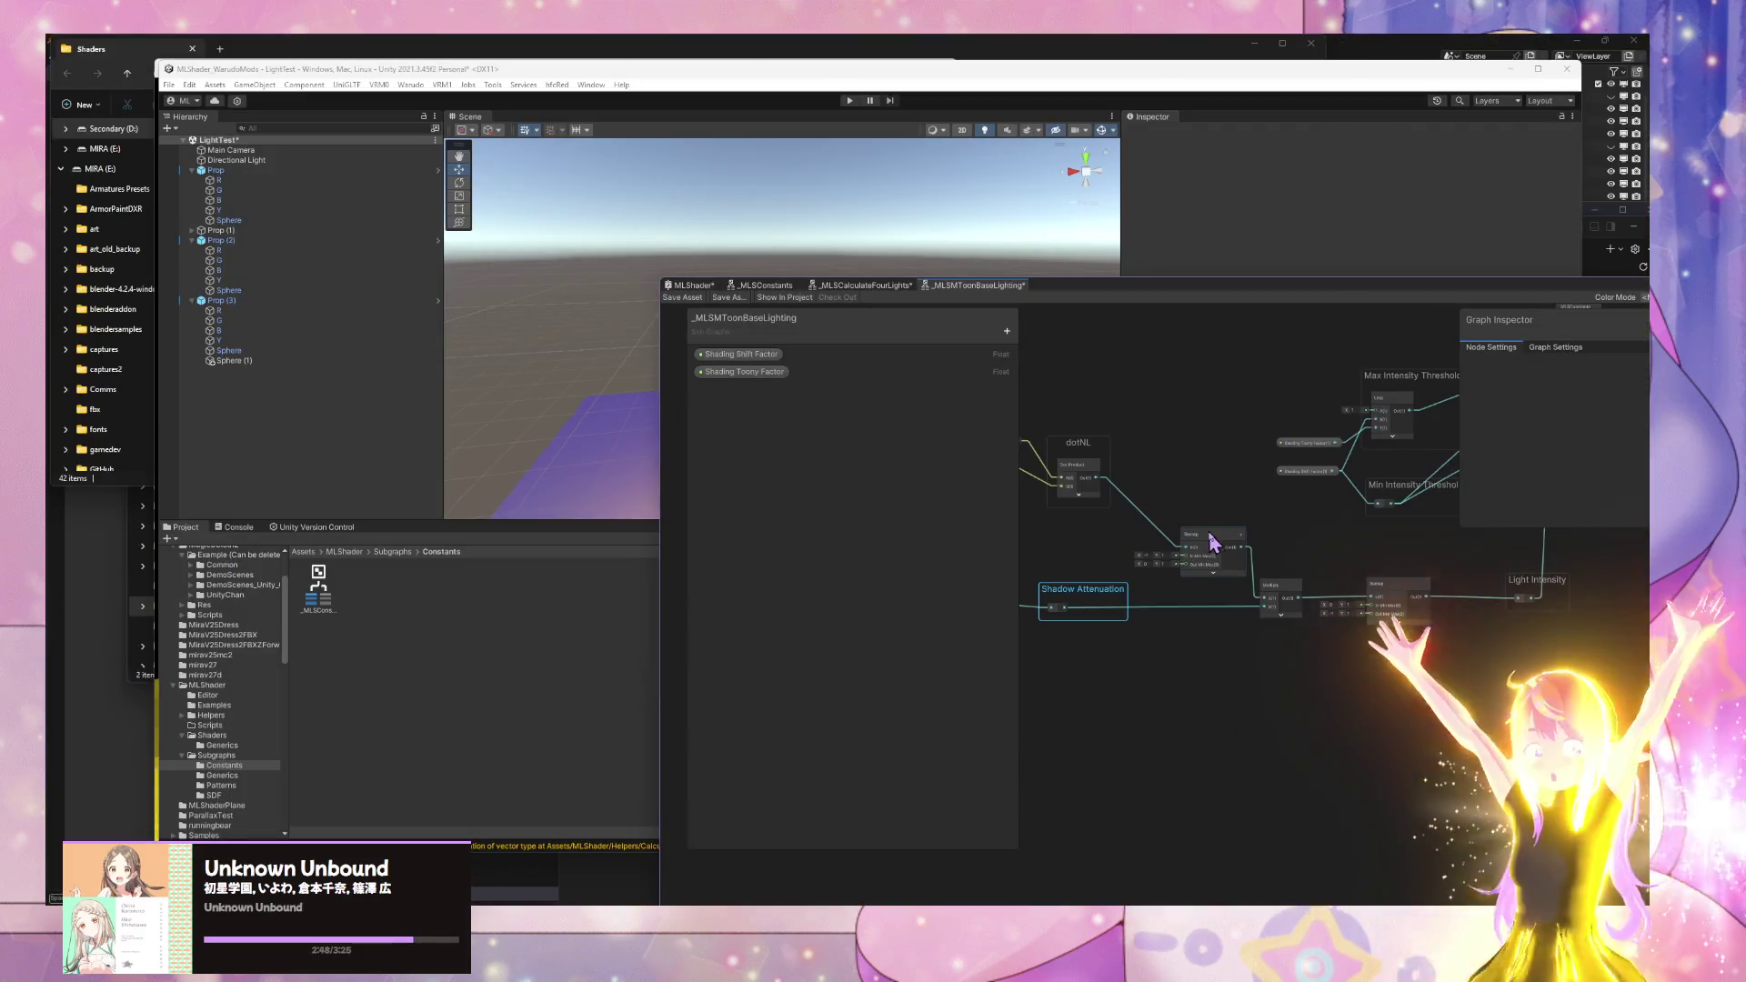
# - Box-select the _MLSConstants, Subtract, Maximum and Divide nodes and group them with Ctrl+G
pyautogui.moveTo(1264, 577)
pyautogui.mouseDown()
pyautogui.moveTo(1327, 592)
pyautogui.moveTo(1424, 664)
pyautogui.mouseUp()
pyautogui.scroll(3, 1221, 643)
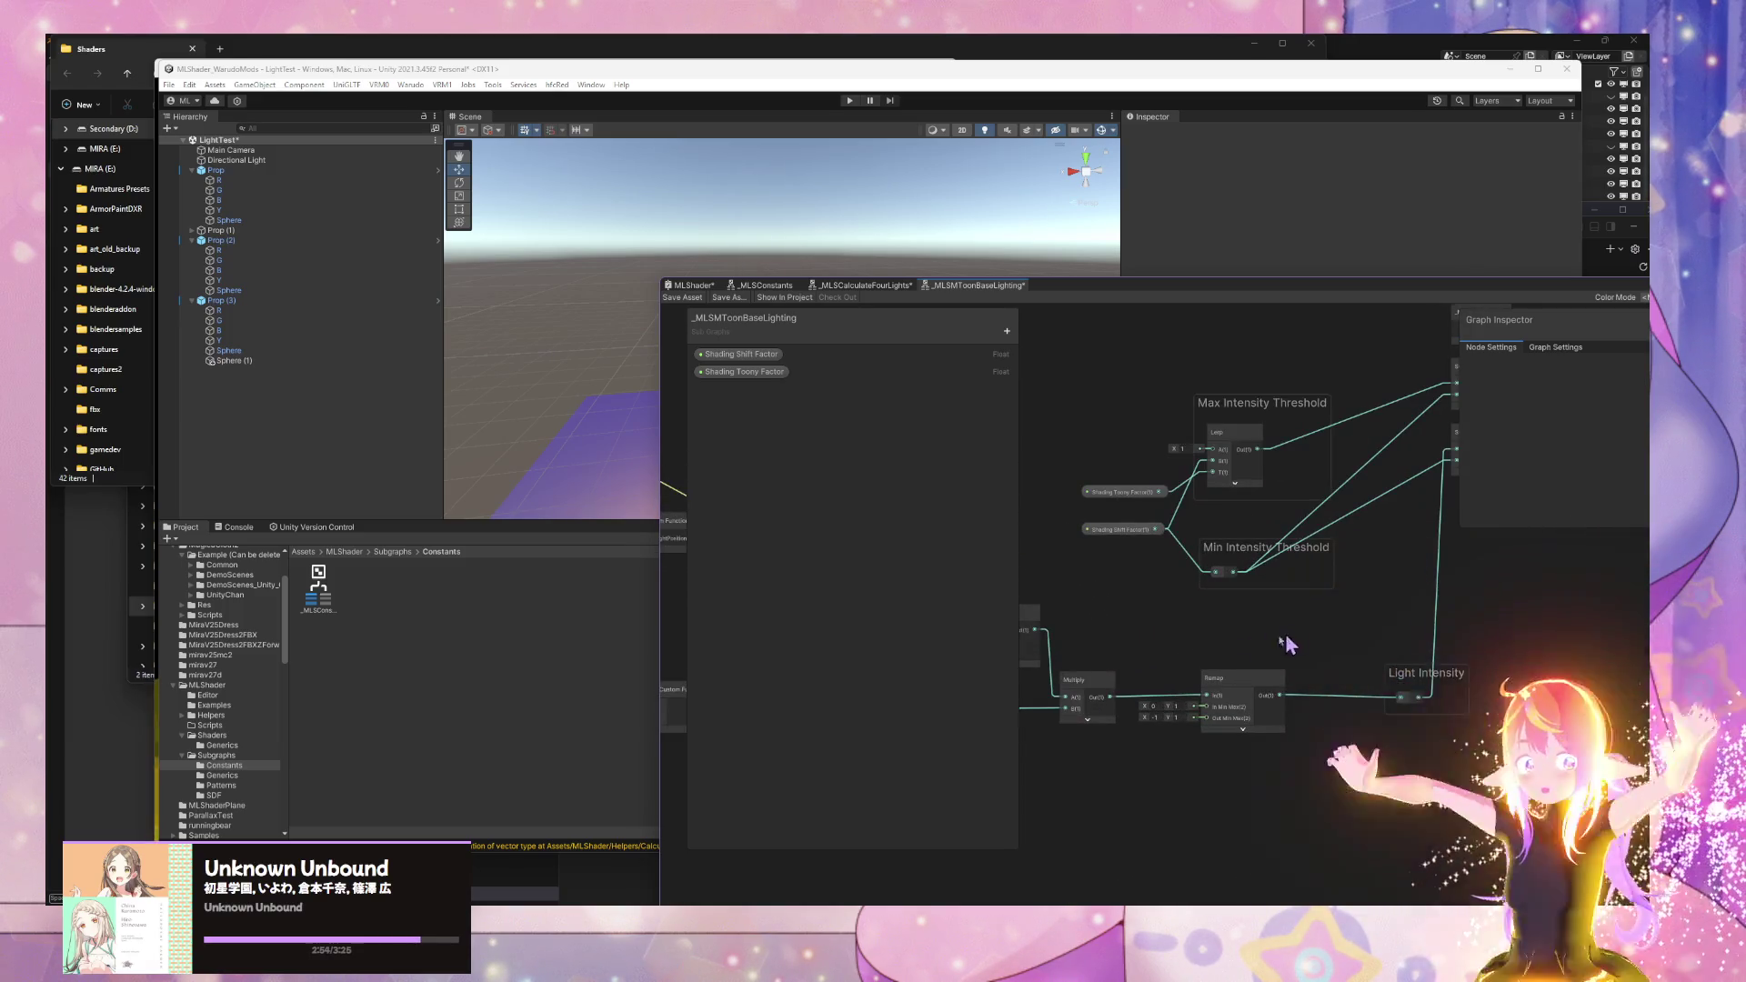
pyautogui.scroll(-3, 1254, 641)
pyautogui.scroll(3, 1268, 637)
pyautogui.scroll(-3, 1270, 633)
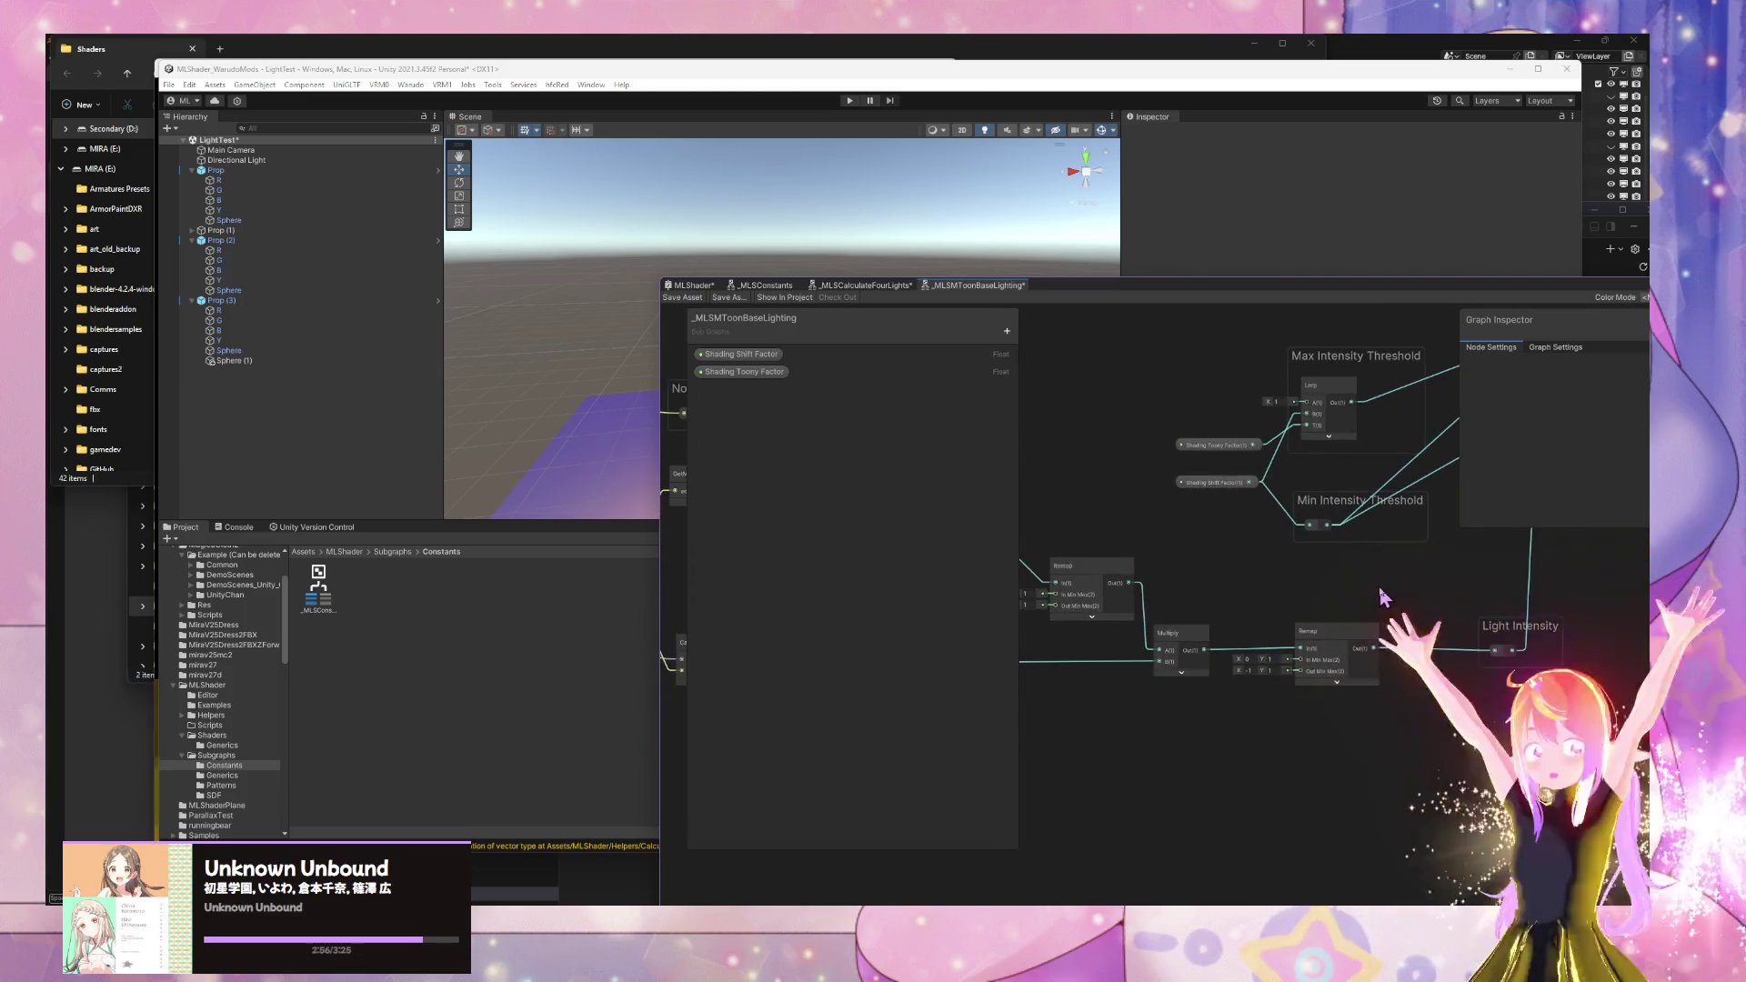
pyautogui.scroll(3, 1335, 625)
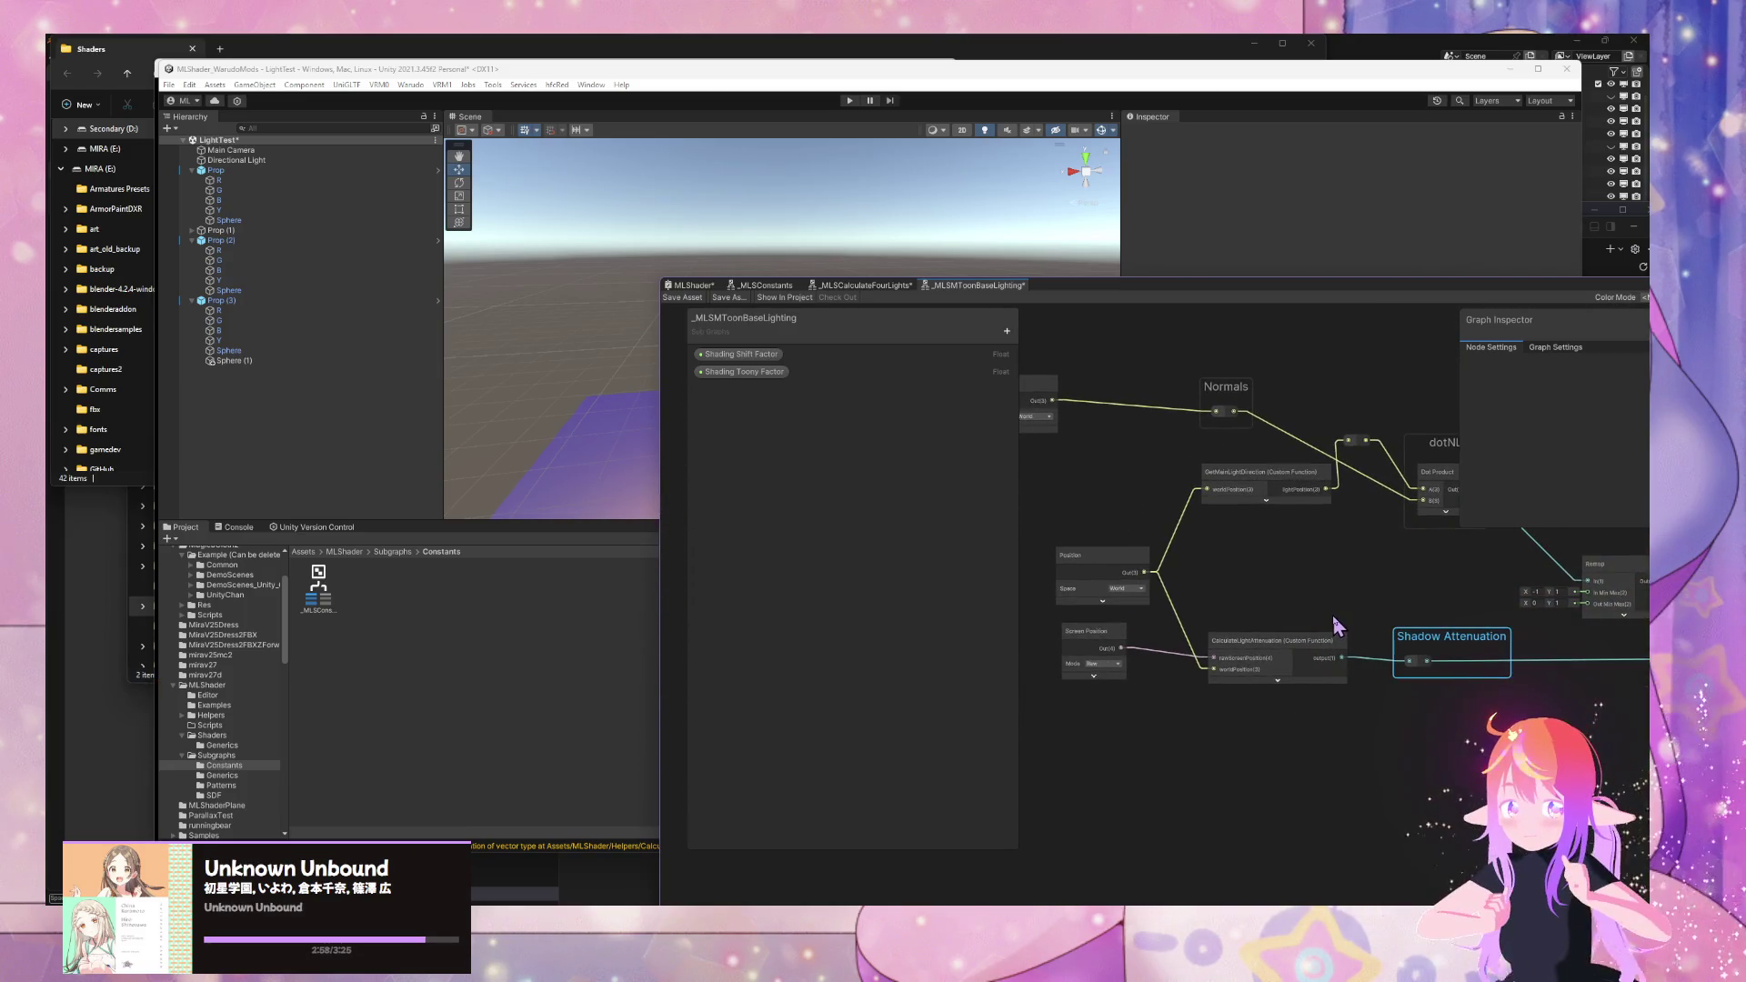
pyautogui.scroll(-3, 1335, 625)
pyautogui.scroll(3, 1182, 591)
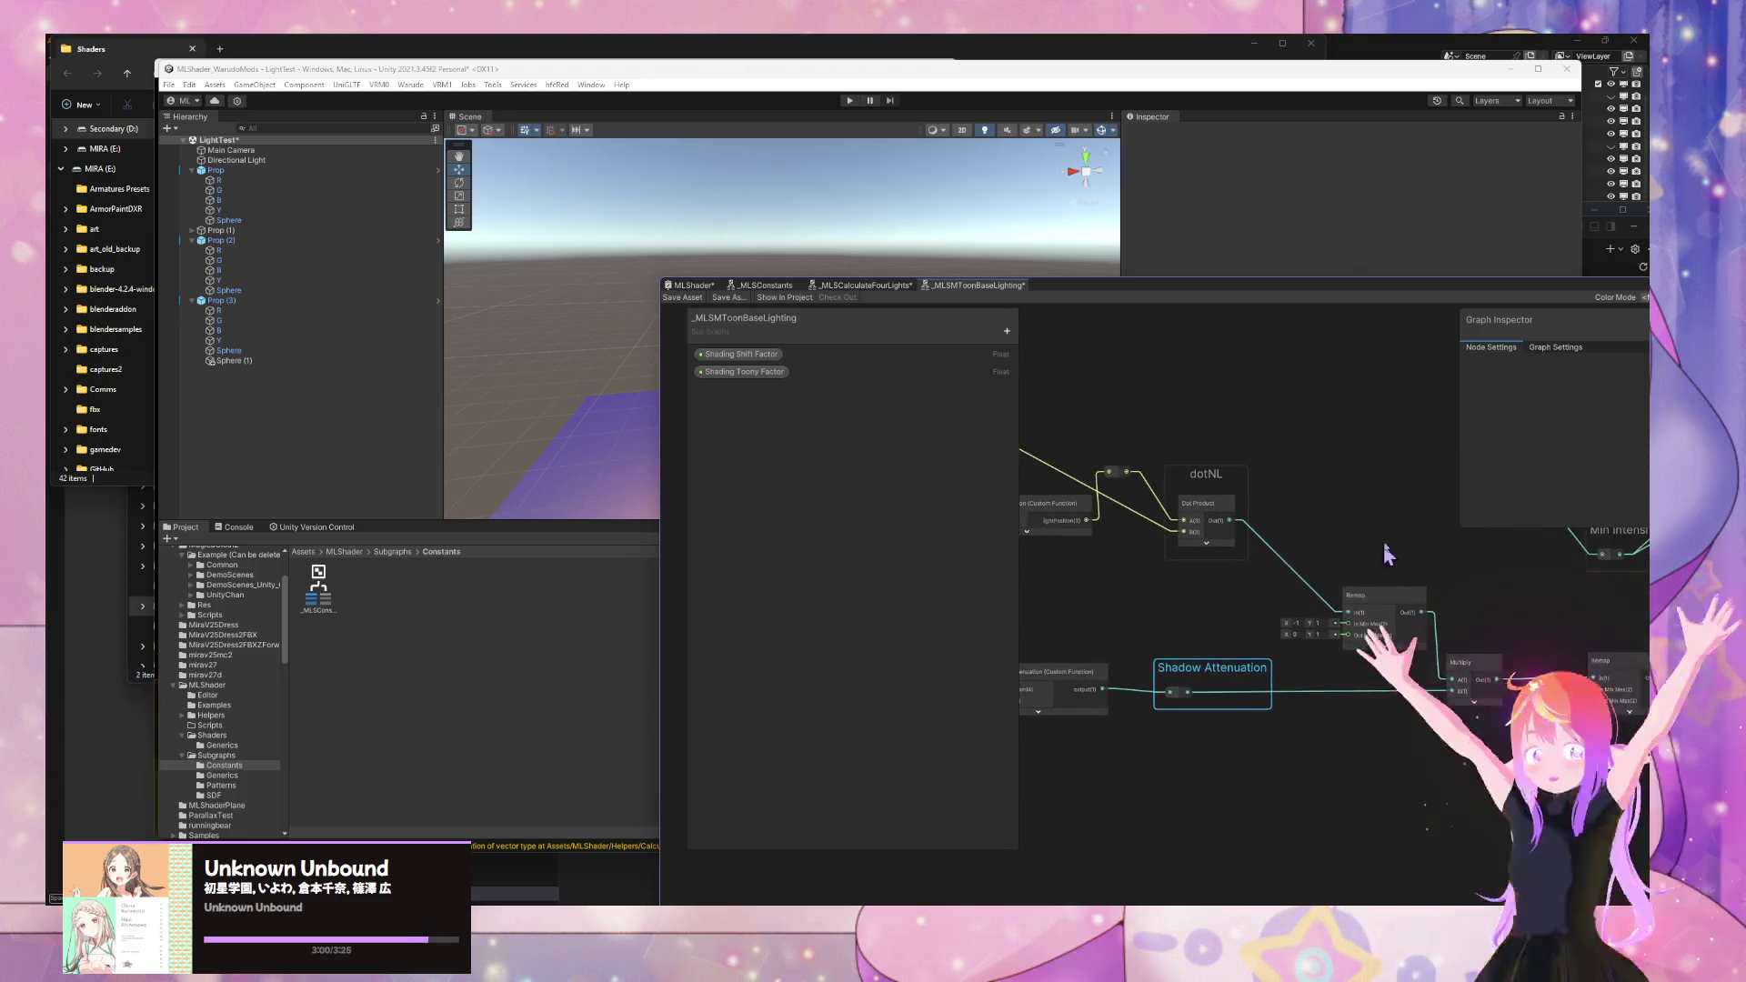
pyautogui.scroll(-3, 1287, 627)
pyautogui.scroll(3, 1300, 598)
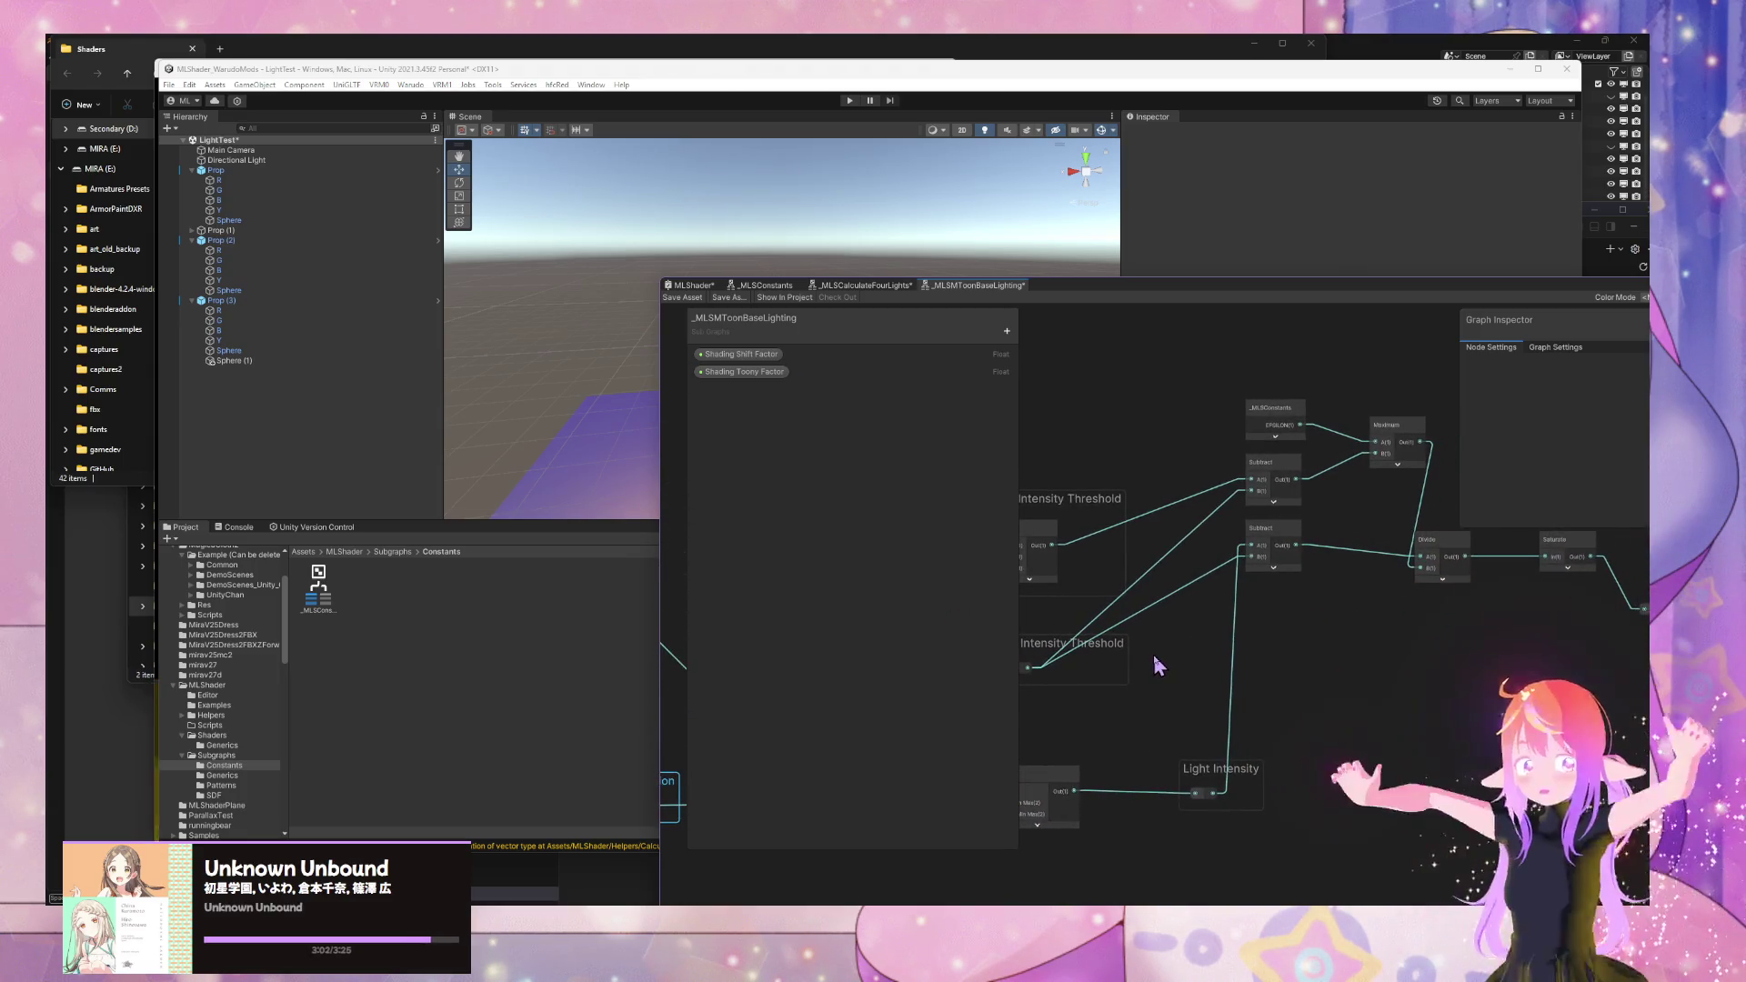
pyautogui.scroll(-2, 1298, 598)
pyautogui.scroll(2, 1309, 491)
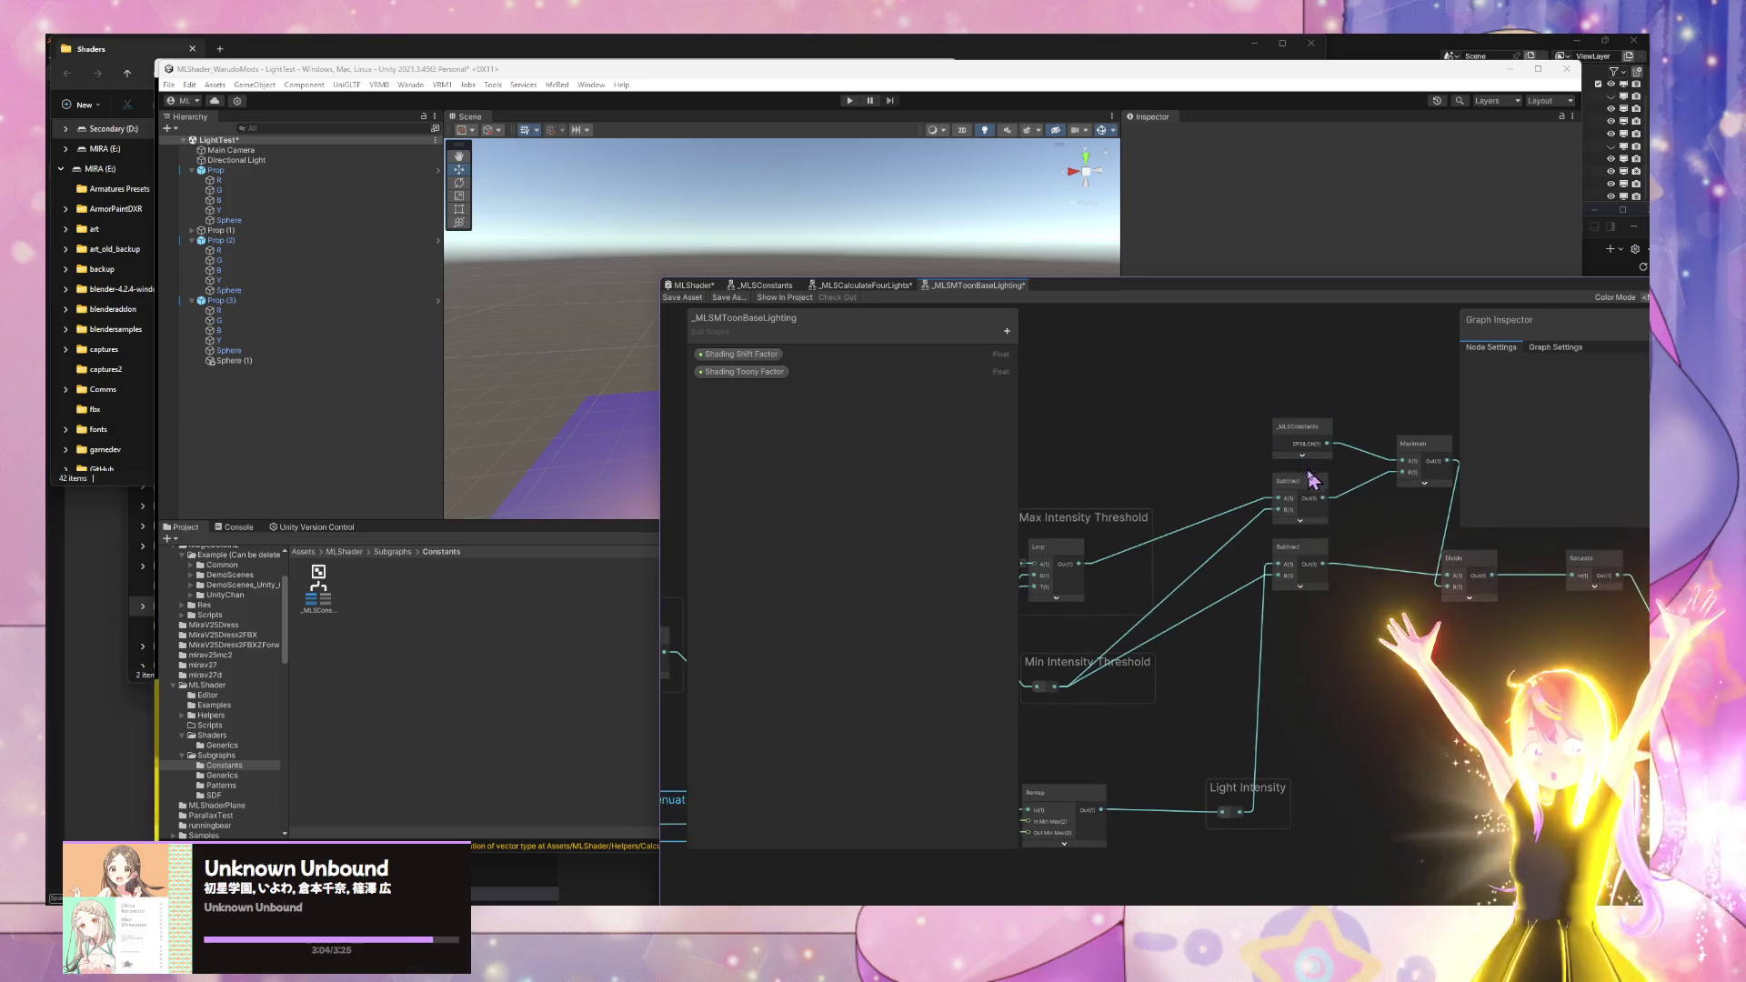
pyautogui.scroll(-2, 1309, 491)
pyautogui.scroll(2, 1272, 473)
pyautogui.moveTo(1177, 385); pyautogui.dragTo(1426, 673)
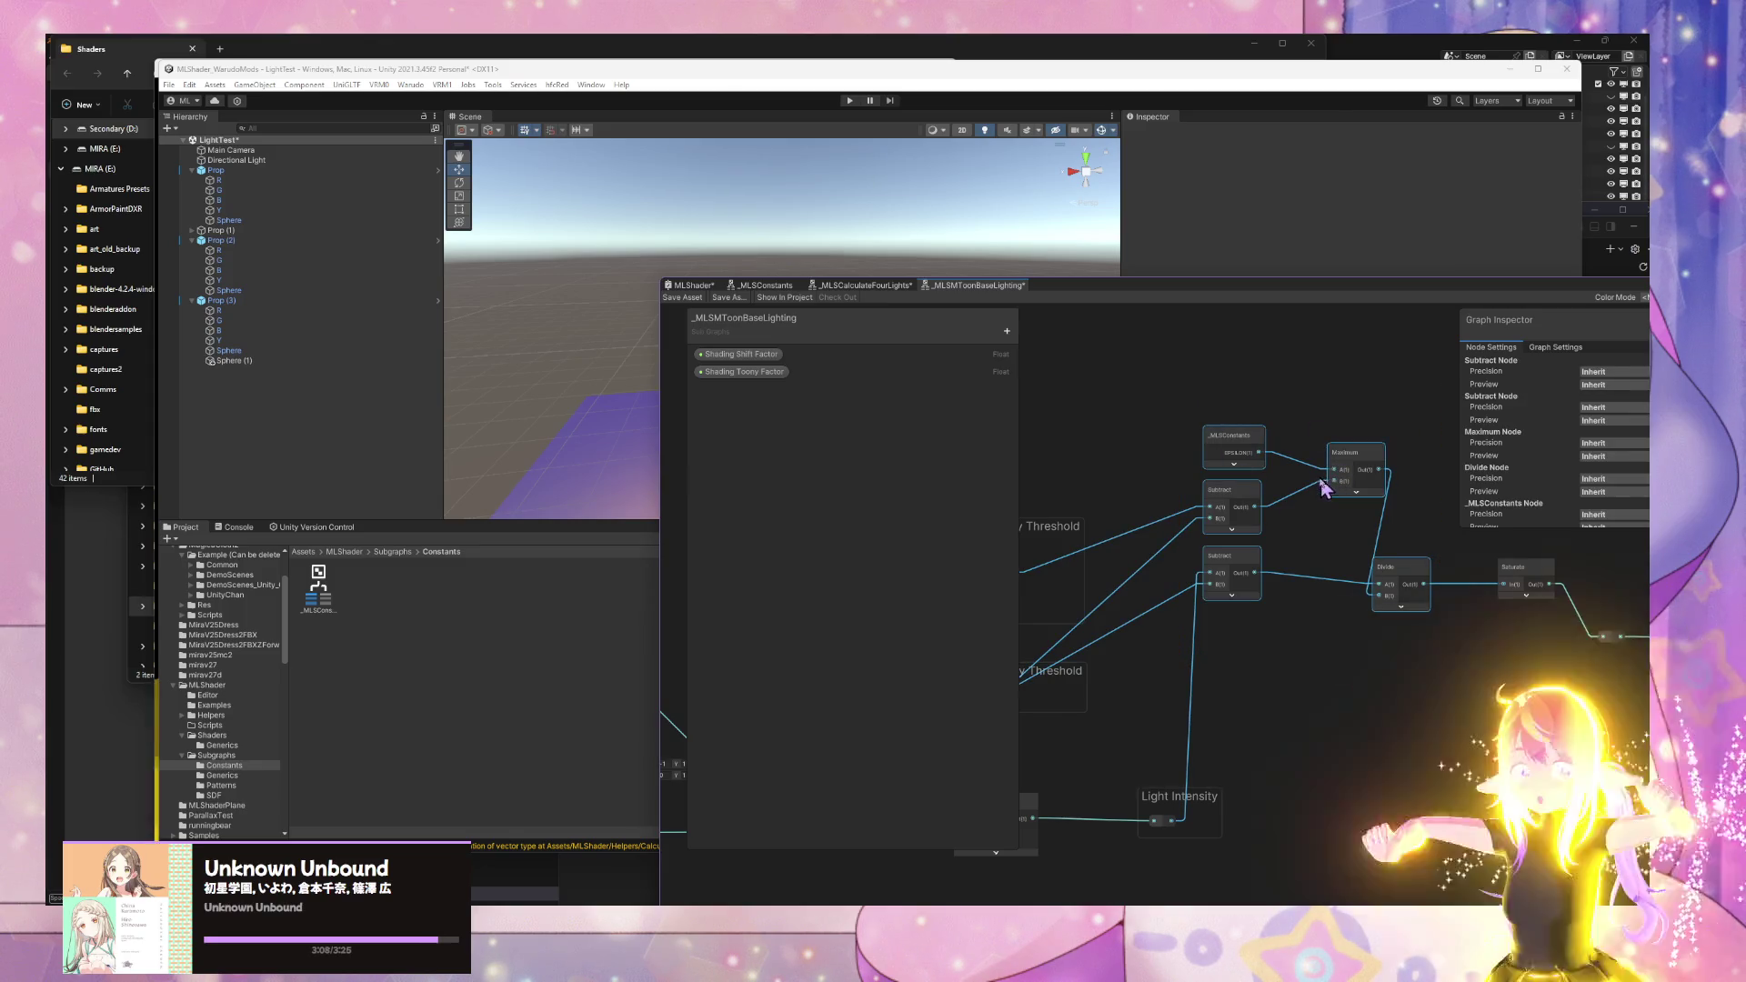
pyautogui.hotkey('ctrl', 'g')
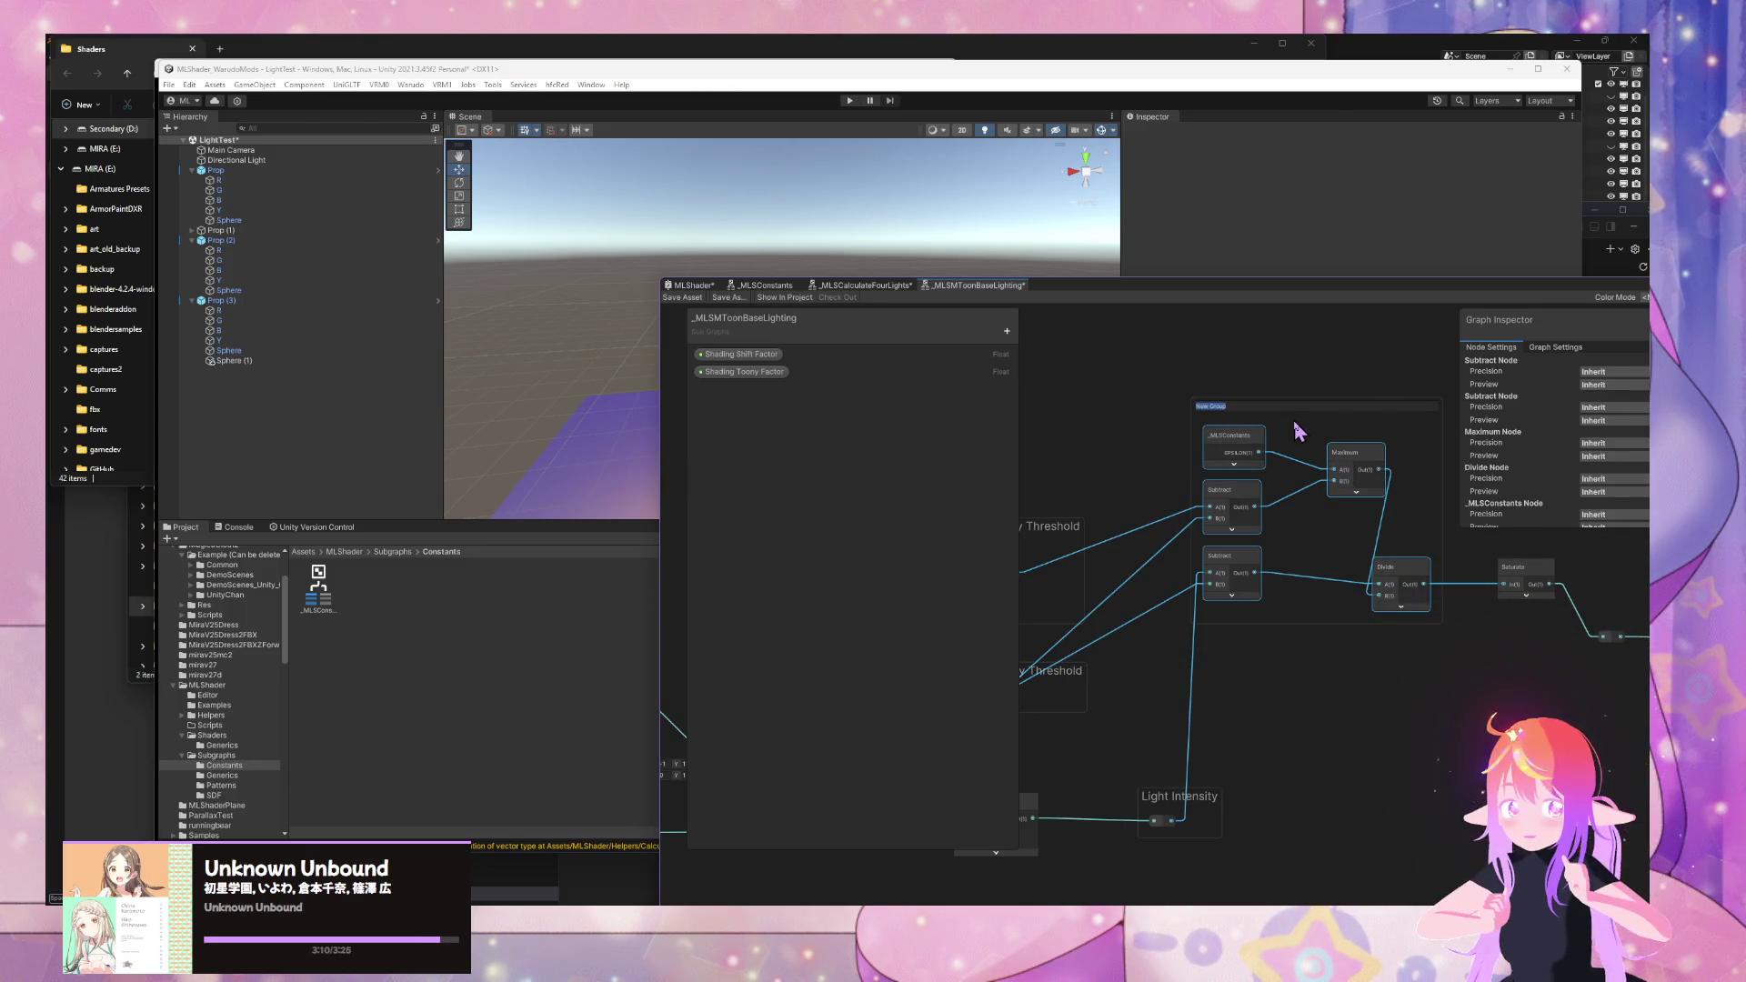
# - Finish the group title as 'Linear Step' and check the Subtract, Maximum and Divide cluster it labels
pyautogui.write('Linear Step')
pyautogui.press('Return')
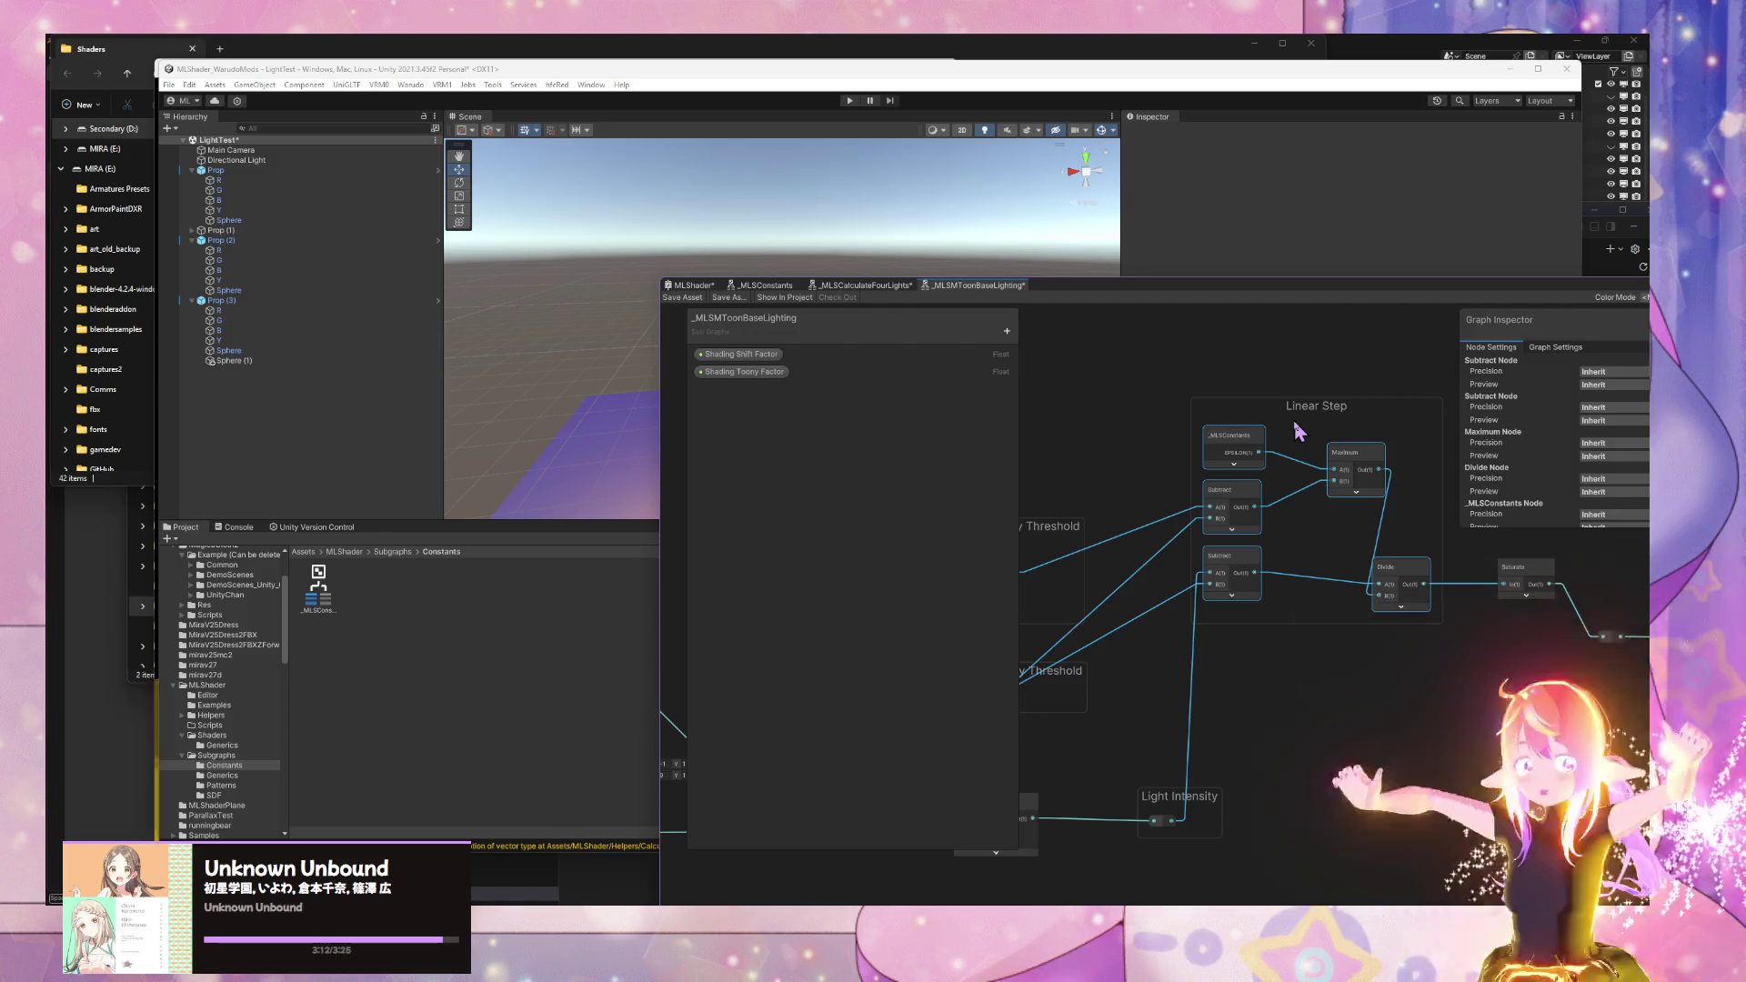
pyautogui.moveTo(1274, 677)
pyautogui.mouseDown()
pyautogui.moveTo(1169, 701)
pyautogui.moveTo(1405, 705)
pyautogui.mouseUp()
pyautogui.scroll(3, 1259, 670)
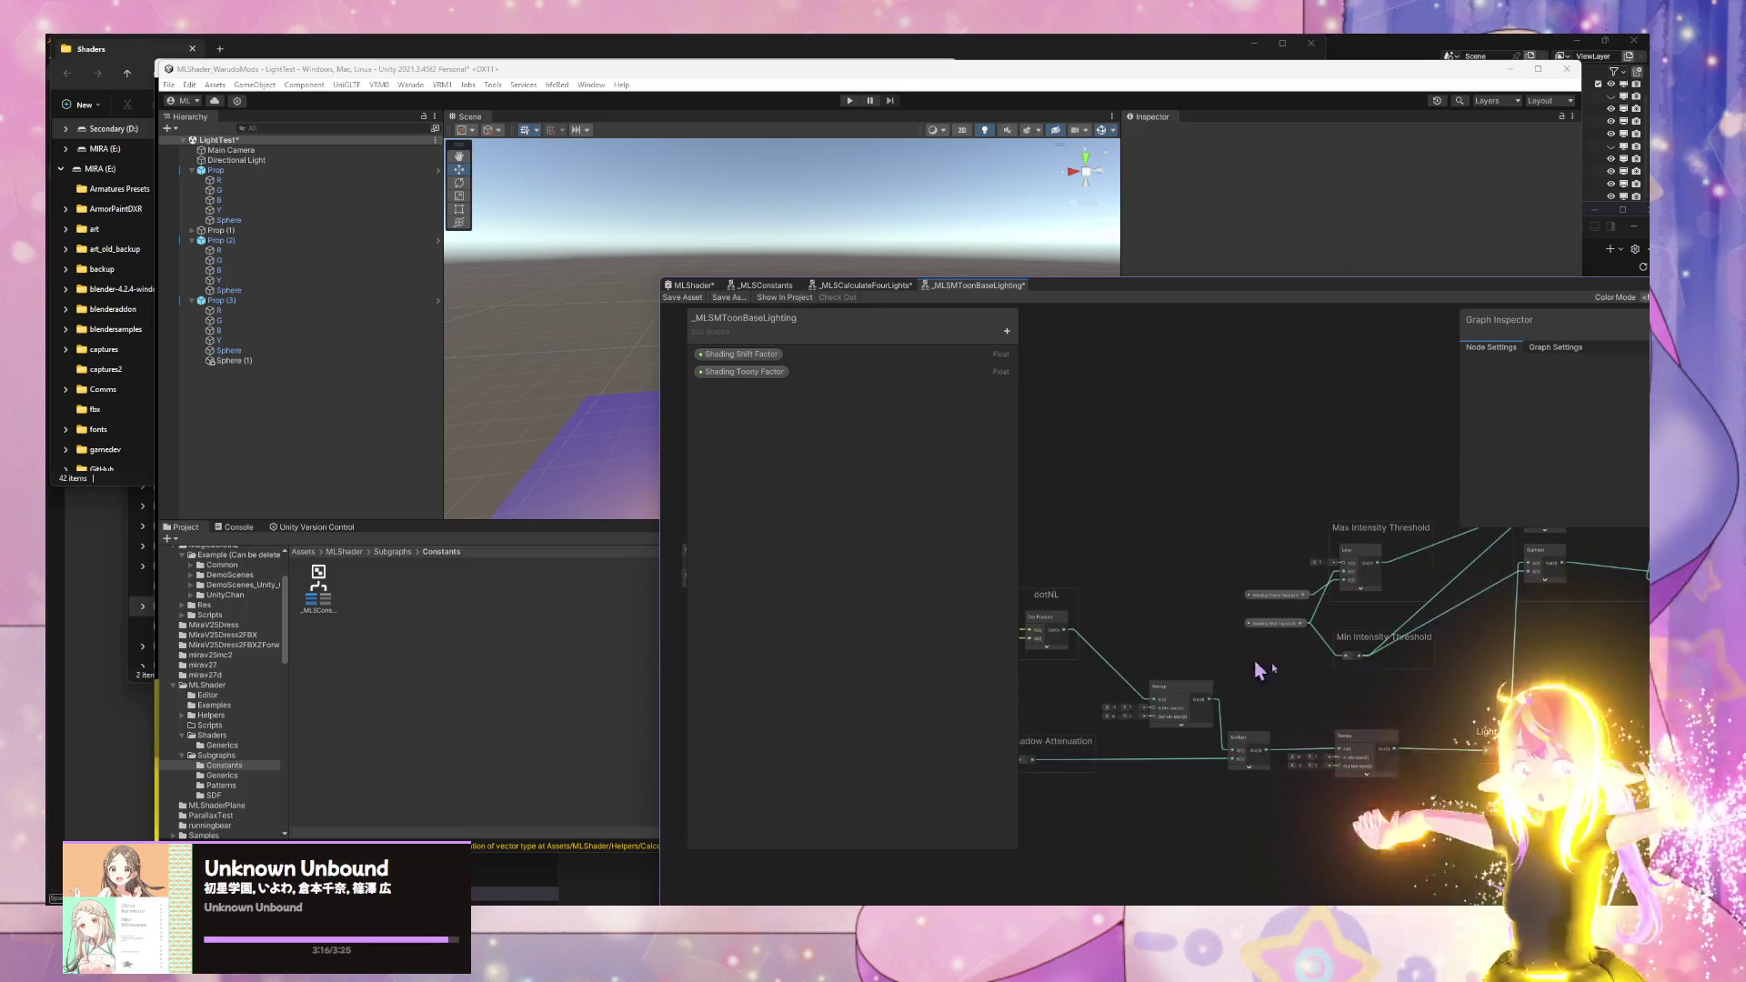
pyautogui.moveTo(1170, 708); pyautogui.dragTo(1356, 744)
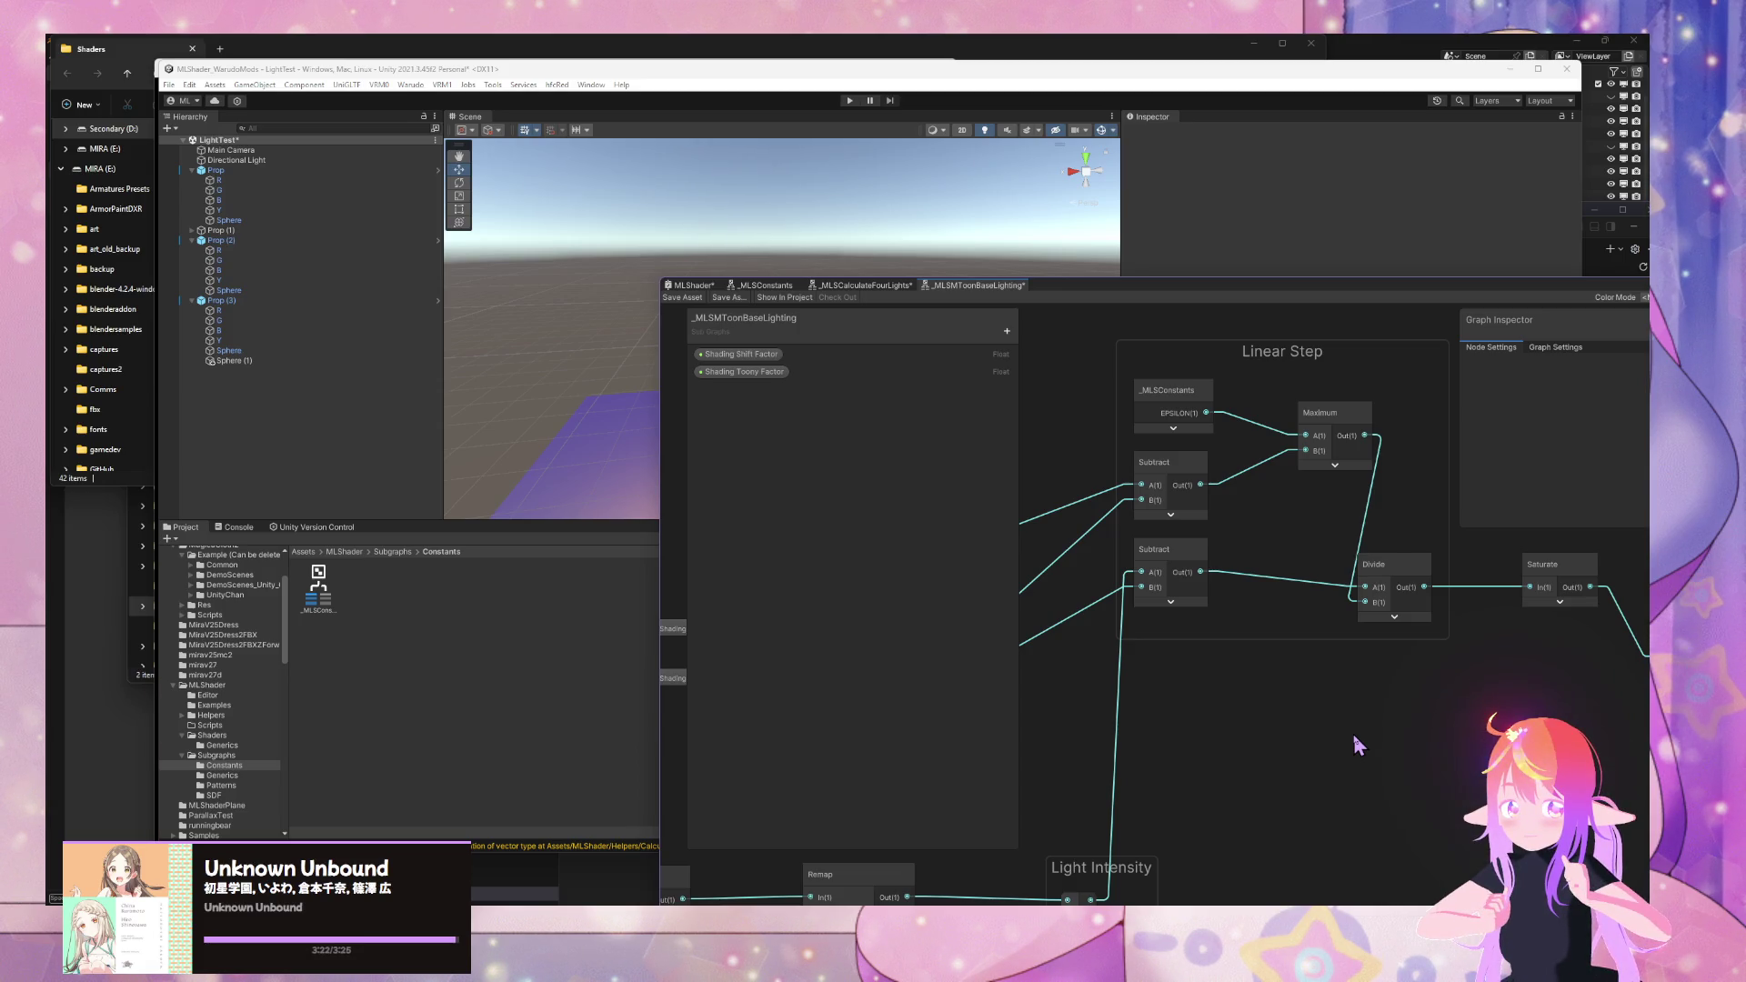
pyautogui.scroll(-5, 1224, 680)
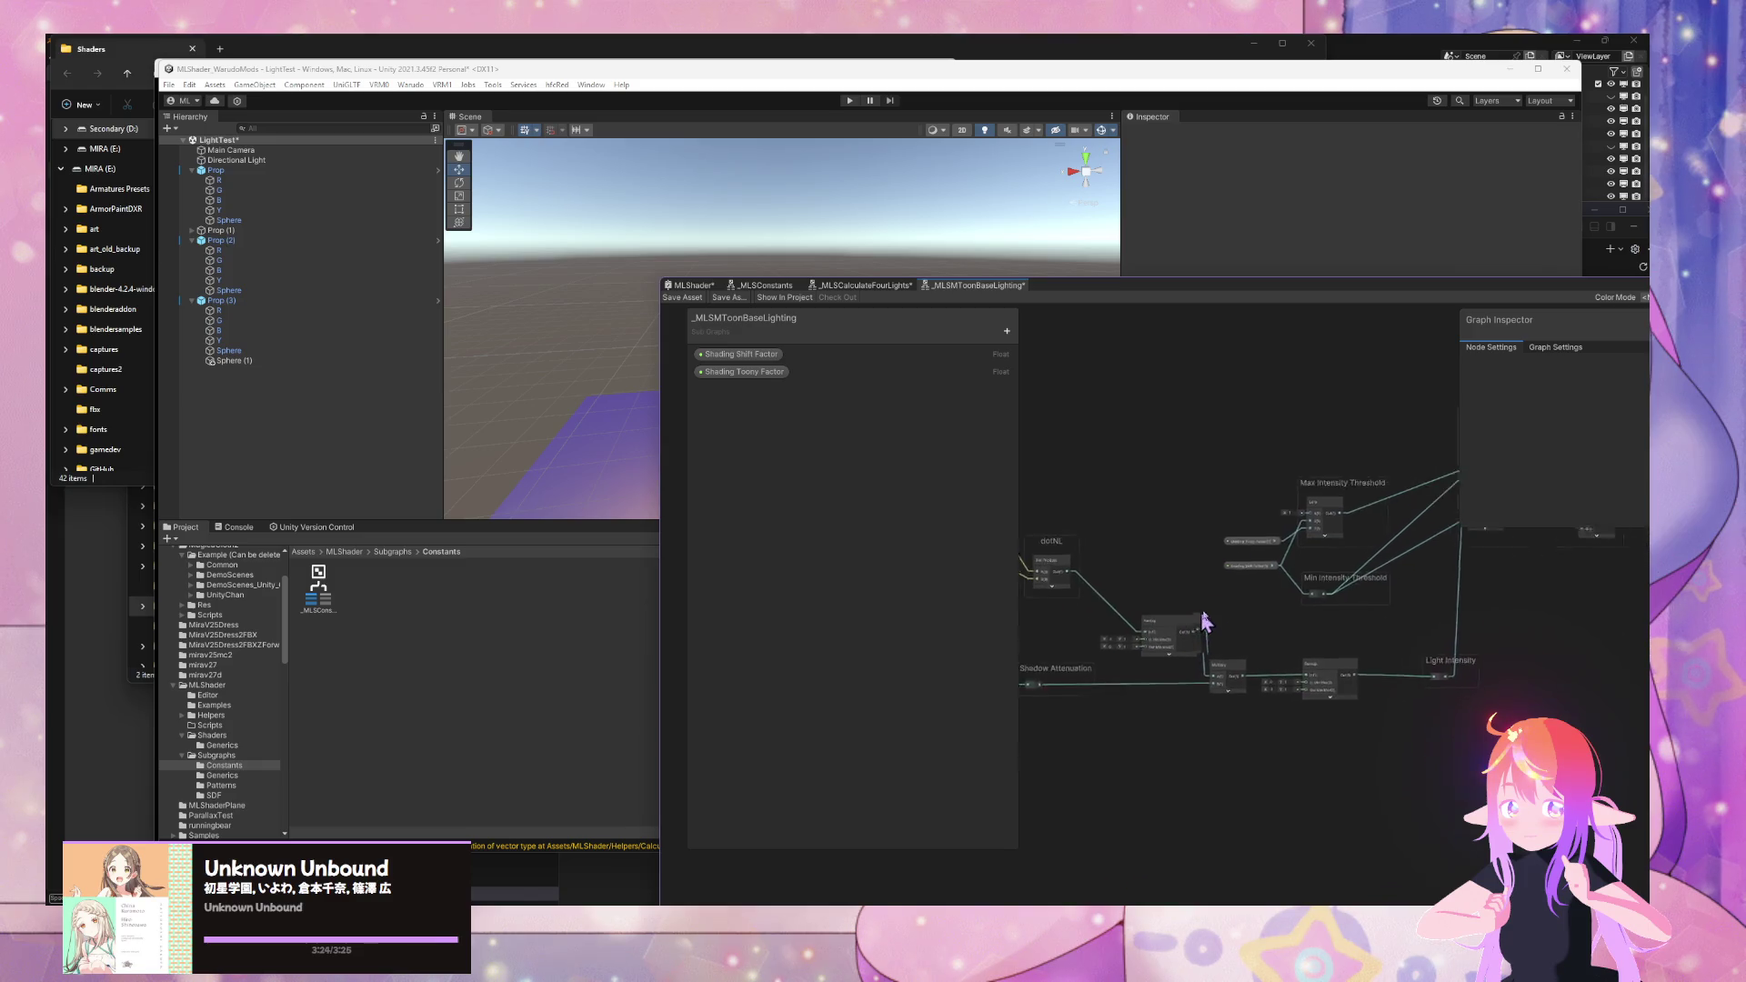
pyautogui.moveTo(1381, 600)
pyautogui.mouseDown()
pyautogui.moveTo(1529, 576)
pyautogui.moveTo(1032, 713)
pyautogui.moveTo(1035, 791)
pyautogui.mouseUp()
pyautogui.scroll(3, 1524, 577)
pyautogui.scroll(-1, 1205, 784)
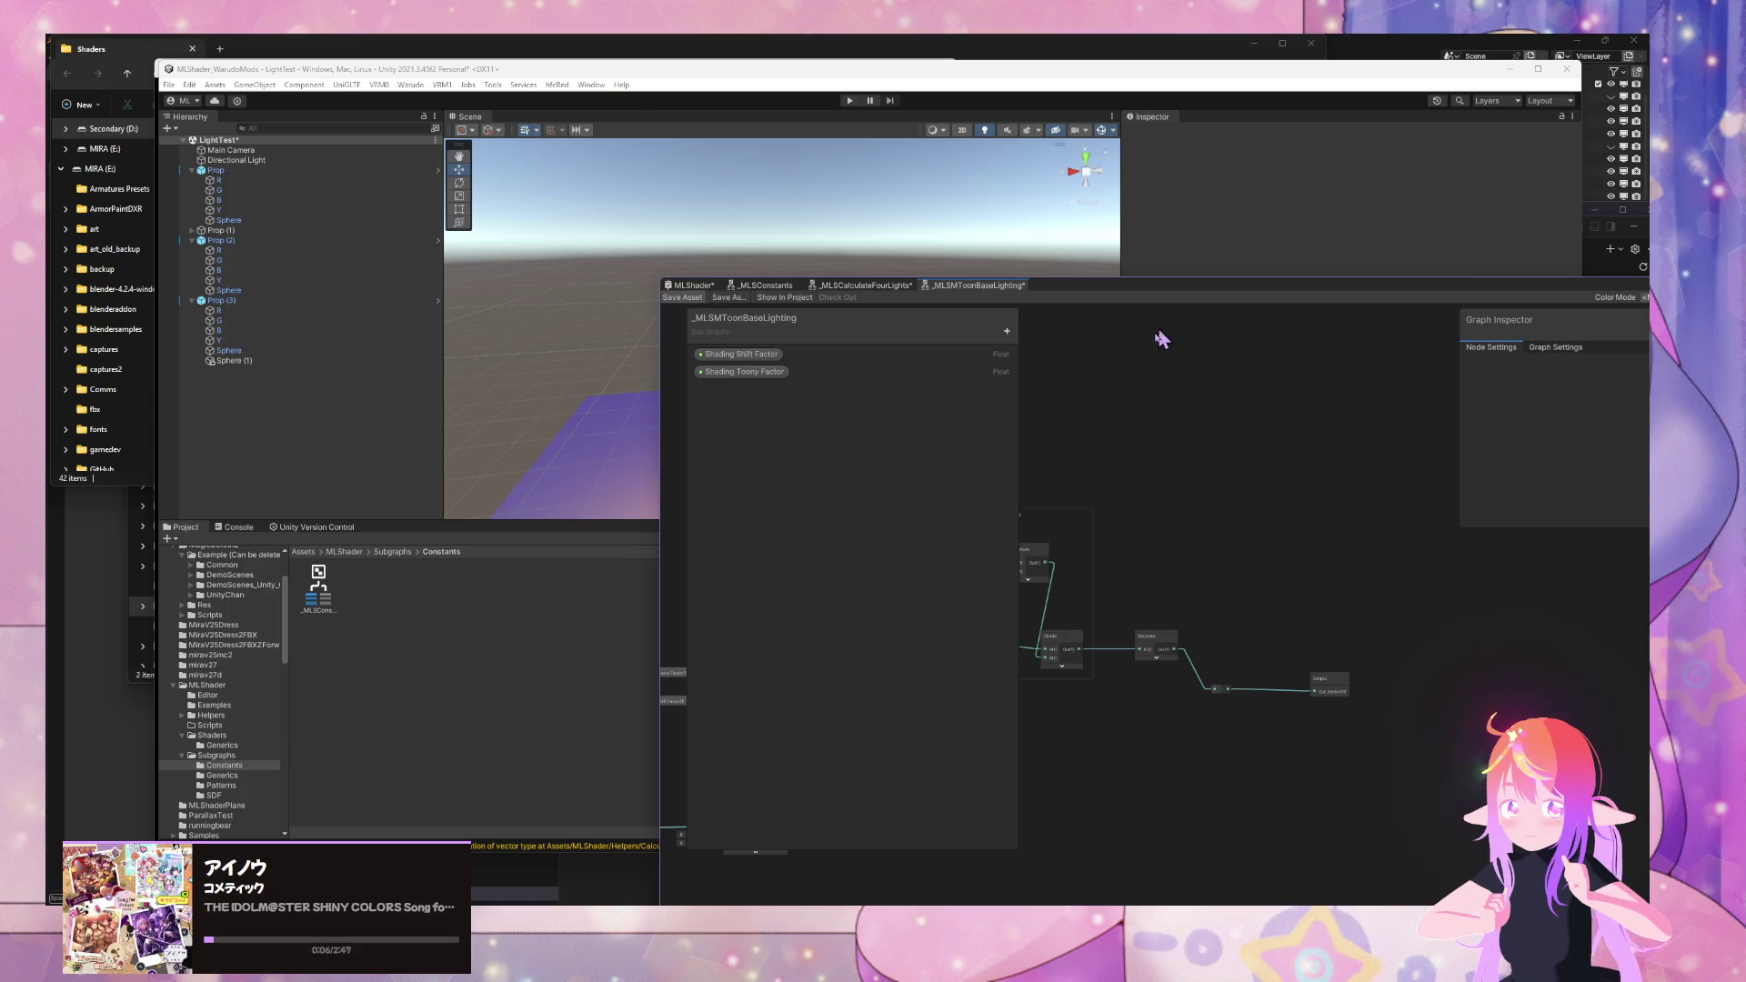
# - Move the threshold groups, Lerp and property nodes up and right beside Linear Step
pyautogui.scroll(2, 1333, 516)
pyautogui.moveTo(1306, 520); pyautogui.dragTo(1500, 502)
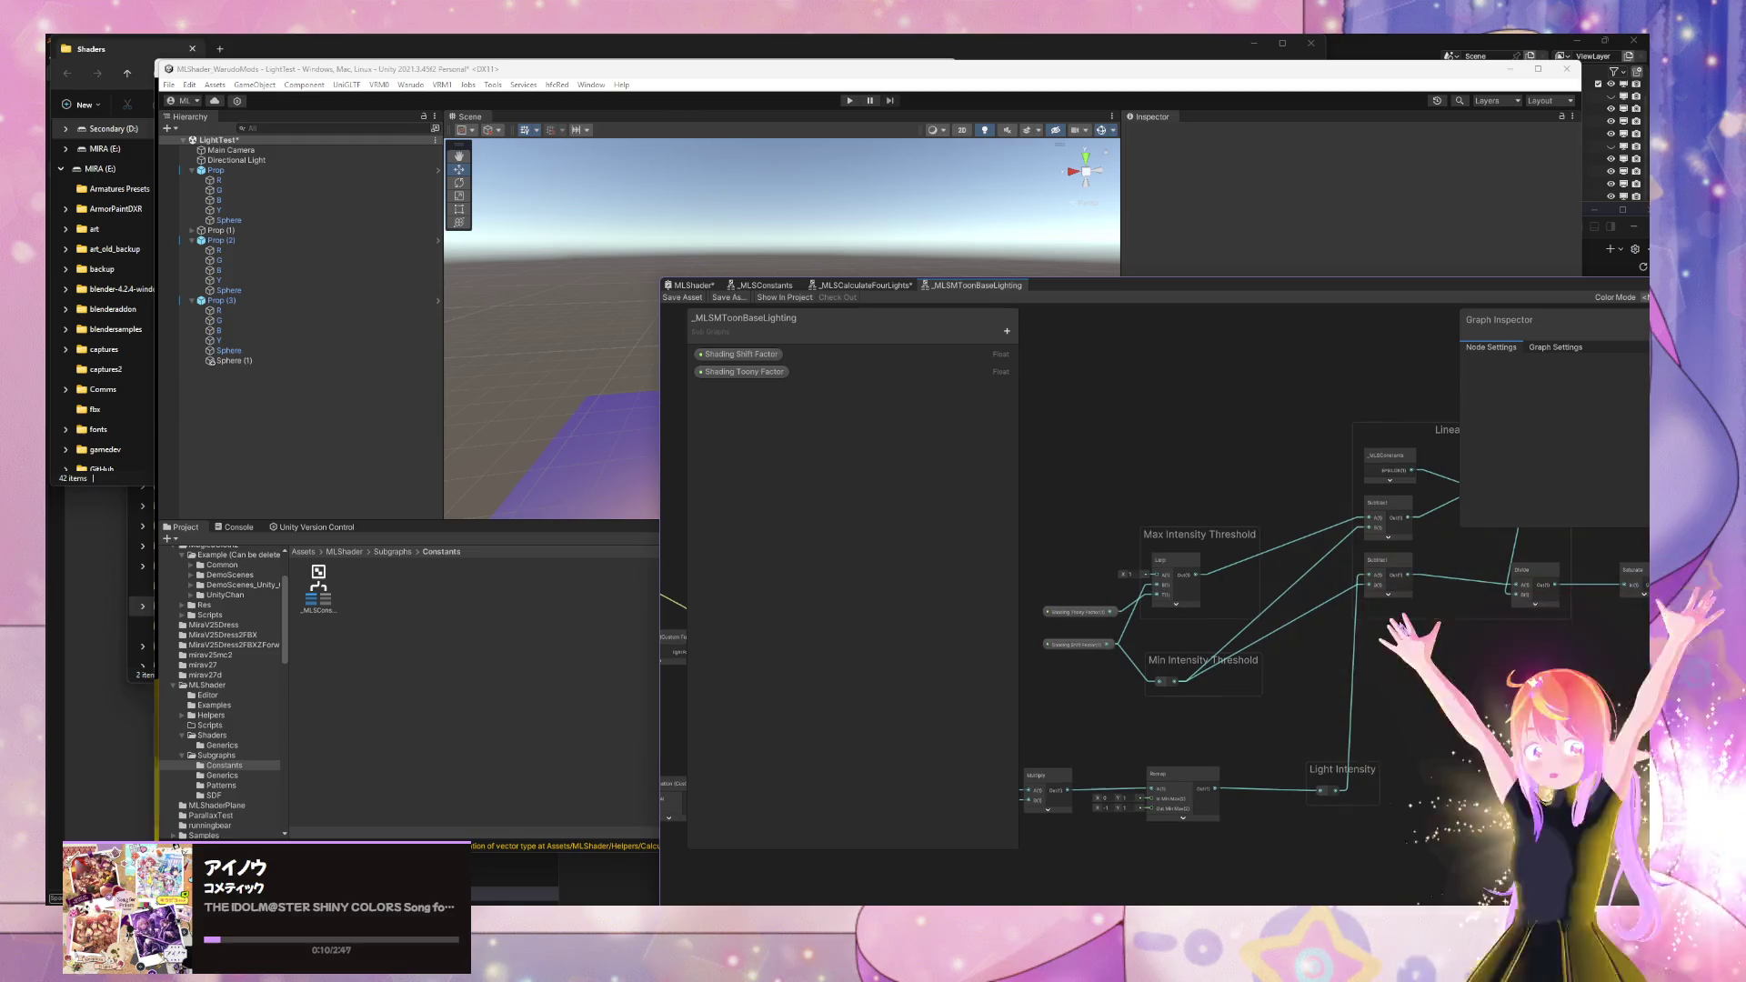
pyautogui.moveTo(1400, 631)
pyautogui.mouseDown()
pyautogui.moveTo(1364, 620)
pyautogui.moveTo(1389, 620)
pyautogui.mouseUp()
pyautogui.moveTo(1018, 664)
pyautogui.mouseDown()
pyautogui.moveTo(1156, 664)
pyautogui.moveTo(908, 612)
pyautogui.mouseUp()
pyautogui.moveTo(990, 506); pyautogui.dragTo(1286, 713)
pyautogui.moveTo(1209, 546)
pyautogui.mouseDown()
pyautogui.moveTo(1346, 480)
pyautogui.moveTo(1298, 512)
pyautogui.mouseUp()
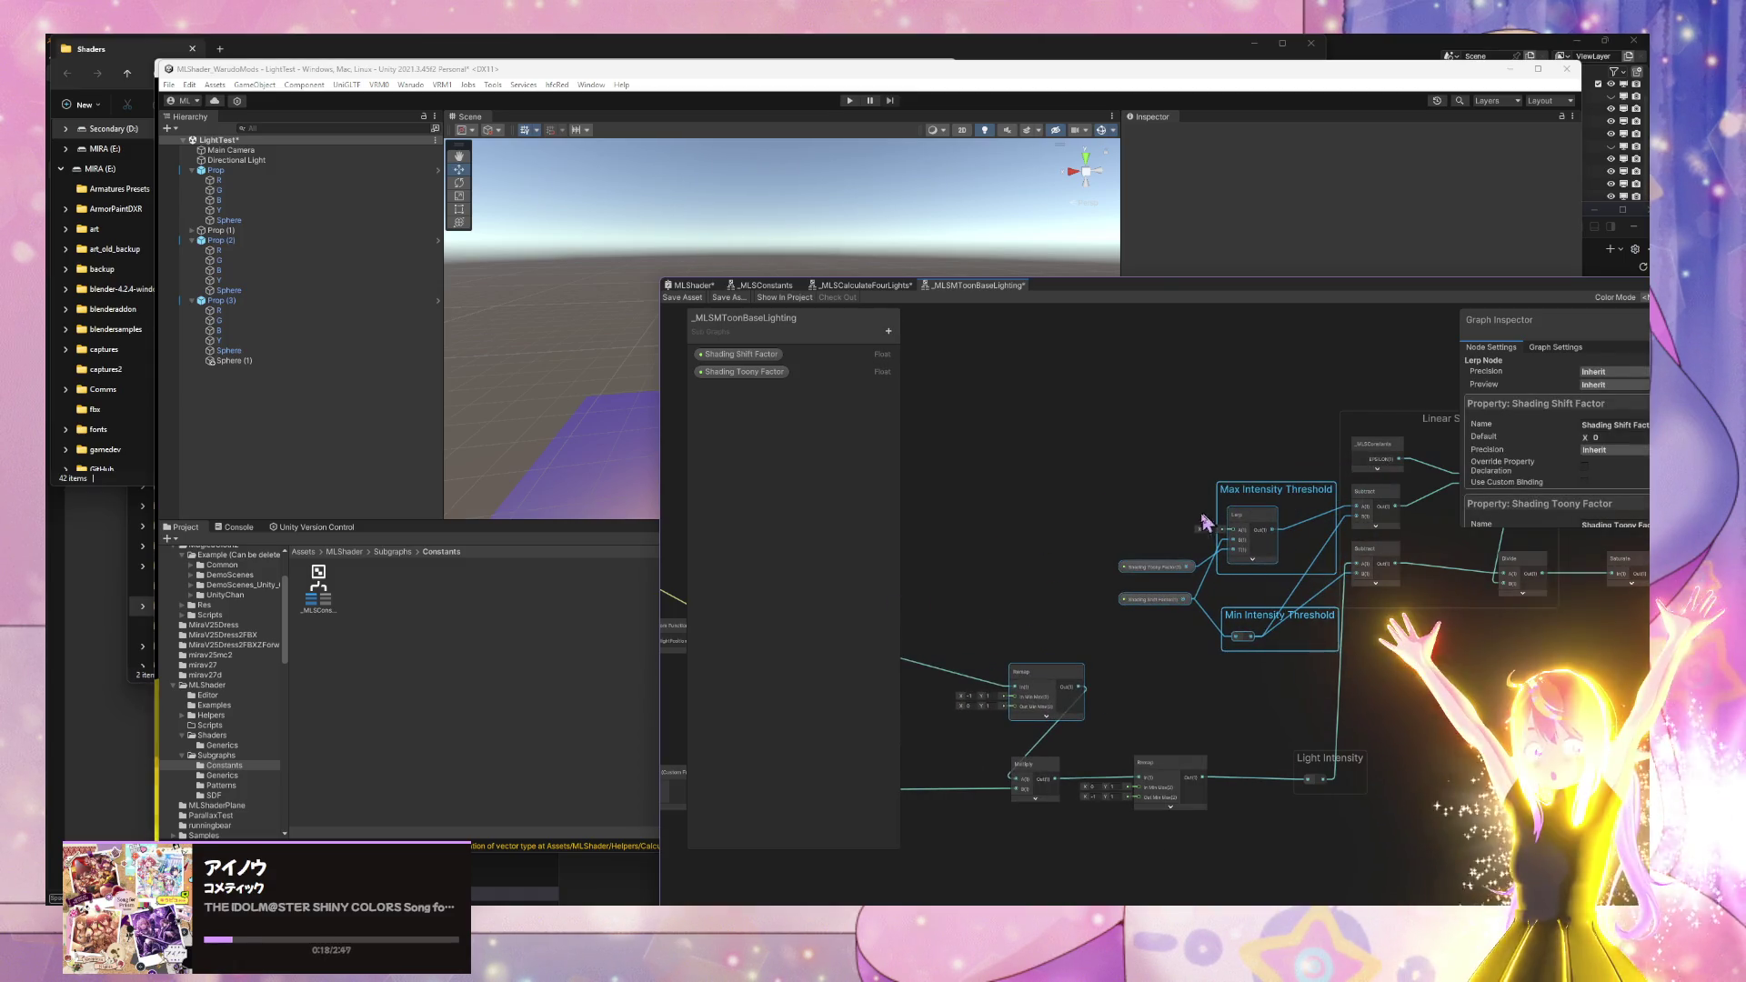
pyautogui.hotkey('ctrl', 'z')
pyautogui.moveTo(1007, 478); pyautogui.dragTo(1266, 701)
pyautogui.moveTo(1210, 528)
pyautogui.mouseDown()
pyautogui.moveTo(1300, 506)
pyautogui.moveTo(1348, 469)
pyautogui.moveTo(1190, 442)
pyautogui.moveTo(1369, 426)
pyautogui.mouseUp()
# - Shift the Linear Step group right, save the graph, and move Shading Toony Factor up-left
pyautogui.click(1343, 435)
pyautogui.moveTo(1381, 713); pyautogui.dragTo(1233, 711)
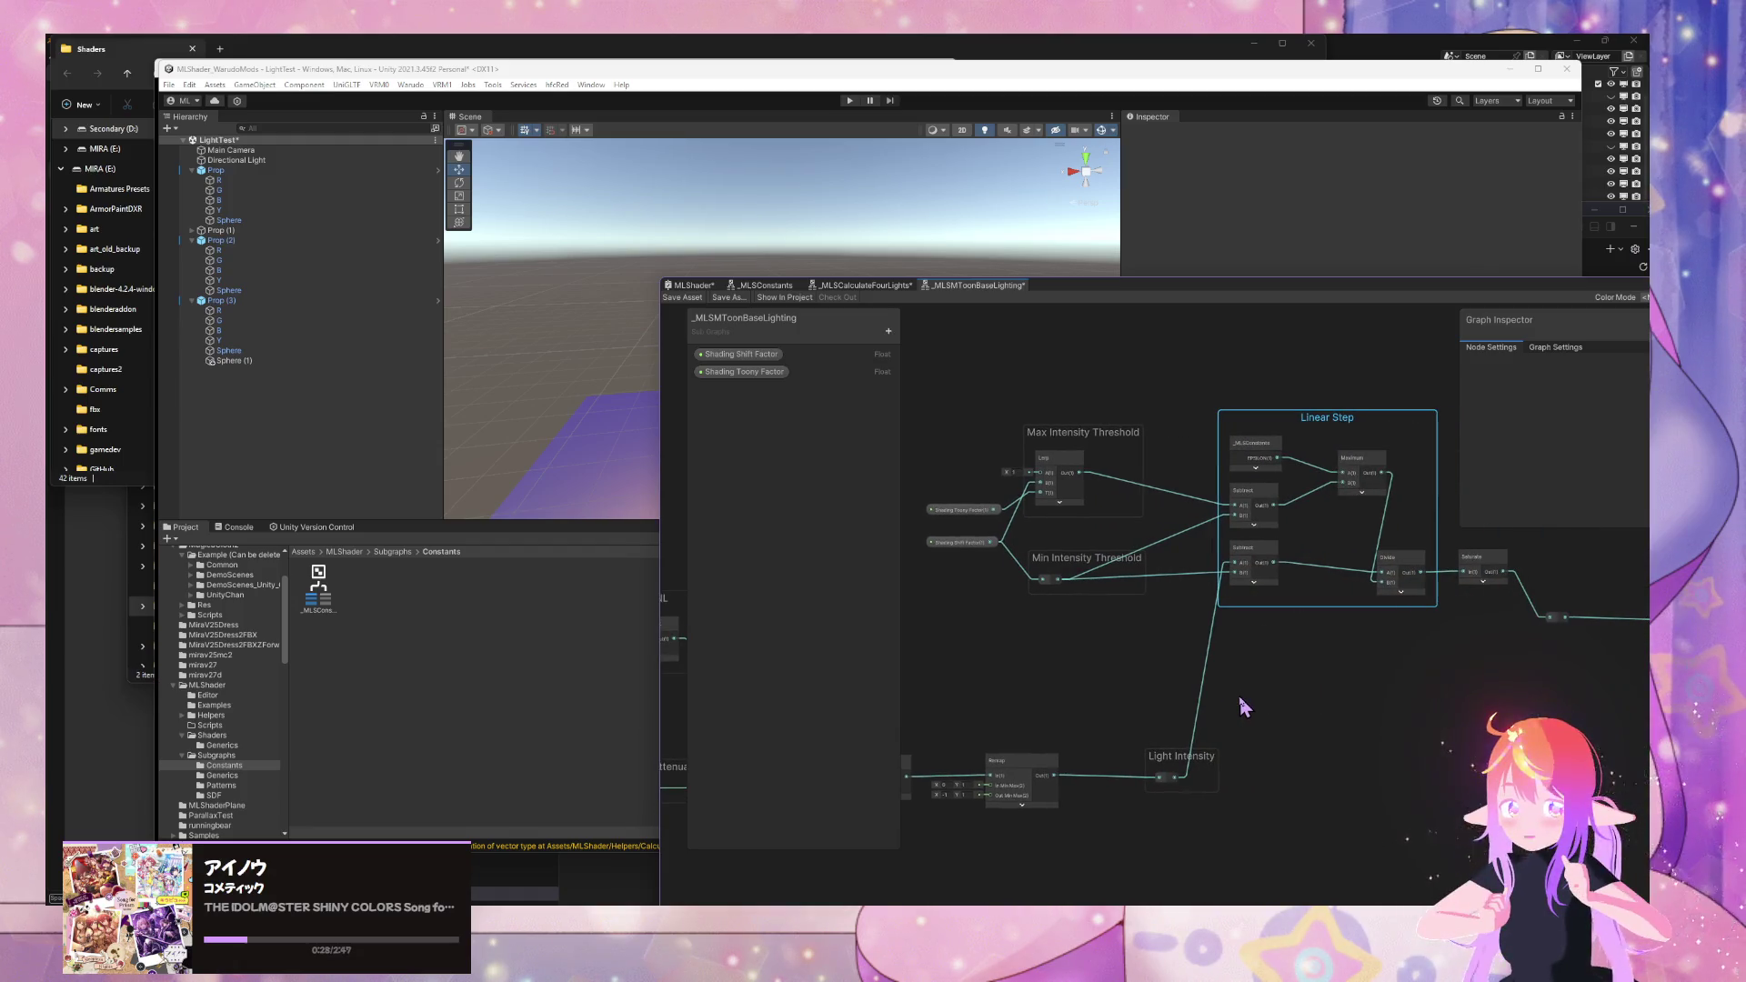
pyautogui.hotkey('ctrl', 's')
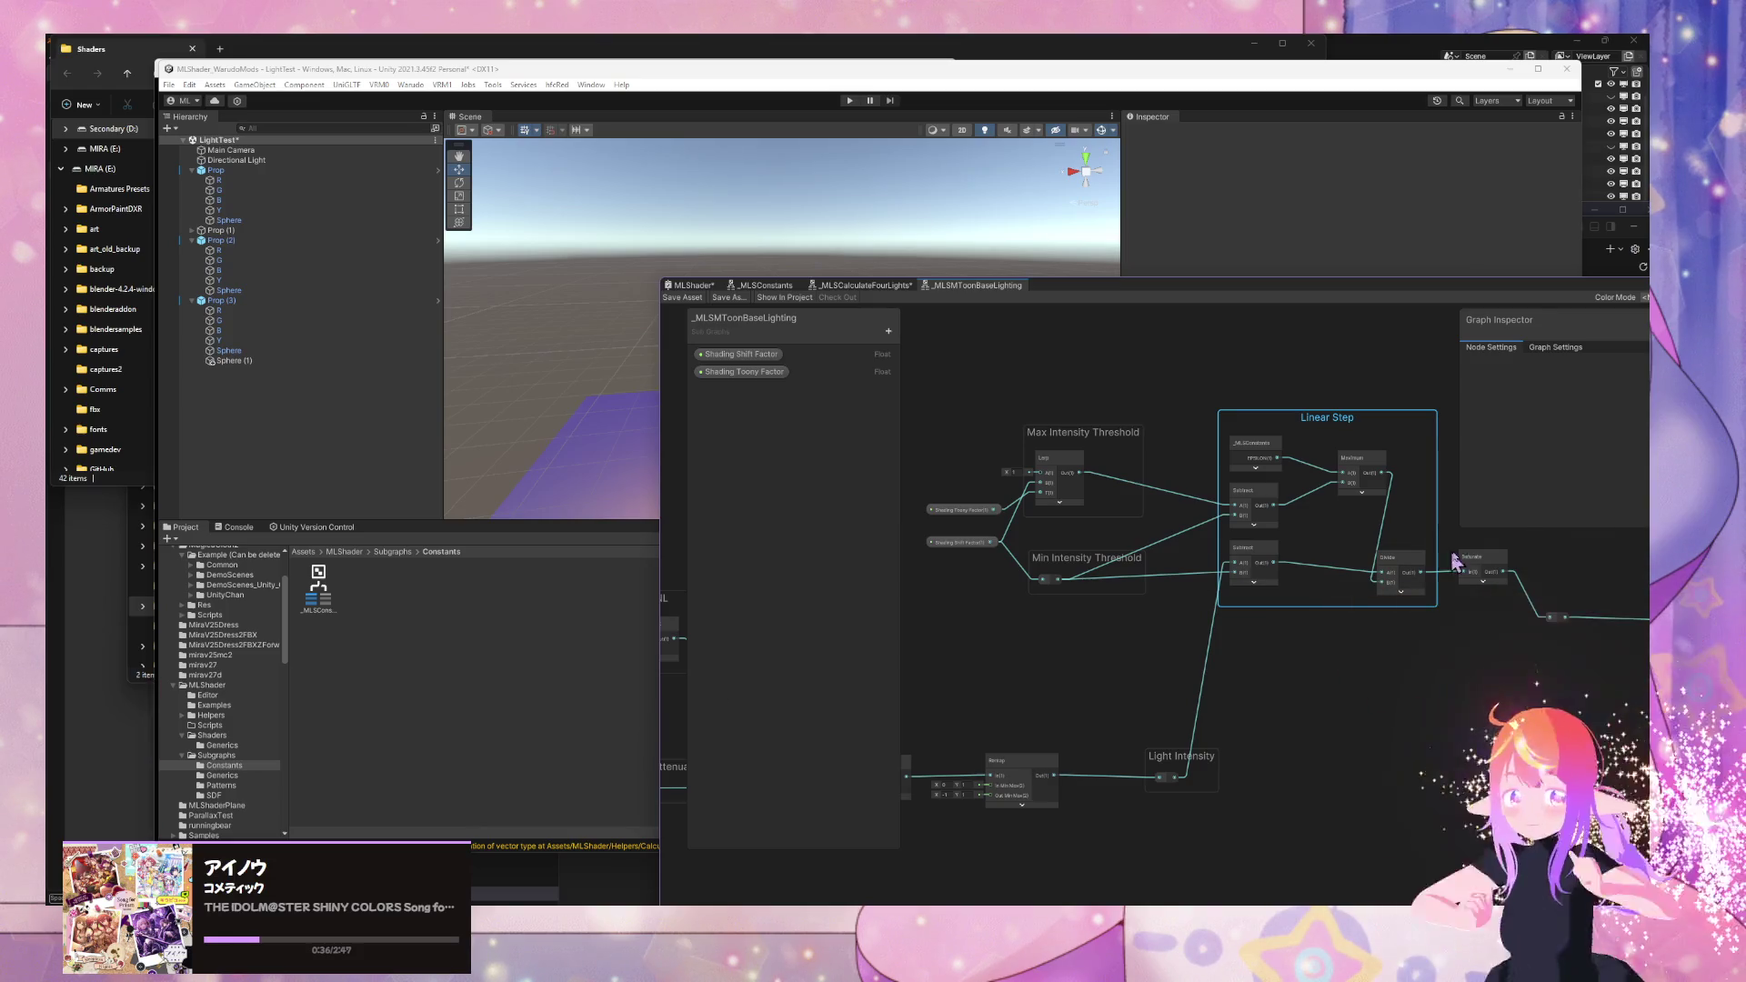
pyautogui.moveTo(1124, 384); pyautogui.dragTo(1363, 656)
pyautogui.moveTo(1060, 616); pyautogui.dragTo(1100, 623)
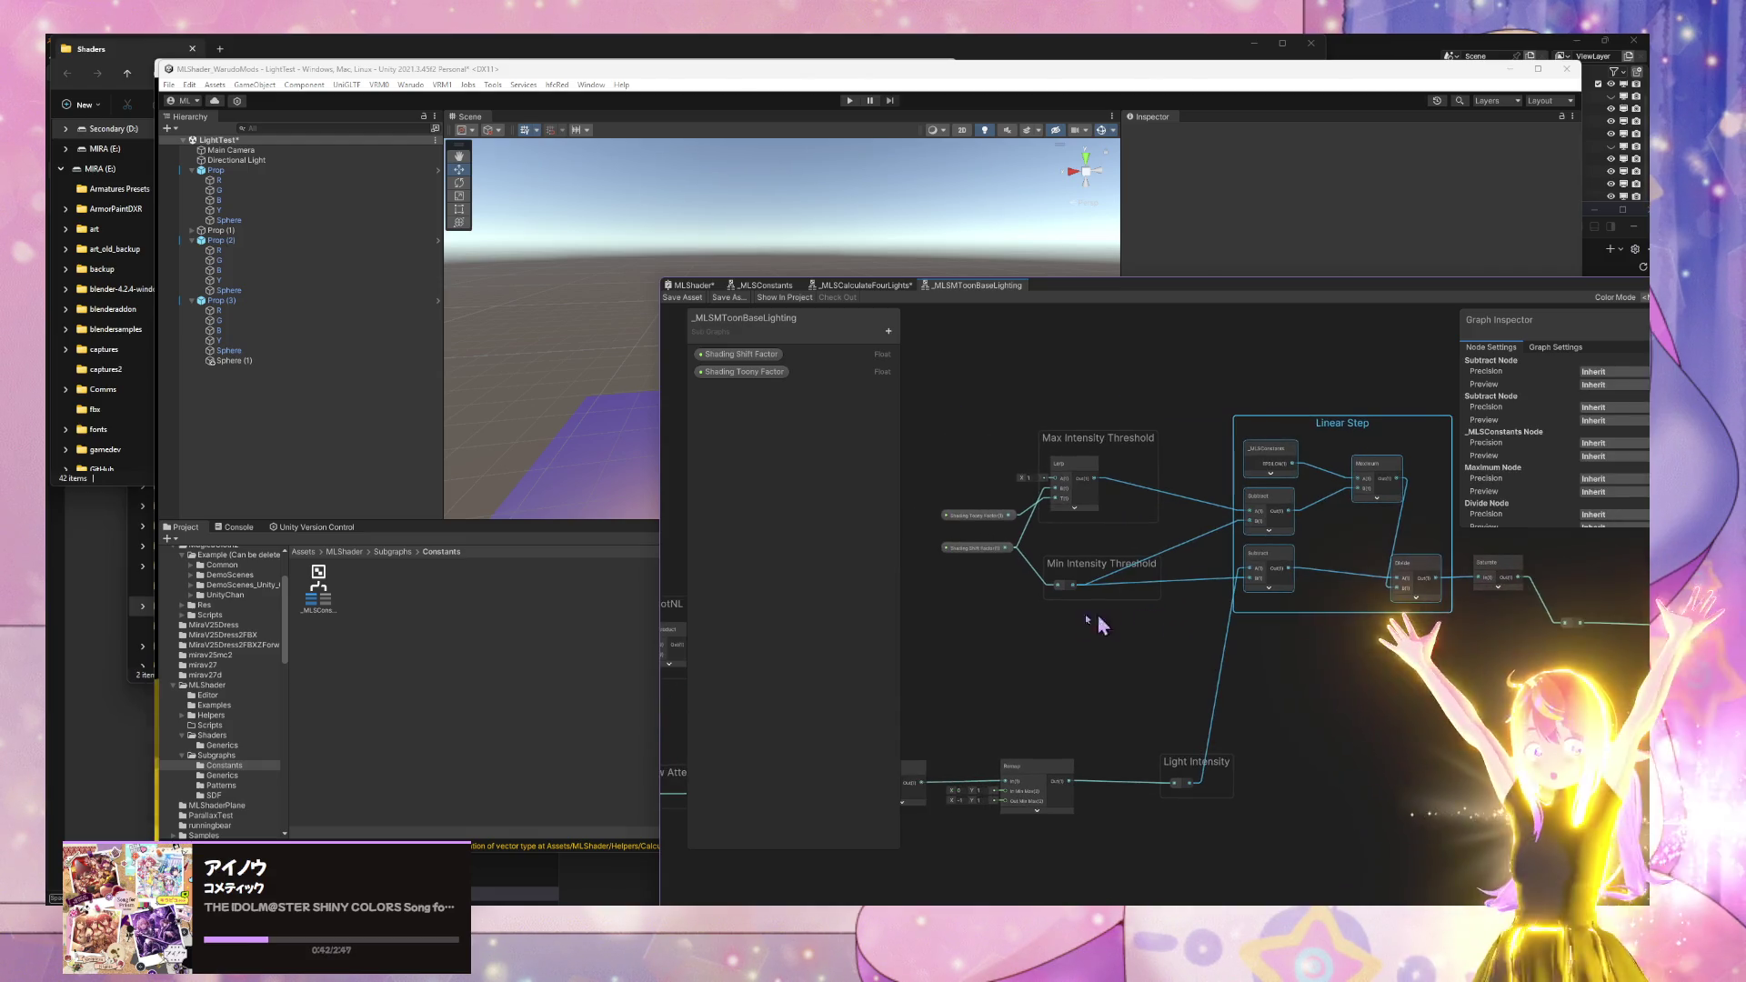
pyautogui.moveTo(998, 521); pyautogui.dragTo(984, 501)
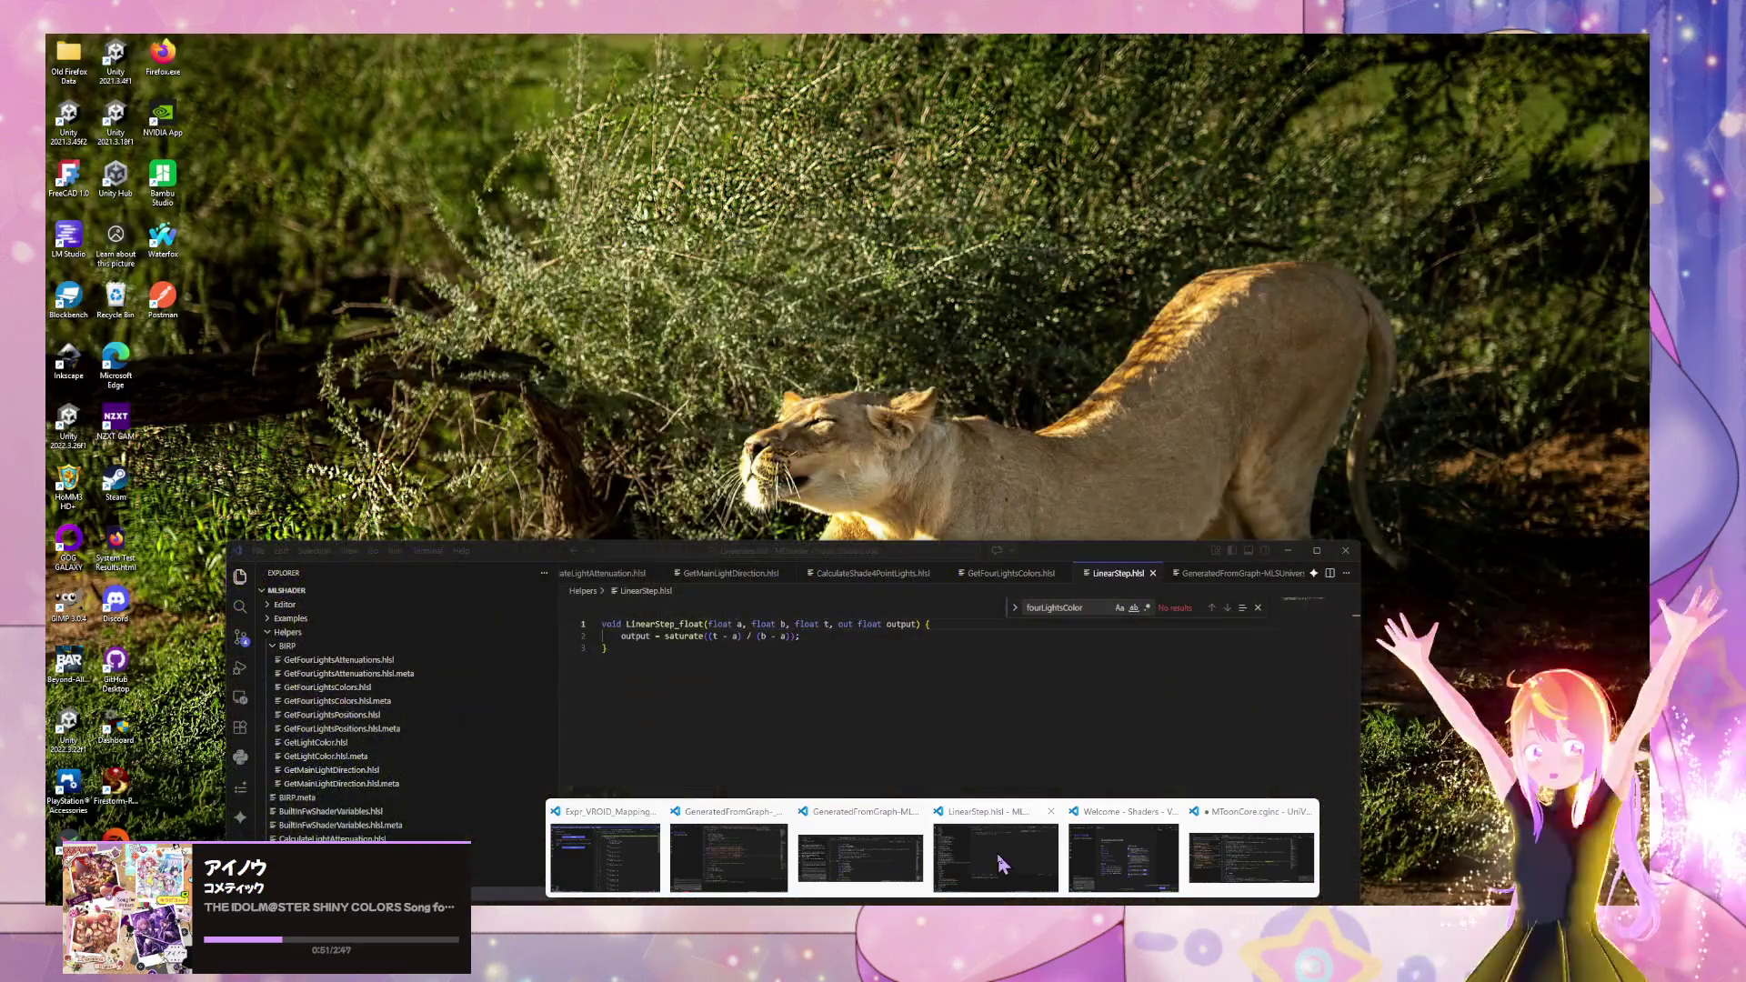
pyautogui.click(1001, 864)
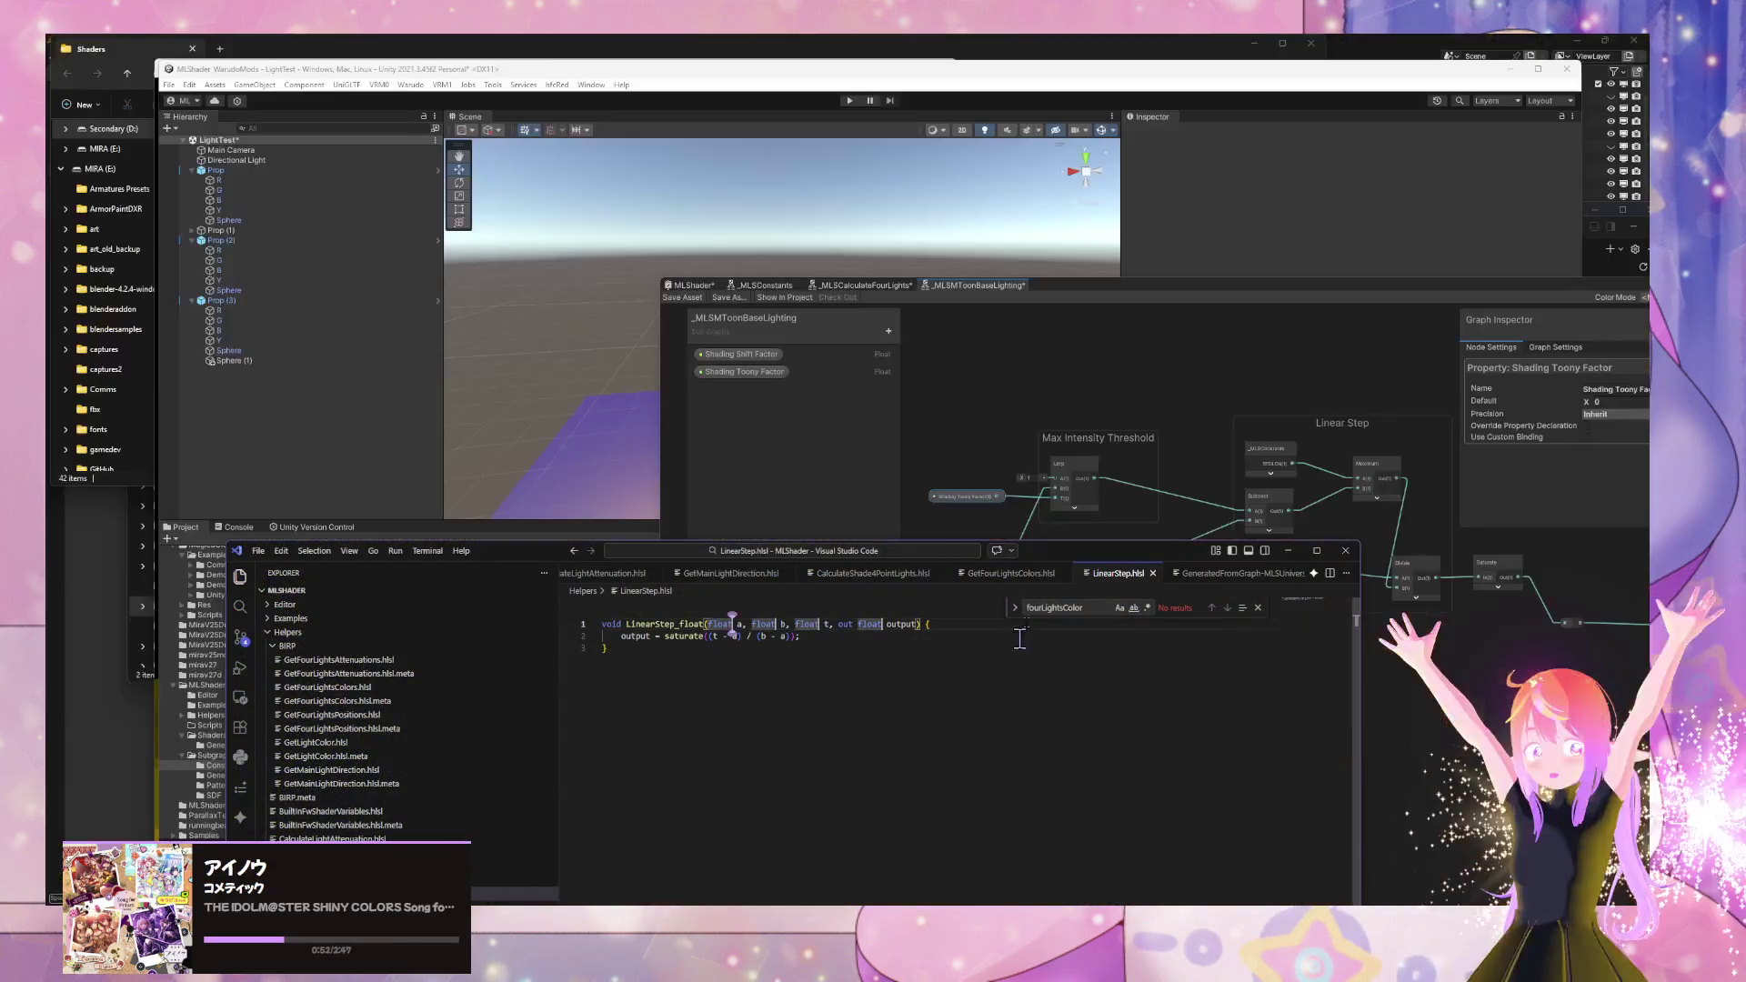
# - Move the Saturate node into the Linear Step group and minimize the MToonCore.cginc window
pyautogui.click(1391, 600)
pyautogui.moveTo(1323, 589)
pyautogui.mouseDown()
pyautogui.moveTo(1291, 561)
pyautogui.moveTo(1340, 595)
pyautogui.mouseUp()
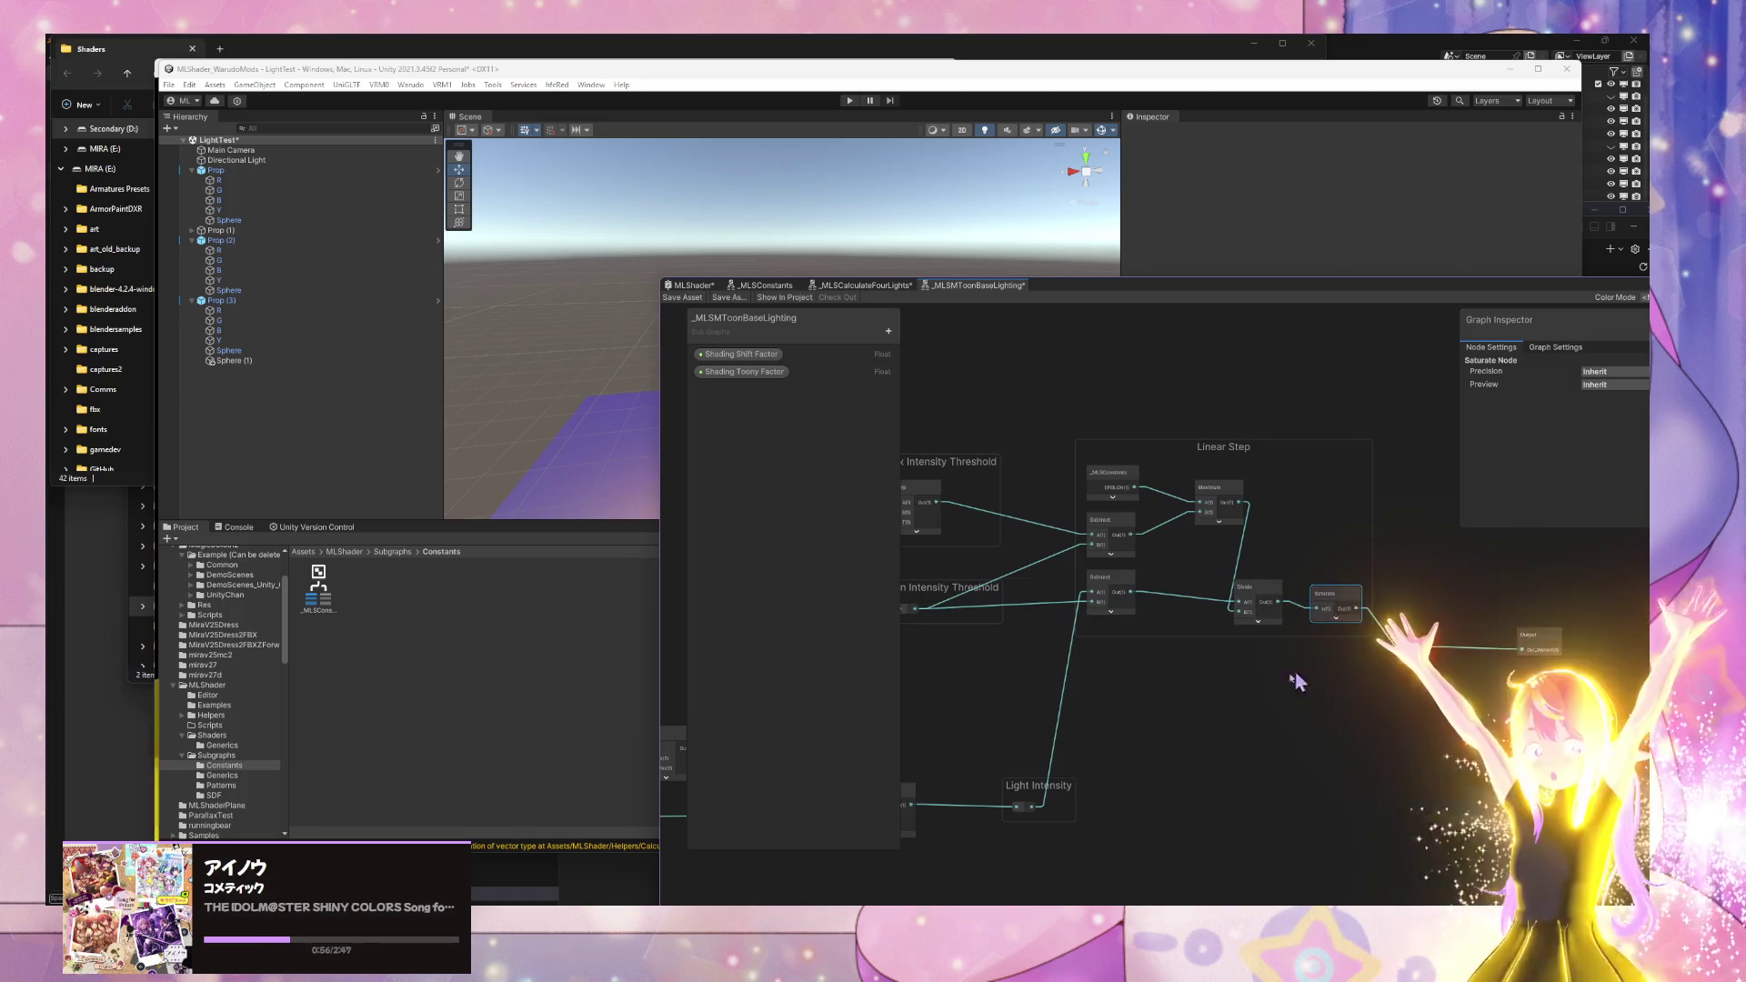
pyautogui.moveTo(1136, 862)
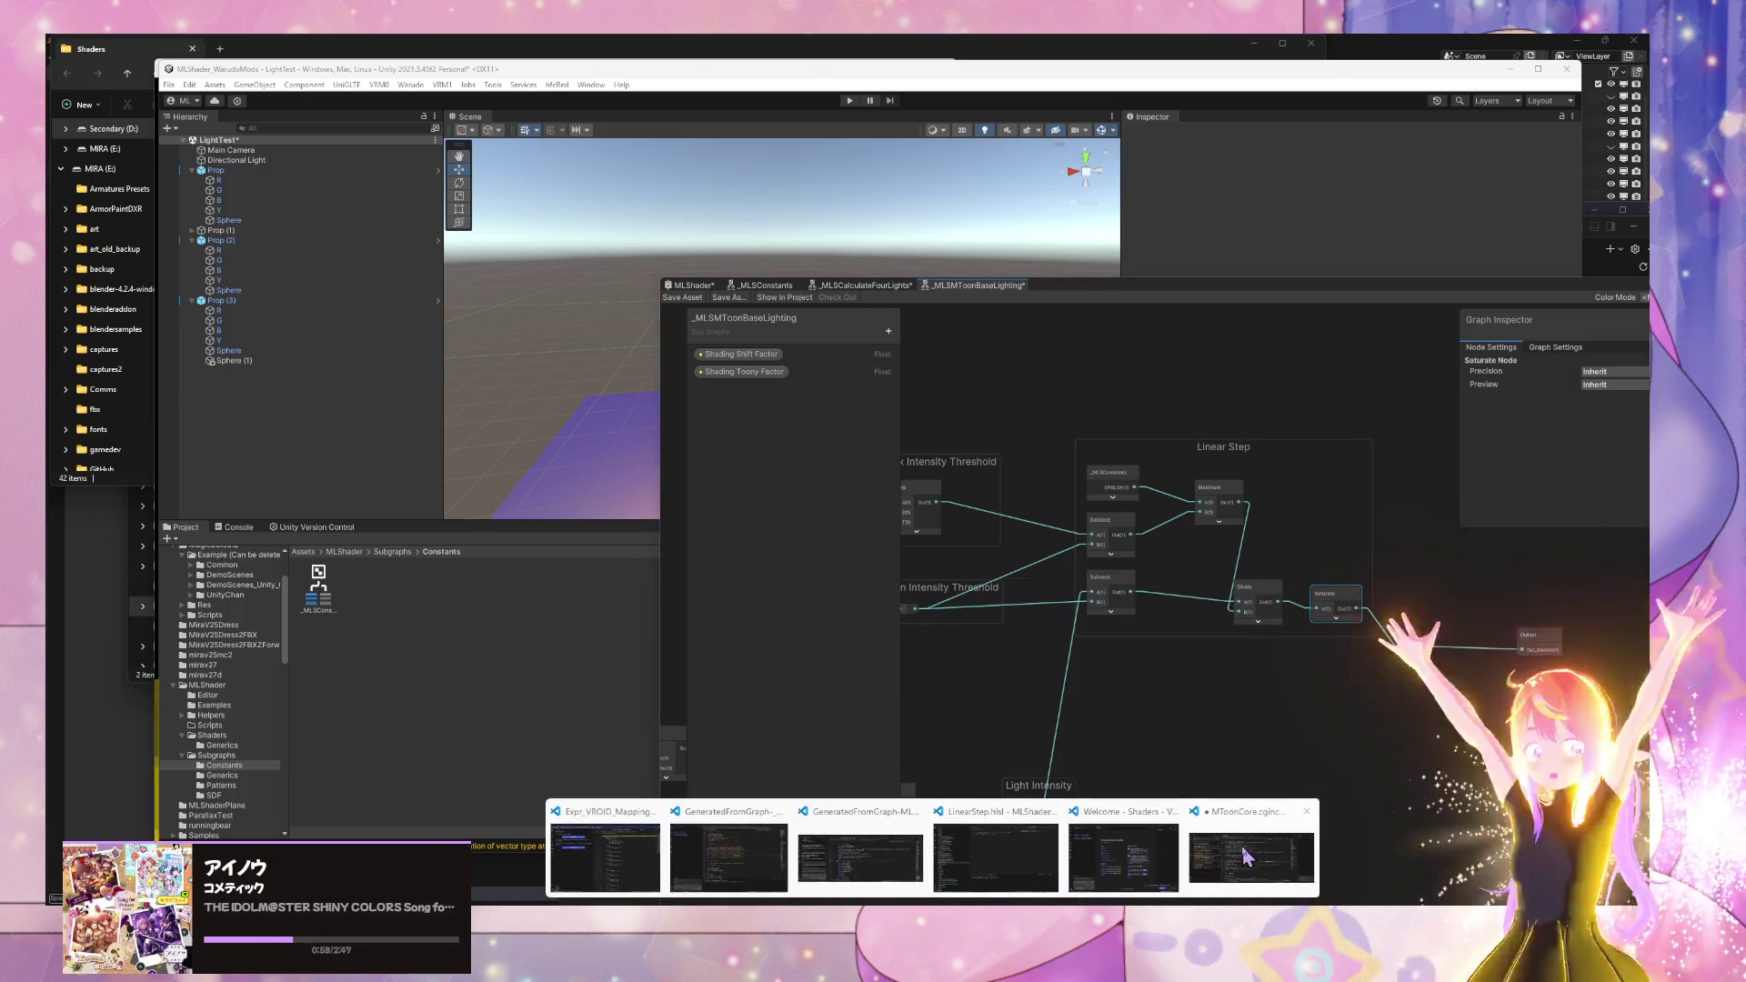
pyautogui.click(1246, 865)
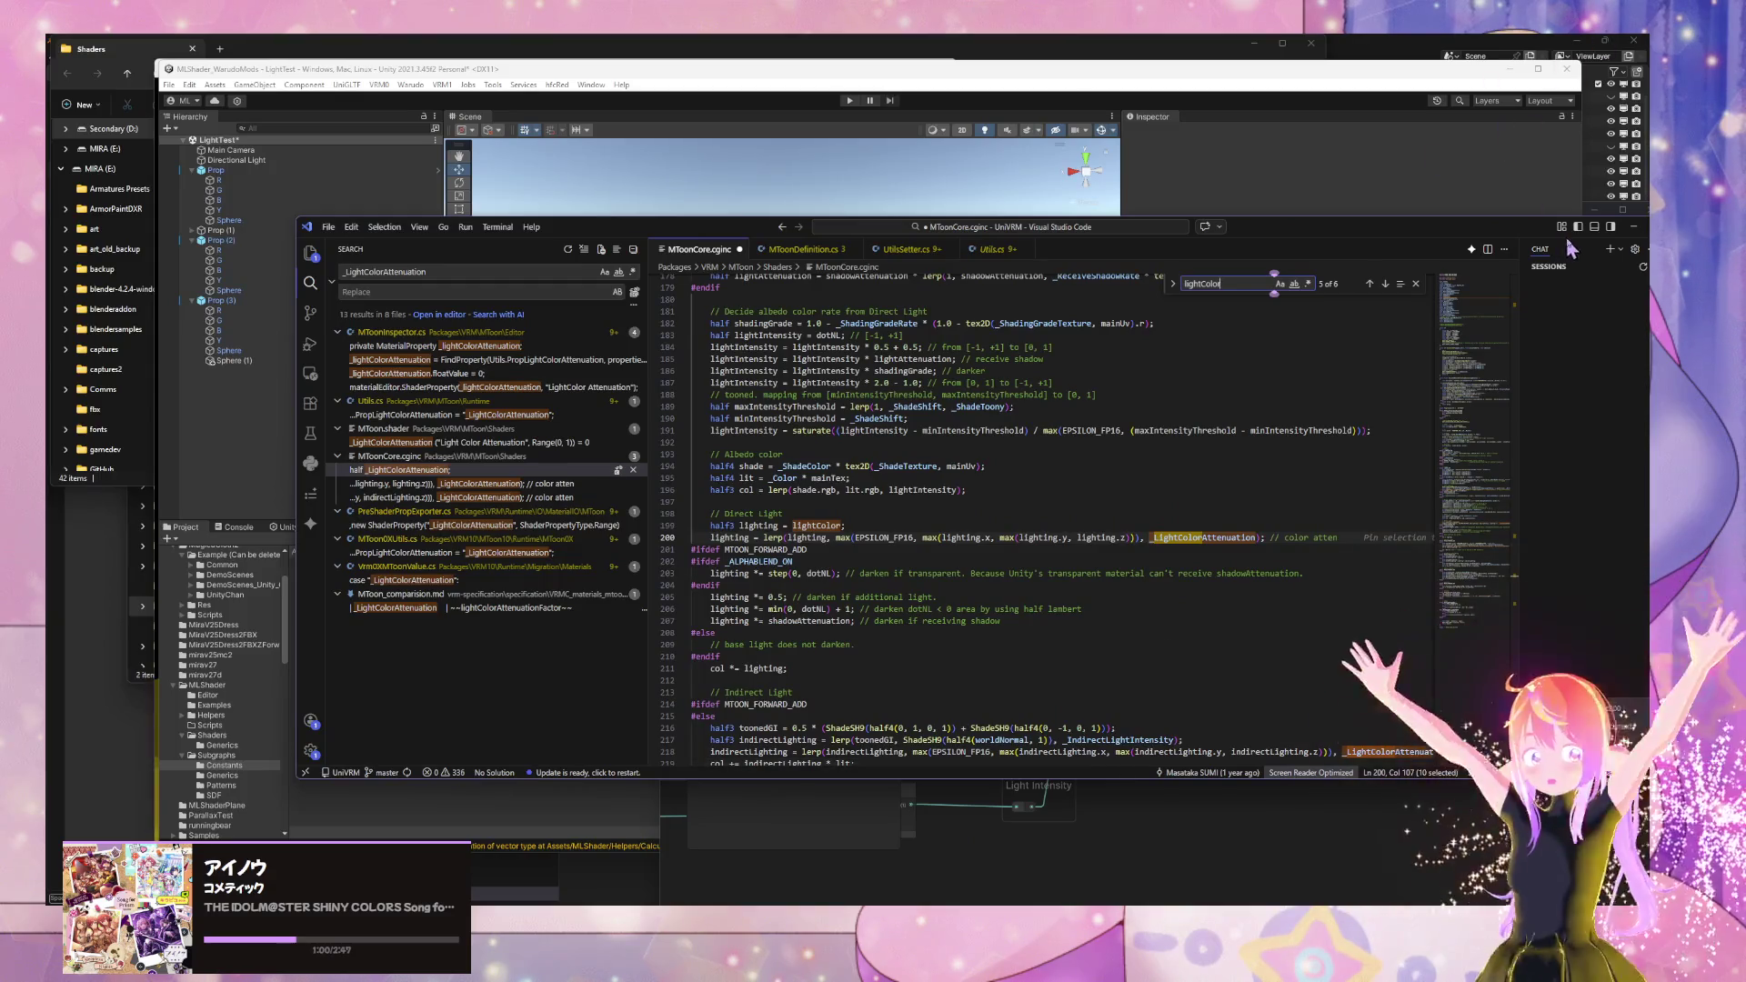
pyautogui.moveTo(1516, 238); pyautogui.dragTo(1421, 273)
pyautogui.click(1418, 262)
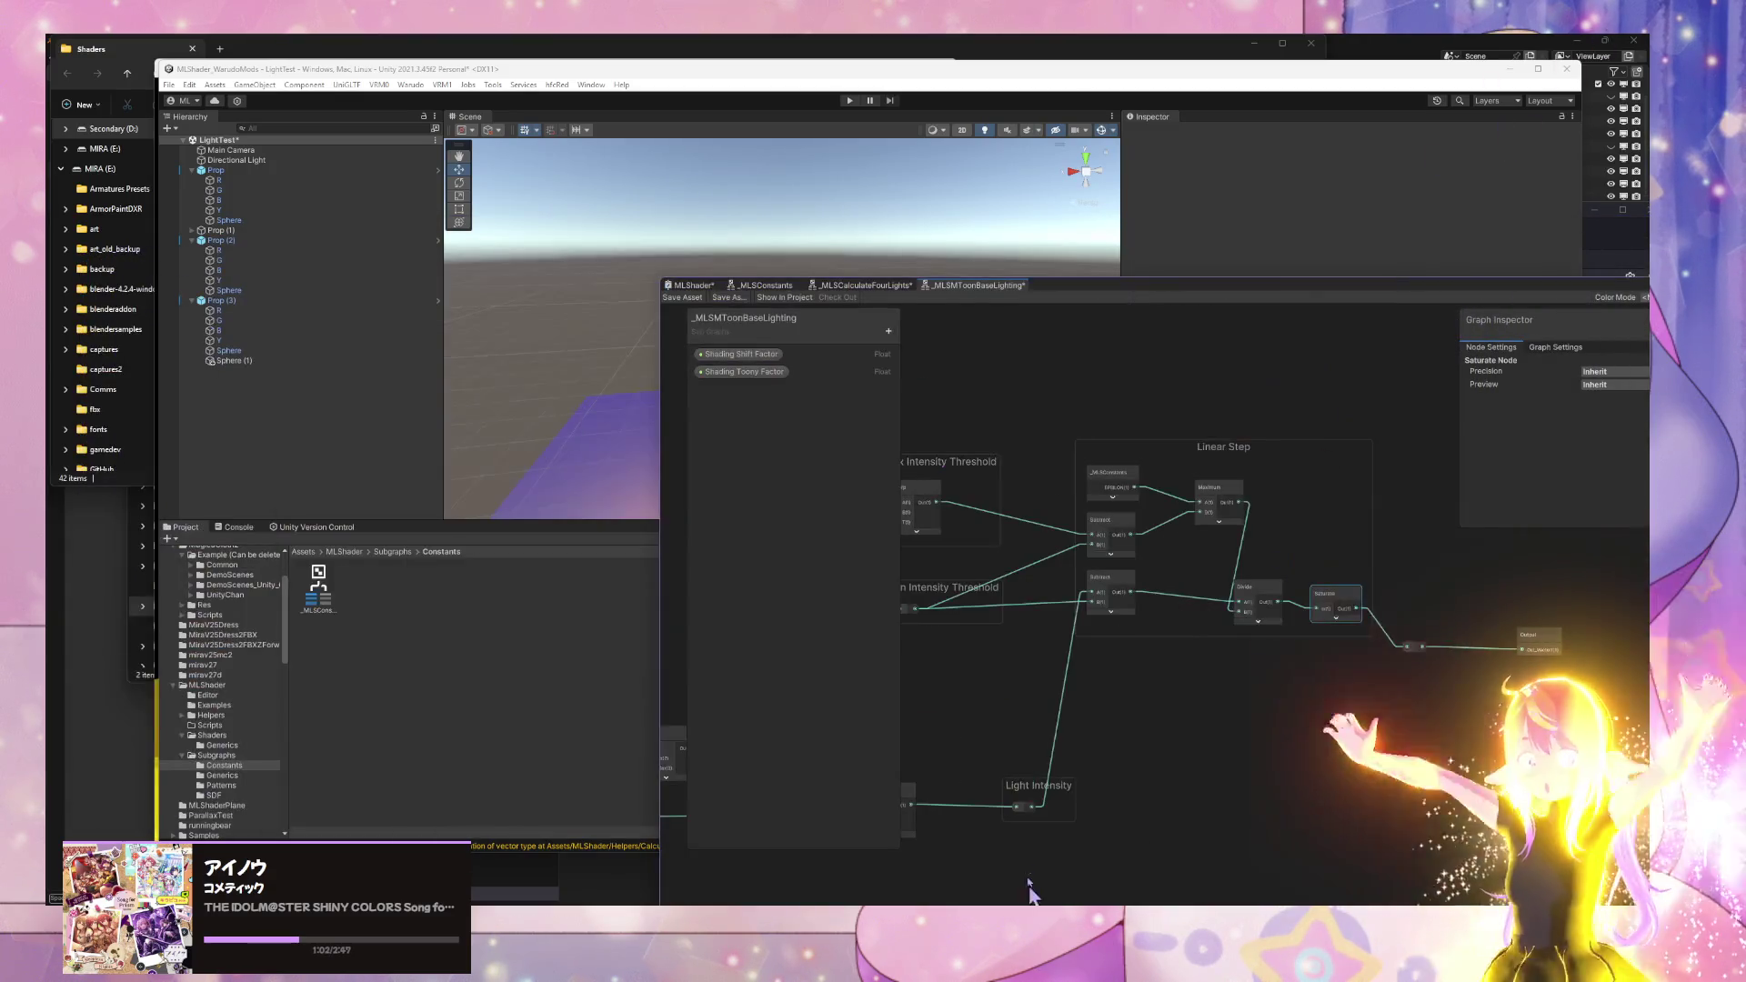
# - Place the LinearStep.hlsl code window at the far left beside the shader graph
pyautogui.moveTo(978, 905)
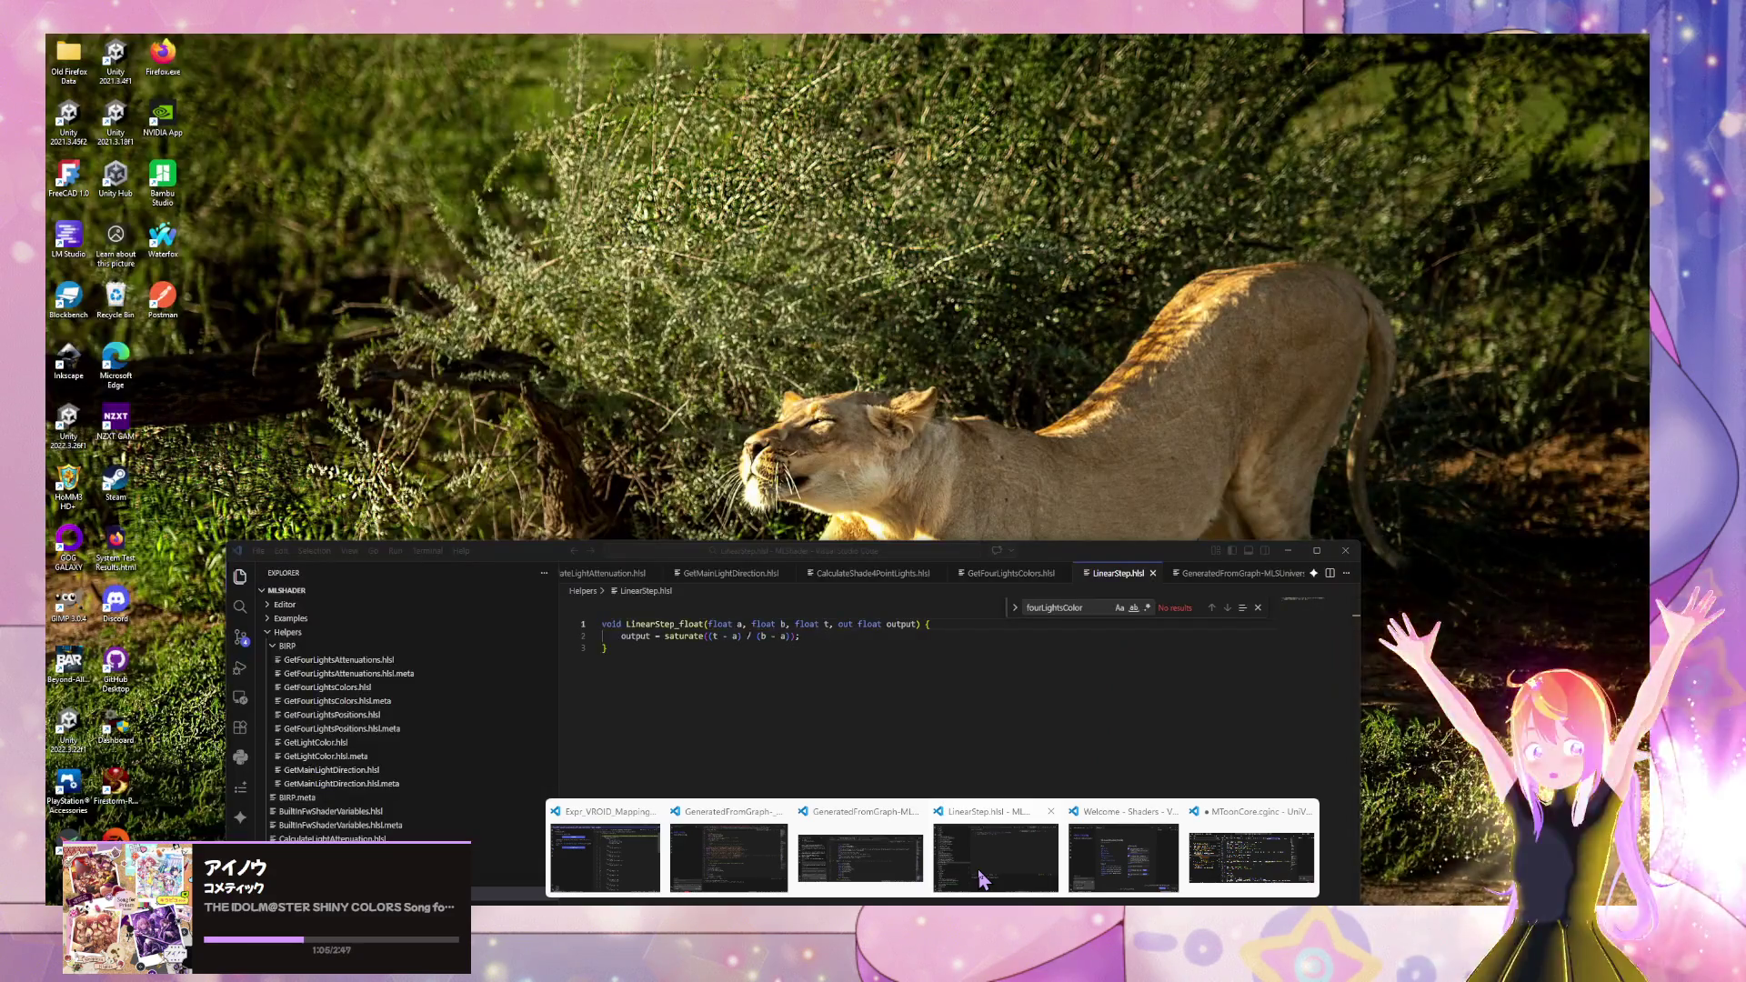
pyautogui.click(982, 879)
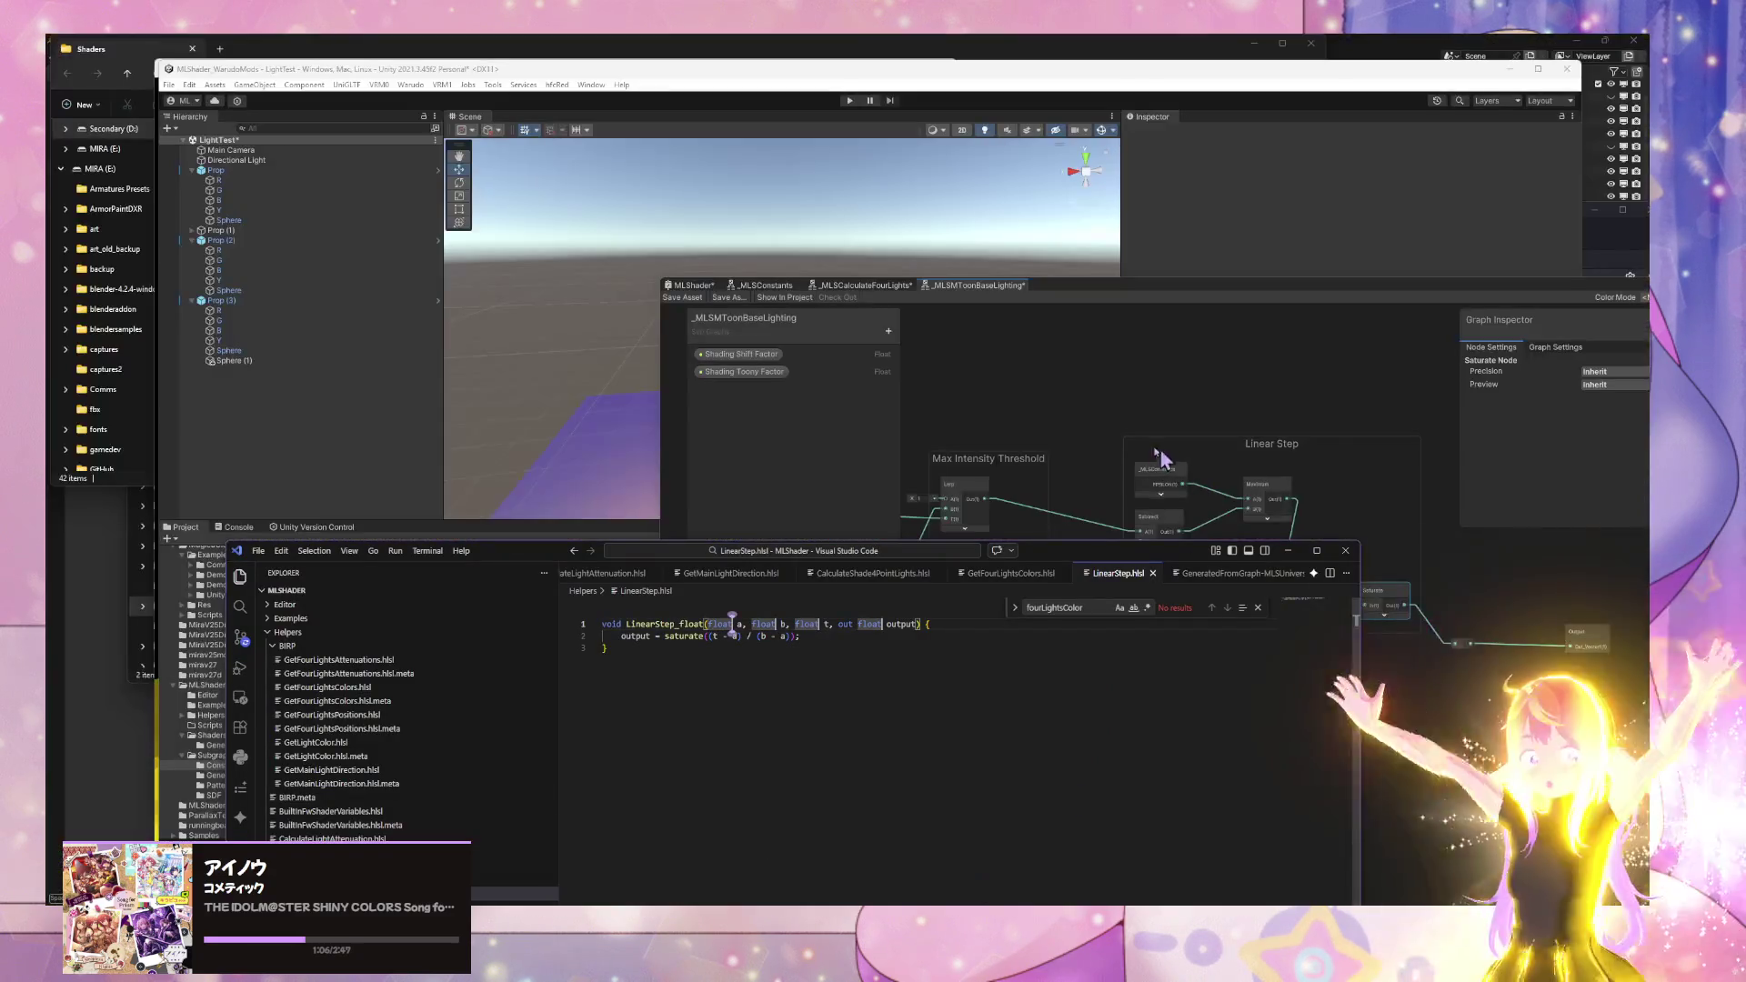
pyautogui.moveTo(1125, 570)
pyautogui.mouseDown()
pyautogui.moveTo(849, 671)
pyautogui.moveTo(741, 406)
pyautogui.moveTo(769, 413)
pyautogui.moveTo(732, 398)
pyautogui.mouseUp()
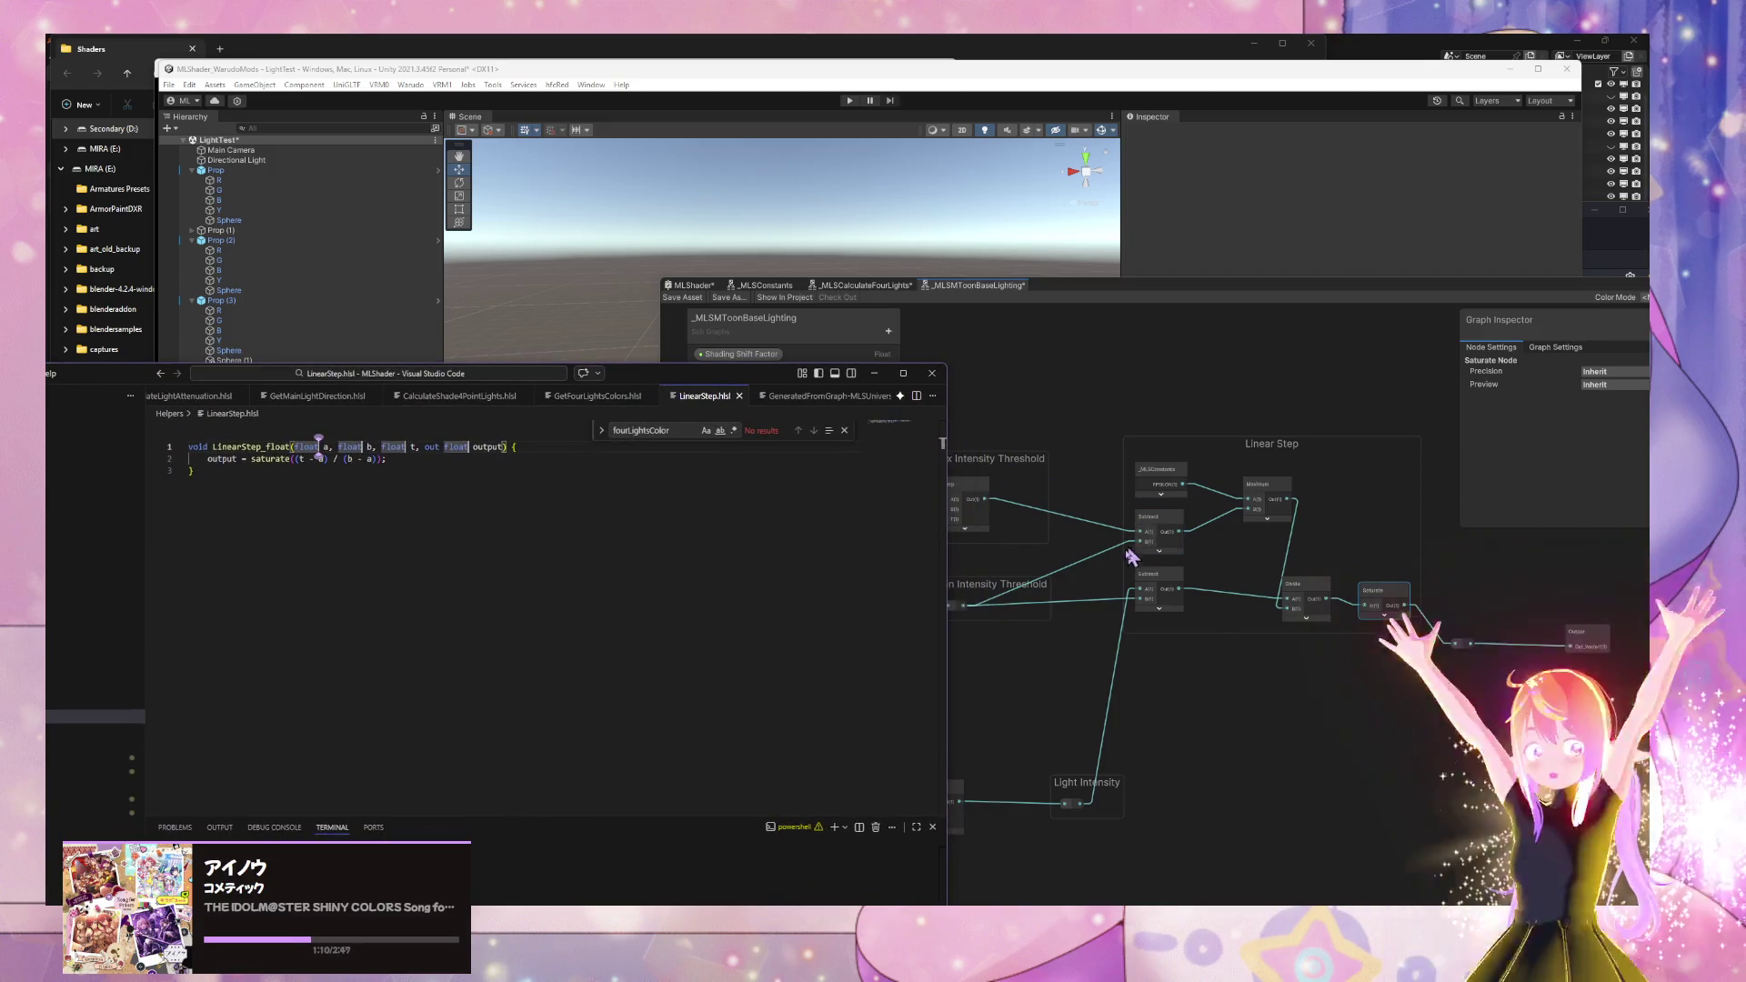
pyautogui.click(1026, 545)
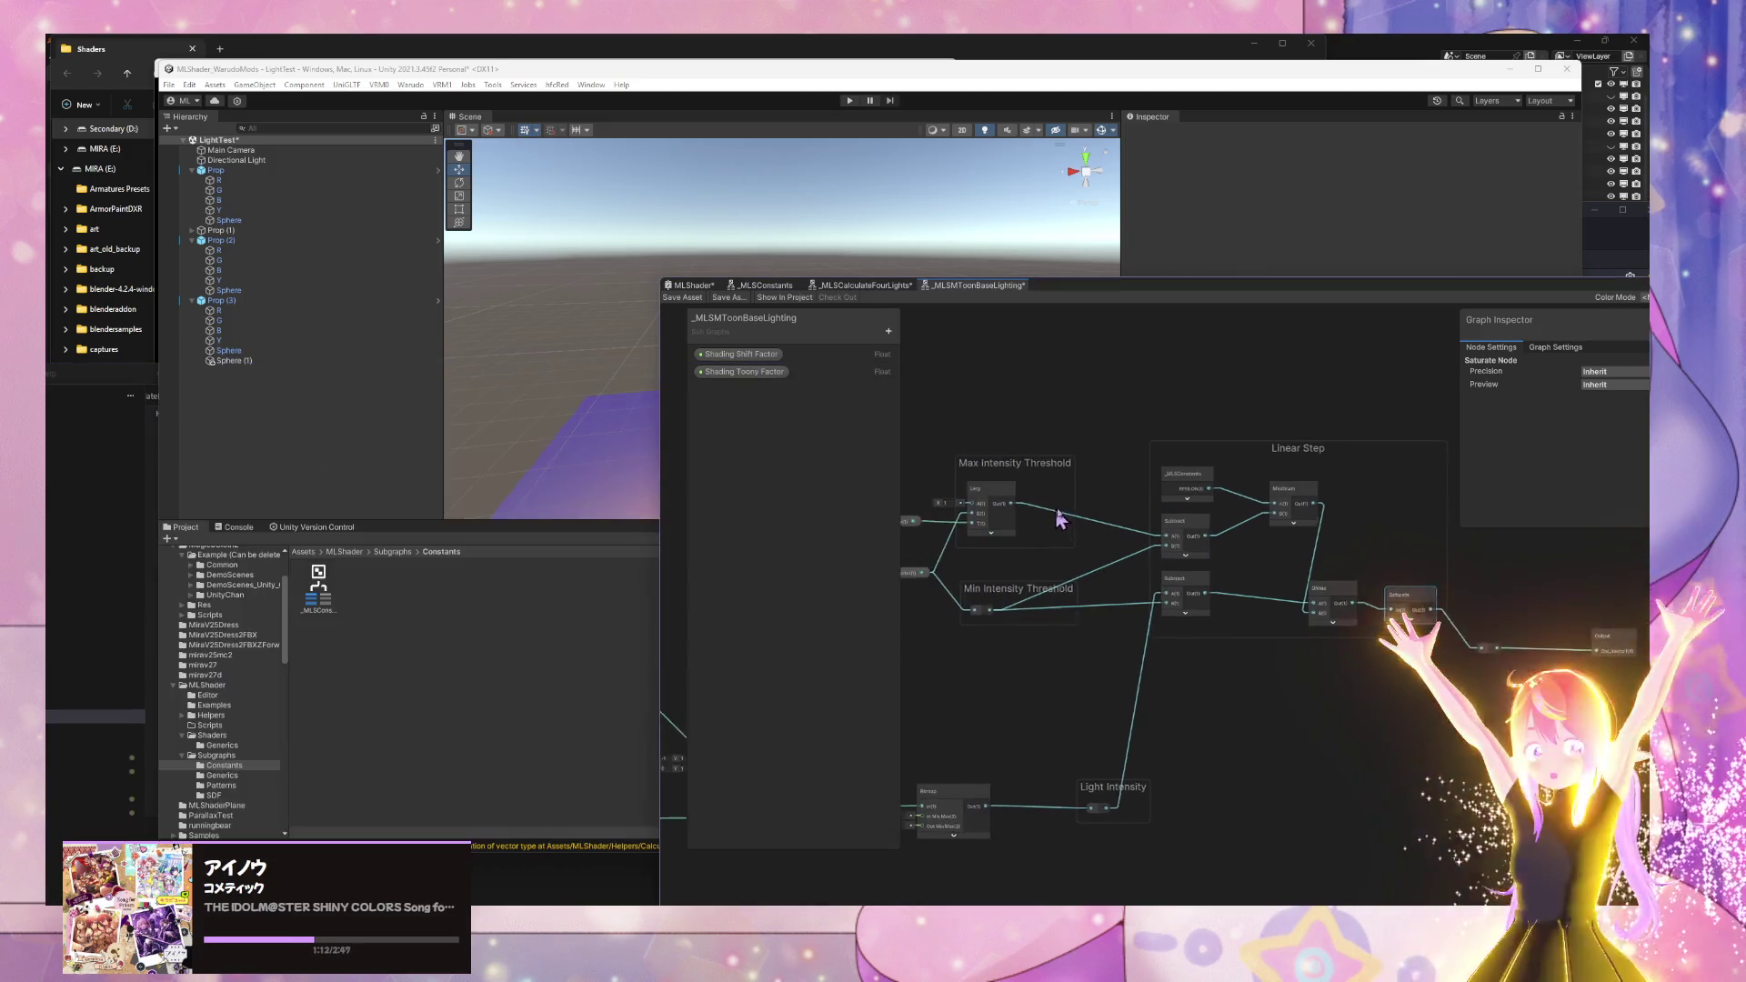
pyautogui.moveTo(1053, 616); pyautogui.dragTo(1070, 613)
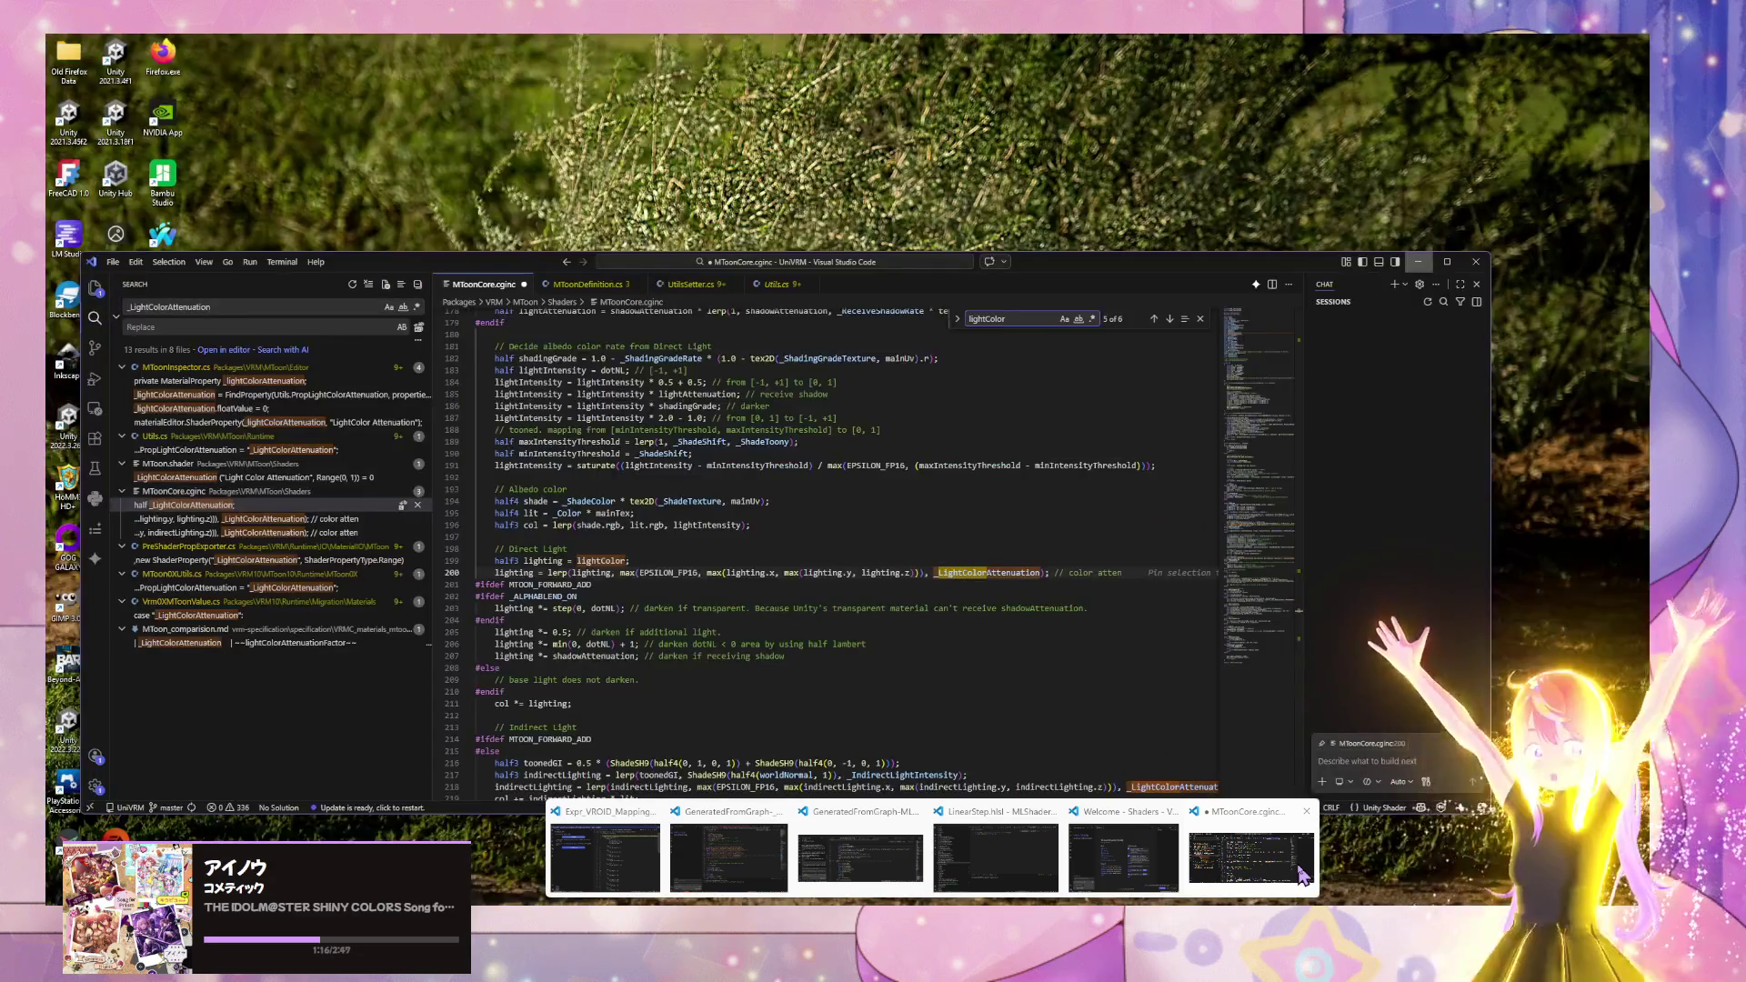
pyautogui.moveTo(1117, 855)
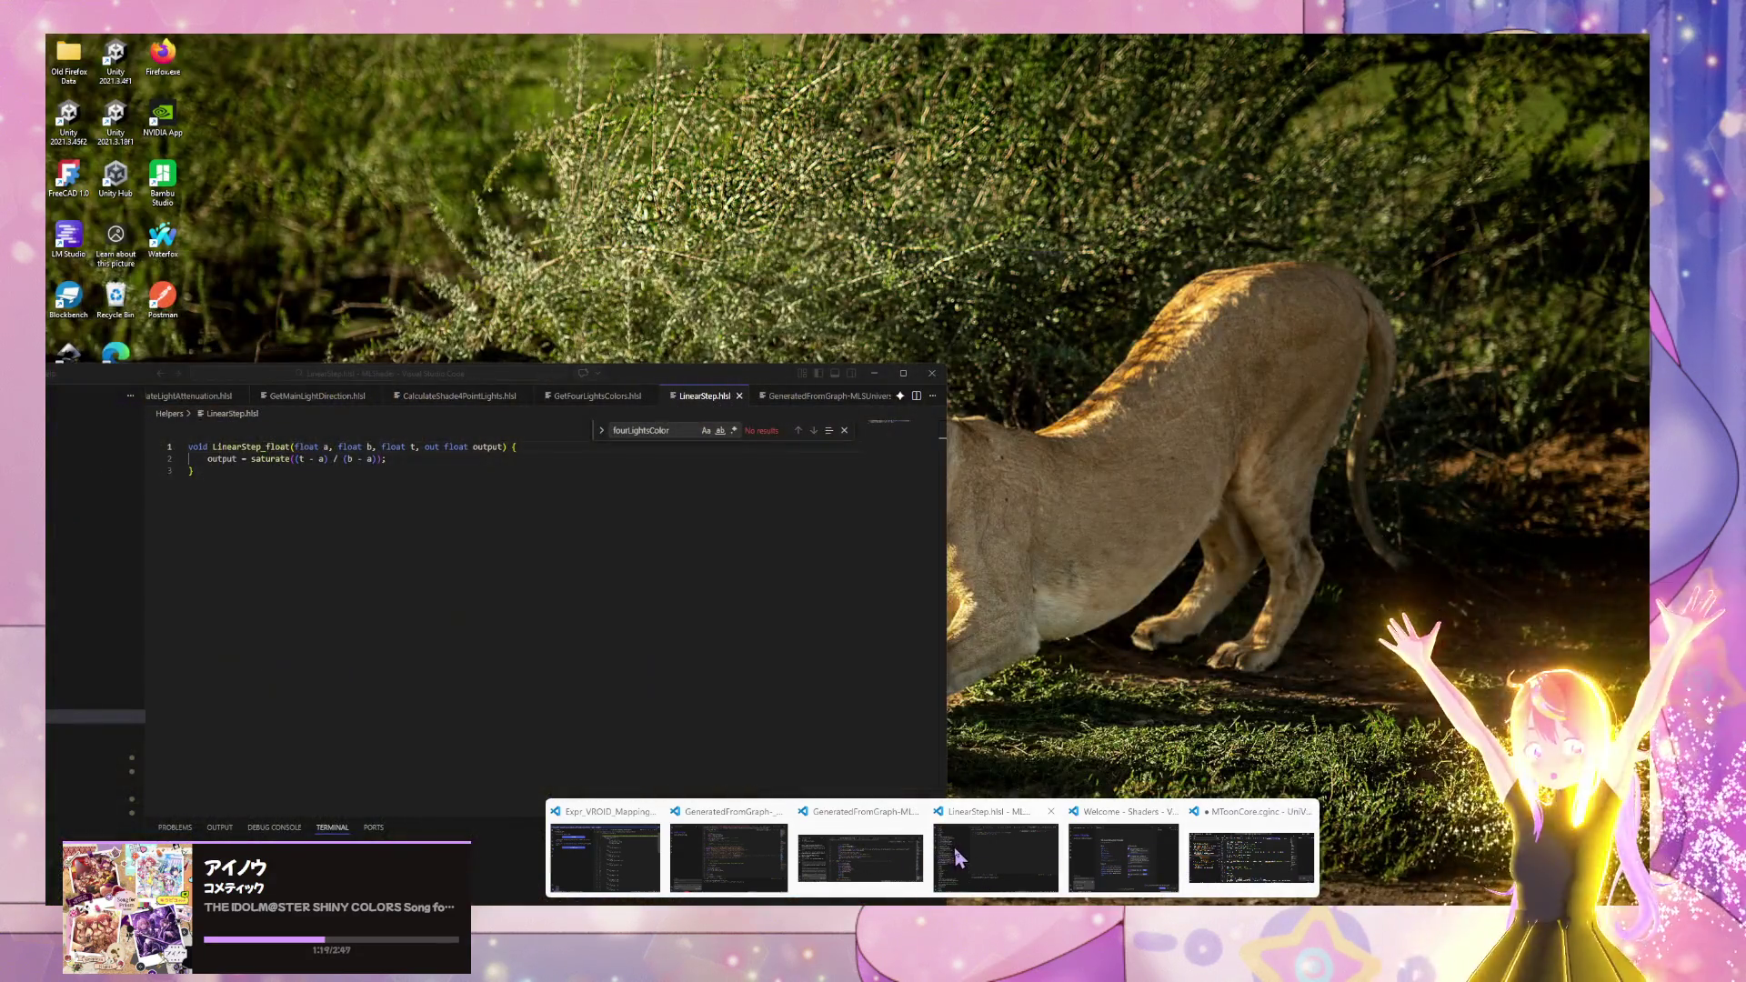
pyautogui.click(995, 860)
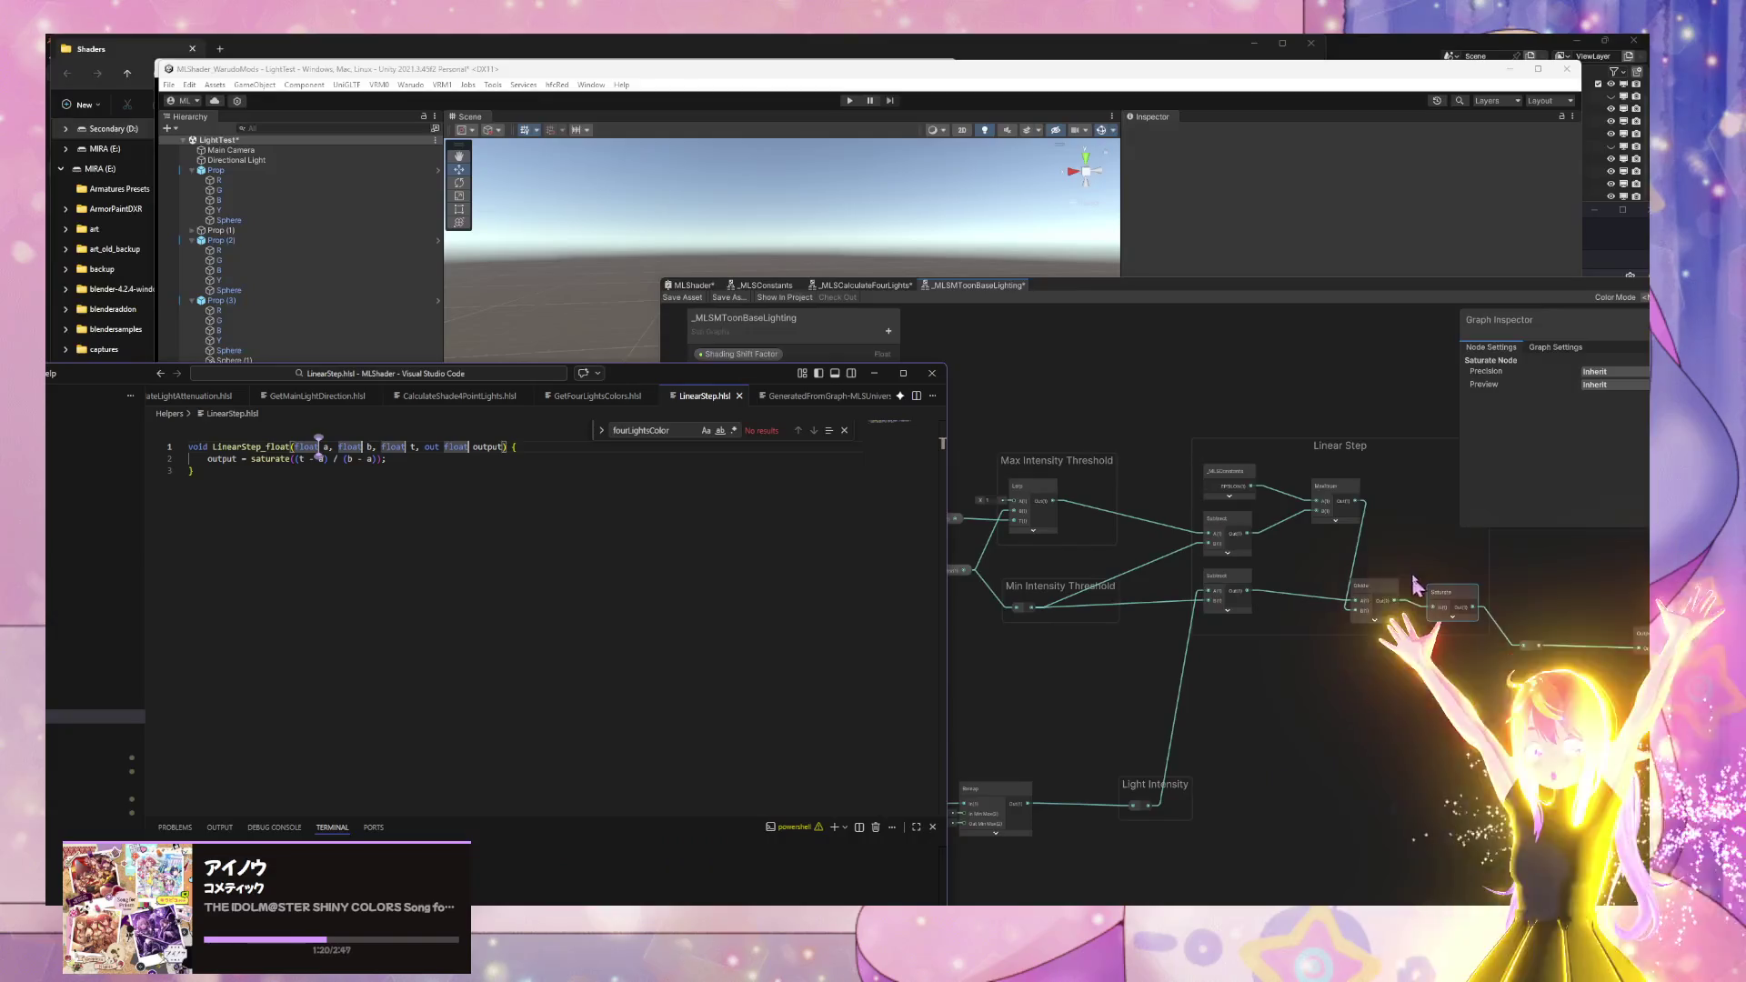
pyautogui.moveTo(812, 377)
pyautogui.mouseDown()
pyautogui.moveTo(549, 336)
pyautogui.moveTo(460, 290)
pyautogui.moveTo(671, 432)
pyautogui.moveTo(47, 435)
pyautogui.moveTo(31, 417)
pyautogui.mouseUp()
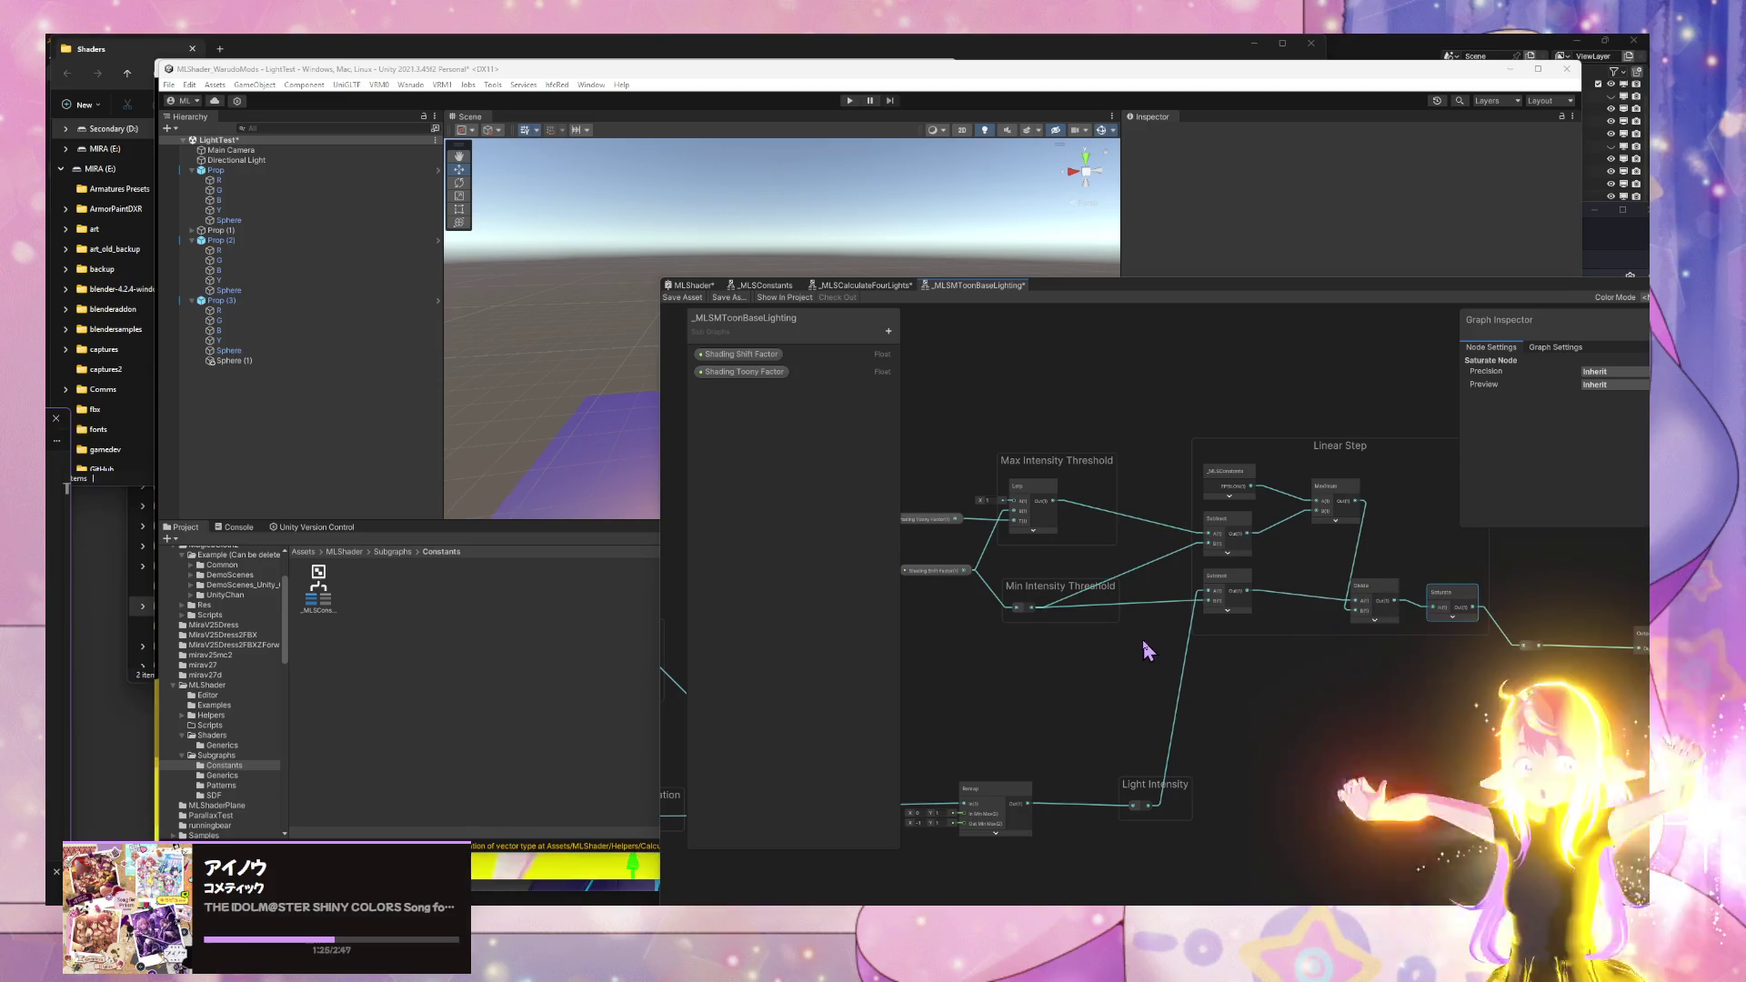
# - Start relabelling the Min Intensity Threshold group as 'Min Intensity Threshold (a)'
pyautogui.moveTo(1170, 670); pyautogui.dragTo(982, 653)
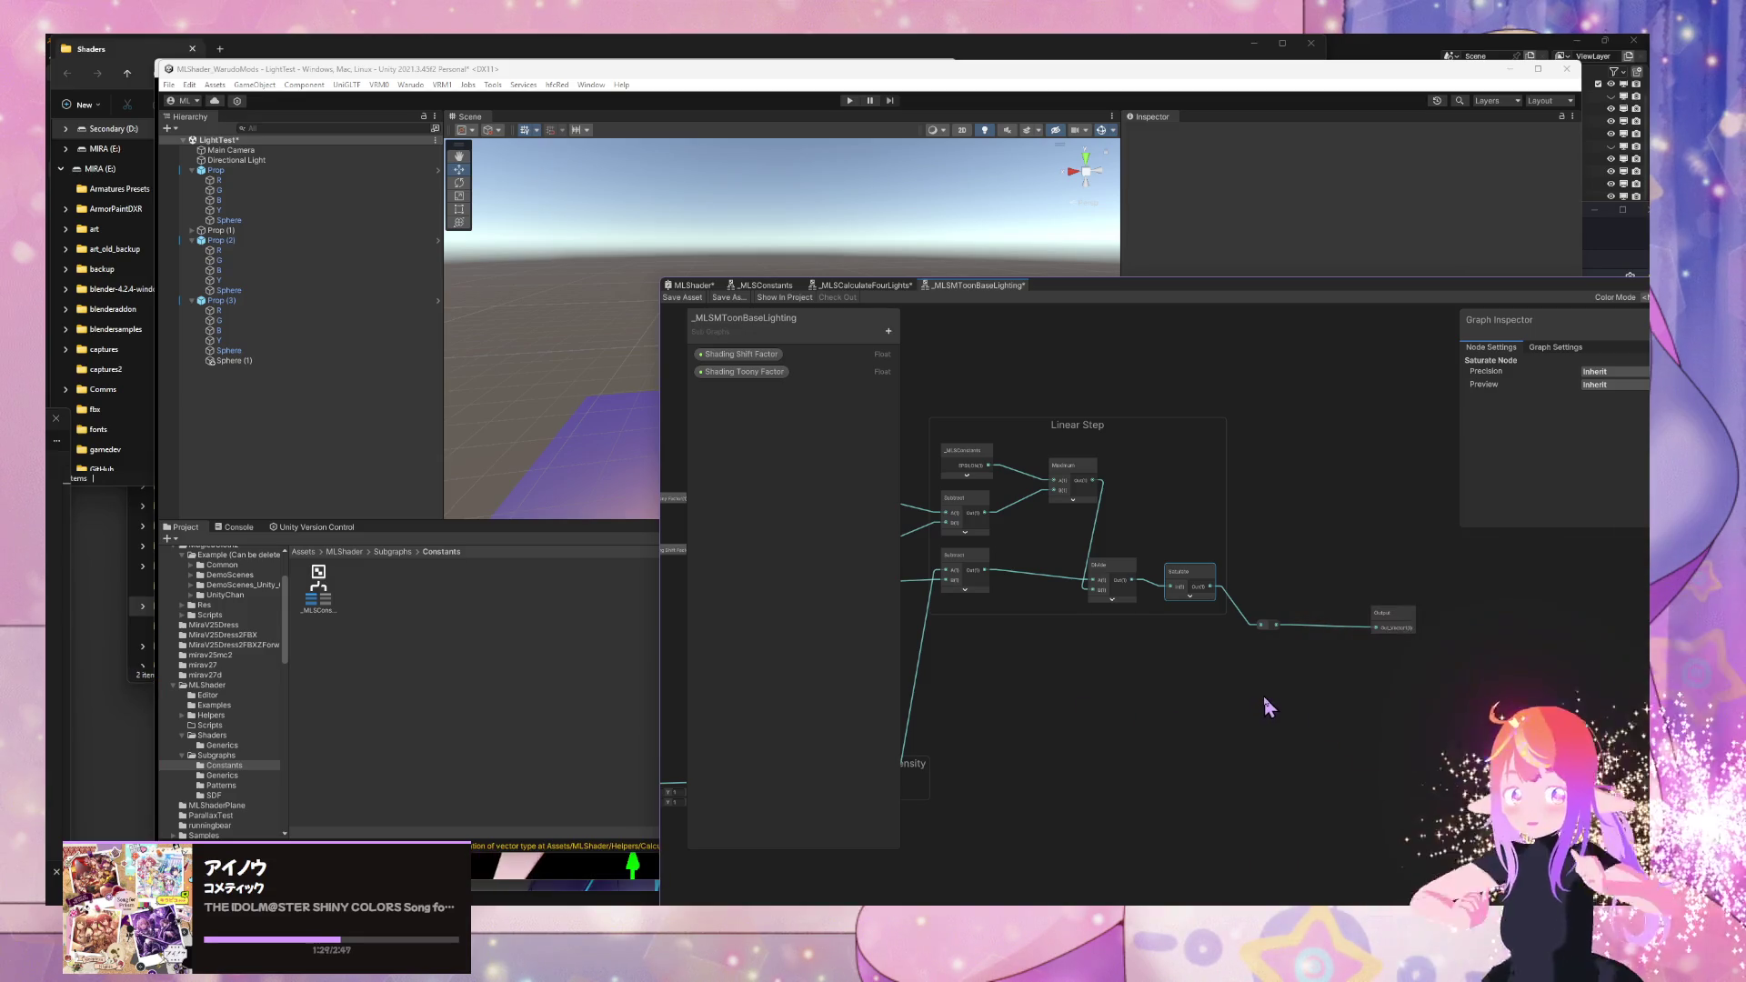
pyautogui.moveTo(1017, 585); pyautogui.dragTo(1219, 701)
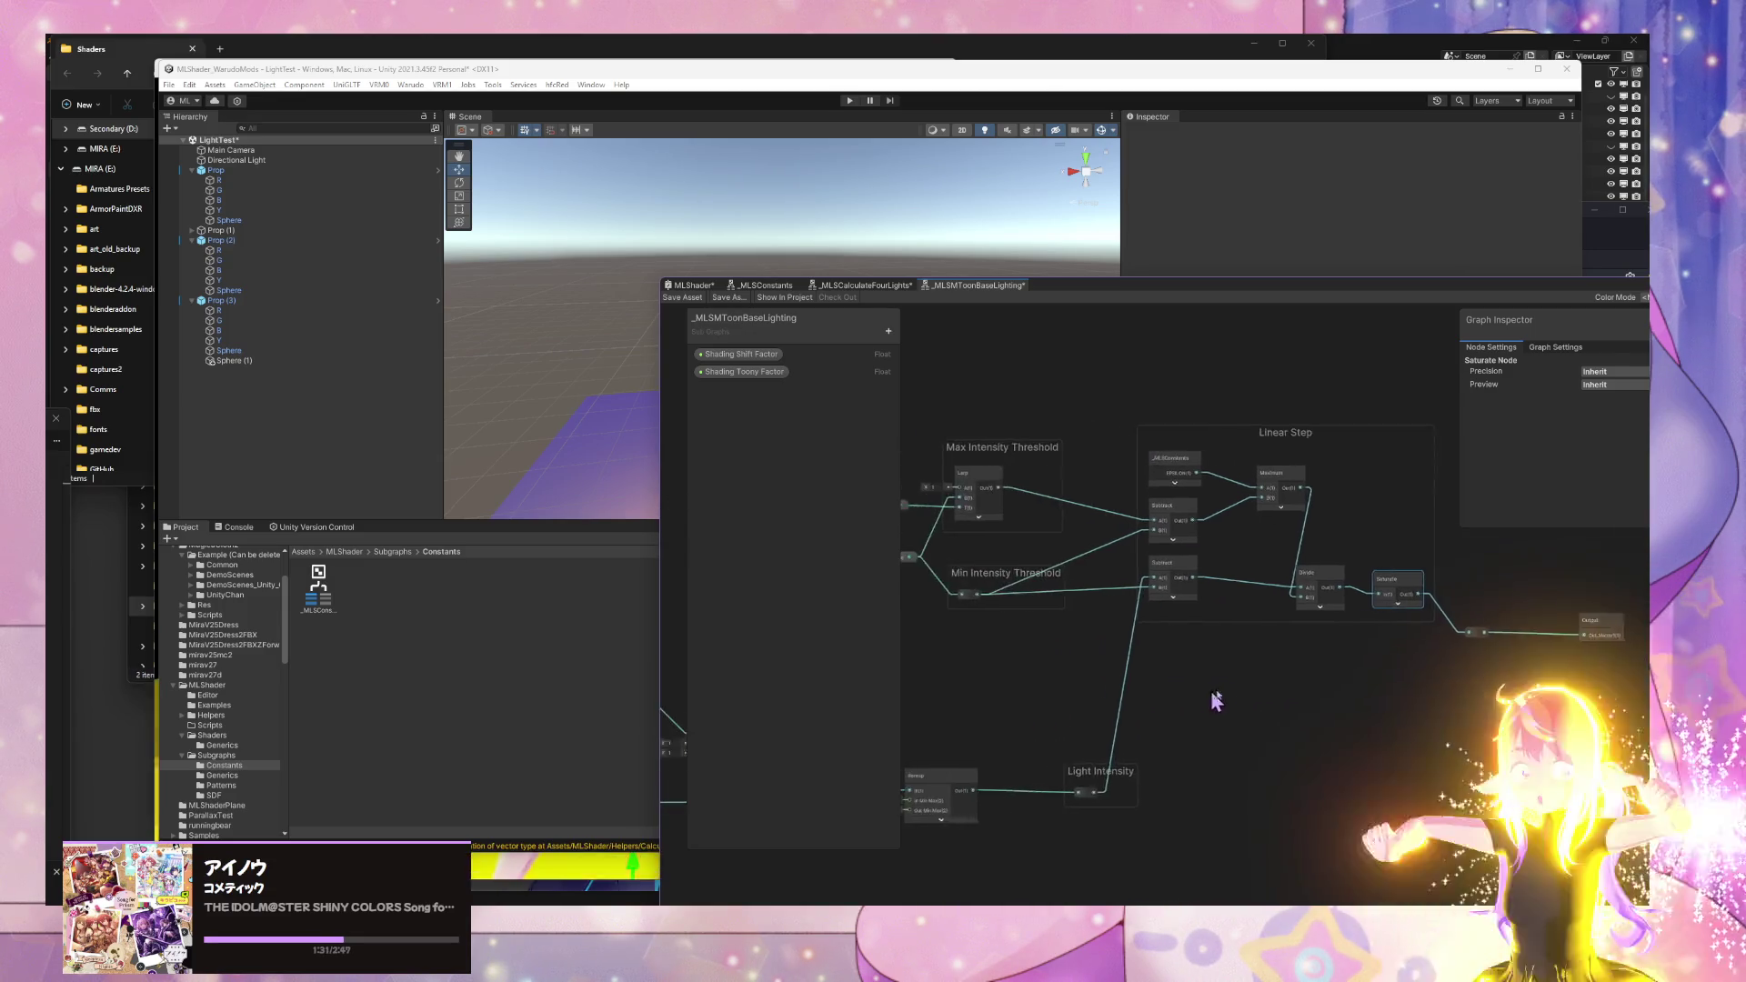
pyautogui.moveTo(1015, 647); pyautogui.dragTo(1098, 651)
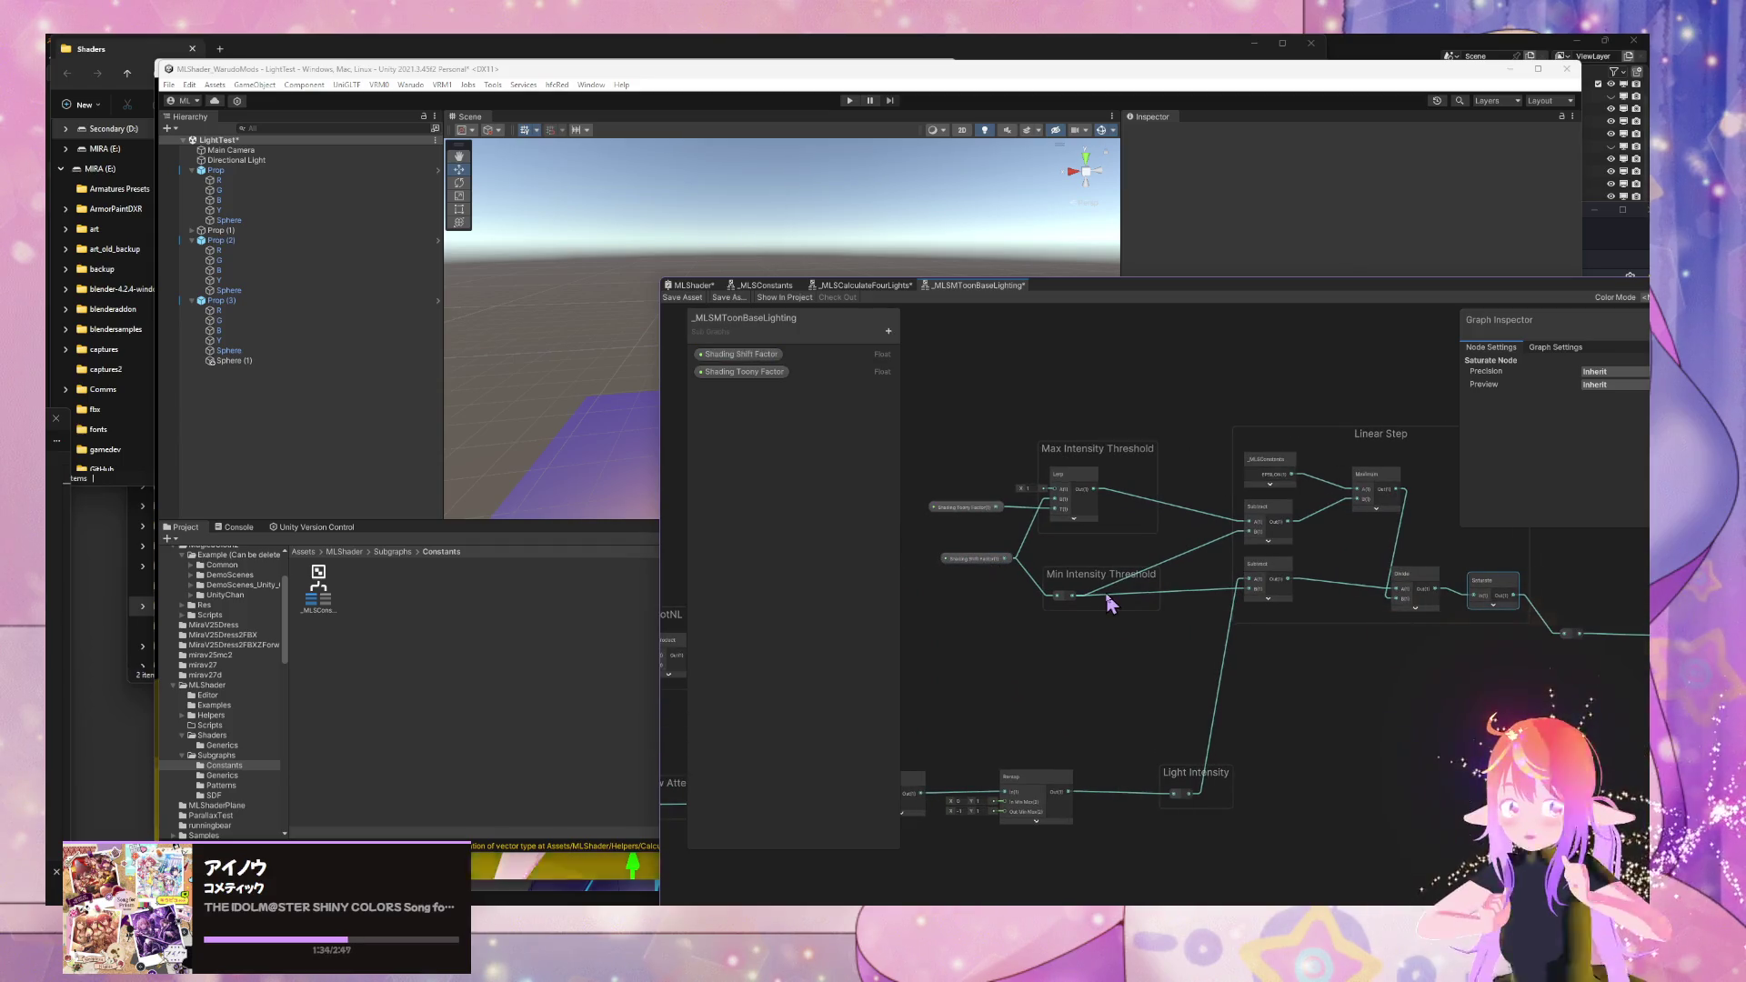
pyautogui.click(1082, 582)
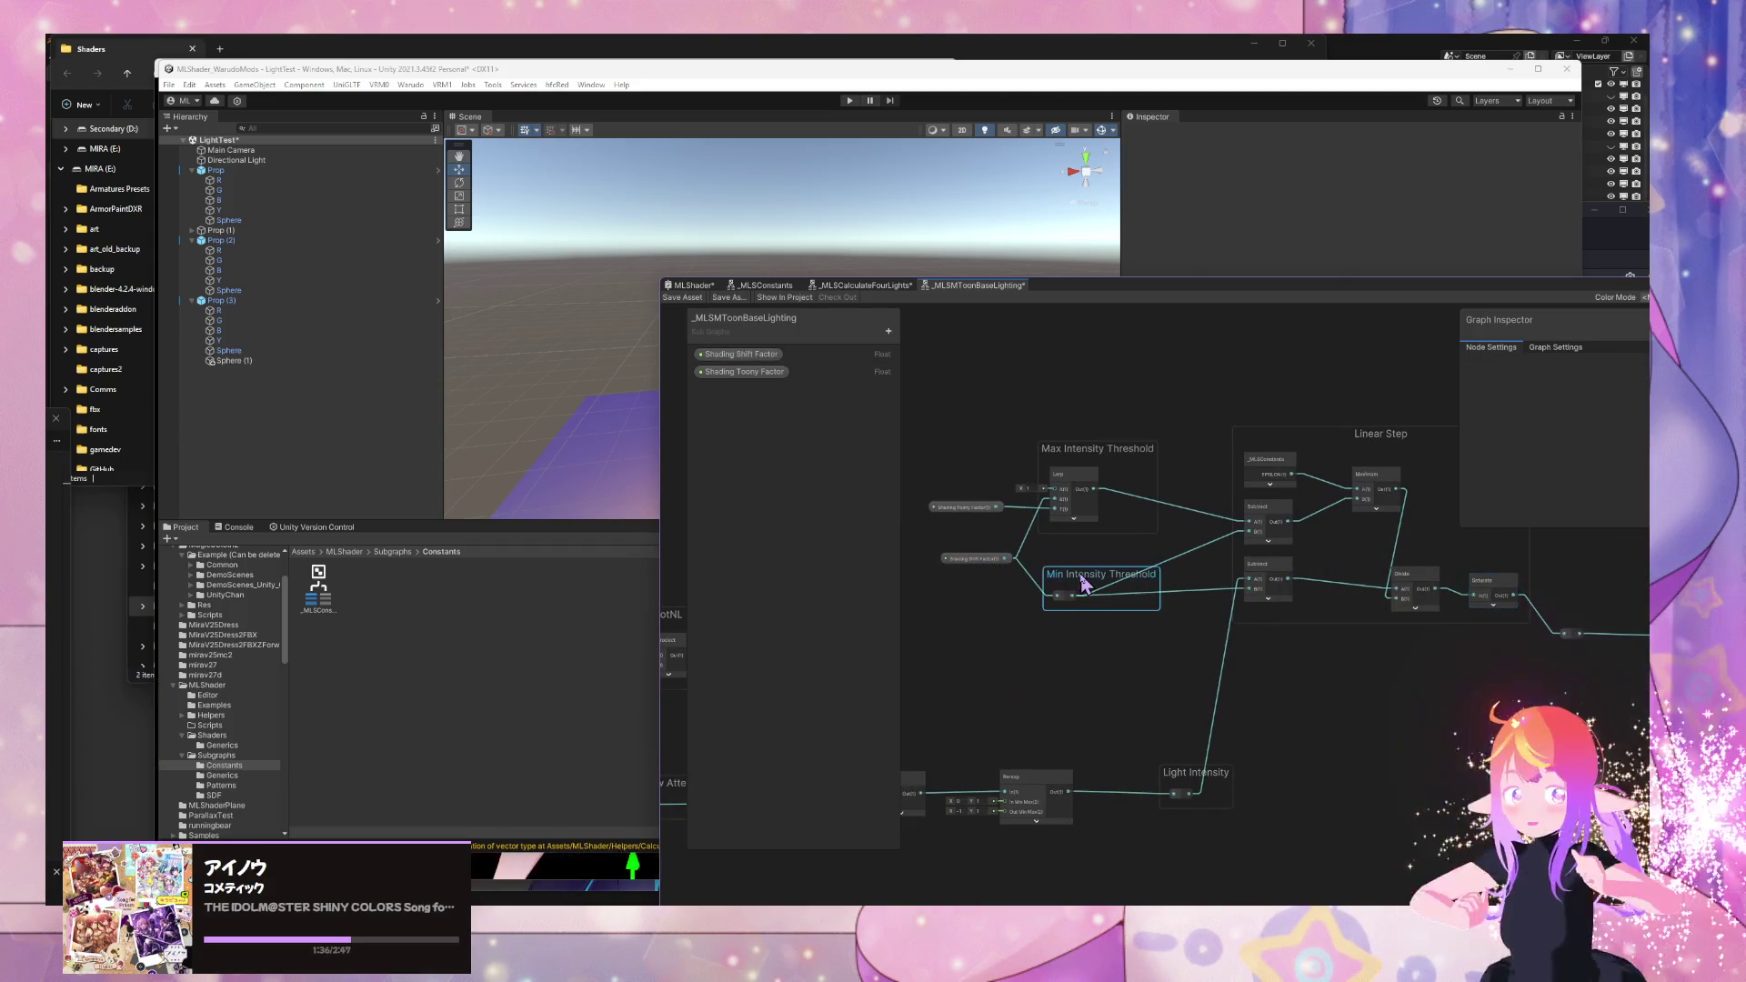
pyautogui.write(' (a')
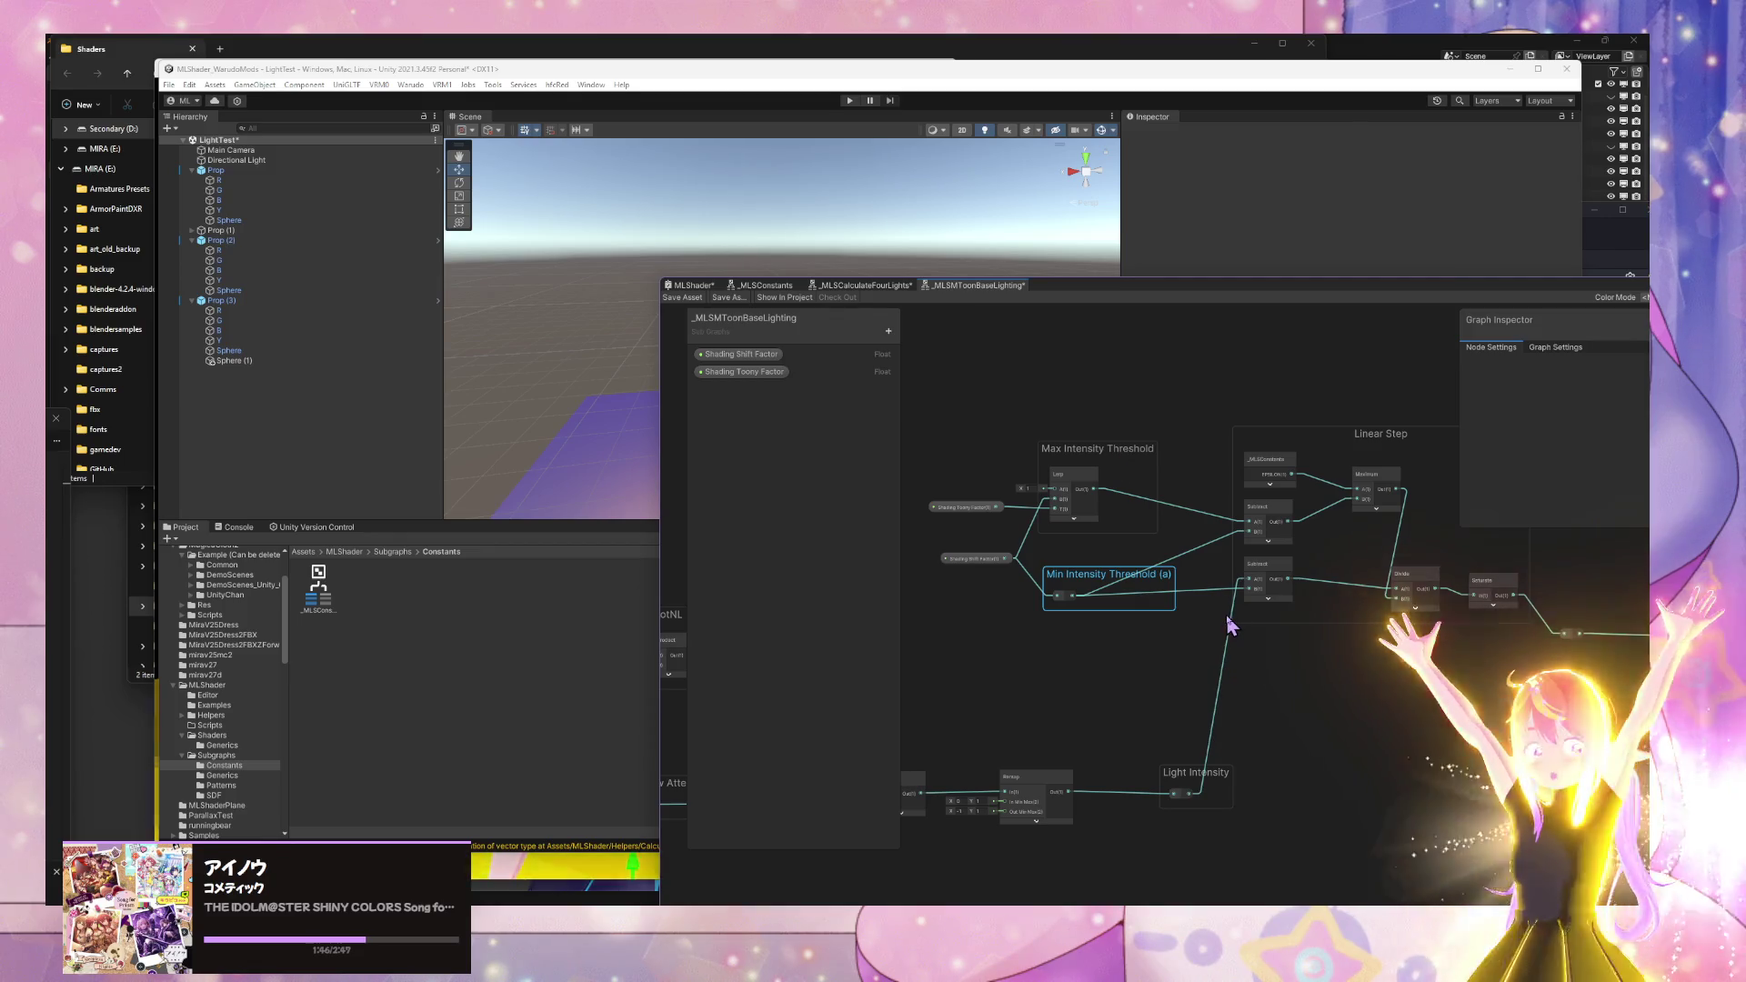
# - Rename the Light Intensity group to 'Light Intensity (b)', undoing an accidental reroute point
pyautogui.doubleClick(1192, 766)
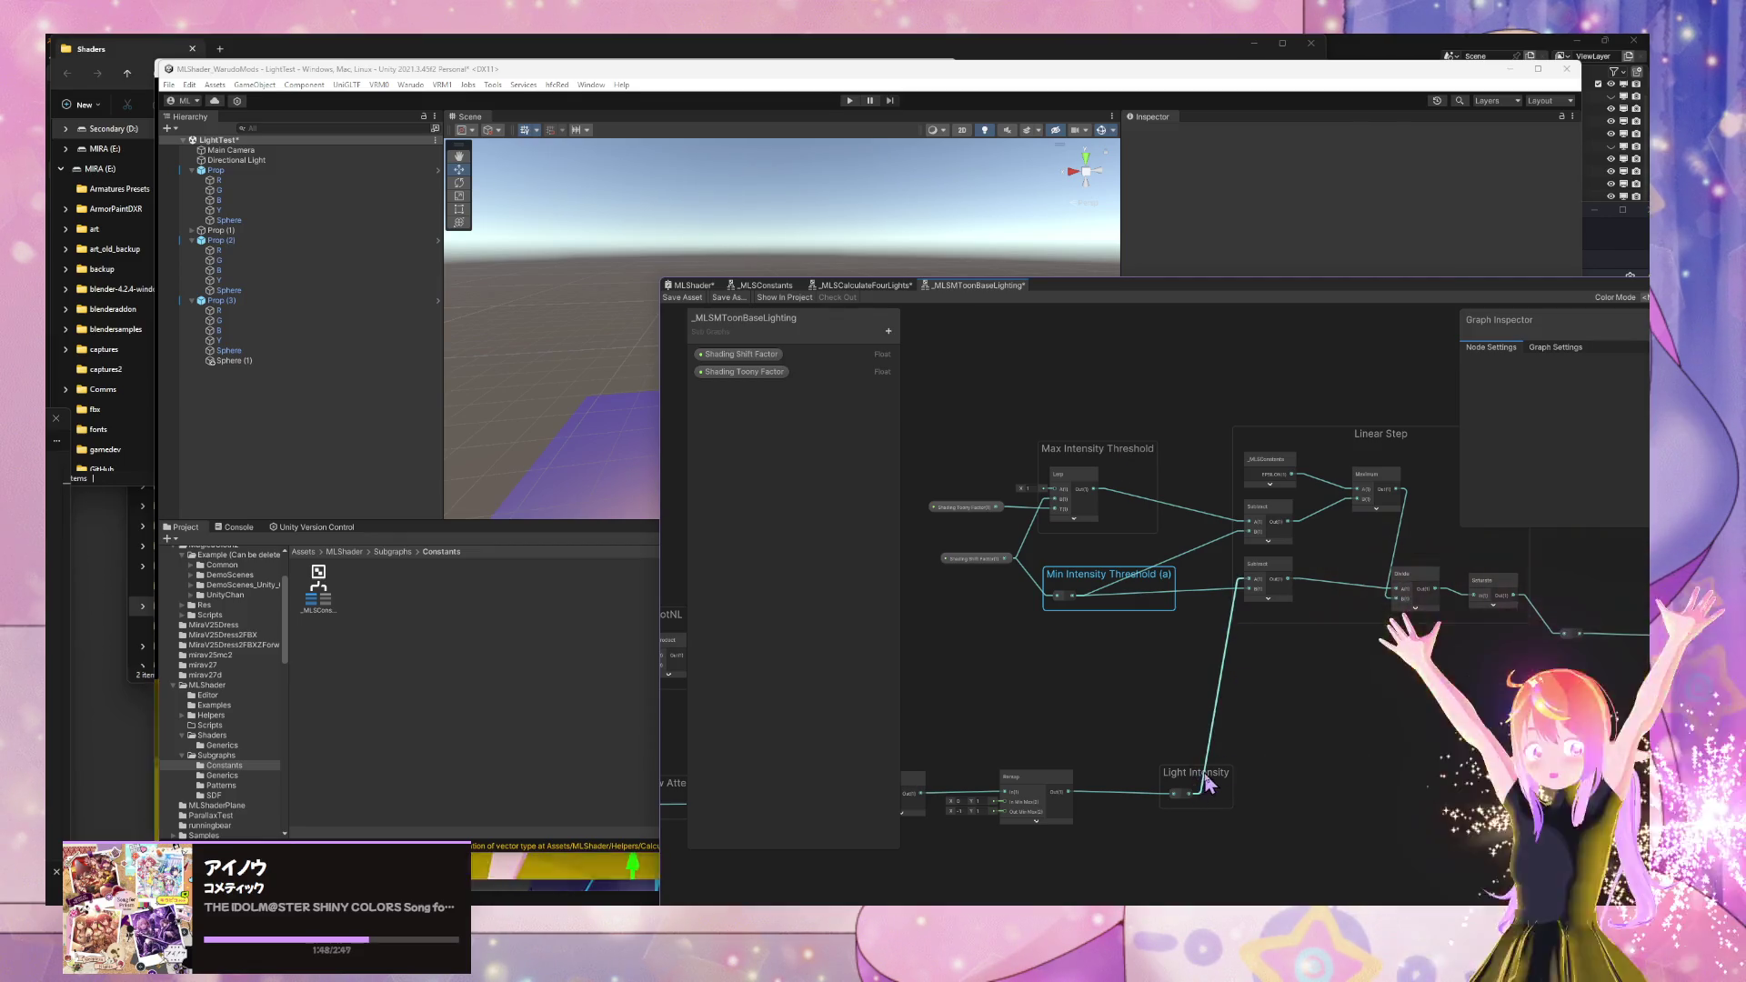
pyautogui.hotkey('ctrl', 'z')
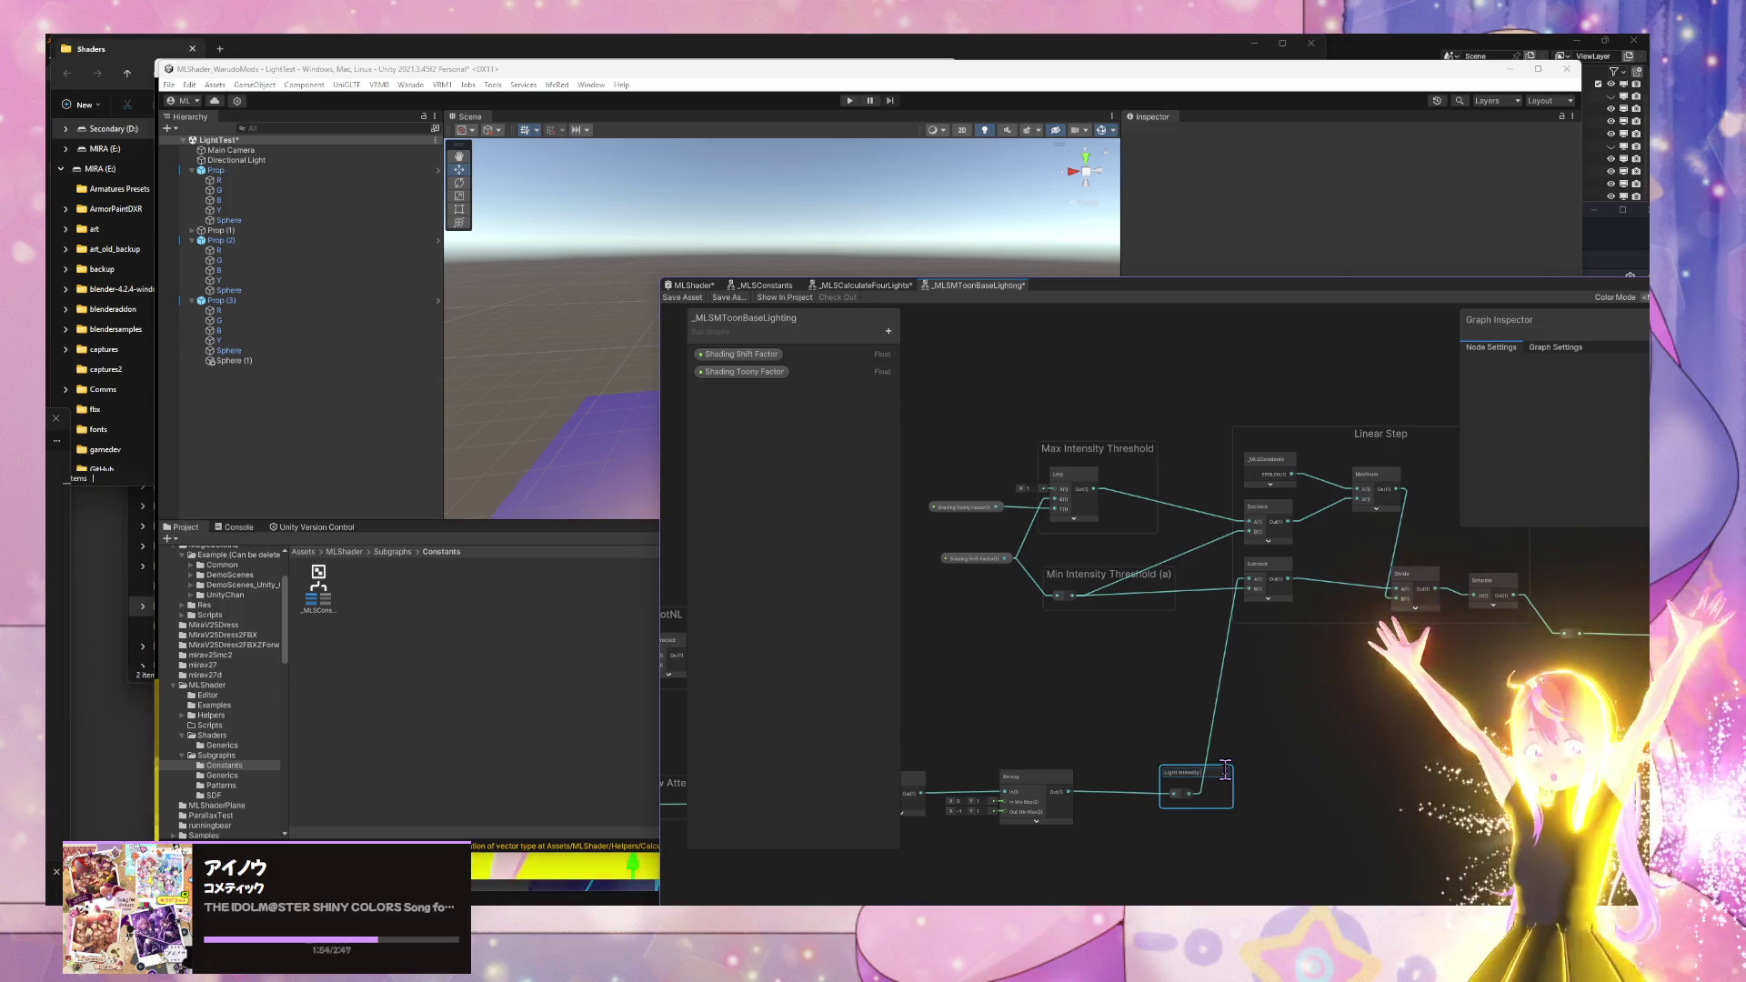
pyautogui.click(1225, 772)
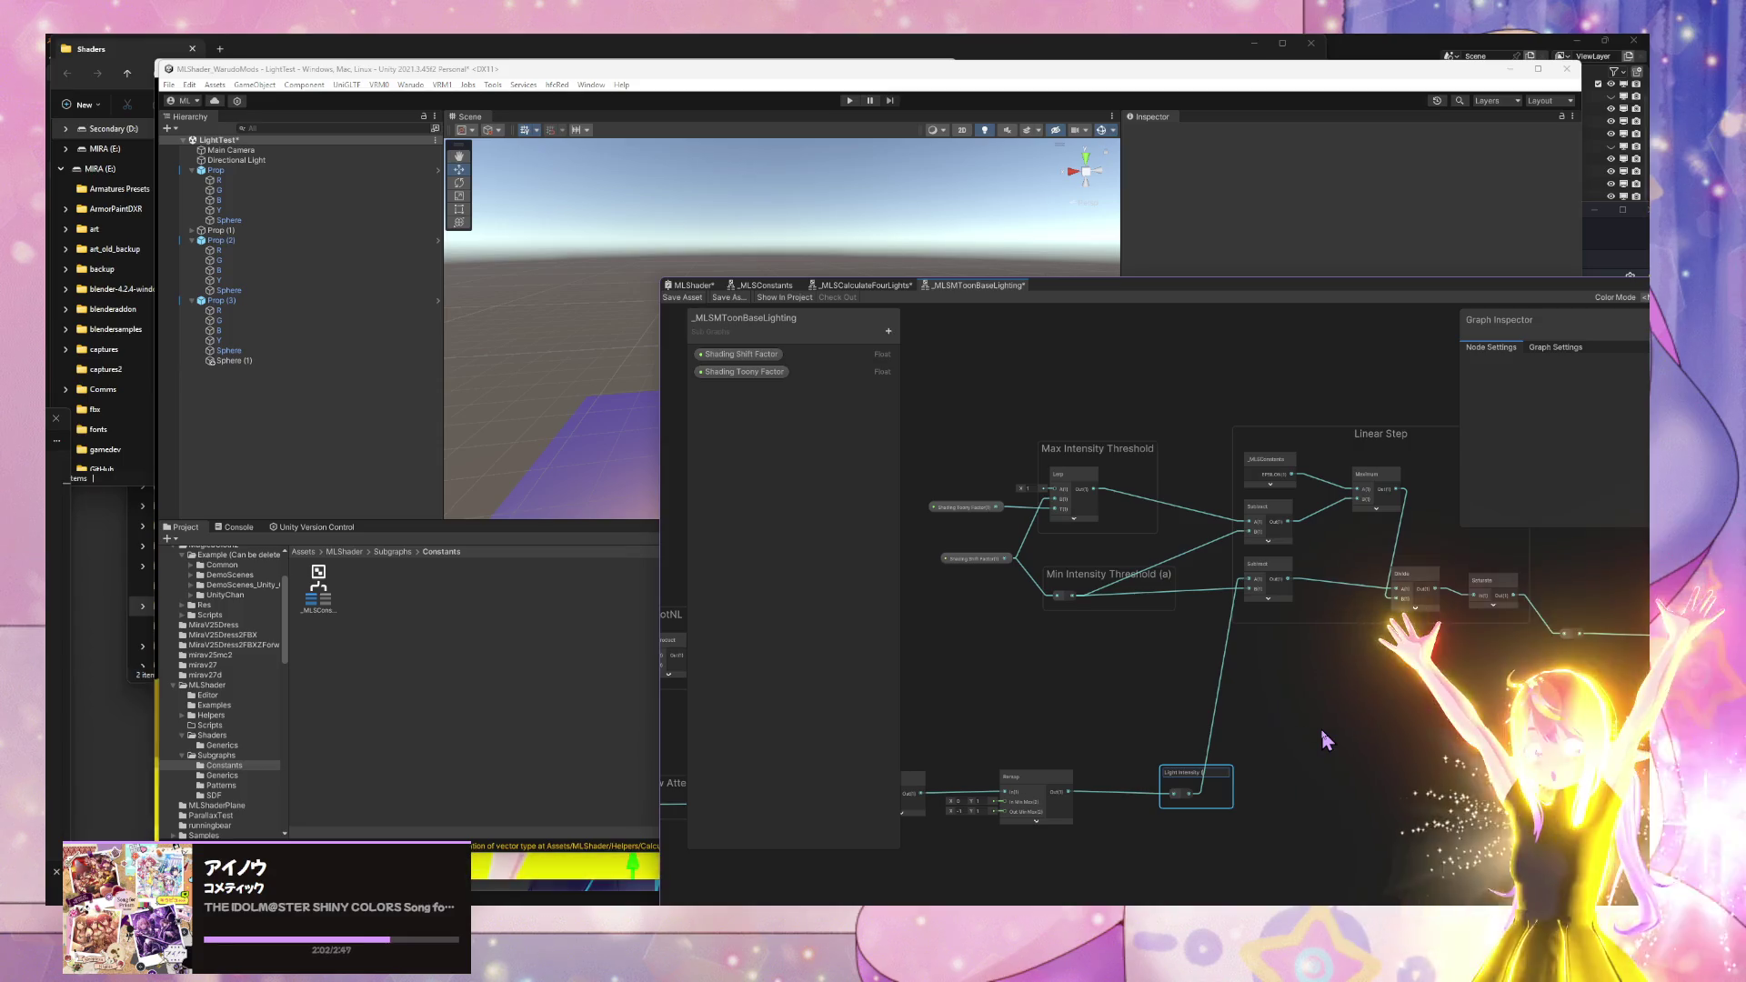
pyautogui.press('Return')
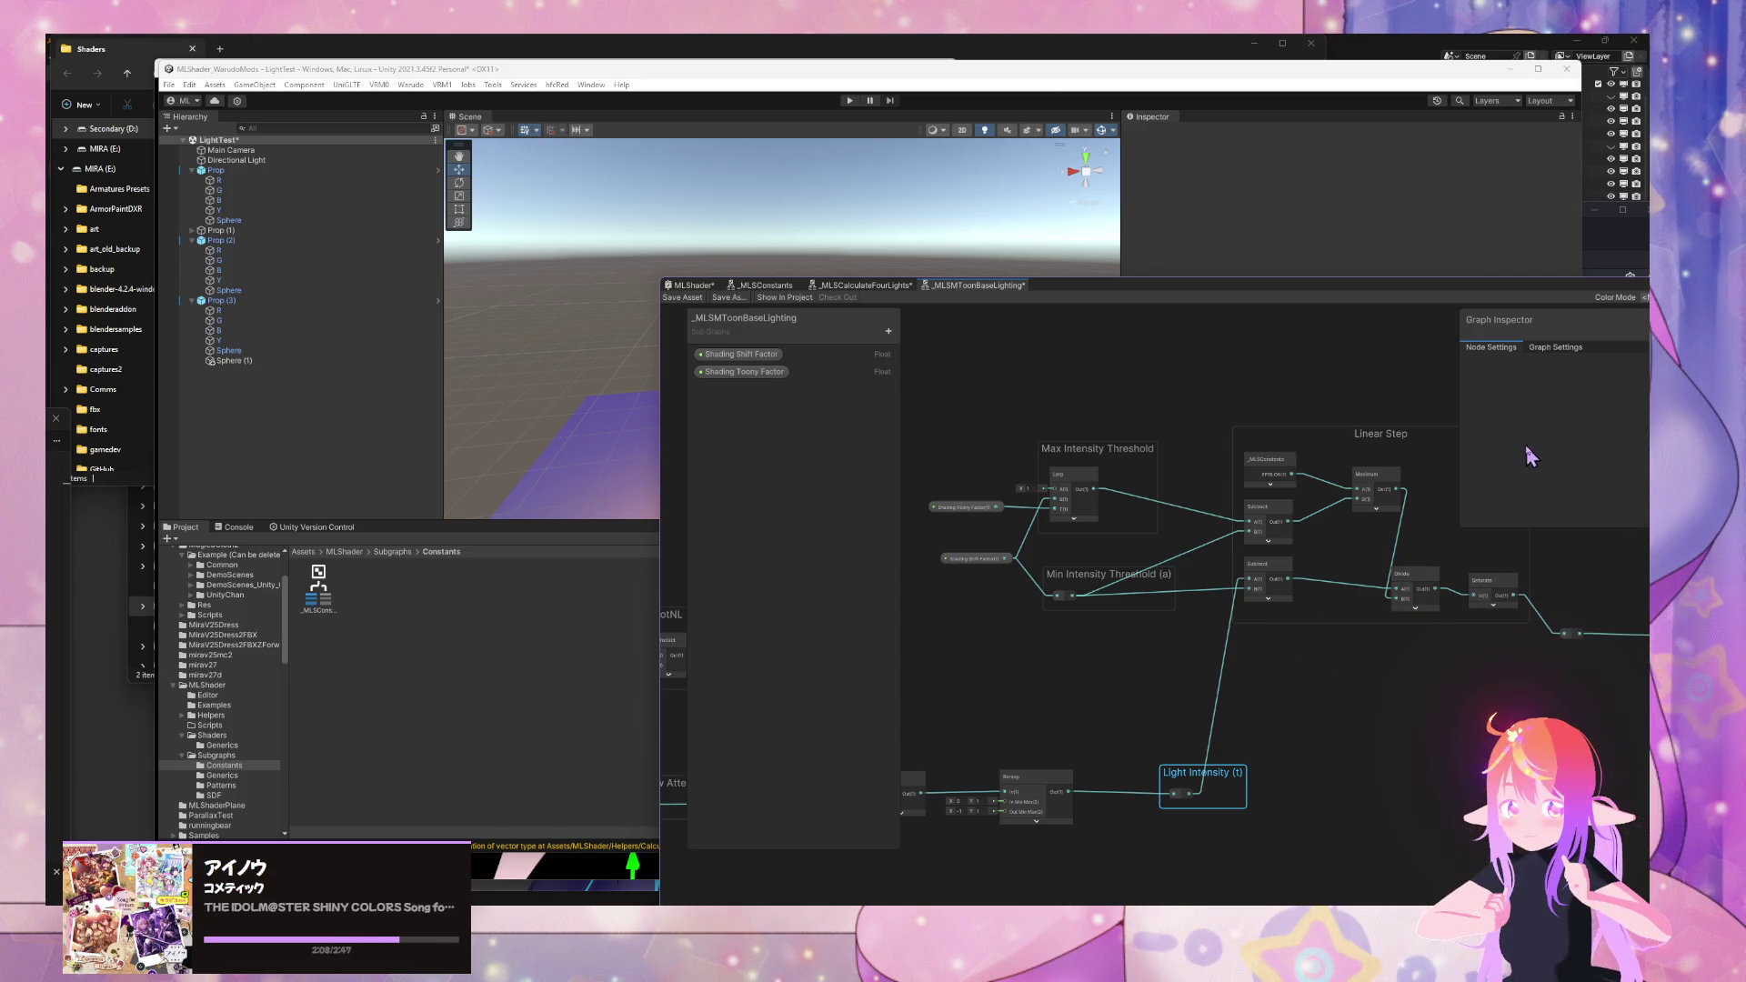
# - Rename the Max Intensity Threshold group to 'Max Intensity Threshold (t)' and save the graph
pyautogui.scroll(1, 1405, 641)
pyautogui.scroll(1, 1337, 592)
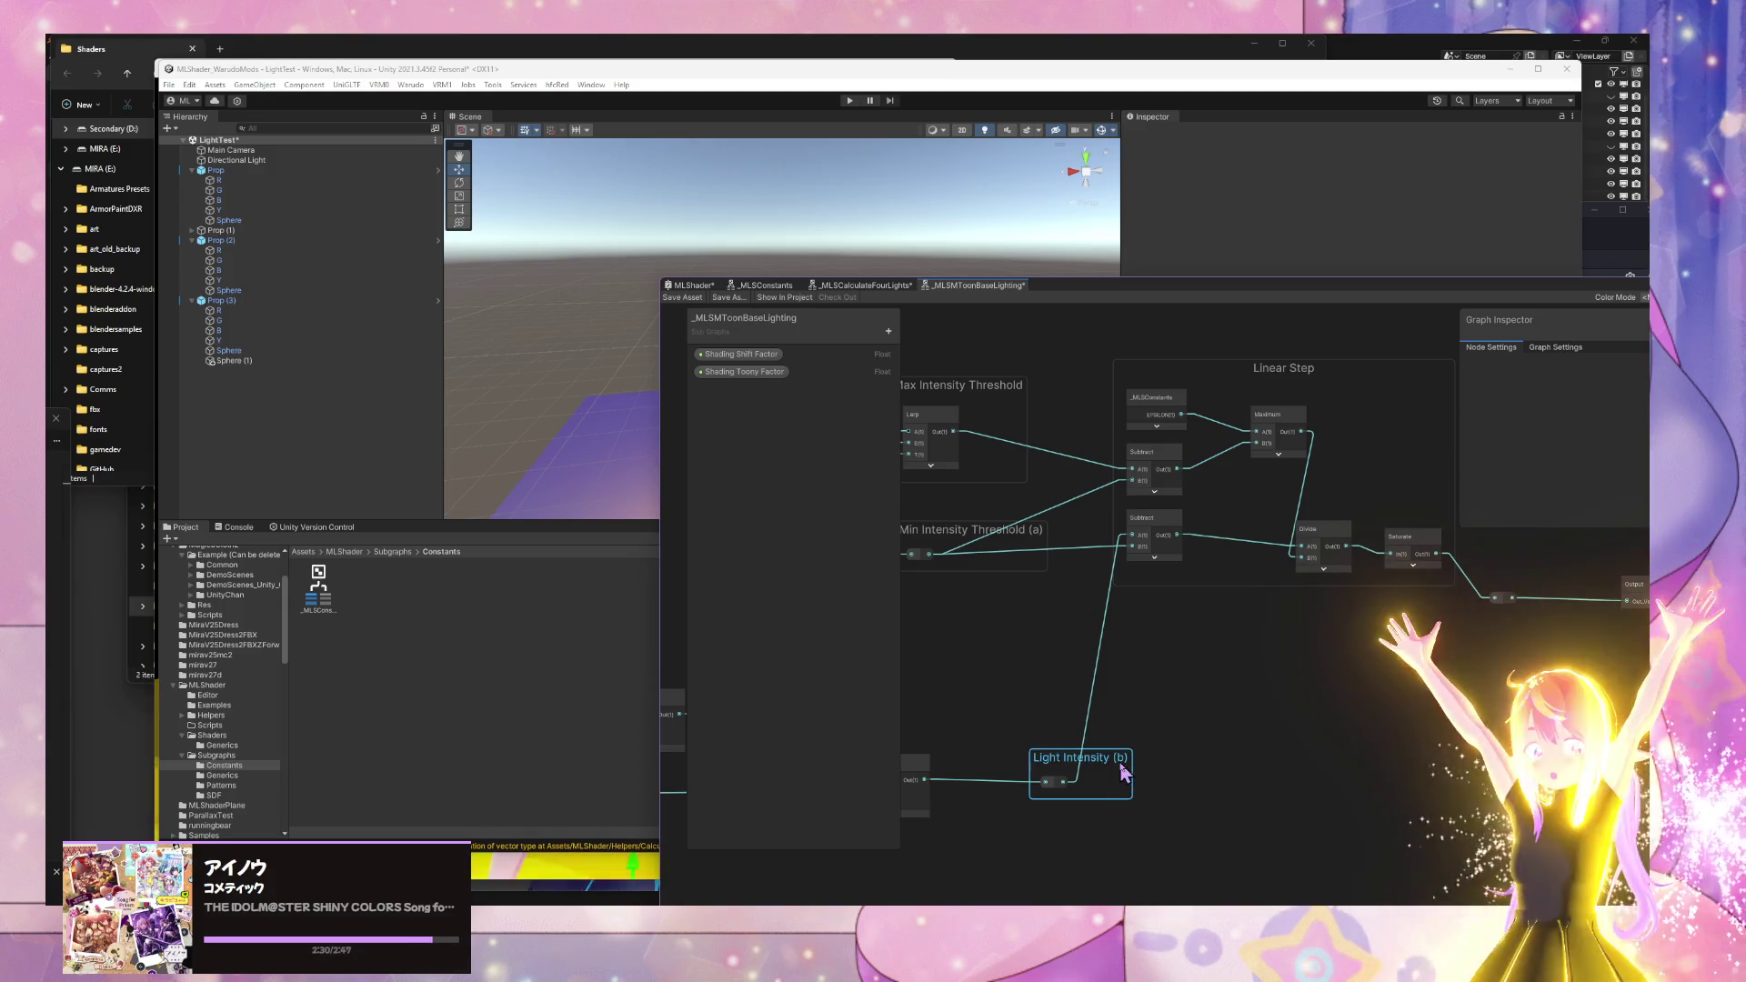
pyautogui.moveTo(1172, 707); pyautogui.dragTo(1173, 745)
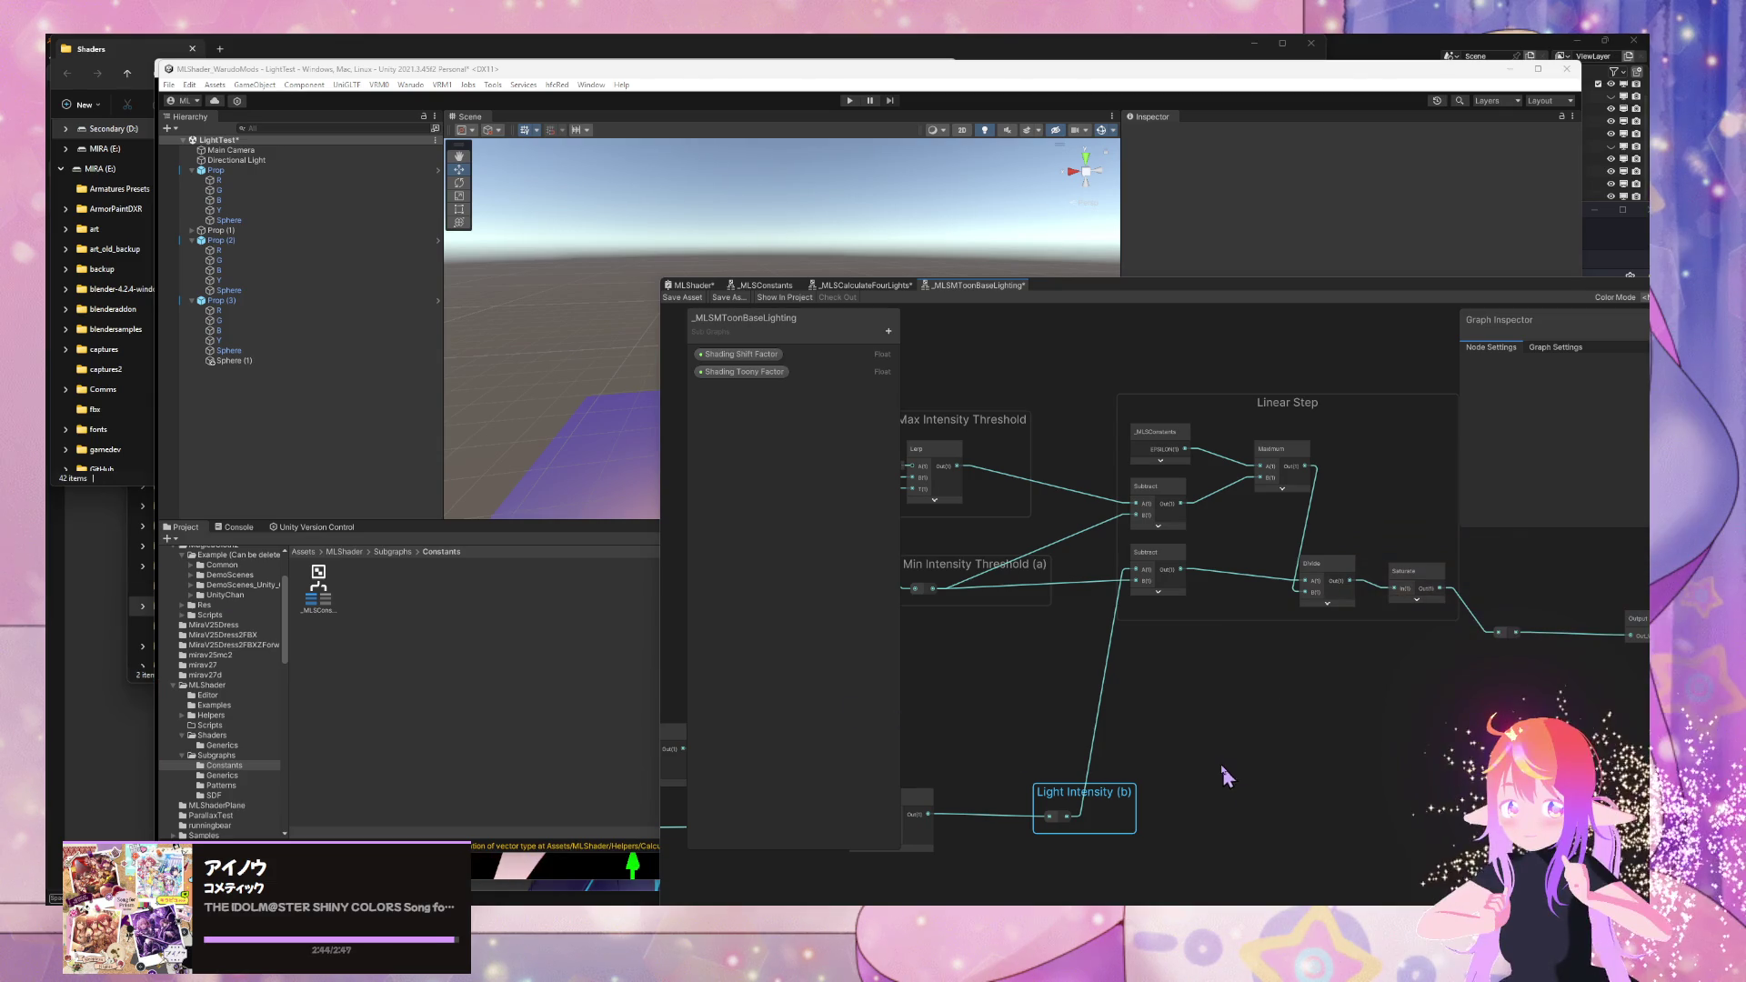
pyautogui.moveTo(1242, 777); pyautogui.dragTo(1256, 780)
pyautogui.moveTo(1077, 676)
pyautogui.mouseDown()
pyautogui.moveTo(1305, 709)
pyautogui.moveTo(1263, 693)
pyautogui.mouseUp()
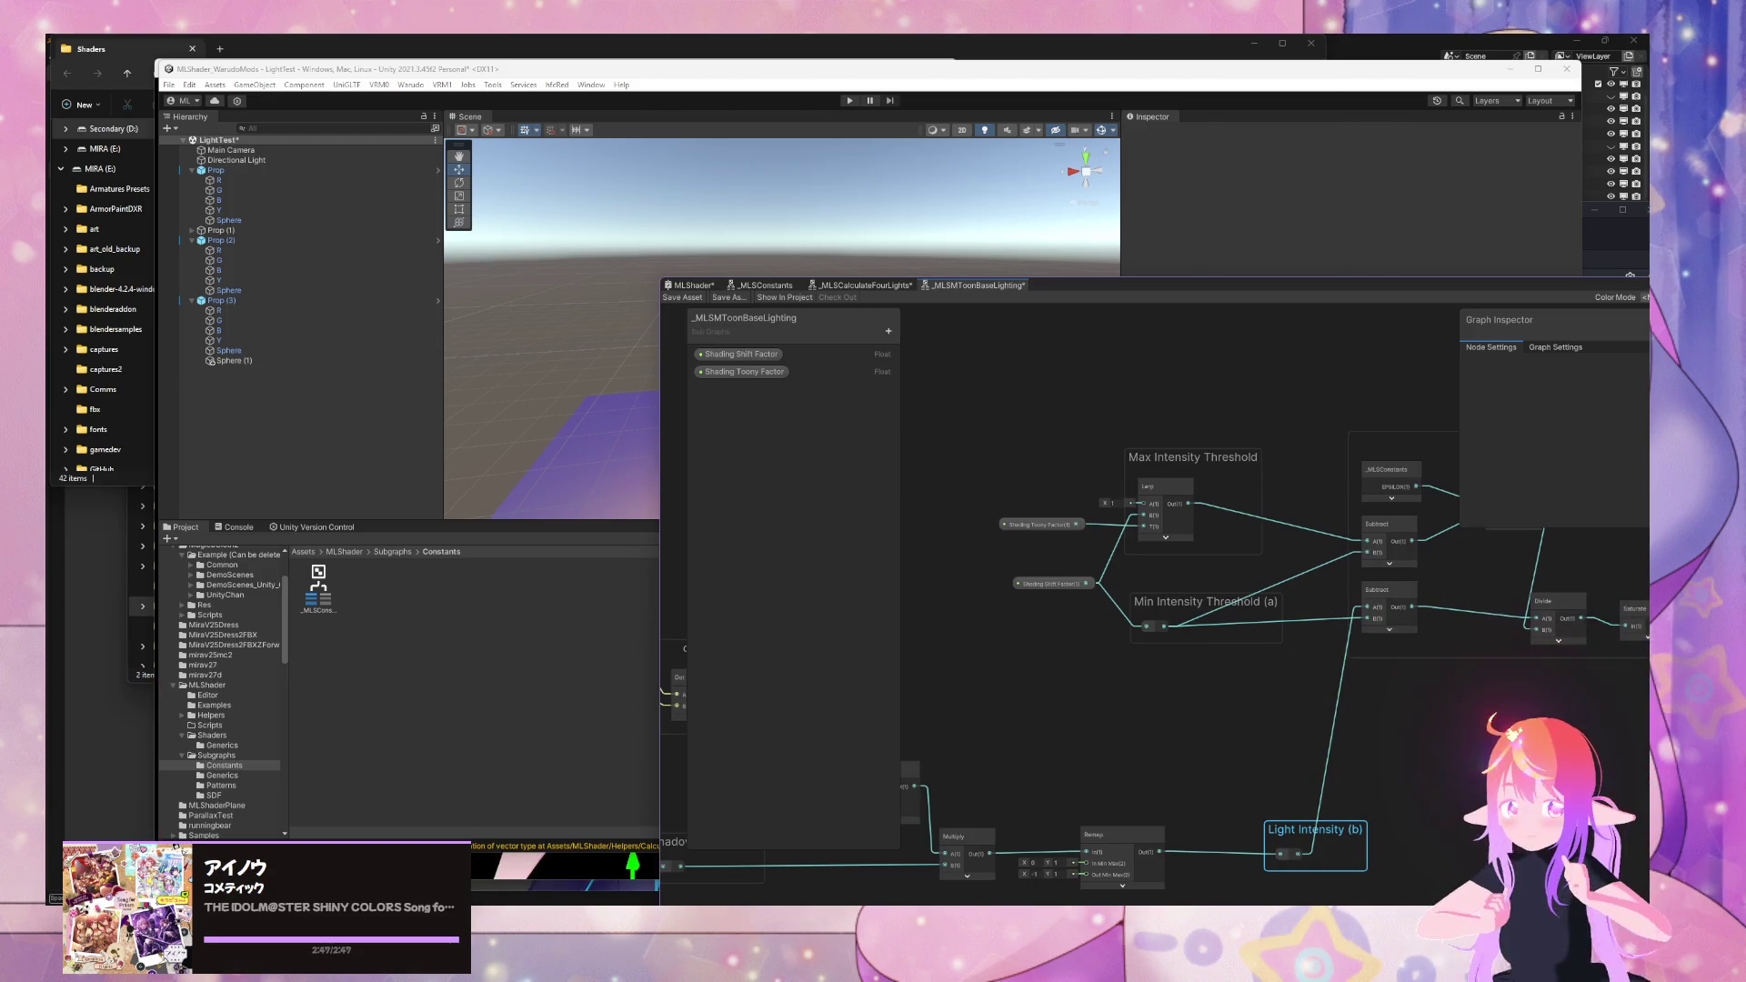
pyautogui.moveTo(1492, 760); pyautogui.dragTo(1373, 752)
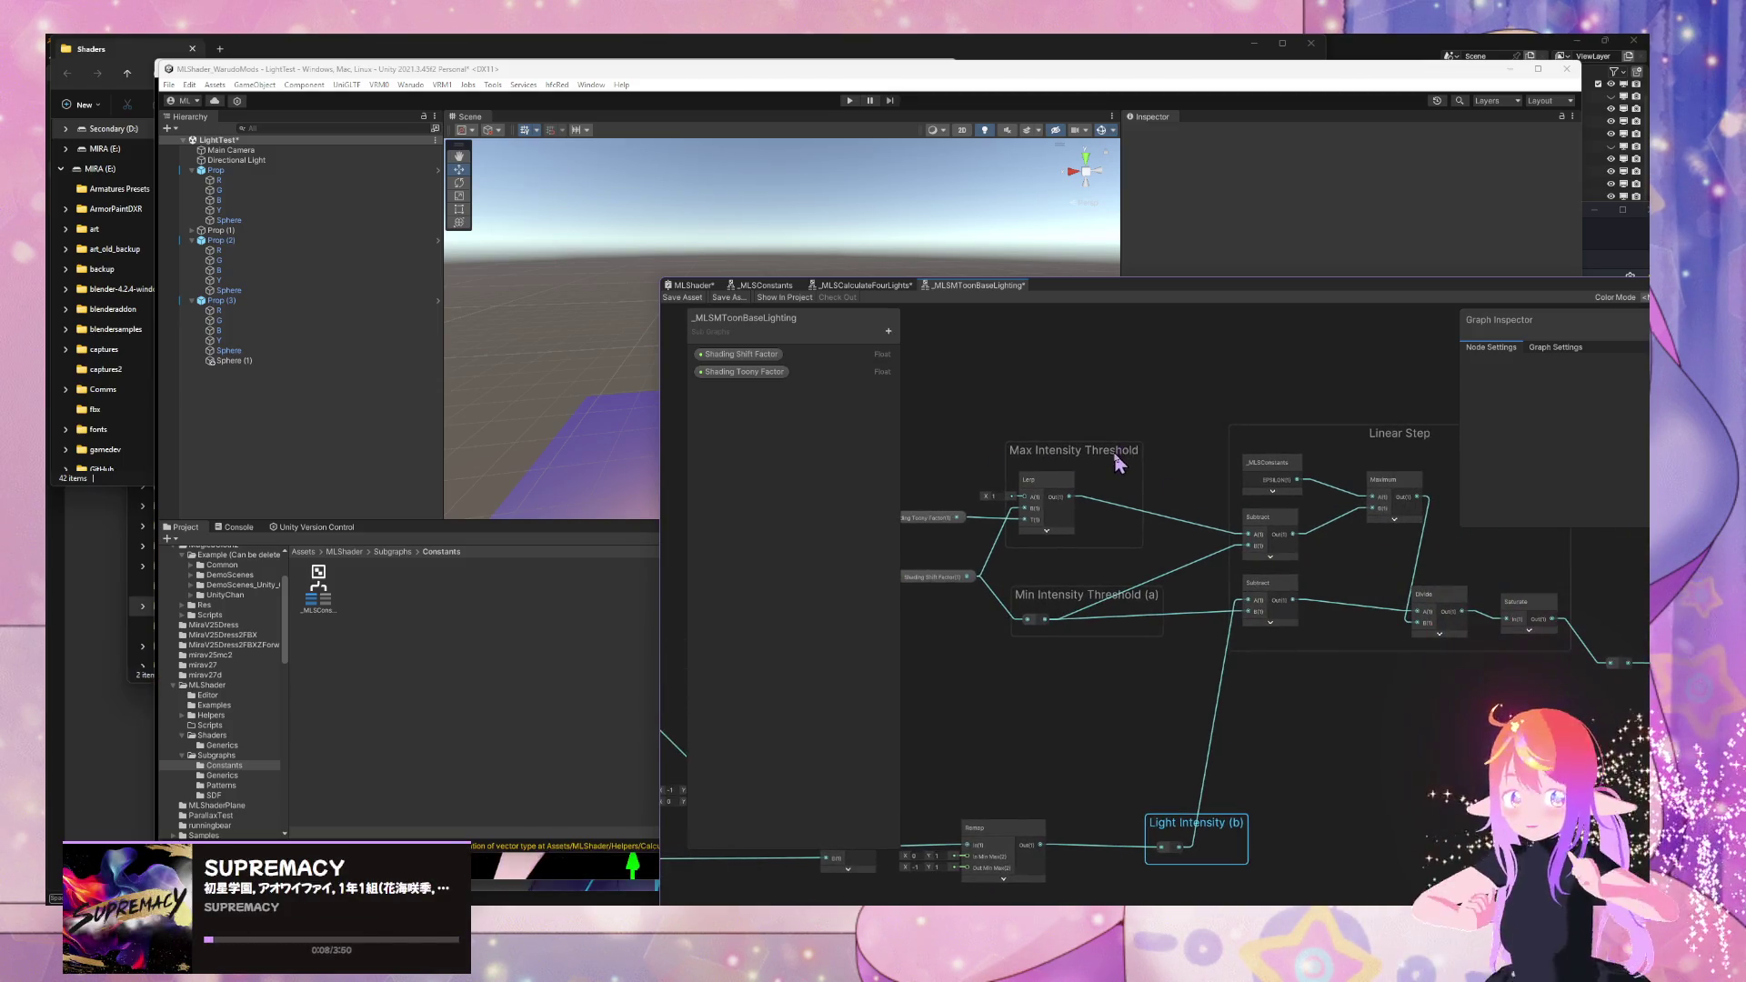
pyautogui.doubleClick(1118, 451)
pyautogui.press('End')
pyautogui.write('(')
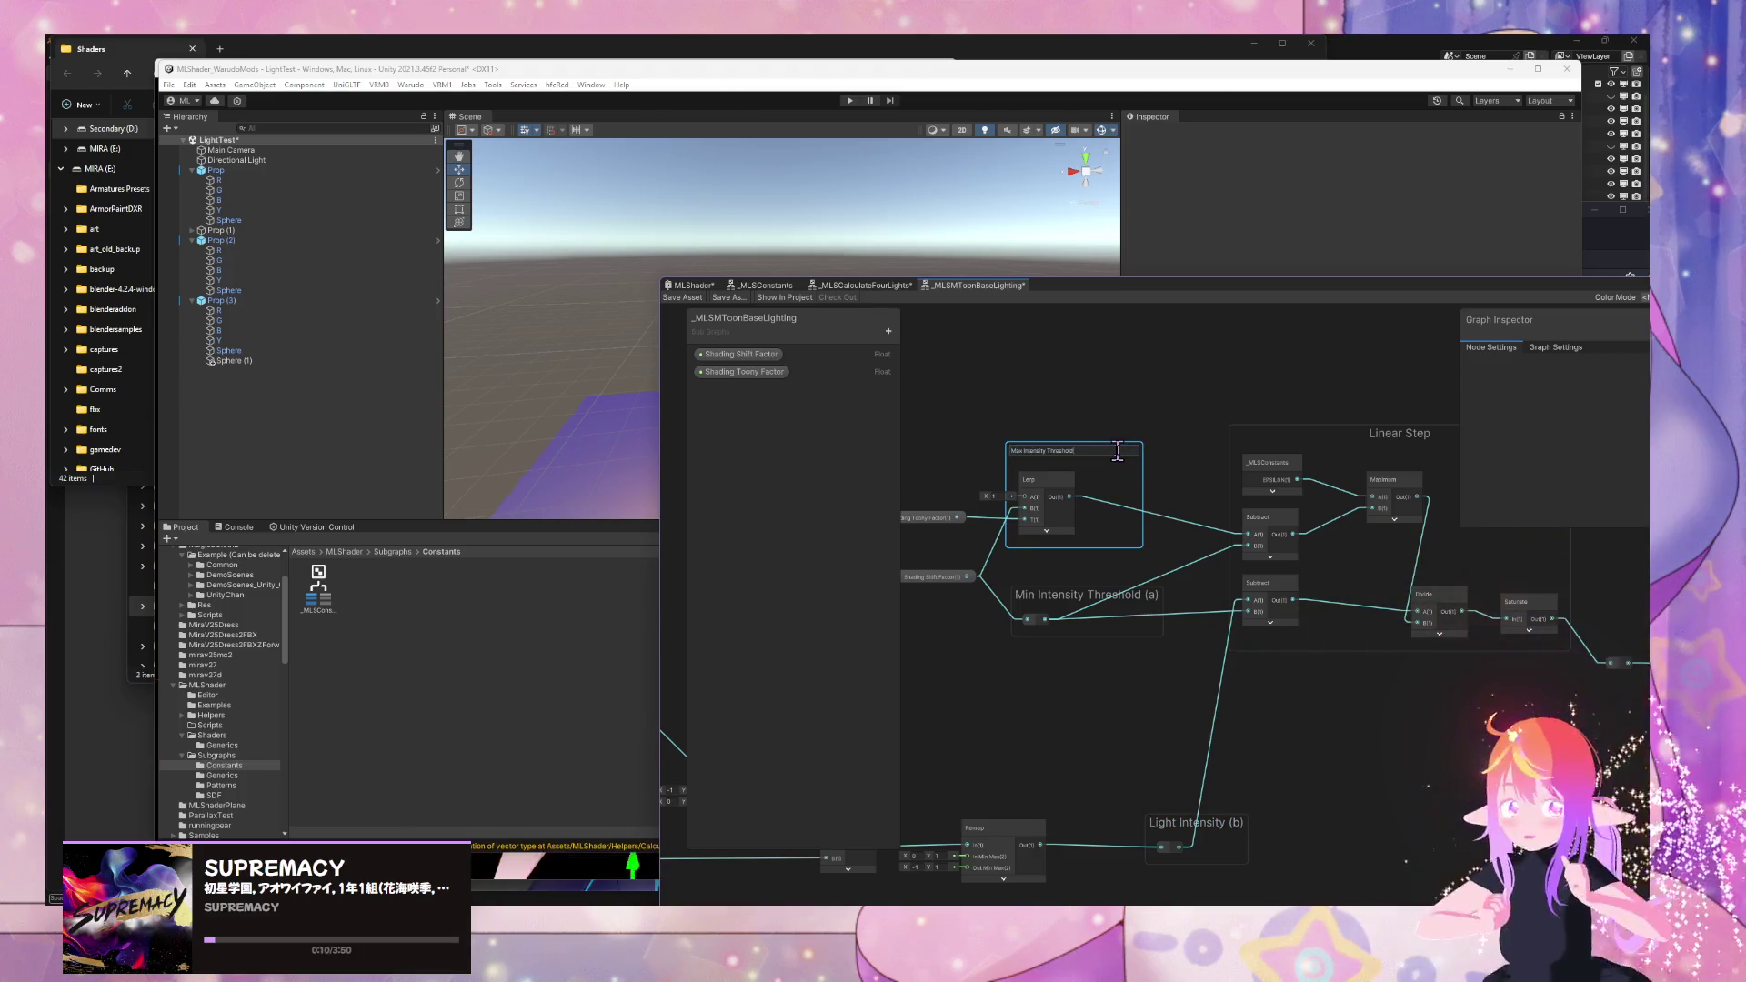
pyautogui.write('t)')
pyautogui.press('Return')
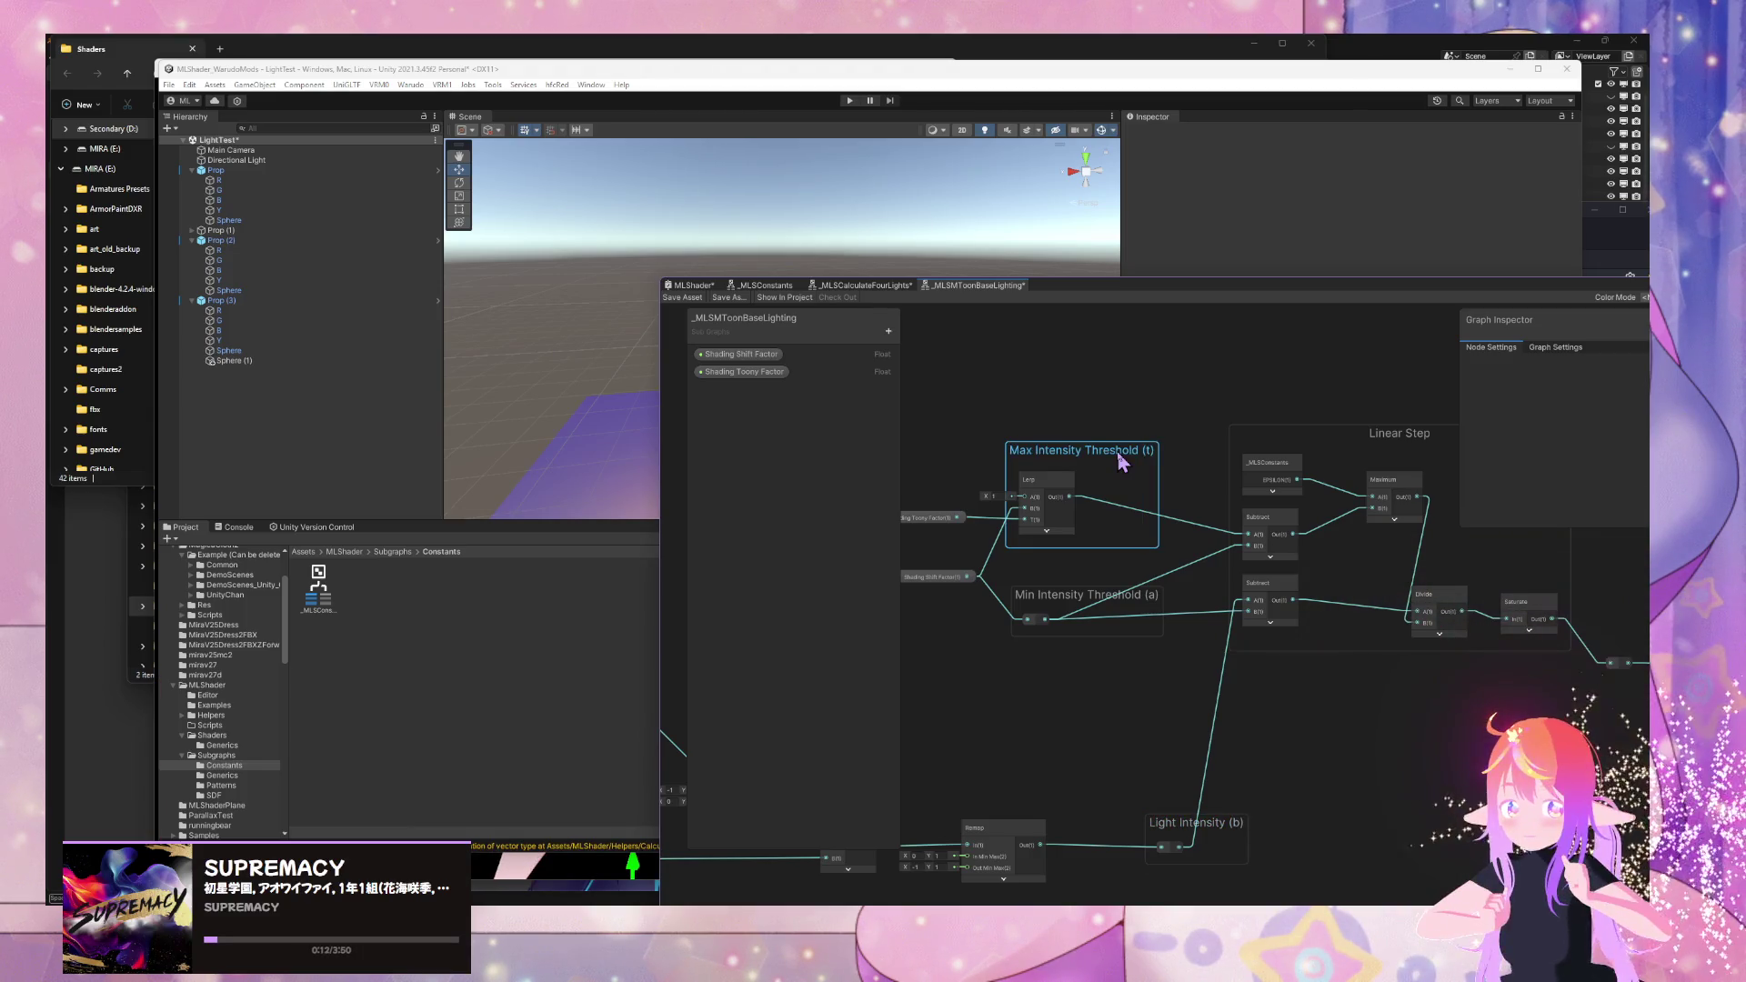
pyautogui.click(682, 298)
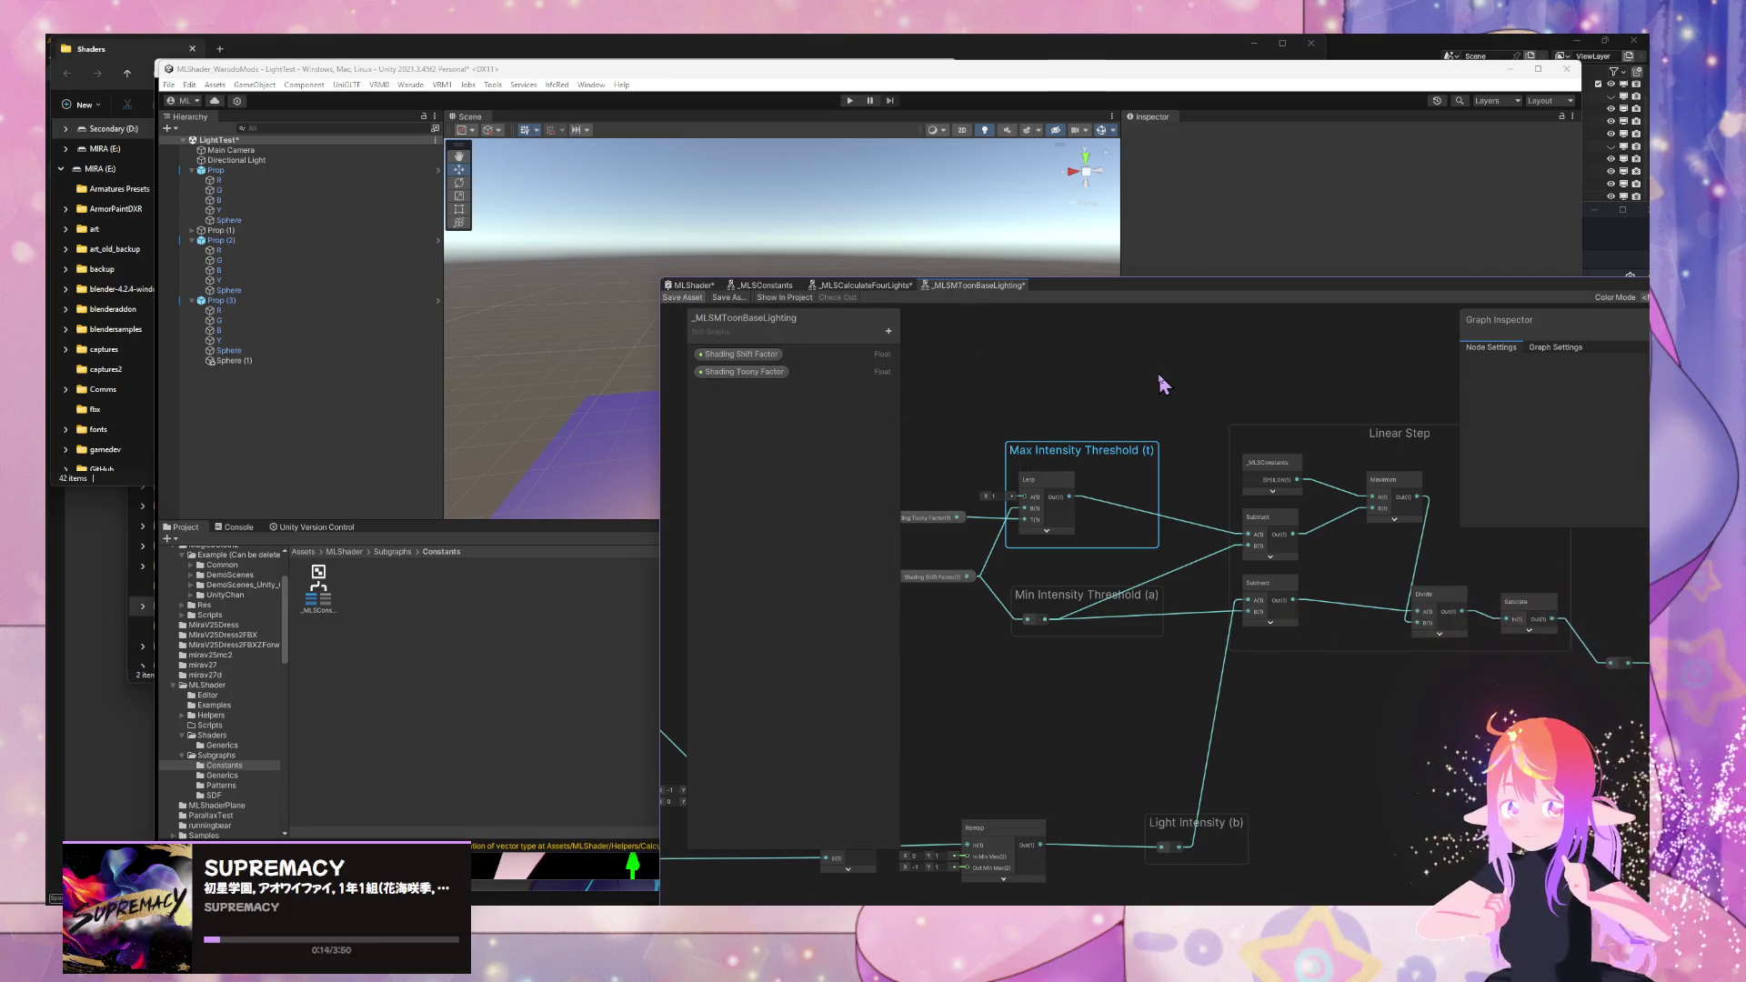
pyautogui.press('space')
pyautogui.click(1176, 414)
pyautogui.scroll(-2, 1176, 418)
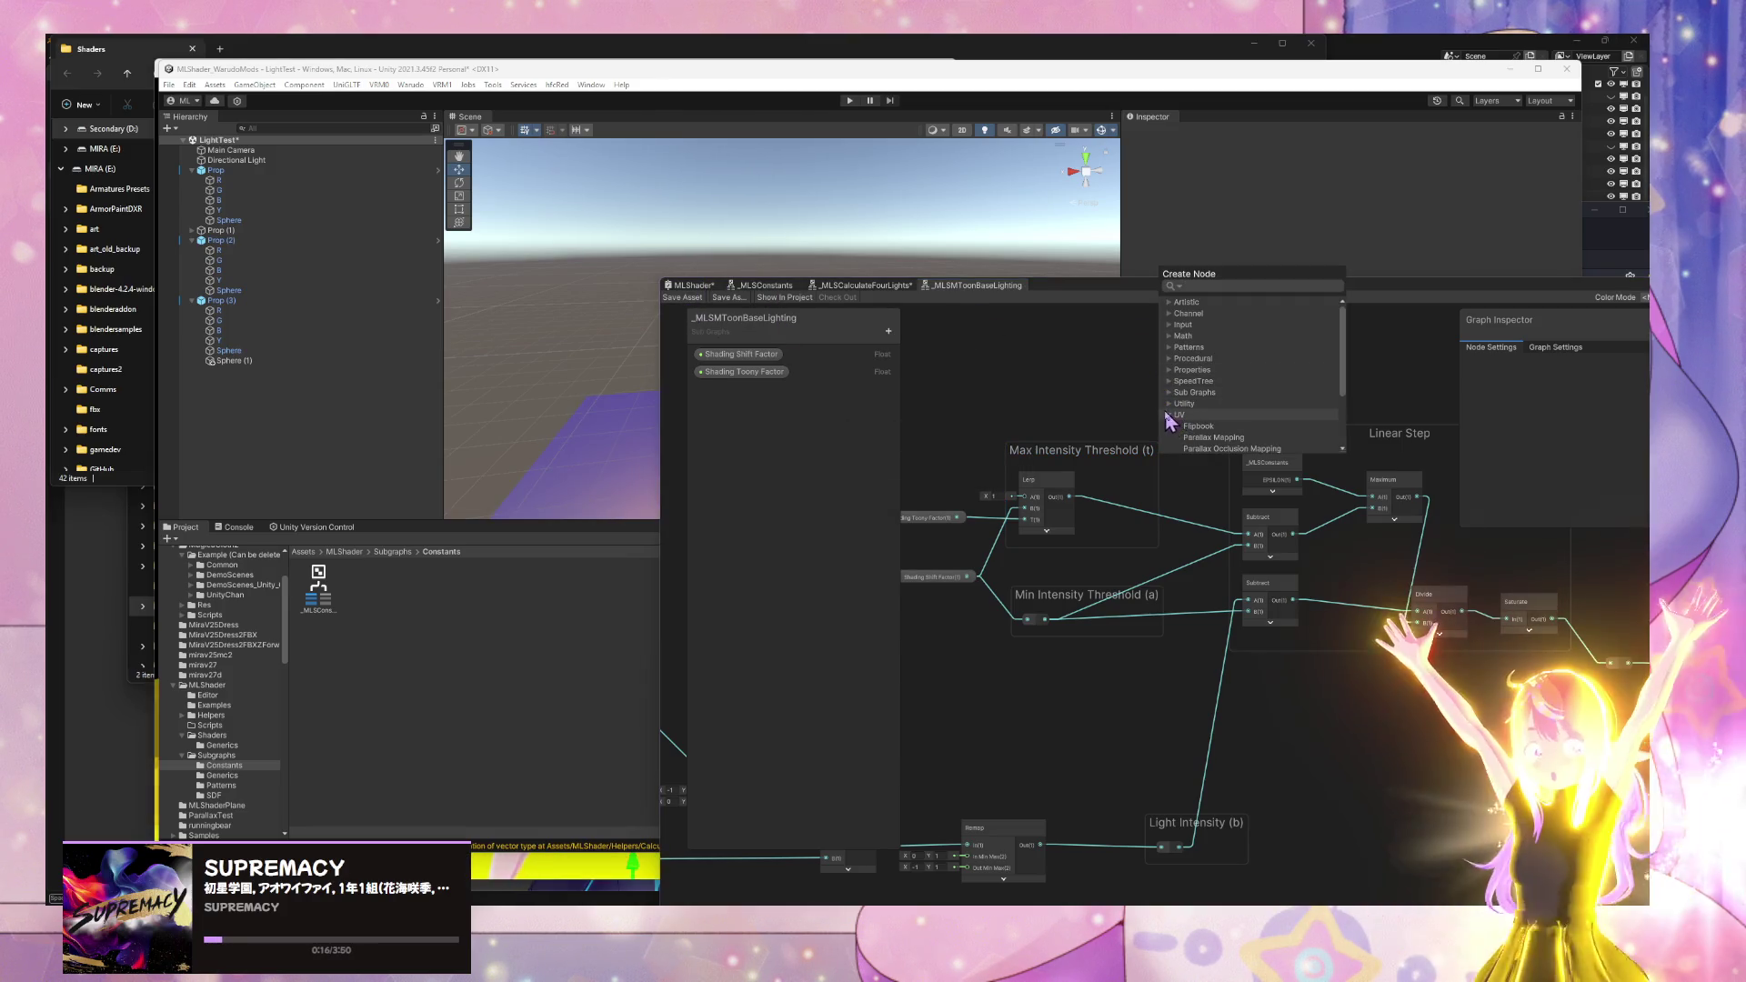
pyautogui.scroll(3, 1175, 415)
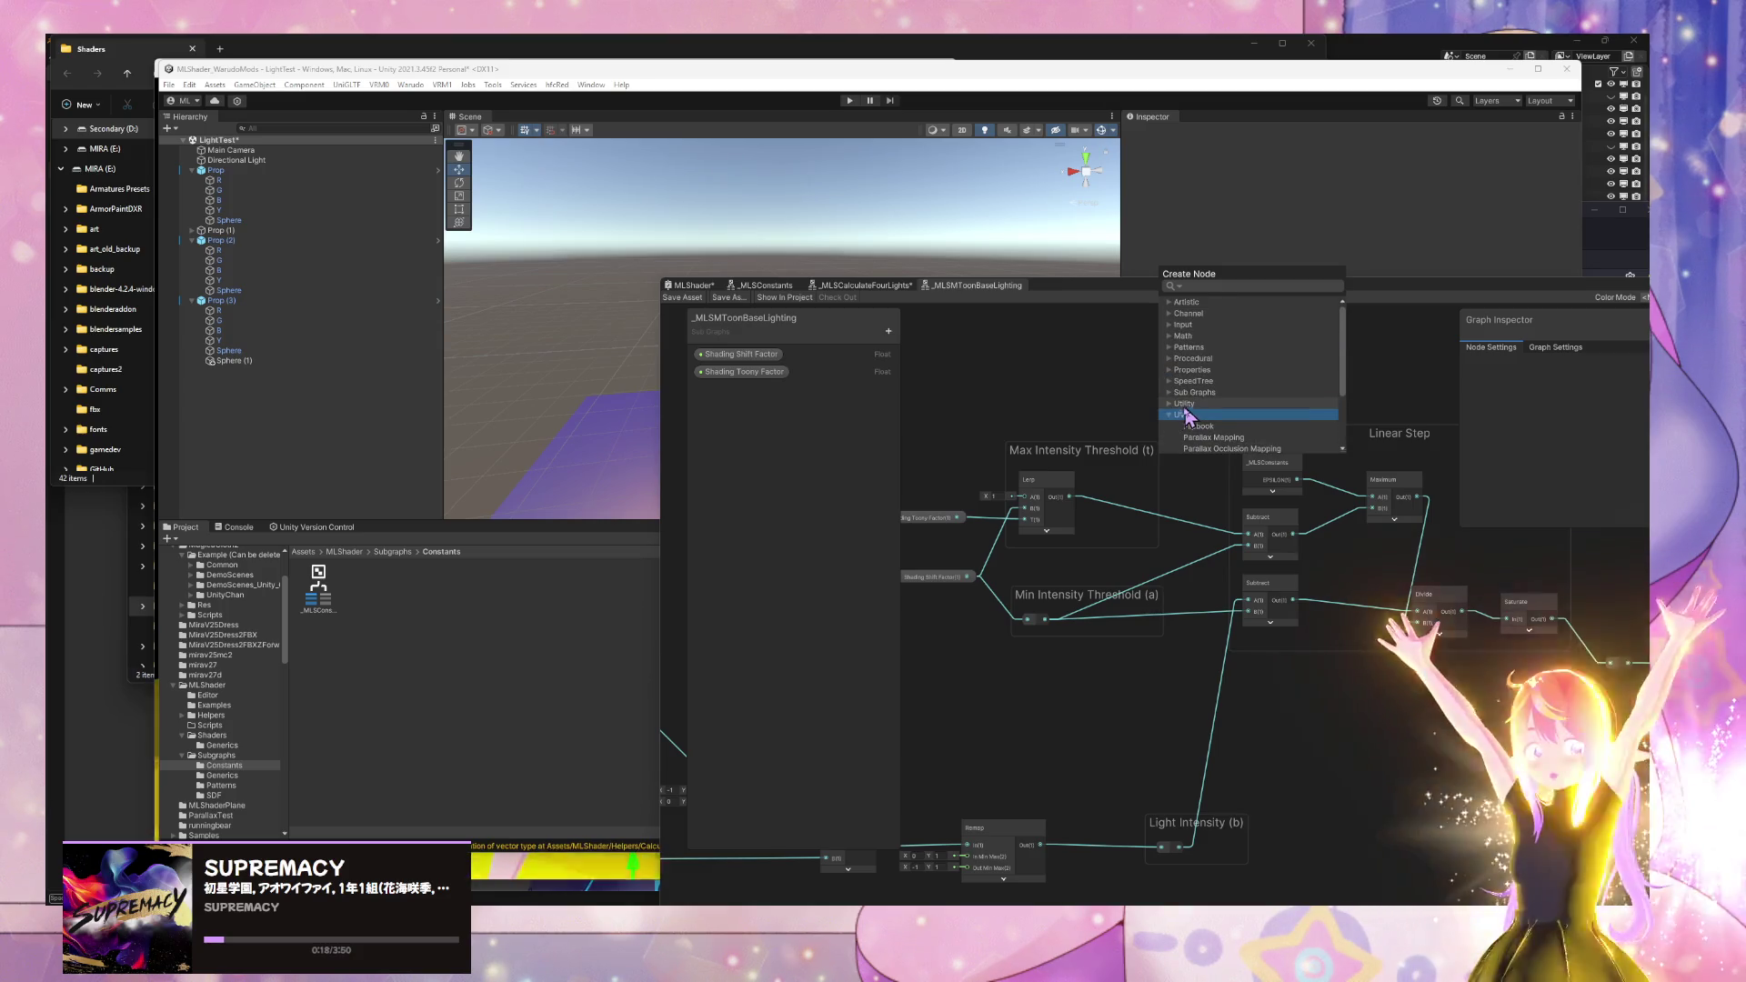
pyautogui.click(1172, 392)
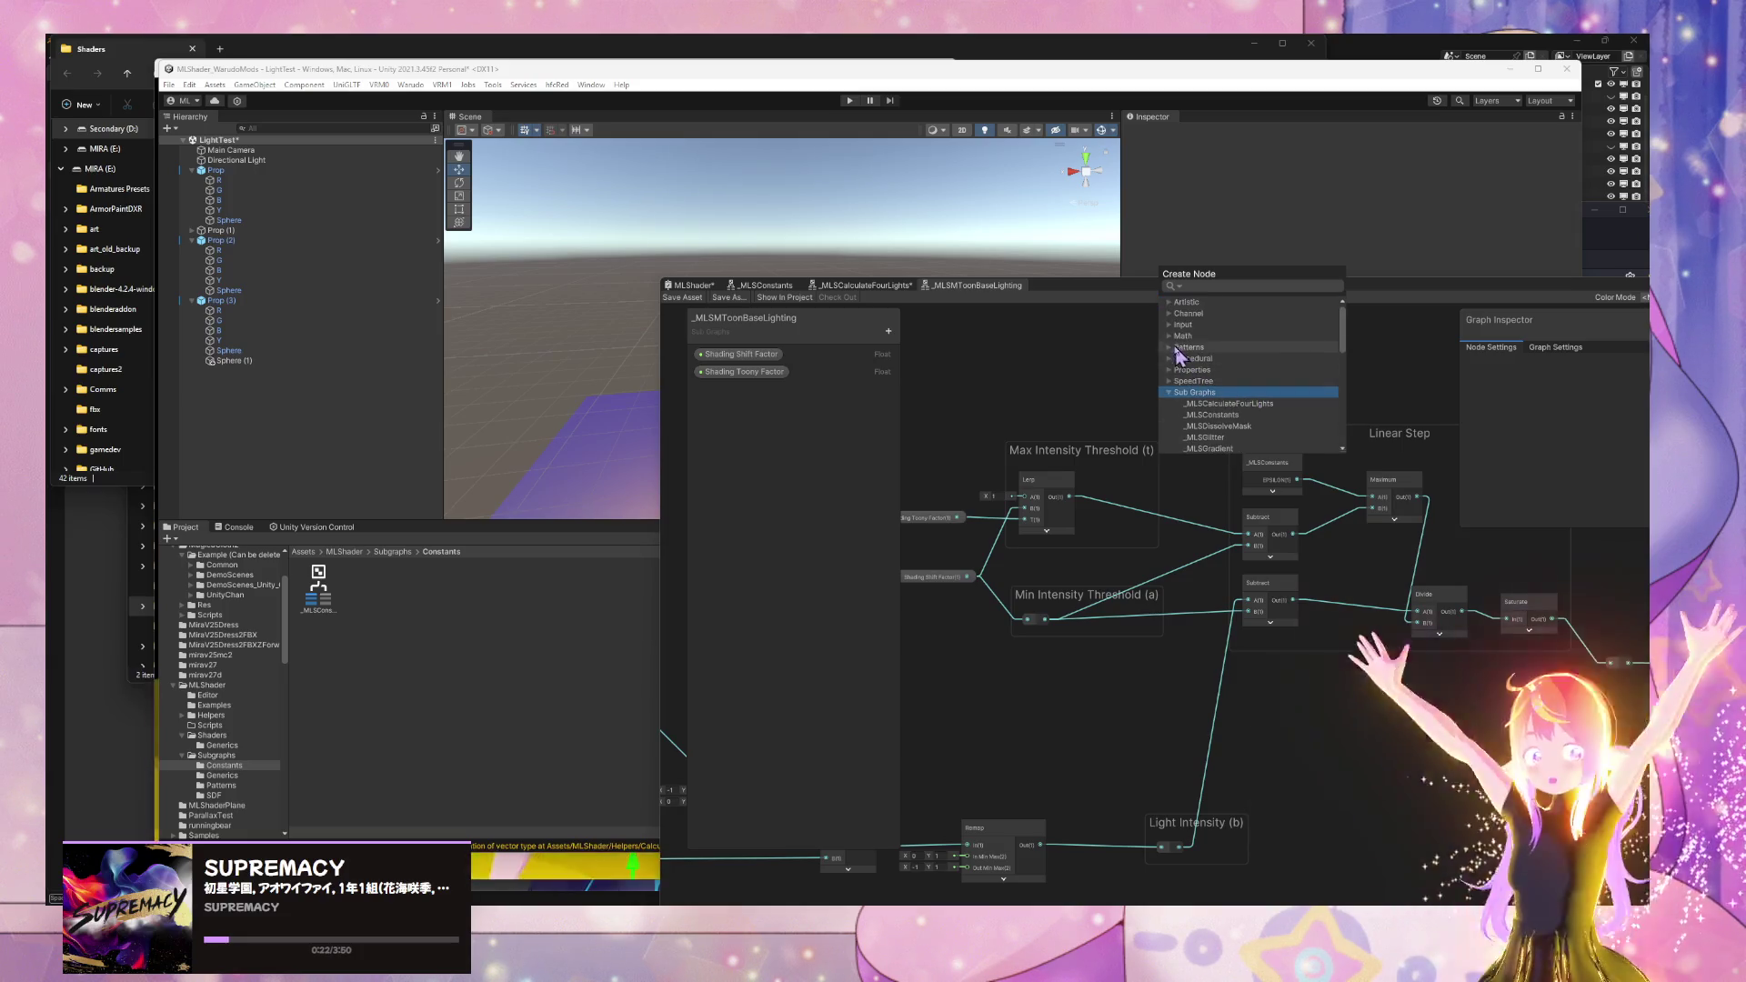
pyautogui.click(1169, 314)
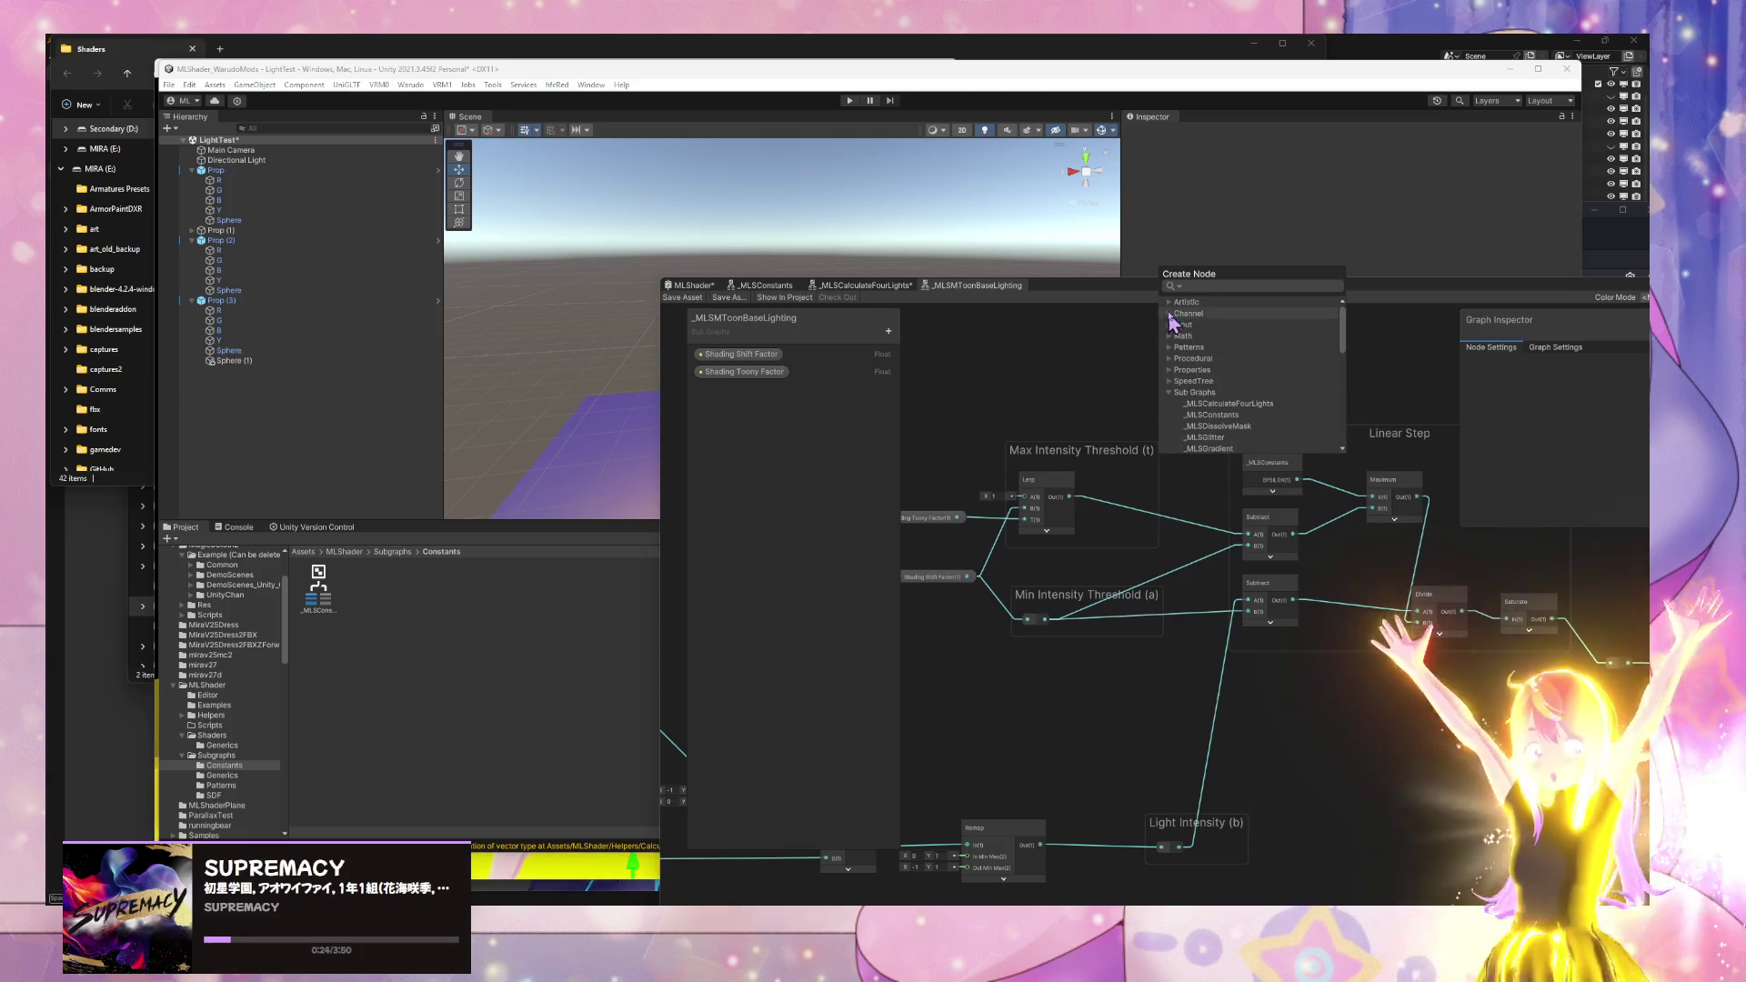
pyautogui.click(1168, 303)
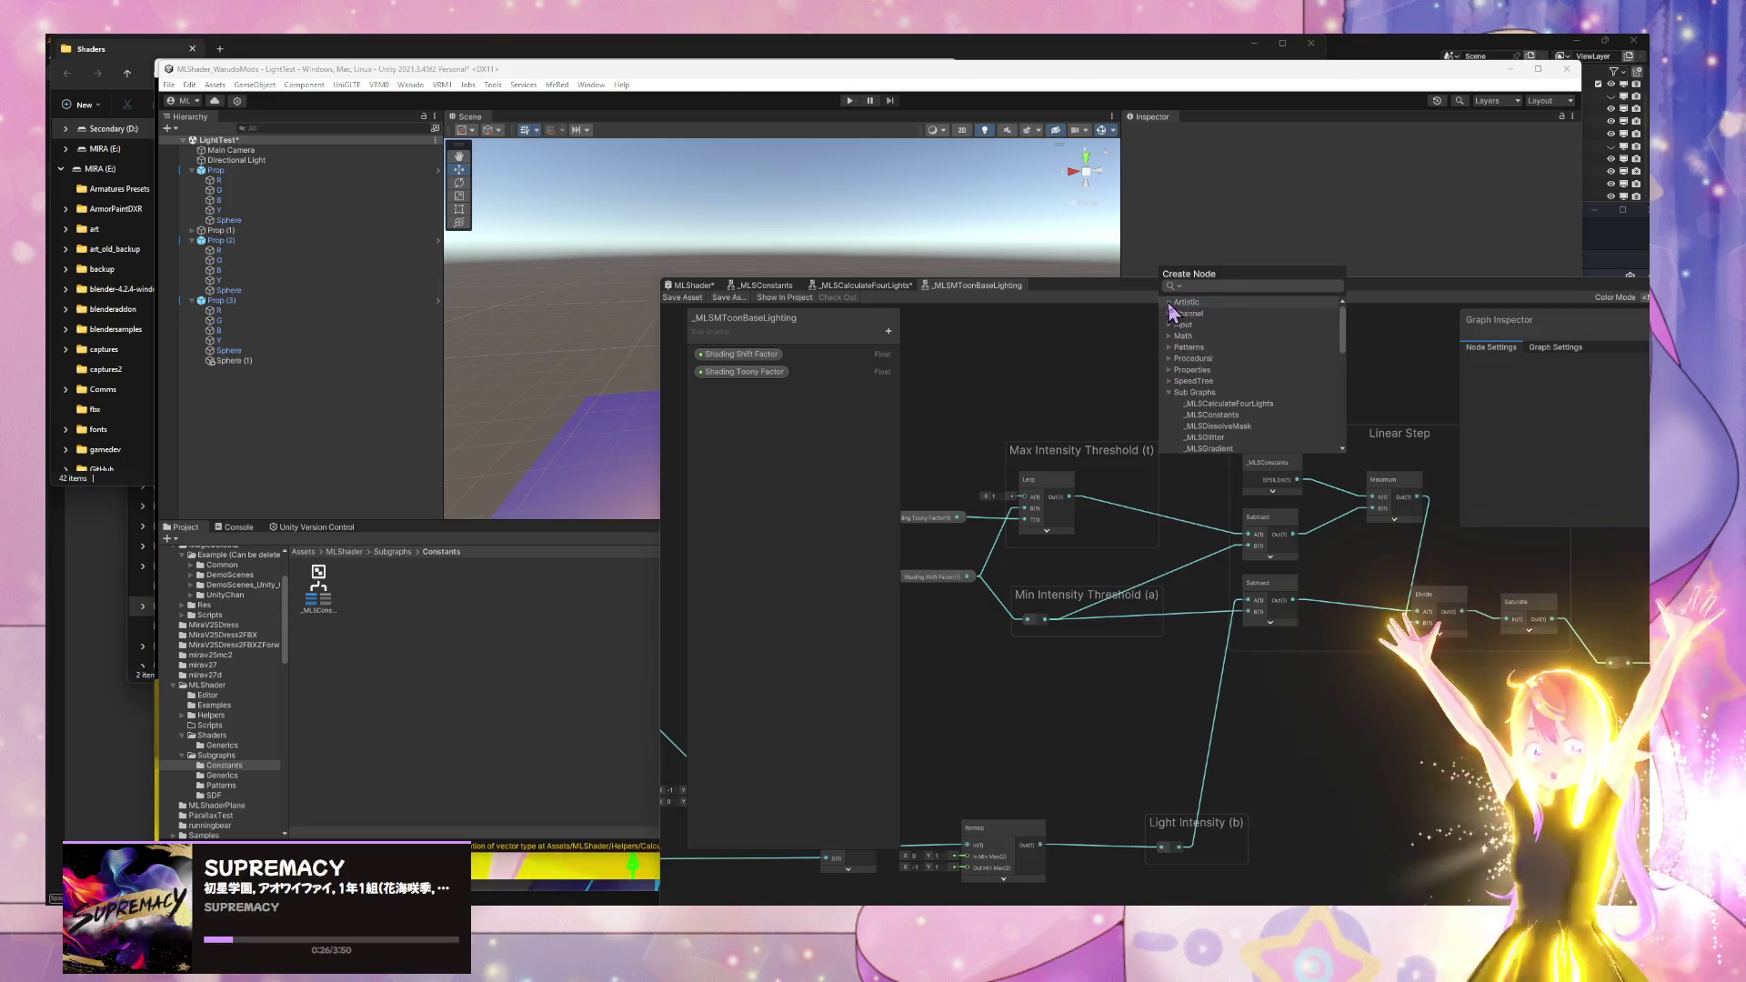
pyautogui.press('Right')
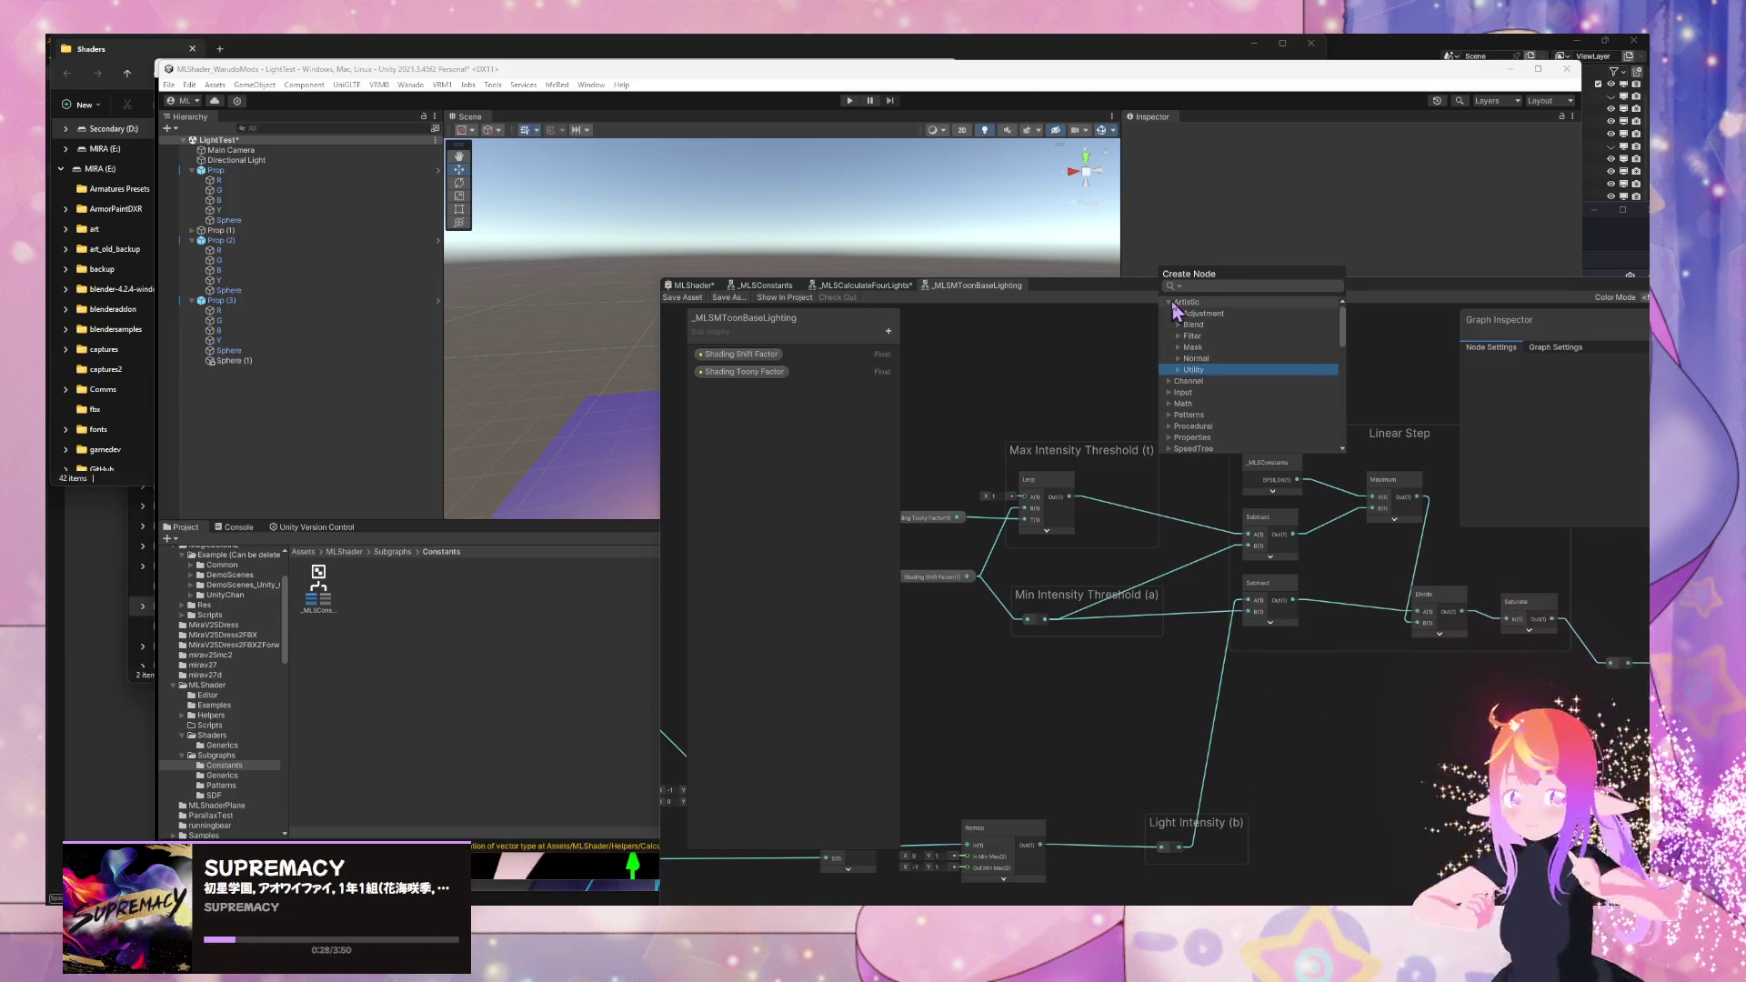
pyautogui.scroll(-5, 1200, 391)
pyautogui.click(1169, 335)
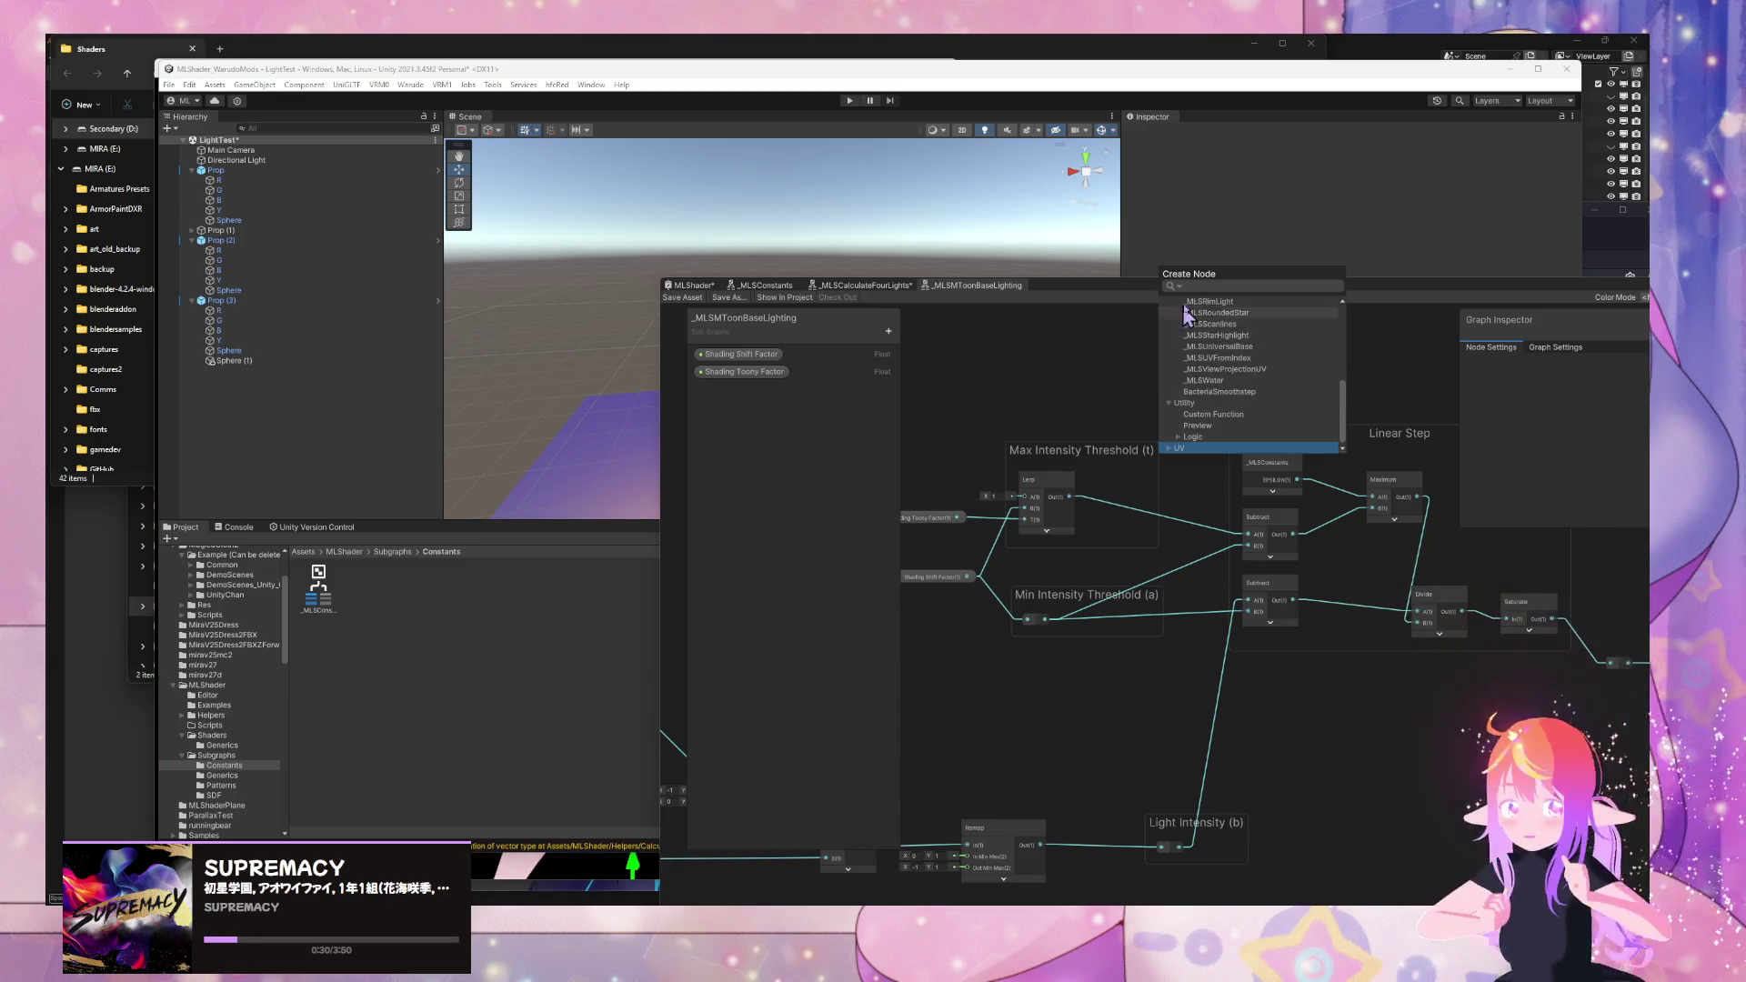
pyautogui.click(1193, 287)
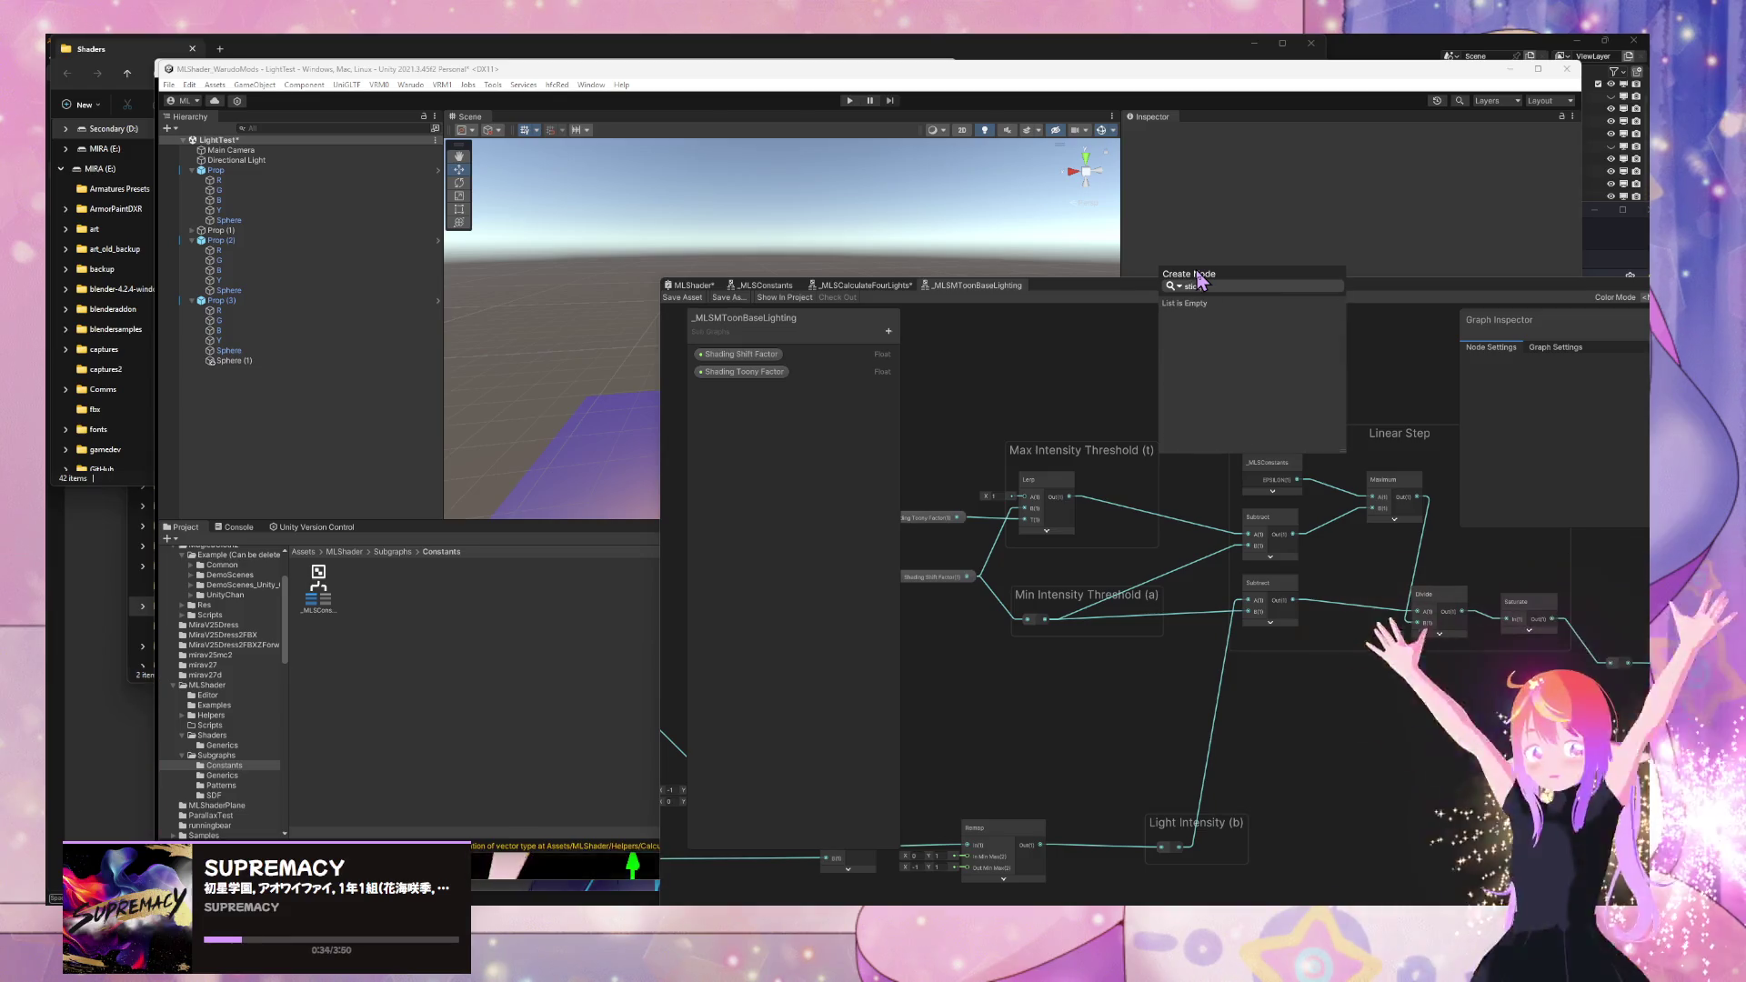
pyautogui.write('comment')
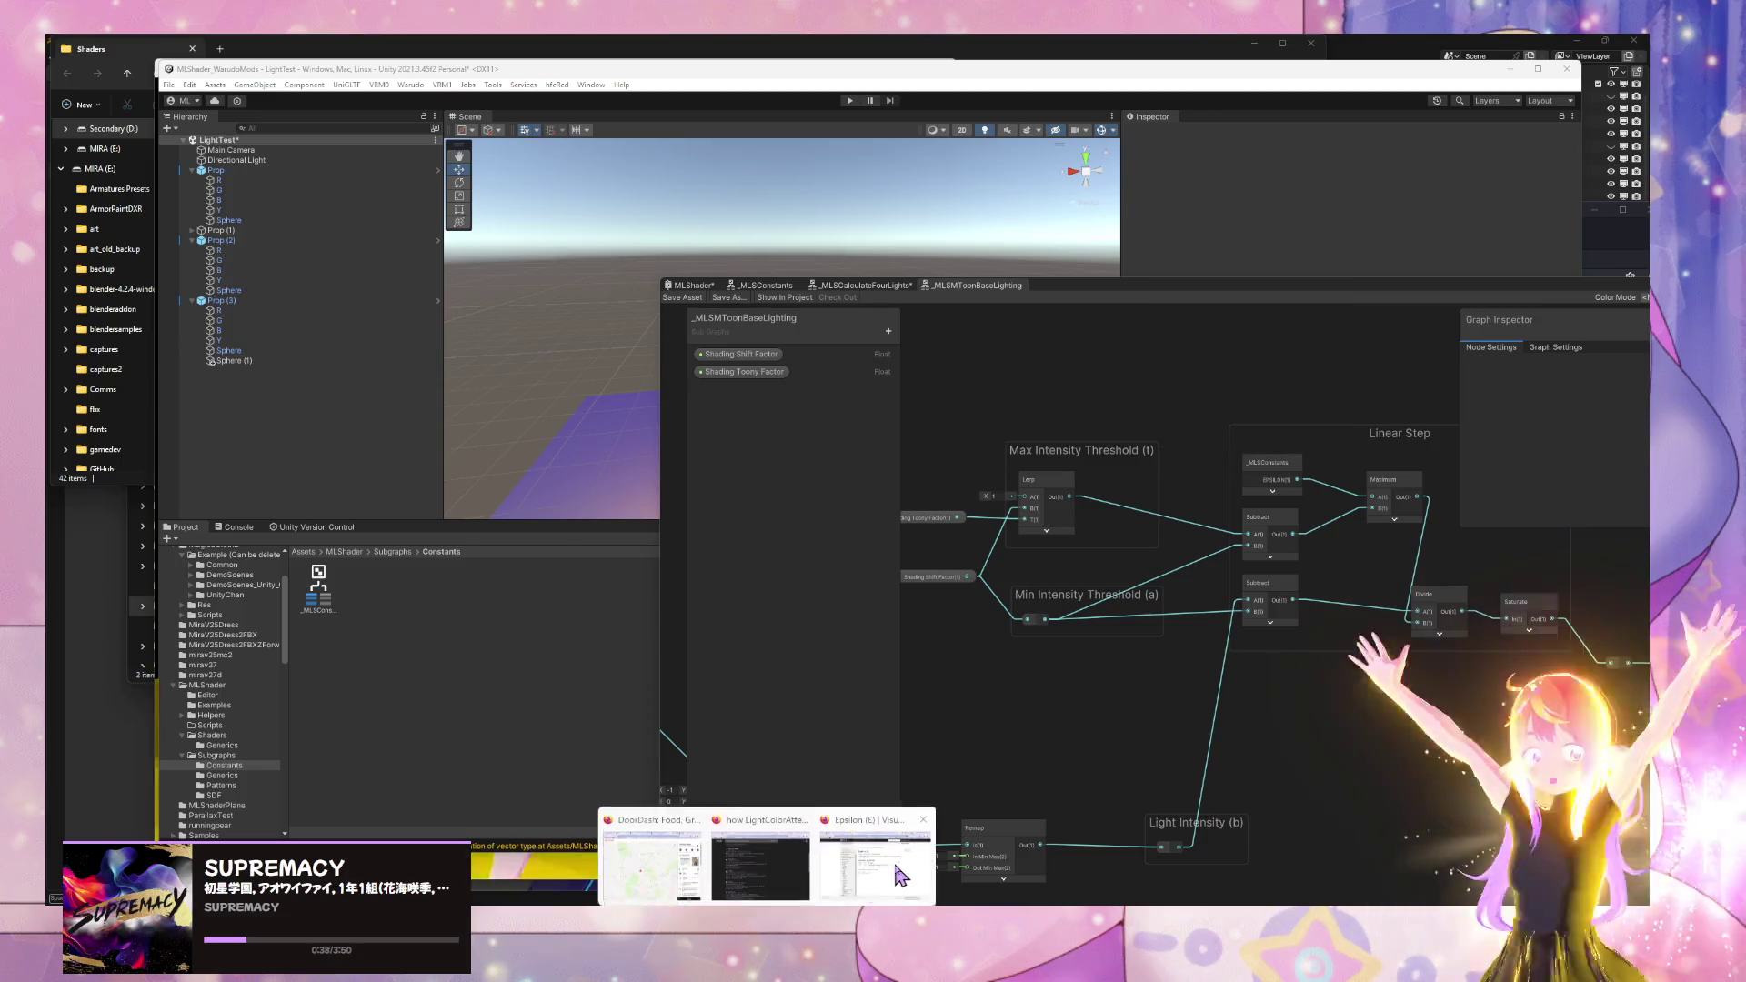
# - Search the web for 'shader graph note' and open the 'Sticky Notes | Shader Graph' page
pyautogui.click(782, 863)
pyautogui.click(1244, 345)
pyautogui.write('shader graph')
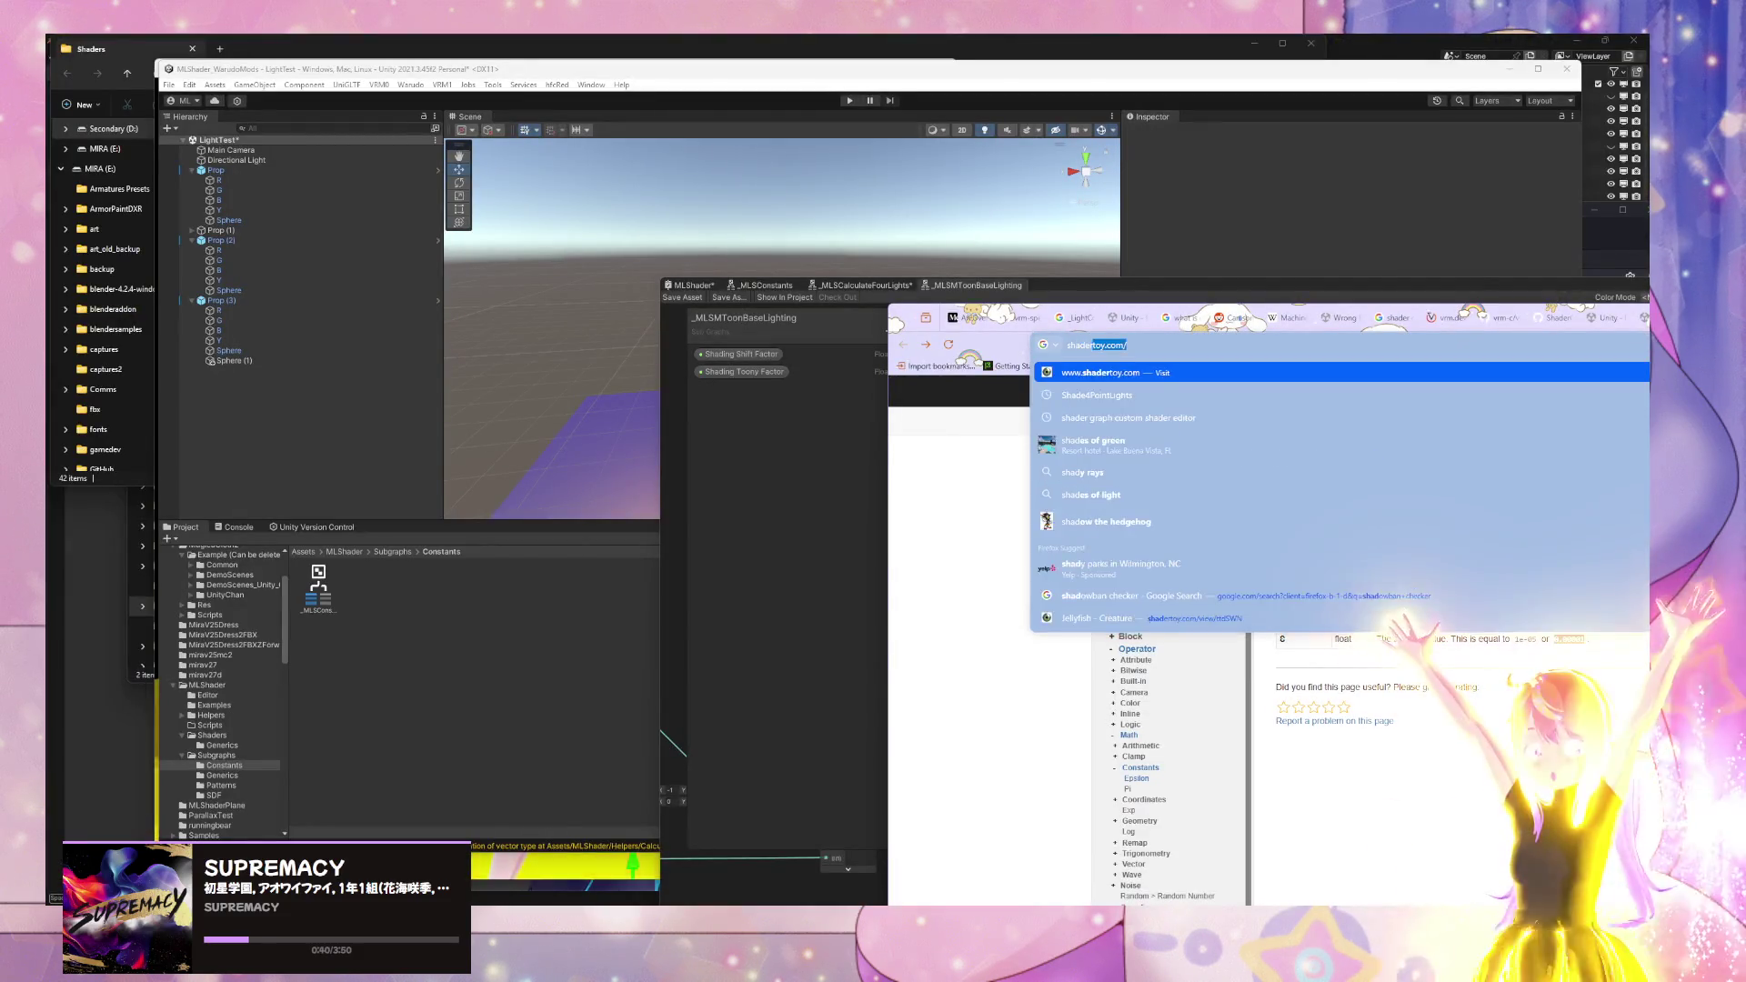
pyautogui.write(' note')
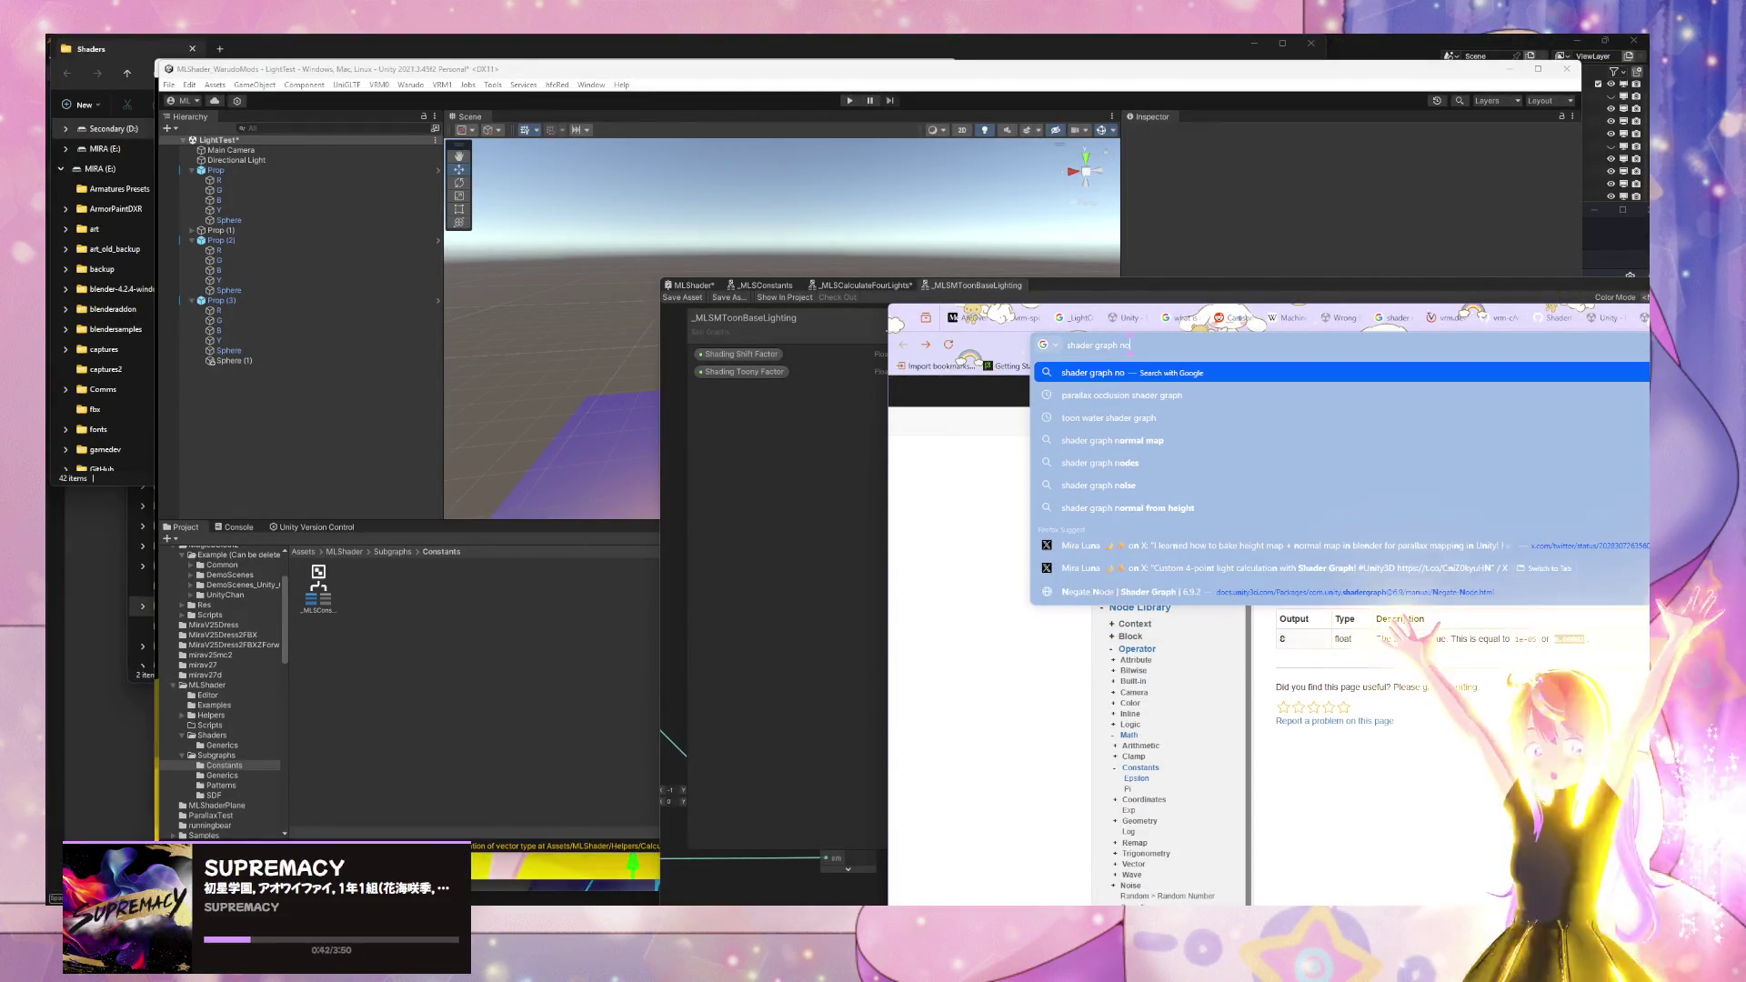
pyautogui.press('Return')
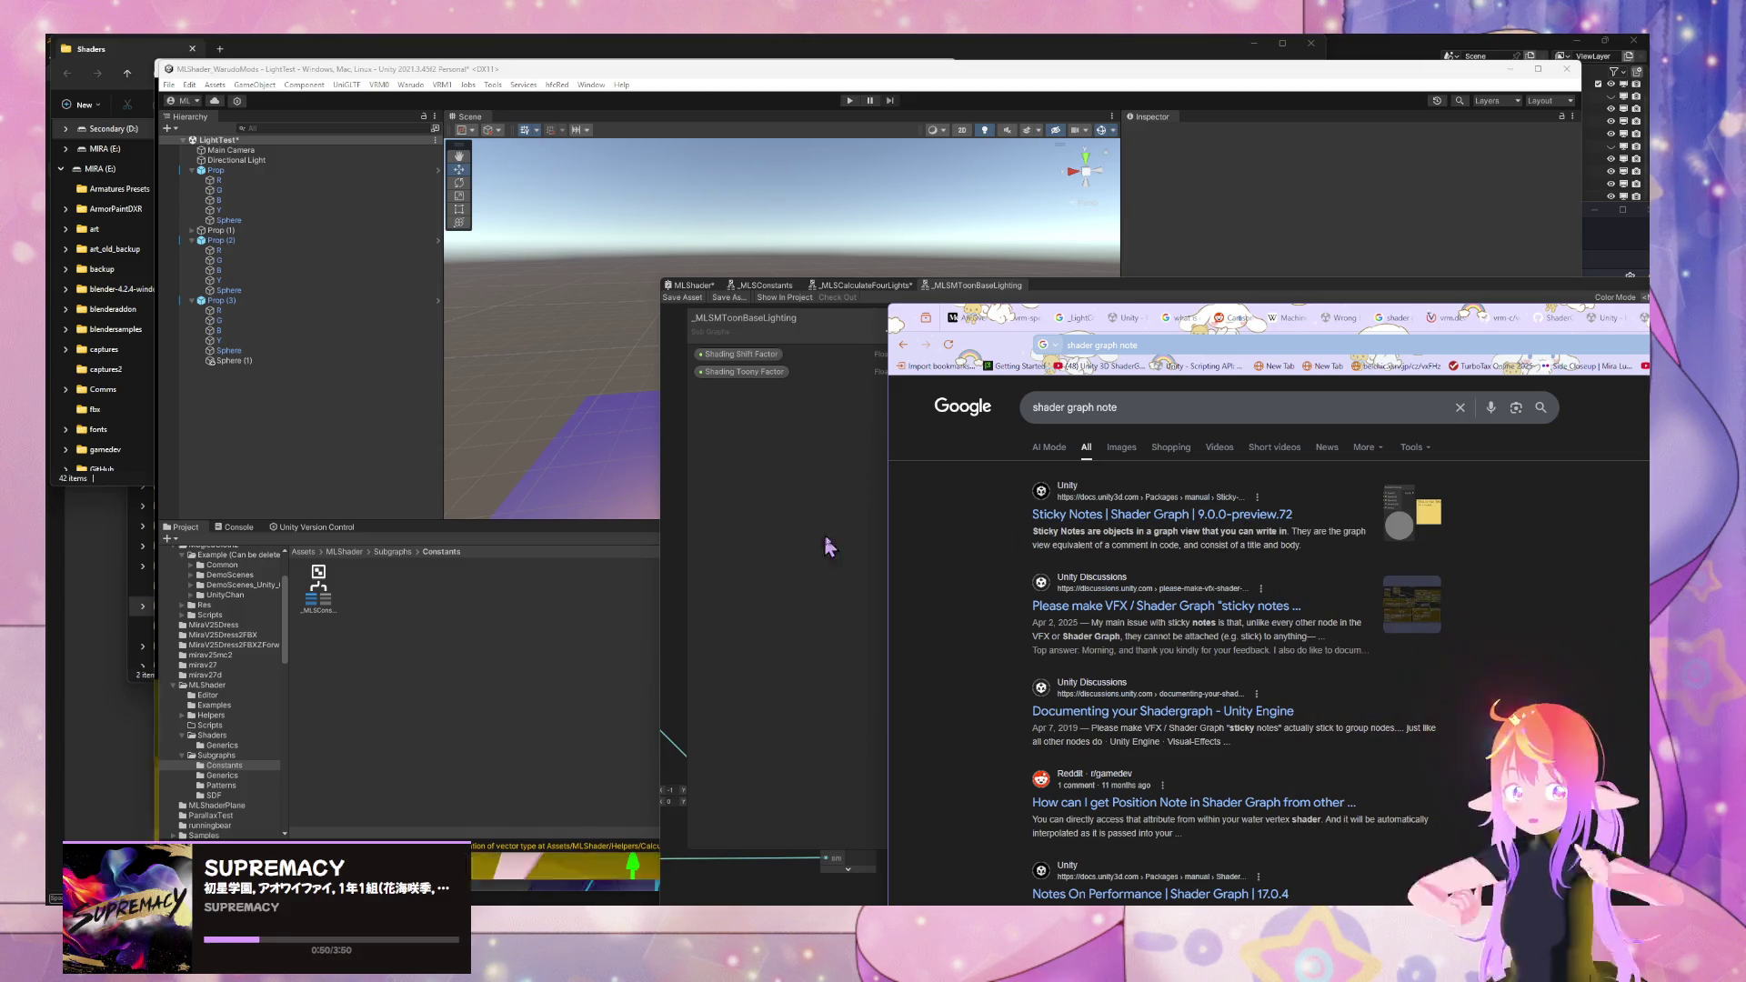
pyautogui.click(1186, 526)
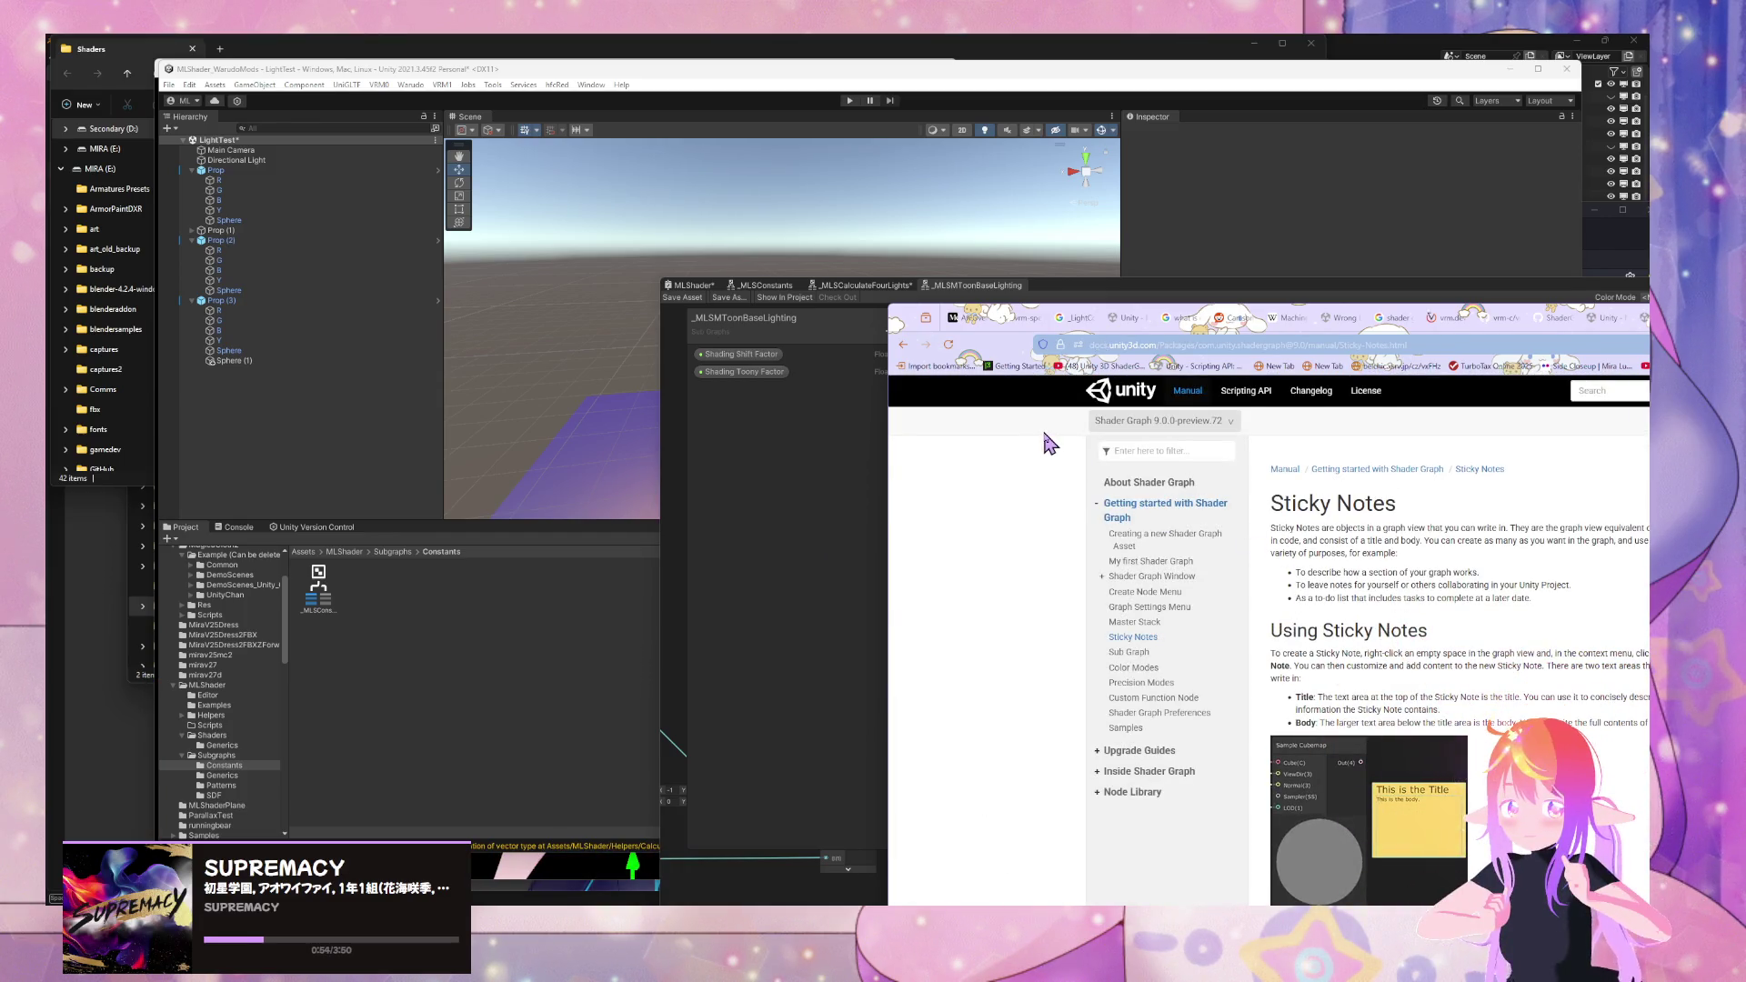
pyautogui.click(886, 591)
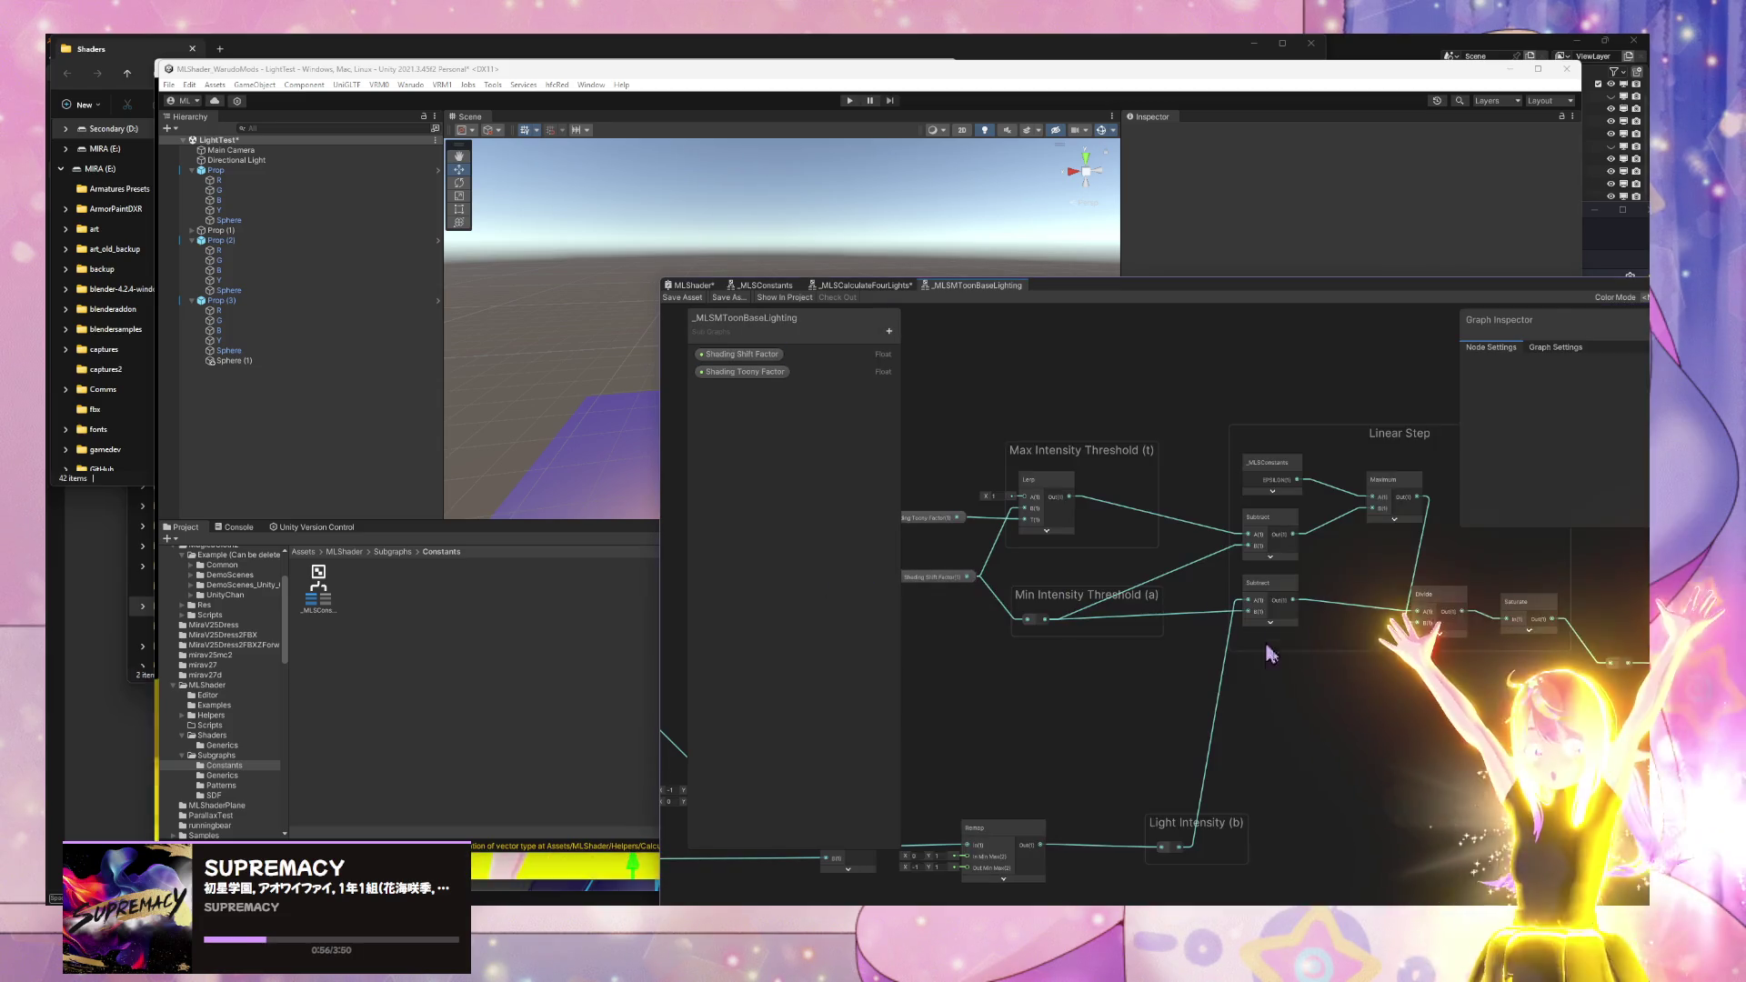
# - Create a sticky note above the Linear Step group and begin editing its title
pyautogui.rightClick(1292, 701)
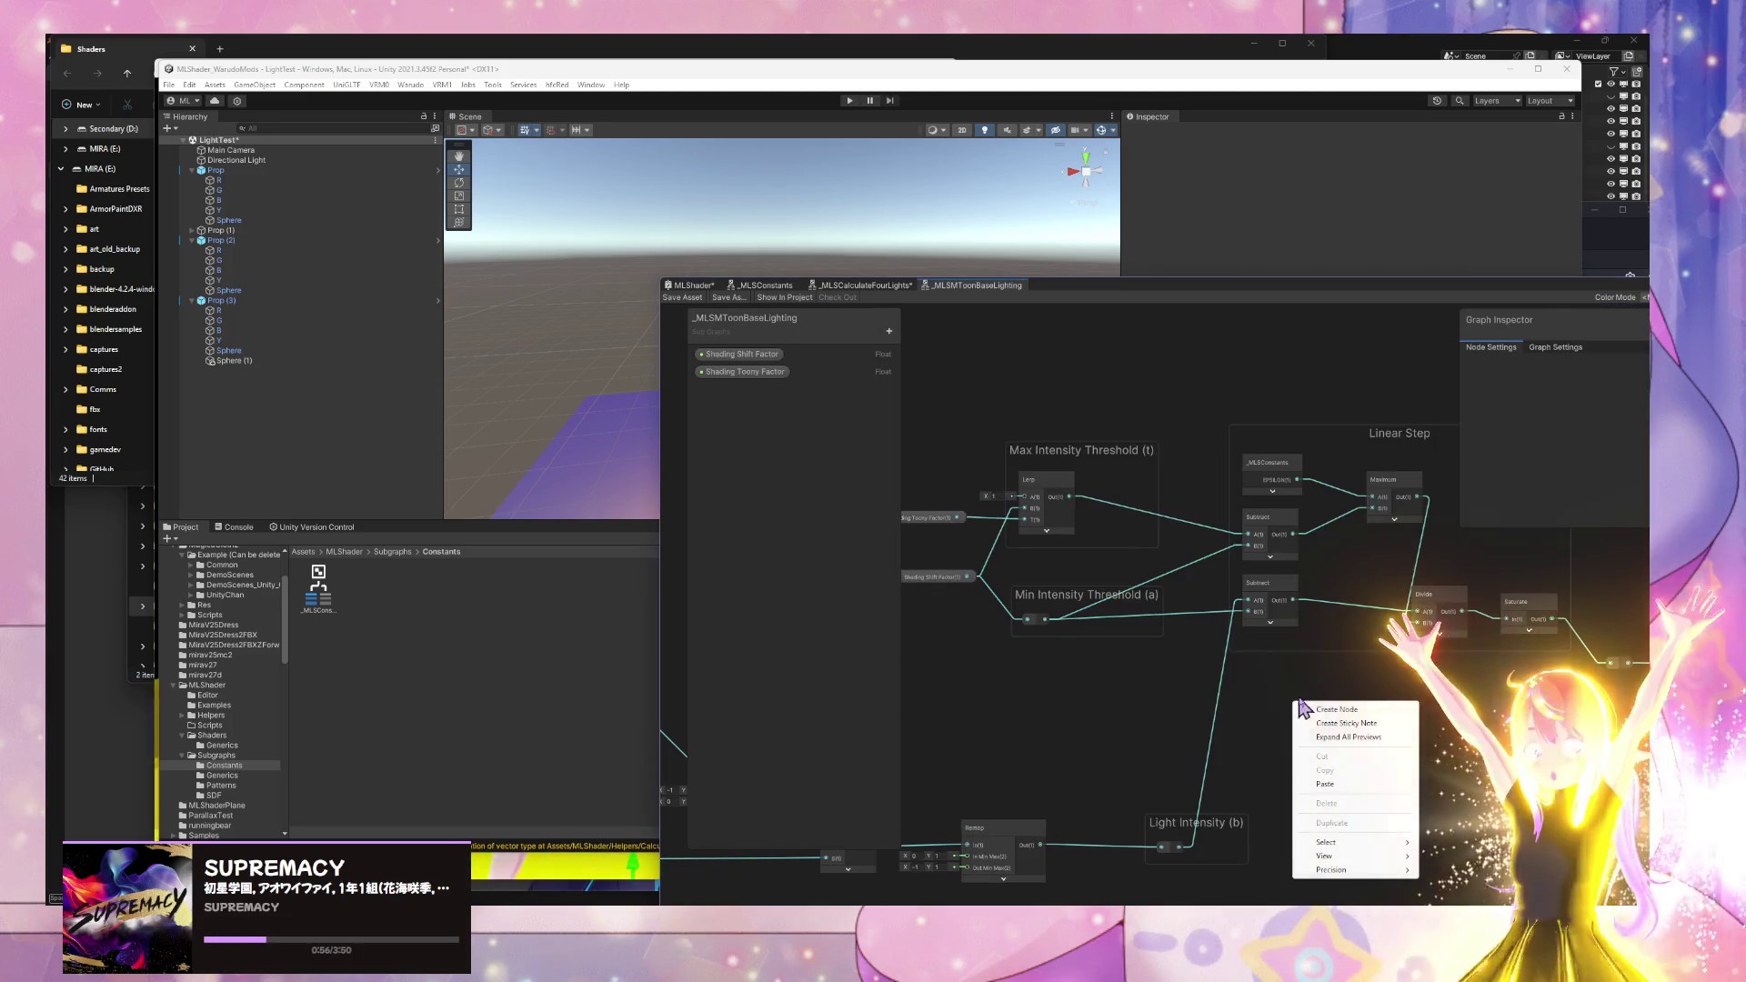
pyautogui.click(1377, 724)
pyautogui.moveTo(1336, 732)
pyautogui.mouseDown()
pyautogui.moveTo(1181, 353)
pyautogui.moveTo(1299, 406)
pyautogui.mouseUp()
pyautogui.doubleClick(1320, 386)
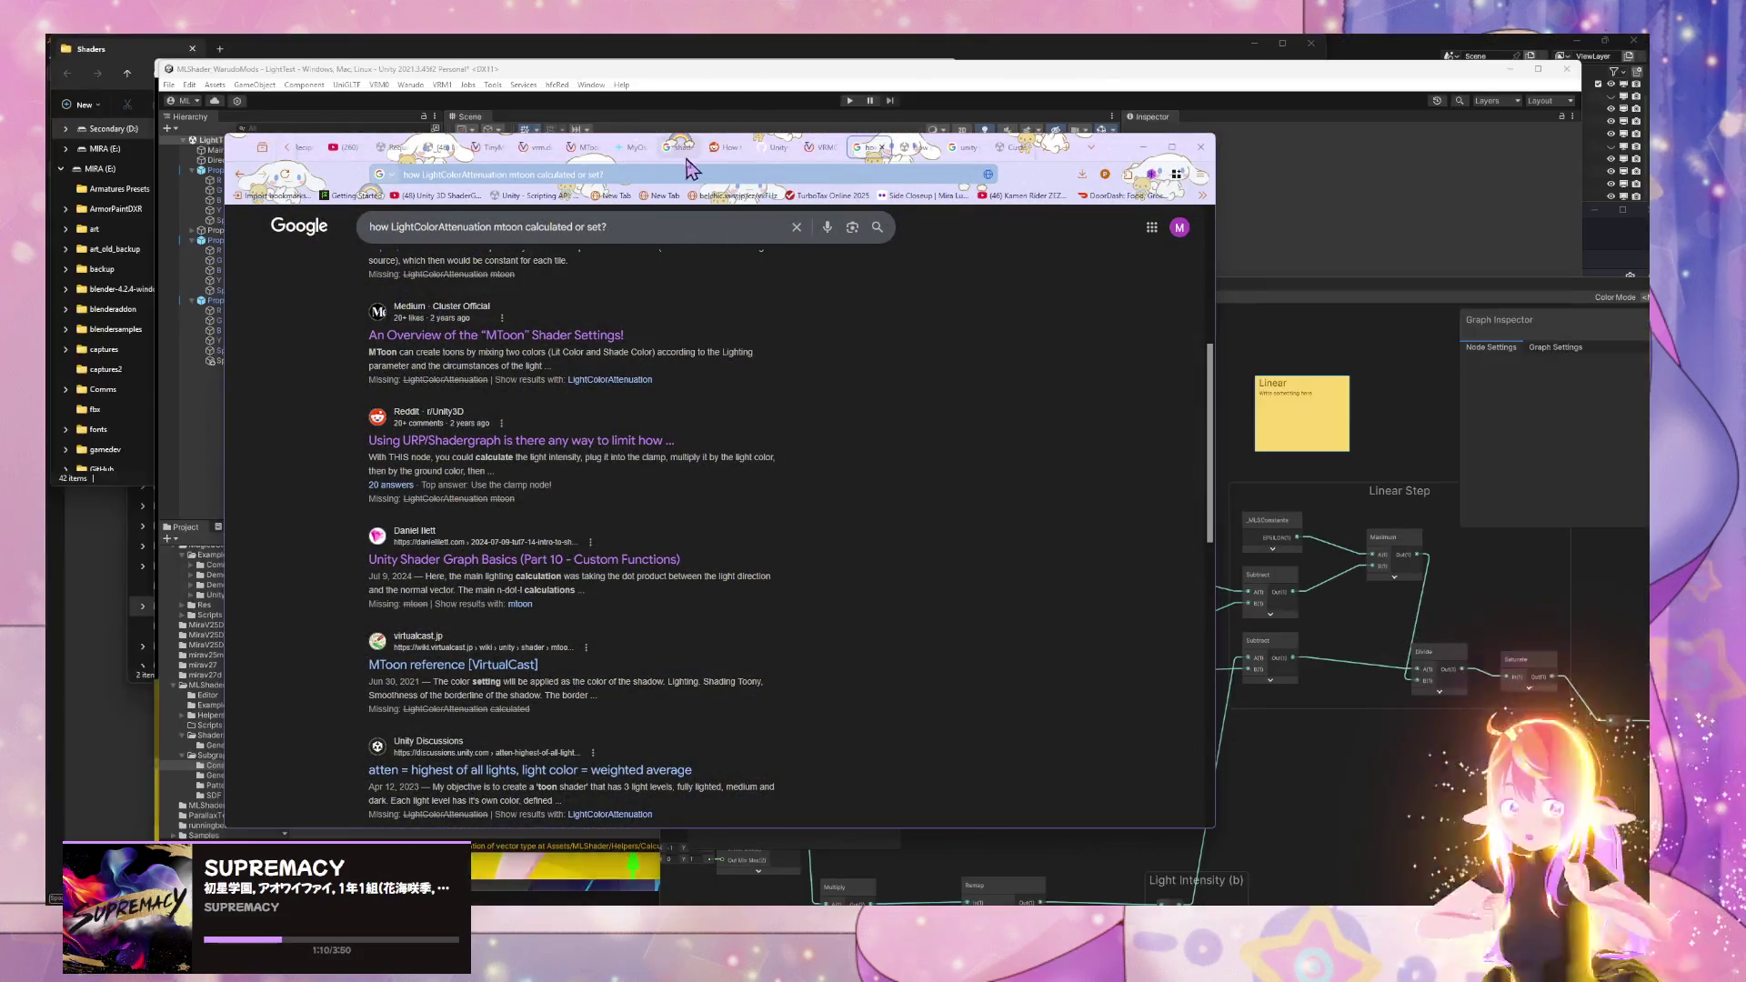
# - Search for 'mtoon', open the TinyMToon Details page, and select its linearstep shading line
pyautogui.click(624, 173)
pyautogui.write('vr')
pyautogui.press('BackSpace')
pyautogui.press('BackSpace')
pyautogui.write('mtoo')
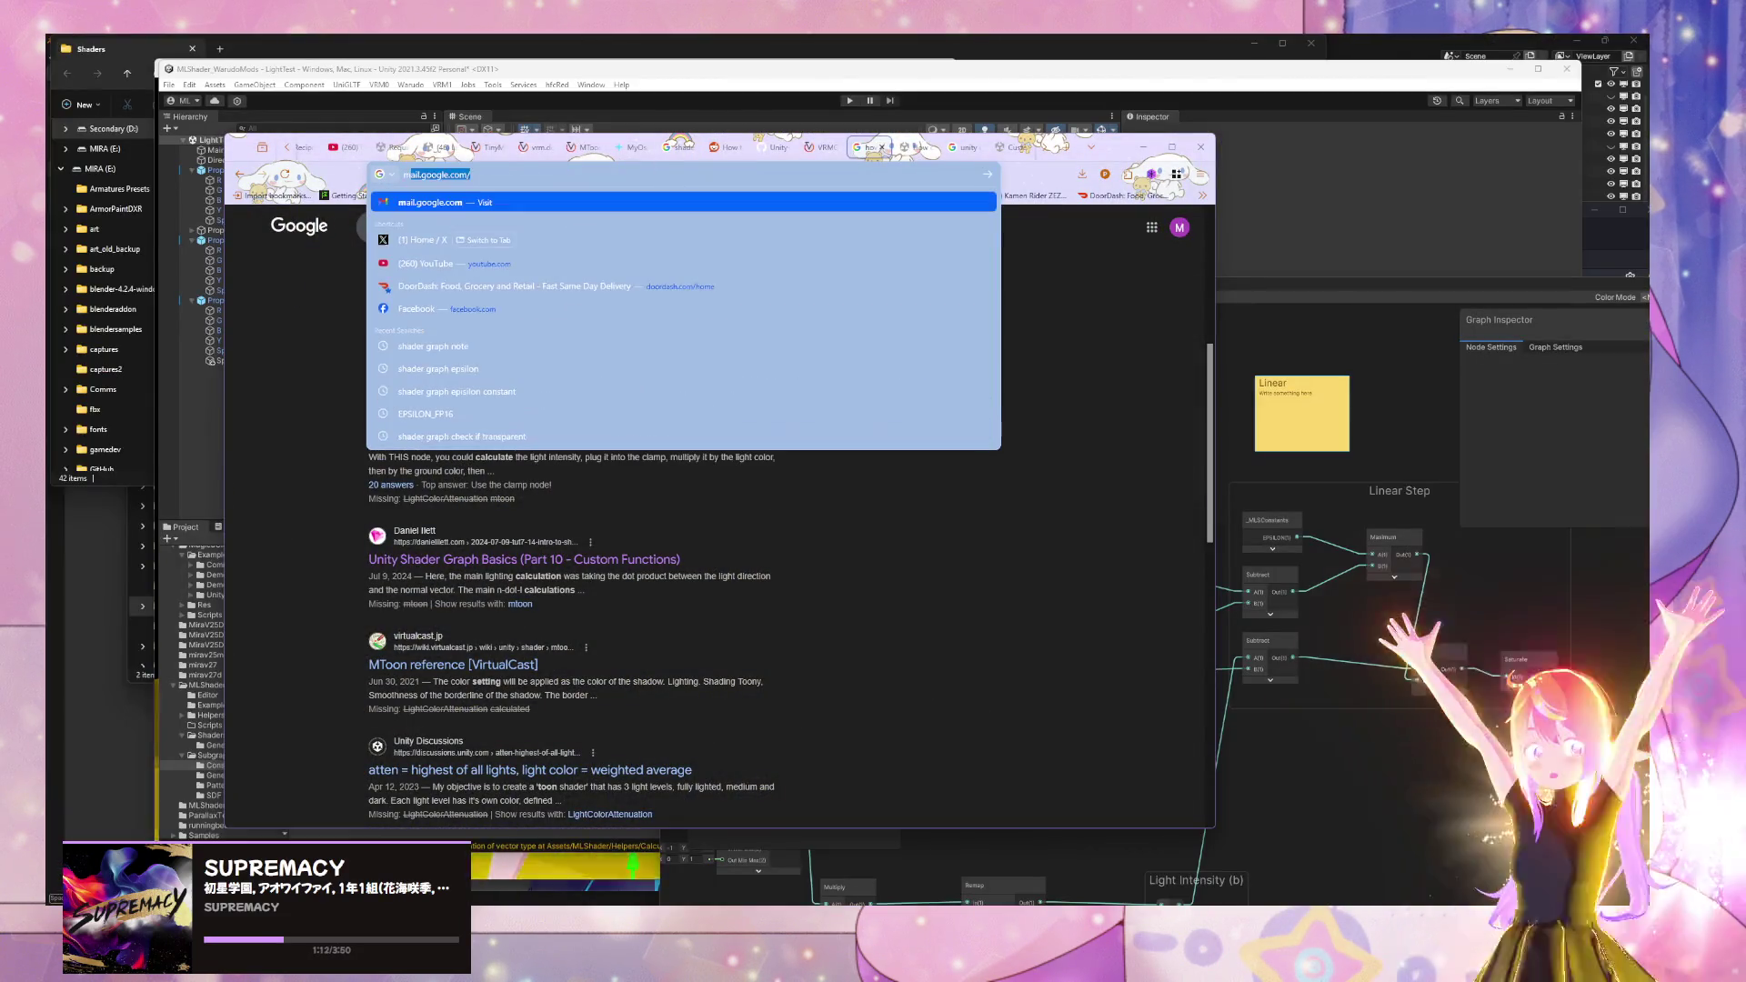
pyautogui.write('nslate')
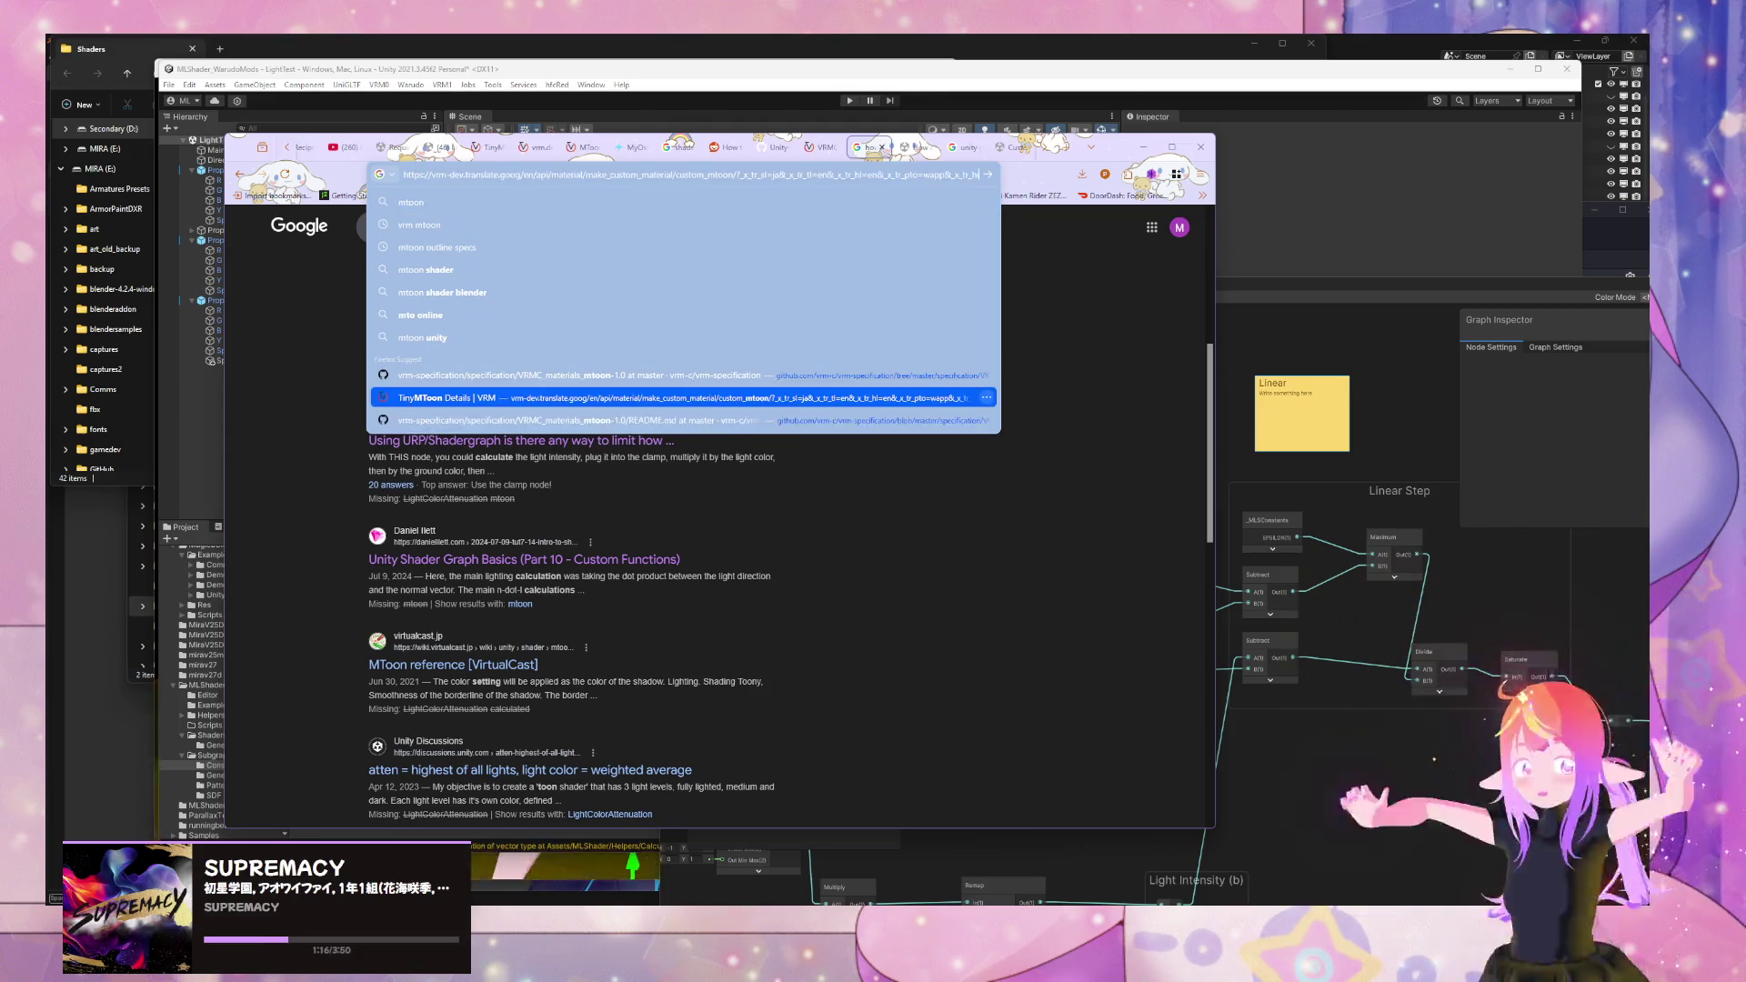
pyautogui.click(728, 397)
pyautogui.scroll(-10, 727, 605)
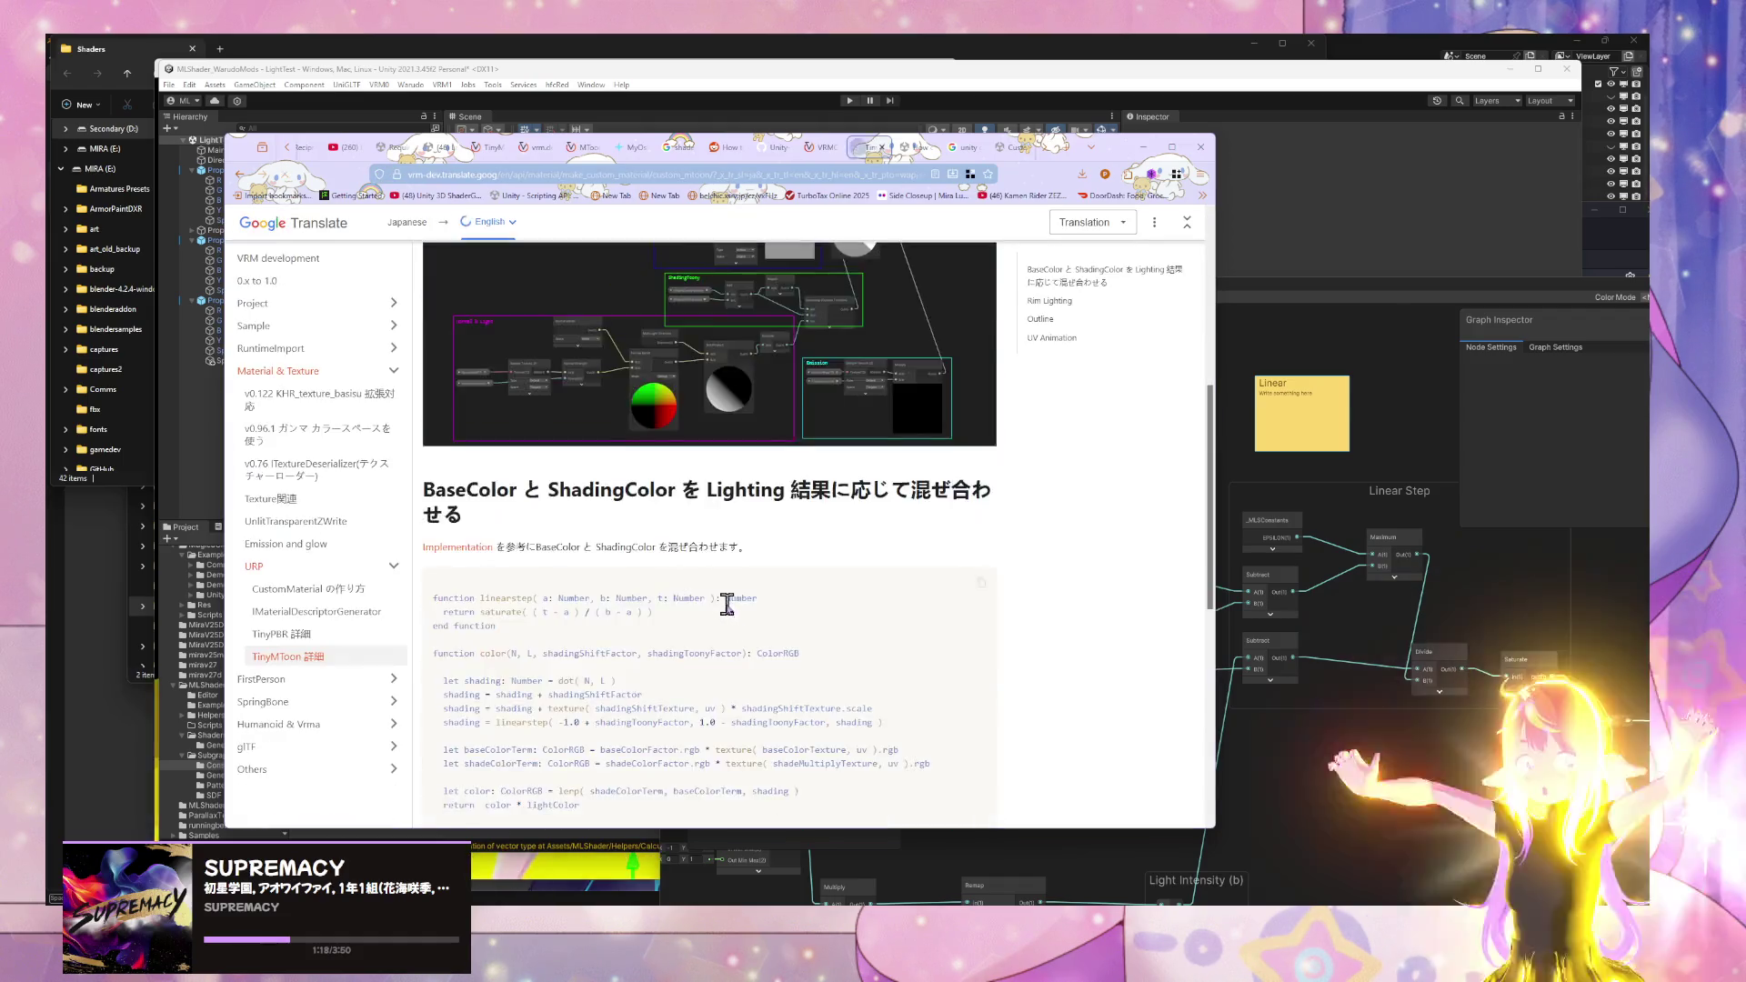
pyautogui.scroll(-1, 621, 630)
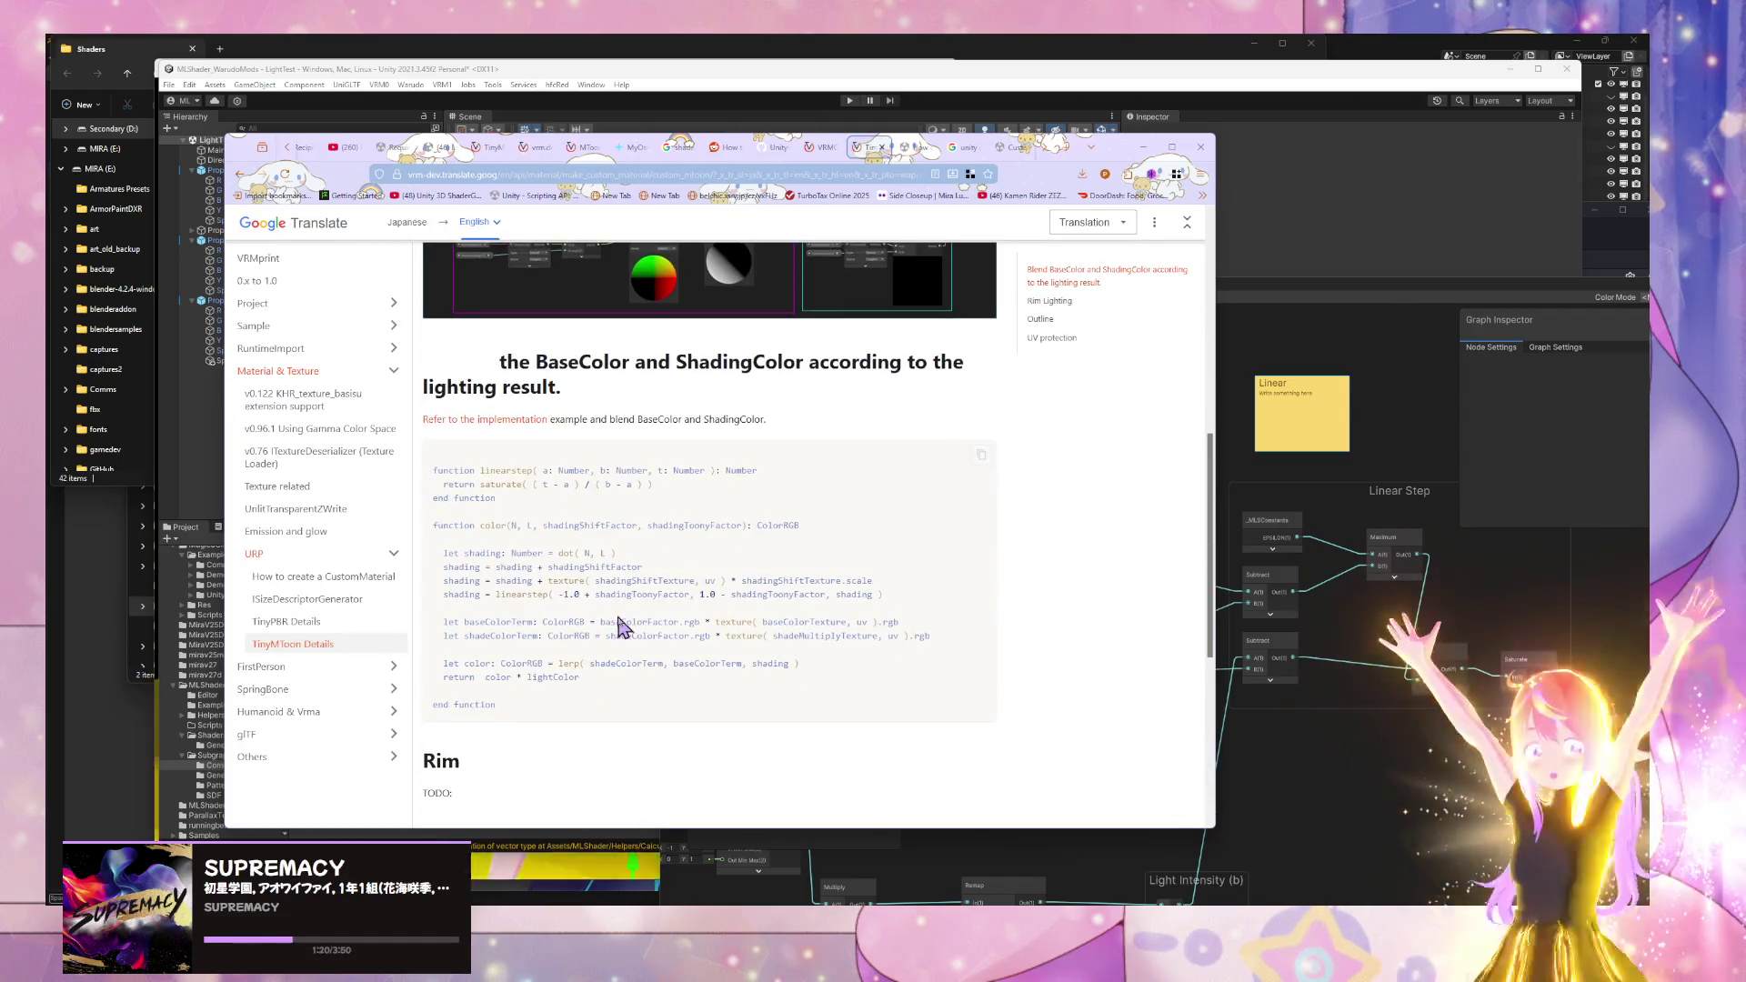
pyautogui.moveTo(882, 594); pyautogui.dragTo(446, 598)
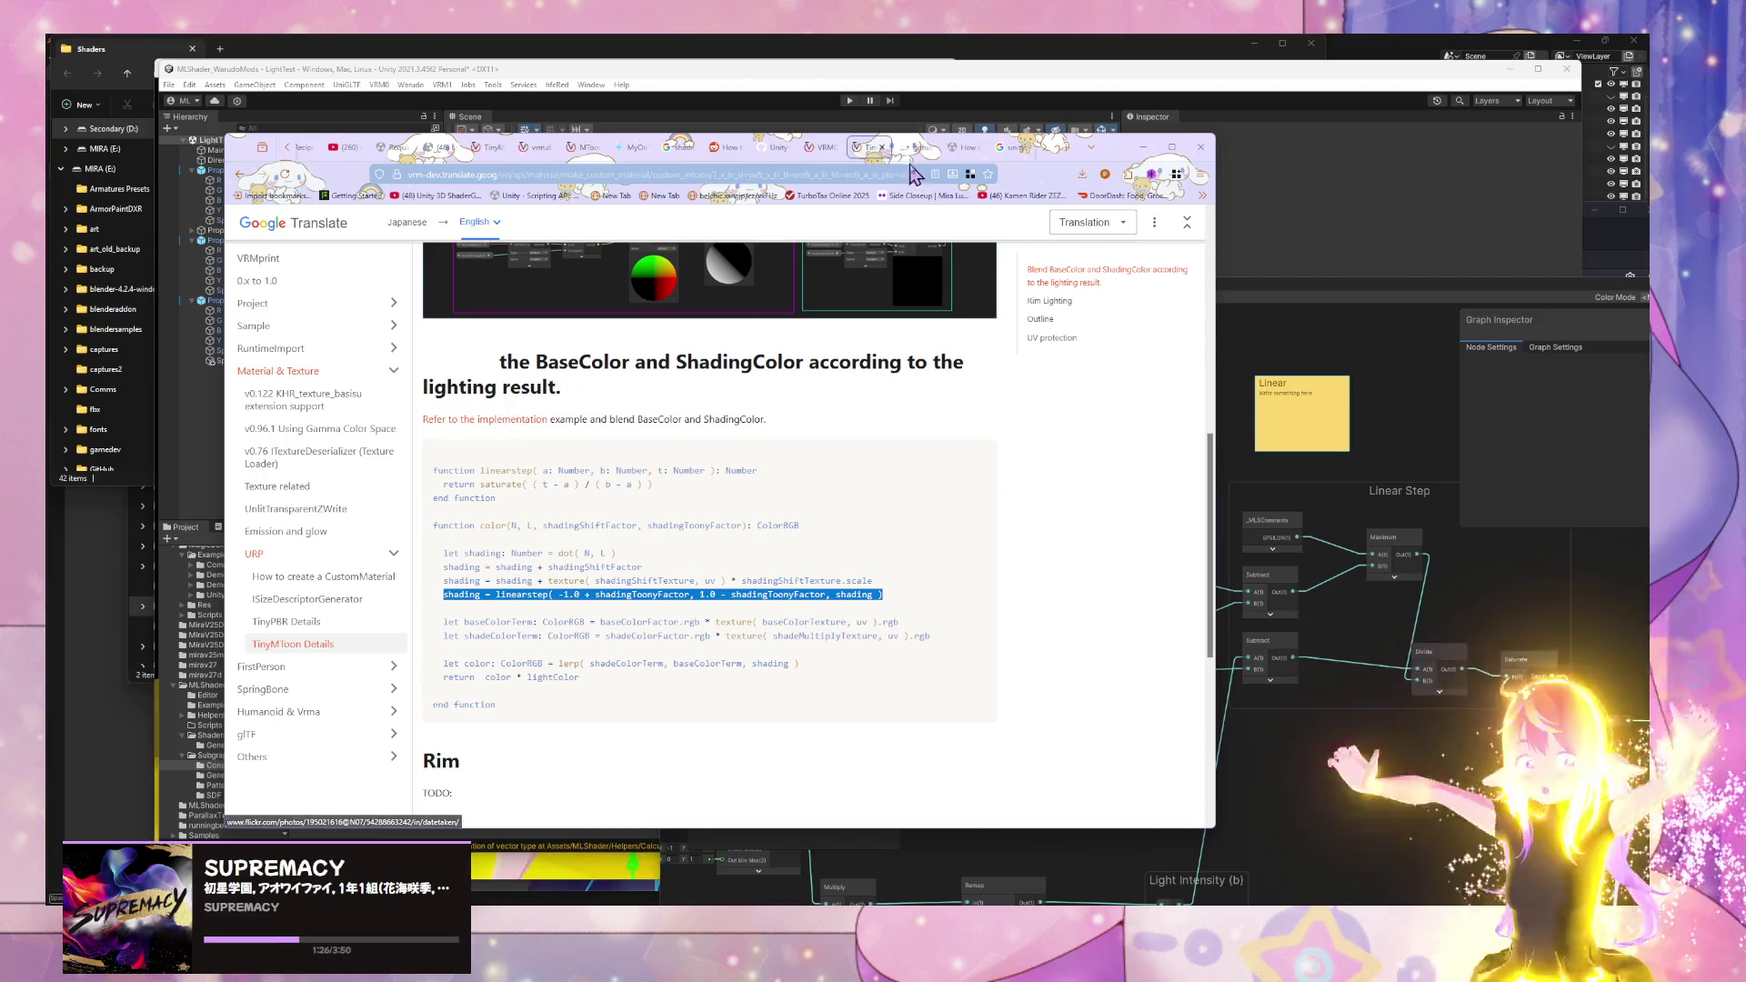
# - Select the linearstep(...) expression in the MToon specification's implementation code for the sticky note
pyautogui.click(912, 147)
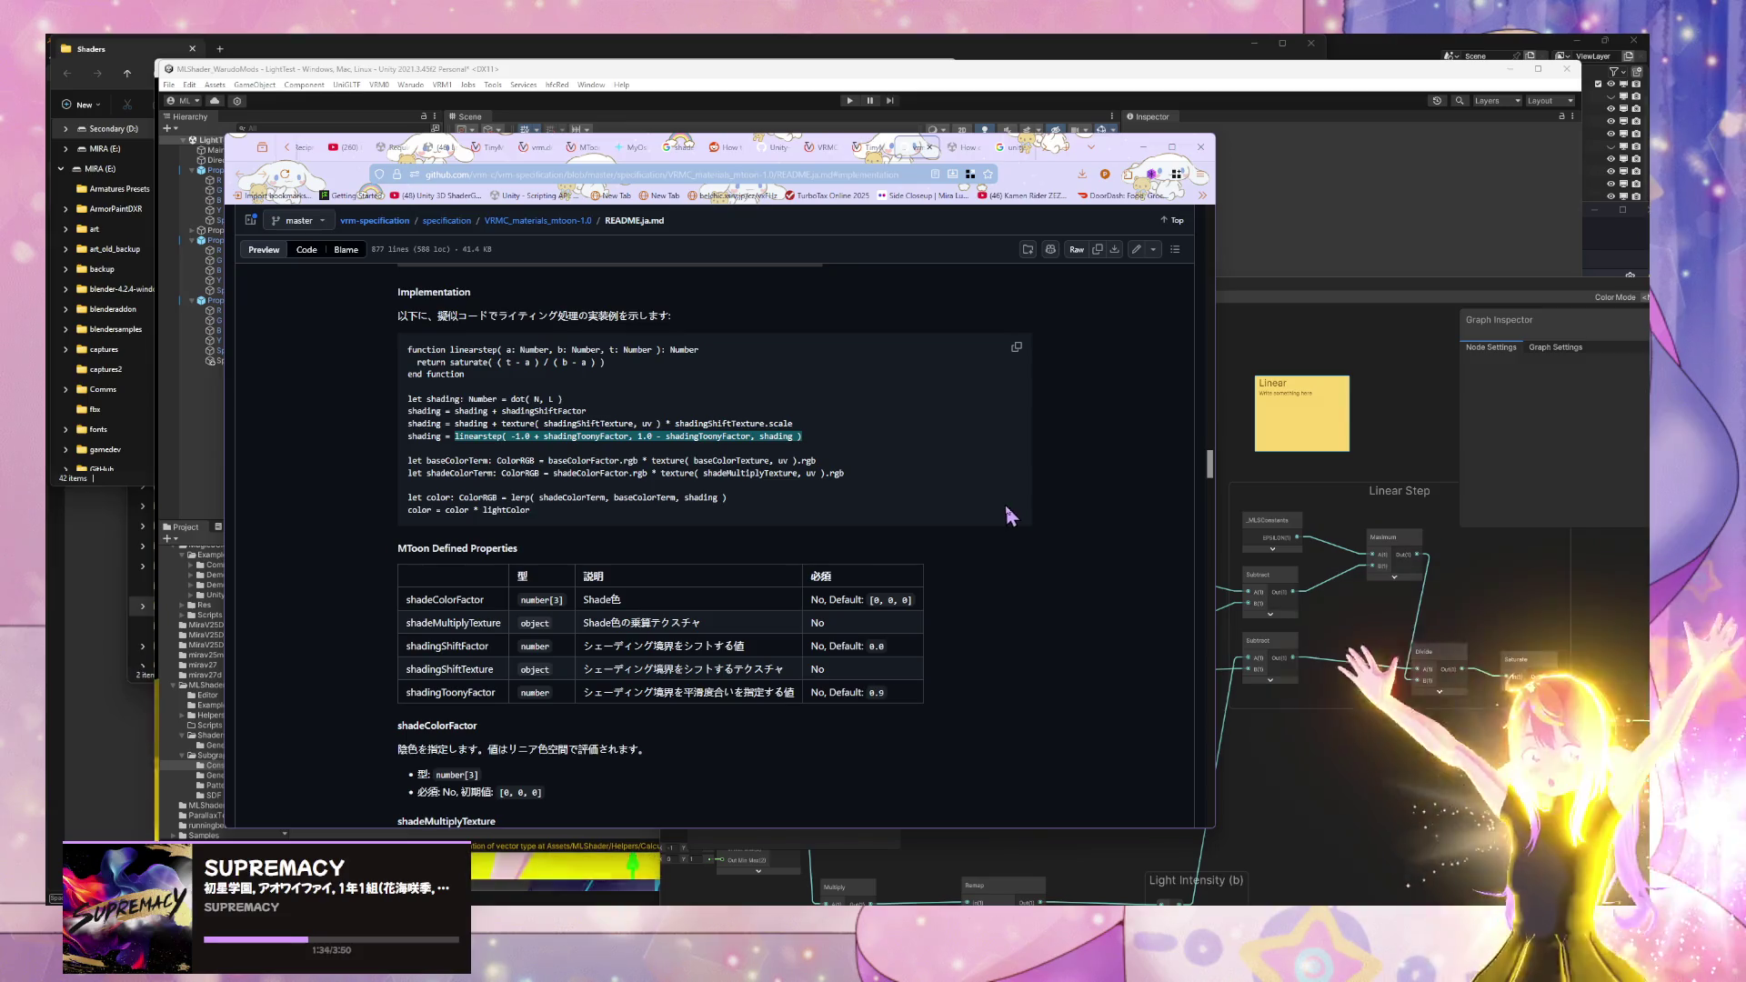
pyautogui.click(1259, 526)
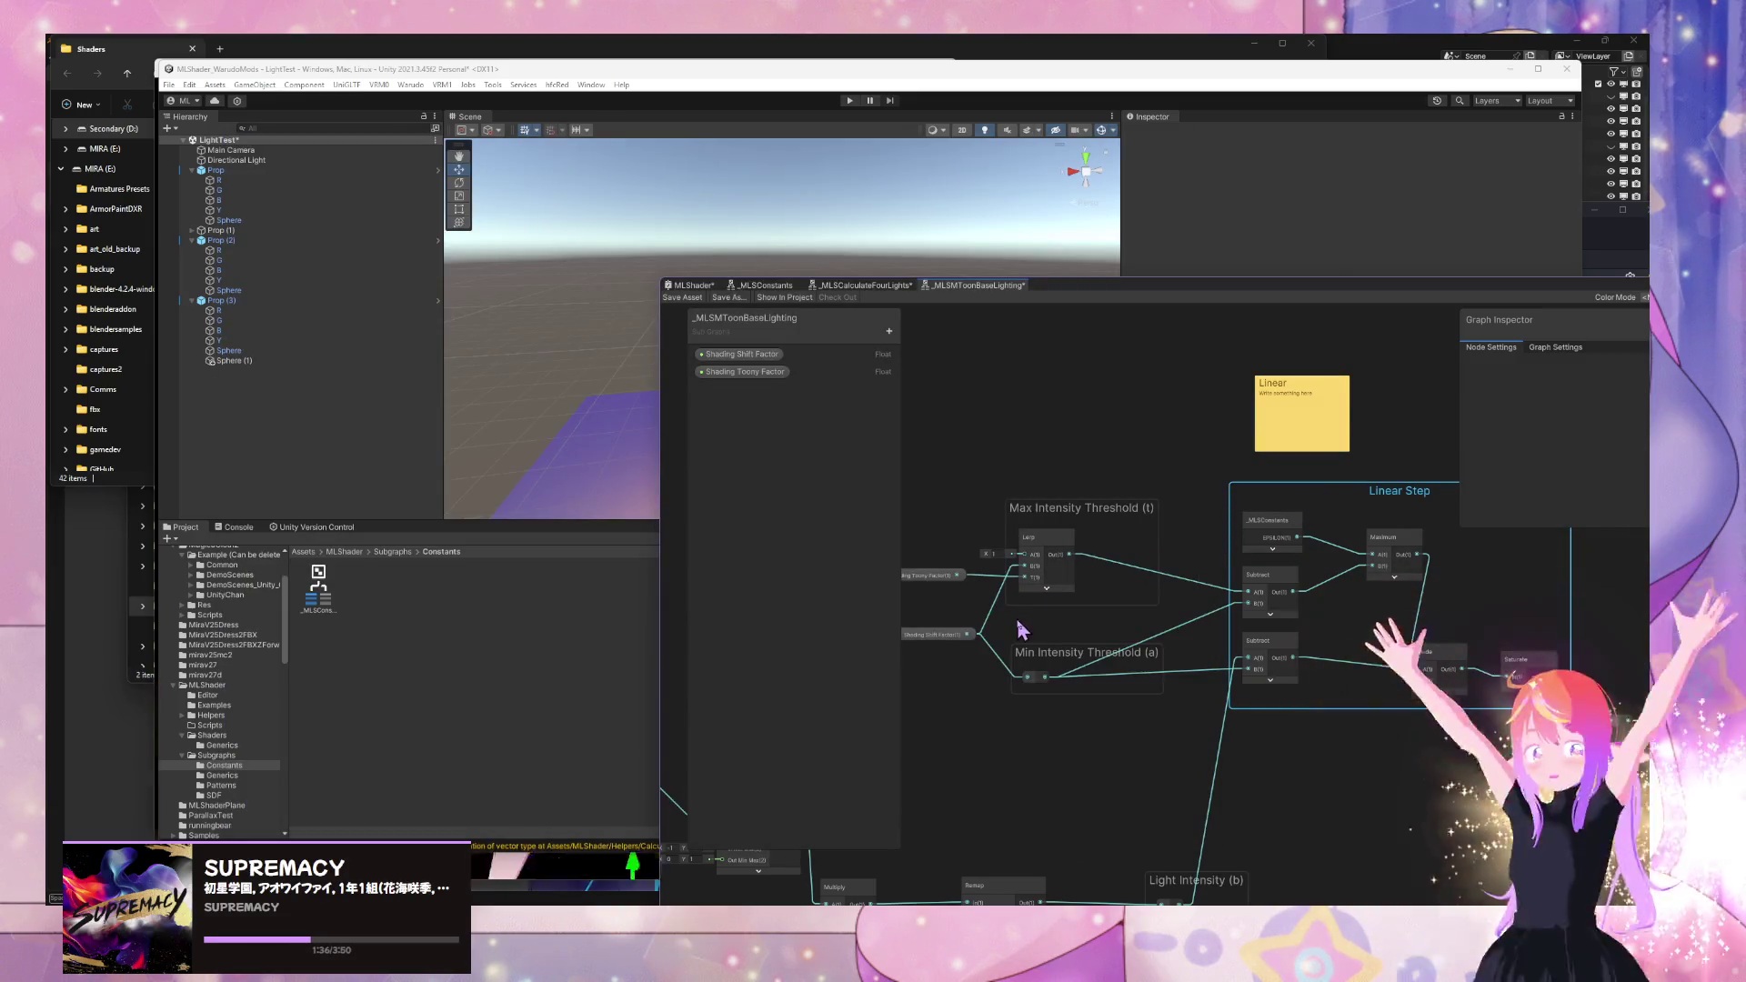
pyautogui.moveTo(1037, 622); pyautogui.dragTo(1052, 622)
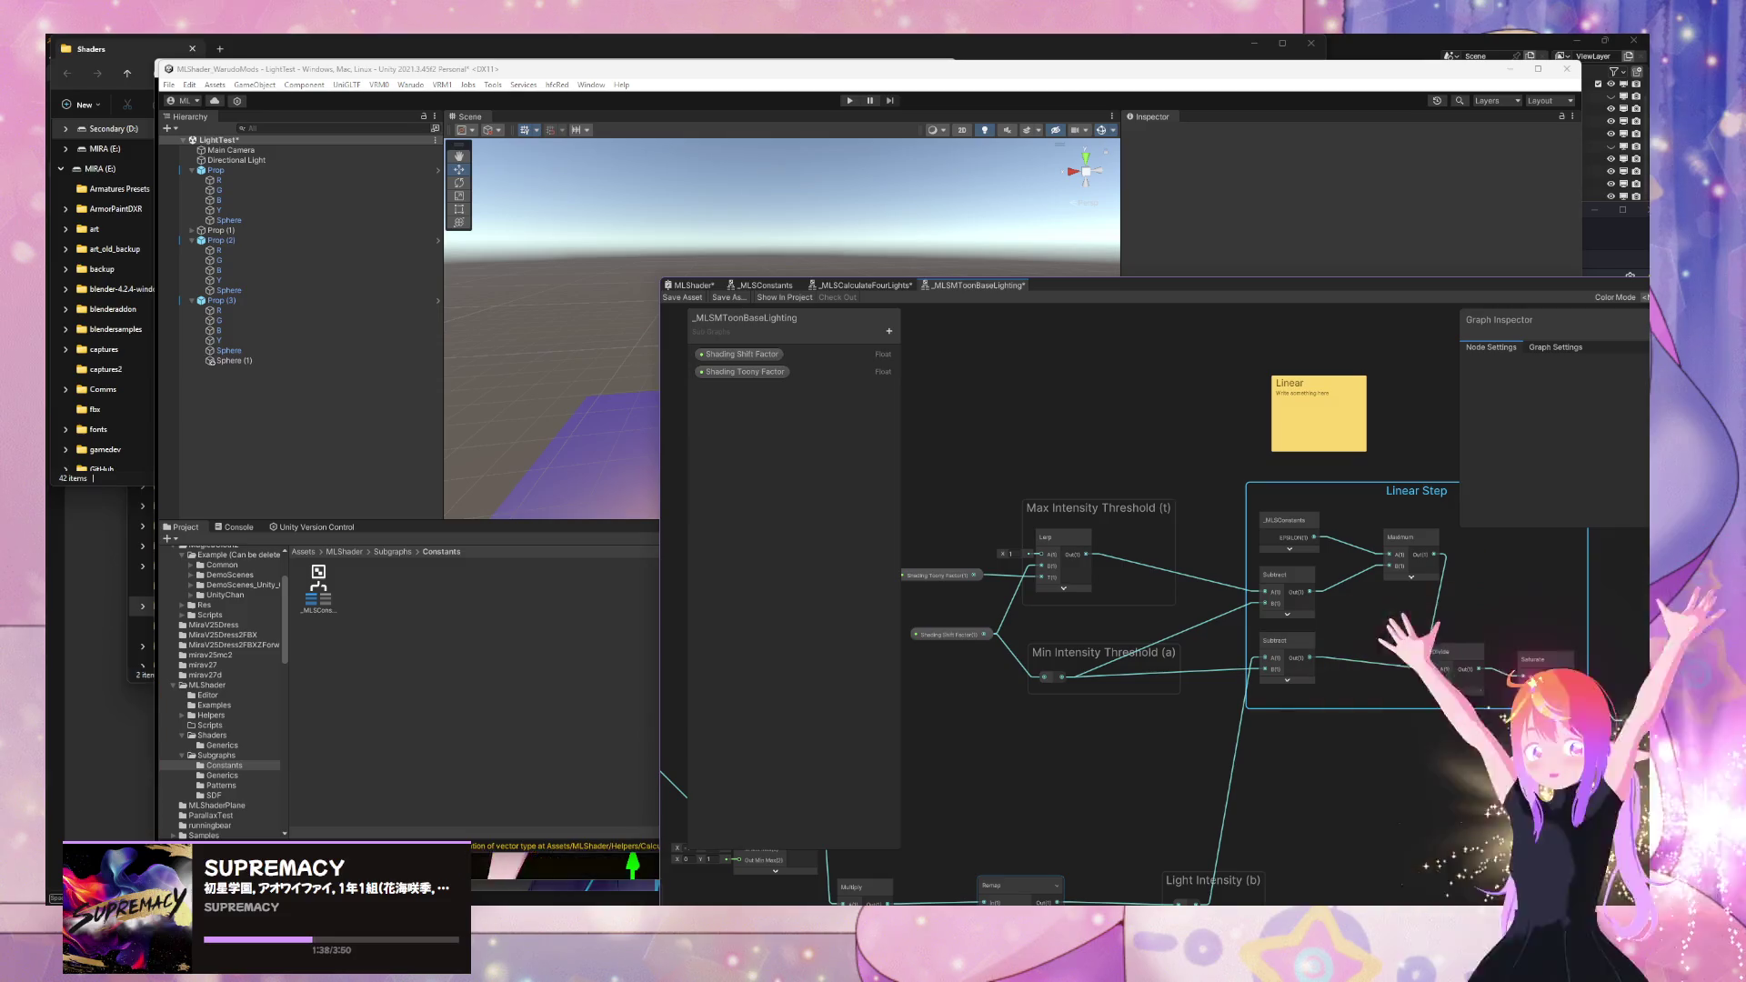
pyautogui.moveTo(1264, 882)
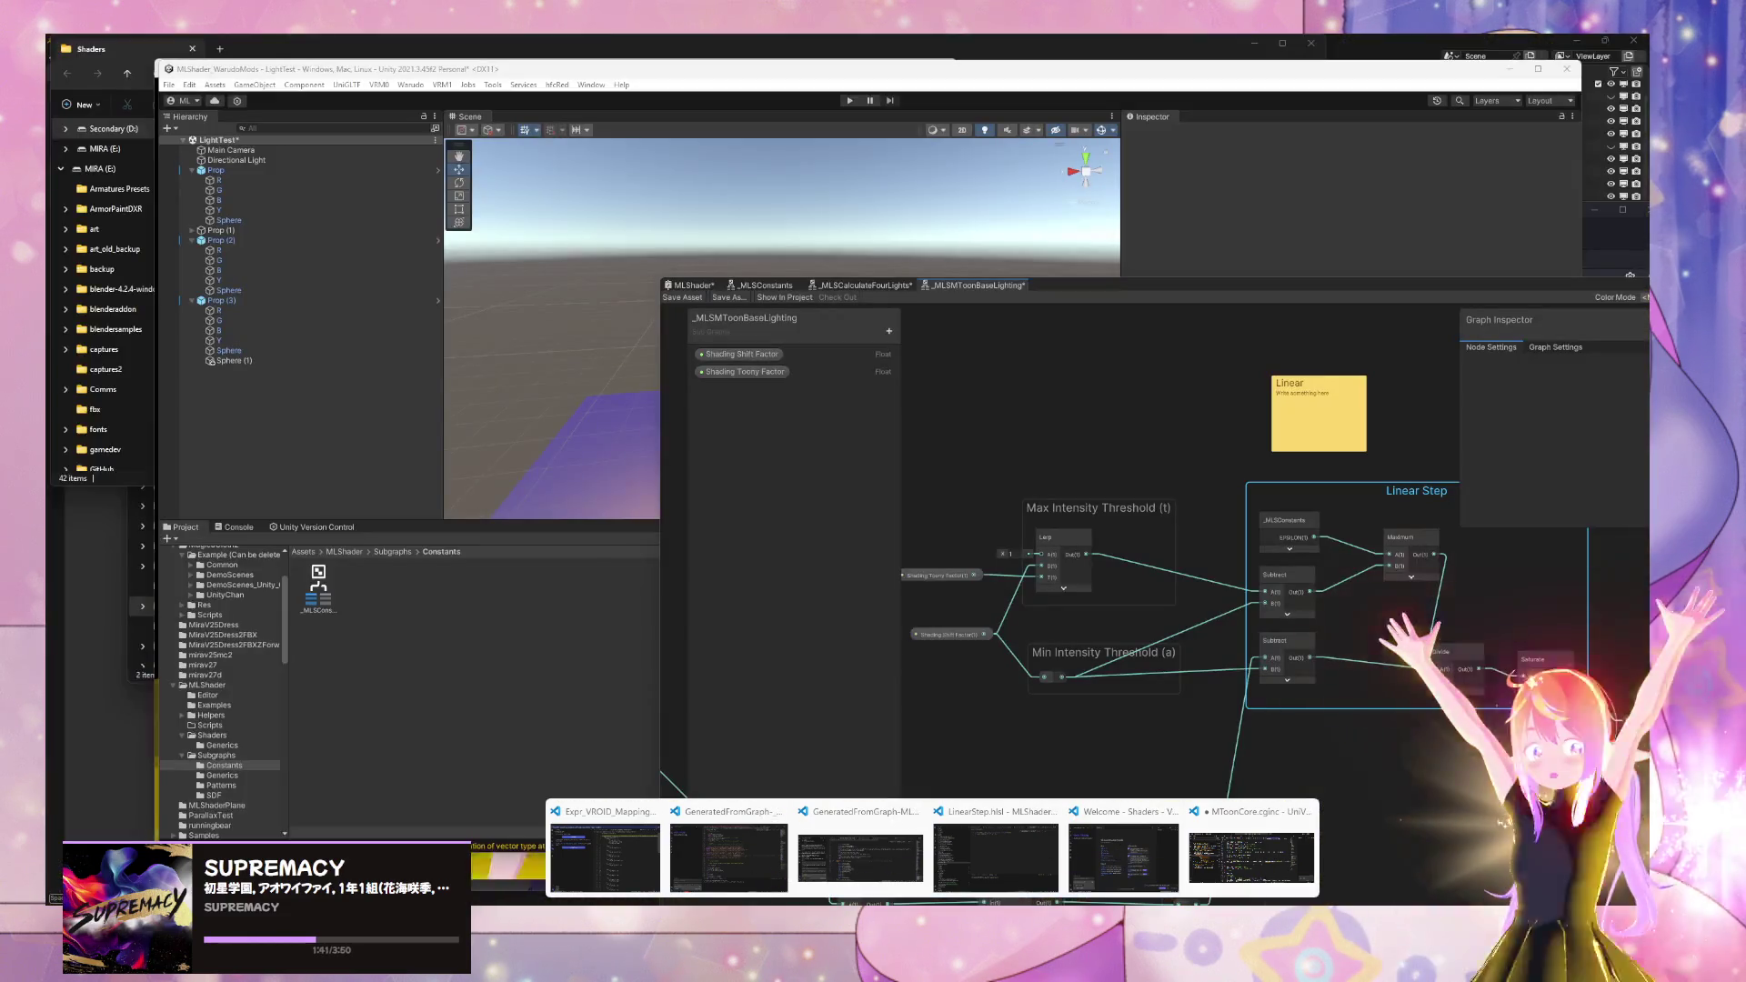
pyautogui.moveTo(768, 900)
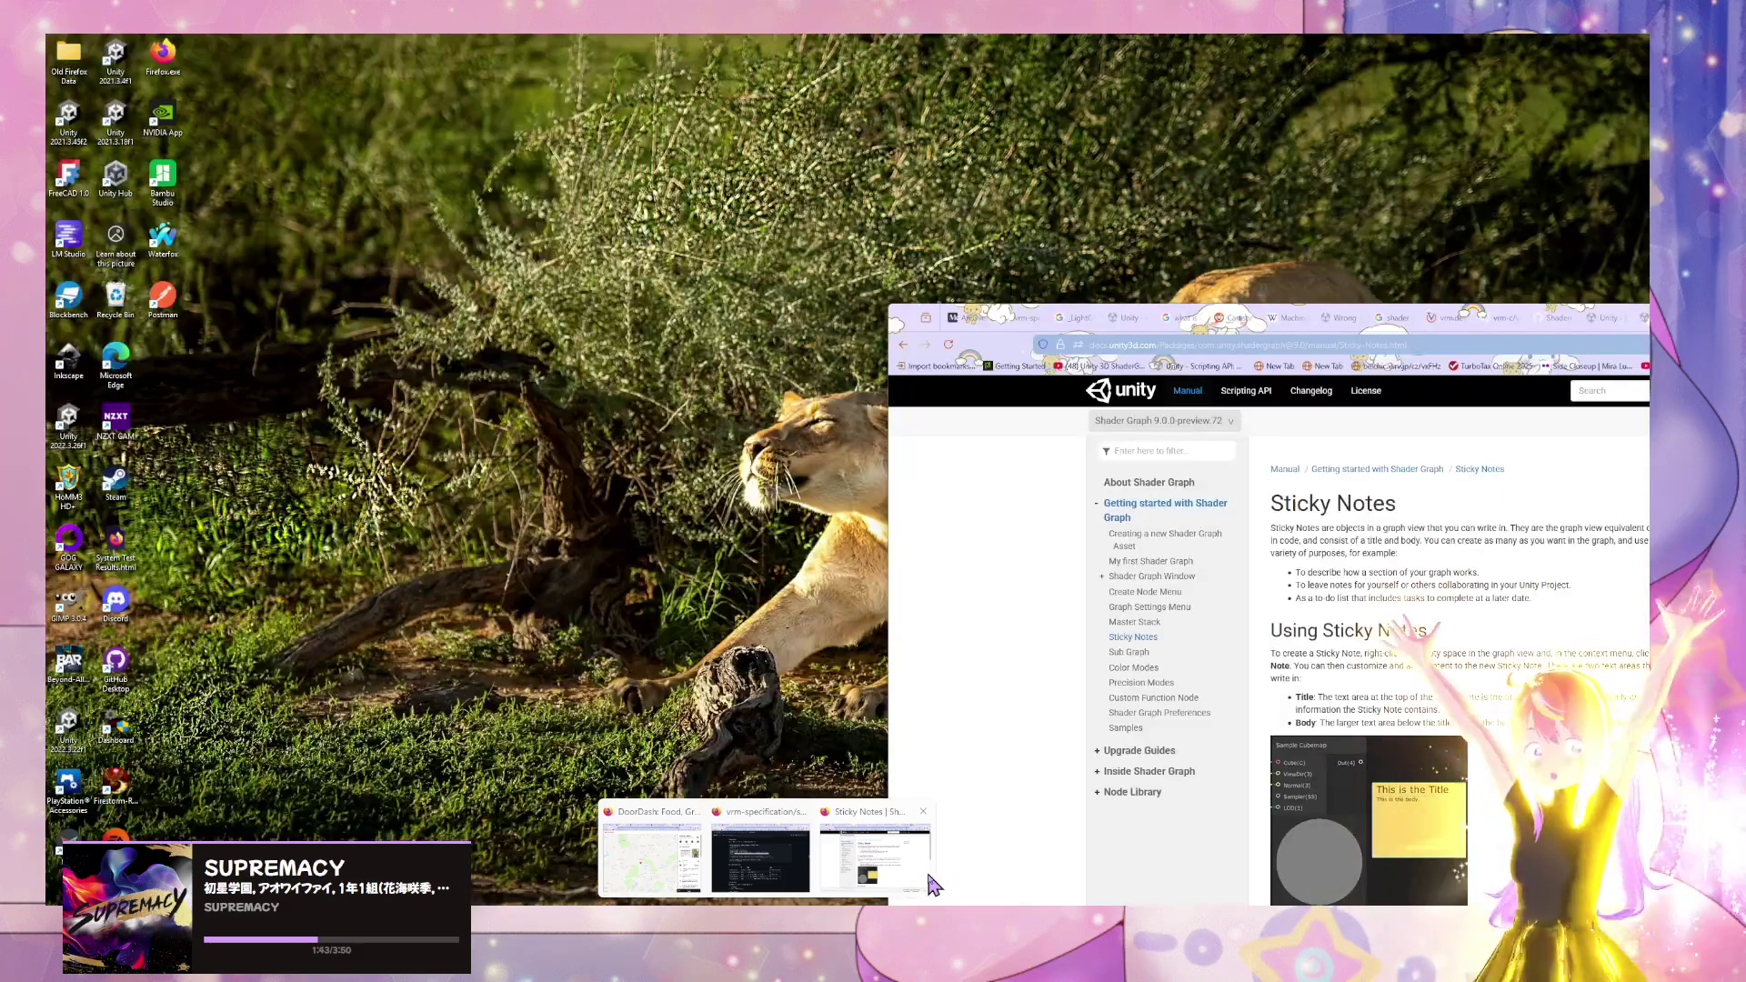
pyautogui.click(929, 882)
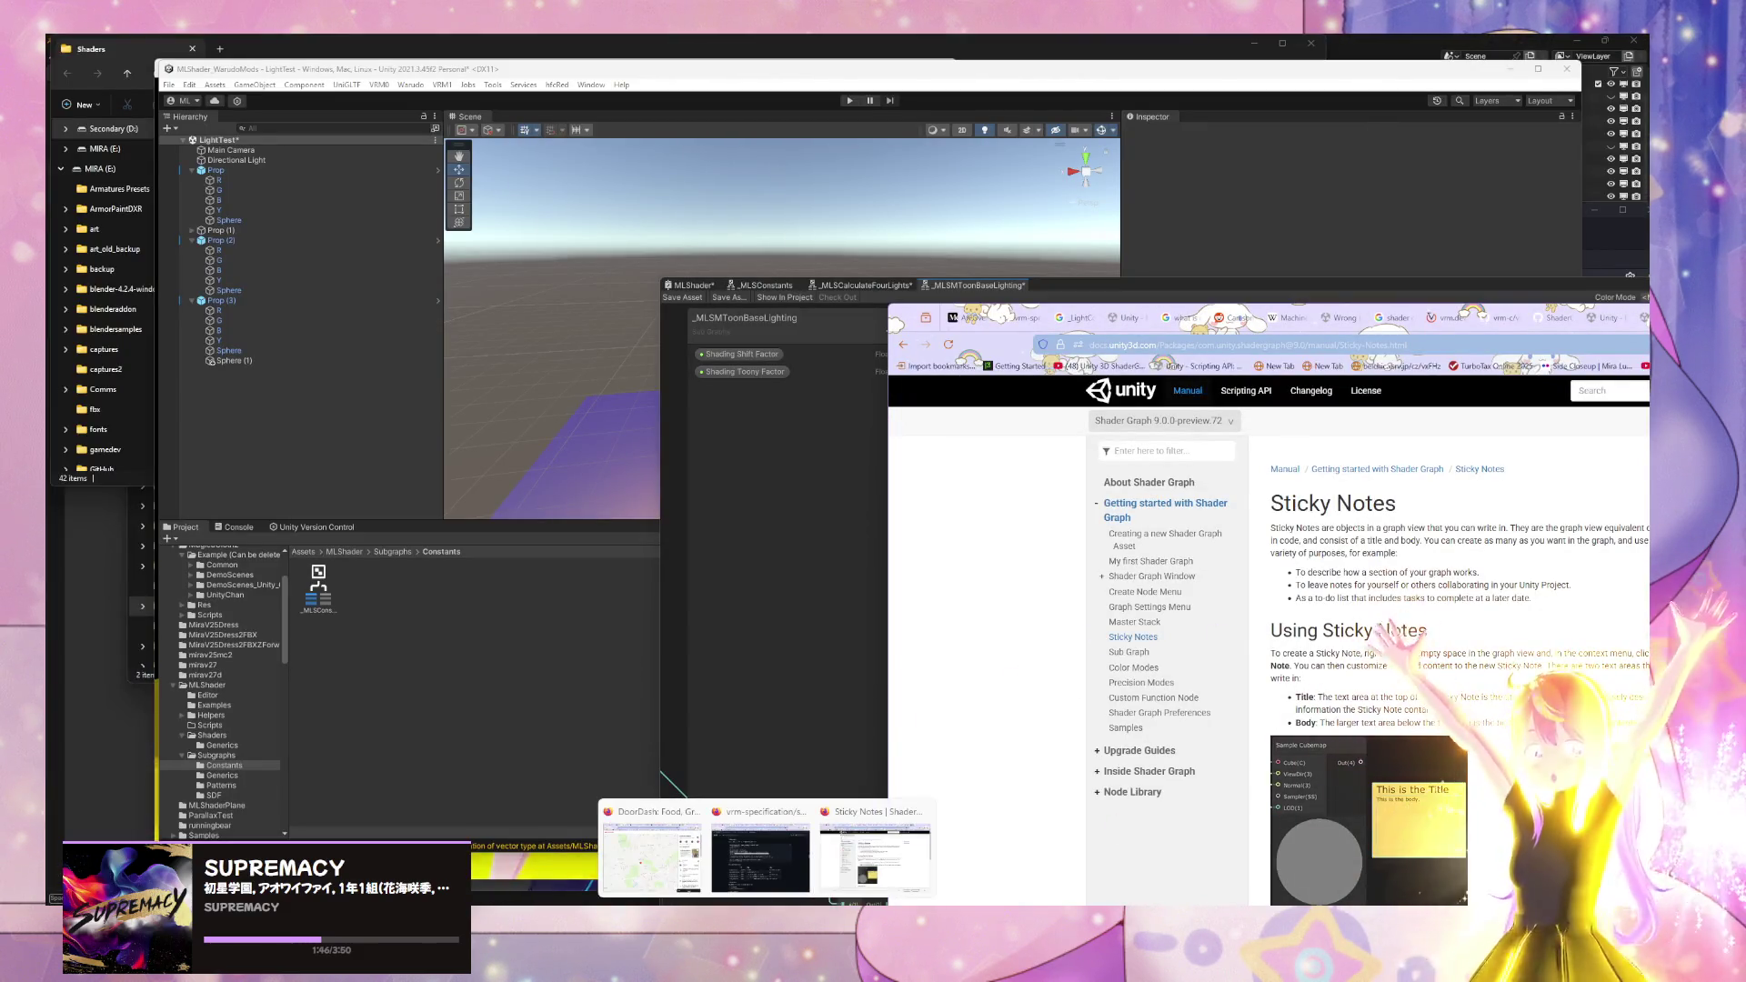
pyautogui.click(769, 889)
pyautogui.moveTo(816, 440)
pyautogui.mouseDown()
pyautogui.moveTo(523, 452)
pyautogui.moveTo(446, 436)
pyautogui.mouseUp()
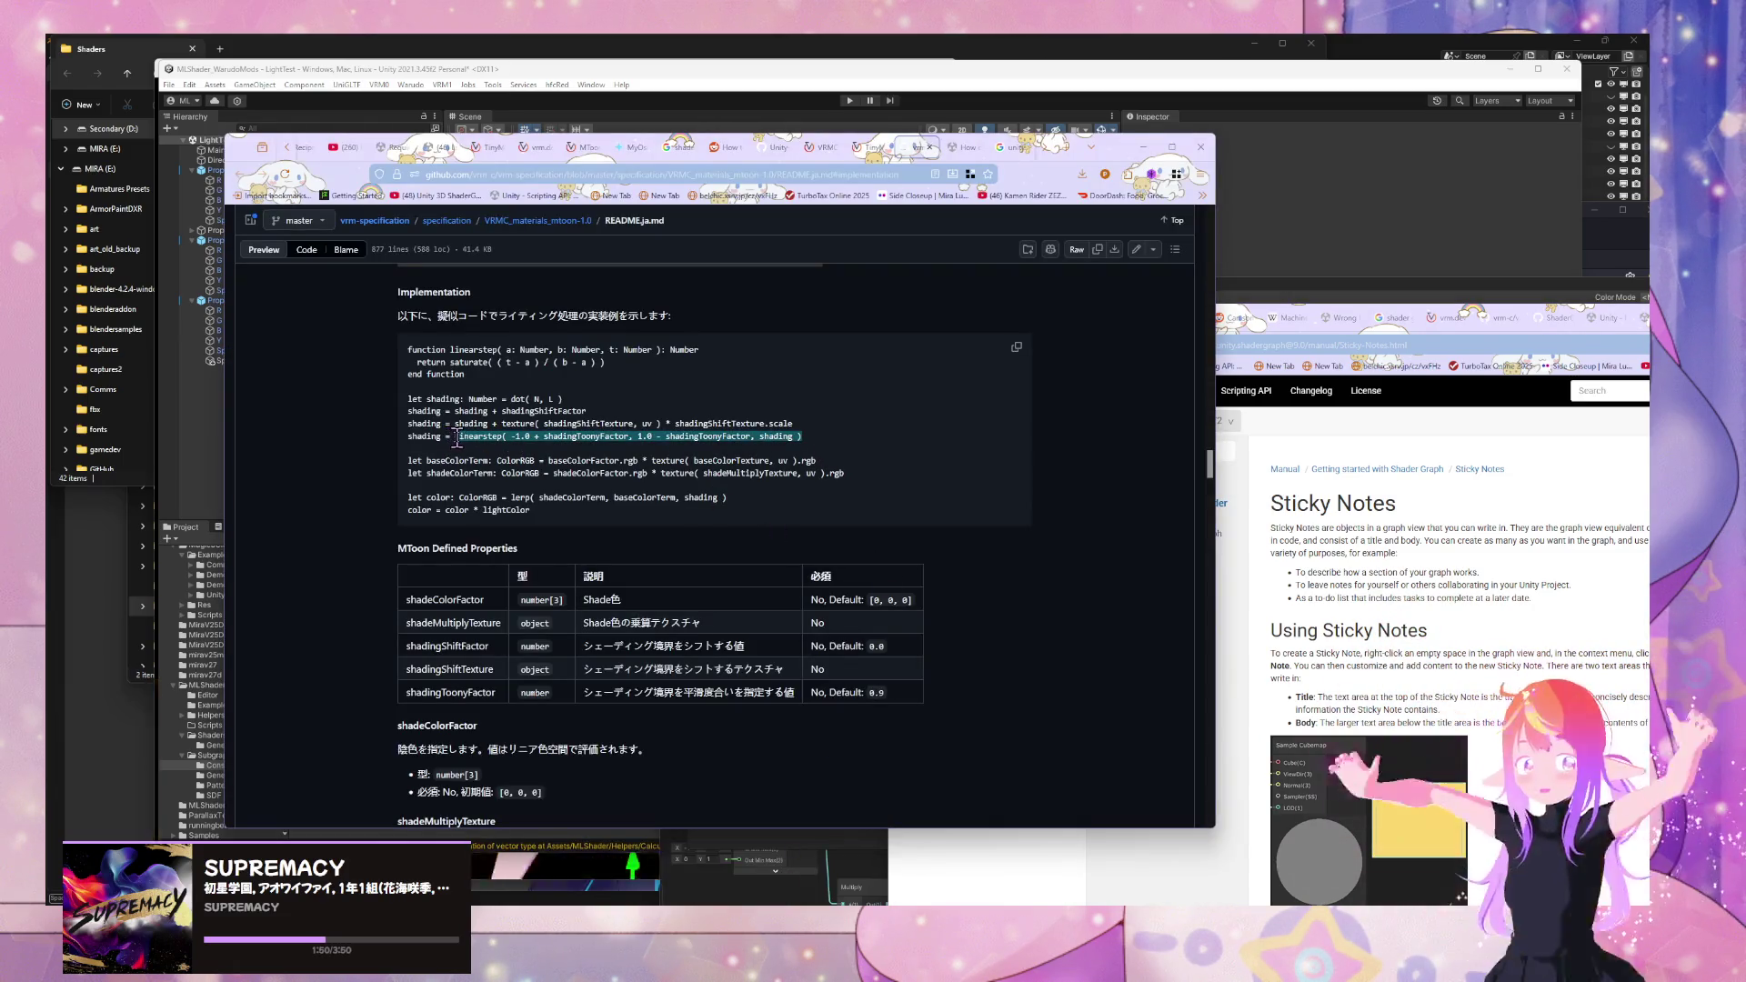
pyautogui.click(1464, 424)
pyautogui.click(1334, 307)
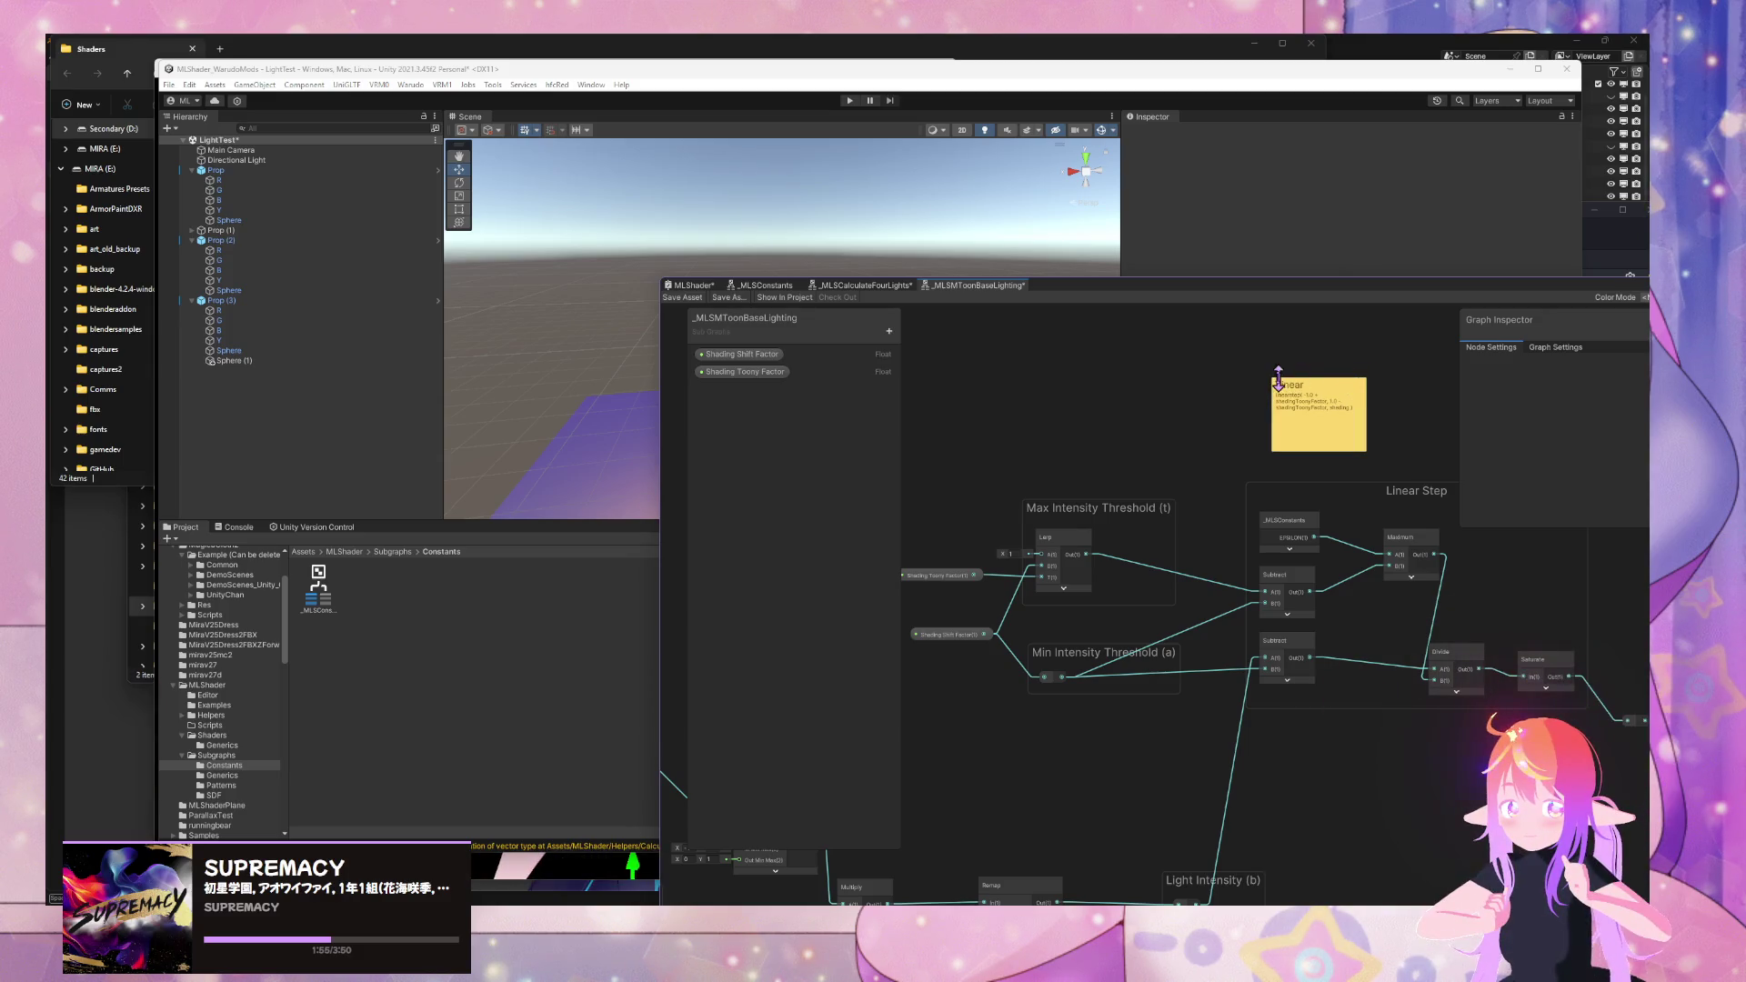
# - Drop the Linear Step sticky note into its group, save, and switch to _MLSCalculateFourLights
pyautogui.moveTo(1334, 388)
pyautogui.mouseDown()
pyautogui.moveTo(1243, 392)
pyautogui.moveTo(1328, 409)
pyautogui.mouseUp()
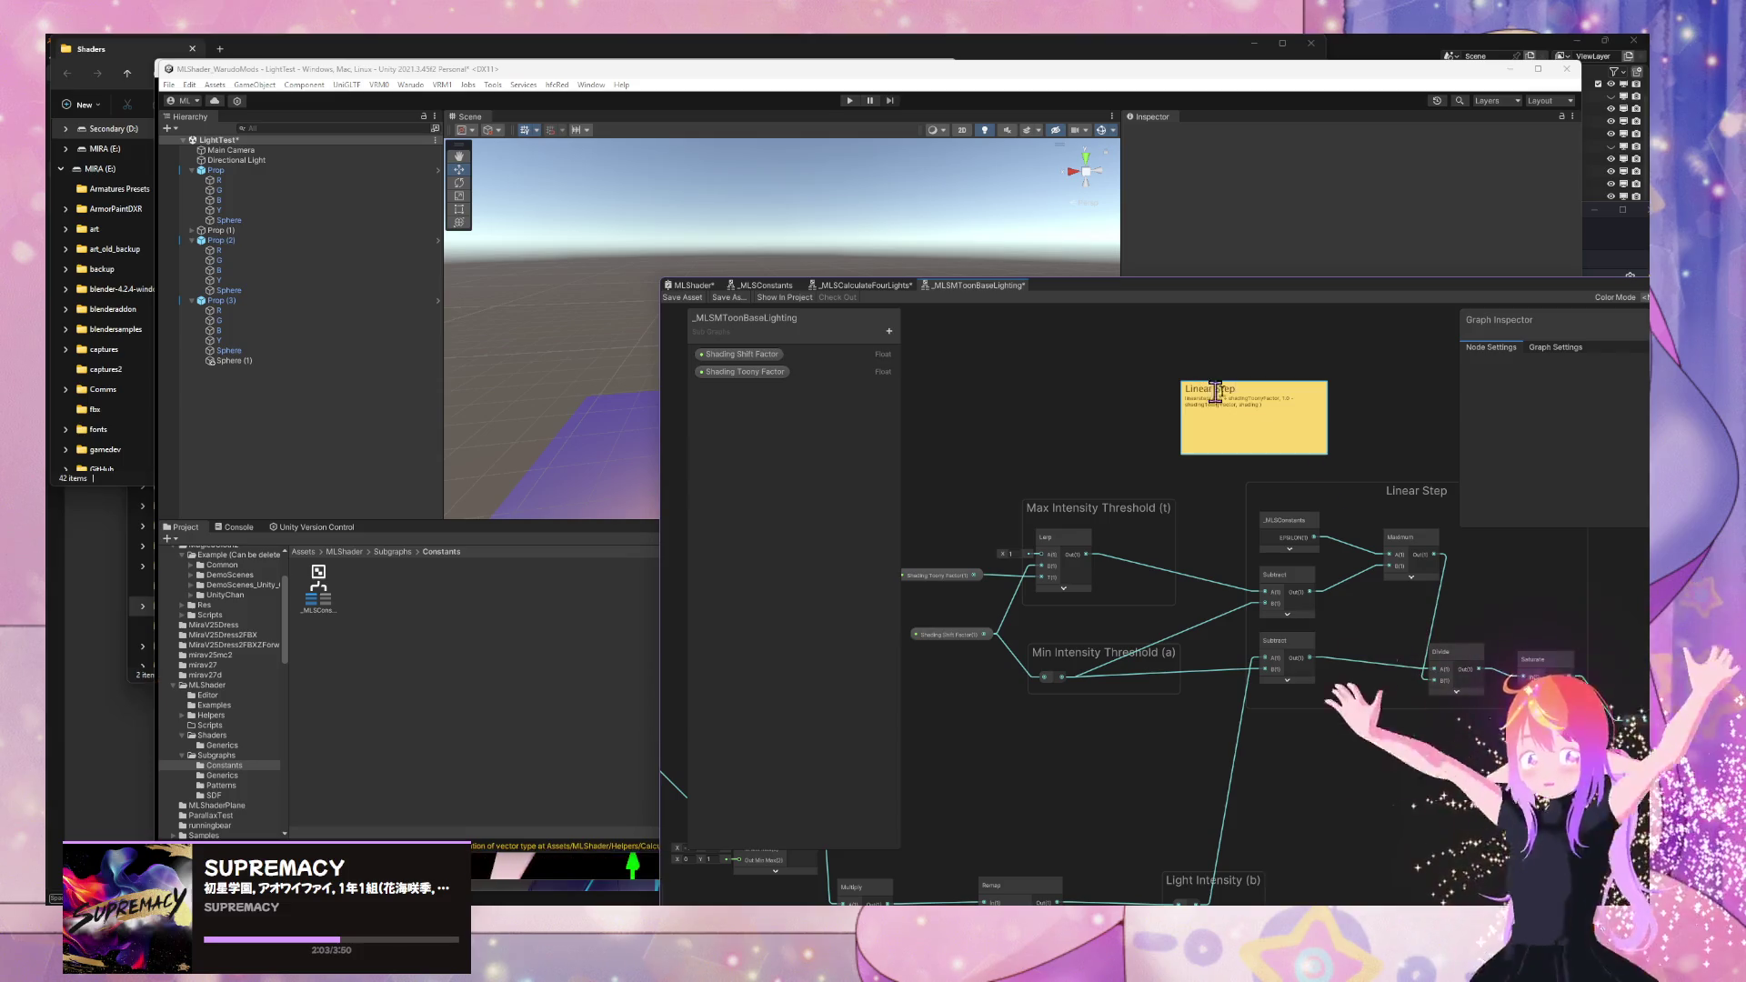
pyautogui.moveTo(1408, 785); pyautogui.dragTo(1259, 718)
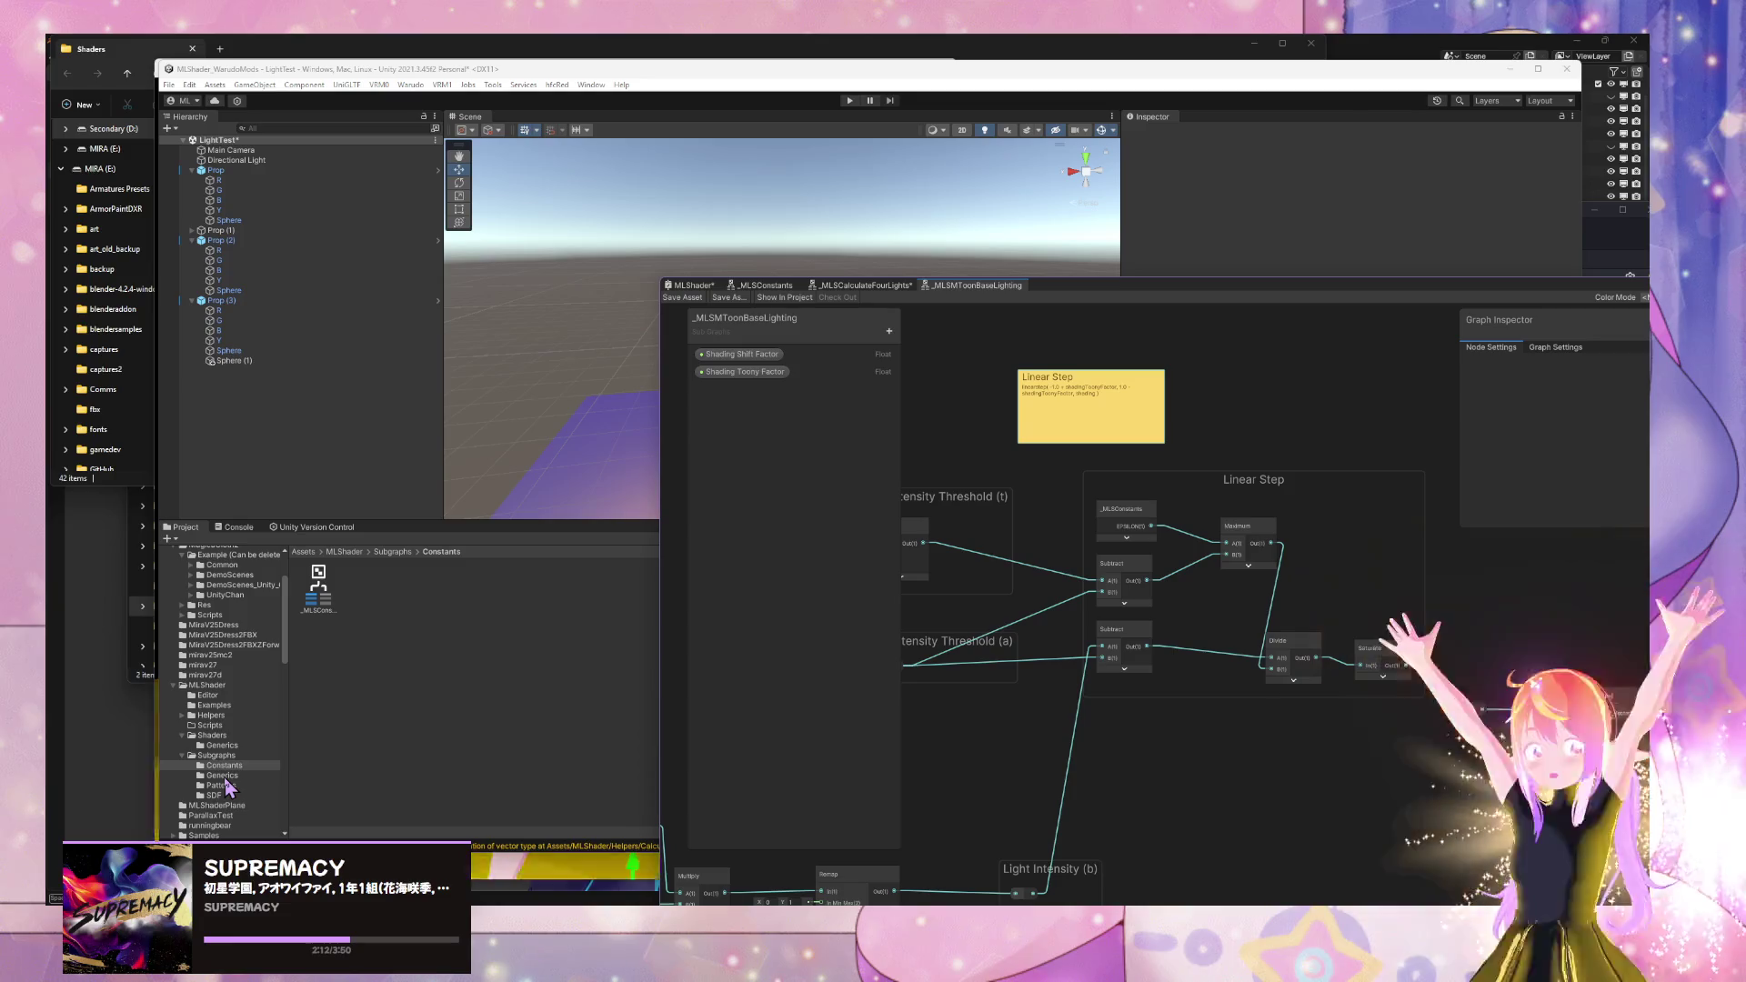
pyautogui.moveTo(1085, 733); pyautogui.dragTo(1232, 718)
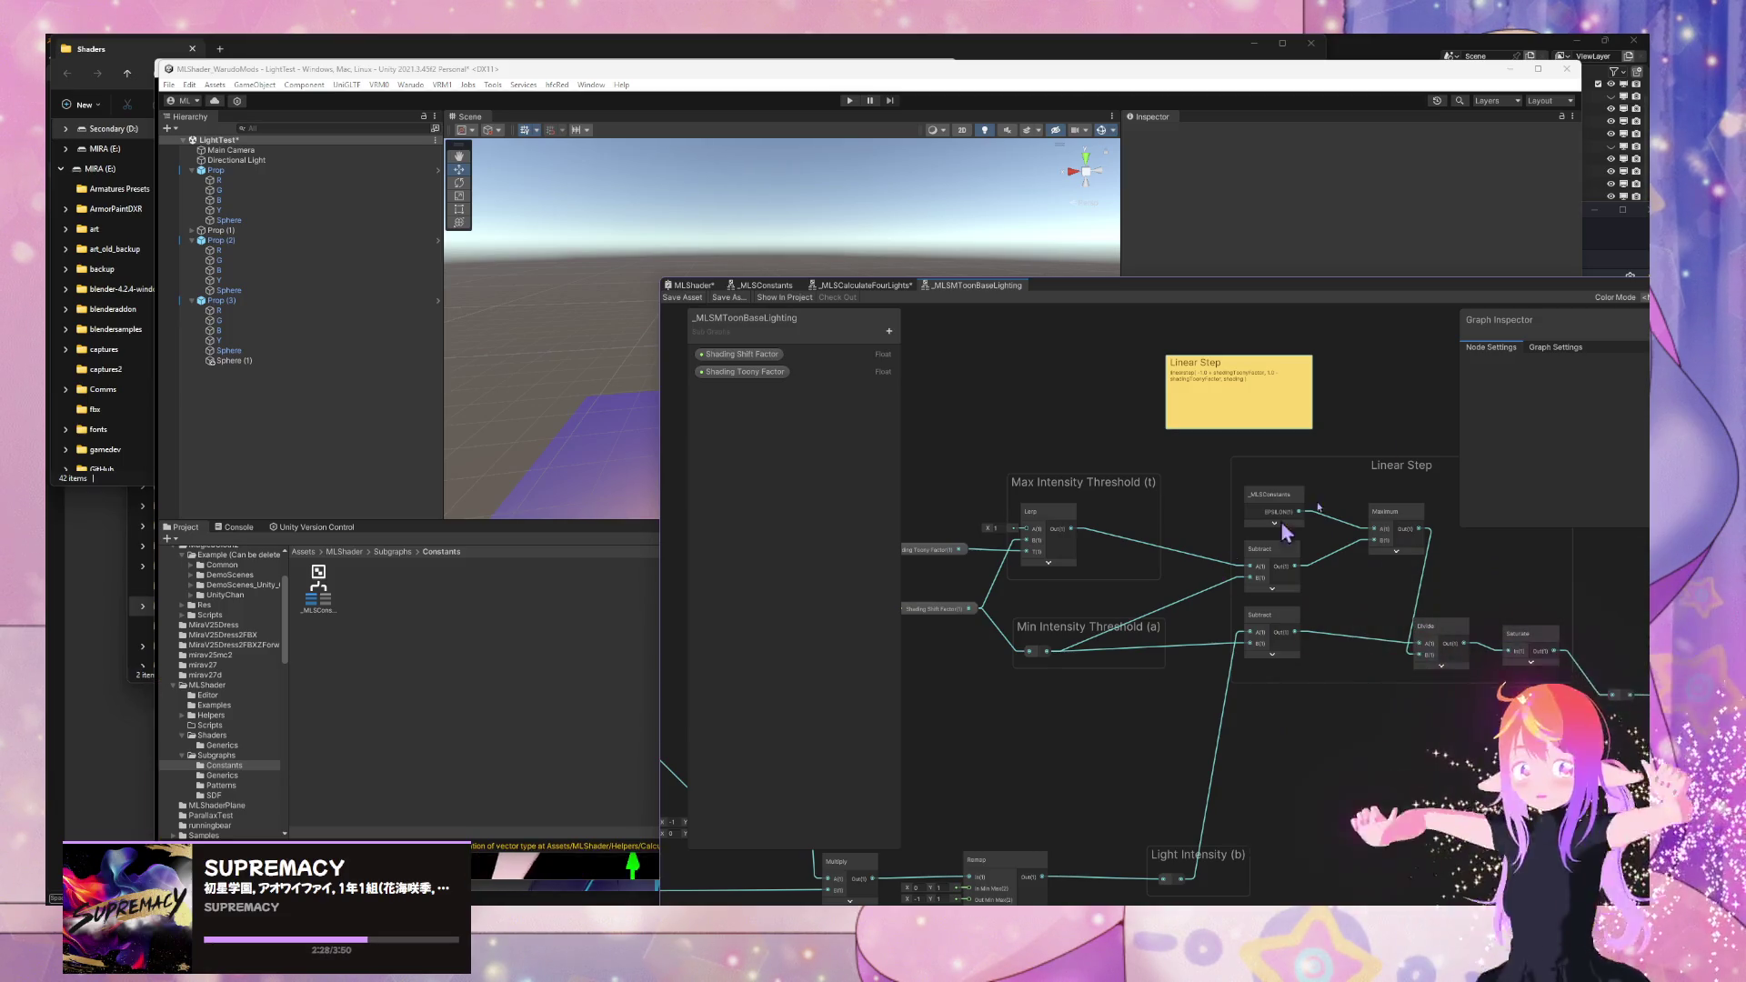
pyautogui.moveTo(1247, 386)
pyautogui.mouseDown()
pyautogui.moveTo(1405, 505)
pyautogui.moveTo(1382, 518)
pyautogui.moveTo(1346, 434)
pyautogui.moveTo(1317, 423)
pyautogui.mouseUp()
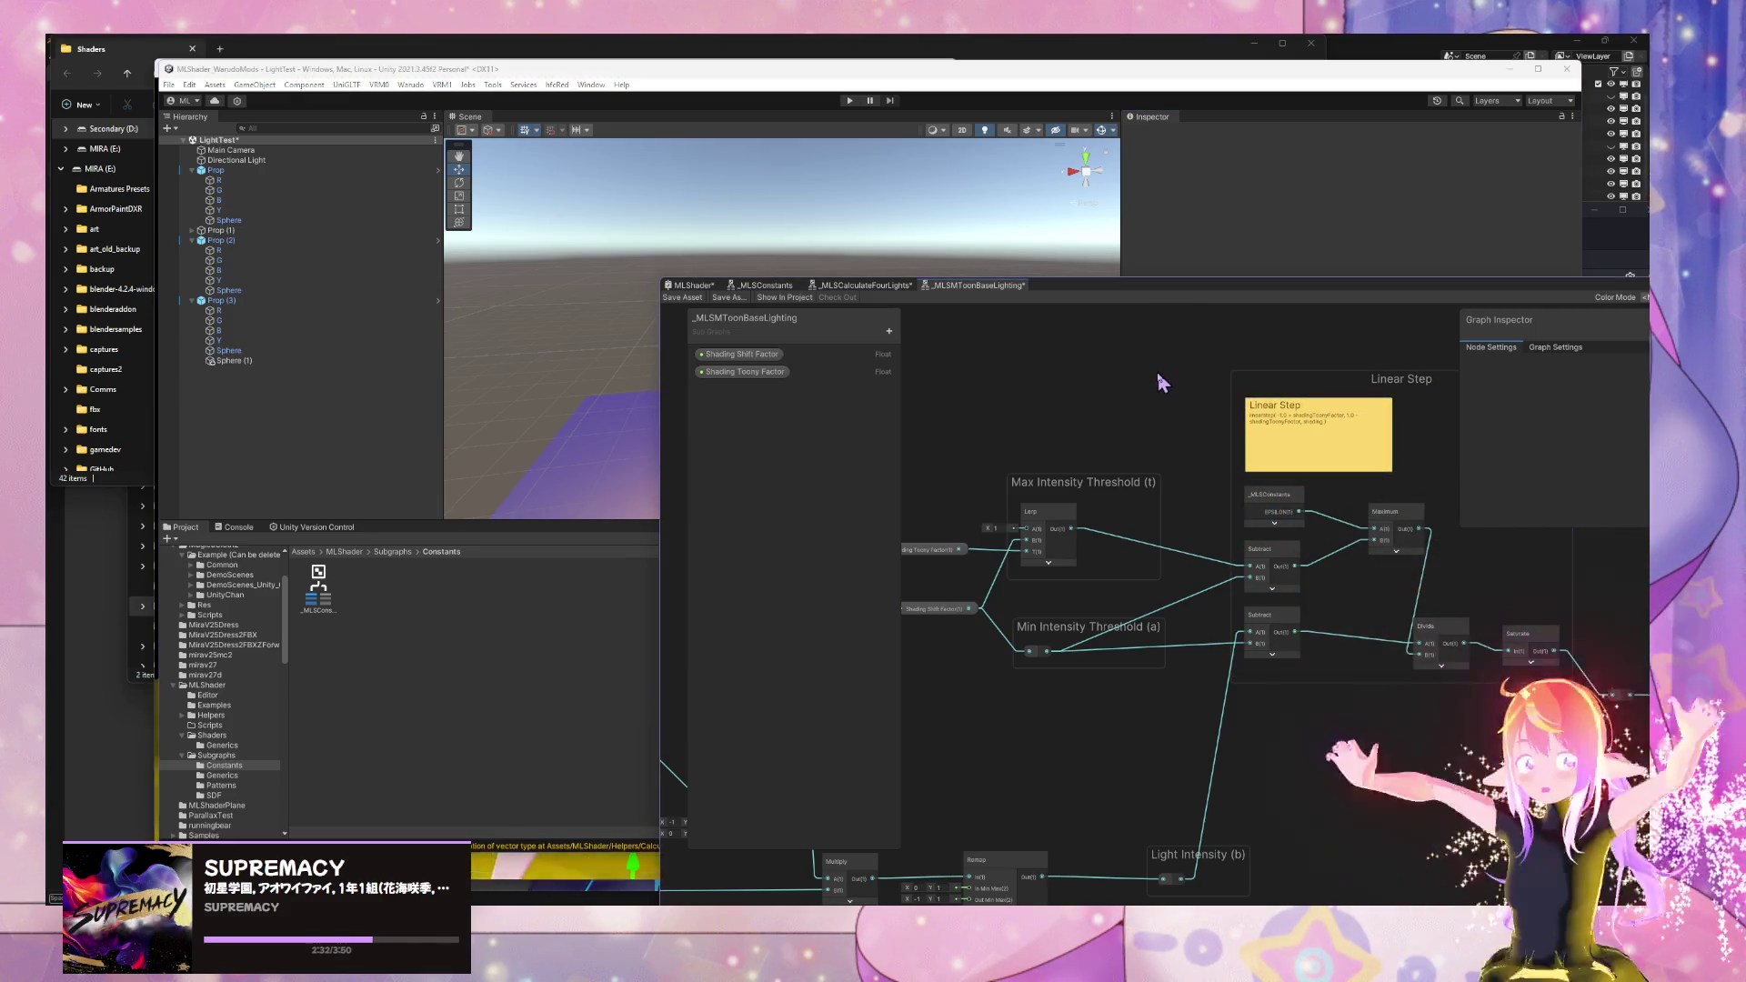
pyautogui.scroll(-4, 919, 418)
pyautogui.scroll(-2, 1143, 751)
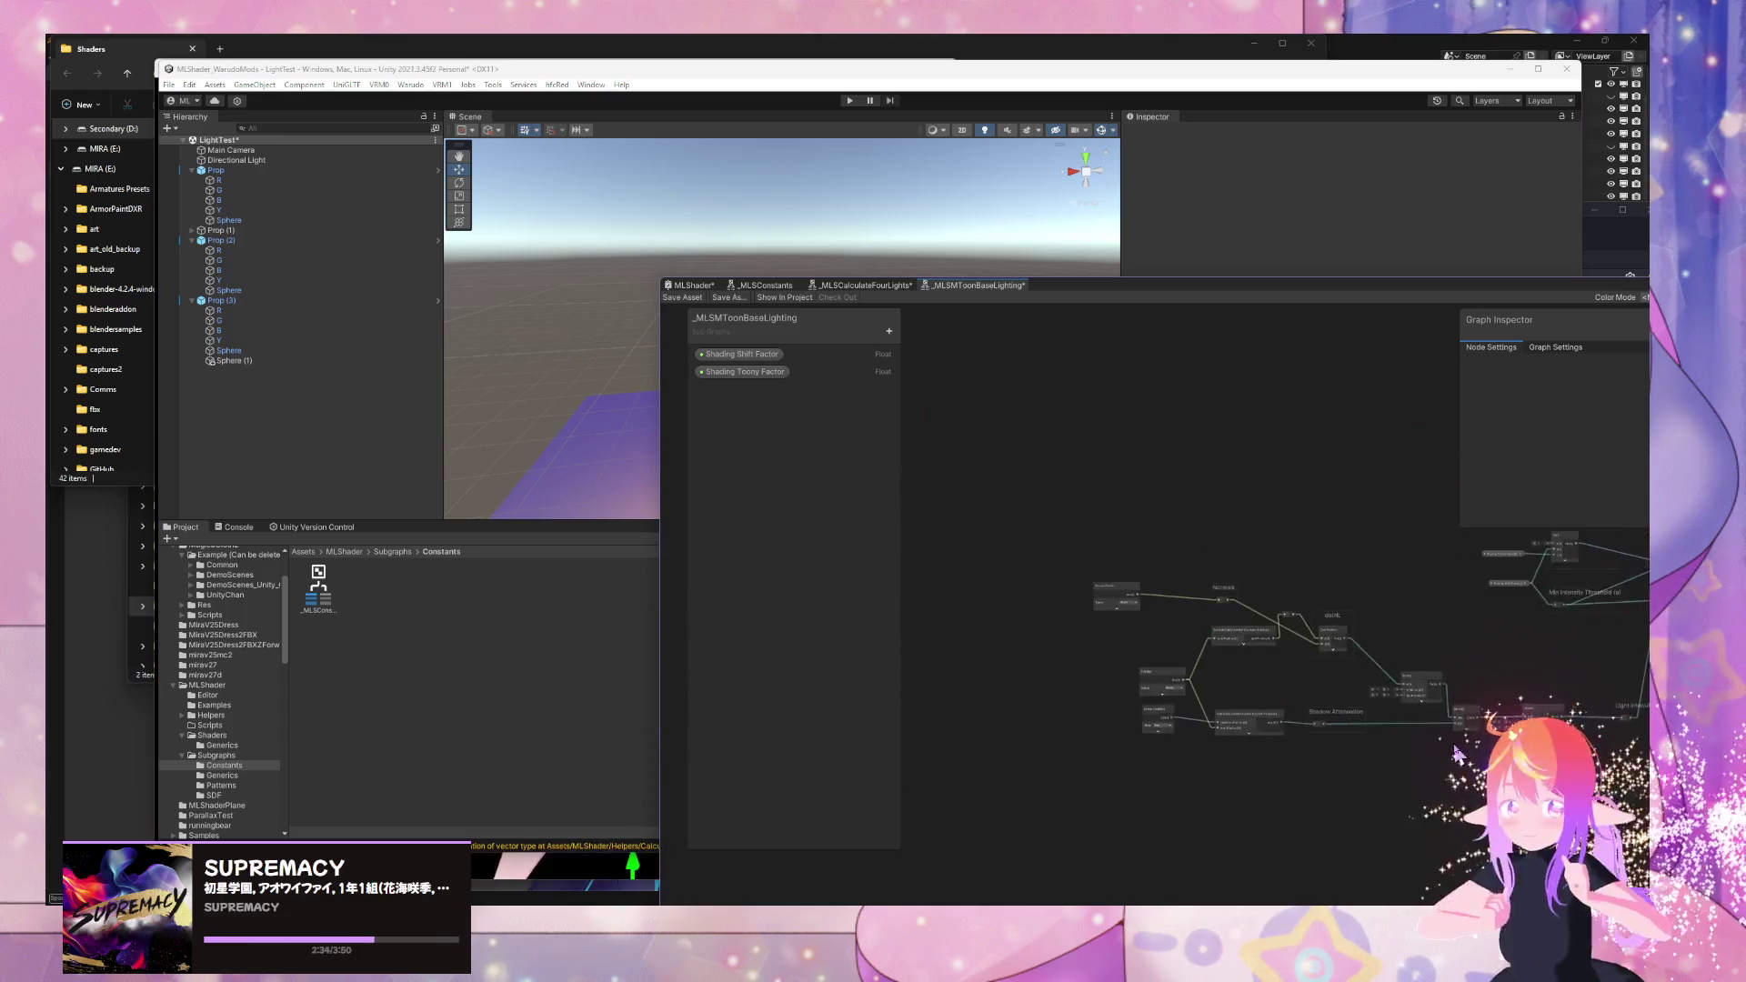
pyautogui.scroll(4, 1185, 591)
pyautogui.moveTo(1186, 591)
pyautogui.mouseDown()
pyautogui.moveTo(1153, 685)
pyautogui.moveTo(1180, 705)
pyautogui.mouseUp()
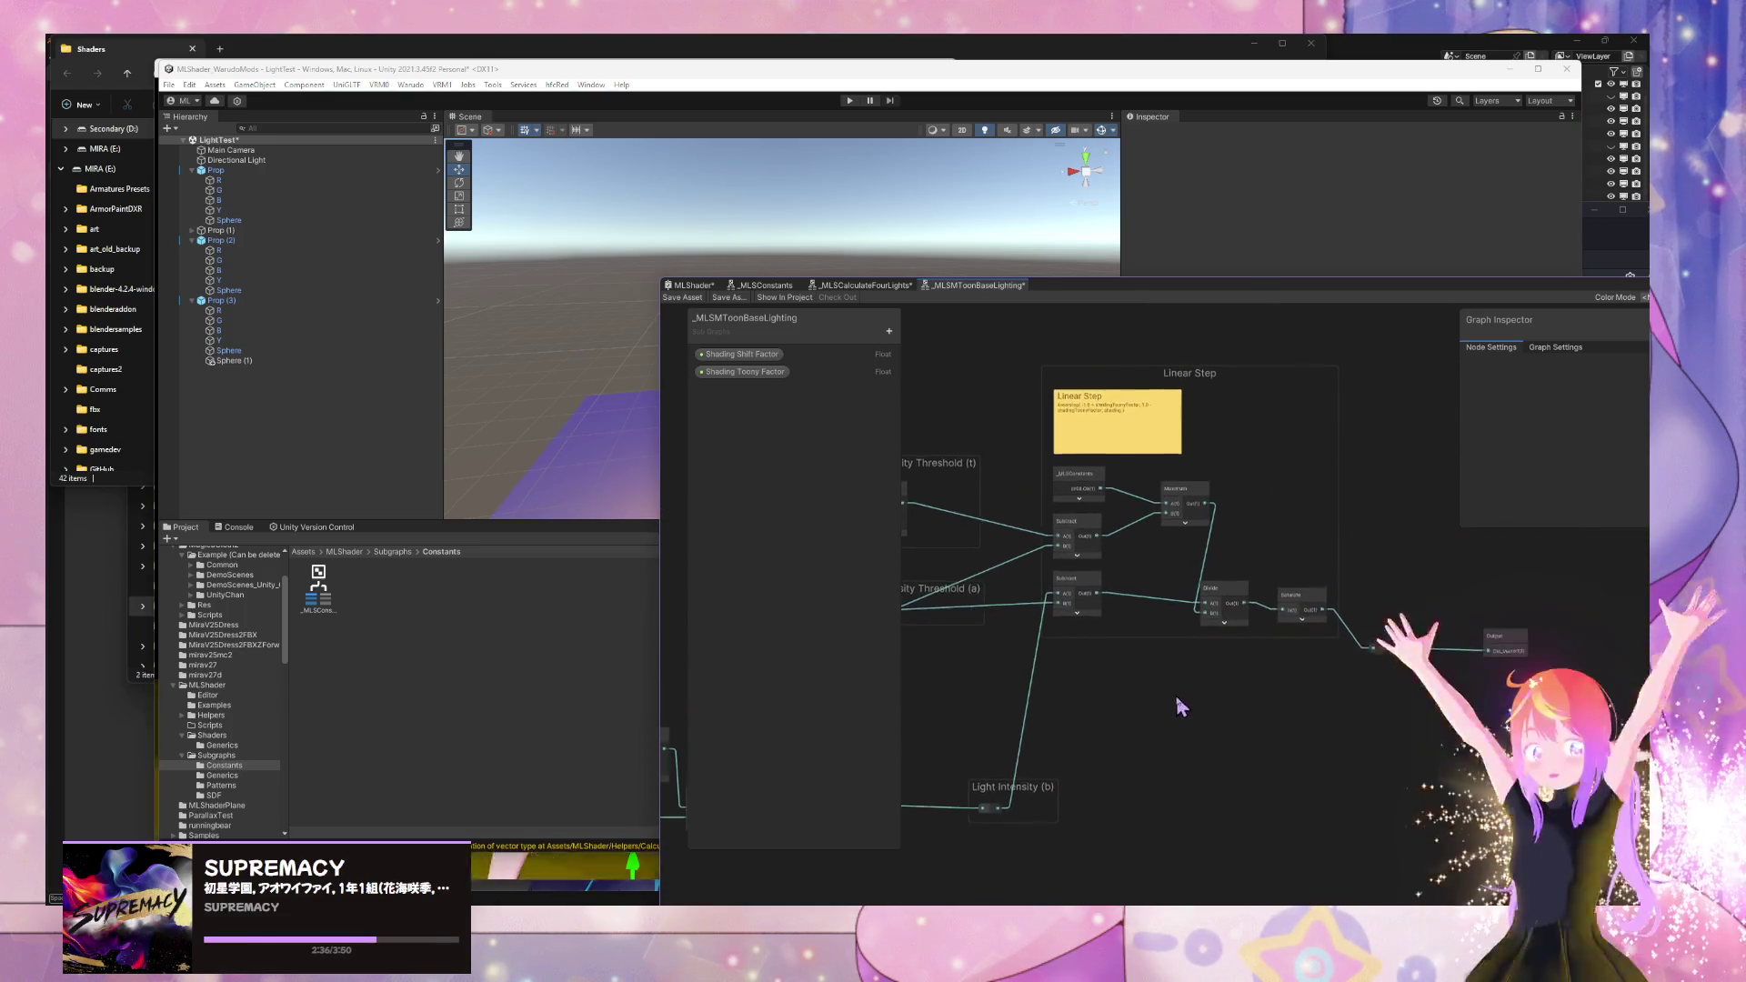
pyautogui.click(702, 299)
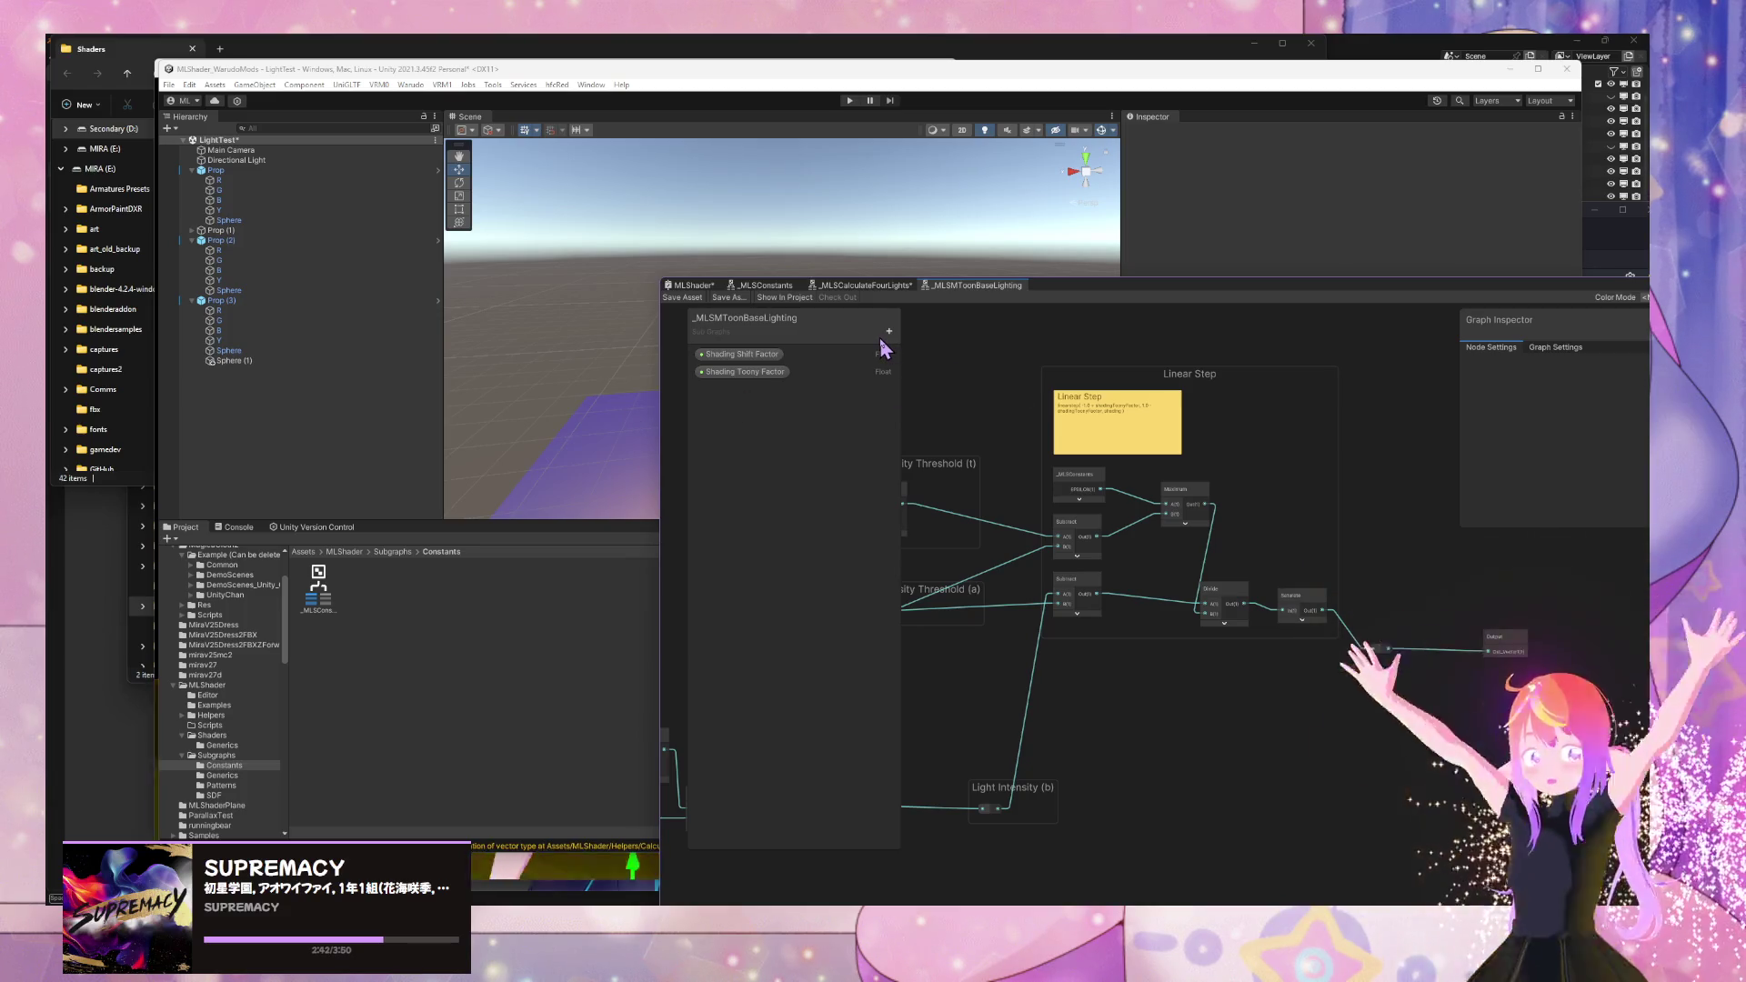
pyautogui.click(871, 285)
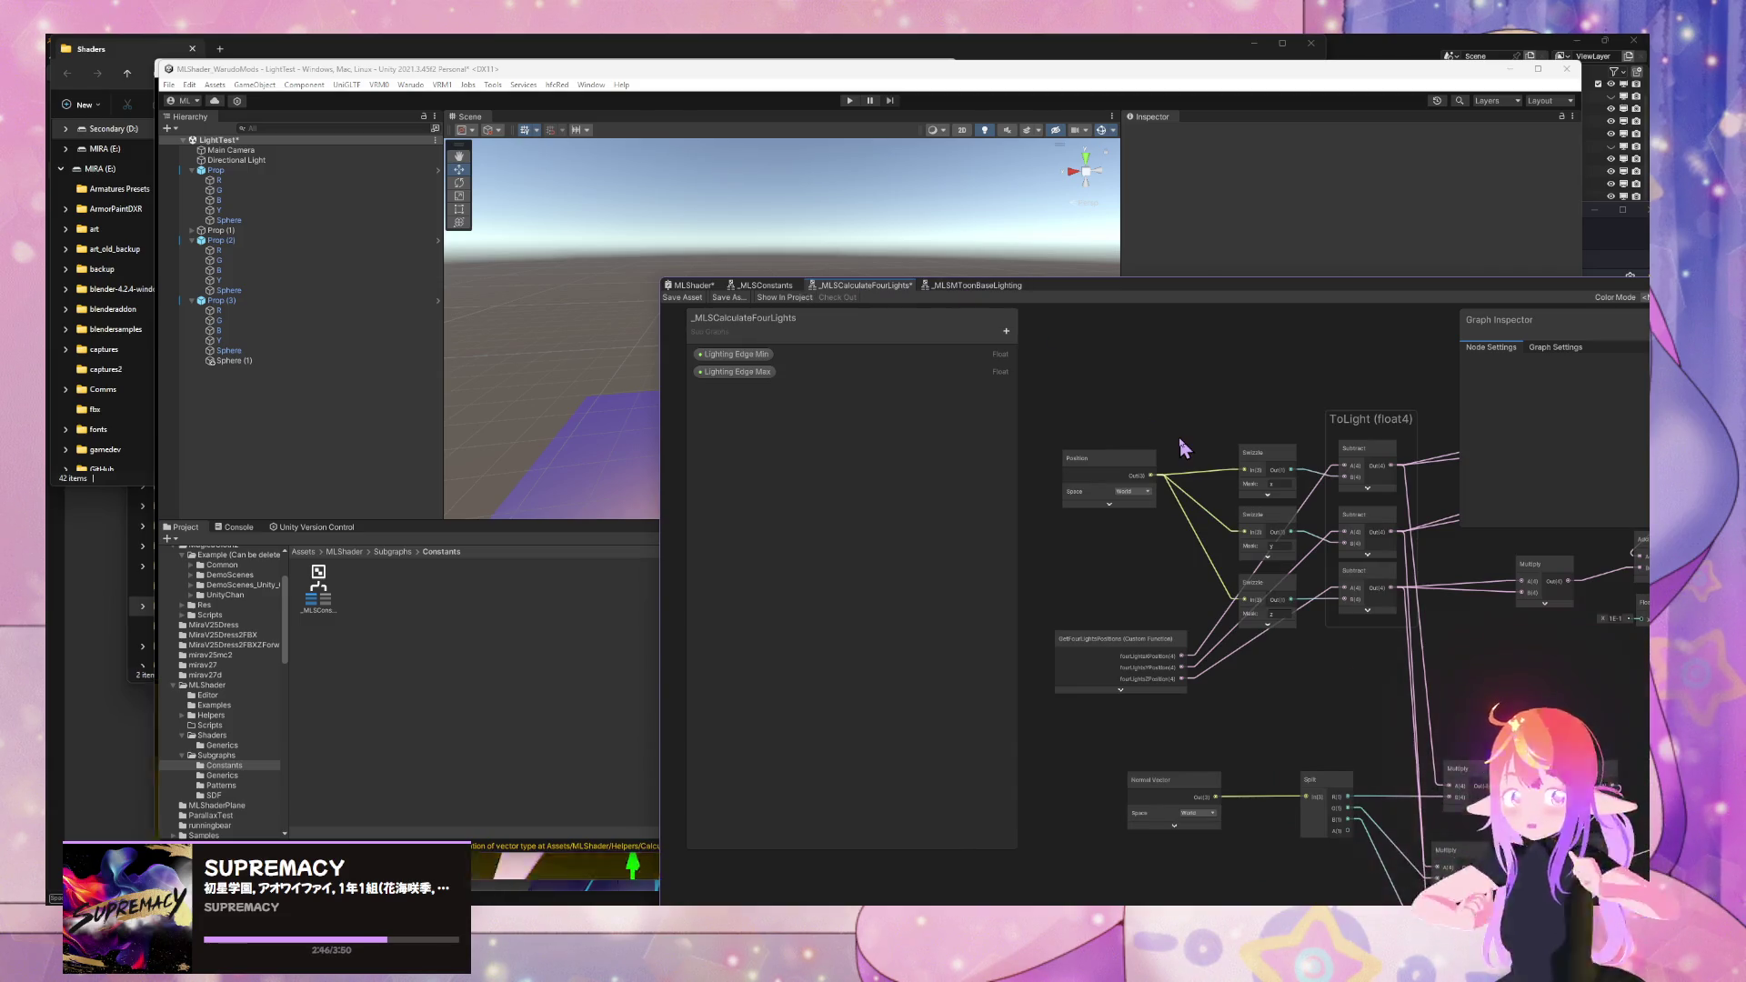
# - Pan across the _MLSCalculateFourLights graph while repositioning the Shader Graph window
pyautogui.moveTo(1212, 441); pyautogui.dragTo(1130, 468)
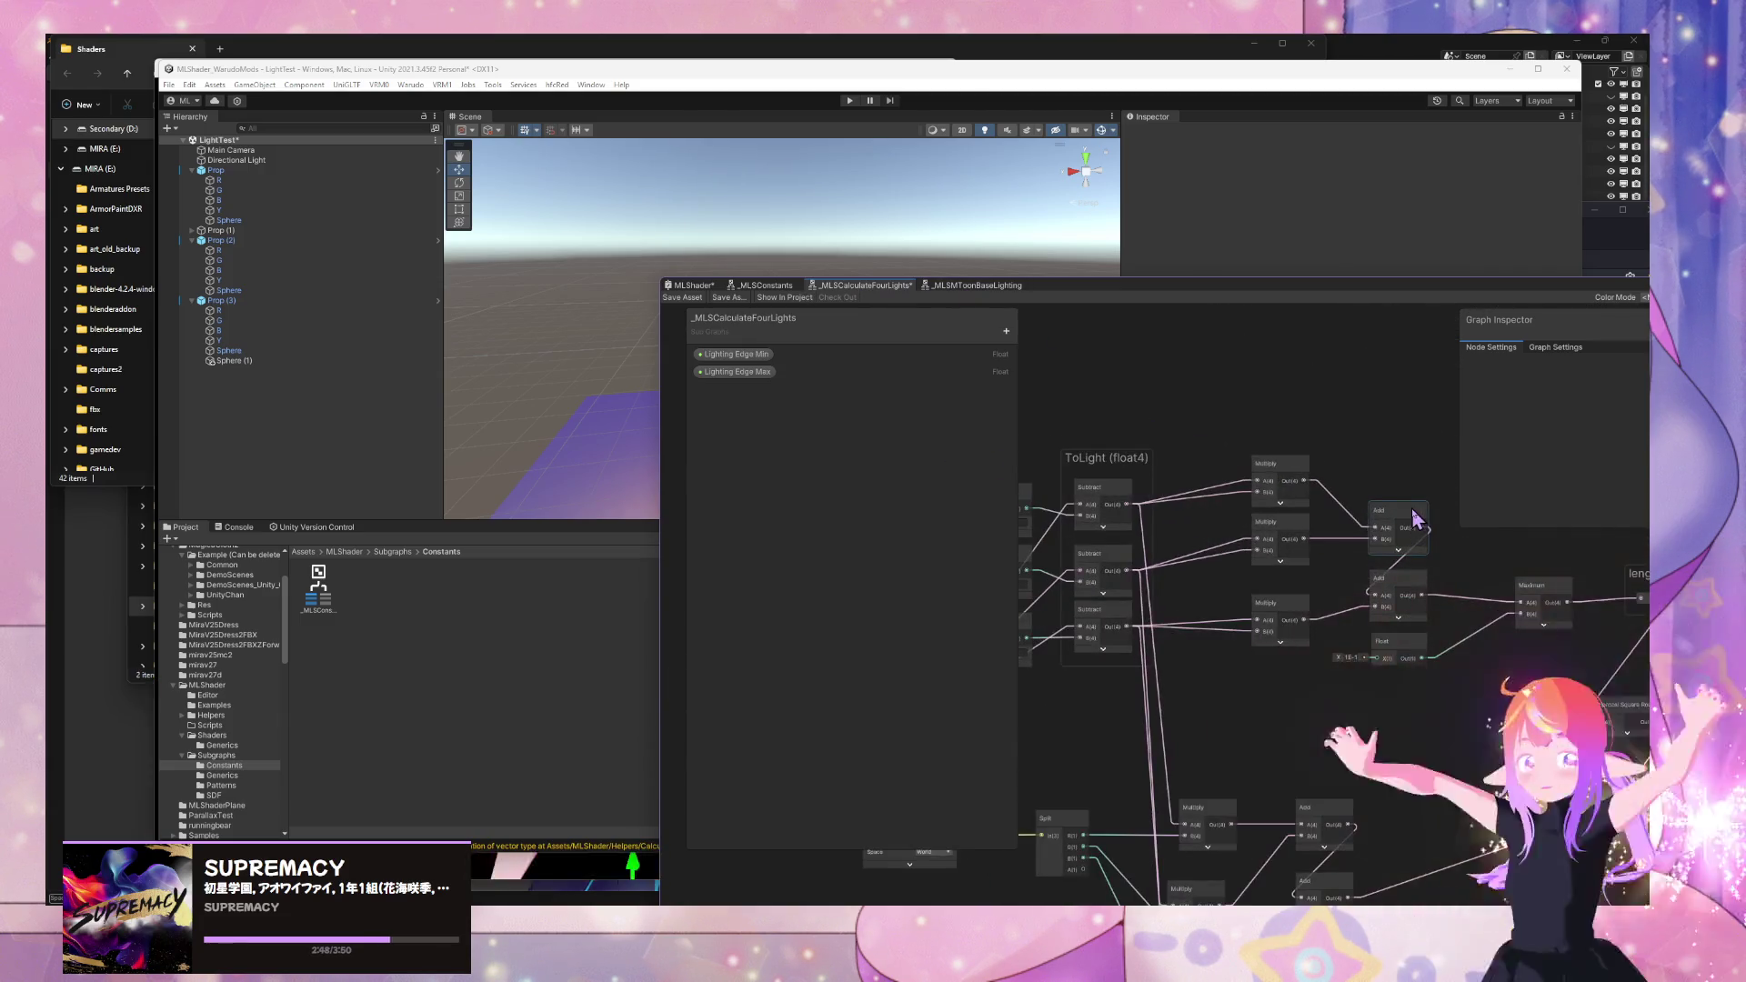
pyautogui.scroll(-3, 1118, 604)
pyautogui.scroll(3, 1274, 623)
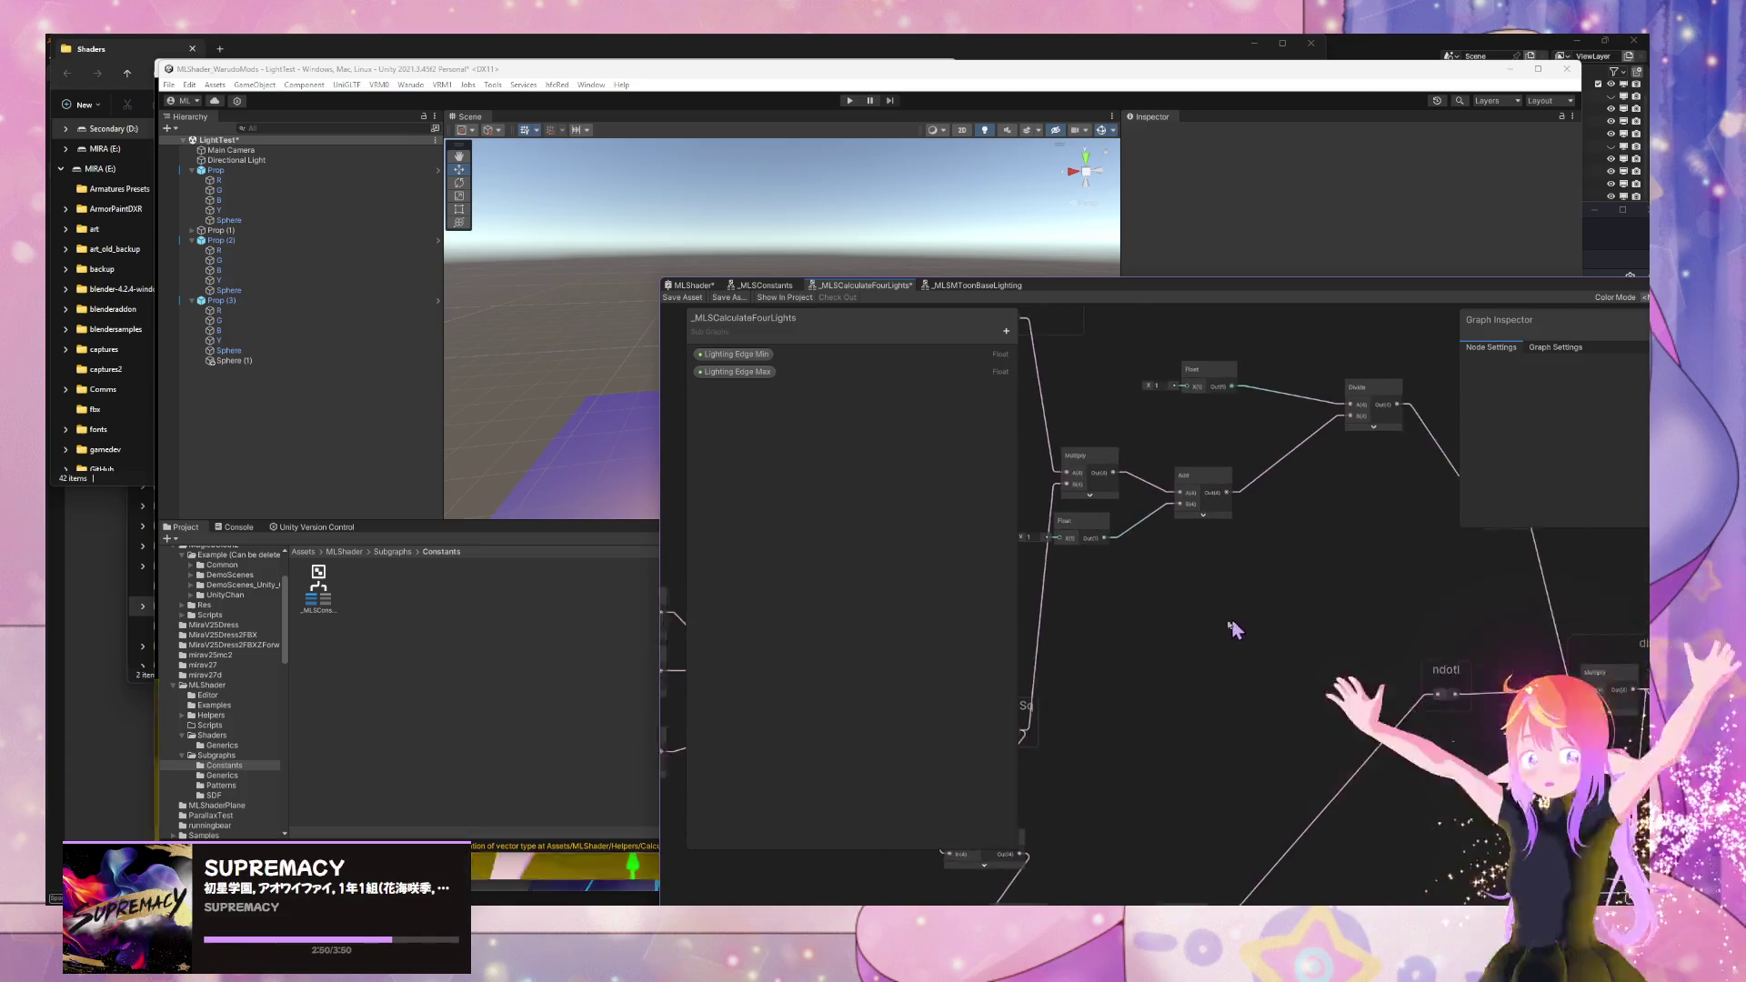
pyautogui.moveTo(1125, 289)
pyautogui.mouseDown()
pyautogui.moveTo(935, 322)
pyautogui.moveTo(1212, 338)
pyautogui.moveTo(1182, 302)
pyautogui.mouseUp()
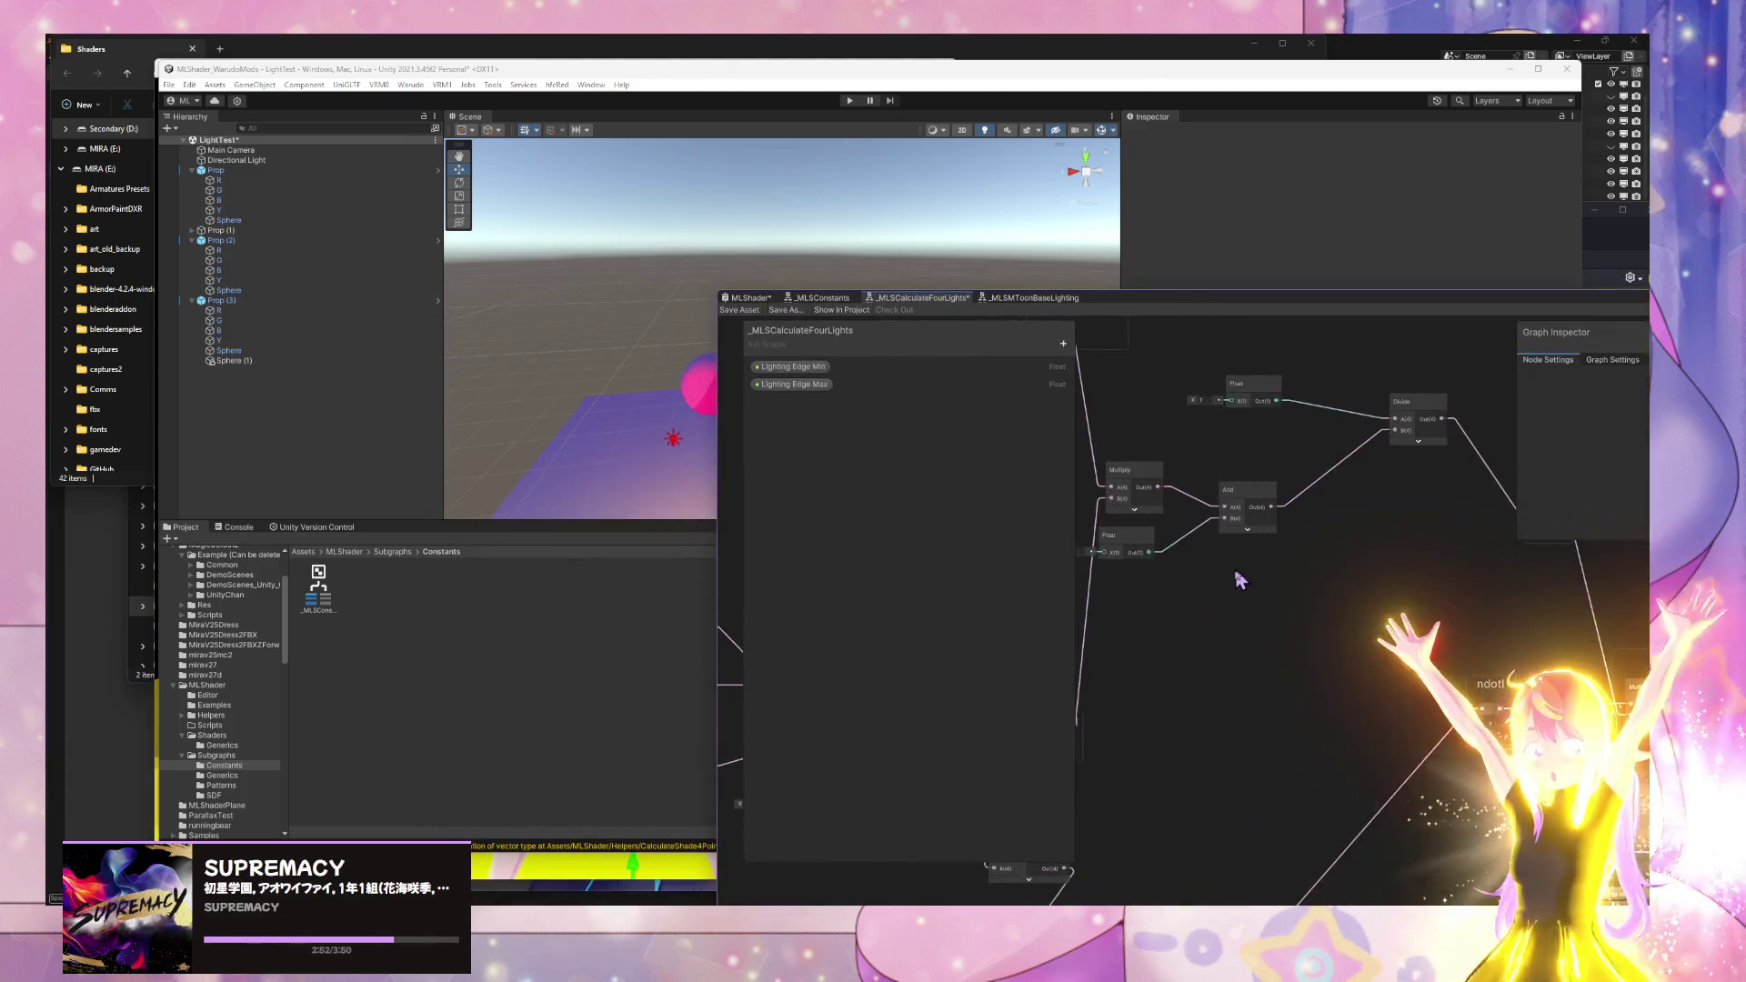
pyautogui.scroll(-2, 1239, 579)
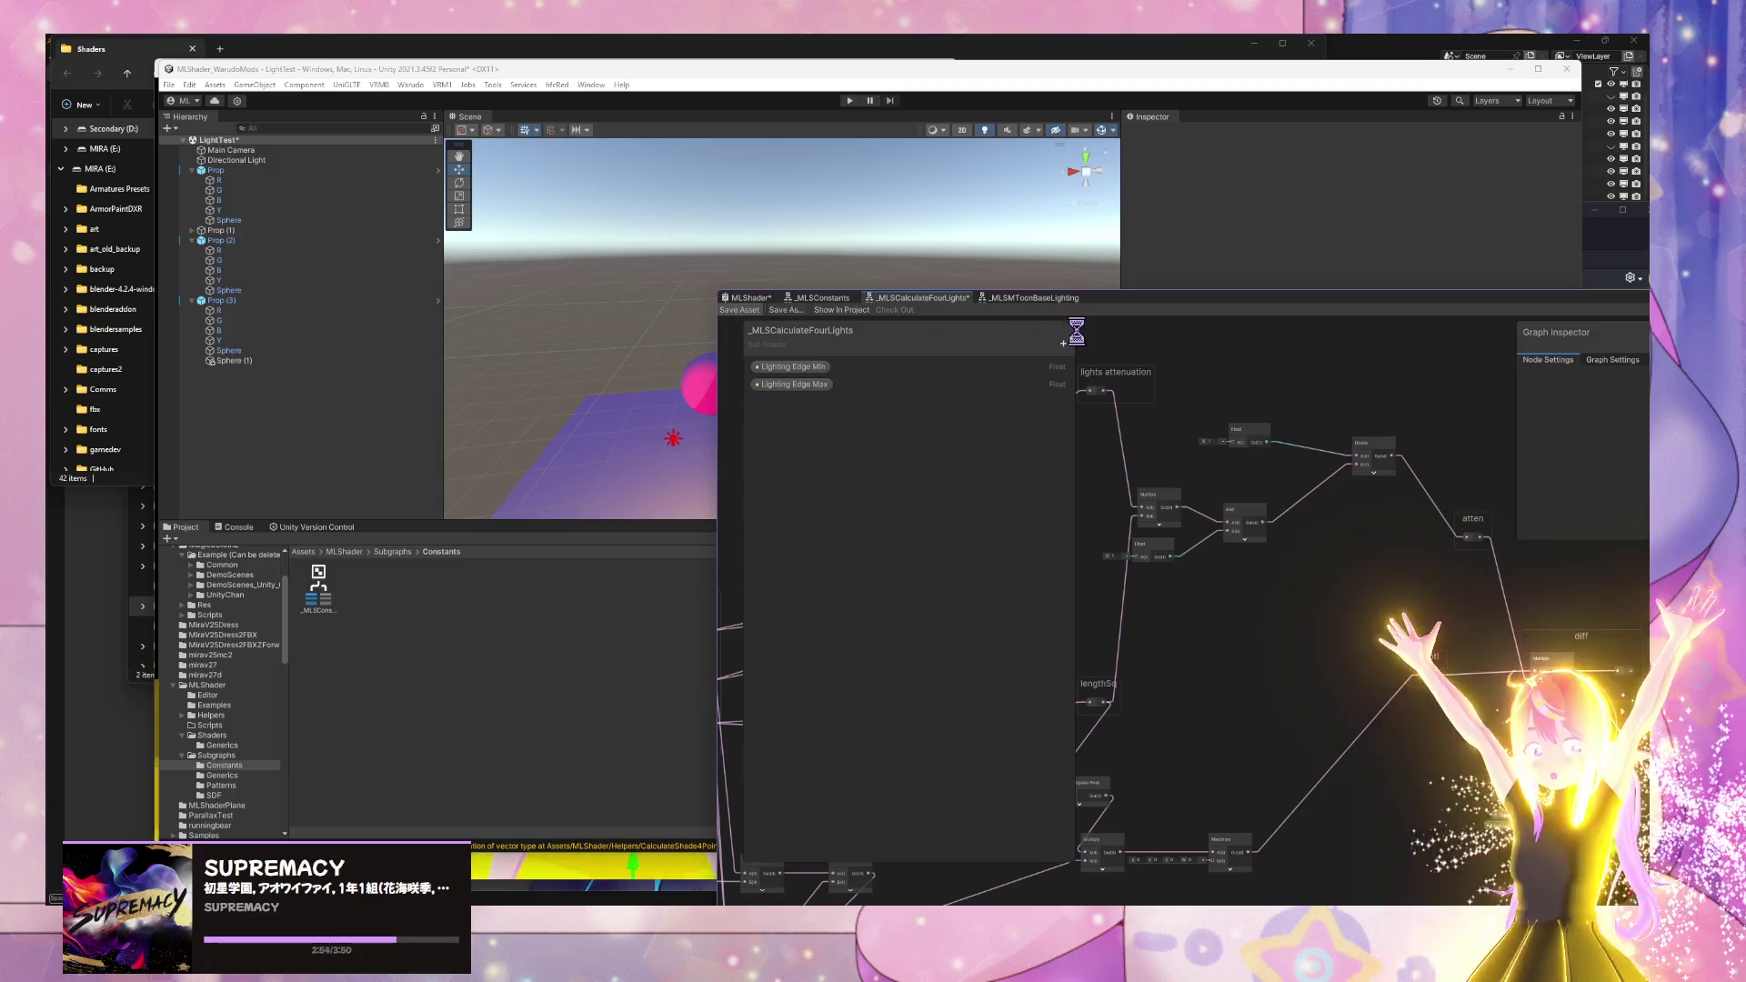
pyautogui.moveTo(1177, 670)
pyautogui.mouseDown()
pyautogui.moveTo(1376, 677)
pyautogui.moveTo(1721, 571)
pyautogui.mouseUp()
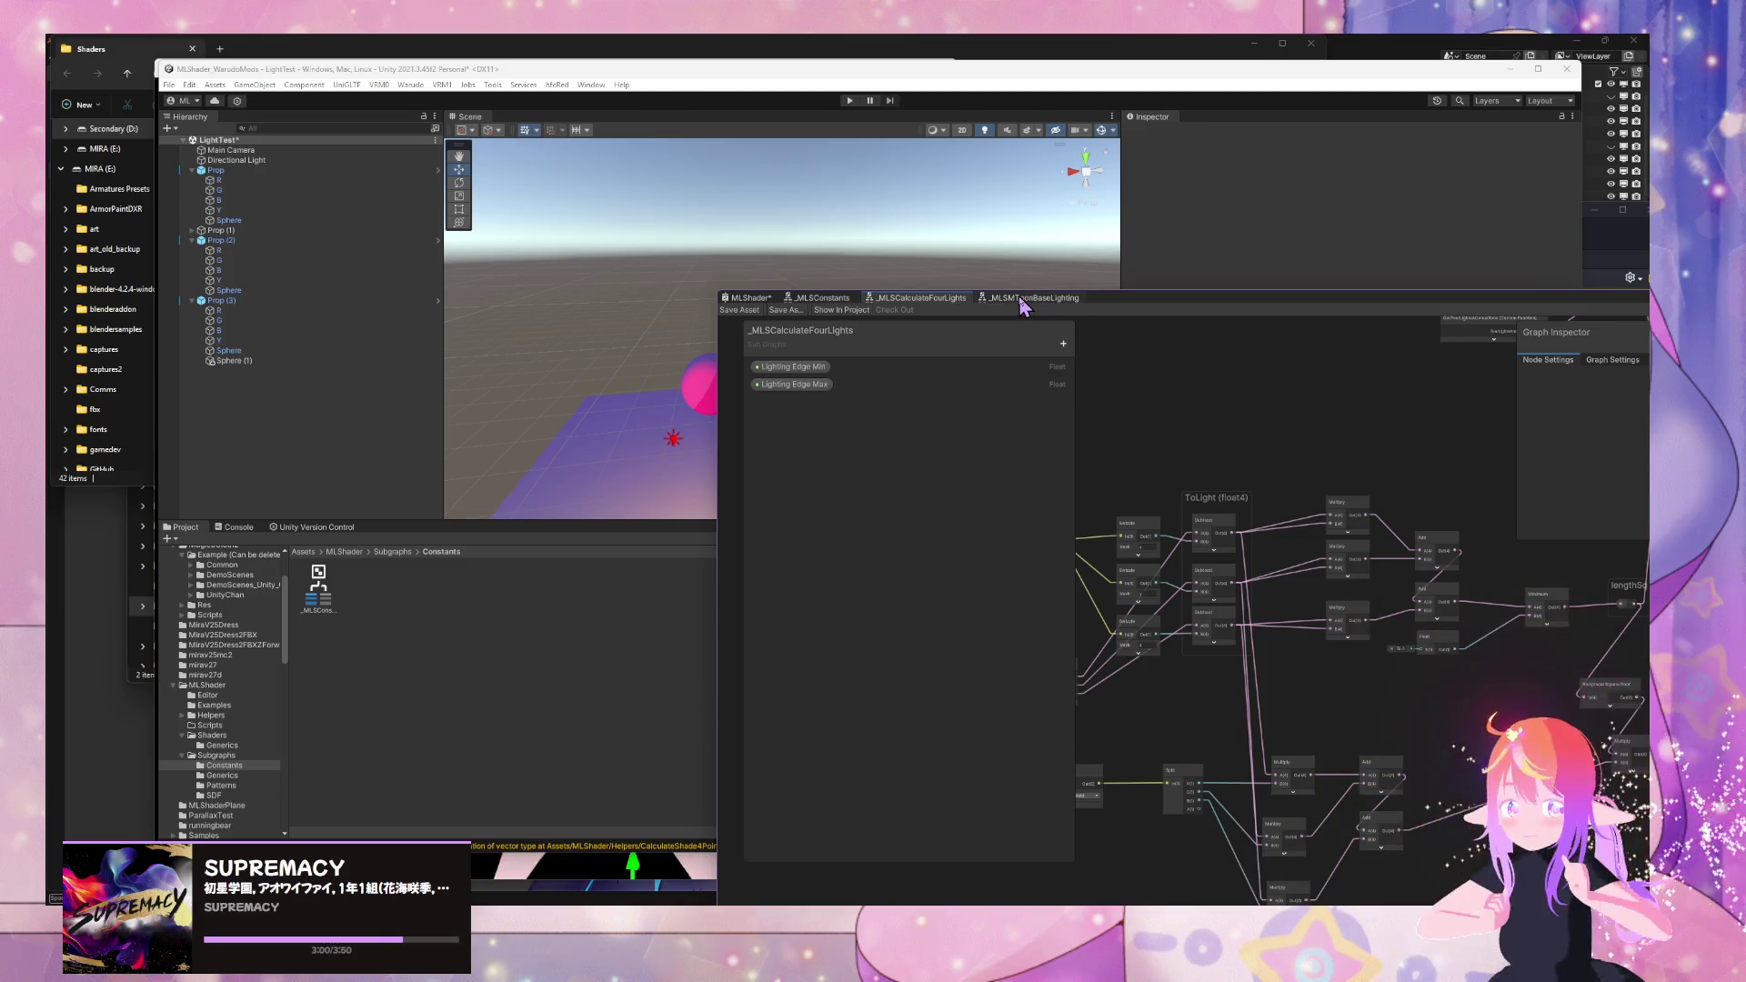
# - Dock the Shader Graph window below the Scene view's lit spheres and make it taller
pyautogui.moveTo(1107, 308)
pyautogui.mouseDown()
pyautogui.moveTo(1127, 506)
pyautogui.moveTo(931, 634)
pyautogui.moveTo(997, 560)
pyautogui.mouseUp()
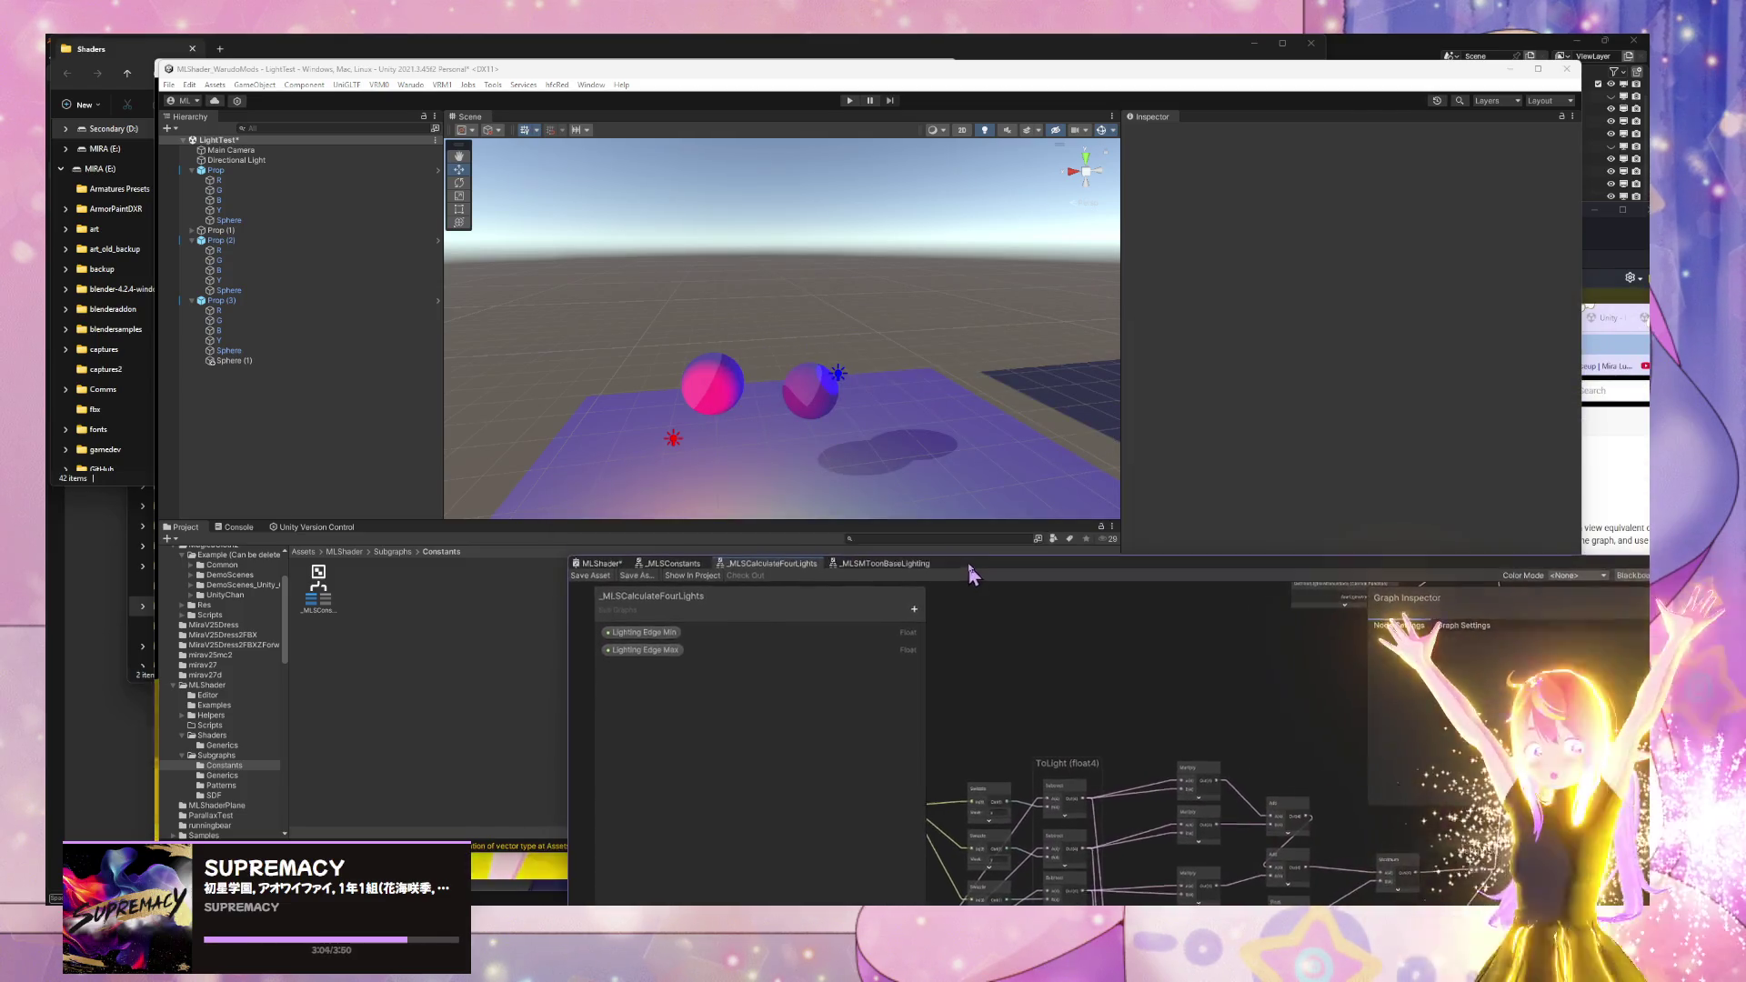
pyautogui.moveTo(991, 420)
pyautogui.mouseDown()
pyautogui.moveTo(938, 416)
pyautogui.moveTo(873, 476)
pyautogui.moveTo(937, 409)
pyautogui.mouseUp()
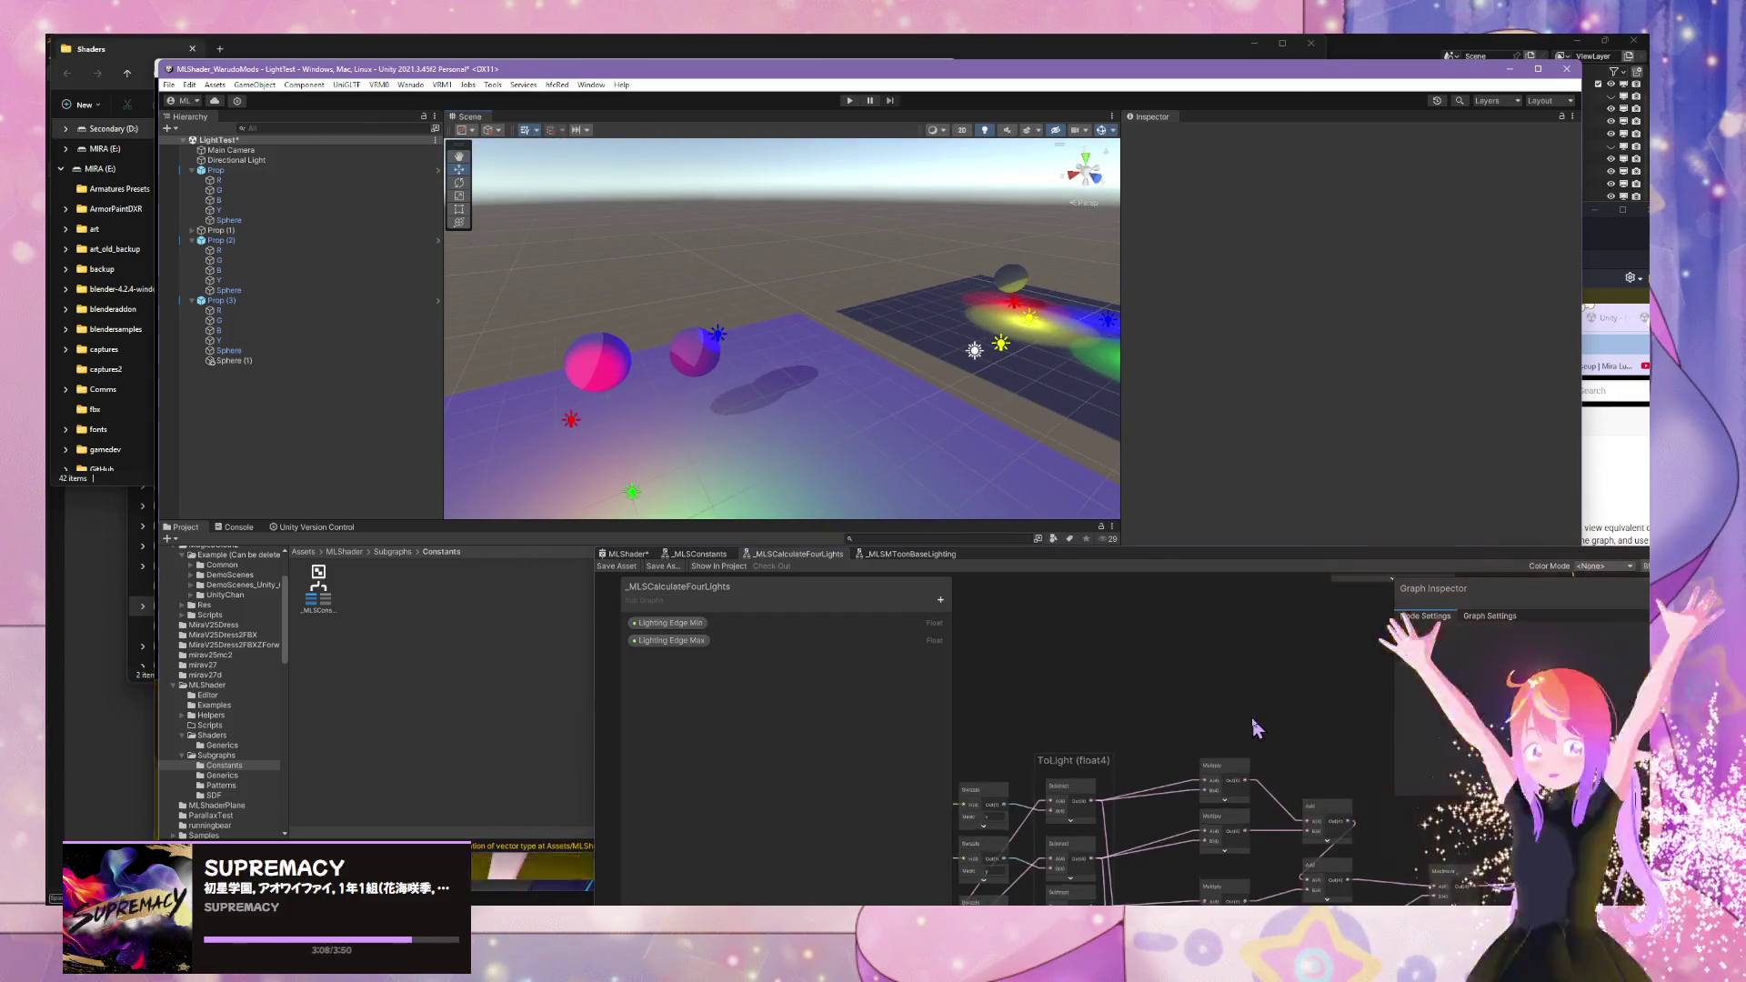
pyautogui.scroll(1, 1182, 727)
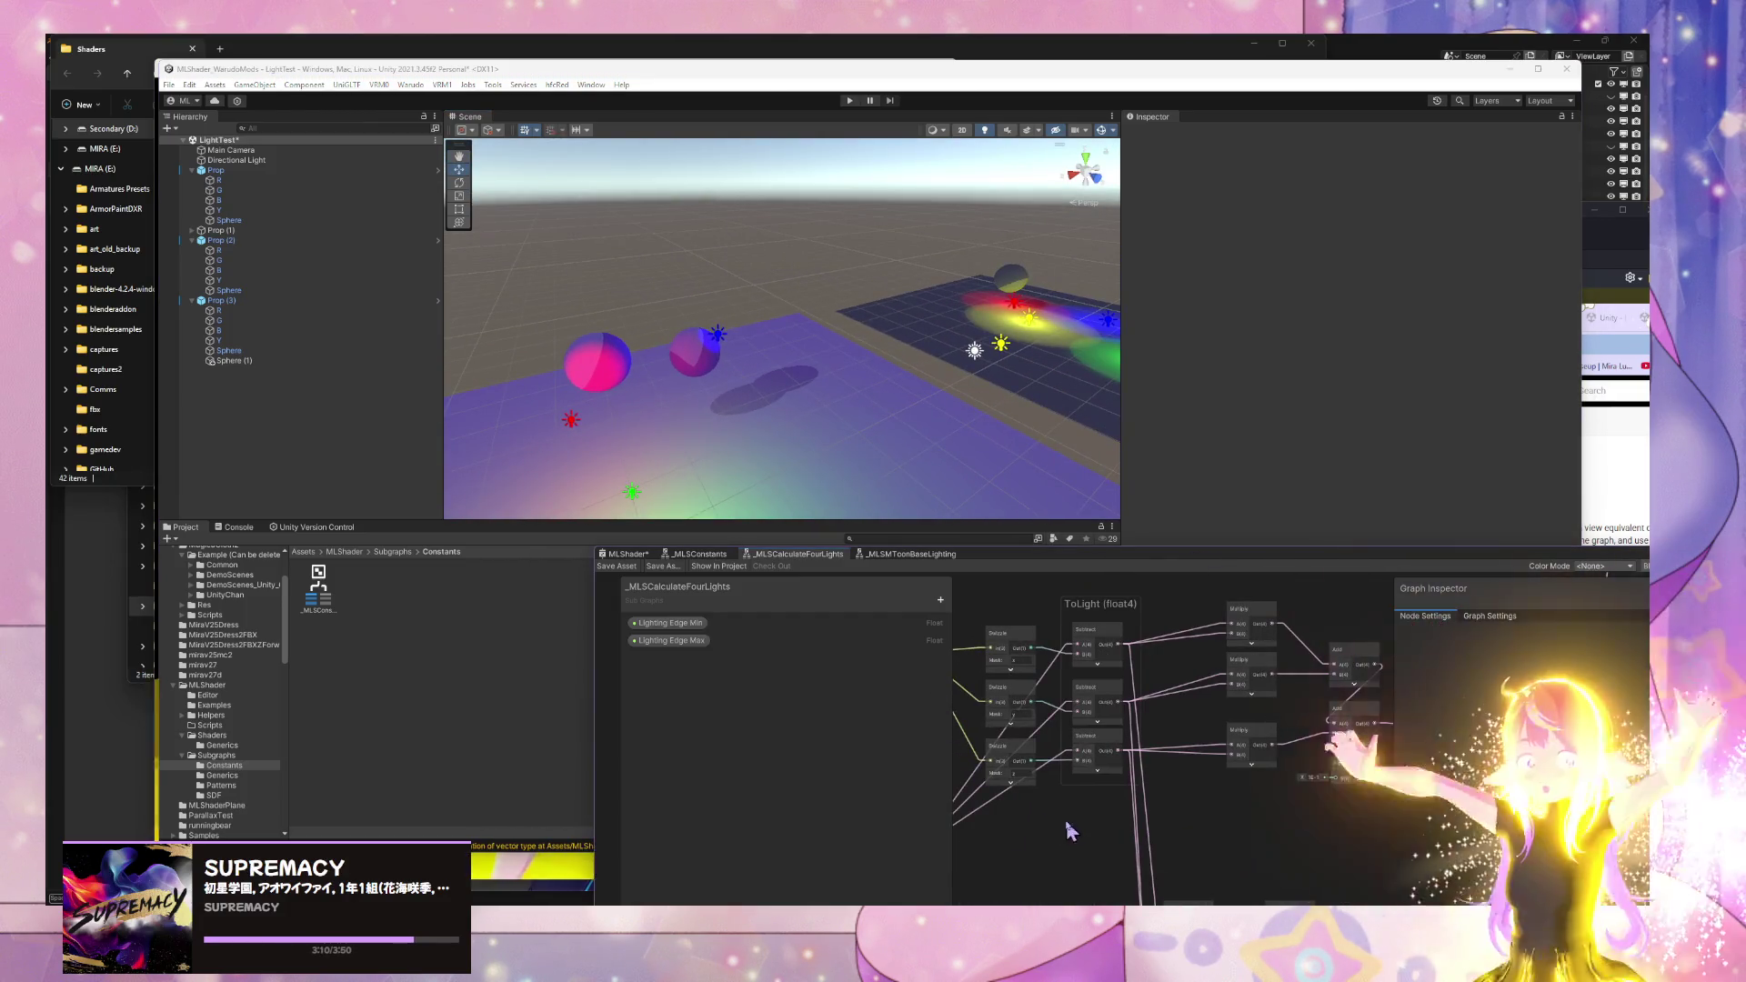
pyautogui.scroll(-3, 1170, 718)
pyautogui.scroll(5, 1170, 719)
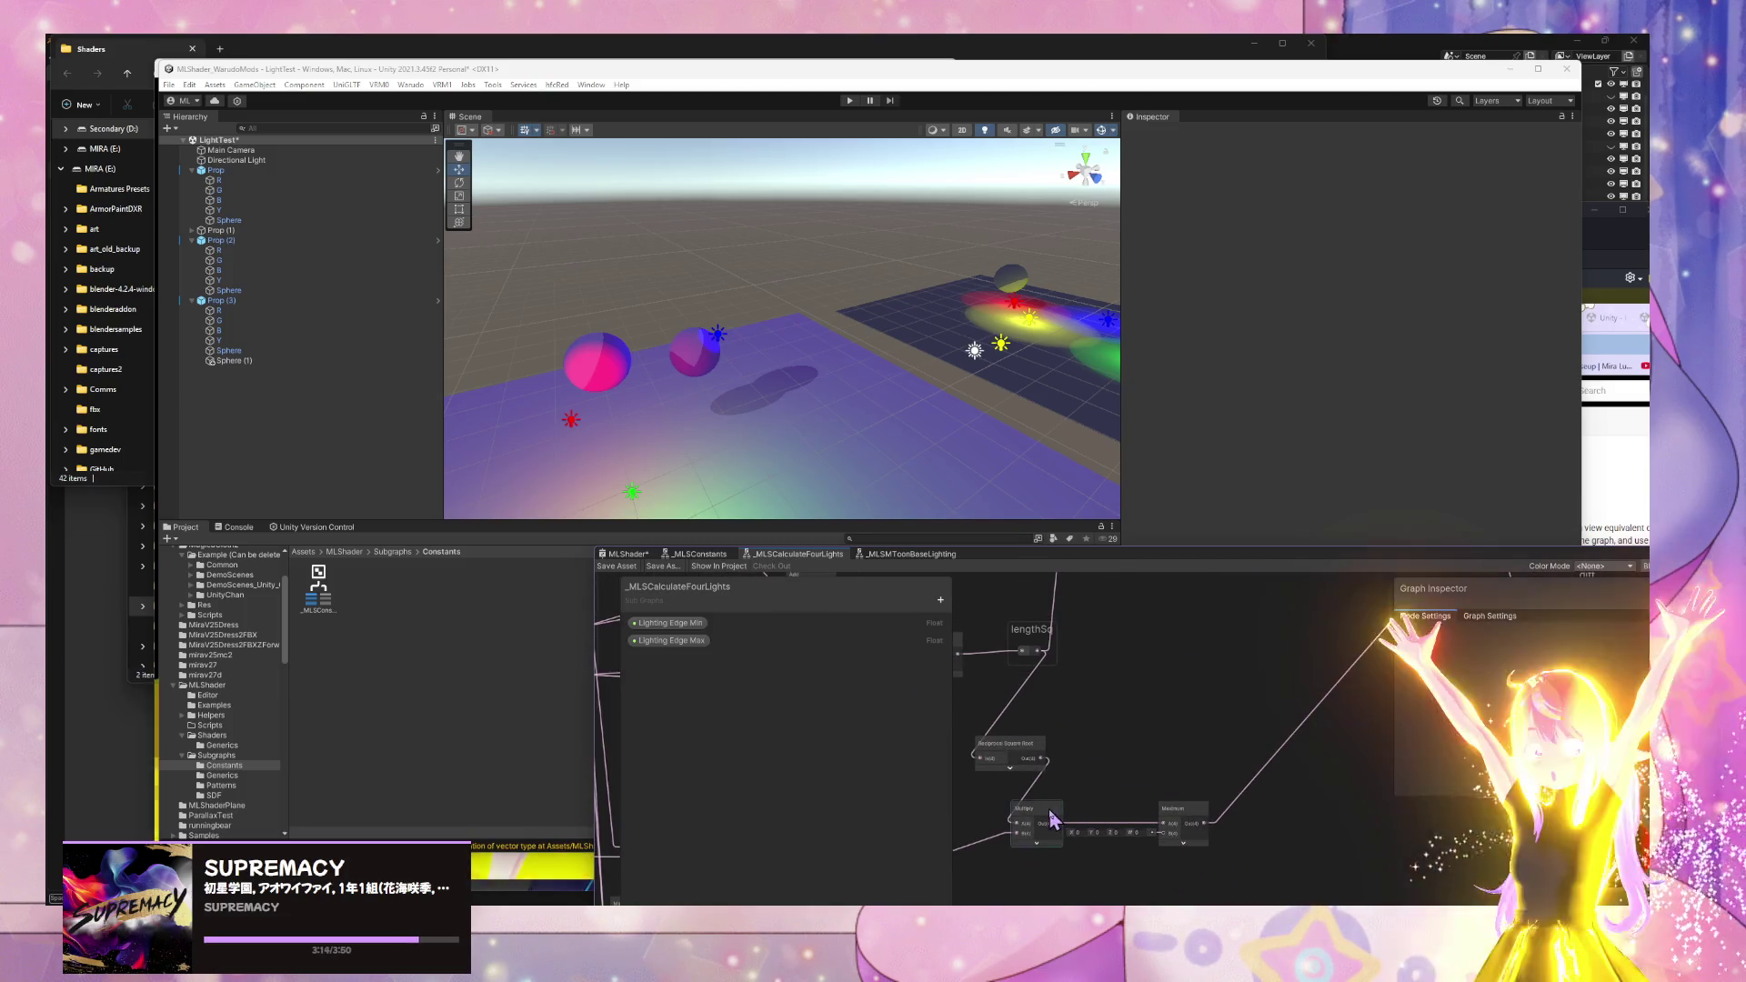
pyautogui.scroll(-3, 1197, 666)
pyautogui.scroll(3, 1060, 733)
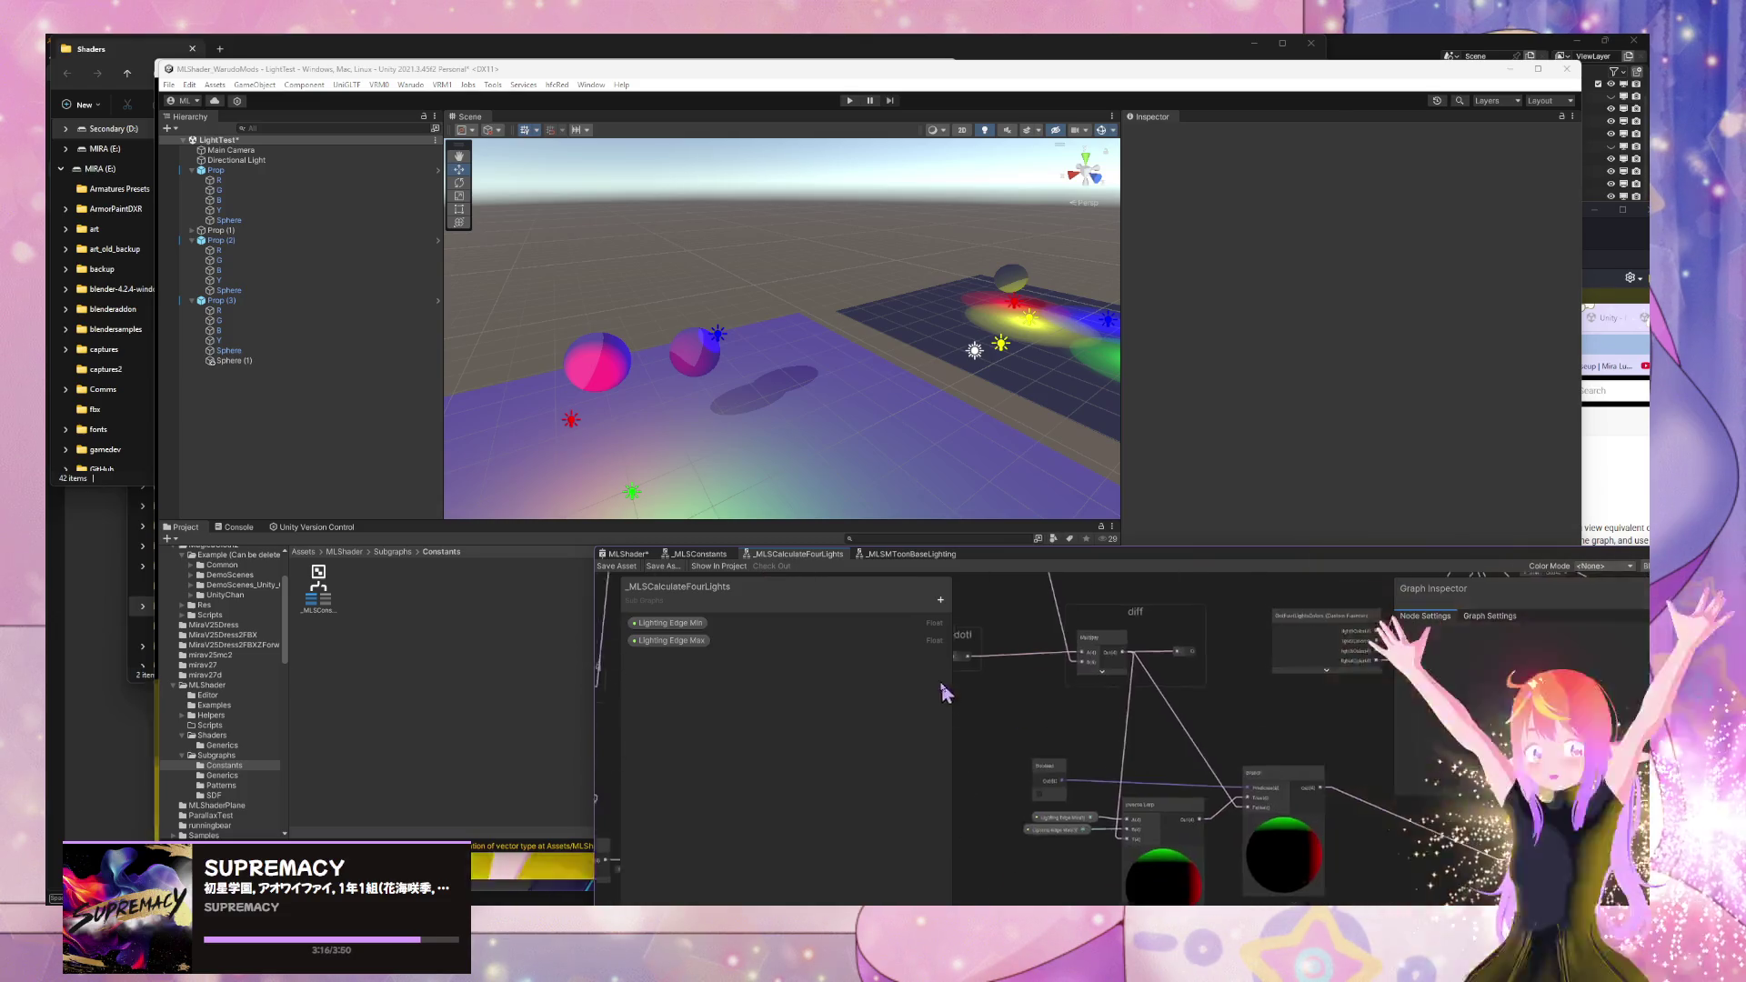
pyautogui.scroll(-2, 1127, 721)
pyautogui.moveTo(1188, 546)
pyautogui.mouseDown()
pyautogui.moveTo(1022, 436)
pyautogui.moveTo(1006, 604)
pyautogui.moveTo(1118, 661)
pyautogui.mouseUp()
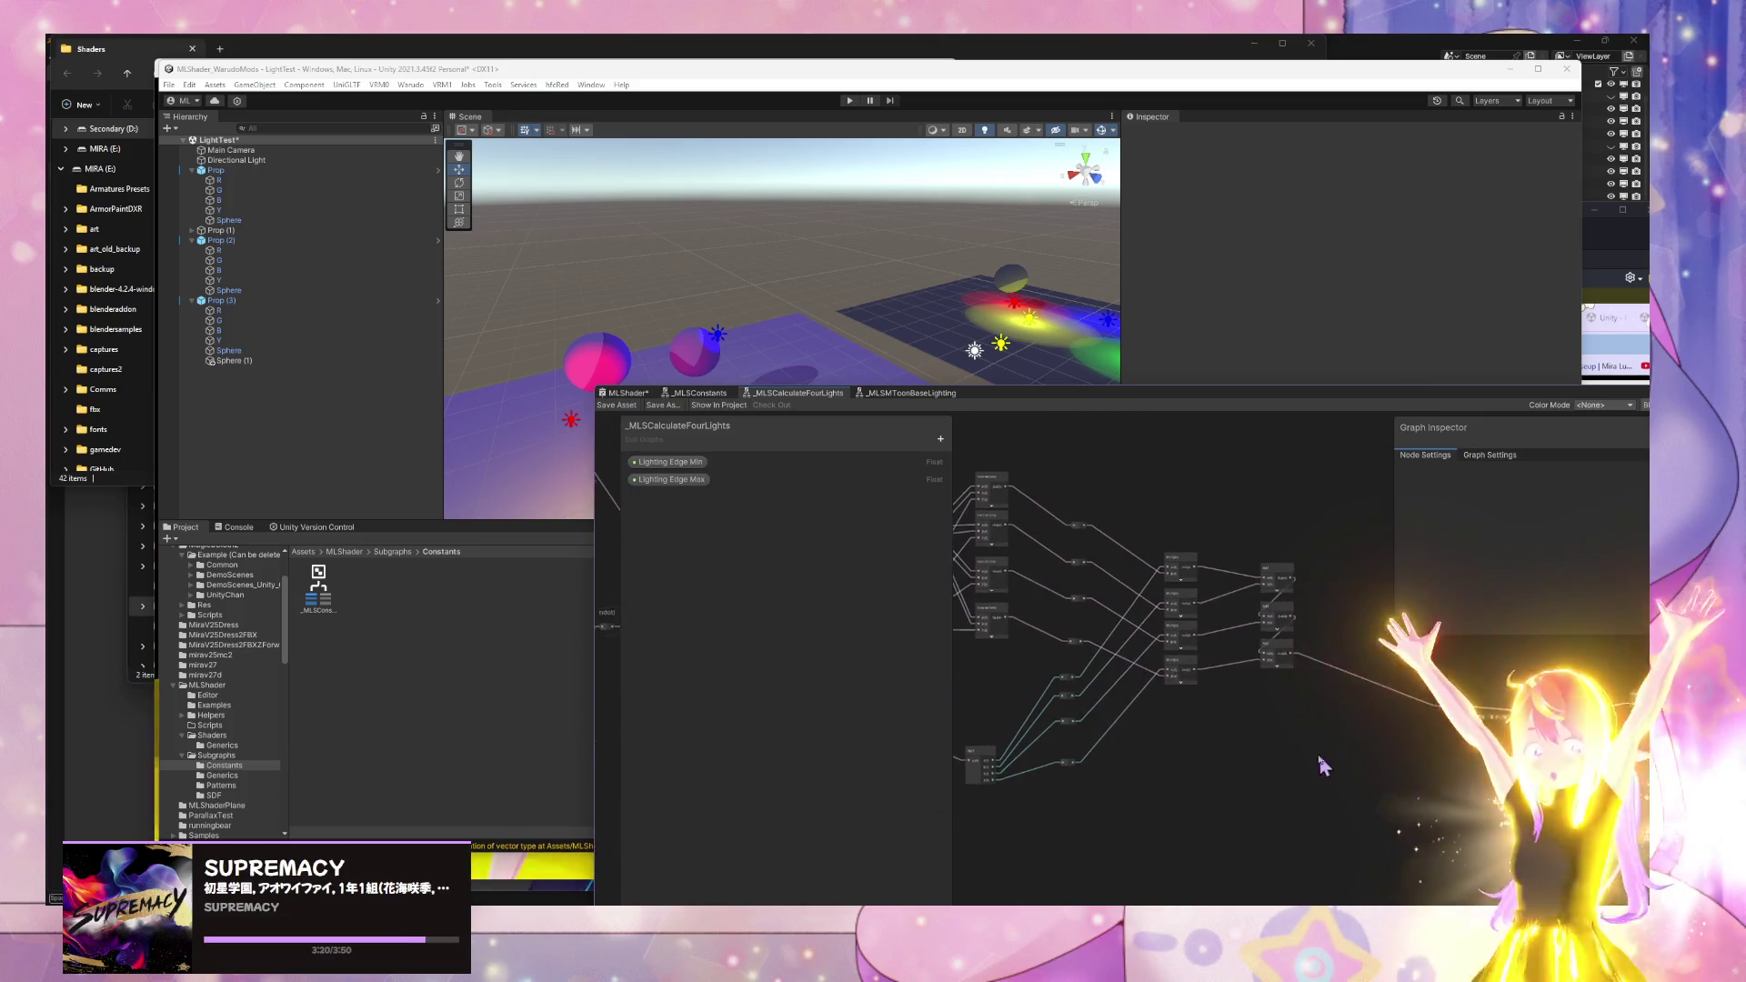
pyautogui.scroll(3, 1119, 661)
pyautogui.moveTo(1153, 721)
pyautogui.mouseDown()
pyautogui.moveTo(1321, 713)
pyautogui.moveTo(1186, 657)
pyautogui.moveTo(1002, 697)
pyautogui.moveTo(1151, 715)
pyautogui.moveTo(1187, 802)
pyautogui.moveTo(1160, 790)
pyautogui.moveTo(1119, 849)
pyautogui.mouseUp()
pyautogui.scroll(2, 1185, 791)
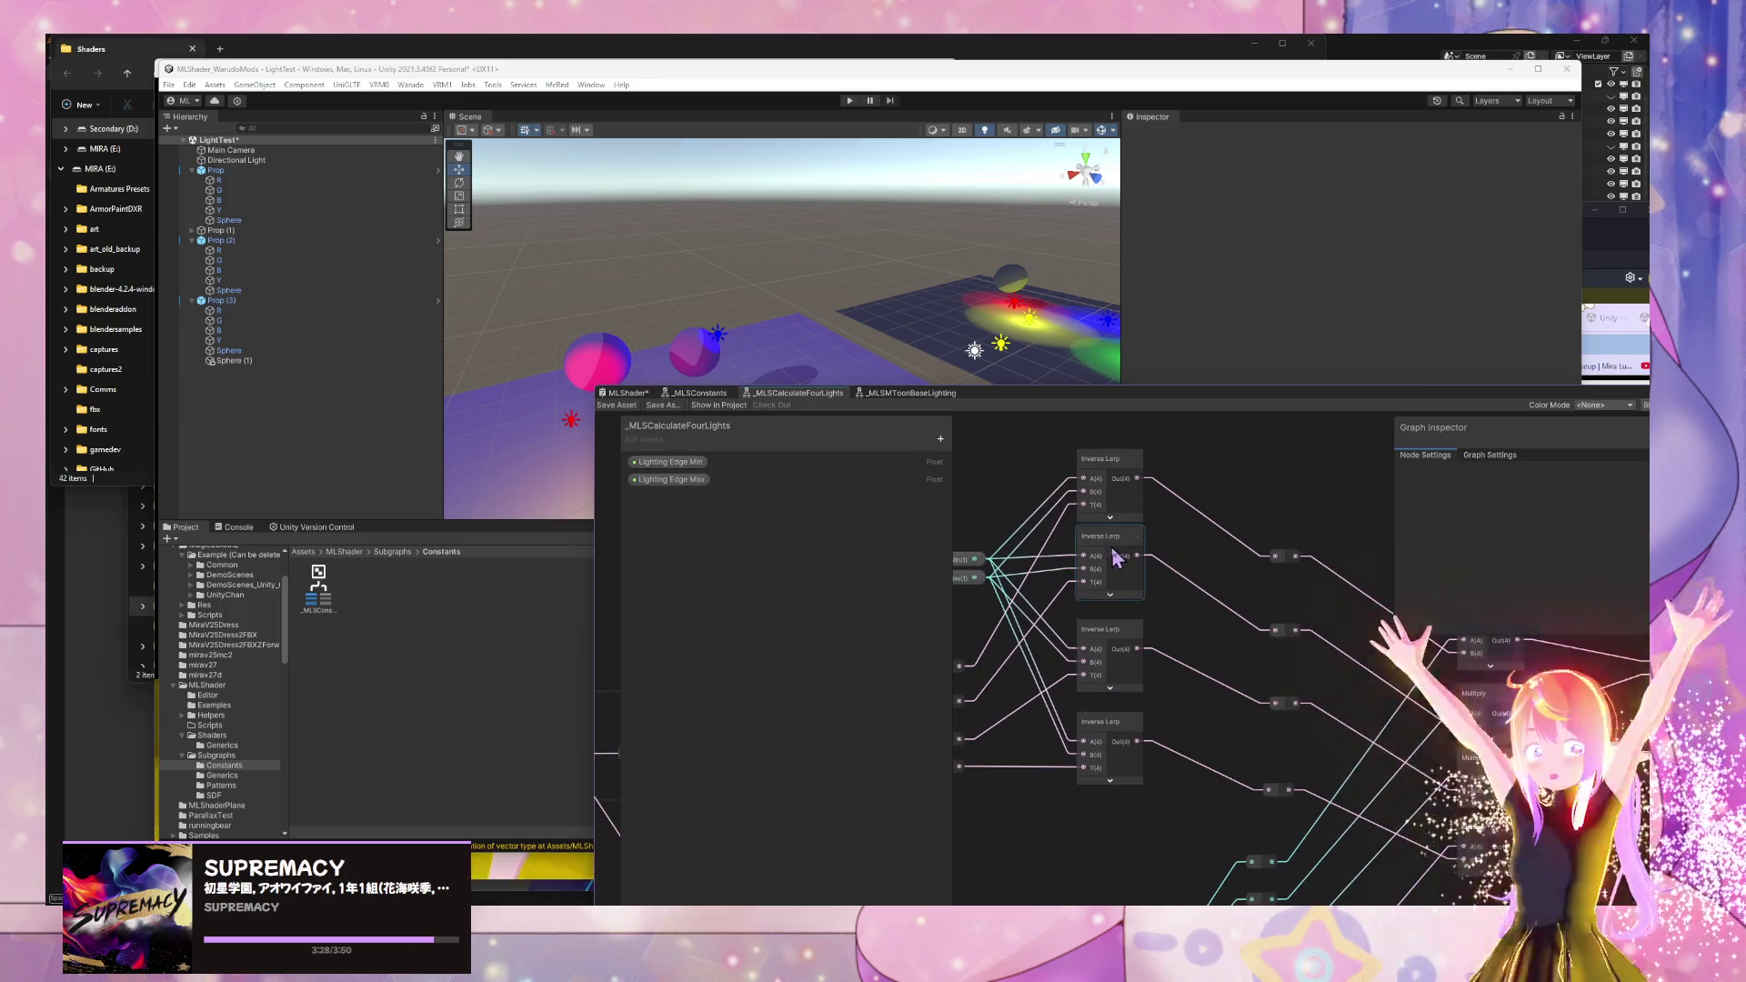
# - Rearrange the Inverse Lerp nodes and wire the bottom reroutes directly to the right-side reroutes
pyautogui.moveTo(1122, 564); pyautogui.dragTo(1132, 567)
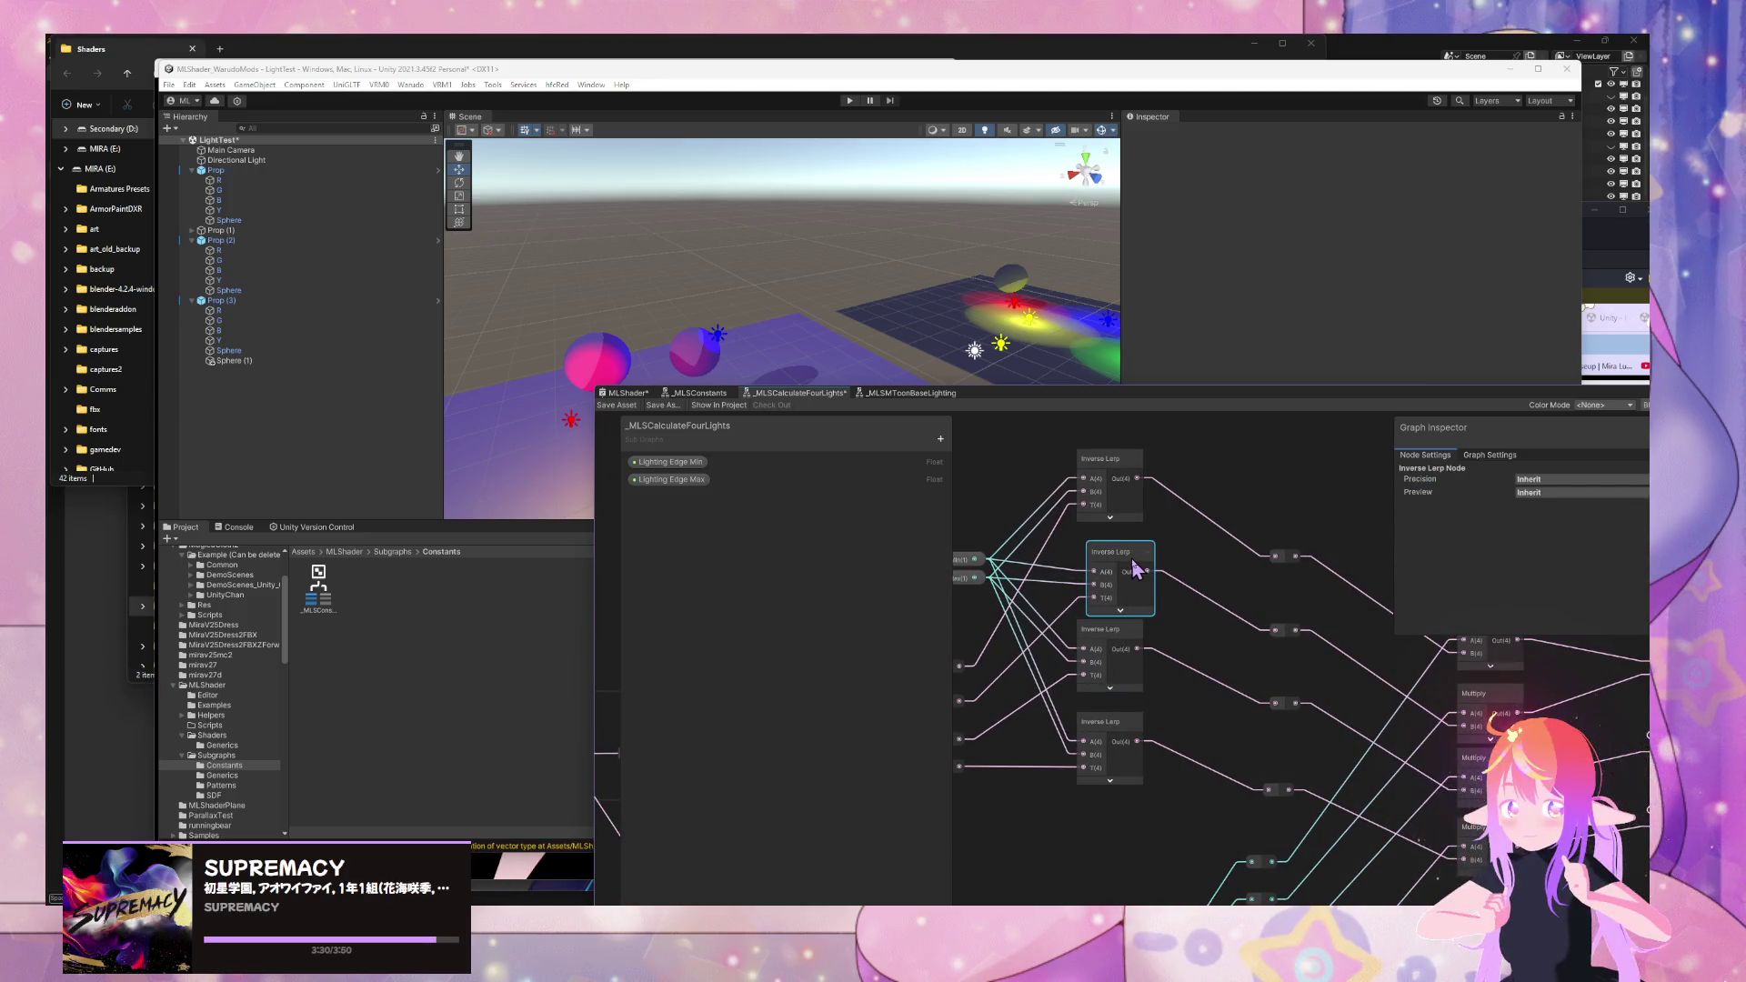
pyautogui.moveTo(1118, 563); pyautogui.dragTo(1123, 573)
pyautogui.moveTo(1256, 645)
pyautogui.mouseDown()
pyautogui.moveTo(1383, 627)
pyautogui.moveTo(1317, 634)
pyautogui.mouseUp()
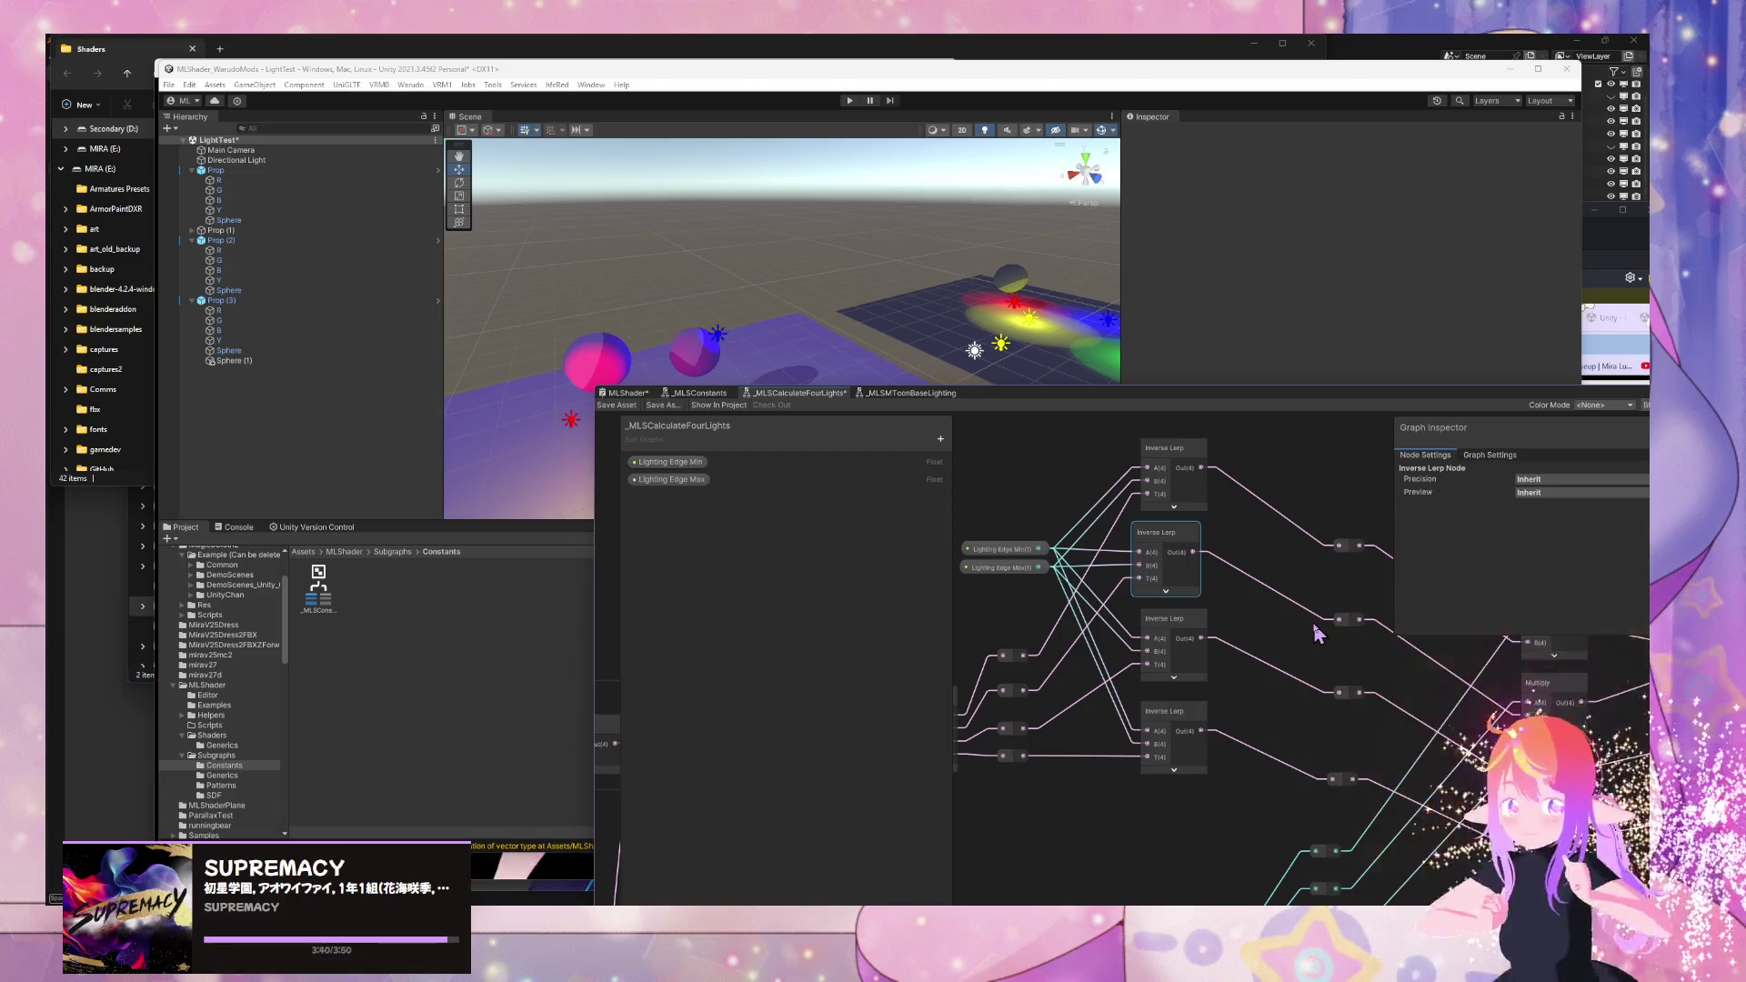
pyautogui.moveTo(1025, 757); pyautogui.dragTo(1329, 779)
pyautogui.moveTo(1025, 728)
pyautogui.mouseDown()
pyautogui.moveTo(1125, 738)
pyautogui.moveTo(1338, 692)
pyautogui.mouseUp()
pyautogui.moveTo(1025, 655)
pyautogui.mouseDown()
pyautogui.moveTo(1341, 654)
pyautogui.moveTo(1339, 621)
pyautogui.mouseUp()
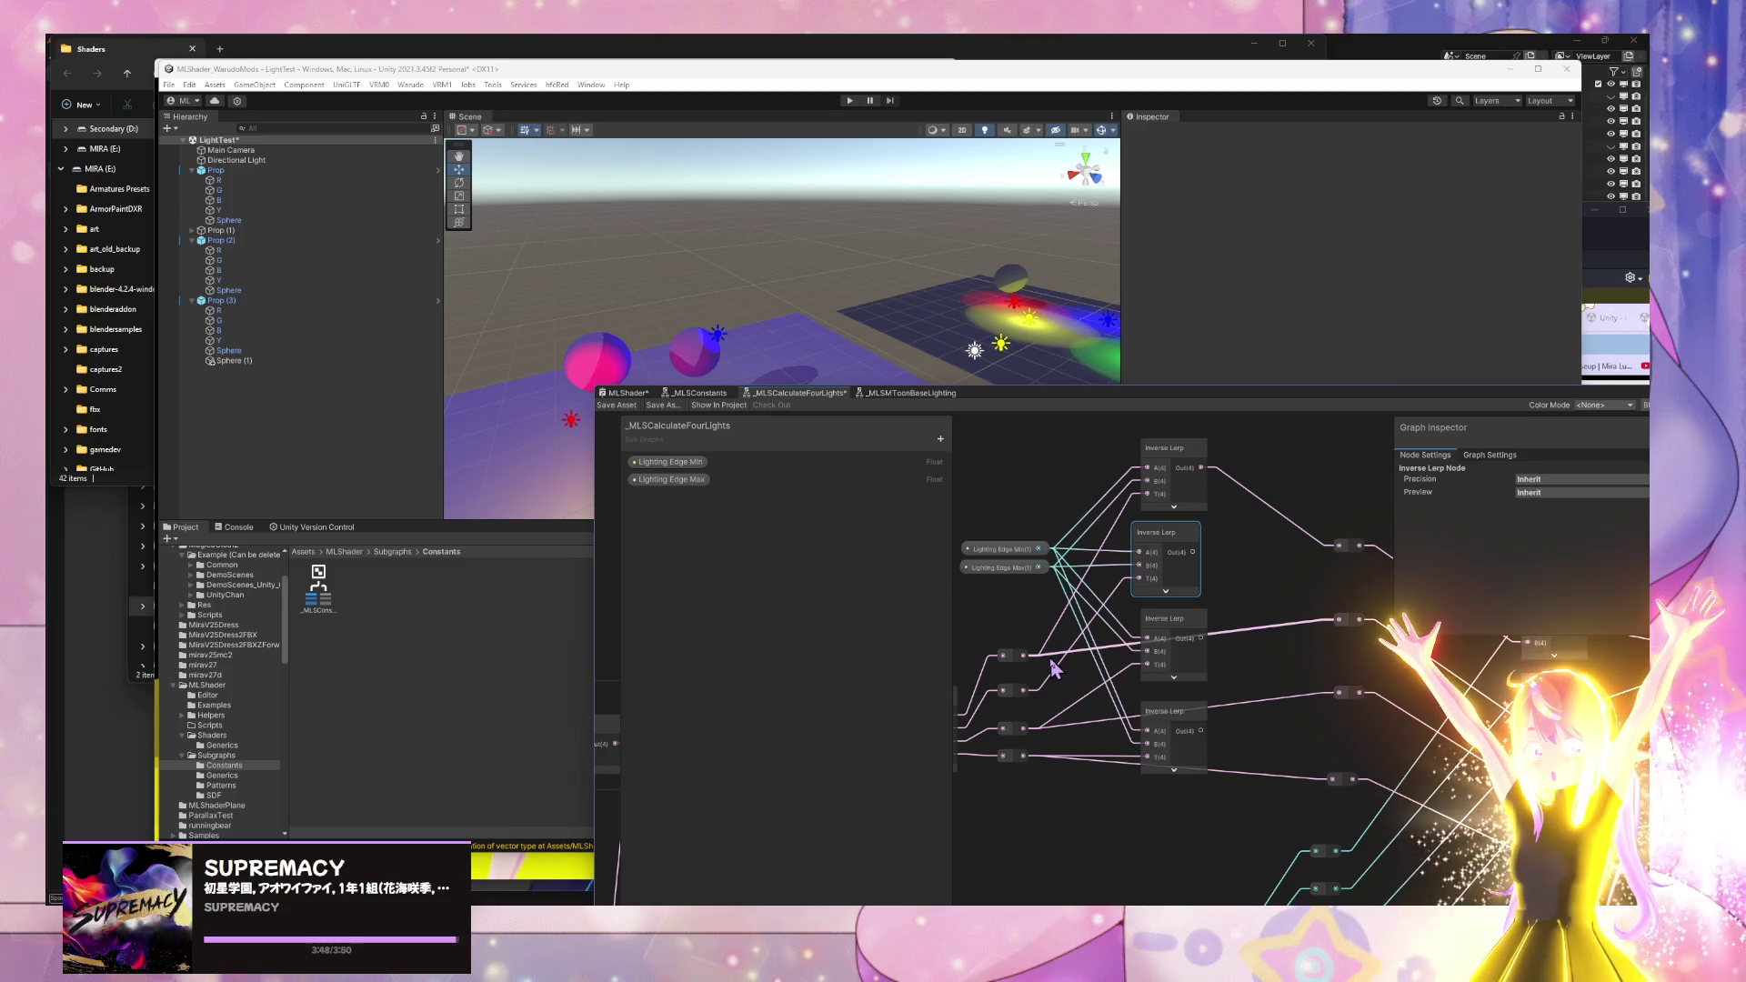
pyautogui.moveTo(1189, 630); pyautogui.dragTo(1182, 639)
pyautogui.moveTo(1191, 727); pyautogui.dragTo(1170, 814)
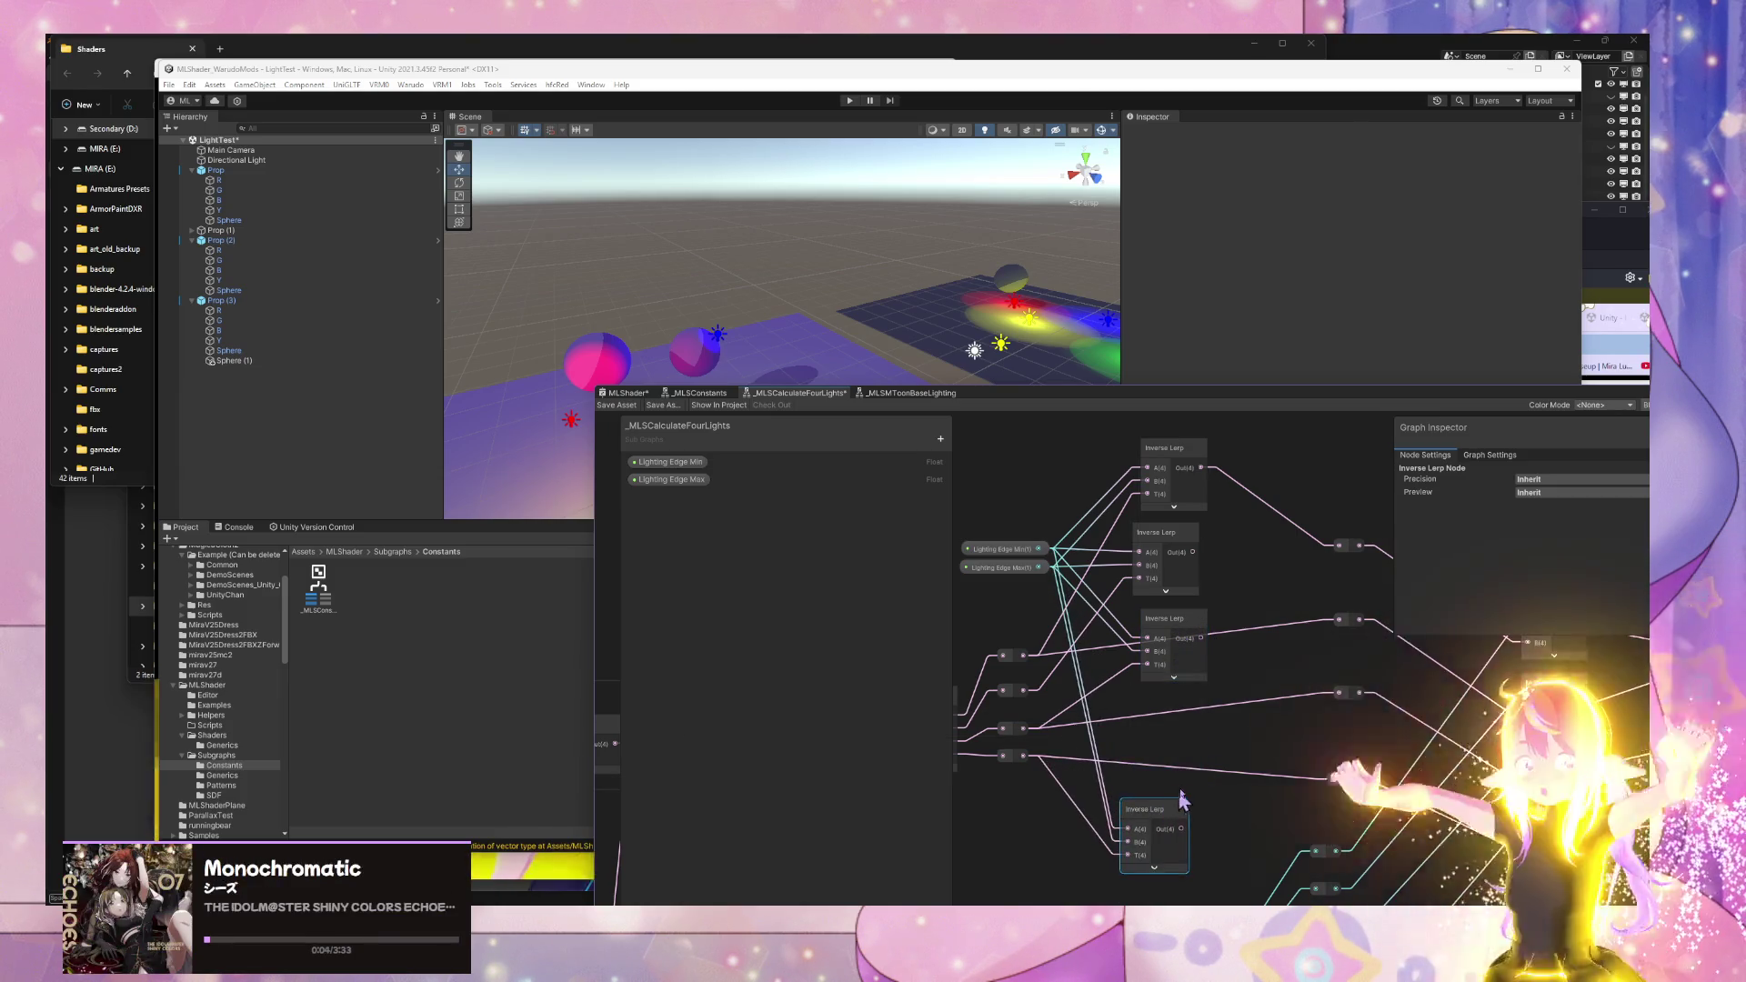
# - Delete all four Inverse Lerp nodes, leaving Lighting Edge Min and Max unconnected
pyautogui.press('Delete')
pyautogui.click(1173, 632)
pyautogui.press('Delete')
pyautogui.click(1168, 545)
pyautogui.press('Delete')
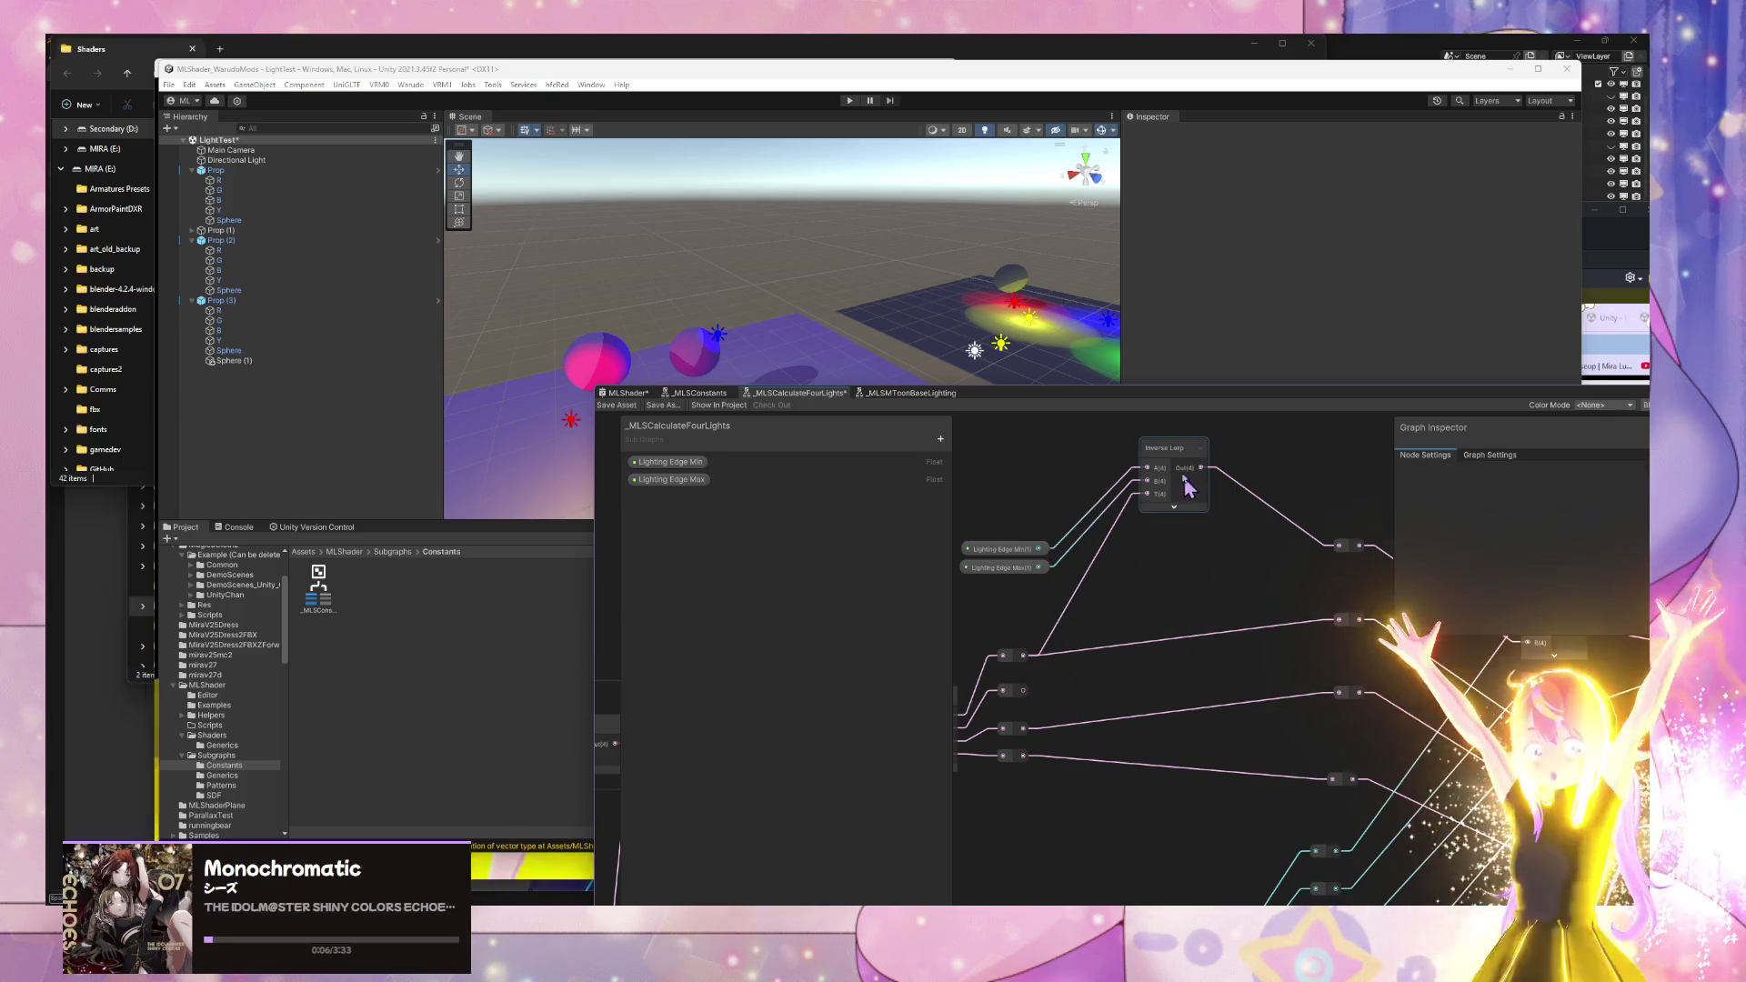
pyautogui.click(1180, 473)
pyautogui.press('Delete')
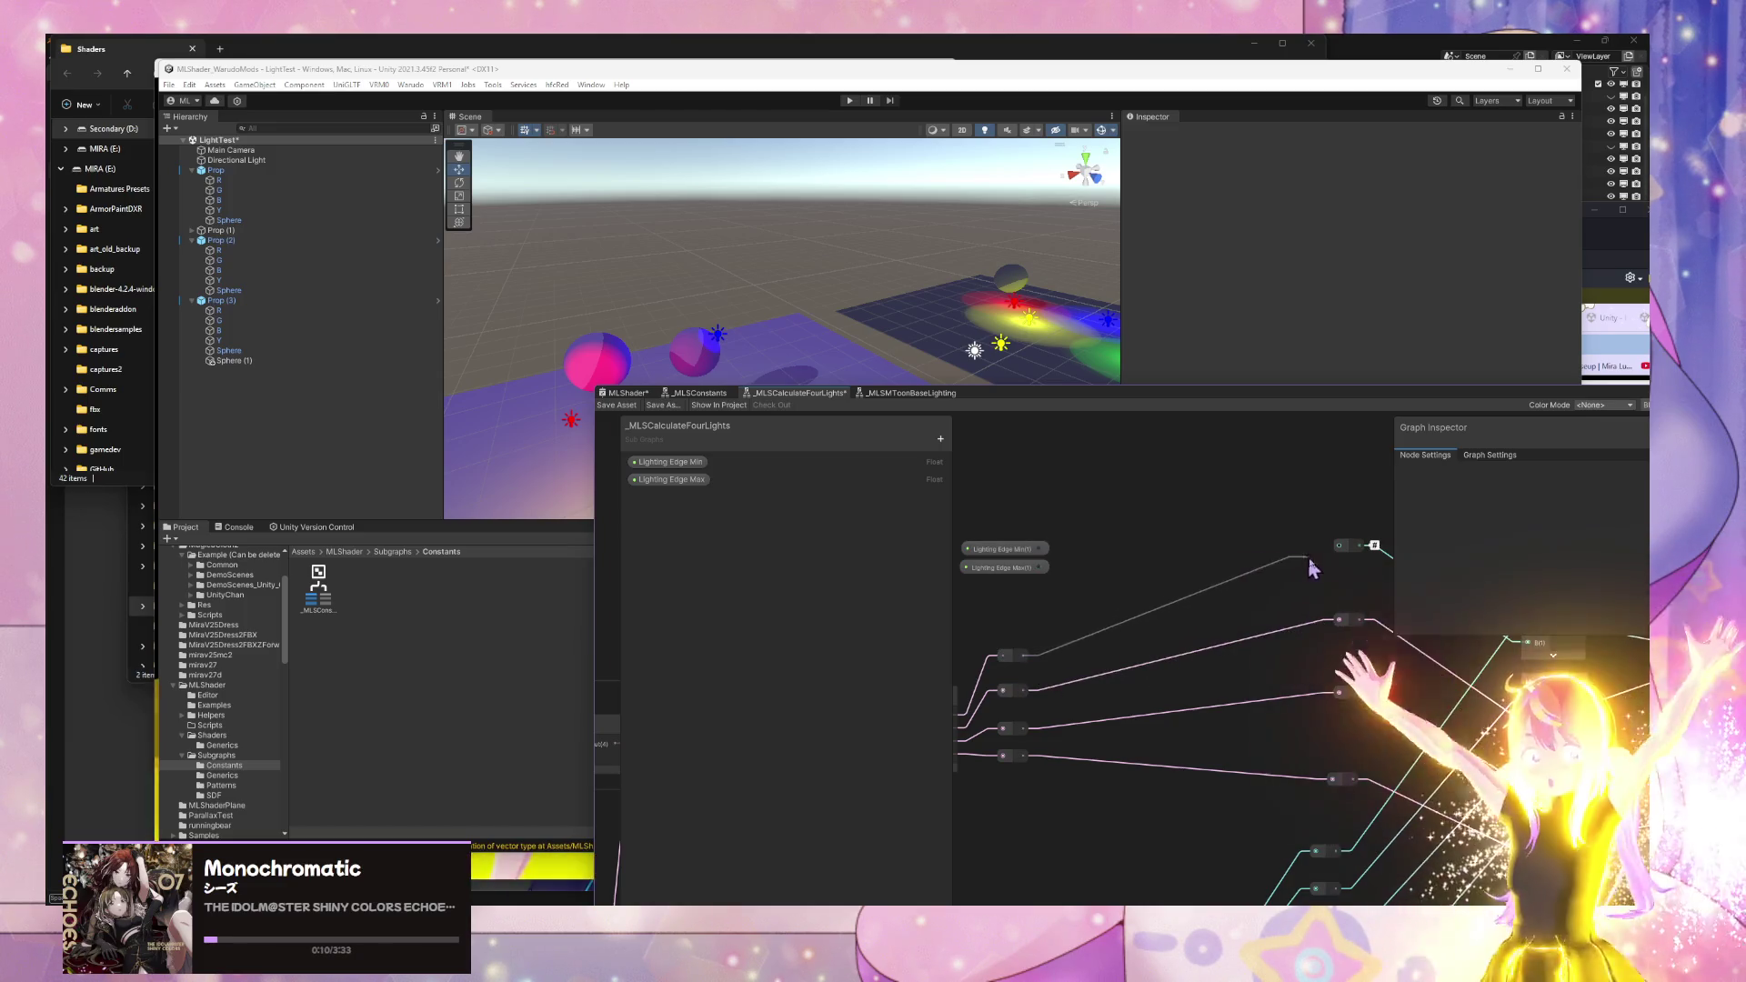
# - Delete the redirect node sitting on the Multiply output wire
pyautogui.scroll(-3, 1154, 614)
pyautogui.click(1051, 576)
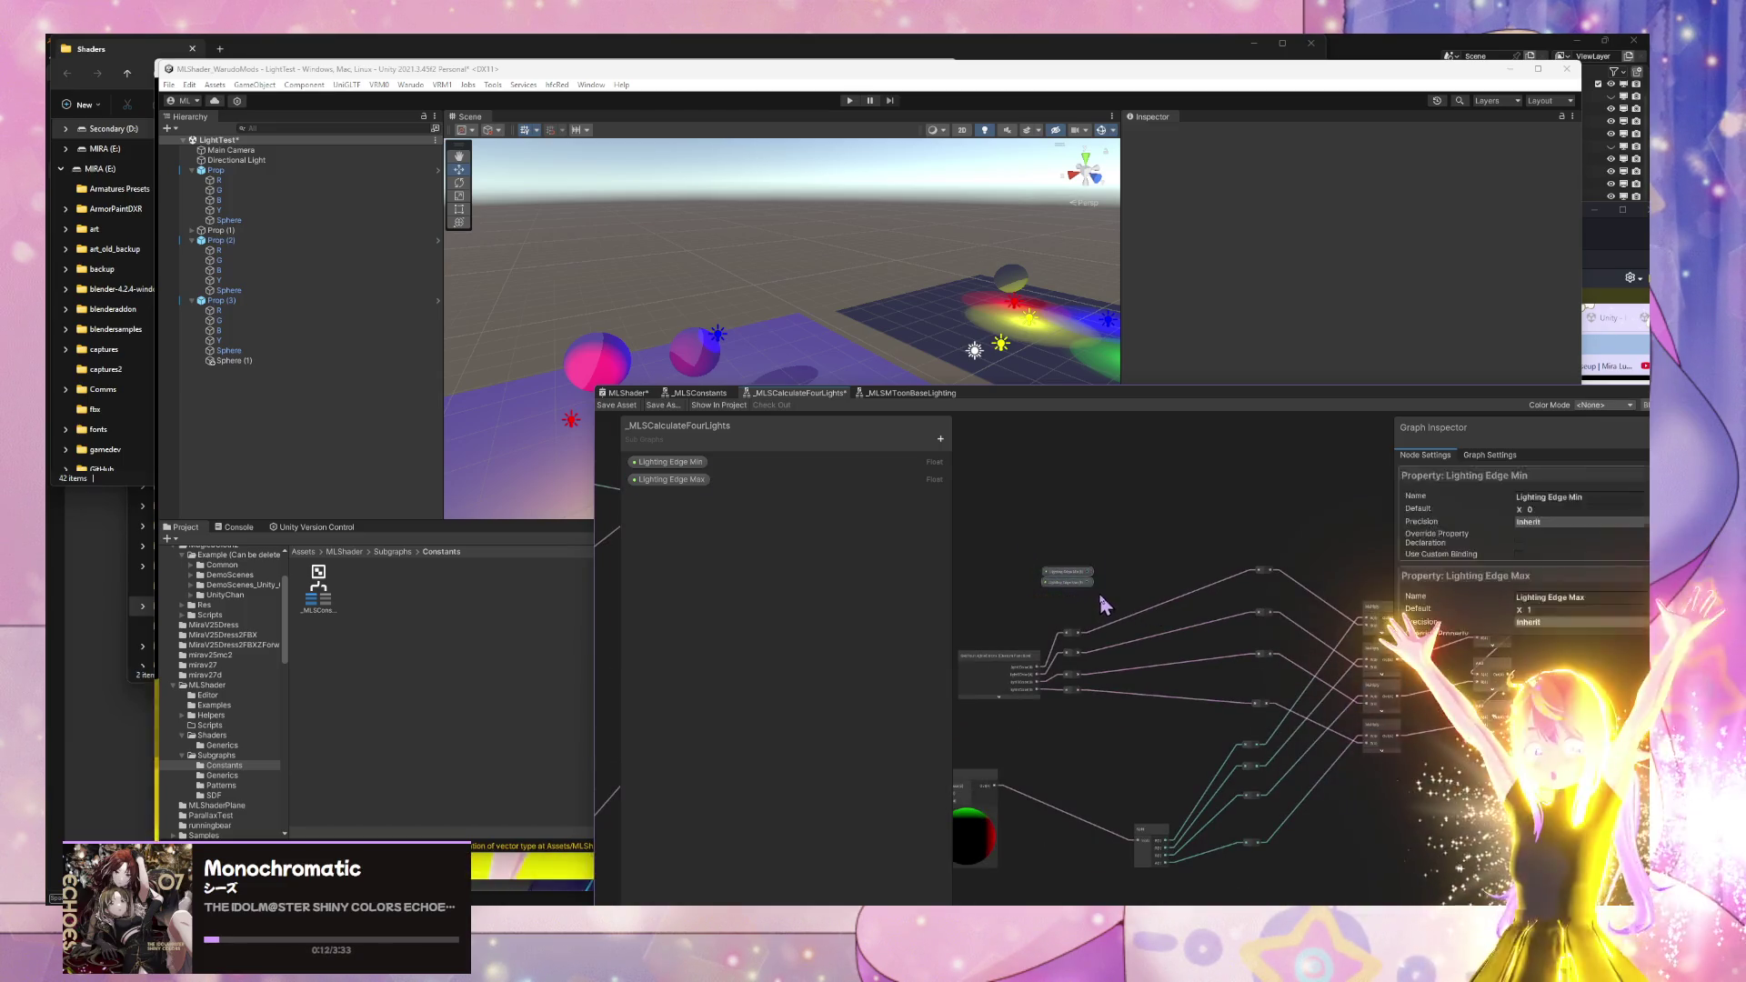
pyautogui.click(1038, 607)
pyautogui.moveTo(1071, 573)
pyautogui.mouseDown()
pyautogui.moveTo(1182, 545)
pyautogui.moveTo(1248, 568)
pyautogui.mouseUp()
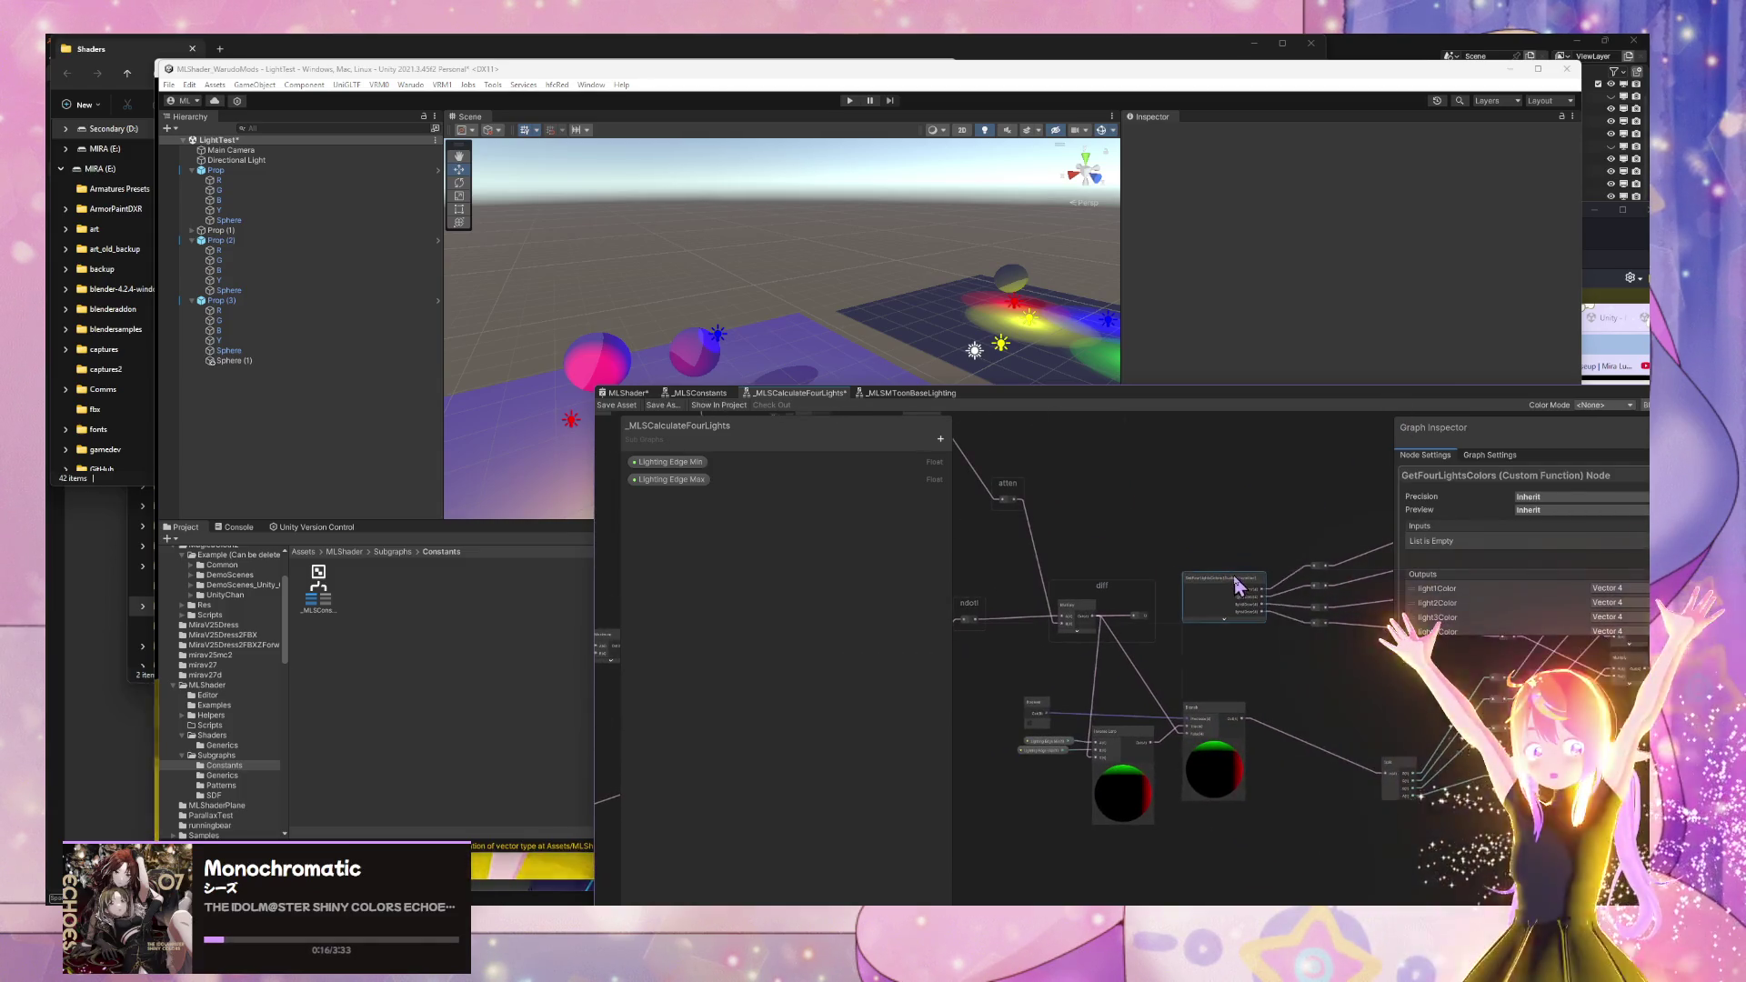
pyautogui.scroll(1, 1223, 643)
pyautogui.scroll(-5, 1235, 644)
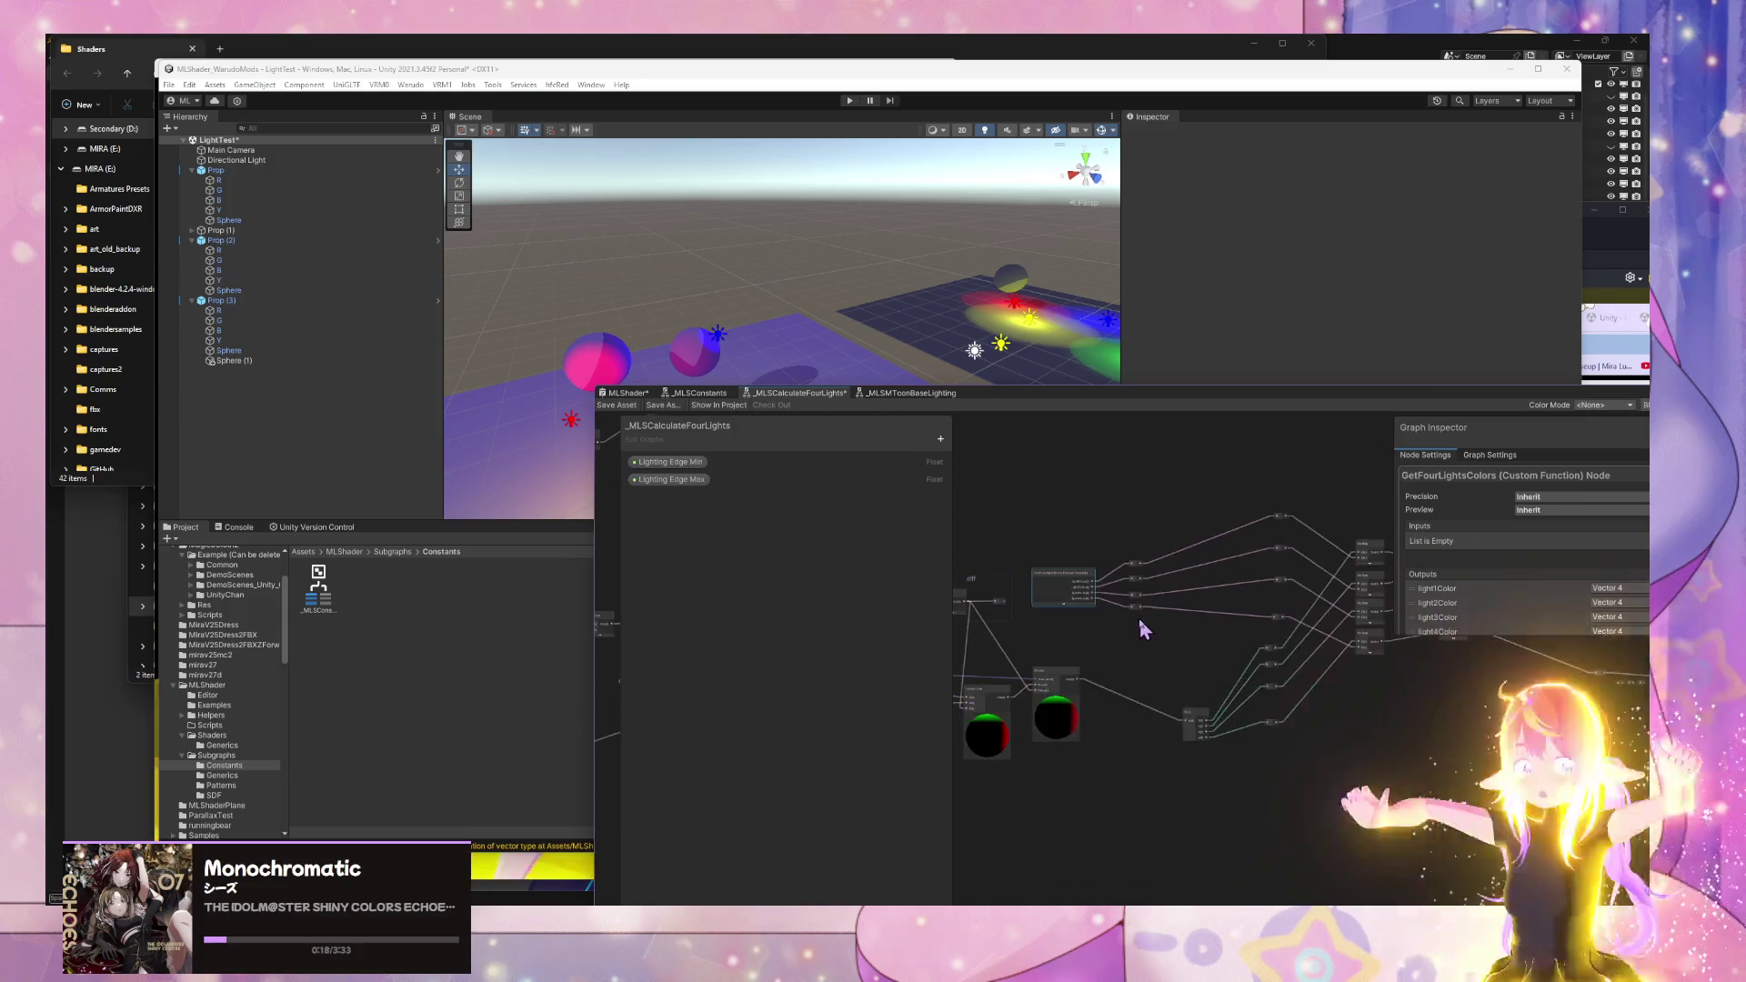
pyautogui.scroll(3, 1307, 609)
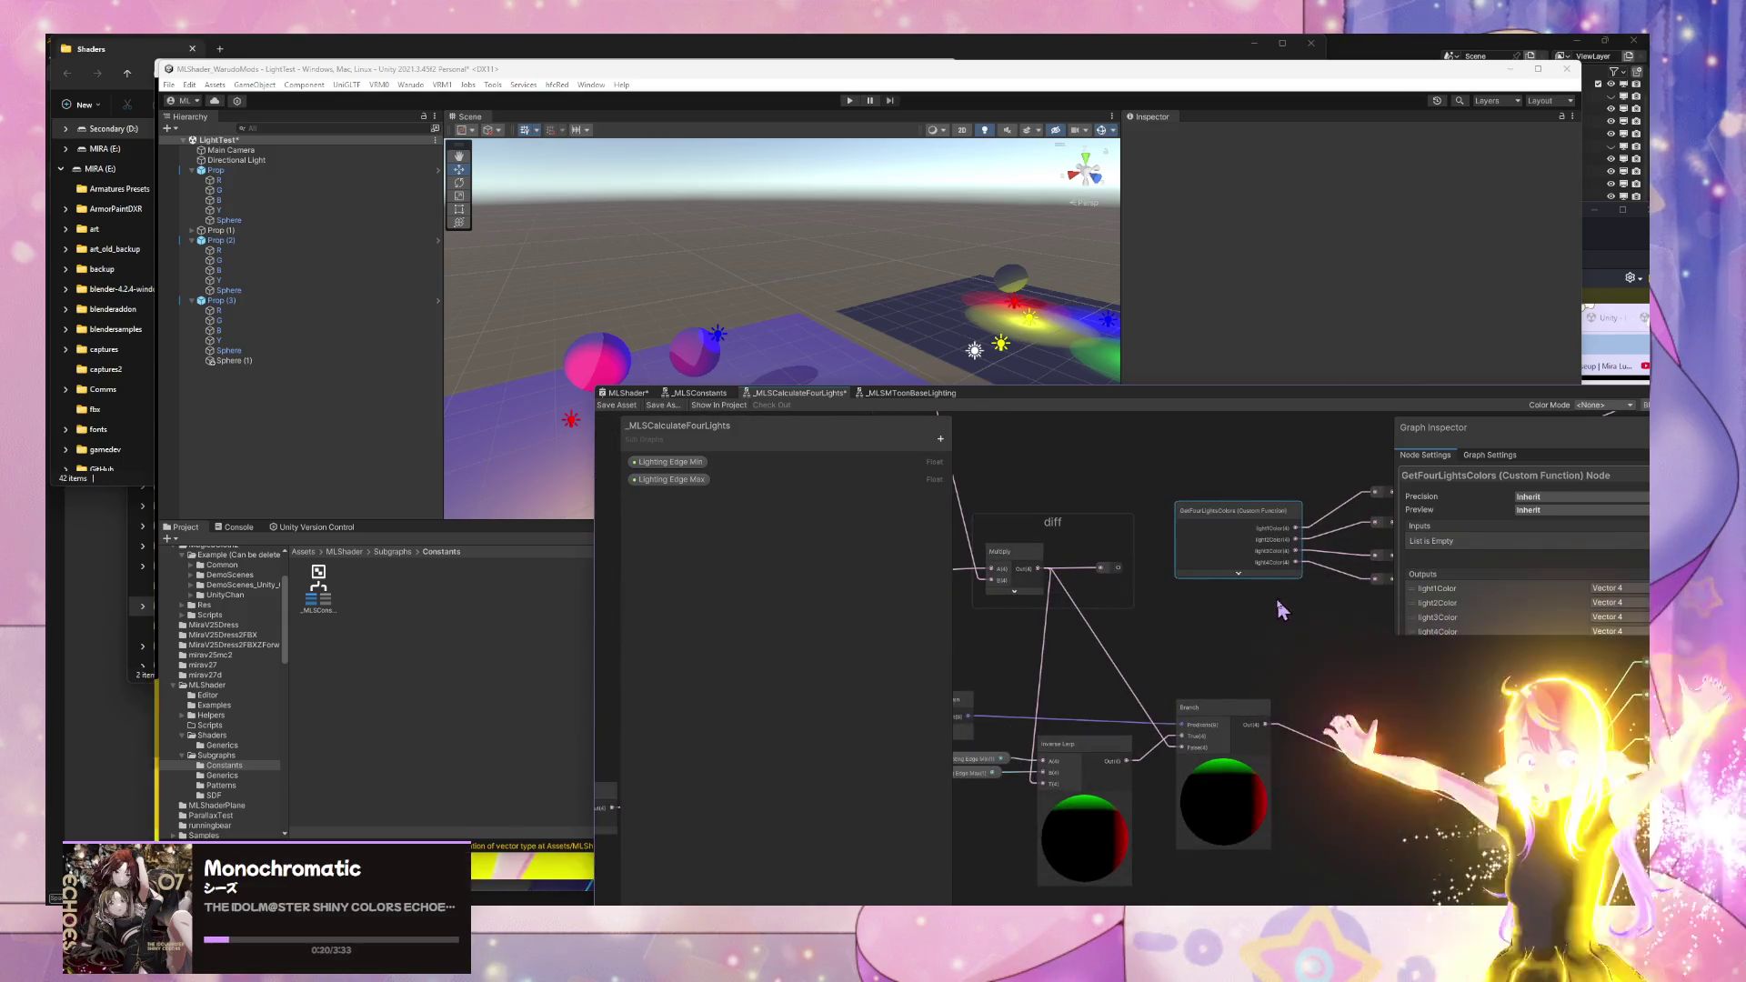
pyautogui.scroll(1, 1300, 607)
pyautogui.click(1142, 562)
pyautogui.press('Delete')
# - Spread the four GetFourLightsColors reroute points apart into a column
pyautogui.scroll(-5, 1061, 666)
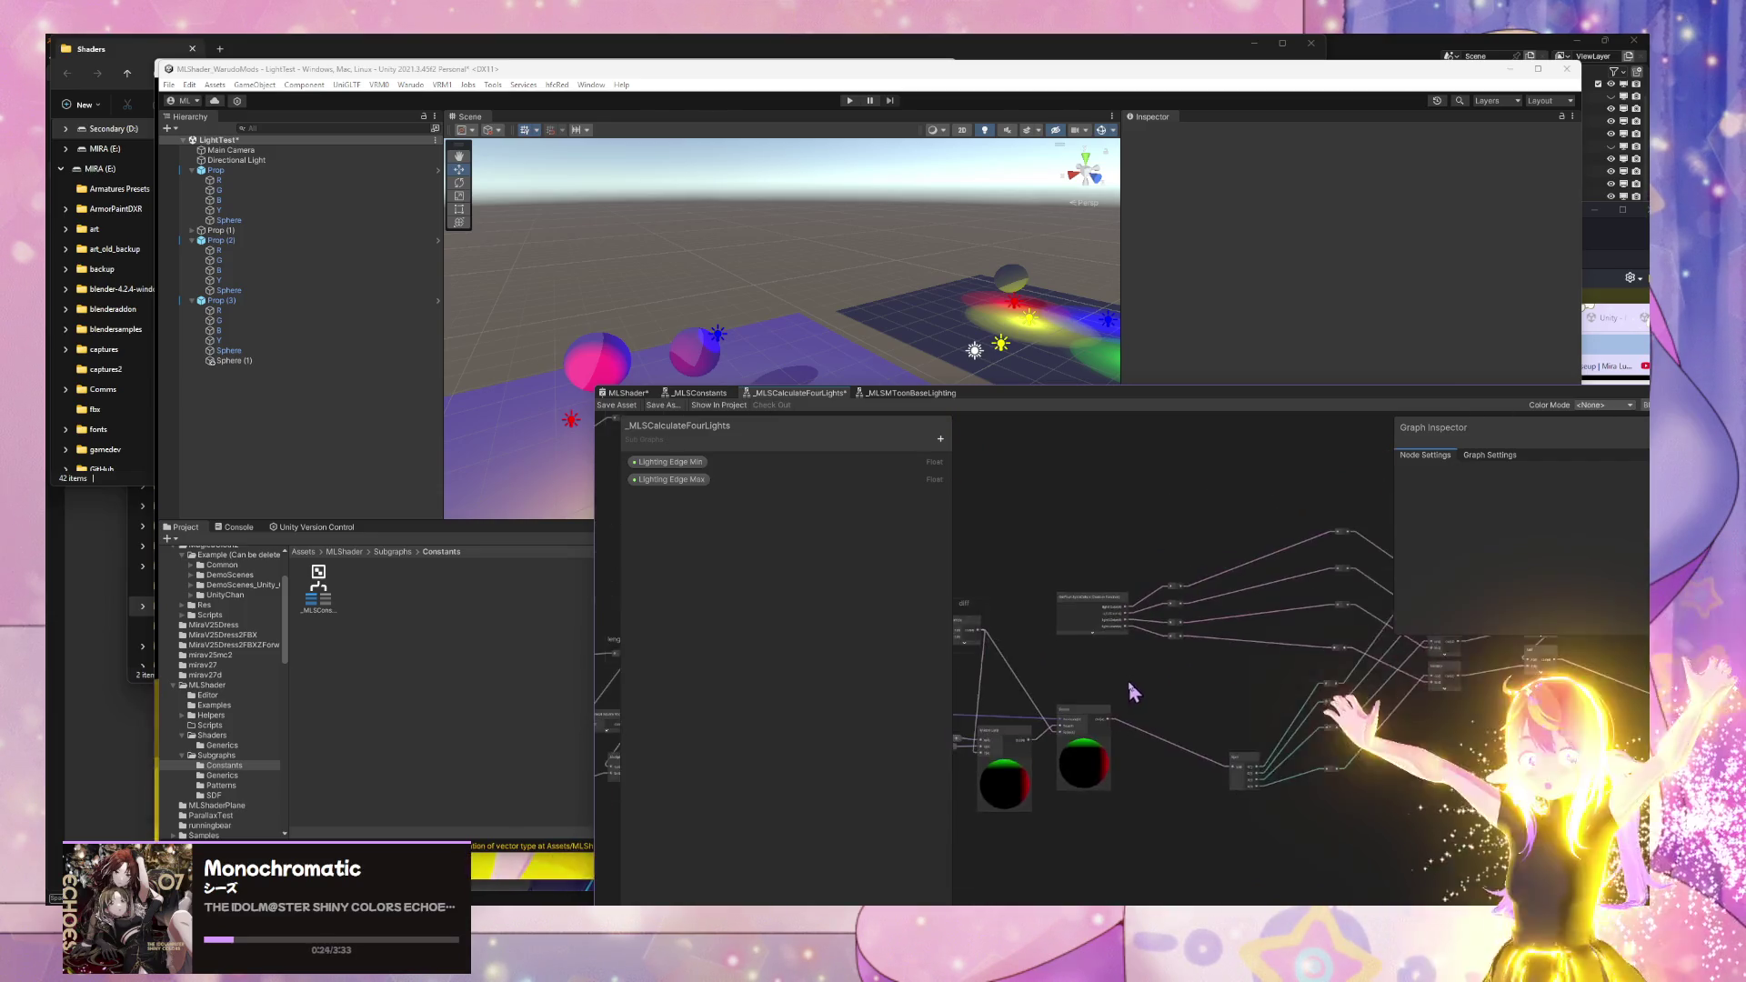
pyautogui.moveTo(1202, 642)
pyautogui.mouseDown()
pyautogui.moveTo(1169, 557)
pyautogui.moveTo(1192, 620)
pyautogui.moveTo(1232, 511)
pyautogui.mouseUp()
pyautogui.moveTo(1111, 577)
pyautogui.mouseDown()
pyautogui.moveTo(1052, 471)
pyautogui.moveTo(1073, 498)
pyautogui.mouseUp()
pyautogui.moveTo(1219, 569); pyautogui.dragTo(1231, 421)
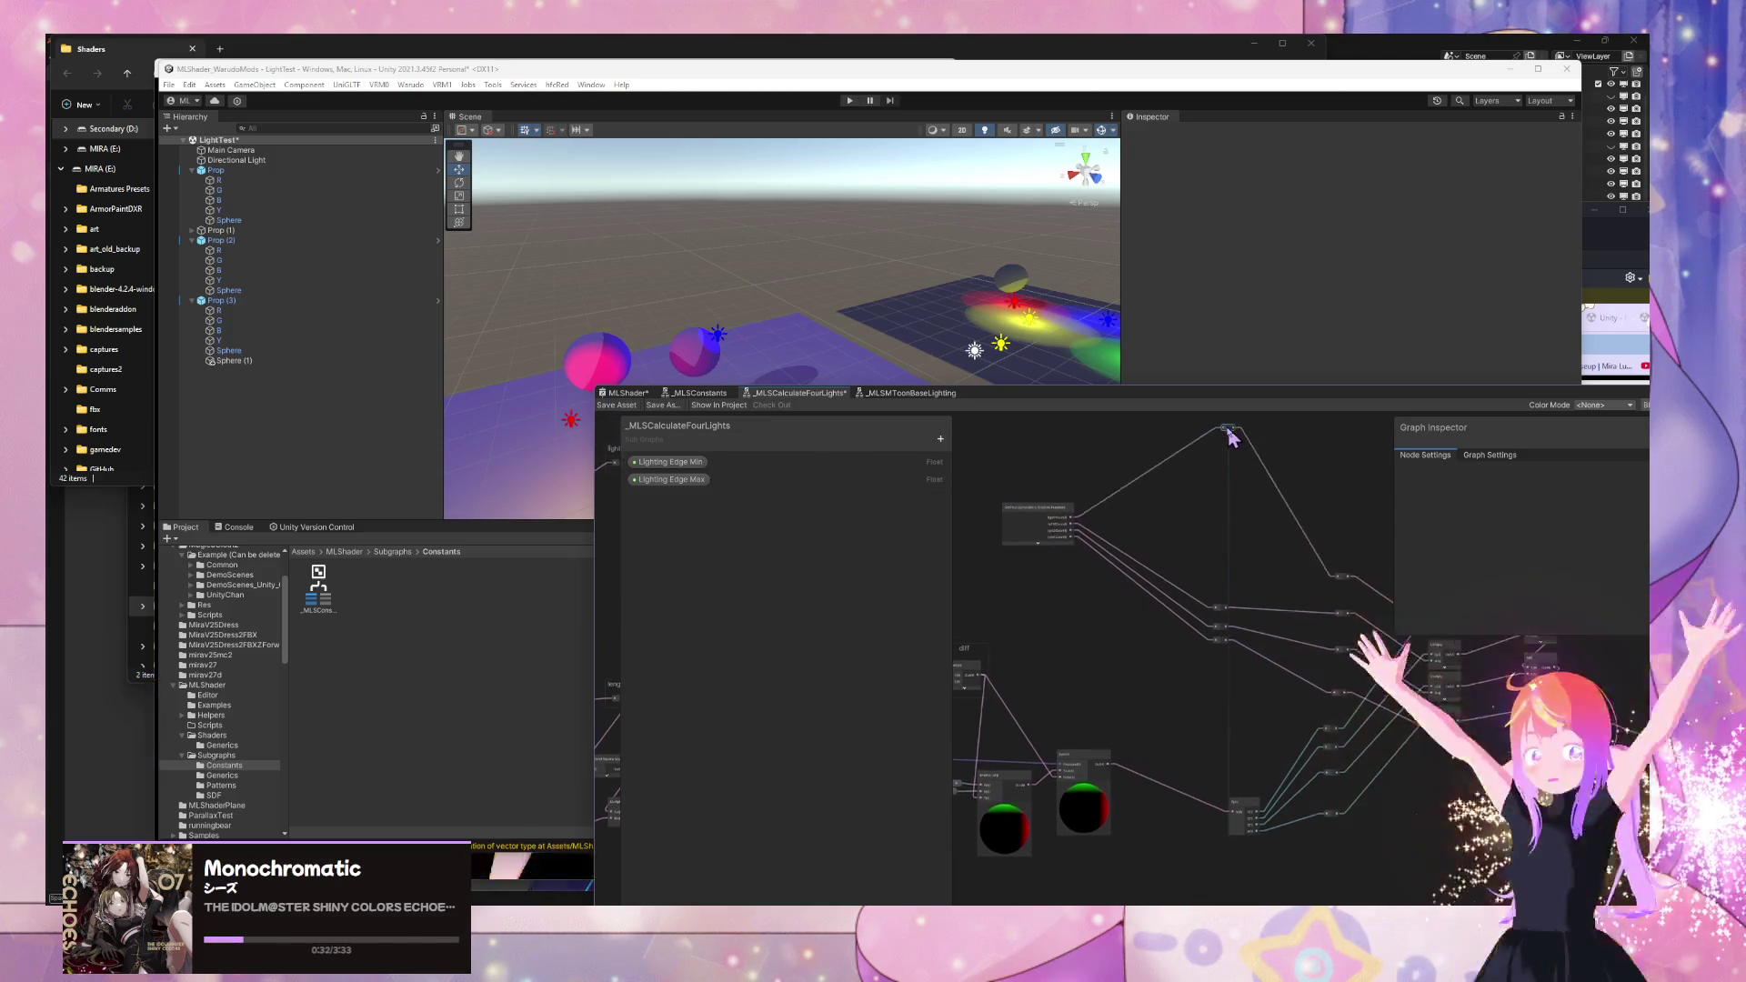
pyautogui.moveTo(1218, 653)
pyautogui.mouseDown()
pyautogui.moveTo(1233, 538)
pyautogui.moveTo(1219, 544)
pyautogui.mouseUp()
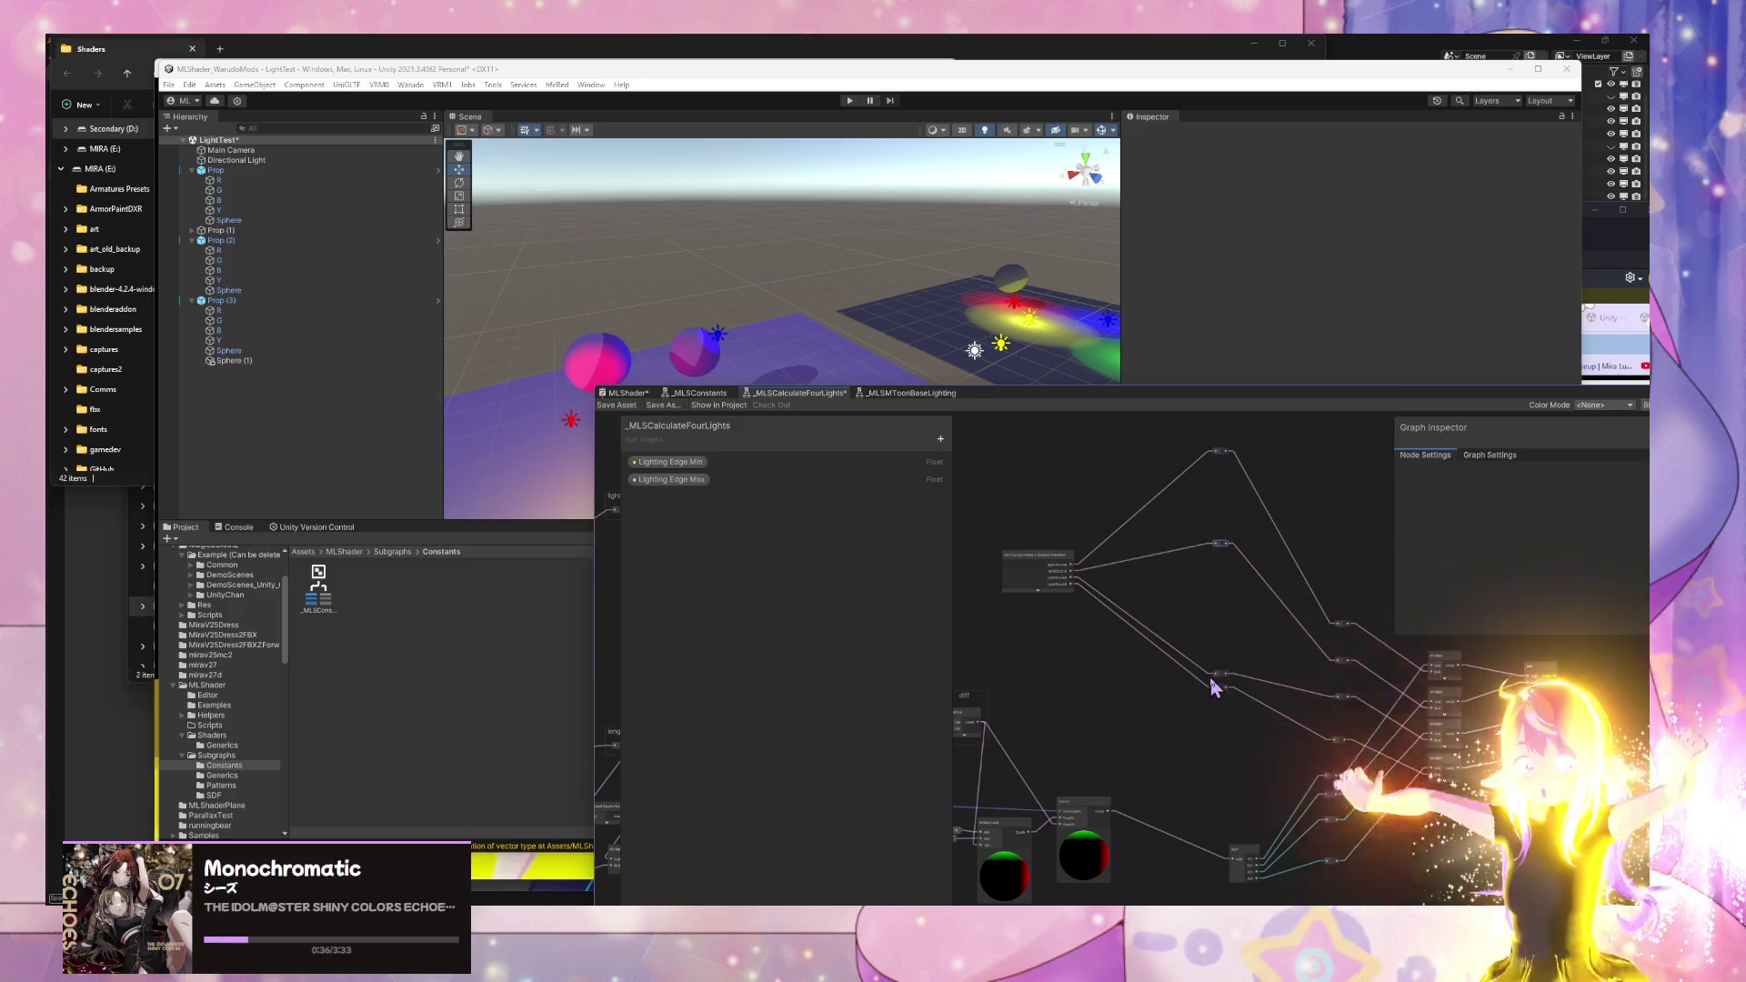
pyautogui.moveTo(1219, 678); pyautogui.dragTo(1227, 628)
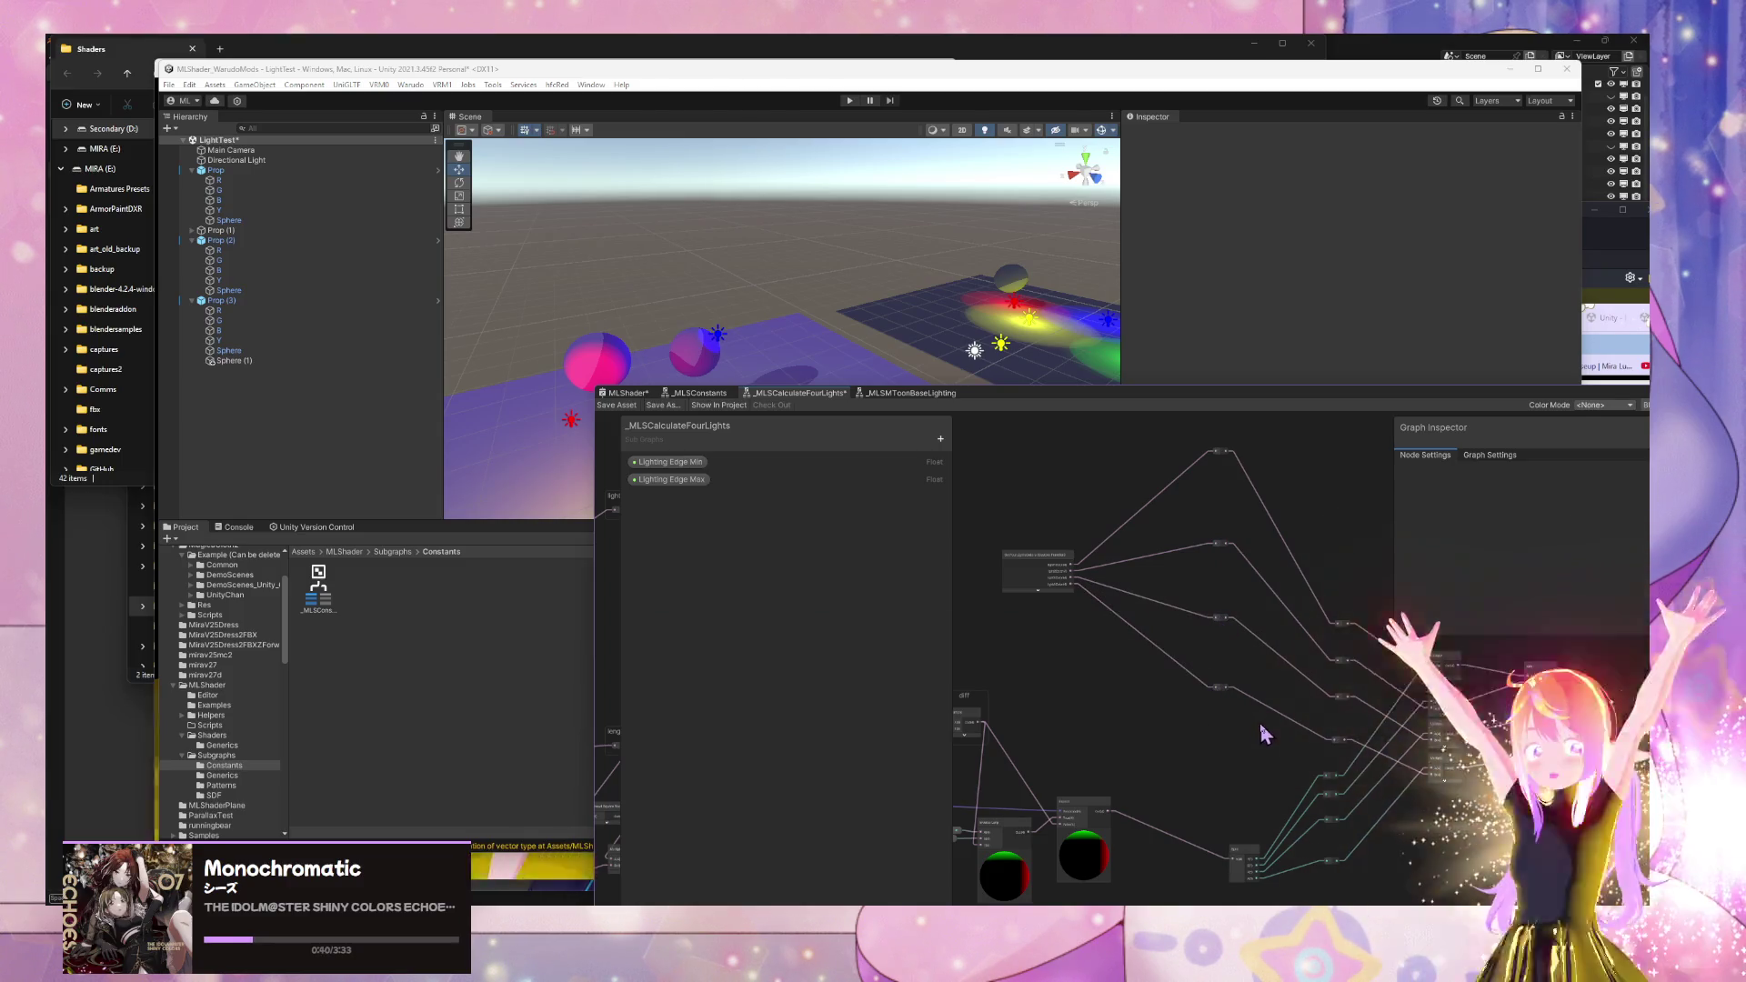
pyautogui.scroll(-3, 1258, 723)
pyautogui.scroll(3, 1327, 729)
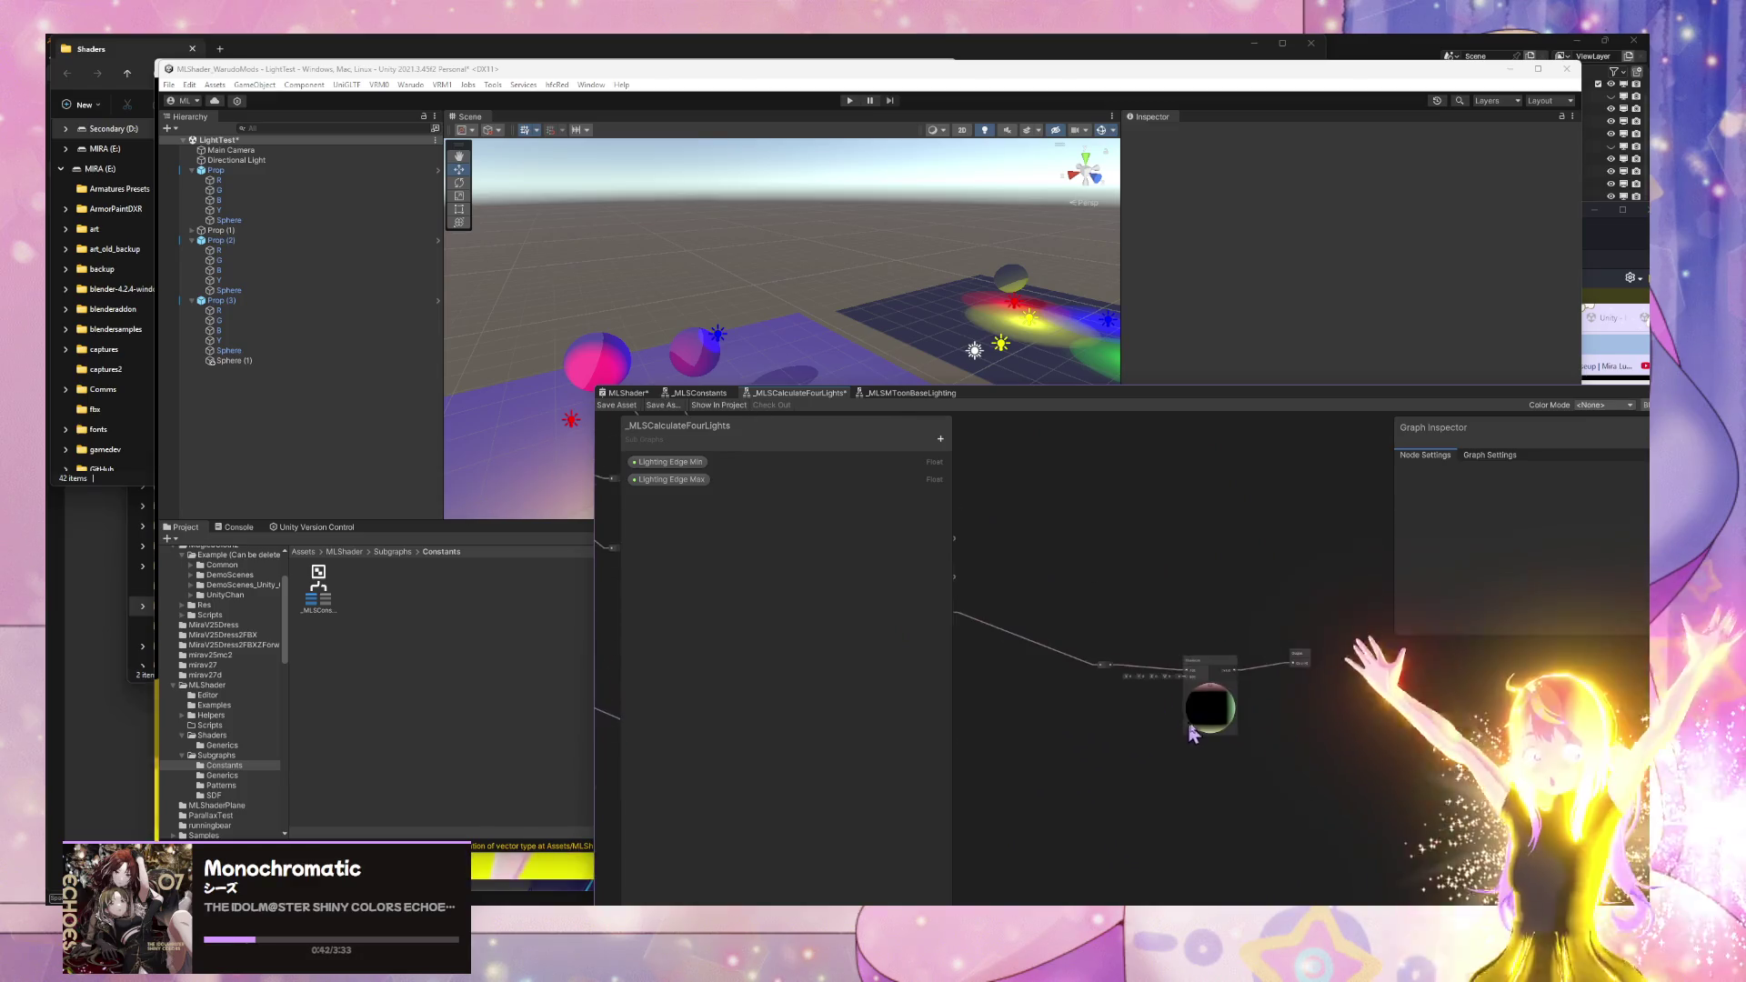
# - Add an _MLSConstants sub graph node so its EPSILON feeds the Maximum node's B input
pyautogui.scroll(4, 1192, 735)
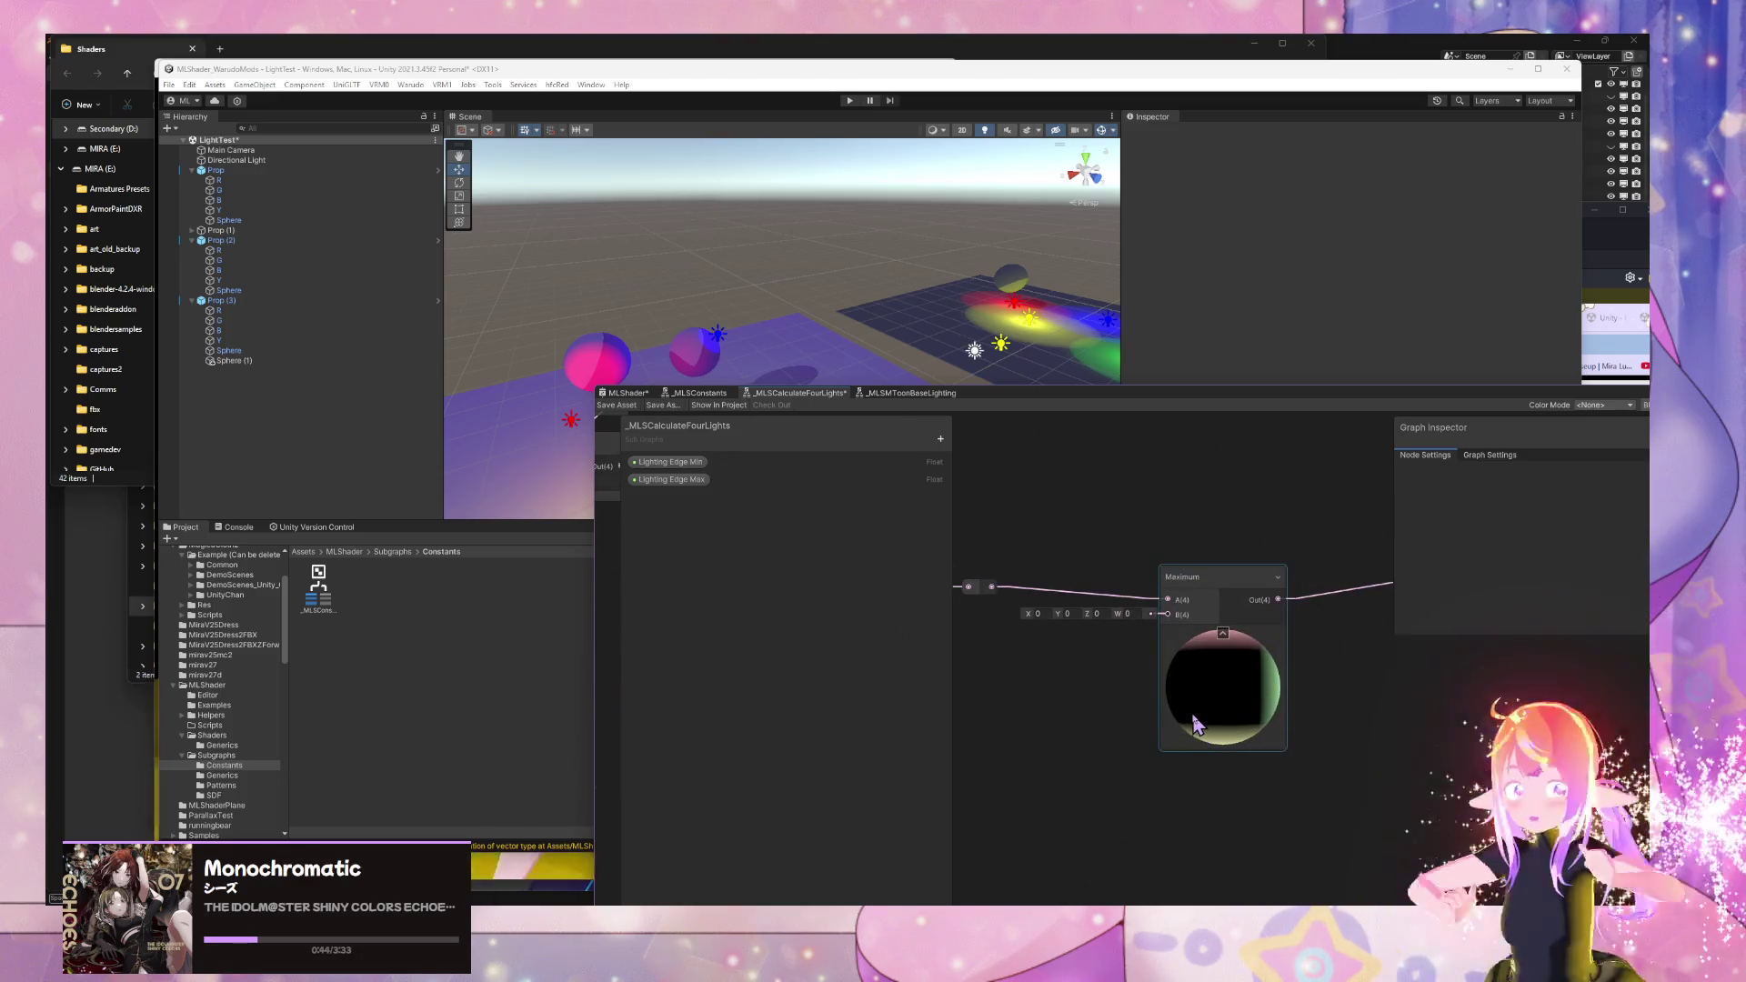
pyautogui.moveTo(1108, 698); pyautogui.dragTo(1262, 750)
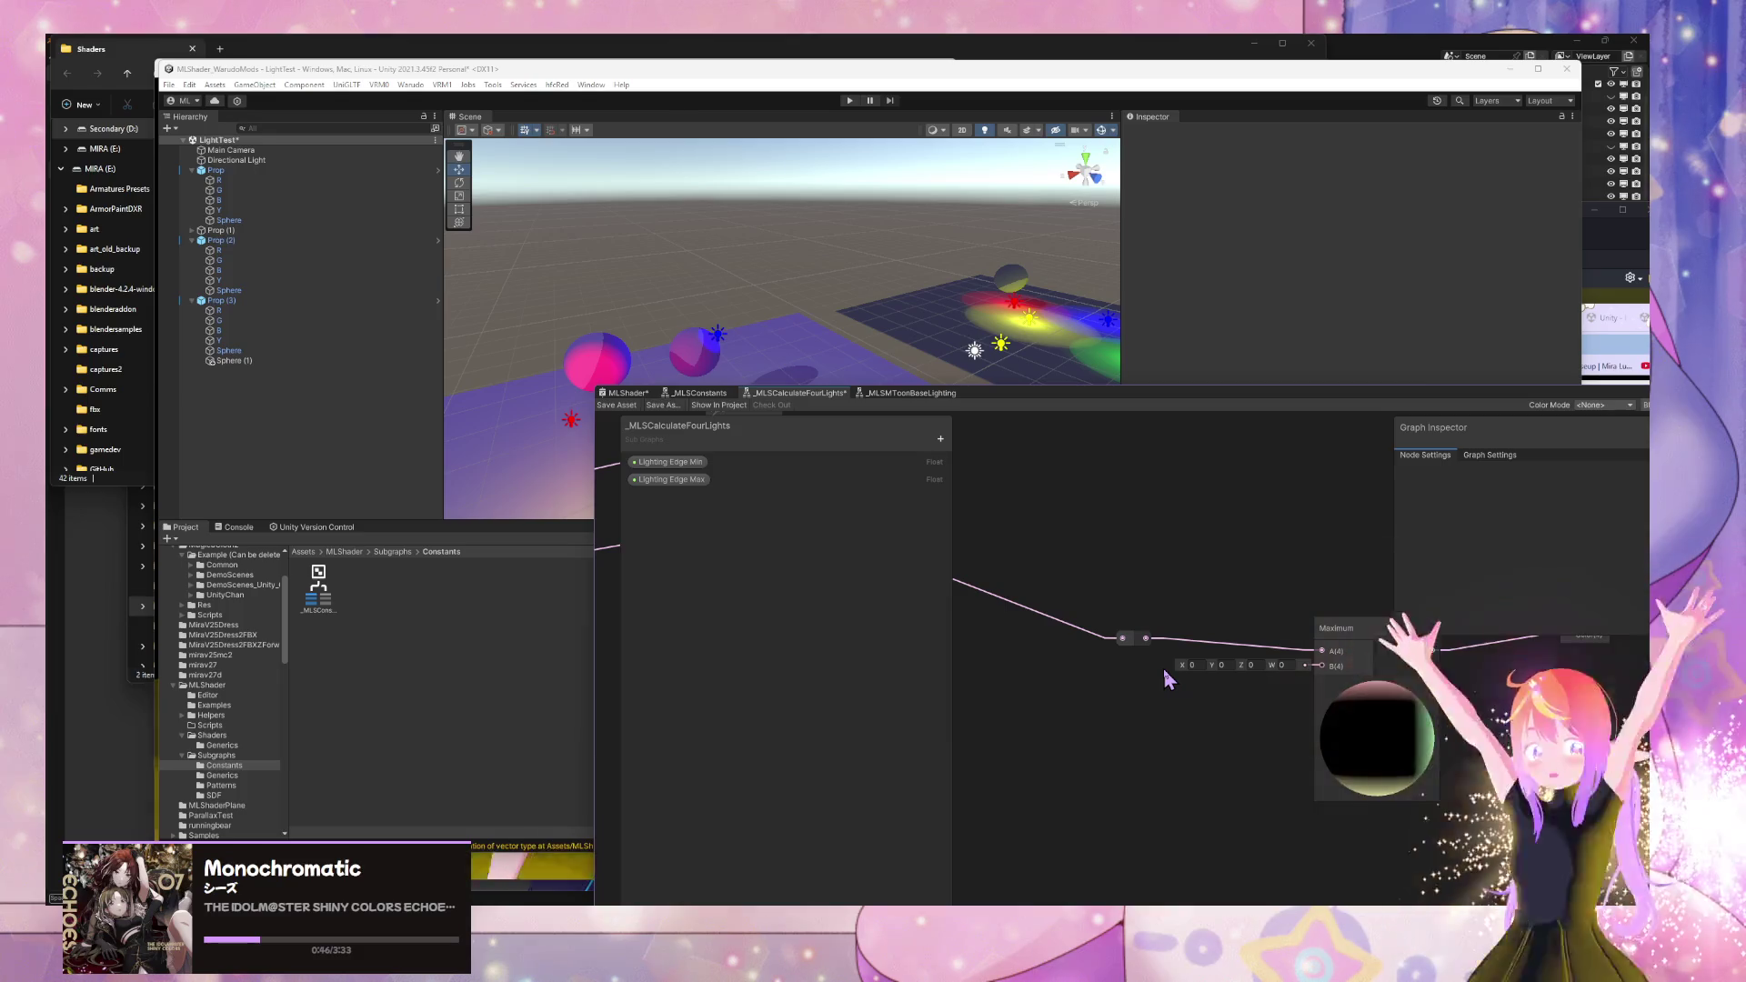
pyautogui.press('space')
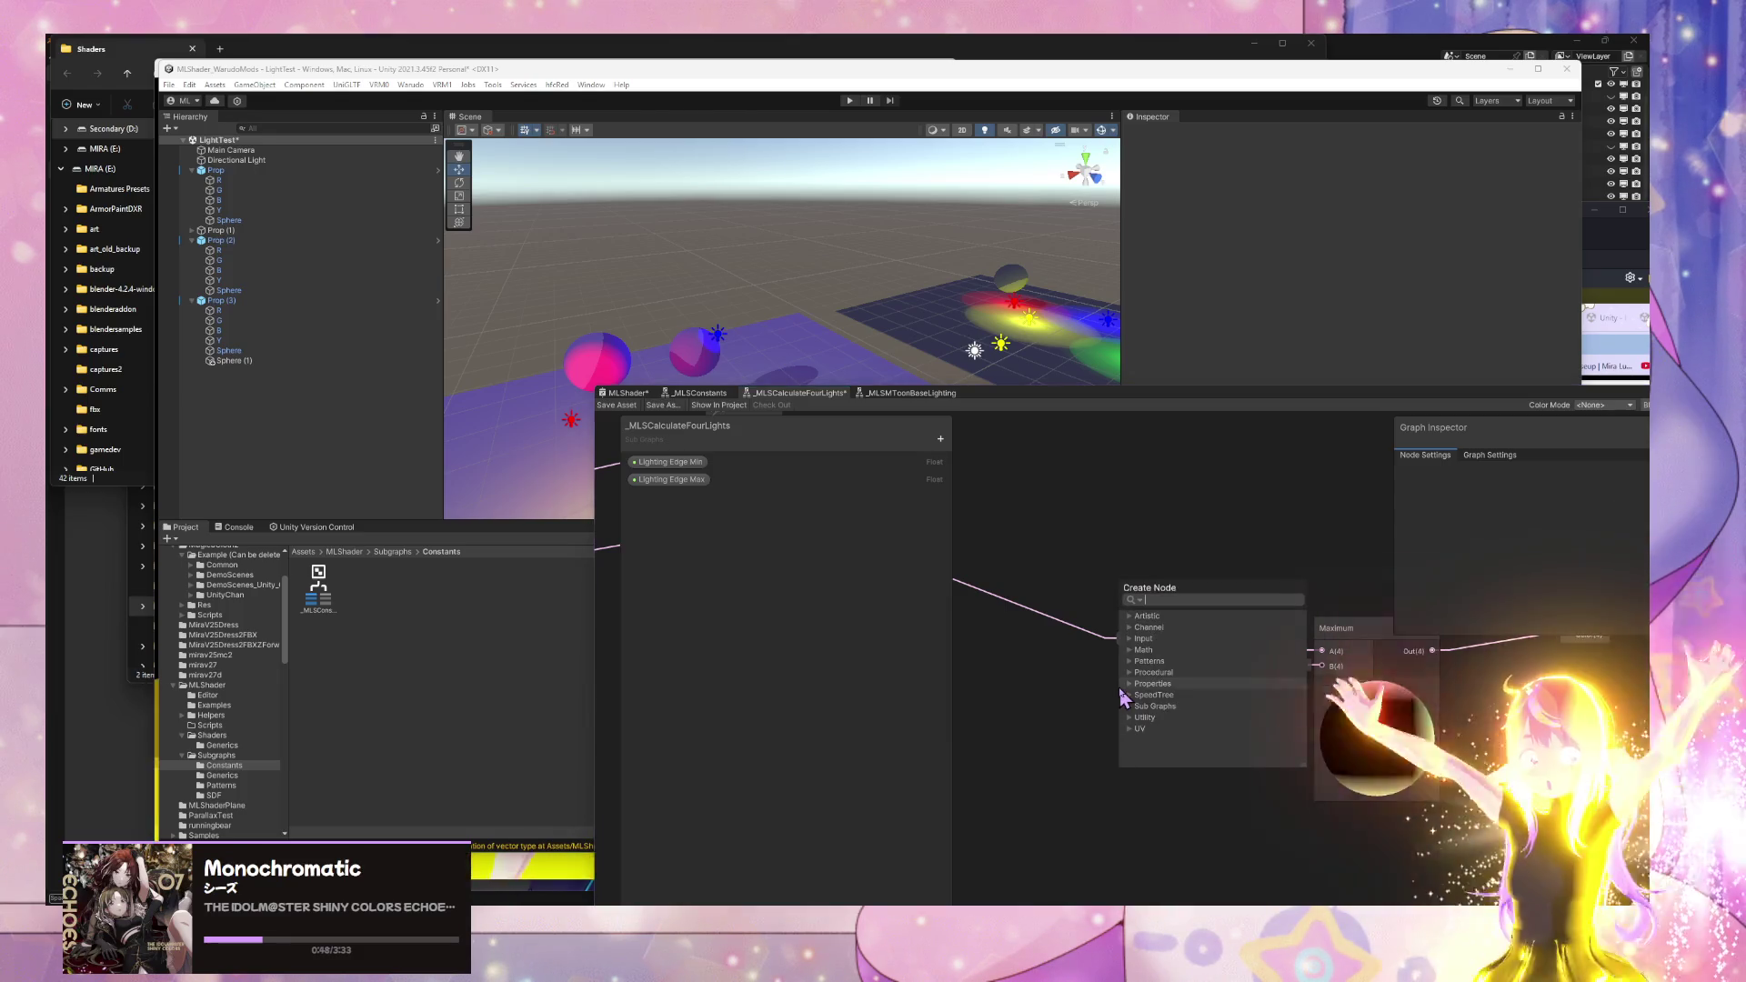
pyautogui.write('_M')
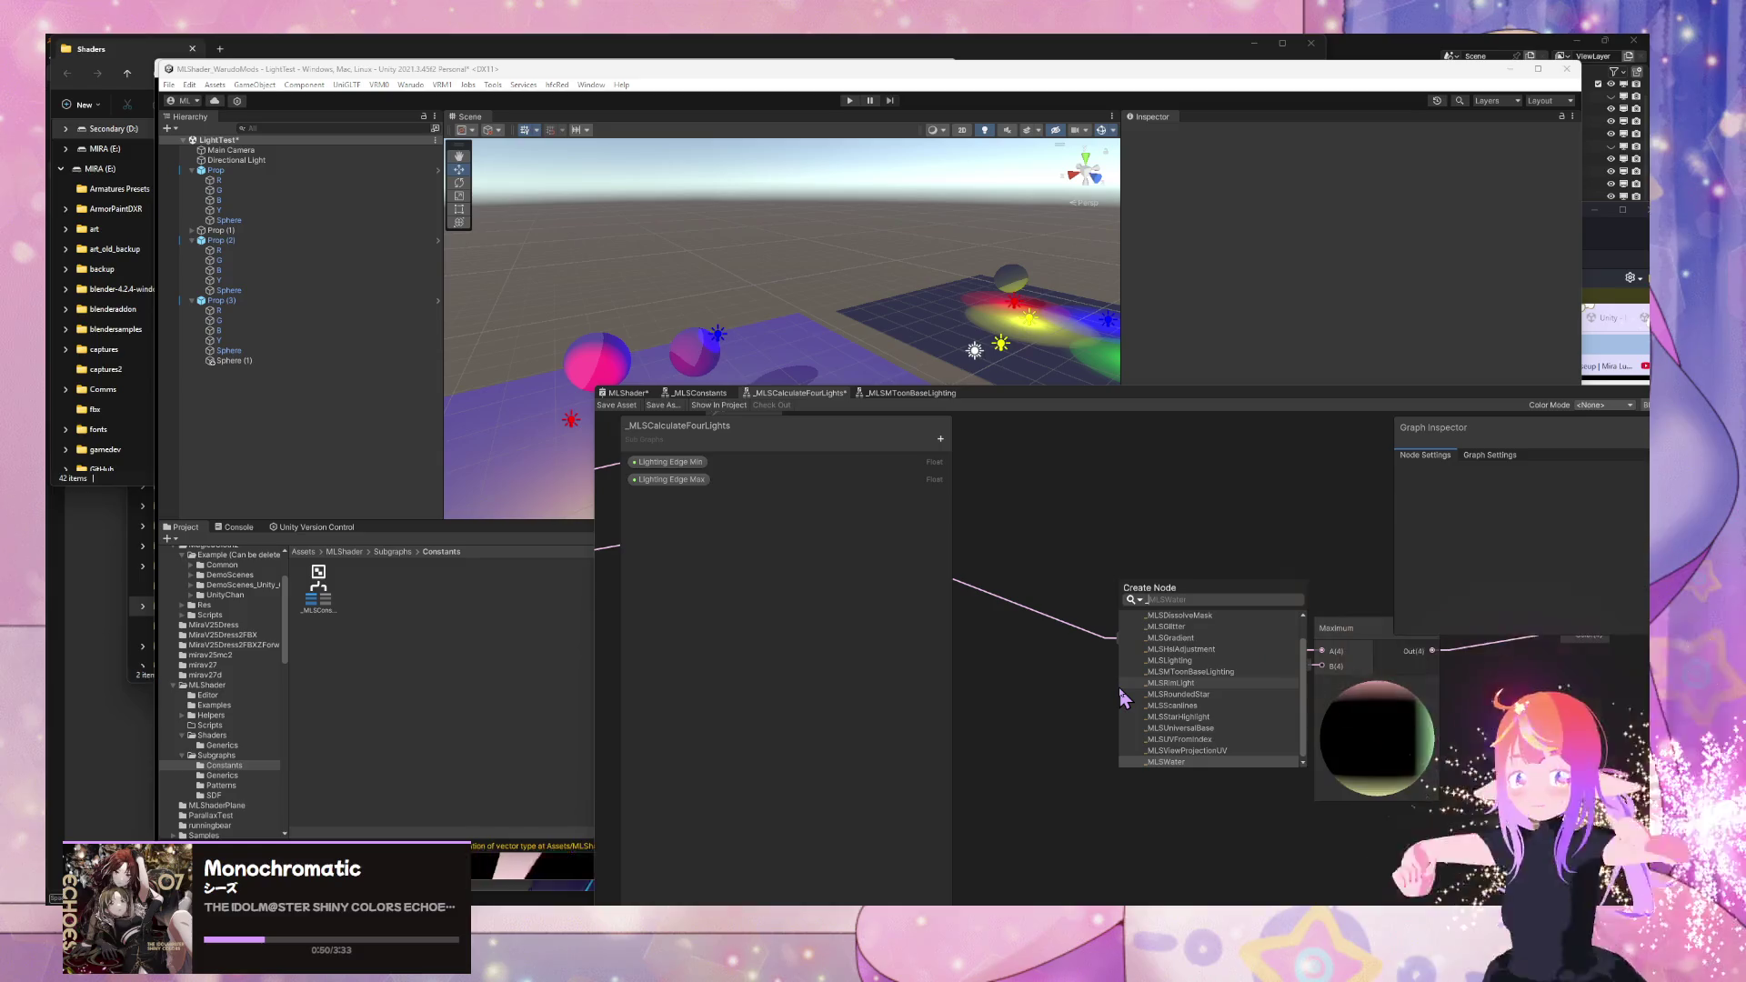
pyautogui.write('LSCon')
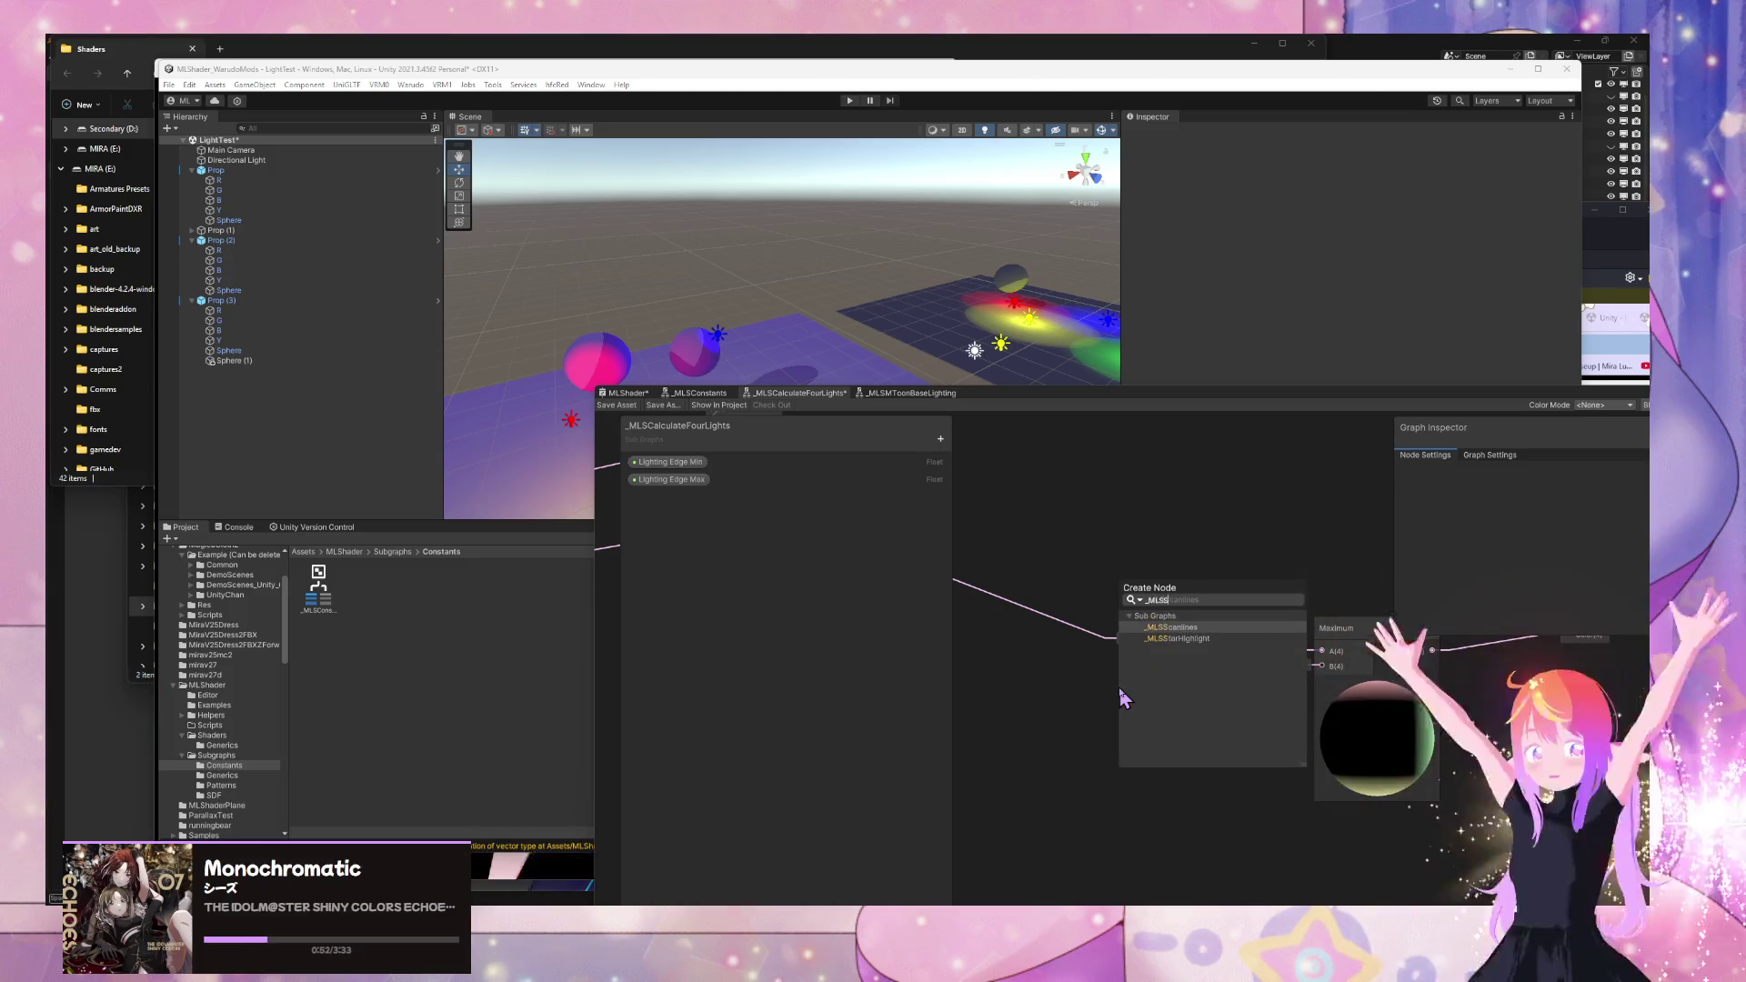
pyautogui.press('Return')
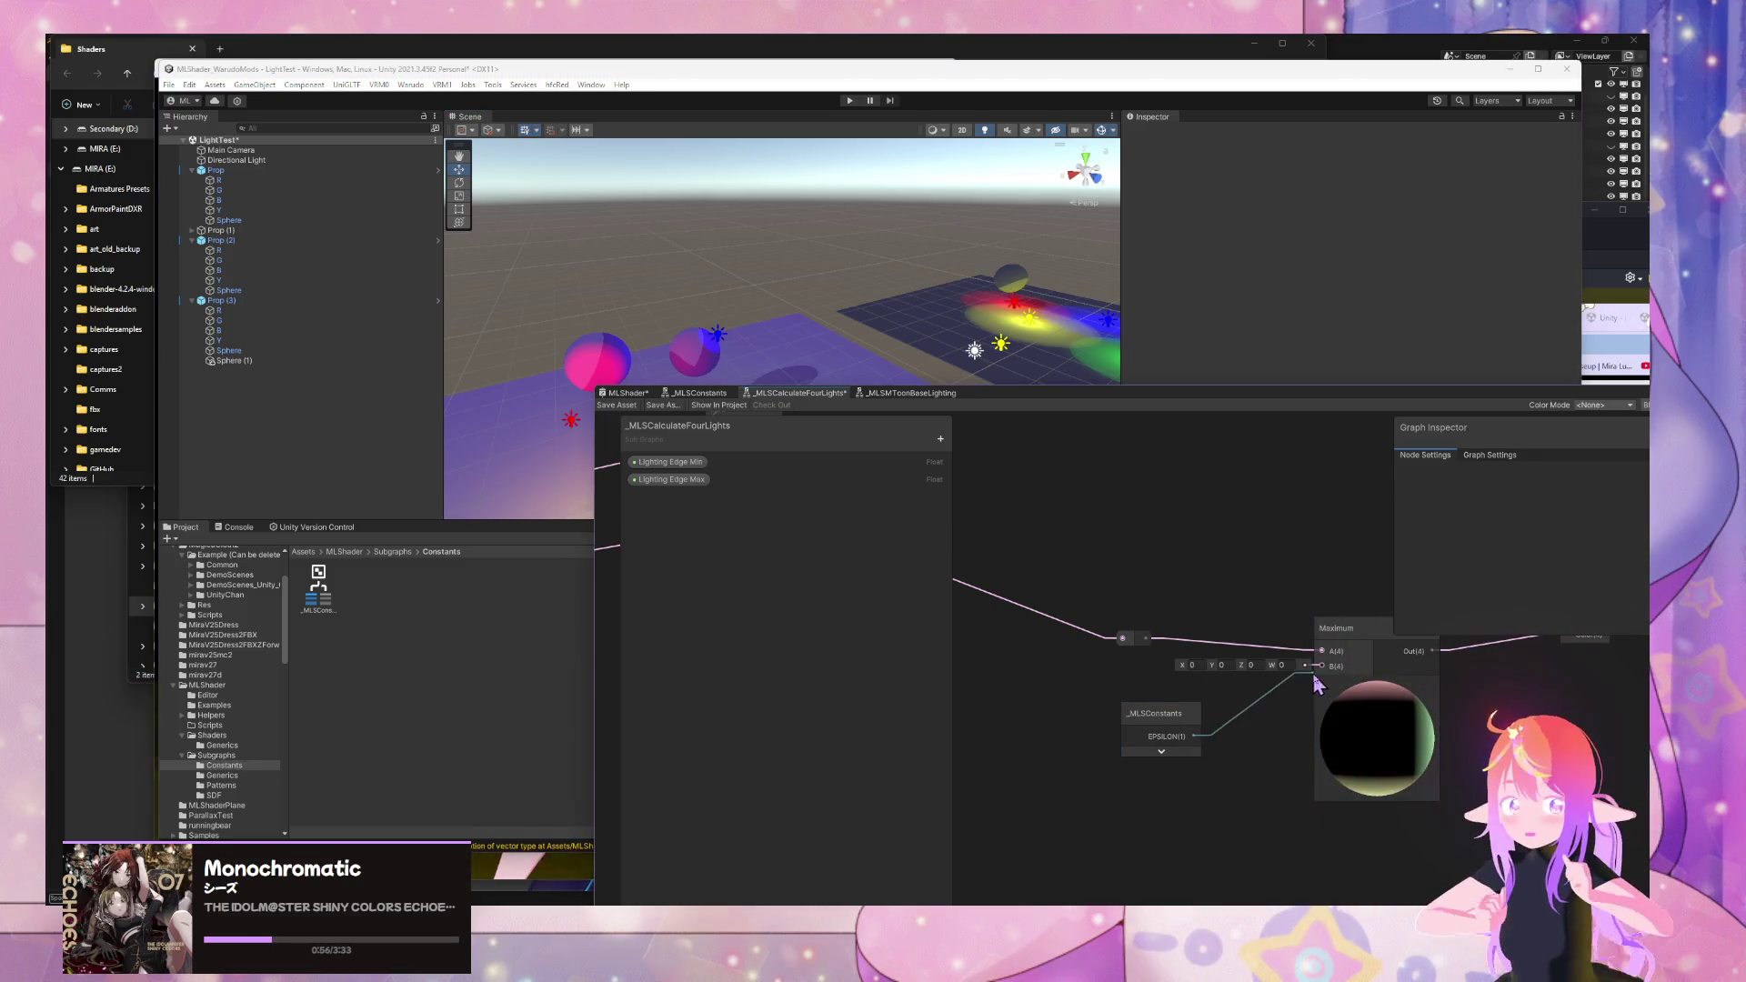
pyautogui.moveTo(1275, 741); pyautogui.dragTo(1210, 739)
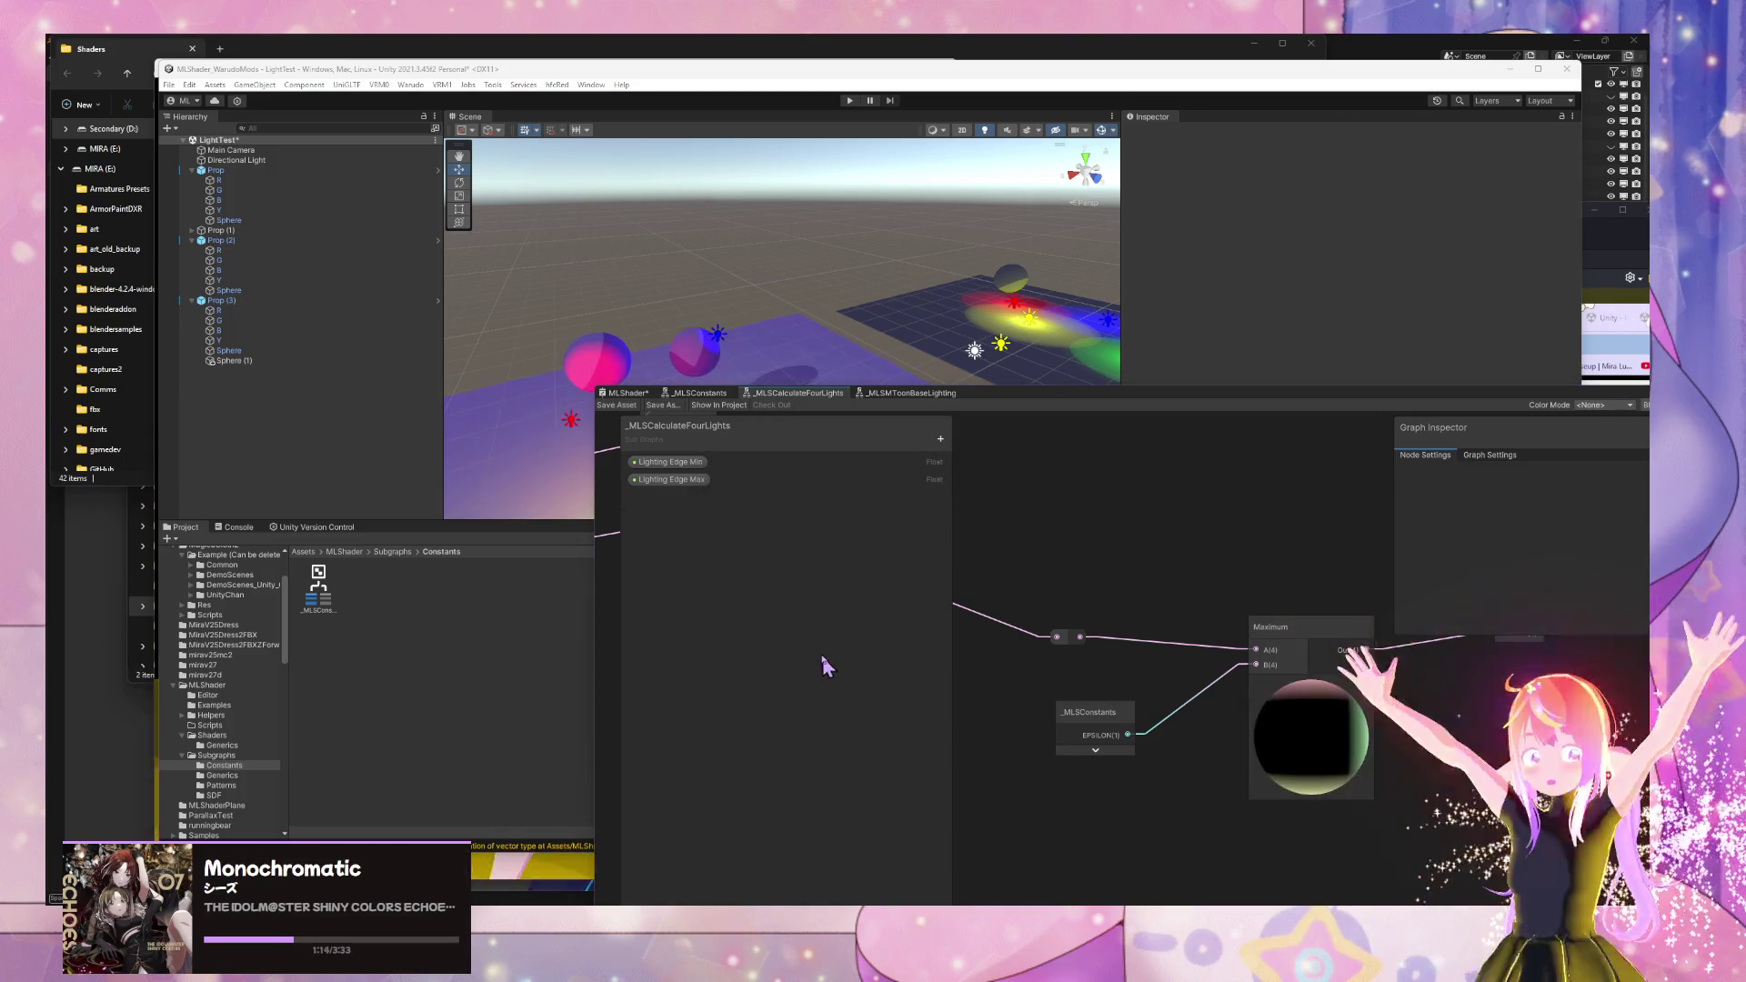
pyautogui.moveTo(818, 345)
pyautogui.mouseDown()
pyautogui.moveTo(831, 363)
pyautogui.moveTo(609, 352)
pyautogui.moveTo(918, 386)
pyautogui.mouseUp()
# - Nudge the Normal Vector node slightly right and save the four-lights sub graph
pyautogui.scroll(-3, 1344, 585)
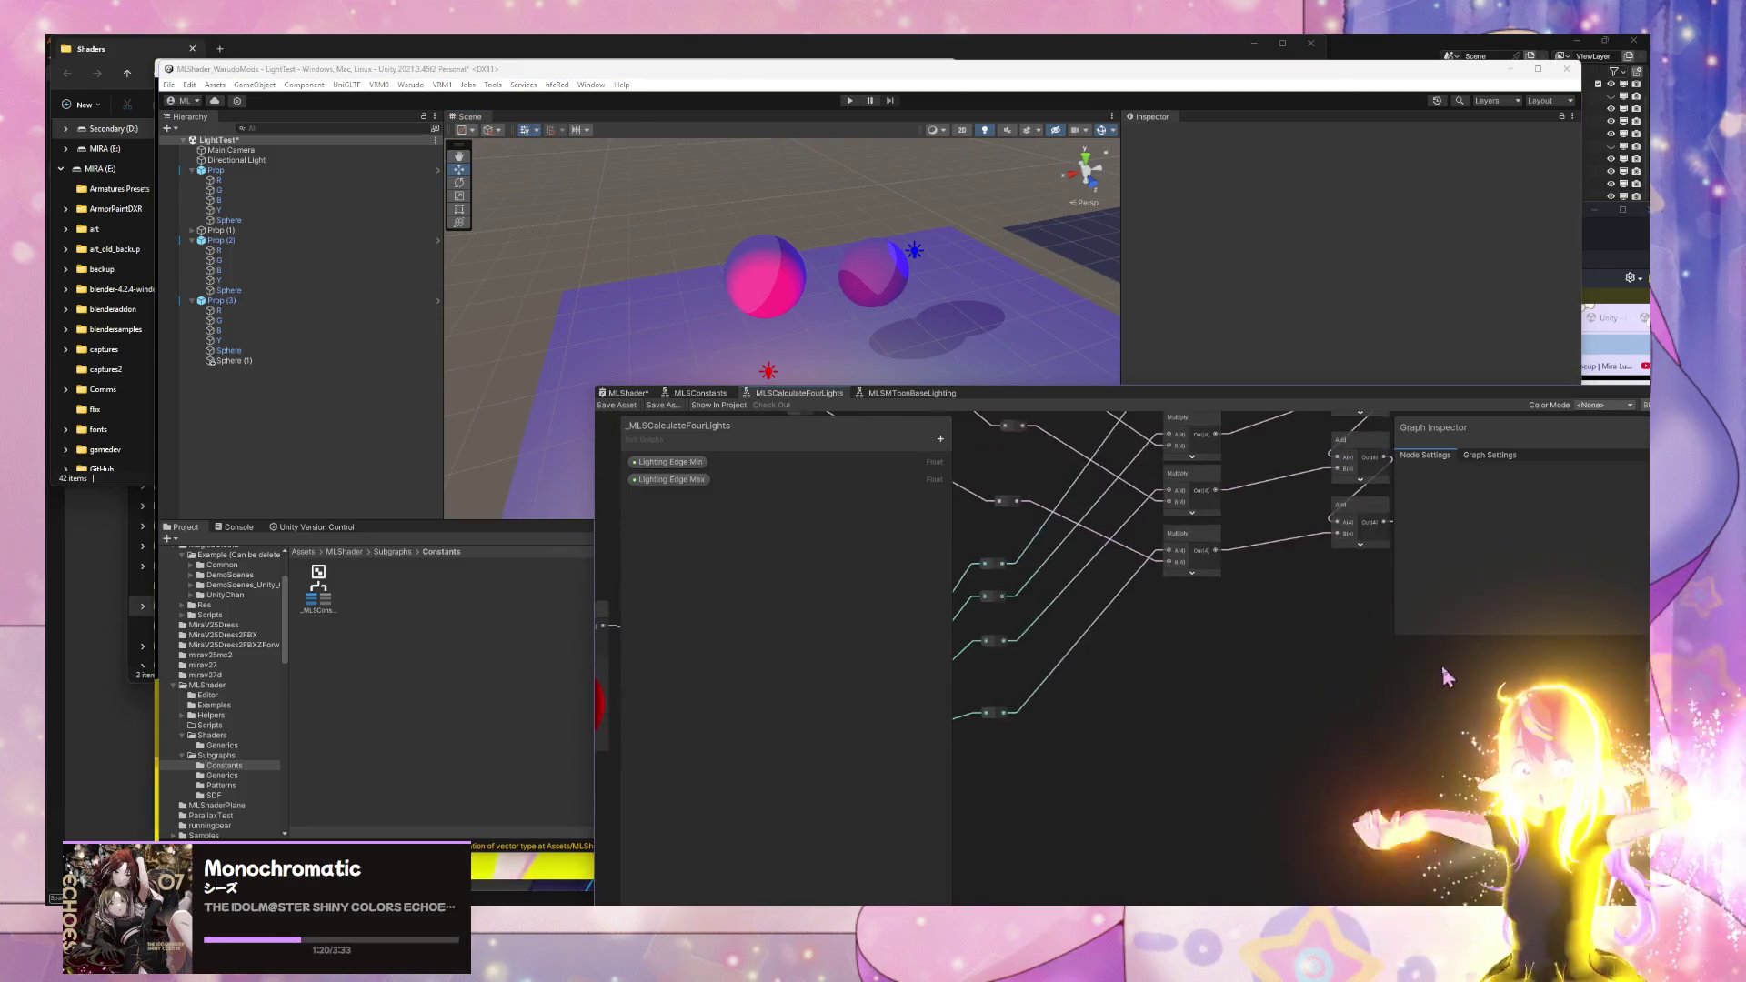
pyautogui.scroll(3, 1103, 740)
pyautogui.scroll(-3, 1182, 727)
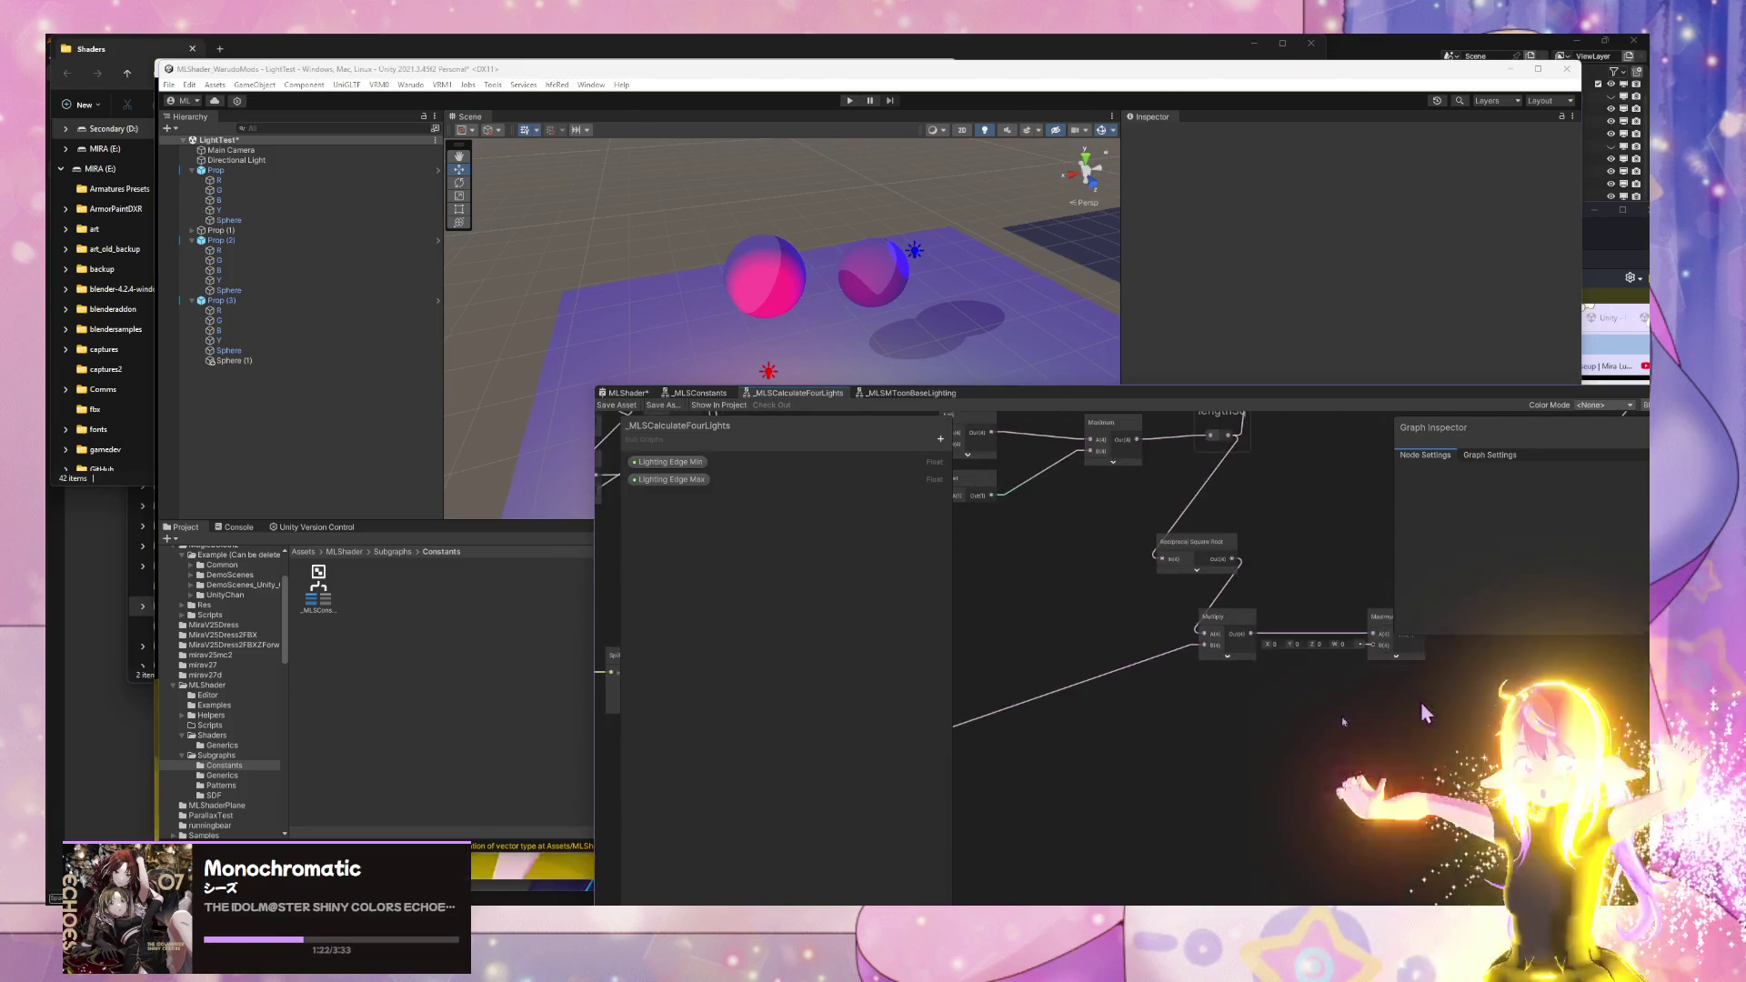
pyautogui.scroll(-2, 1034, 783)
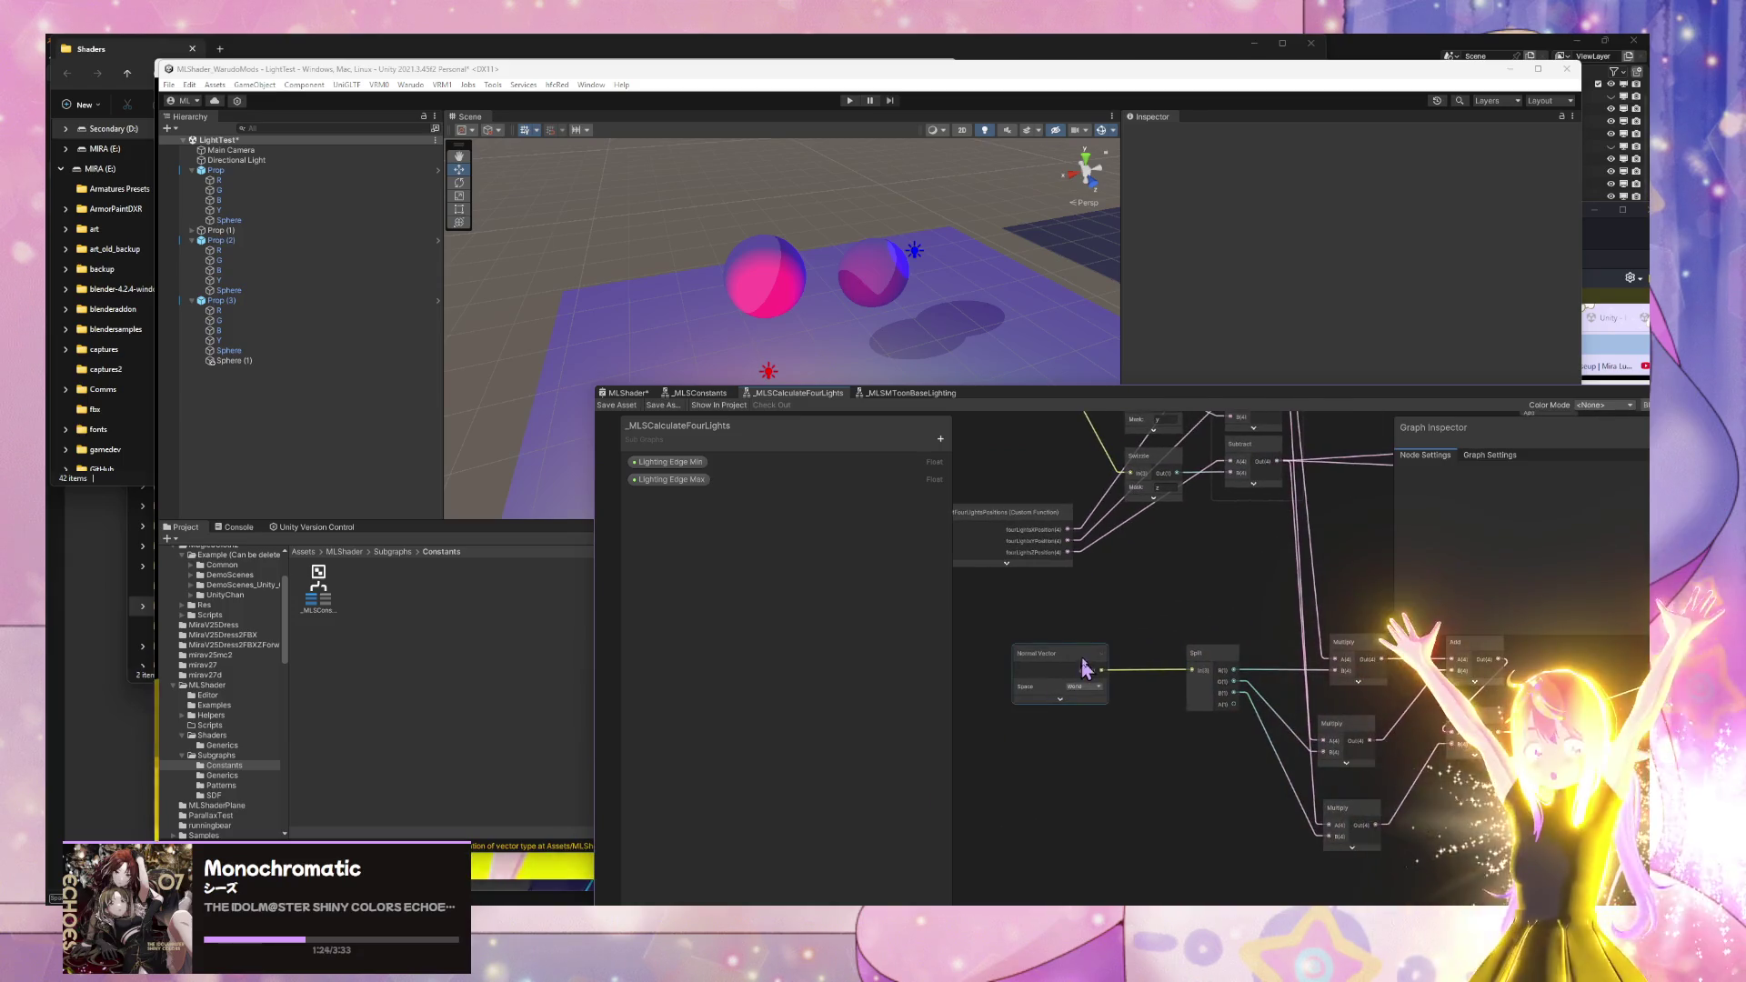
pyautogui.scroll(2, 1013, 673)
pyautogui.click(1014, 673)
pyautogui.moveTo(1014, 673); pyautogui.dragTo(1036, 673)
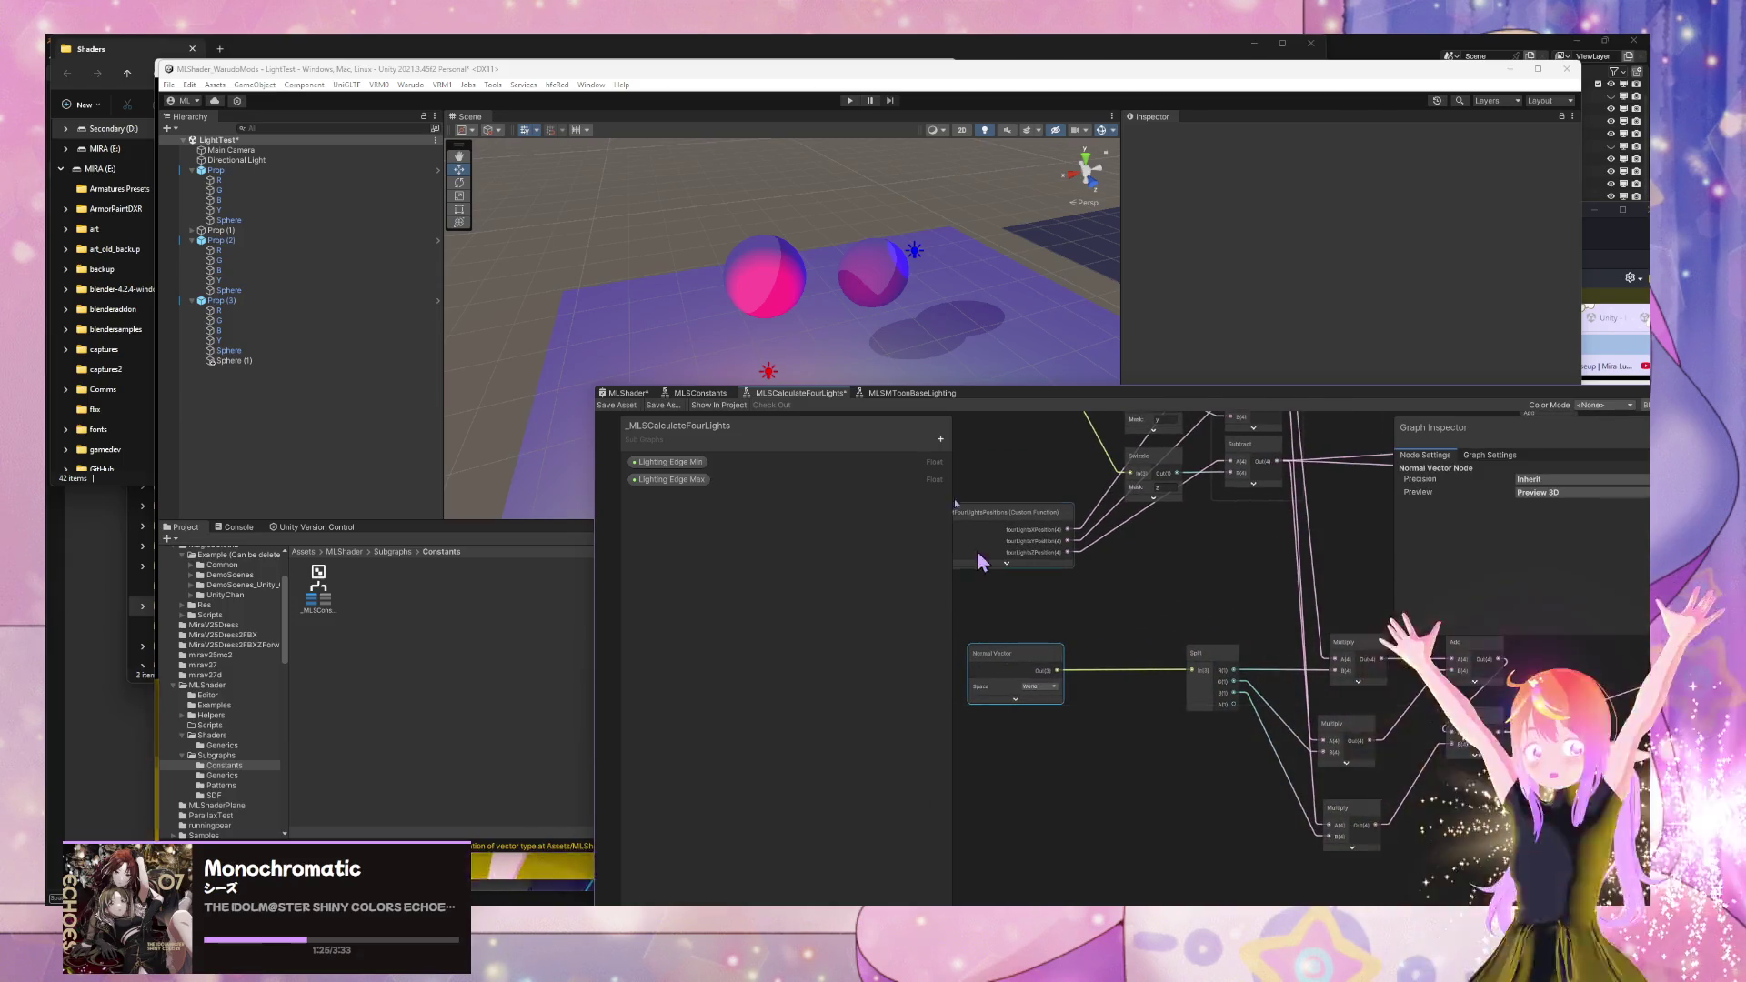
pyautogui.click(621, 406)
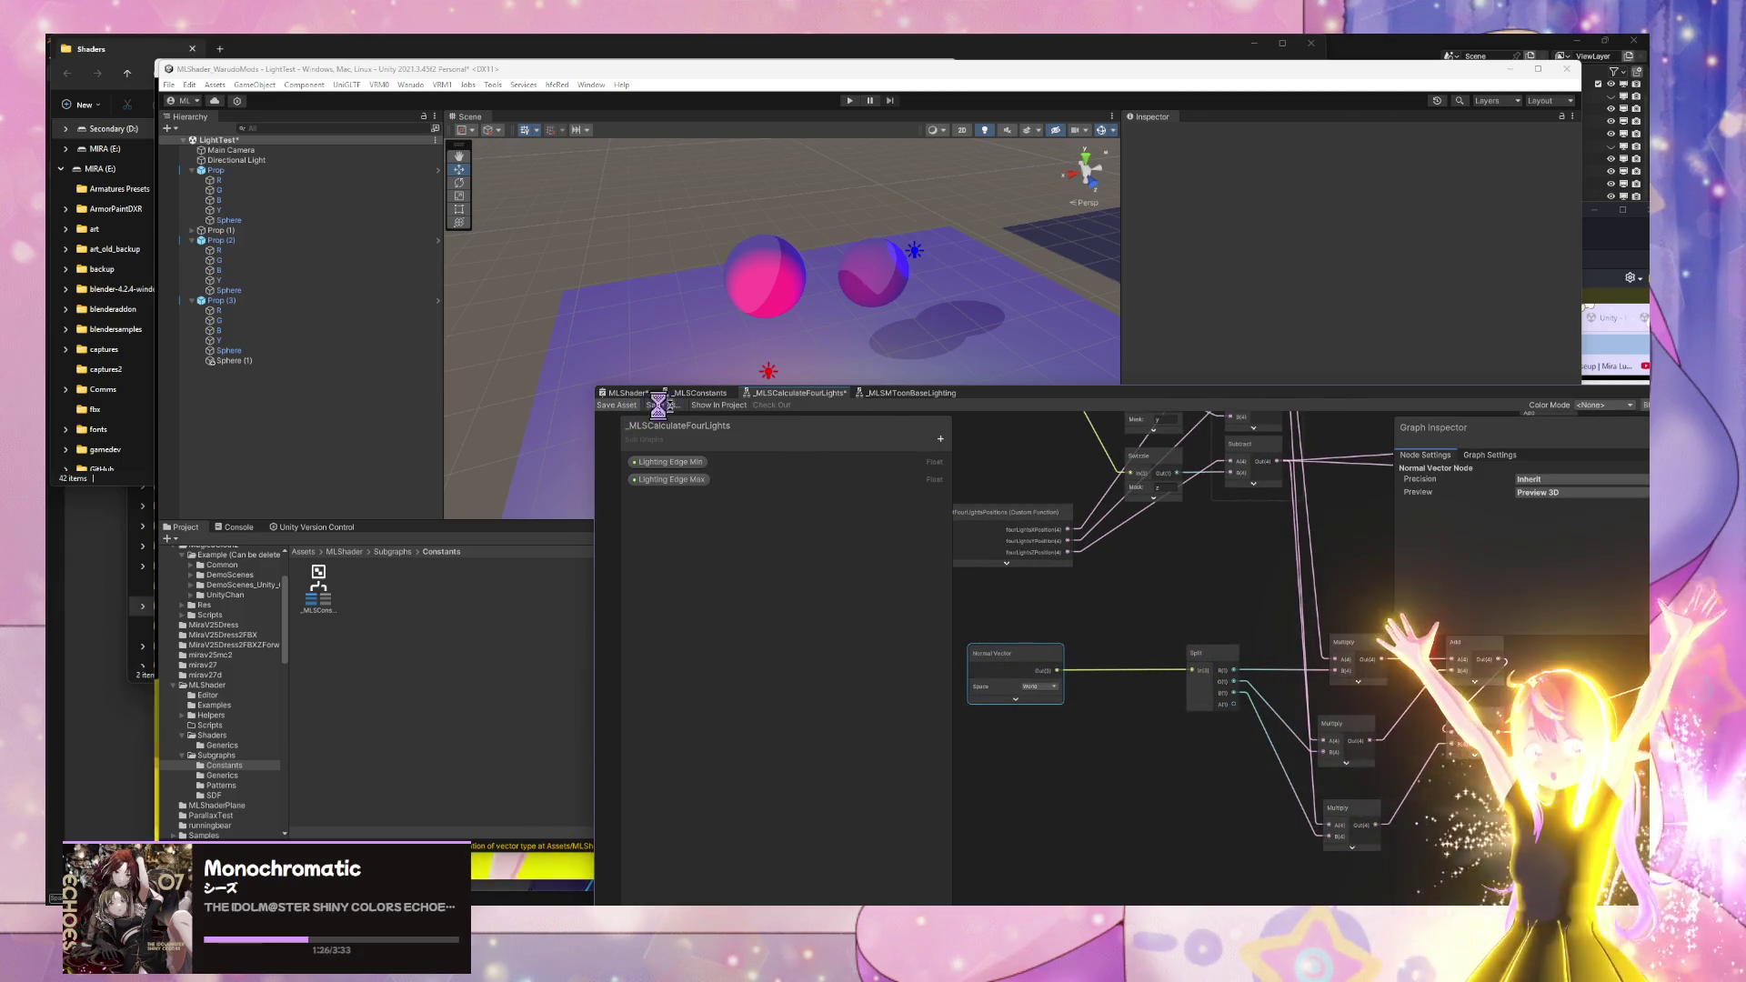
# - Open the _MLSMToonBaseLighting graph and check the VRM MToon spec and Sticky Notes docs
pyautogui.click(875, 395)
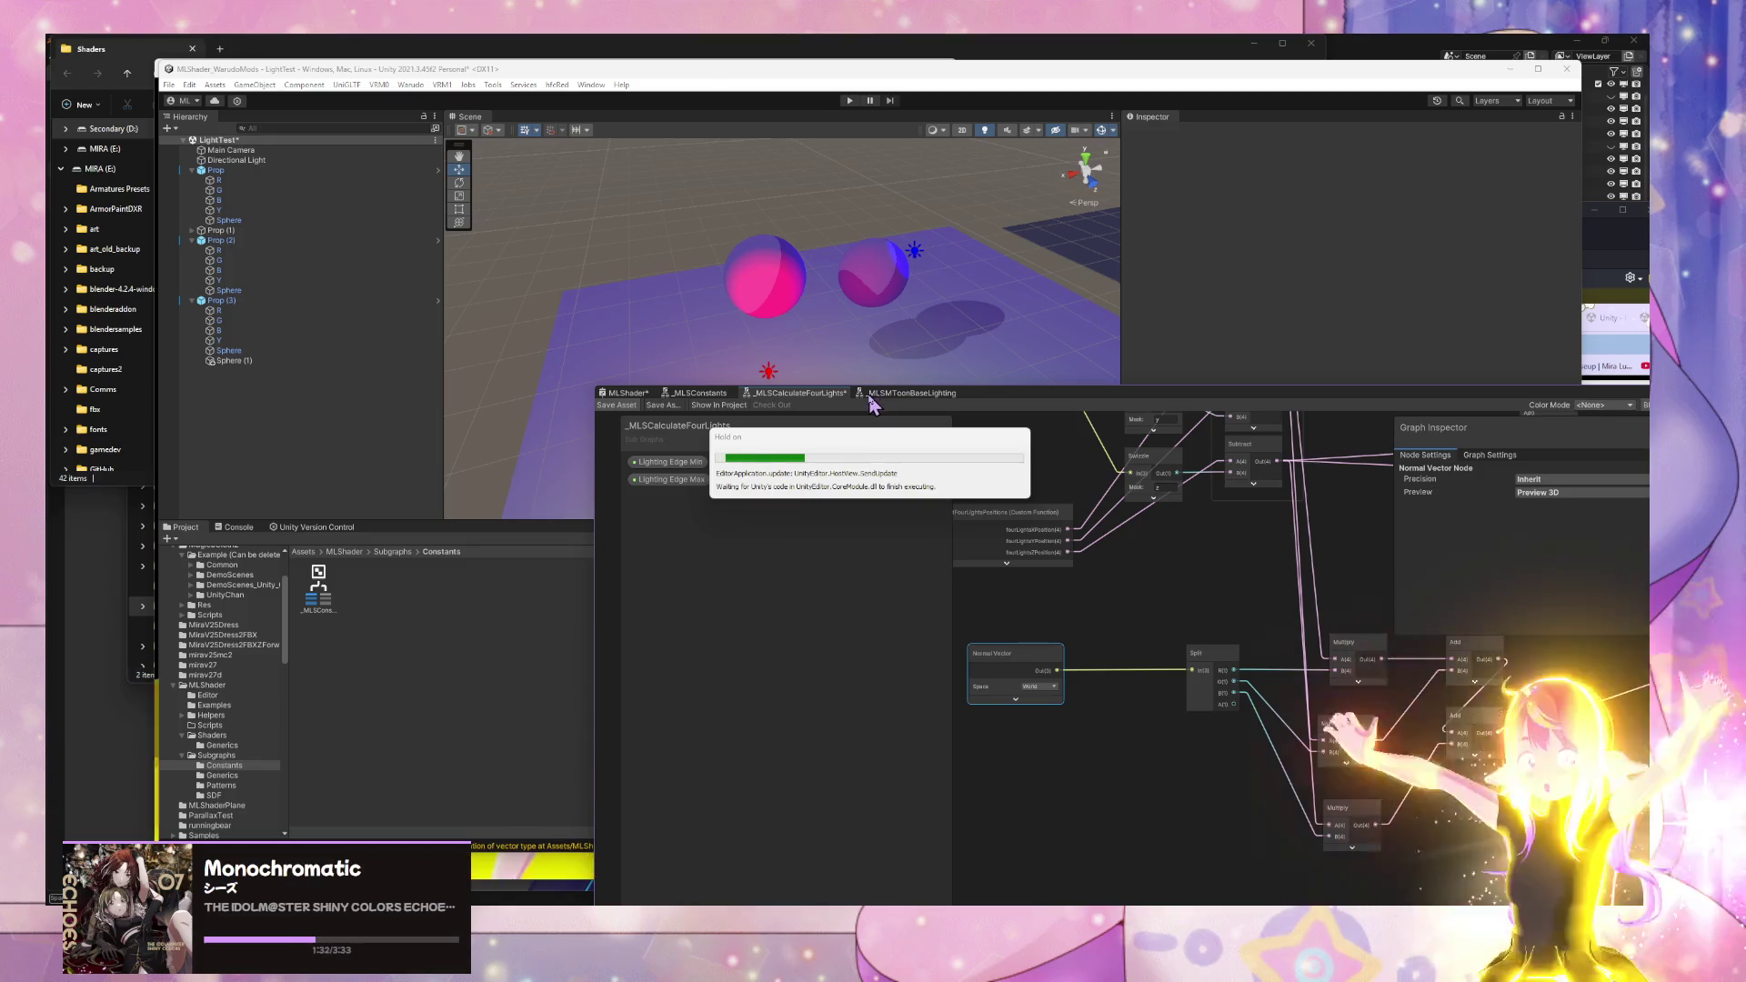
pyautogui.moveTo(791, 896)
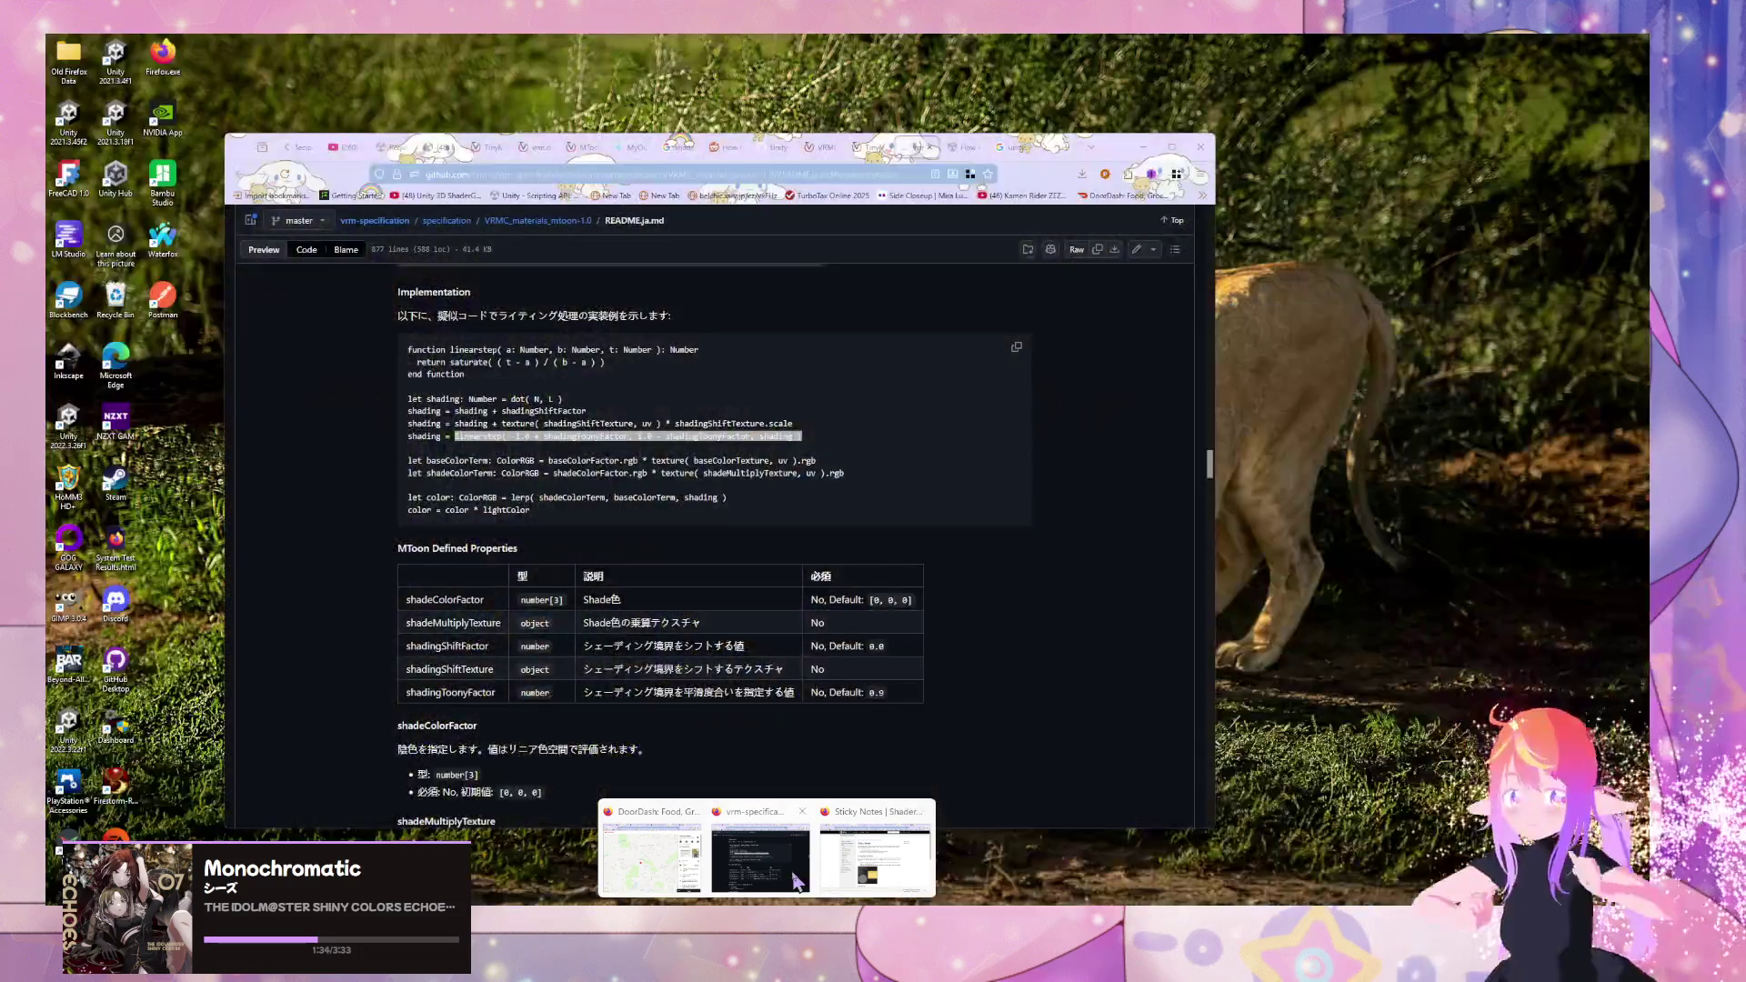
pyautogui.click(796, 880)
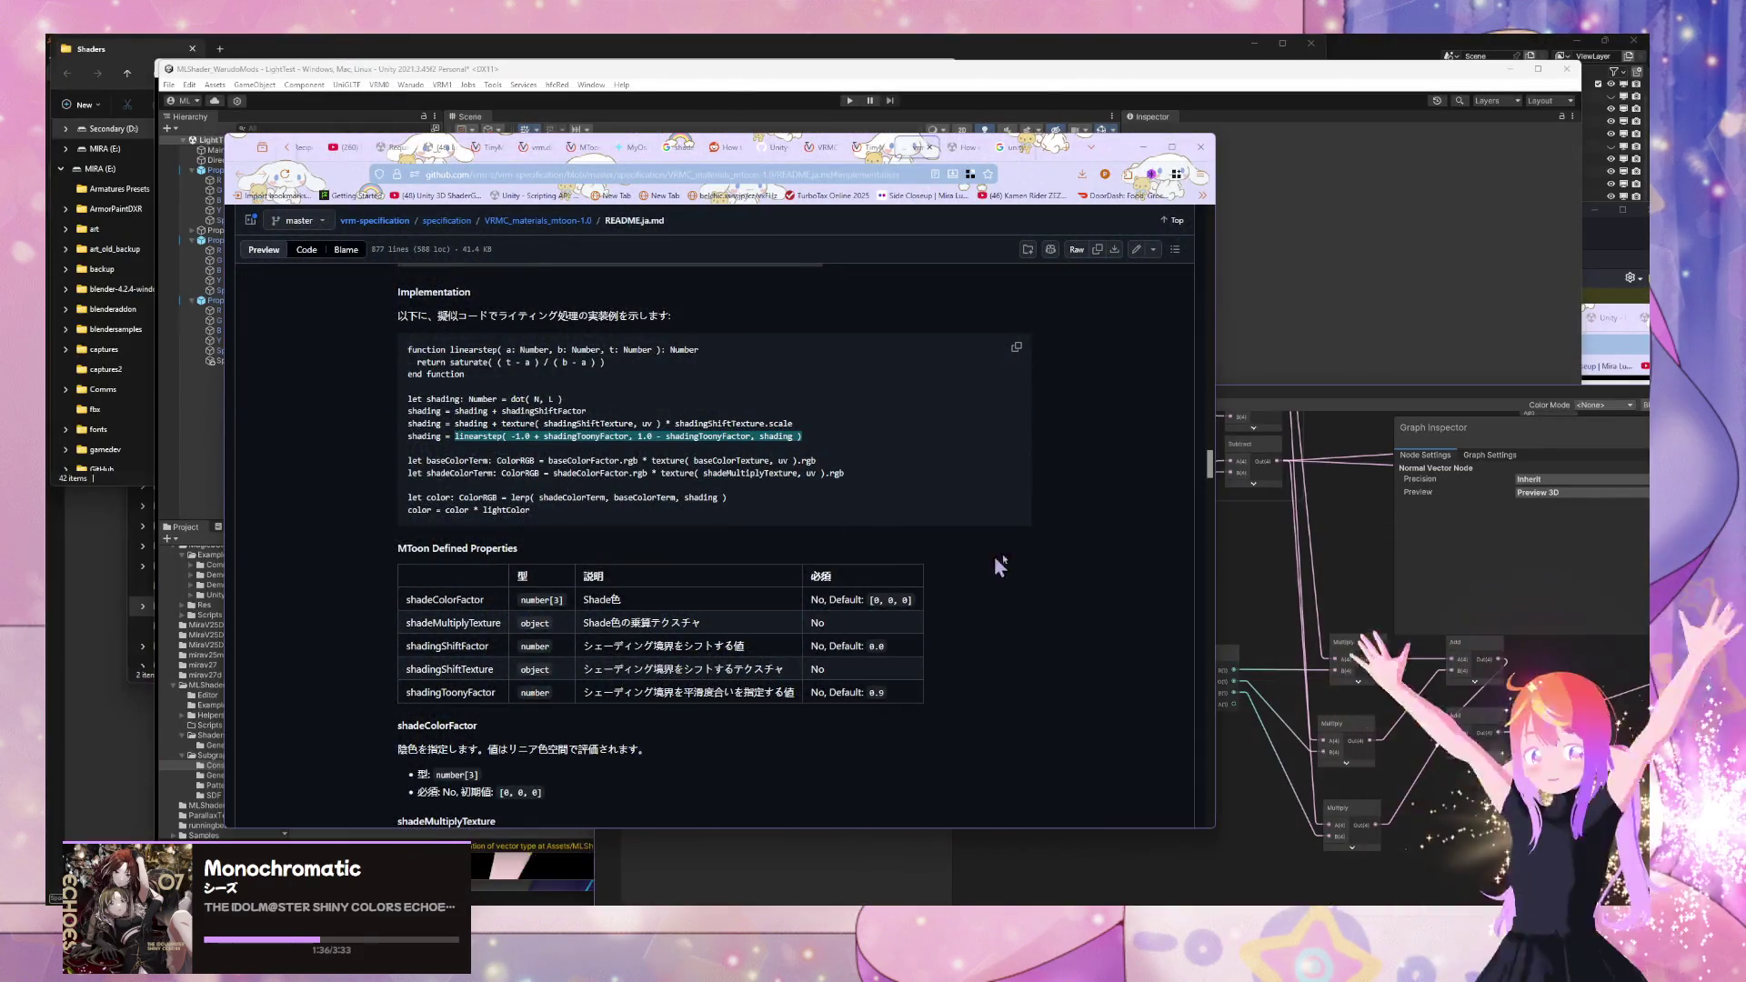
pyautogui.click(1143, 146)
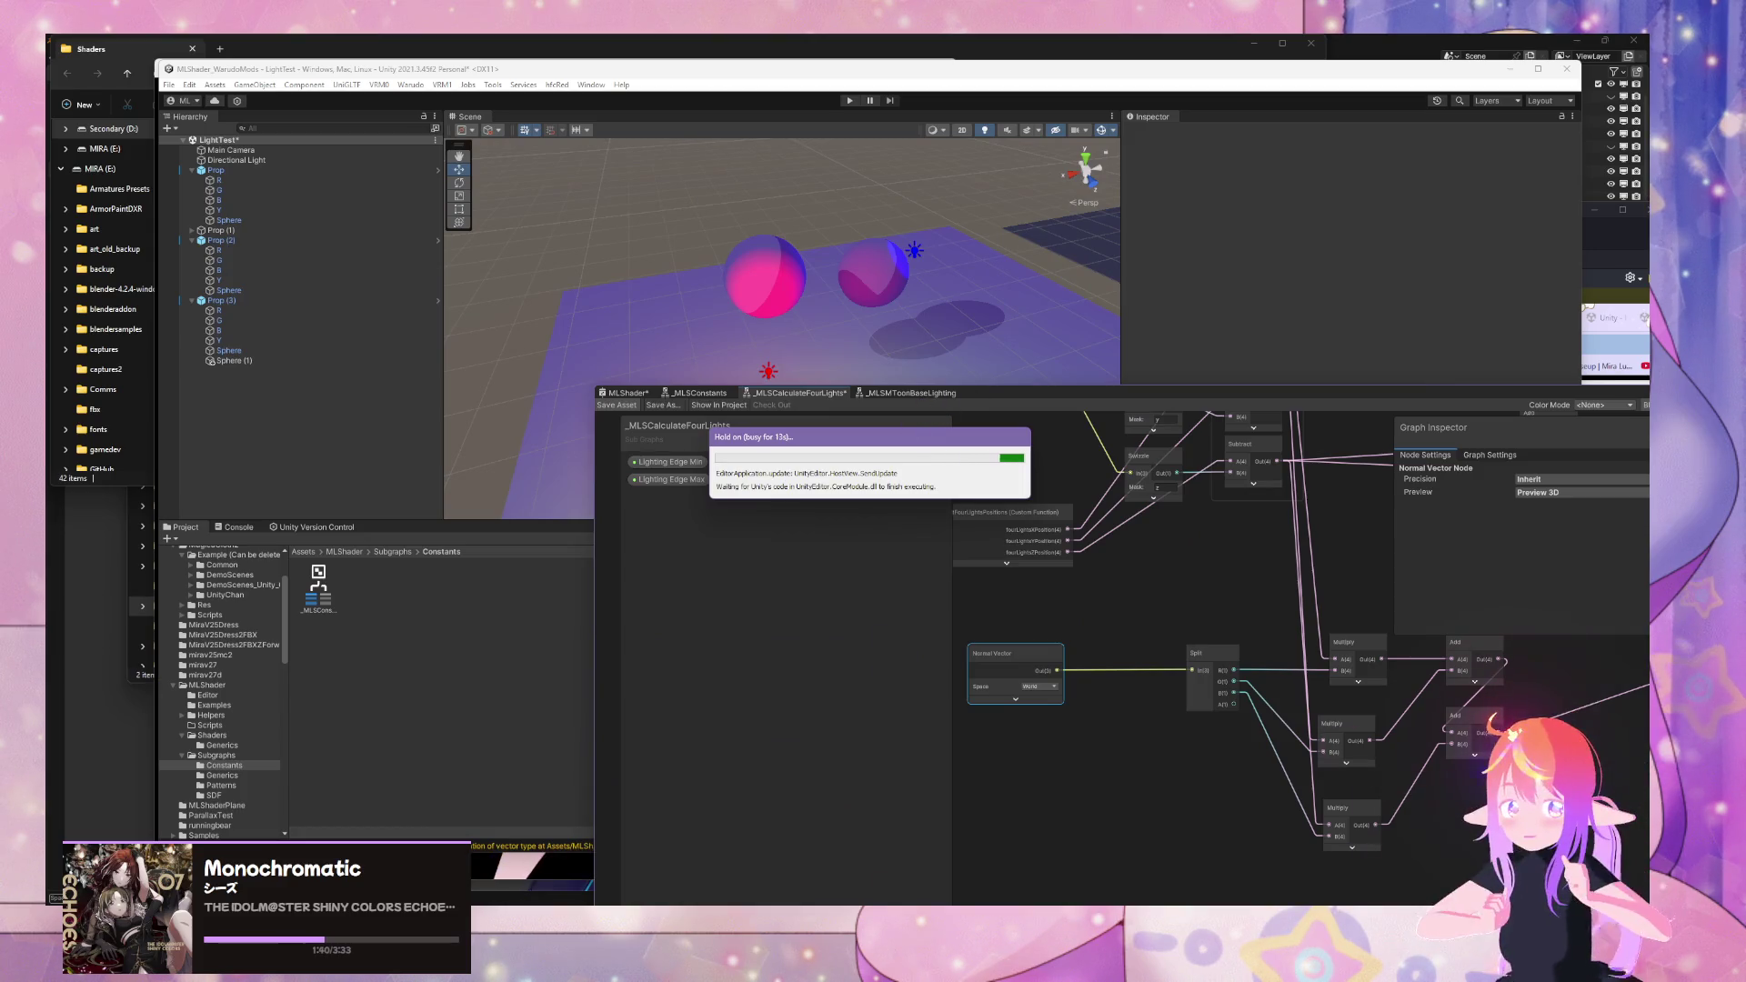
pyautogui.moveTo(791, 895)
pyautogui.click(912, 877)
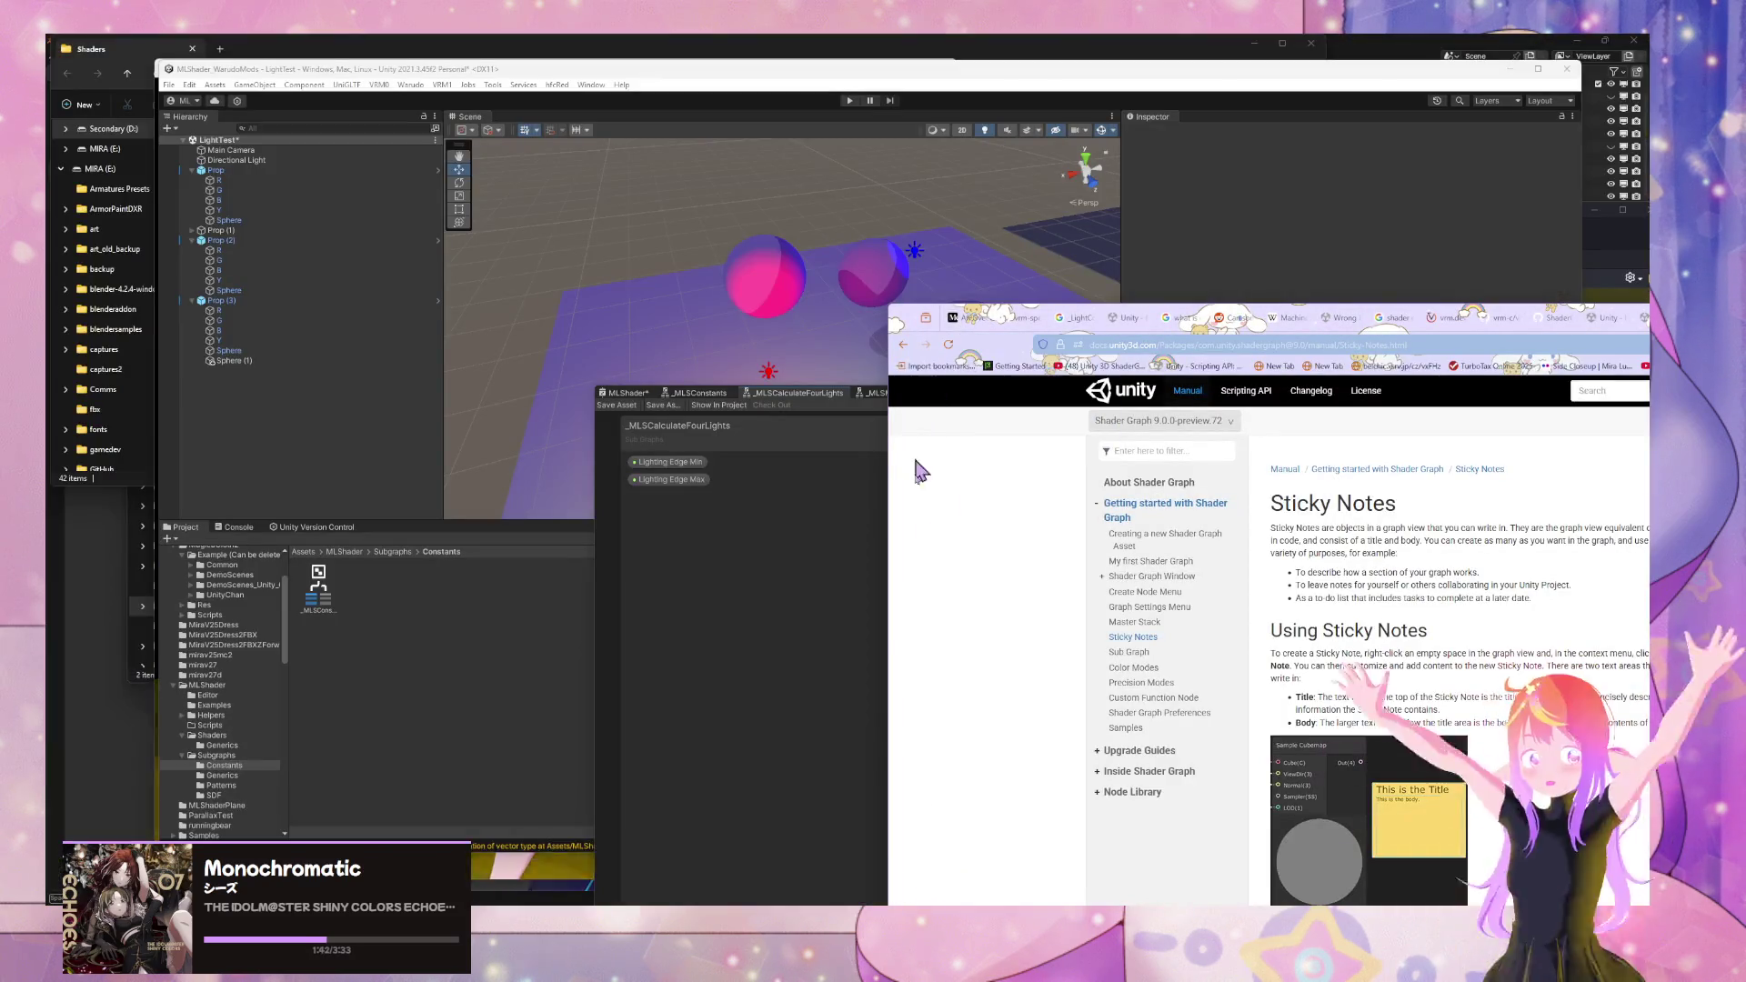
pyautogui.hotkey('alt', 'Tab')
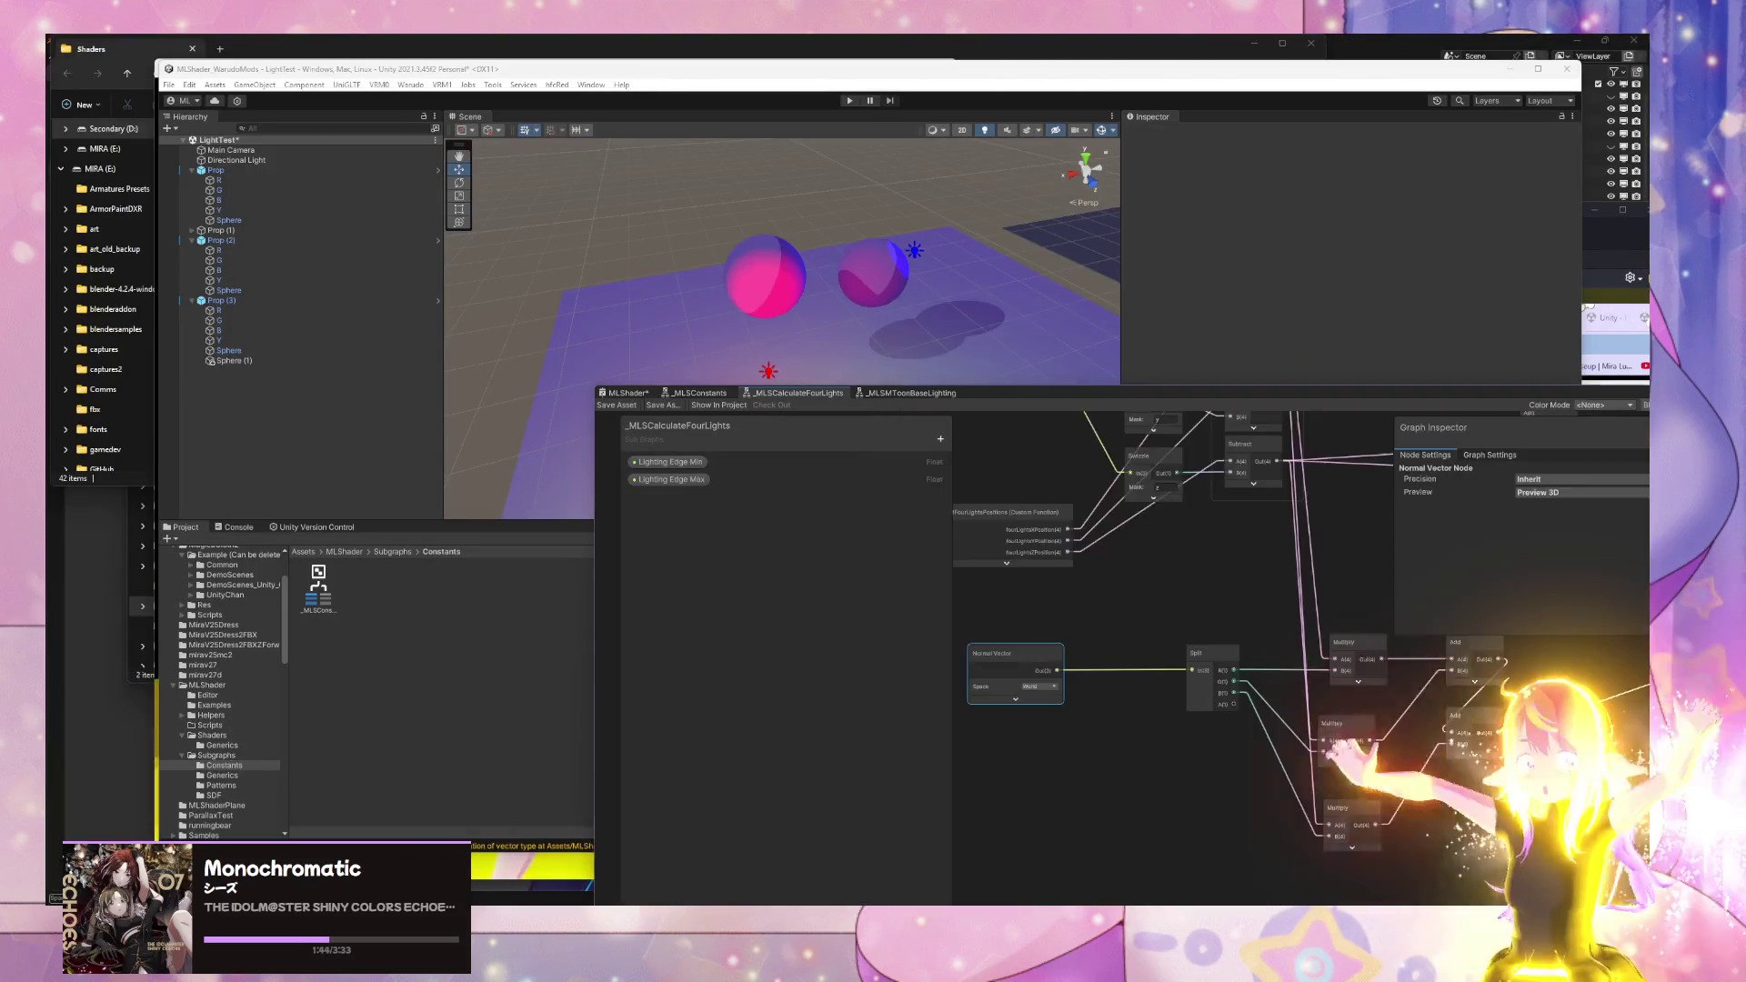
# - Move the Shading Shift Factor node left beside the Linear Step group, then switch to GitHub Desktop
pyautogui.click(912, 395)
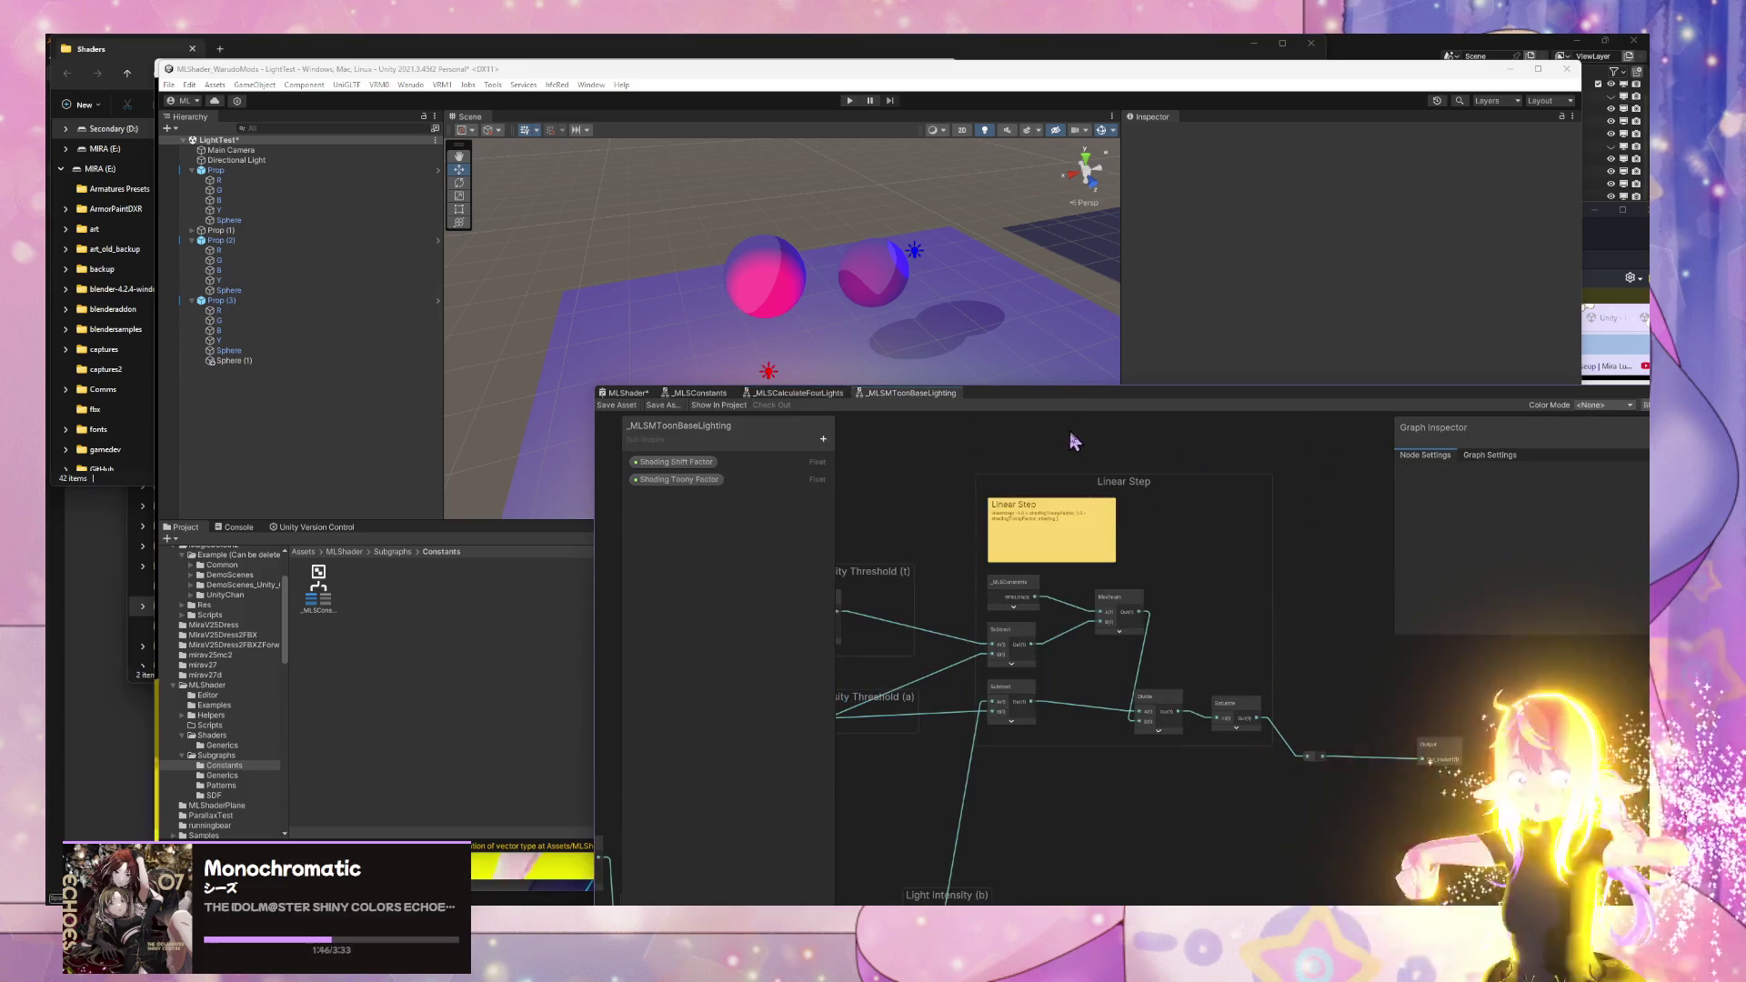
pyautogui.moveTo(959, 507); pyautogui.dragTo(1067, 442)
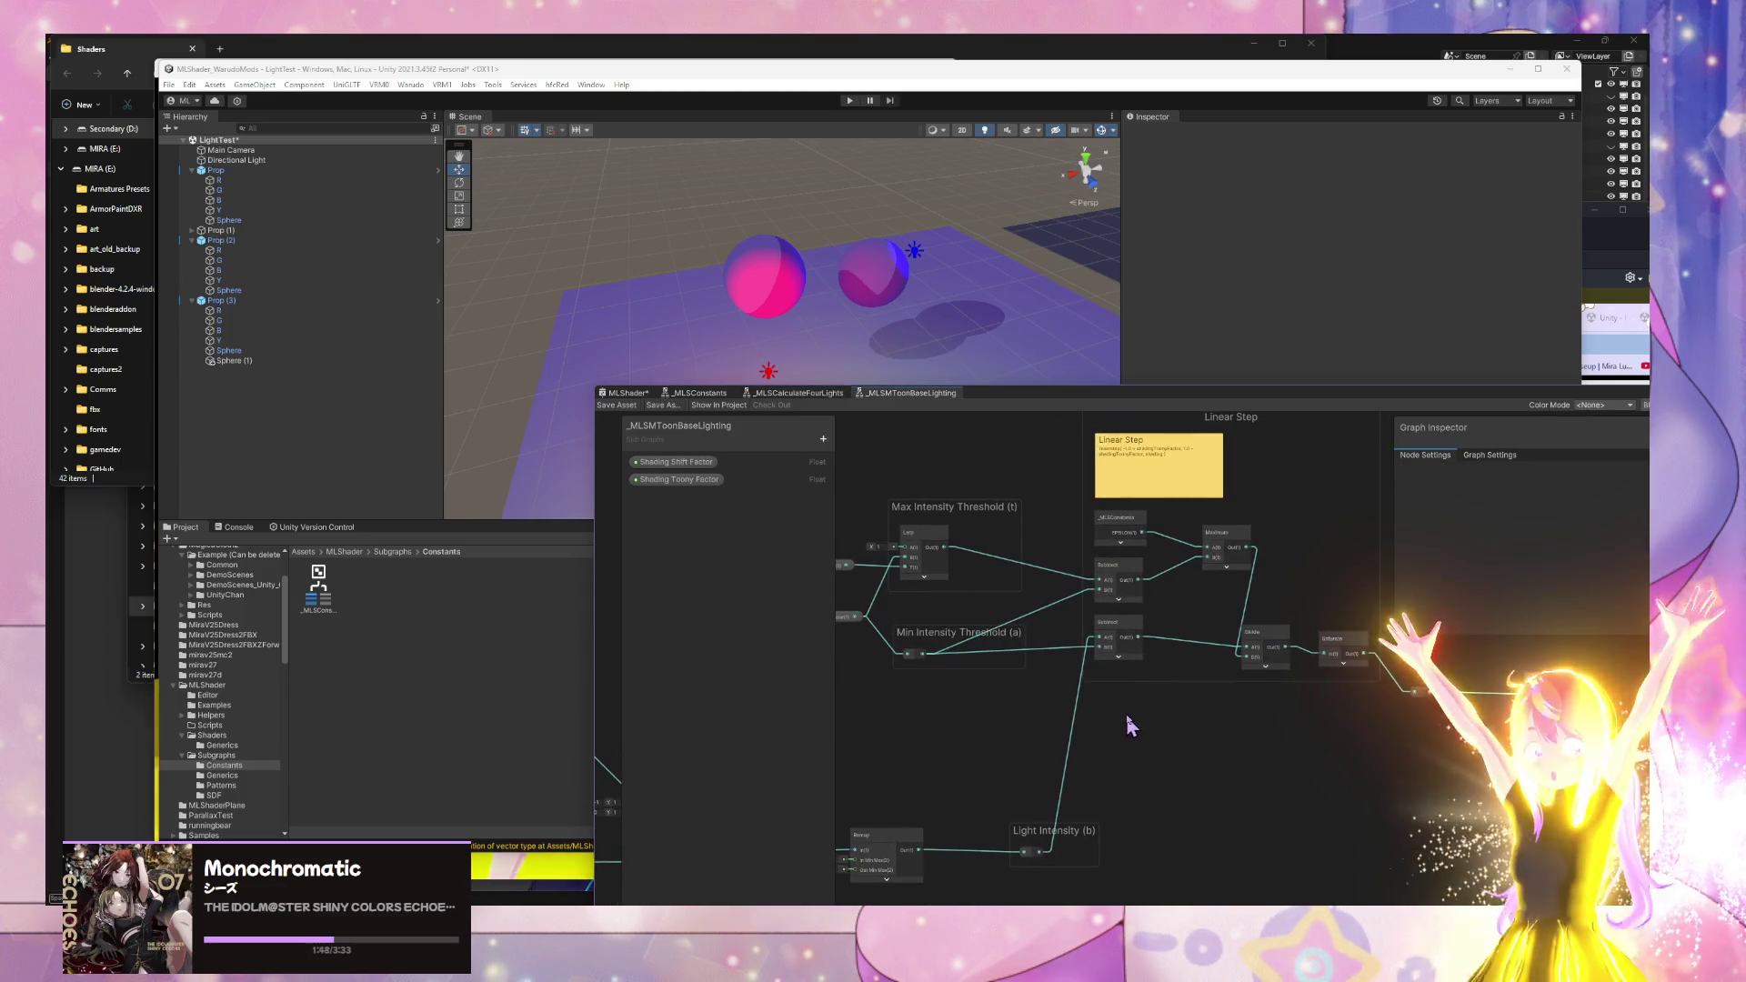
pyautogui.moveTo(1001, 673); pyautogui.dragTo(1138, 652)
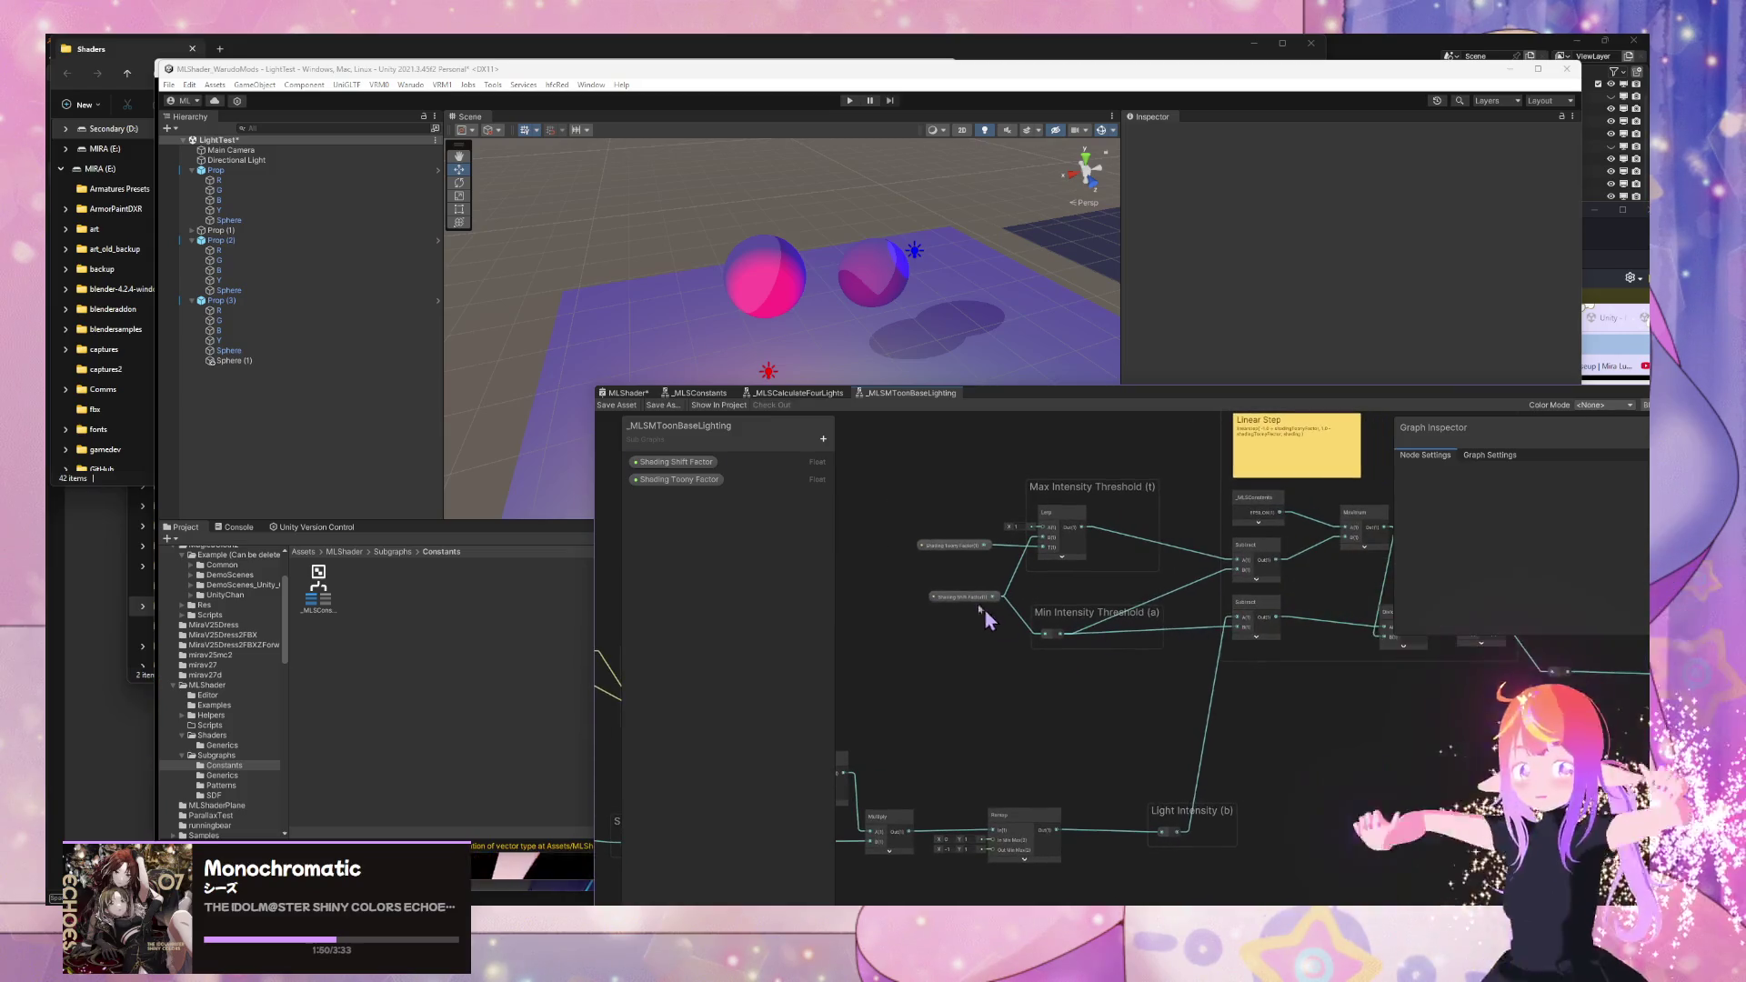
pyautogui.moveTo(958, 596); pyautogui.dragTo(937, 601)
pyautogui.moveTo(1252, 698); pyautogui.dragTo(1130, 679)
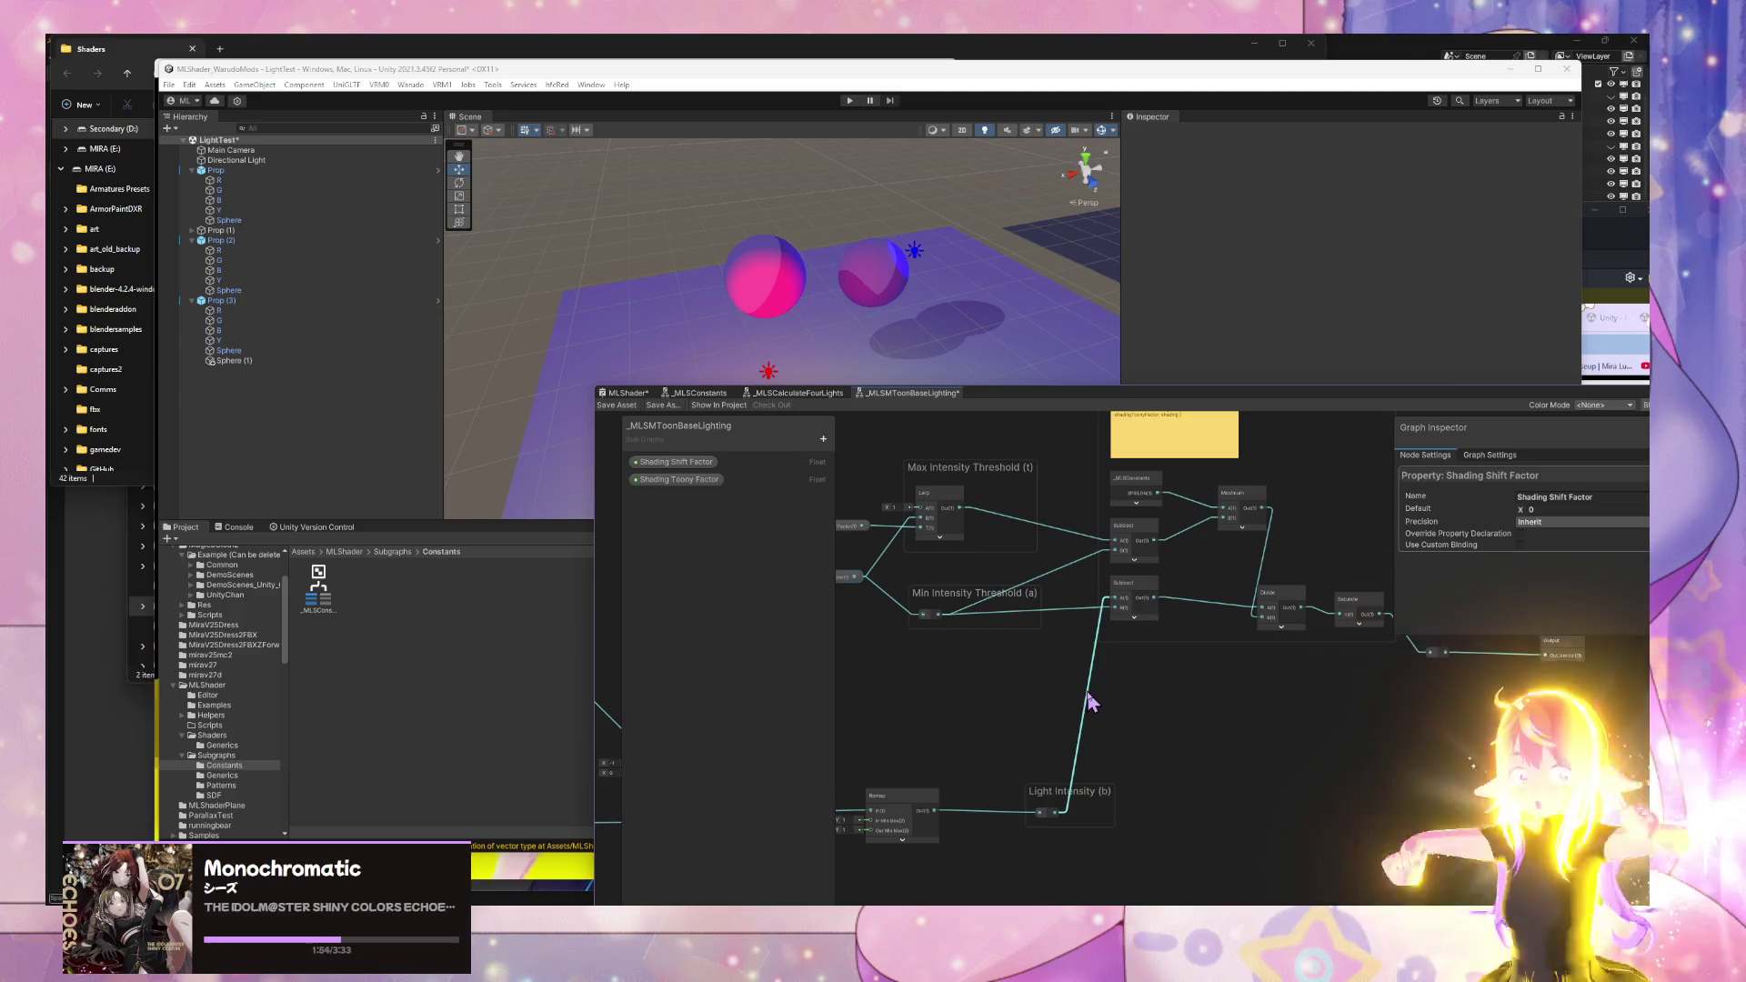
pyautogui.moveTo(1146, 705)
pyautogui.mouseDown()
pyautogui.moveTo(913, 718)
pyautogui.moveTo(1296, 727)
pyautogui.moveTo(1248, 724)
pyautogui.mouseUp()
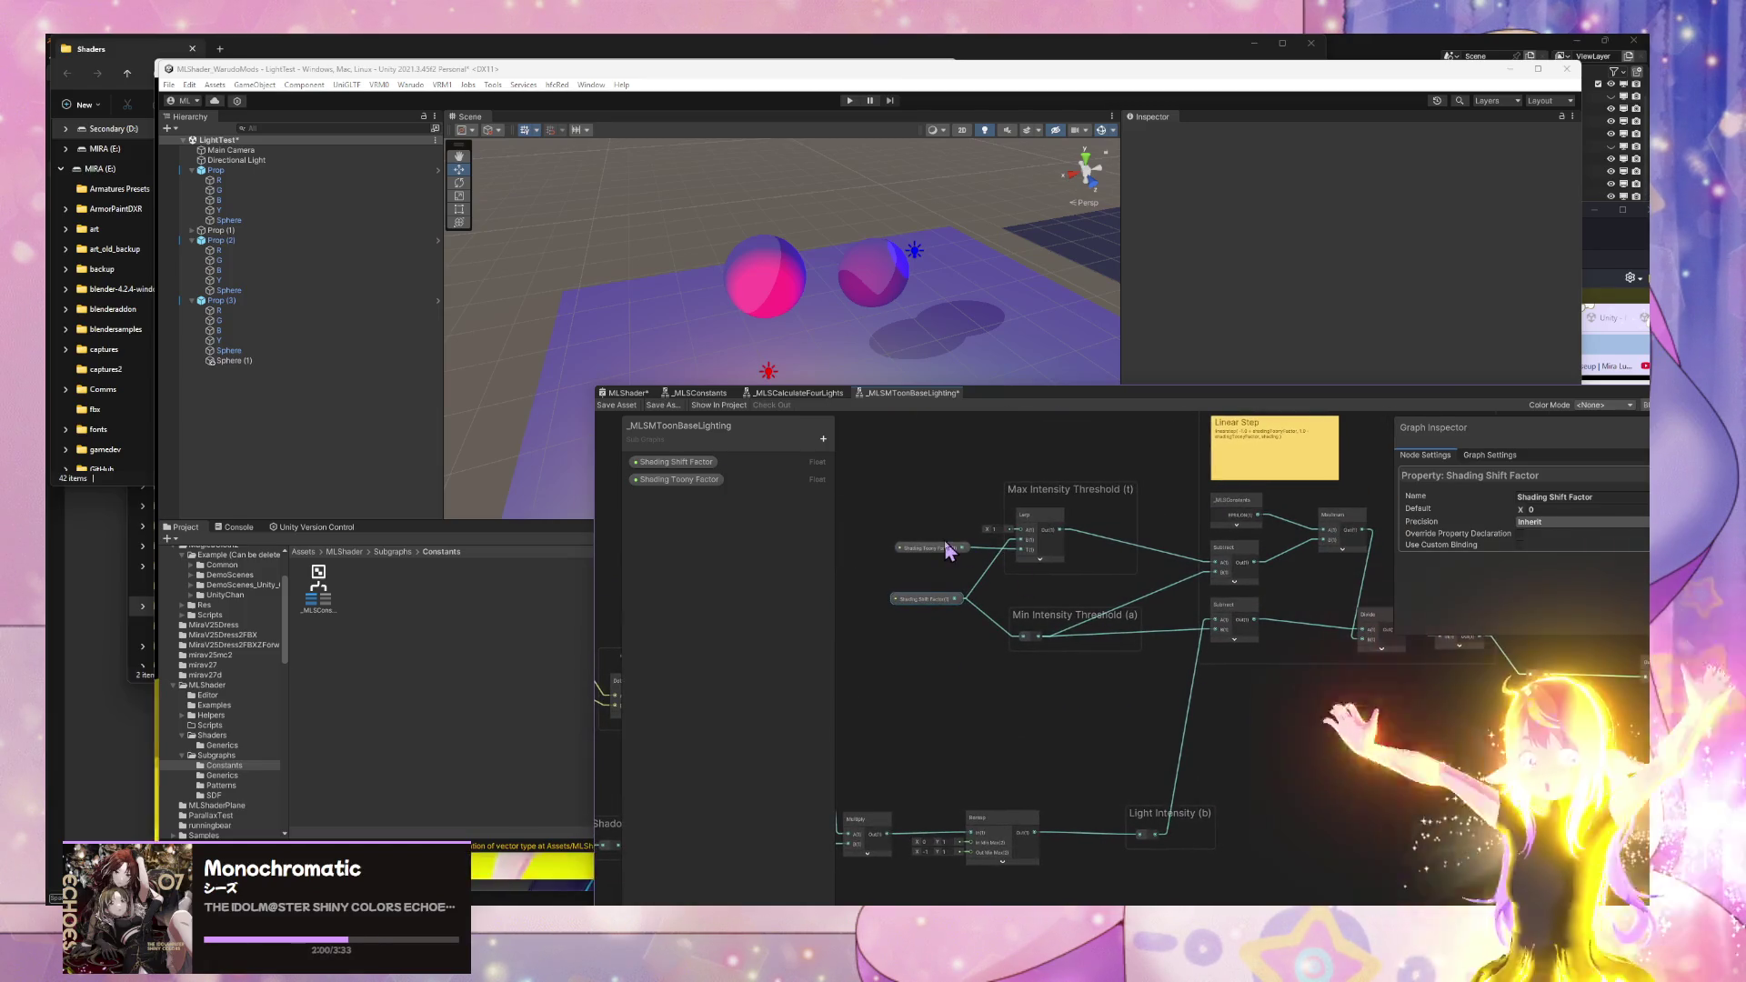
pyautogui.click(1021, 701)
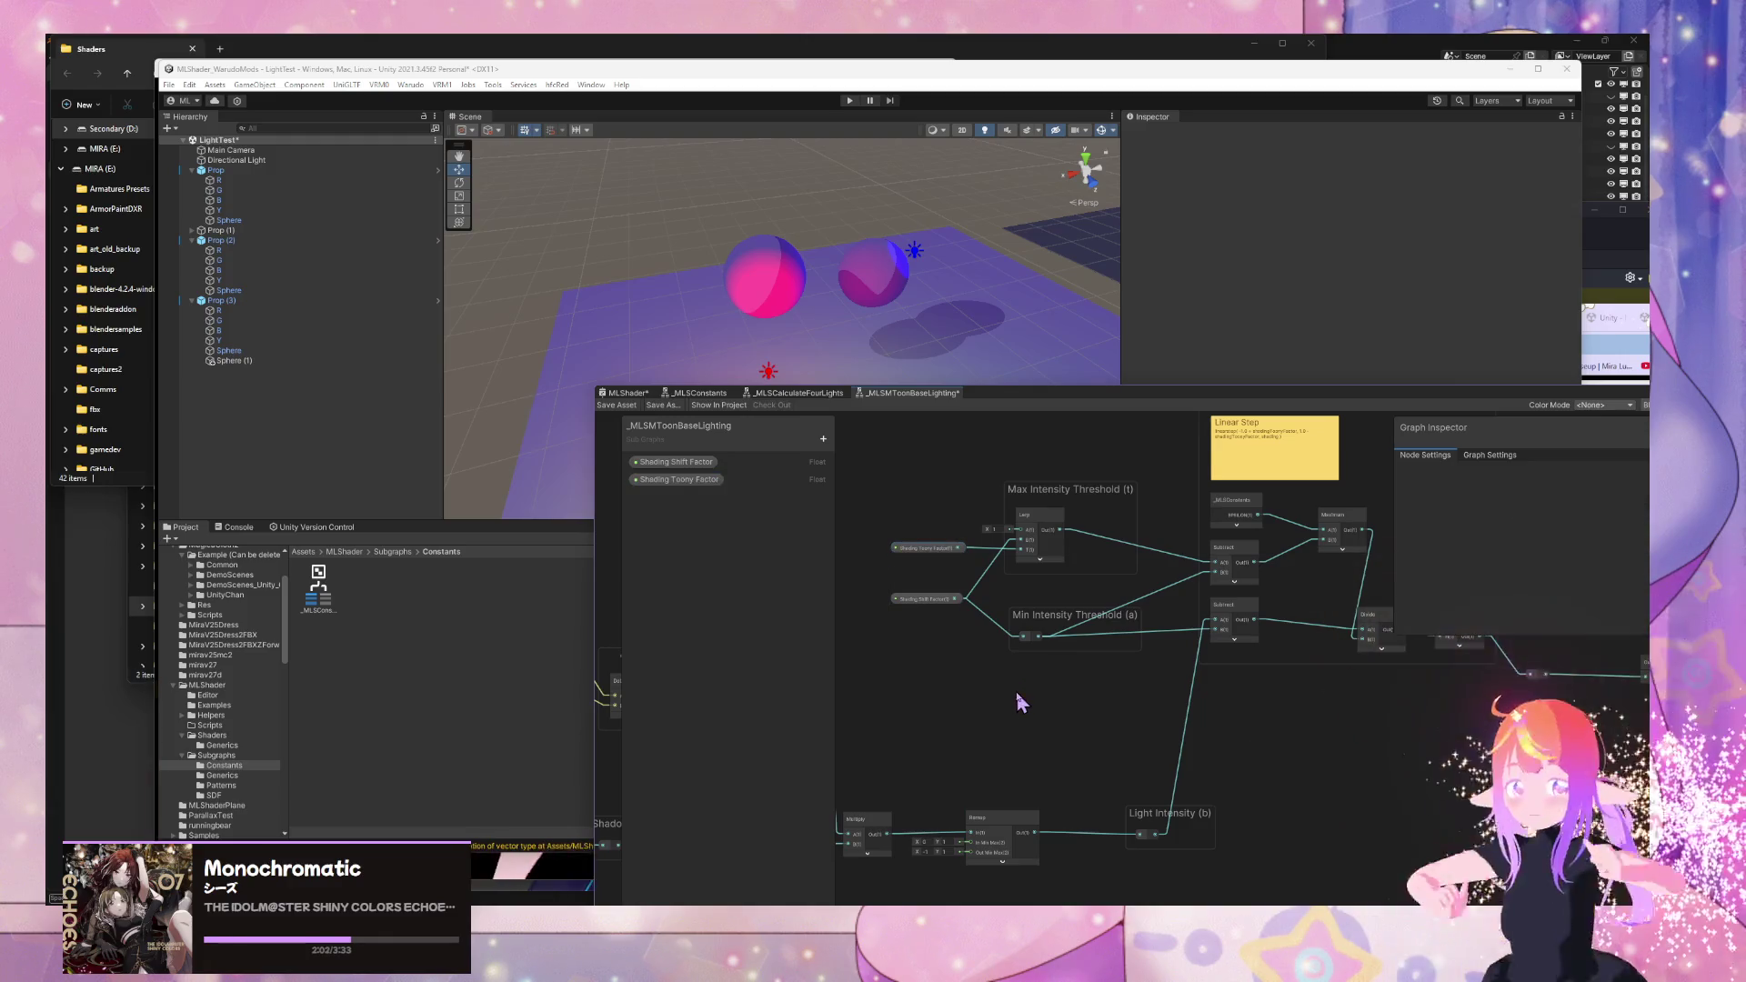
pyautogui.moveTo(1021, 701)
pyautogui.mouseDown()
pyautogui.moveTo(1110, 604)
pyautogui.moveTo(1088, 654)
pyautogui.moveTo(989, 666)
pyautogui.moveTo(1164, 659)
pyautogui.mouseUp()
pyautogui.scroll(-2, 1164, 658)
pyautogui.scroll(-2, 1057, 543)
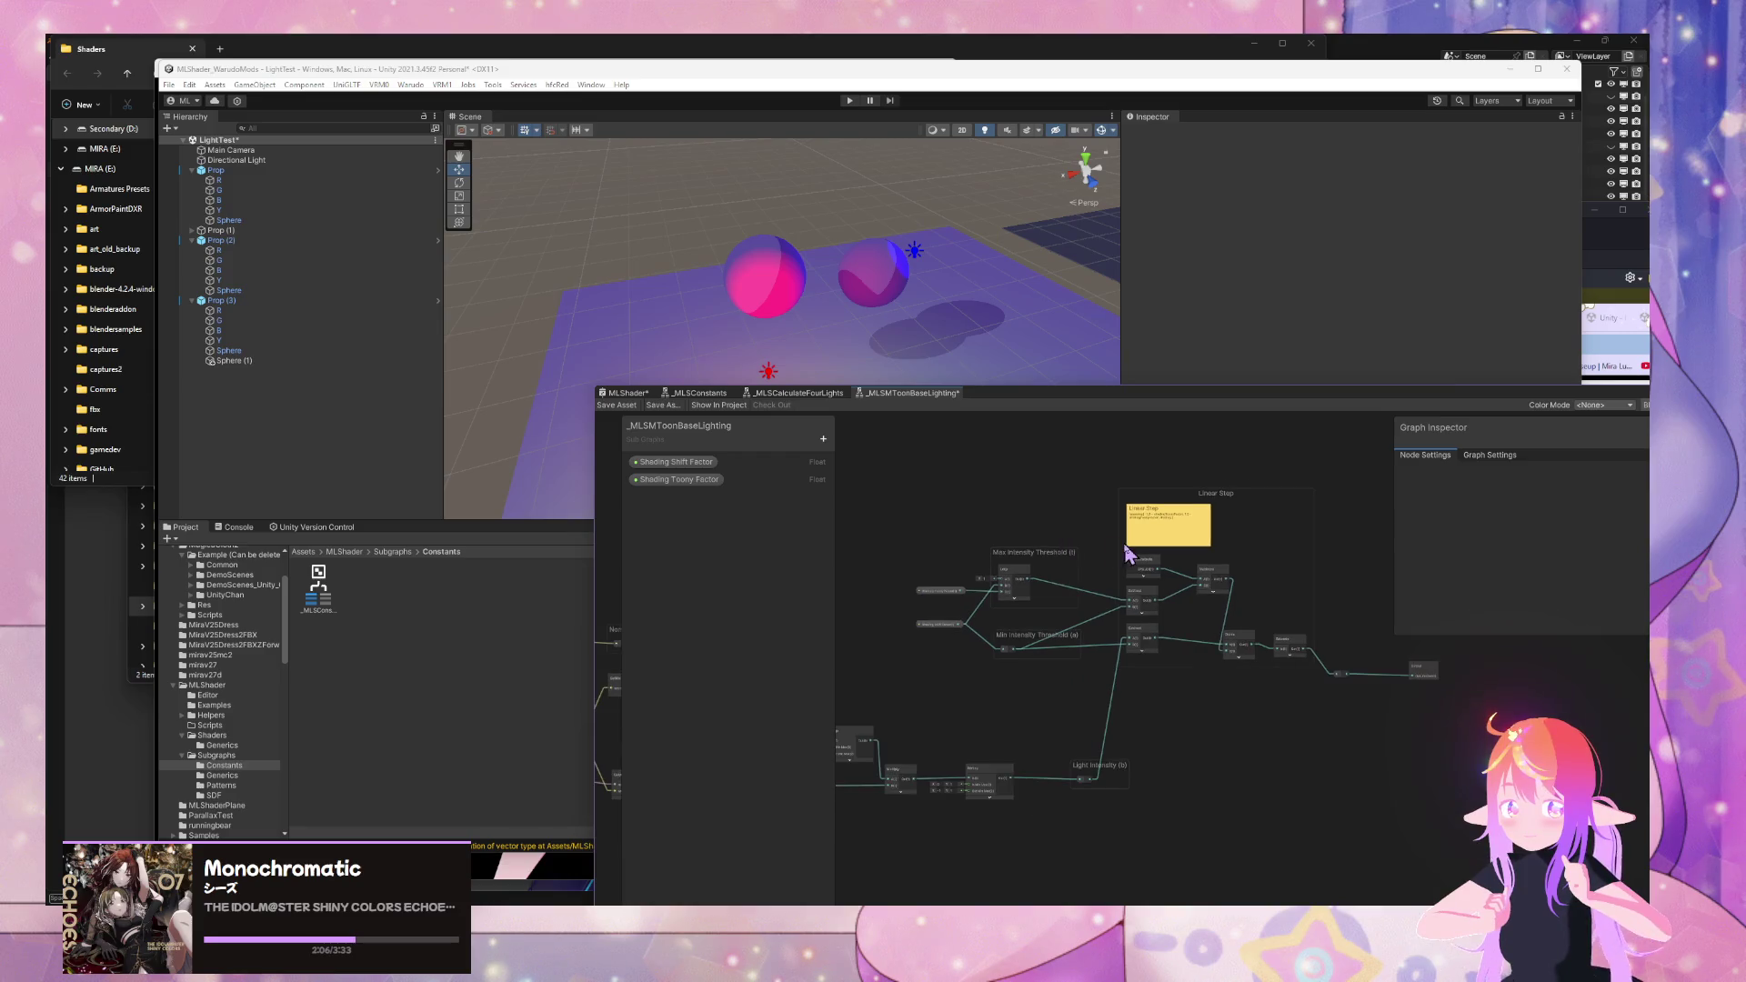
pyautogui.click(1132, 898)
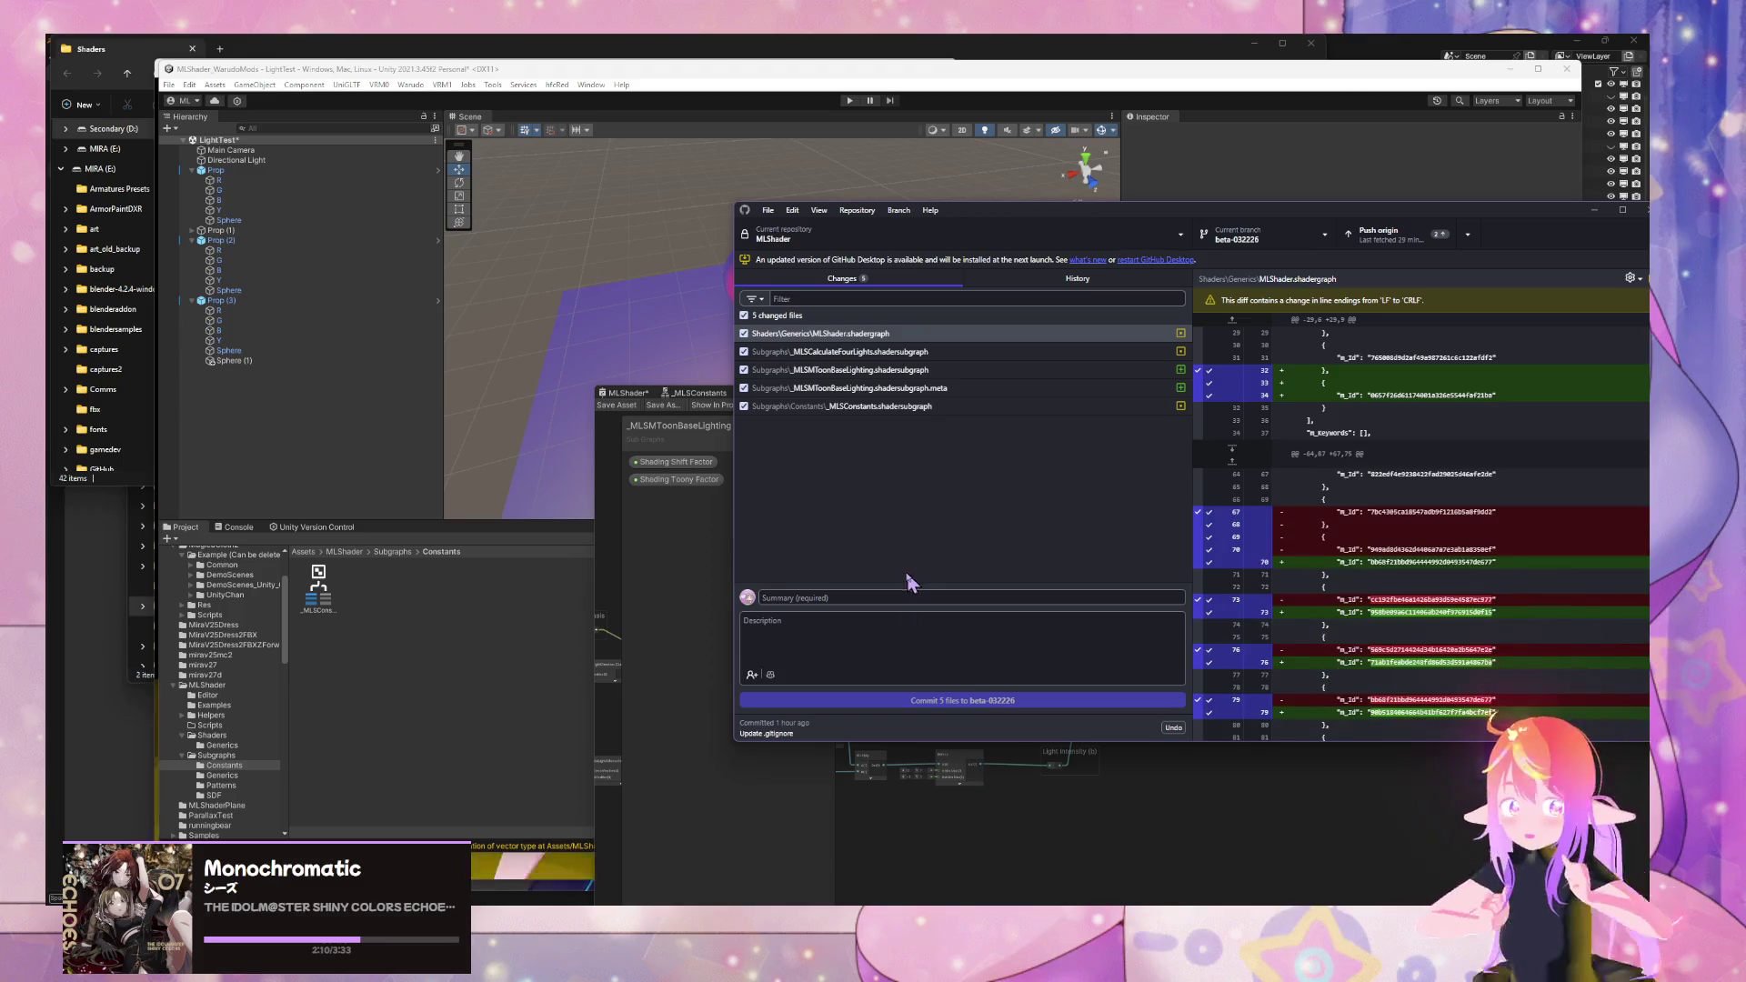
# - Commit the five shader files to beta-032226 as 'Pre-LinearStep' and return to Unity
pyautogui.write('F')
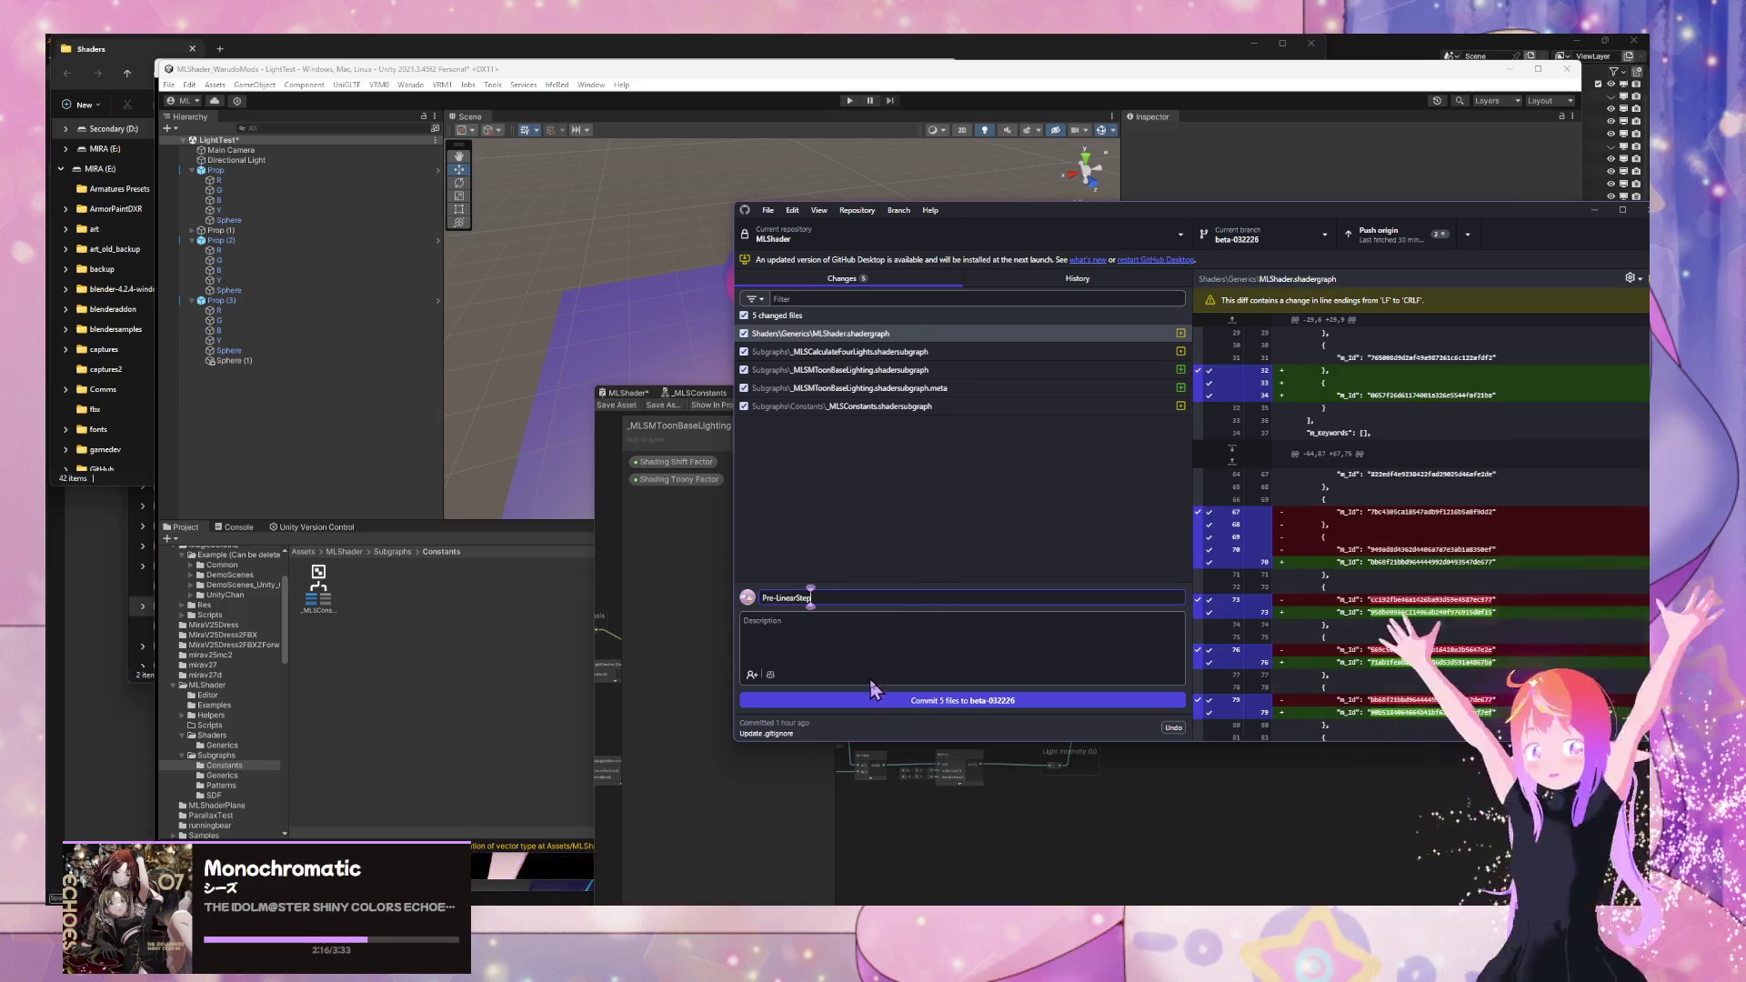
pyautogui.click(883, 705)
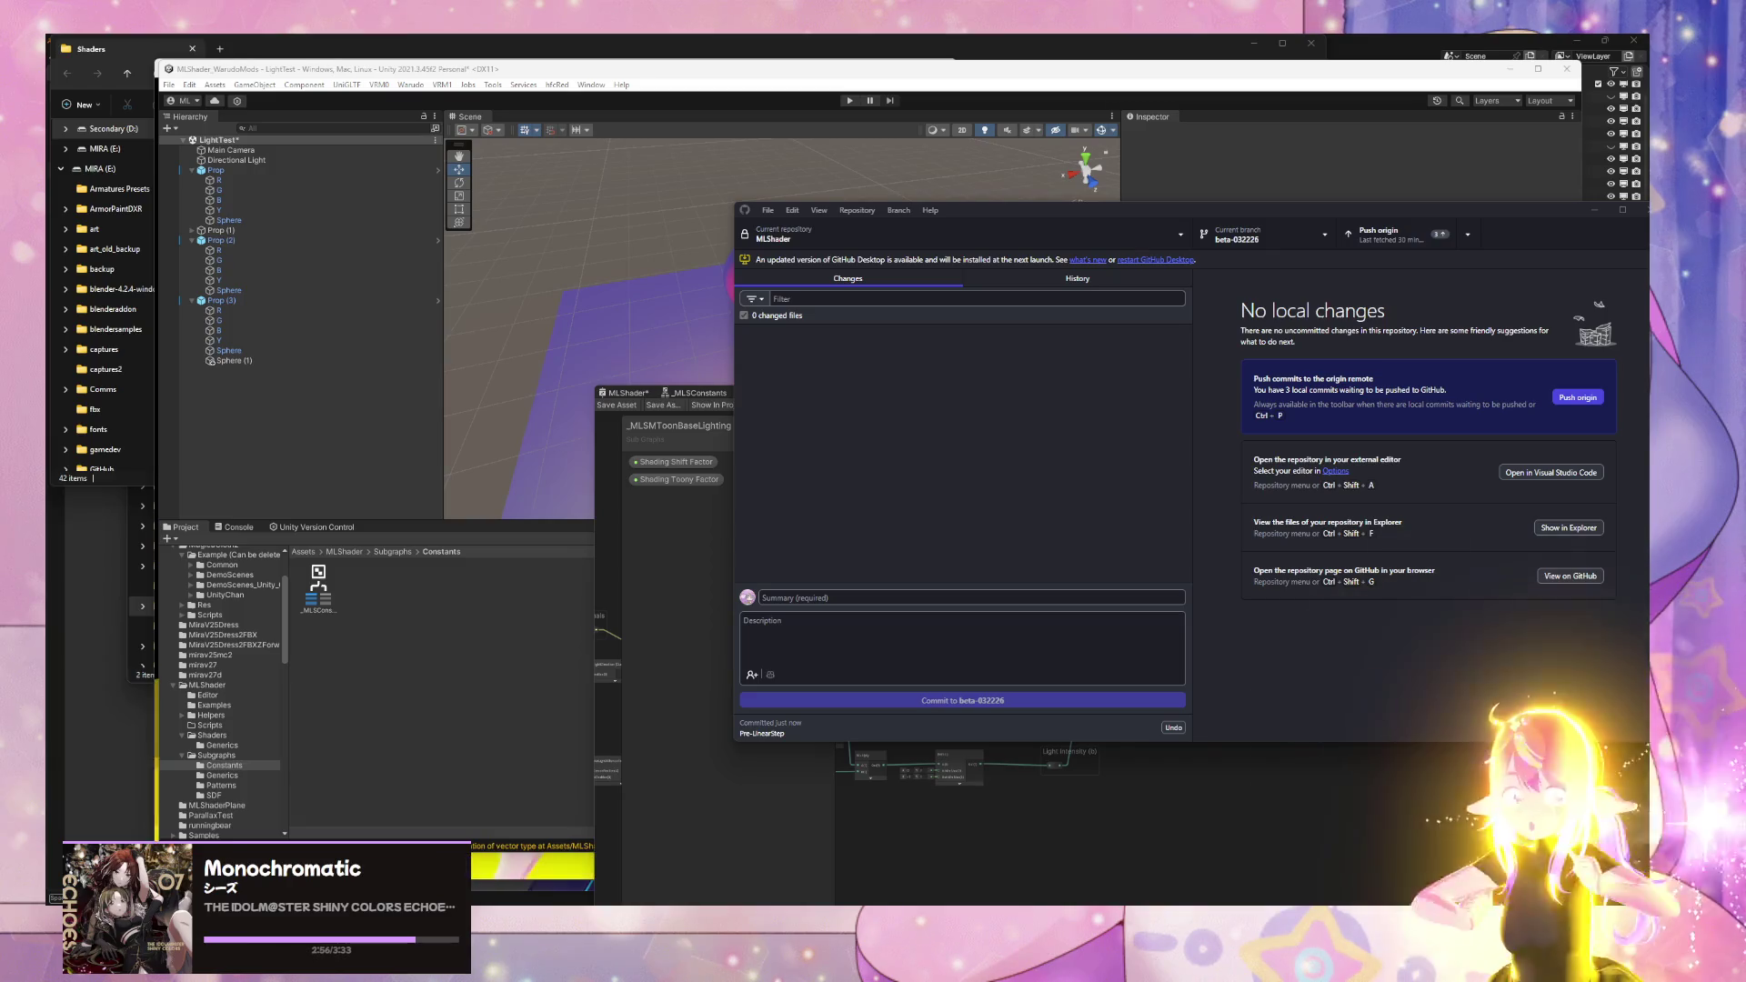
pyautogui.click(700, 580)
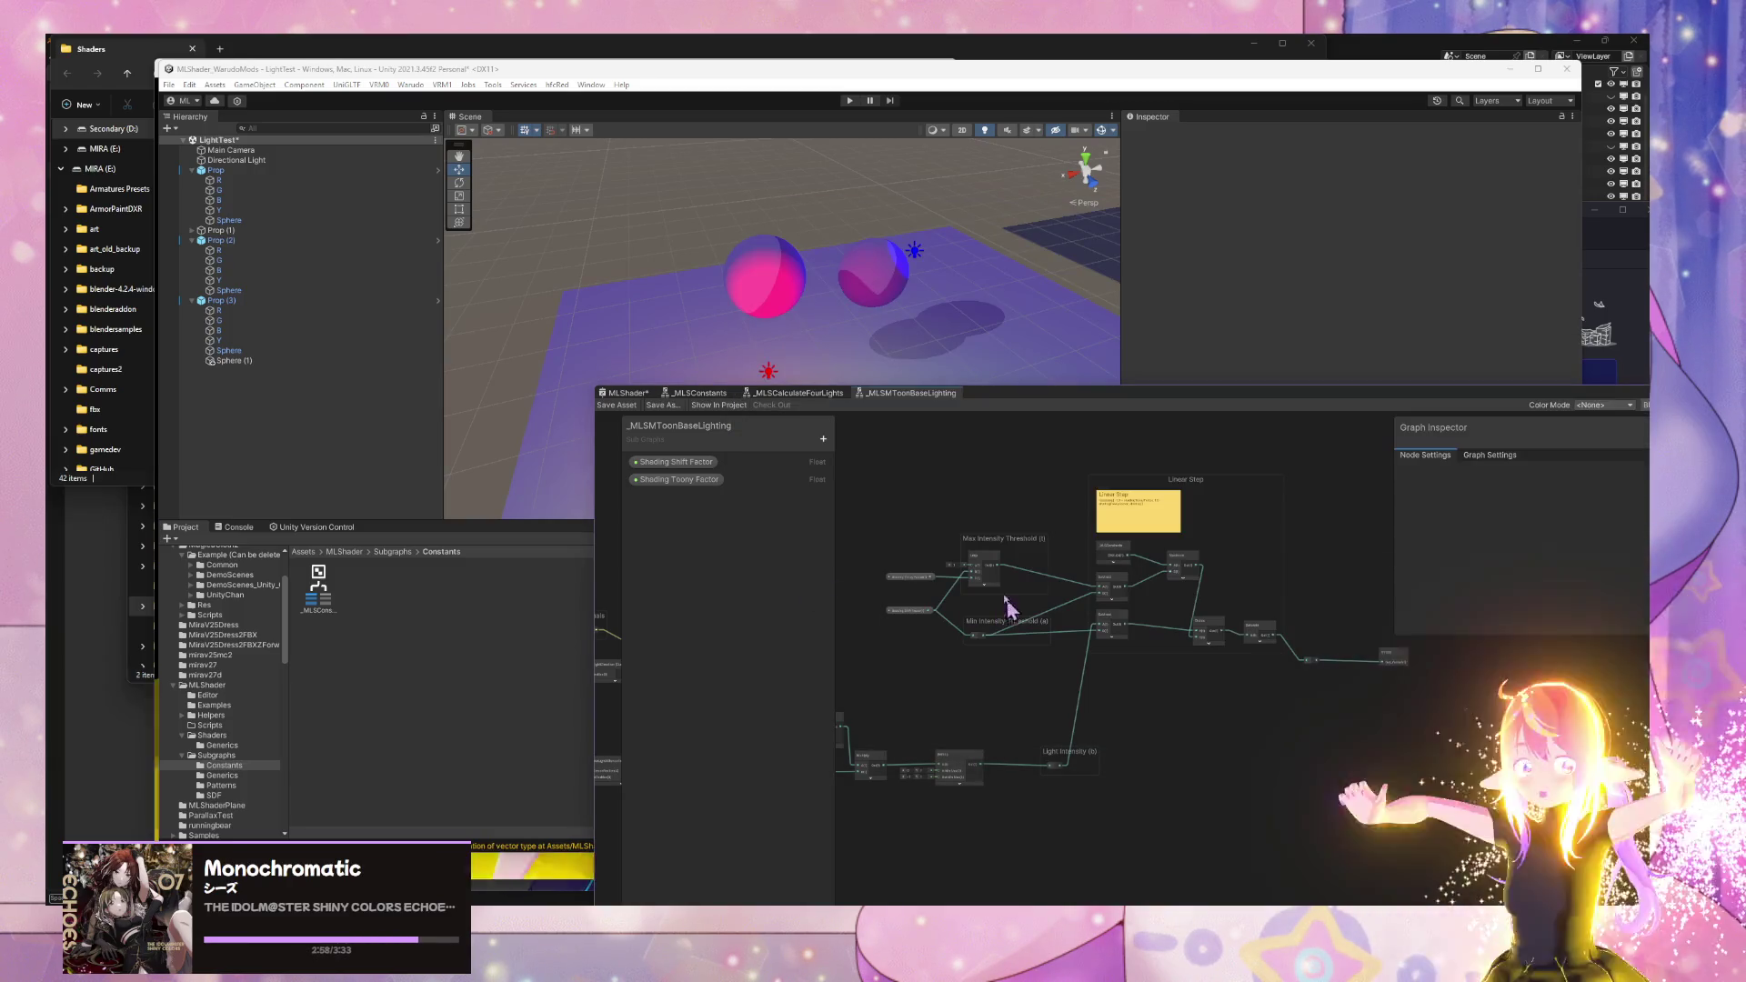
# - Select the Linear Step group and both threshold groups, then choose Convert To > Sub-graph
pyautogui.scroll(4, 967, 555)
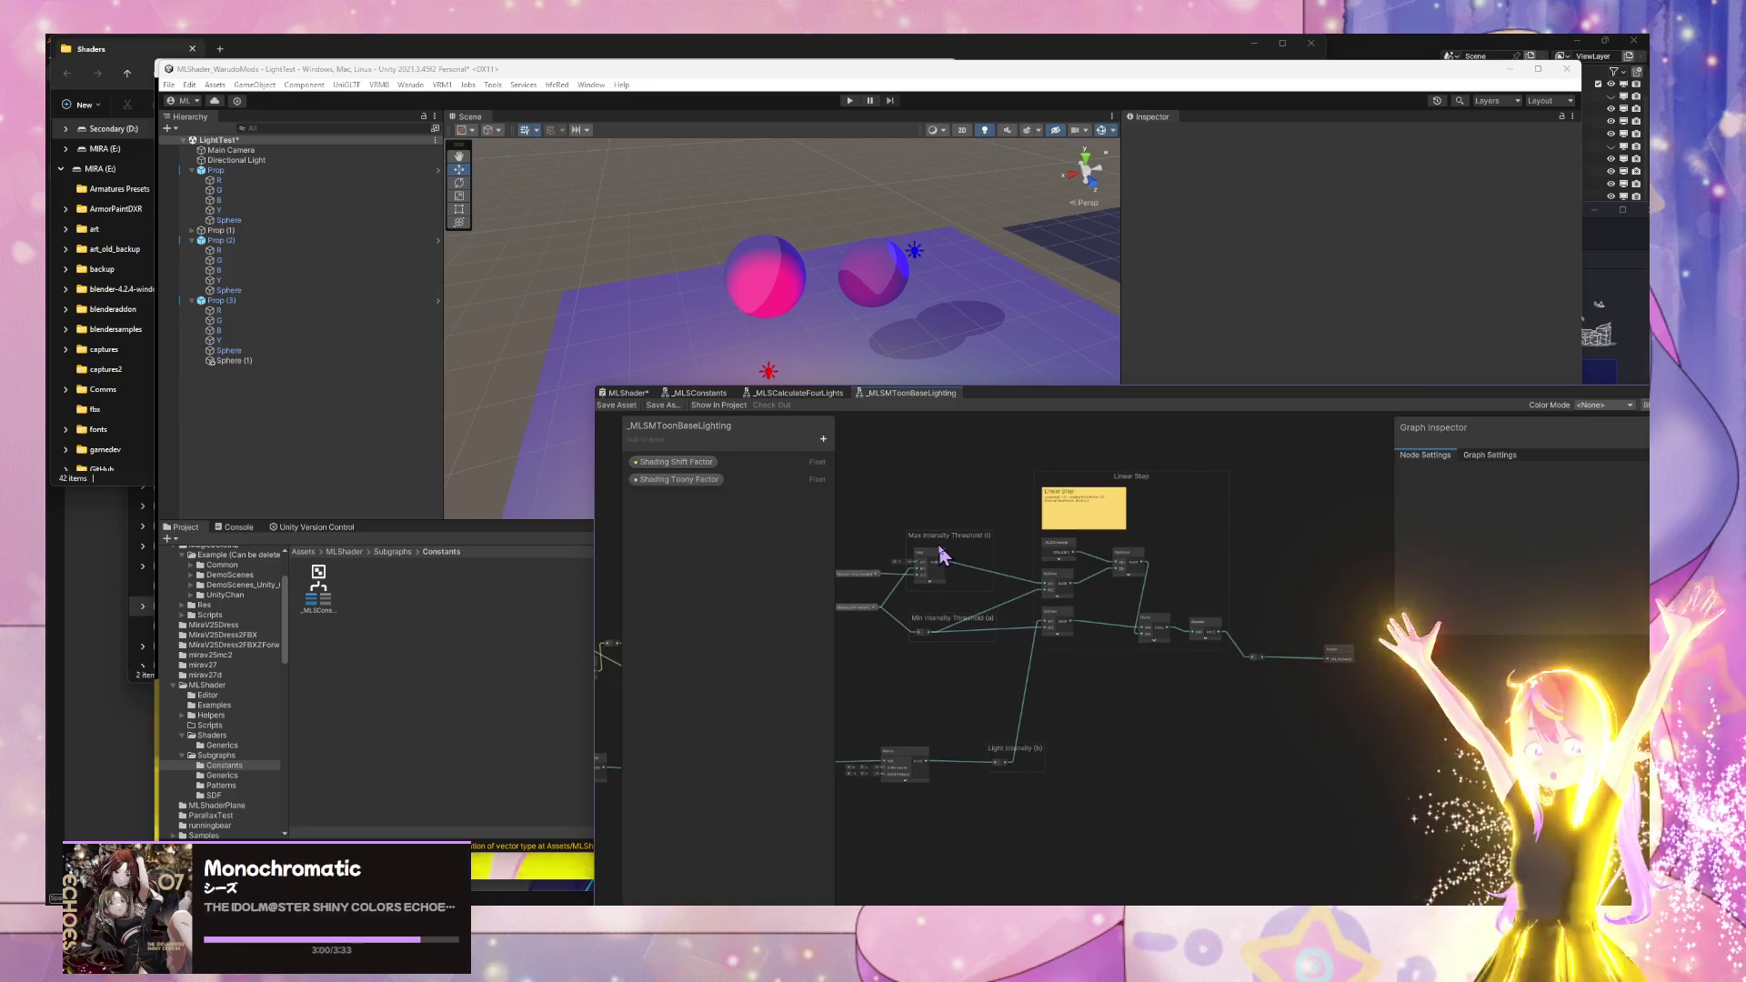
pyautogui.scroll(-1, 941, 555)
pyautogui.scroll(-2, 941, 555)
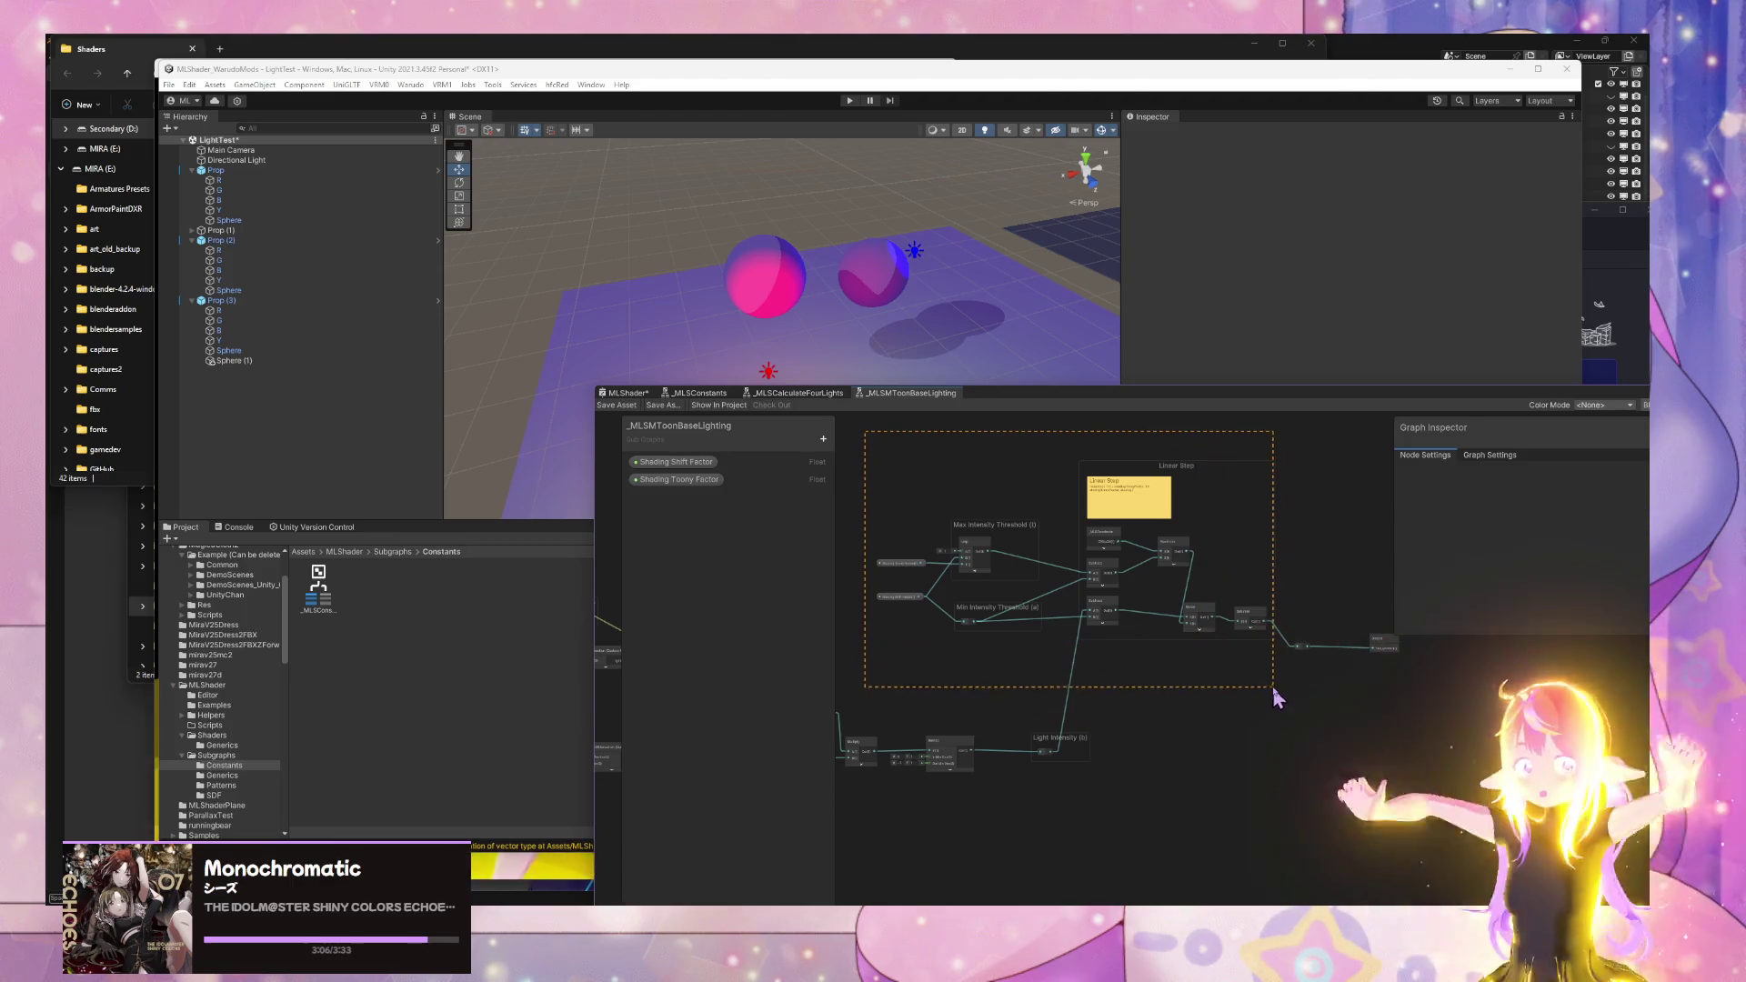
pyautogui.moveTo(1317, 676); pyautogui.dragTo(1316, 675)
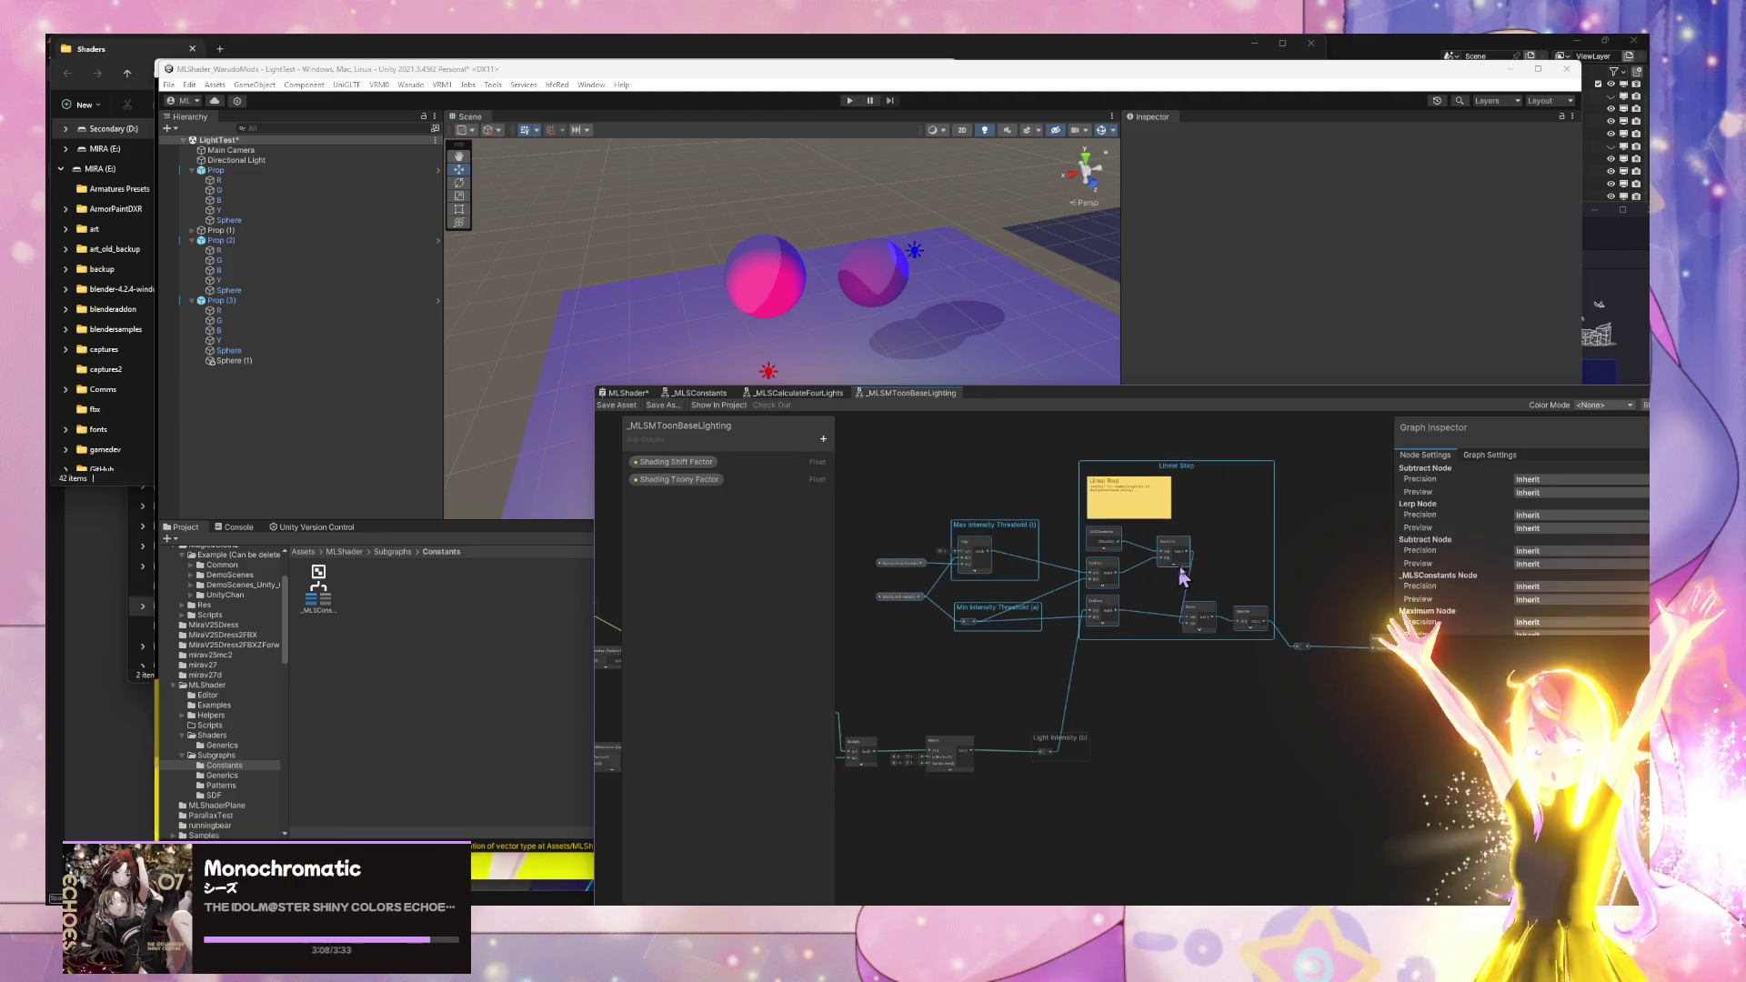
pyautogui.rightClick(1206, 546)
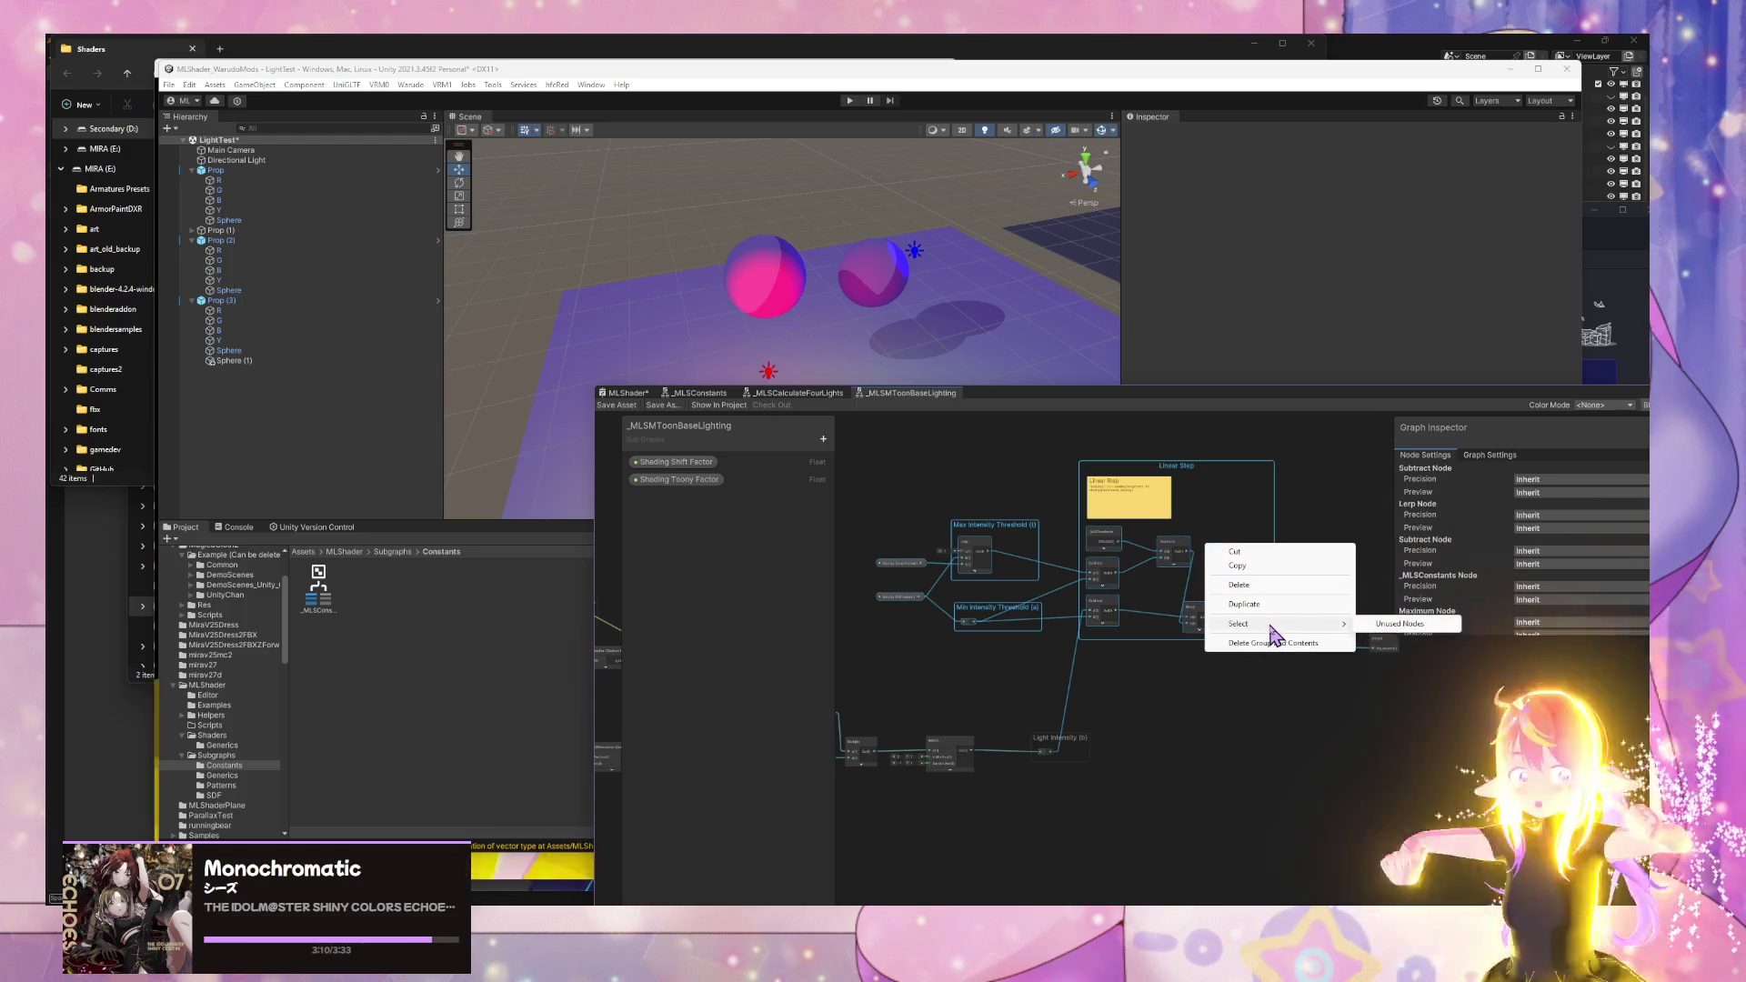
pyautogui.rightClick(1114, 620)
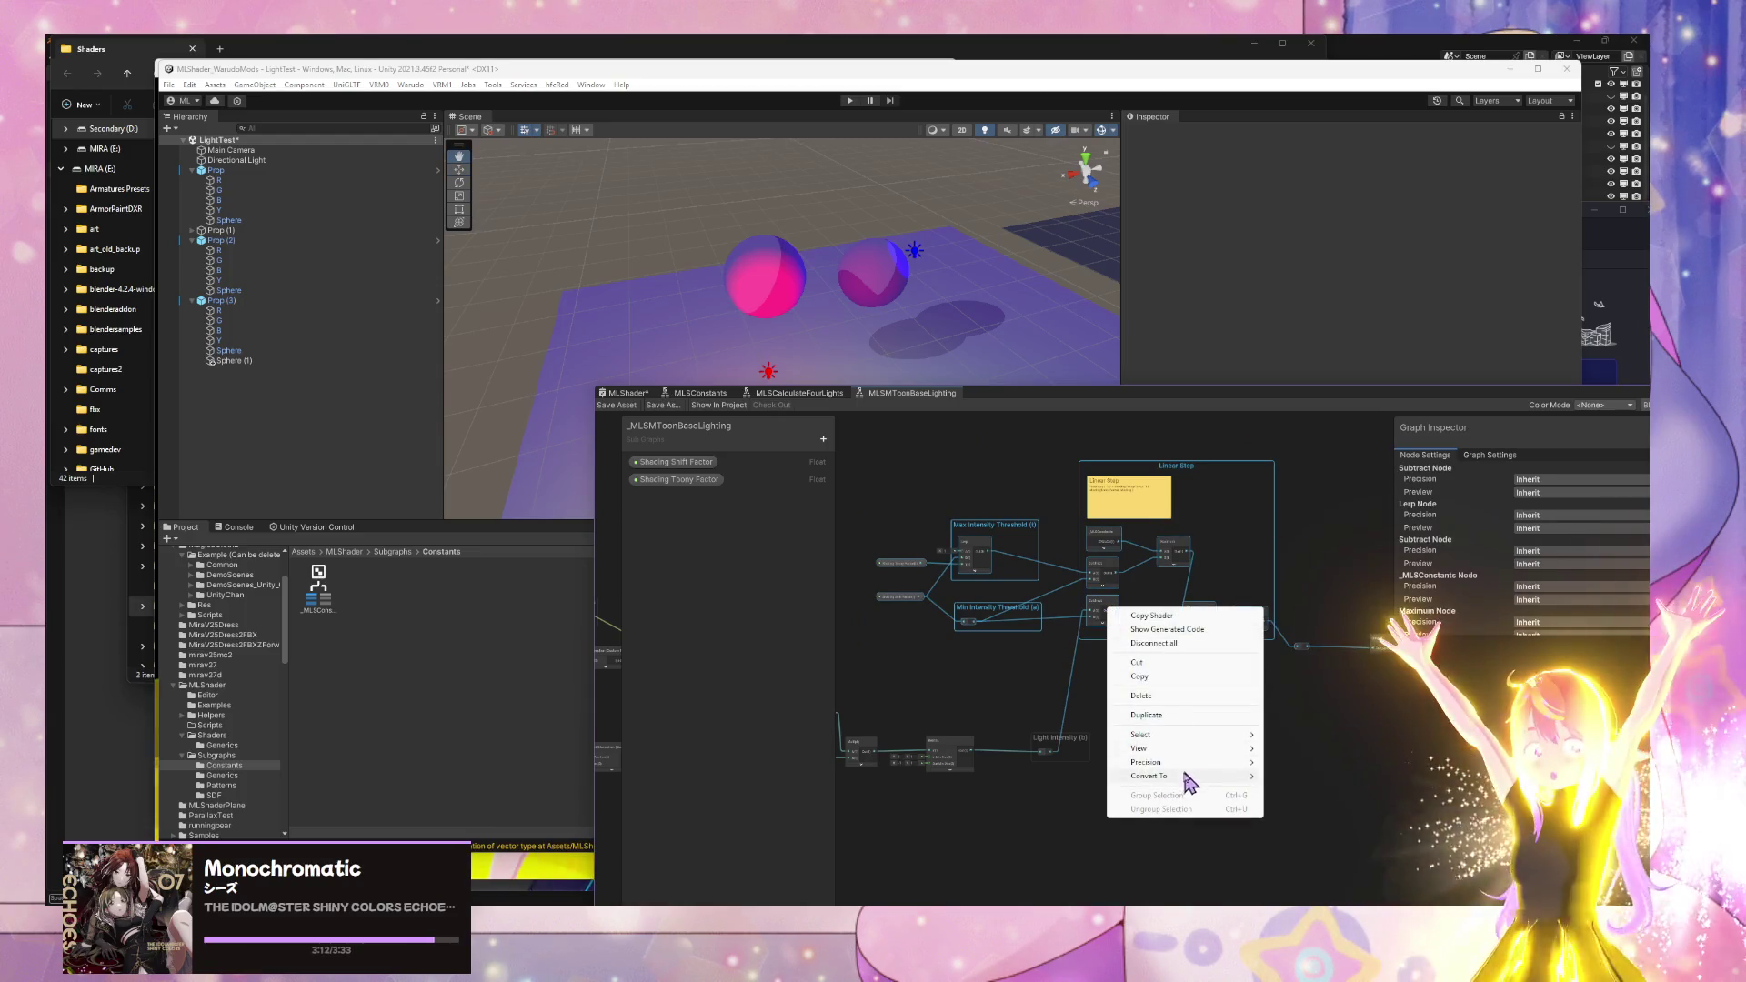
pyautogui.moveTo(1188, 779)
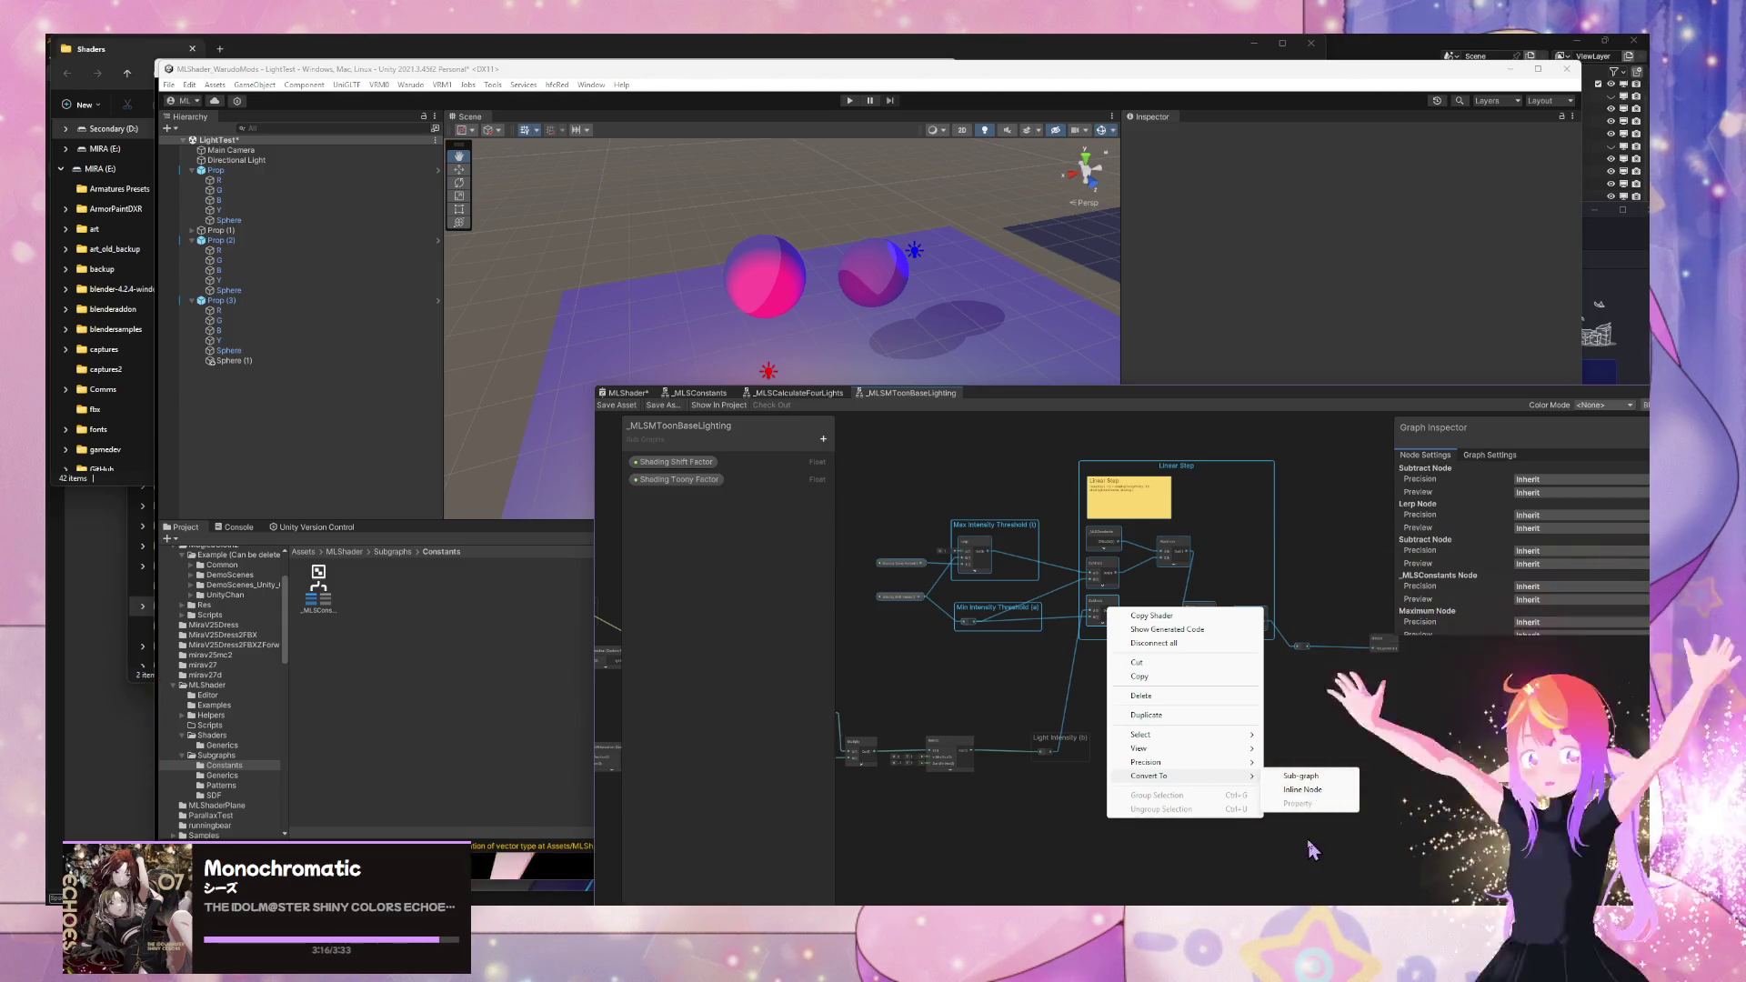
pyautogui.click(1315, 781)
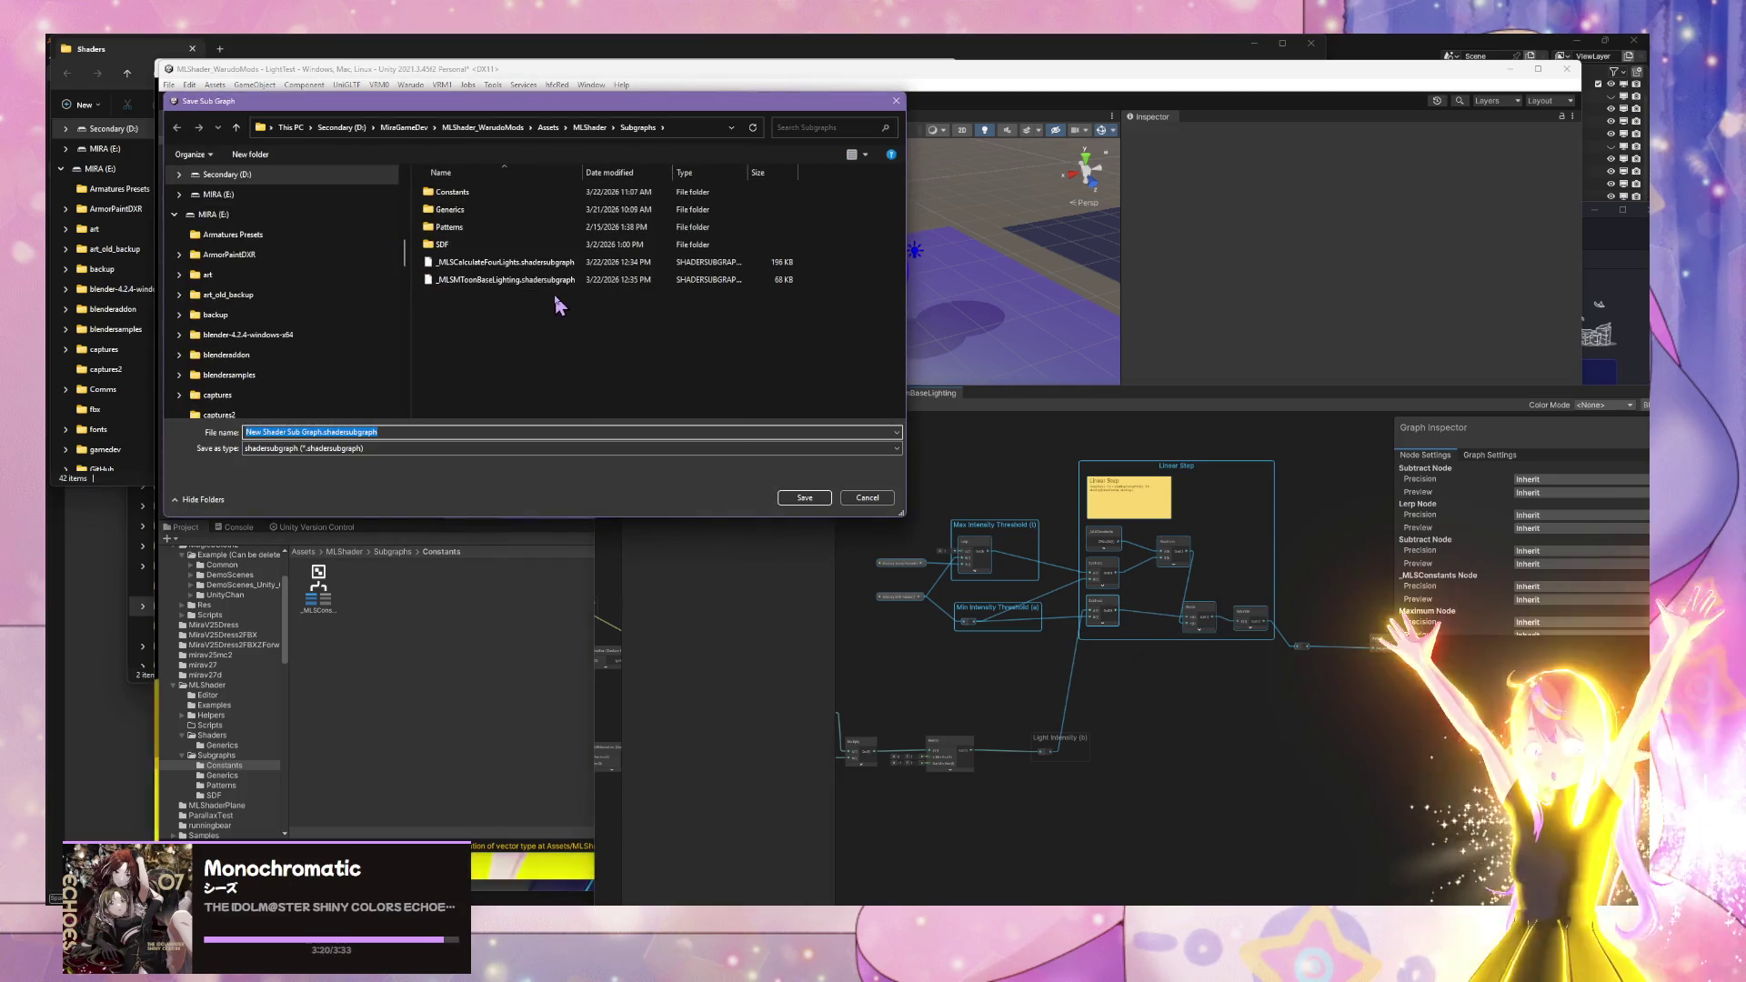
pyautogui.write('_ML')
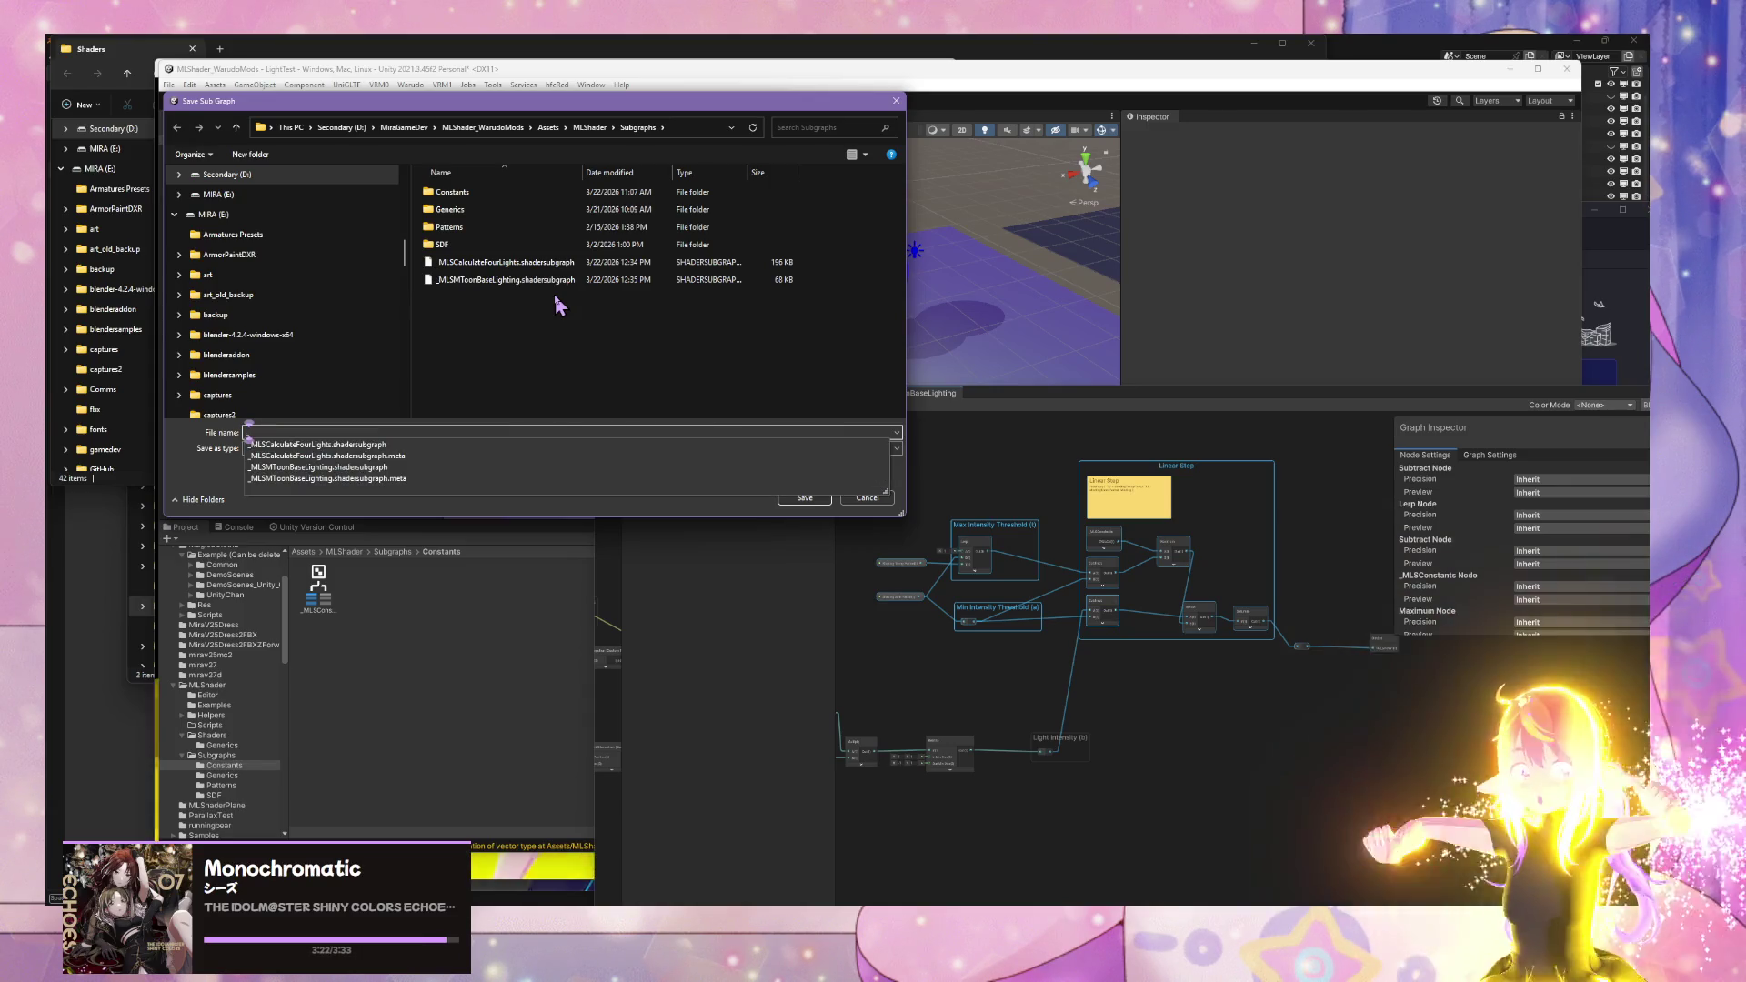
pyautogui.write('SMToo')
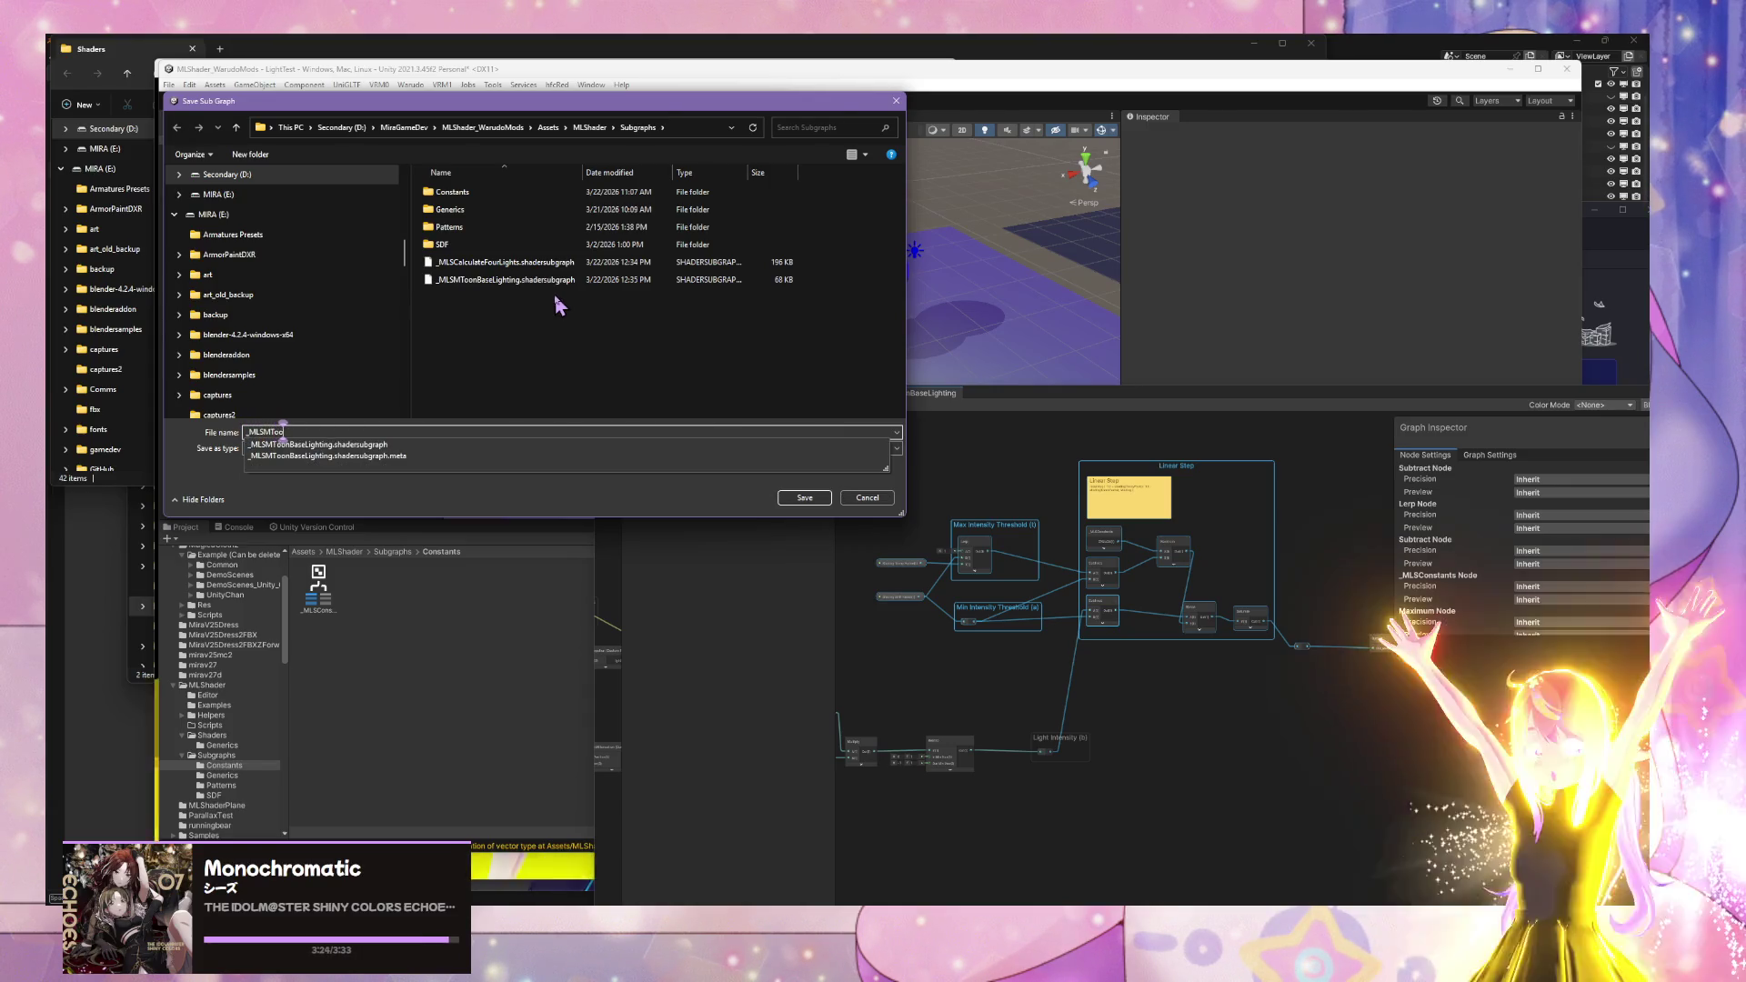
pyautogui.write('nLinearS')
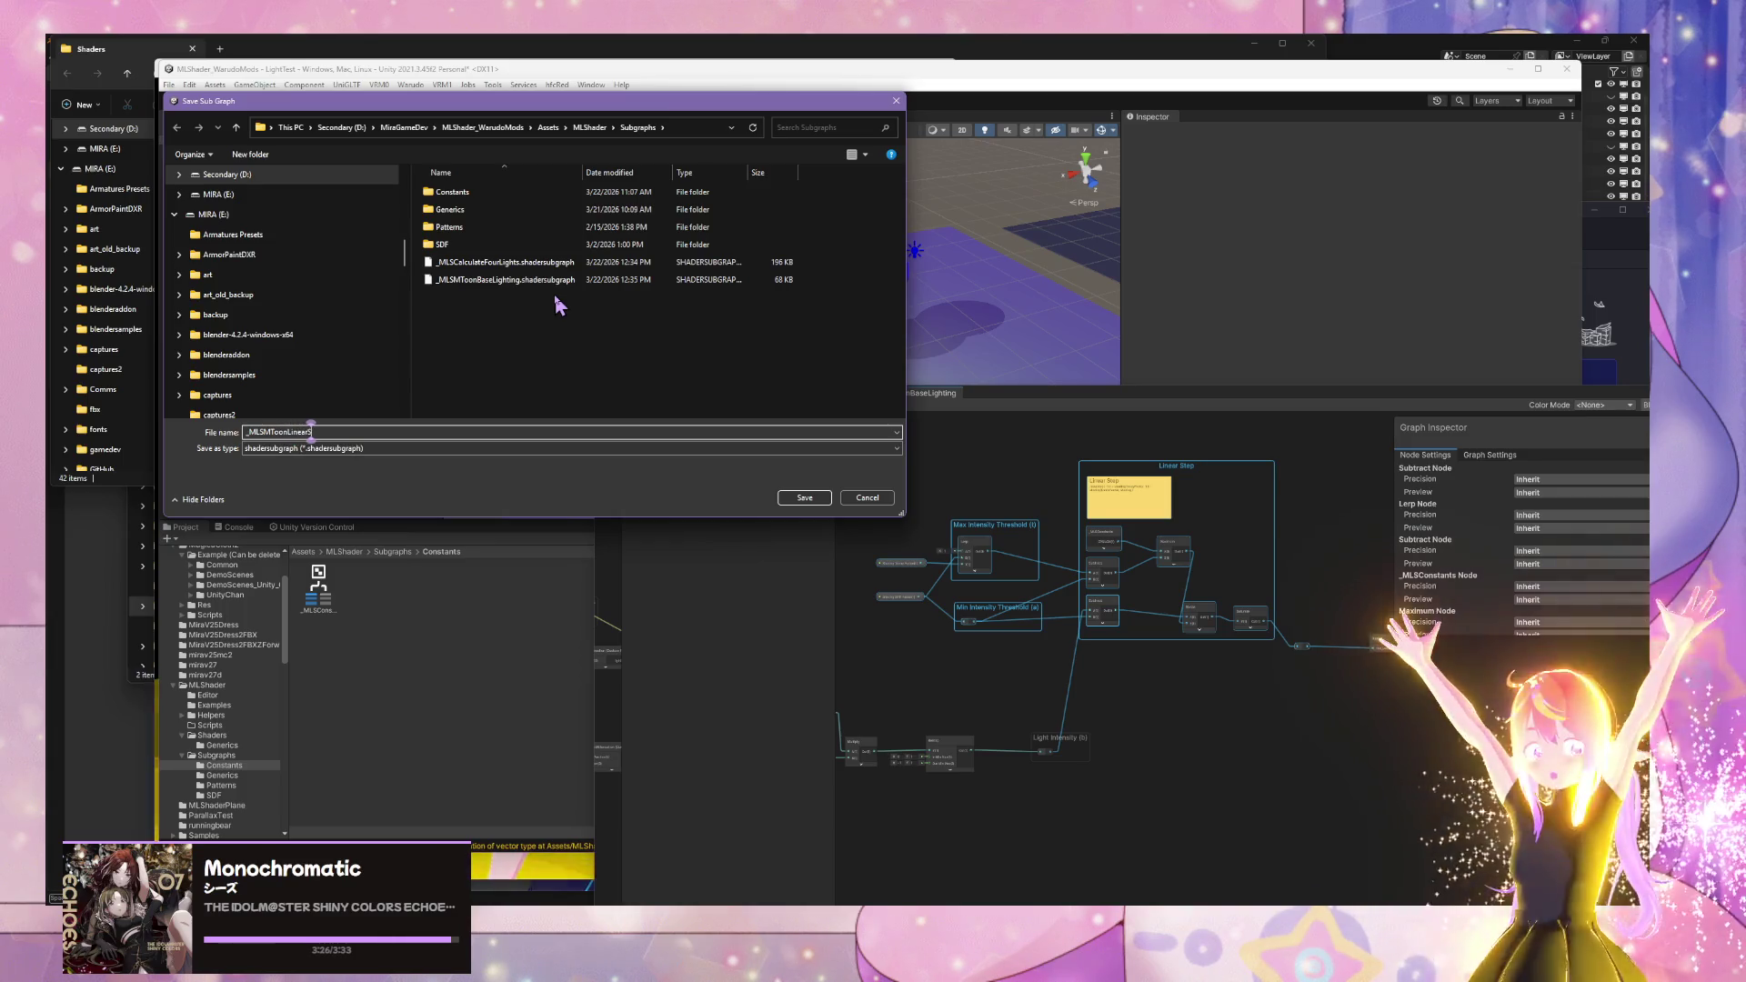
pyautogui.write('tep')
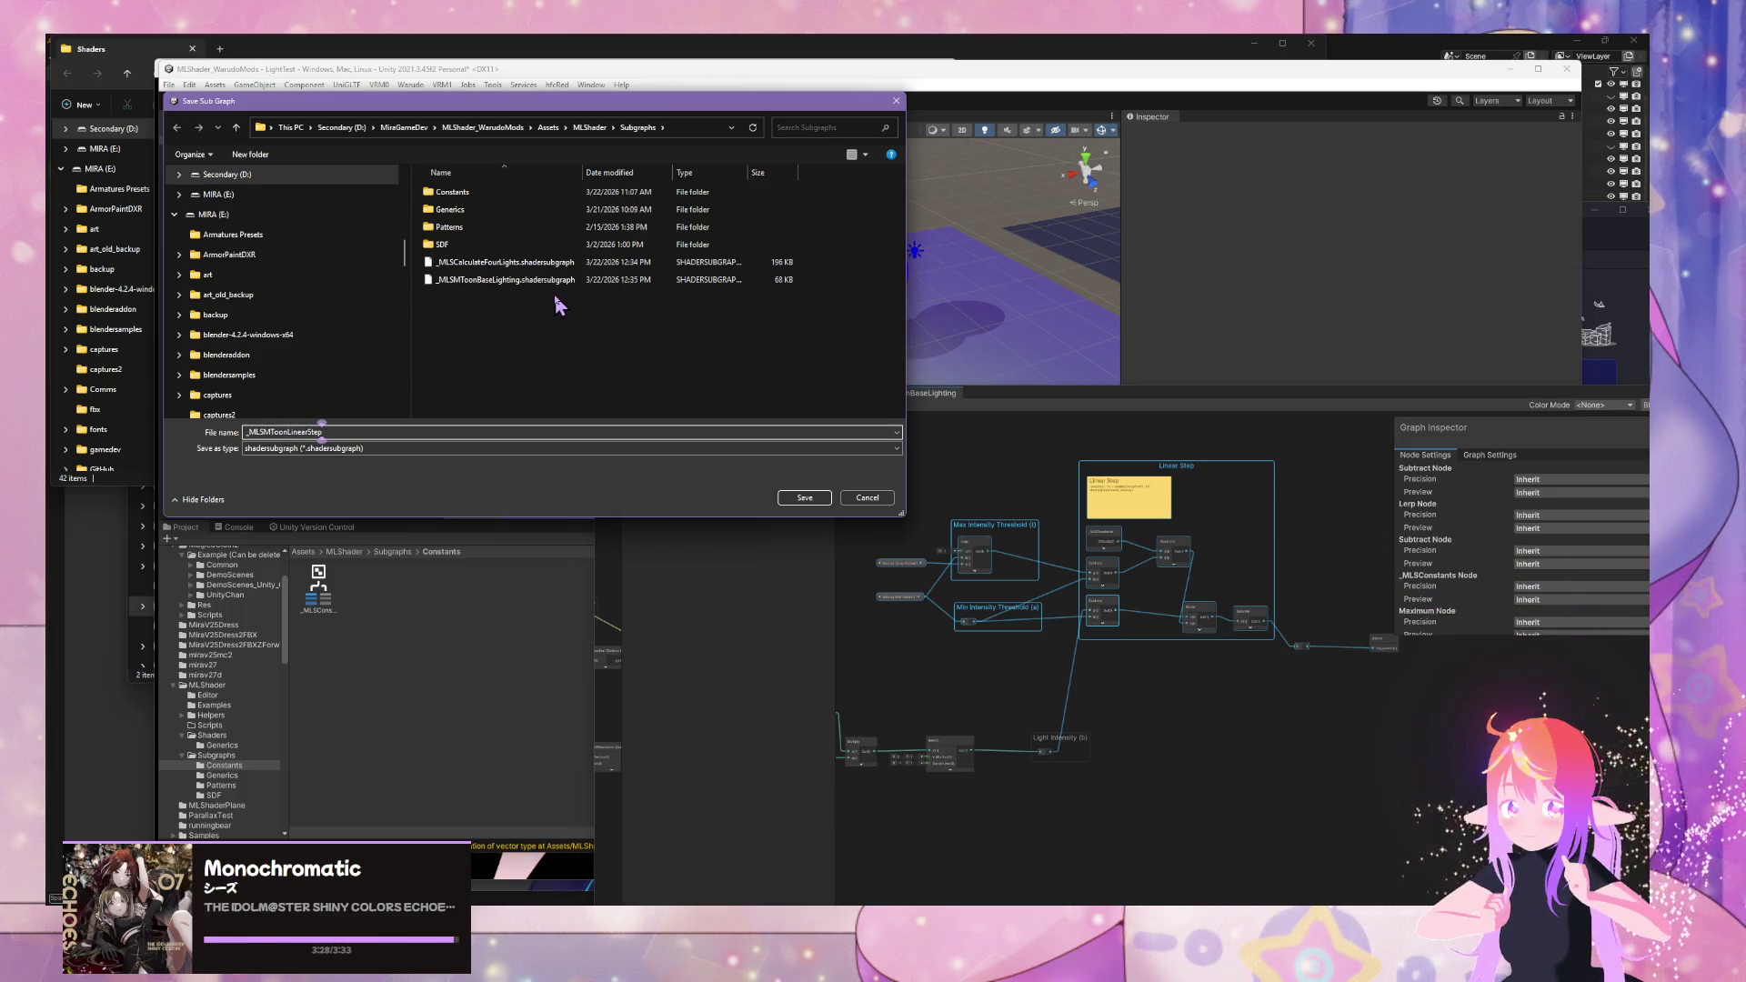
pyautogui.click(803, 502)
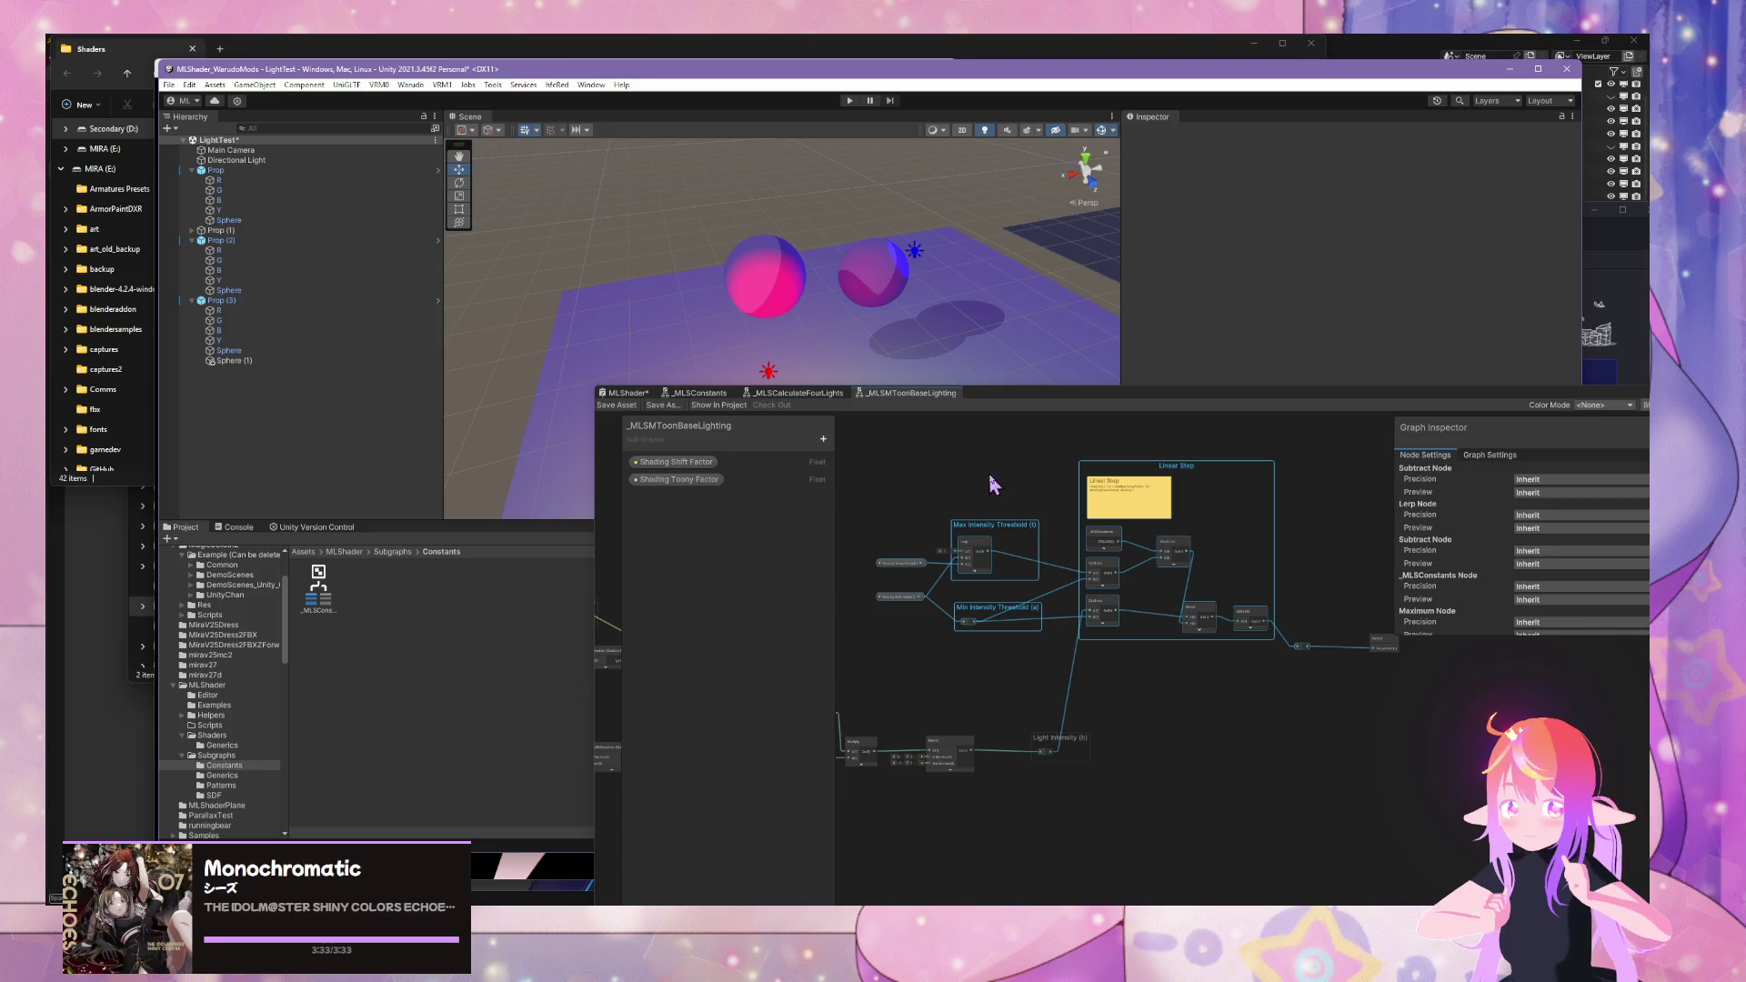
pyautogui.scroll(1, 966, 552)
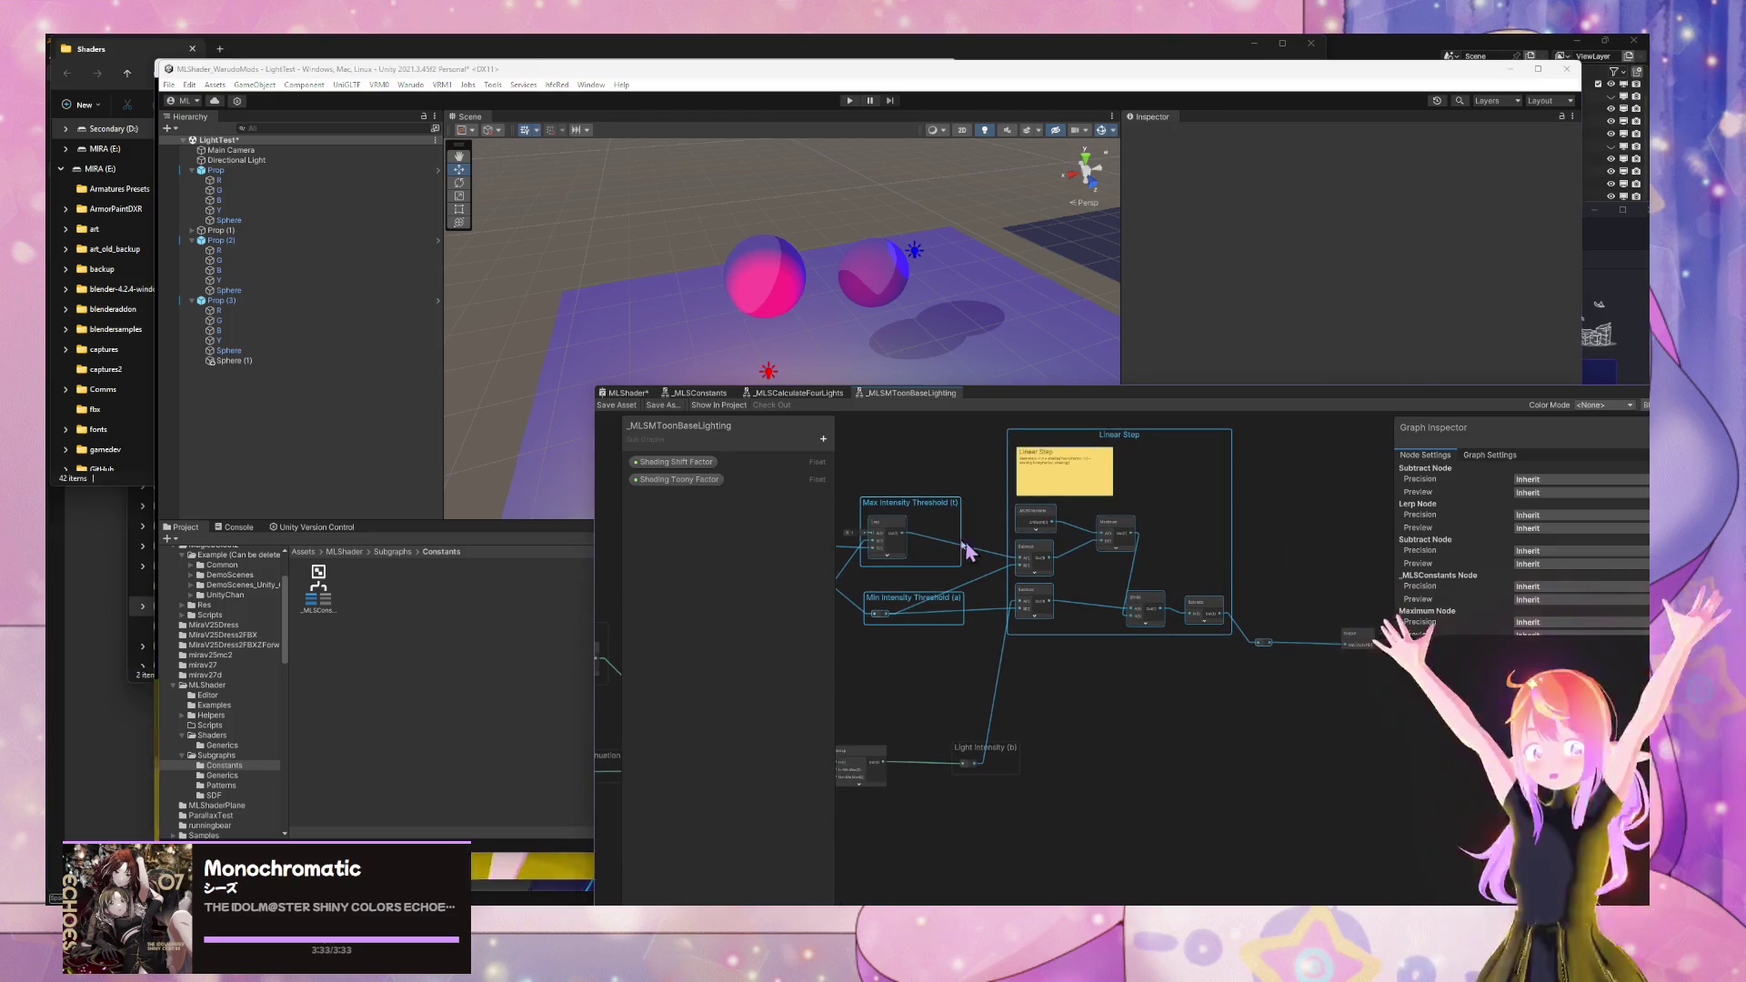
# - Convert the selection to a sub-graph again, trimming the suggested file name to _MLSMToon
pyautogui.rightClick(899, 529)
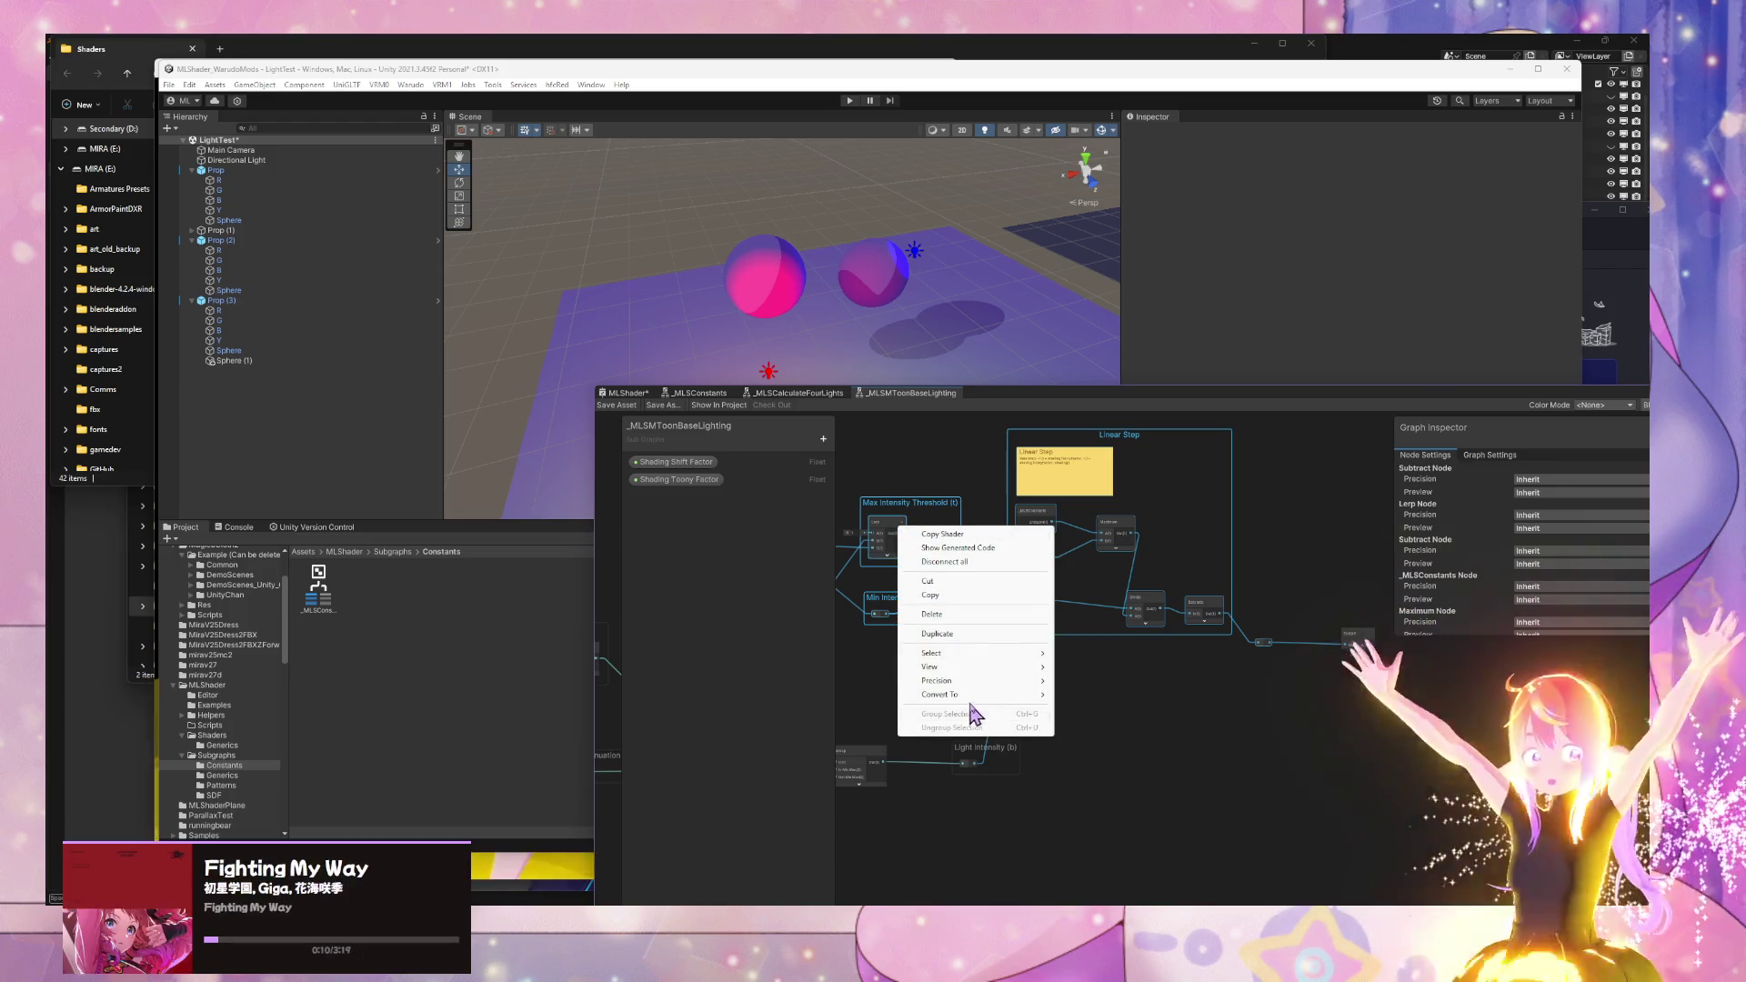
pyautogui.click(1096, 700)
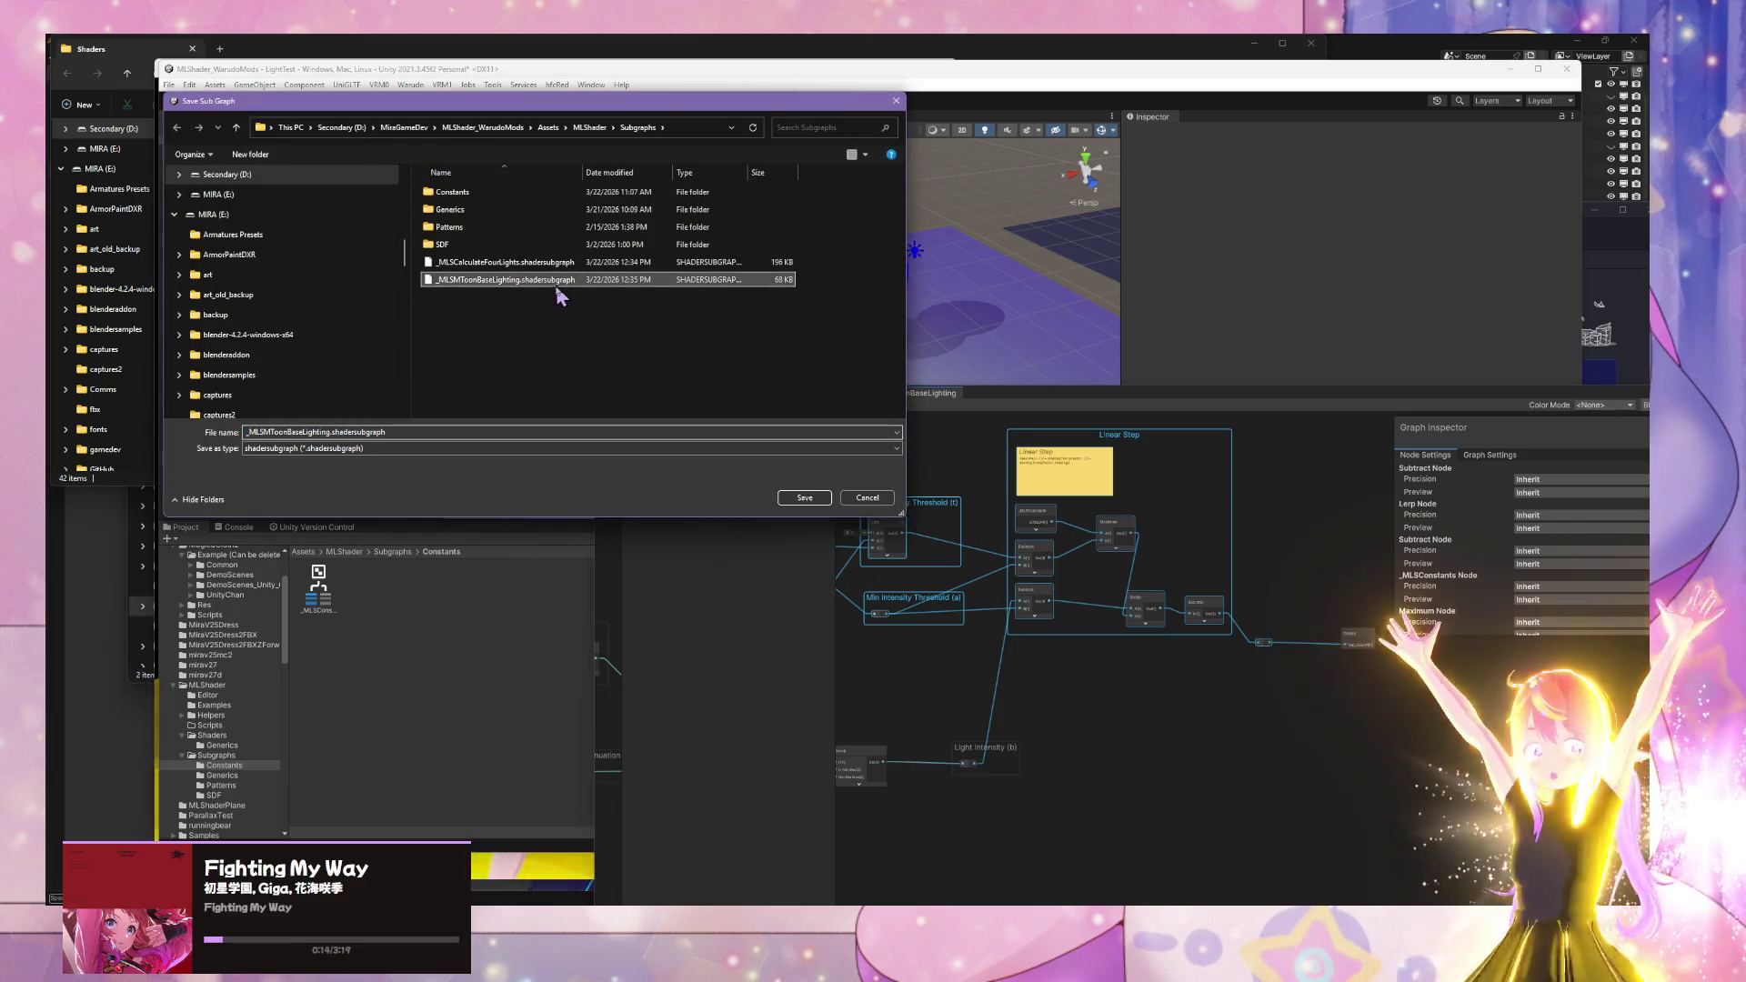
pyautogui.click(328, 431)
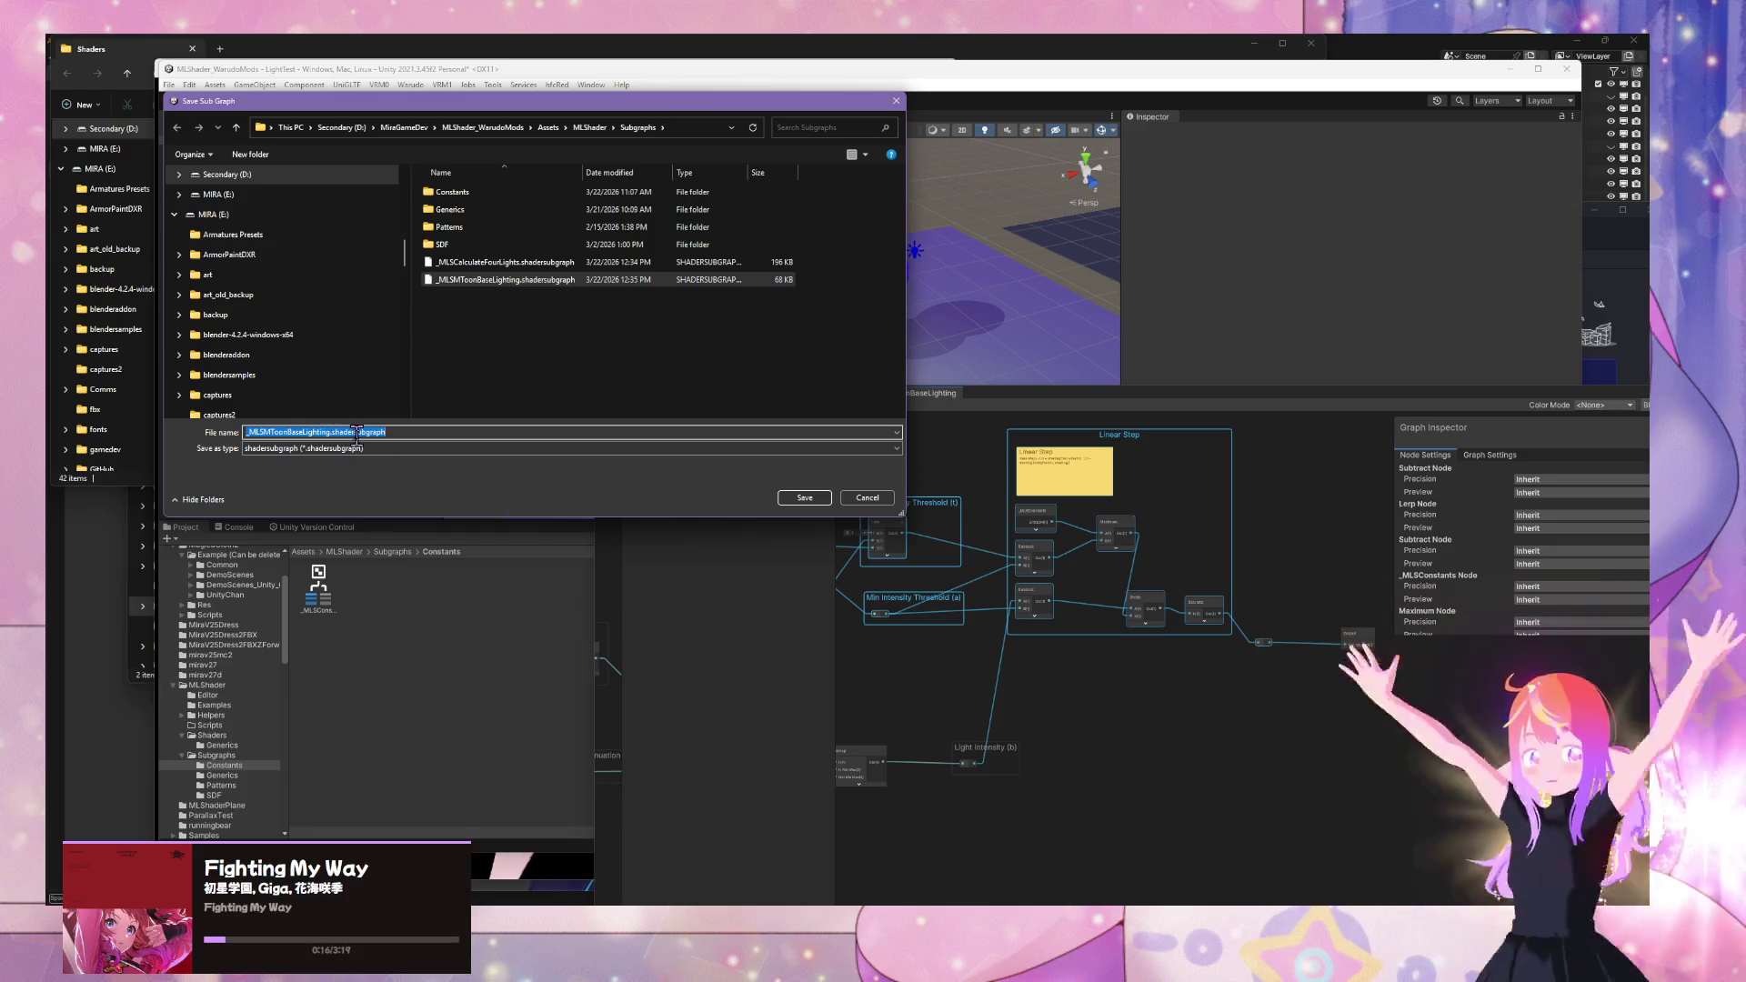
pyautogui.click(326, 432)
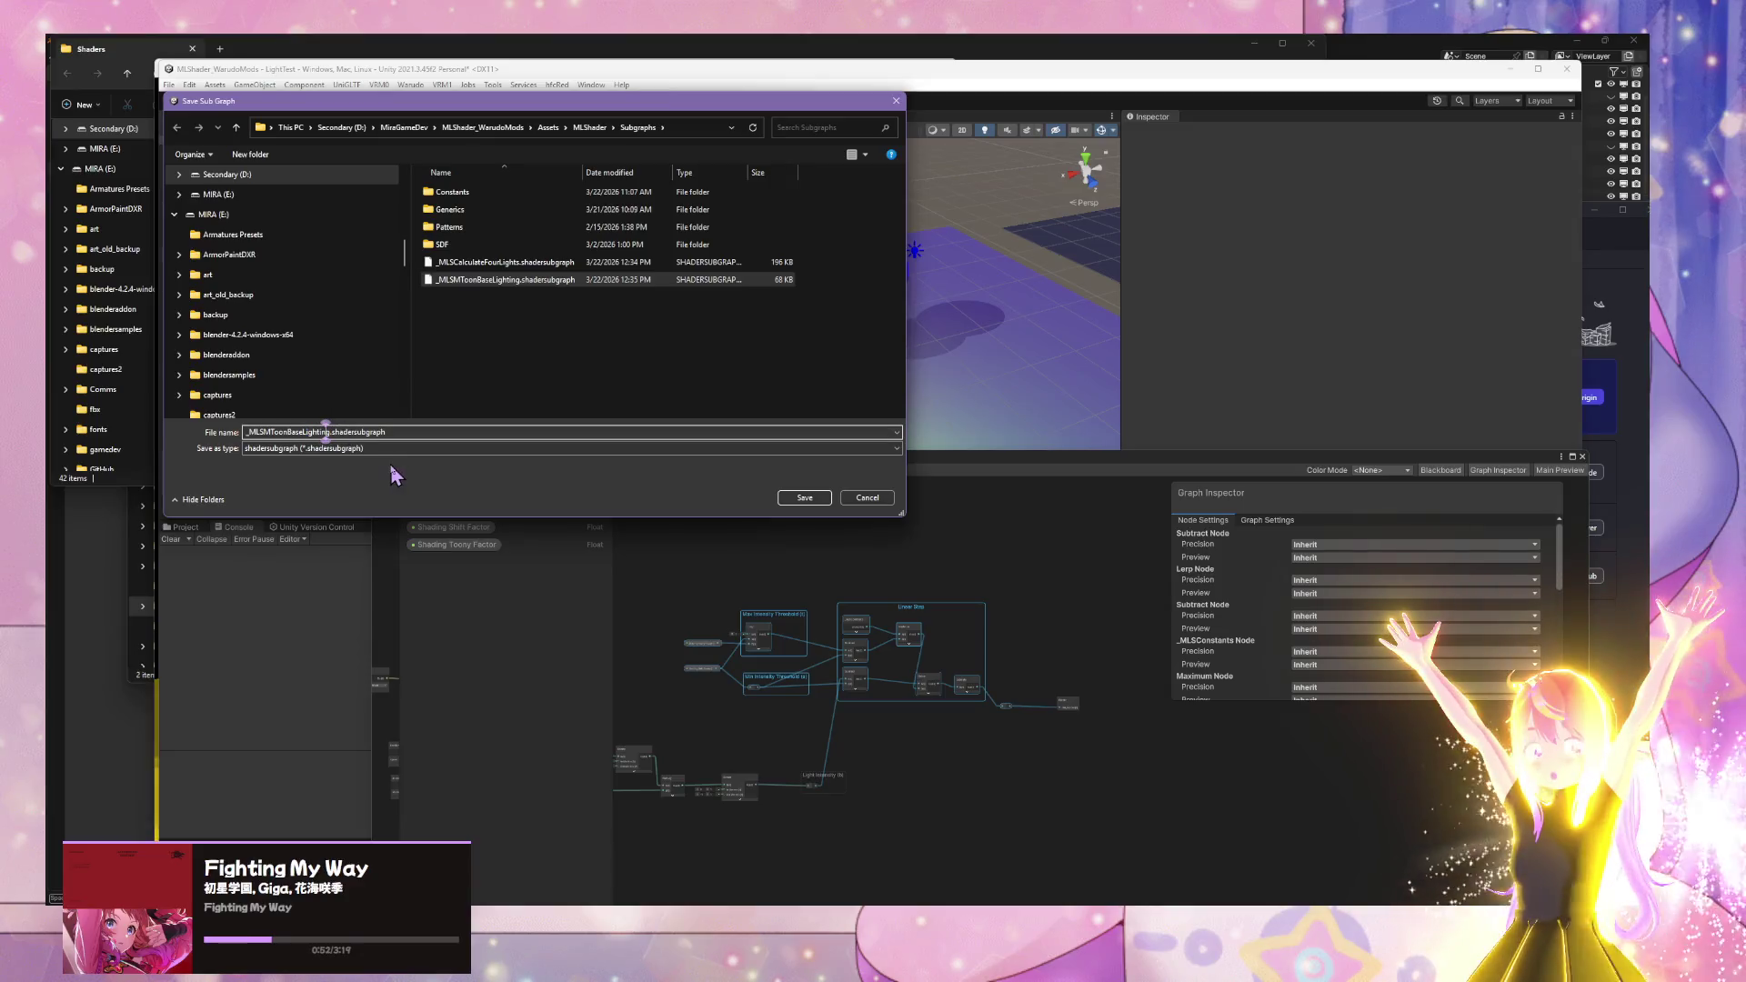
pyautogui.press('BackSpace')
pyautogui.press('BackSpace')
pyautogui.press('BackSpace')
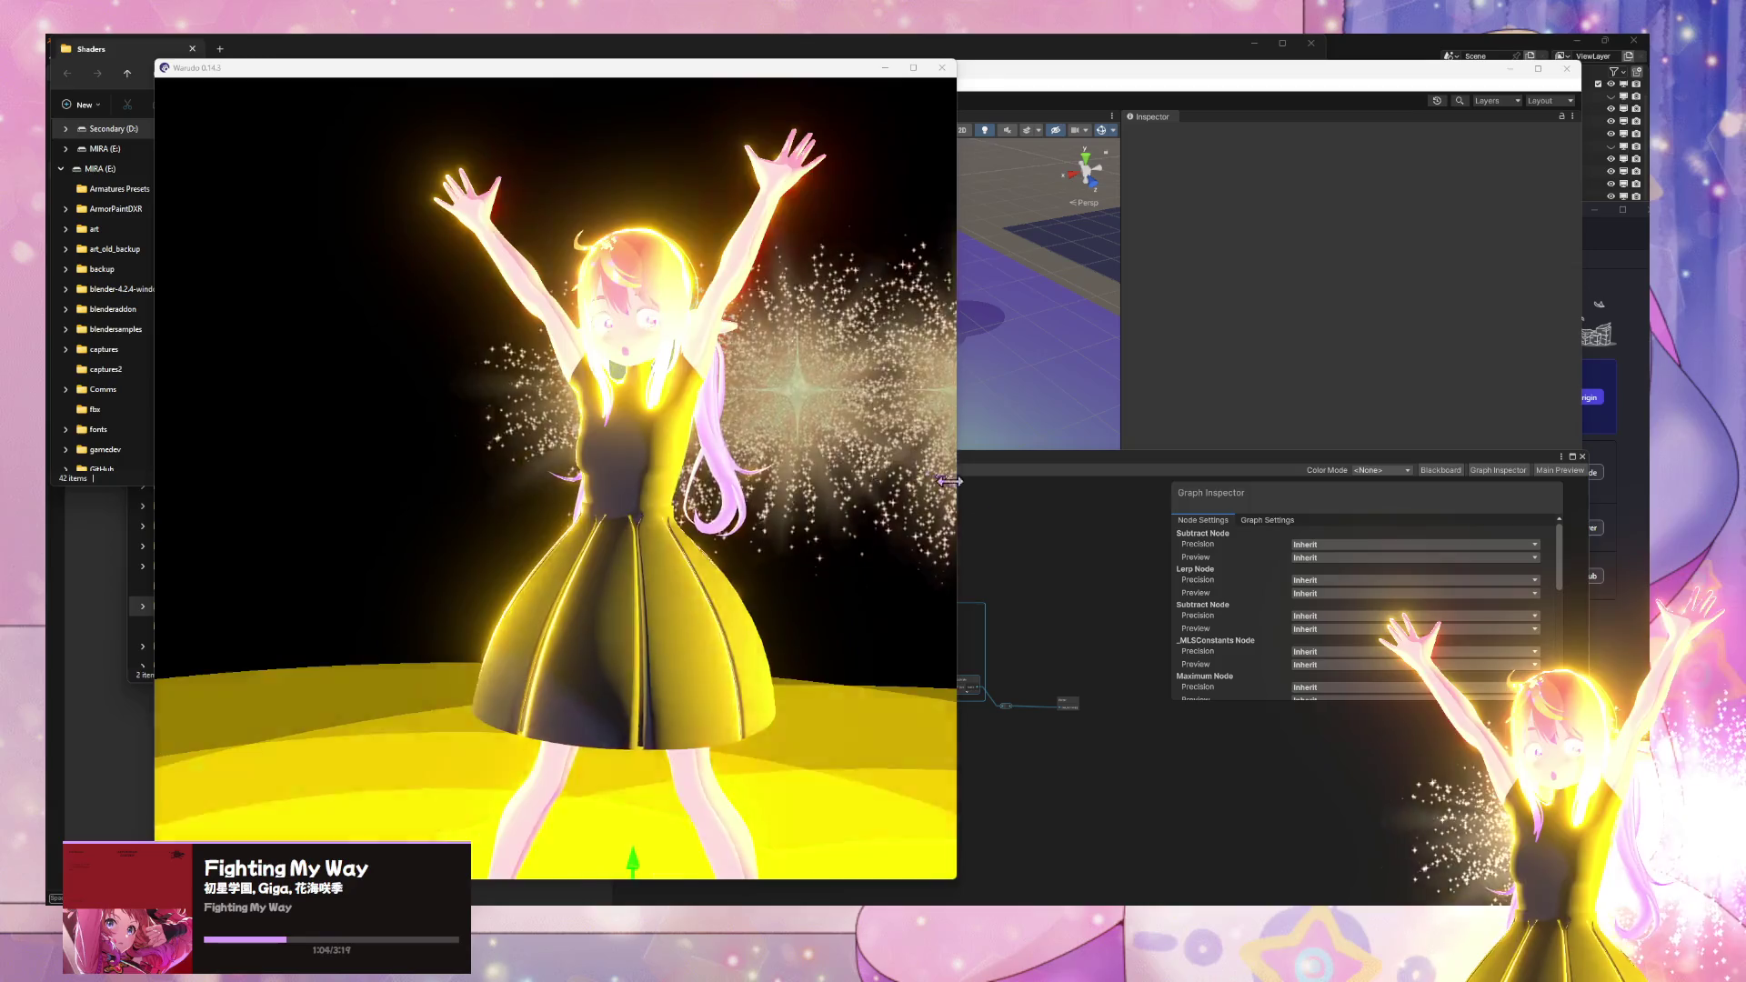
pyautogui.click(833, 76)
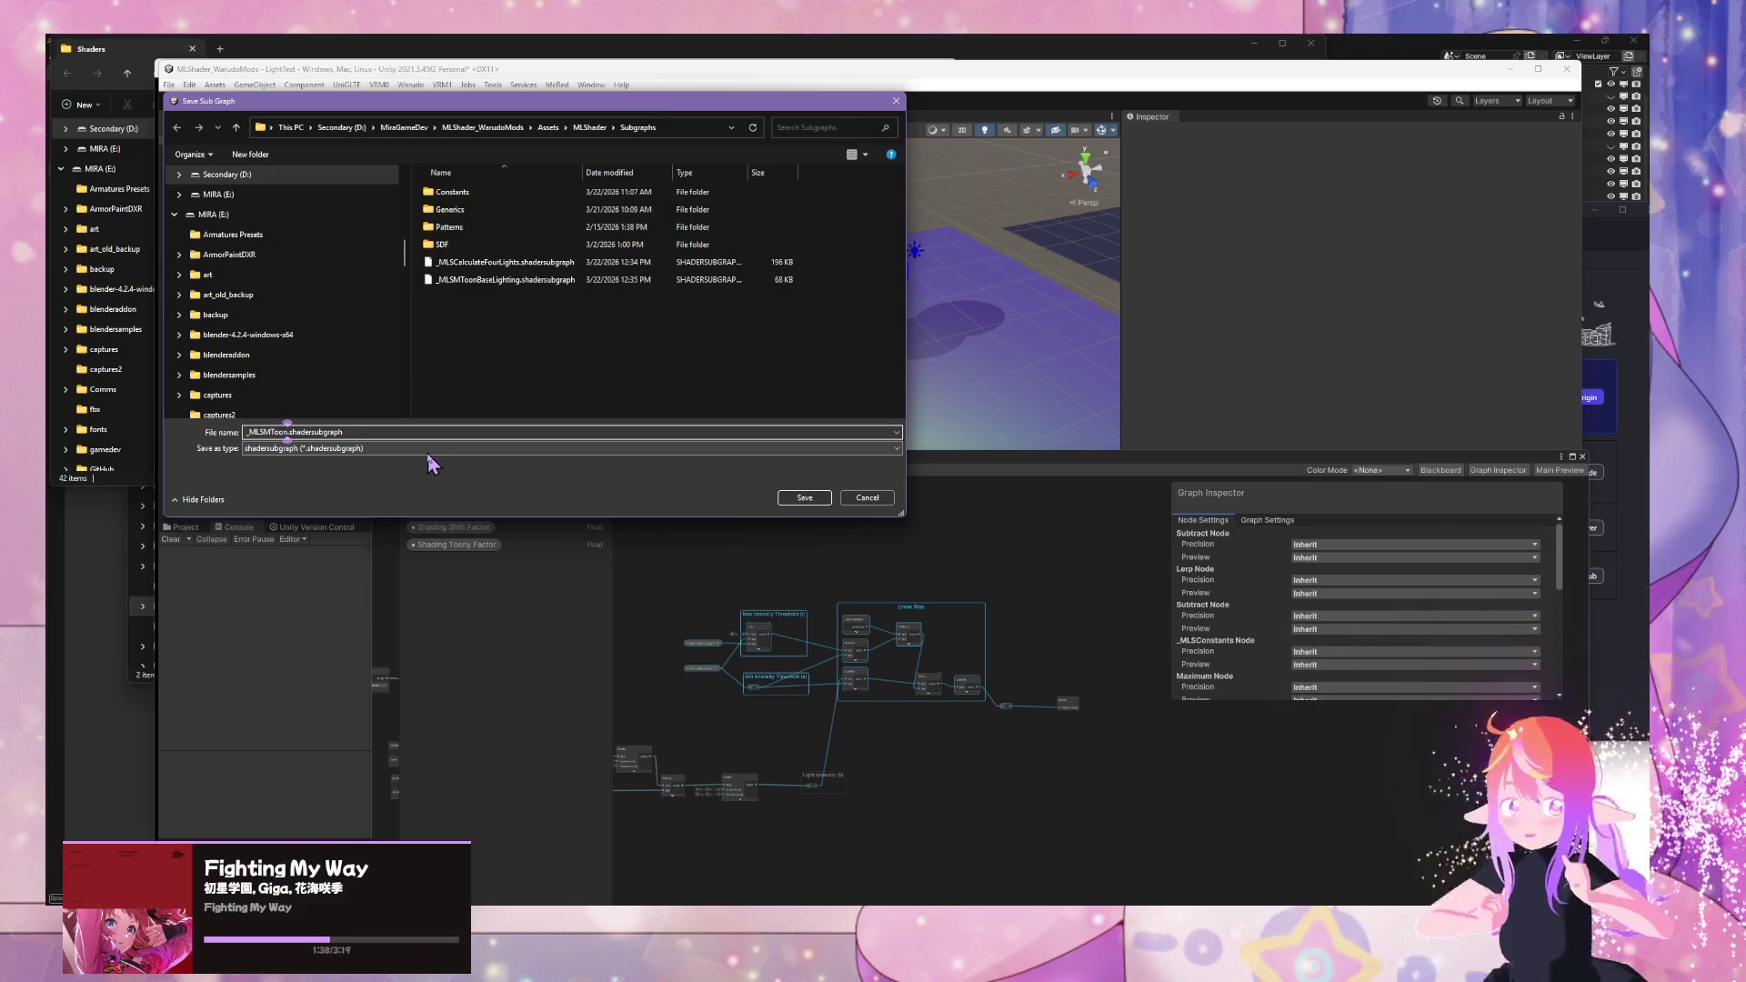
# - Finish the file name with 'inearStep', confirm the save, then reposition and select the Output node
pyautogui.write('LinearStep')
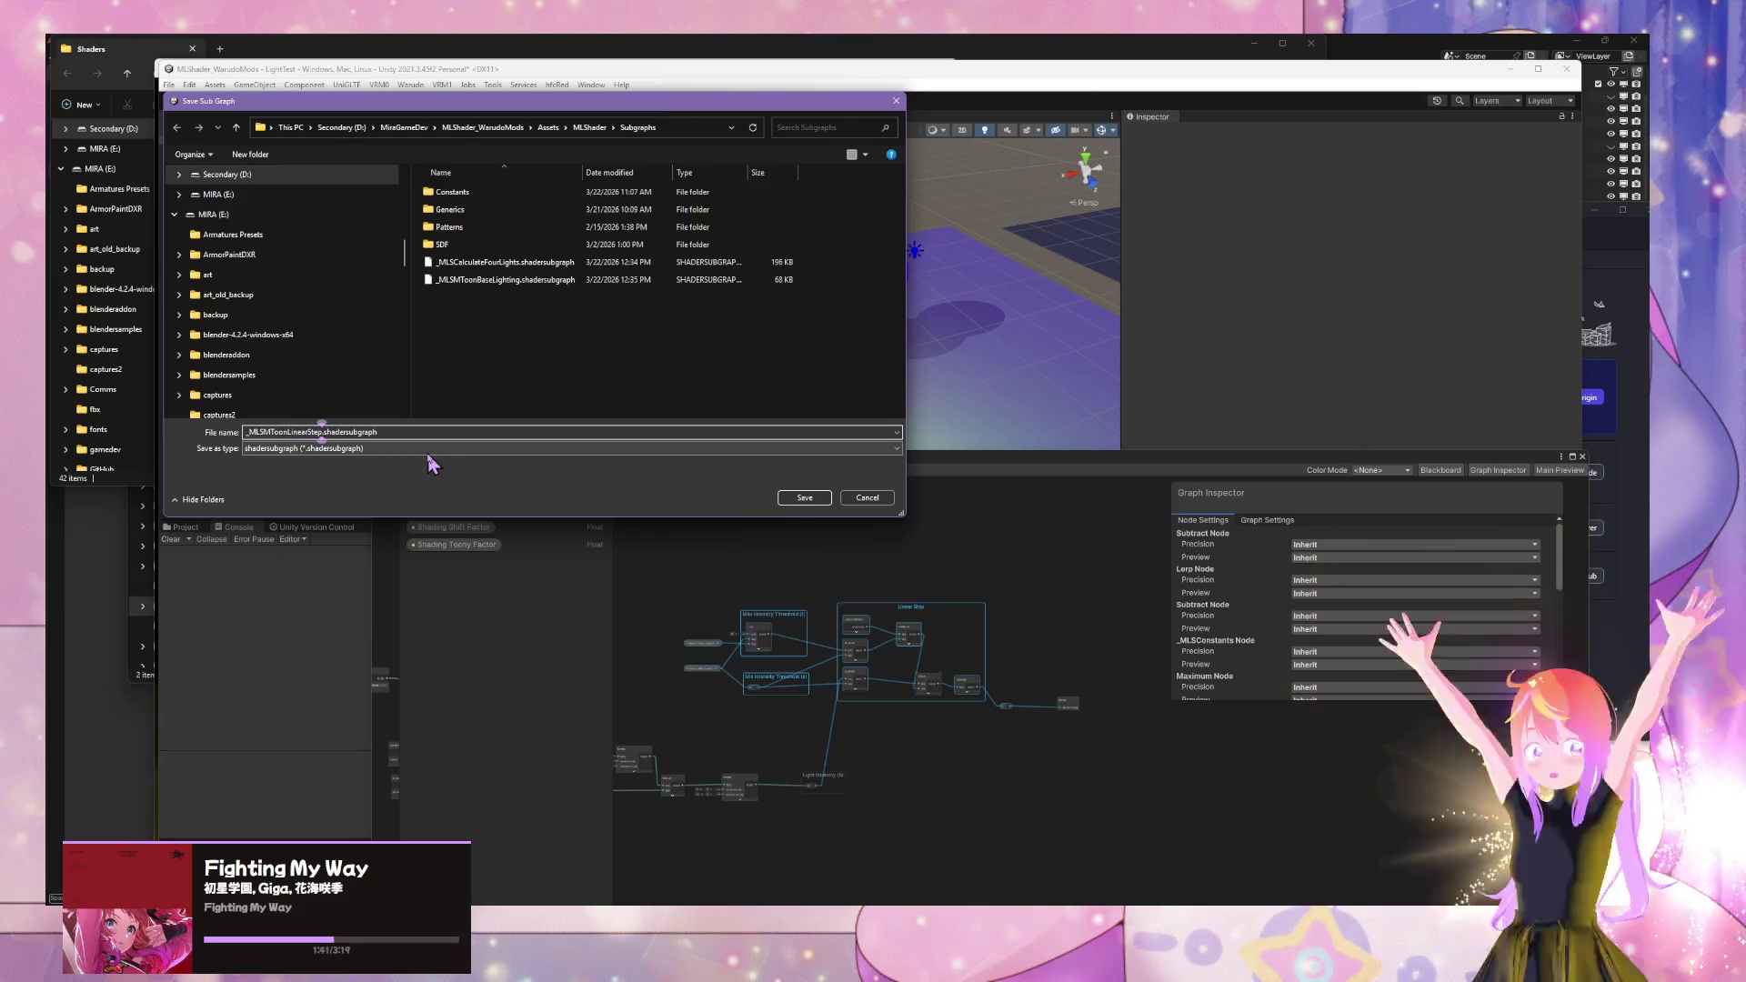
pyautogui.press('Return')
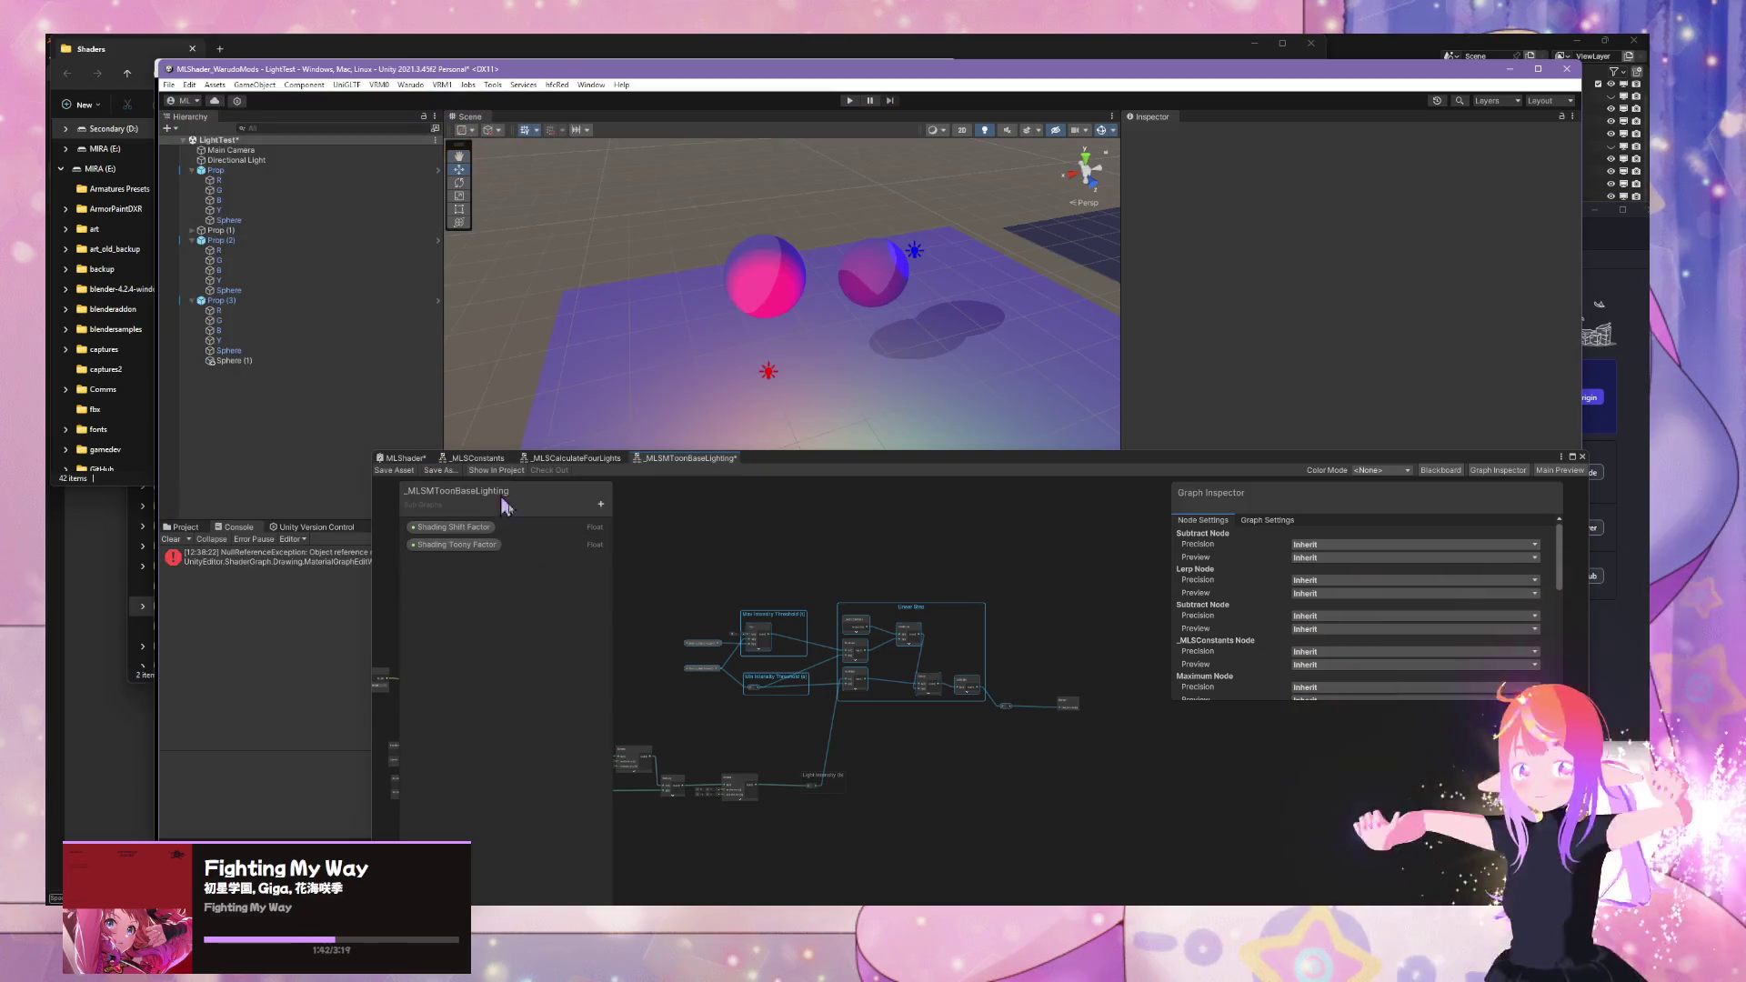
pyautogui.moveTo(766, 465)
pyautogui.mouseDown()
pyautogui.moveTo(1212, 440)
pyautogui.moveTo(1231, 543)
pyautogui.moveTo(1040, 682)
pyautogui.moveTo(1016, 671)
pyautogui.moveTo(1051, 326)
pyautogui.mouseUp()
pyautogui.scroll(3, 1109, 666)
pyautogui.click(1108, 667)
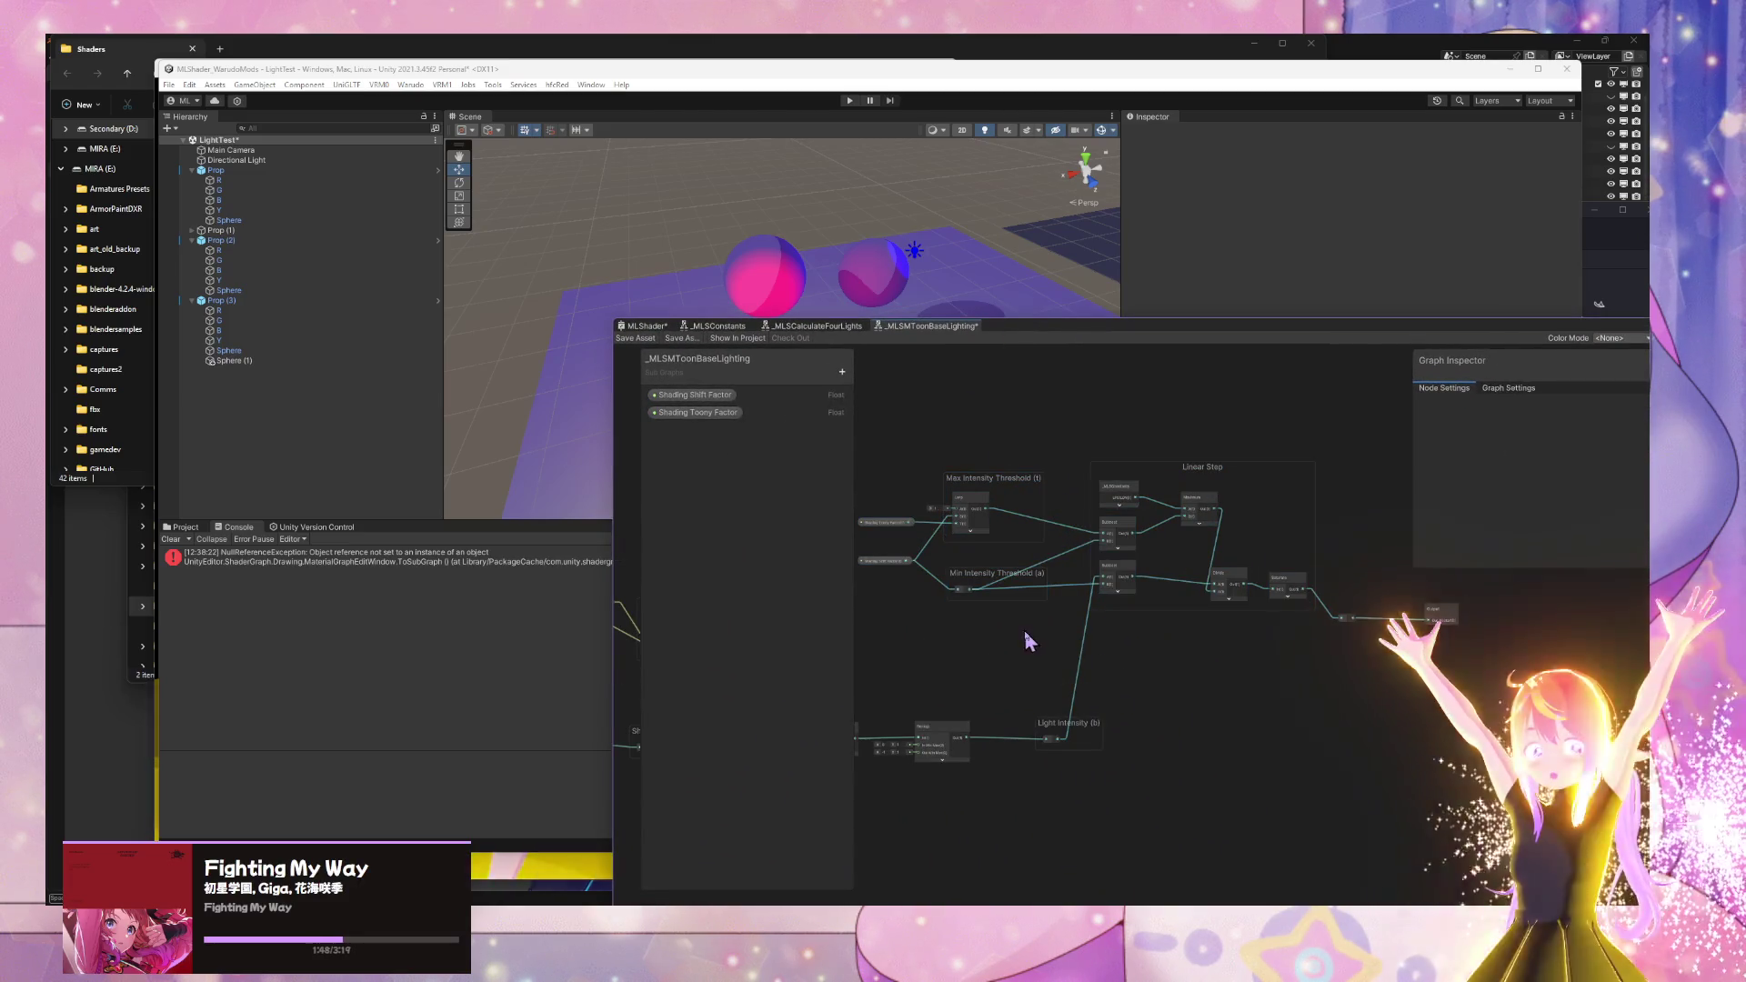
pyautogui.scroll(2, 1077, 546)
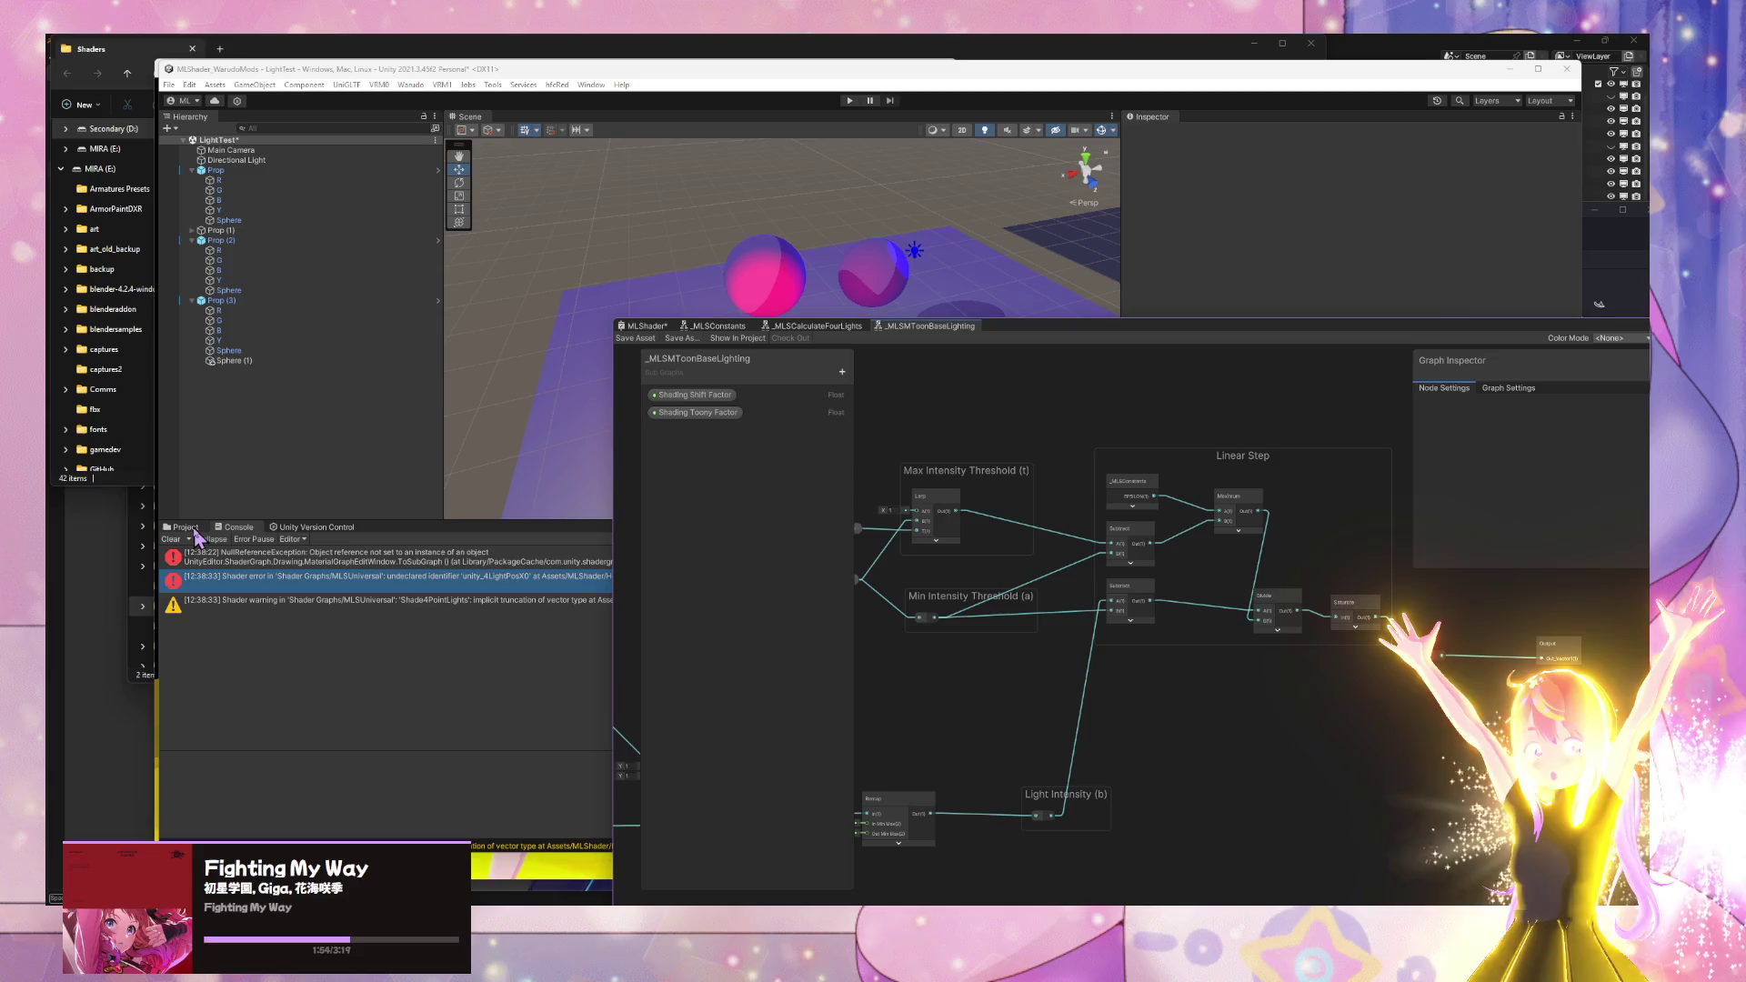
pyautogui.moveTo(1064, 325)
pyautogui.mouseDown()
pyautogui.moveTo(1177, 363)
pyautogui.moveTo(705, 682)
pyautogui.moveTo(766, 456)
pyautogui.mouseUp()
pyautogui.scroll(-2, 1045, 714)
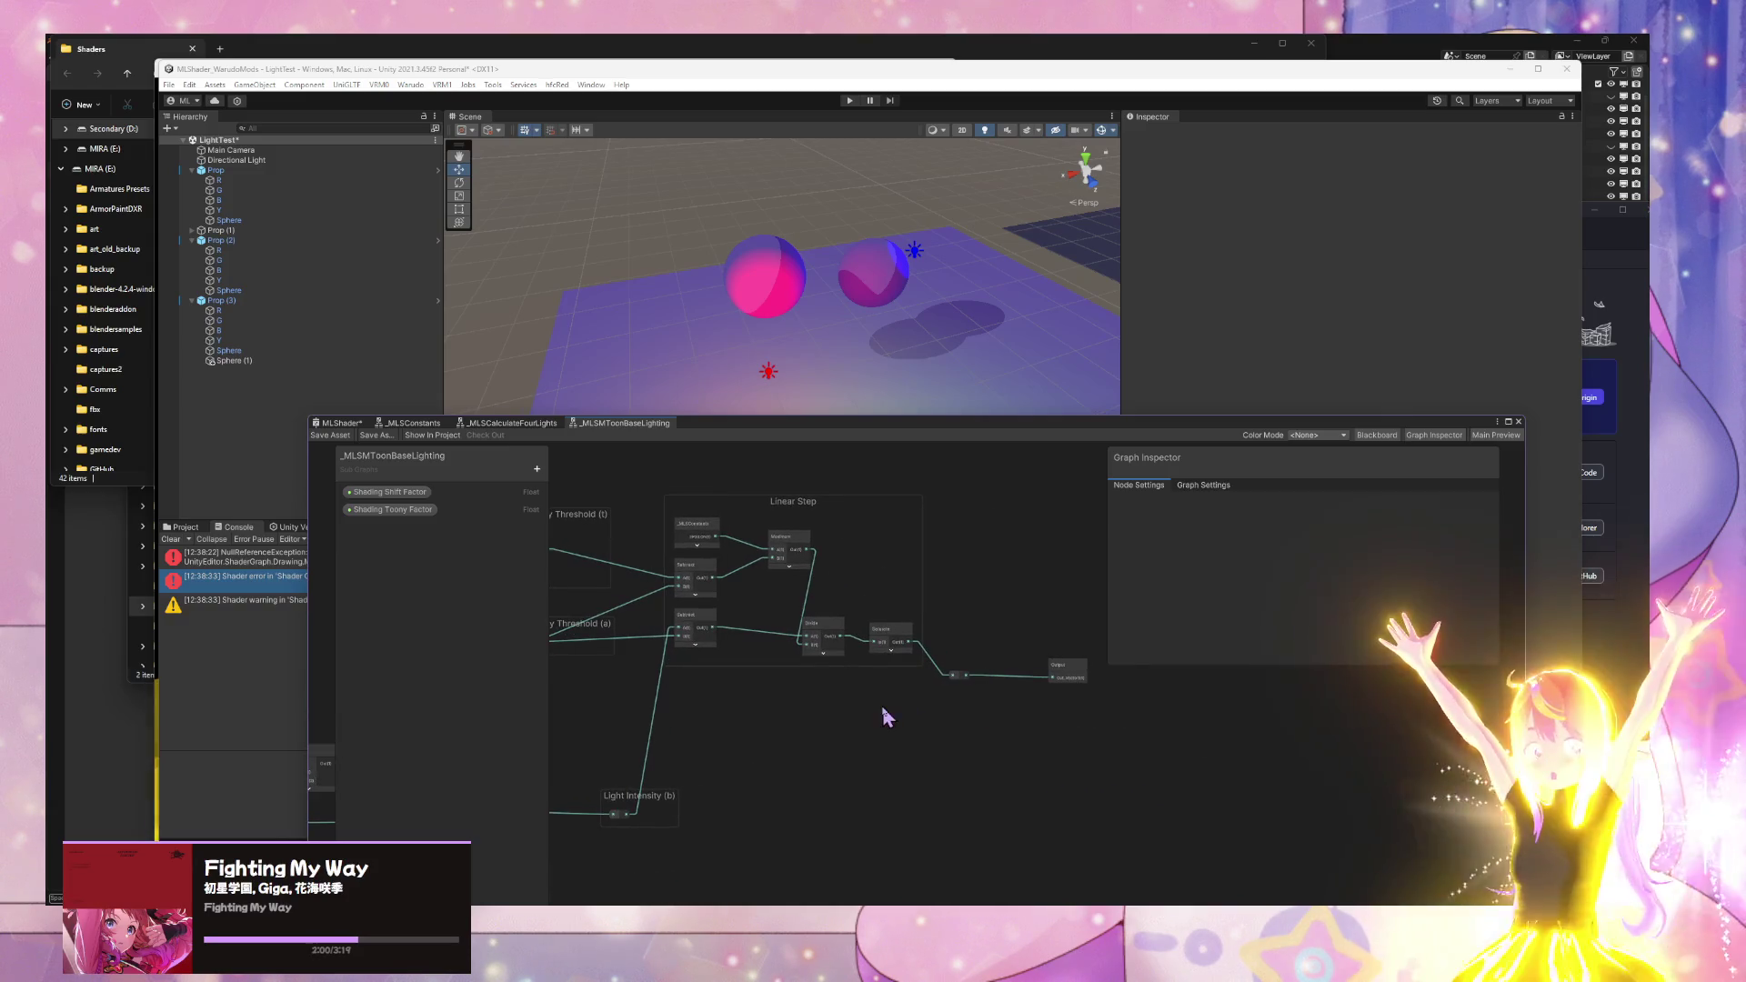
pyautogui.moveTo(1033, 682)
pyautogui.mouseDown()
pyautogui.moveTo(1054, 667)
pyautogui.moveTo(1218, 695)
pyautogui.moveTo(1009, 687)
pyautogui.mouseUp()
pyautogui.click(940, 682)
# - Rename the Output node's Out_Vector1 float output to 'Lighting'
pyautogui.click(1060, 655)
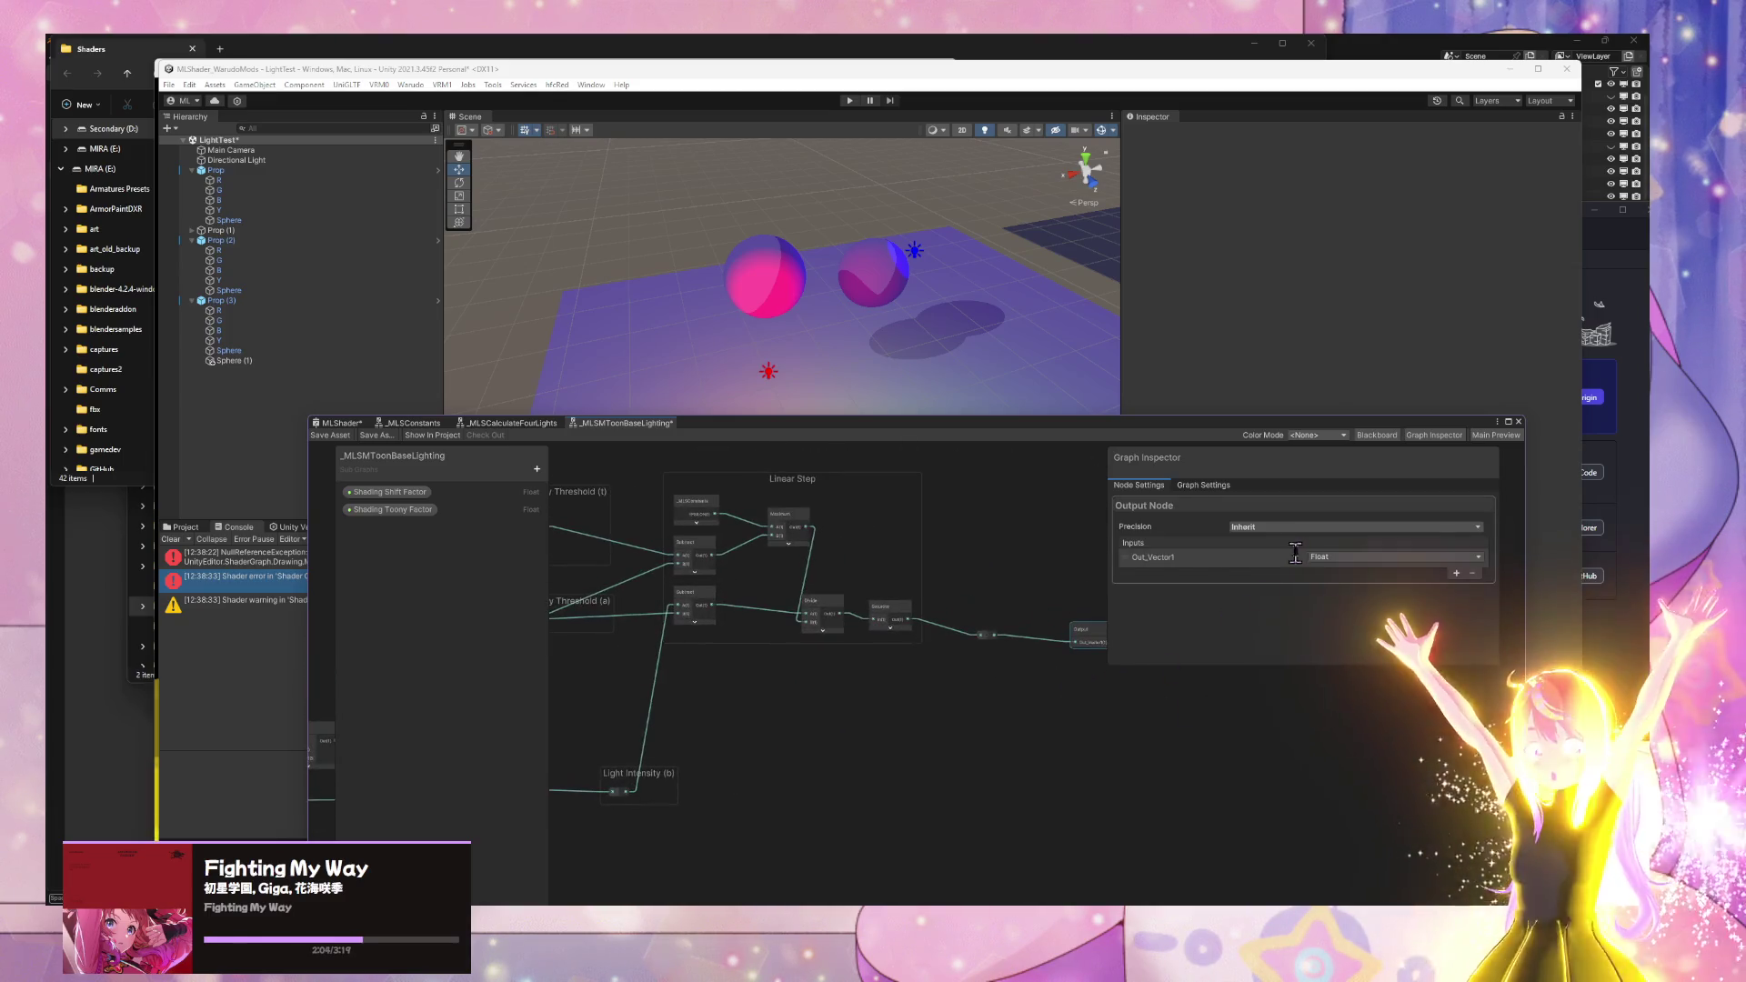
pyautogui.doubleClick(1168, 556)
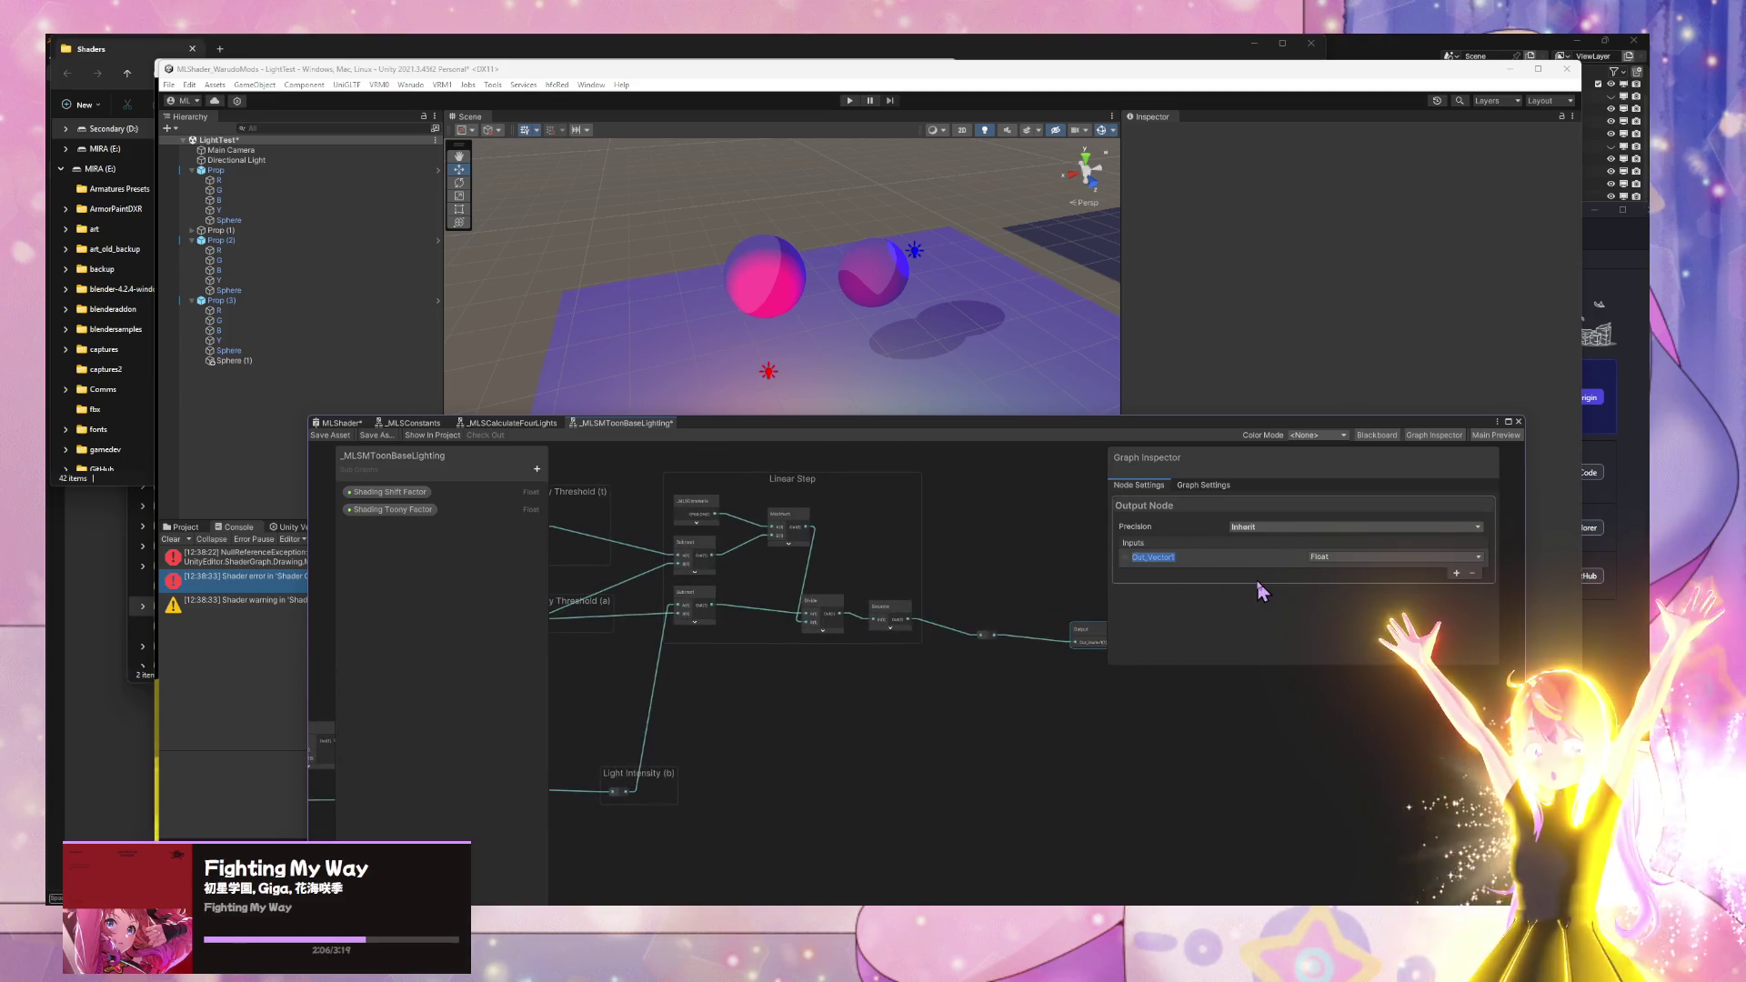
pyautogui.write('Lighting')
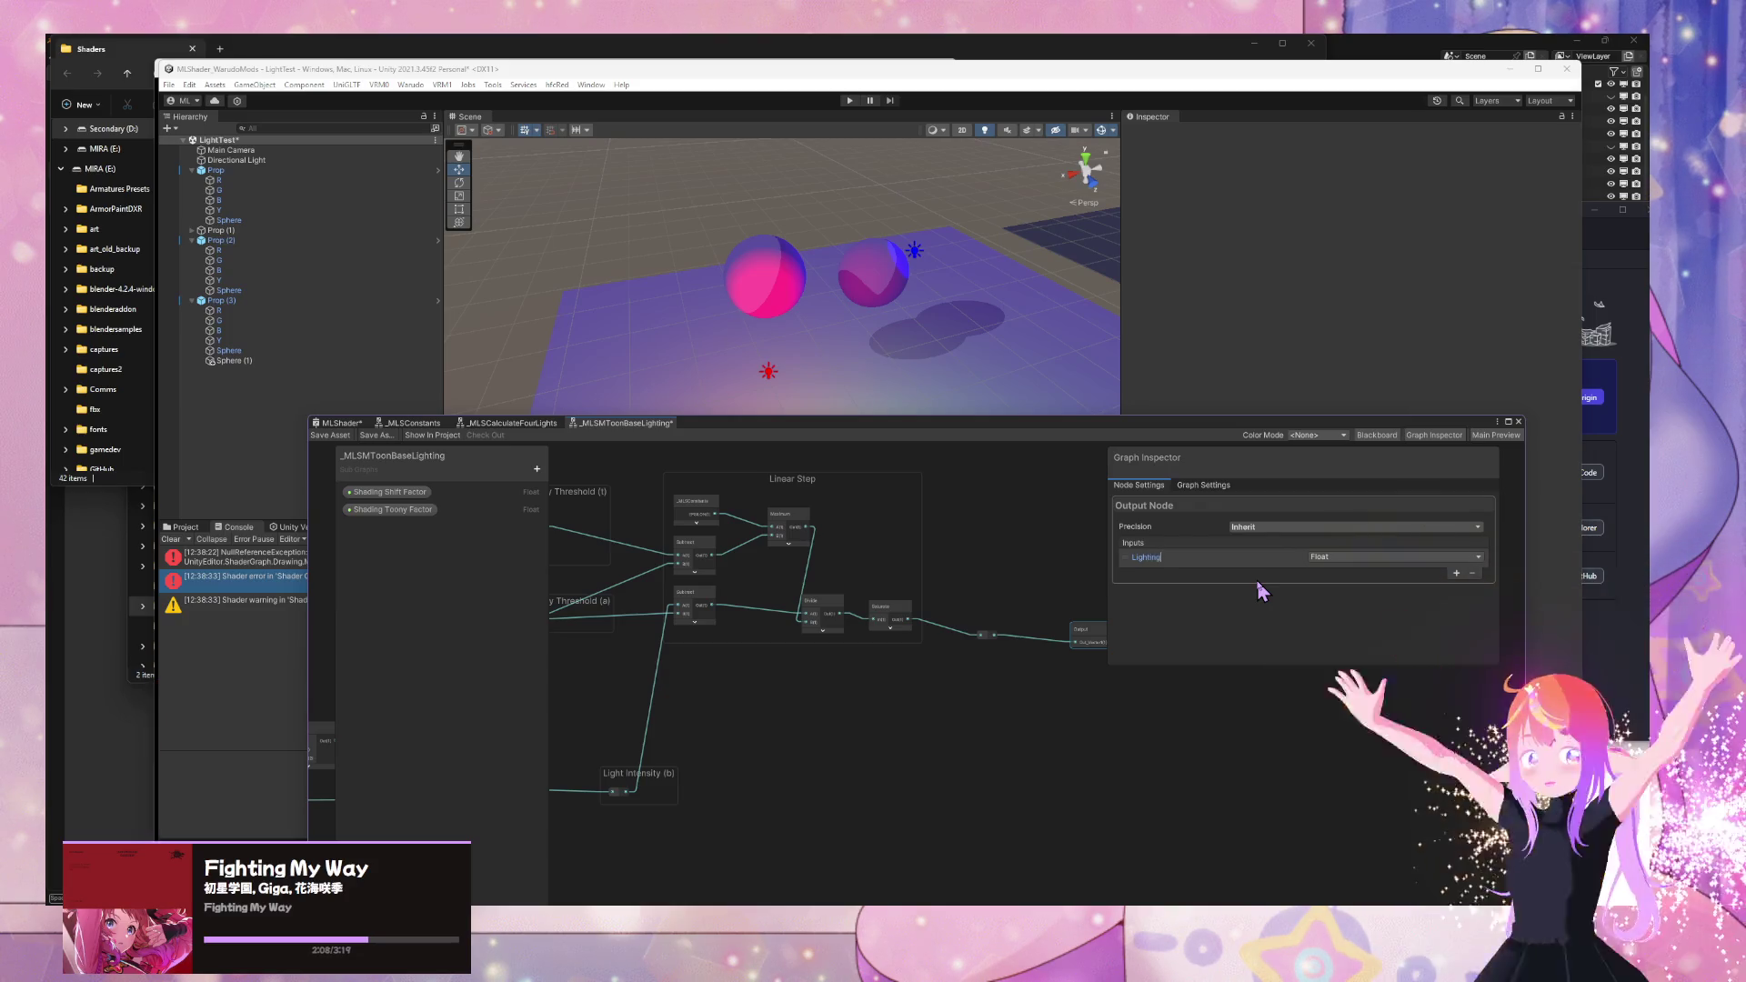
pyautogui.press('Return')
pyautogui.scroll(4, 962, 591)
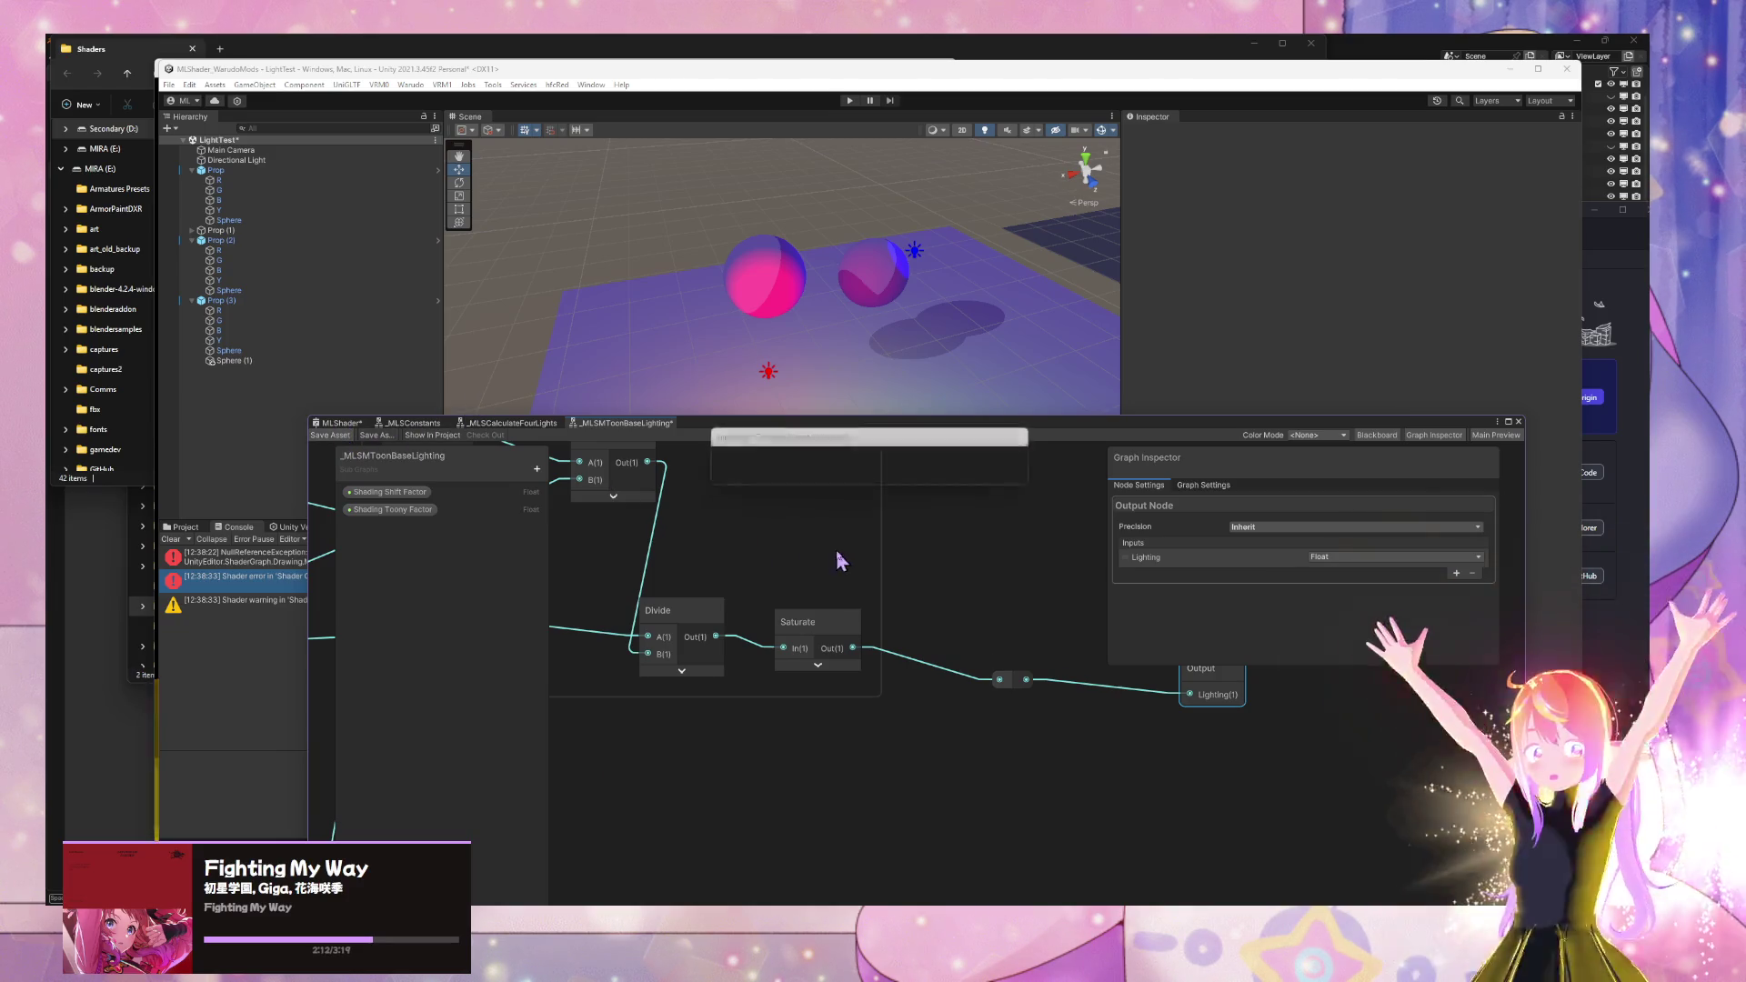
pyautogui.scroll(-5, 962, 582)
pyautogui.scroll(1, 958, 562)
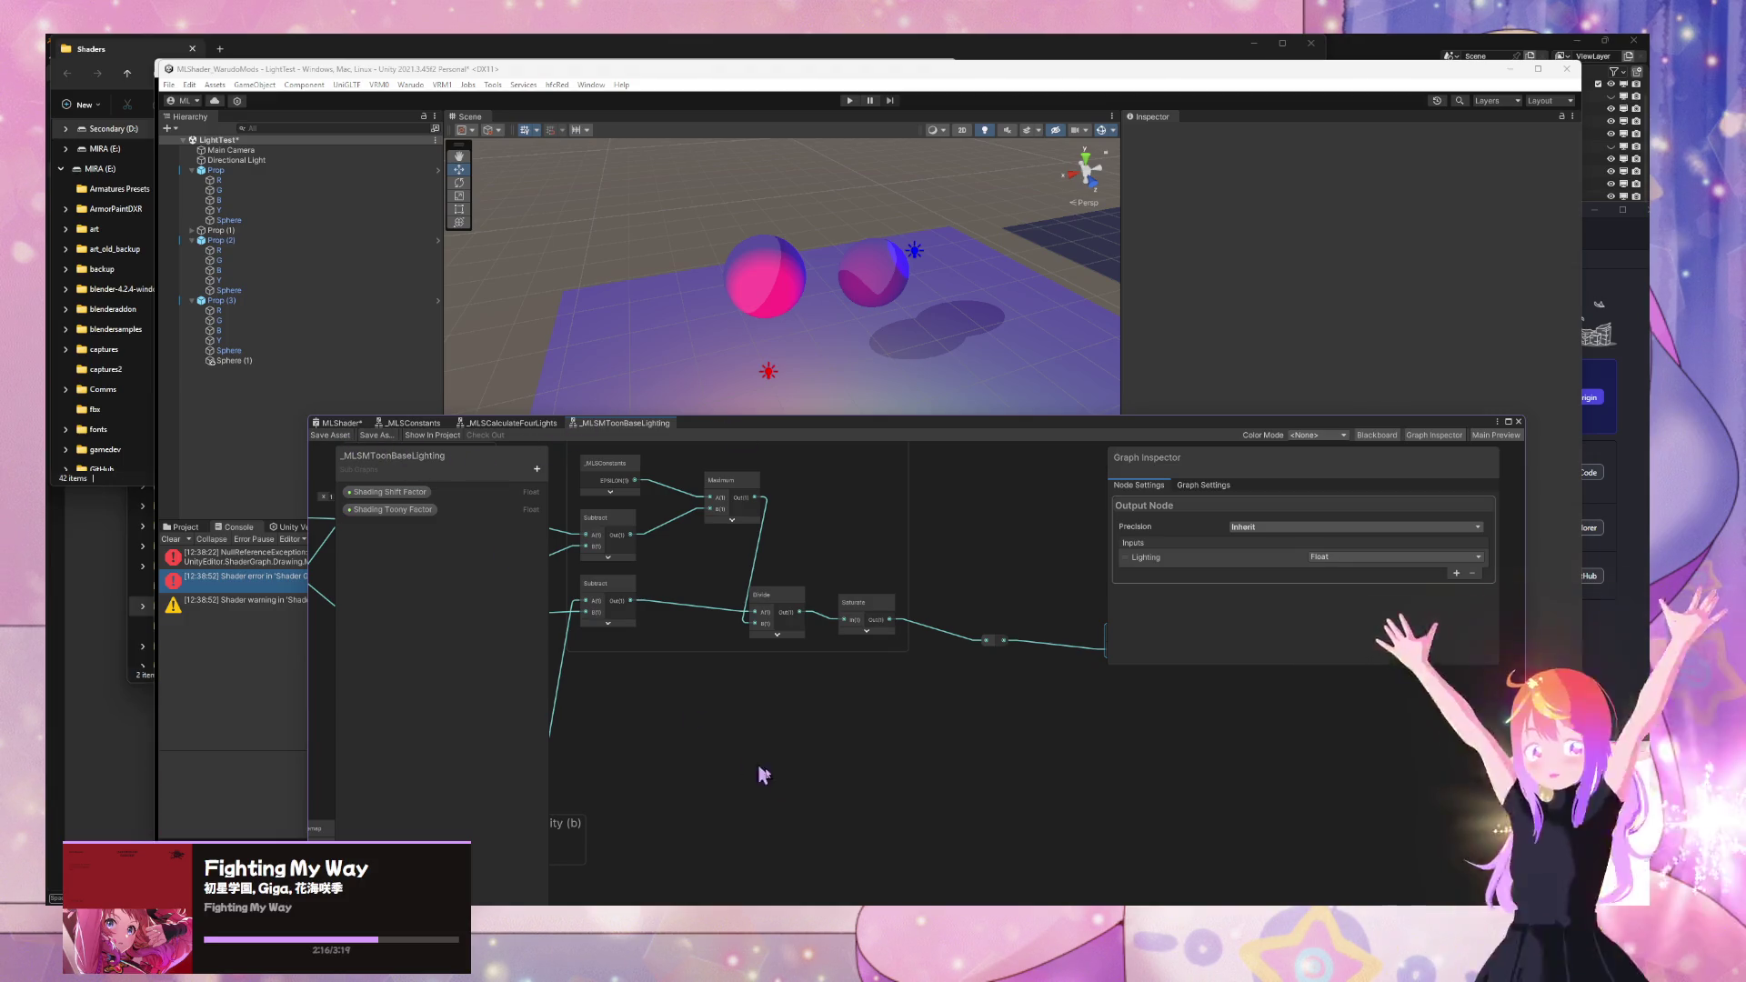
pyautogui.click(186, 526)
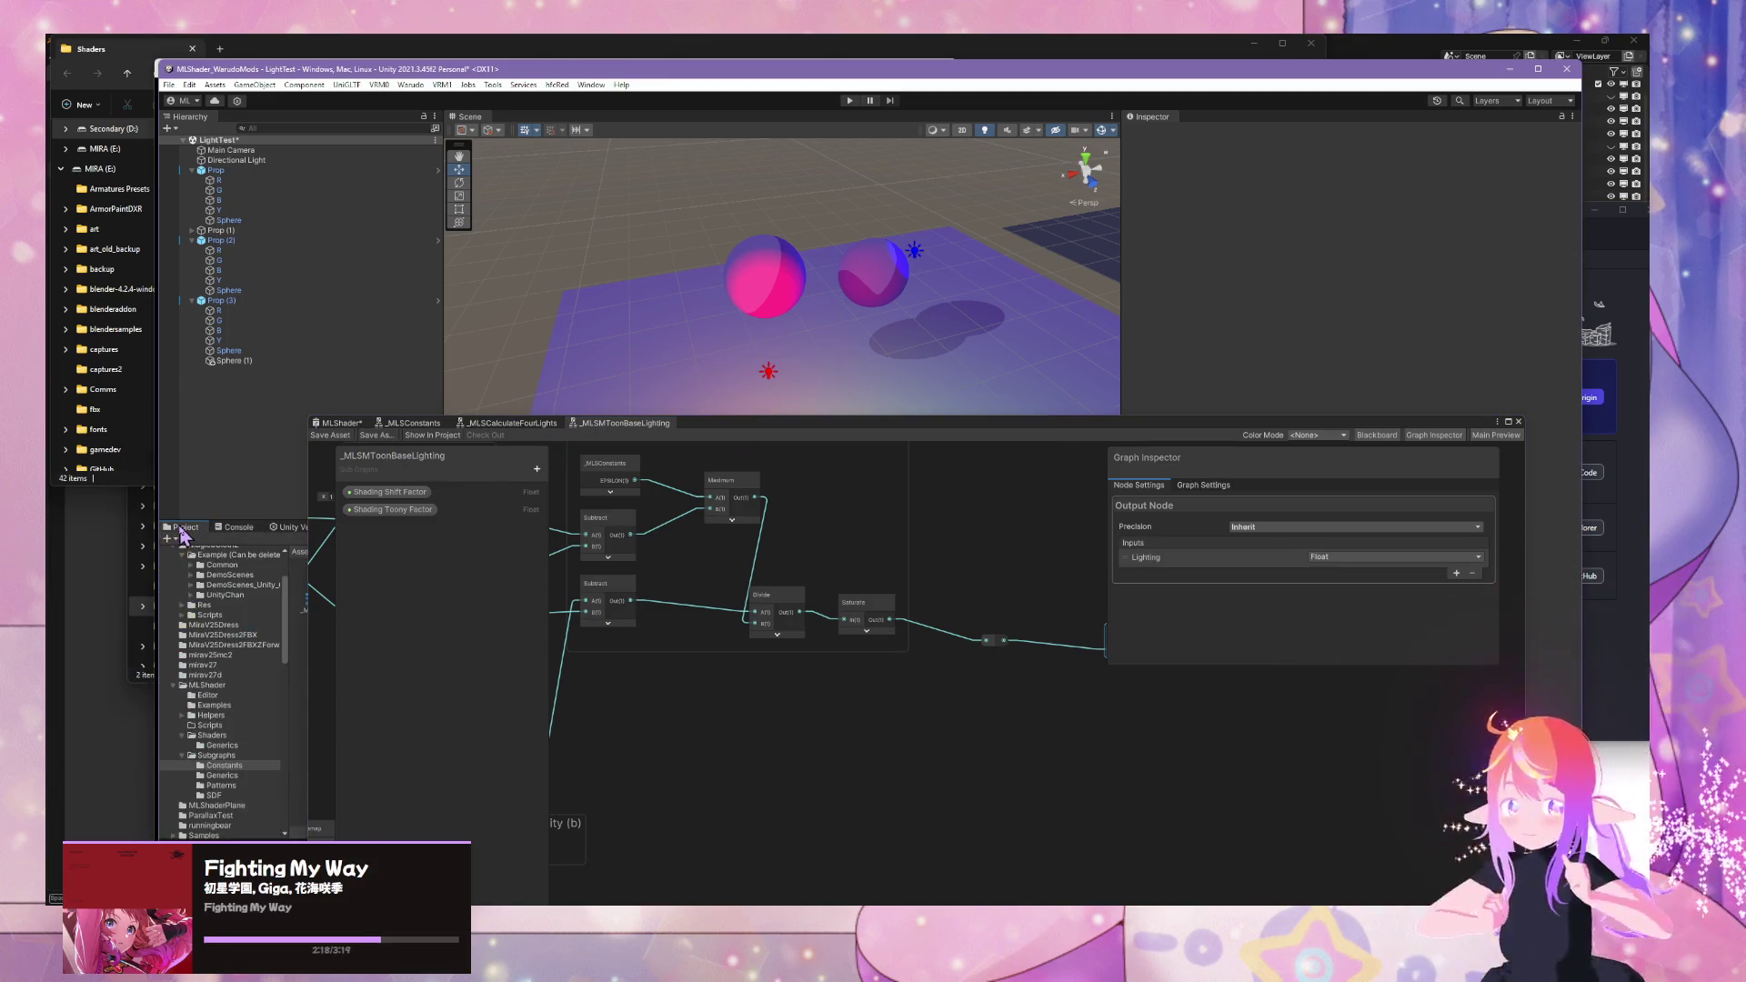
# - Dock the Shader Graph window and open the MLShader Subgraphs folder
pyautogui.moveTo(740, 418)
pyautogui.mouseDown()
pyautogui.moveTo(1186, 377)
pyautogui.moveTo(916, 443)
pyautogui.mouseUp()
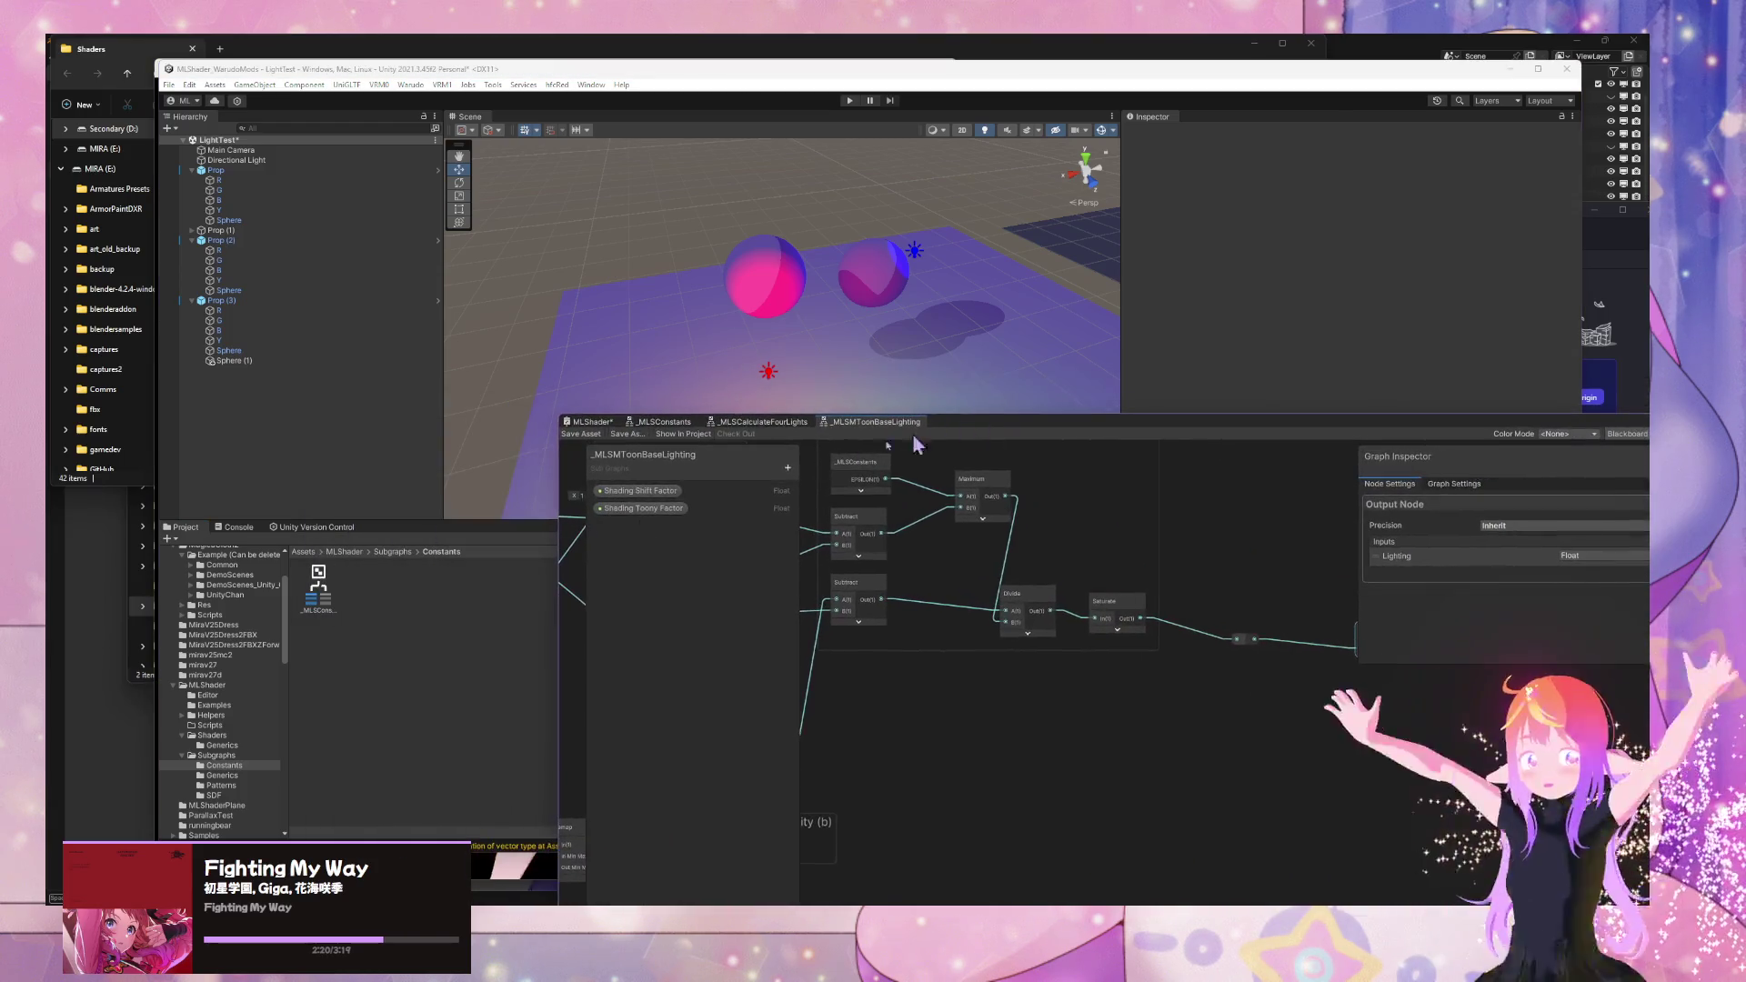
pyautogui.click(218, 756)
pyautogui.moveTo(1082, 434)
pyautogui.mouseDown()
pyautogui.moveTo(1412, 435)
pyautogui.moveTo(1116, 433)
pyautogui.mouseUp()
pyautogui.click(555, 591)
# - Create a new Shader Graph > Sub Graph asset in Subgraphs and start naming it '_MLSMTo'
pyautogui.rightClick(546, 673)
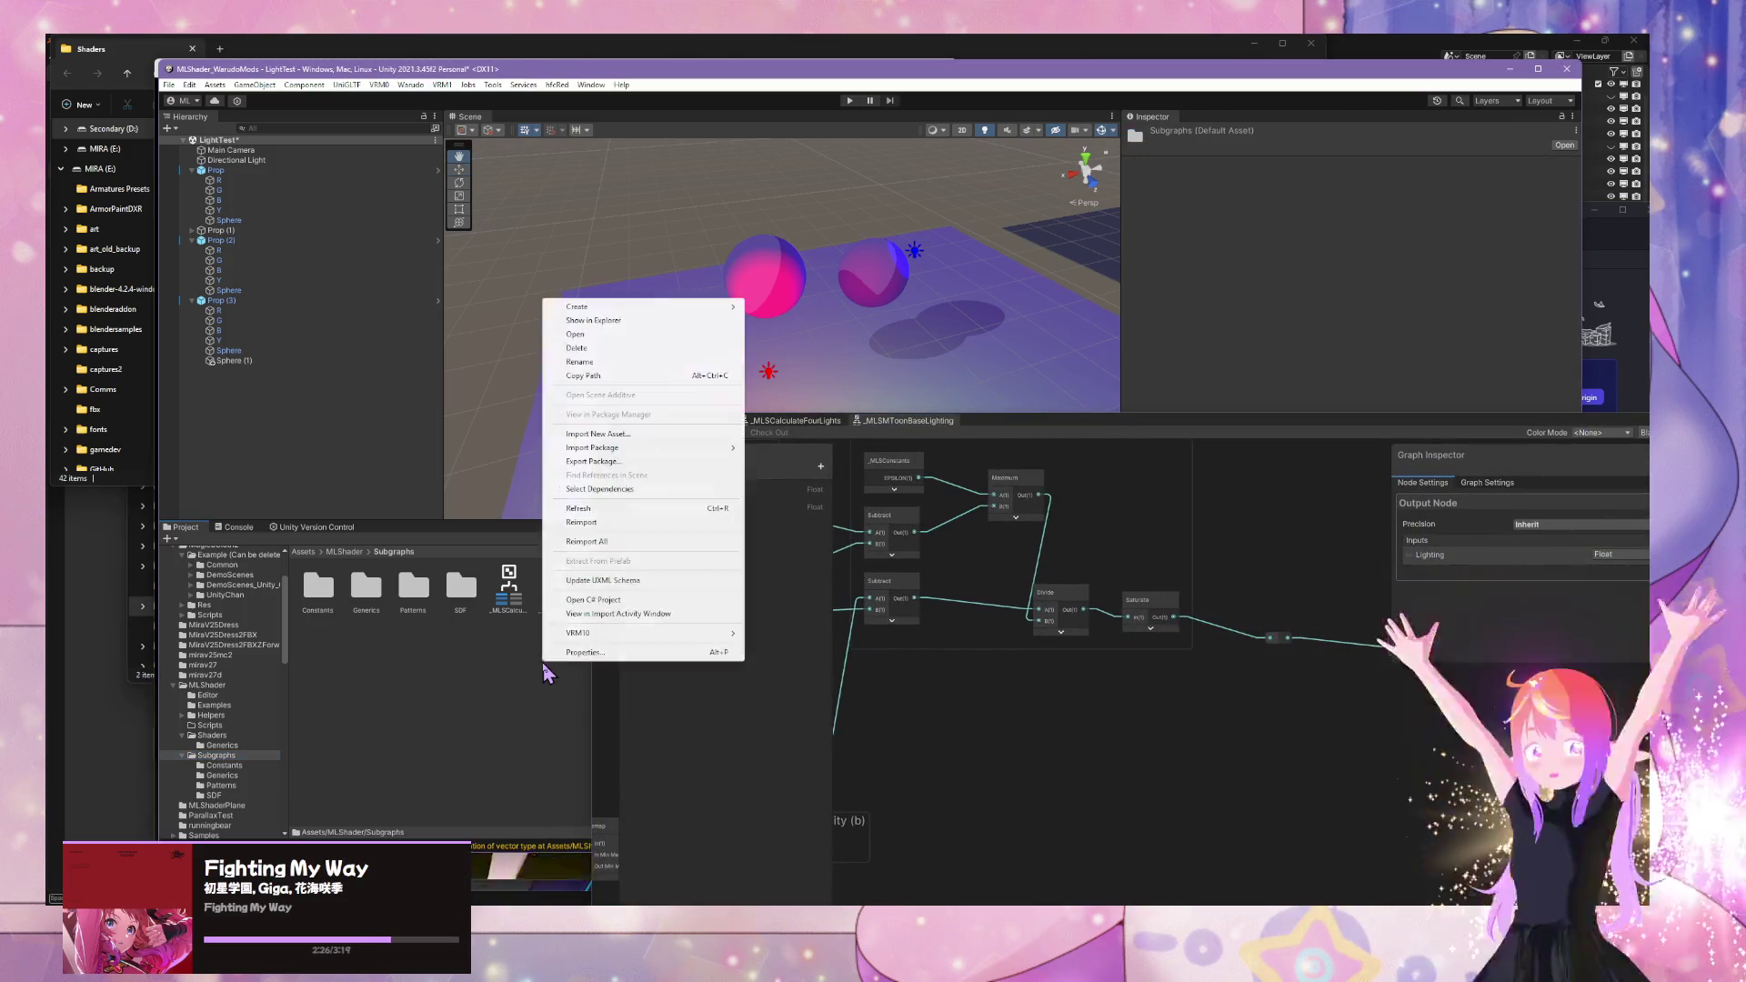
pyautogui.moveTo(663, 307)
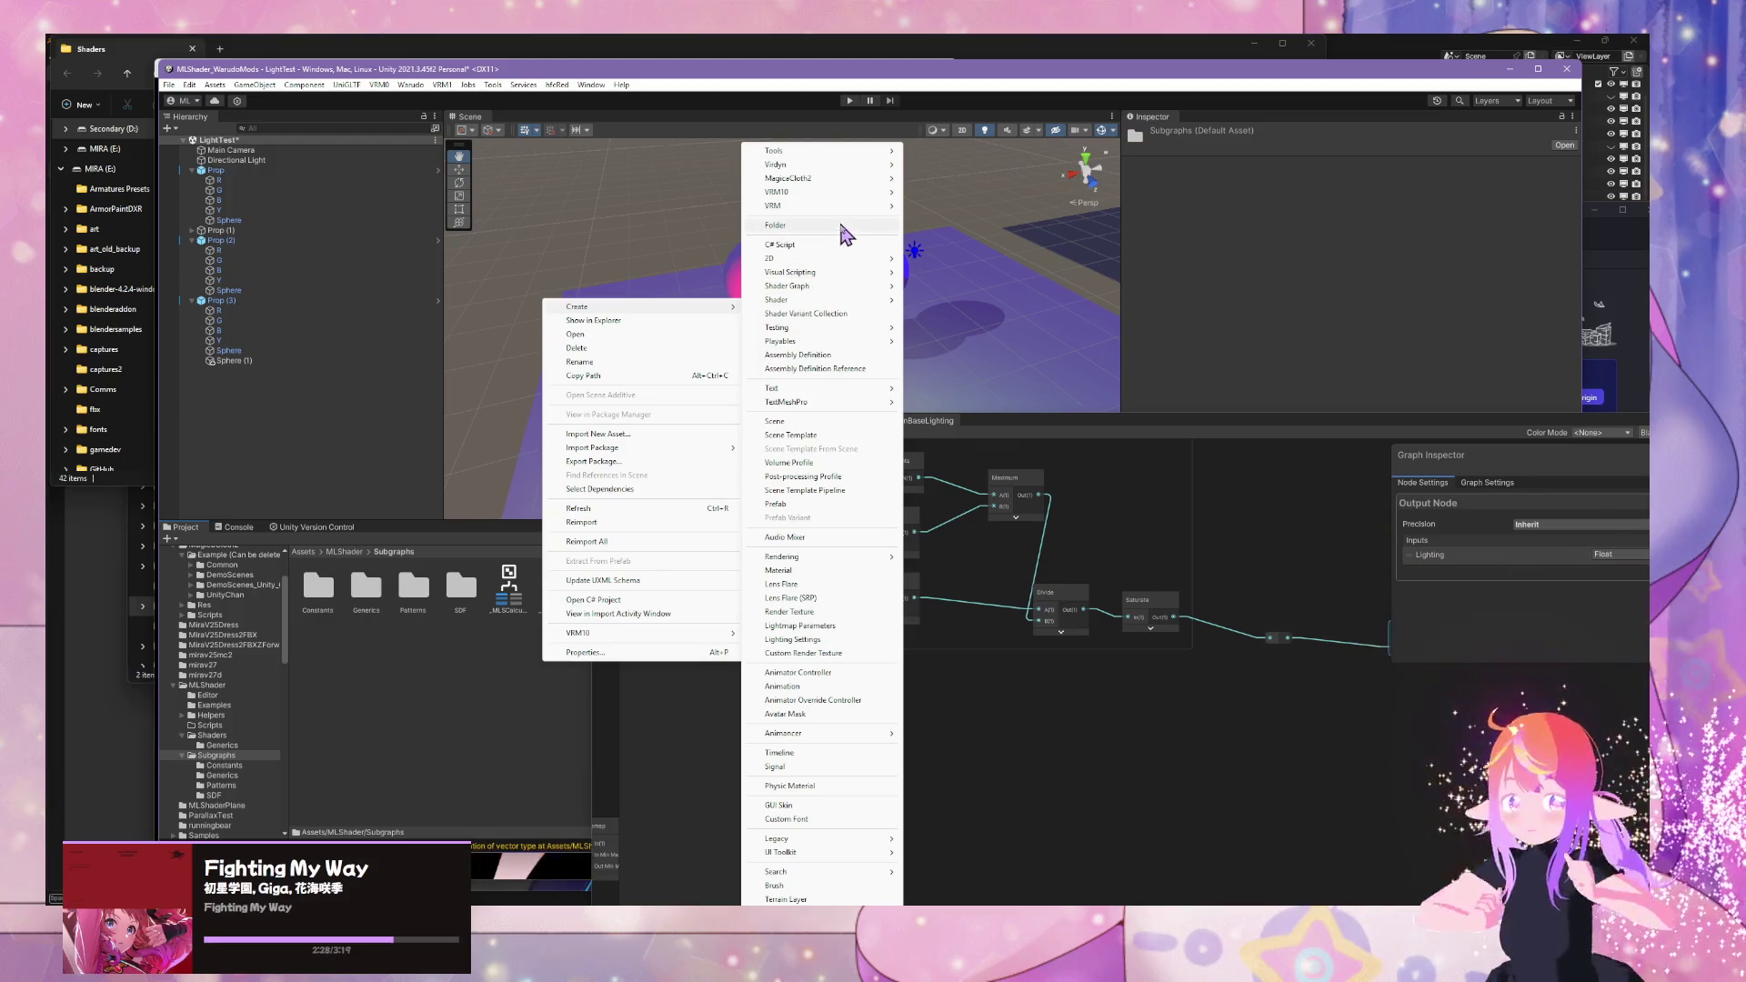
pyautogui.moveTo(848, 212)
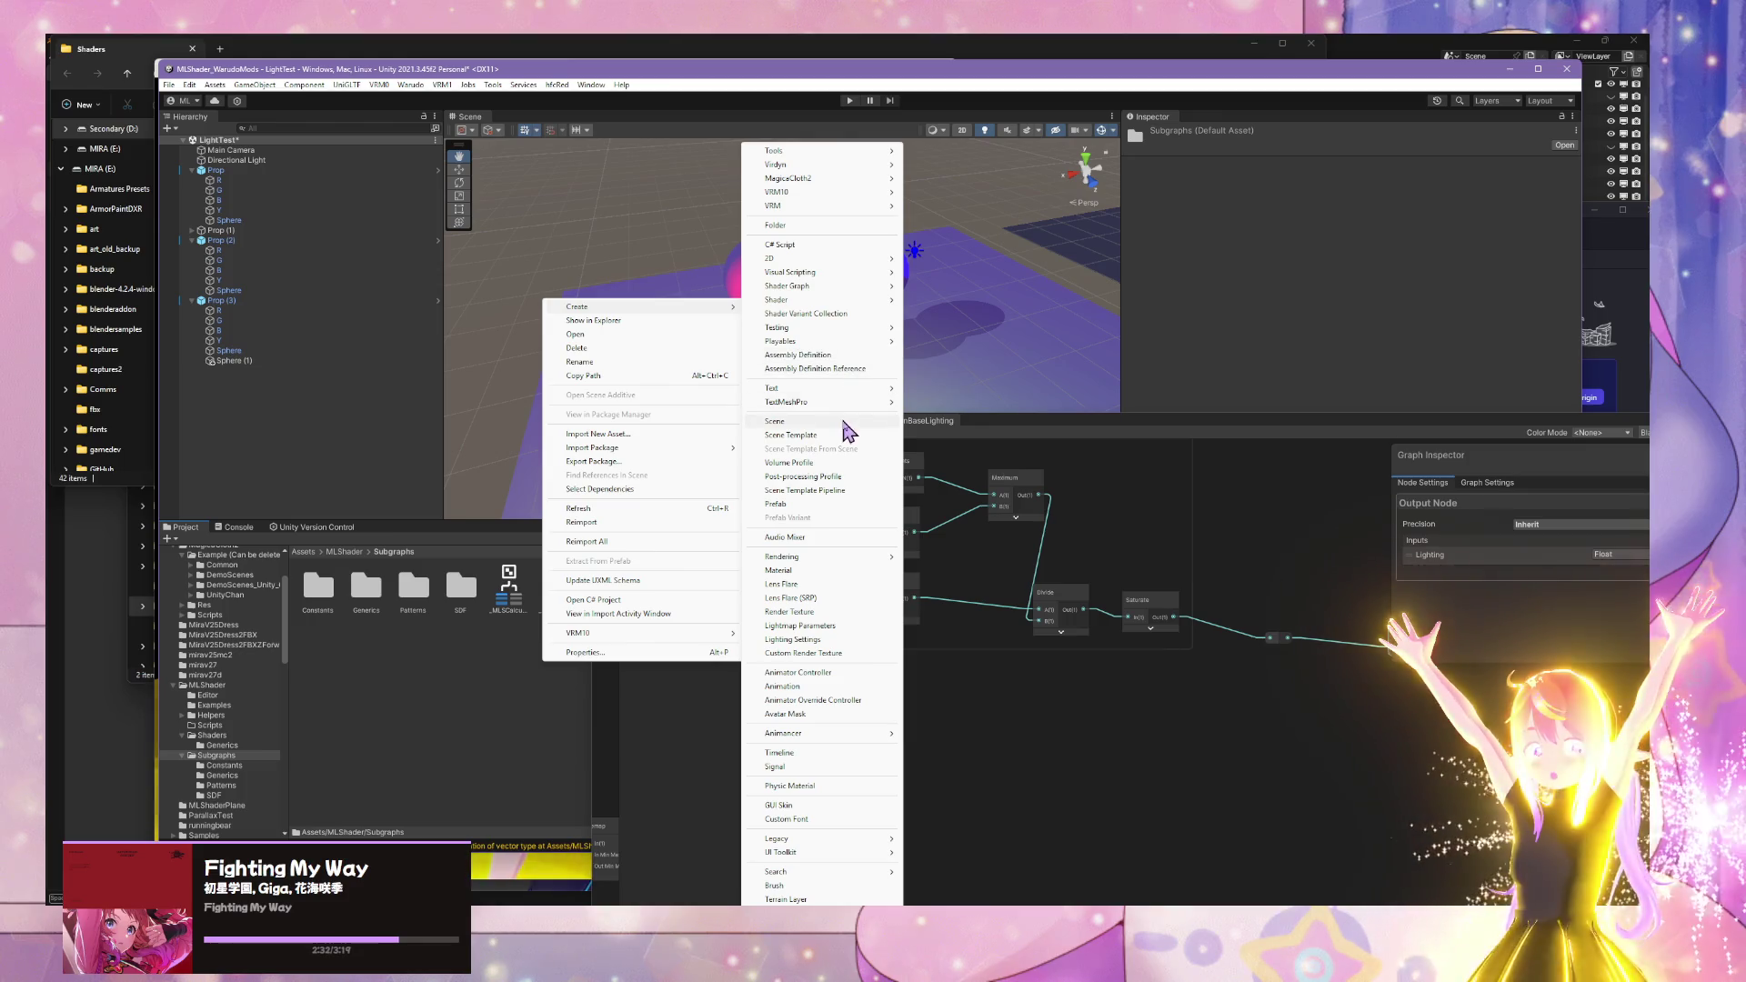
pyautogui.moveTo(823, 343)
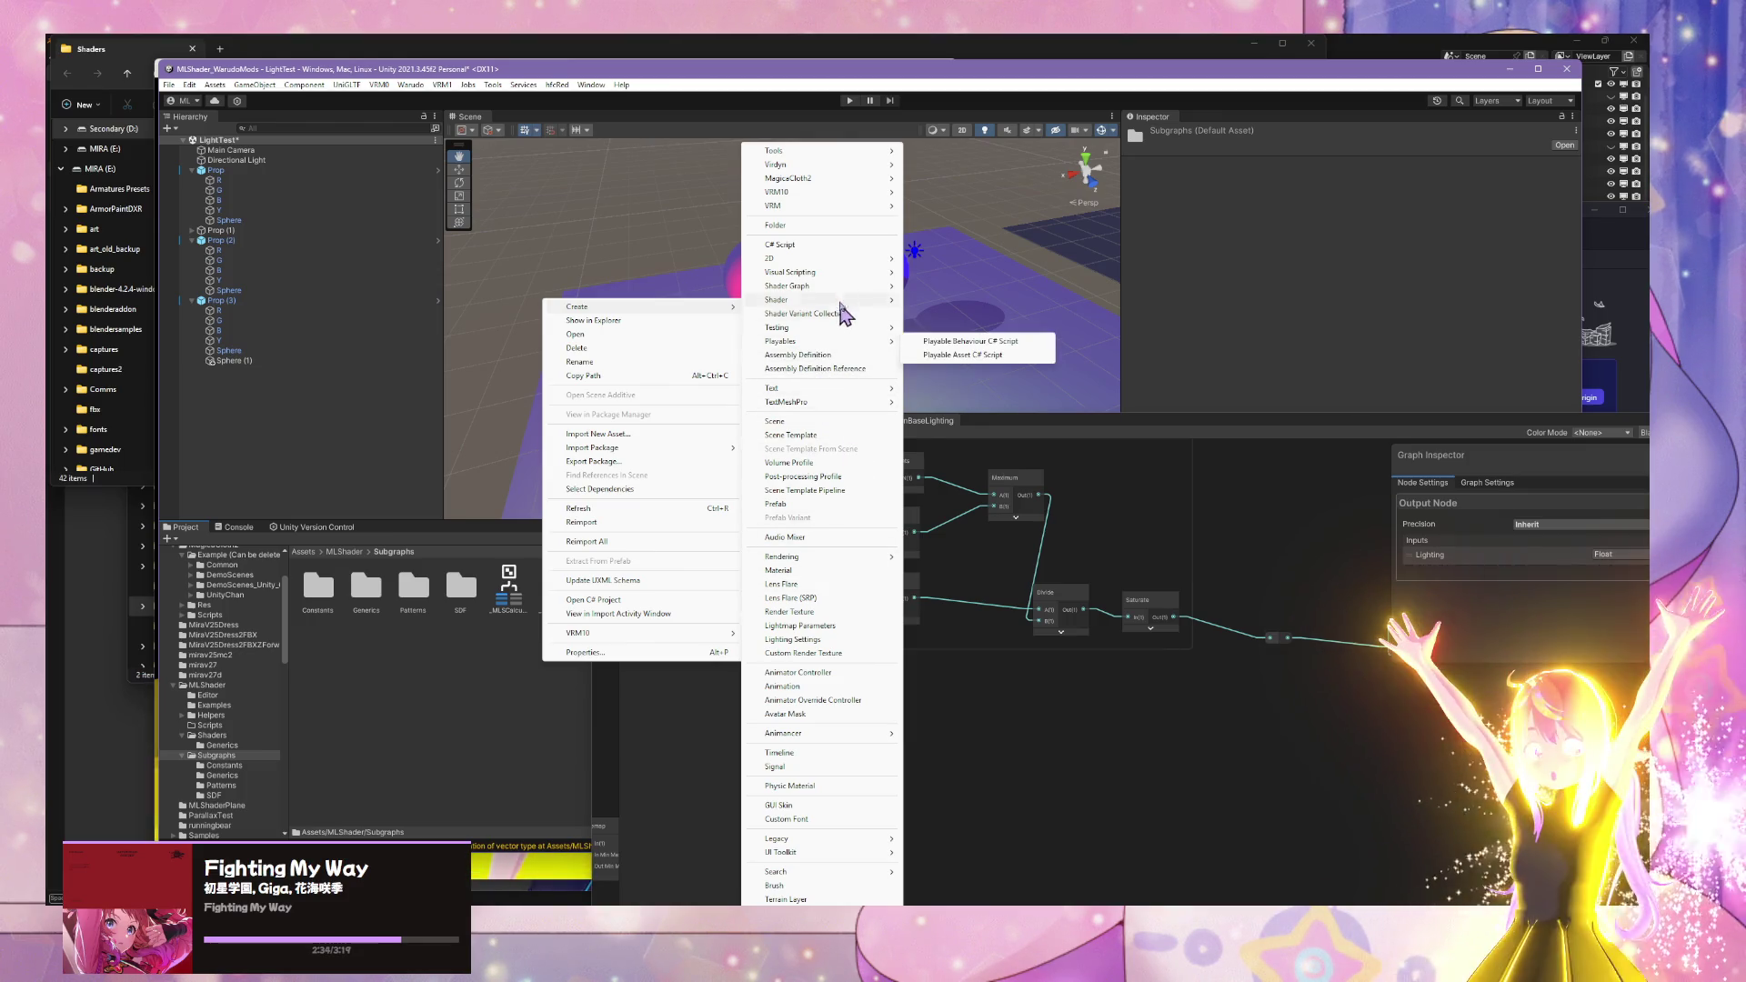
pyautogui.moveTo(836, 301)
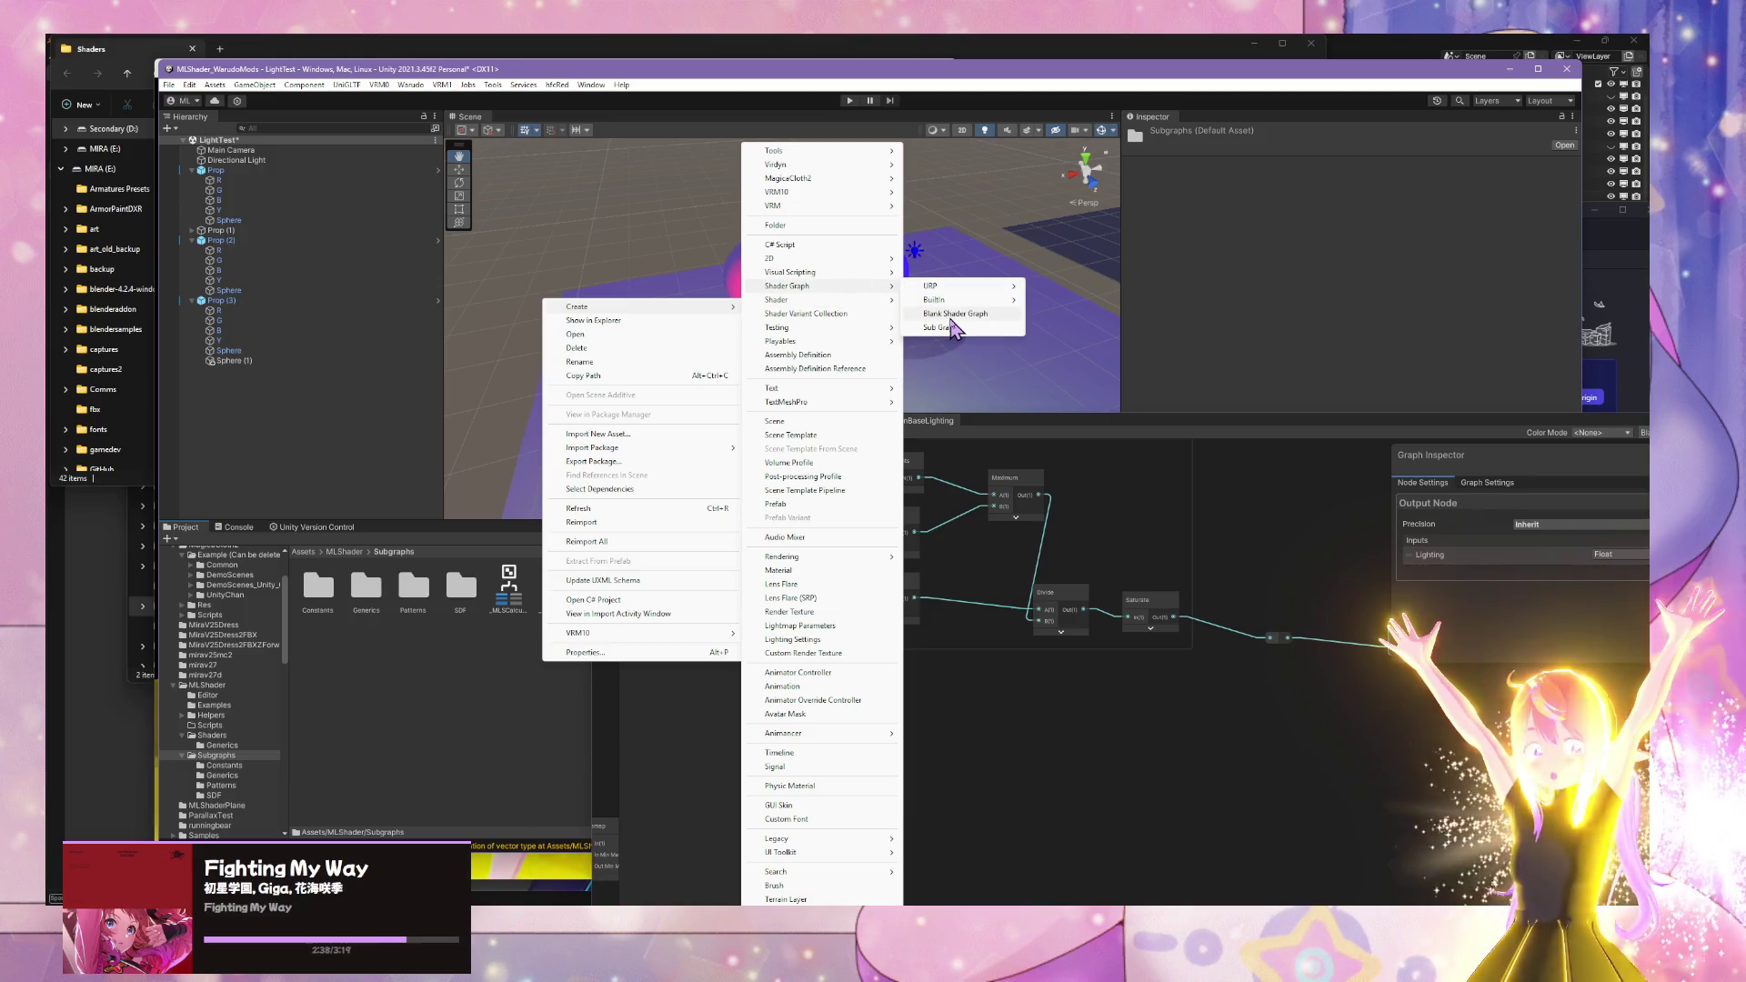
pyautogui.click(950, 327)
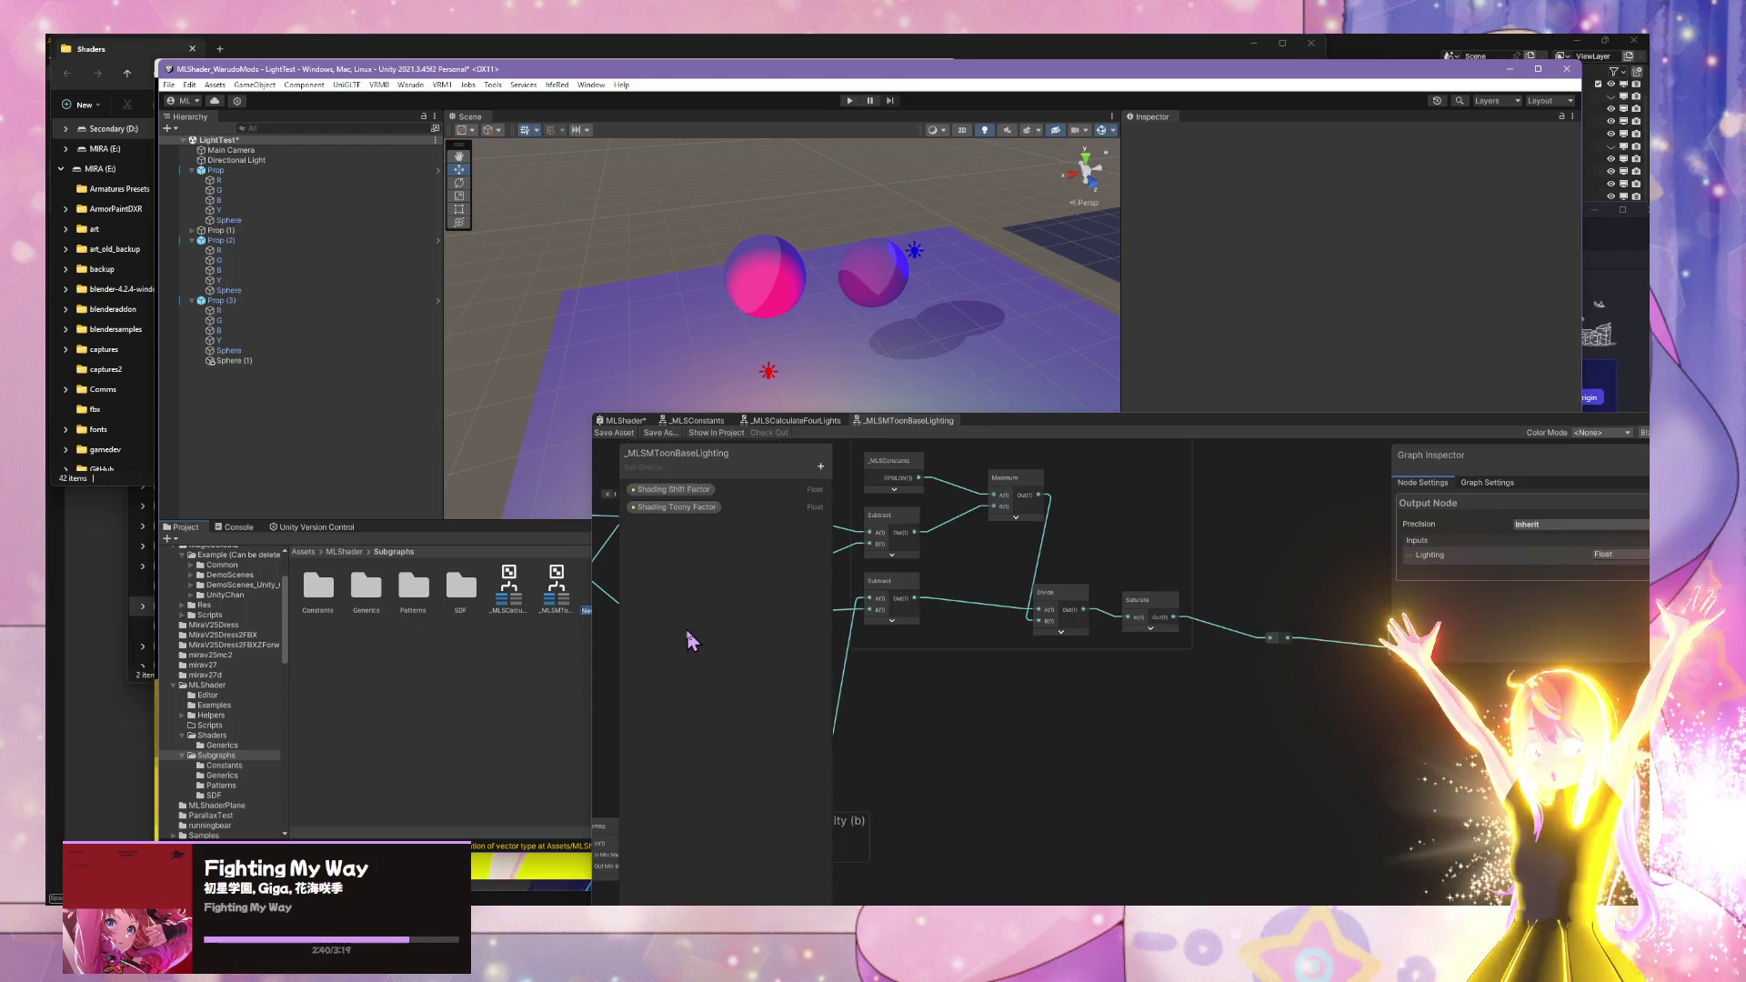
pyautogui.moveTo(998, 428); pyautogui.dragTo(1079, 452)
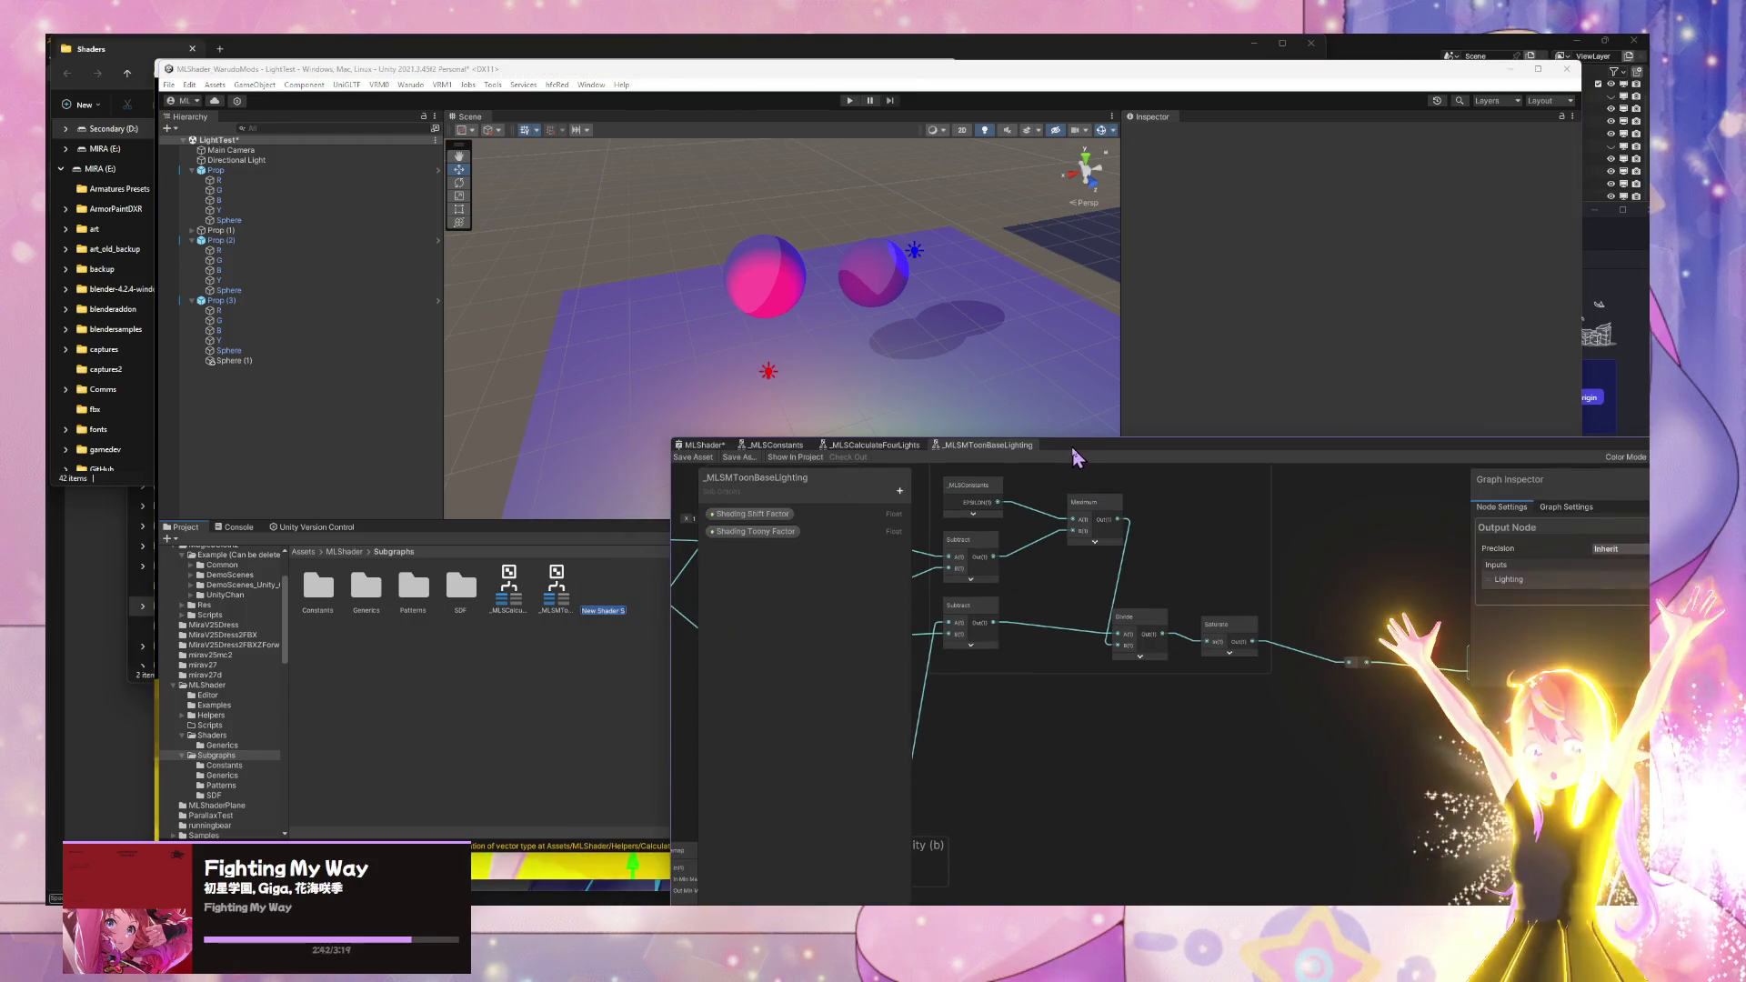
pyautogui.click(613, 605)
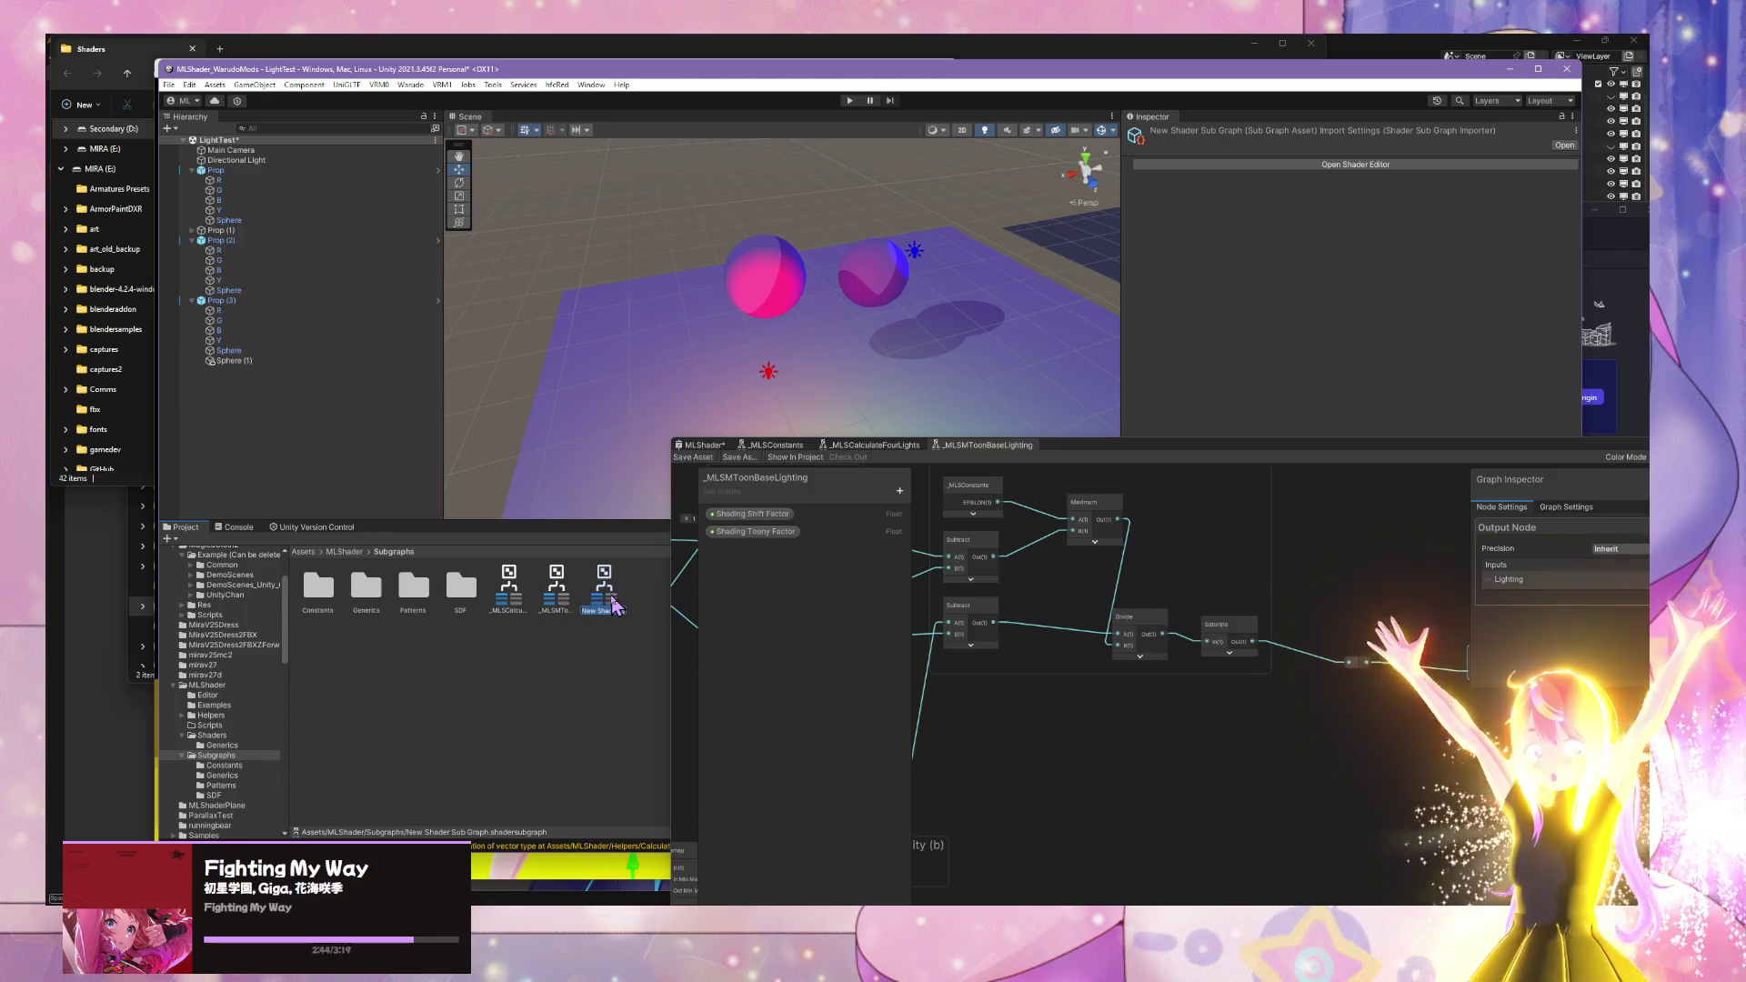
pyautogui.write('_MLS')
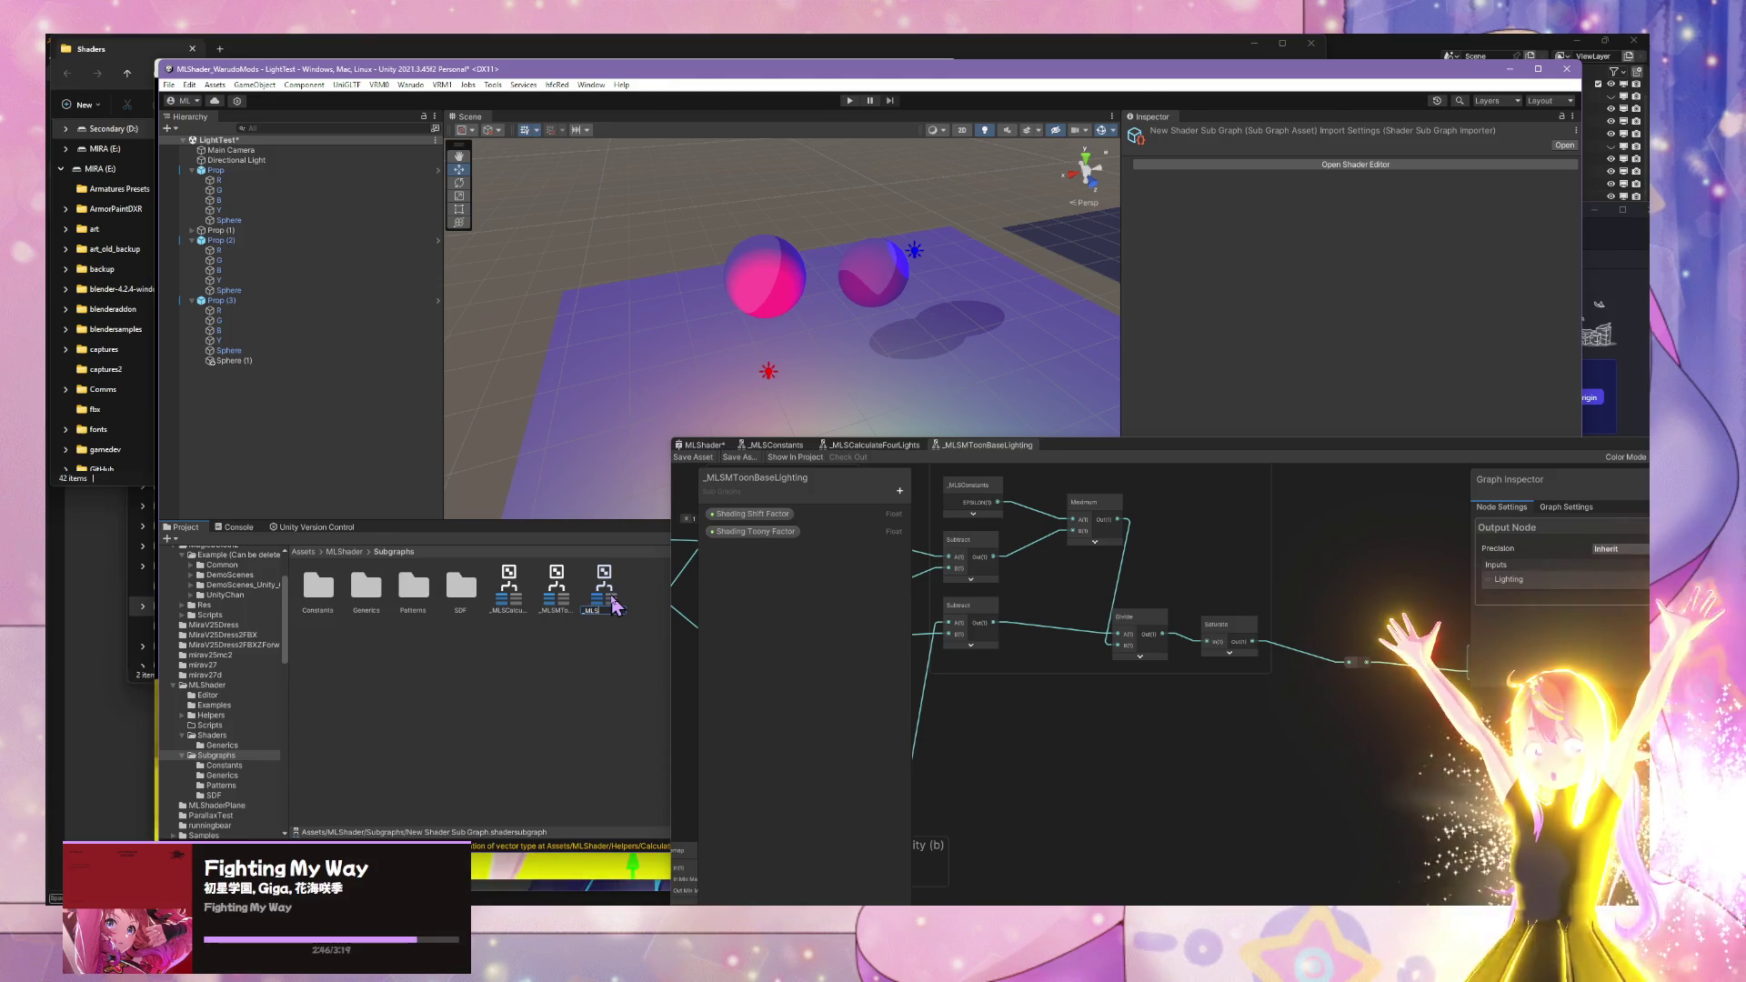
pyautogui.write('MTo...')
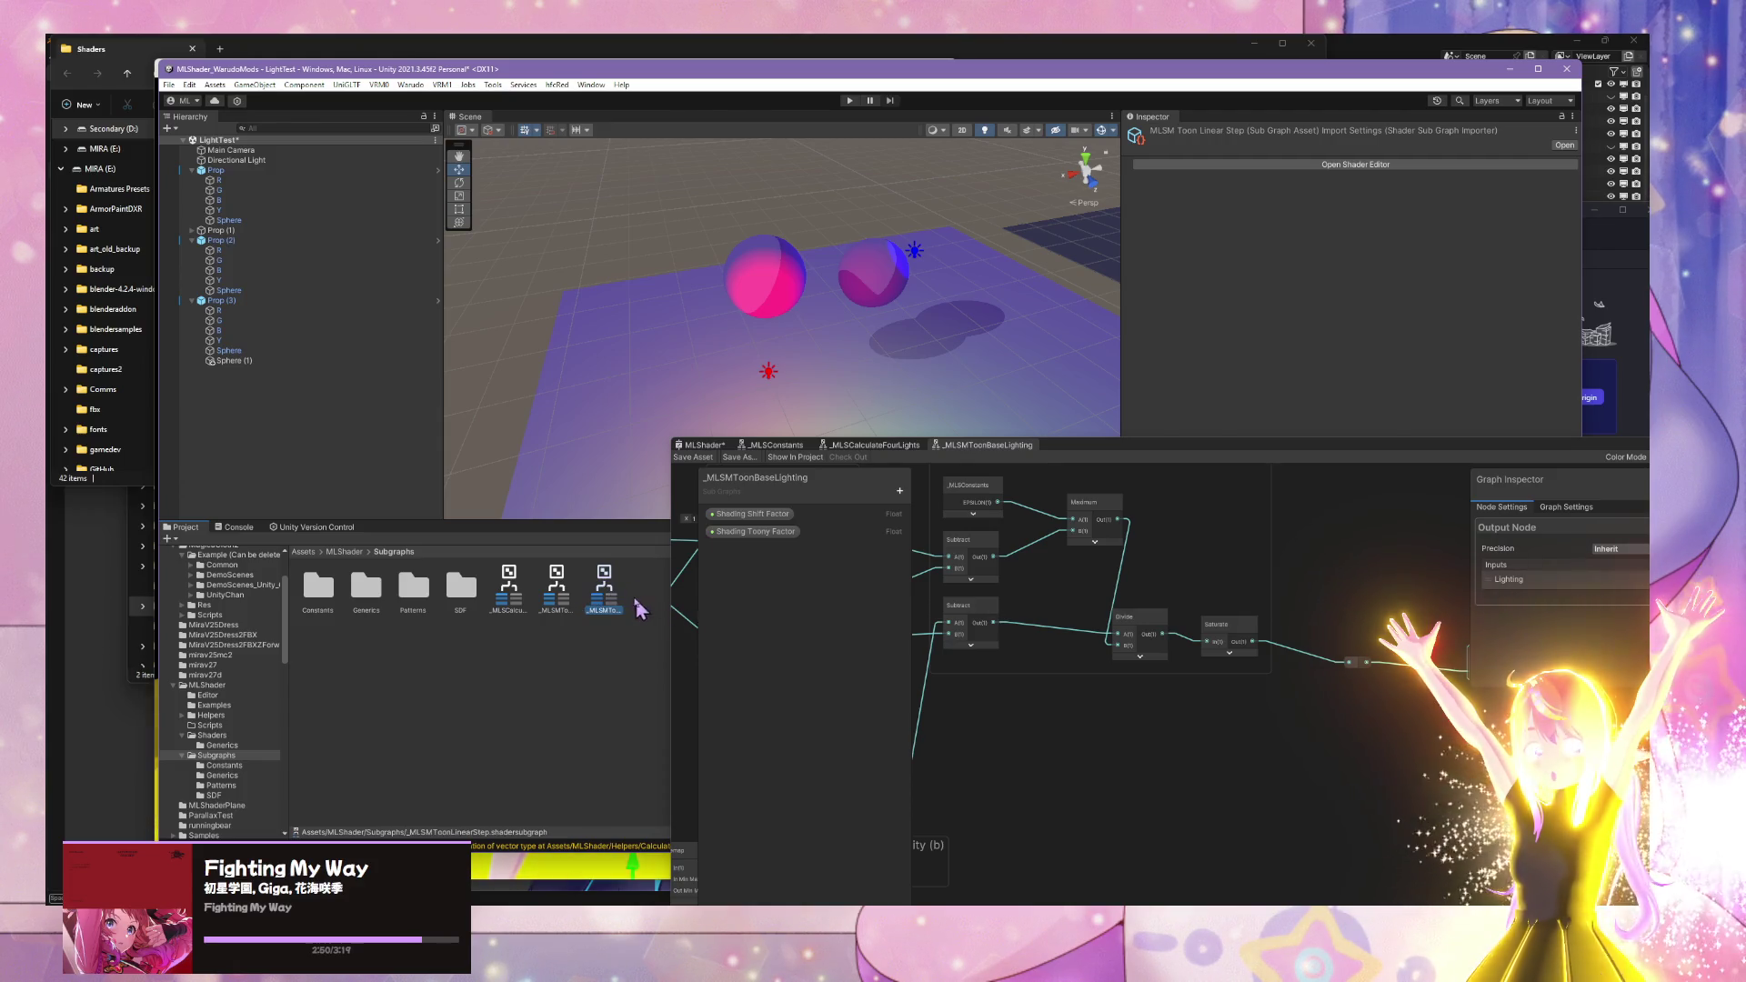
# - Open the new _MLSMToonLinearStep sub graph and paste in the Linear Step nodes from _MLSMToonBaseLighting
pyautogui.doubleClick(605, 590)
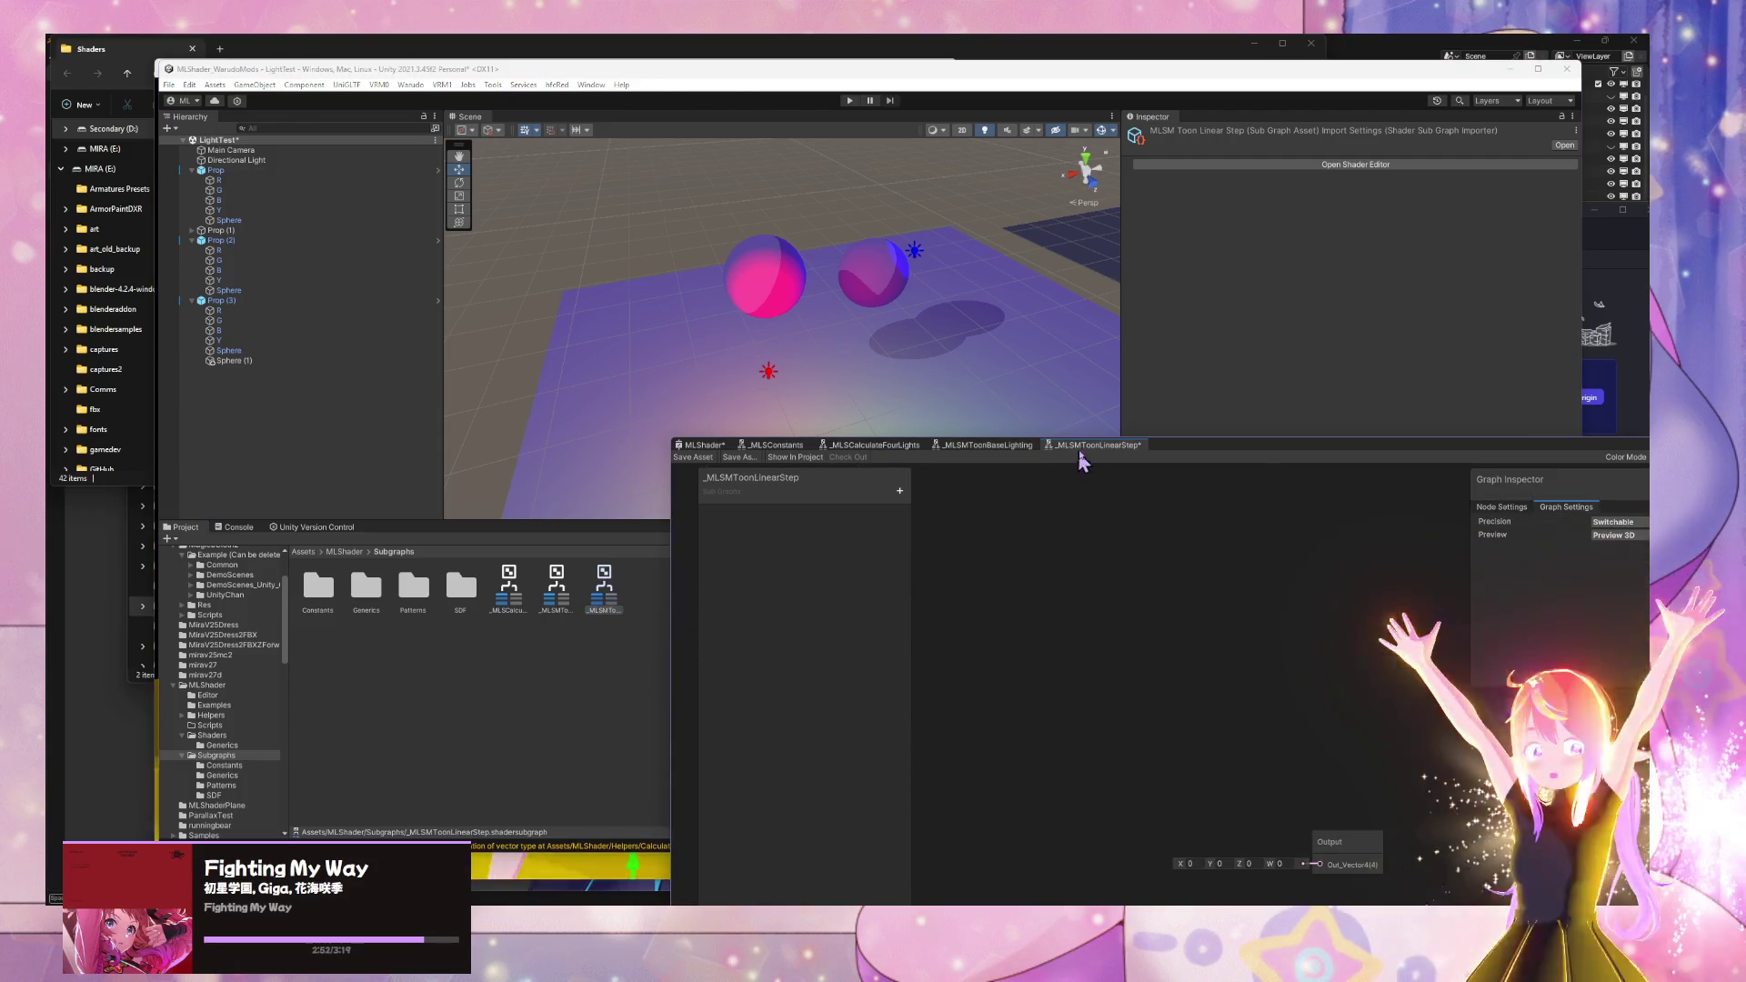
pyautogui.click(971, 446)
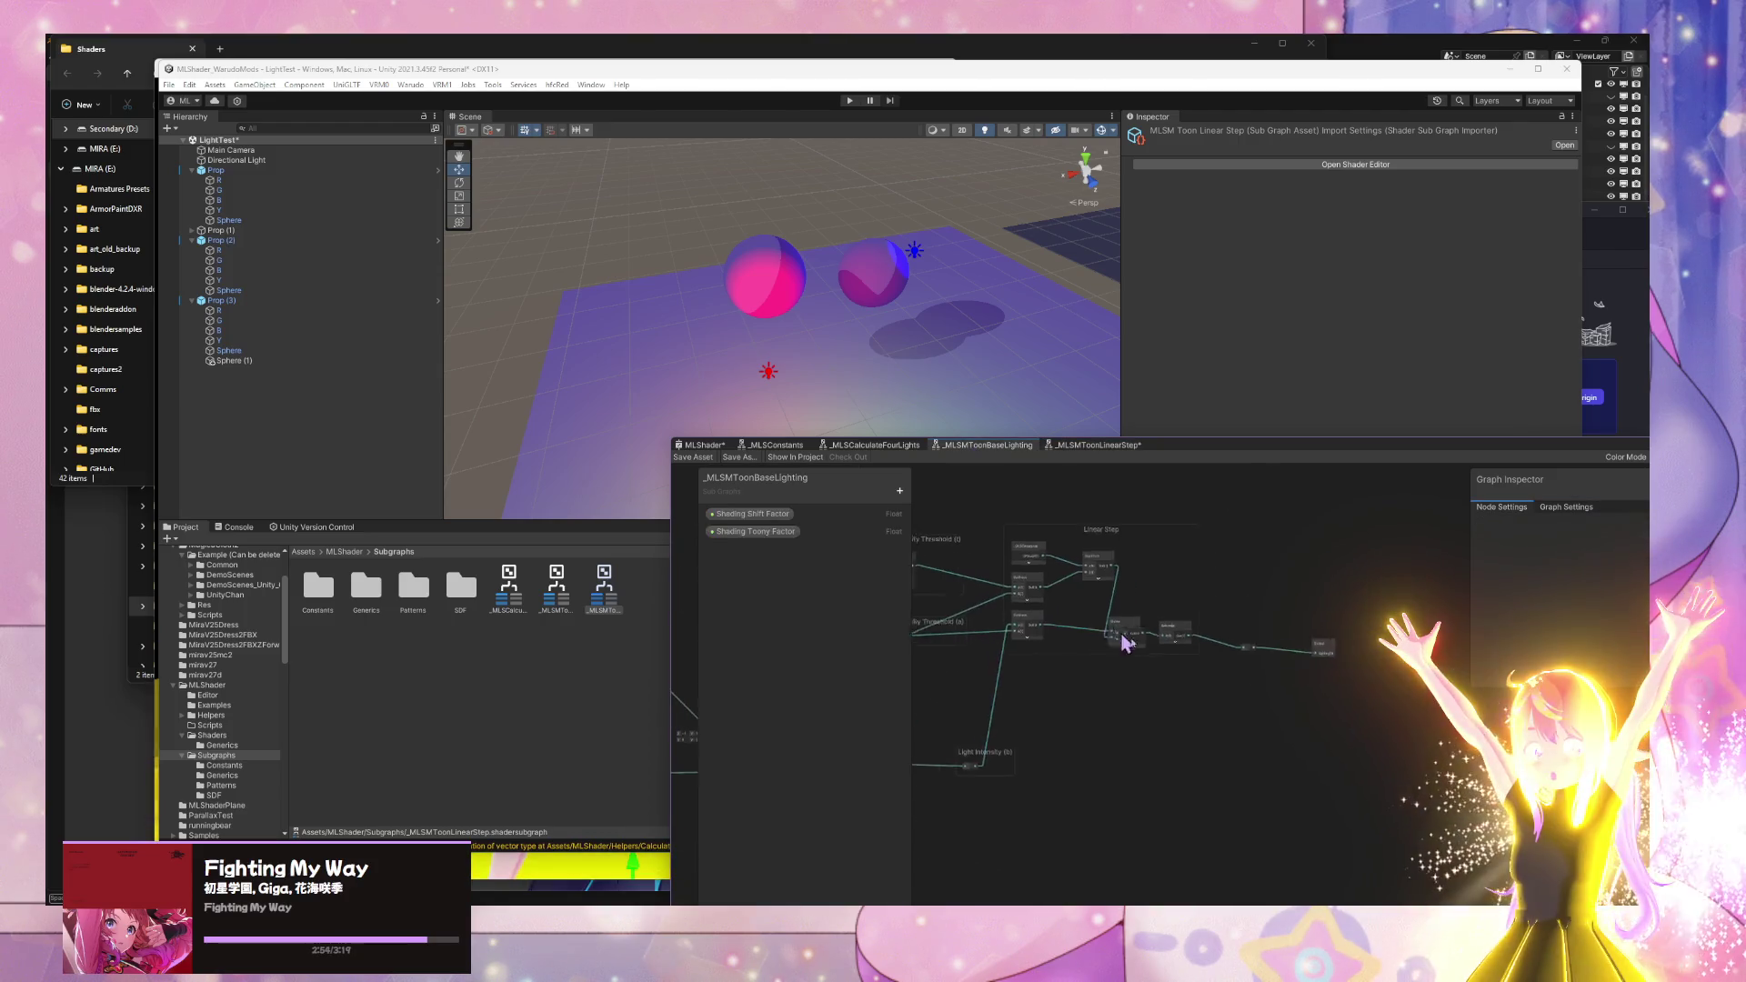
pyautogui.scroll(2, 1126, 643)
pyautogui.moveTo(1344, 705)
pyautogui.mouseDown()
pyautogui.moveTo(913, 511)
pyautogui.moveTo(991, 523)
pyautogui.mouseUp()
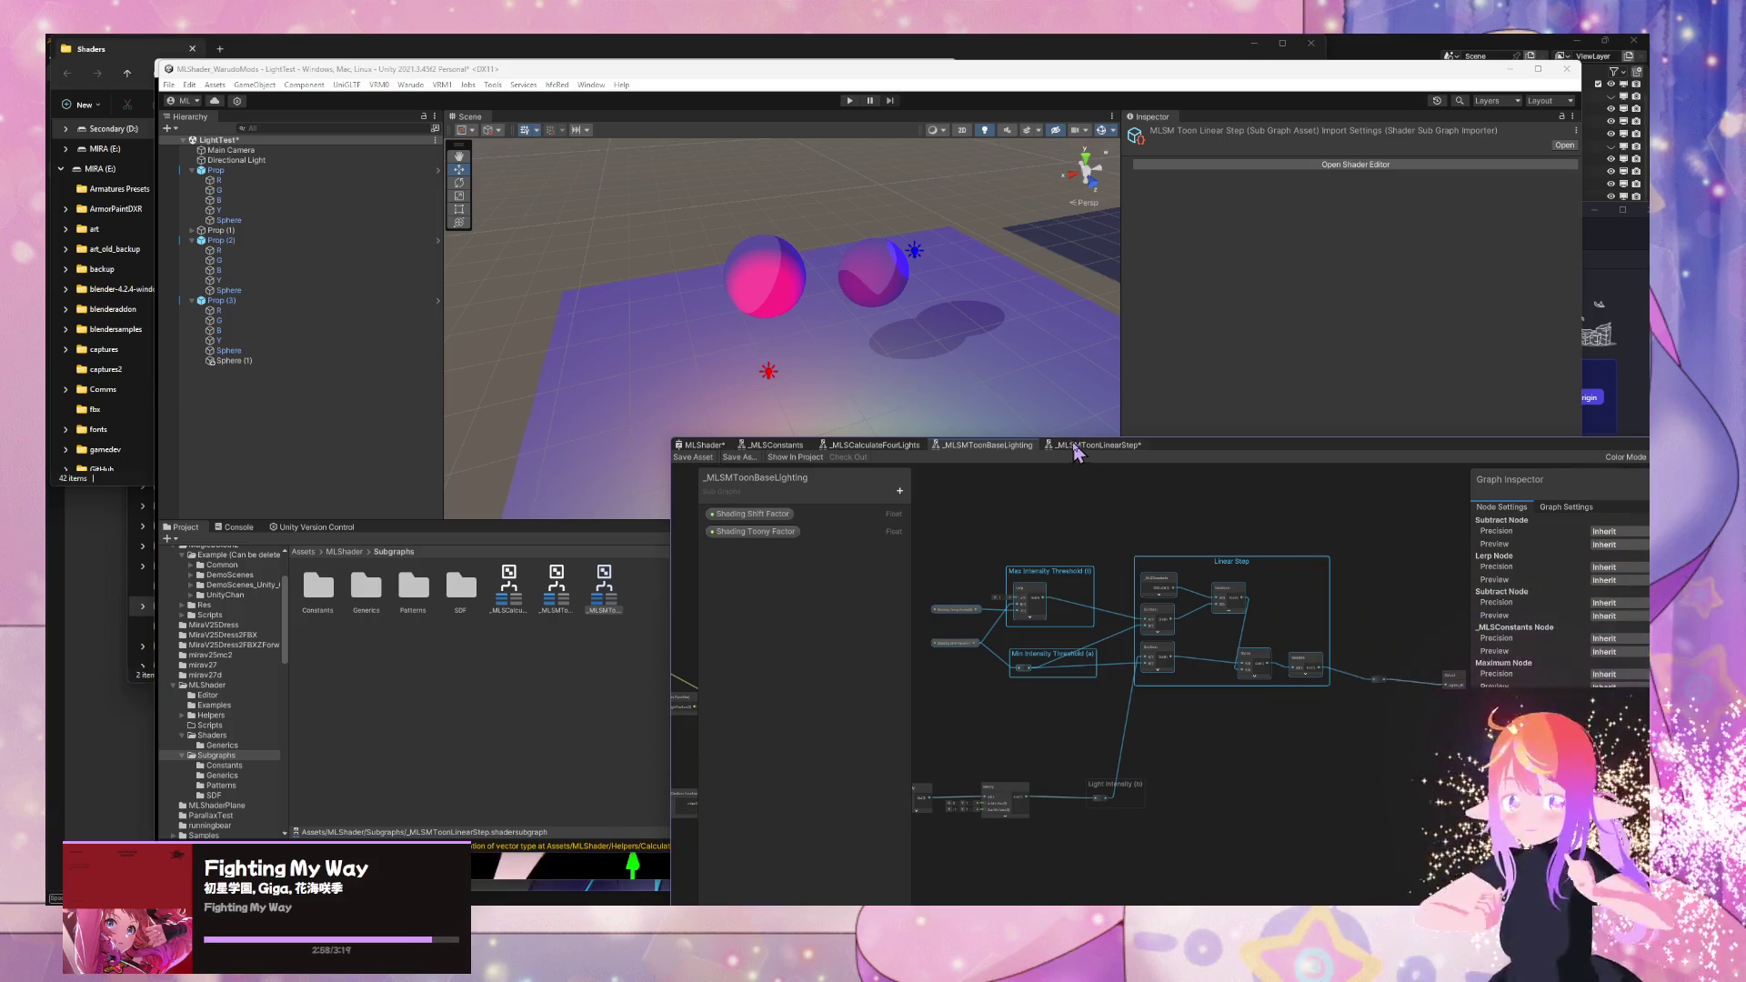
pyautogui.click(1084, 446)
pyautogui.hotkey('ctrl', 'v')
# - Arrange the pasted nodes and wire Saturate's Out into the Output node
pyautogui.scroll(-3, 1350, 709)
pyautogui.scroll(1, 1350, 709)
pyautogui.scroll(-3, 1350, 709)
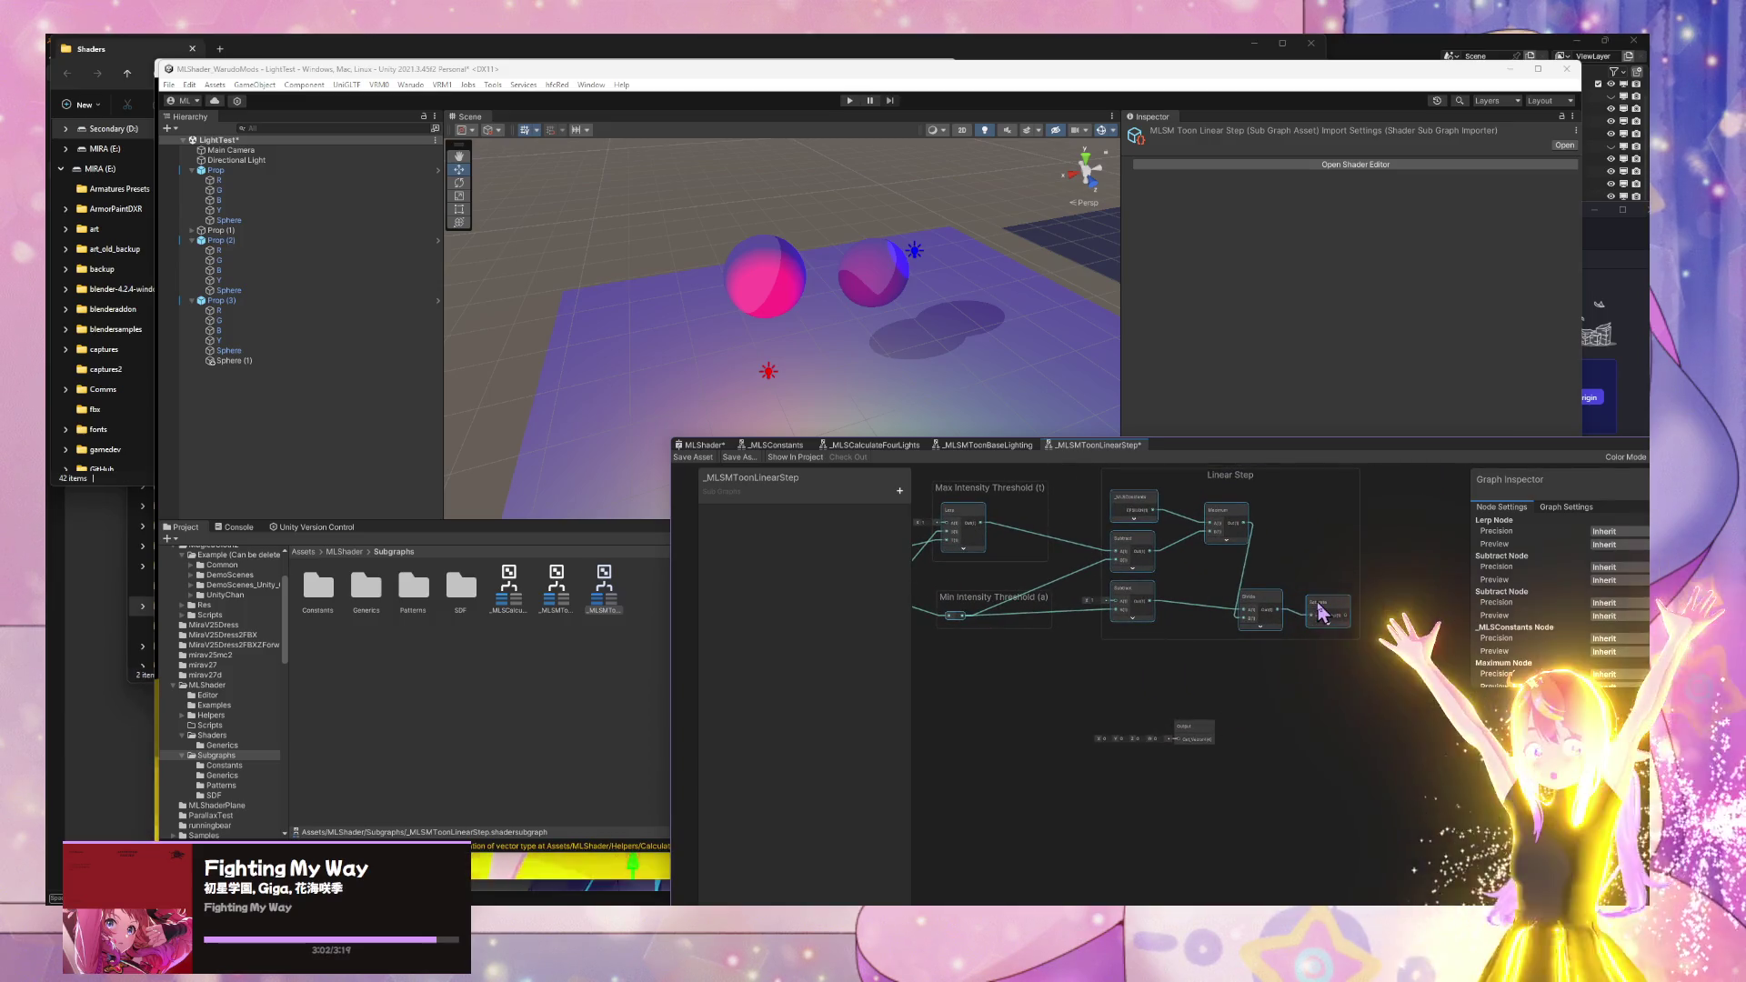
pyautogui.moveTo(1390, 656)
pyautogui.mouseDown()
pyautogui.moveTo(1271, 641)
pyautogui.moveTo(1059, 559)
pyautogui.mouseUp()
pyautogui.moveTo(1268, 573)
pyautogui.mouseDown()
pyautogui.moveTo(1106, 651)
pyautogui.moveTo(1132, 628)
pyautogui.mouseUp()
pyautogui.click(1273, 706)
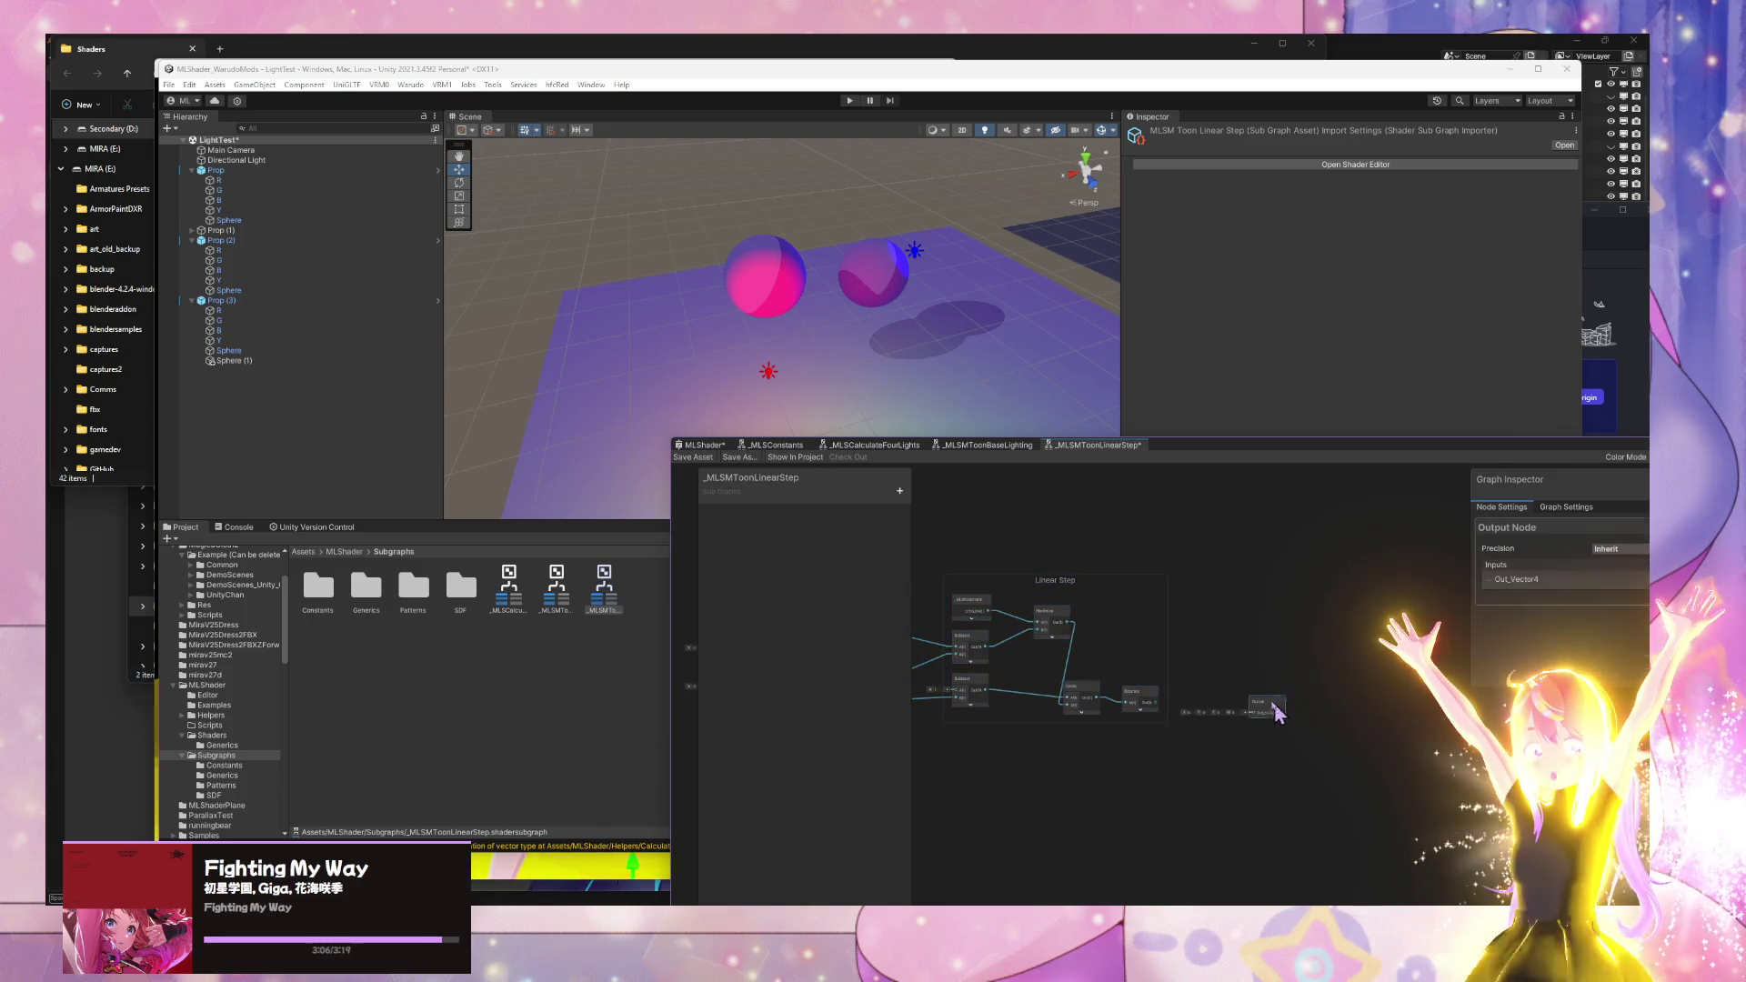
pyautogui.scroll(5, 1227, 727)
pyautogui.moveTo(1106, 683); pyautogui.dragTo(1261, 673)
pyautogui.scroll(-5, 1182, 619)
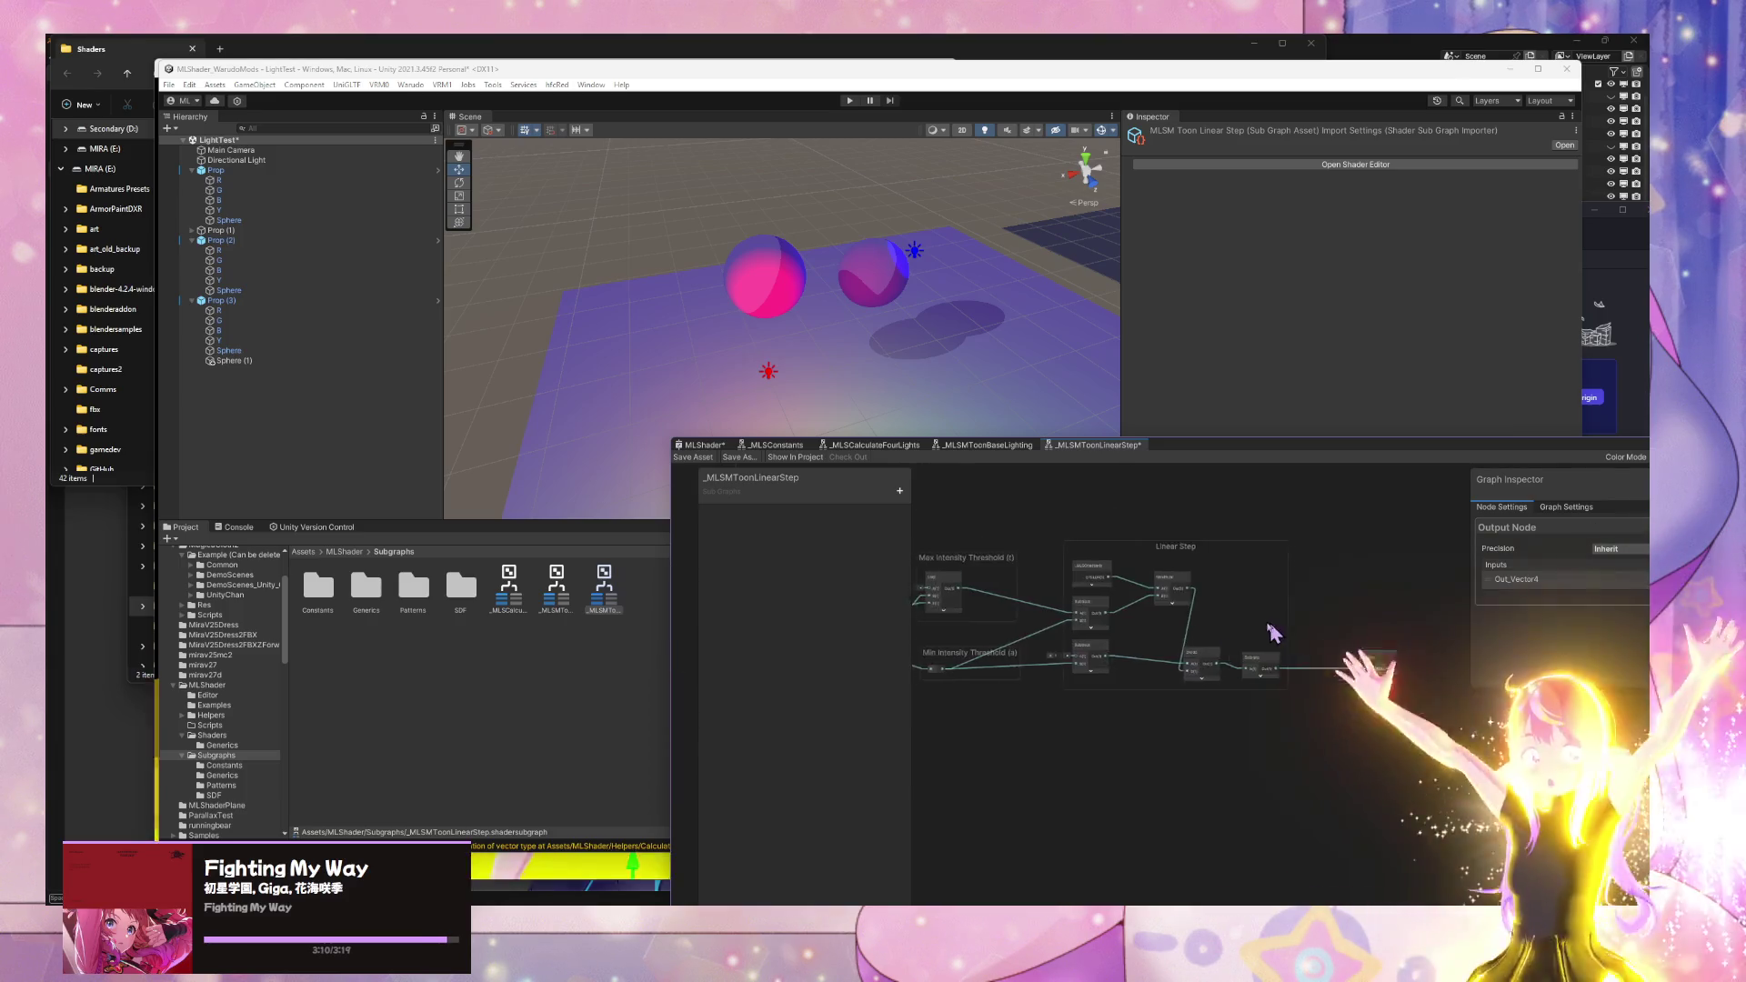
pyautogui.moveTo(1221, 629); pyautogui.dragTo(1142, 623)
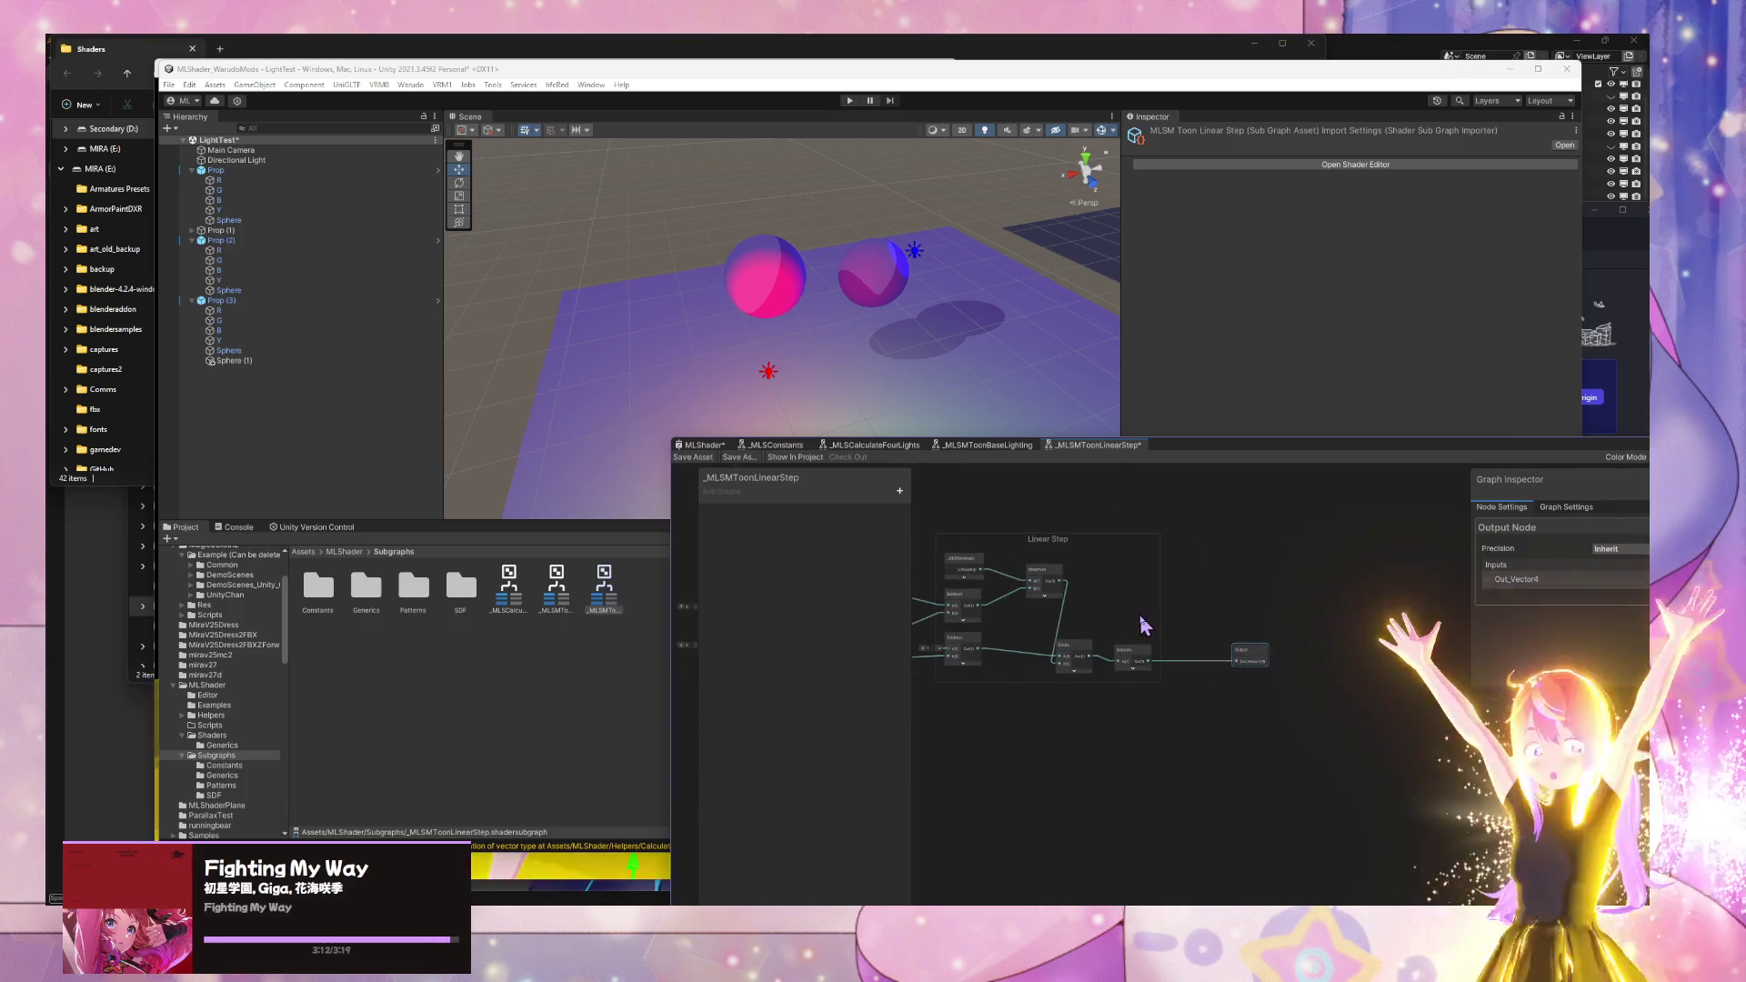
# - Rename the sub graph's Vector 4 output from Out_Vector4 to Output
pyautogui.doubleClick(1538, 578)
pyautogui.write('P')
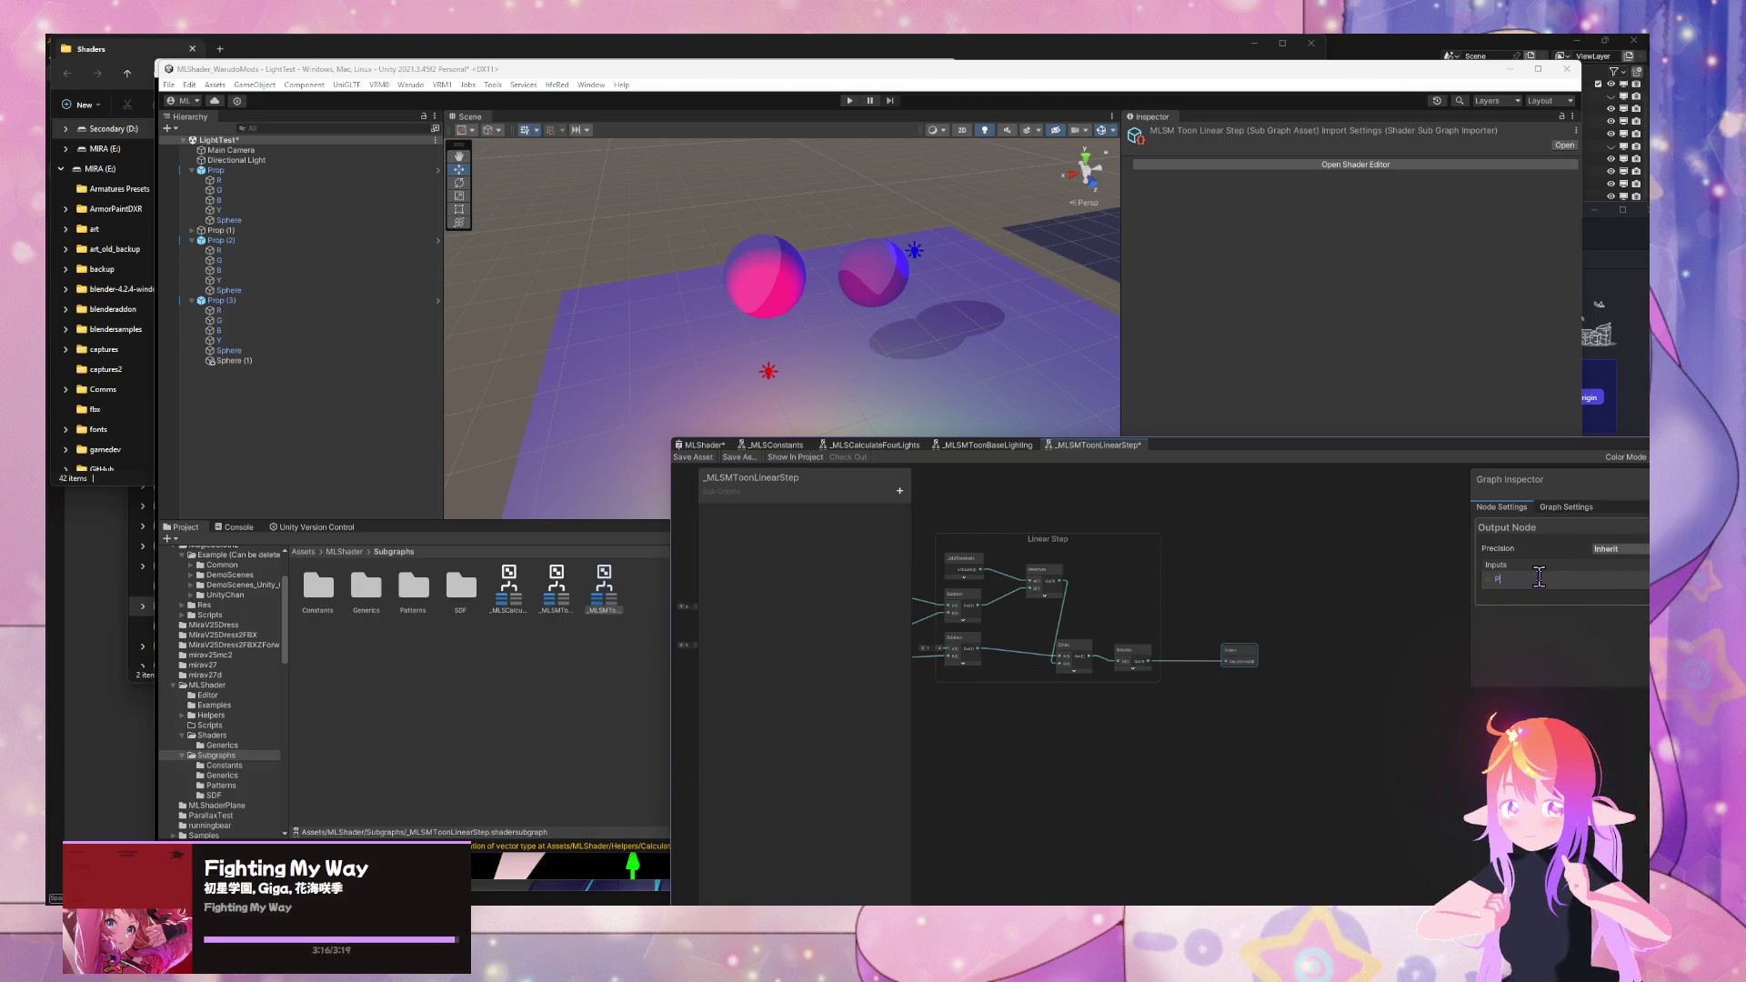
pyautogui.press('BackSpace')
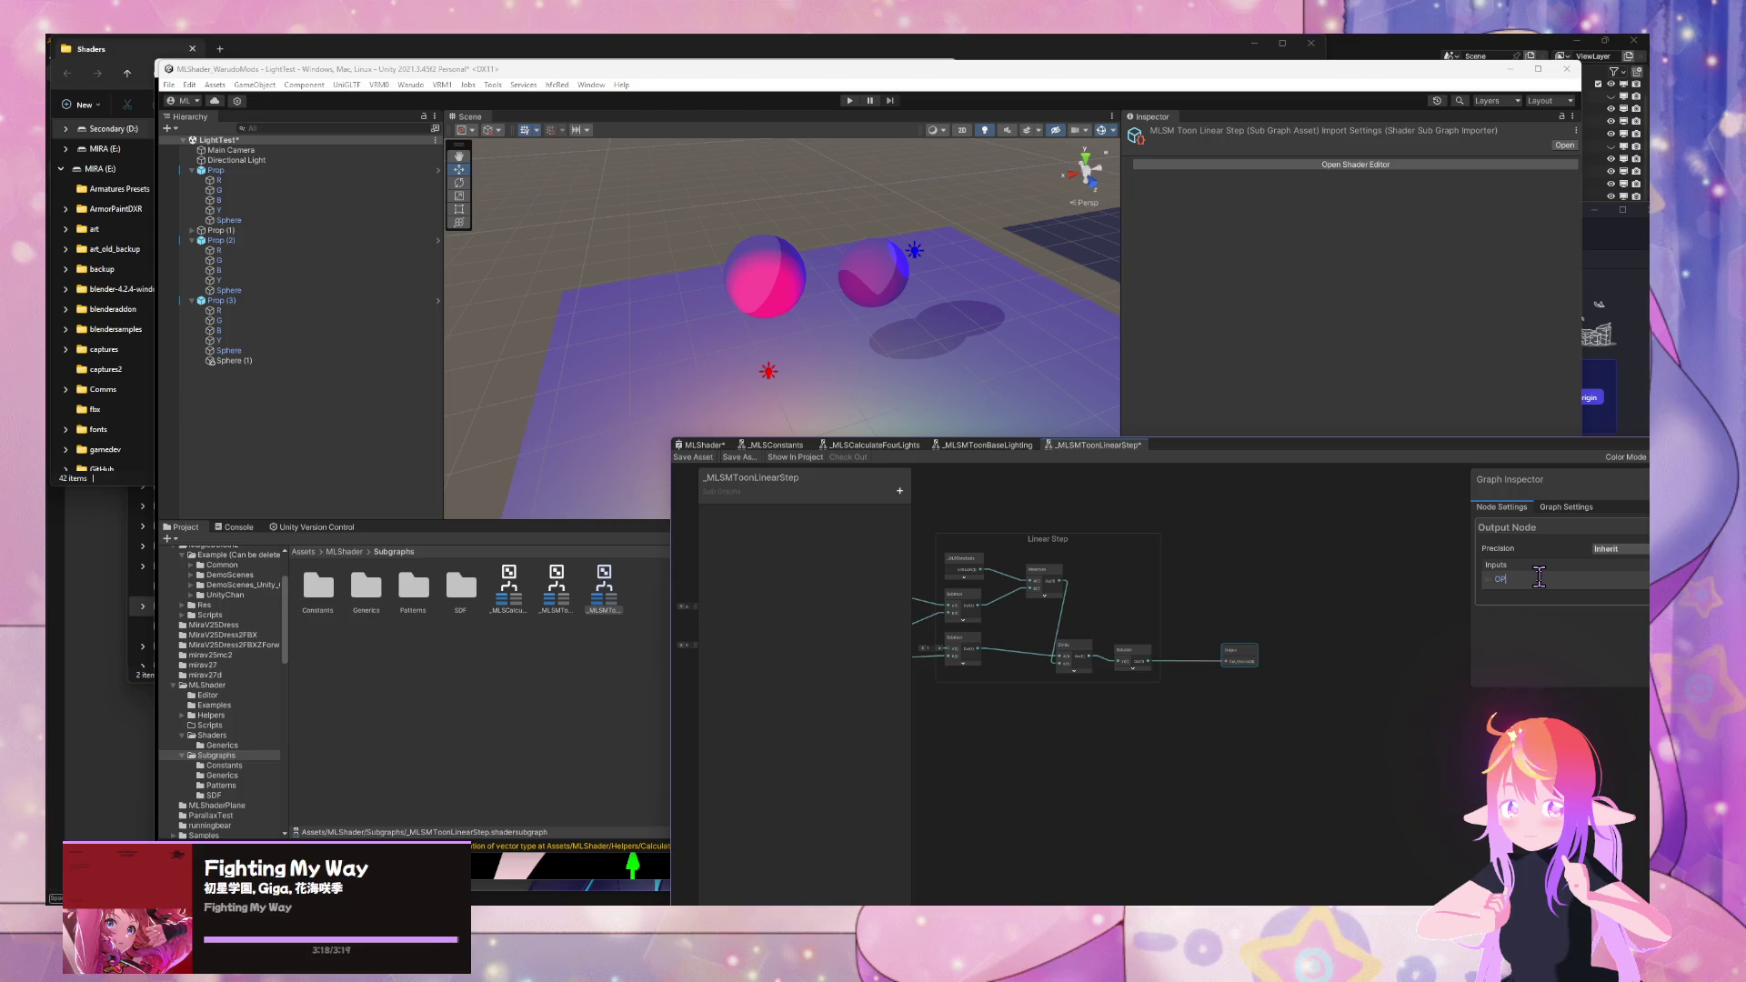
pyautogui.write('tput')
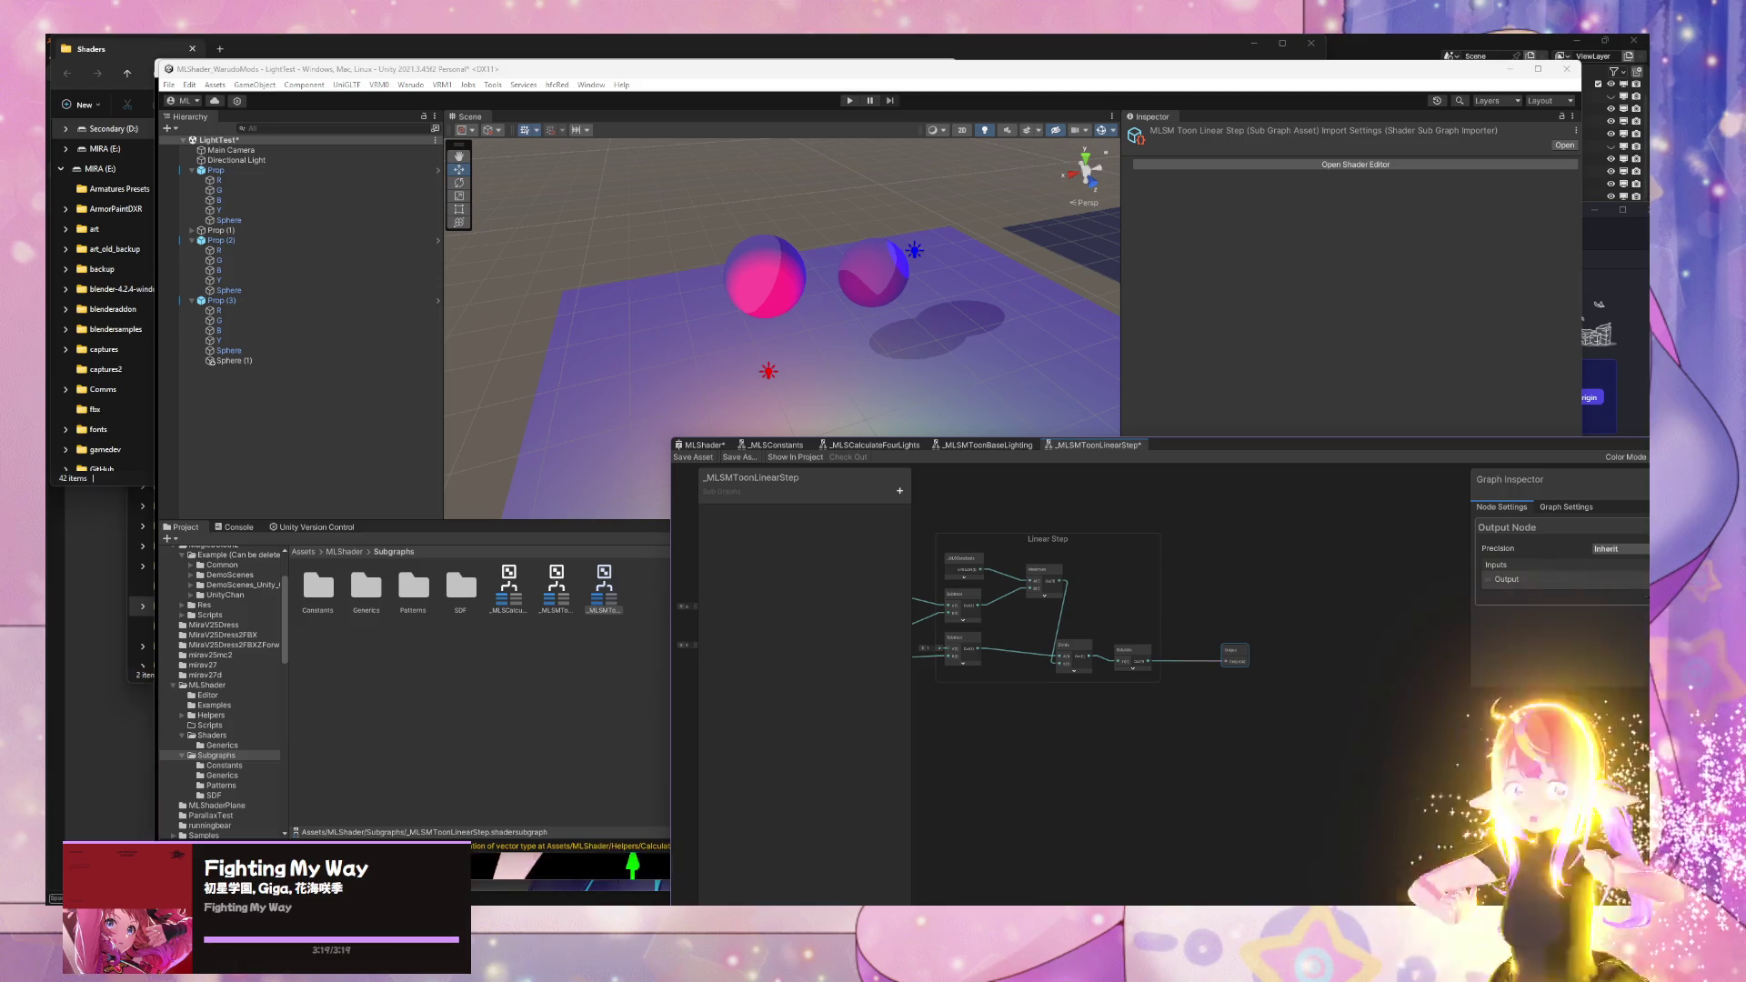
pyautogui.moveTo(1382, 454); pyautogui.dragTo(1164, 423)
# - In _MLSMToonLinearStep, change the Output node's type from Vector 4 to Float
pyautogui.scroll(5, 838, 728)
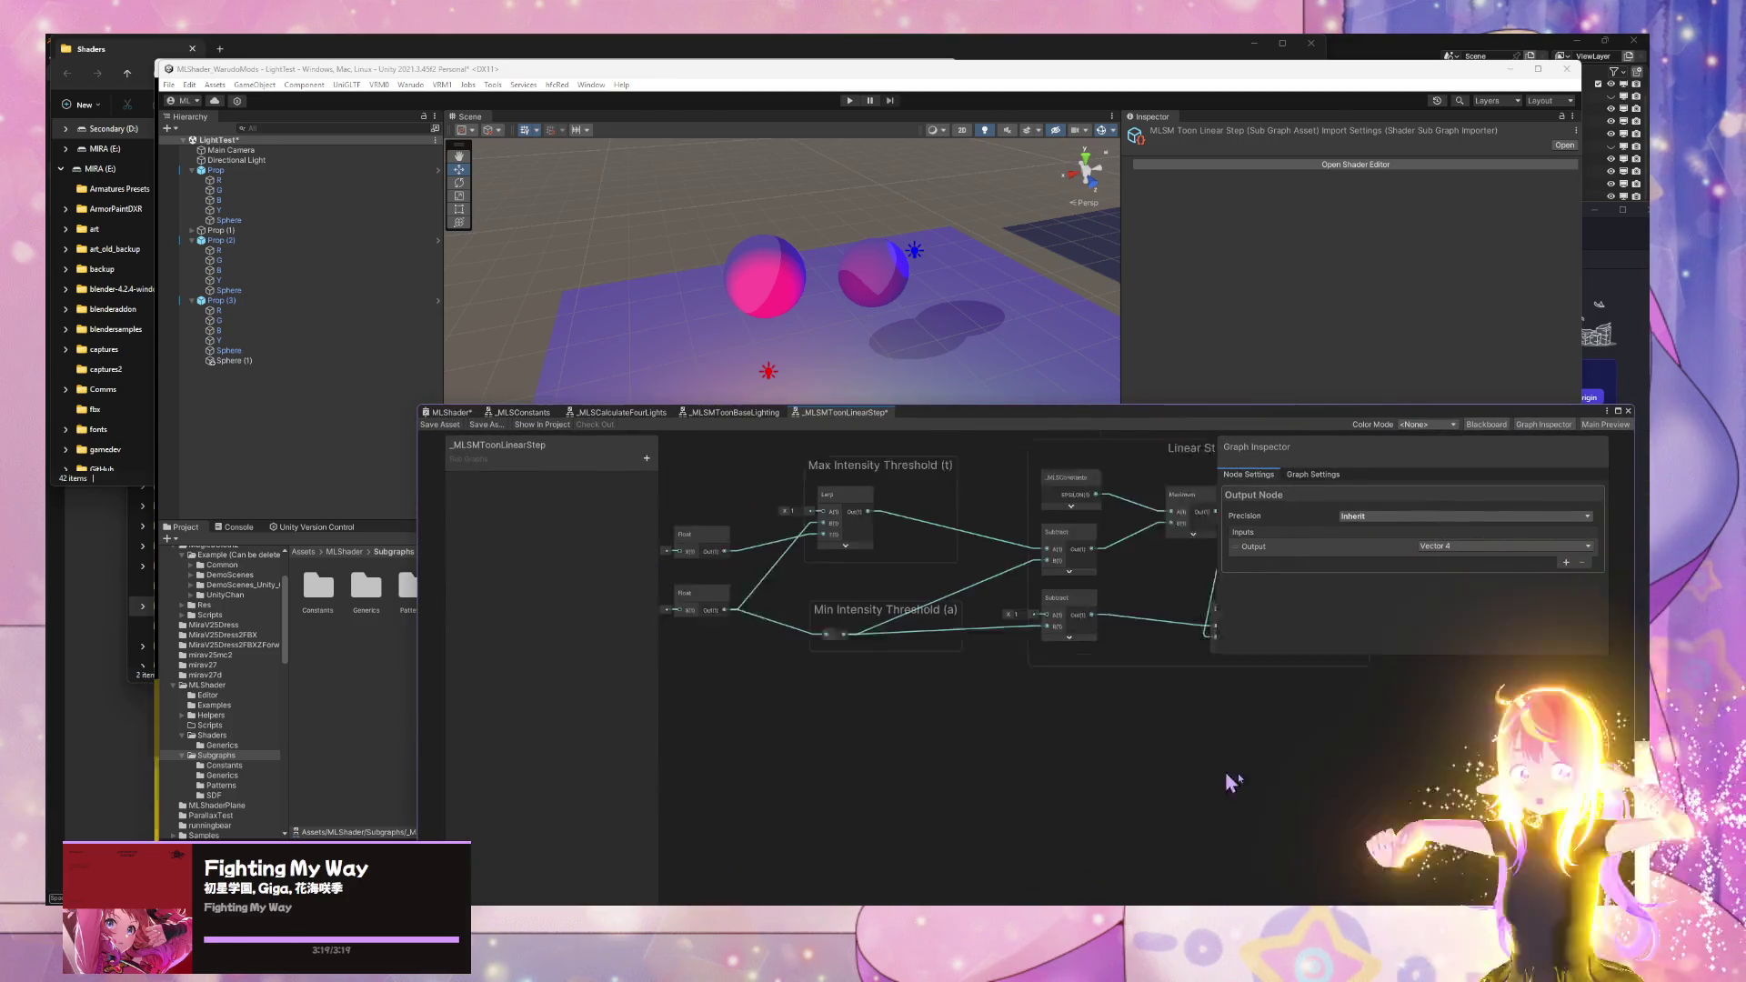
pyautogui.scroll(-4, 966, 753)
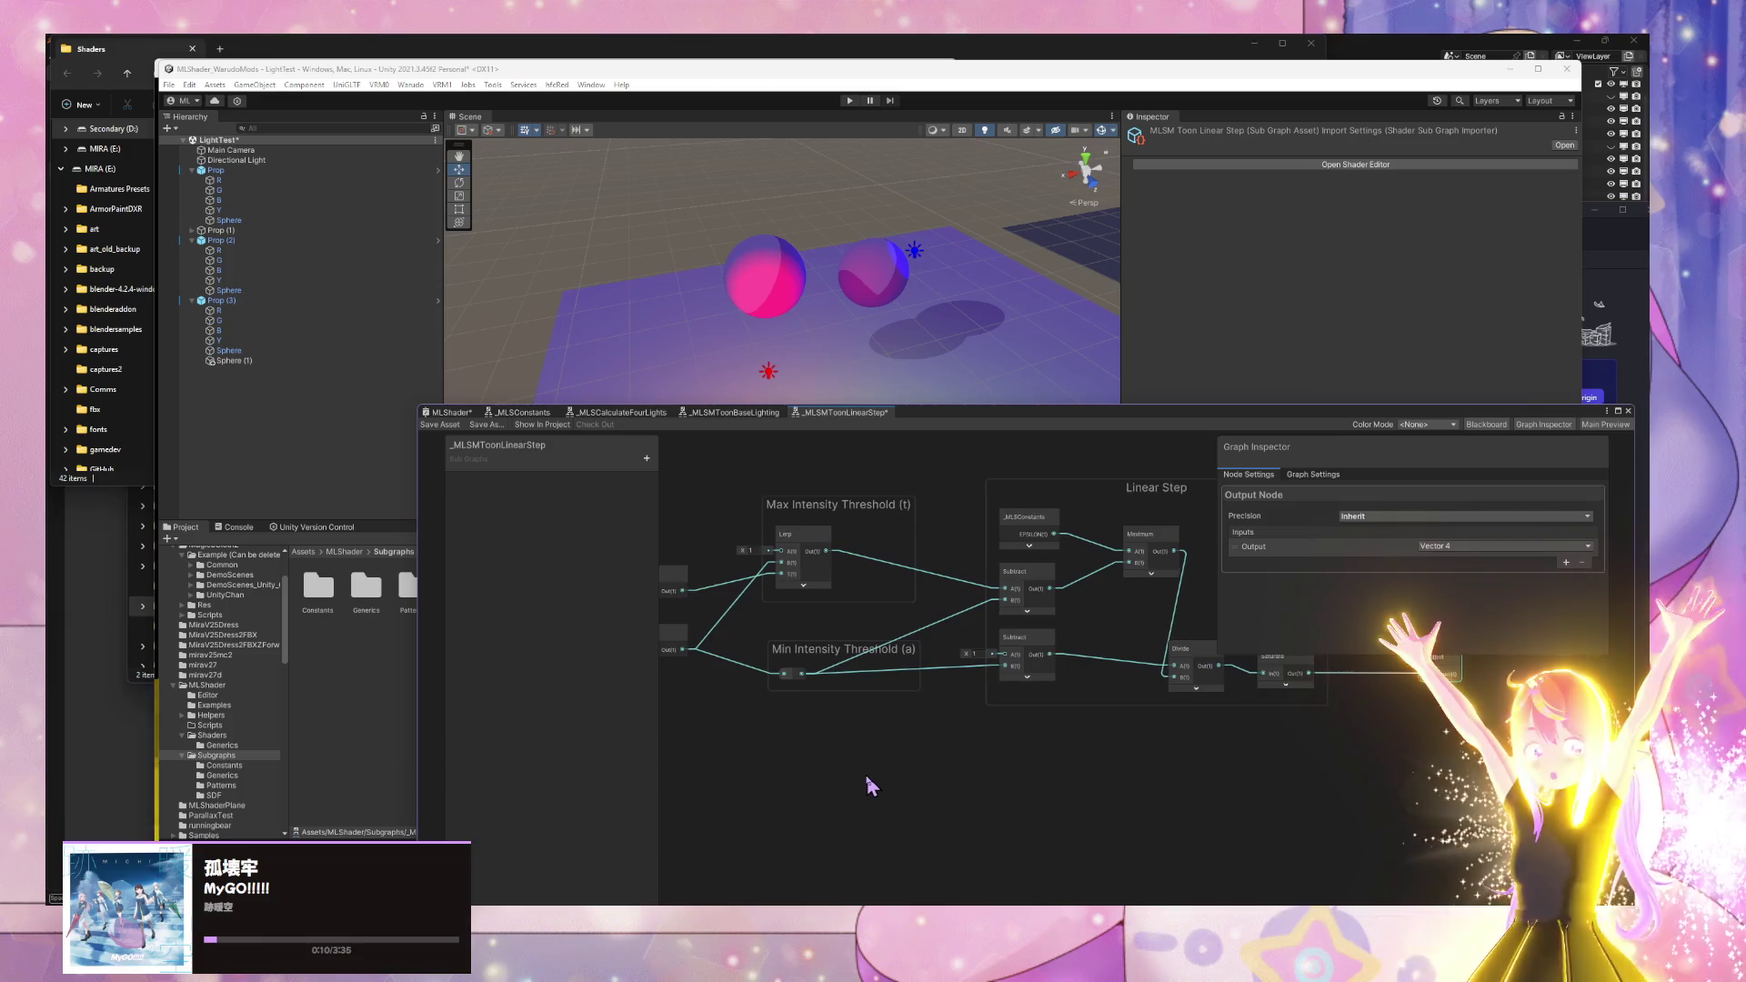
pyautogui.moveTo(966, 762); pyautogui.dragTo(1161, 782)
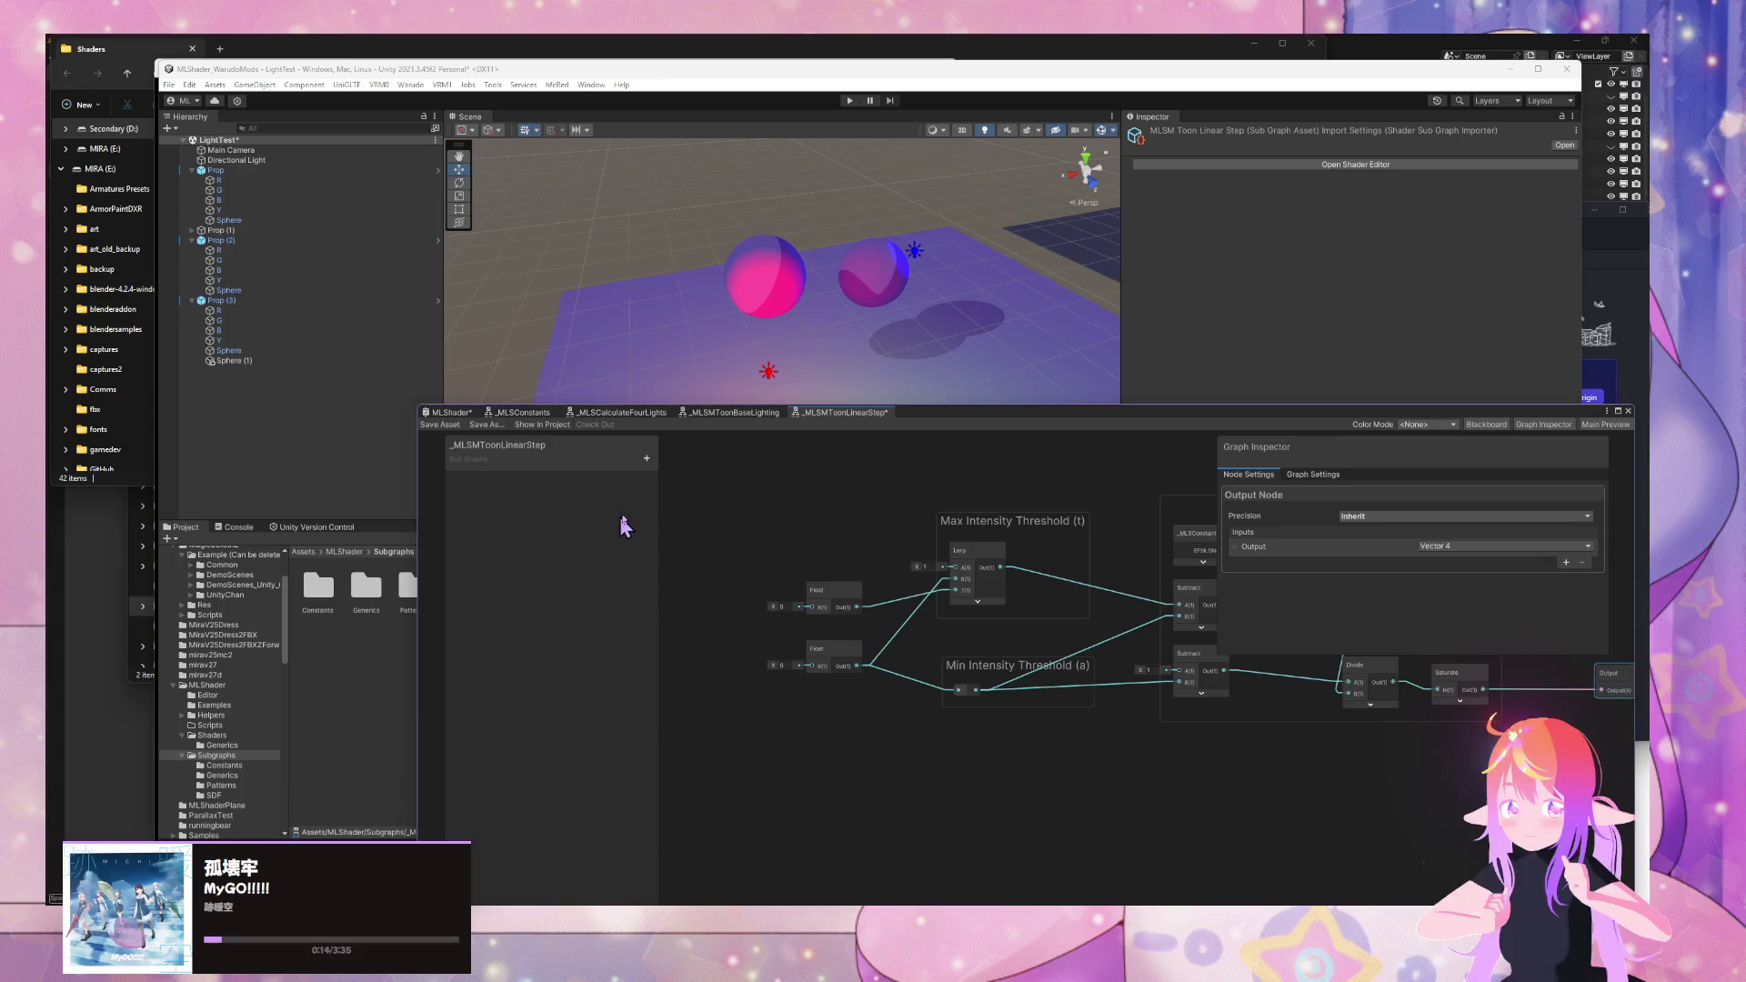
pyautogui.click(741, 413)
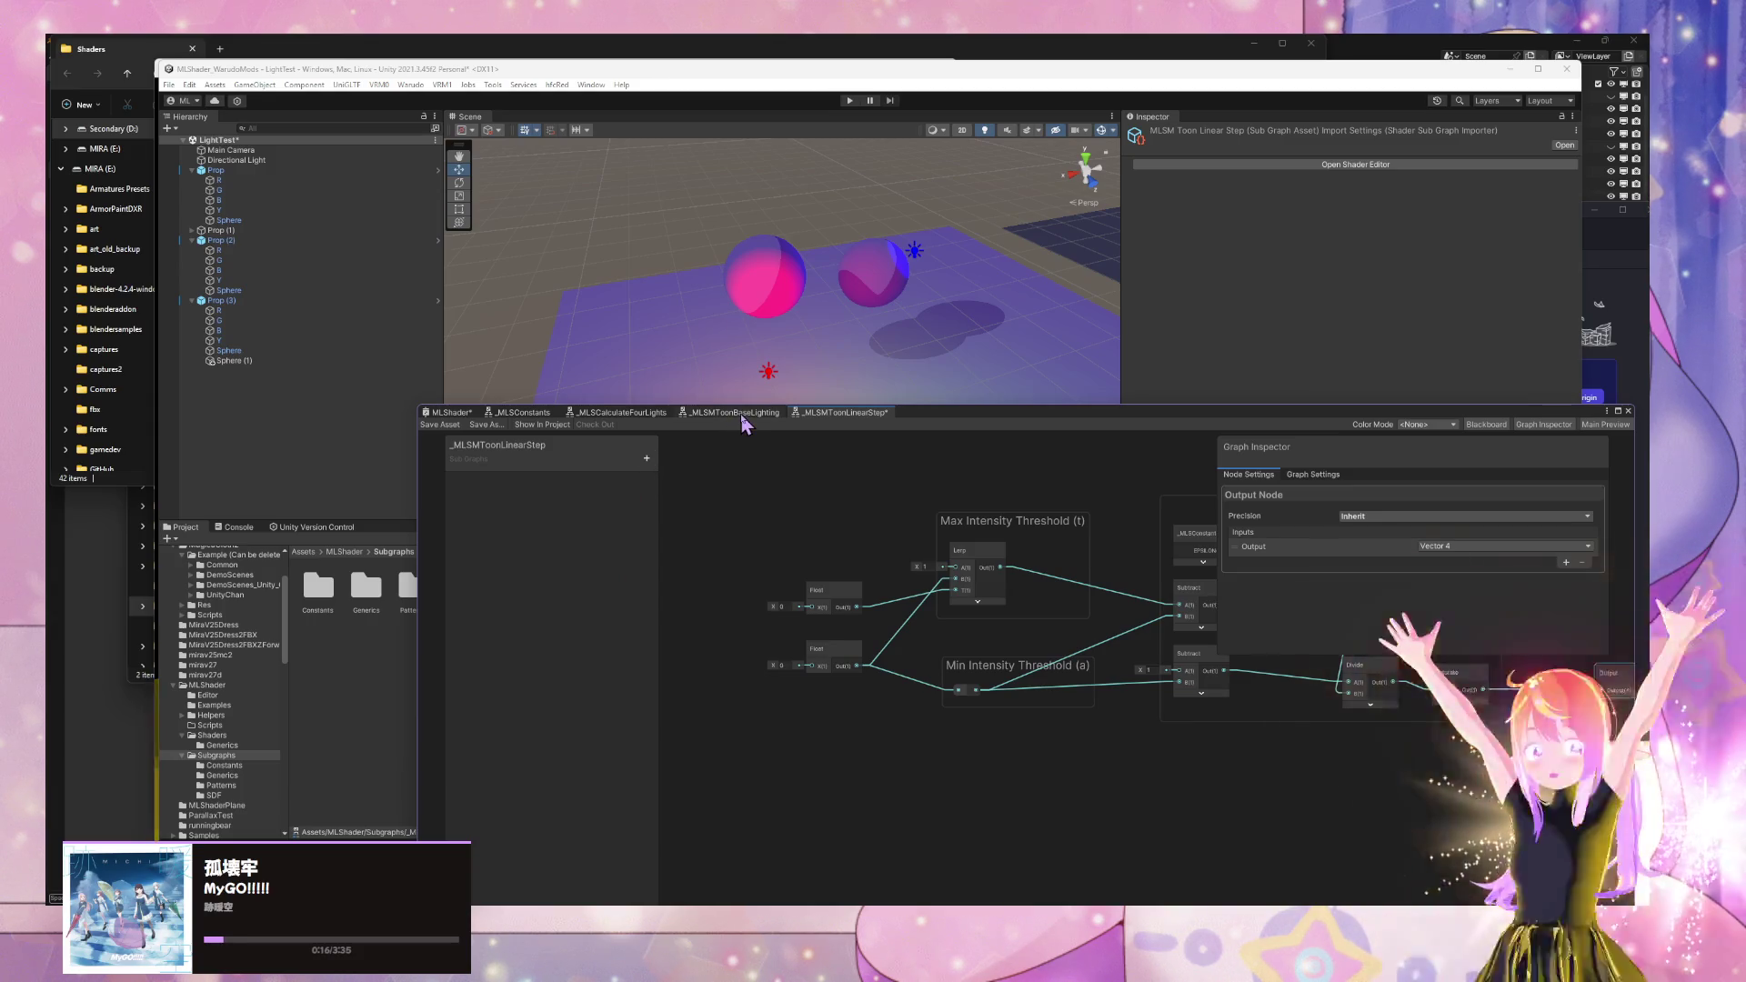
pyautogui.scroll(3, 946, 700)
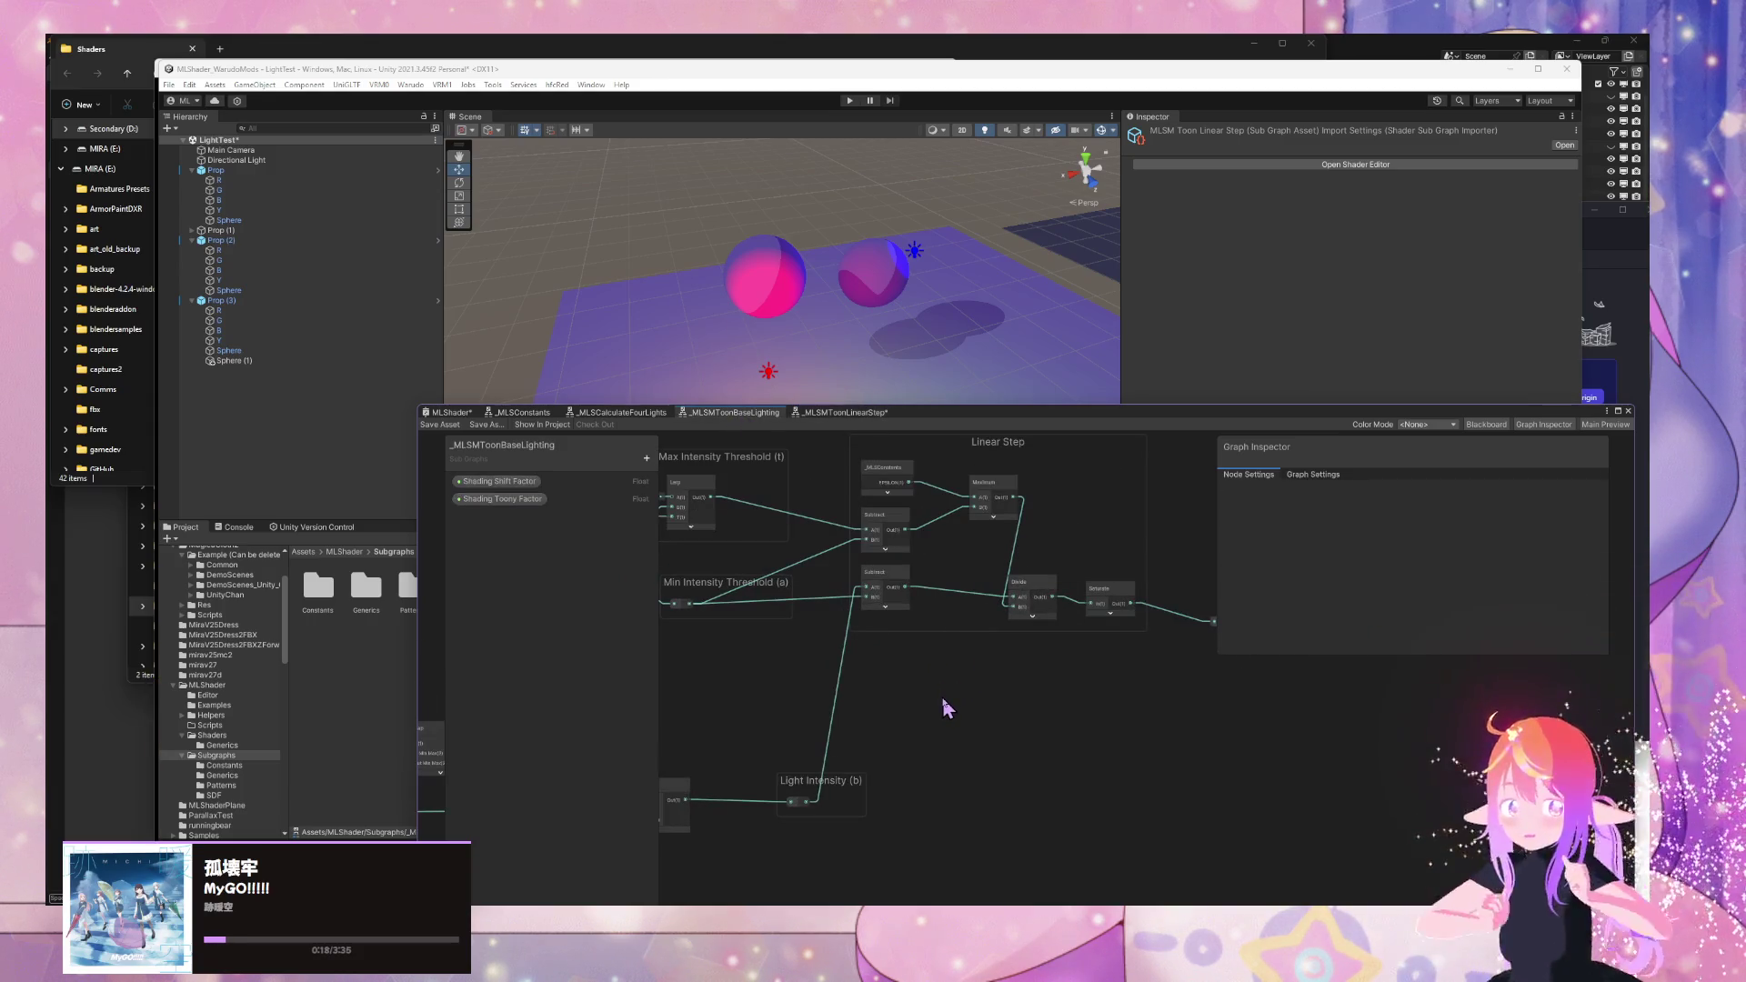
pyautogui.click(830, 414)
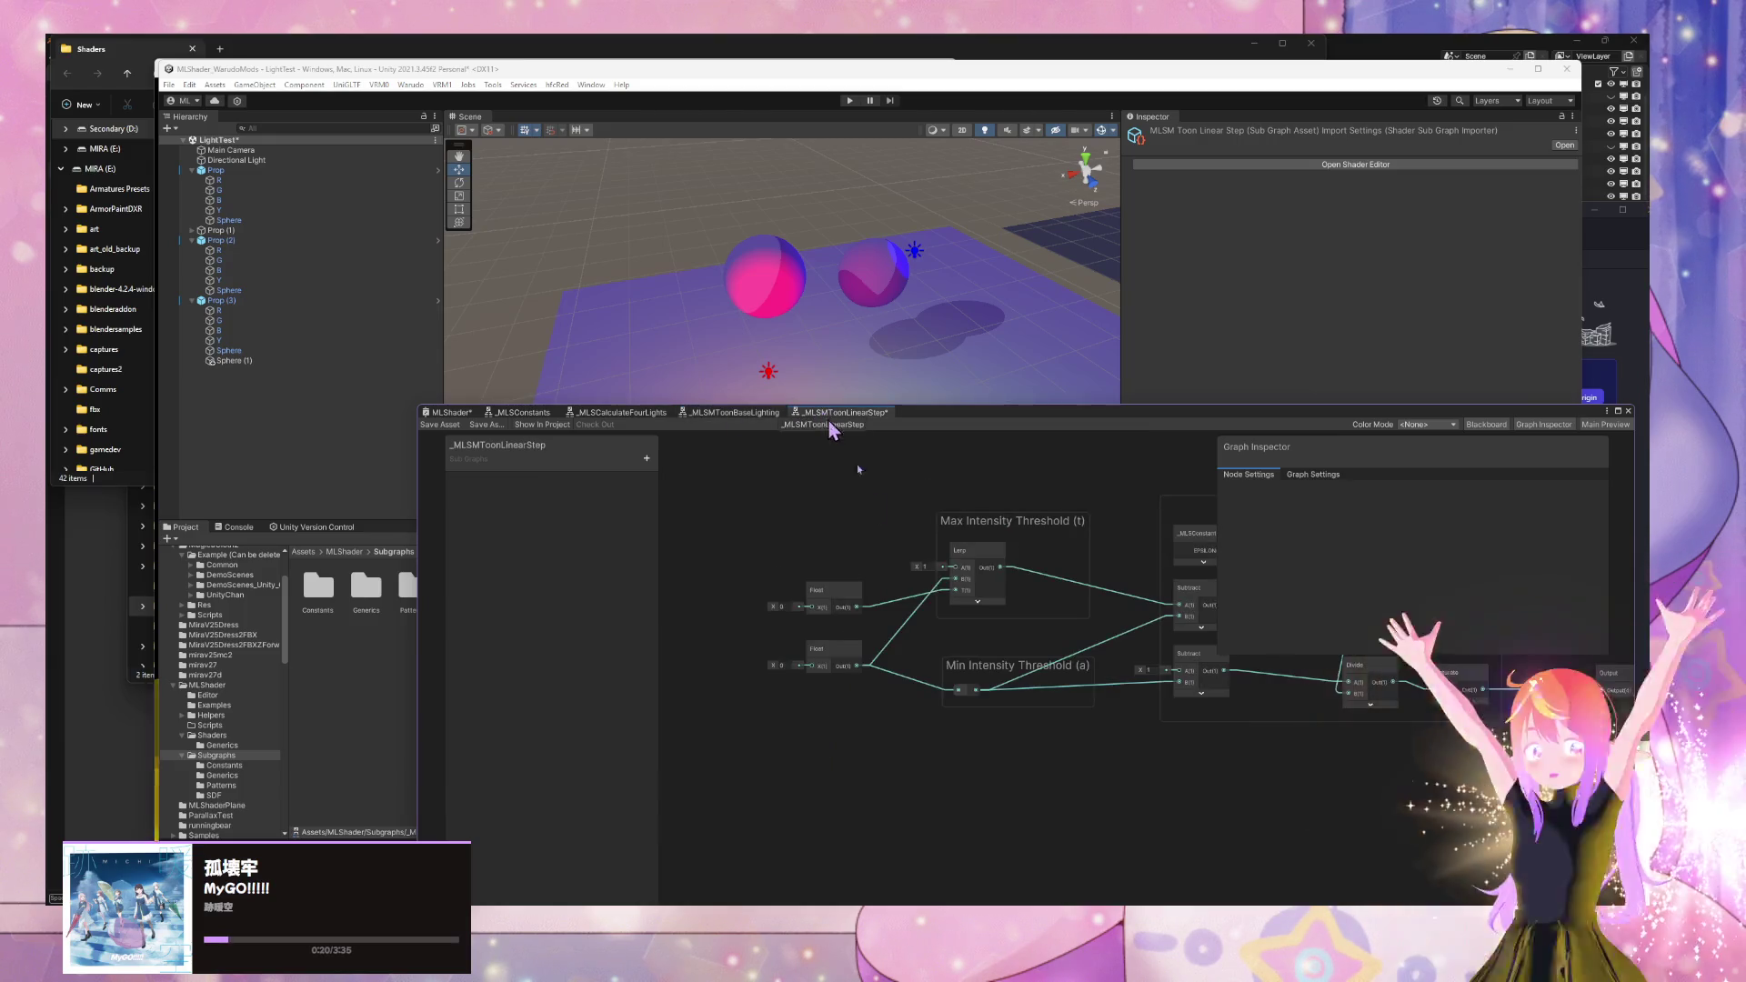
pyautogui.moveTo(965, 707); pyautogui.dragTo(809, 732)
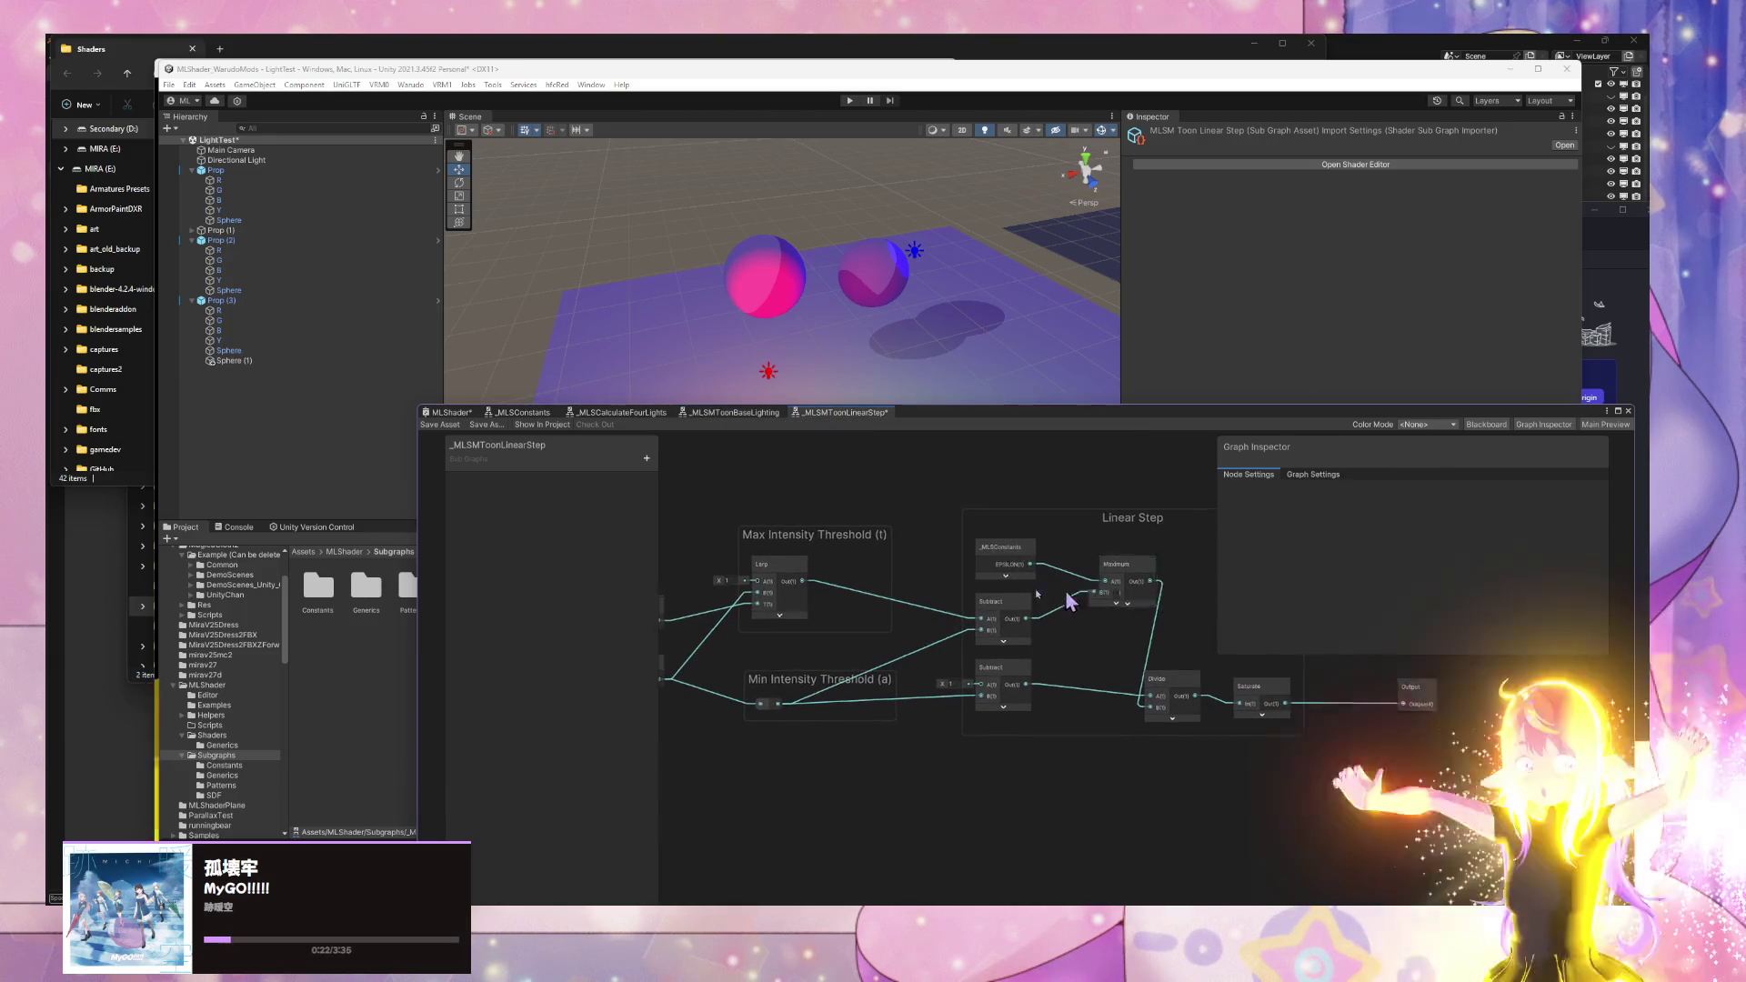
pyautogui.moveTo(1072, 597); pyautogui.dragTo(882, 591)
pyautogui.click(1123, 698)
pyautogui.click(1473, 546)
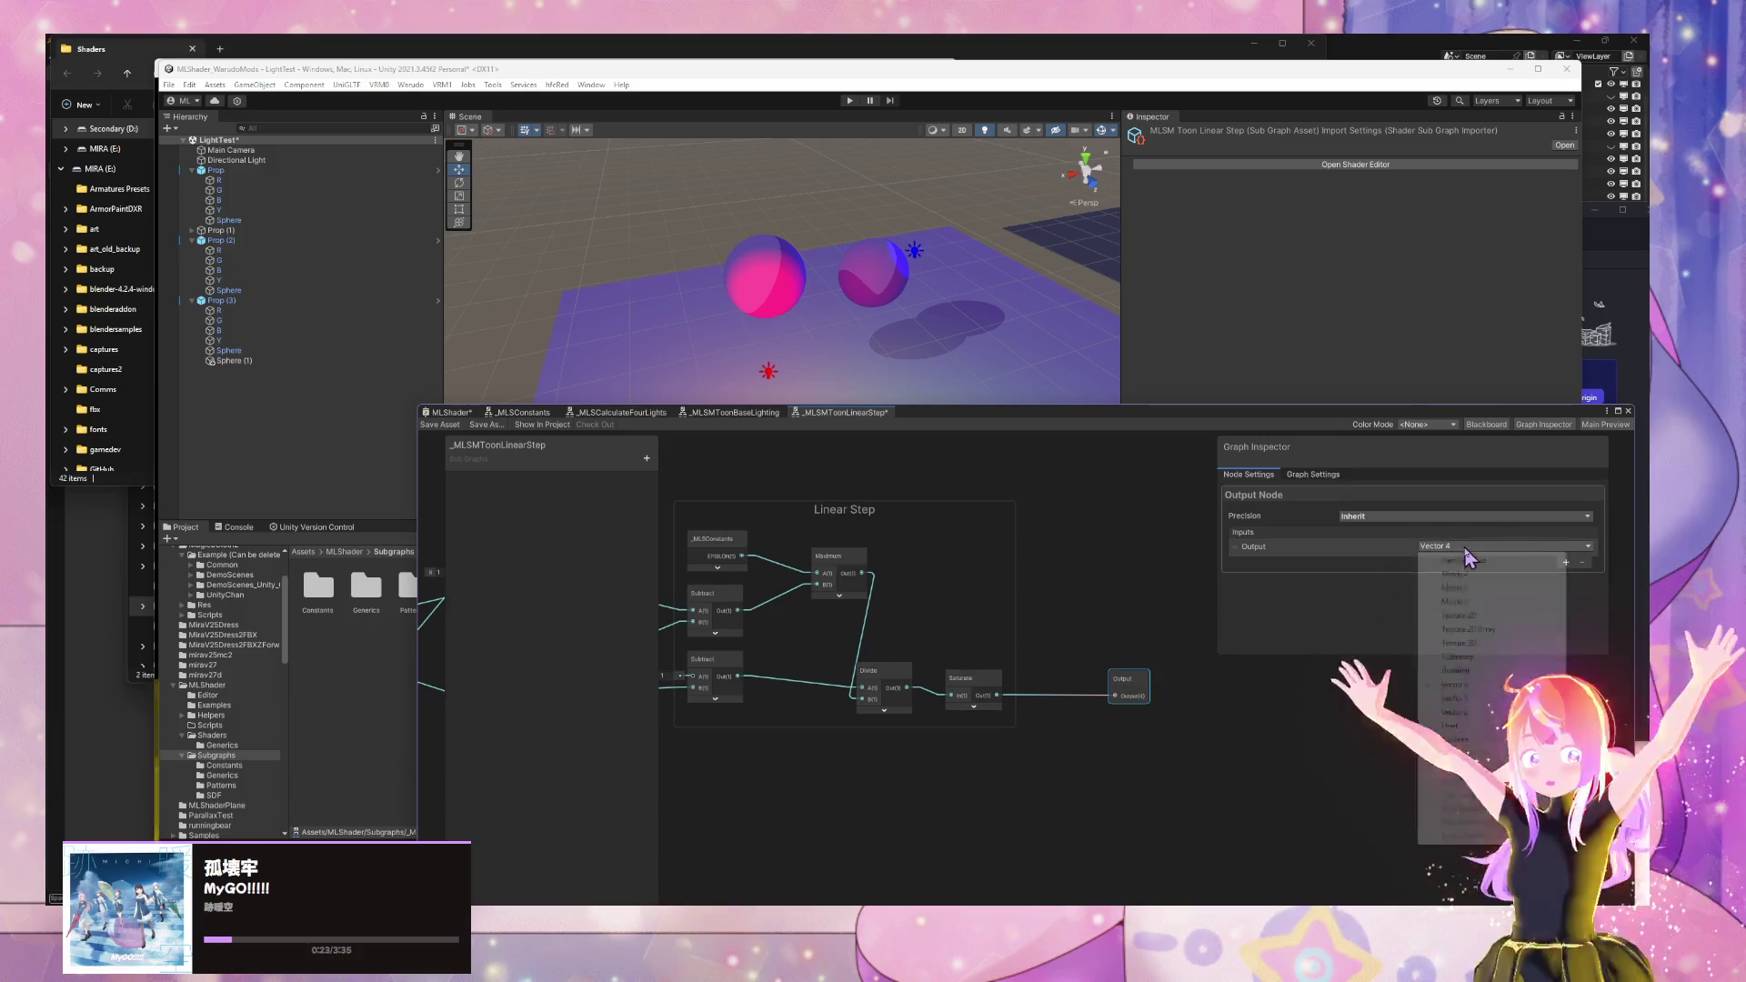
pyautogui.click(1482, 725)
# - Pan back over the Float nodes and Lerp, then bring the documentation browser forward
pyautogui.moveTo(864, 738); pyautogui.dragTo(1058, 755)
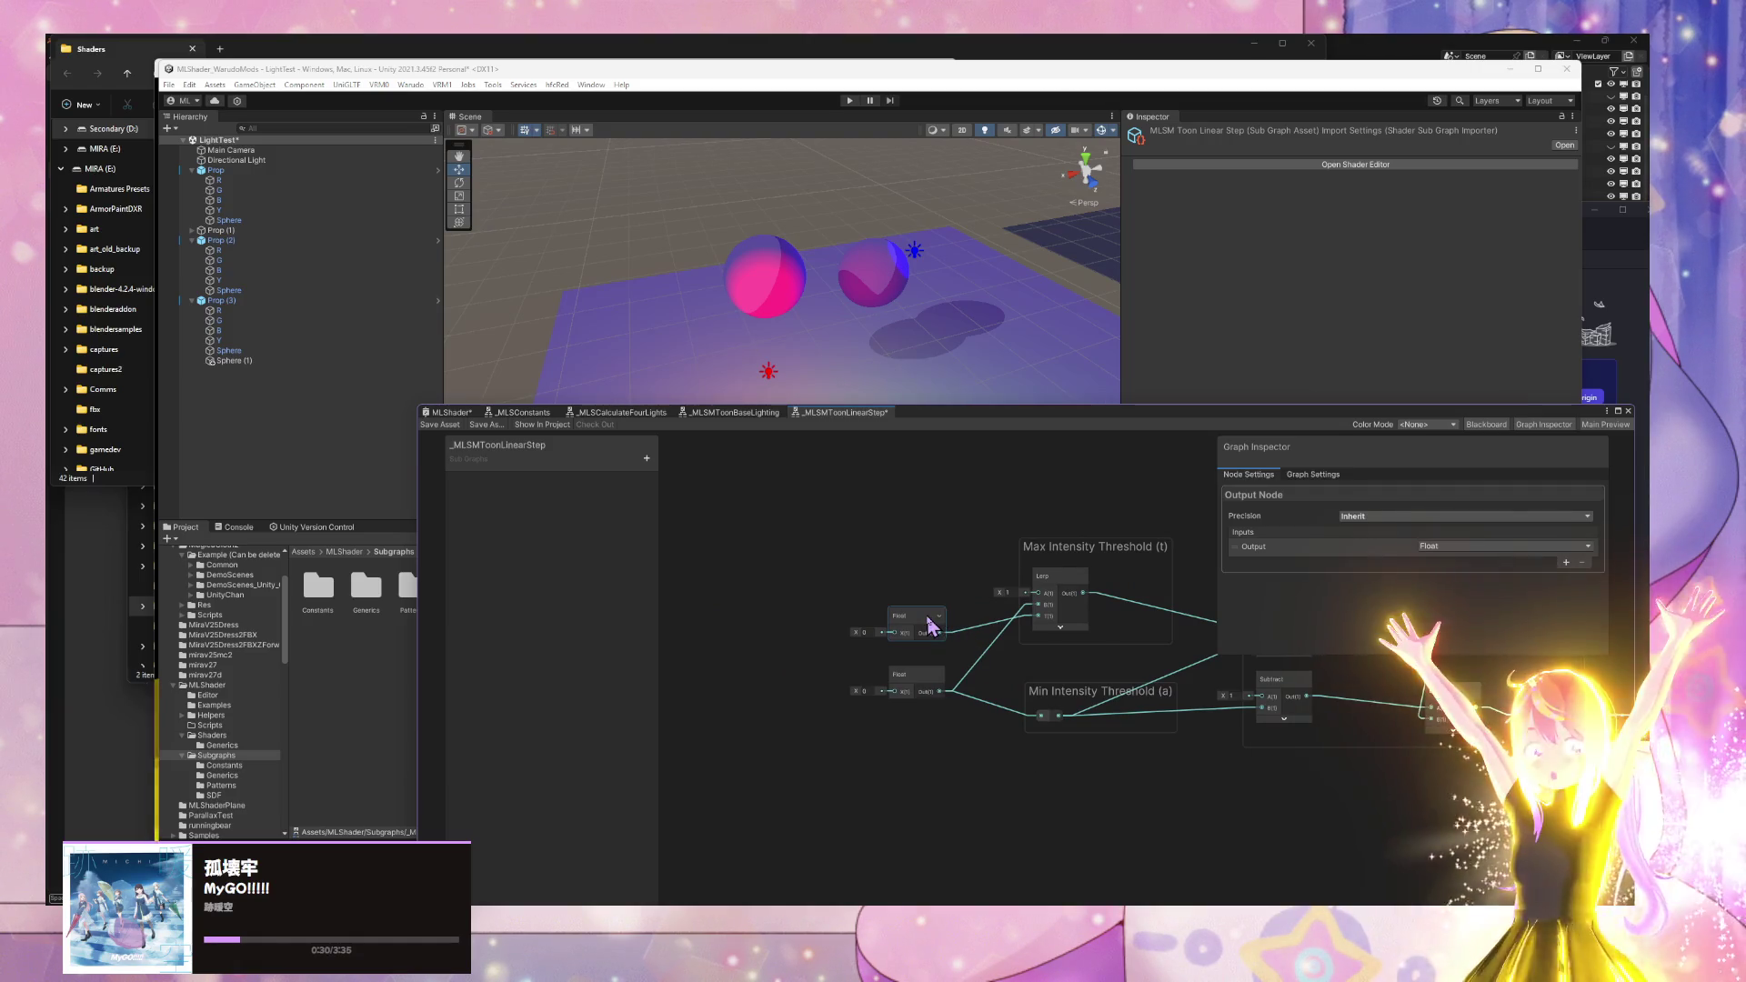
pyautogui.moveTo(945, 648); pyautogui.dragTo(632, 645)
pyautogui.moveTo(784, 686)
pyautogui.mouseDown()
pyautogui.moveTo(1007, 688)
pyautogui.moveTo(939, 683)
pyautogui.moveTo(973, 679)
pyautogui.moveTo(1051, 698)
pyautogui.mouseUp()
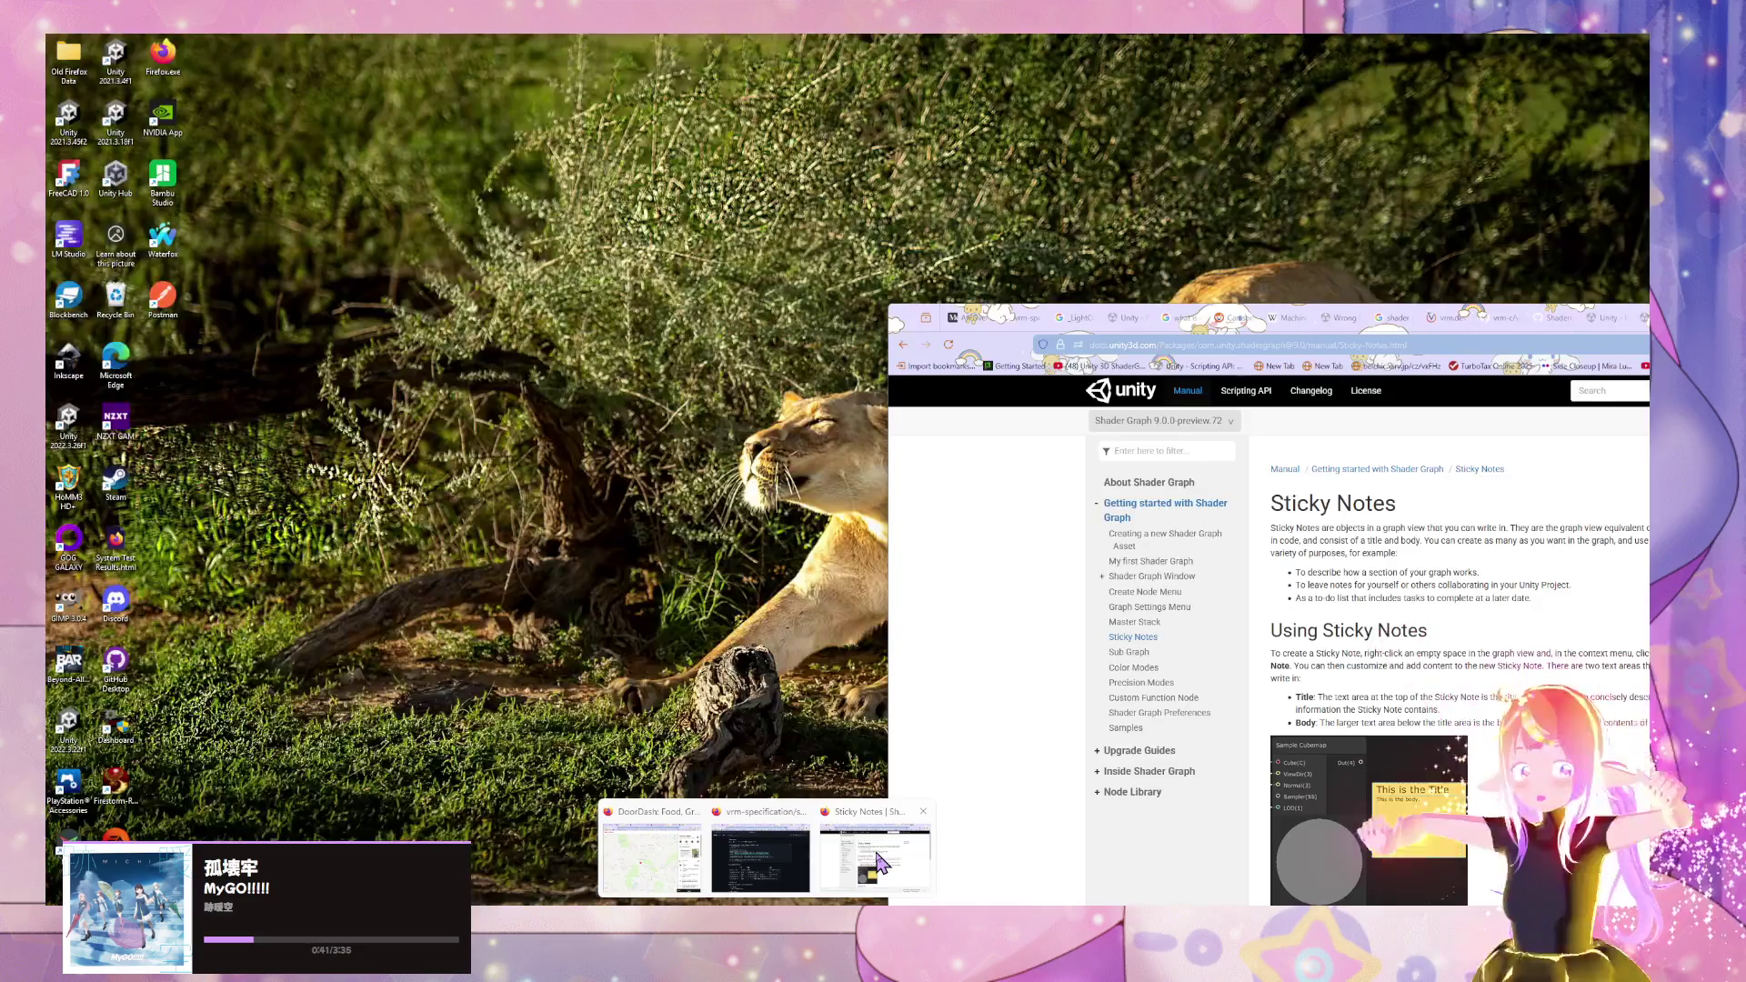
pyautogui.click(886, 850)
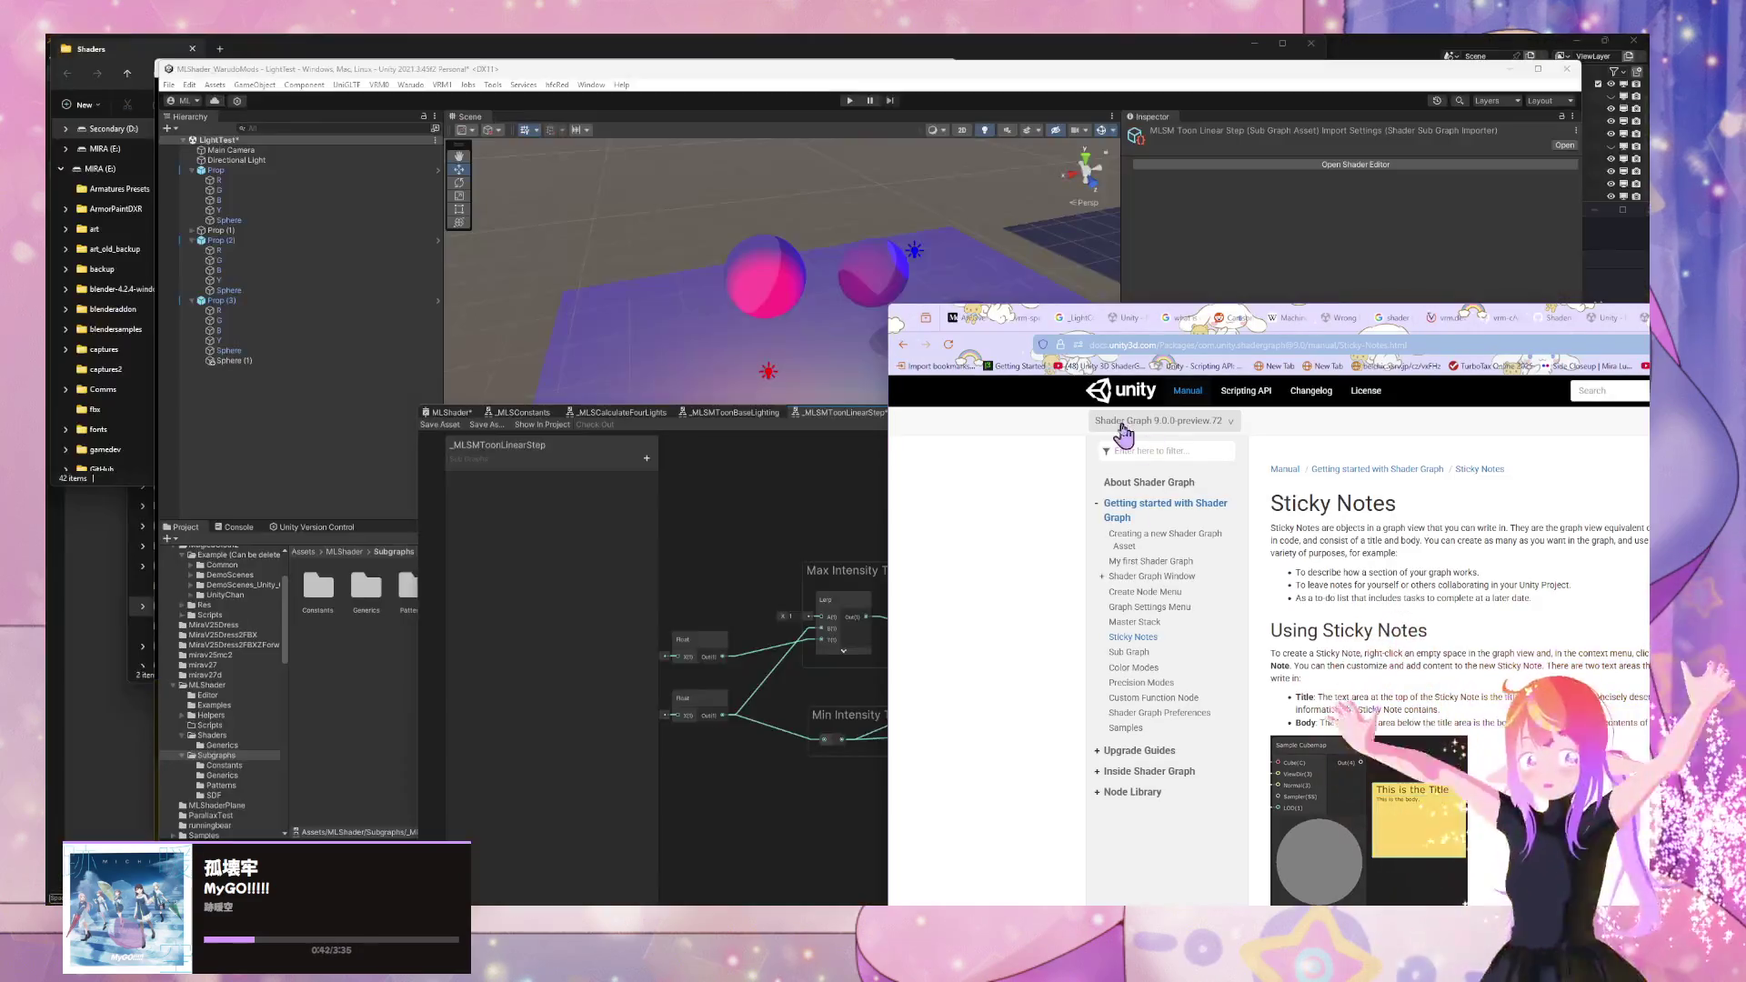
# - Search 'unity shader remap' and read the Remap Node | Shader Graph manual page
pyautogui.click(1217, 344)
pyautogui.write('unity')
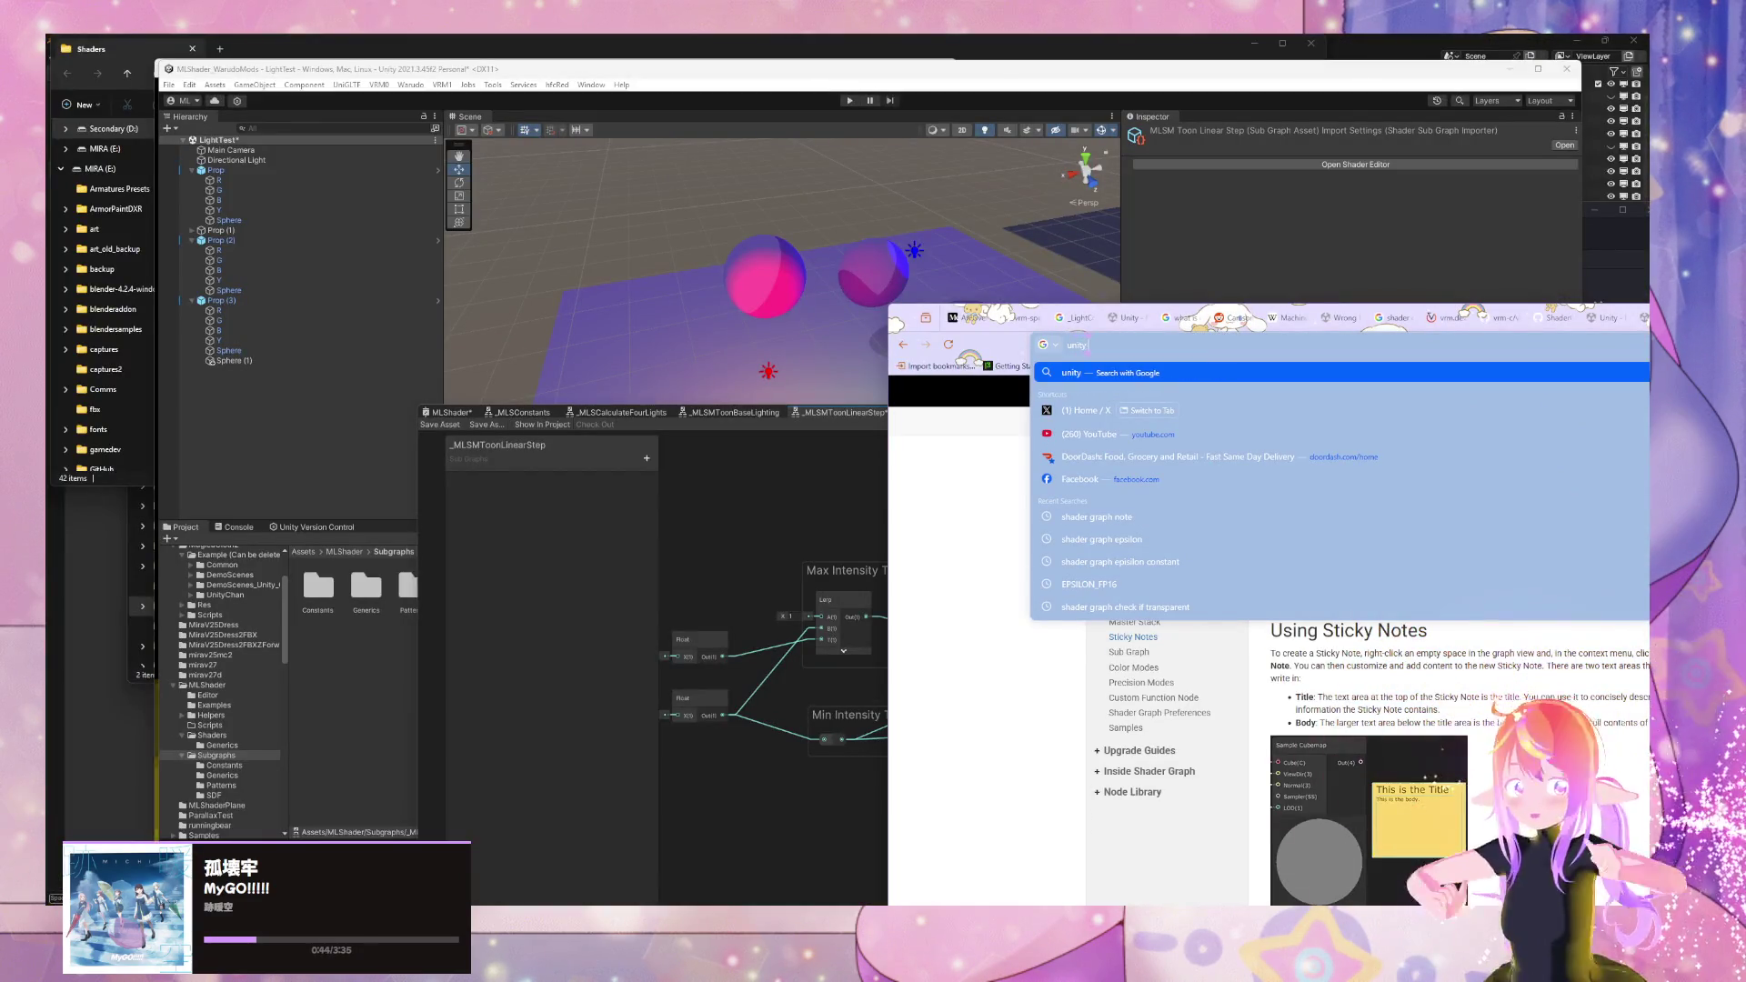
pyautogui.write(' shader')
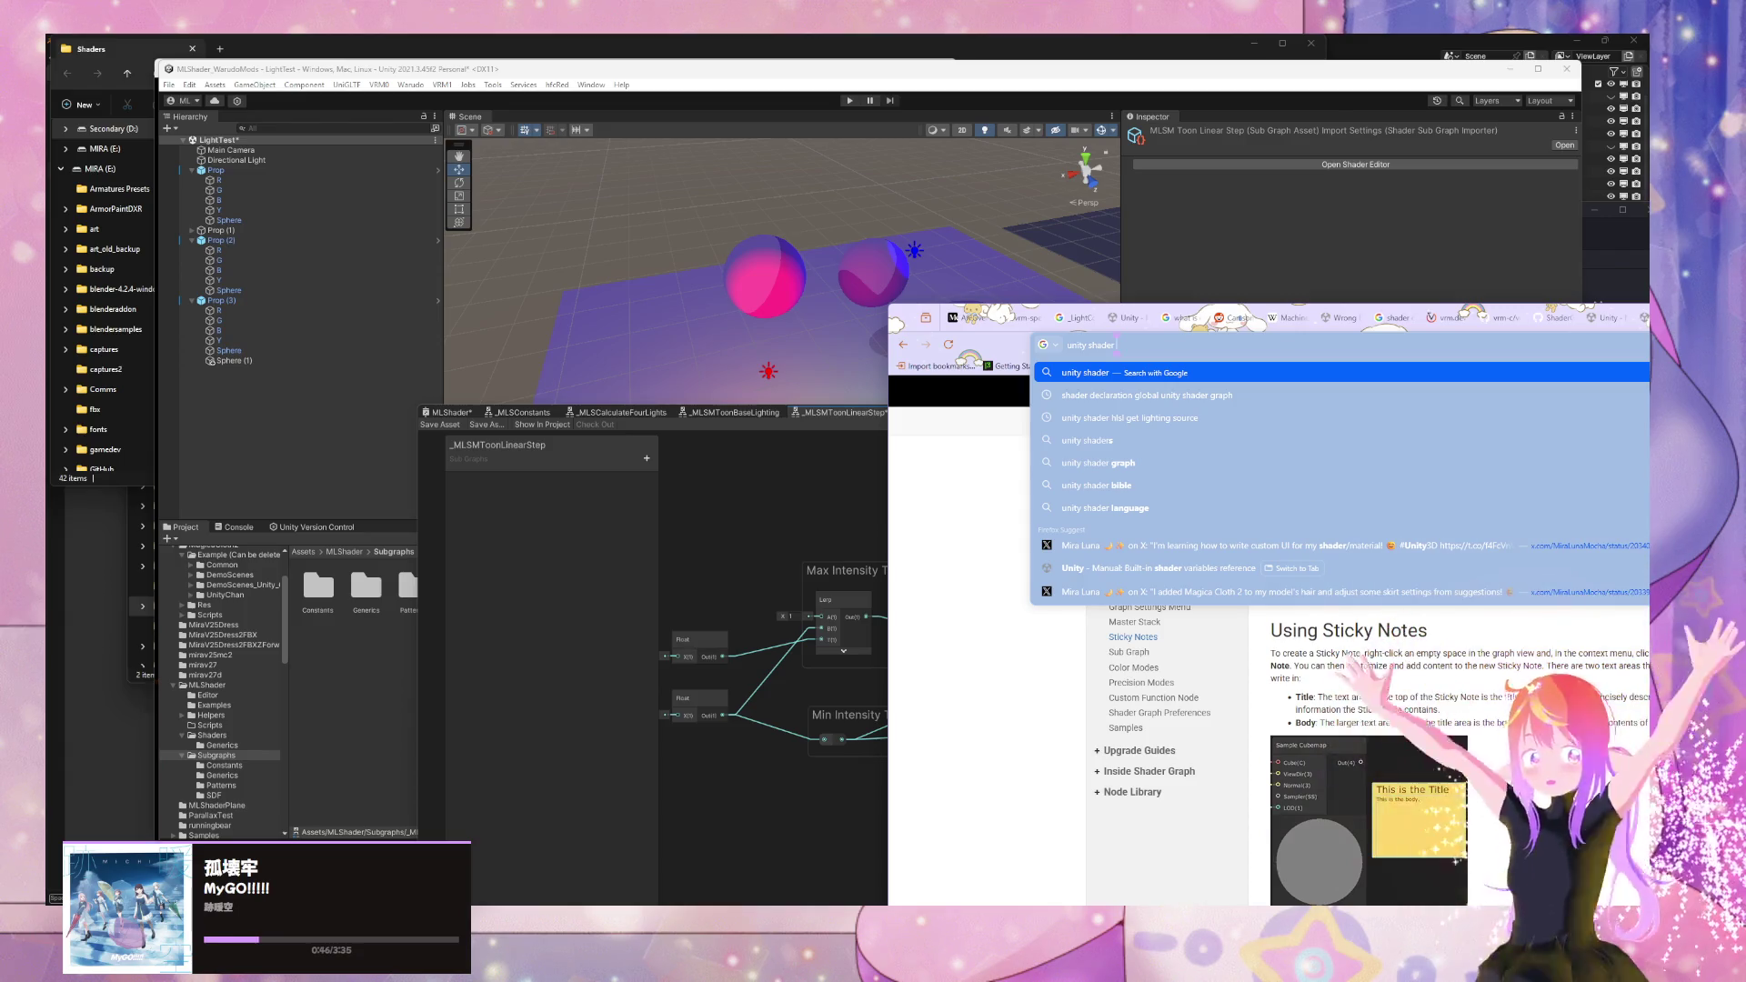
pyautogui.write(' remap')
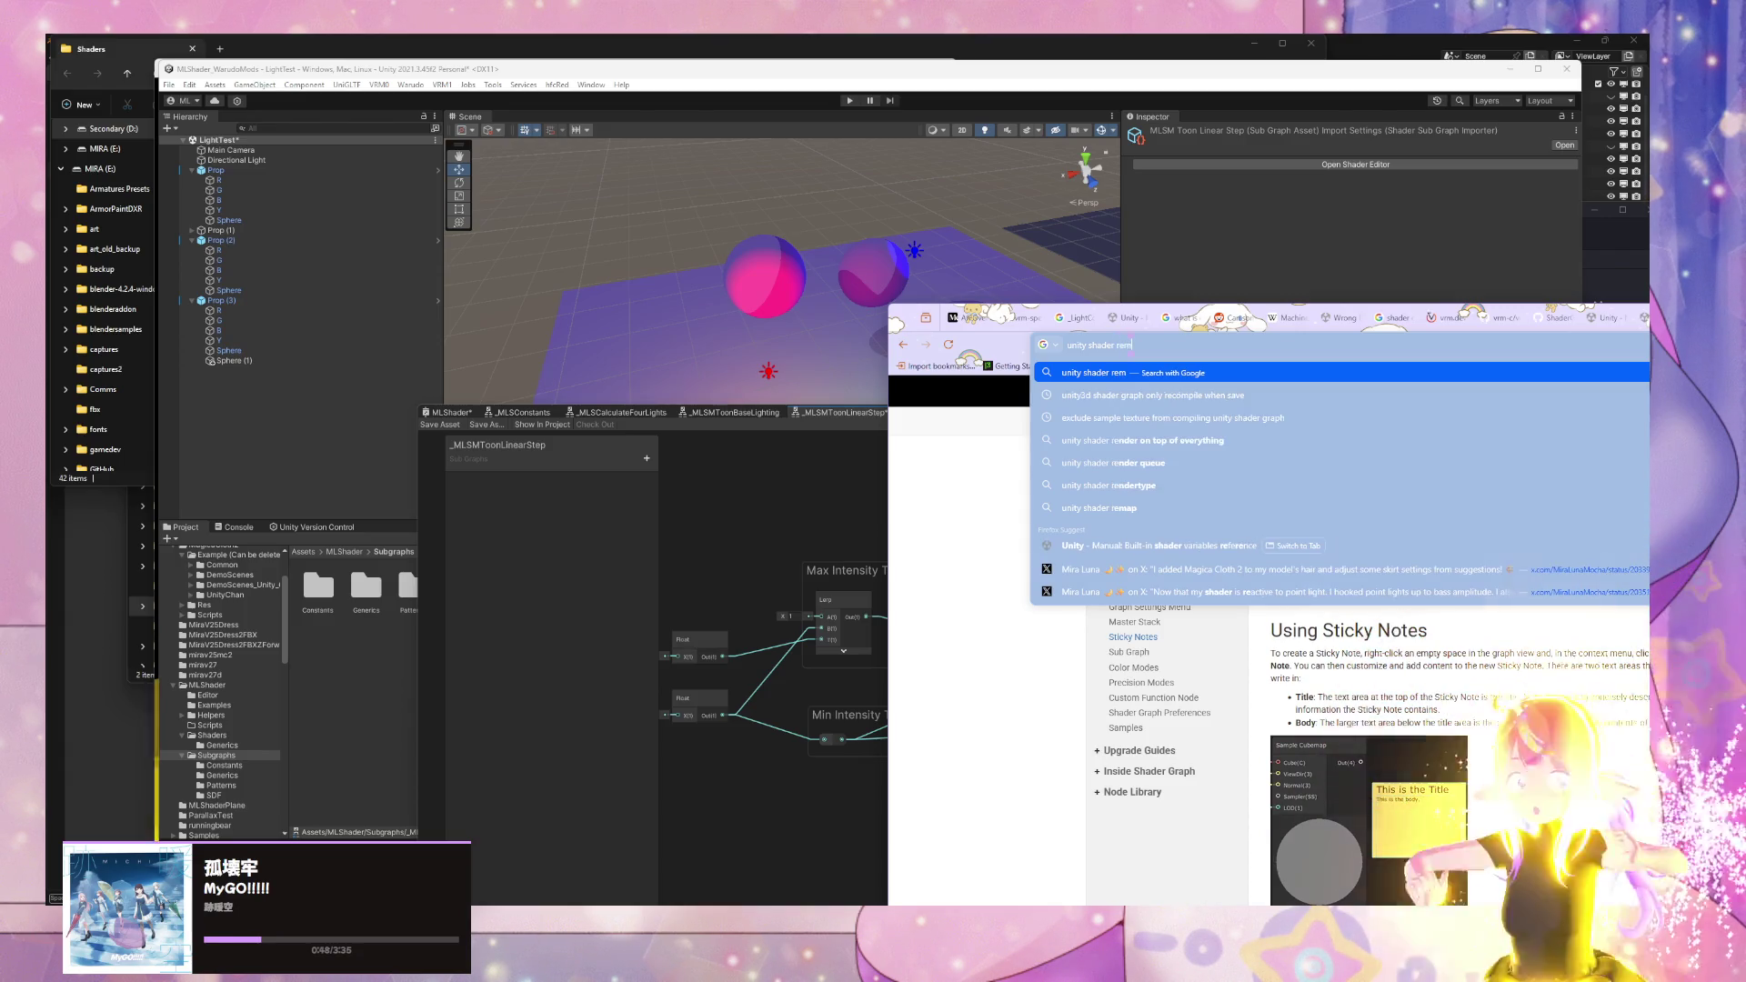
pyautogui.press('Return')
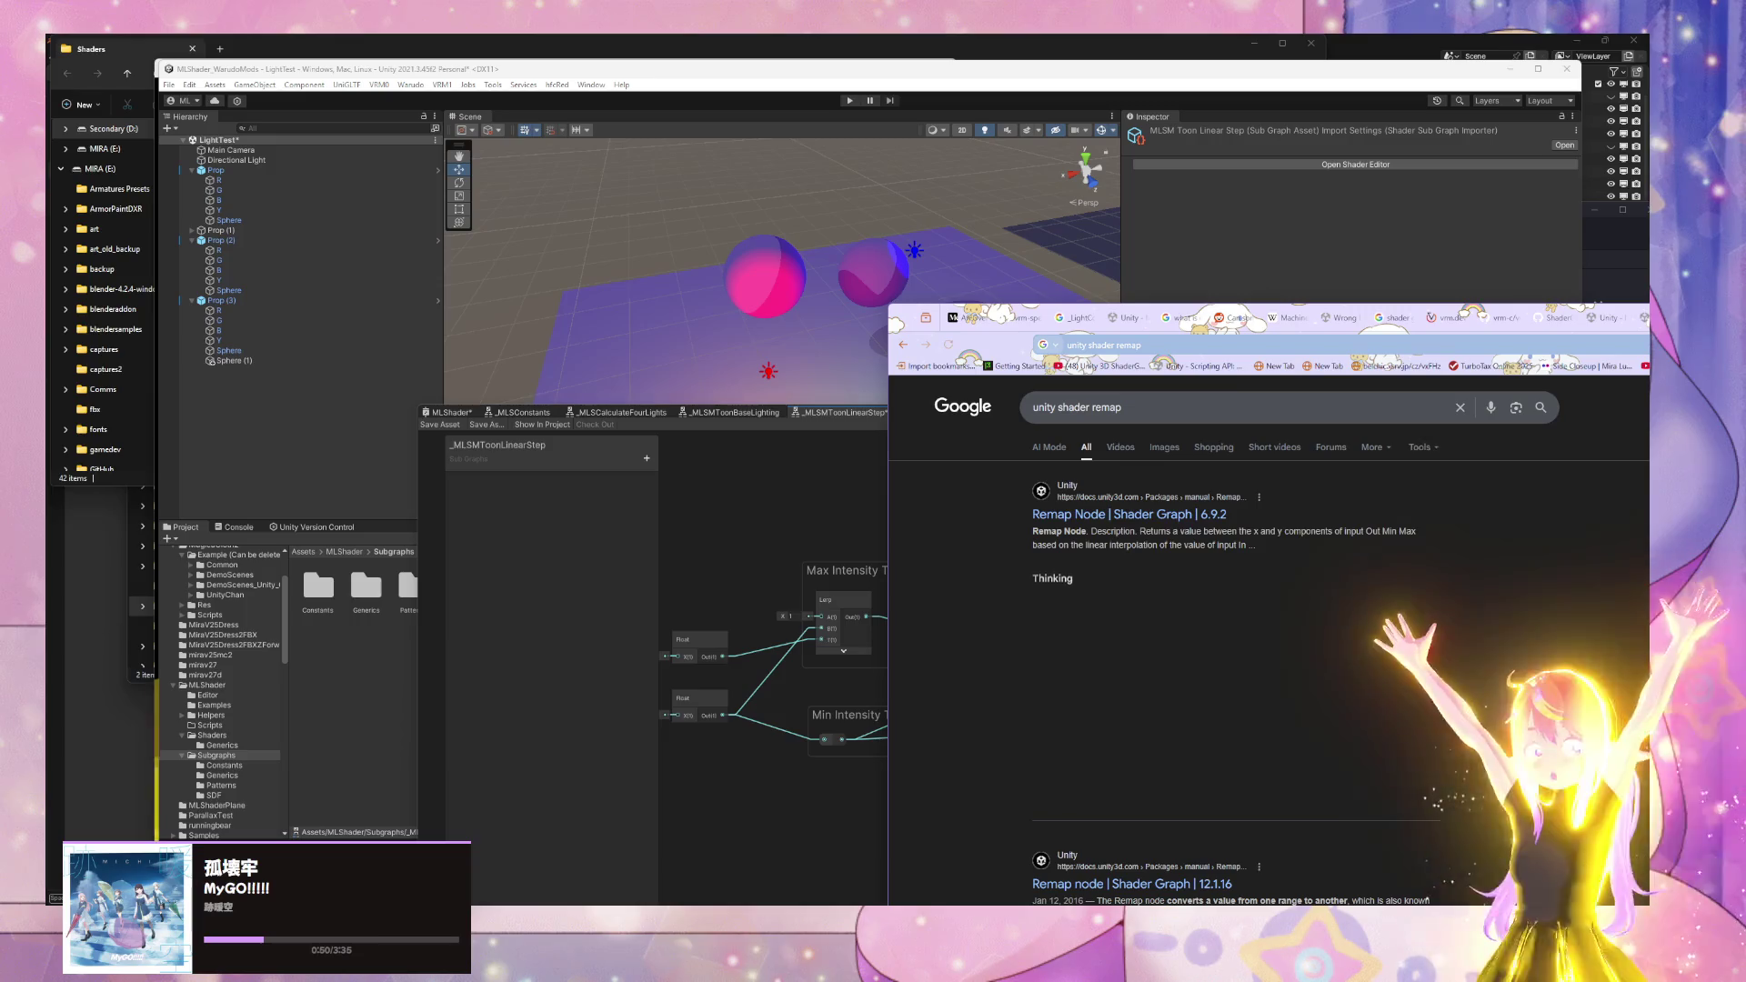
pyautogui.click(1182, 514)
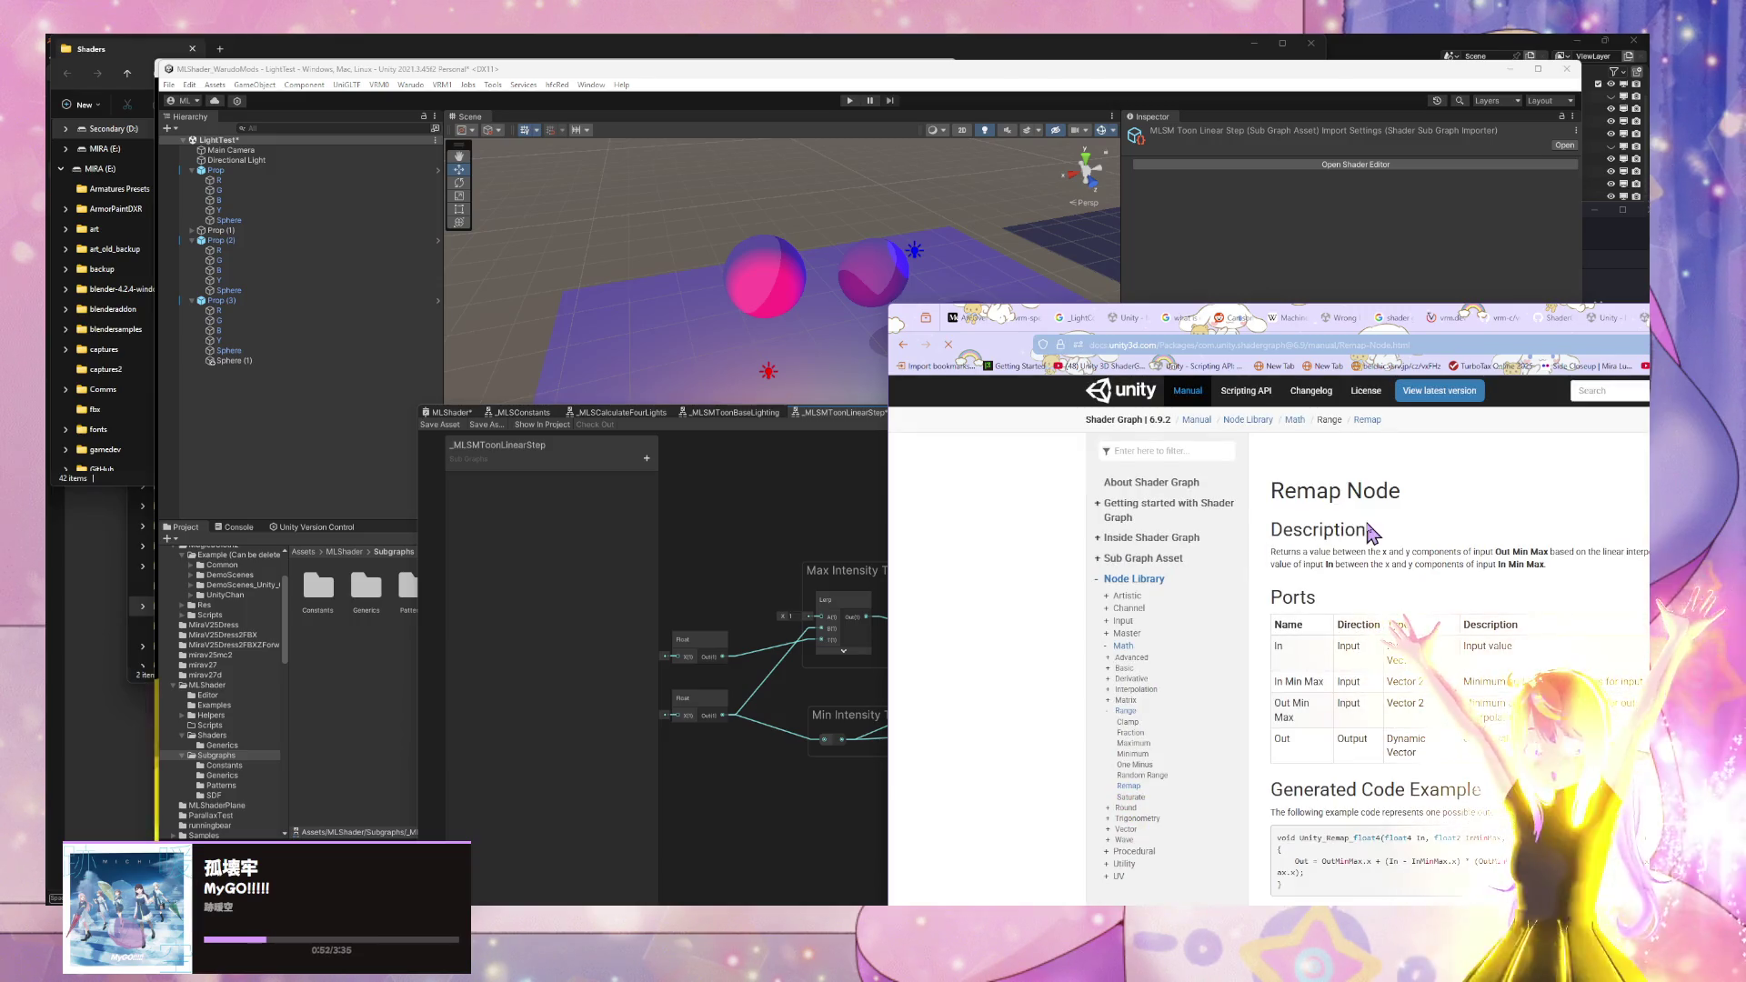
pyautogui.scroll(-1, 1246, 482)
pyautogui.moveTo(888, 305)
pyautogui.mouseDown()
pyautogui.moveTo(693, 265)
pyautogui.moveTo(675, 287)
pyautogui.mouseUp()
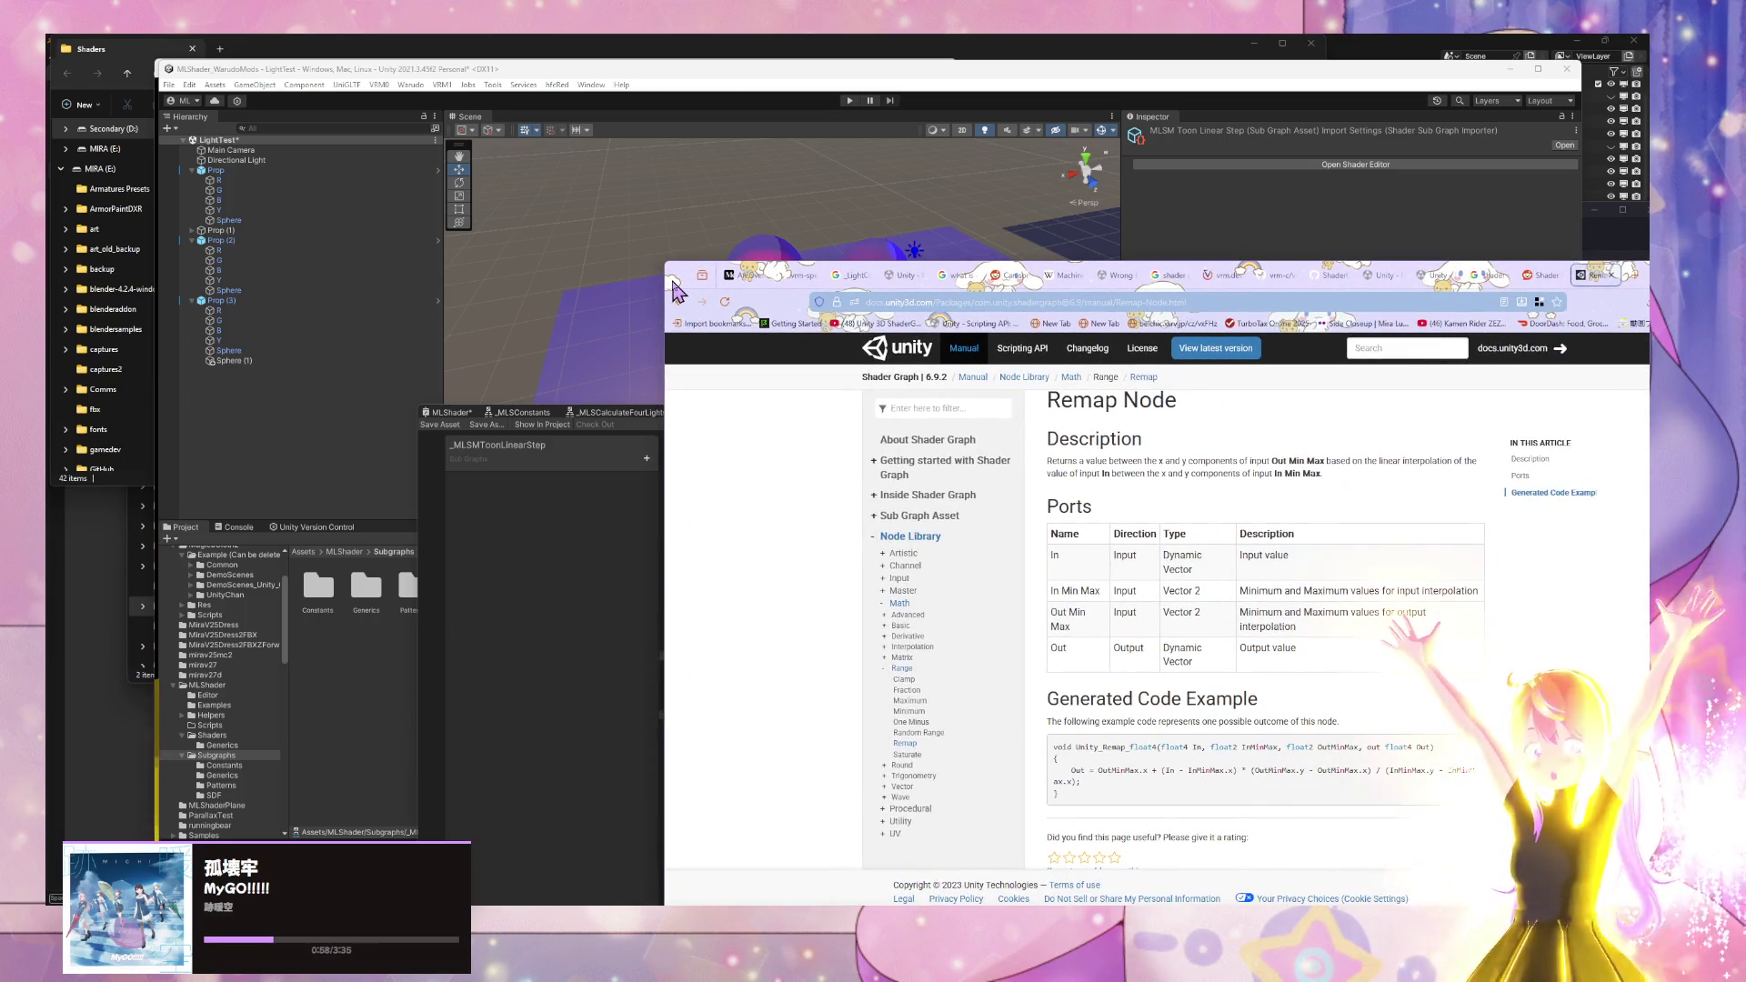
pyautogui.moveTo(676, 291); pyautogui.dragTo(978, 326)
pyautogui.click(868, 482)
# - Add a Float property named Shading Shift Factor to the _MLSMToonLinearStep Blackboard
pyautogui.moveTo(944, 406); pyautogui.dragTo(724, 274)
pyautogui.moveTo(655, 536); pyautogui.dragTo(830, 582)
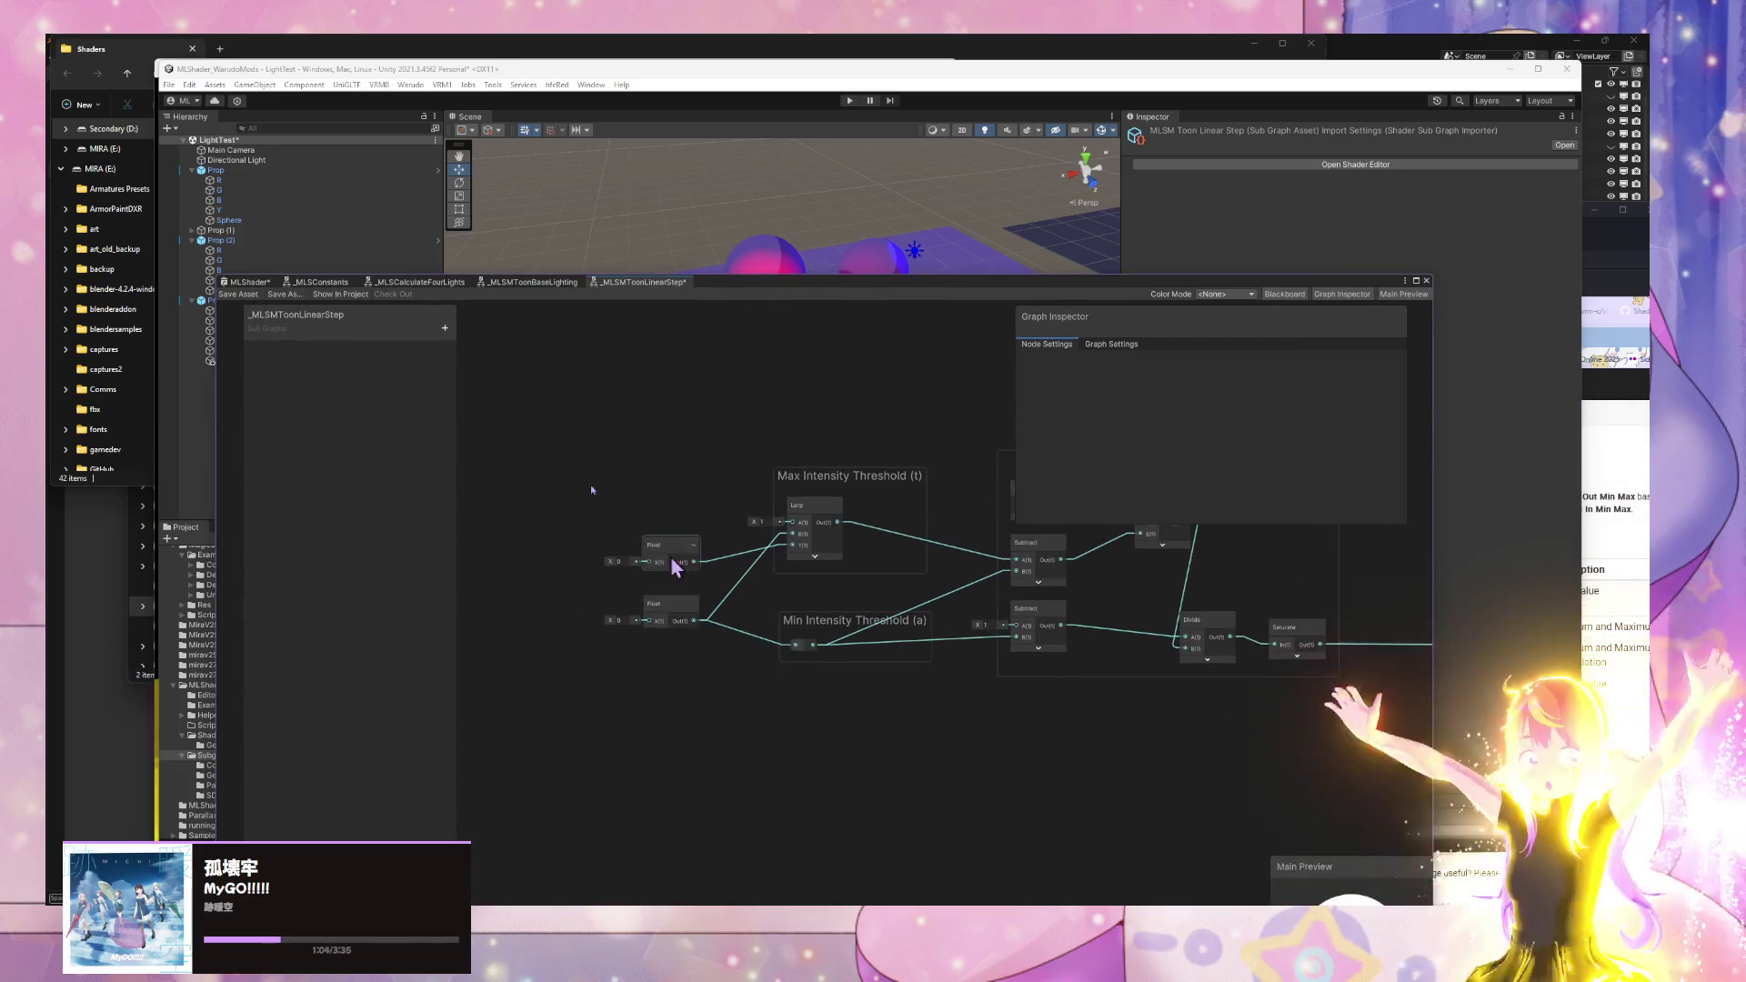
pyautogui.click(514, 283)
pyautogui.click(634, 284)
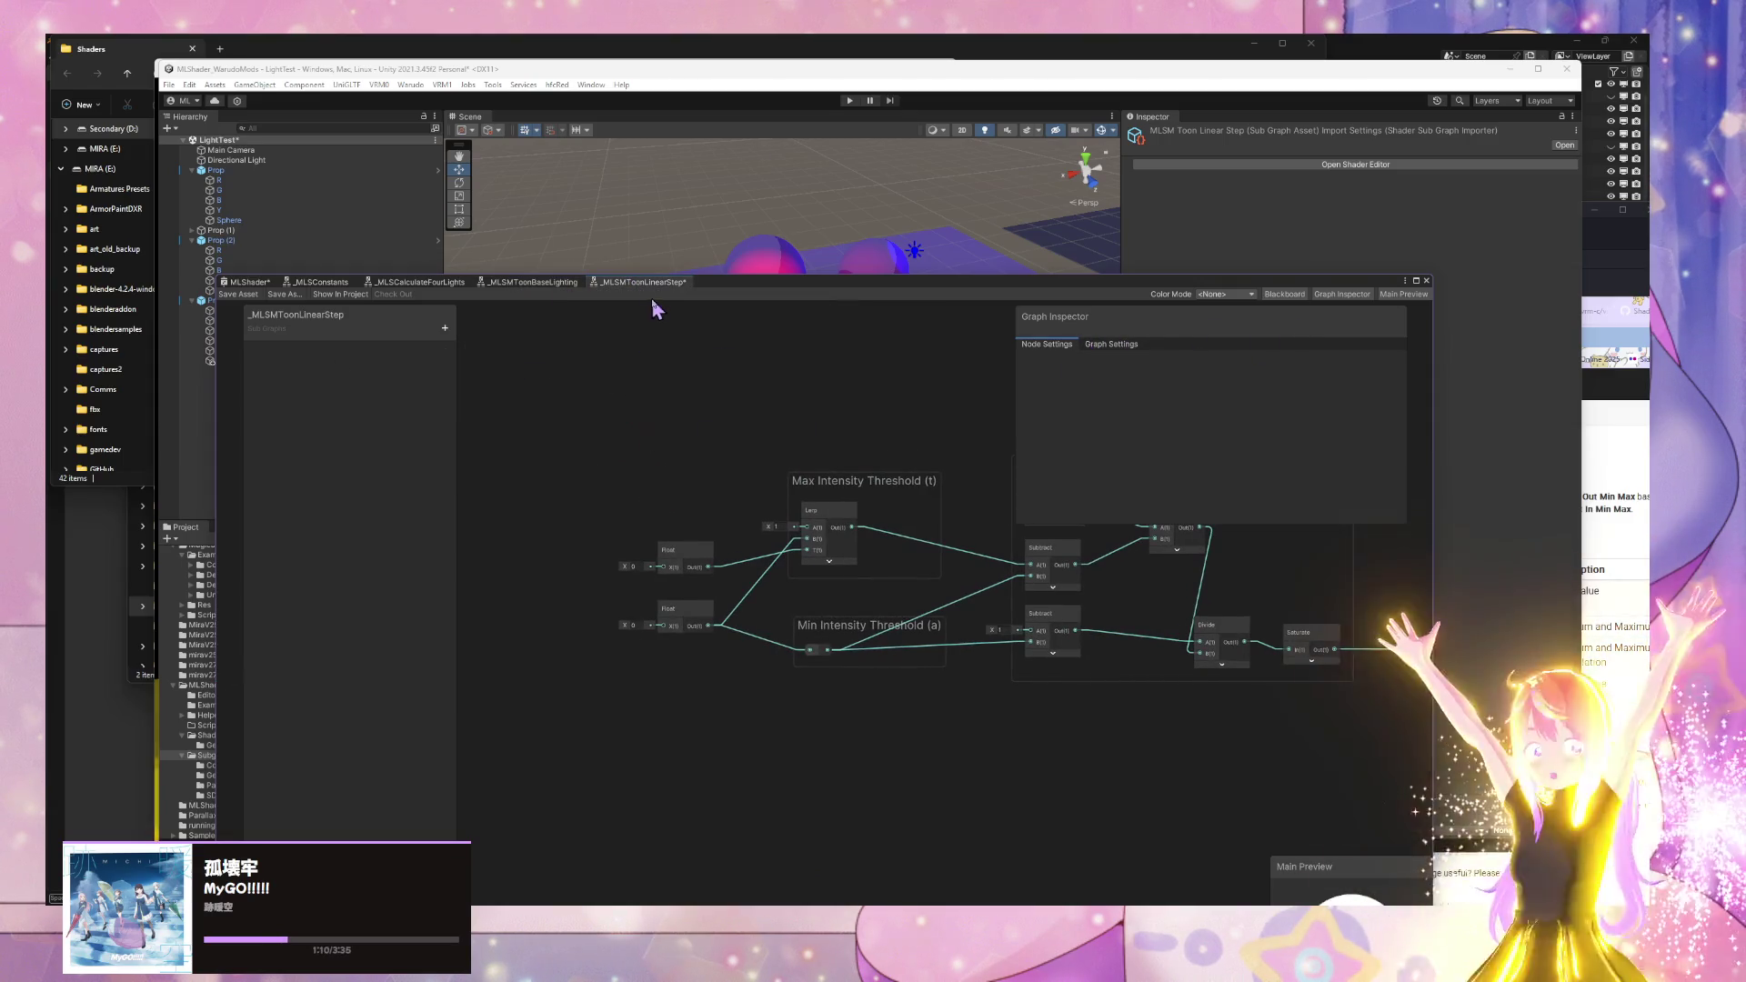
pyautogui.click(445, 327)
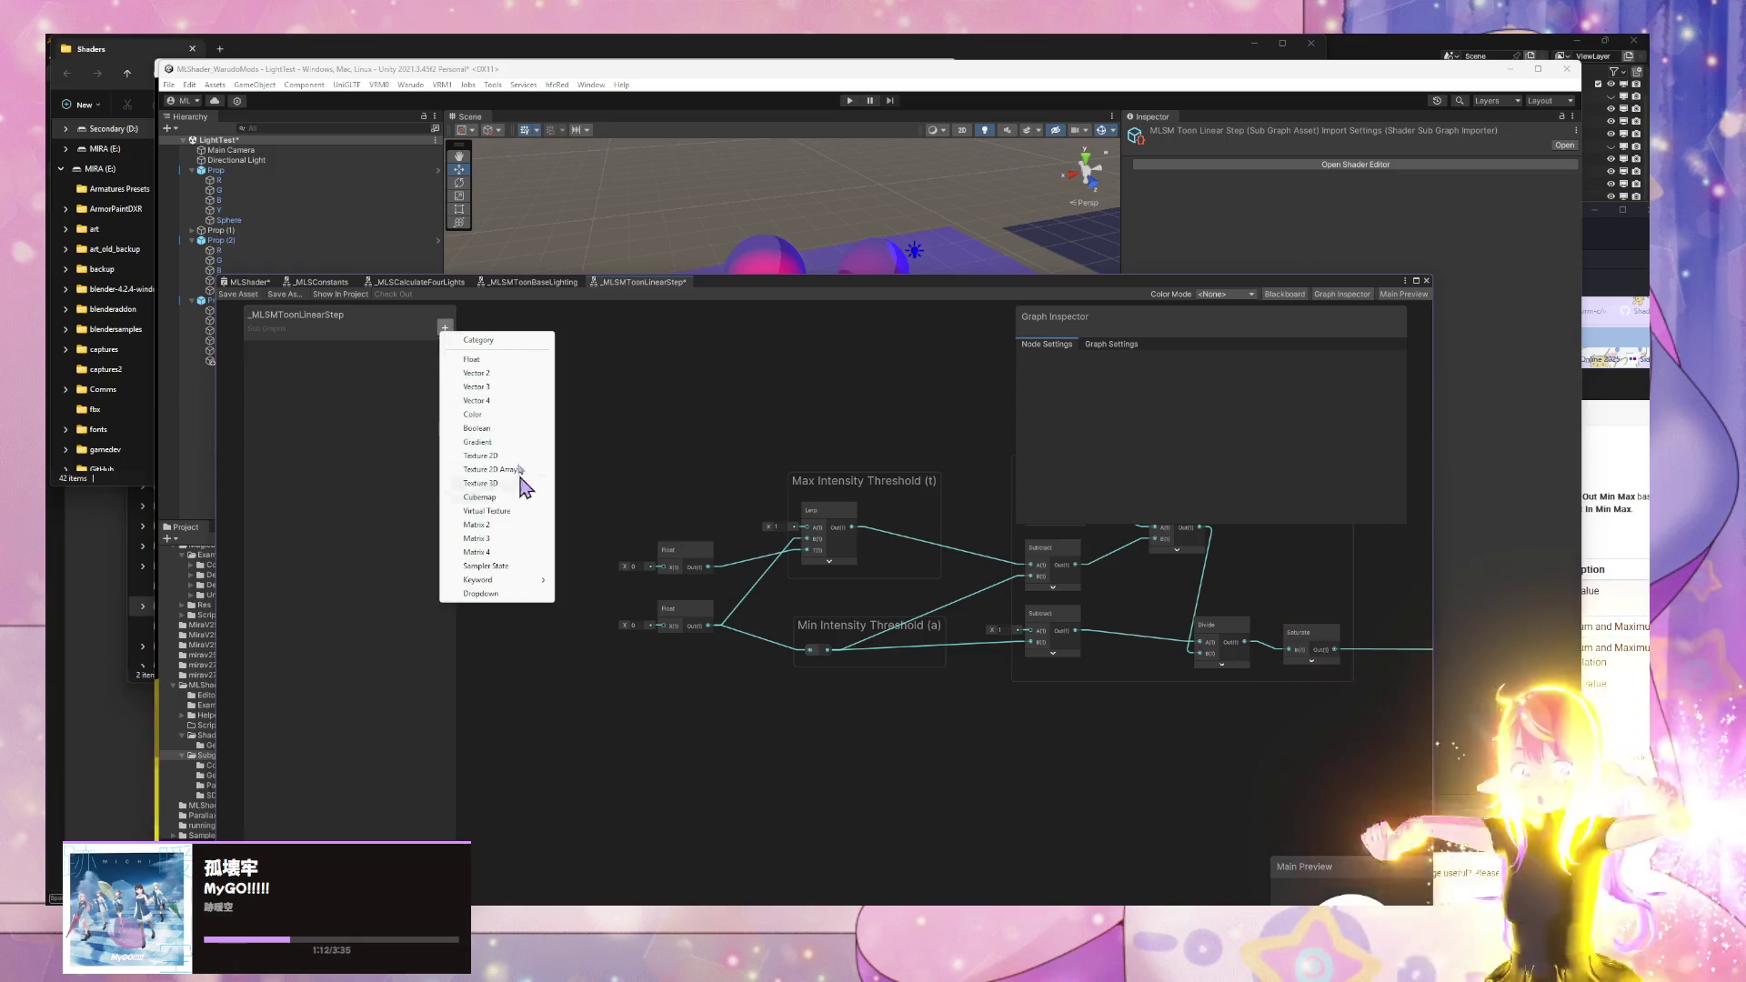
pyautogui.click(509, 360)
pyautogui.write('Shading')
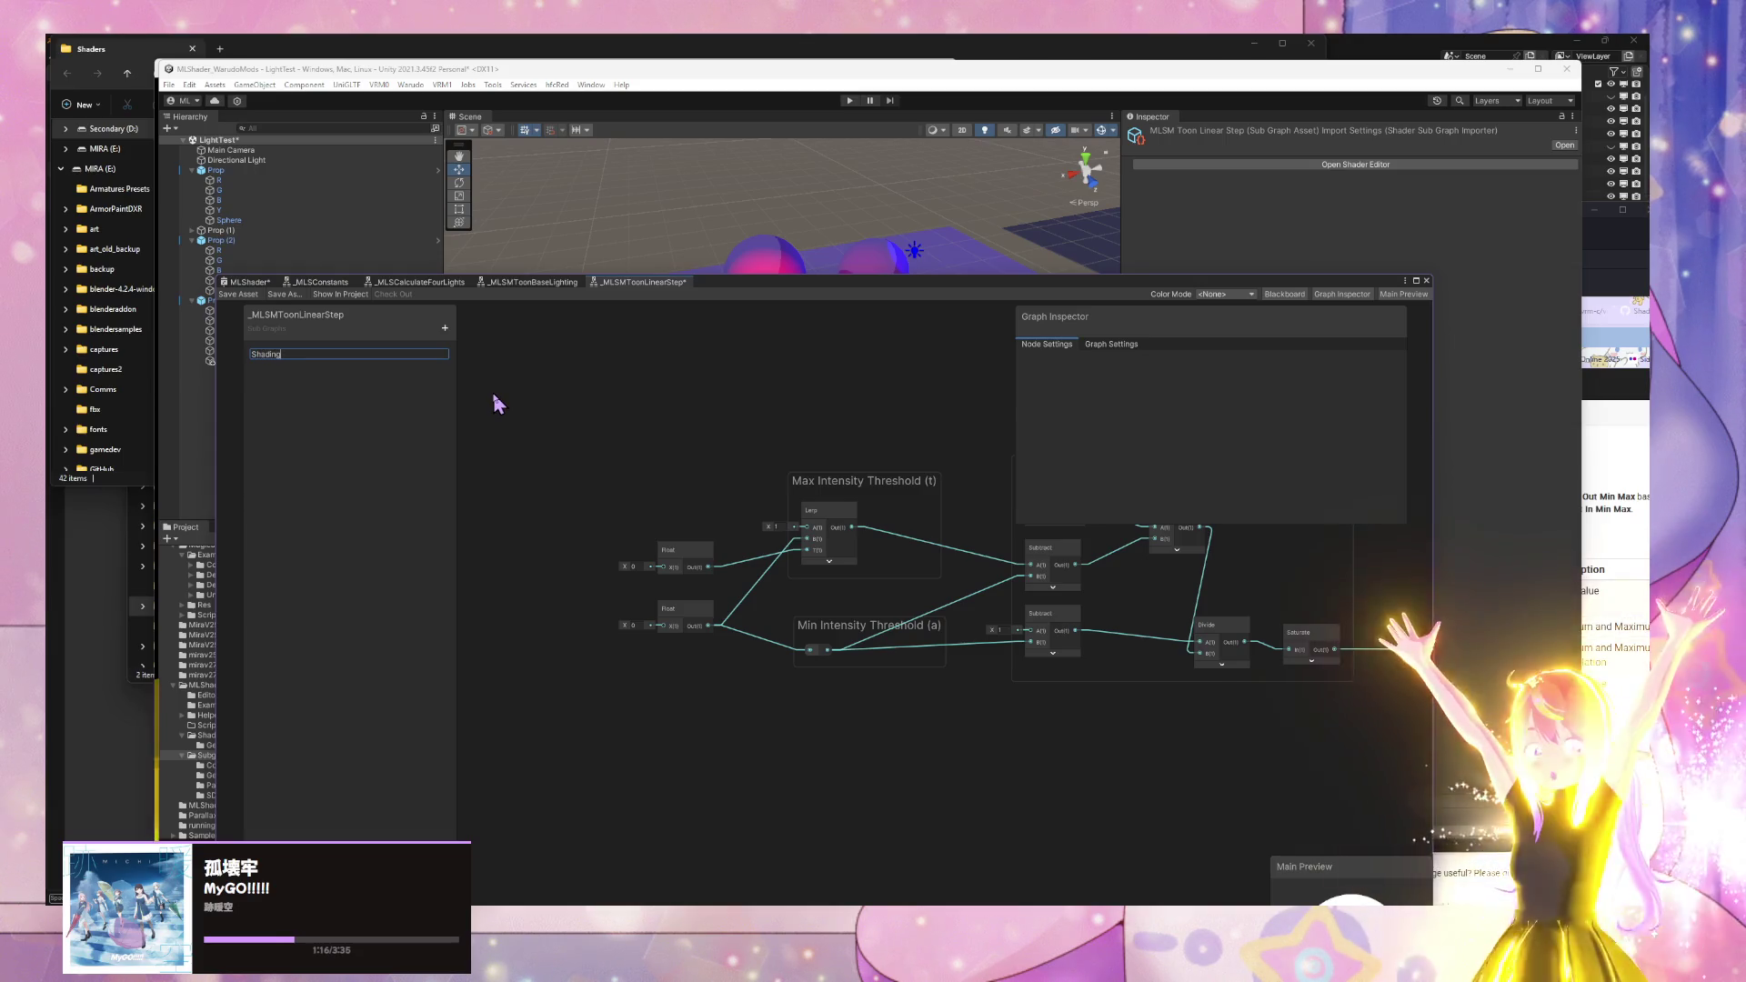
pyautogui.write(' Shift')
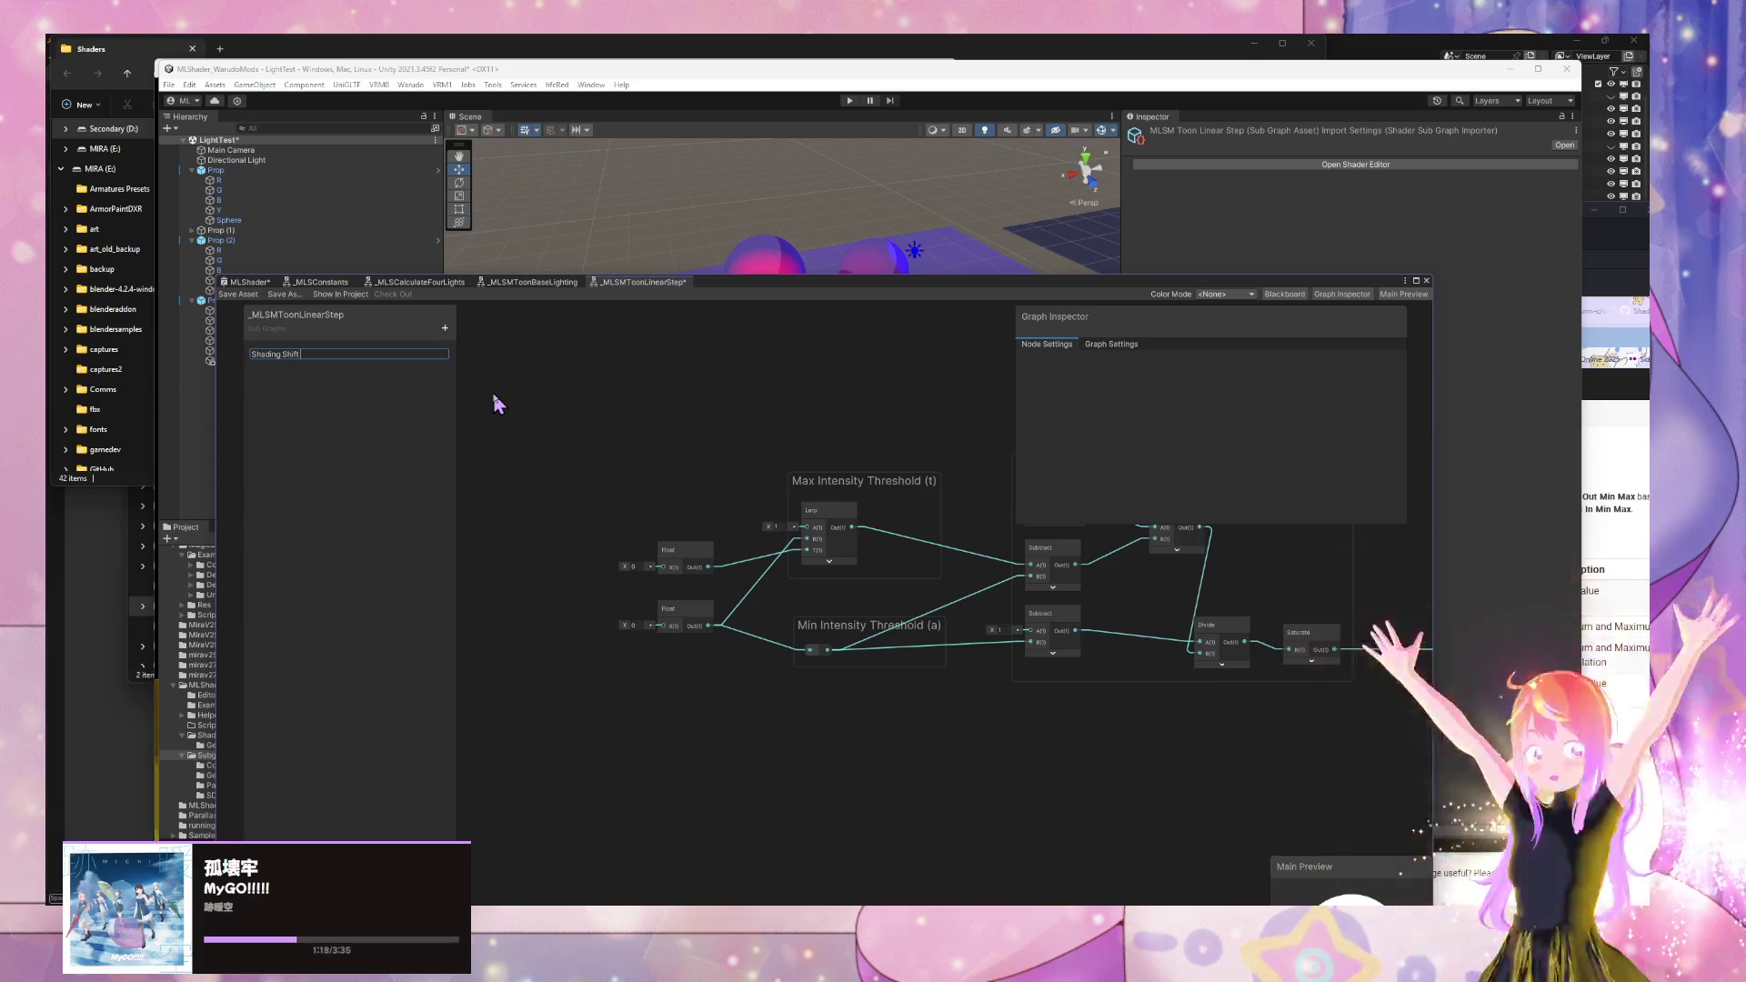
pyautogui.write(' Factor')
pyautogui.press('Return')
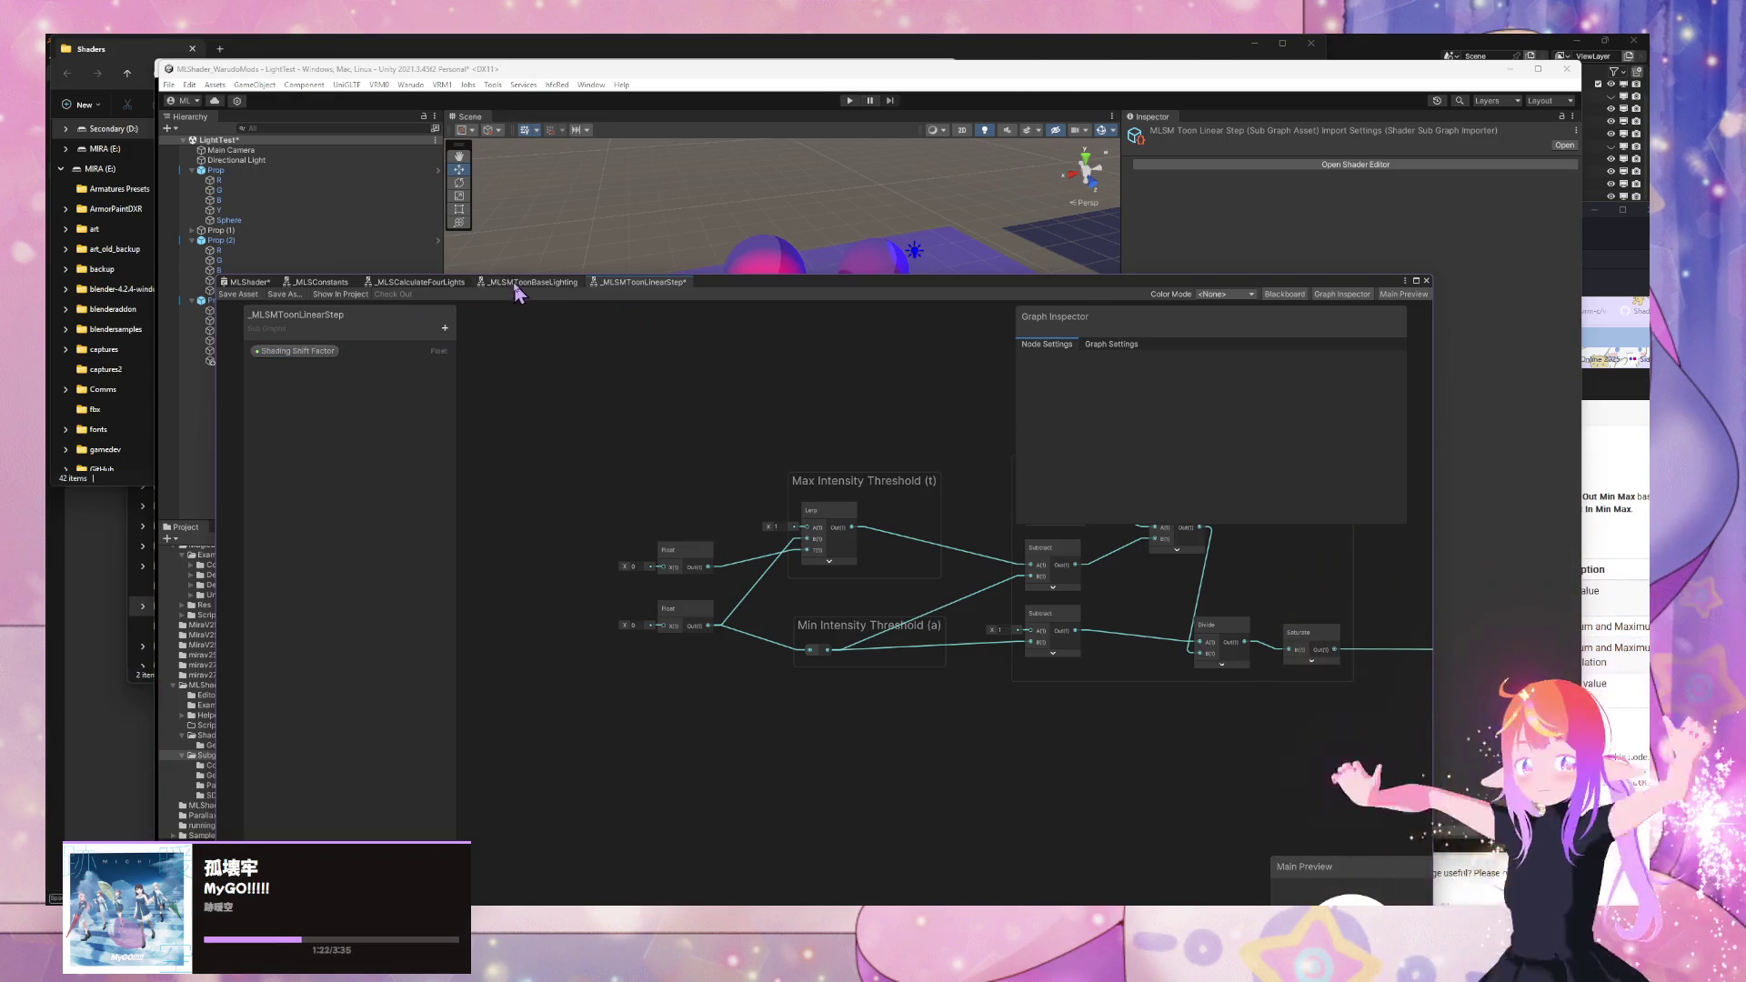
# - Place a Shading Shift Factor node left of the Float nodes and wire it into the lower one
pyautogui.click(520, 283)
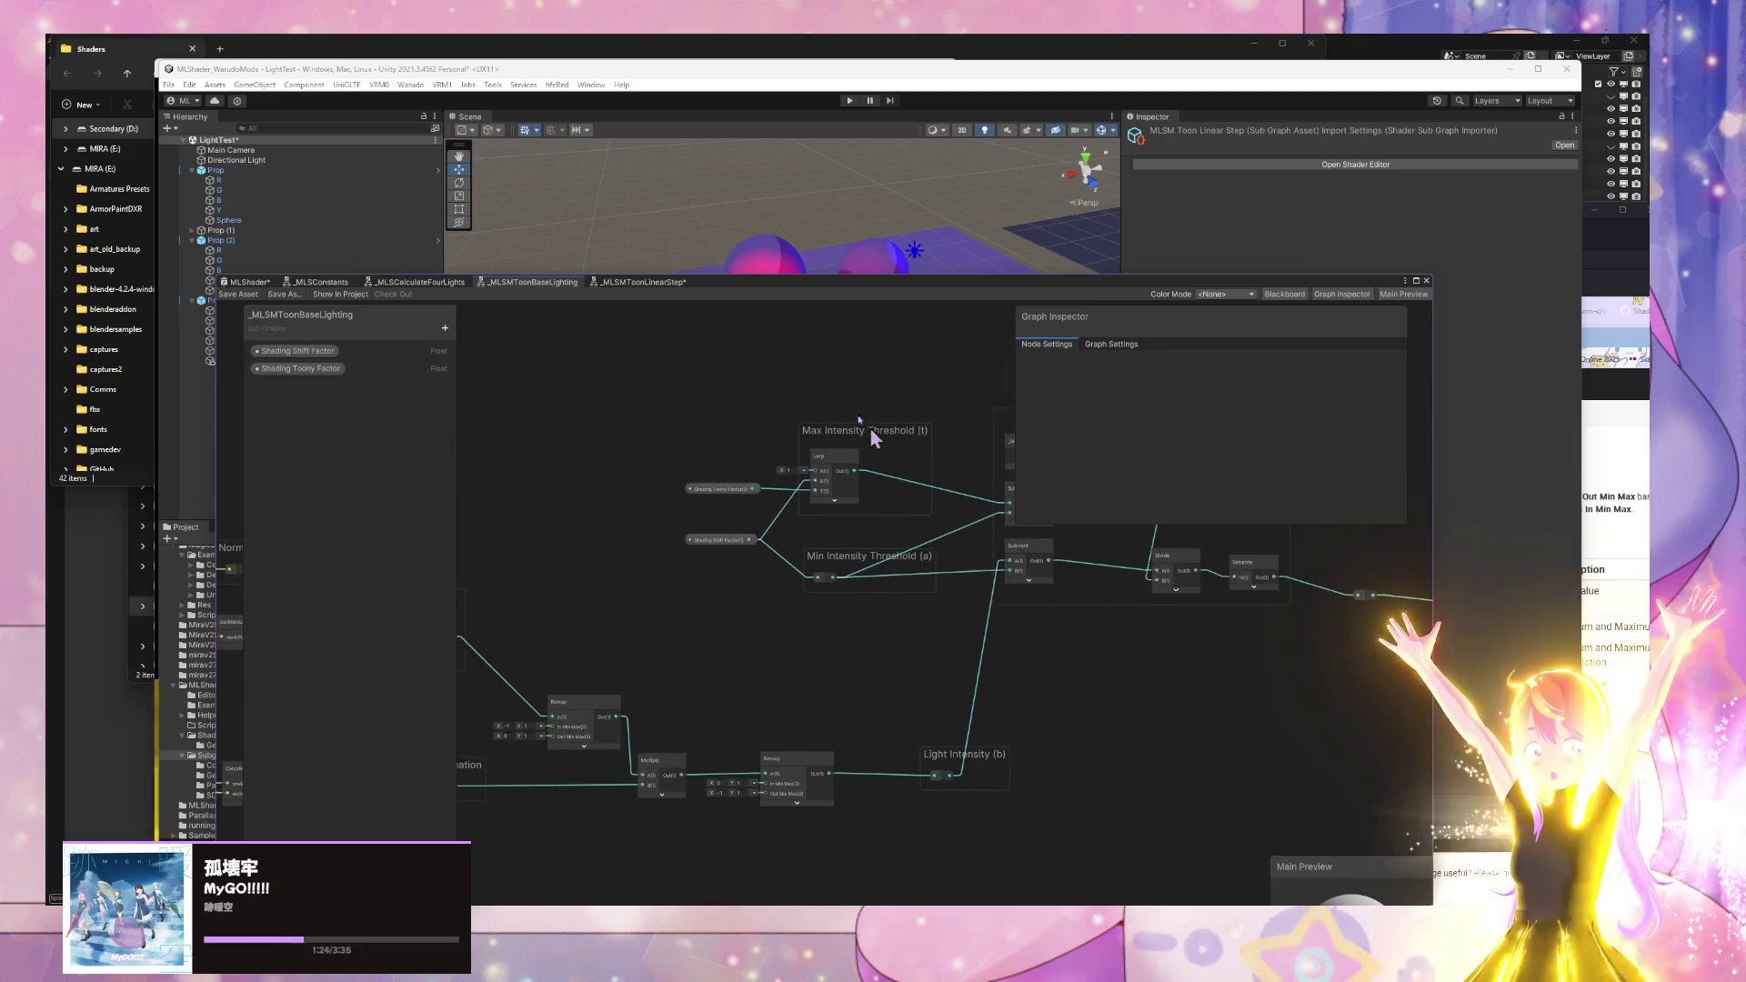
pyautogui.click(648, 283)
pyautogui.moveTo(314, 357)
pyautogui.mouseDown()
pyautogui.moveTo(603, 655)
pyautogui.moveTo(695, 653)
pyautogui.mouseUp()
pyautogui.click(538, 284)
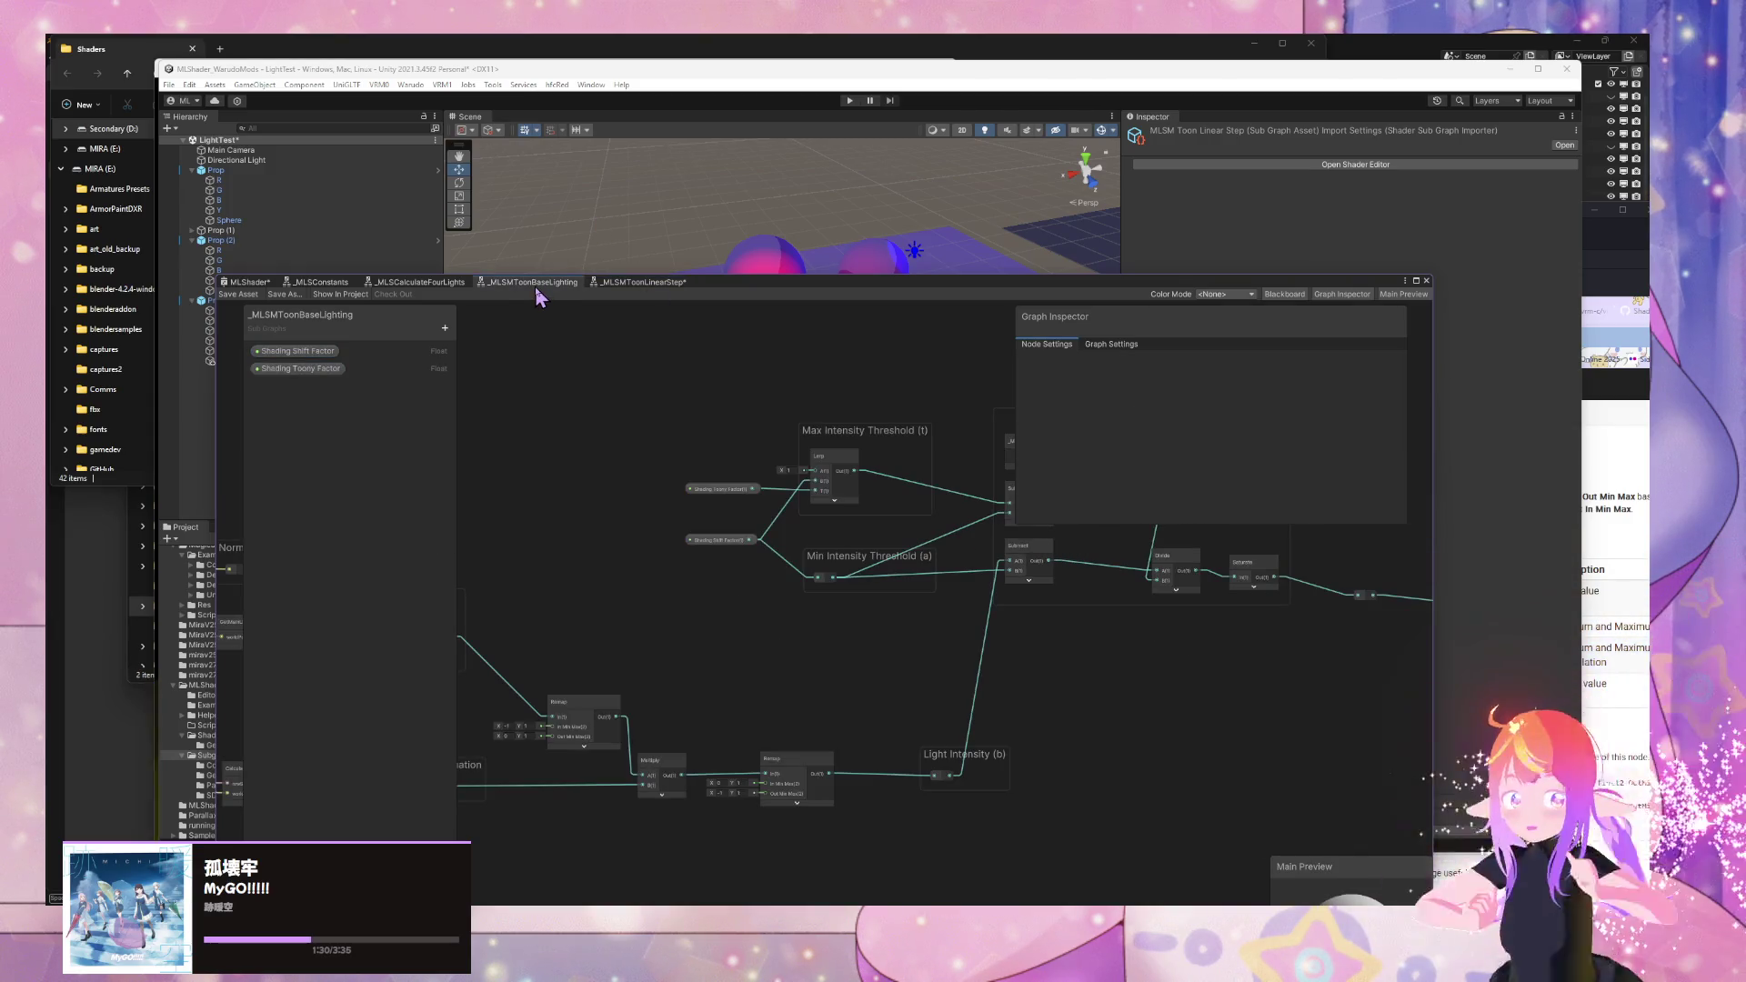
pyautogui.click(637, 282)
pyautogui.moveTo(696, 667)
pyautogui.mouseDown()
pyautogui.moveTo(564, 647)
pyautogui.moveTo(694, 673)
pyautogui.moveTo(619, 671)
pyautogui.moveTo(592, 637)
pyautogui.moveTo(669, 639)
pyautogui.moveTo(585, 636)
pyautogui.mouseUp()
pyautogui.click(670, 660)
pyautogui.click(666, 669)
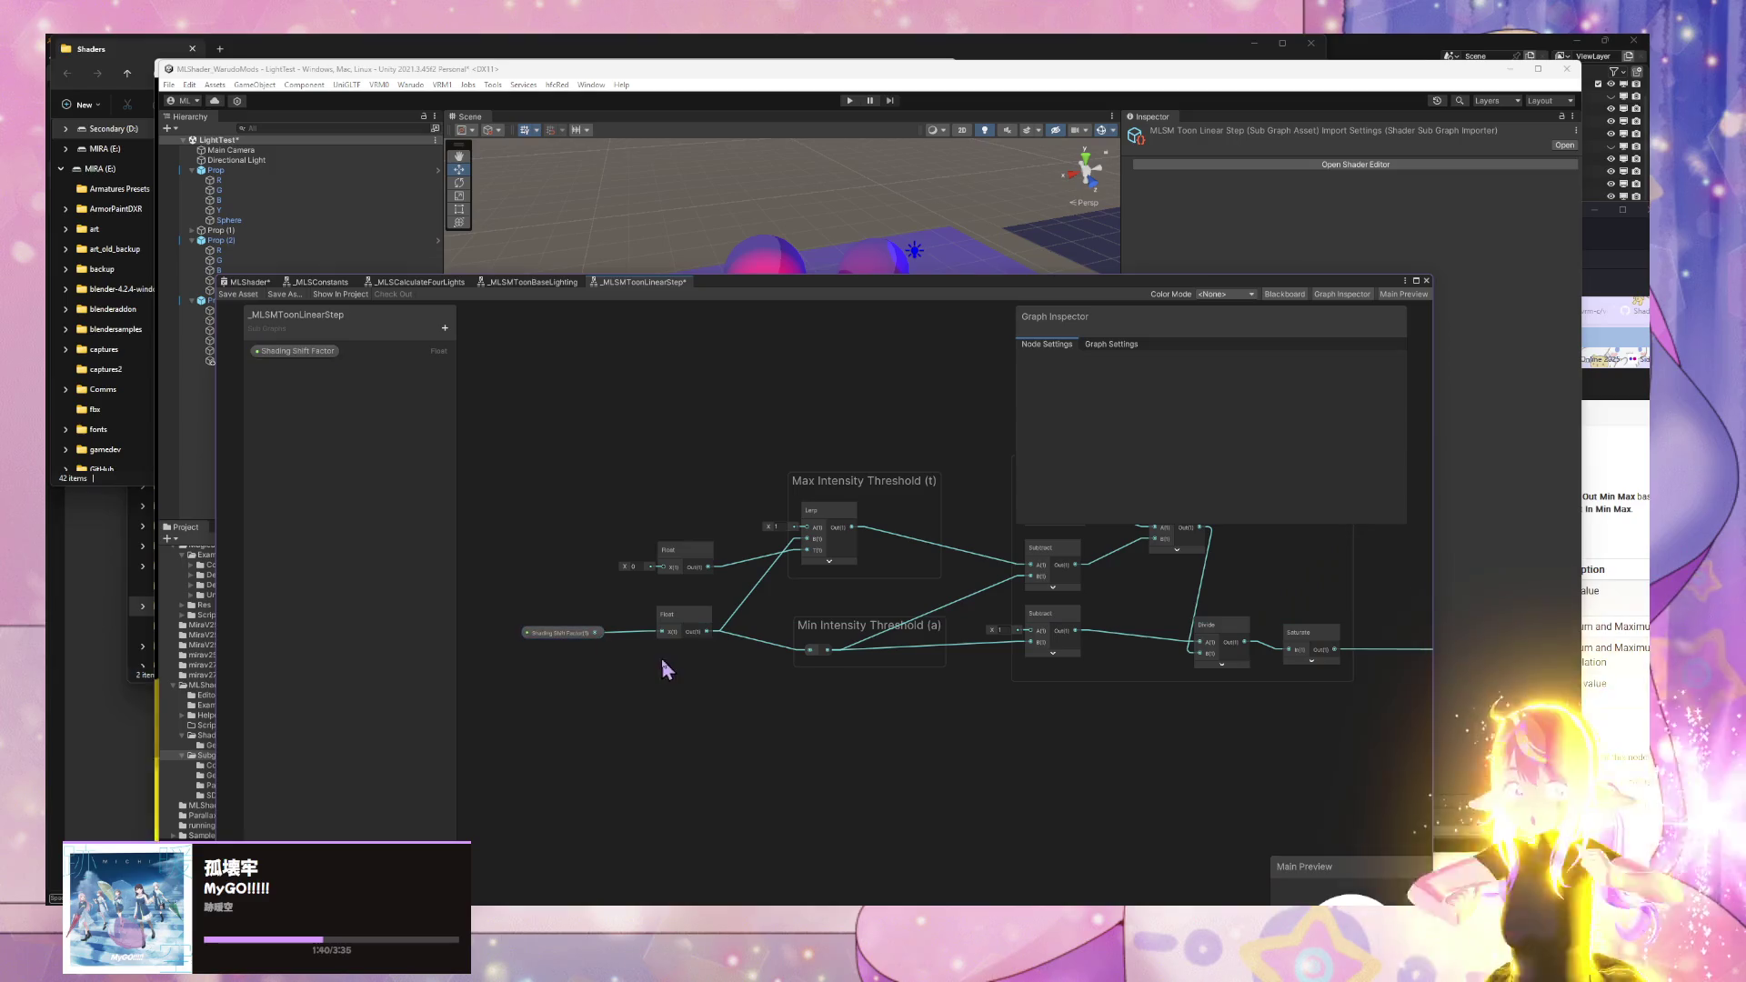
# - Duplicate the Shading Shift Factor property and rename the copy Shading Toony Factor
pyautogui.click(441, 350)
pyautogui.rightClick(296, 351)
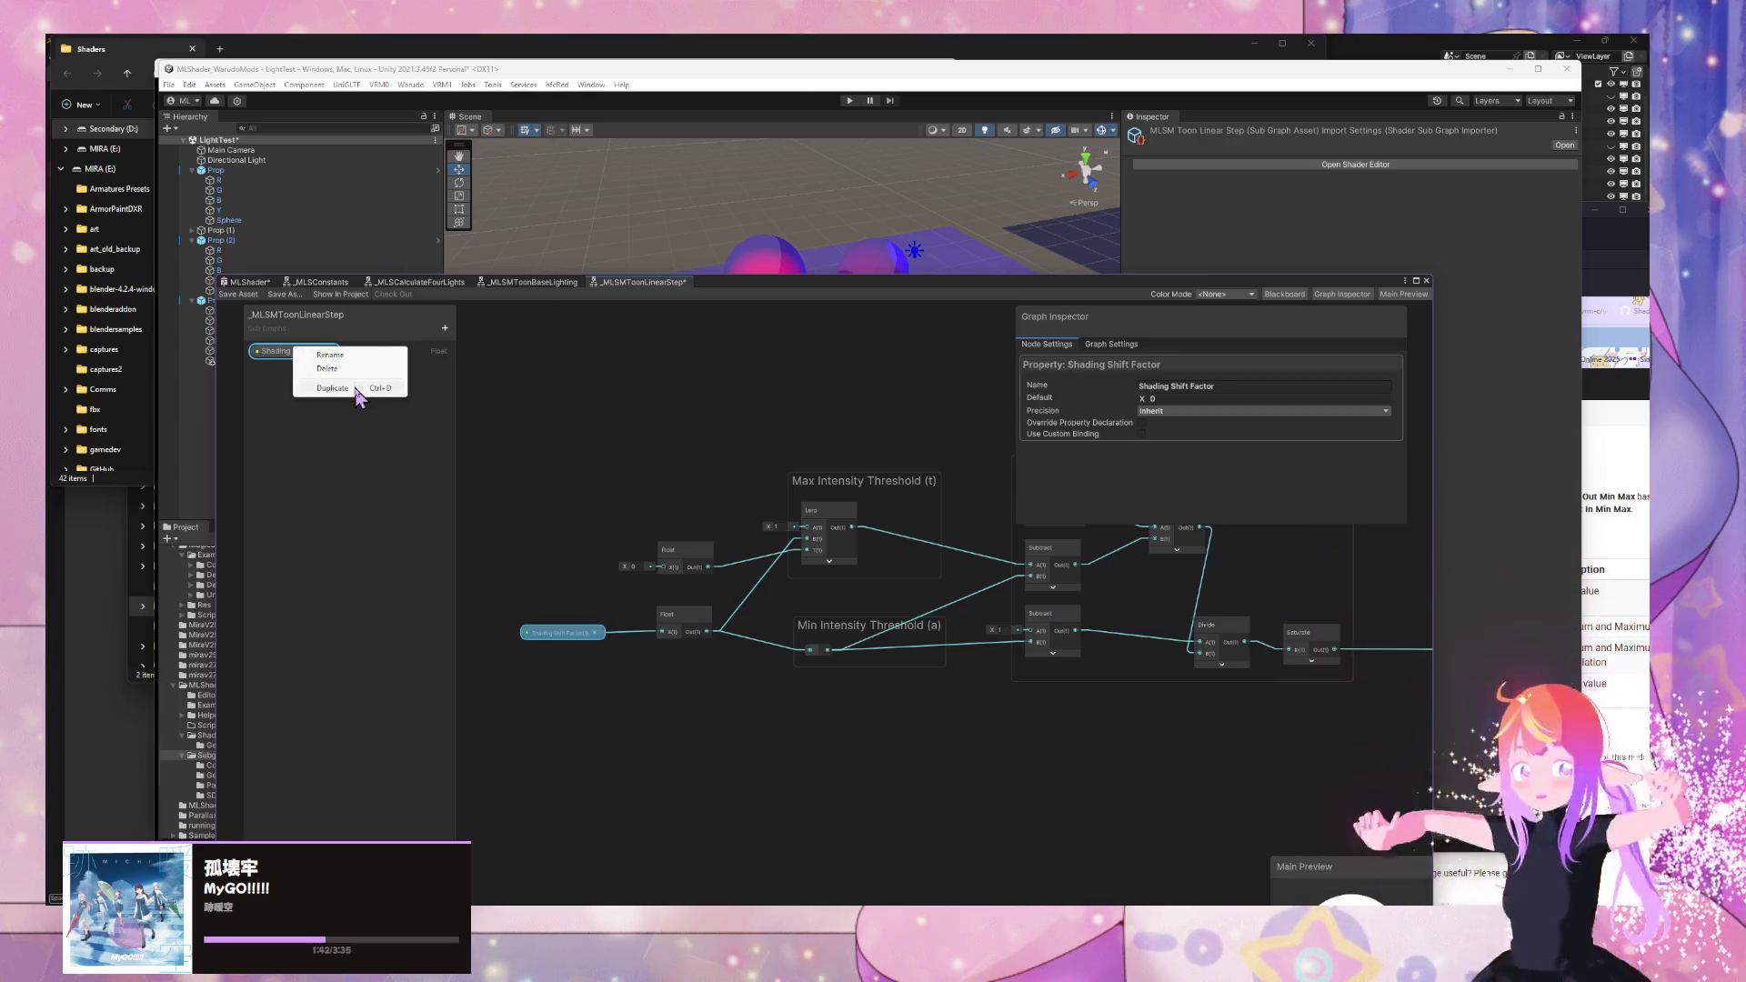
pyautogui.click(350, 386)
pyautogui.doubleClick(330, 368)
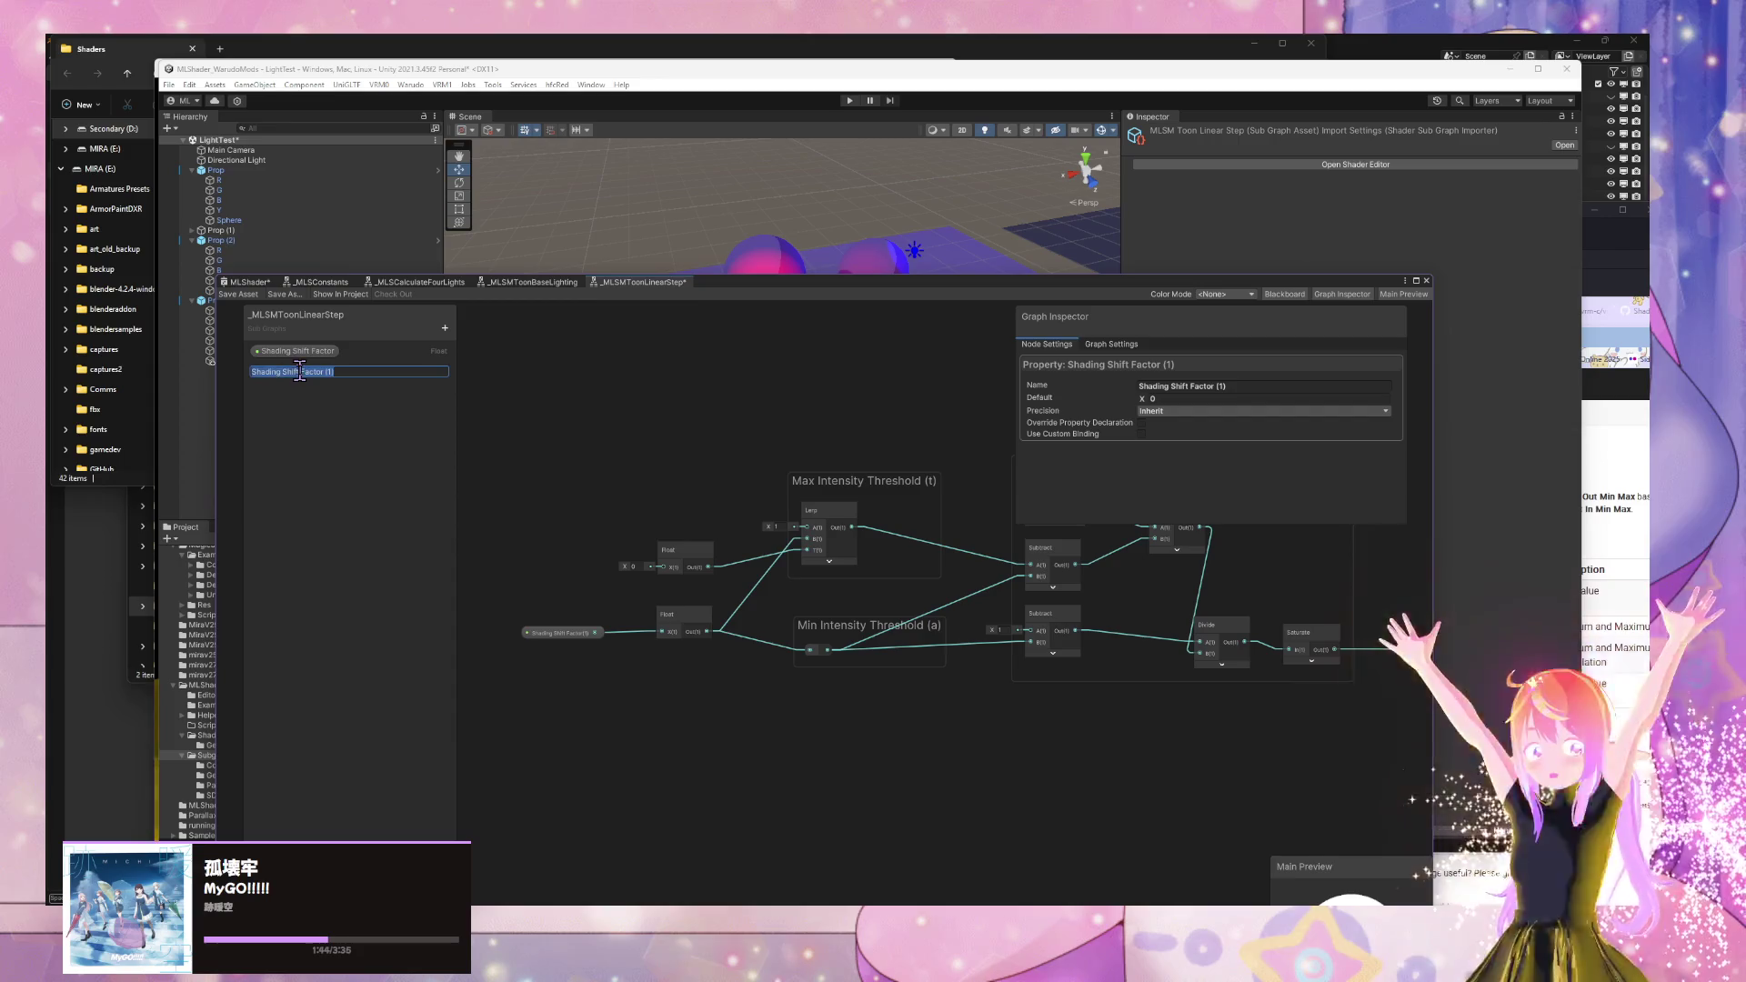
pyautogui.moveTo(281, 372); pyautogui.dragTo(368, 374)
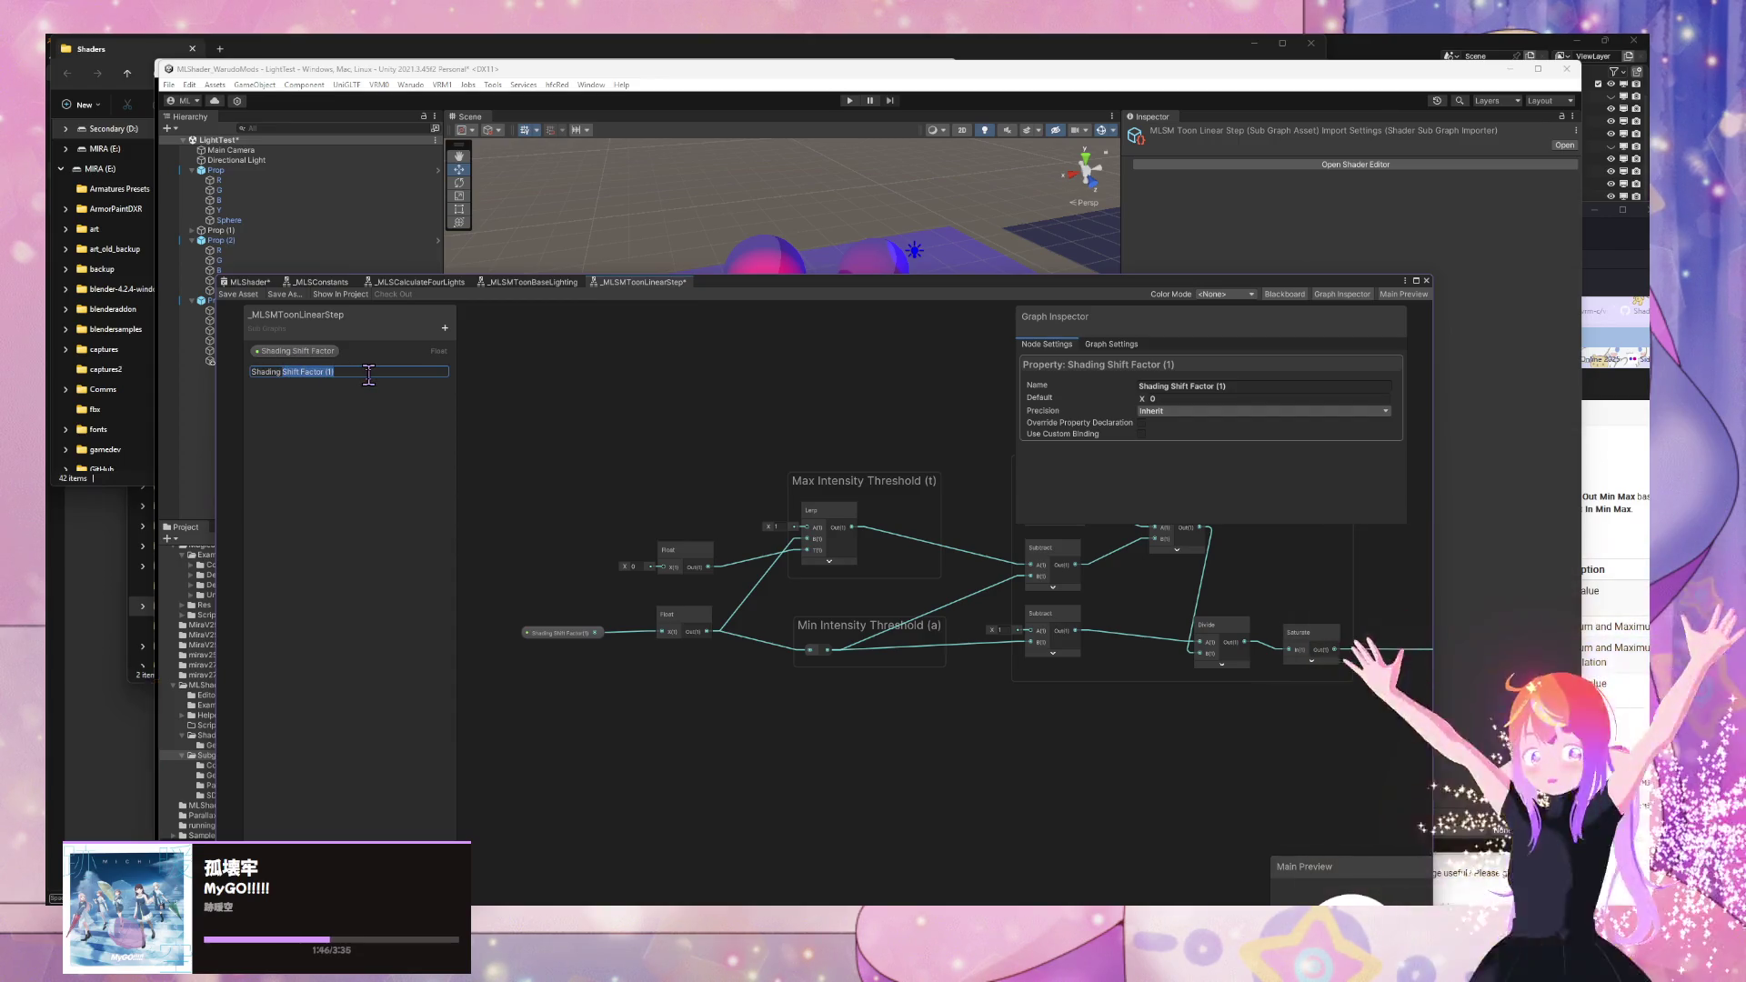
pyautogui.write('ng Toony F')
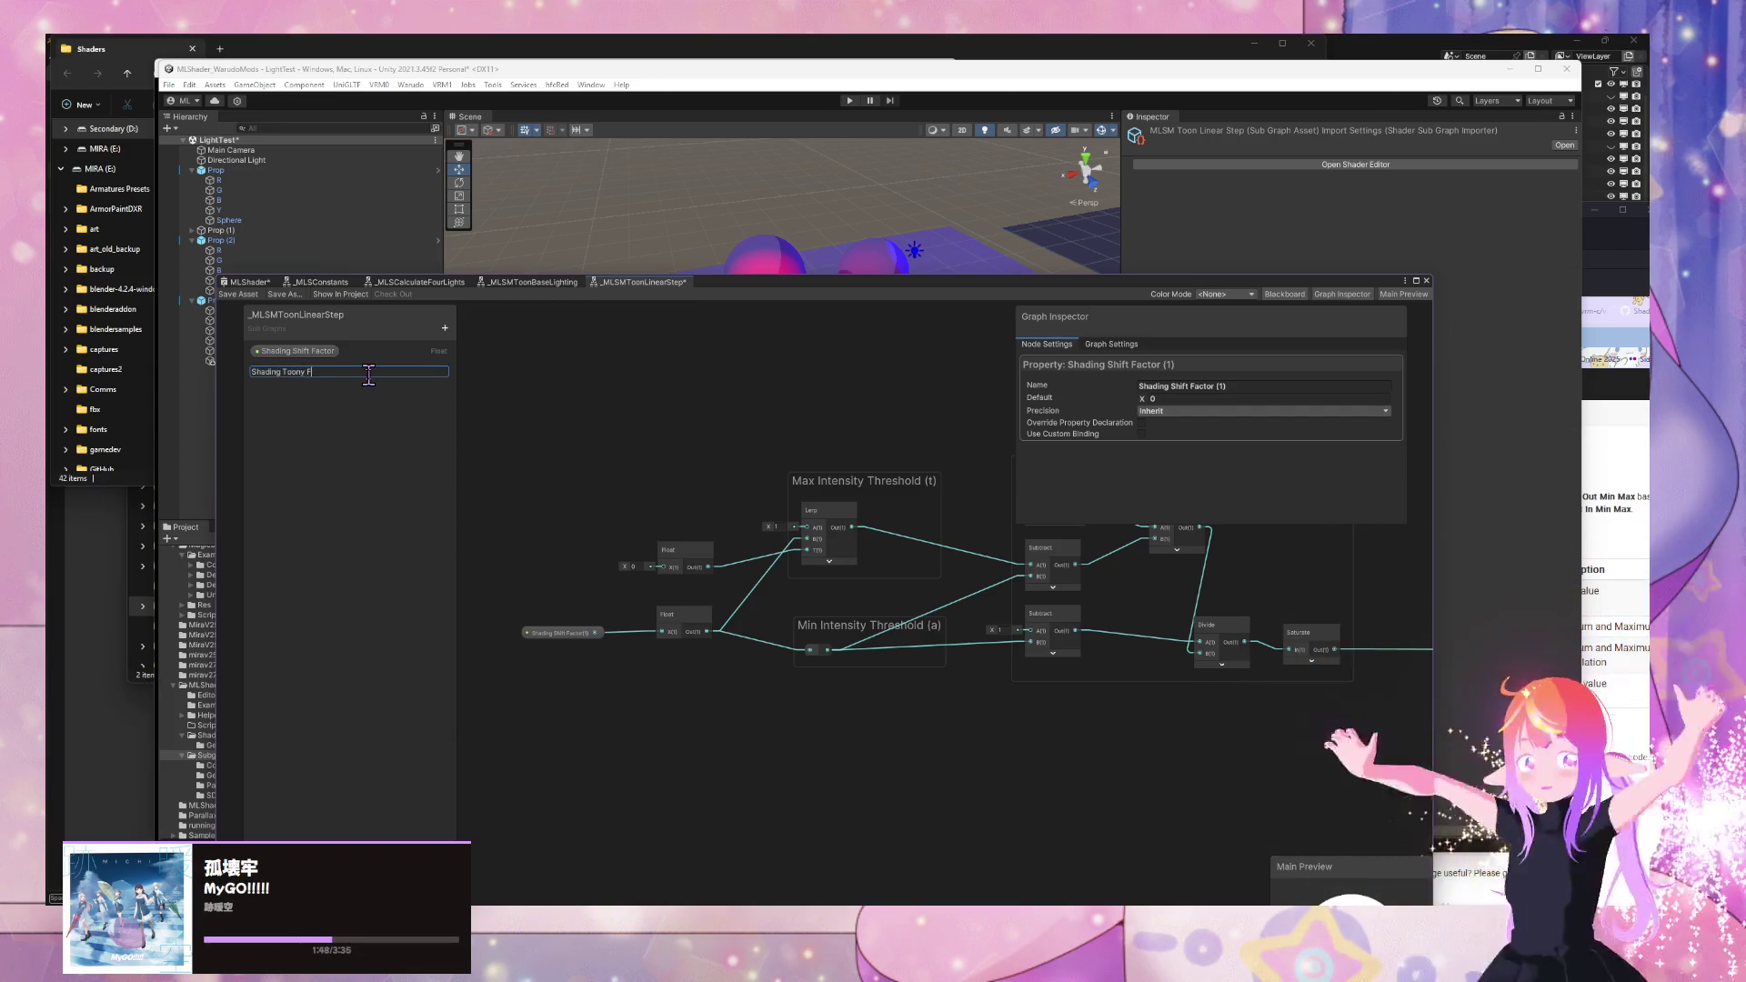
pyautogui.write('or')
pyautogui.press('Return')
# - Wire a Shading Toony Factor node into the upper Float node and save the sub graph
pyautogui.moveTo(324, 384)
pyautogui.mouseDown()
pyautogui.moveTo(533, 569)
pyautogui.moveTo(663, 567)
pyautogui.mouseUp()
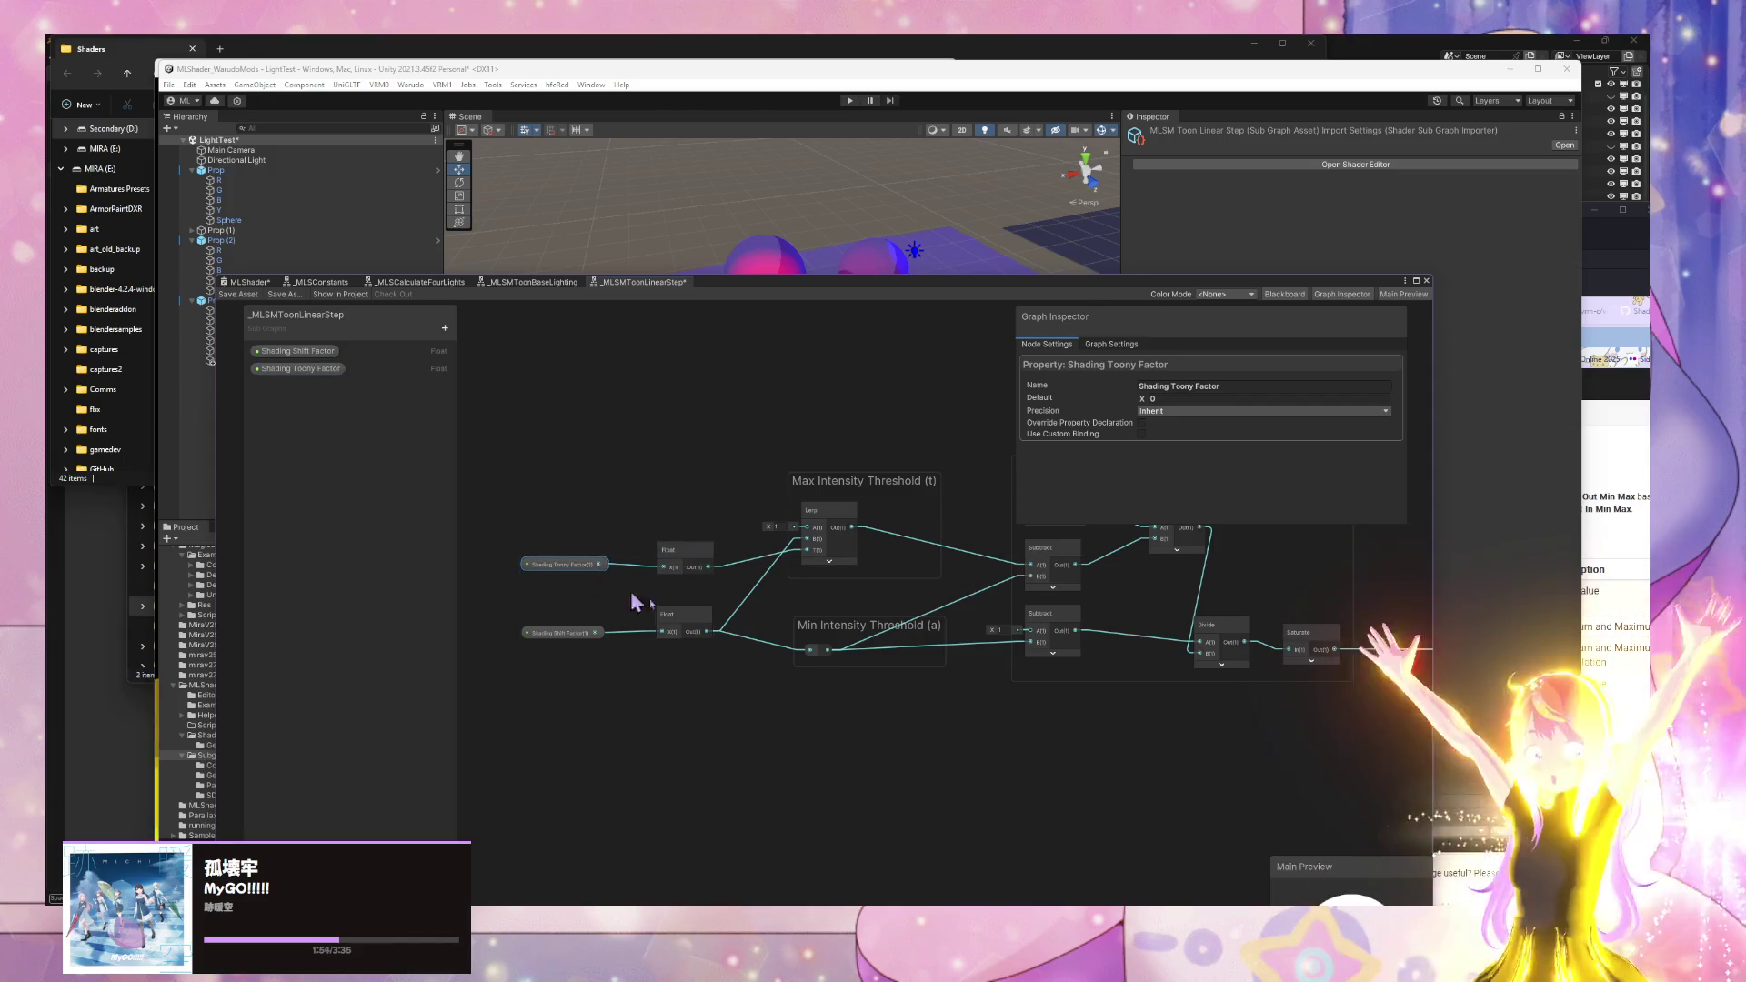
pyautogui.scroll(-3, 888, 686)
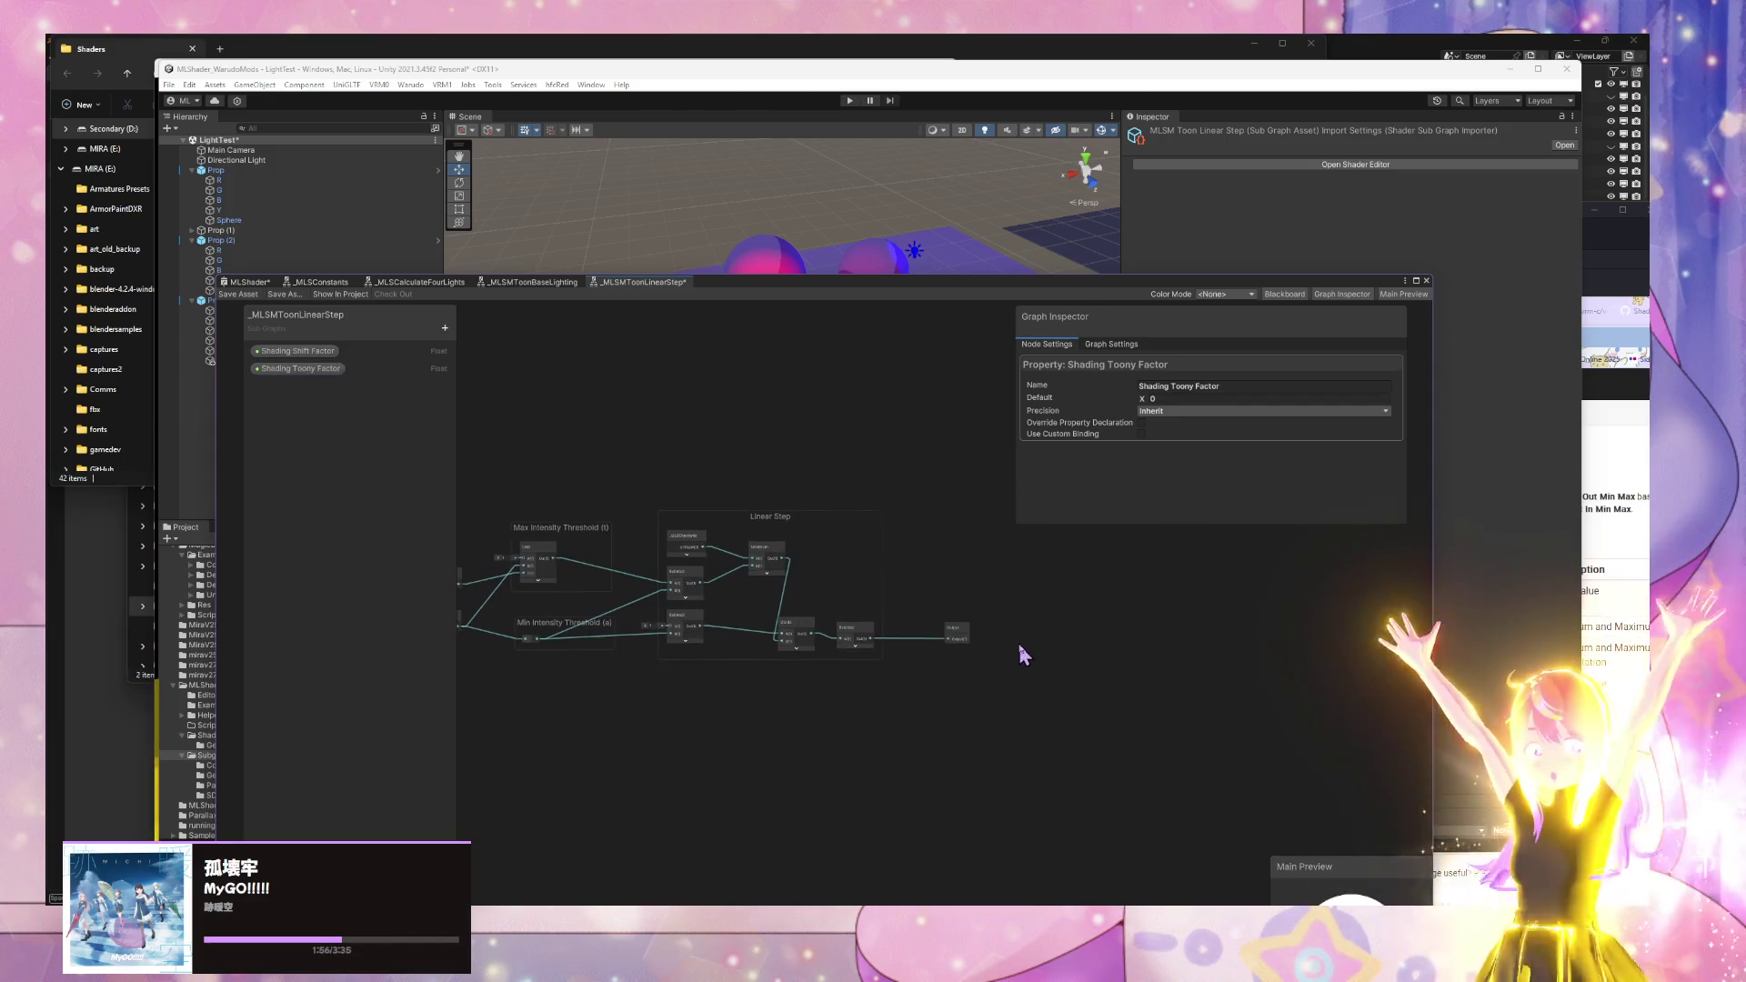
pyautogui.scroll(3, 1021, 653)
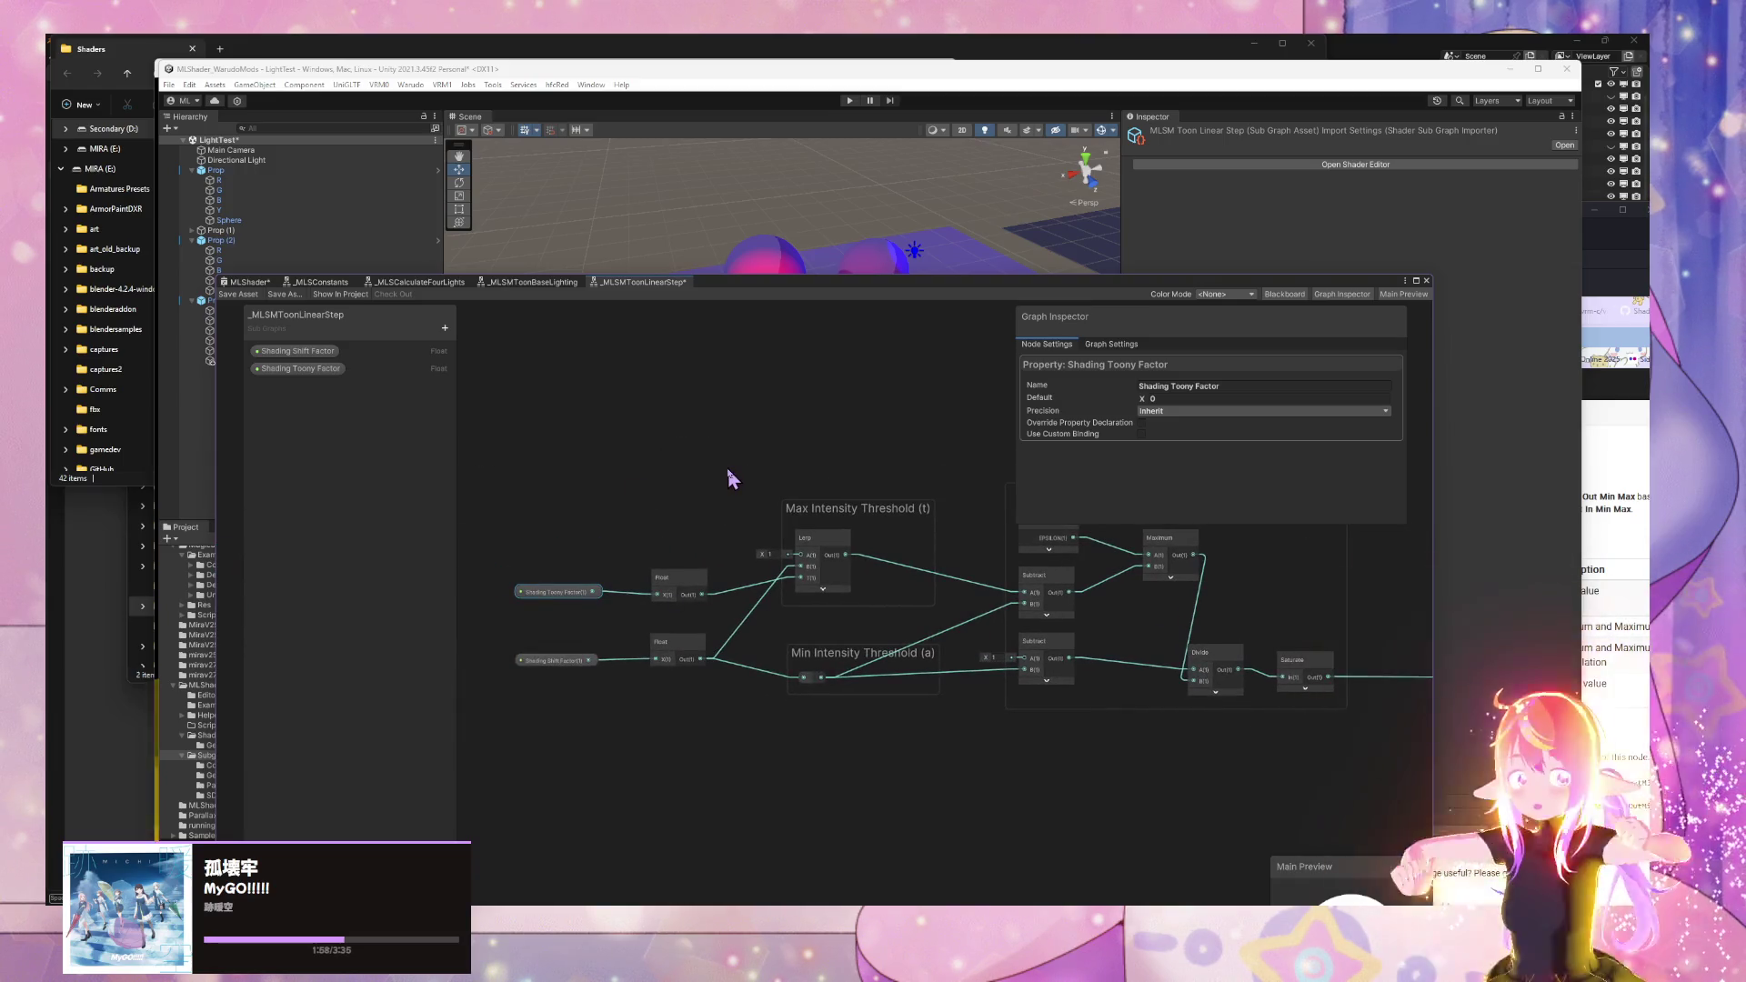
pyautogui.scroll(-2, 728, 471)
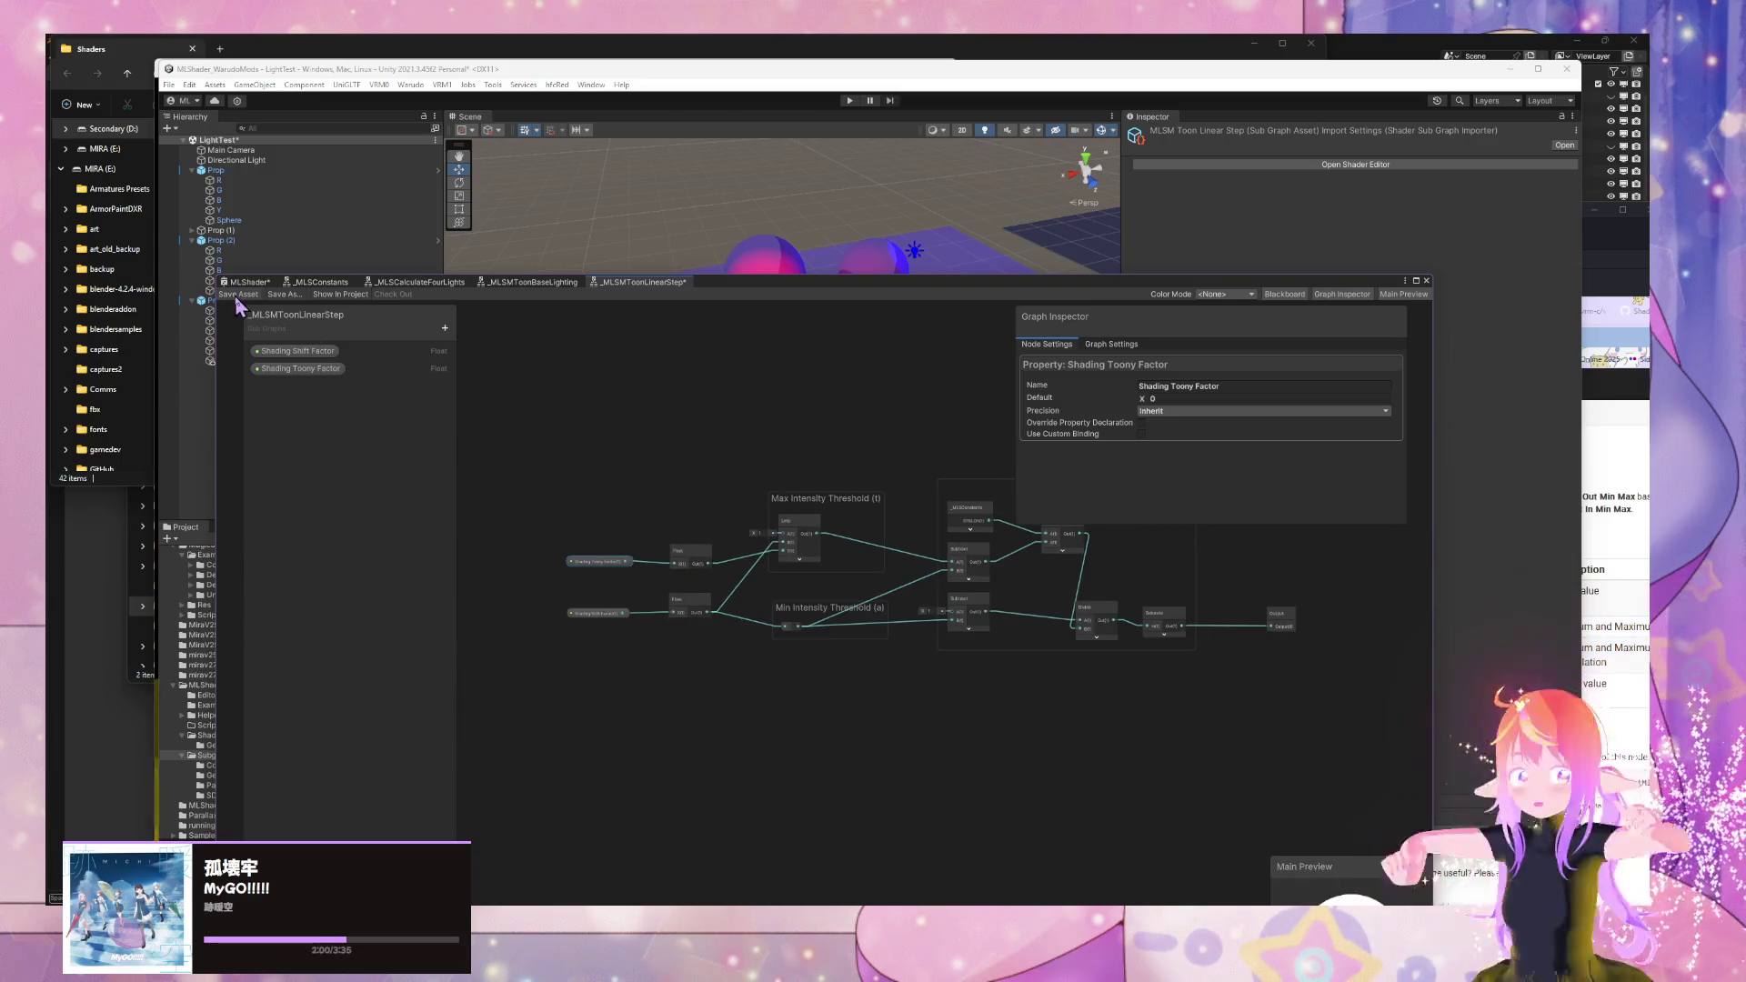
pyautogui.hotkey('ctrl', 's')
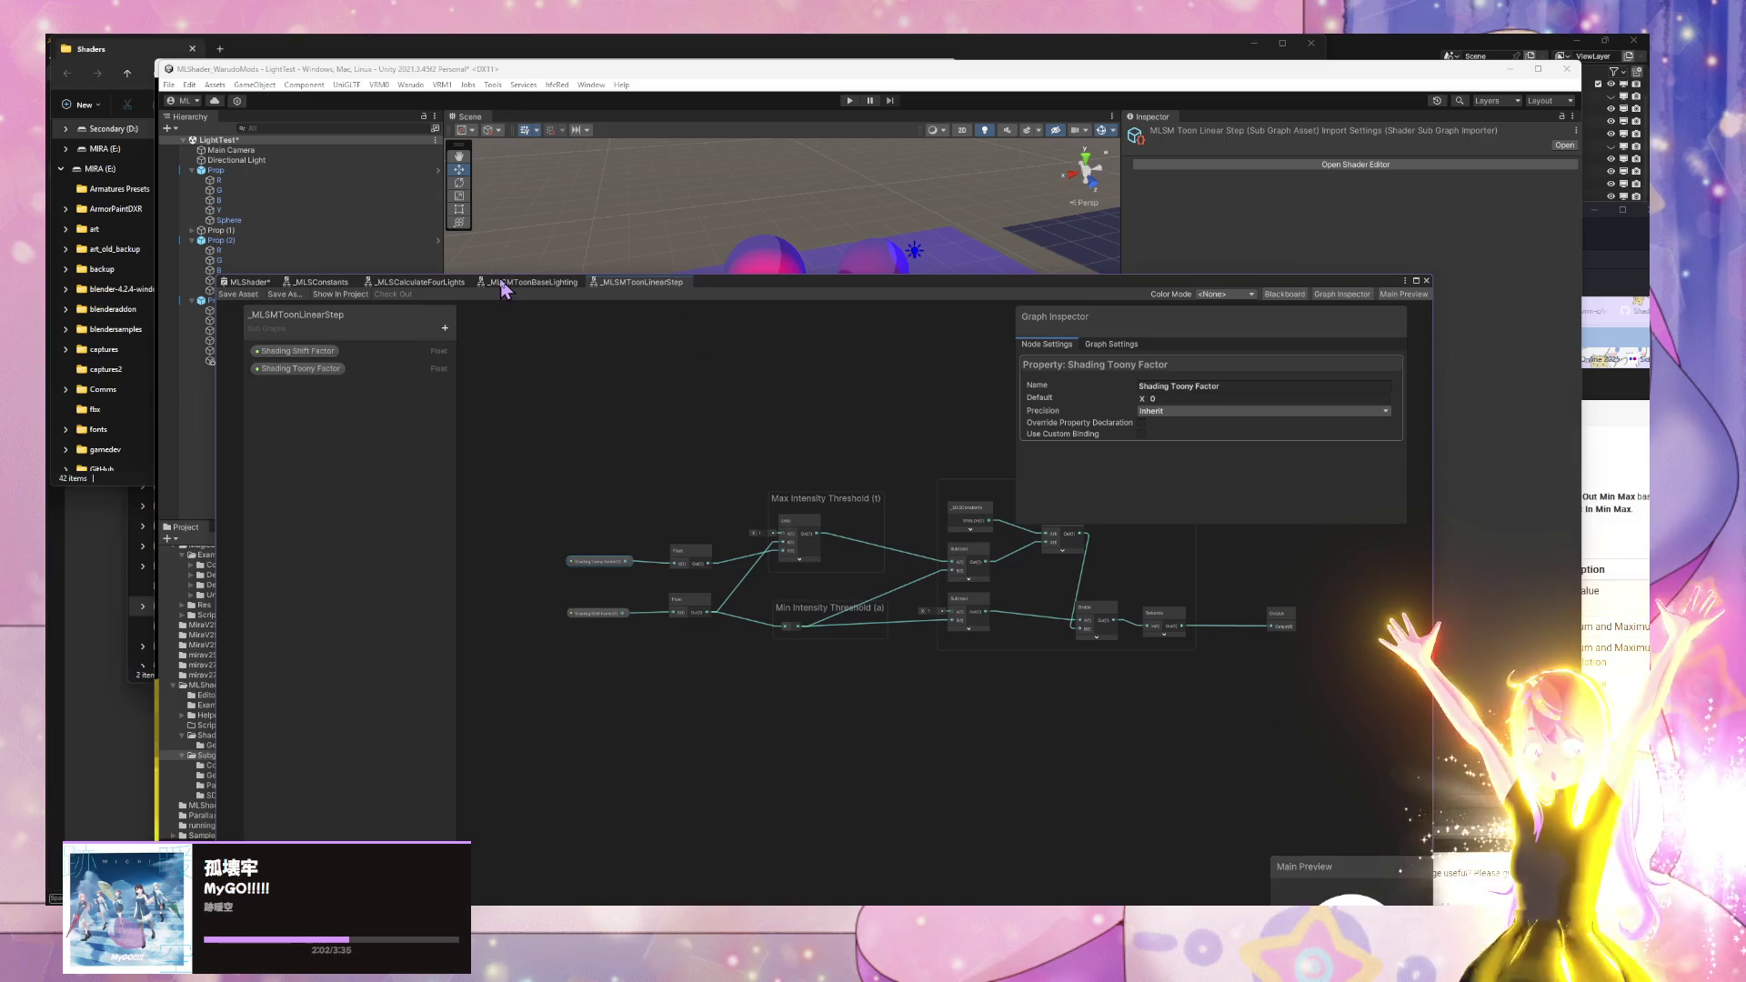
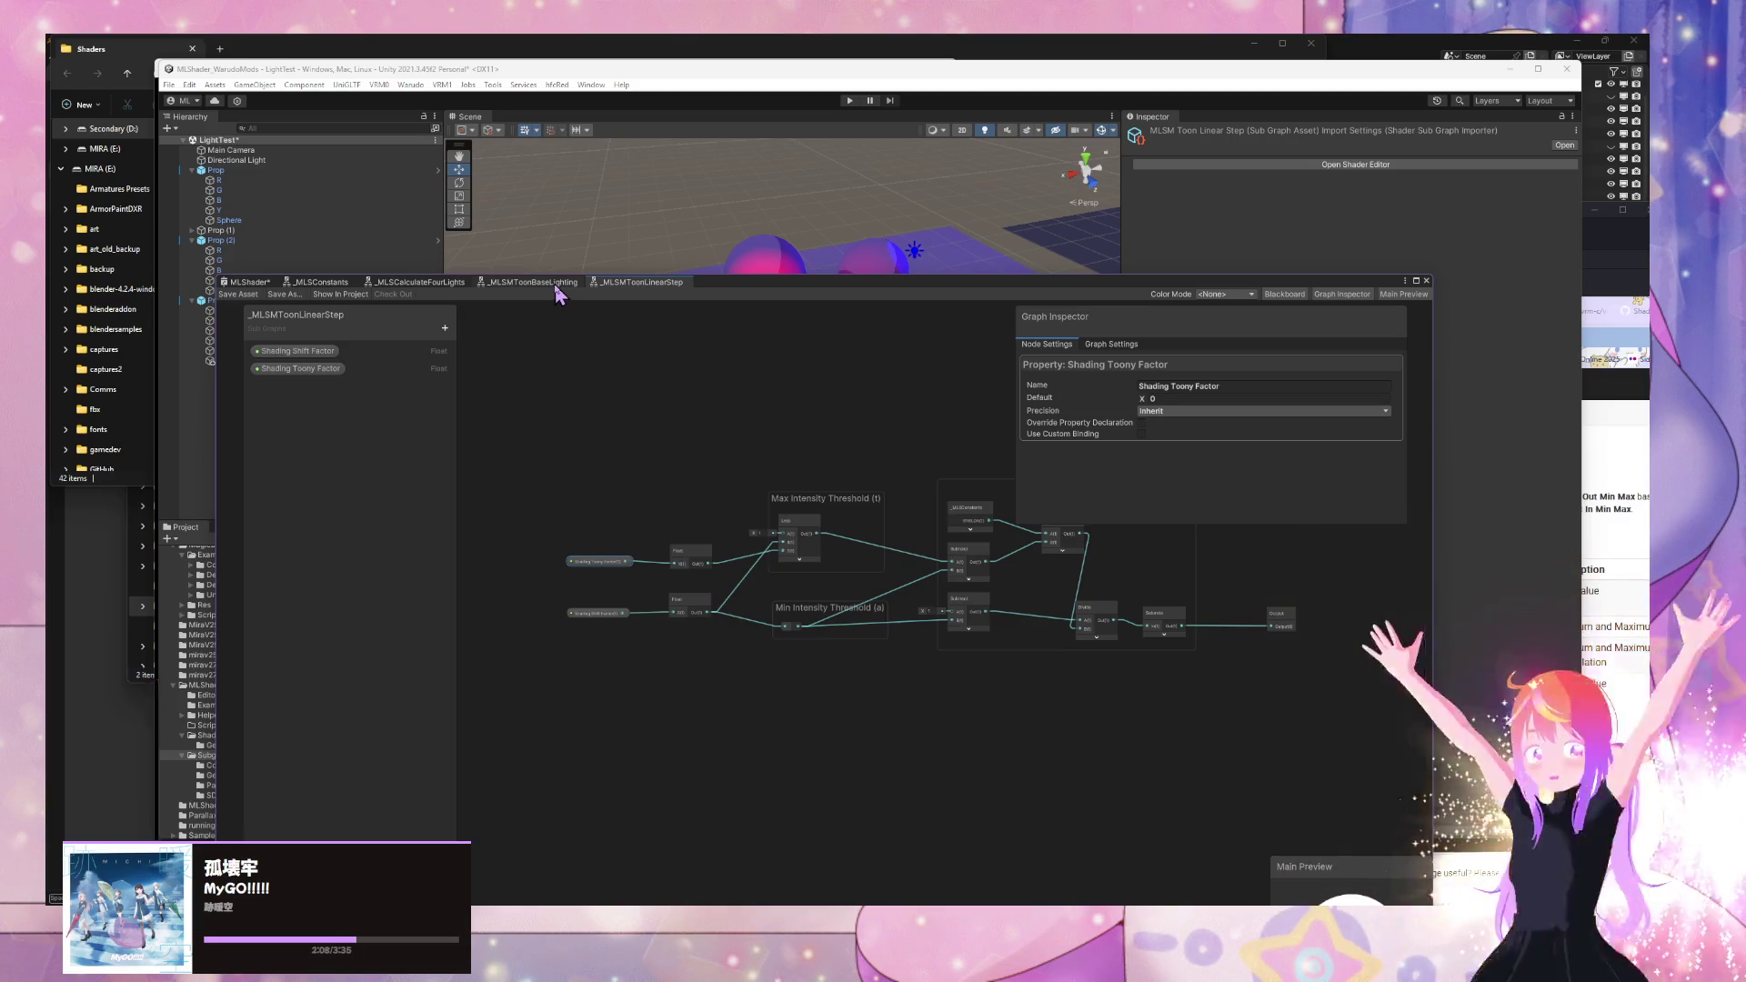
# - Add a collapsed _MLSMToonLinearStep node to _MLSMToonBaseLighting, just below the Linear Step group
pyautogui.click(532, 282)
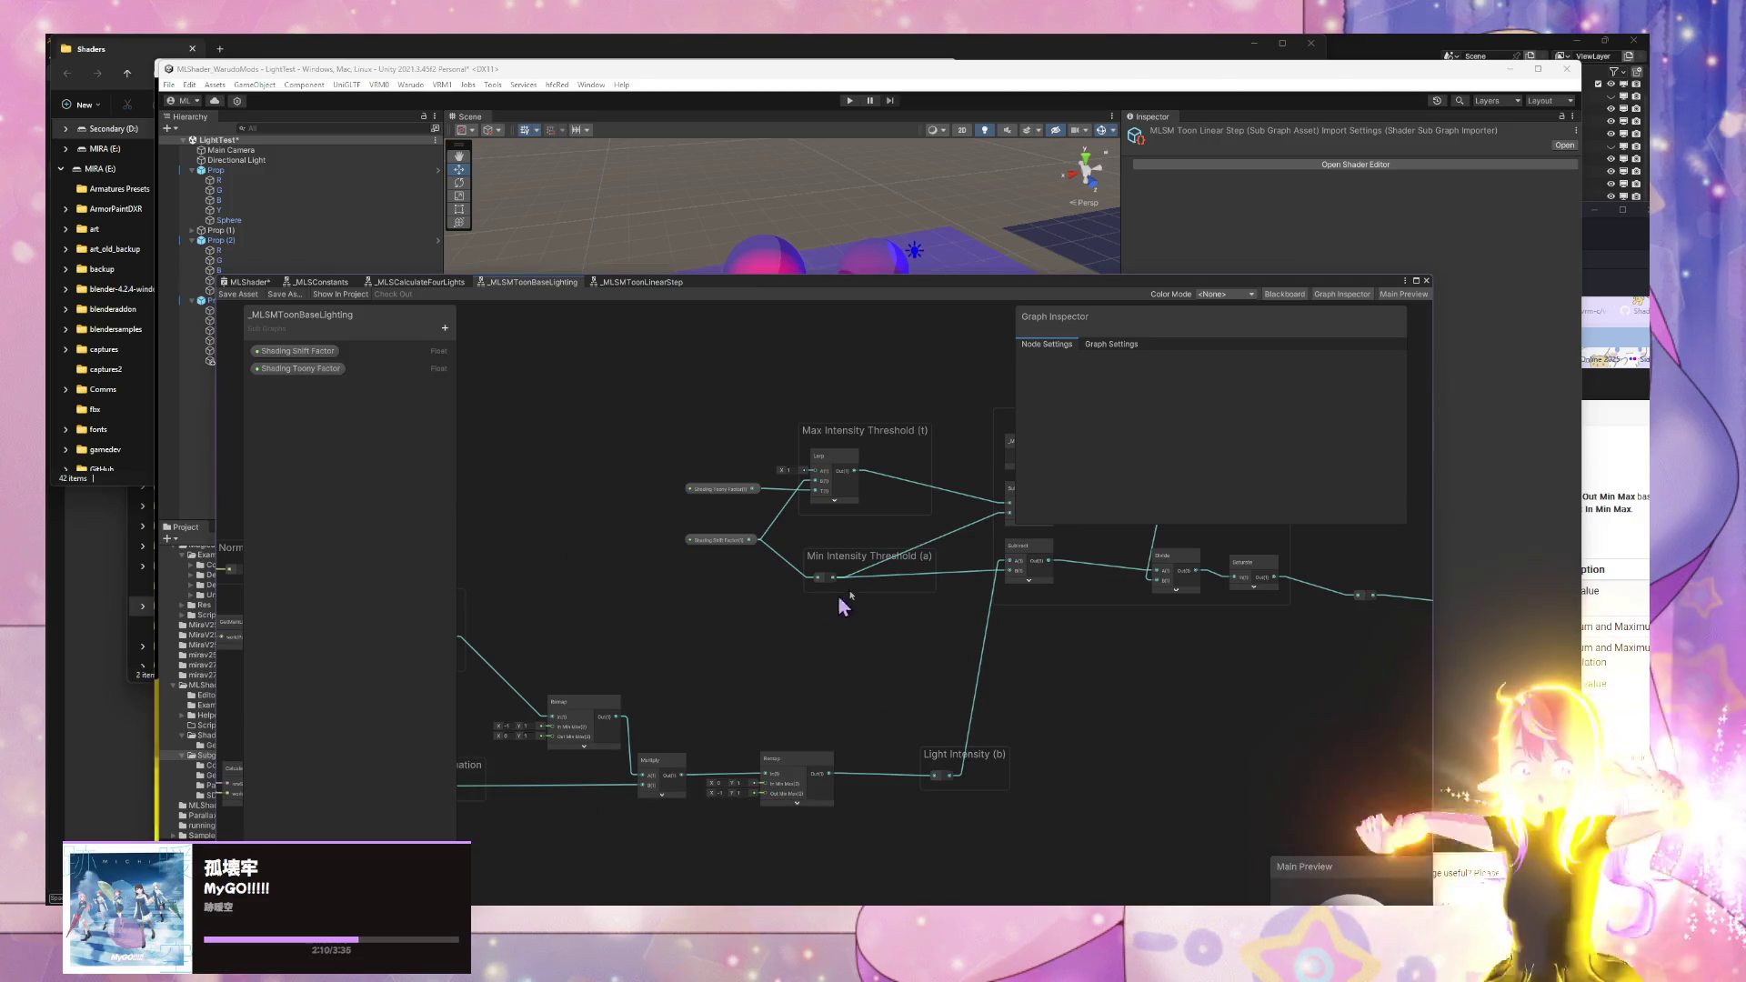
pyautogui.press('space')
pyautogui.write('_MLS')
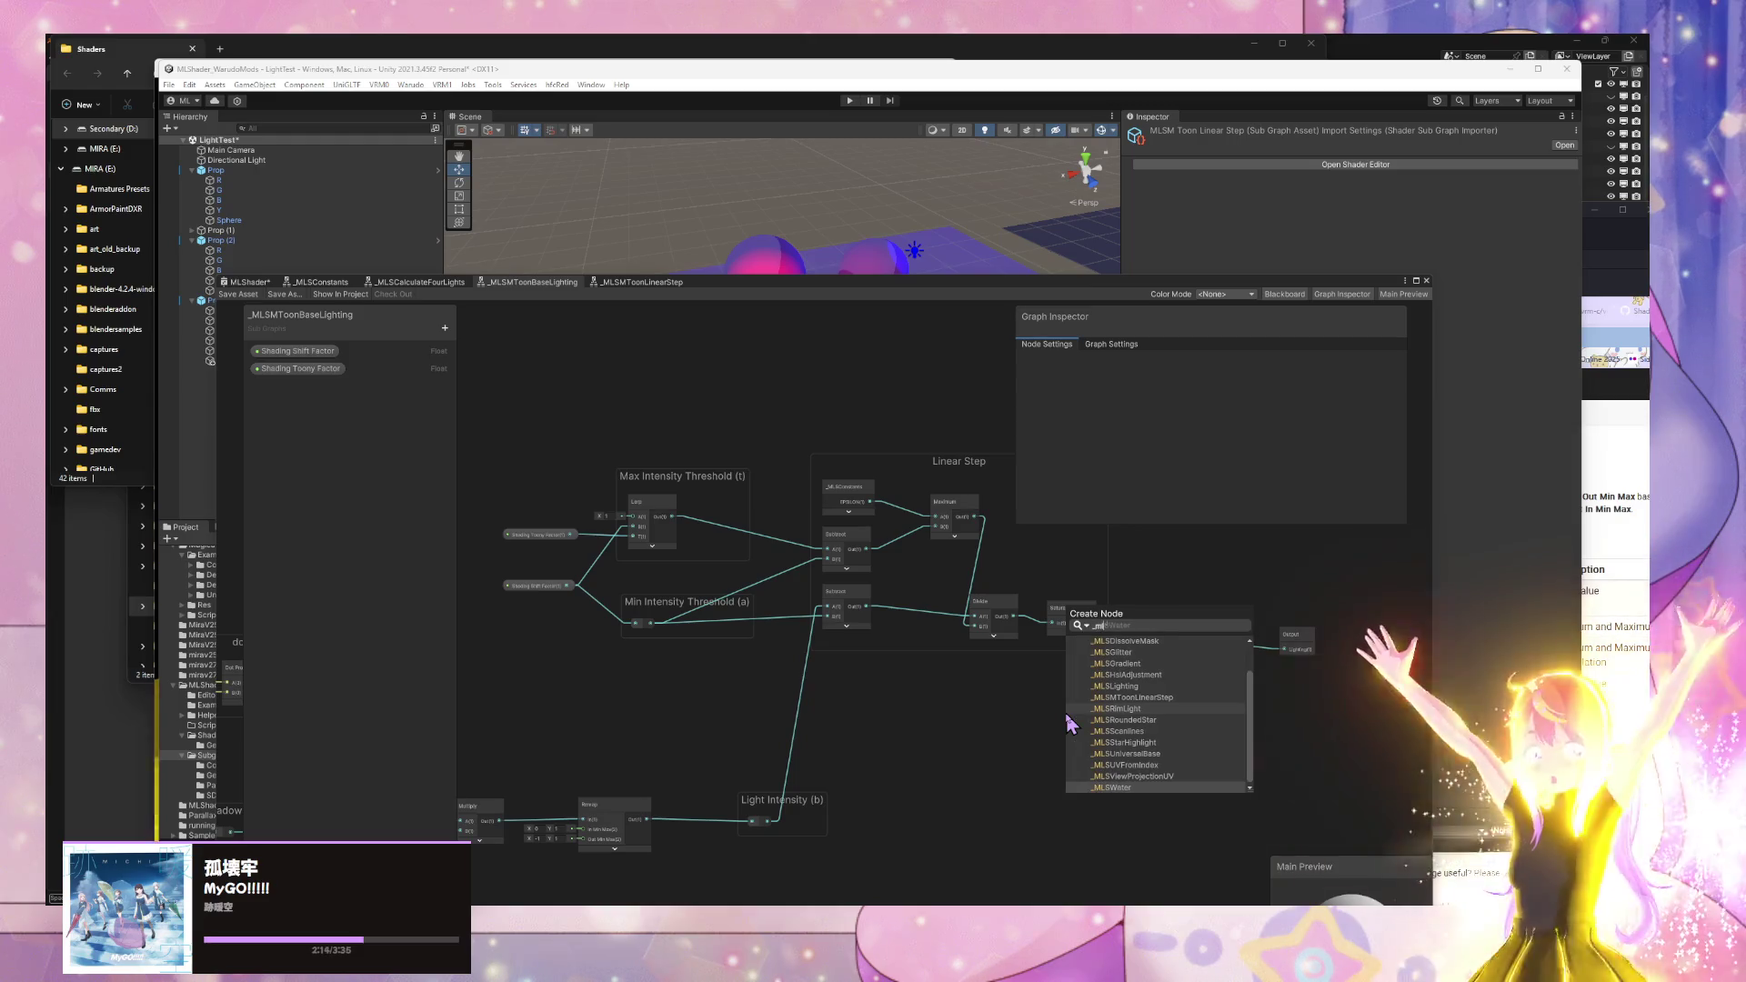
pyautogui.write('mtoon')
pyautogui.press('Return')
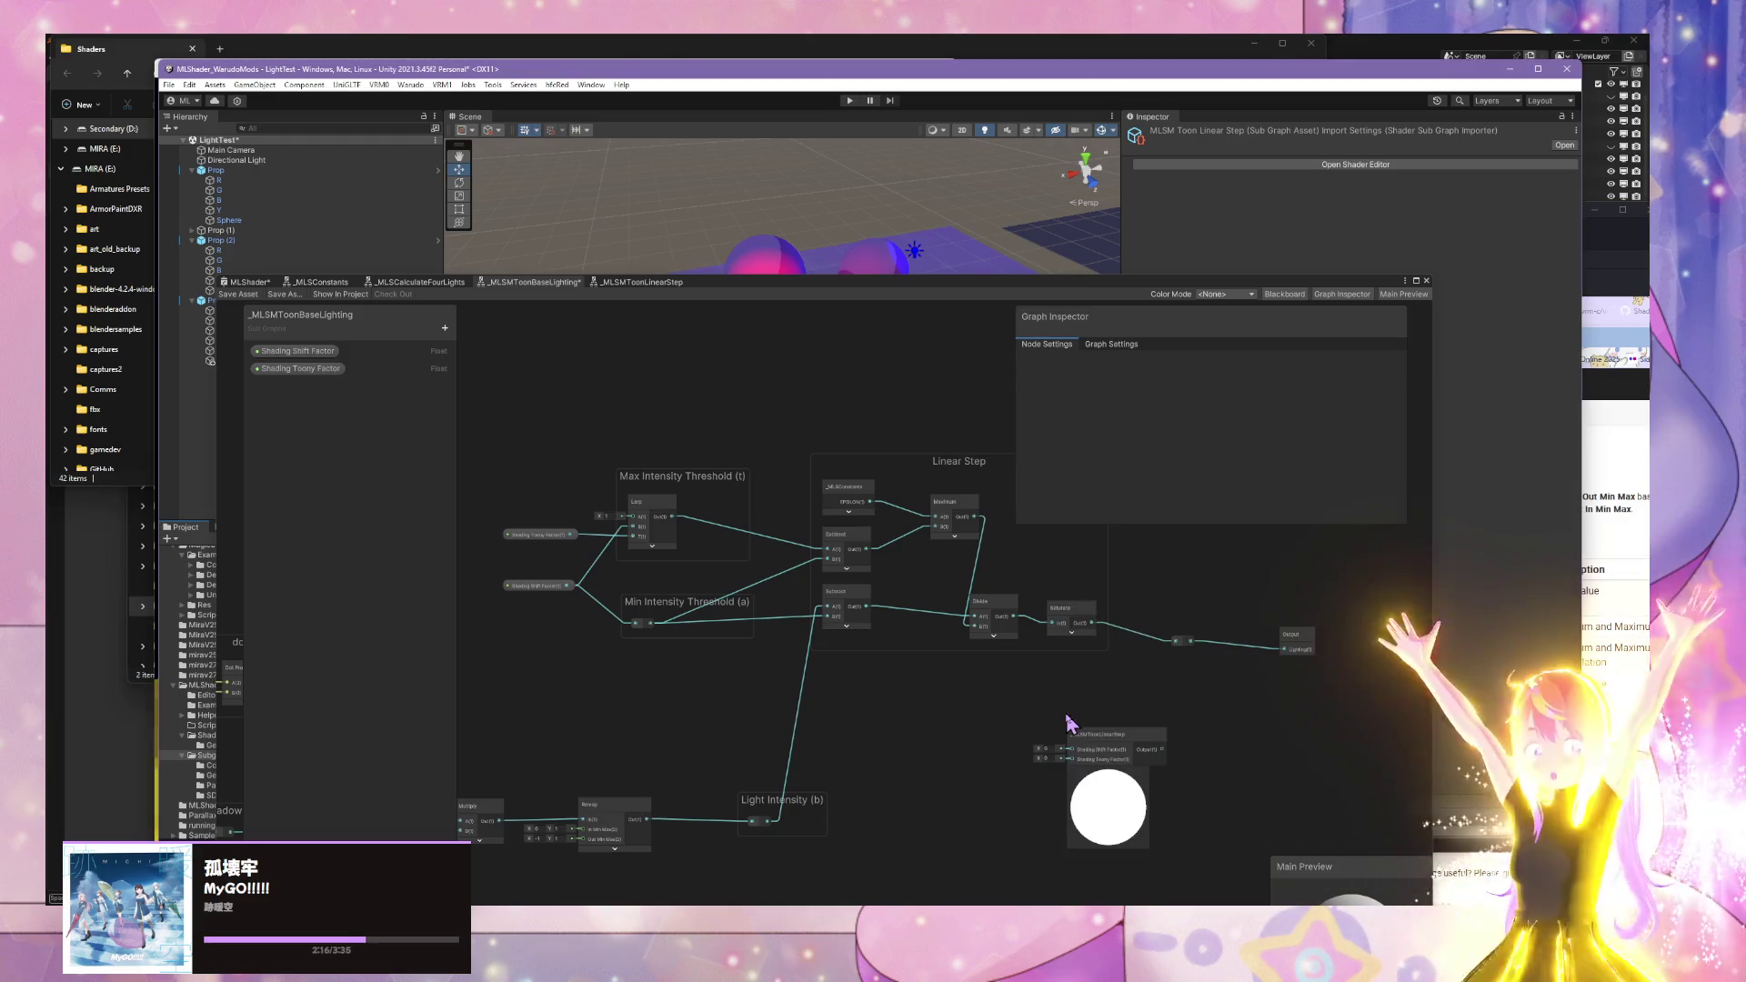
pyautogui.click(1116, 770)
pyautogui.moveTo(1099, 760)
pyautogui.mouseDown()
pyautogui.moveTo(867, 596)
pyautogui.moveTo(887, 725)
pyautogui.moveTo(942, 723)
pyautogui.mouseUp()
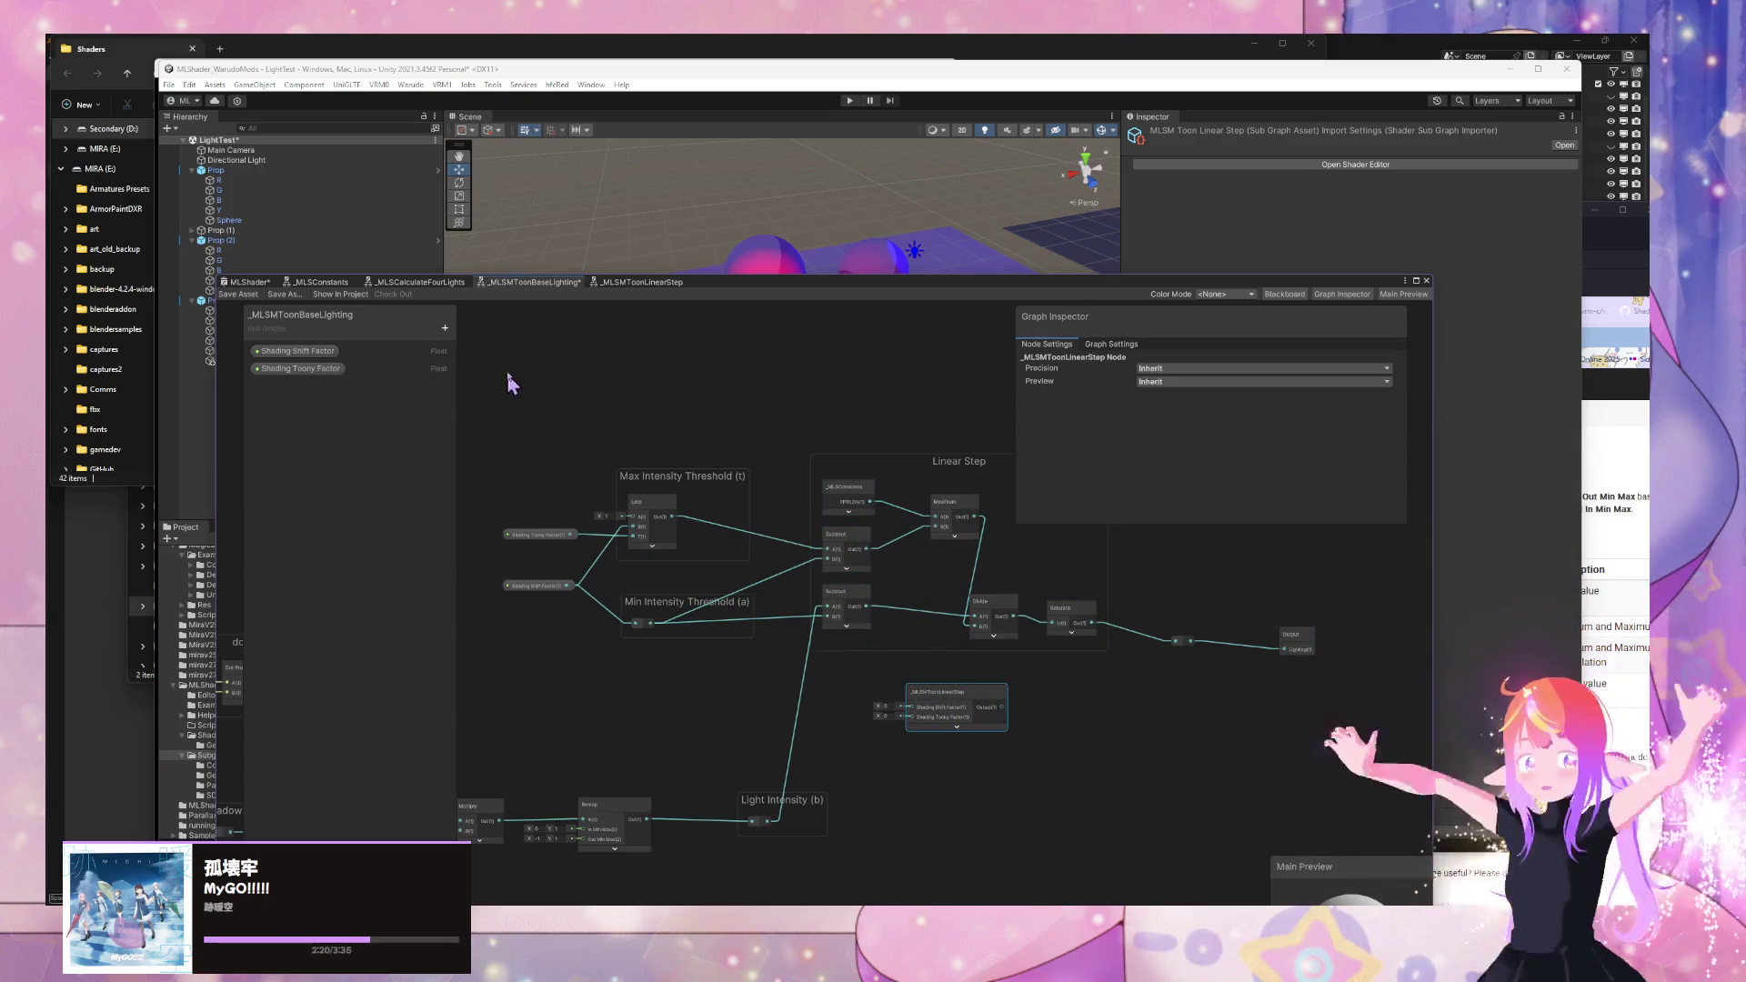
pyautogui.click(613, 283)
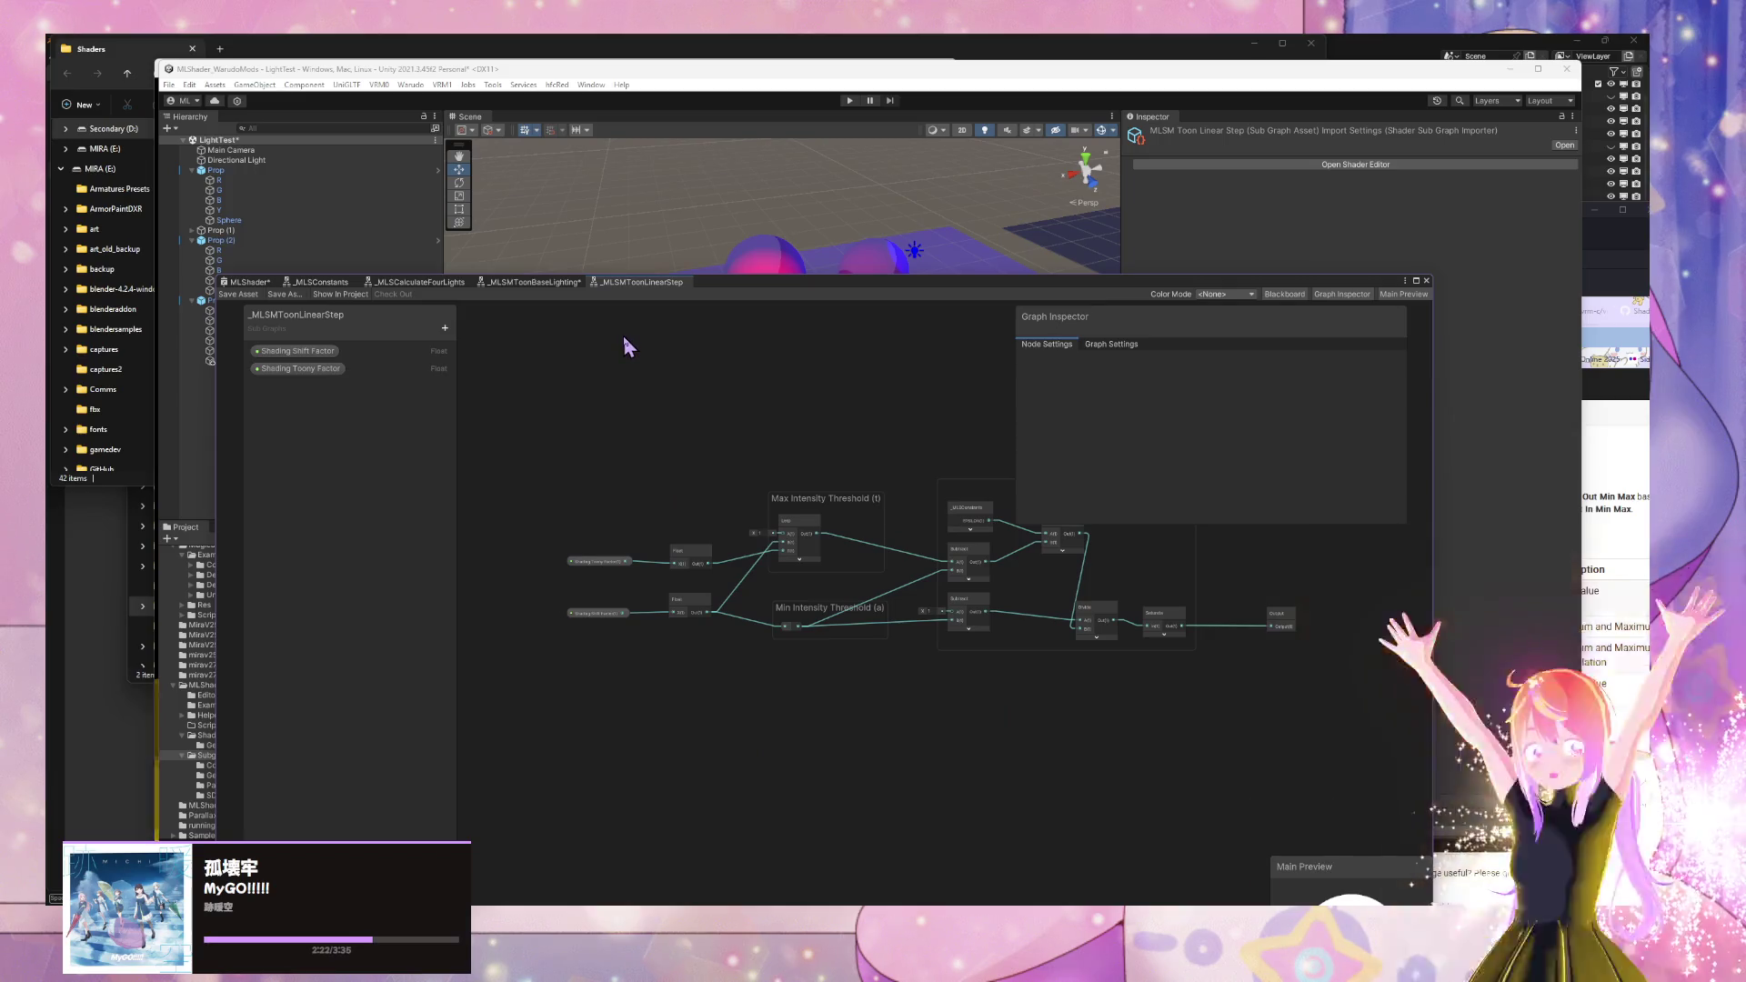
# - In _MLSMToonLinearStep, move Shading Toony Factor above Shading Shift Factor and save the asset
pyautogui.click(530, 282)
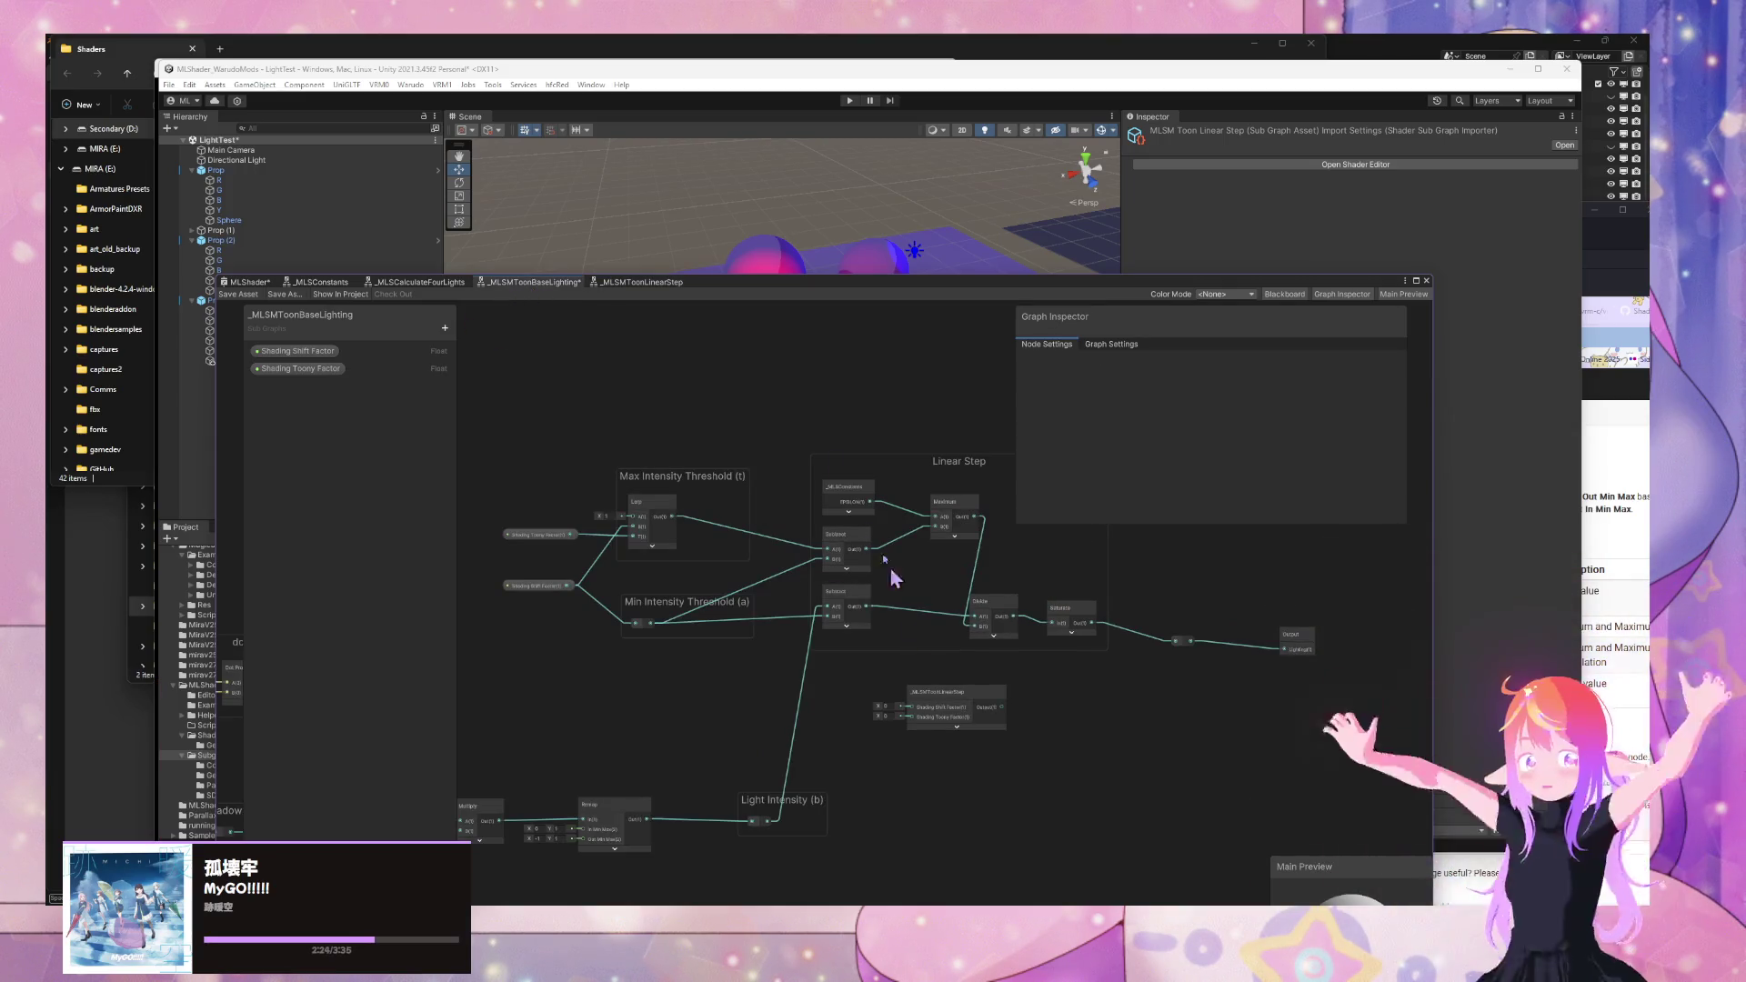
pyautogui.click(641, 283)
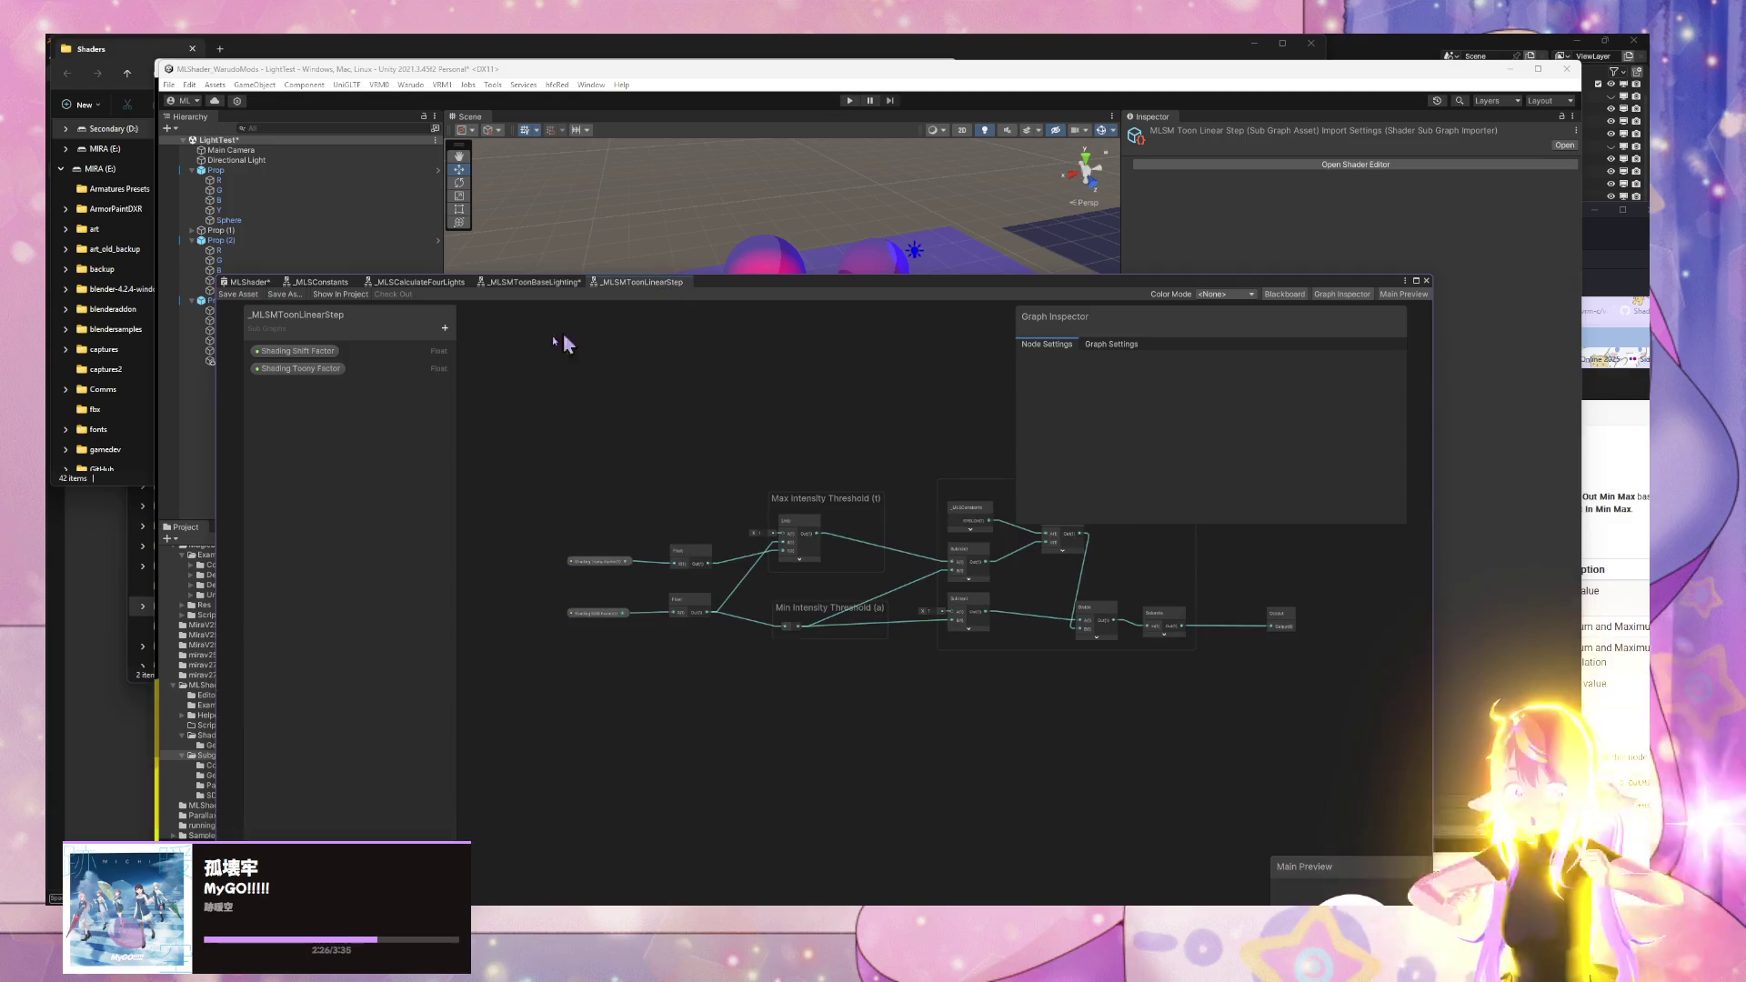
pyautogui.click(313, 368)
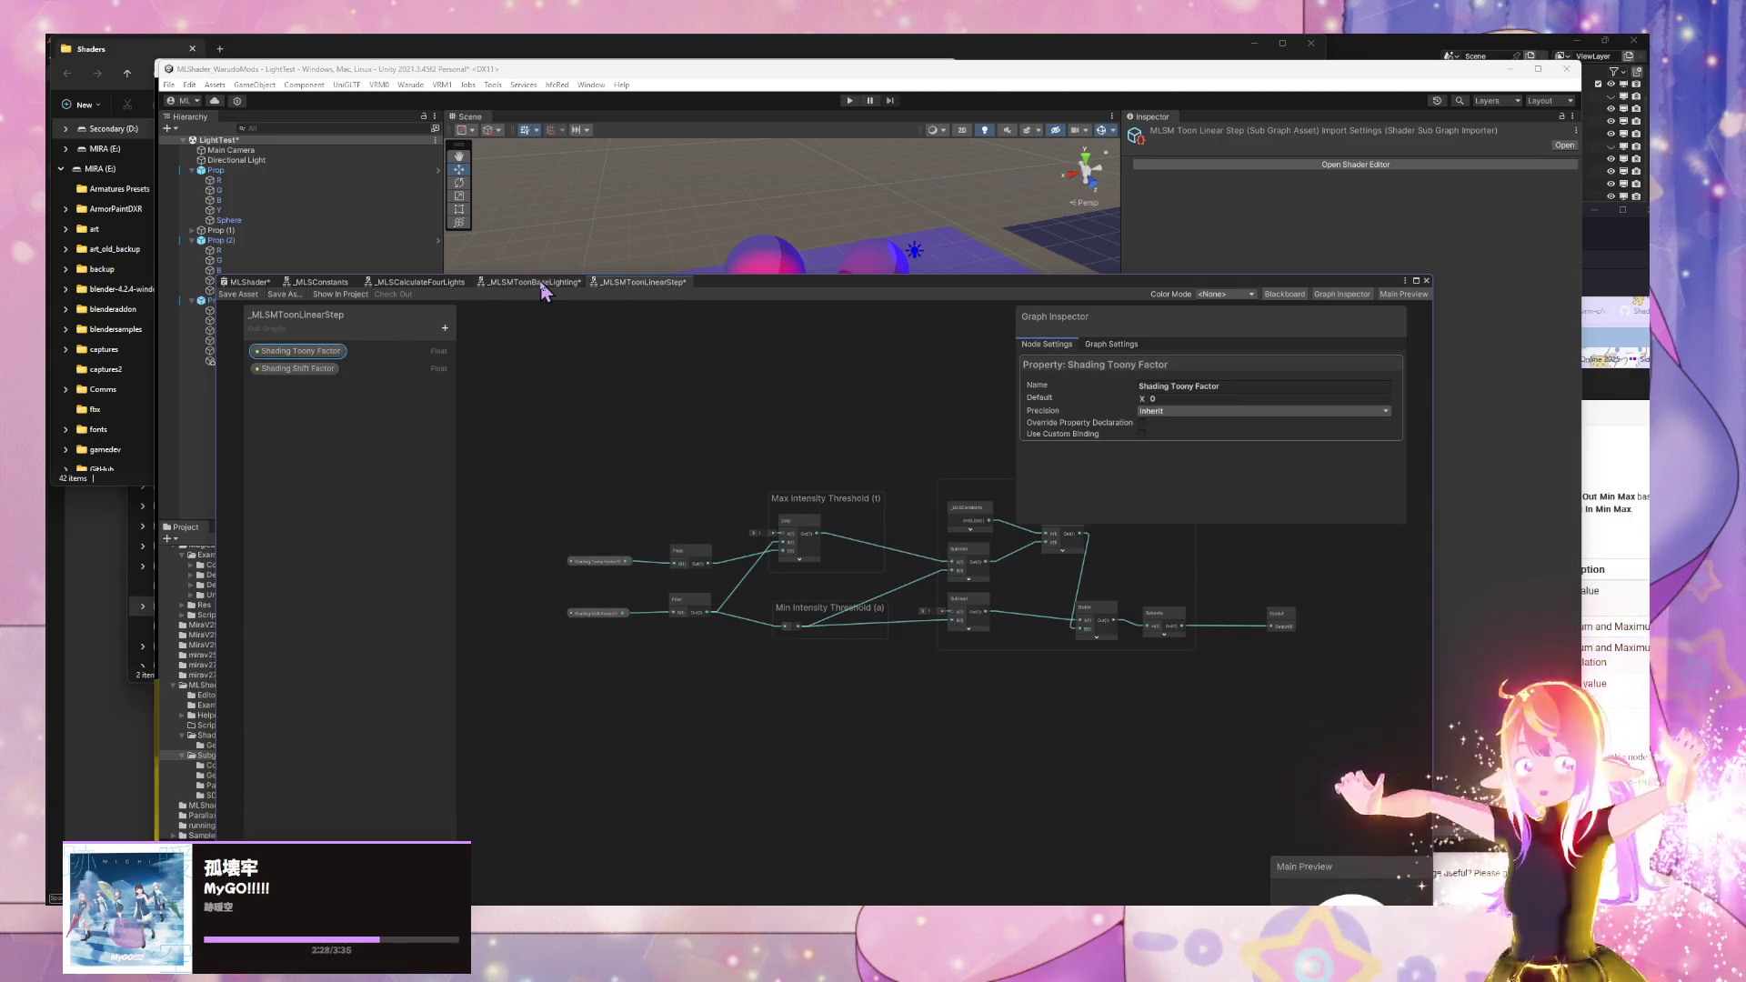
pyautogui.click(537, 283)
pyautogui.click(598, 283)
pyautogui.click(243, 295)
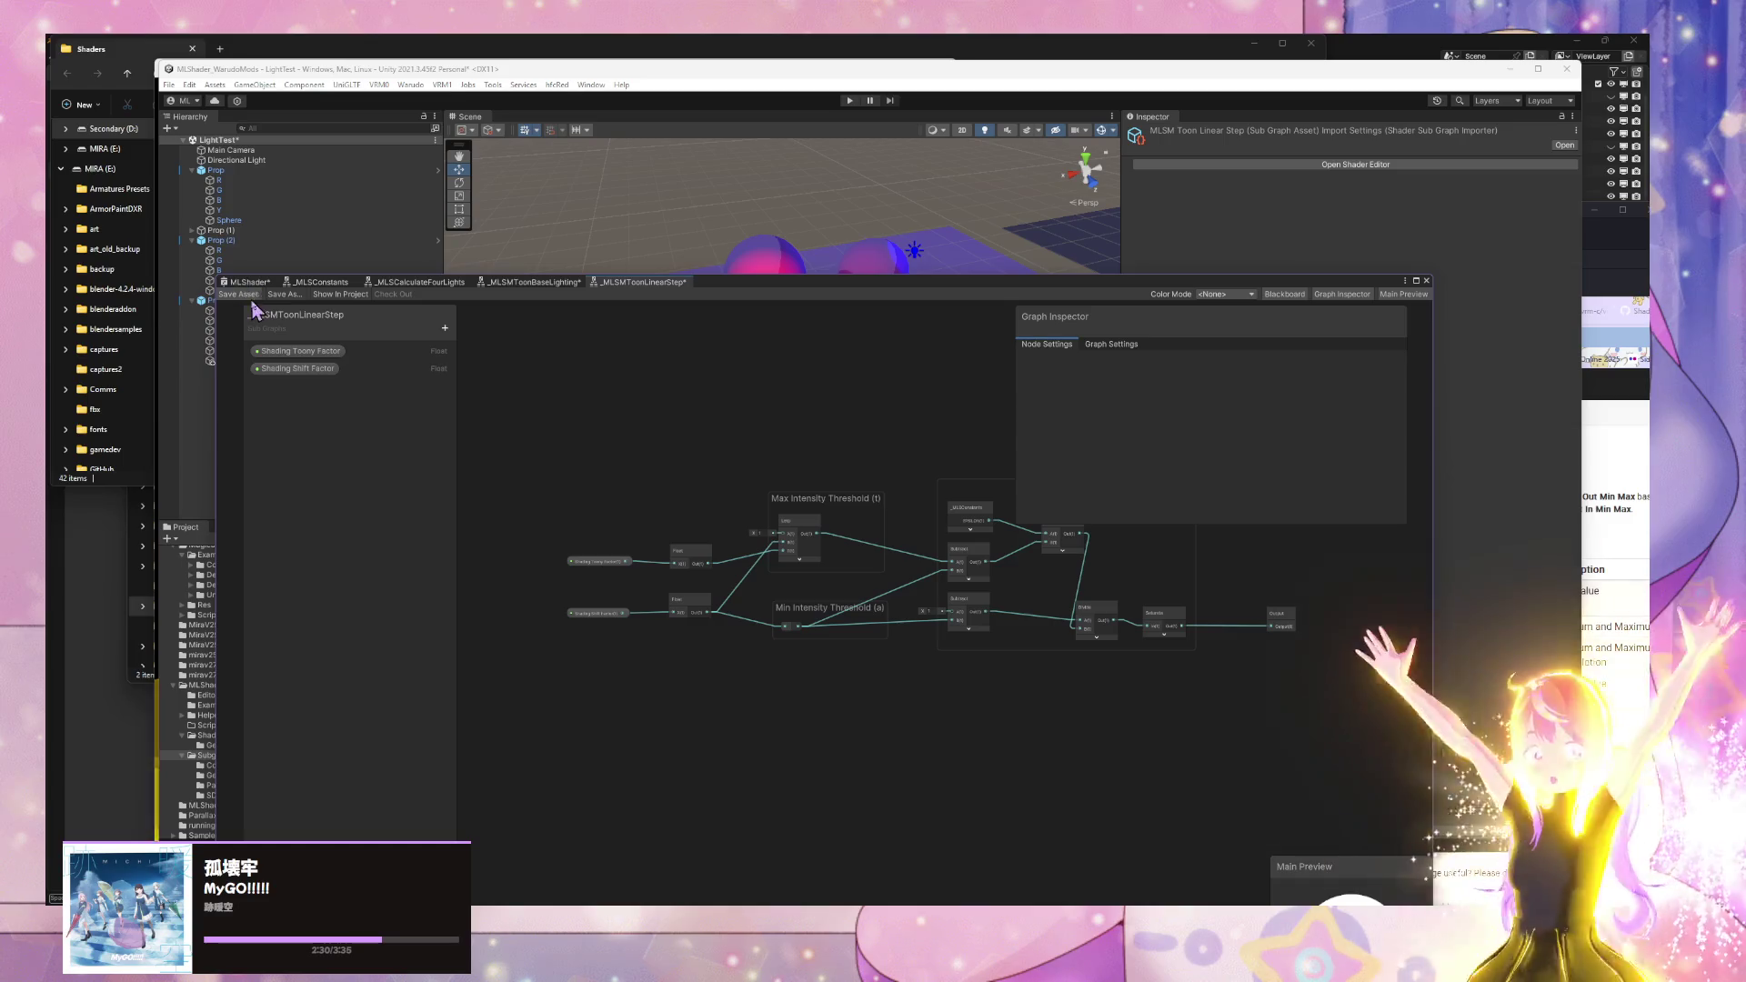
# - Make the same property reorder in _MLSMToonBaseLighting and save it
pyautogui.click(525, 283)
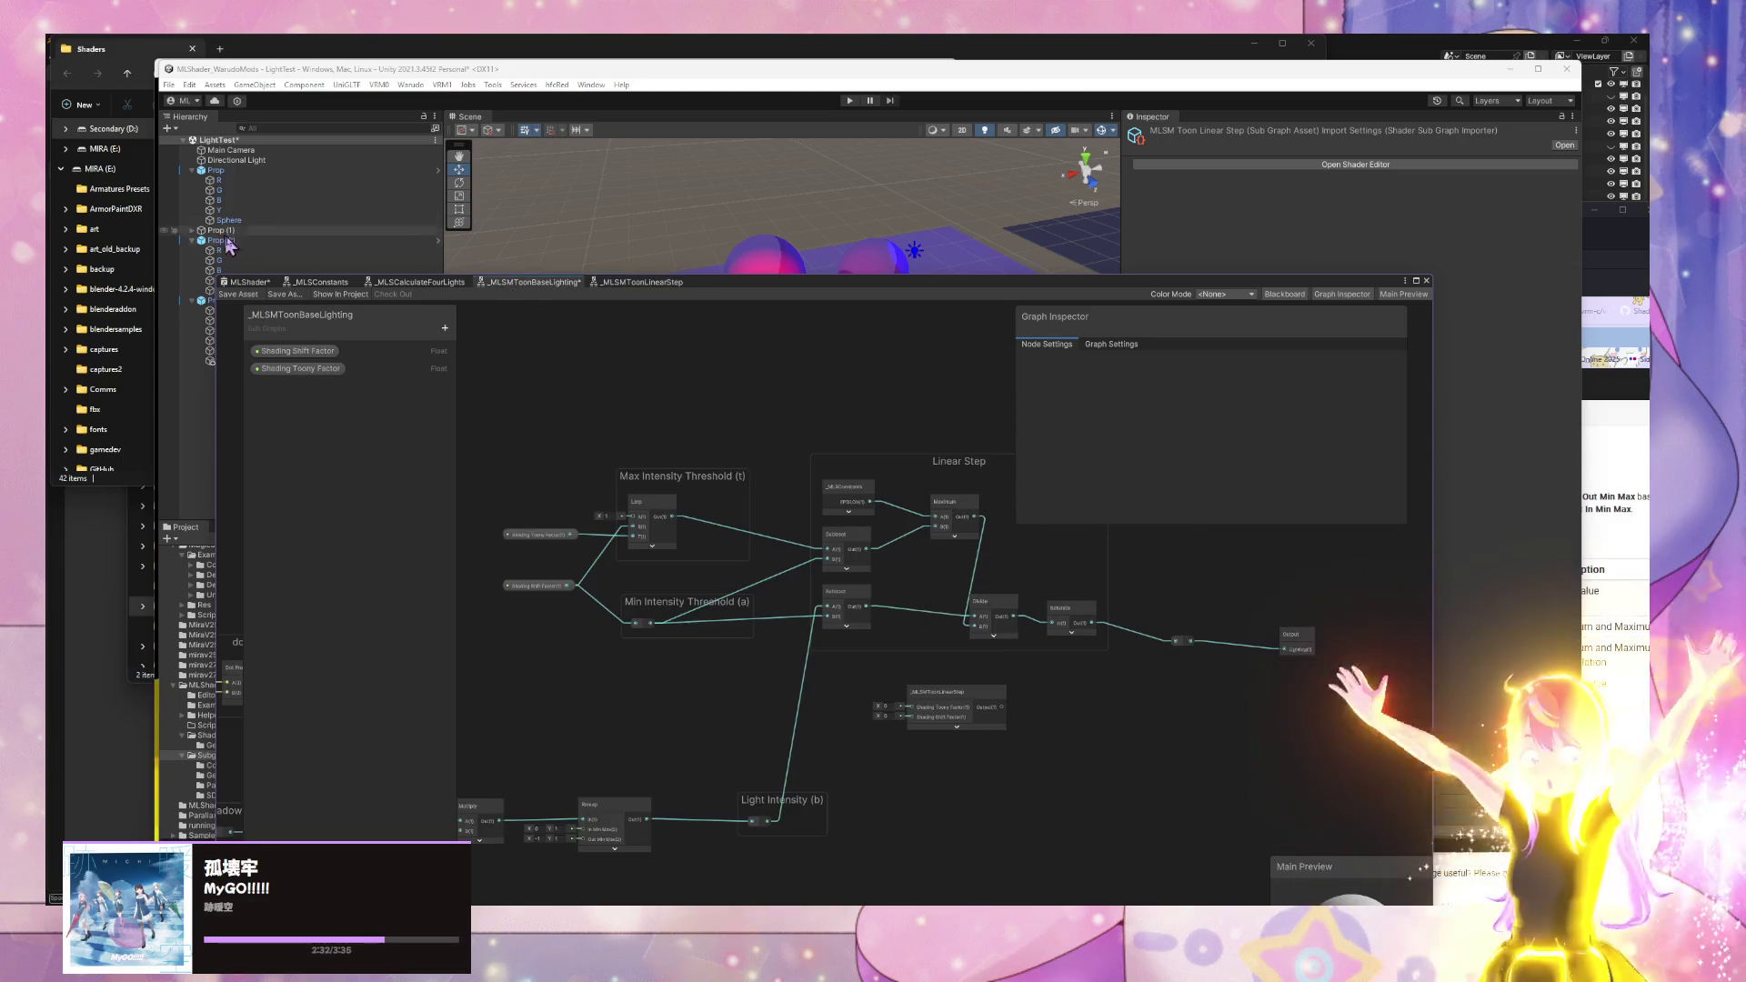
pyautogui.moveTo(300, 368); pyautogui.dragTo(302, 345)
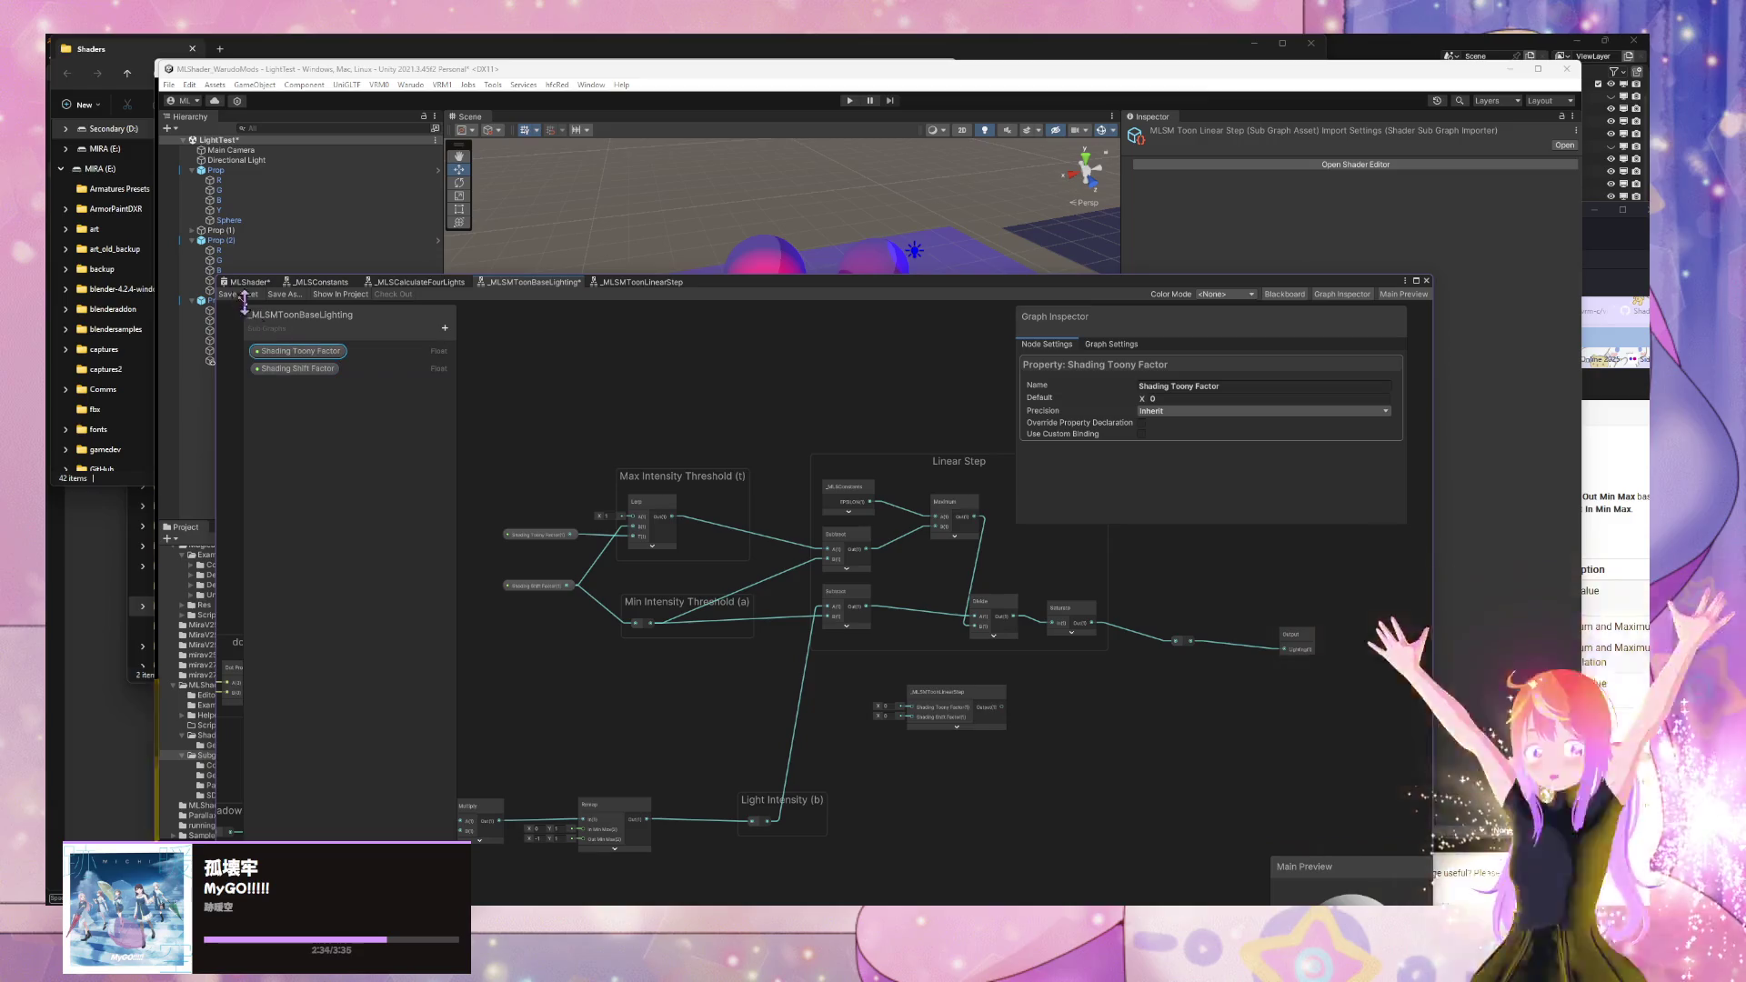
pyautogui.hotkey('ctrl', 's')
# - Wire Shading Toony Factor and Shading Shift Factor into the _MLSMToonLinearStep node and arrange them
pyautogui.click(972, 709)
pyautogui.moveTo(972, 710); pyautogui.dragTo(873, 403)
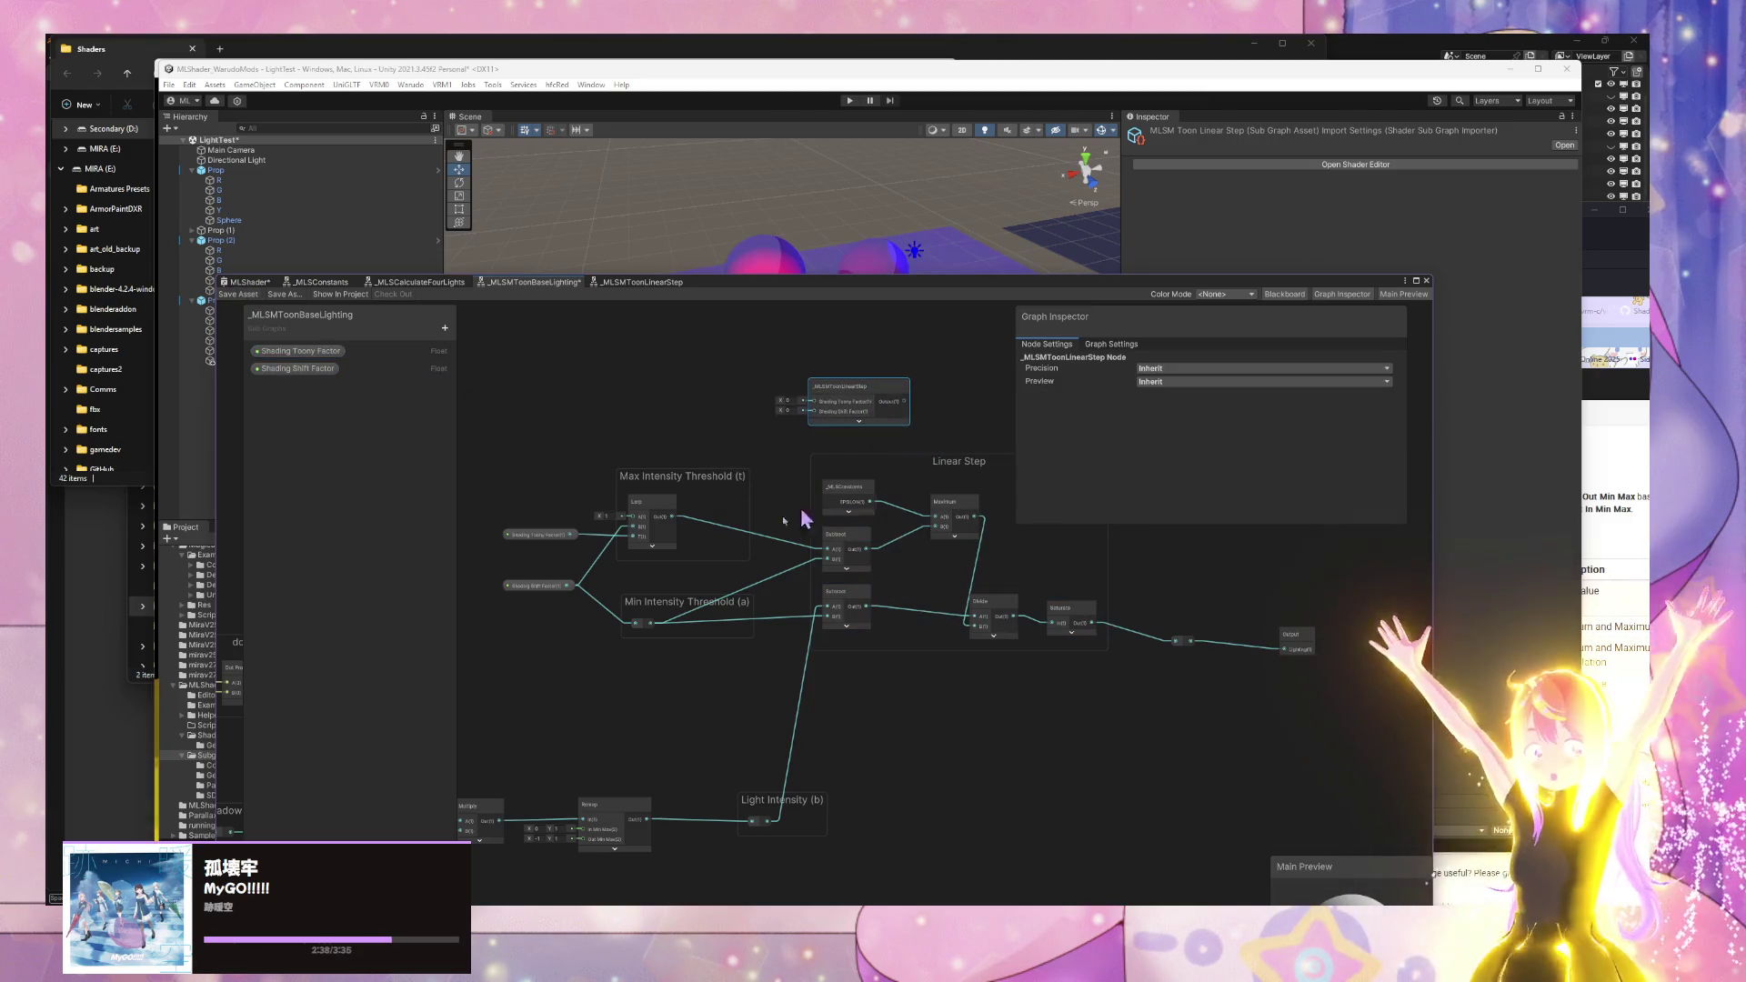
pyautogui.moveTo(571, 534); pyautogui.dragTo(812, 401)
pyautogui.moveTo(568, 586)
pyautogui.mouseDown()
pyautogui.moveTo(714, 460)
pyautogui.moveTo(812, 411)
pyautogui.mouseUp()
pyautogui.moveTo(564, 535); pyautogui.dragTo(616, 420)
pyautogui.moveTo(550, 593)
pyautogui.mouseDown()
pyautogui.moveTo(621, 457)
pyautogui.moveTo(601, 442)
pyautogui.mouseUp()
pyautogui.moveTo(879, 604); pyautogui.dragTo(788, 595)
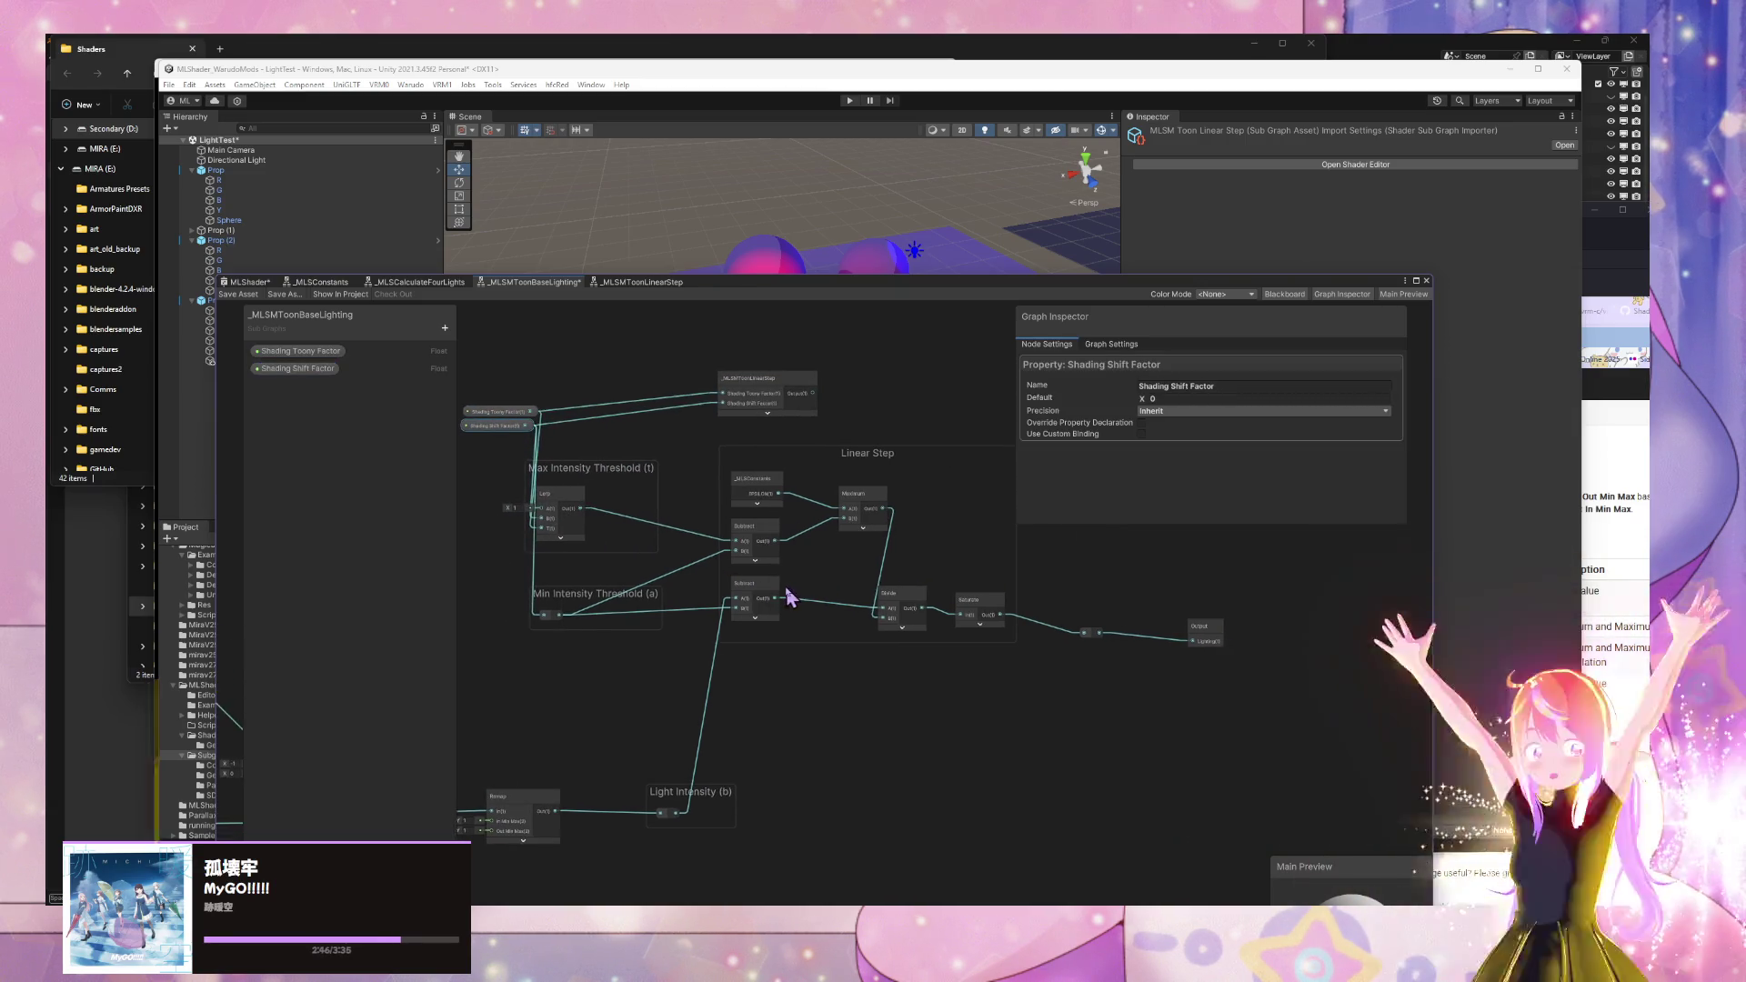
# - Delete the old Linear Step and threshold groups, connect Light Intensity to the Output, and save
pyautogui.moveTo(982, 680); pyautogui.dragTo(539, 448)
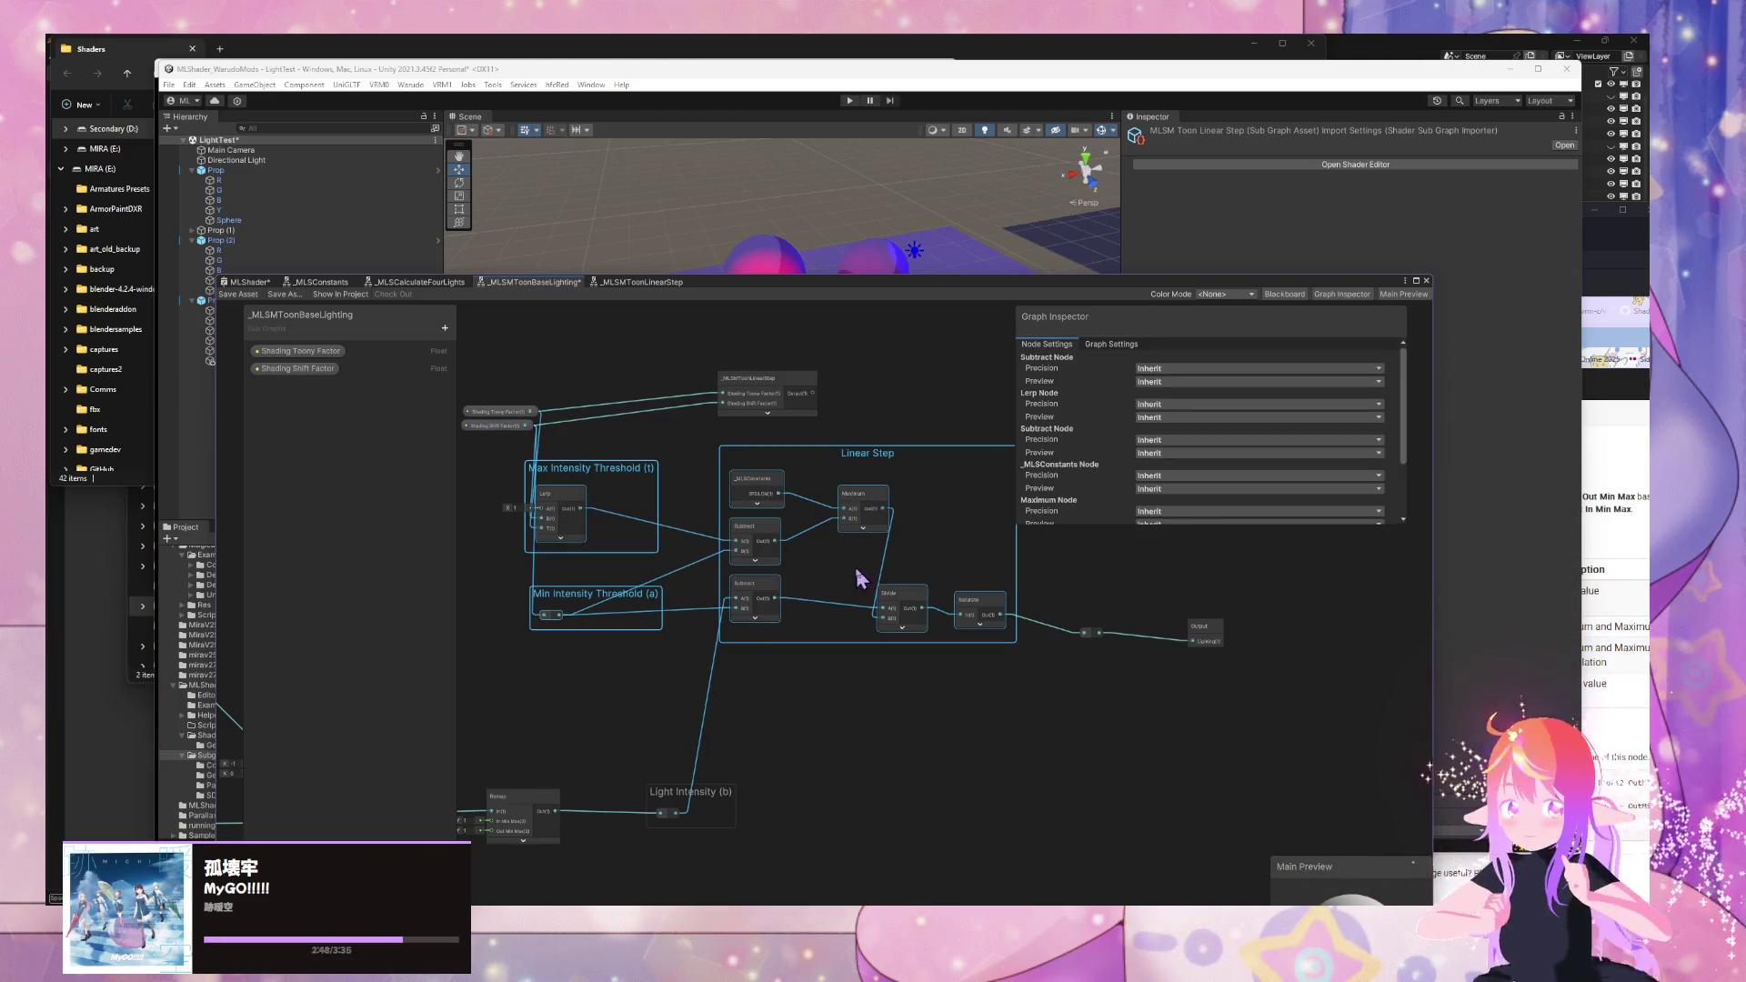
pyautogui.press('Delete')
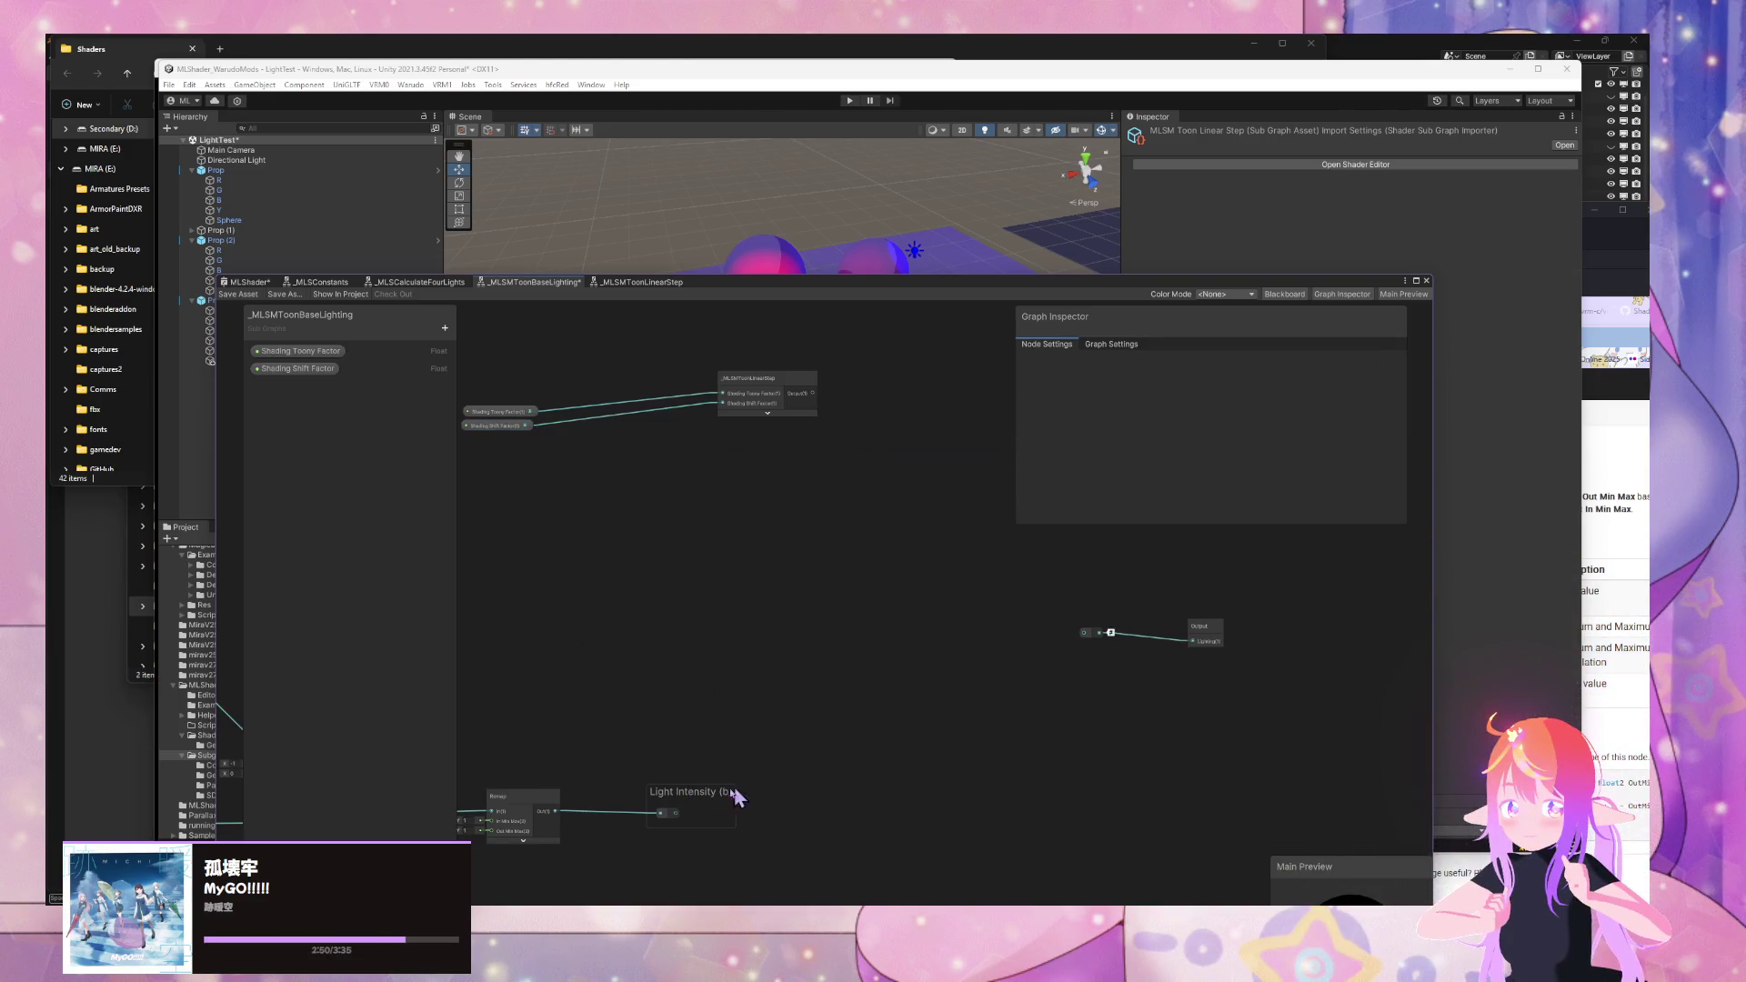
pyautogui.moveTo(674, 814)
pyautogui.mouseDown()
pyautogui.moveTo(1110, 635)
pyautogui.moveTo(1084, 632)
pyautogui.mouseUp()
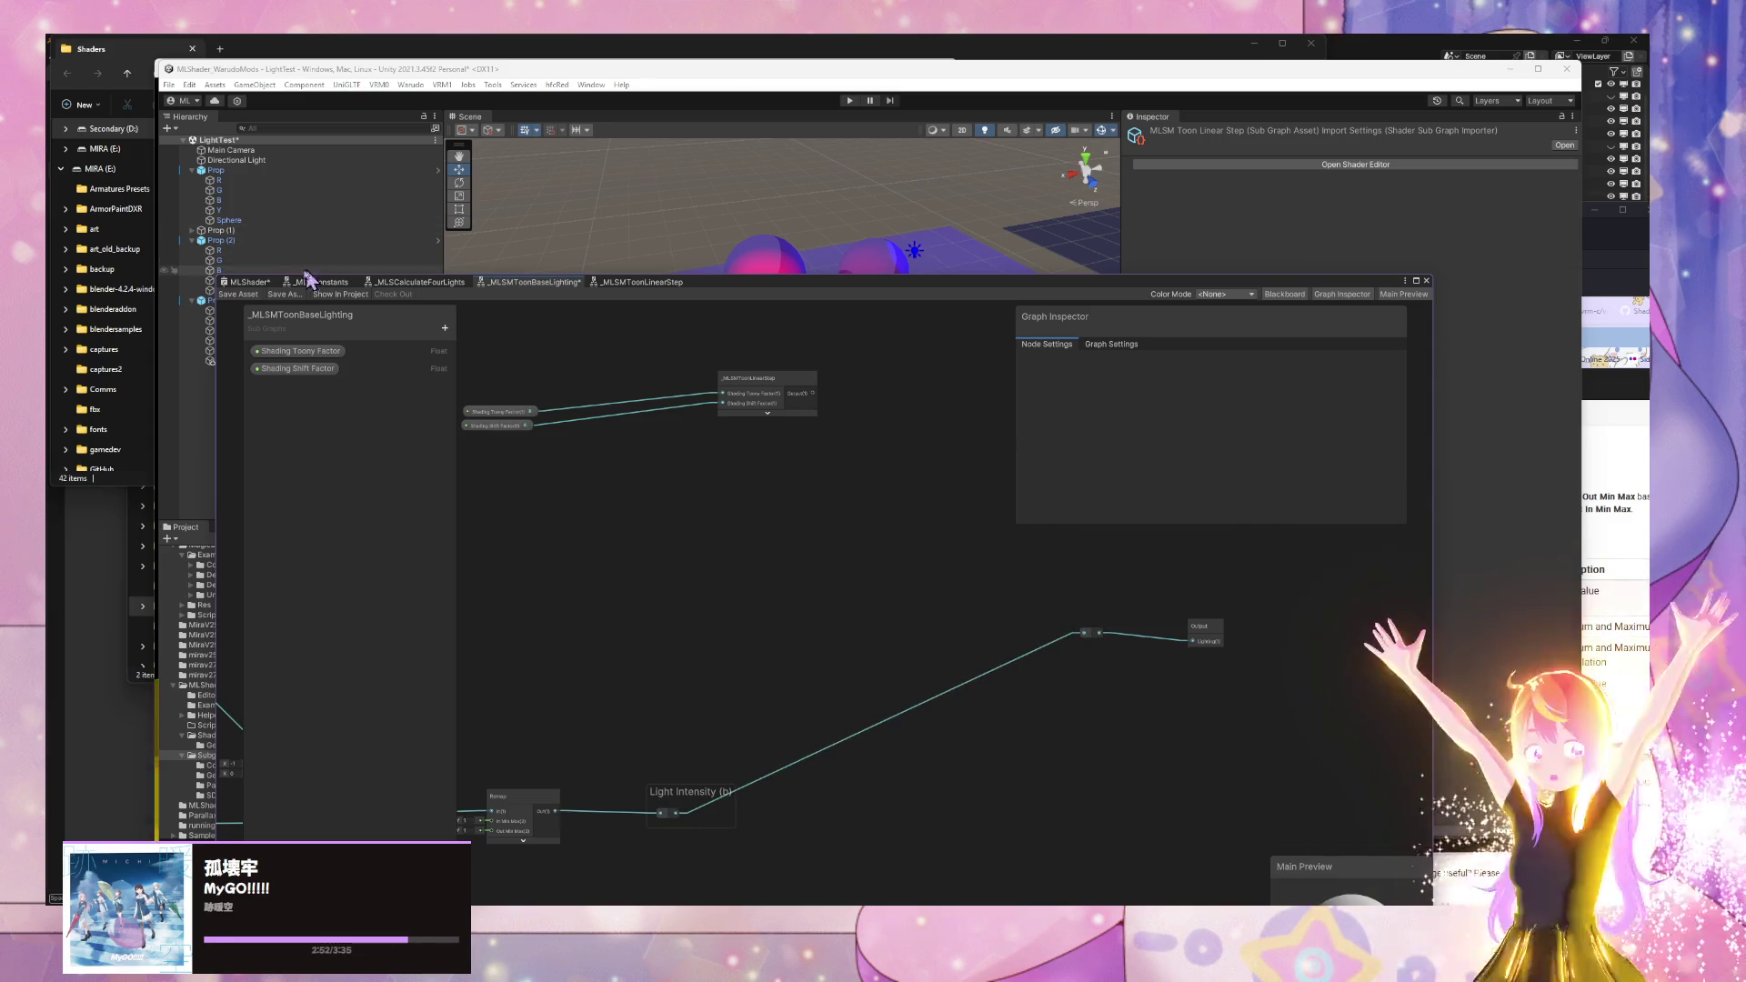
pyautogui.click(238, 300)
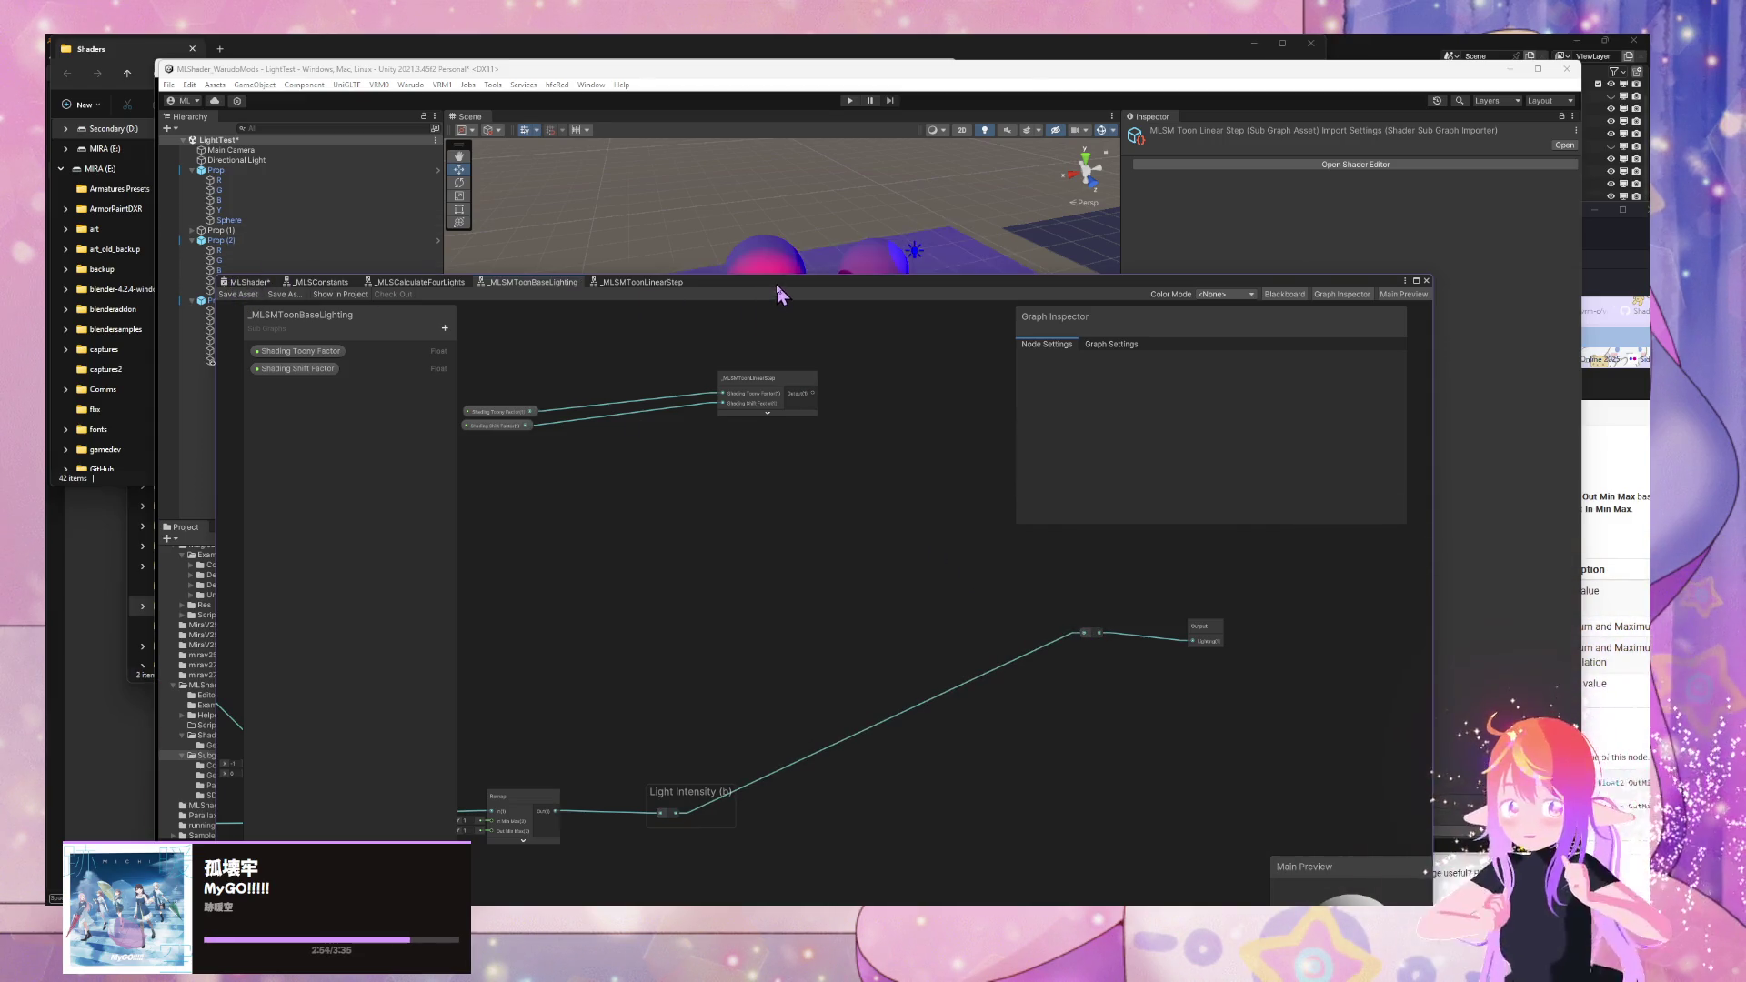
pyautogui.moveTo(780, 284); pyautogui.dragTo(1053, 532)
pyautogui.moveTo(1018, 473)
pyautogui.mouseDown()
pyautogui.moveTo(951, 401)
pyautogui.moveTo(1040, 370)
pyautogui.moveTo(1159, 379)
pyautogui.moveTo(735, 376)
pyautogui.moveTo(732, 411)
pyautogui.moveTo(775, 476)
pyautogui.moveTo(881, 491)
pyautogui.moveTo(832, 403)
pyautogui.moveTo(916, 398)
pyautogui.moveTo(841, 374)
pyautogui.mouseUp()
# - Float the Shader Graph window over the scene and pan the graph into view
pyautogui.moveTo(951, 538)
pyautogui.mouseDown()
pyautogui.moveTo(1046, 289)
pyautogui.moveTo(1020, 318)
pyautogui.mouseUp()
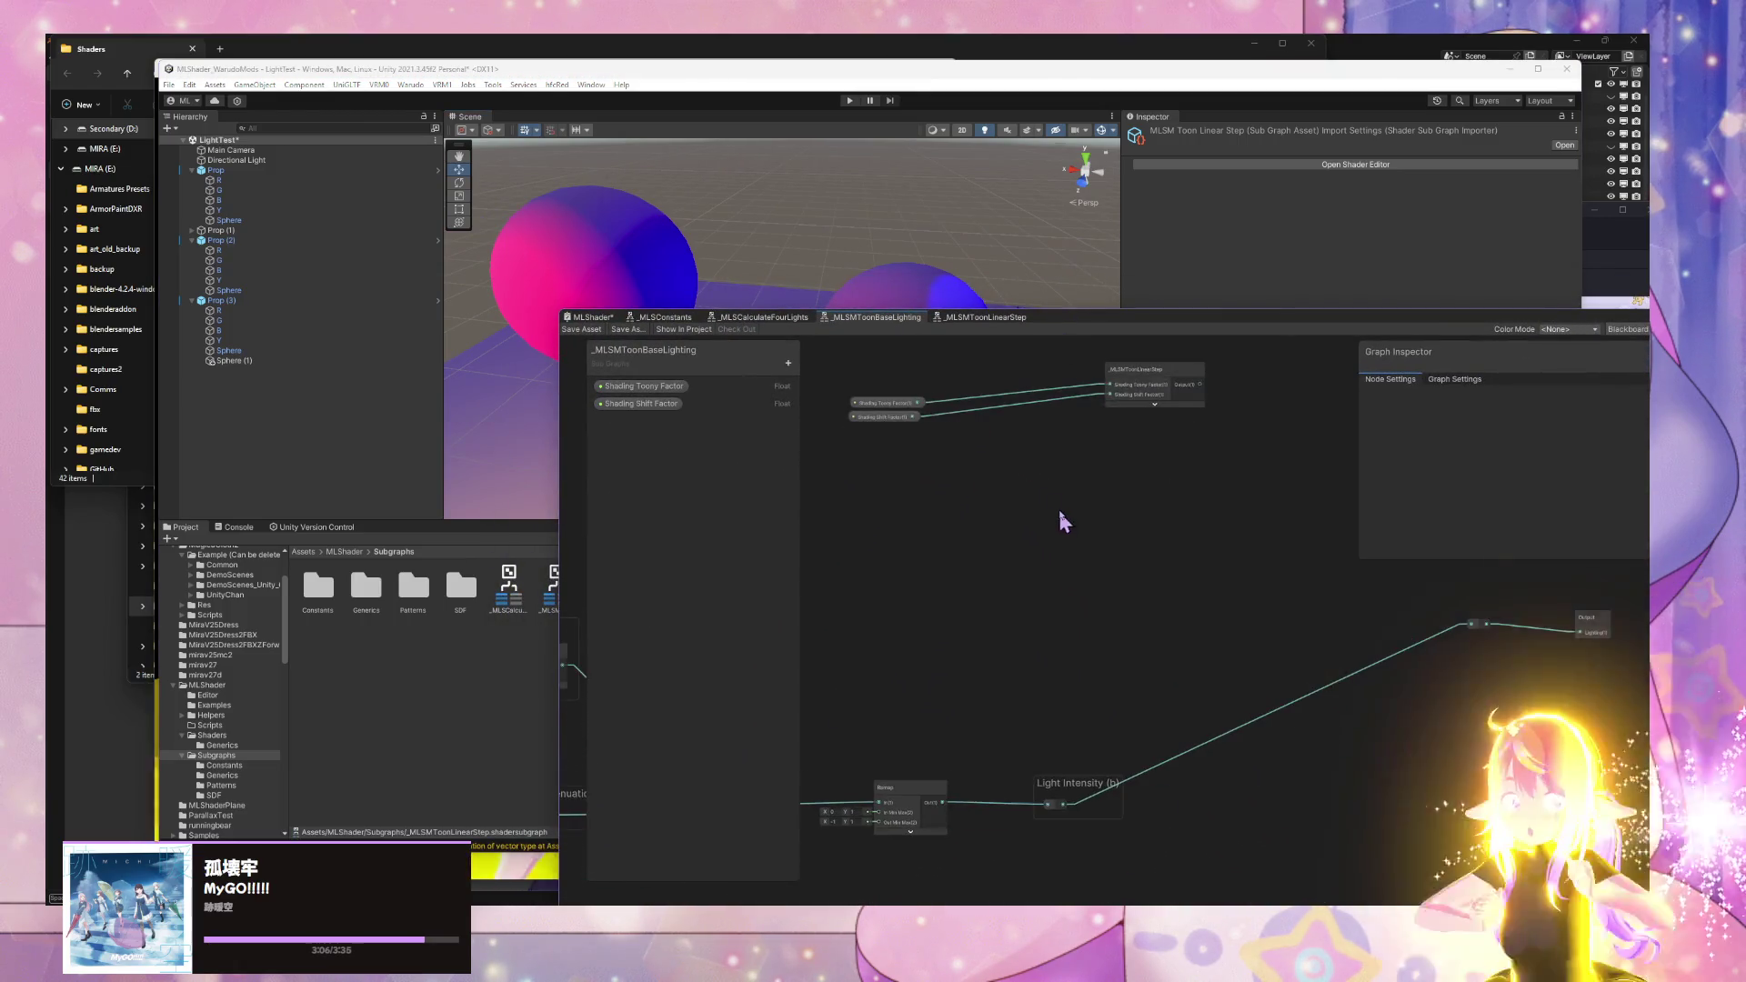
pyautogui.rightClick(1223, 589)
pyautogui.moveTo(1088, 563)
pyautogui.mouseDown()
pyautogui.moveTo(1156, 526)
pyautogui.moveTo(1450, 549)
pyautogui.moveTo(1295, 522)
pyautogui.mouseUp()
pyautogui.rightClick(1147, 549)
pyautogui.rightClick(1295, 522)
# - Review the _MLSMToonLinearStep and _MLSMToonBaseLighting sub graphs, bringing the Output node into view
pyautogui.click(1008, 319)
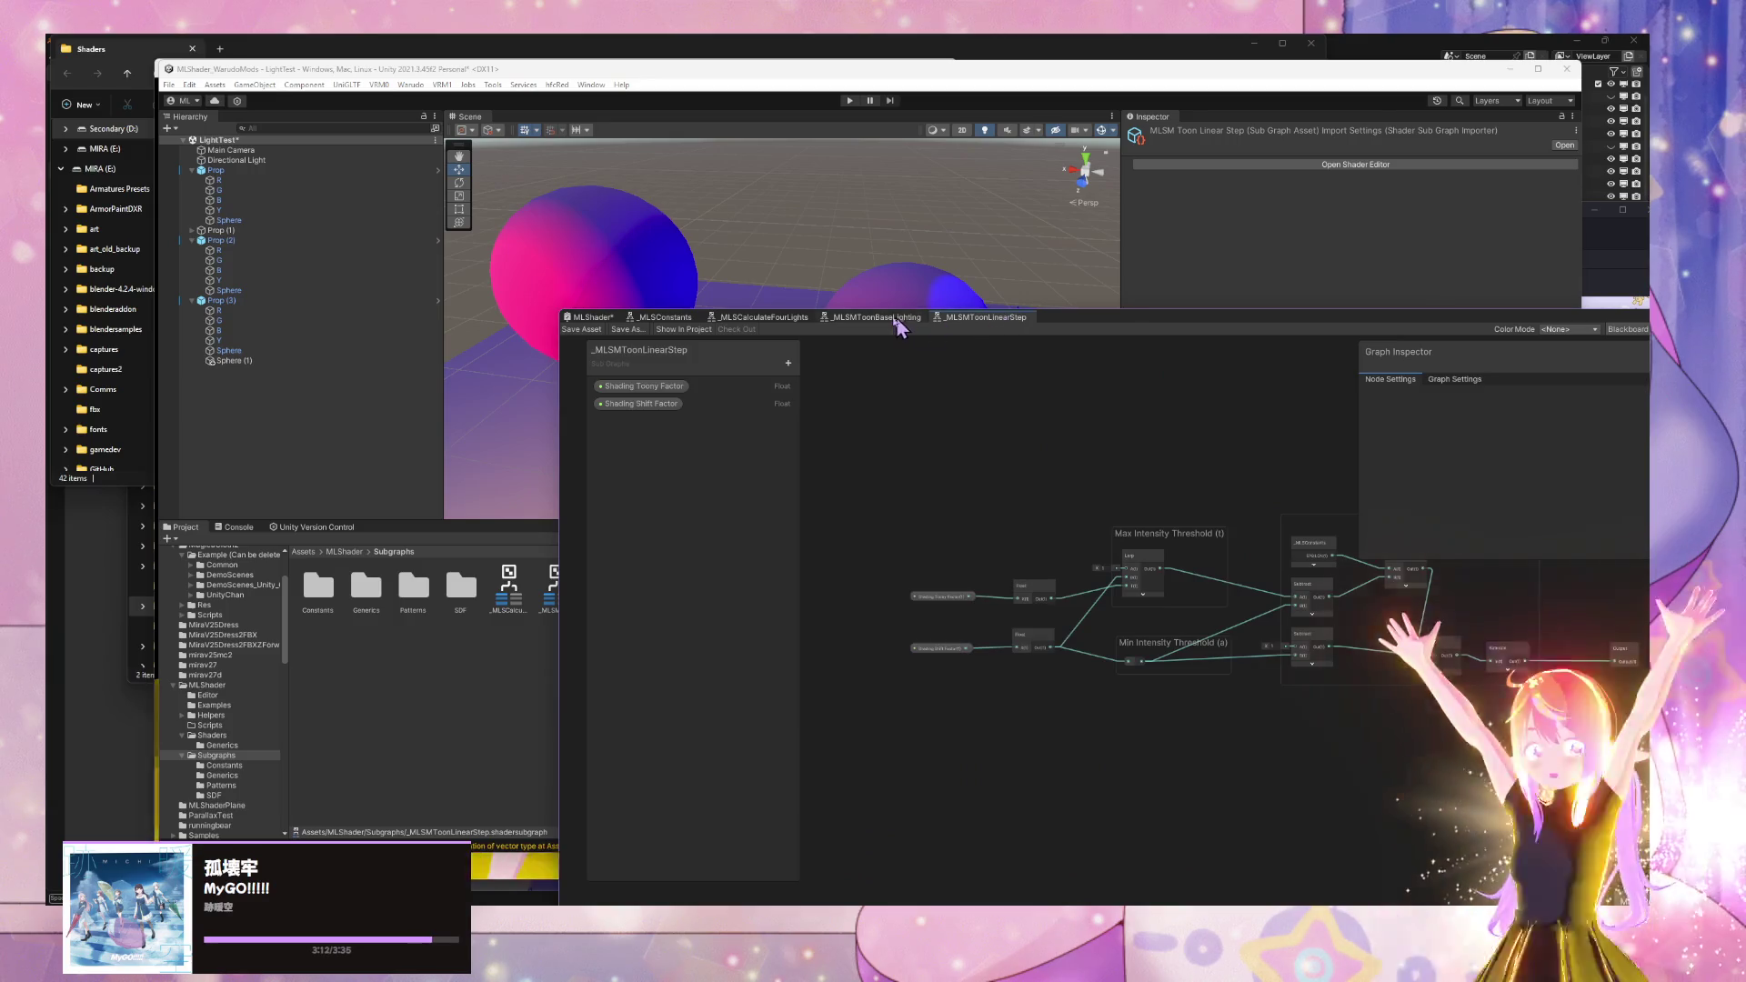
pyautogui.click(904, 318)
pyautogui.rightClick(1234, 497)
pyautogui.click(971, 318)
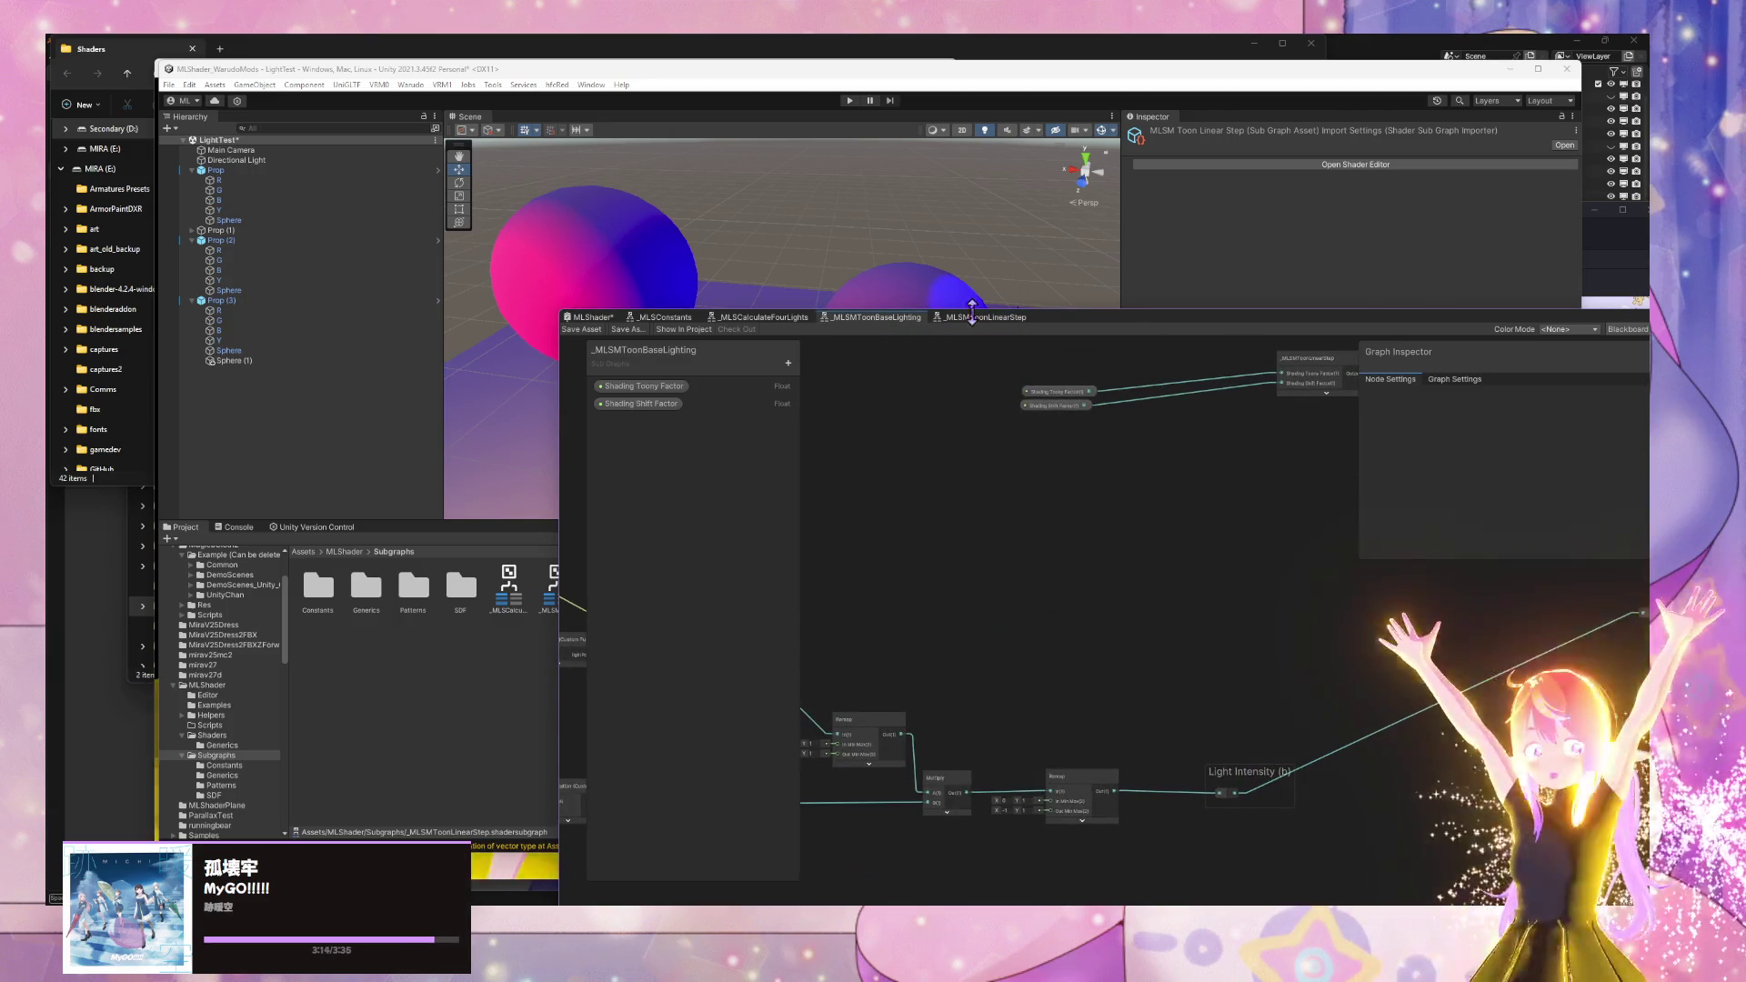
pyautogui.click(971, 318)
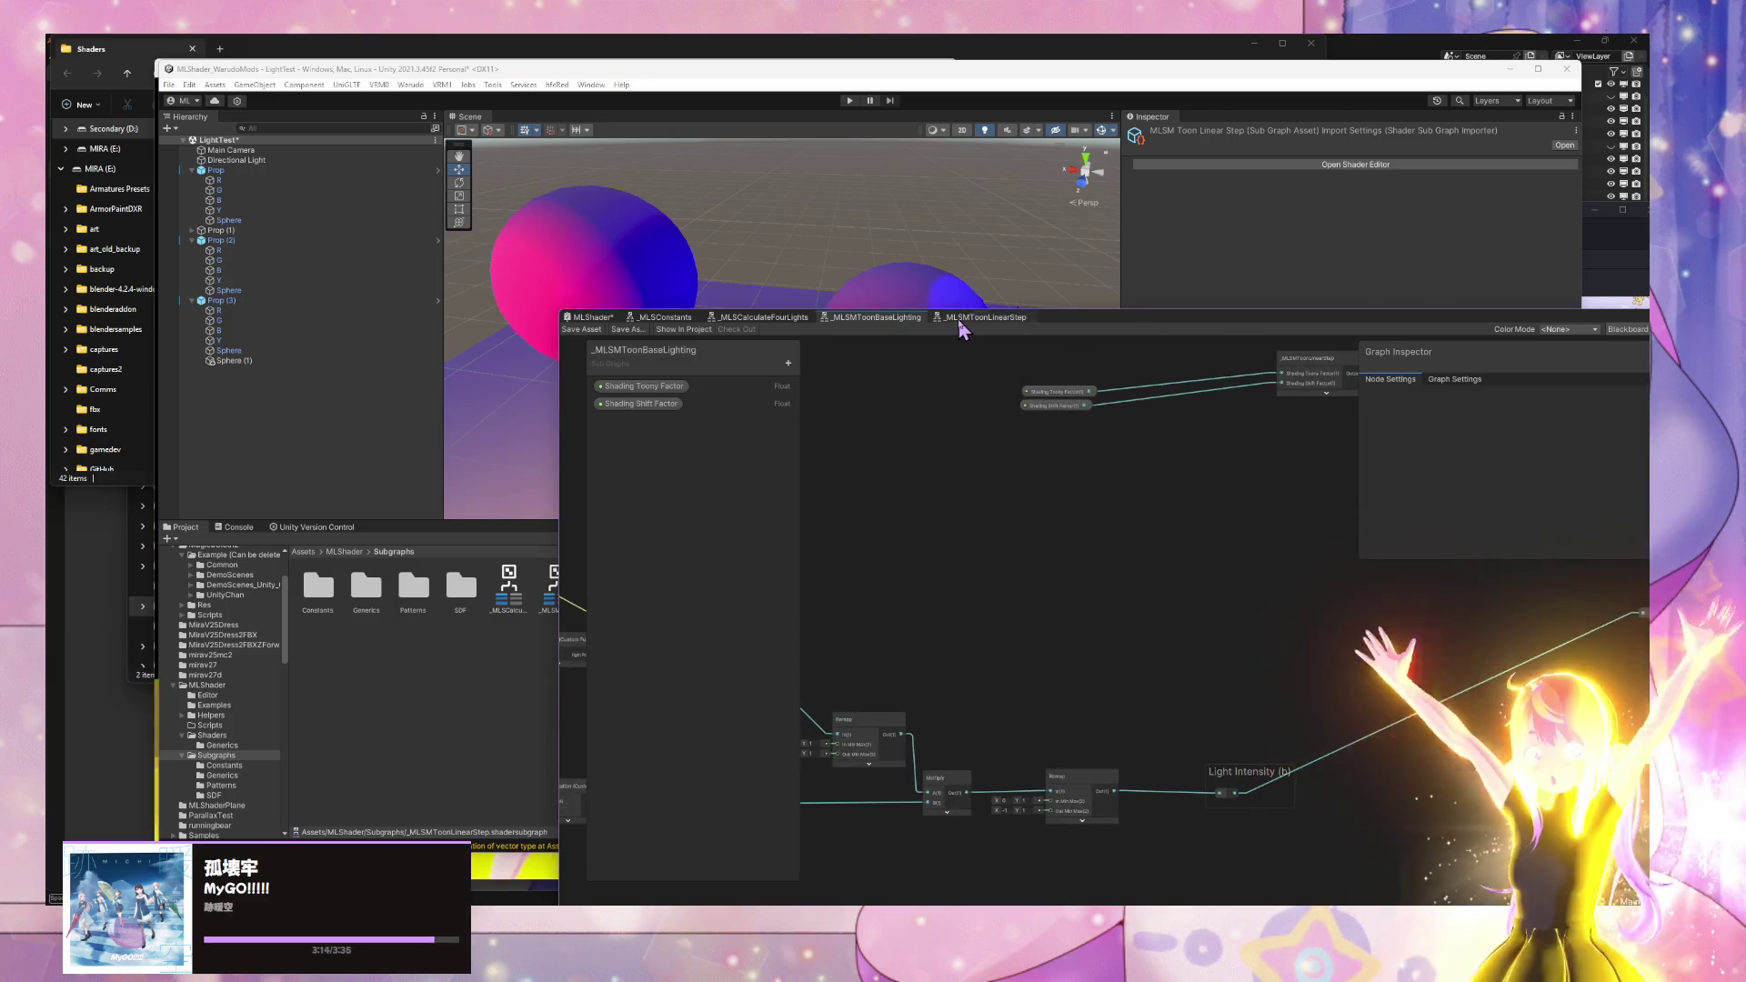
pyautogui.click(838, 320)
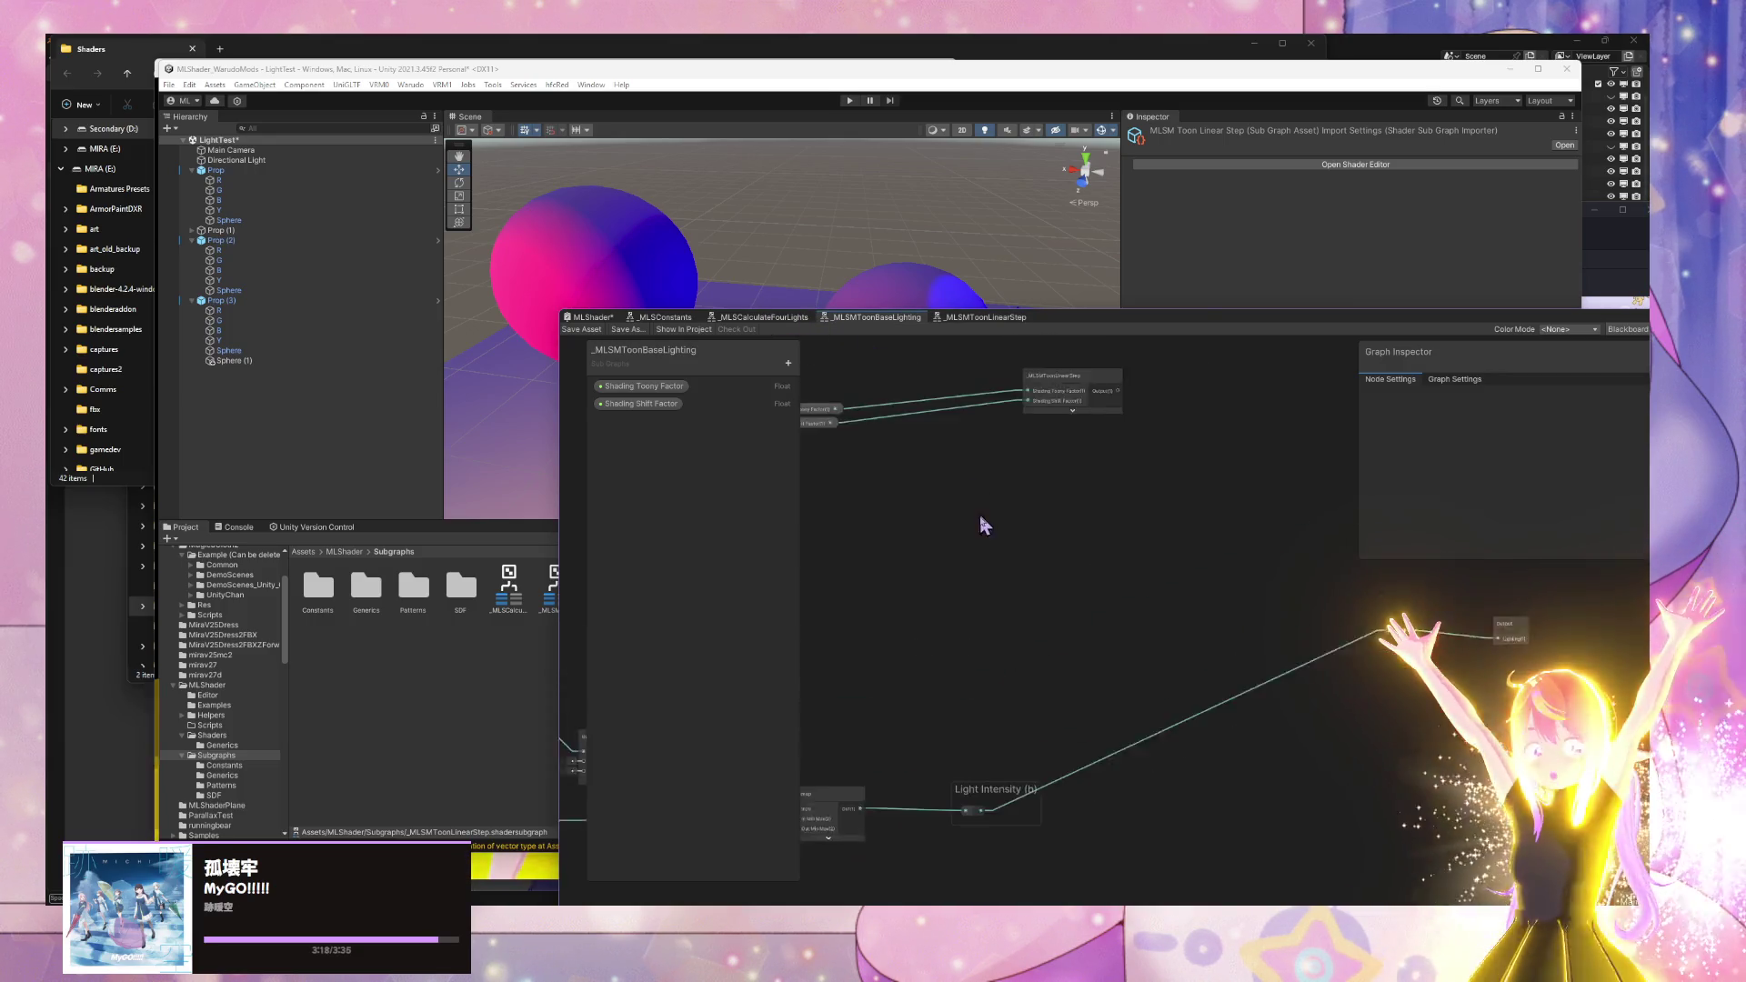
pyautogui.rightClick(989, 502)
pyautogui.click(974, 482)
pyautogui.scroll(2, 945, 409)
pyautogui.moveTo(927, 350); pyautogui.dragTo(603, 345)
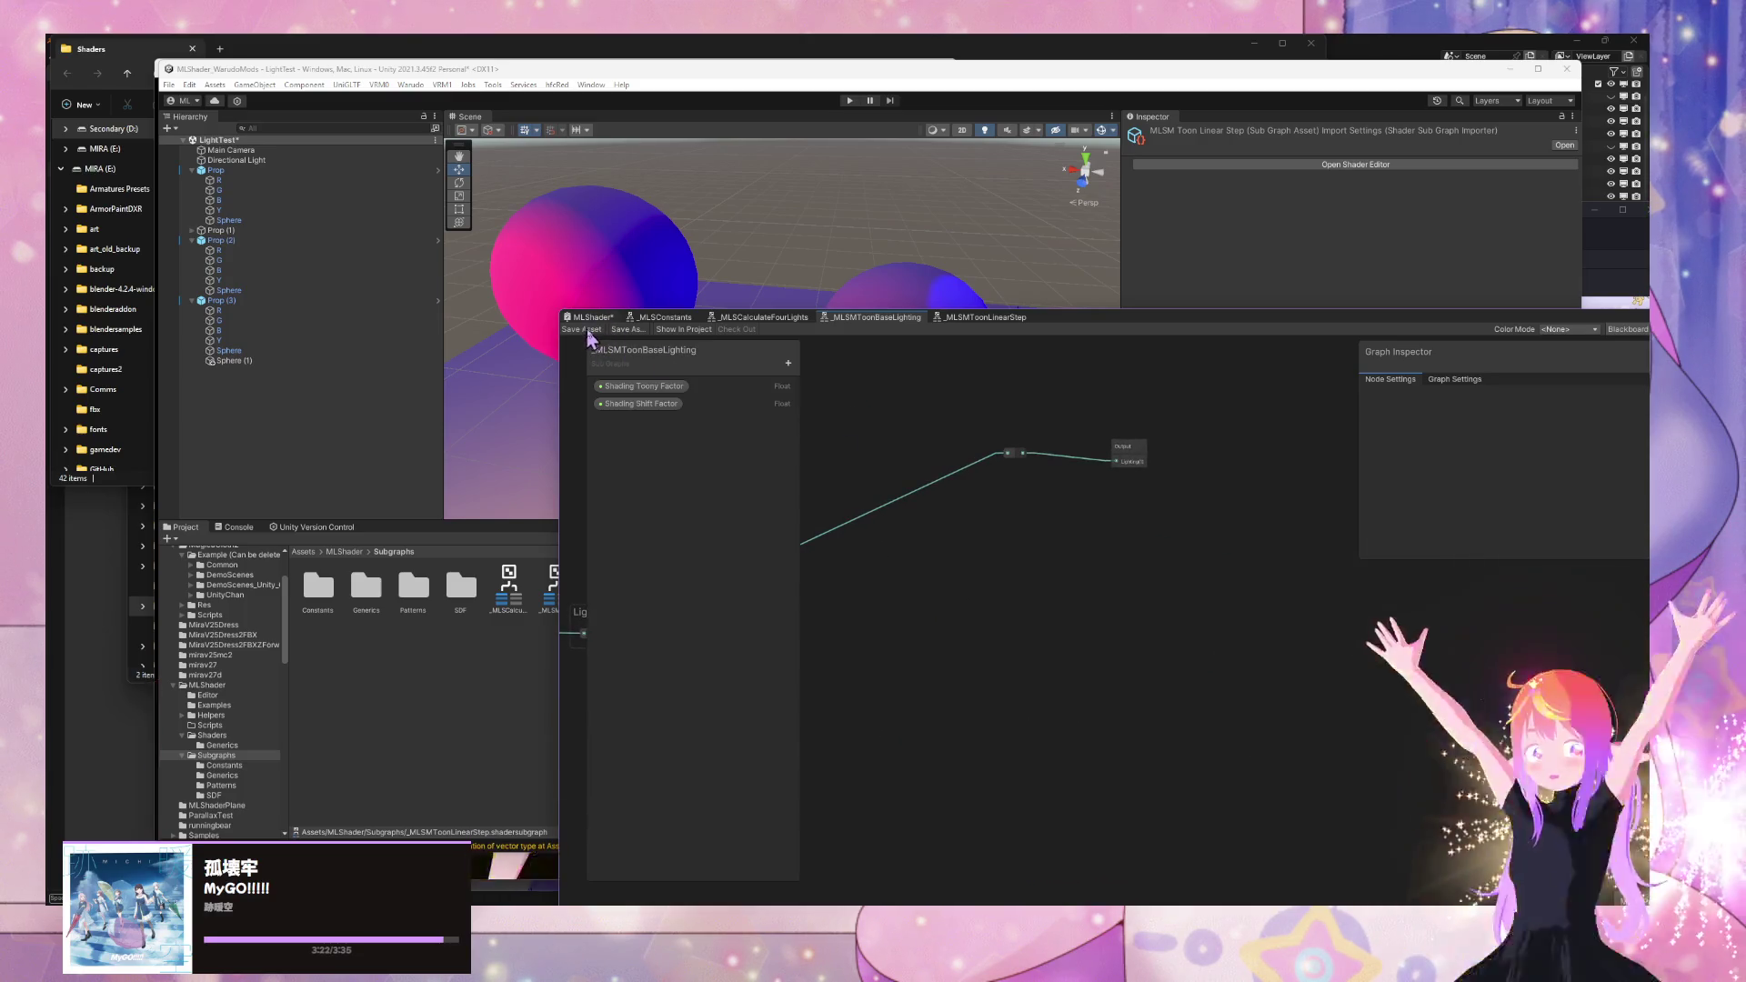
# - Switch to the main MLShader graph and bring up the _MLSMToonLinearStep tab's context menu
pyautogui.click(589, 317)
pyautogui.click(580, 329)
pyautogui.rightClick(912, 317)
pyautogui.rightClick(911, 317)
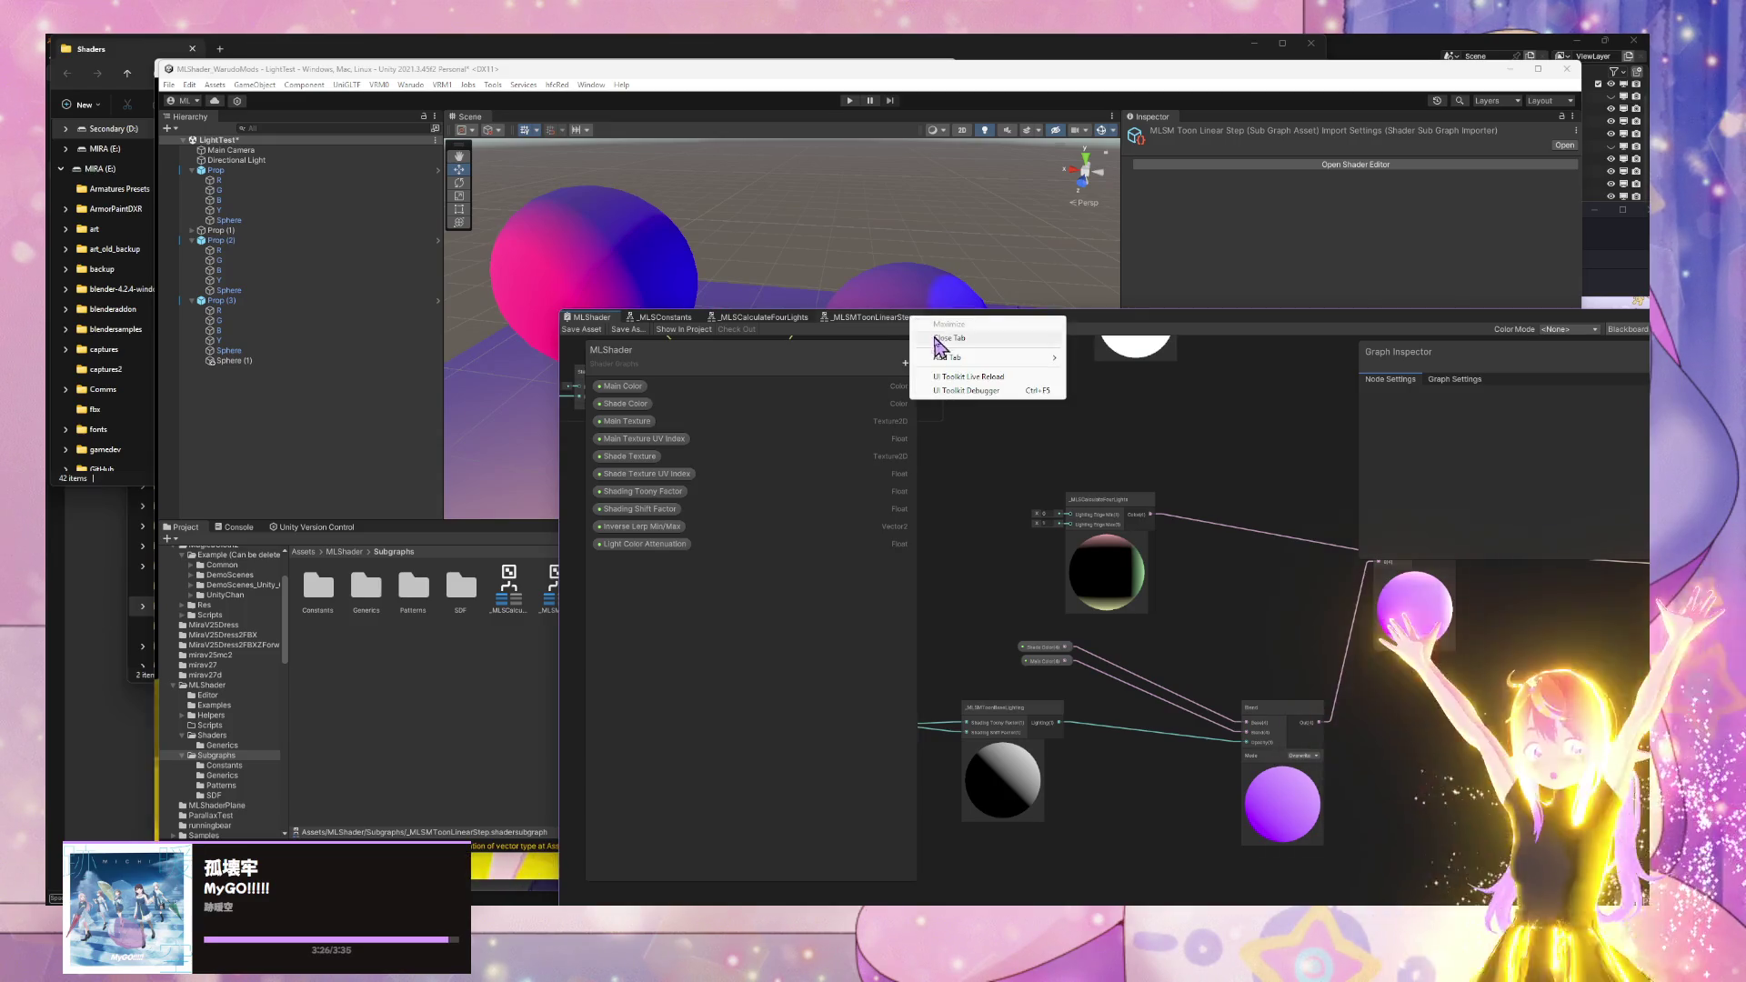
# - Close the _MLSMToonLinearStep tab and reopen _MLSMToonBaseLighting, framing the Light Intensity area
pyautogui.click(932, 338)
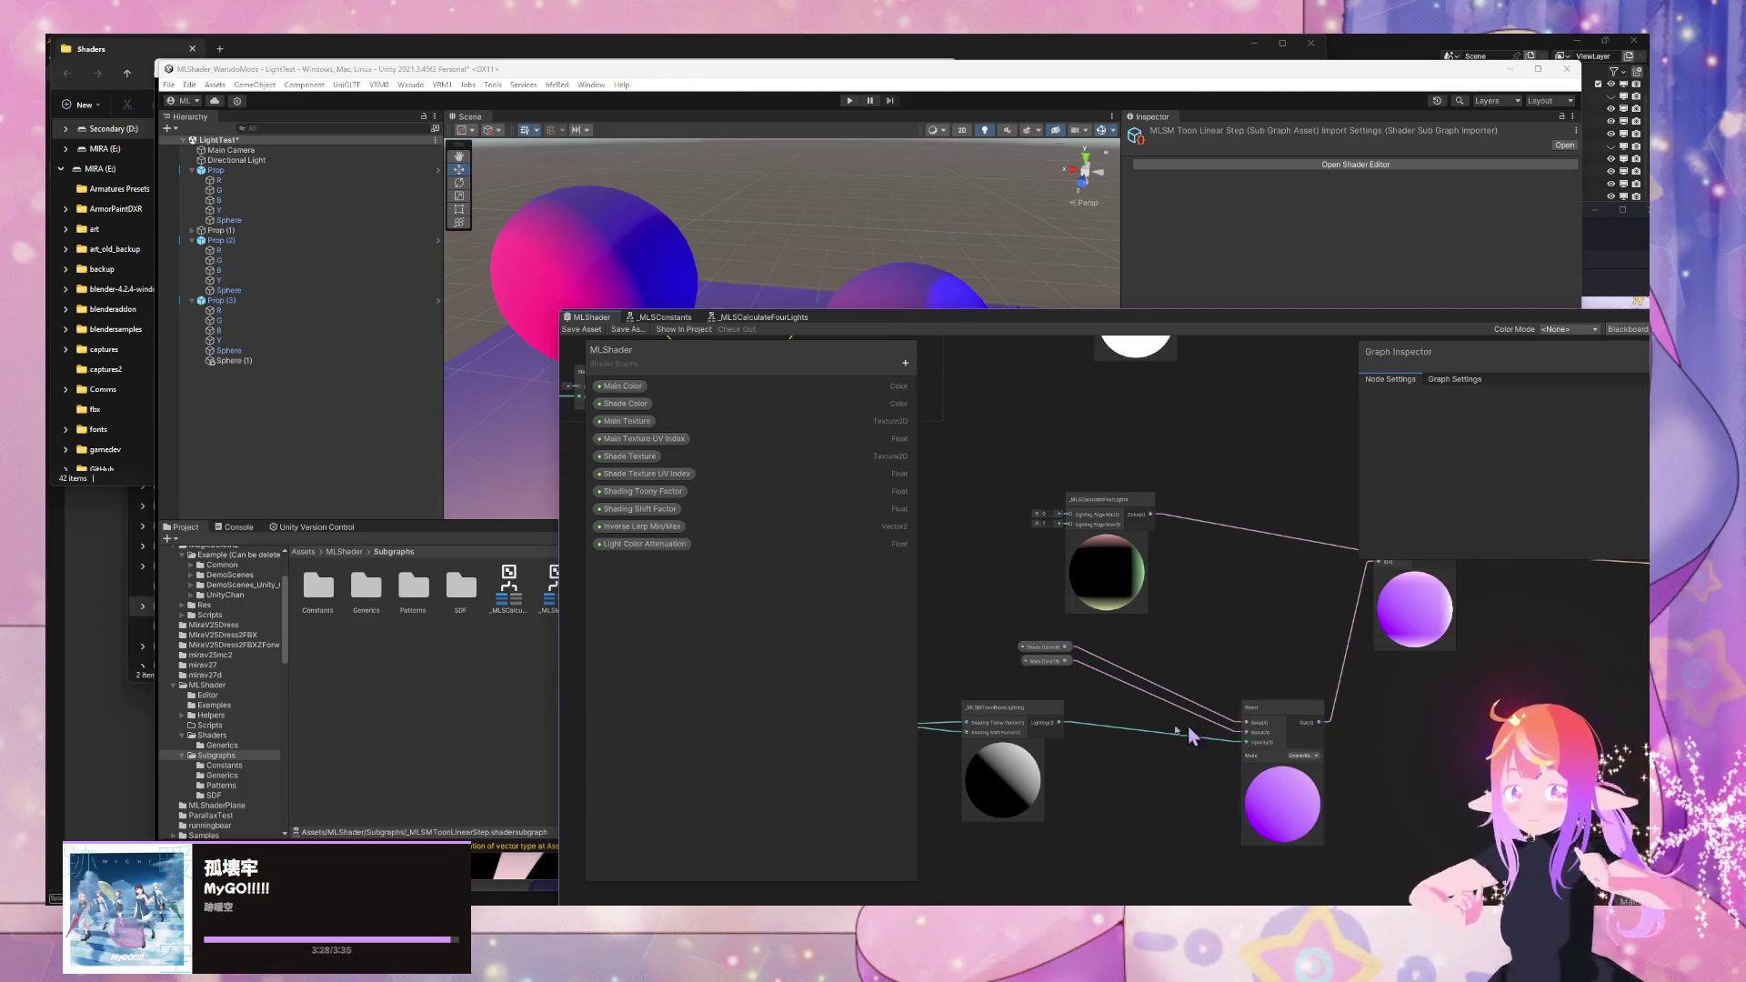
pyautogui.doubleClick(1007, 723)
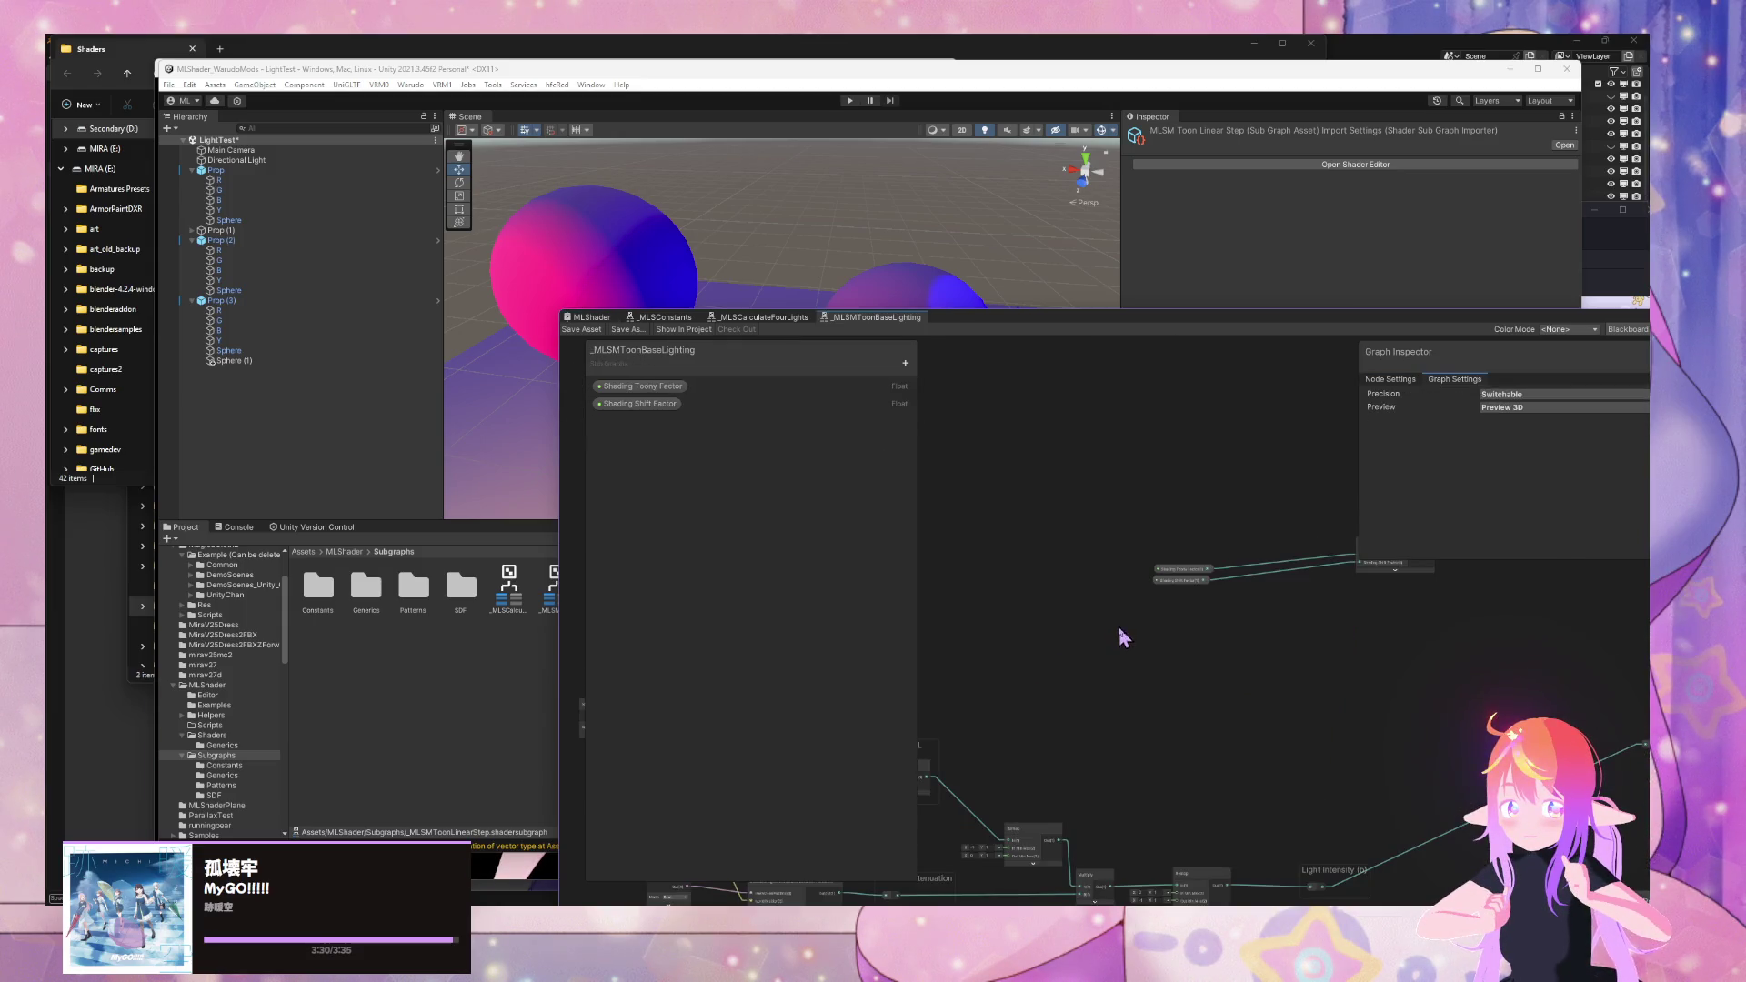
pyautogui.scroll(-2, 1162, 648)
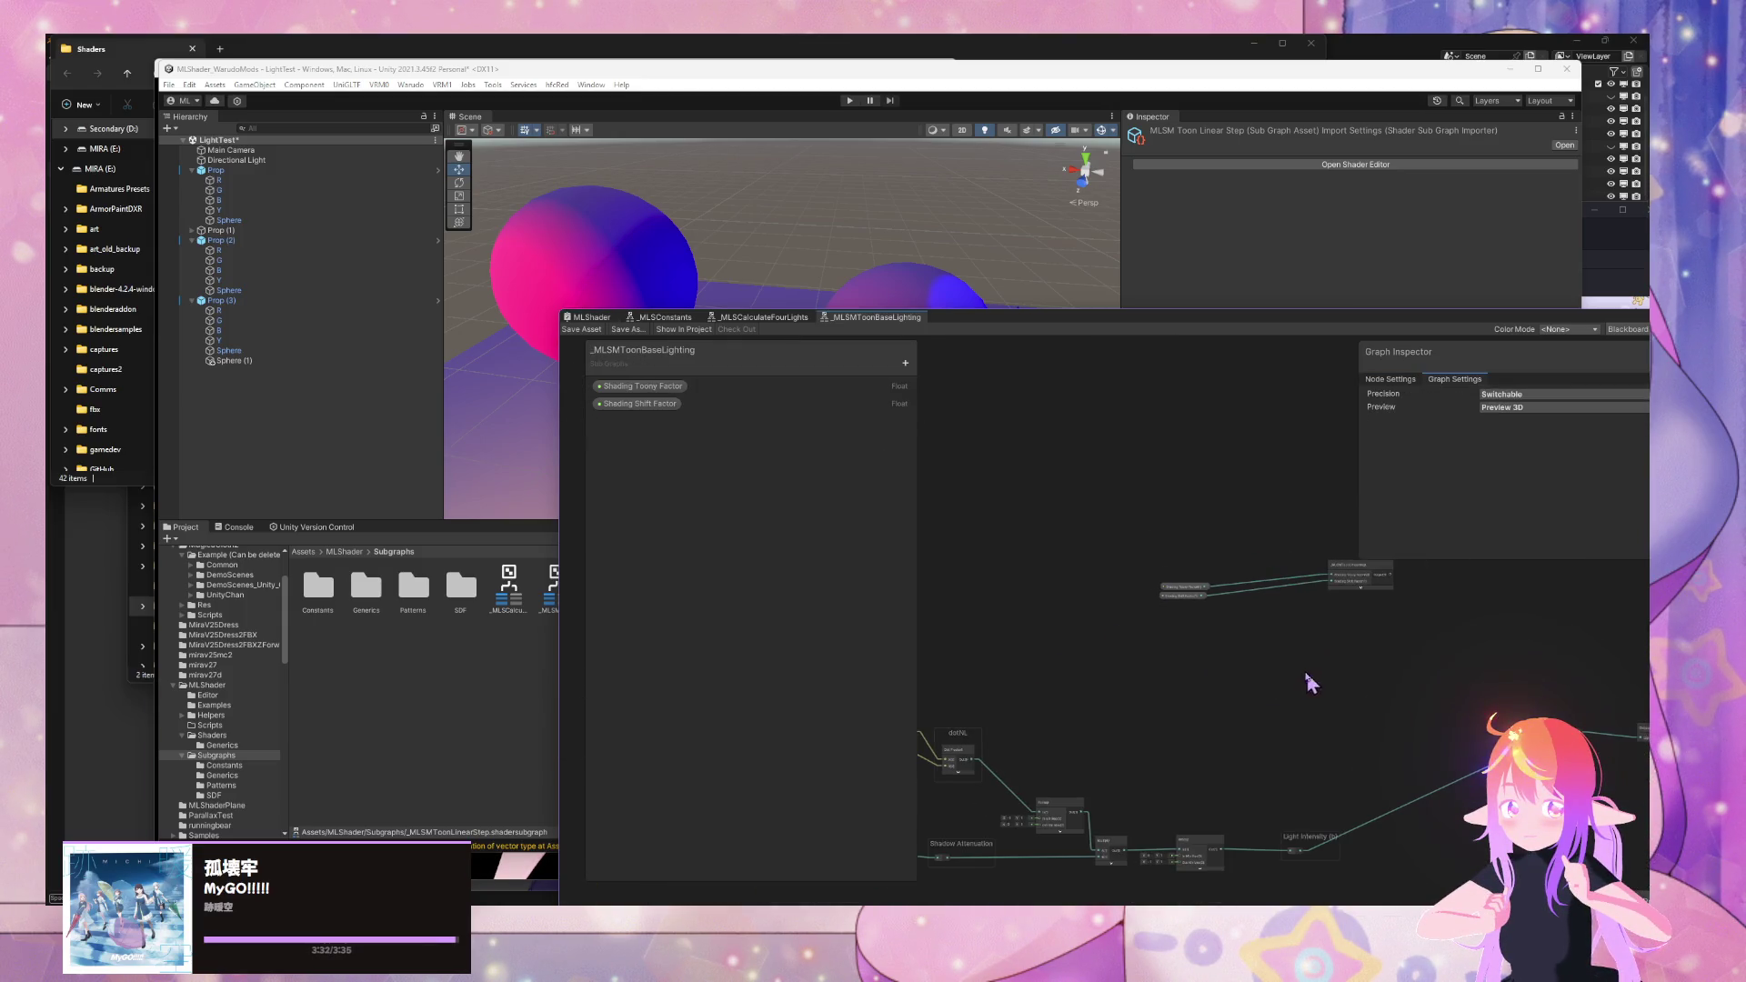
pyautogui.moveTo(1309, 682); pyautogui.dragTo(1041, 654)
pyautogui.scroll(3, 1169, 690)
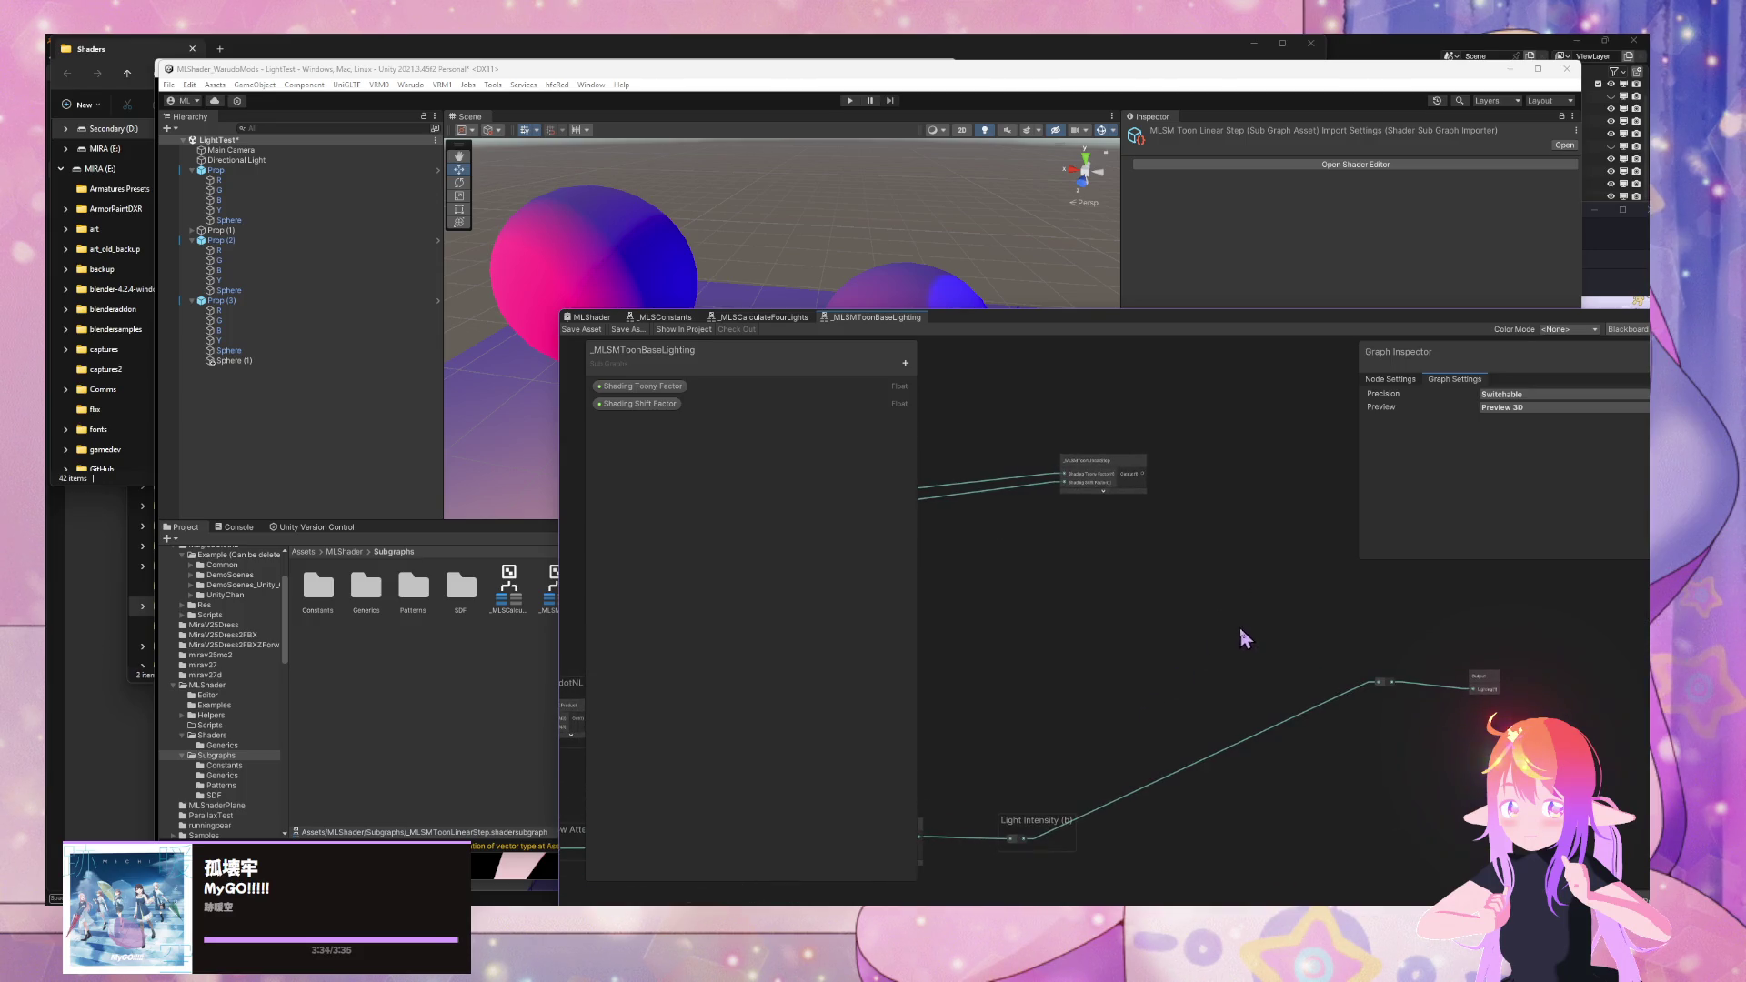
pyautogui.moveTo(1155, 621)
pyautogui.mouseDown()
pyautogui.moveTo(1143, 583)
pyautogui.moveTo(1282, 530)
pyautogui.moveTo(1184, 576)
pyautogui.mouseUp()
# - Move the _MLSMToonLinearStep node down so it sits above Light Intensity
pyautogui.moveTo(1156, 445); pyautogui.dragTo(1097, 576)
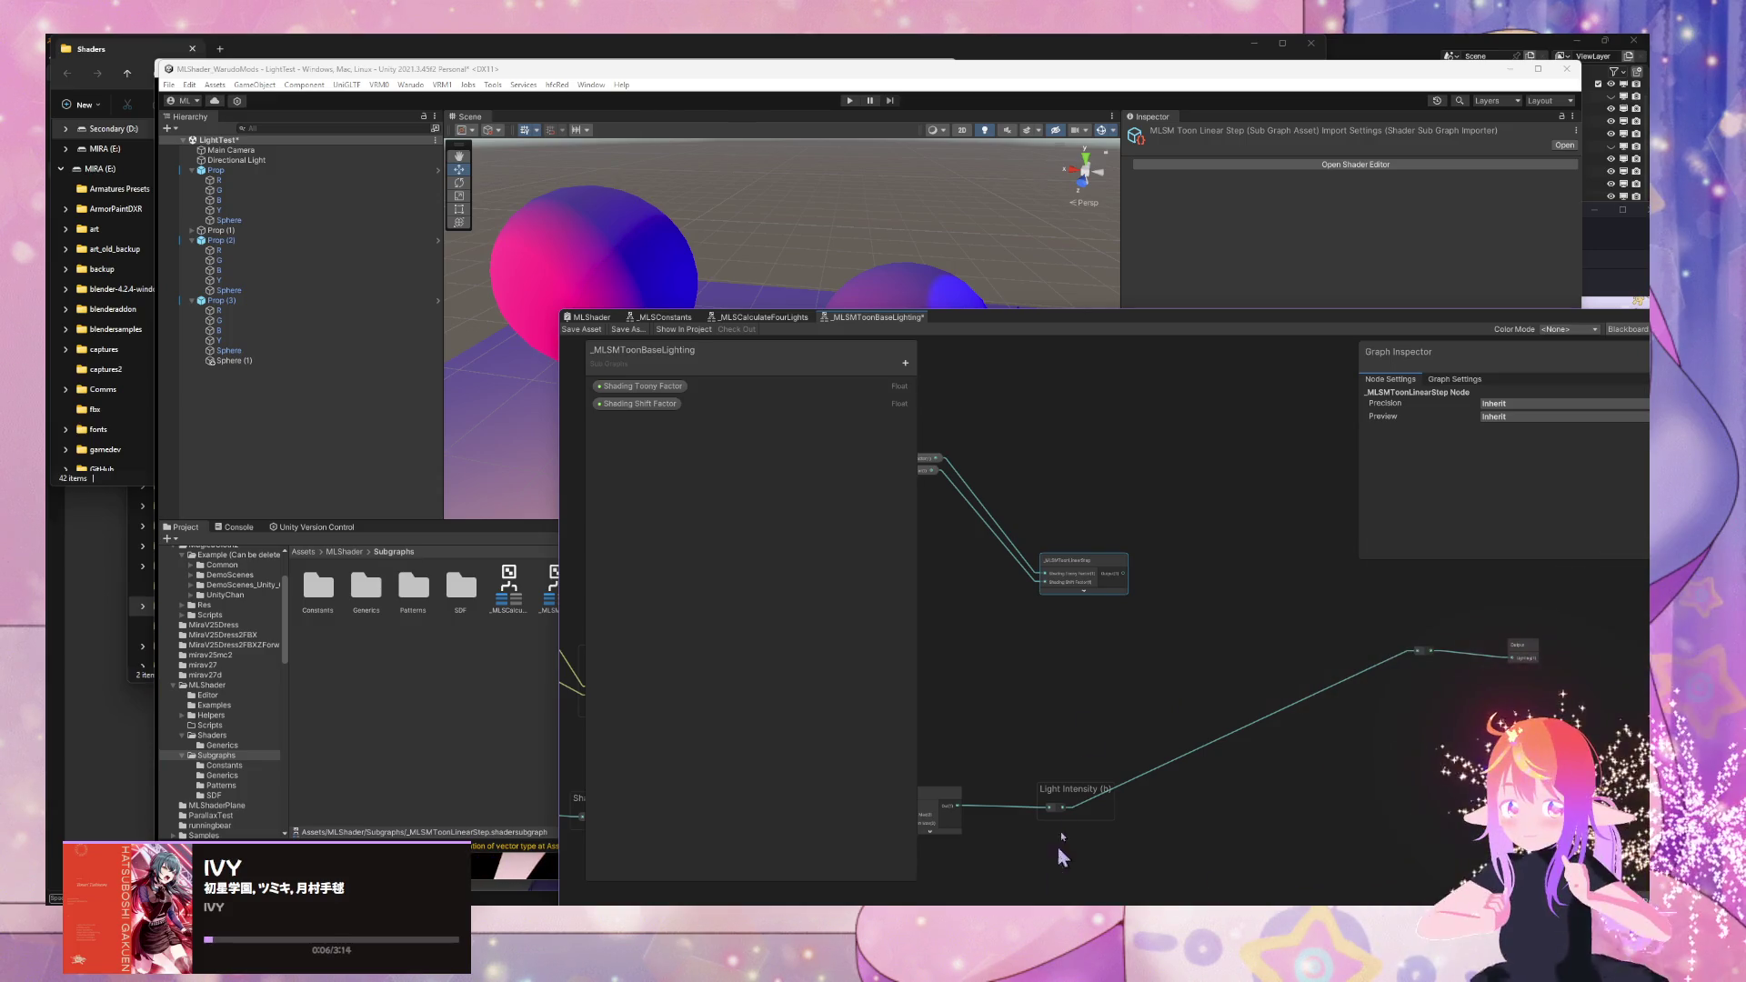
pyautogui.moveTo(988, 643)
pyautogui.mouseDown()
pyautogui.moveTo(1325, 519)
pyautogui.moveTo(1285, 510)
pyautogui.mouseUp()
pyautogui.moveTo(1171, 659); pyautogui.dragTo(1011, 760)
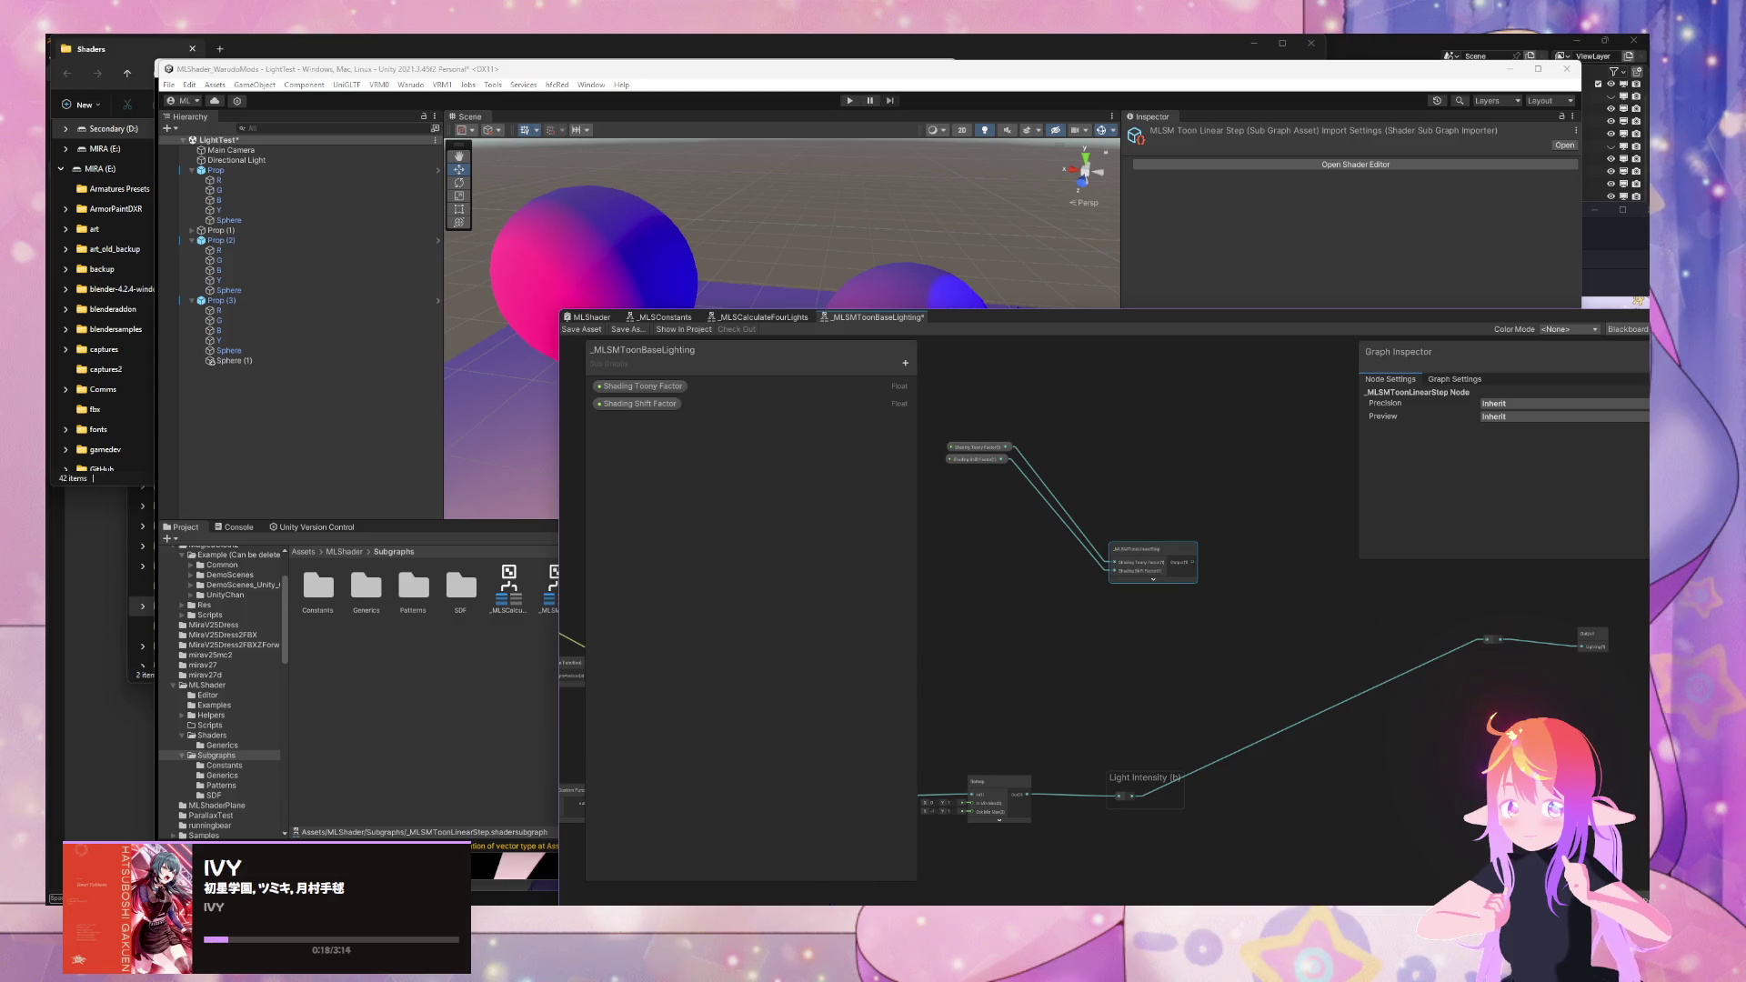
pyautogui.moveTo(932, 909)
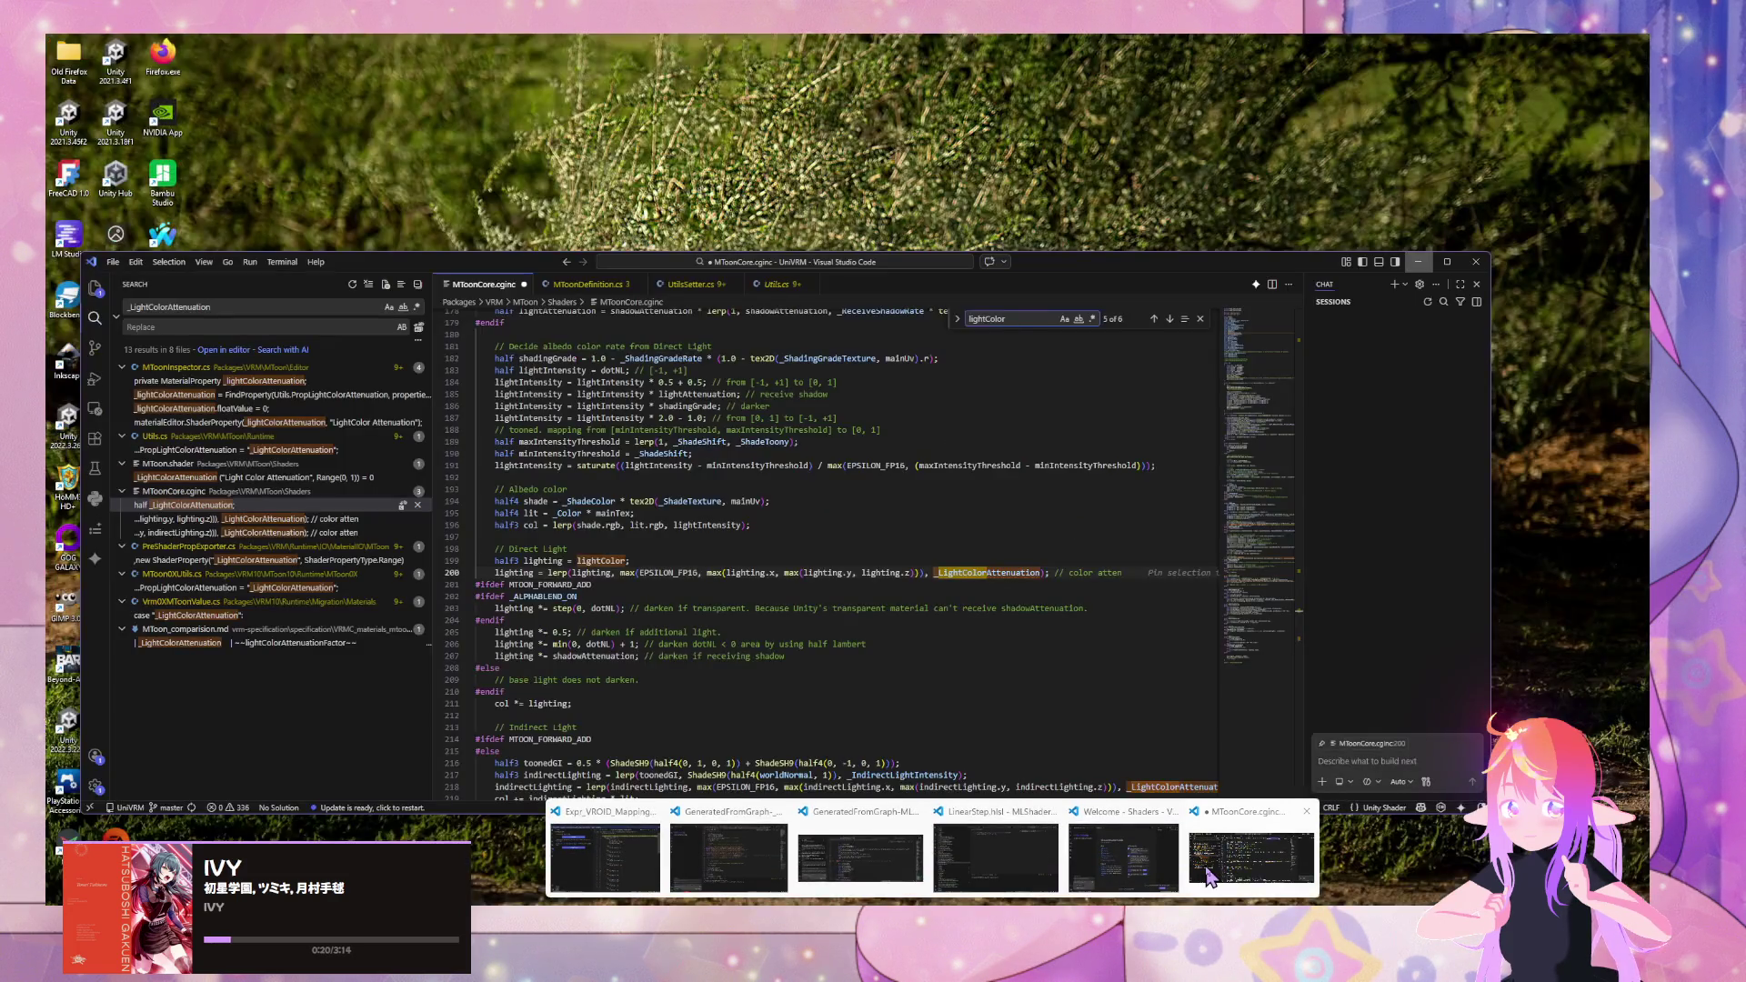
pyautogui.click(1192, 873)
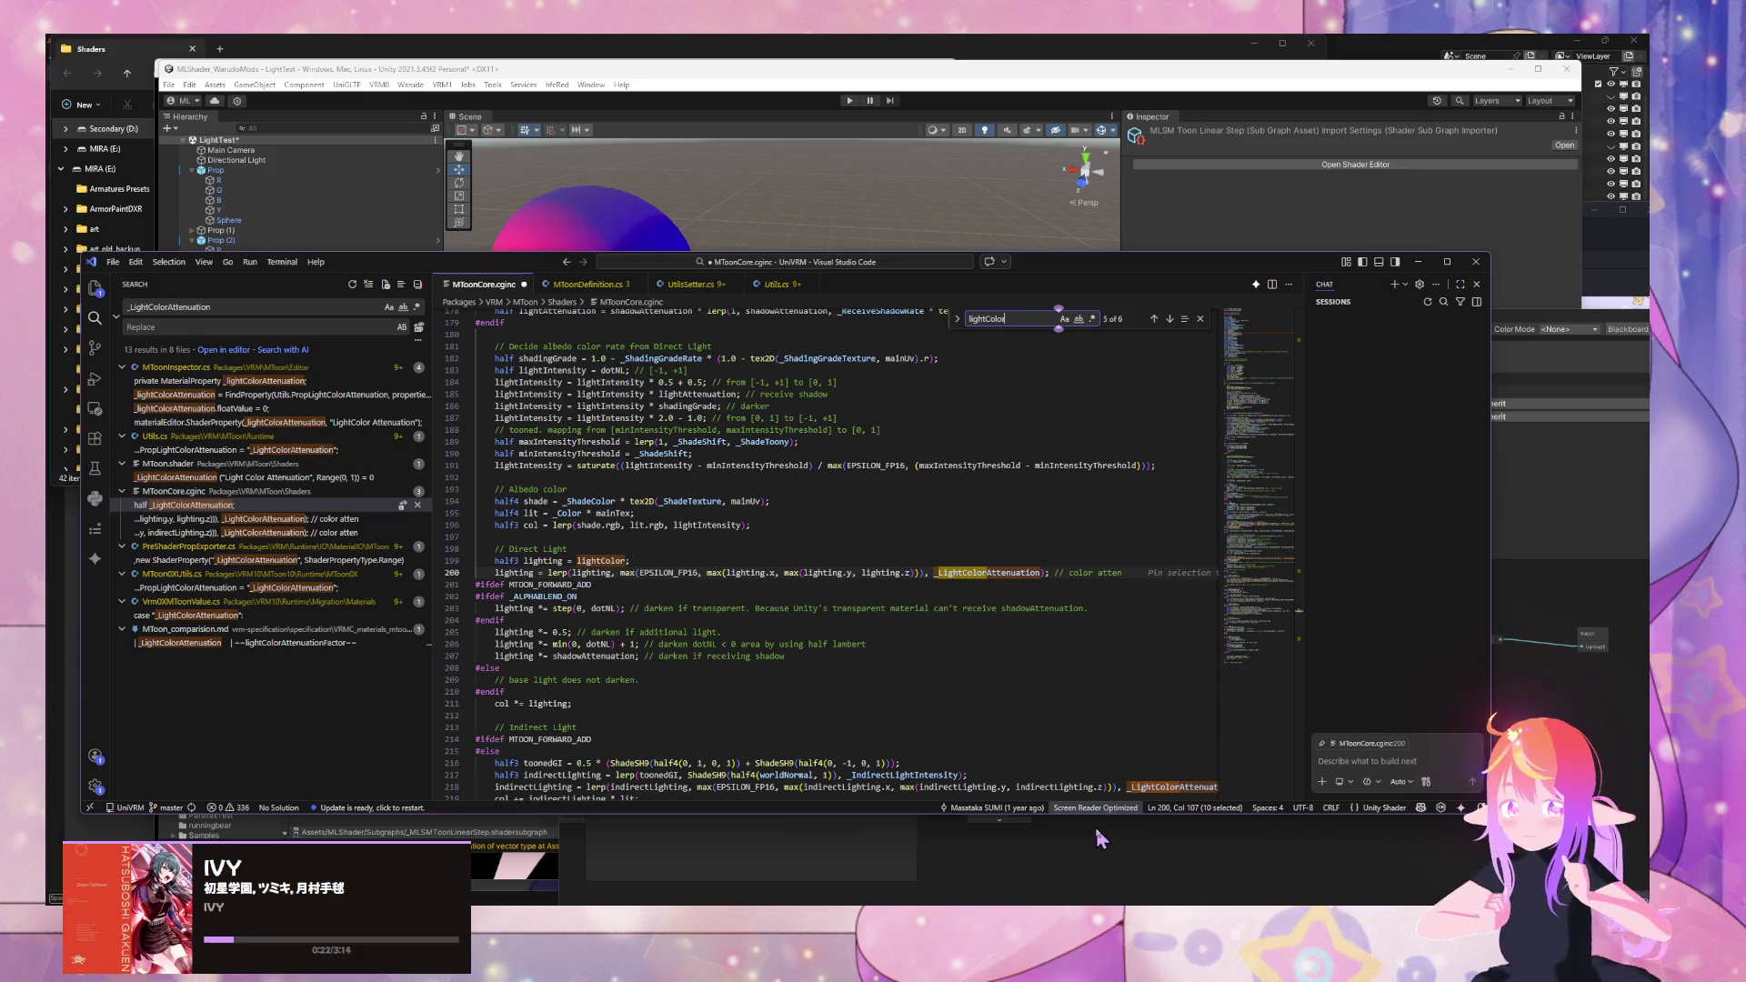
pyautogui.moveTo(1208, 276)
pyautogui.mouseDown()
pyautogui.moveTo(1192, 296)
pyautogui.moveTo(889, 166)
pyautogui.moveTo(984, 185)
pyautogui.mouseUp()
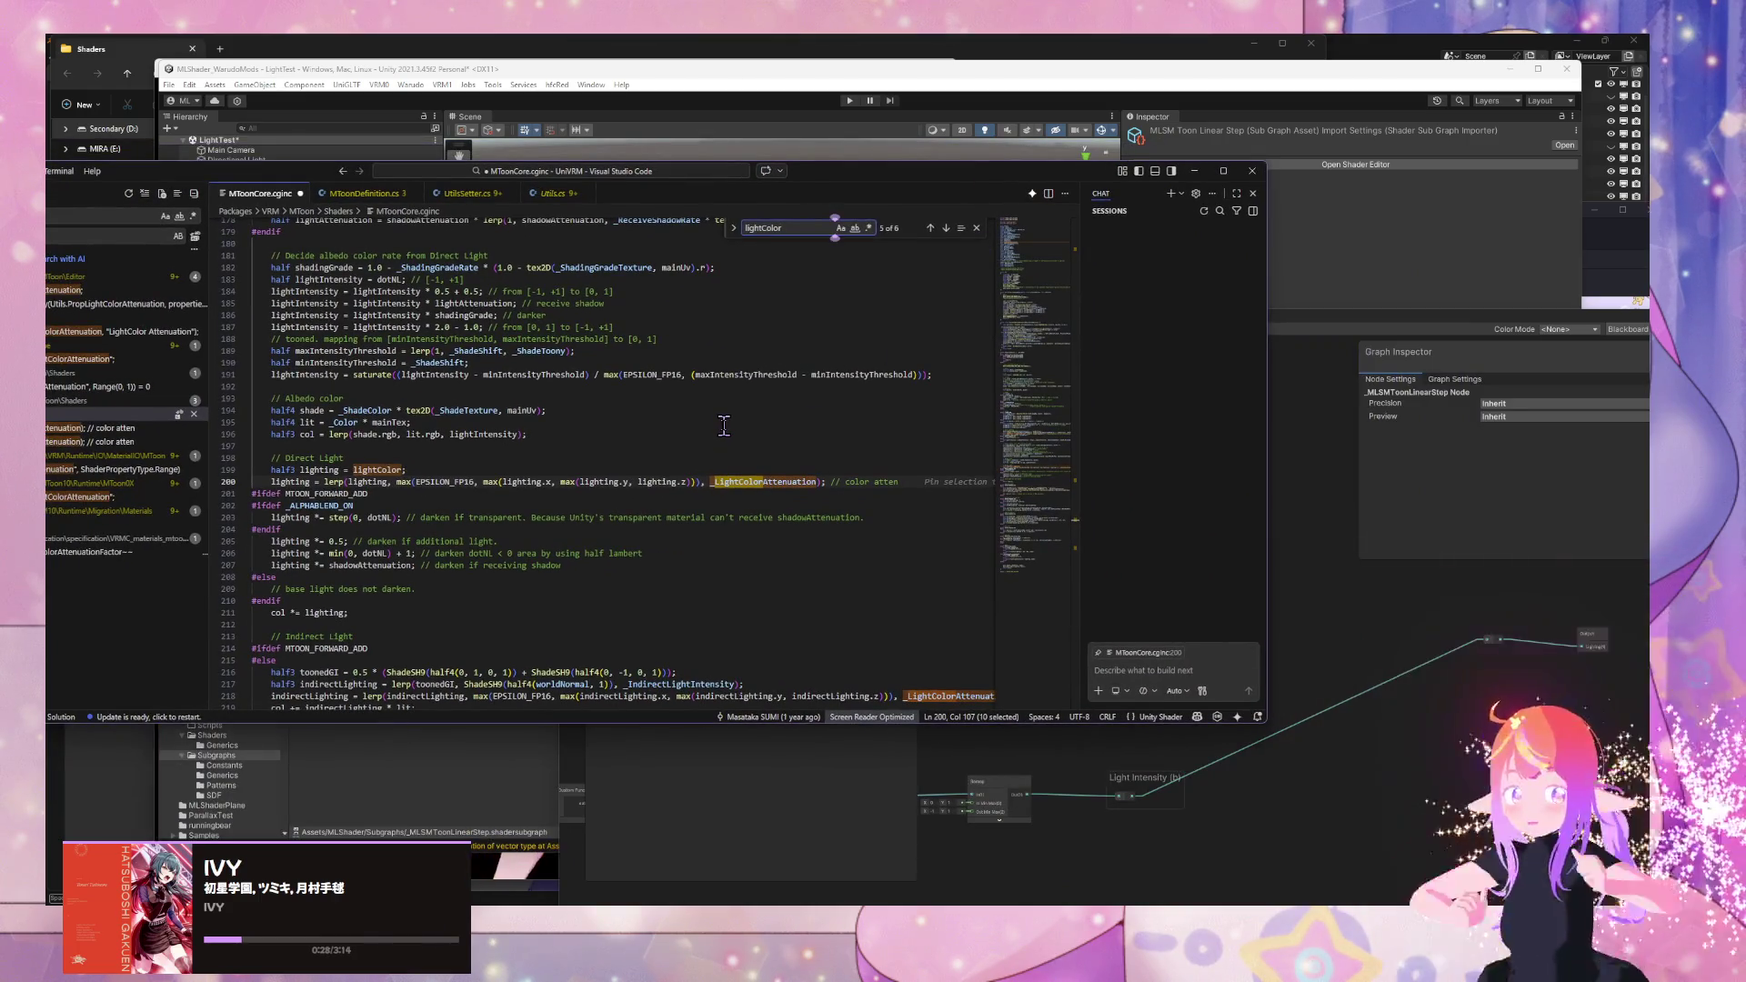
pyautogui.click(1322, 640)
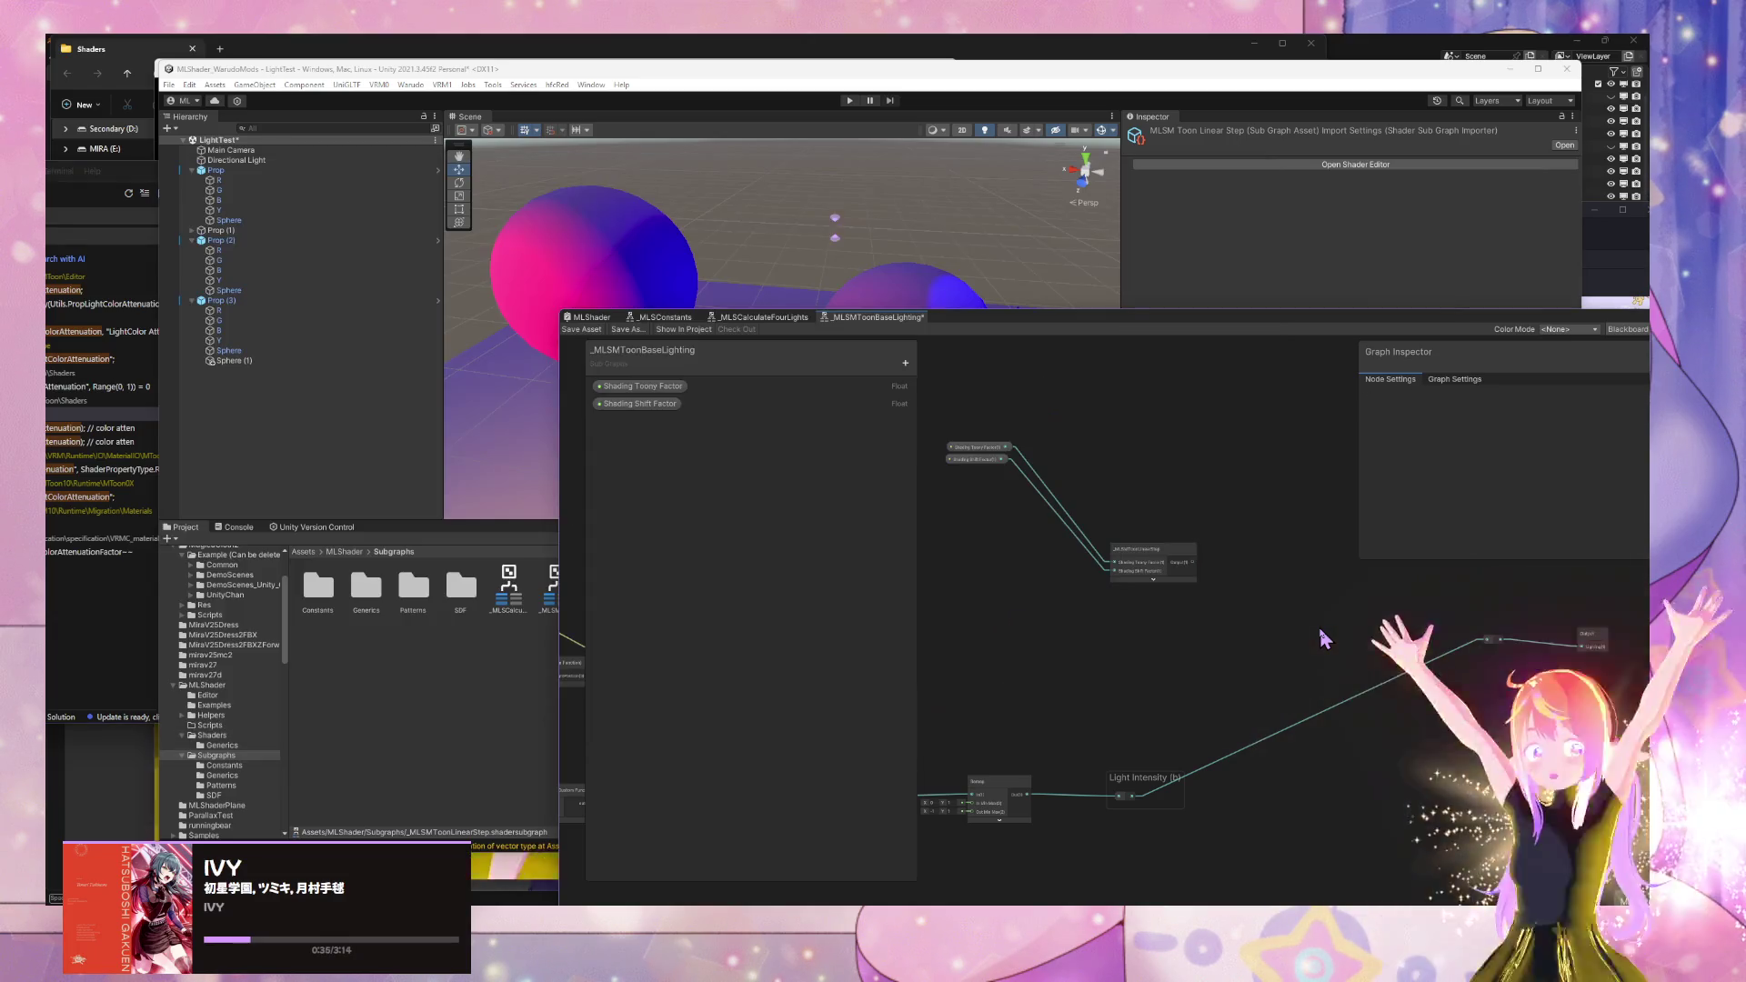
# - Add a Float property named 'Input' to _MLSMToonLinearStep and place it on the canvas
pyautogui.doubleClick(1157, 568)
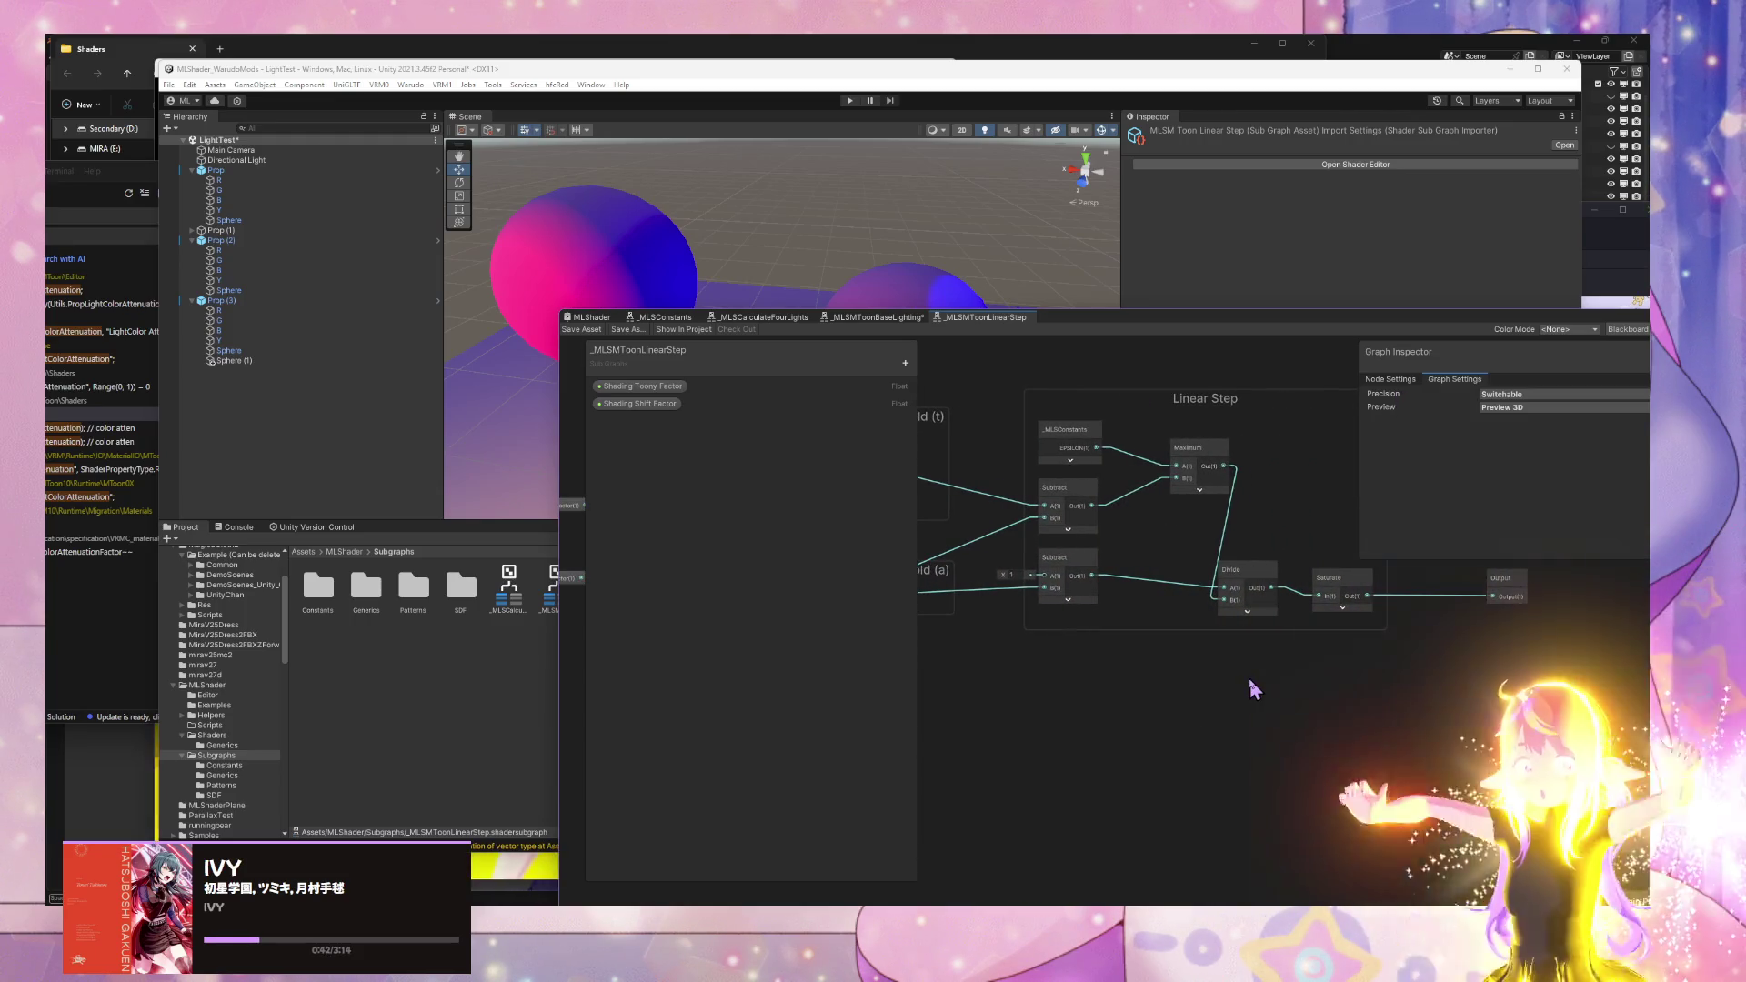
pyautogui.moveTo(1130, 619); pyautogui.dragTo(1126, 615)
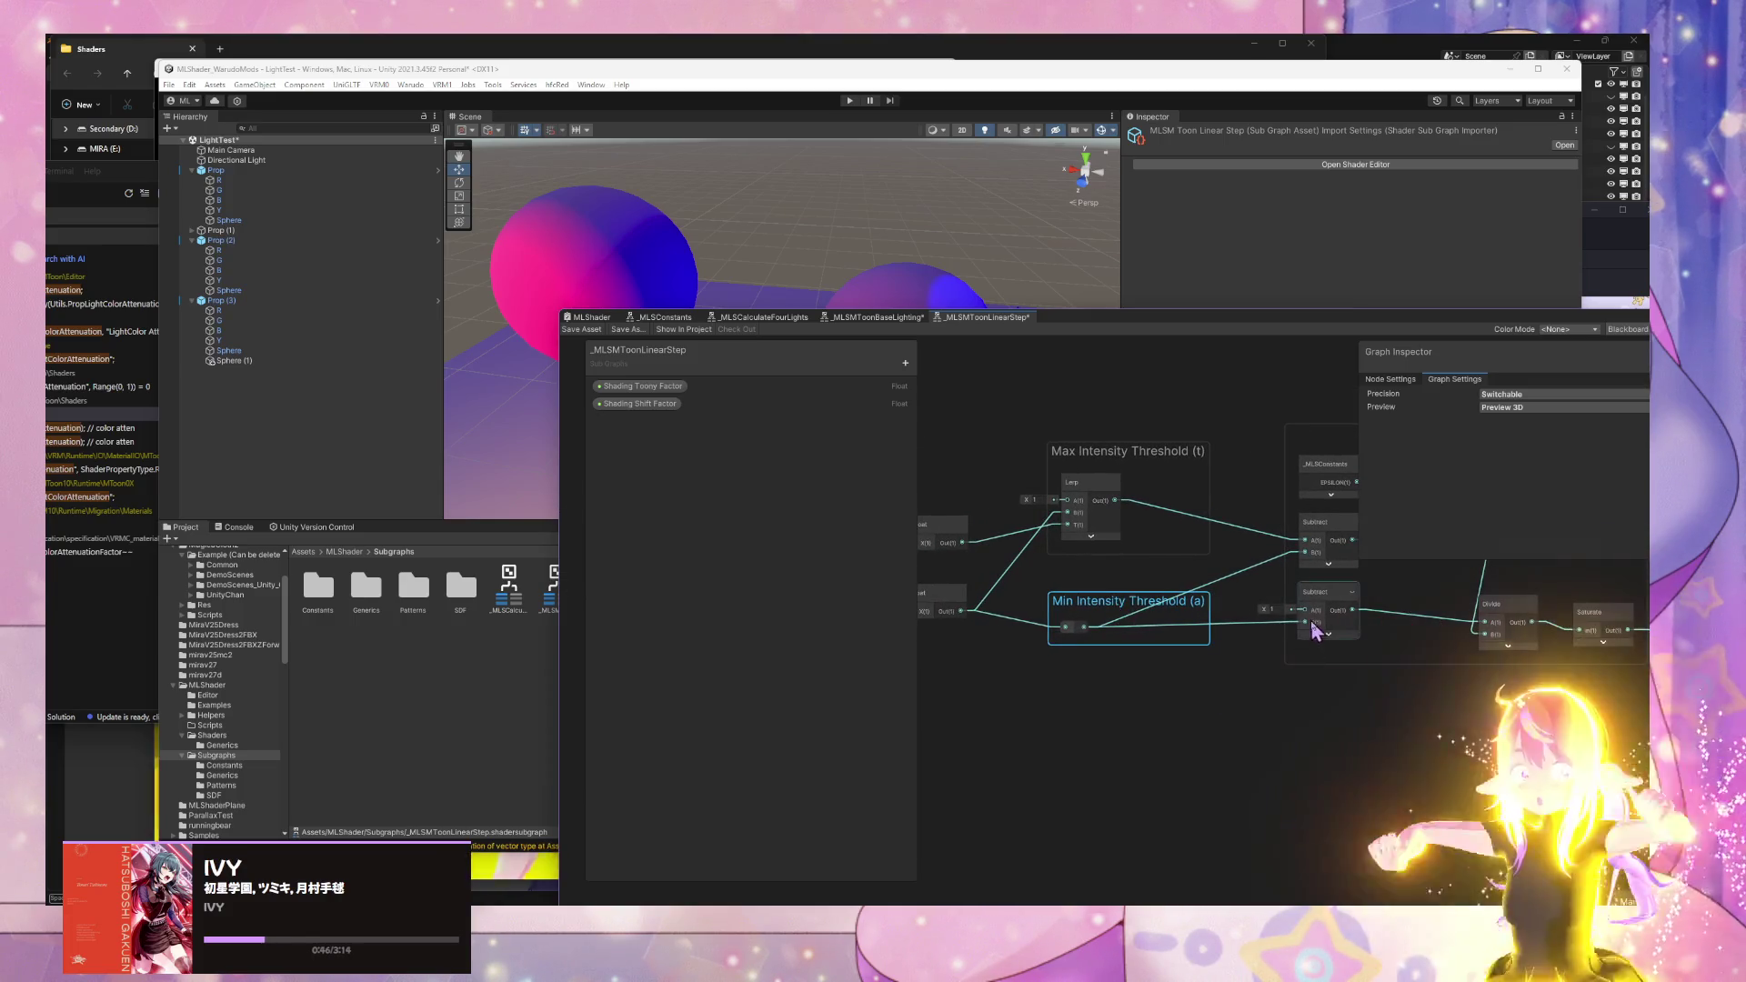
pyautogui.scroll(-2, 1312, 630)
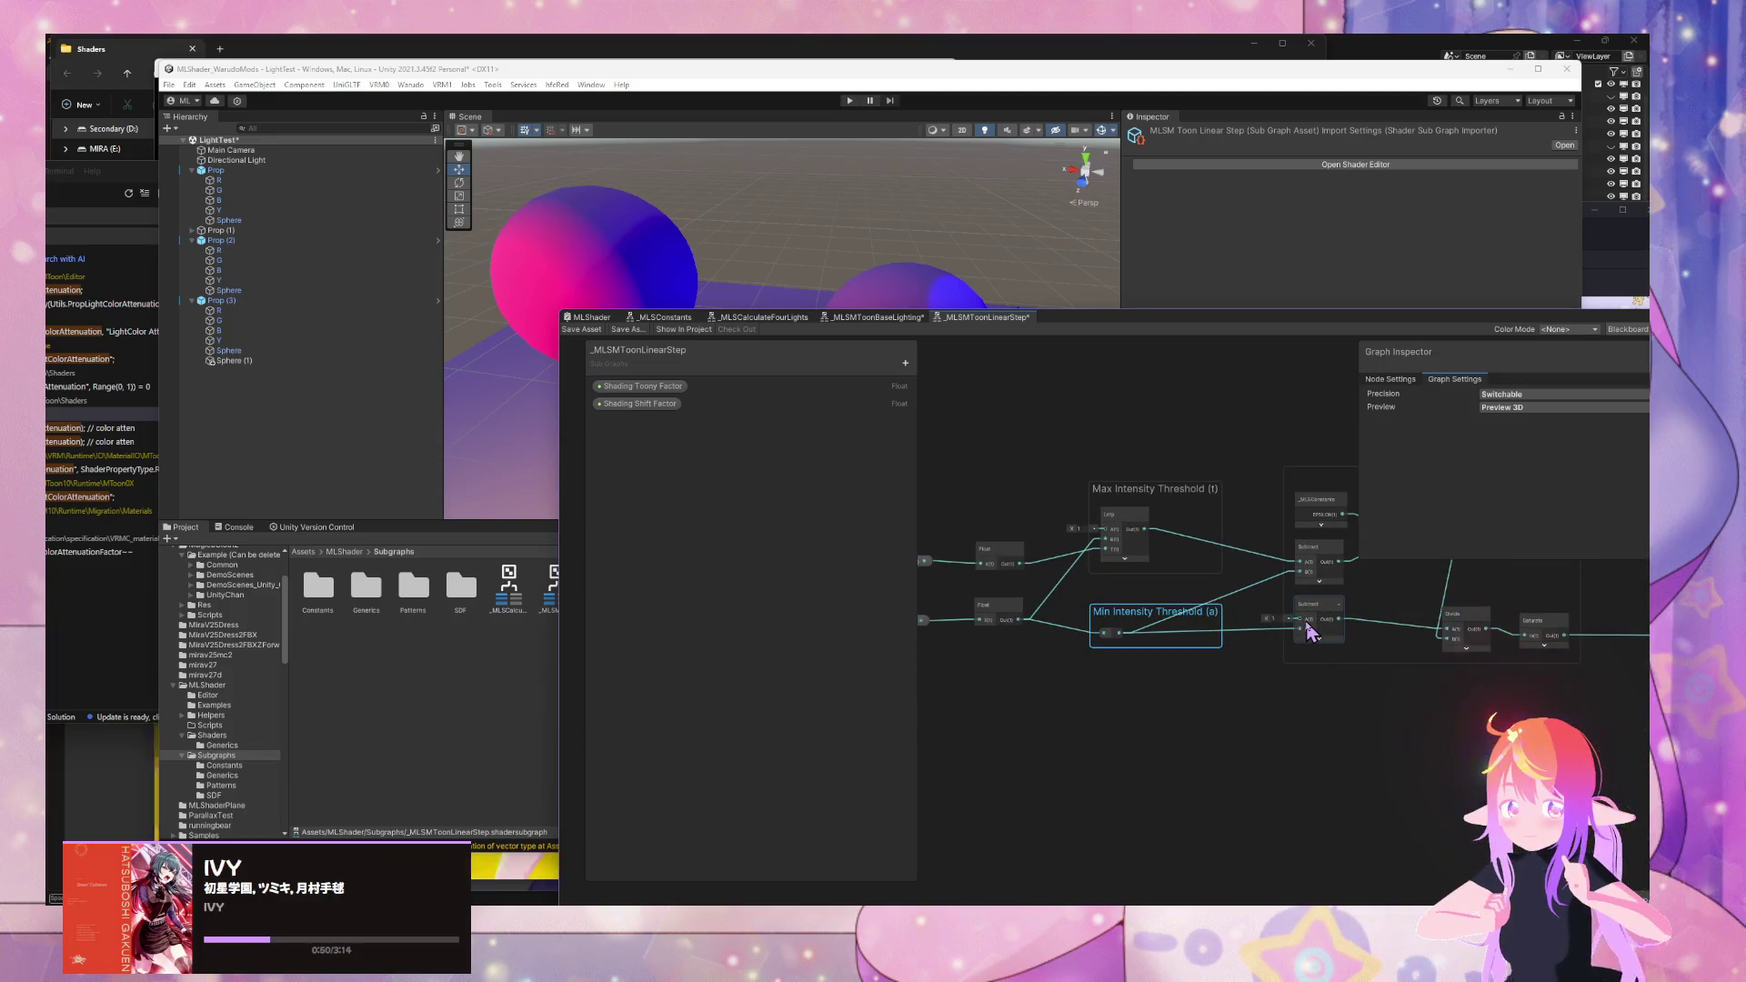
pyautogui.click(905, 363)
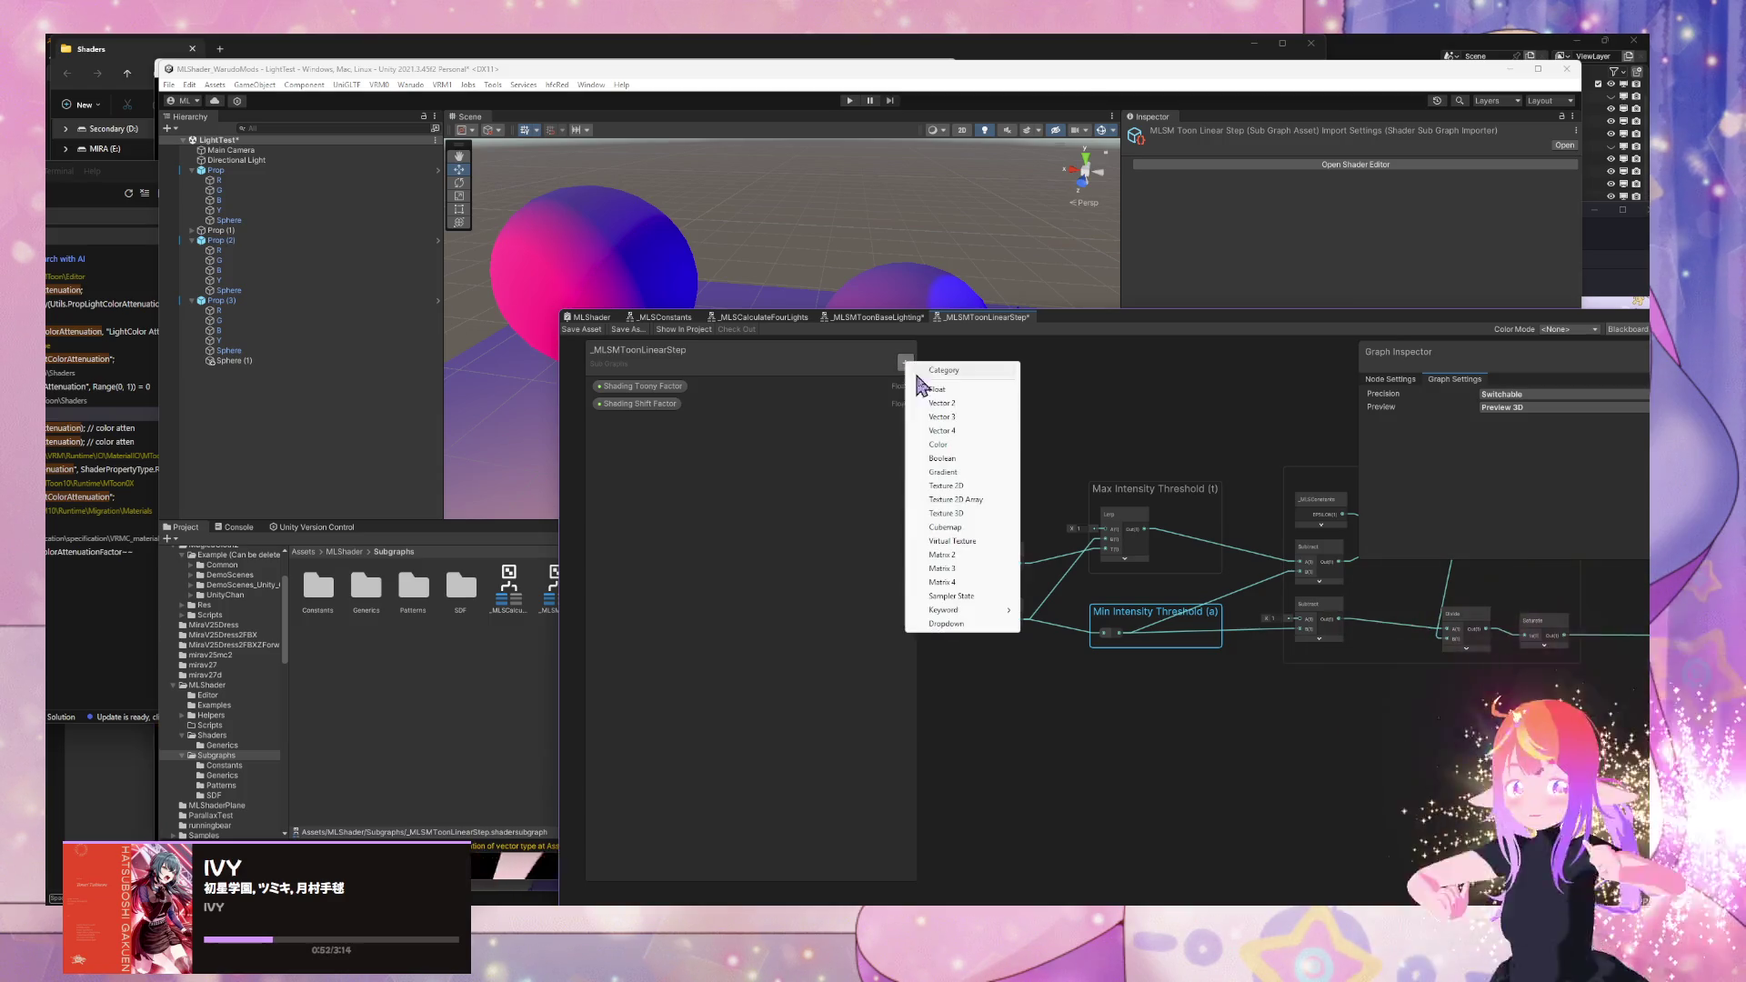
pyautogui.click(981, 391)
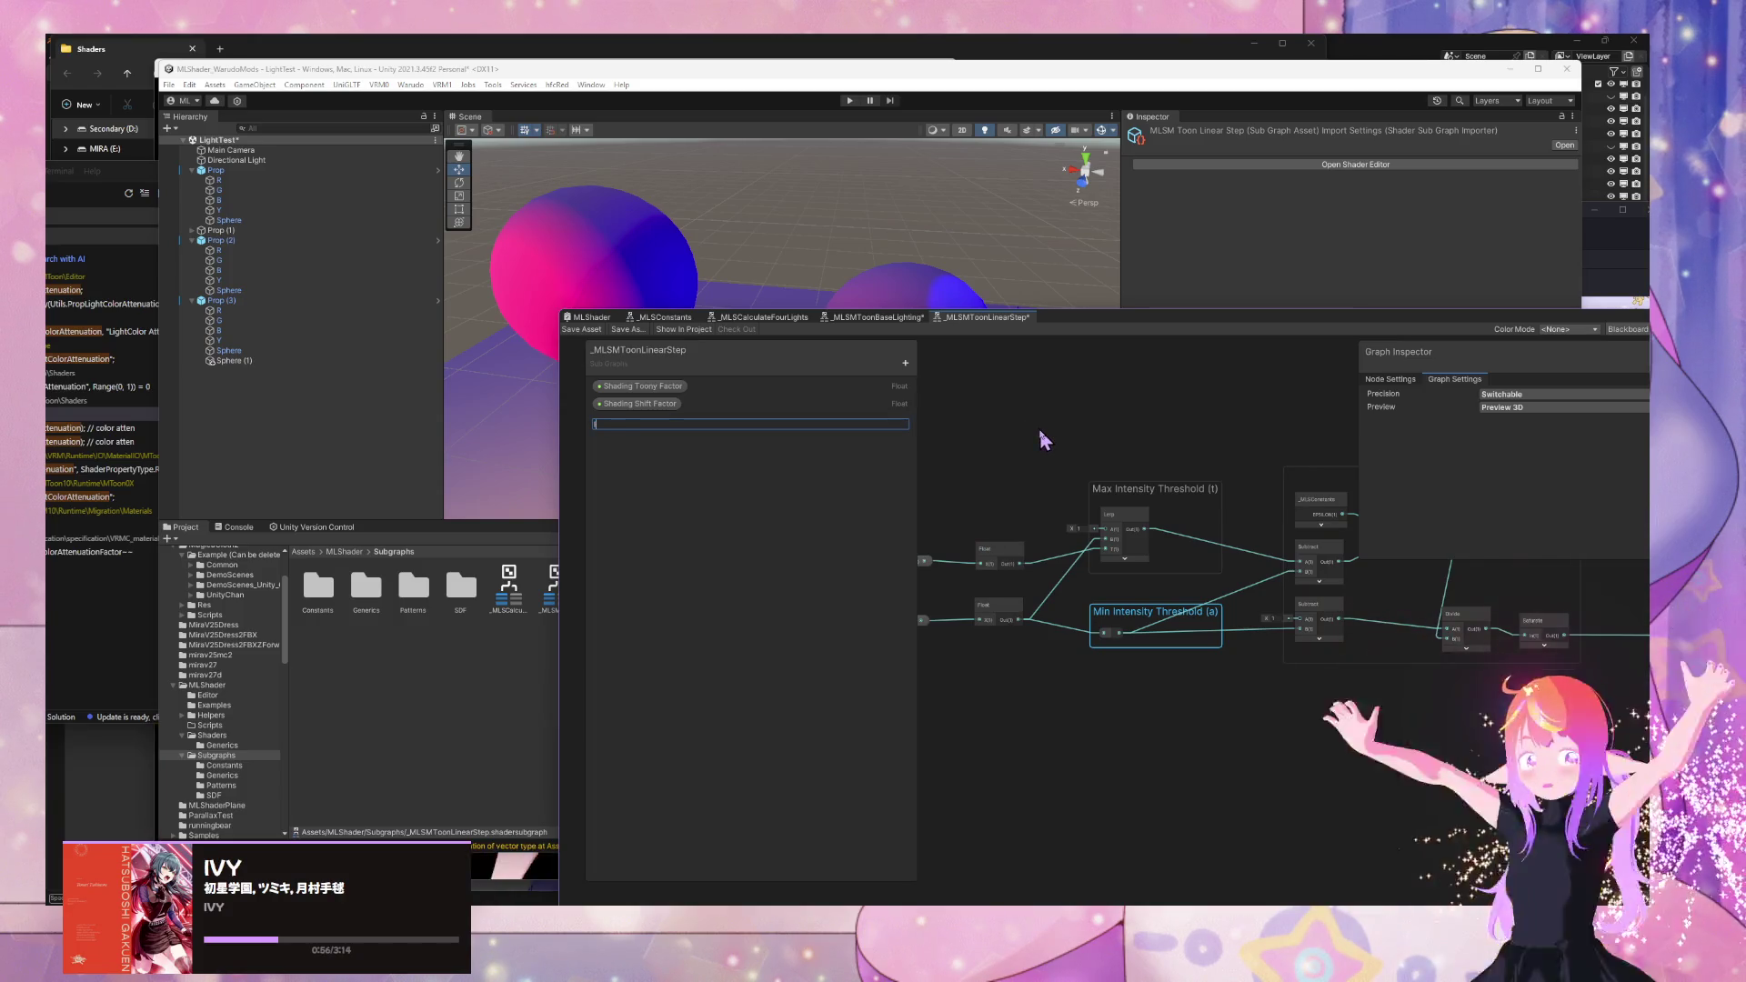
pyautogui.write('Input')
pyautogui.press('Return')
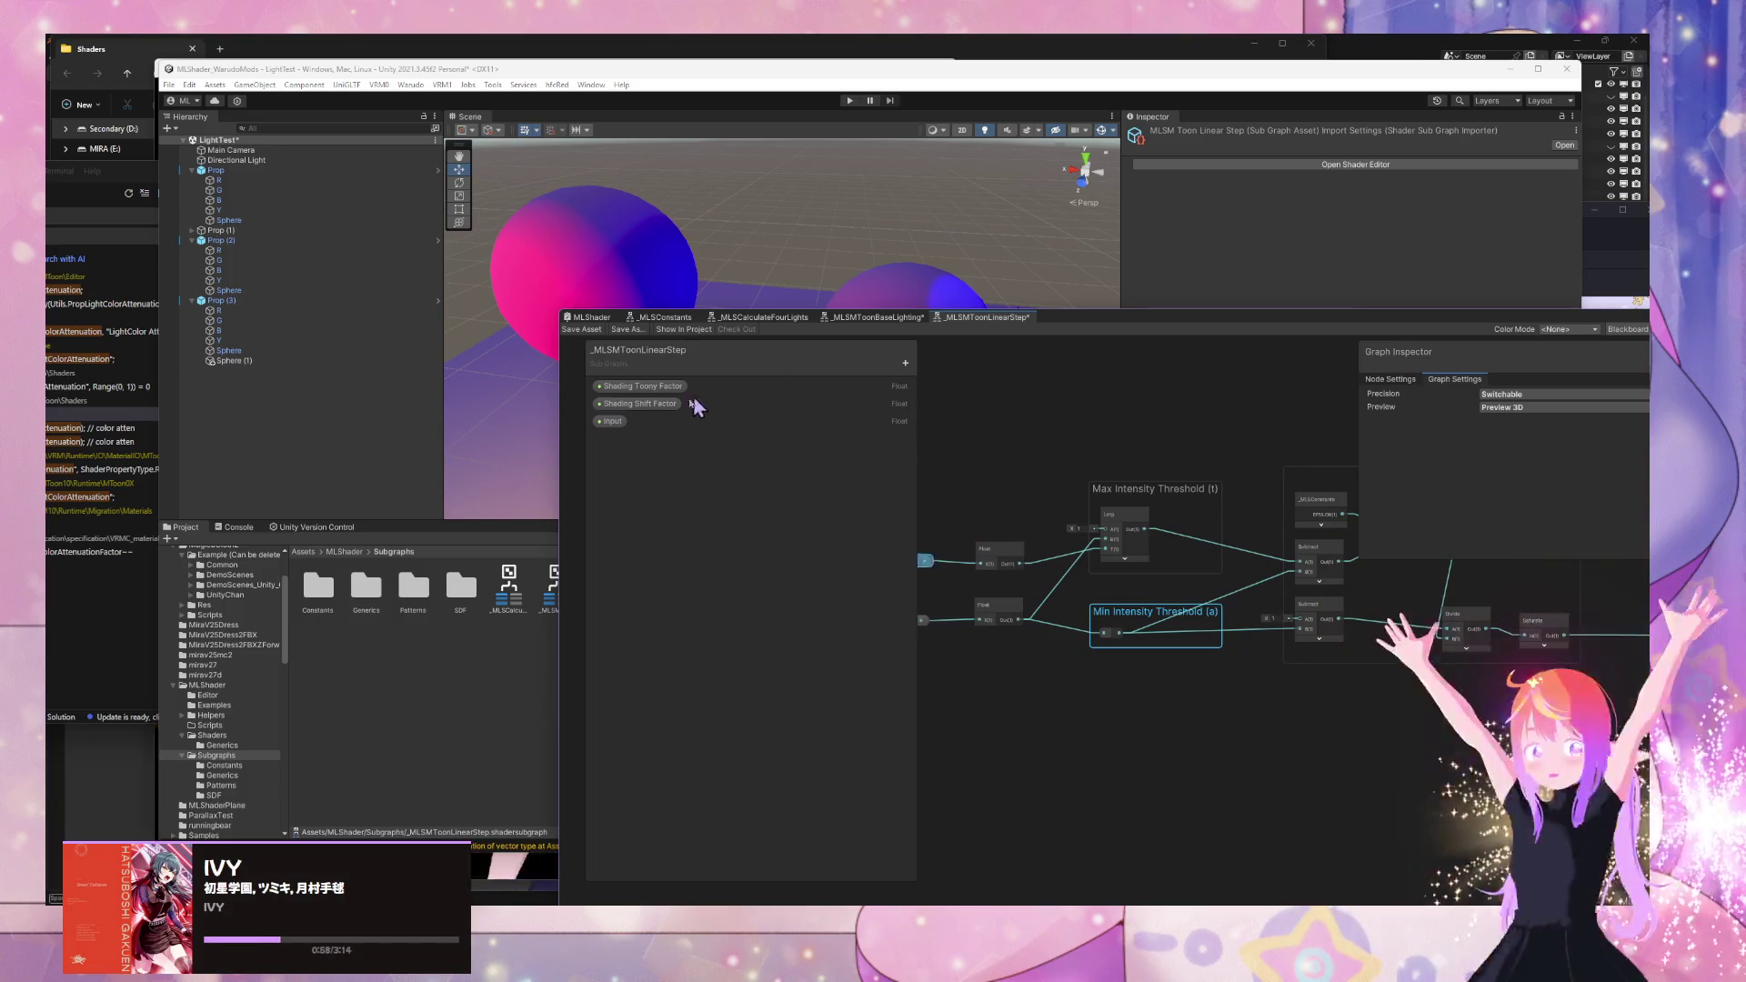
pyautogui.moveTo(610, 421)
pyautogui.mouseDown()
pyautogui.moveTo(1132, 715)
pyautogui.moveTo(1447, 639)
pyautogui.mouseUp()
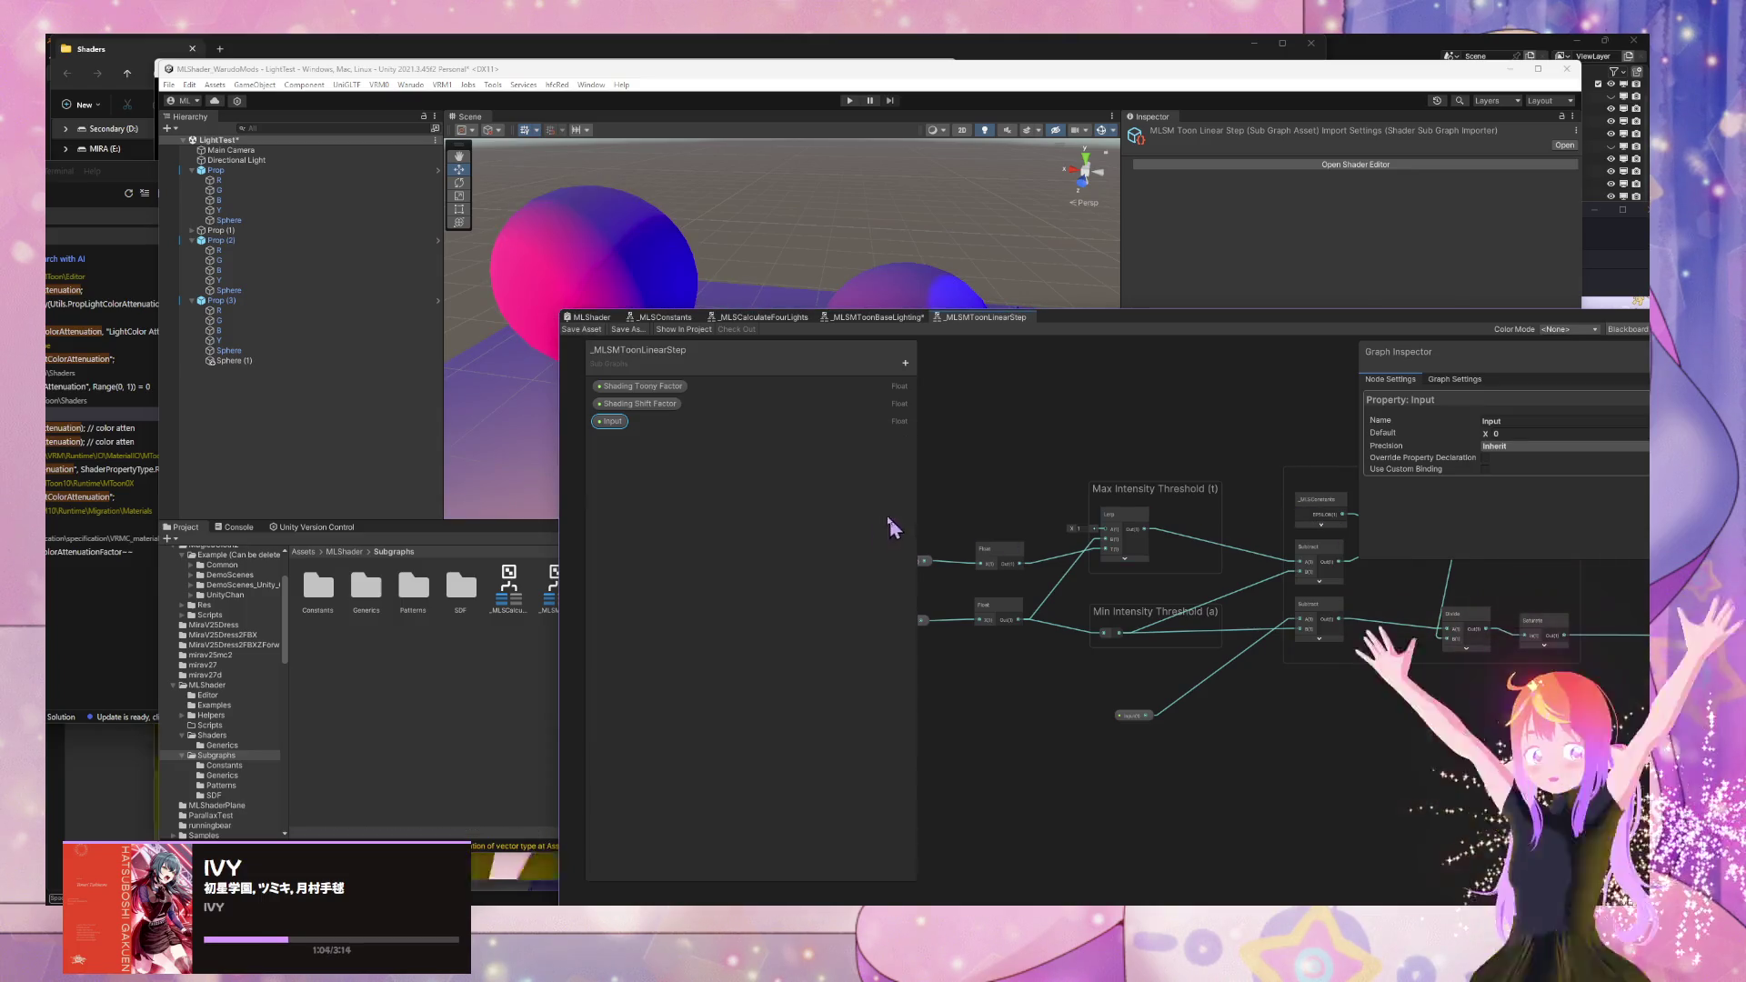
pyautogui.click(900, 318)
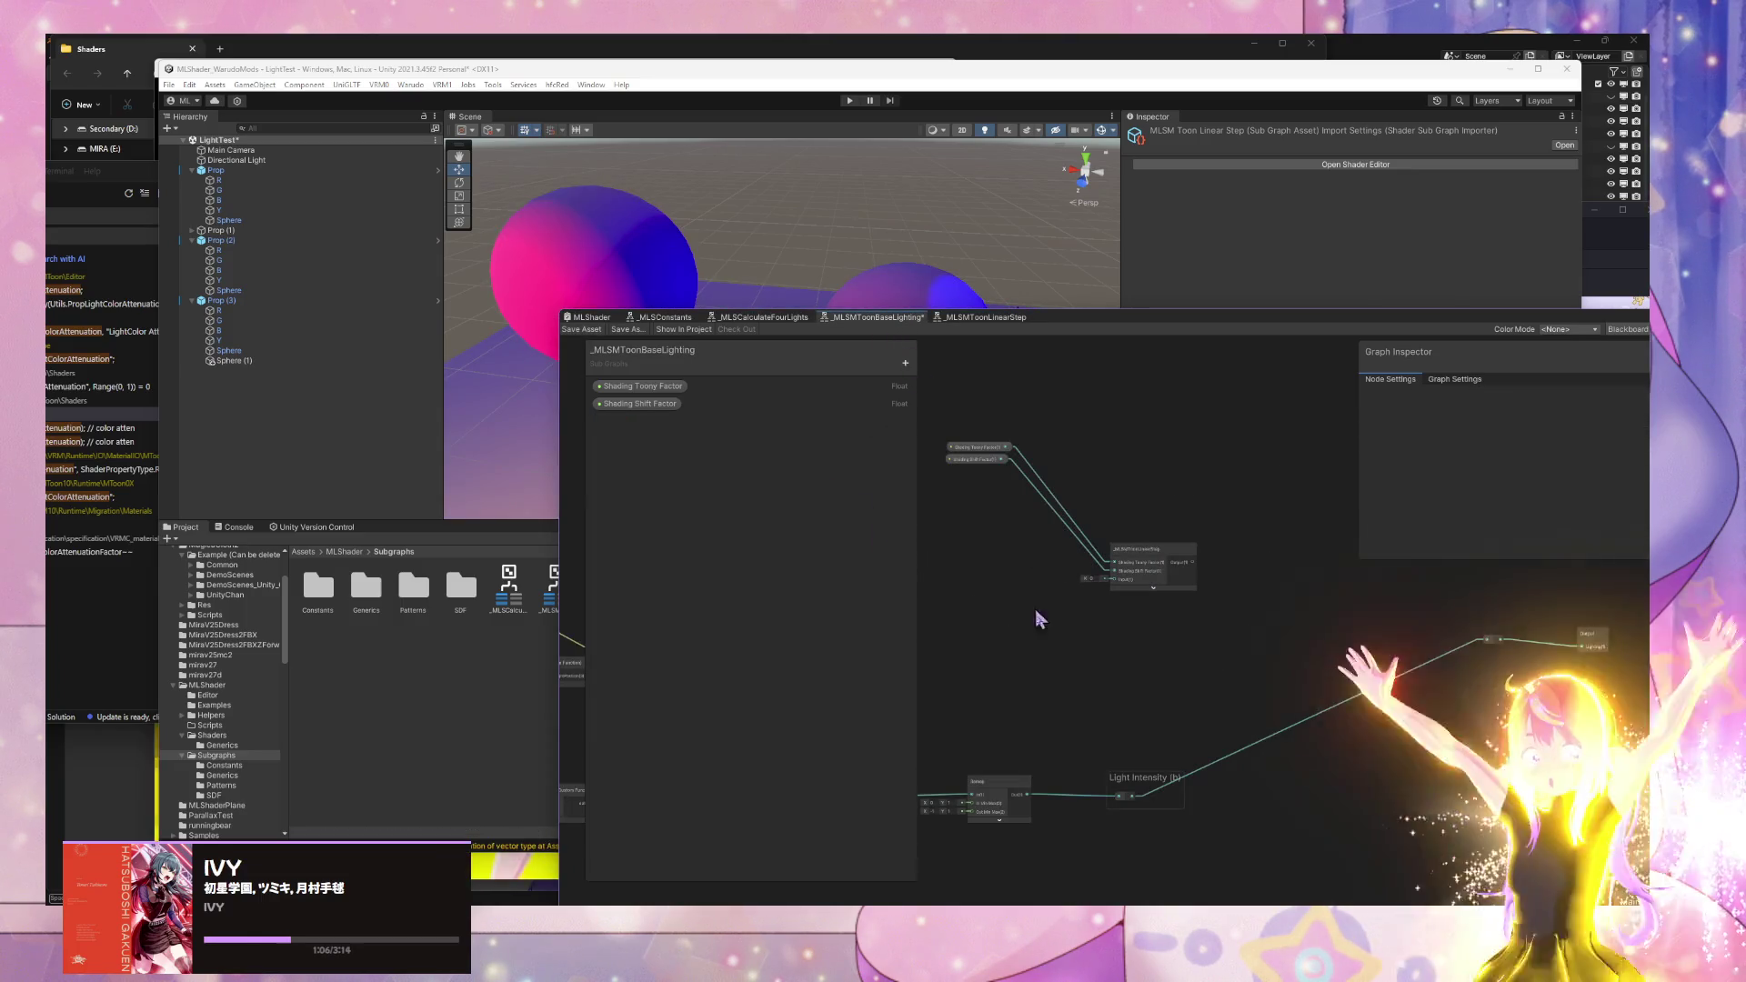
# - Connect Light Intensity to the Linear Step node's Input port
pyautogui.moveTo(1133, 798)
pyautogui.mouseDown()
pyautogui.moveTo(1059, 568)
pyautogui.moveTo(1130, 741)
pyautogui.moveTo(1126, 798)
pyautogui.mouseUp()
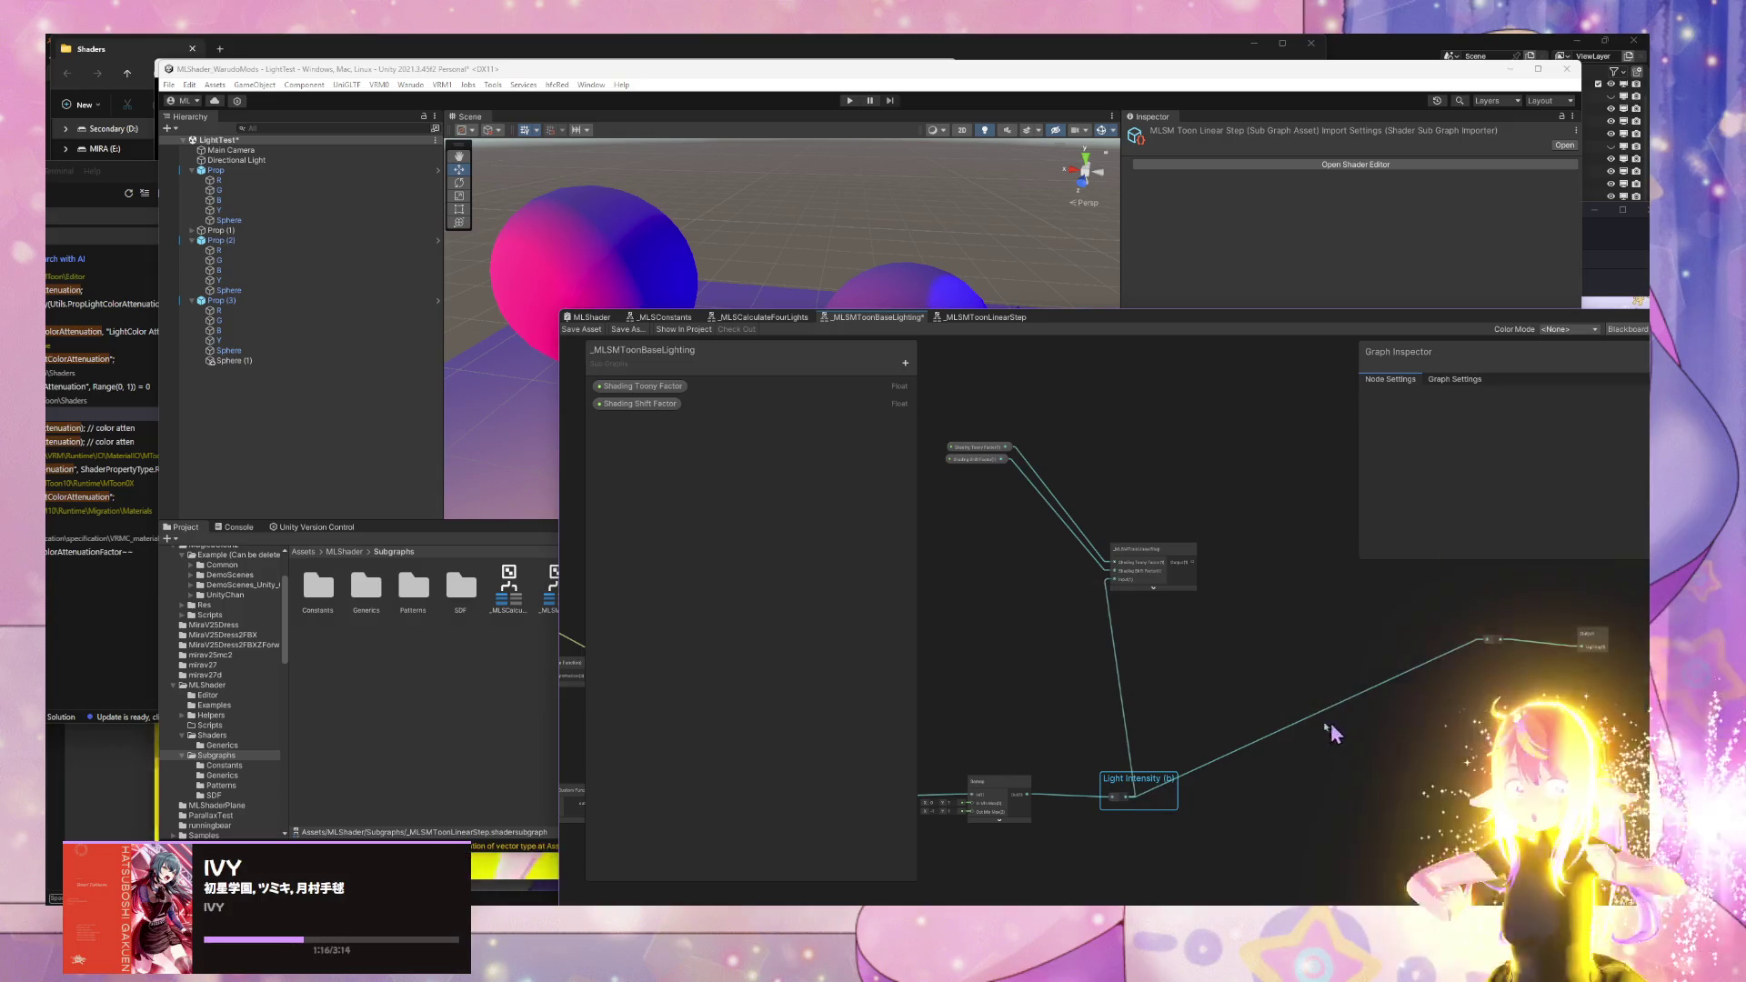
pyautogui.moveTo(1330, 734); pyautogui.dragTo(1115, 740)
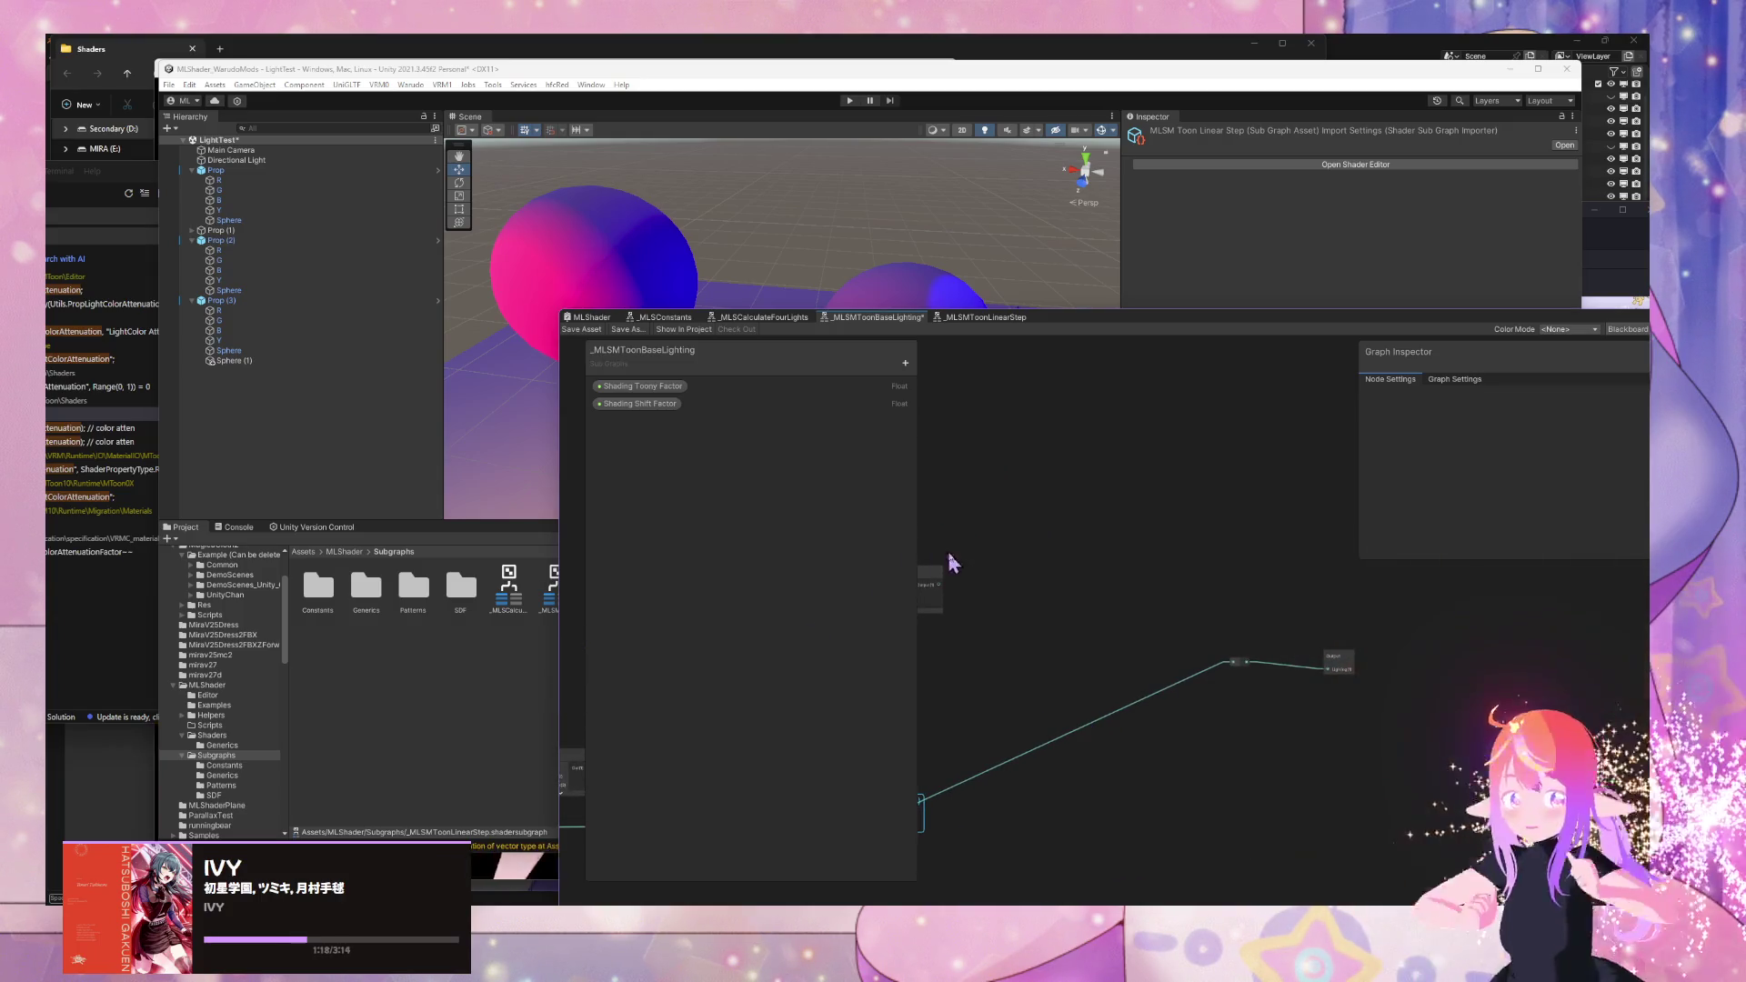
pyautogui.moveTo(949, 556); pyautogui.dragTo(1069, 580)
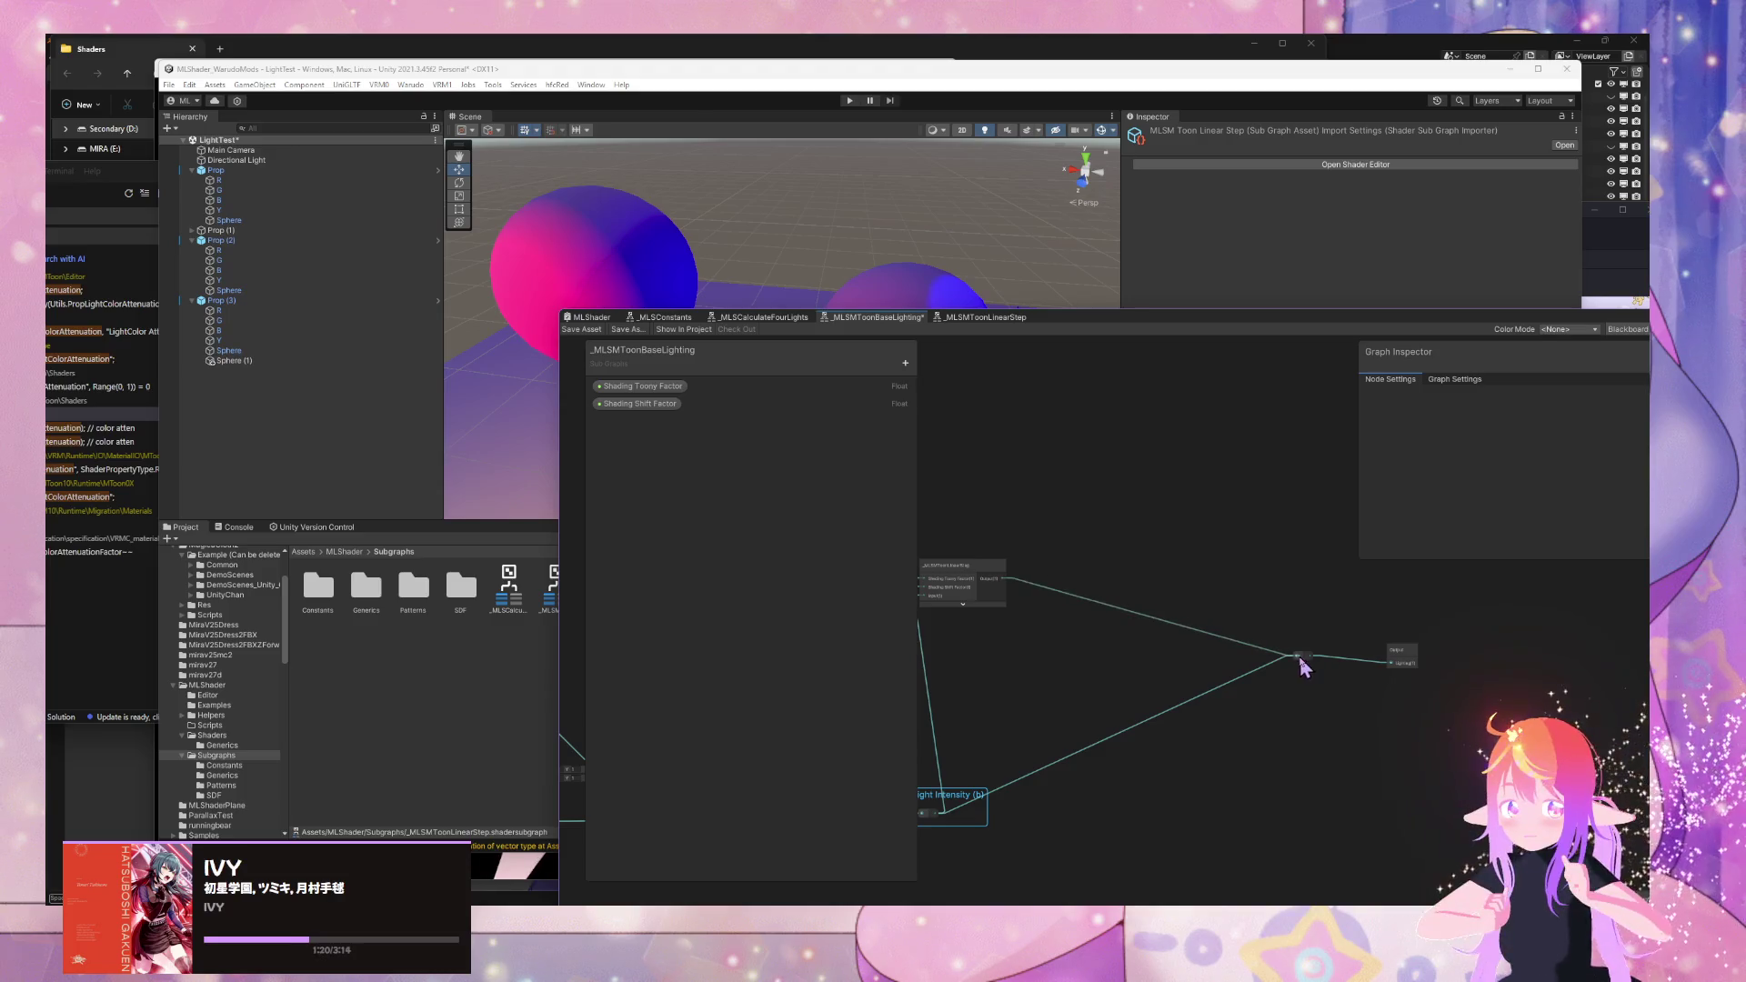
pyautogui.moveTo(892, 473); pyautogui.dragTo(1084, 474)
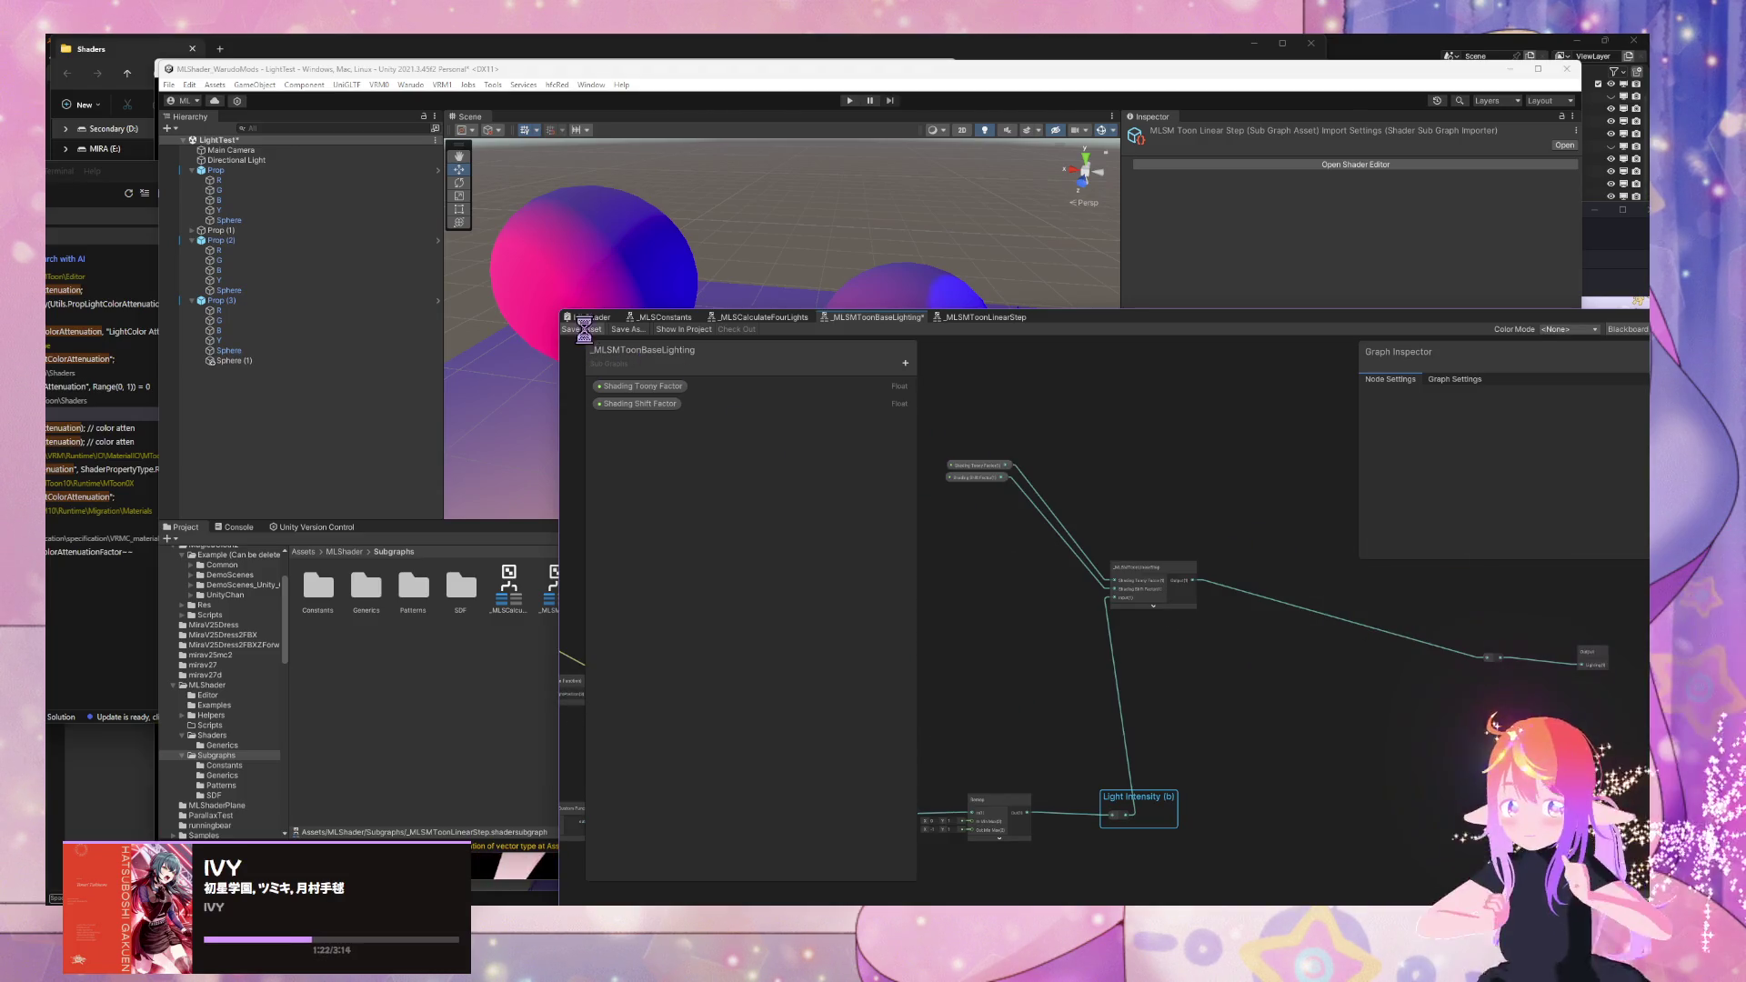
# - Move the graph window aside and select the Prop (3) ground plane to inspect its material
pyautogui.moveTo(1050, 319)
pyautogui.mouseDown()
pyautogui.moveTo(1165, 424)
pyautogui.moveTo(1216, 672)
pyautogui.moveTo(1161, 337)
pyautogui.moveTo(1247, 476)
pyautogui.mouseUp()
pyautogui.moveTo(1045, 381)
pyautogui.mouseDown()
pyautogui.moveTo(846, 273)
pyautogui.moveTo(1044, 304)
pyautogui.moveTo(1307, 286)
pyautogui.moveTo(1351, 357)
pyautogui.moveTo(1395, 339)
pyautogui.moveTo(1067, 312)
pyautogui.moveTo(682, 312)
pyautogui.moveTo(769, 404)
pyautogui.moveTo(721, 265)
pyautogui.moveTo(793, 314)
pyautogui.mouseUp()
pyautogui.click(960, 378)
# - Change the ML Shader Test sliders from 0.235 to 0.063 and from 0.477 to 0.627
pyautogui.moveTo(1292, 465); pyautogui.dragTo(610, 624)
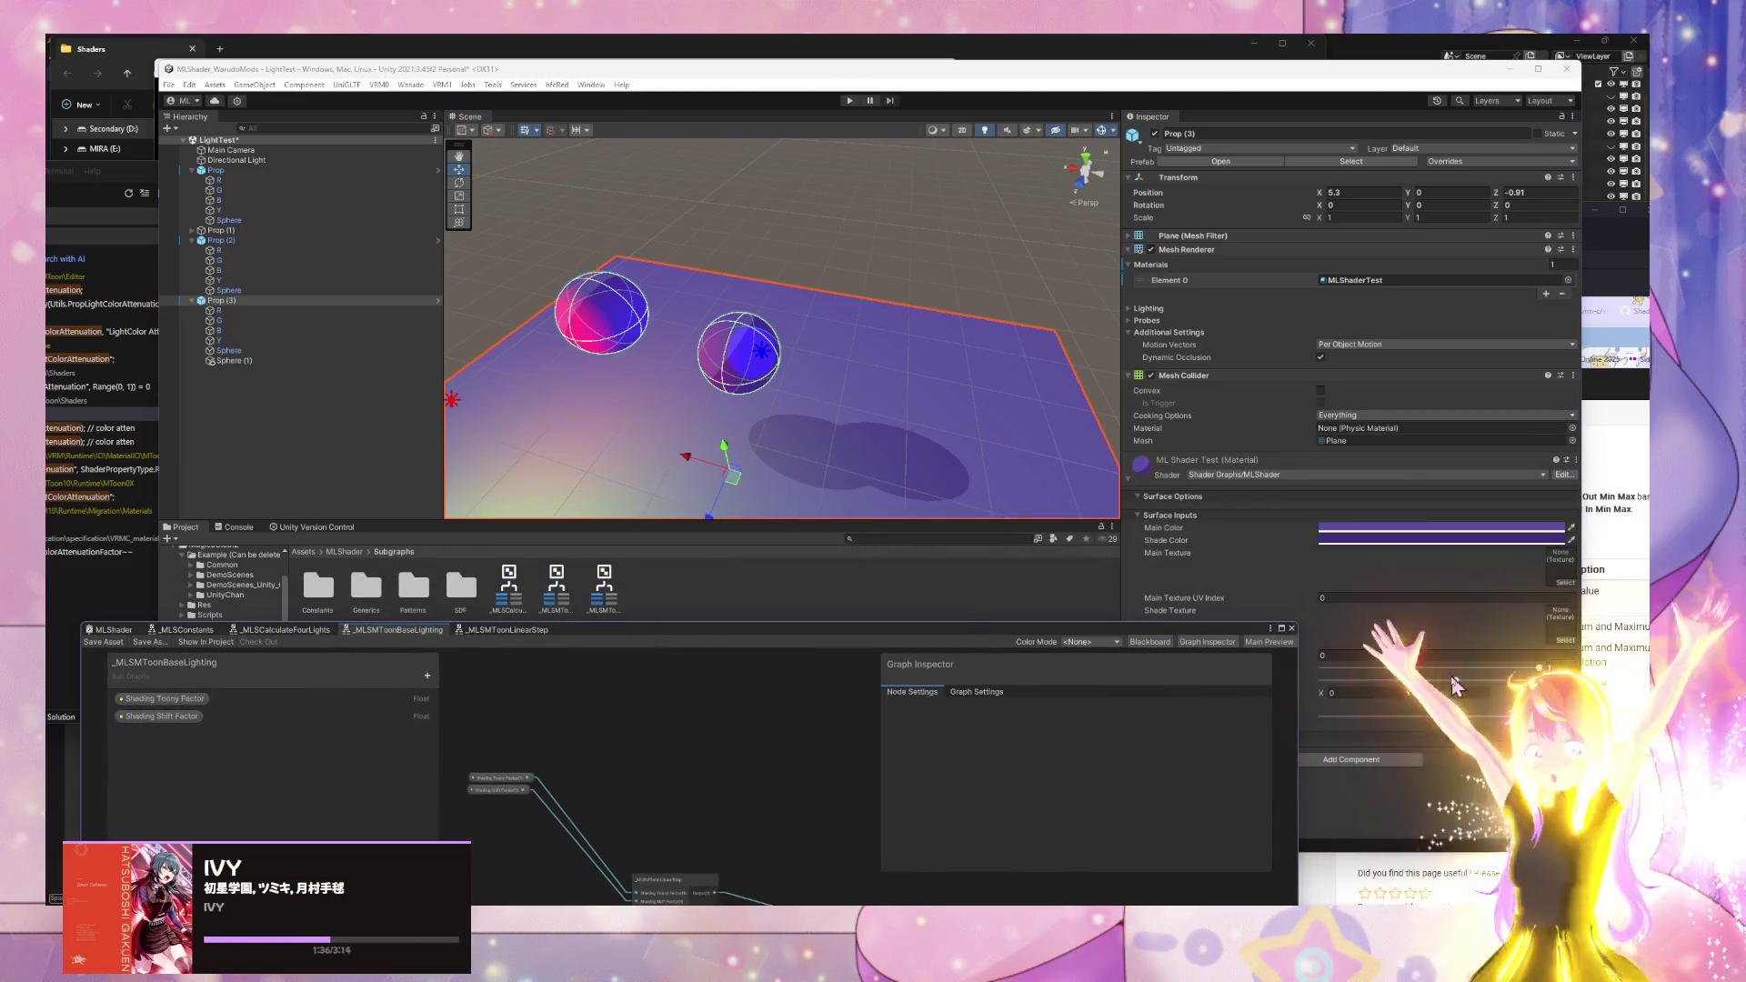
pyautogui.moveTo(1456, 683); pyautogui.dragTo(1449, 681)
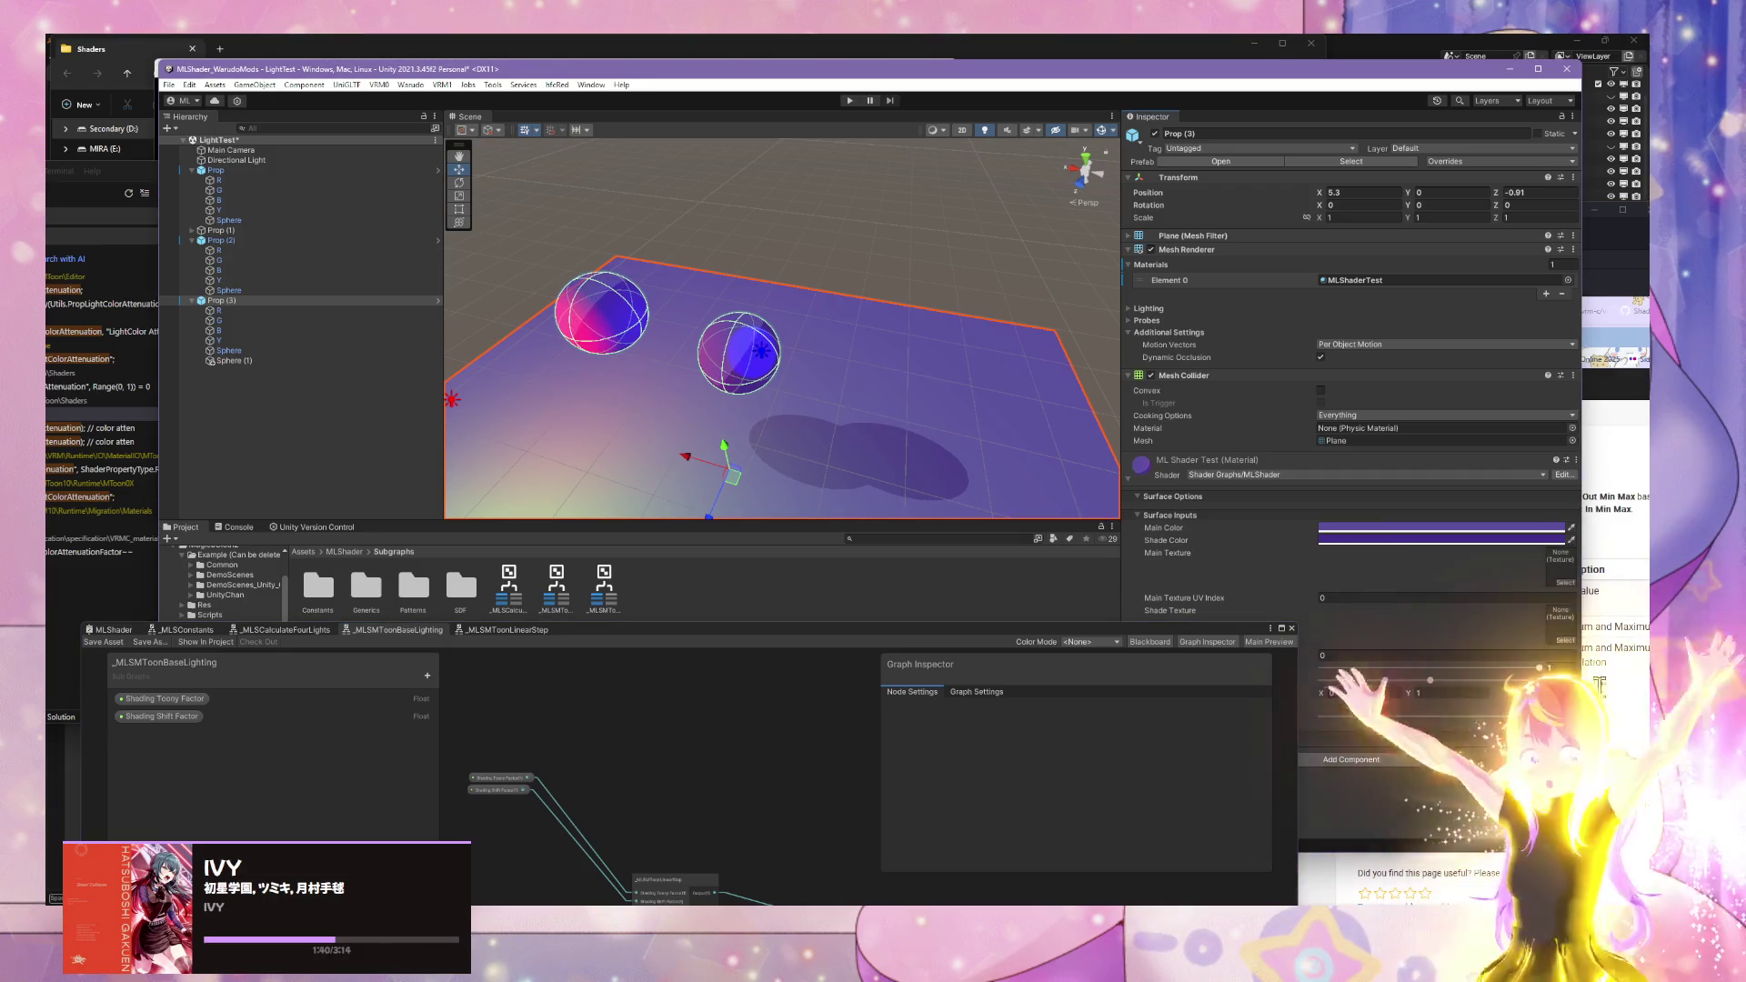
pyautogui.moveTo(1412, 672)
pyautogui.mouseDown()
pyautogui.moveTo(1479, 664)
pyautogui.moveTo(1359, 649)
pyautogui.moveTo(1538, 656)
pyautogui.mouseUp()
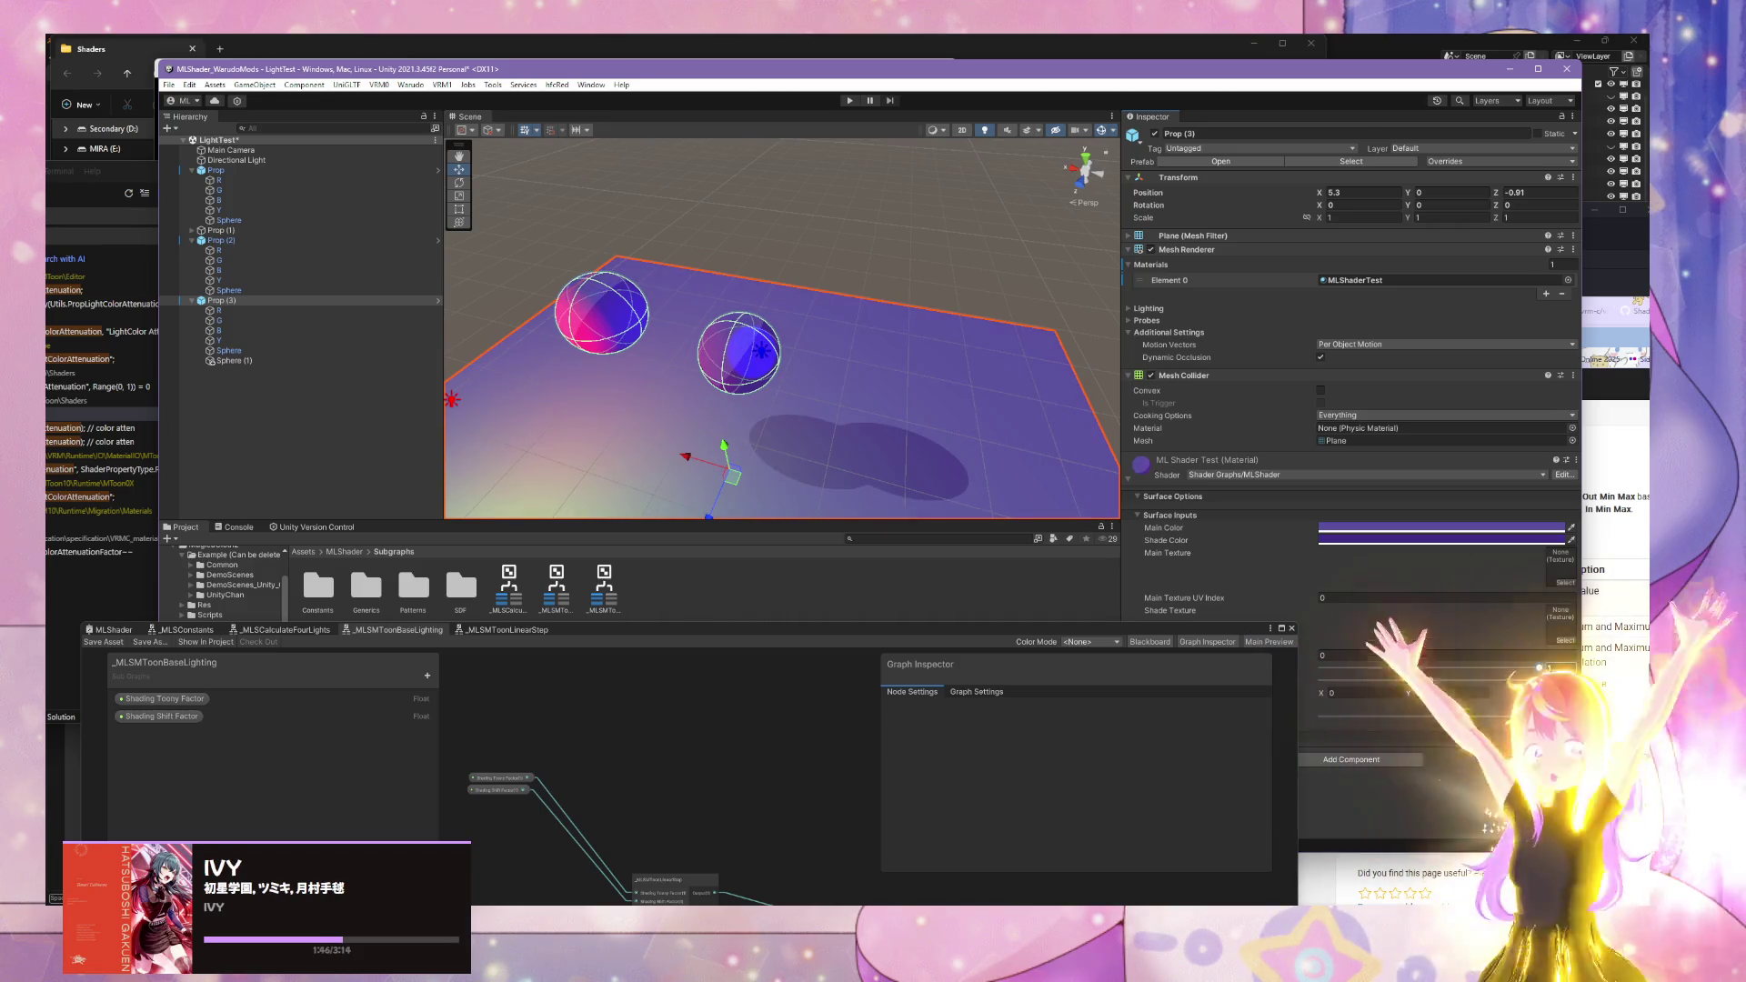
# - Re-angle the Scene view on the plane and spheres, then refocus the Shader Graph window
pyautogui.moveTo(983, 625)
pyautogui.mouseDown()
pyautogui.moveTo(1118, 545)
pyautogui.moveTo(1448, 495)
pyautogui.mouseUp()
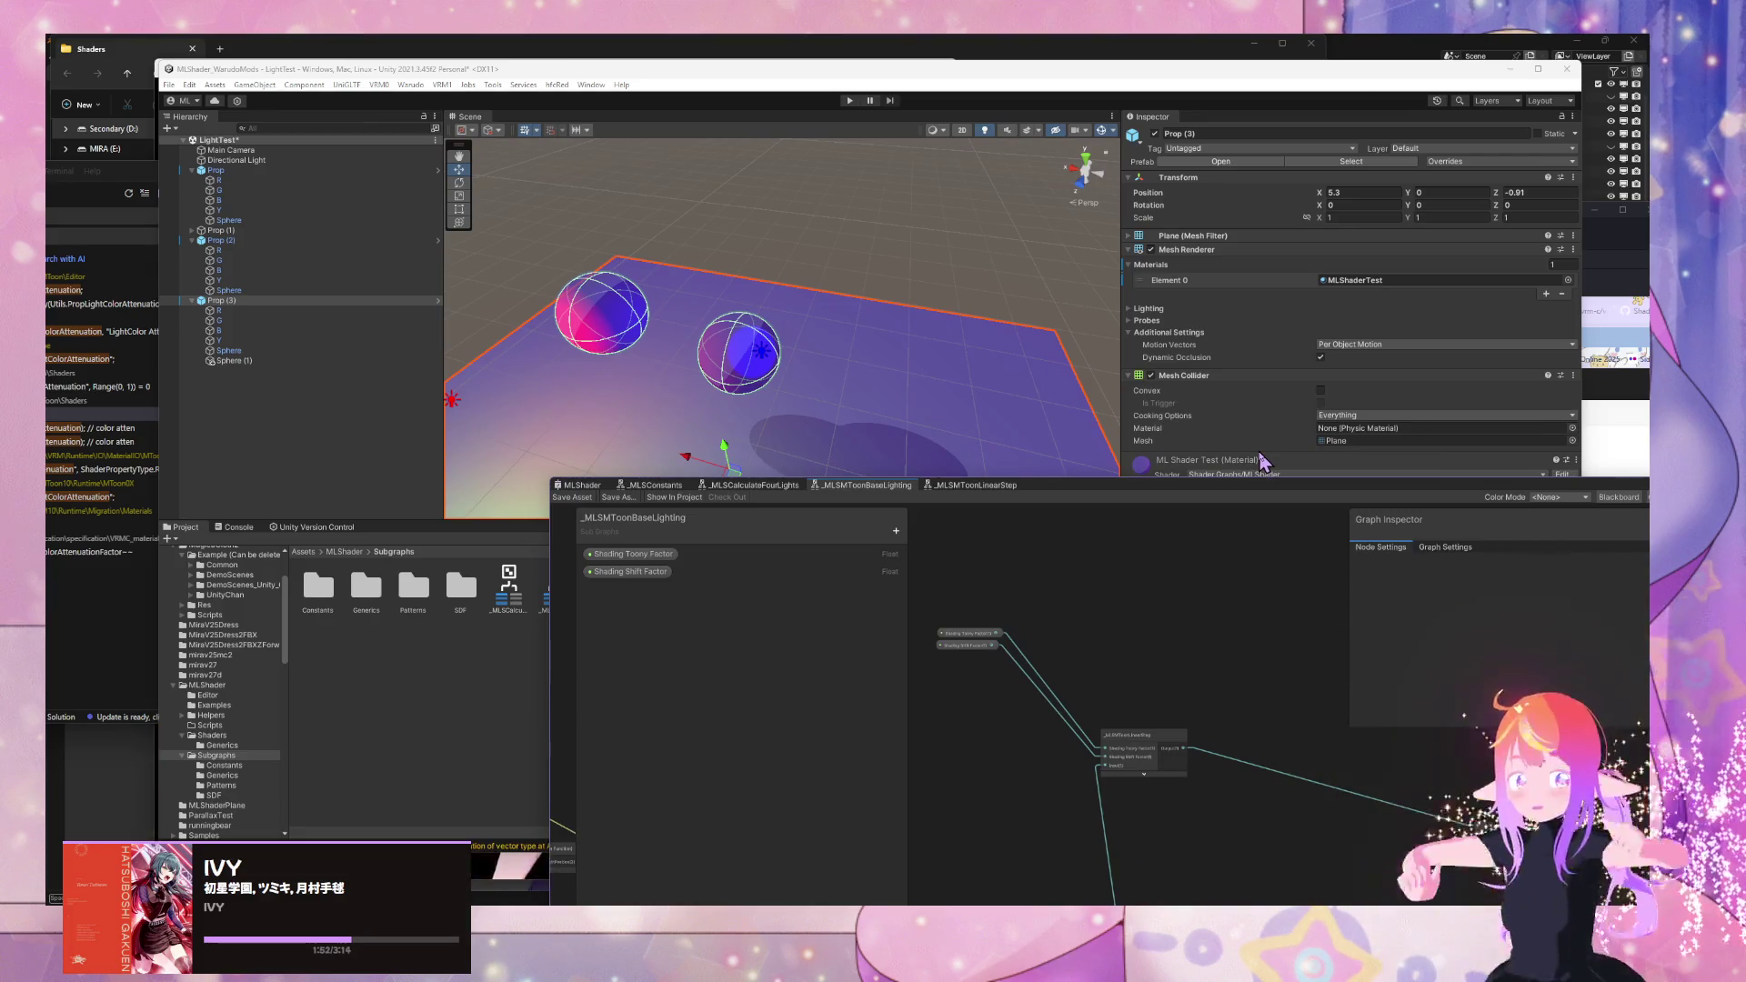
pyautogui.moveTo(980, 407)
pyautogui.mouseDown()
pyautogui.moveTo(908, 401)
pyautogui.moveTo(951, 303)
pyautogui.moveTo(885, 234)
pyautogui.moveTo(916, 226)
pyautogui.moveTo(909, 291)
pyautogui.mouseUp()
pyautogui.click(907, 304)
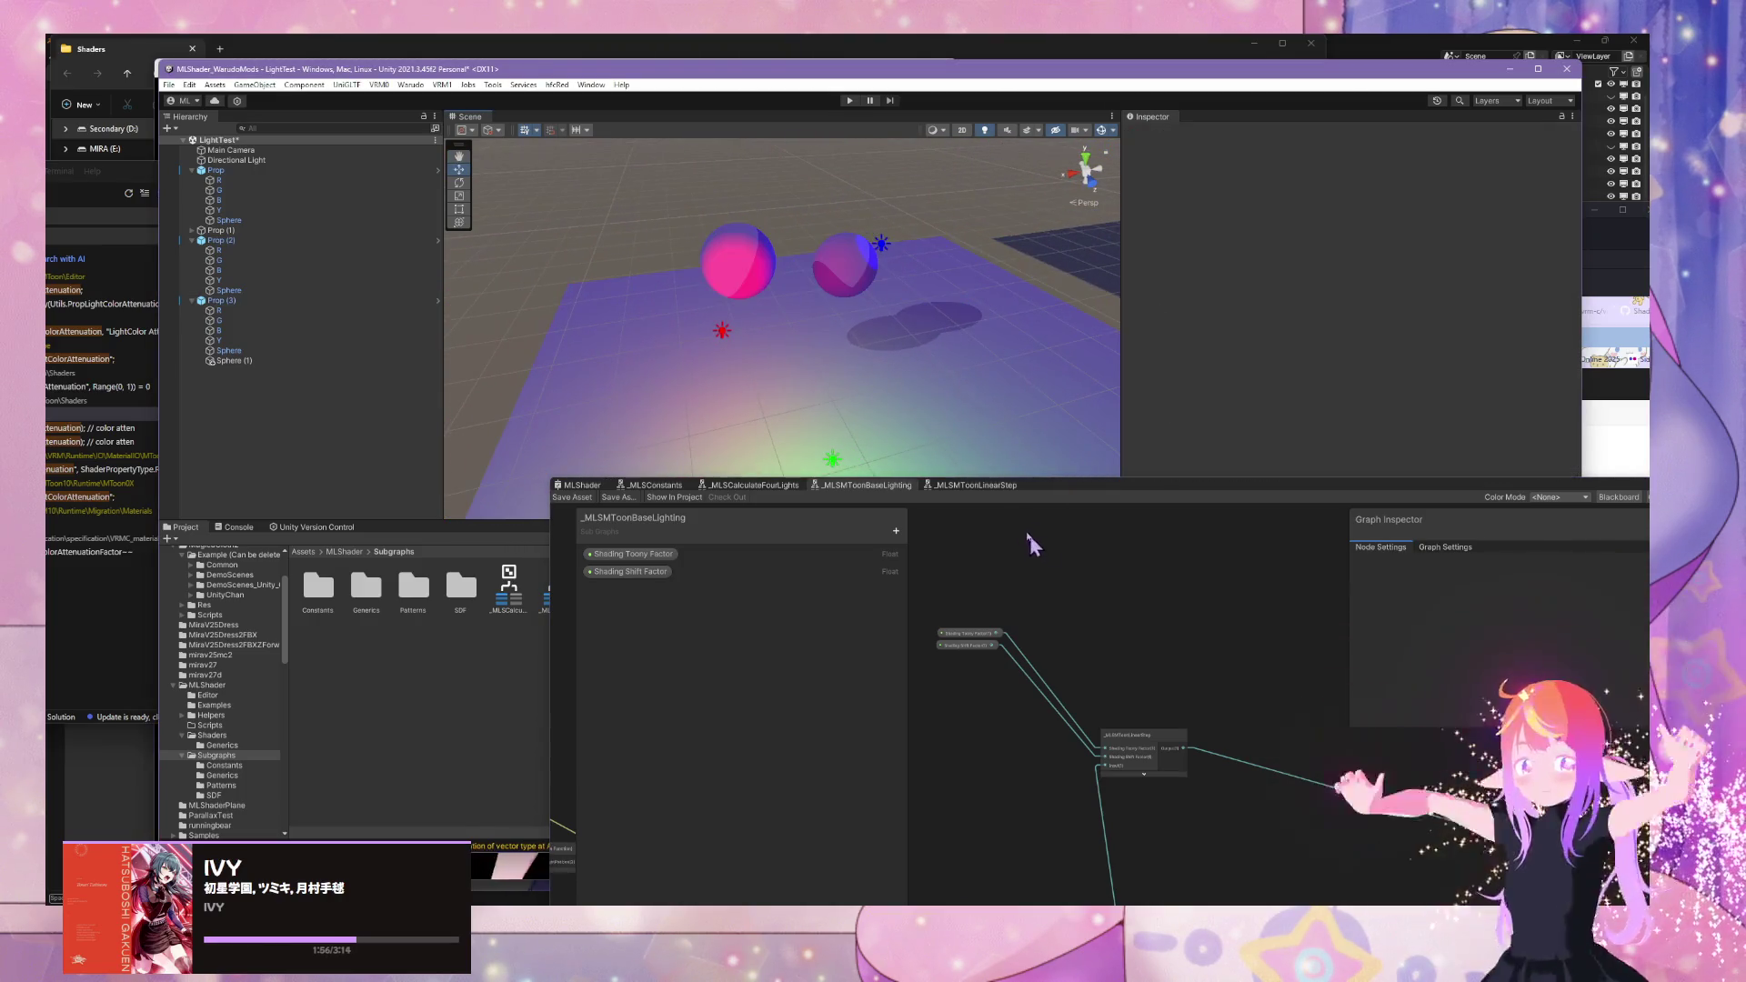
pyautogui.moveTo(916, 370); pyautogui.dragTo(951, 389)
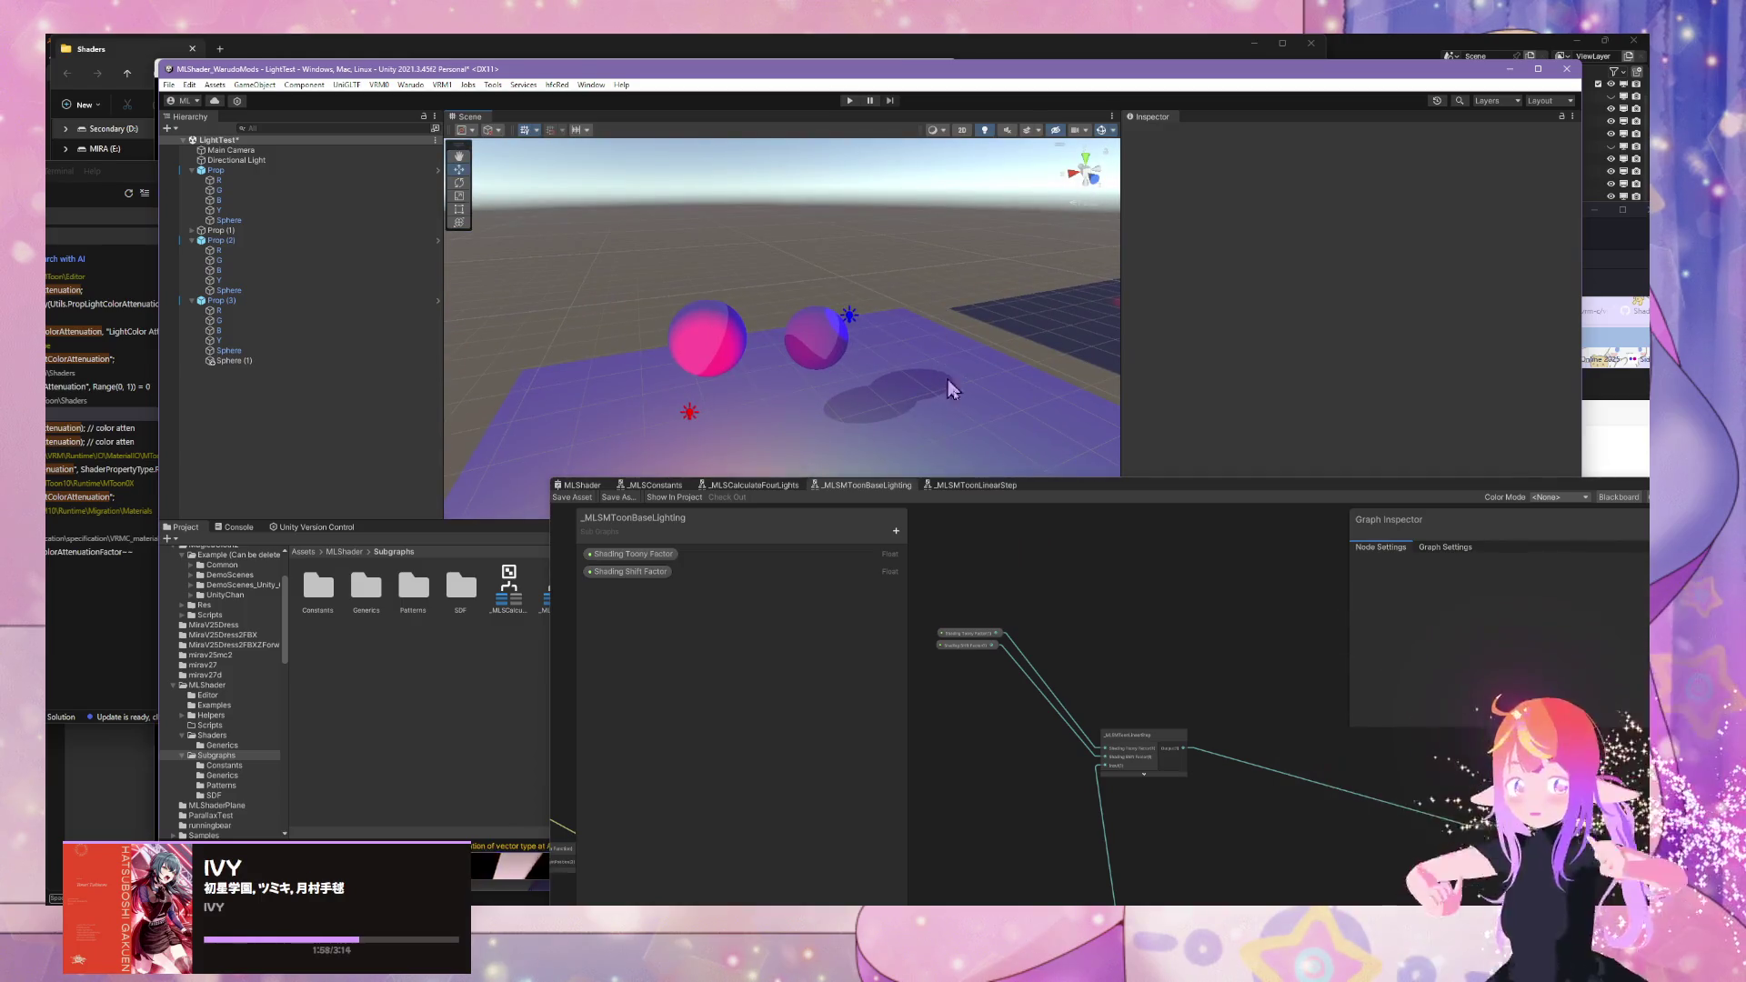
pyautogui.click(763, 490)
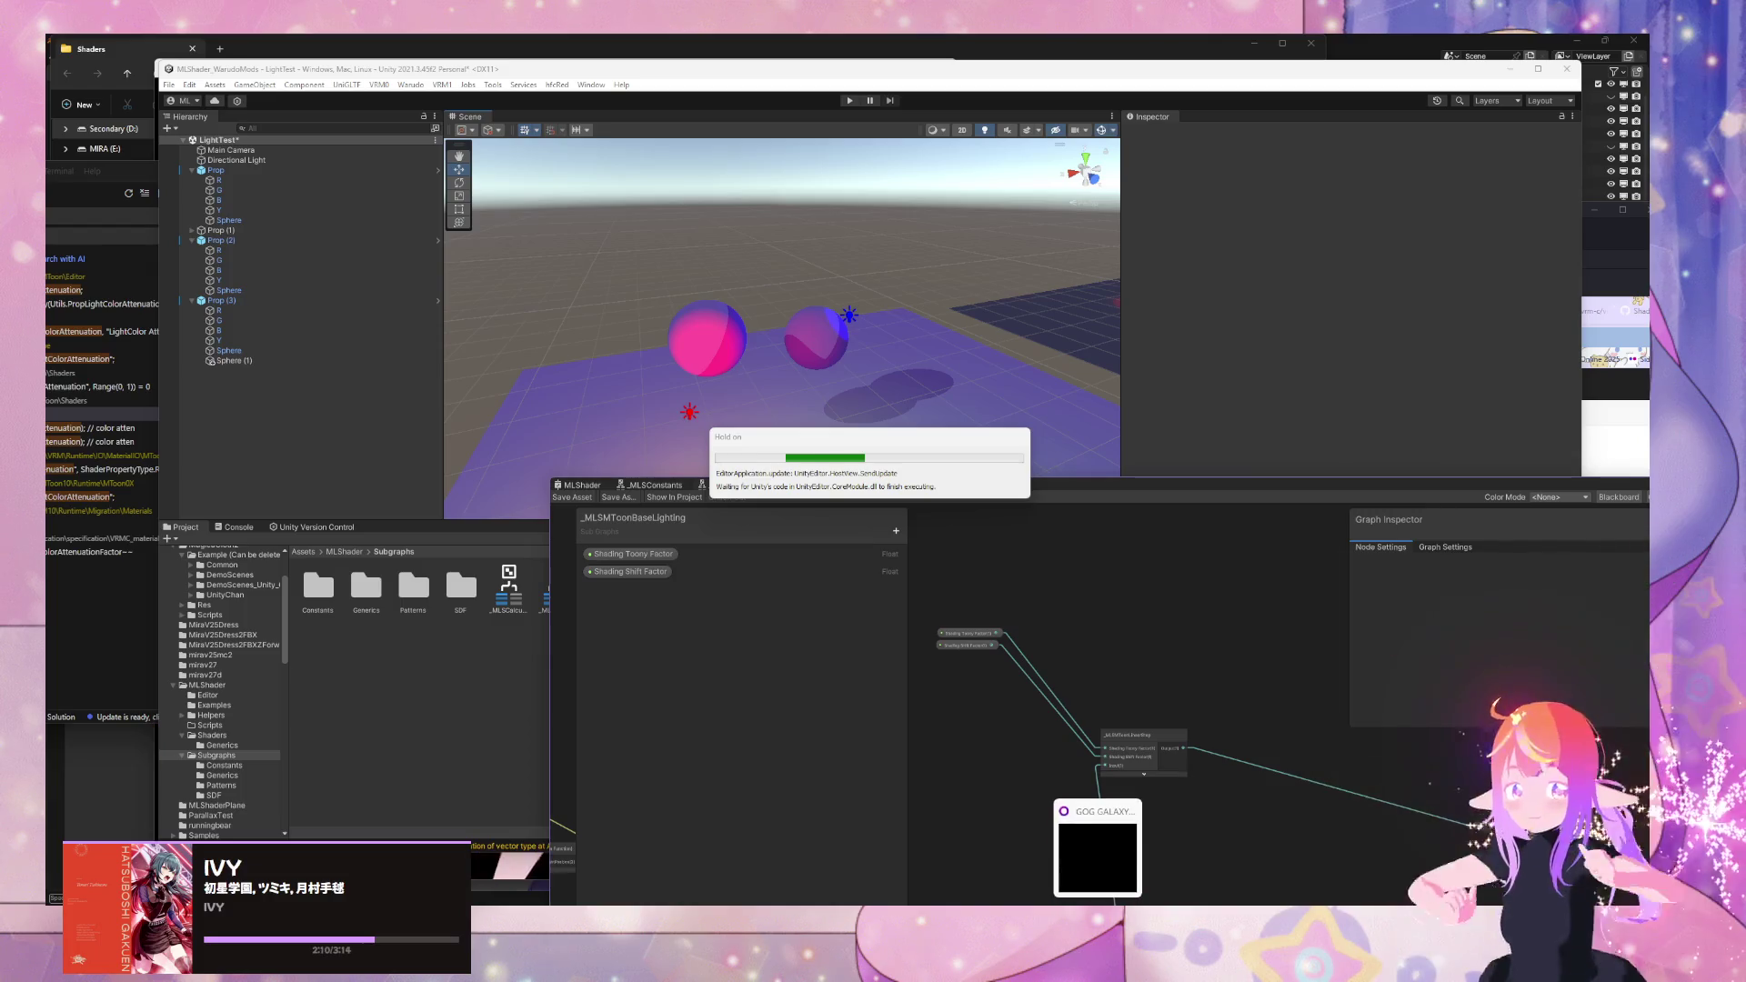
# - Commit the four changed files as 'Finish MToon Linear Step', push to origin, and show the desktop
pyautogui.hotkey('alt', 'Tab')
pyautogui.click(874, 598)
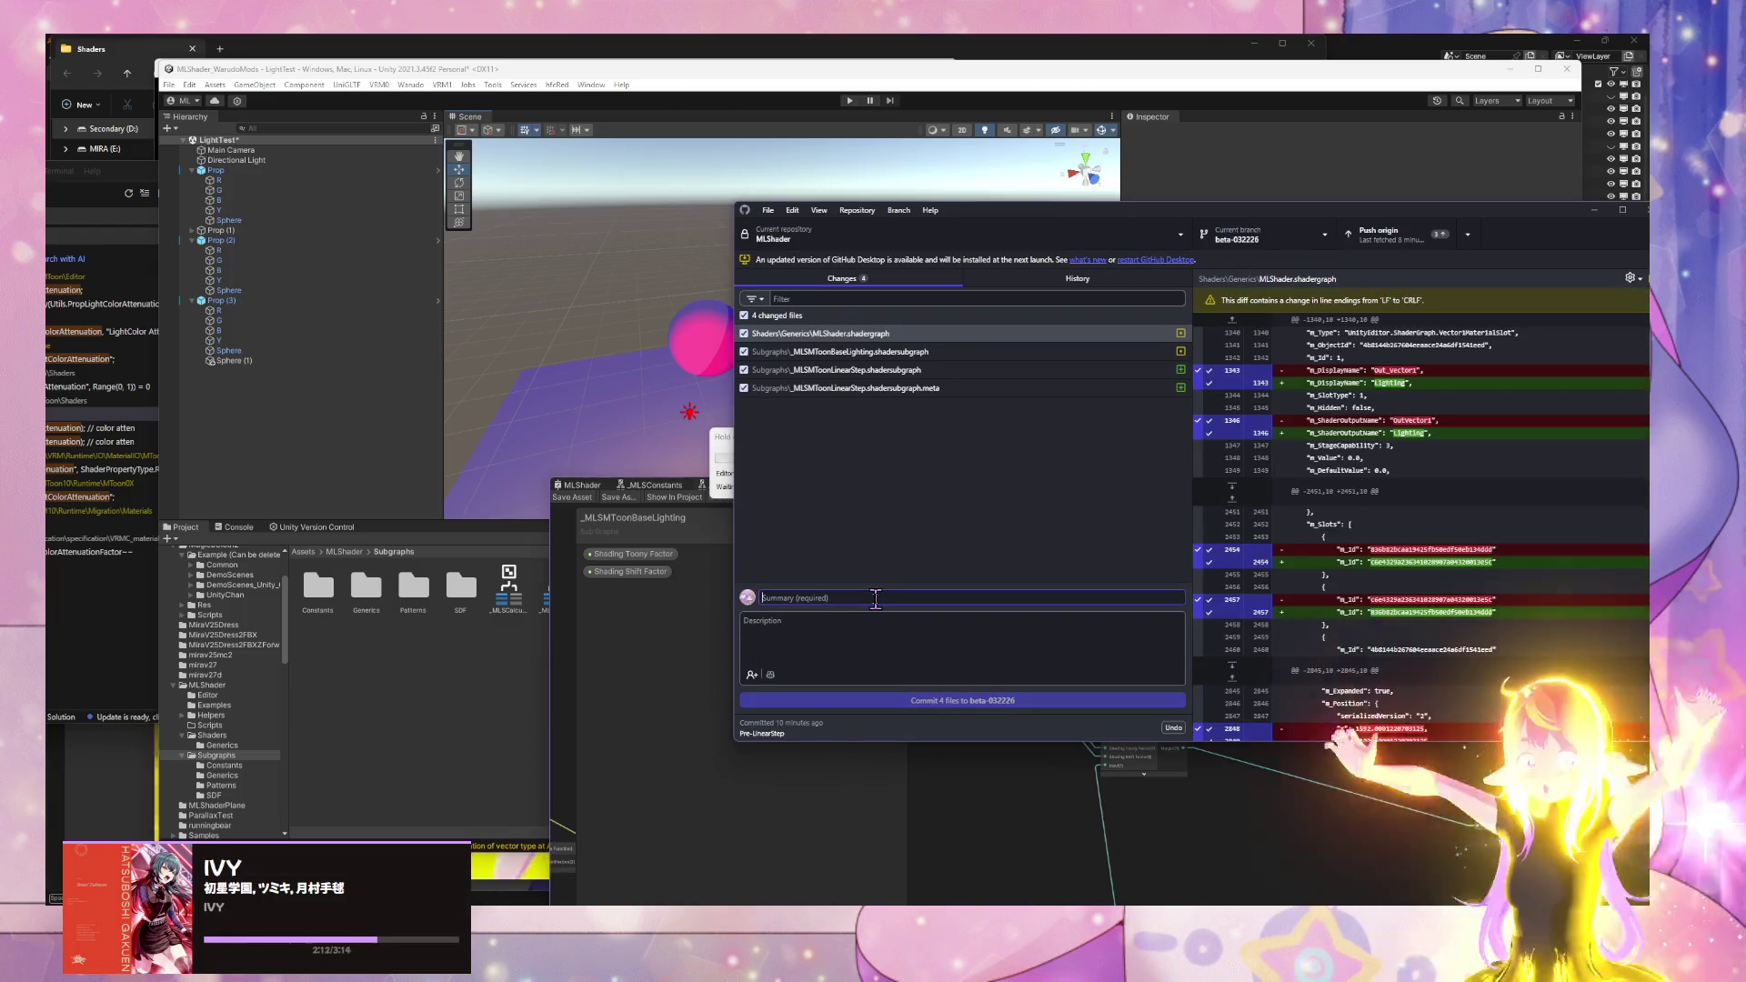
pyautogui.write('Finish MTo')
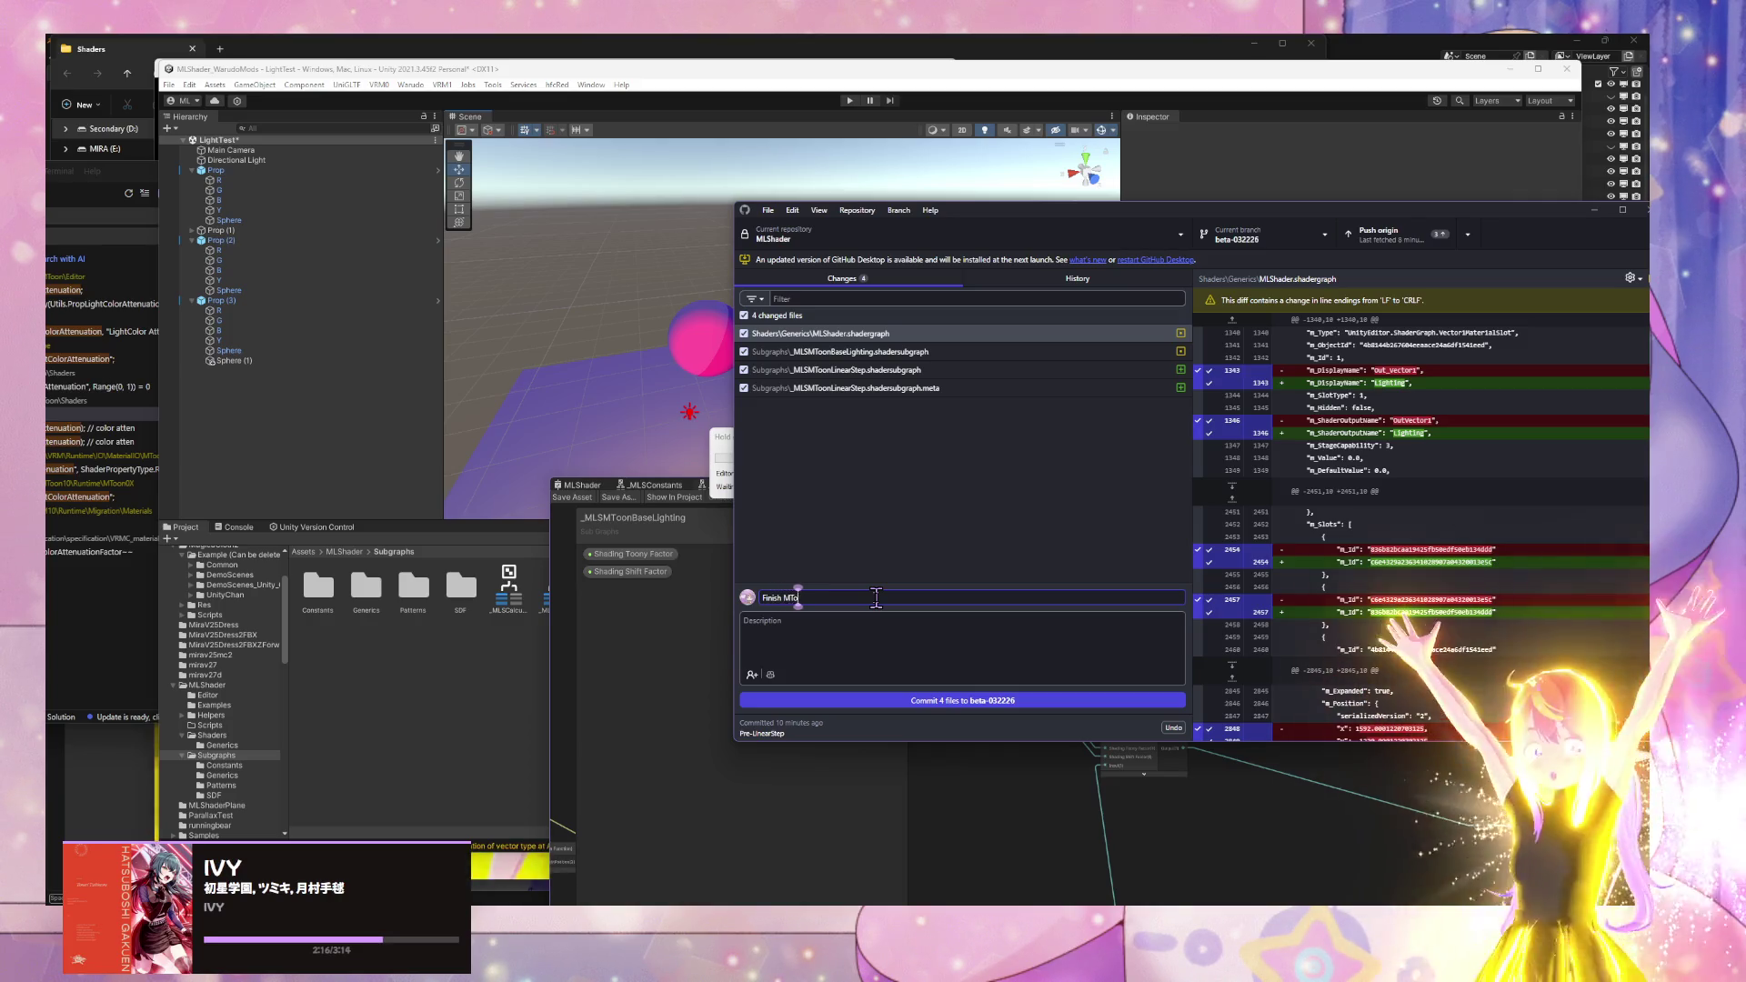
pyautogui.write('on Li')
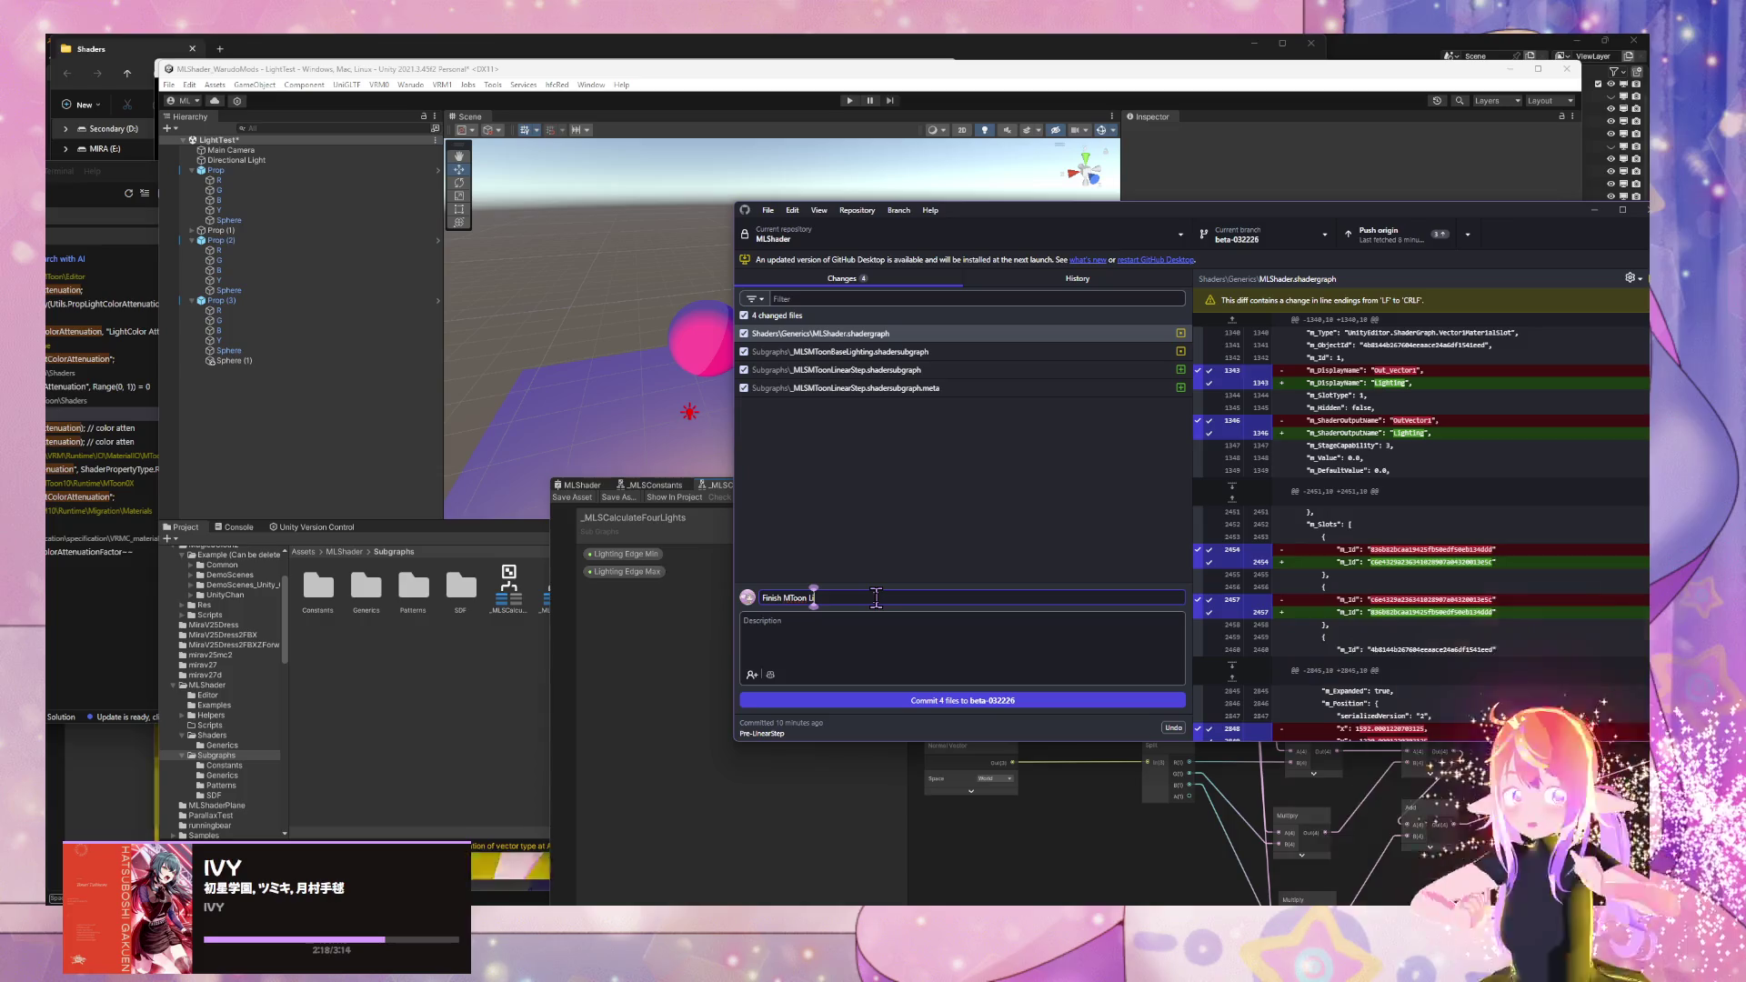
pyautogui.write('near Step')
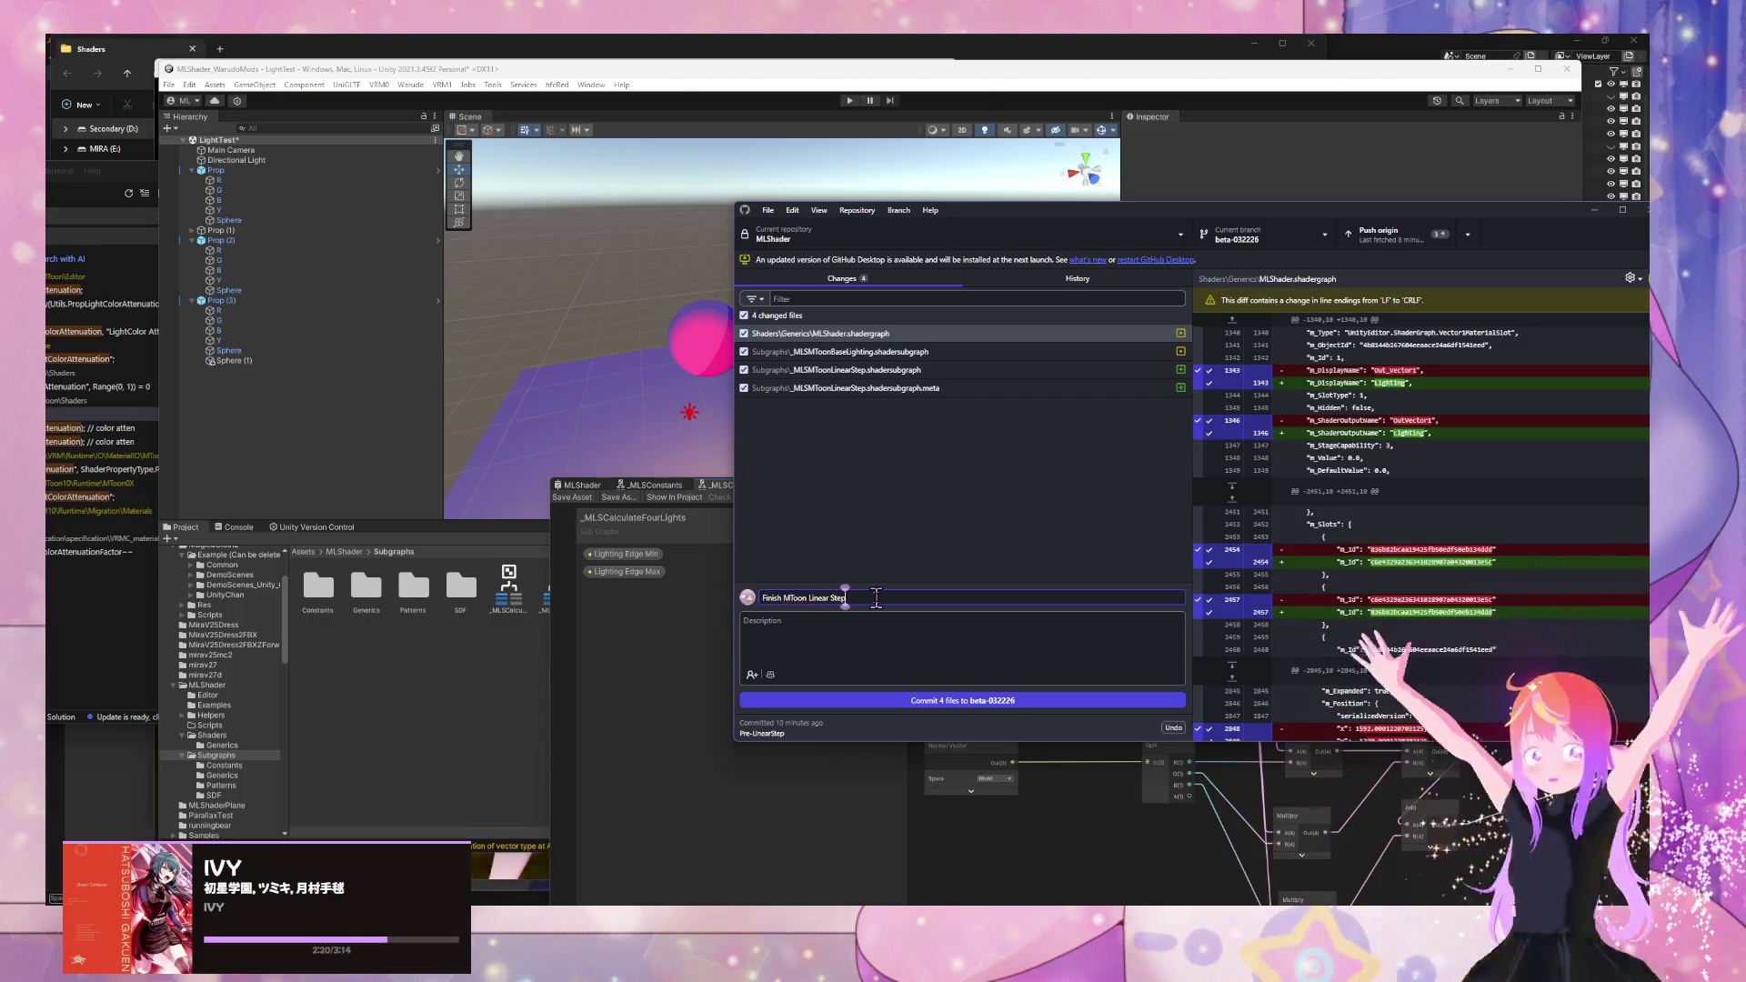
pyautogui.hotkey('ctrl', 'Return')
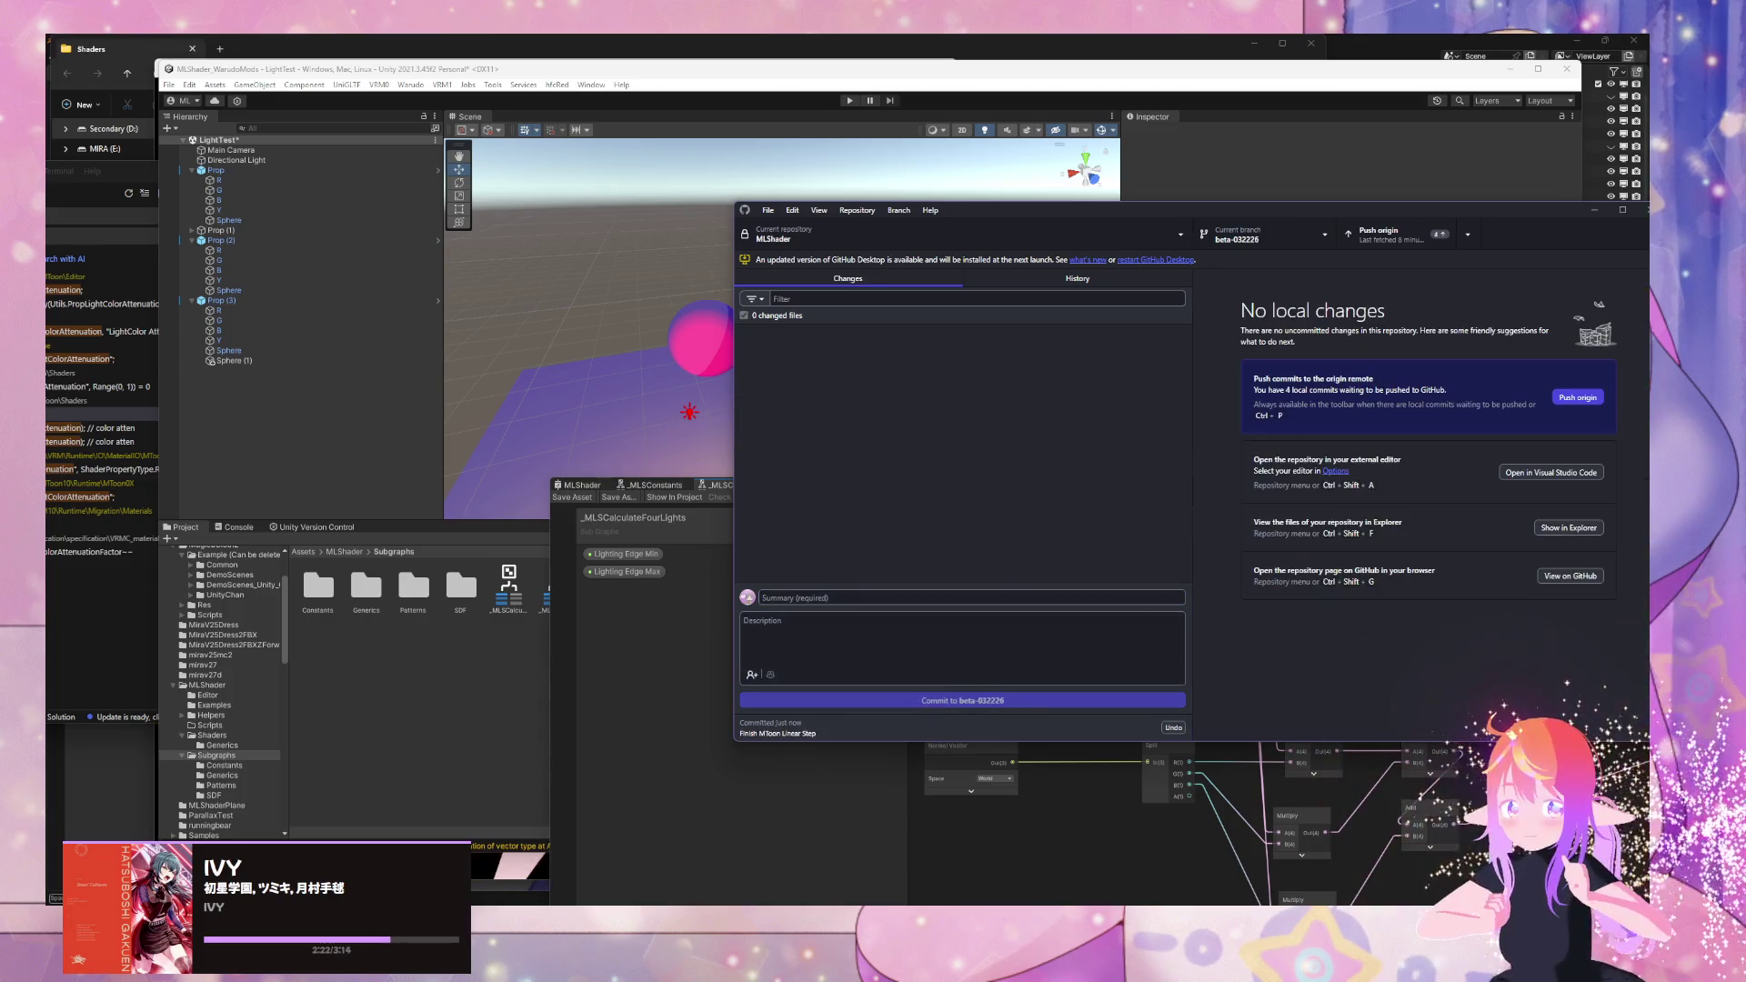
pyautogui.click(1387, 234)
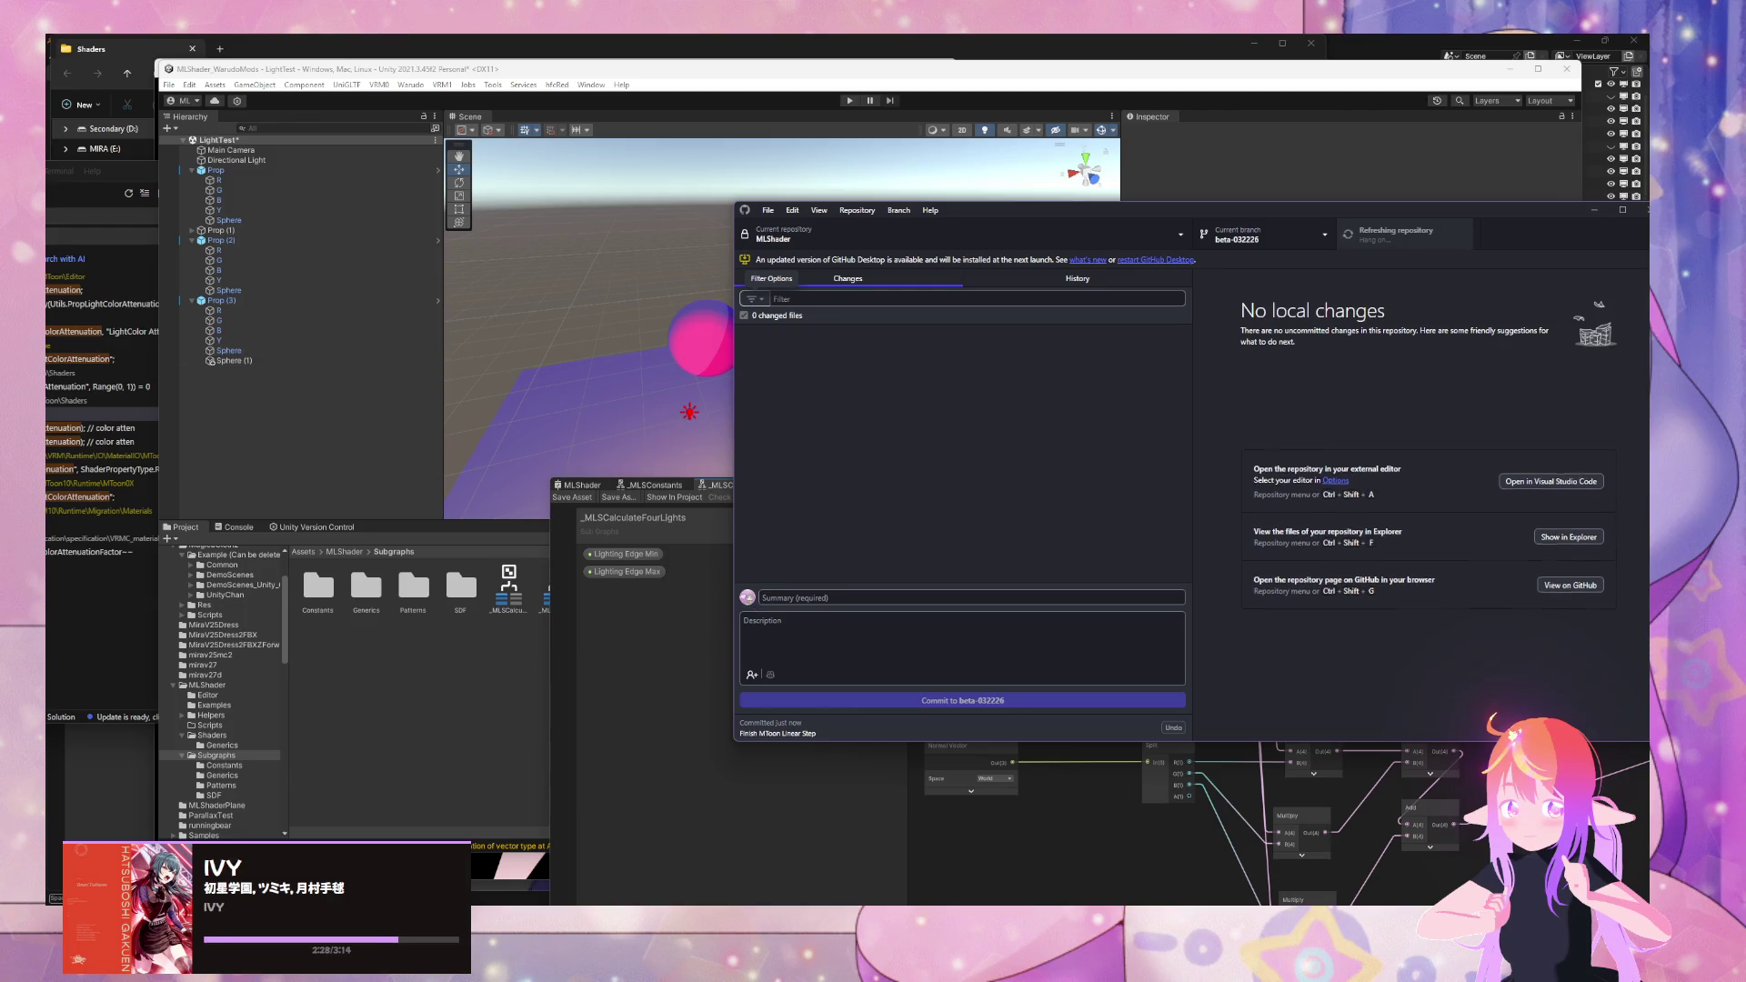
pyautogui.press('super+d')
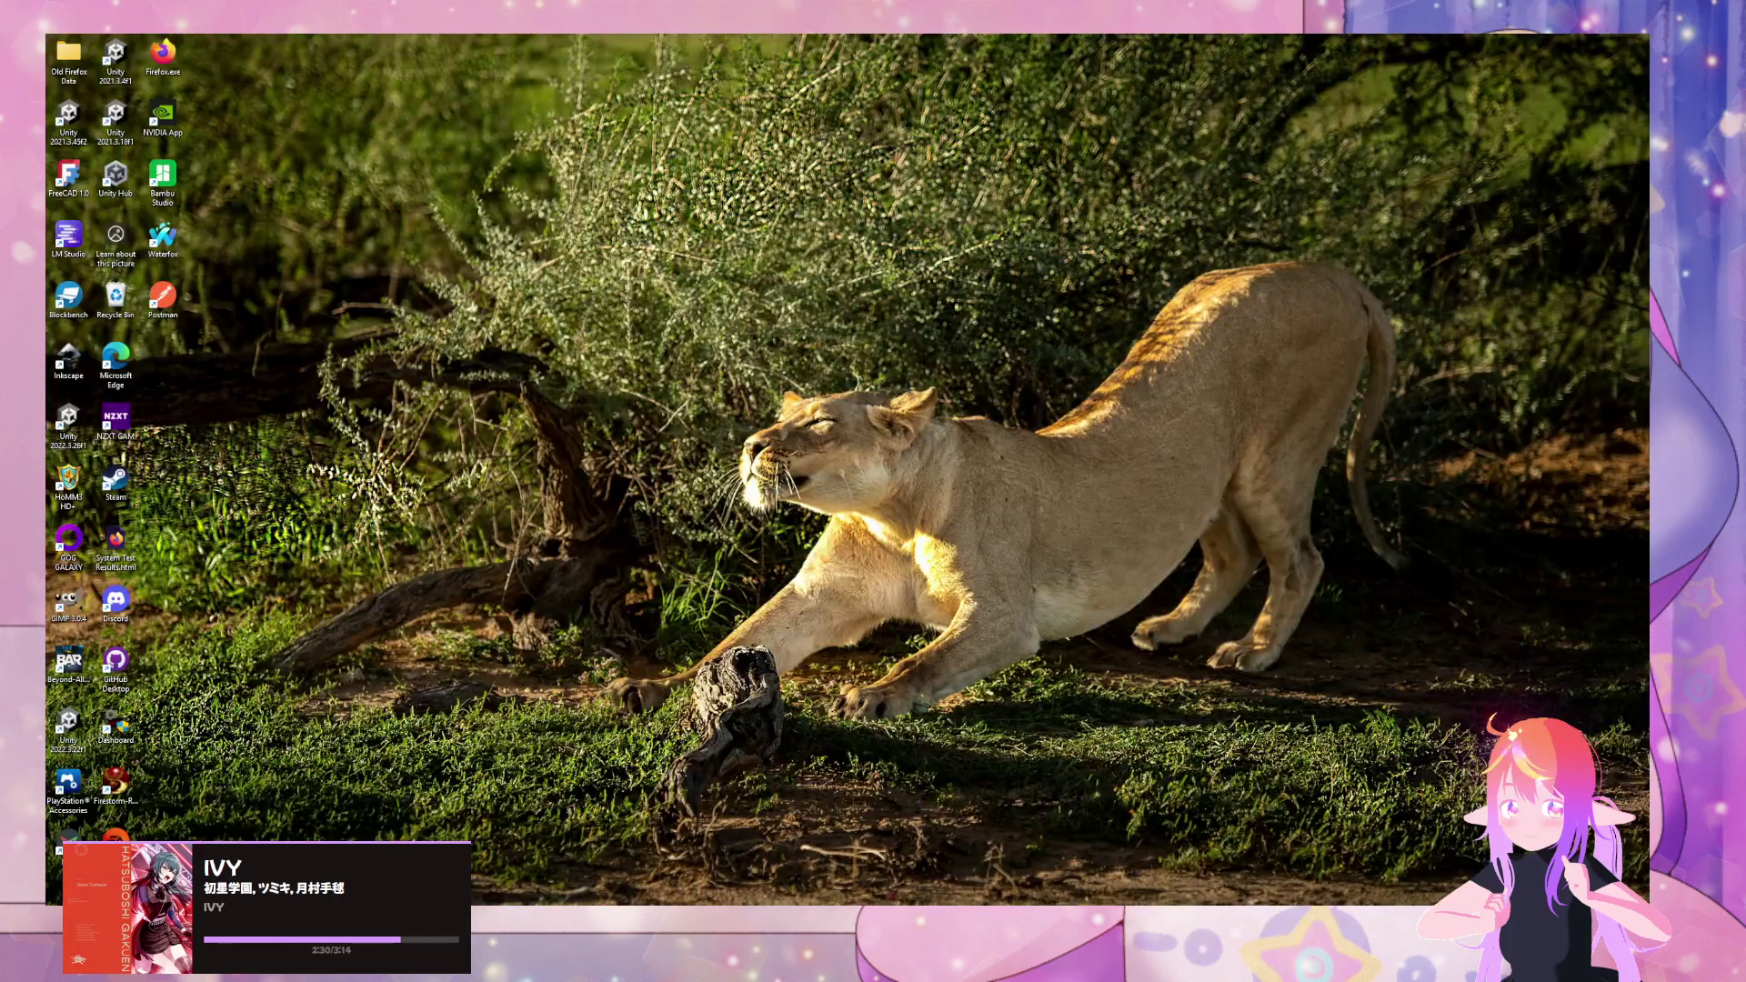
# - Press Win+D again to toggle the hidden application windows
pyautogui.press('super+d')
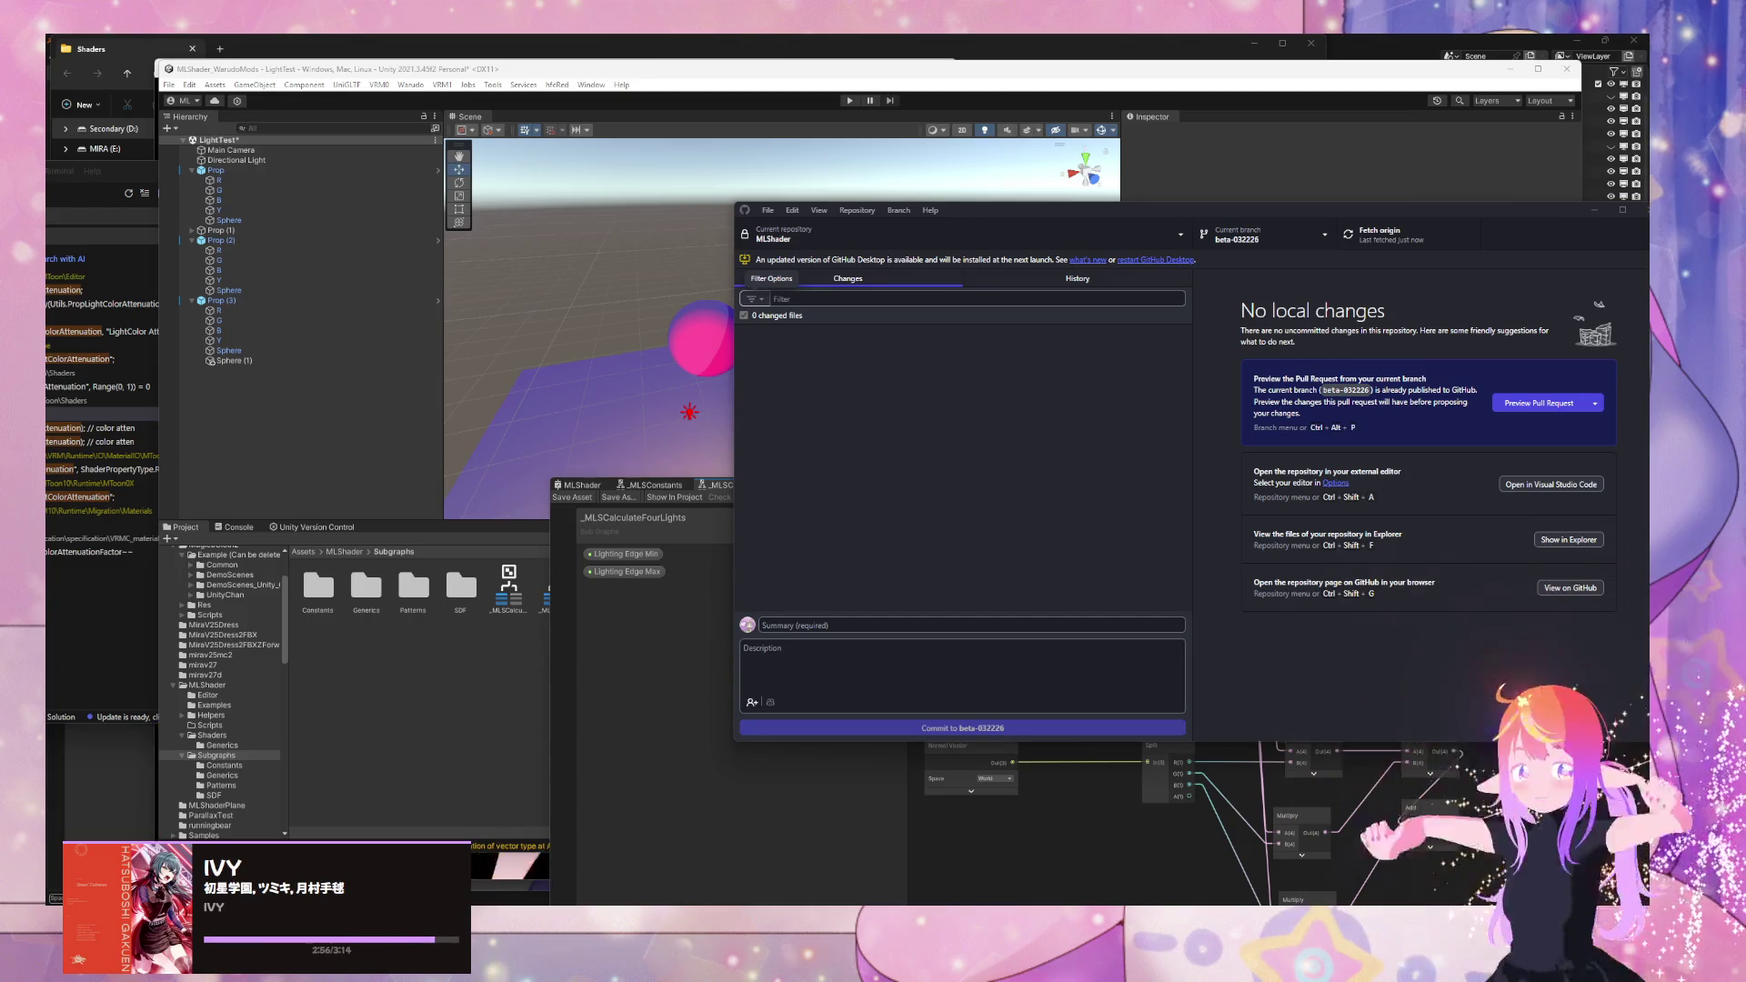
# - Bring the Shader Graph window to the front and move it up and left
pyautogui.click(708, 561)
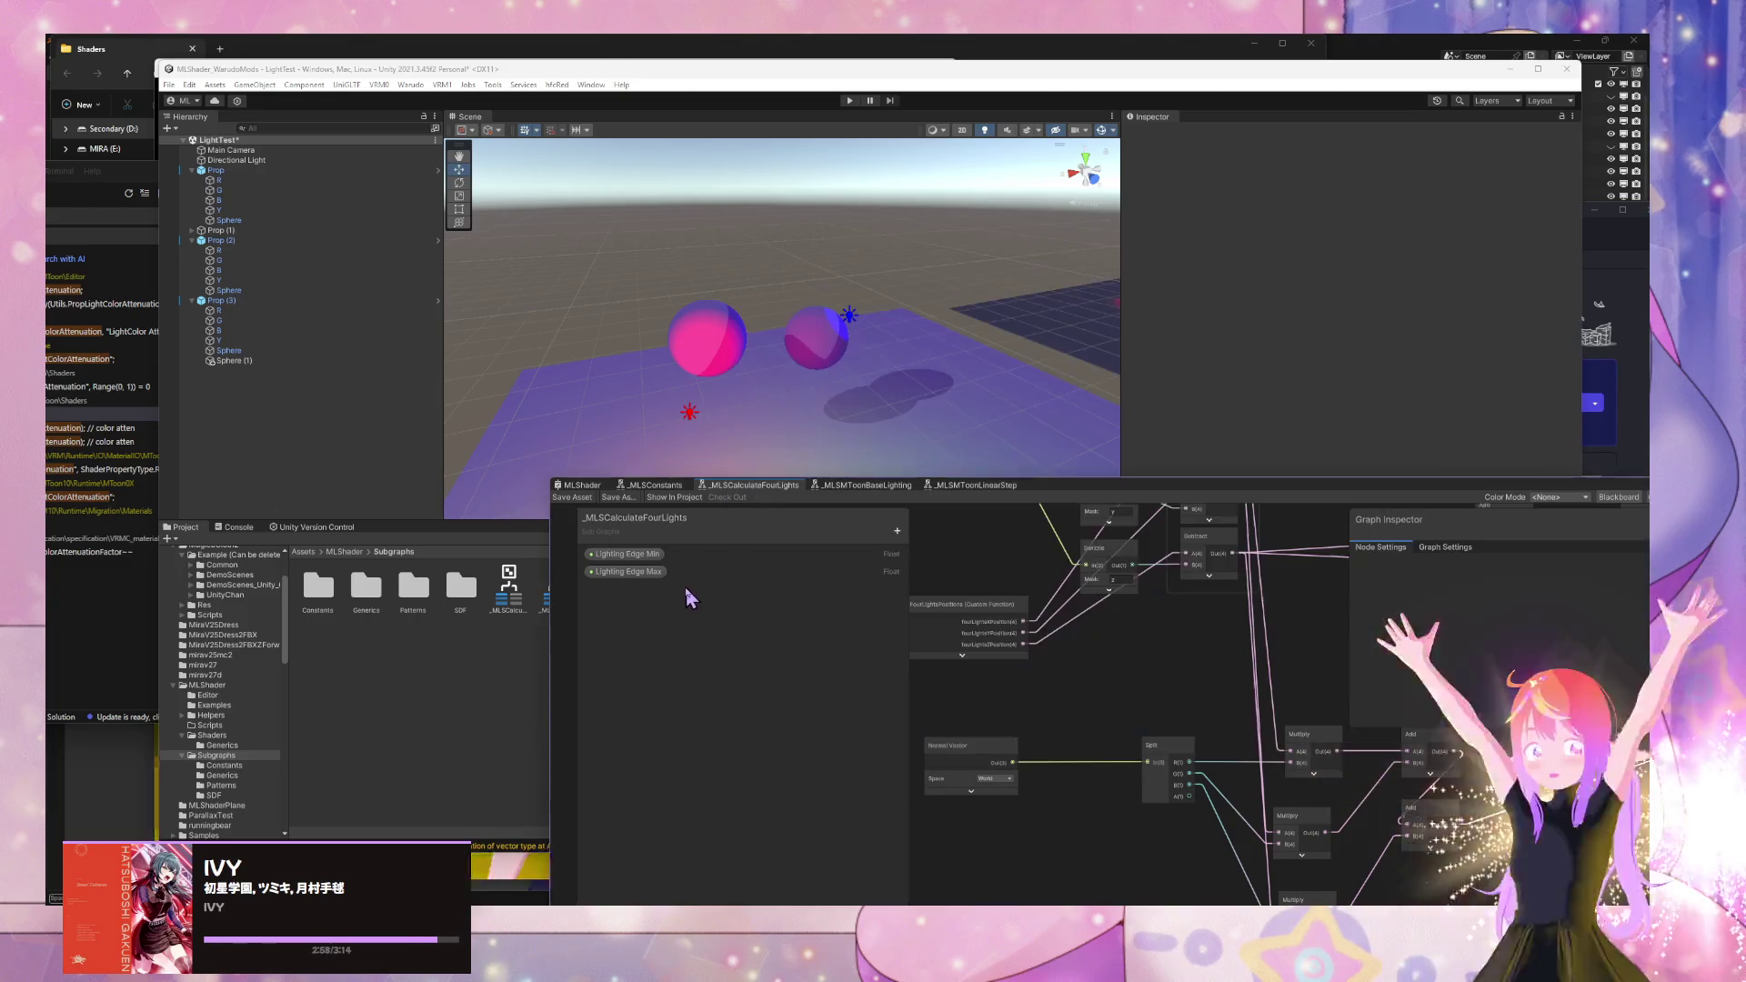
pyautogui.moveTo(1062, 493); pyautogui.dragTo(923, 289)
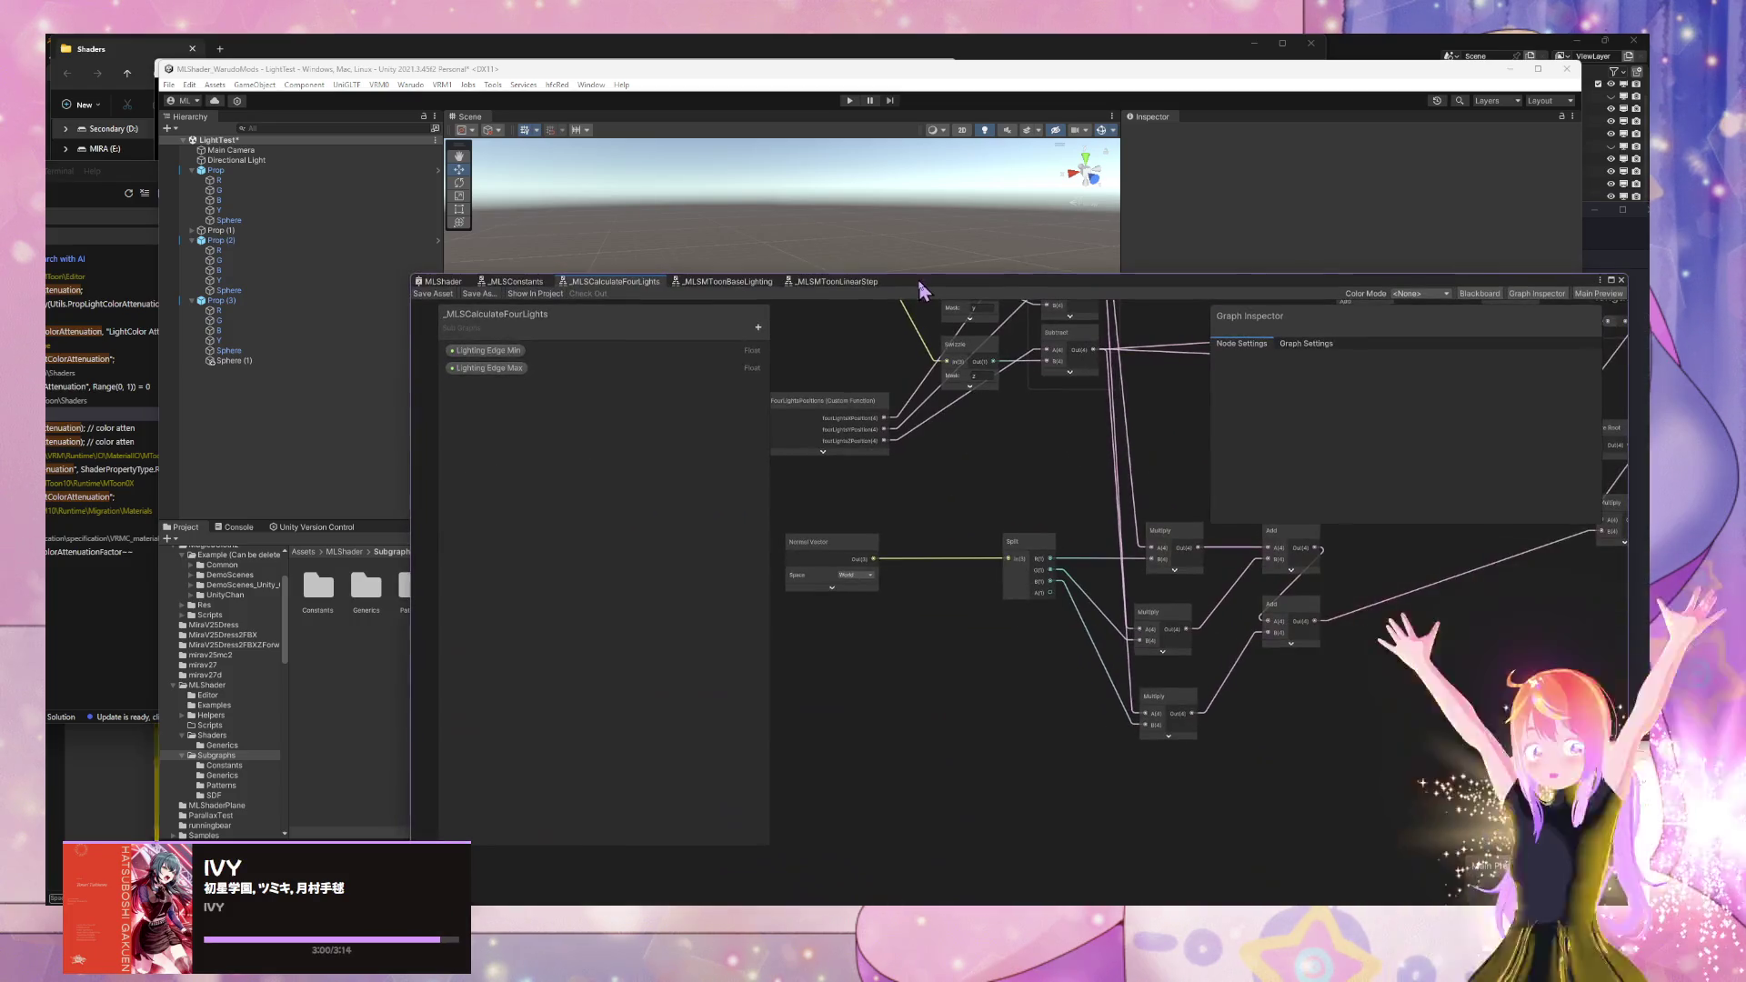
pyautogui.moveTo(1061, 415); pyautogui.dragTo(825, 555)
pyautogui.scroll(-2, 955, 537)
pyautogui.scroll(2, 957, 527)
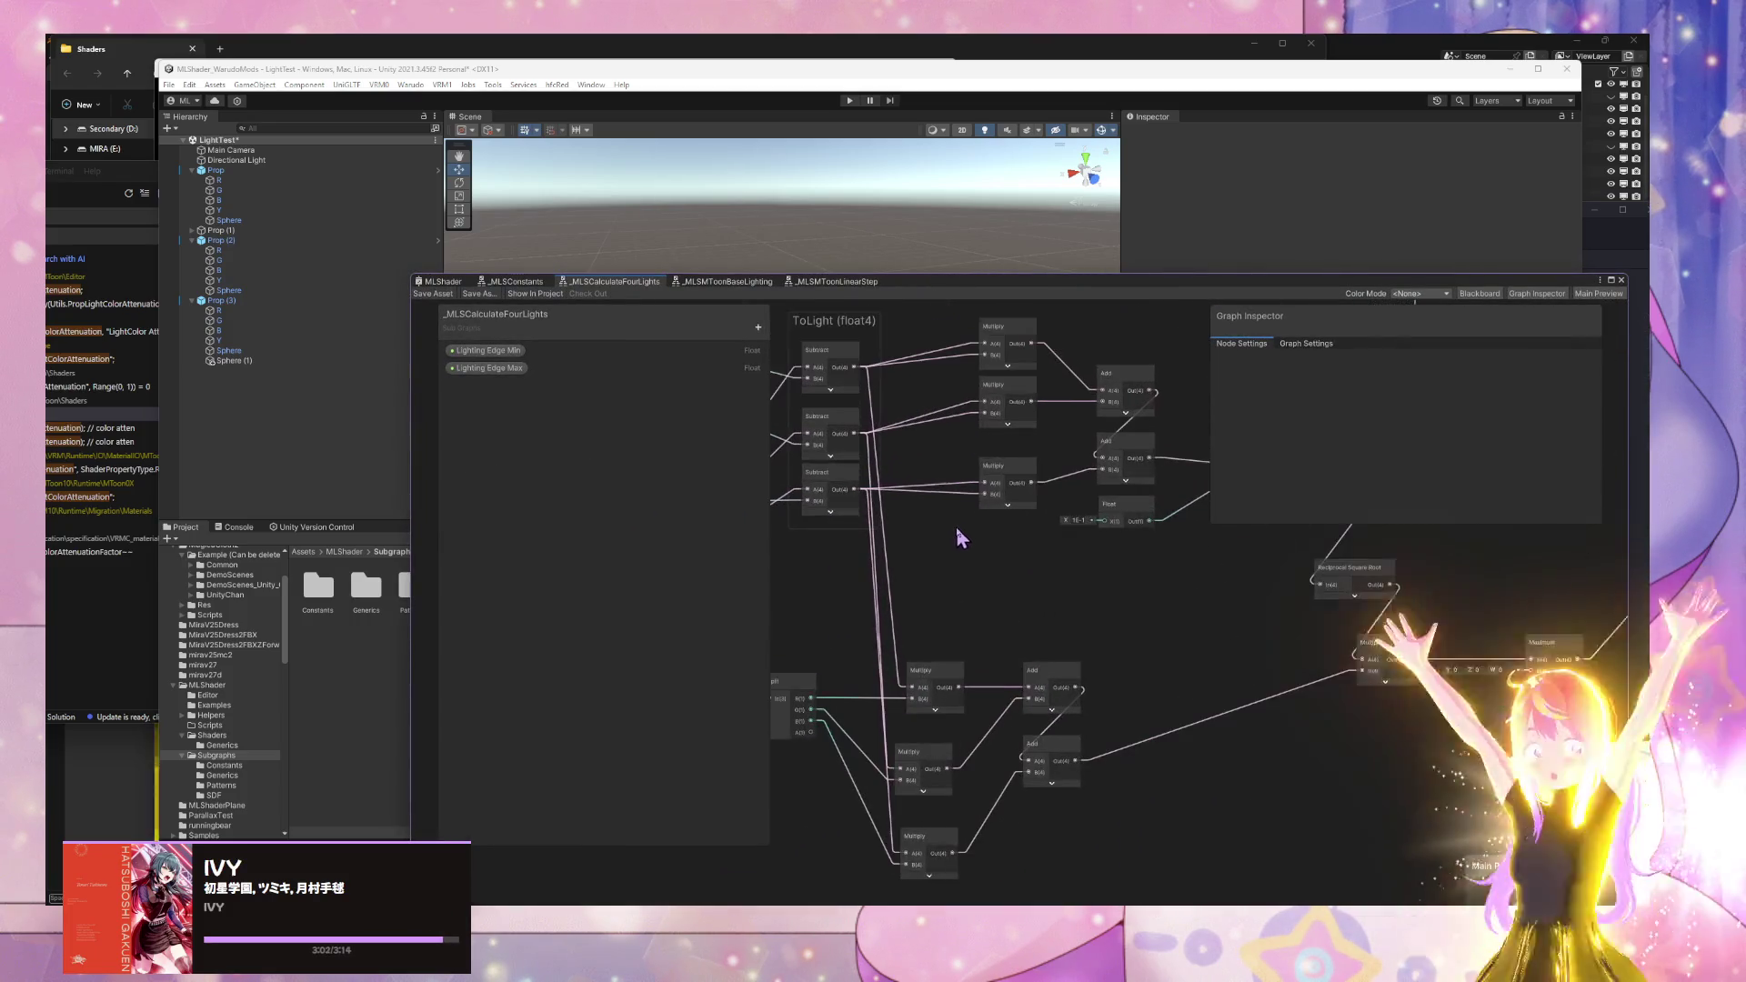
pyautogui.scroll(-2, 1313, 573)
pyautogui.scroll(2, 1082, 534)
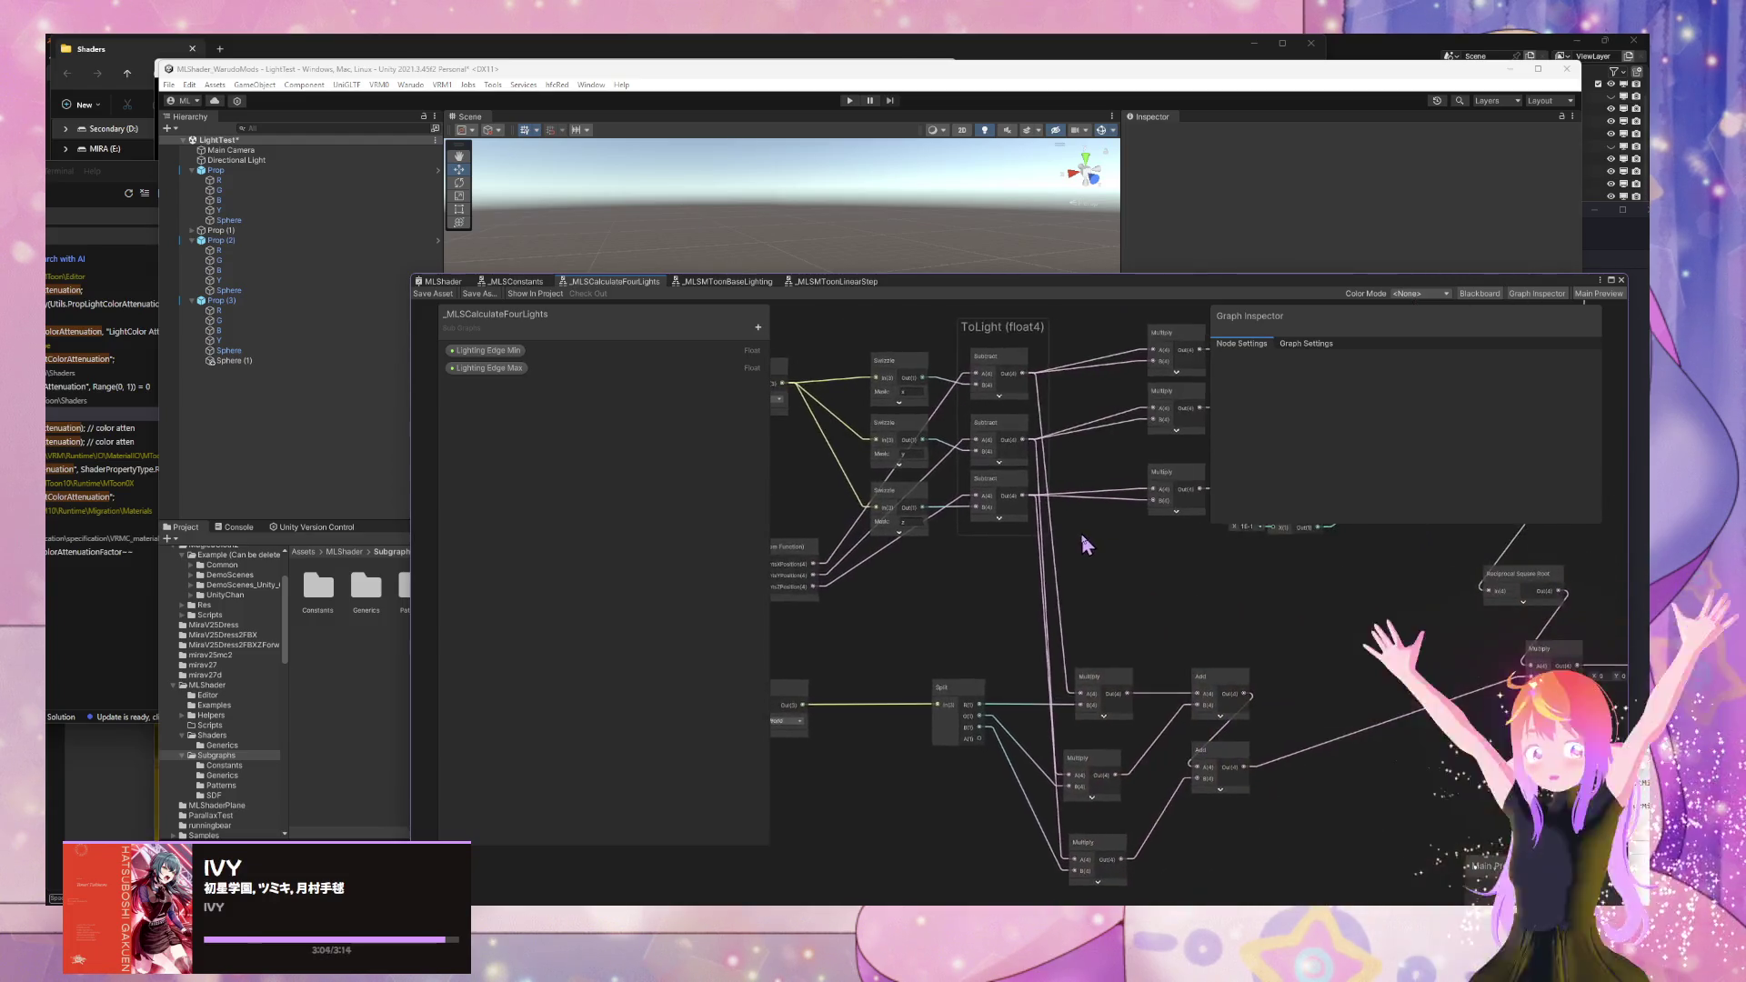
pyautogui.moveTo(1067, 531); pyautogui.dragTo(930, 498)
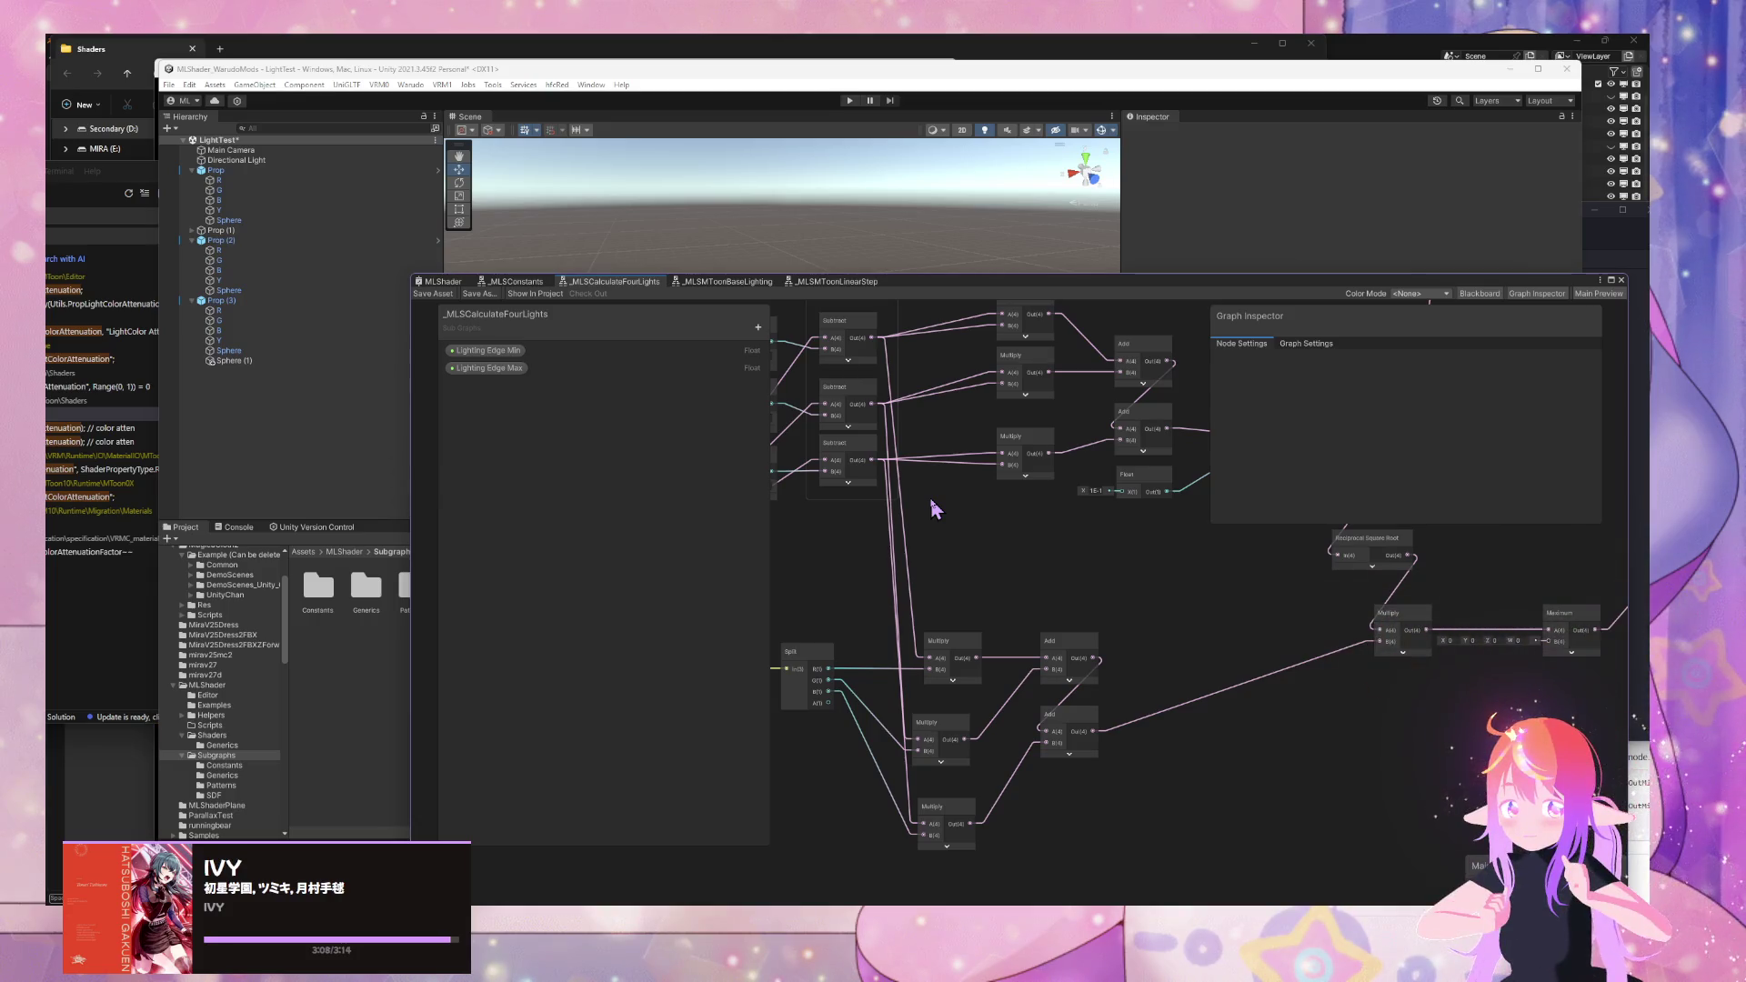
# - Move the lights attenuation node further down in the graph
pyautogui.scroll(-1, 930, 499)
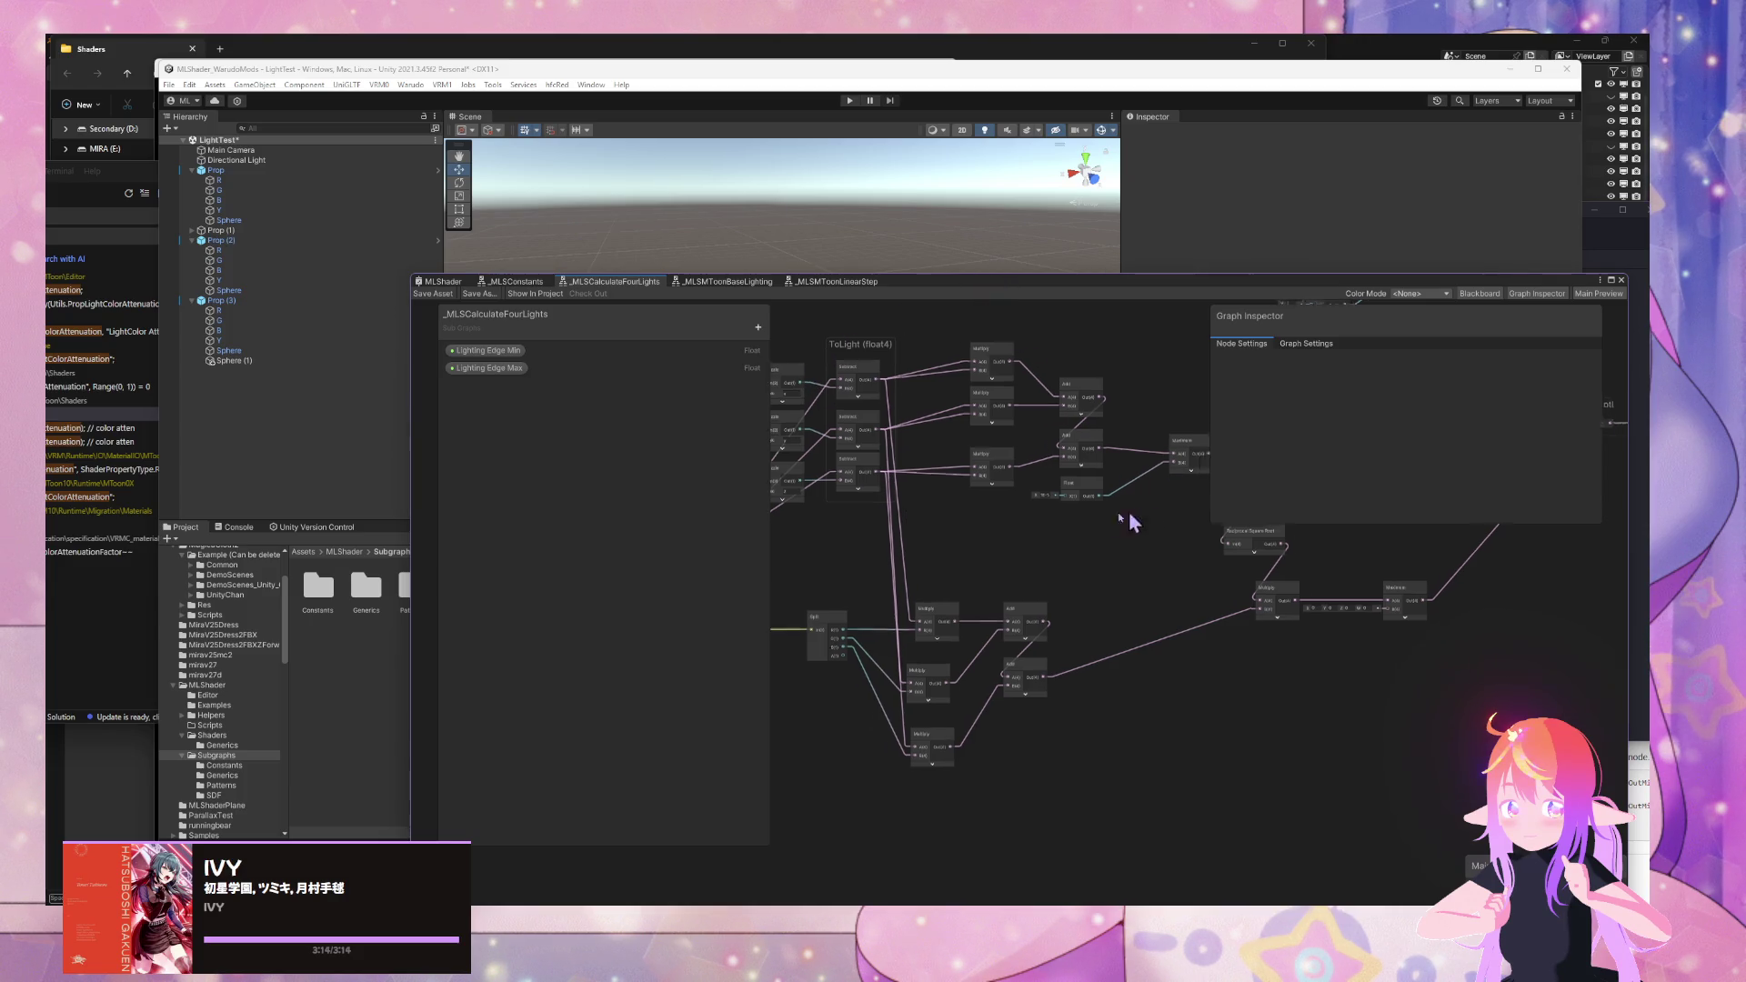
pyautogui.scroll(5, 1046, 510)
pyautogui.scroll(5, 1079, 452)
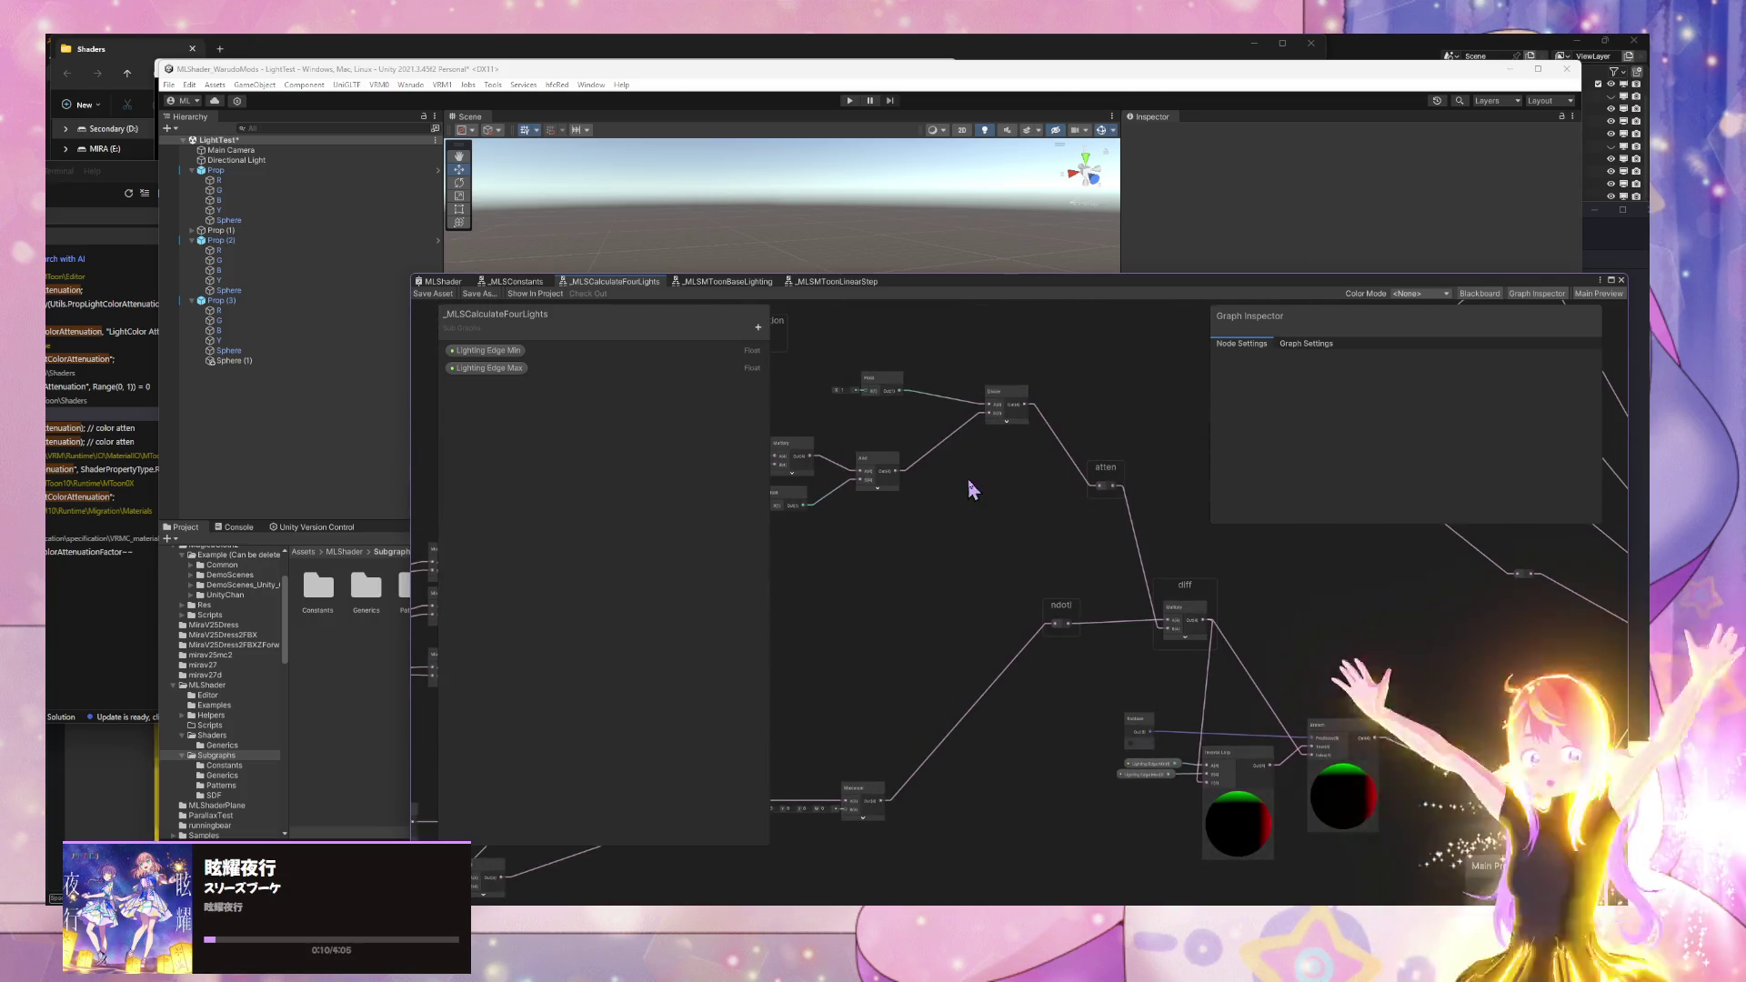
pyautogui.hscroll(-5, 967, 483)
pyautogui.click(967, 354)
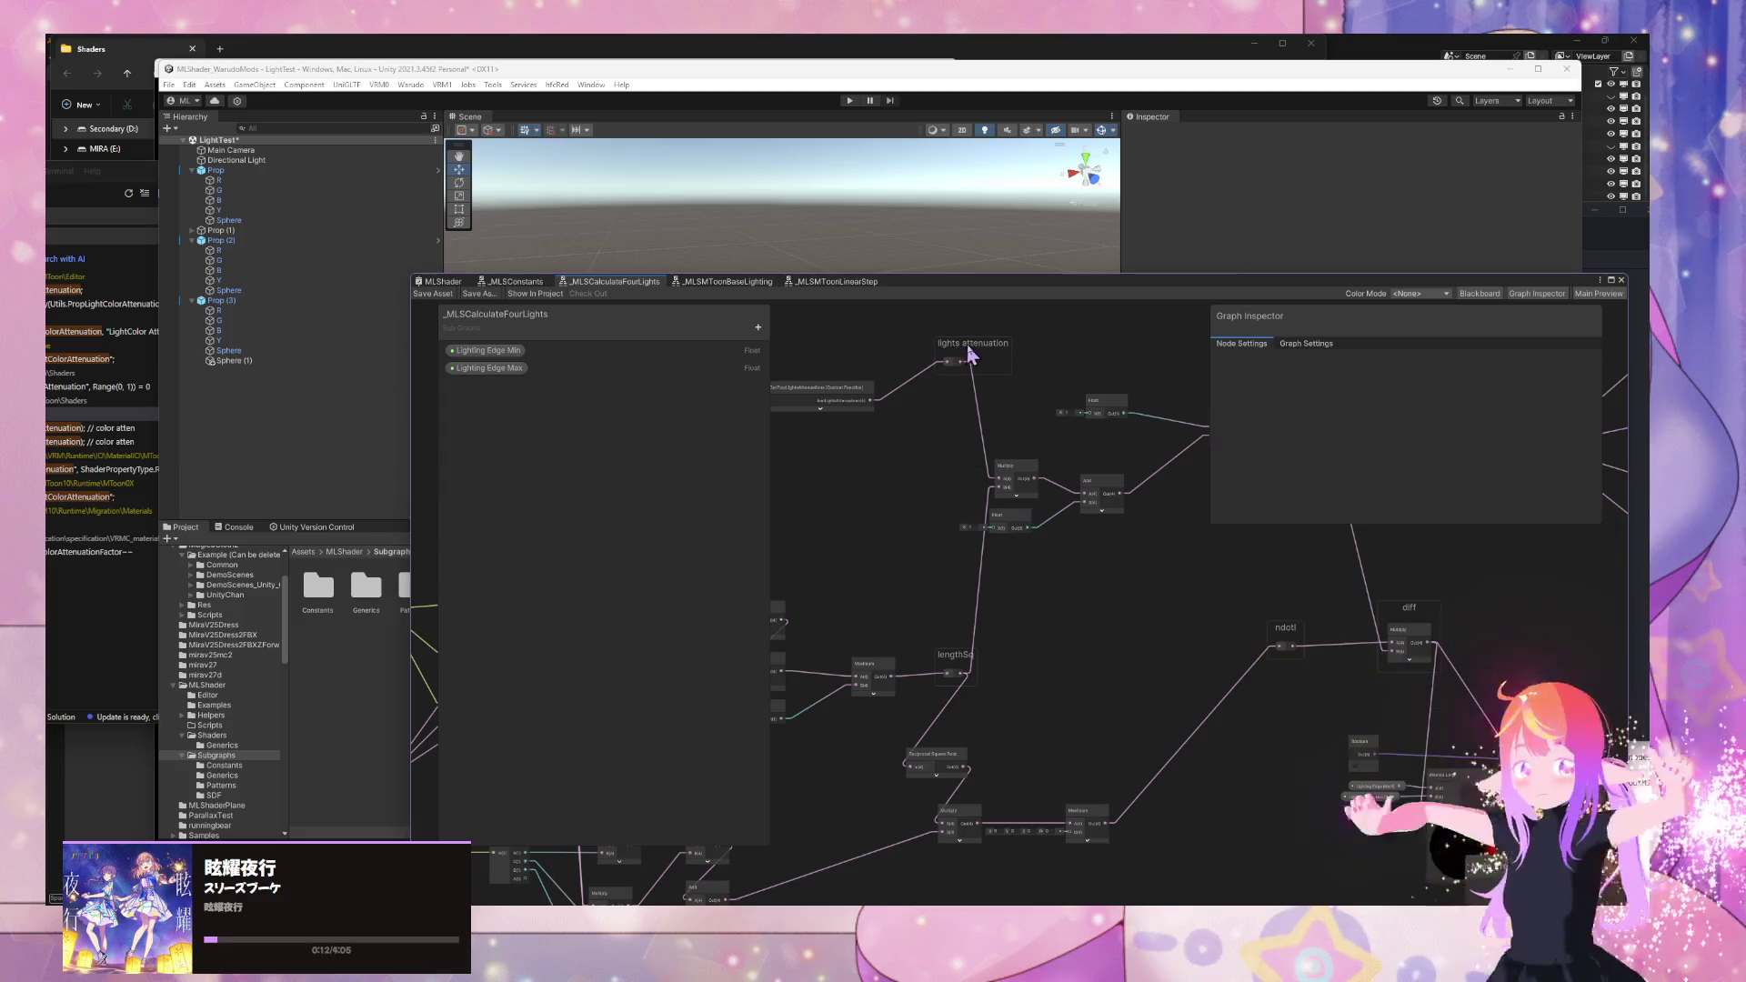
pyautogui.moveTo(966, 373); pyautogui.dragTo(958, 446)
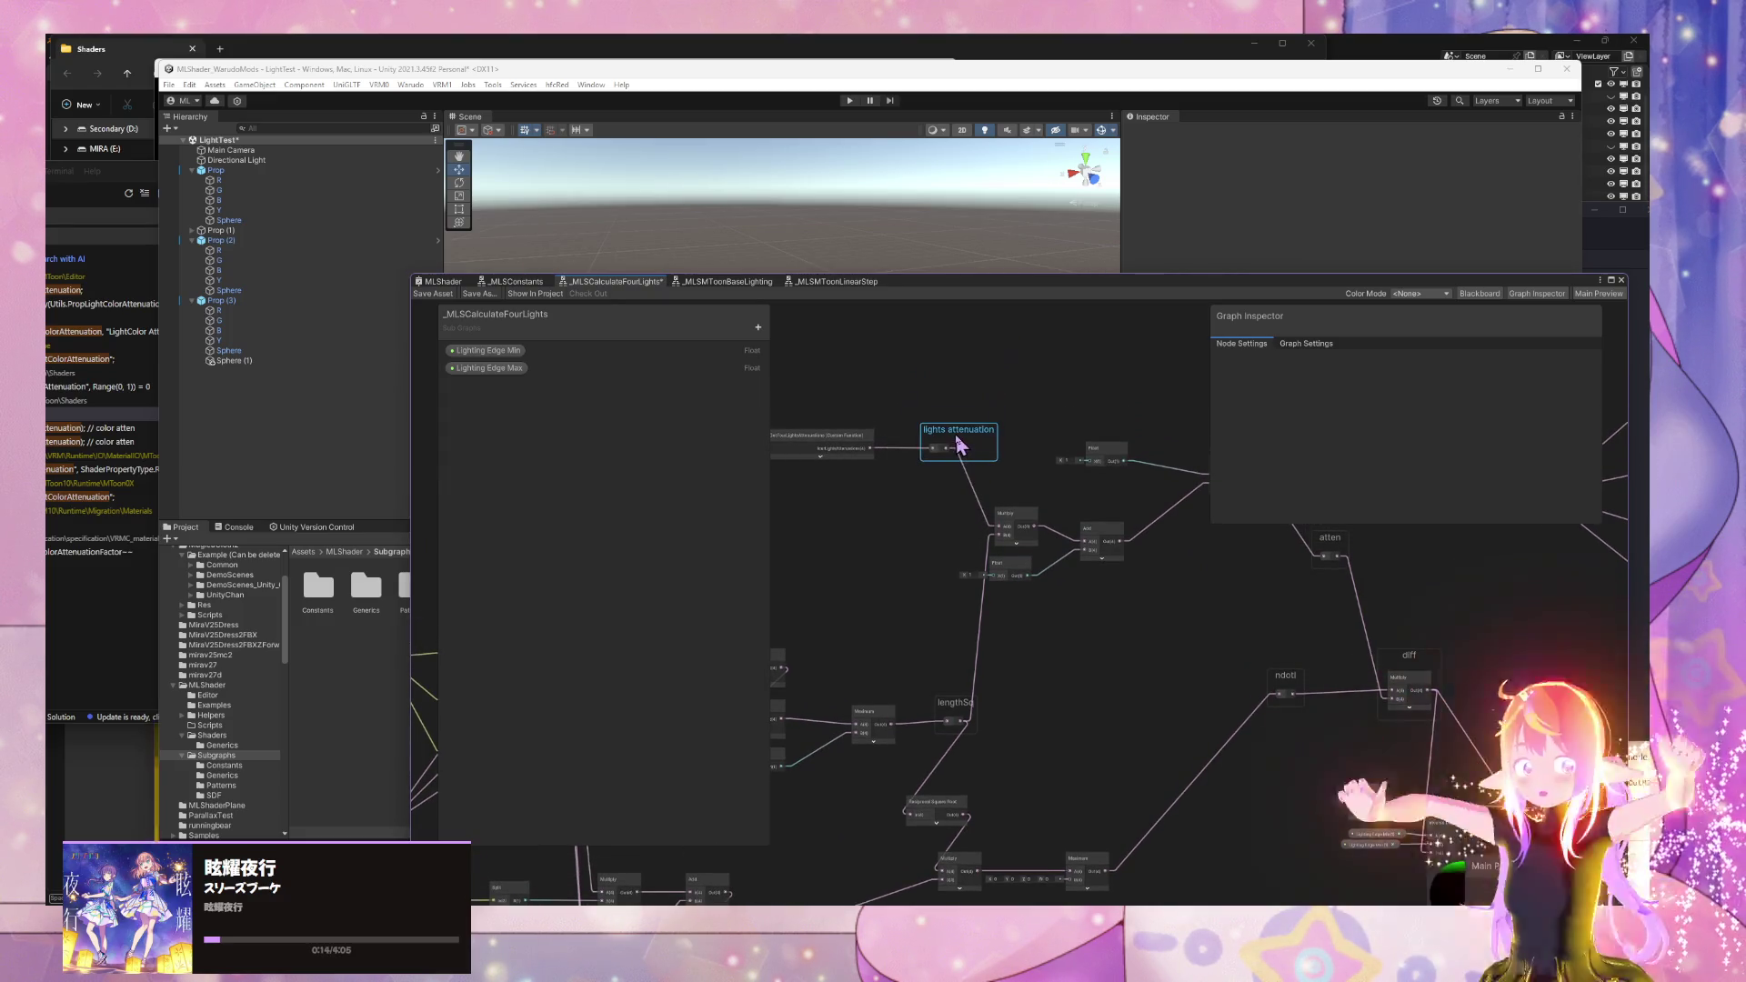
# - Look over the _MLSMToonLinearStep and _MLSMToonBaseLighting subgraphs
pyautogui.click(829, 282)
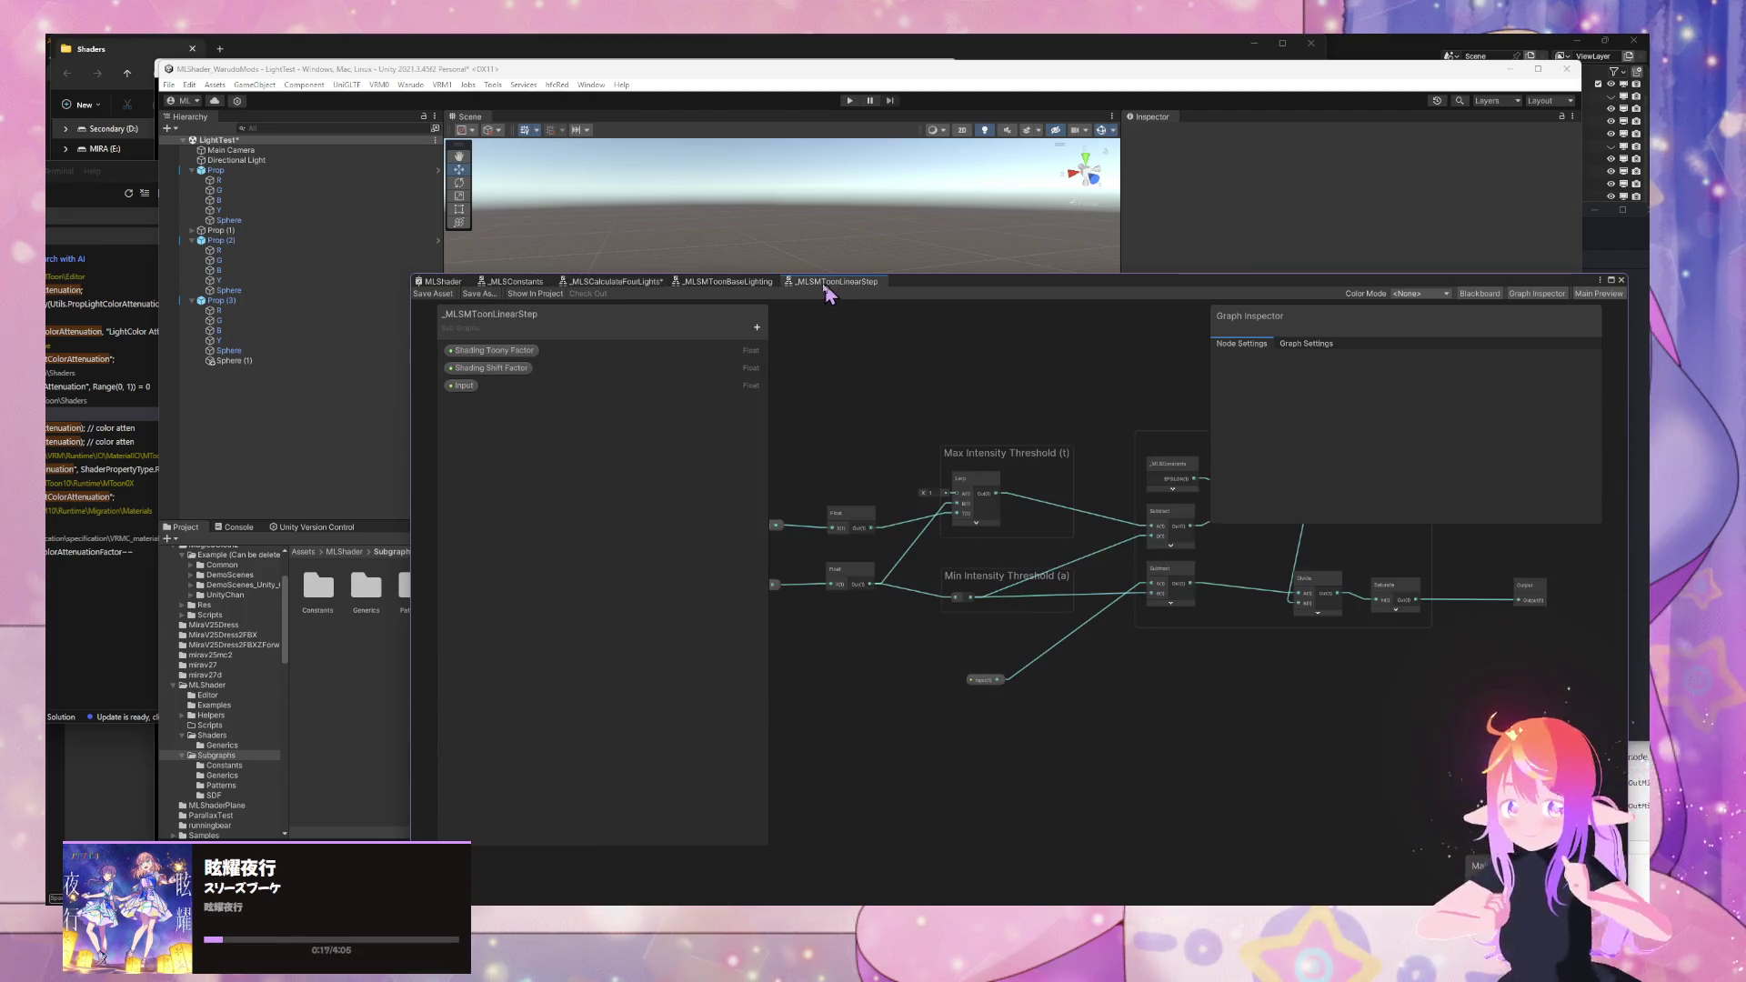
pyautogui.click(747, 283)
pyautogui.scroll(5, 982, 586)
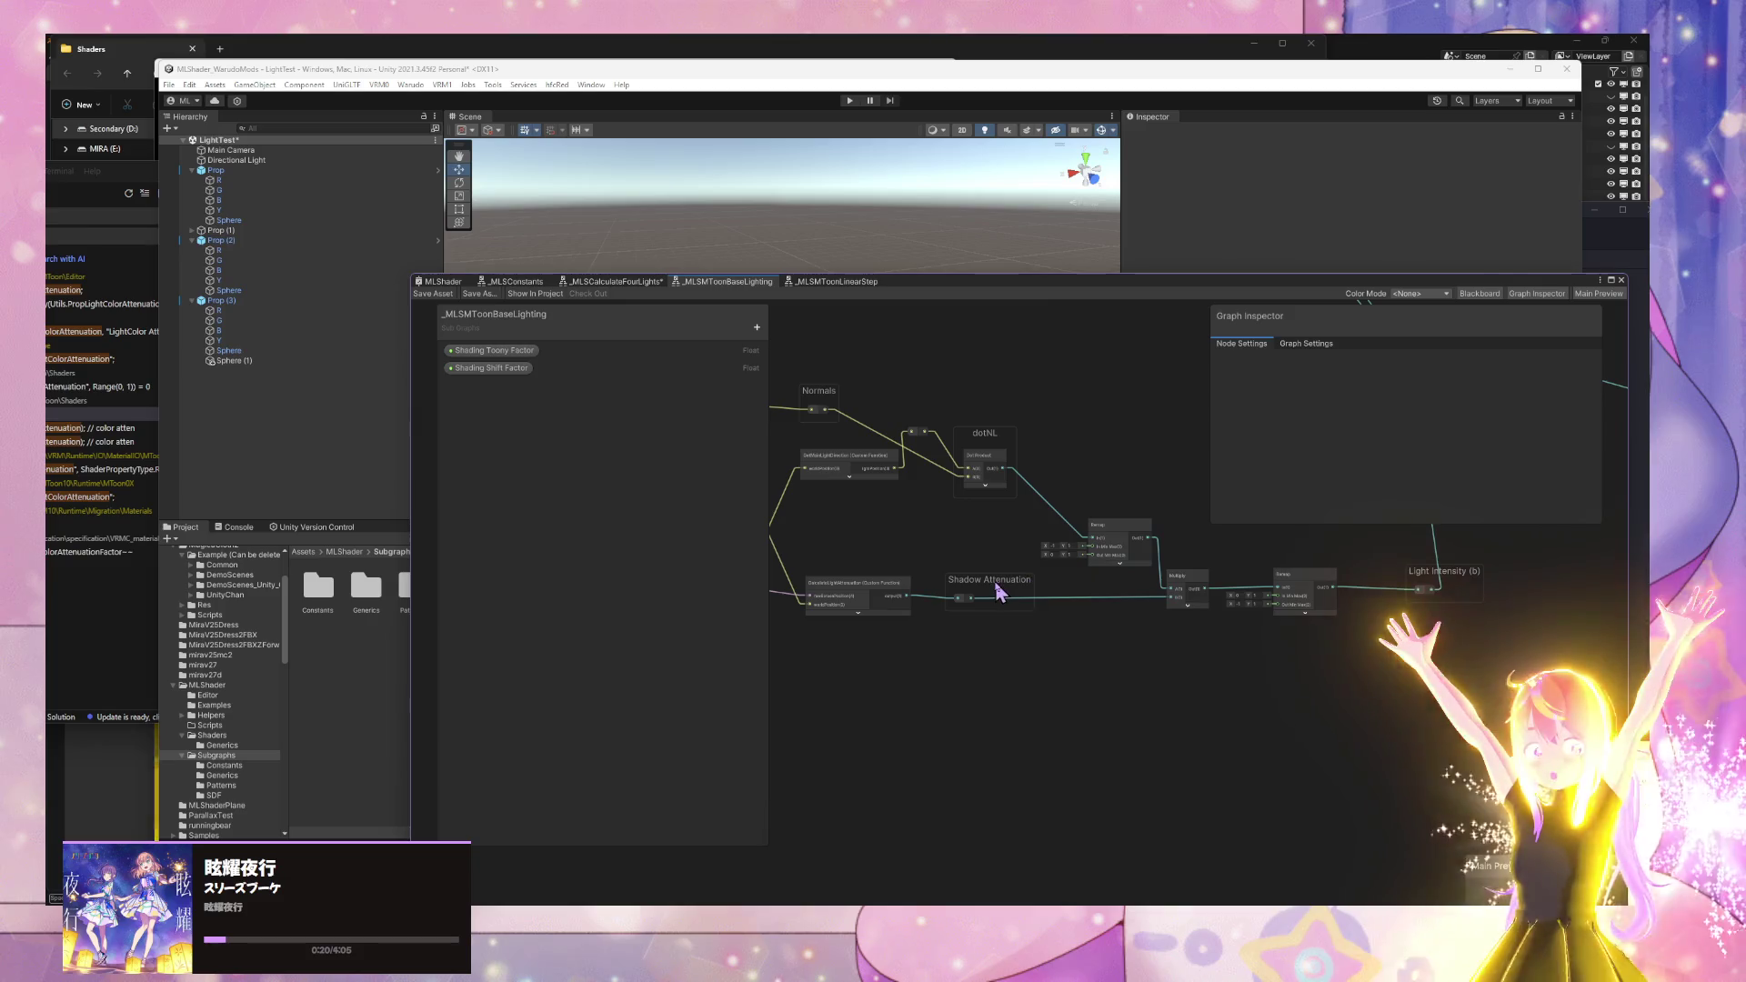
# - In _MLSCalculateFourLights, search 'linear' and add an _MLSMToonLinearStep node near atten
pyautogui.click(643, 283)
pyautogui.moveTo(1147, 636)
pyautogui.mouseDown()
pyautogui.moveTo(1103, 612)
pyautogui.moveTo(941, 592)
pyautogui.mouseUp()
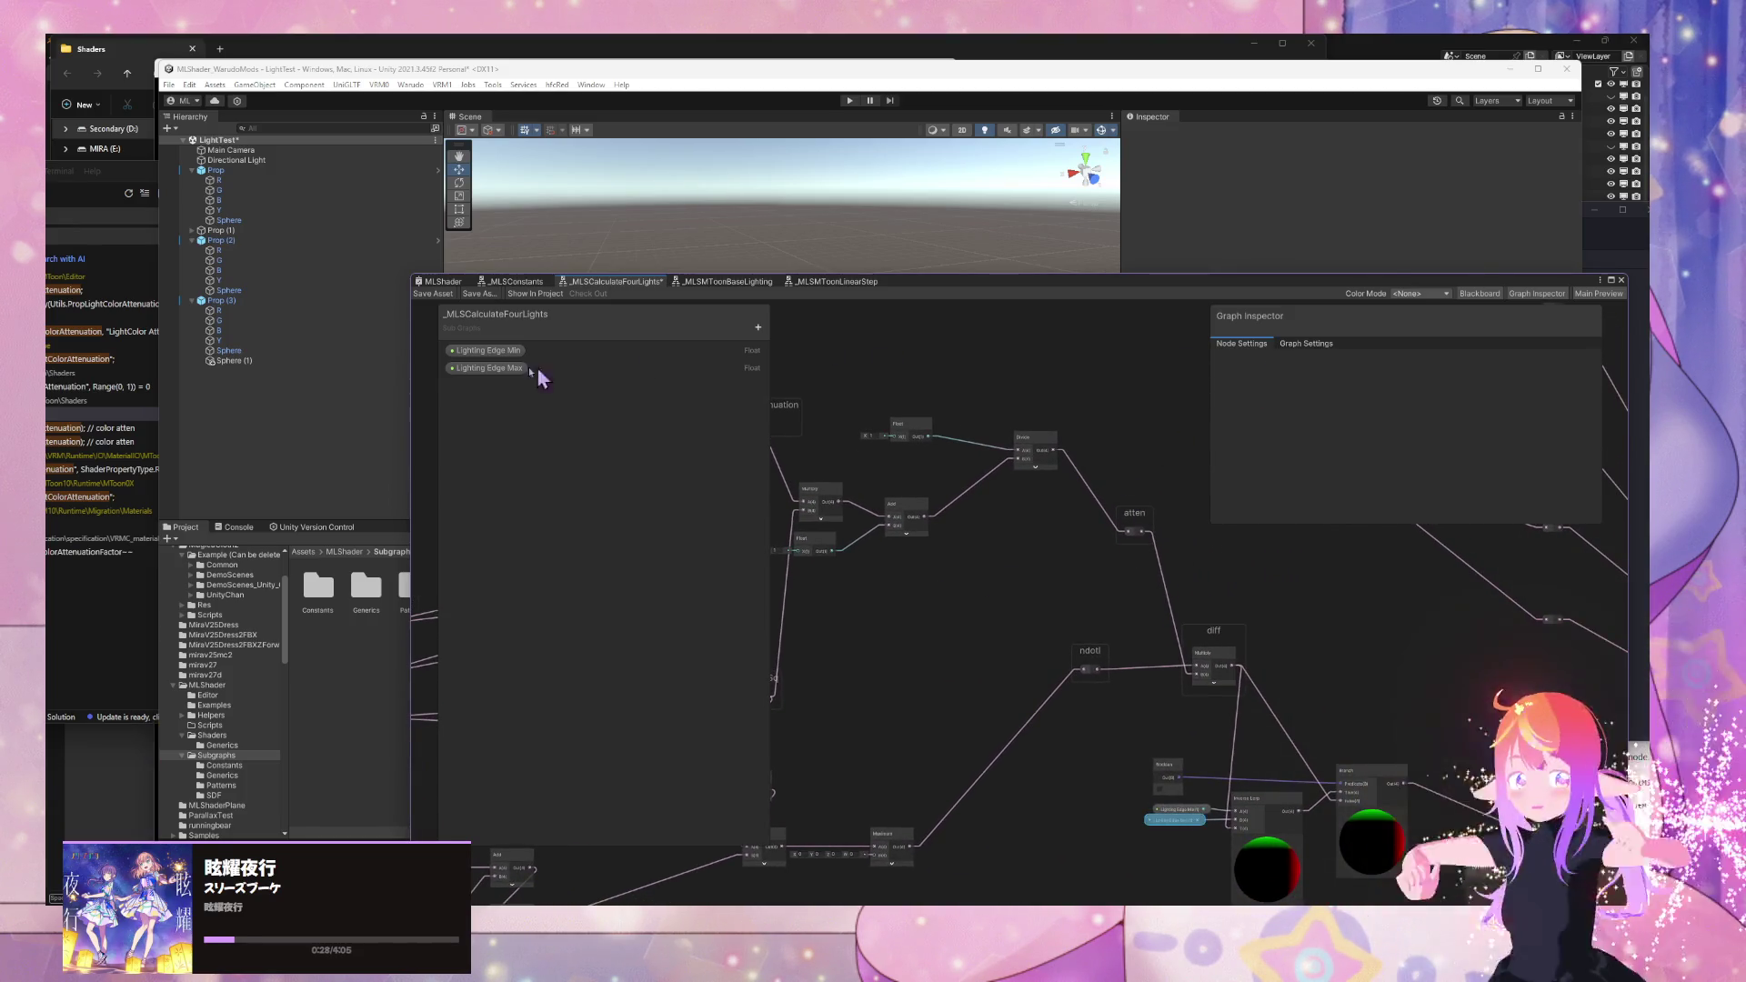
pyautogui.press('space')
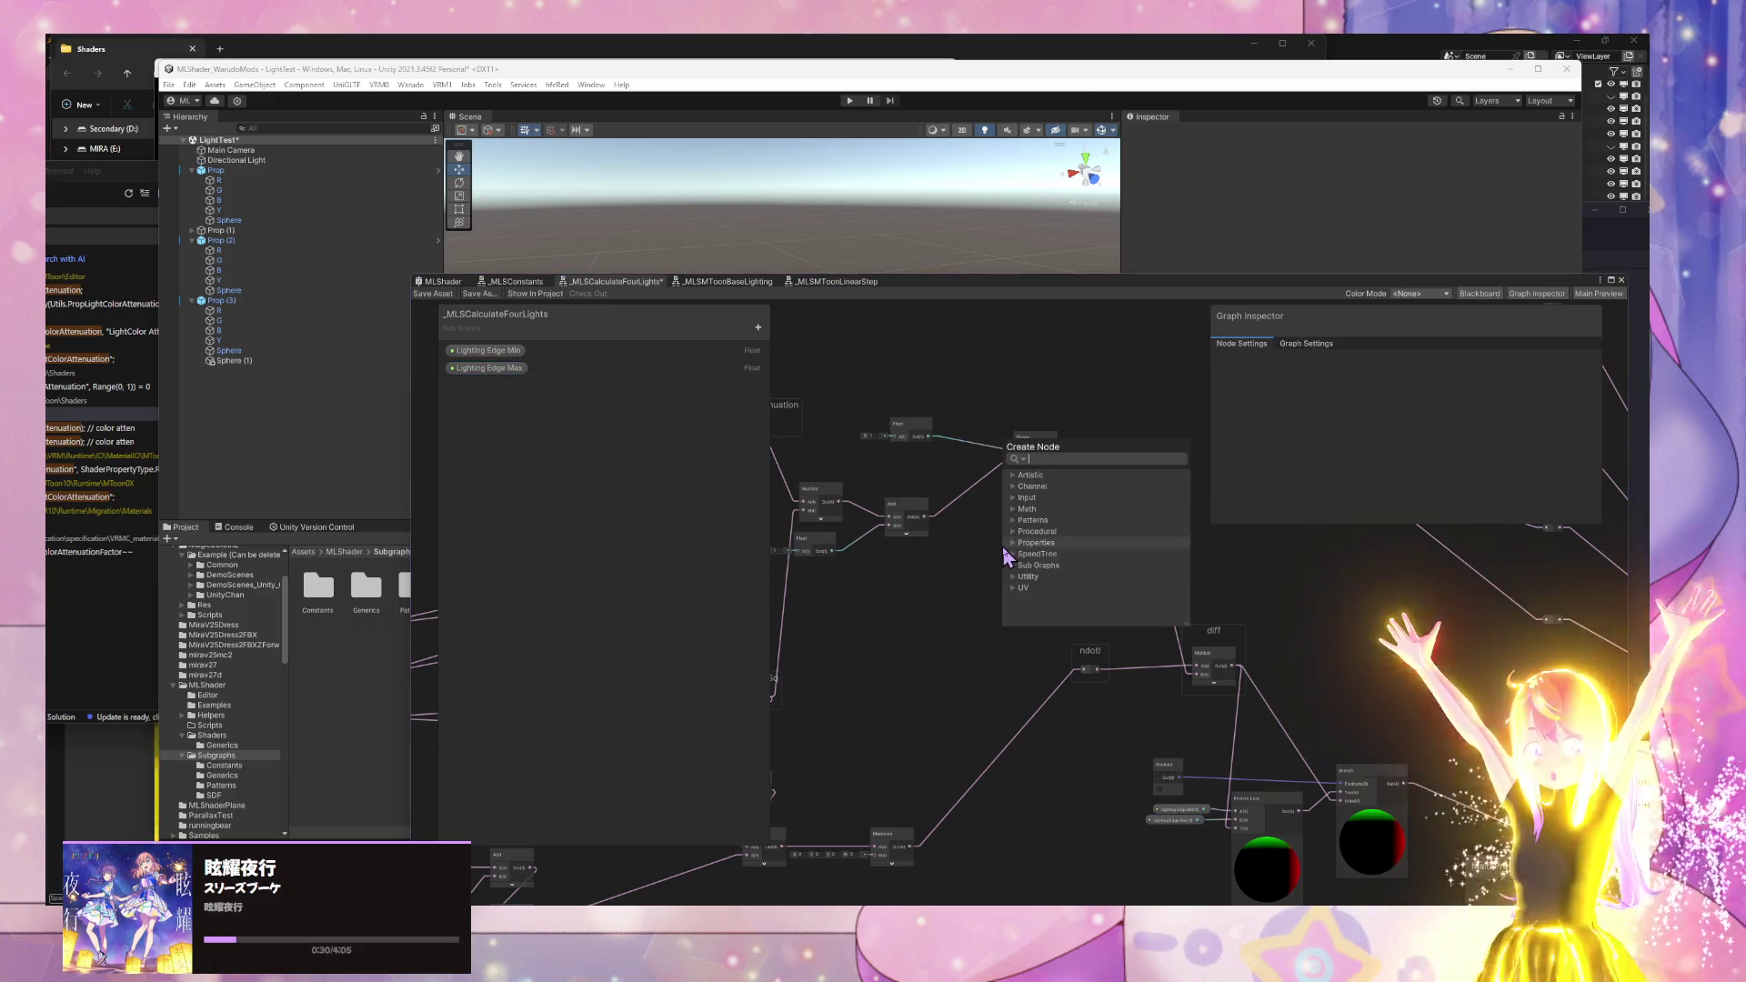
pyautogui.write('linear')
pyautogui.press('Down')
pyautogui.press('Return')
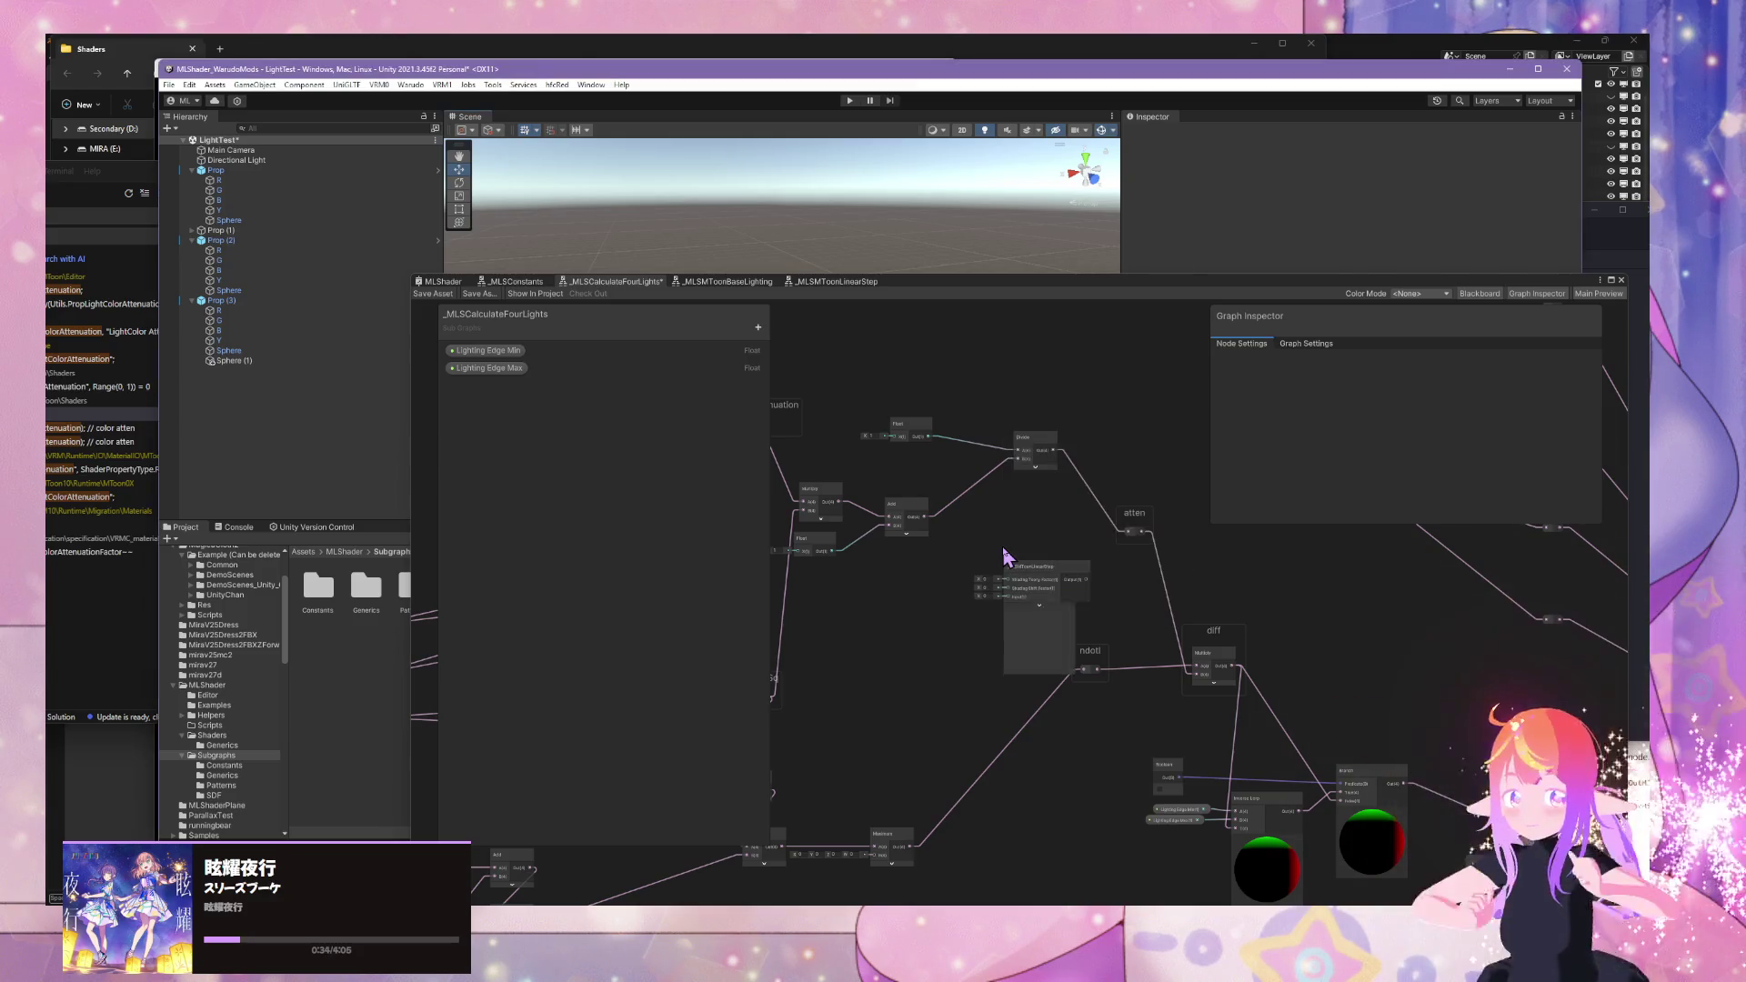
pyautogui.click(1039, 607)
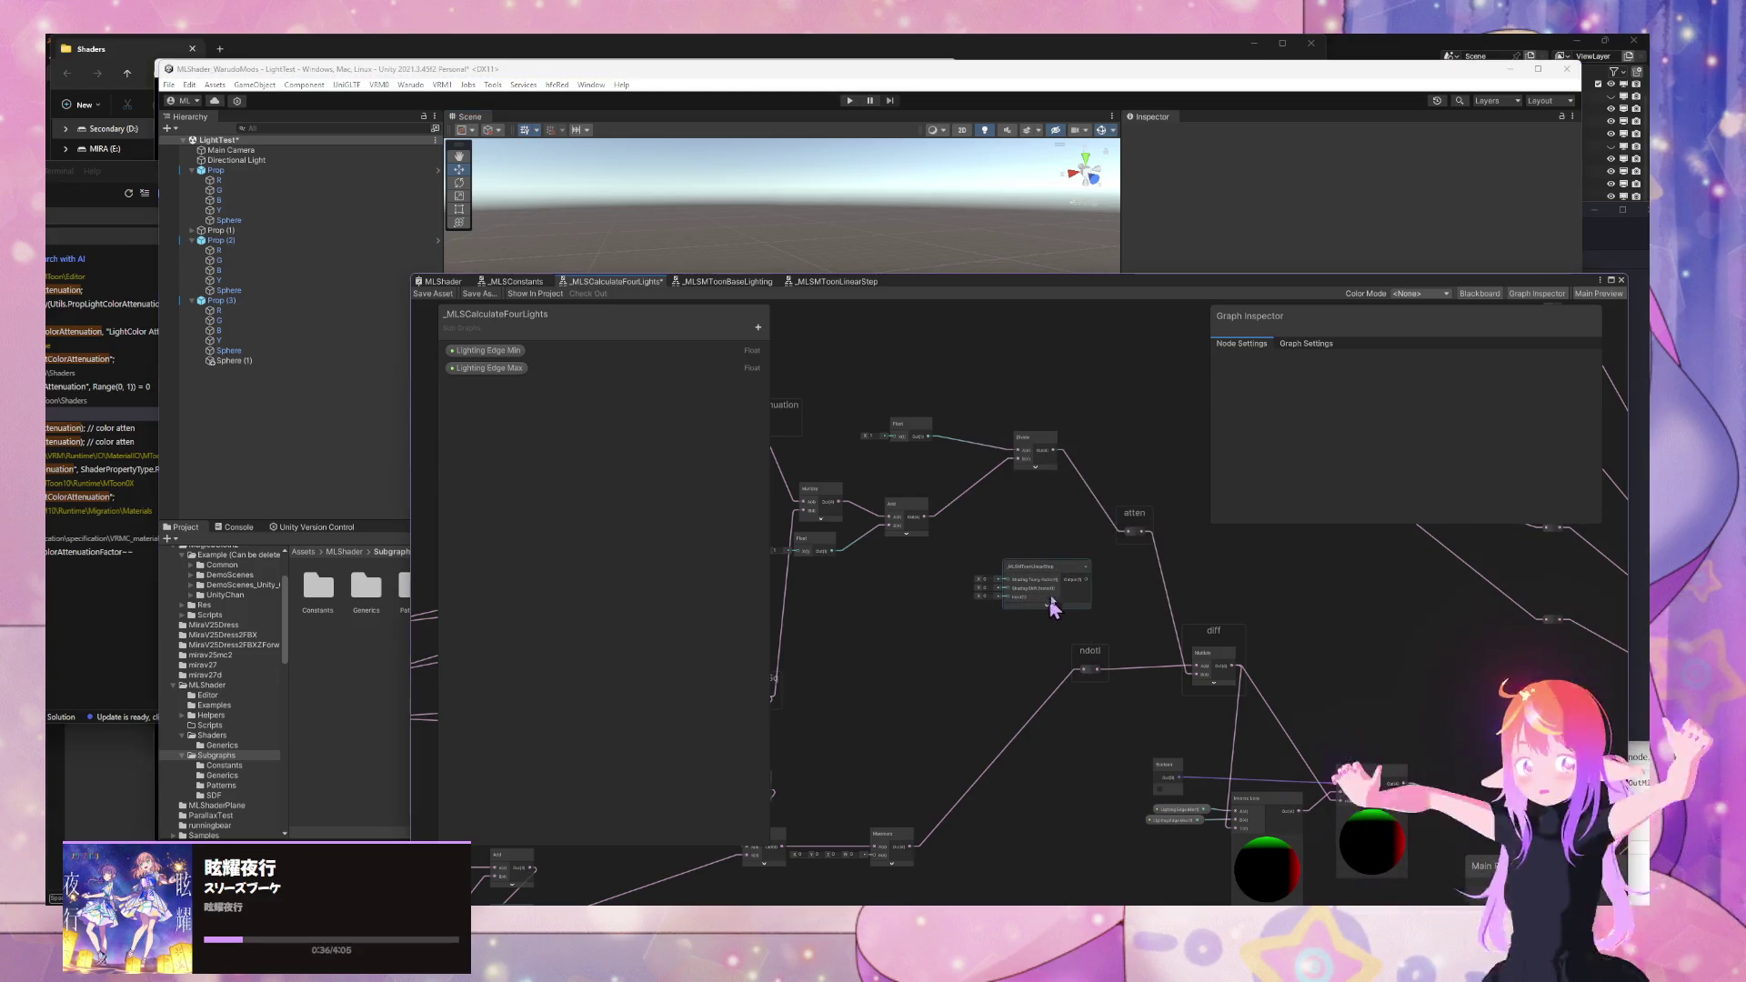
# - Shift the Divide node left and place the _MLSMToonLinearStep node near atten
pyautogui.moveTo(1045, 591); pyautogui.dragTo(1052, 546)
pyautogui.scroll(3, 1087, 573)
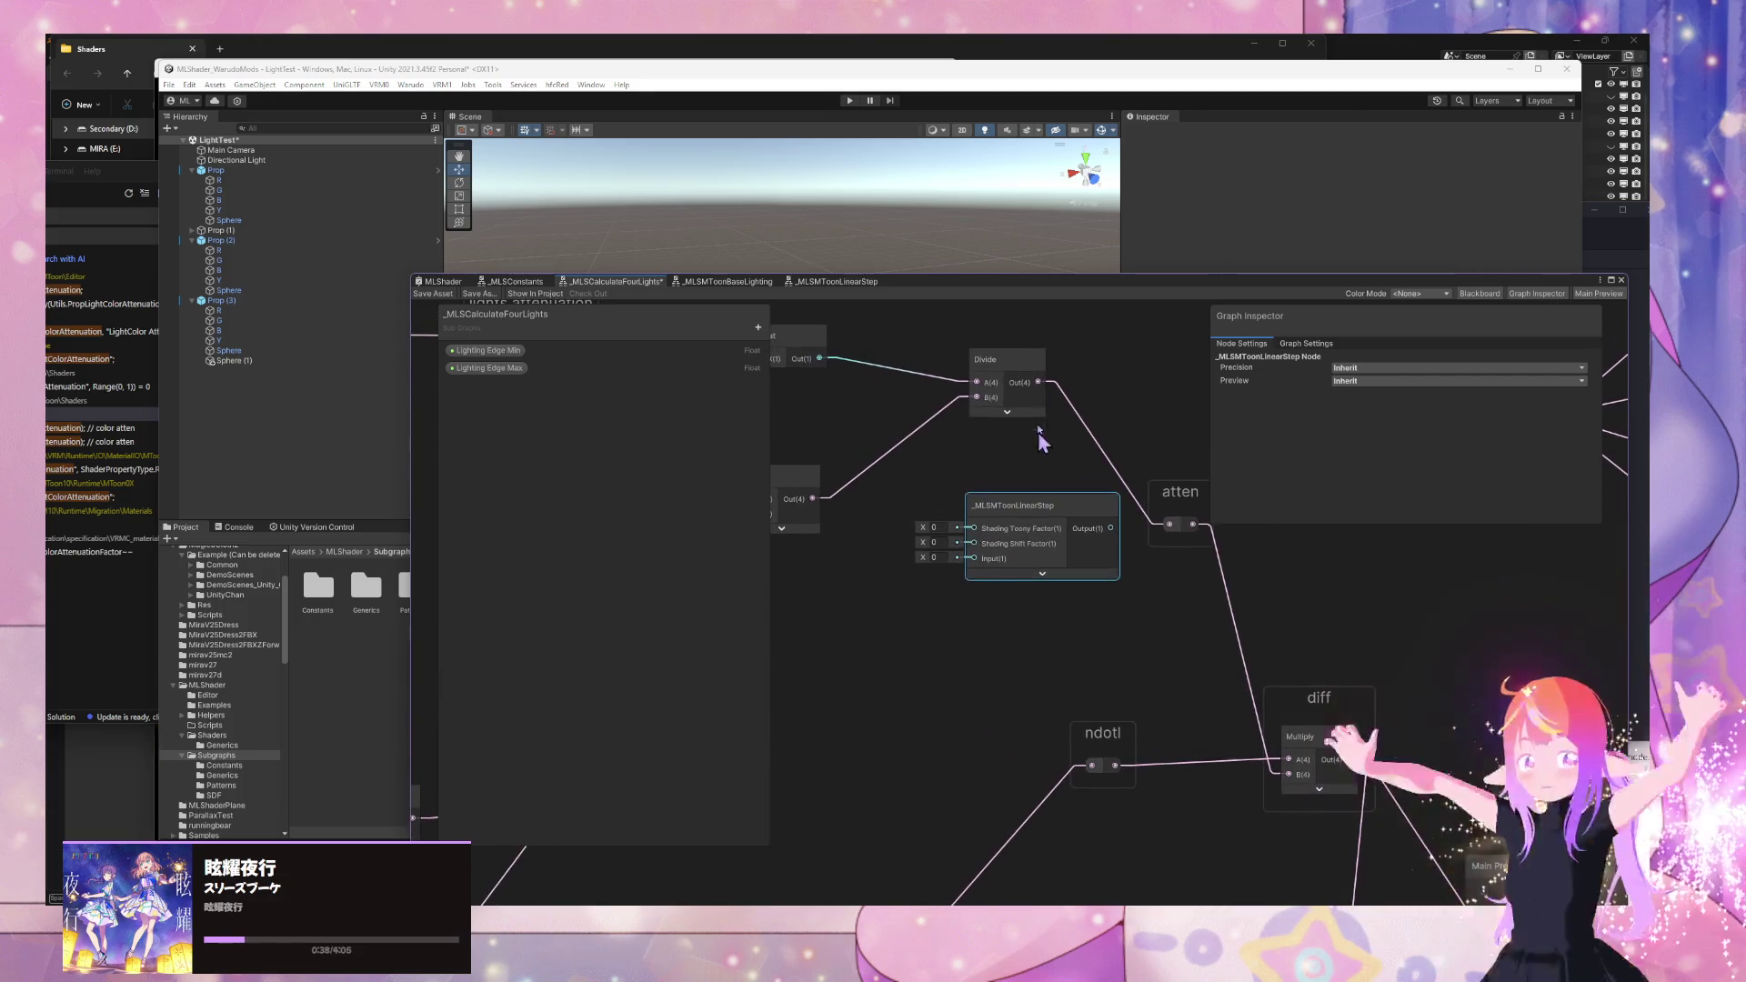
pyautogui.moveTo(1032, 390); pyautogui.dragTo(975, 387)
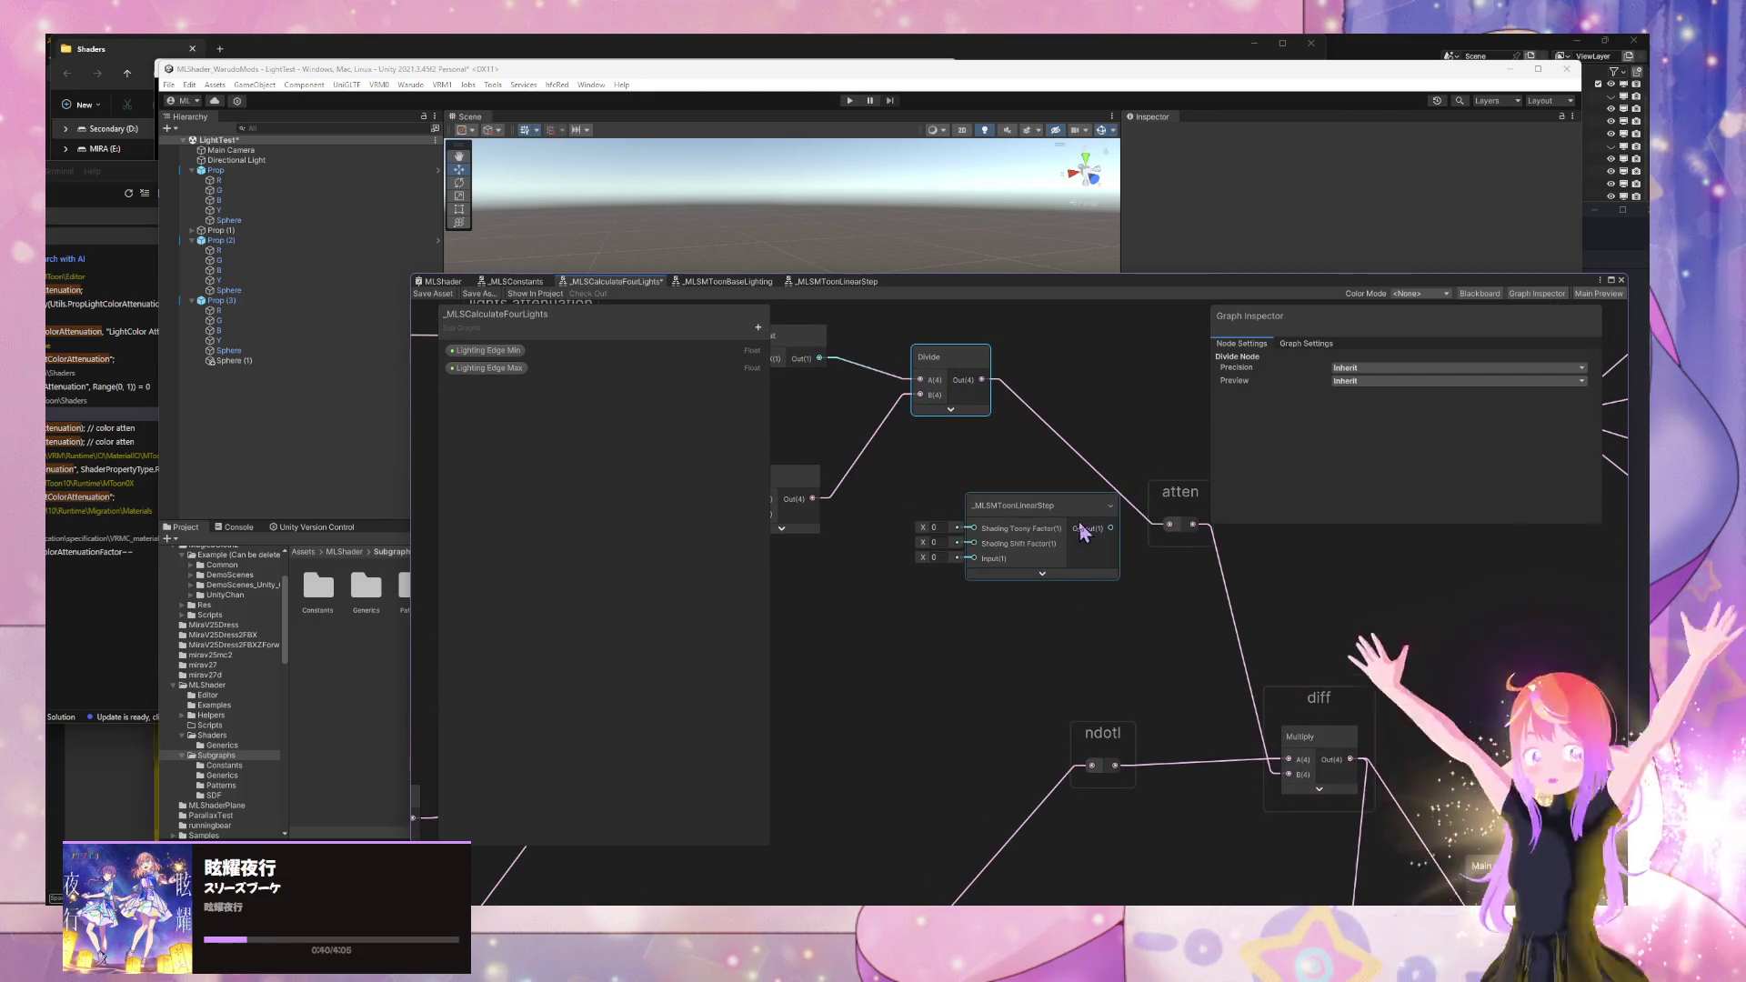
pyautogui.moveTo(946, 444); pyautogui.dragTo(985, 487)
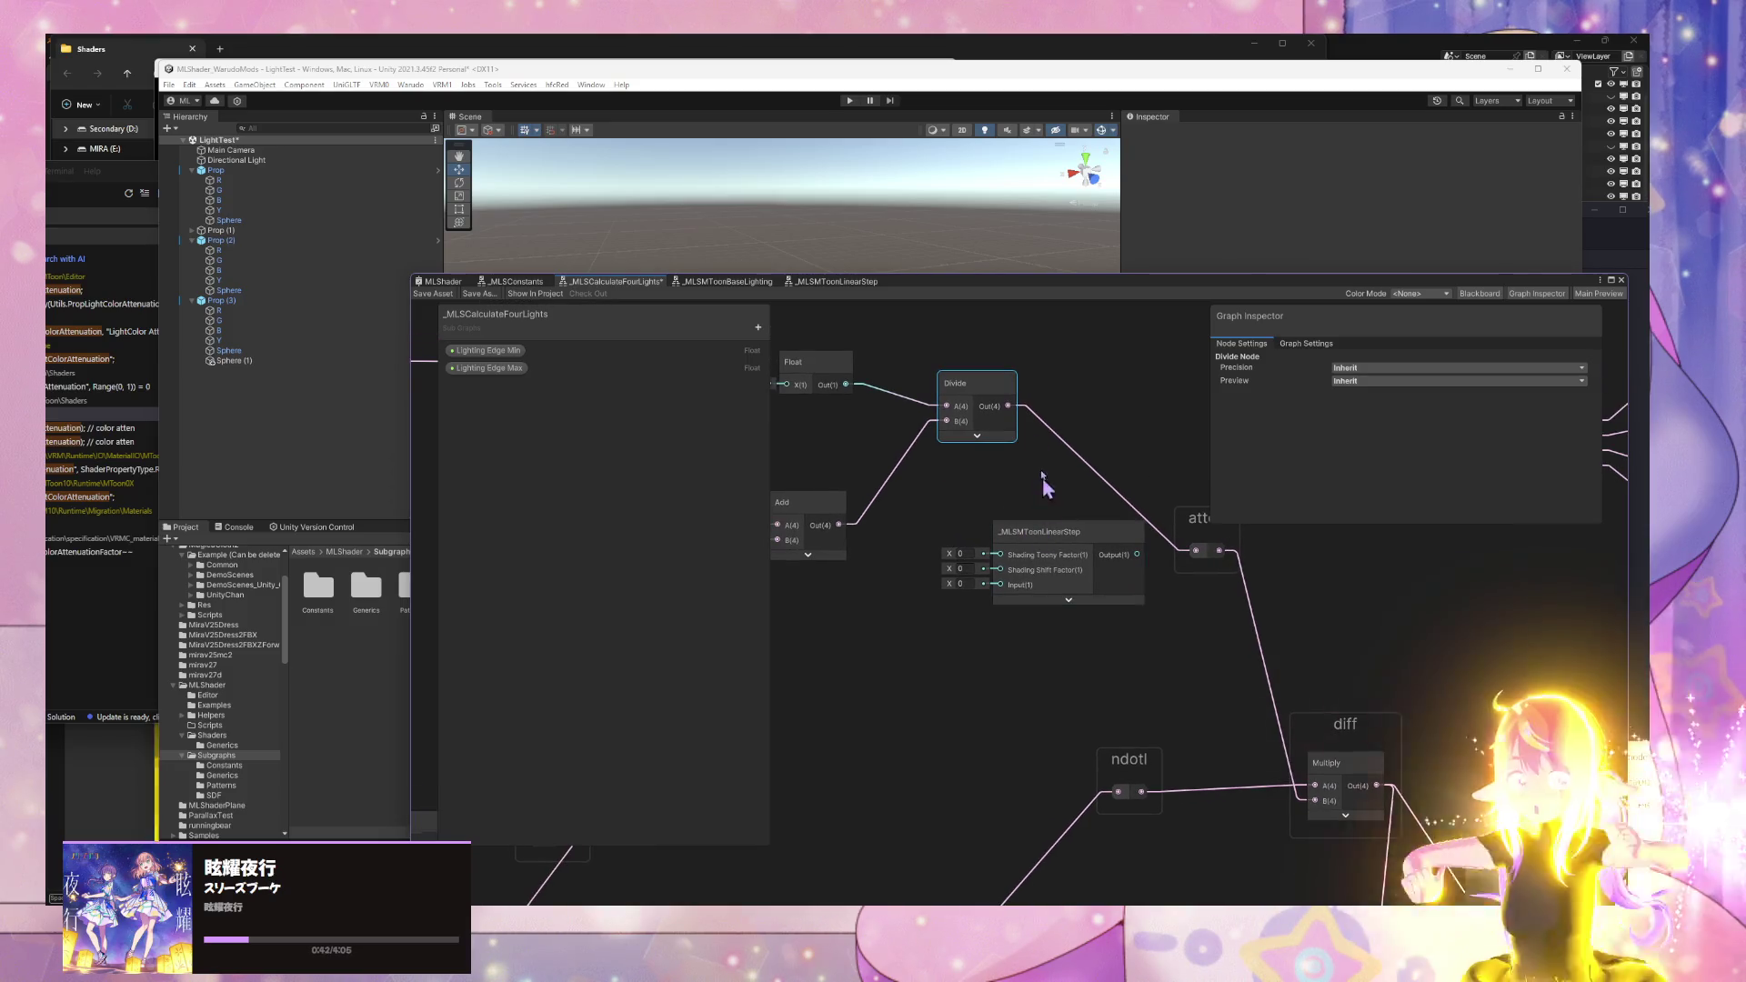
pyautogui.moveTo(989, 552)
pyautogui.mouseDown()
pyautogui.moveTo(1259, 568)
pyautogui.moveTo(1035, 632)
pyautogui.moveTo(986, 365)
pyautogui.moveTo(942, 382)
pyautogui.moveTo(1086, 737)
pyautogui.mouseUp()
pyautogui.moveTo(1104, 654)
pyautogui.mouseDown()
pyautogui.moveTo(922, 425)
pyautogui.moveTo(887, 478)
pyautogui.moveTo(1144, 489)
pyautogui.moveTo(889, 320)
pyautogui.moveTo(942, 318)
pyautogui.mouseUp()
pyautogui.scroll(-3, 1000, 591)
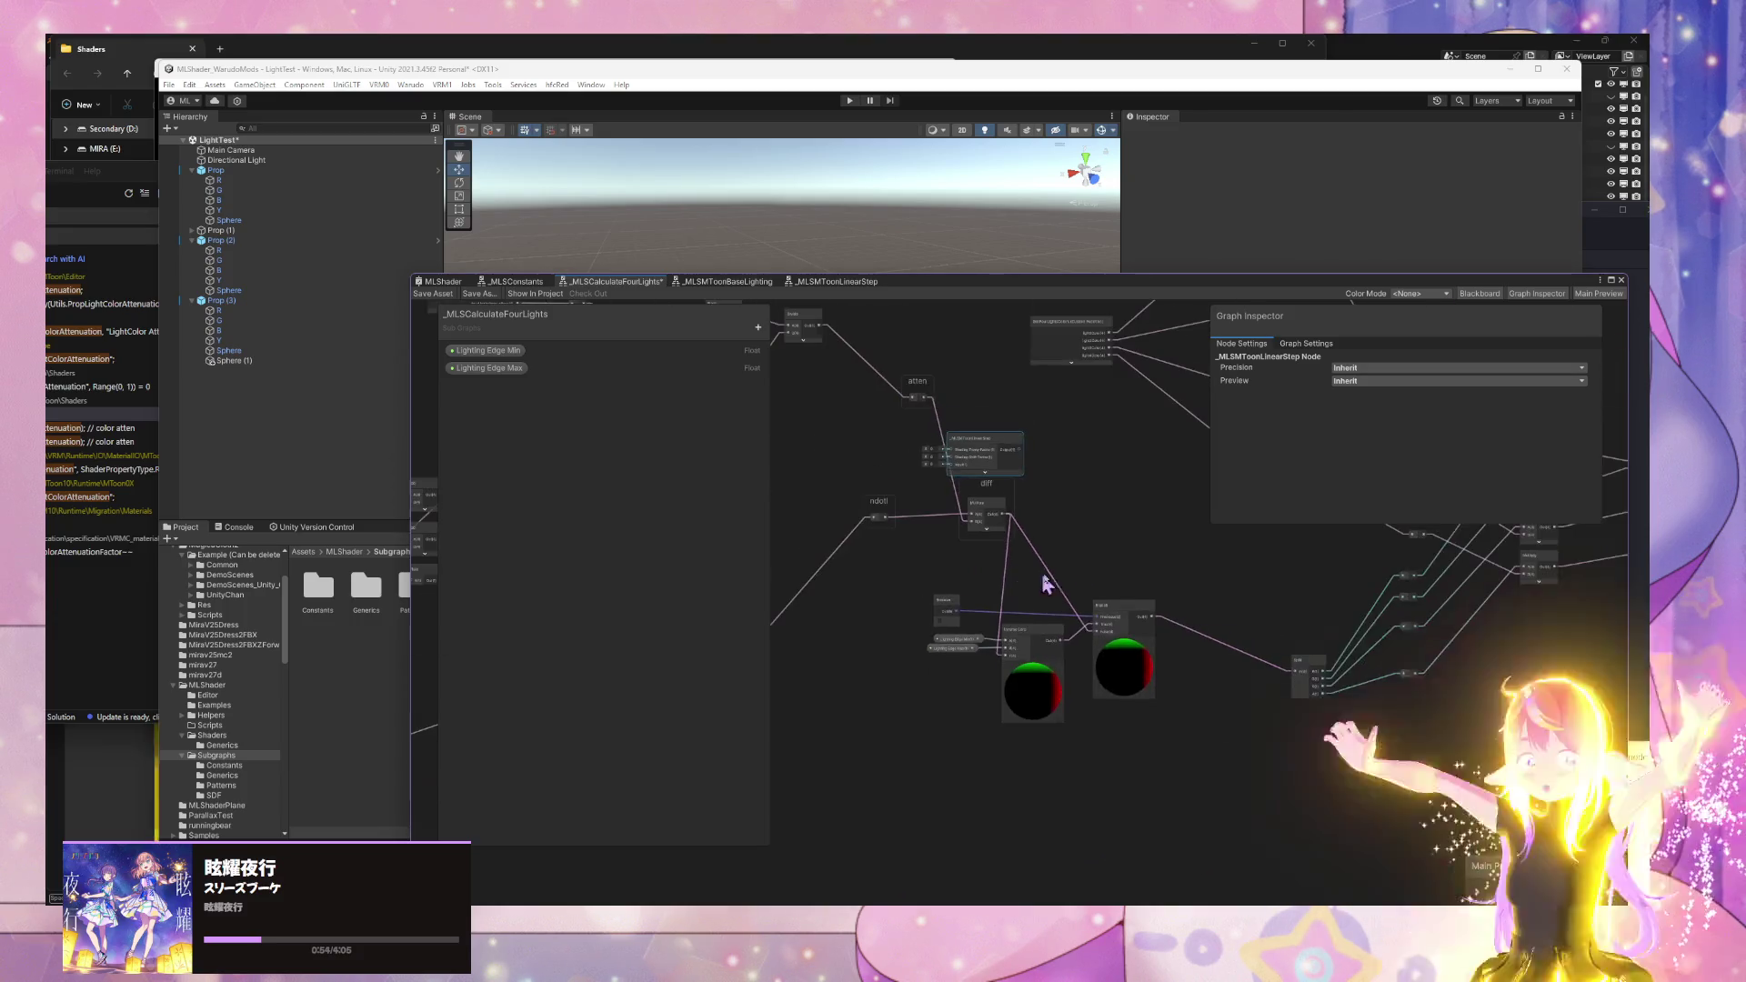
pyautogui.scroll(2, 981, 589)
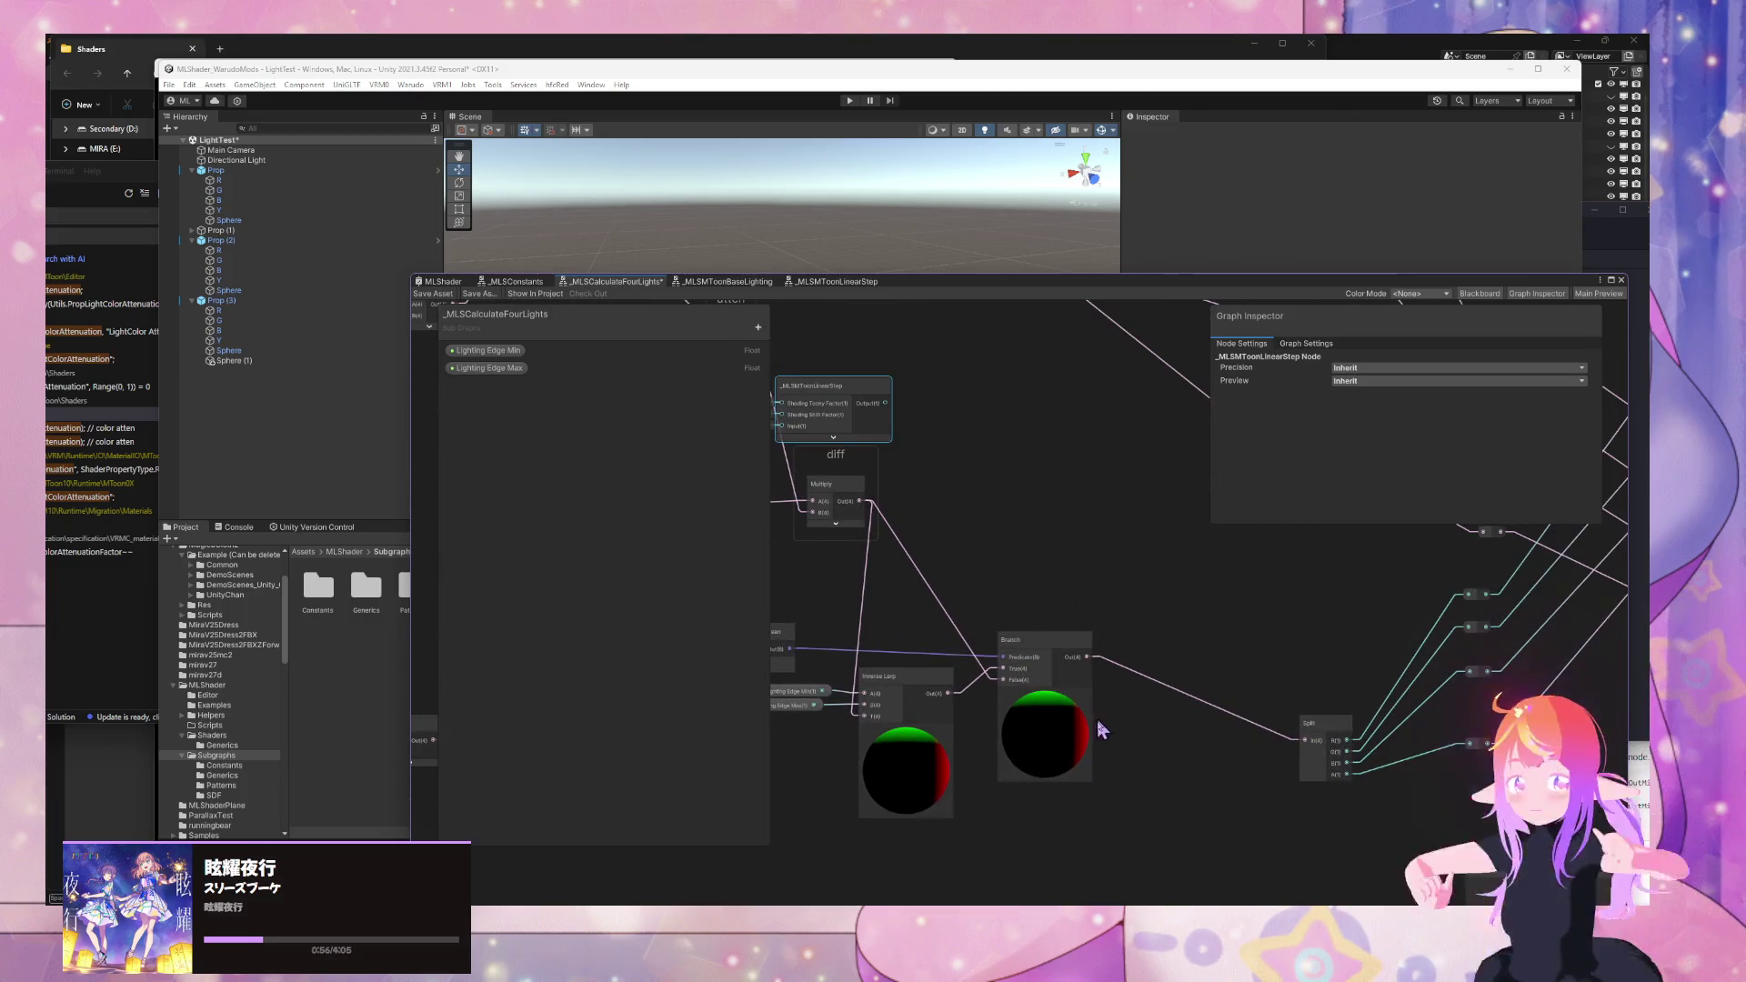
pyautogui.moveTo(1103, 689); pyautogui.dragTo(1198, 668)
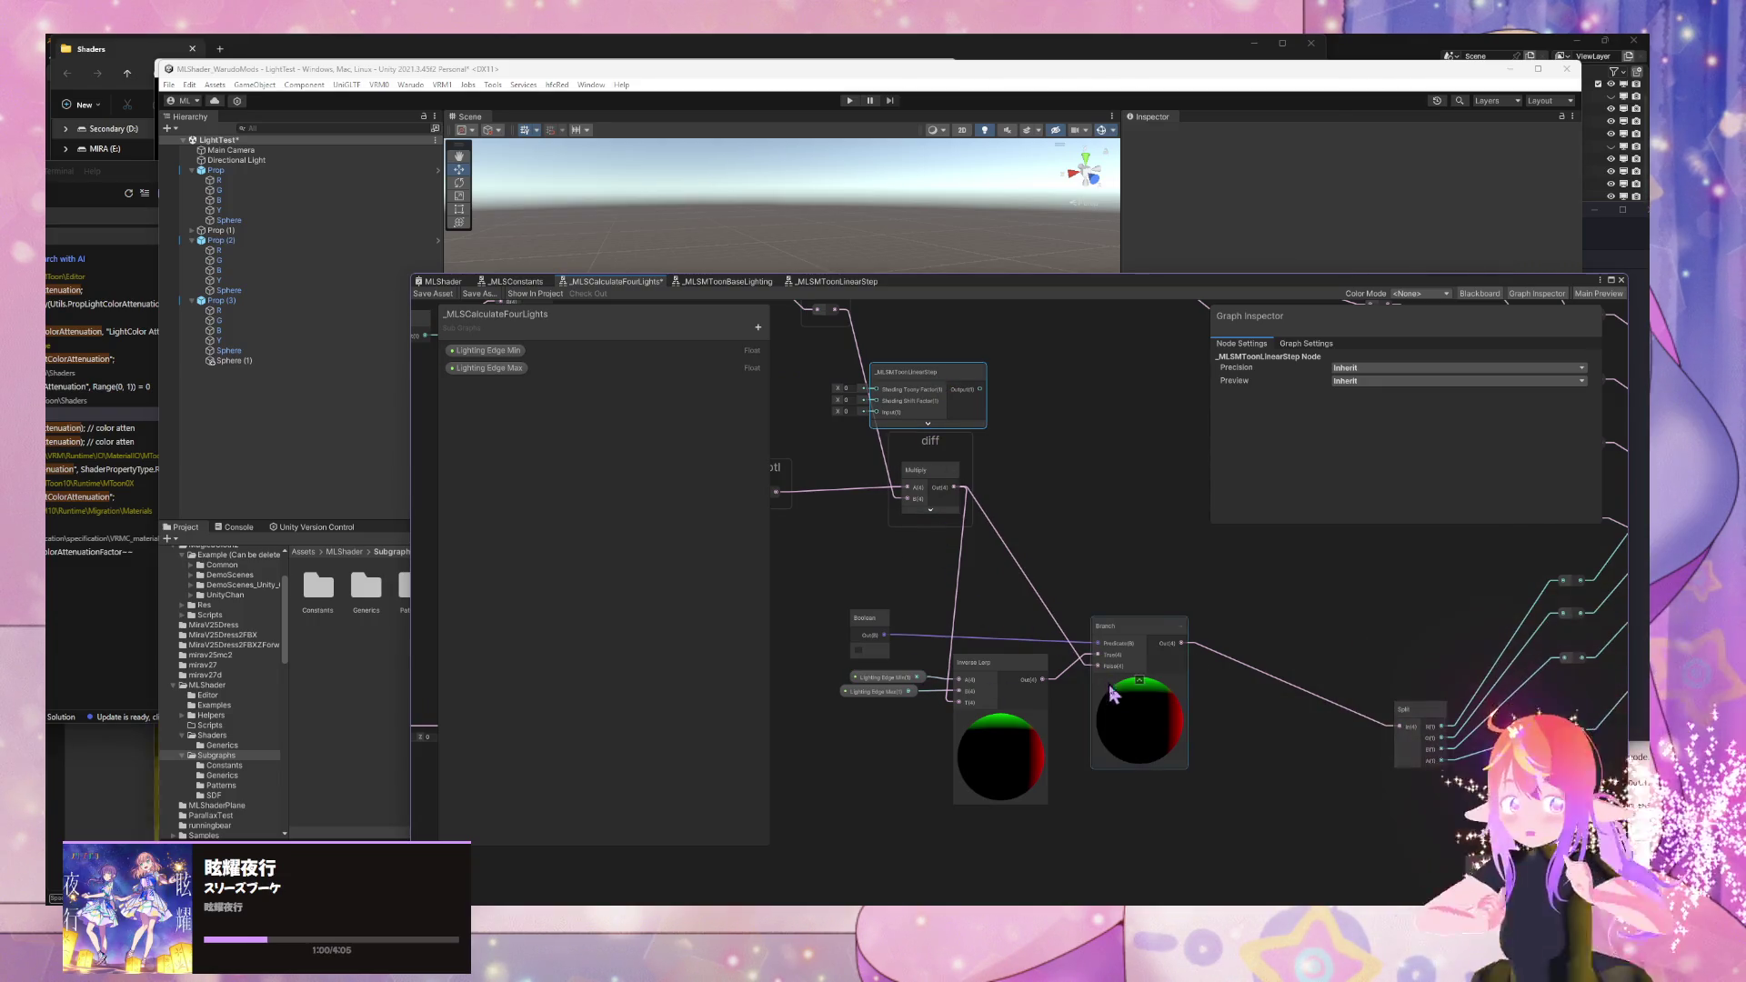
# - Connect Multiply straight to Split, then delete the Branch and Inverse Lerp nodes
pyautogui.click(1005, 705)
pyautogui.moveTo(865, 645); pyautogui.dragTo(1077, 644)
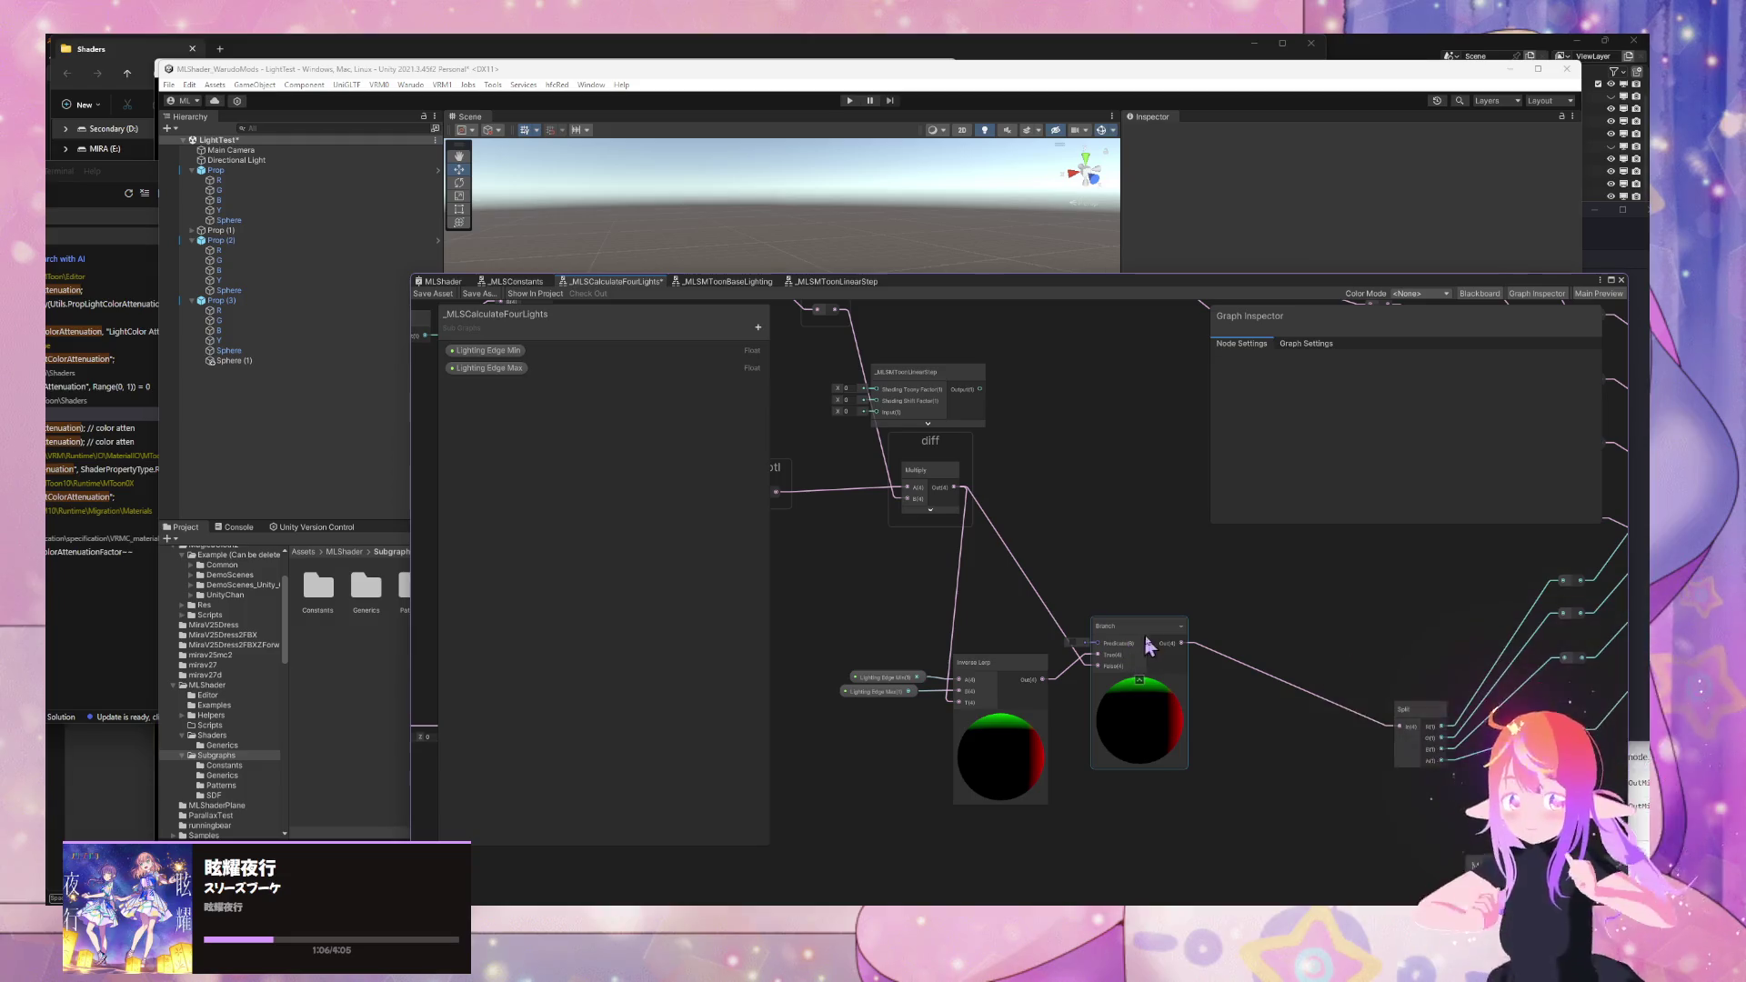
pyautogui.moveTo(966, 492); pyautogui.dragTo(1400, 726)
pyautogui.click(1179, 679)
pyautogui.press('Delete')
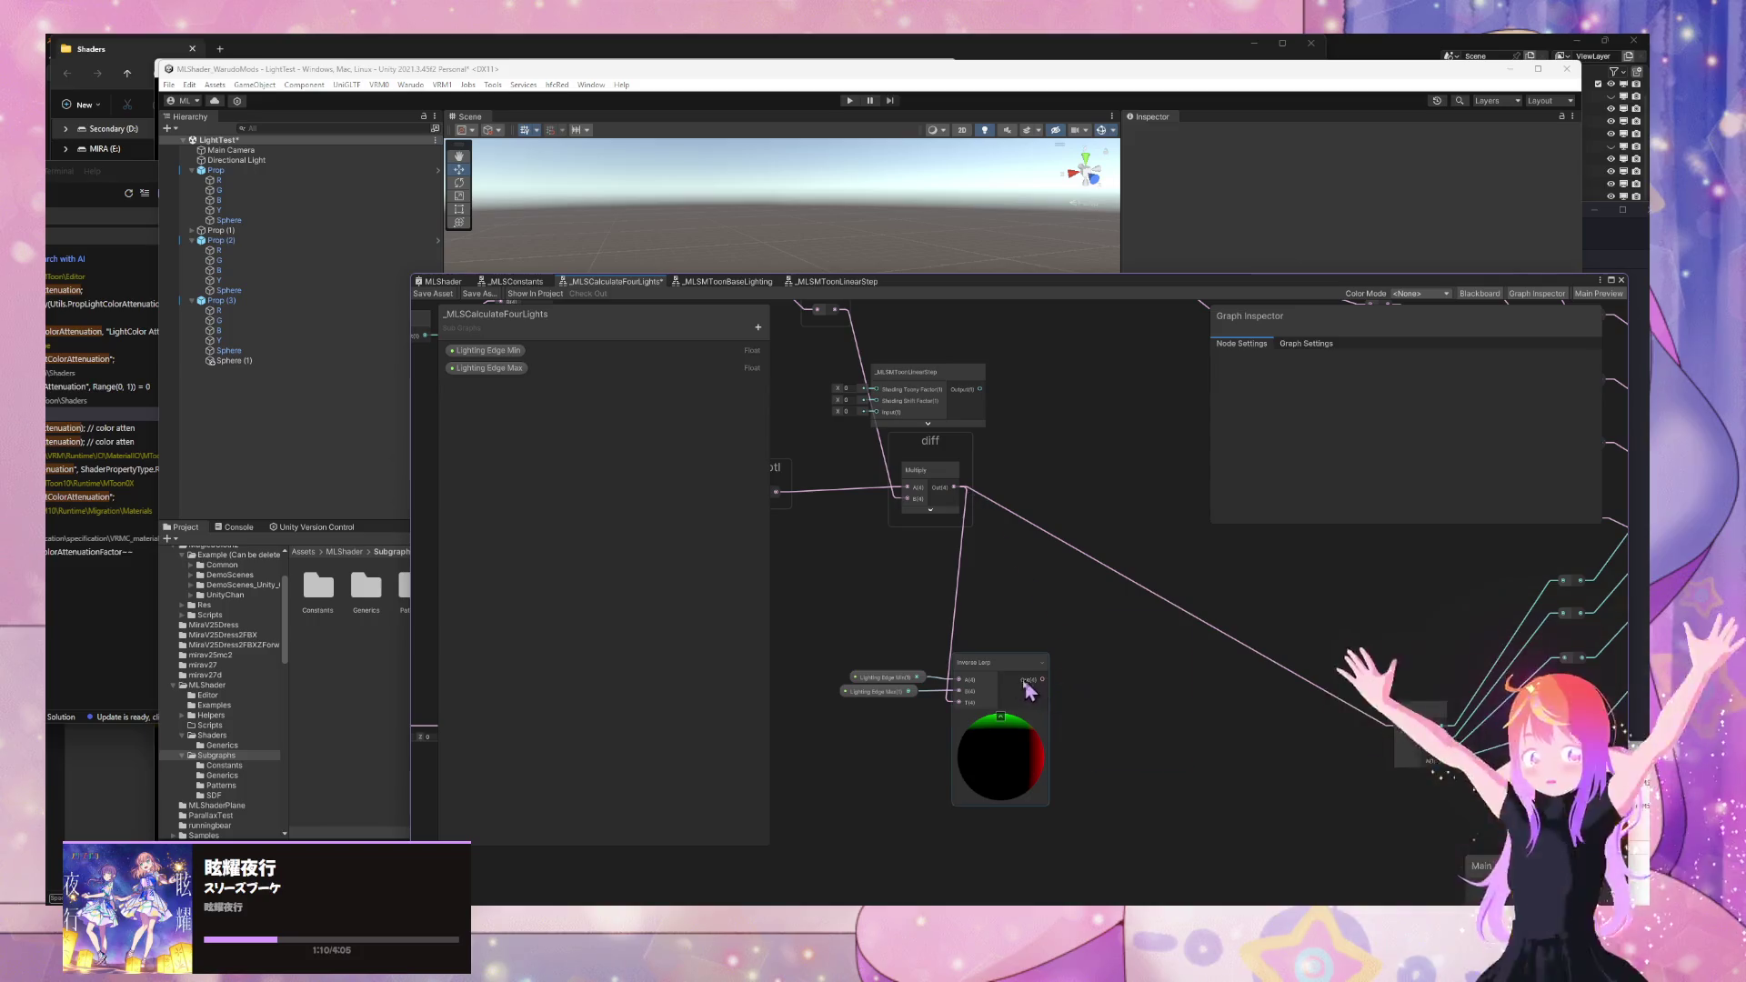
pyautogui.click(1014, 682)
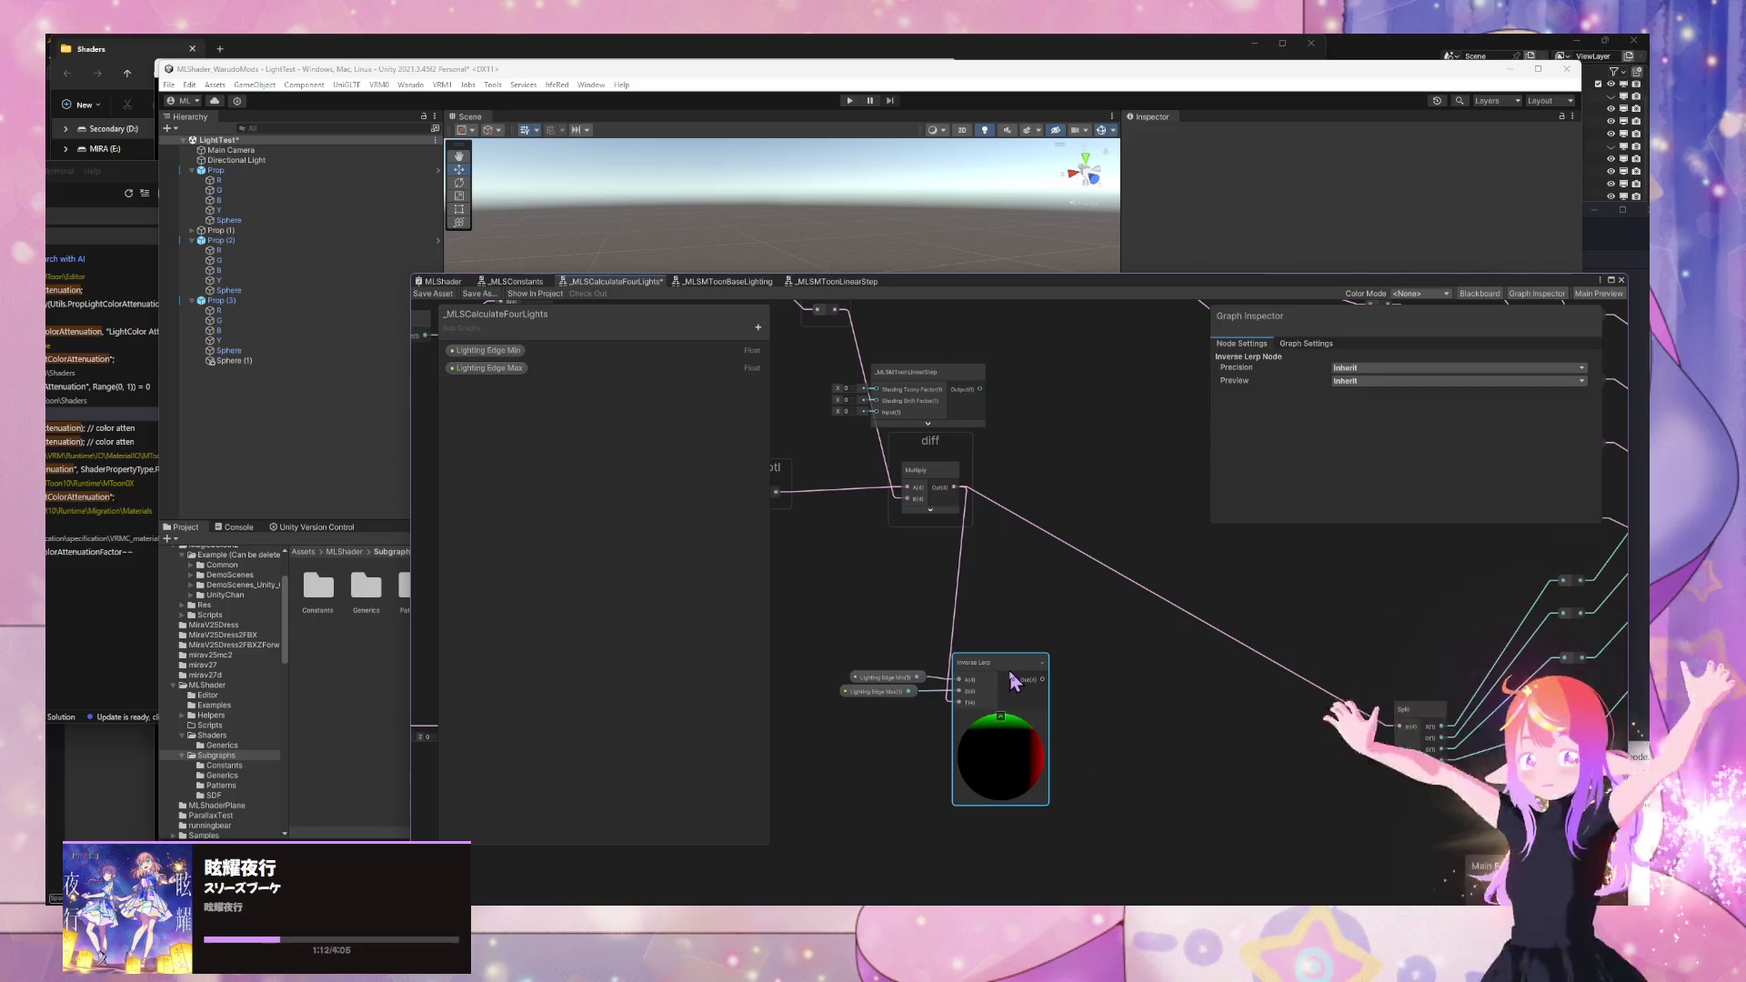
pyautogui.press('Delete')
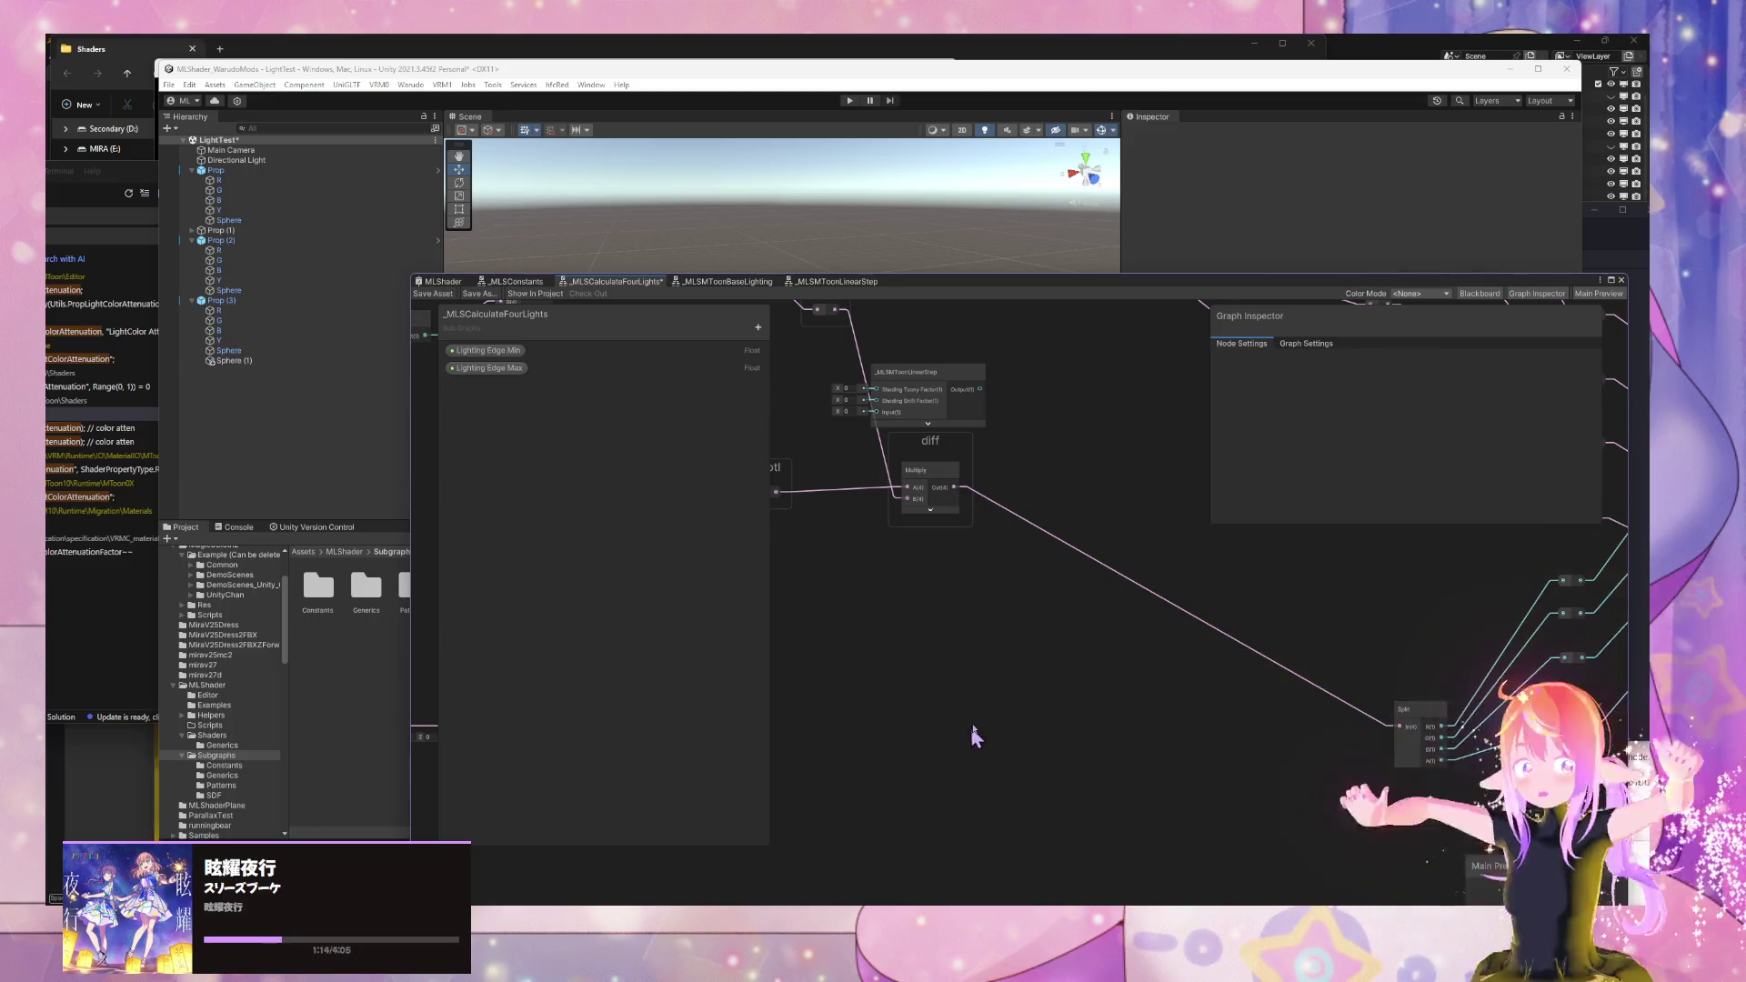
# - Move the Toon Linear Step node next to the diff group and save _MLSCalculateFourLights
pyautogui.moveTo(907, 373); pyautogui.dragTo(1122, 466)
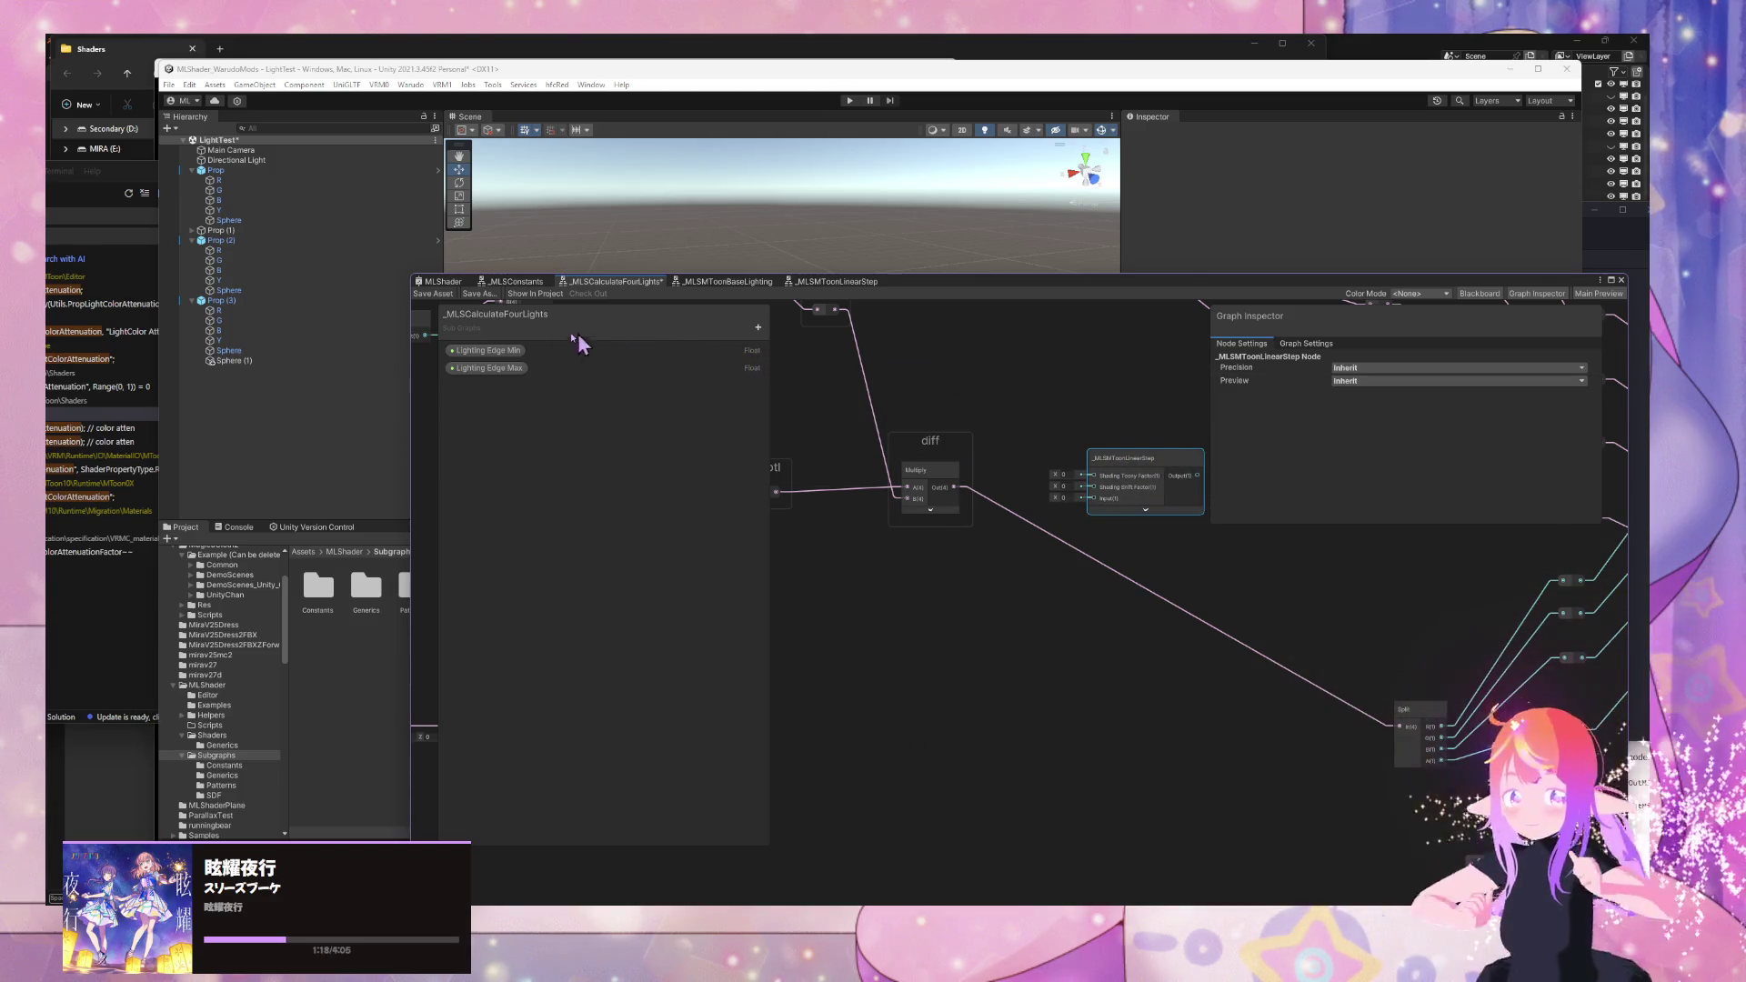
pyautogui.scroll(2, 1087, 584)
pyautogui.moveTo(1087, 584)
pyautogui.mouseDown()
pyautogui.moveTo(876, 631)
pyautogui.moveTo(916, 467)
pyautogui.mouseUp()
pyautogui.click(443, 295)
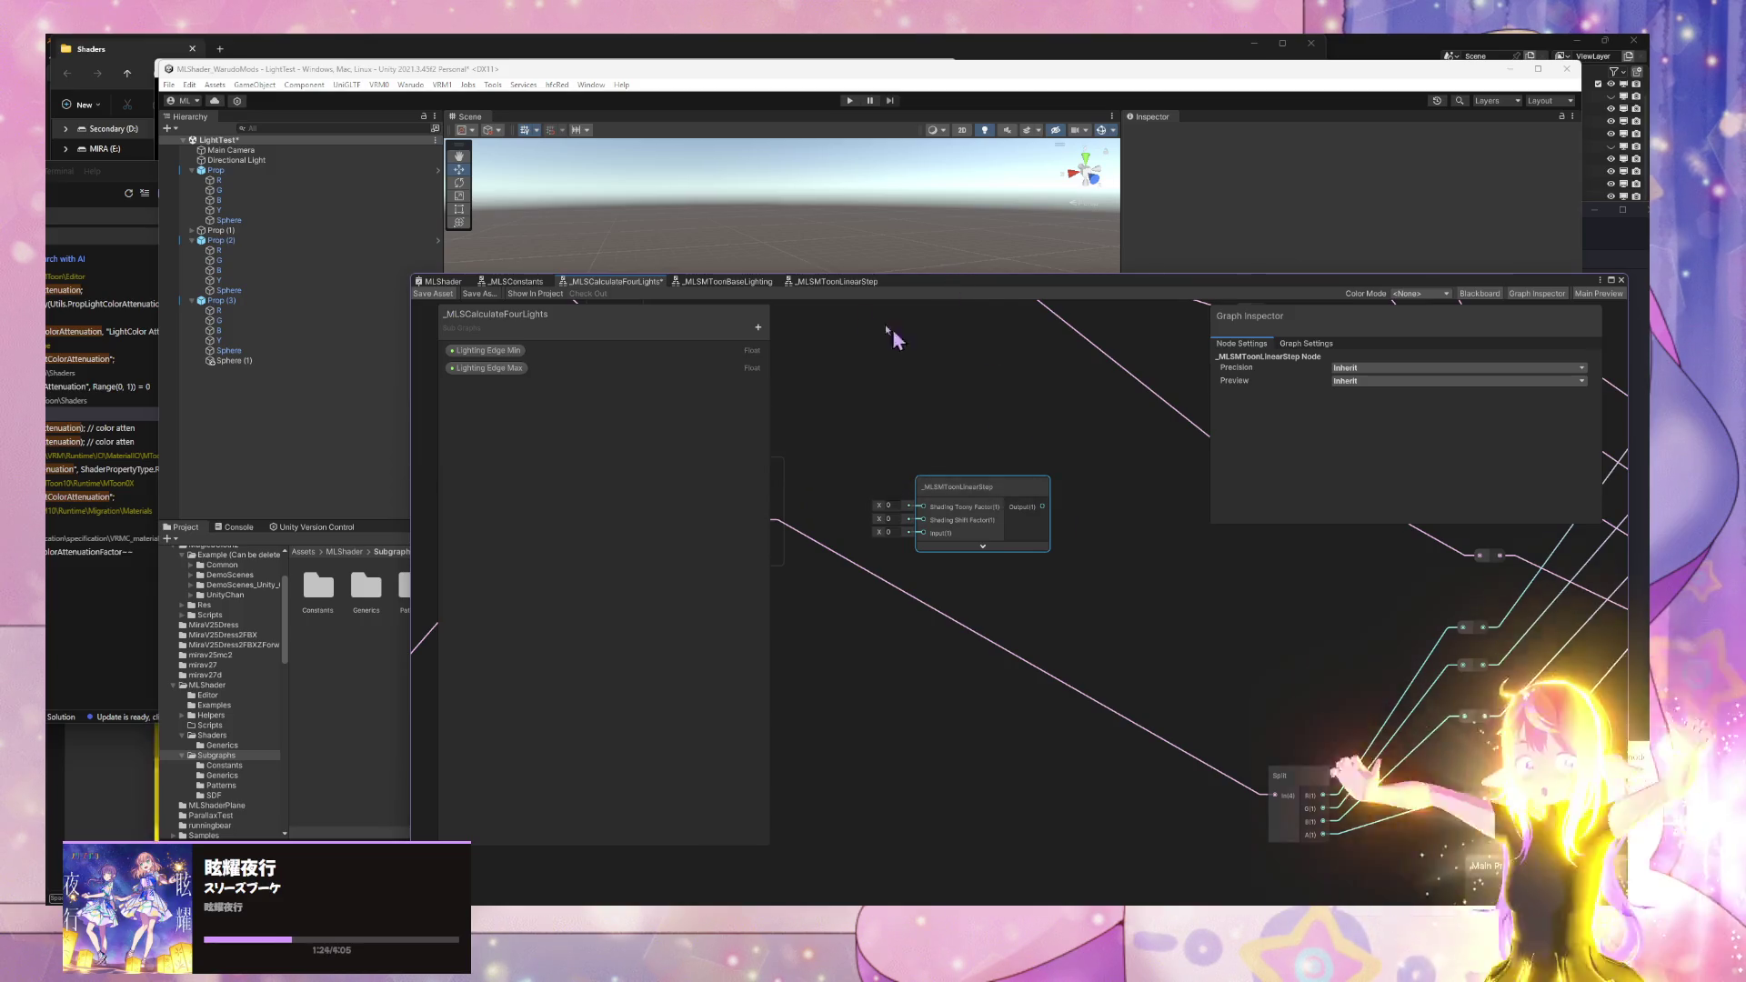
# - Switch to the _MLSMToonLinearStep sub graph showing its three properties
pyautogui.click(838, 284)
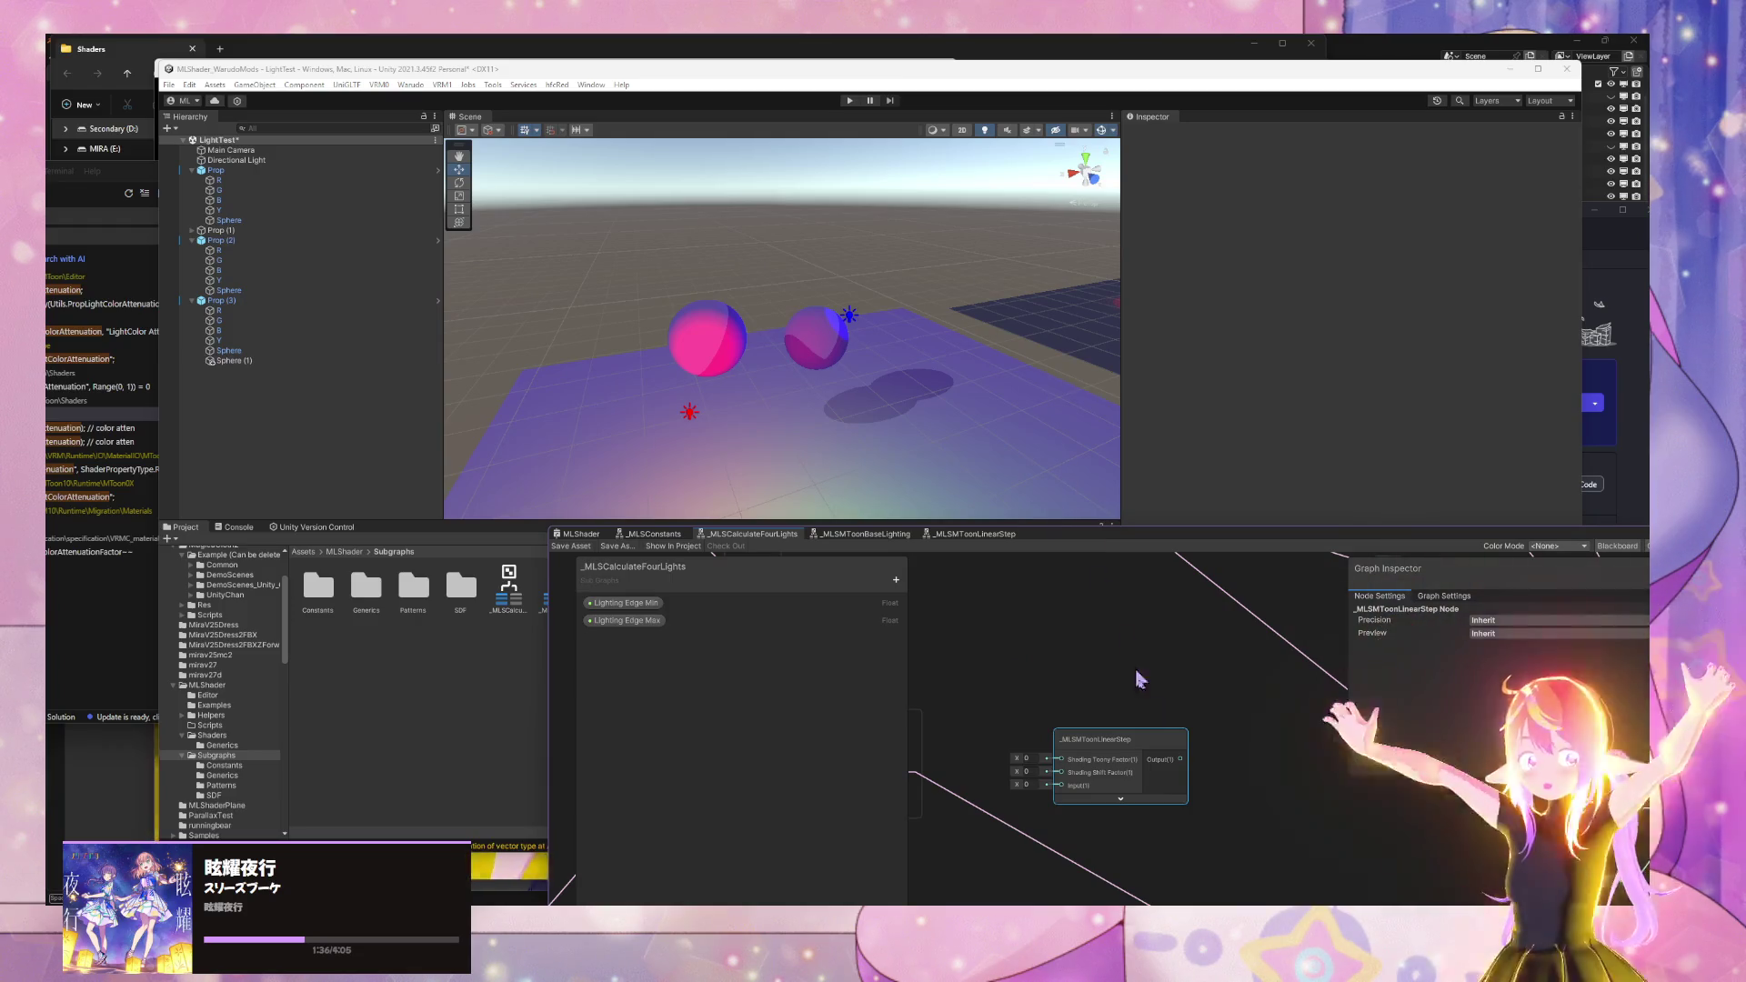
pyautogui.scroll(-3, 1146, 636)
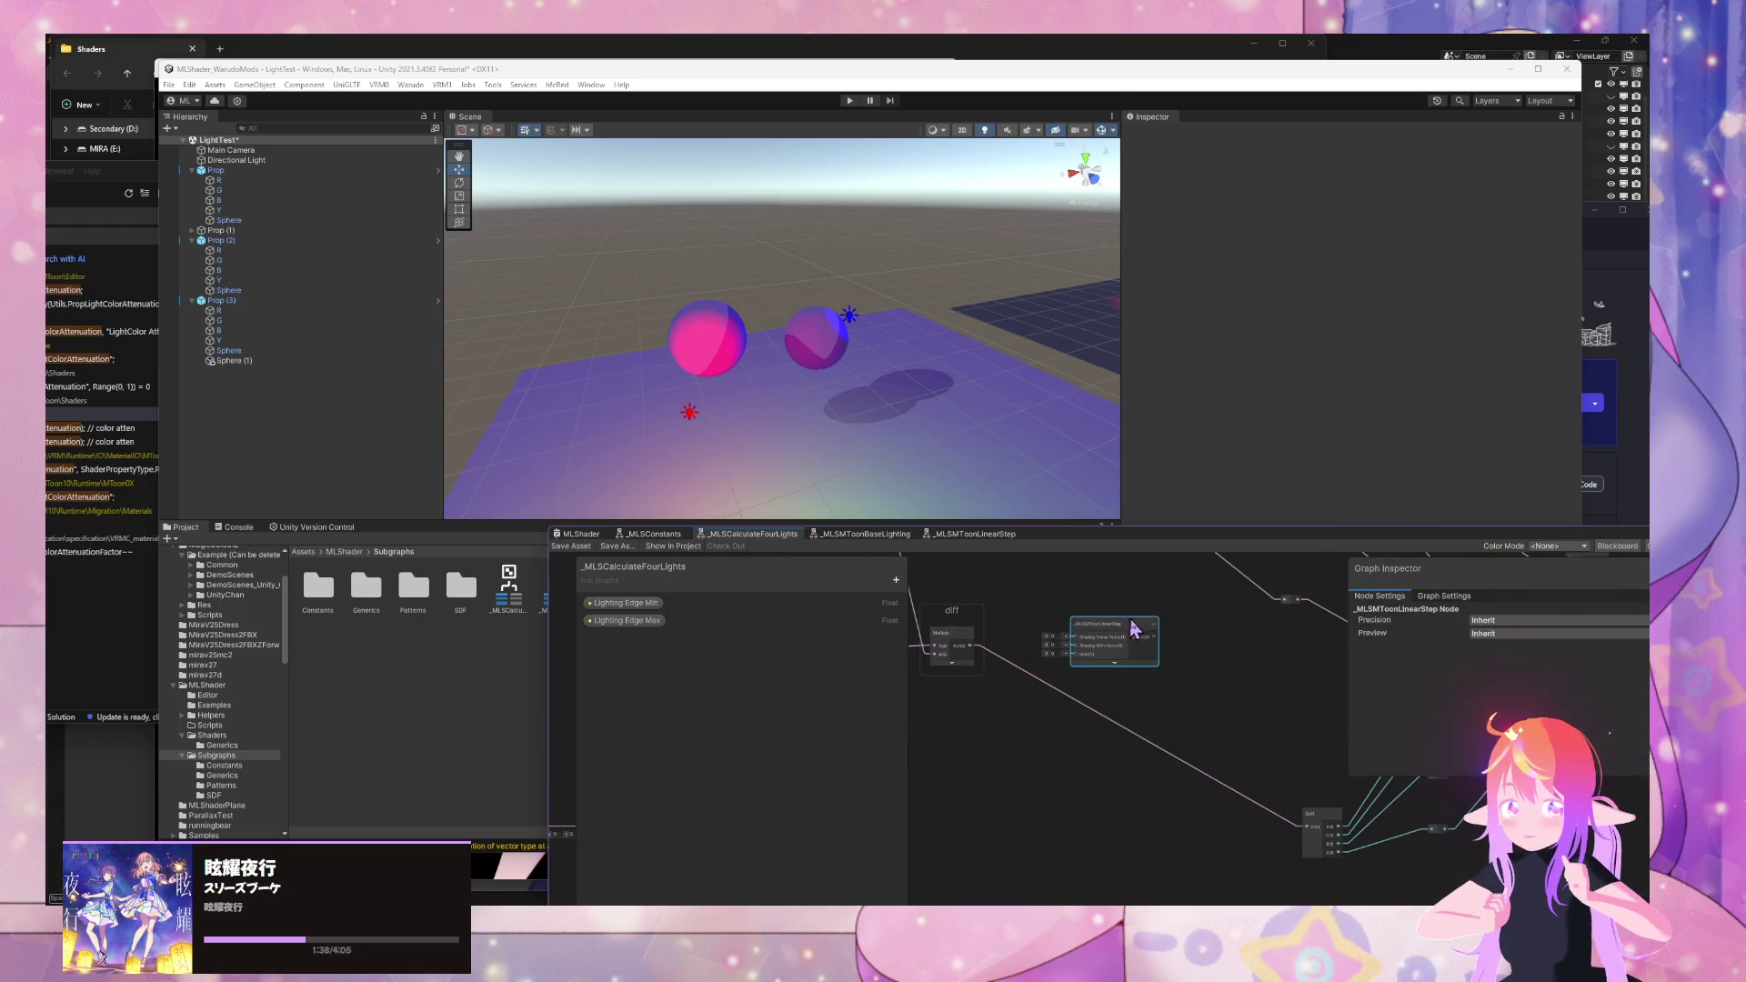
pyautogui.click(998, 535)
# - Inspect the Shading Toony Factor and Input properties and locate the Subtract node
pyautogui.click(637, 603)
pyautogui.rightClick(644, 605)
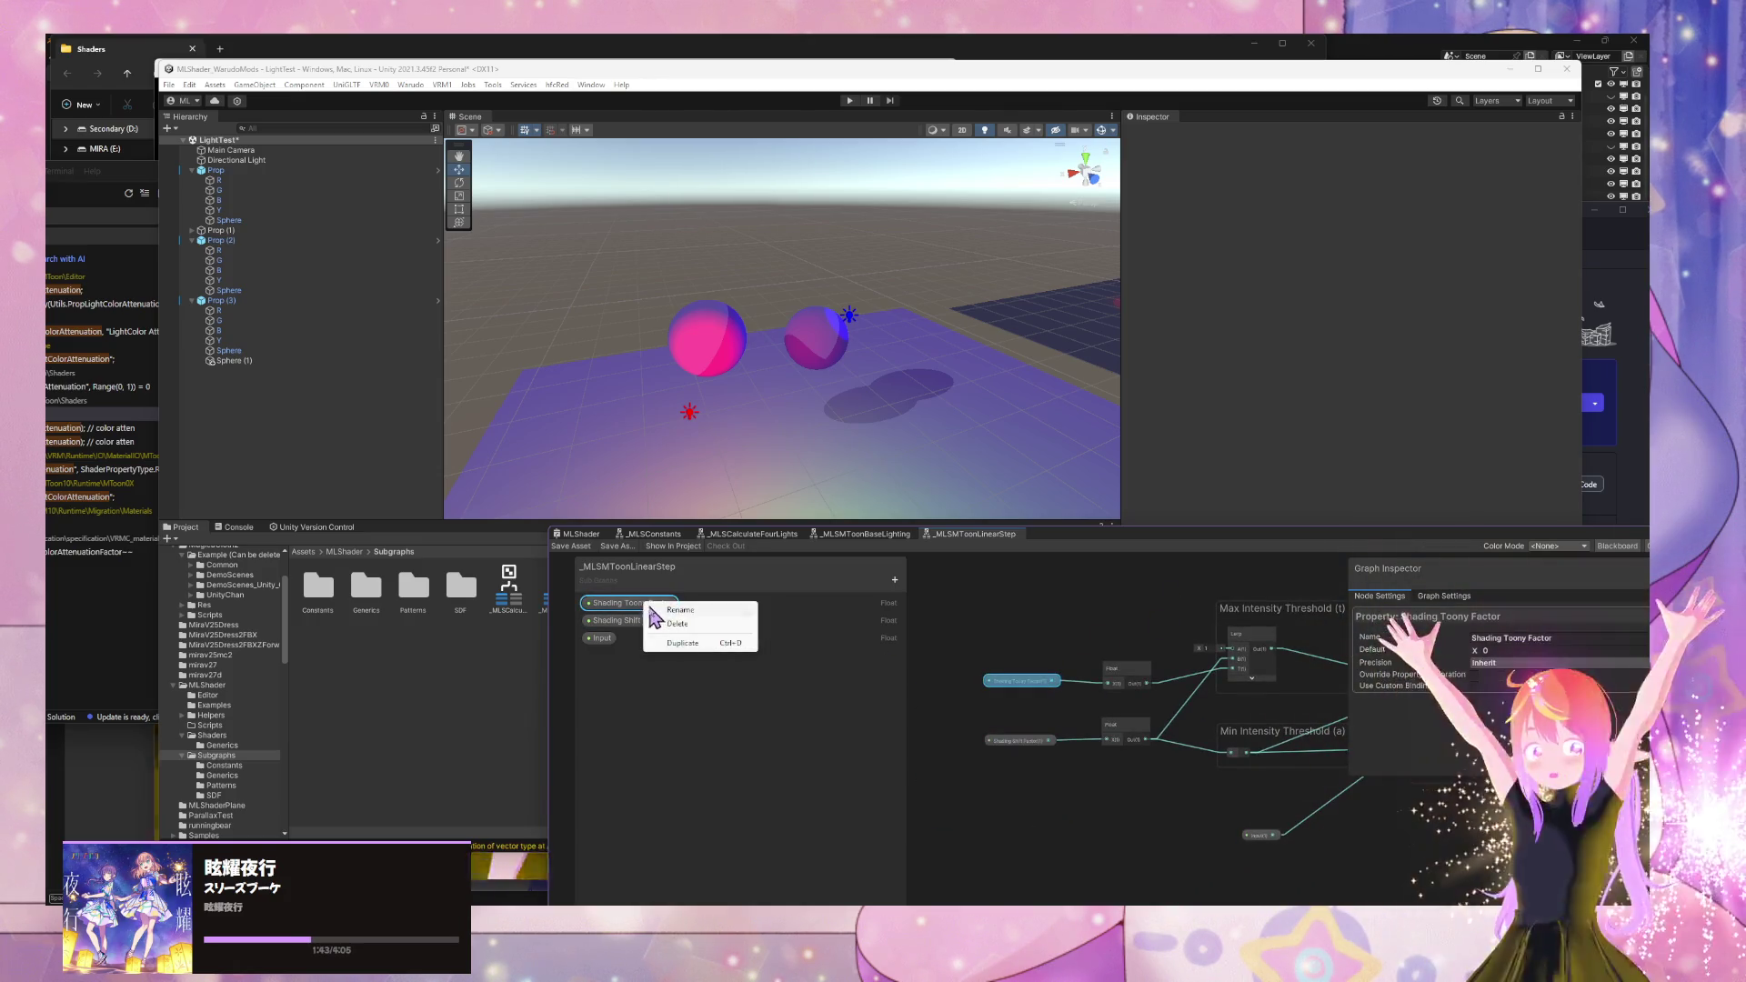
pyautogui.click(678, 745)
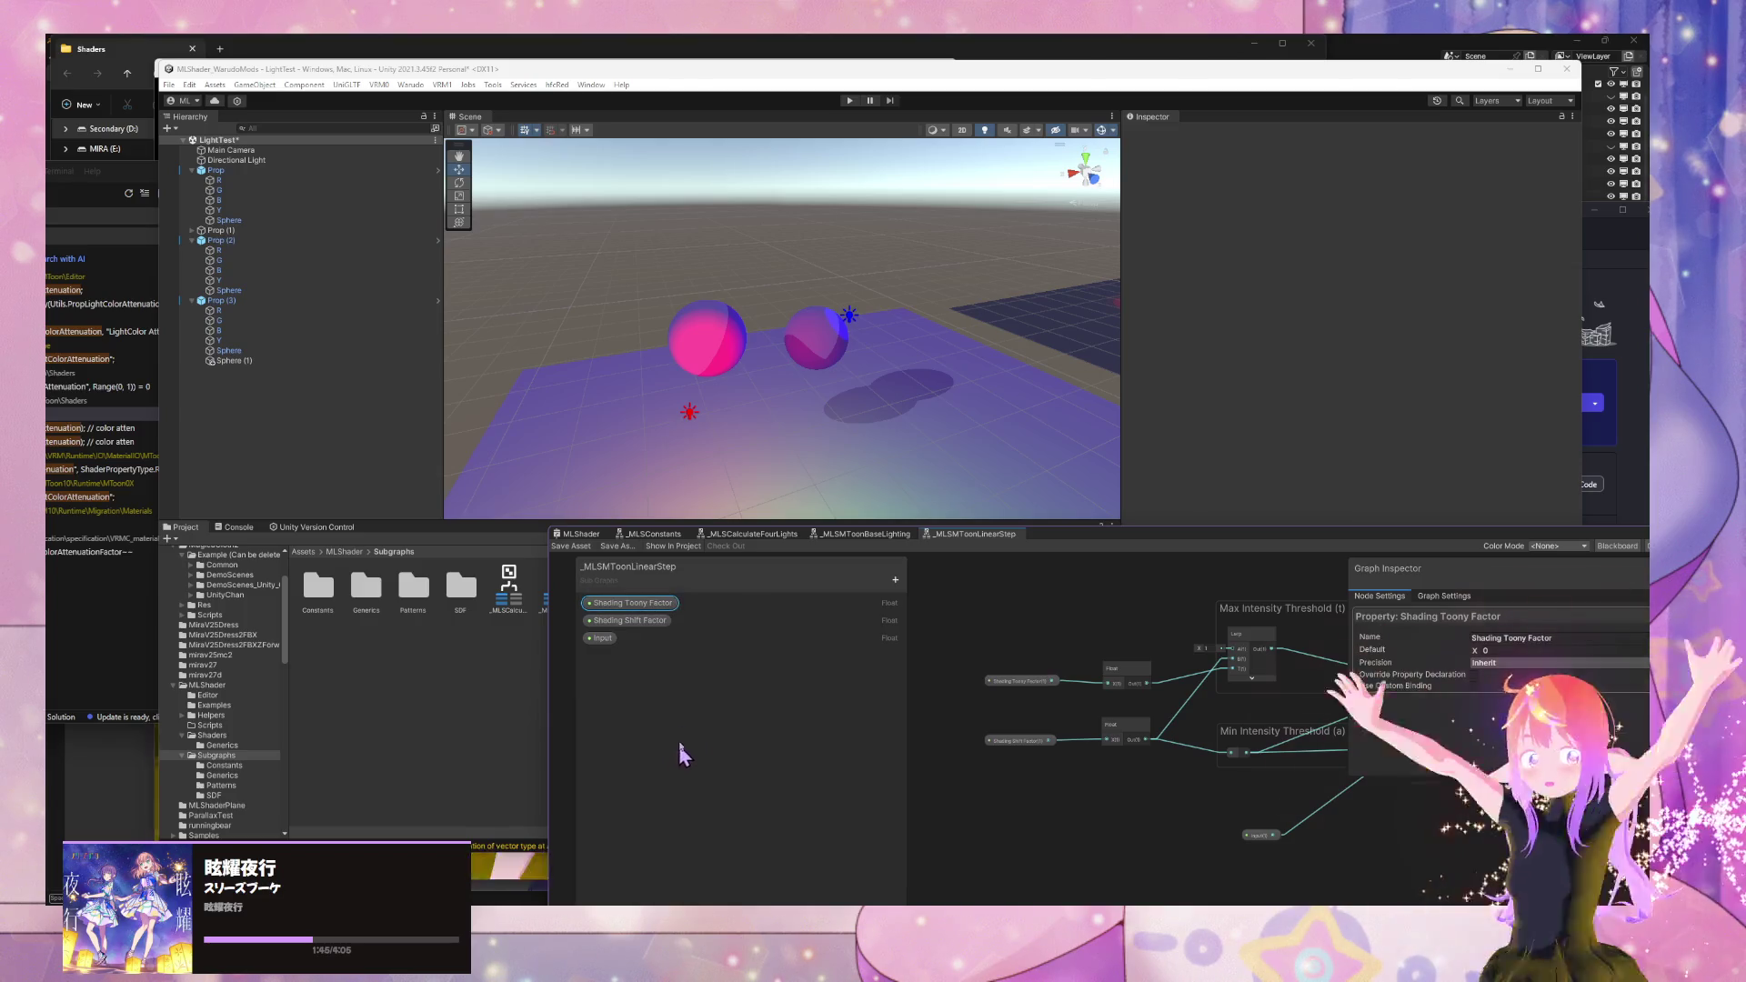
pyautogui.click(602, 638)
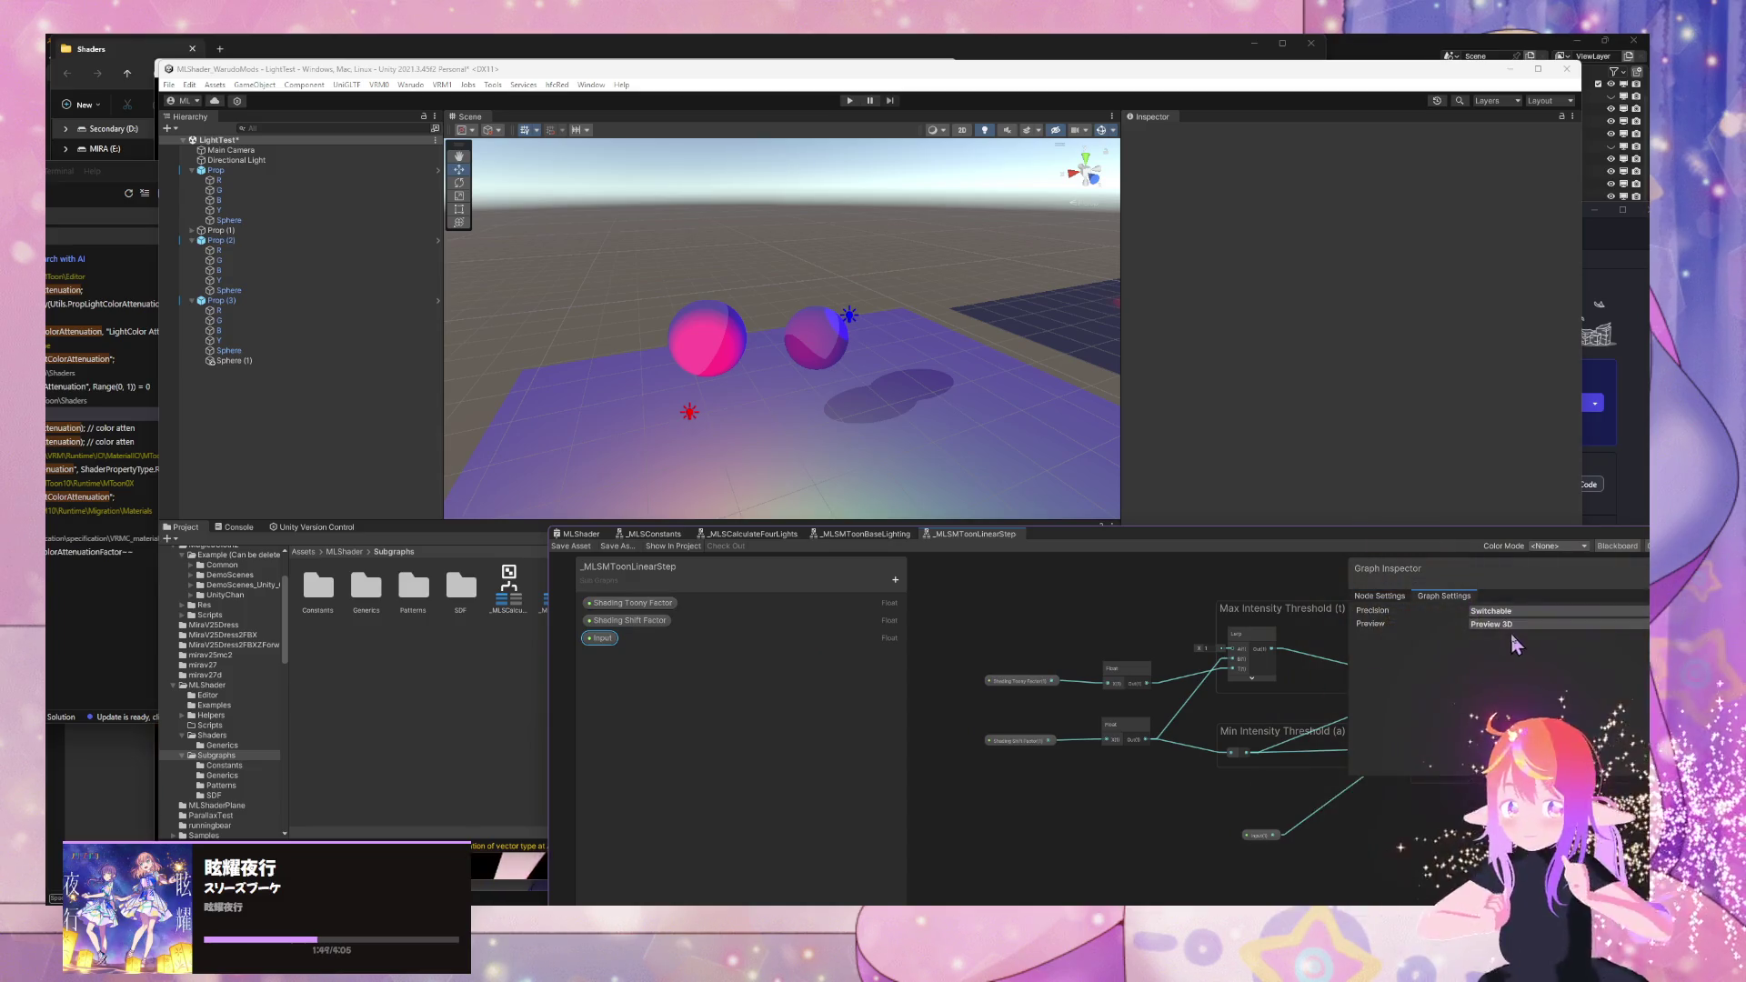
pyautogui.moveTo(1229, 647); pyautogui.dragTo(1045, 663)
pyautogui.click(969, 786)
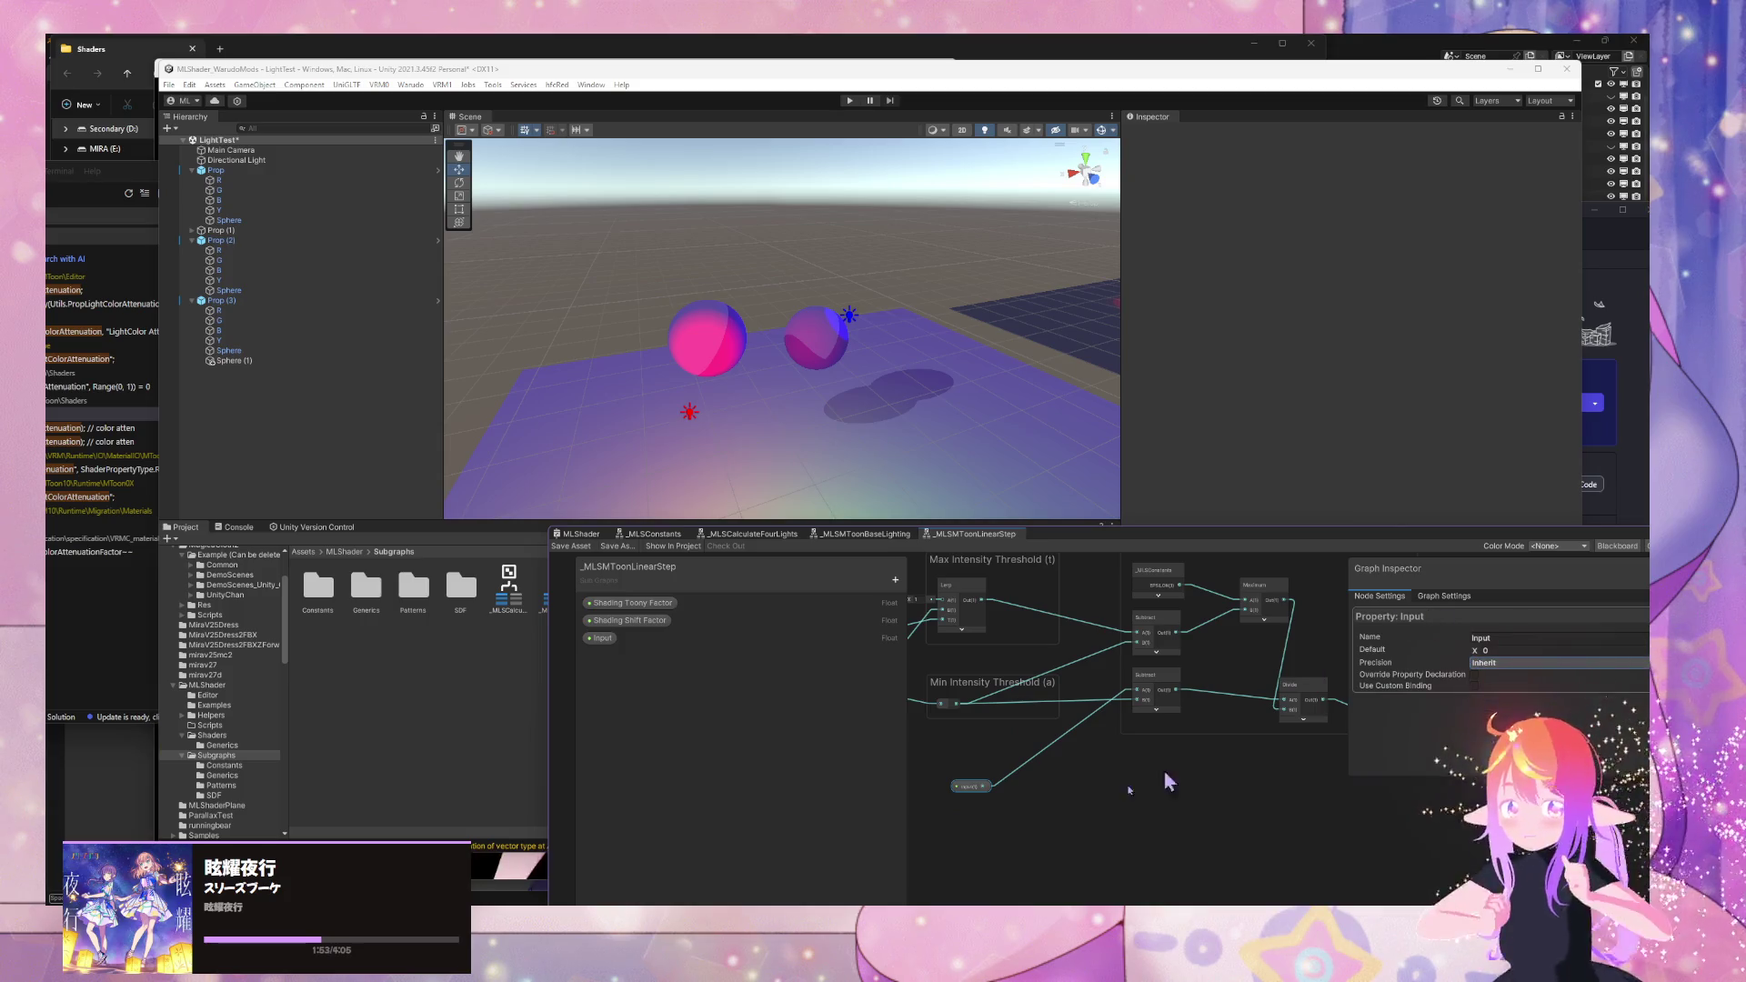
# - Add a Vector4 property named Input and wire it into the Subtract node
pyautogui.click(894, 580)
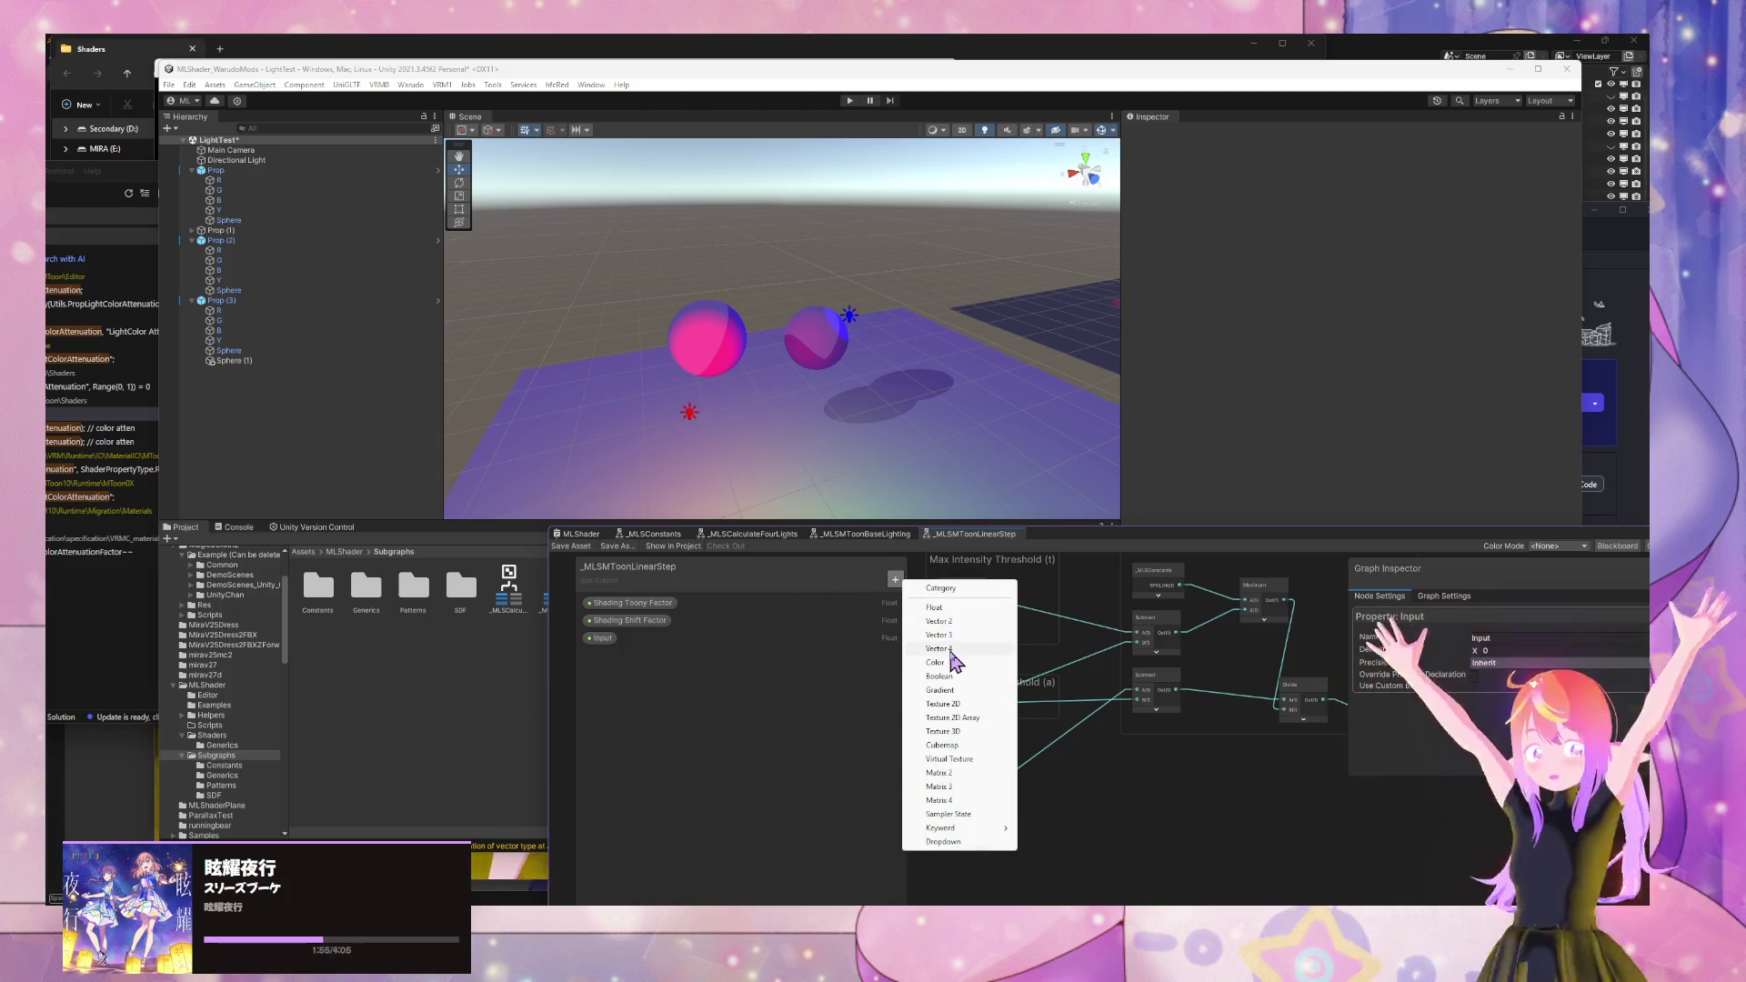
pyautogui.click(964, 662)
pyautogui.write('Inp')
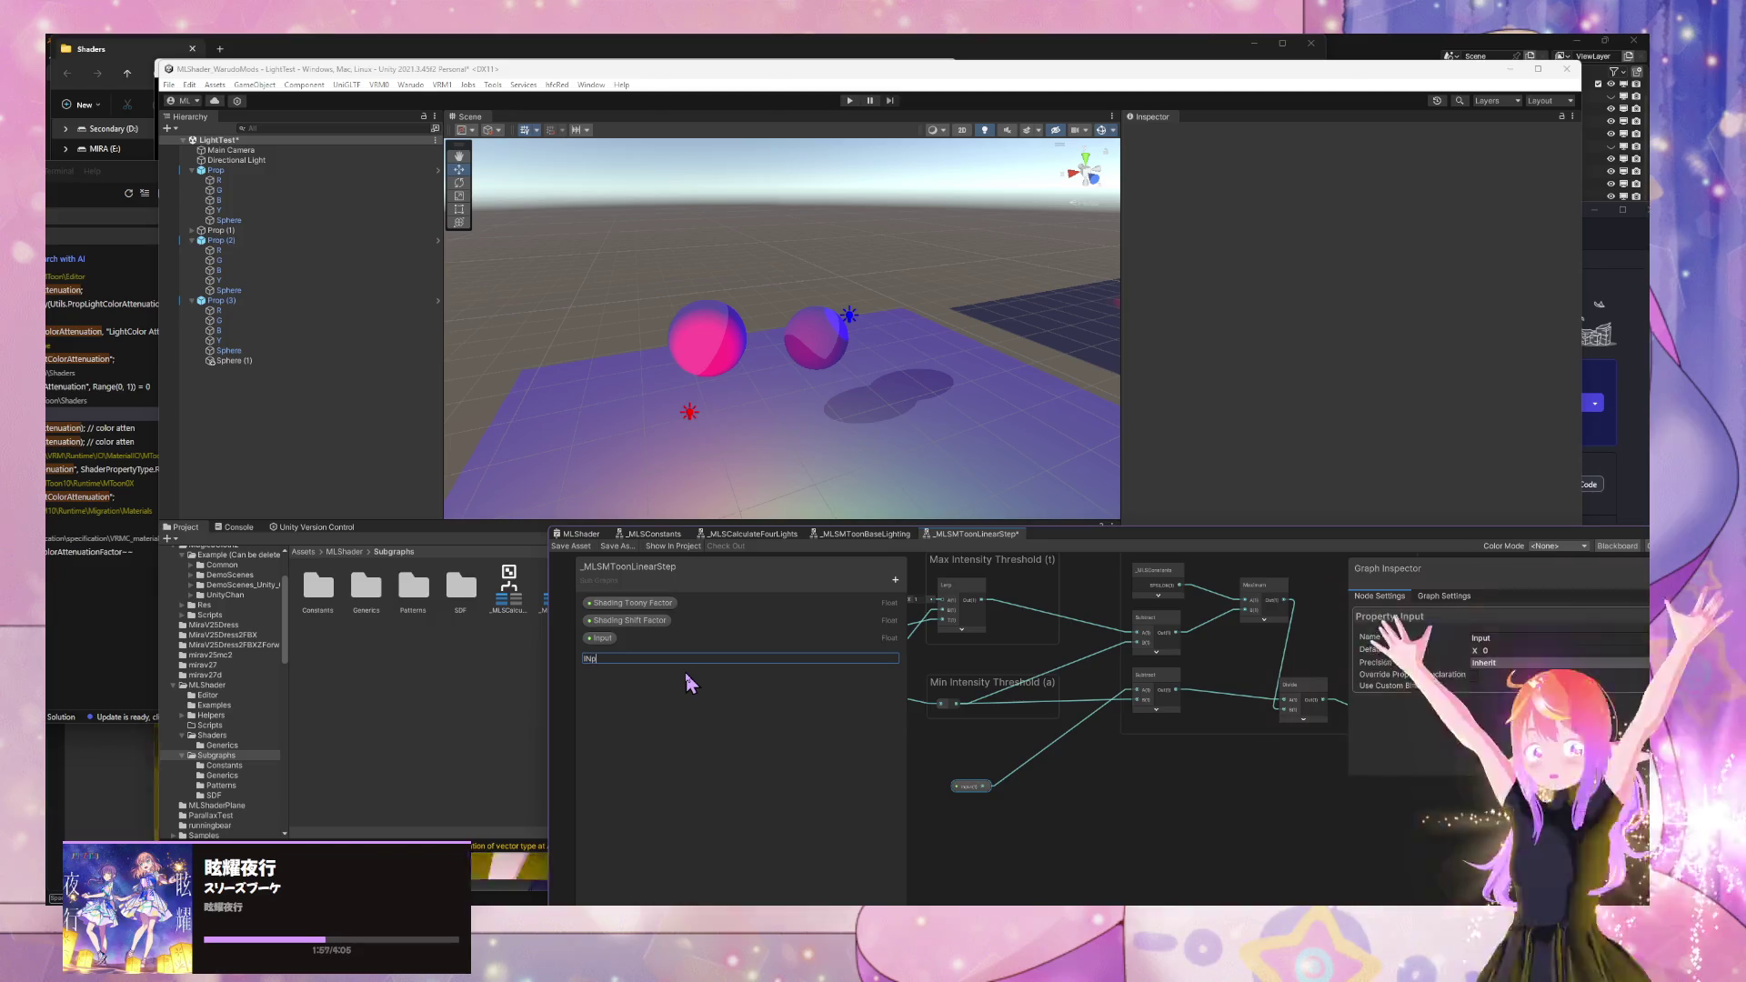
pyautogui.write('ut')
pyautogui.press('Return')
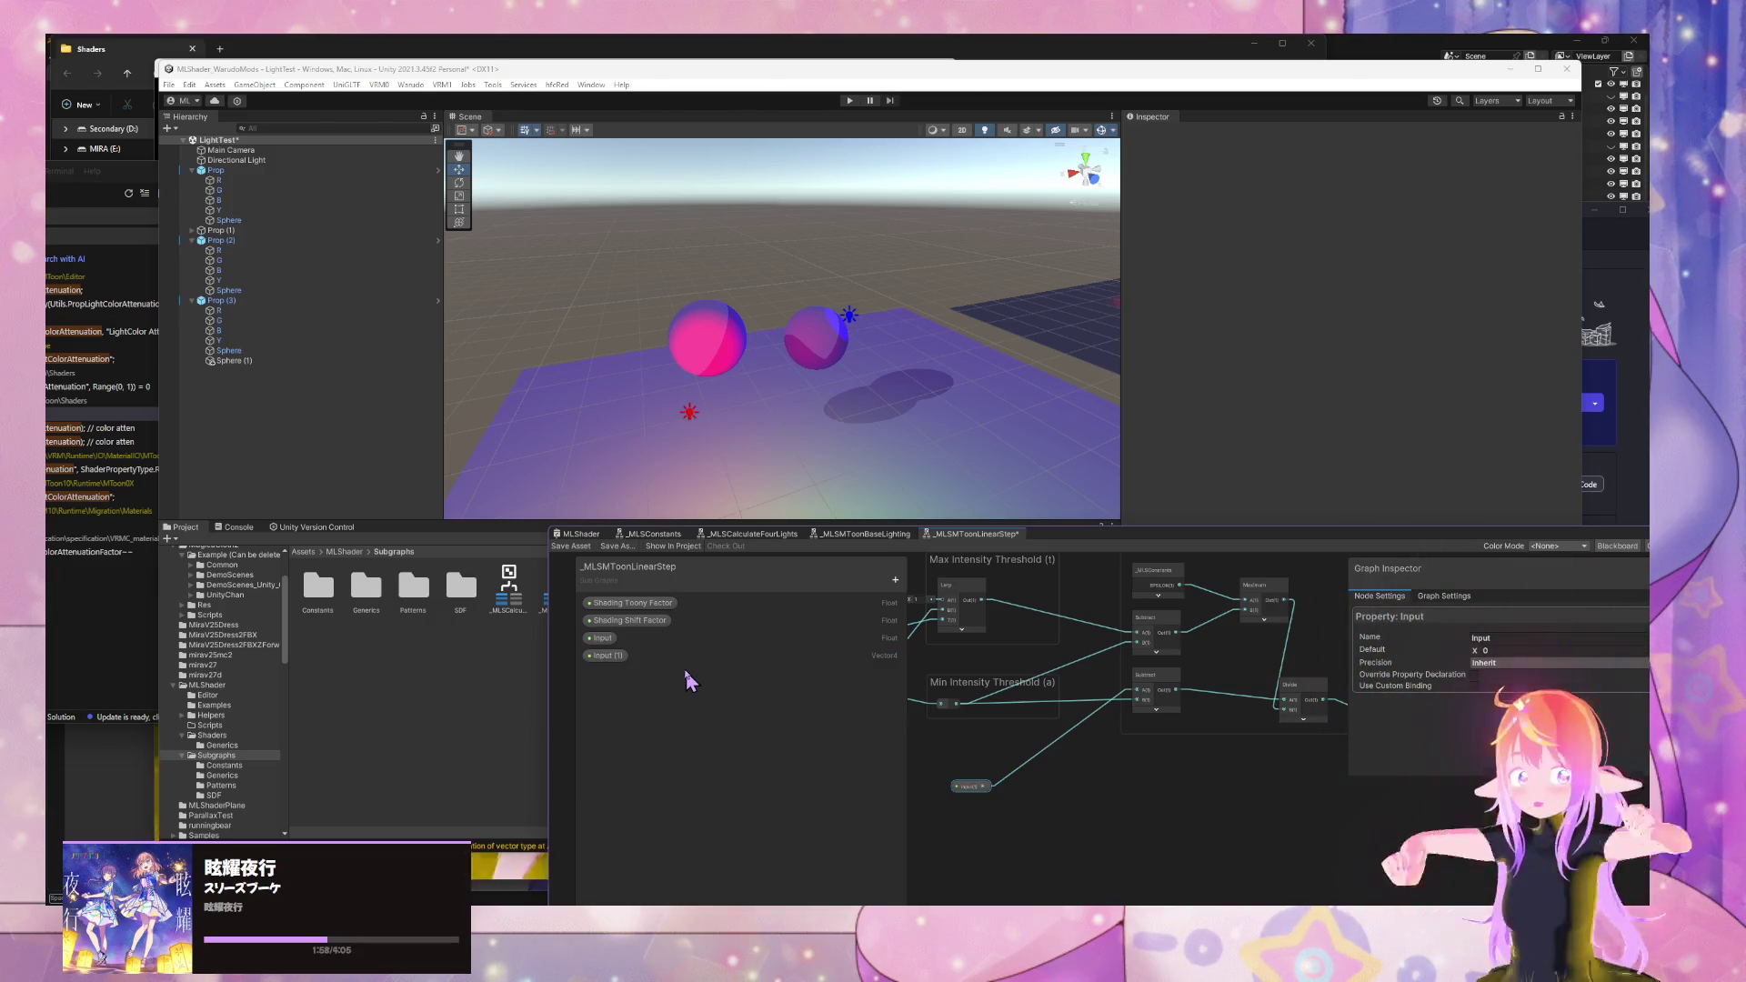
pyautogui.moveTo(604, 668)
pyautogui.mouseDown()
pyautogui.moveTo(1046, 799)
pyautogui.moveTo(1141, 695)
pyautogui.mouseUp()
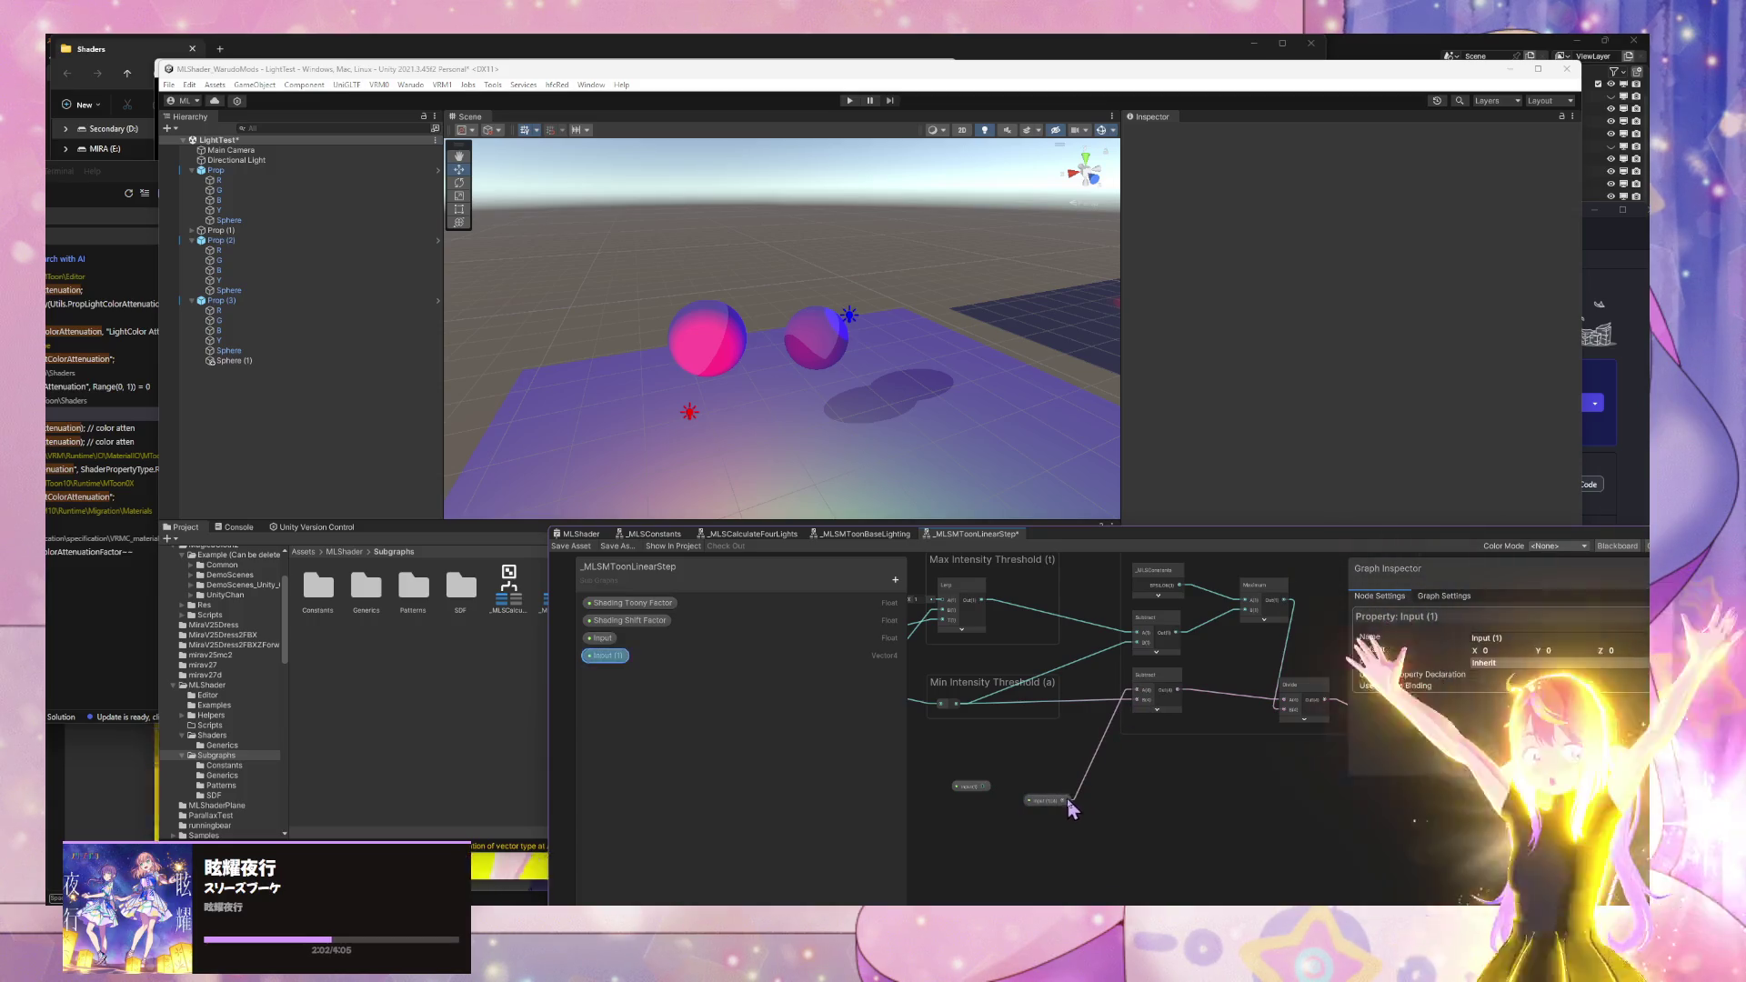
pyautogui.press('space')
pyautogui.press('Escape')
pyautogui.moveTo(994, 758); pyautogui.dragTo(1137, 700)
# - Delete the old Float Input property, rename the new one to Input, and save
pyautogui.rightClick(600, 638)
pyautogui.click(632, 662)
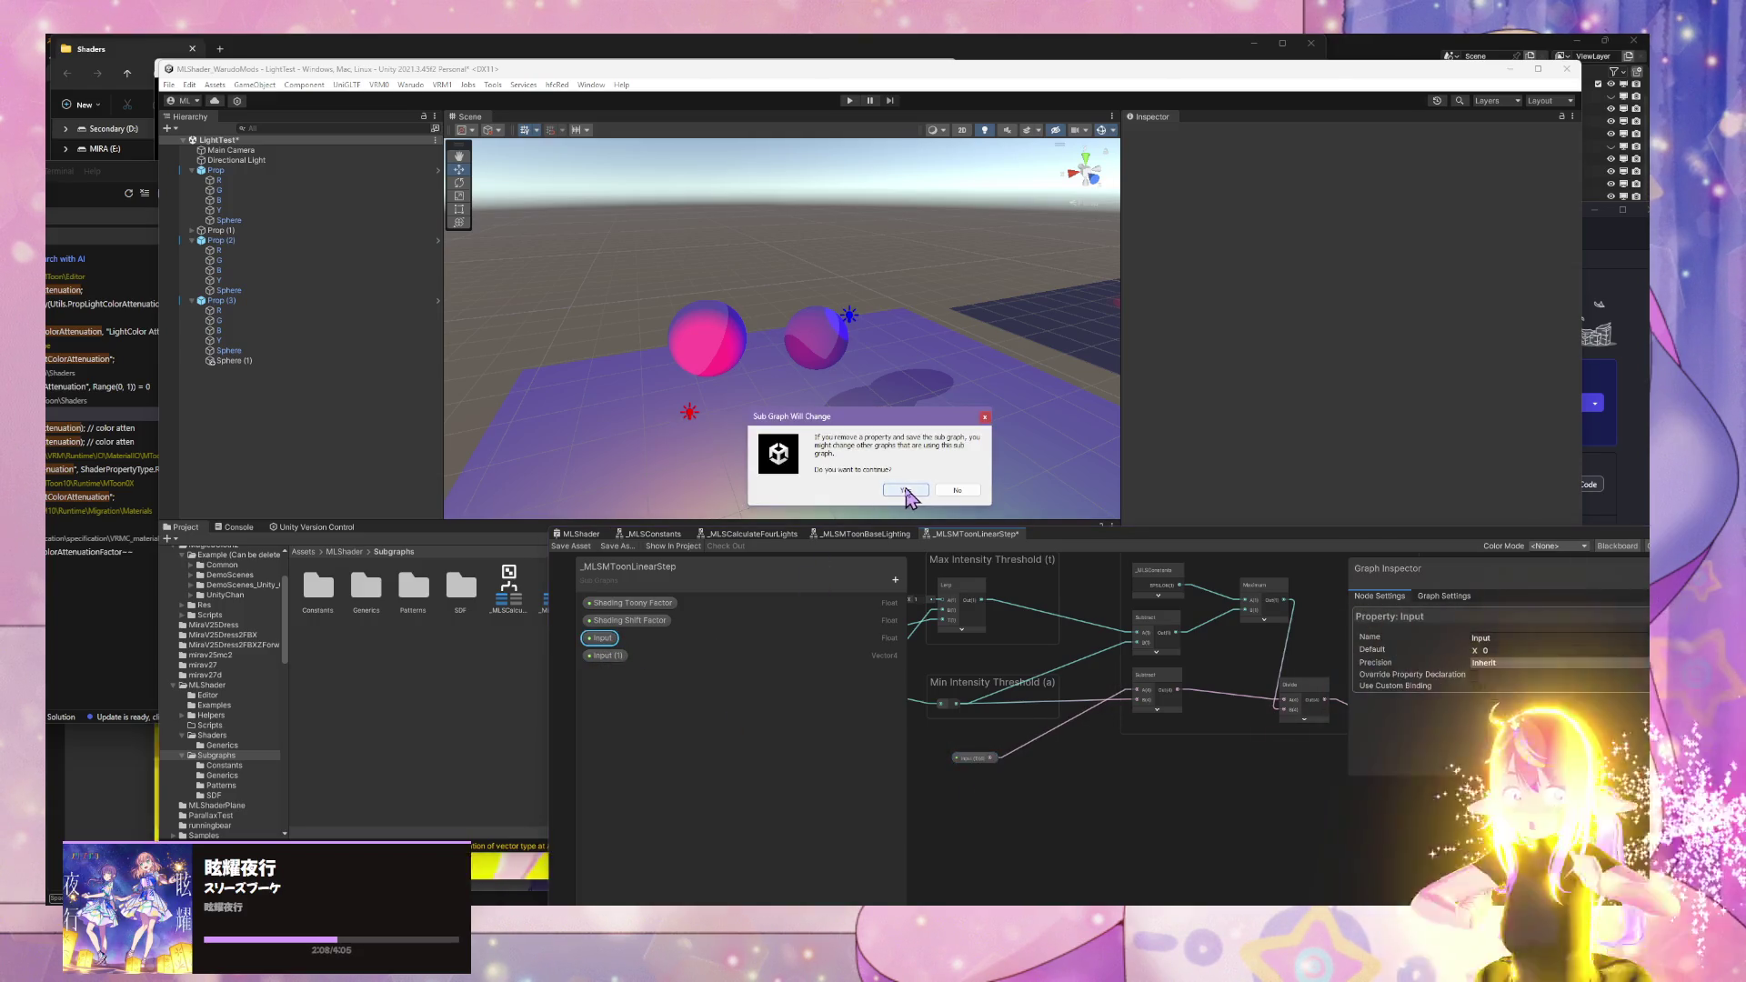
pyautogui.click(906, 491)
pyautogui.doubleClick(606, 641)
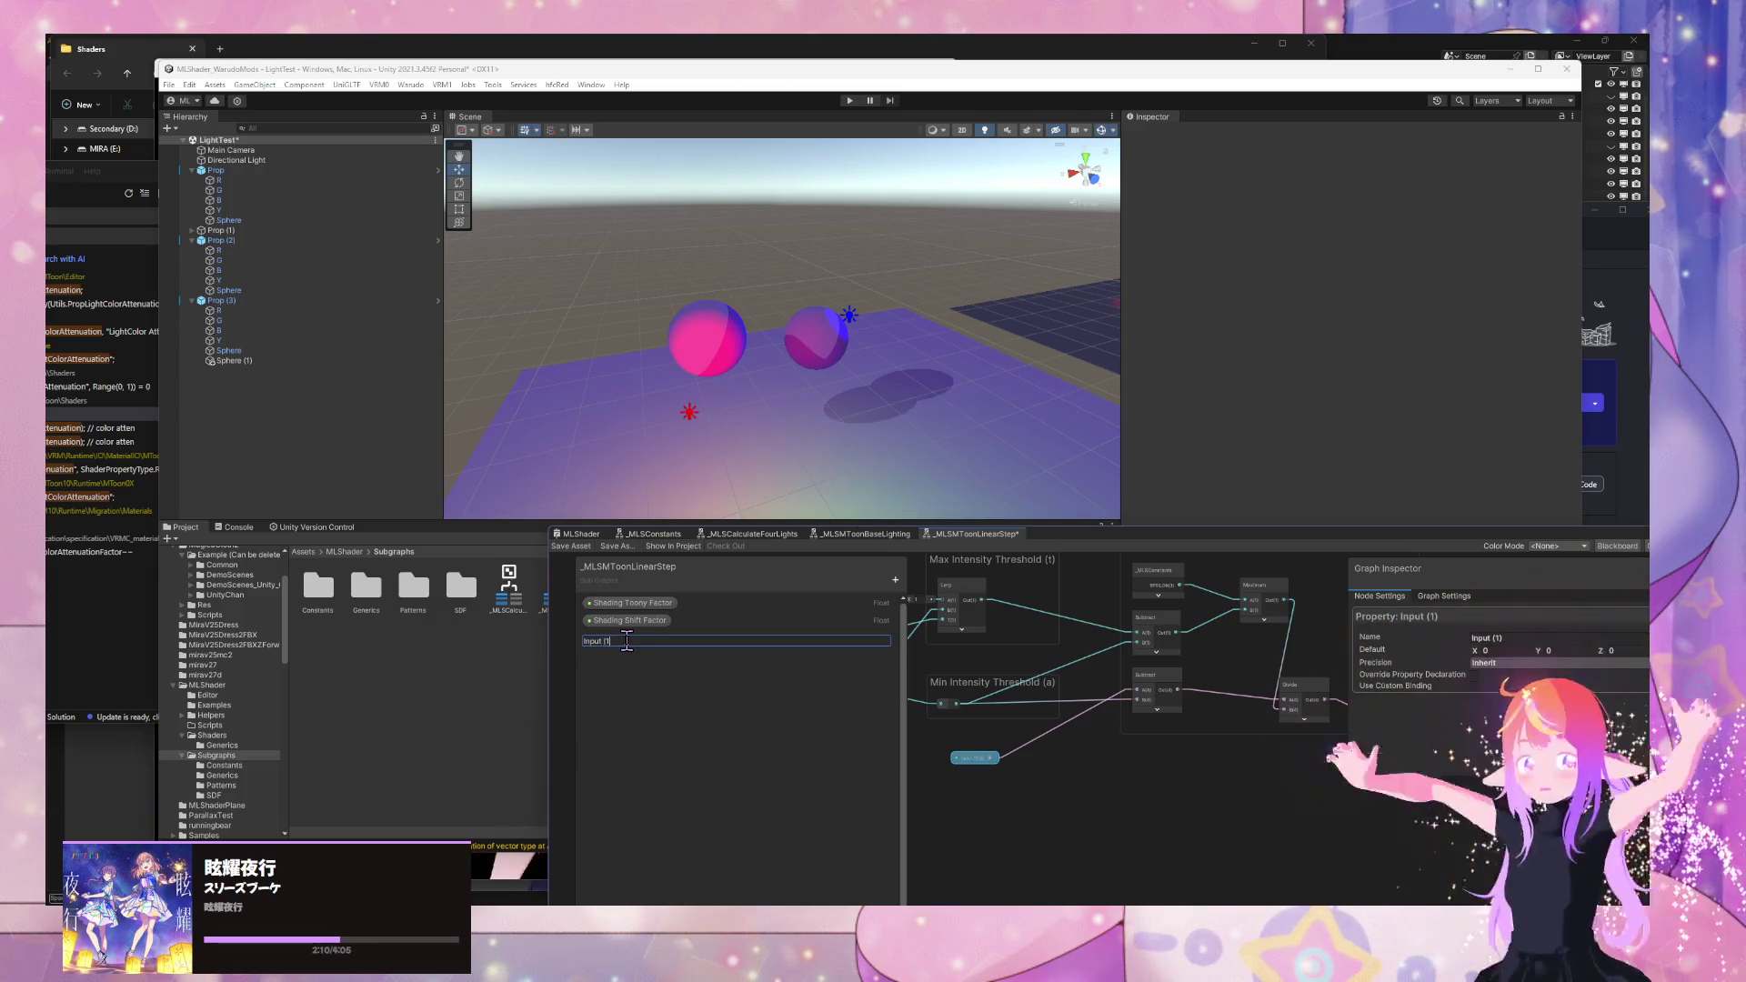
pyautogui.press('Return')
pyautogui.click(571, 545)
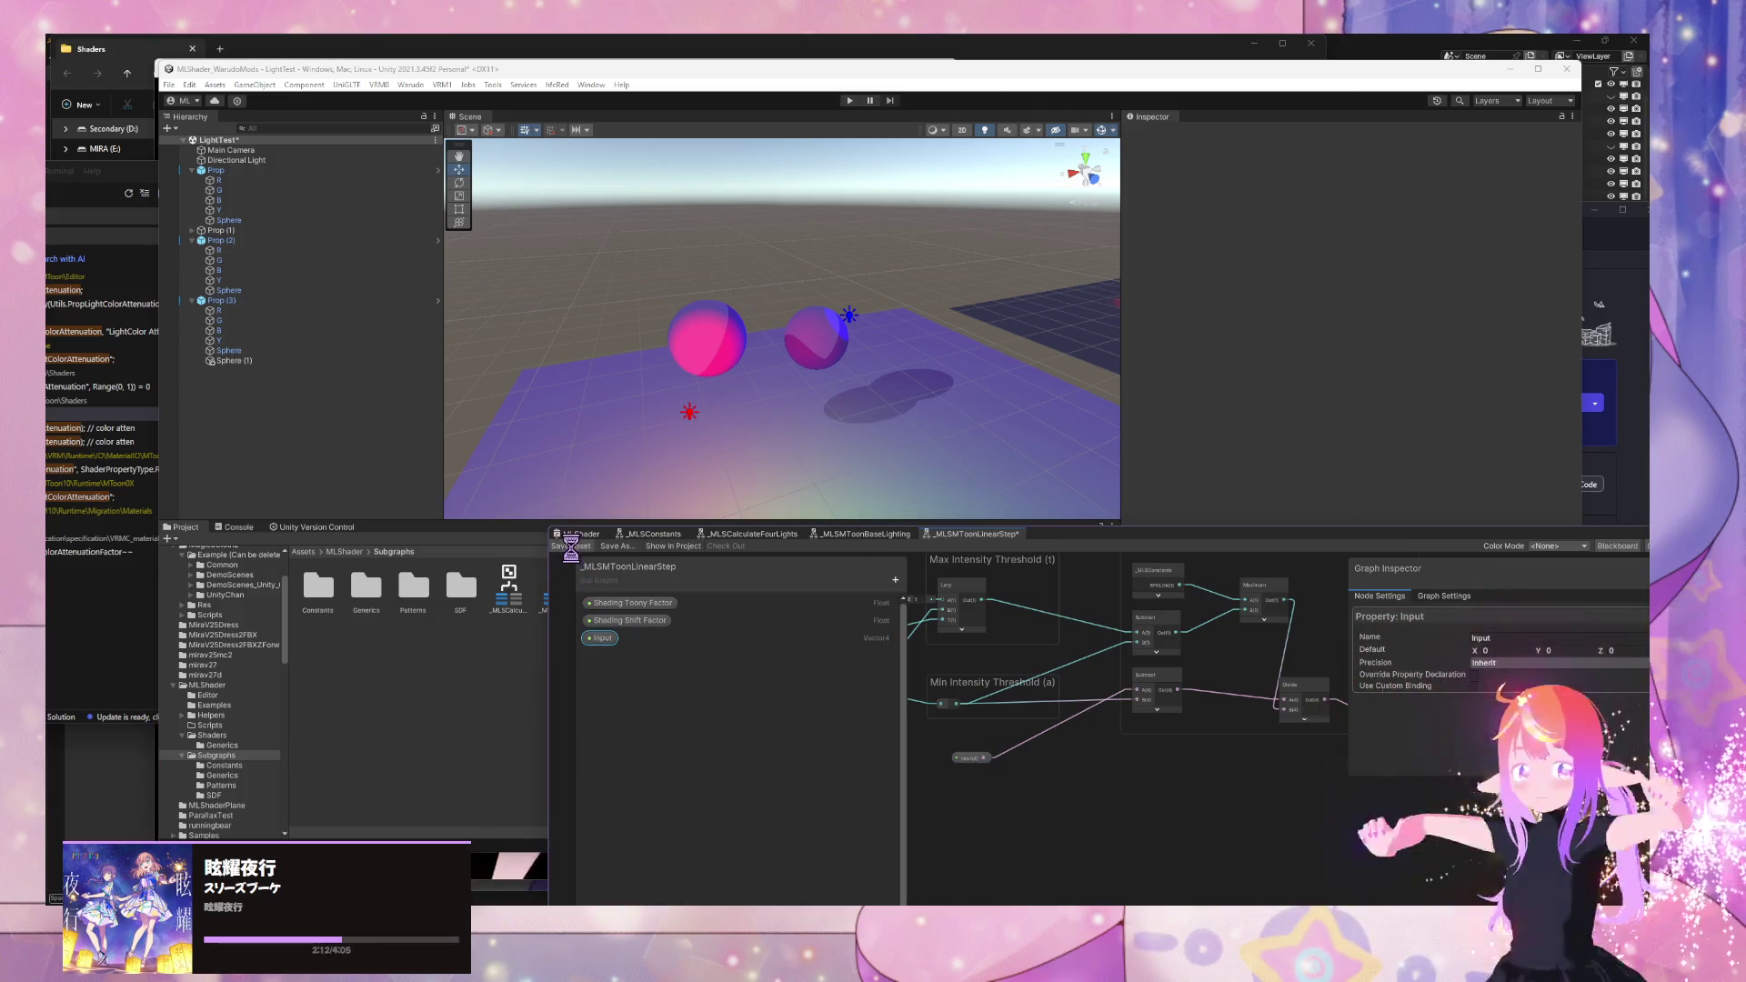
# - In _MLSMToonBaseLighting, nudge the Light Intensity (b) group up-left and save the sub graph
pyautogui.click(886, 537)
pyautogui.moveTo(1045, 650)
pyautogui.mouseDown()
pyautogui.moveTo(1118, 719)
pyautogui.moveTo(1235, 652)
pyautogui.moveTo(823, 732)
pyautogui.mouseUp()
pyautogui.moveTo(1202, 736)
pyautogui.mouseDown()
pyautogui.moveTo(986, 709)
pyautogui.moveTo(1133, 857)
pyautogui.moveTo(1212, 837)
pyautogui.moveTo(1123, 641)
pyautogui.mouseUp()
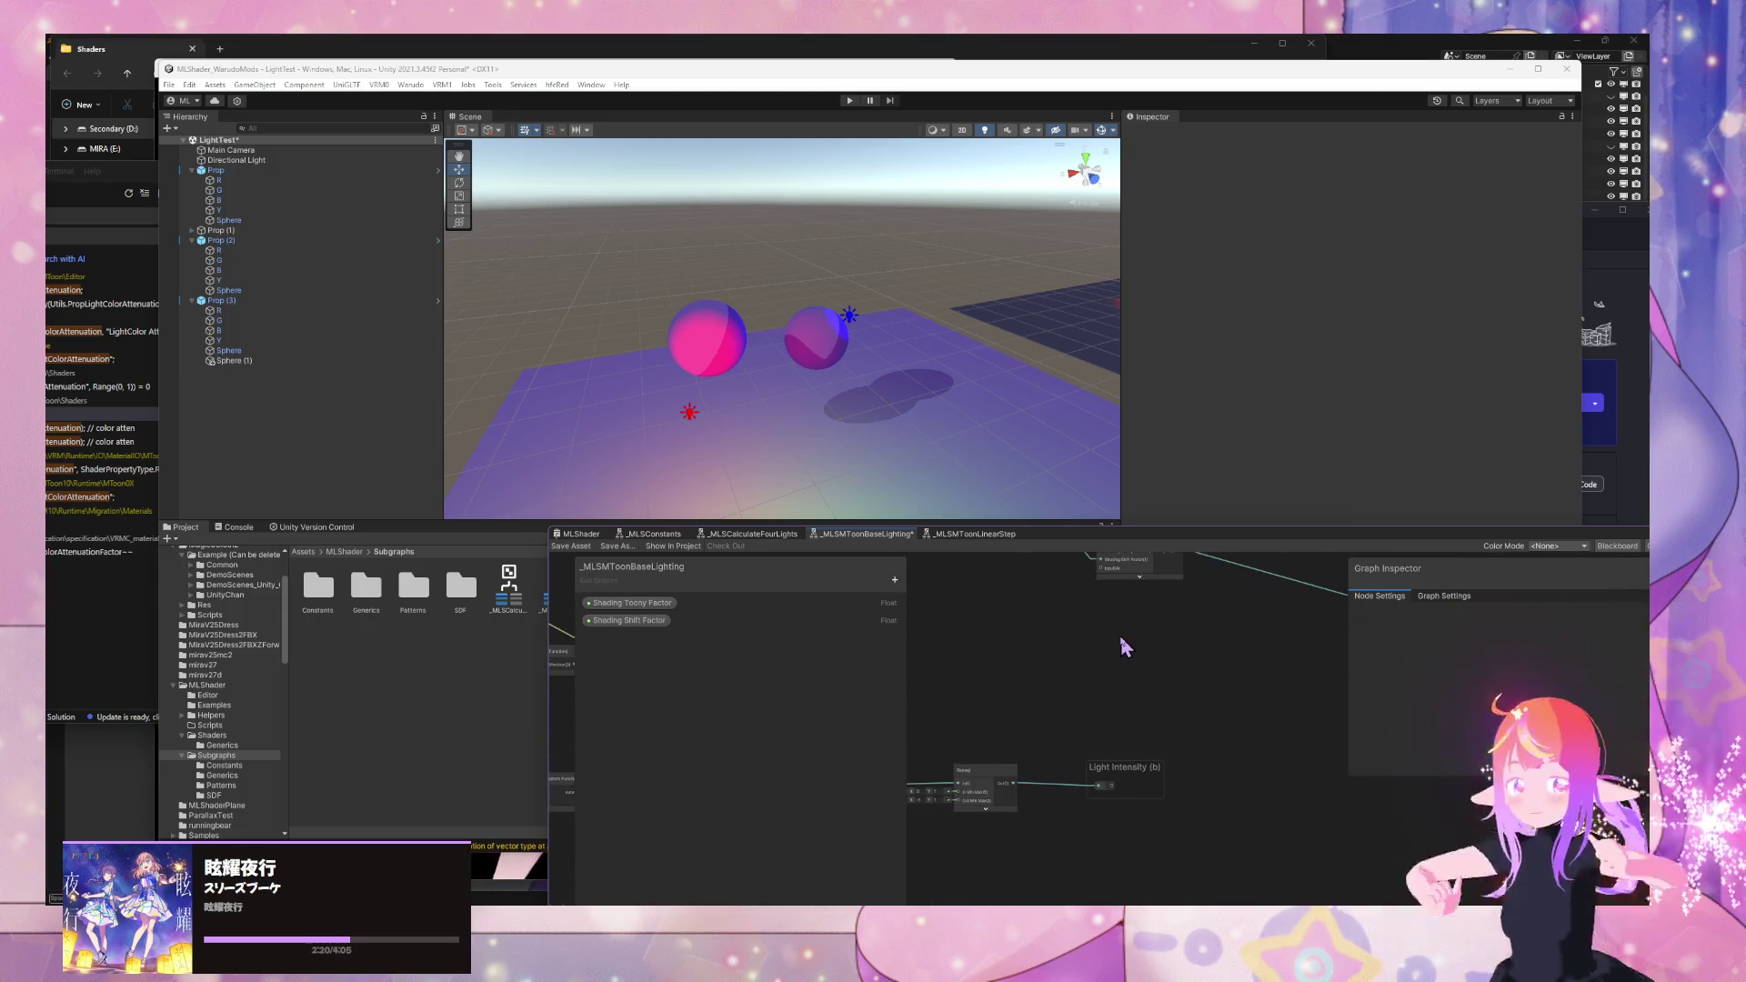
pyautogui.moveTo(1112, 791)
pyautogui.mouseDown()
pyautogui.moveTo(1109, 637)
pyautogui.moveTo(1097, 771)
pyautogui.moveTo(1106, 624)
pyautogui.moveTo(1178, 777)
pyautogui.mouseUp()
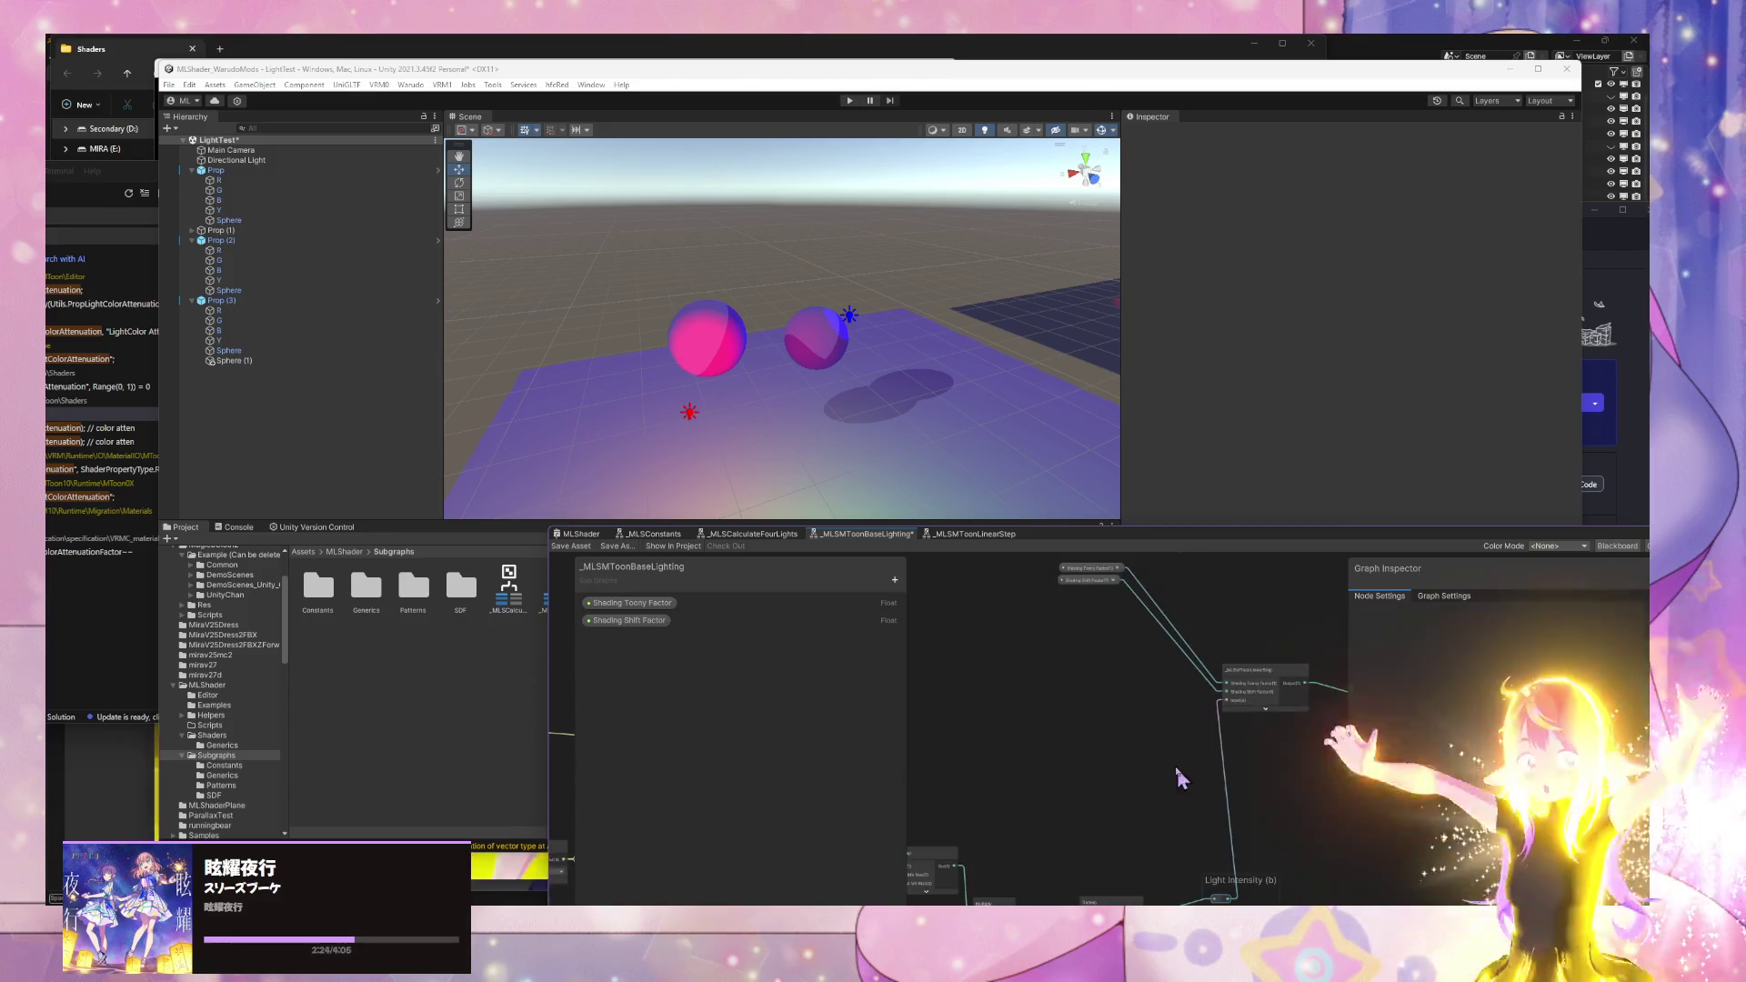
pyautogui.click(575, 547)
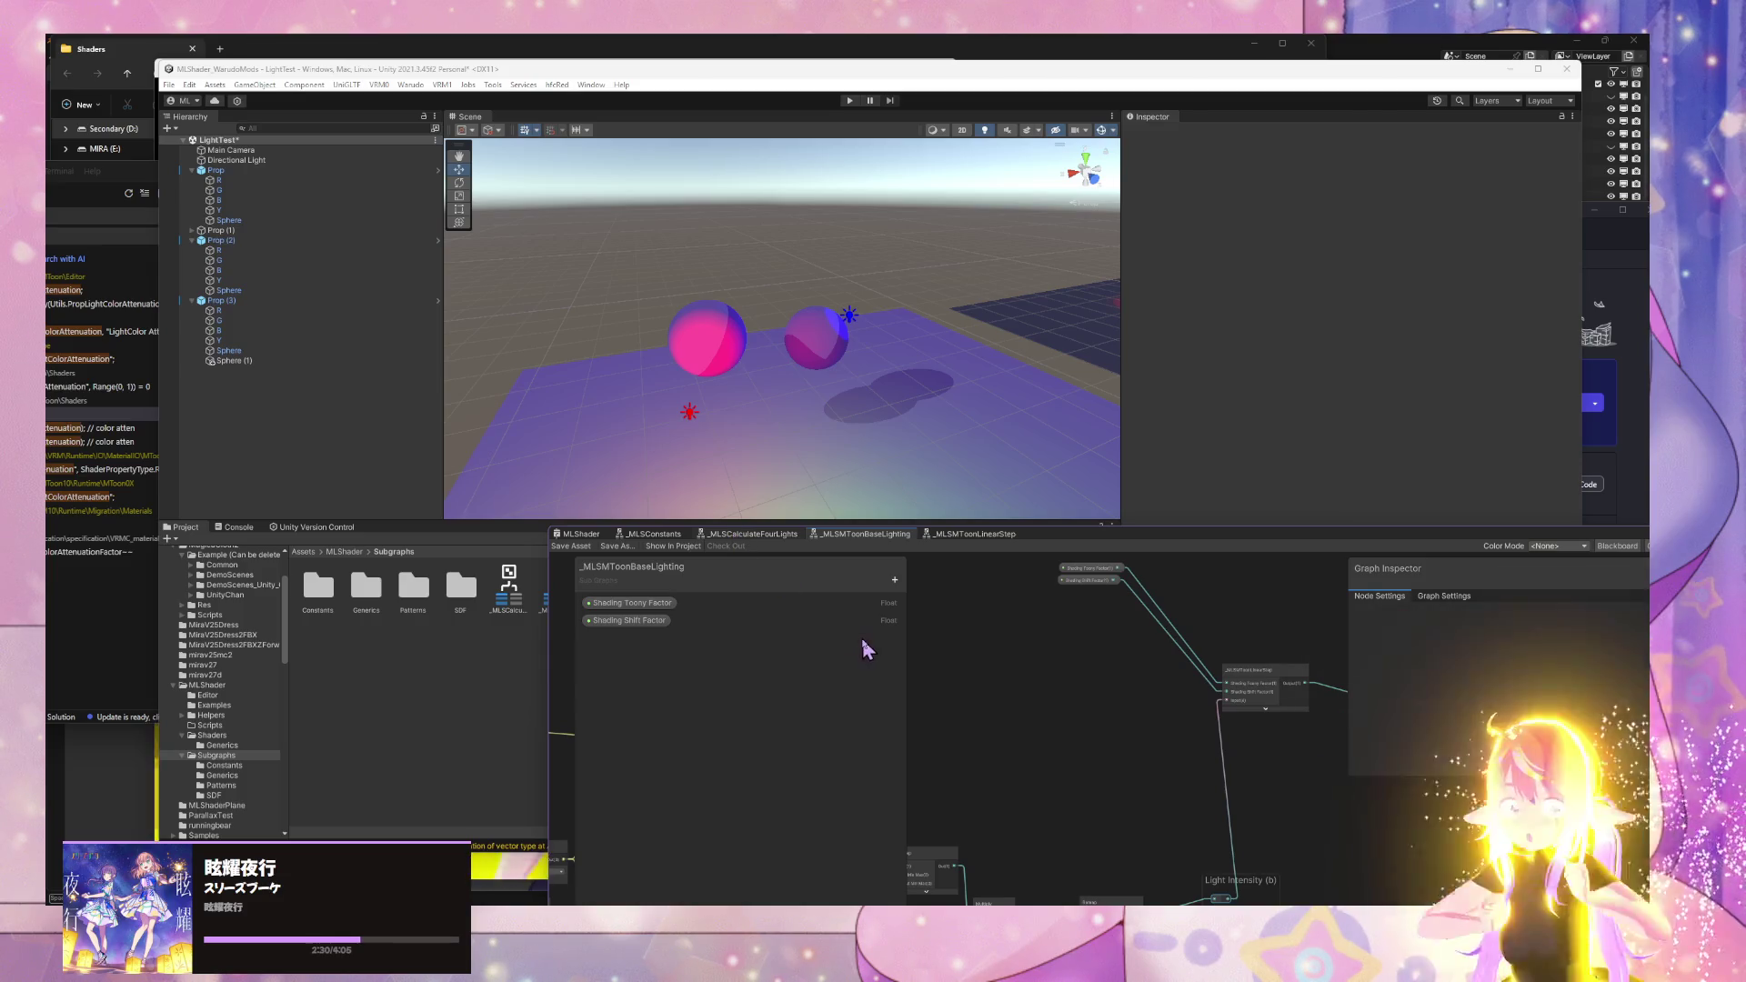
pyautogui.click(757, 535)
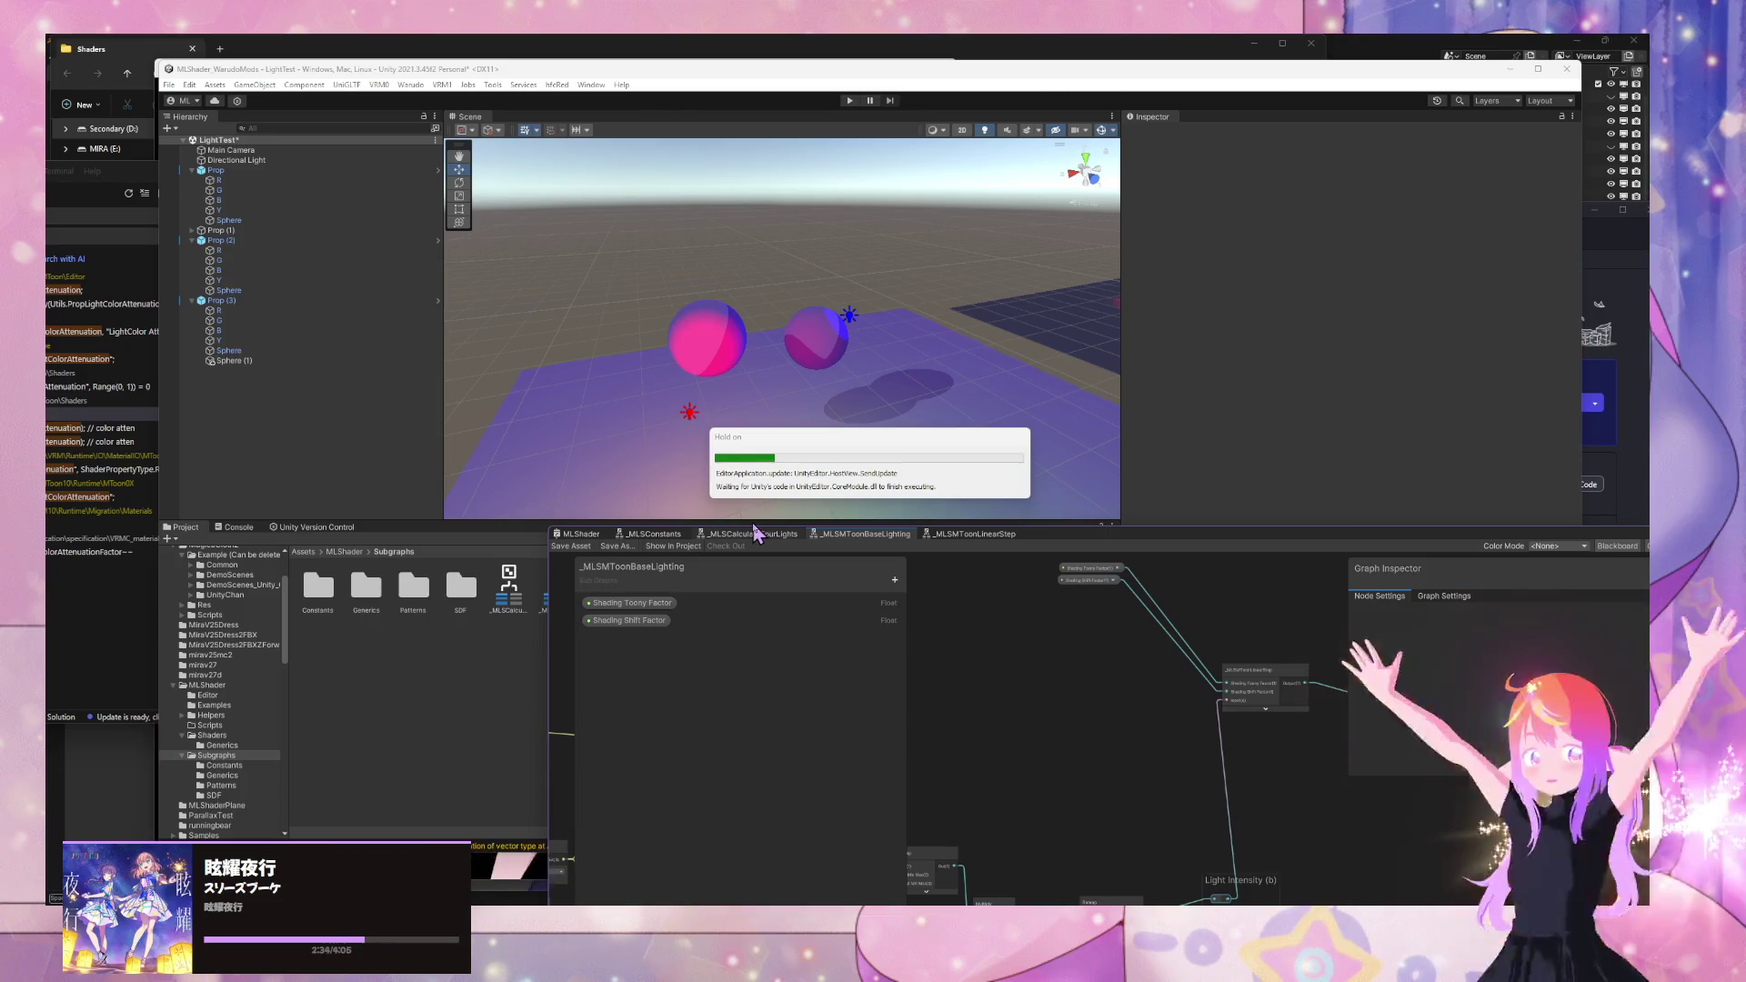